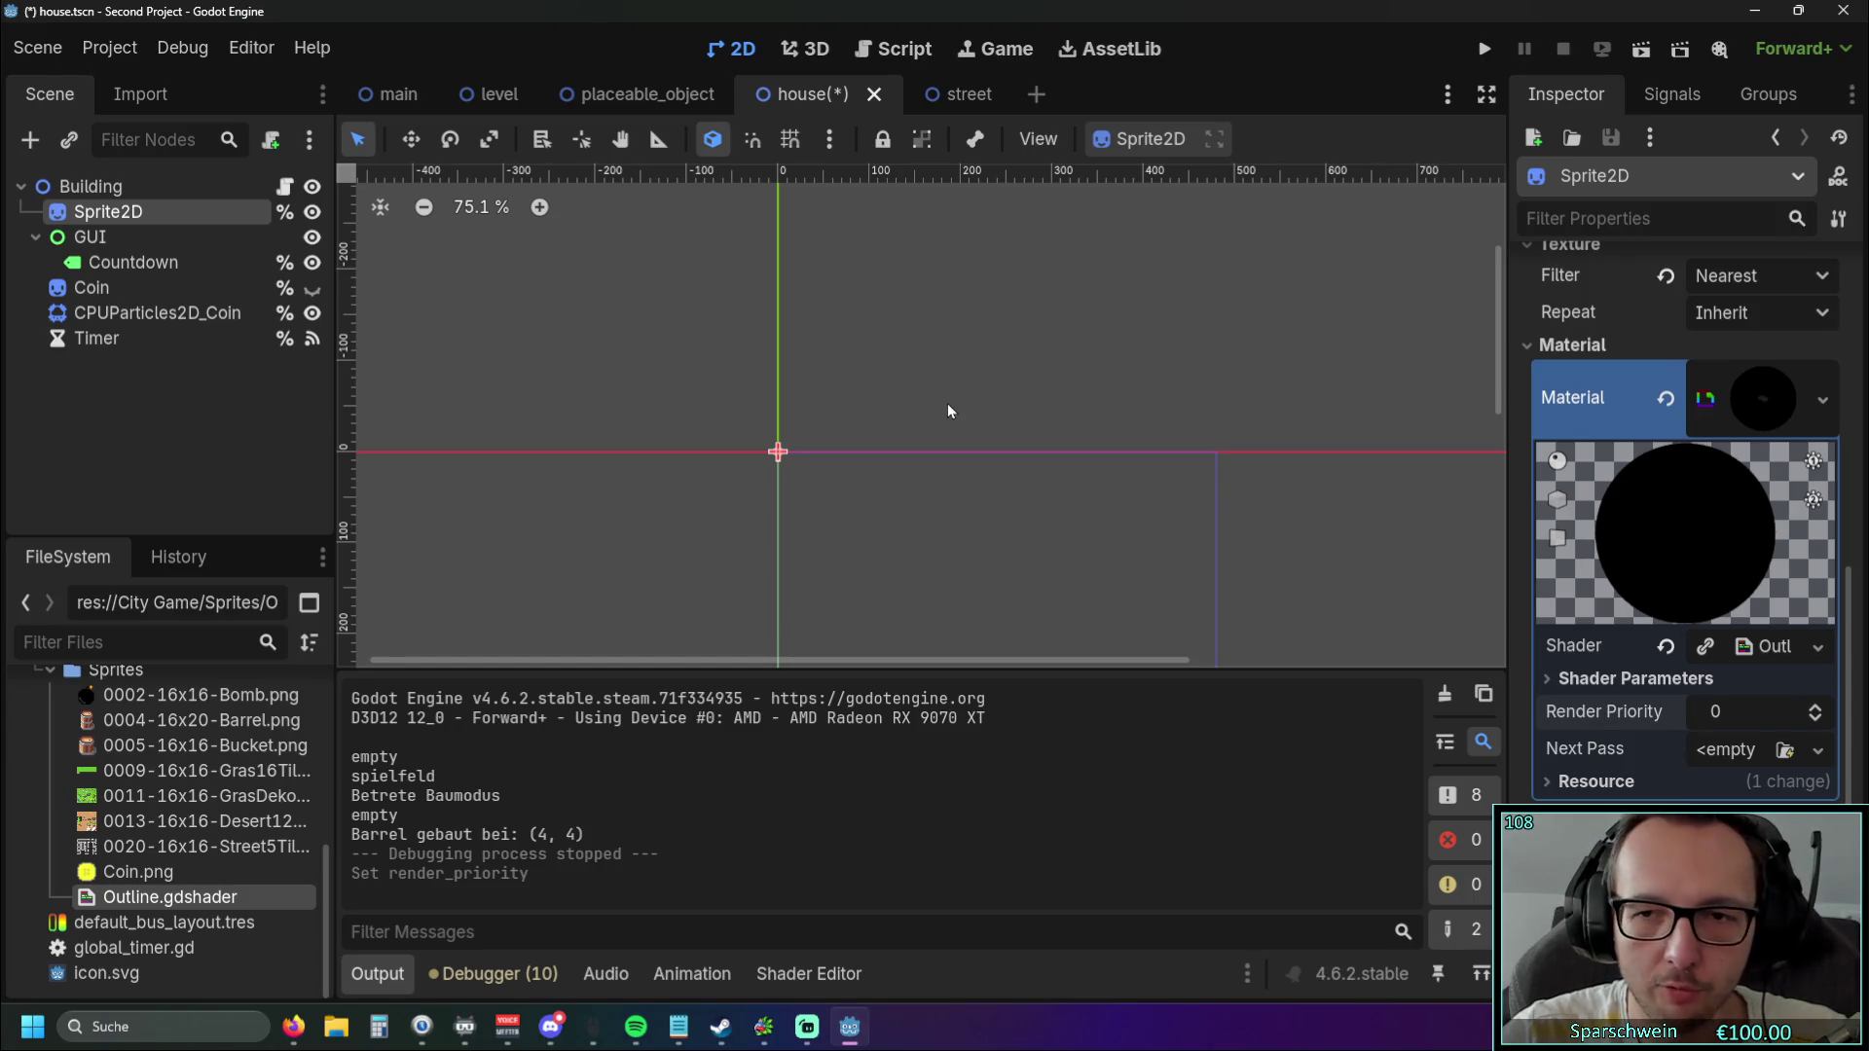
Open the main scene, run the game, place a barrel and collect both barrels' coins.
left_click(402, 97)
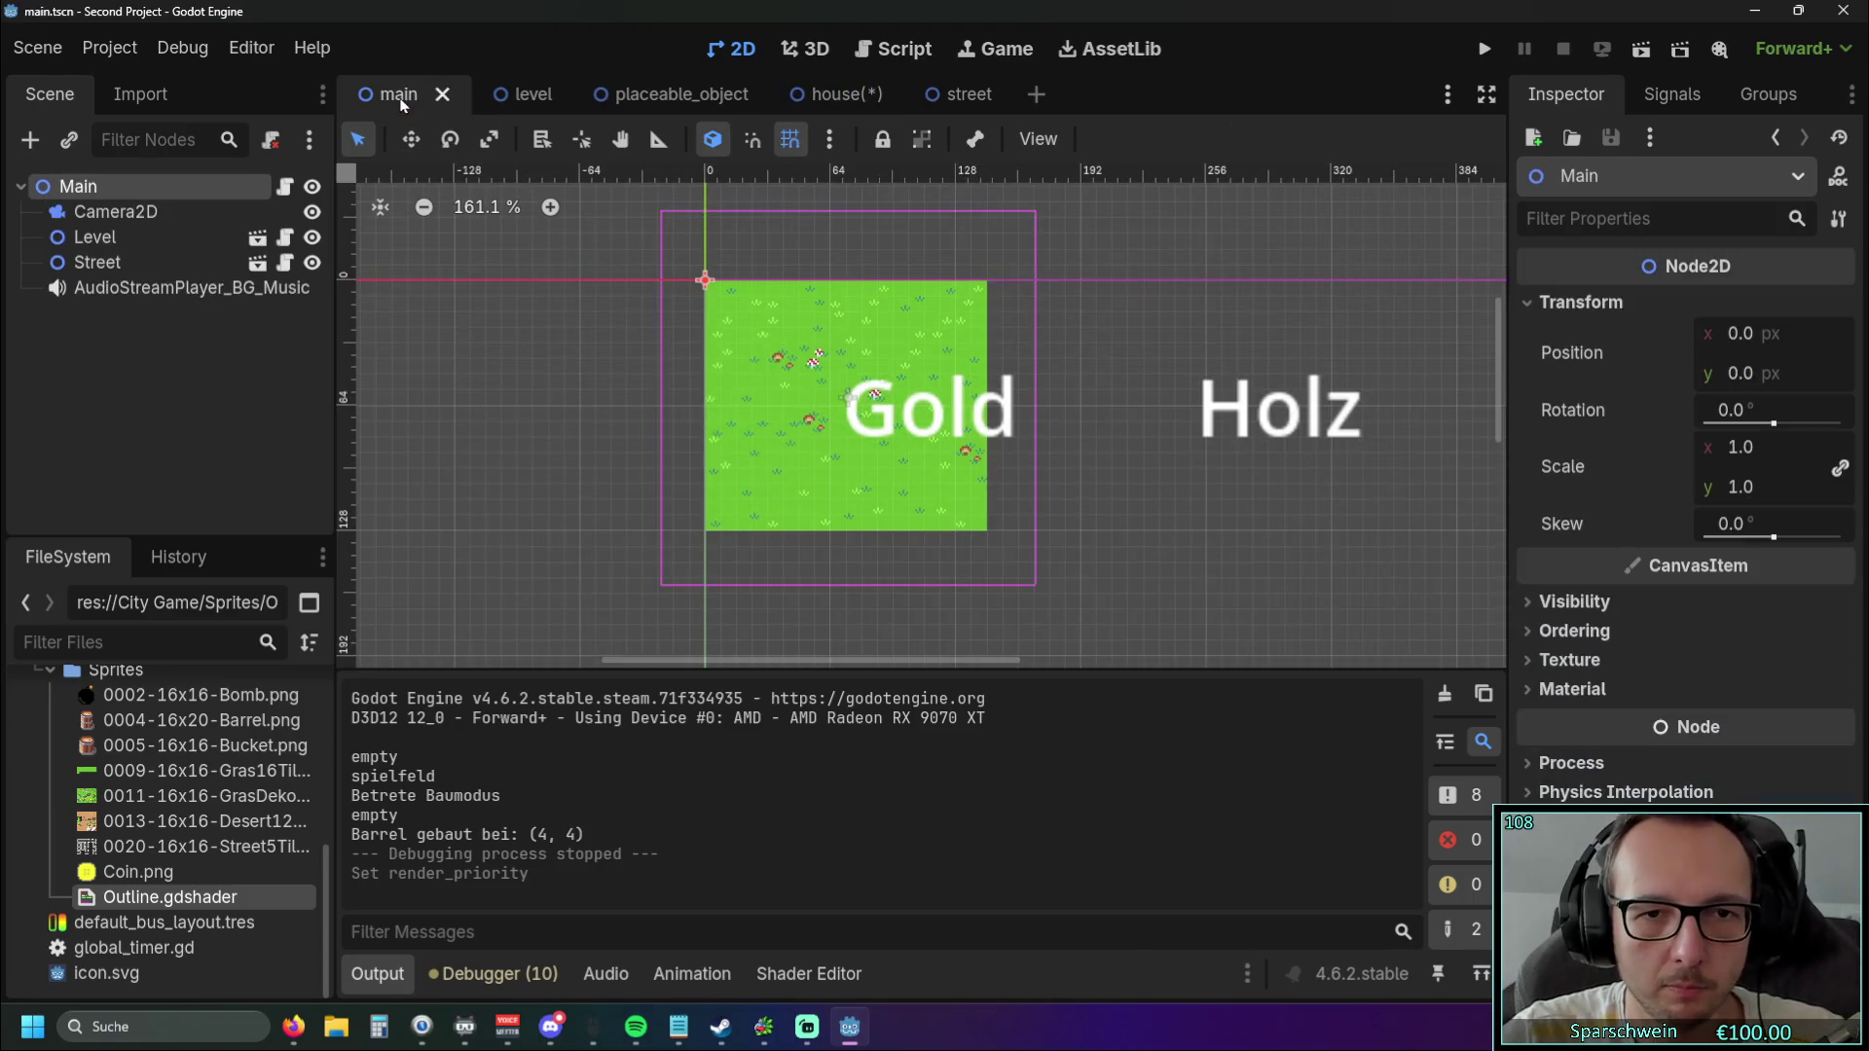
left_click(1483, 49)
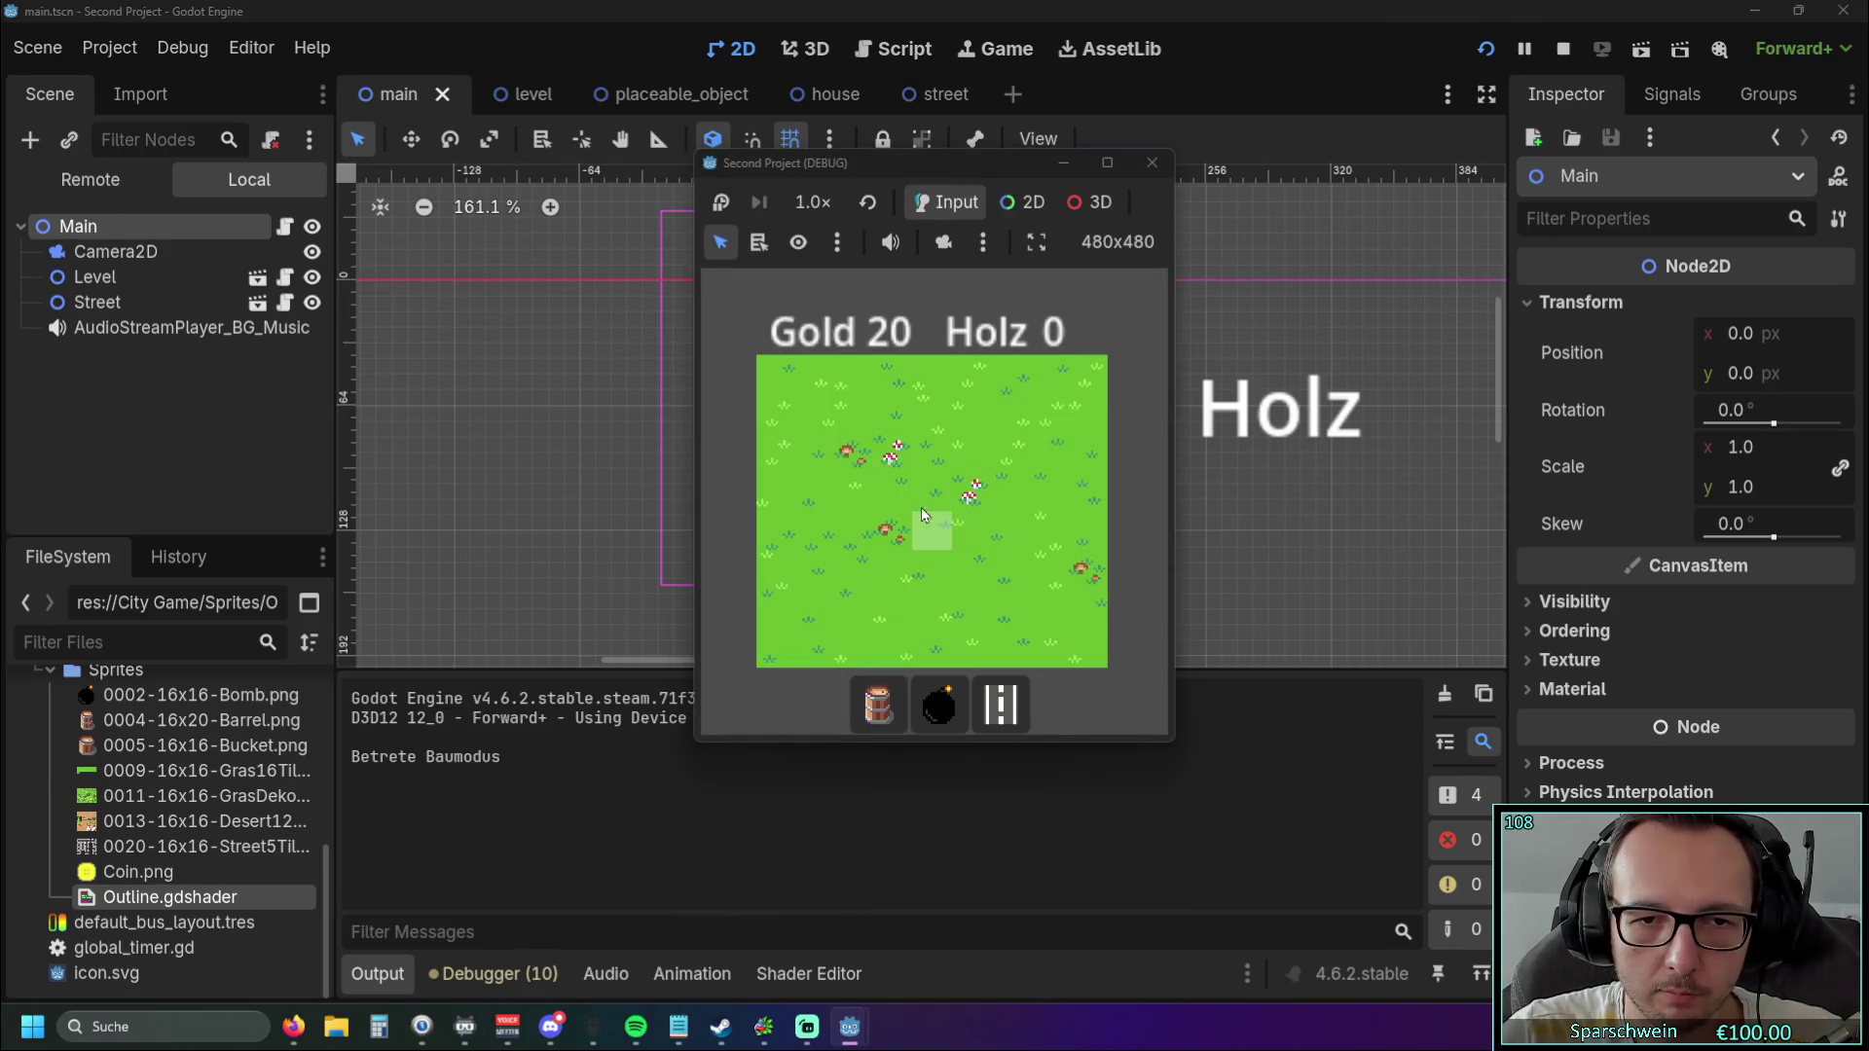
left_click(910, 502)
left_click(1006, 500)
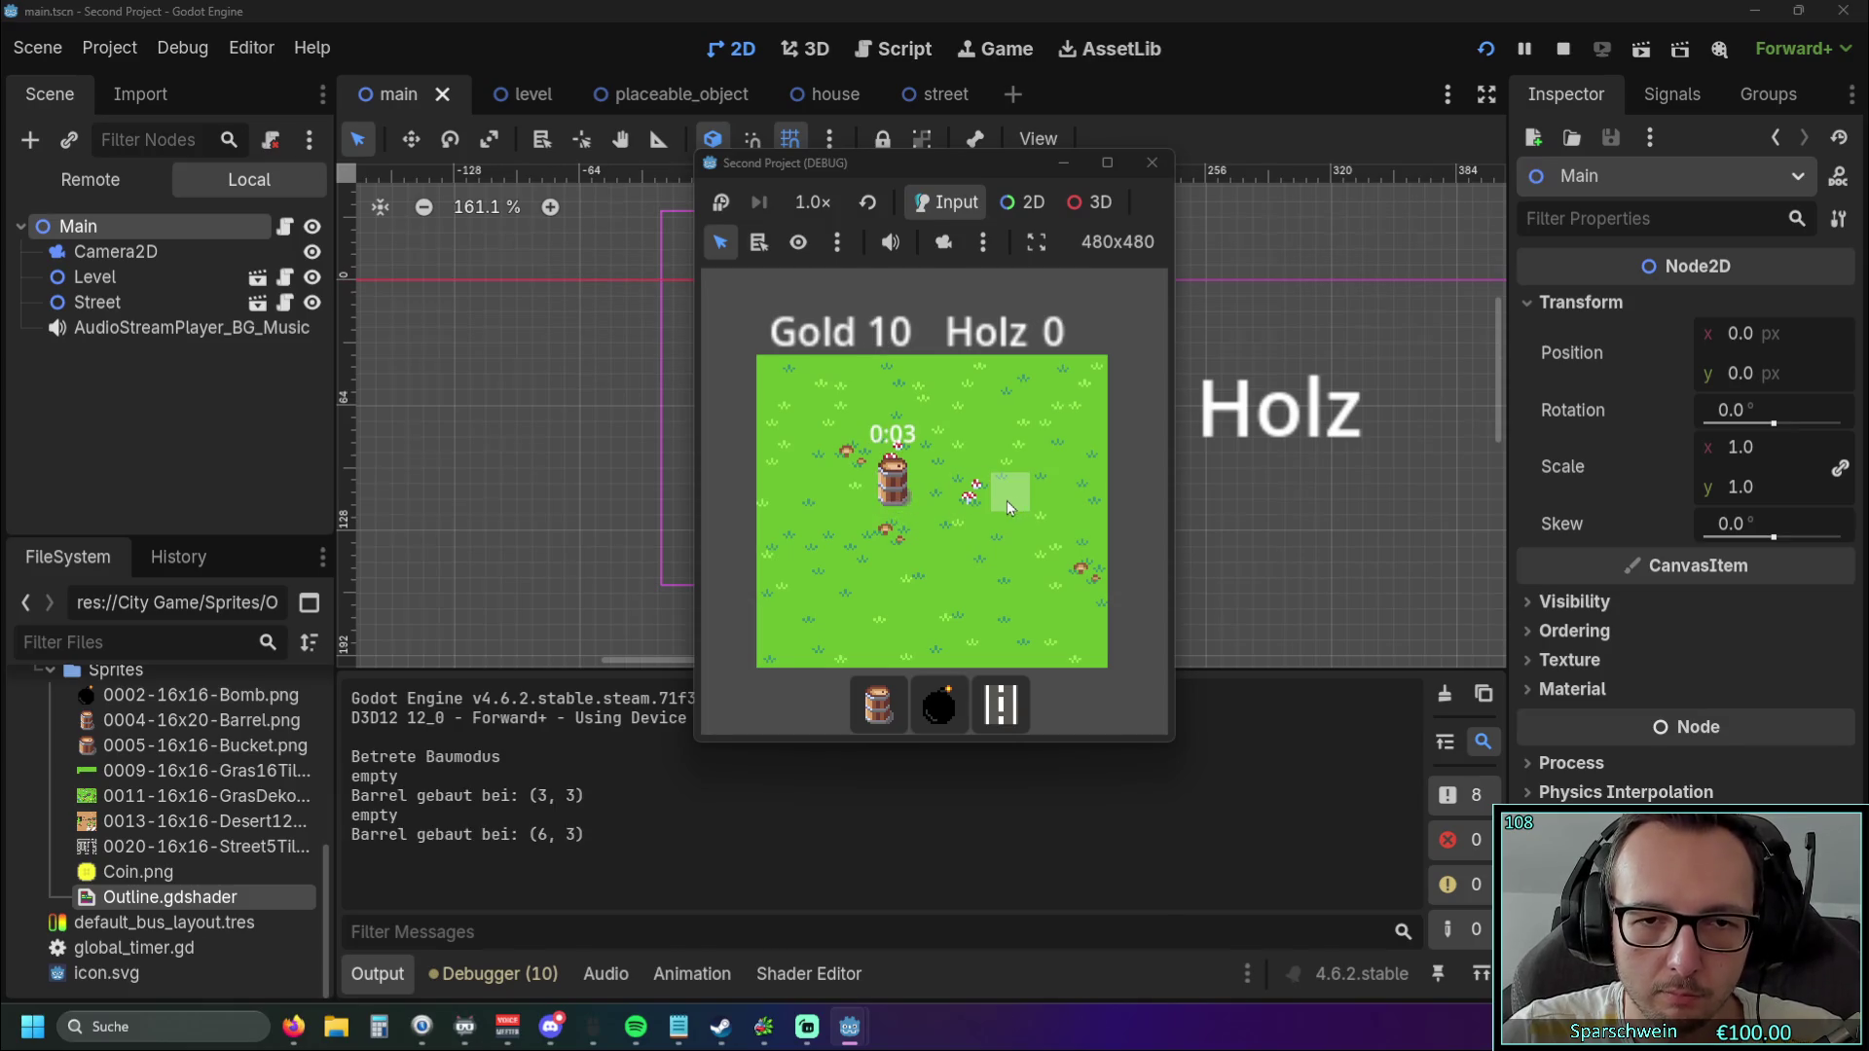
right_click(938, 534)
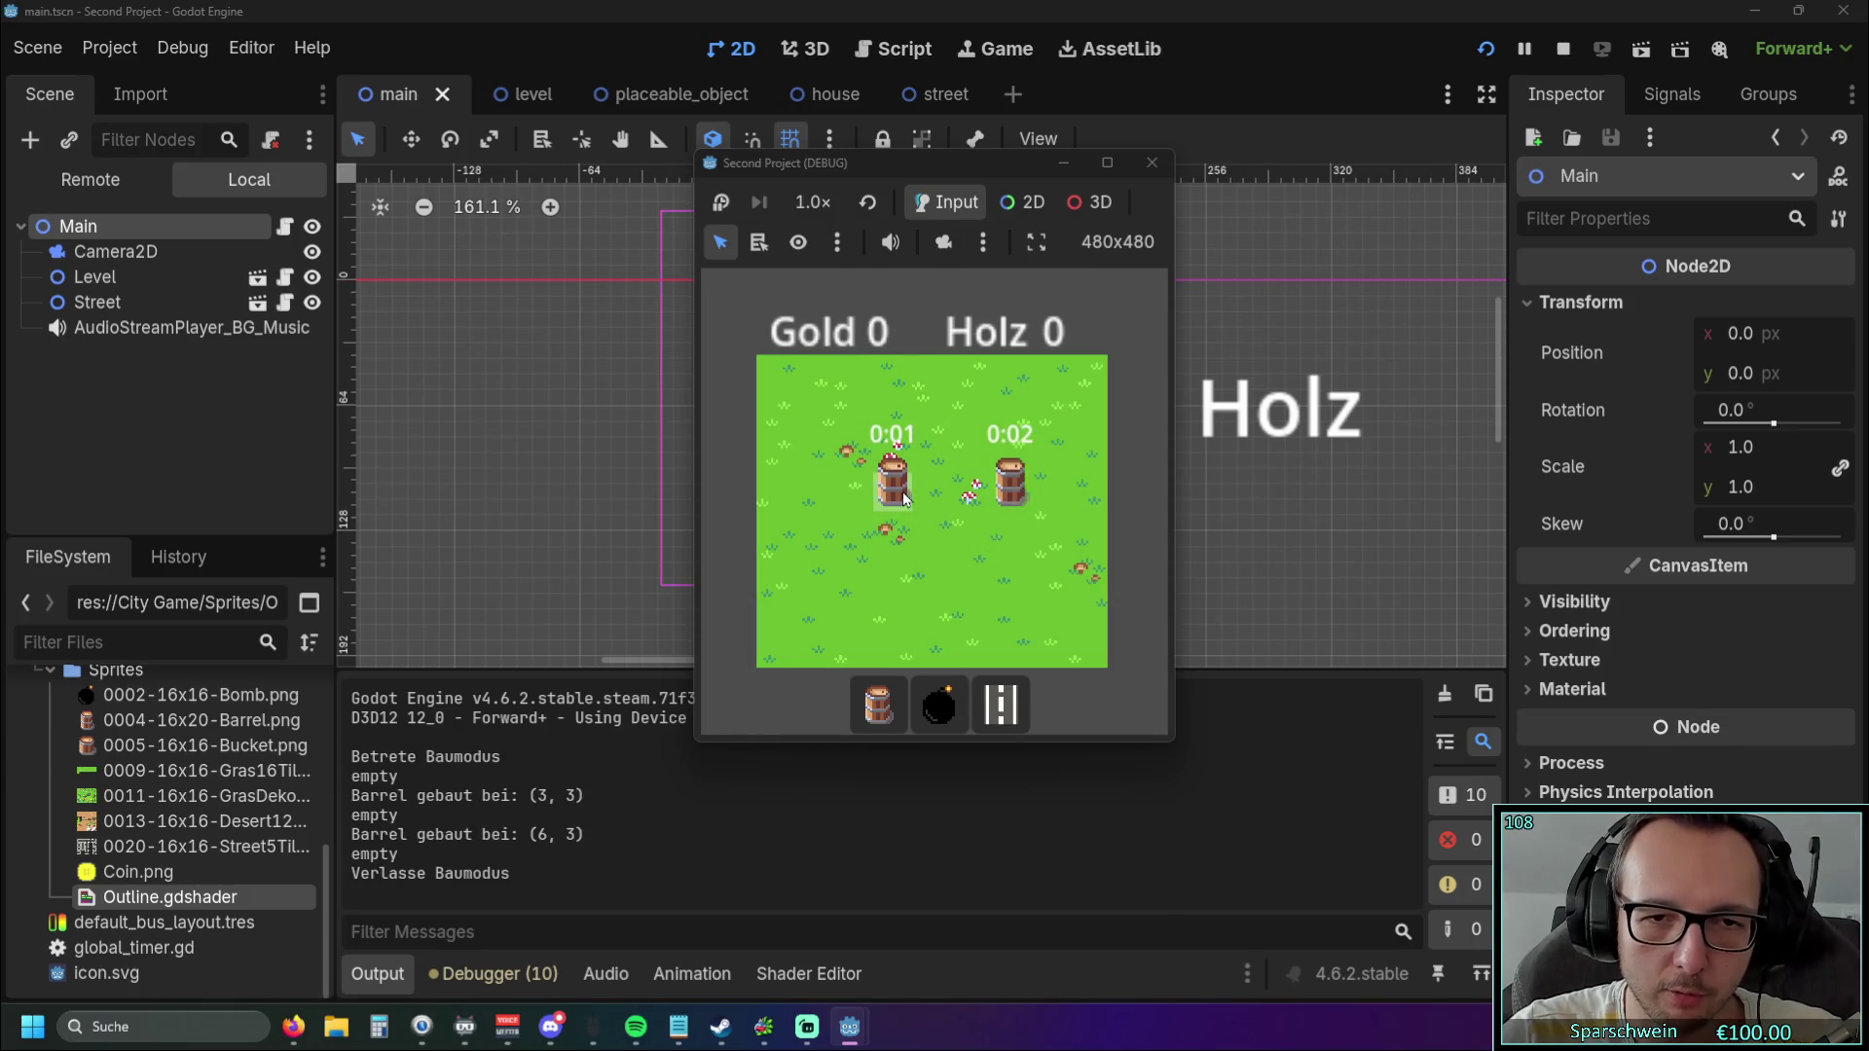
left_click(903, 498)
left_click(1010, 500)
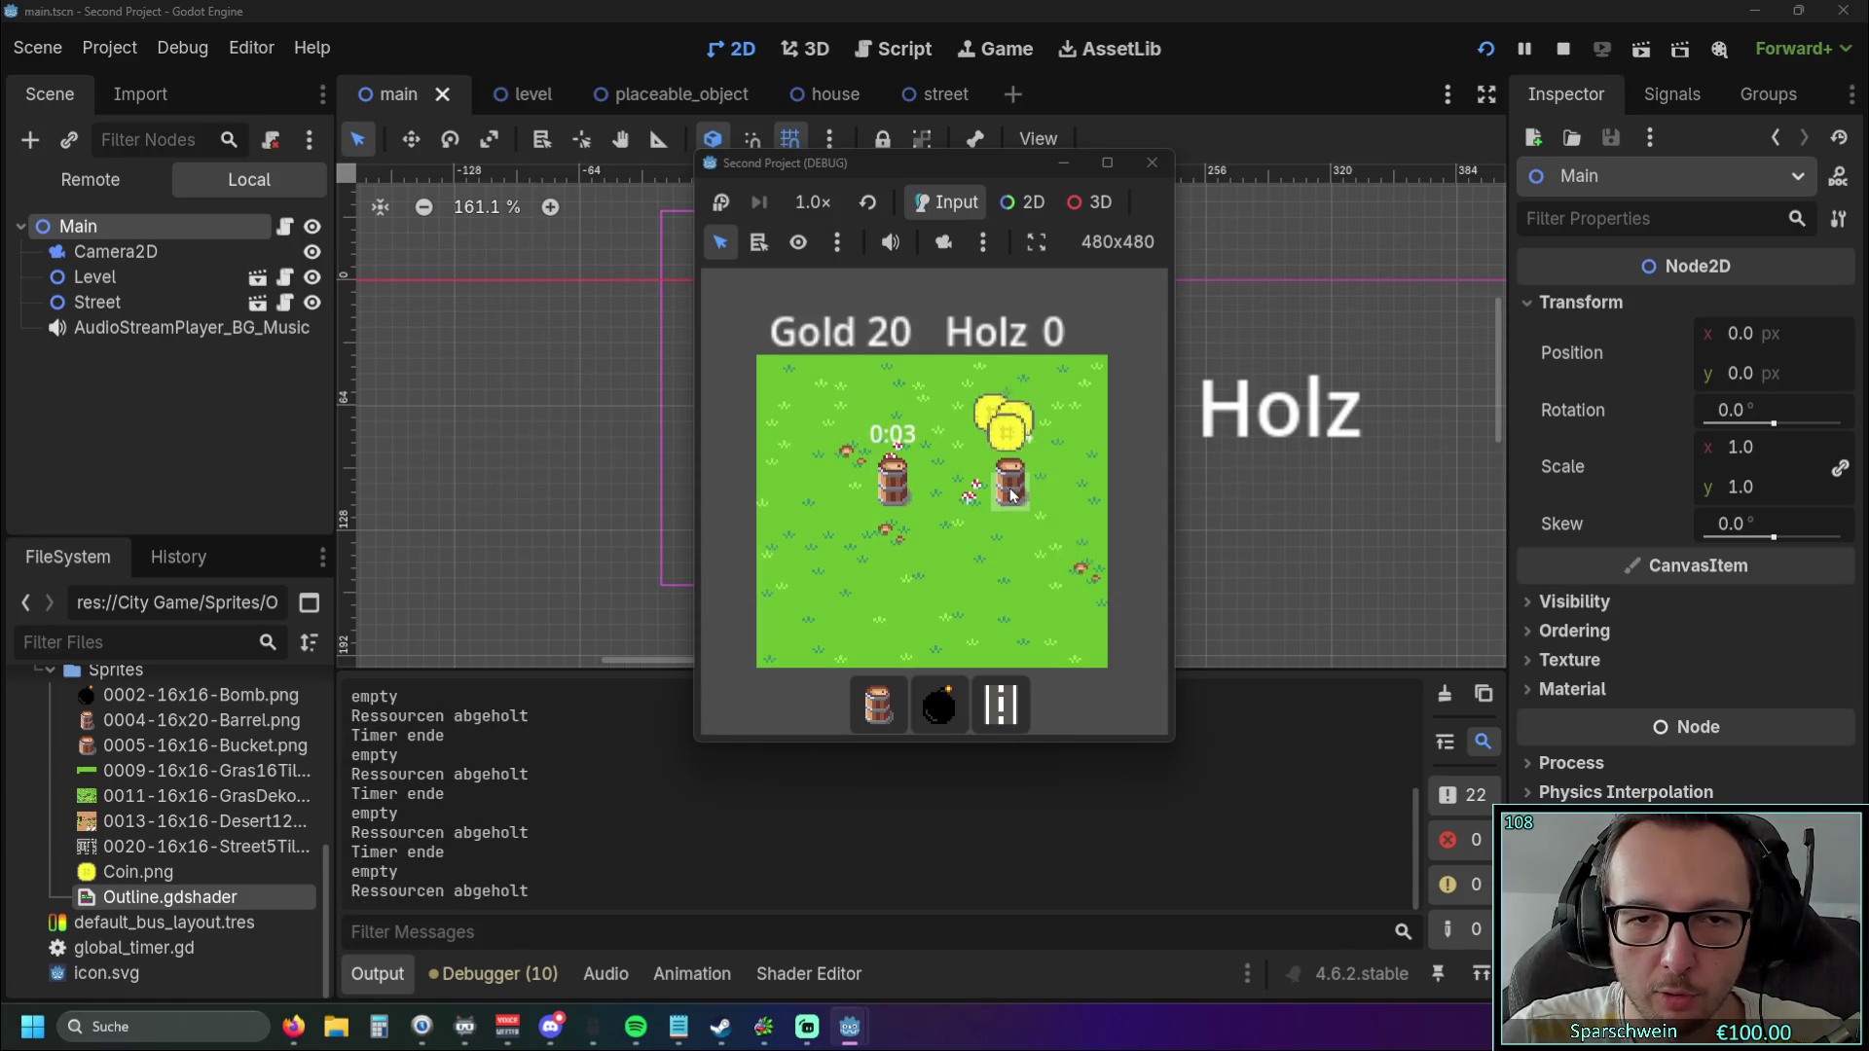
Lay a road across the grass field plus a tile below, then collect the barrel coins.
left_click(1000, 704)
mouse_move(866, 532)
left_mouse_down()
mouse_move(1046, 530)
mouse_move(1053, 423)
left_mouse_up()
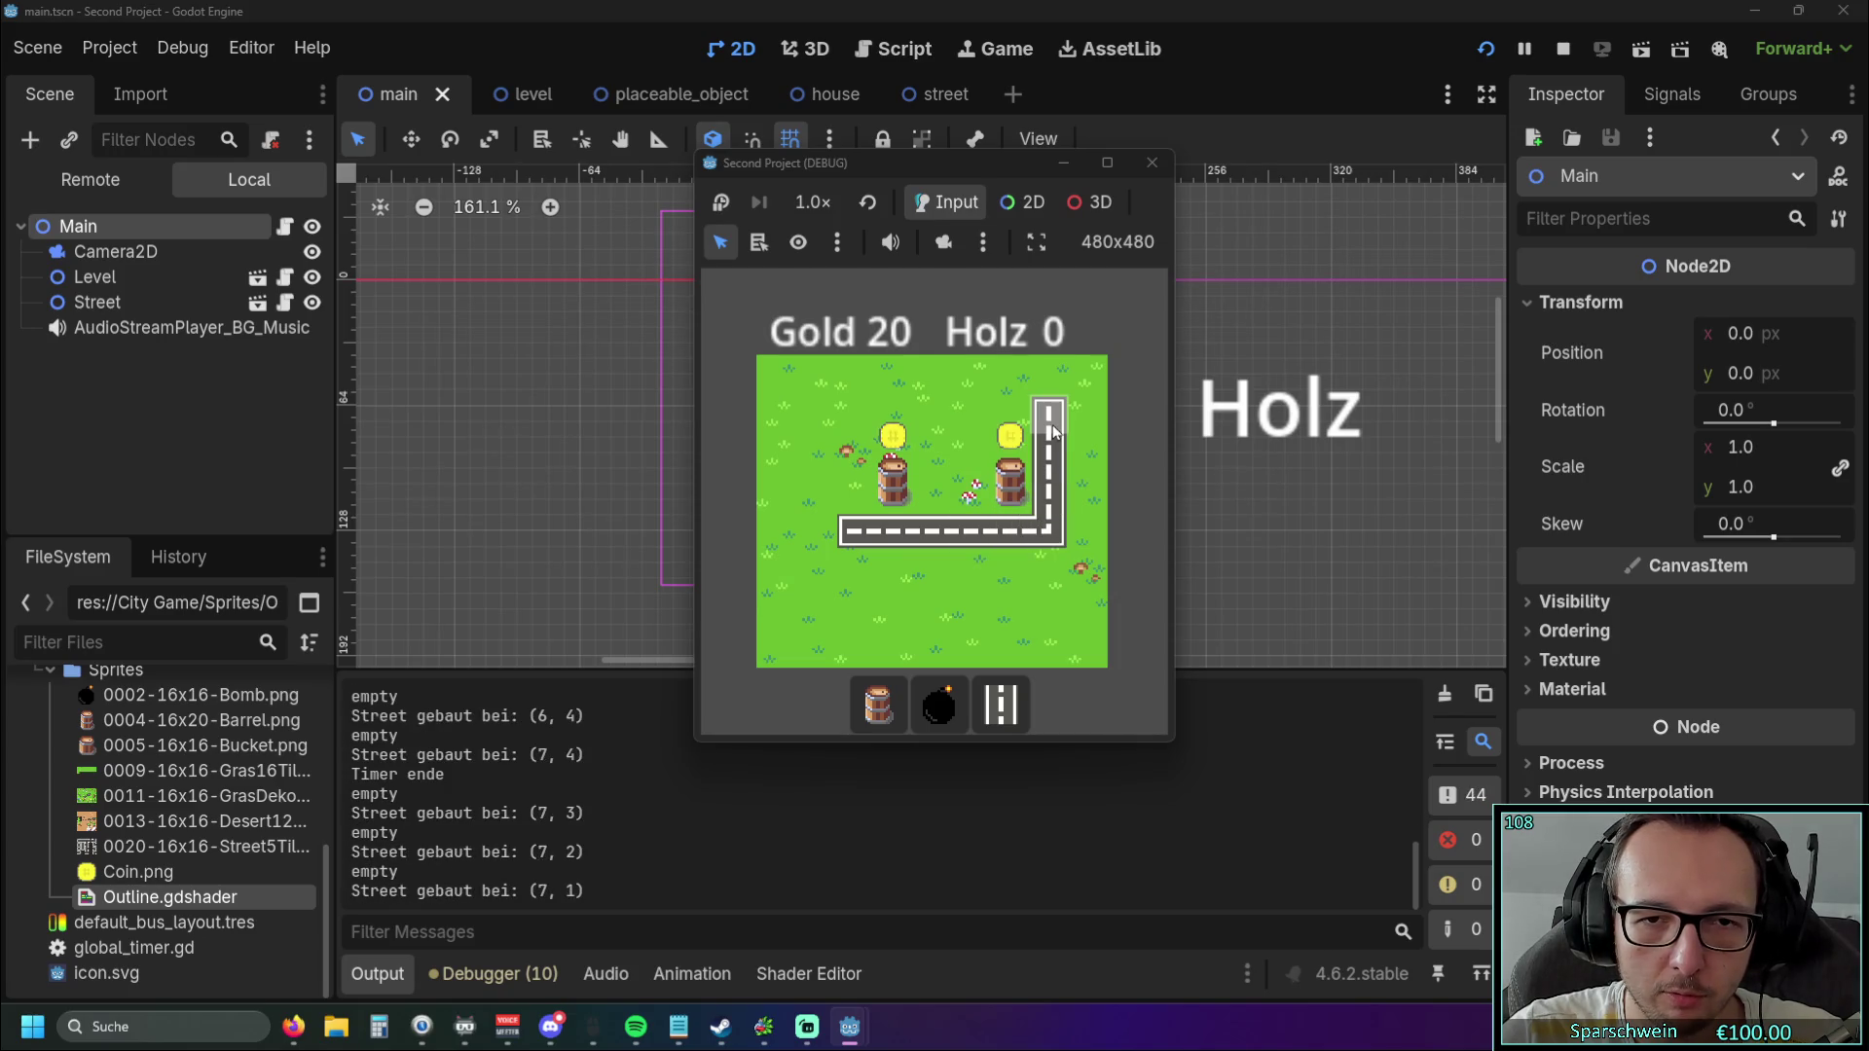
left_click(944, 568)
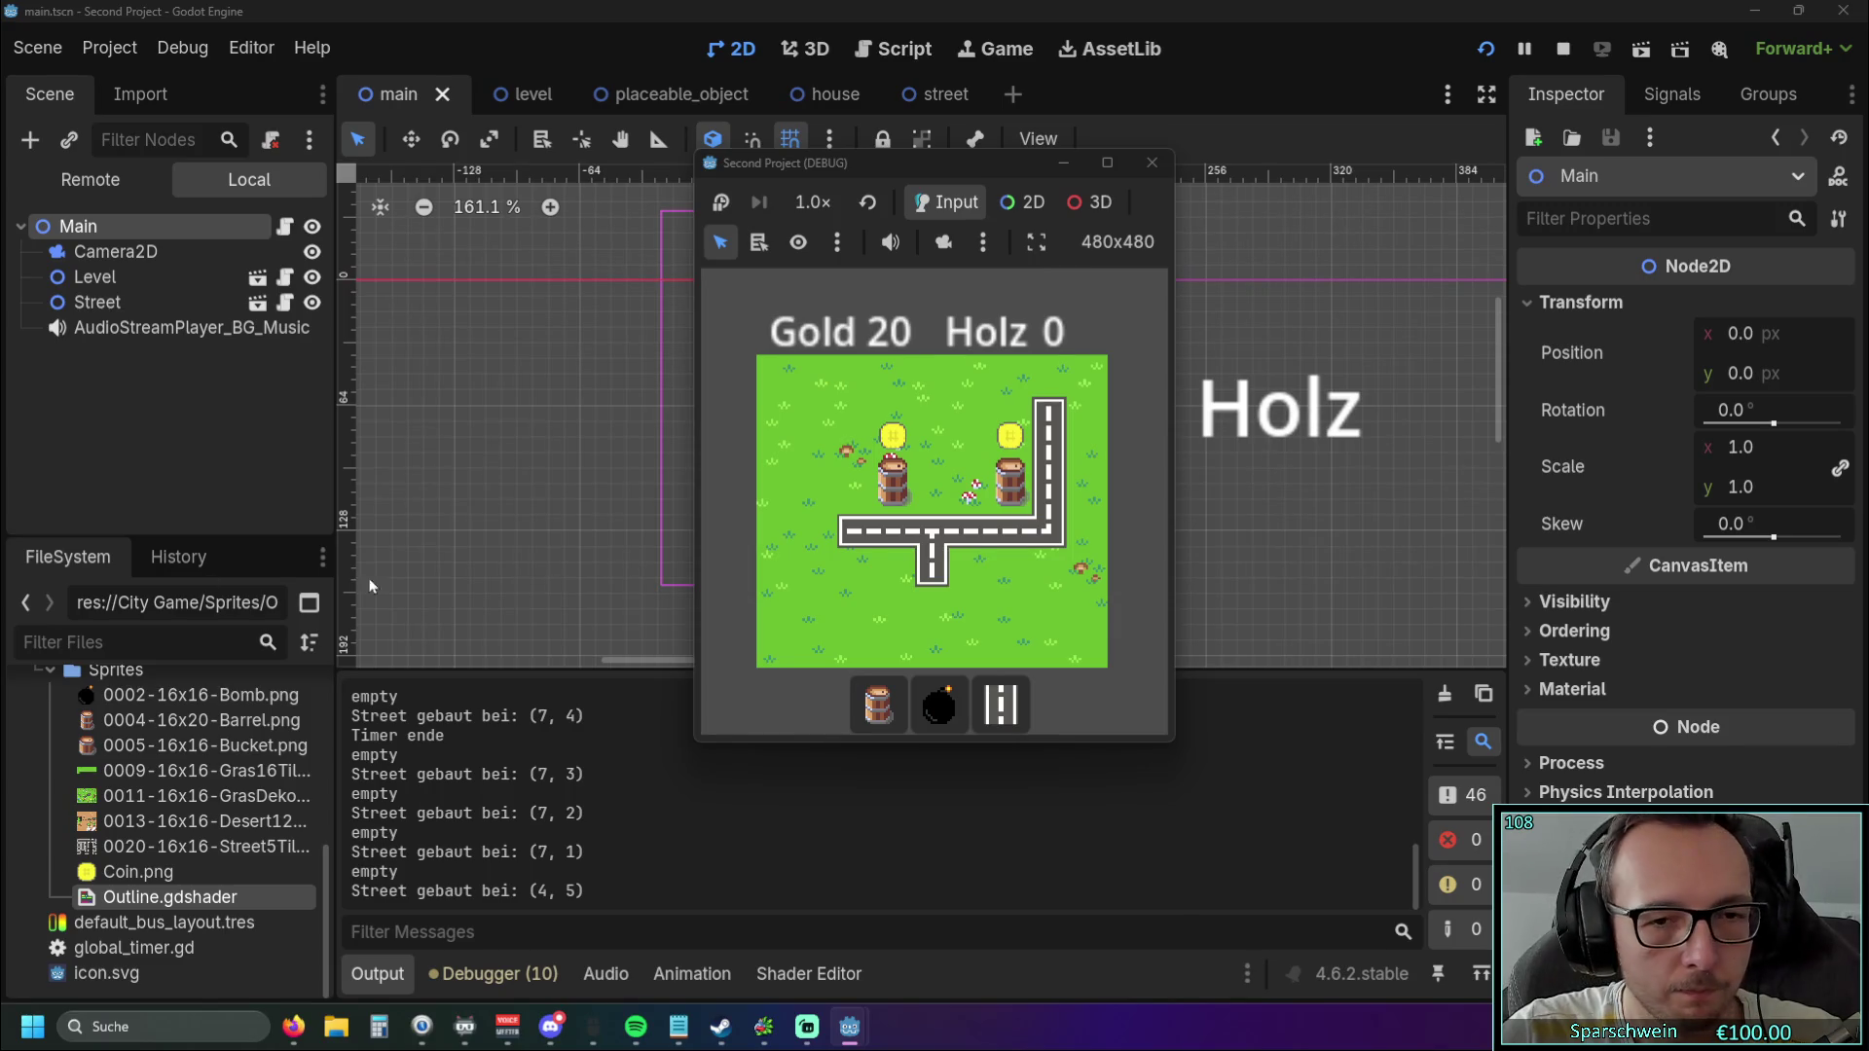
right_click(937, 509)
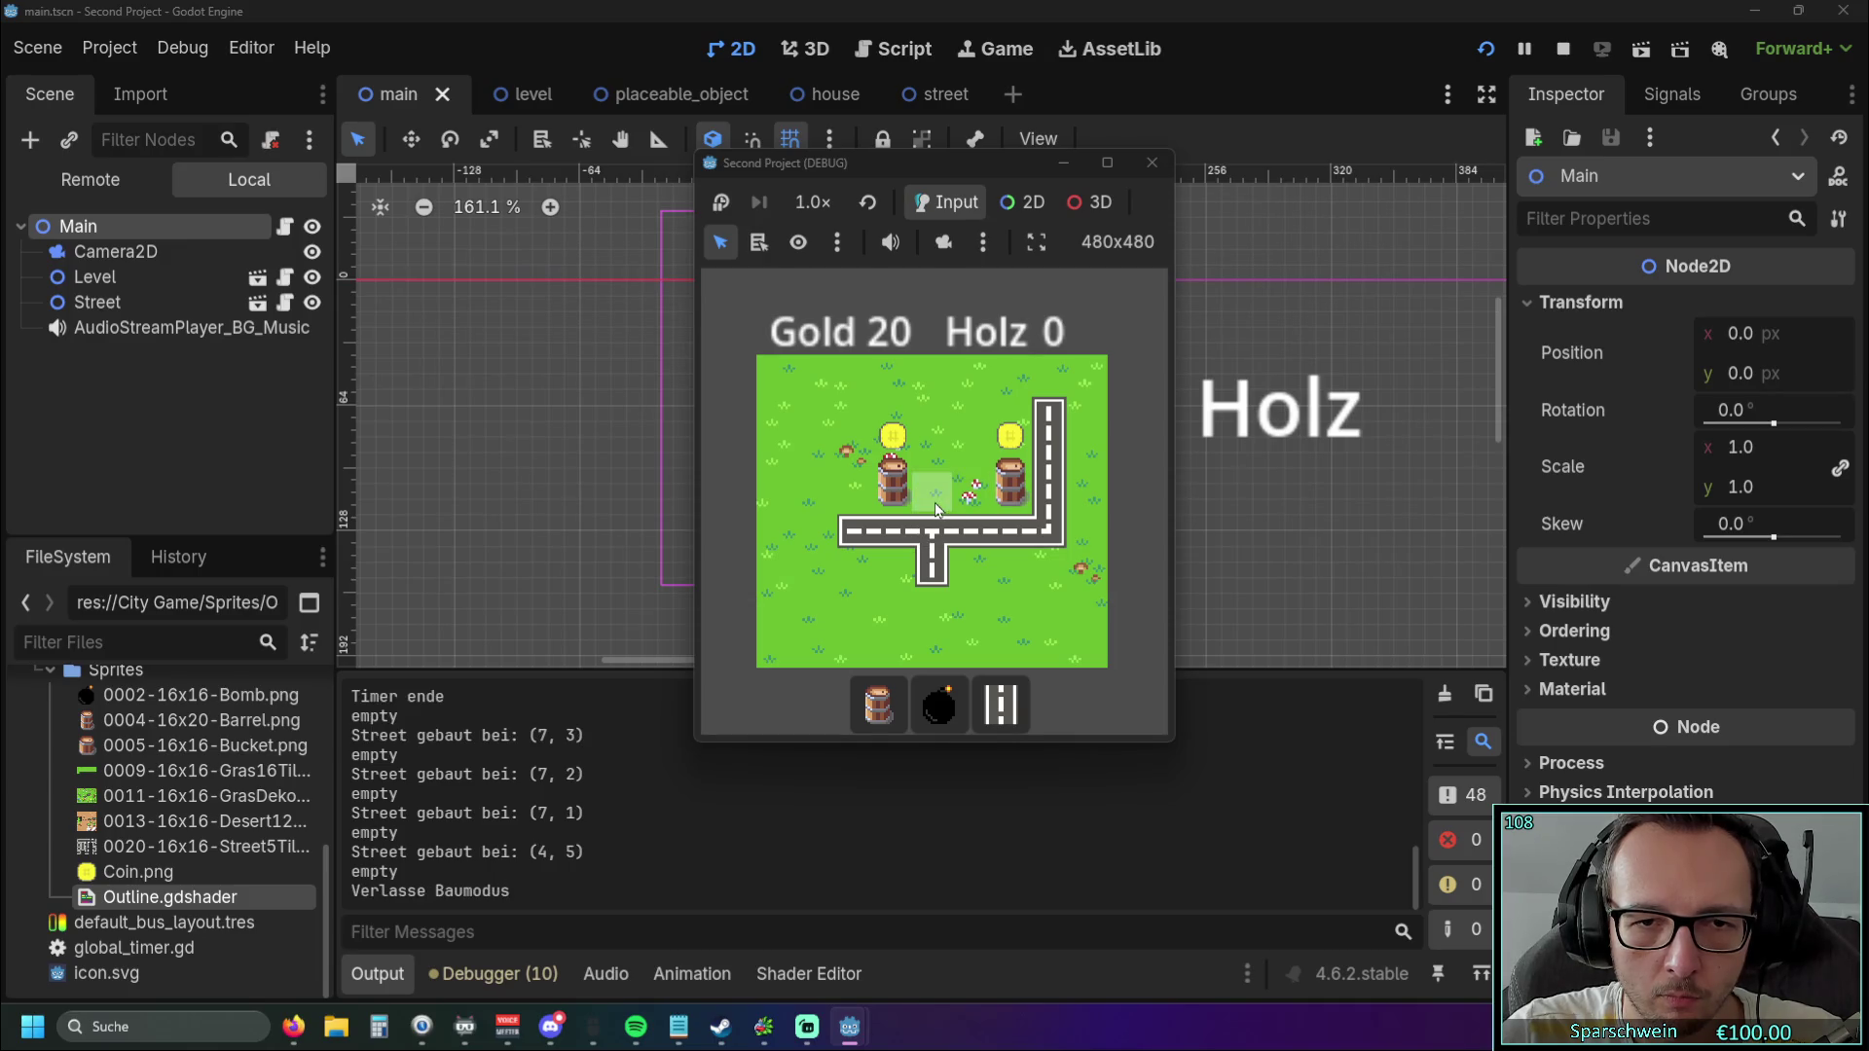
left_click(893, 477)
left_click(1010, 477)
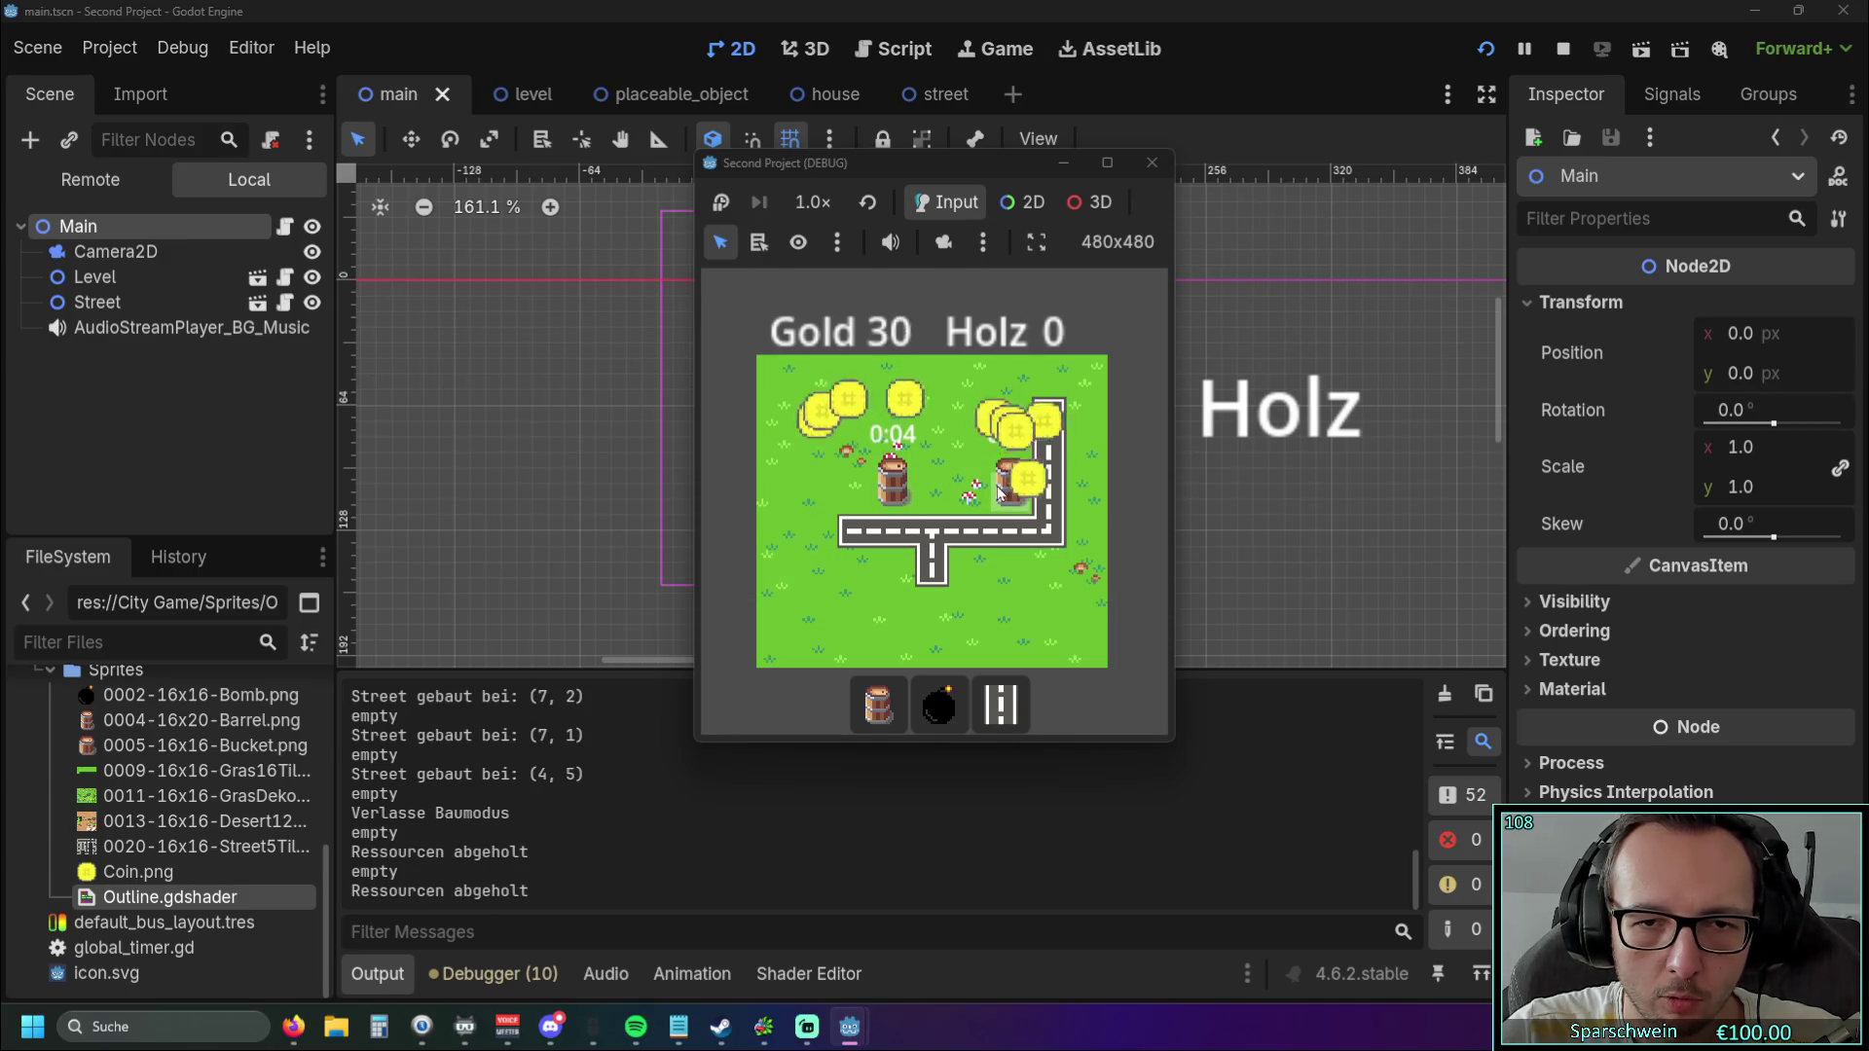
Demolish the road junction at (4, 4) and stop the running game.
left_click(997, 687)
left_click(931, 530)
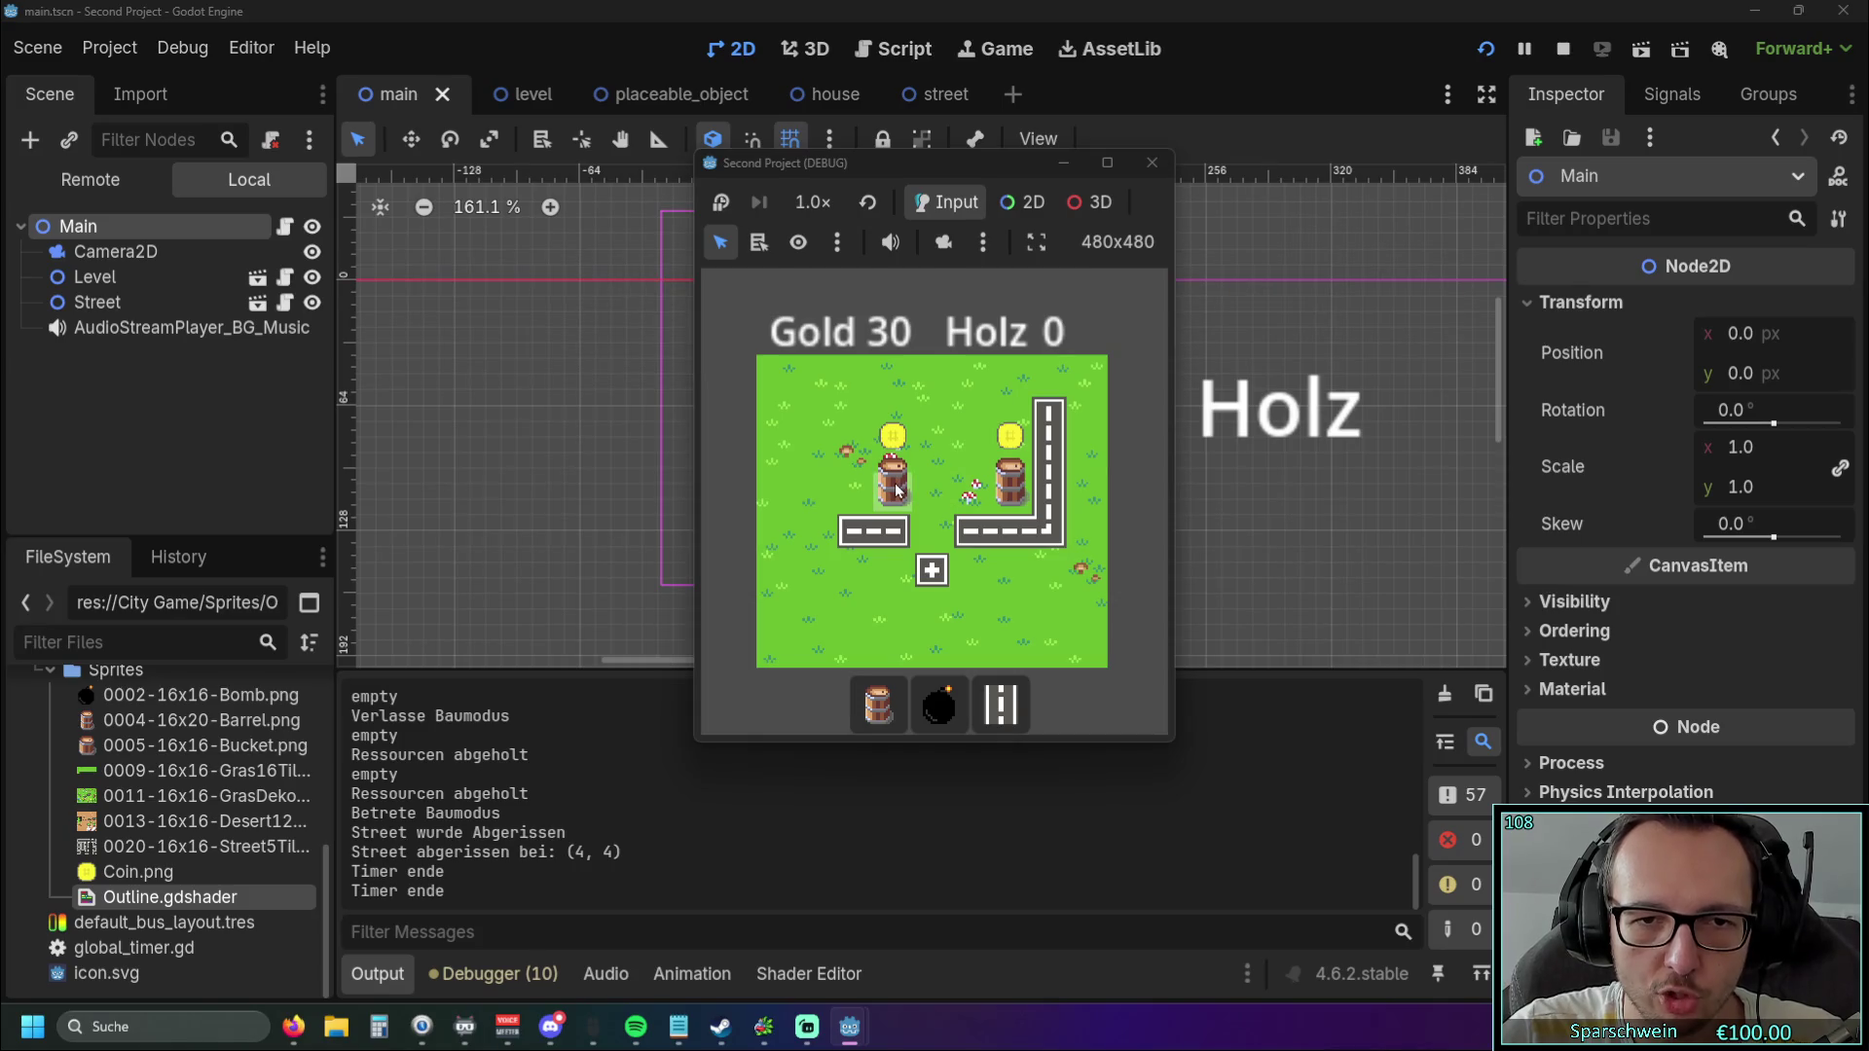
left_click(1152, 163)
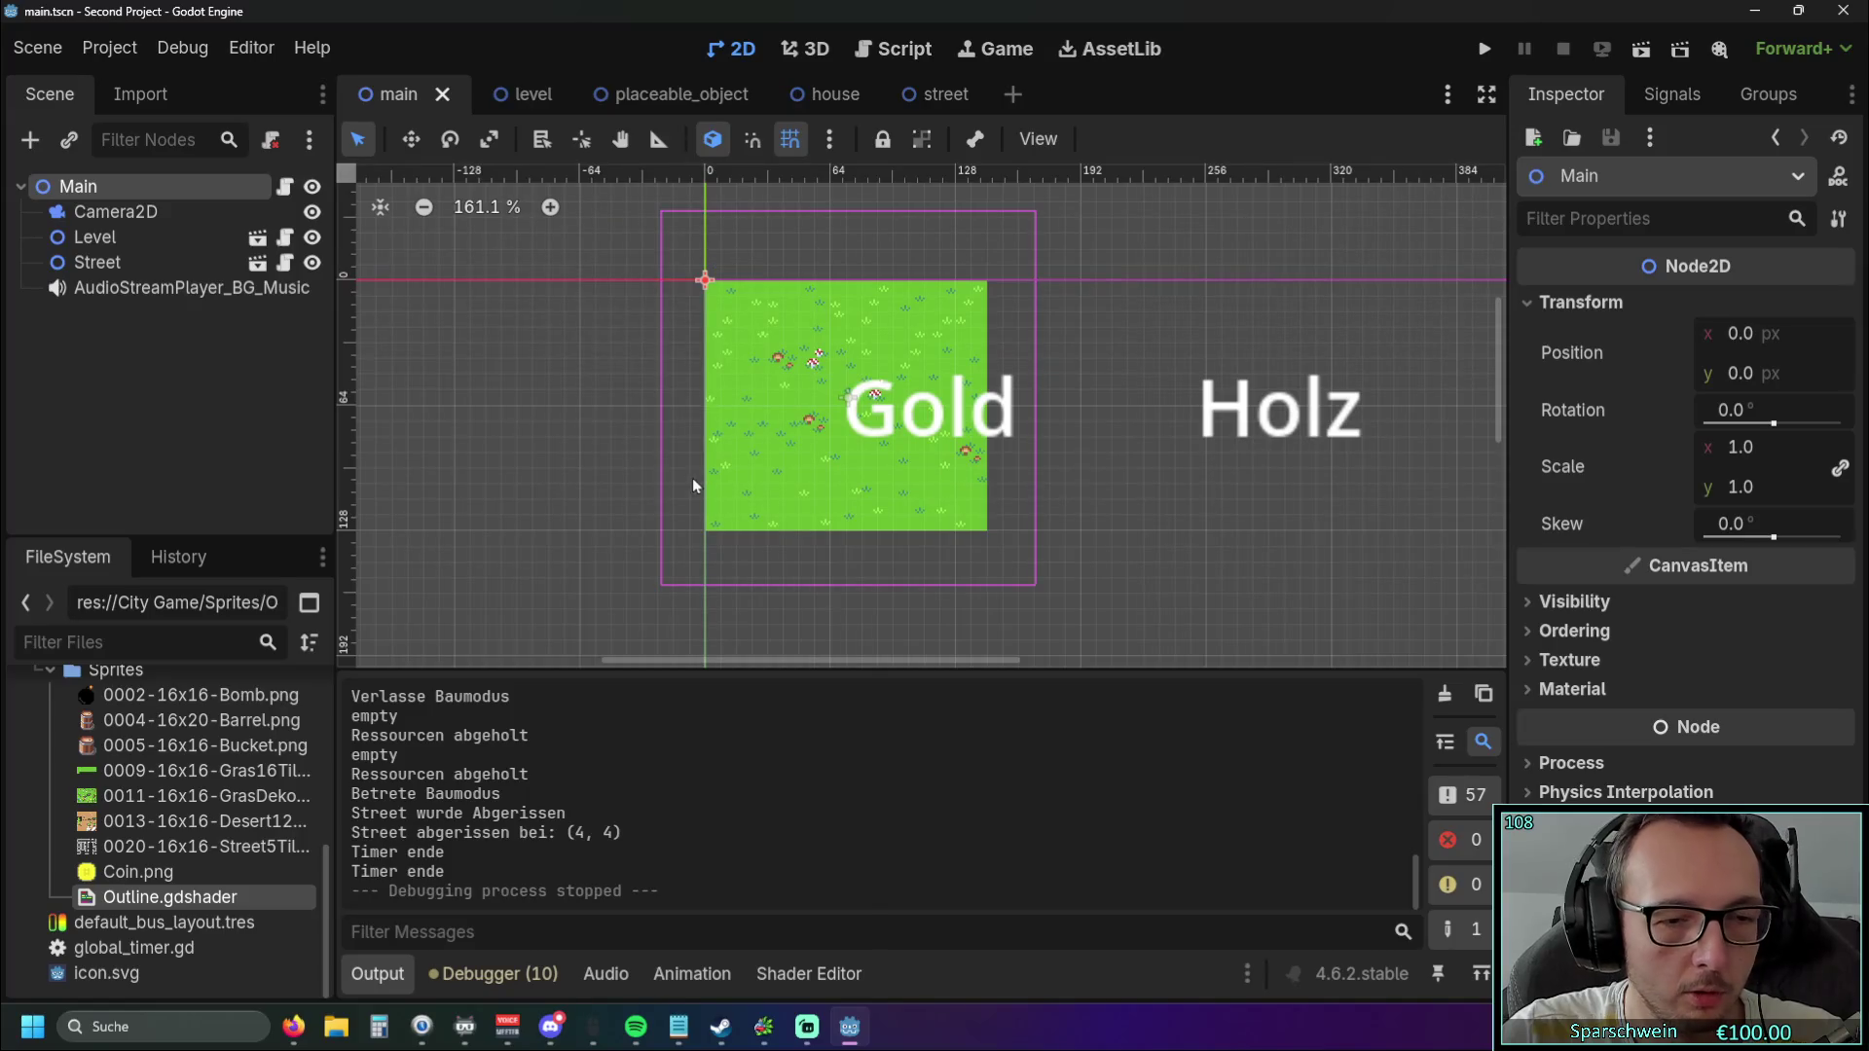
Open the house scene and load Outline.gdshader in an enlarged shader editor.
left_click(820, 97)
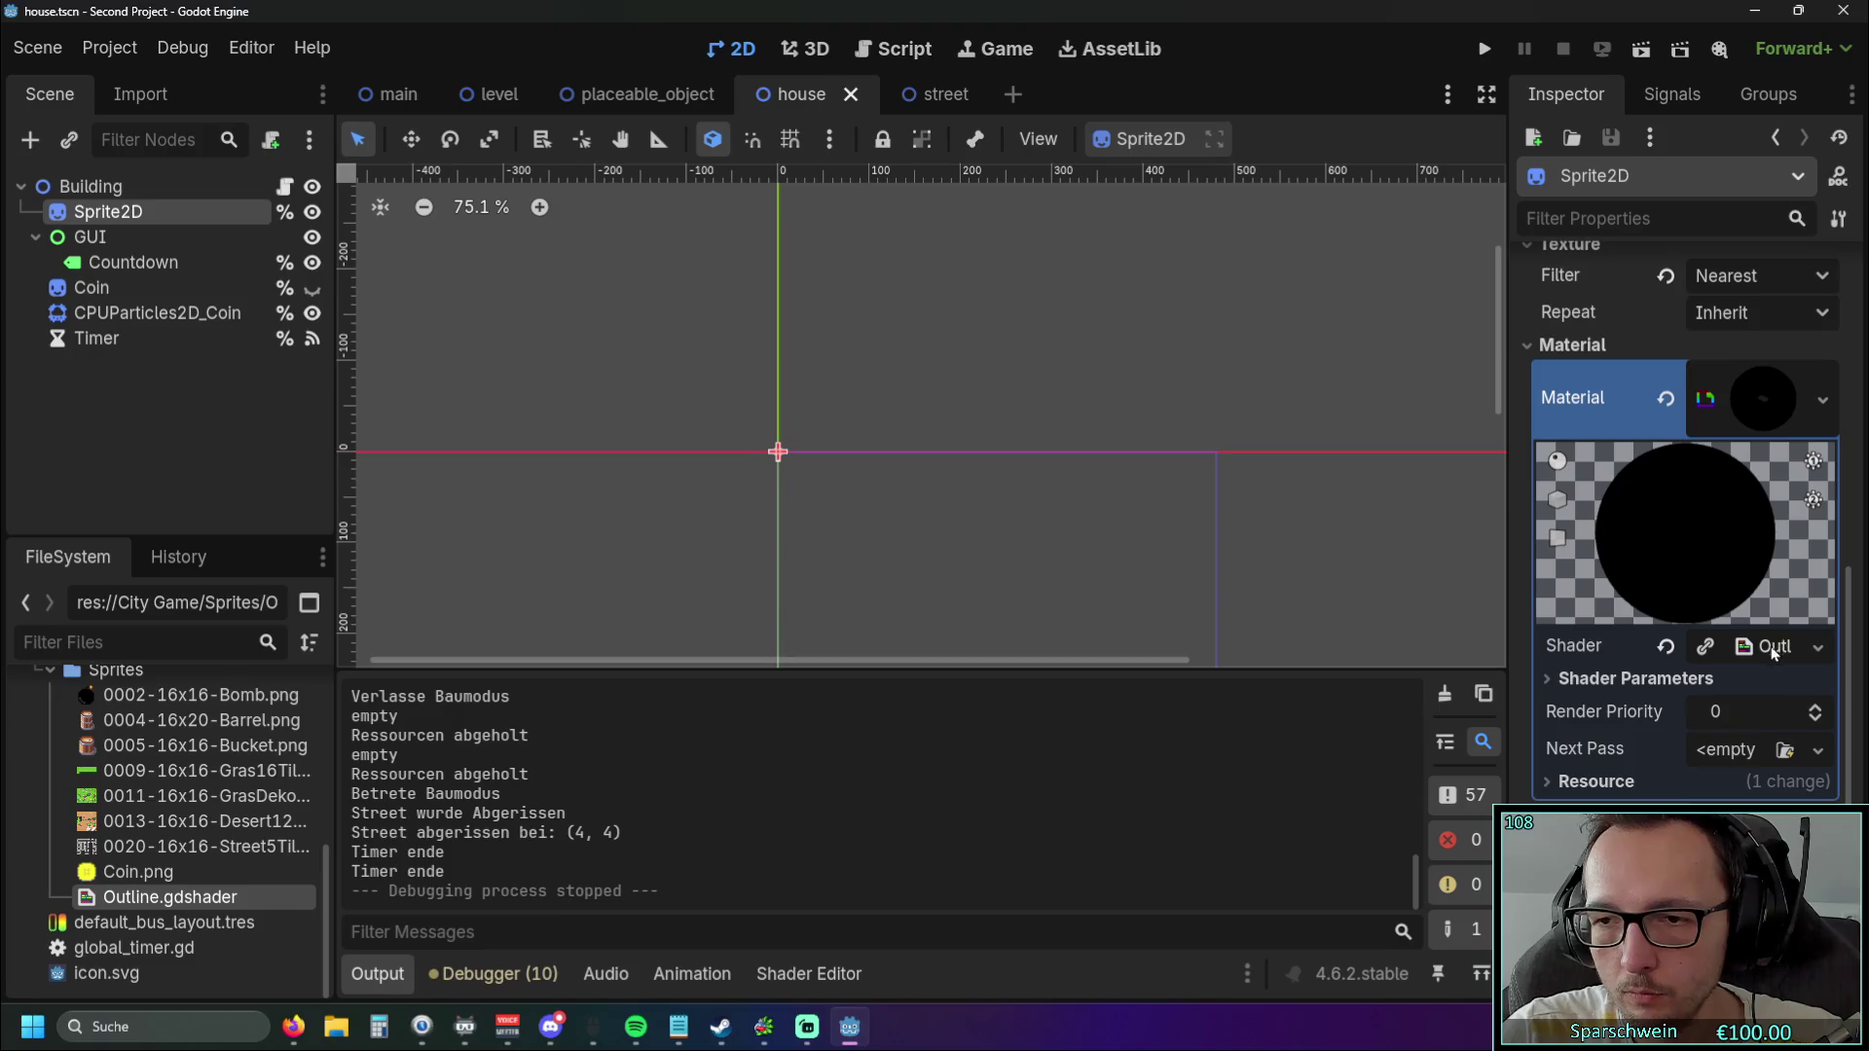
left_click(232, 946)
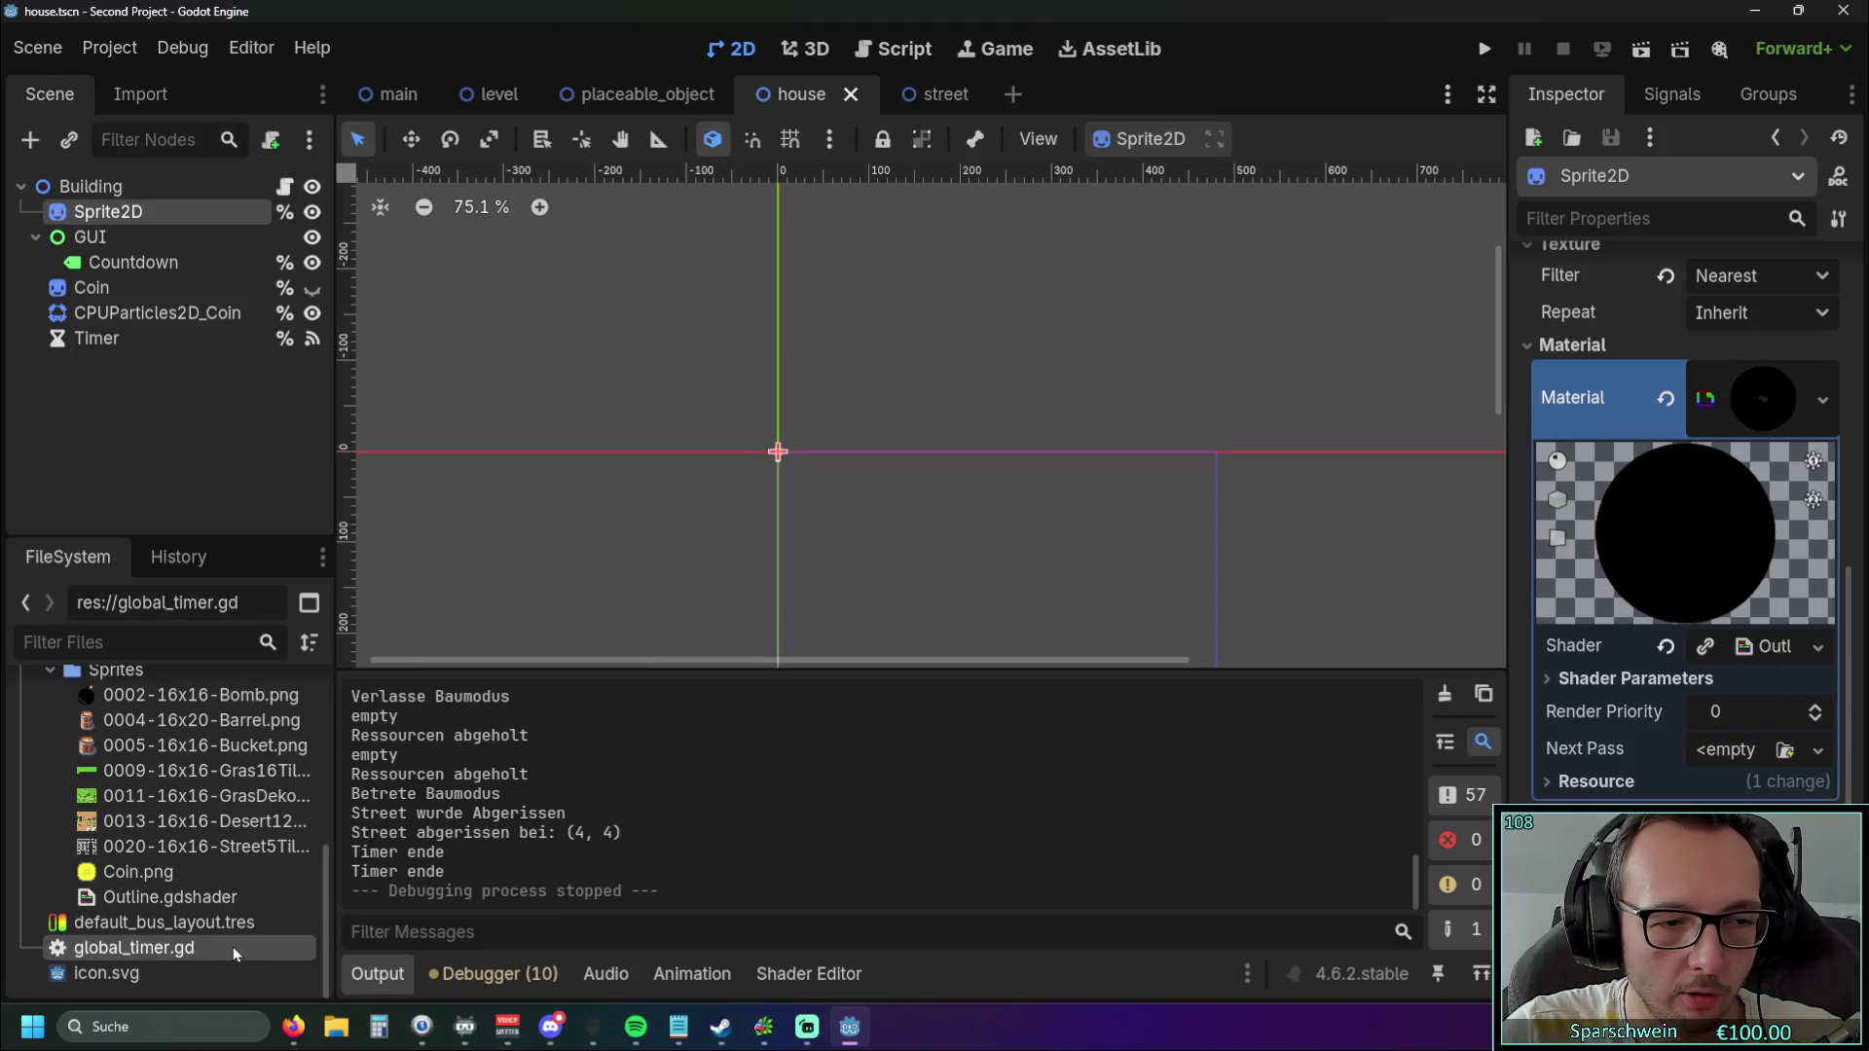
left_click(193, 901)
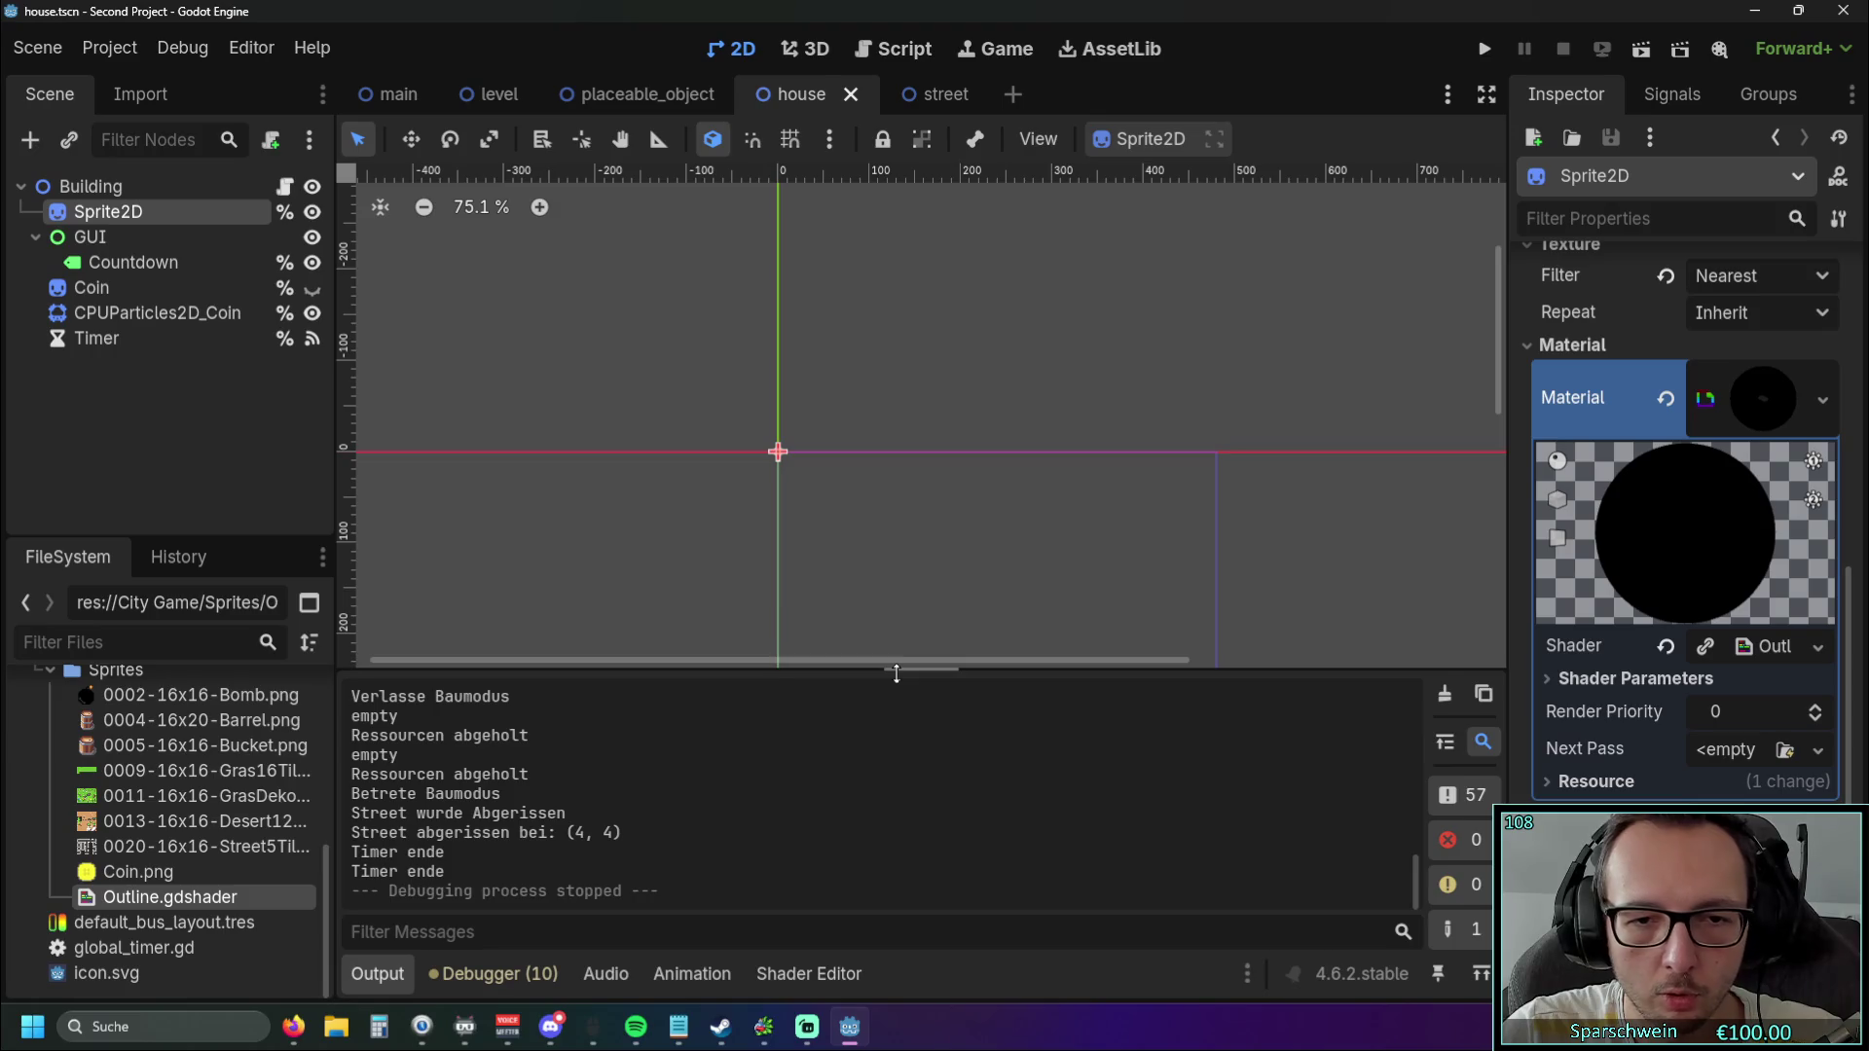
left_click_drag(891, 669, 895, 555)
left_click(1754, 647)
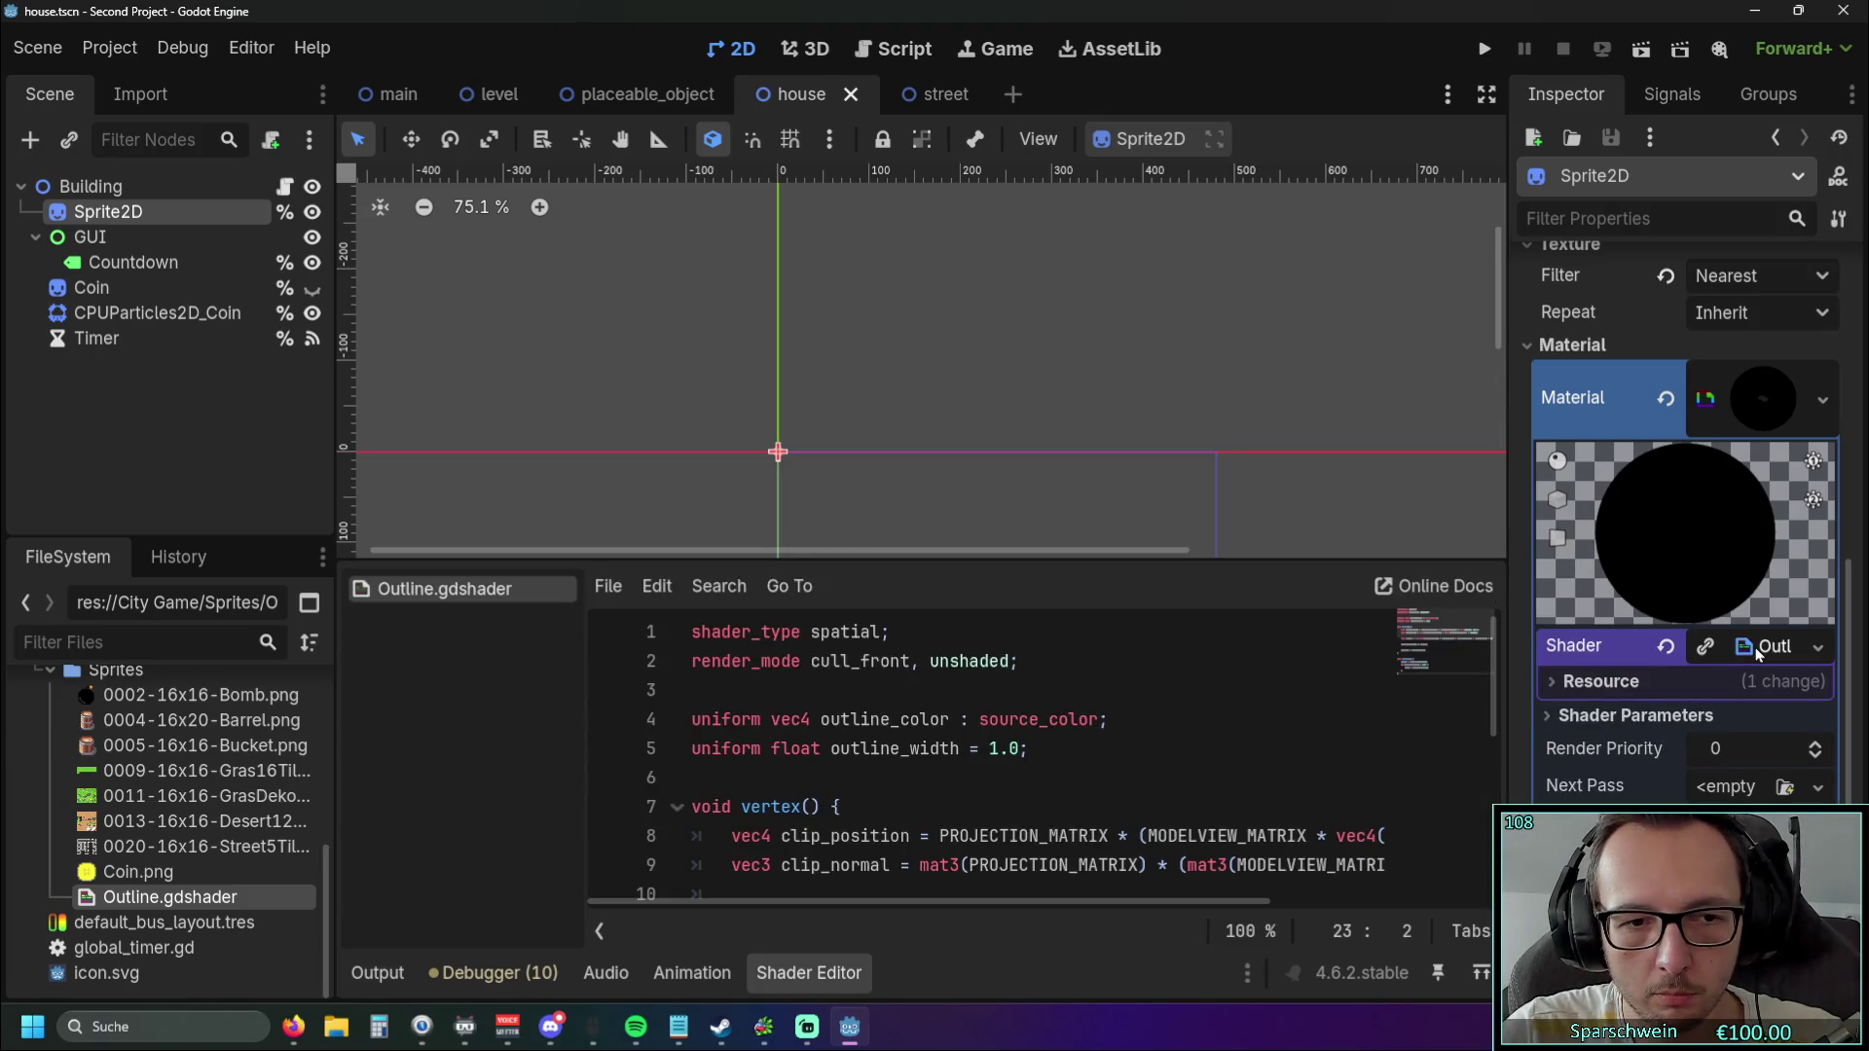
mouse_move(985, 563)
left_mouse_down()
mouse_move(938, 457)
mouse_move(936, 198)
left_mouse_up()
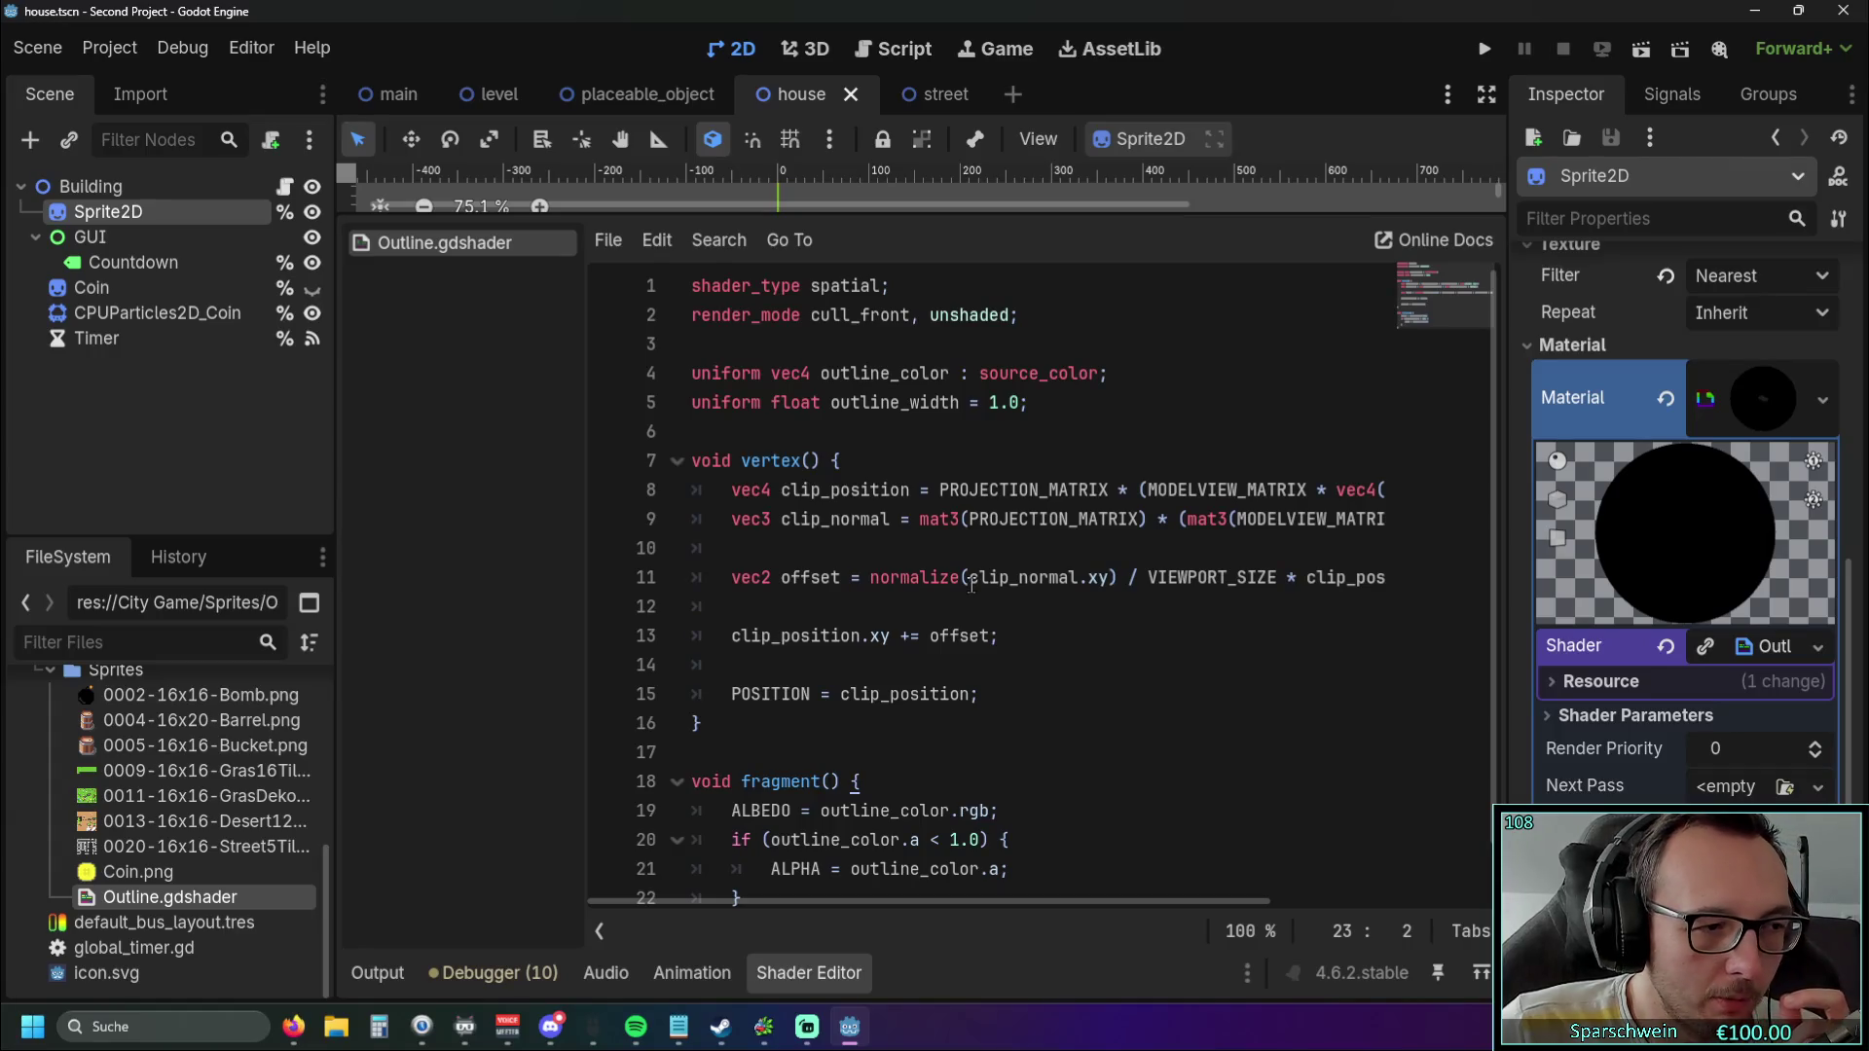
Come back to the shader code and place the caret at its end.
left_click(807, 1027)
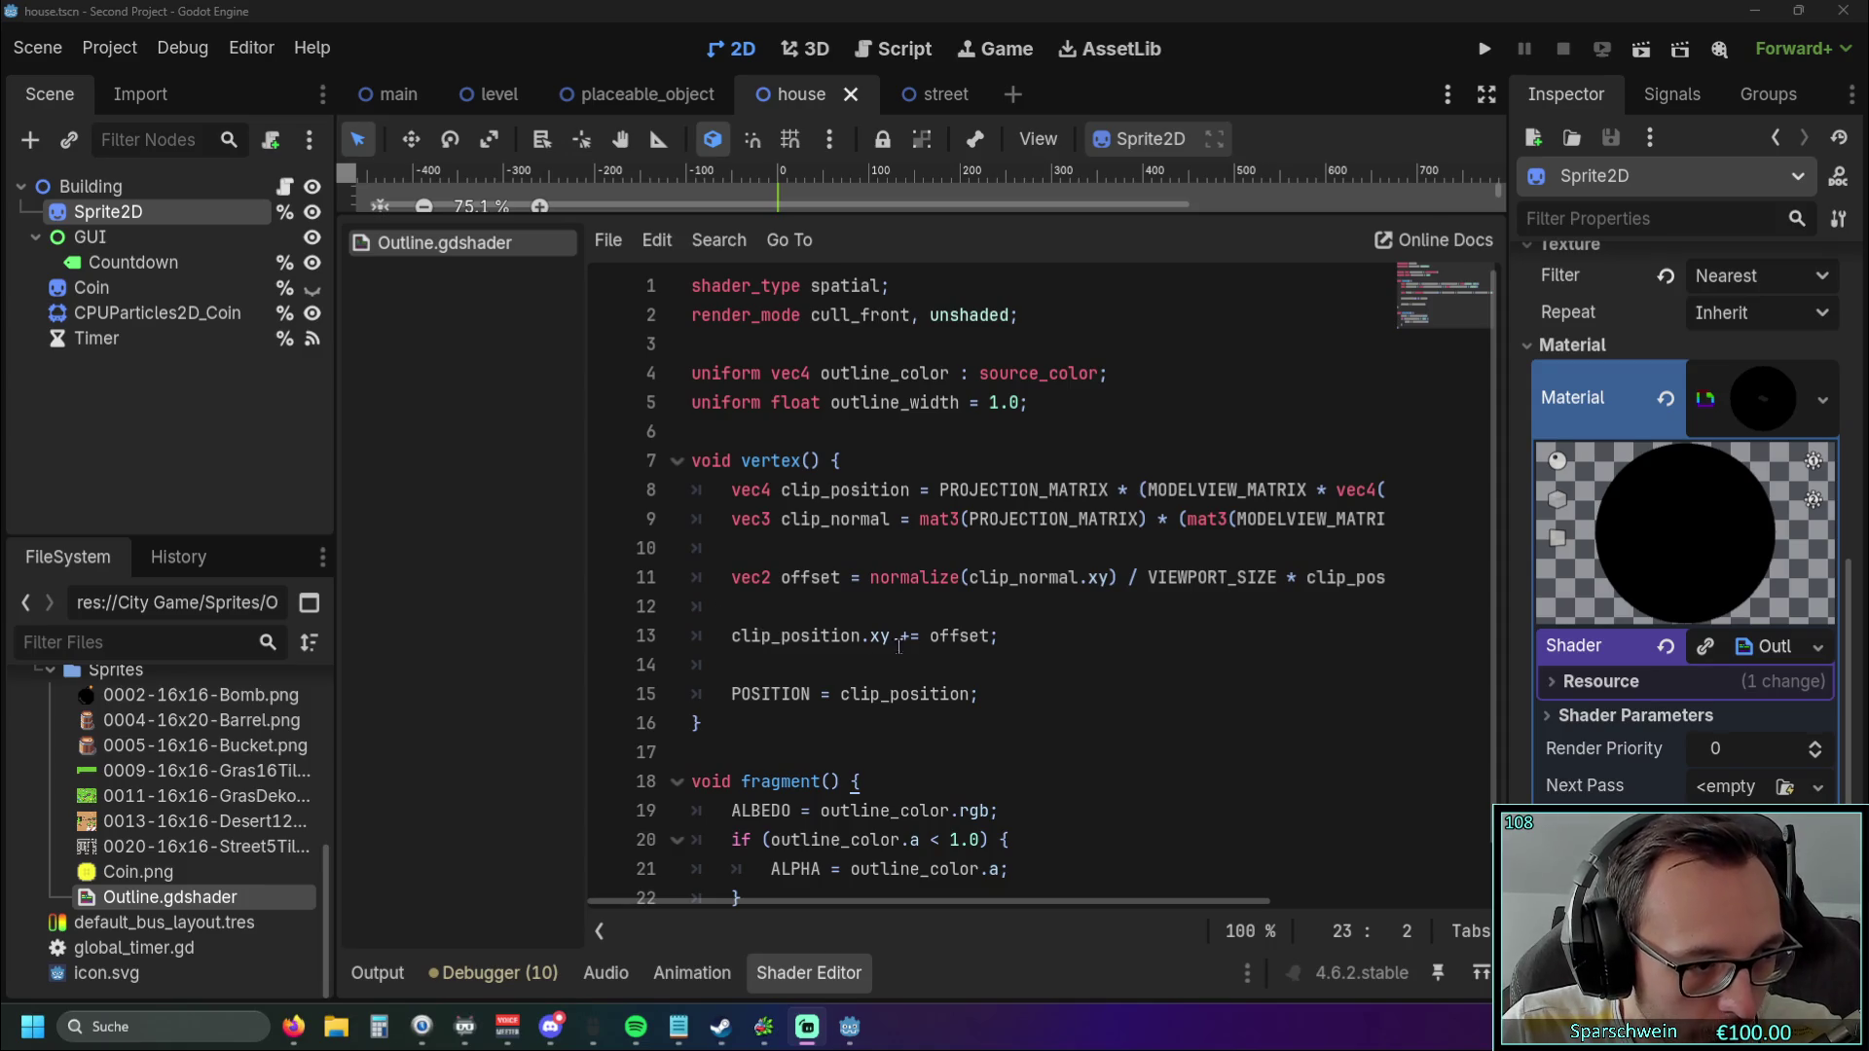
left_click(956, 663)
scroll(876, 846, "down", 1)
left_click(759, 884)
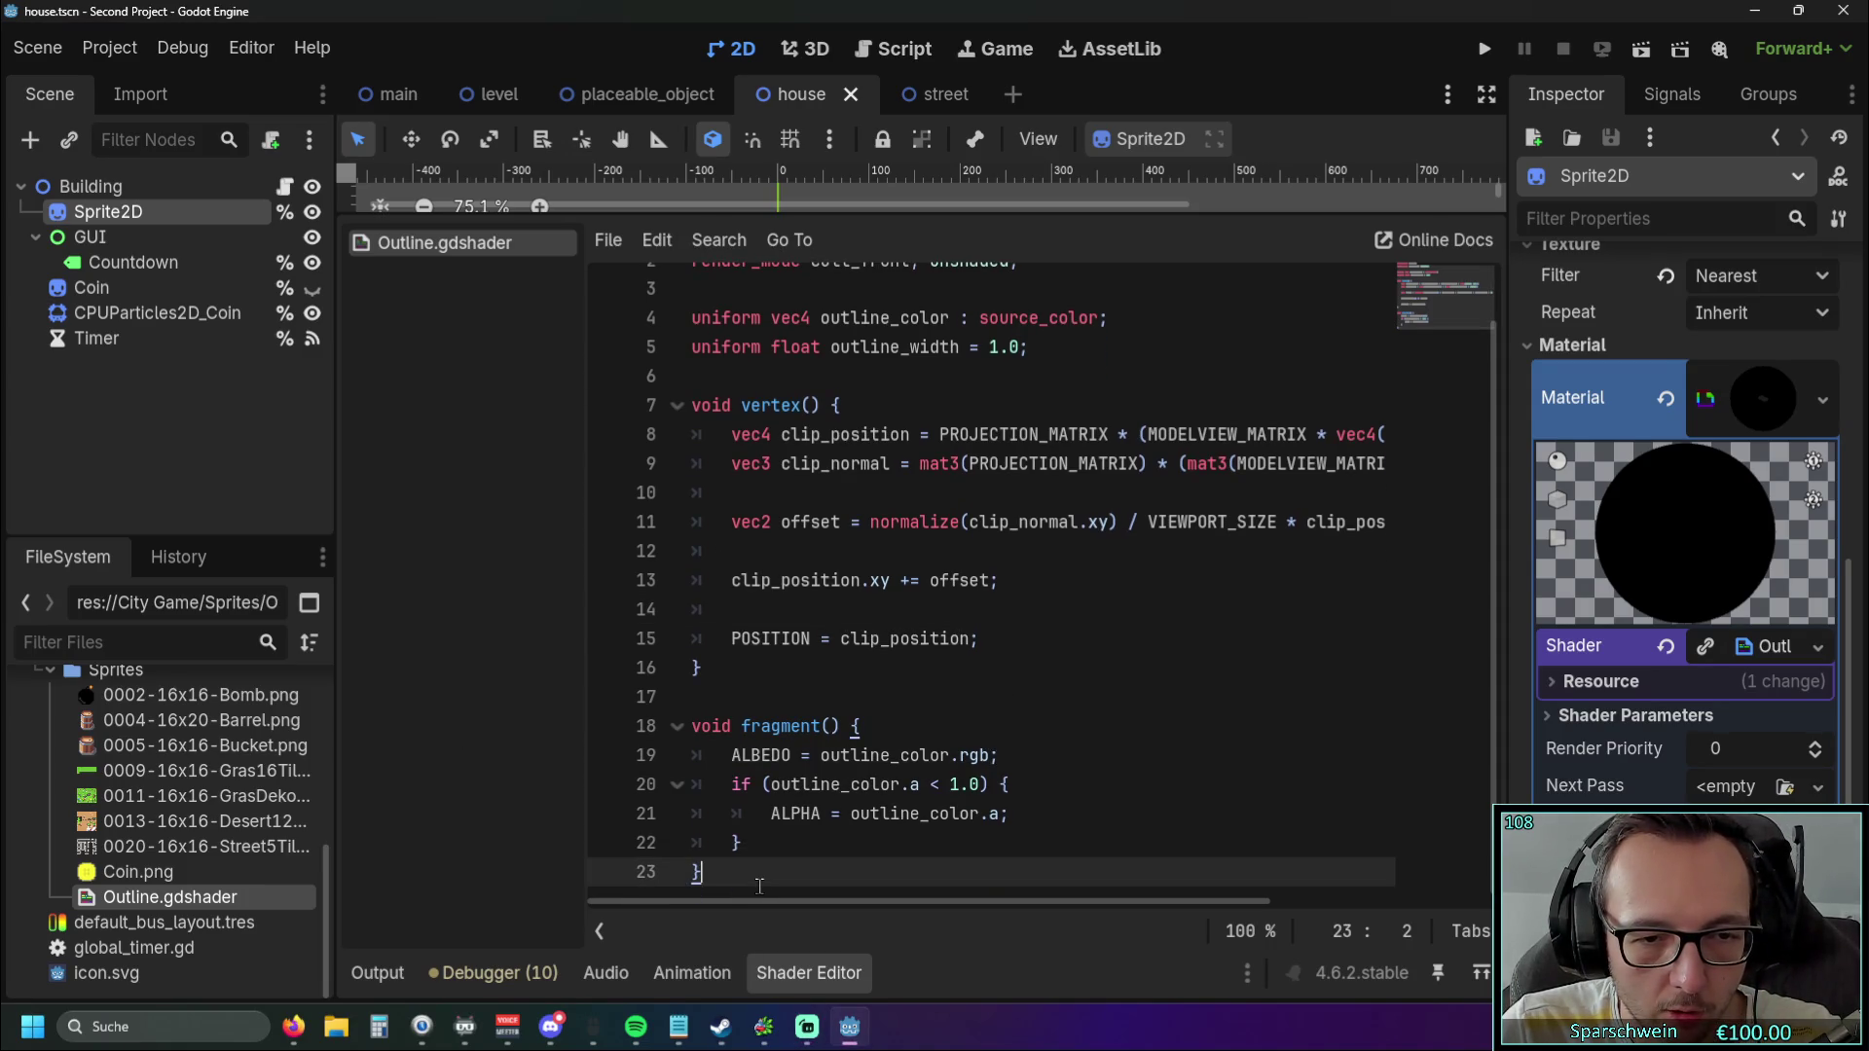
Paste the canvas_item shader code and try splitting its fragment function across lines.
key("ctrl+v")
scroll(802, 694, "up", 1)
scroll(1080, 904, "left", 5)
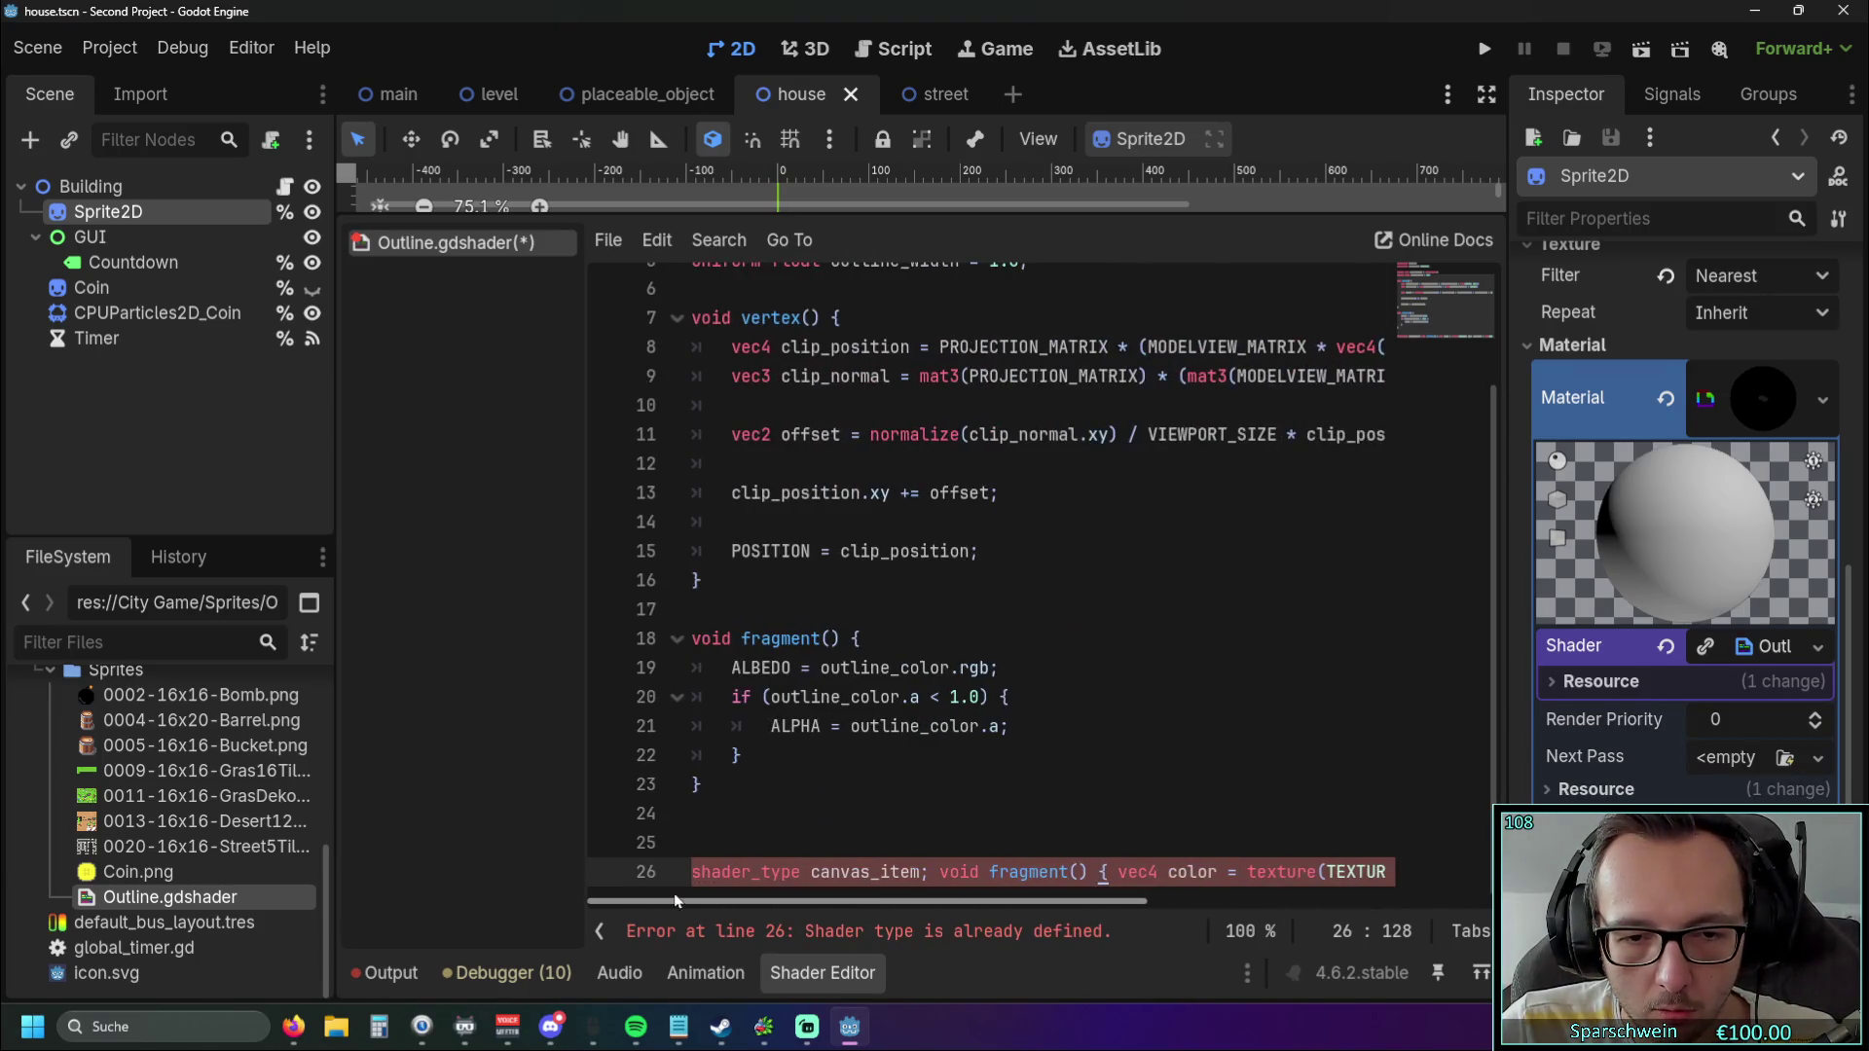
left_click(939, 871)
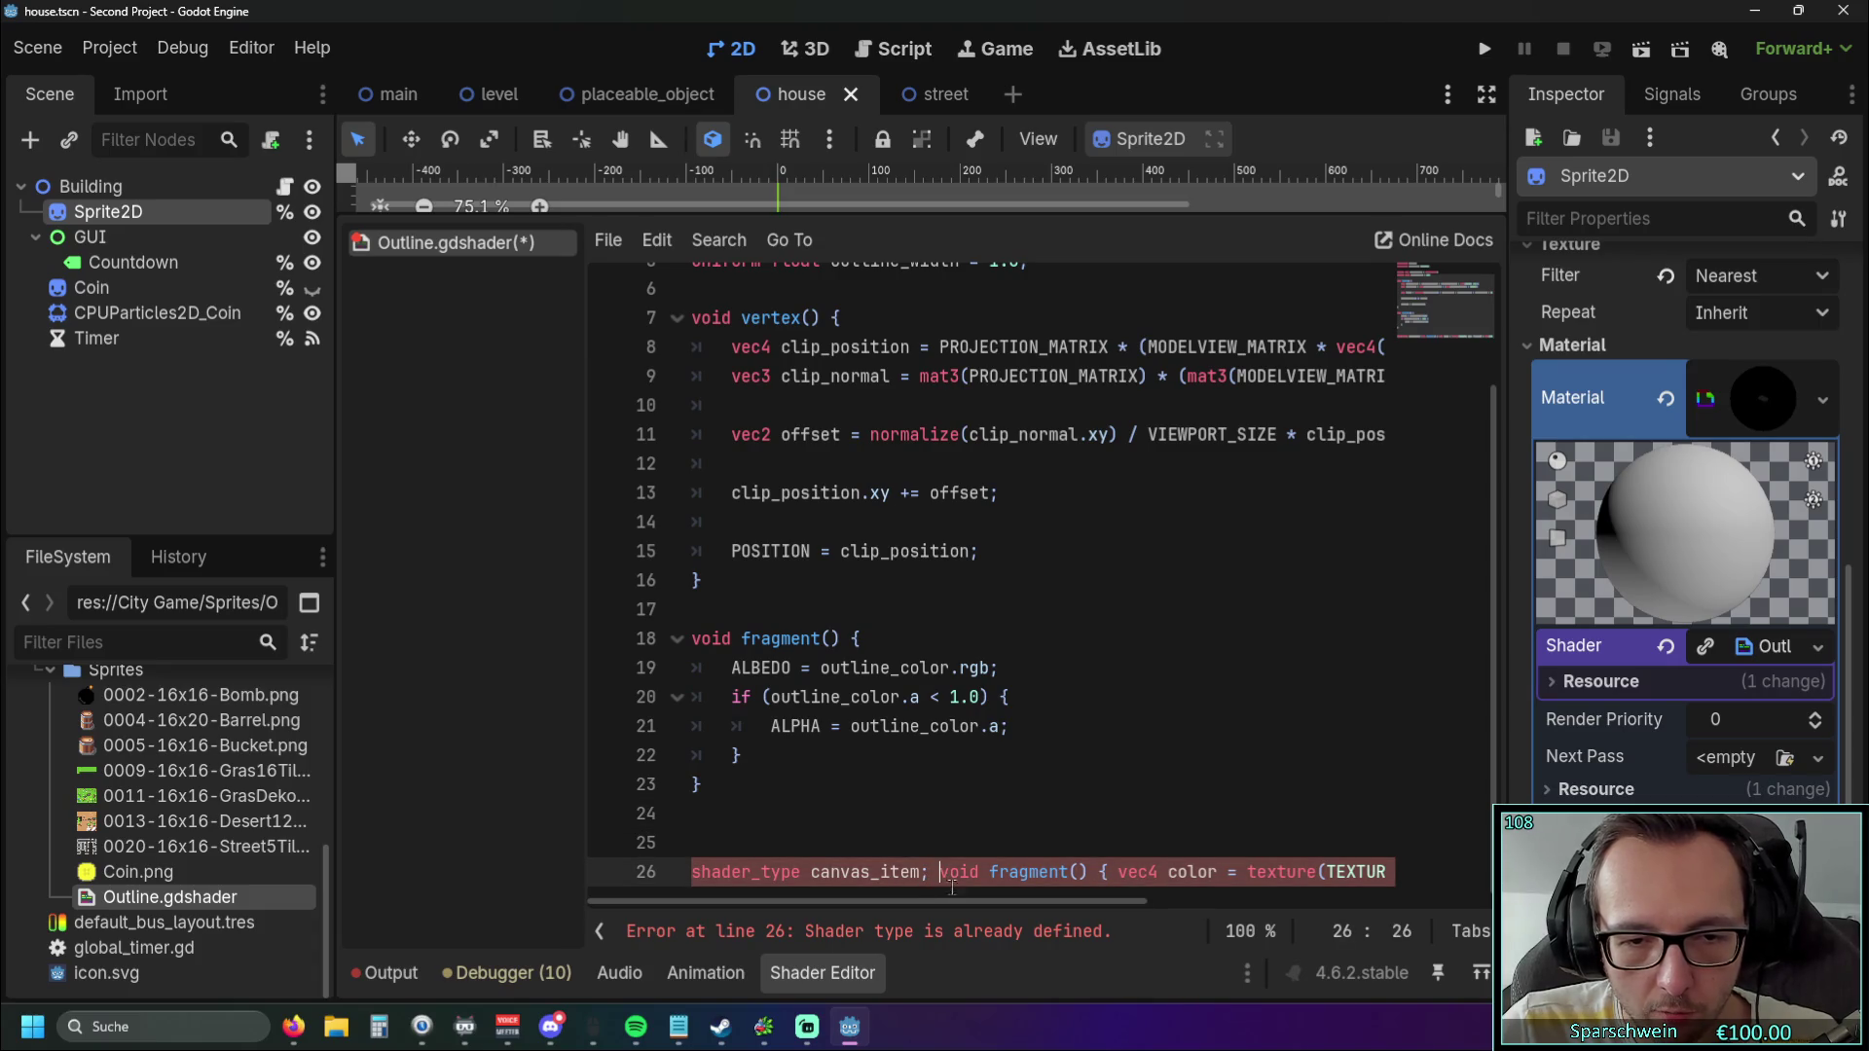
key("Return")
left_click(846, 871)
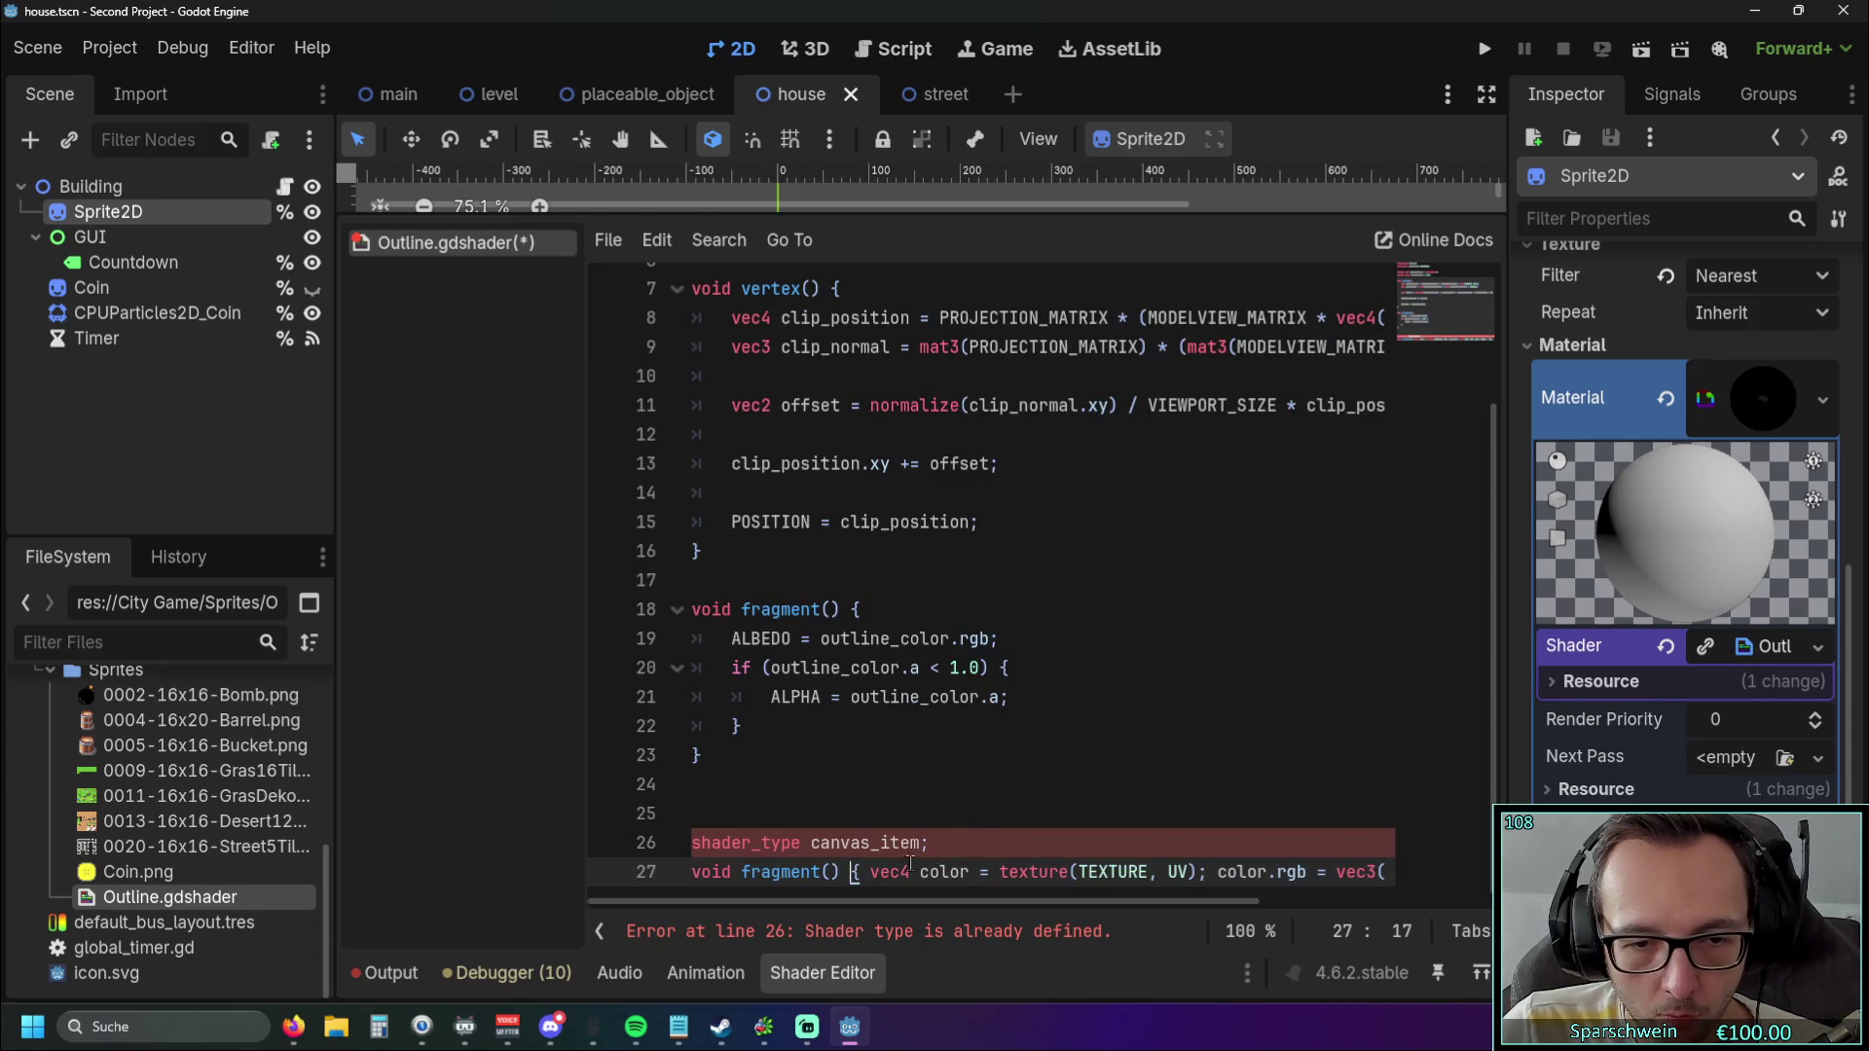
key("Return")
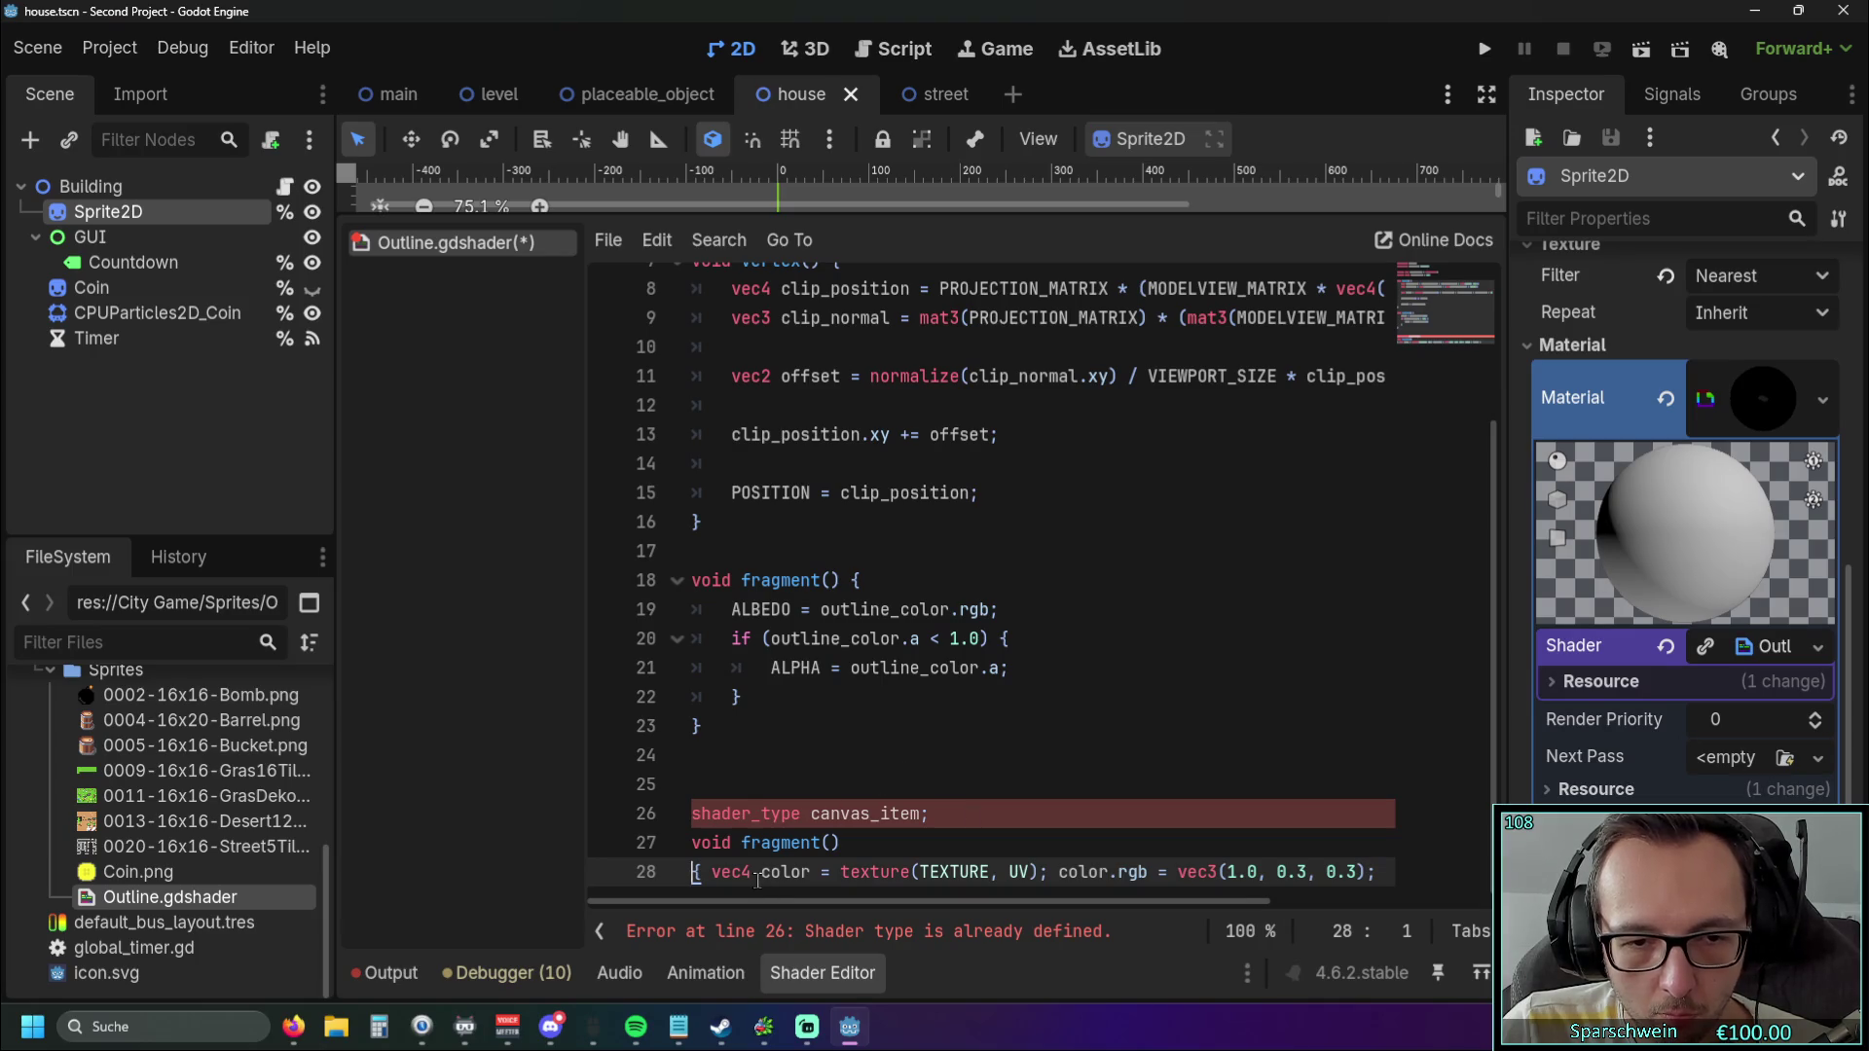
key("BackSpace")
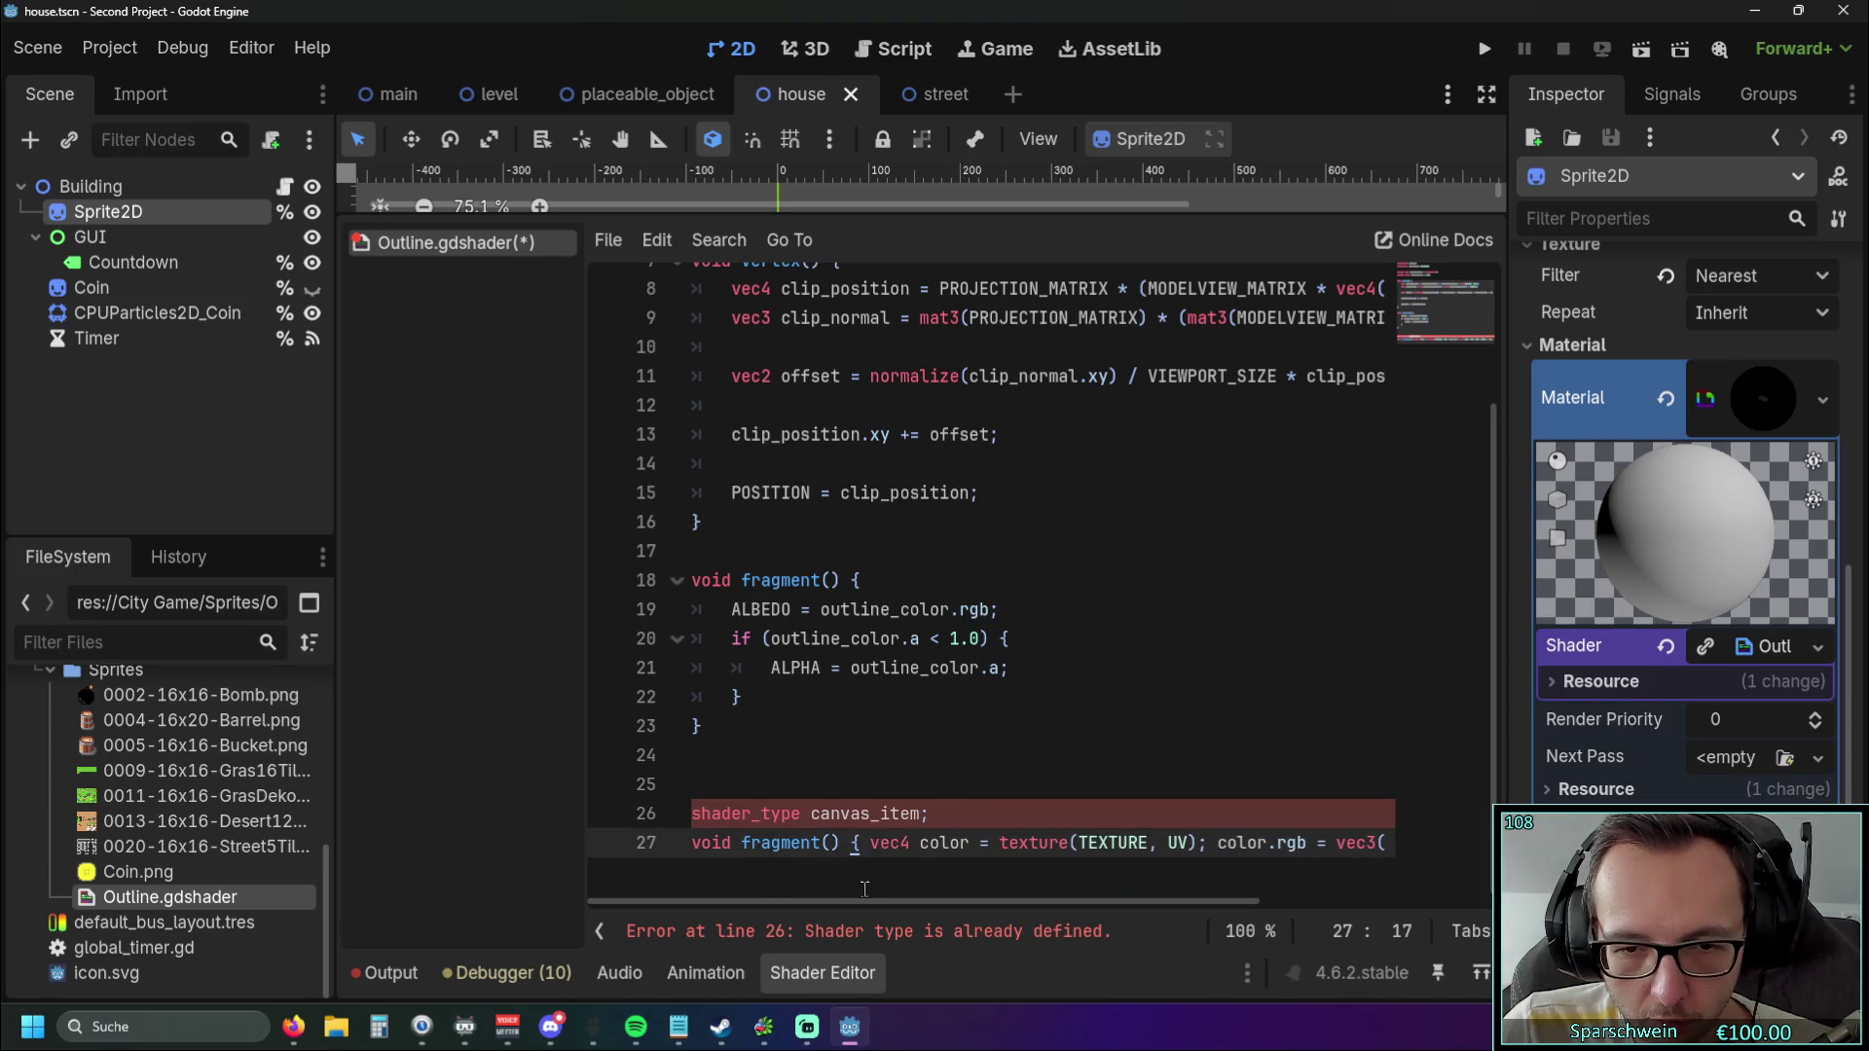
left_click(1217, 843)
key("Return")
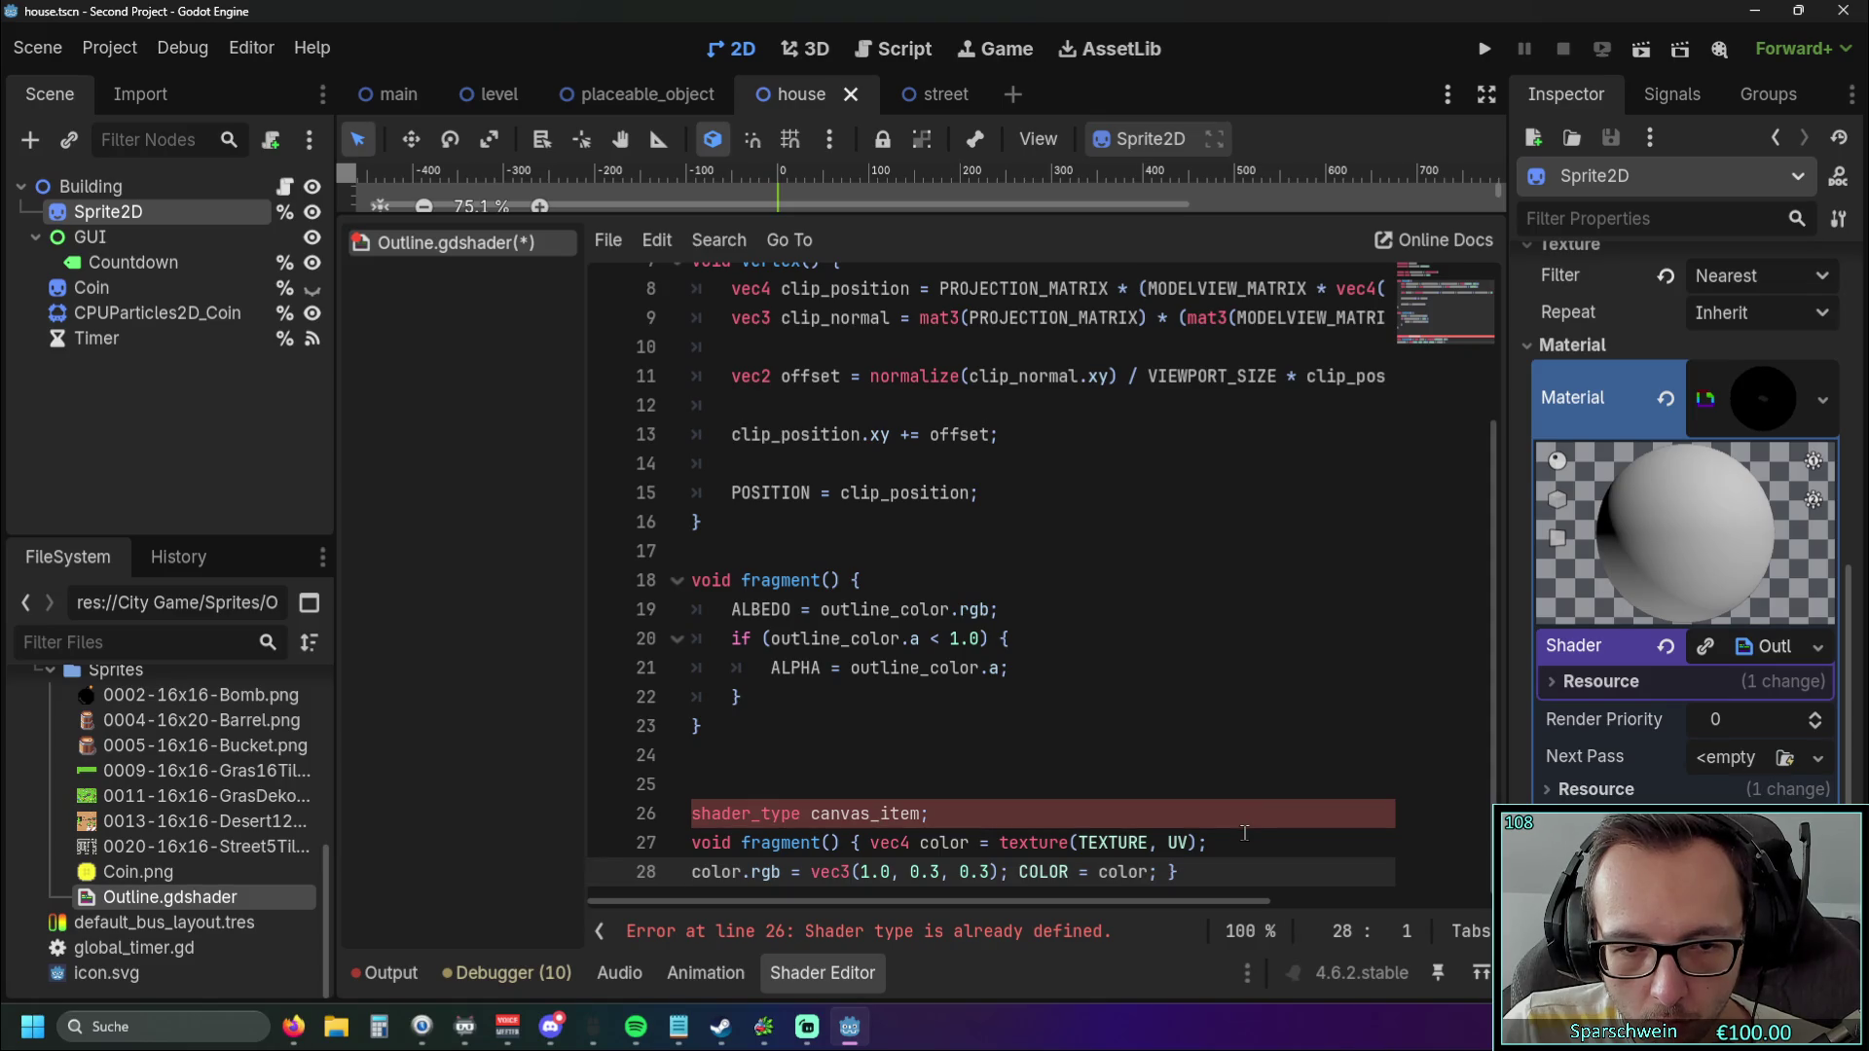
key("BackSpace")
key("Up")
key("Up")
key("Up")
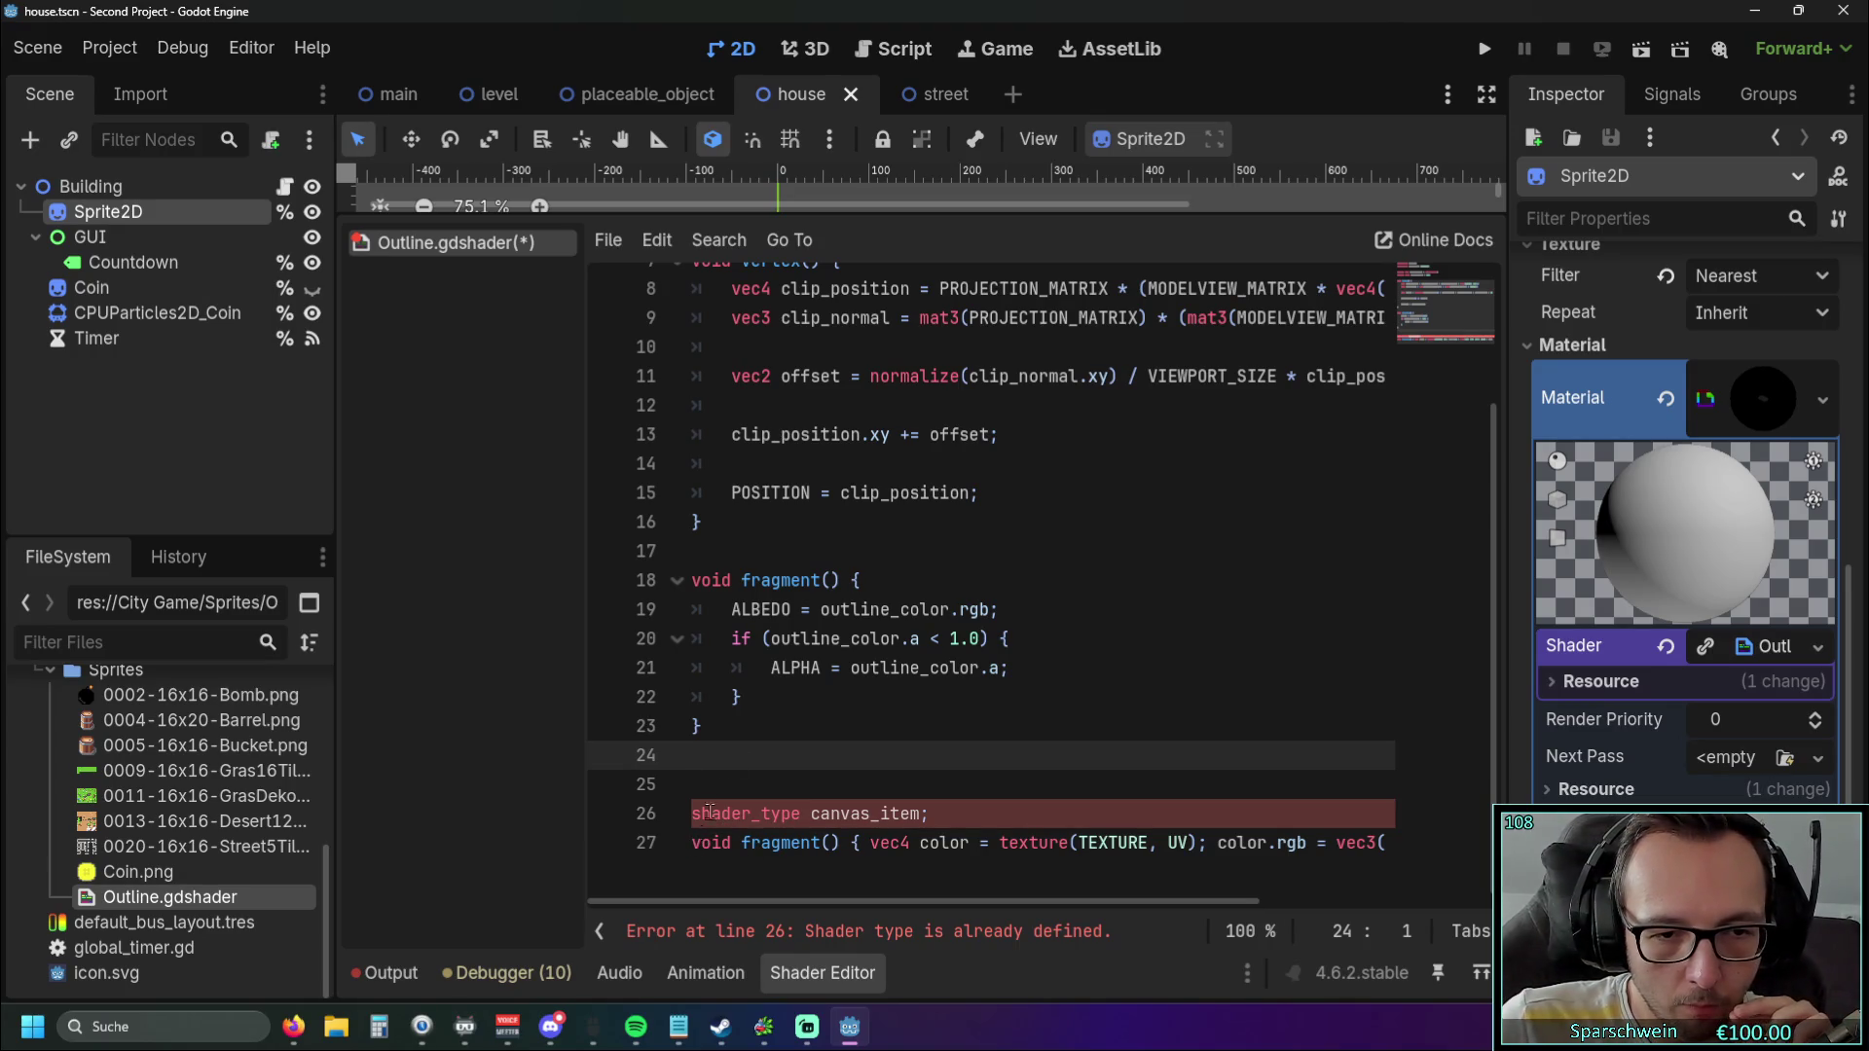
Replace the entire shader with the pasted red-tint canvas_item code and remove the blank first line.
key("ctrl+a")
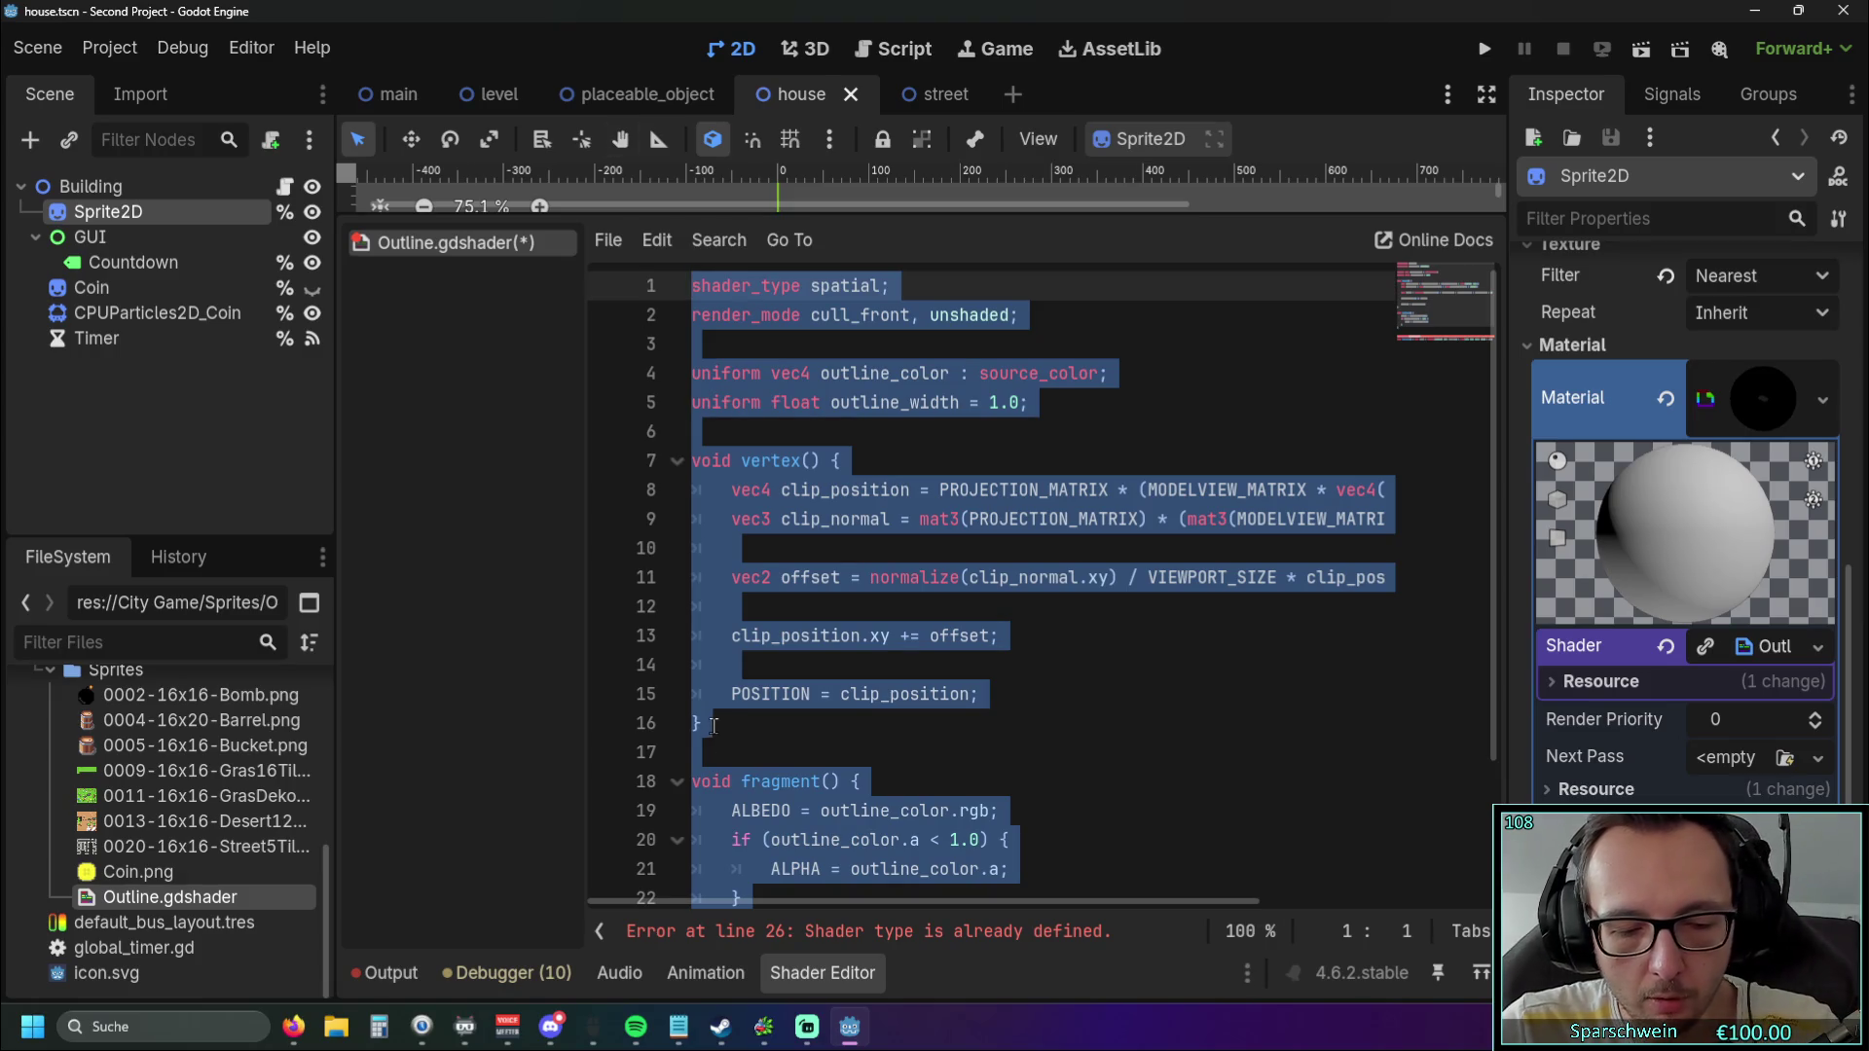
key("ctrl+v")
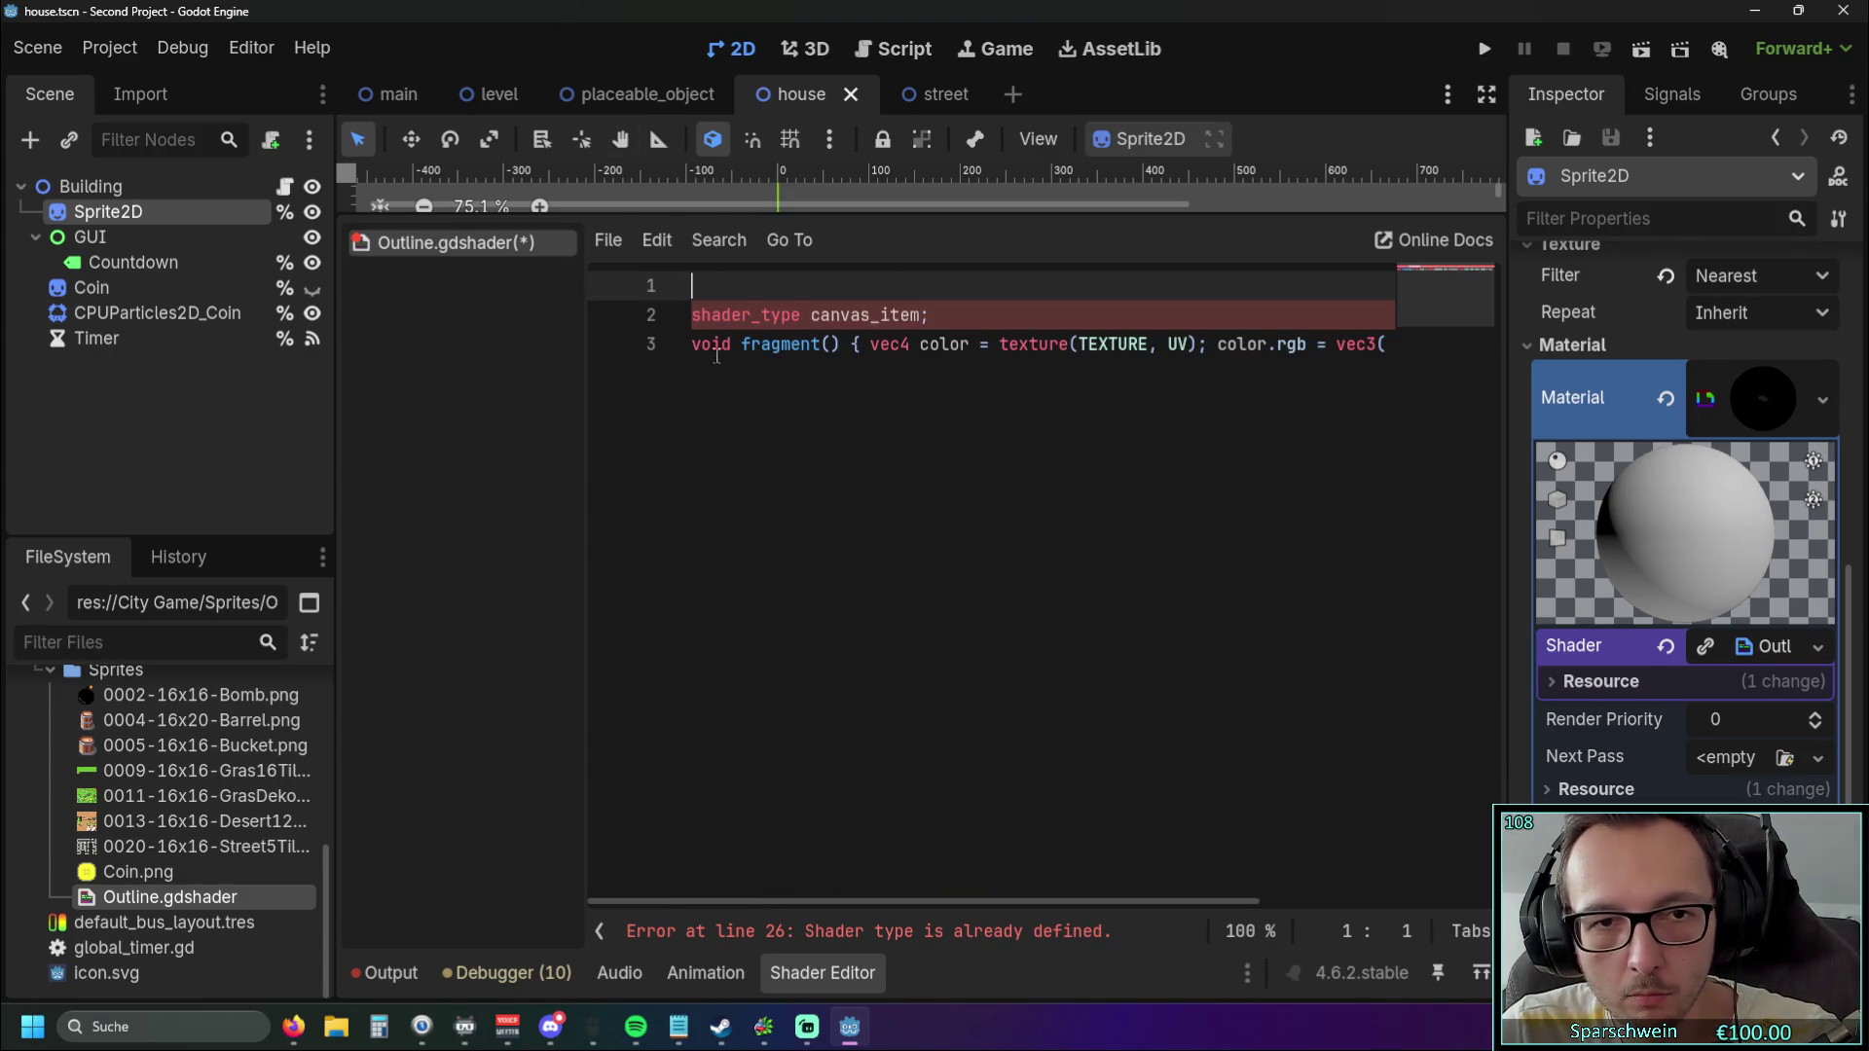
key("Delete")
key("Down")
key("End")
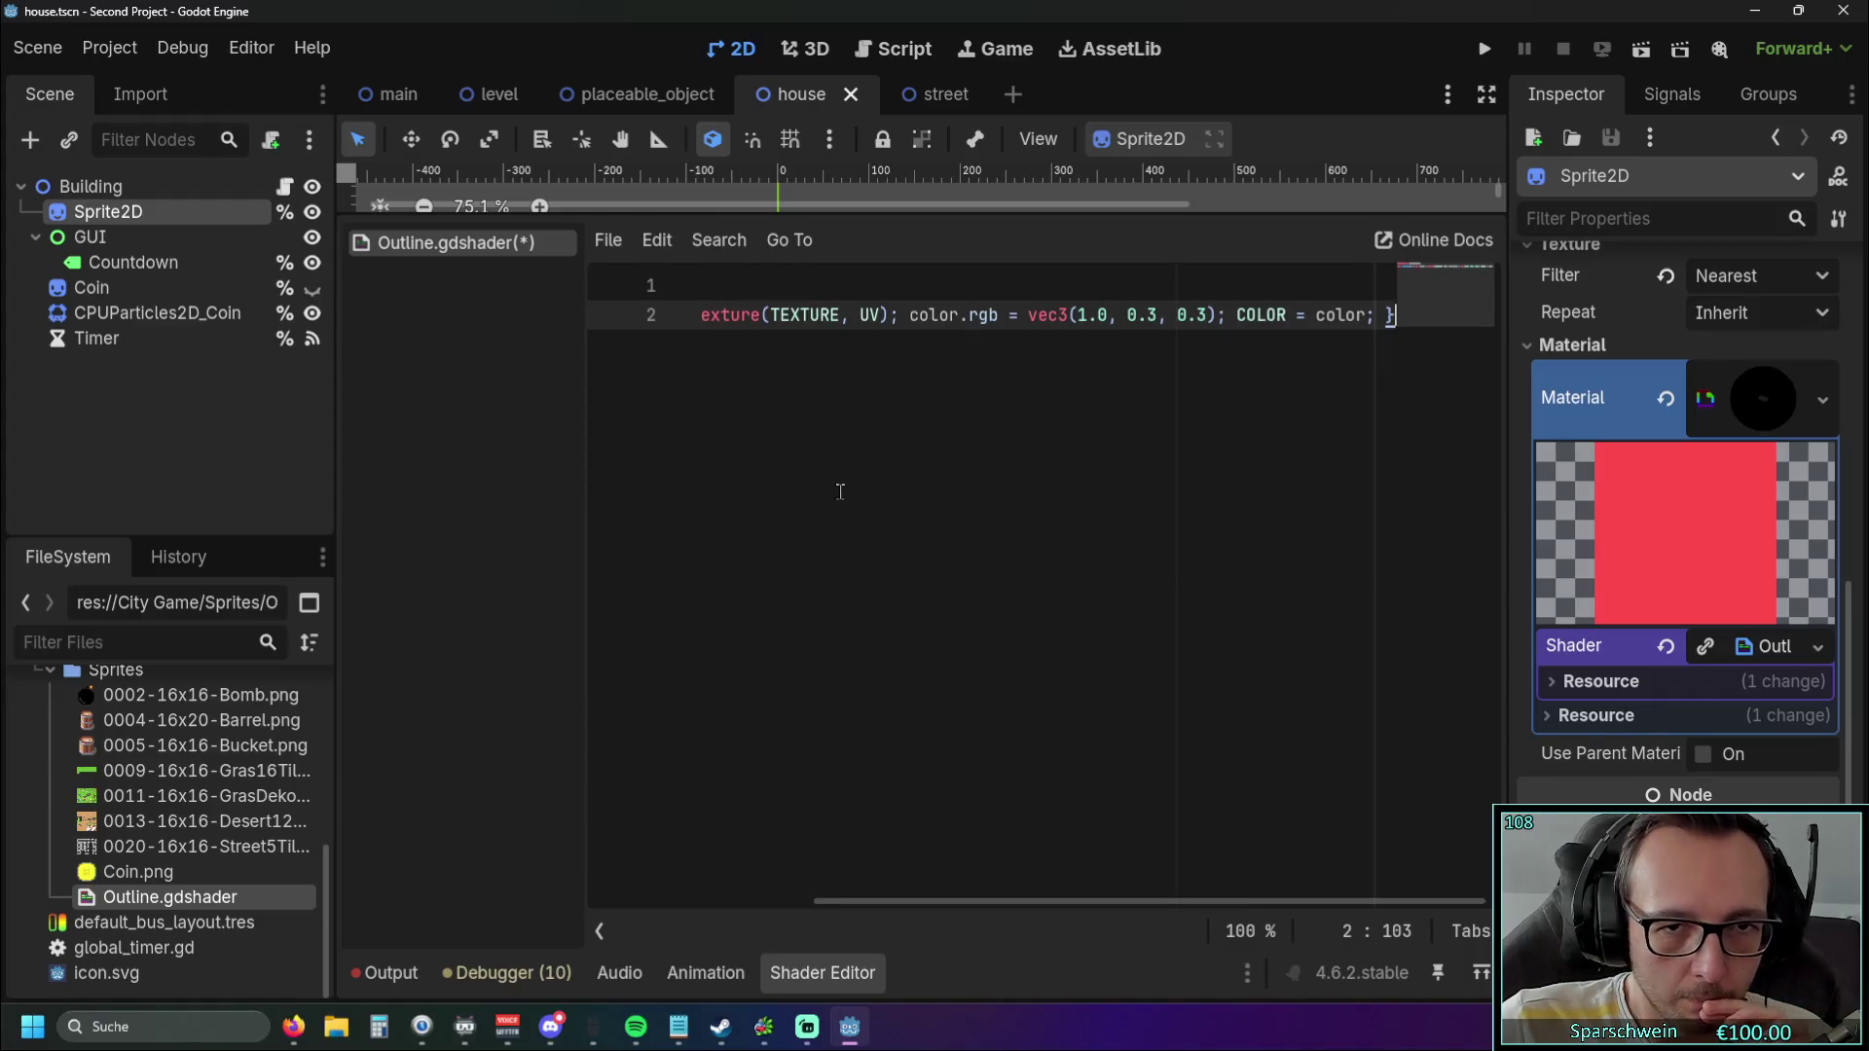
scroll(720, 875, "left", 5)
Test-run the game, place two red barrels, collect both barrels' coins, then stop.
left_click(1484, 48)
left_click(889, 708)
left_click(920, 522)
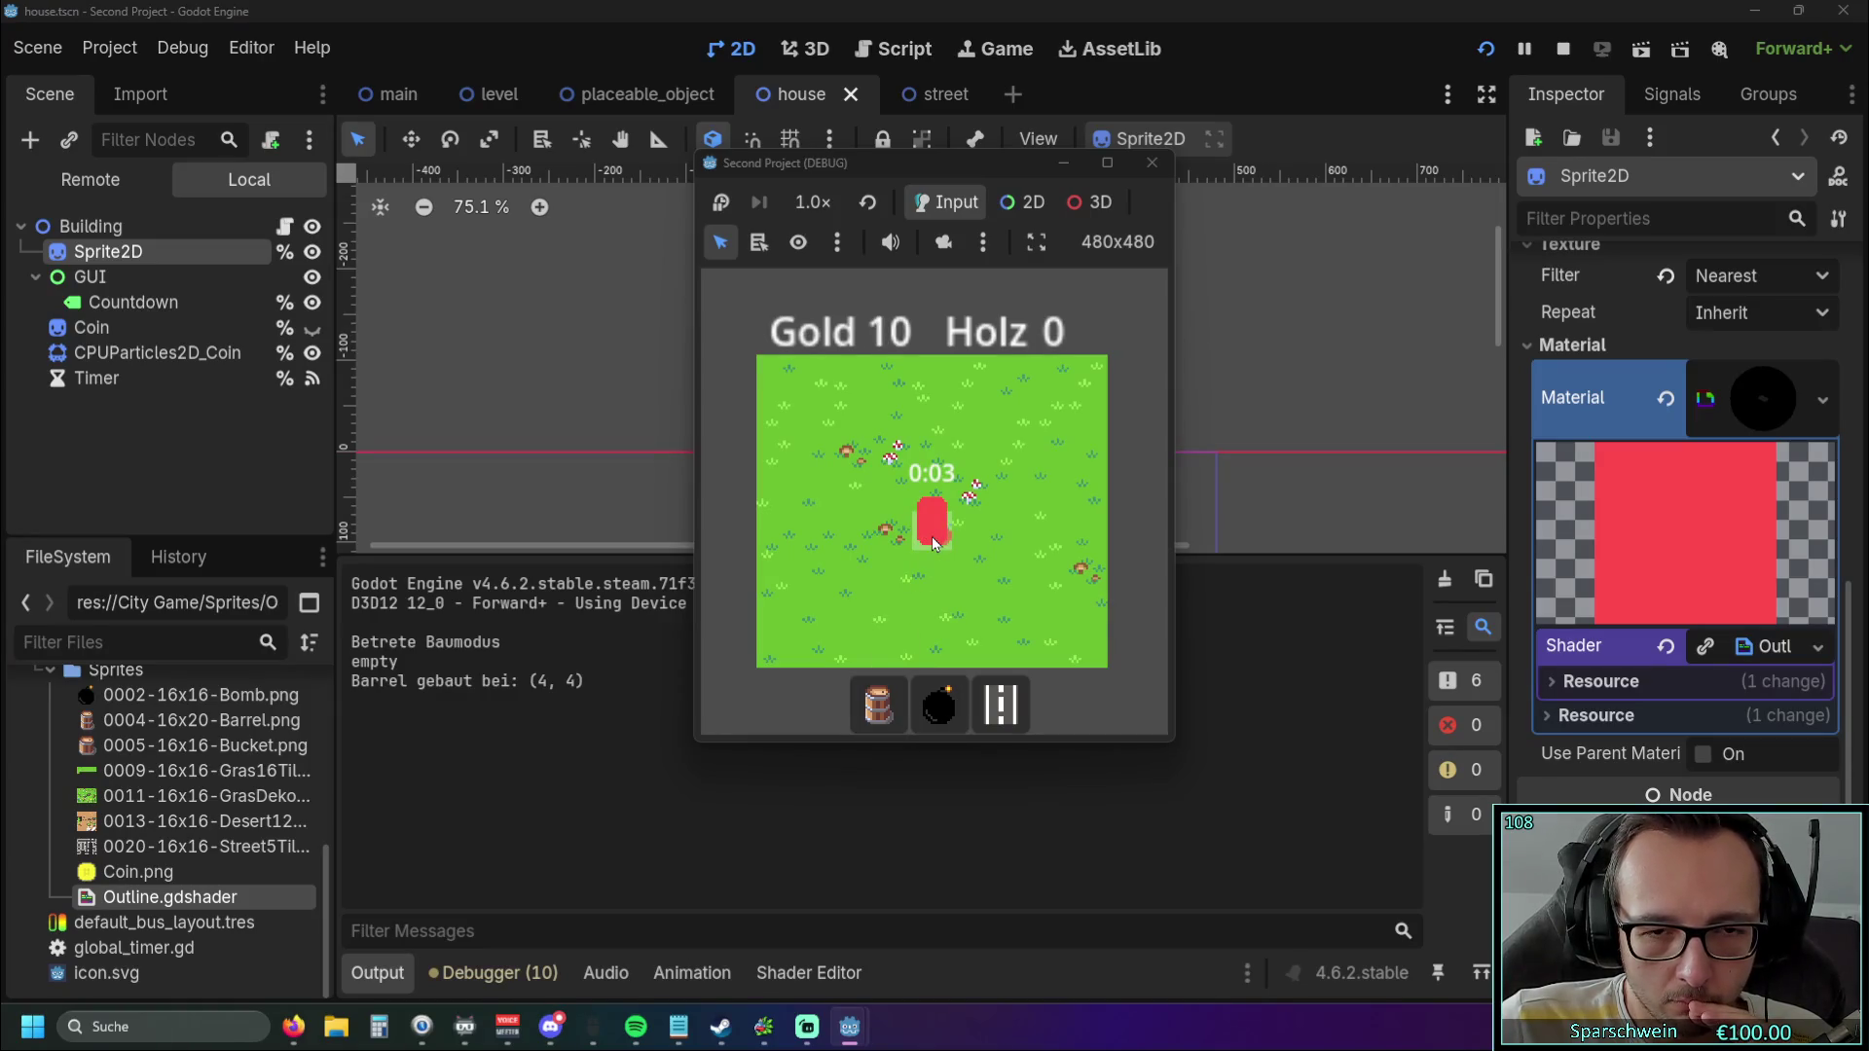
left_click(1014, 525)
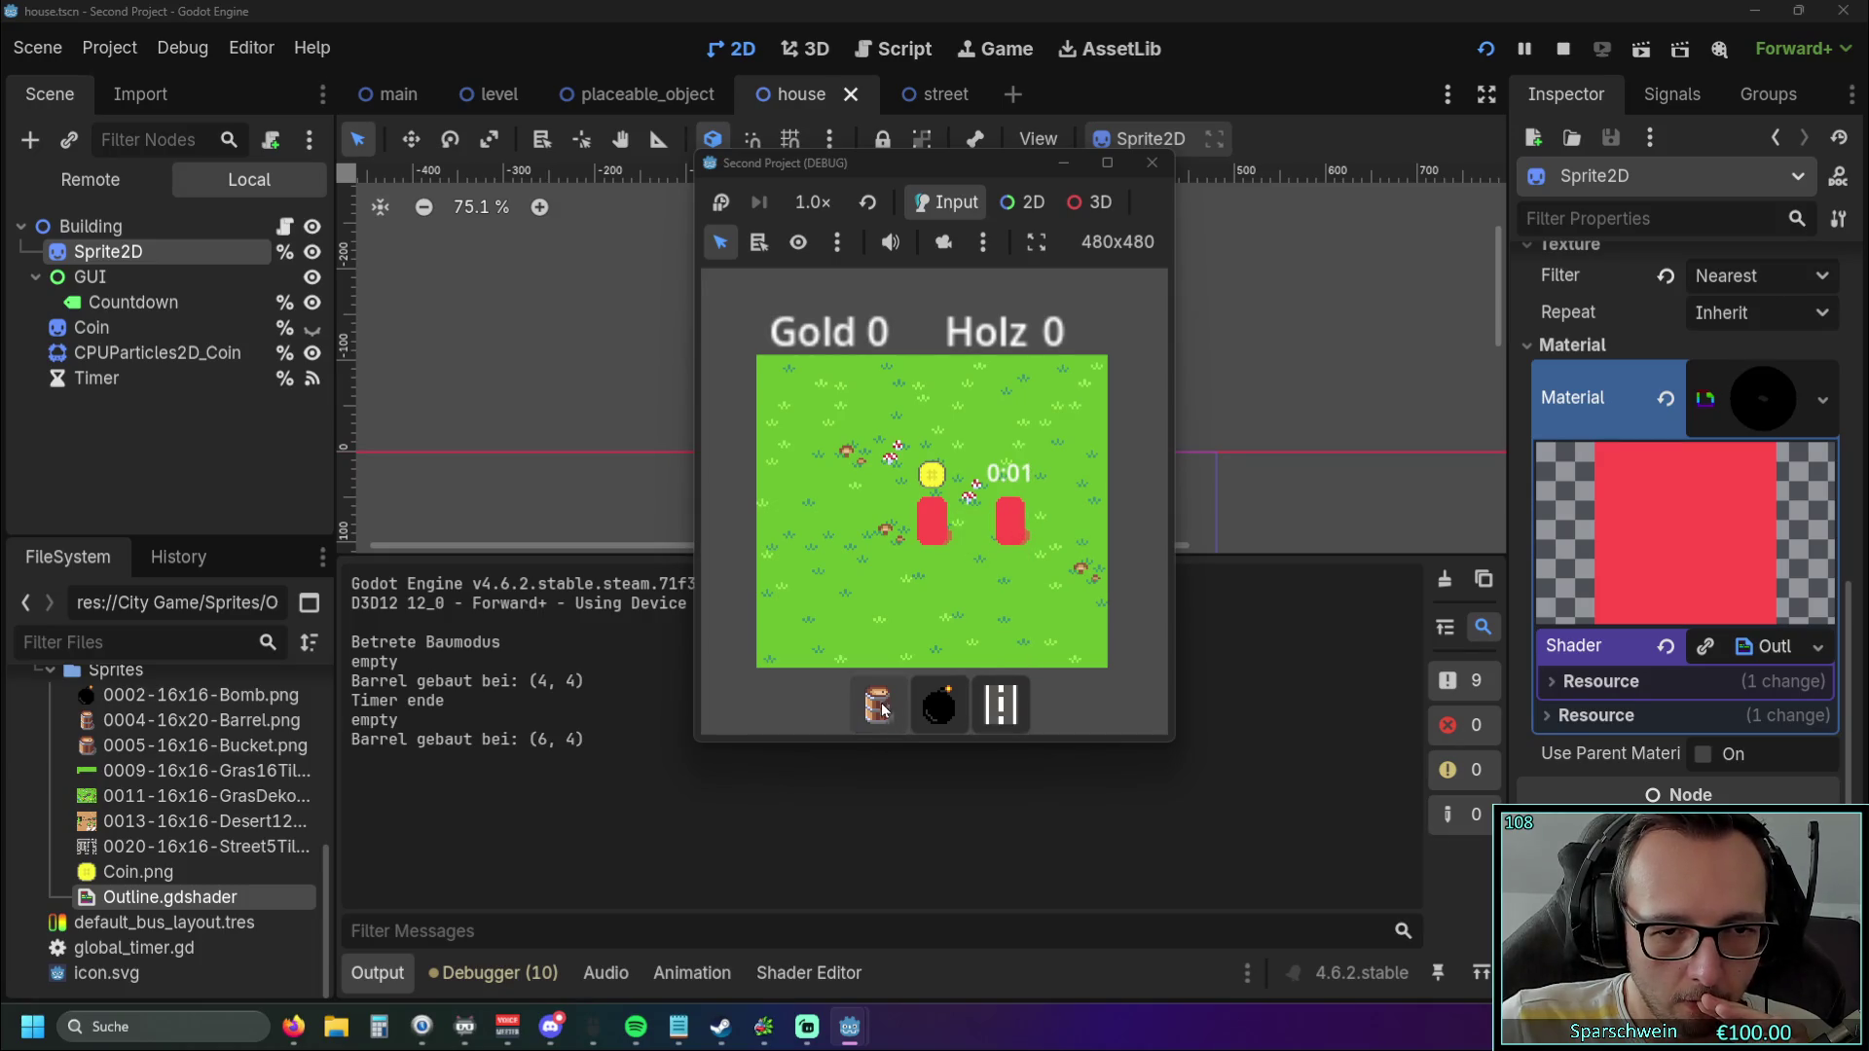
left_click(894, 576)
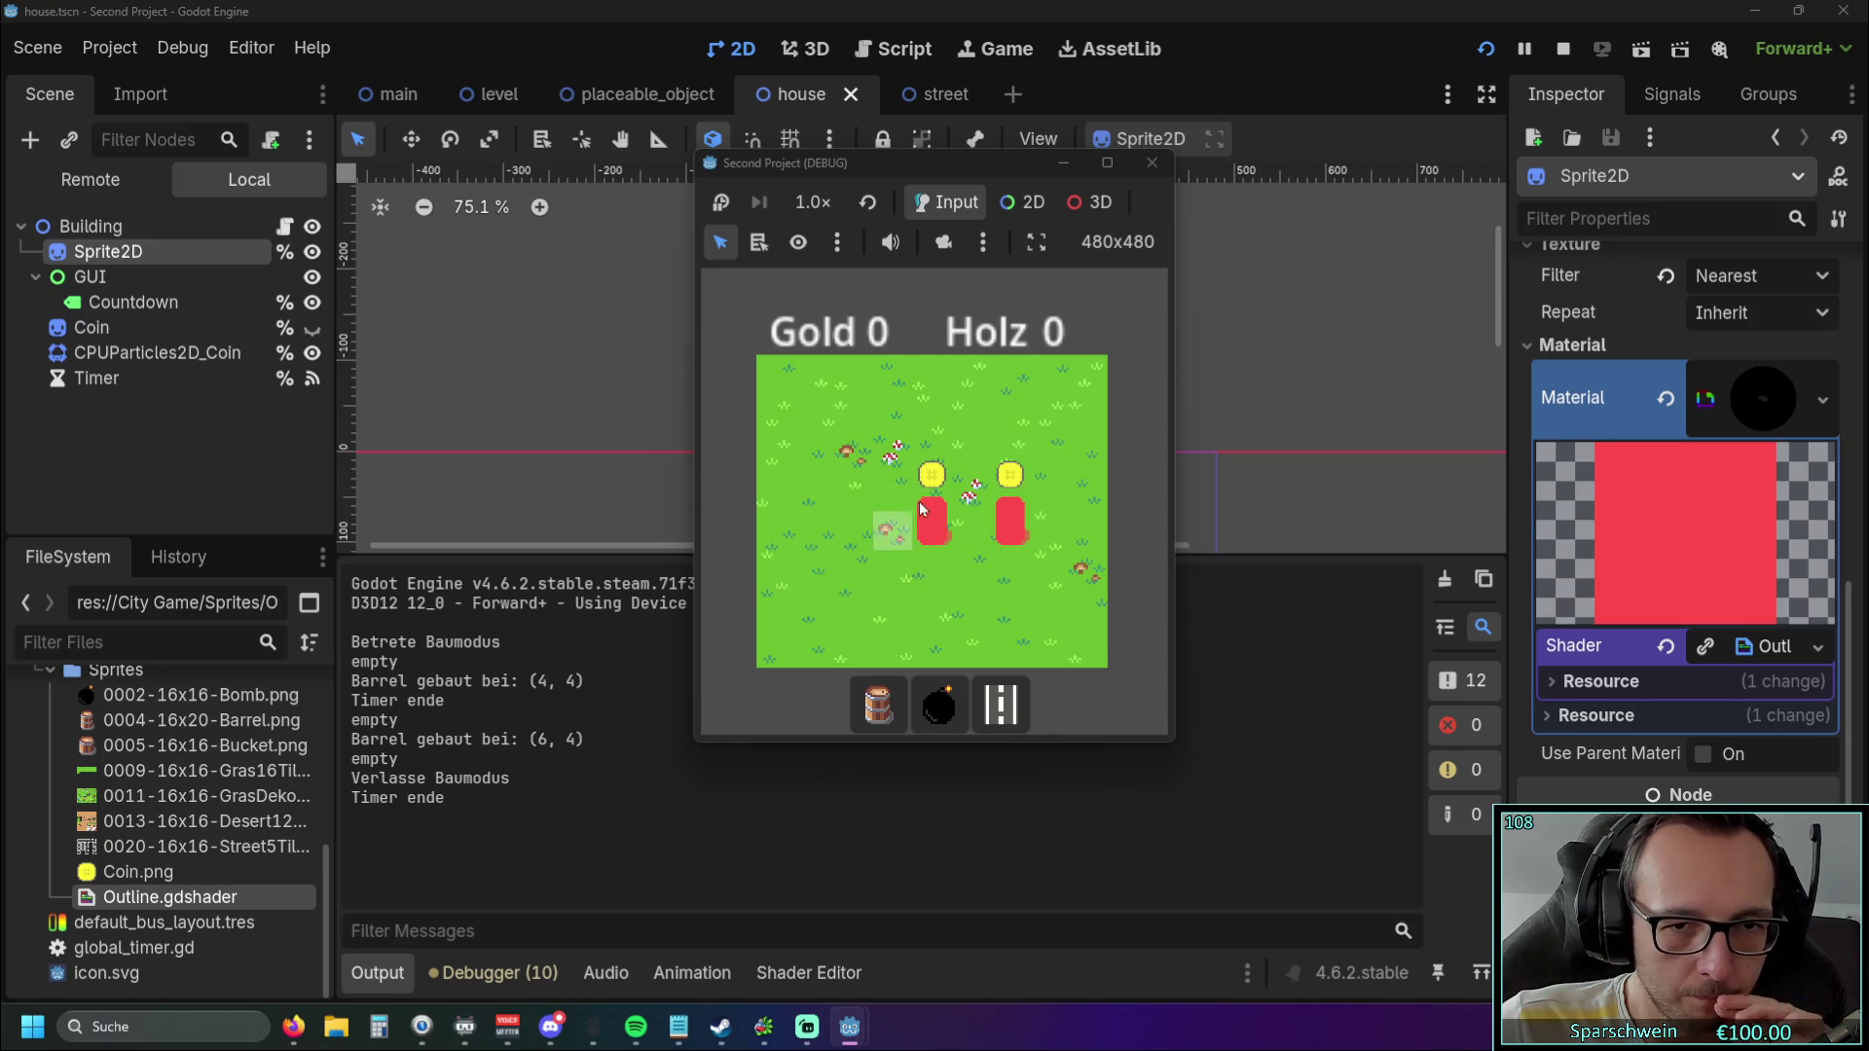
left_click(927, 554)
left_click(1011, 531)
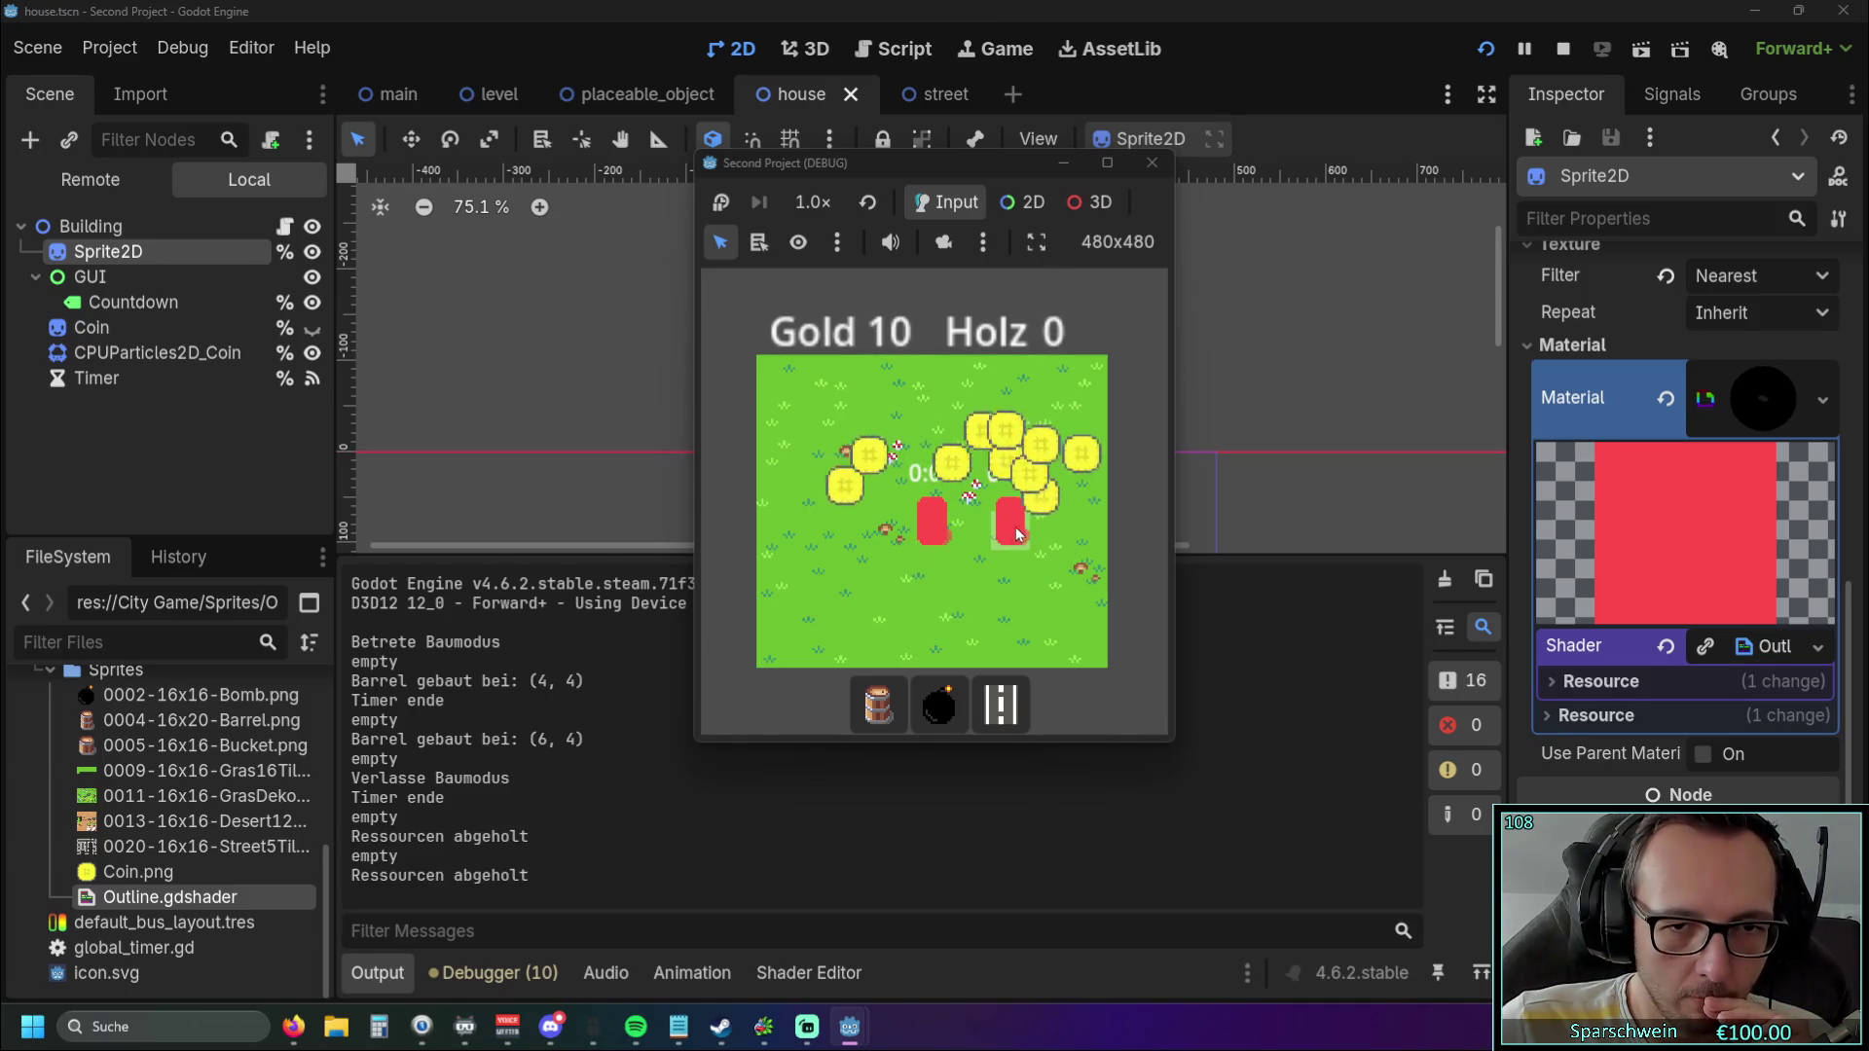
left_click(1133, 178)
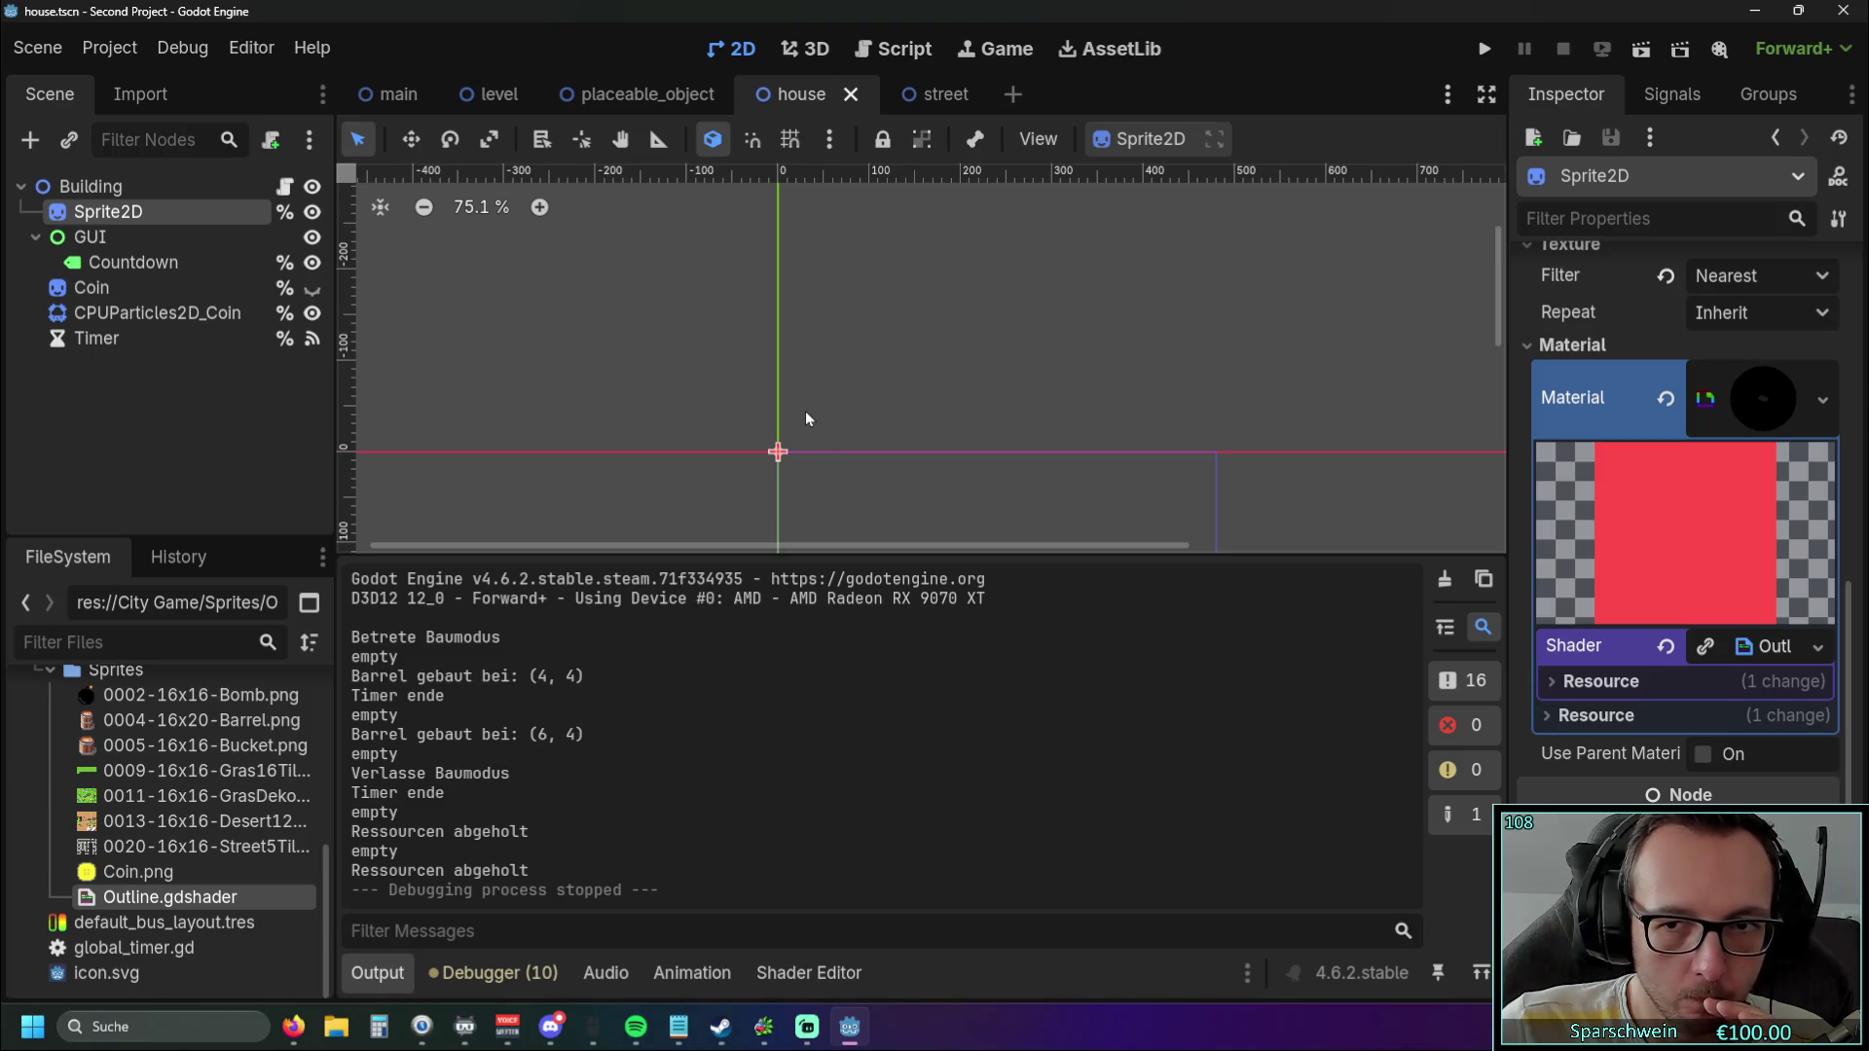
Assign Outline.gdshader to the sprite material's Shader slot and open it for editing.
left_click(209, 901)
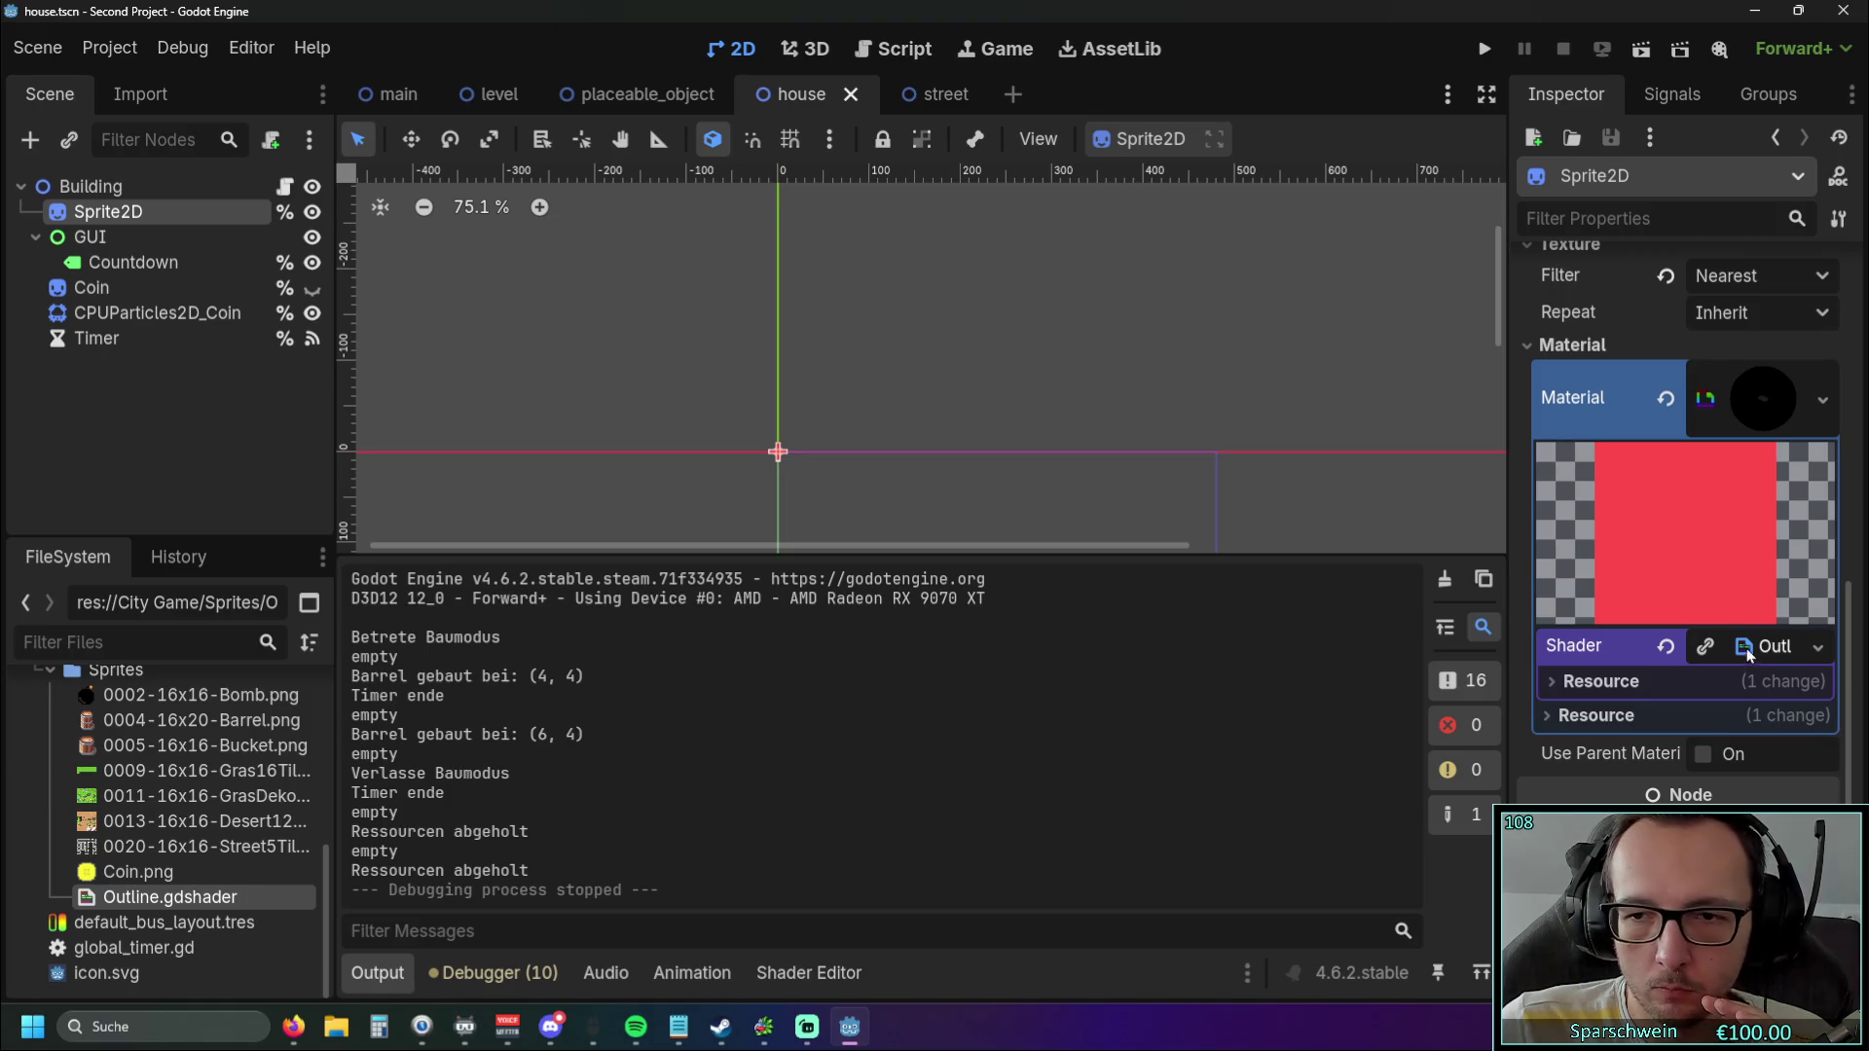
left_click_drag(1696, 657, 1698, 650)
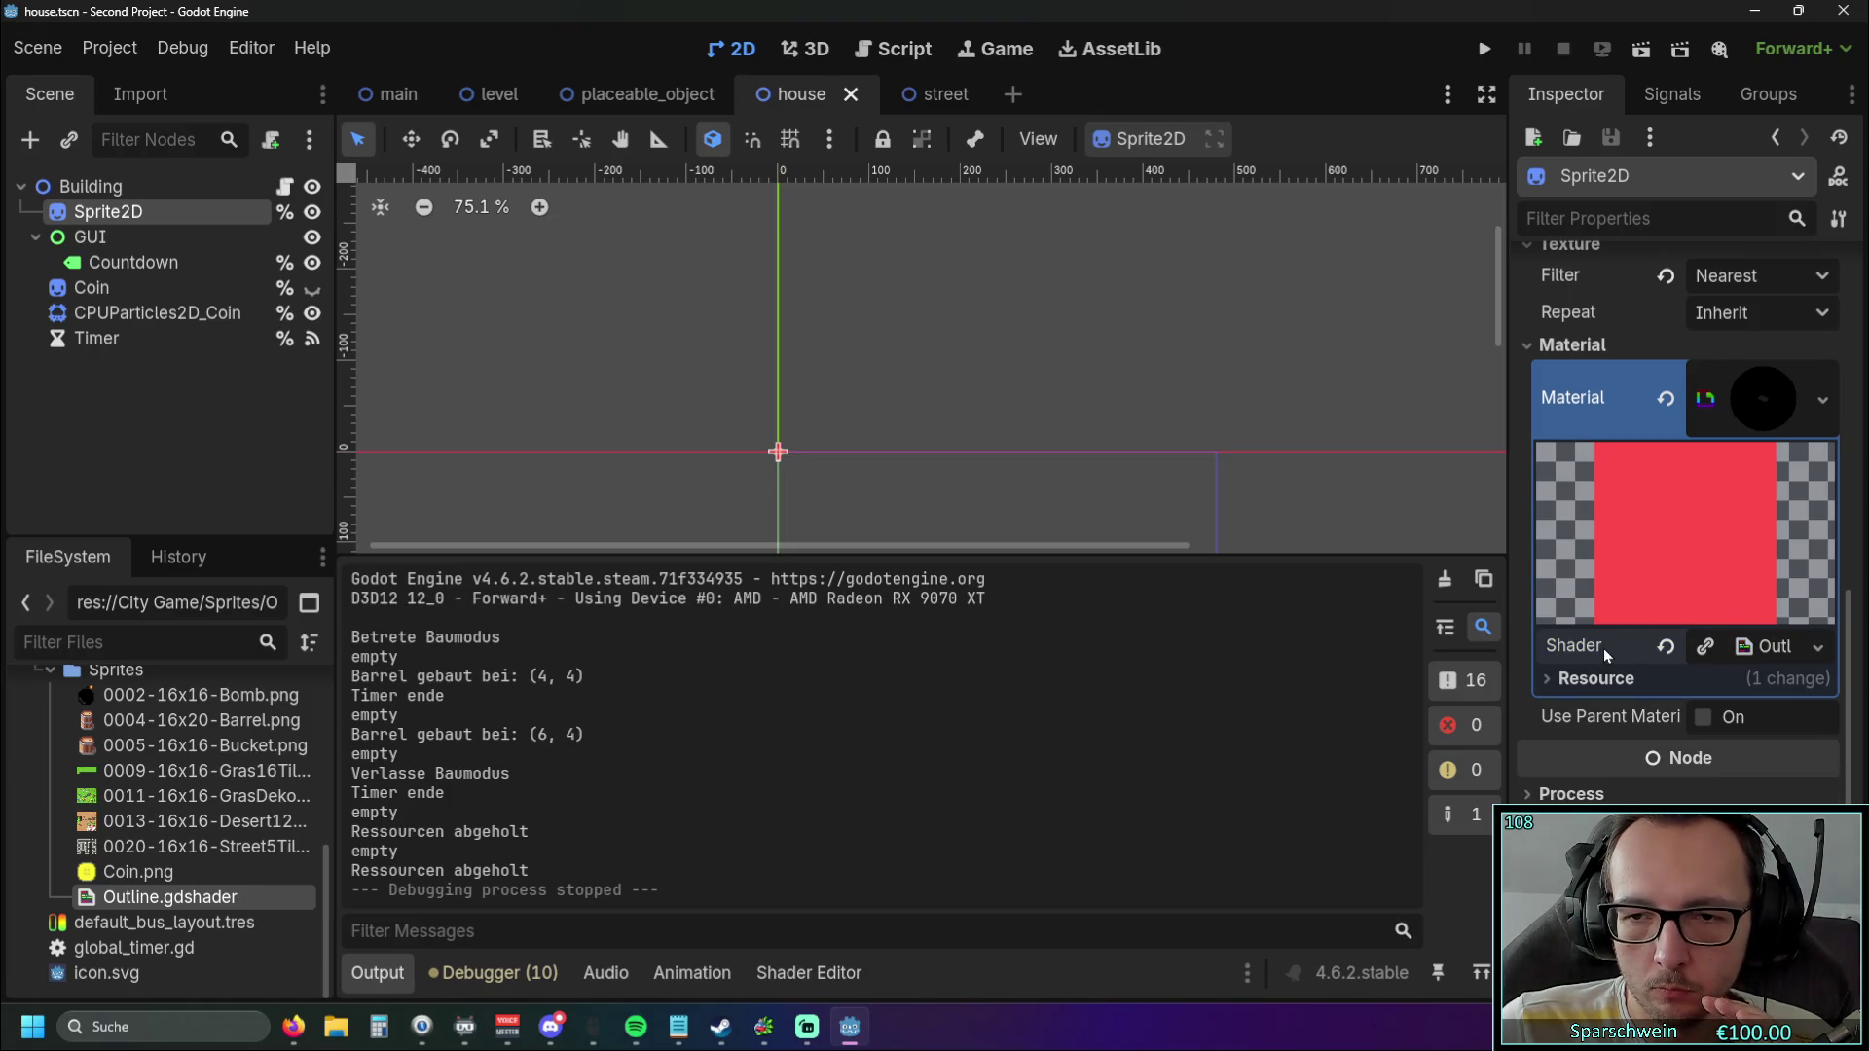
left_click(1705, 401)
left_click(1704, 680)
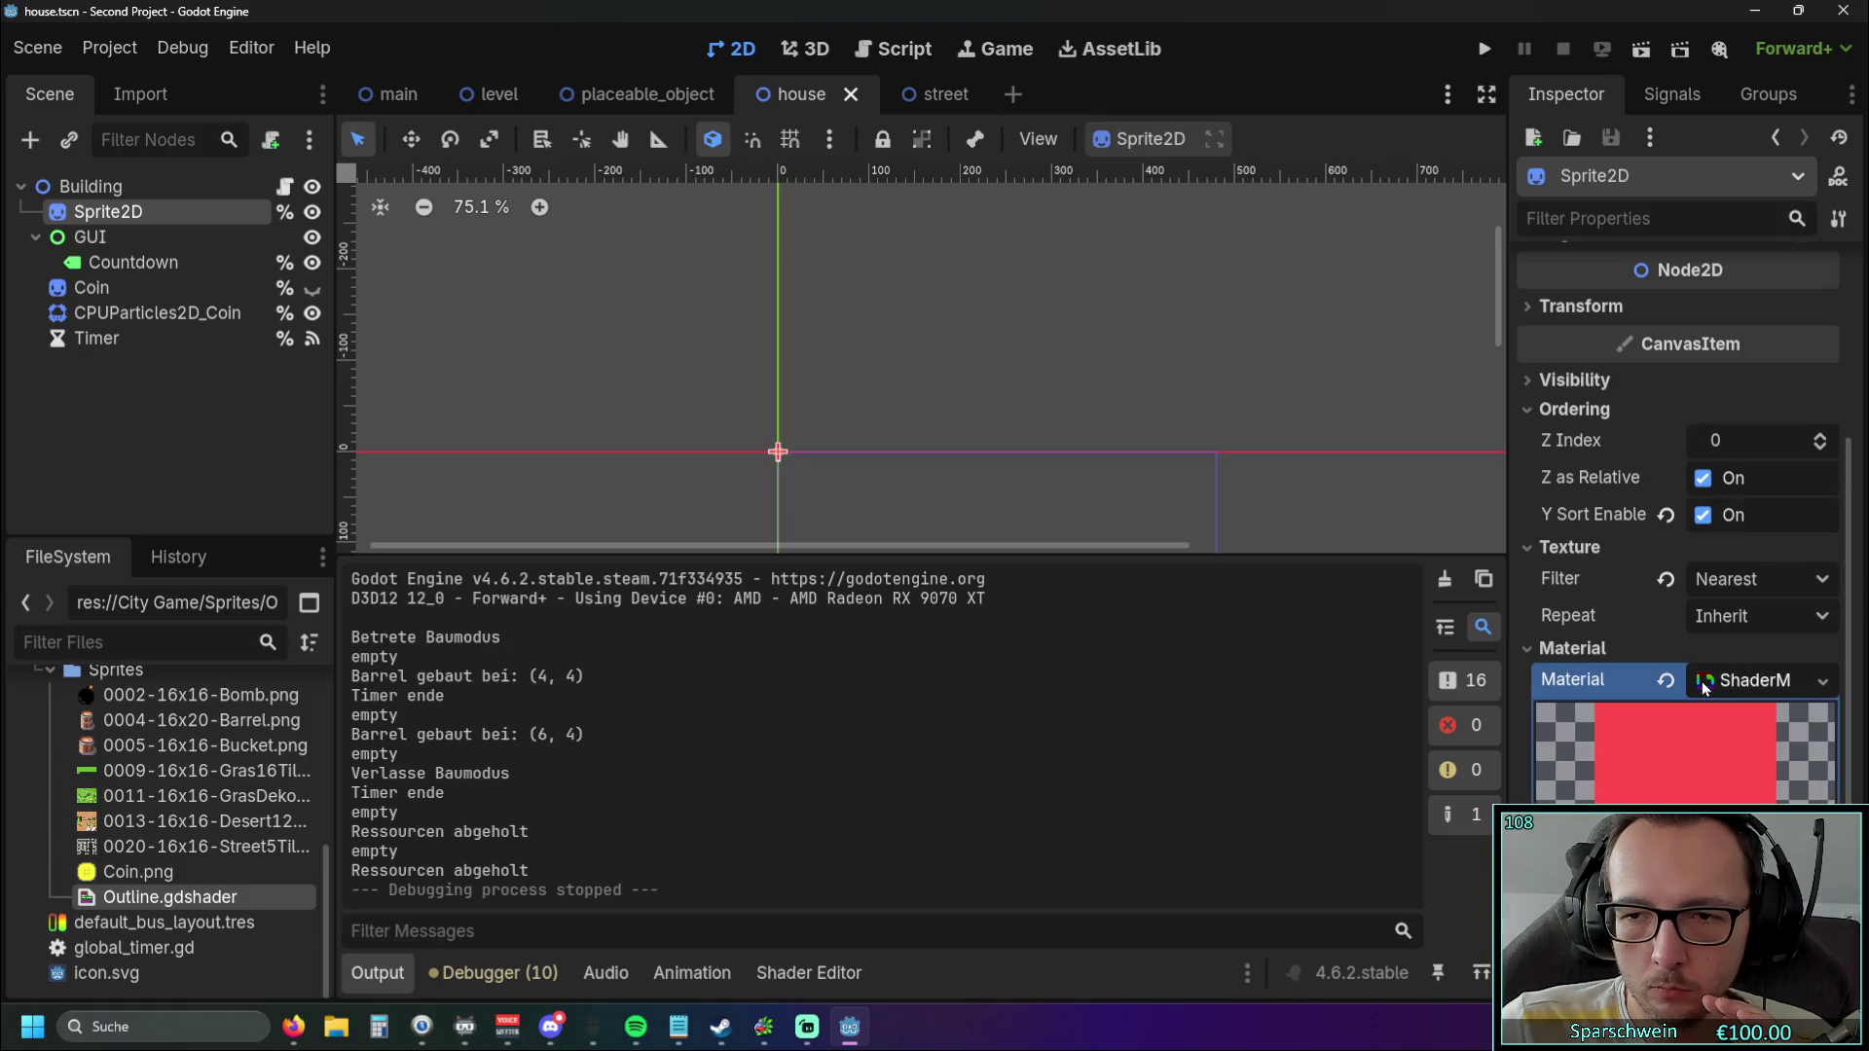
scroll(1673, 781, "down", 3)
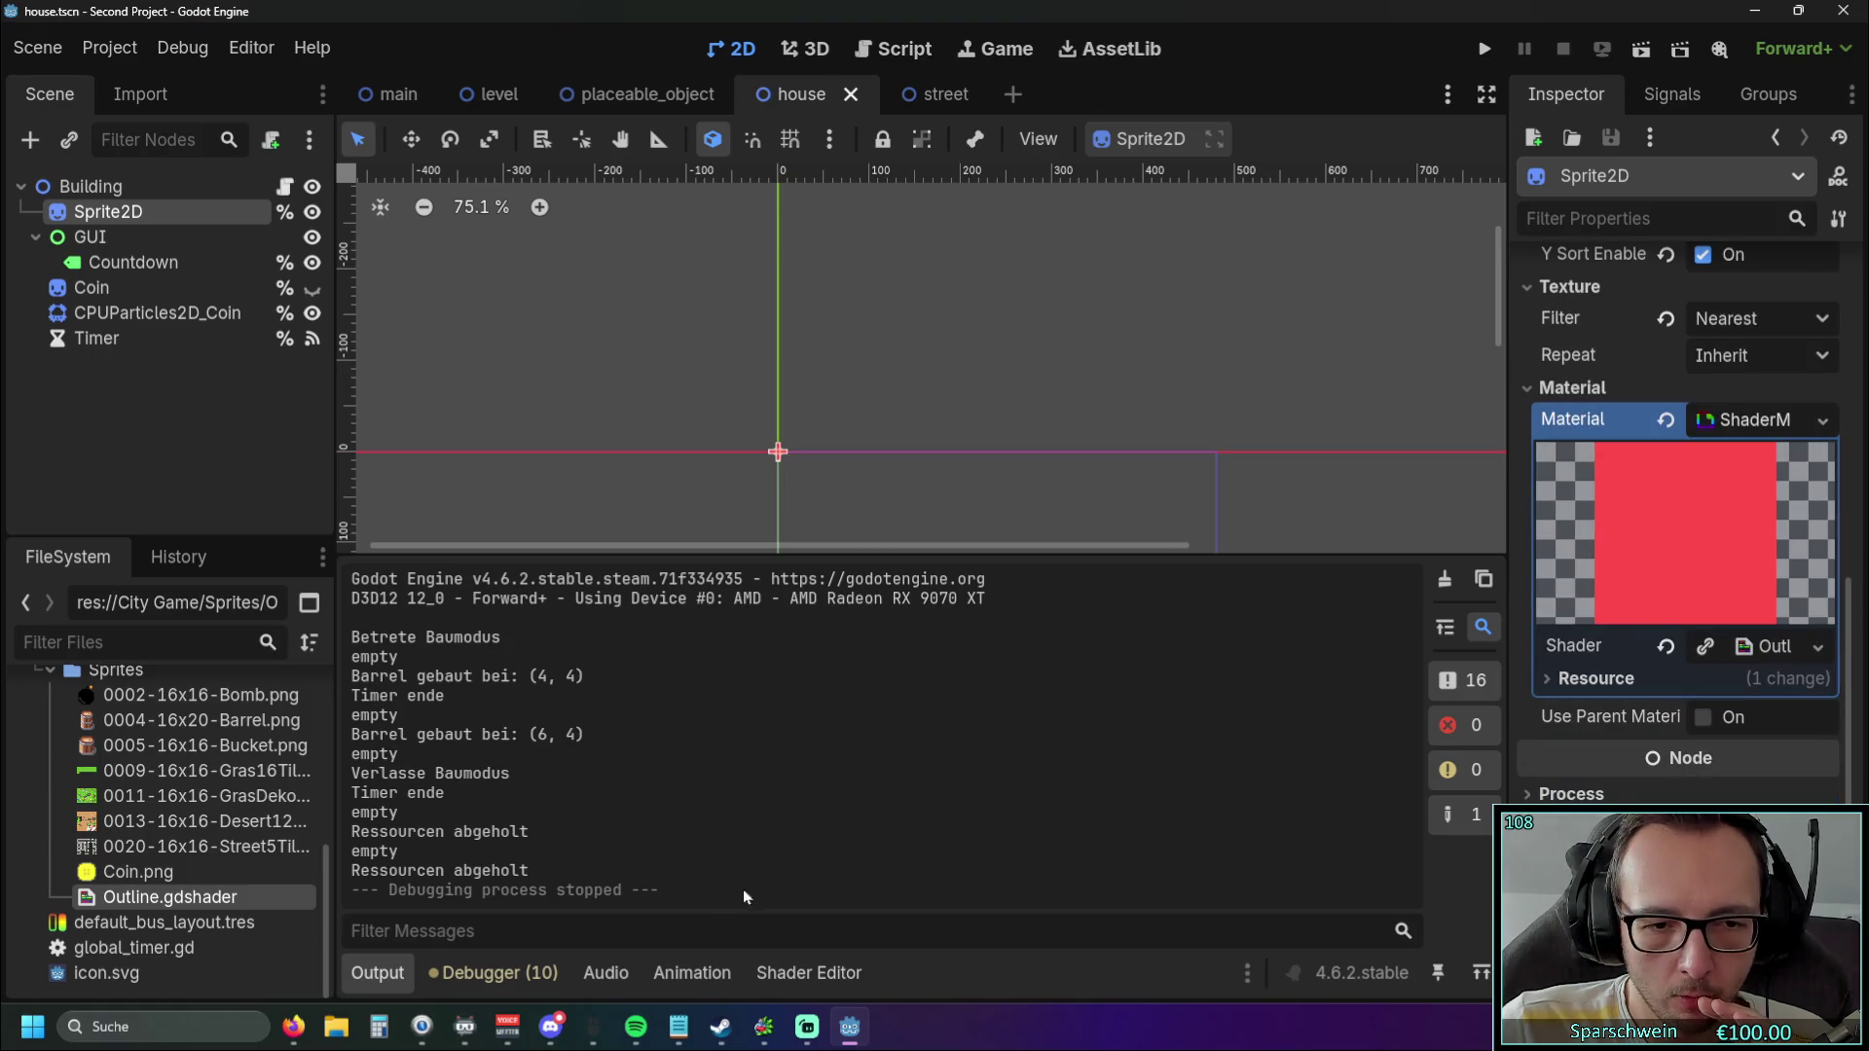
left_click(1767, 646)
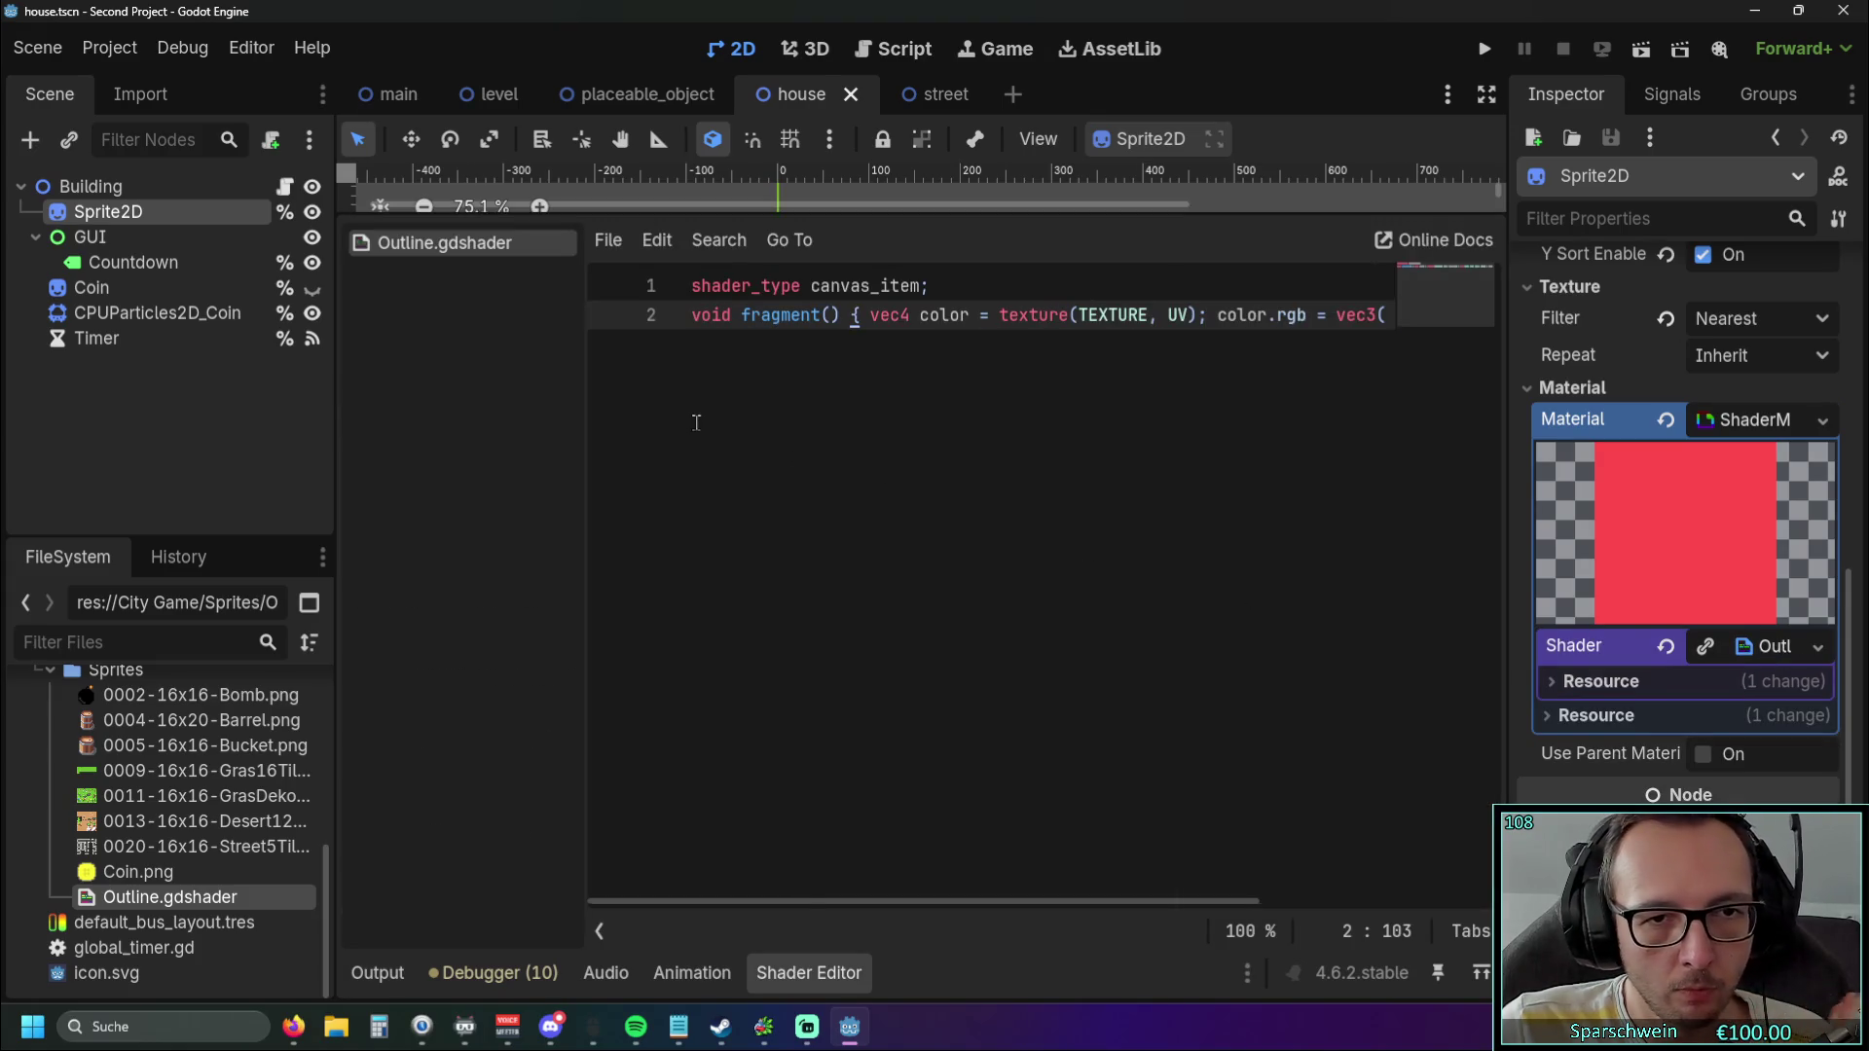
Paste the spatial outline shader code into Outline.gdshader and expand the editor full-width.
scroll(709, 415, "right", 3)
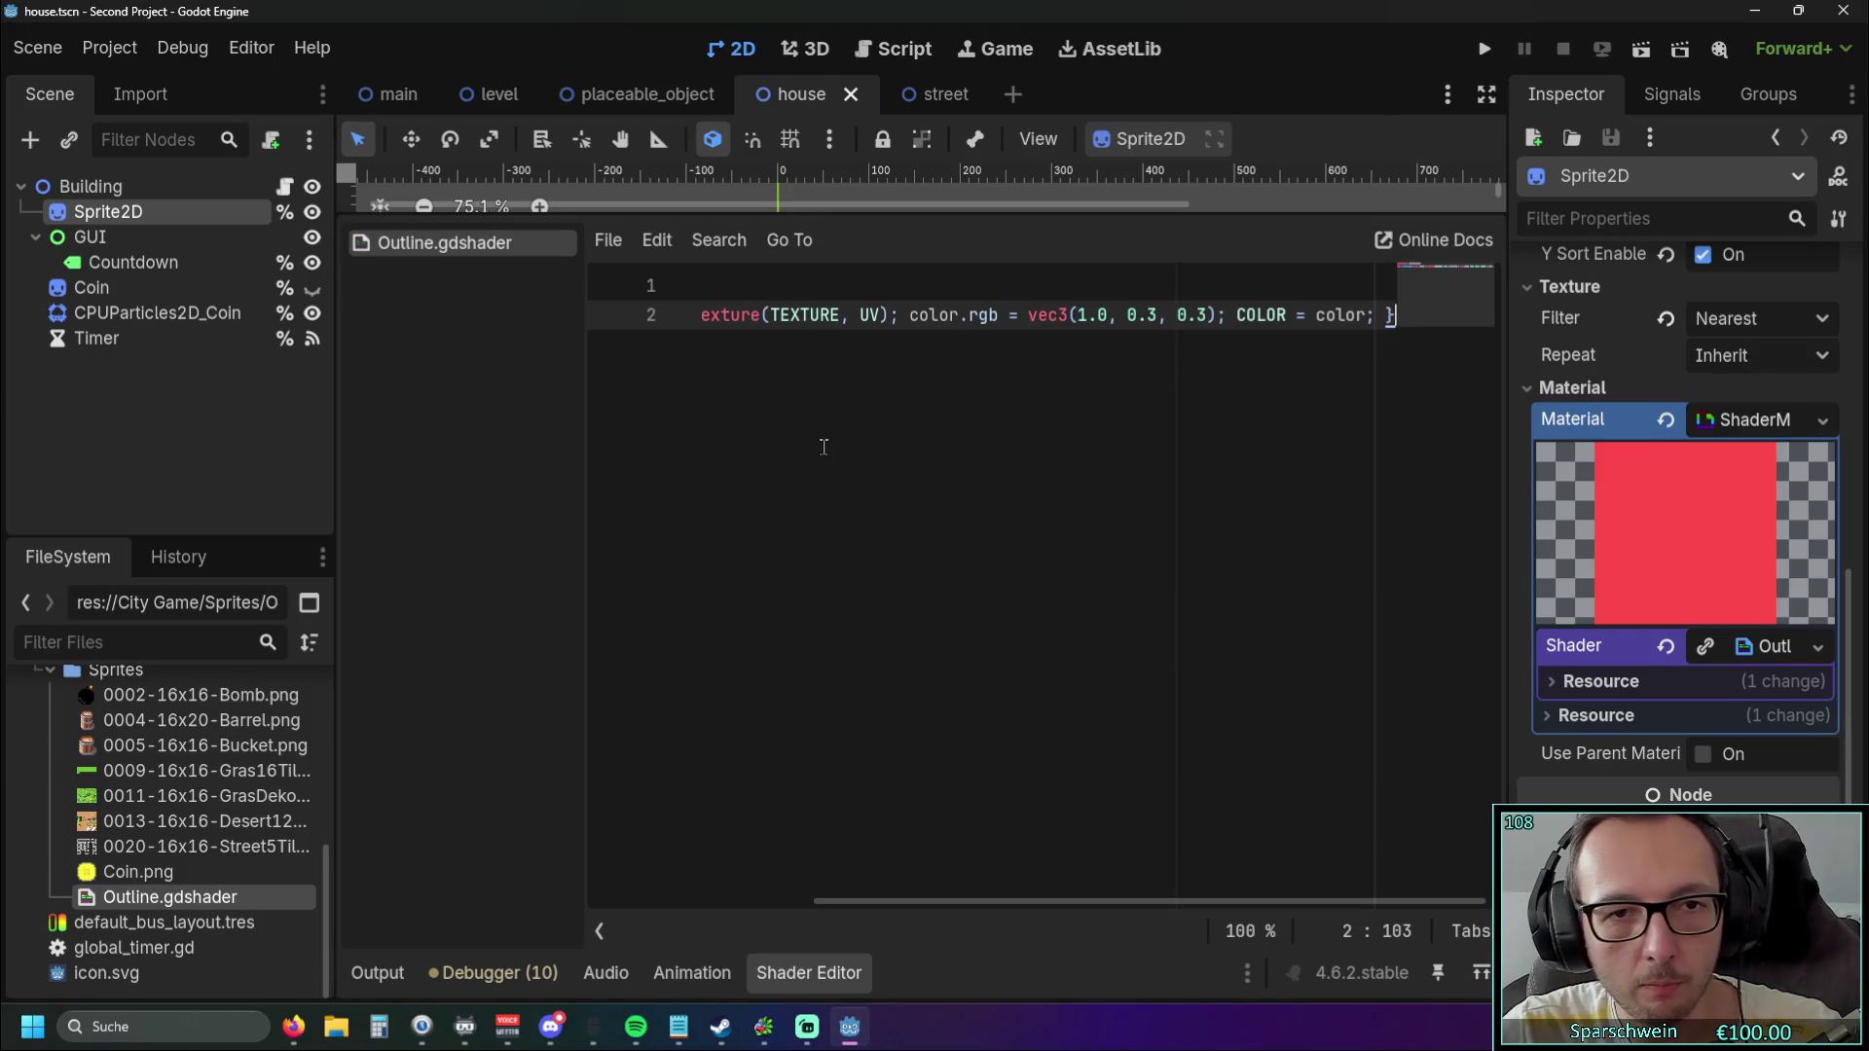
left_click_drag(1148, 901, 434, 846)
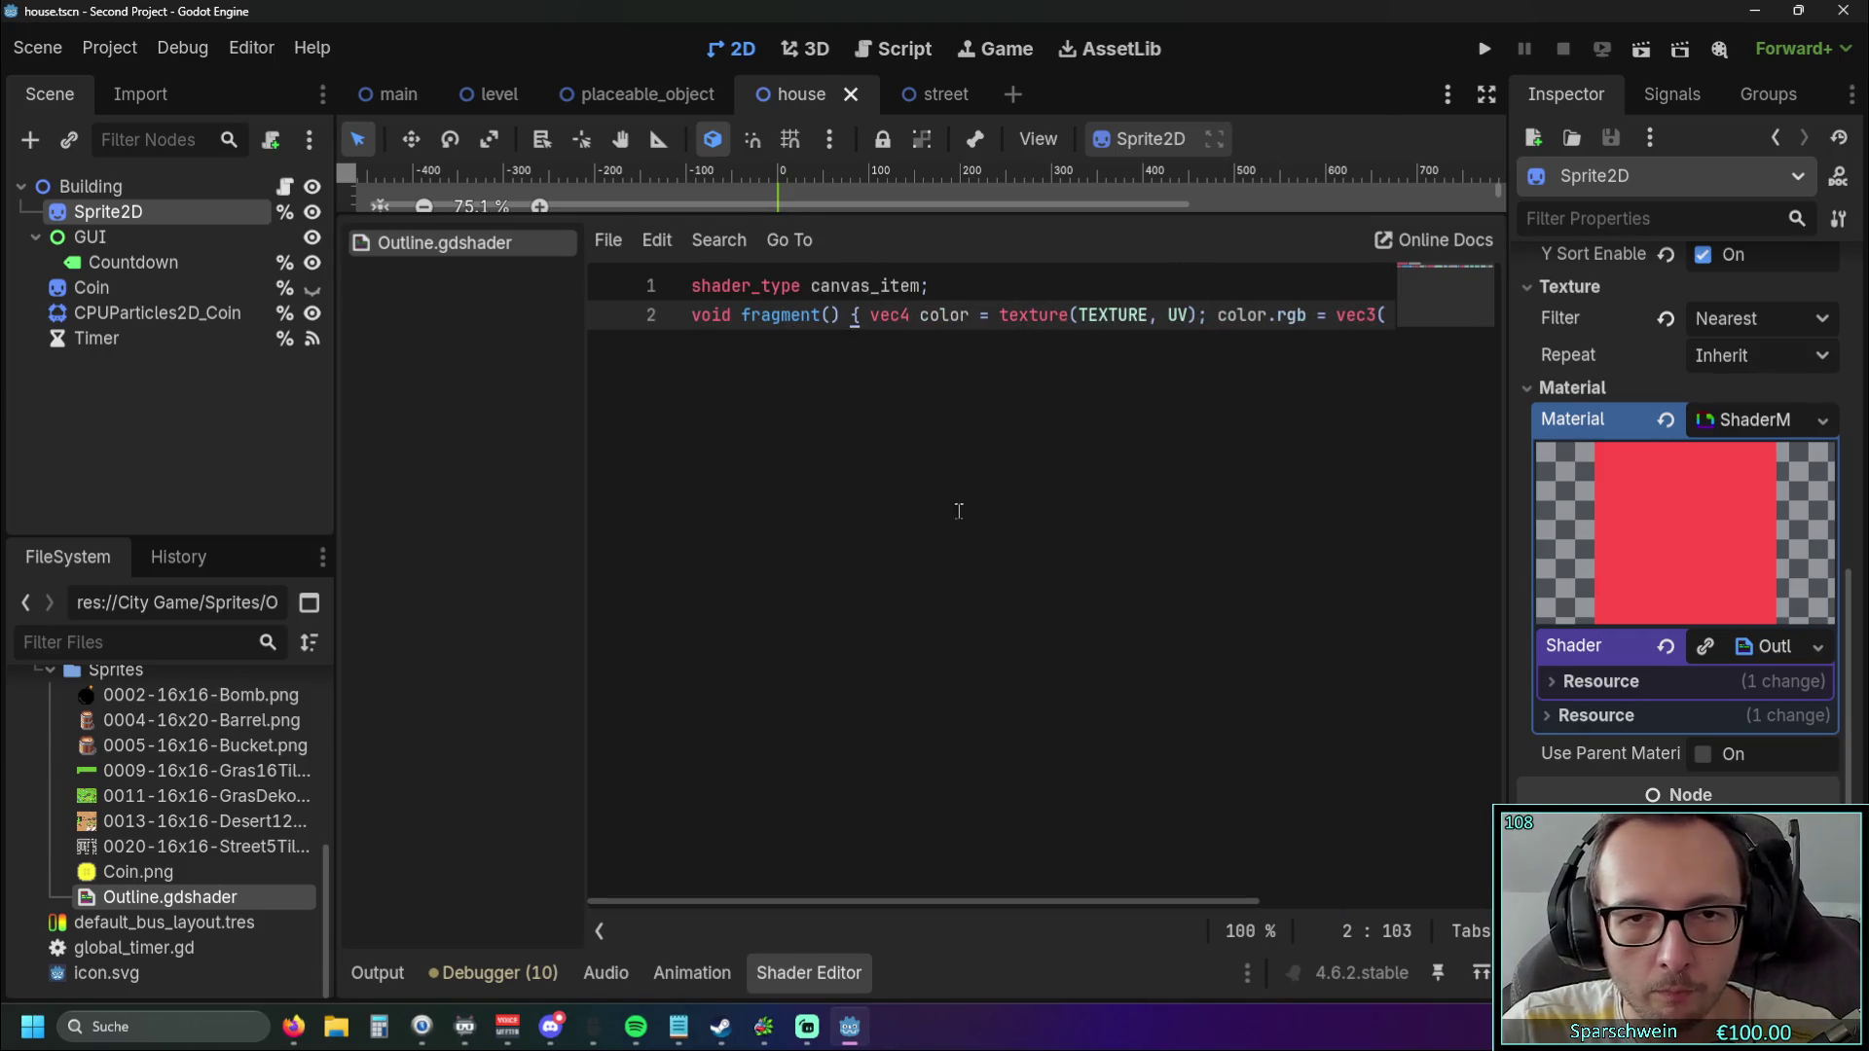
key("End")
key("ctrl+a")
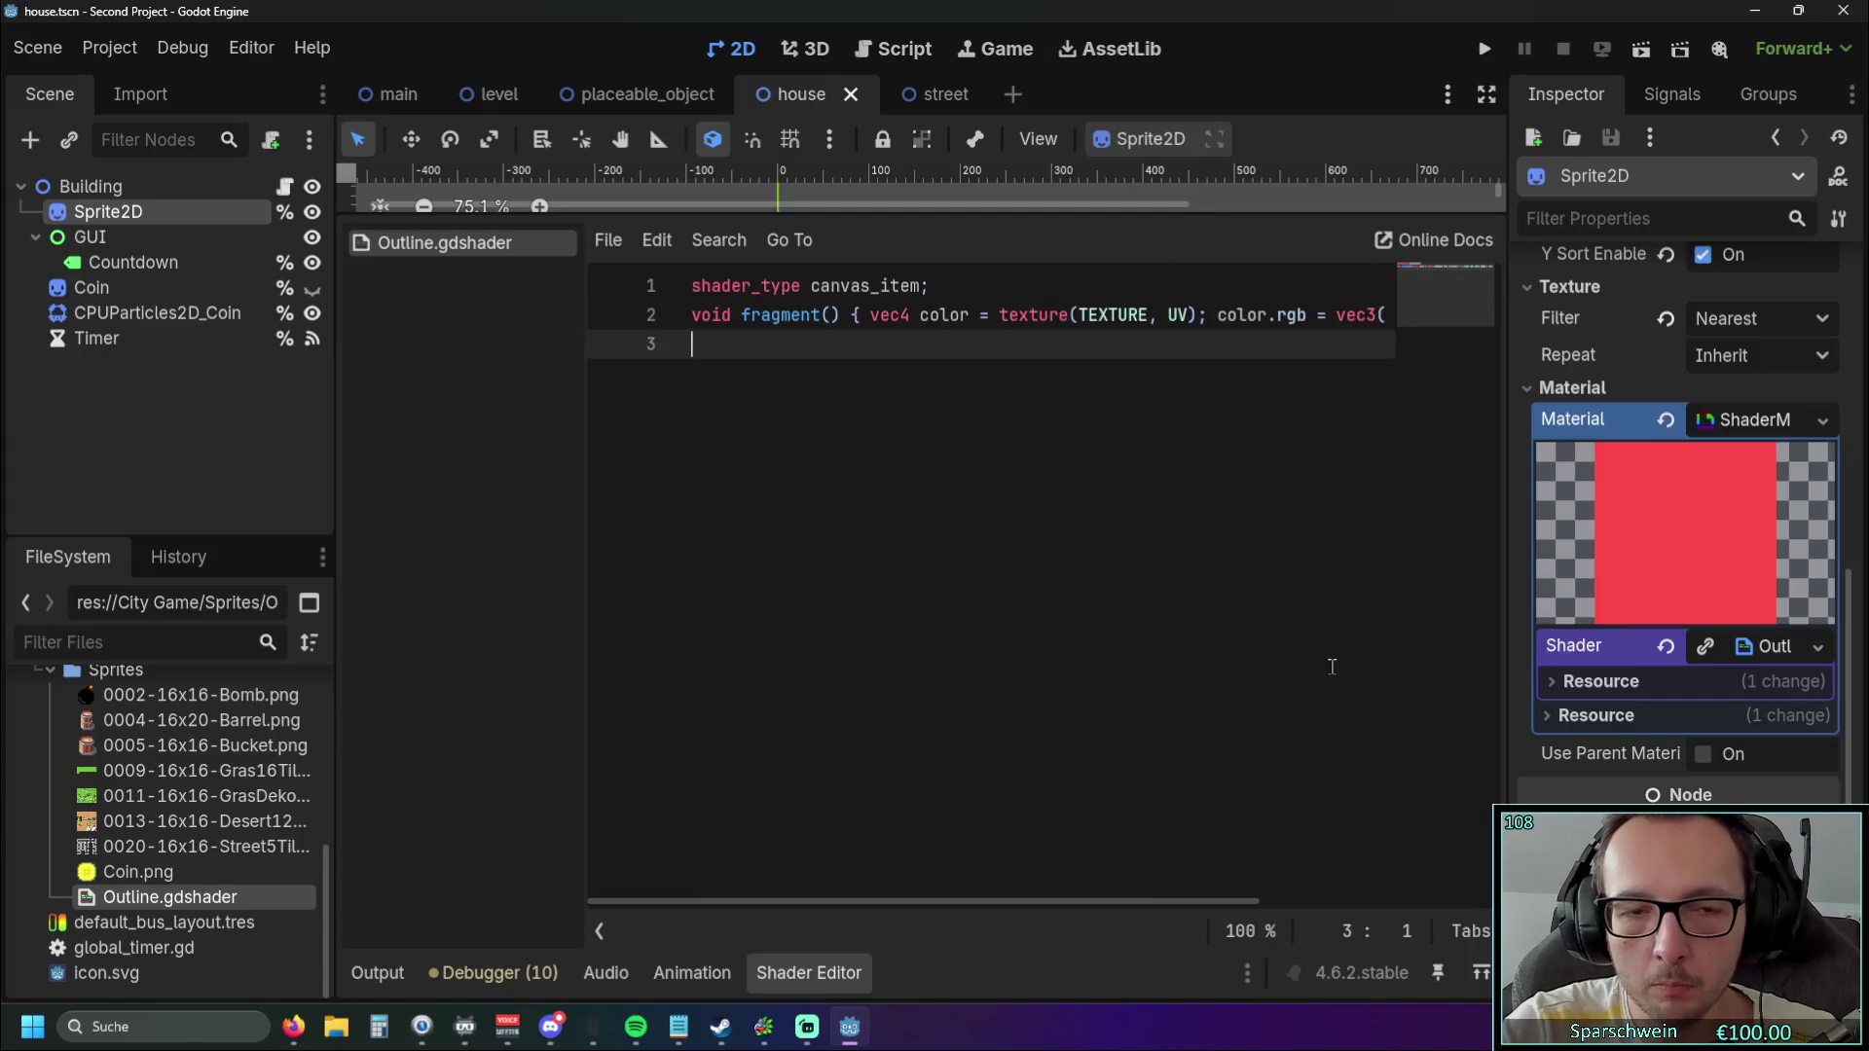
key("ctrl+v")
scroll(1043, 581, "up", 2)
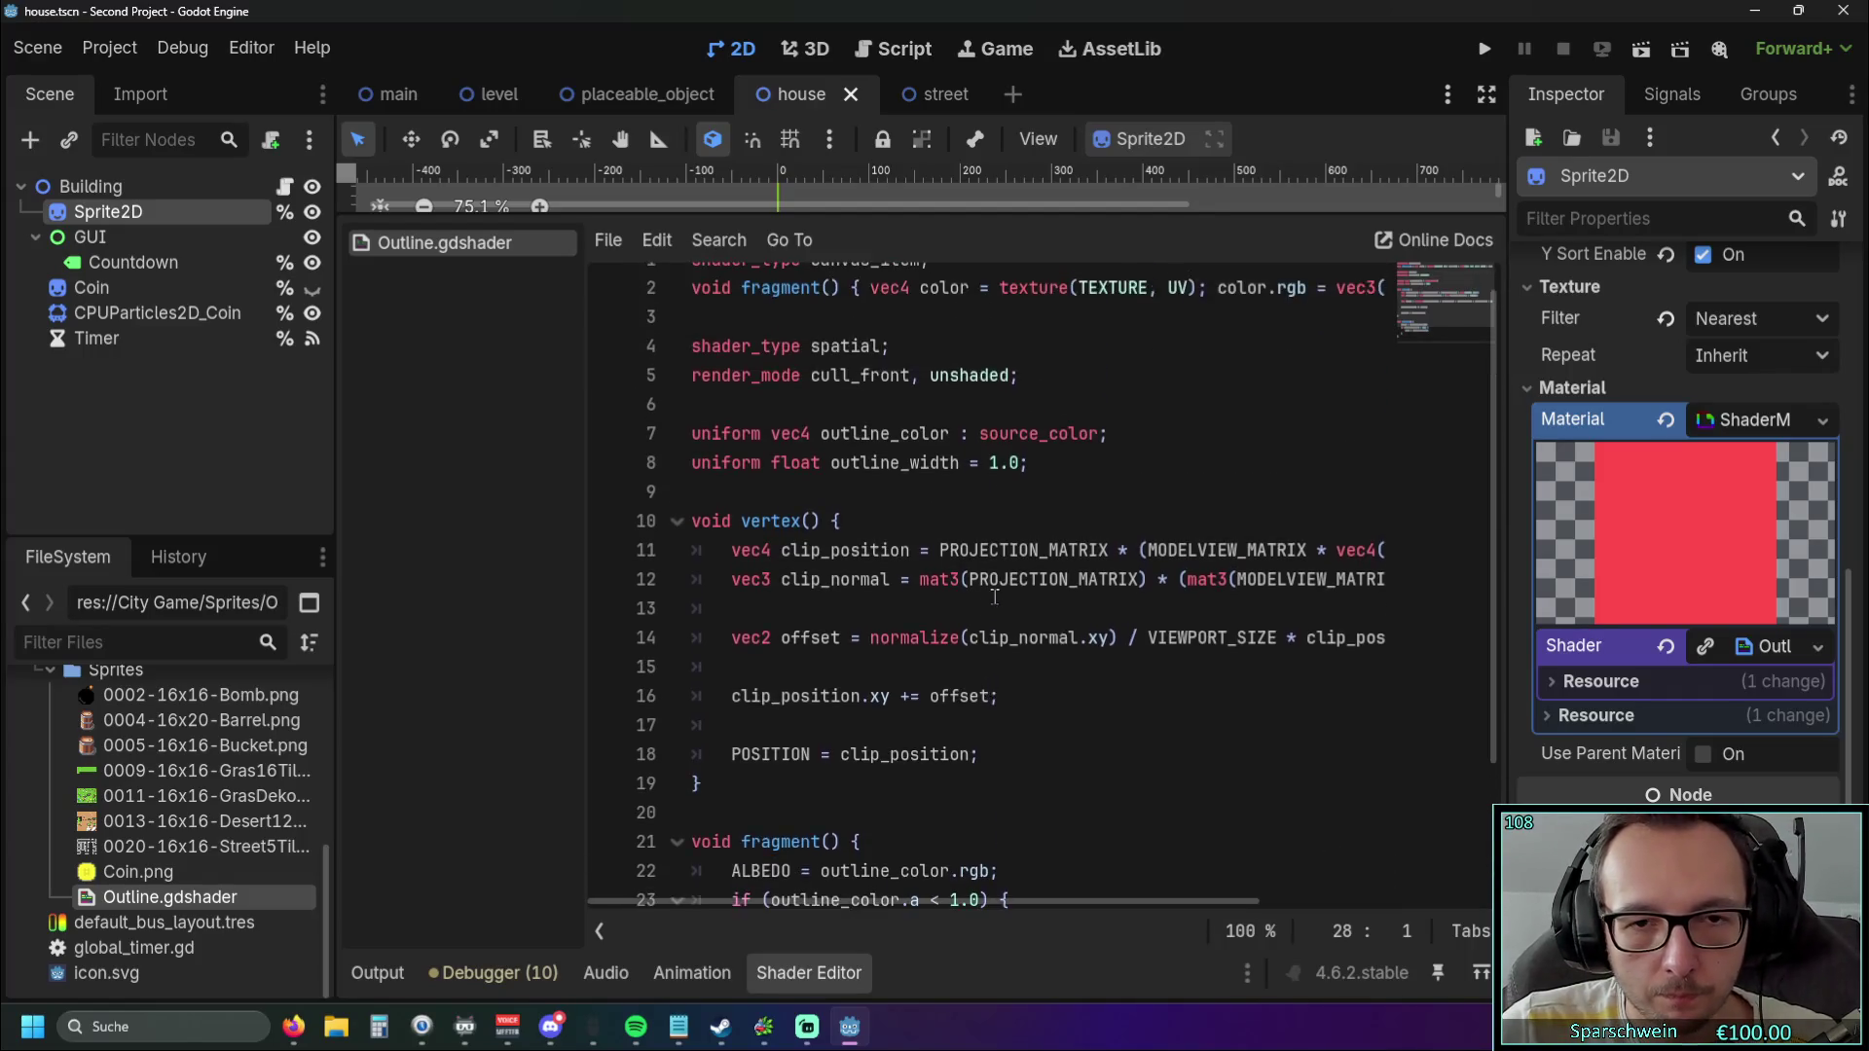
mouse_move(815, 901)
left_mouse_down()
mouse_move(832, 897)
mouse_move(791, 901)
mouse_move(838, 901)
mouse_move(793, 901)
left_mouse_up()
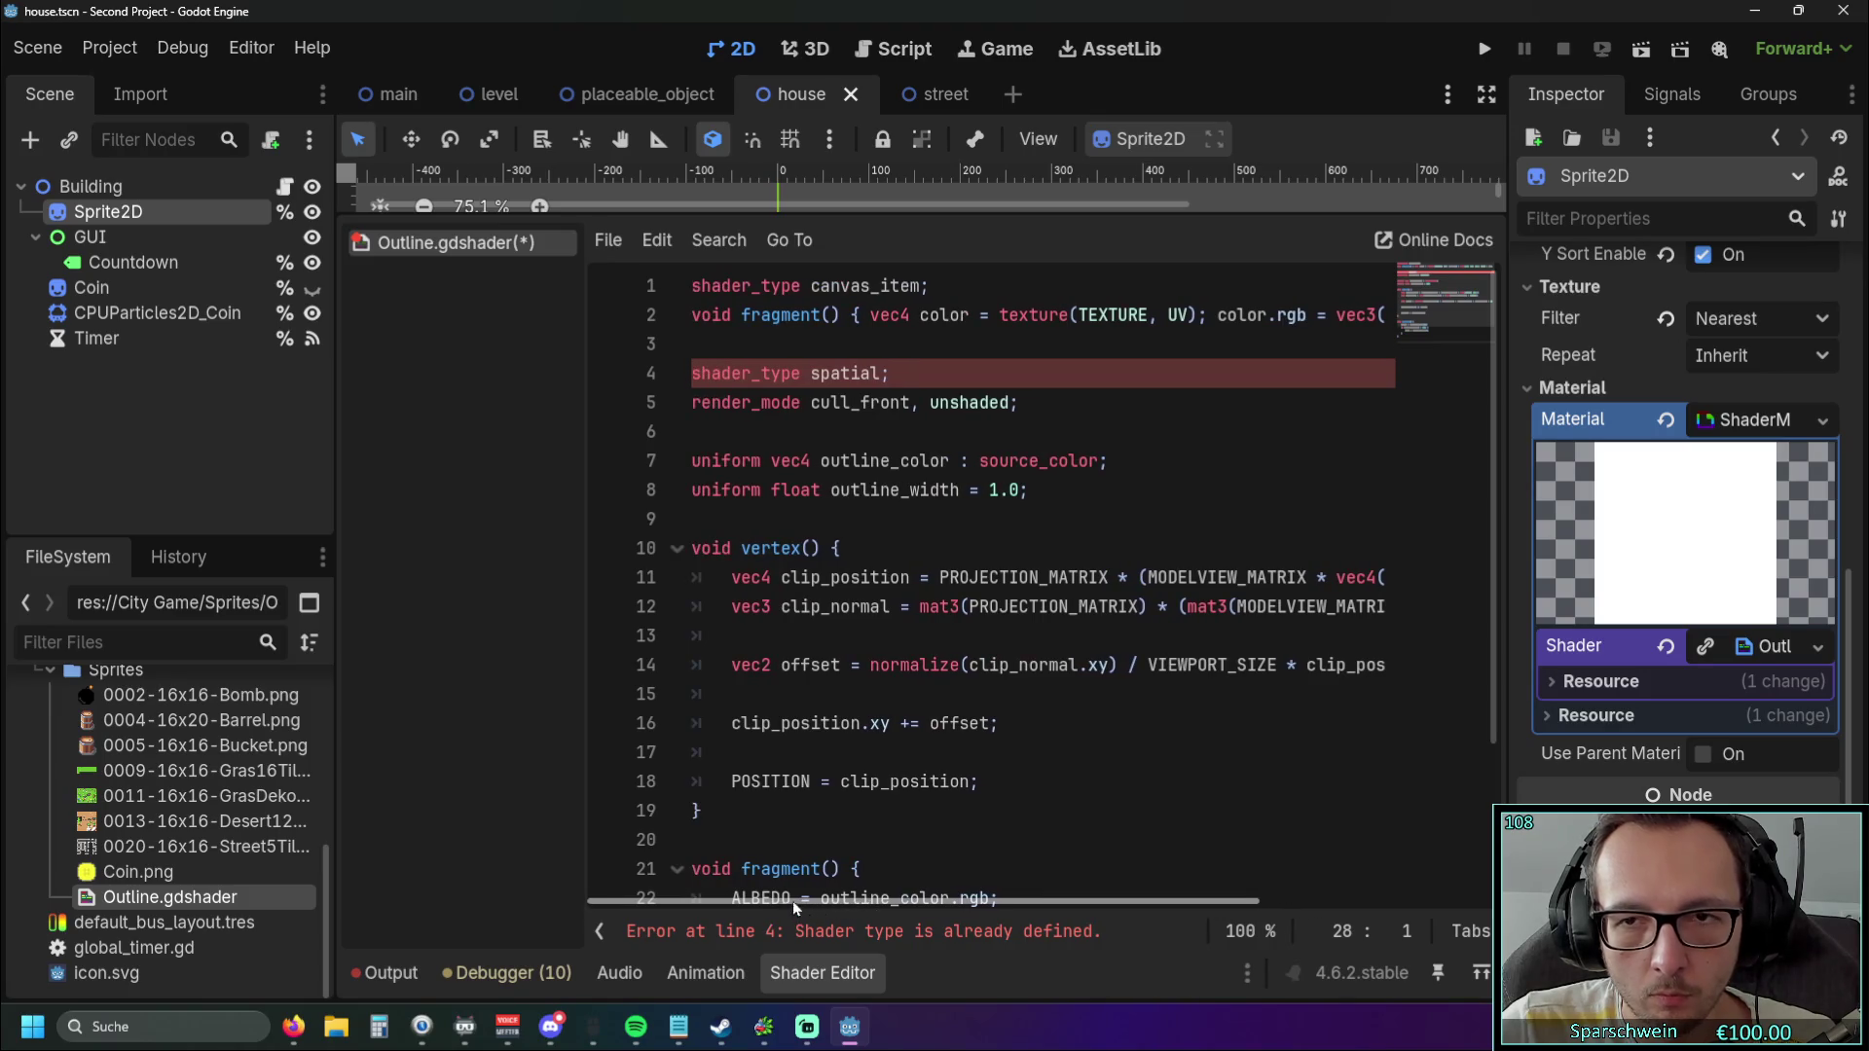
left_click(1487, 95)
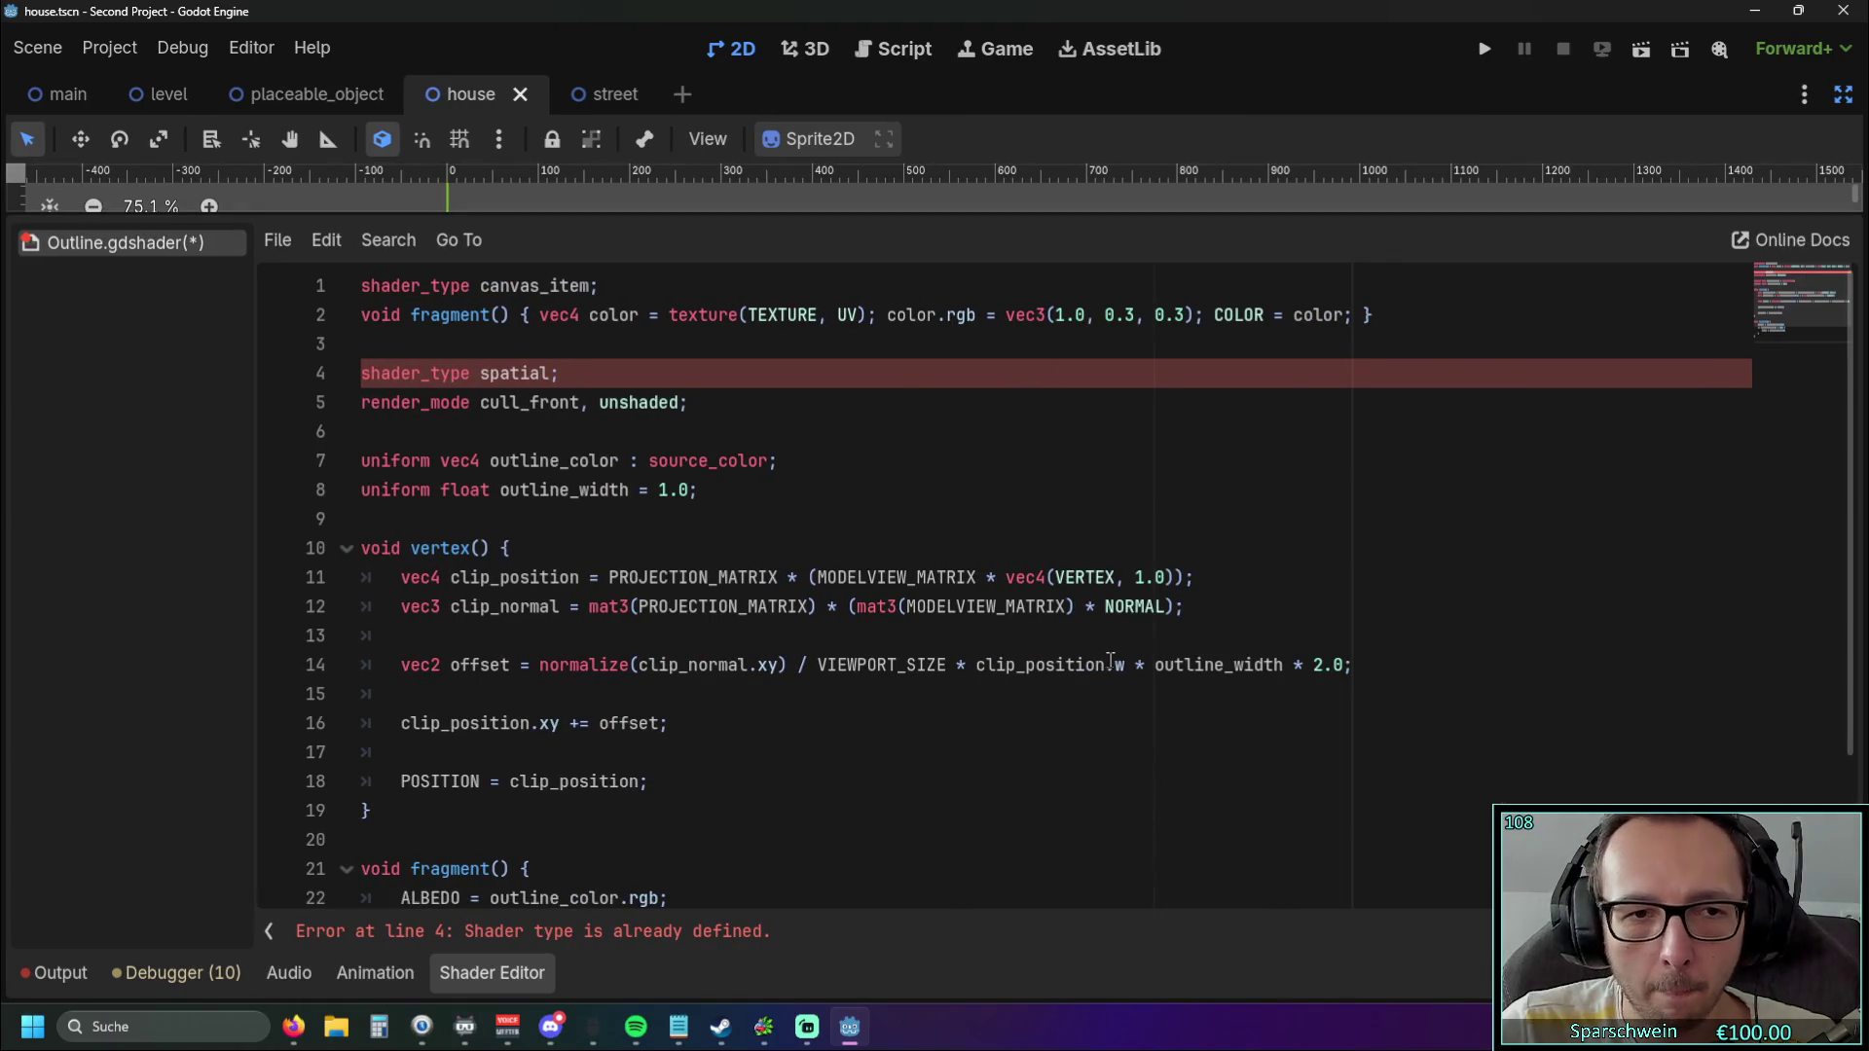
Delete the duplicate shader_type spatial line, the old one-line fragment, and the render_mode line.
scroll(1110, 661, "down", 1)
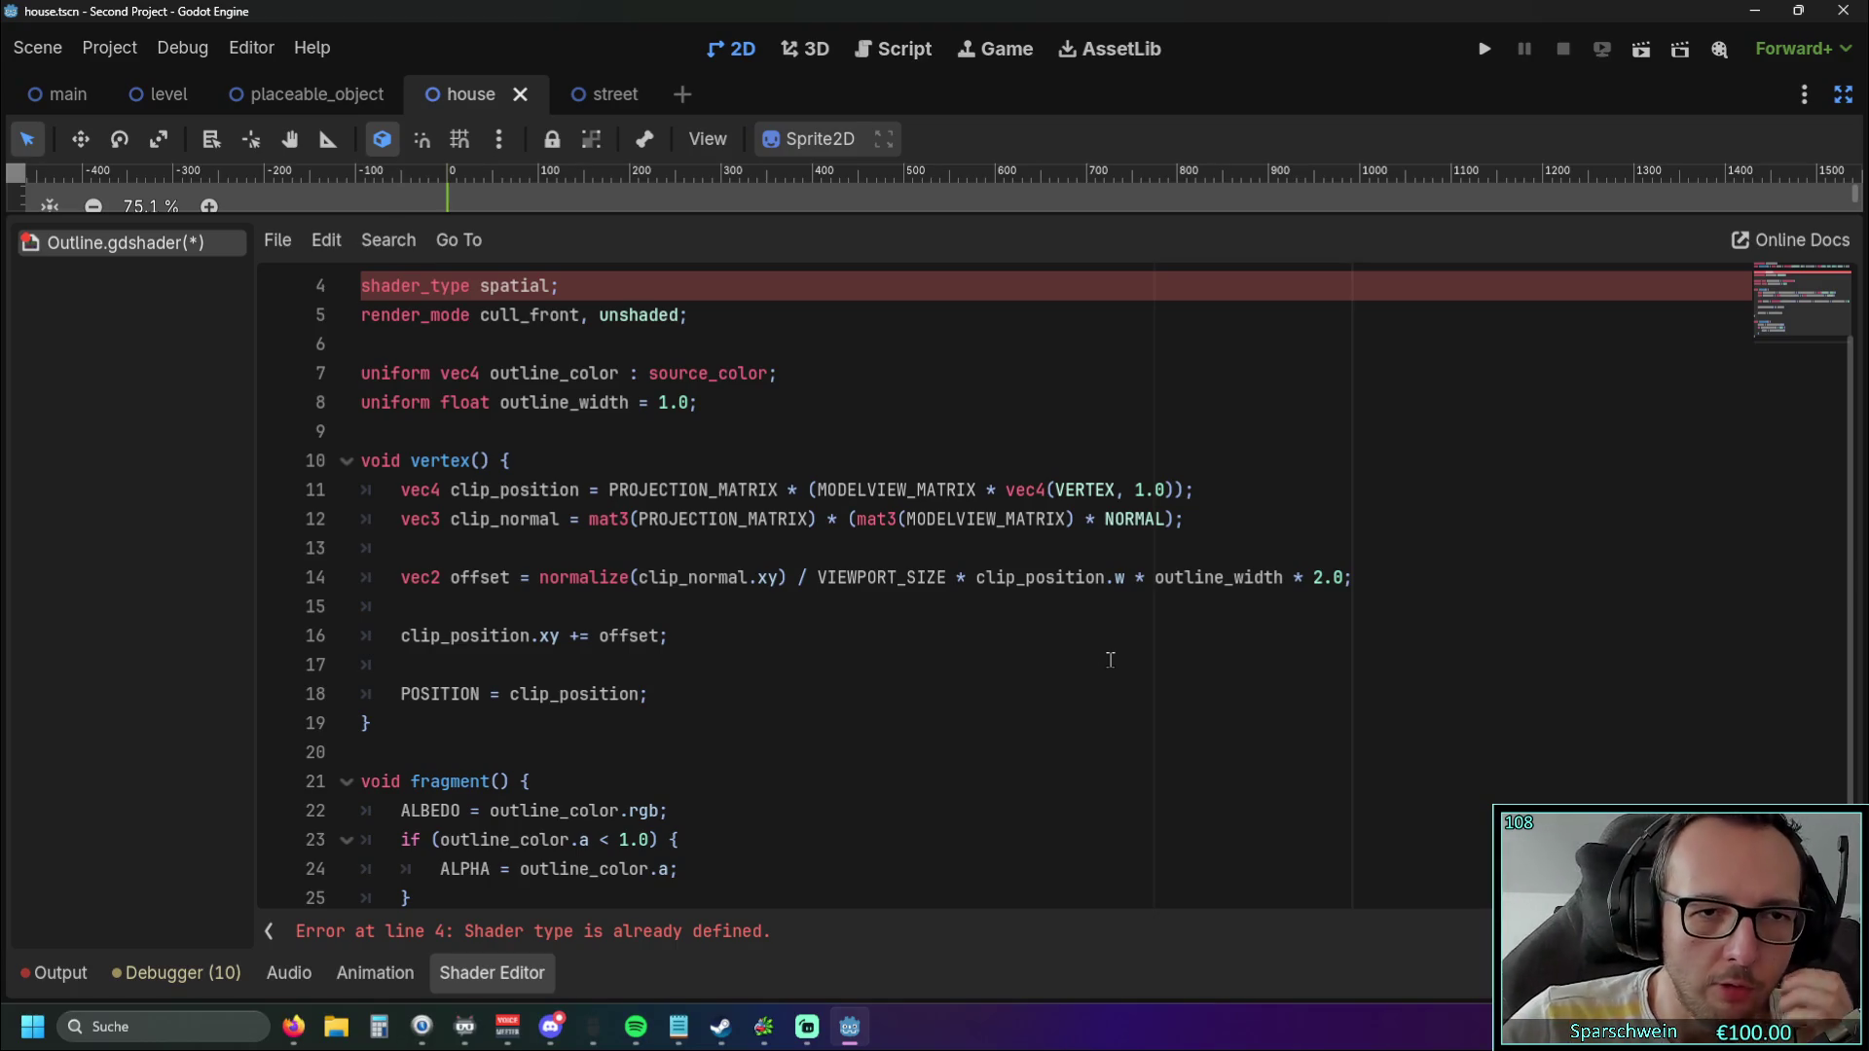
scroll(1110, 660, "up", 1)
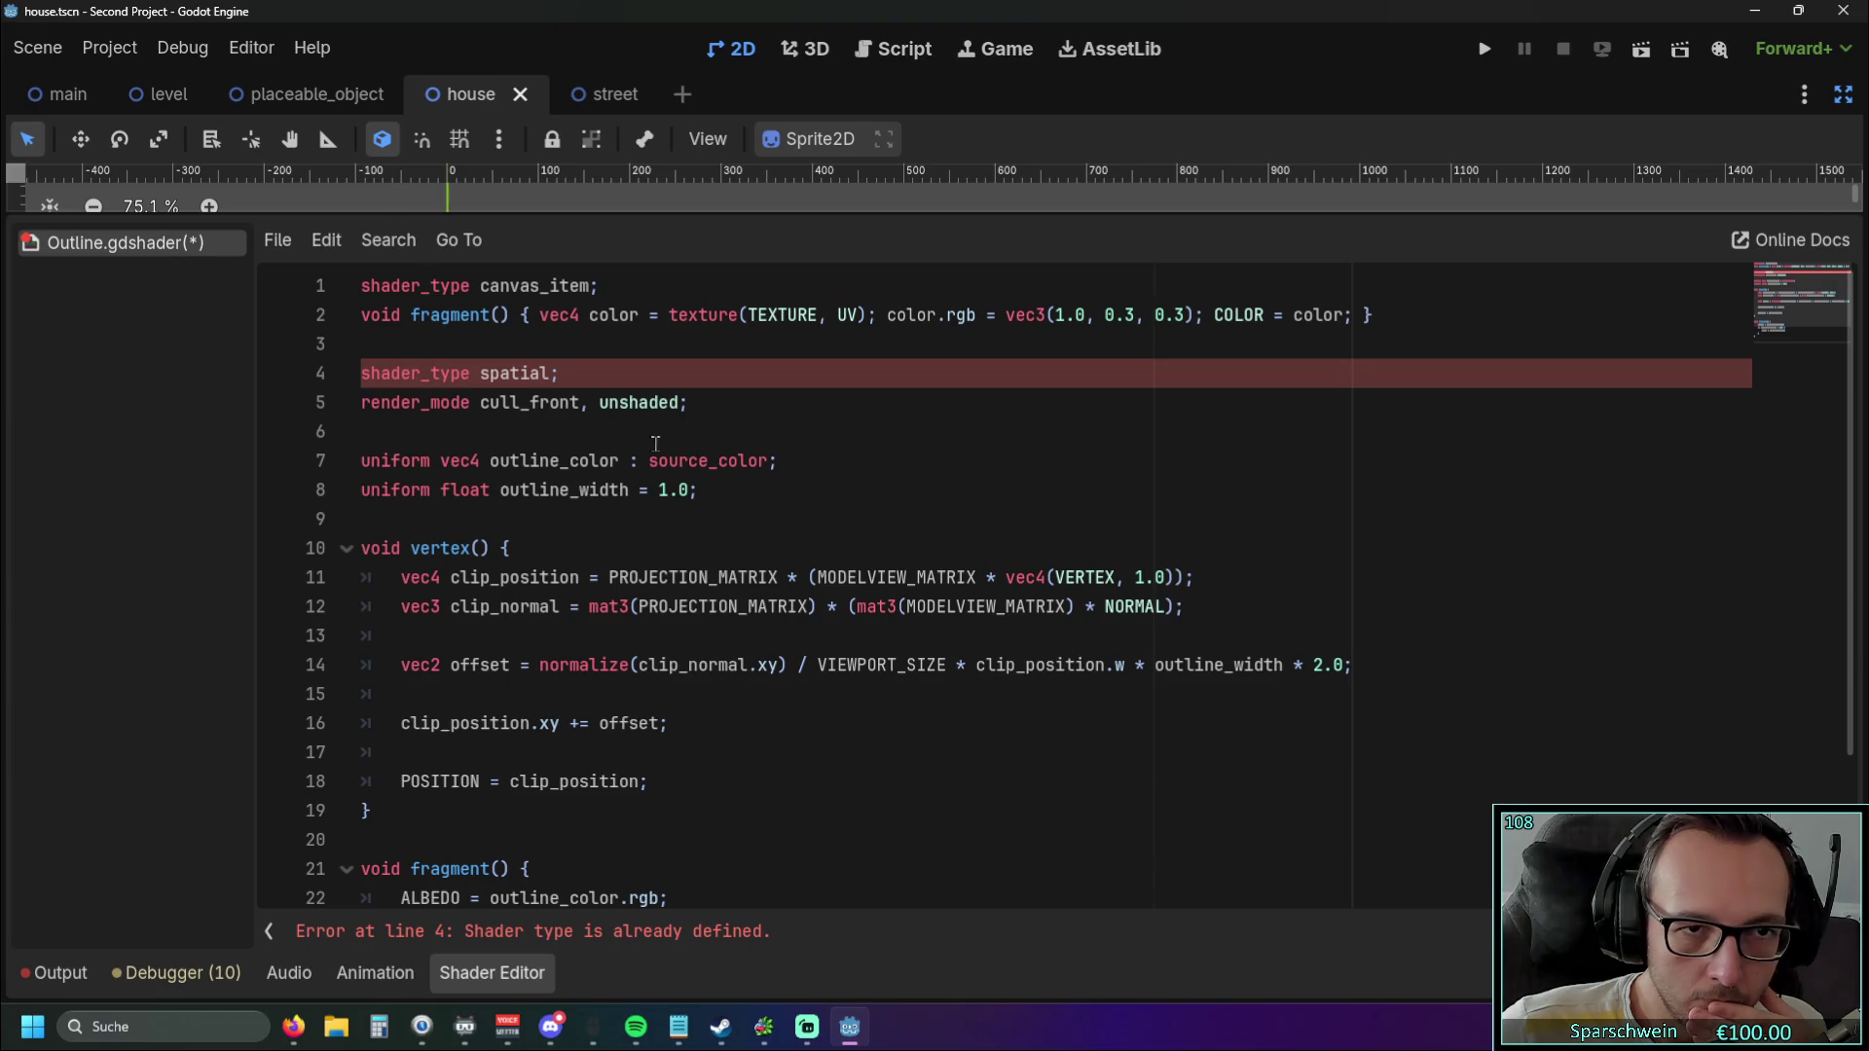
left_click_drag(481, 289, 590, 285)
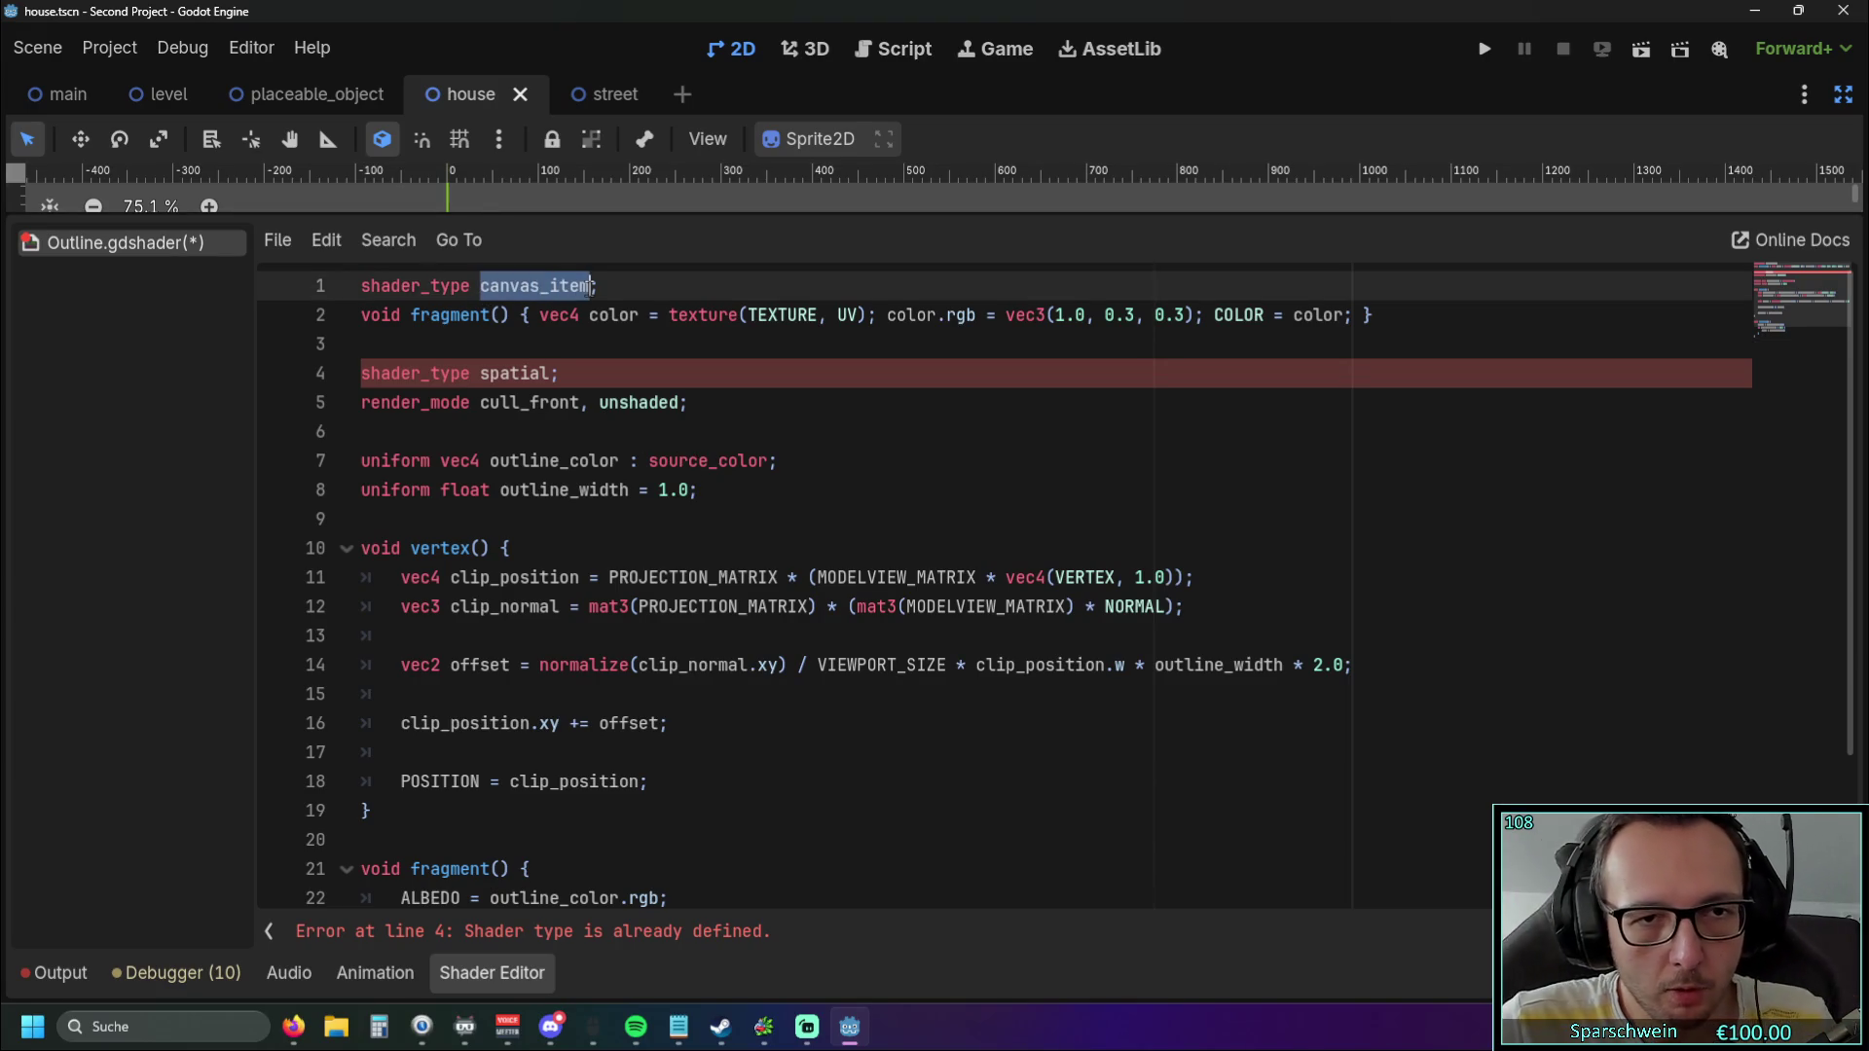
left_click(484, 372)
left_click(525, 343)
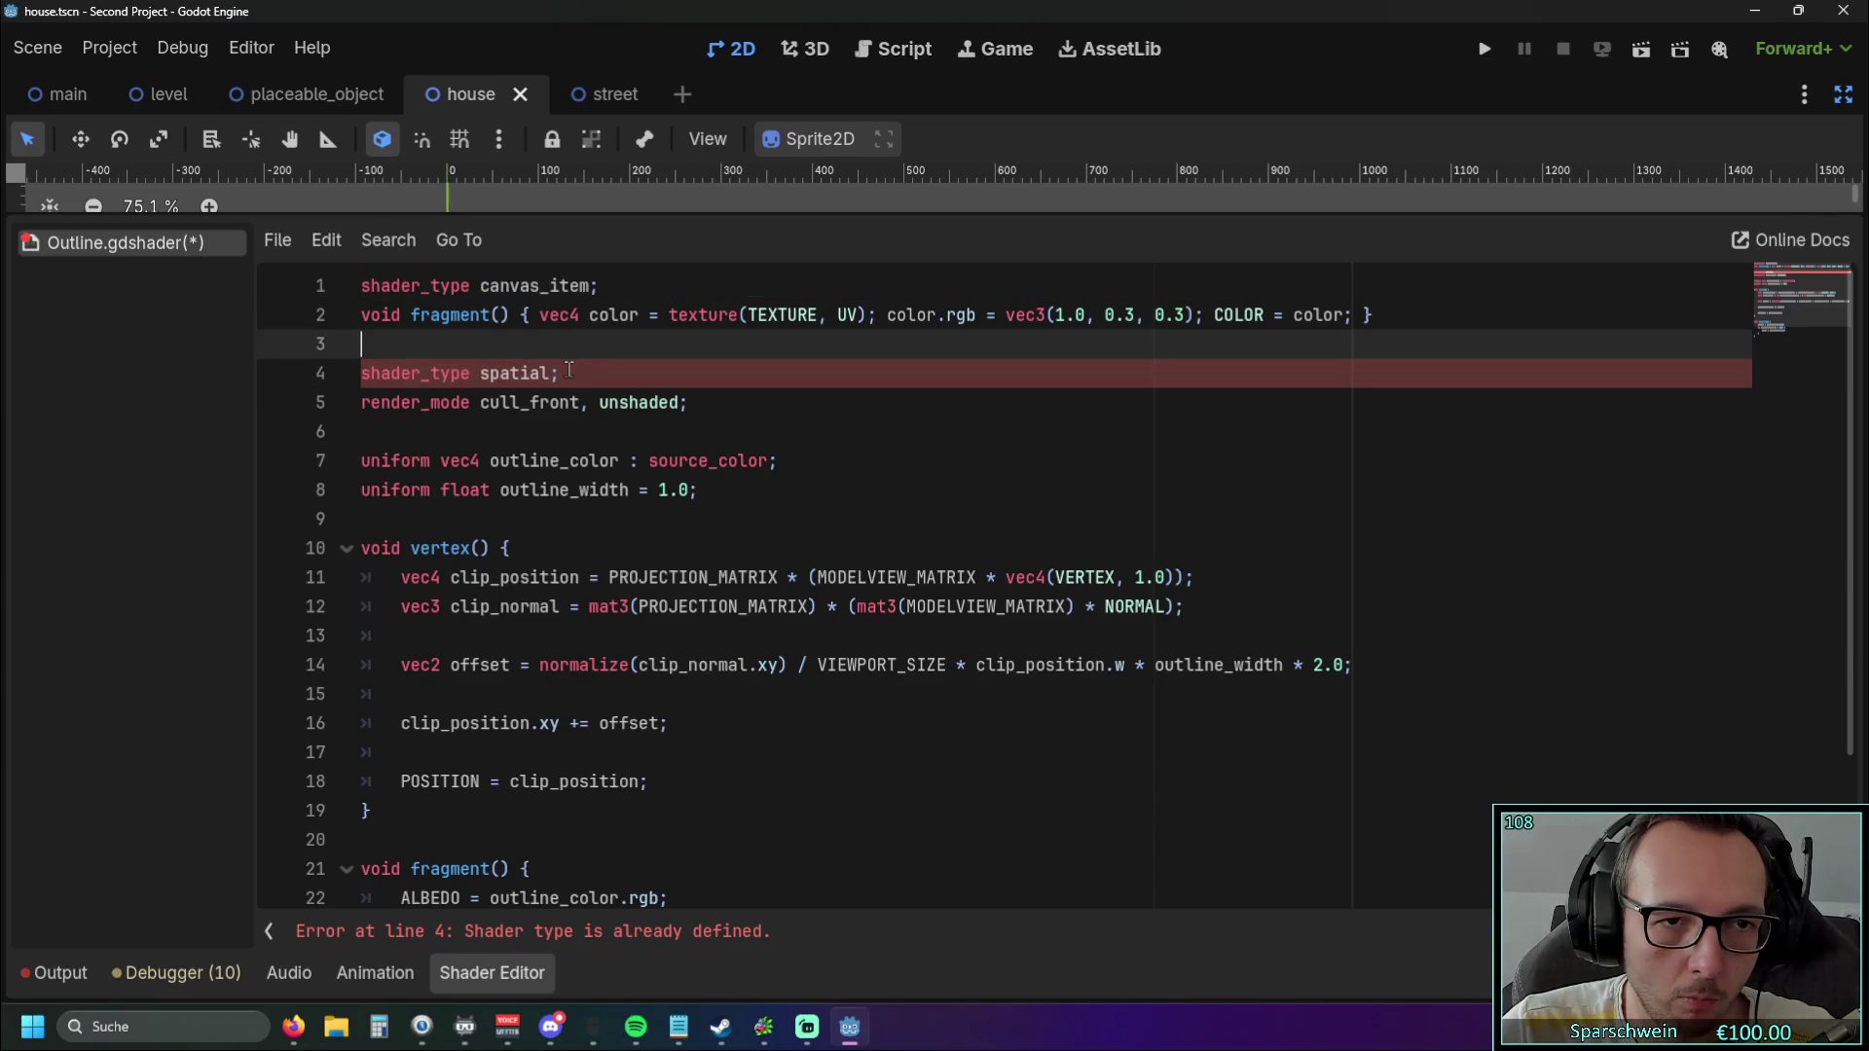
left_click_drag(572, 373, 361, 372)
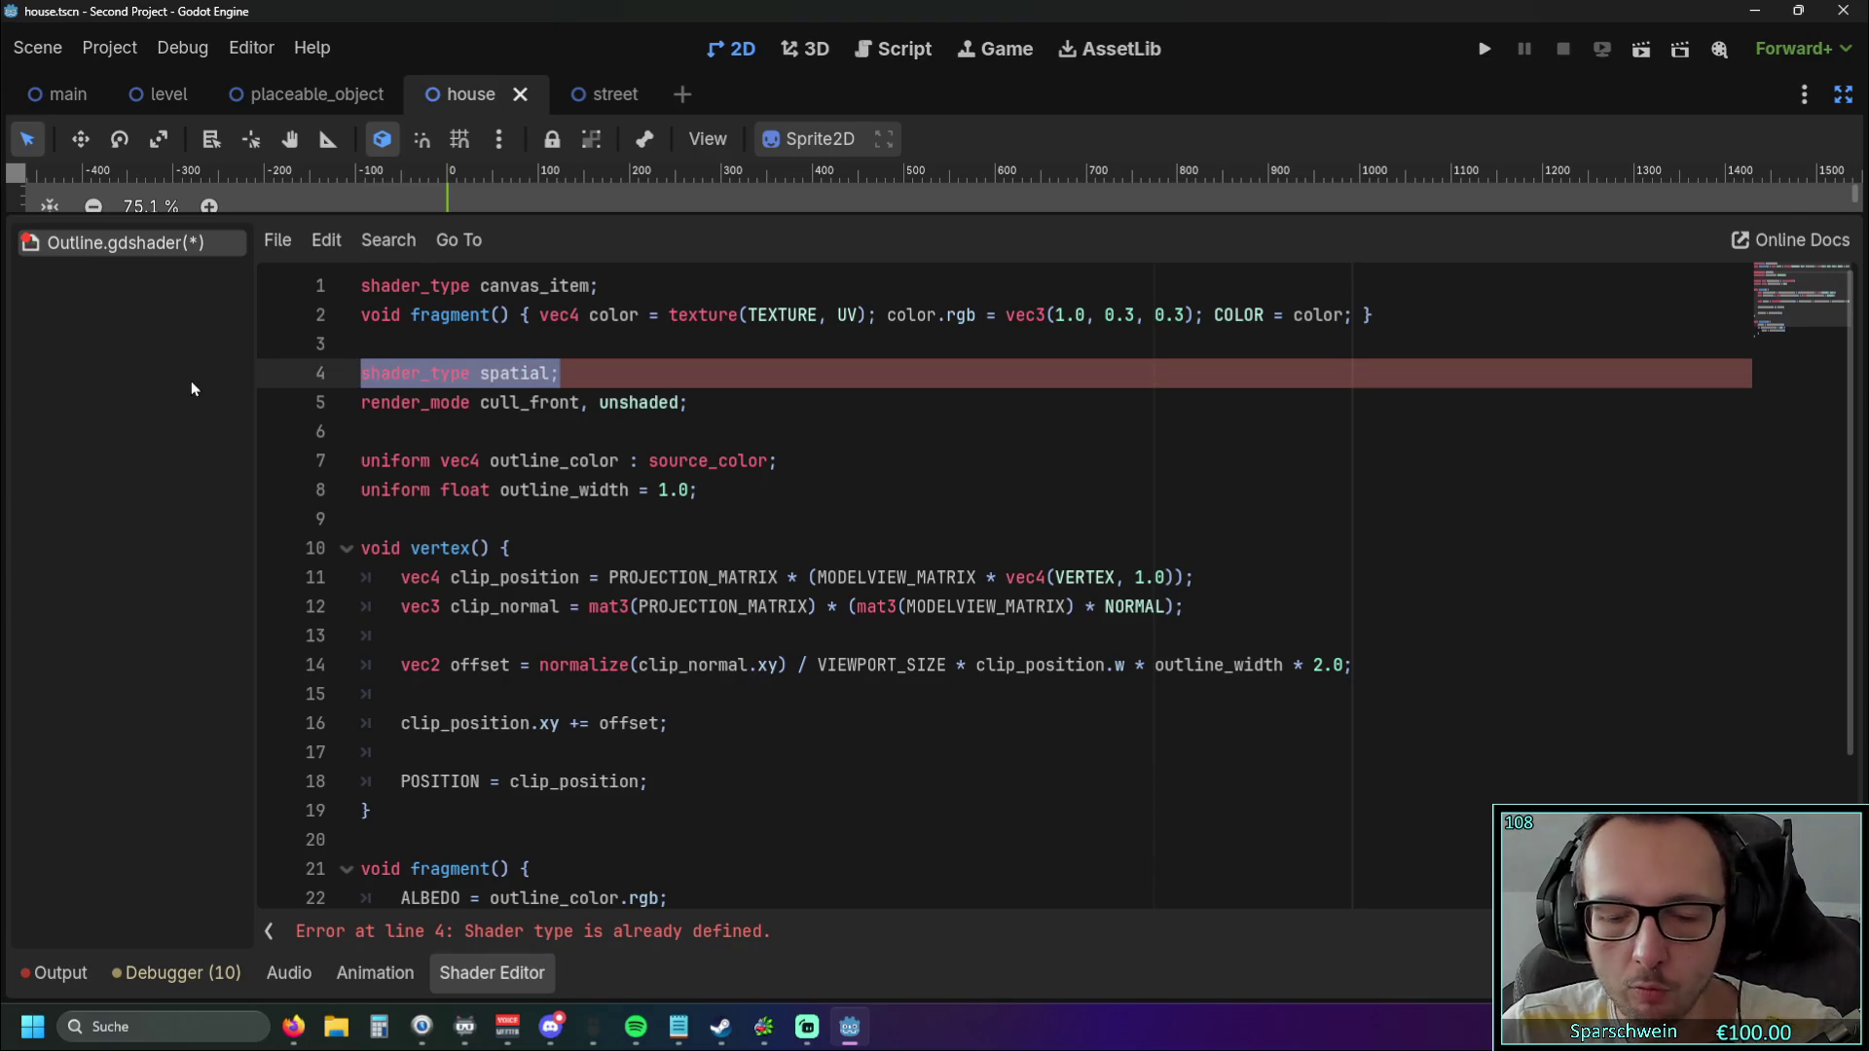
key("BackSpace")
left_click_drag(1373, 315, 295, 335)
key("BackSpace")
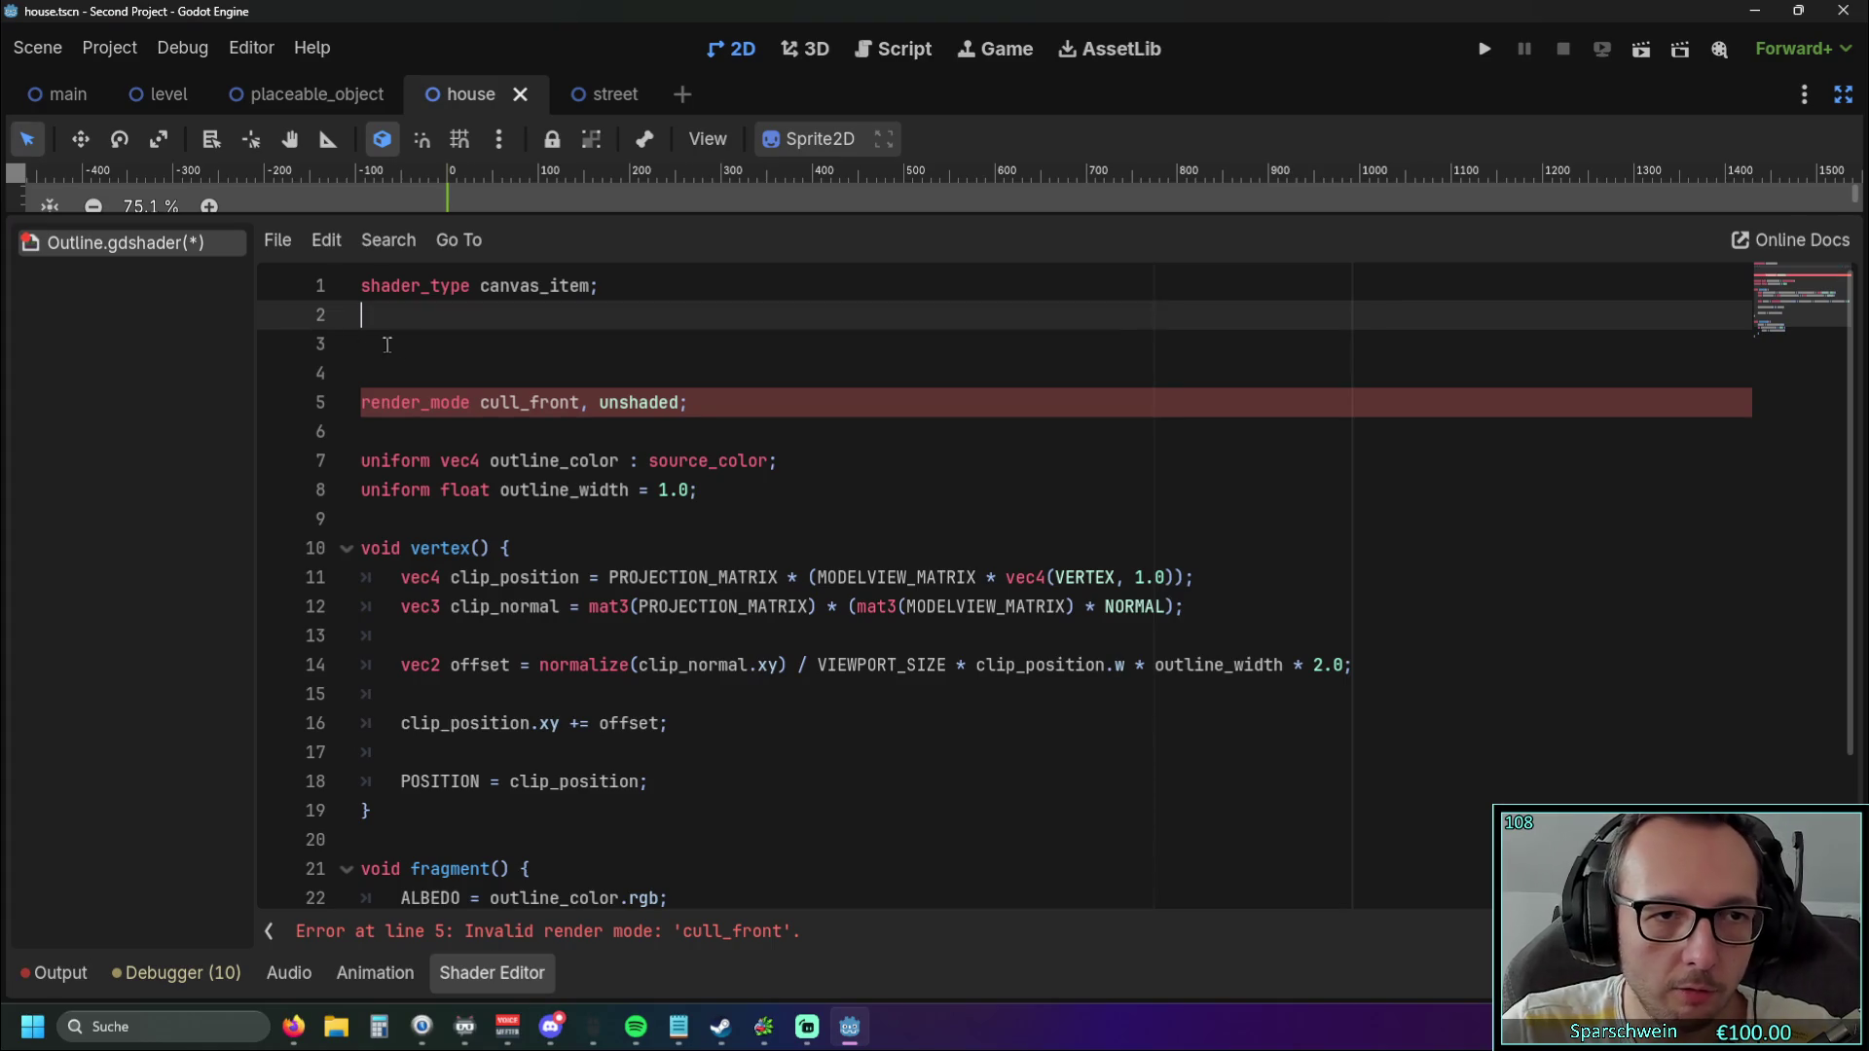
left_click(617, 352)
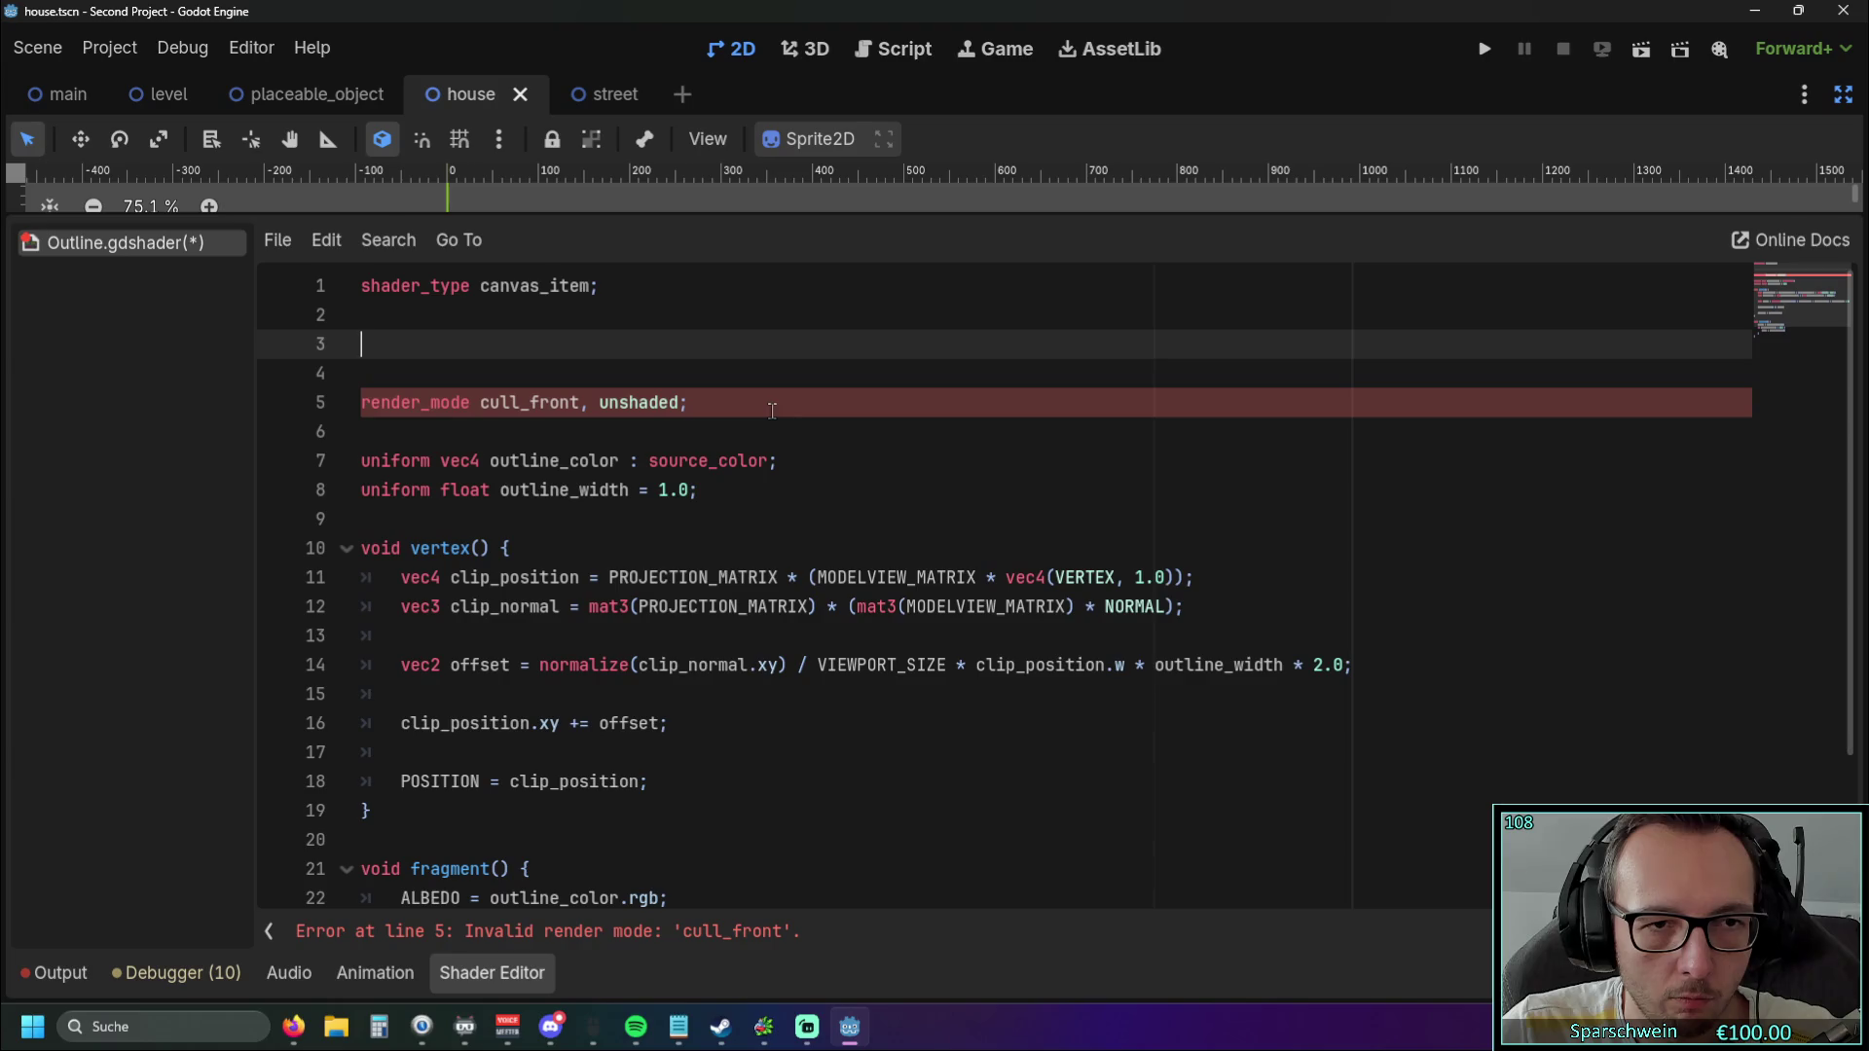
left_click_drag(692, 402, 334, 407)
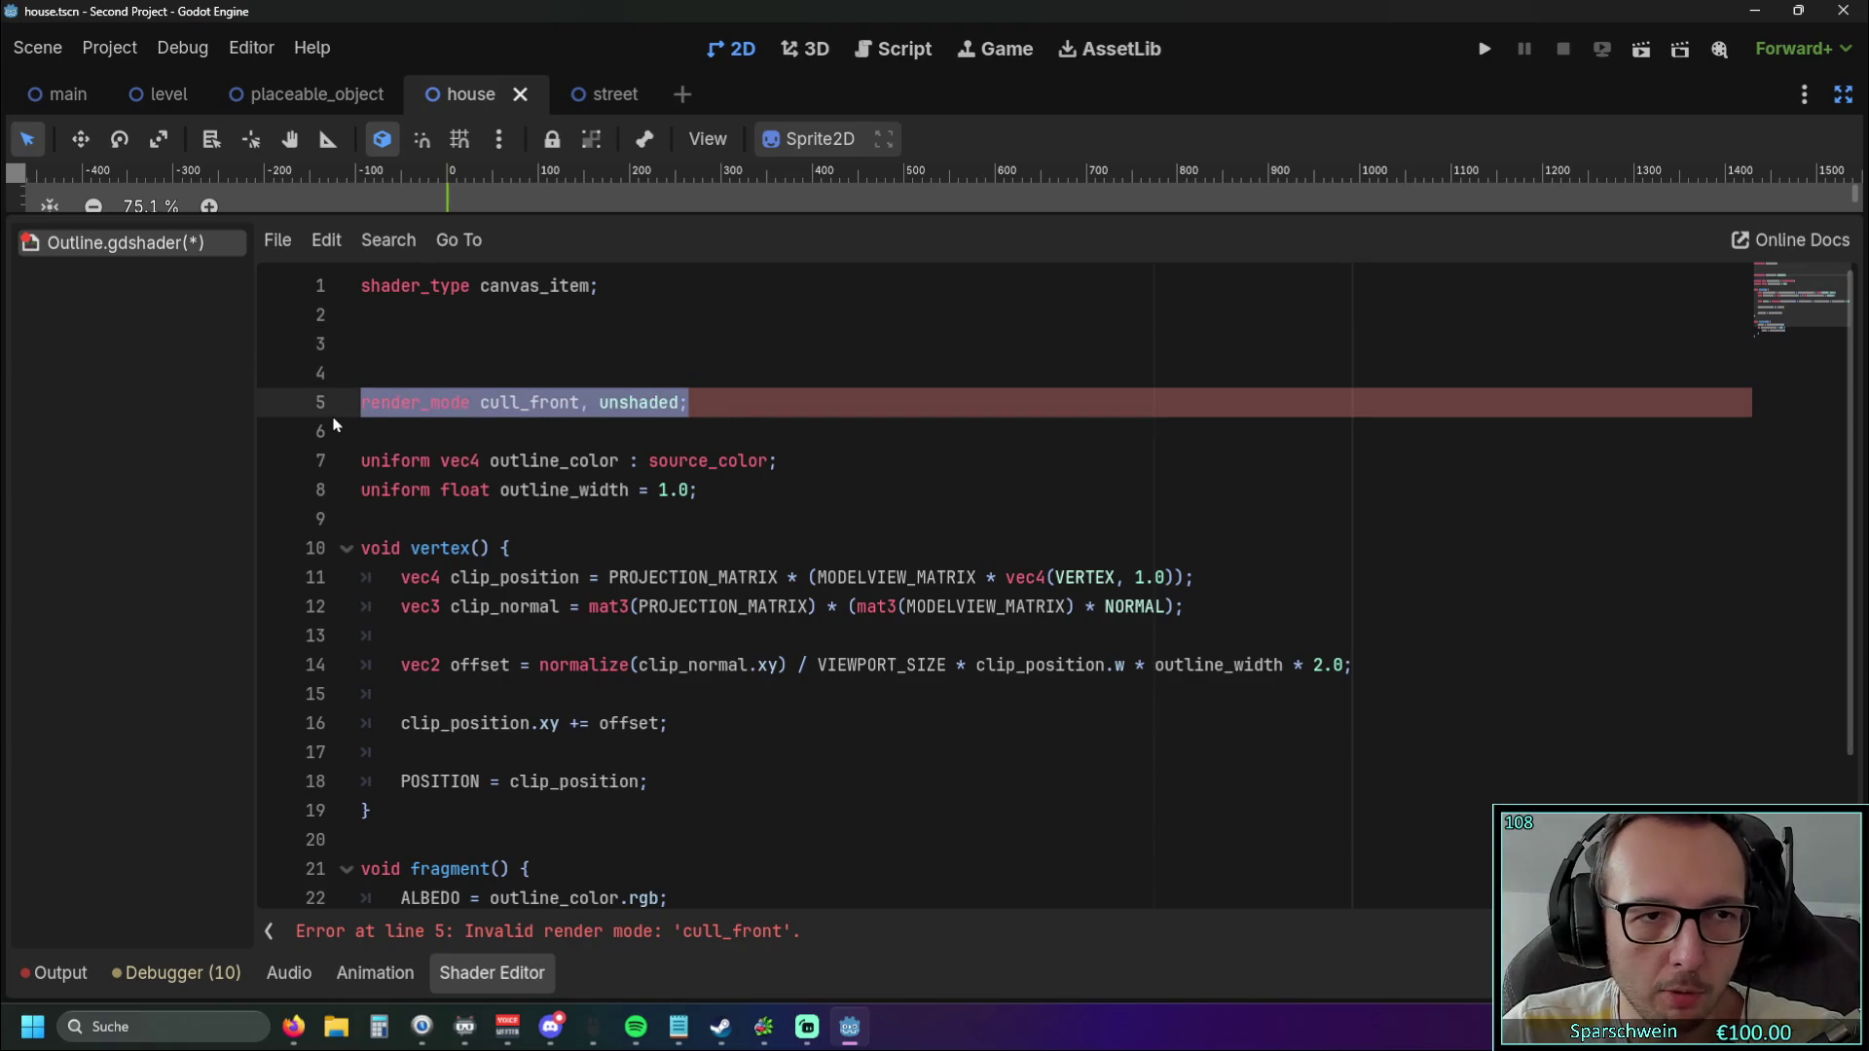
key("BackSpace")
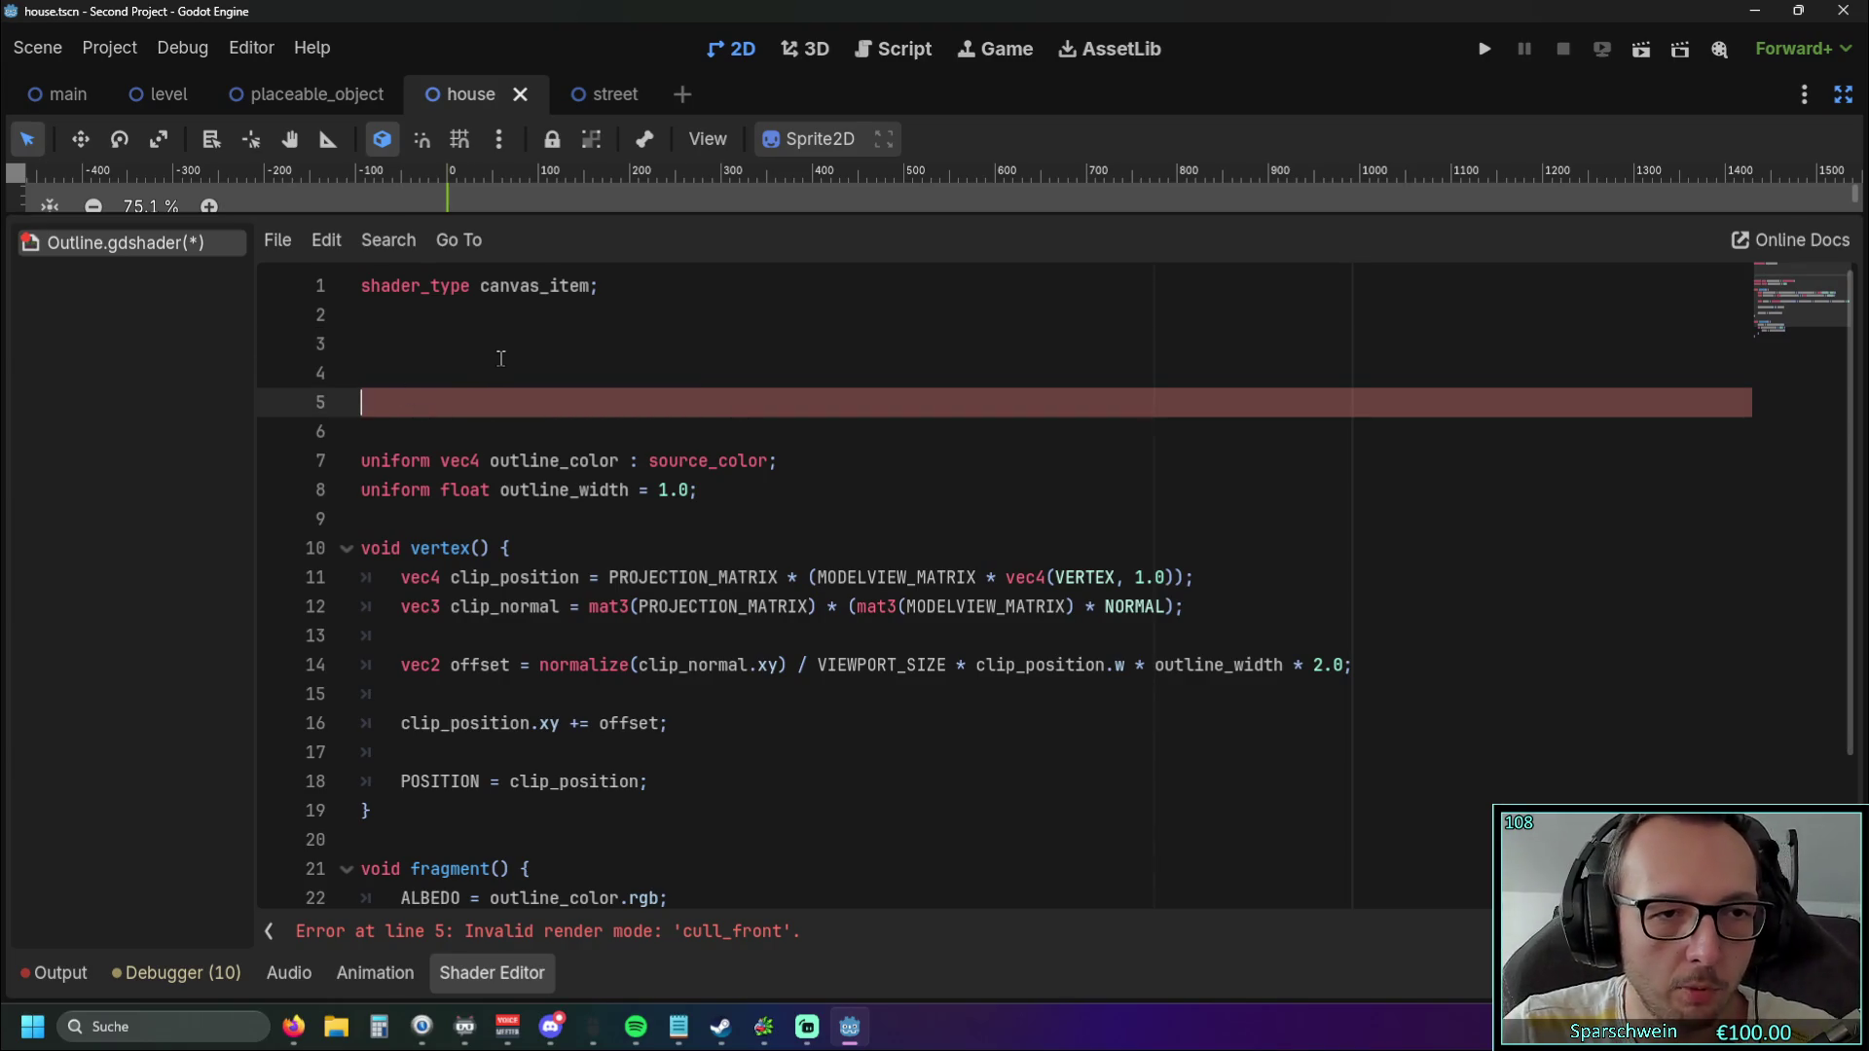
left_click(498, 357)
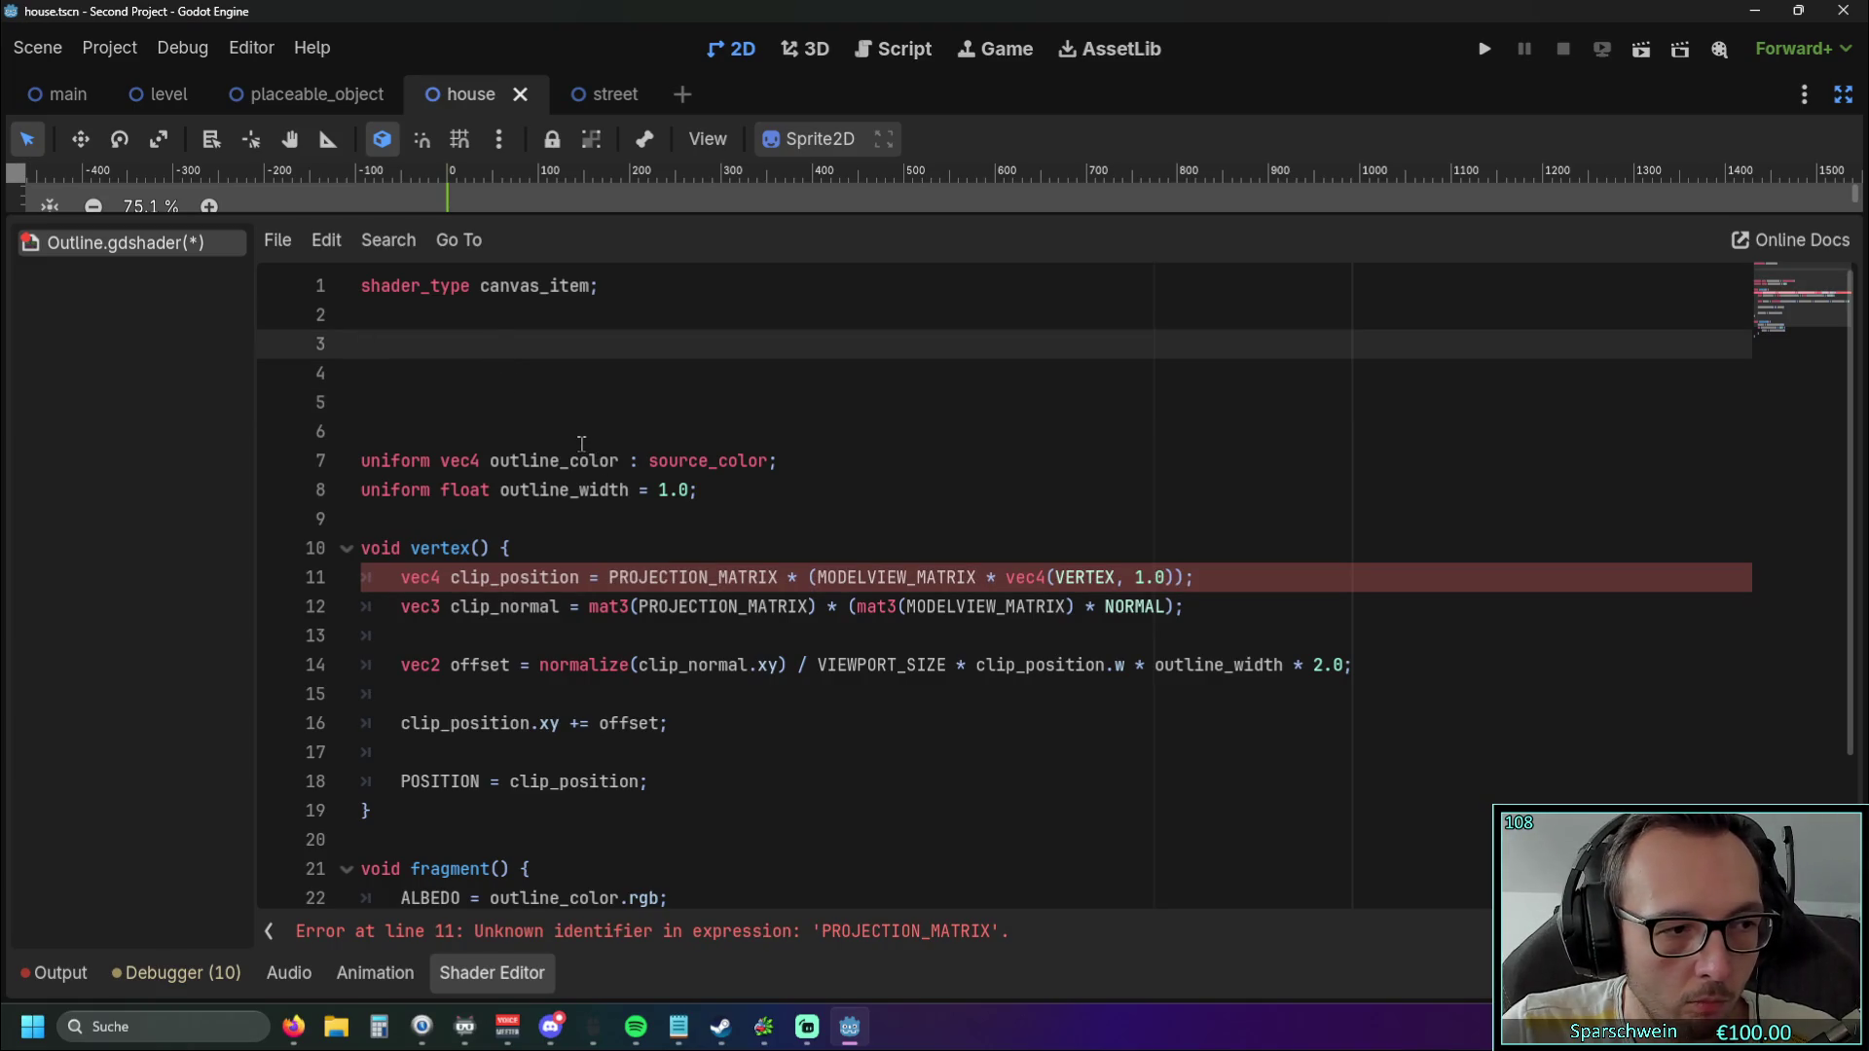
Delete the vertex() function, then undo that and the earlier line deletions.
scroll(581, 444, "down", 1)
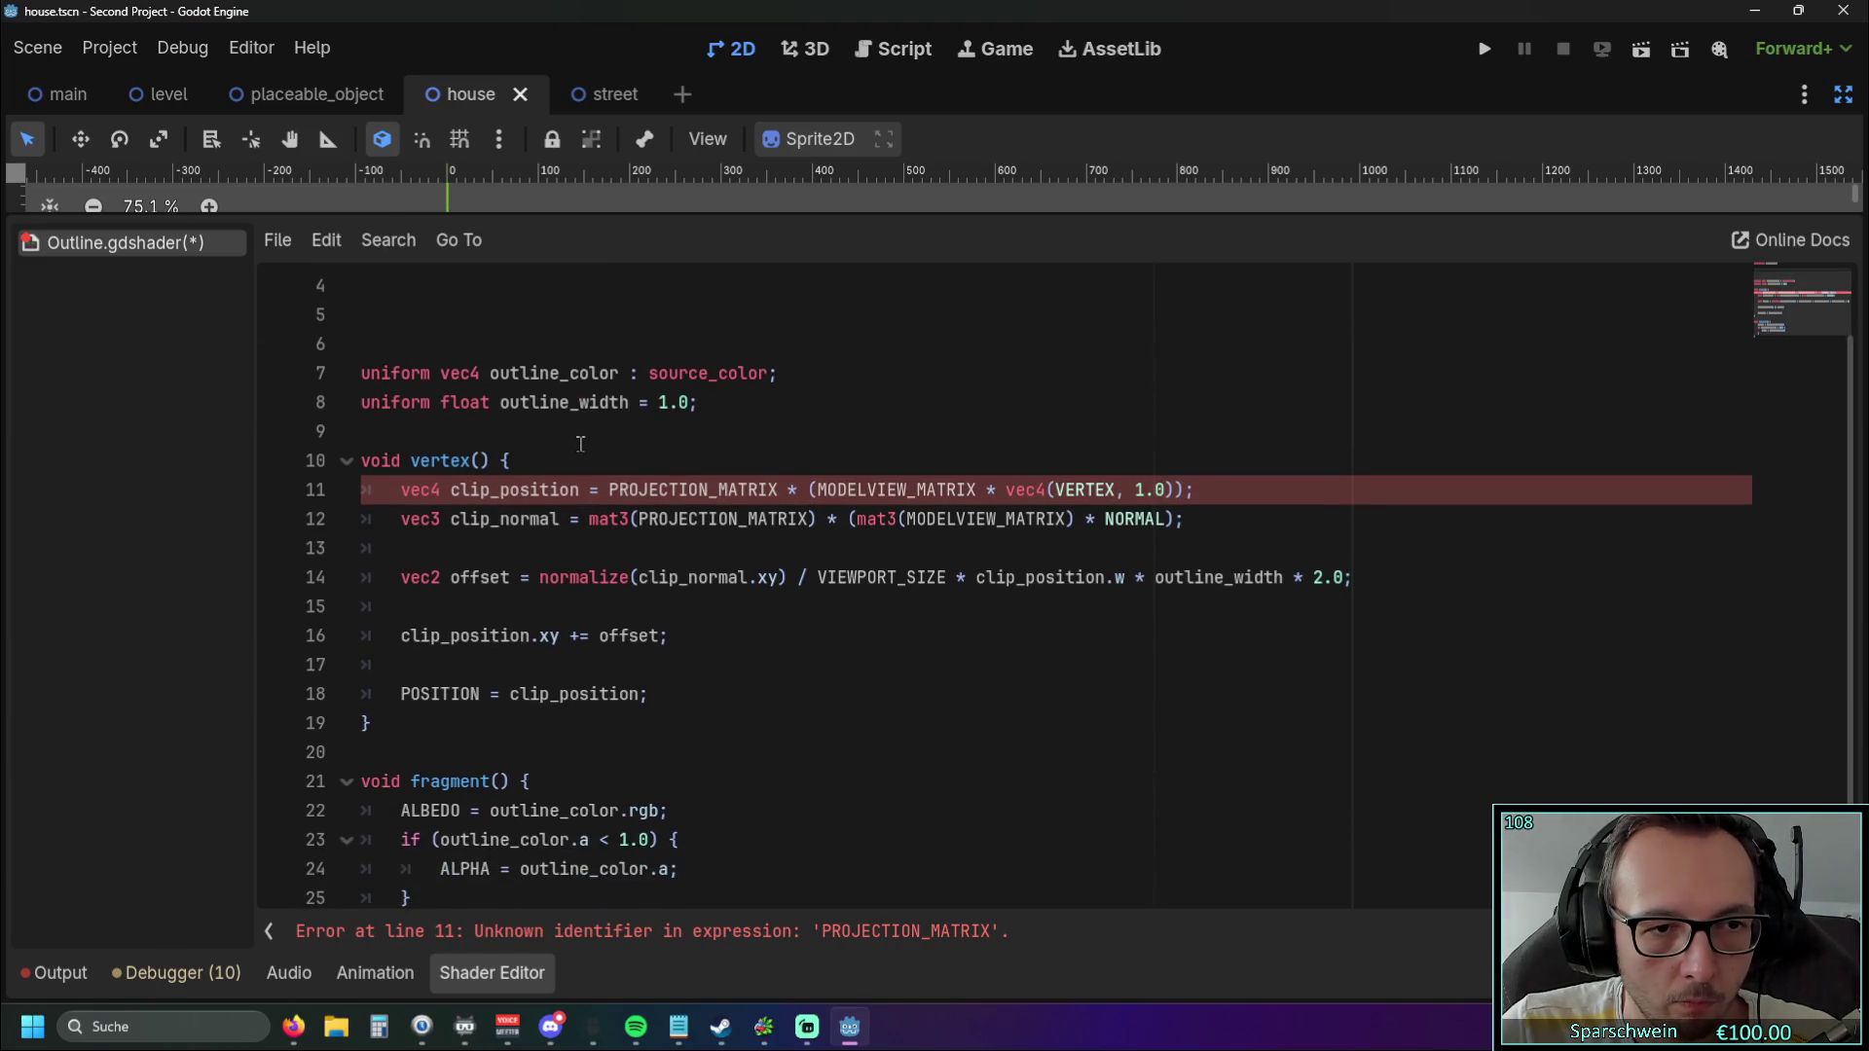
scroll(581, 443, "down", 1)
scroll(544, 564, "up", 1)
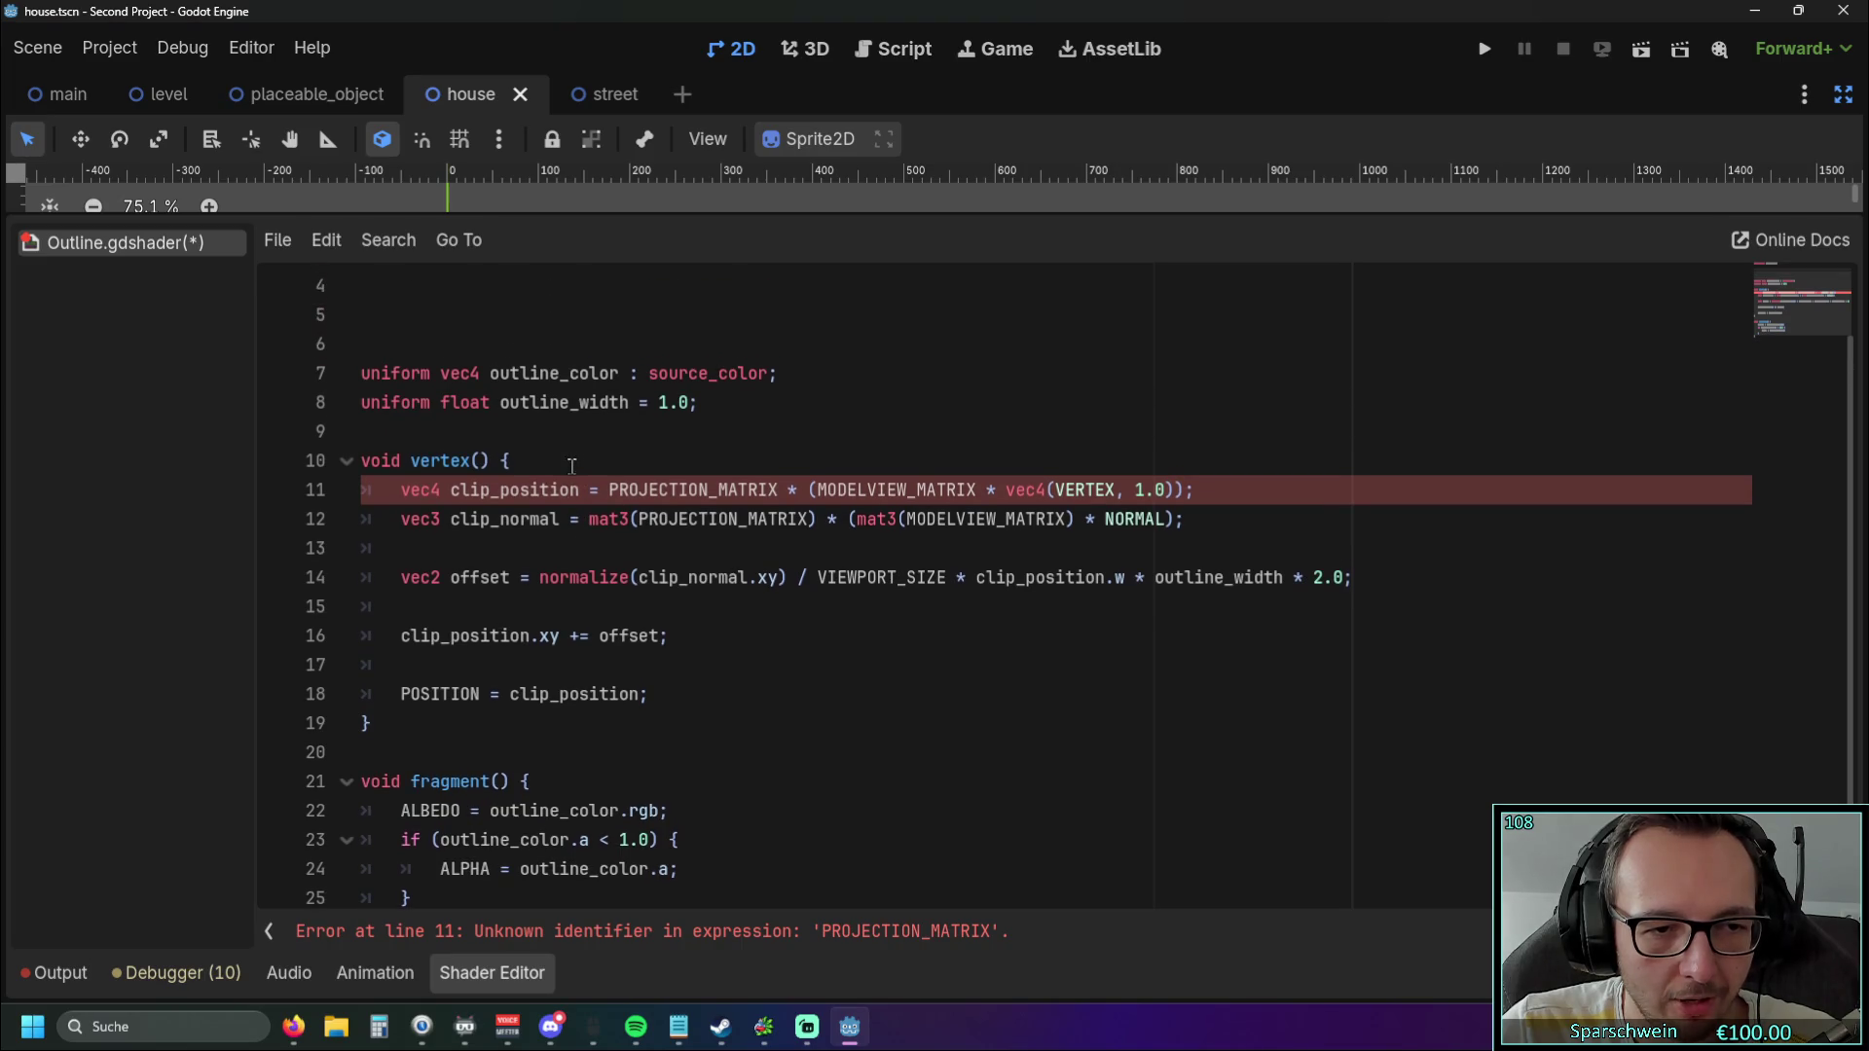
left_click_drag(515, 745, 303, 446)
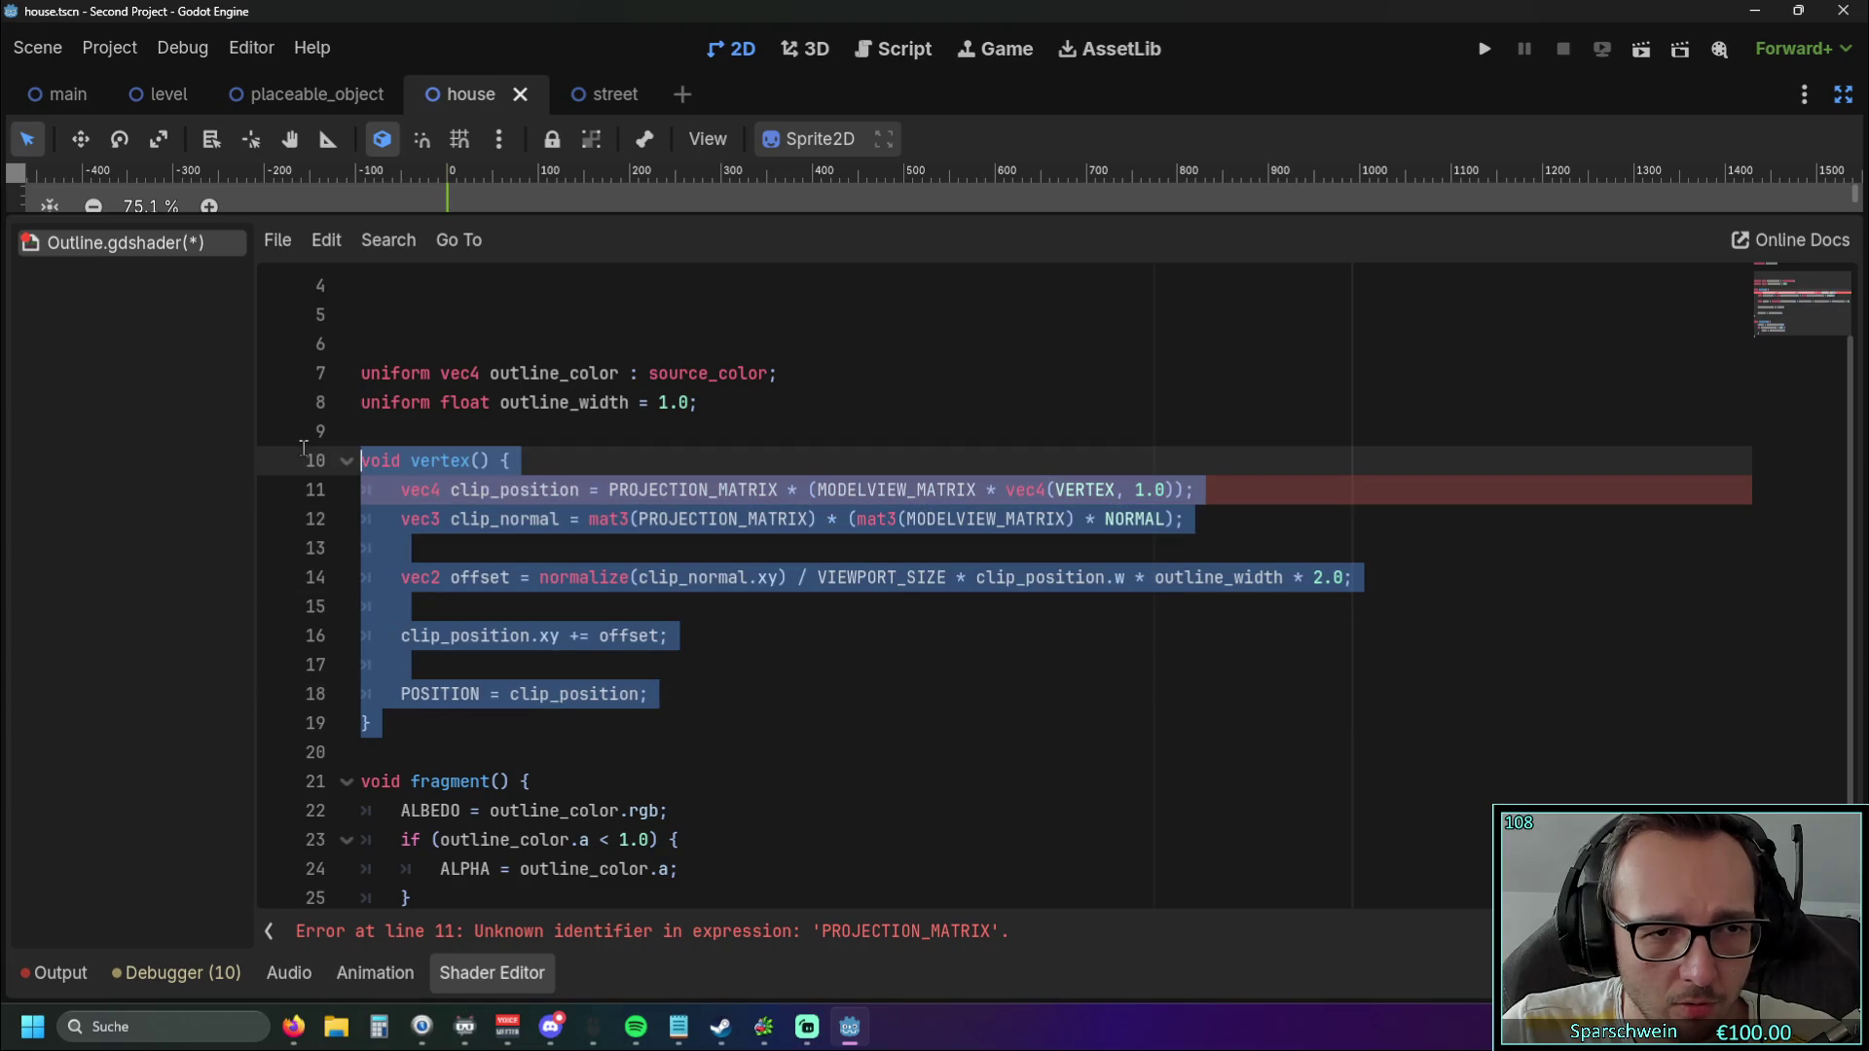
key("BackSpace")
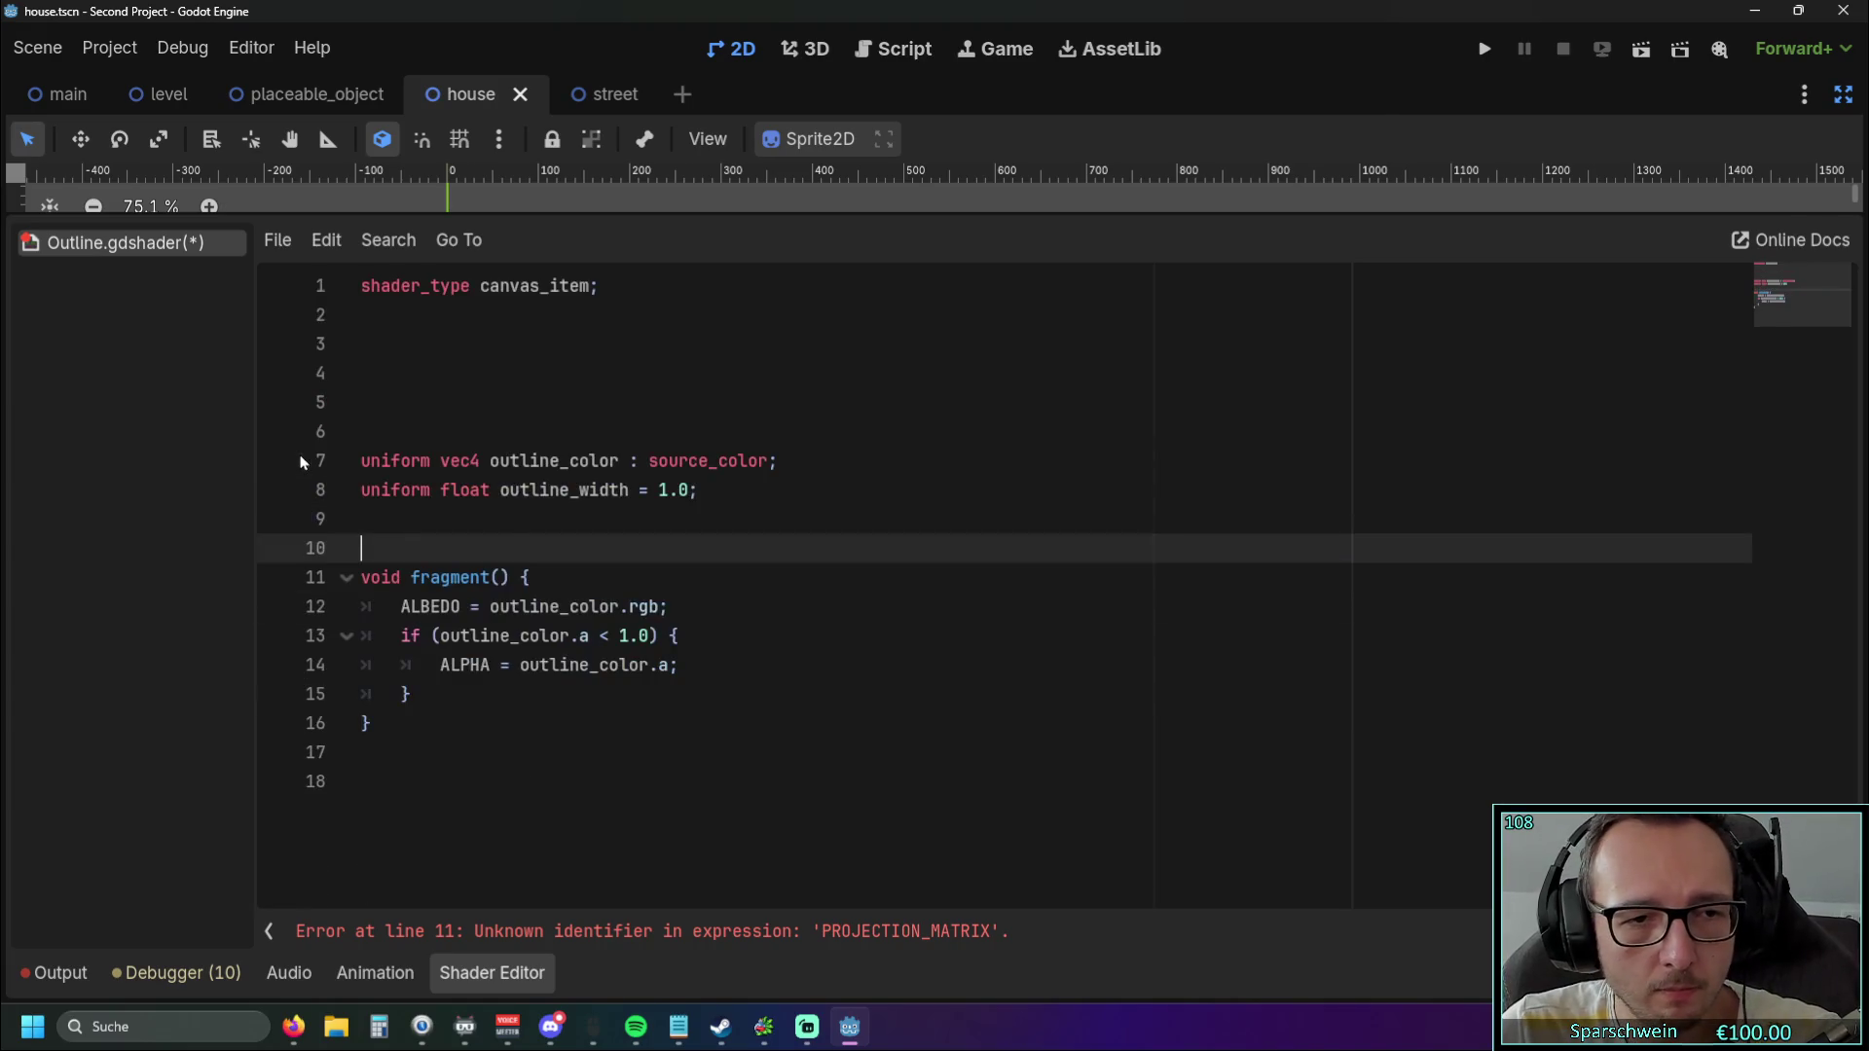
left_click(614, 528)
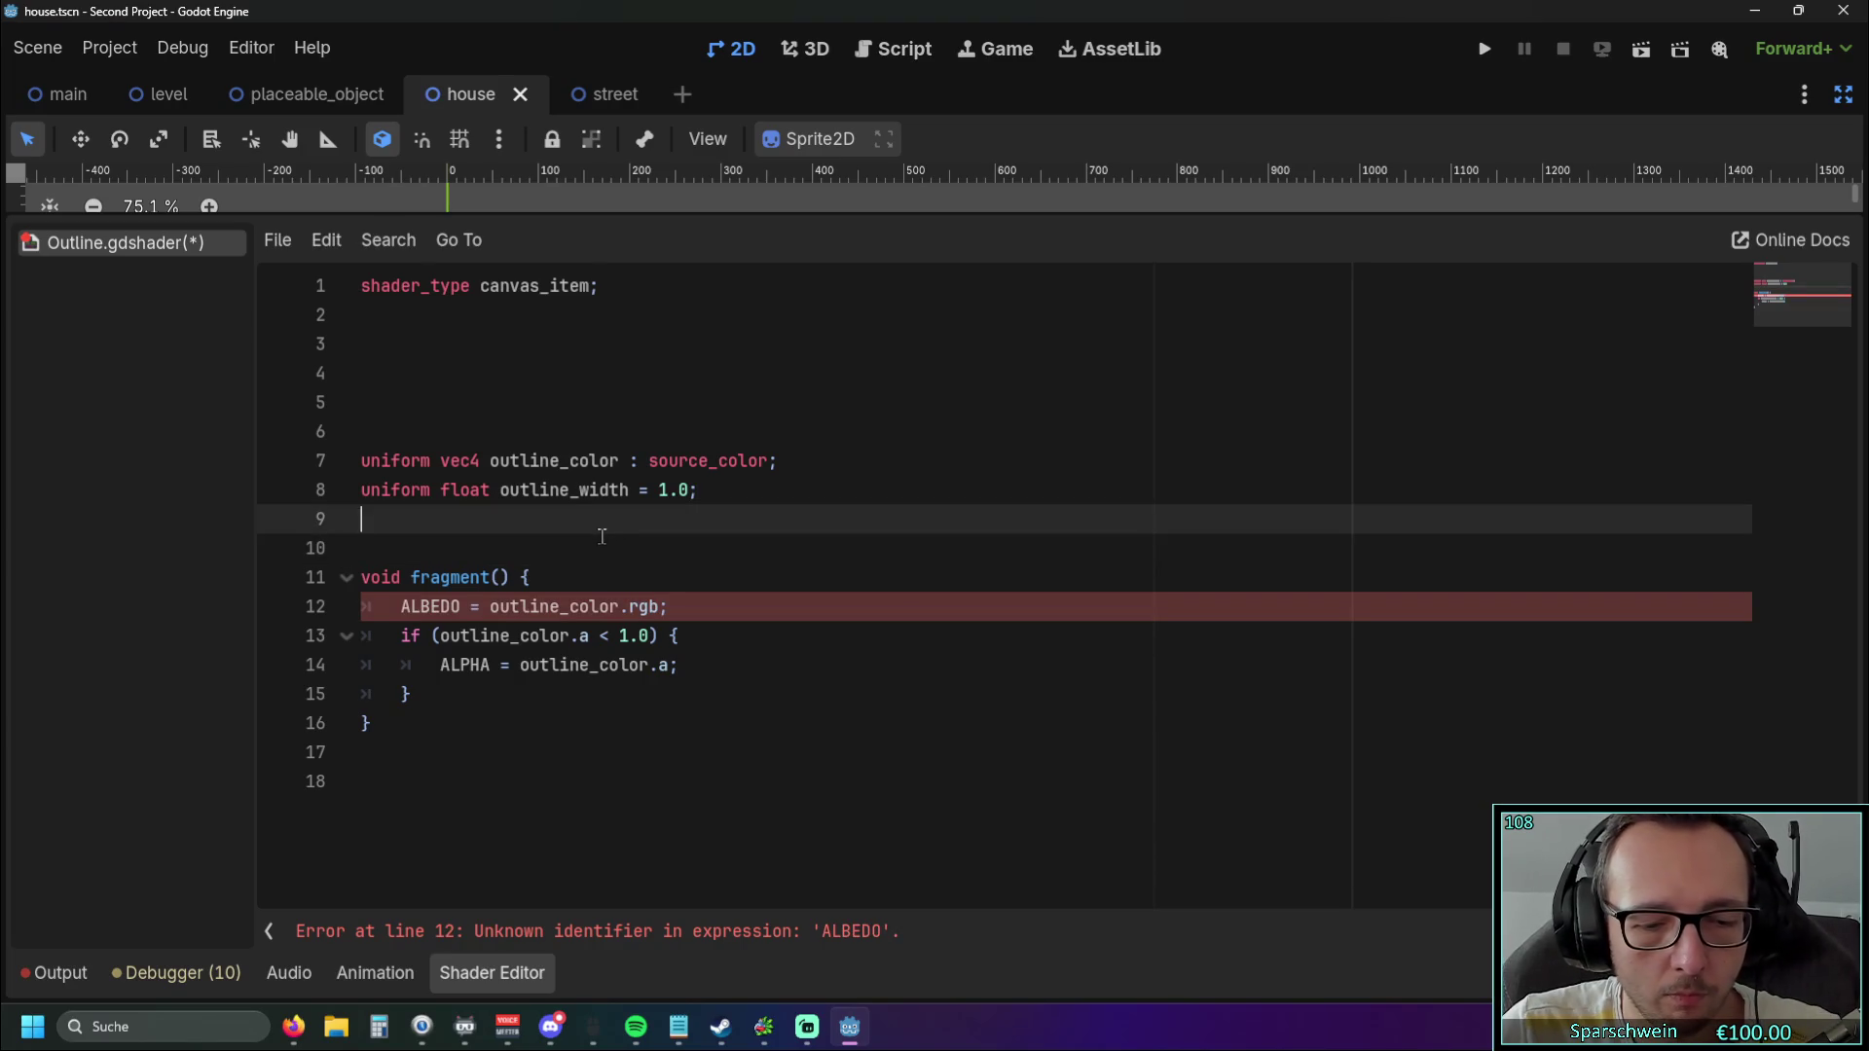
key("ctrl+z")
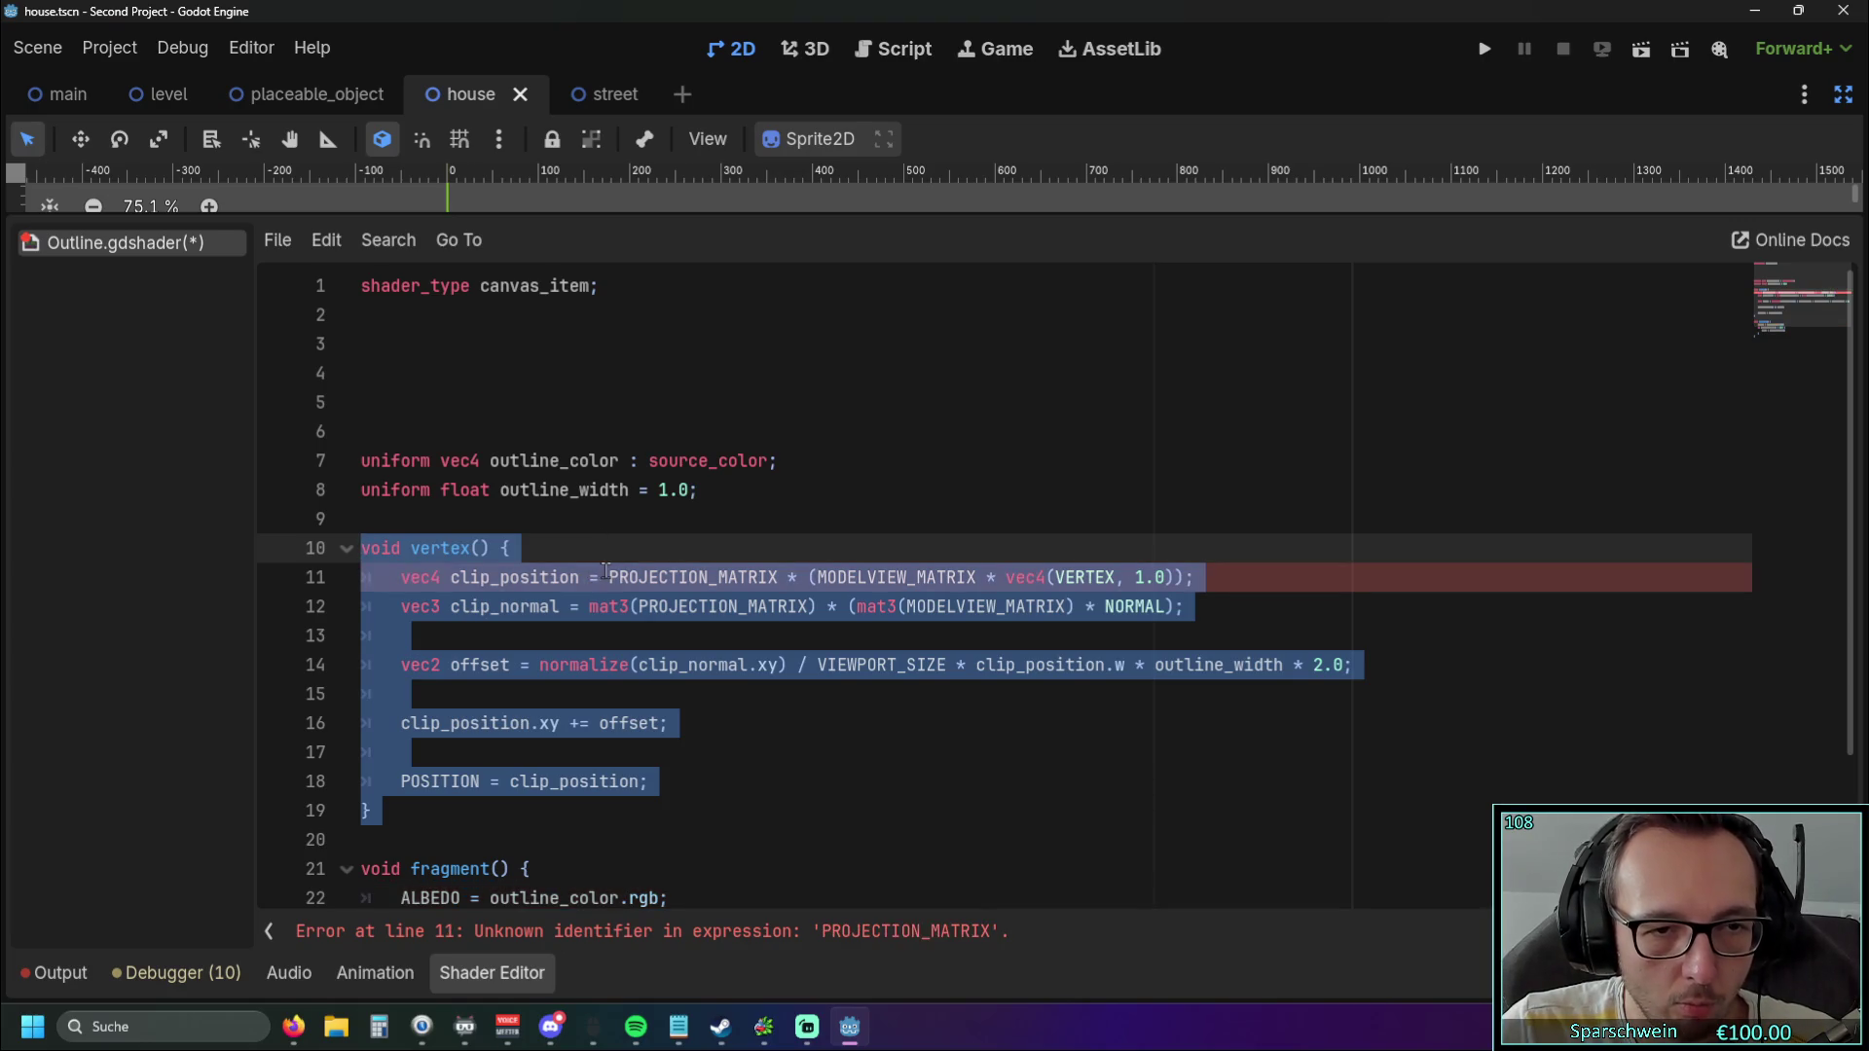
key("ctrl+z")
key("ctrl+z")
key("ctrl+z")
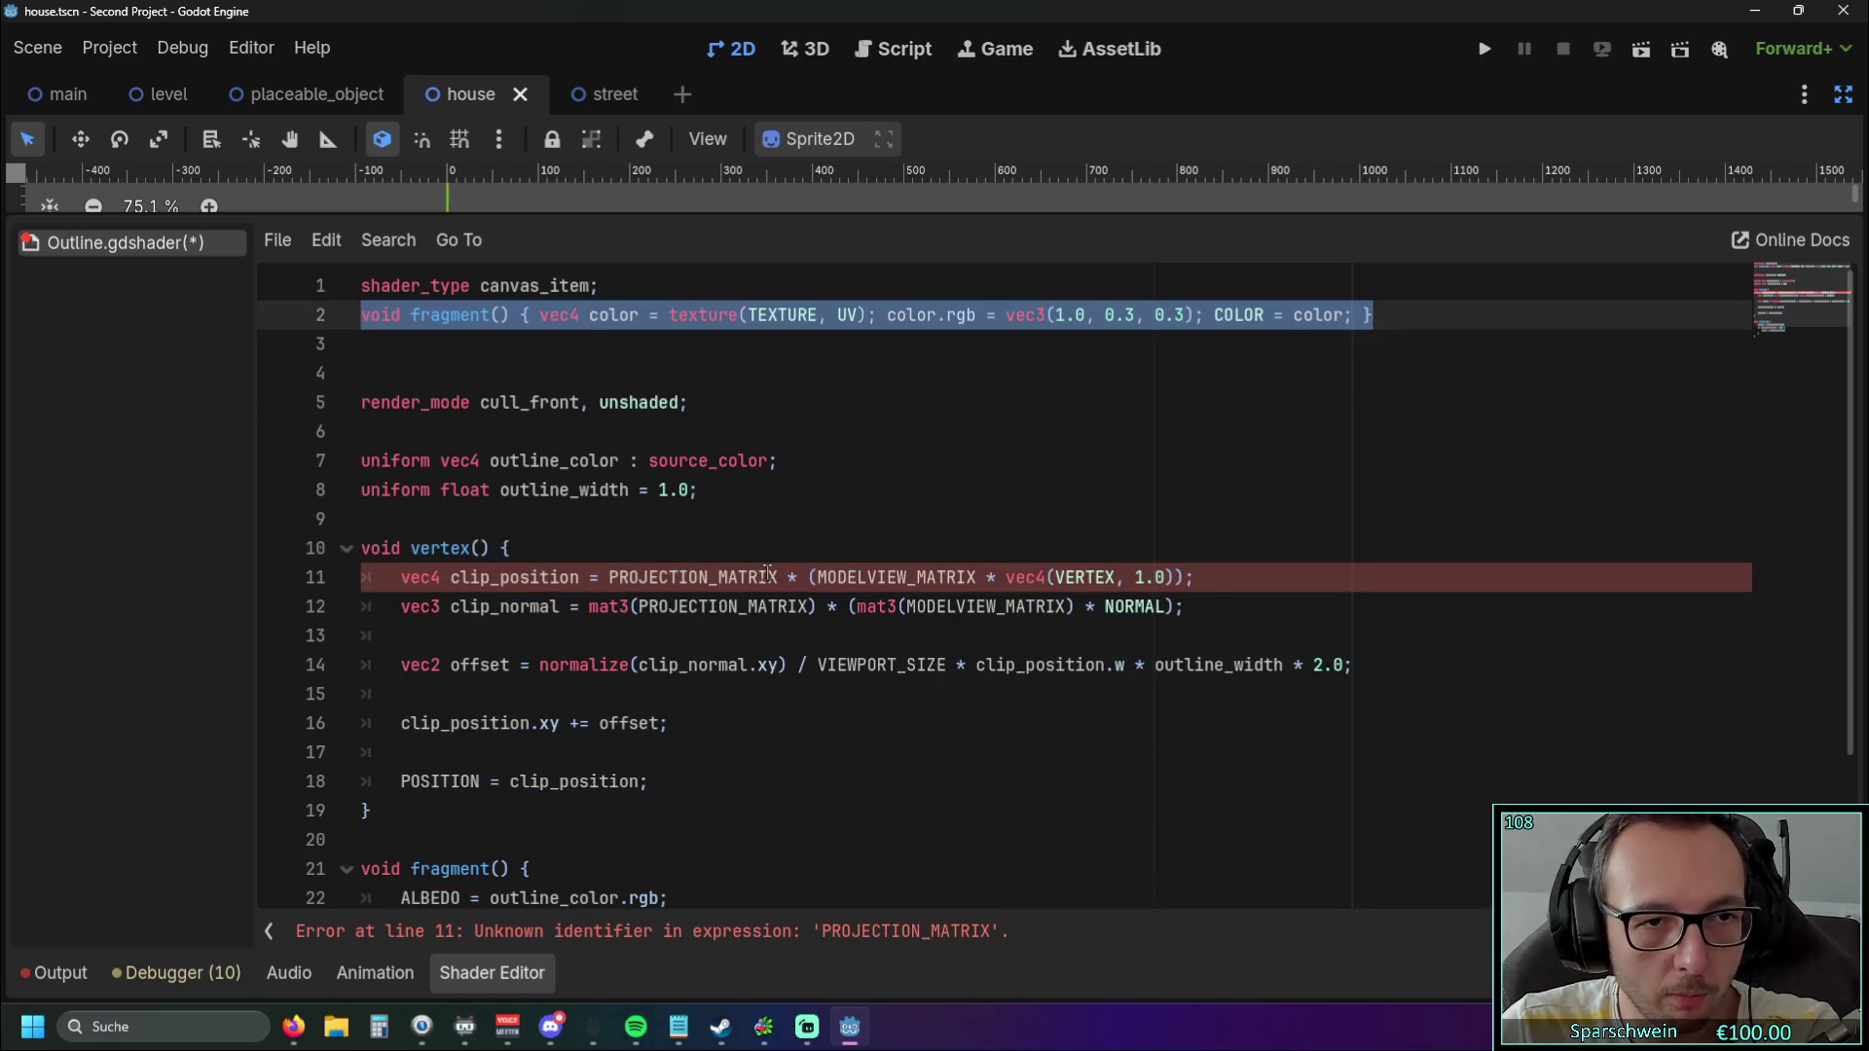
left_click(762, 519)
scroll(750, 535, "down", 2)
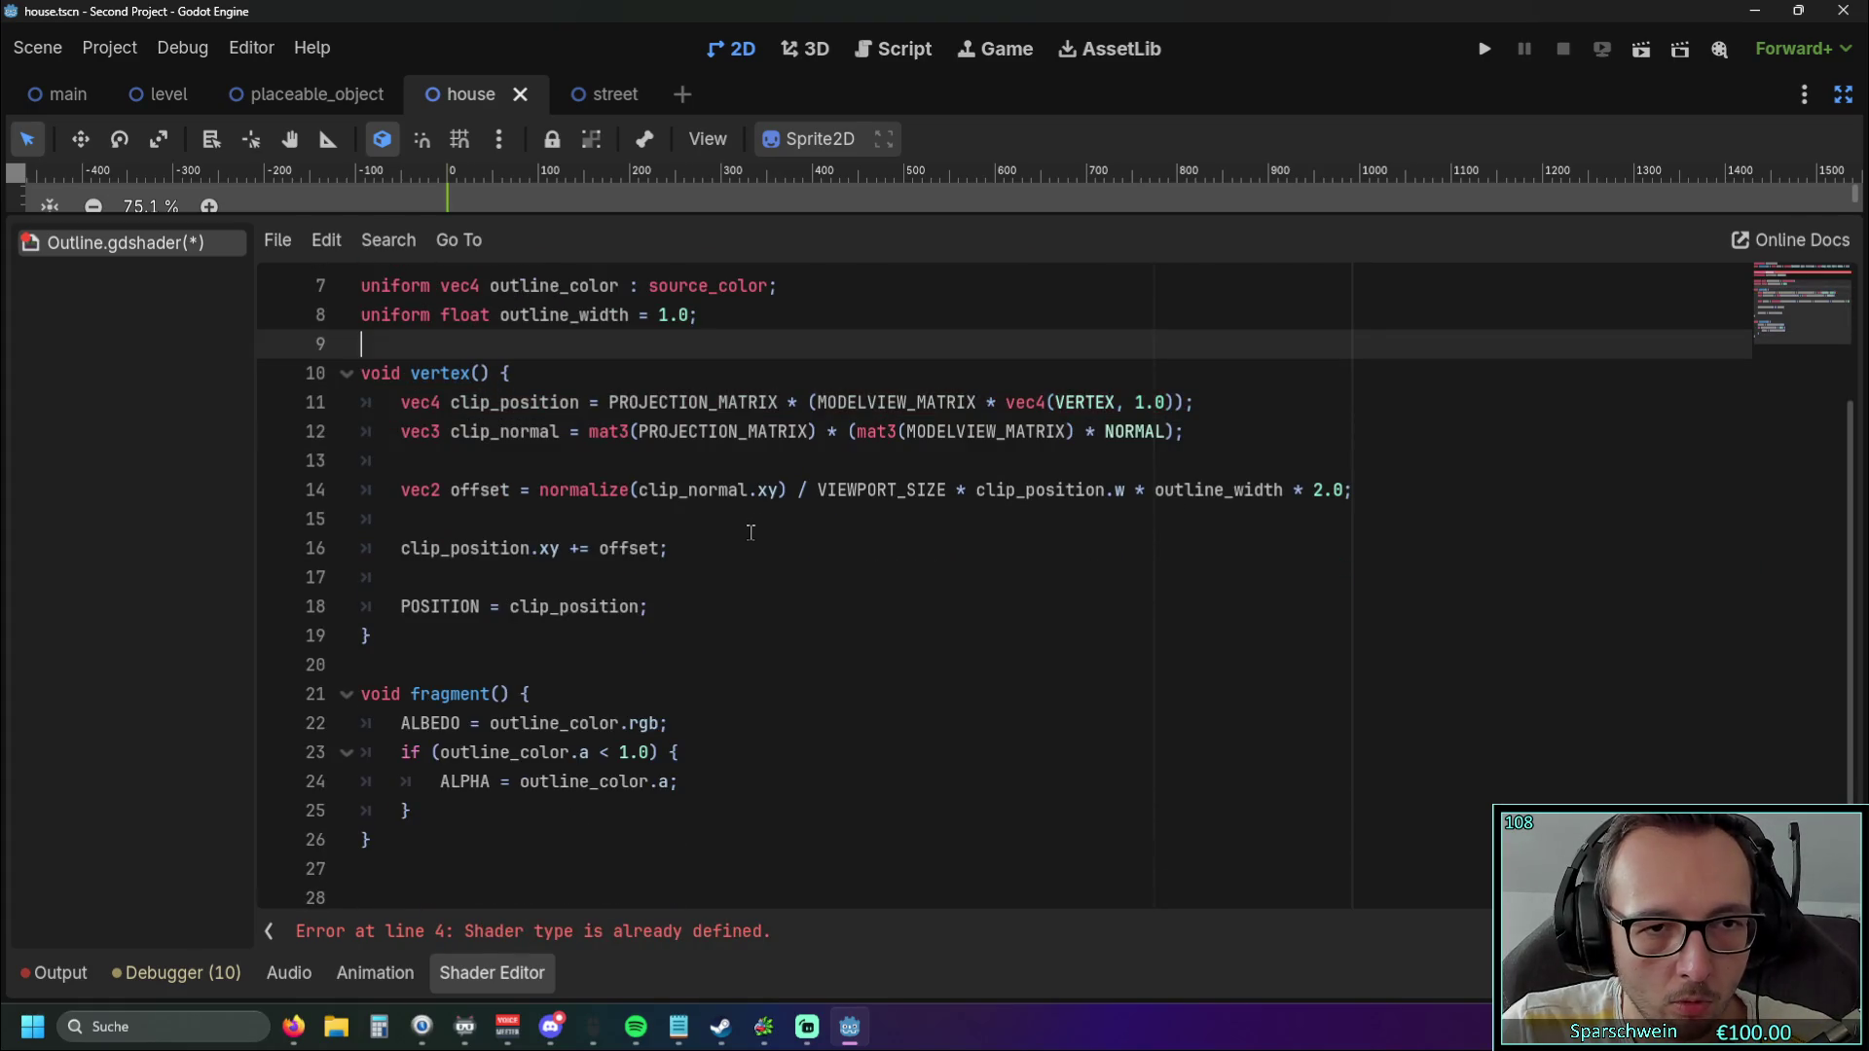
scroll(746, 532, "up", 1)
scroll(746, 533, "down", 1)
scroll(746, 532, "up", 1)
scroll(746, 533, "up", 1)
scroll(746, 532, "down", 1)
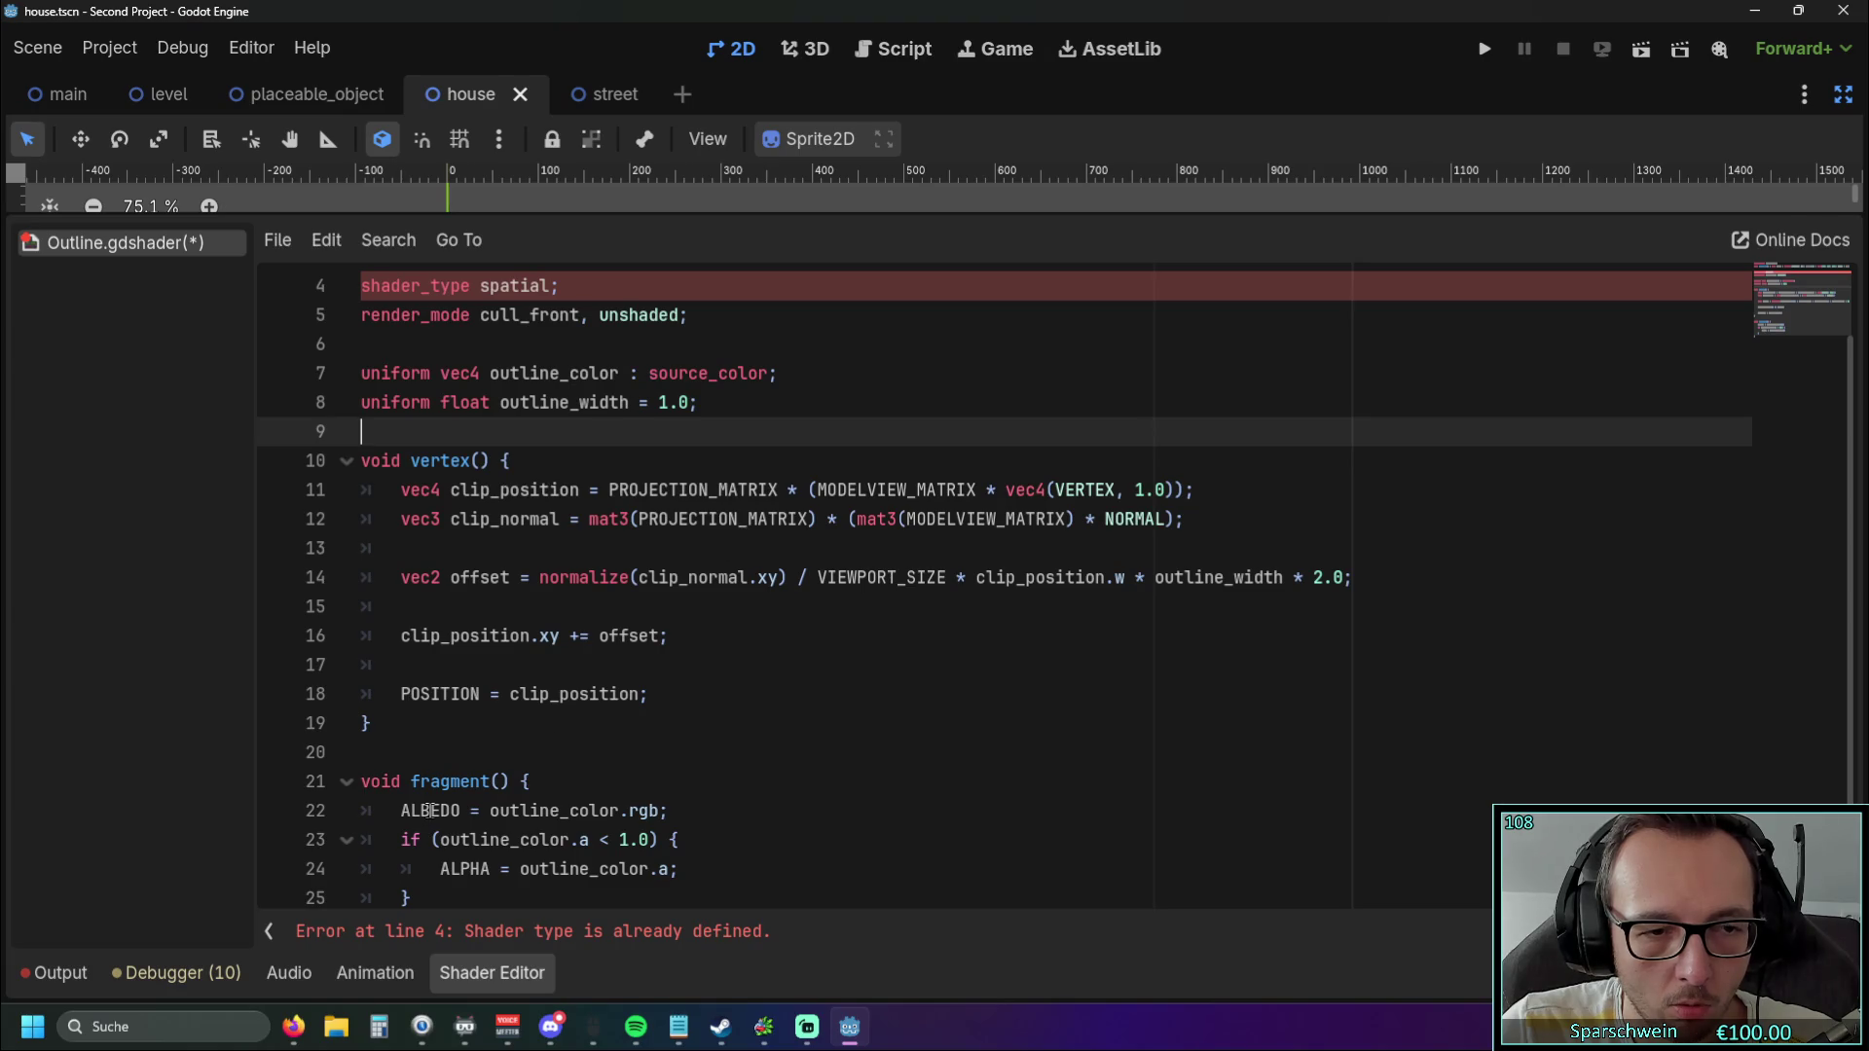
mouse_move(458, 745)
left_mouse_down()
mouse_move(593, 584)
mouse_move(594, 547)
left_mouse_up()
left_click(522, 729)
left_click_drag(521, 730, 266, 479)
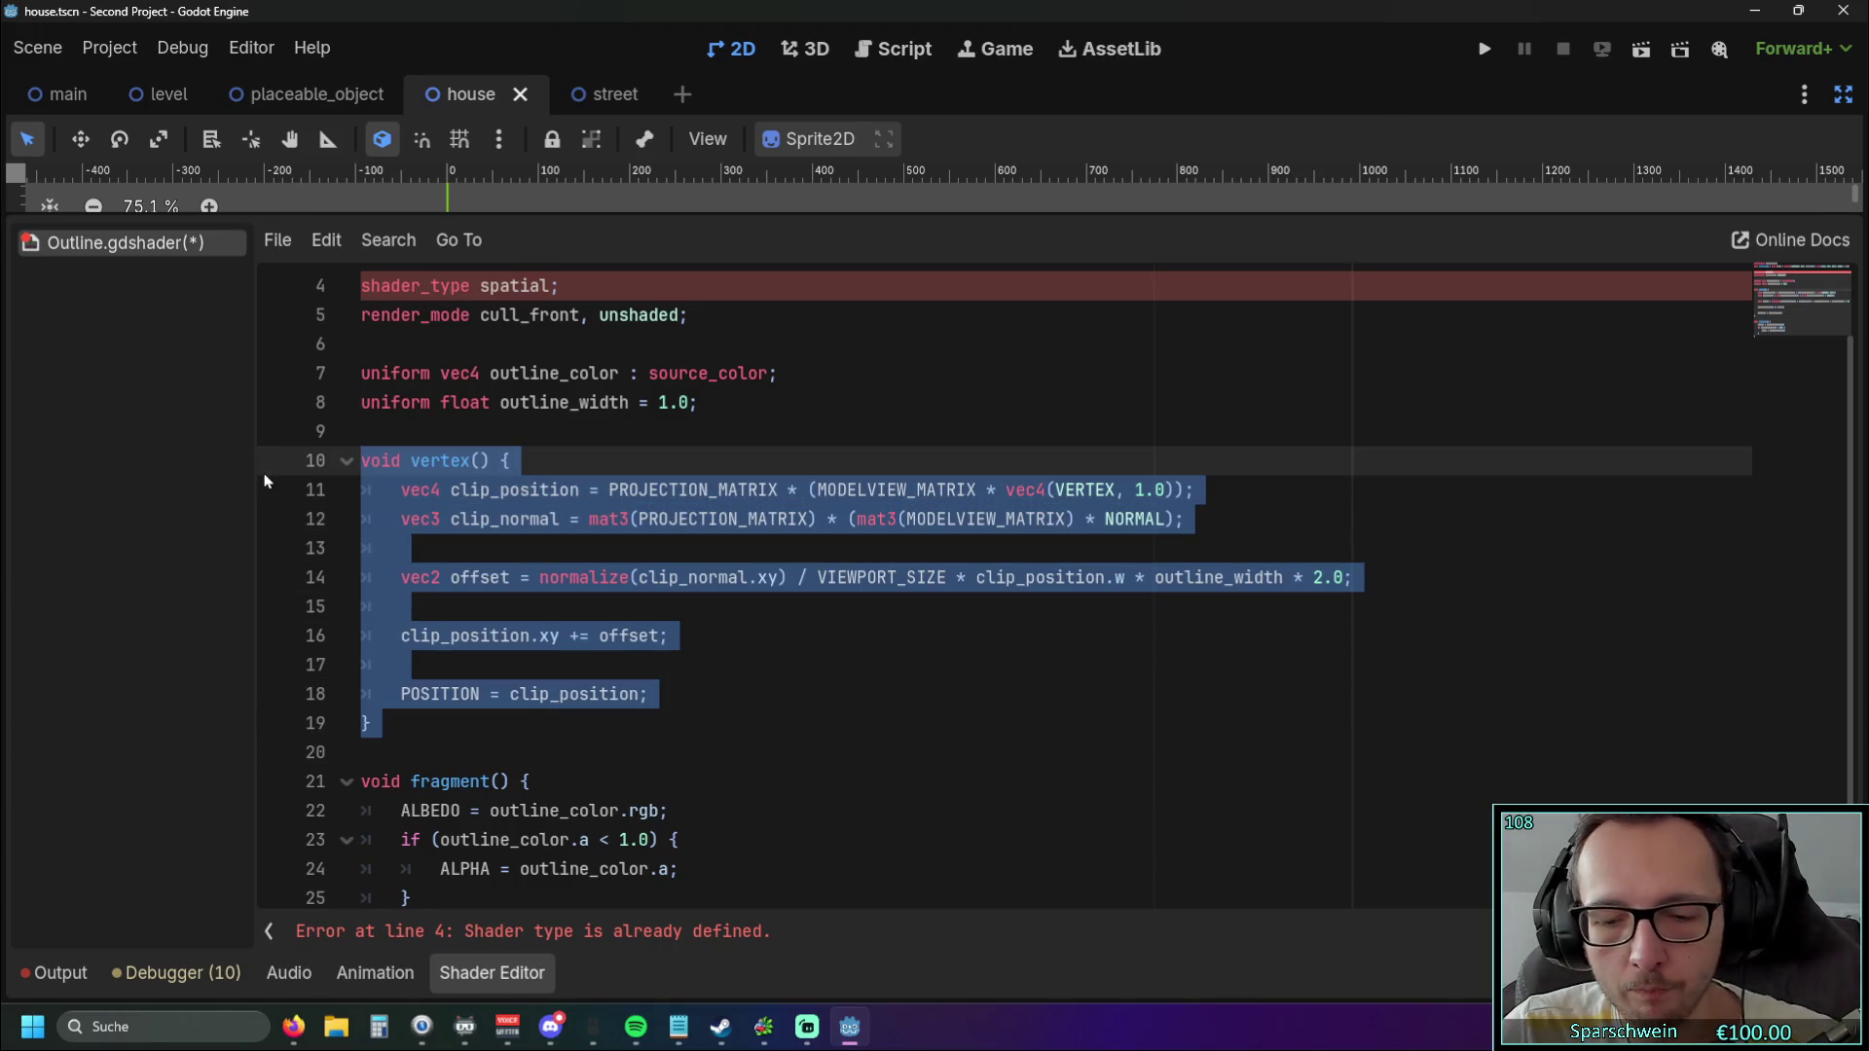
key("BackSpace")
left_click(402, 417)
key("shift+Up")
key("shift+Up")
key("shift+Up")
key("BackSpace")
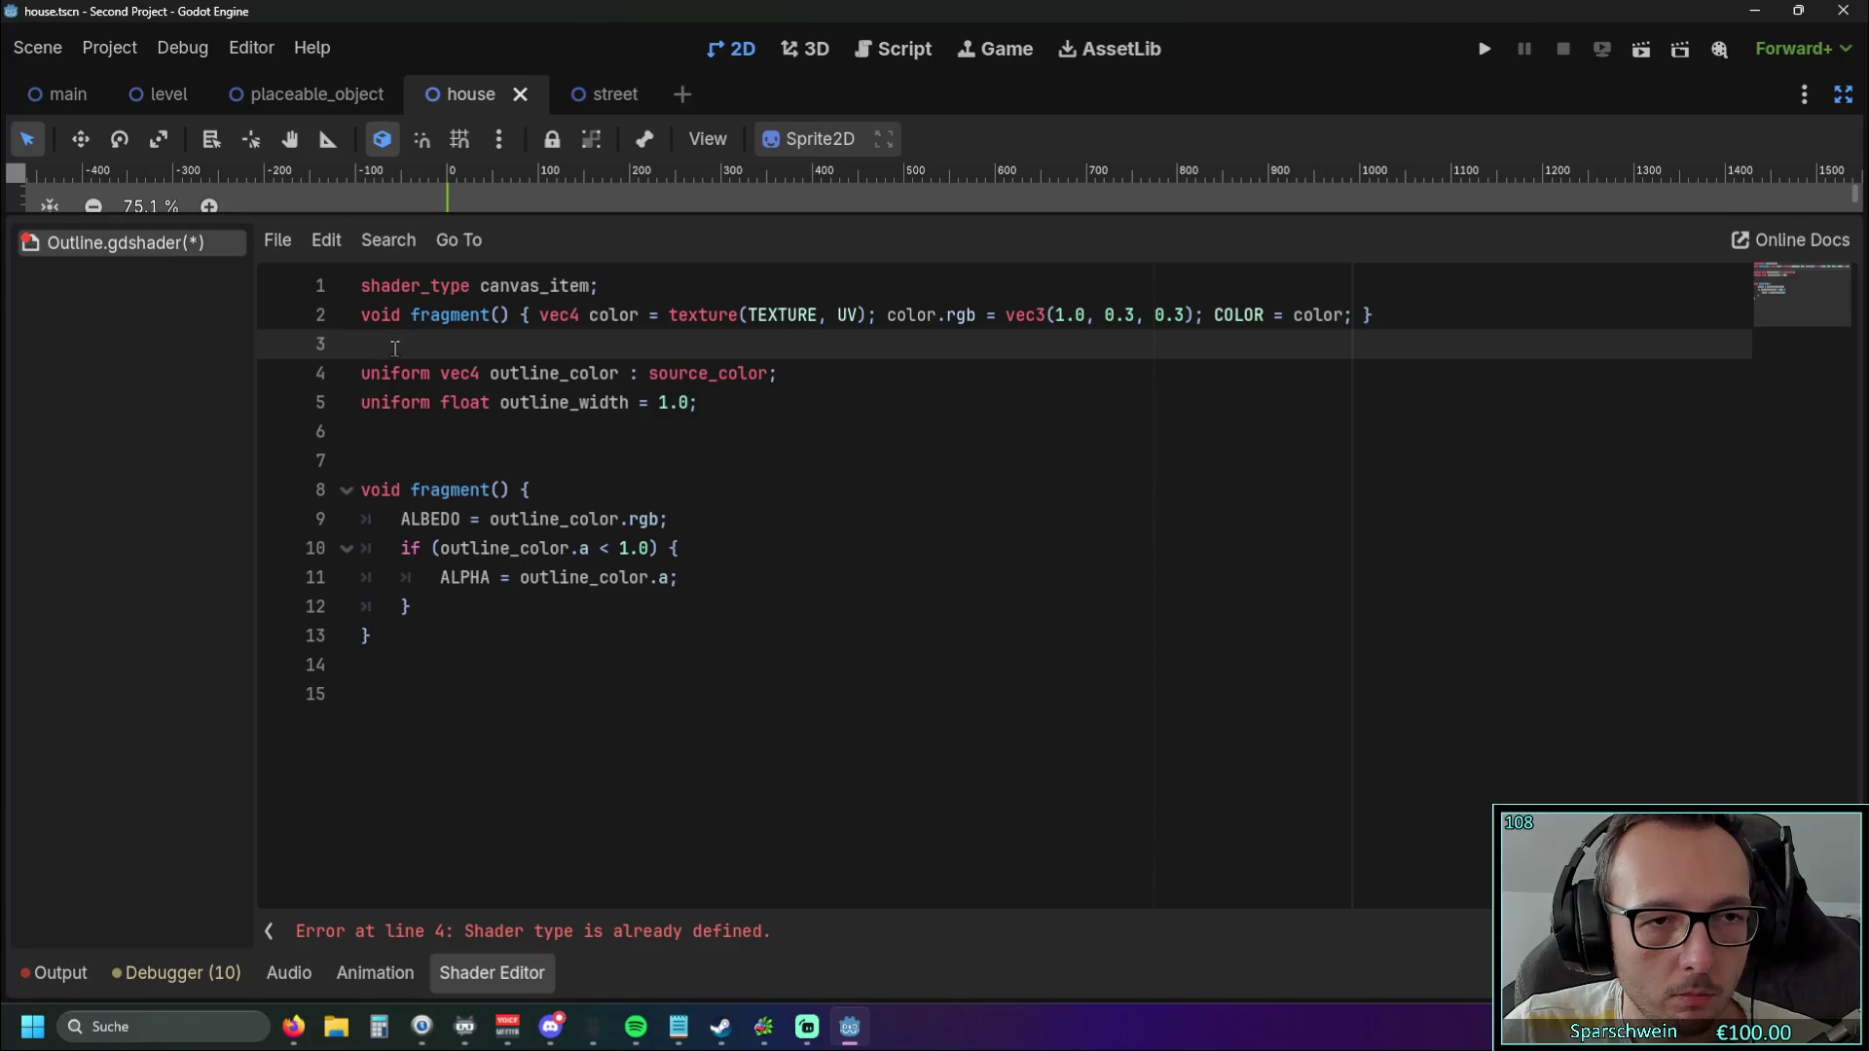
key("shift+Up")
key("BackSpace")
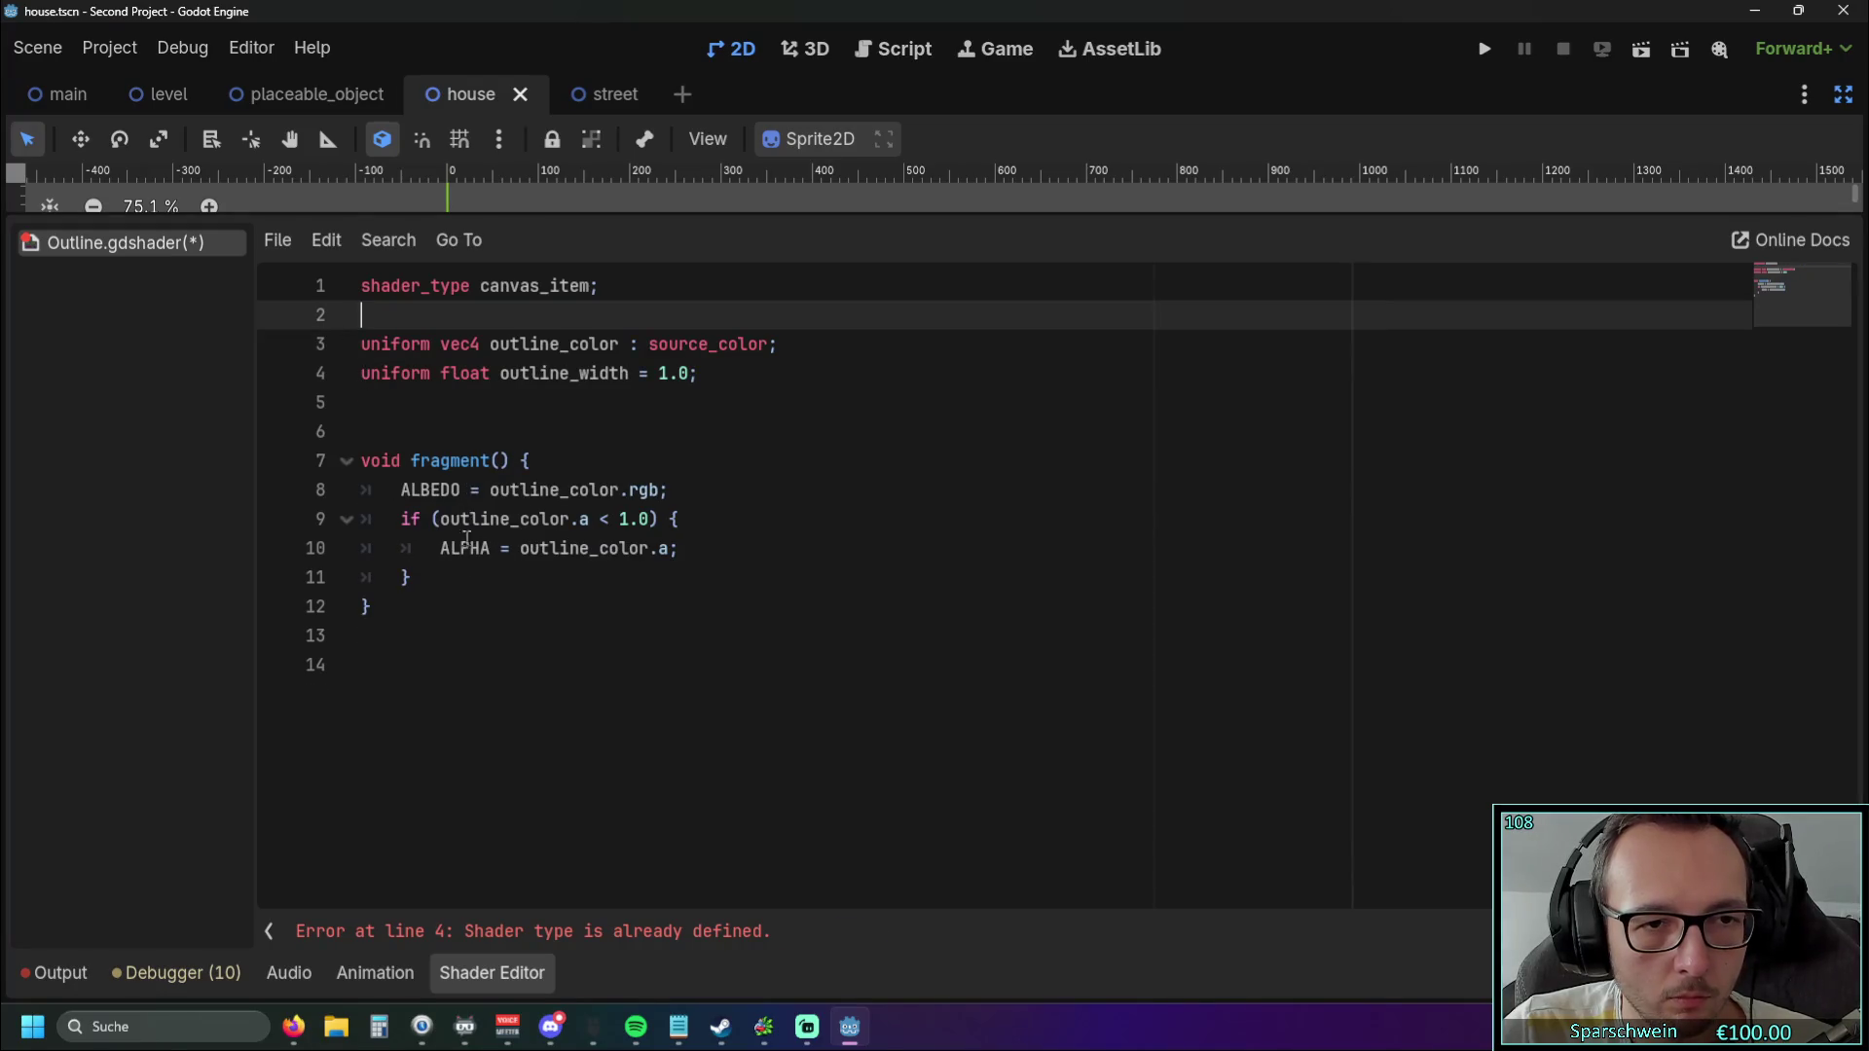
left_click(461, 640)
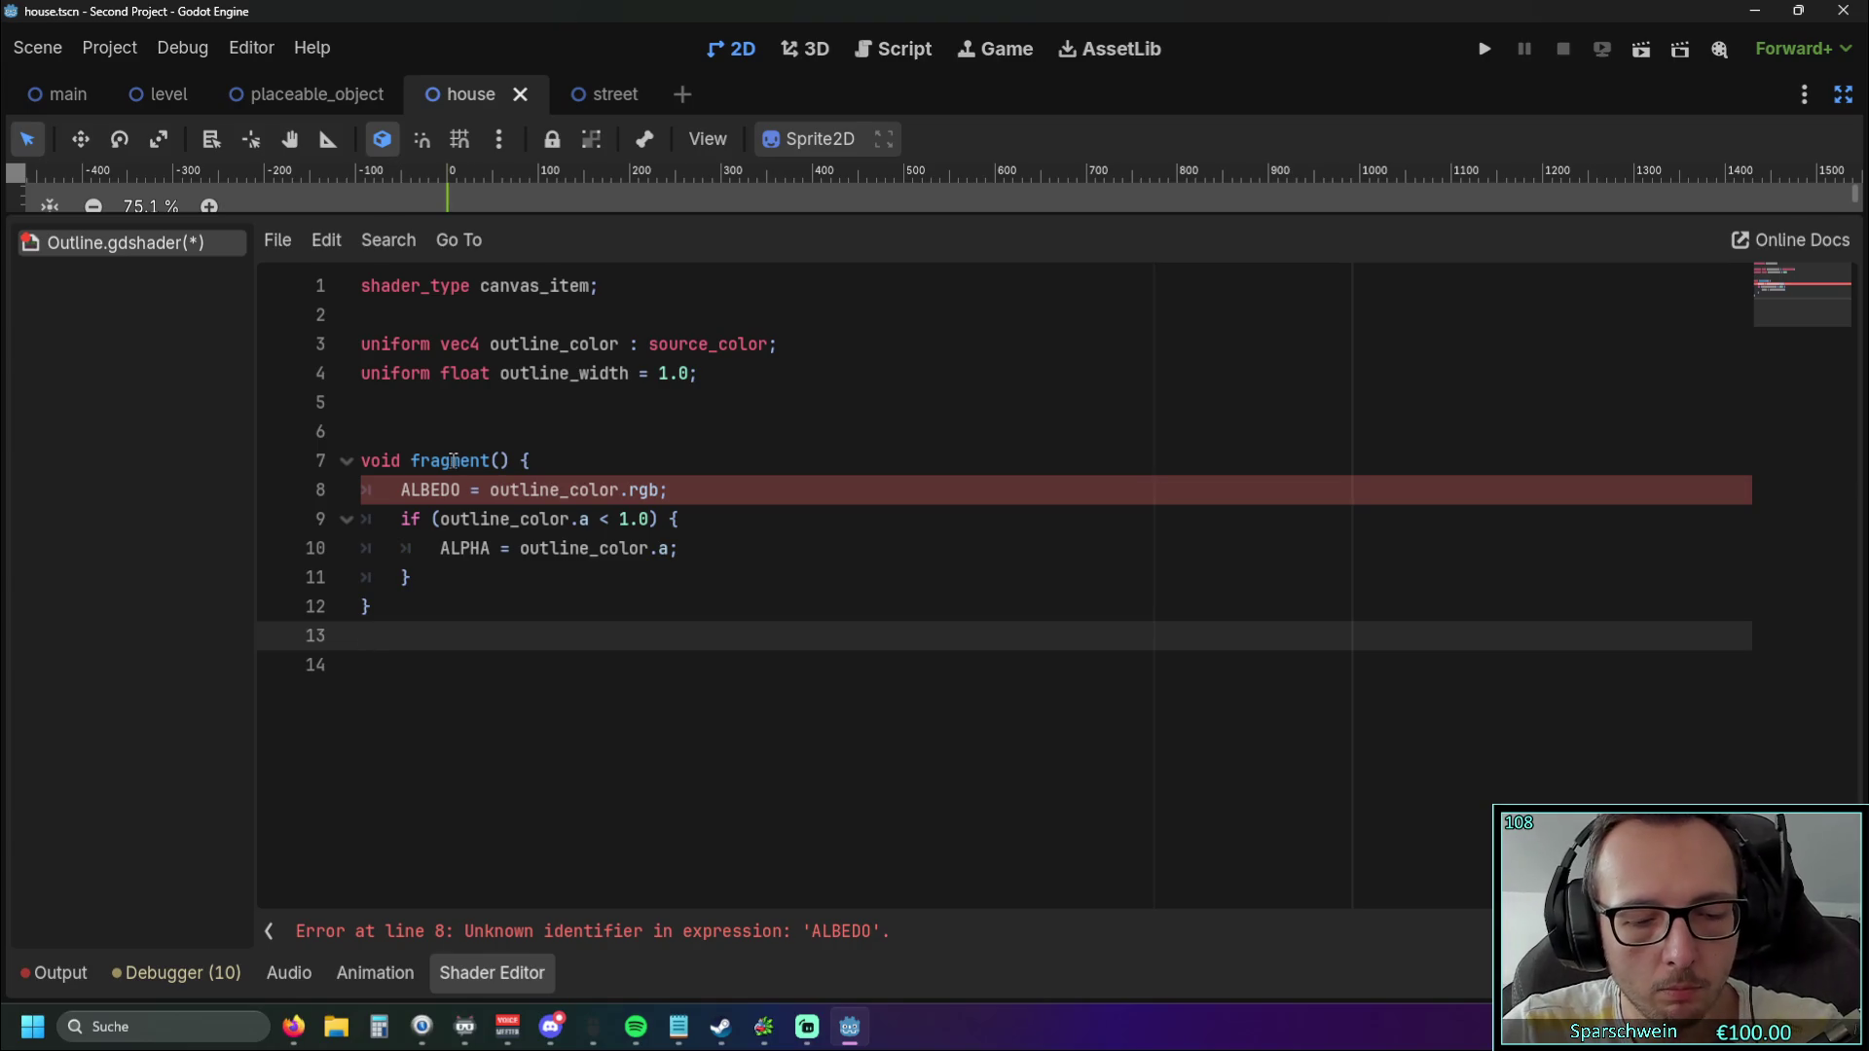
key("ctrl+z")
key("ctrl+z")
key("ctrl+z")
scroll(624, 529, "down", 1)
left_click(602, 607)
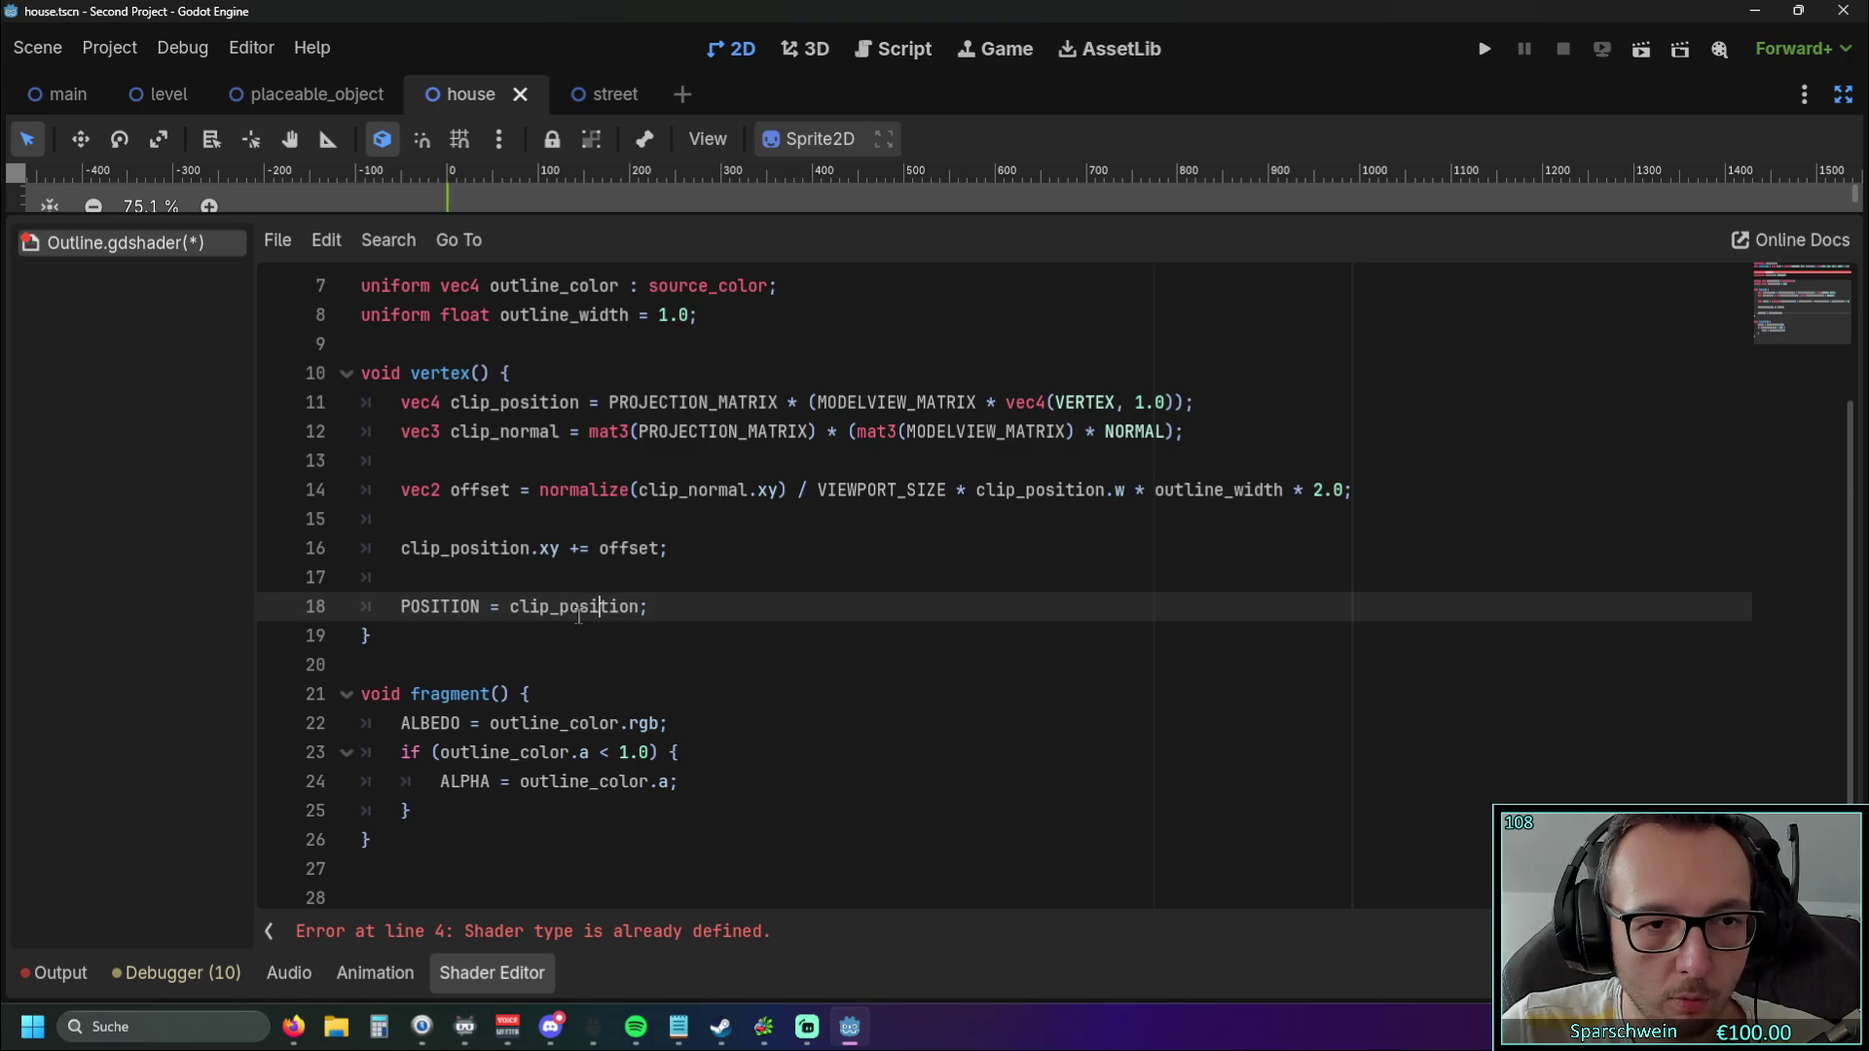
Remove the vertex() function along with the shader_type spatial and render_mode lines.
scroll(579, 623, "up", 2)
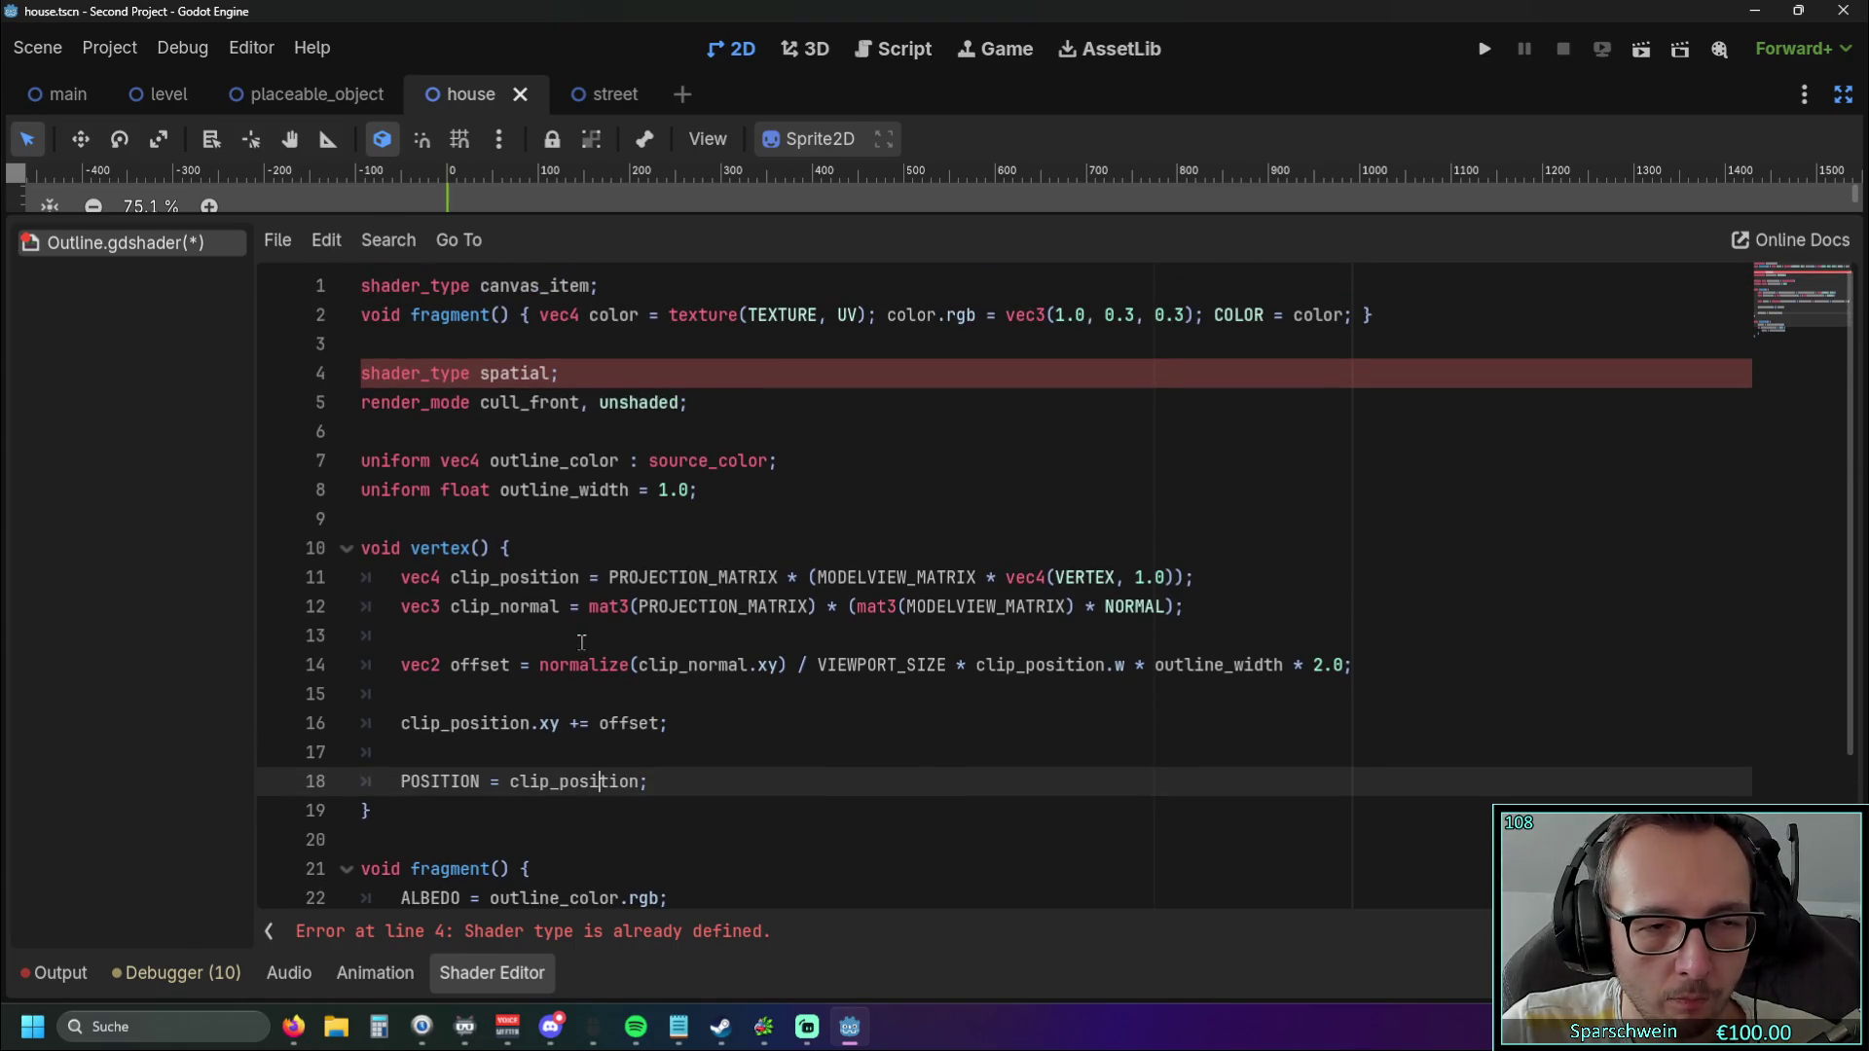
scroll(581, 642, "down", 1)
scroll(581, 642, "up", 1)
scroll(581, 642, "down", 1)
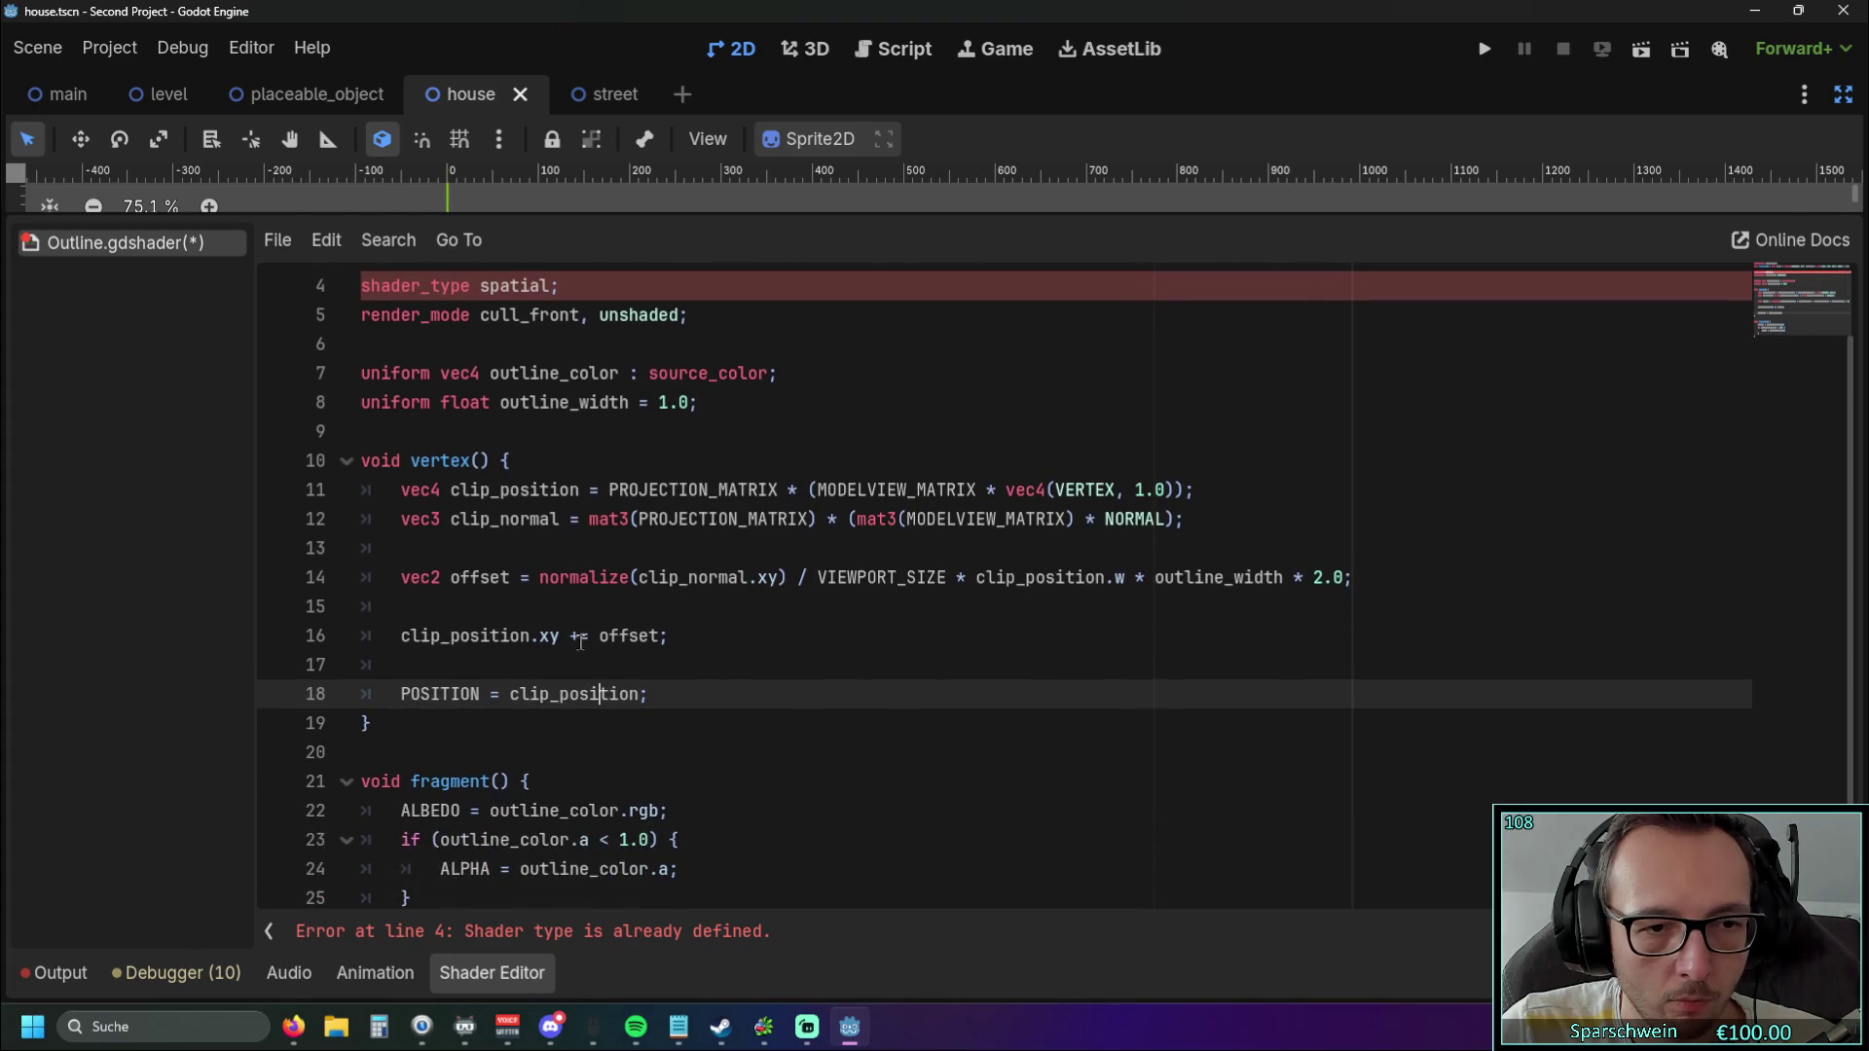
scroll(579, 643, "up", 1)
scroll(579, 642, "down", 1)
mouse_move(472, 730)
left_mouse_down()
mouse_move(328, 483)
mouse_move(324, 545)
left_mouse_up()
scroll(328, 484, "up", 1)
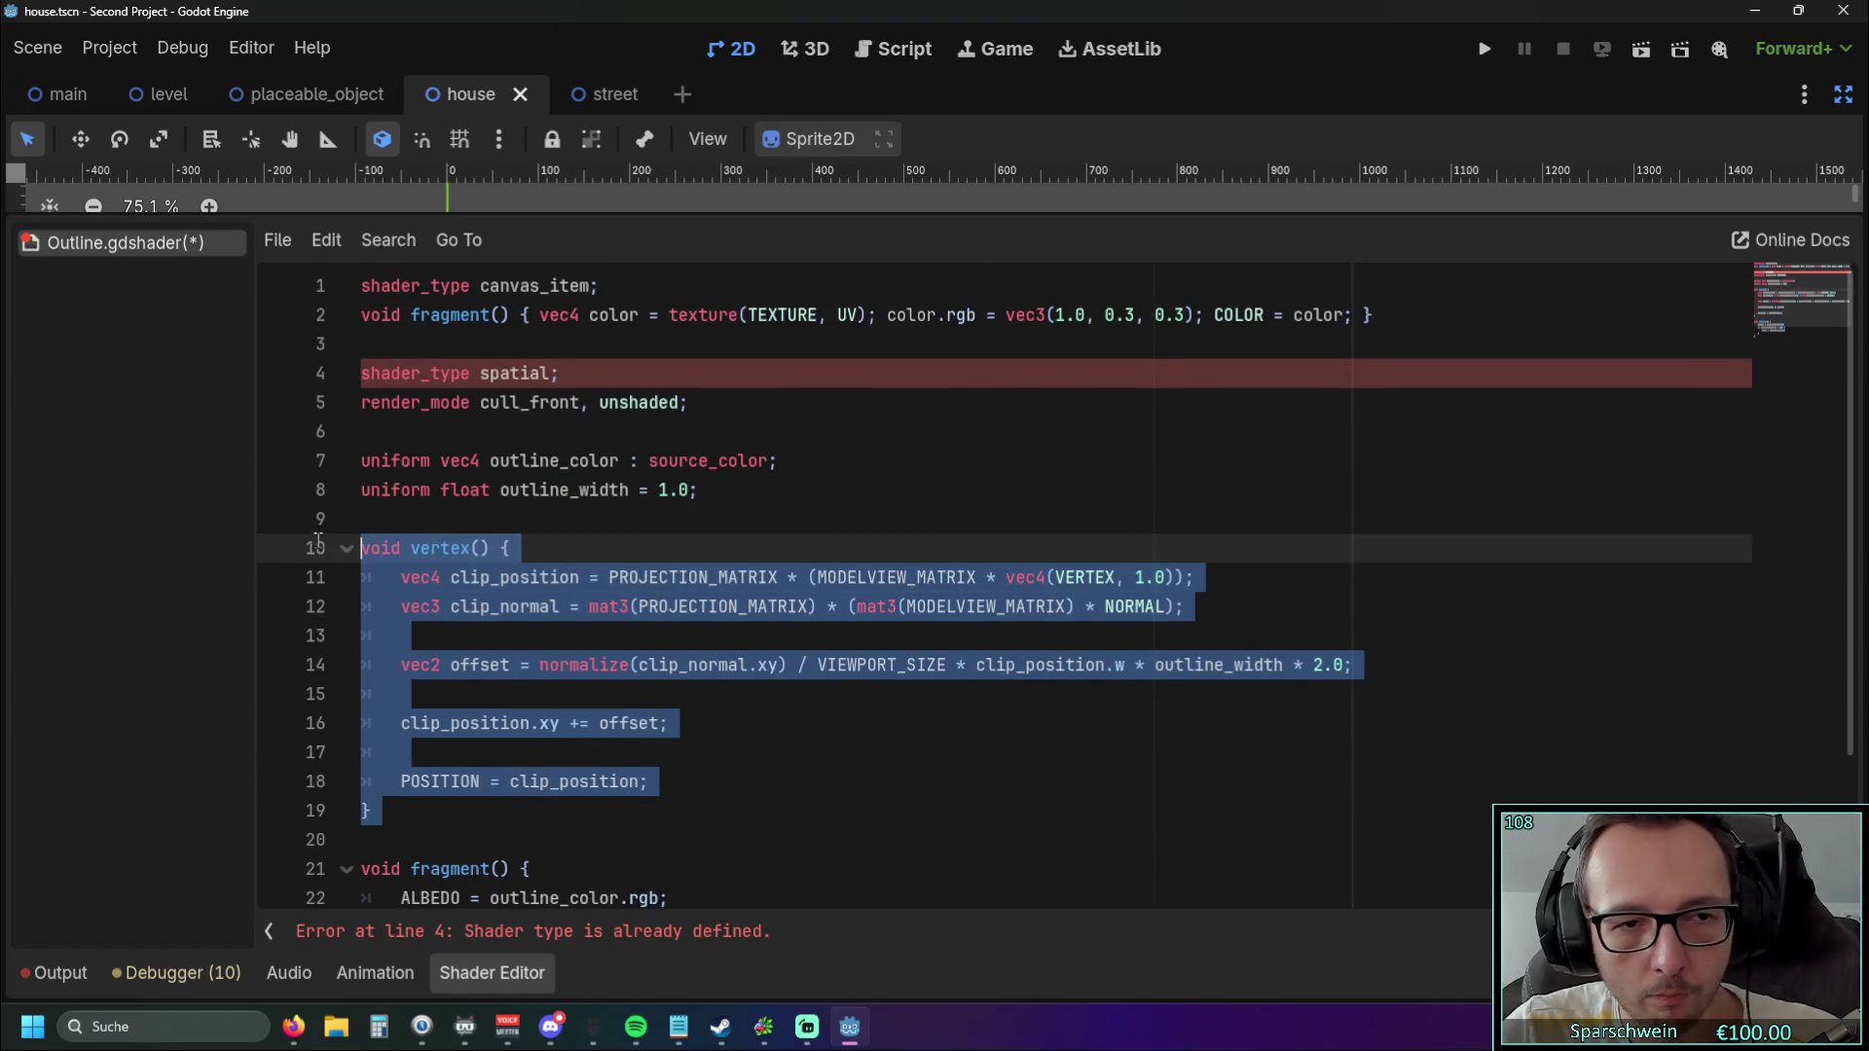
key("BackSpace")
left_click(400, 430)
key("shift+Up")
key("shift+Up")
key("BackSpace")
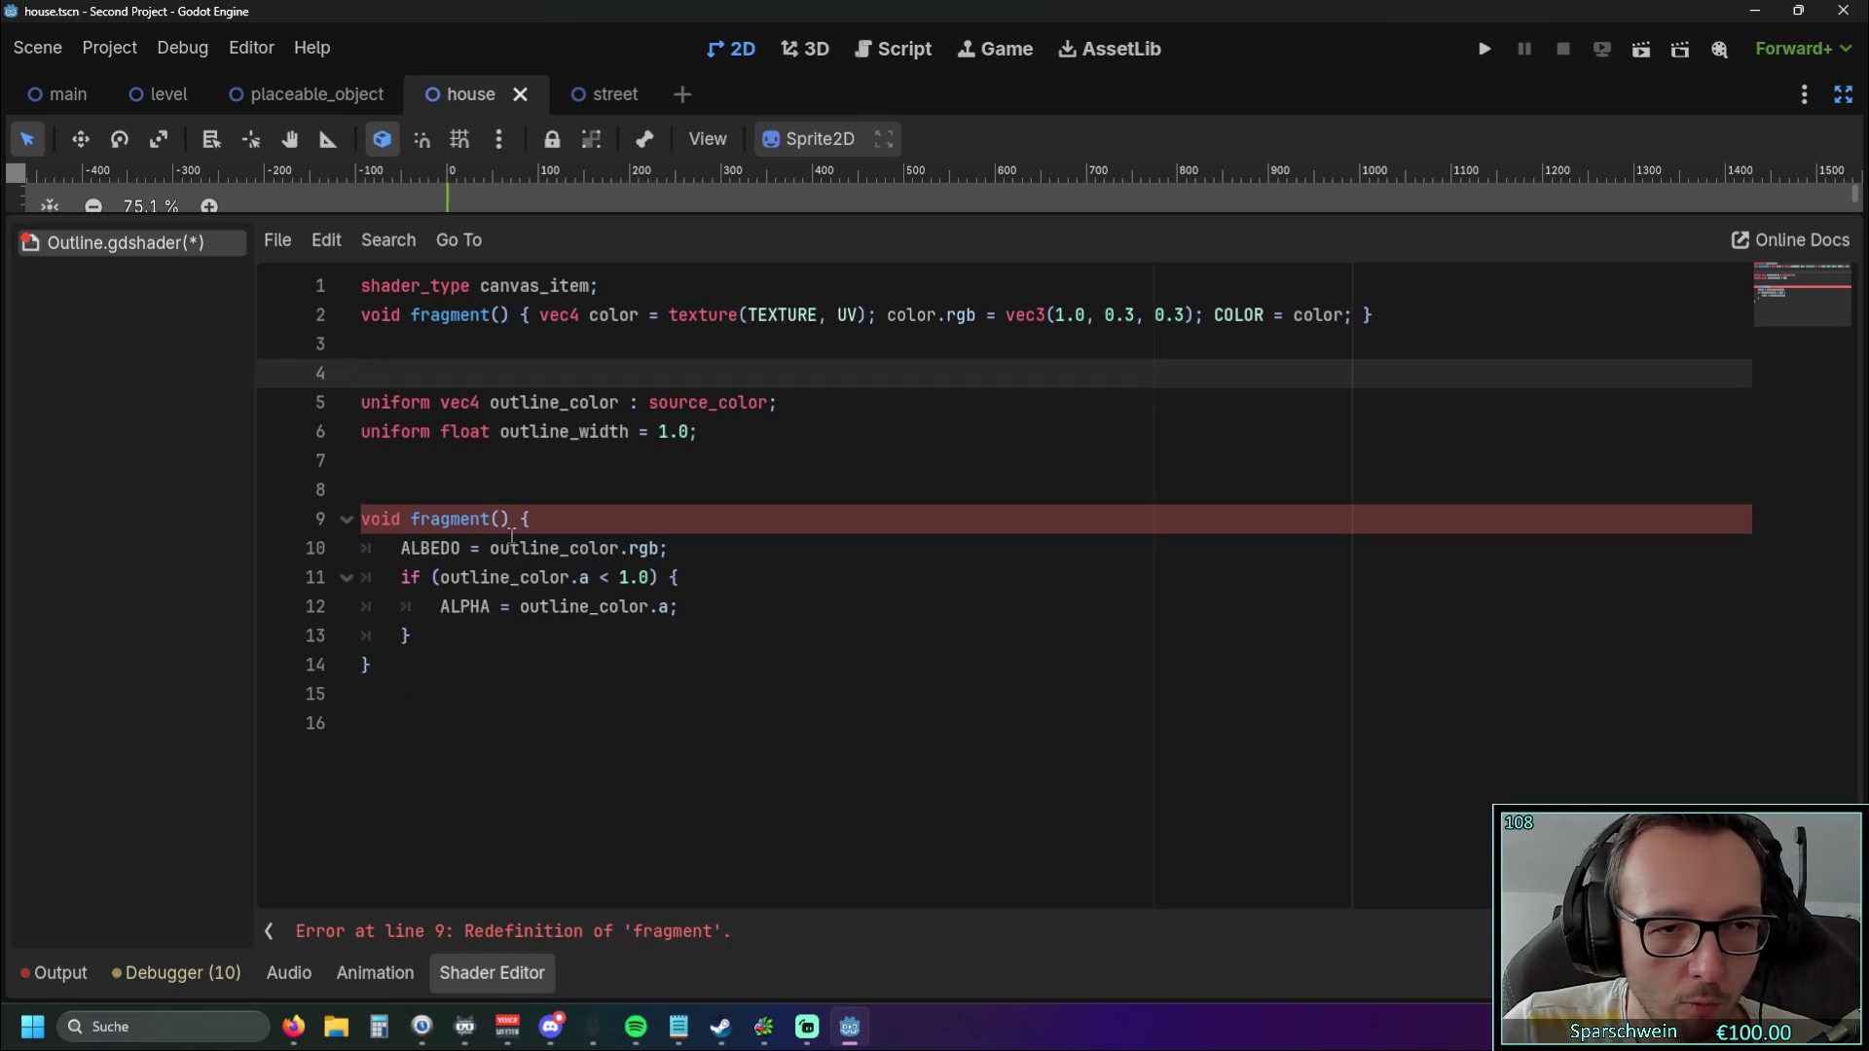
Delete the one-line fragment() on line 2 and review the ALBEDO error in fragment().
left_click(505, 487)
left_click(441, 370)
key("shift+Up")
key("shift+Up")
key("BackSpace")
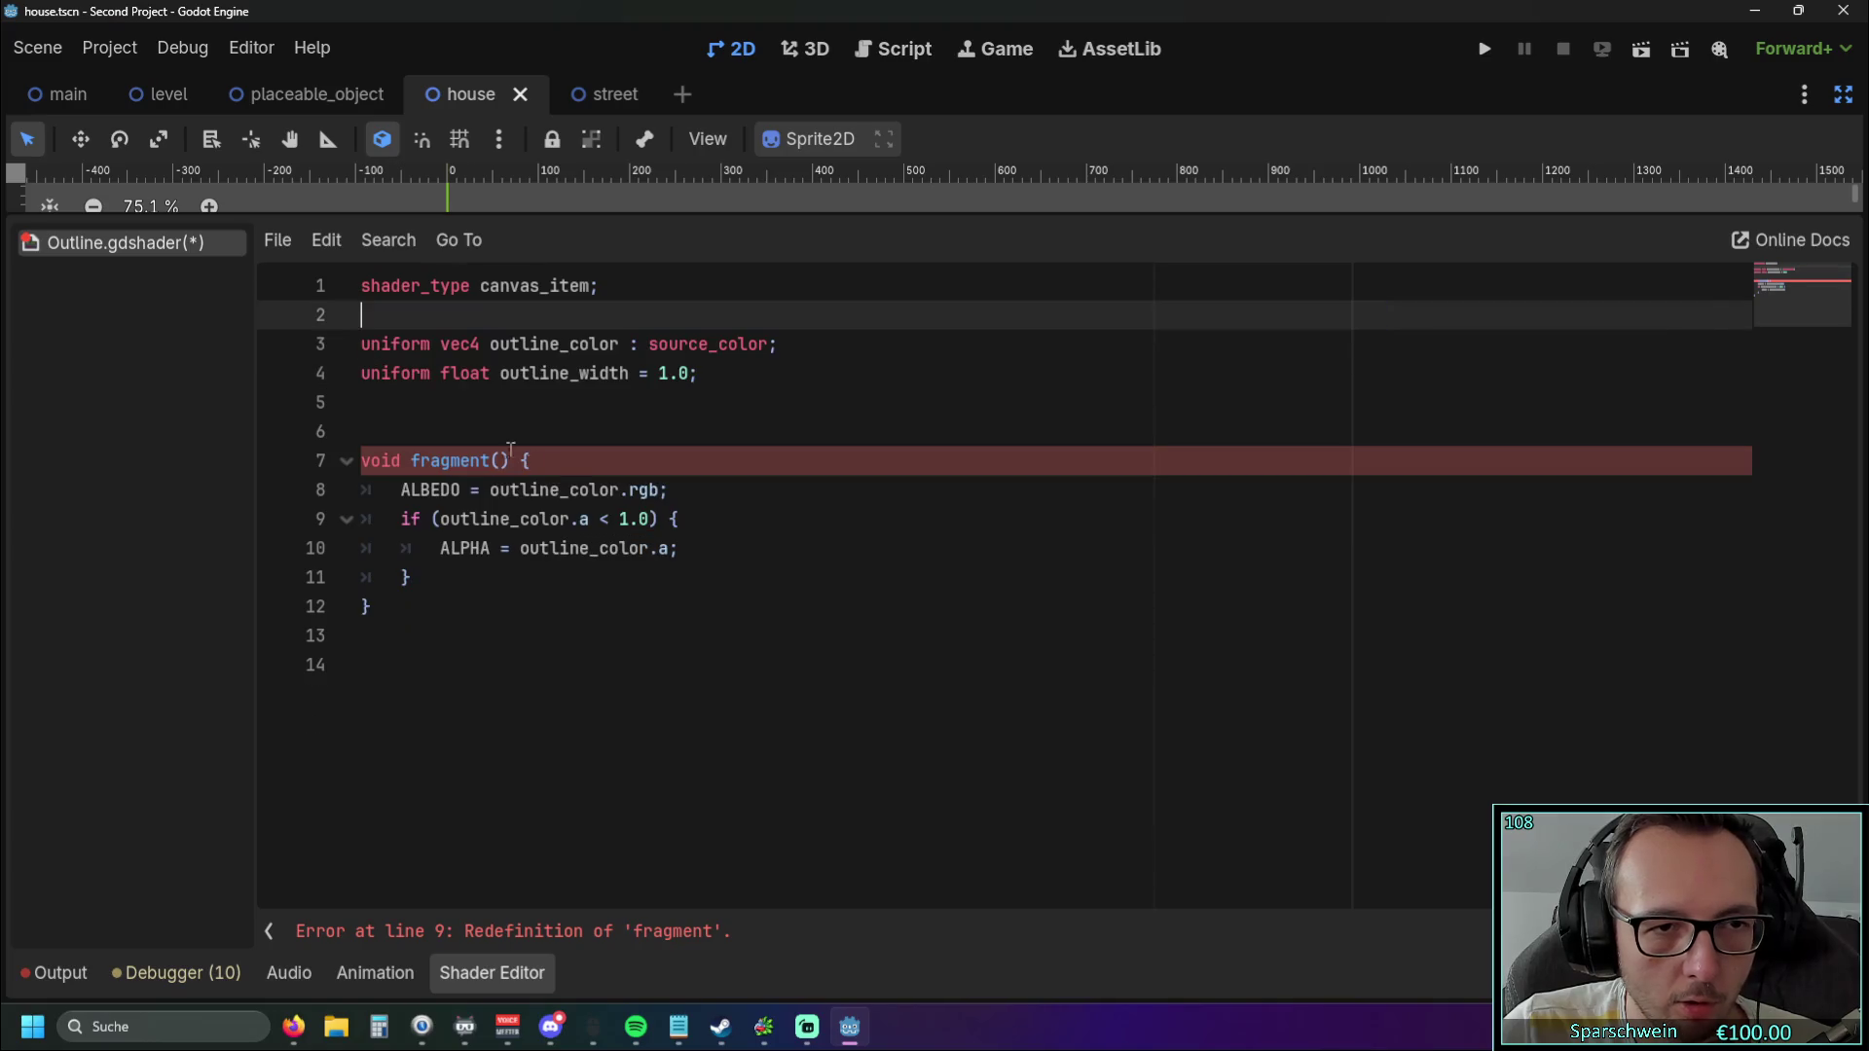
left_click(534, 433)
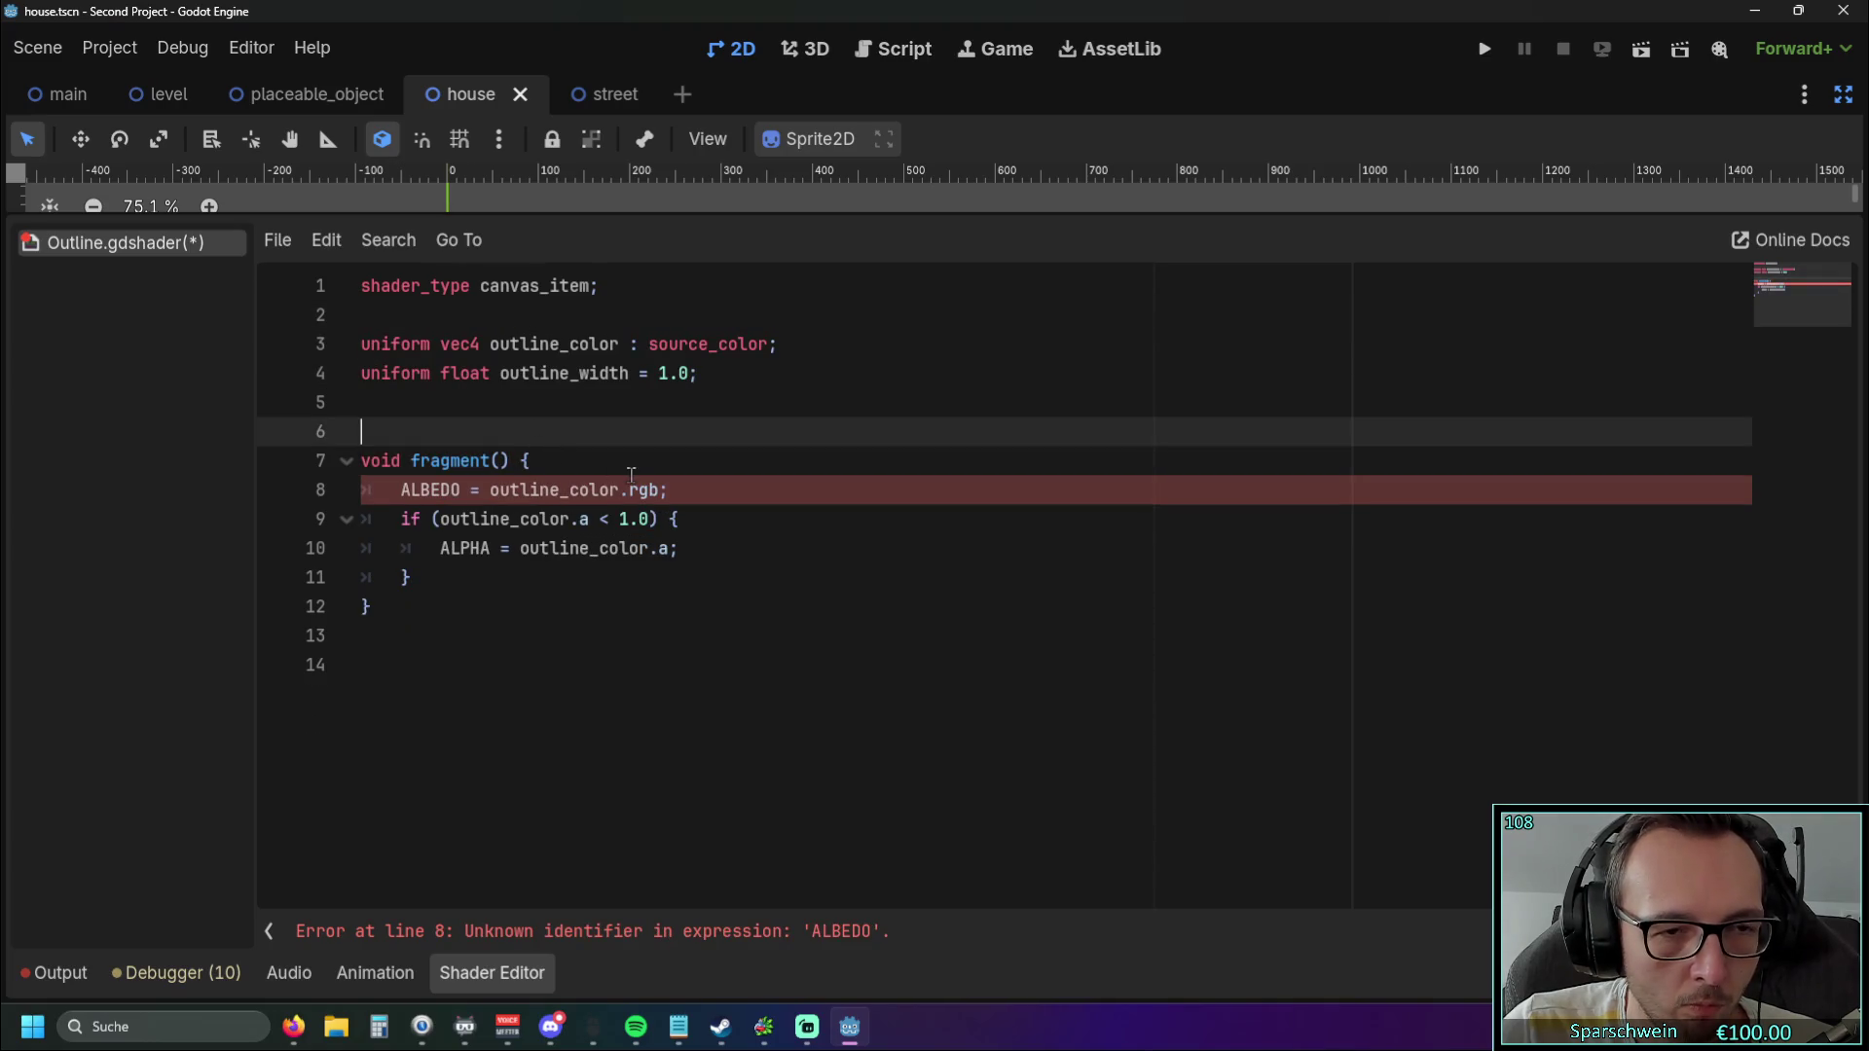
left_click(545, 578)
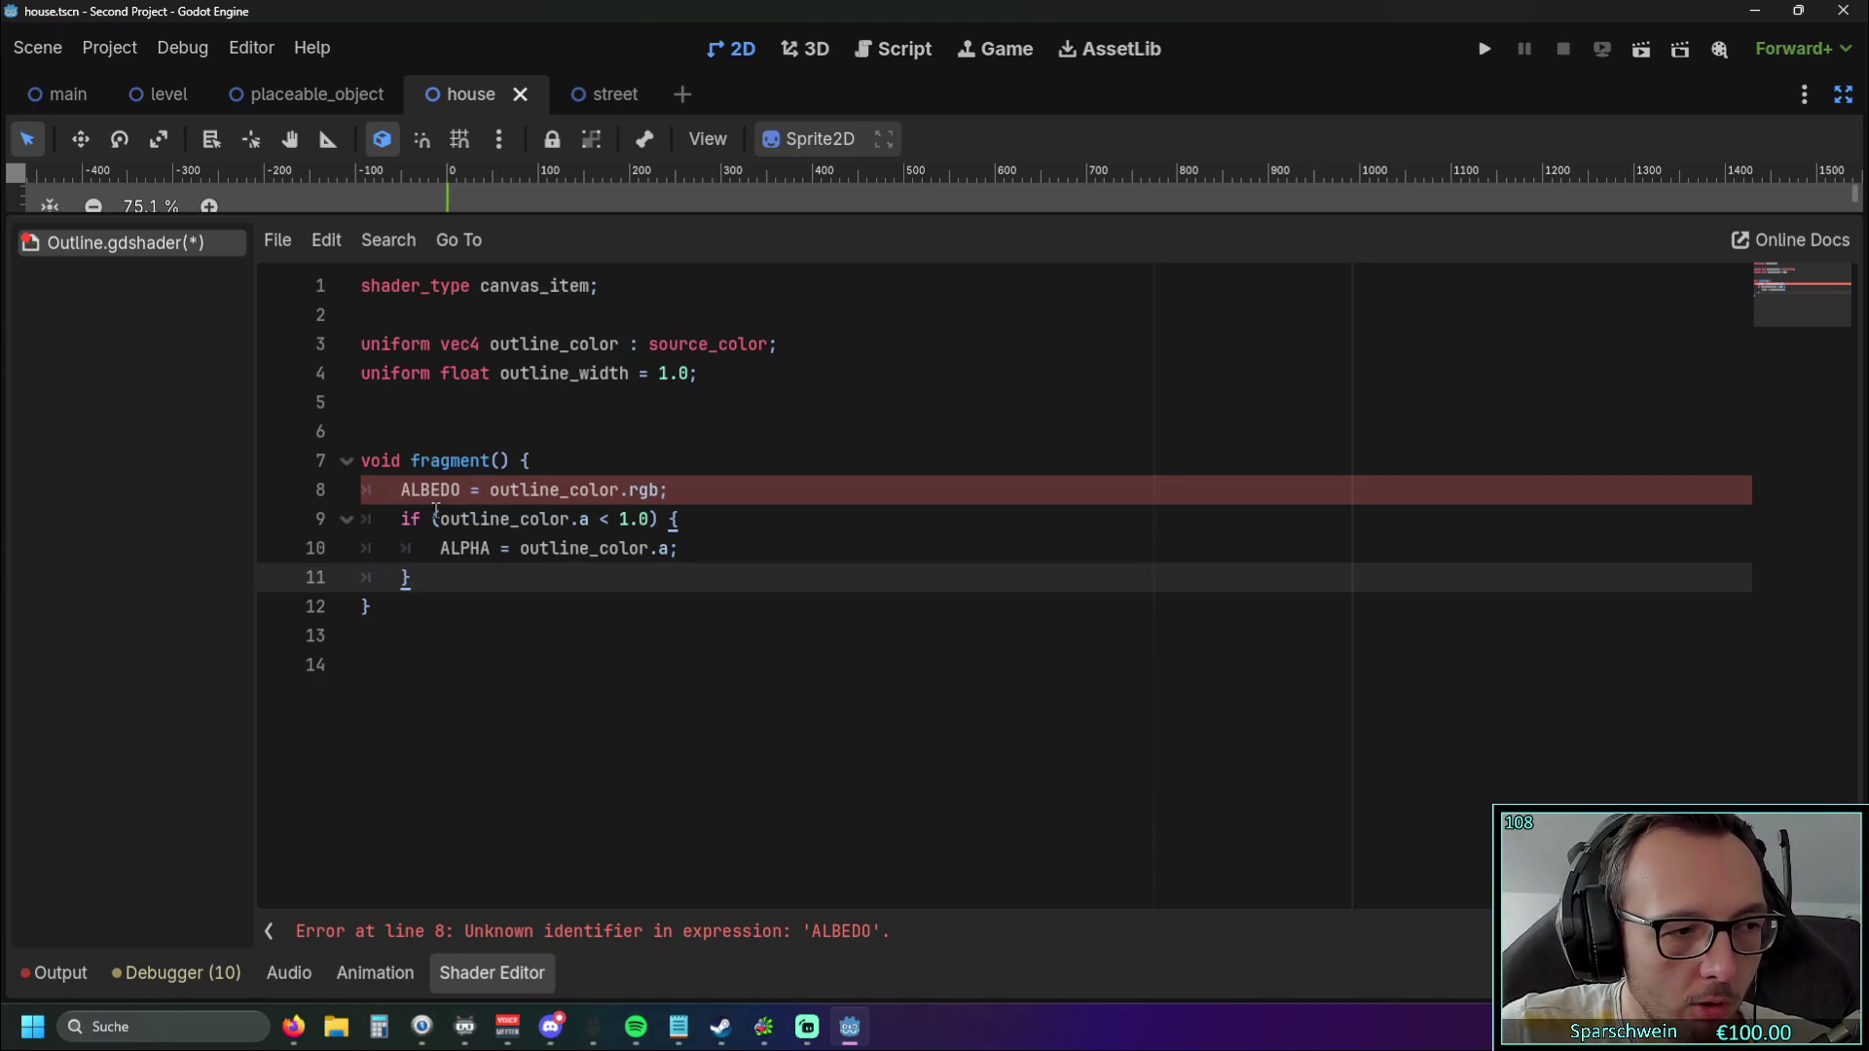
left_click(429, 489)
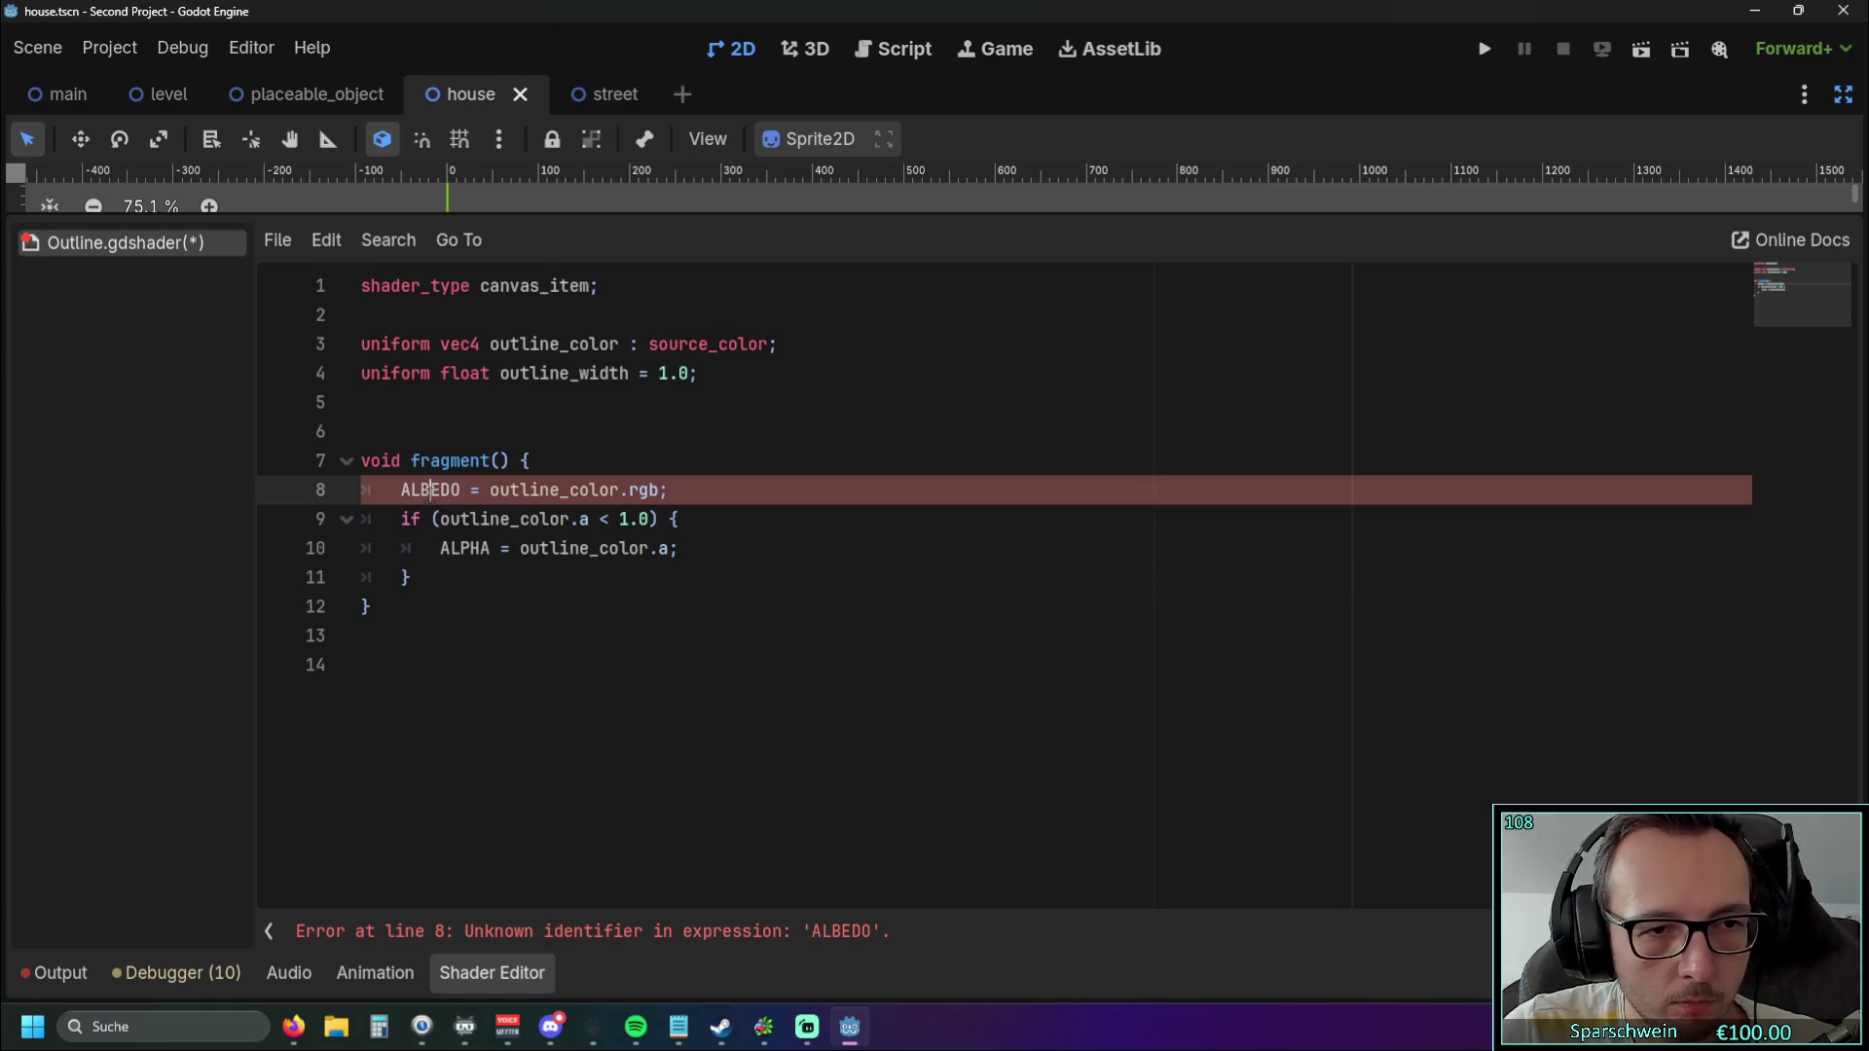
left_click(511, 610)
left_click(507, 288)
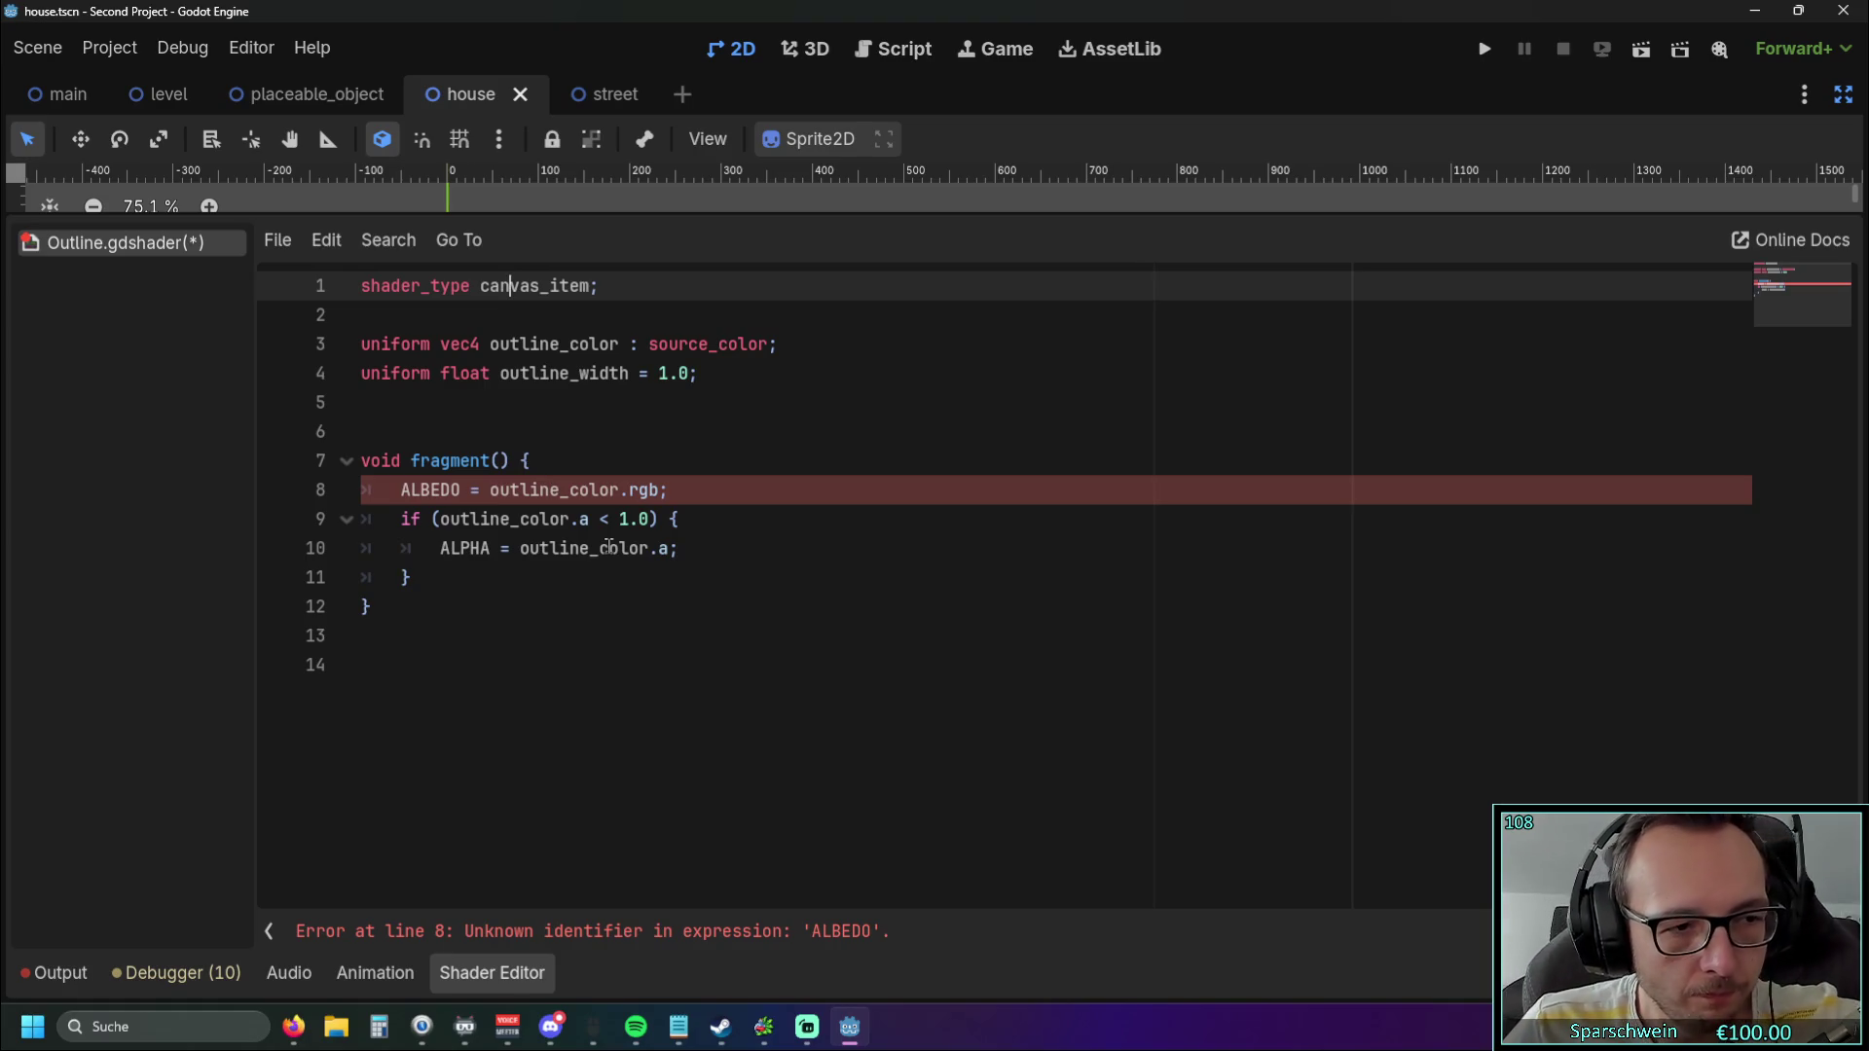
Undo to restore the spatial header and vertex(), then exit distraction-free mode.
key("ctrl+z")
key("ctrl+z")
key("ctrl+z")
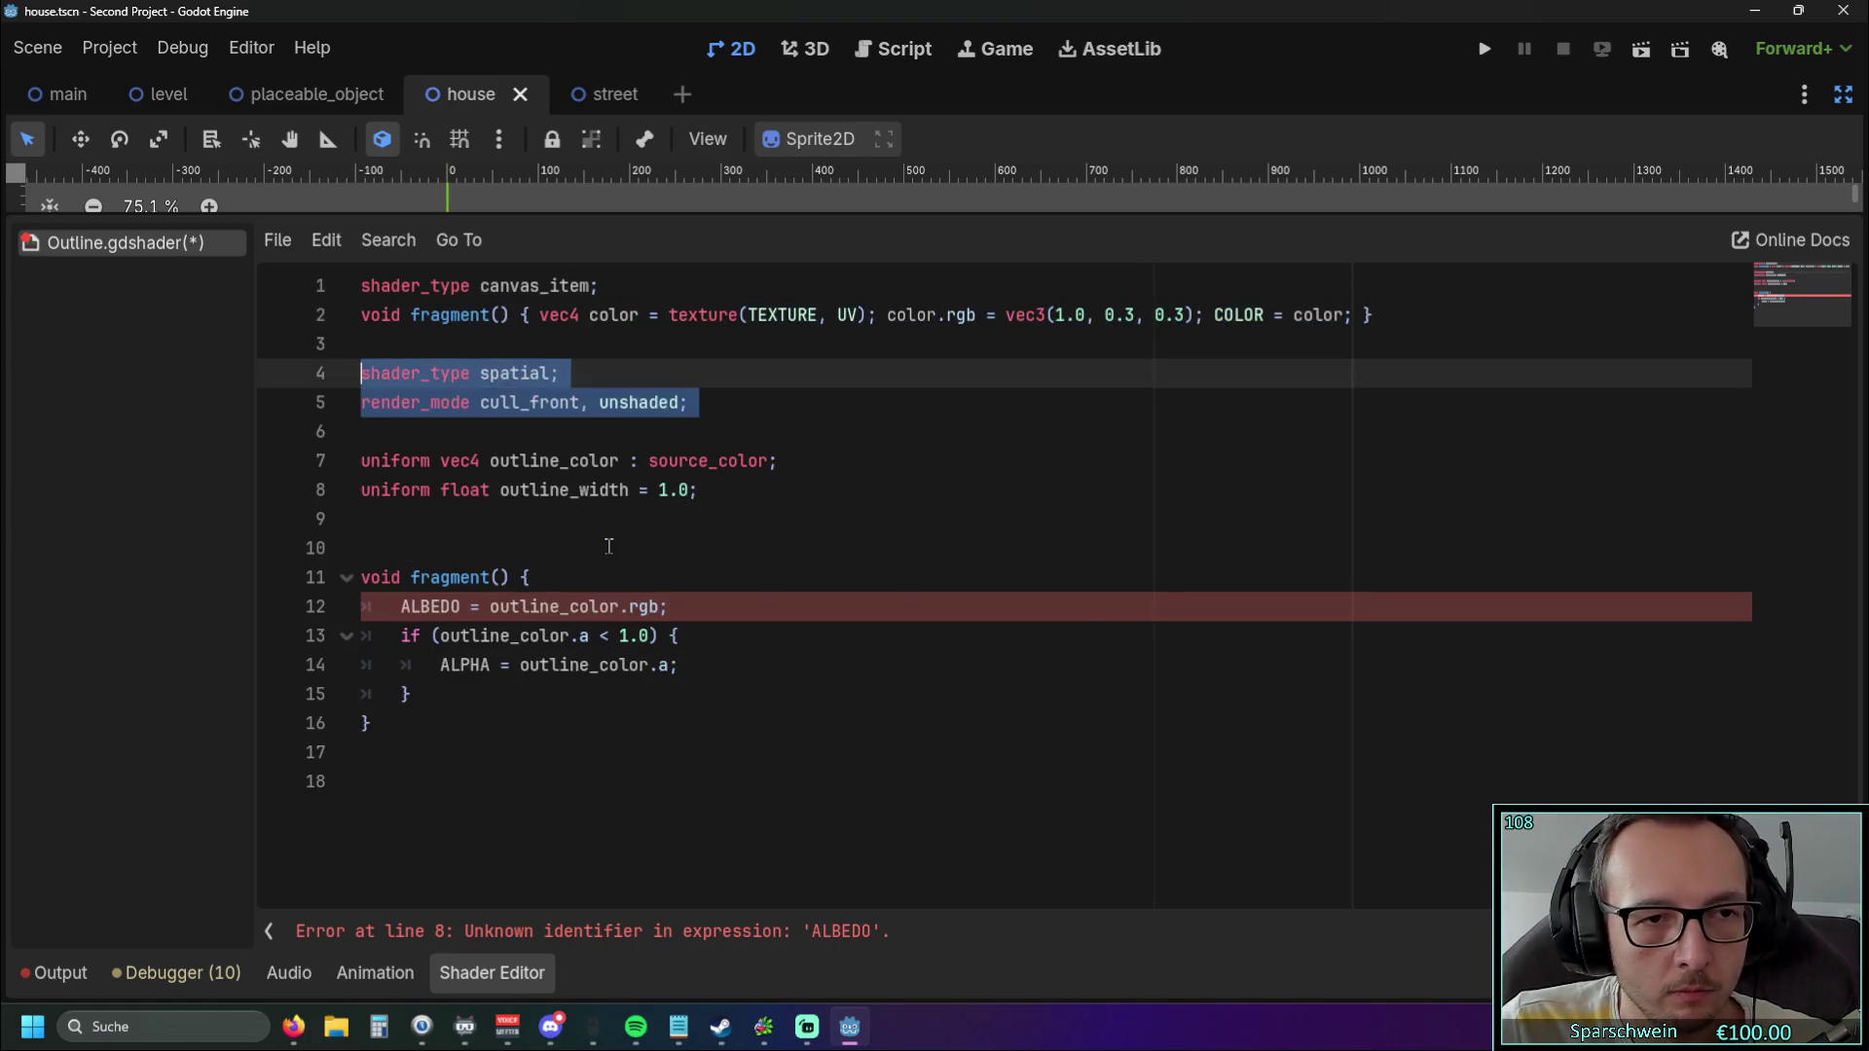
left_click(725, 652)
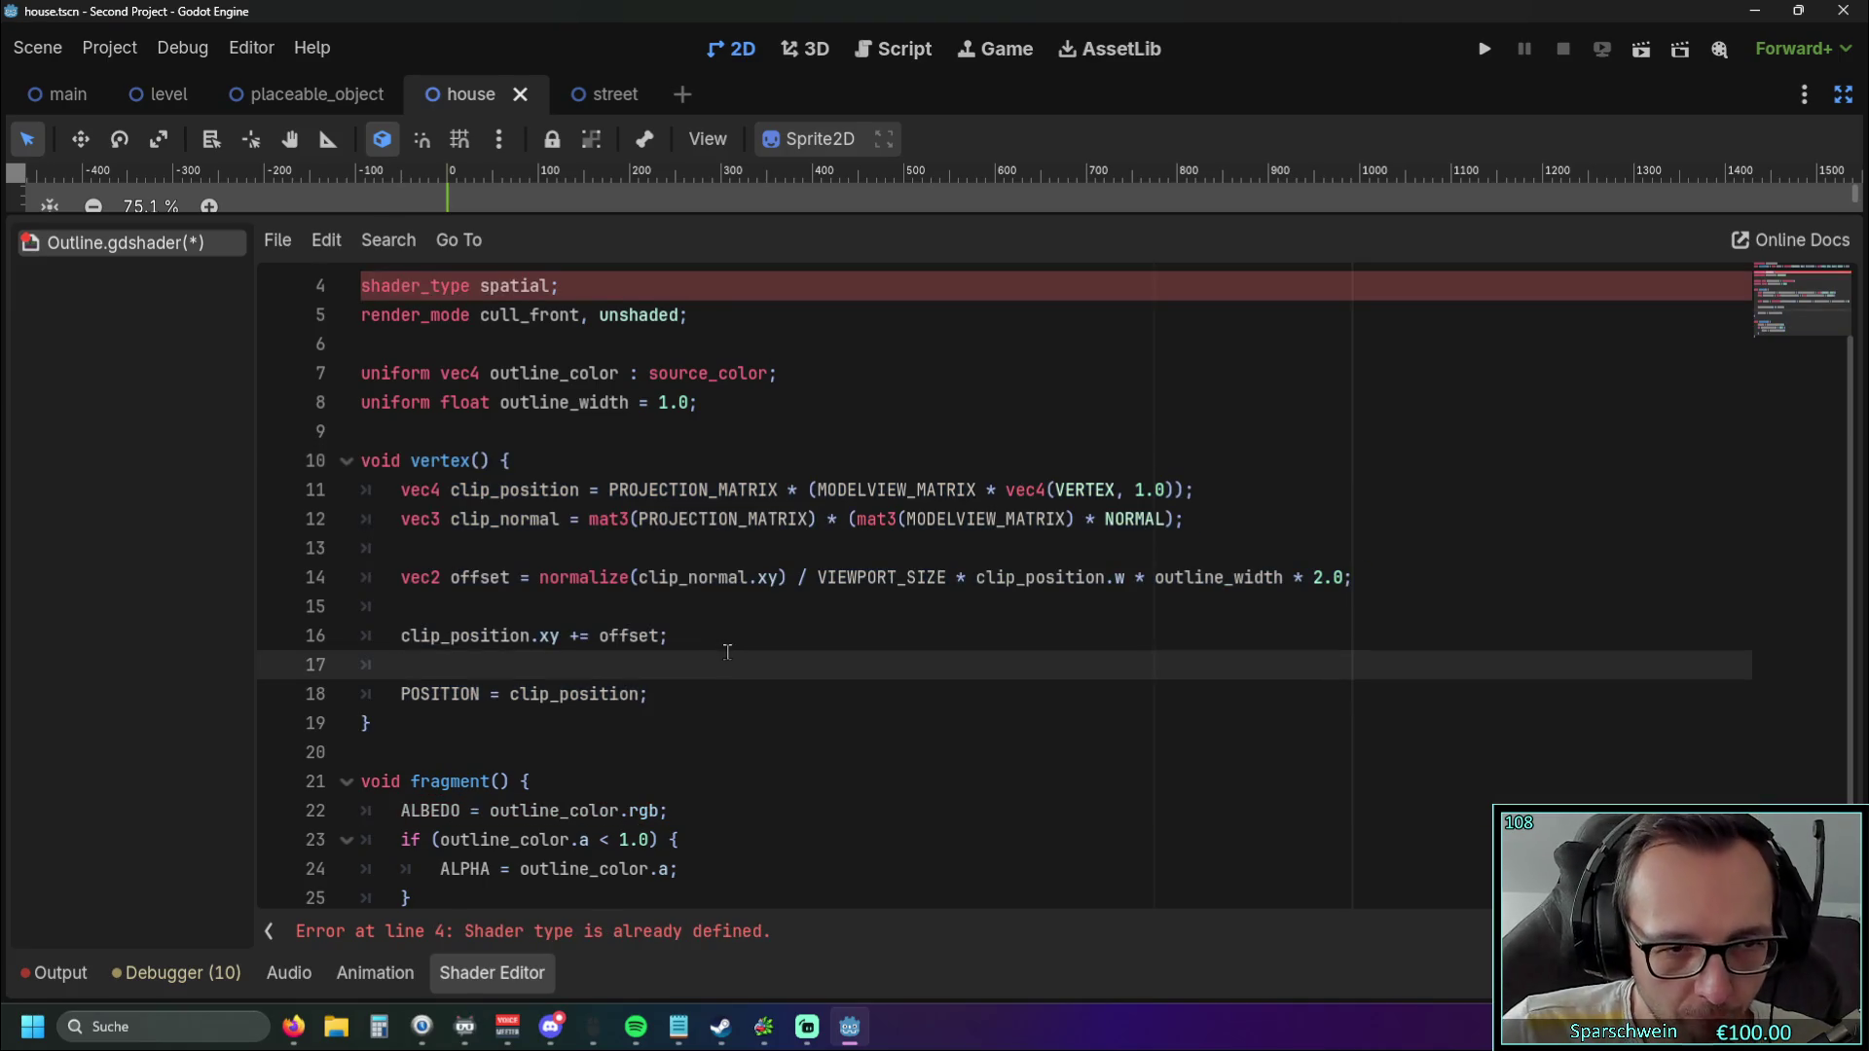
scroll(725, 650, "down", 1)
scroll(725, 650, "up", 2)
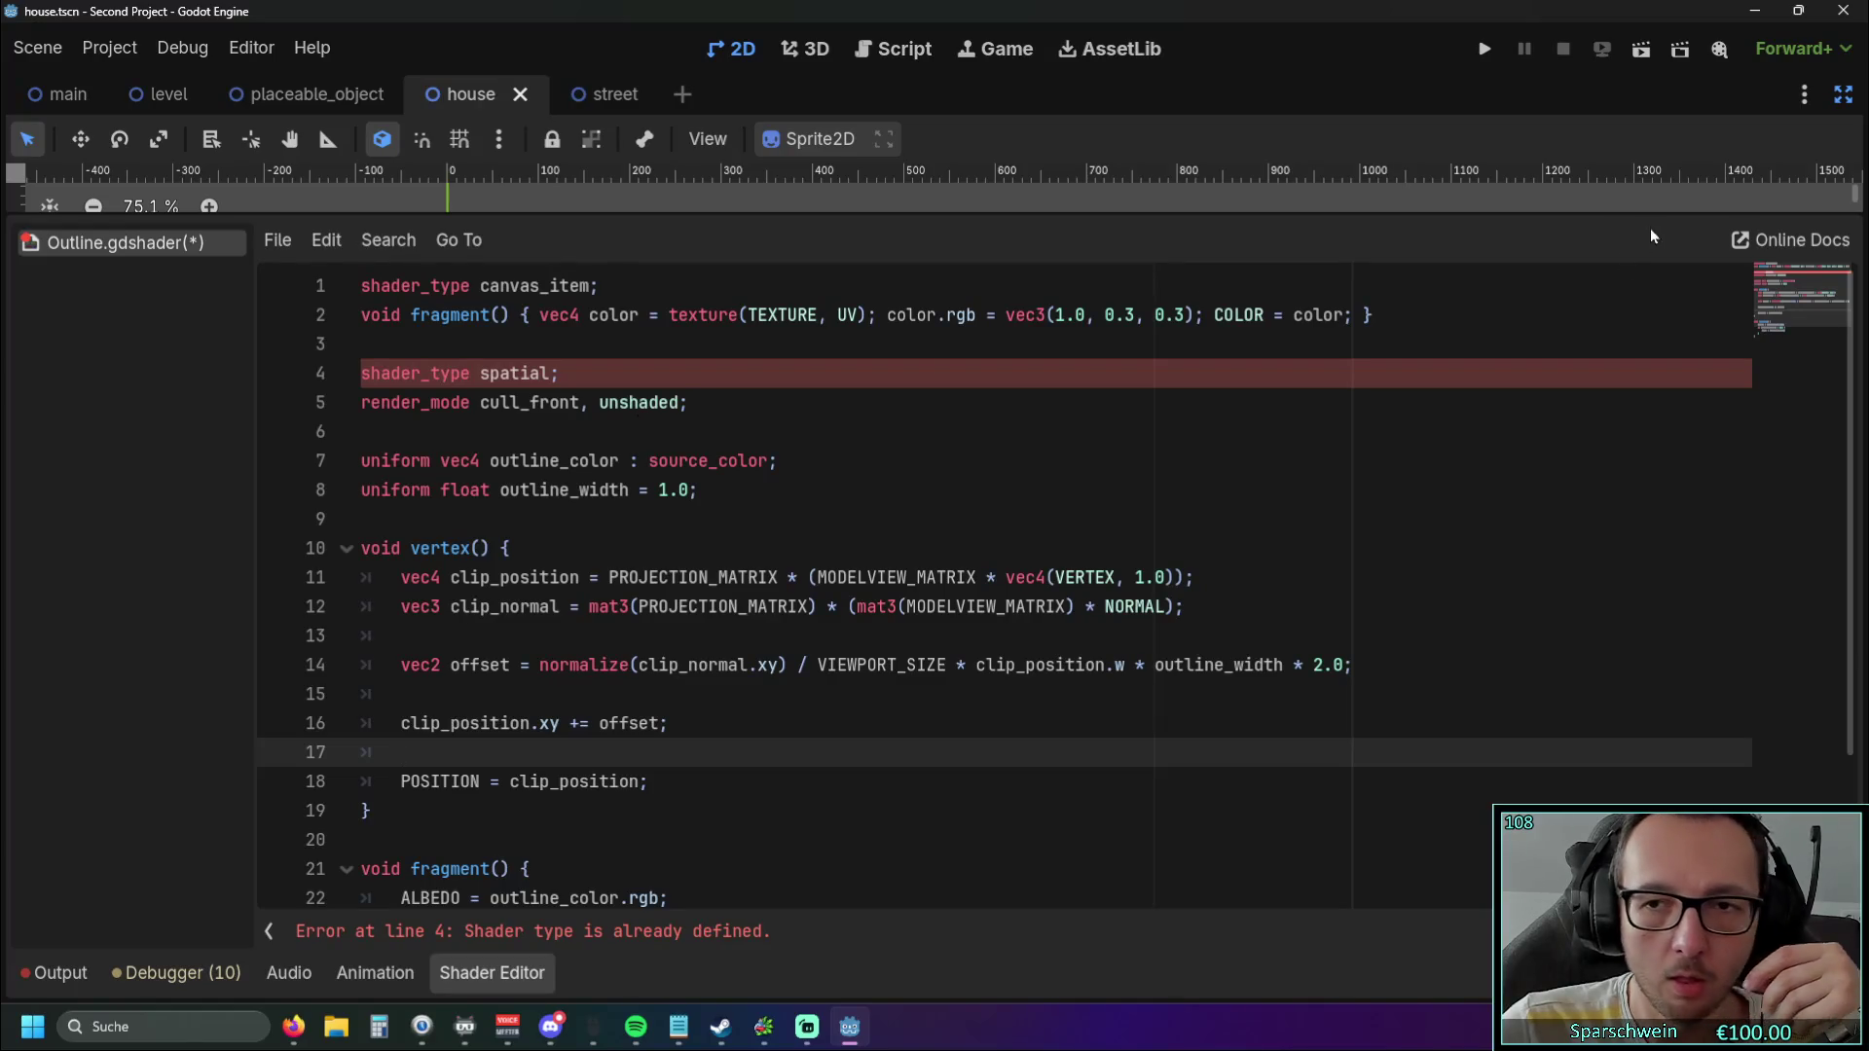
left_click(1842, 94)
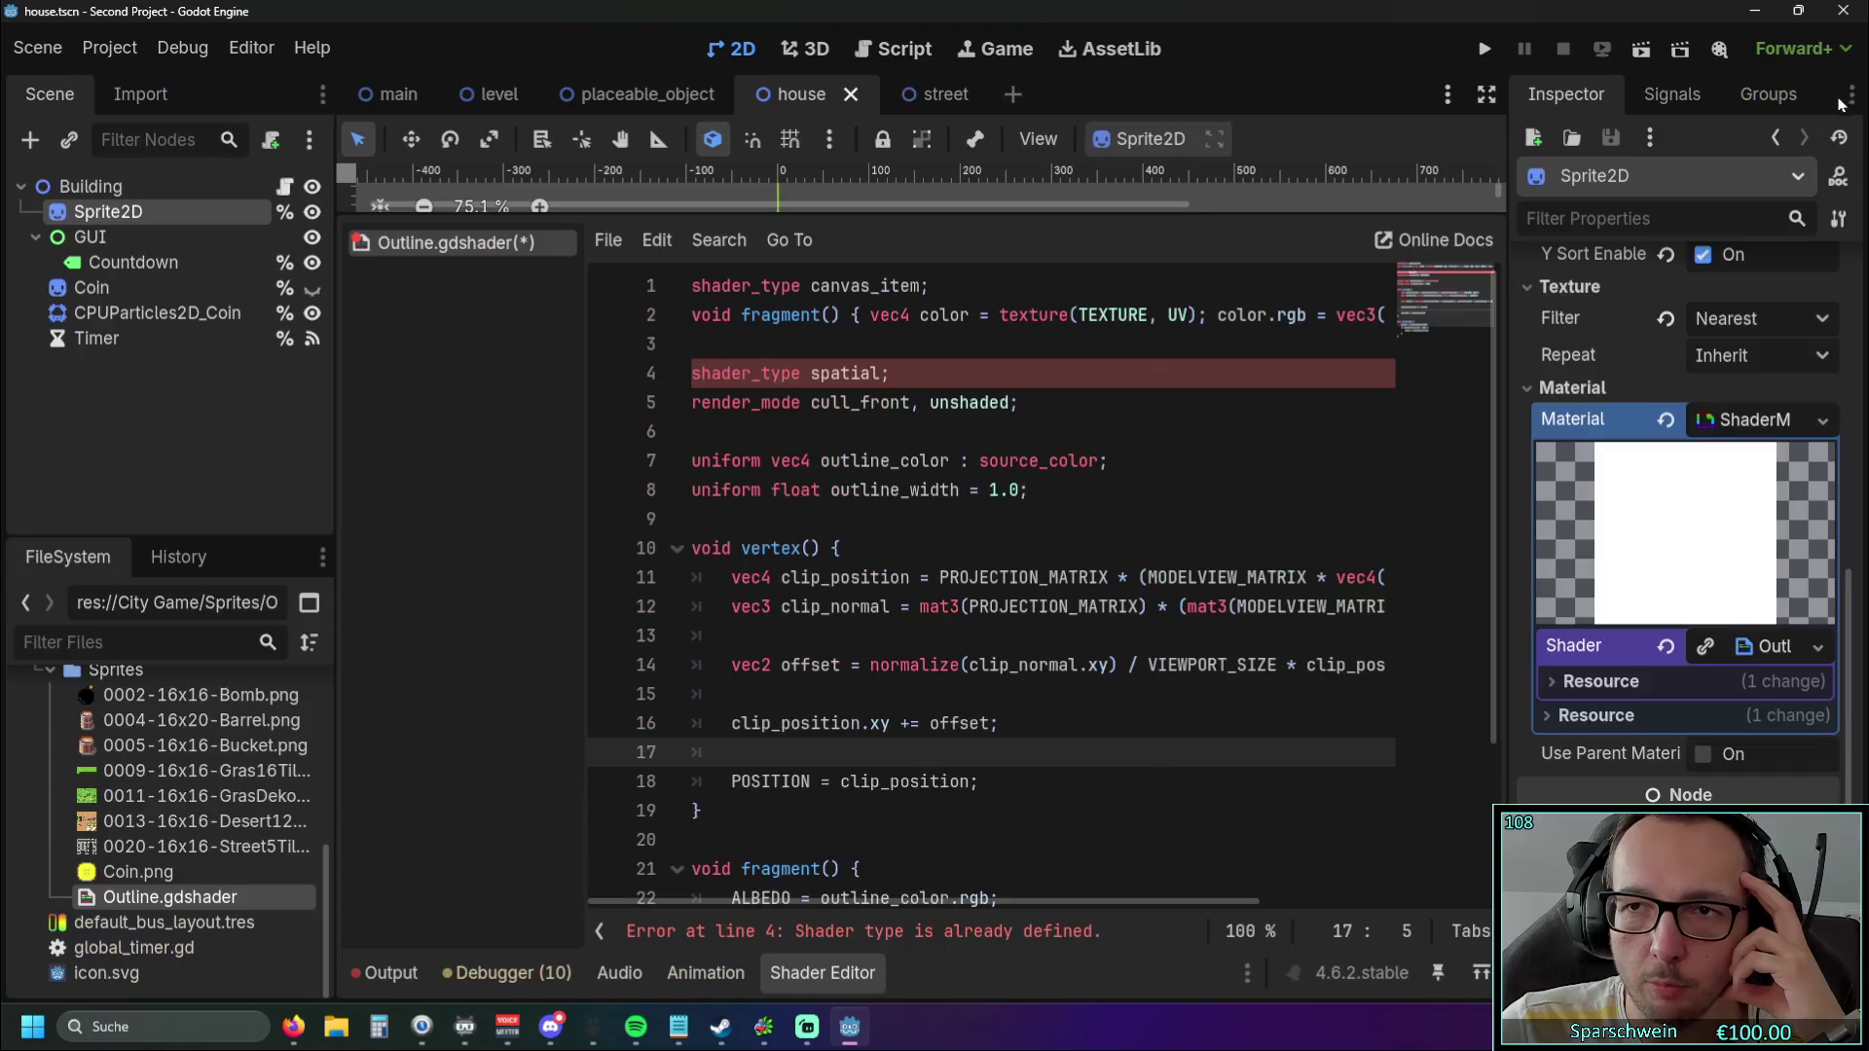
Inspect the sprite's ShaderMaterial and shader options without changing anything.
left_click(1821, 426)
left_click(1616, 608)
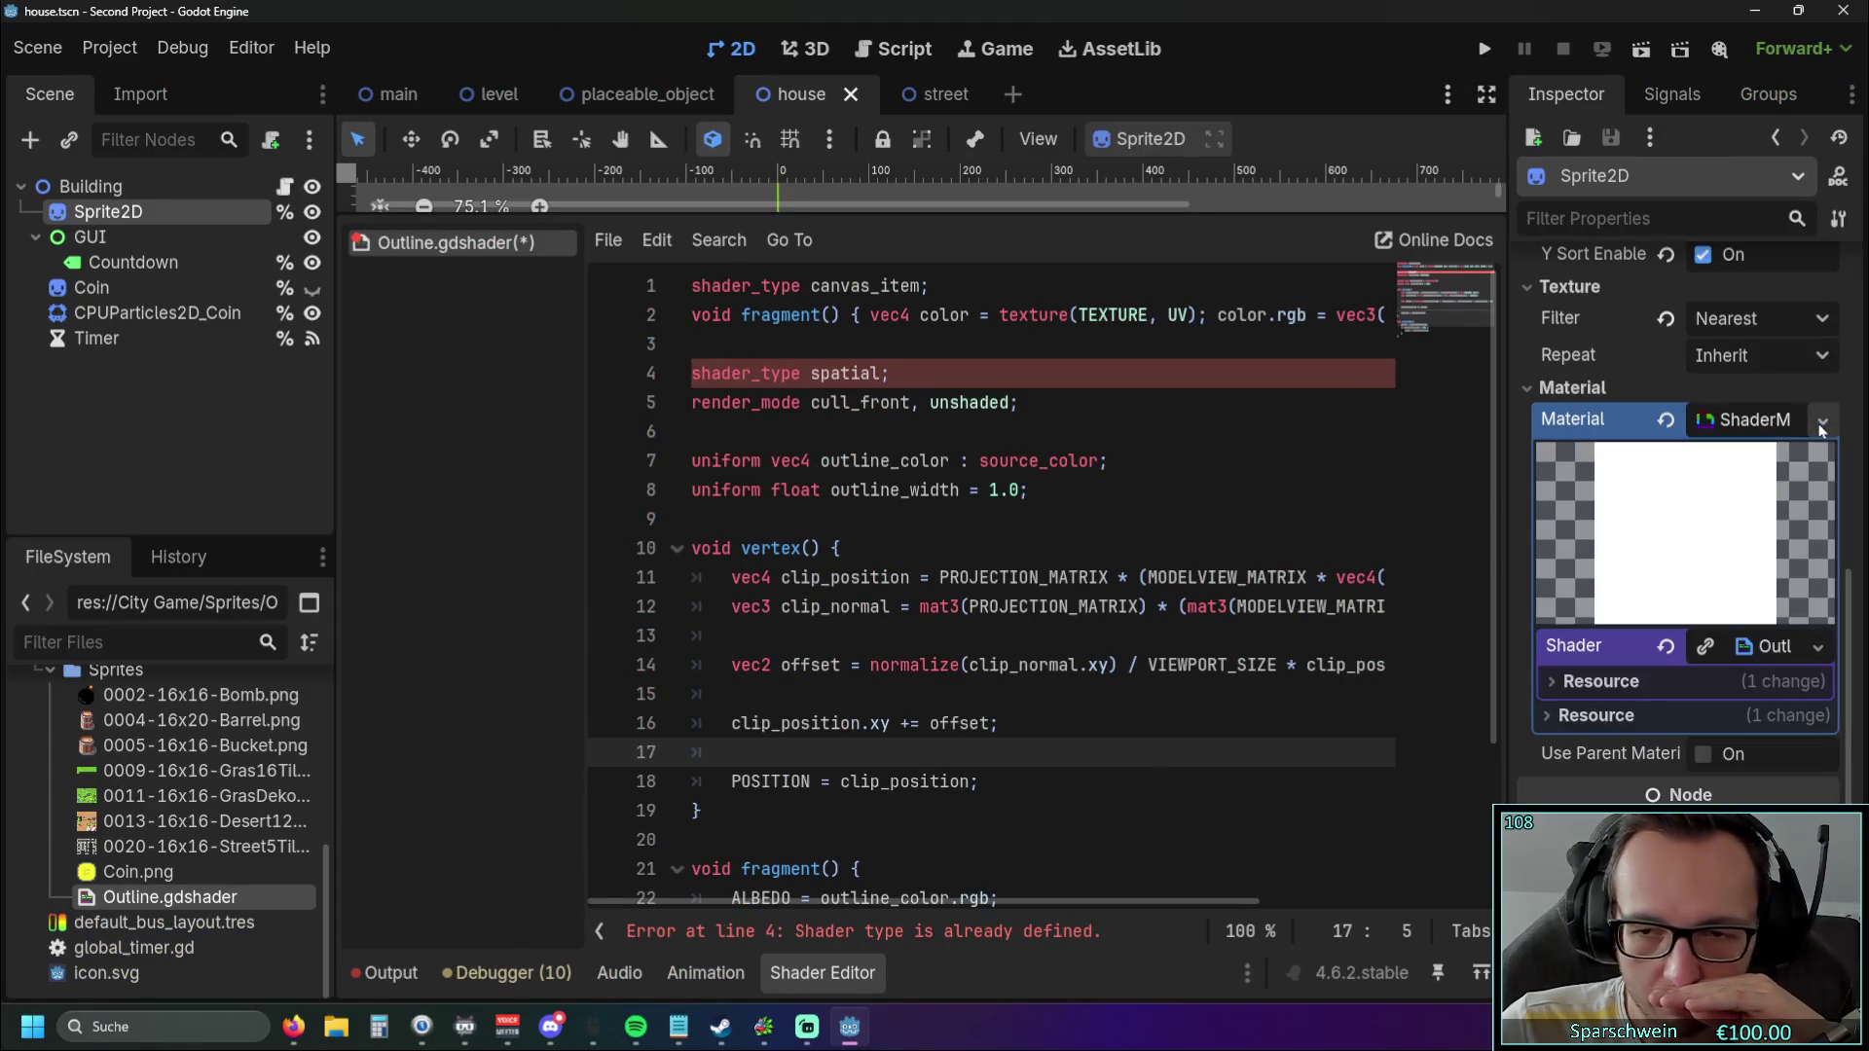
scroll(1783, 565, "down", 1)
left_click(1815, 611)
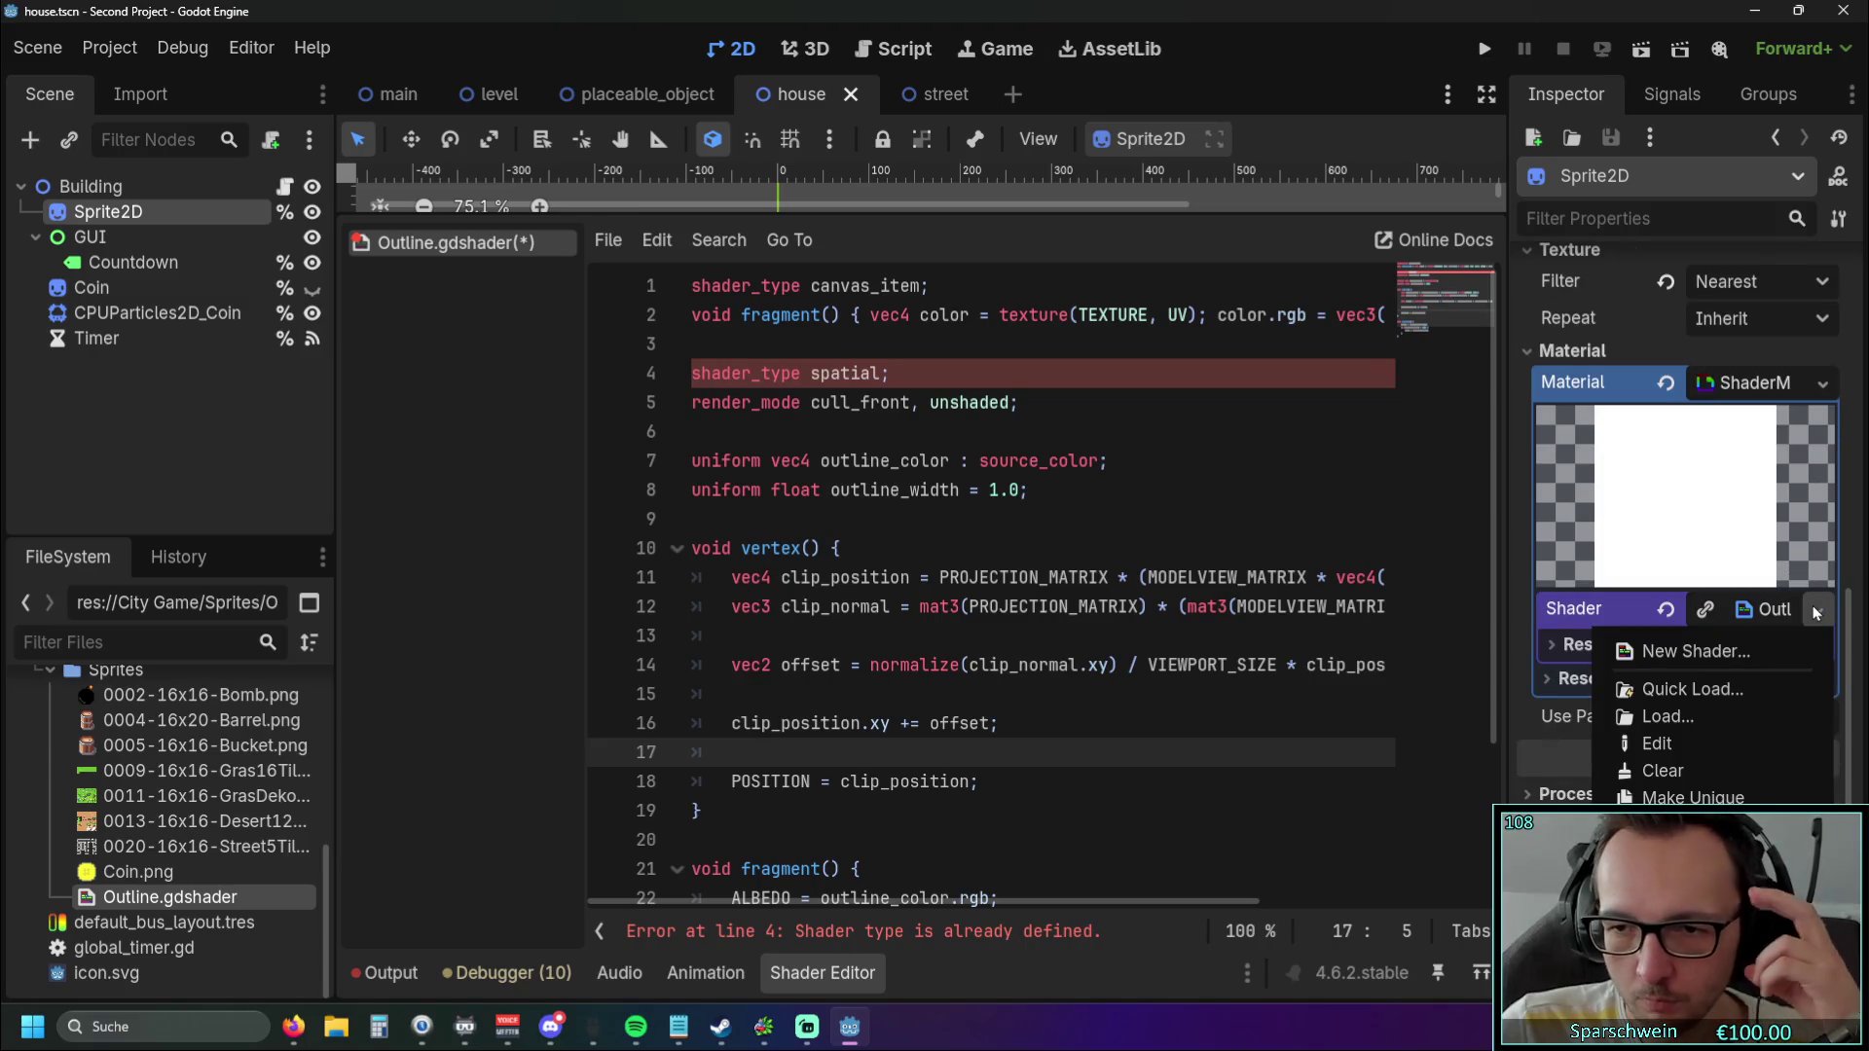
left_click(1815, 609)
scroll(1812, 545, "up", 3)
scroll(1812, 530, "down", 2)
left_click(1824, 382)
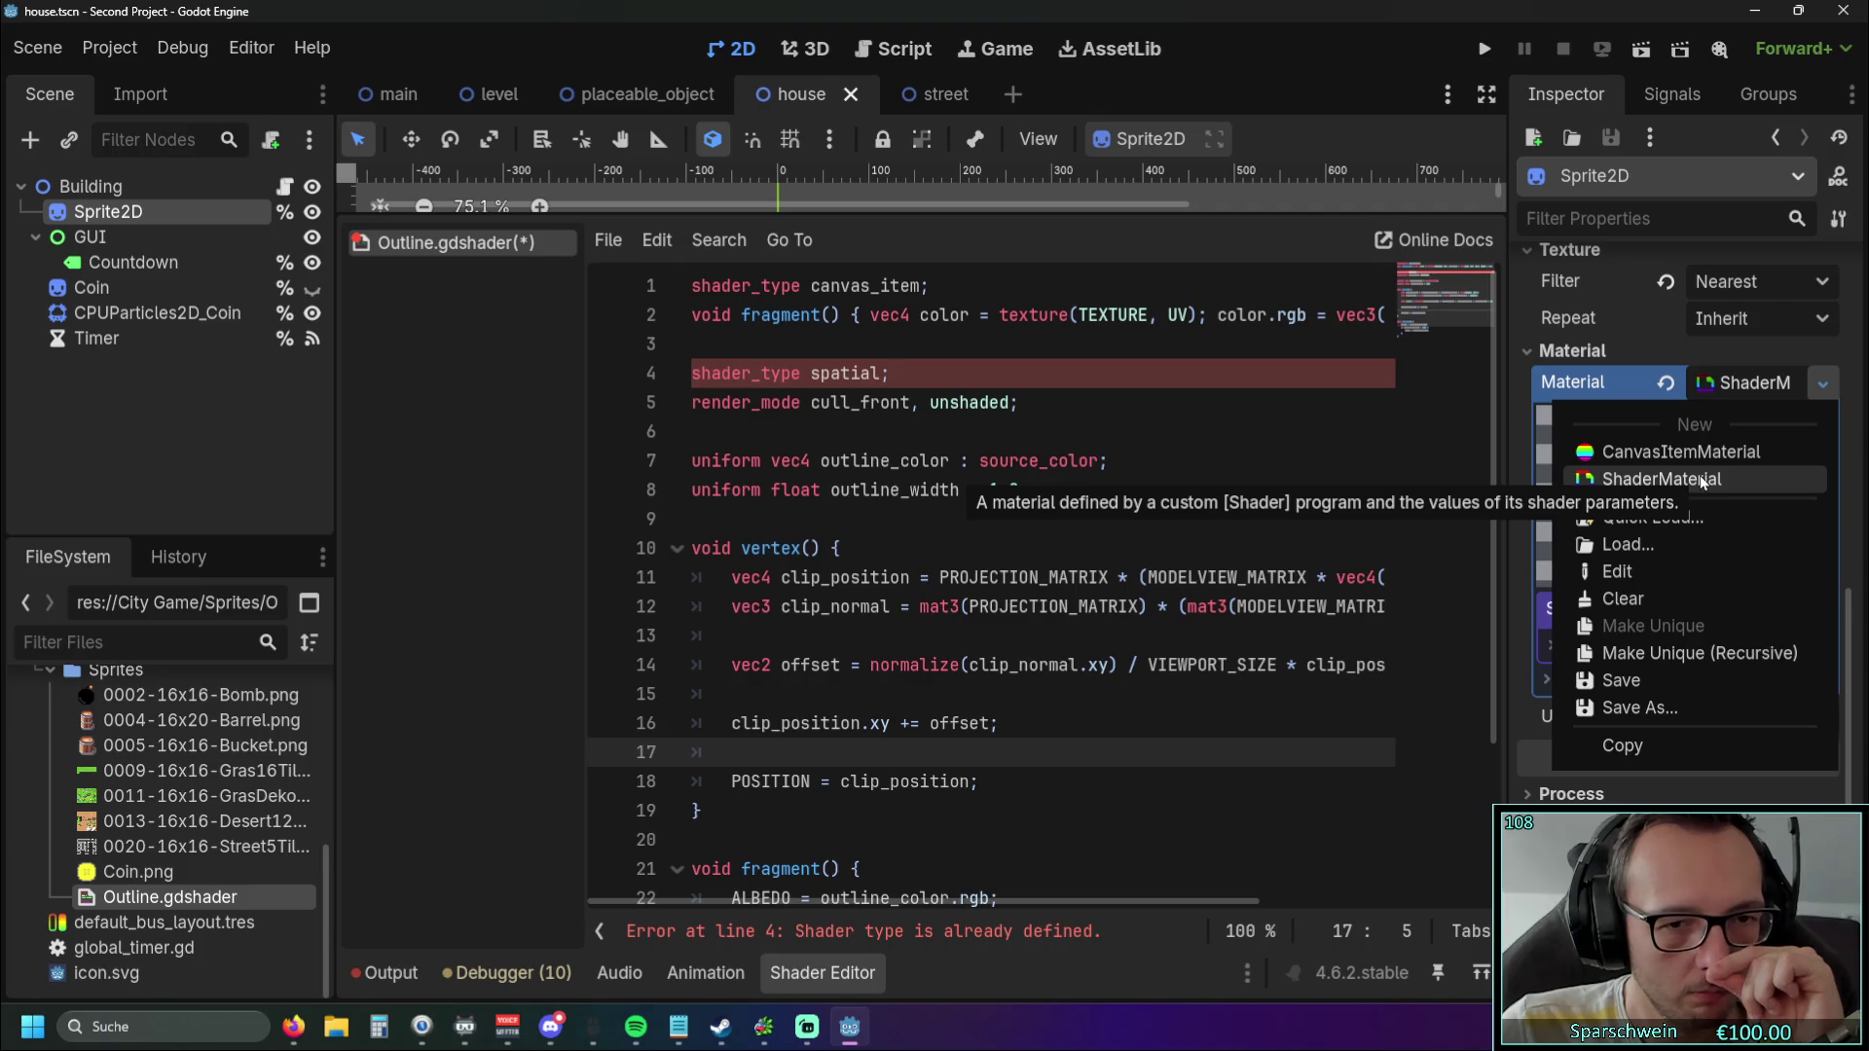
scroll(973, 564, "down", 3)
left_click(759, 843)
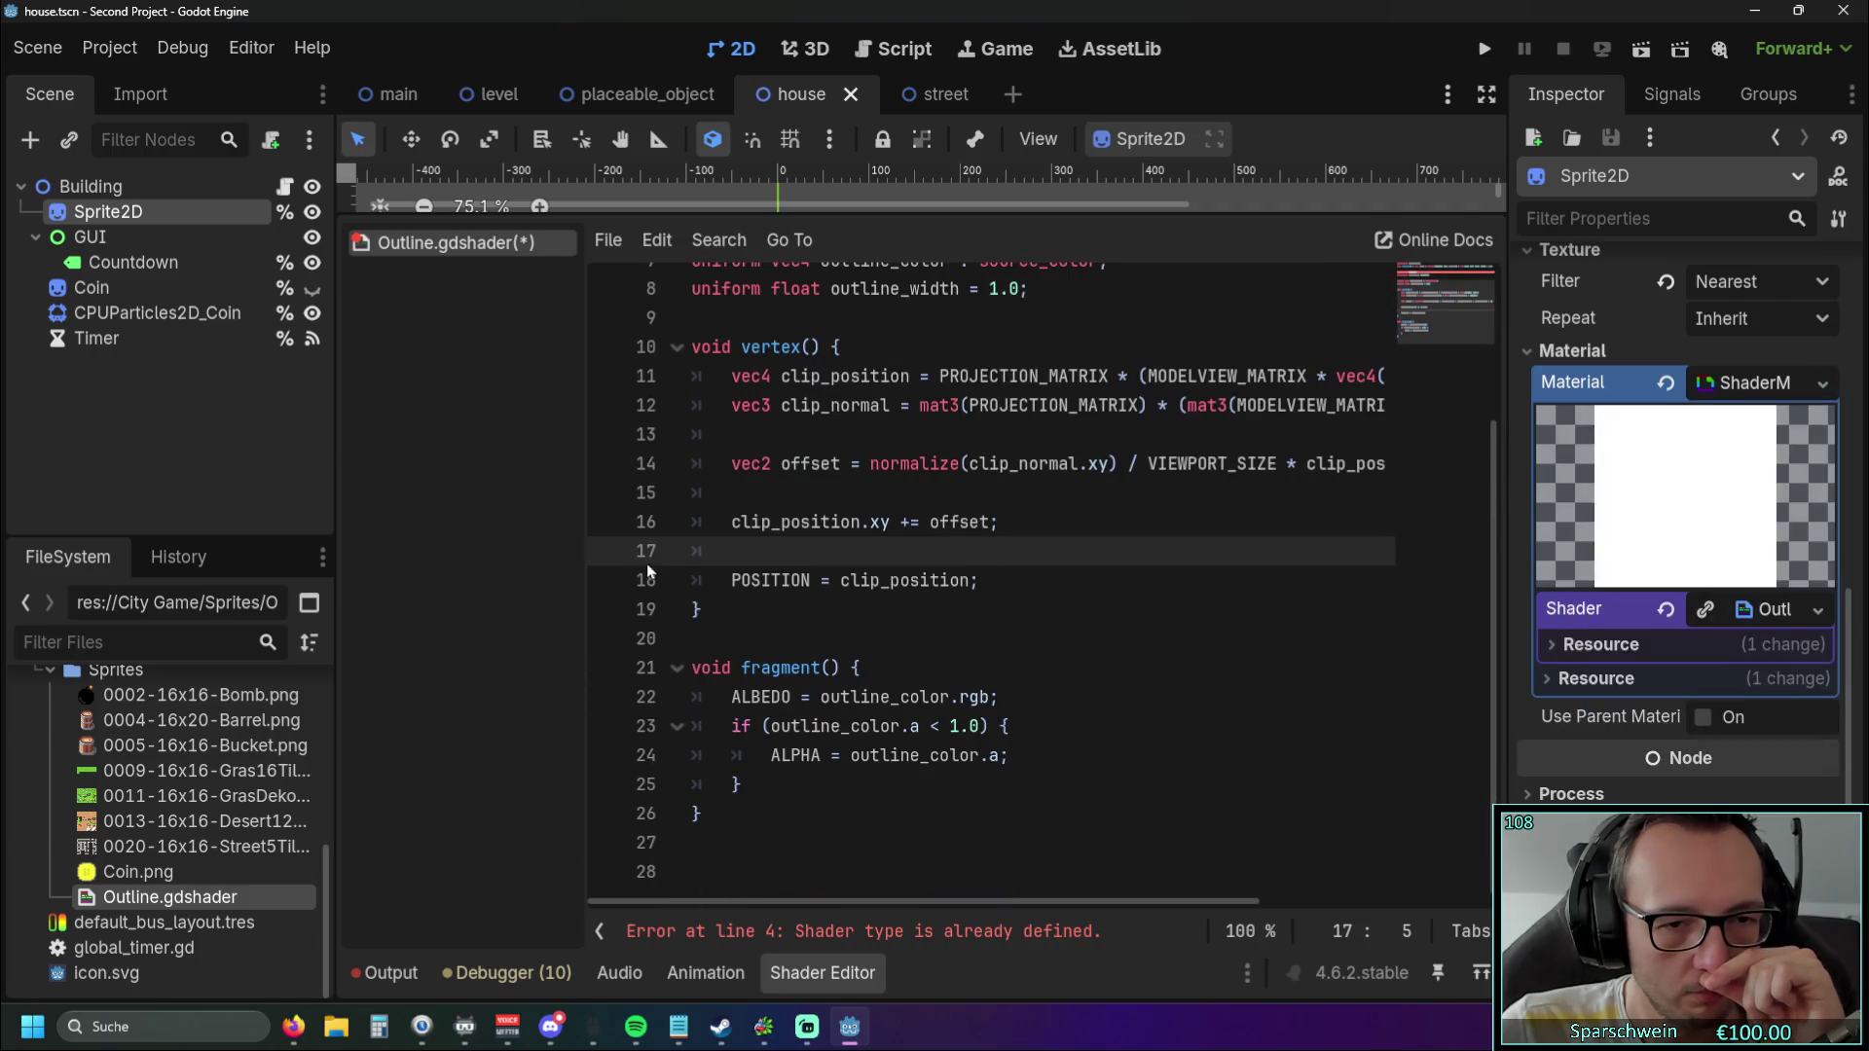
mouse_move(713, 818)
left_mouse_down()
mouse_move(696, 584)
mouse_move(633, 258)
left_mouse_up()
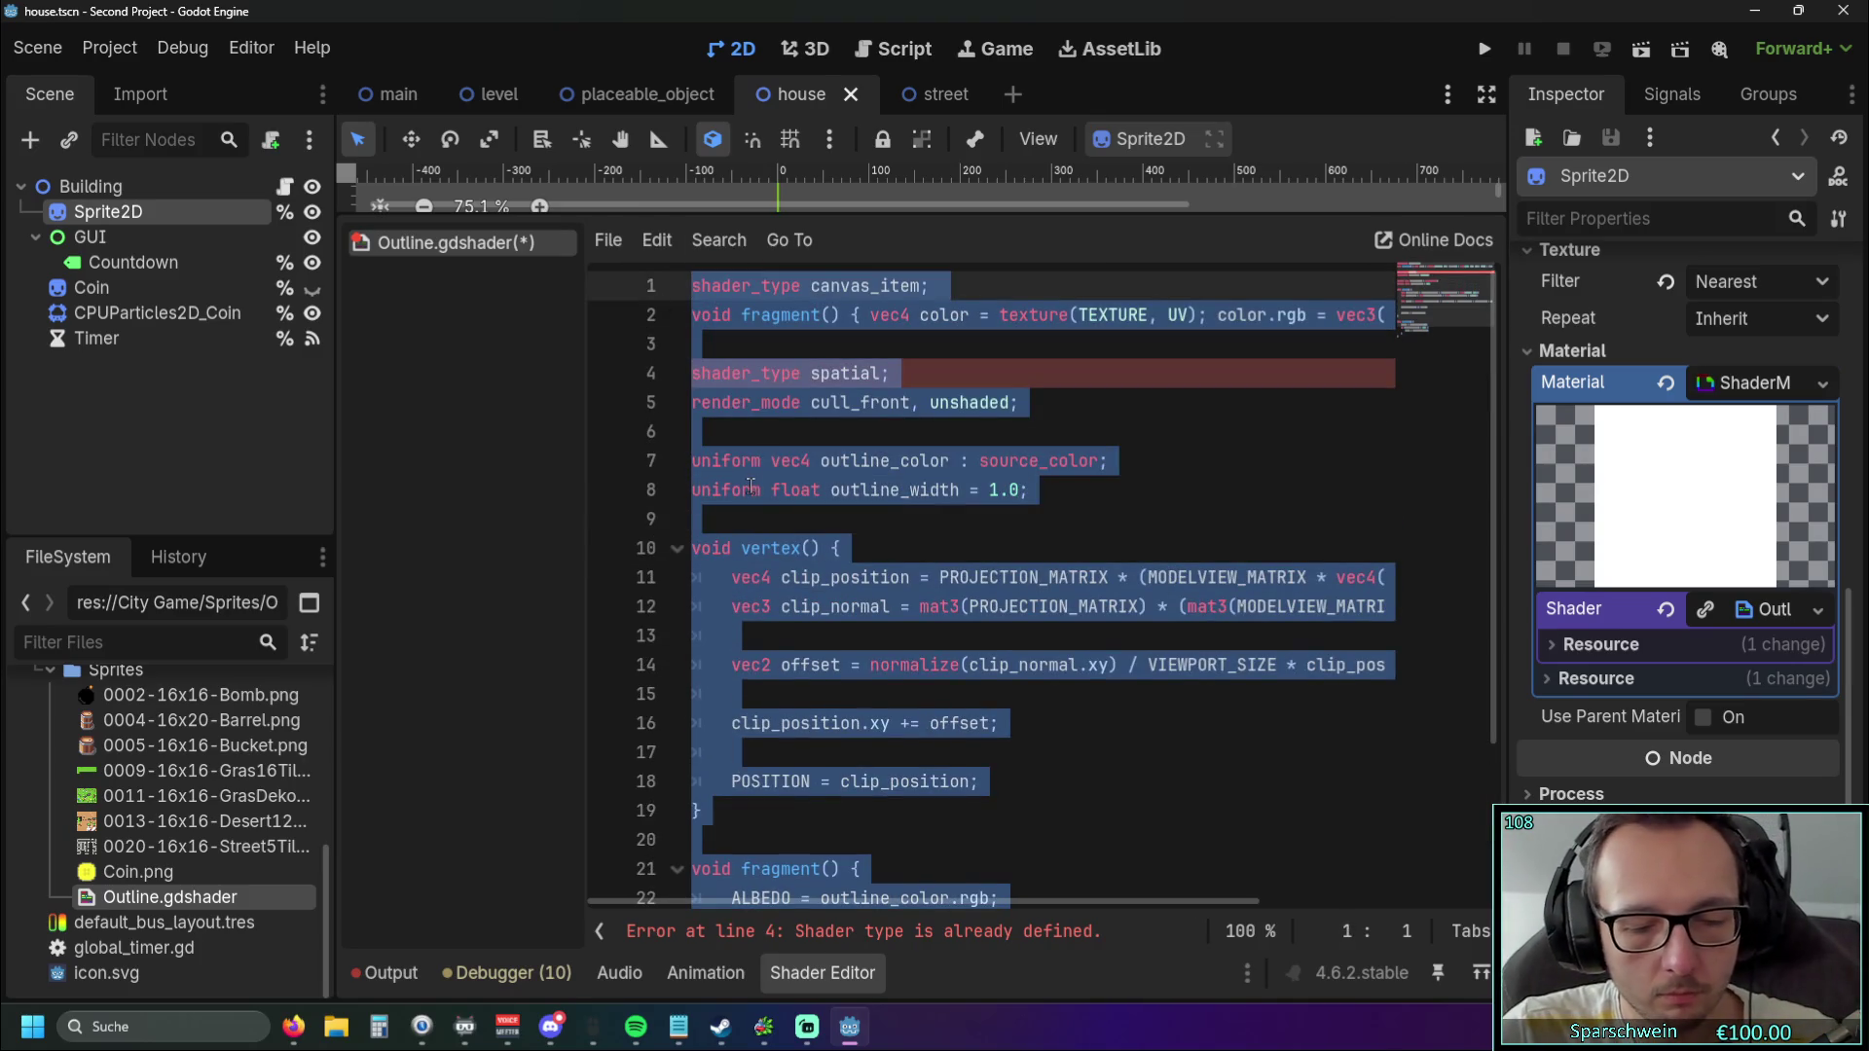
left_click(1300, 540)
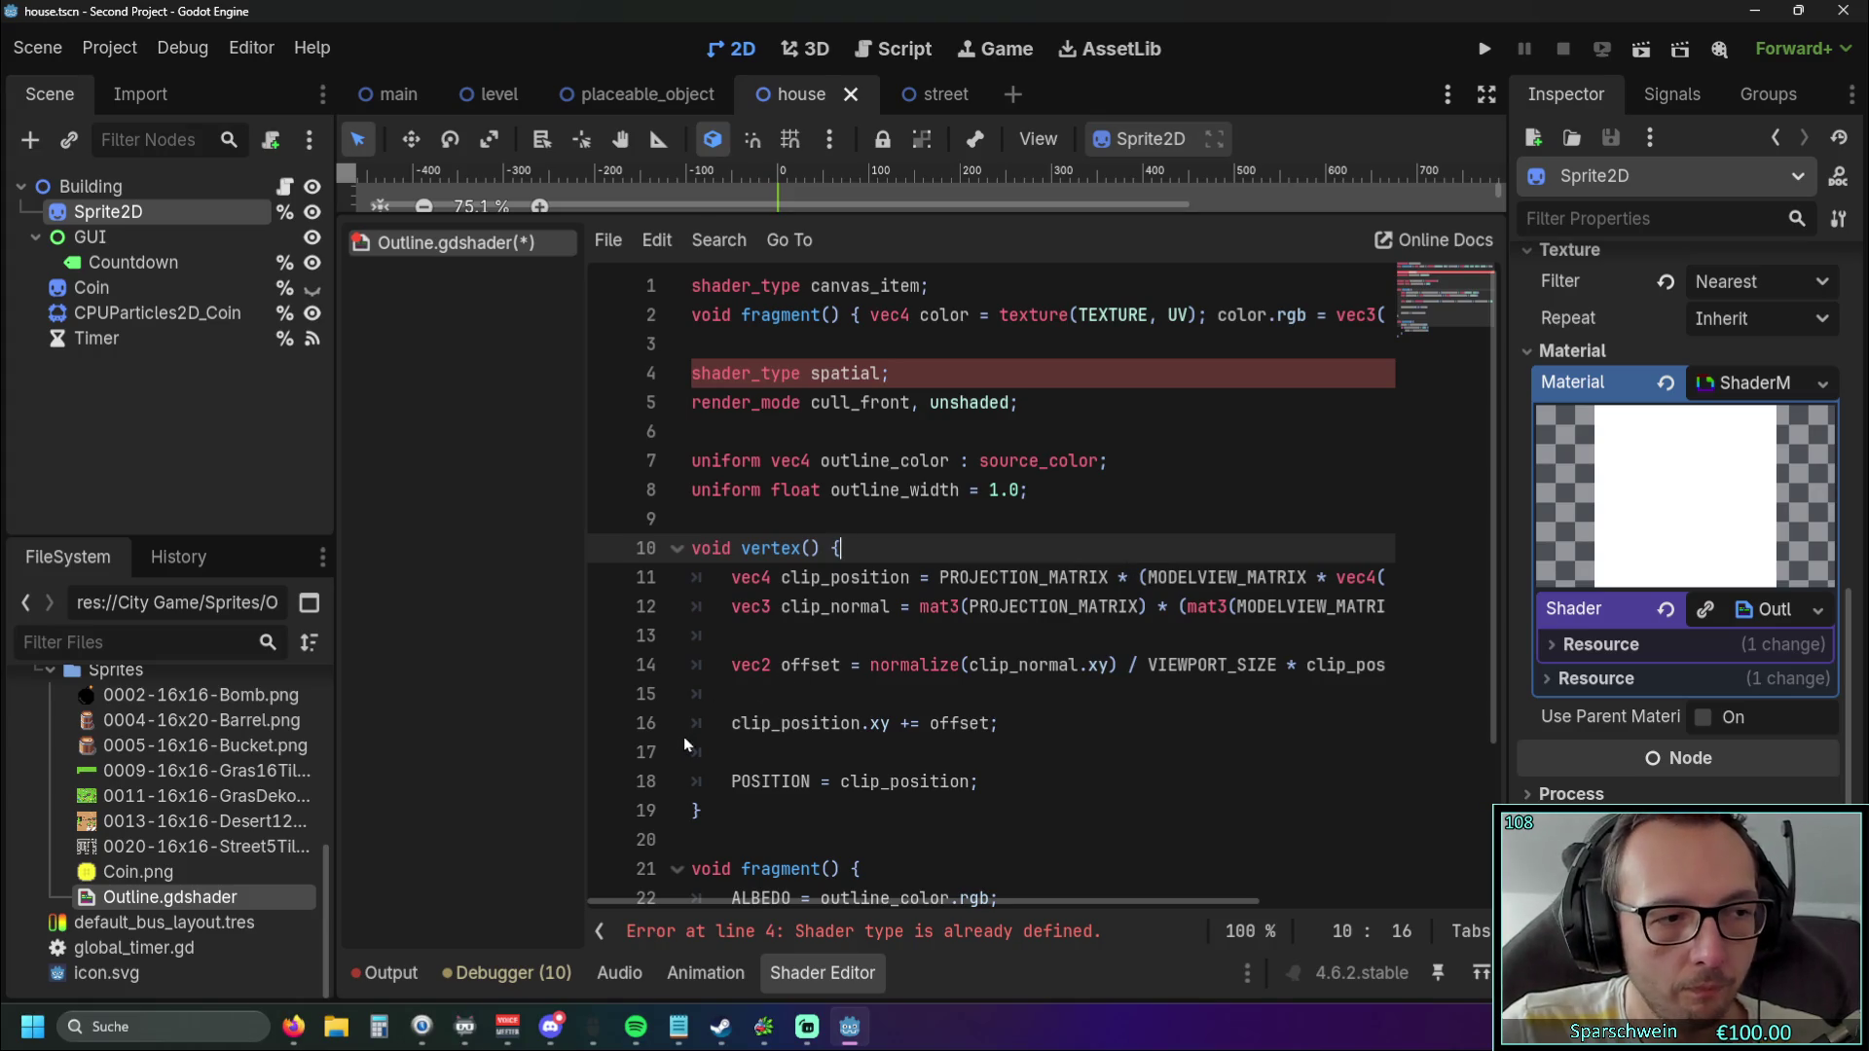
Replace the sprite's ShaderMaterial with a New CanvasItemMaterial.
left_click(1822, 383)
left_click(1820, 380)
left_click(1818, 380)
left_click(1701, 454)
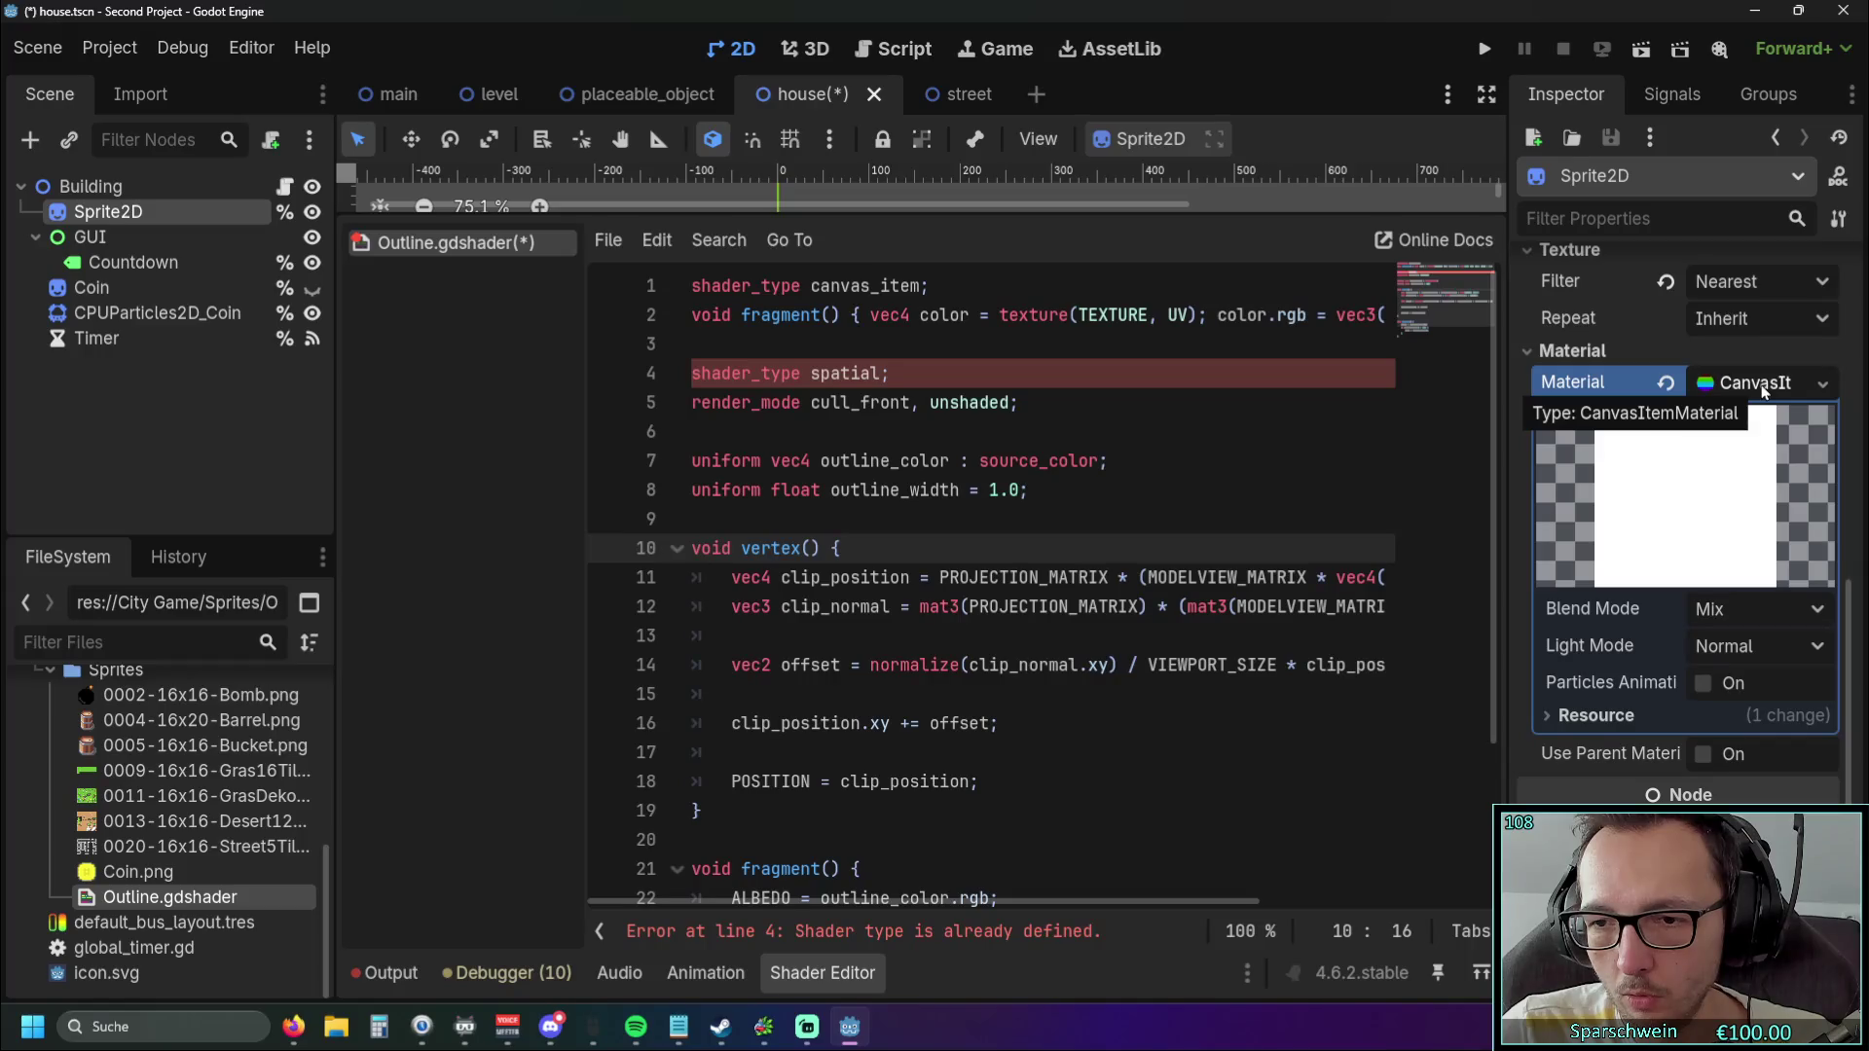
Expand the existing material's details and inspect its light and blend mode options.
left_click(1816, 385)
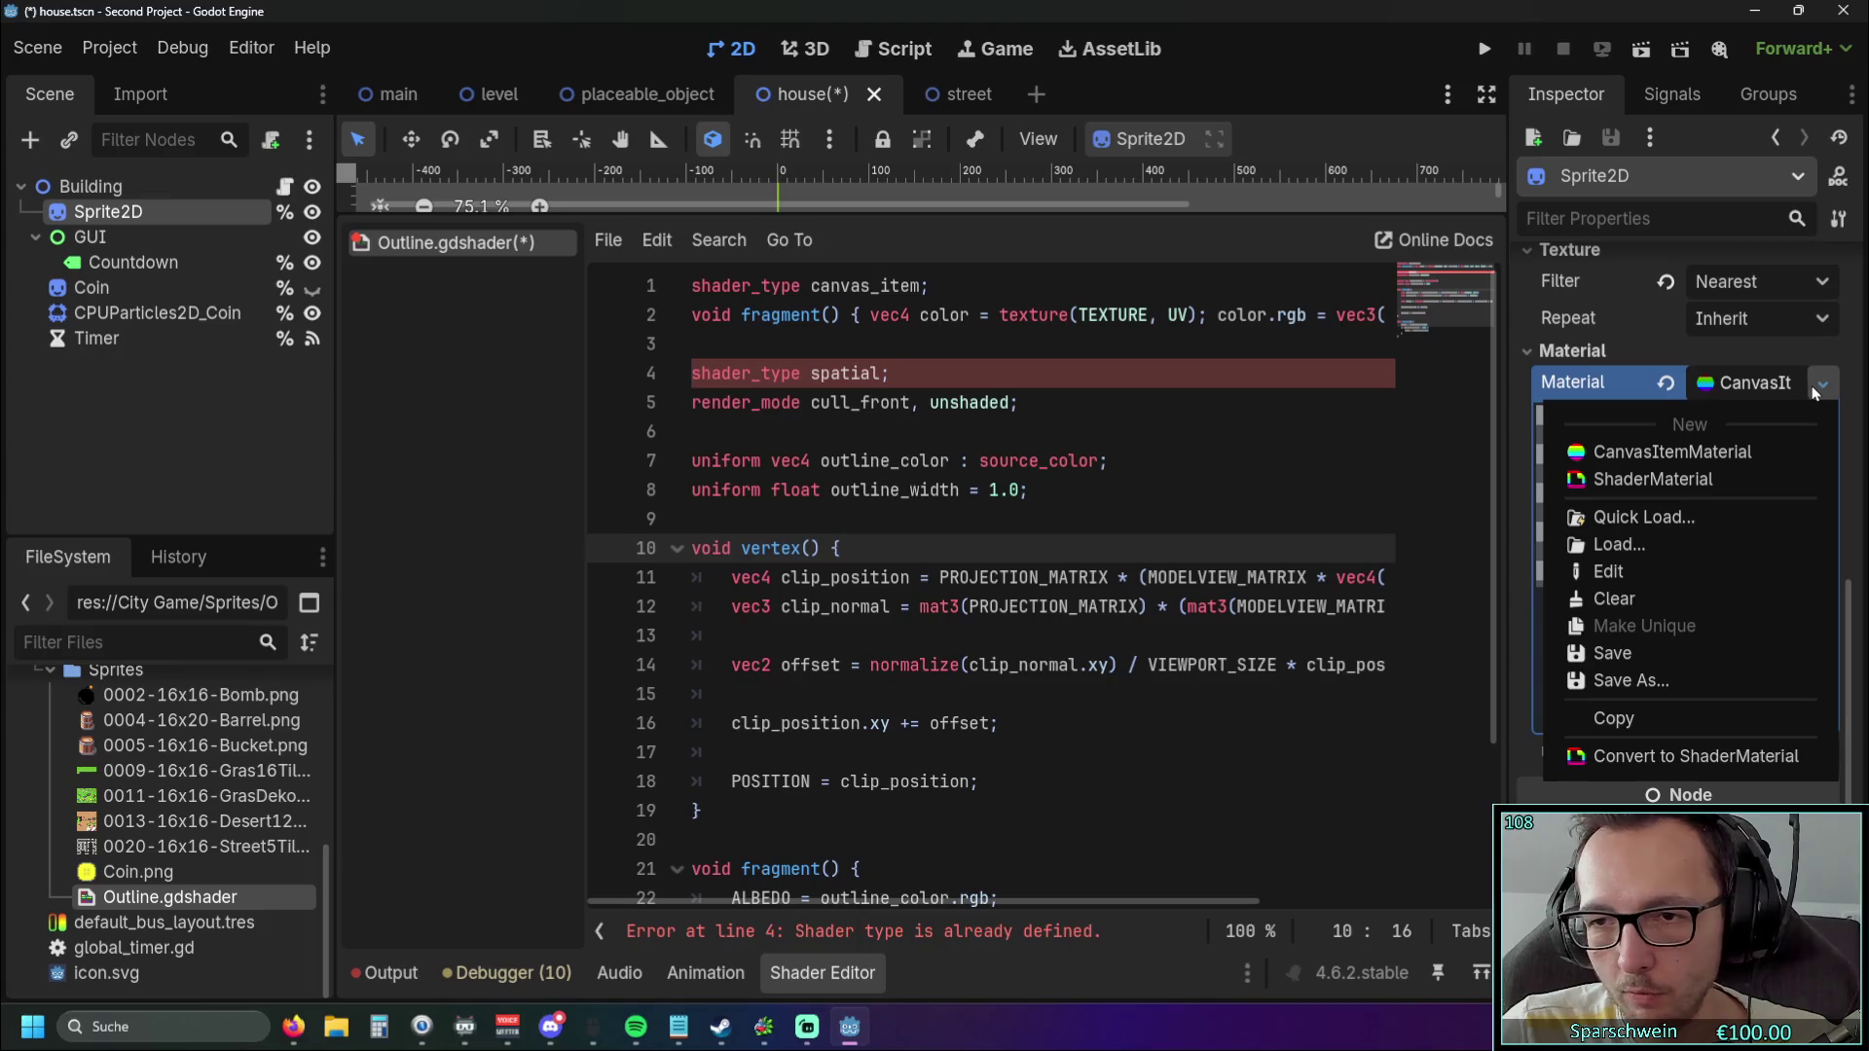
left_click(1816, 387)
scroll(1771, 514, "up", 1)
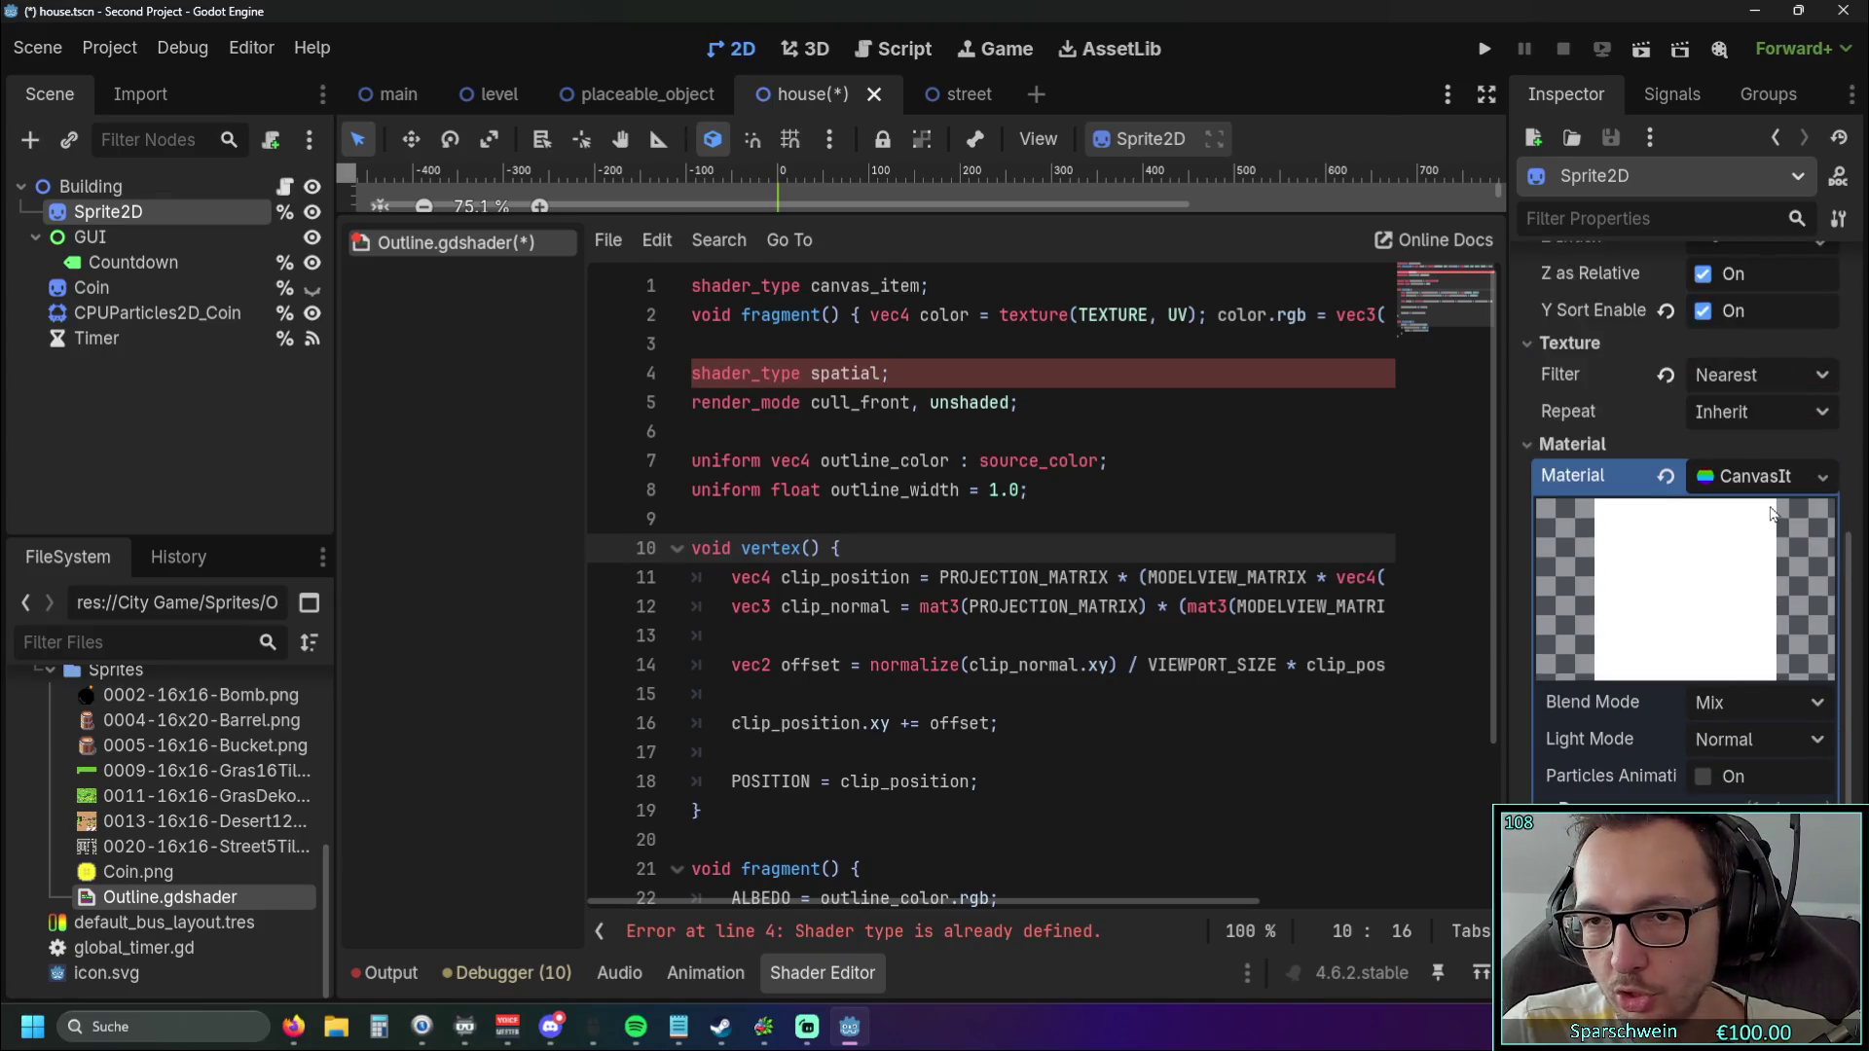
scroll(1773, 491, "down", 1)
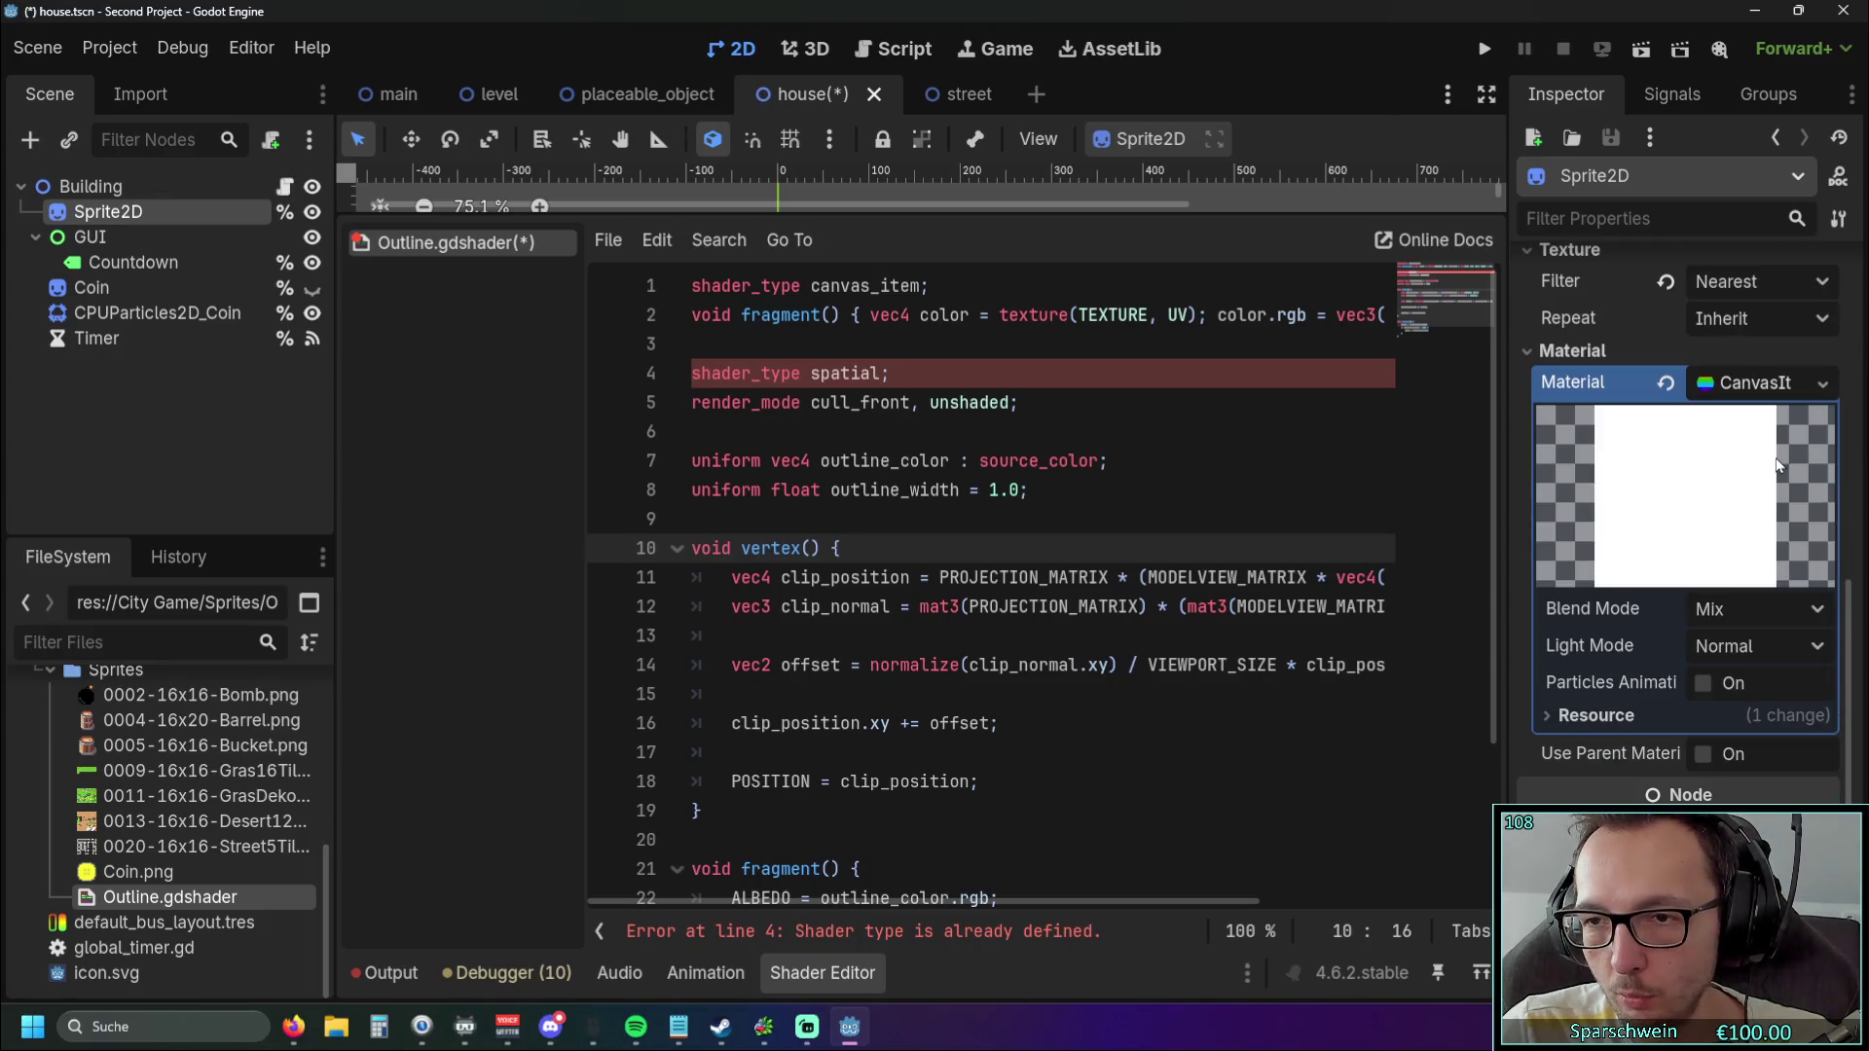
left_click(1567, 722)
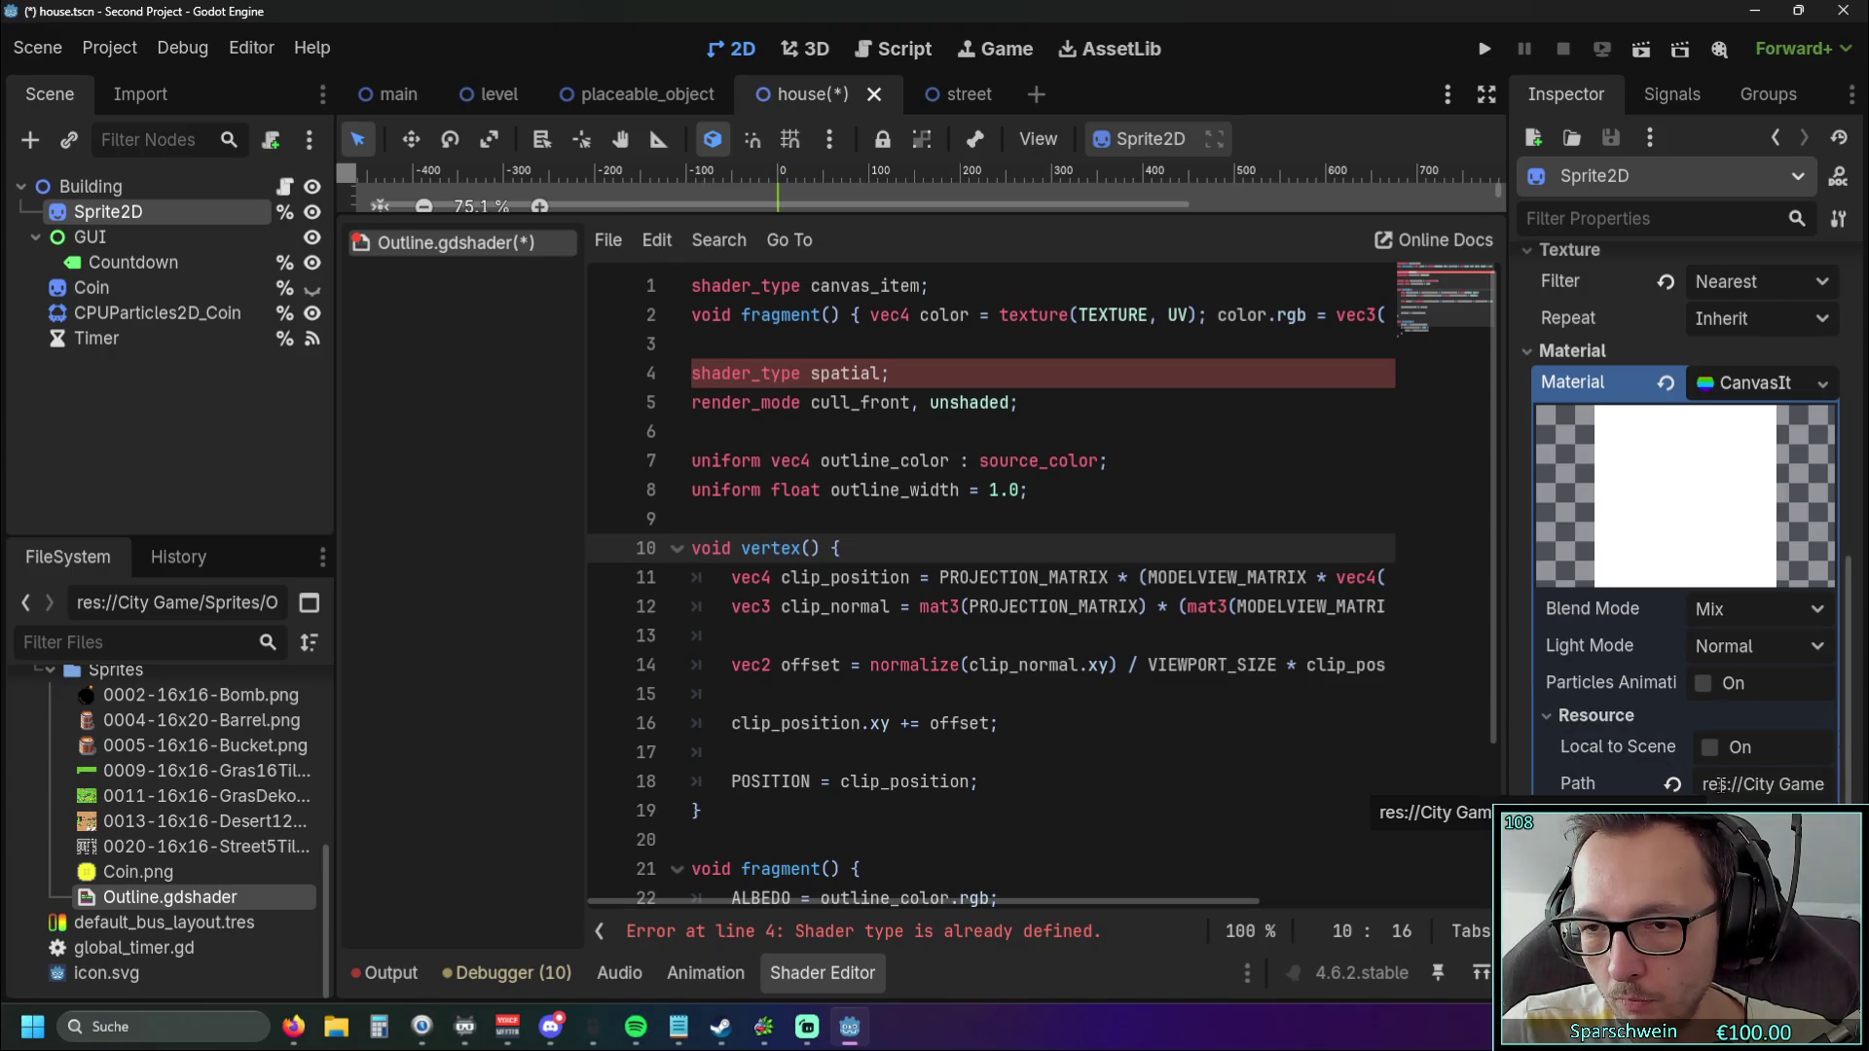
left_click(1773, 646)
left_click(1773, 610)
left_click(1772, 610)
left_click(1770, 646)
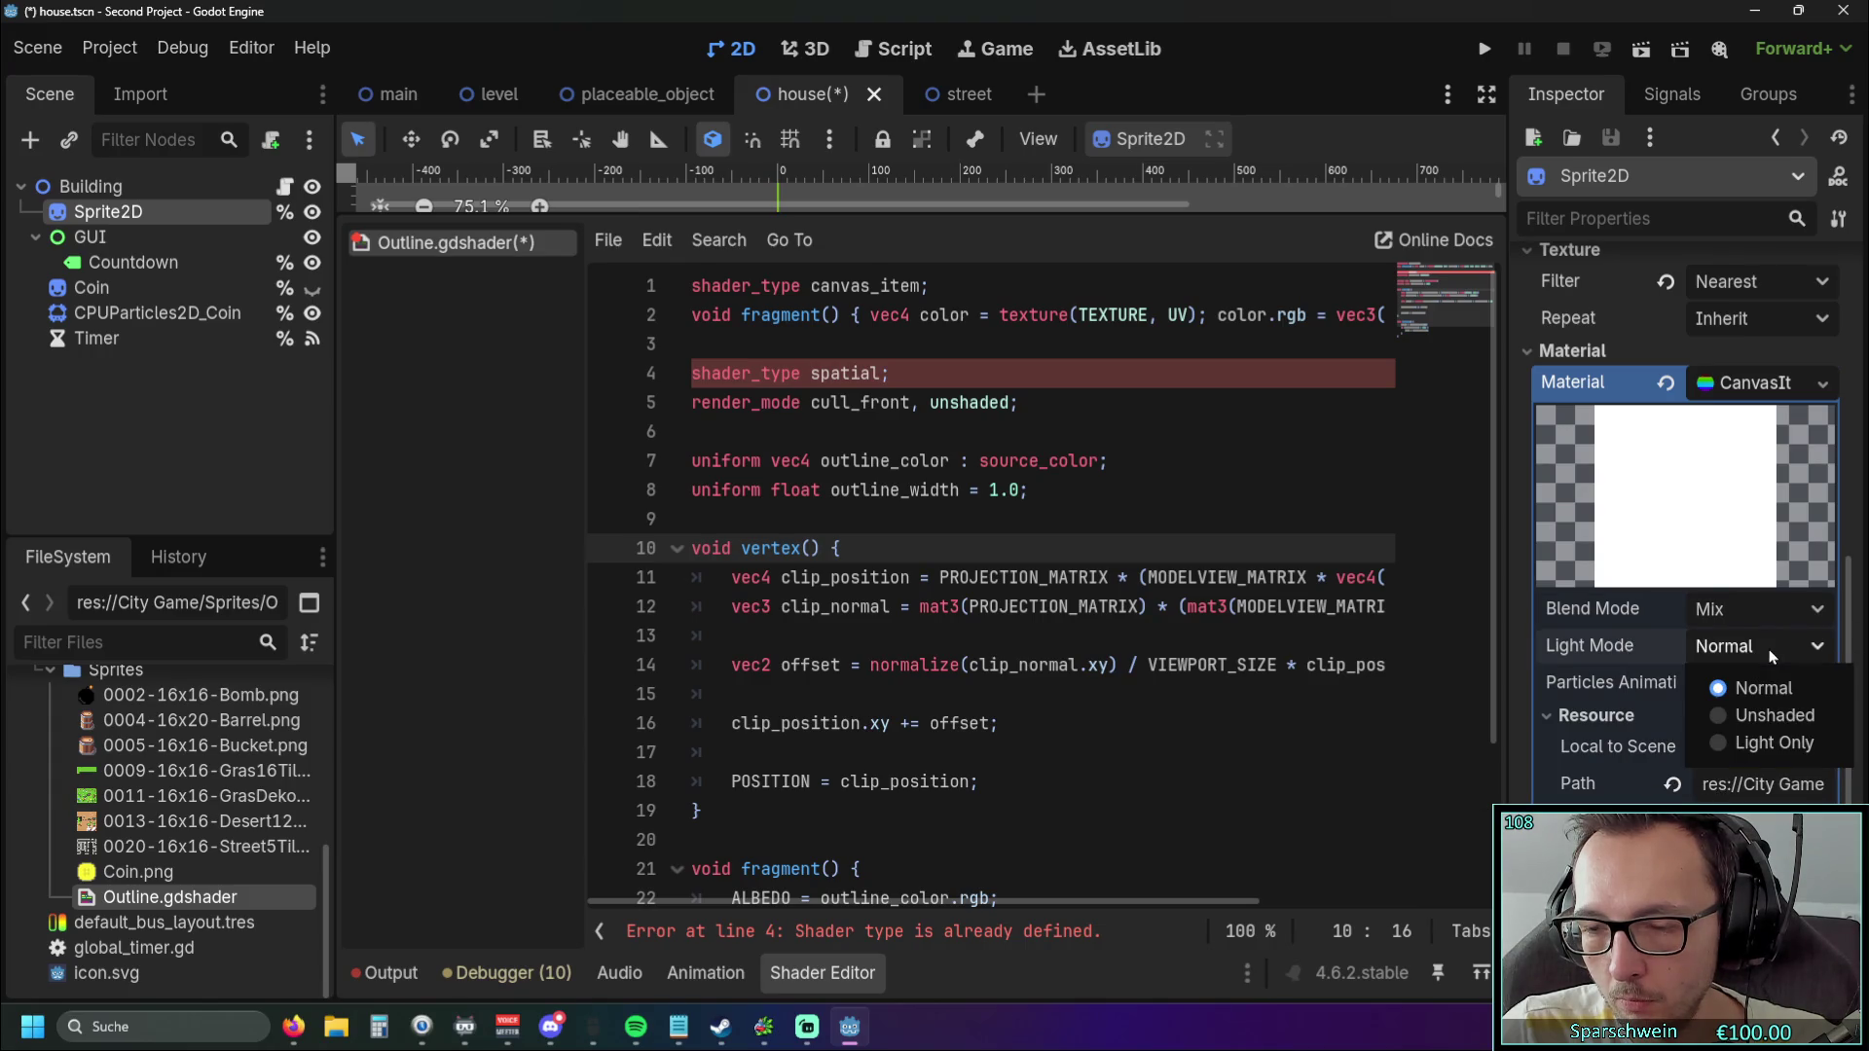
Try Unshaded light mode, revert to Normal, and keep the blend mode at Mix.
left_click(1759, 716)
left_click(1759, 646)
left_click(1761, 688)
left_click(1766, 614)
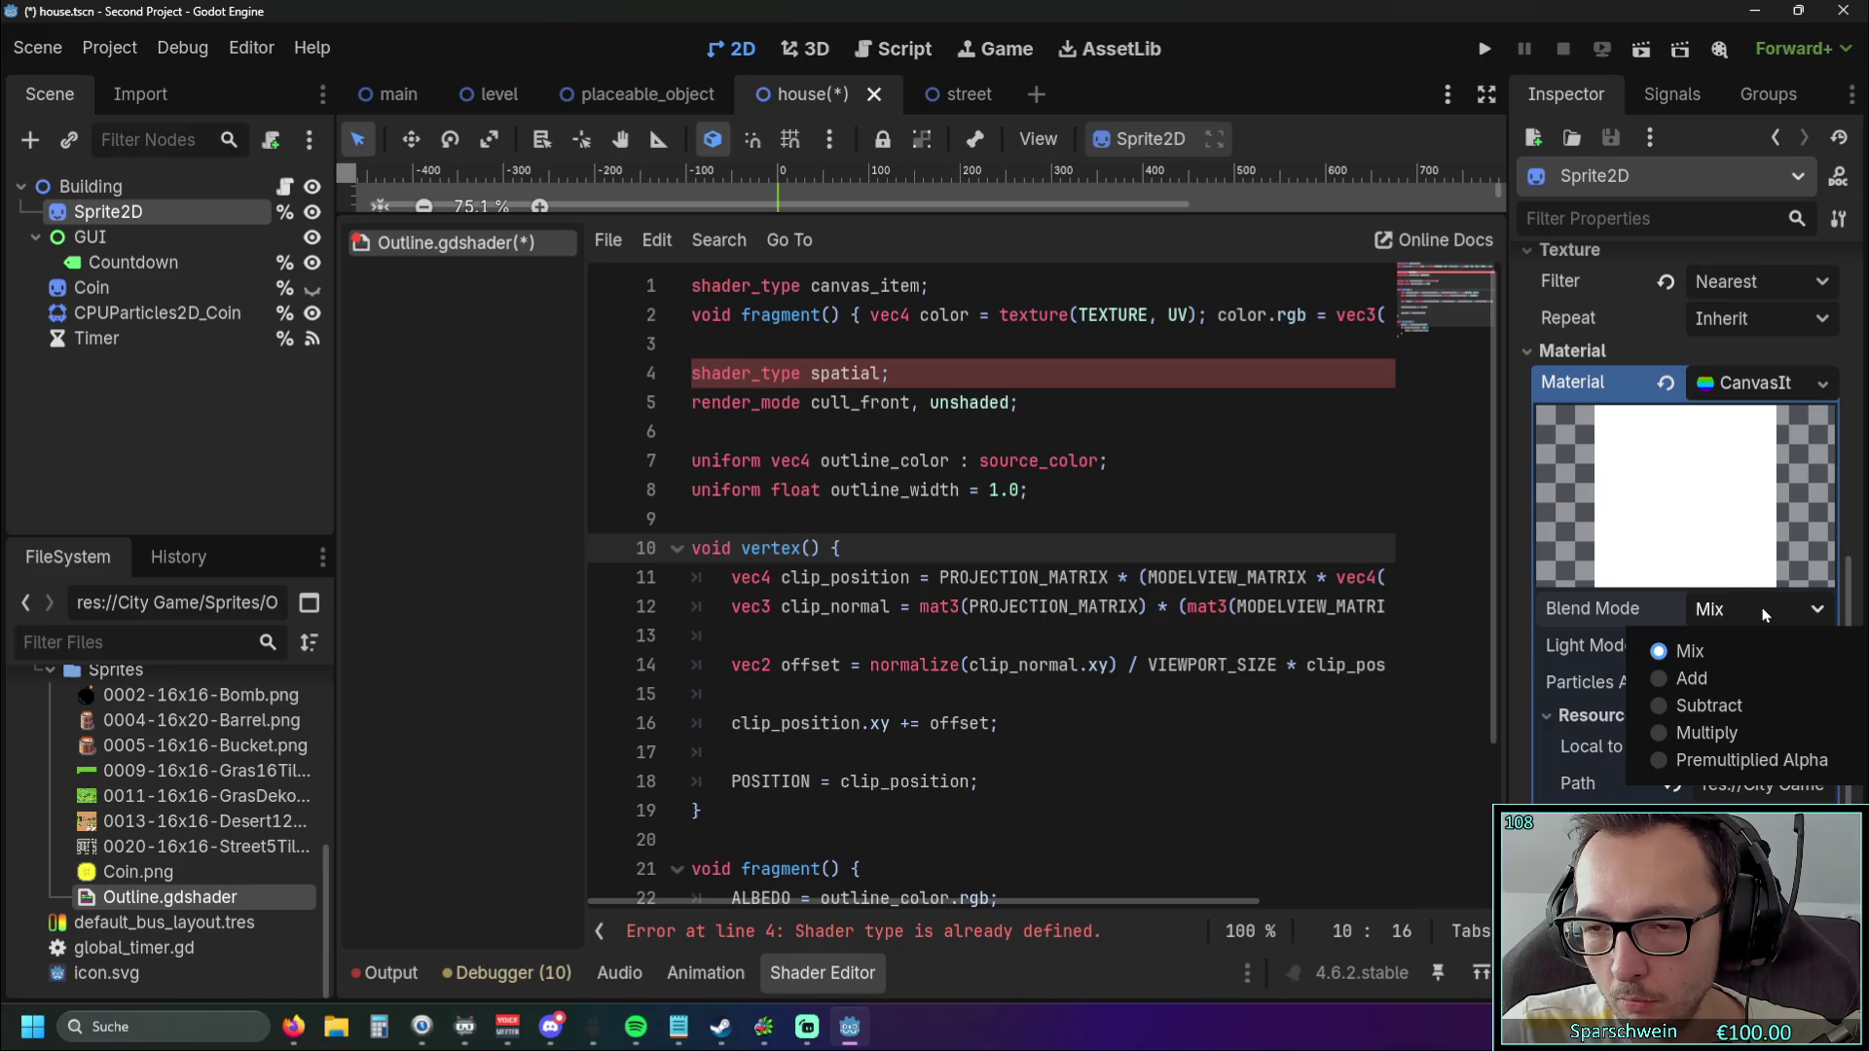
left_click(1765, 613)
left_click(1744, 385)
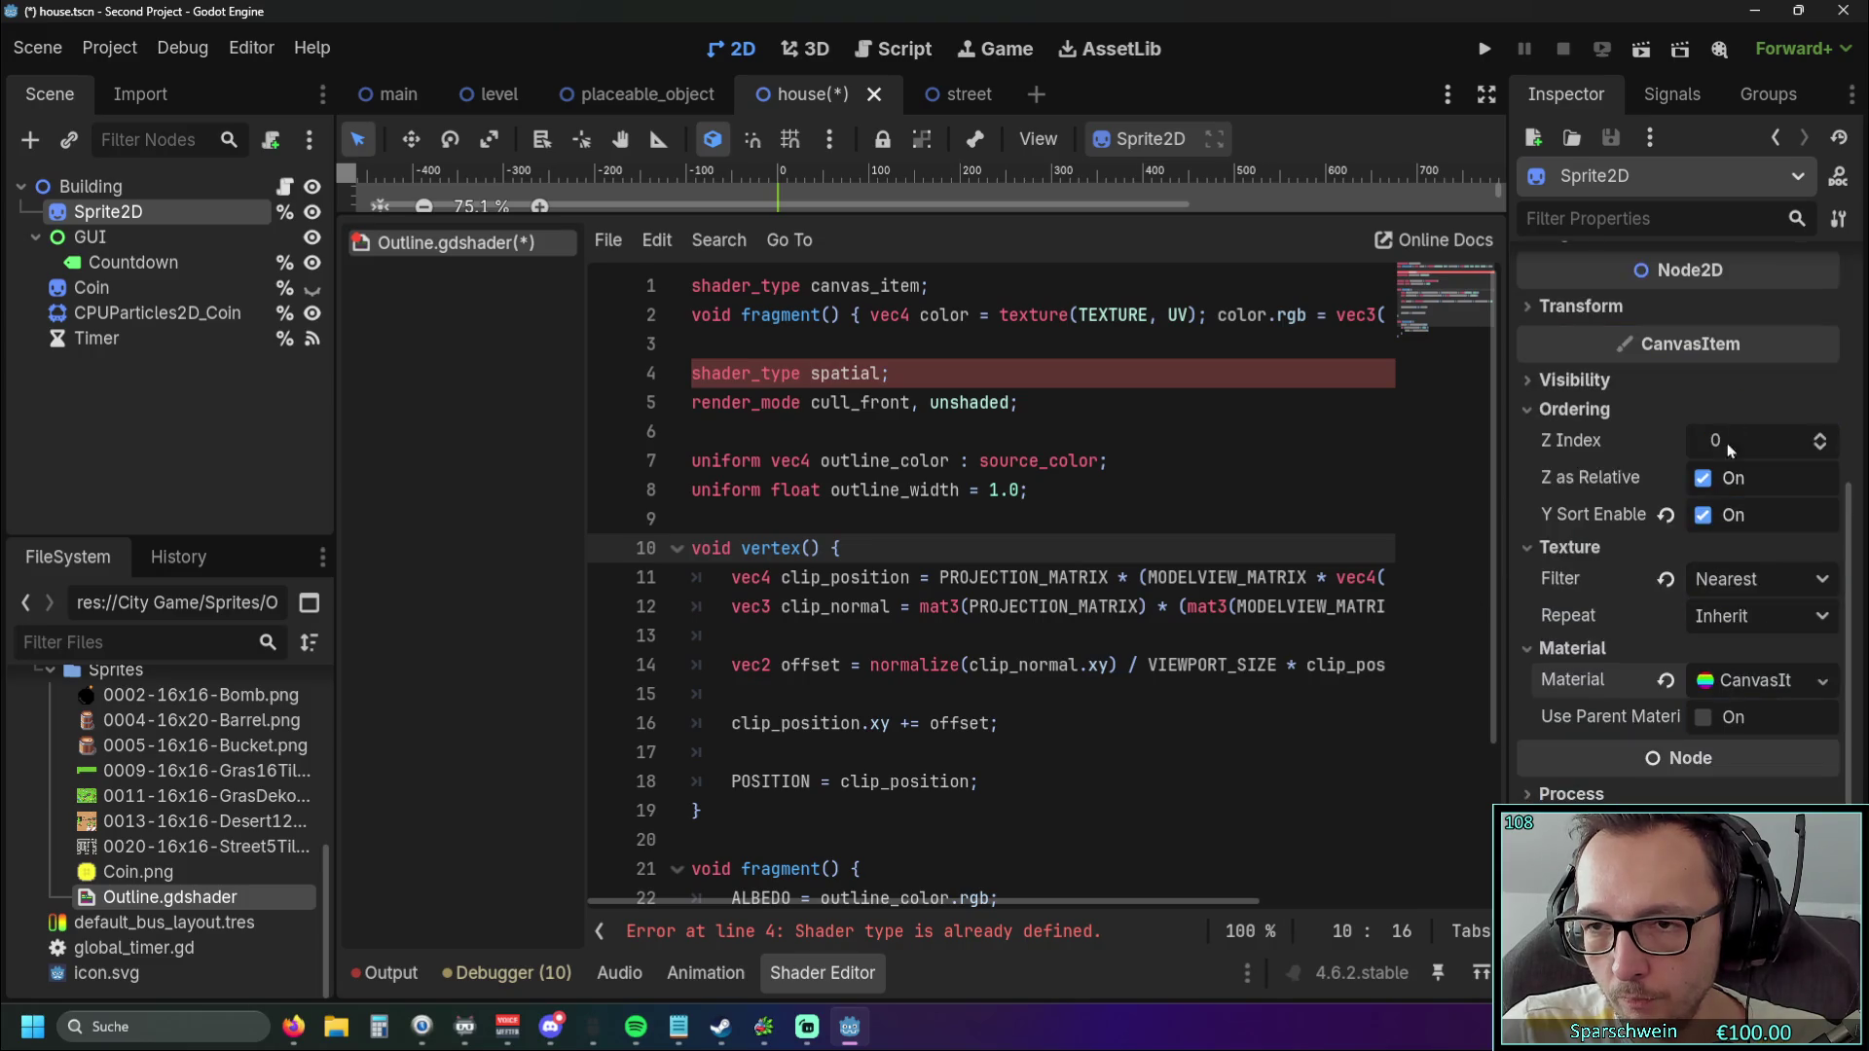
left_click(1746, 686)
left_click(1754, 504)
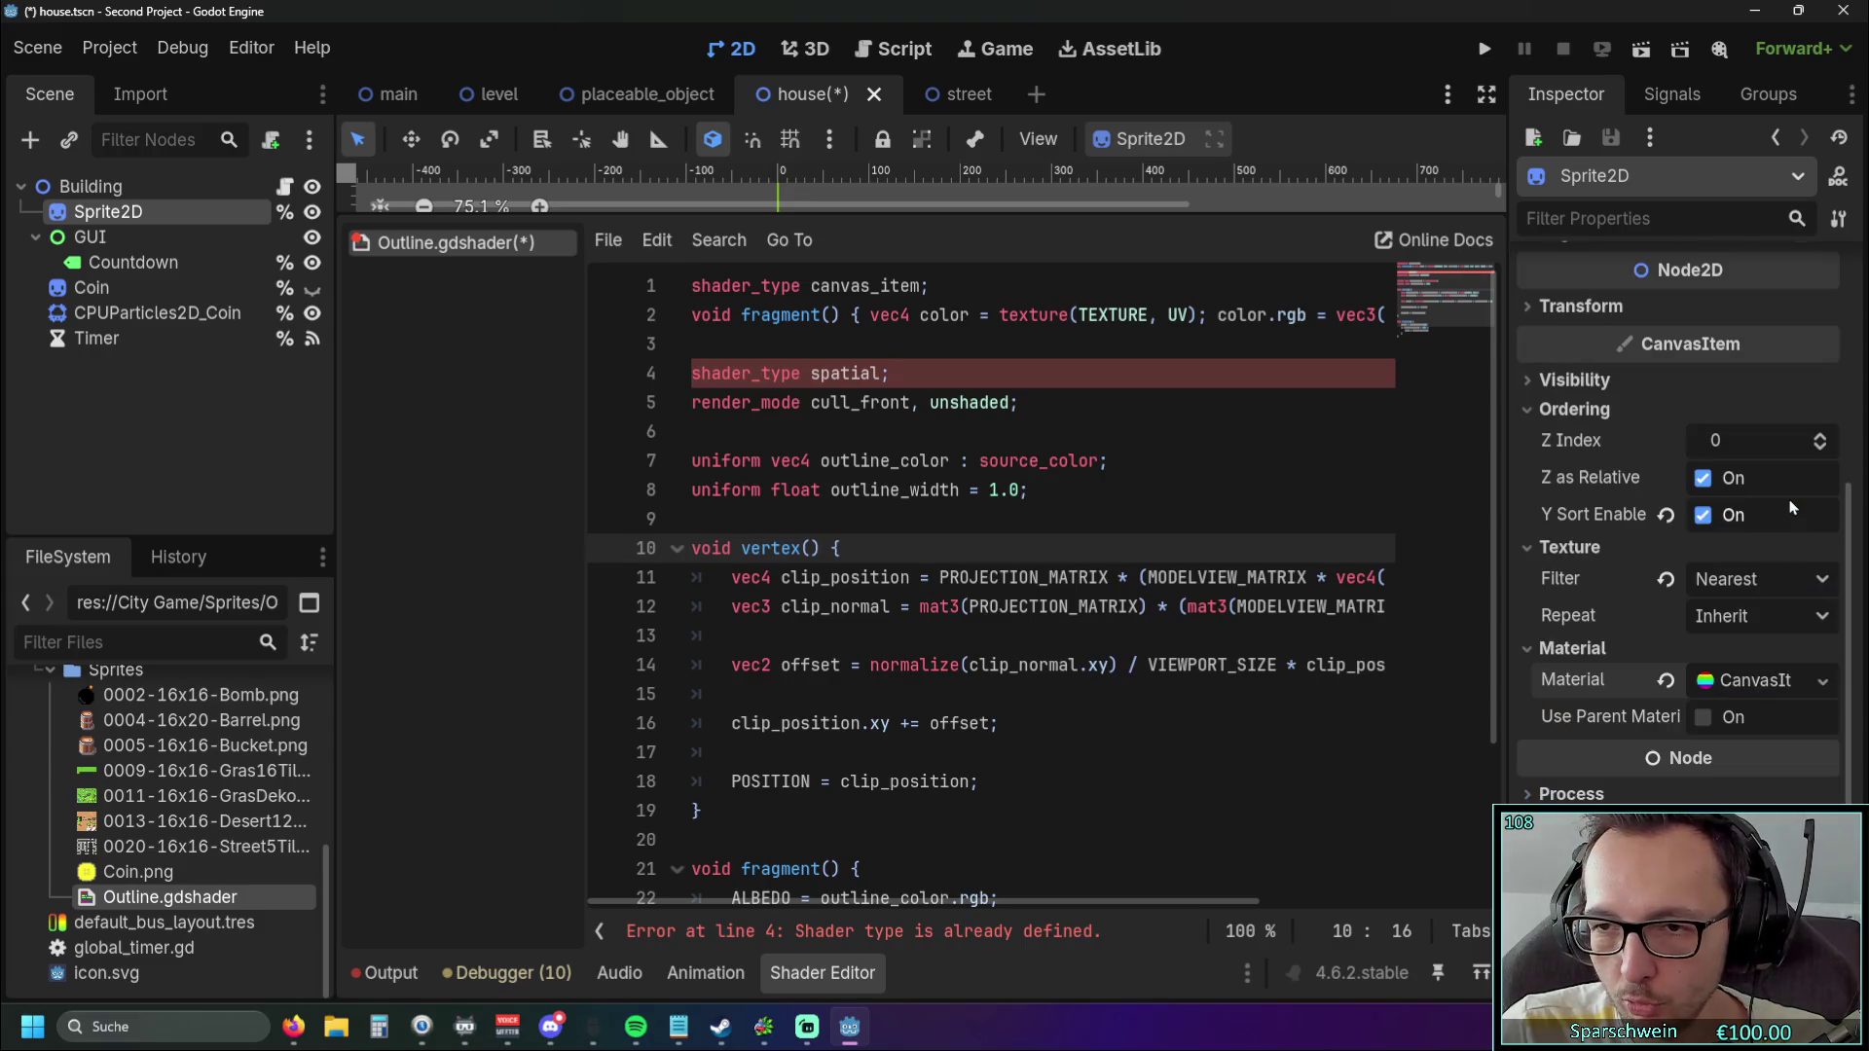
left_click(1776, 688)
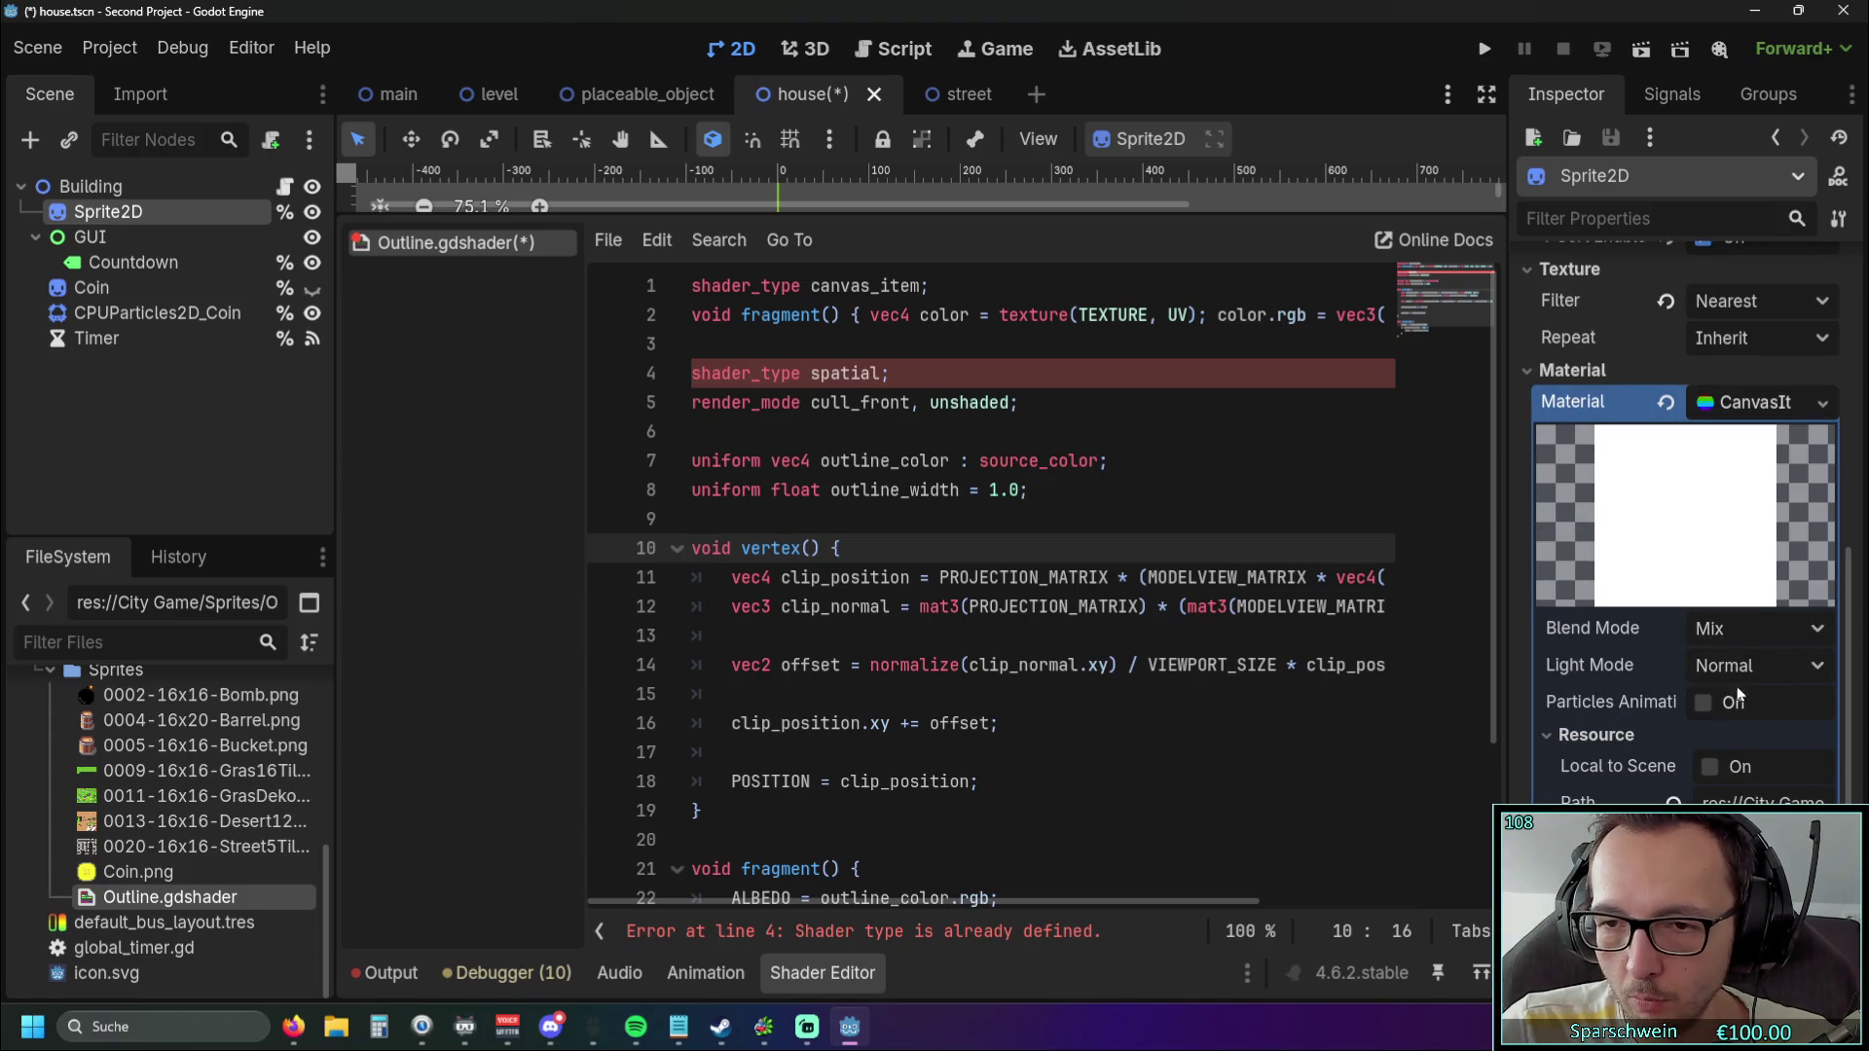
Clear the Sprite2D's material and assign a new CanvasItemMaterial.
left_click(1665, 402)
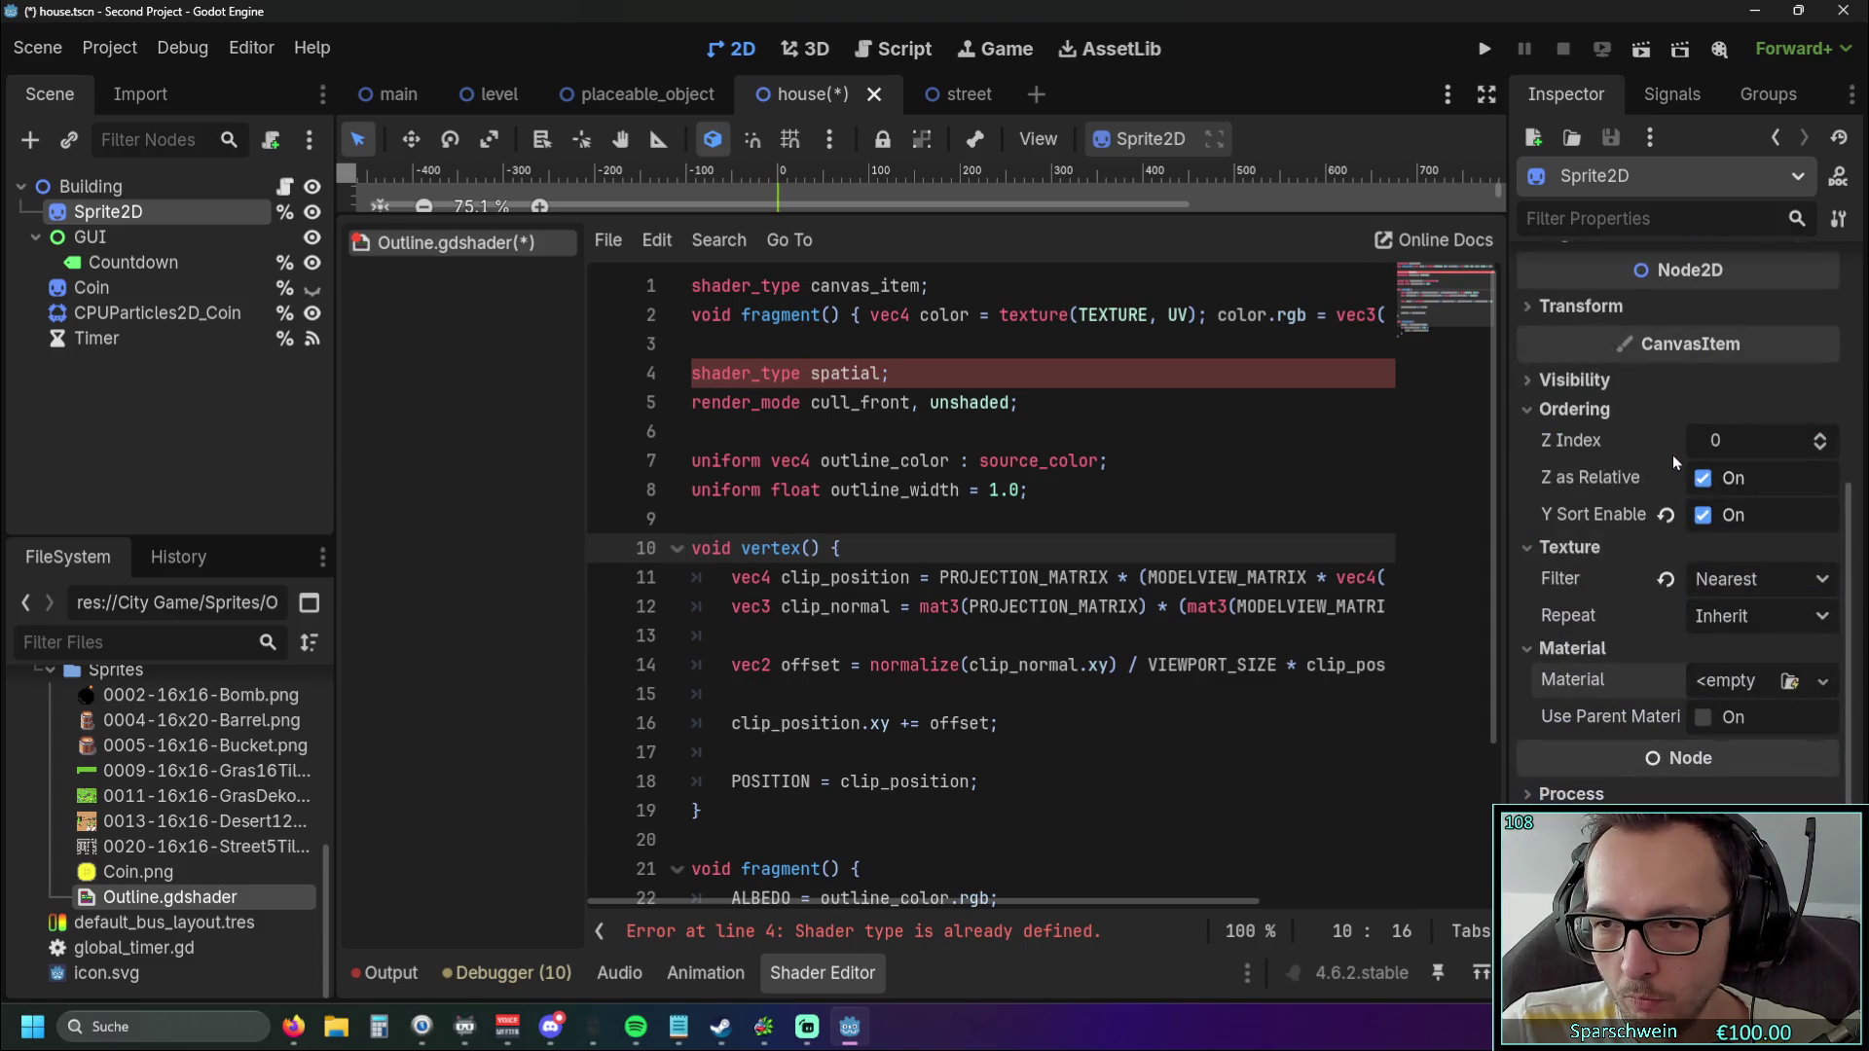
left_click(1786, 681)
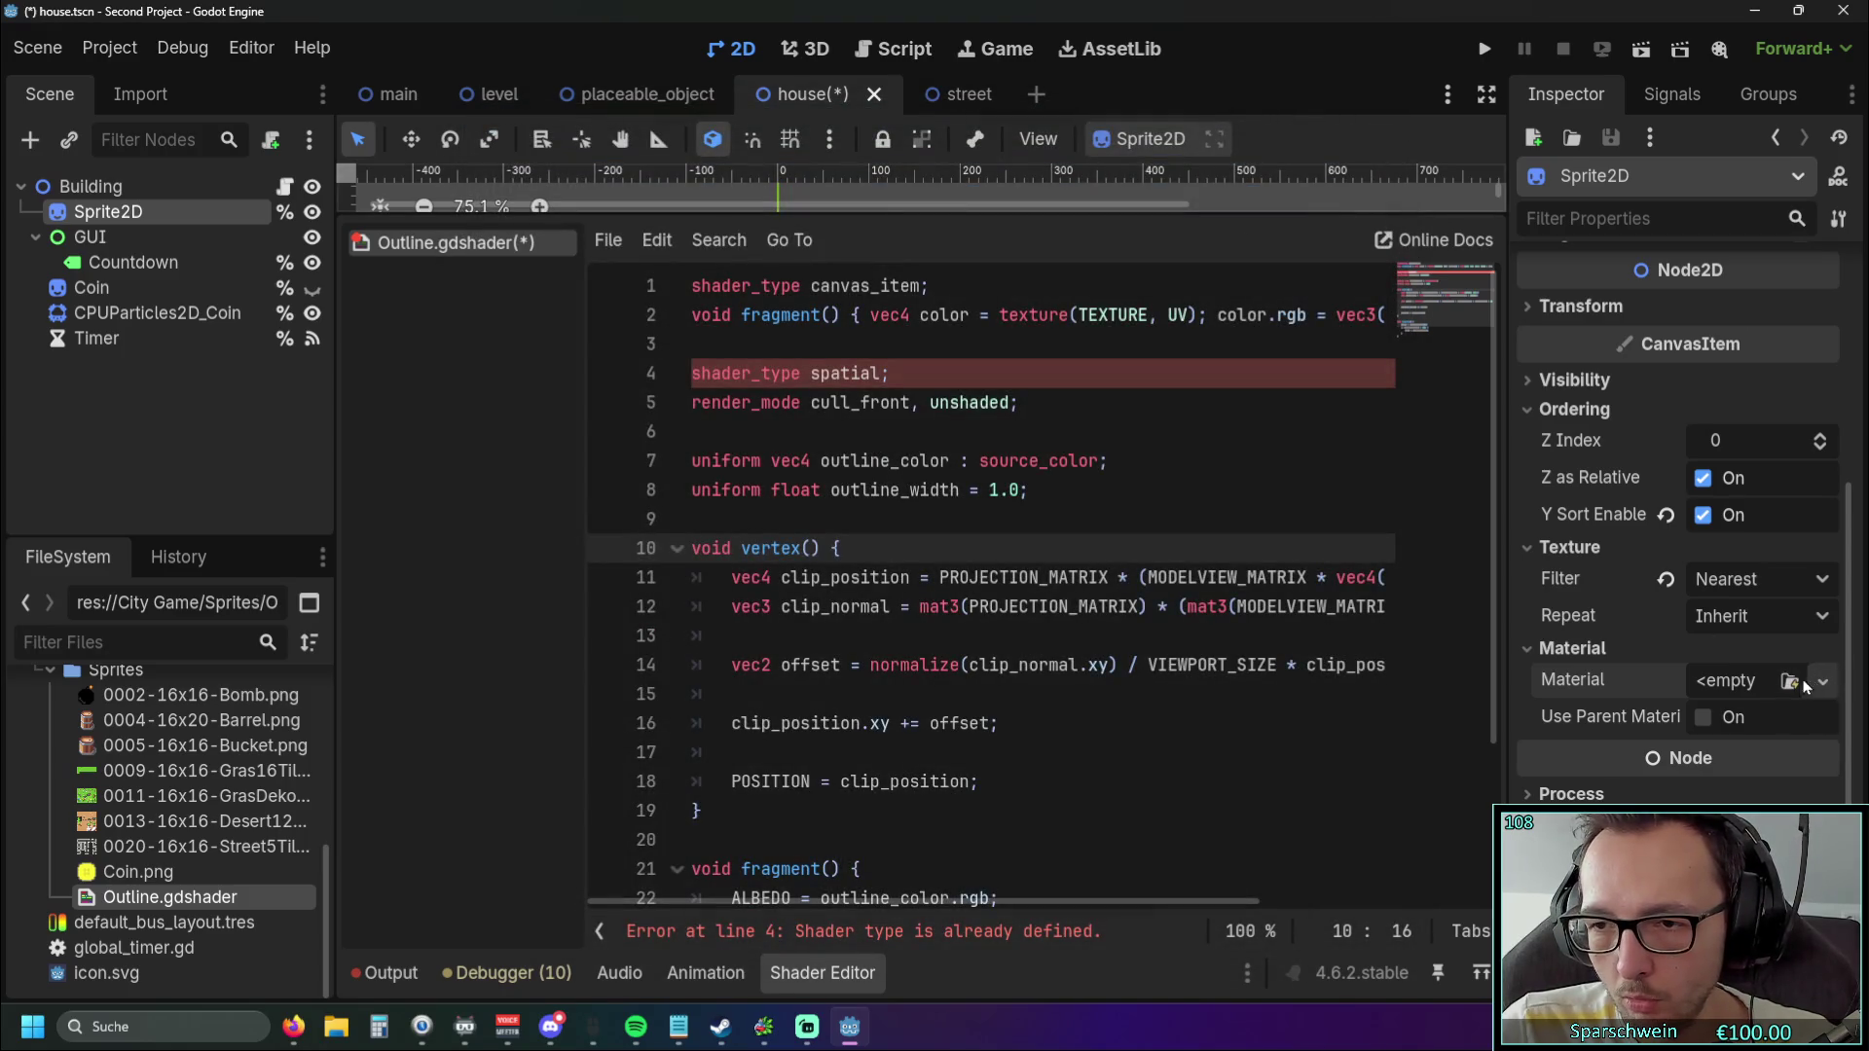
left_click(1822, 681)
left_click(1713, 750)
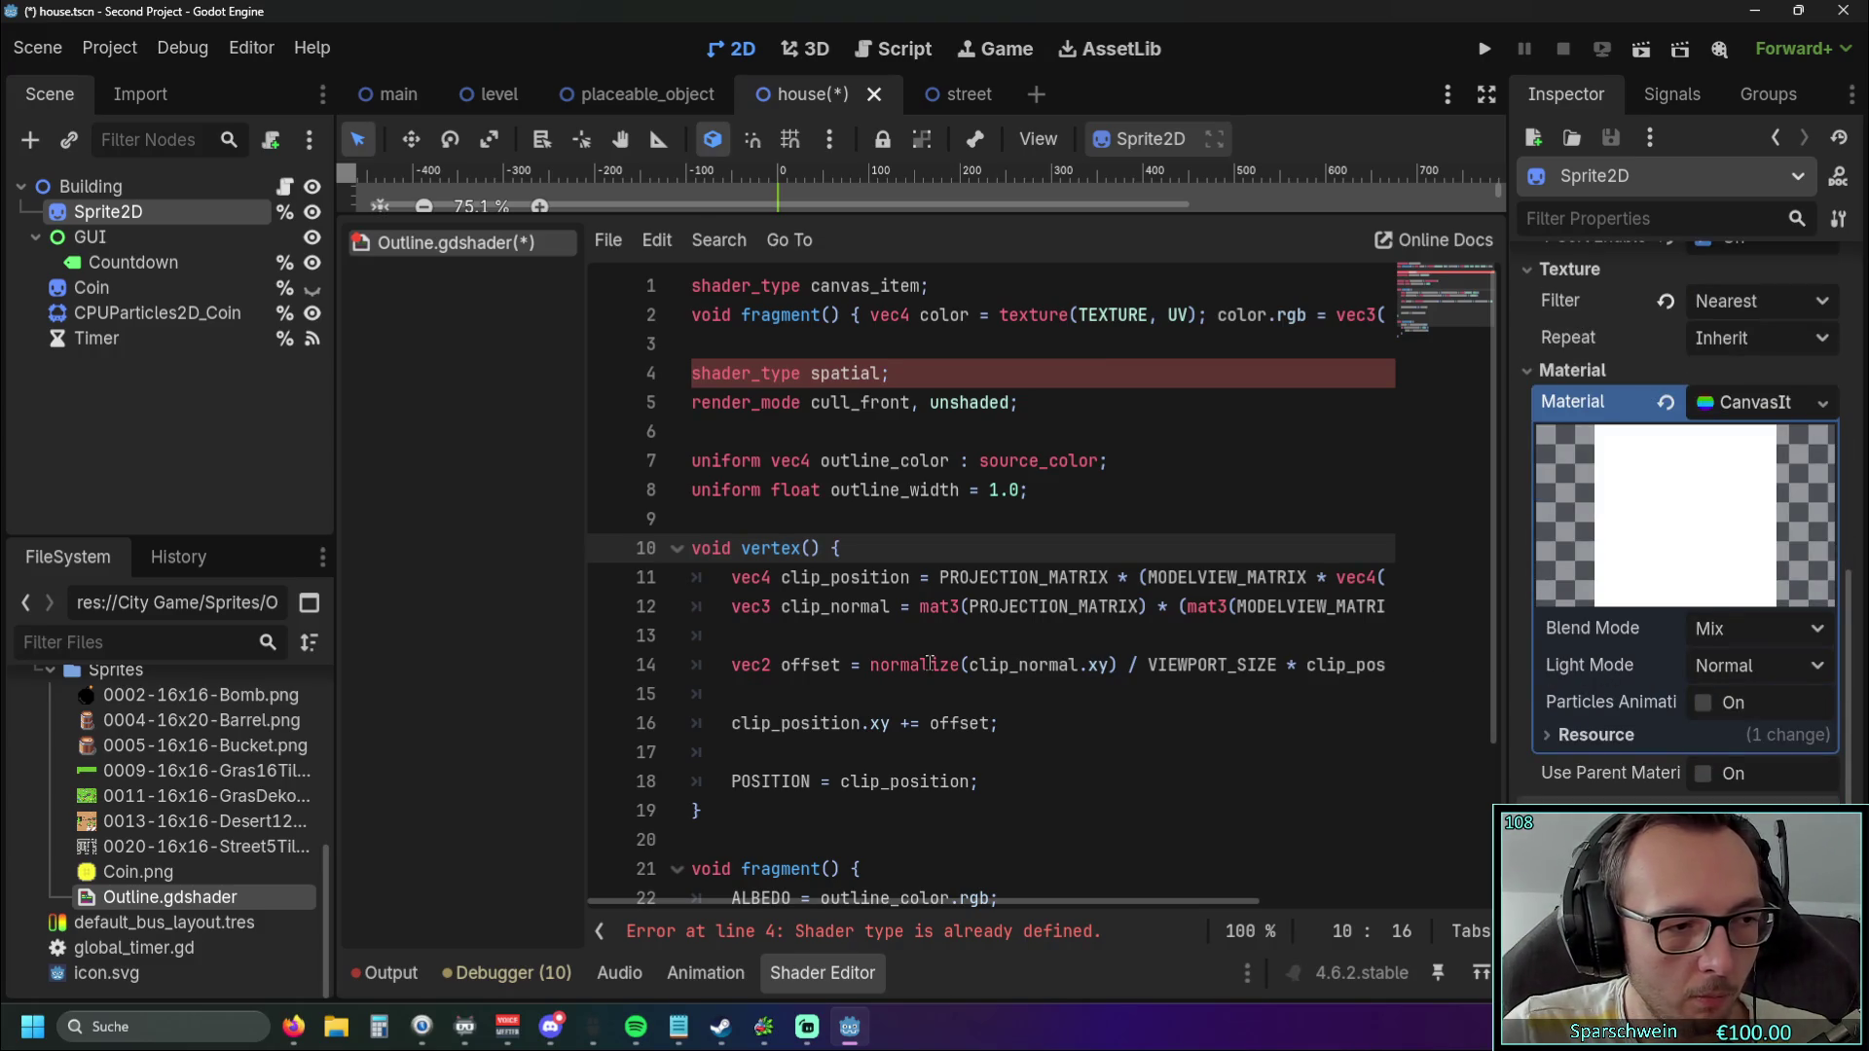
scroll(929, 662, "down", 2)
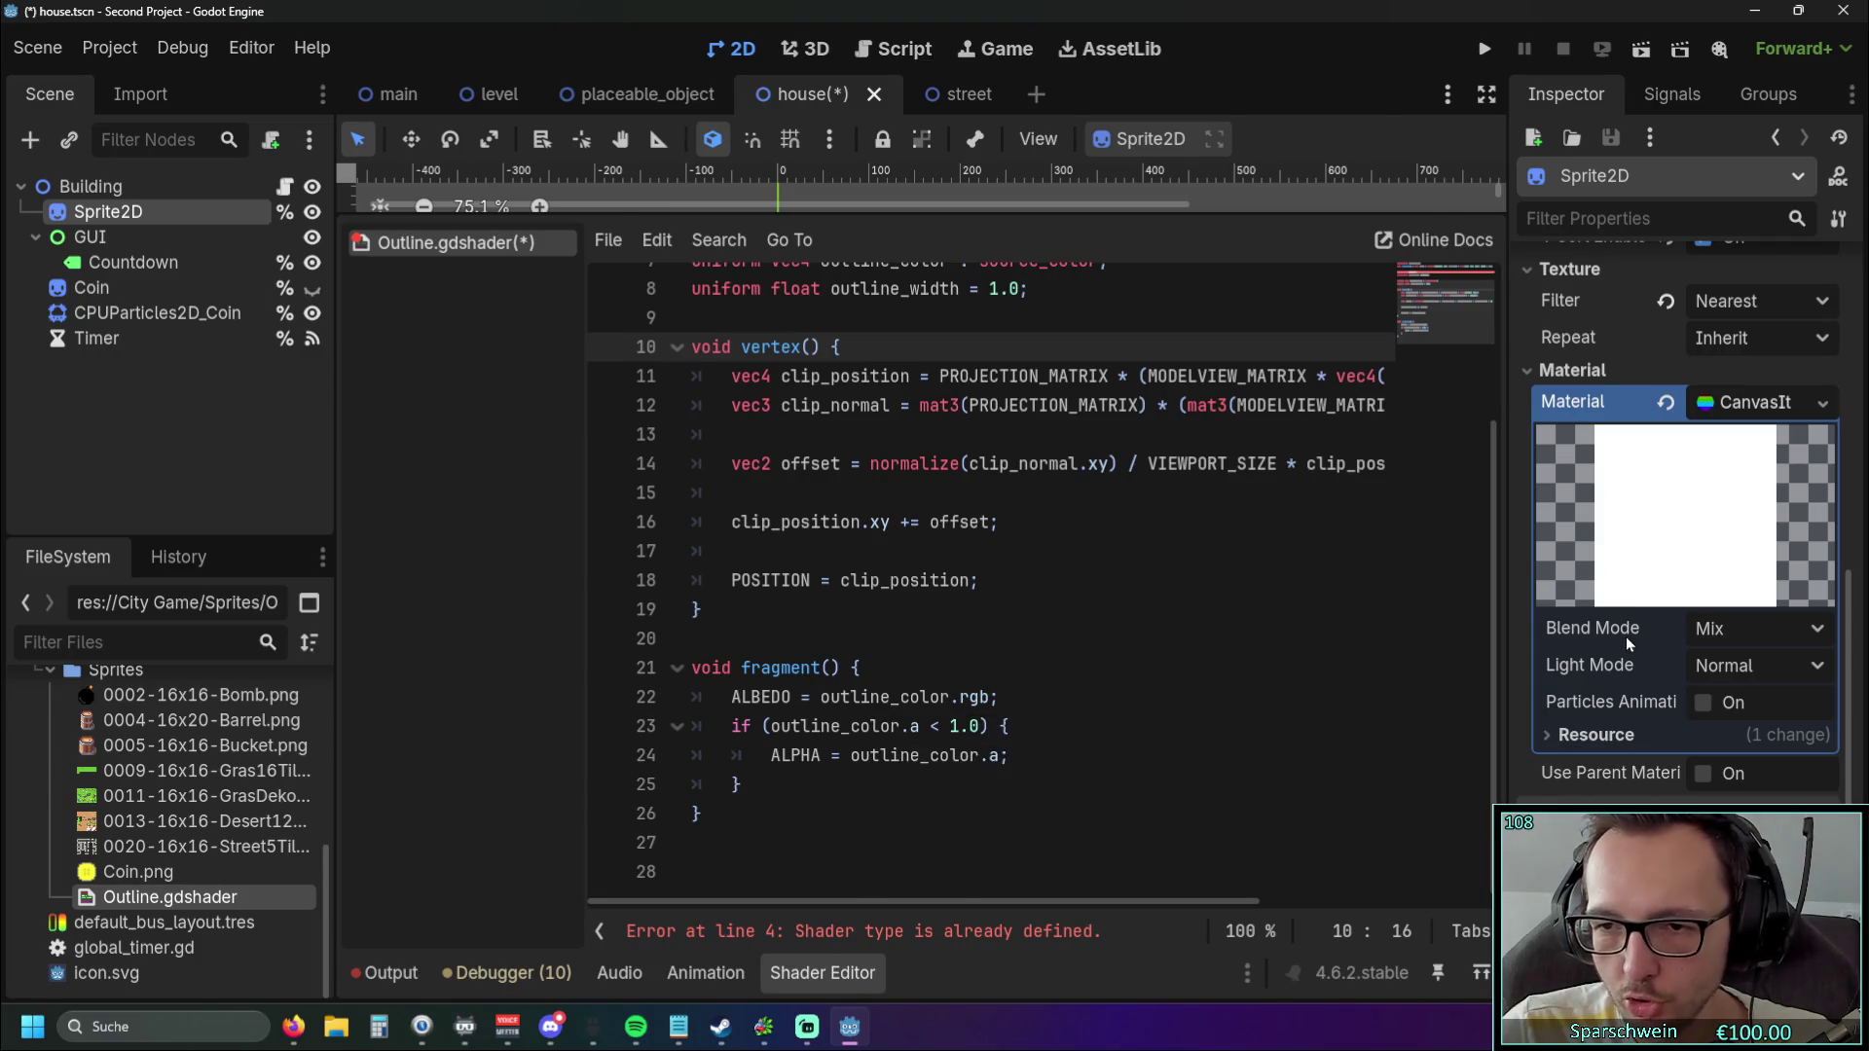
mouse_move(1627, 642)
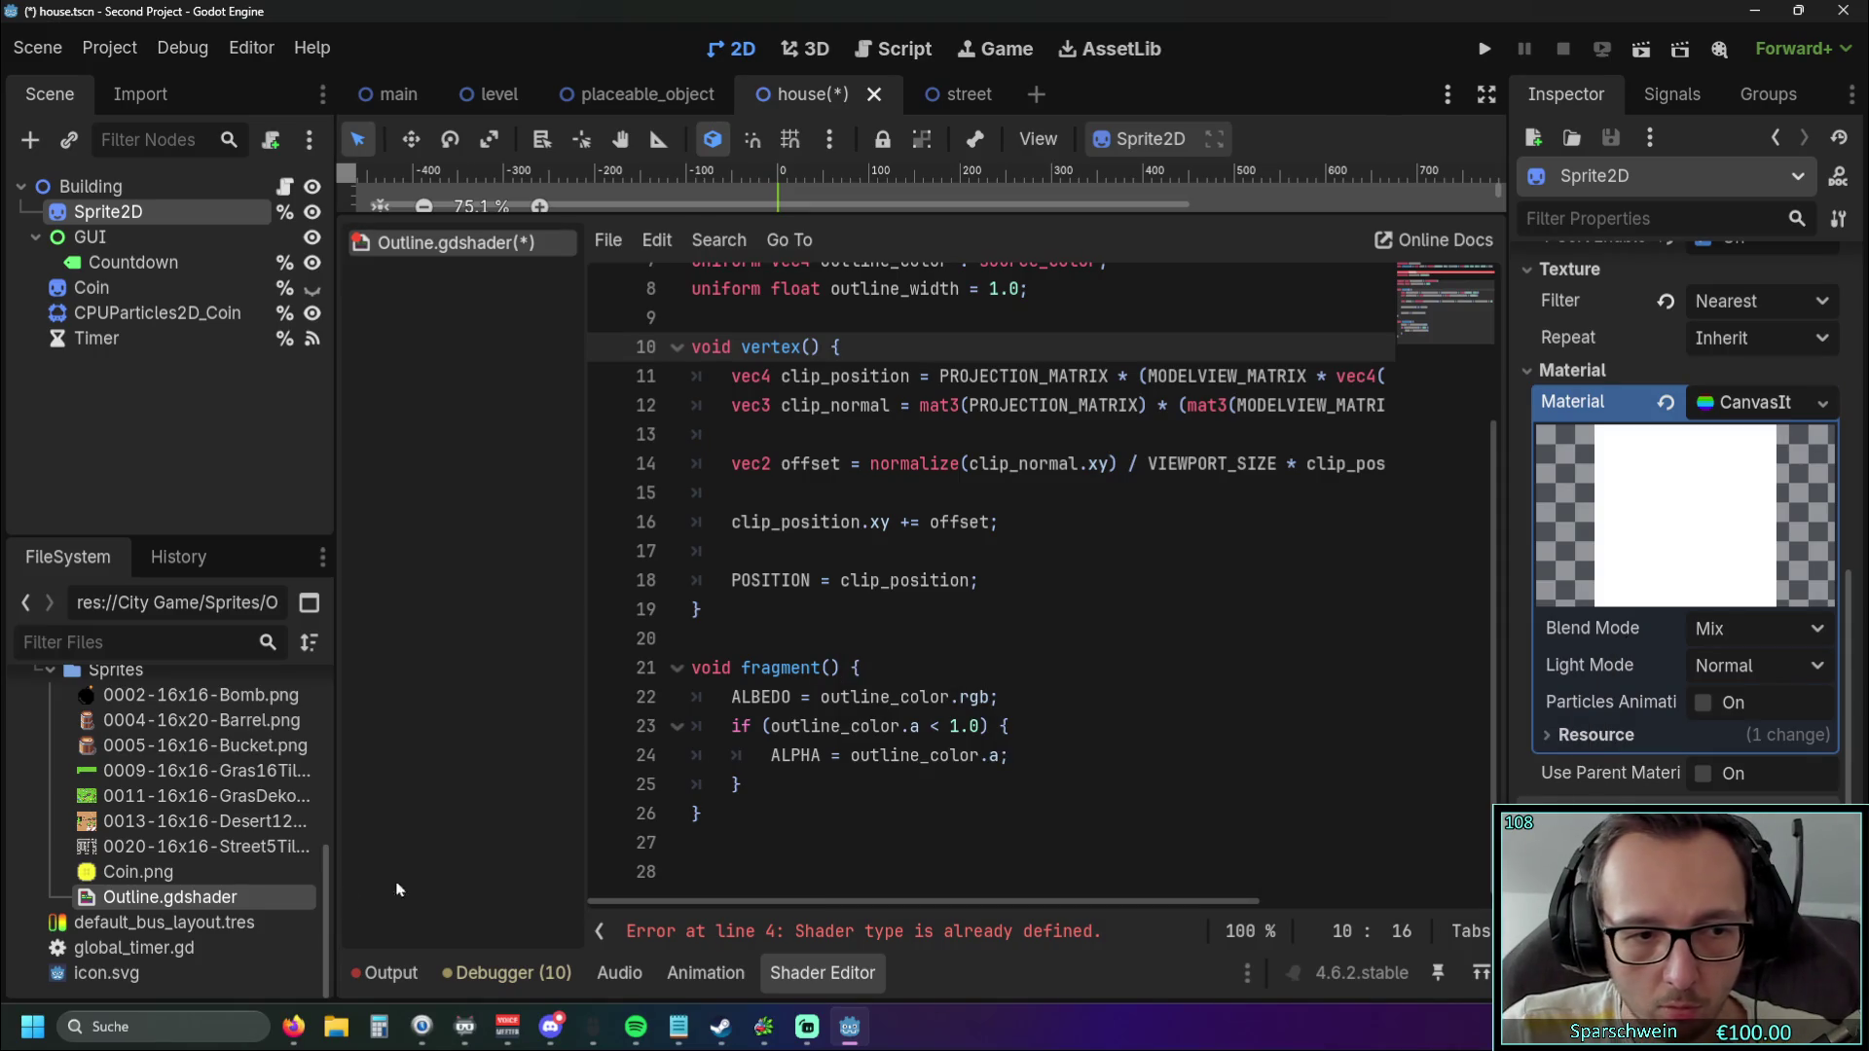
Place the caret at the end of line 16 in Outline.gdshader.
right_click(158, 897)
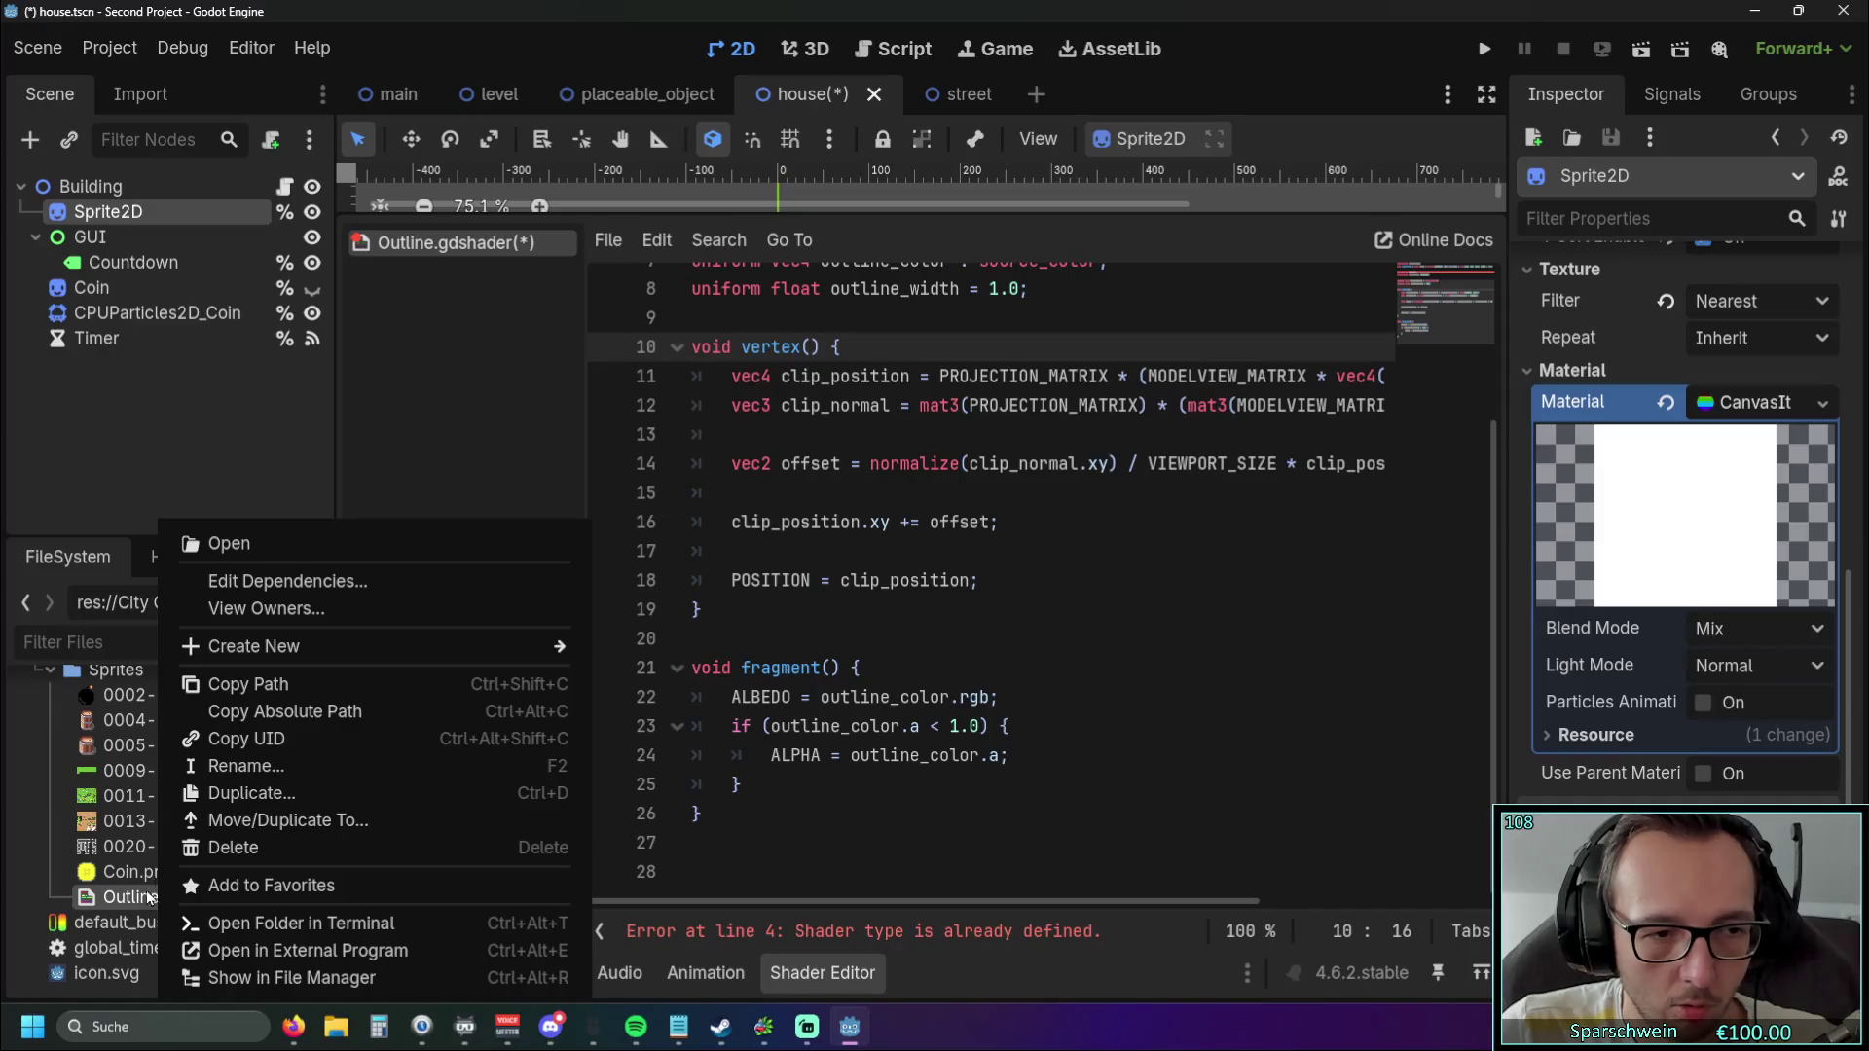
key("Escape")
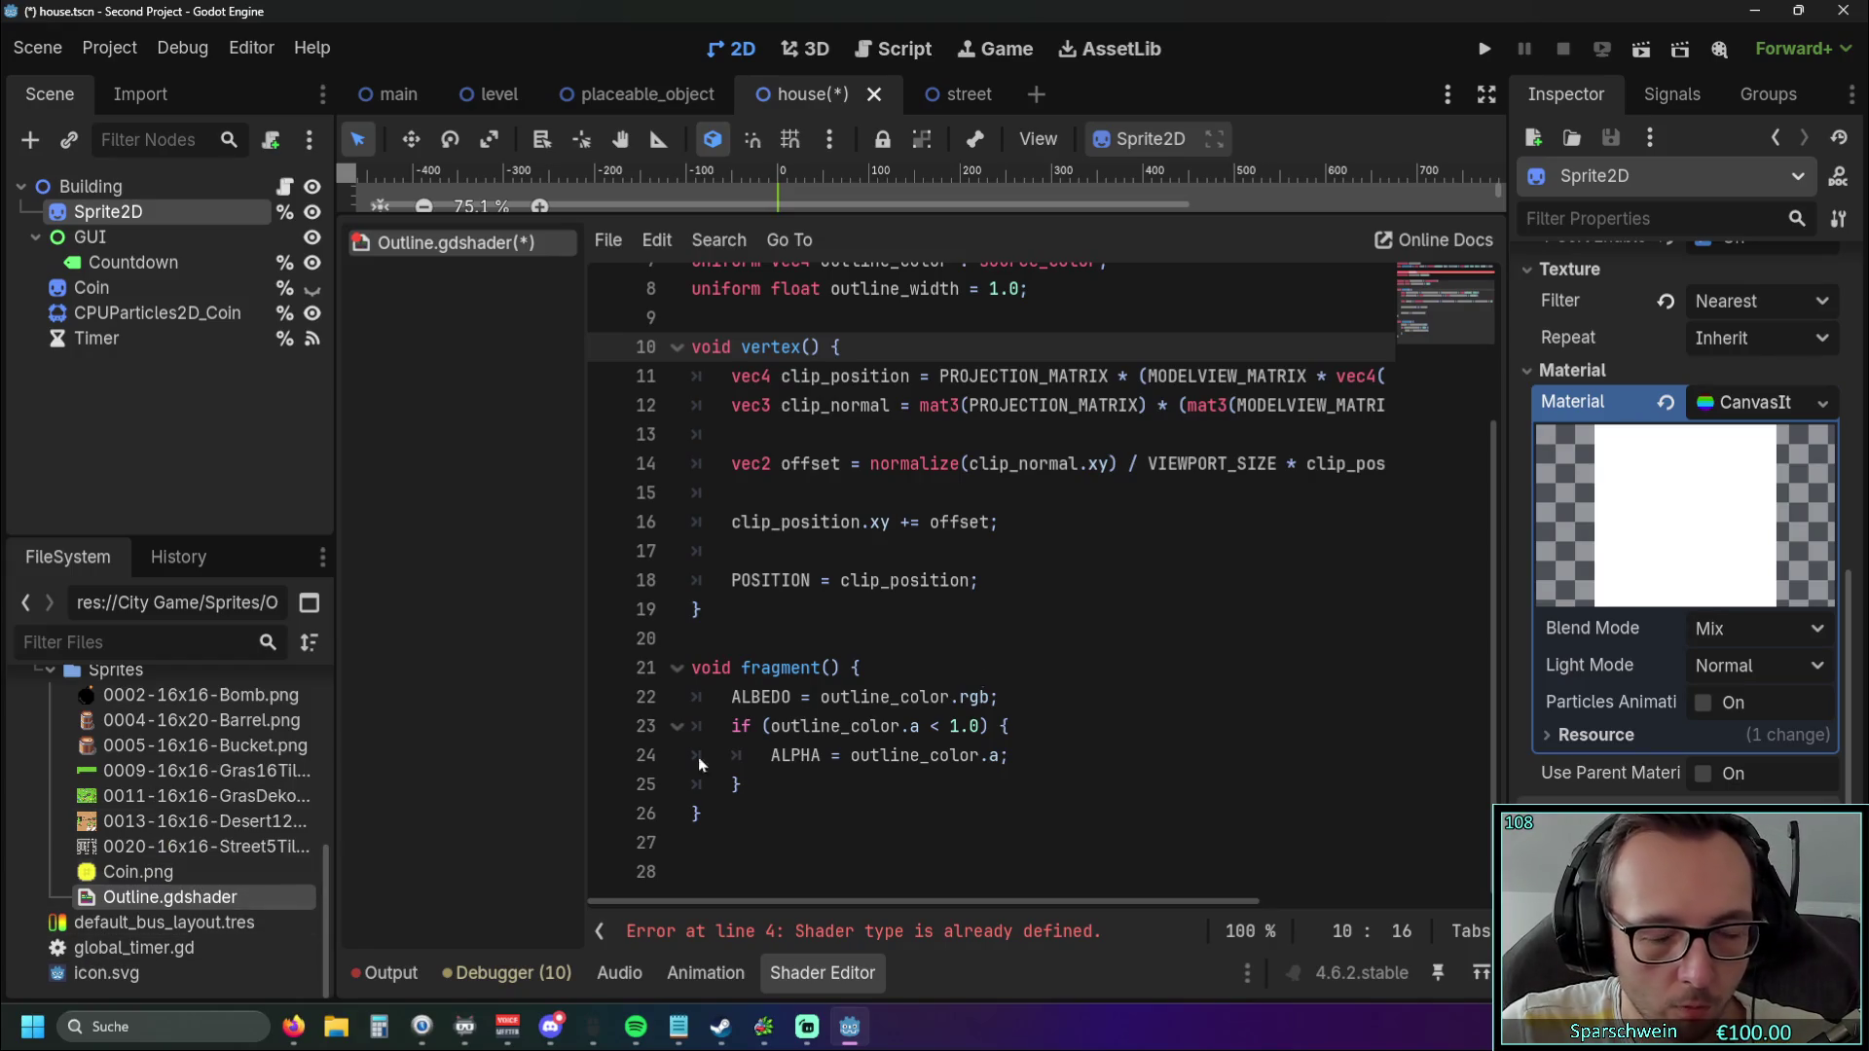
scroll(1016, 661, "up", 1)
scroll(1016, 661, "down", 2)
scroll(1022, 661, "up", 3)
left_click(1099, 717)
Drag the splitter down to enlarge the 2D scene view, then save and run with F5.
scroll(1088, 705, "down", 1)
scroll(1088, 706, "down", 1)
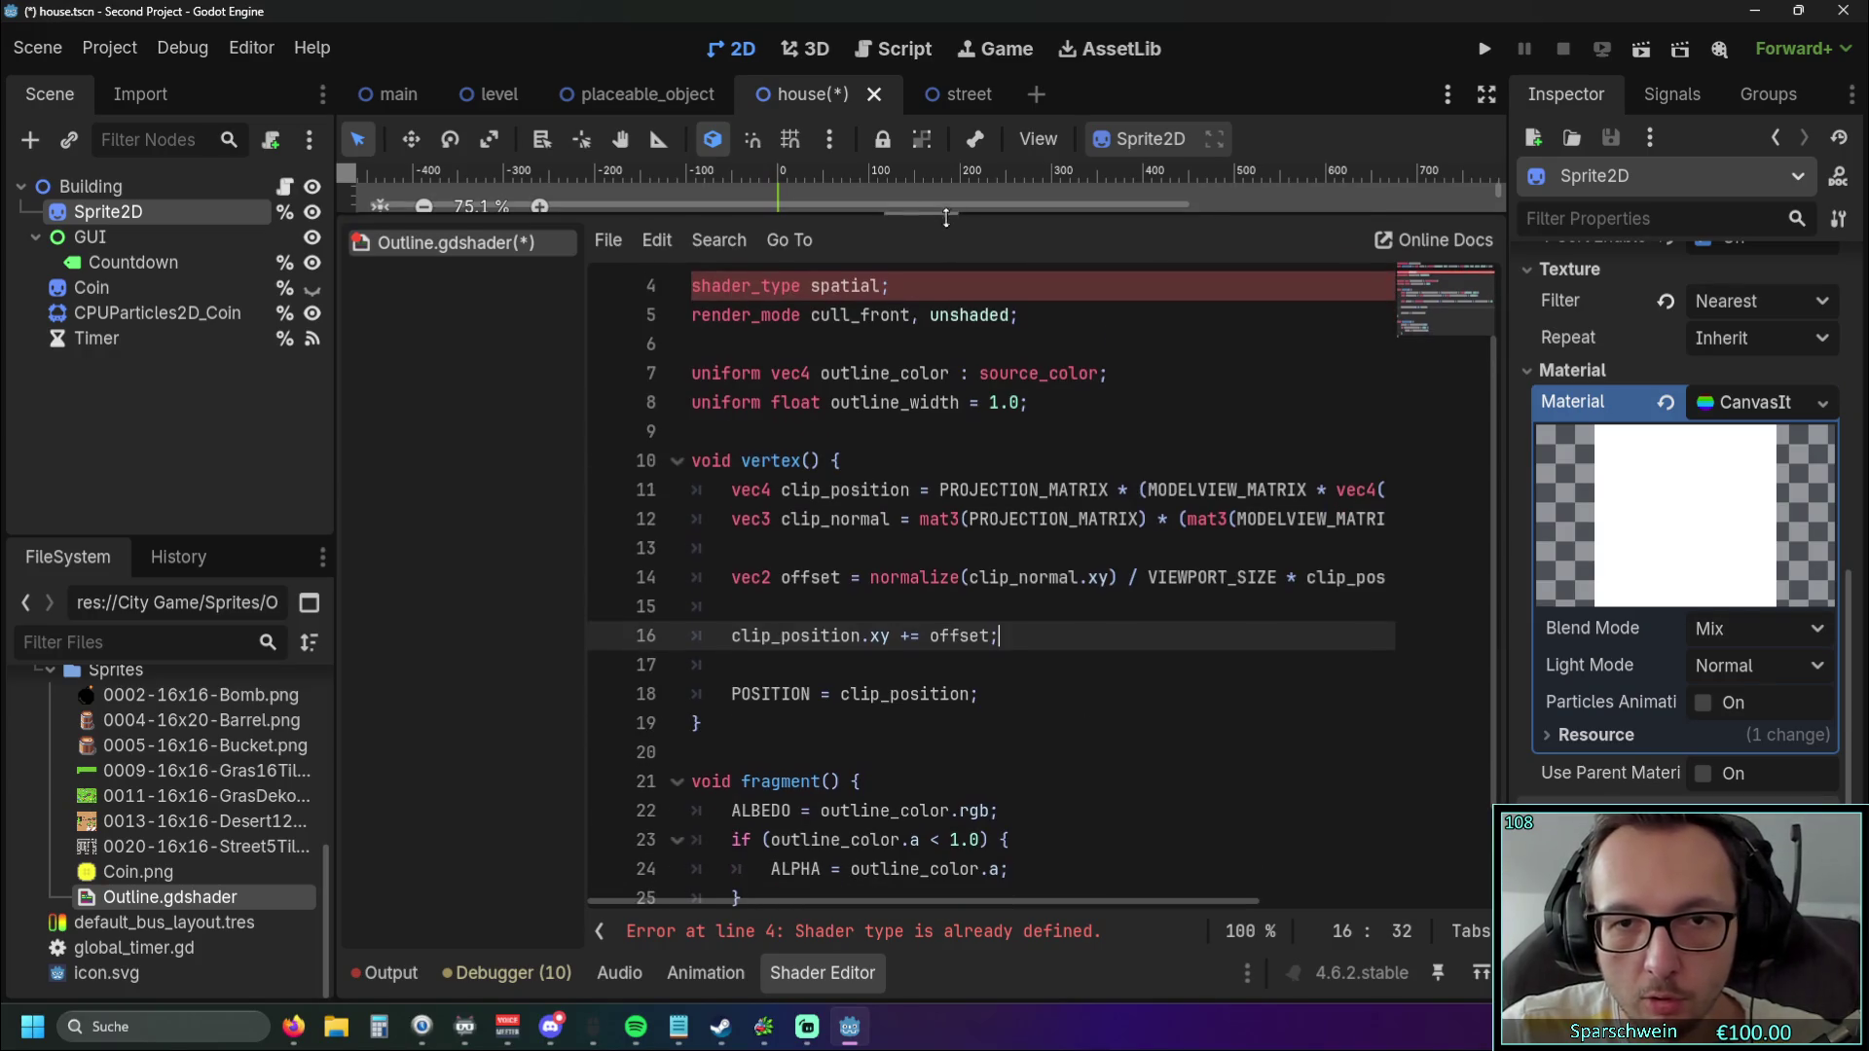
left_click_drag(945, 218, 949, 581)
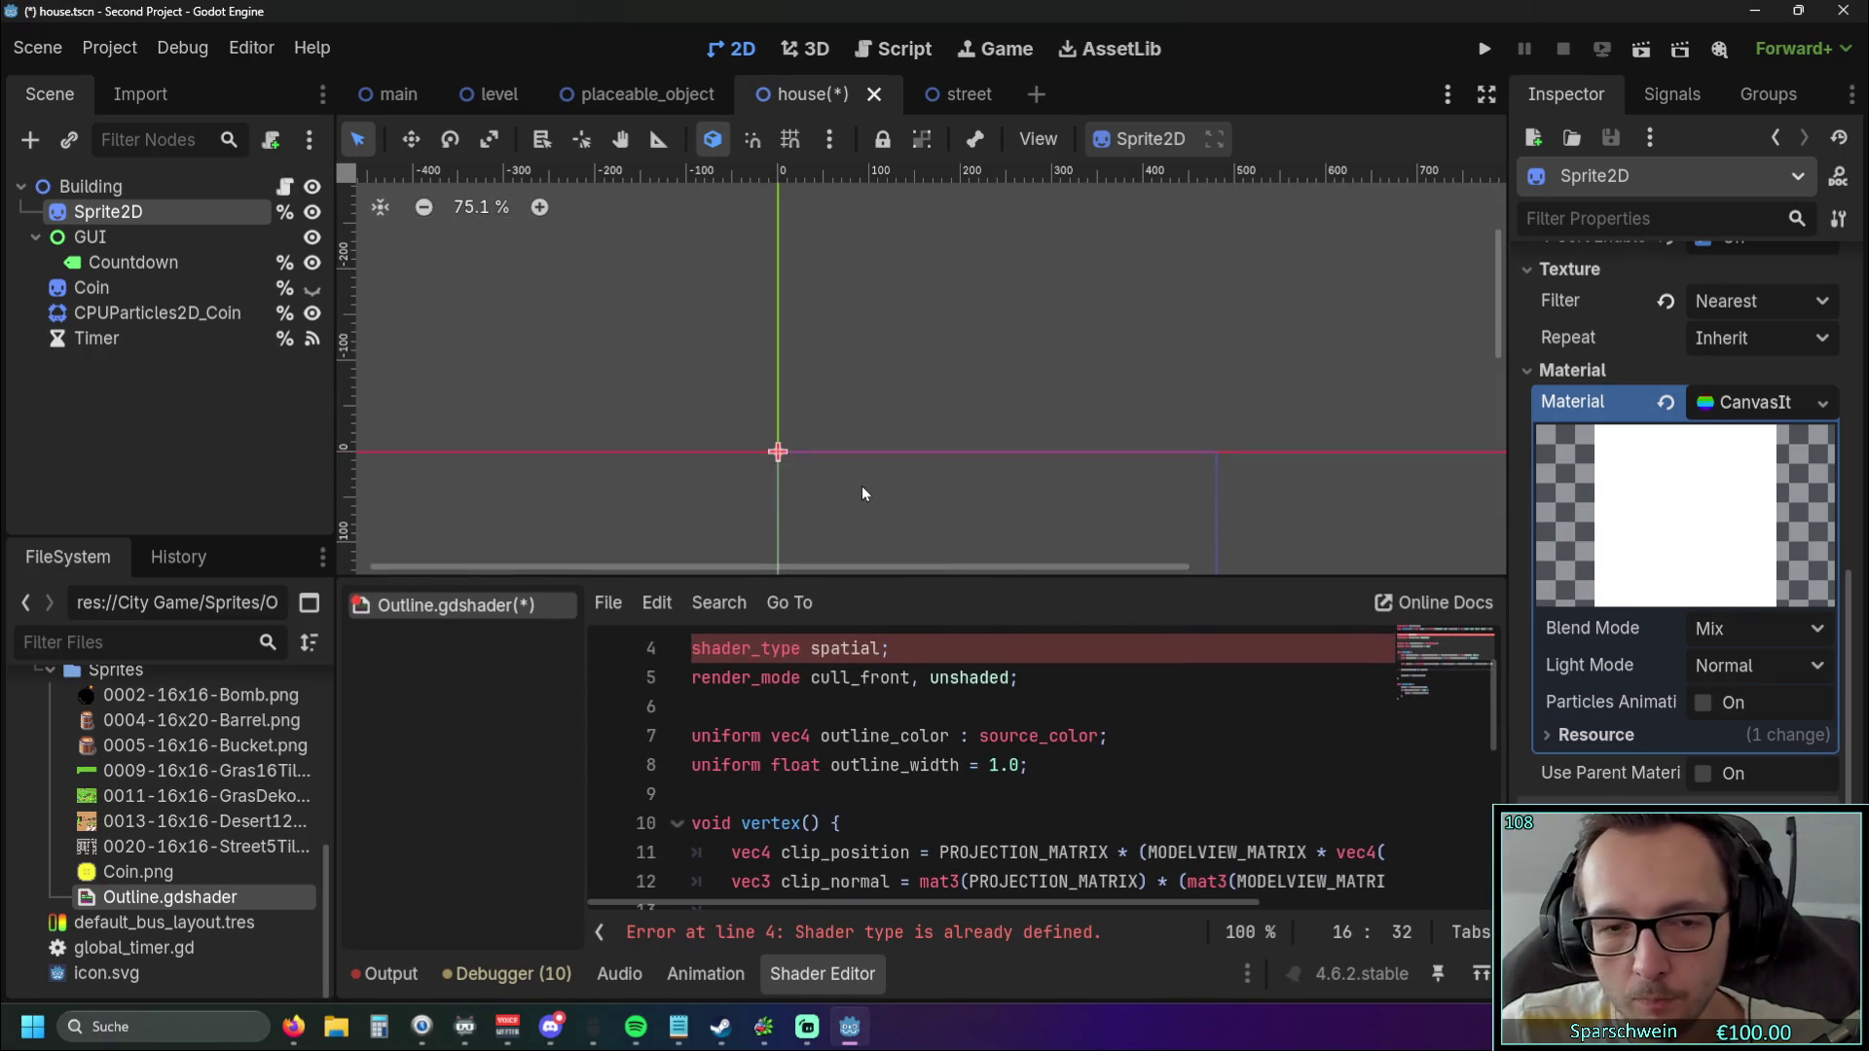
key("F5")
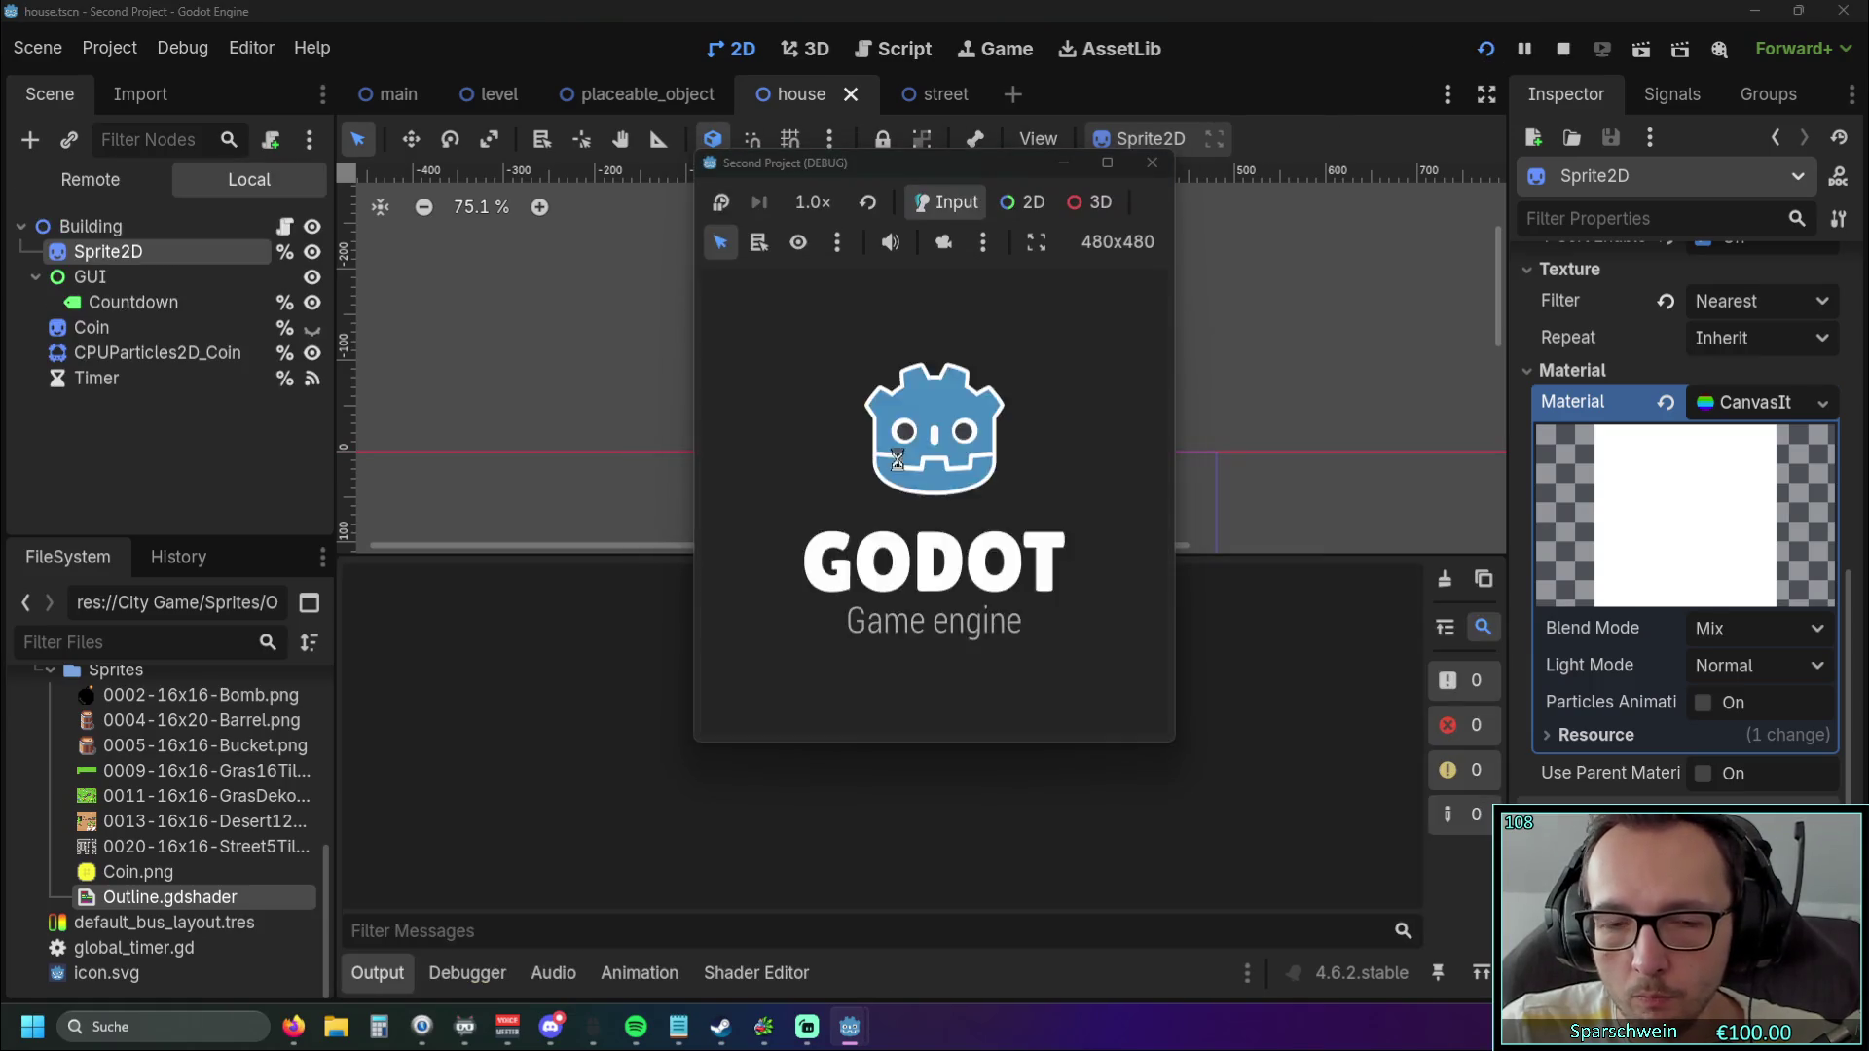
Build a barrel on the grass field in the running game, leaving light mode at Normal.
left_click(879, 704)
left_click(931, 530)
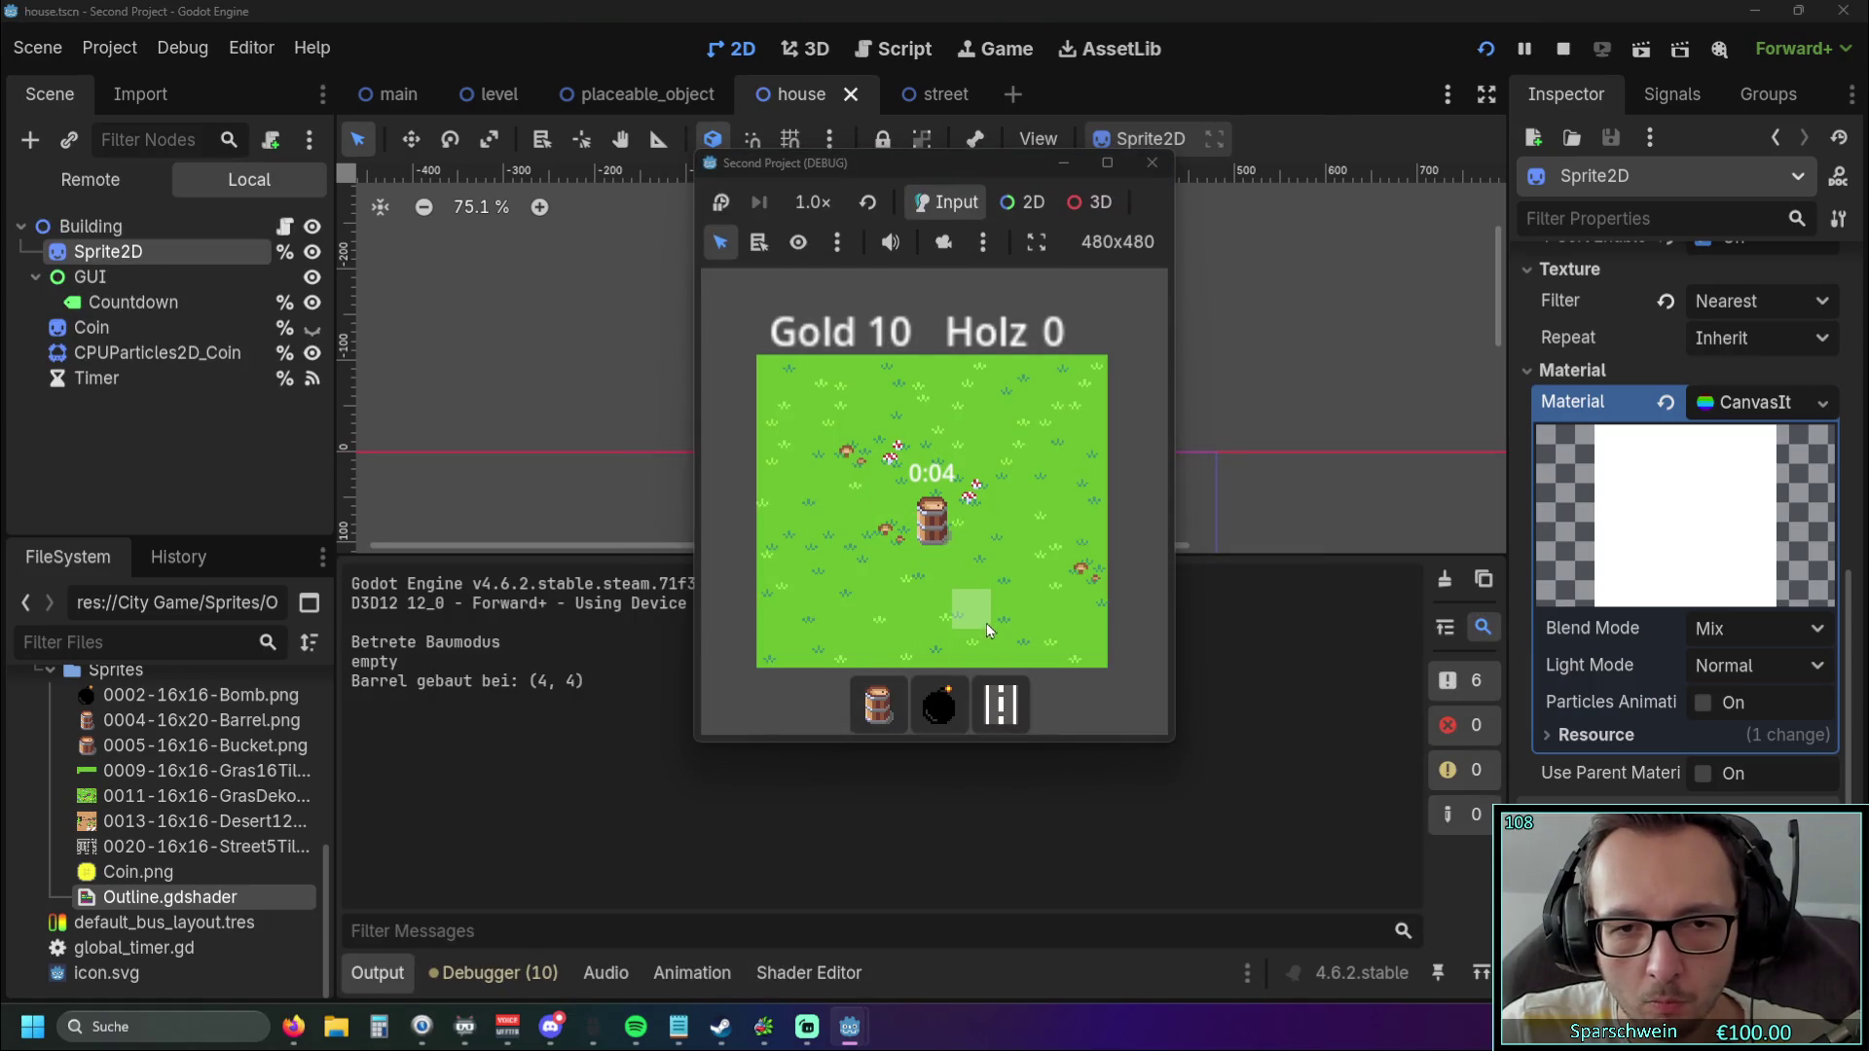
left_click(1812, 670)
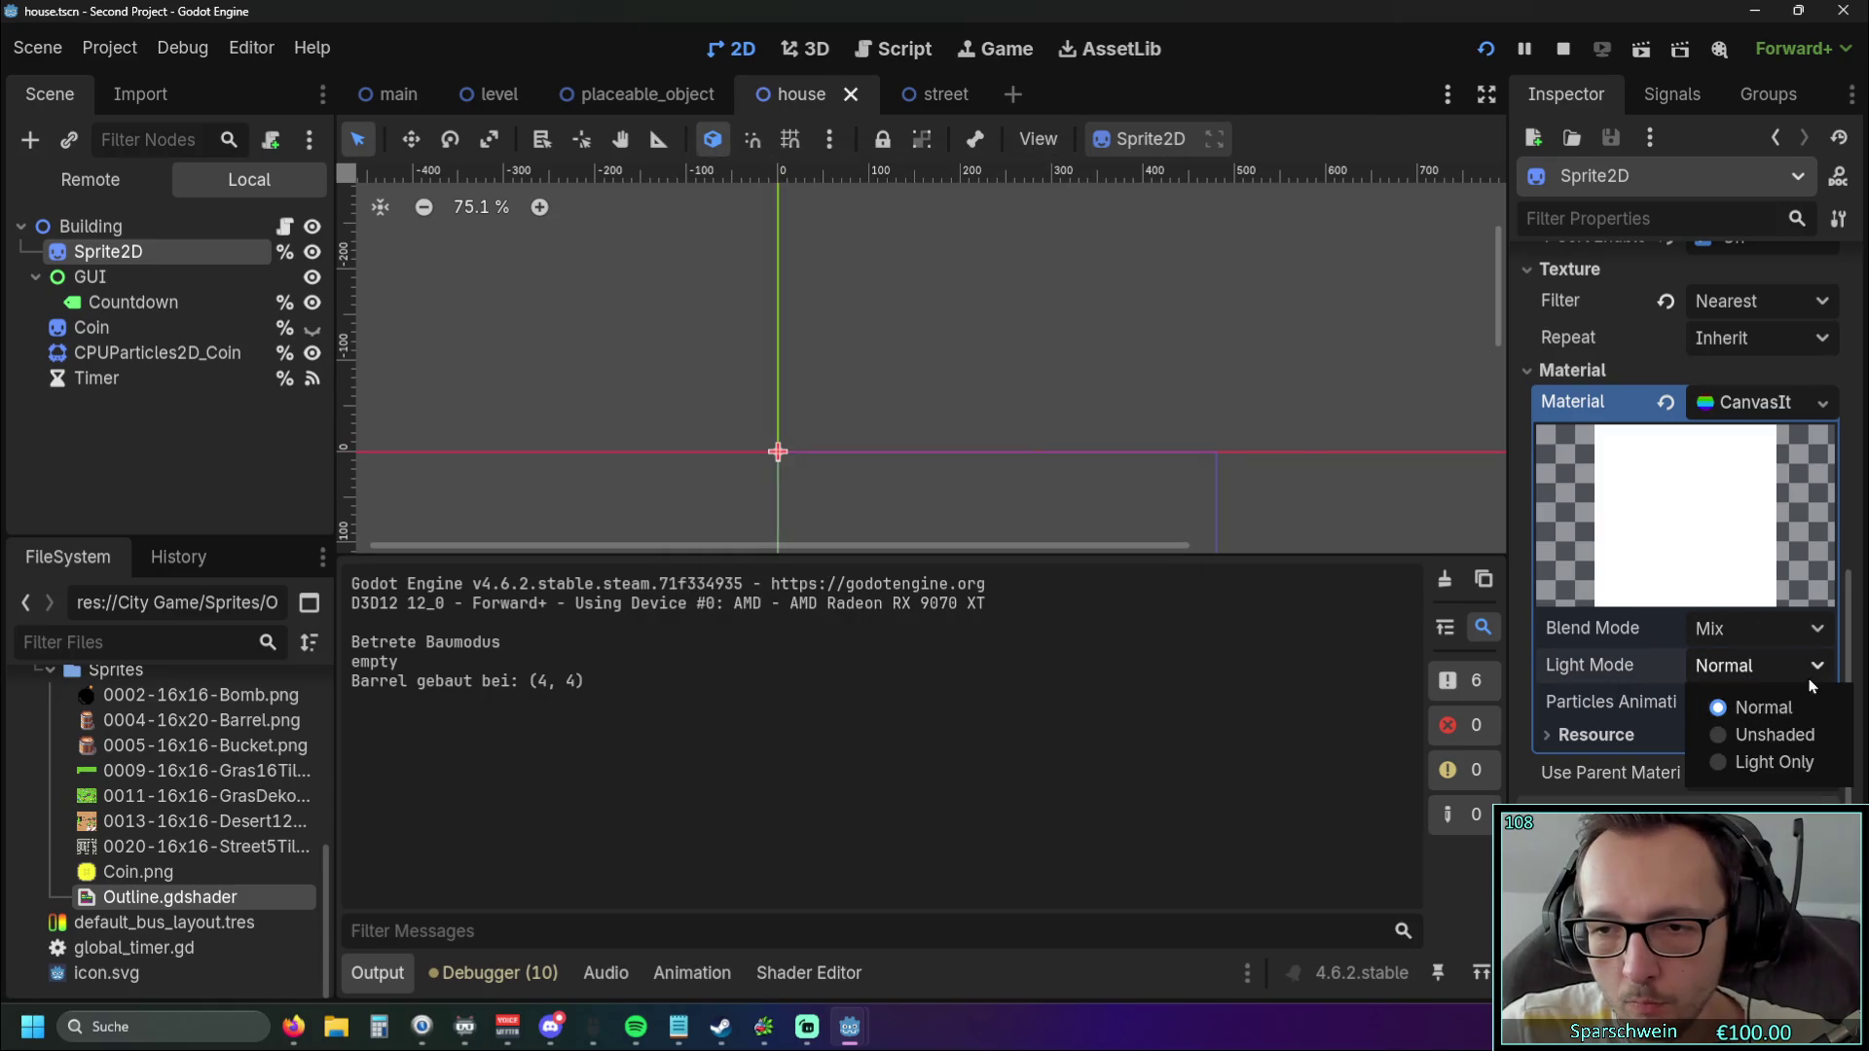
left_click(1763, 708)
Collect the barrel's resources, stop the game, and expand the material's resource settings.
mouse_move(850, 1027)
left_click(952, 886)
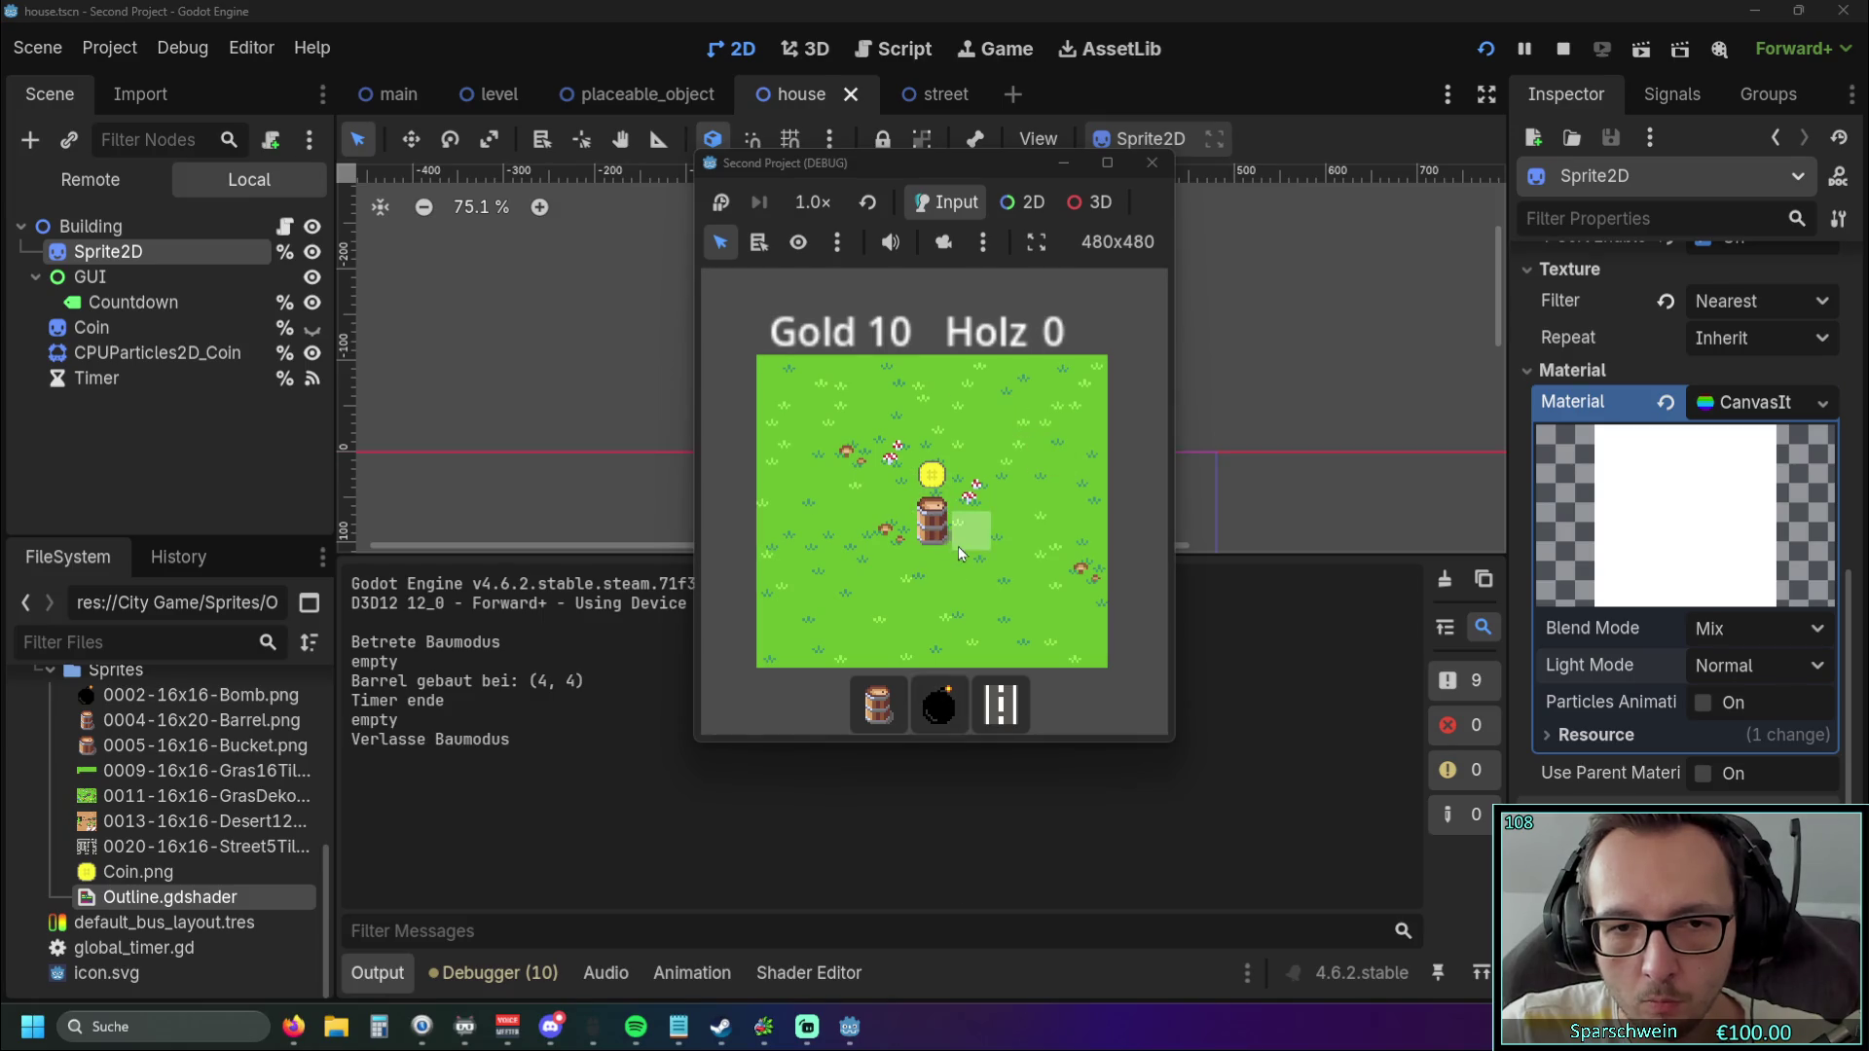
left_click(931, 526)
left_click(1152, 163)
scroll(1693, 569, "down", 1)
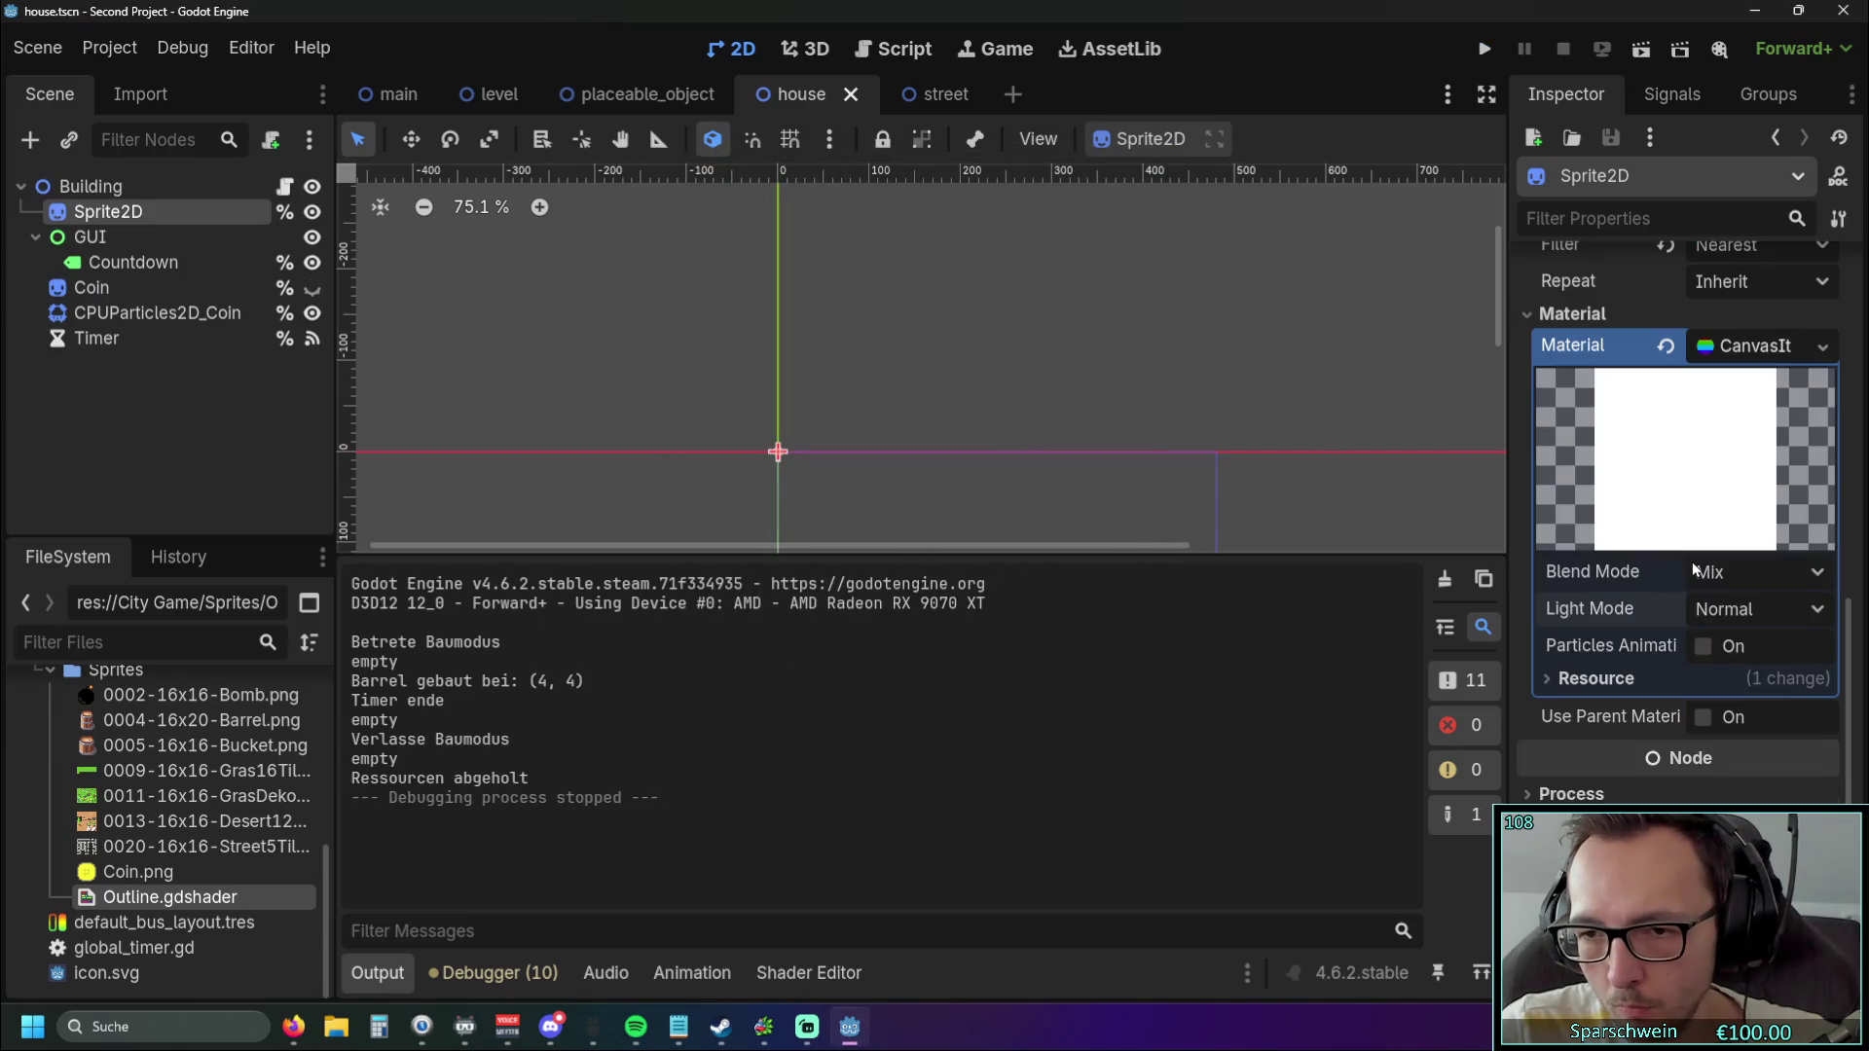
scroll(1693, 569, "up", 1)
left_click(1559, 774)
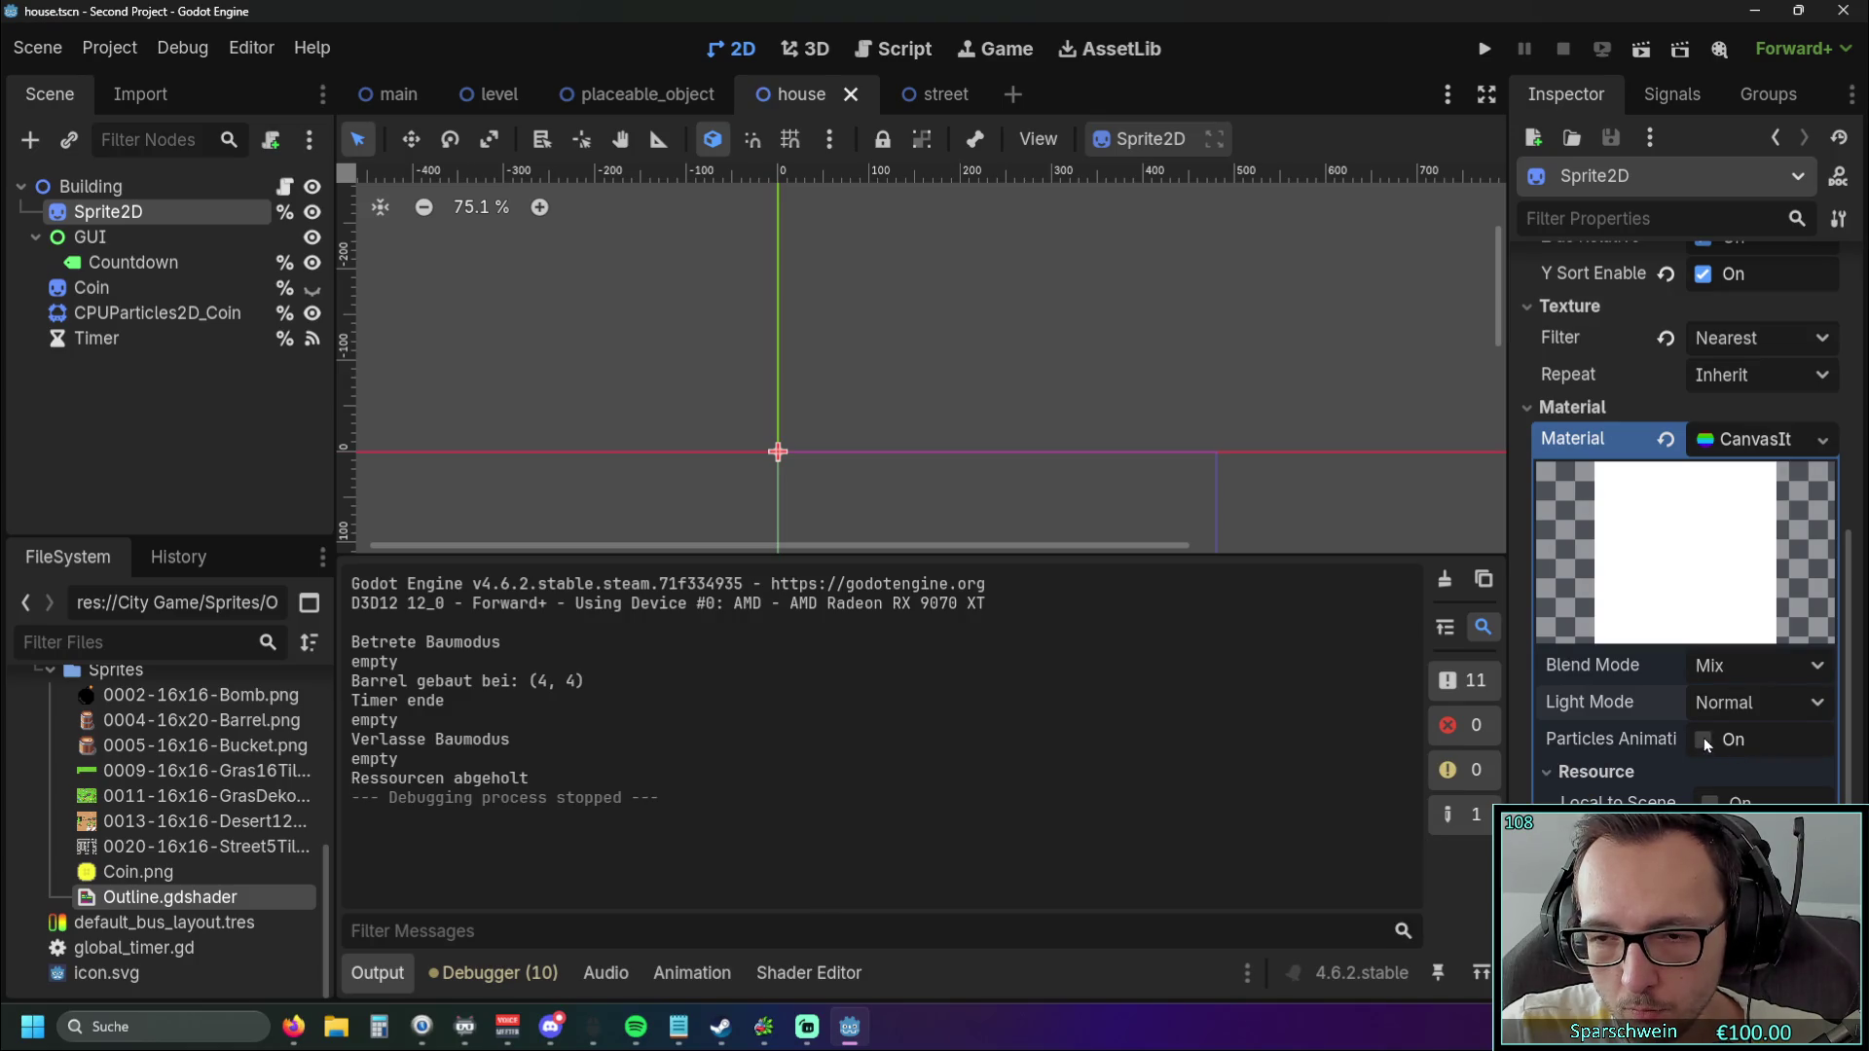
Switch the blend mode to Add and test it by placing a barrel in-game.
left_click(1750, 704)
left_click(1768, 667)
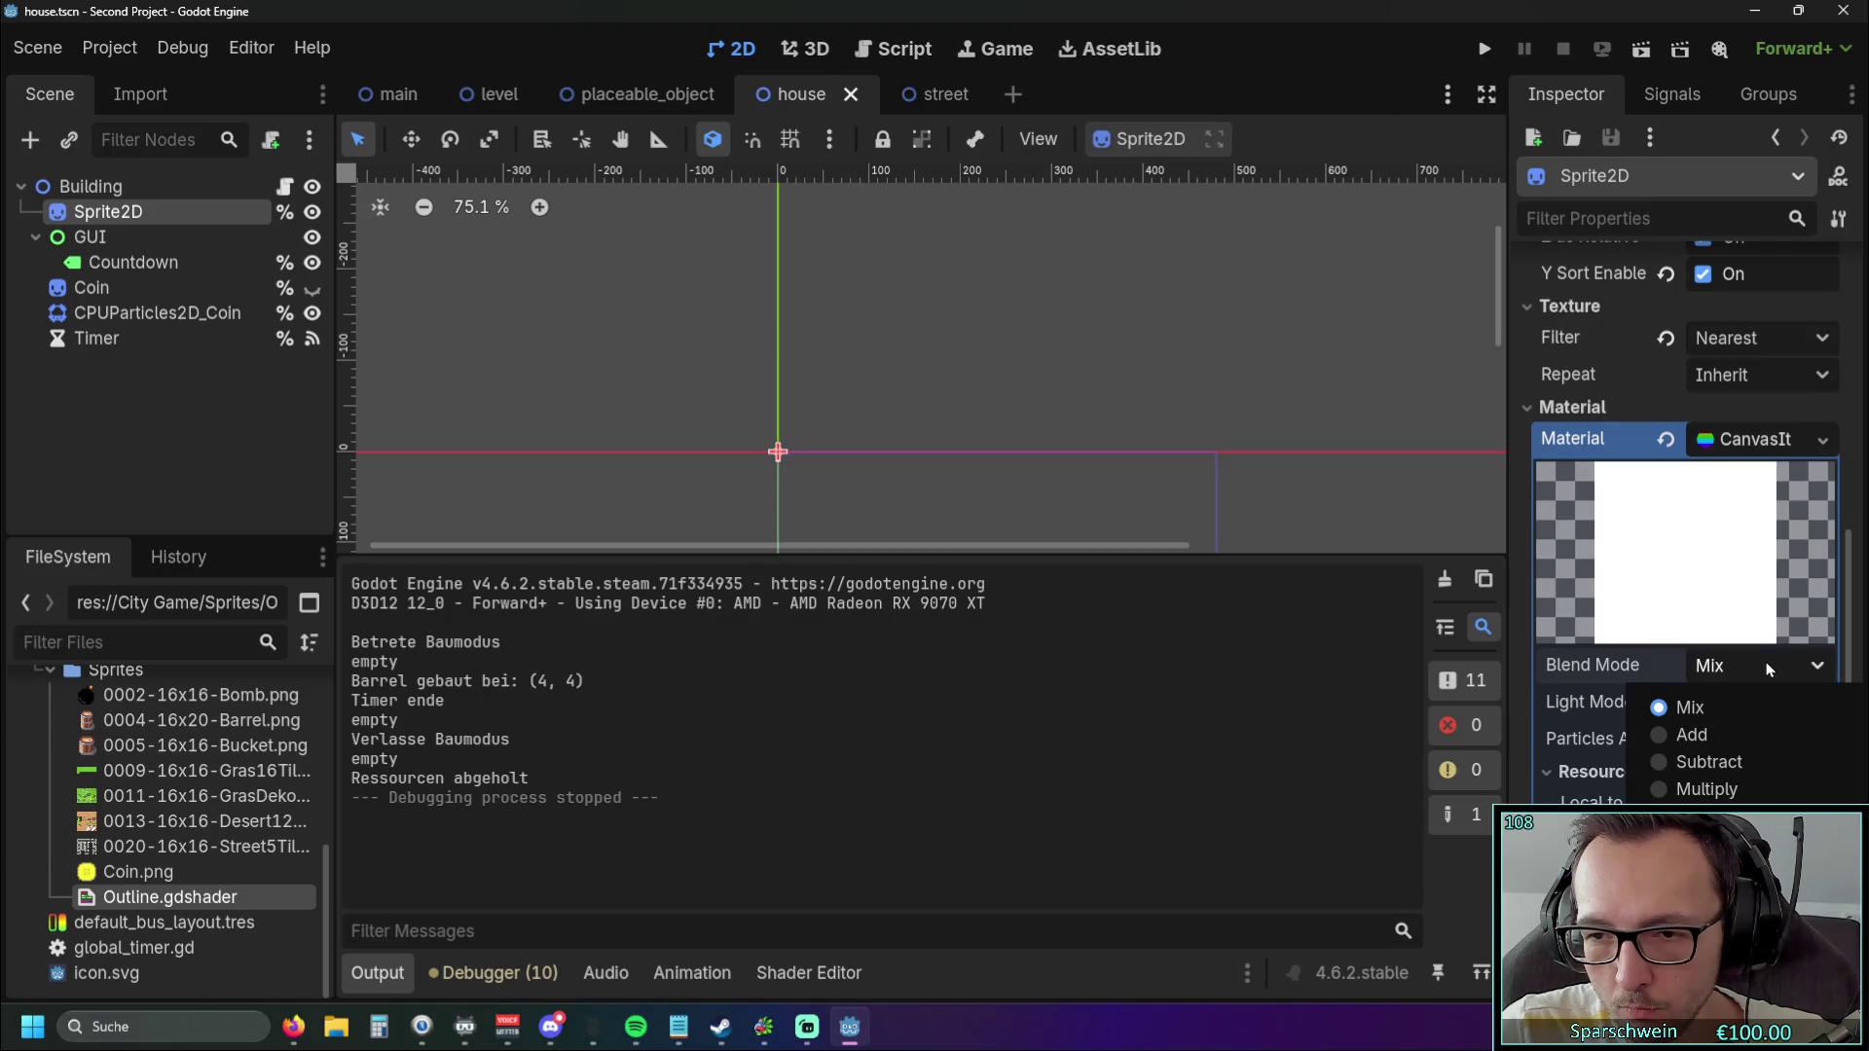
left_click(1688, 734)
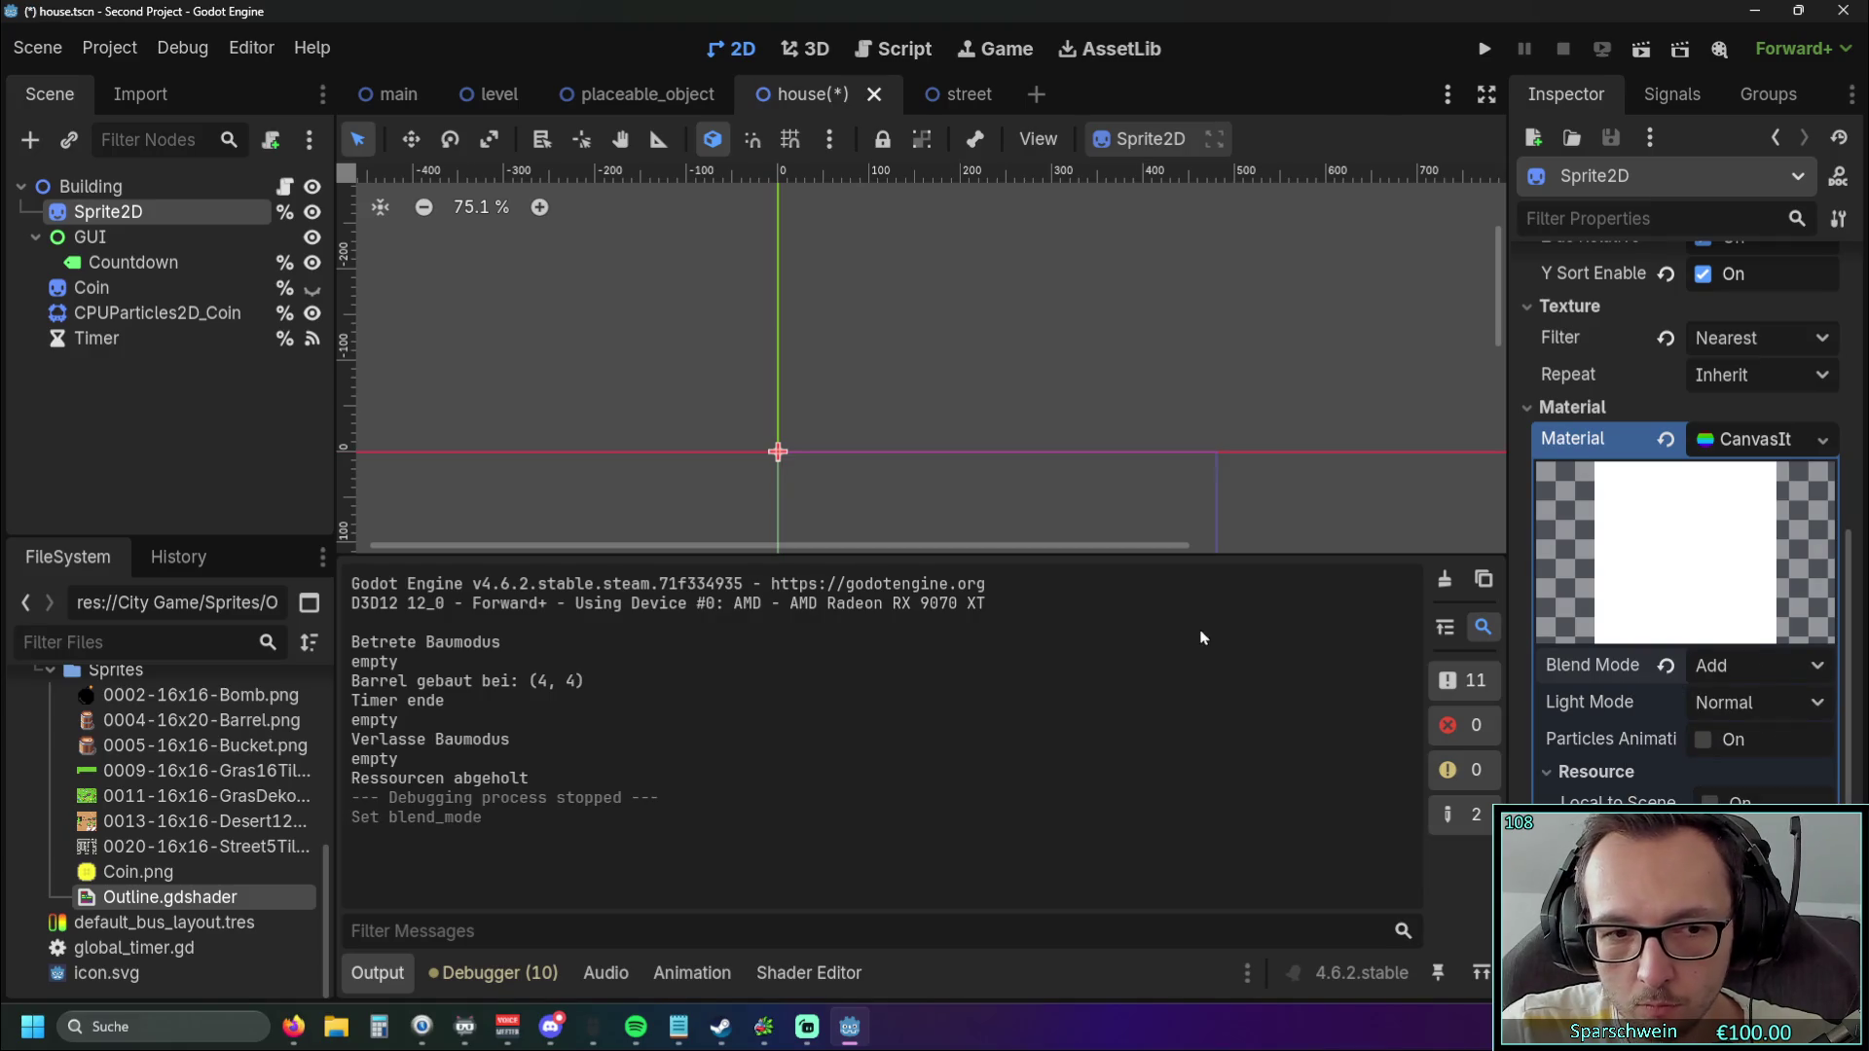
key("F5")
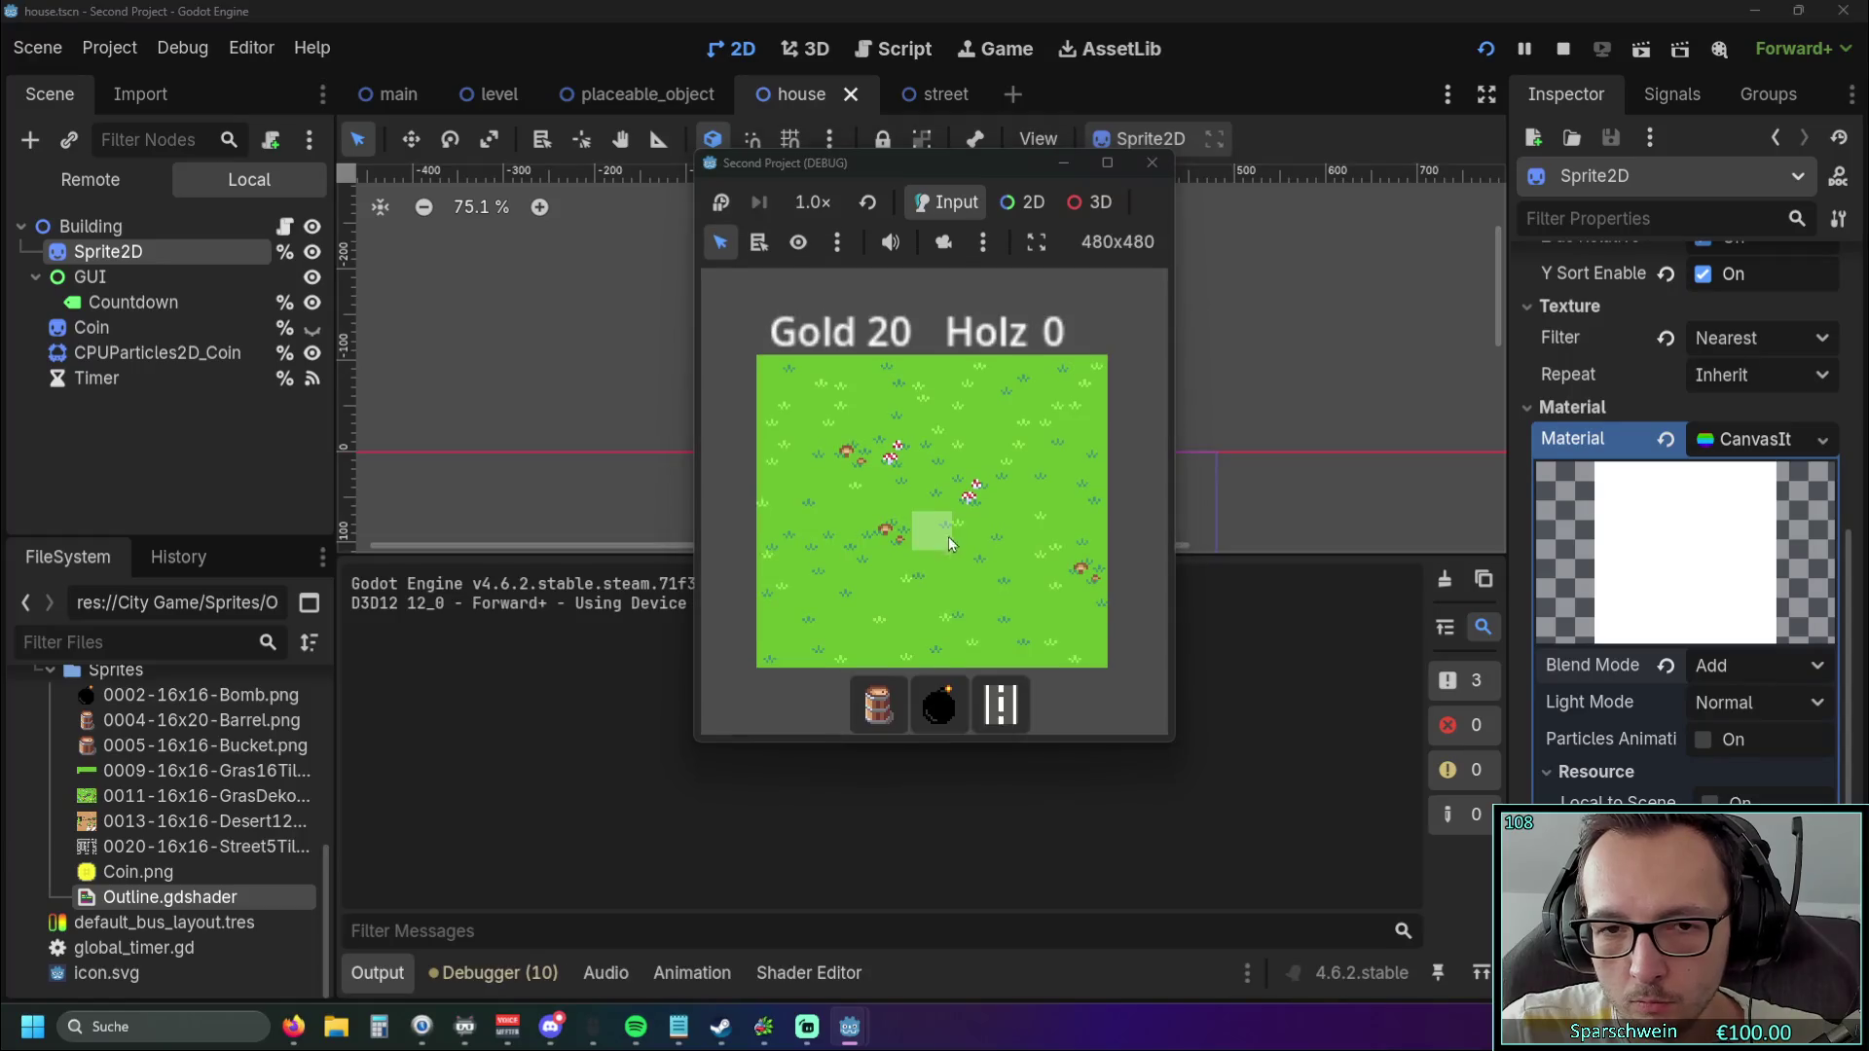
left_click(889, 681)
left_click(942, 551)
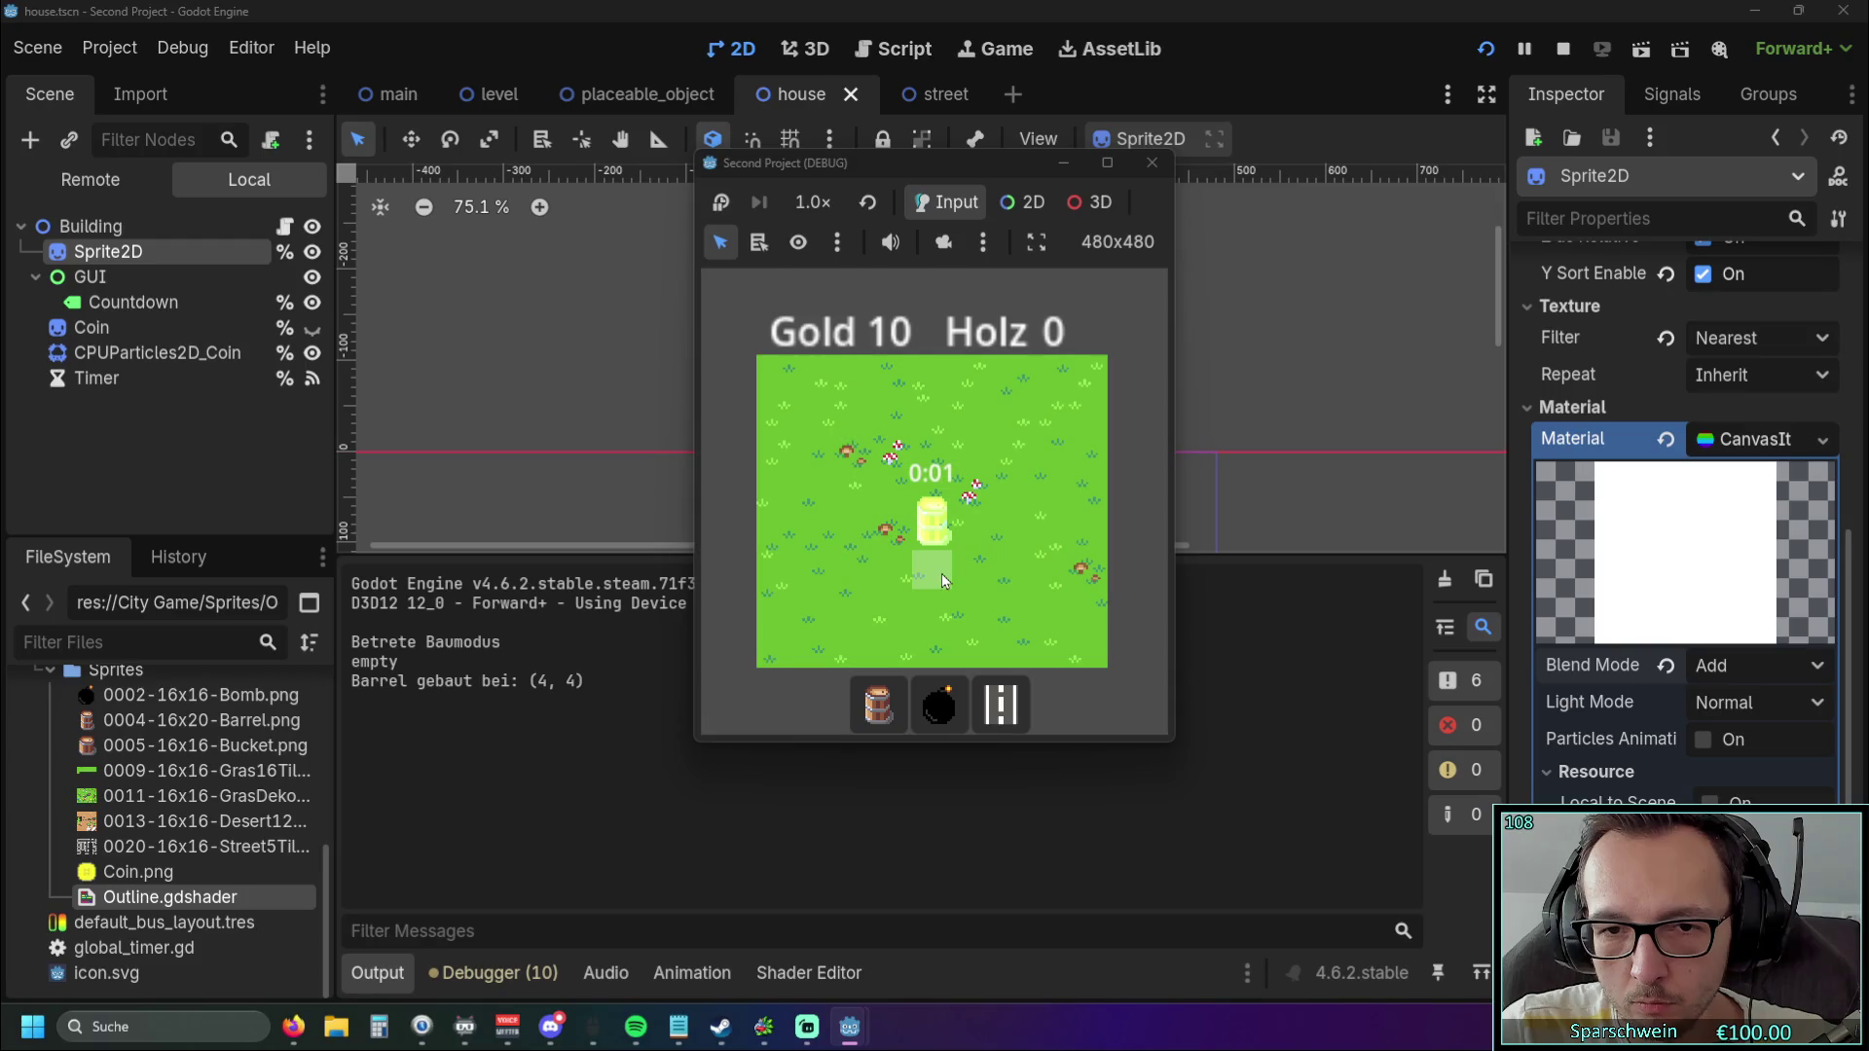
left_click(1139, 167)
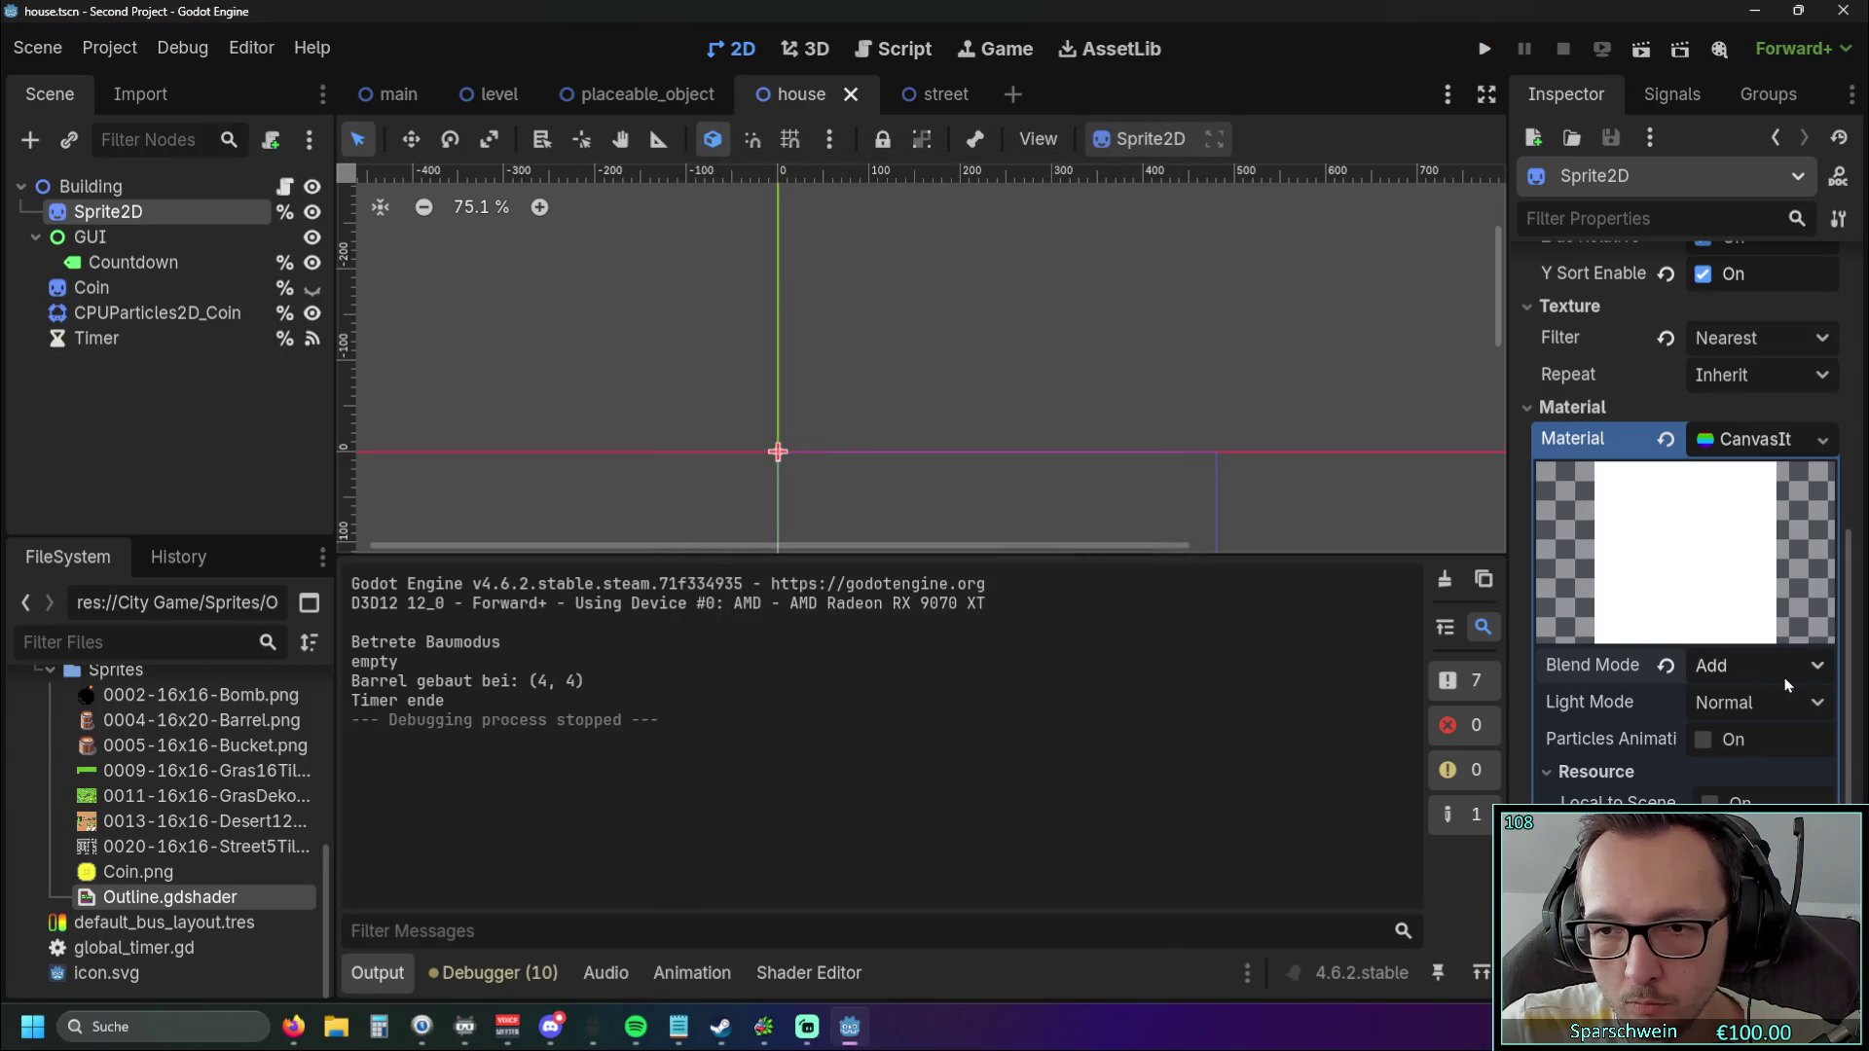
Restore Mix blend, enable particles animation, and test by placing and demolishing a barrel.
left_click(1771, 666)
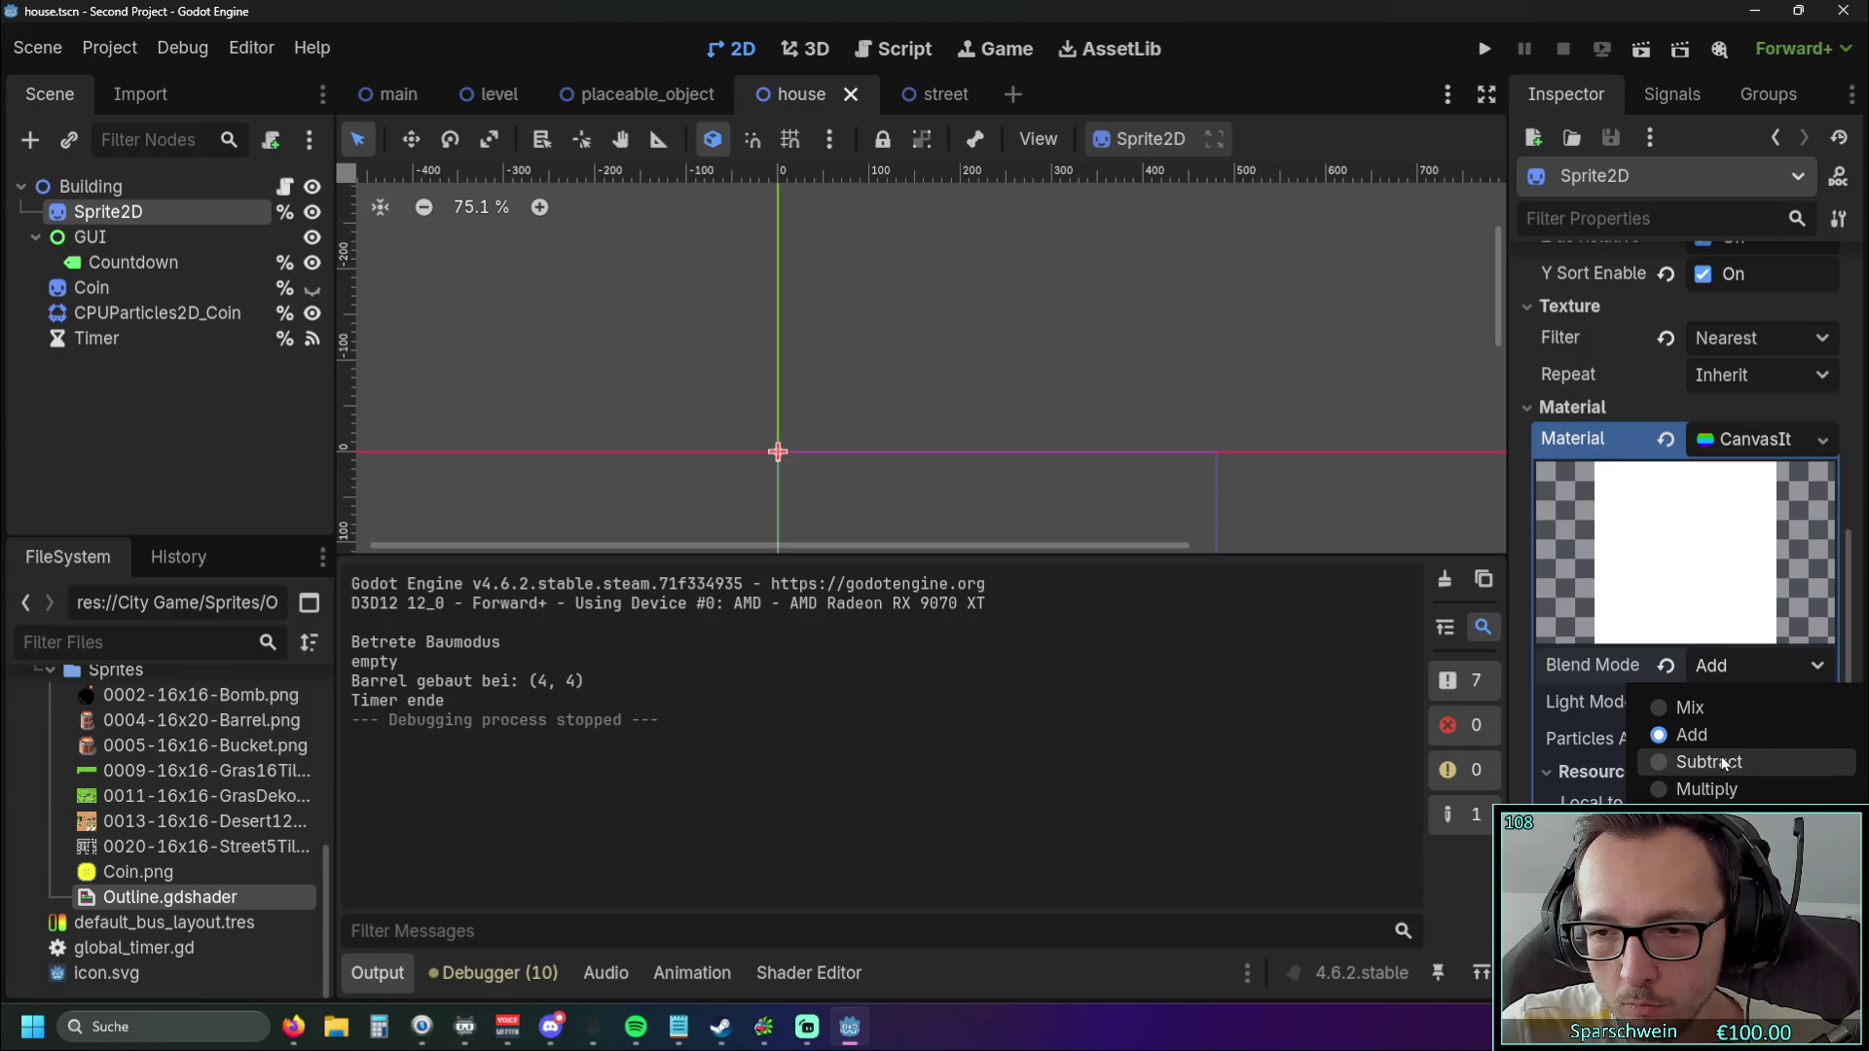
left_click(1715, 707)
left_click(1751, 666)
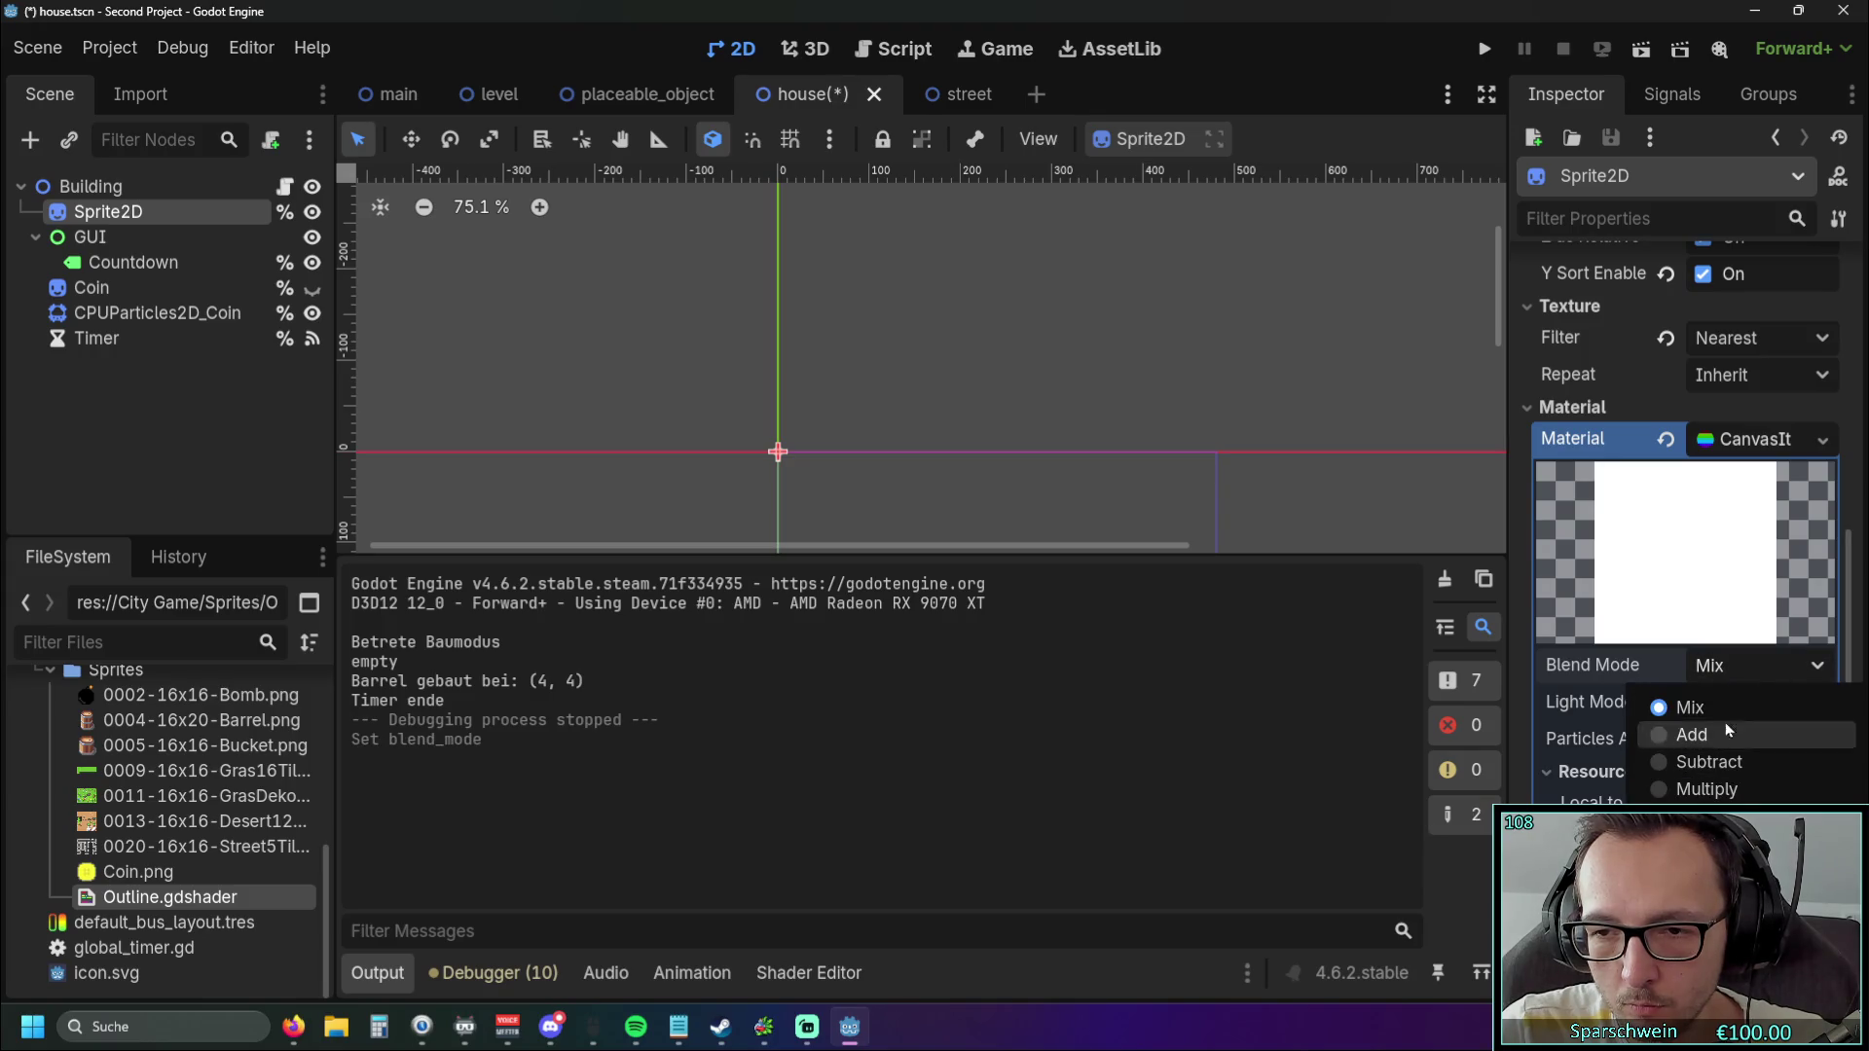
left_click(1749, 664)
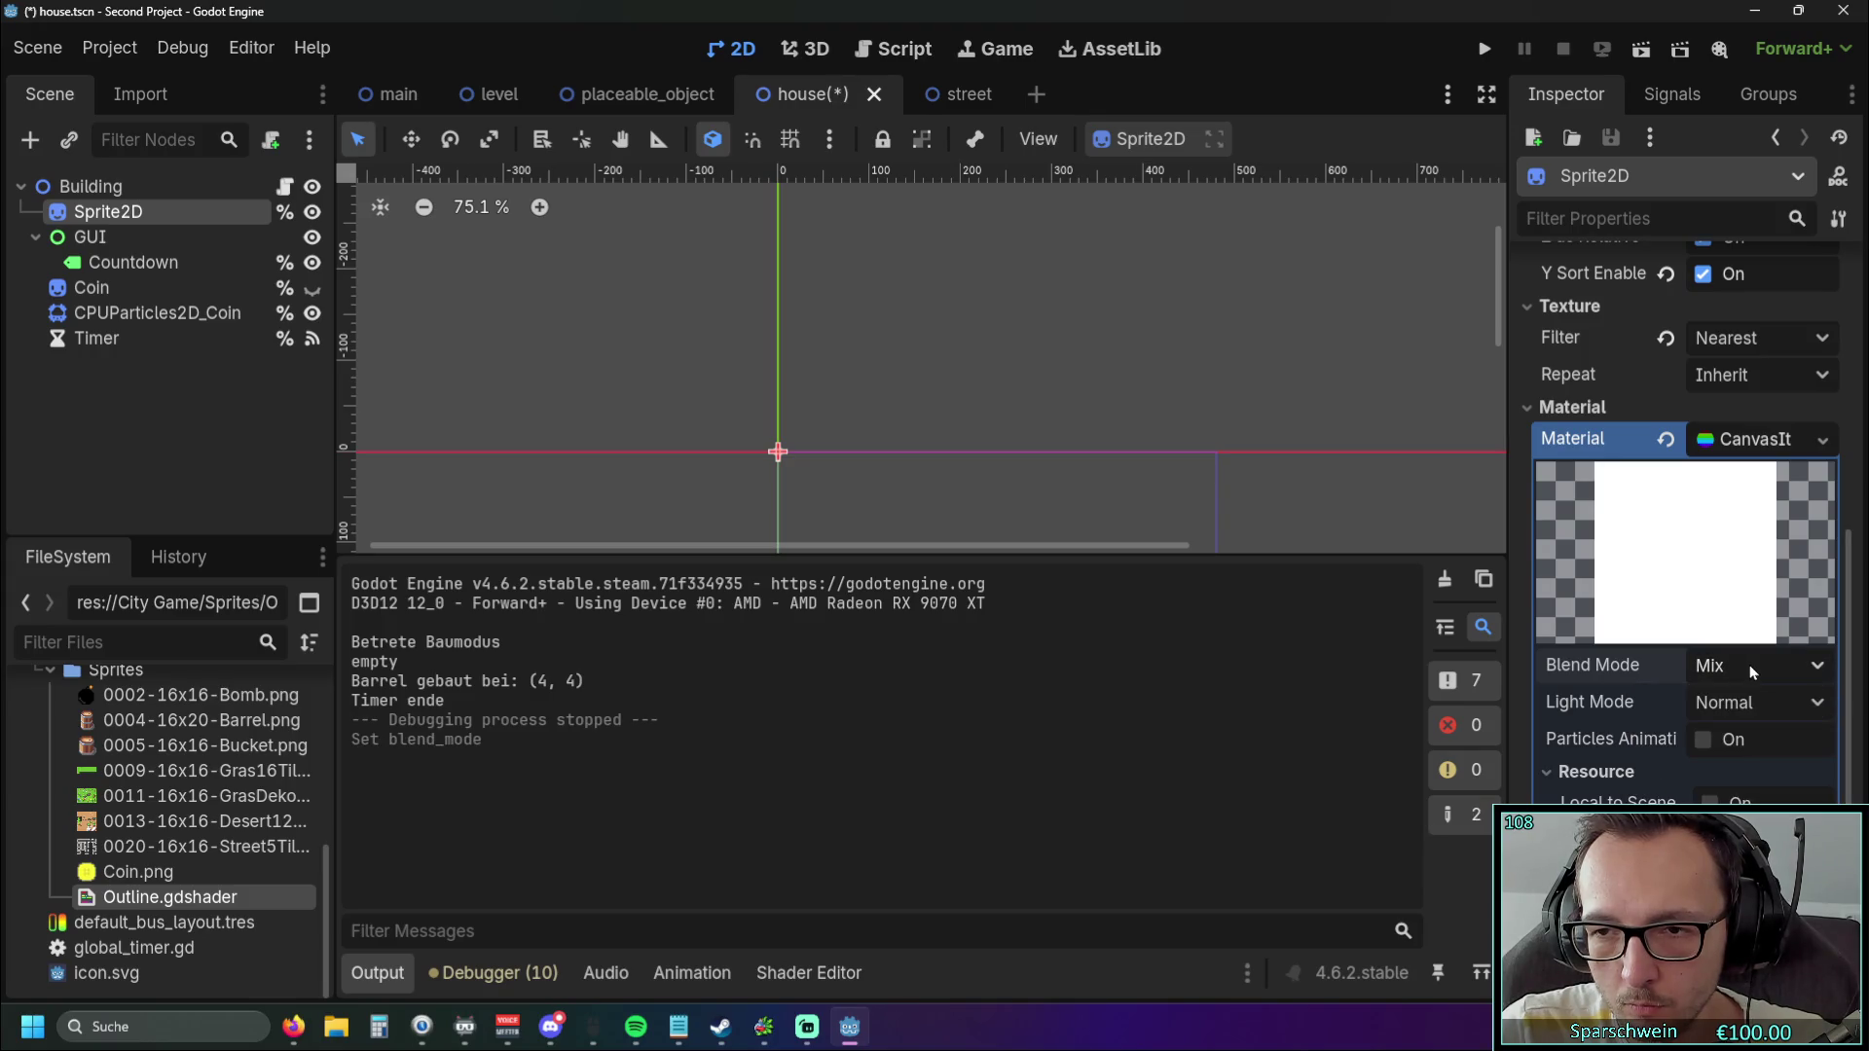
left_click(1704, 740)
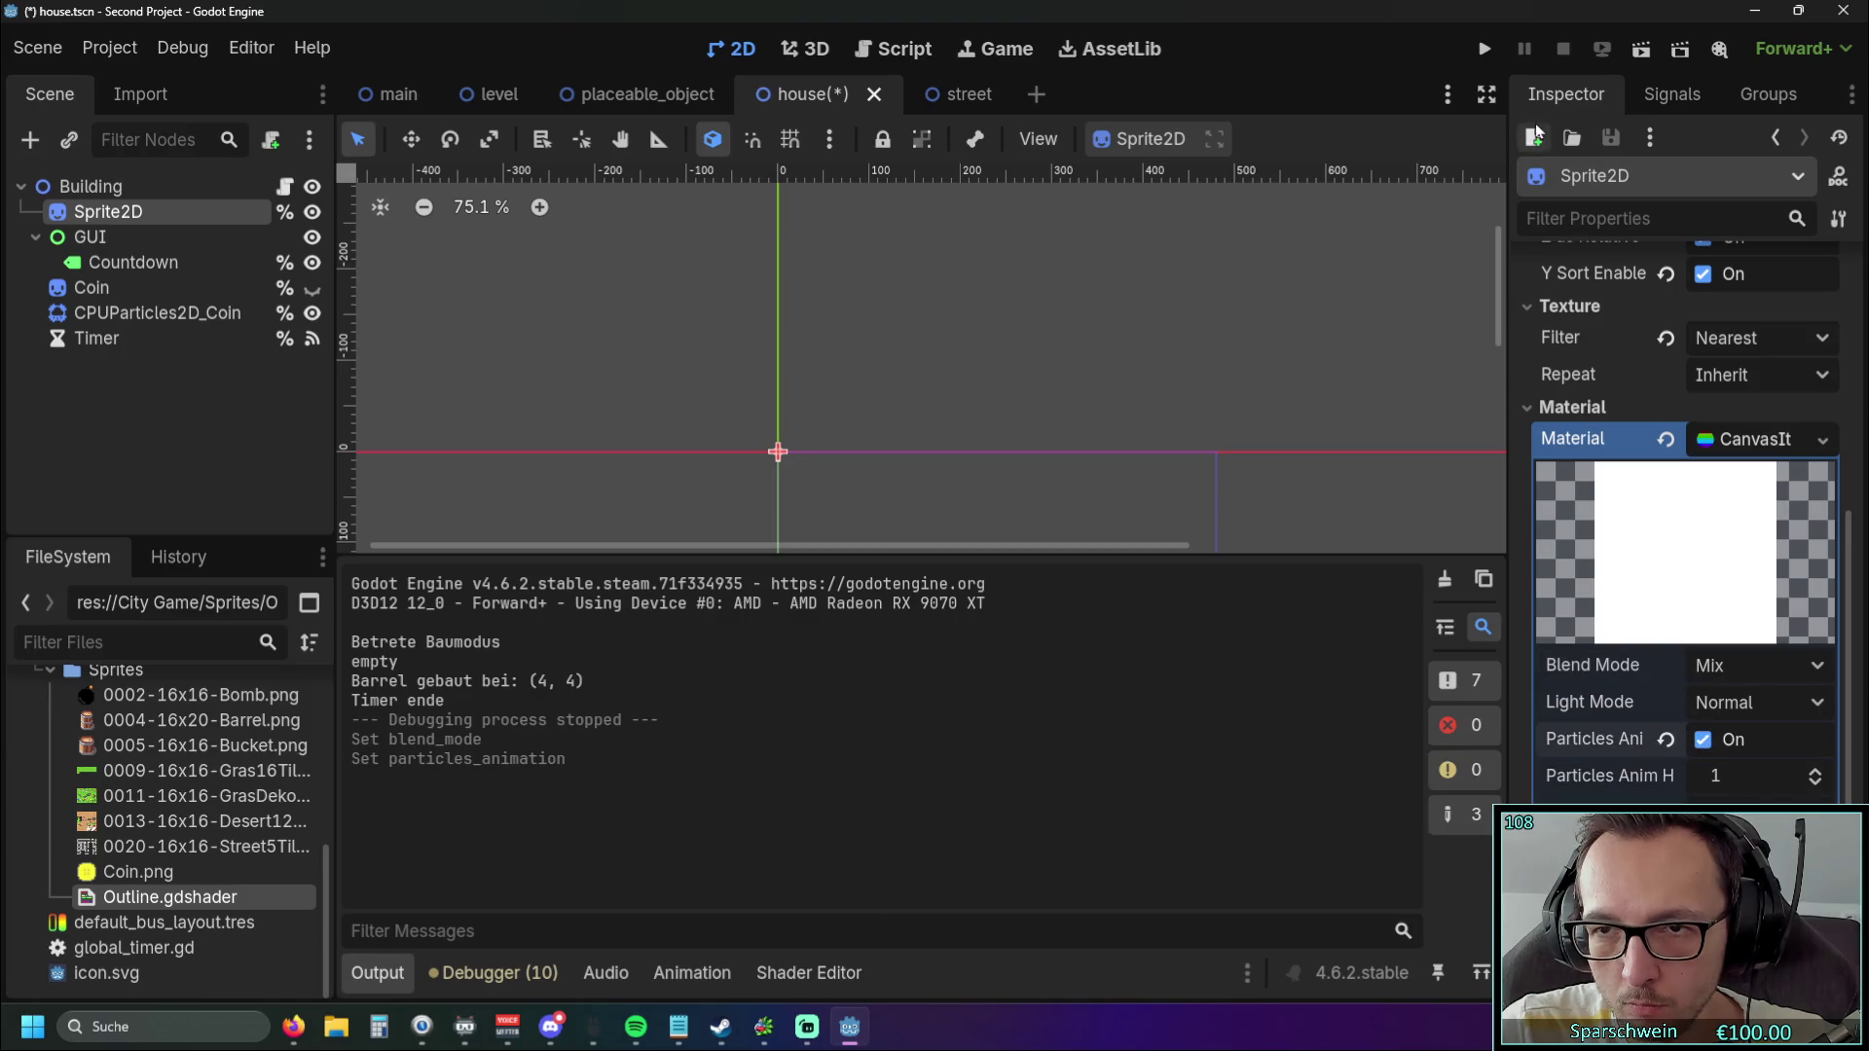
key("F5")
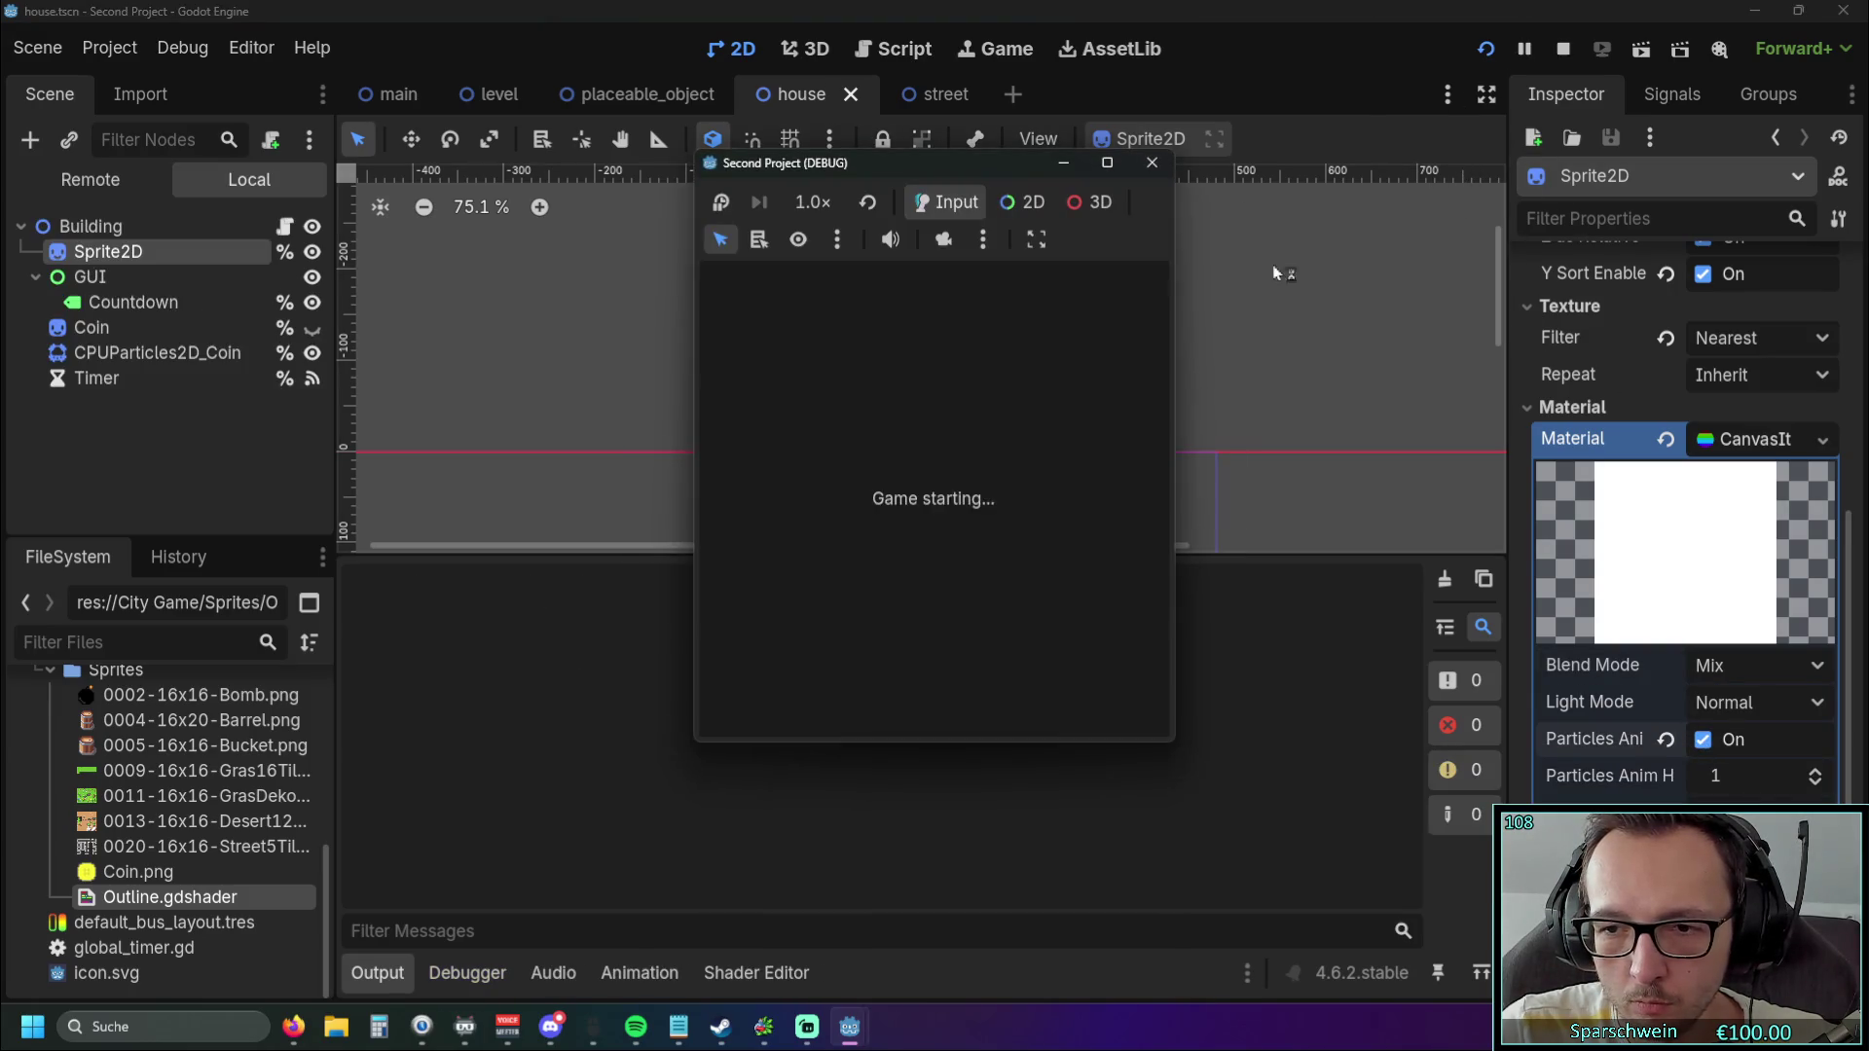
left_click(890, 721)
left_click(936, 574)
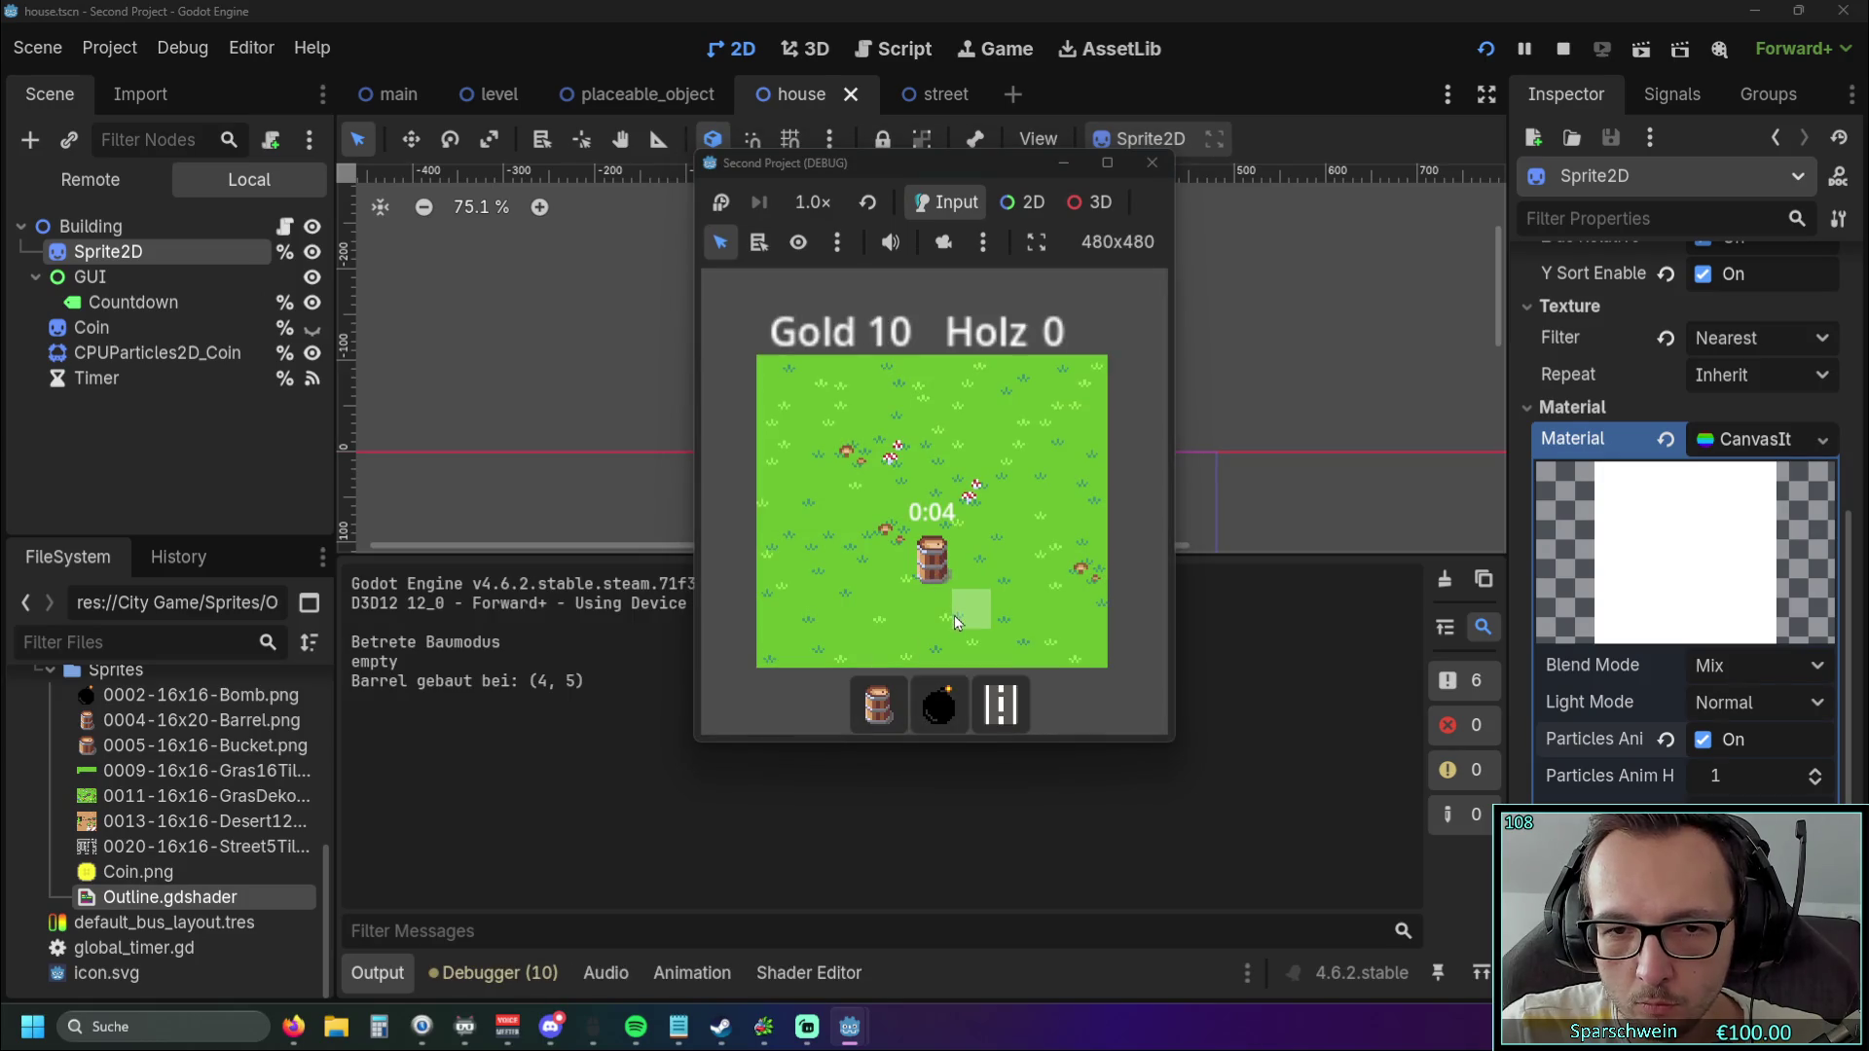
right_click(937, 574)
key("F8")
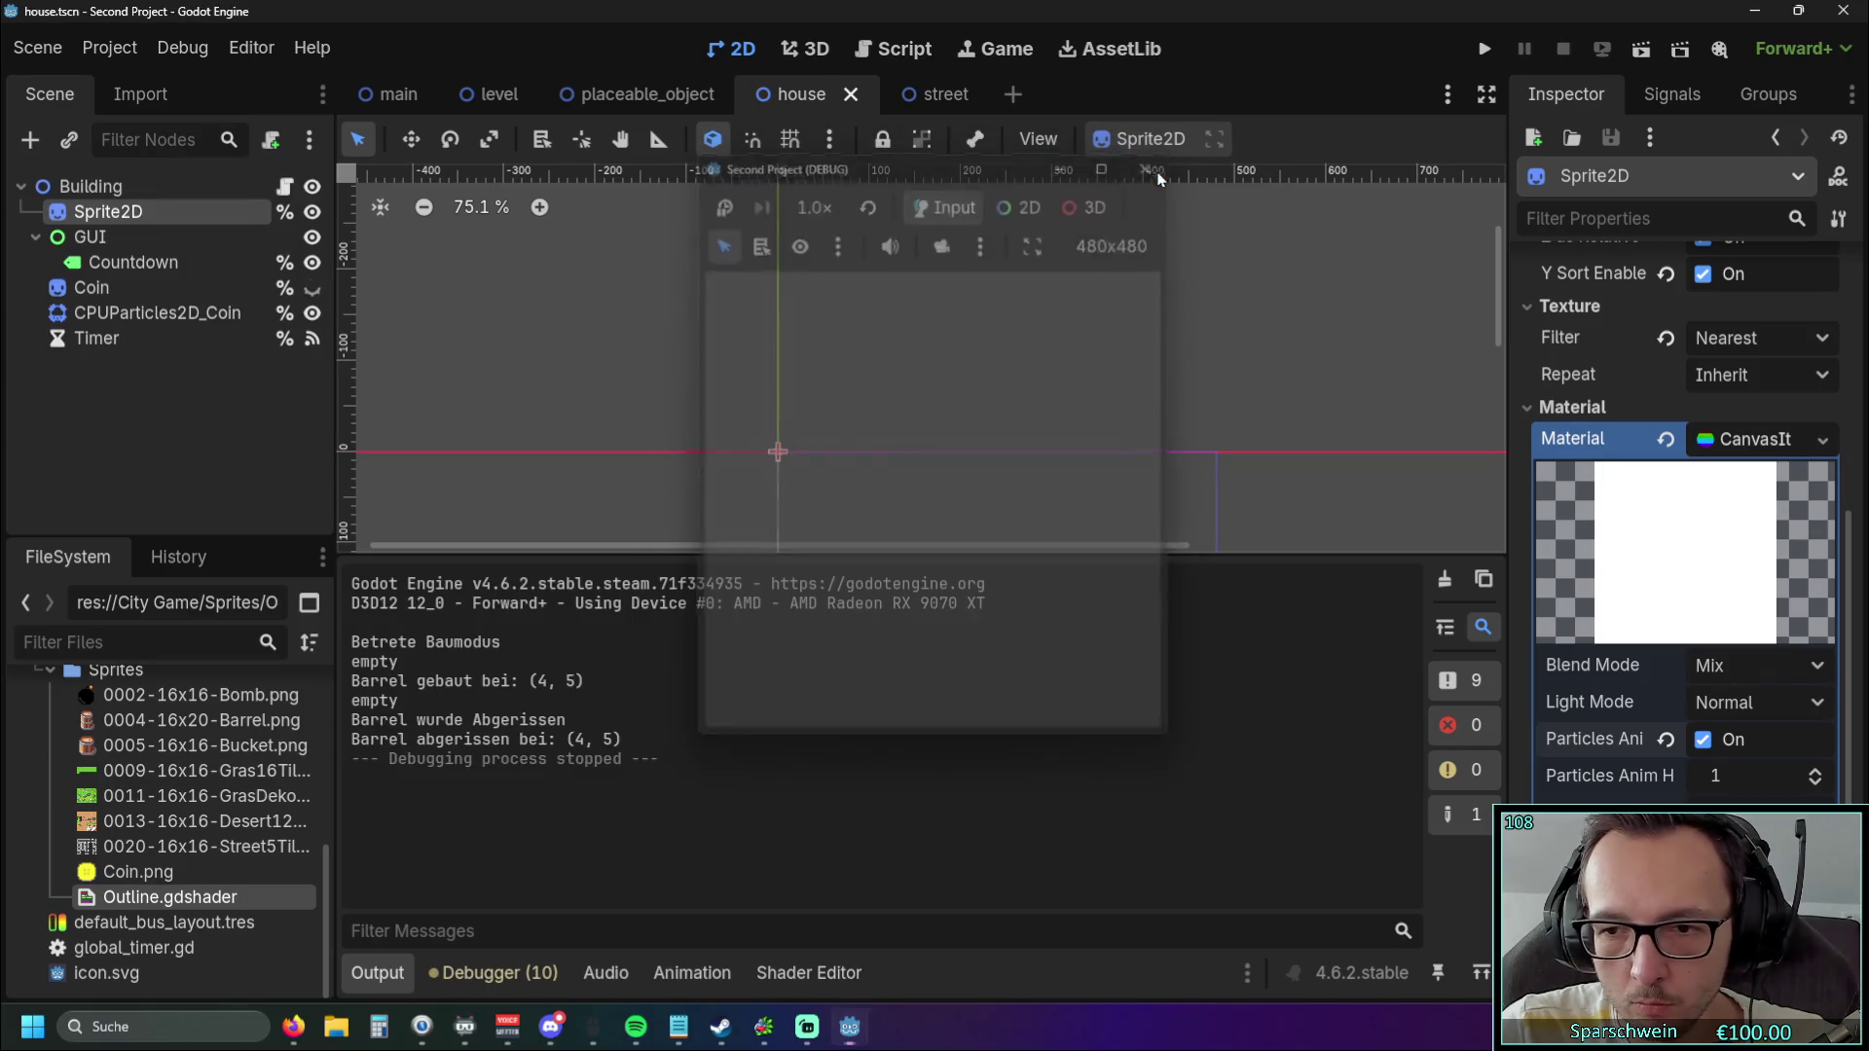
Turn particles animation off and toggle the material's local-to-scene setting on and off.
left_click(1702, 739)
left_click(1709, 801)
left_click(1708, 801)
scroll(1698, 778, "up", 3)
scroll(1701, 781, "down", 3)
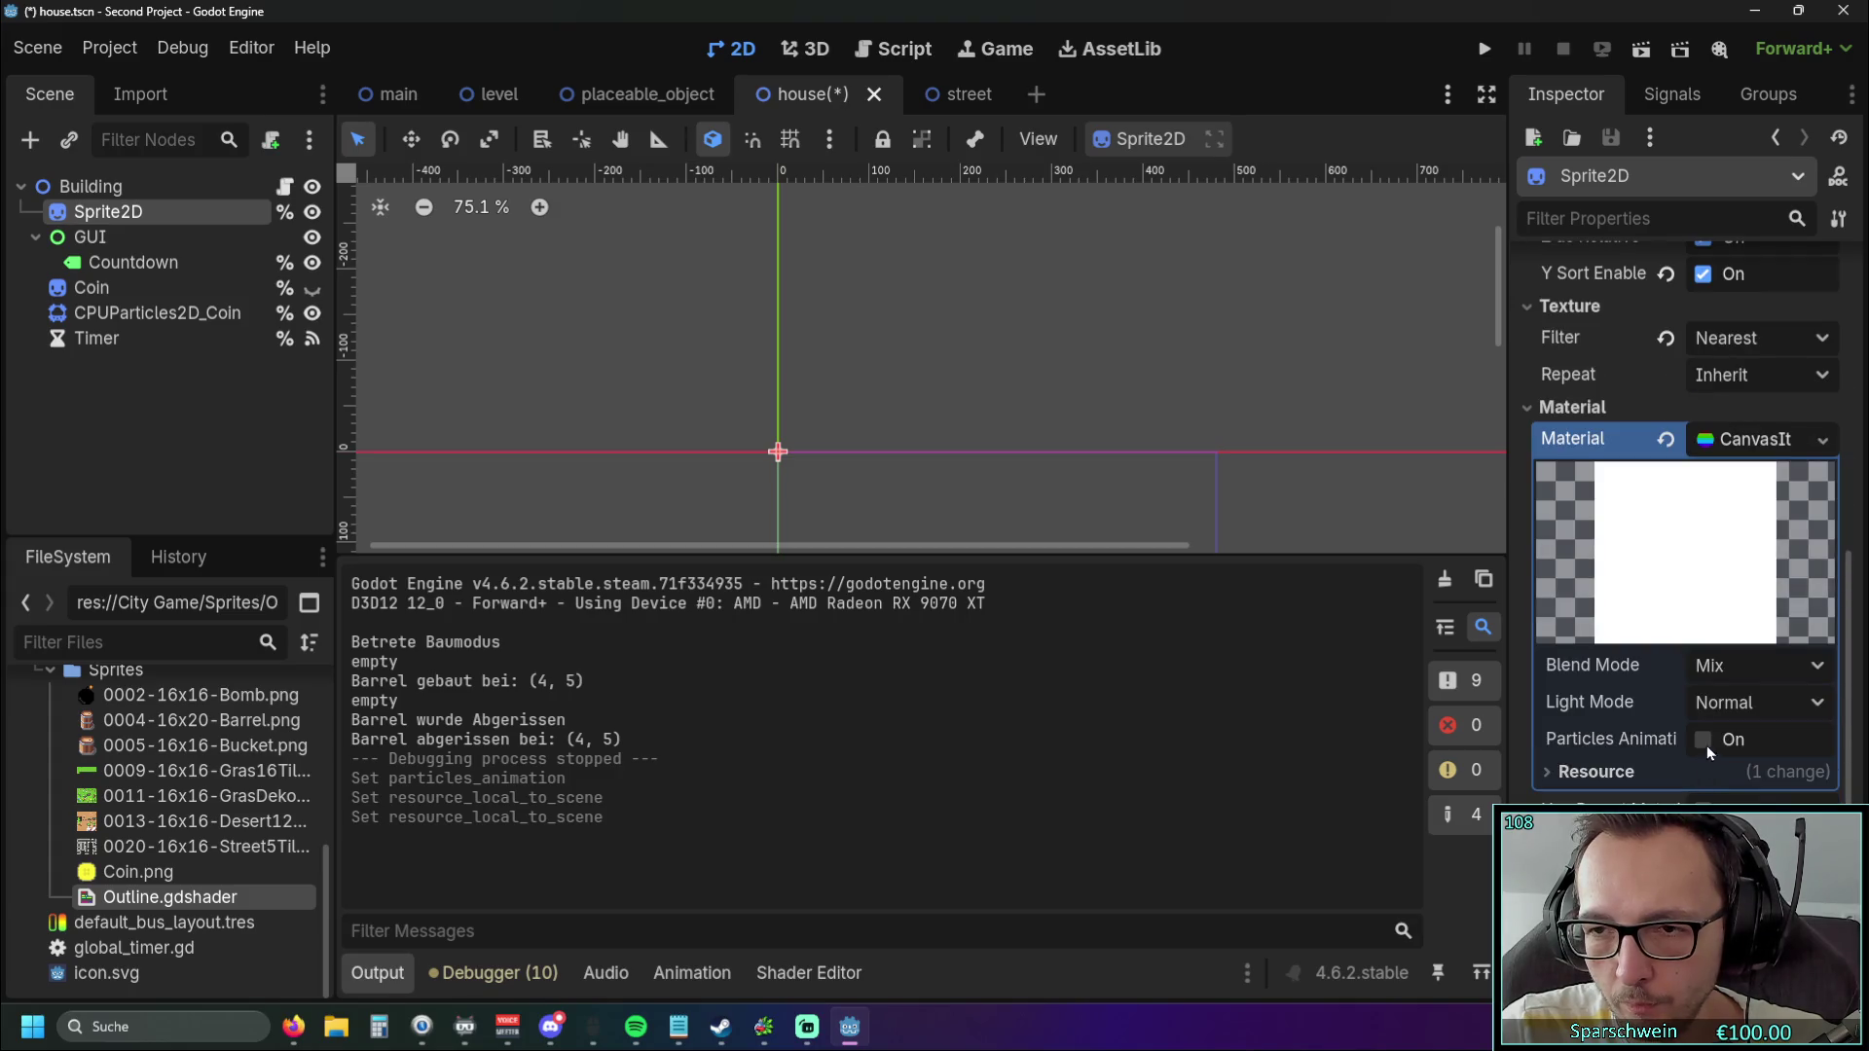
left_click(1703, 438)
left_click(1713, 679)
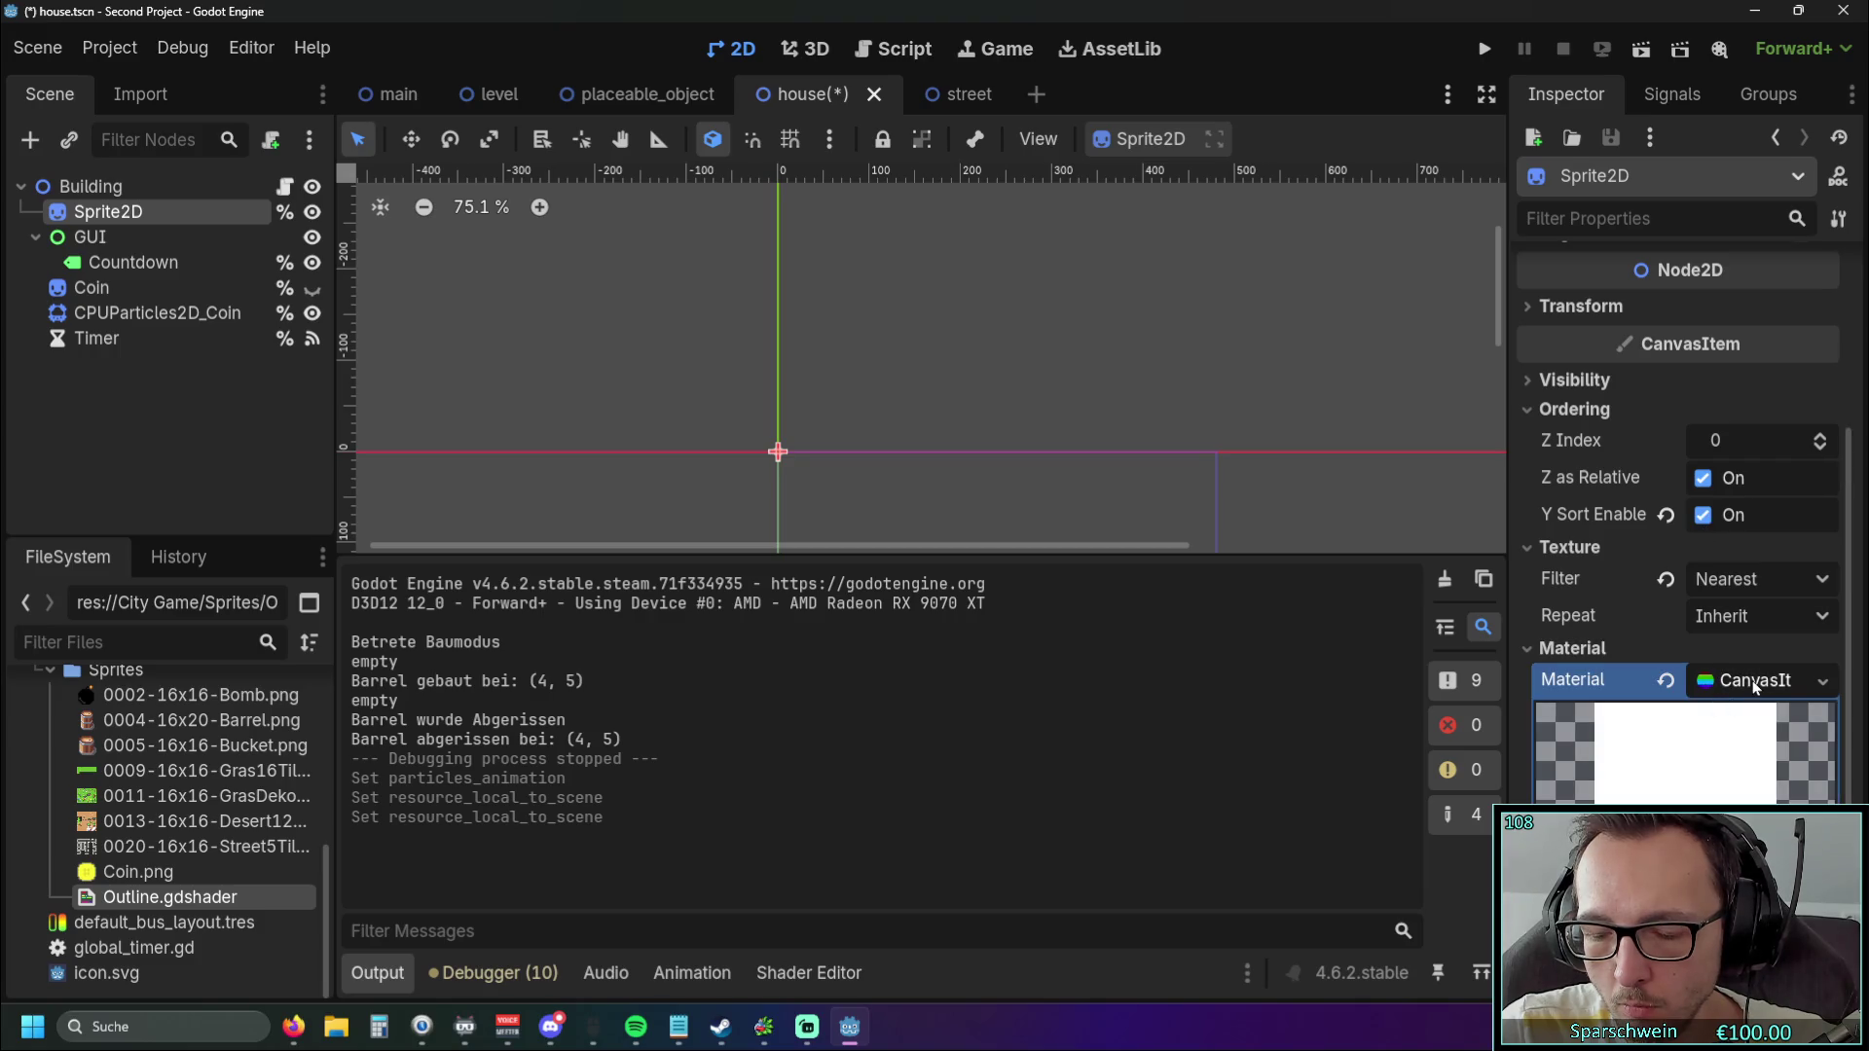
scroll(1742, 672, "down", 3)
Set the material's light mode to Light Only, then to Unshaded.
left_click(1793, 611)
left_click(1794, 618)
left_click(1731, 621)
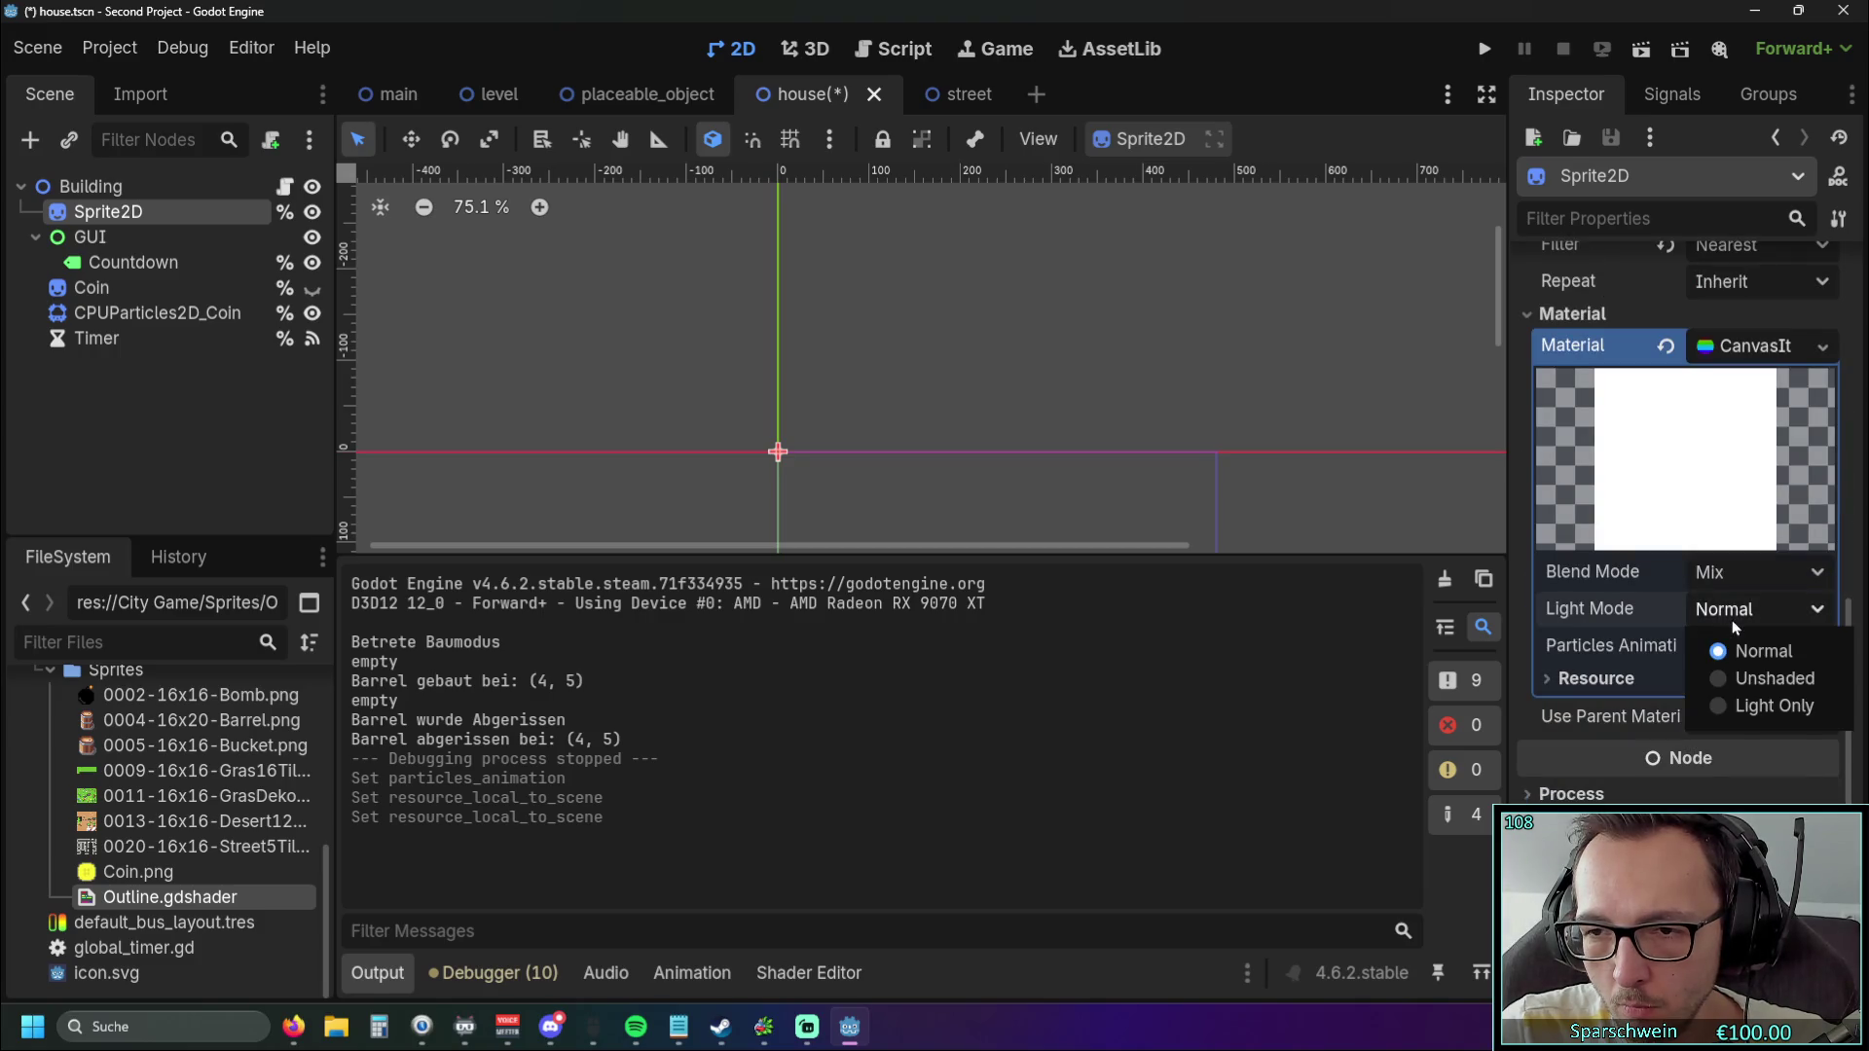
left_click(1724, 705)
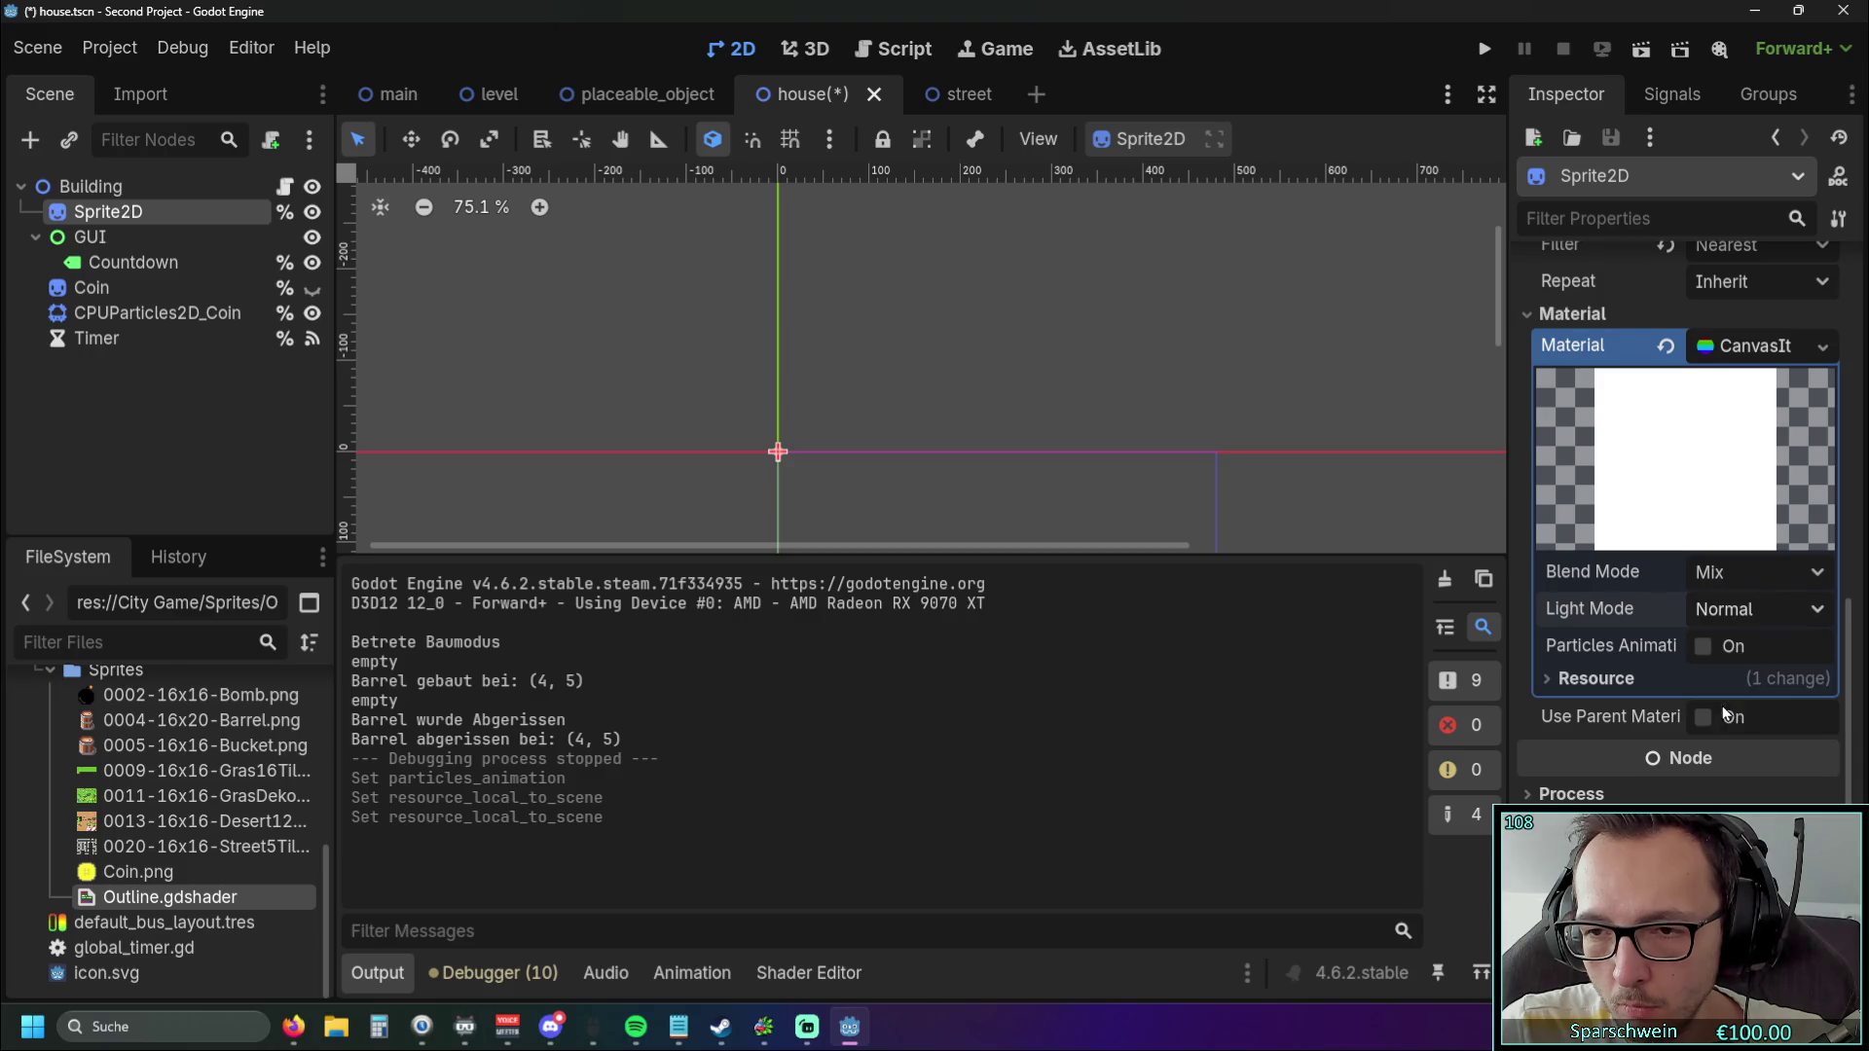
scroll(1446, 477, "up", 1)
scroll(1447, 477, "down", 2)
left_click(1742, 610)
left_click(1742, 678)
Test the Unshaded material in-game with a barrel, then toggle particles animation.
left_click(1484, 49)
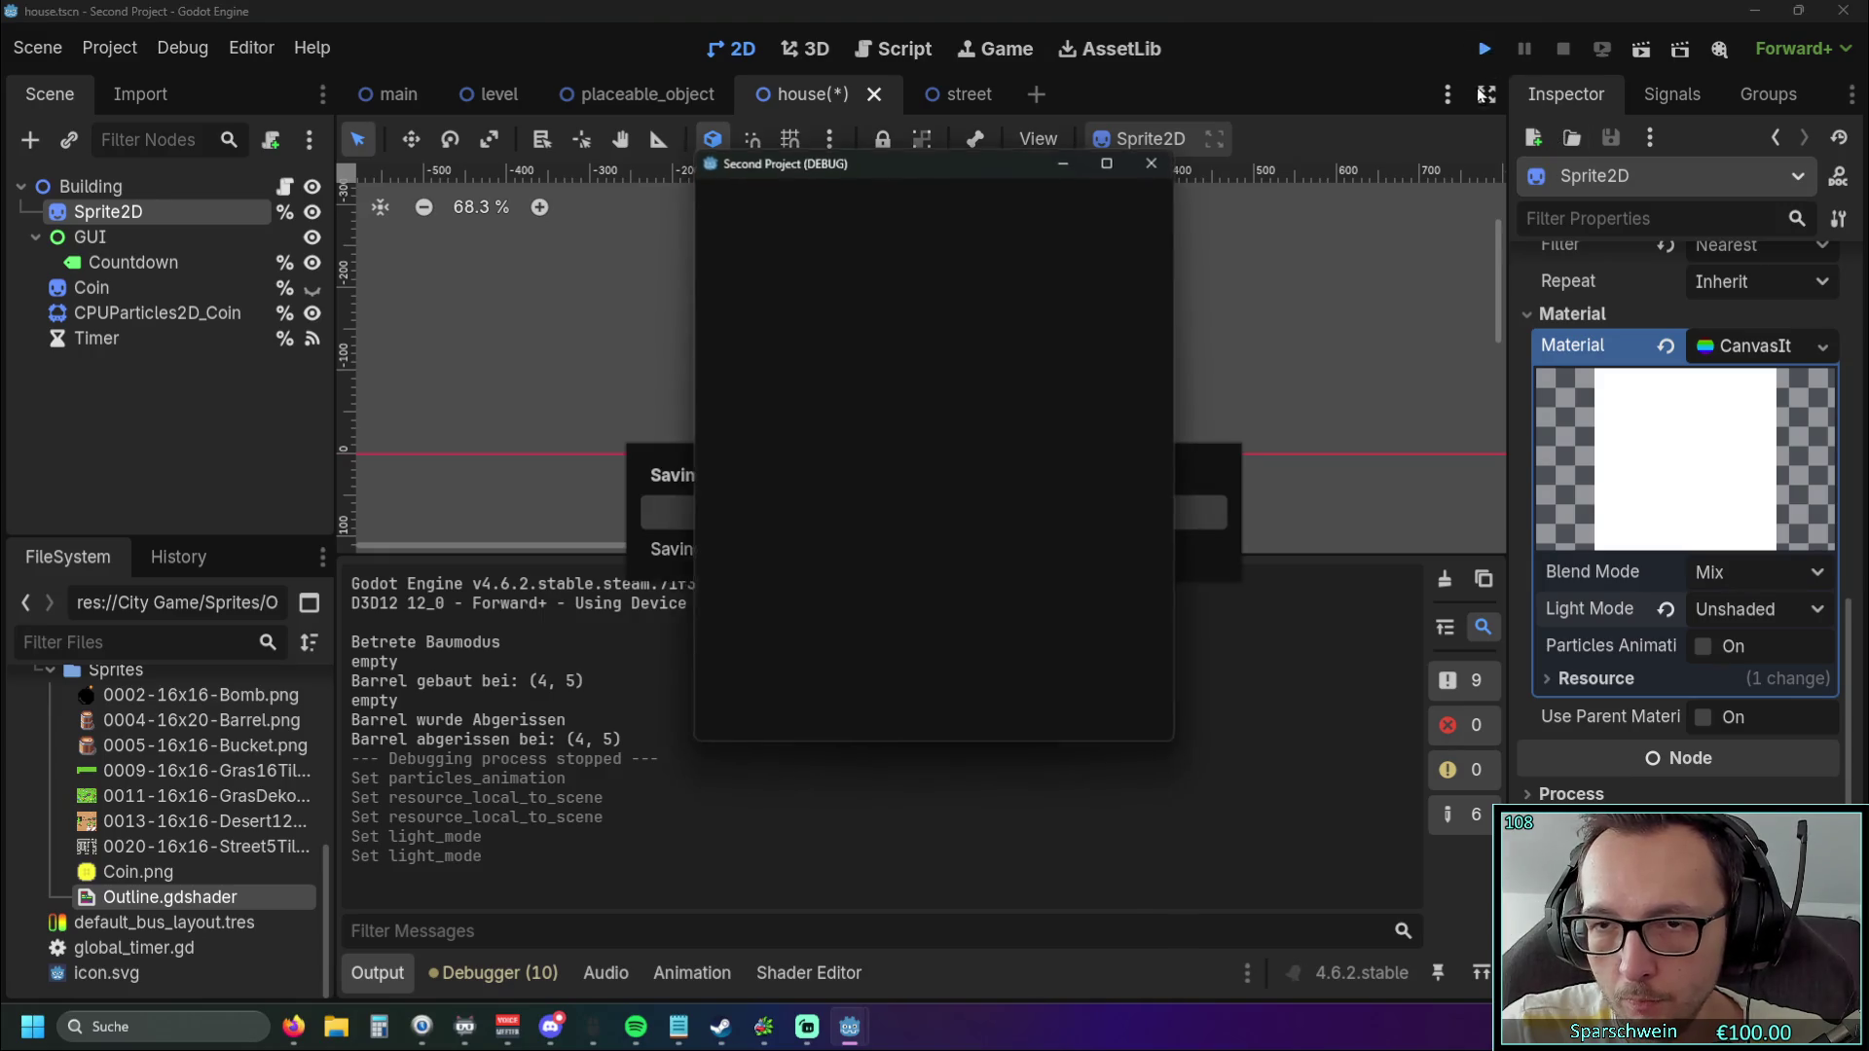
left_click(878, 703)
left_click(968, 515)
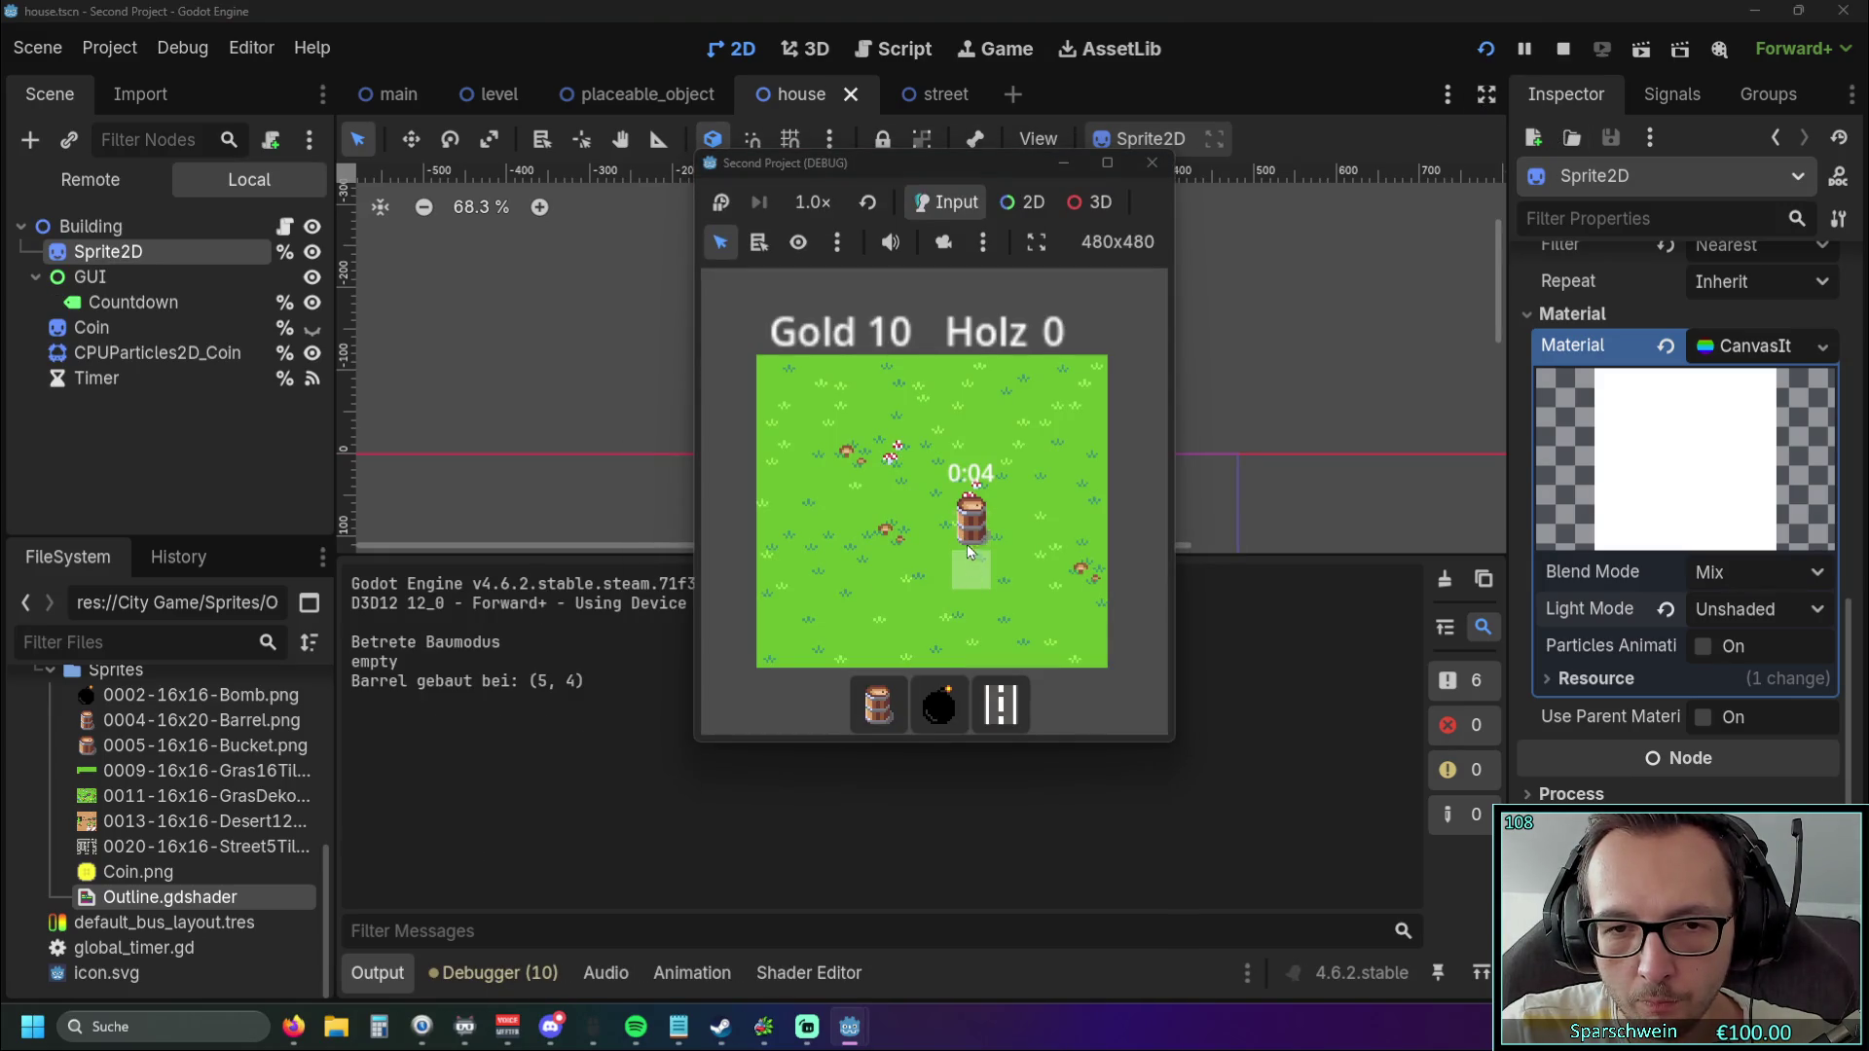
right_click(969, 516)
key("F8")
scroll(1643, 571, "up", 2)
left_click(1702, 739)
Test Add blend mode in-game by placing and demolishing a barrel.
left_click(1783, 671)
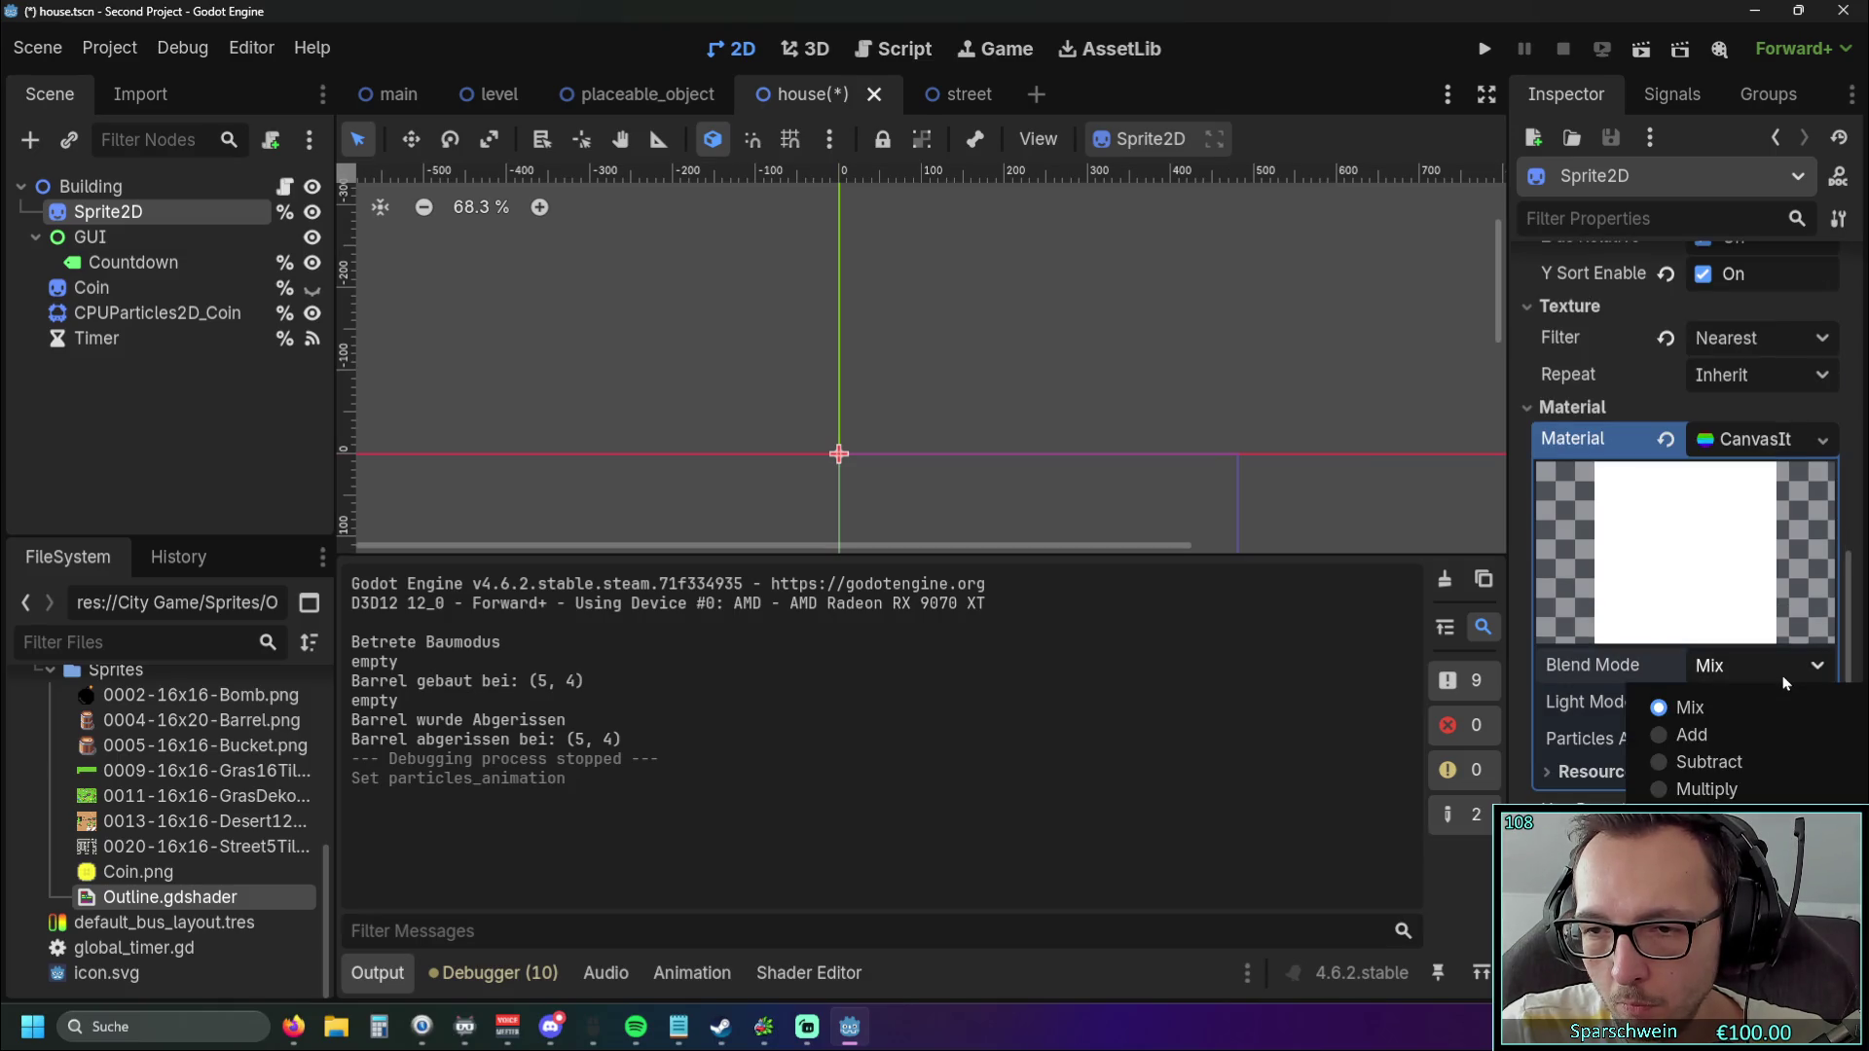
left_click(1762, 732)
left_click(1484, 49)
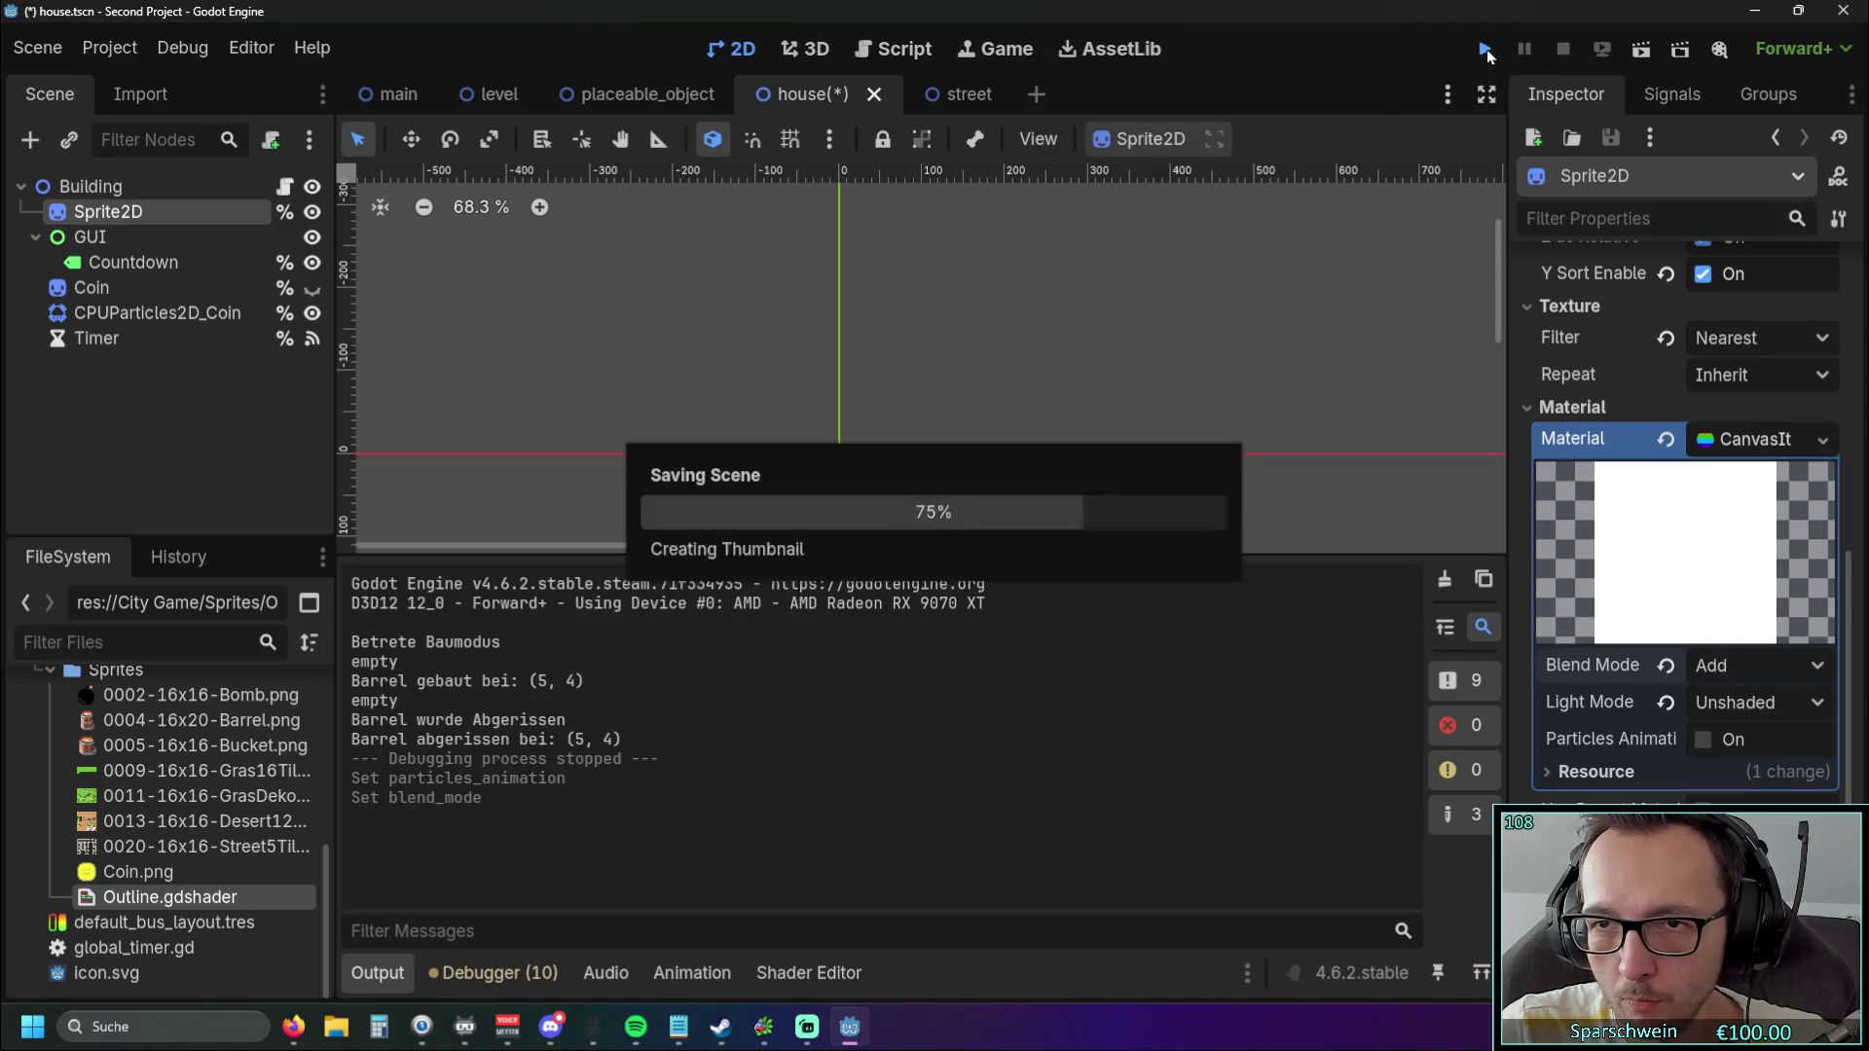
left_click(942, 547)
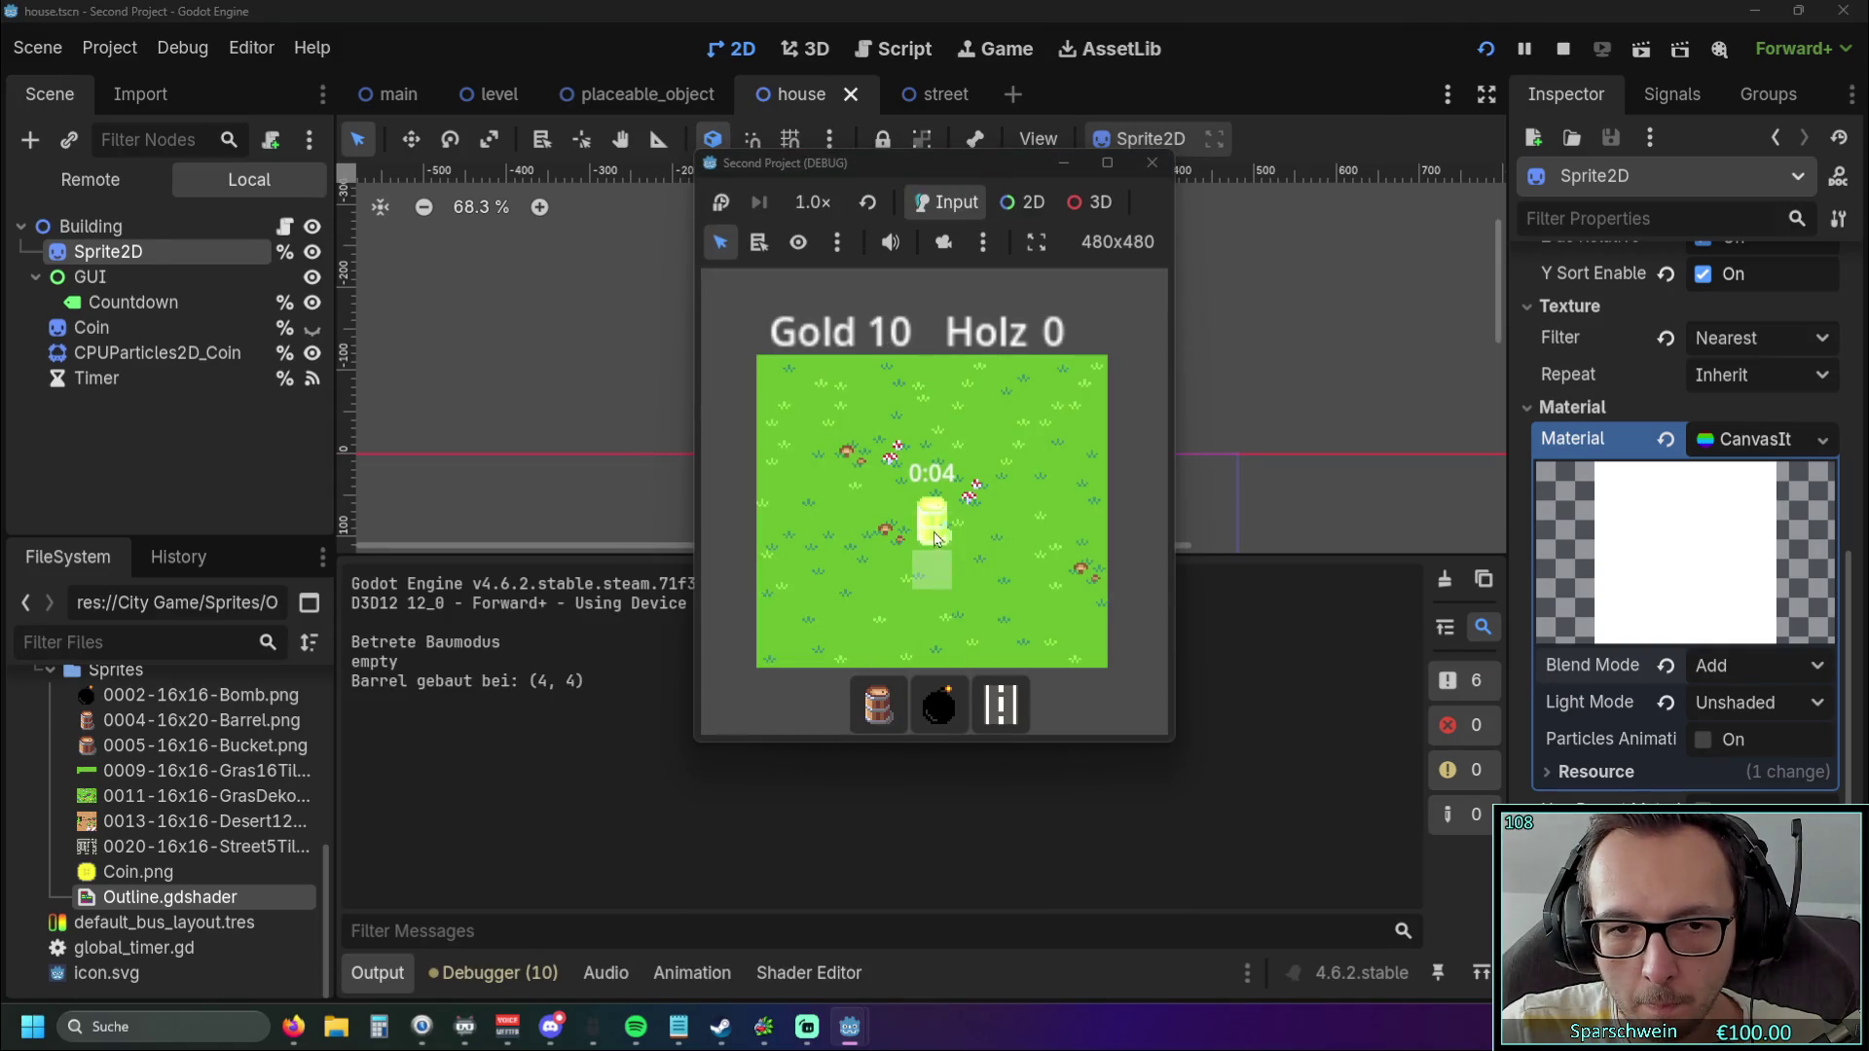
right_click(942, 547)
left_click(1151, 162)
Test Subtract blend mode in-game by placing and demolishing a barrel.
left_click(1752, 665)
left_click(1694, 762)
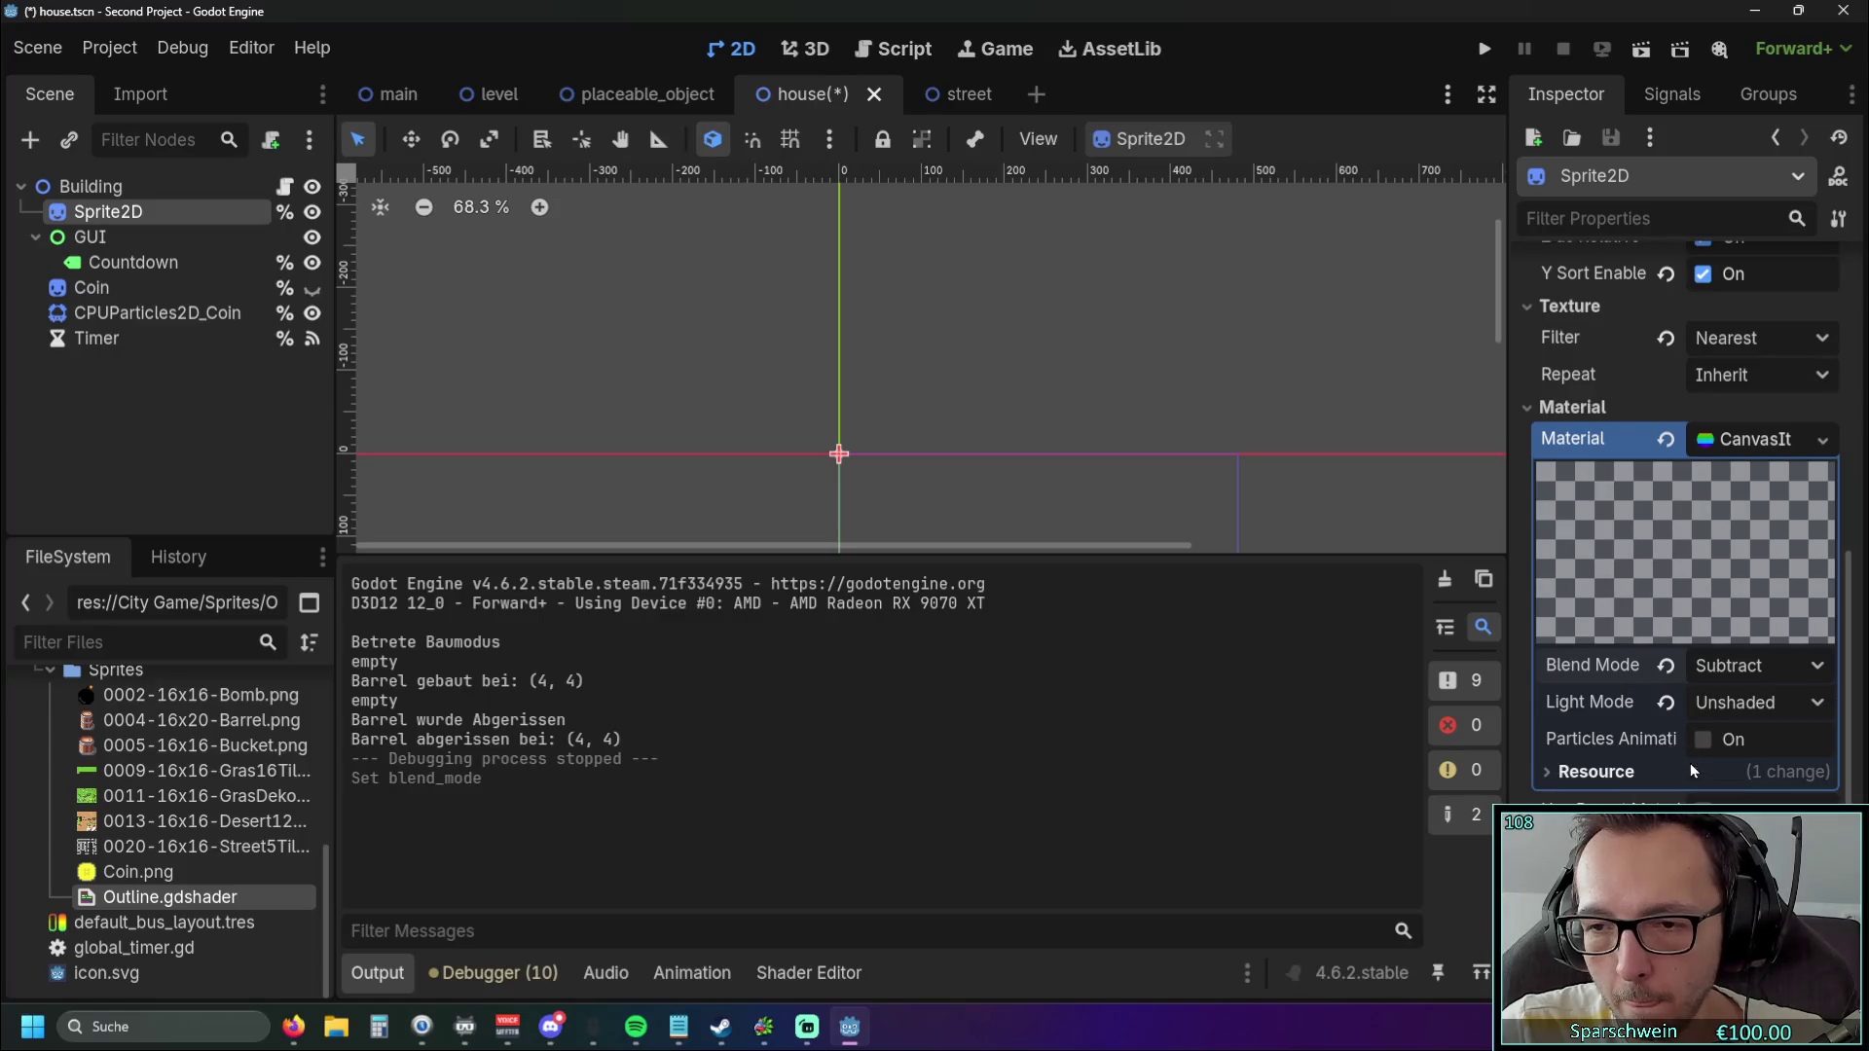
left_click(1484, 49)
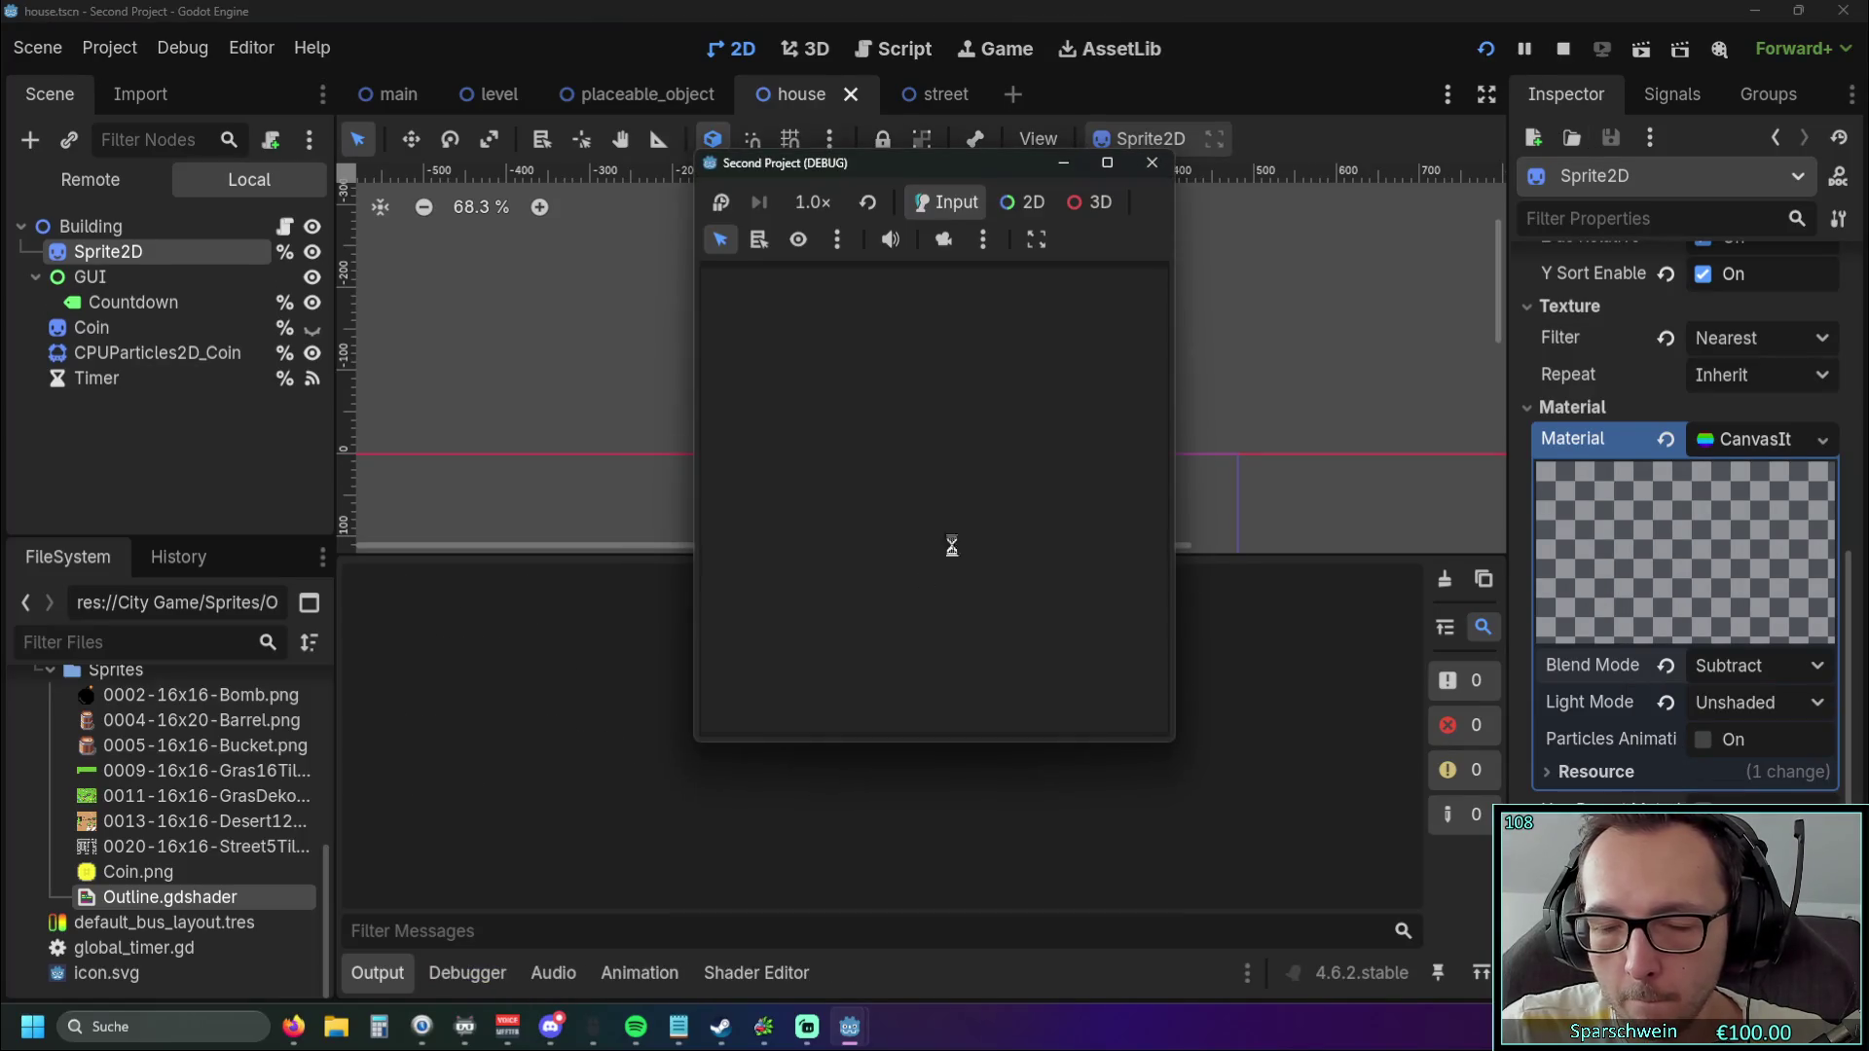
key("1")
left_click(933, 545)
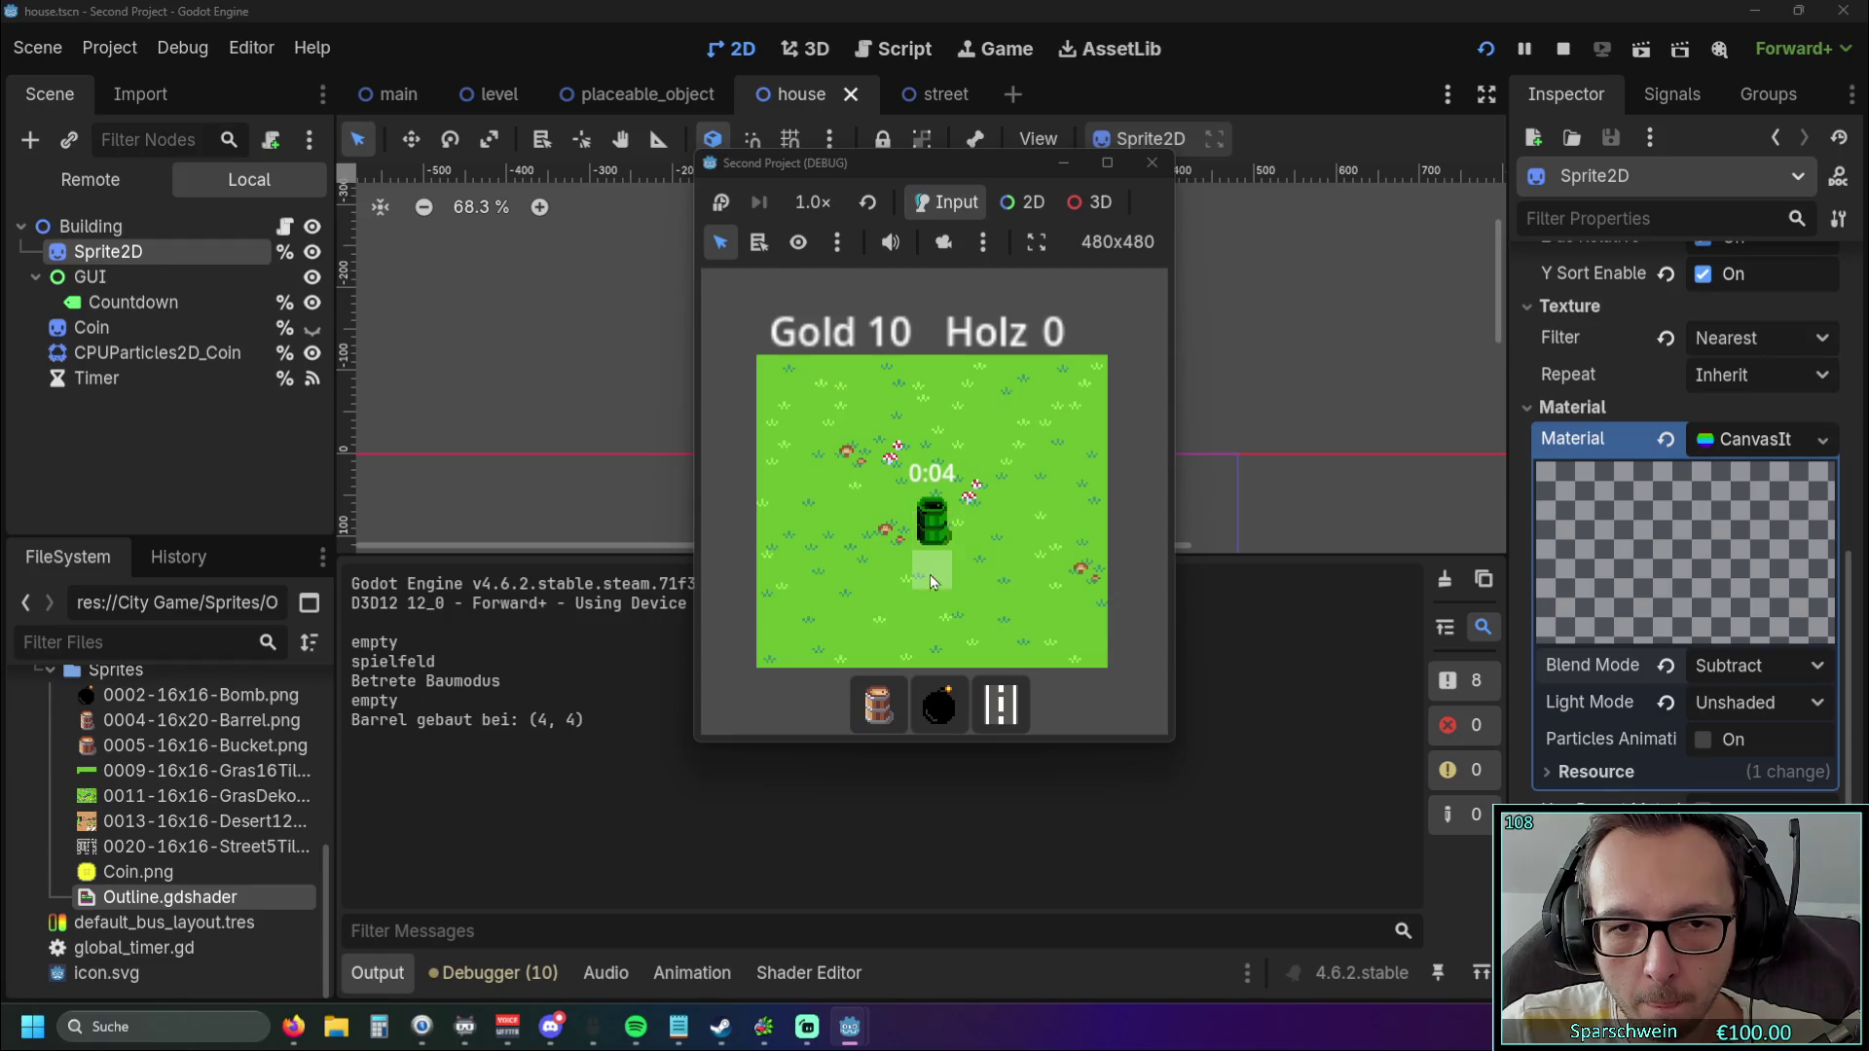
right_click(930, 569)
Test Multiply blend mode in-game by placing a barrel mid-field.
left_click(1151, 163)
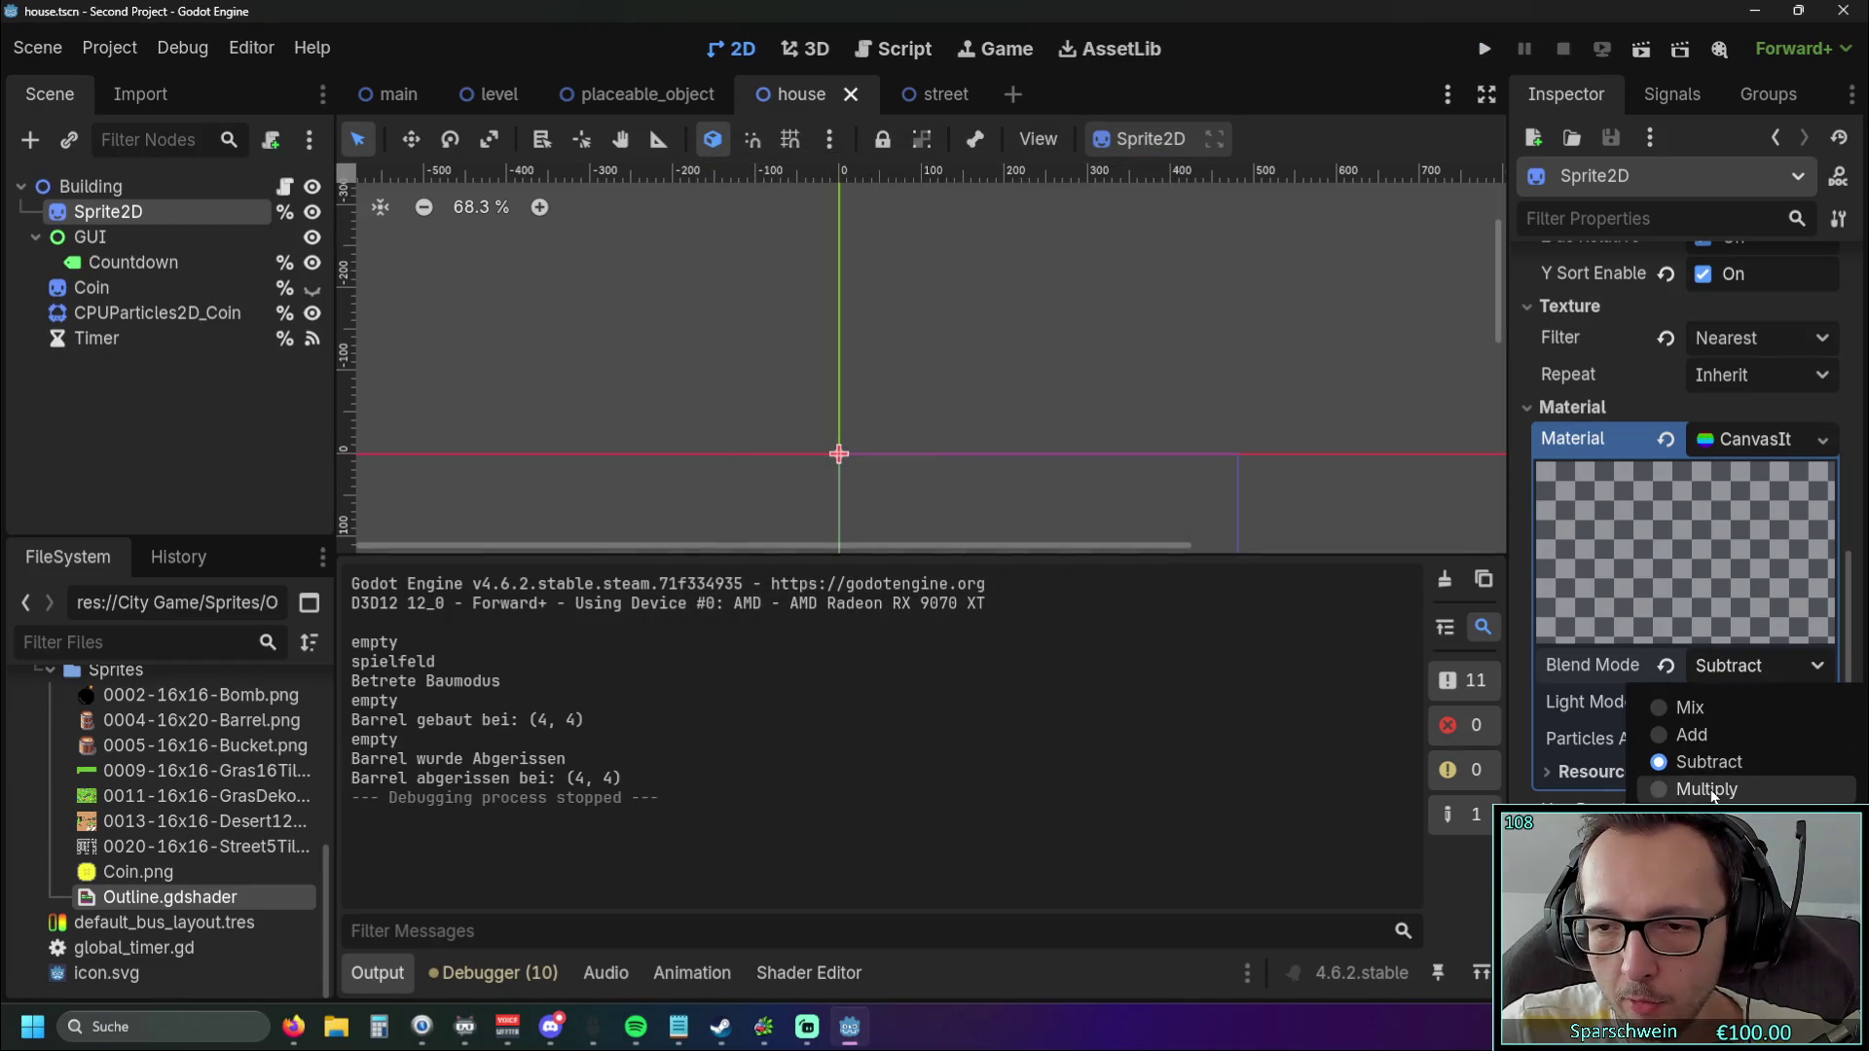
left_click(1707, 790)
key("F5")
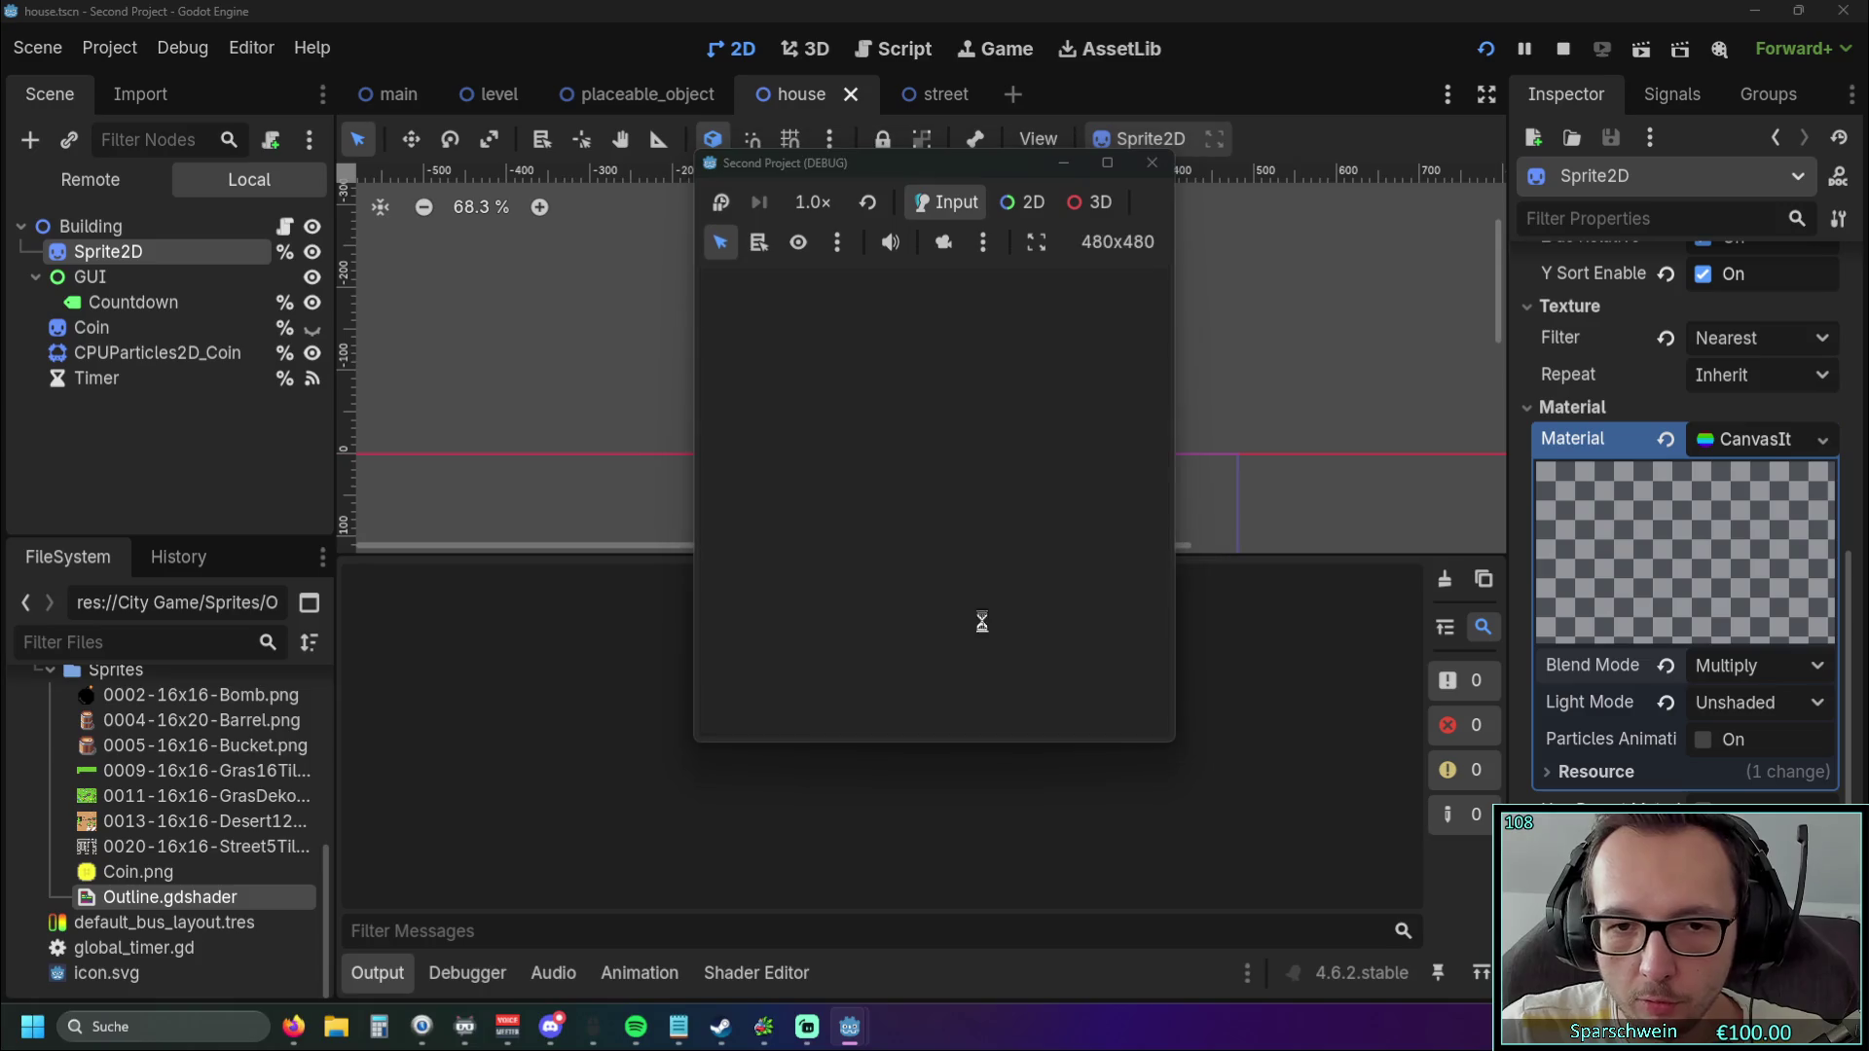
left_click(878, 703)
left_click(939, 523)
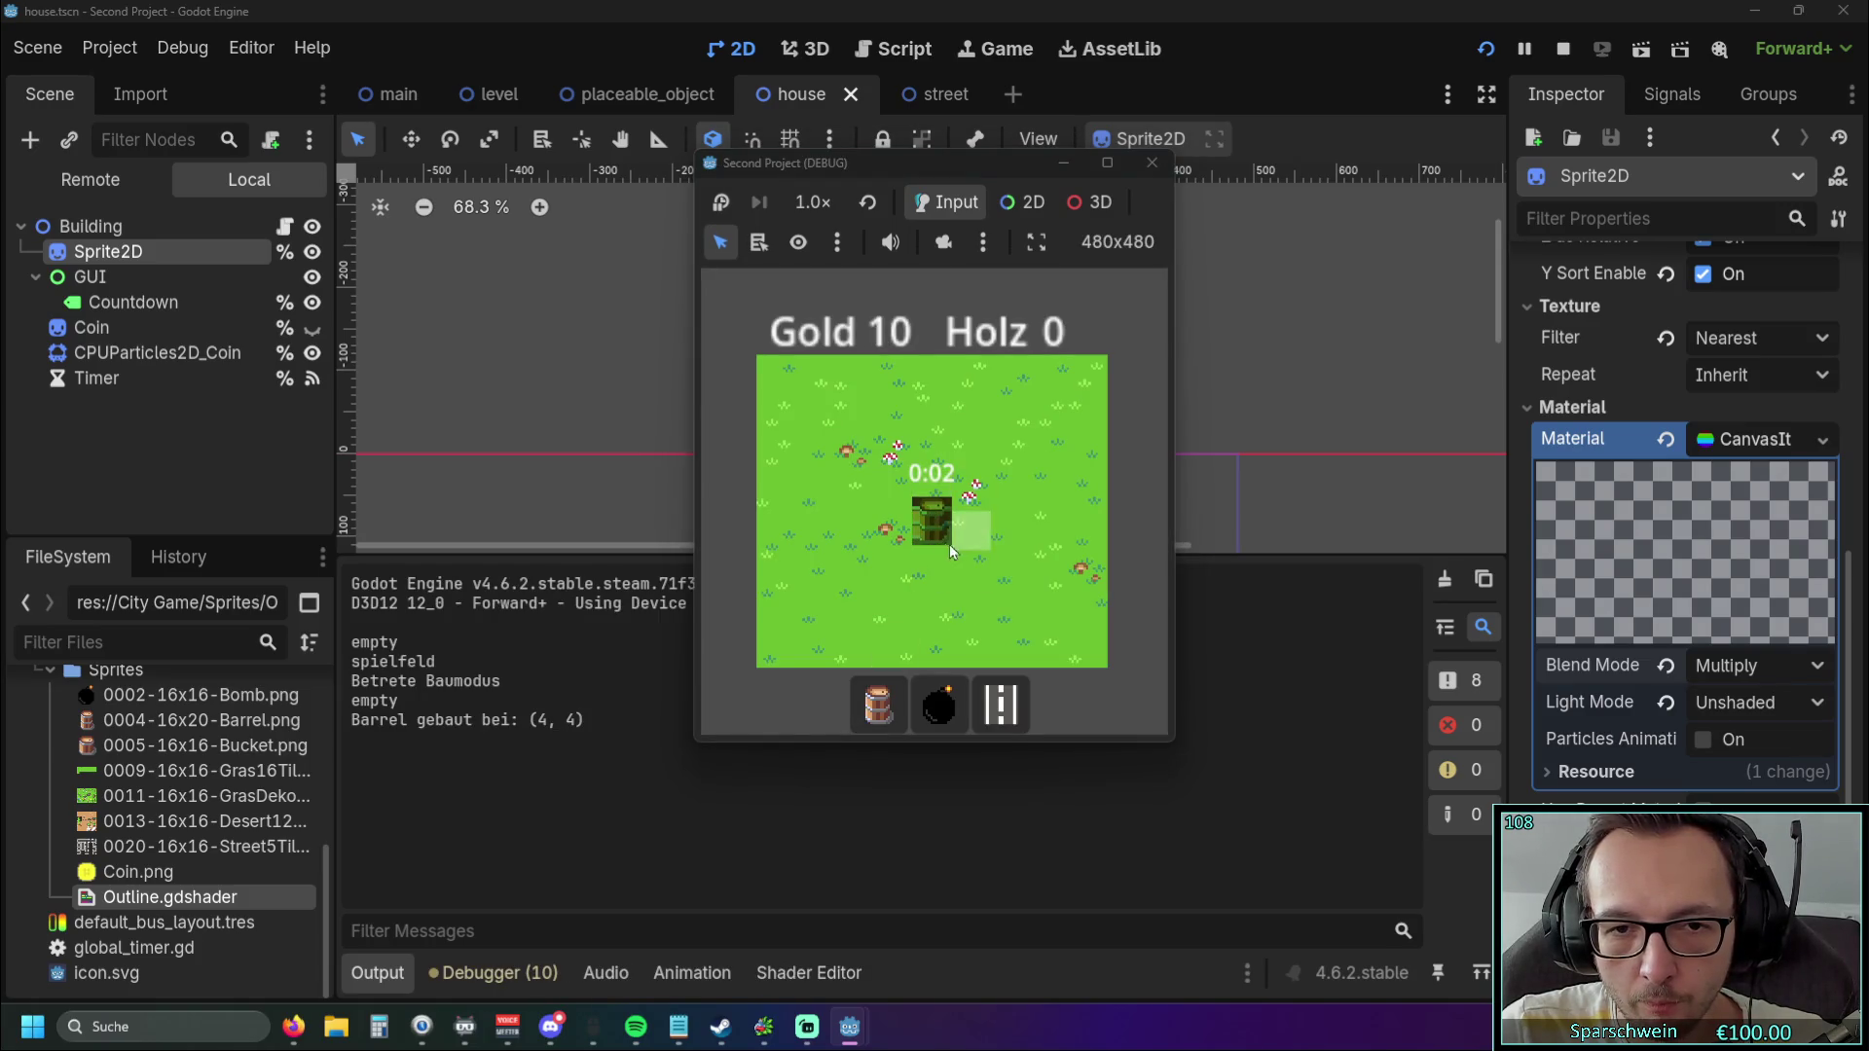
left_click(1151, 162)
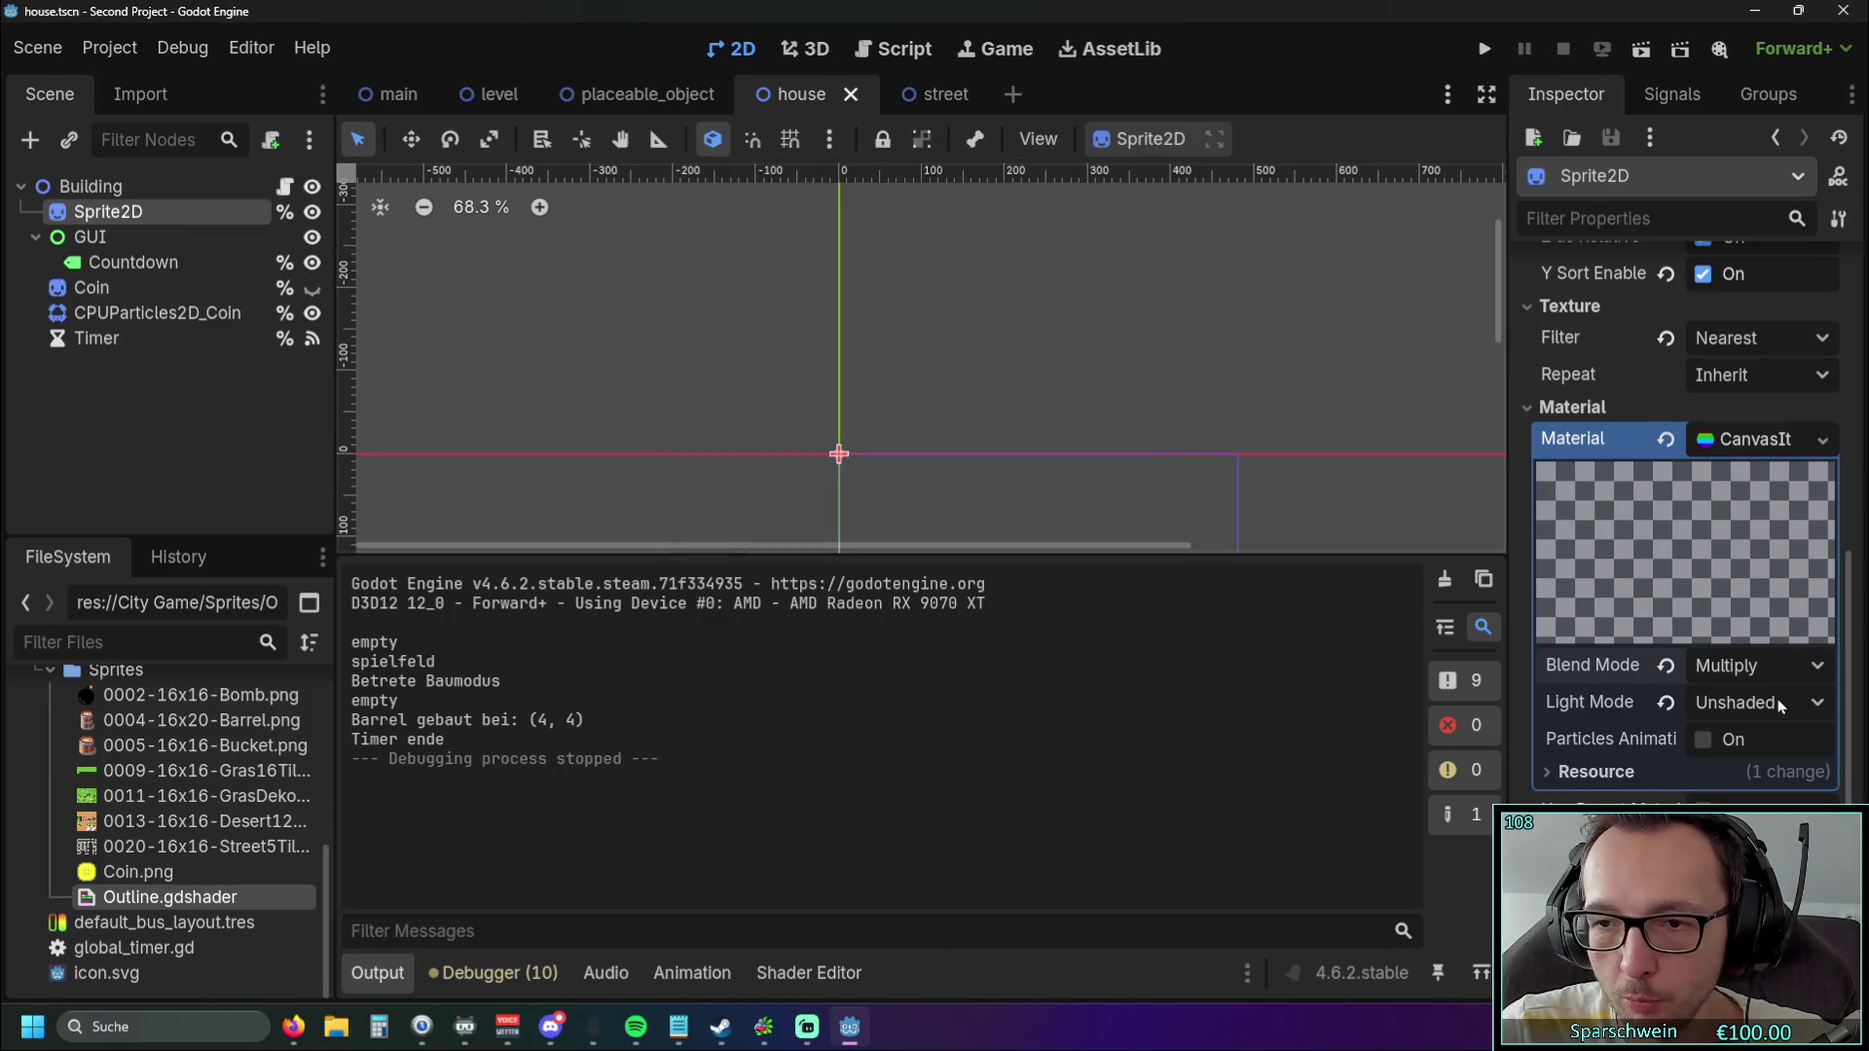
Test Premultiplied blend mode in-game with a barrel at (4,4).
left_click(1789, 676)
left_click(1801, 825)
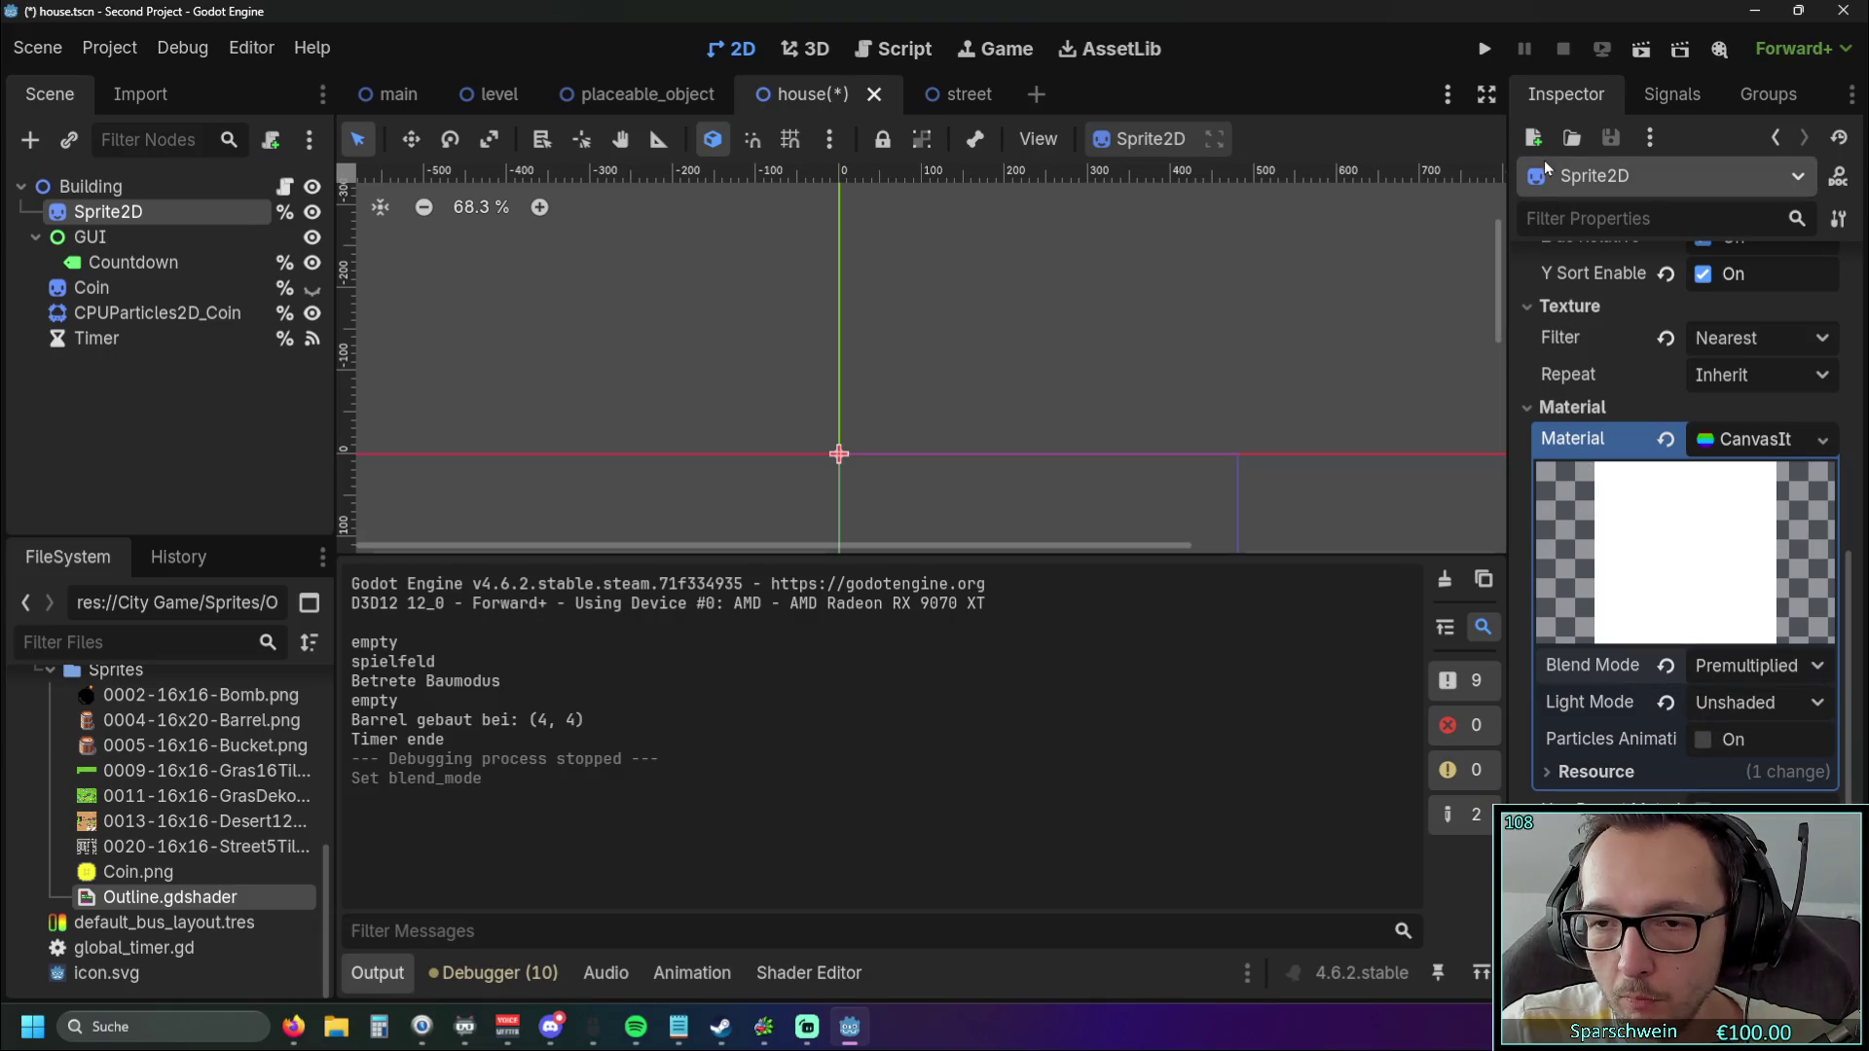
left_click(1484, 49)
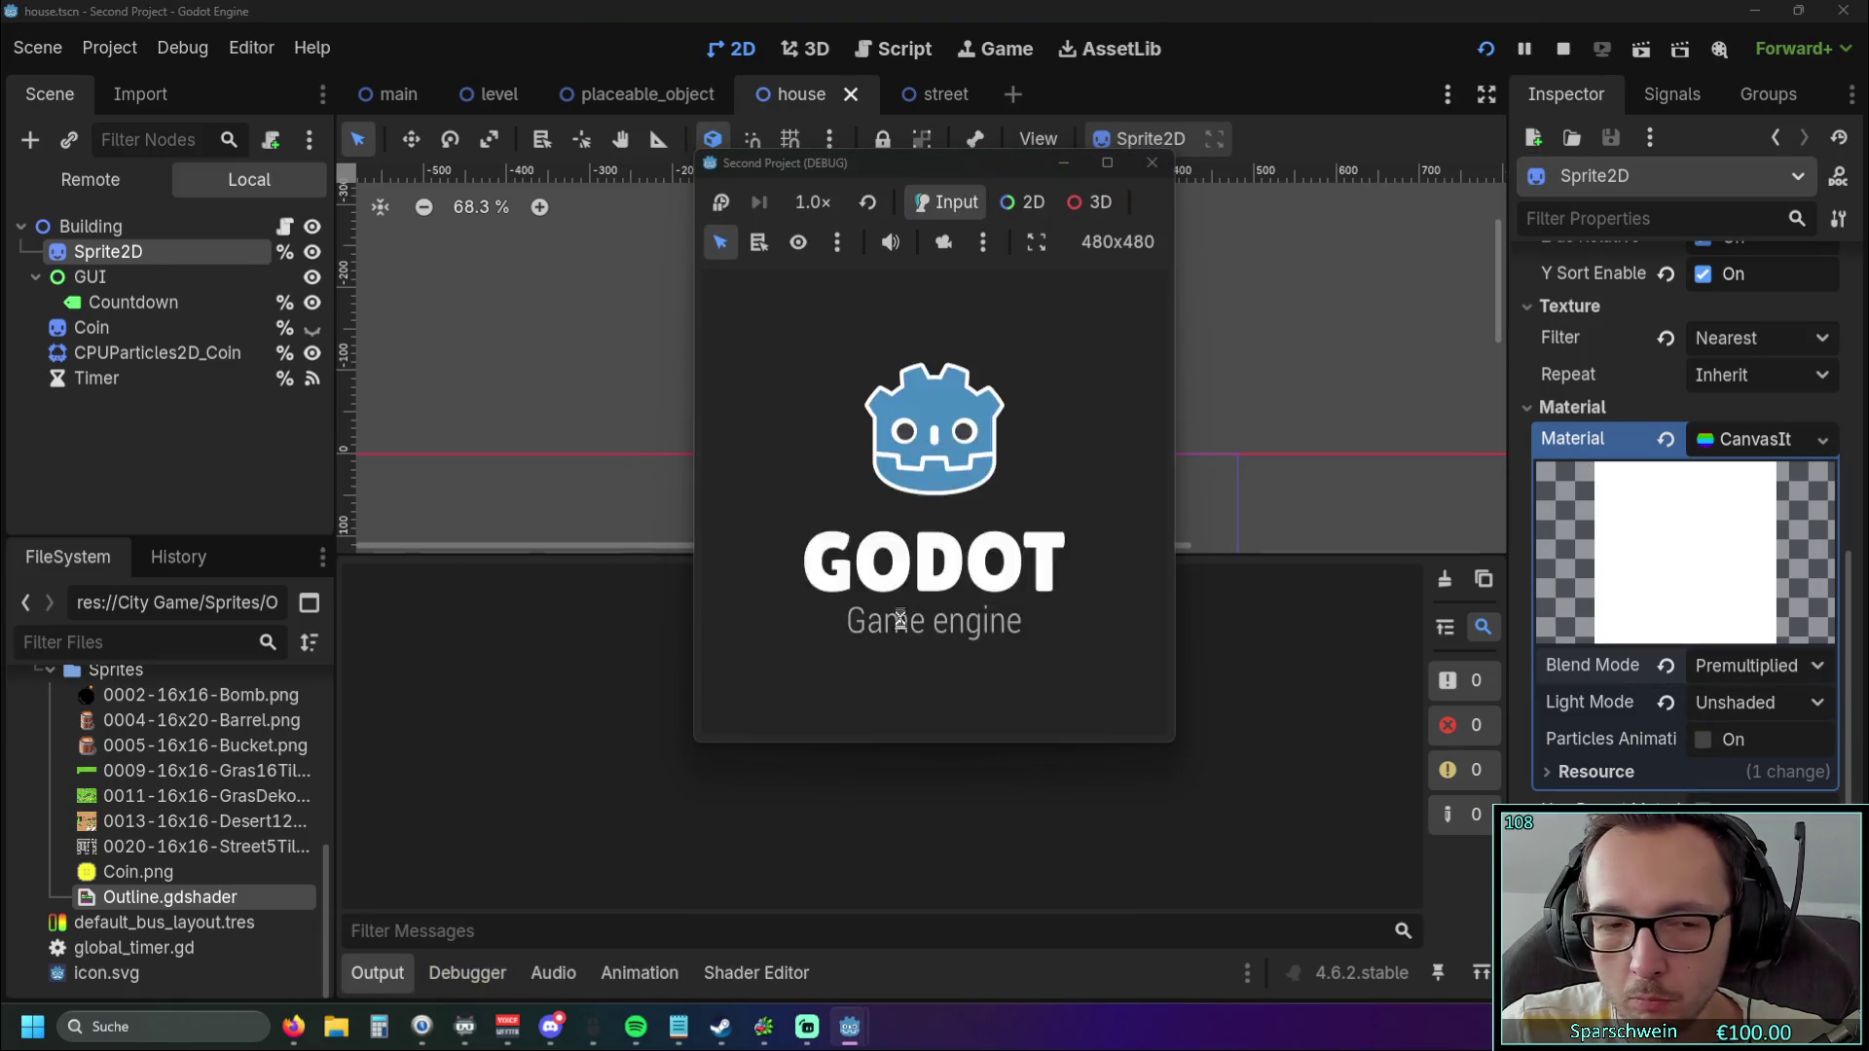
left_click(872, 707)
left_click(934, 522)
right_click(934, 521)
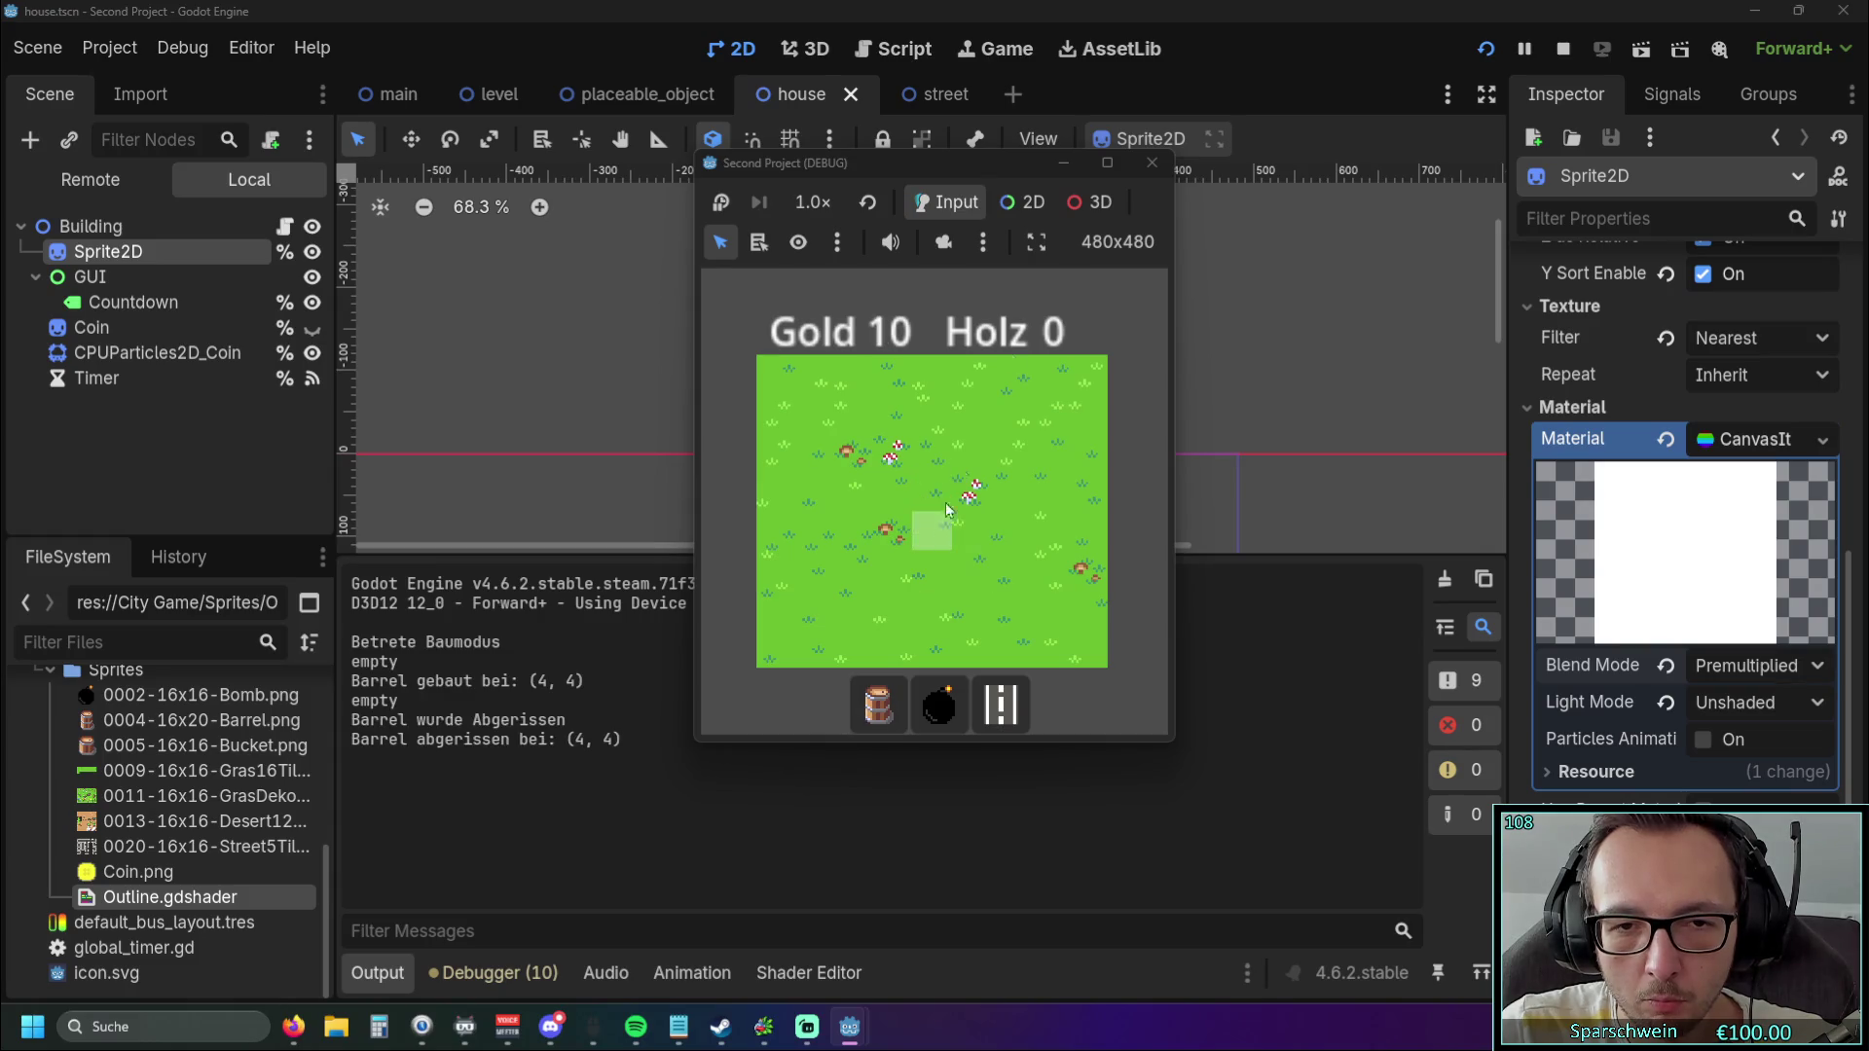
left_click(1151, 162)
Set the blend mode back to Mix and switch to the browser's outline shader page.
left_click(1747, 666)
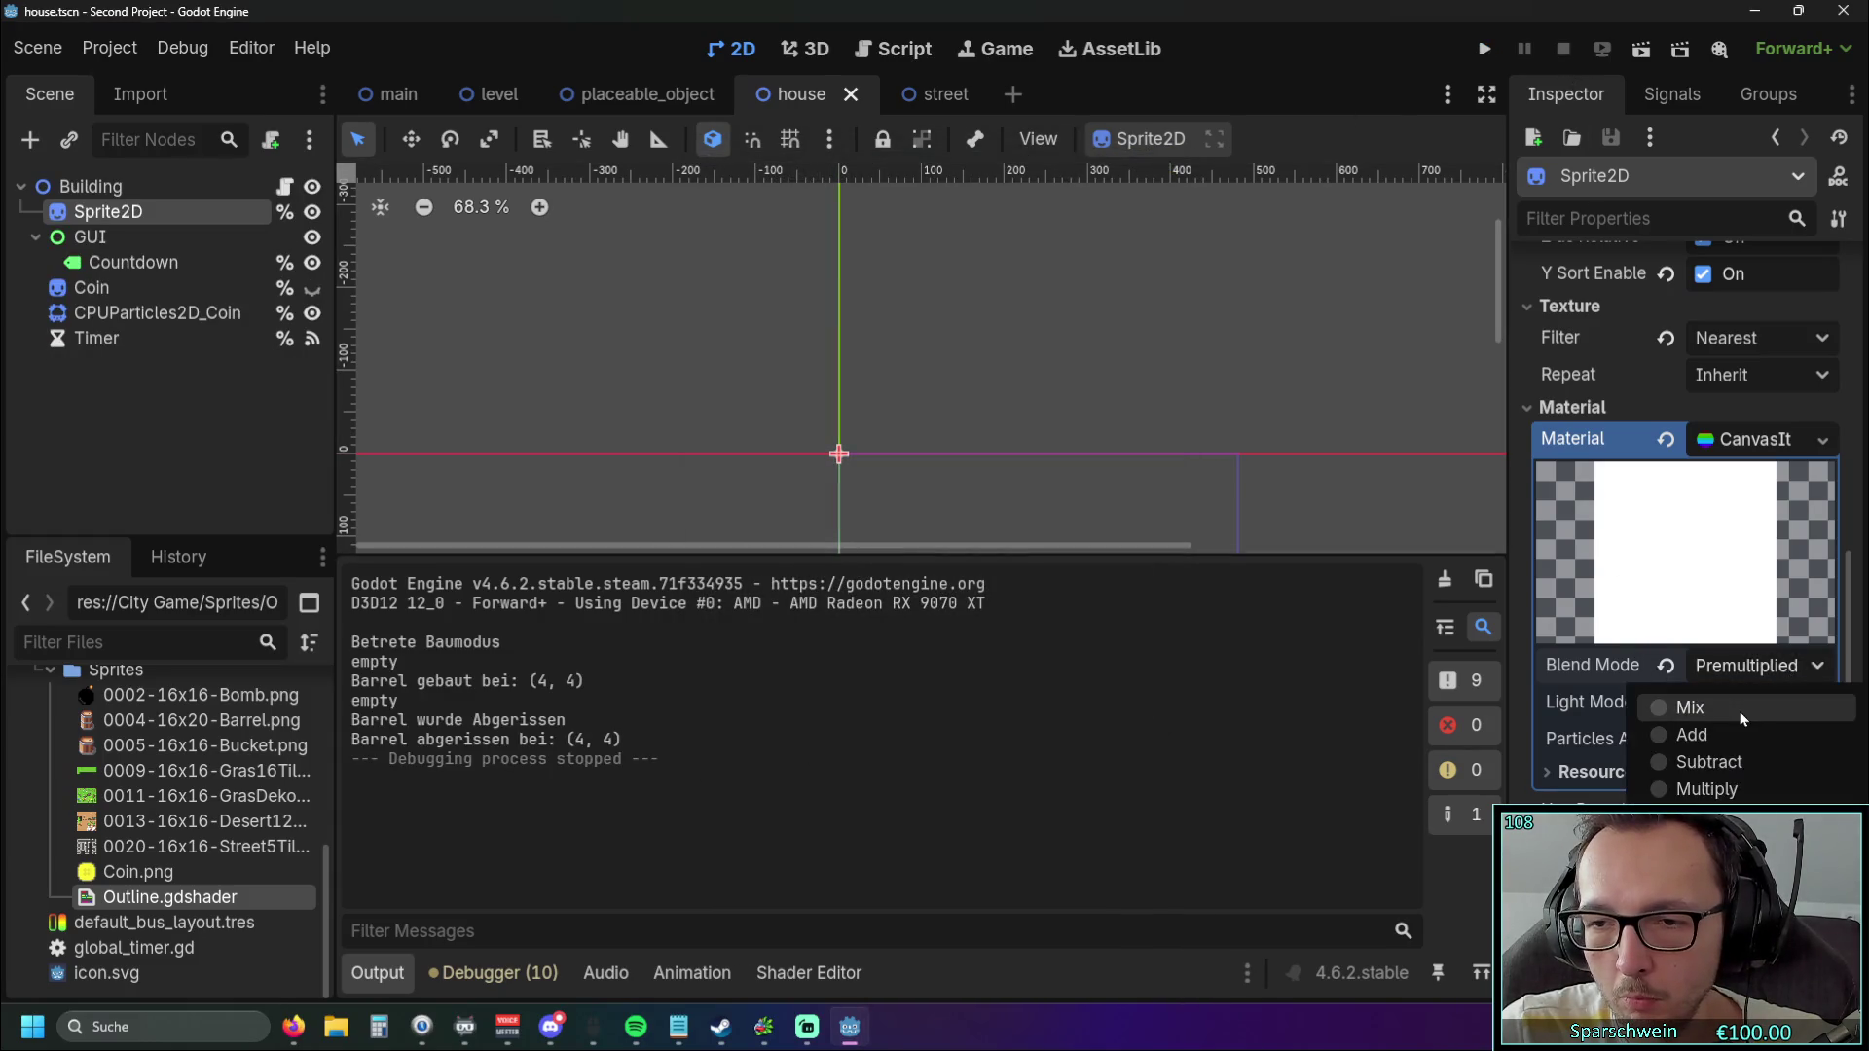
left_click(1723, 711)
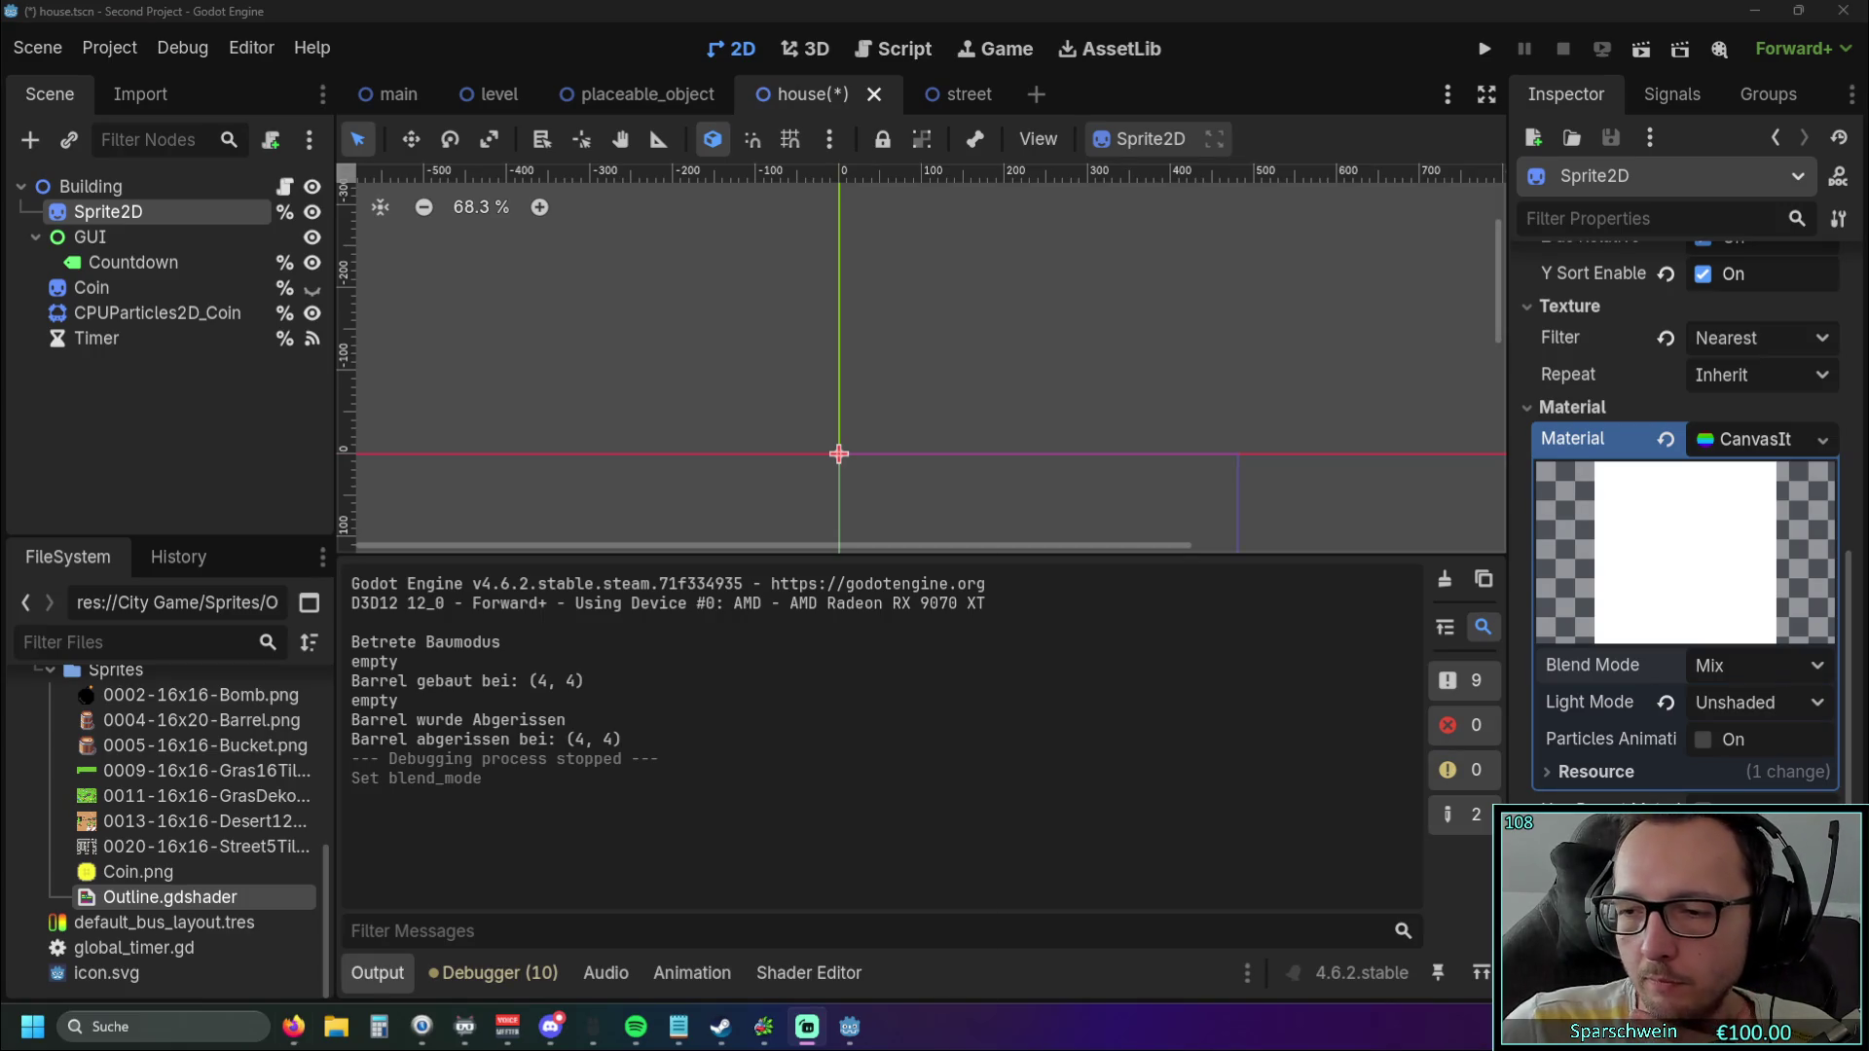
key("alt+Tab")
scroll(1260, 363, "up", 8)
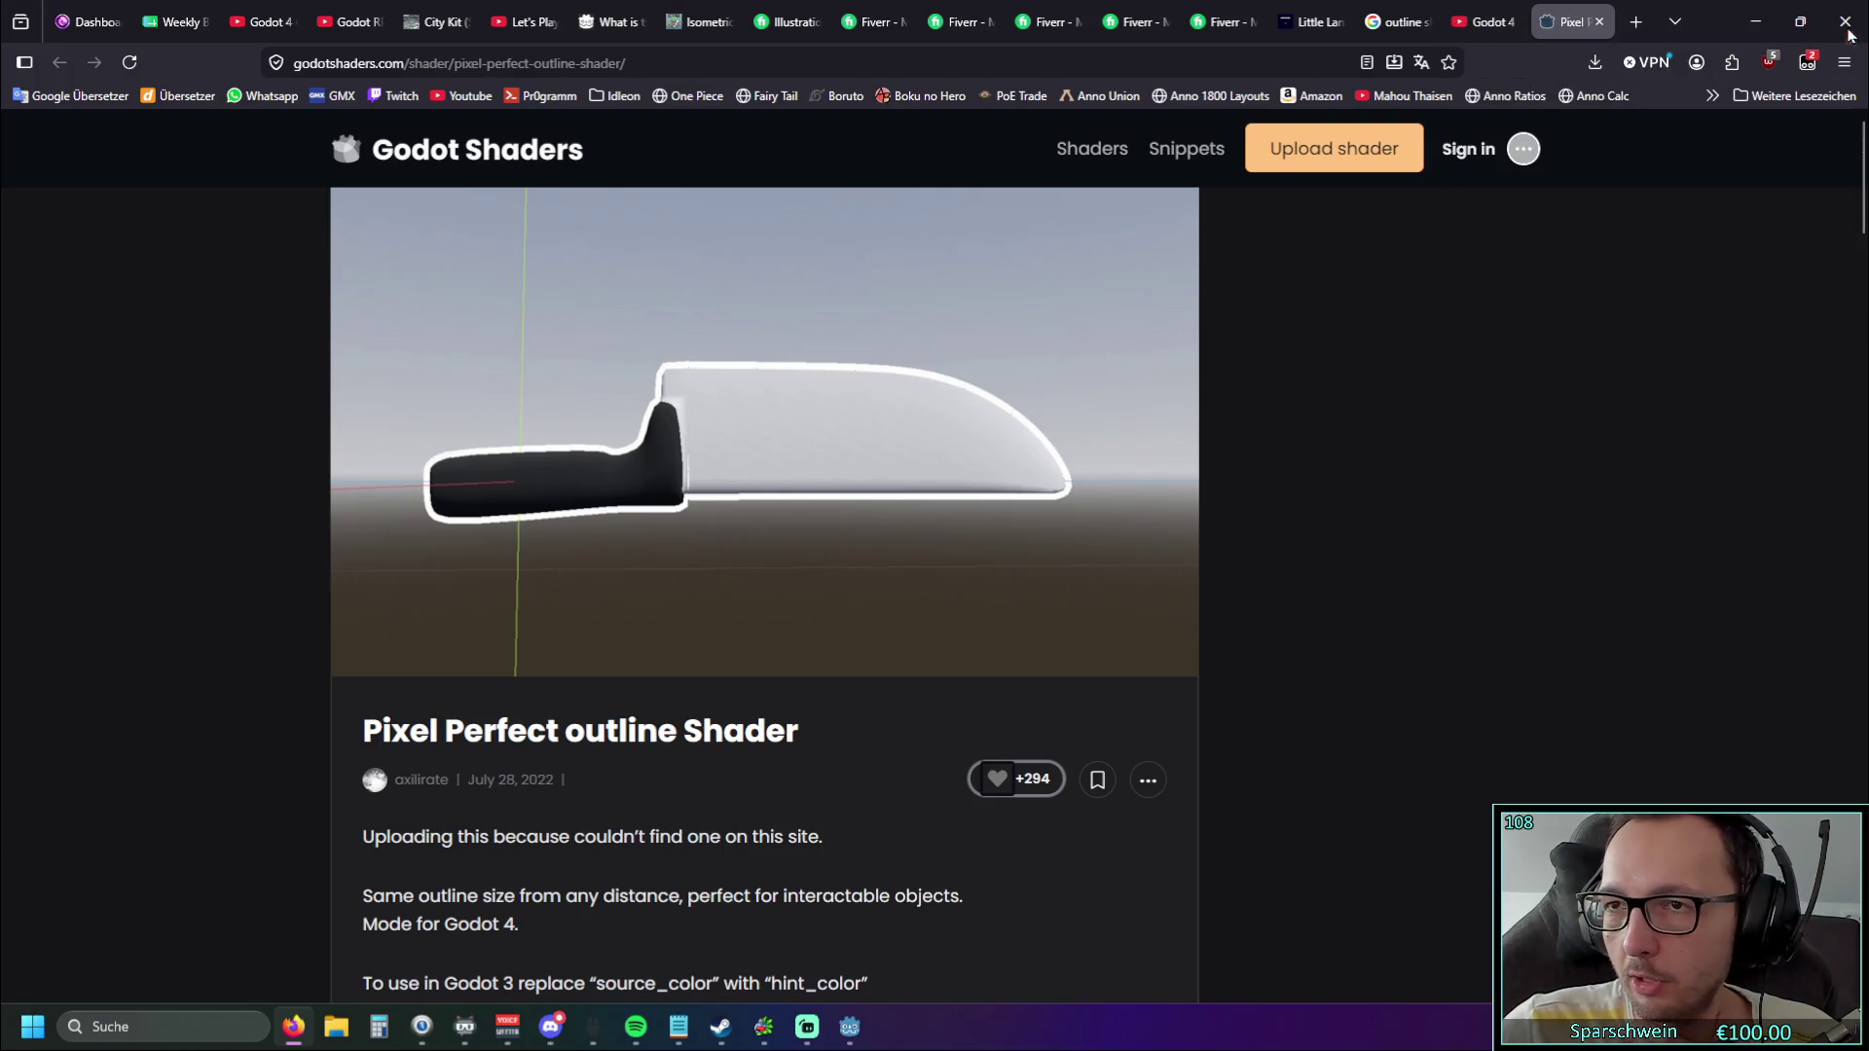
Minimize and restore Firefox, then move to the YouTube outline shader video tab.
left_click(1755, 22)
key("alt+Tab")
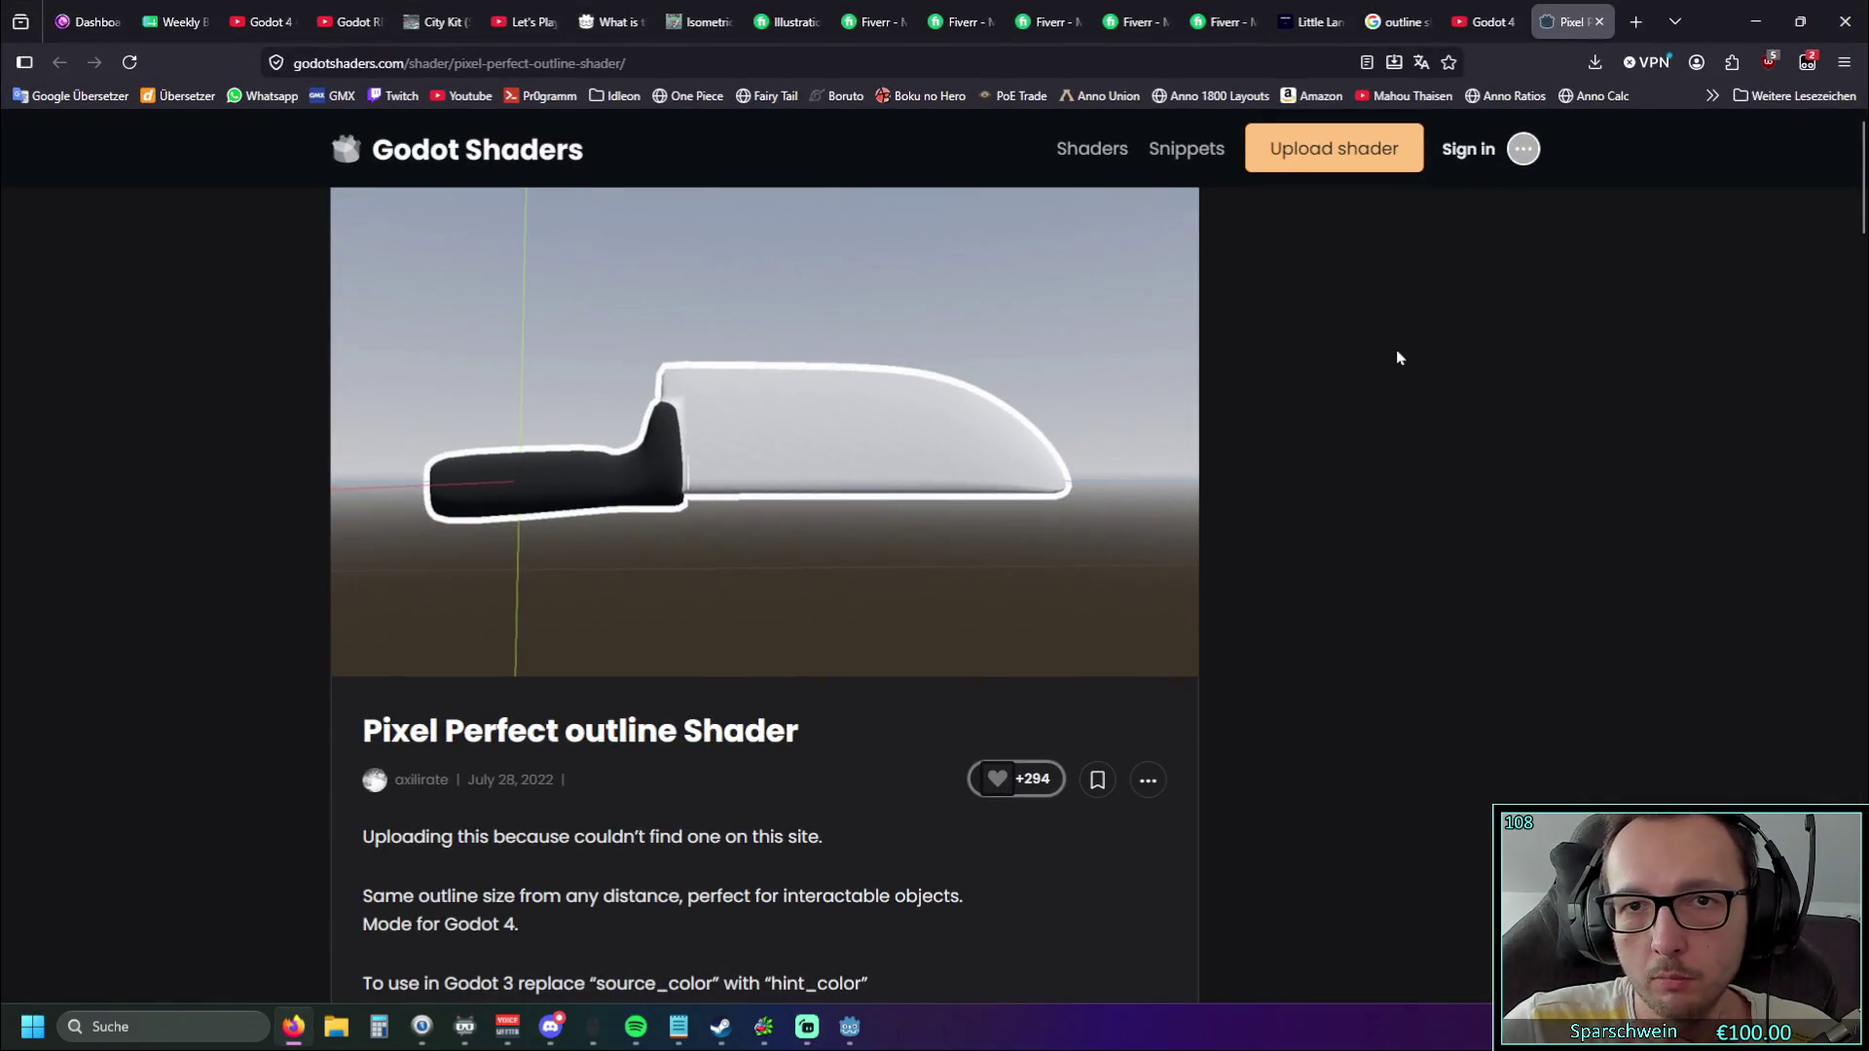
left_click(1754, 22)
left_click(293, 1026)
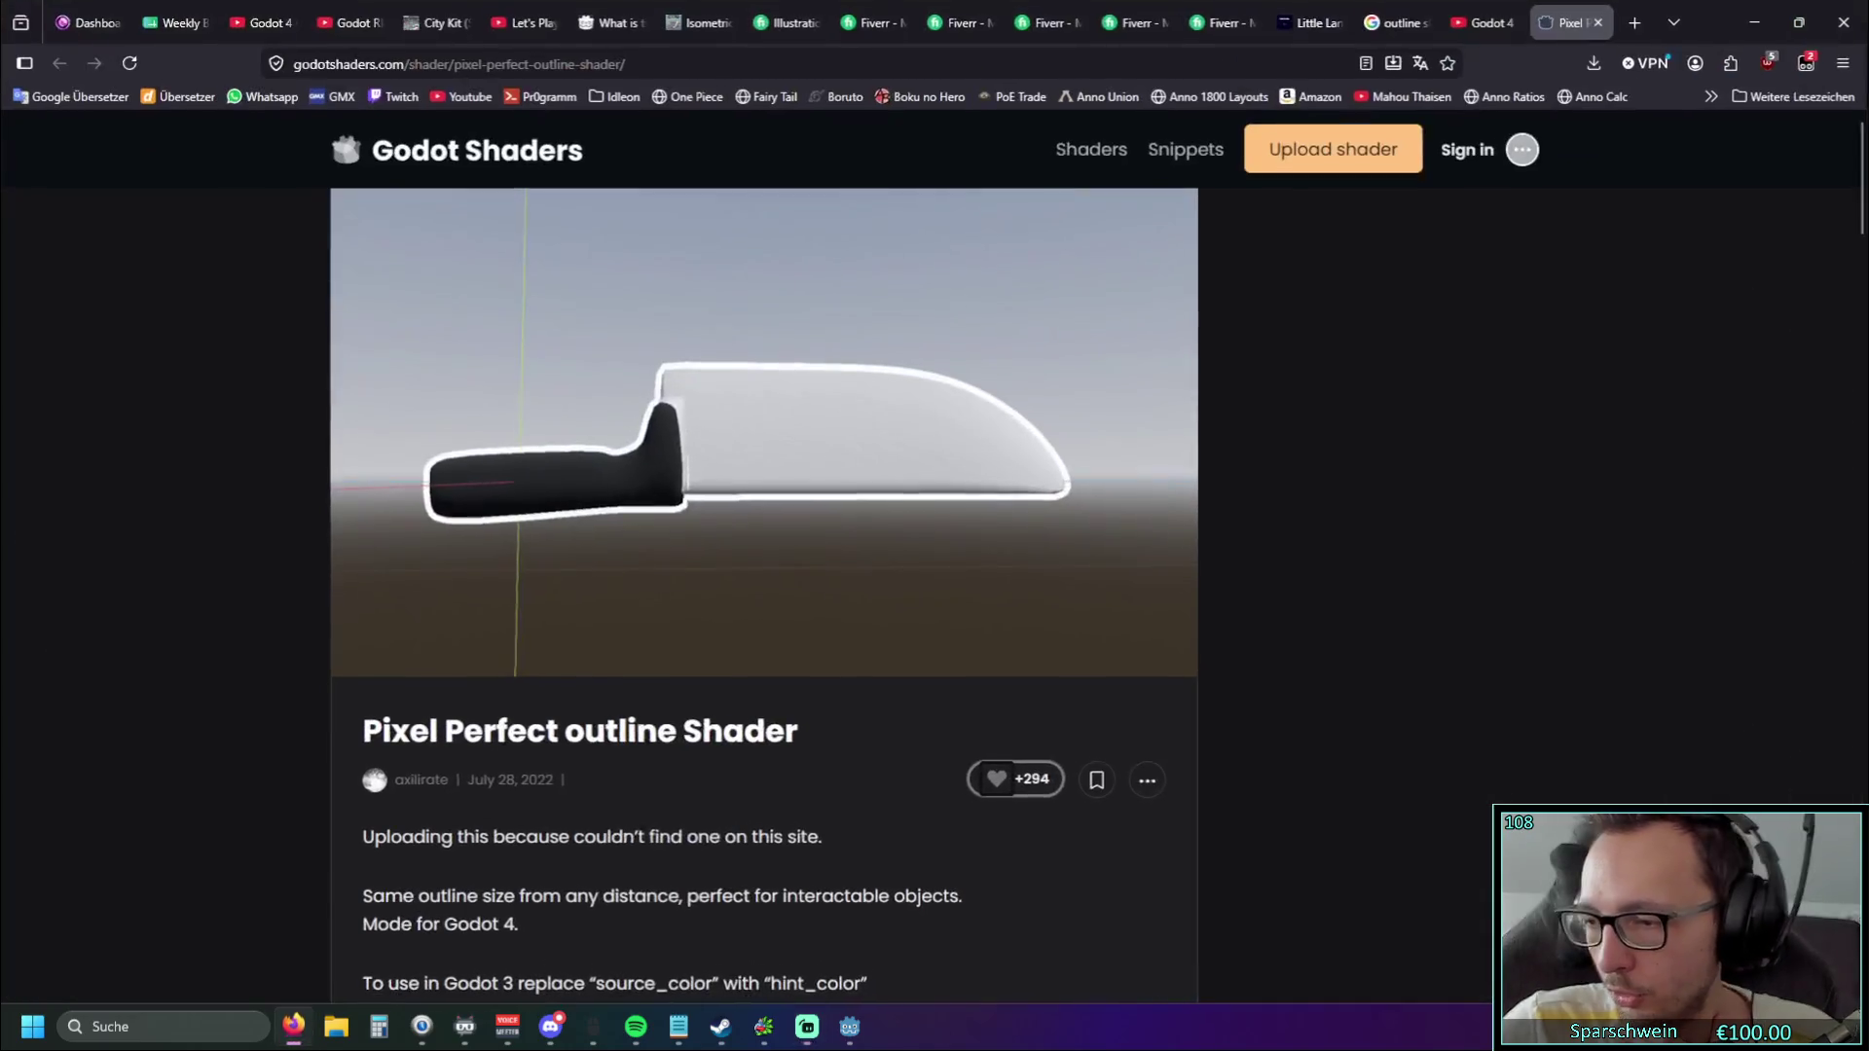
left_click(1483, 22)
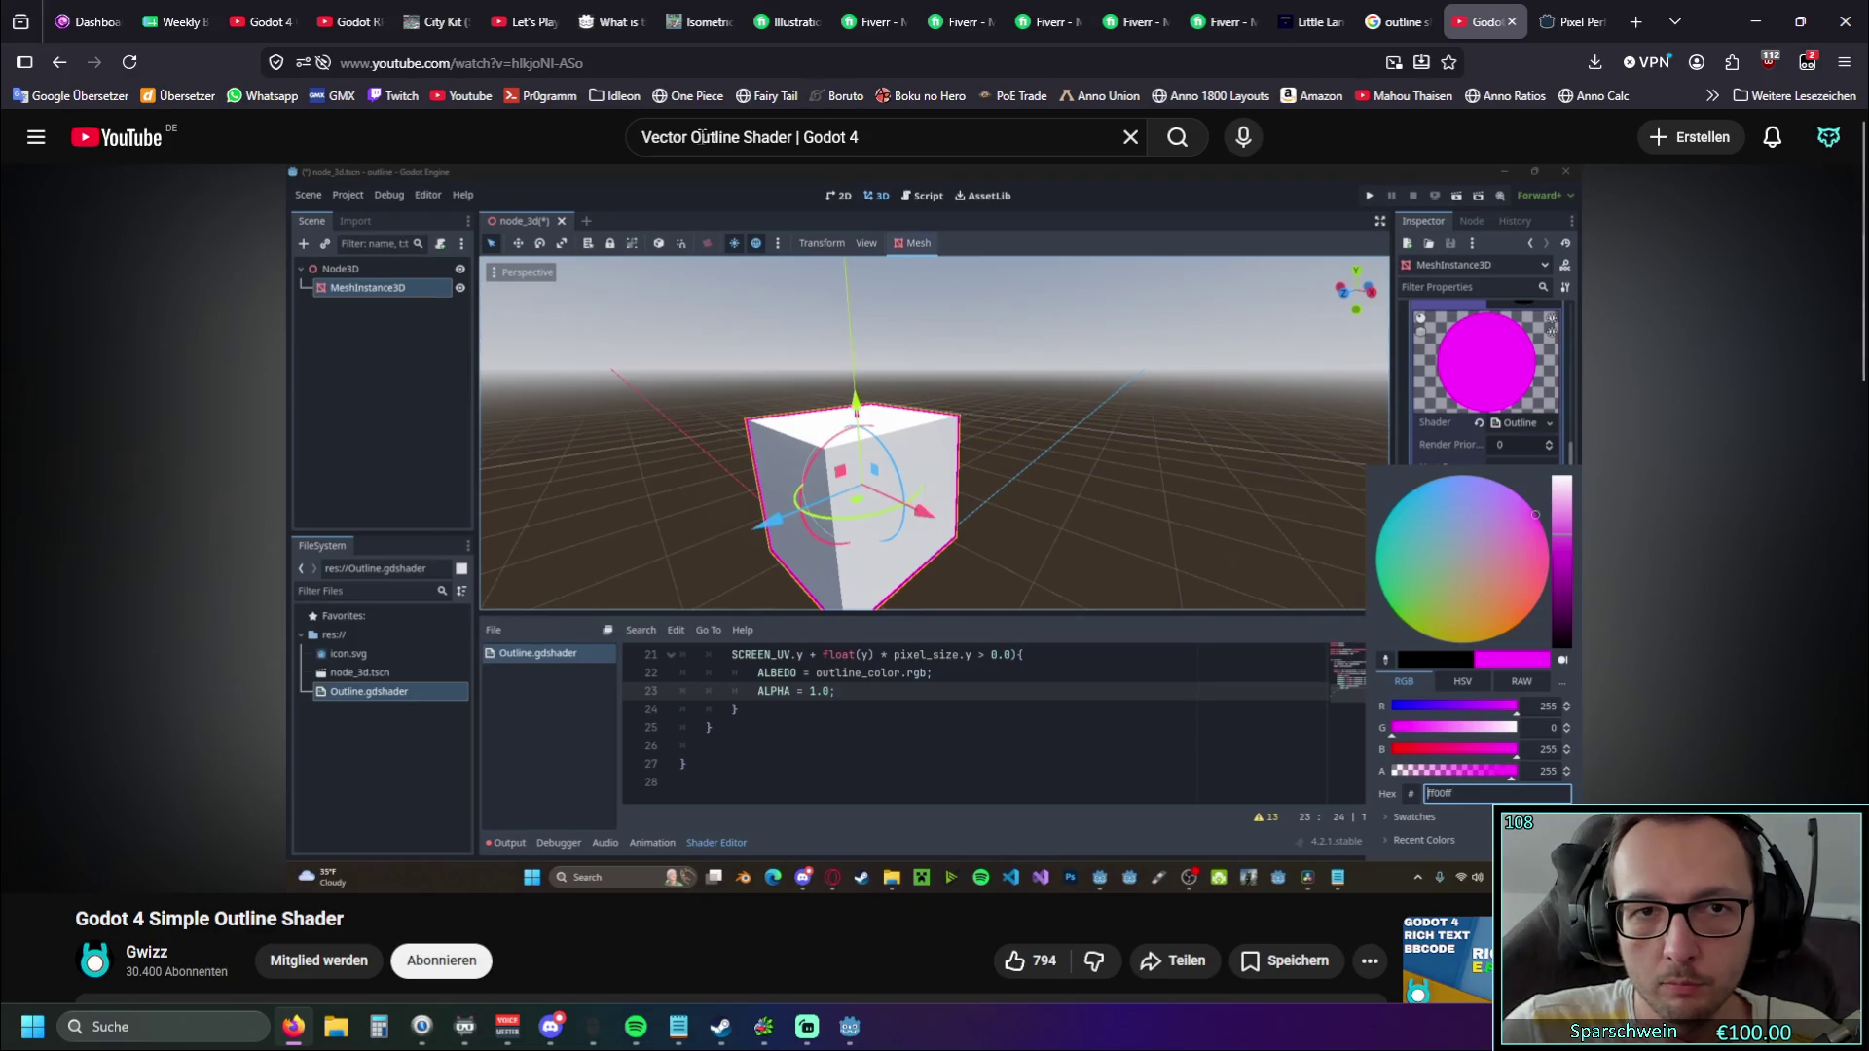
Replace 'Vector' with 'simple' in the search query, drop the trailing 4, and search.
mouse_move(642, 137)
left_mouse_down()
mouse_move(791, 138)
mouse_move(690, 137)
left_mouse_up()
type("simple")
left_click(879, 135)
key("BackSpace")
key("BackSpace")
key("Return")
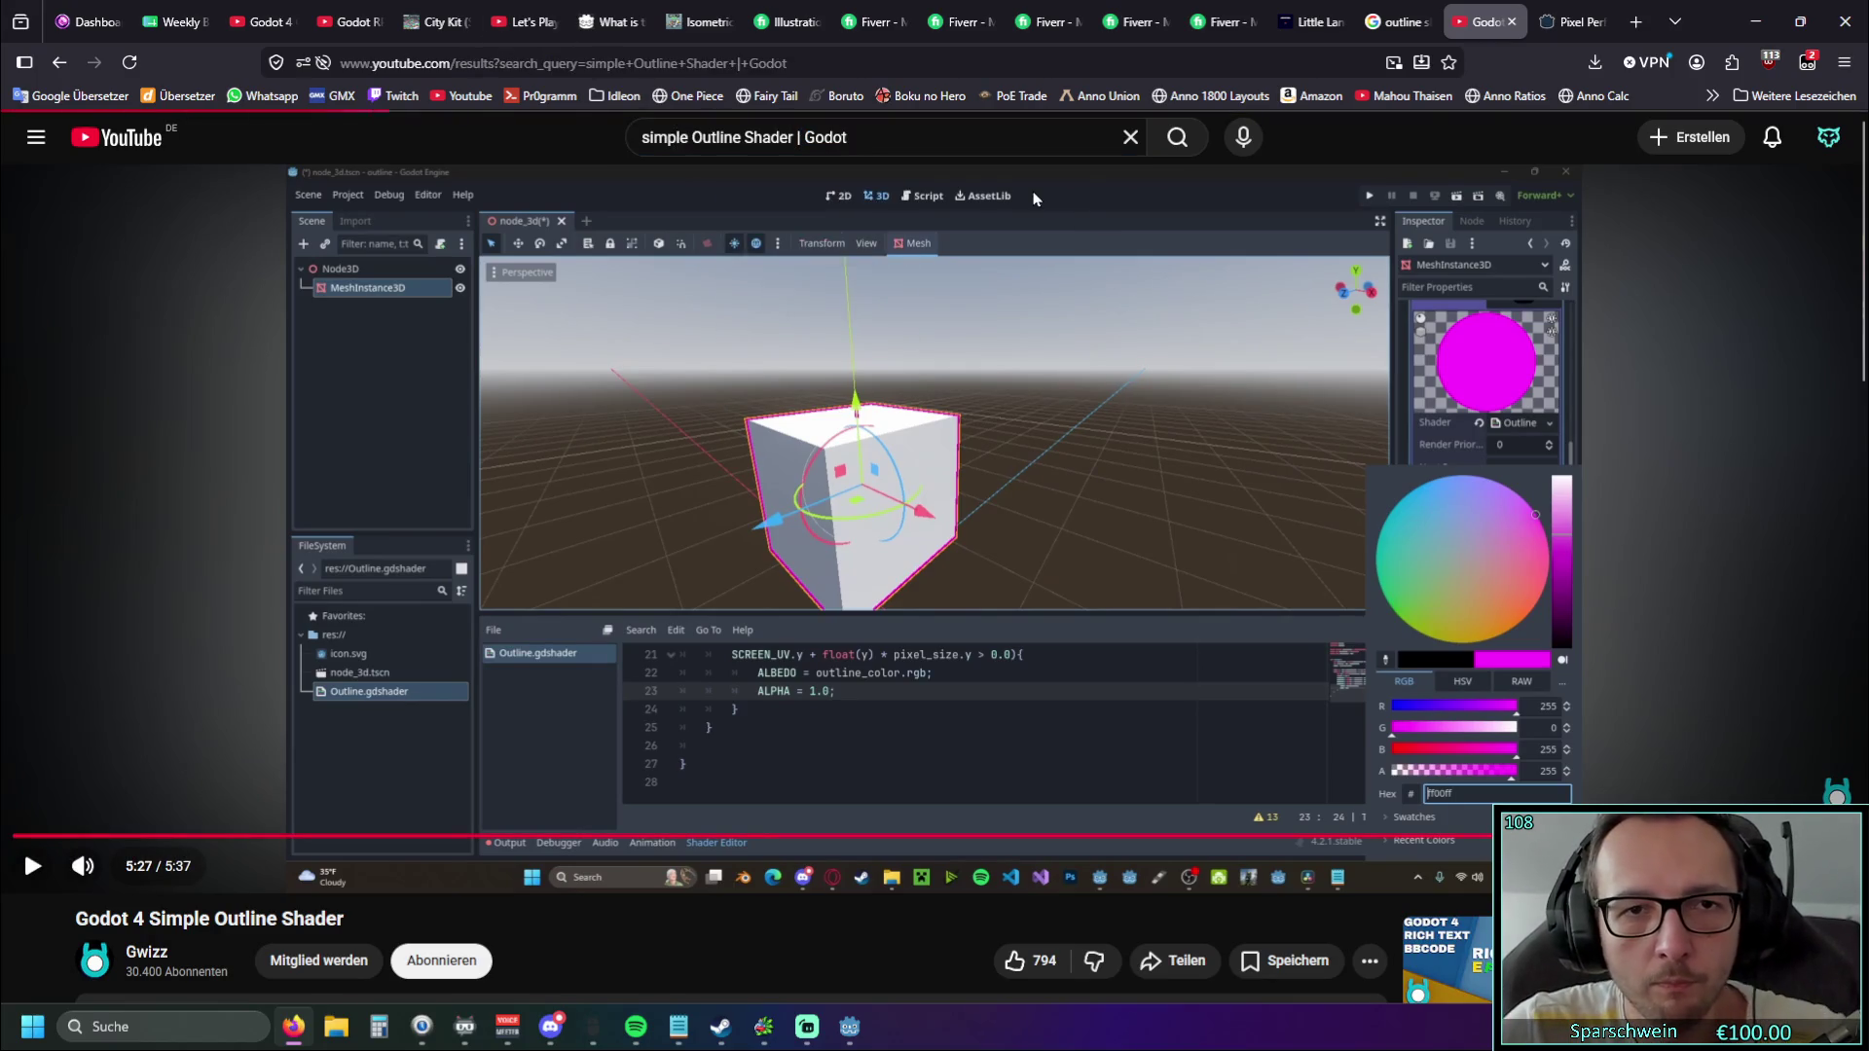
Add '2d' to the query, search again, and scroll through the results.
key("slash")
type("2d")
key("Return")
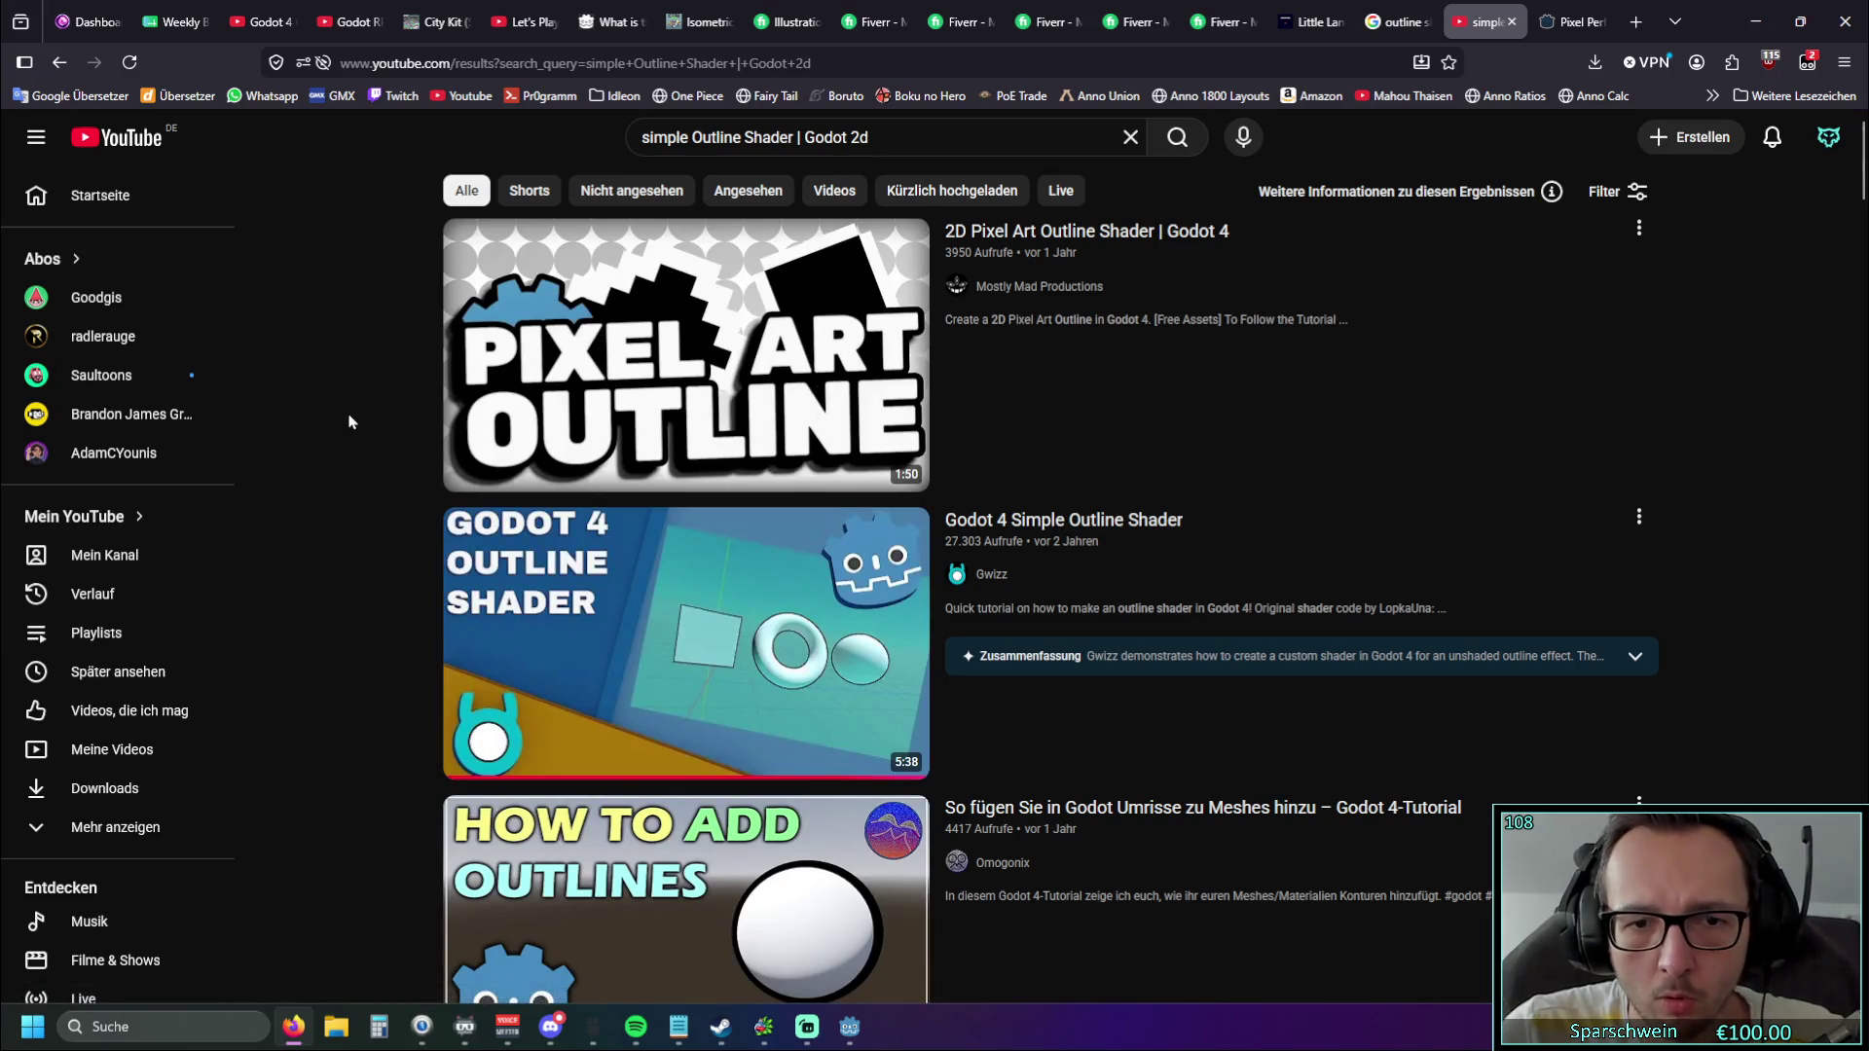
scroll(350, 421, "down", 6)
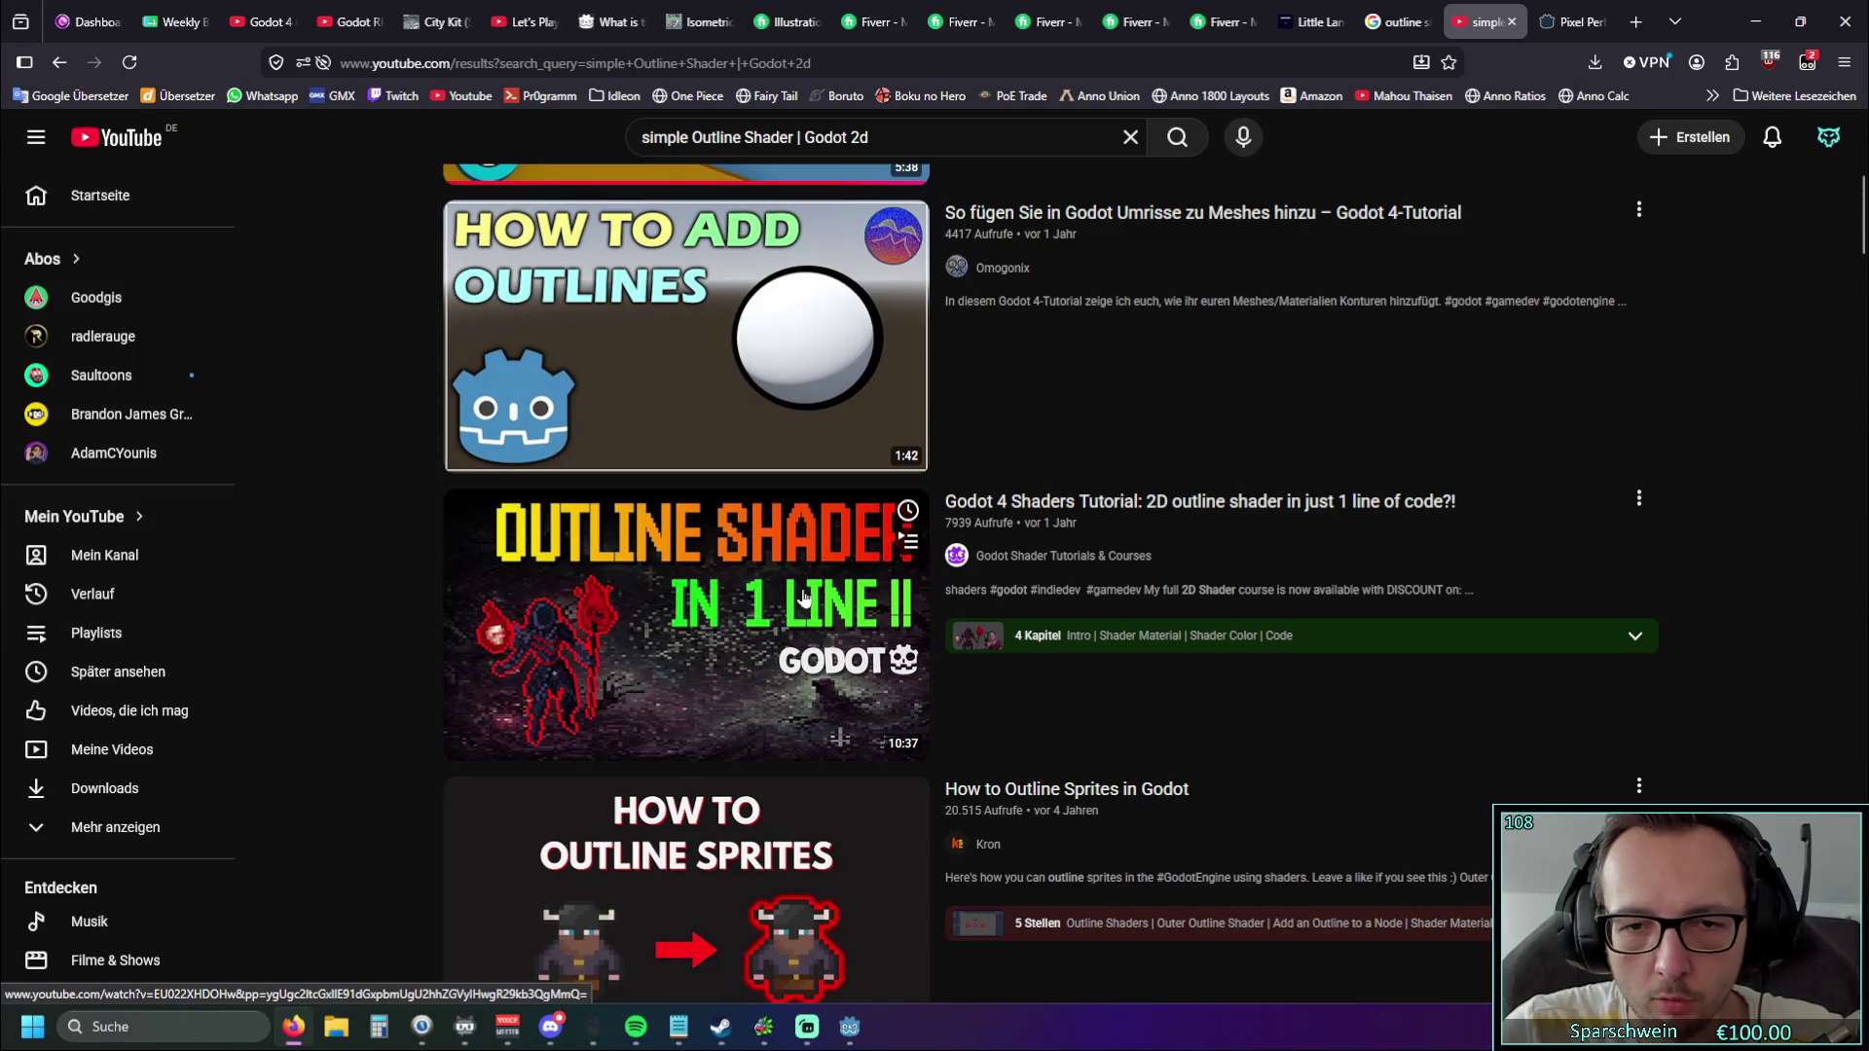
scroll(1018, 534, "down", 2)
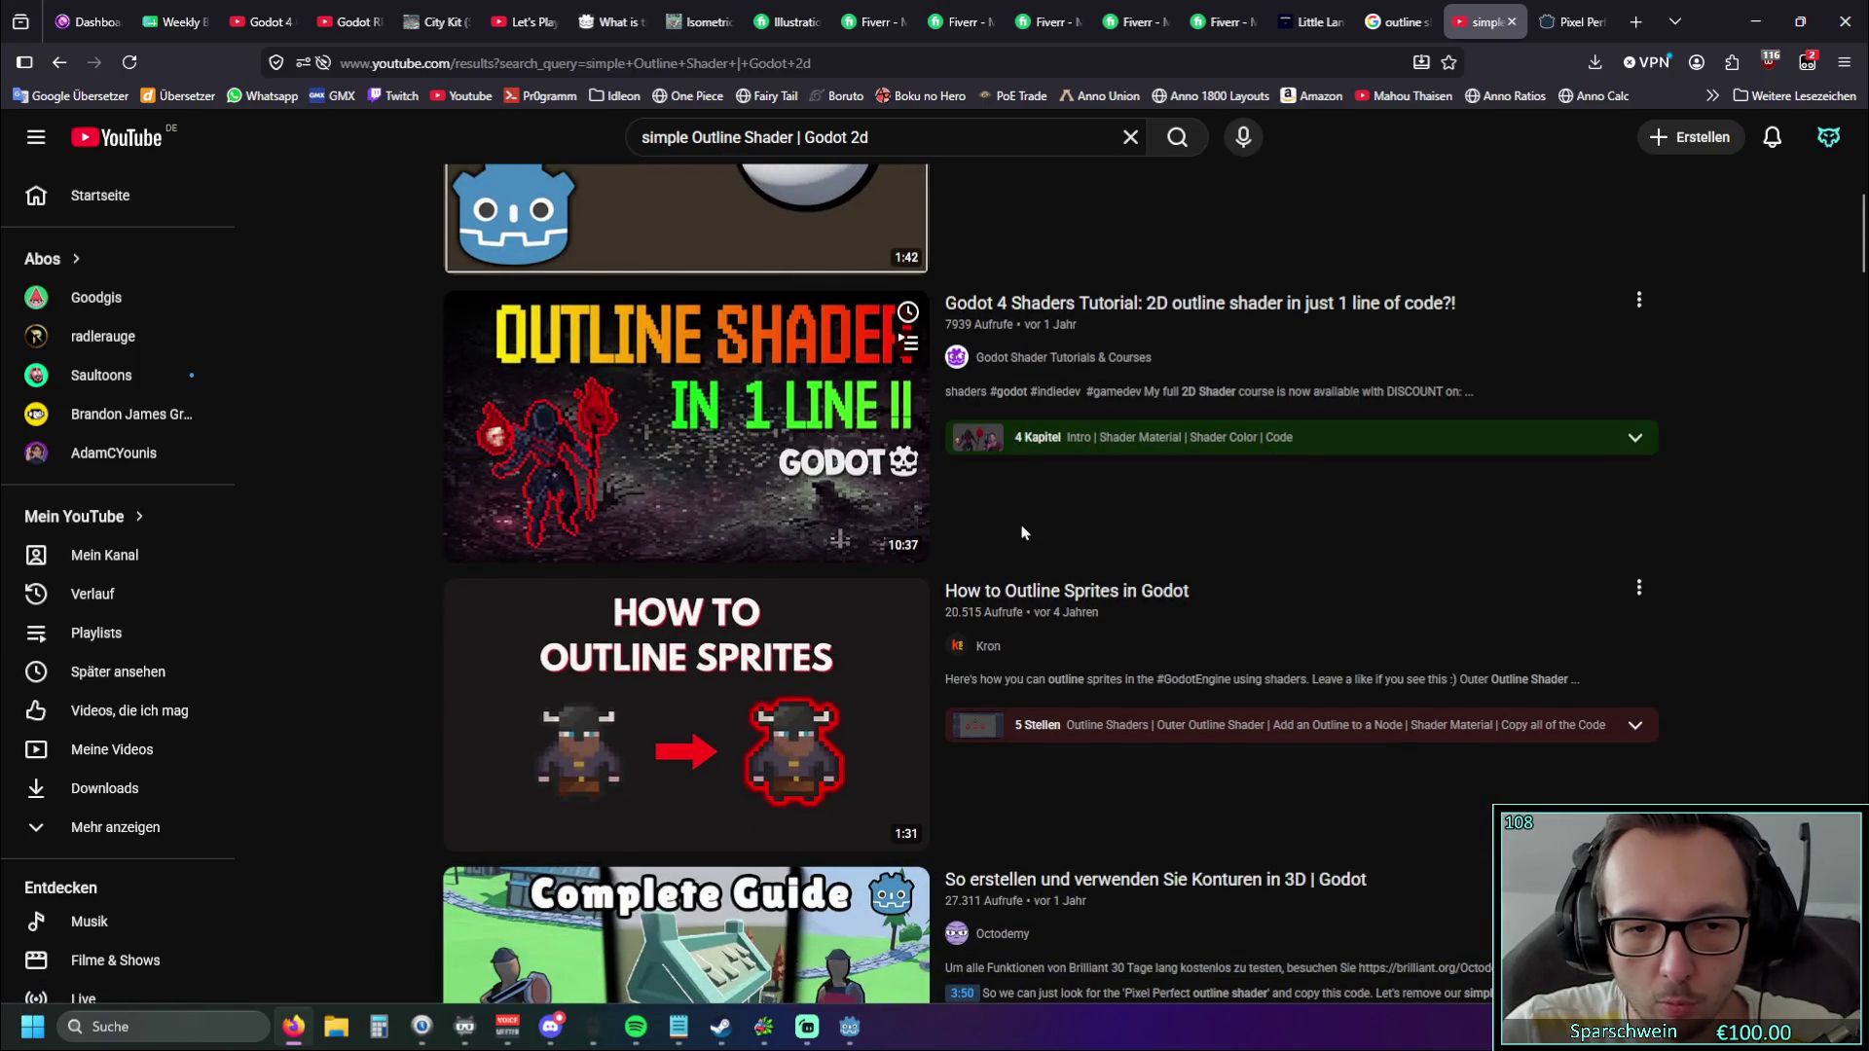
scroll(1022, 531, "down", 1)
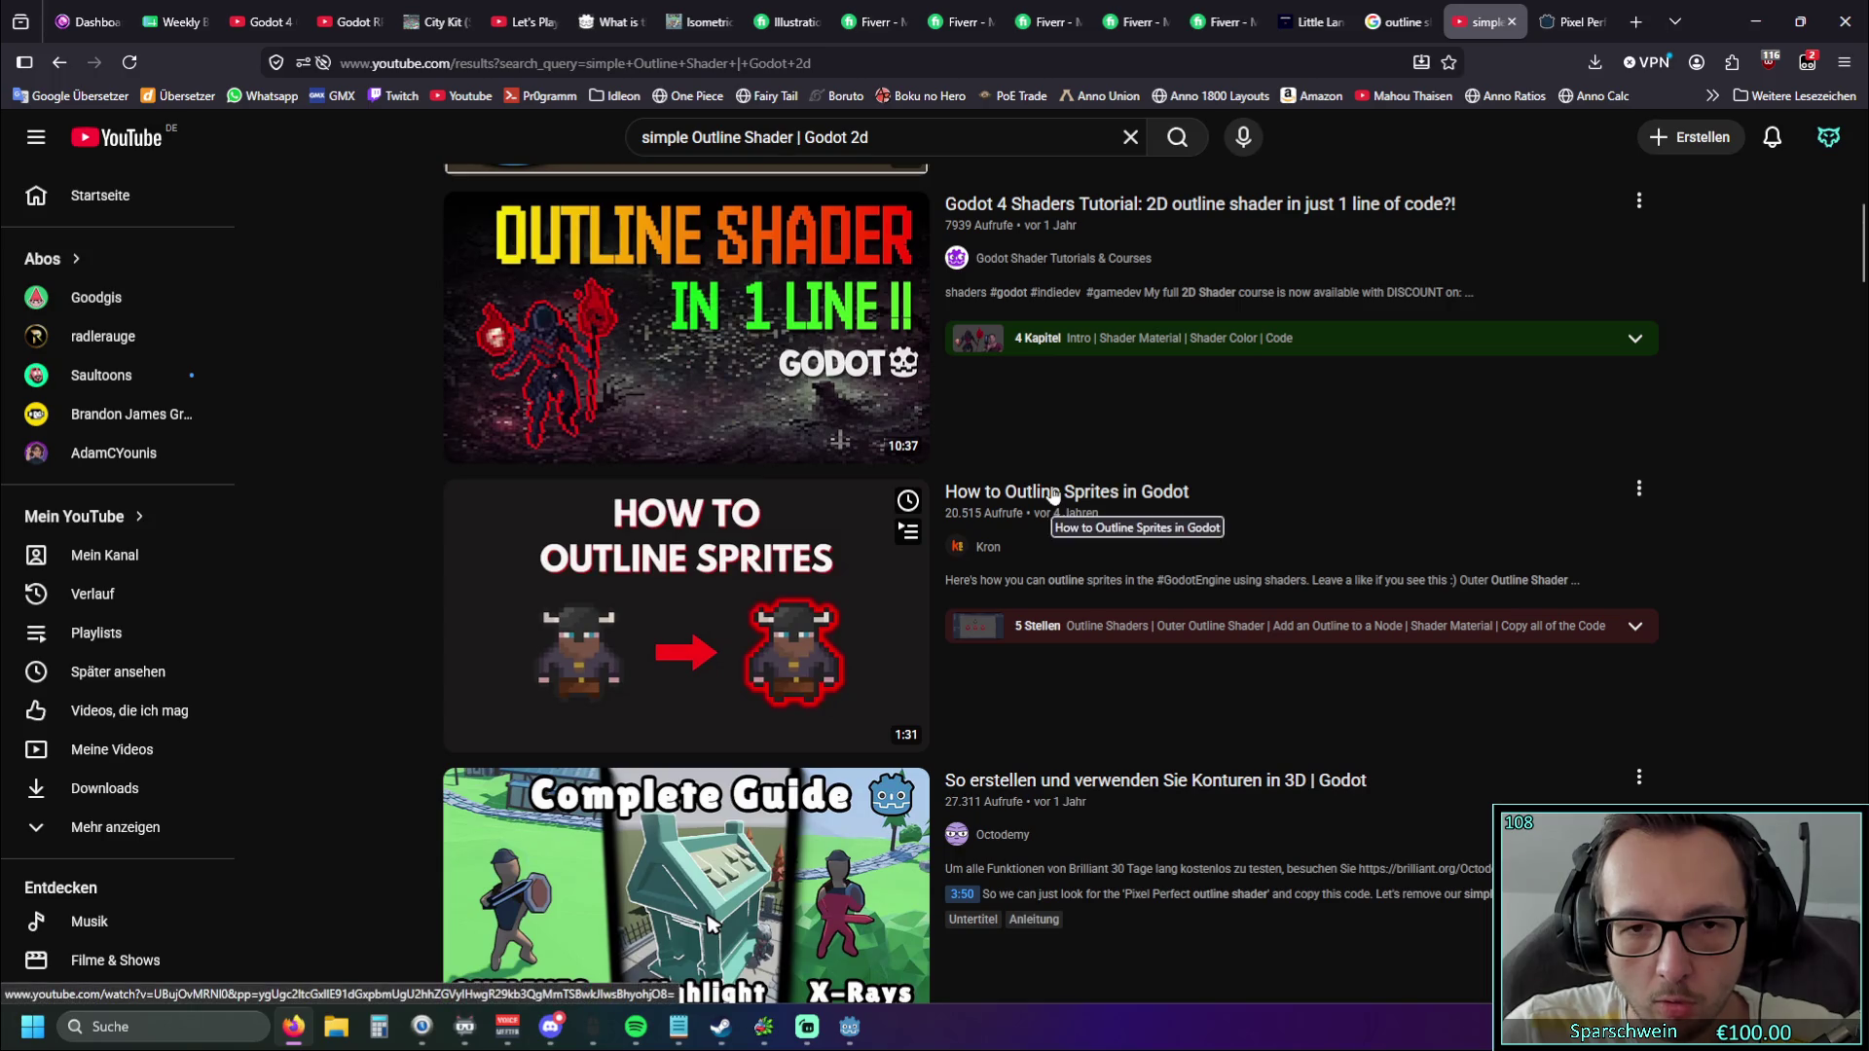
scroll(1051, 513, "down", 3)
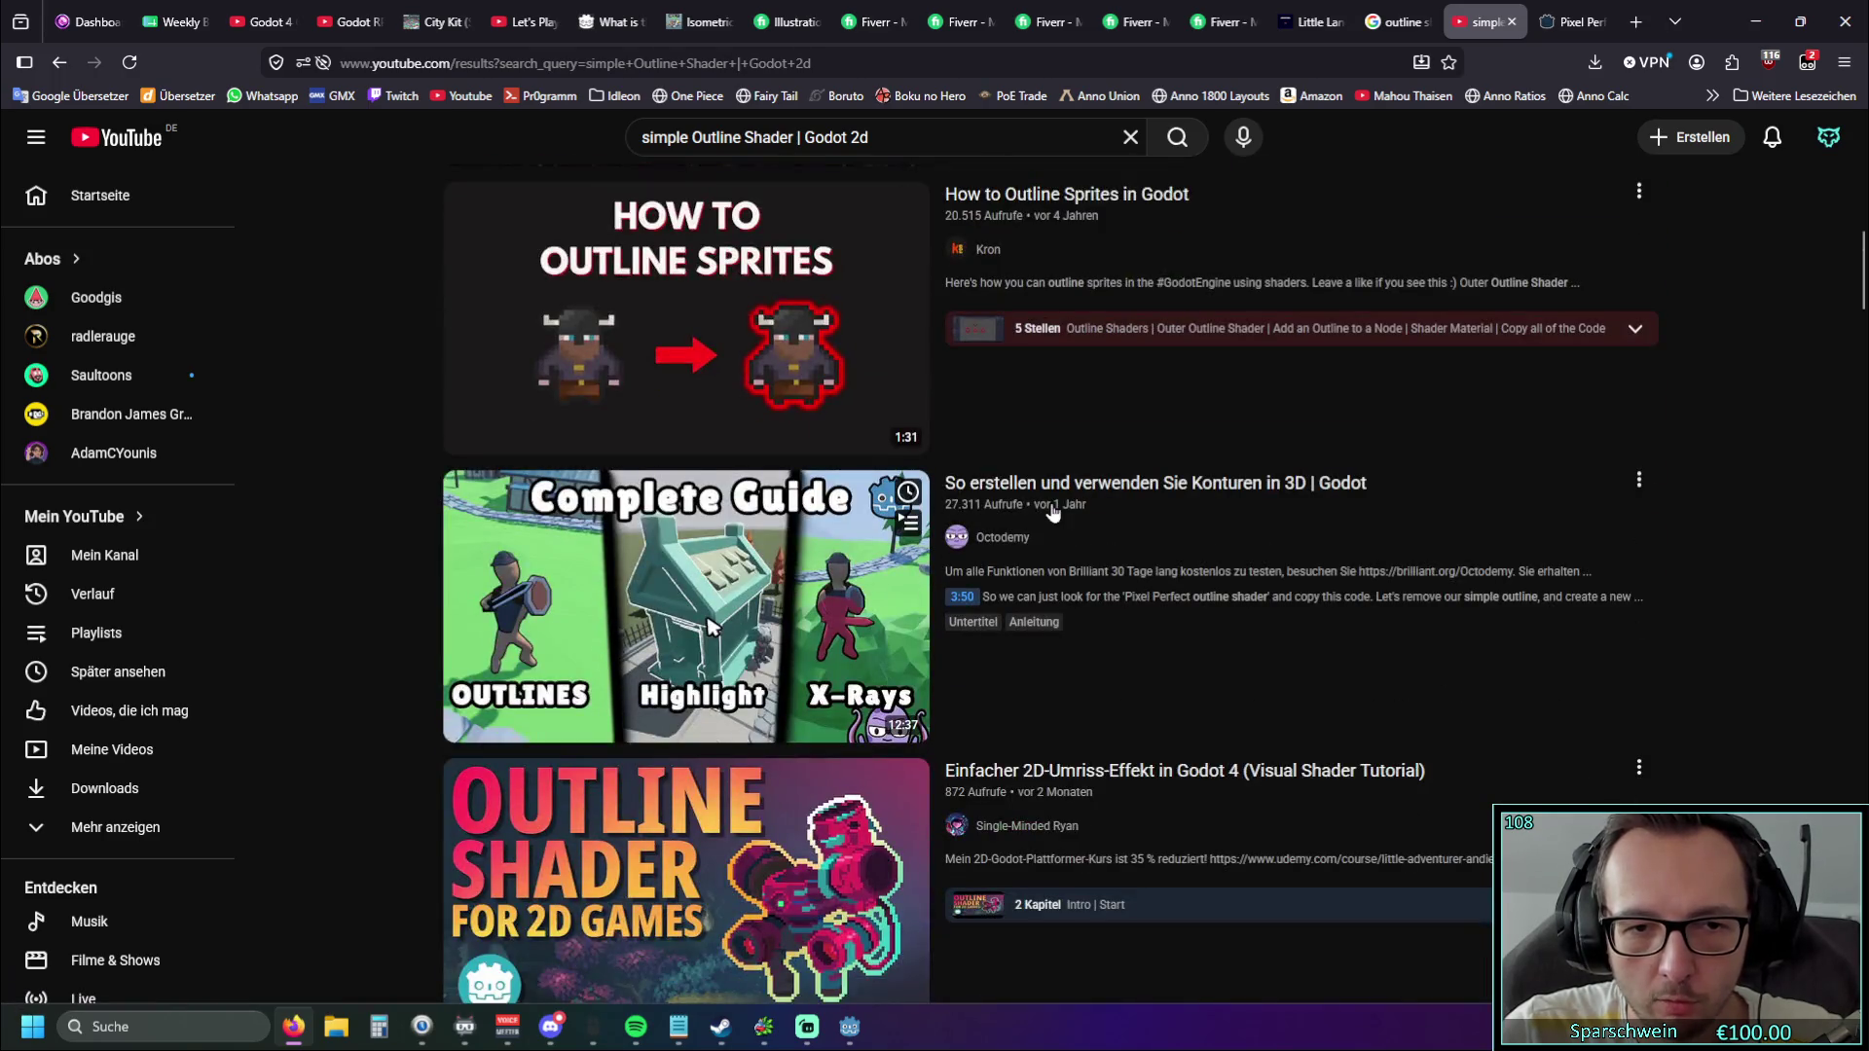
scroll(1049, 515, "up", 2)
Play 'How to Outline Sprites in Godot', pause it, and return to the Godot editor.
left_click(1071, 497)
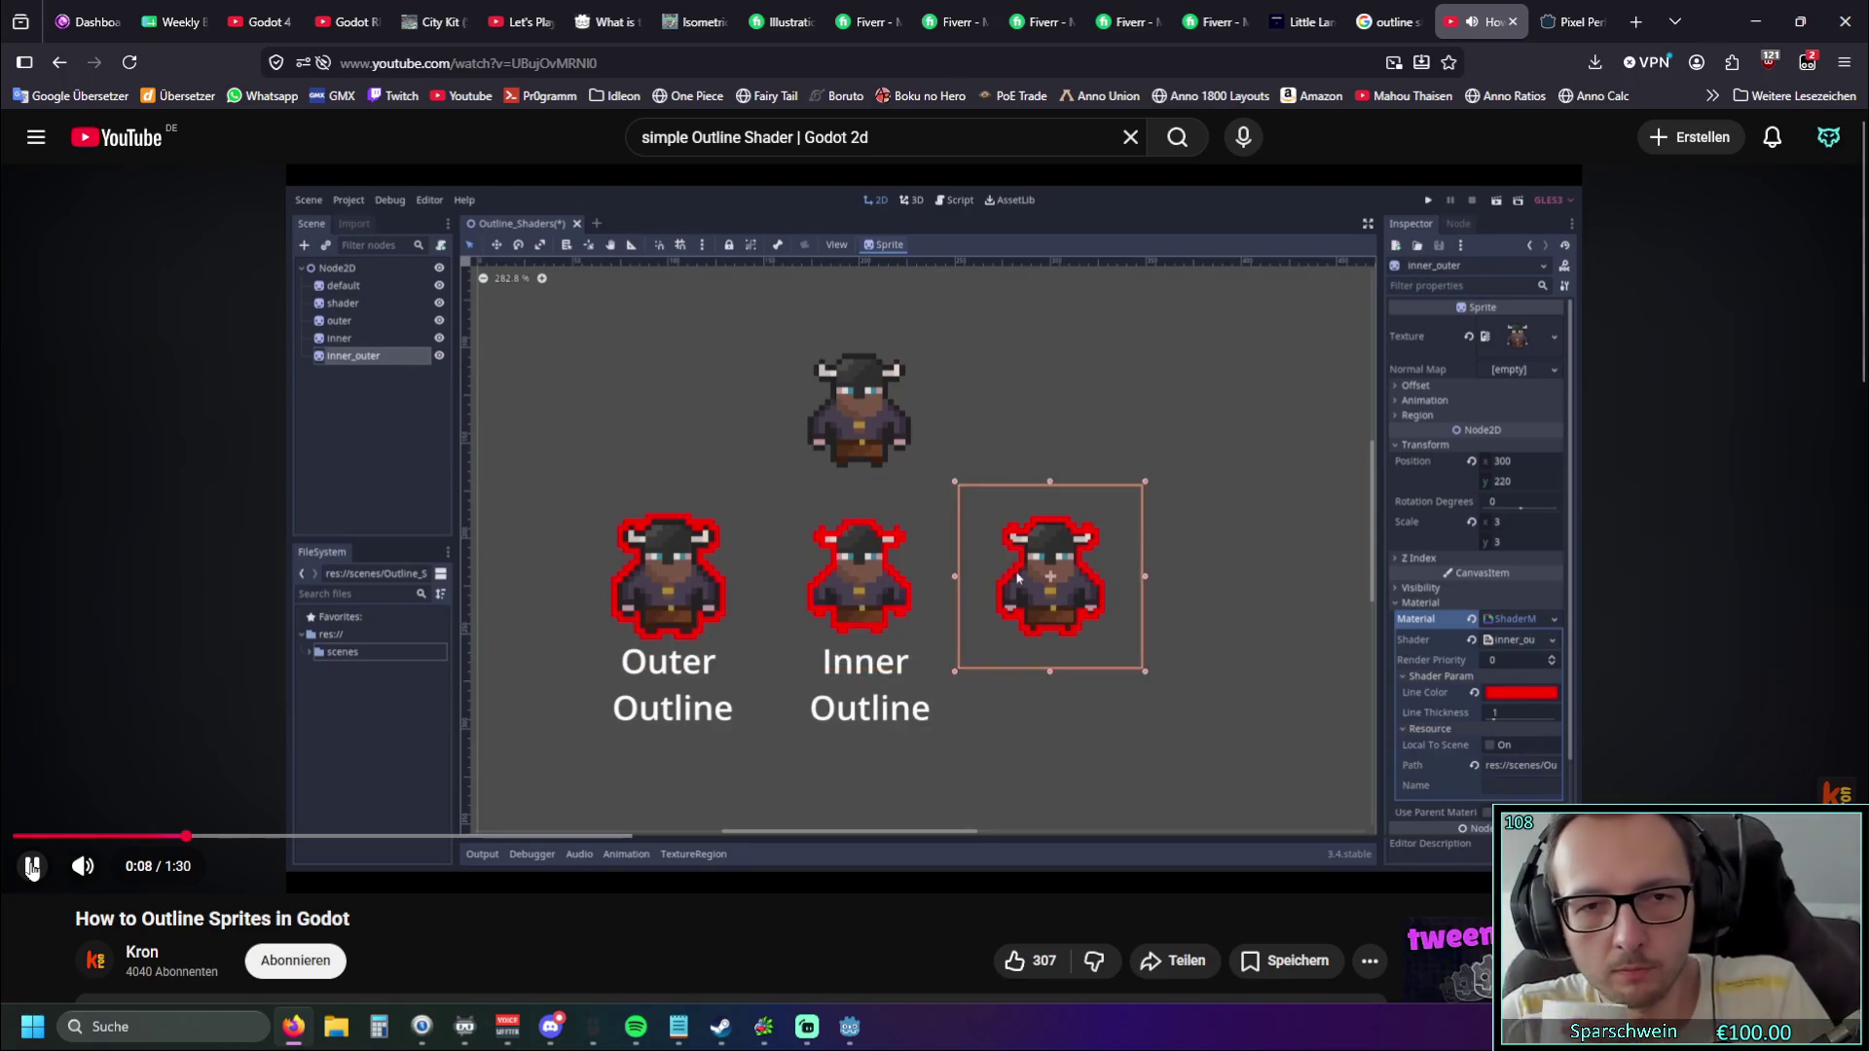
mouse_move(32, 881)
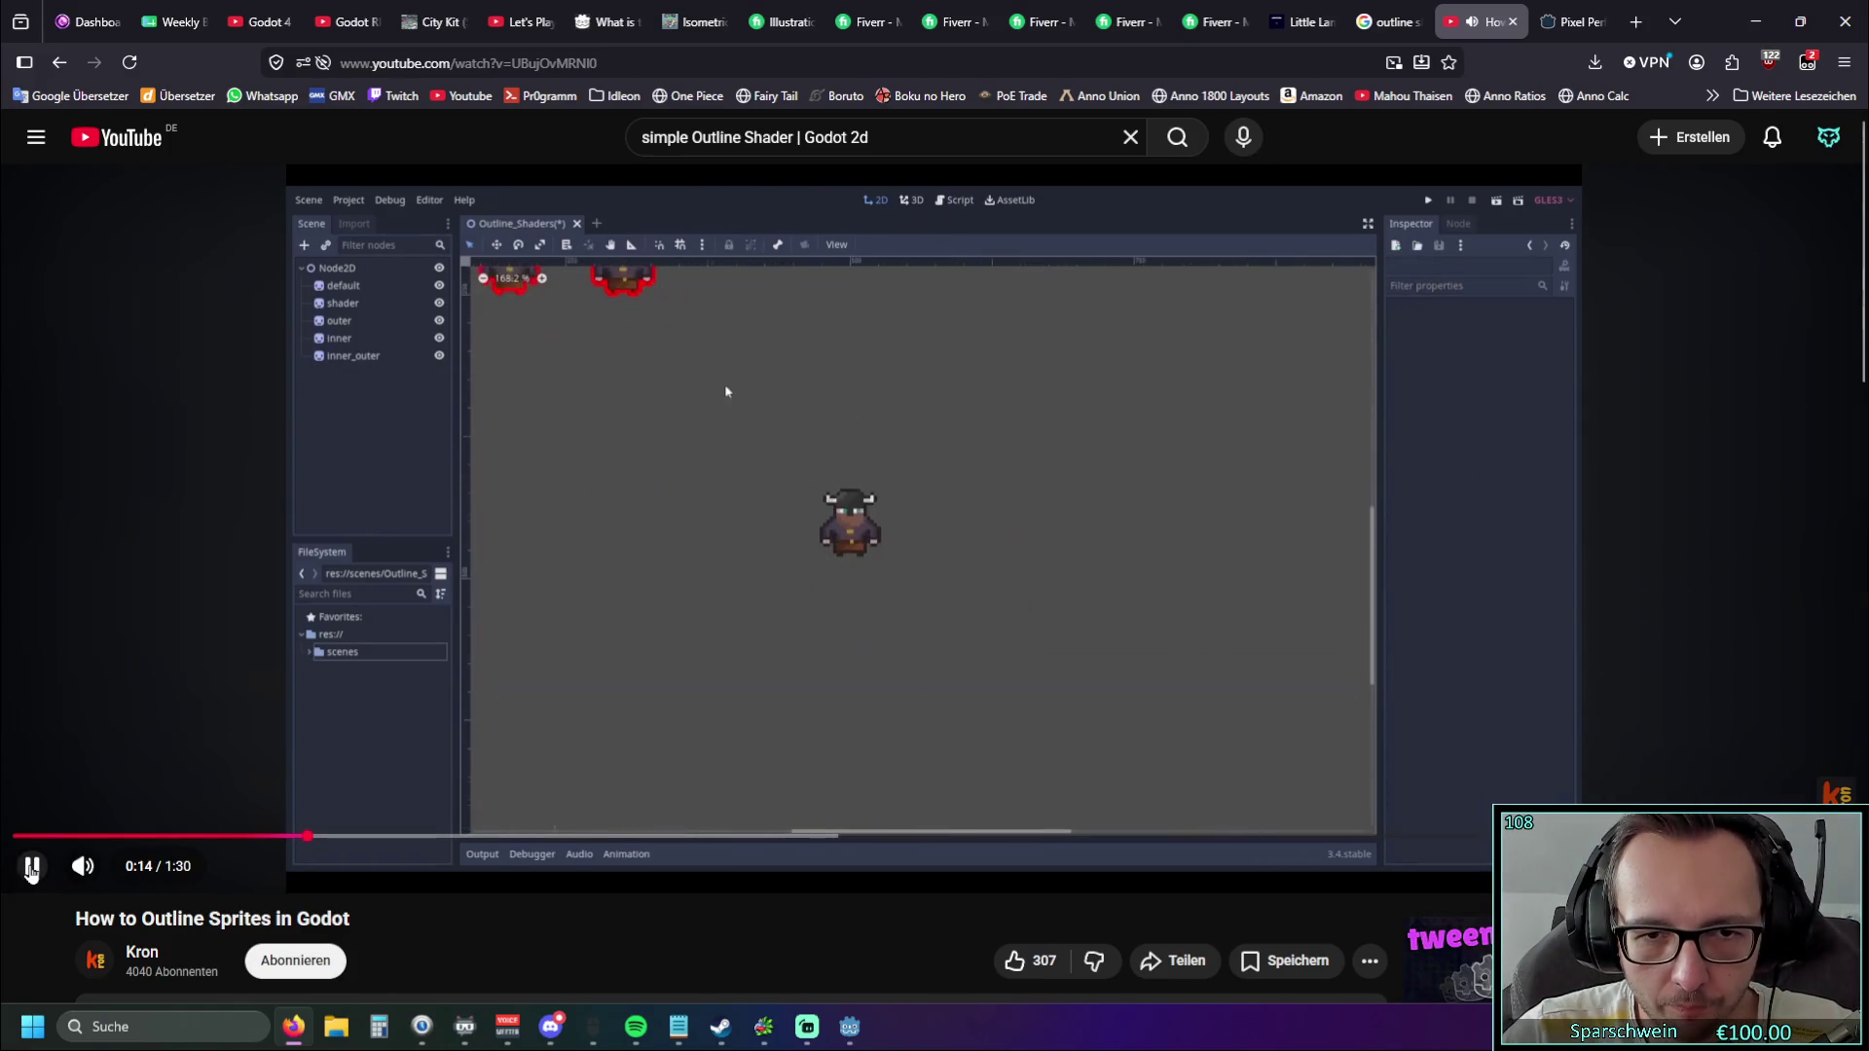
left_click(32, 869)
left_click(1756, 21)
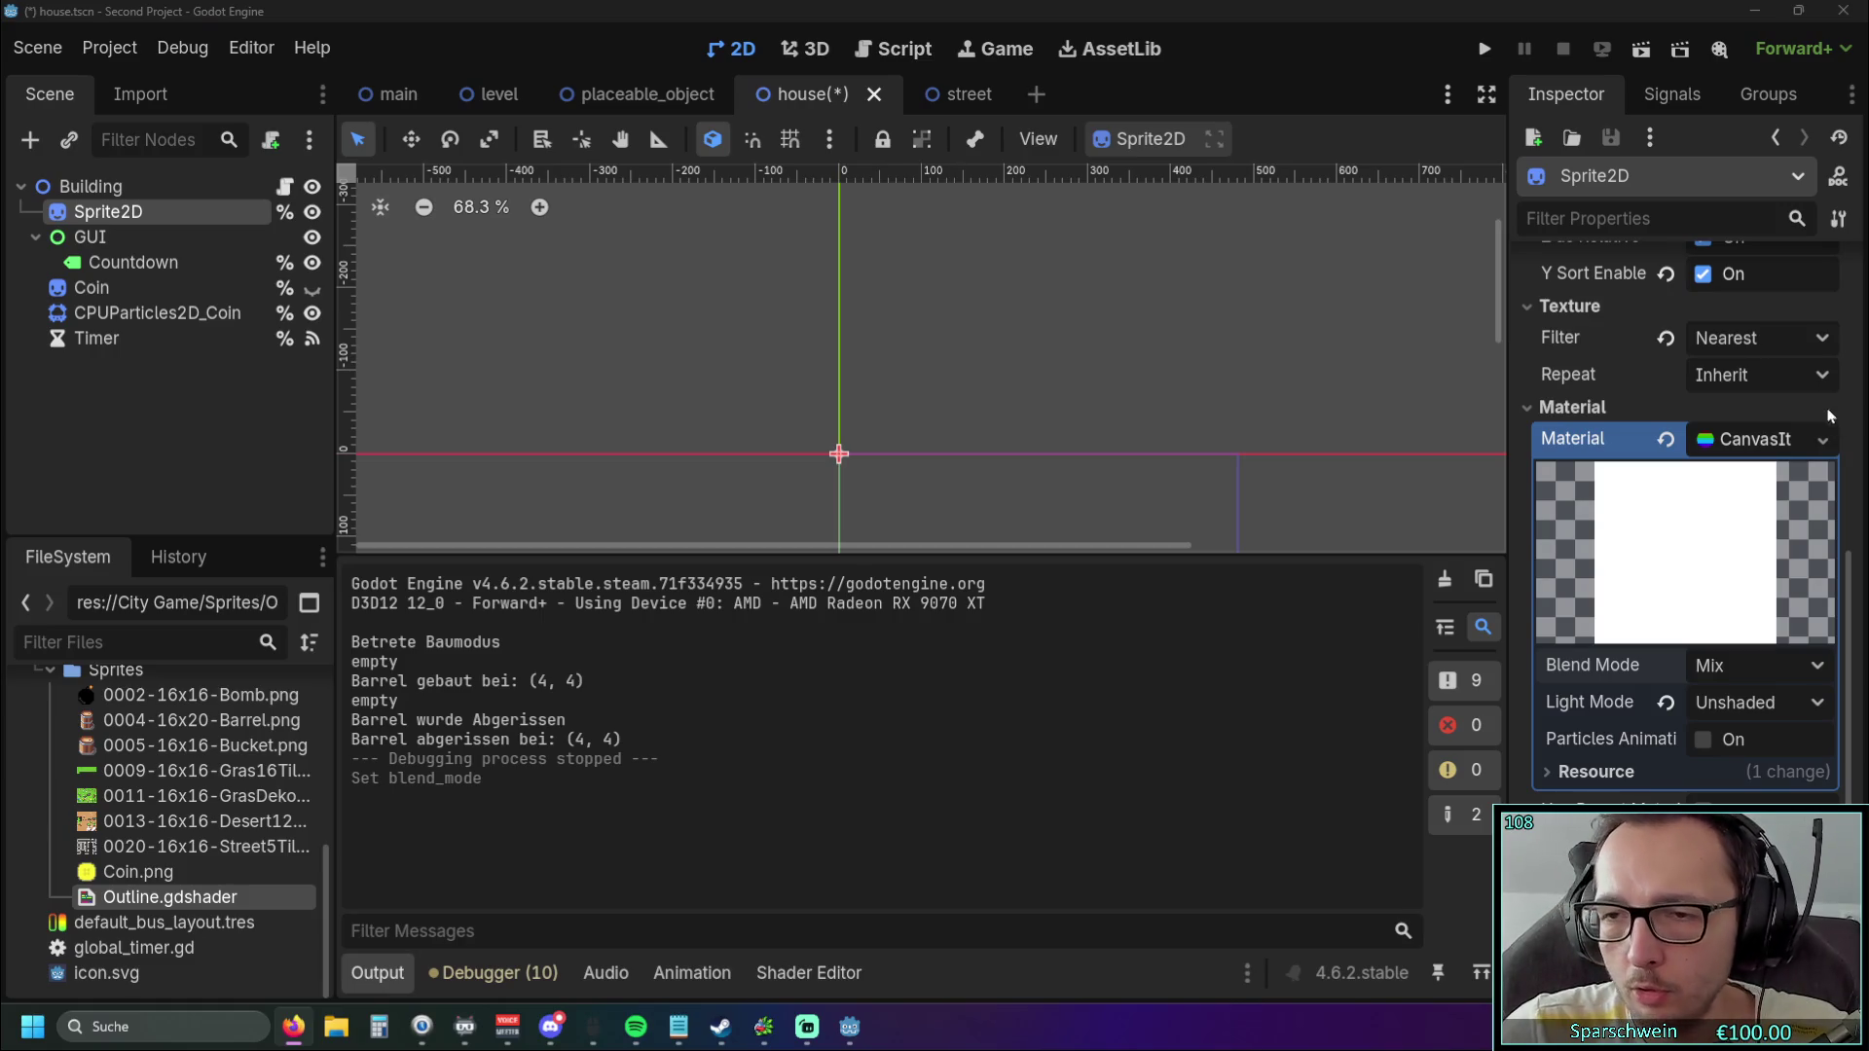
Replace the Sprite2D's material with a new ShaderMaterial.
left_click(1802, 441)
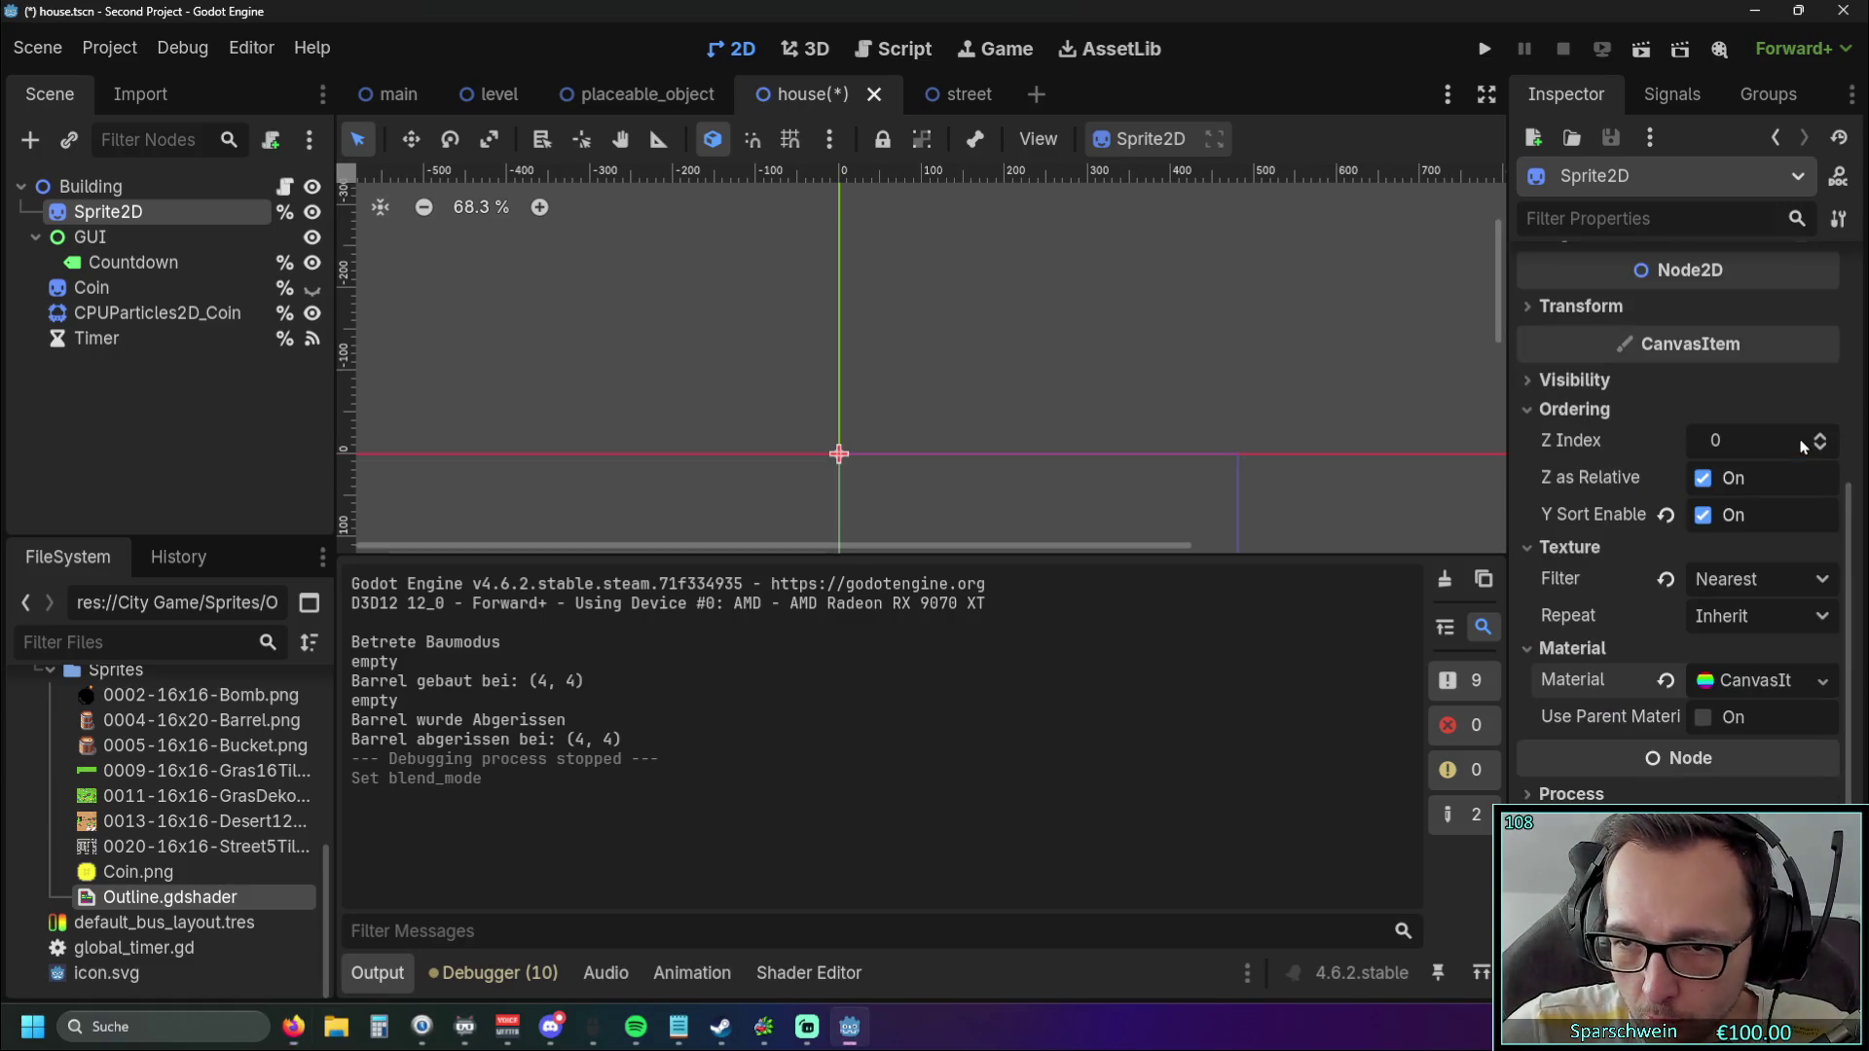
left_click(1759, 687)
left_click(1820, 681)
left_click(1676, 704)
scroll(1772, 617, "down", 3)
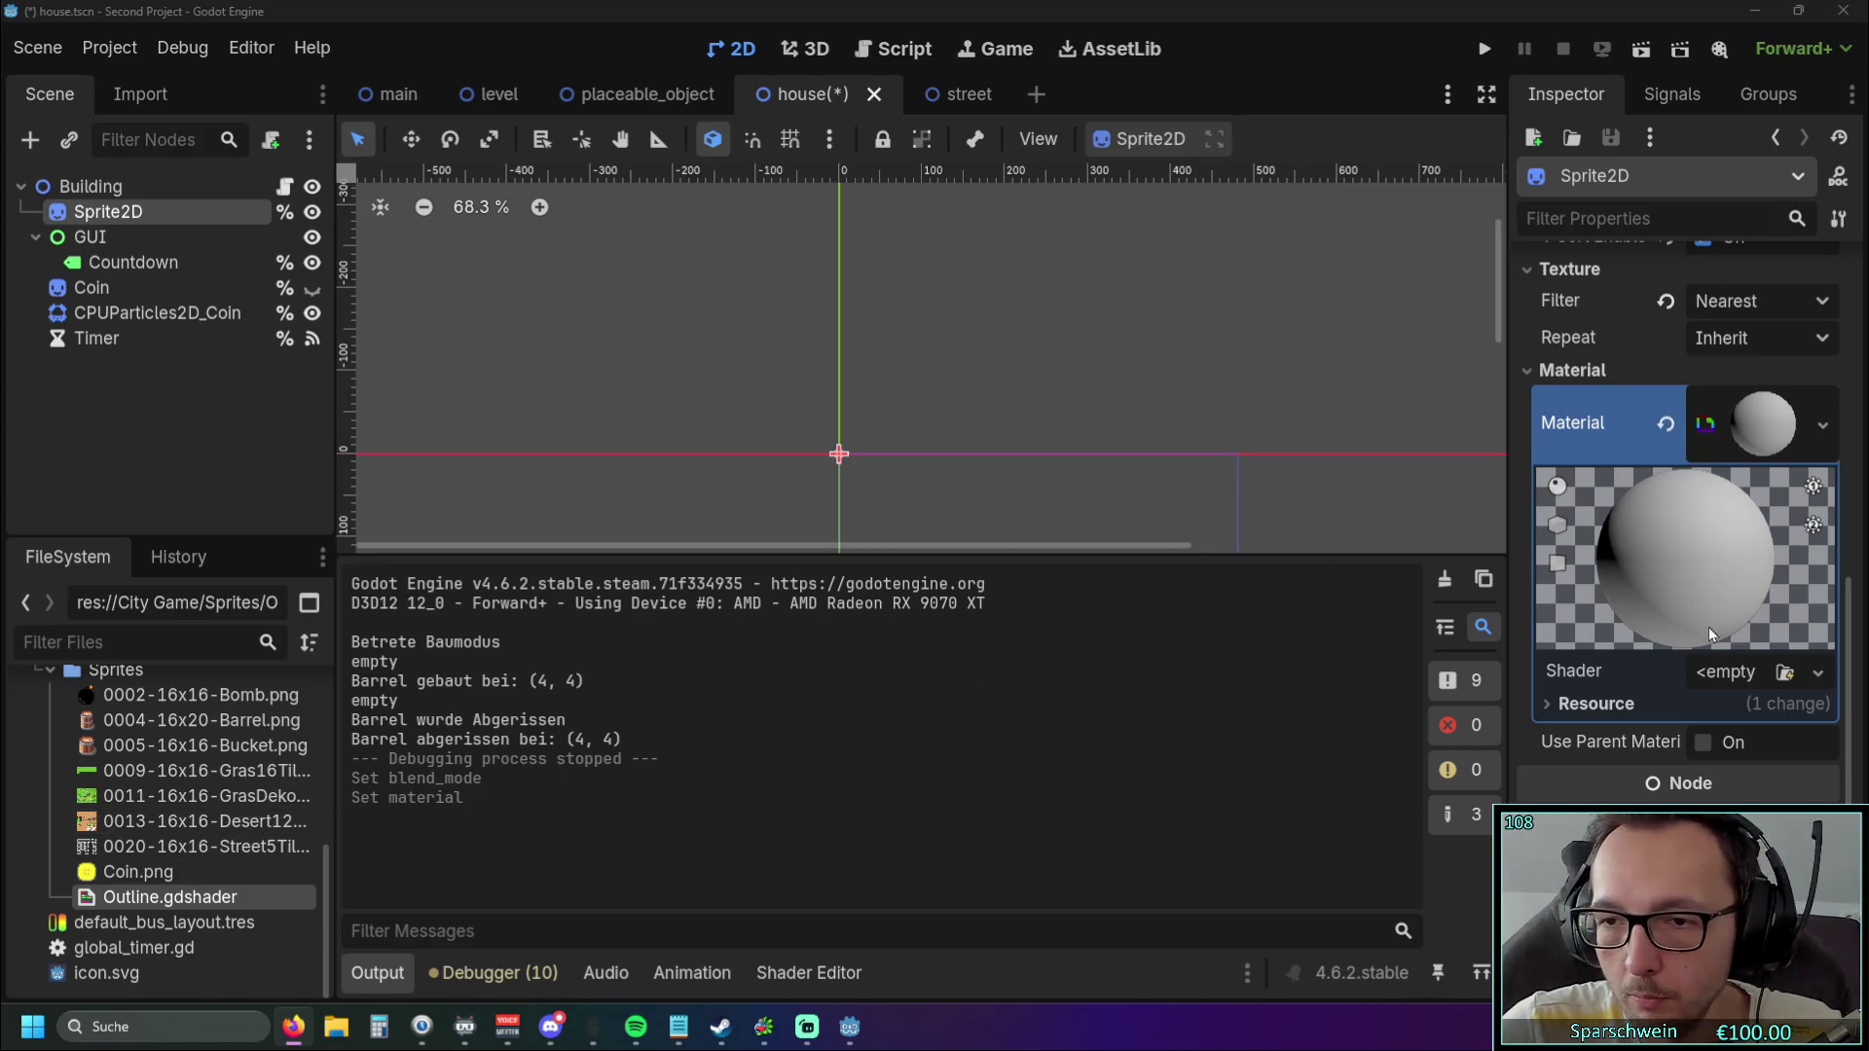
Load Outline.gdshader from the Sprites folder into the shader slot and open it in the Shader Editor.
left_click(1800, 685)
left_click(1742, 677)
left_click(1742, 678)
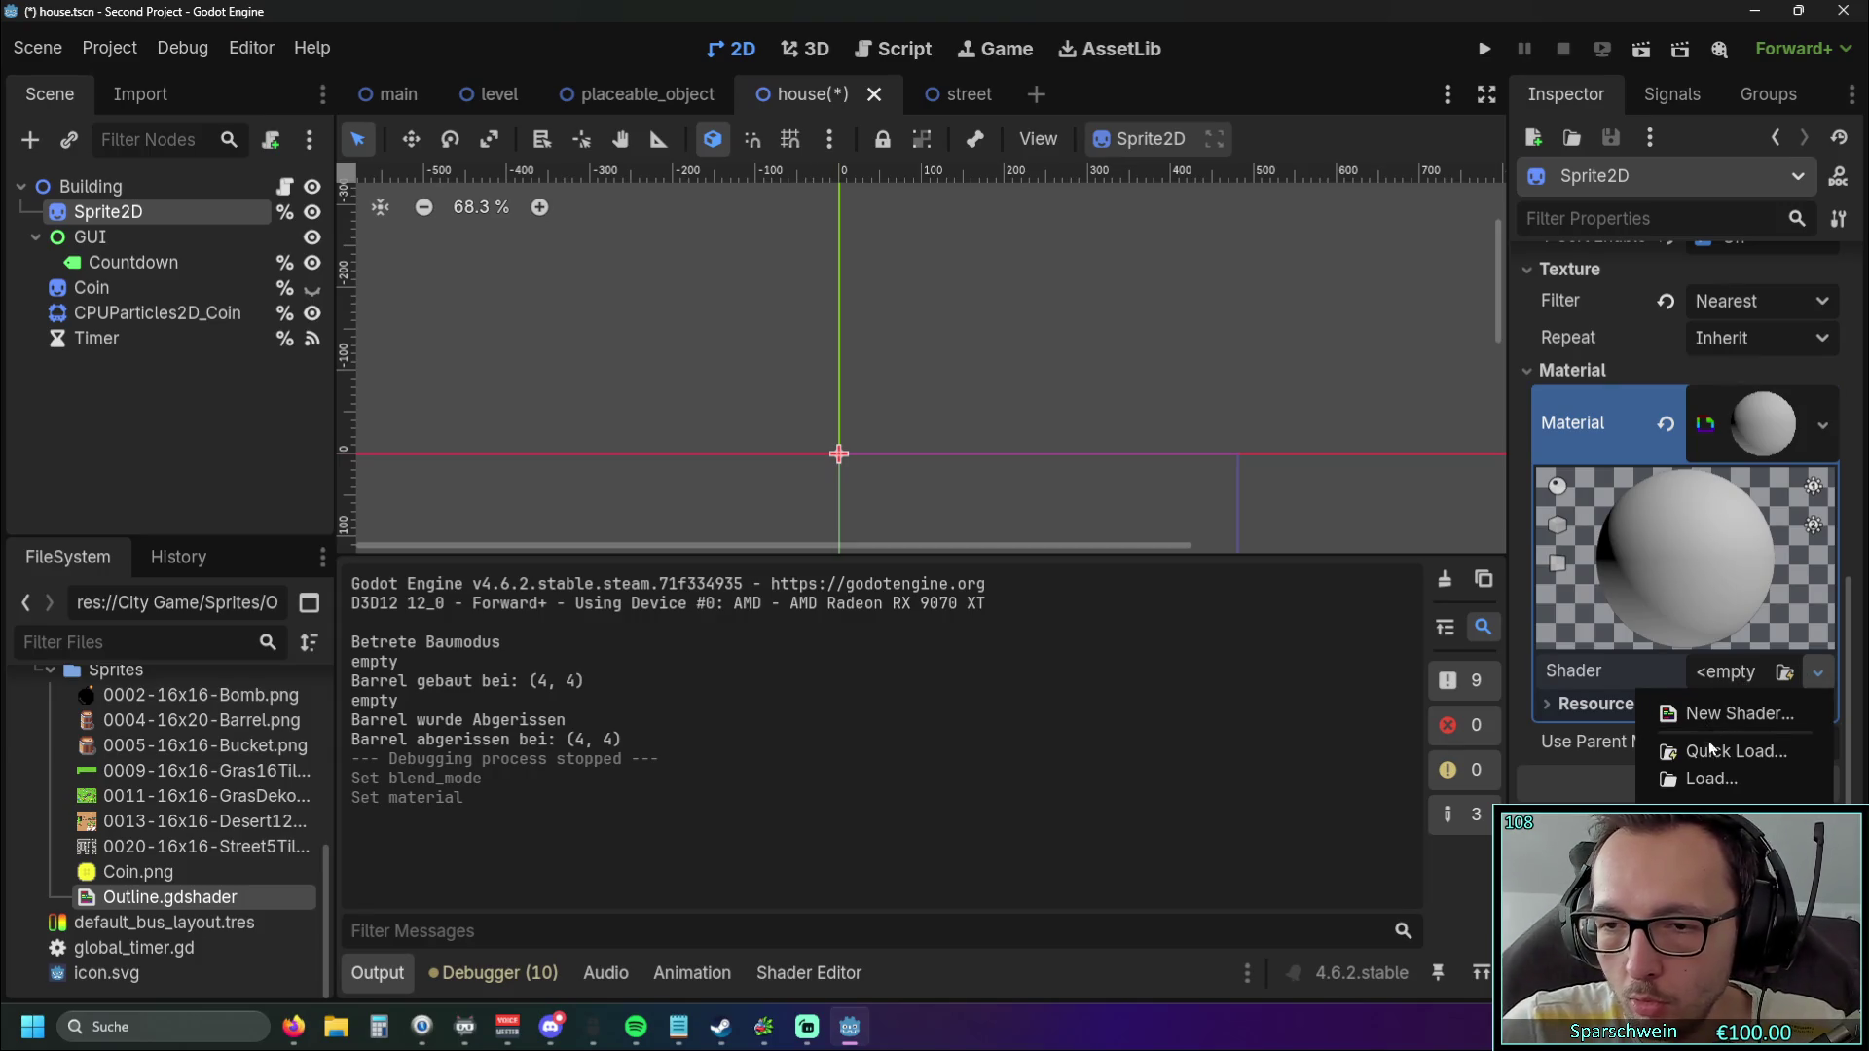
left_click(1702, 778)
left_click(691, 273)
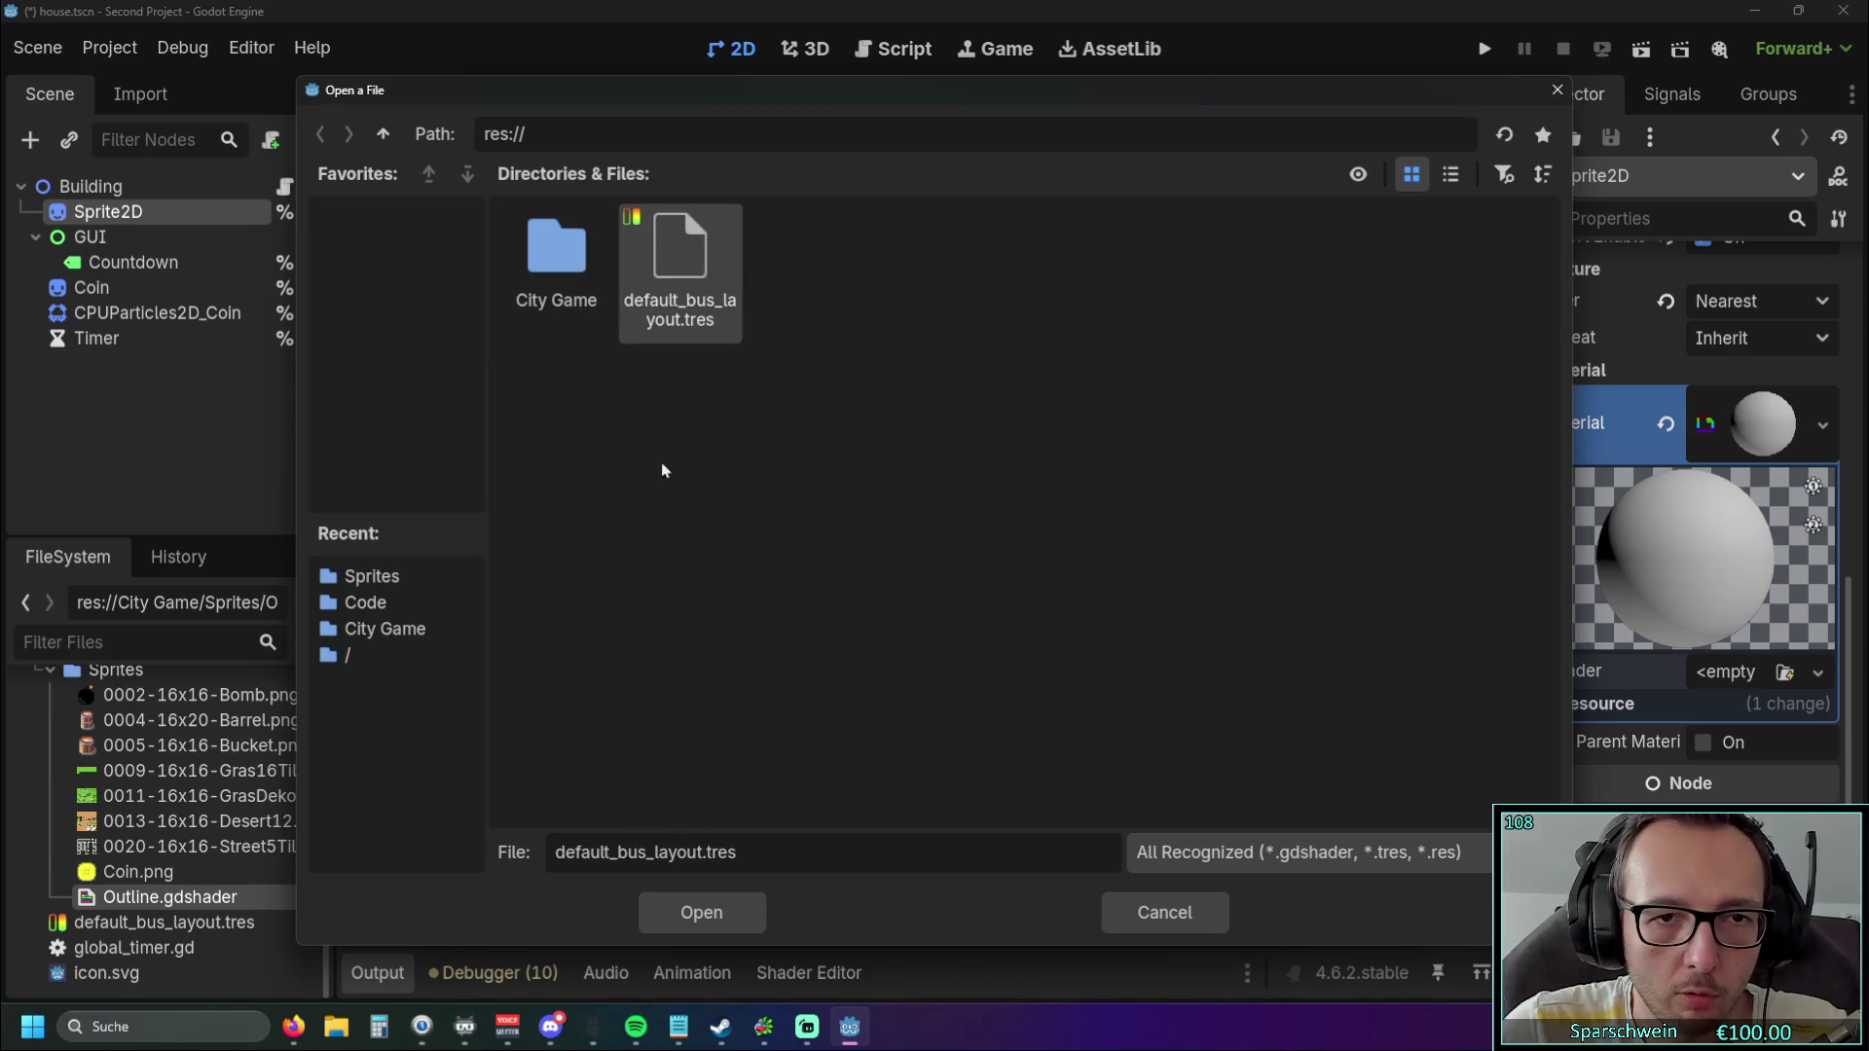
left_click(380, 580)
left_click(739, 920)
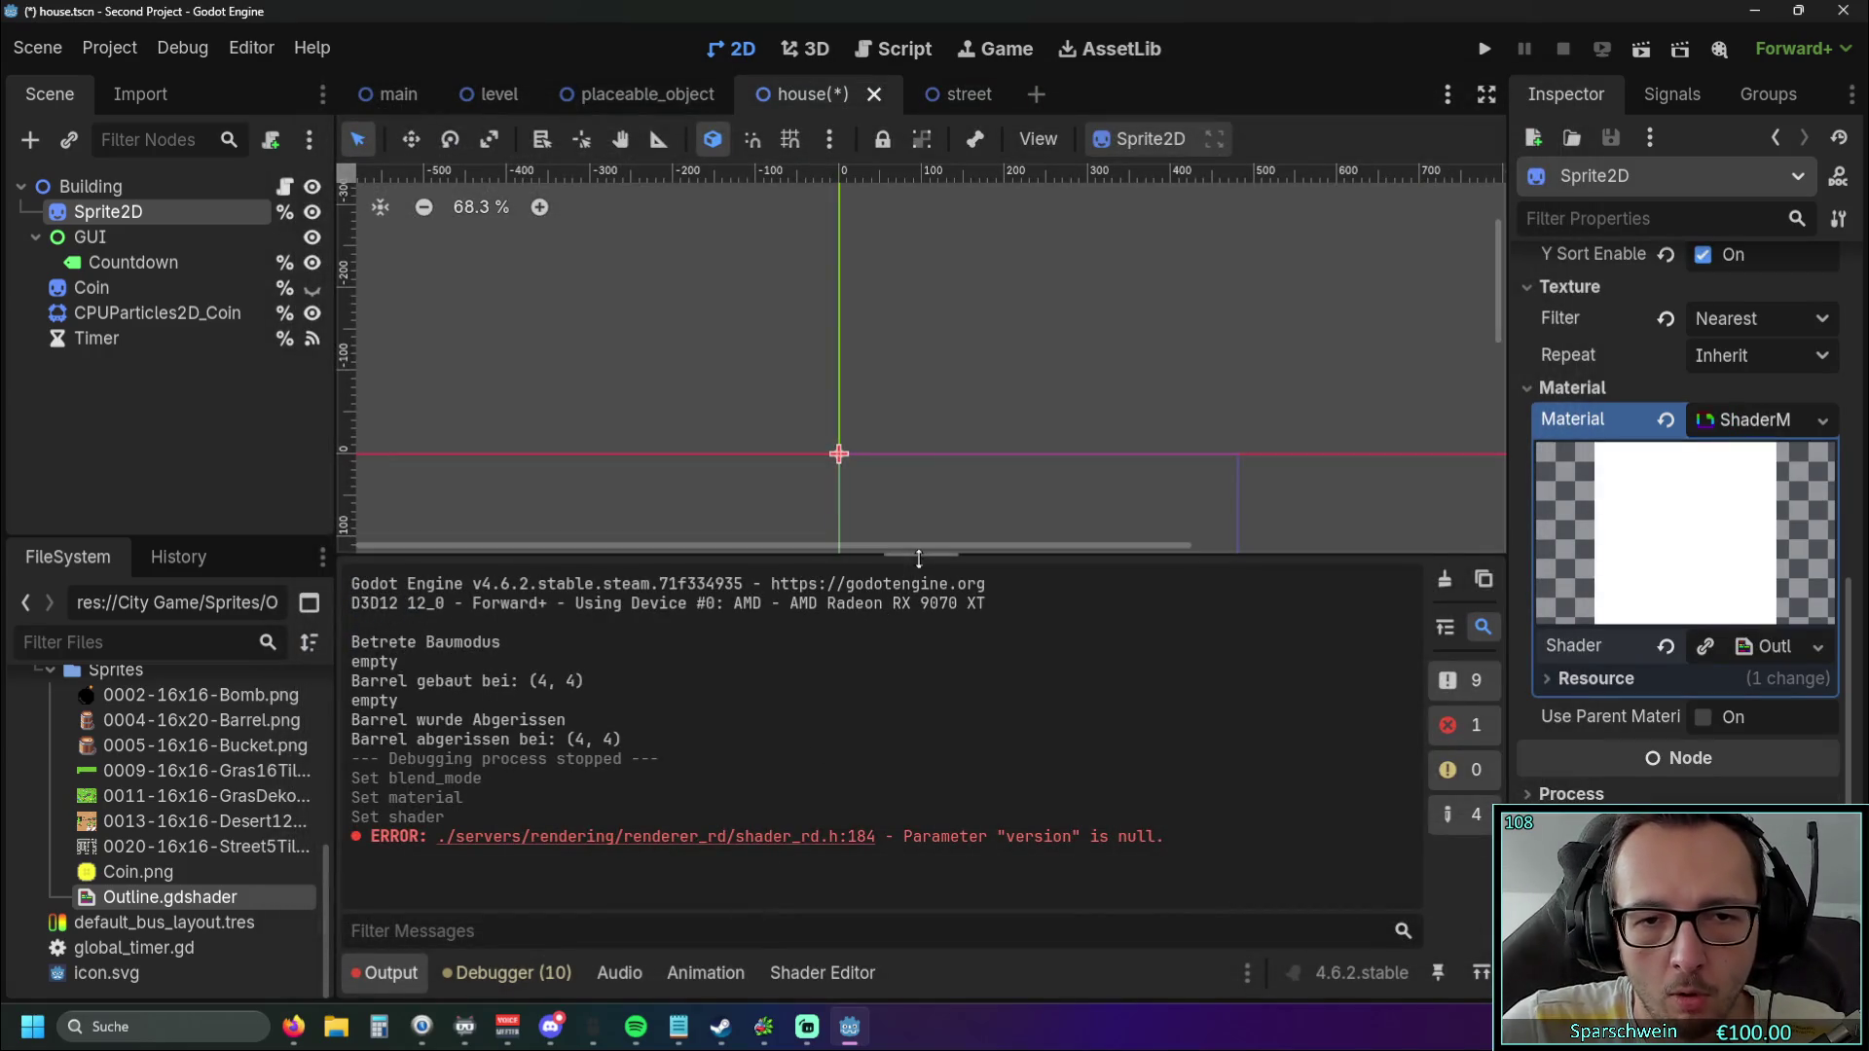
left_click_drag(890, 554, 937, 434)
left_click(1747, 648)
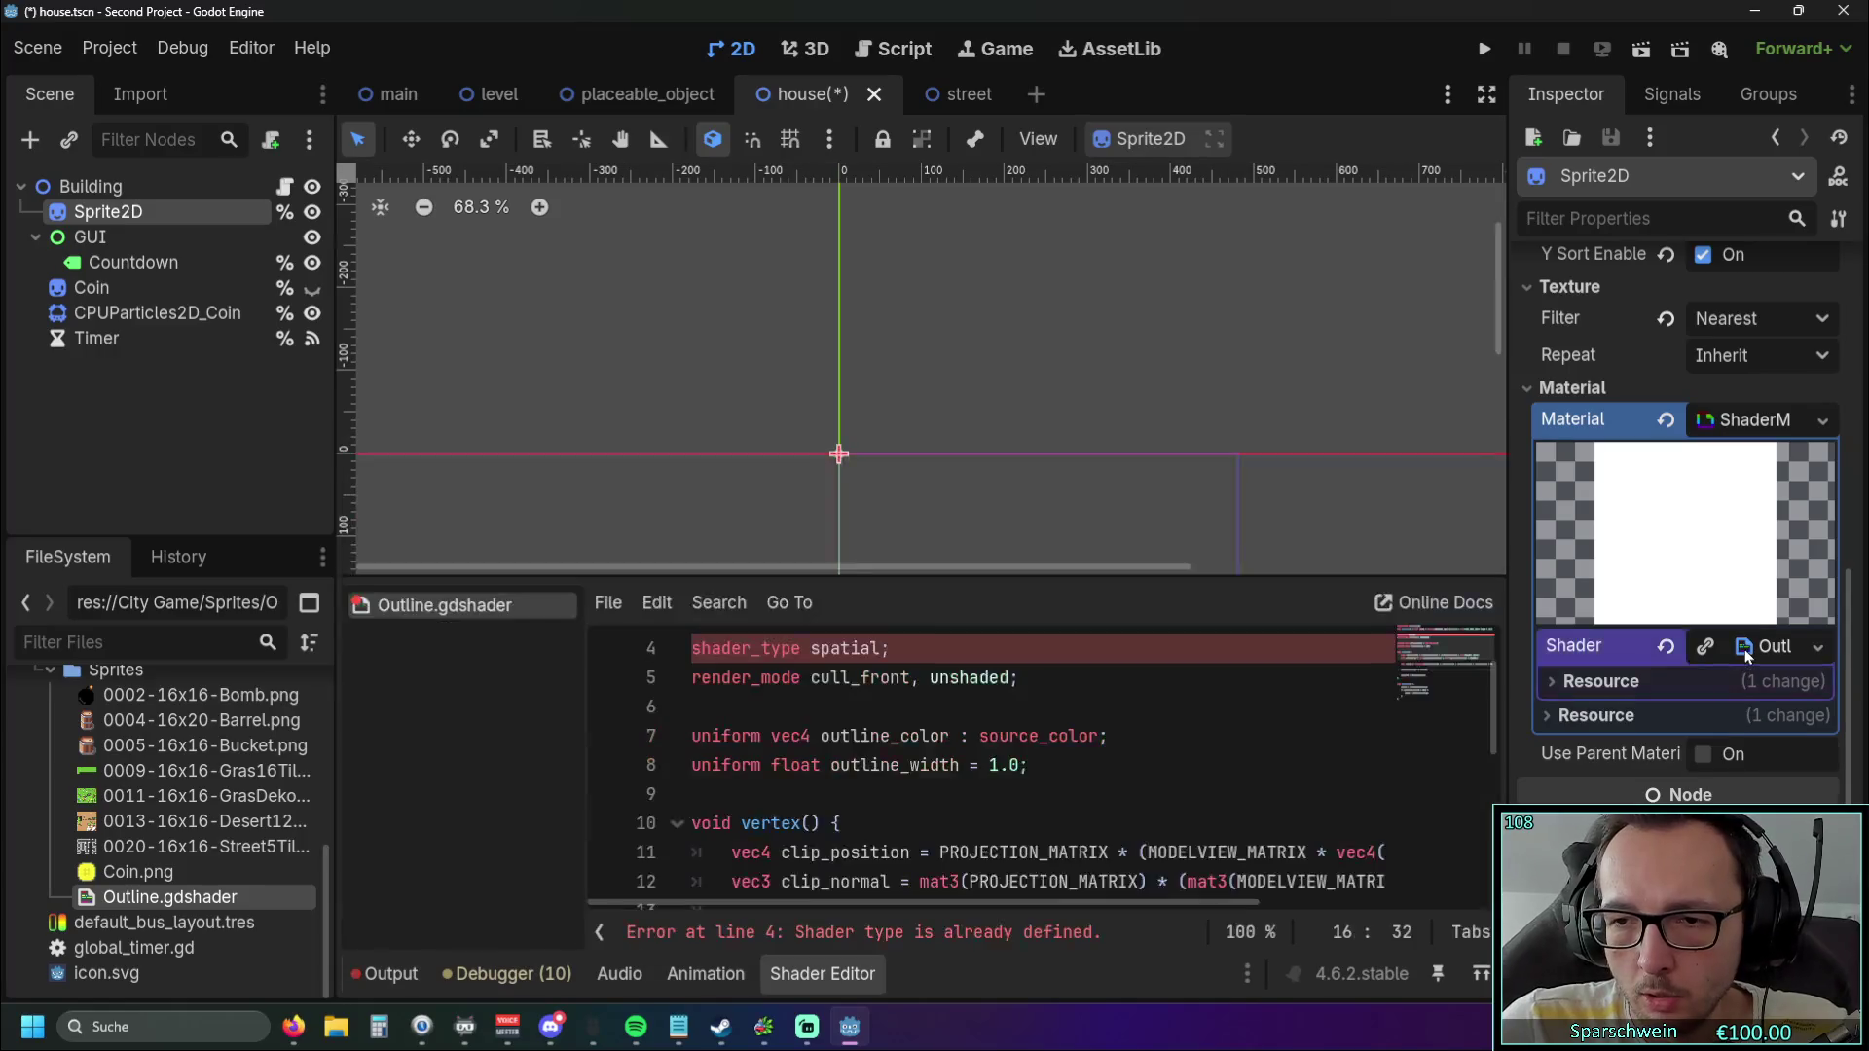
scroll(1355, 659, "down", 5)
left_click_drag(931, 575, 932, 363)
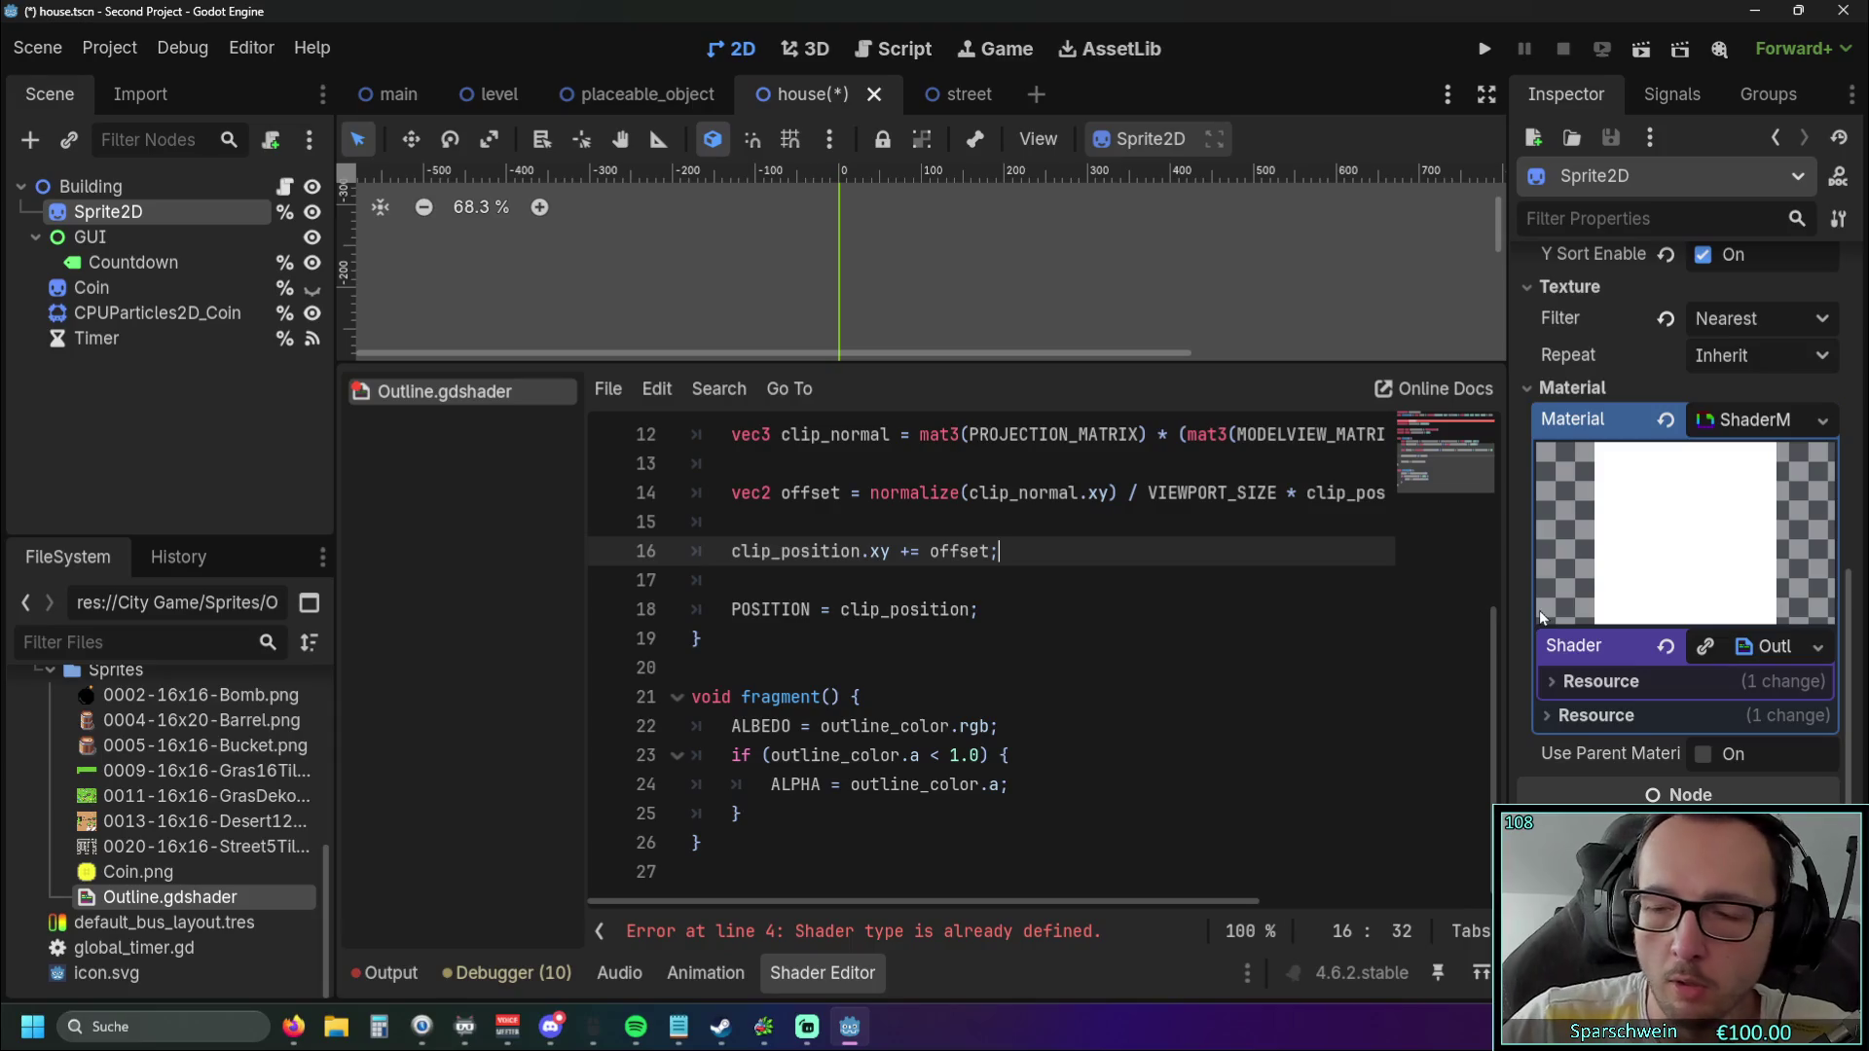
key("alt+Tab")
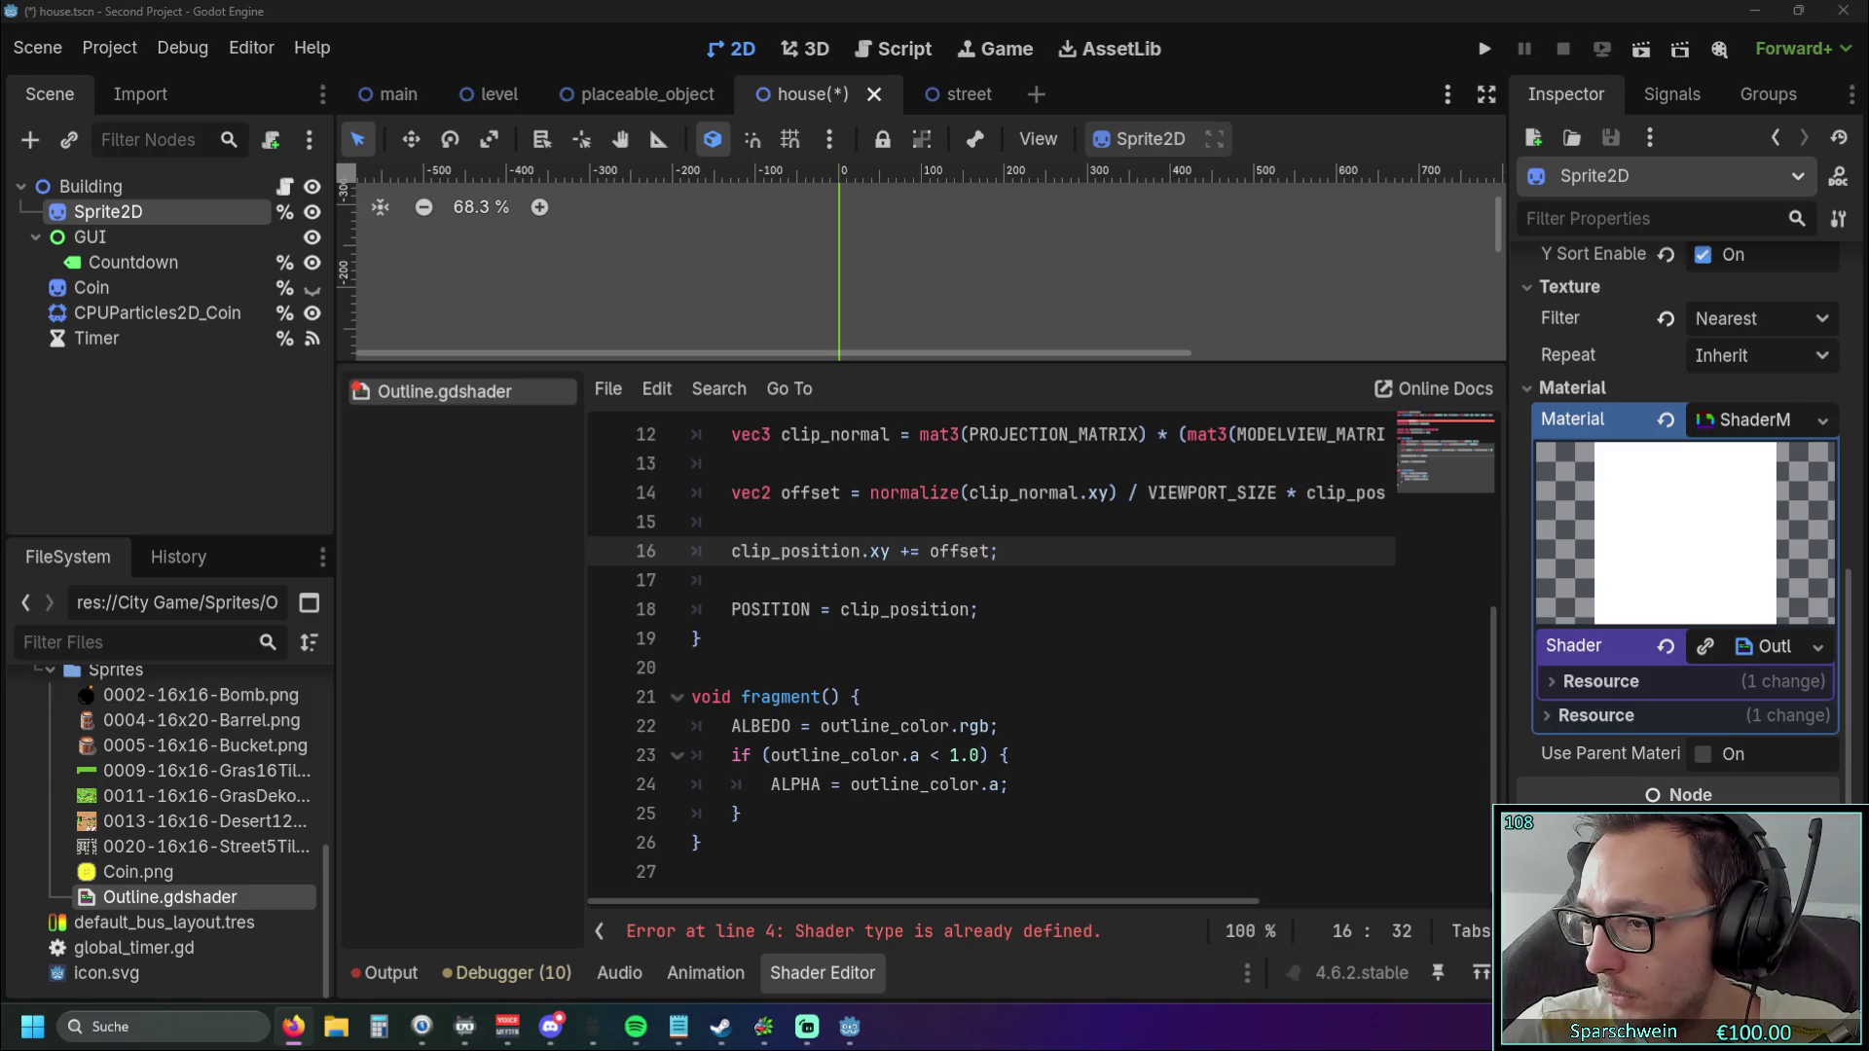
mouse_move(1677, 795)
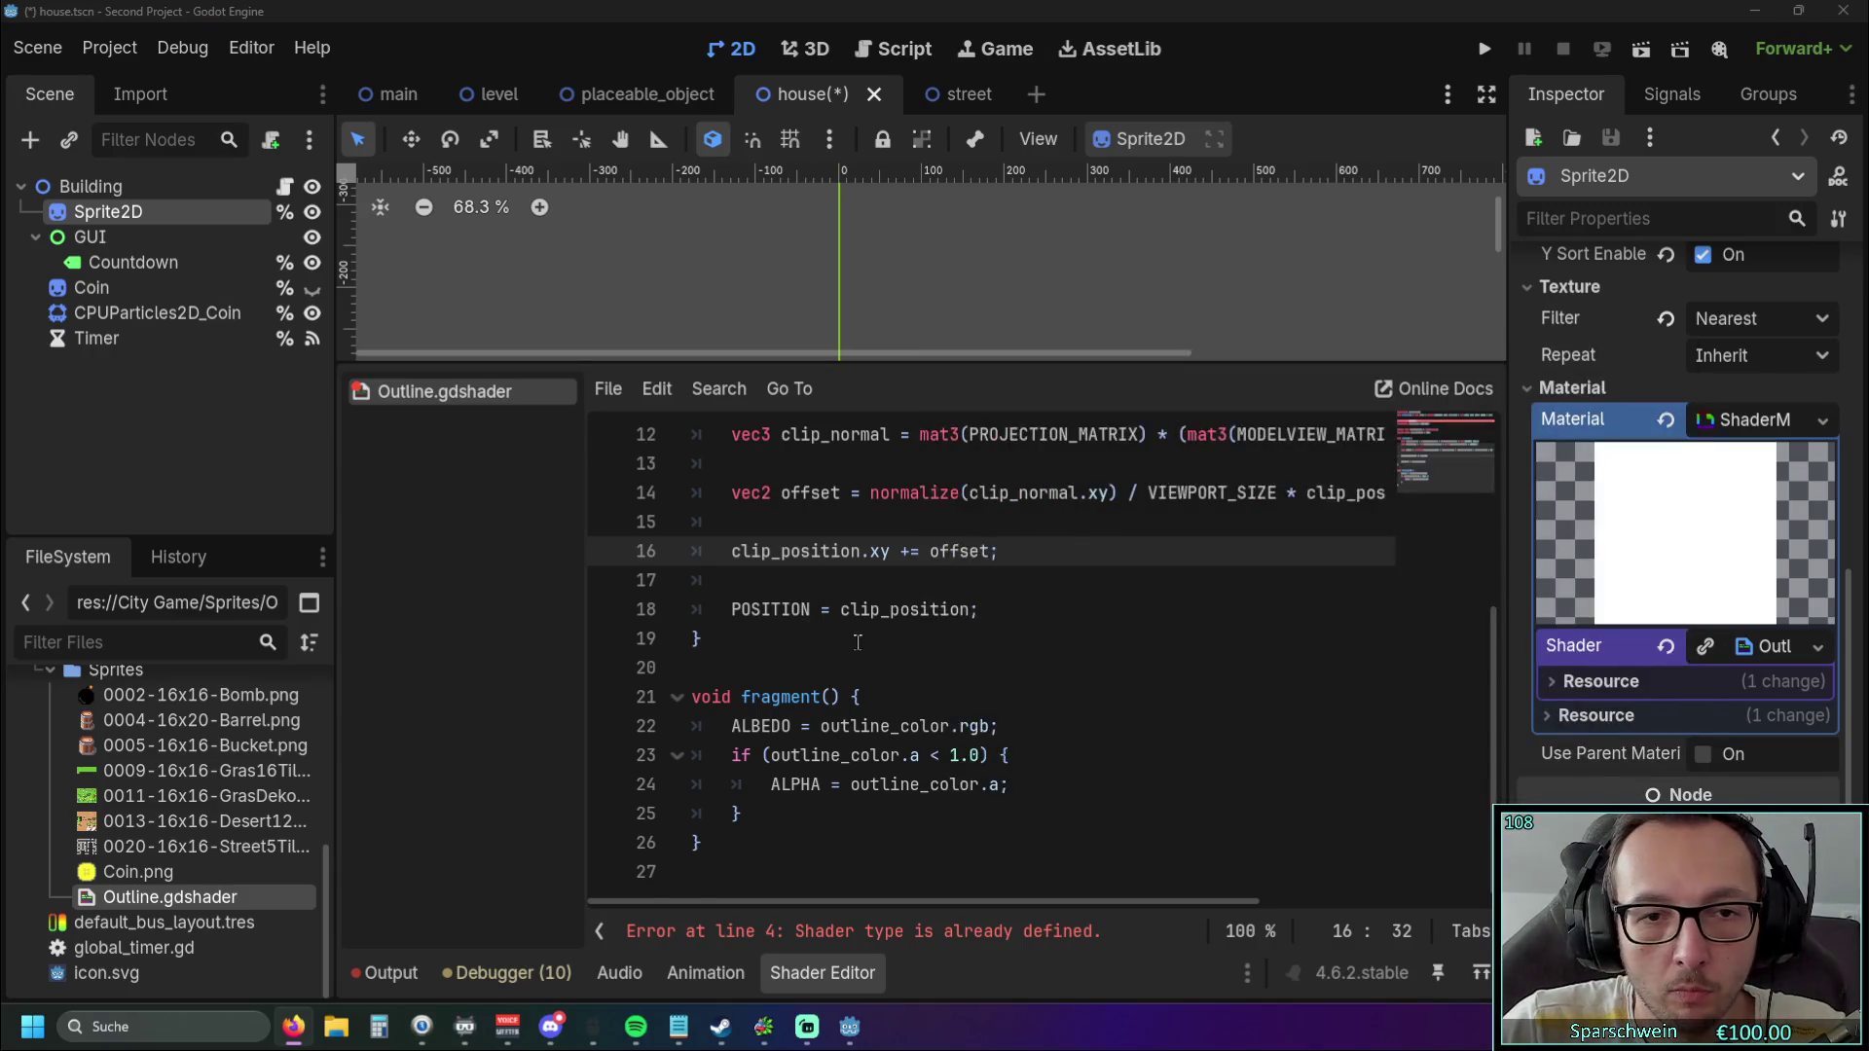
scroll(857, 641, "up", 4)
scroll(858, 642, "down", 4)
left_click_drag(745, 863, 665, 474)
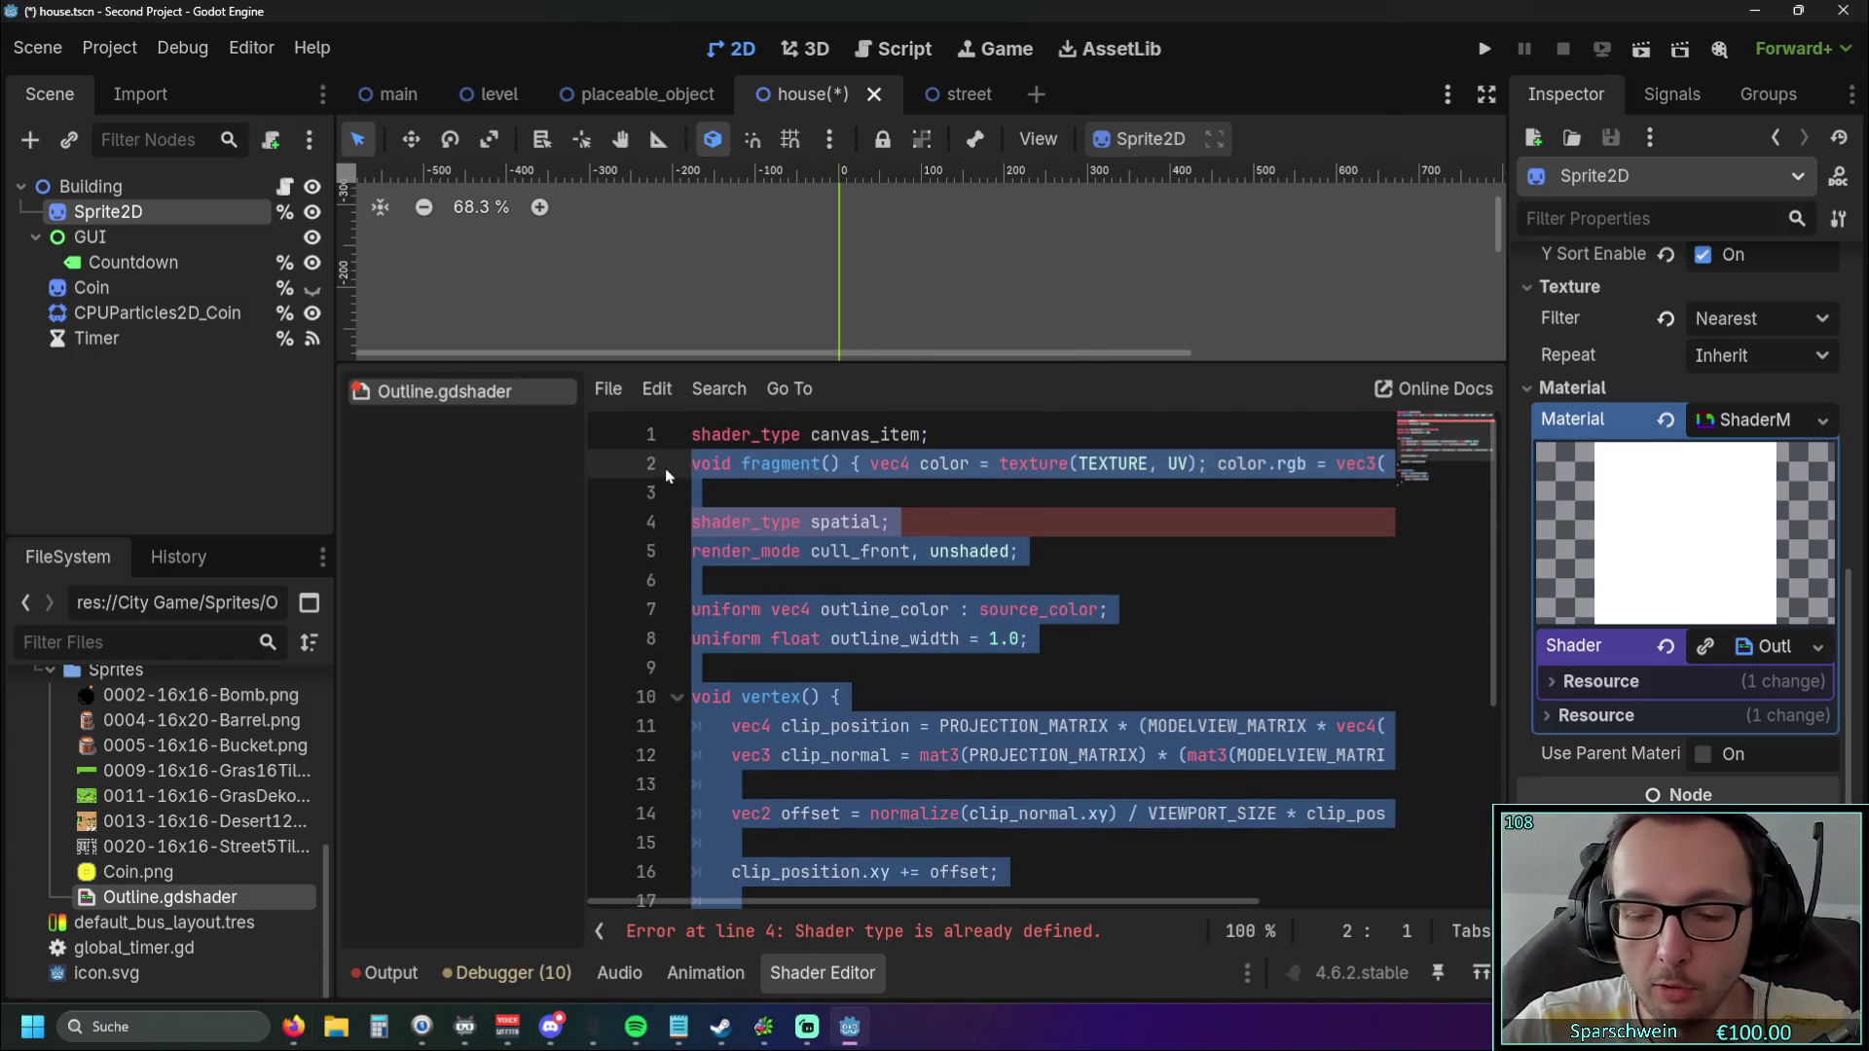
Save the shader, then delete the 'shader_type spatial' and 'render_mode' lines.
key("Delete")
key("ctrl+z")
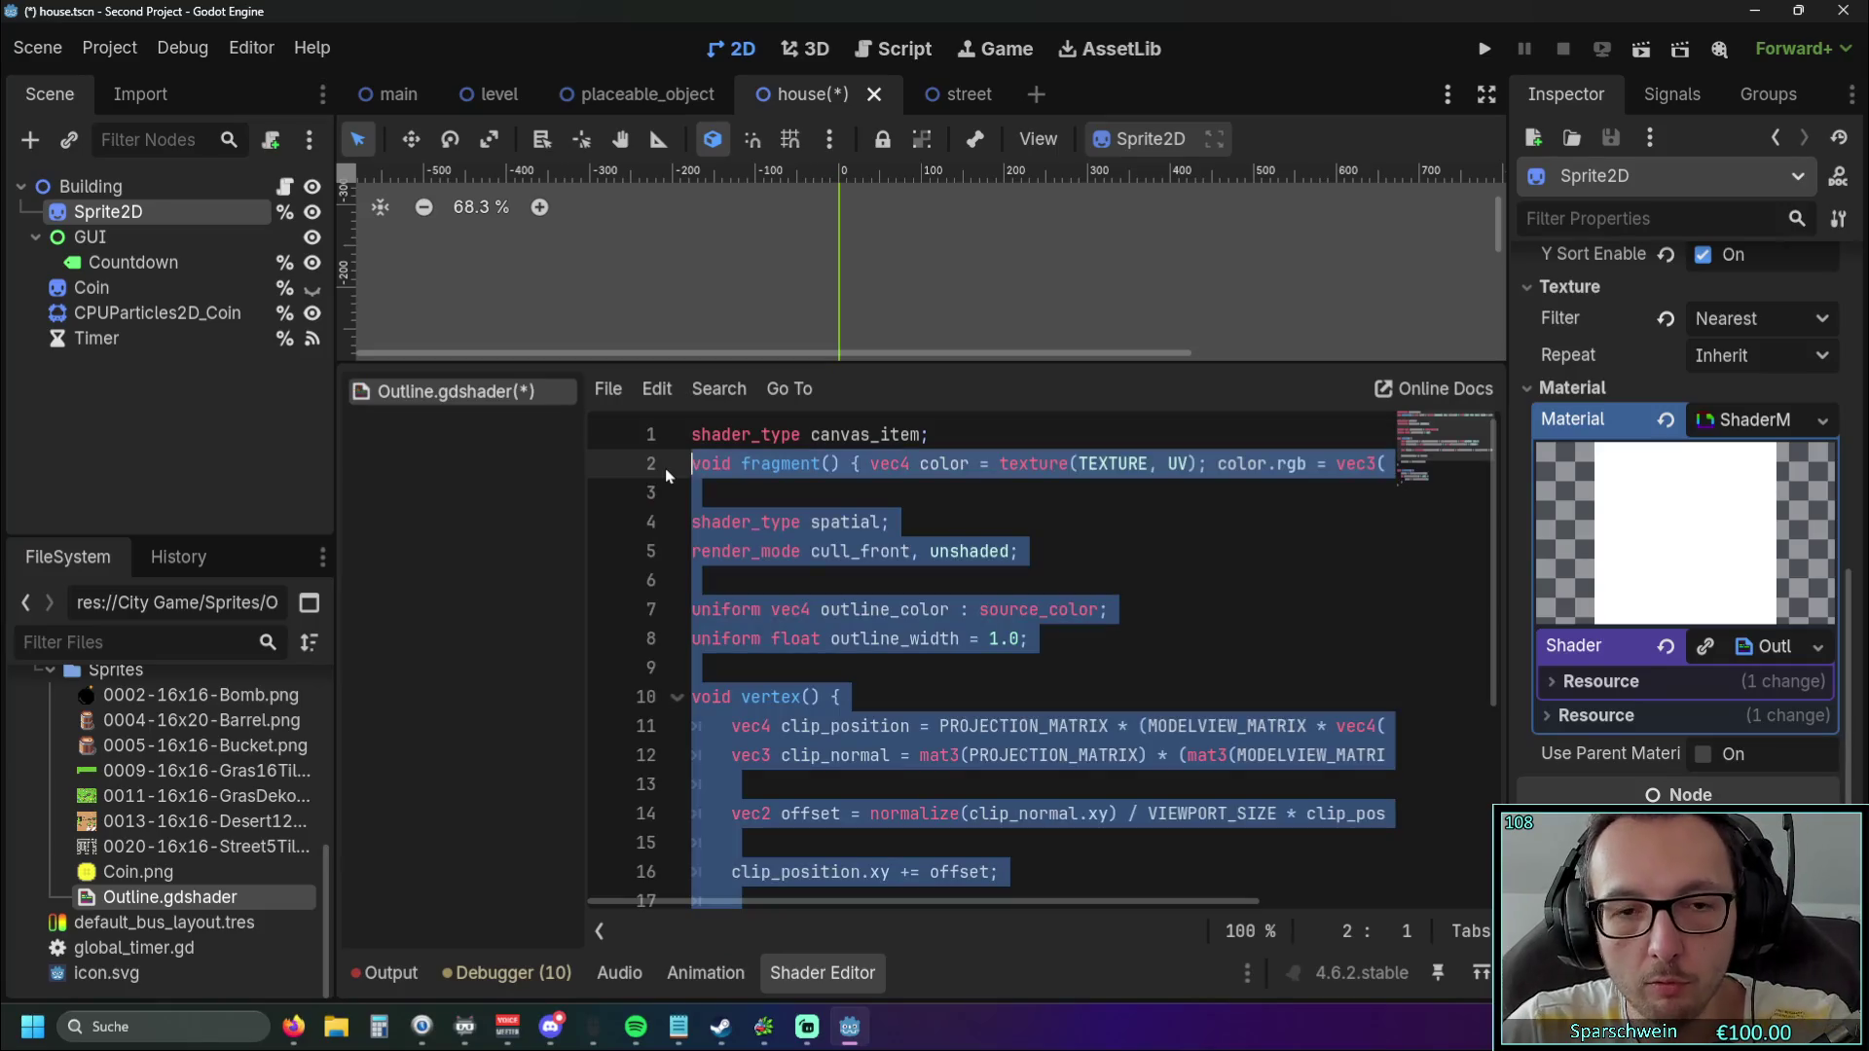
key("ctrl+s")
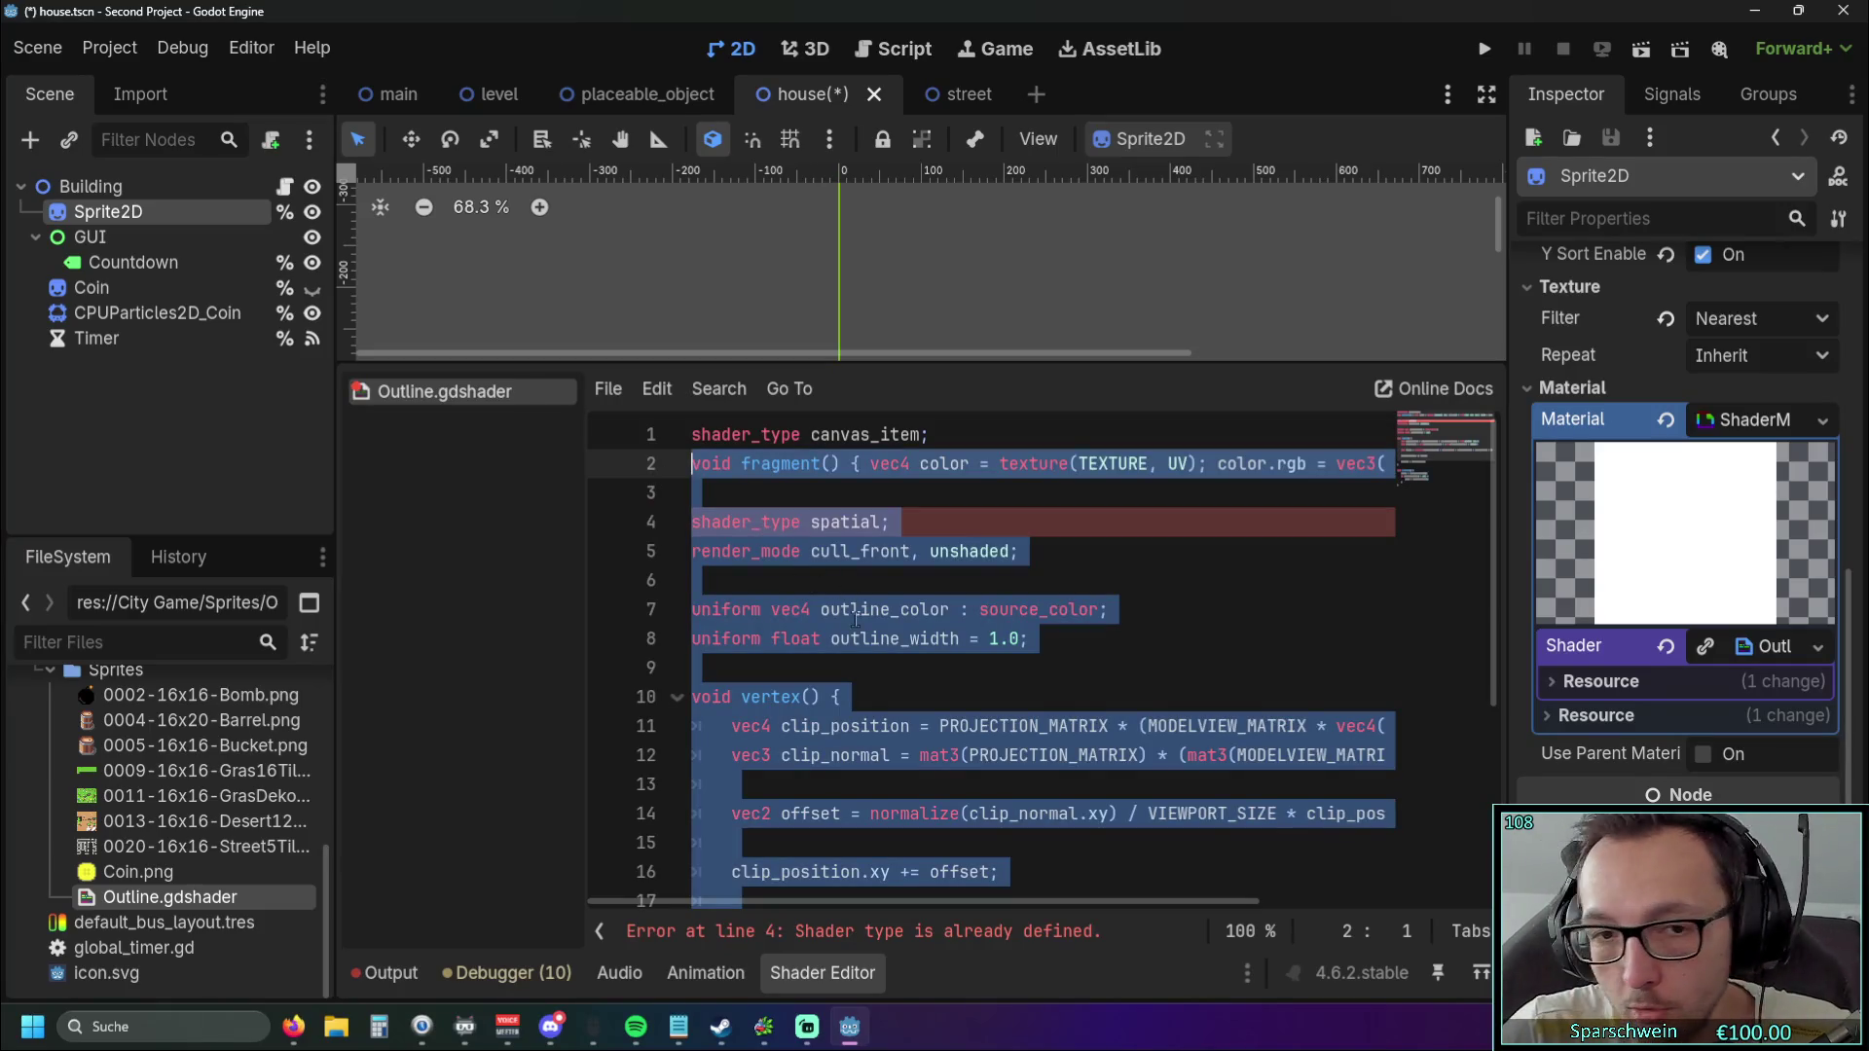
mouse_move(686, 580)
left_mouse_down()
mouse_move(652, 493)
mouse_move(639, 512)
left_mouse_up()
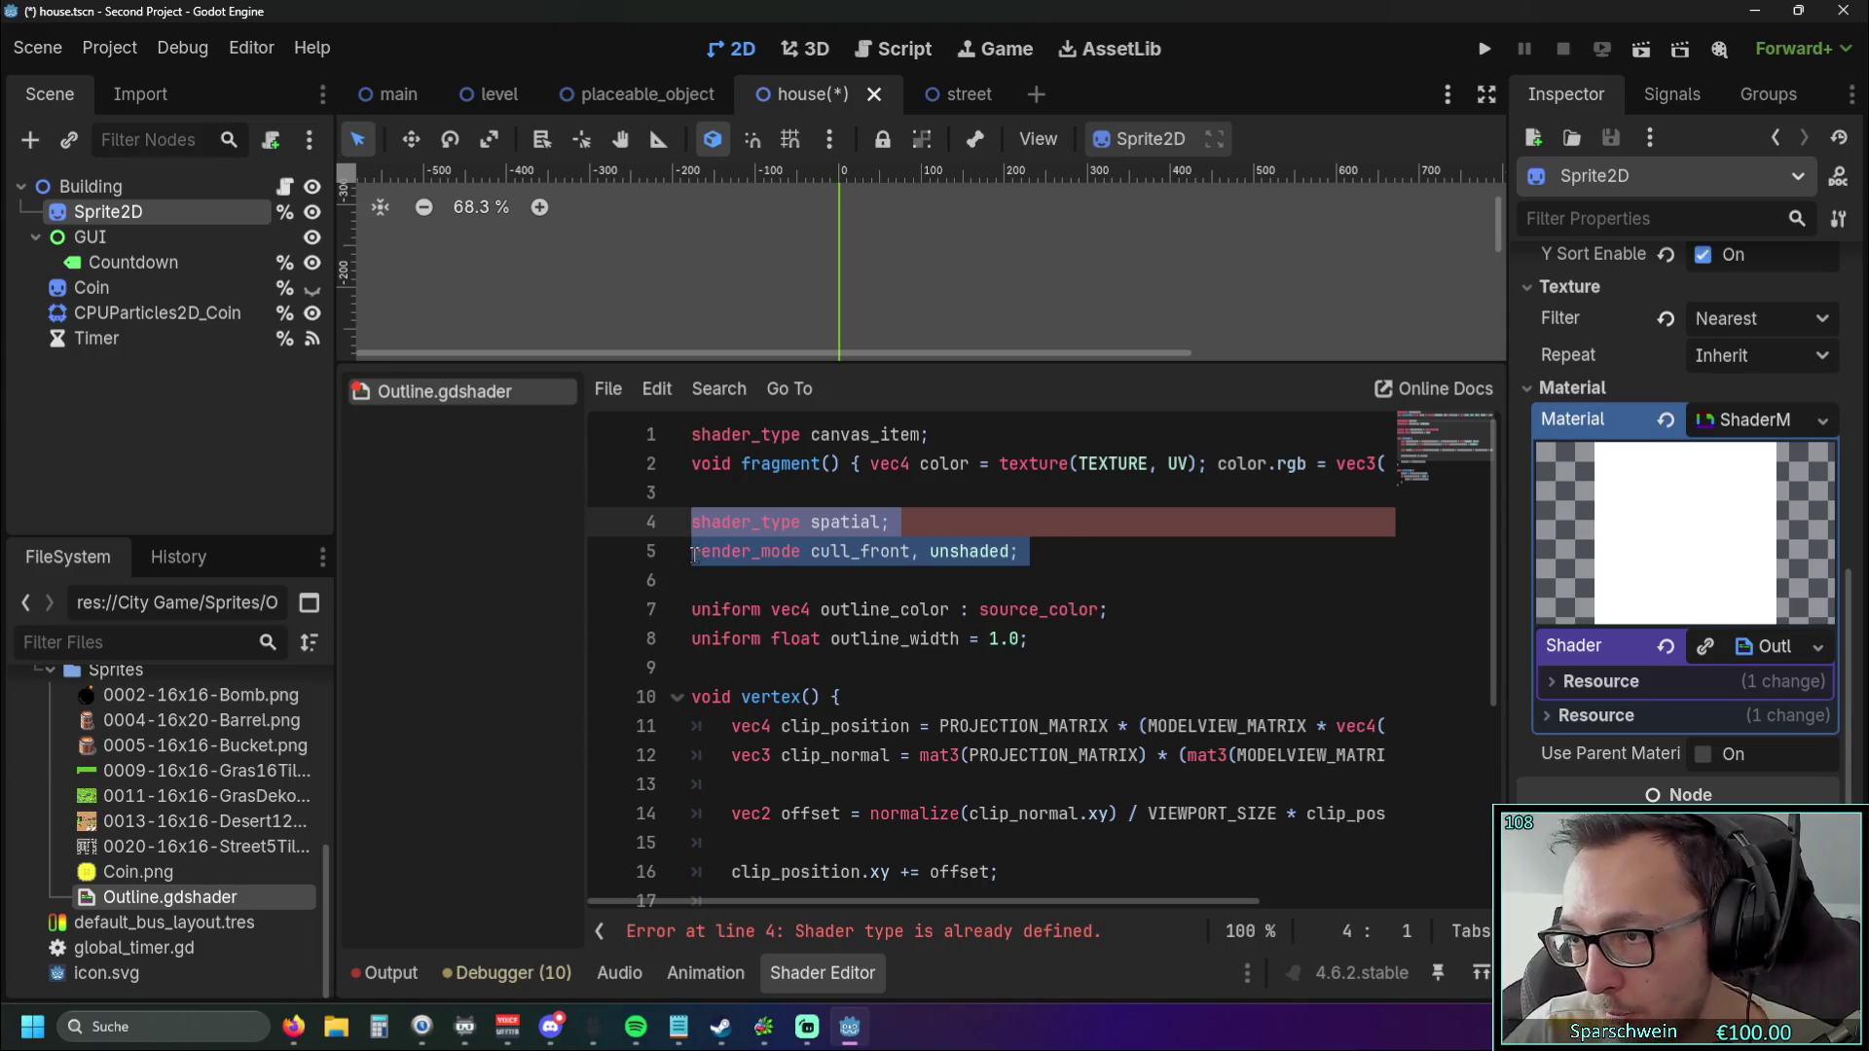
key("BackSpace")
key("BackSpace")
Cut the pasted one-line fragment() code on line 2 and remove the leftover empty line.
left_click(697, 463)
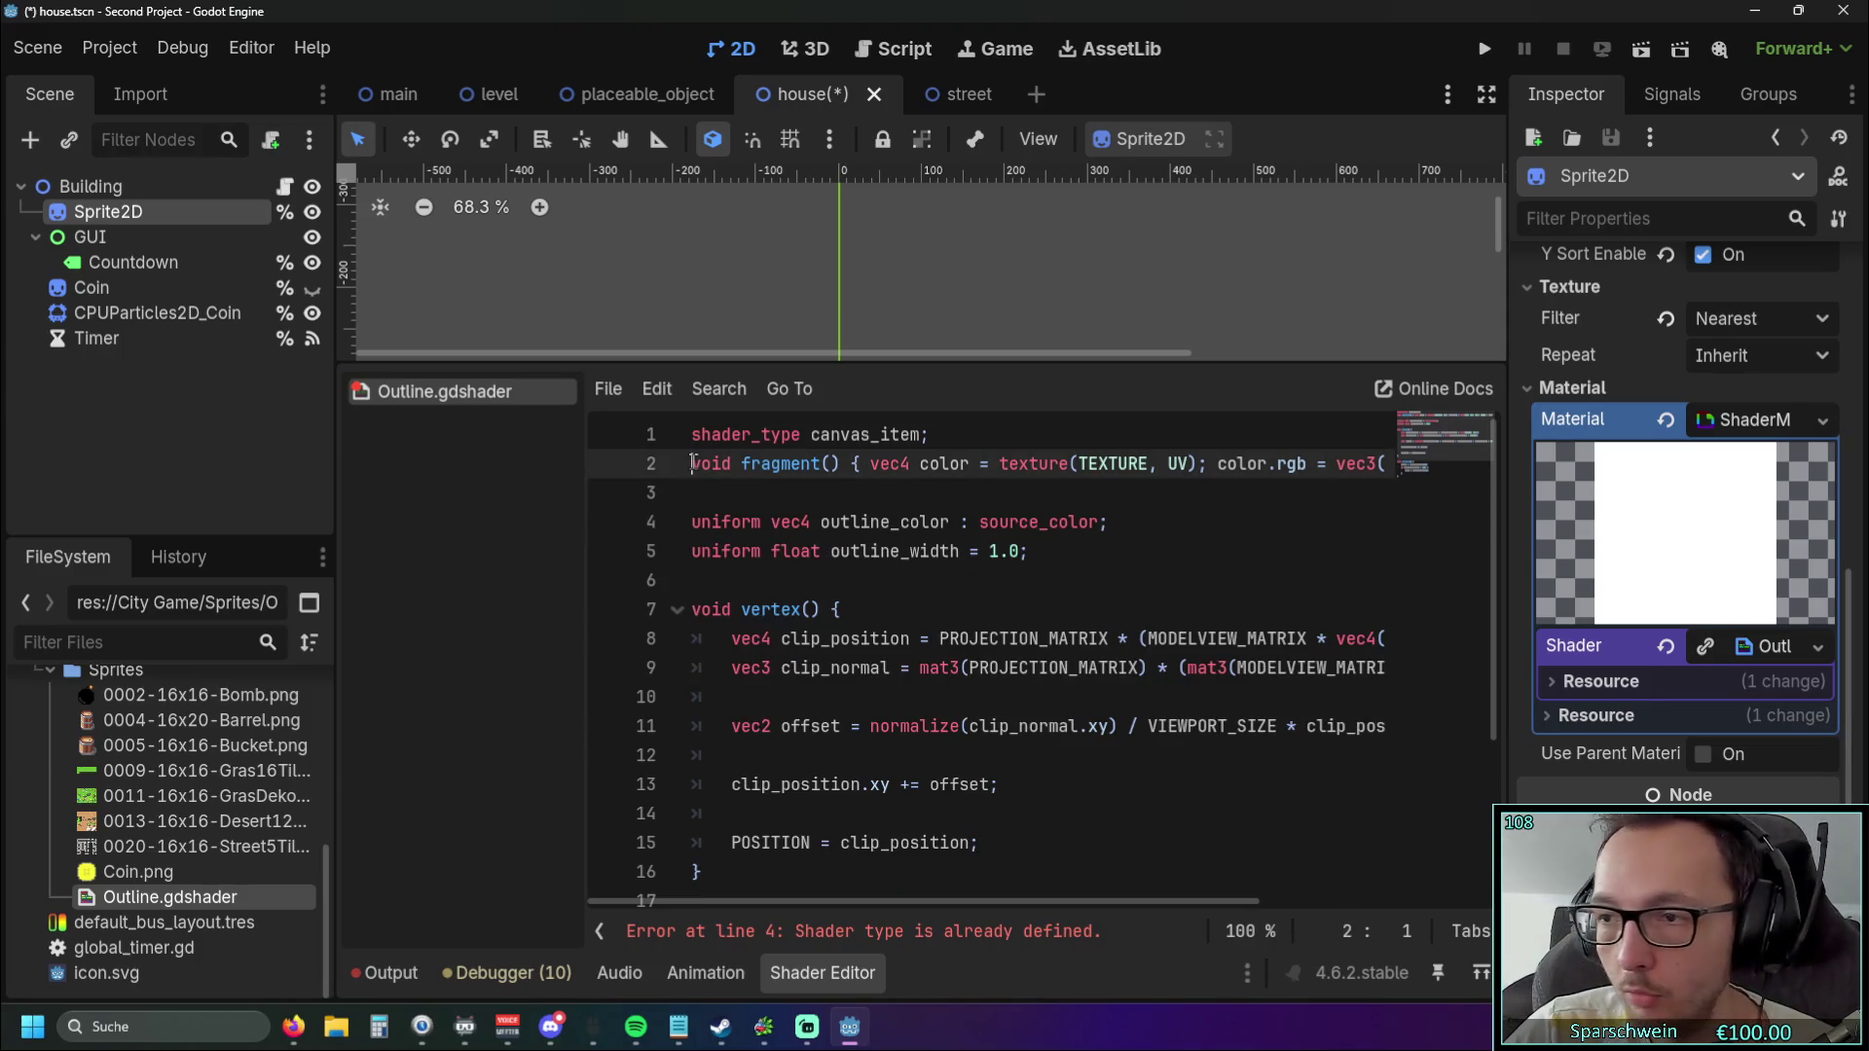
key("shift+End")
key("ctrl+x")
left_click(731, 487)
key("BackSpace")
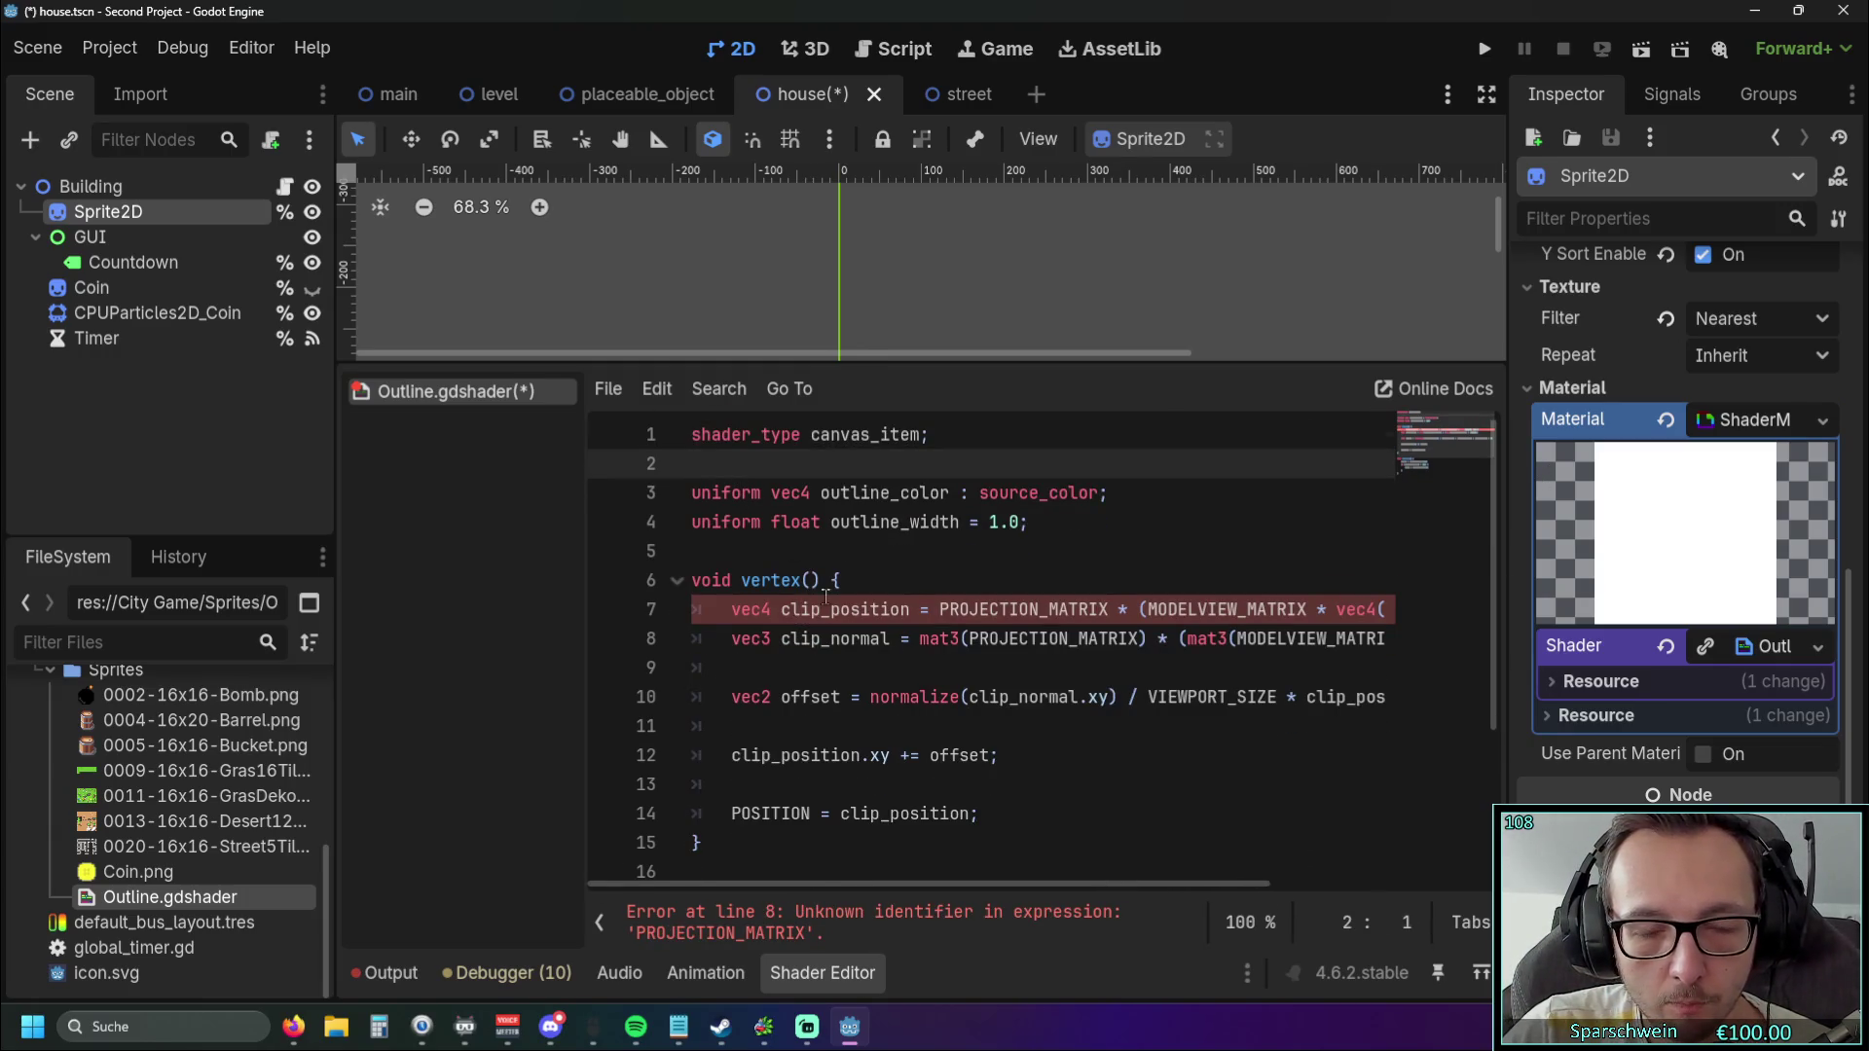
Delete the entire vertex() function and type 'const vec2 OFFSETS[8]' in its place.
scroll(826, 596, "down", 1)
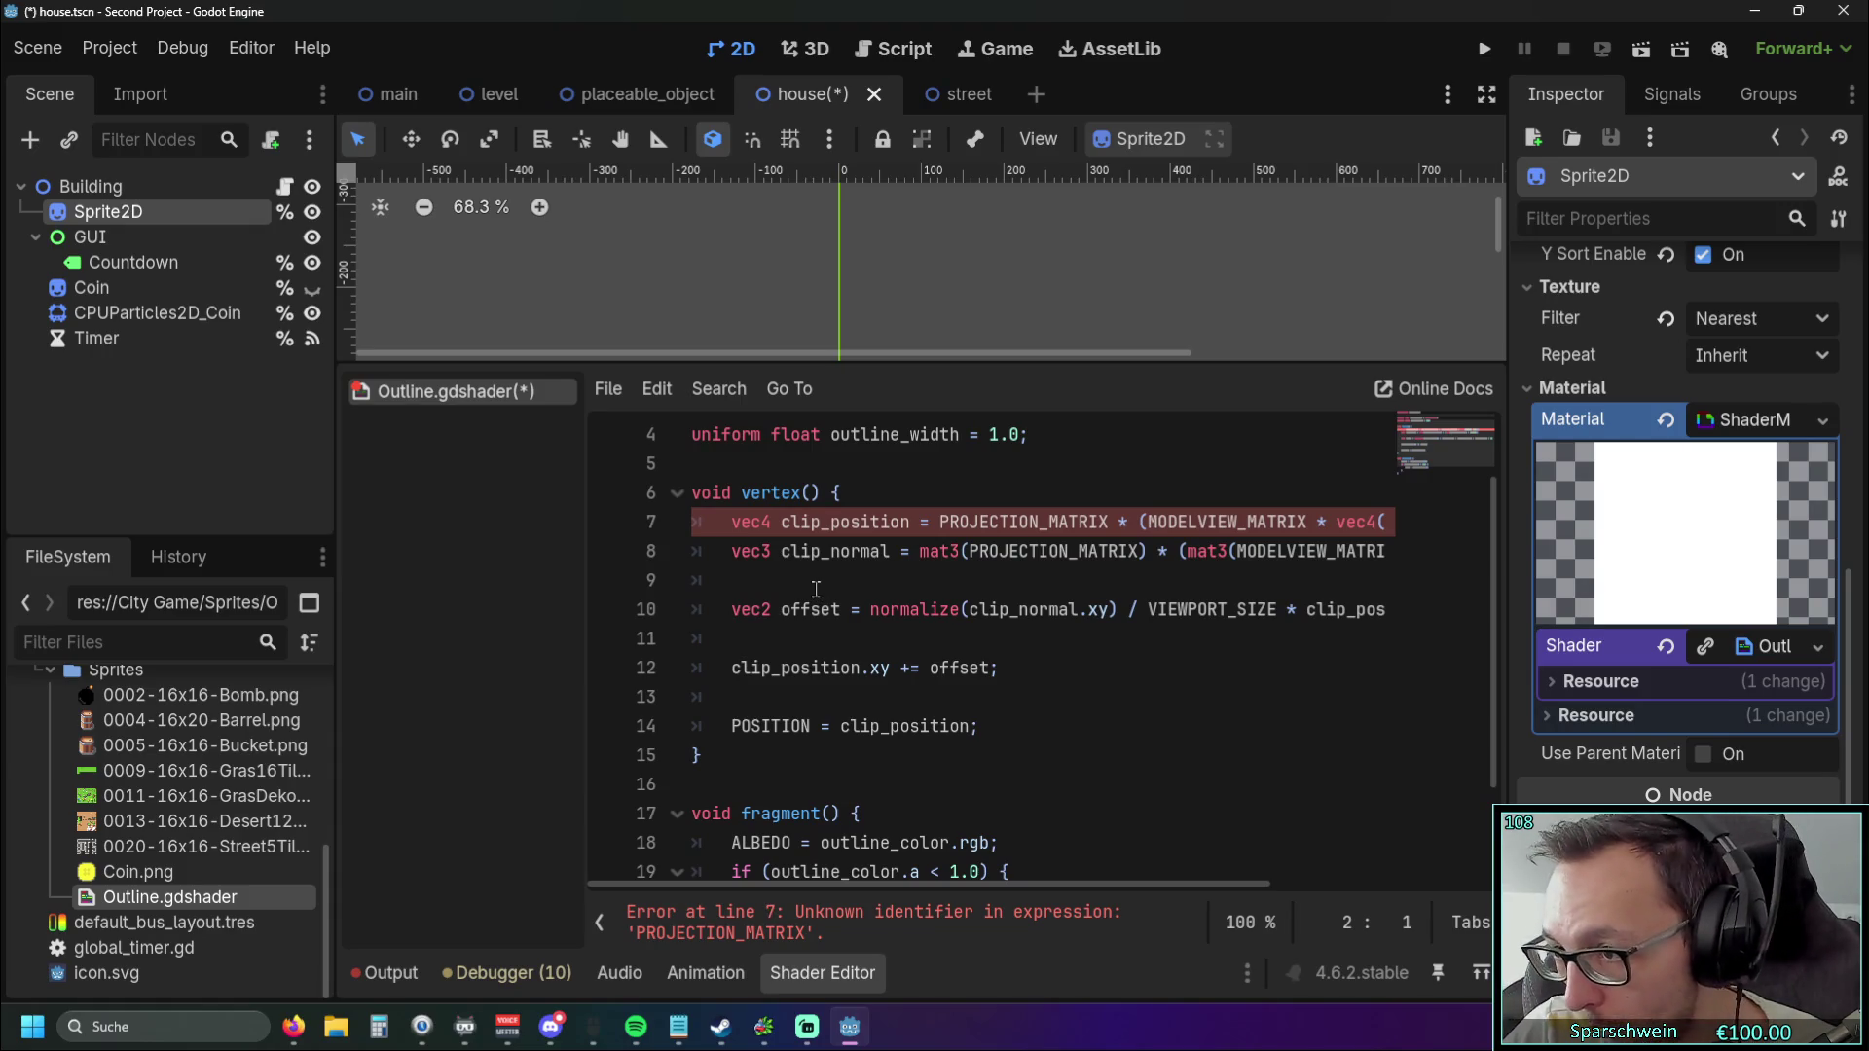
key("alt+Tab")
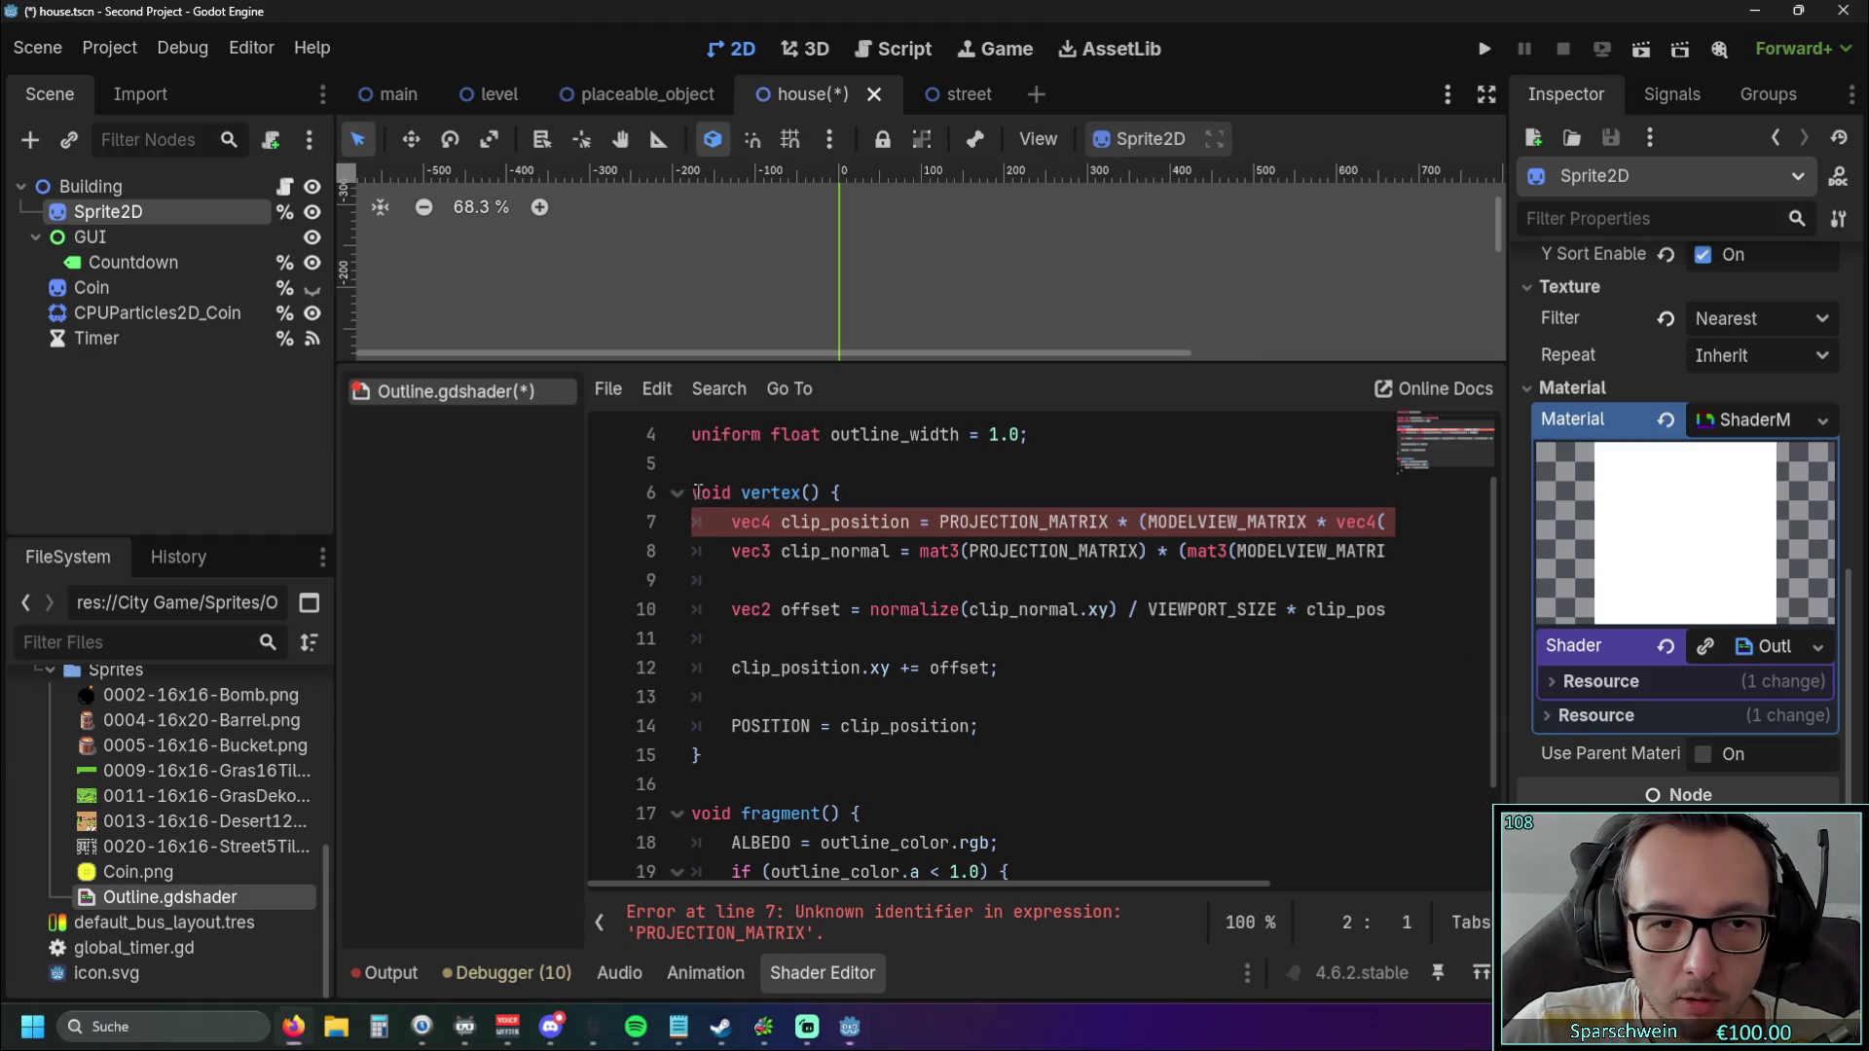
left_click_drag(693, 492, 745, 497)
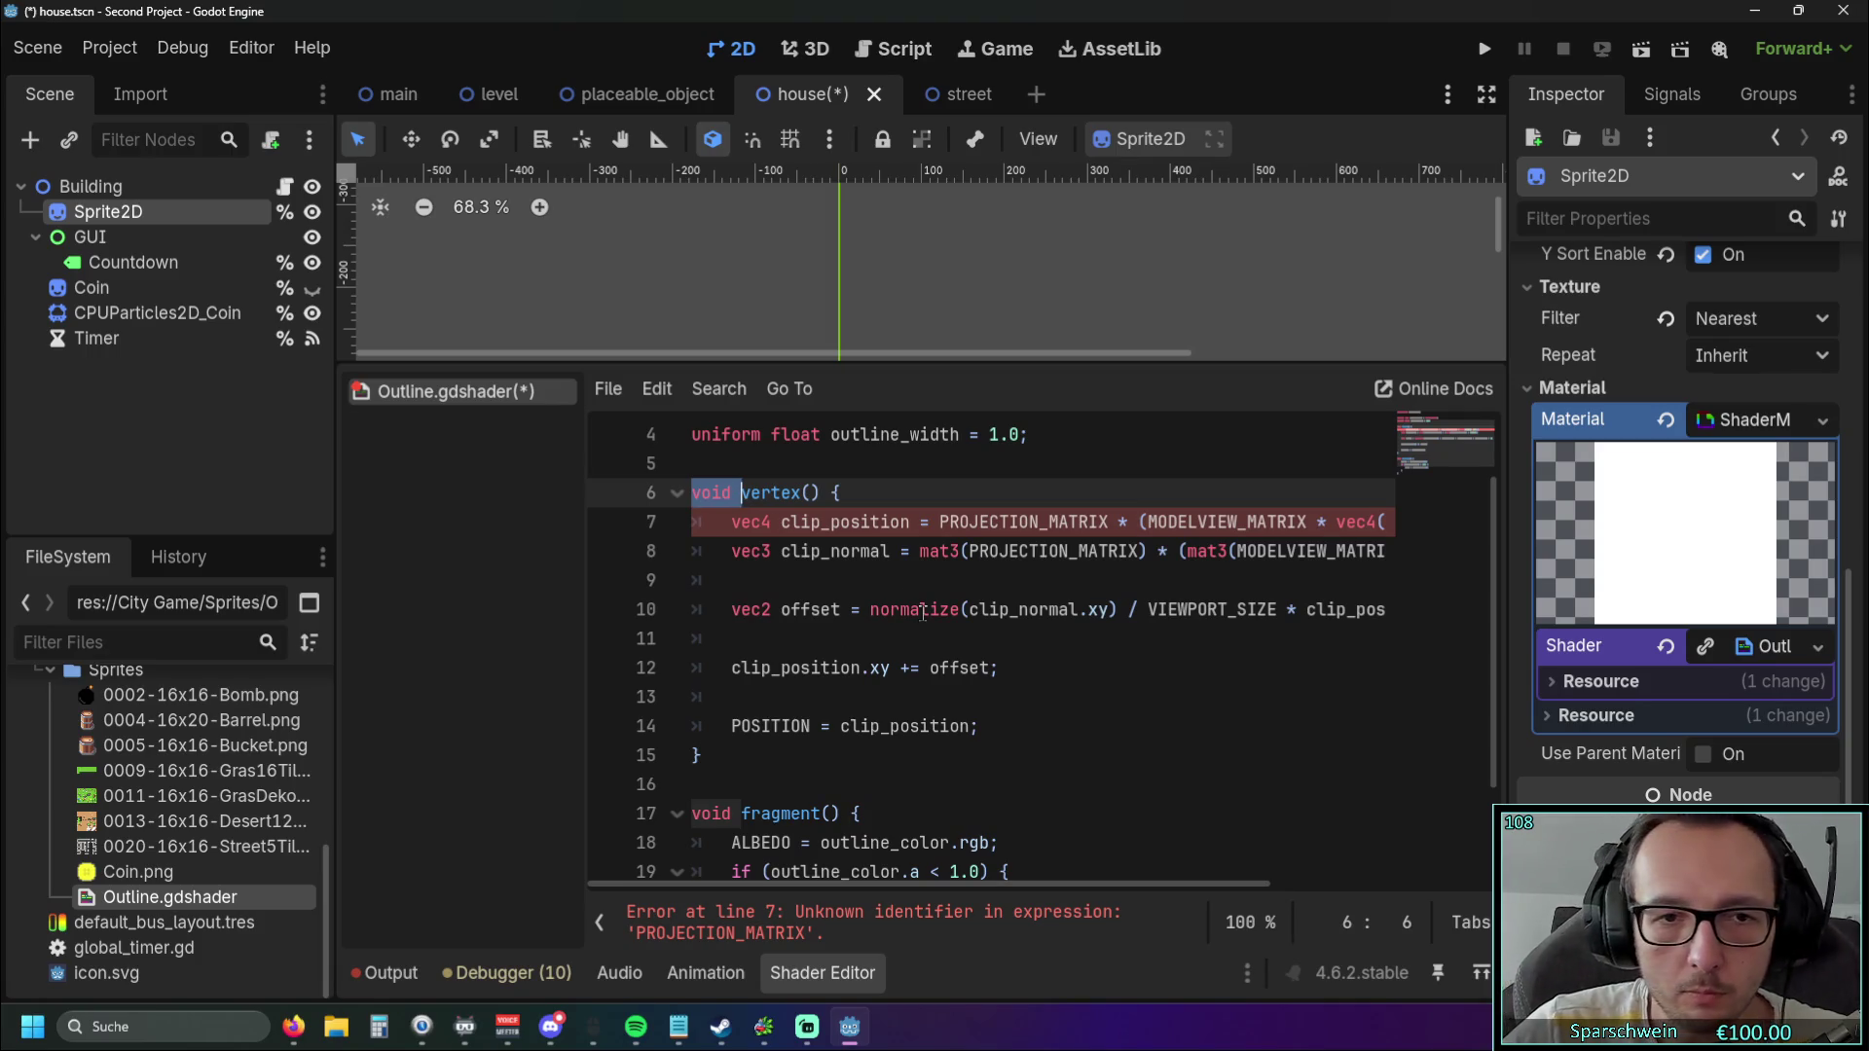
left_click(869, 522)
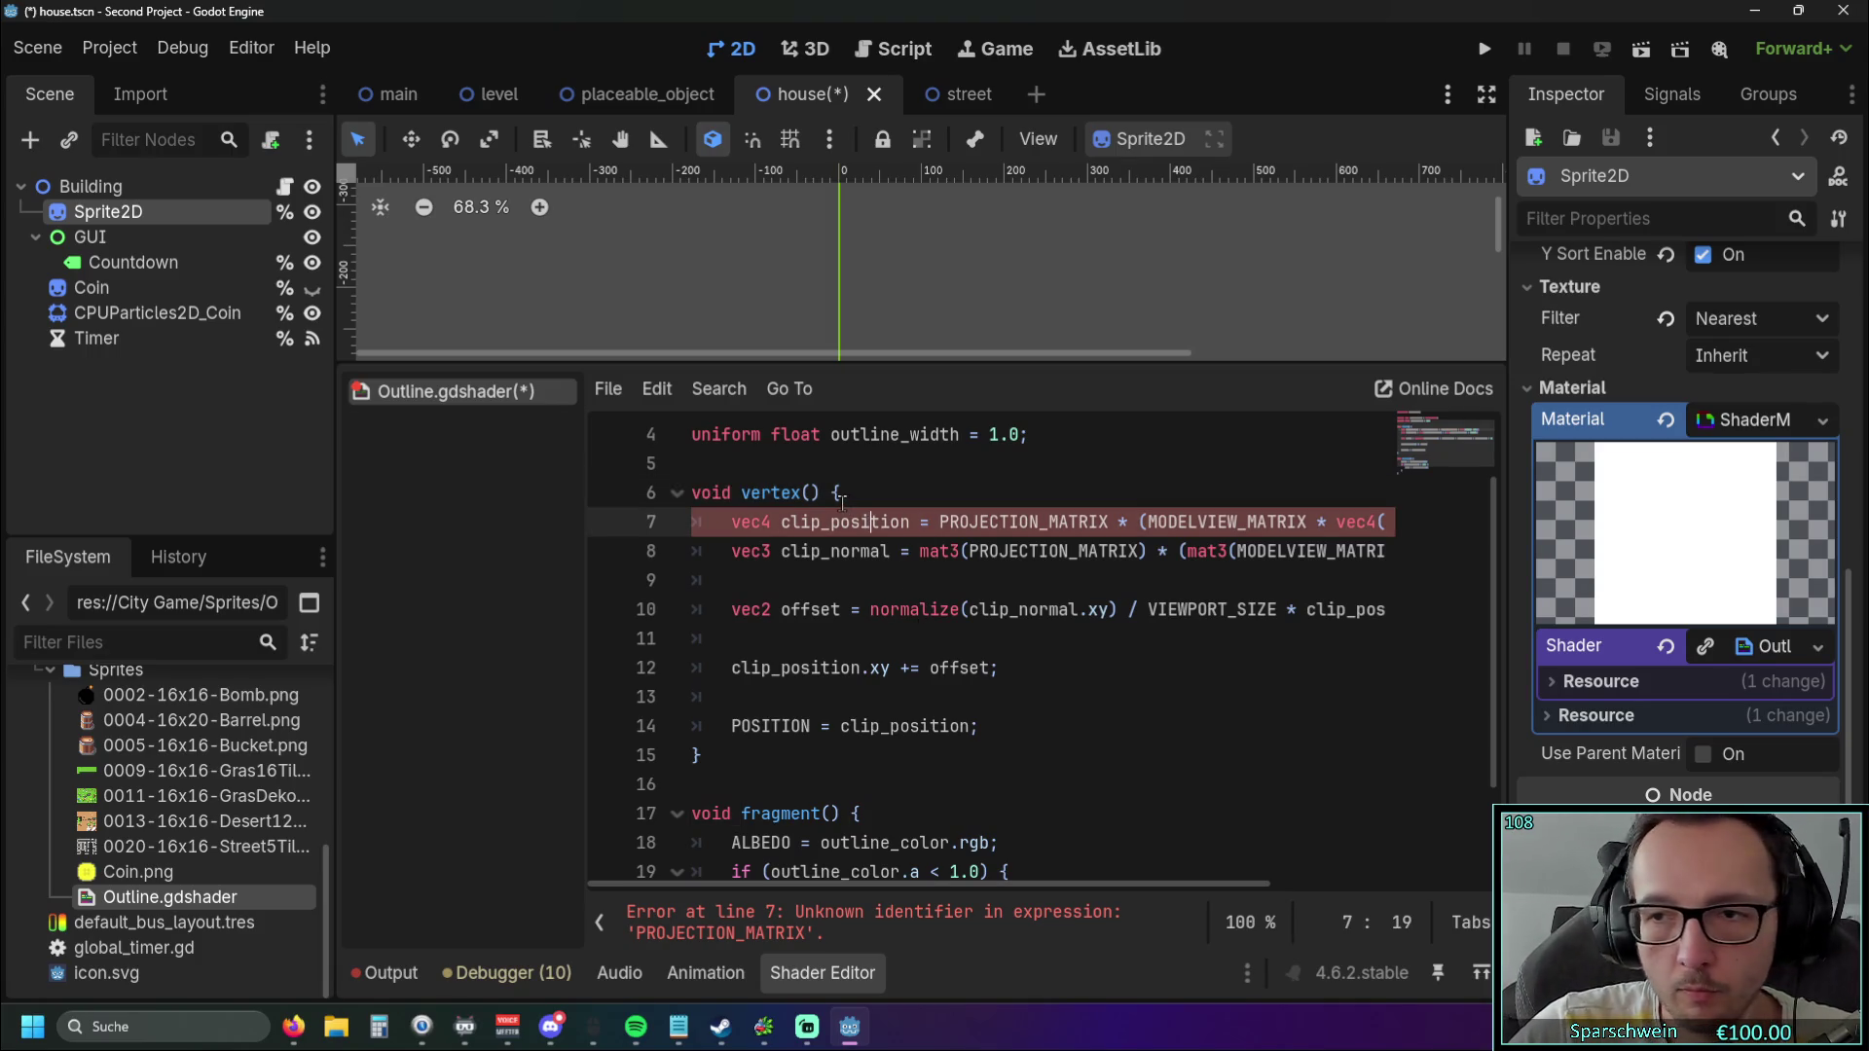
scroll(846, 545, "down", 2)
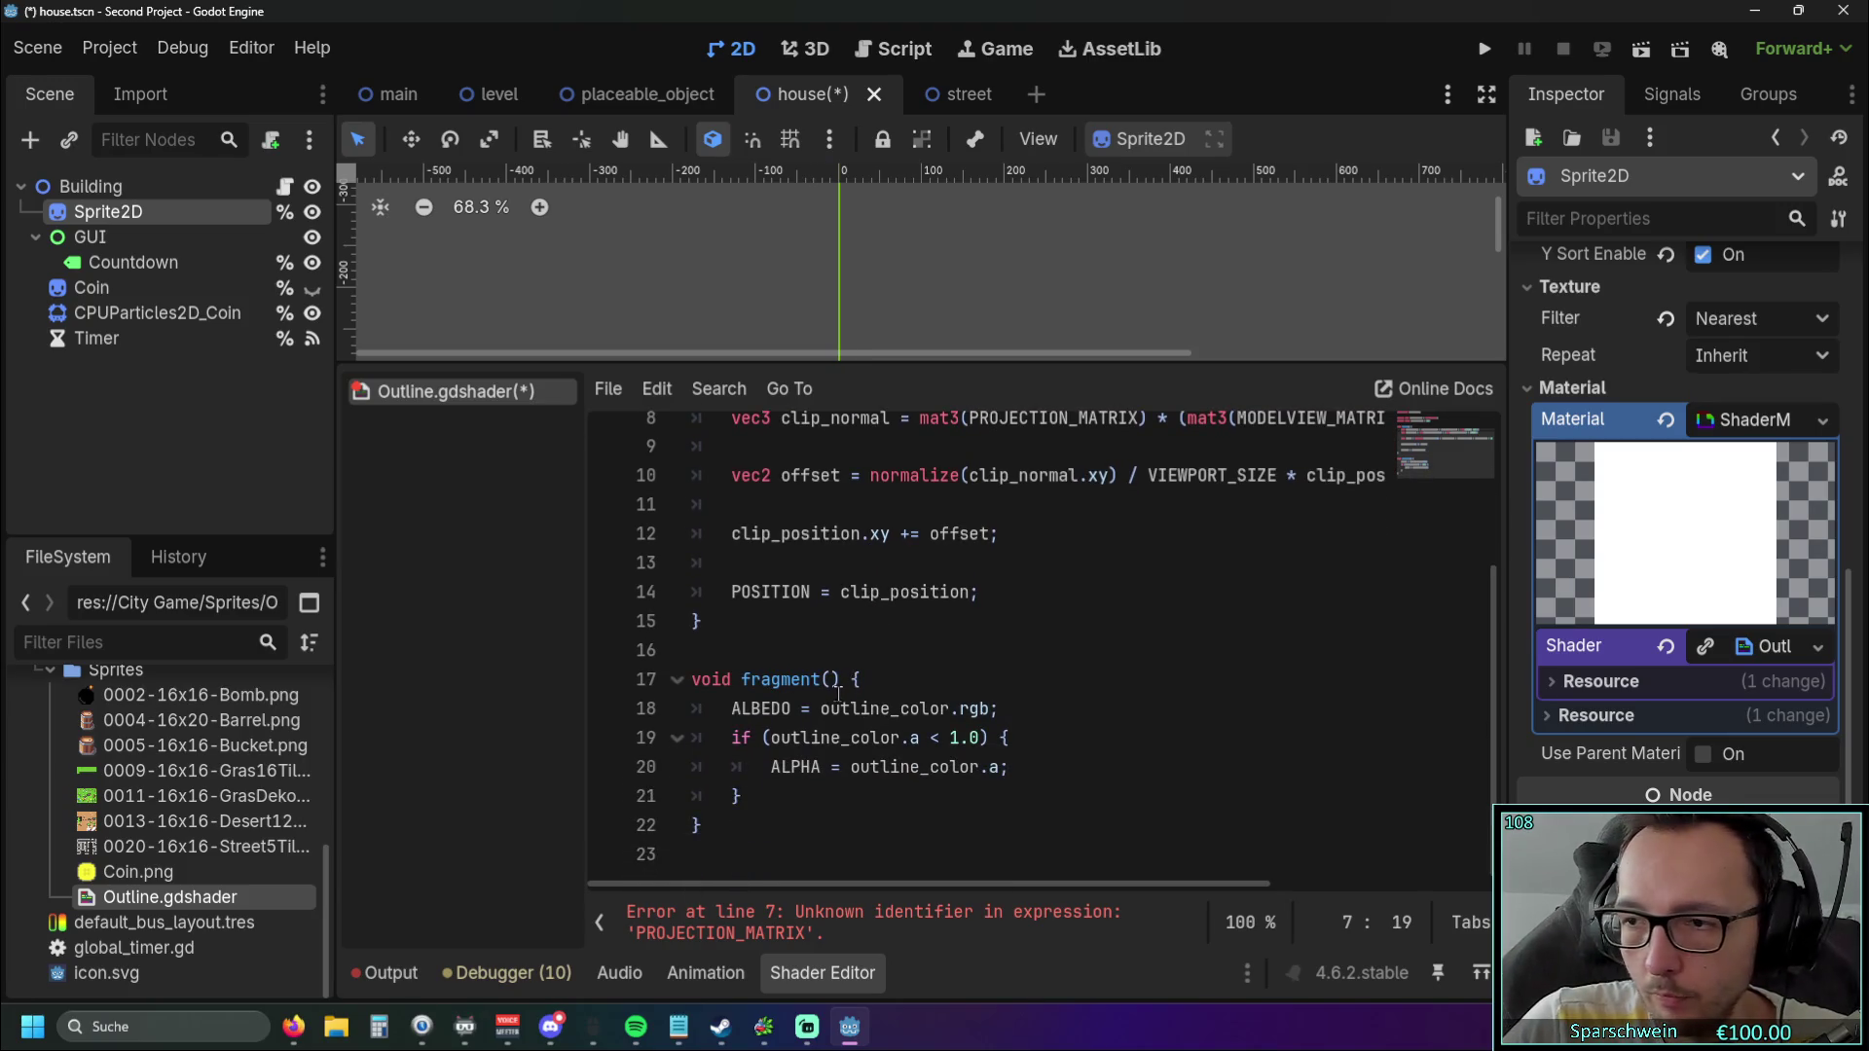
scroll(796, 757, "up", 1)
mouse_move(827, 711)
left_mouse_down()
mouse_move(836, 623)
mouse_move(681, 445)
left_mouse_up()
scroll(844, 628, "up", 1)
scroll(843, 631, "down", 1)
key("BackSpace")
type("const")
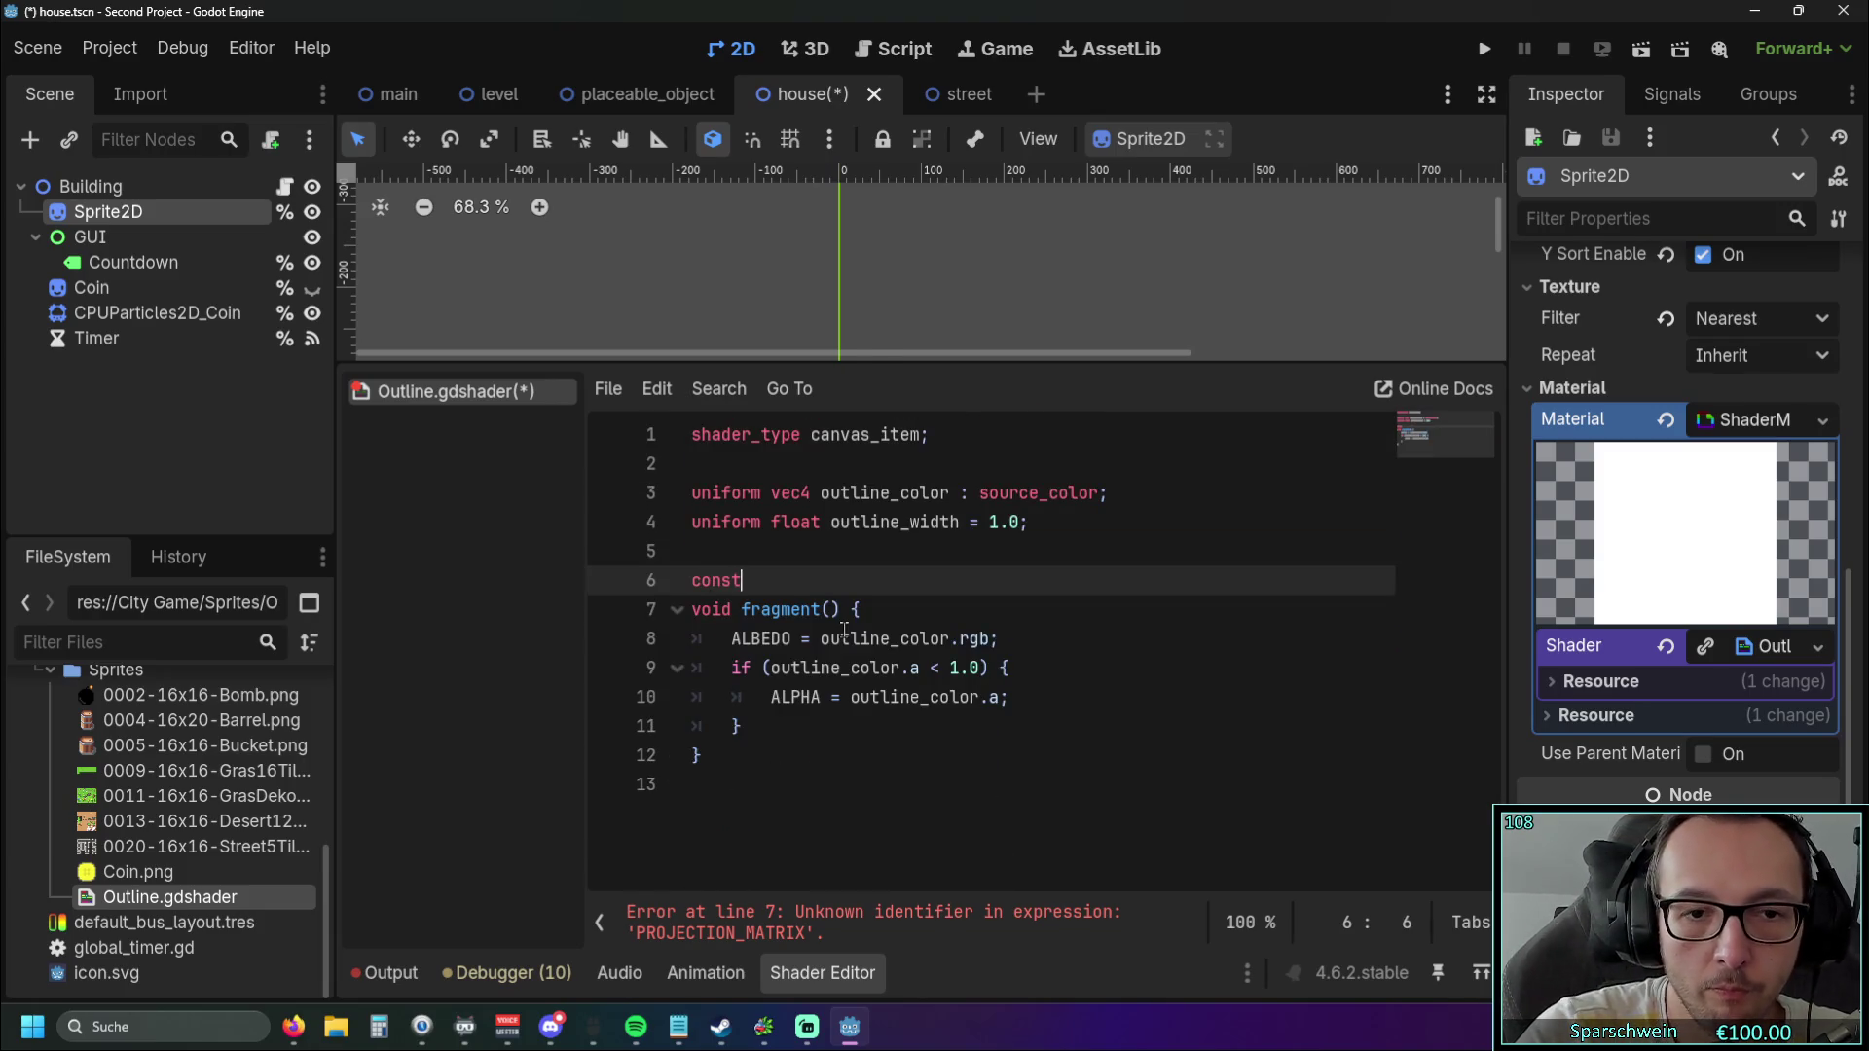
type(" vec2 ")
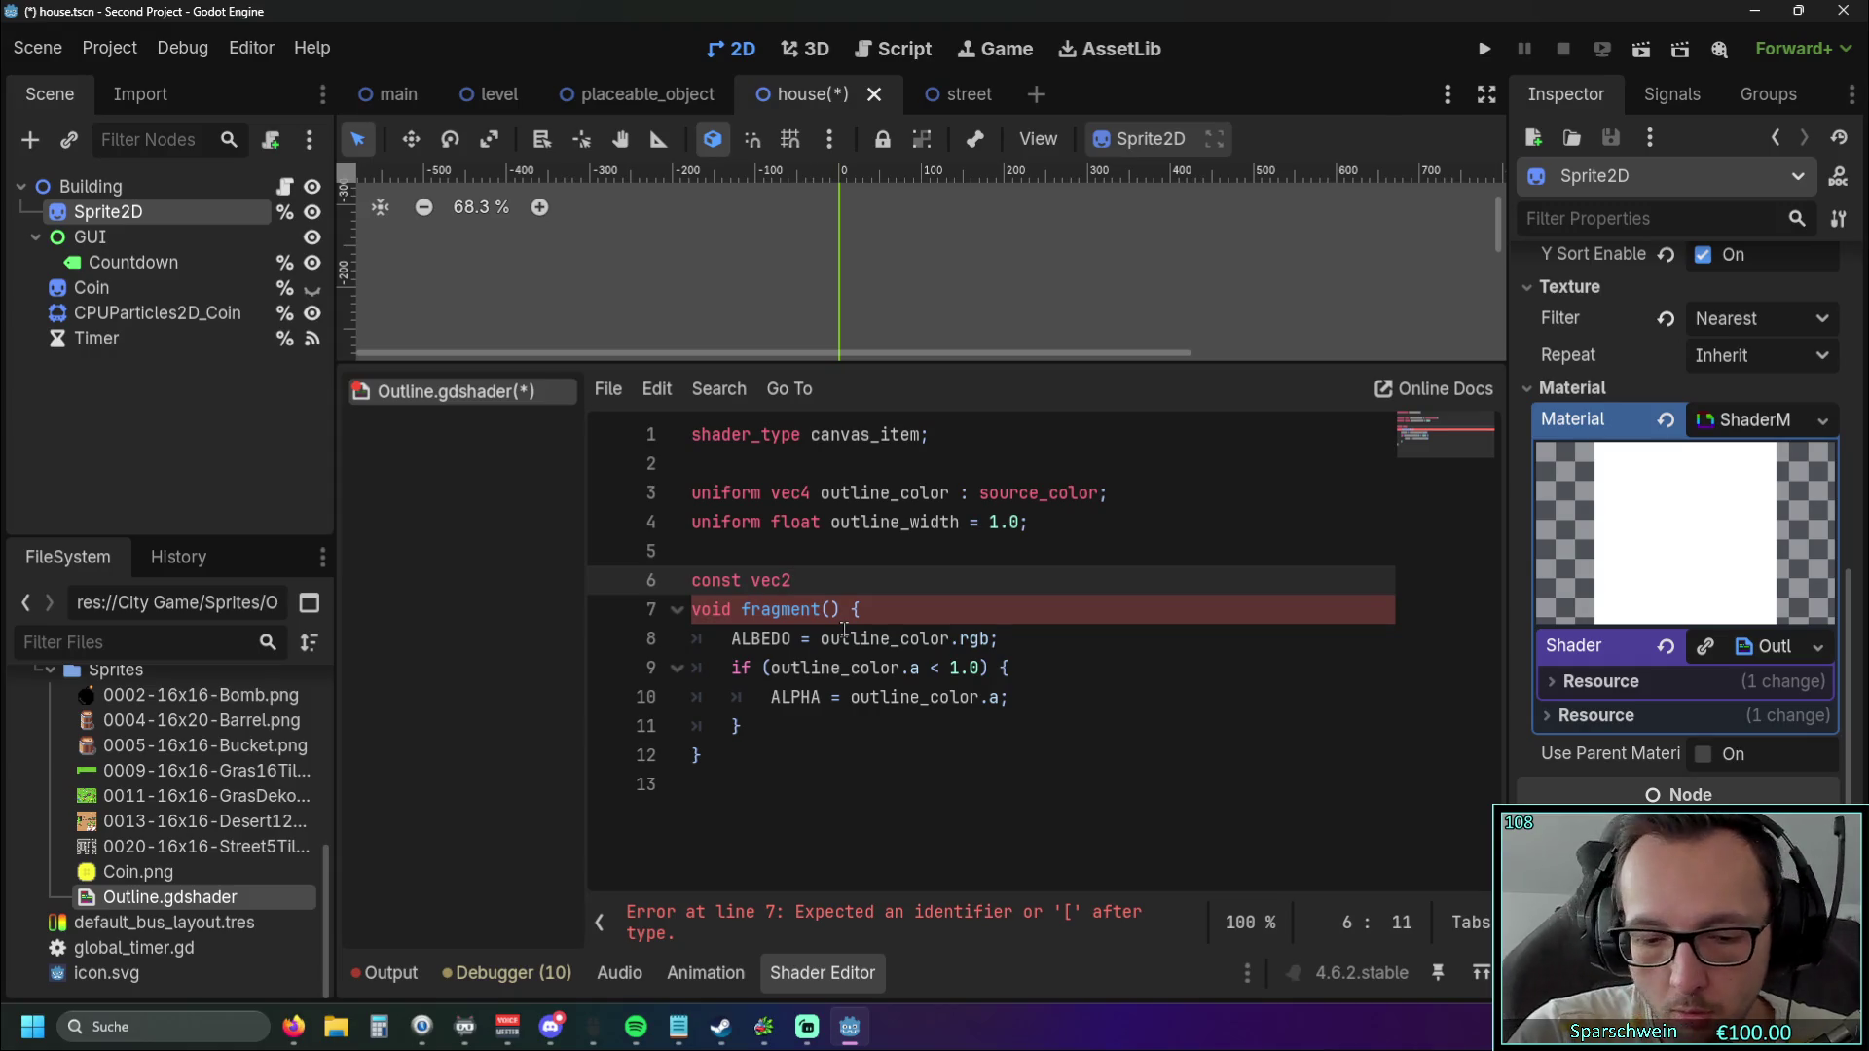
type("O")
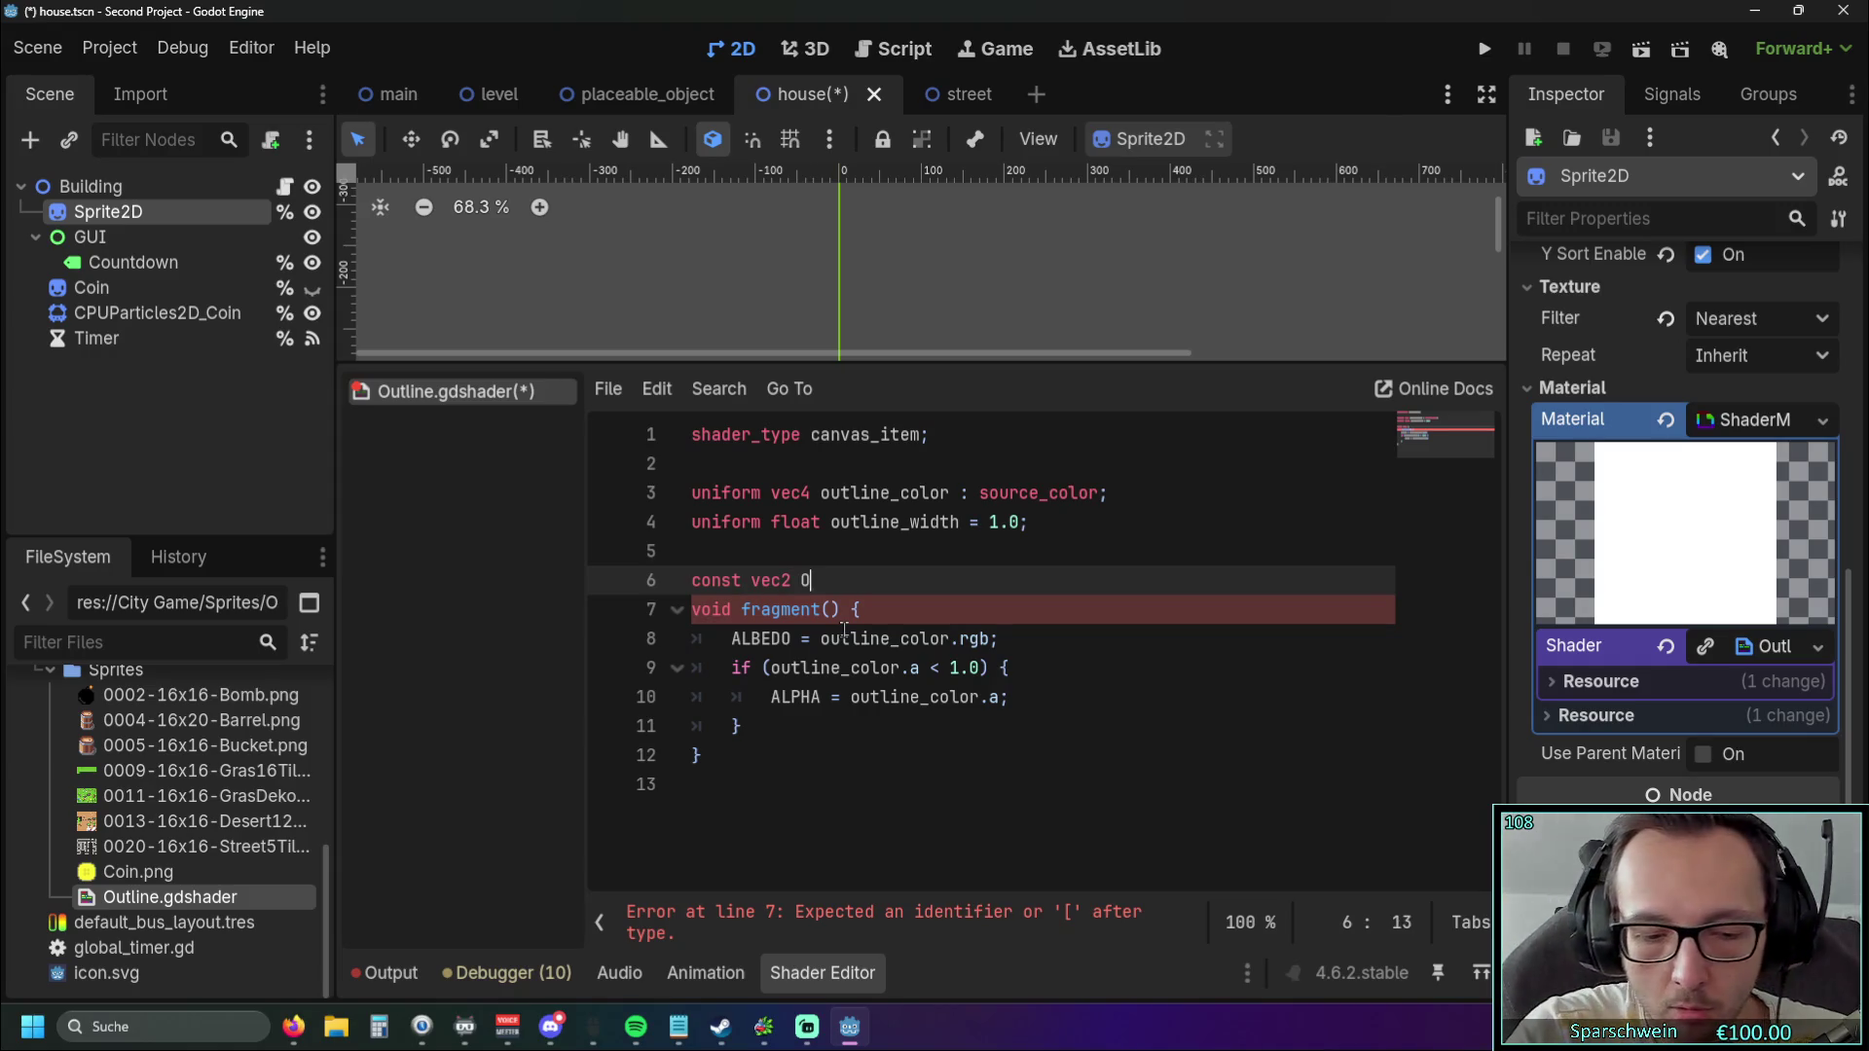
type("FFSETS")
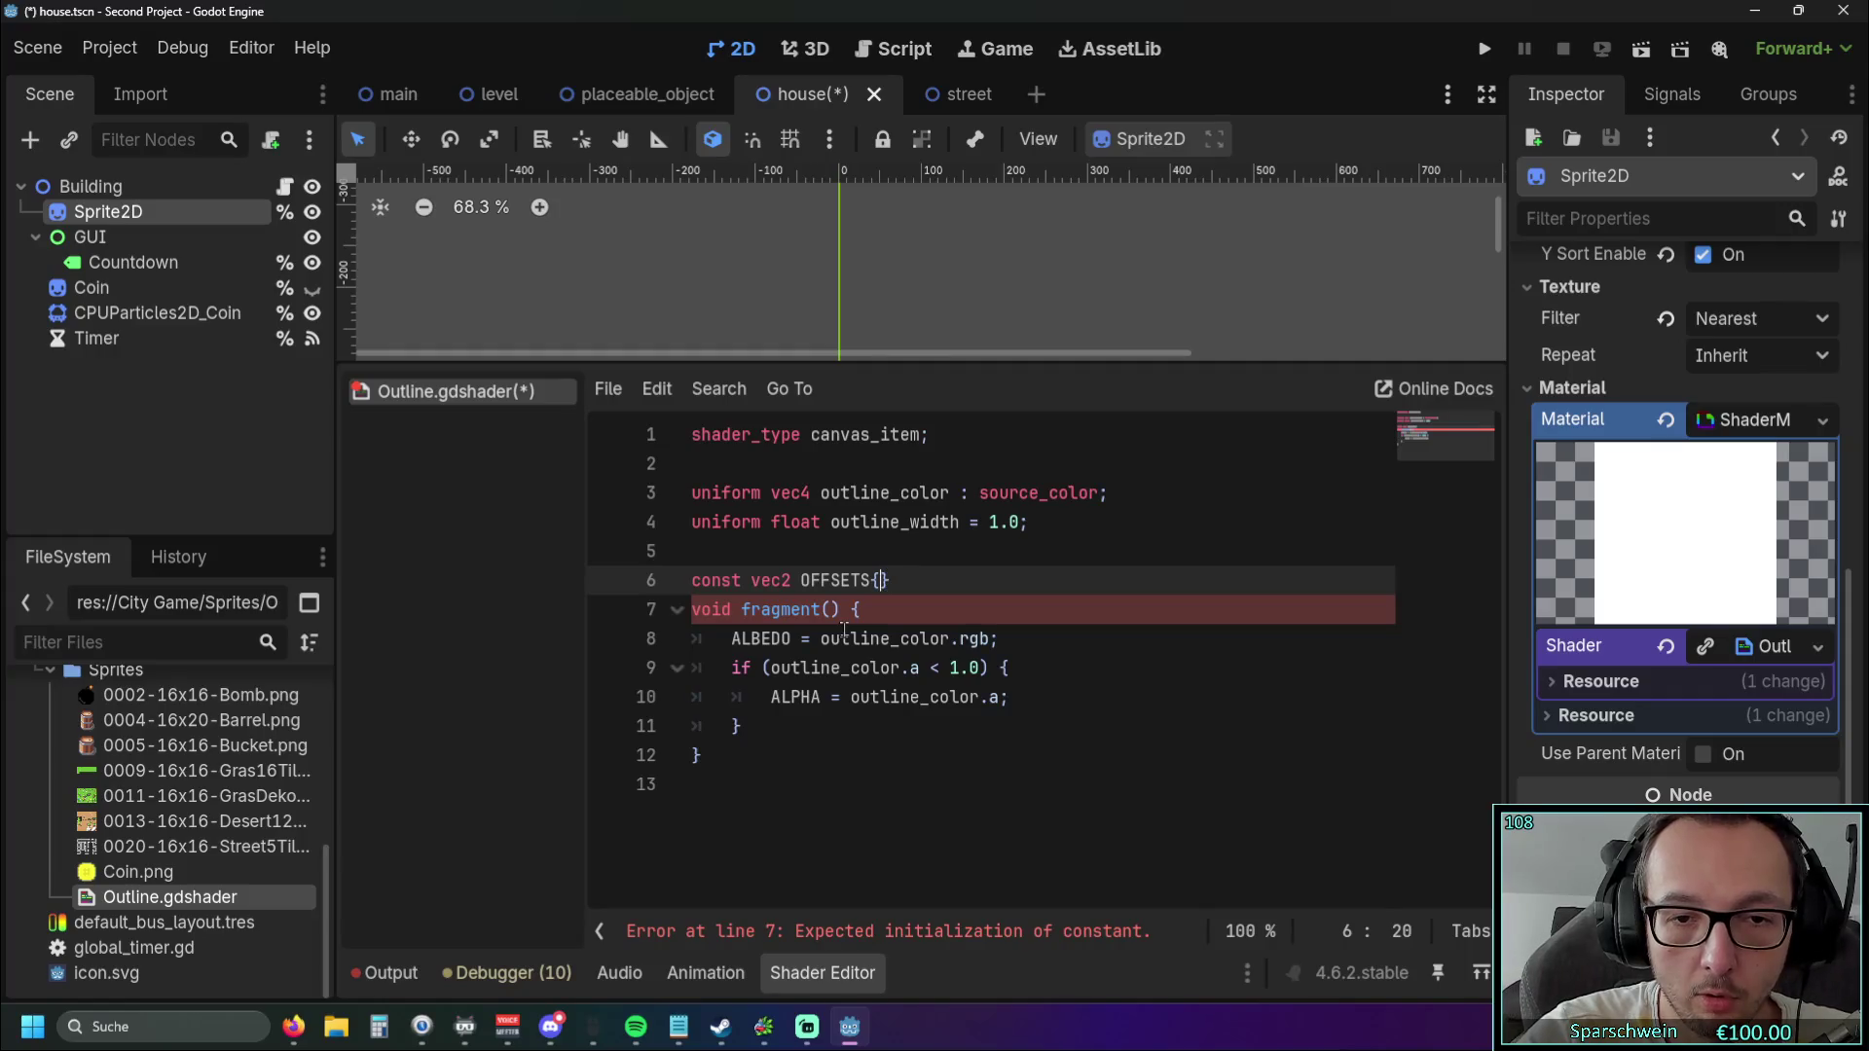
type("[8]")
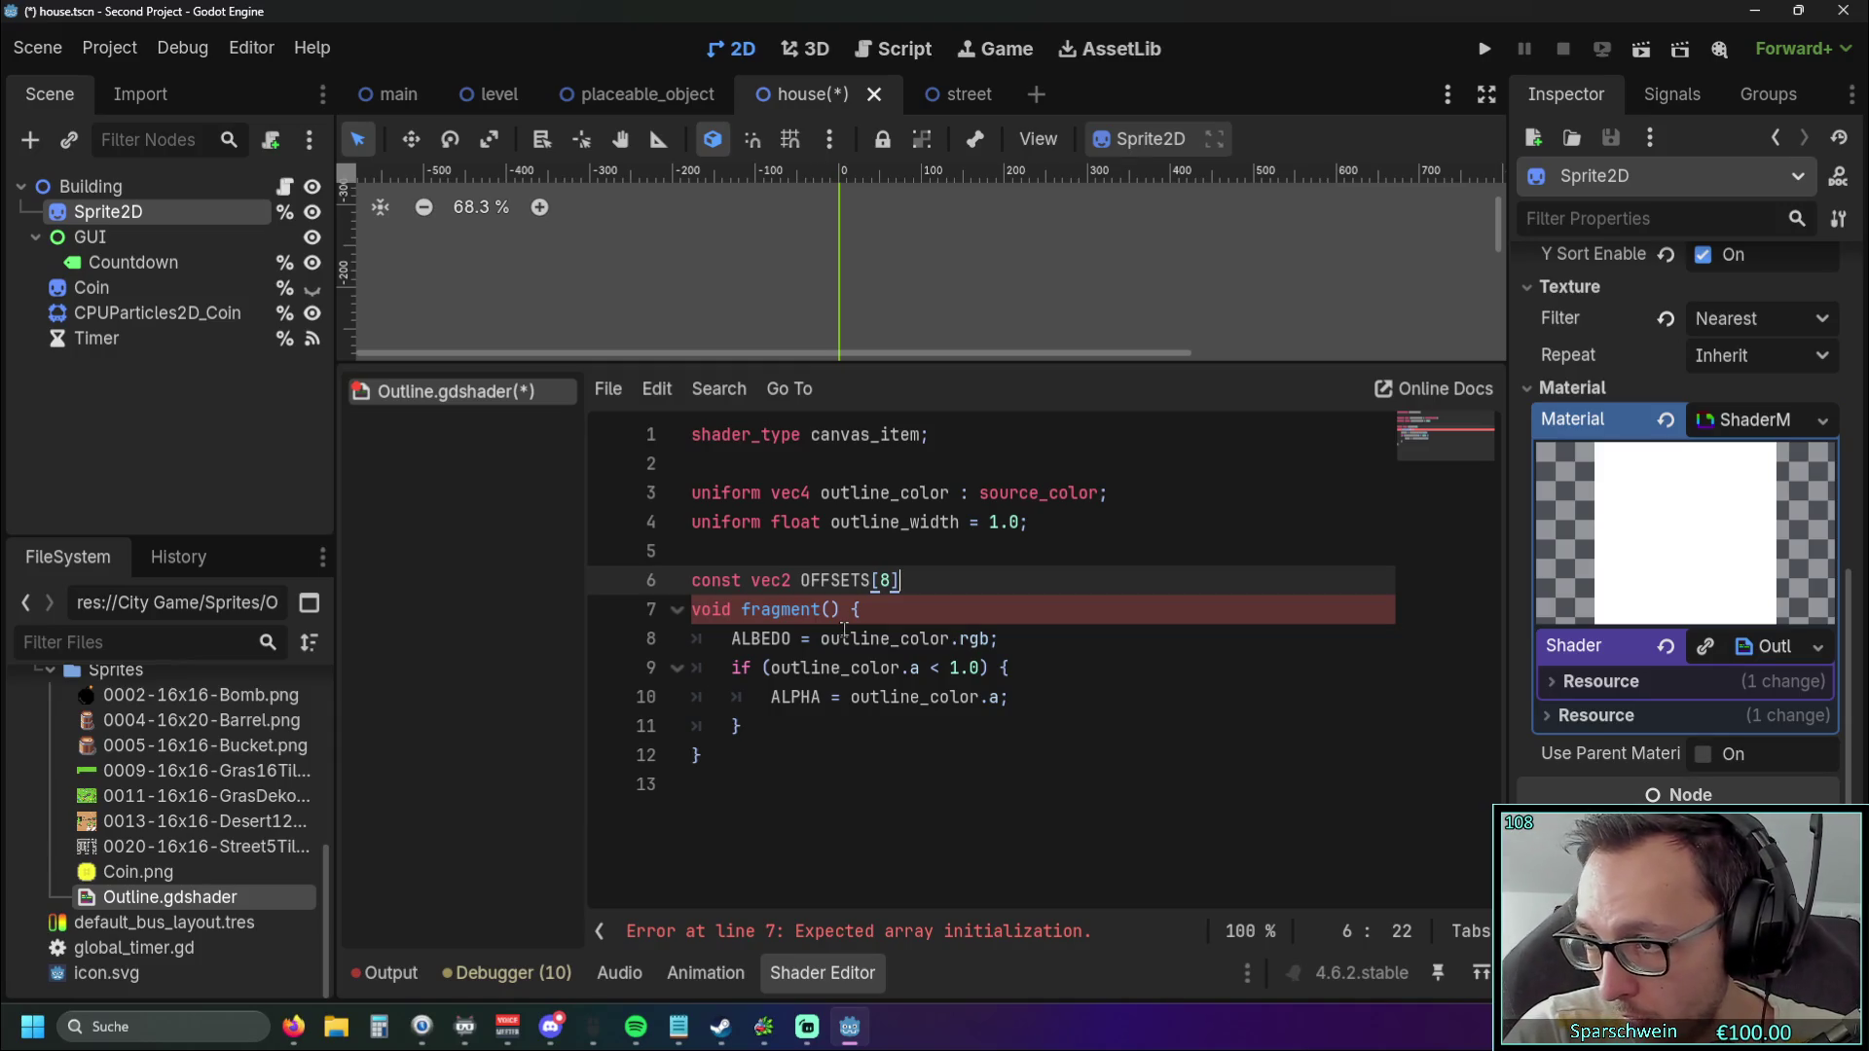
Finish the declaration with '= {' and put the braces on separate lines with reduced indent.
type(" = ")
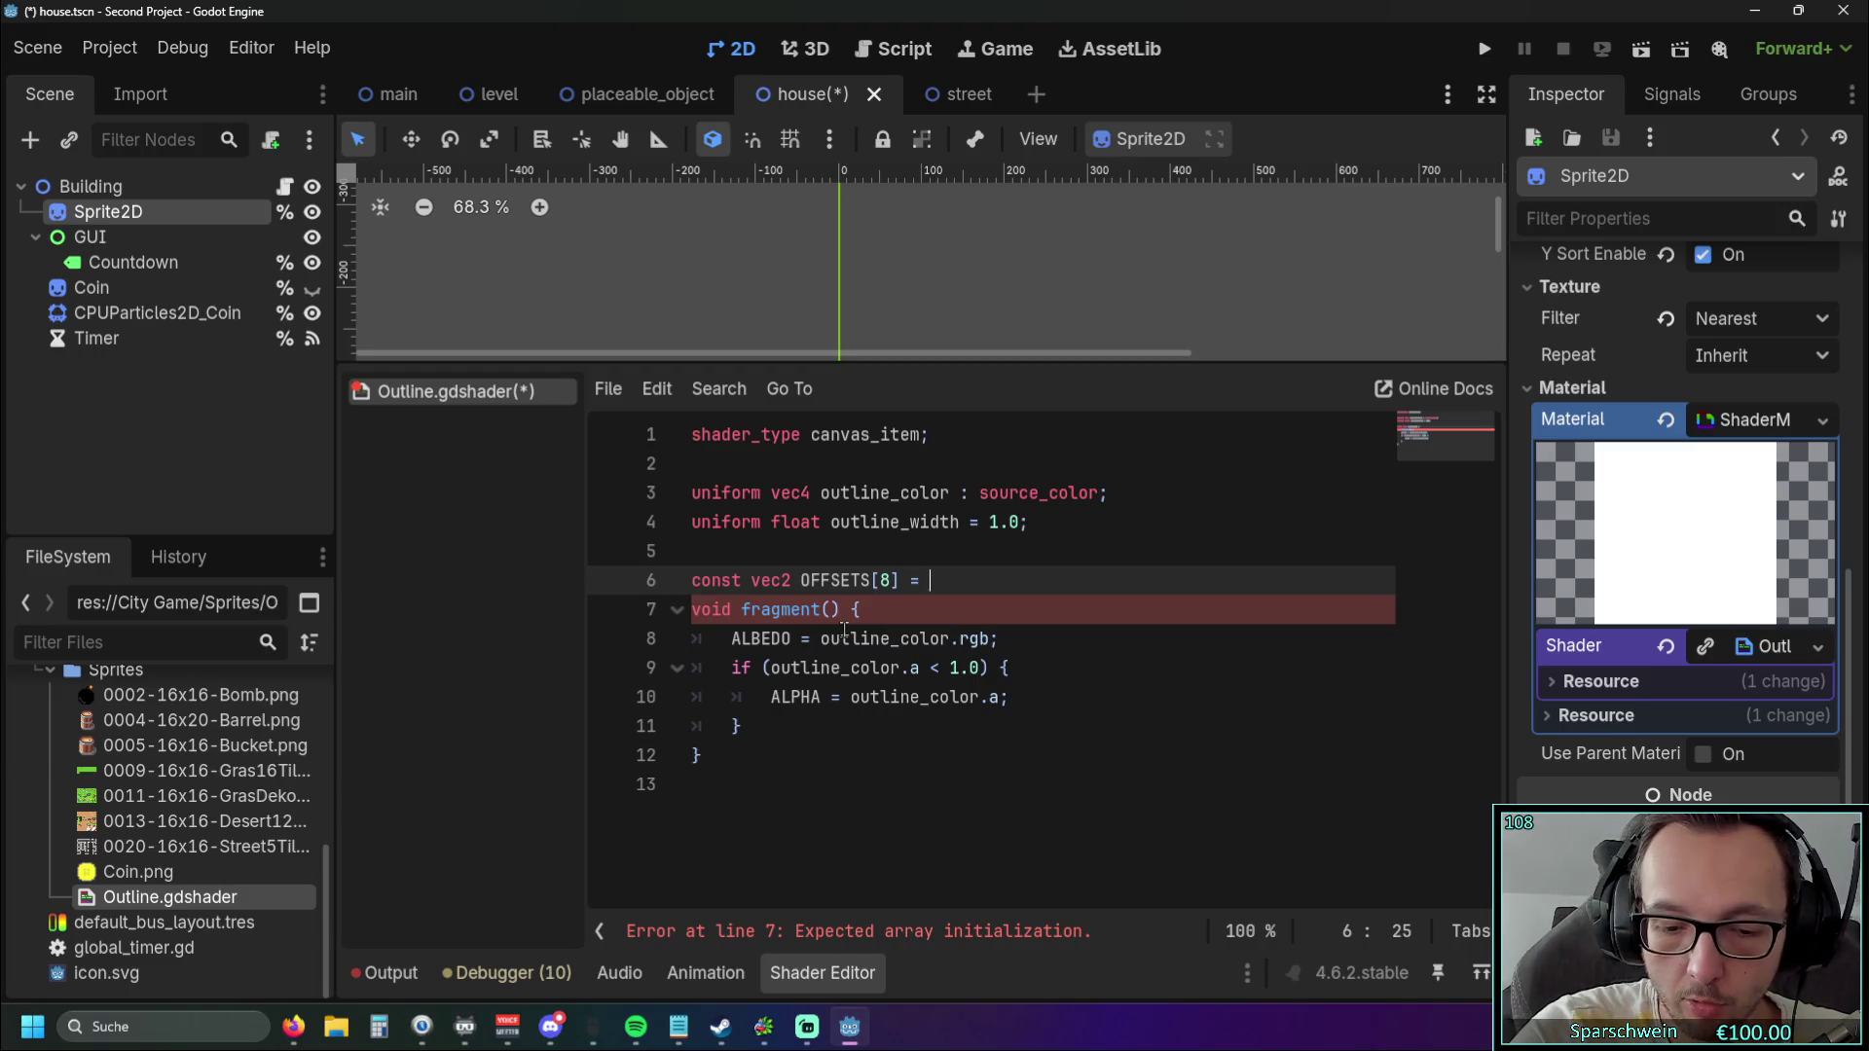
type("{")
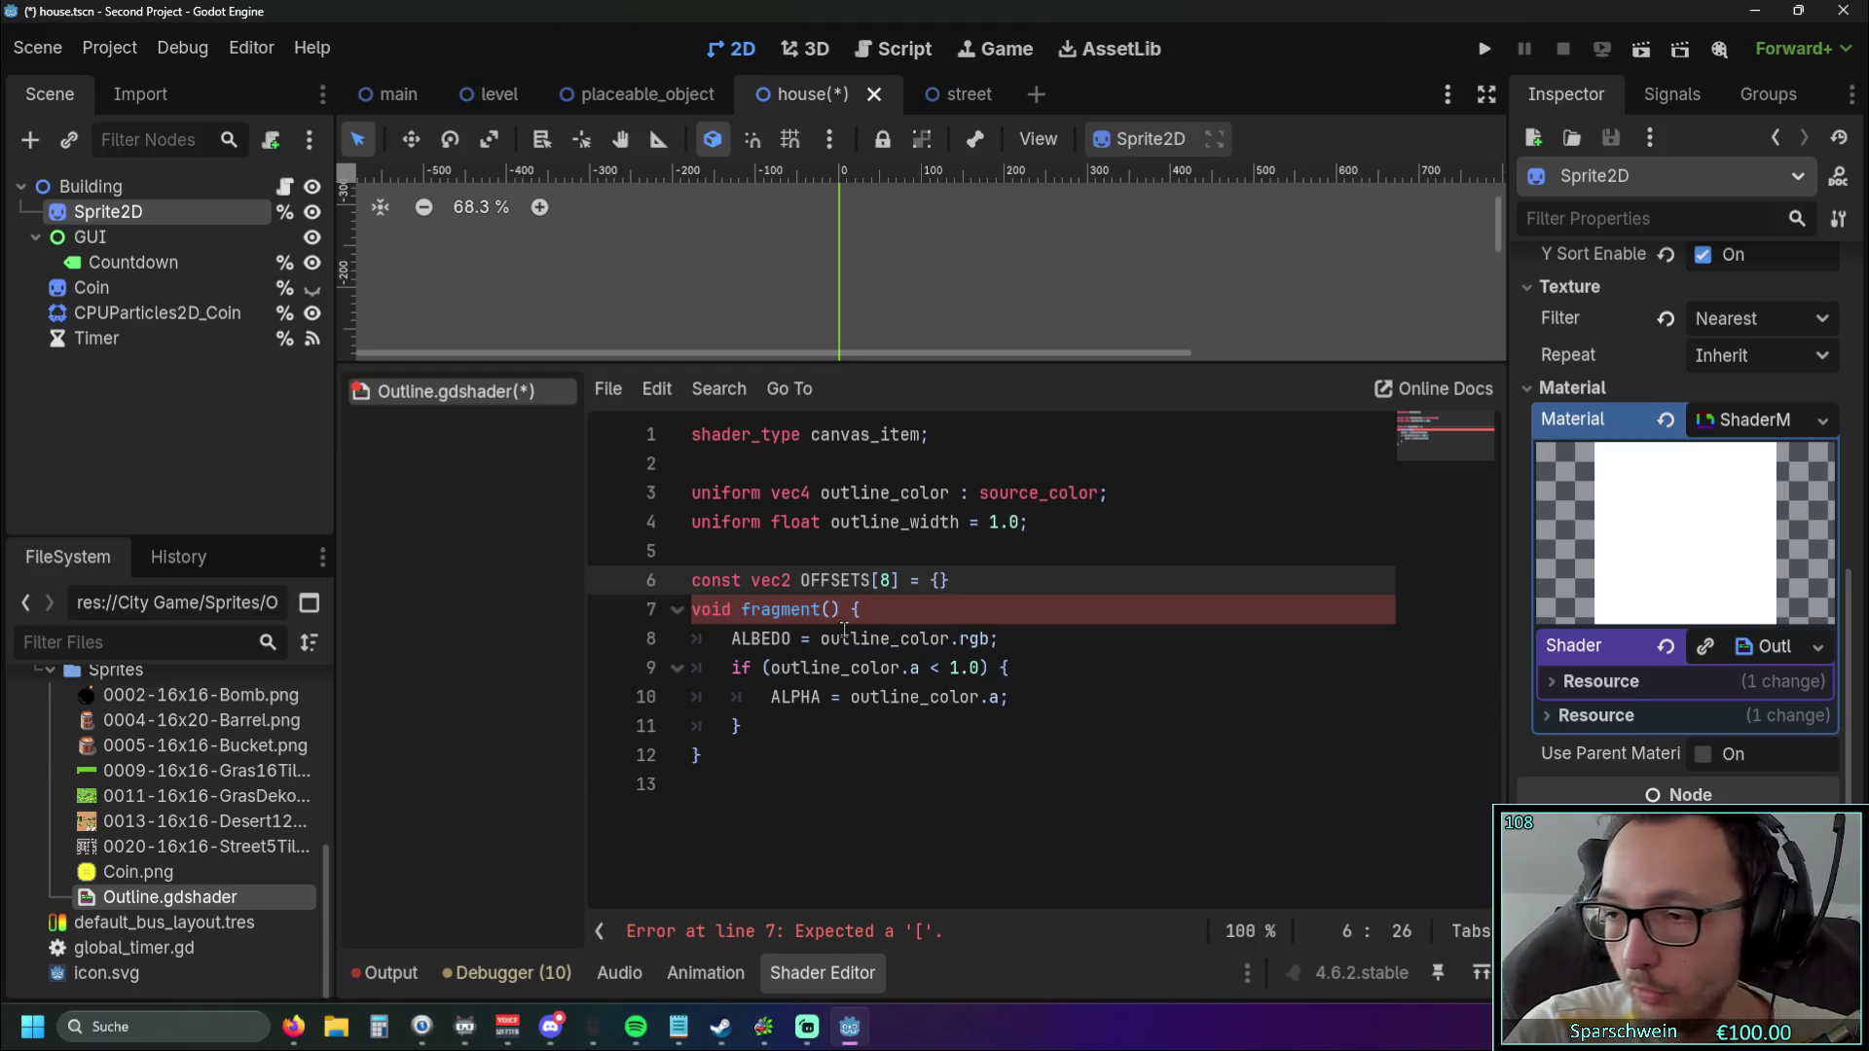
key("Return")
key("Tab")
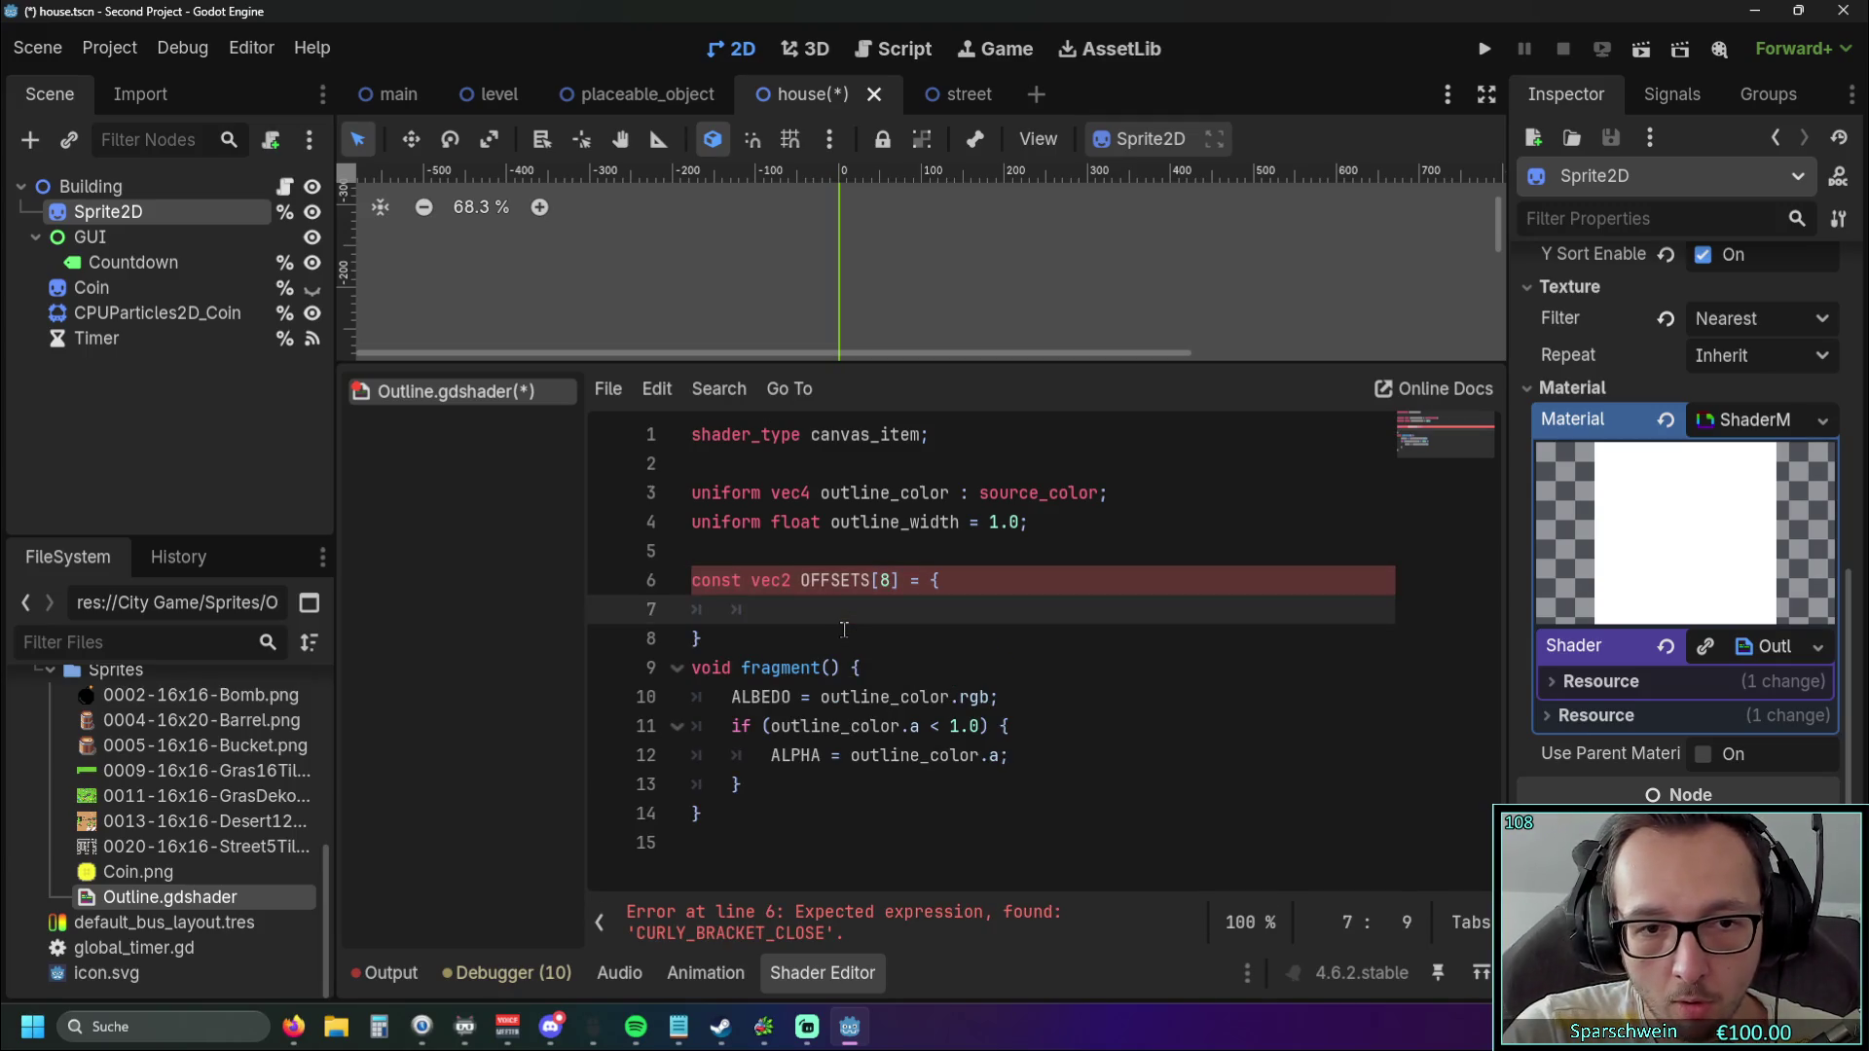
key("BackSpace")
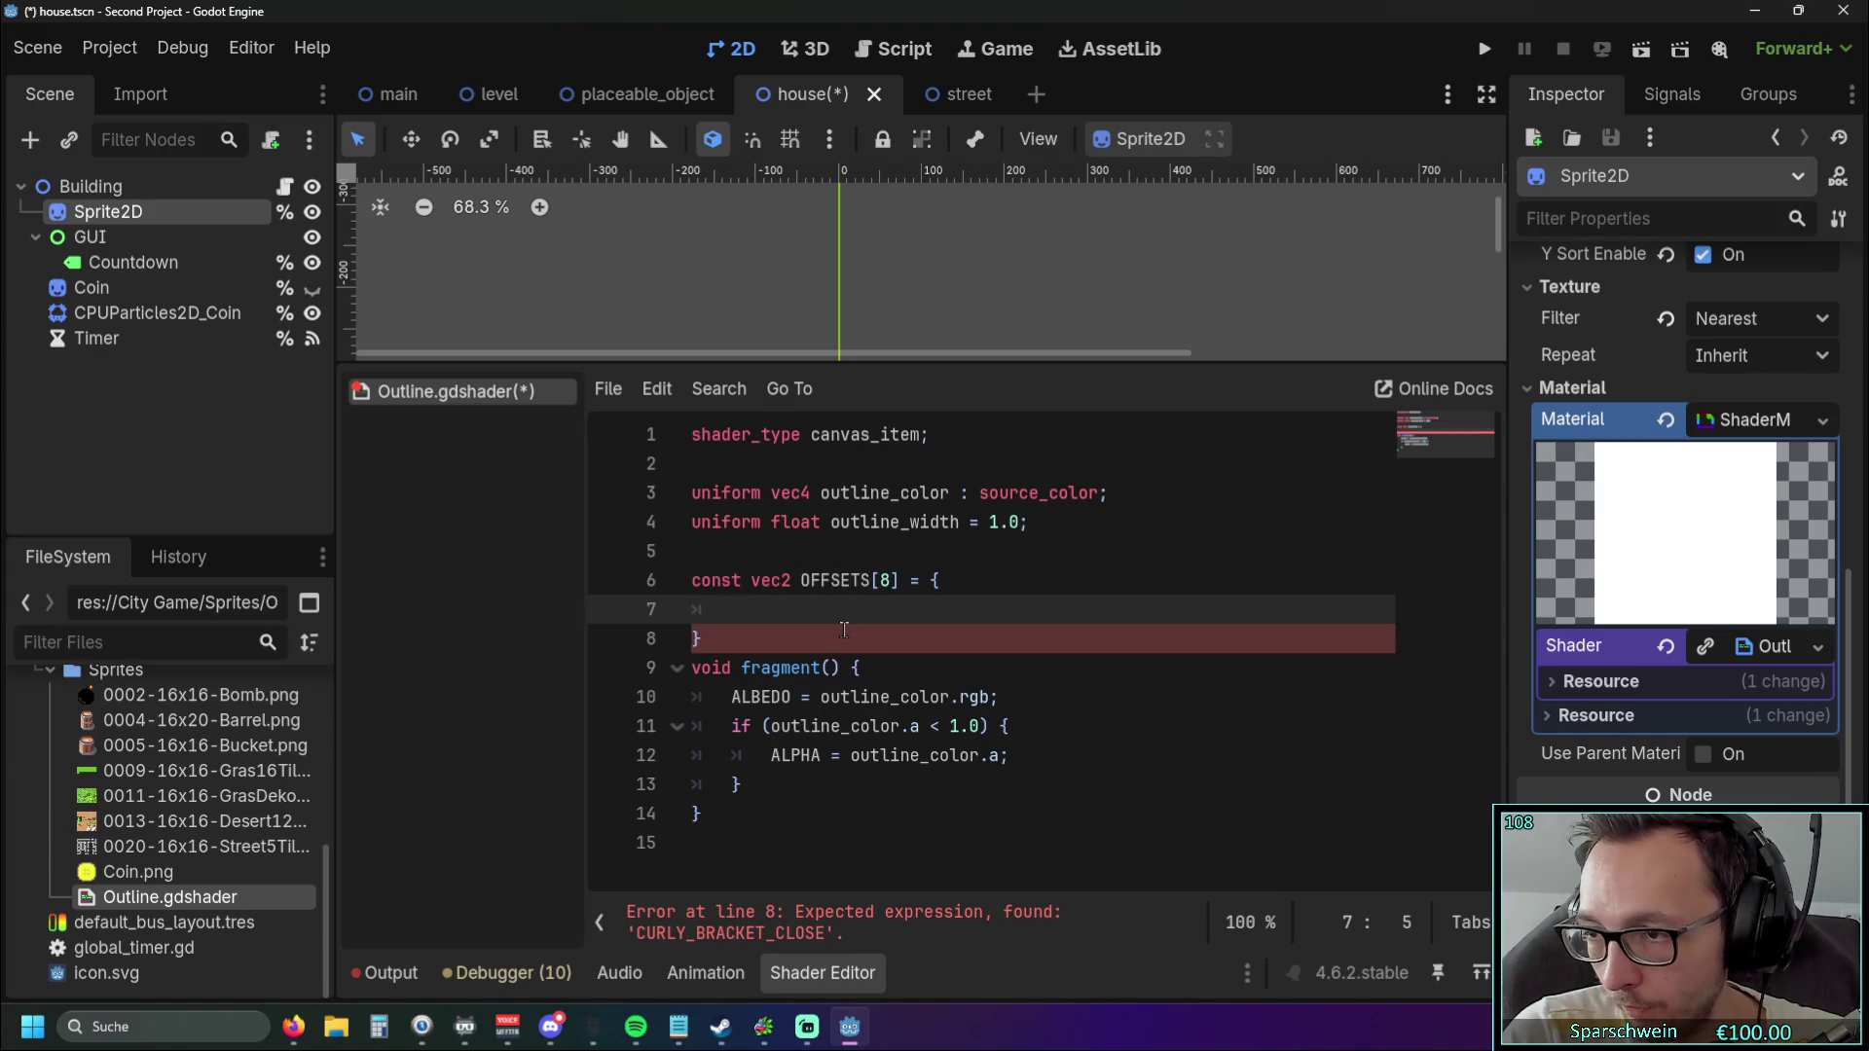
Write the first OFFSETS entry as vec2(-1,-1) and clean up the stray characters.
type("vec2")
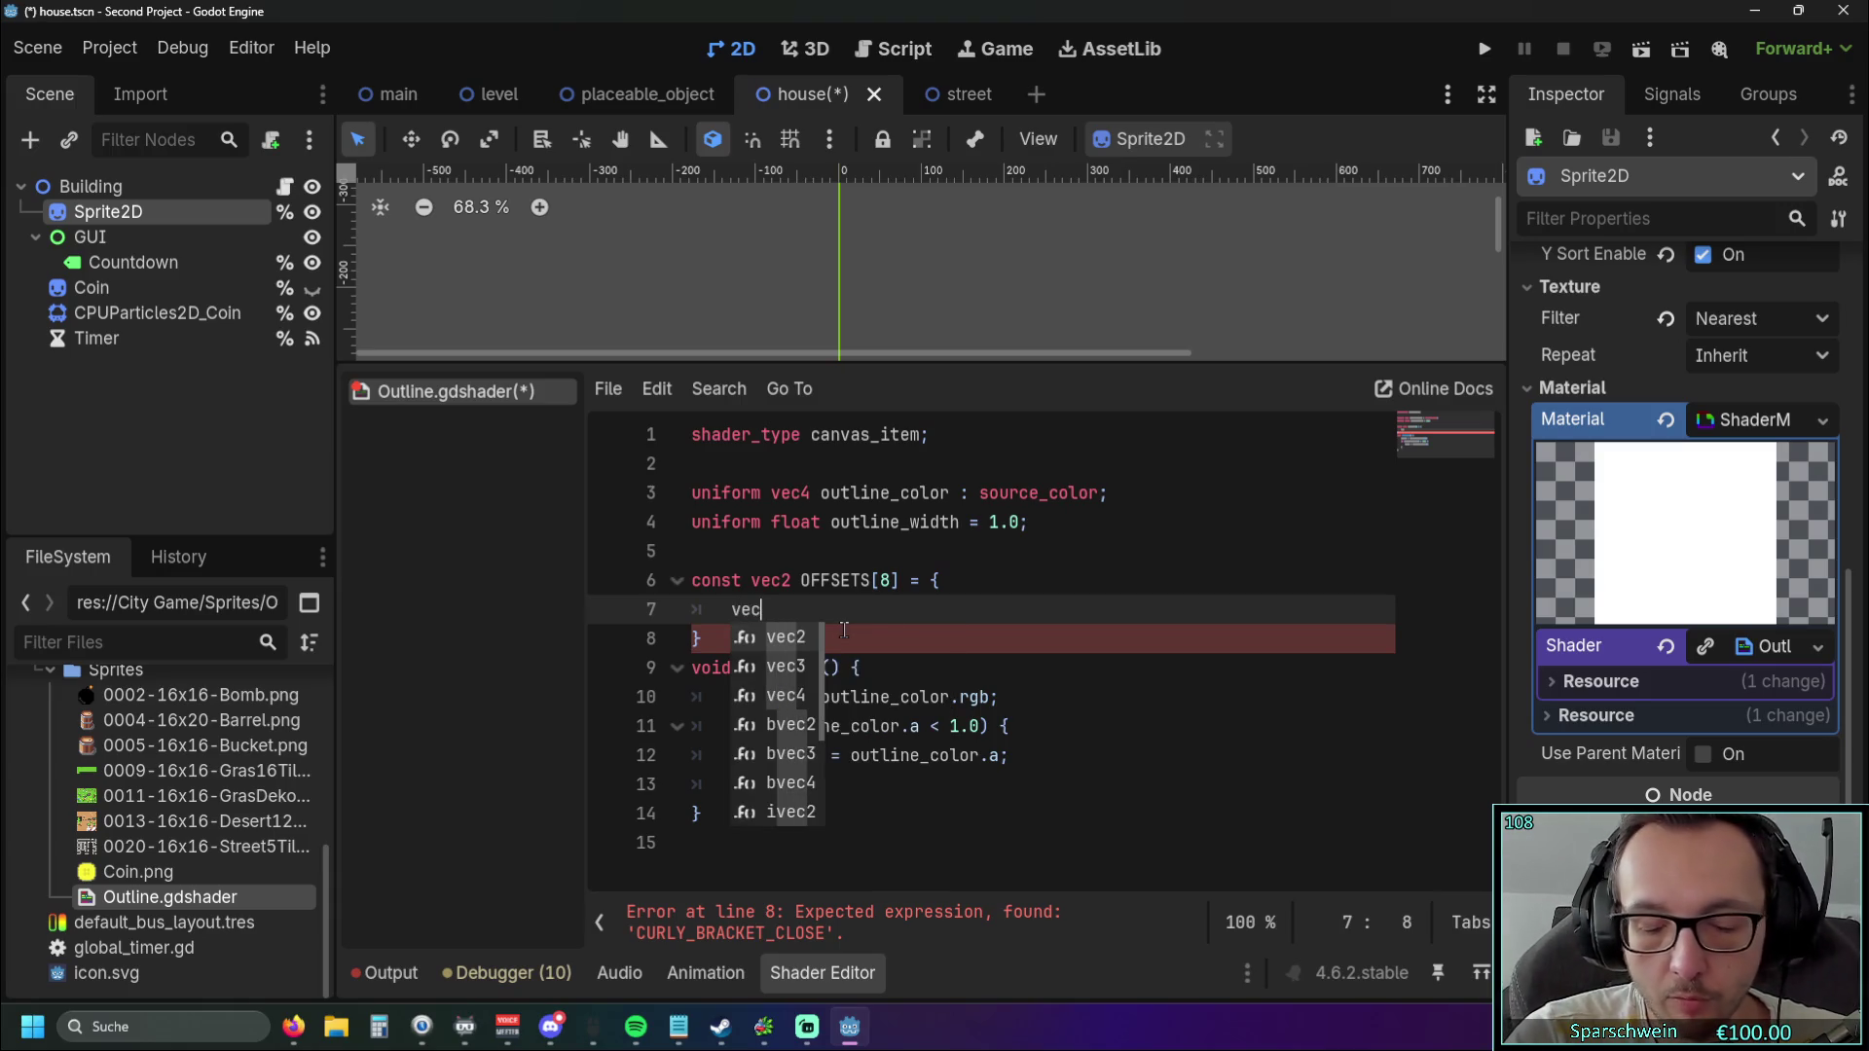
key("Return")
type("(")
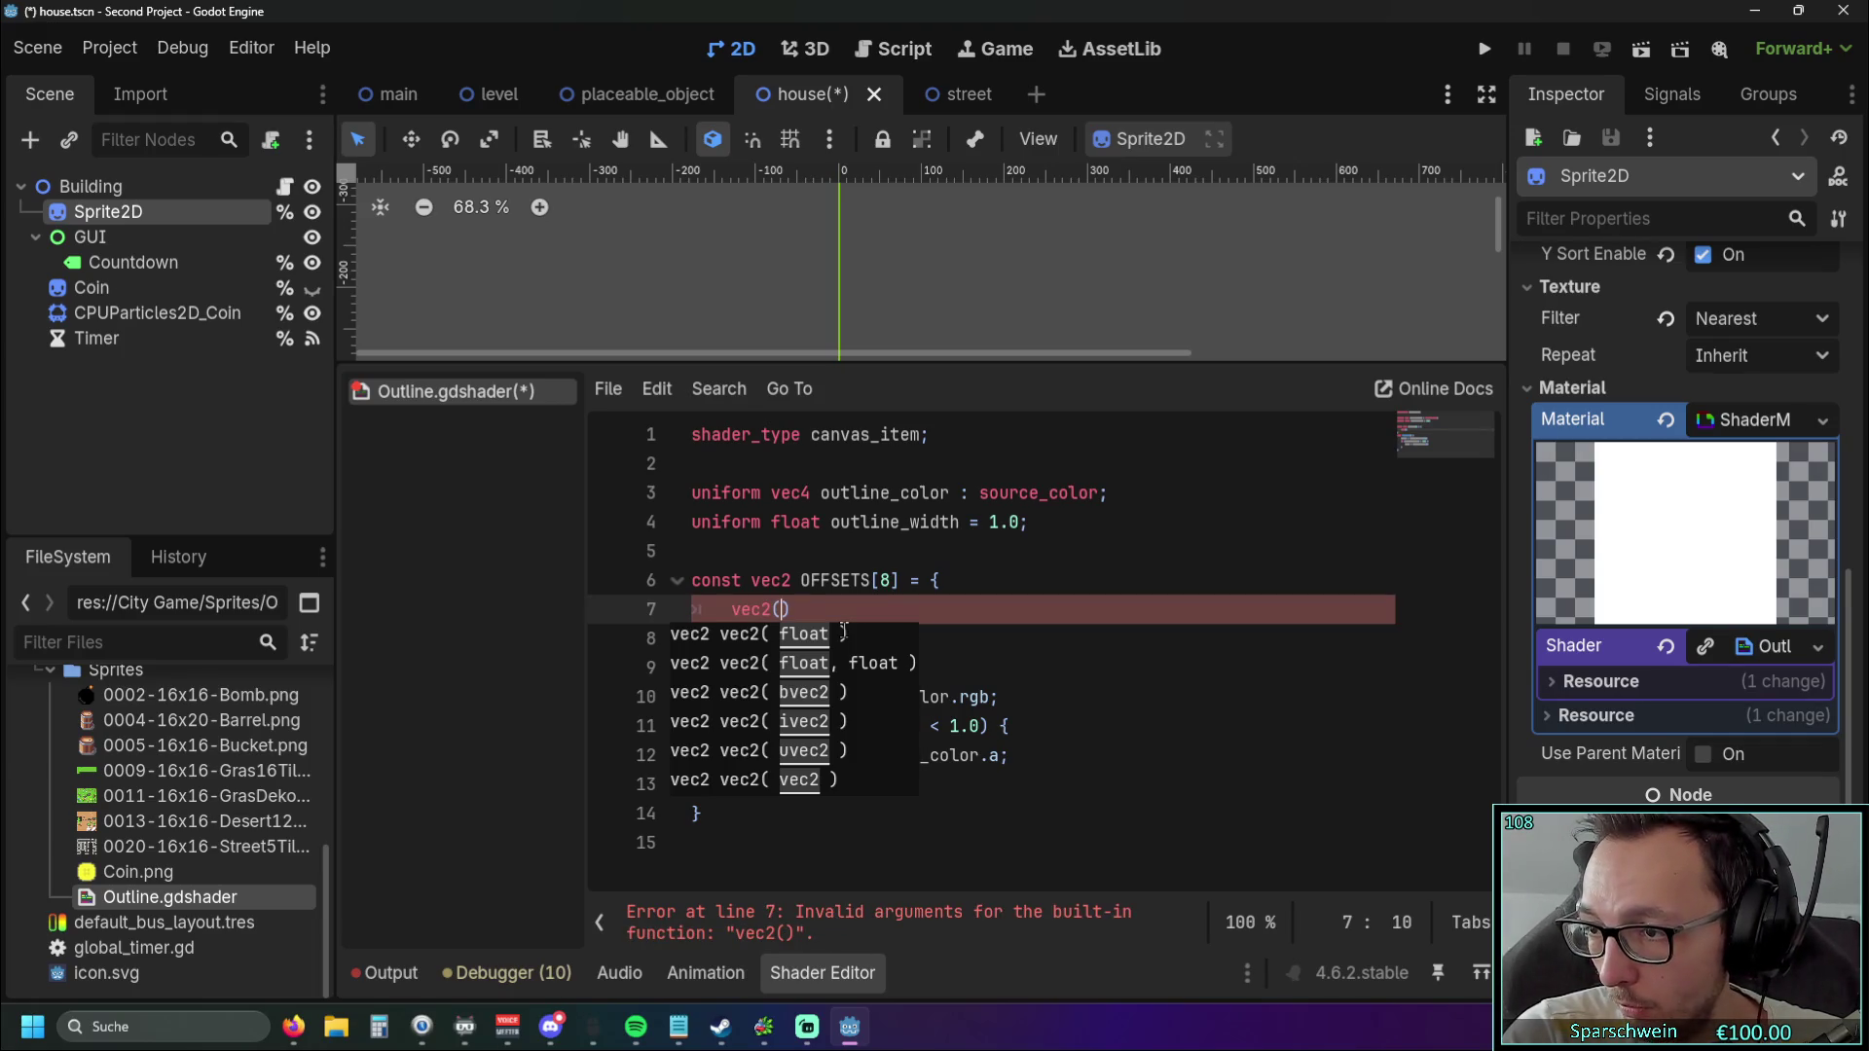
type("-1")
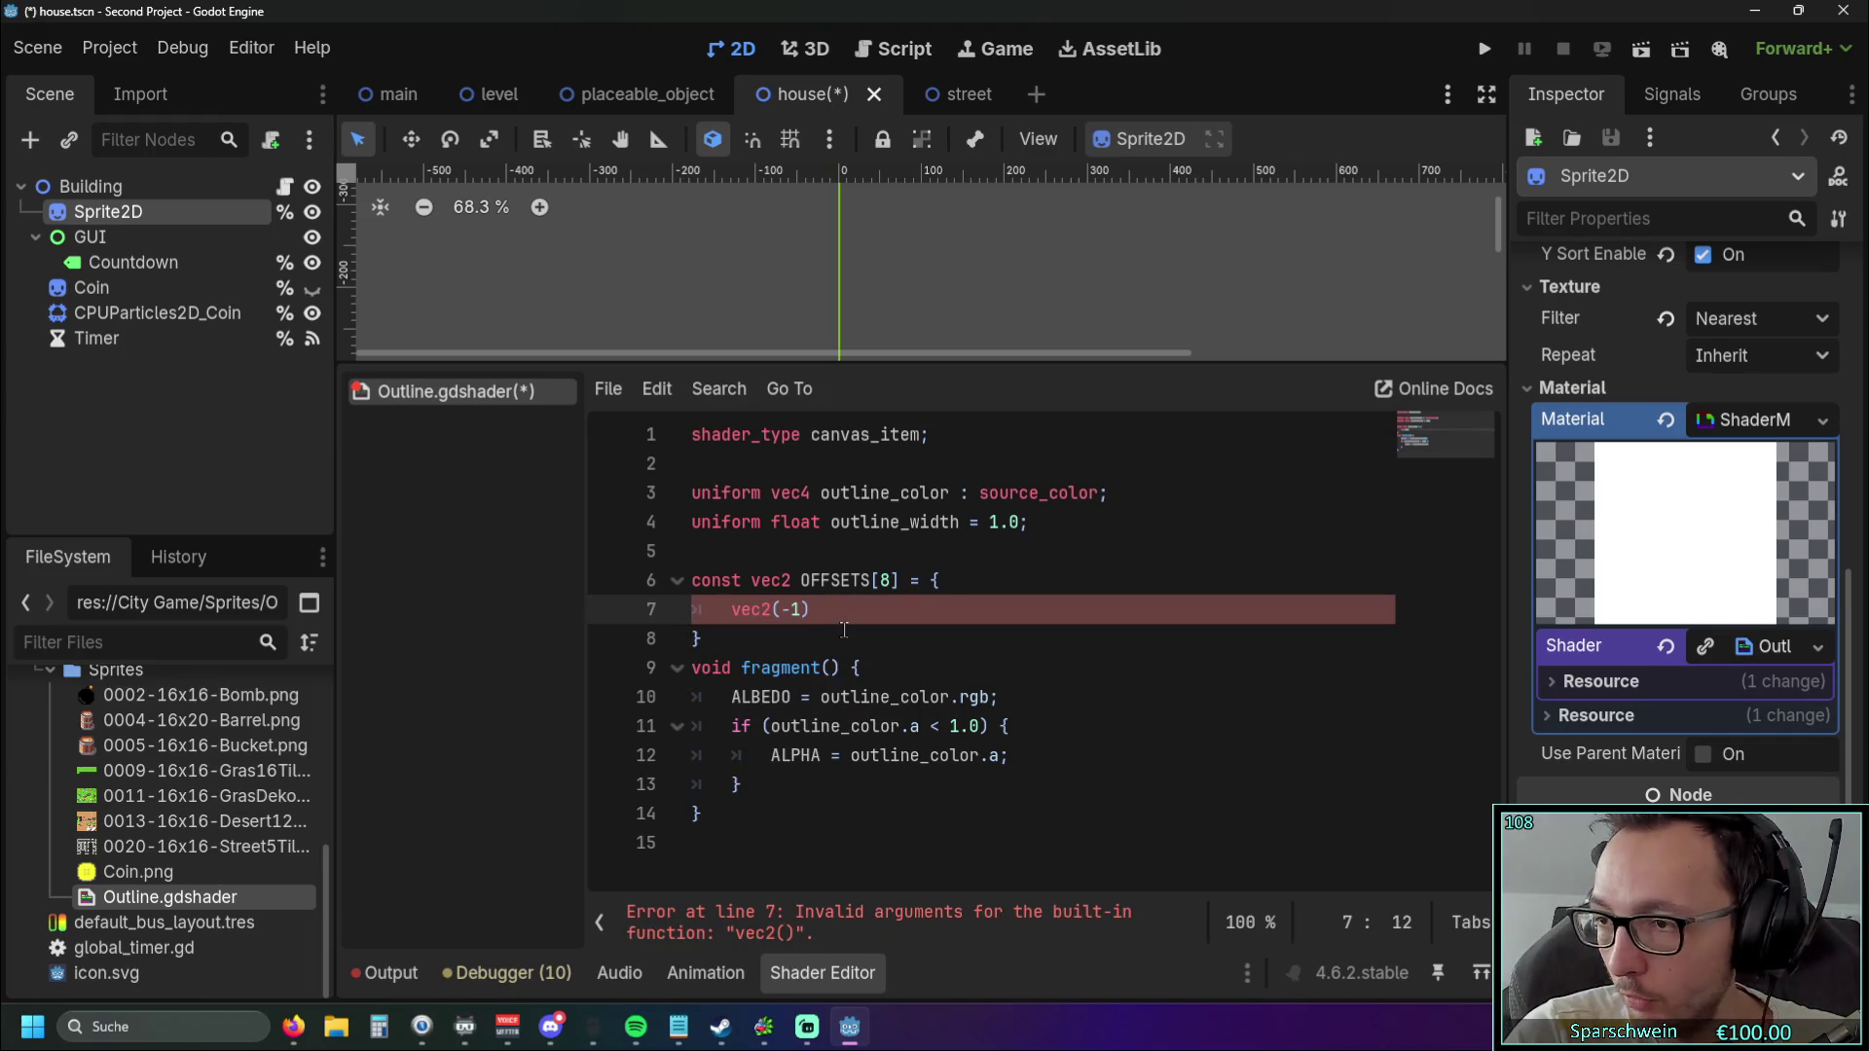
type(",-1")
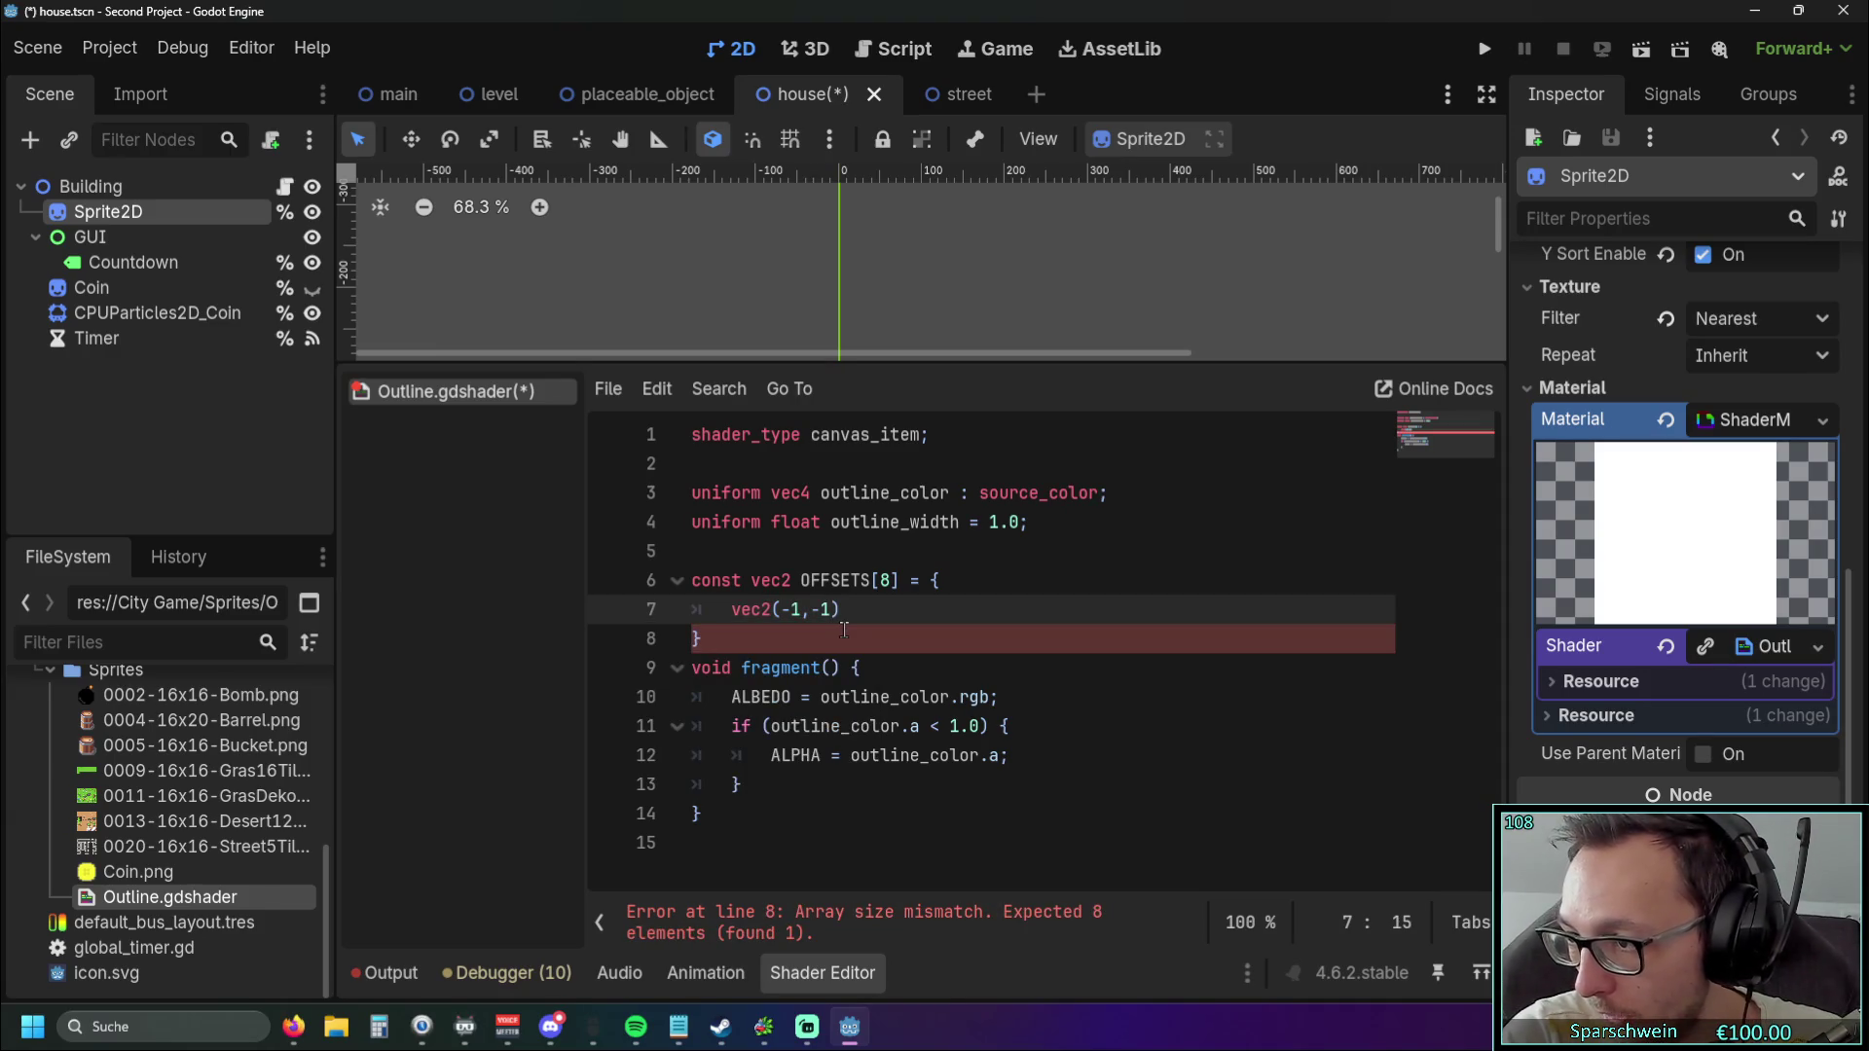
type(", ")
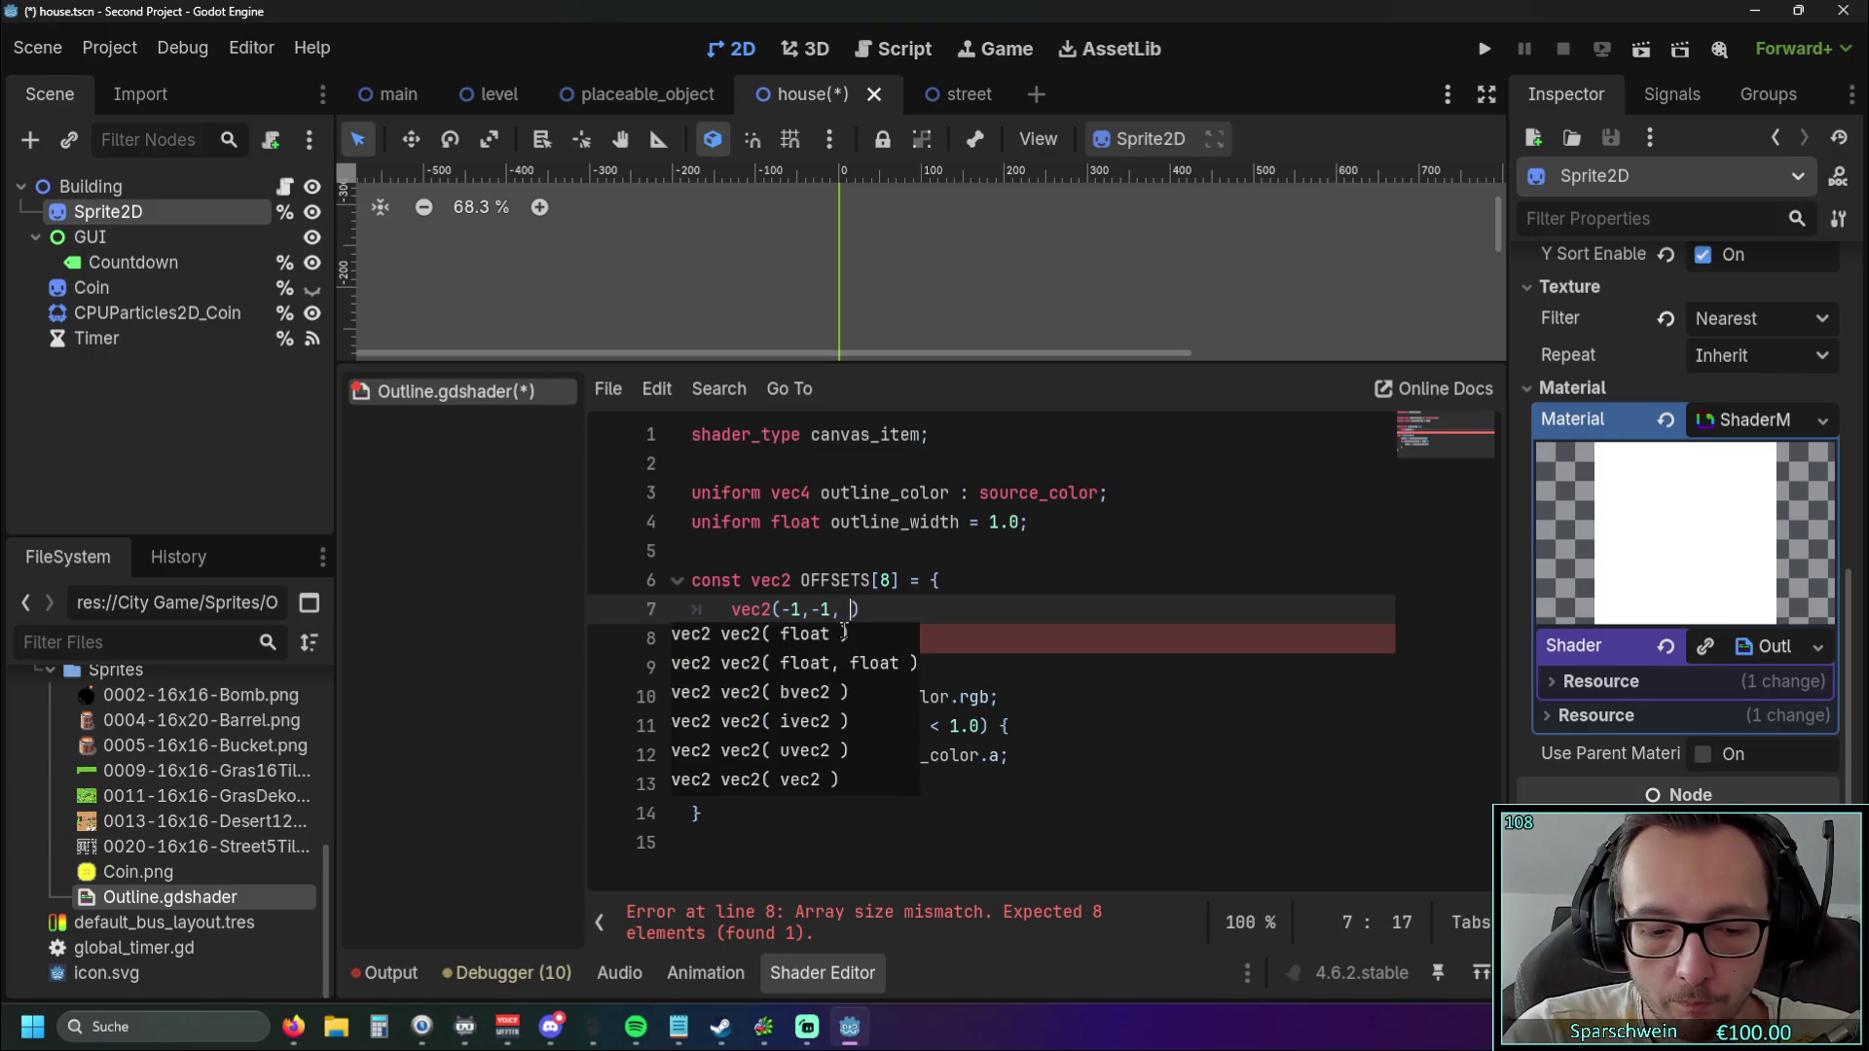
type("vec2")
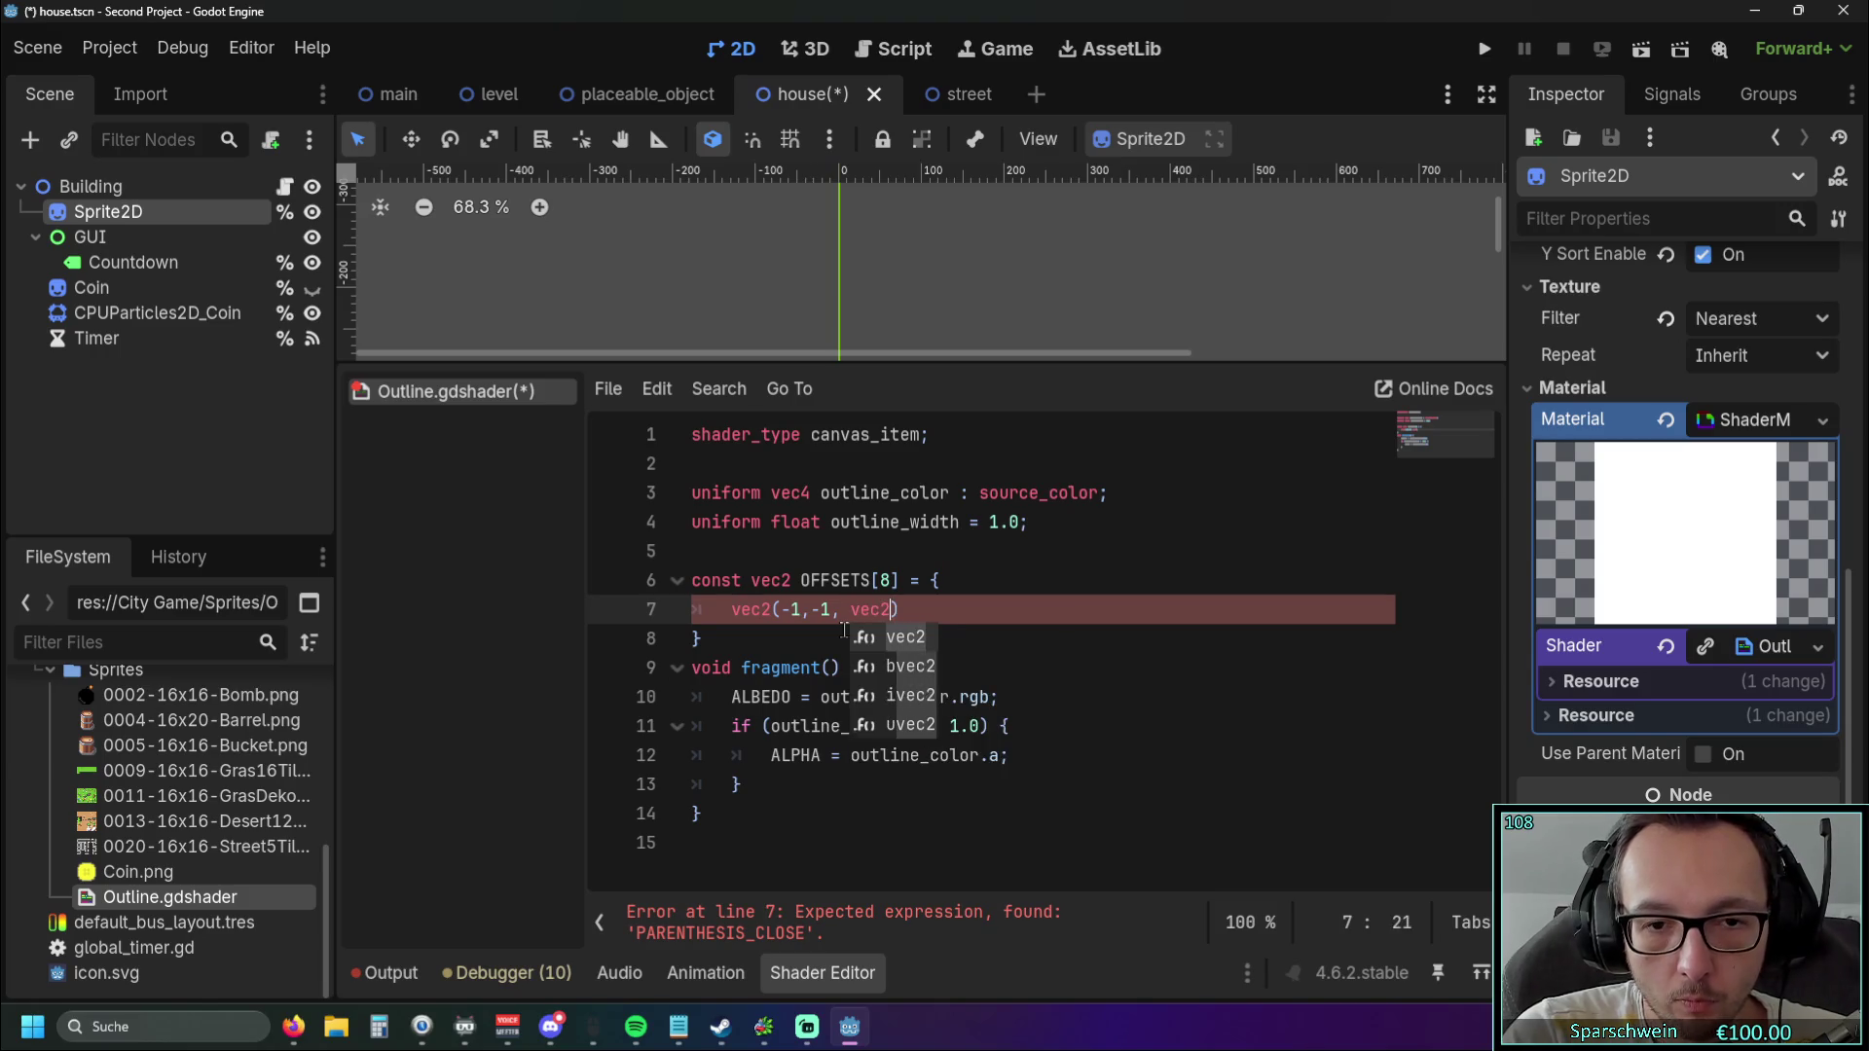
key("Escape")
key("Left")
key("Left")
key("Left")
key("Right")
type(")")
left_click(904, 609)
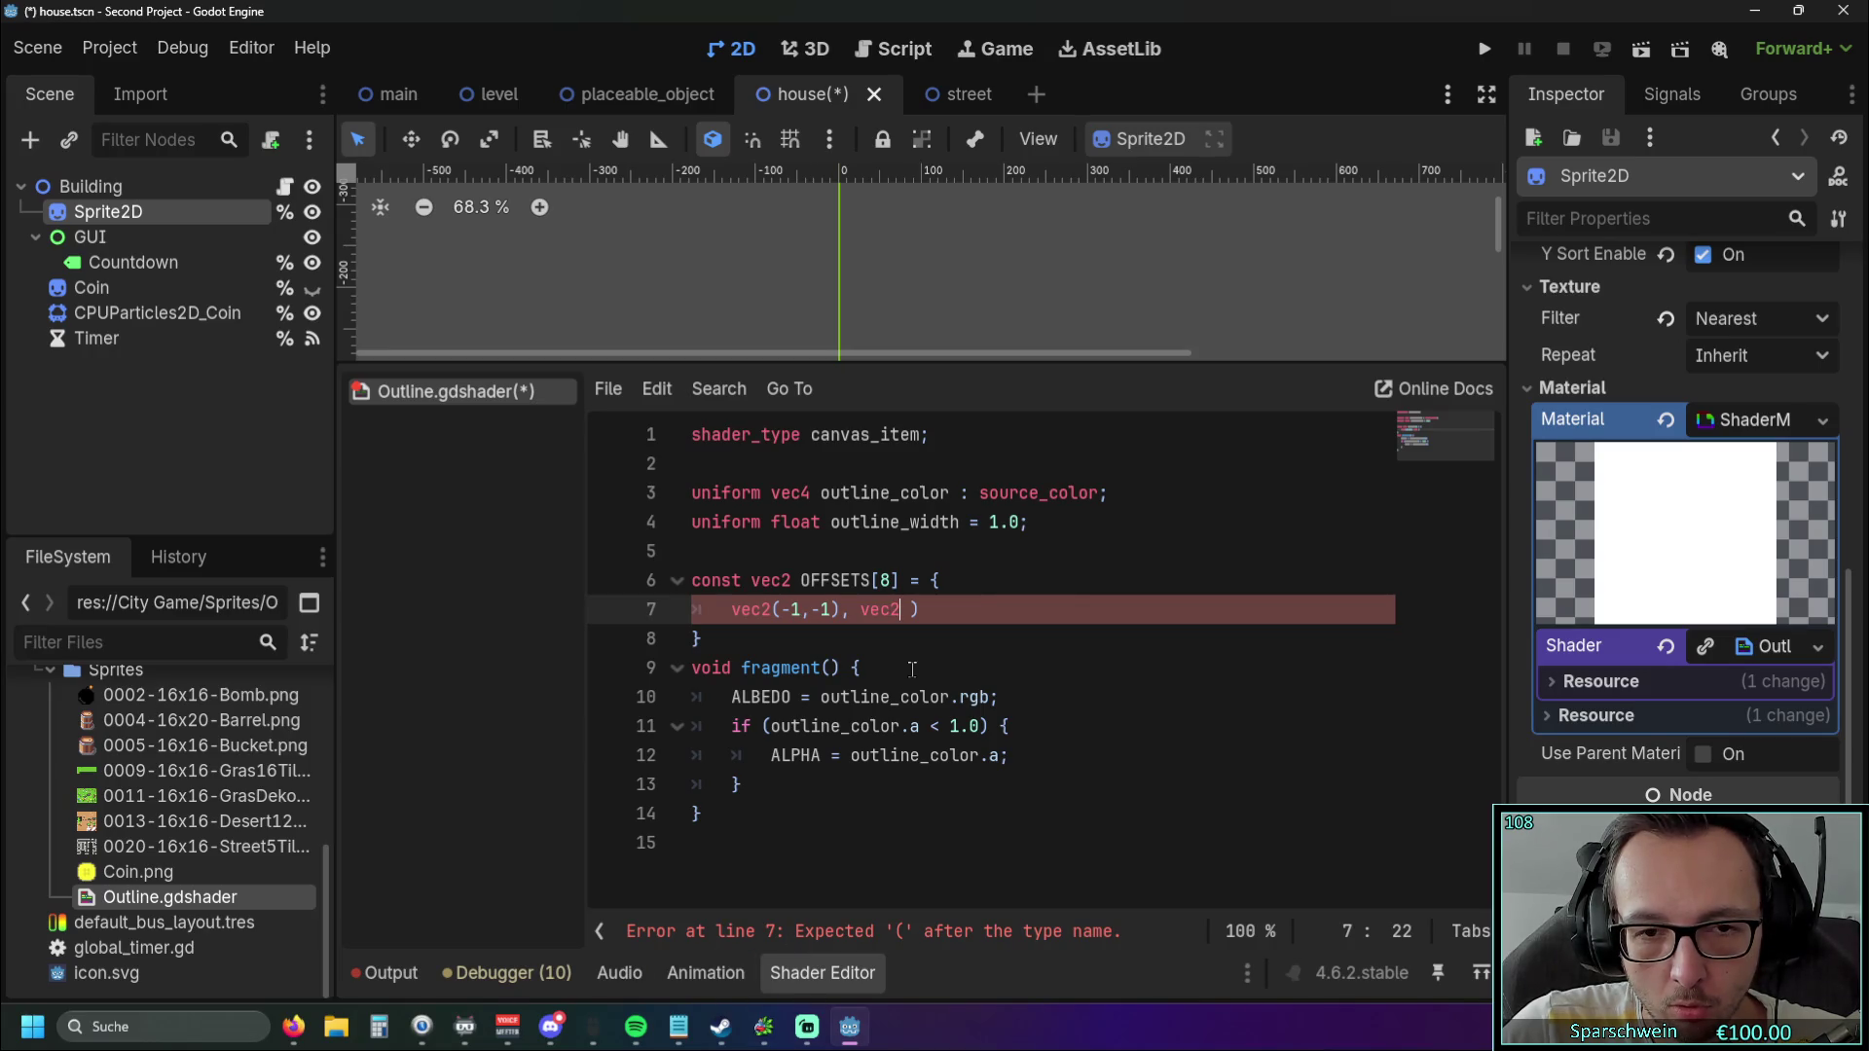
key("Delete")
key("Delete")
Paste vec2(-1,-1) repeatedly for eight entries, wrapping the last four onto line 8.
left_click_drag(731, 610, 839, 616)
key("ctrl+c")
double_click(893, 610)
key("ctrl+v")
type(",")
key("ctrl+v")
type(",")
key("ctrl+v")
type(",")
key("ctrl+v")
type(",")
key("ctrl+v")
type(",")
key("ctrl+v")
type(",")
key("ctrl+v")
left_click_drag(996, 901, 780, 902)
left_click(1217, 609)
key("Return")
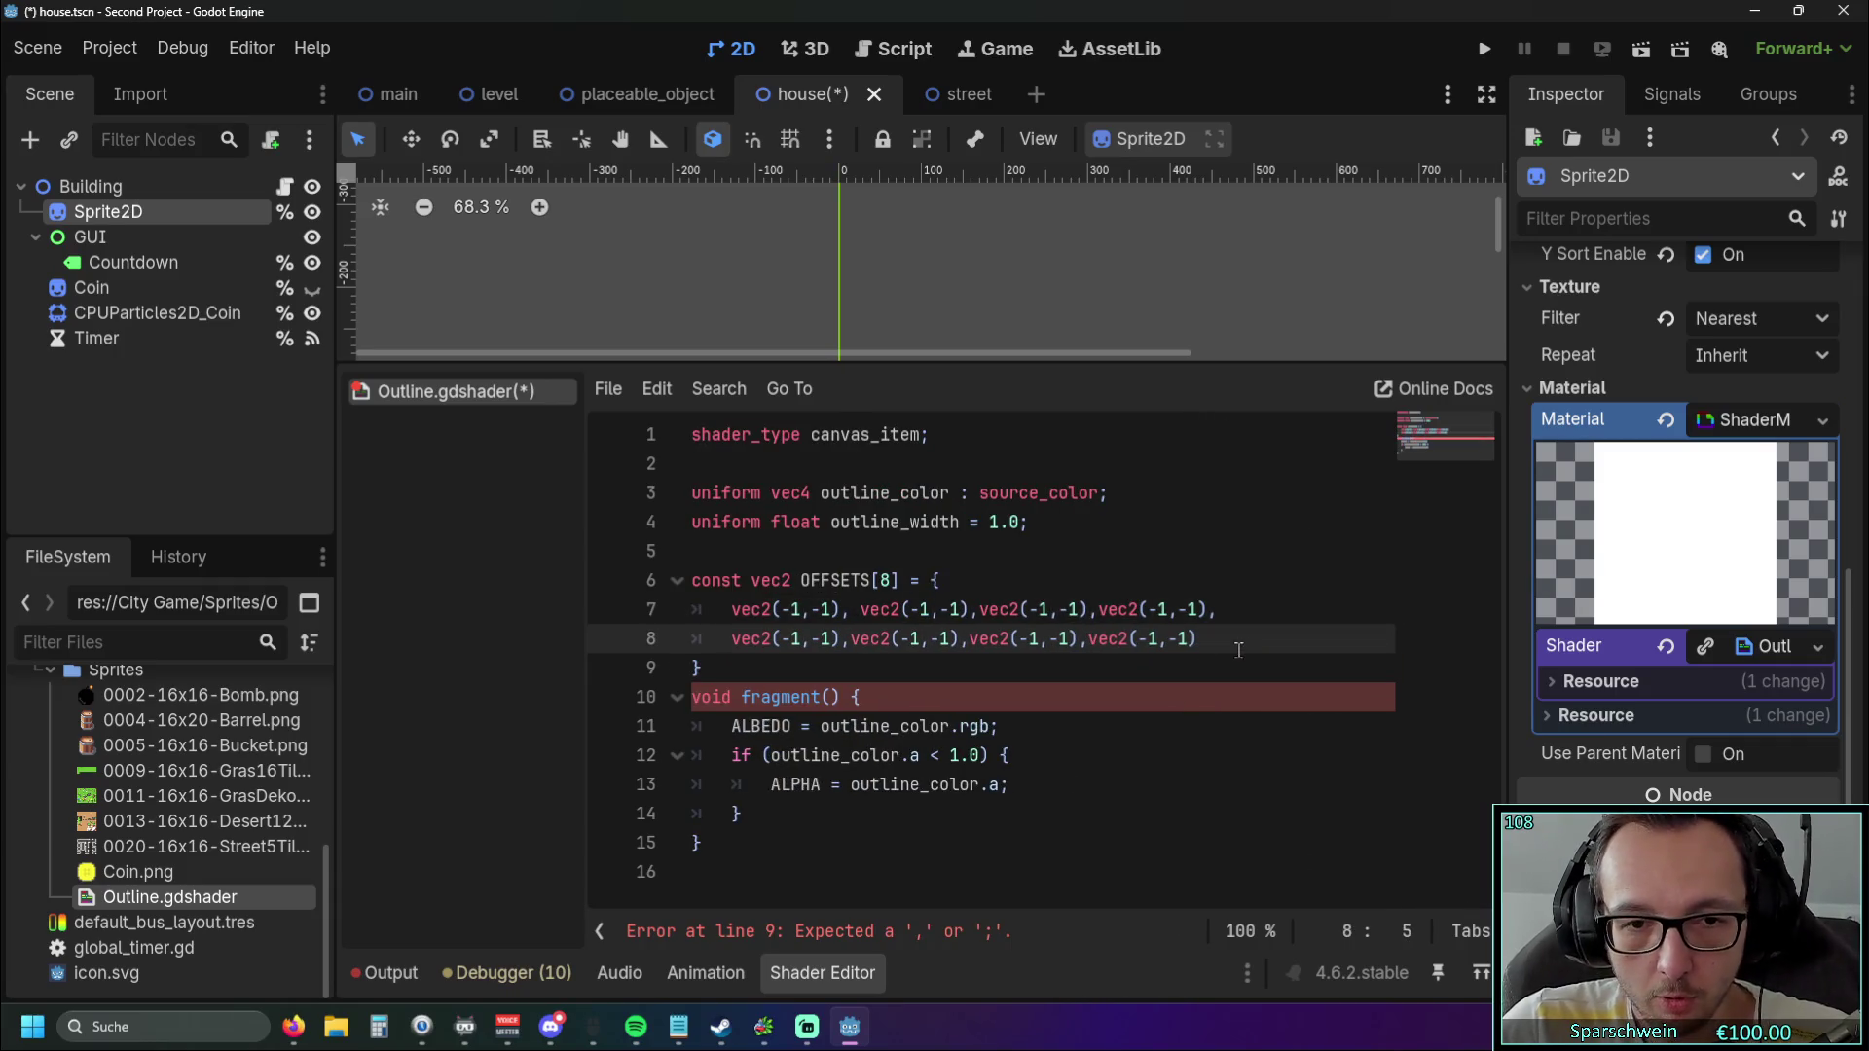
Add a trailing comma at the end of line 8 of the OFFSETS array.
left_click(816, 664)
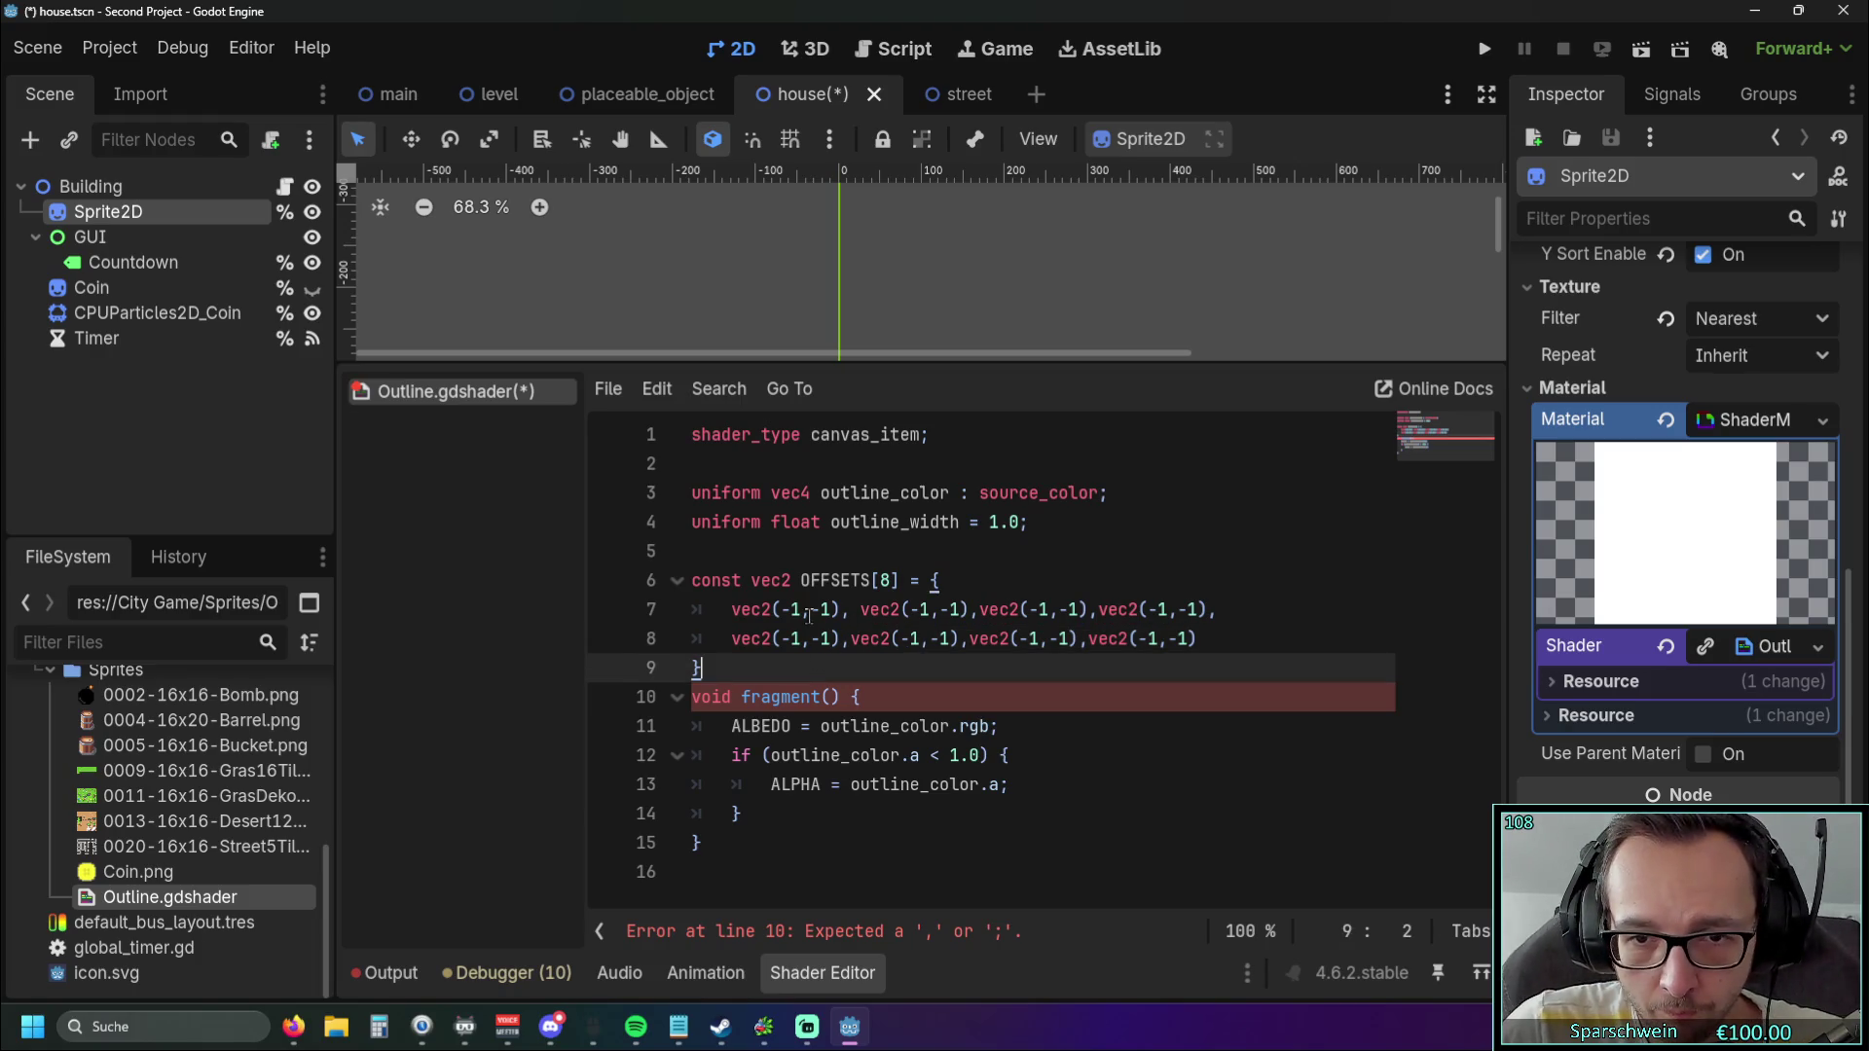
left_click(1199, 640)
type(",")
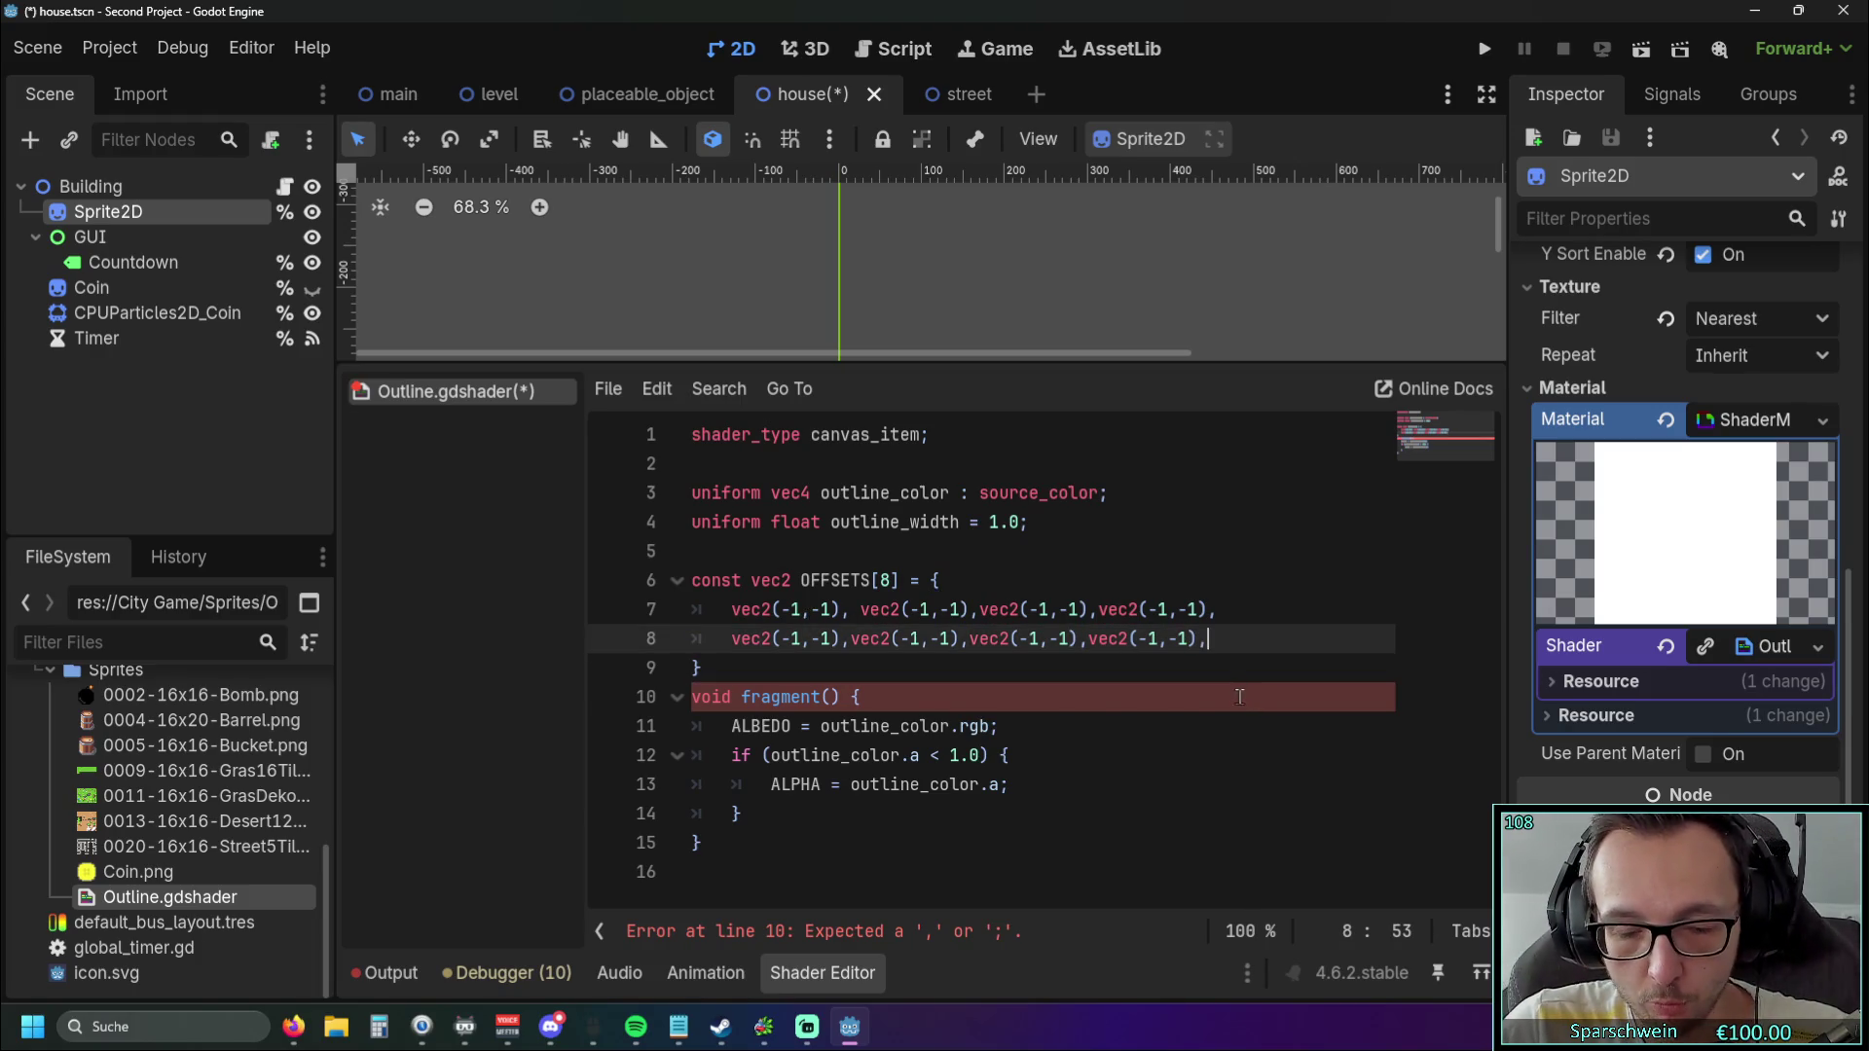
left_click(1047, 693)
Change line 7's entries to vec2(-1,-1), vec2(-1,0), vec2(-1,1) and vec2(0,-1).
left_click(797, 609)
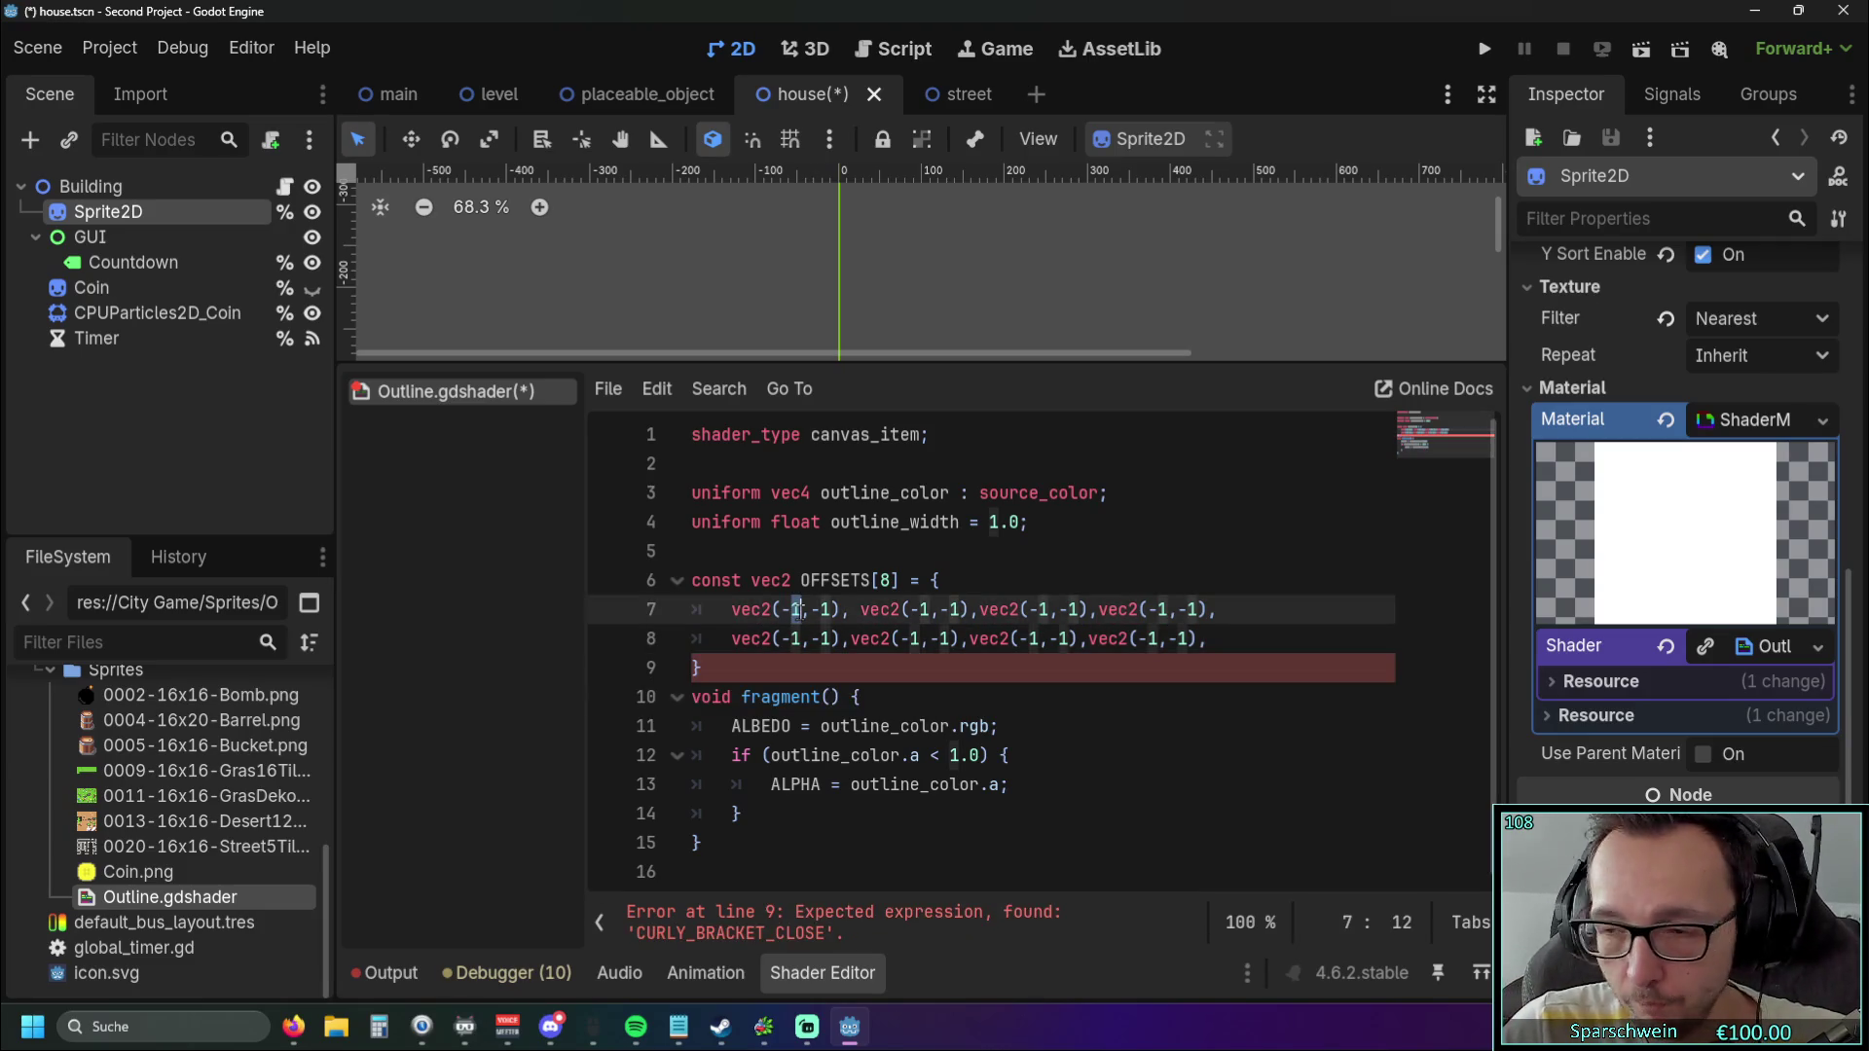
double_click(959, 609)
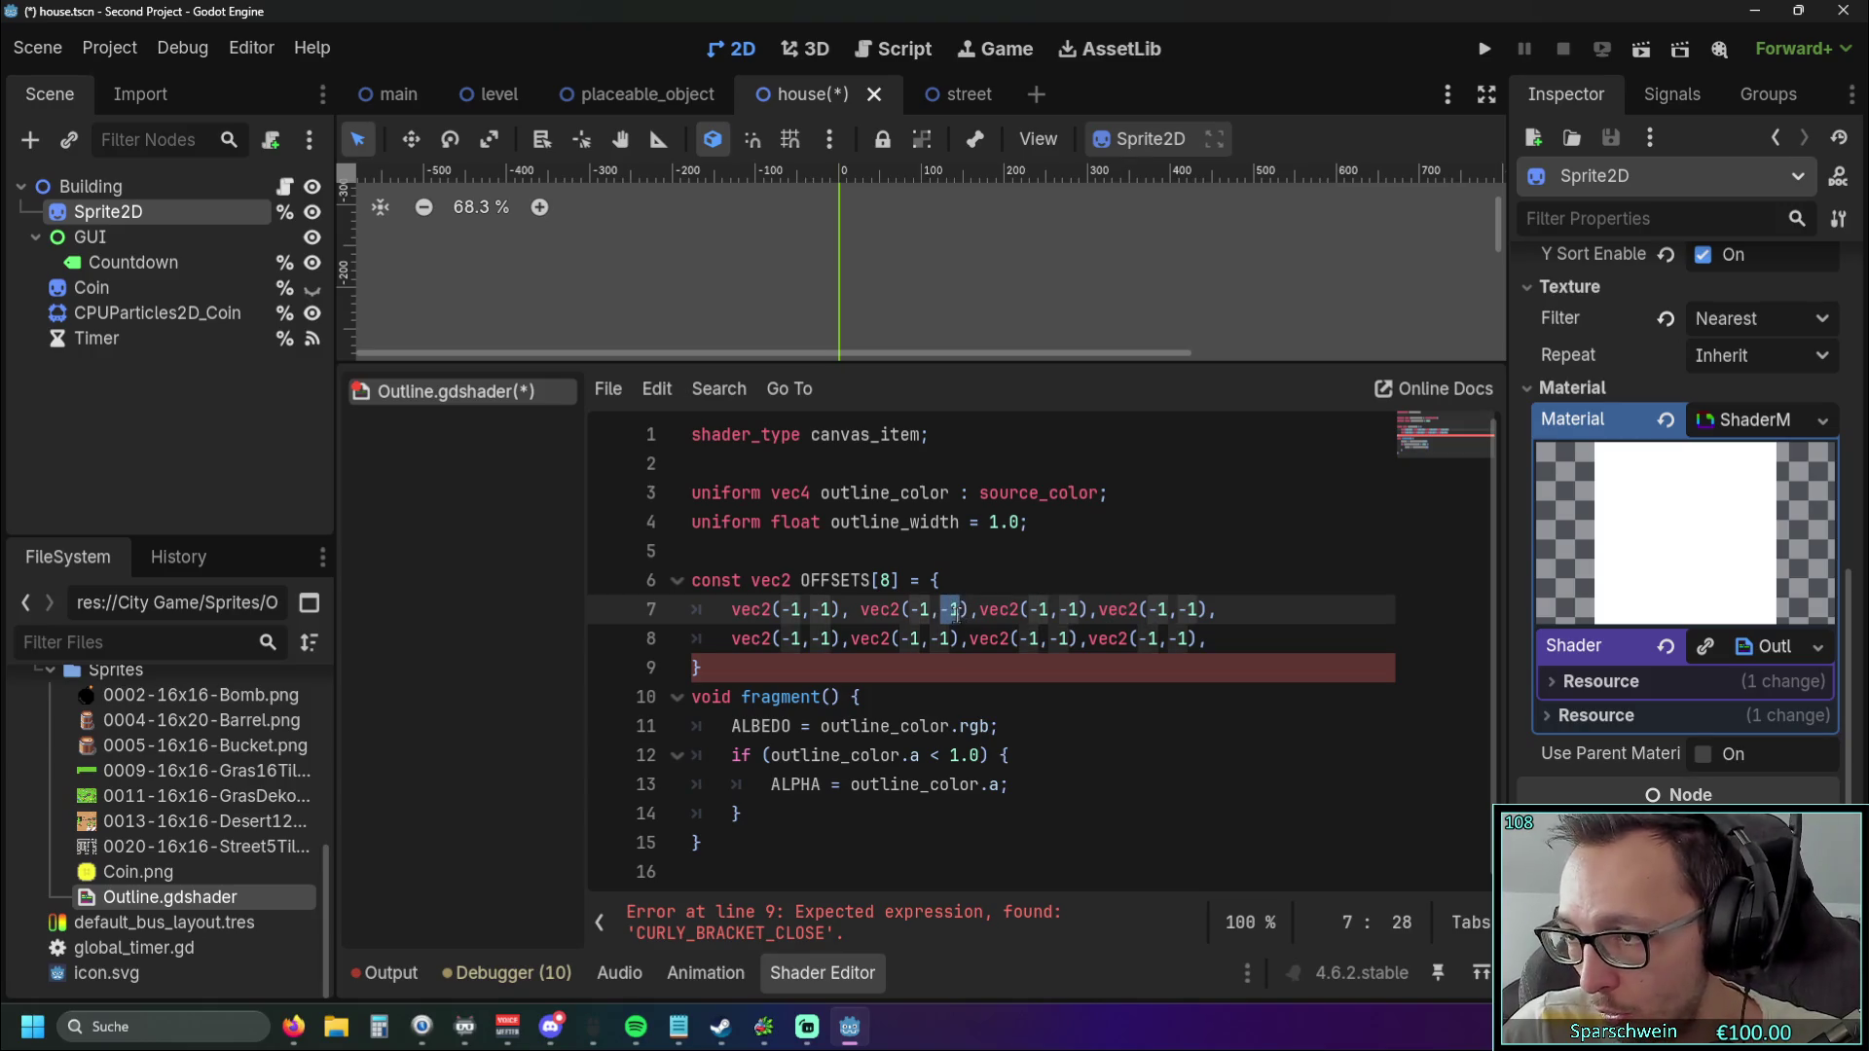
type("0")
double_click(1055, 611)
type("1,")
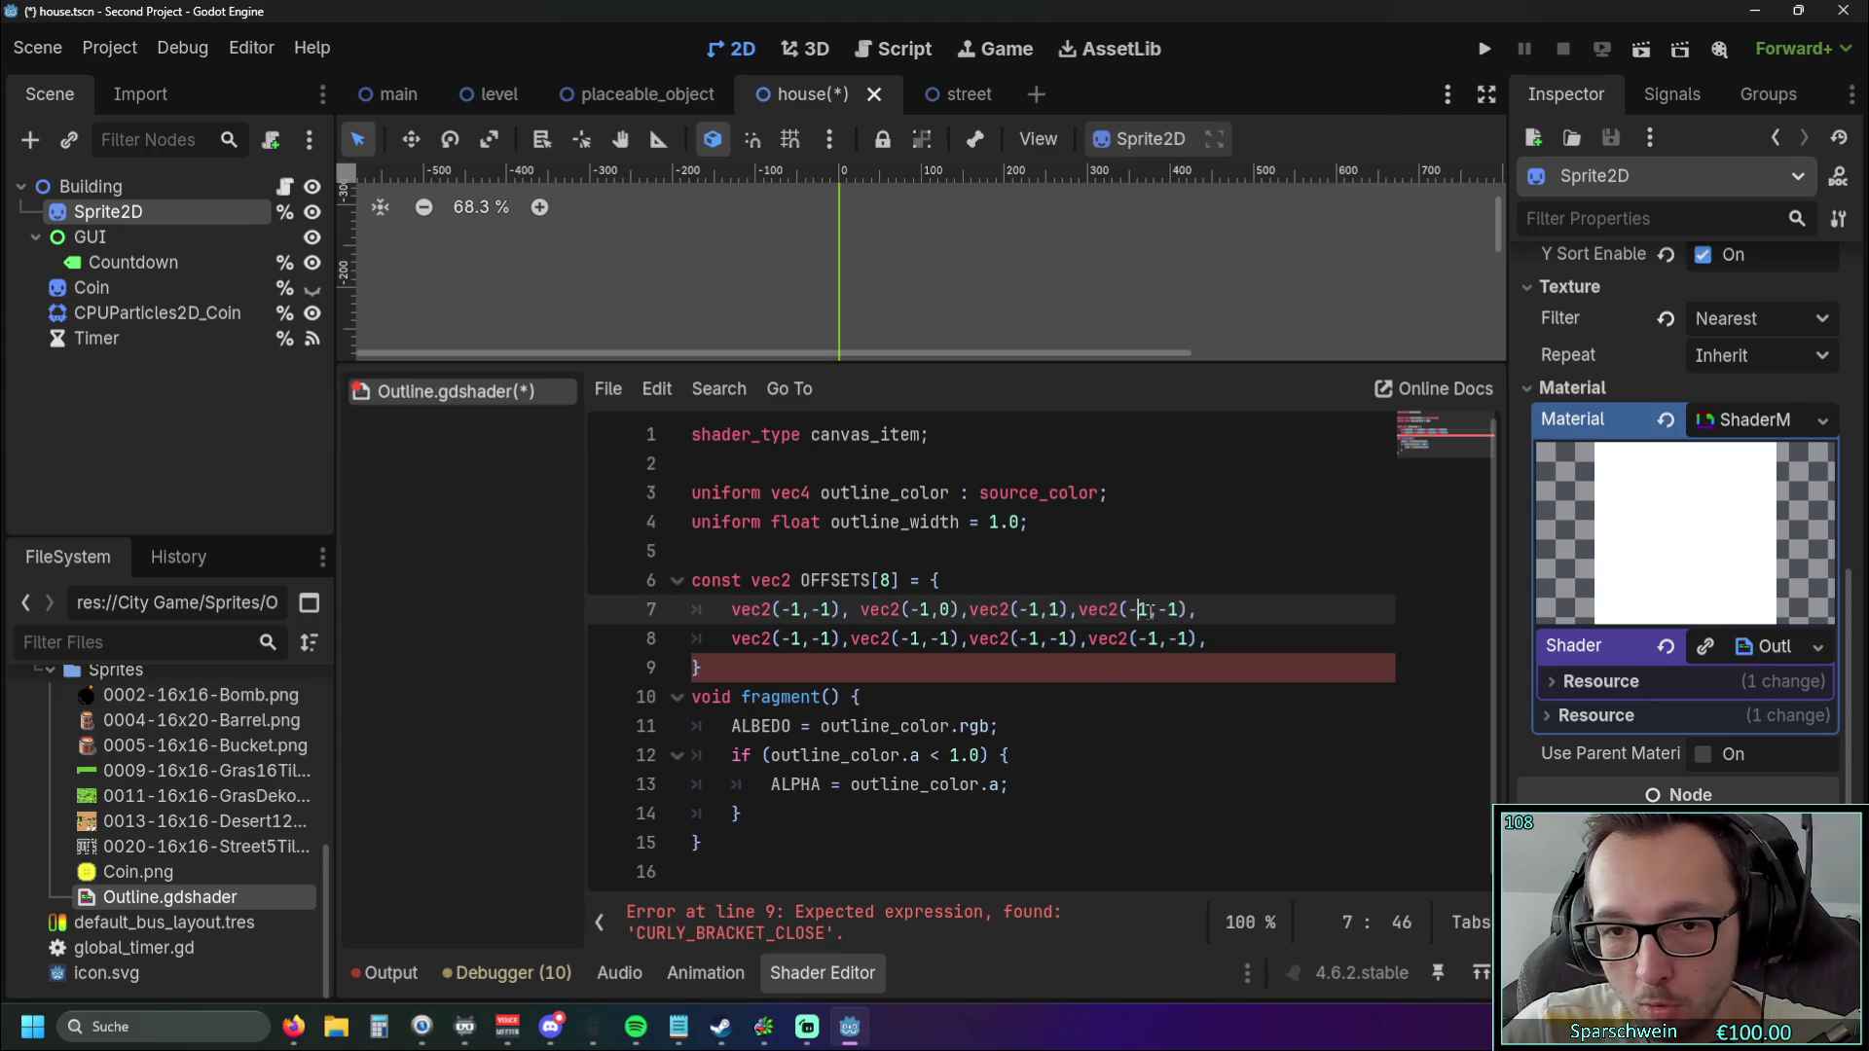
double_click(1138, 610)
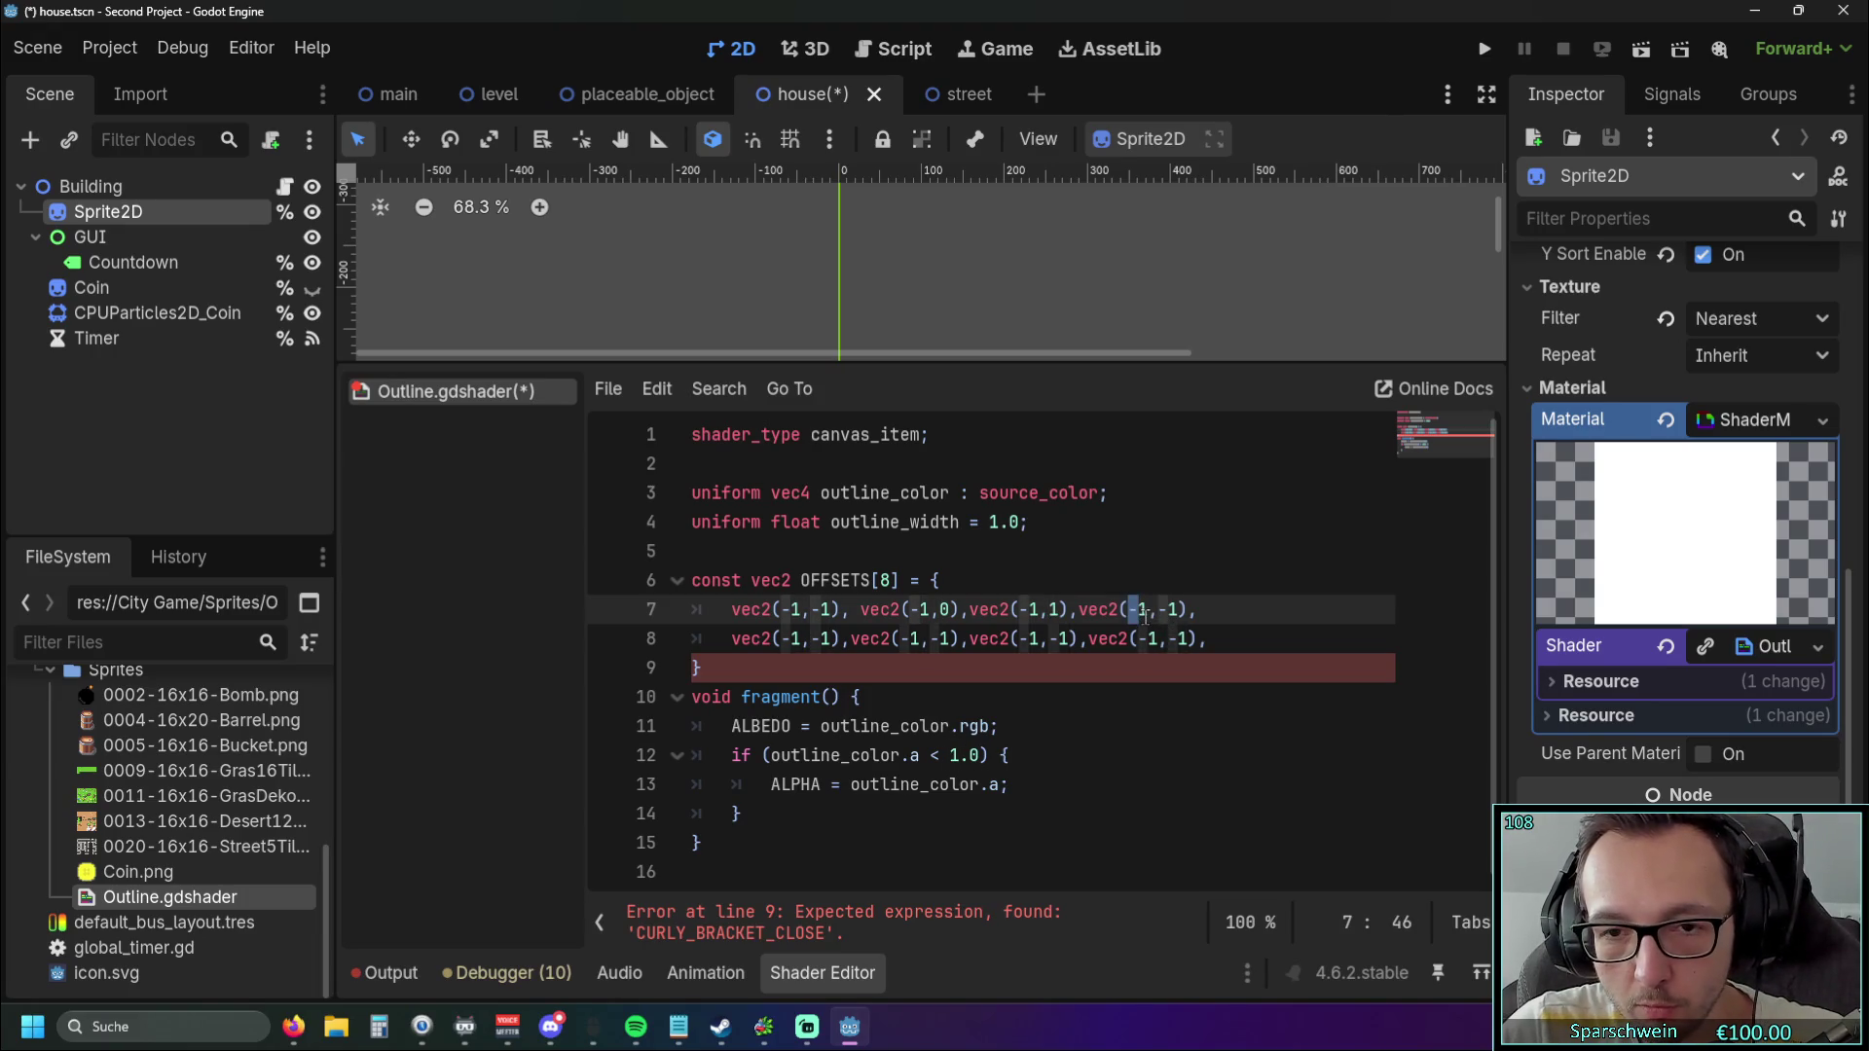
key("BackSpace")
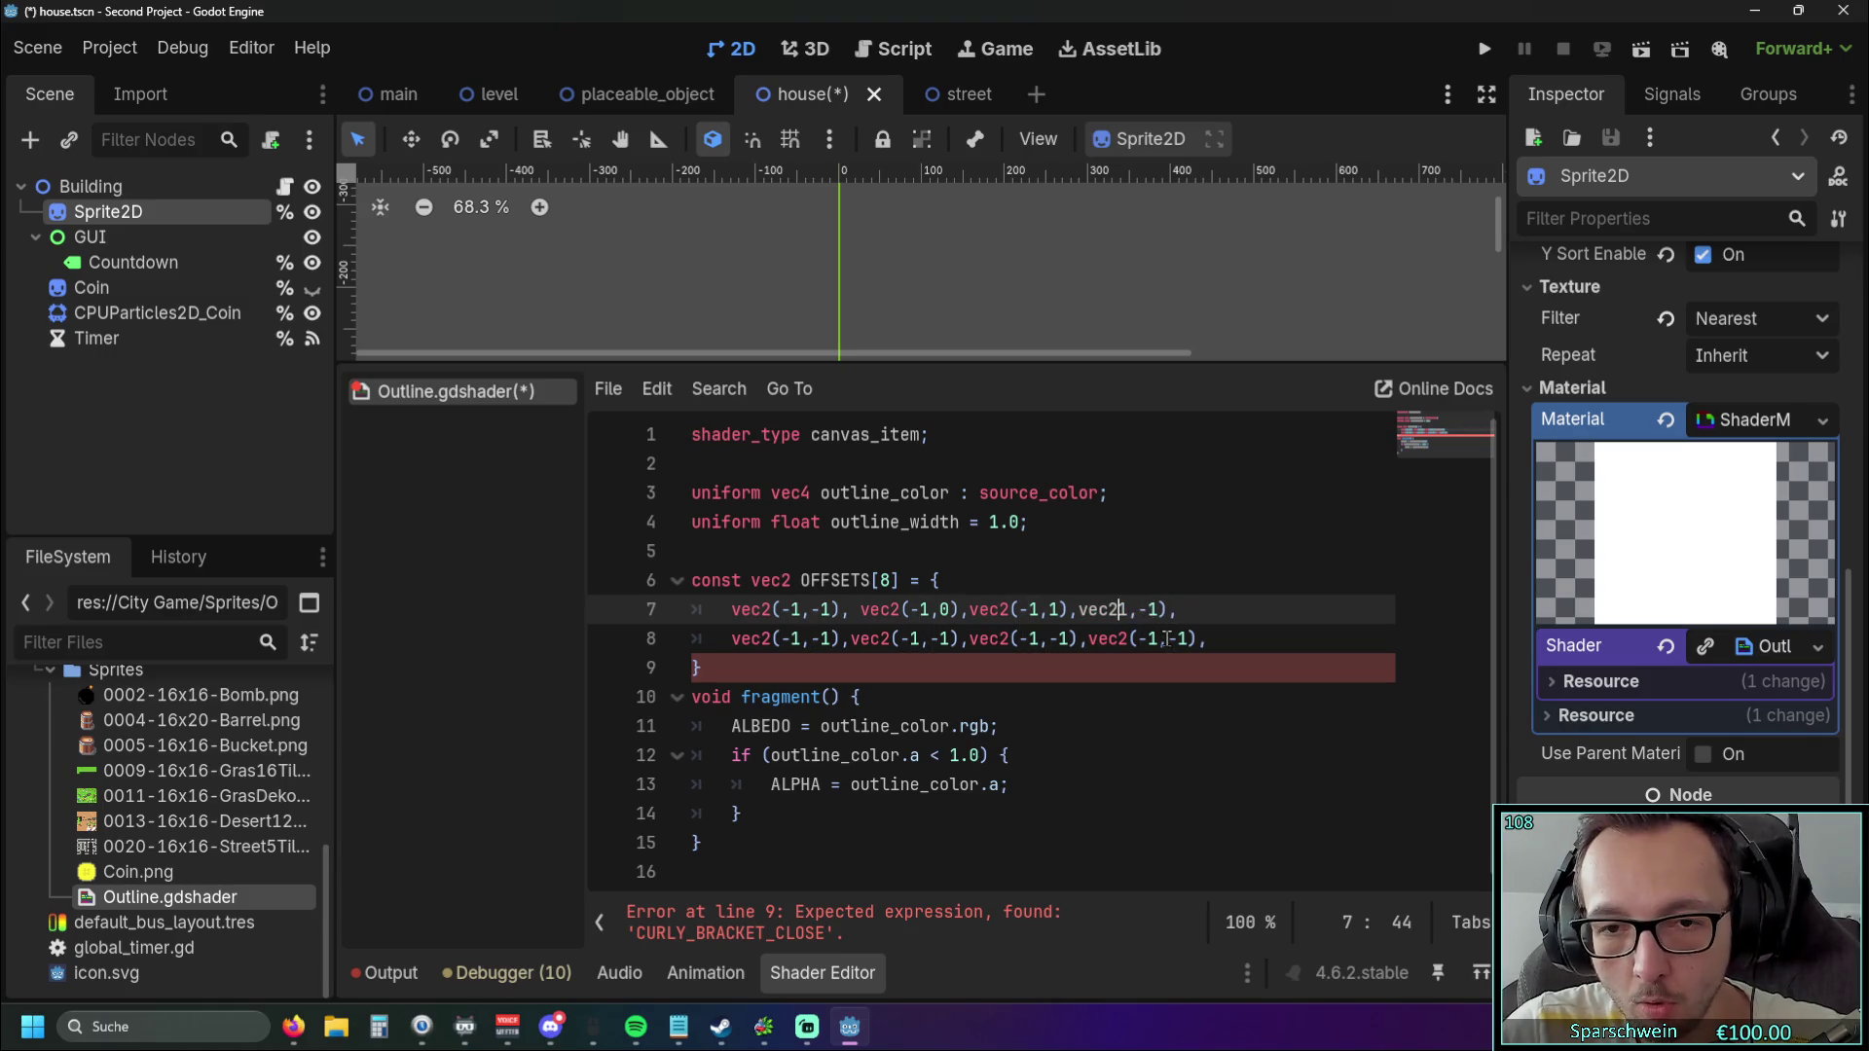
type("(")
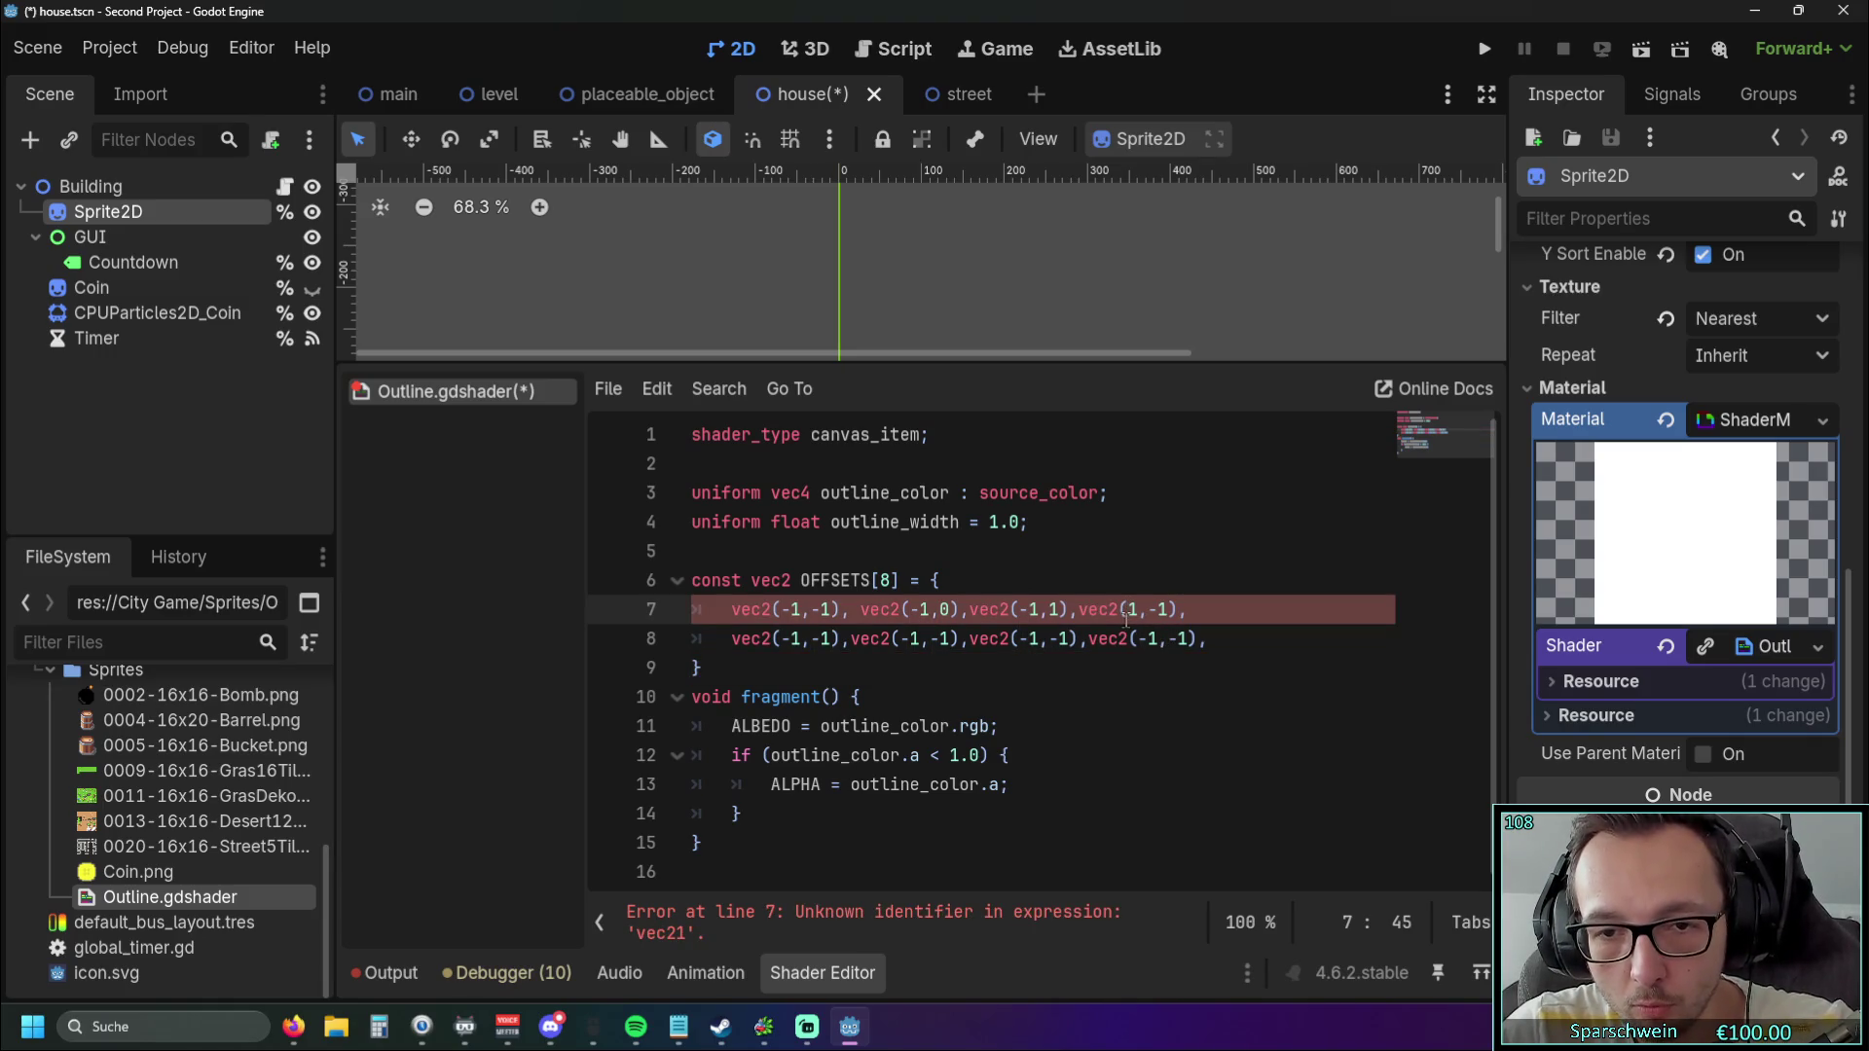
key("Delete")
type("0")
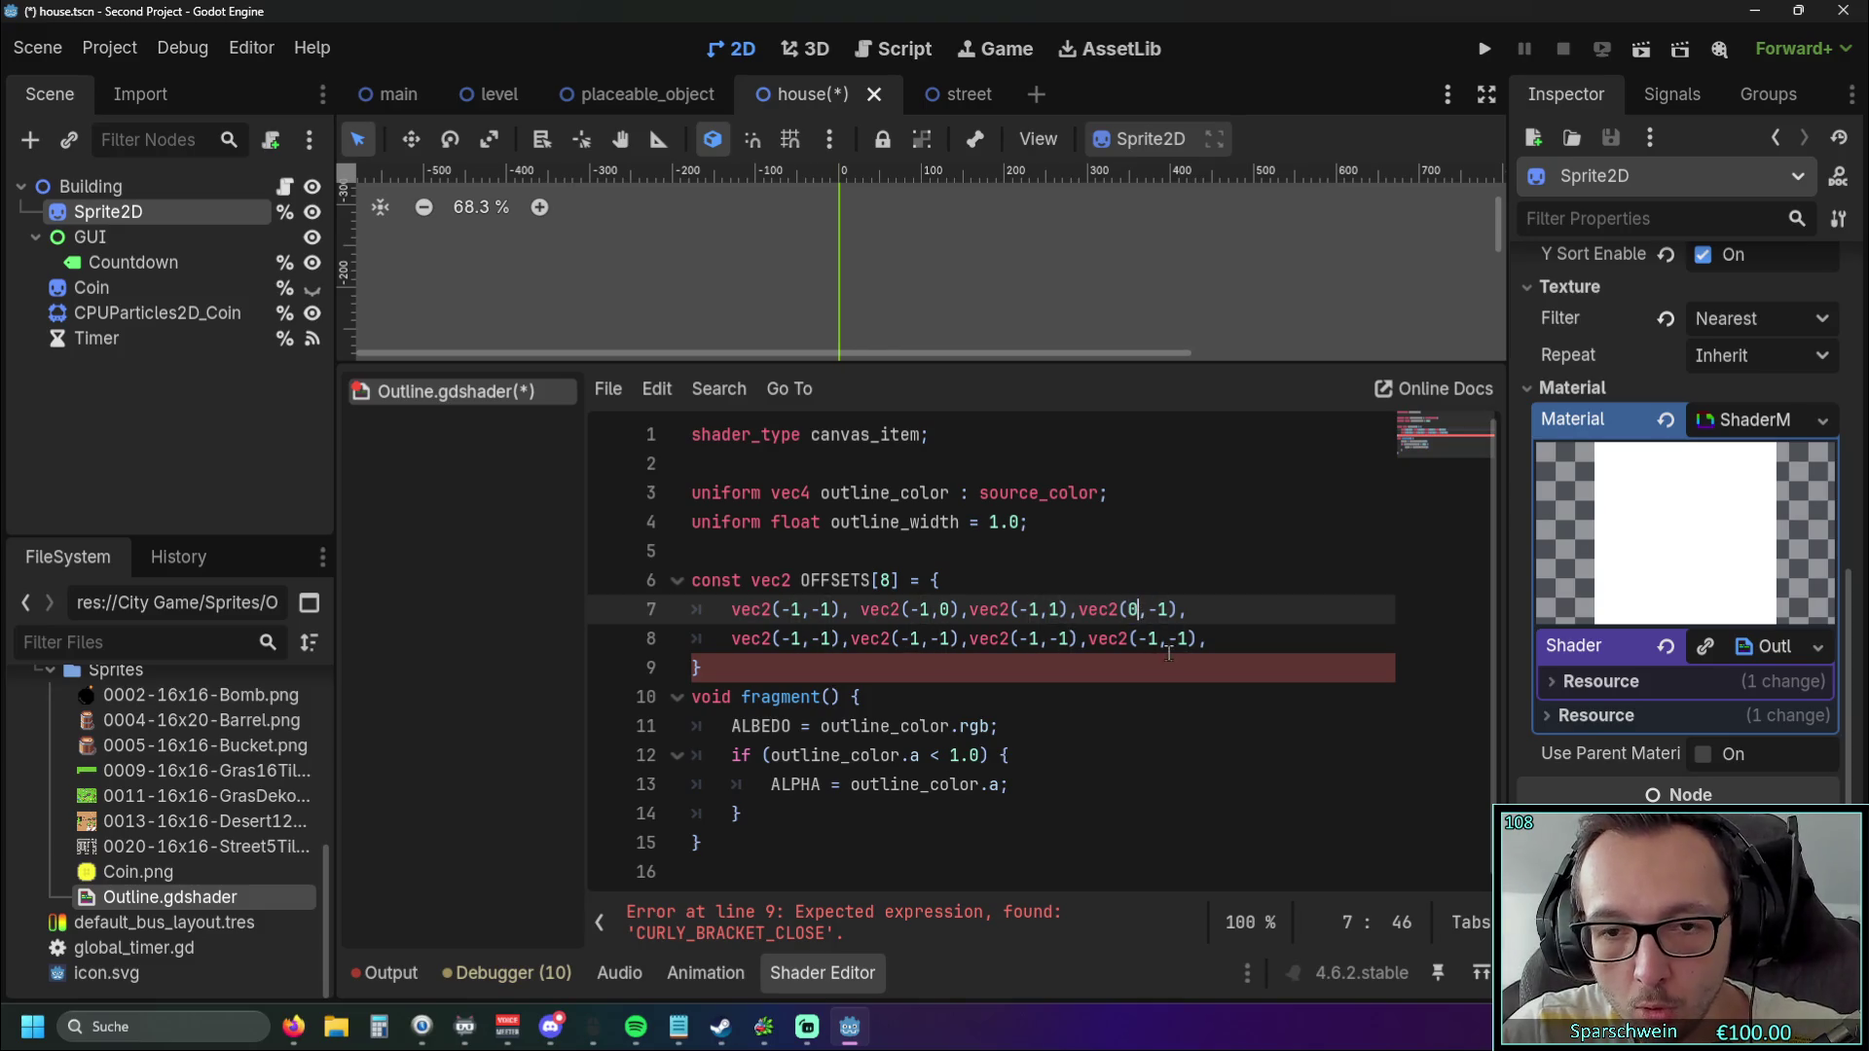
key("Right")
key("Delete")
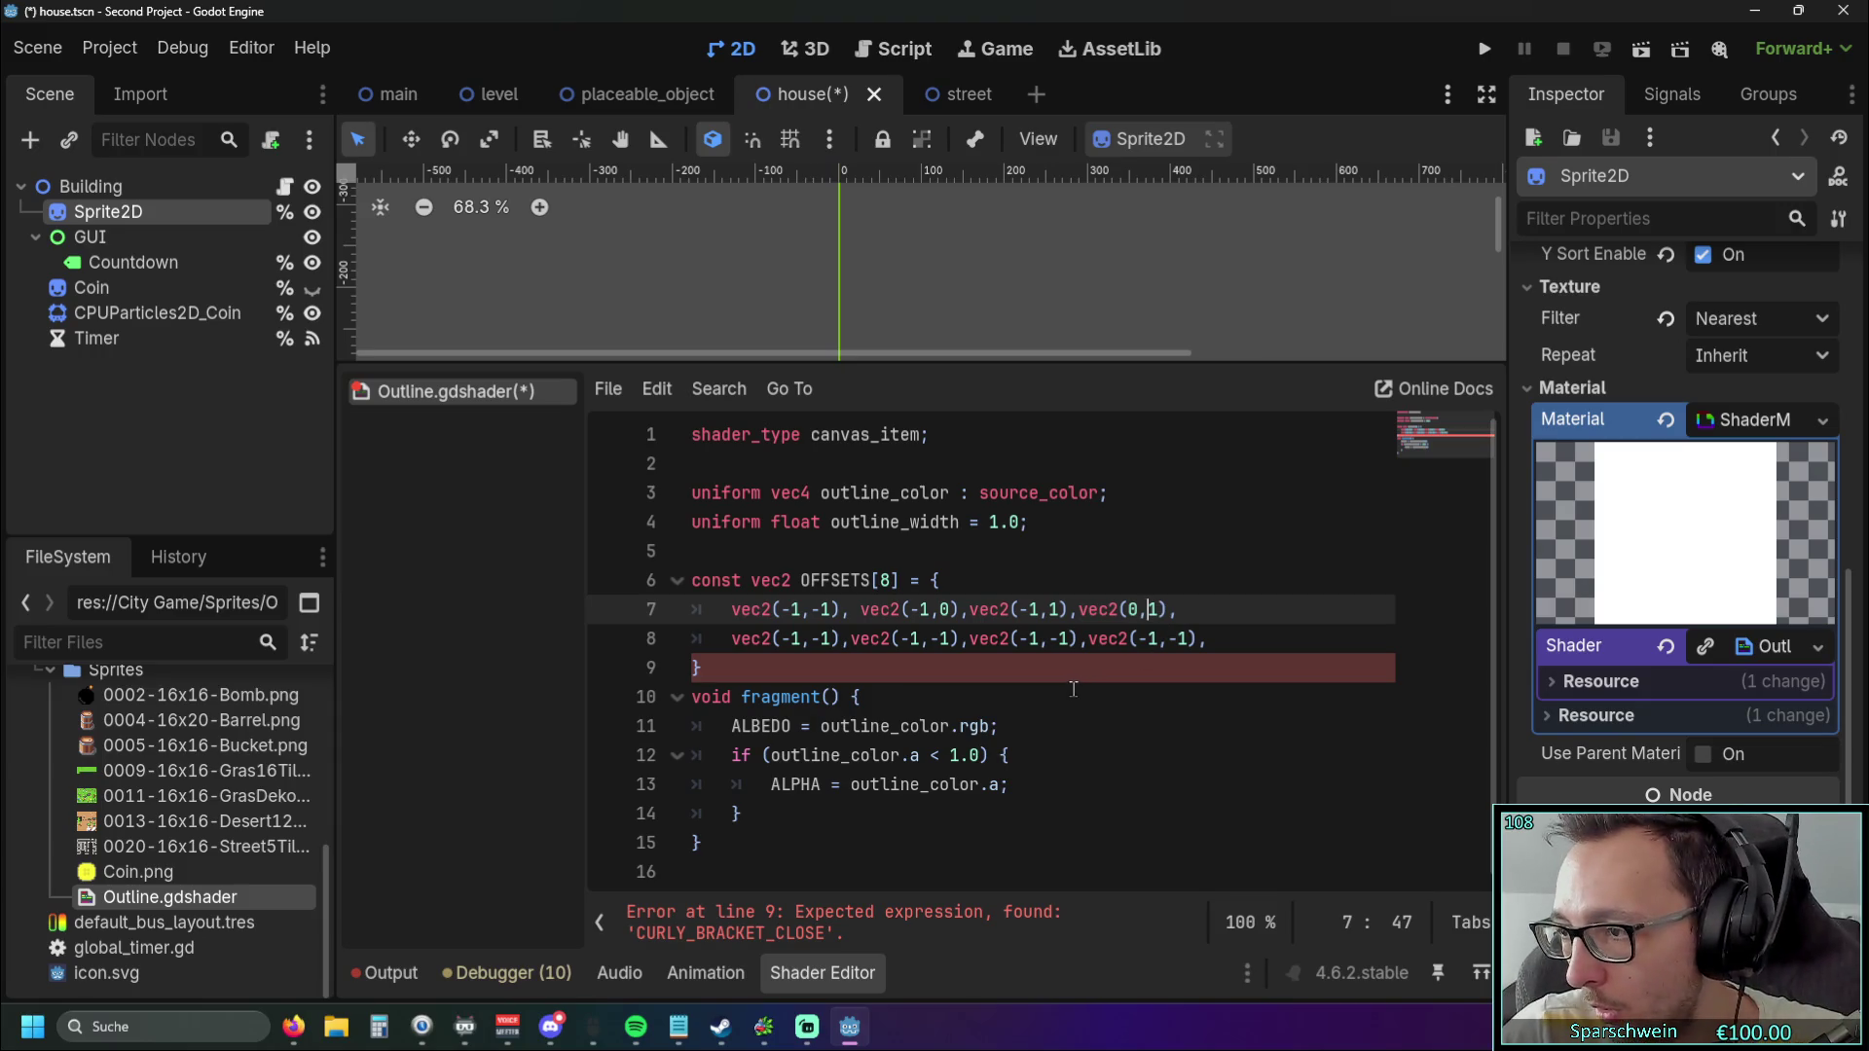
left_click(933, 707)
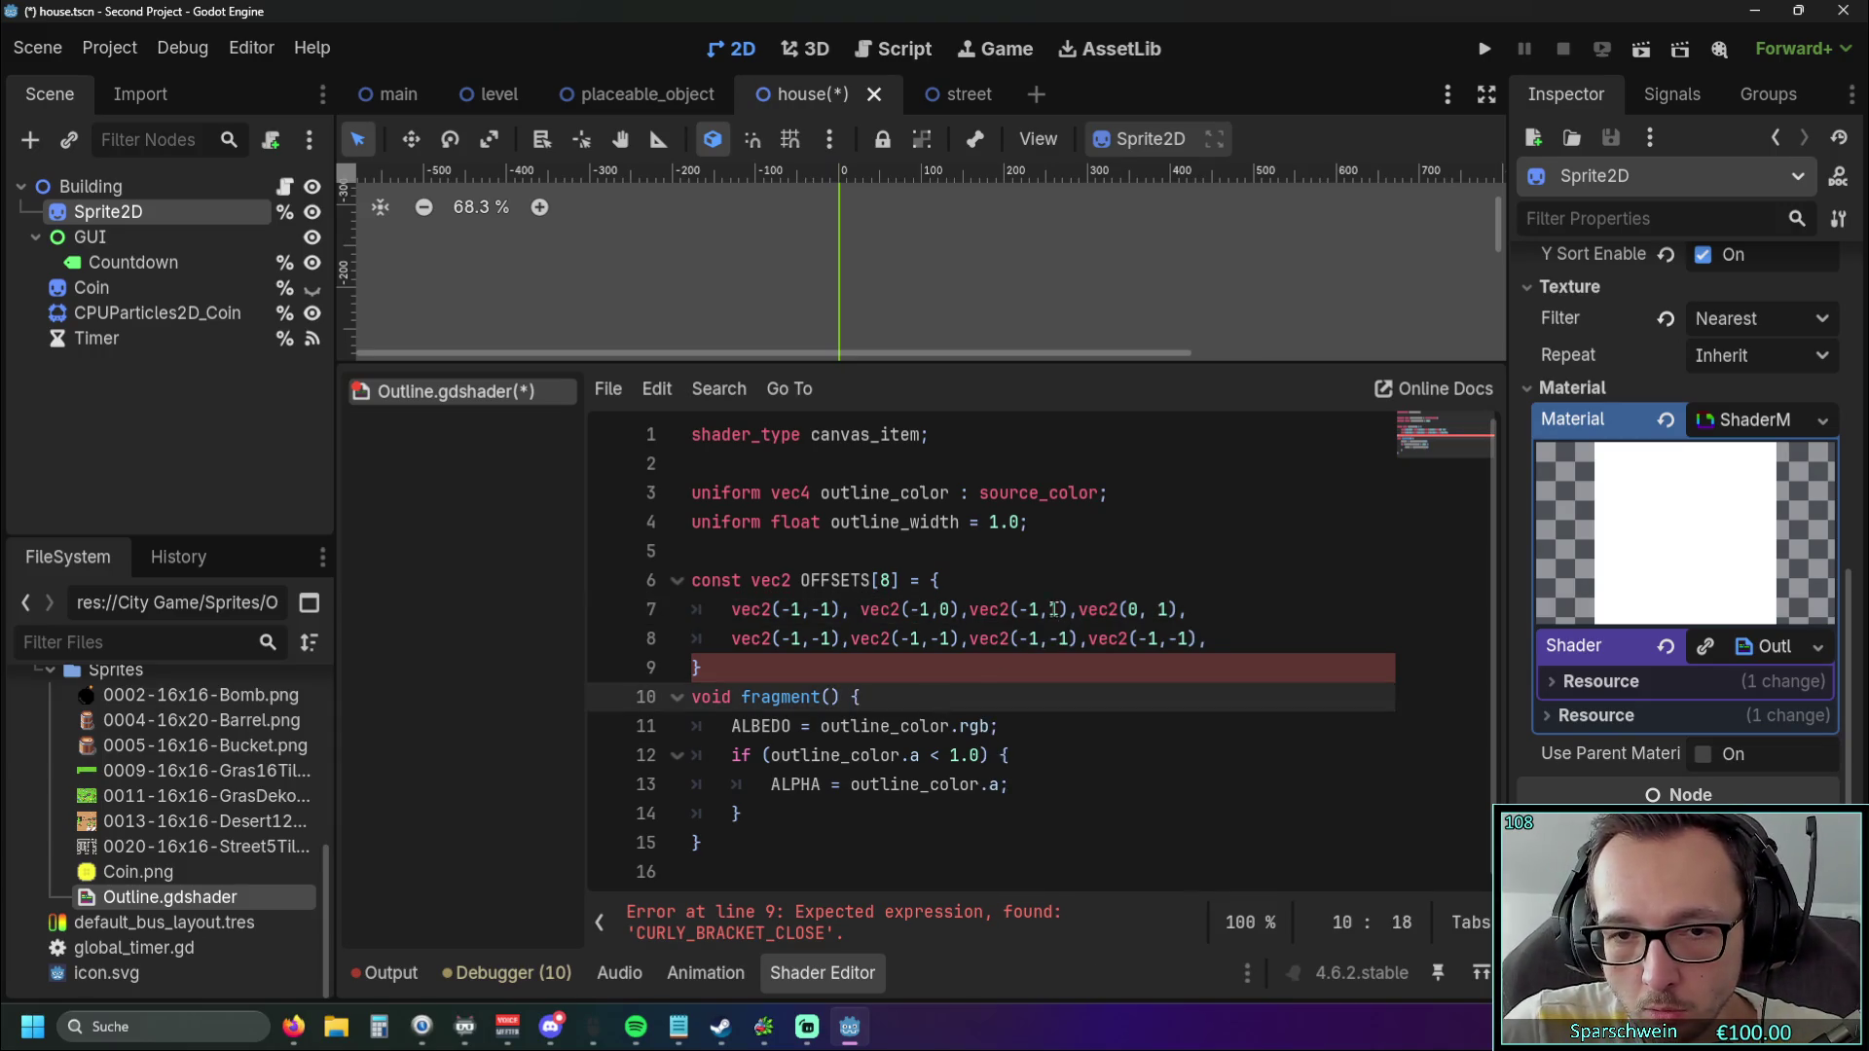
left_click(1071, 609)
left_click(964, 610)
left_click(897, 691)
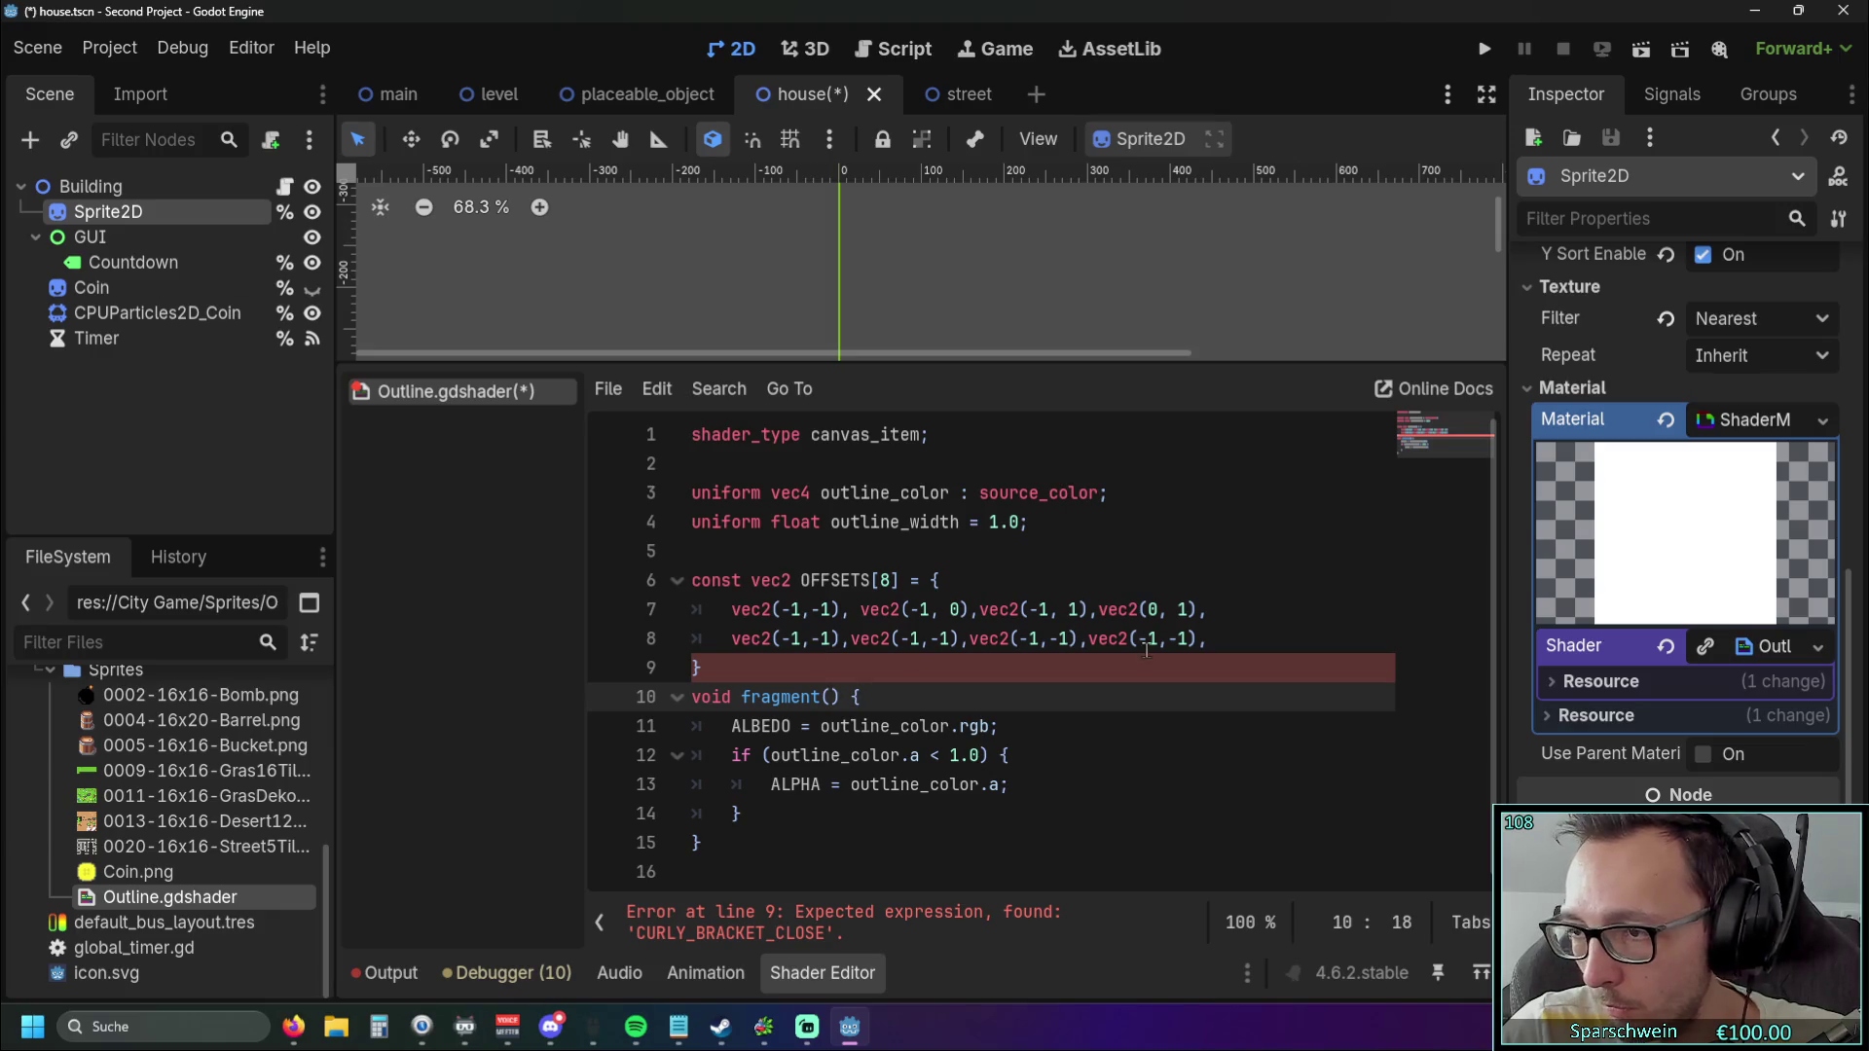
left_click(1170, 609)
type("-")
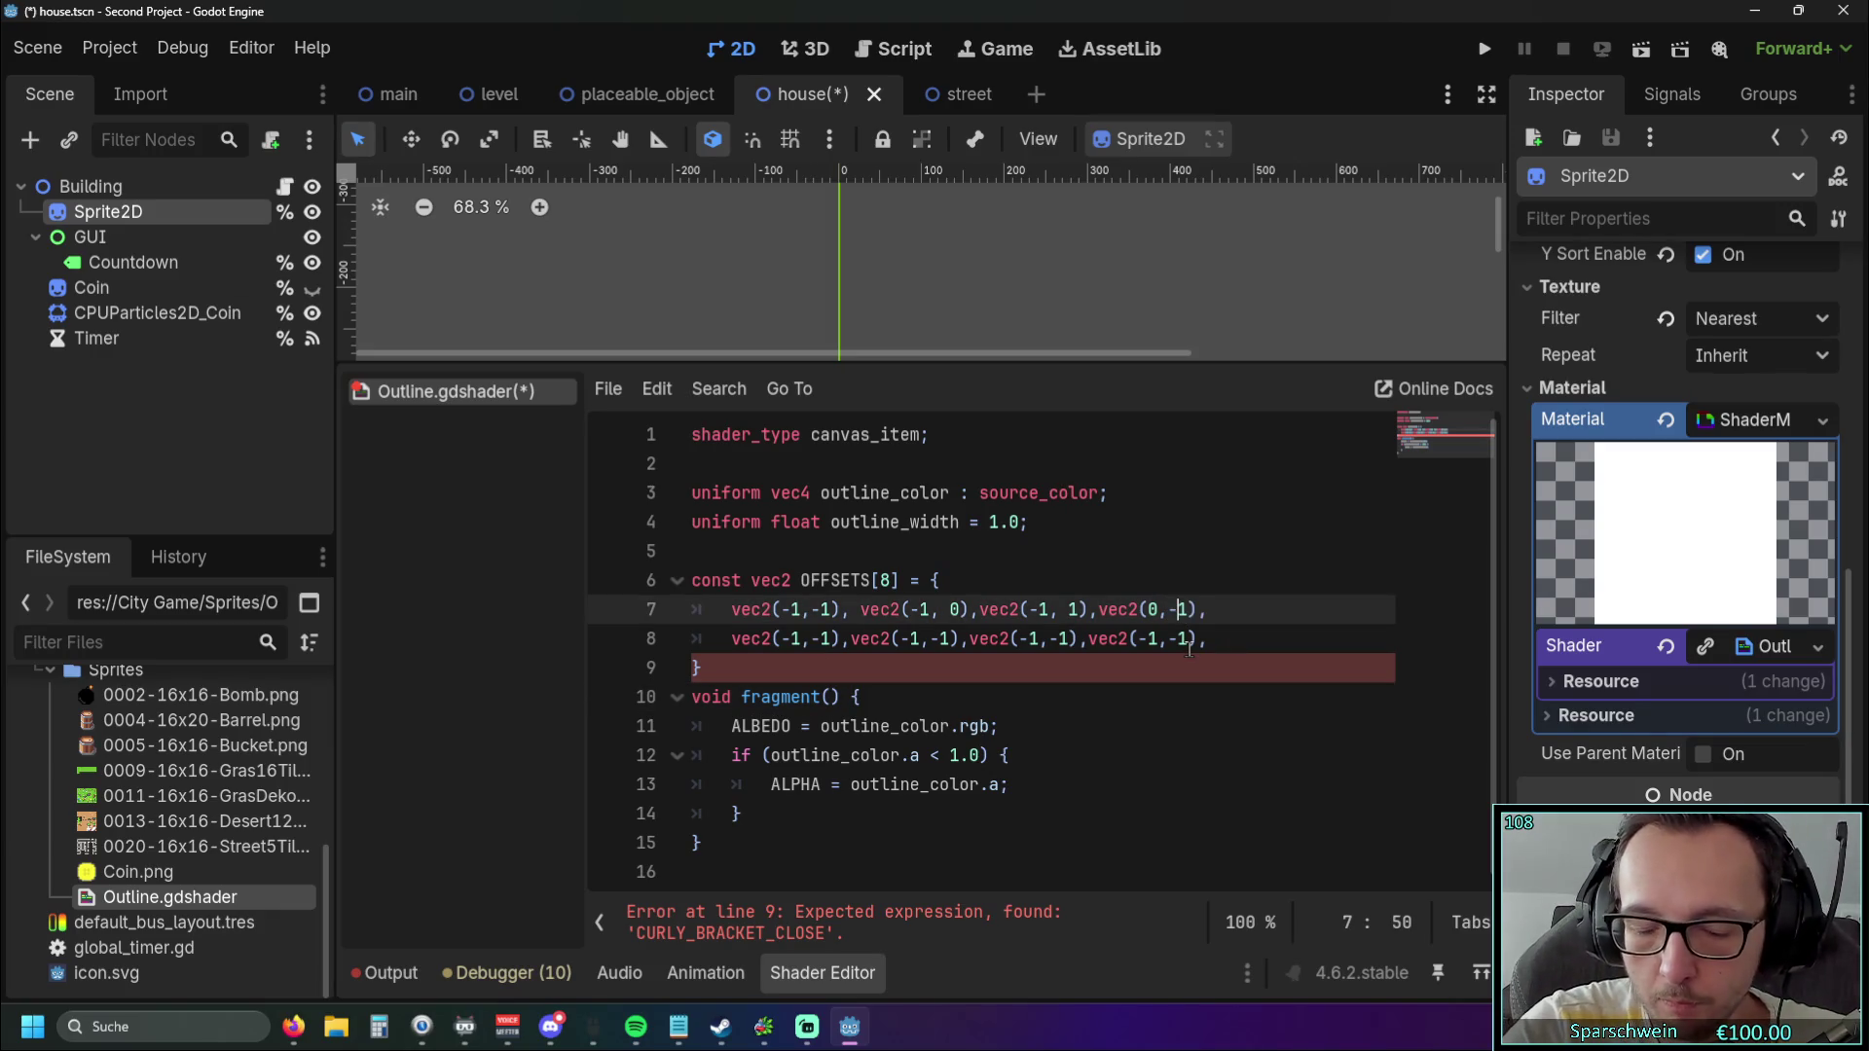
left_click(1172, 609)
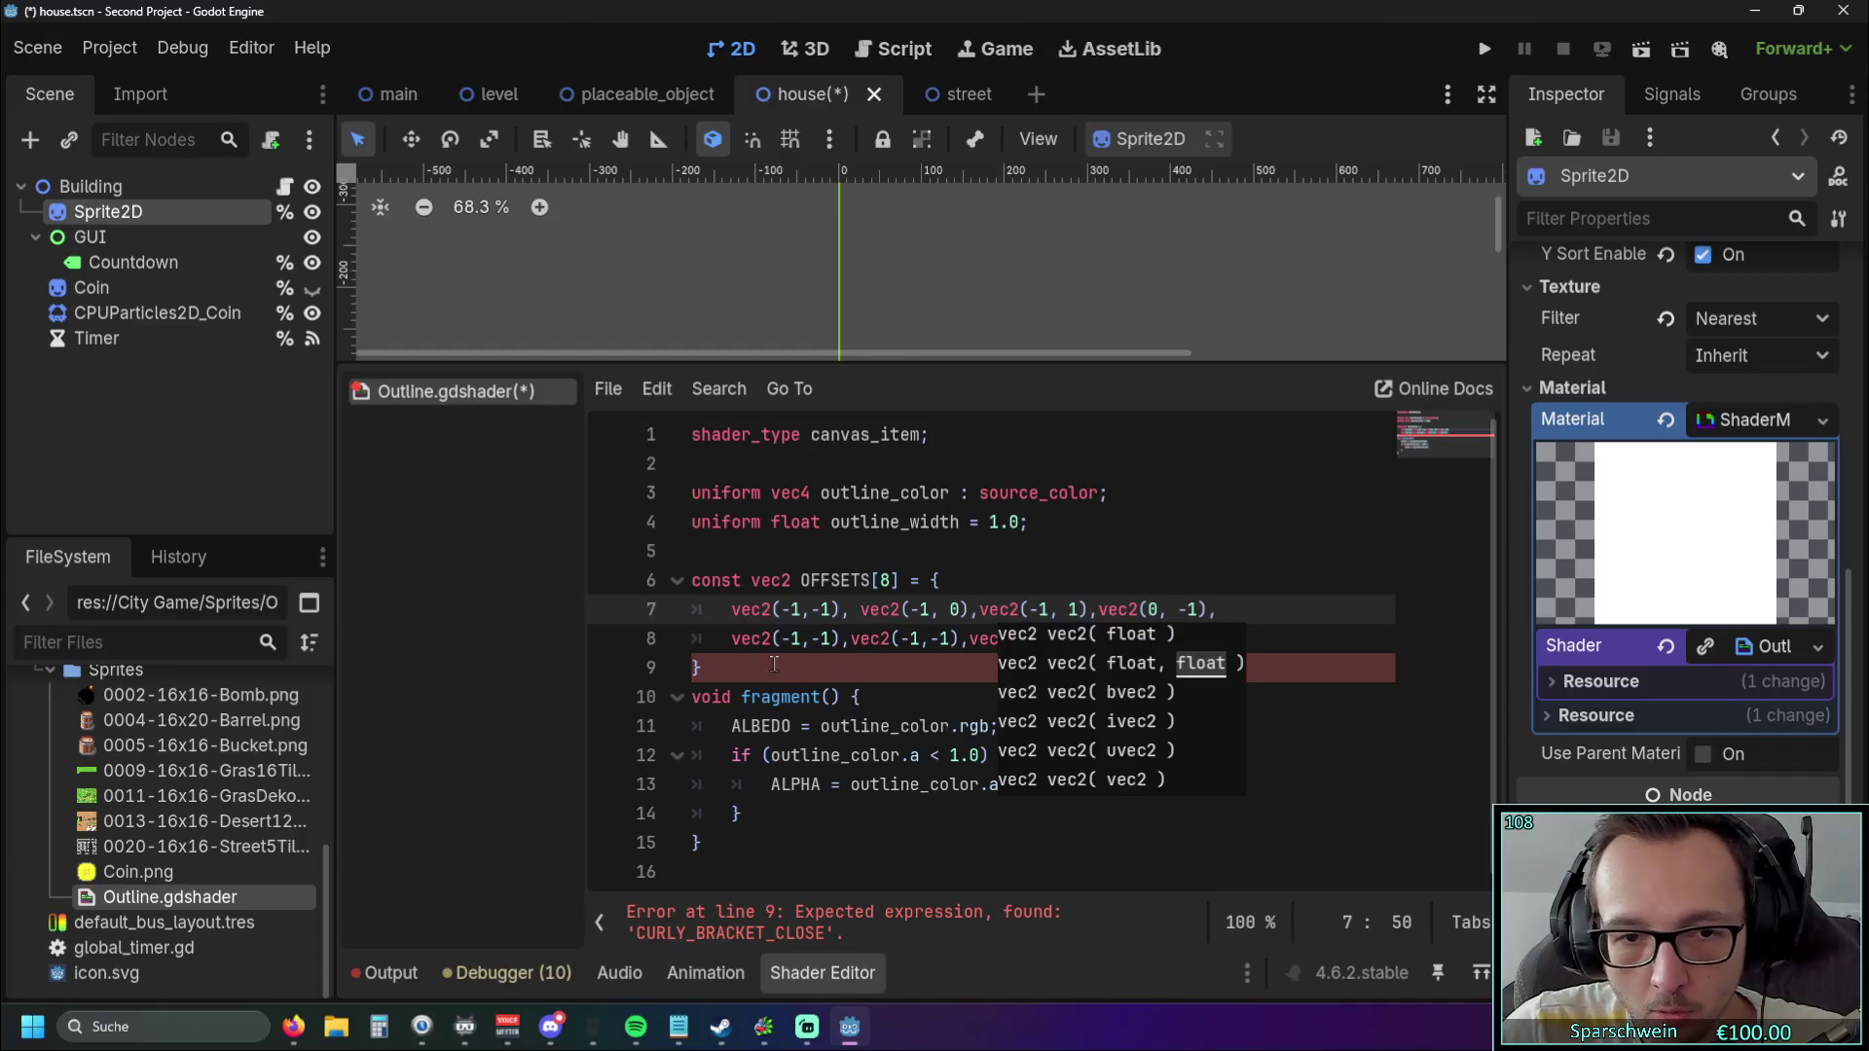
Change line 8's entries to vec2(0, 1), vec2(1, -1), vec2(1, 0) and vec2(1, 1).
double_click(791, 638)
type("0")
left_click(817, 638)
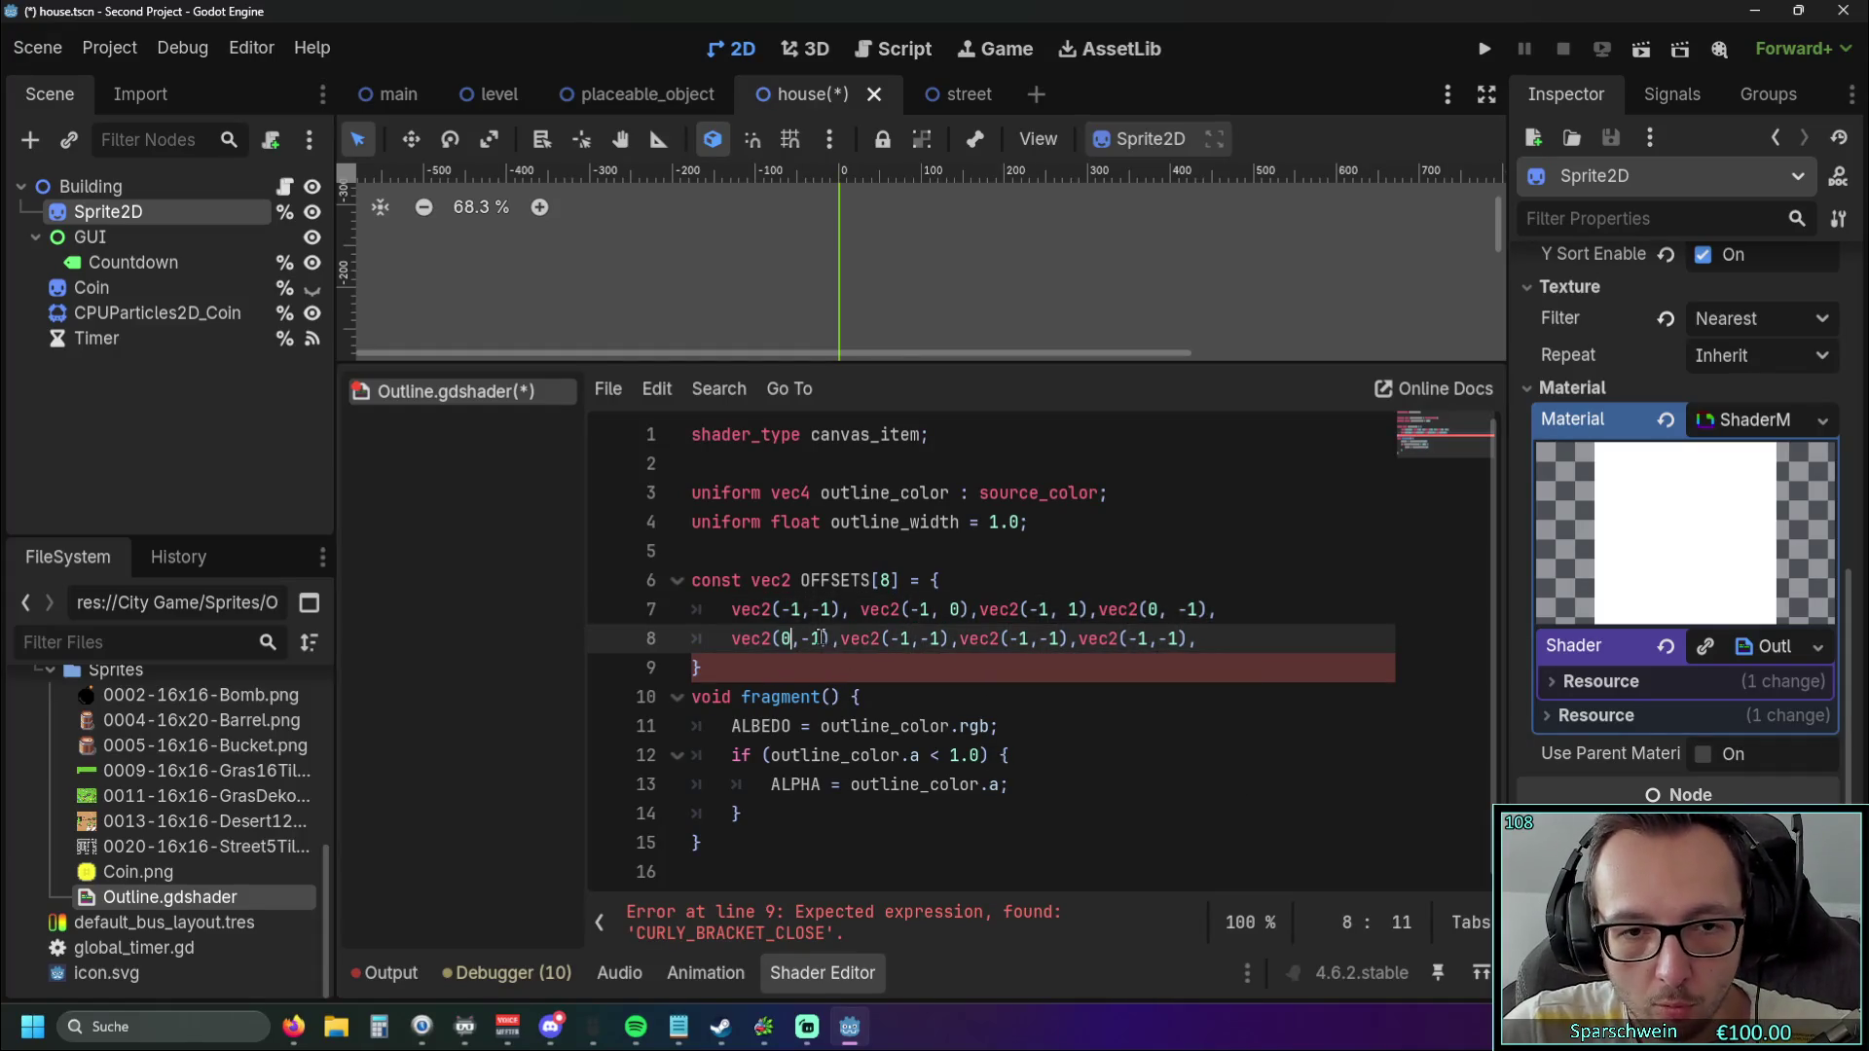
key("BackSpace")
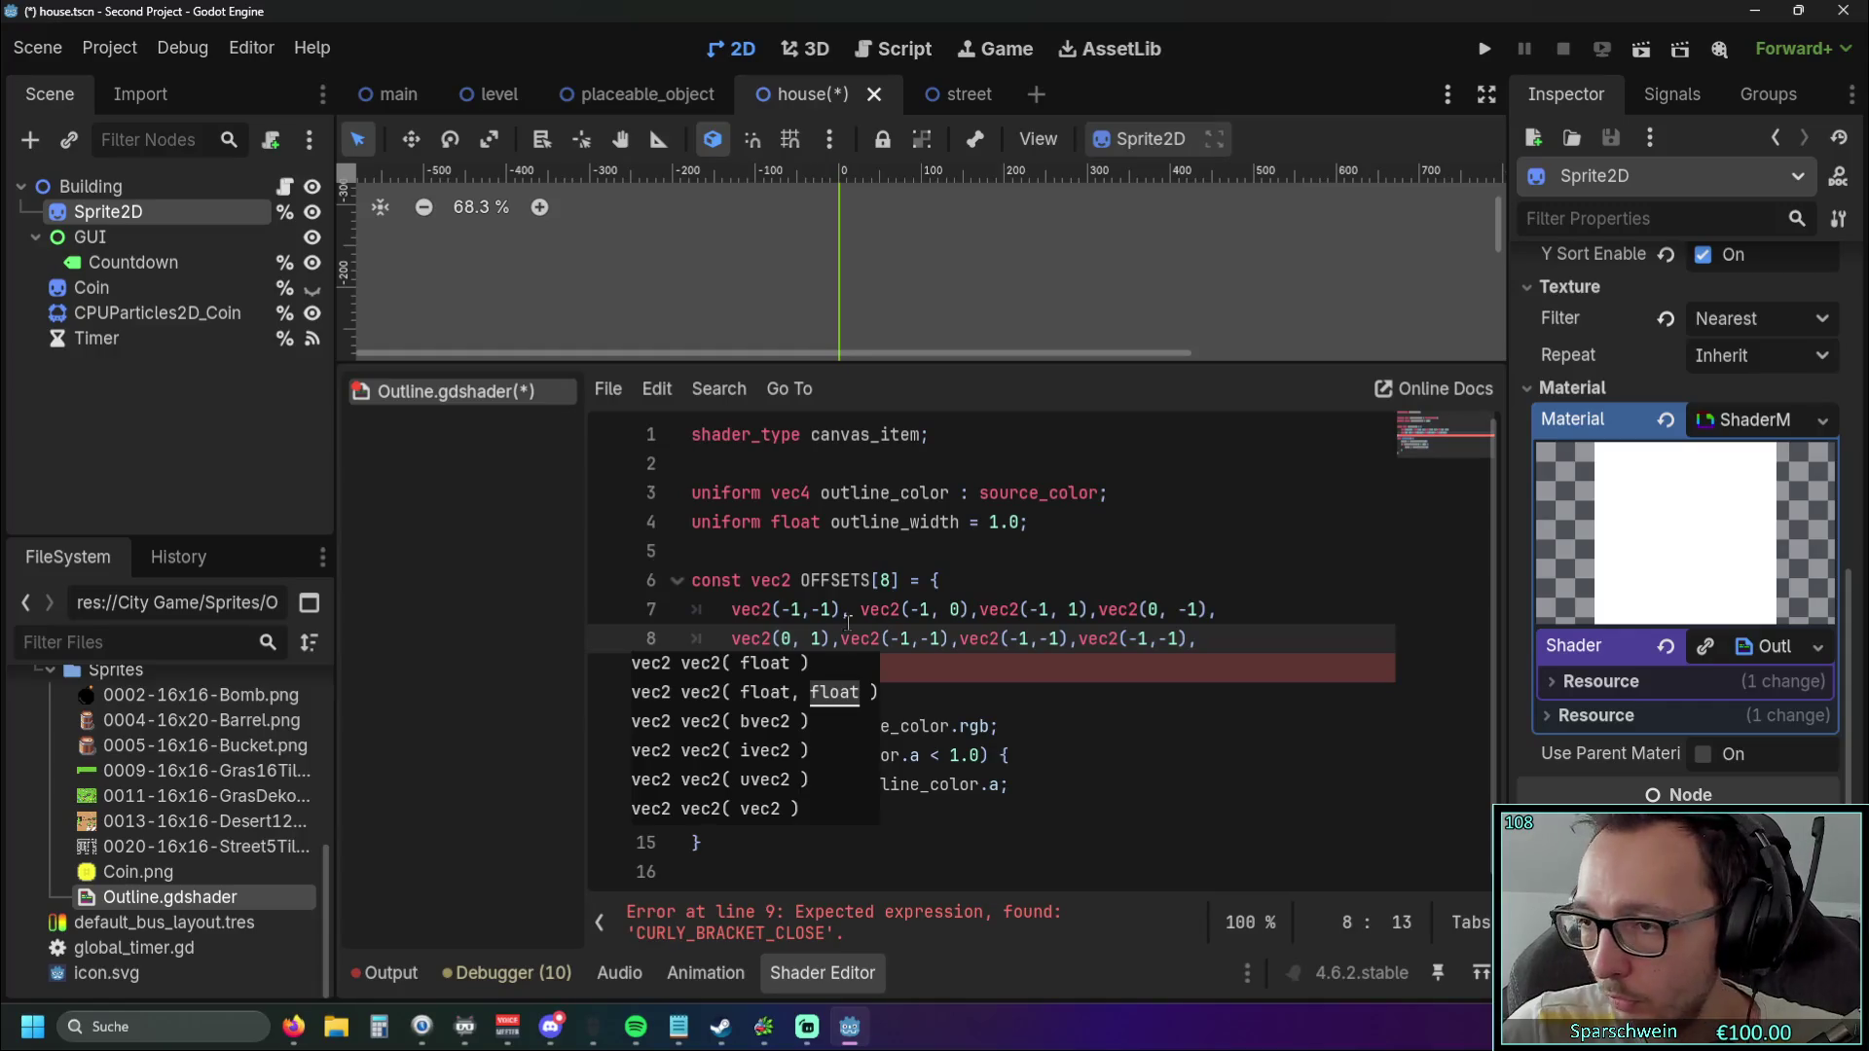
left_click(1053, 688)
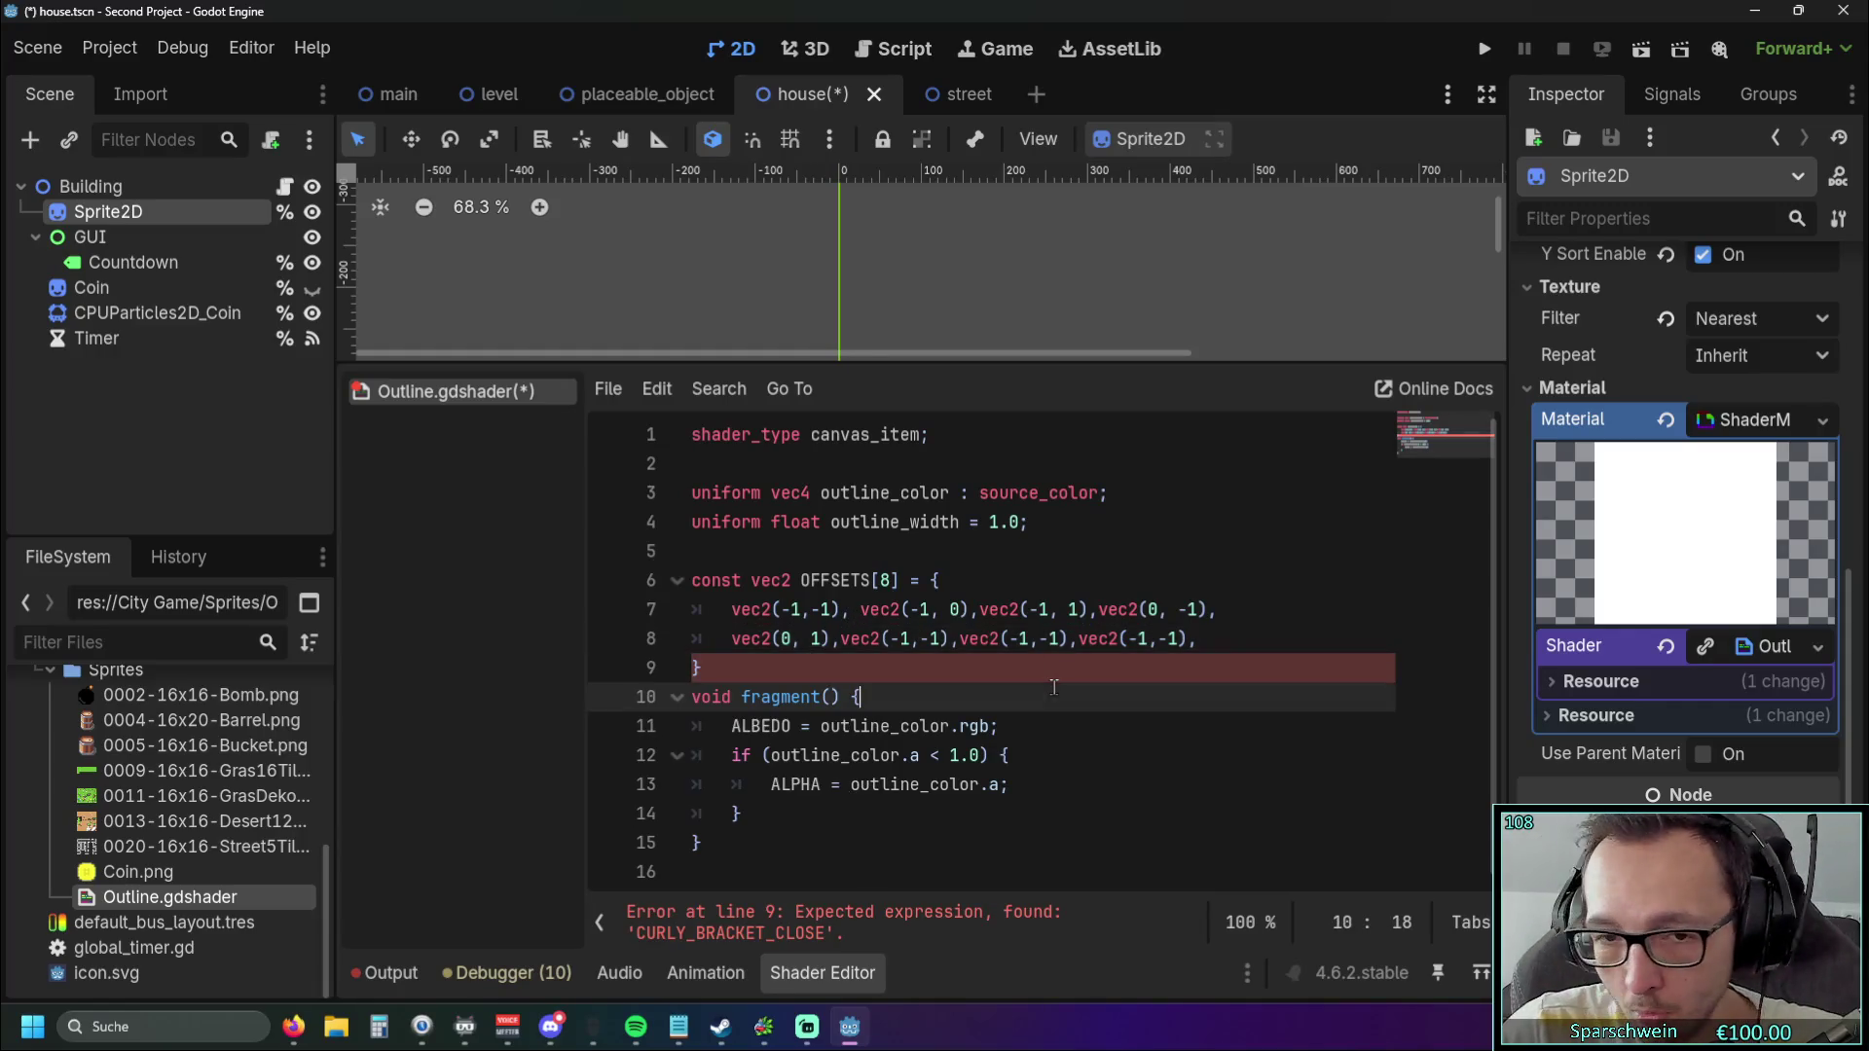
double_click(895, 639)
key("BackSpace")
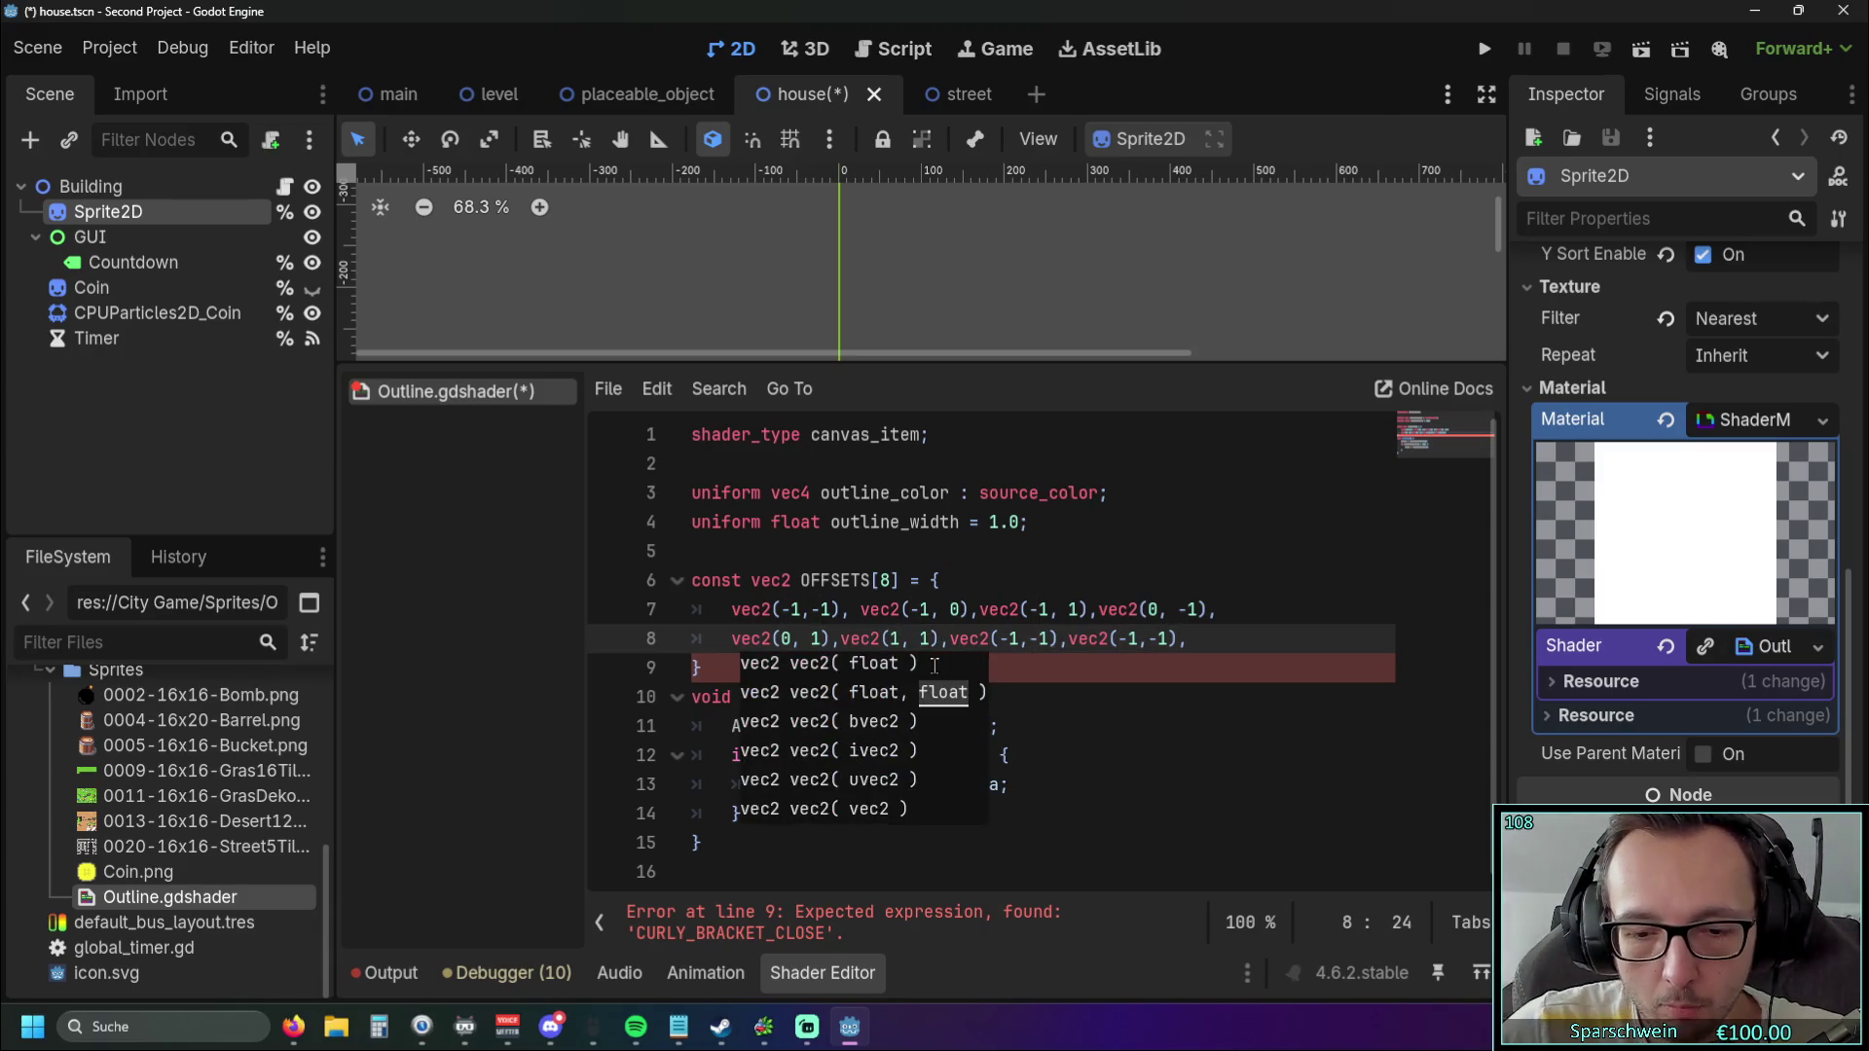
type("-")
key("Left")
key("Left")
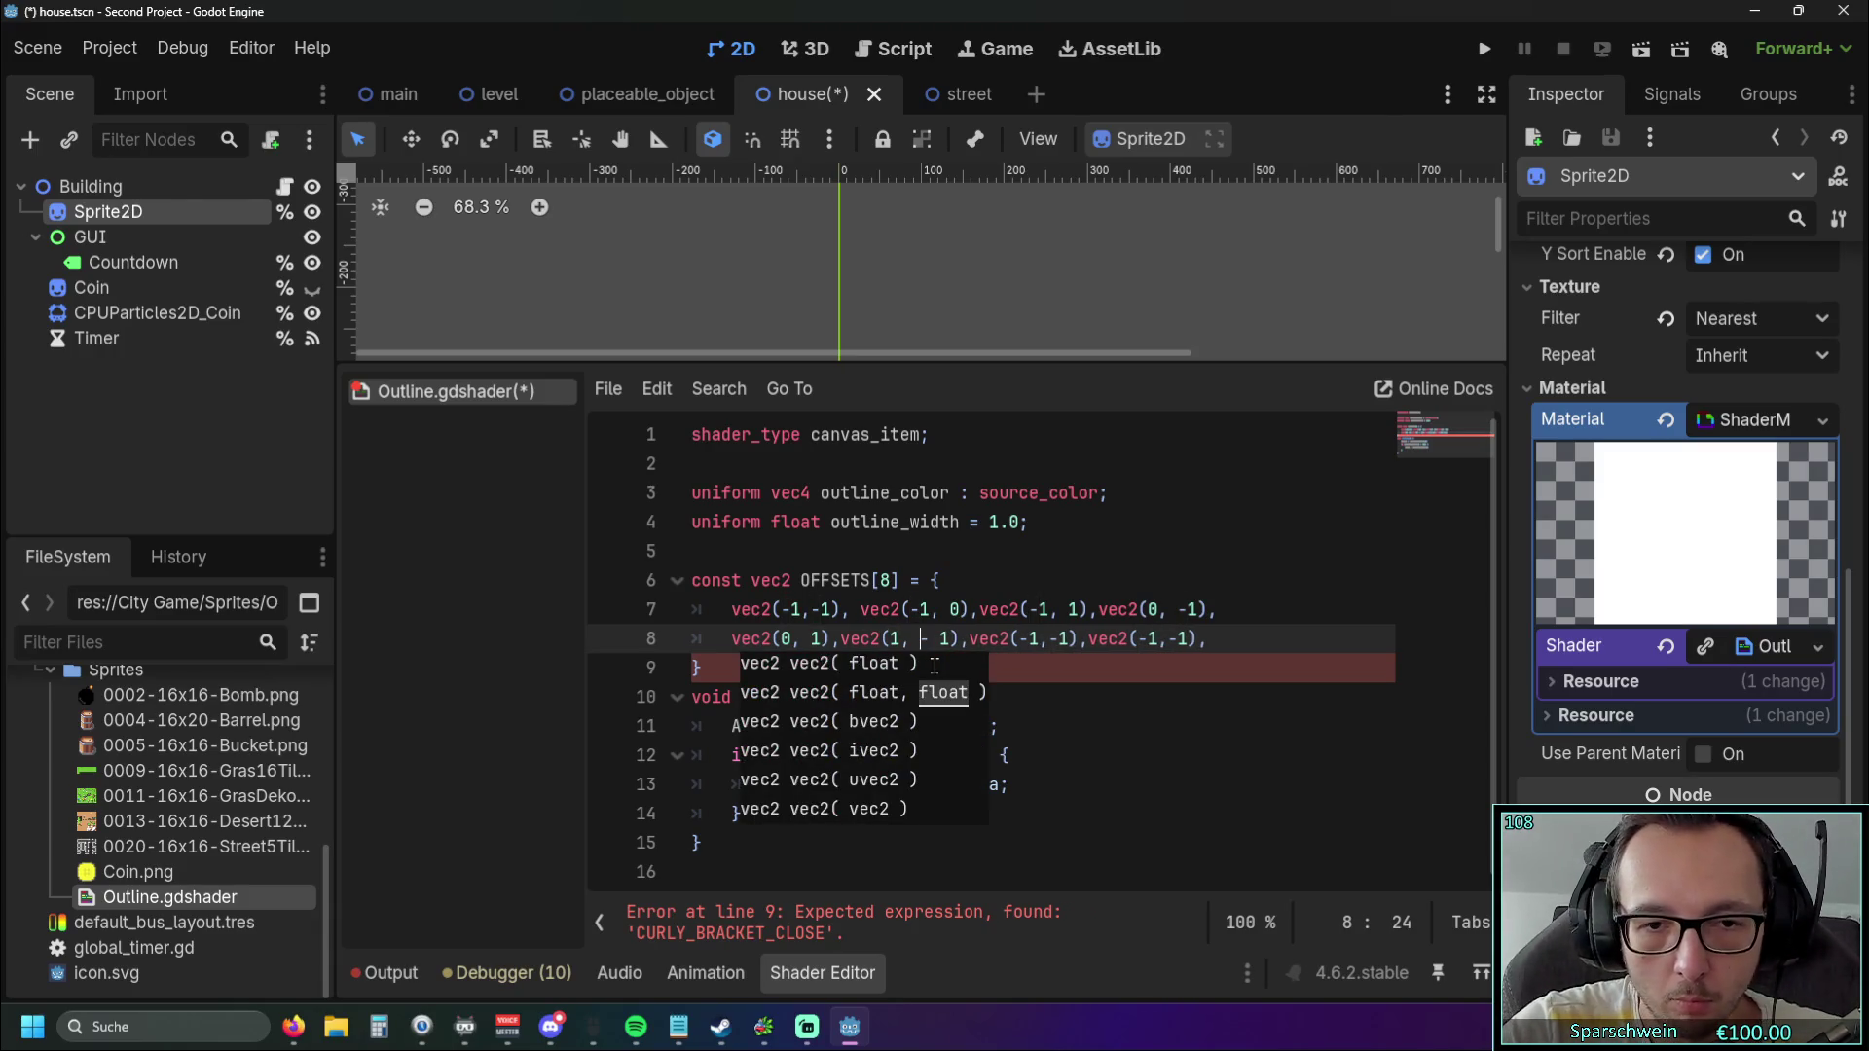
key("Right")
key("Delete")
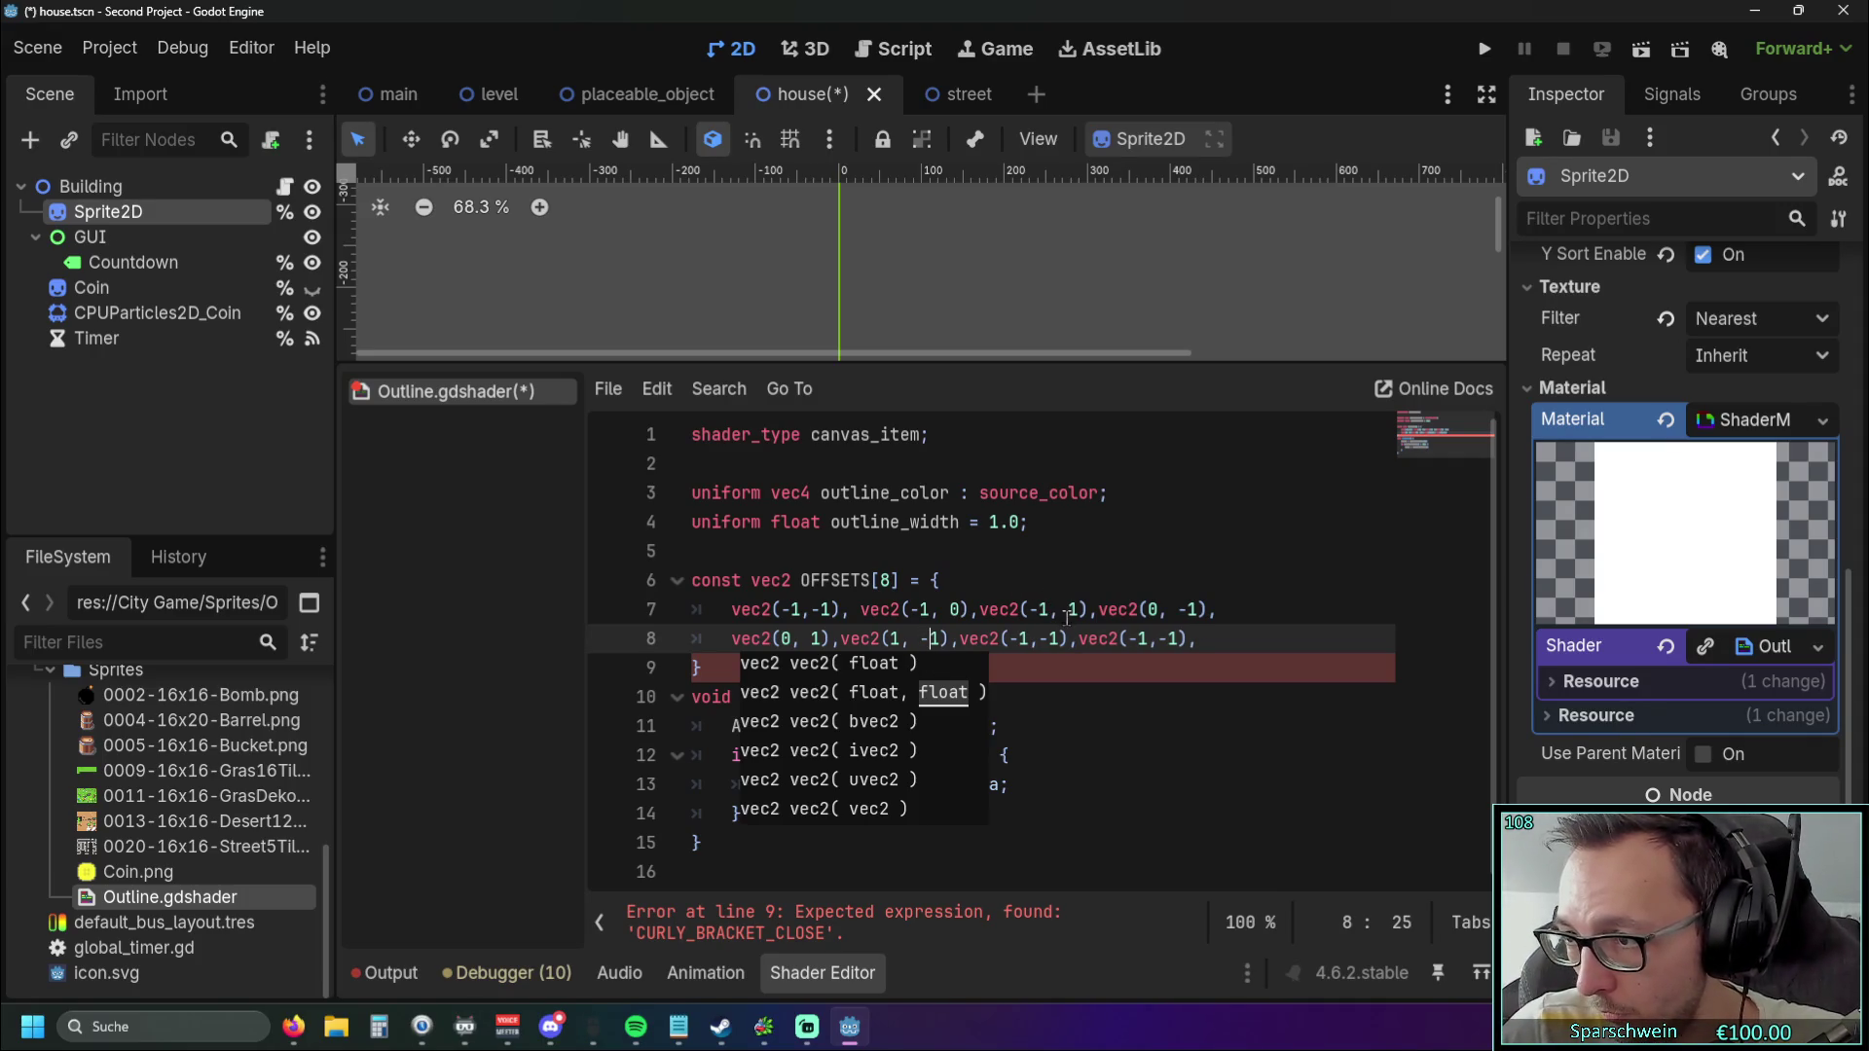
left_click(1013, 639)
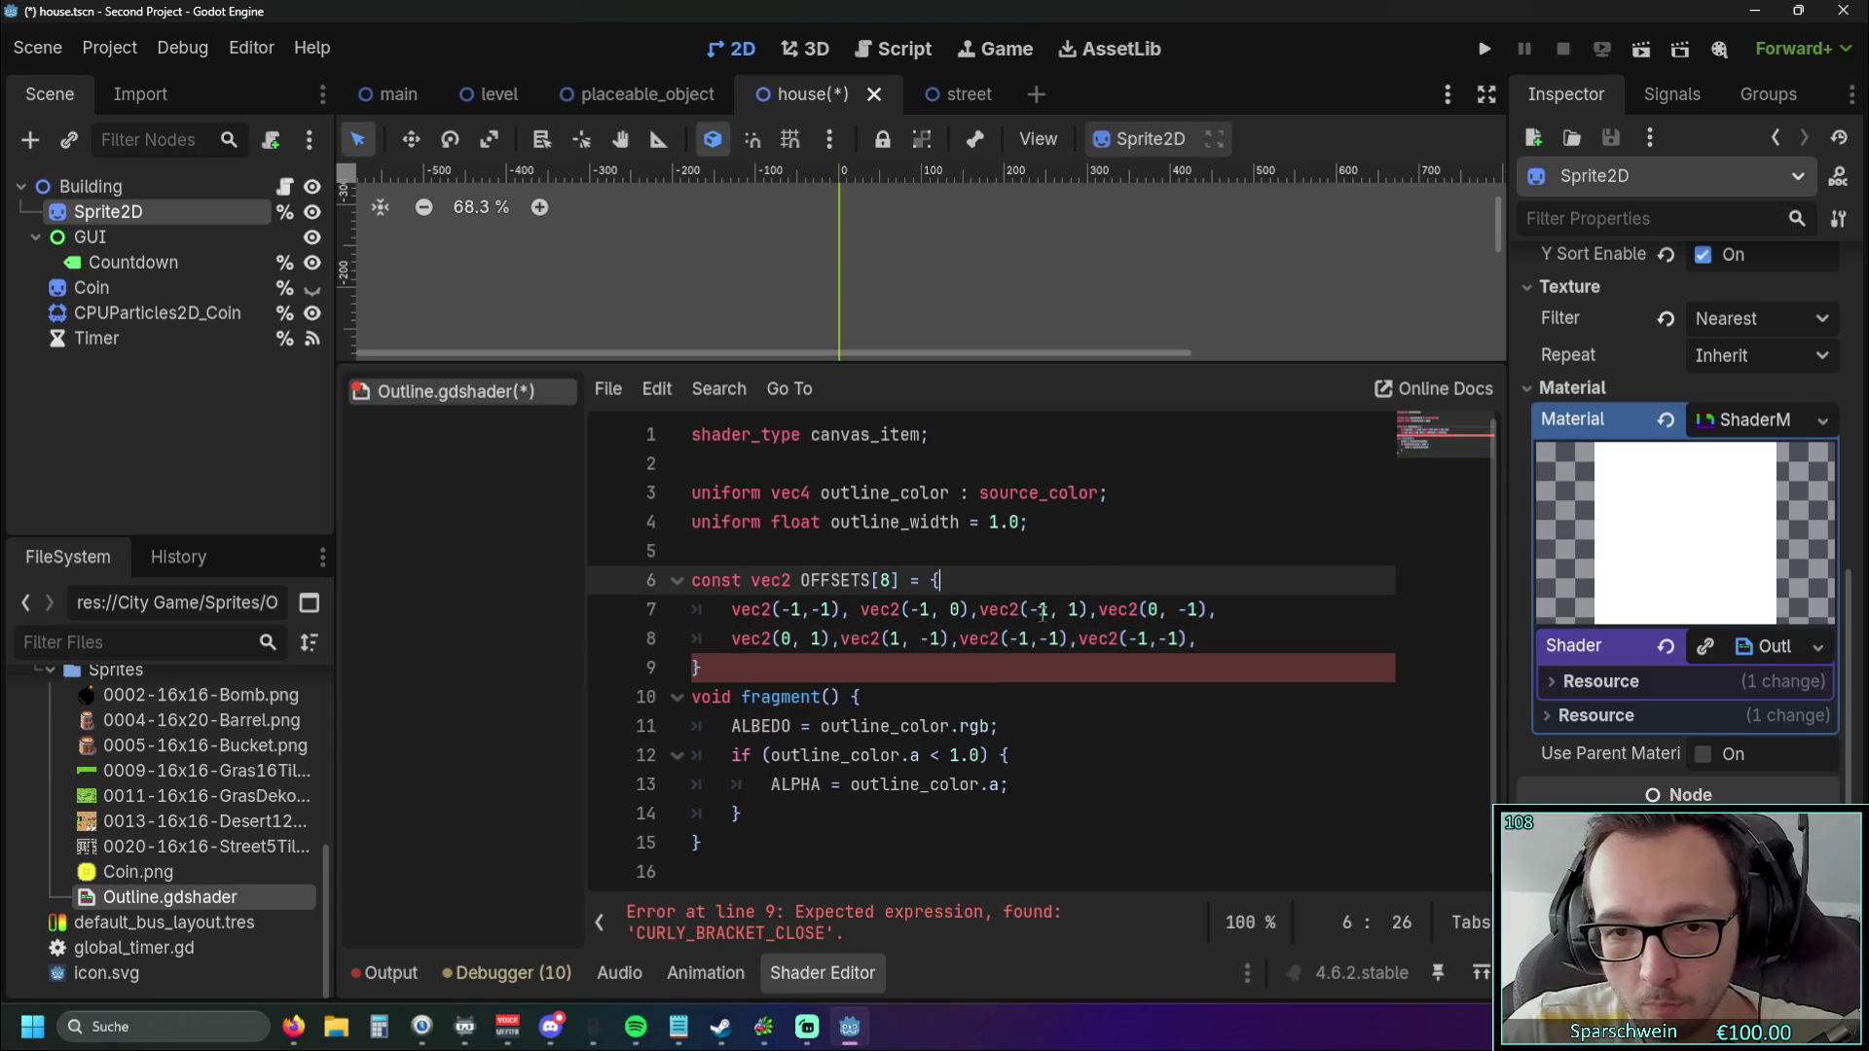
key("Delete")
double_click(1041, 638)
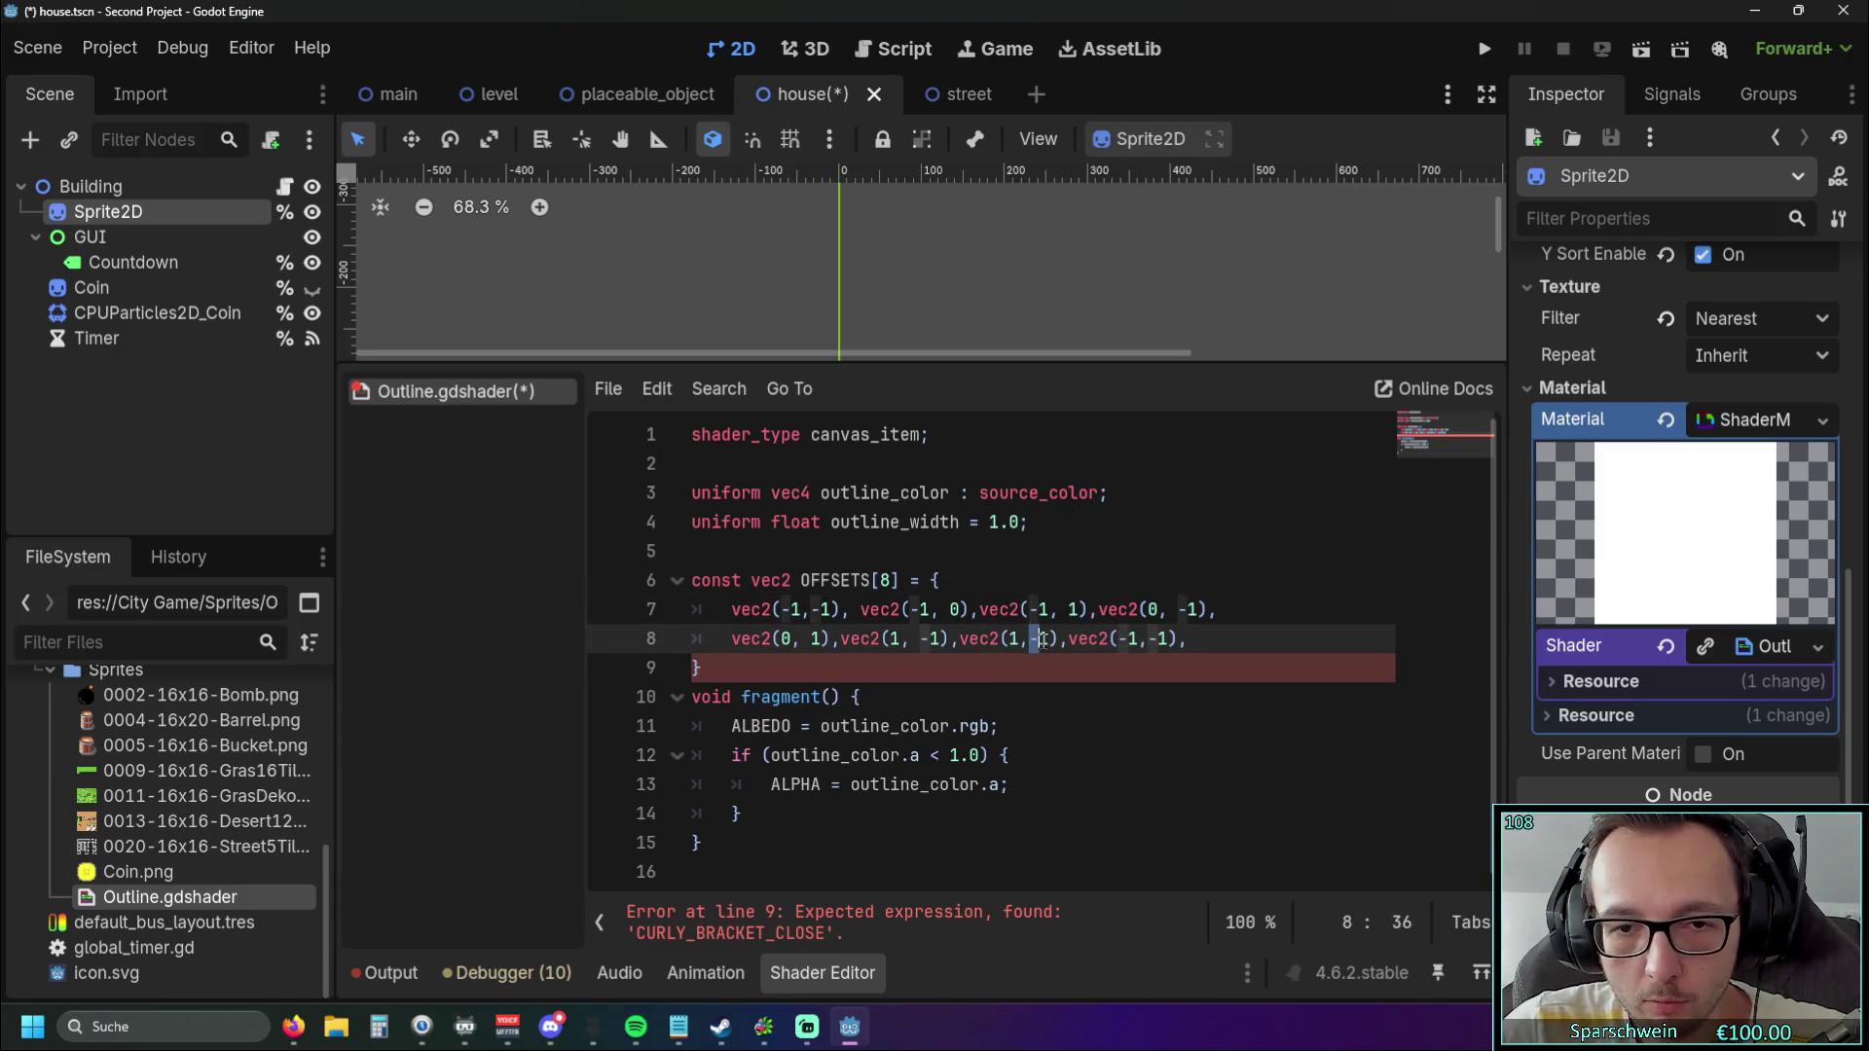
type("0")
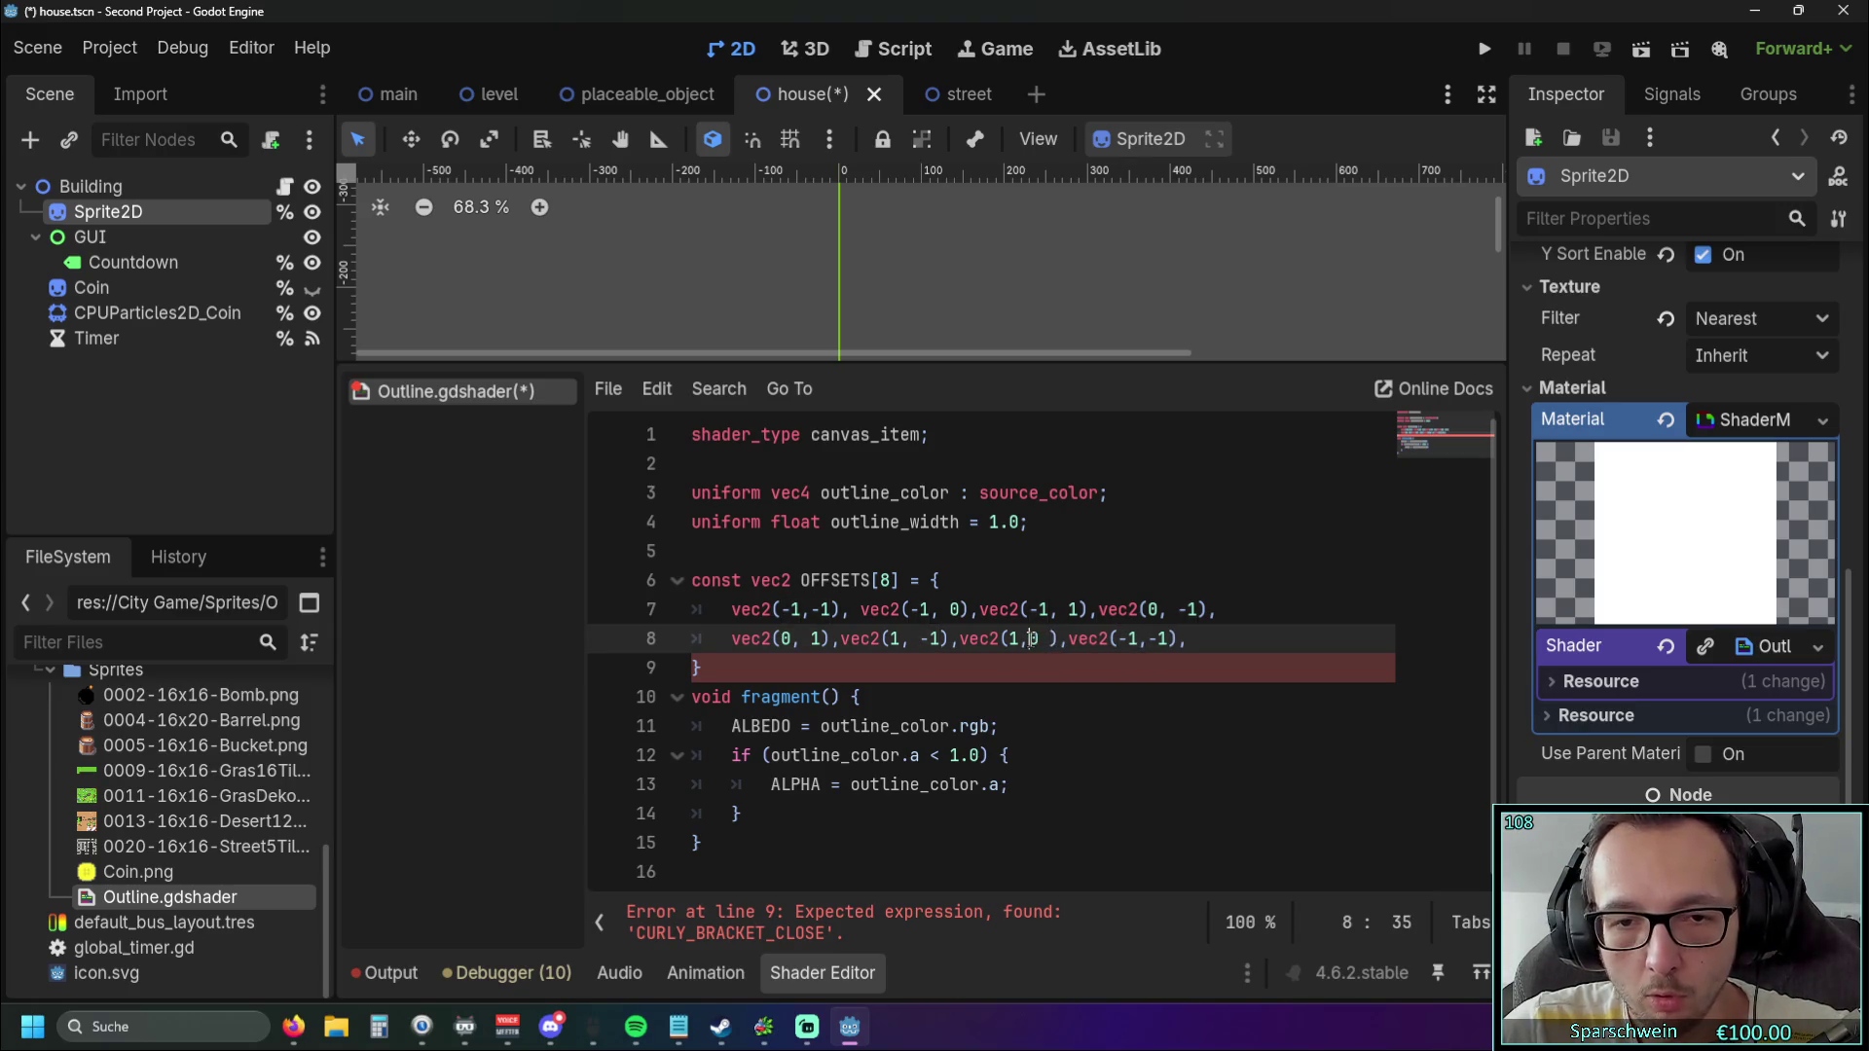
key("Left")
key("Left")
key("Right")
key("Delete")
left_click(1226, 645)
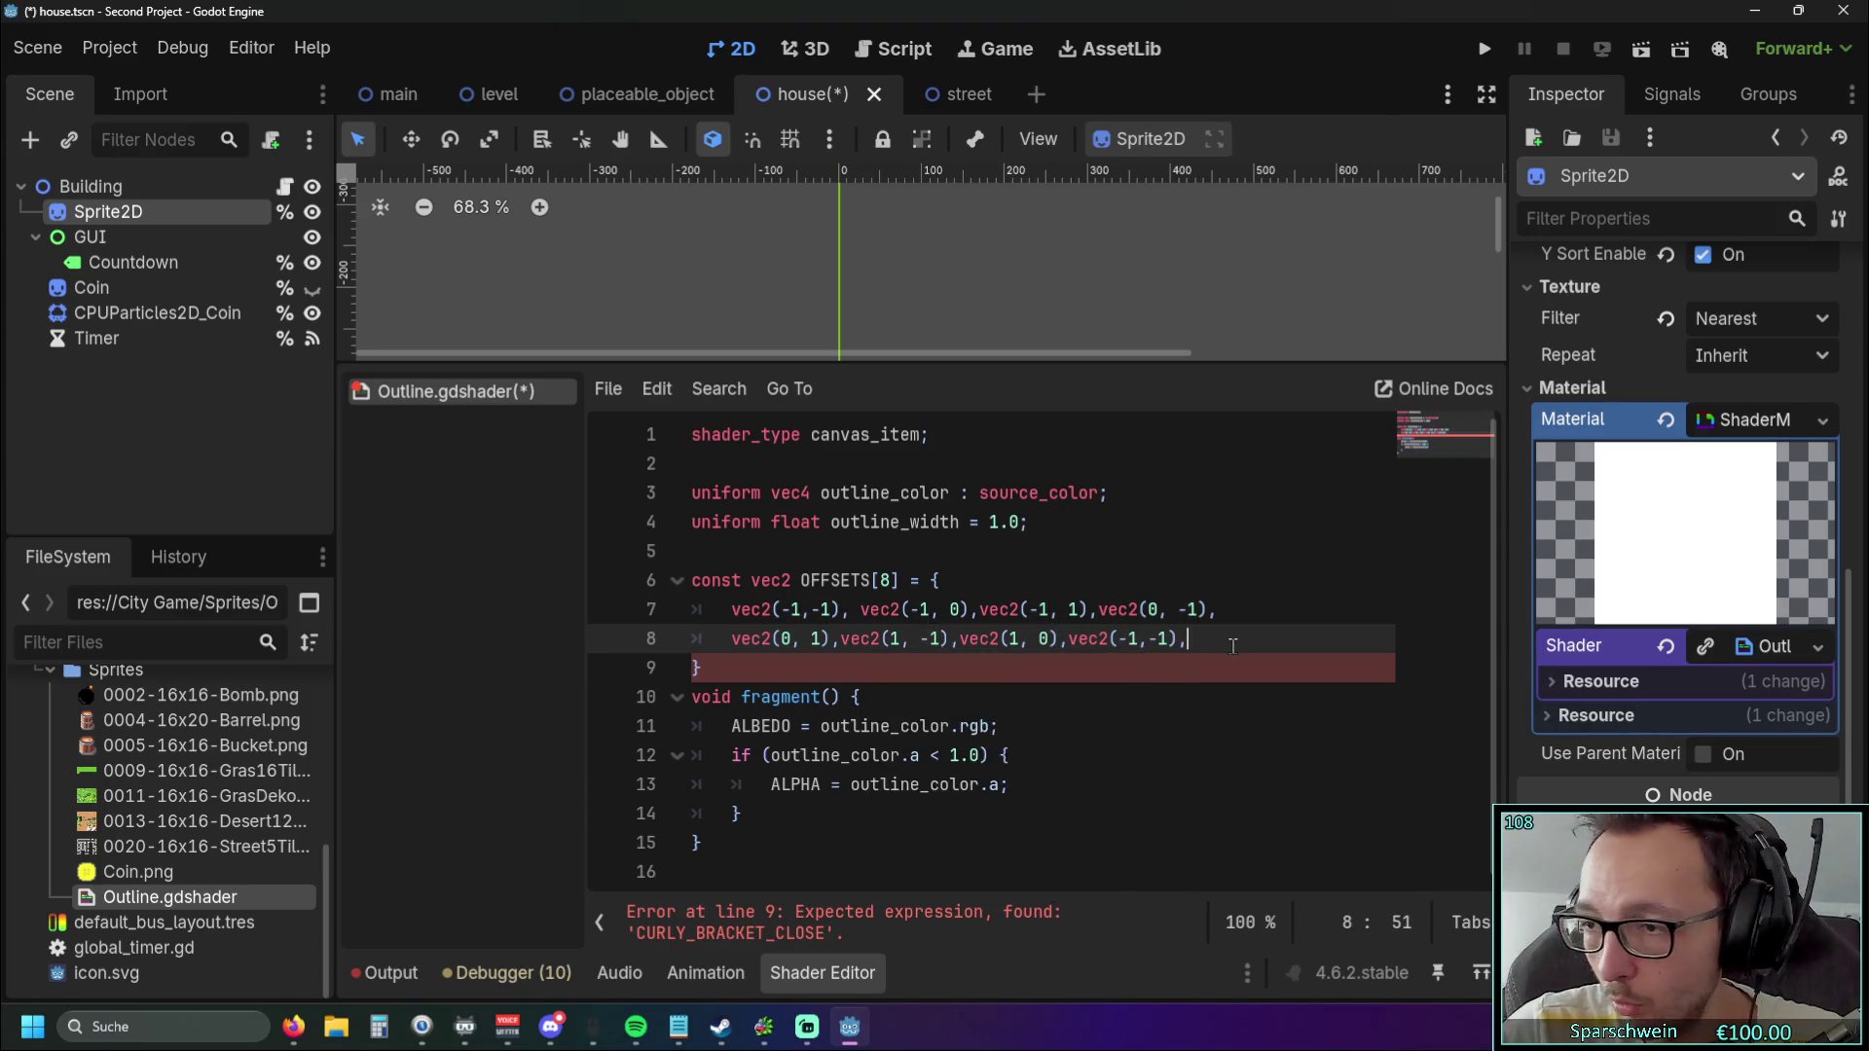
left_click(1143, 639)
key("Delete")
left_click(1146, 689)
left_click(946, 642)
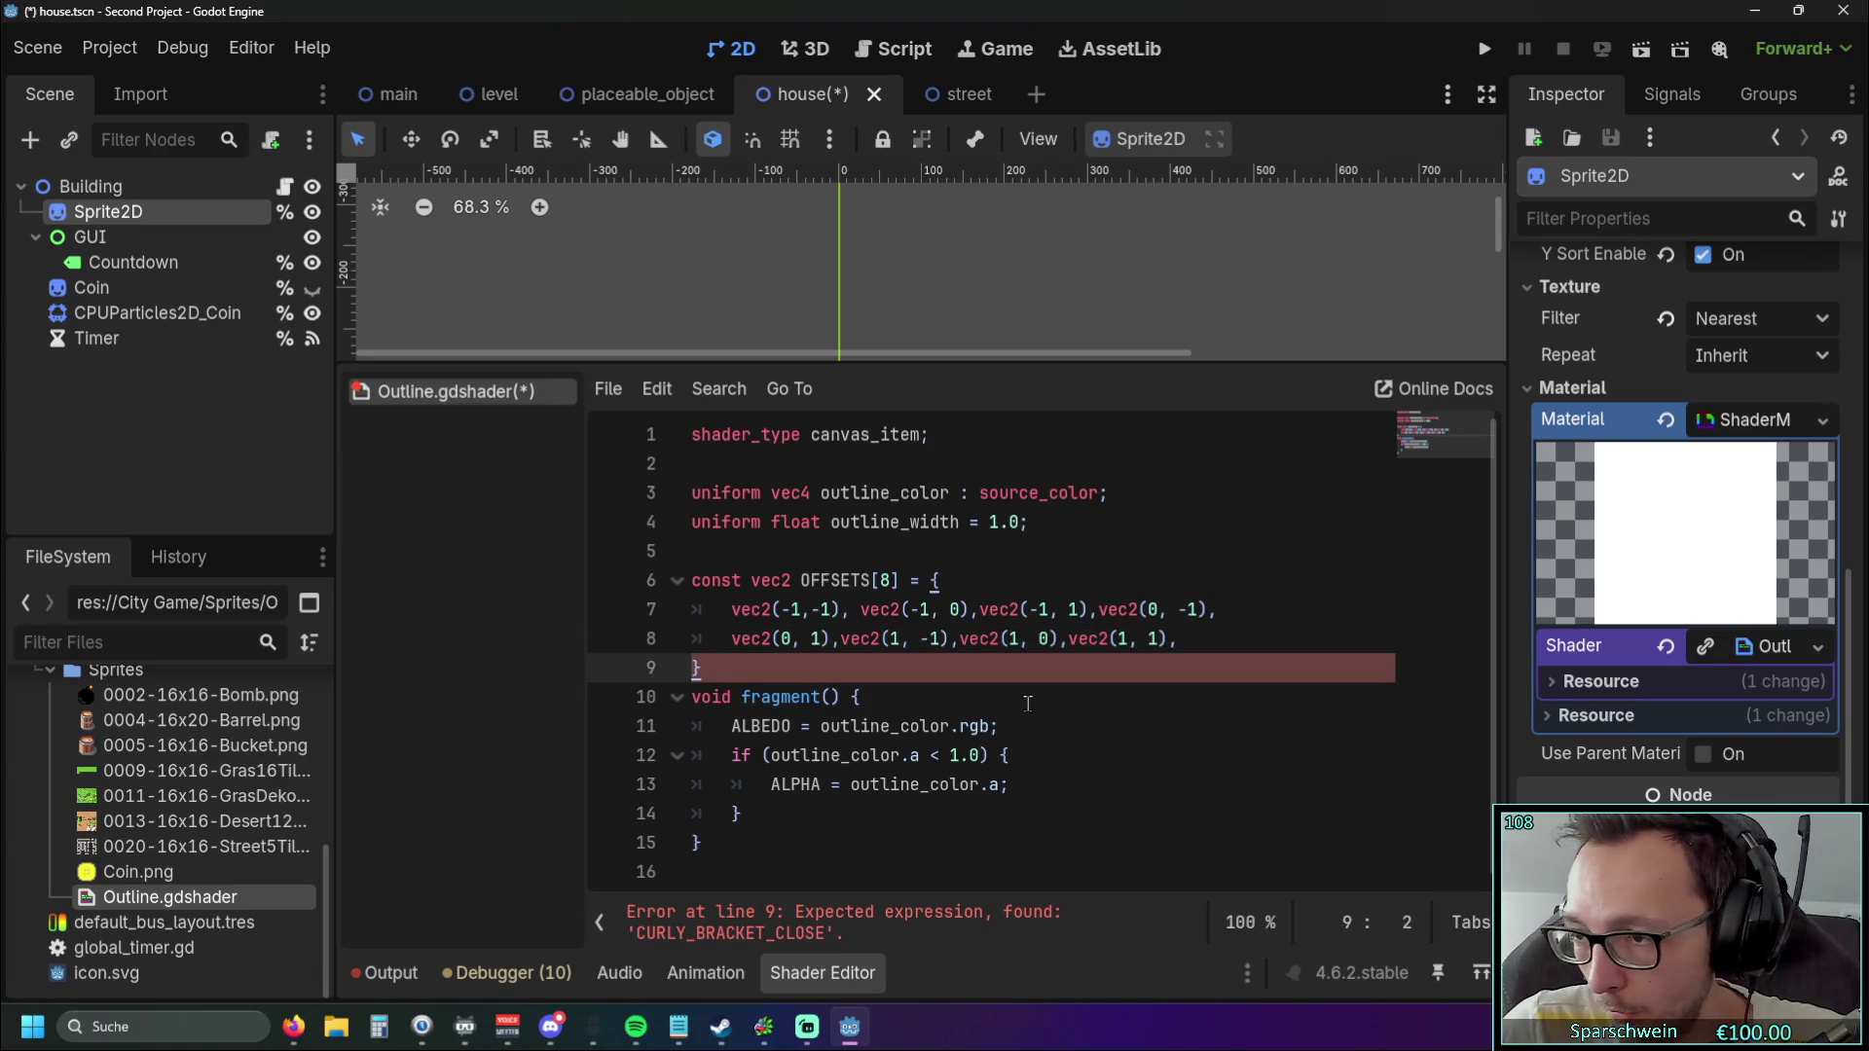
End the OFFSETS array with a semicolon and add a blank line after it.
type(";")
key("Return")
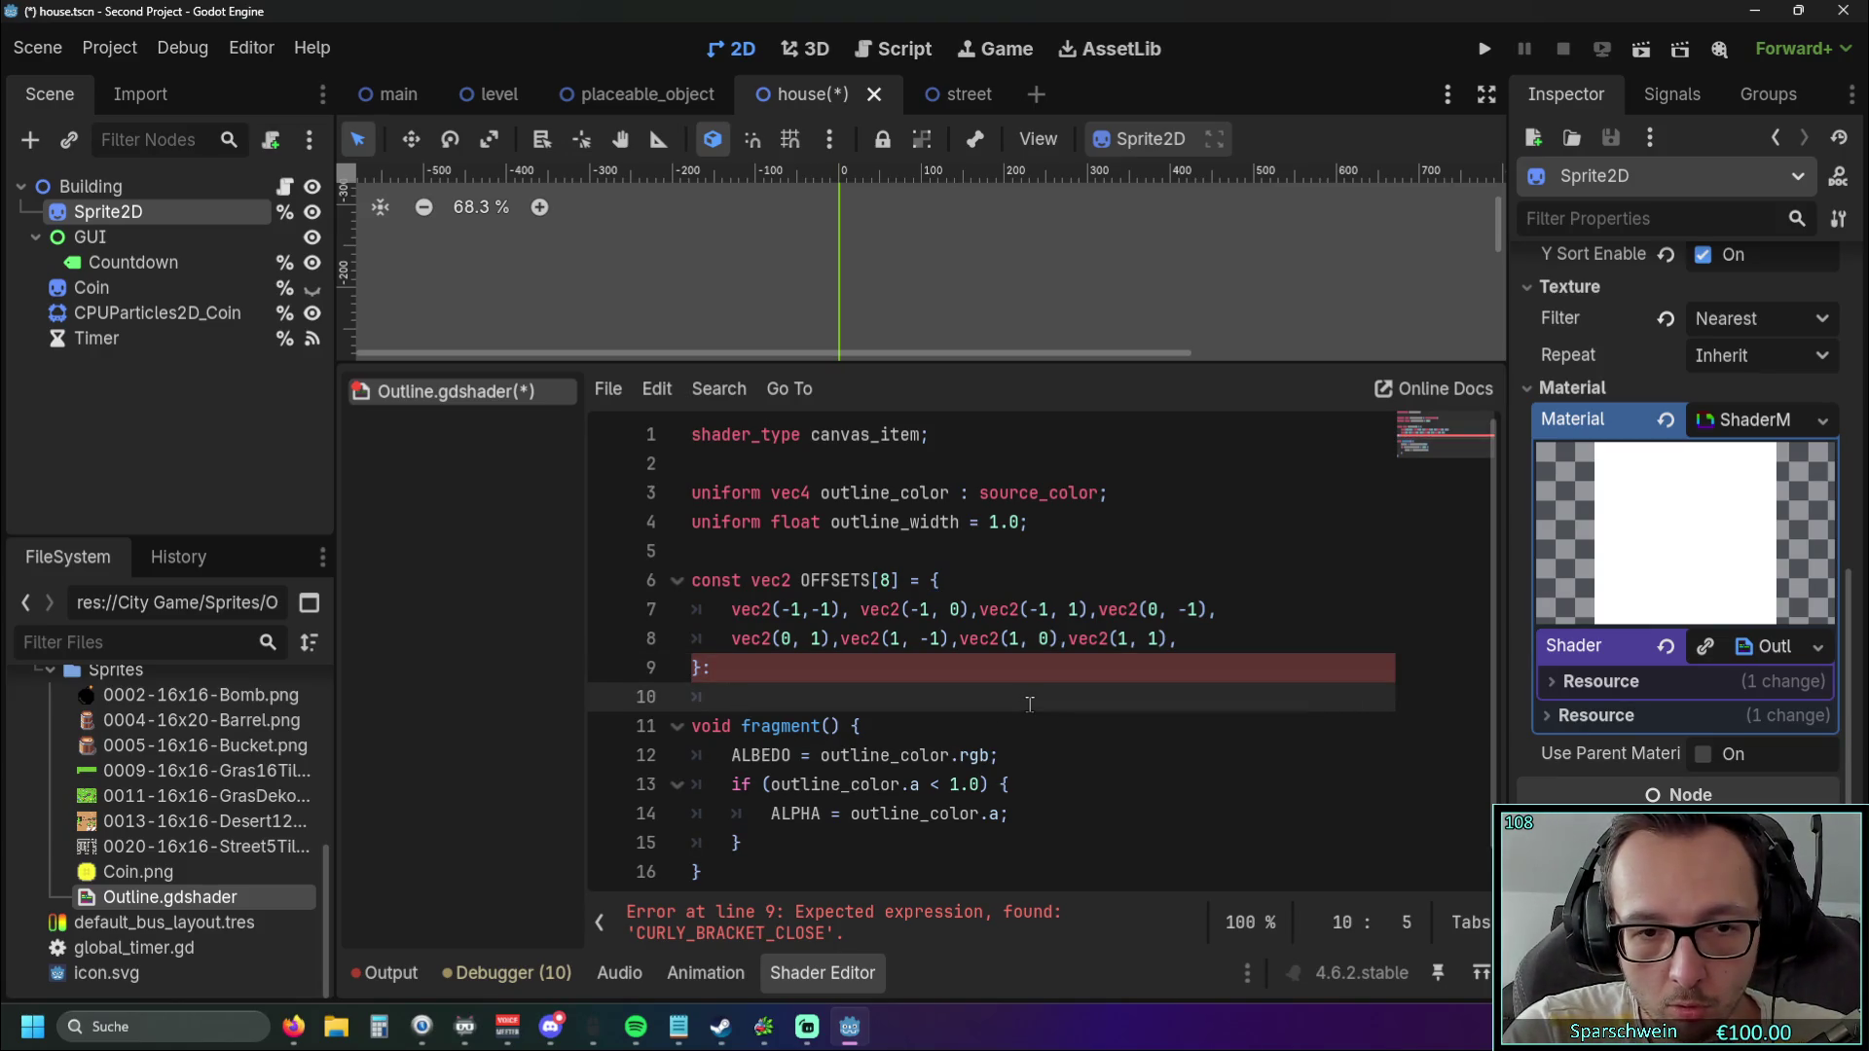
key("Up")
key("Left")
key("Left")
key("Down")
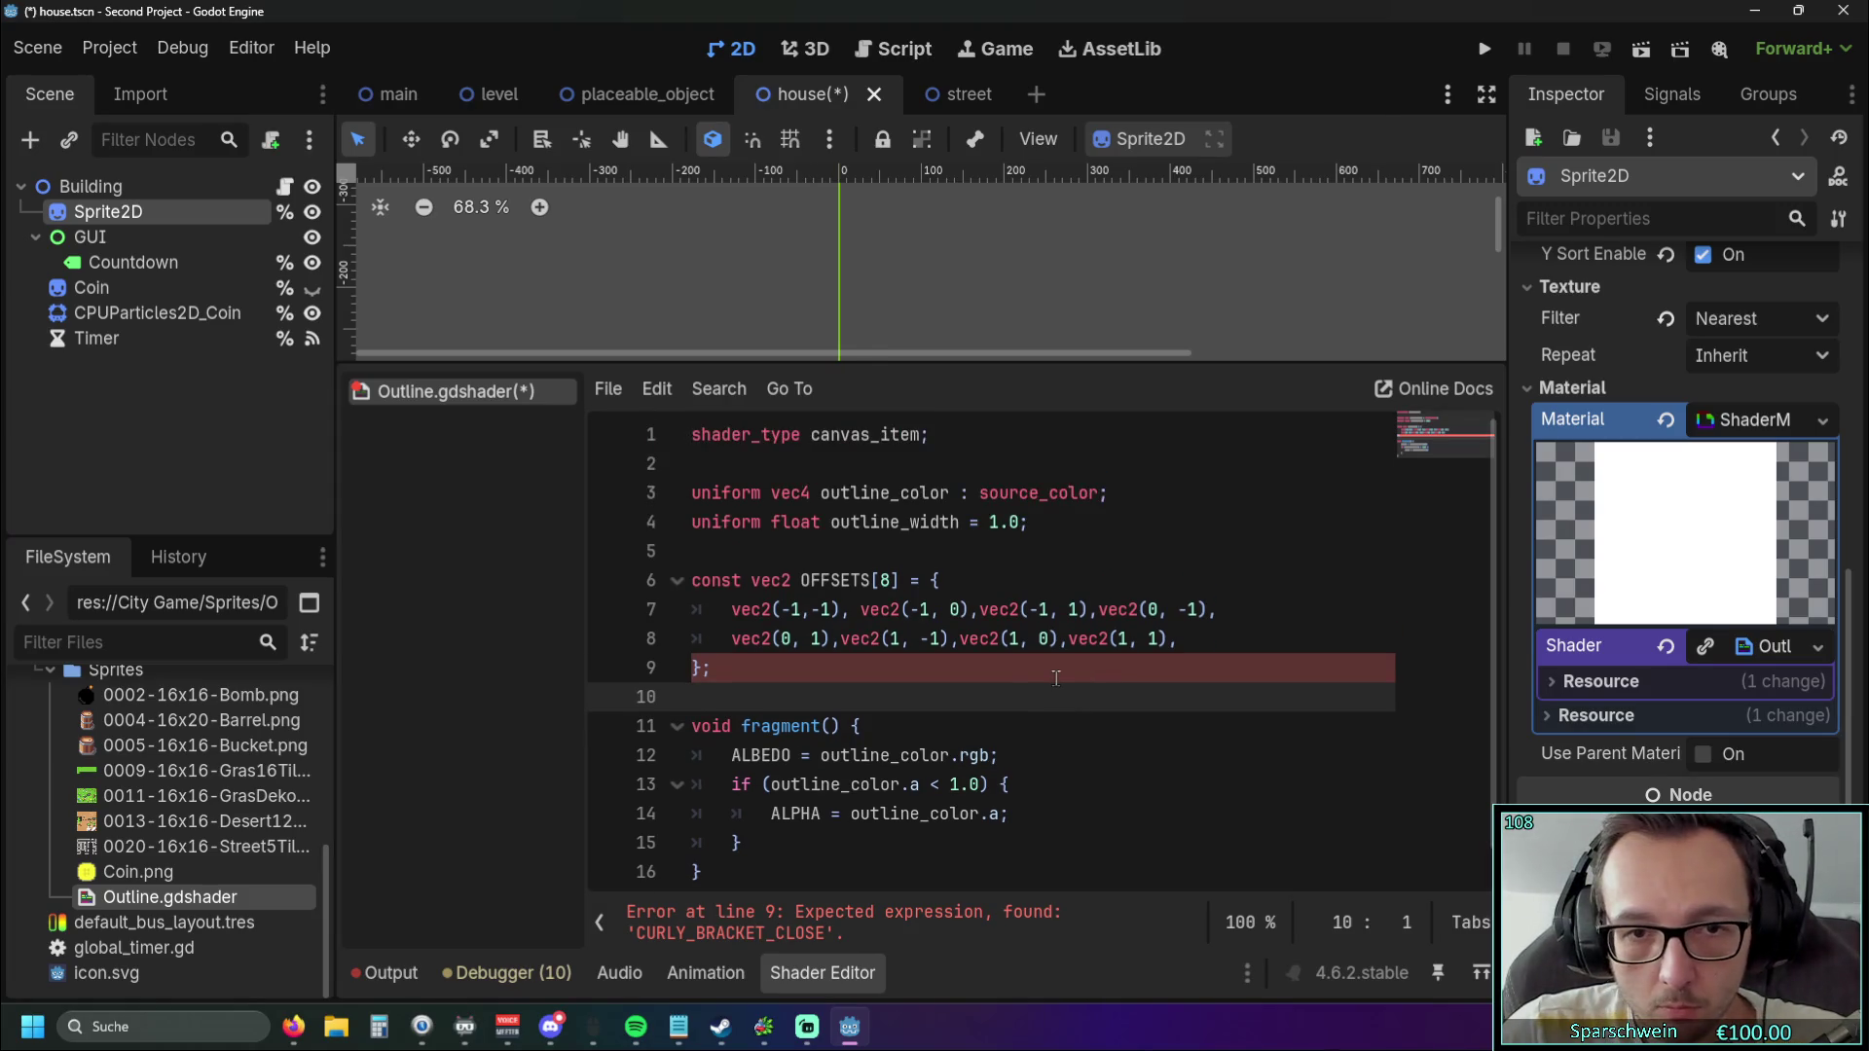
Adjust the indentation before the array's closing brace on line 9.
scroll(1051, 678, "down", 1)
scroll(1042, 676, "up", 1)
scroll(1032, 675, "down", 1)
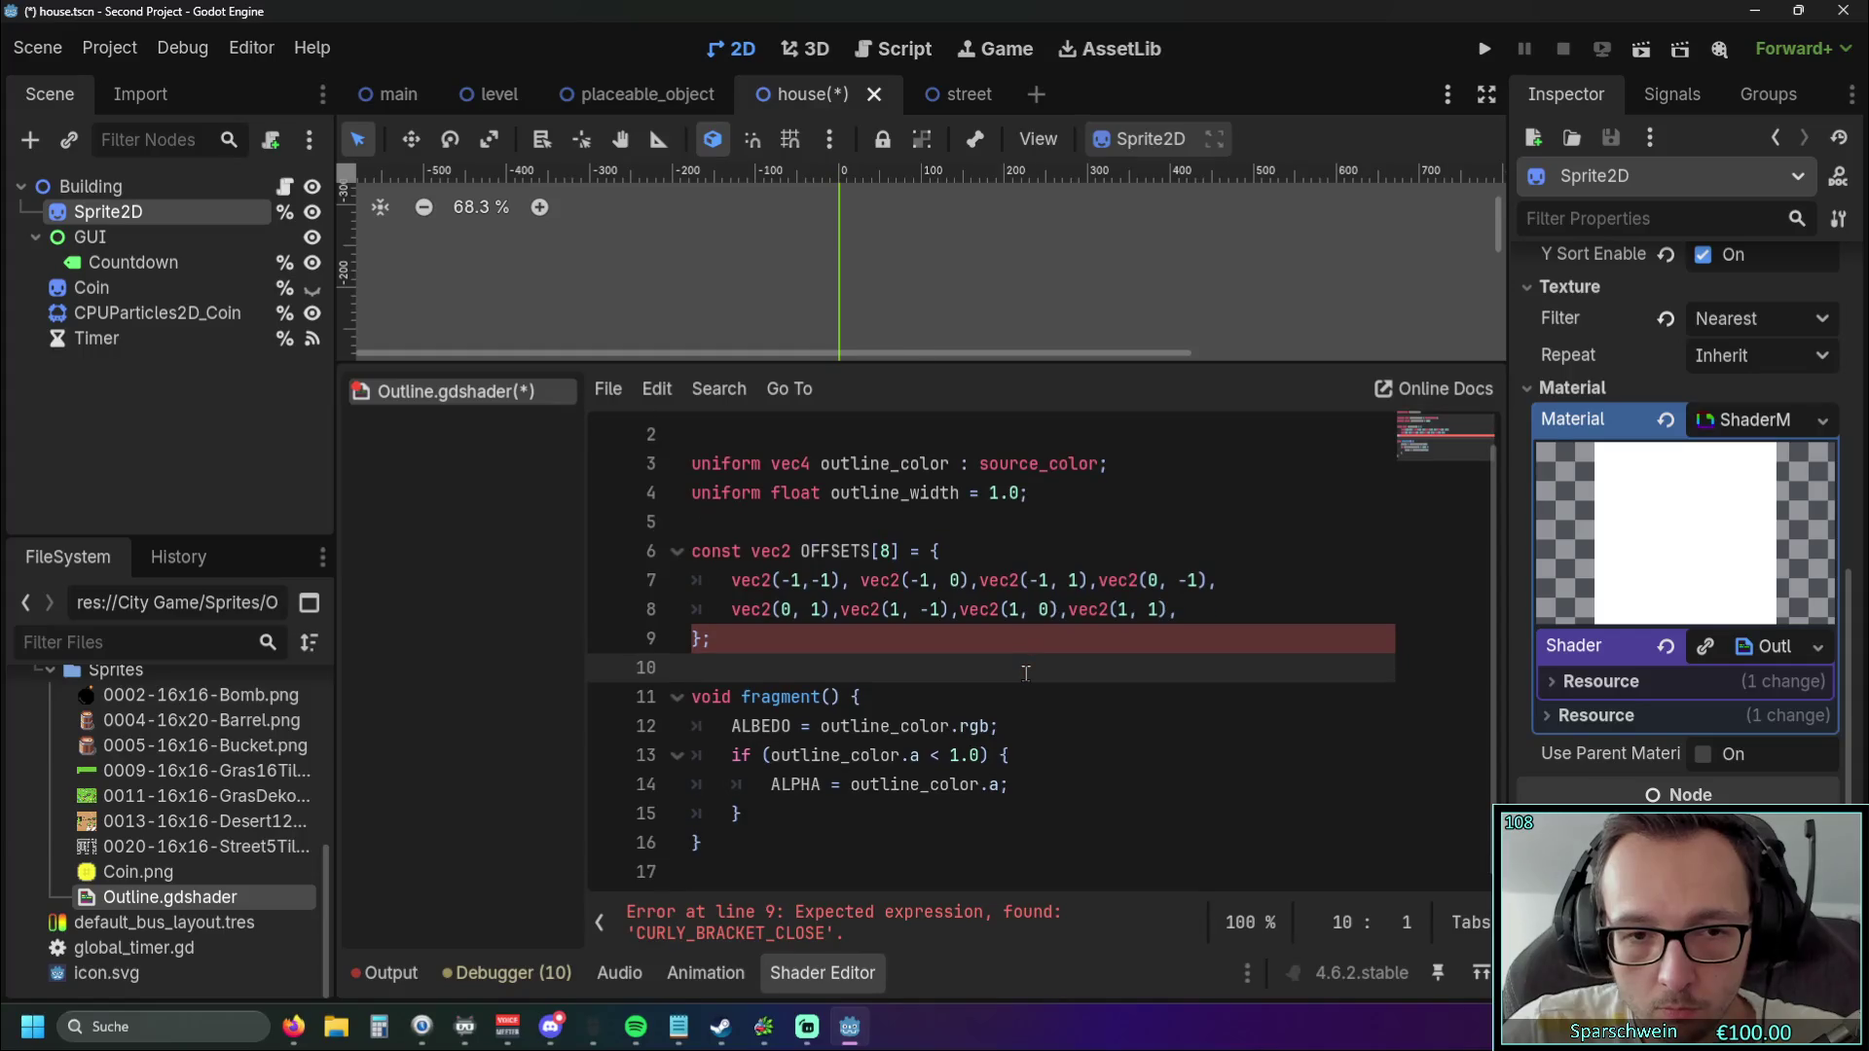
key("Up")
key("Tab")
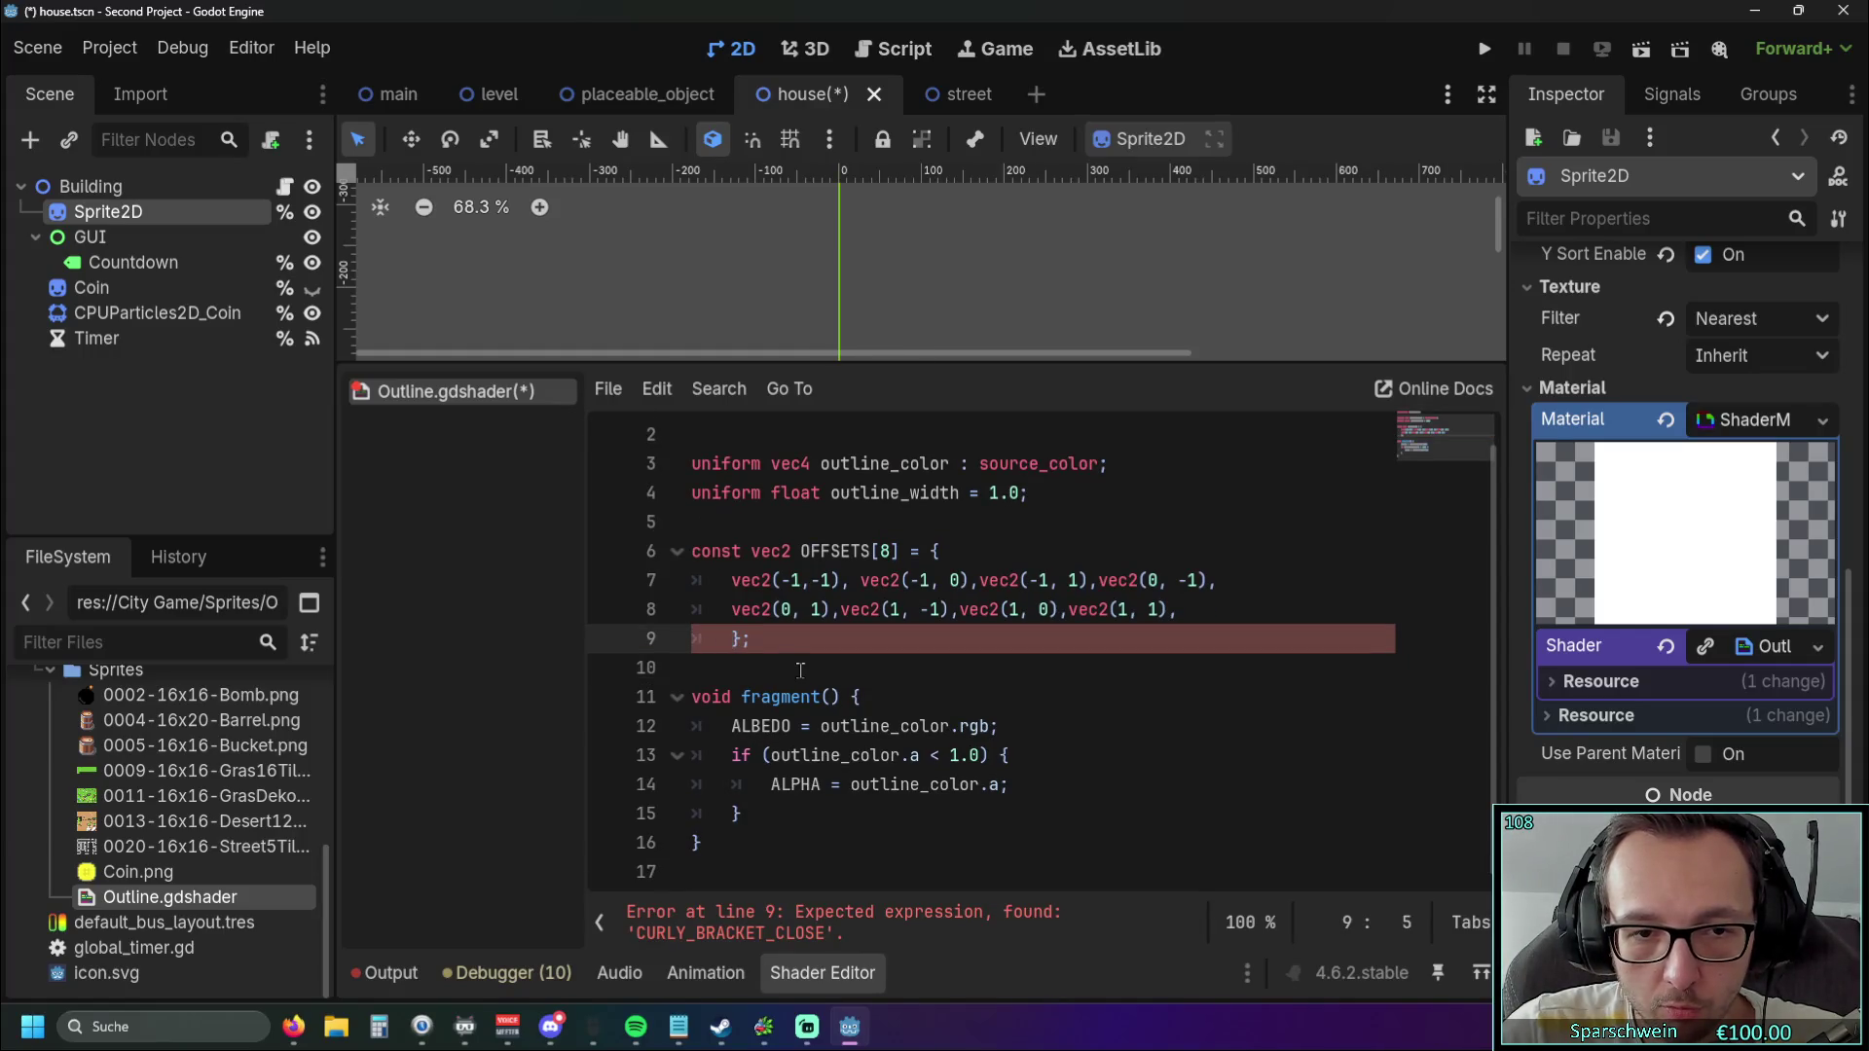
left_click(795, 671)
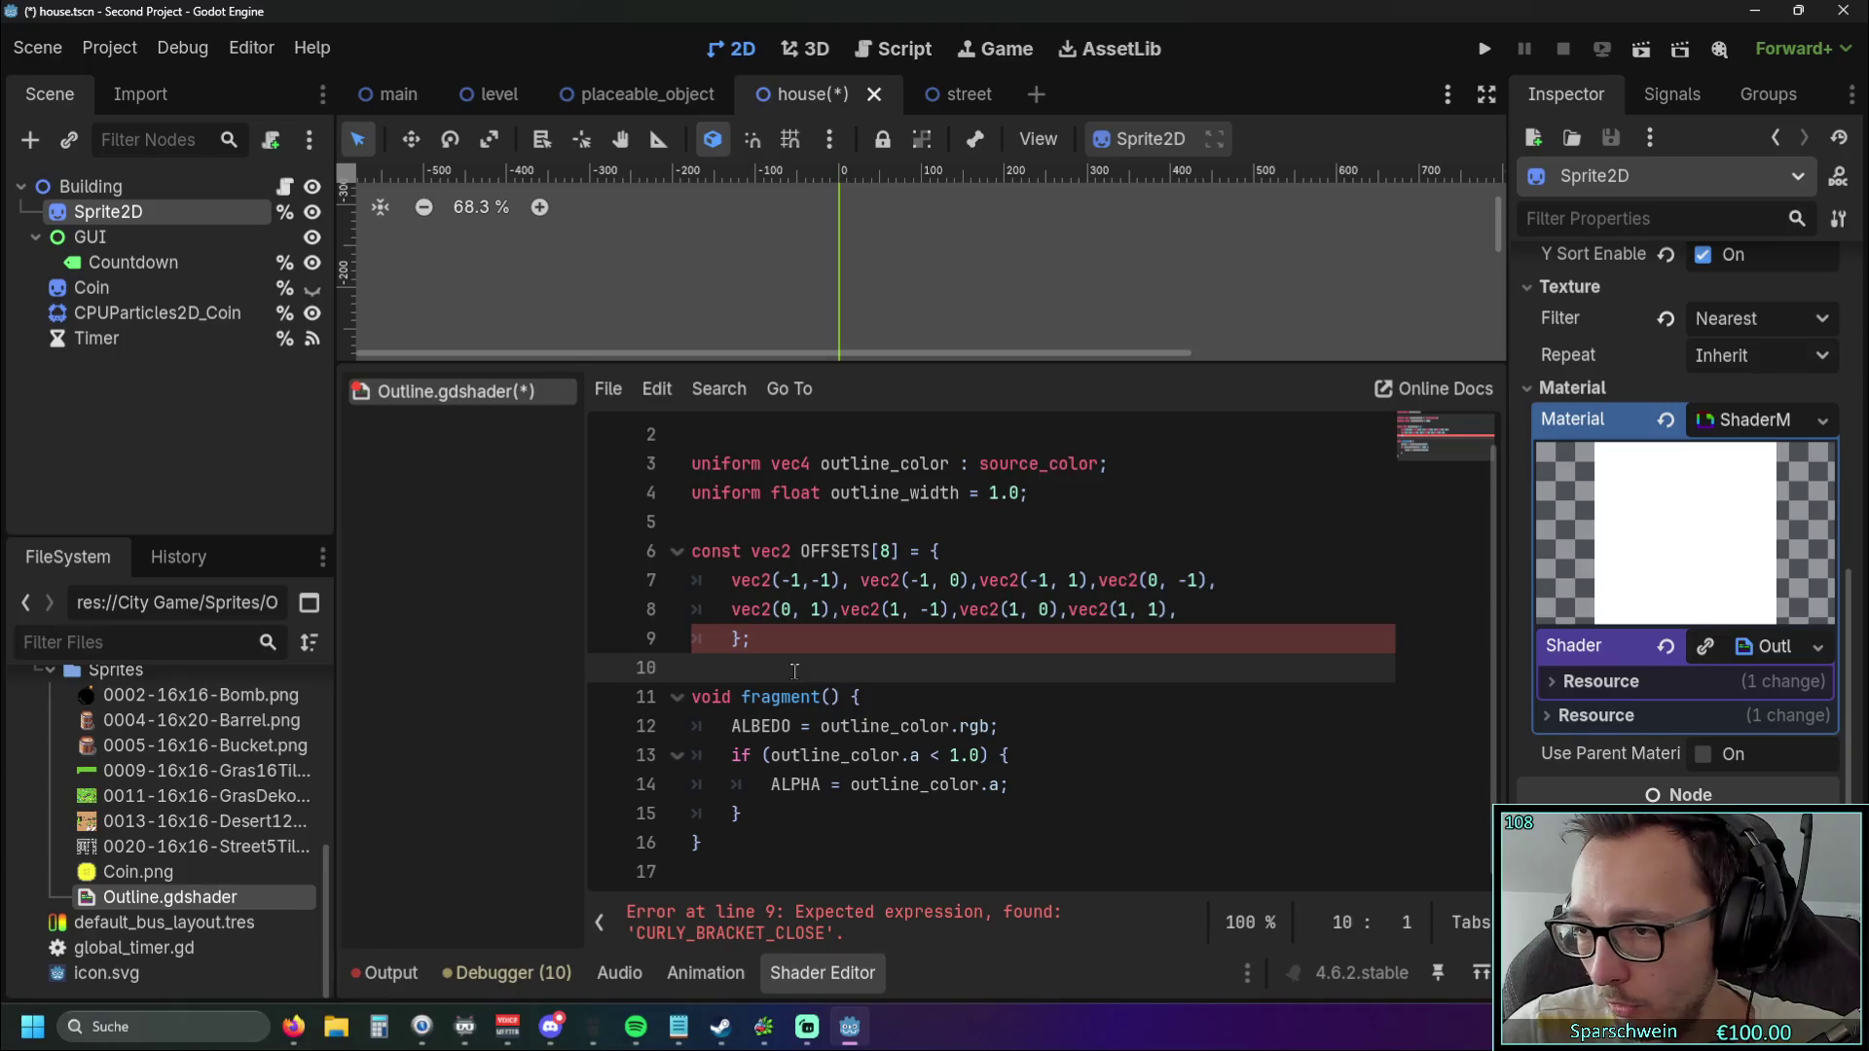
key("Up")
key("BackSpace")
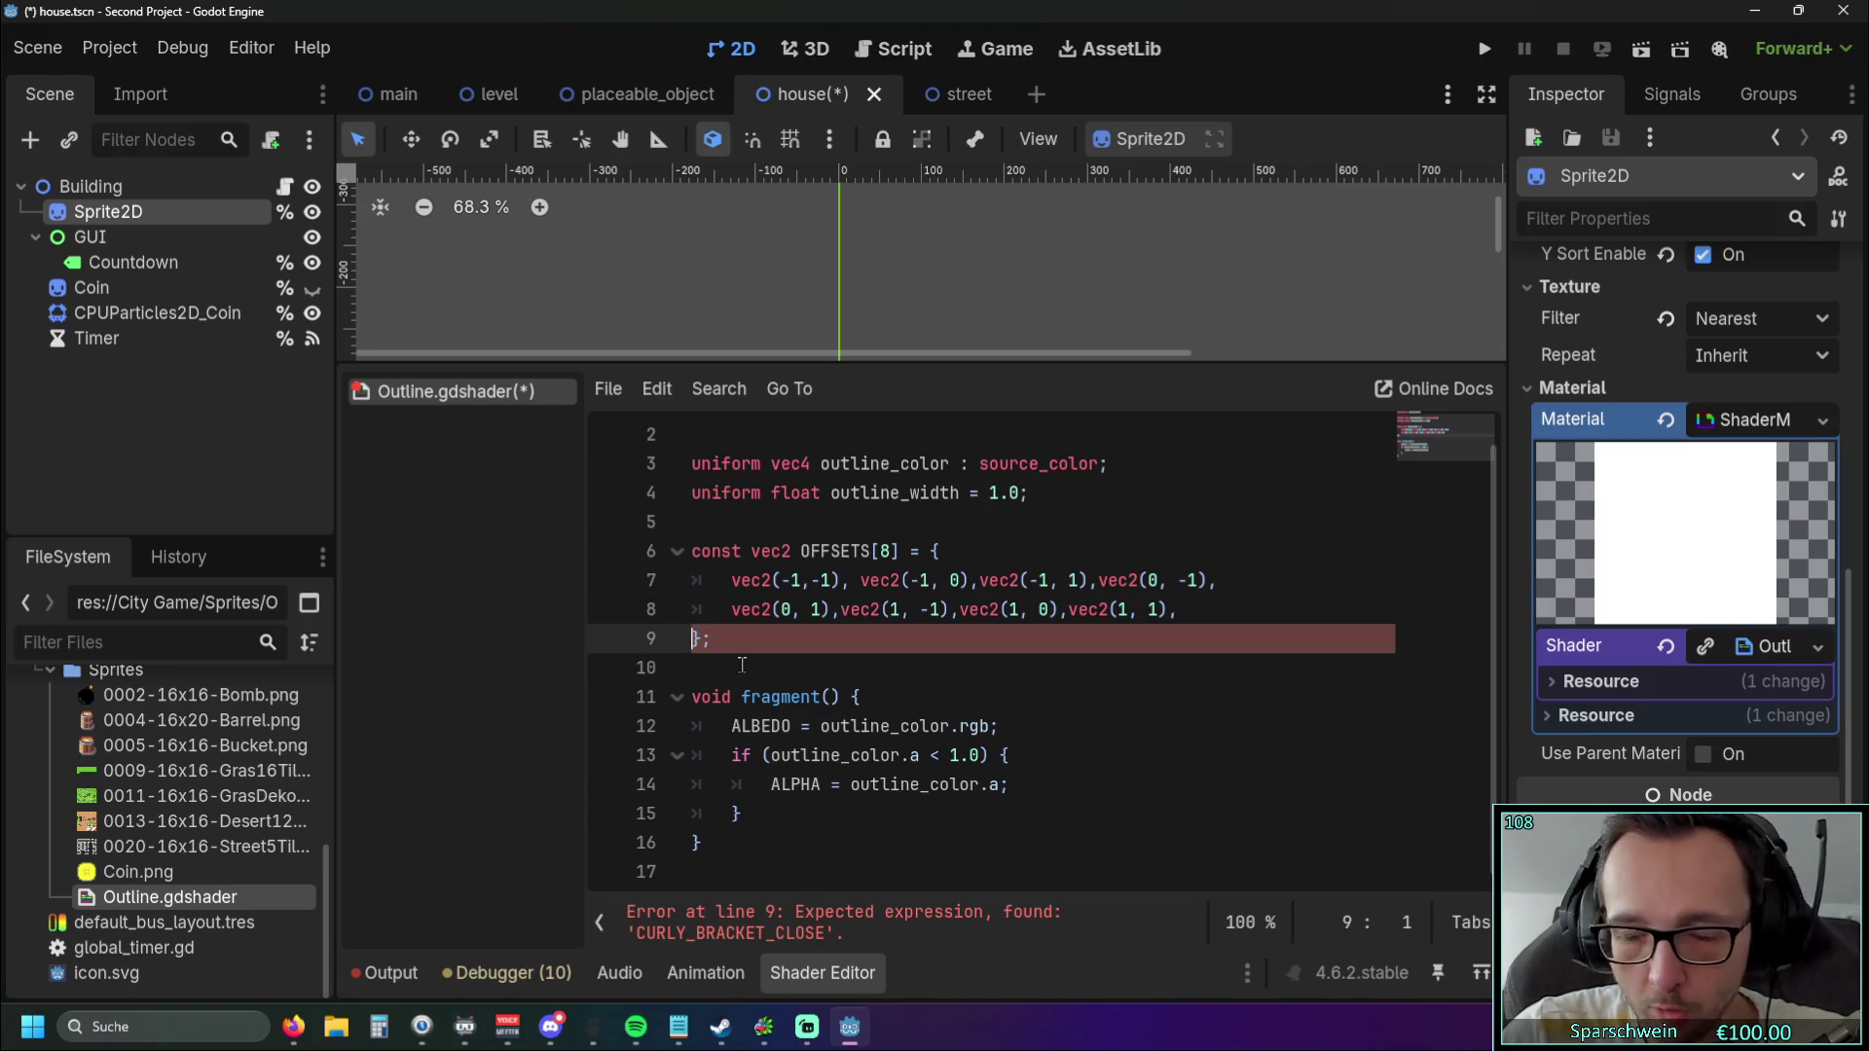
key("Left")
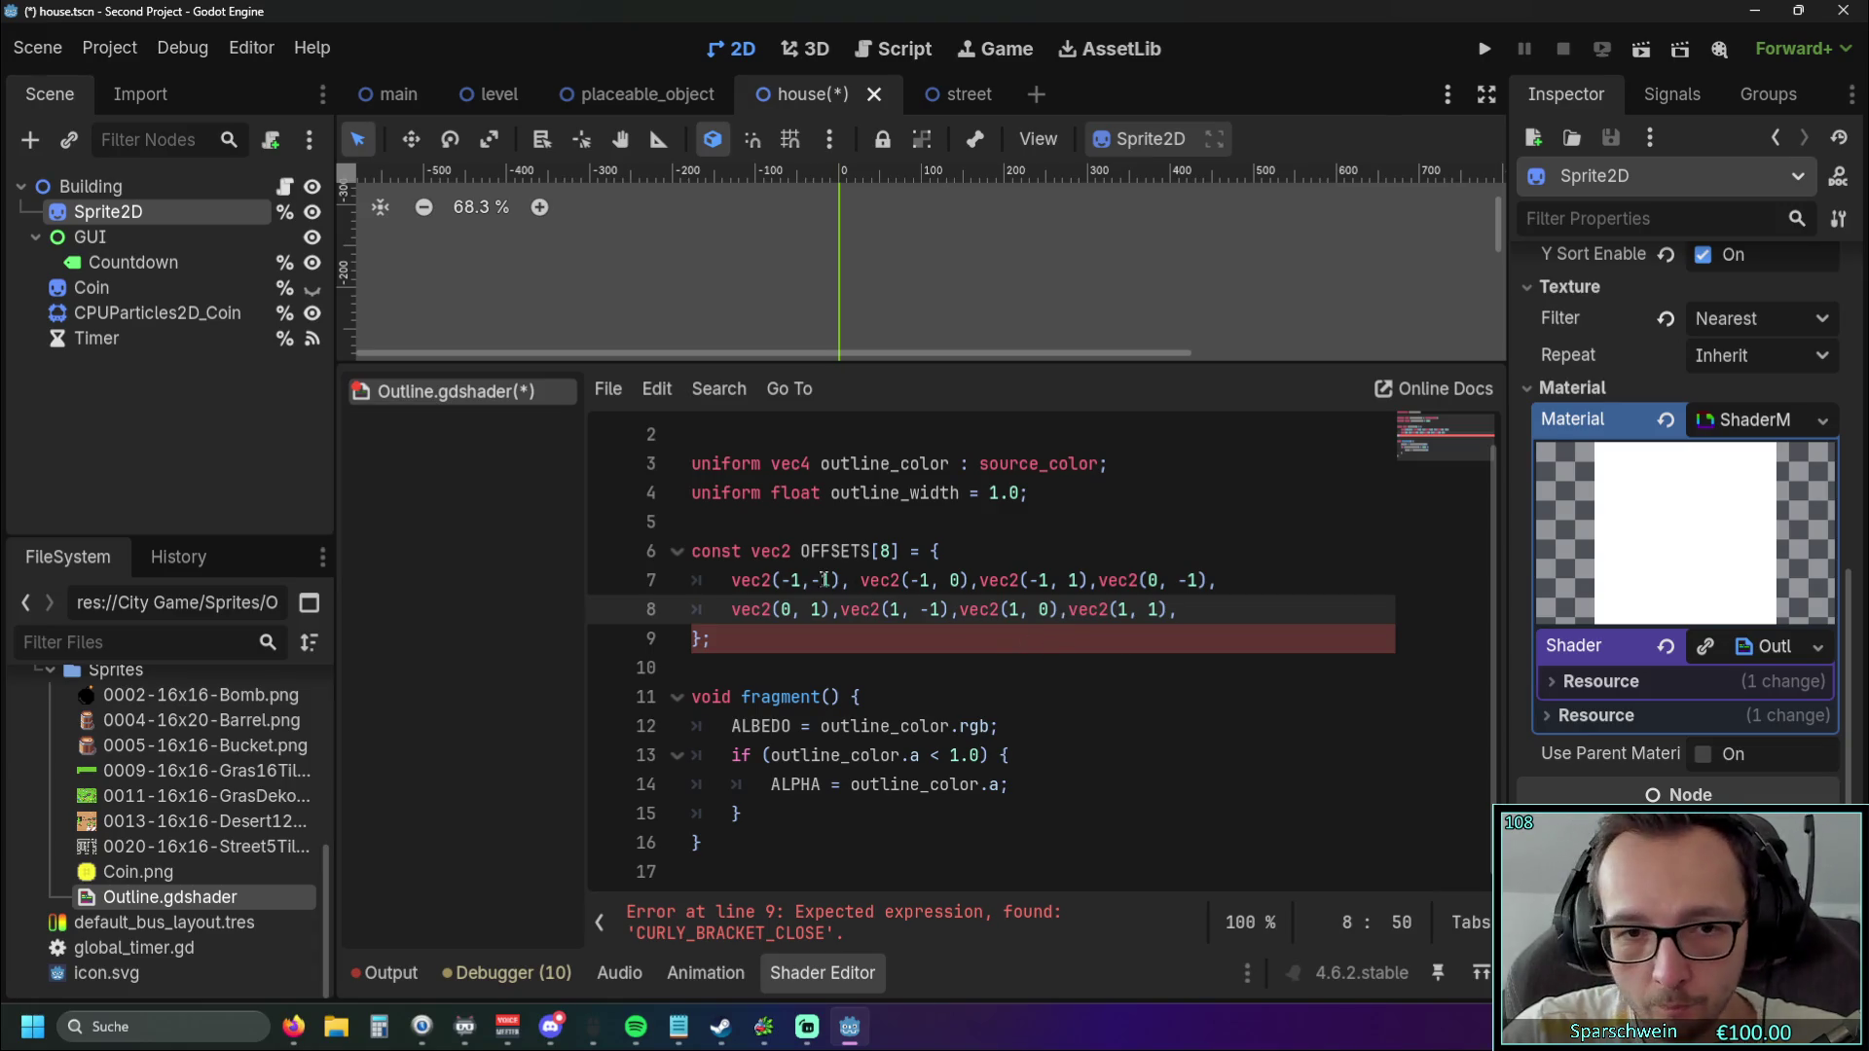
Add a space after each comma between the vec2 entries on lines 7 and 8.
left_click(979, 582)
left_click(1108, 582)
left_click(840, 609)
left_click(966, 609)
left_click(1087, 609)
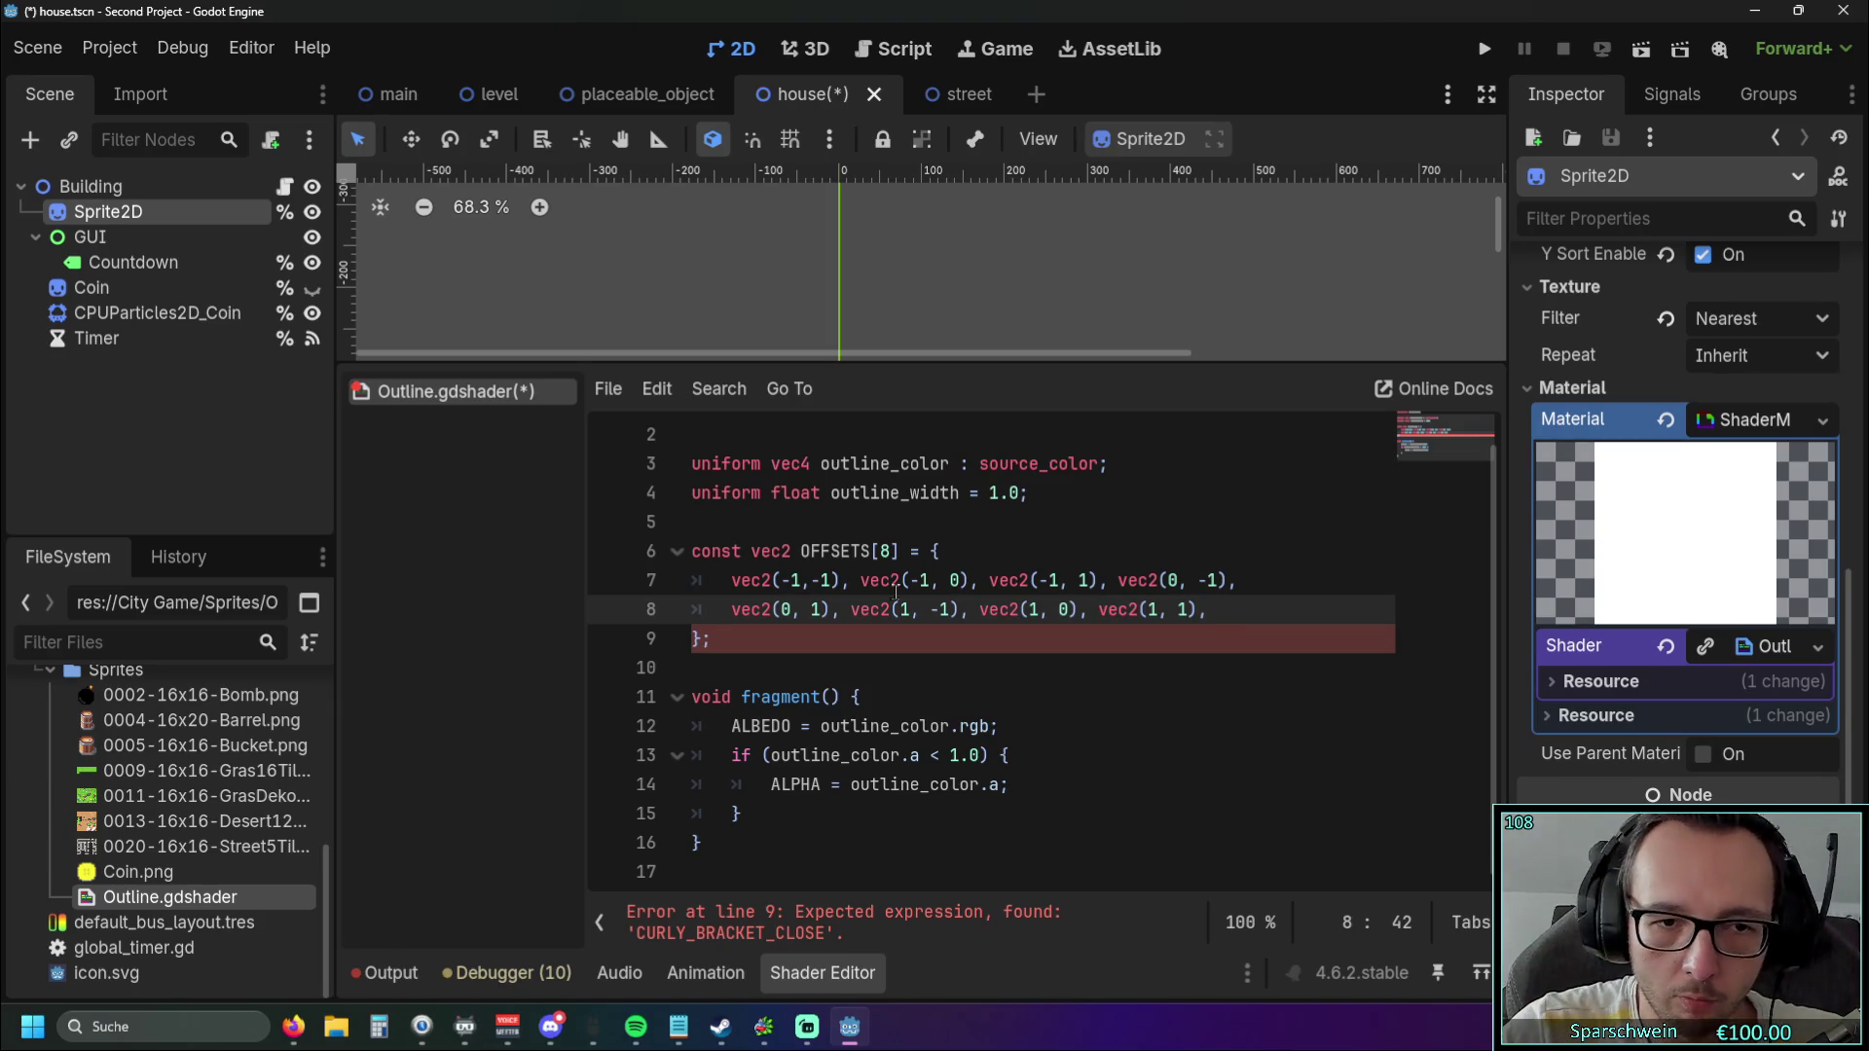
Retype the closing brace on line 9, correcting a stray colon and semicolon.
left_click(711, 642)
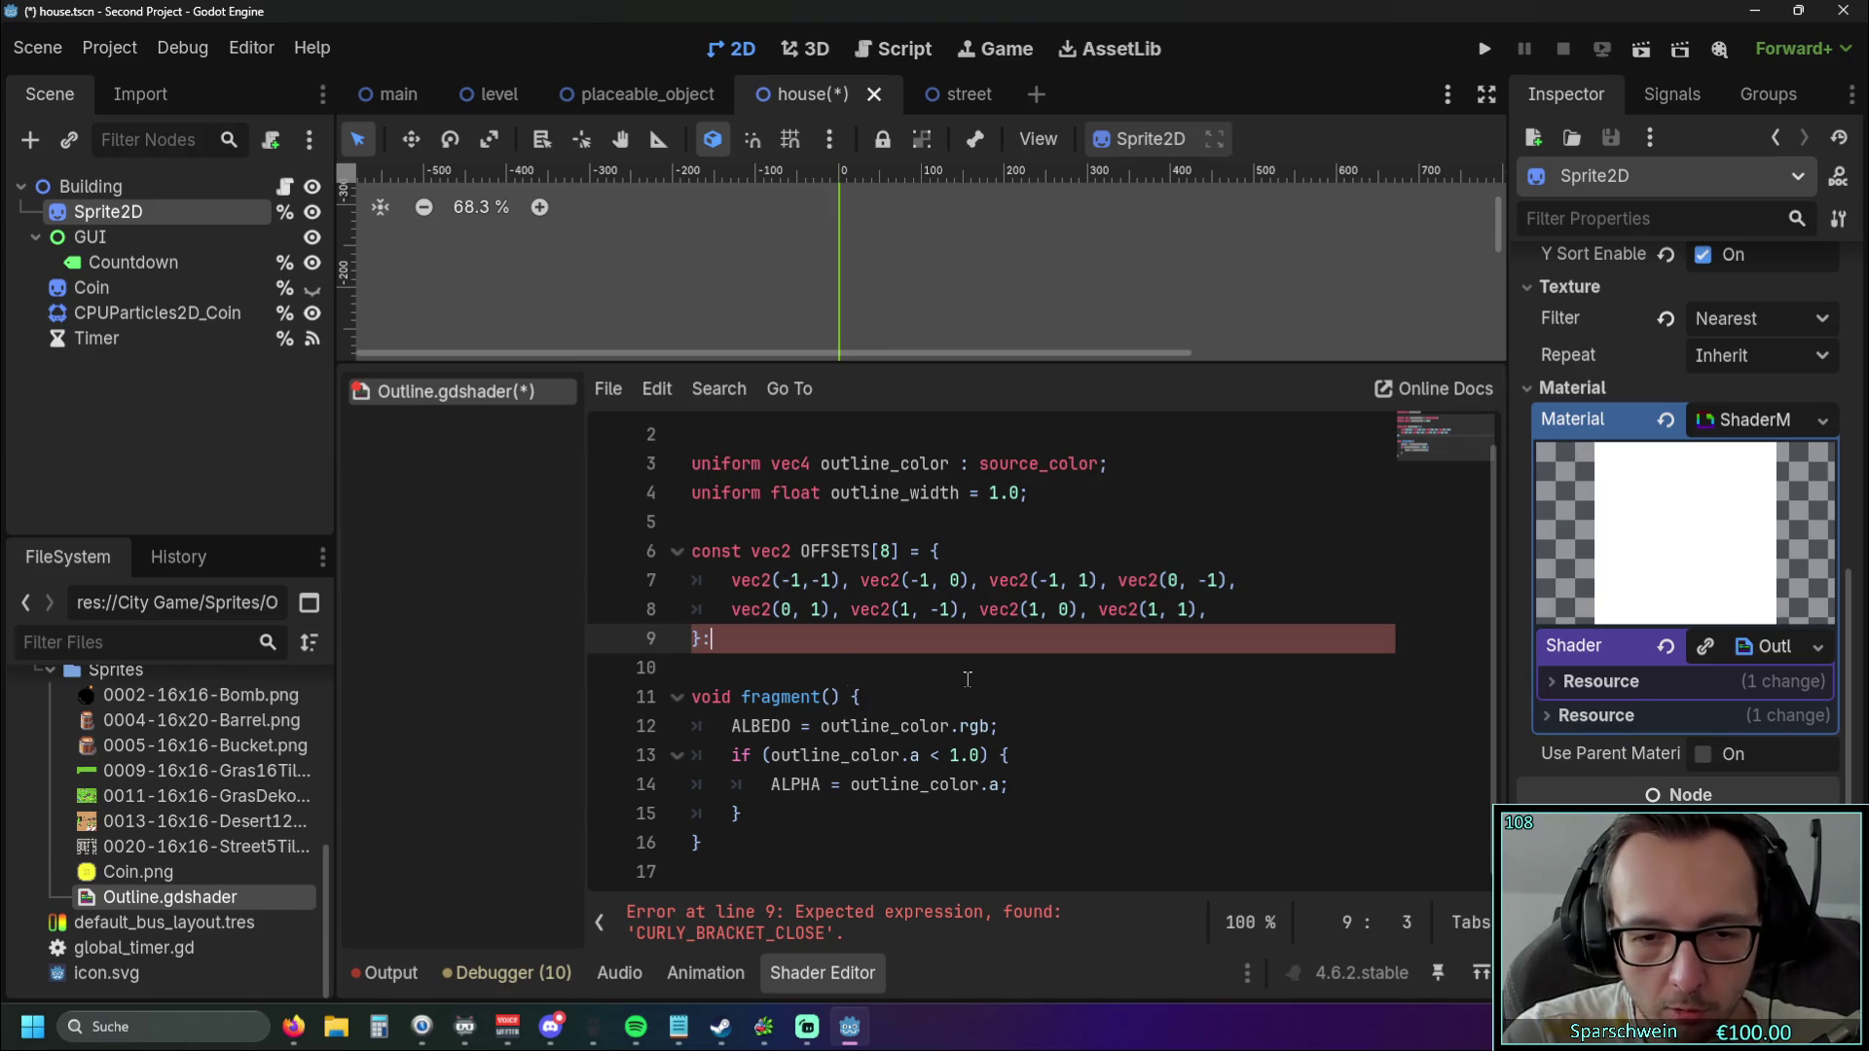
key("BackSpace")
key("BackSpace")
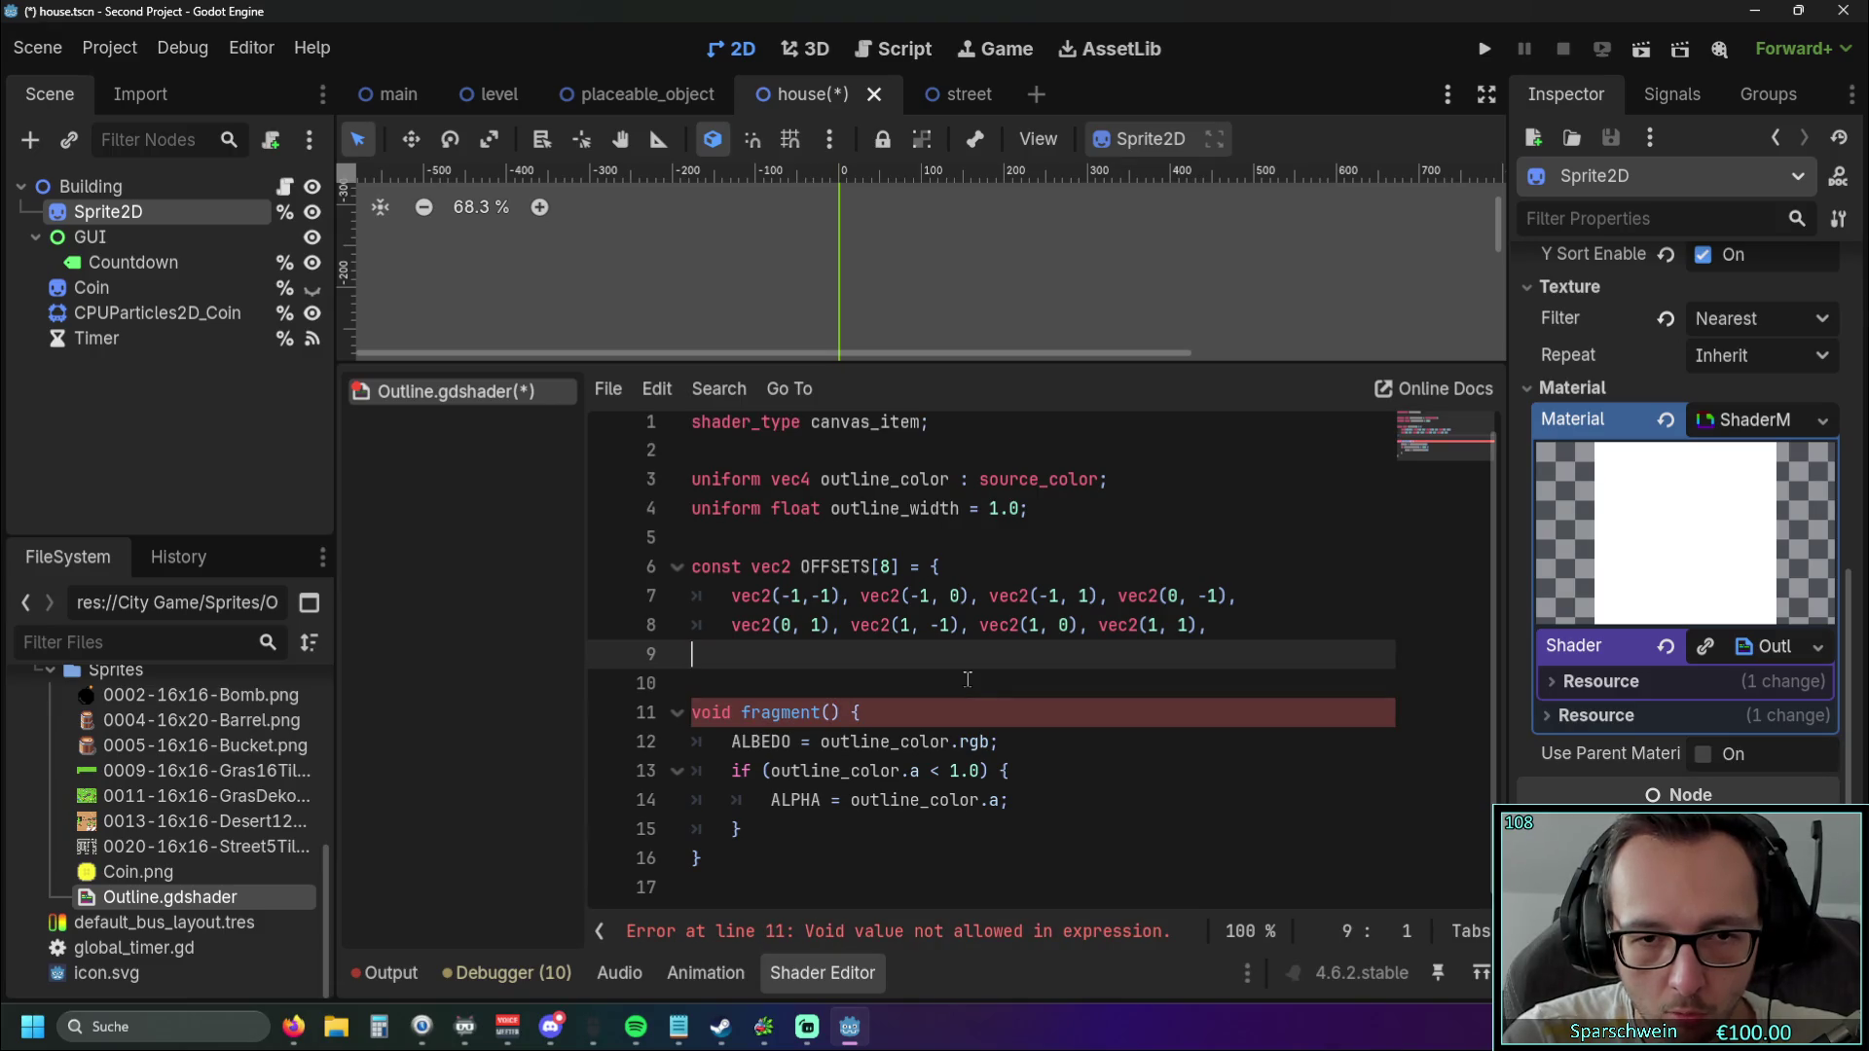
type("}:")
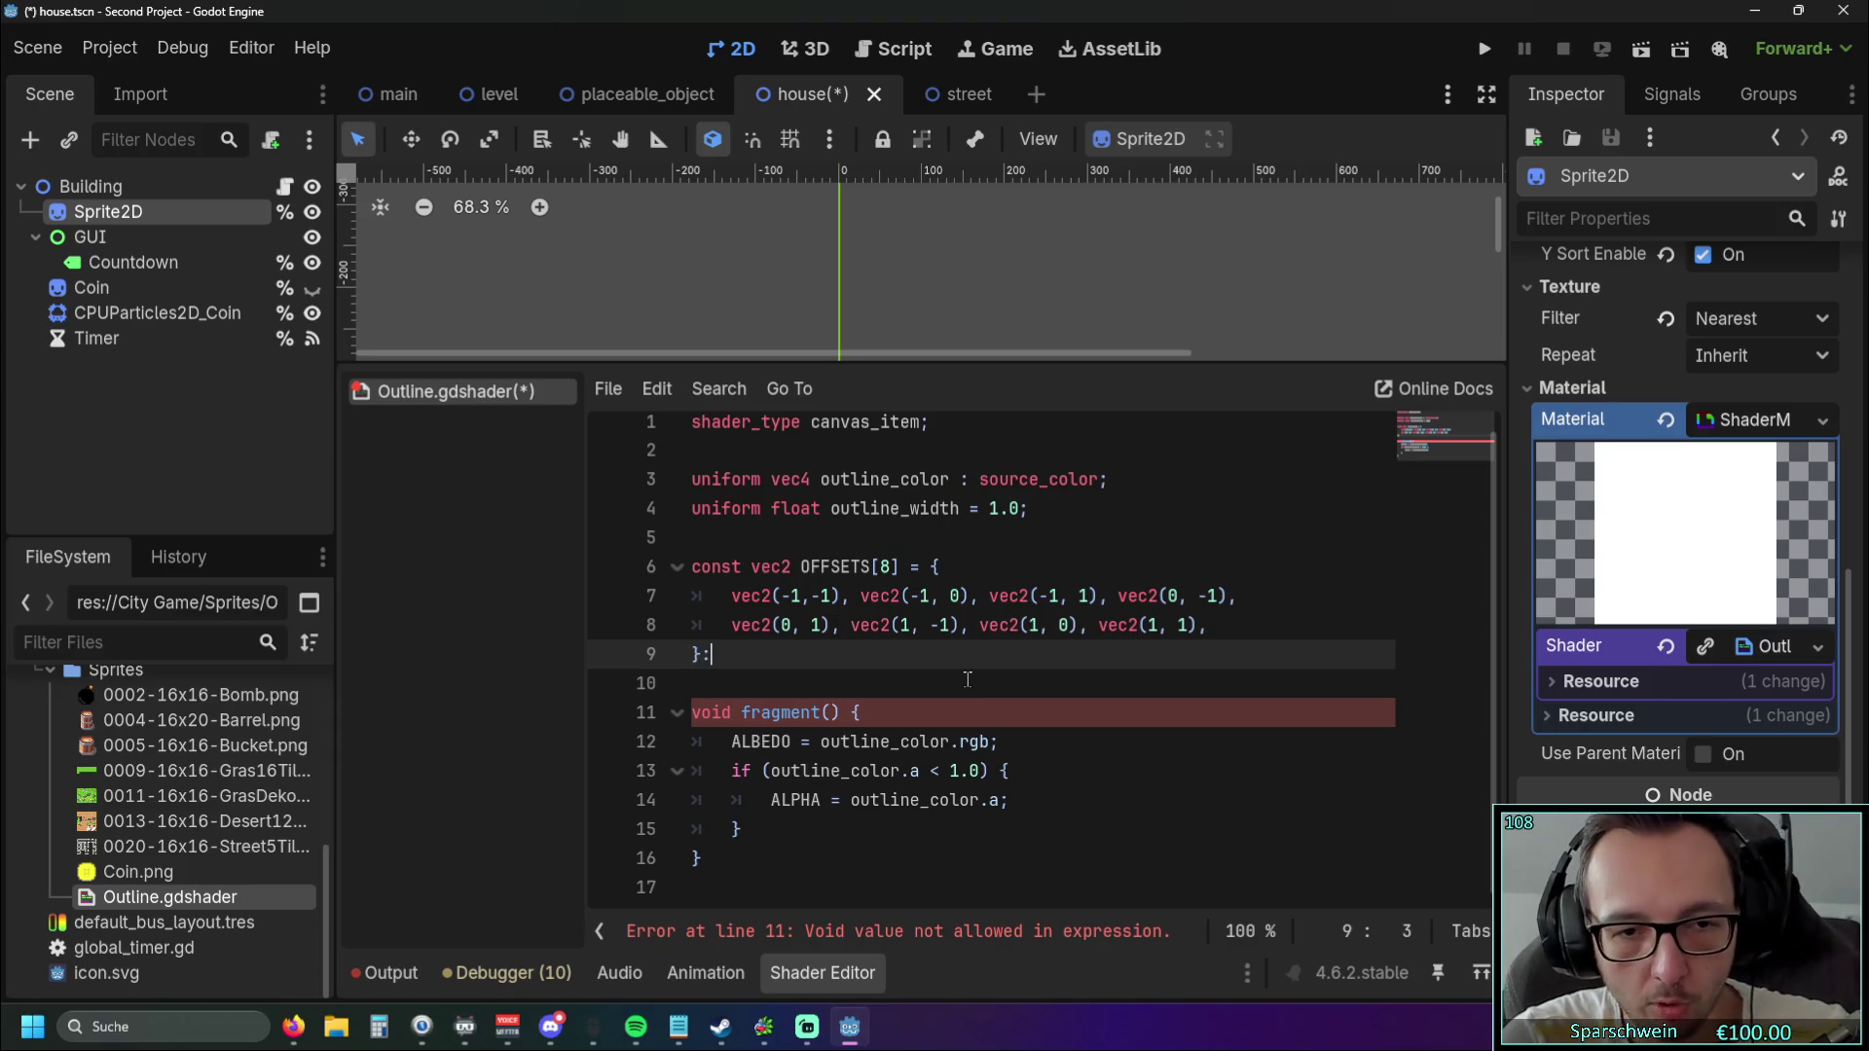
key("BackSpace")
type(";")
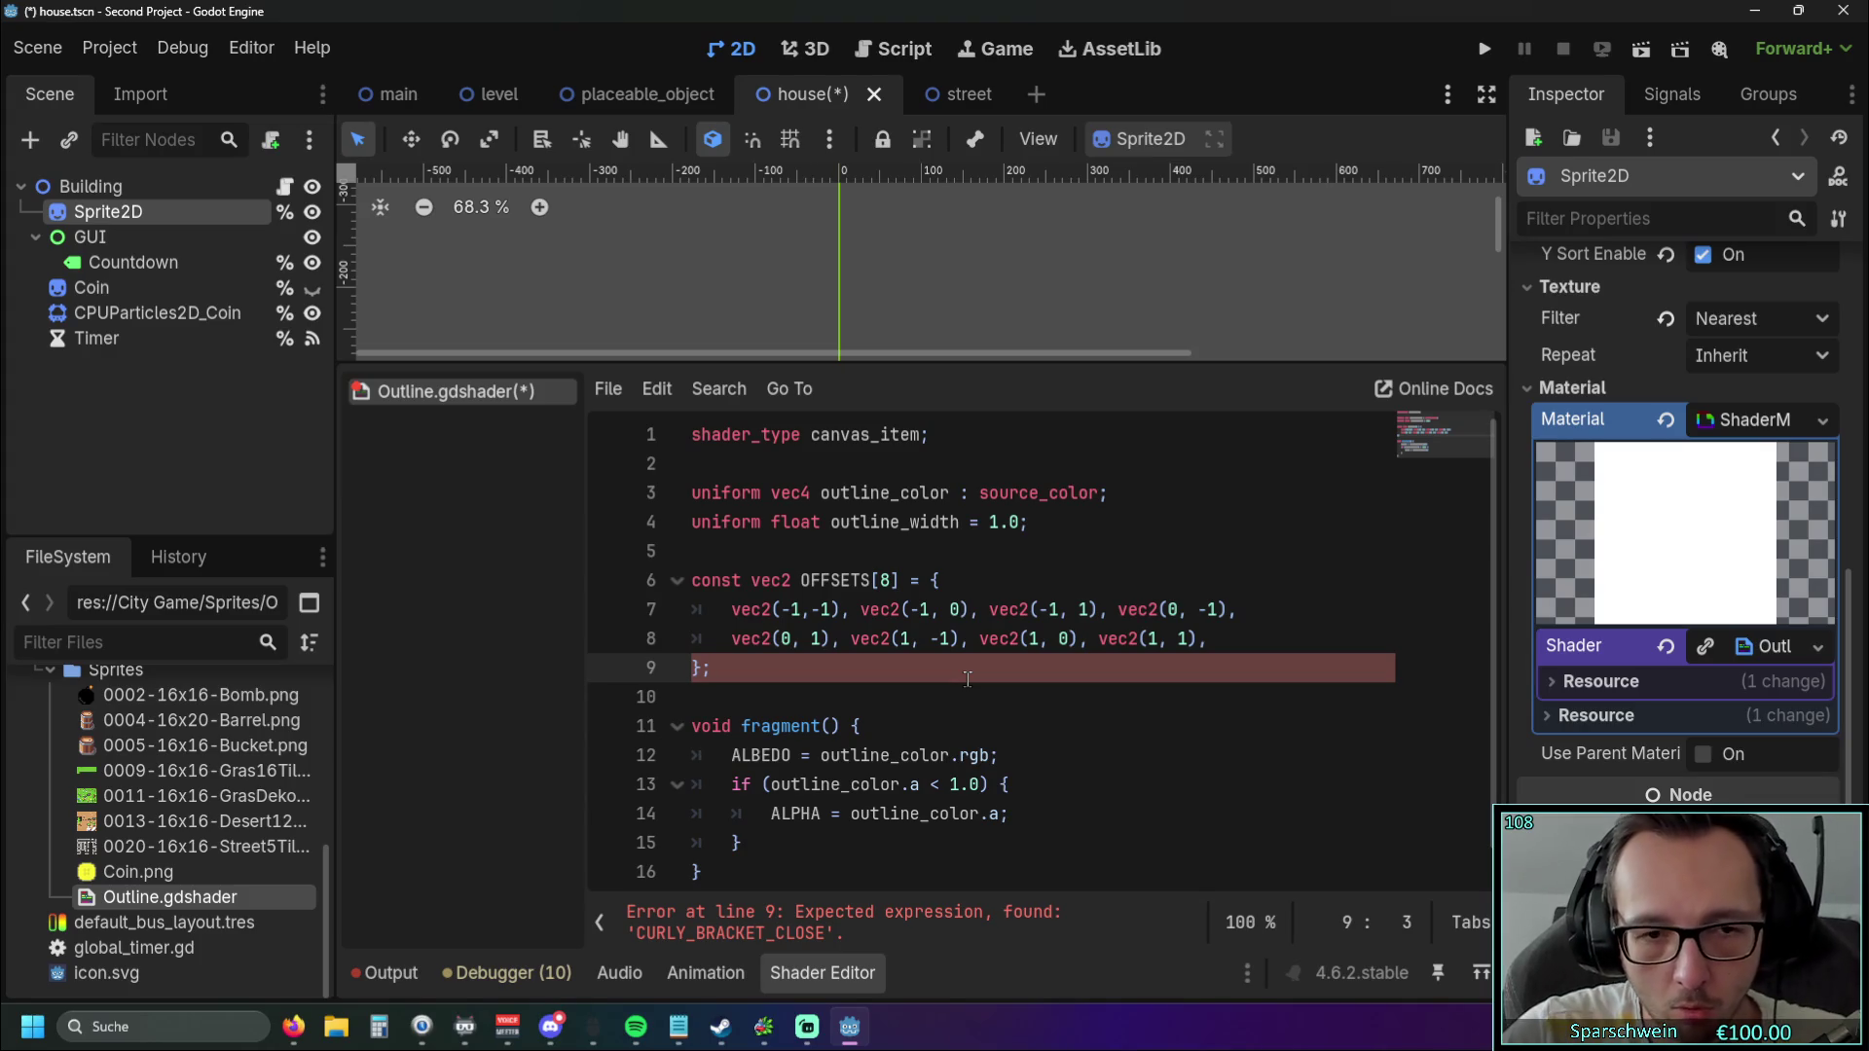
key("BackSpace")
left_click(962, 722)
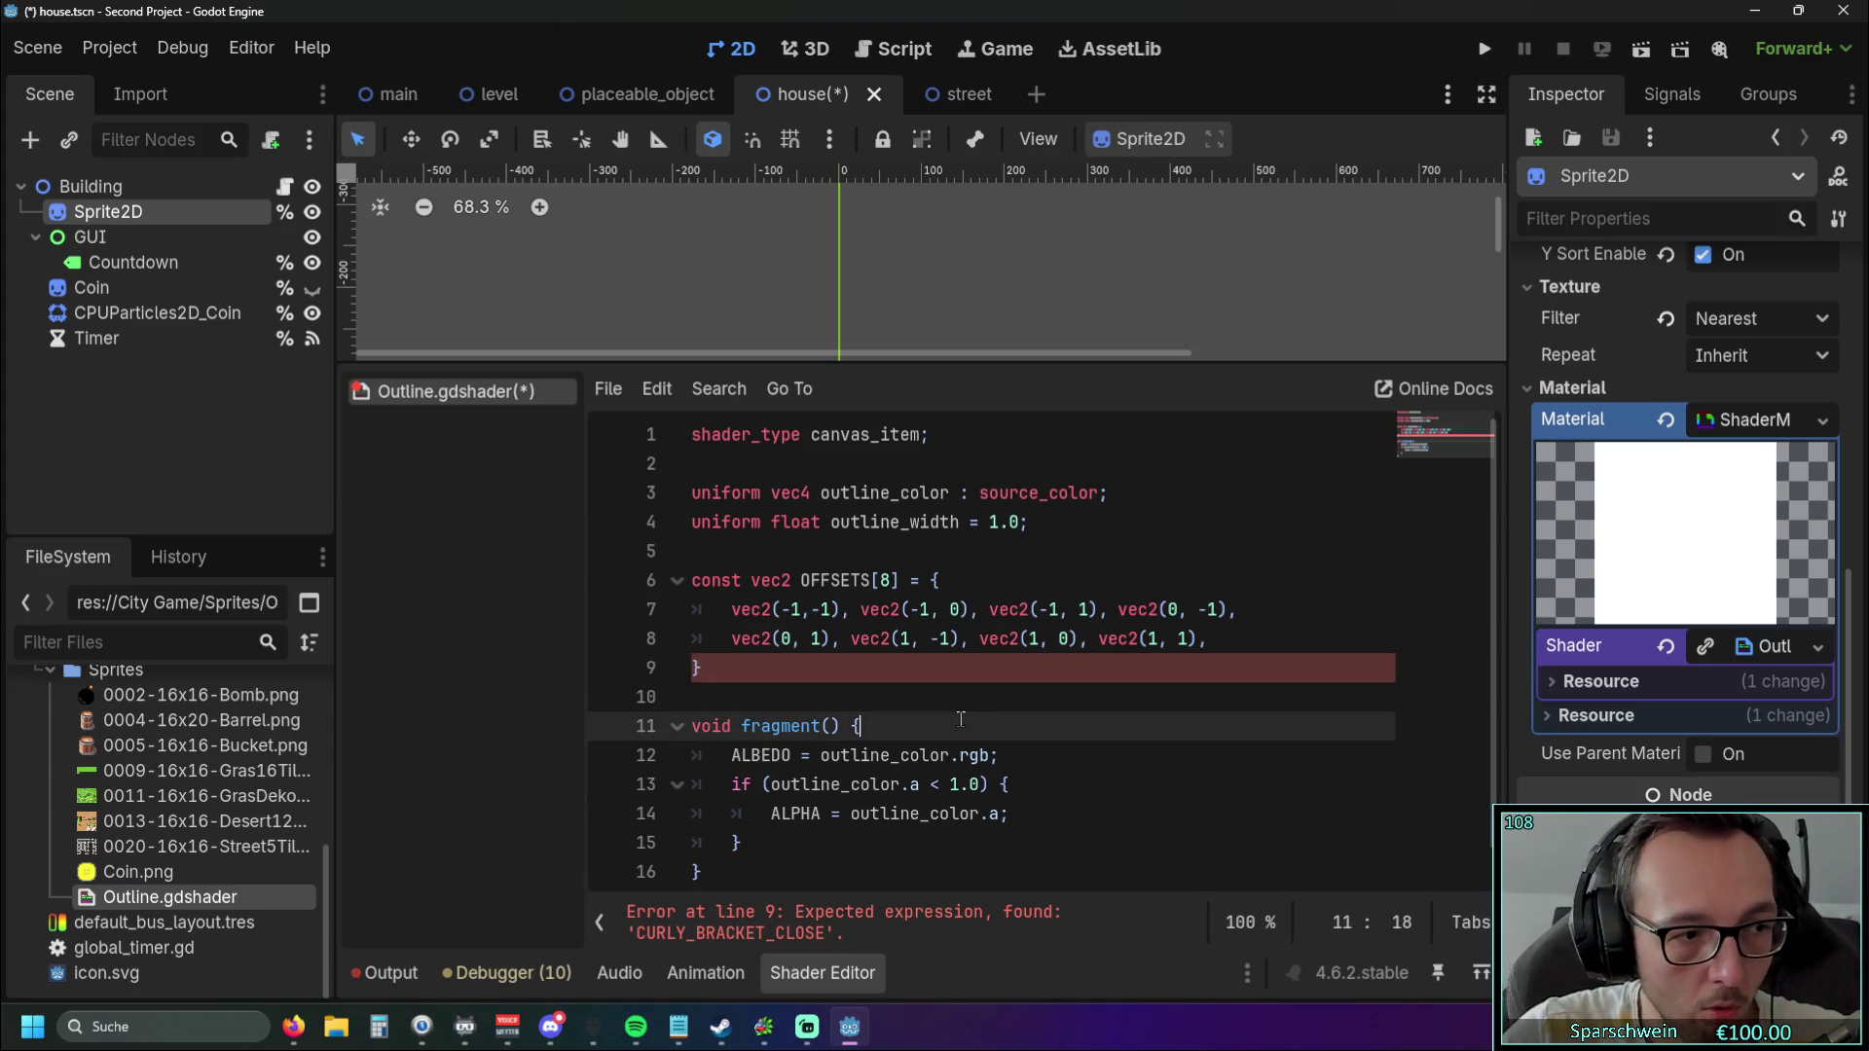
Delete the trailing comma after vec2(1, 1) on line 8.
scroll(960, 721, "down", 1)
left_click(1226, 623)
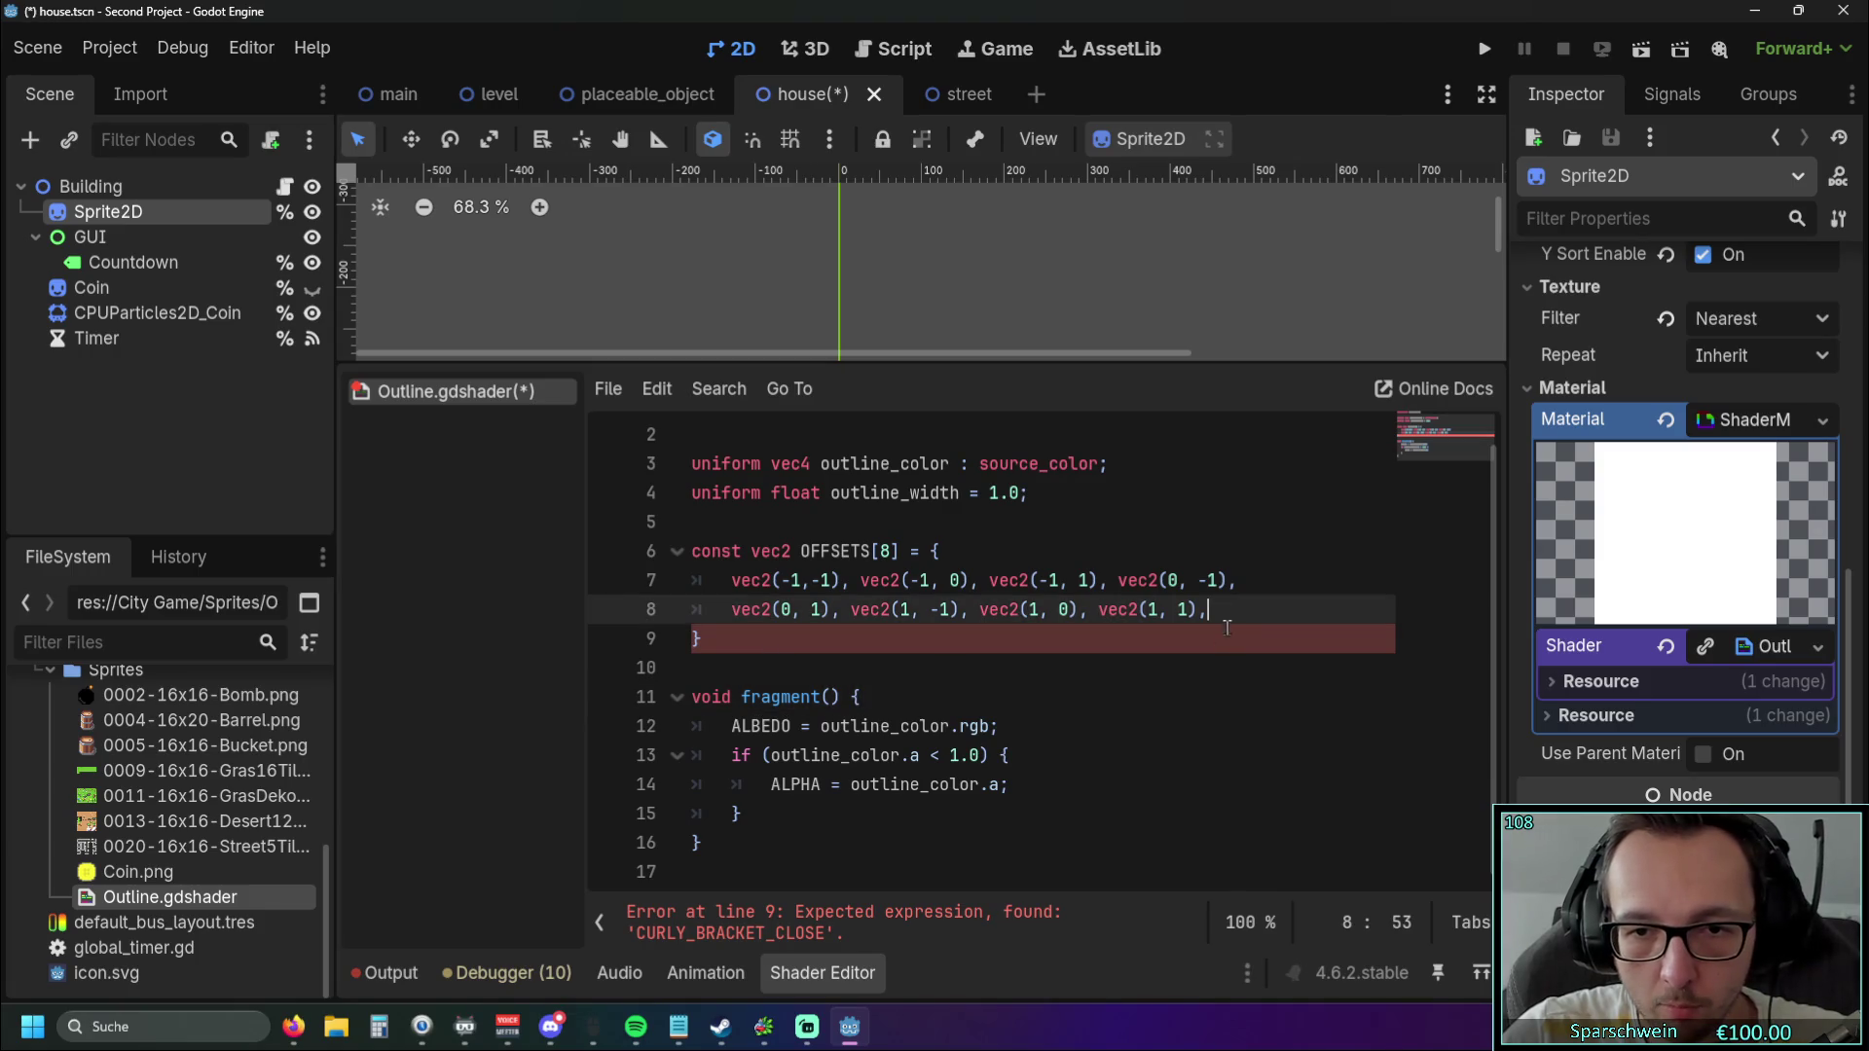
key("BackSpace")
left_click(909, 647)
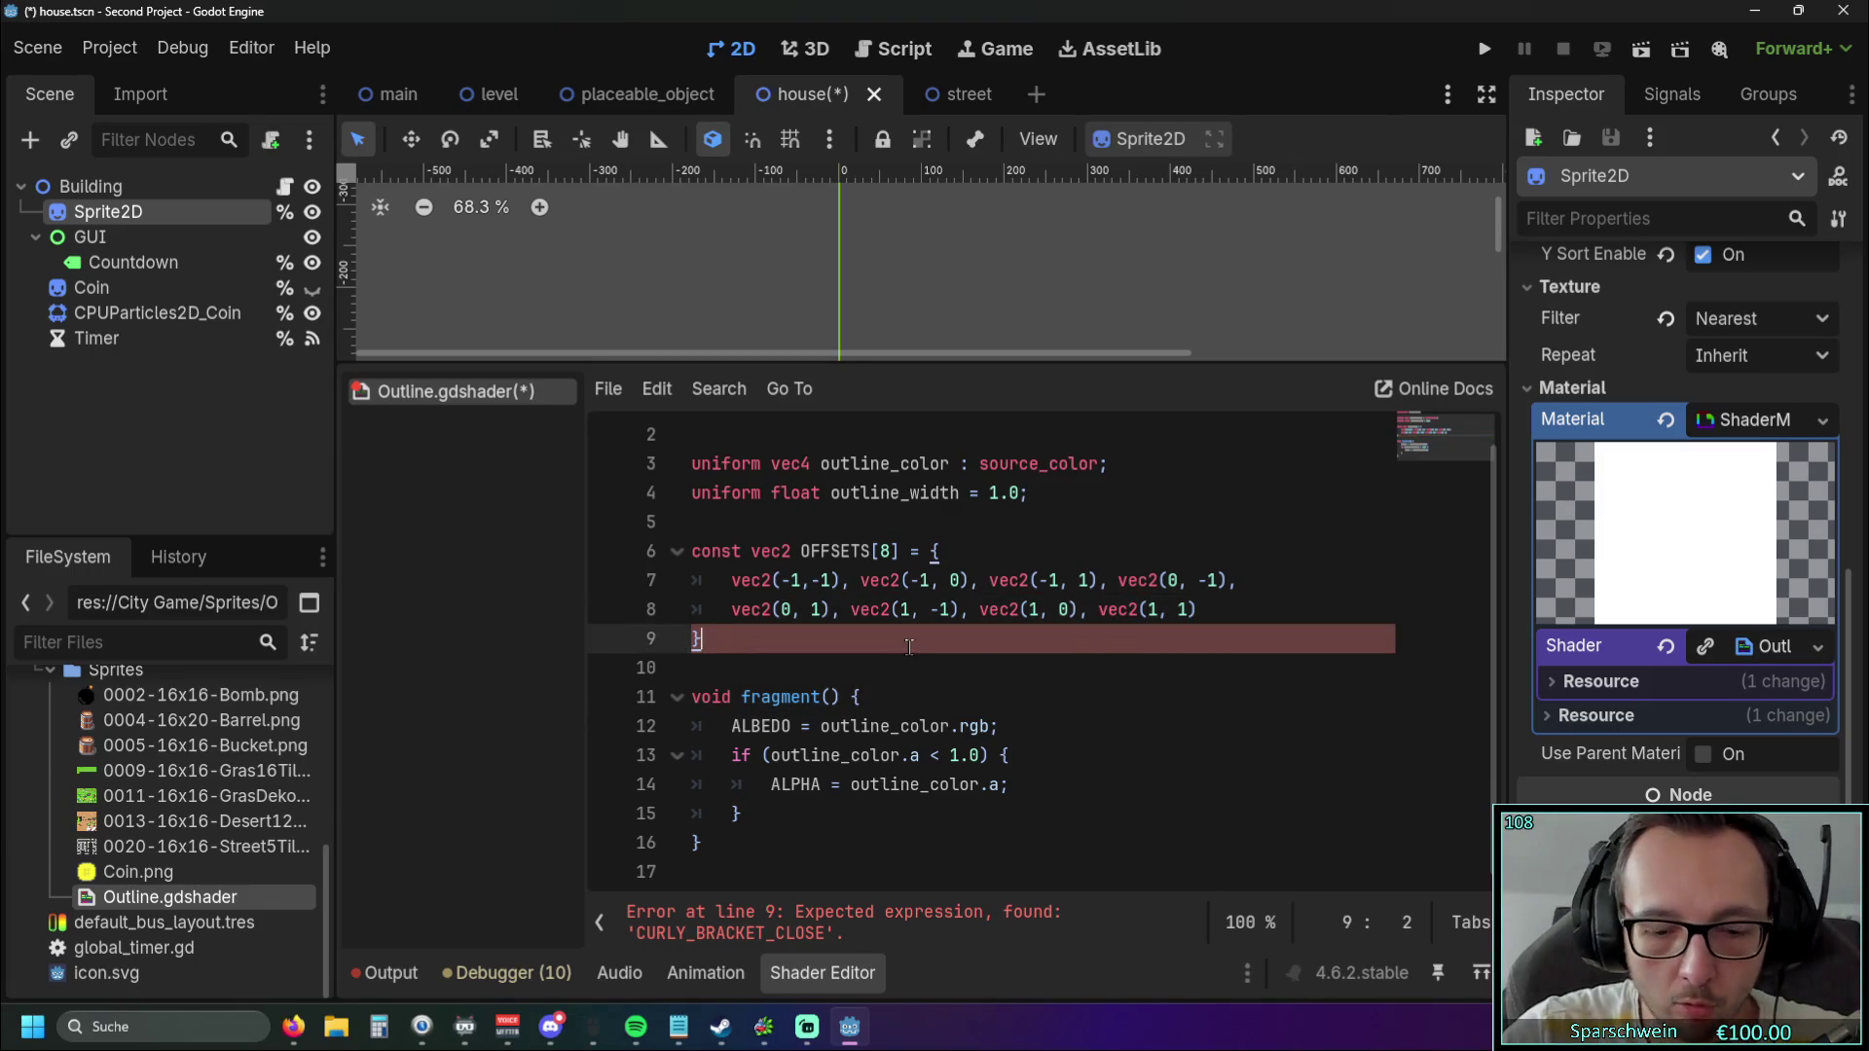
Put a semicolon after the OFFSETS closing brace.
scroll(909, 648, "up", 1)
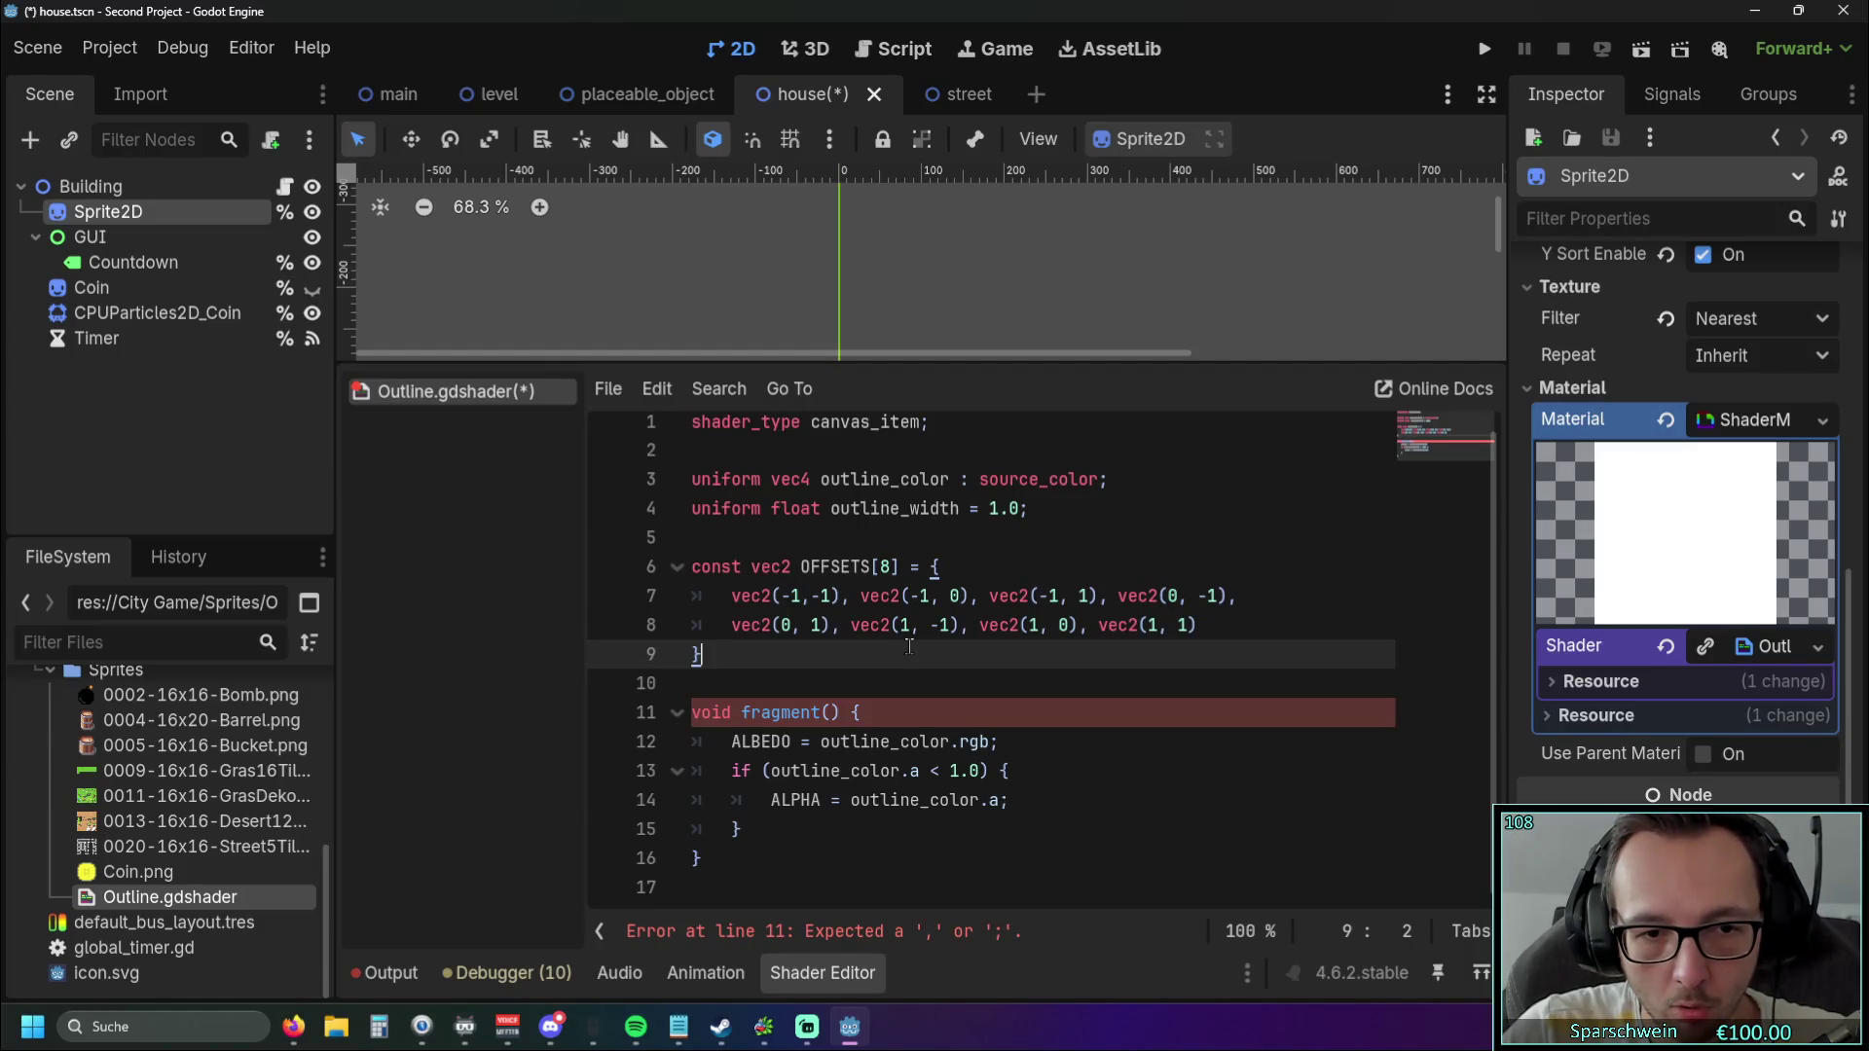
left_click(925, 742)
scroll(929, 732, "up", 1)
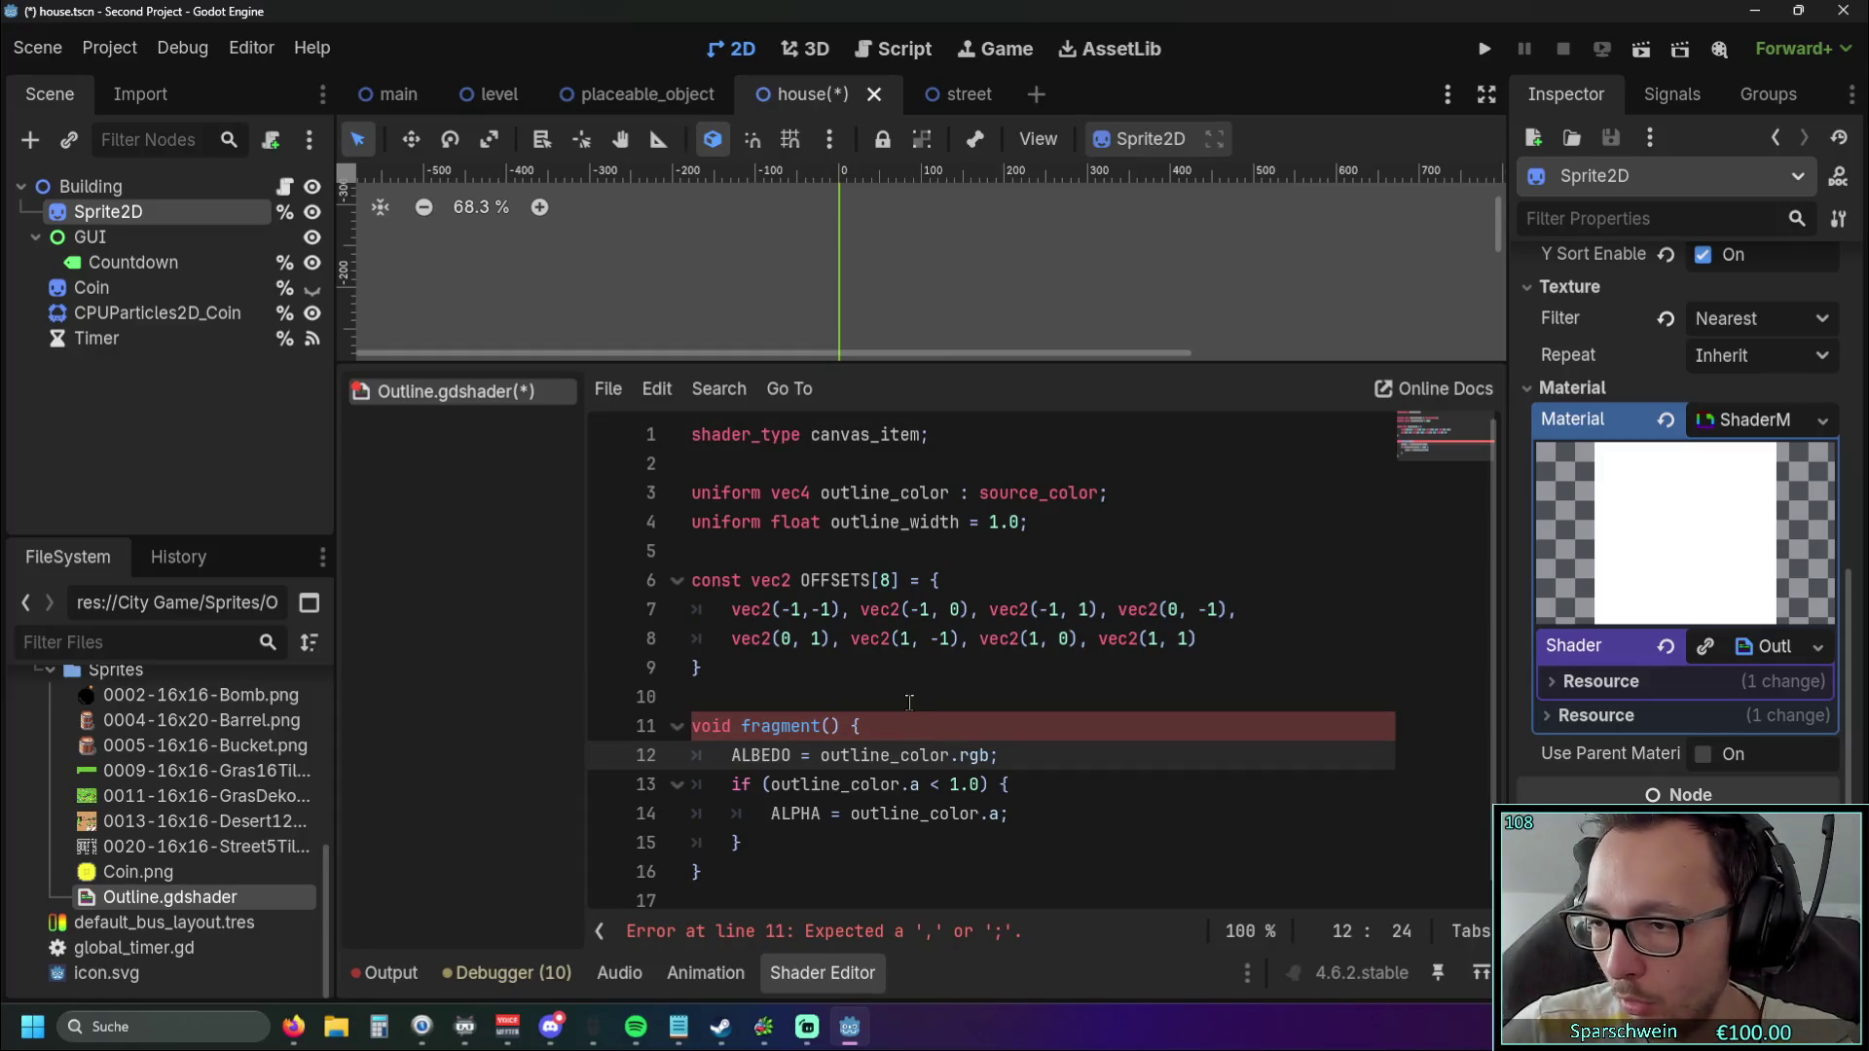
left_click(750, 668)
type(";")
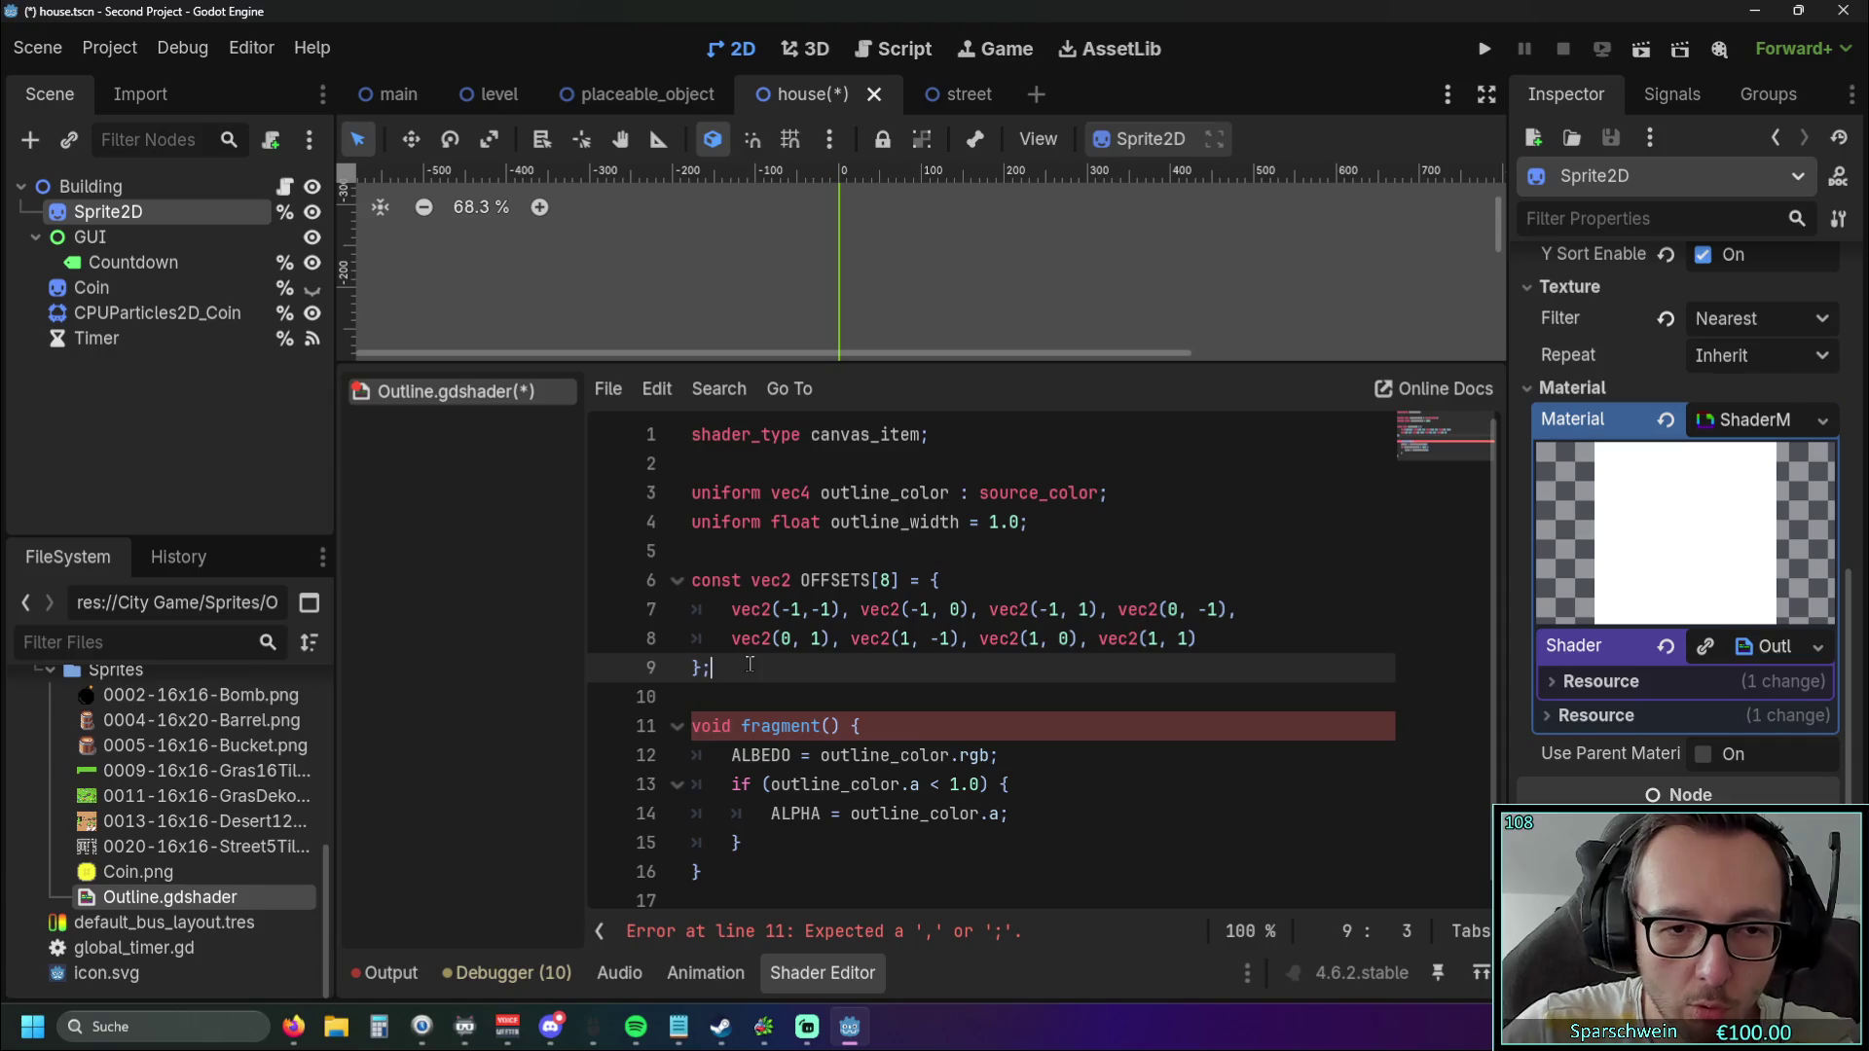
Select the ALBEDO line and the if-block inside fragment().
left_click(742, 726)
scroll(847, 699, "down", 1)
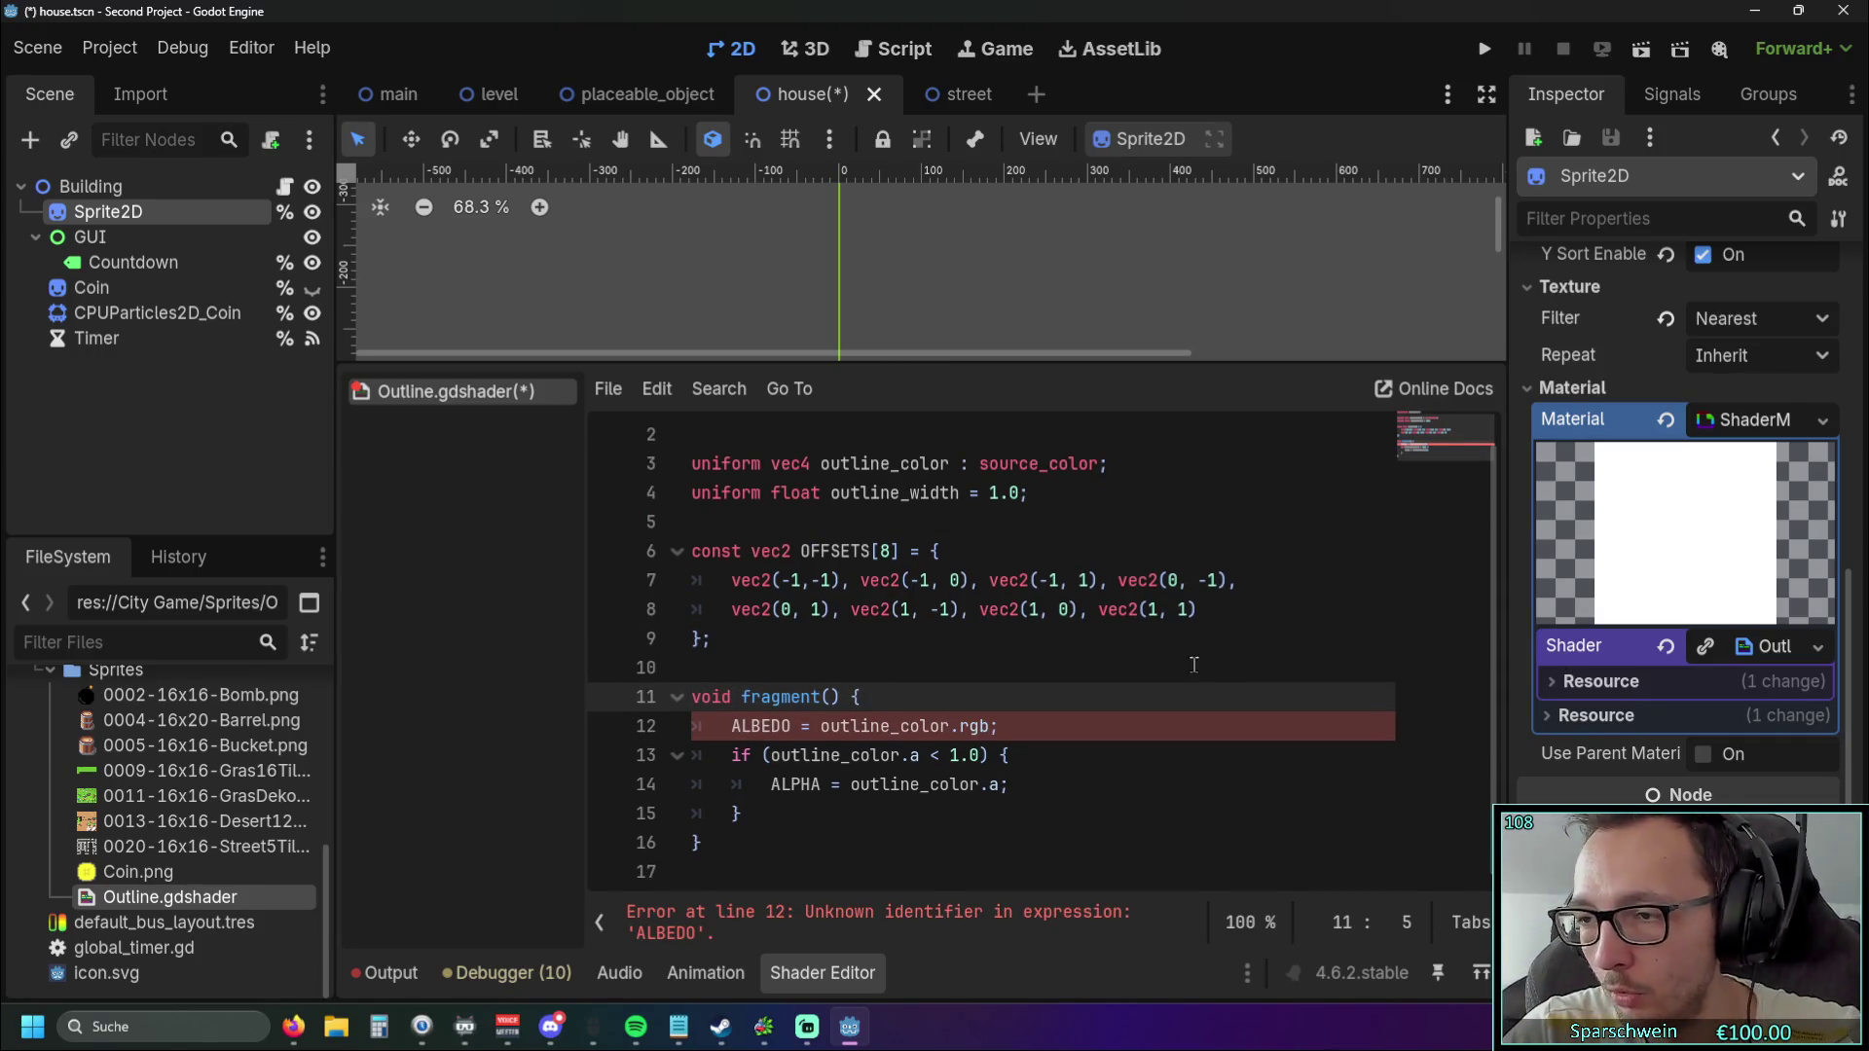
left_click(739, 728)
left_click_drag(703, 843, 731, 728)
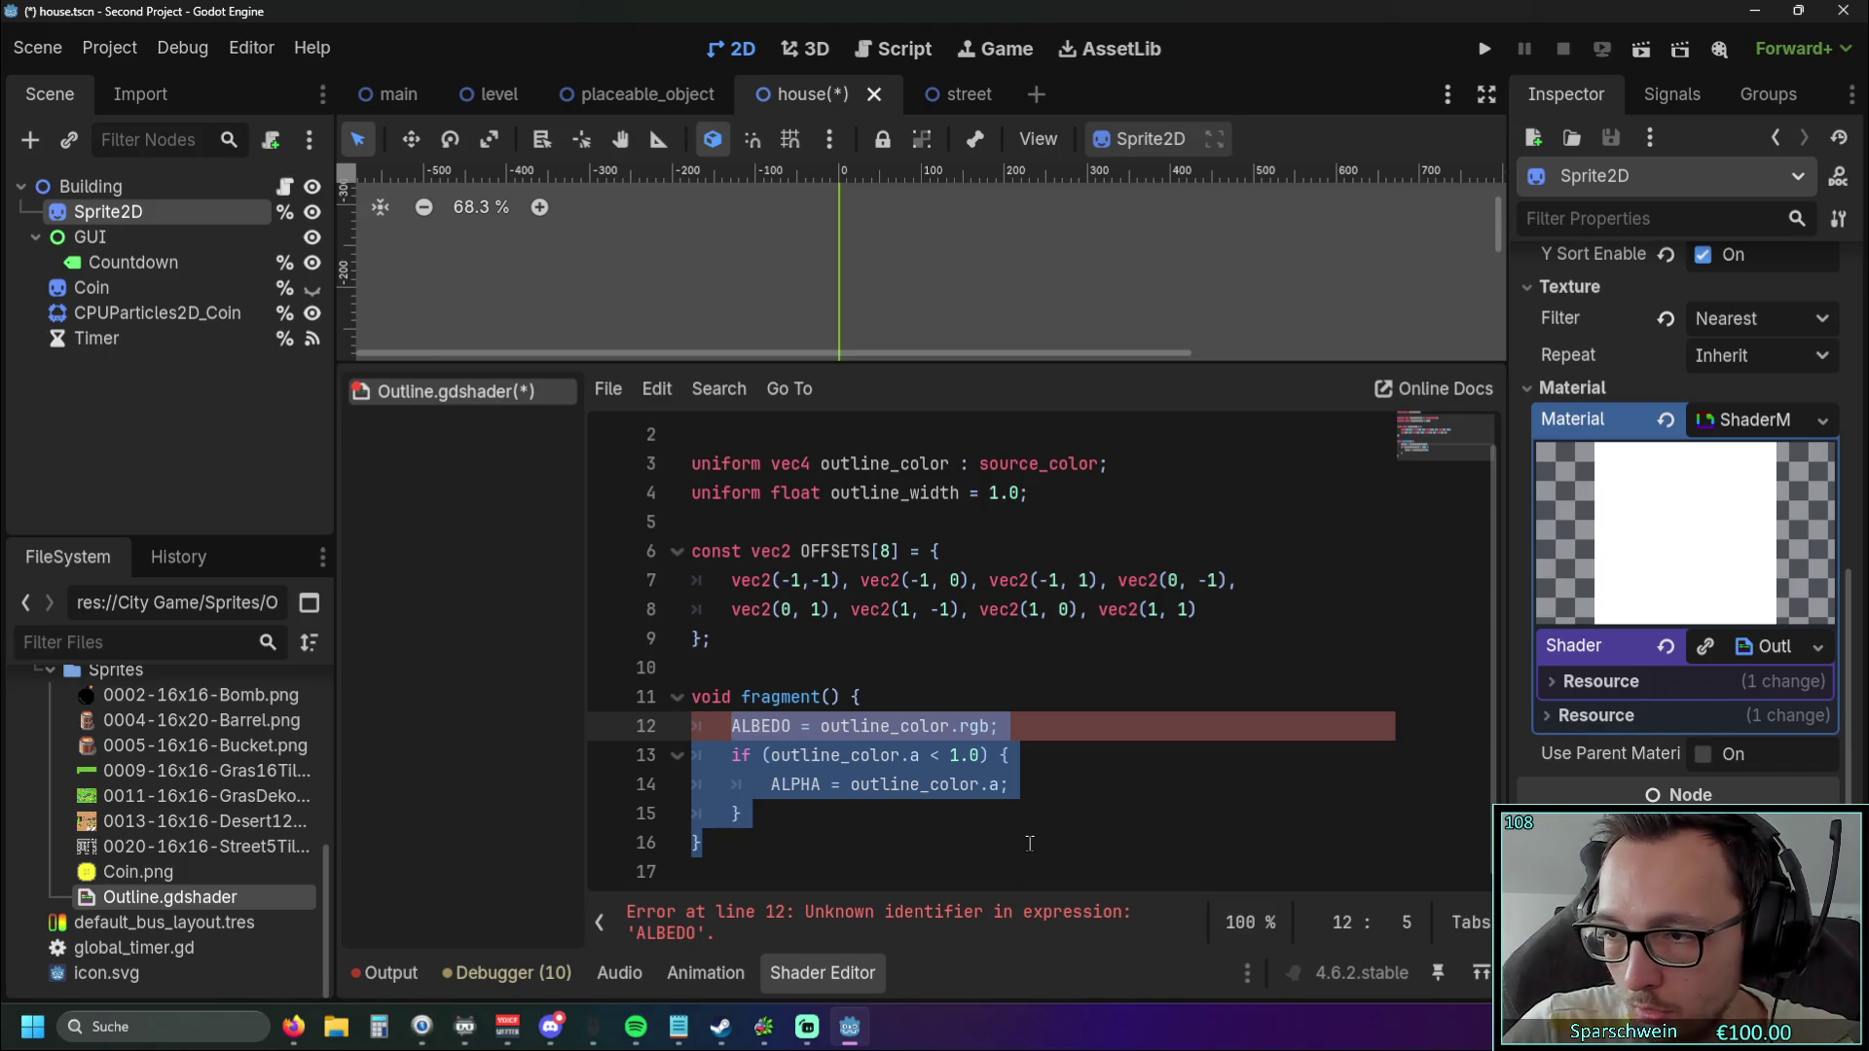
Replace the old fragment body with 'vec2 size = TEXTURE_PIXEL_SIZE * line_', using autocomplete for TEXTURE_PIXEL_SIZE.
key("BackSpace")
type("vec")
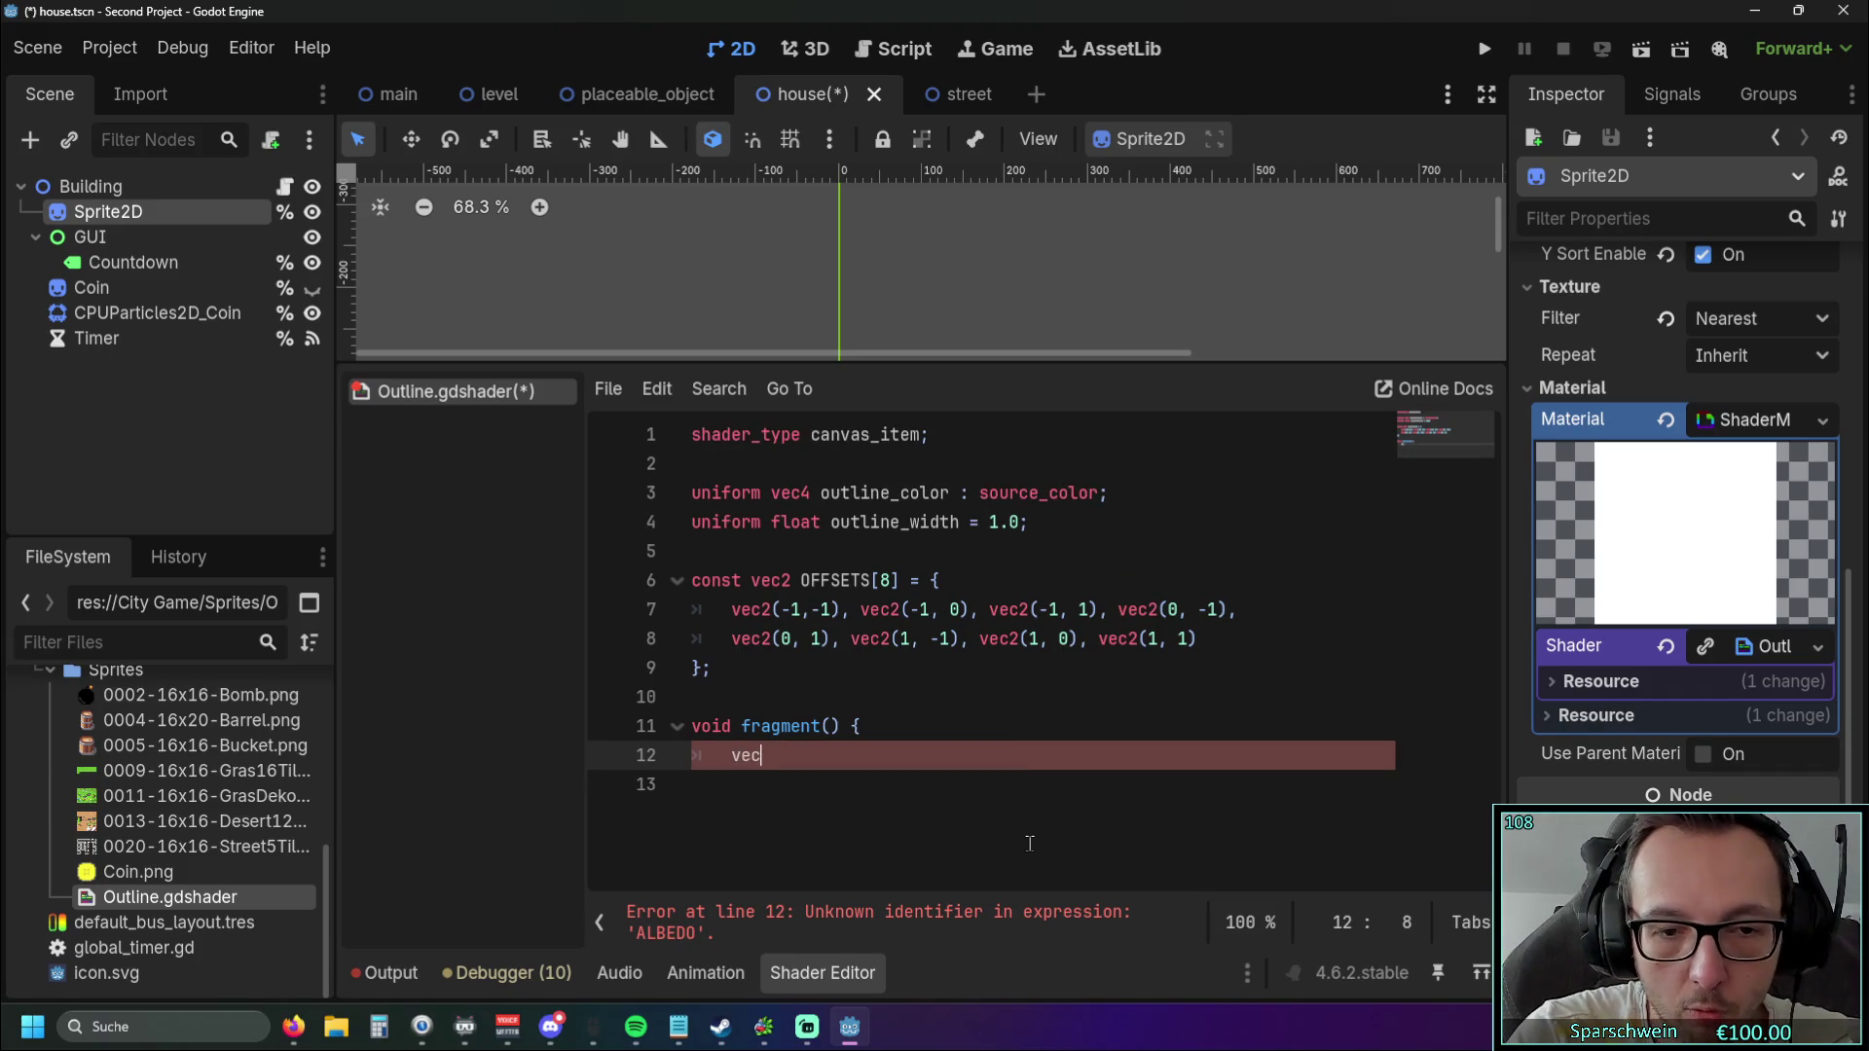
type("2 si")
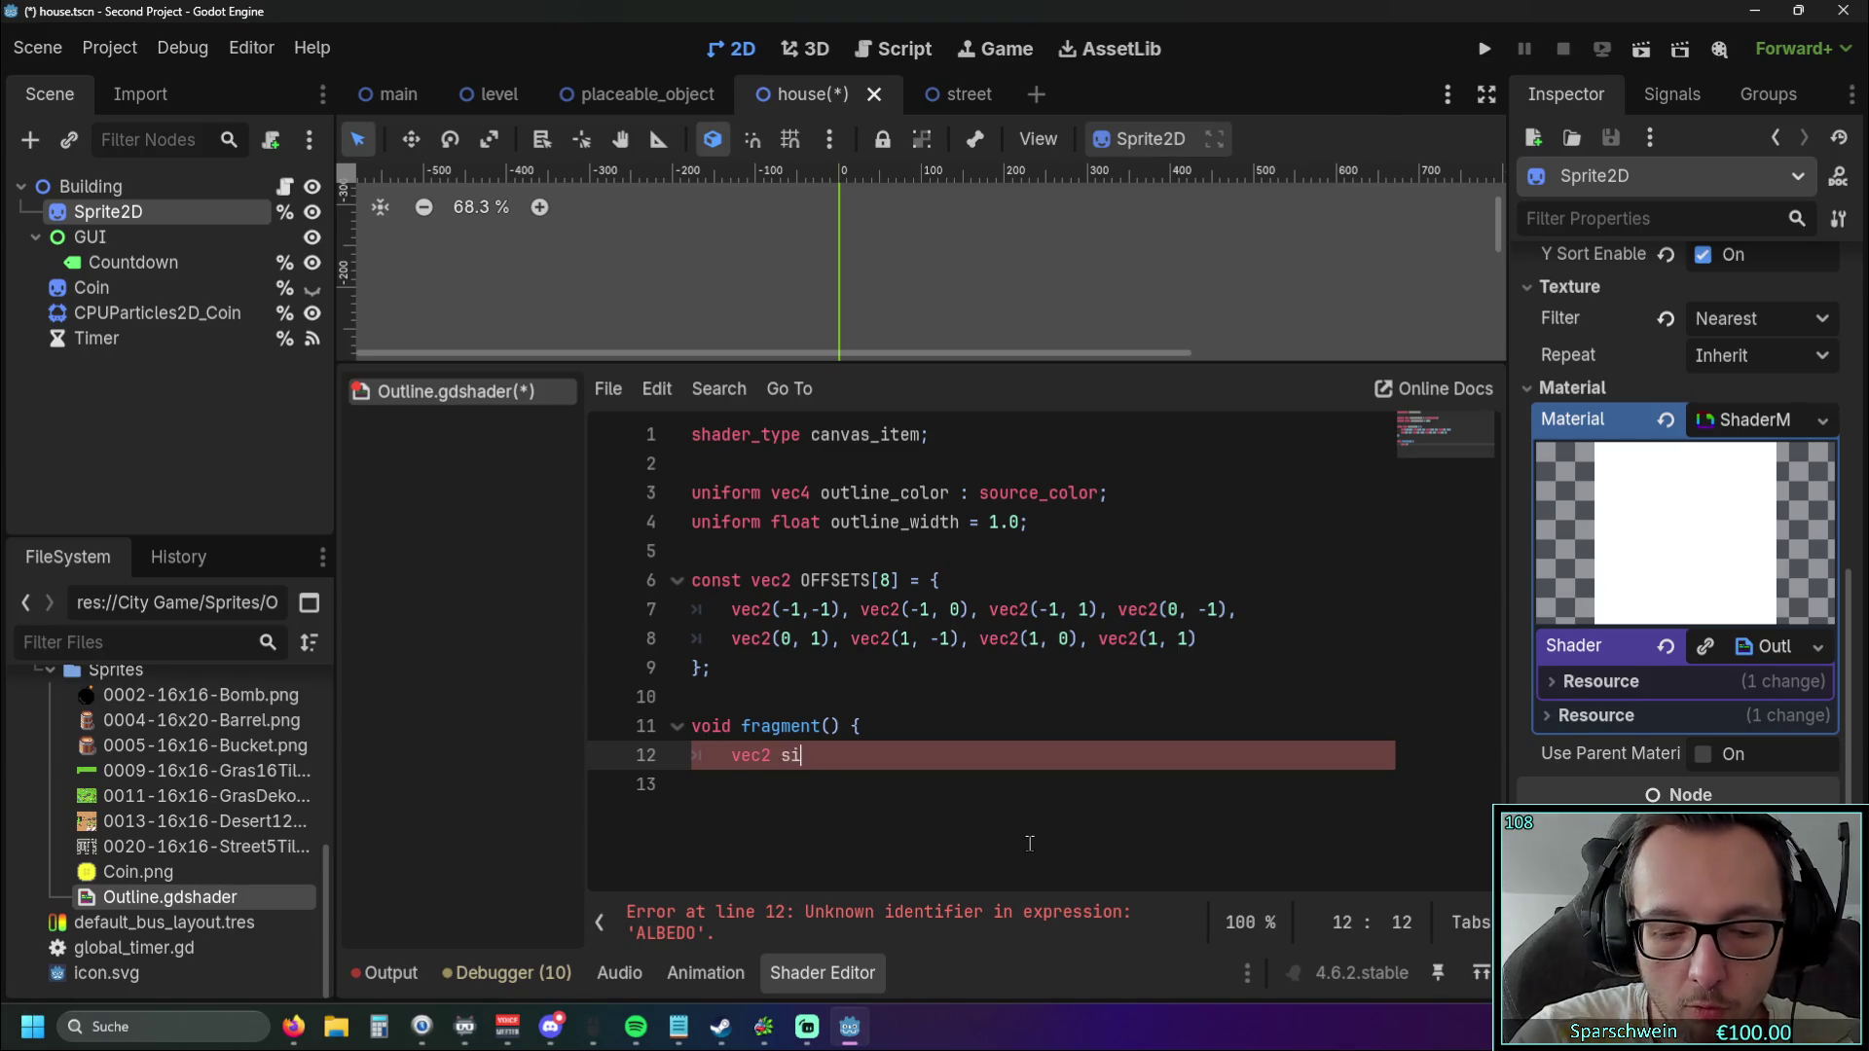
type("ze = ")
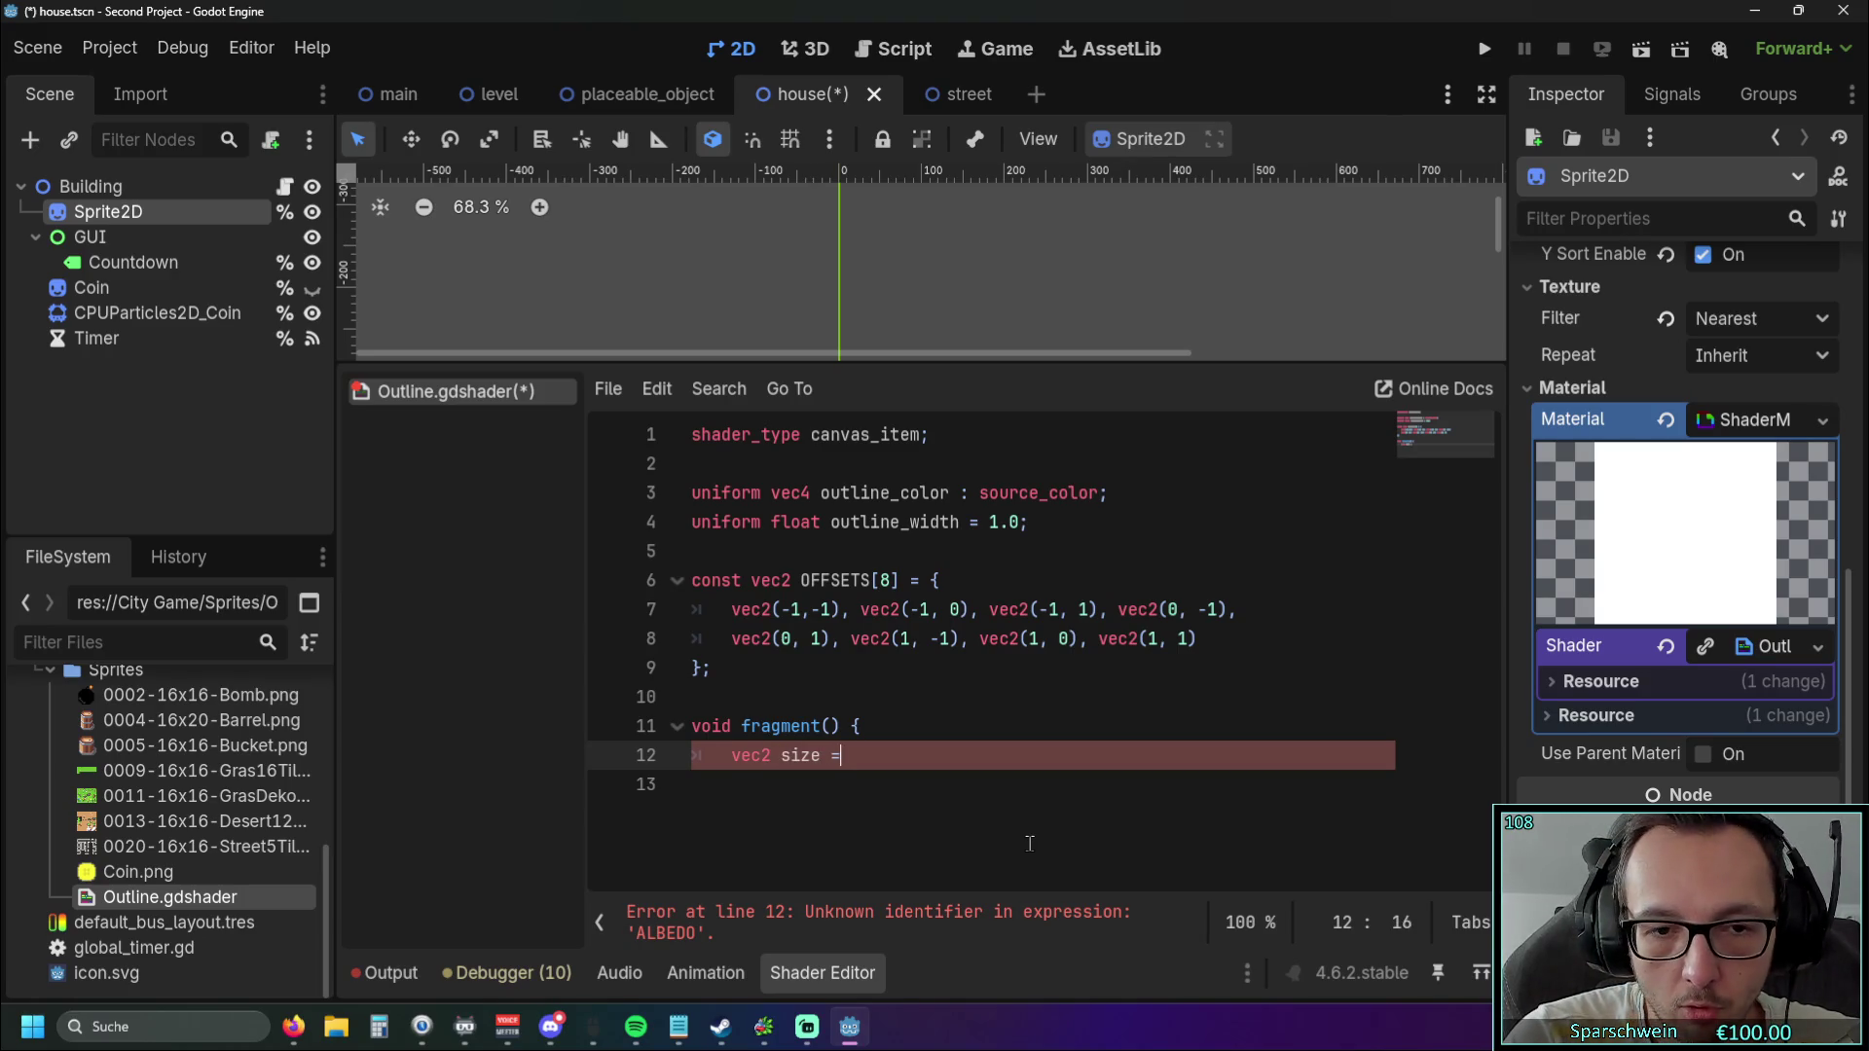
type("TEXT")
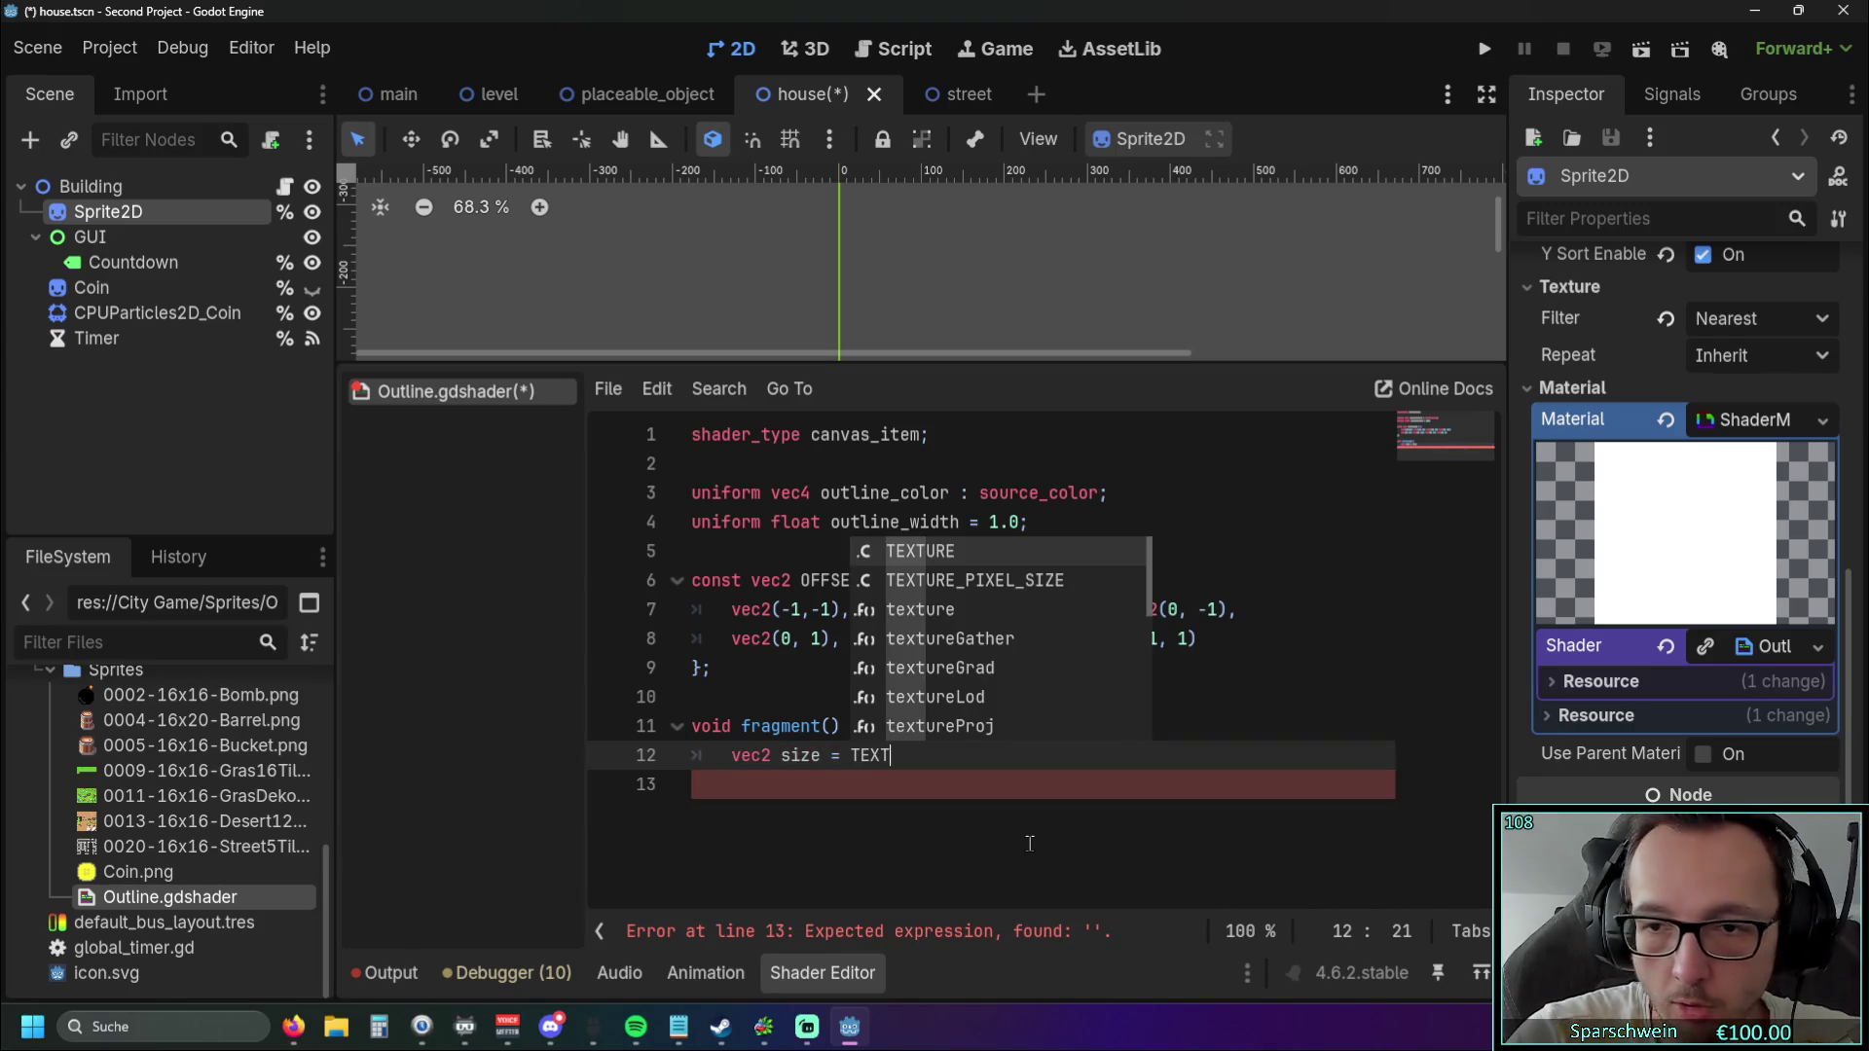
key("Down")
key("Return")
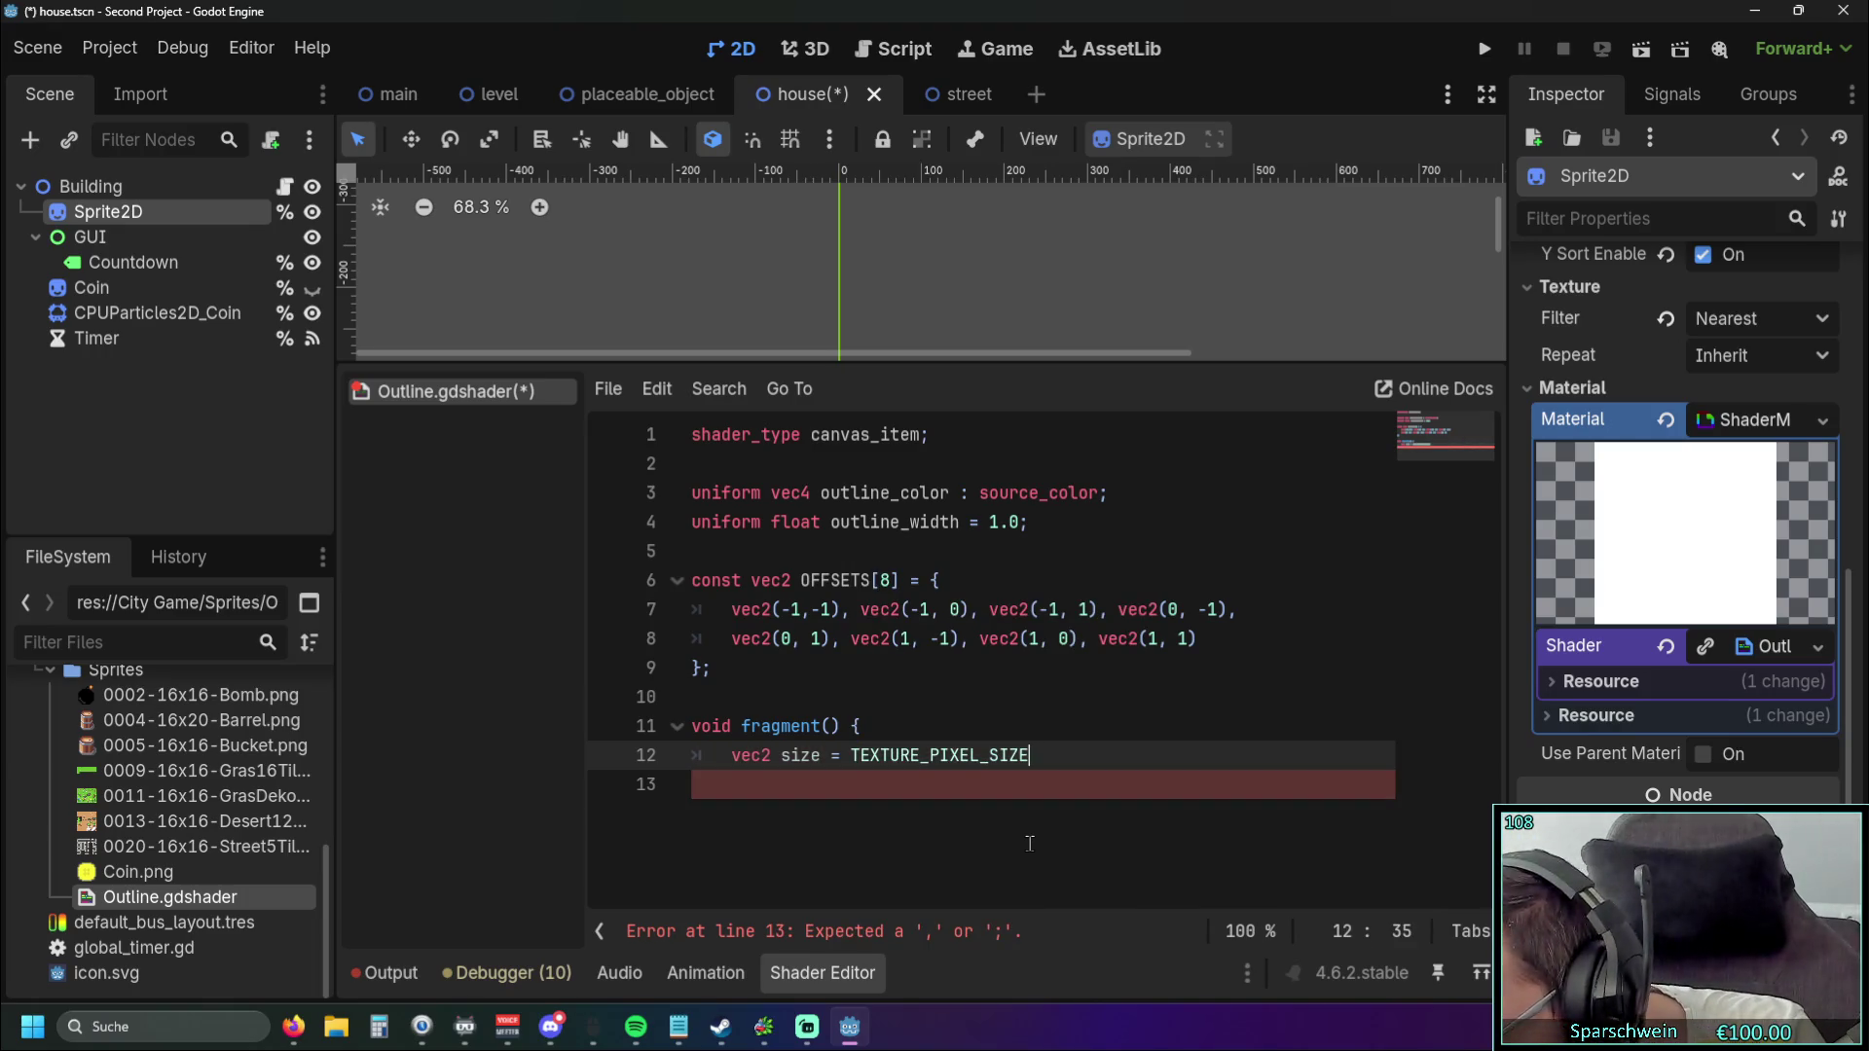
type("*")
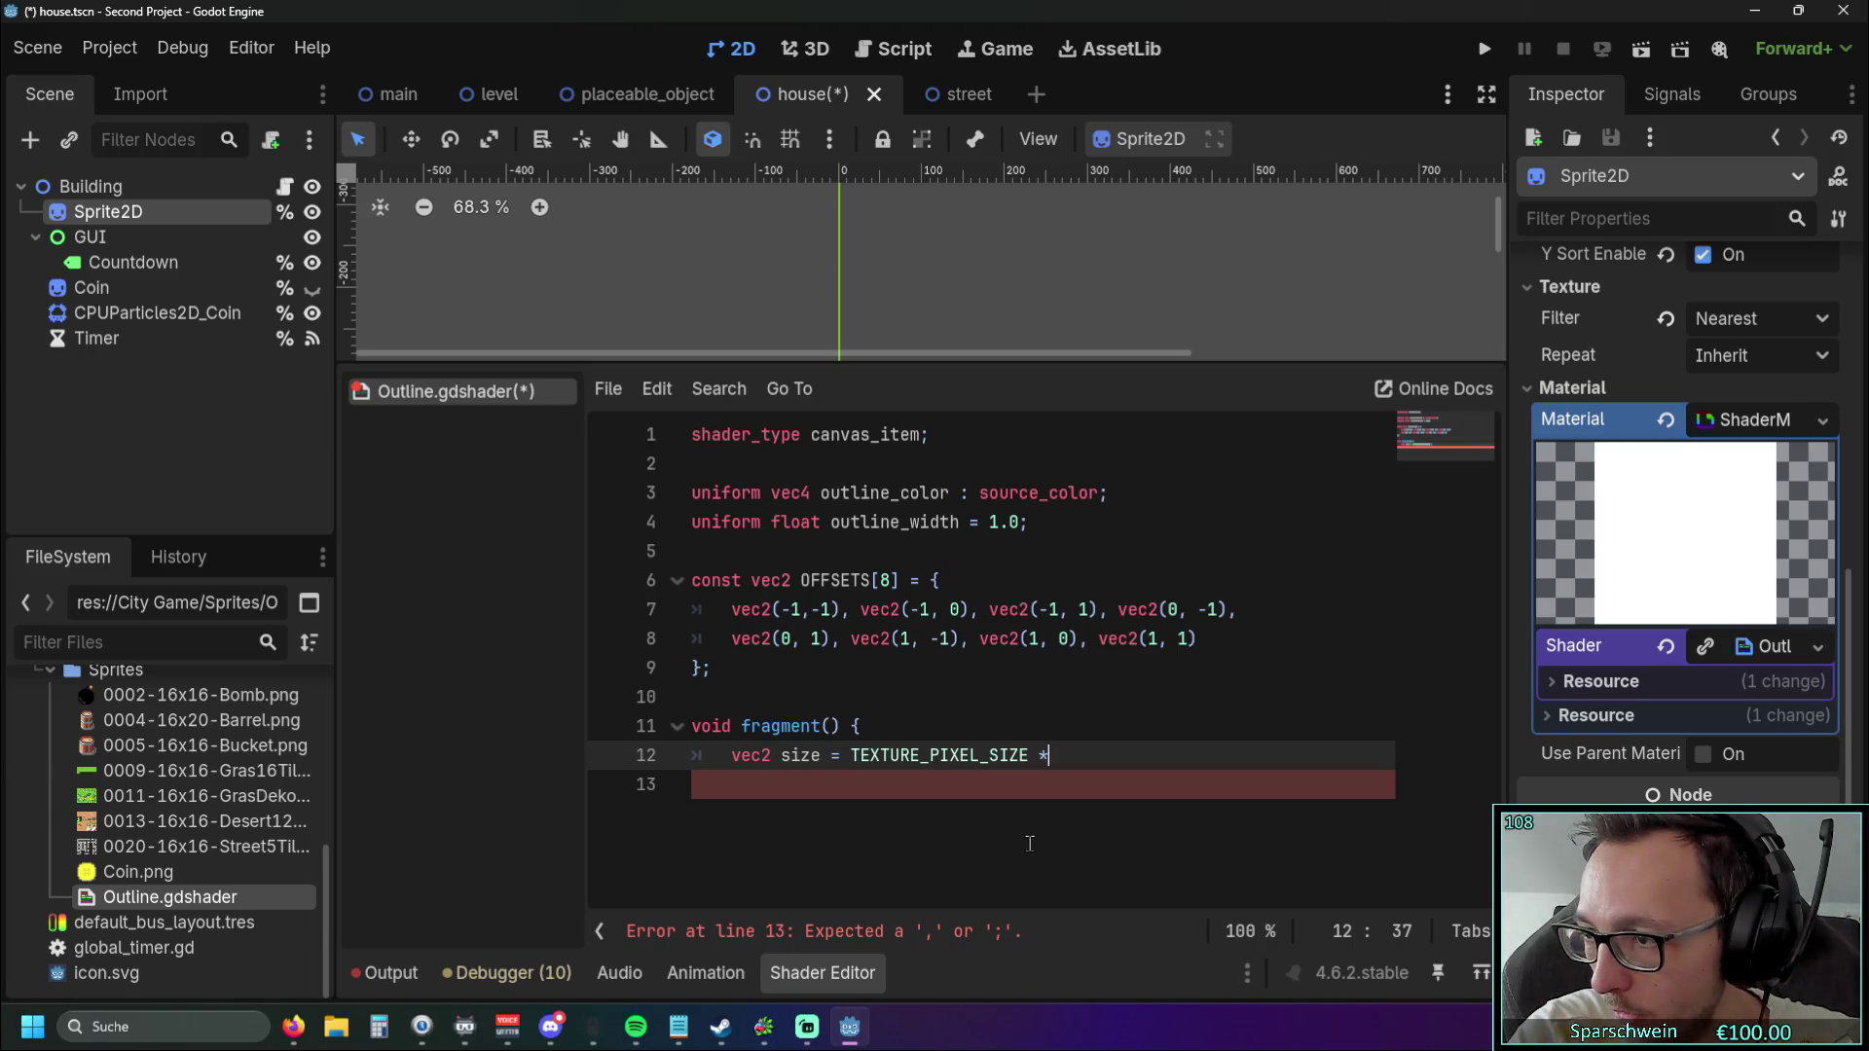
type(" line")
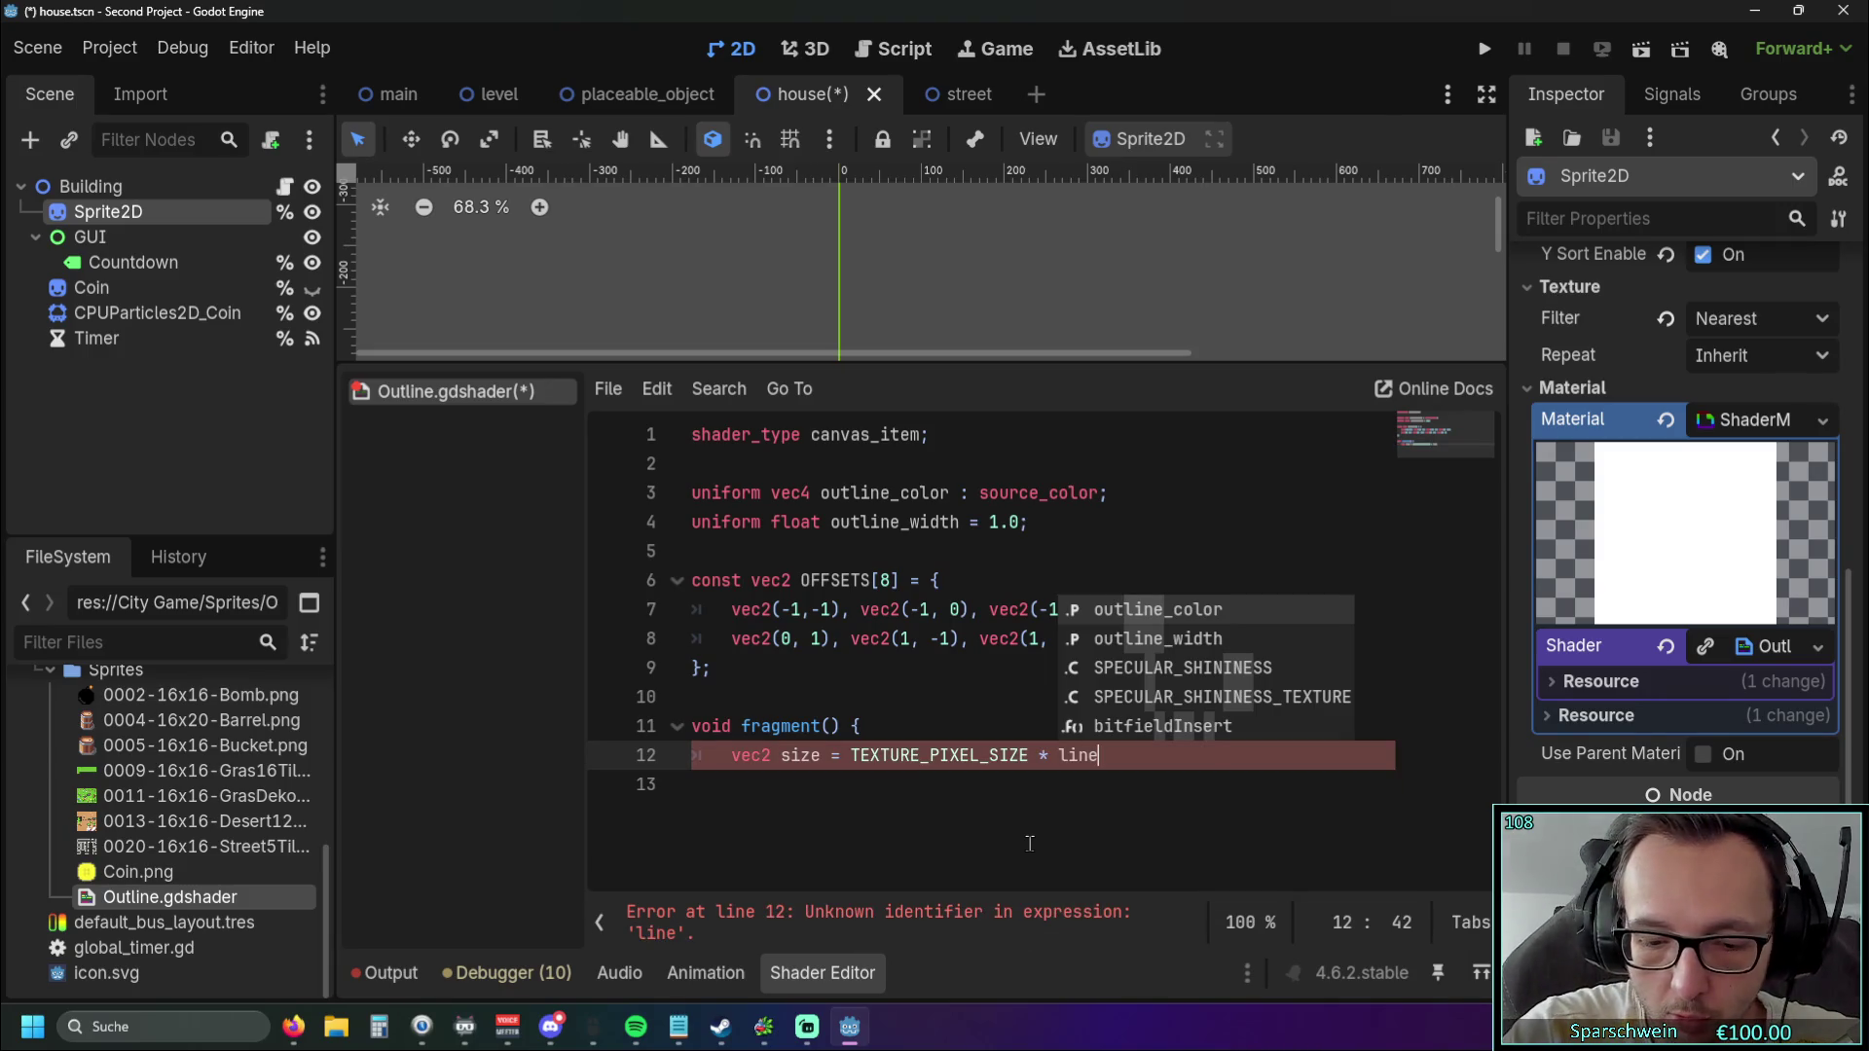
type("_")
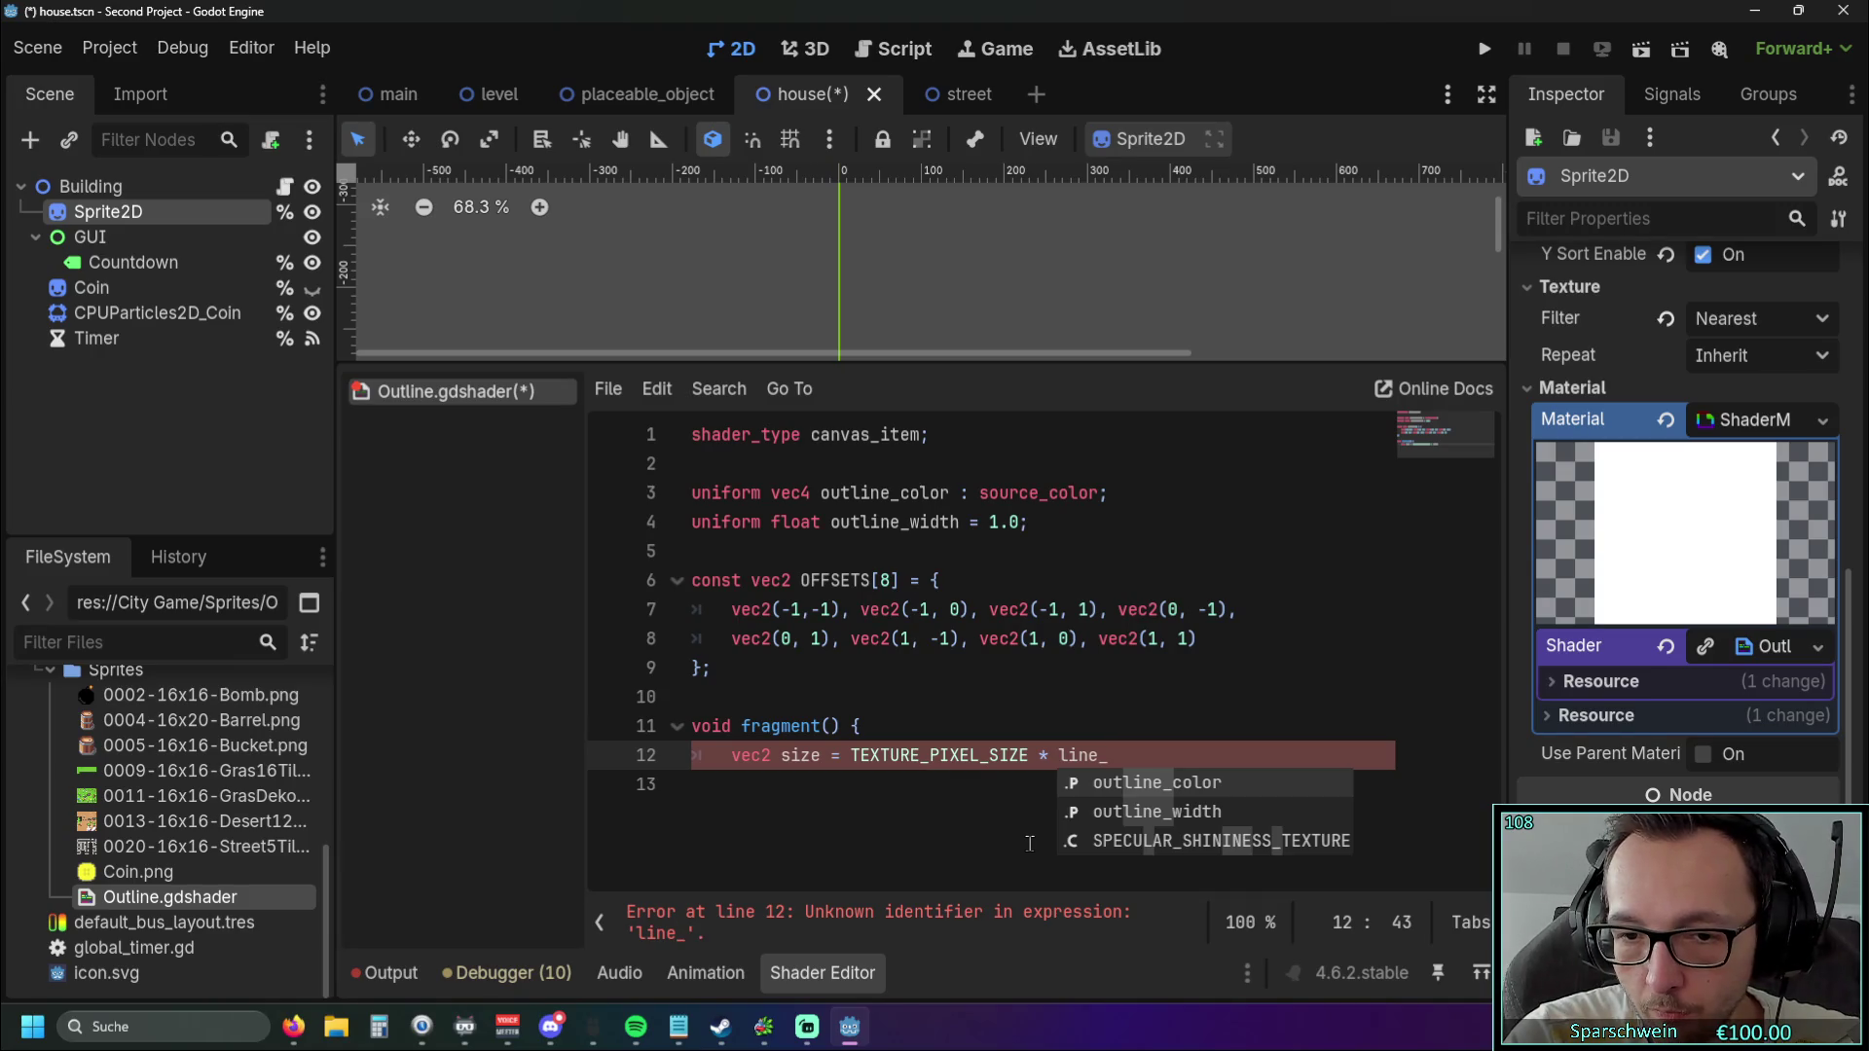
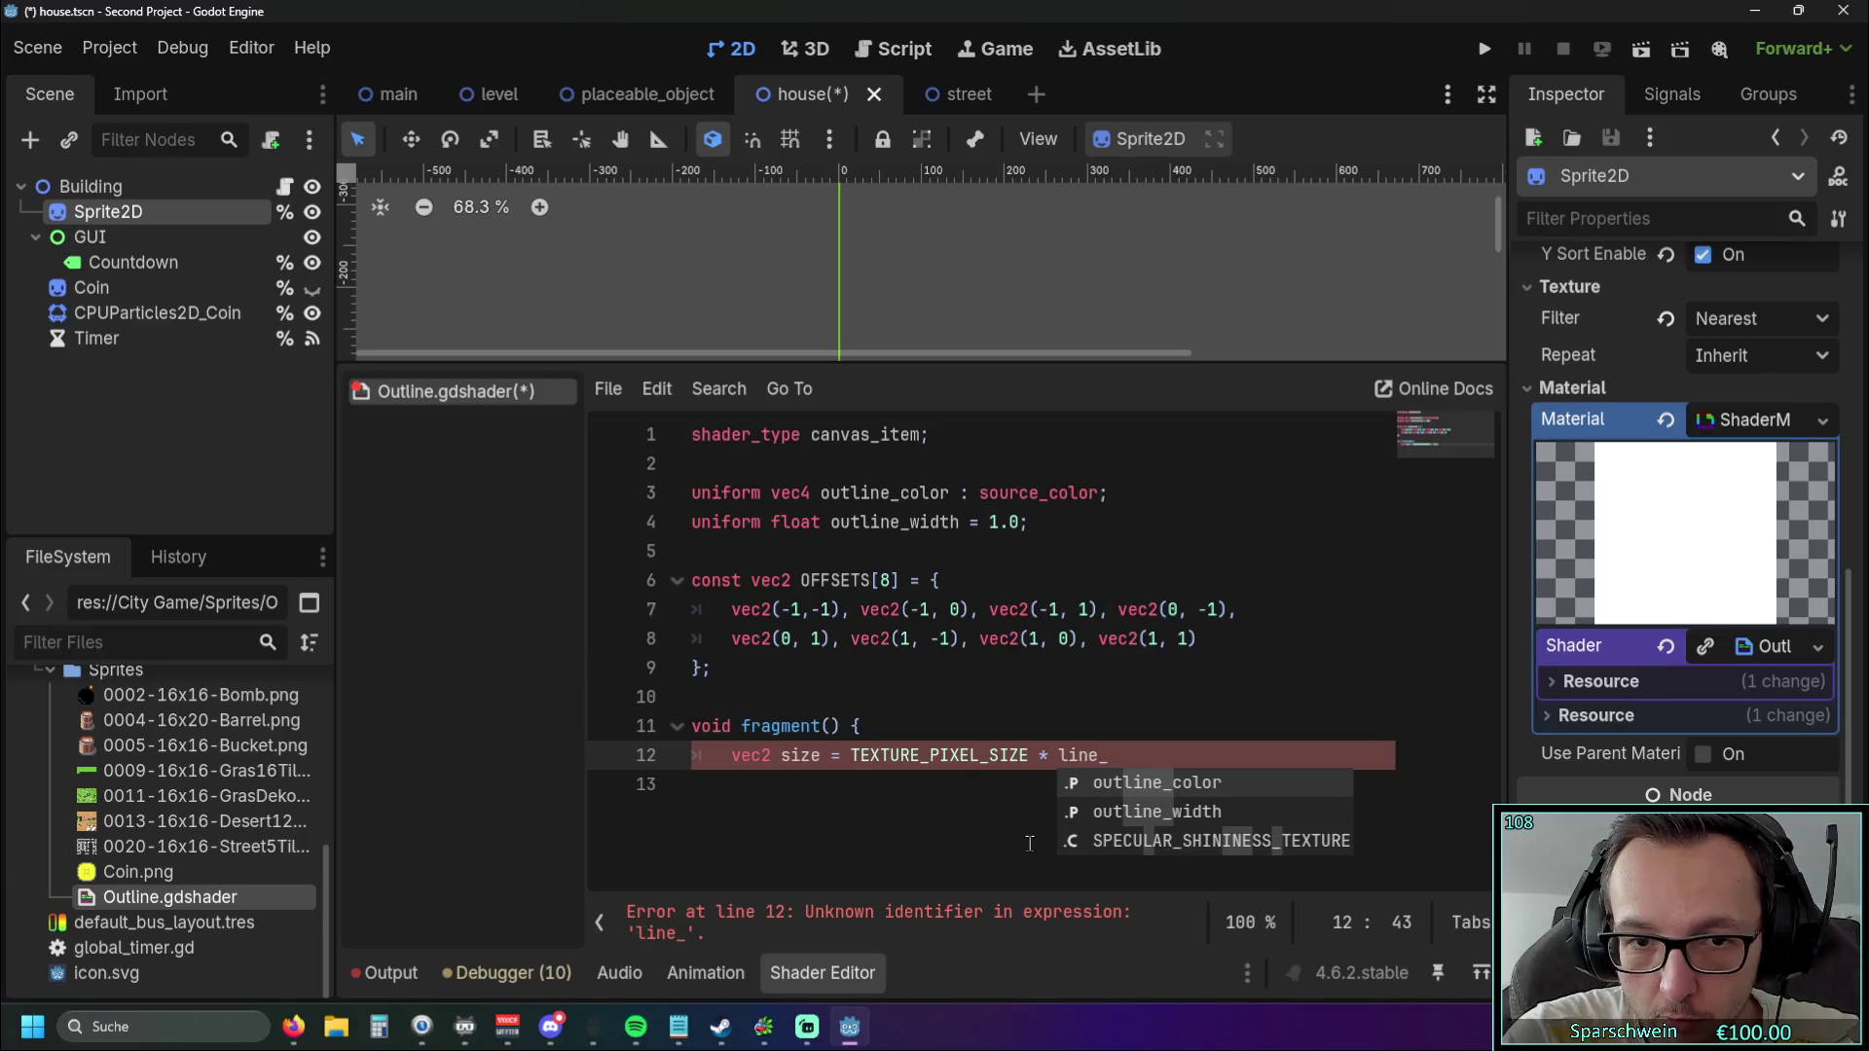
Finish the size line with outline_width and a semicolon.
key("Up")
key("Up")
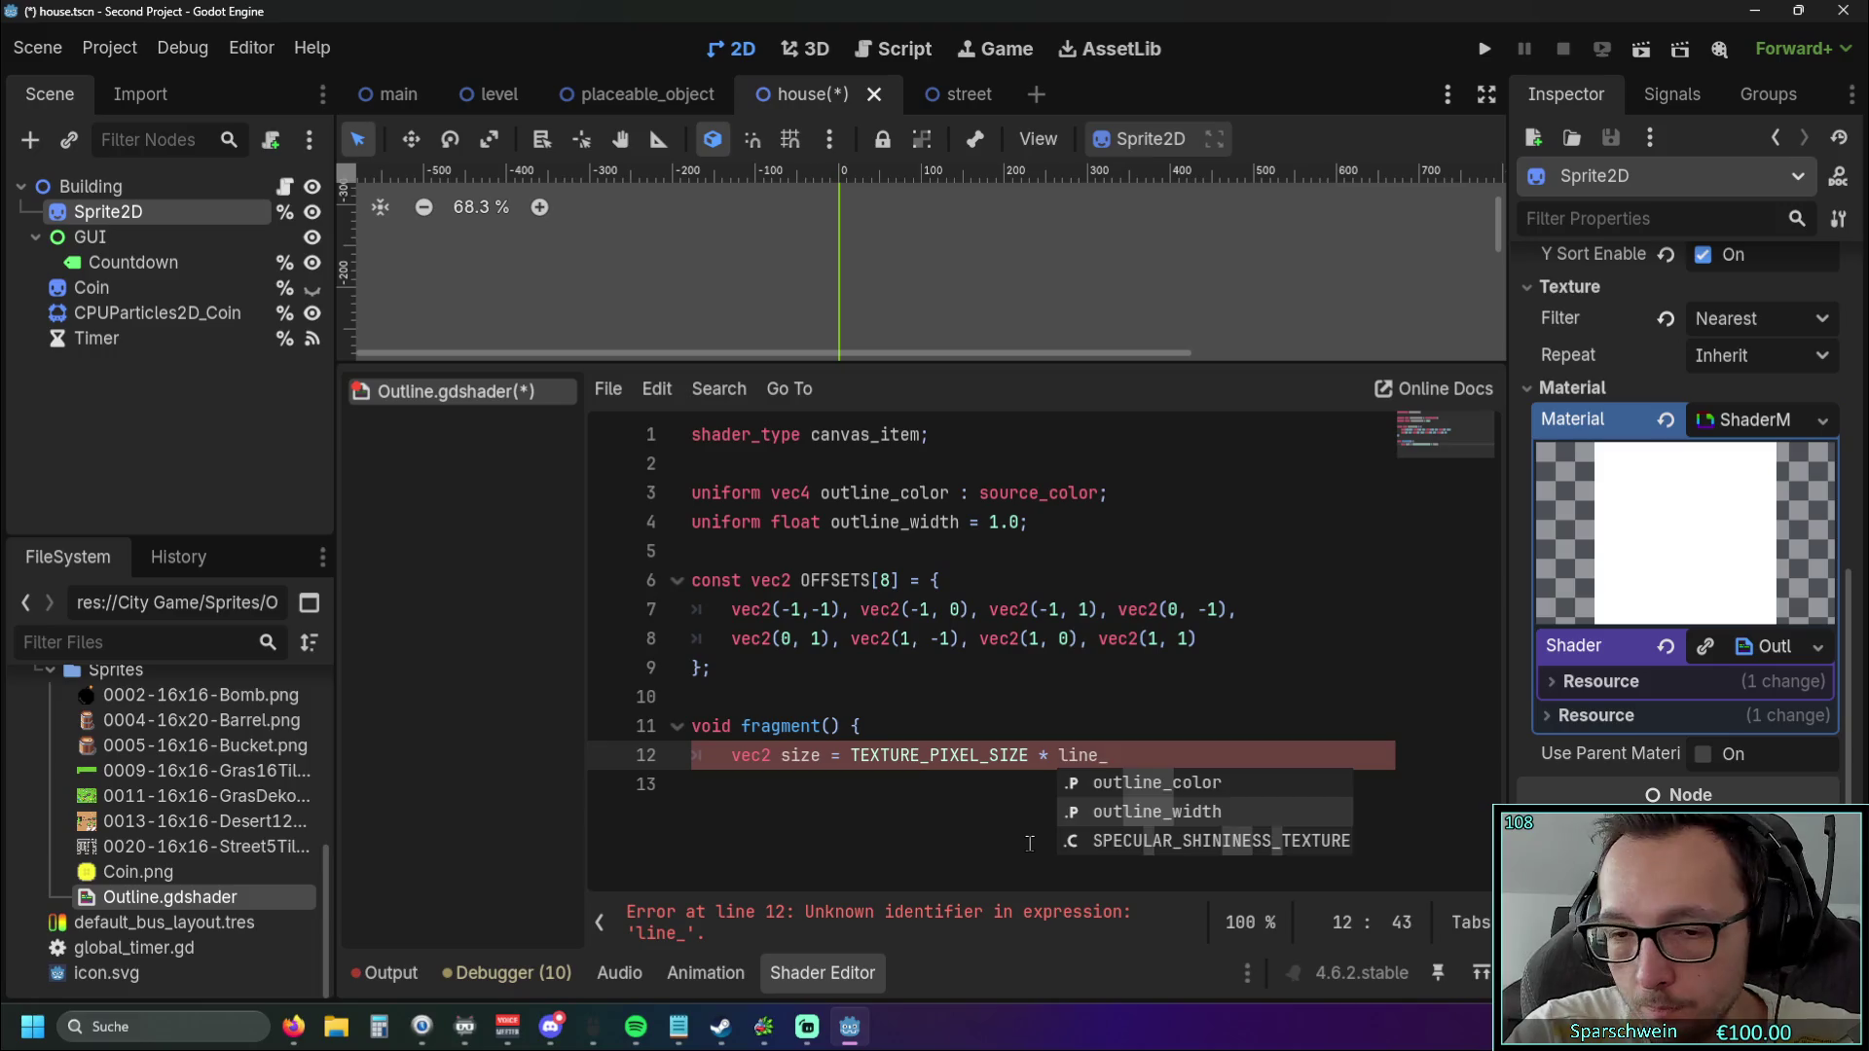
key("Return")
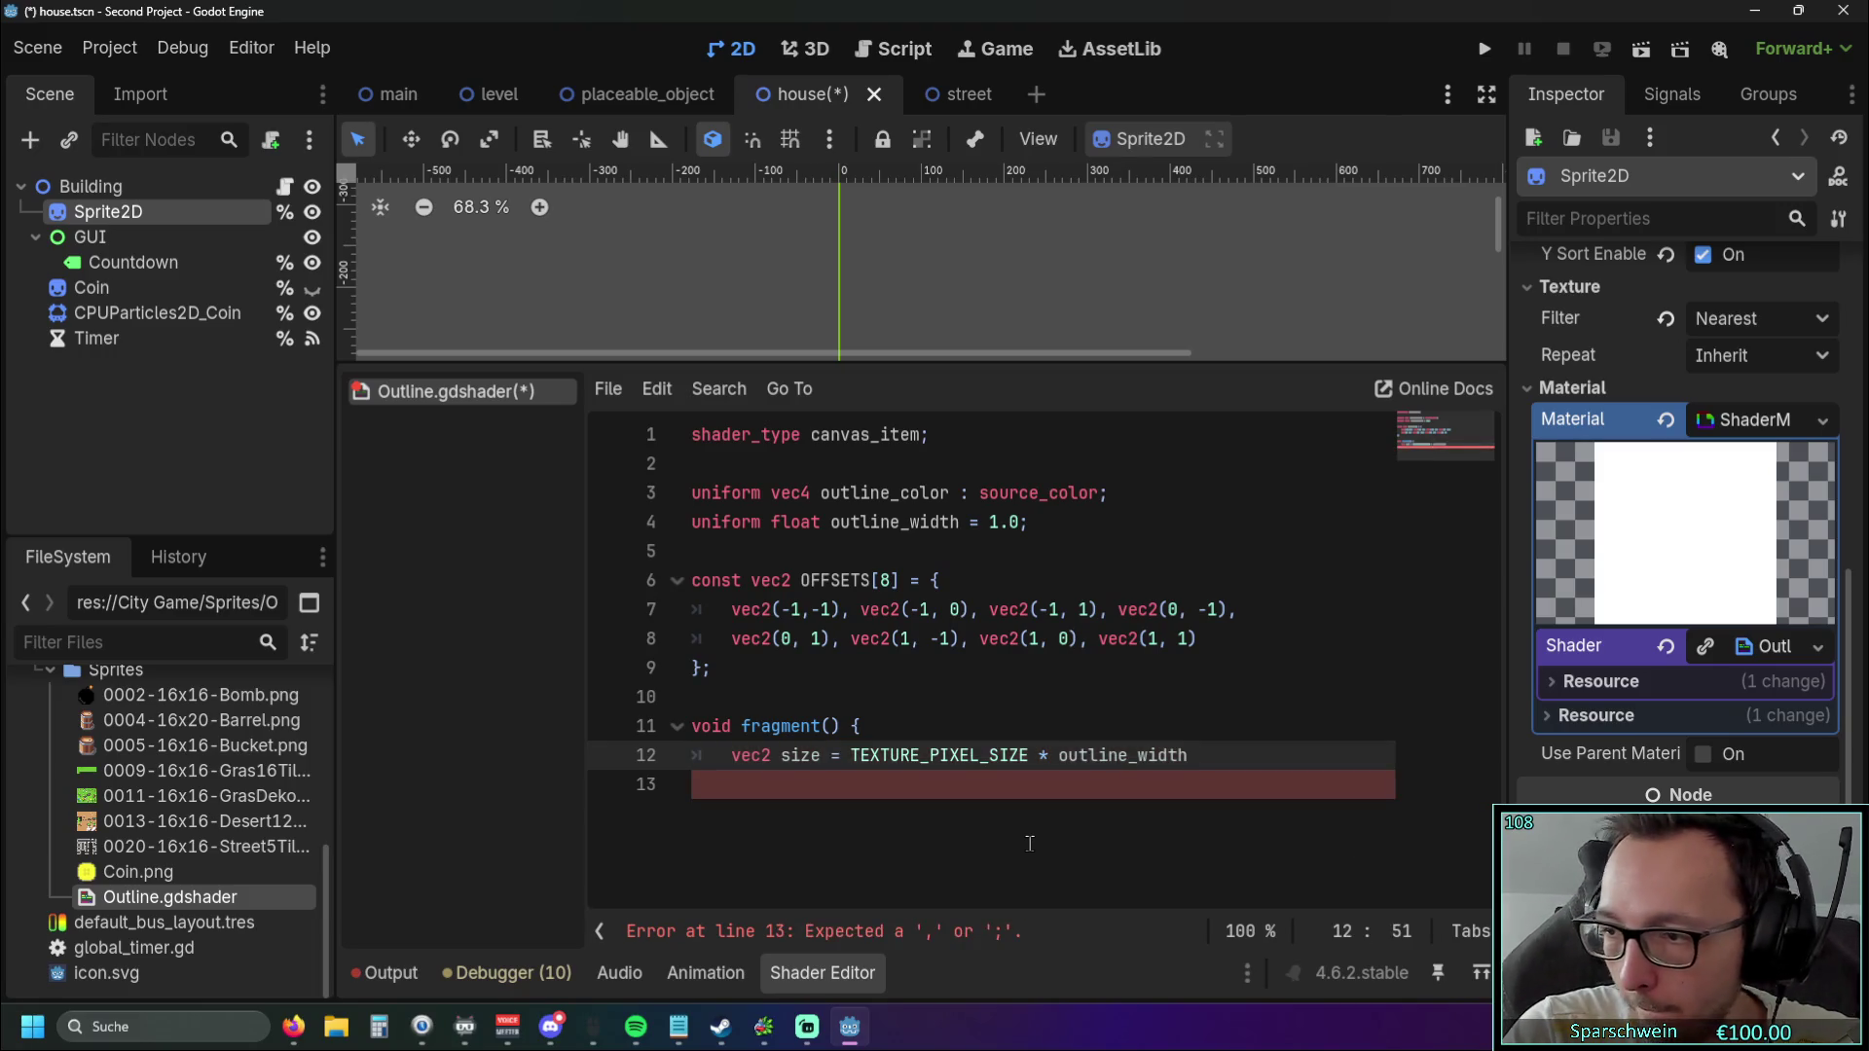
type(";")
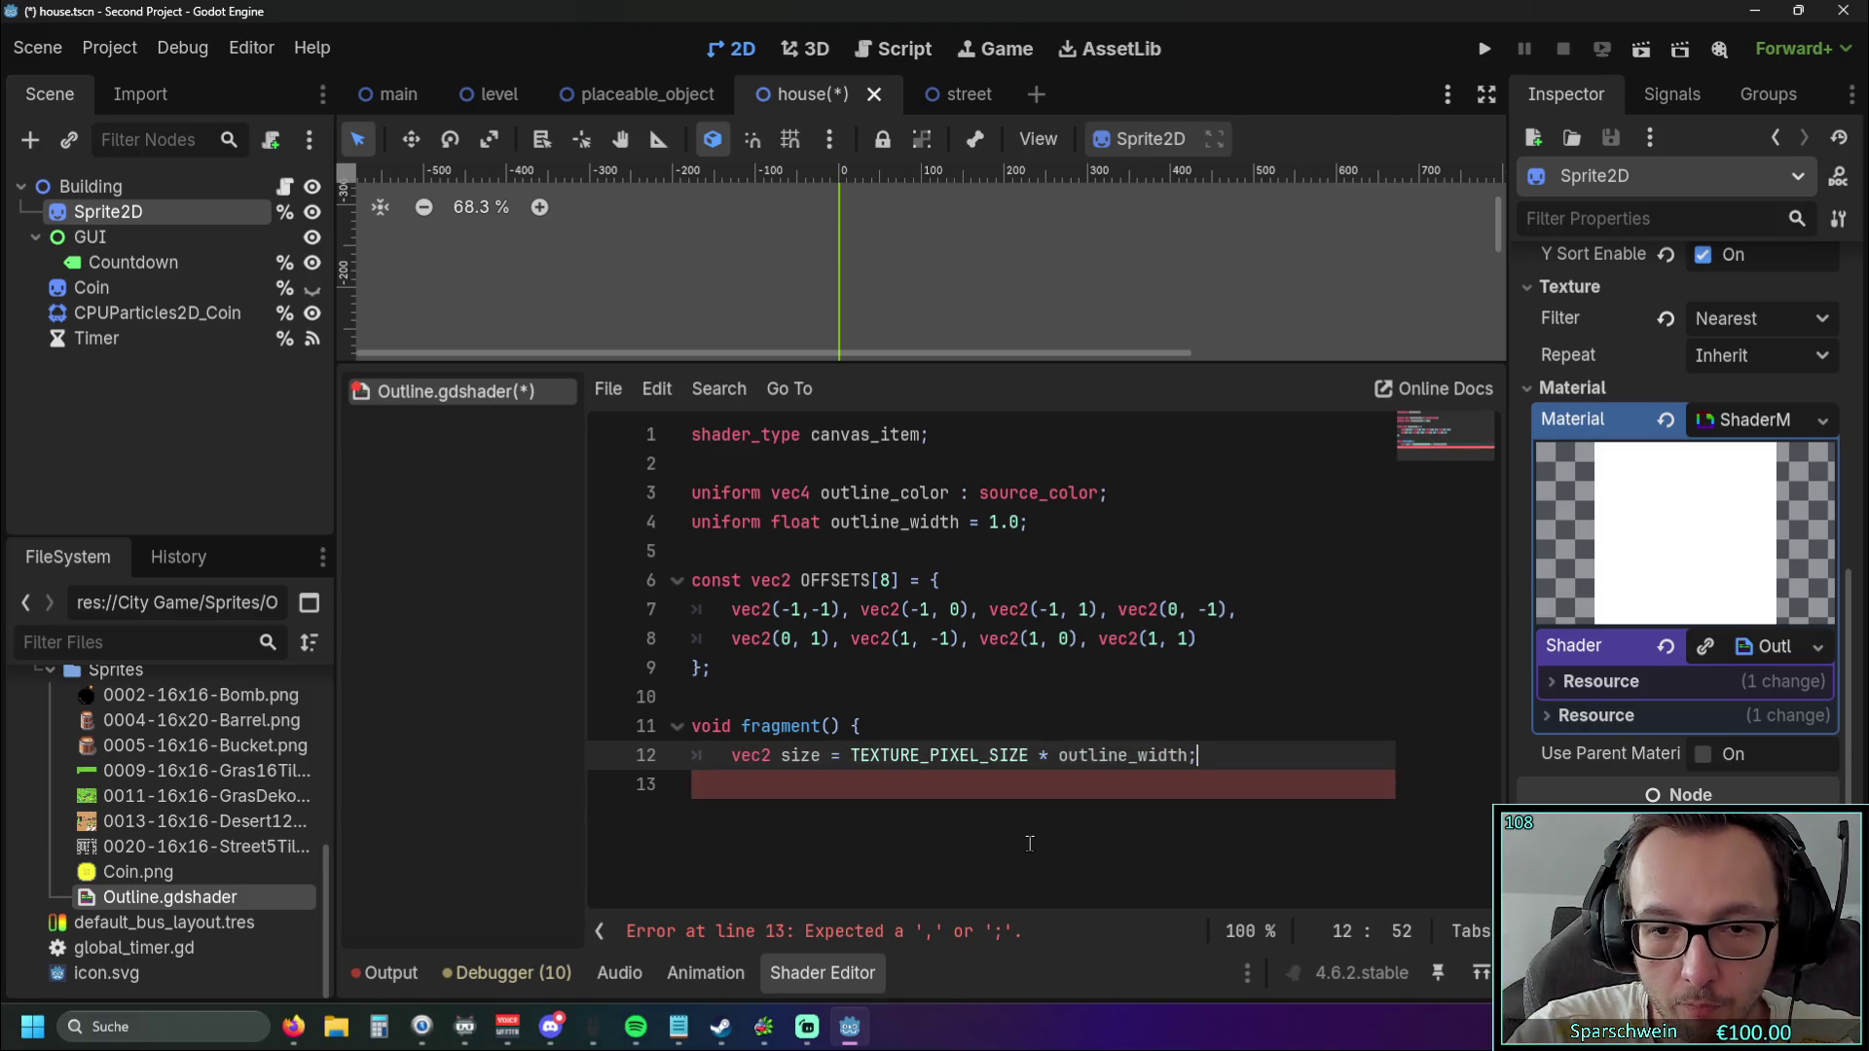
key("Return")
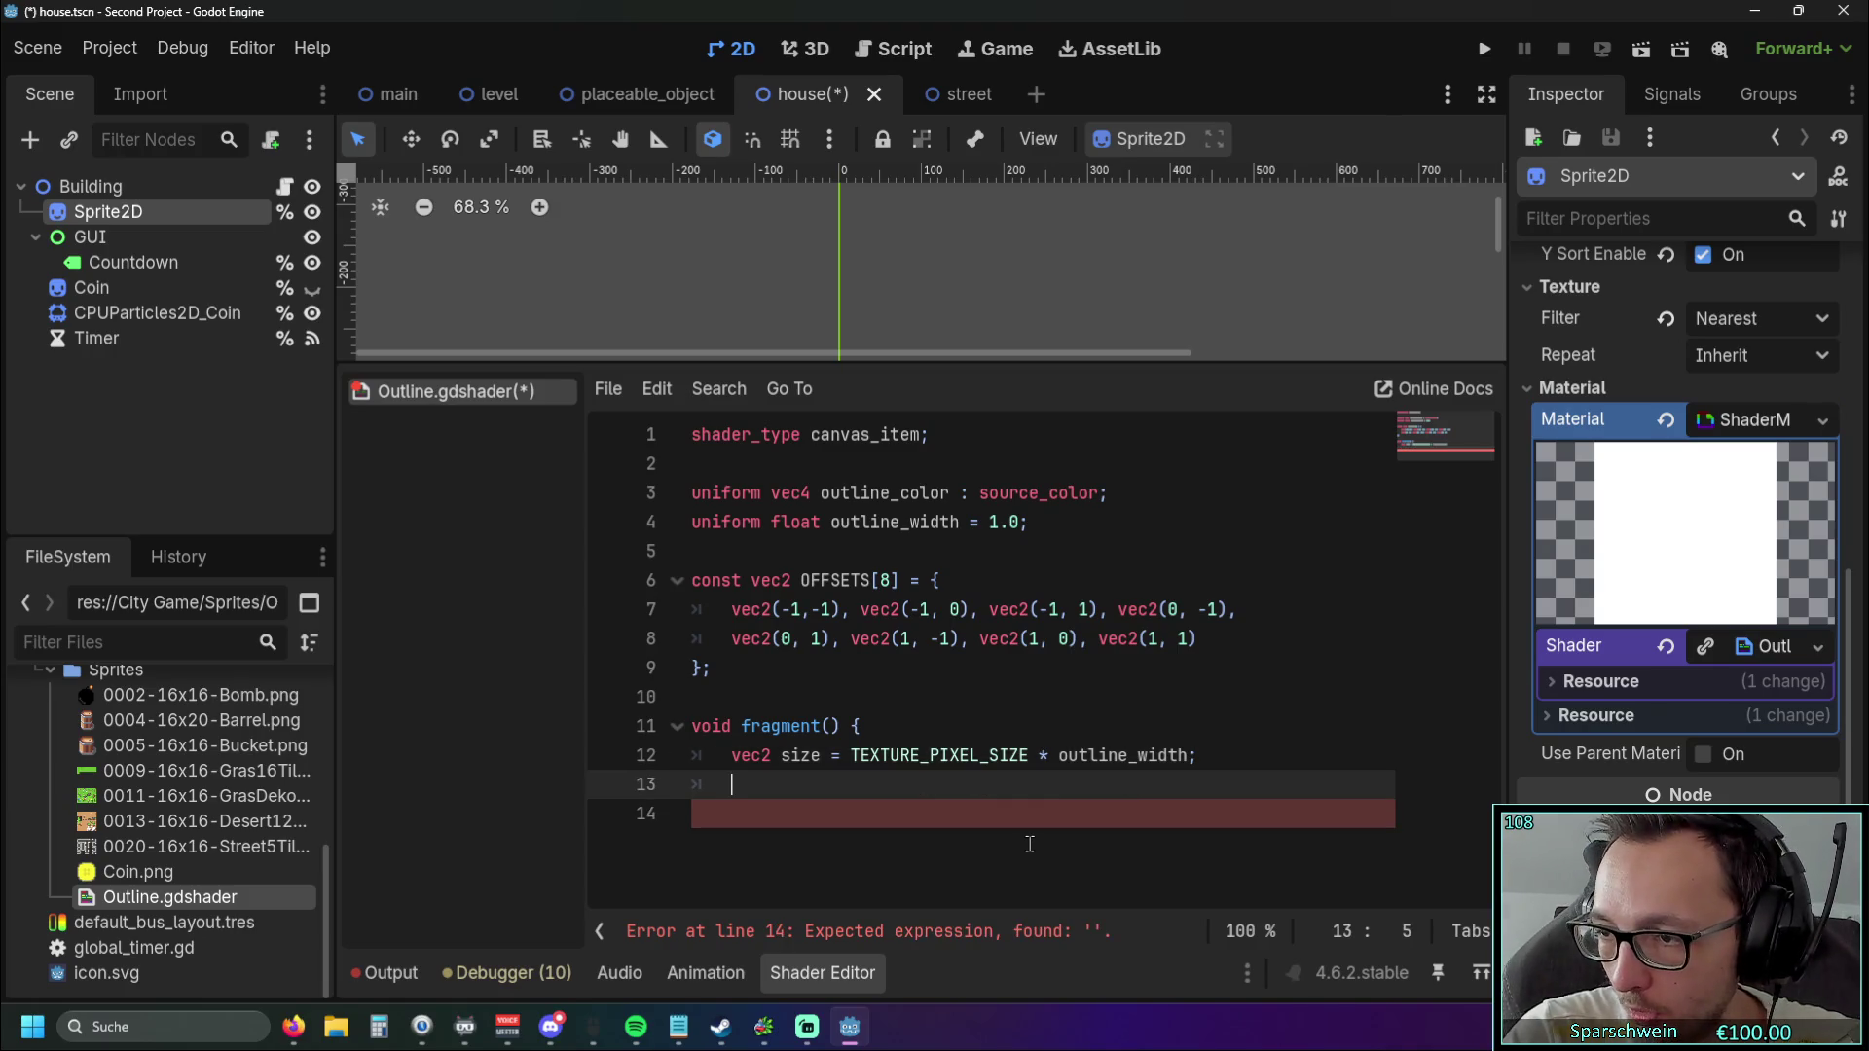
Declare float outline = 0.0; and begin a for loop header below it.
type("float")
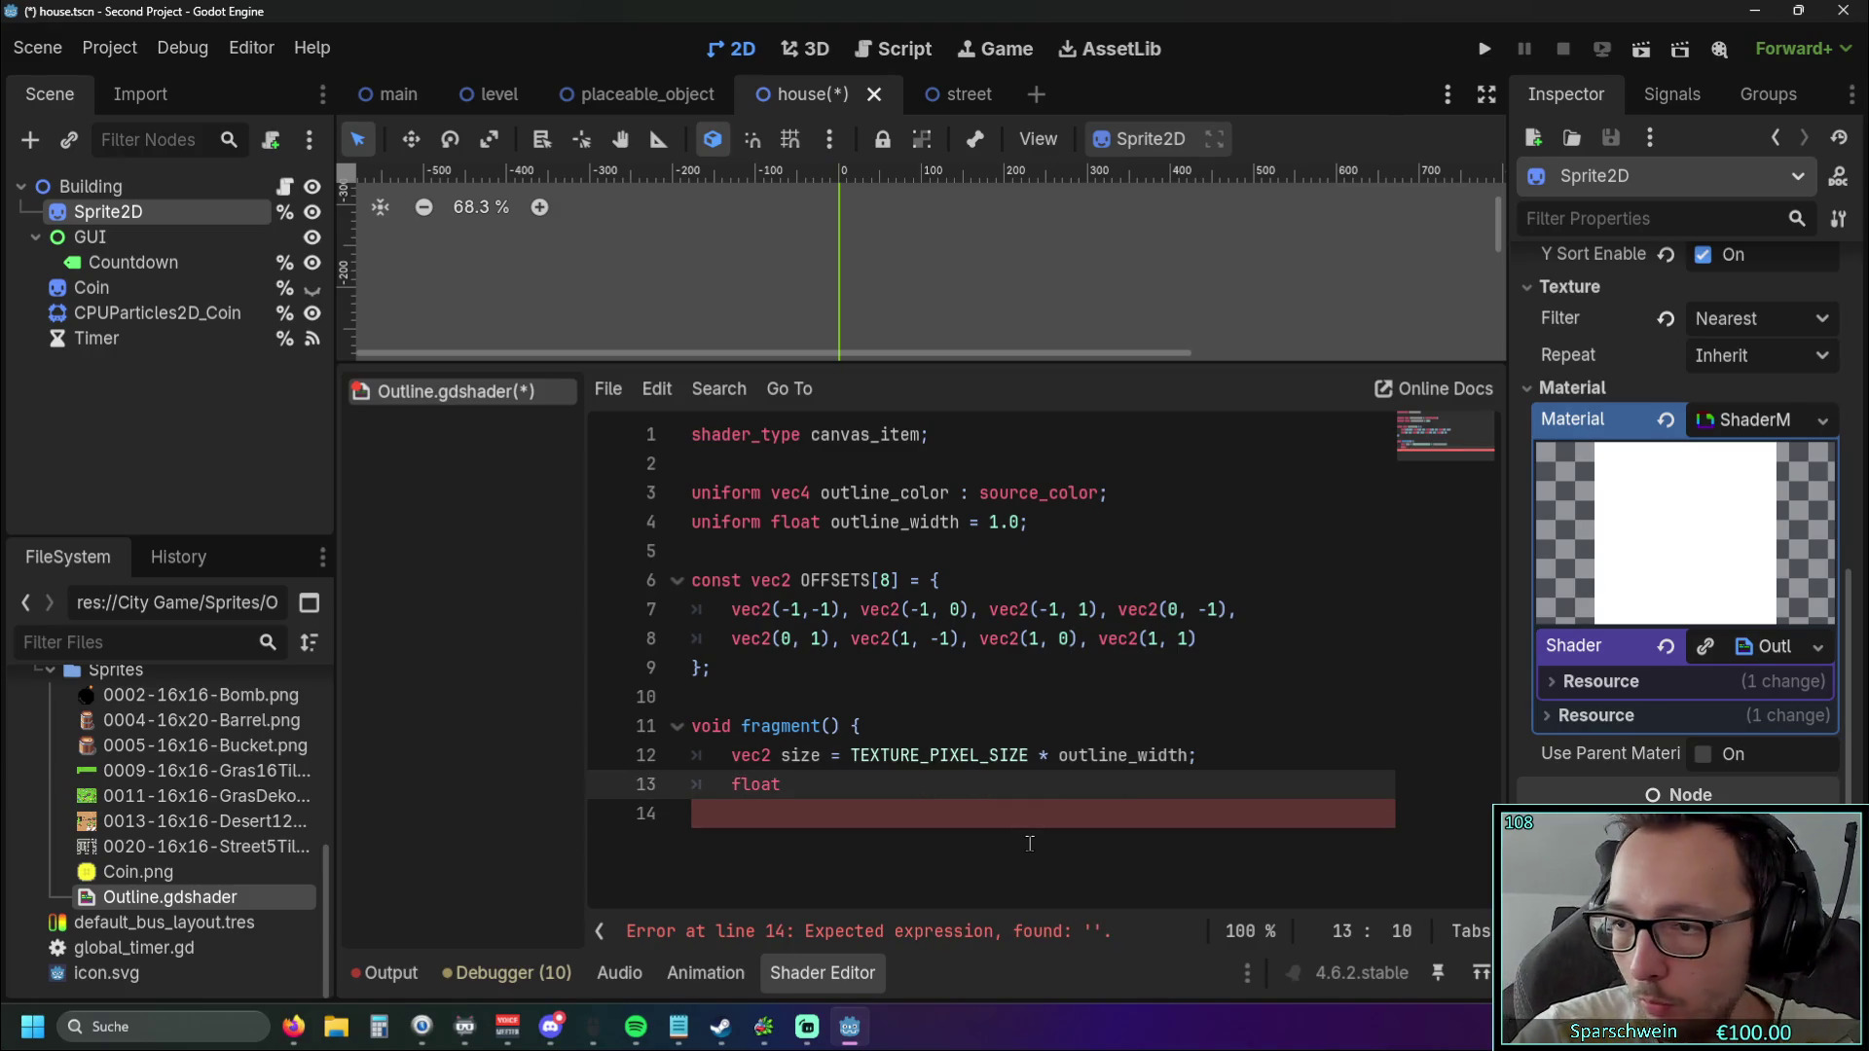
type(" out")
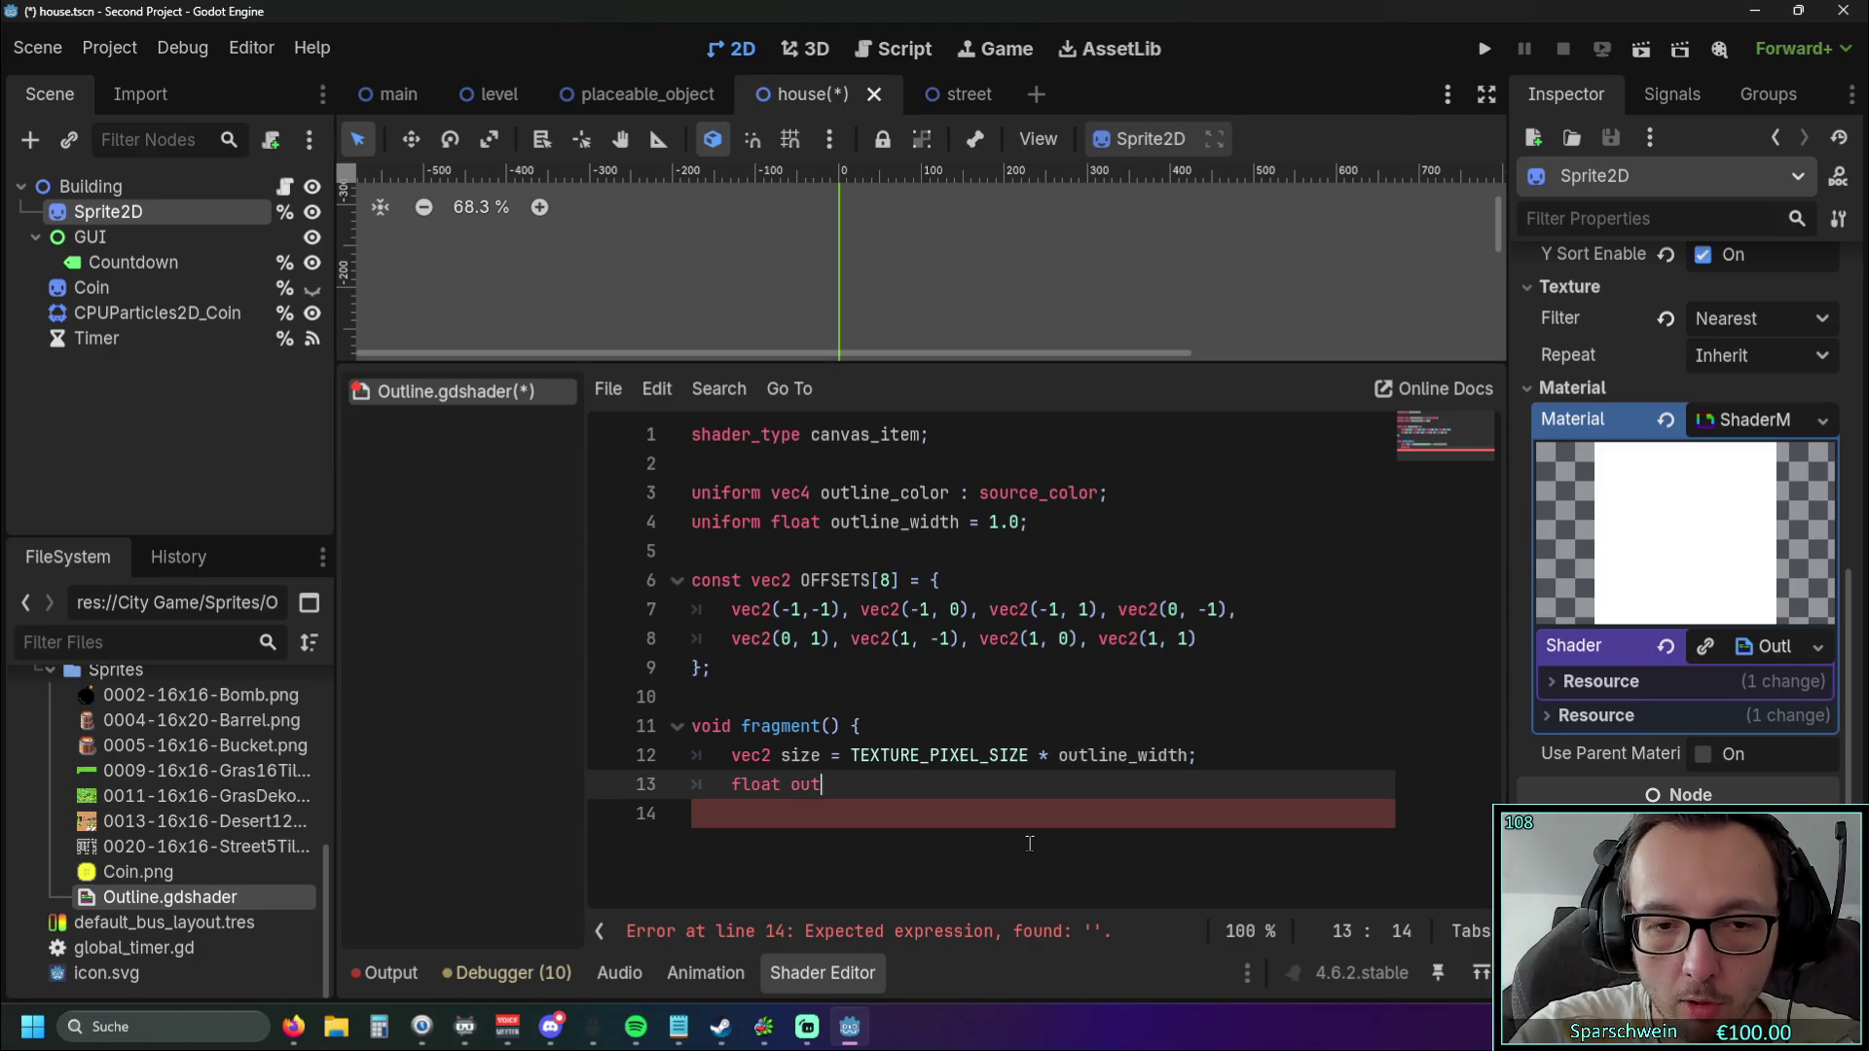
type("line ")
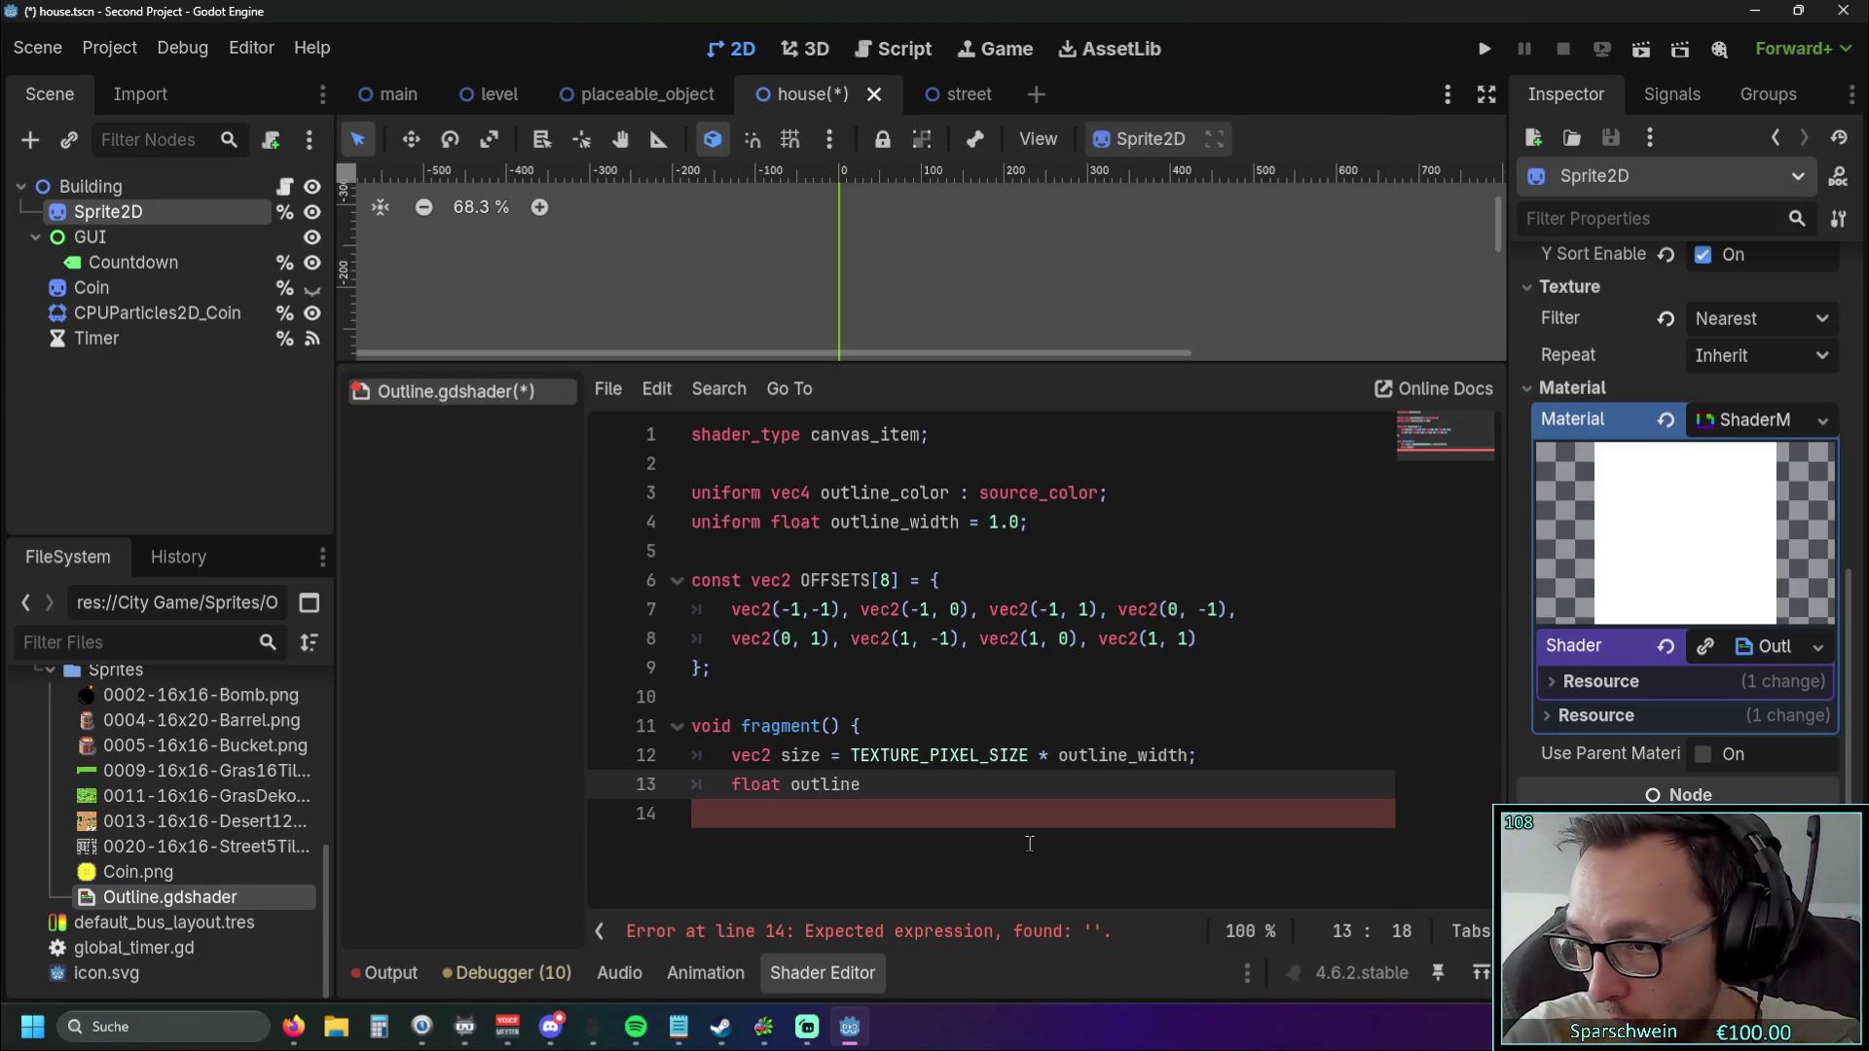
type("= 0.")
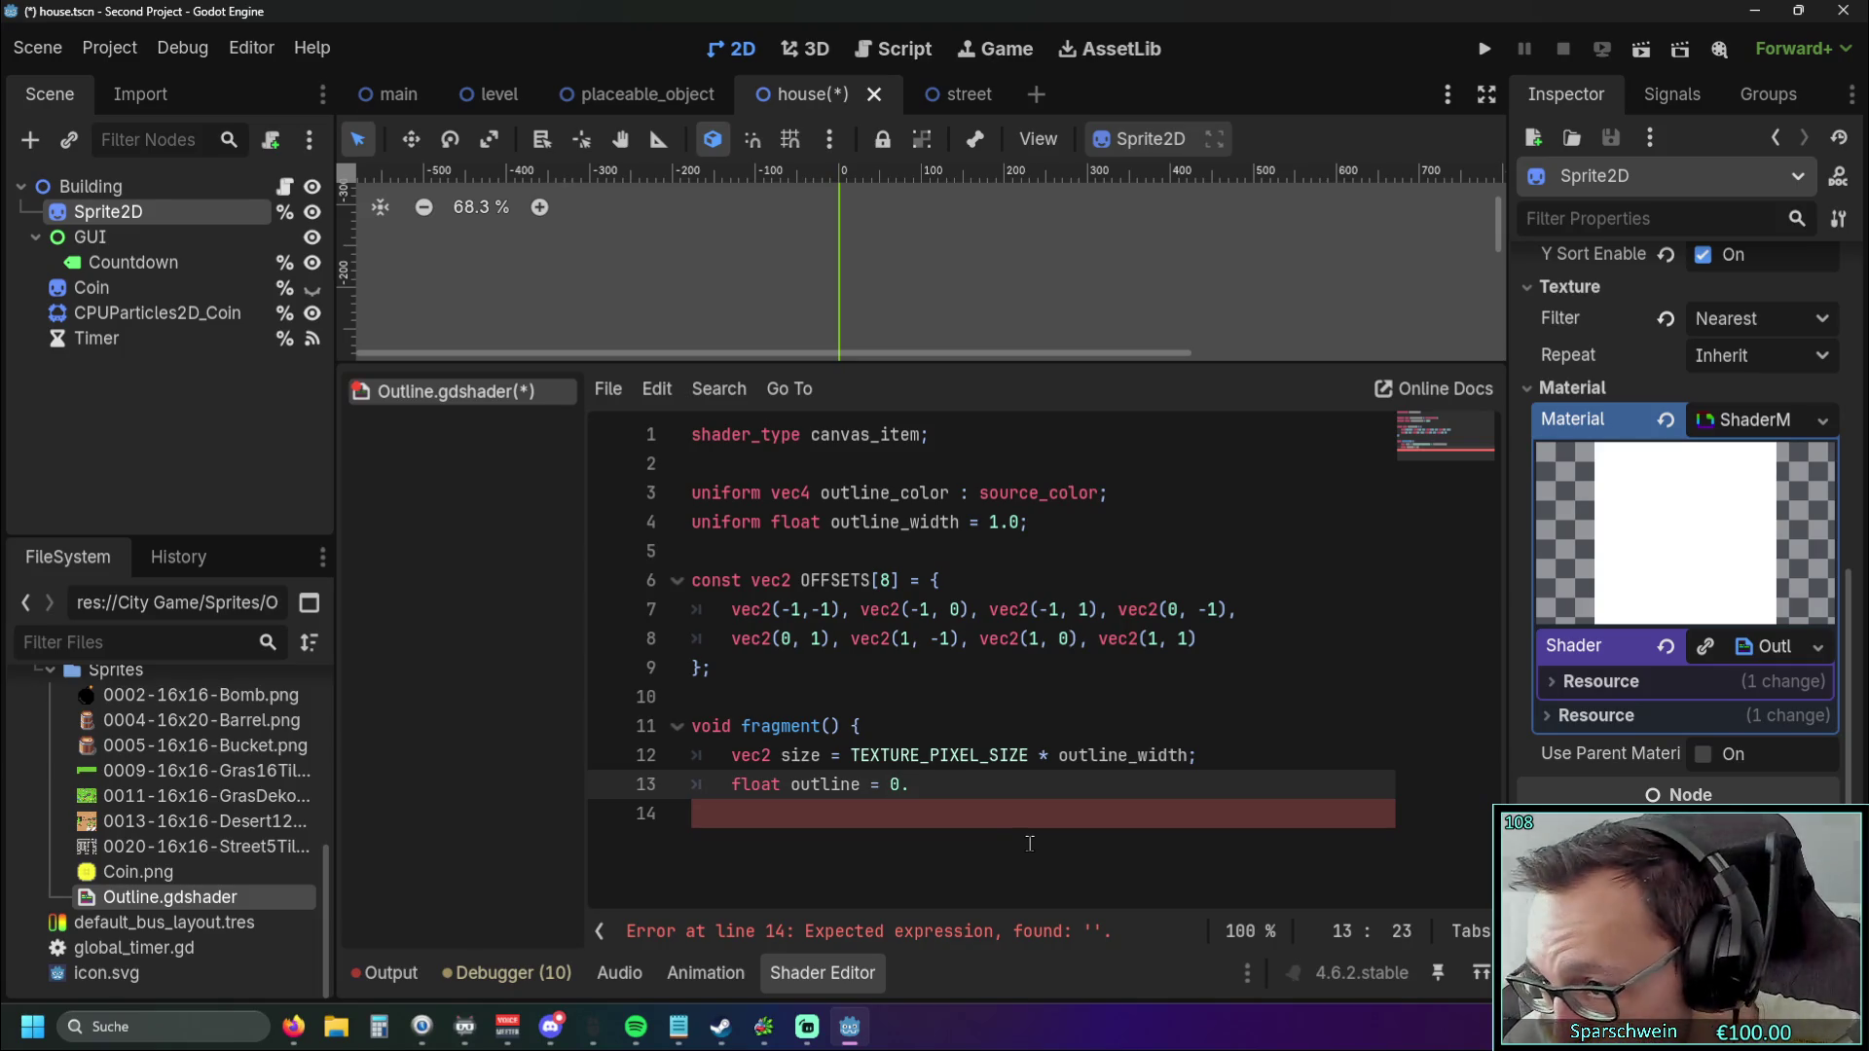
type("0;")
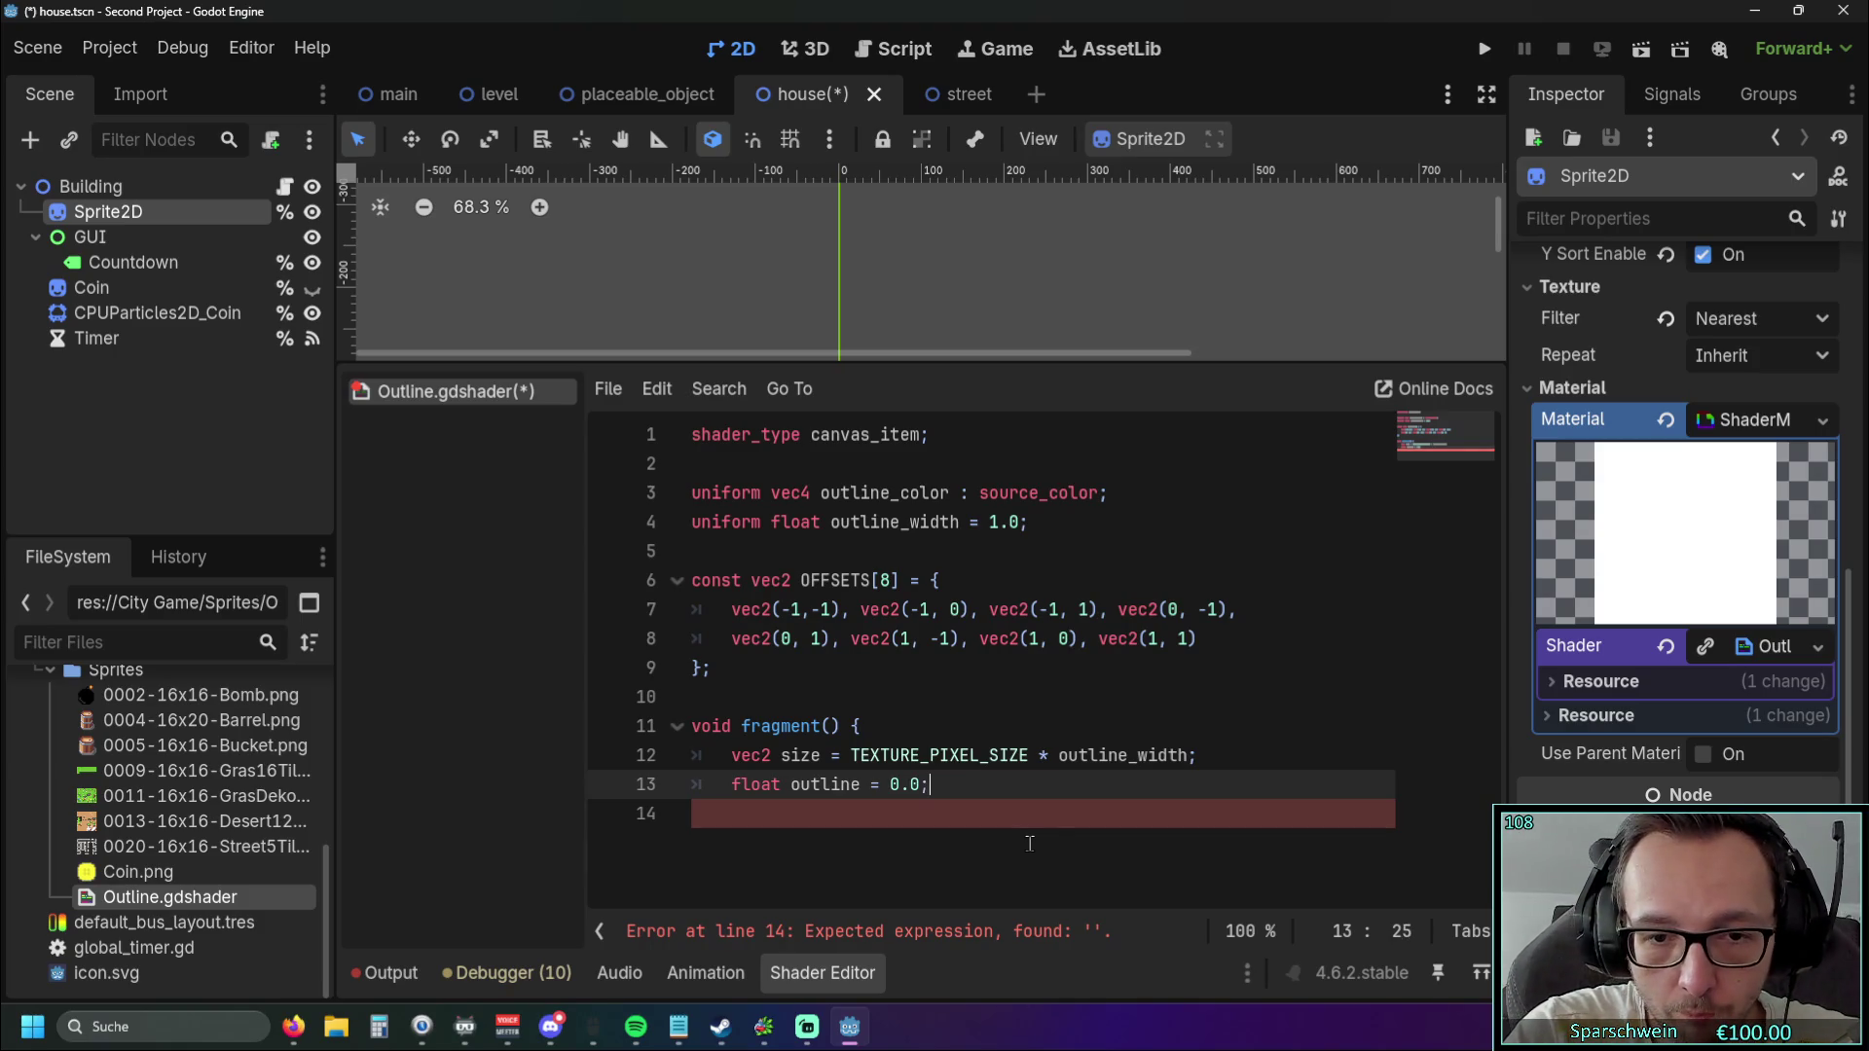
key("Return")
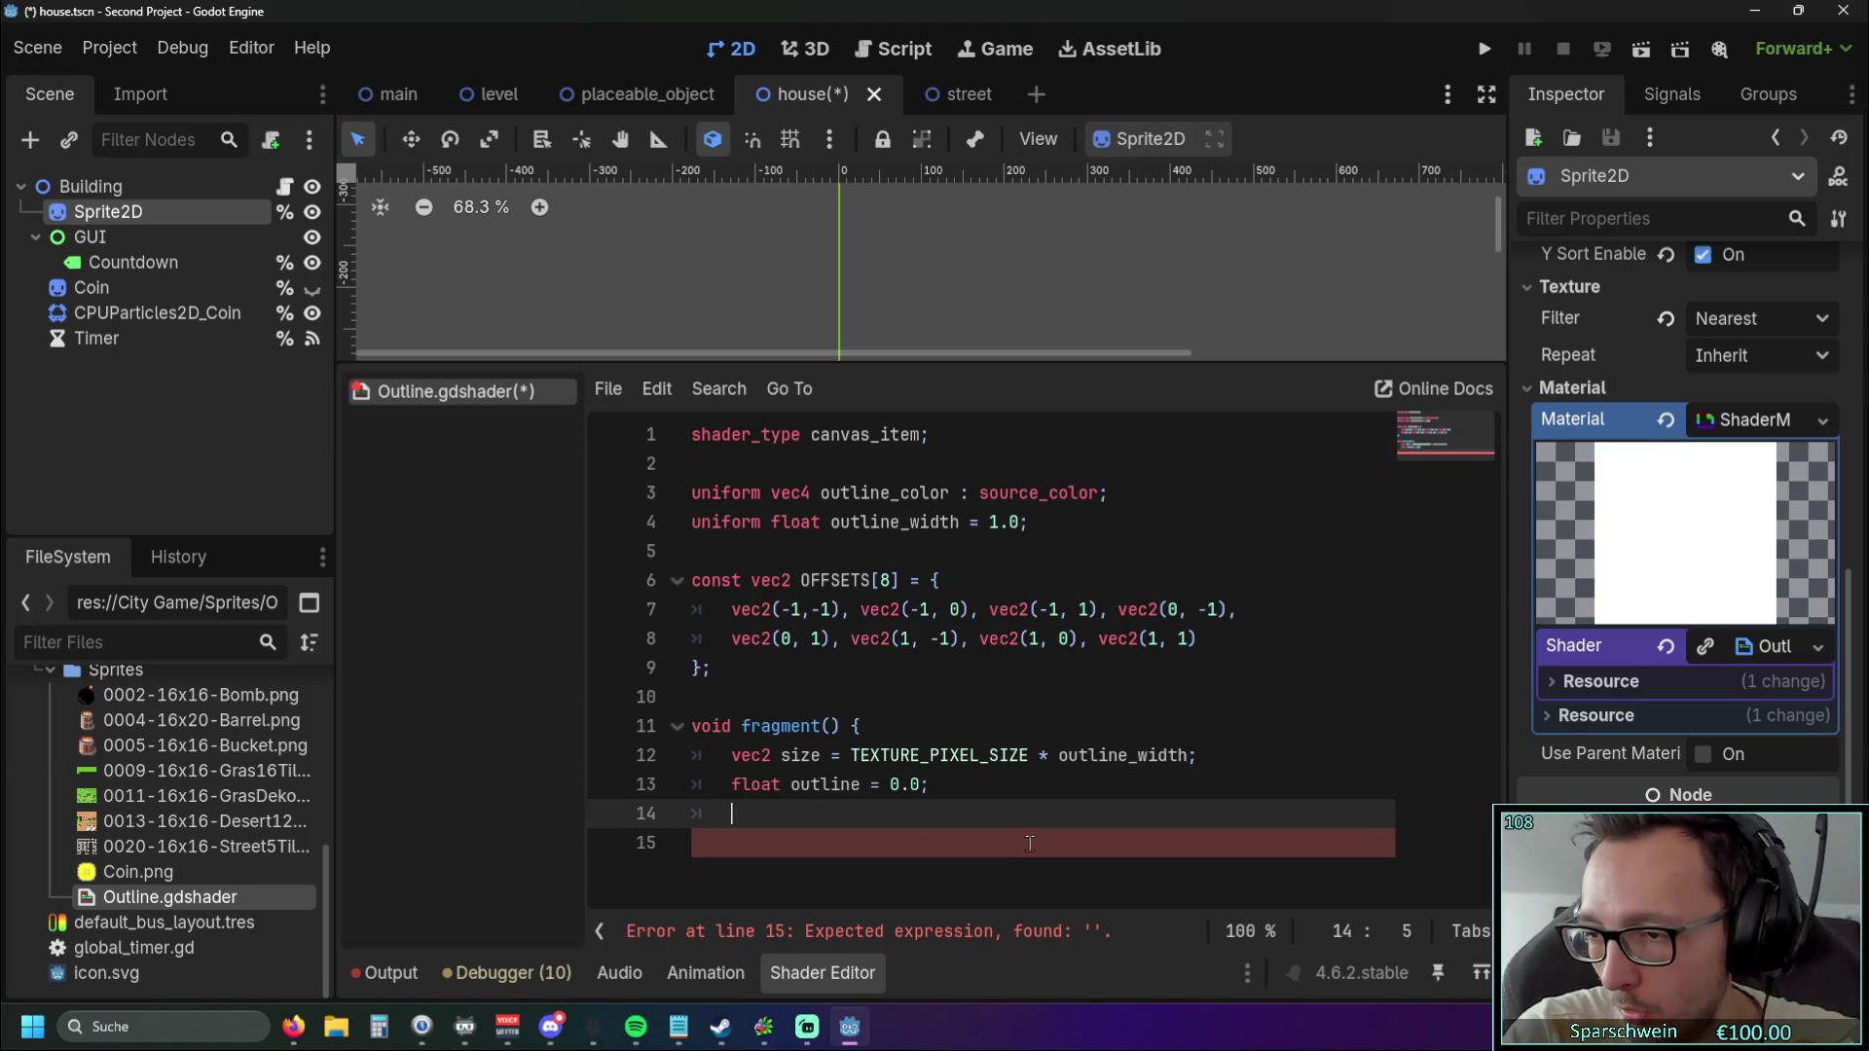
key("Return")
type("for ")
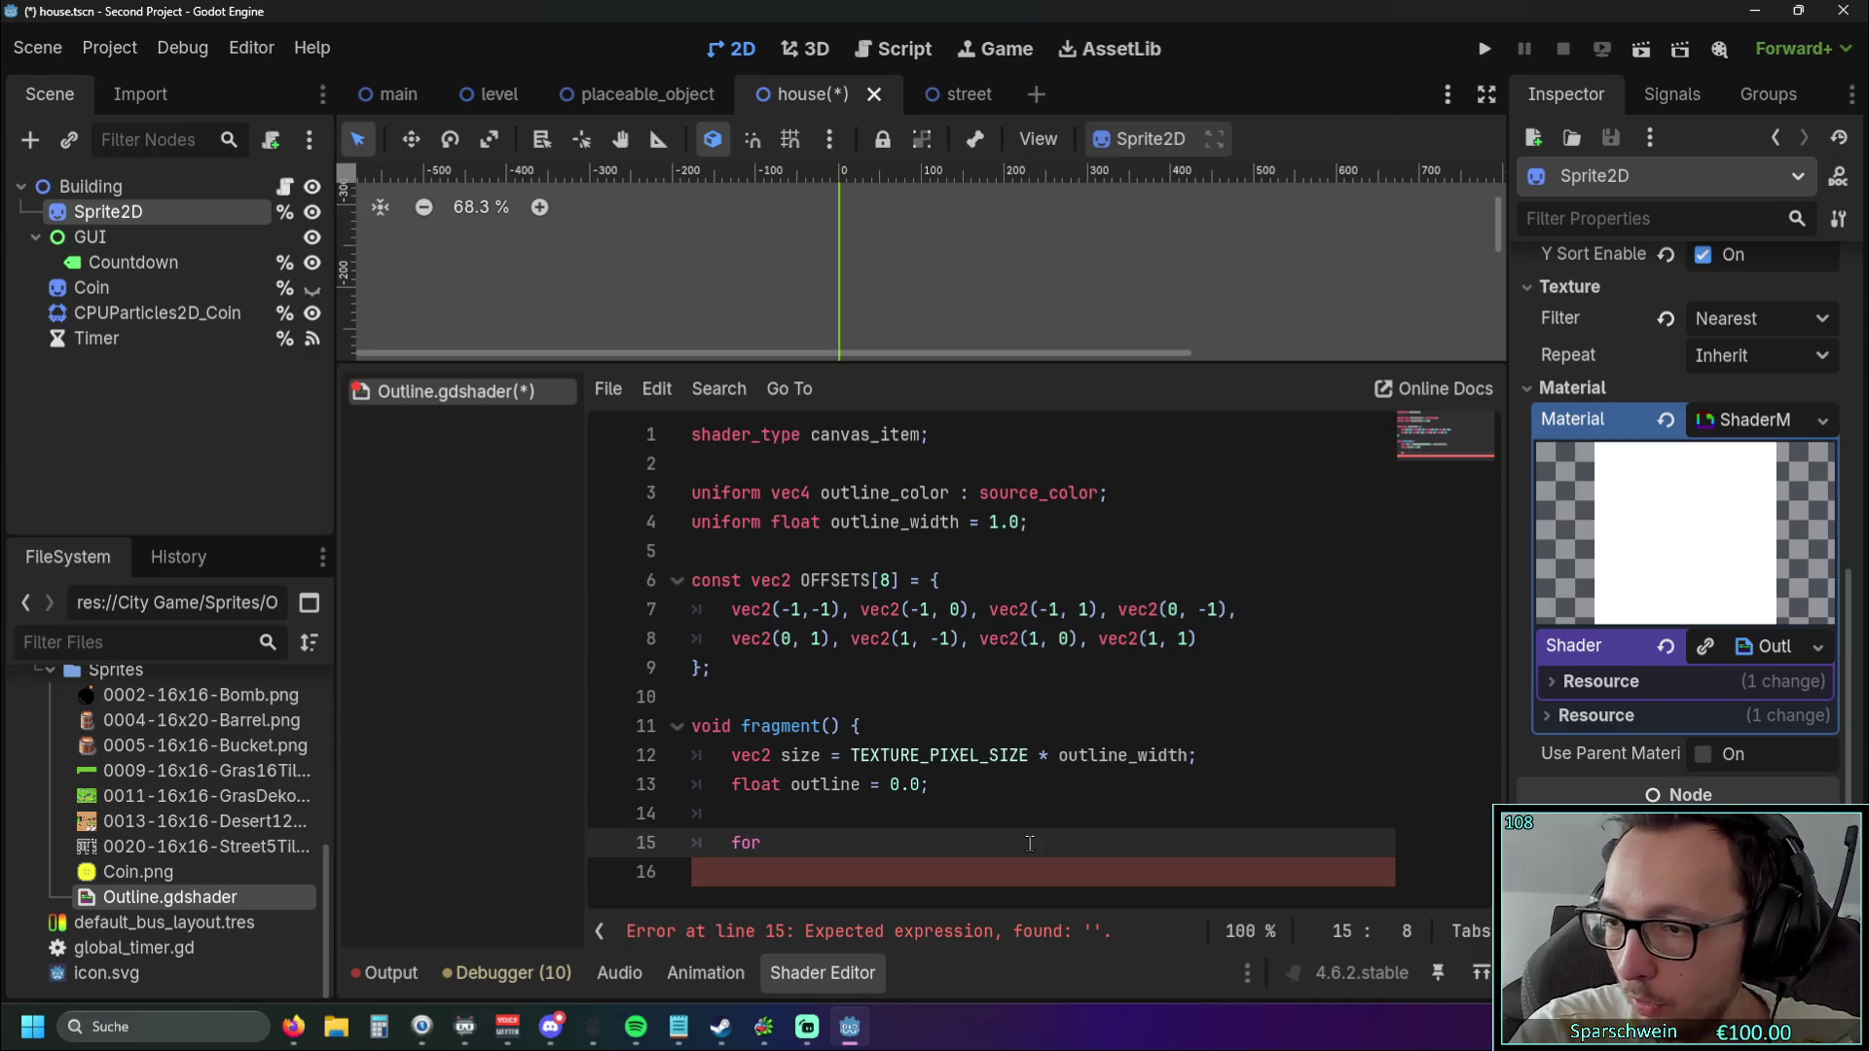
type("(int")
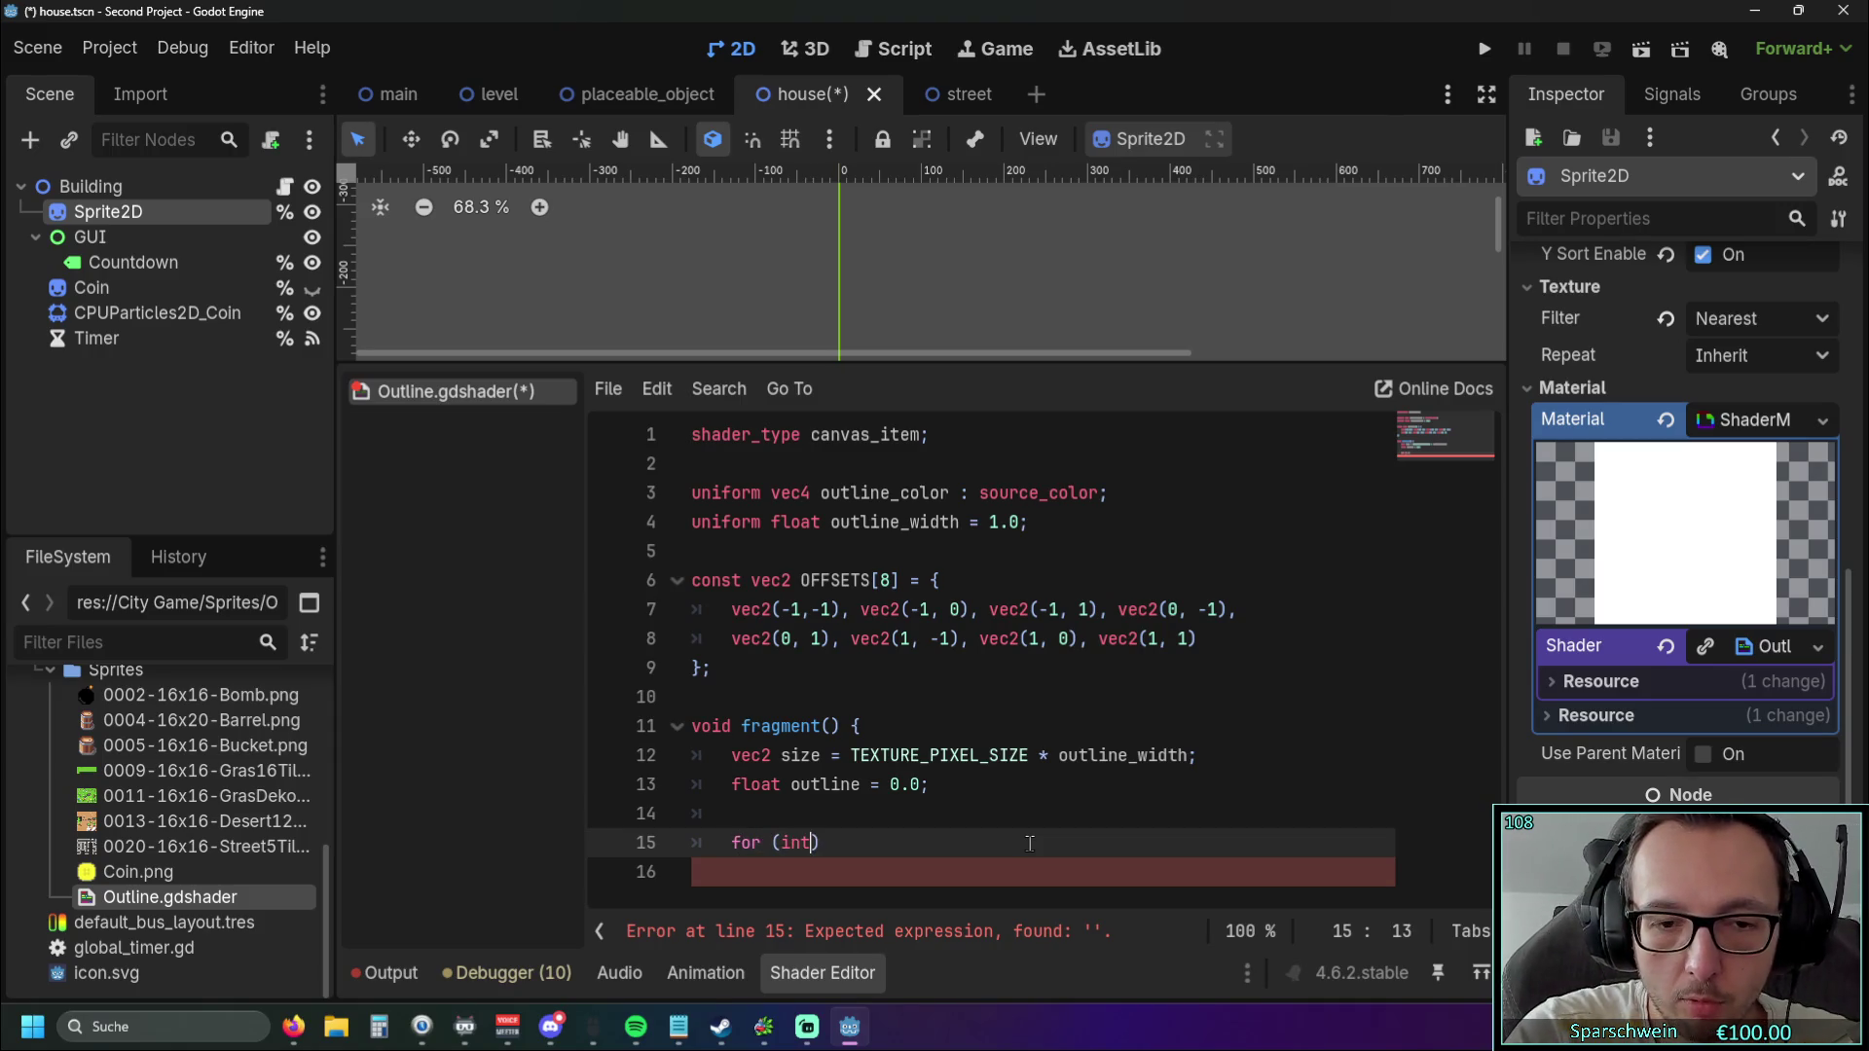
type(" i")
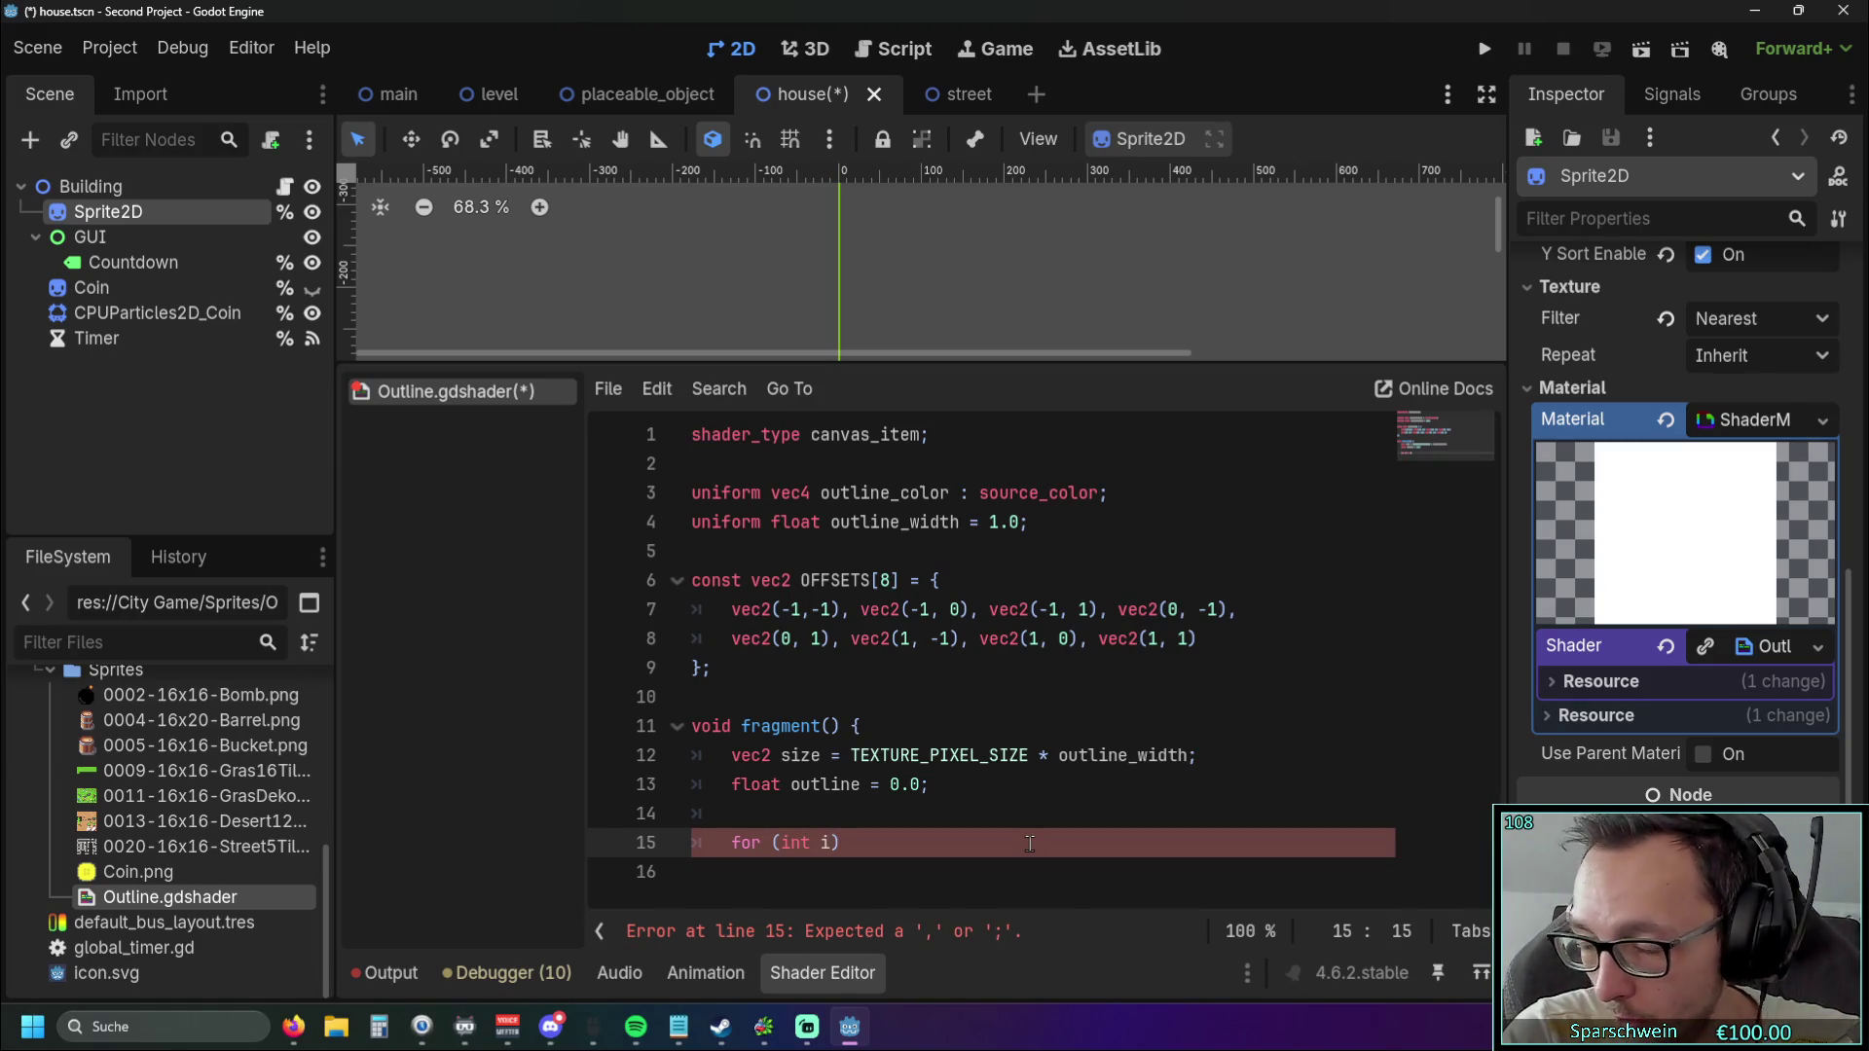
type(" =")
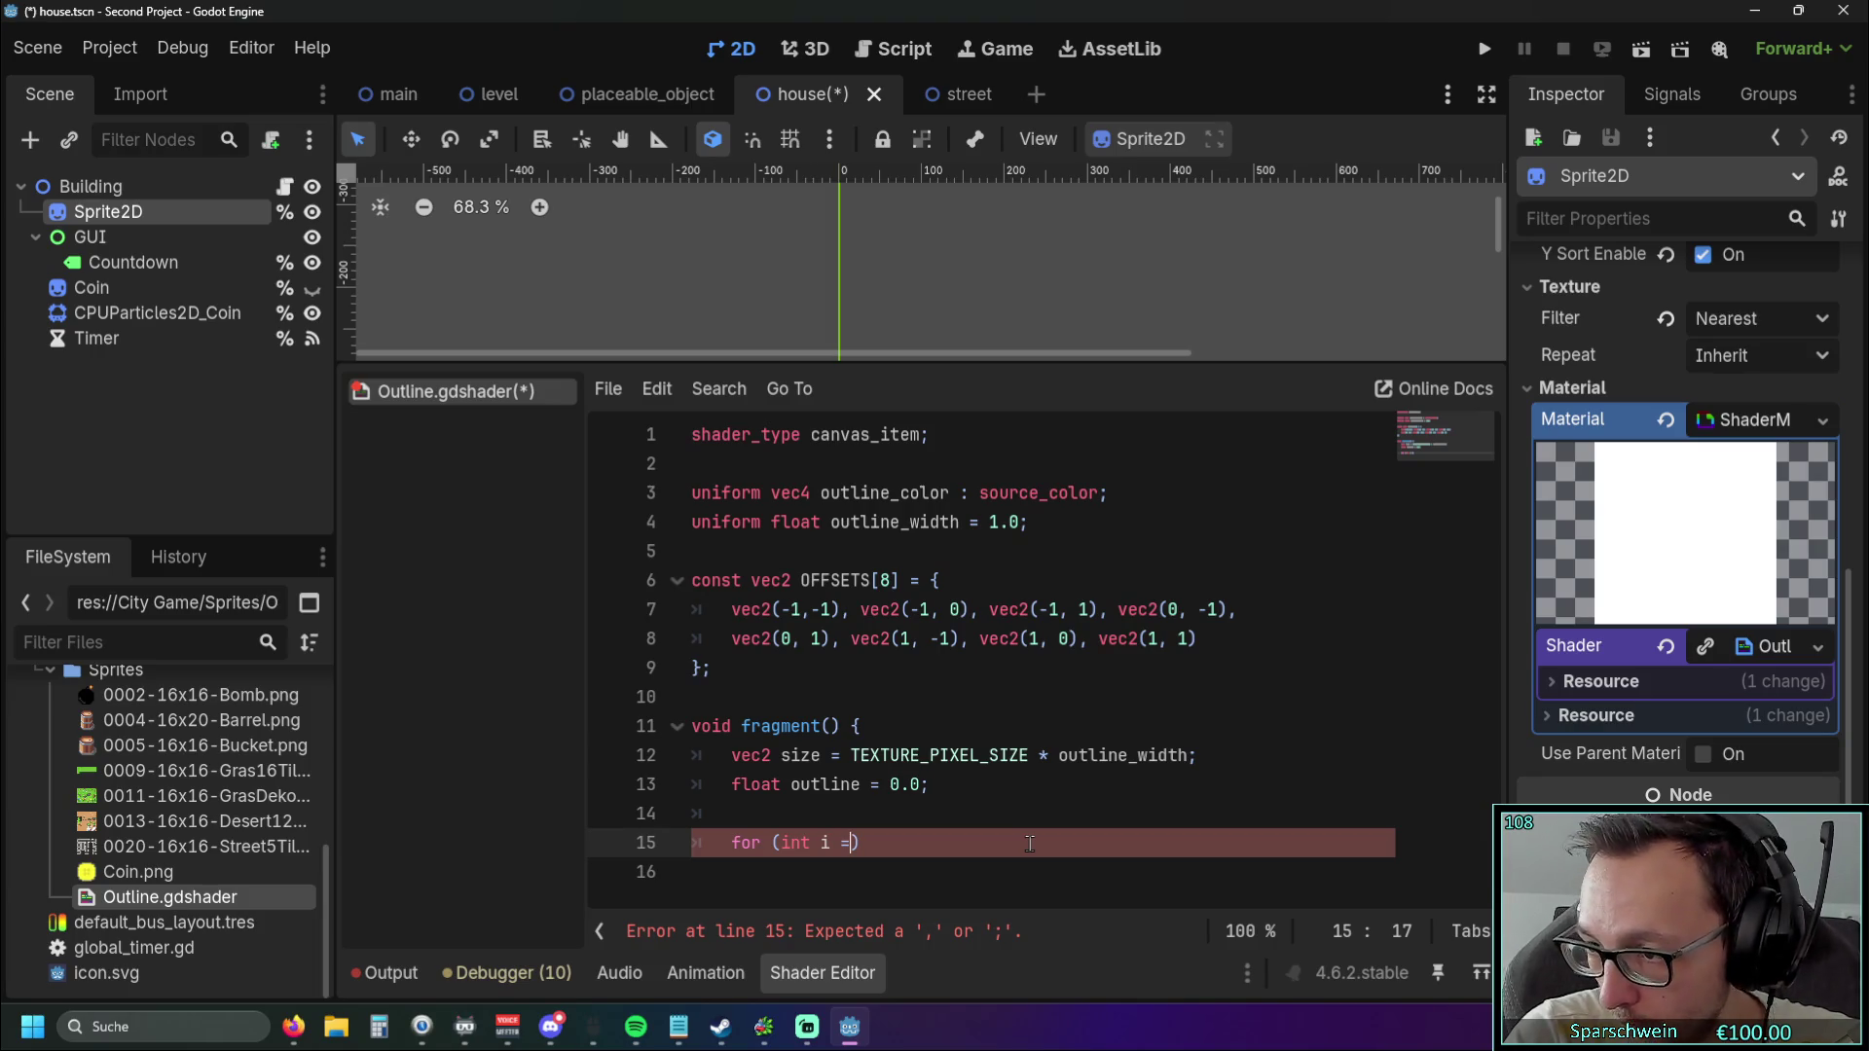
type(" 0")
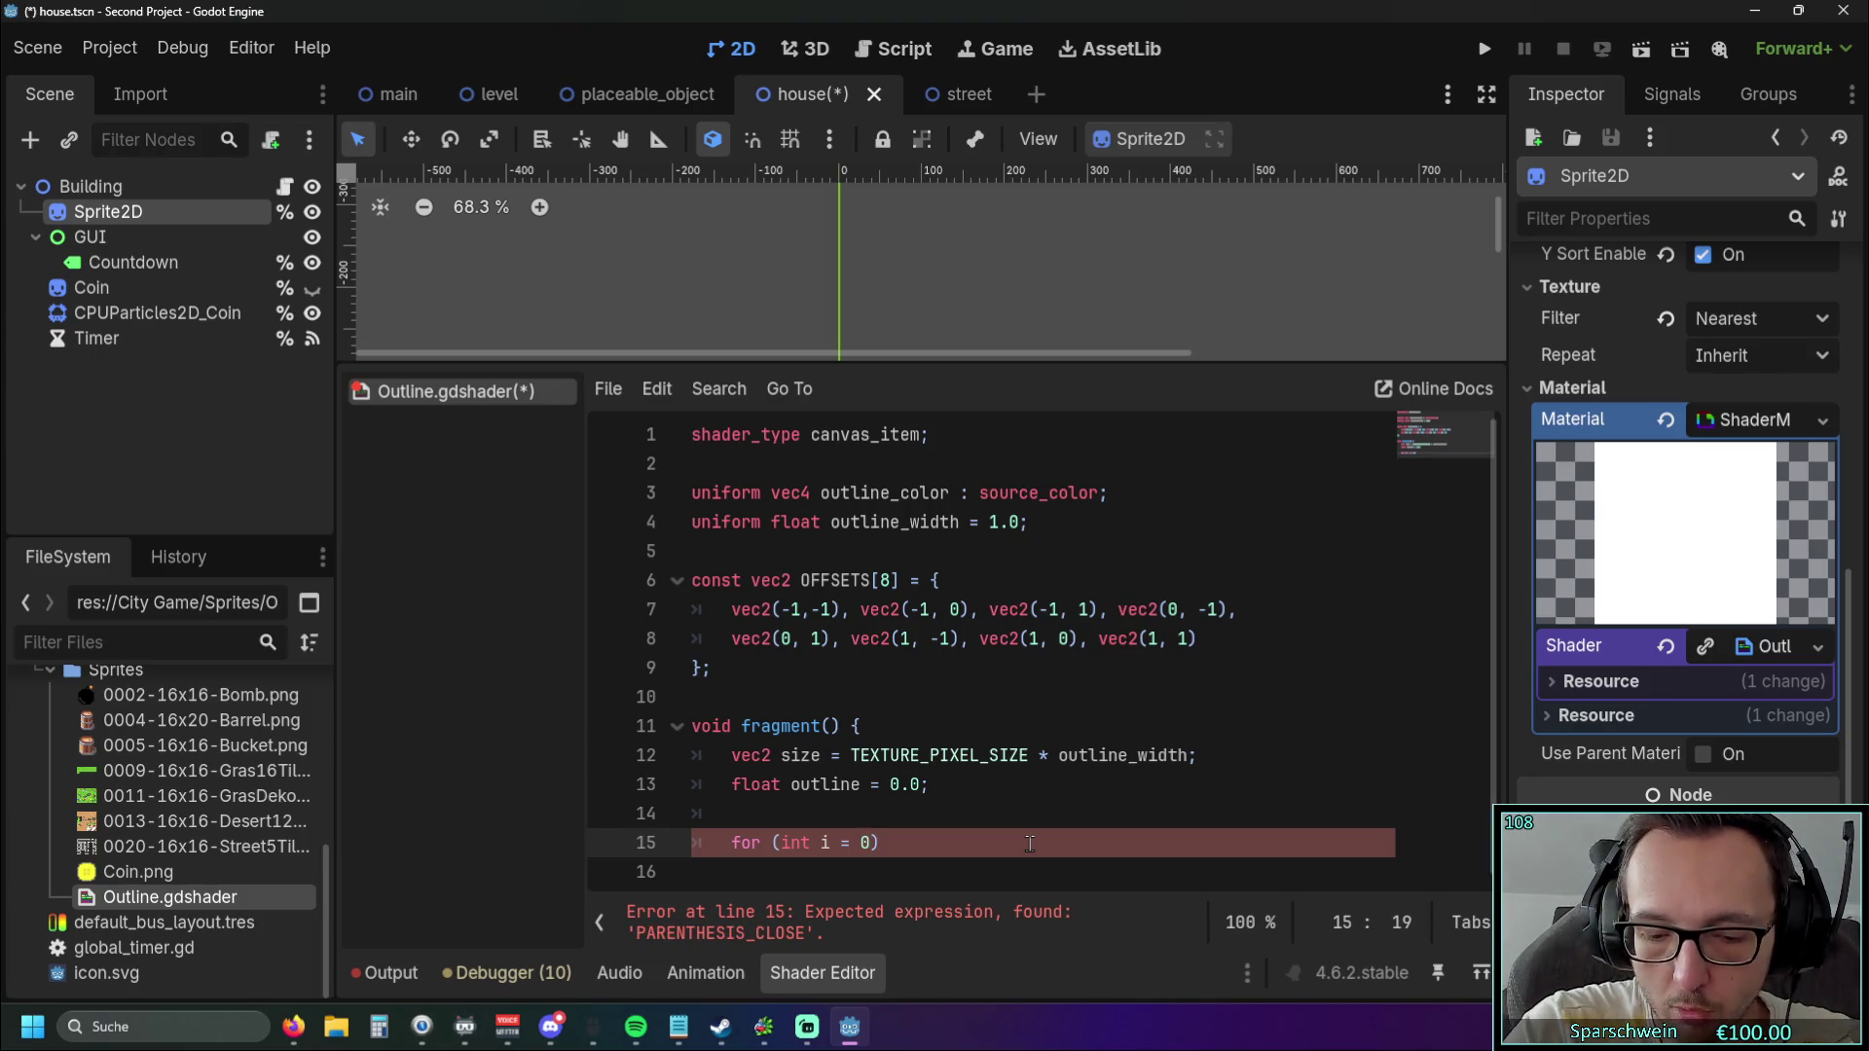
type("; i")
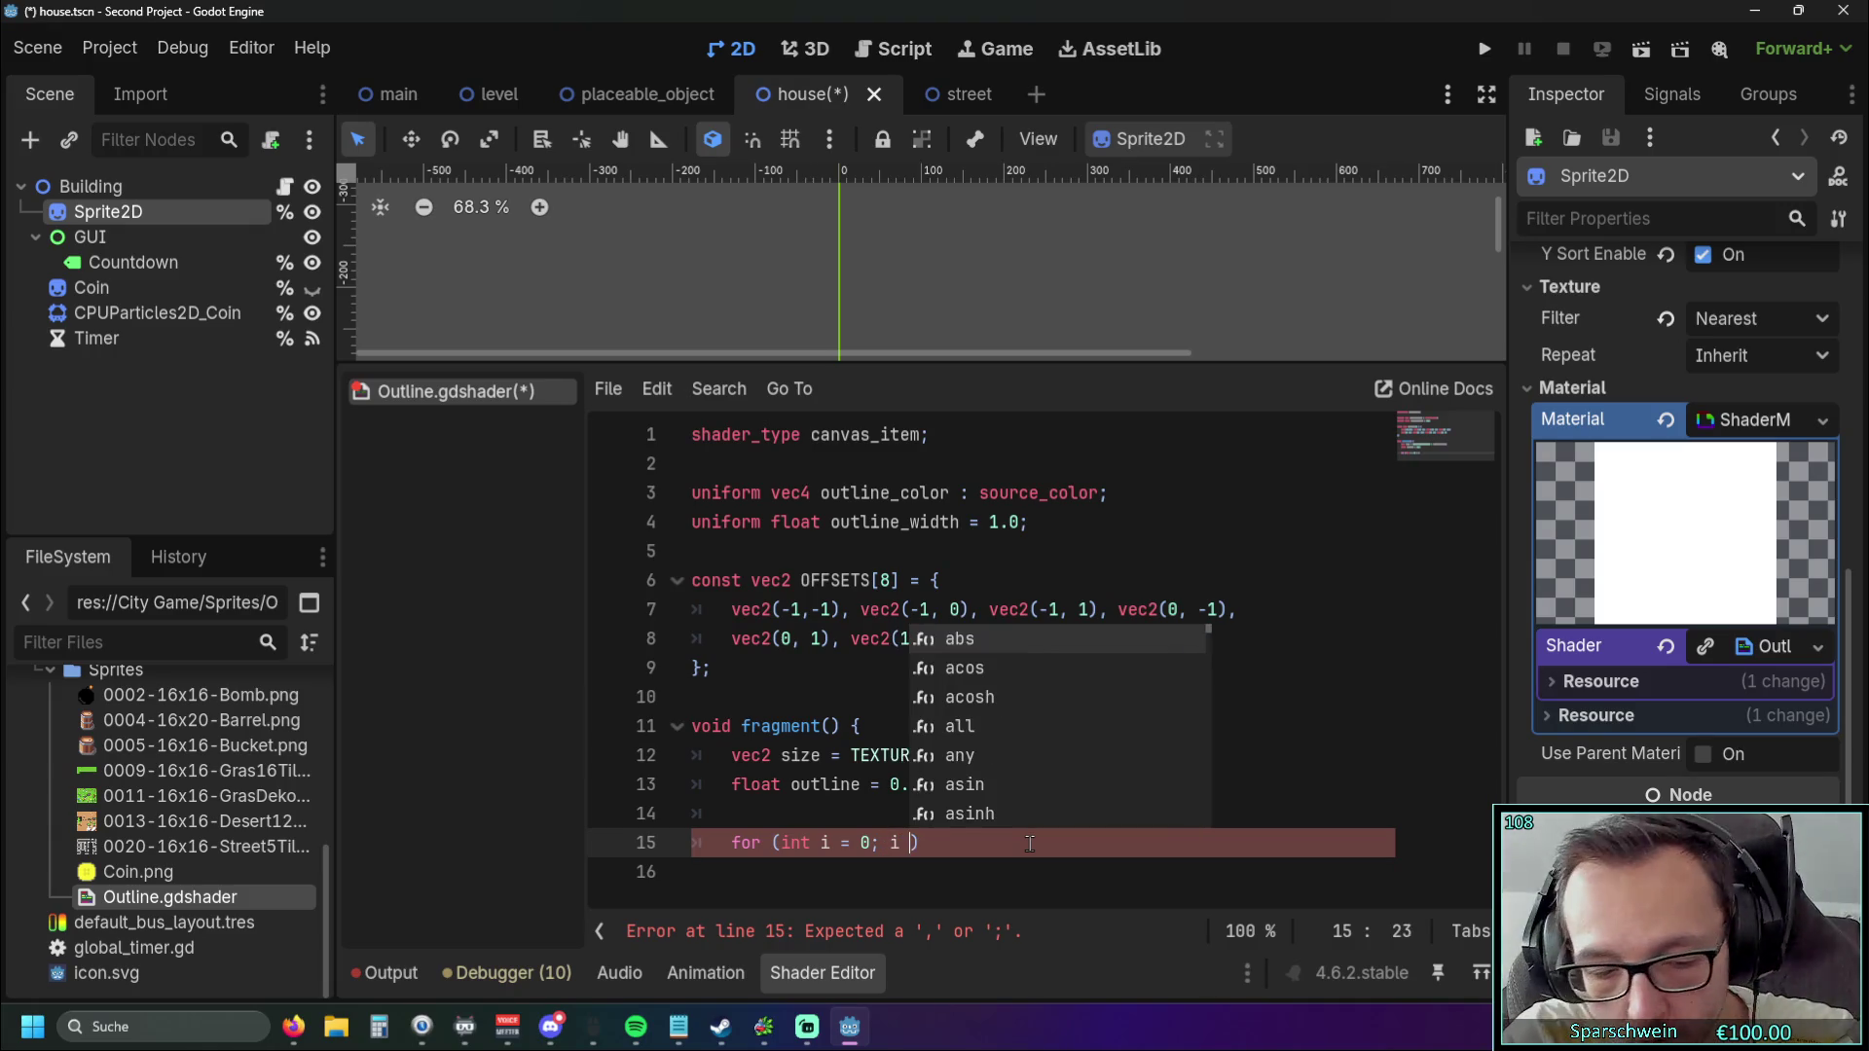
type(" <")
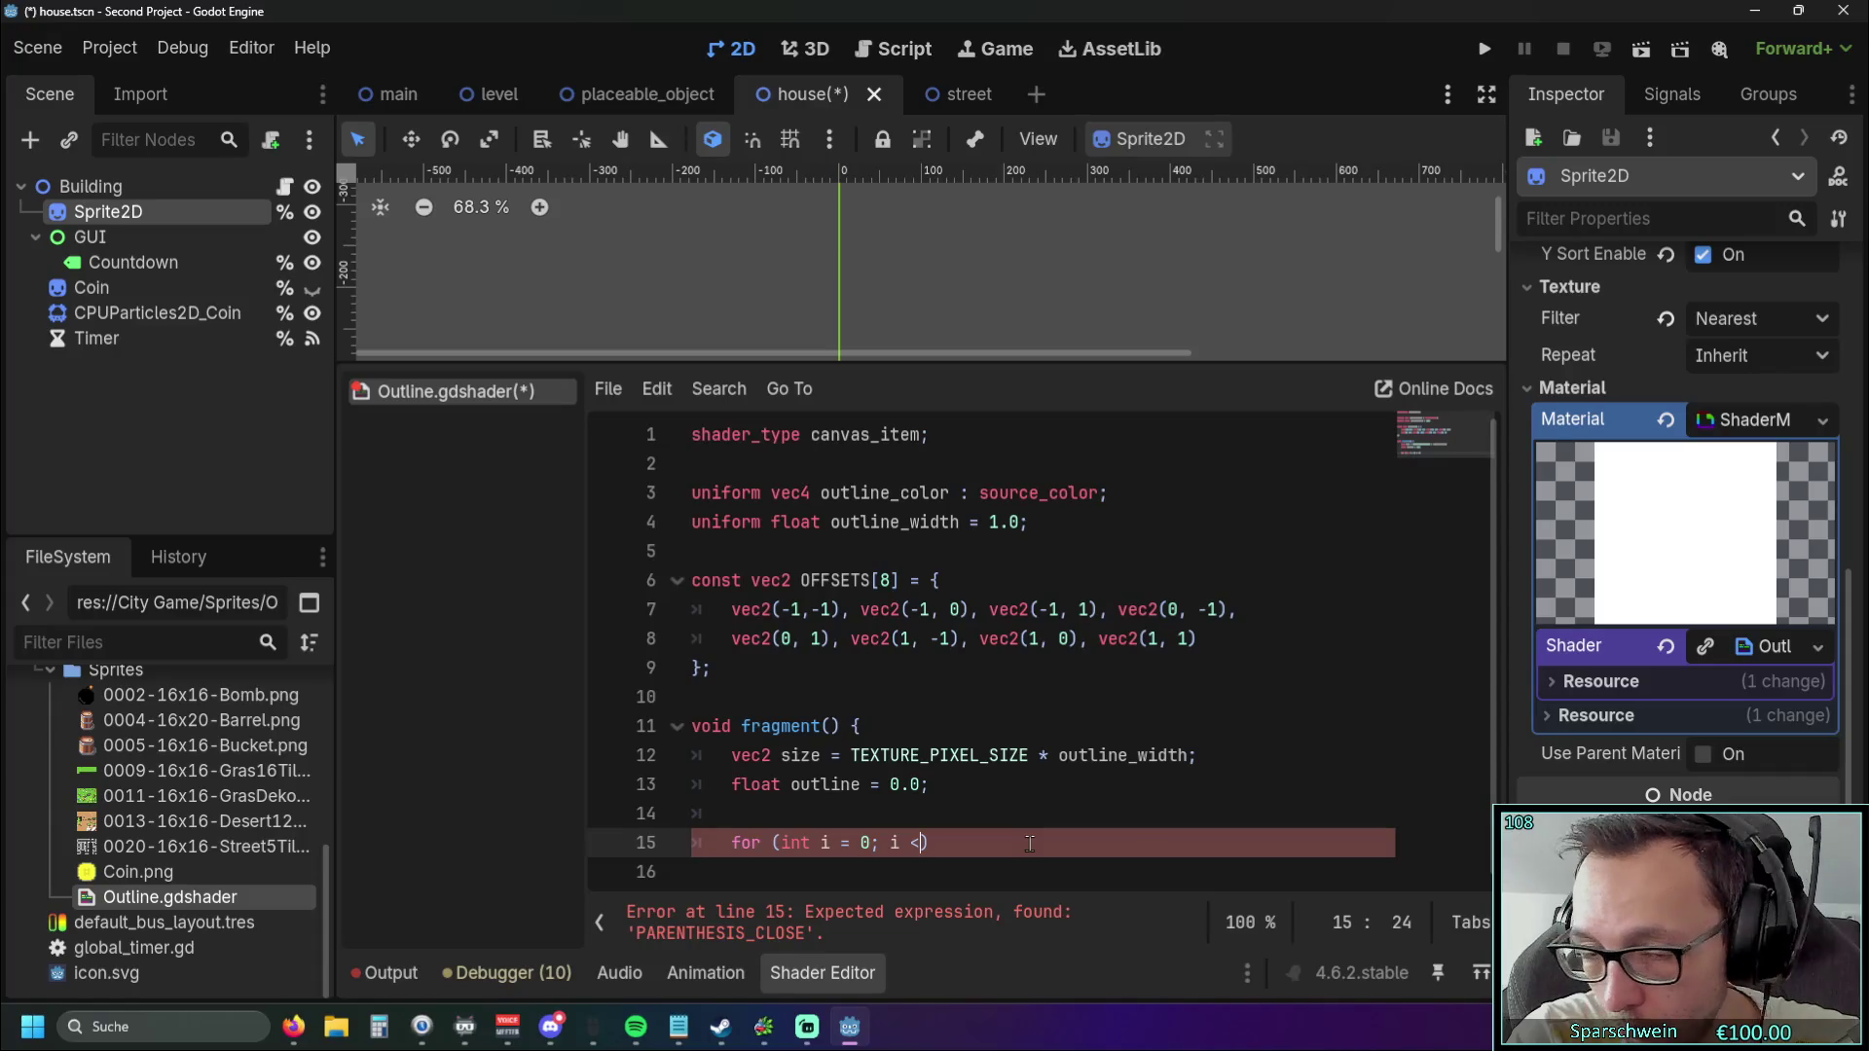
Complete the loop header for (int i = 0; i < OFFSETS.length(); i++) { and start its body with outline.
type("OFF")
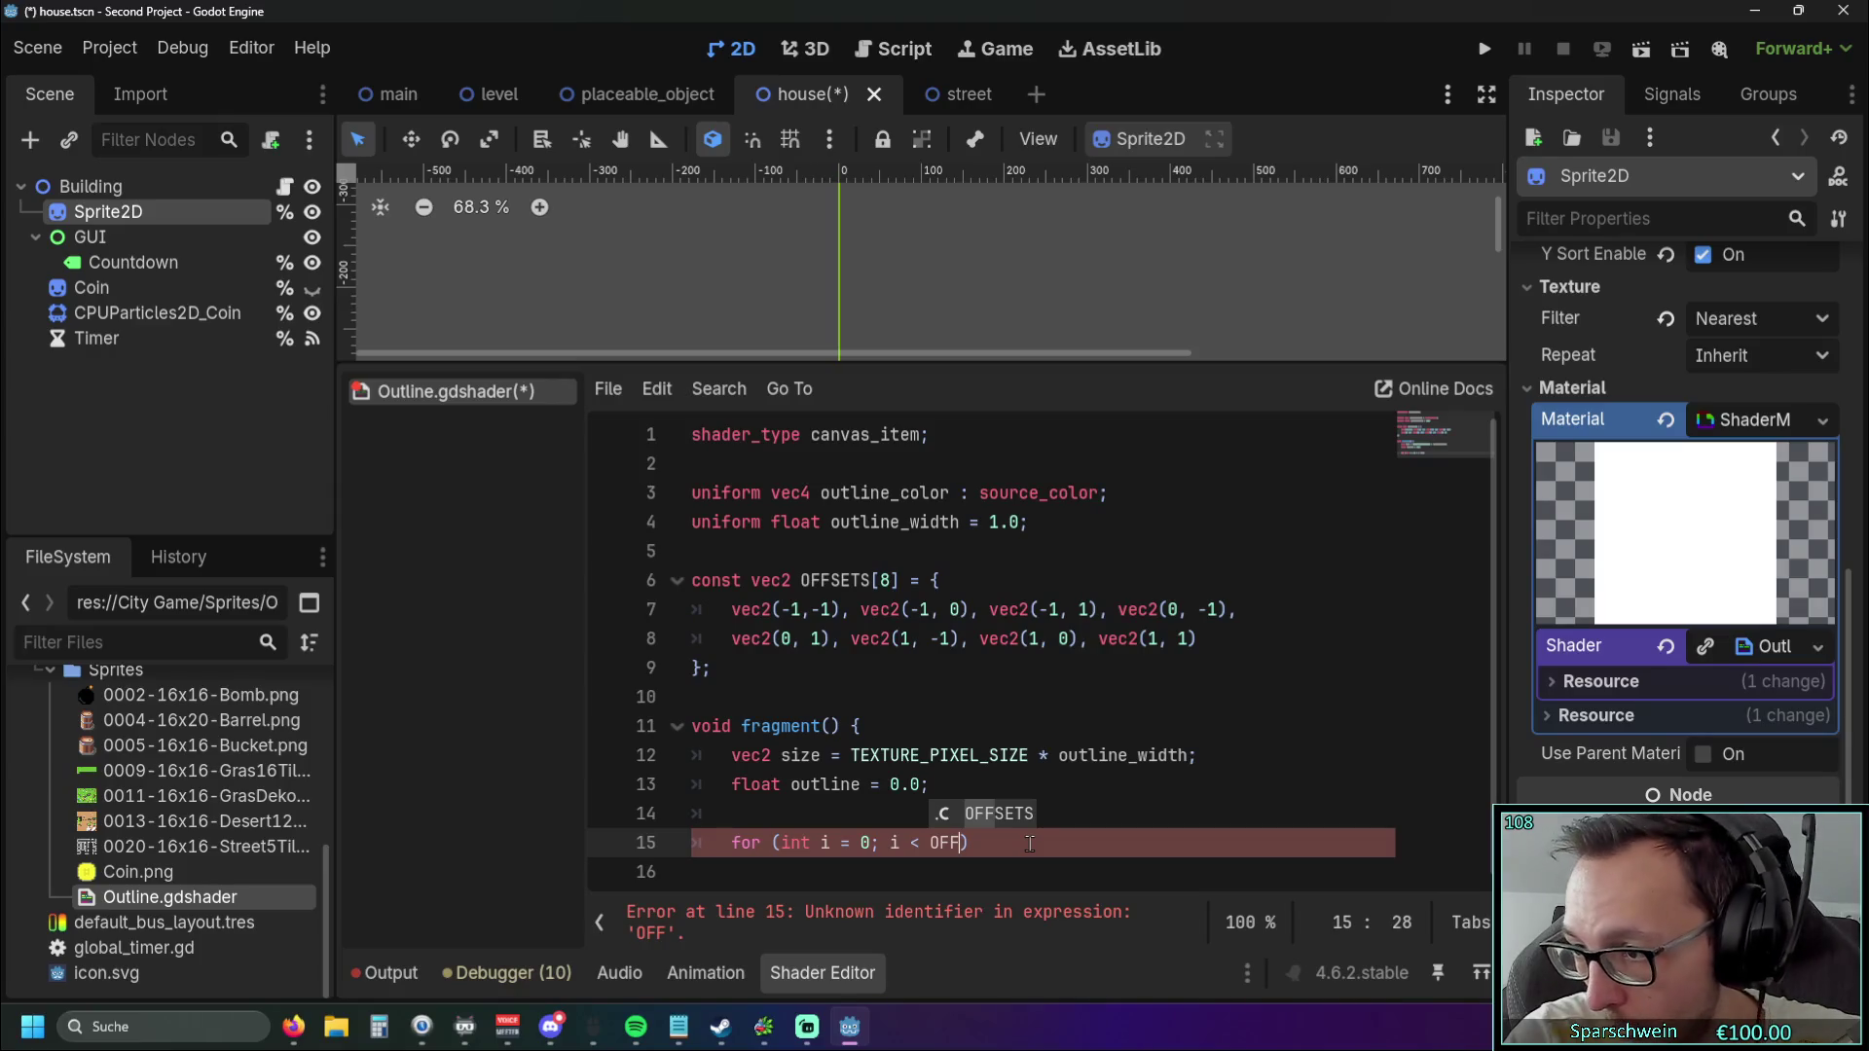
key("Return")
type(".l")
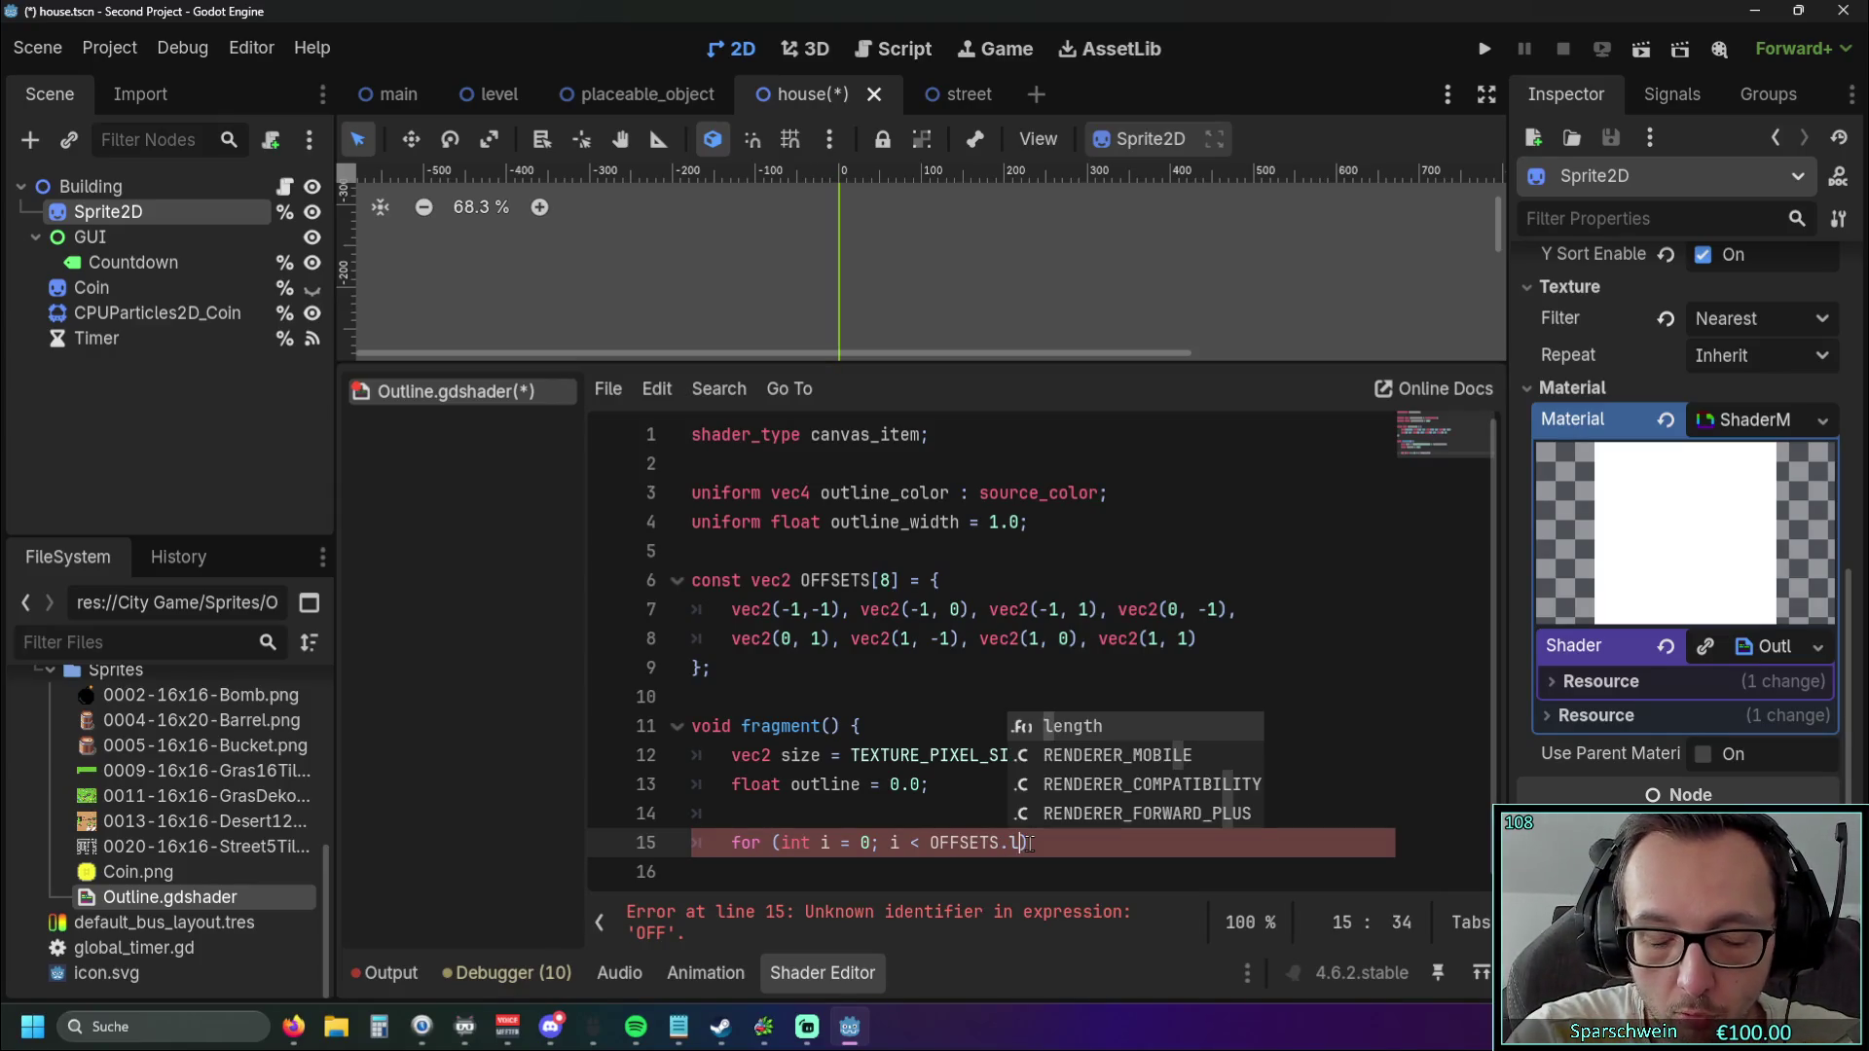
key("Return")
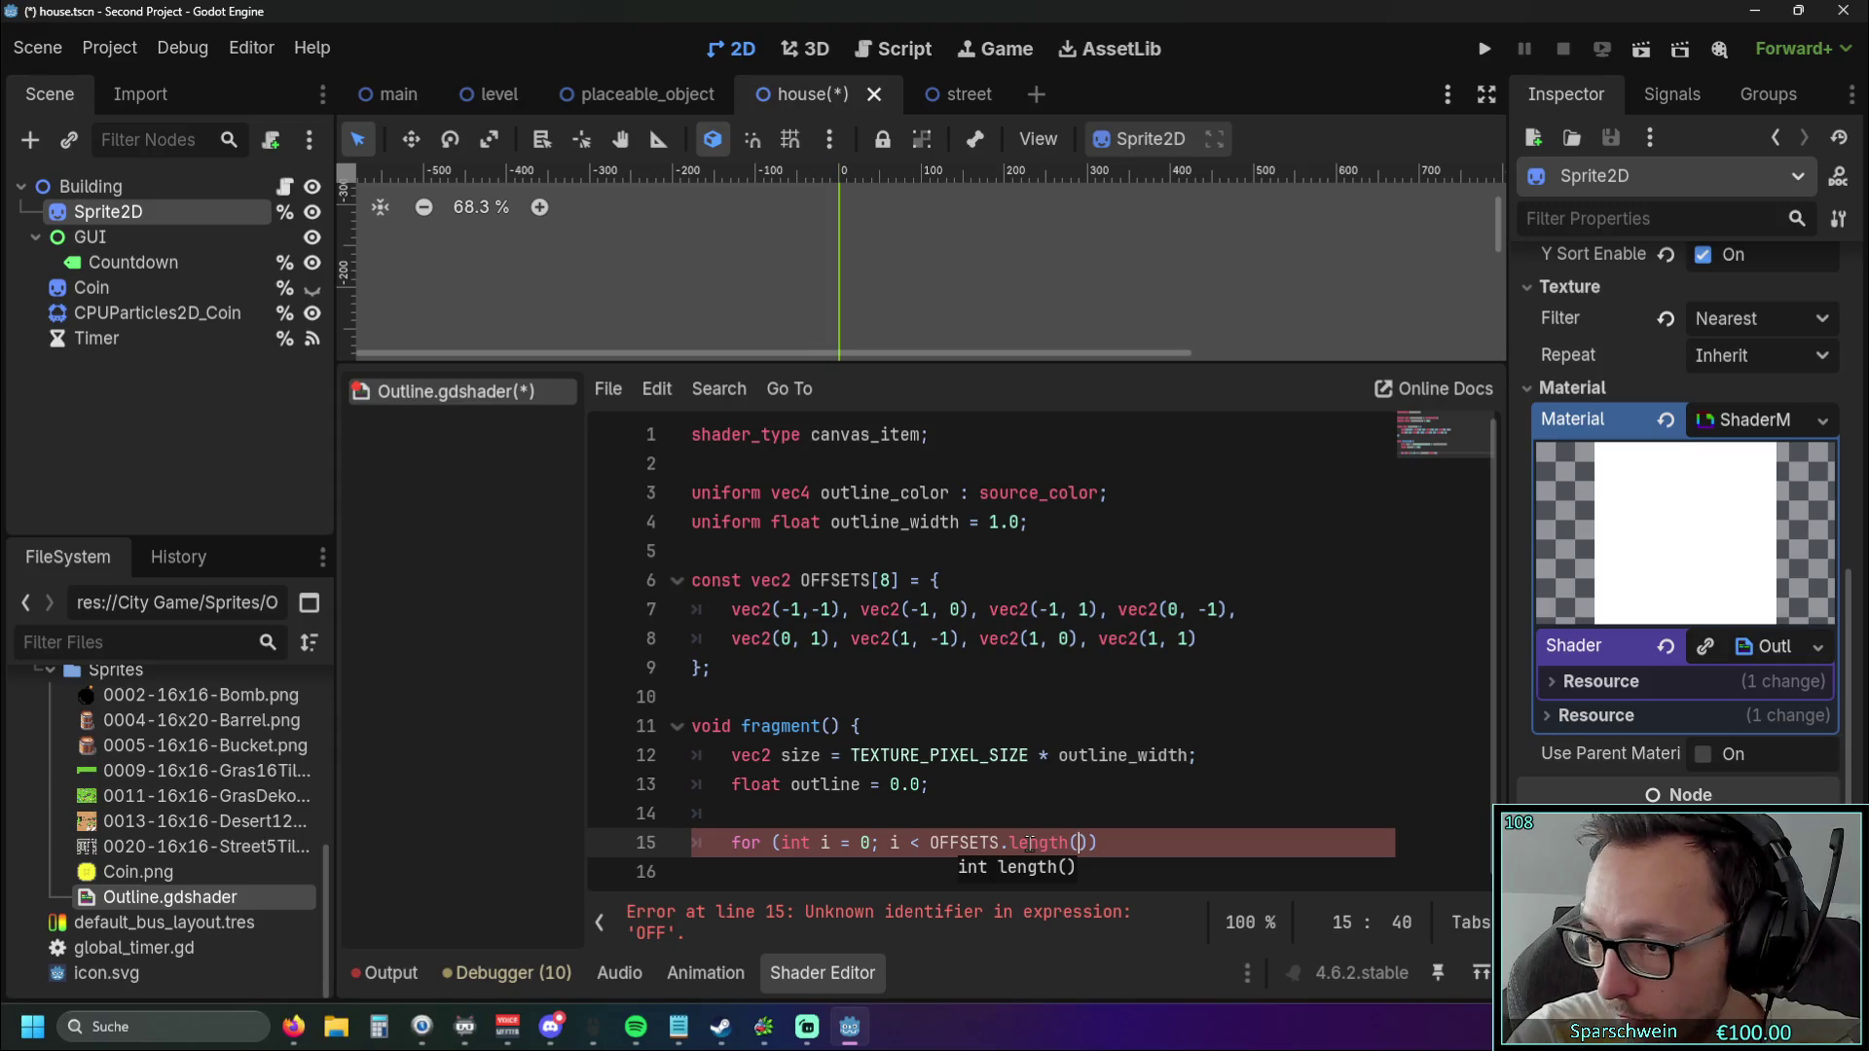
type(");")
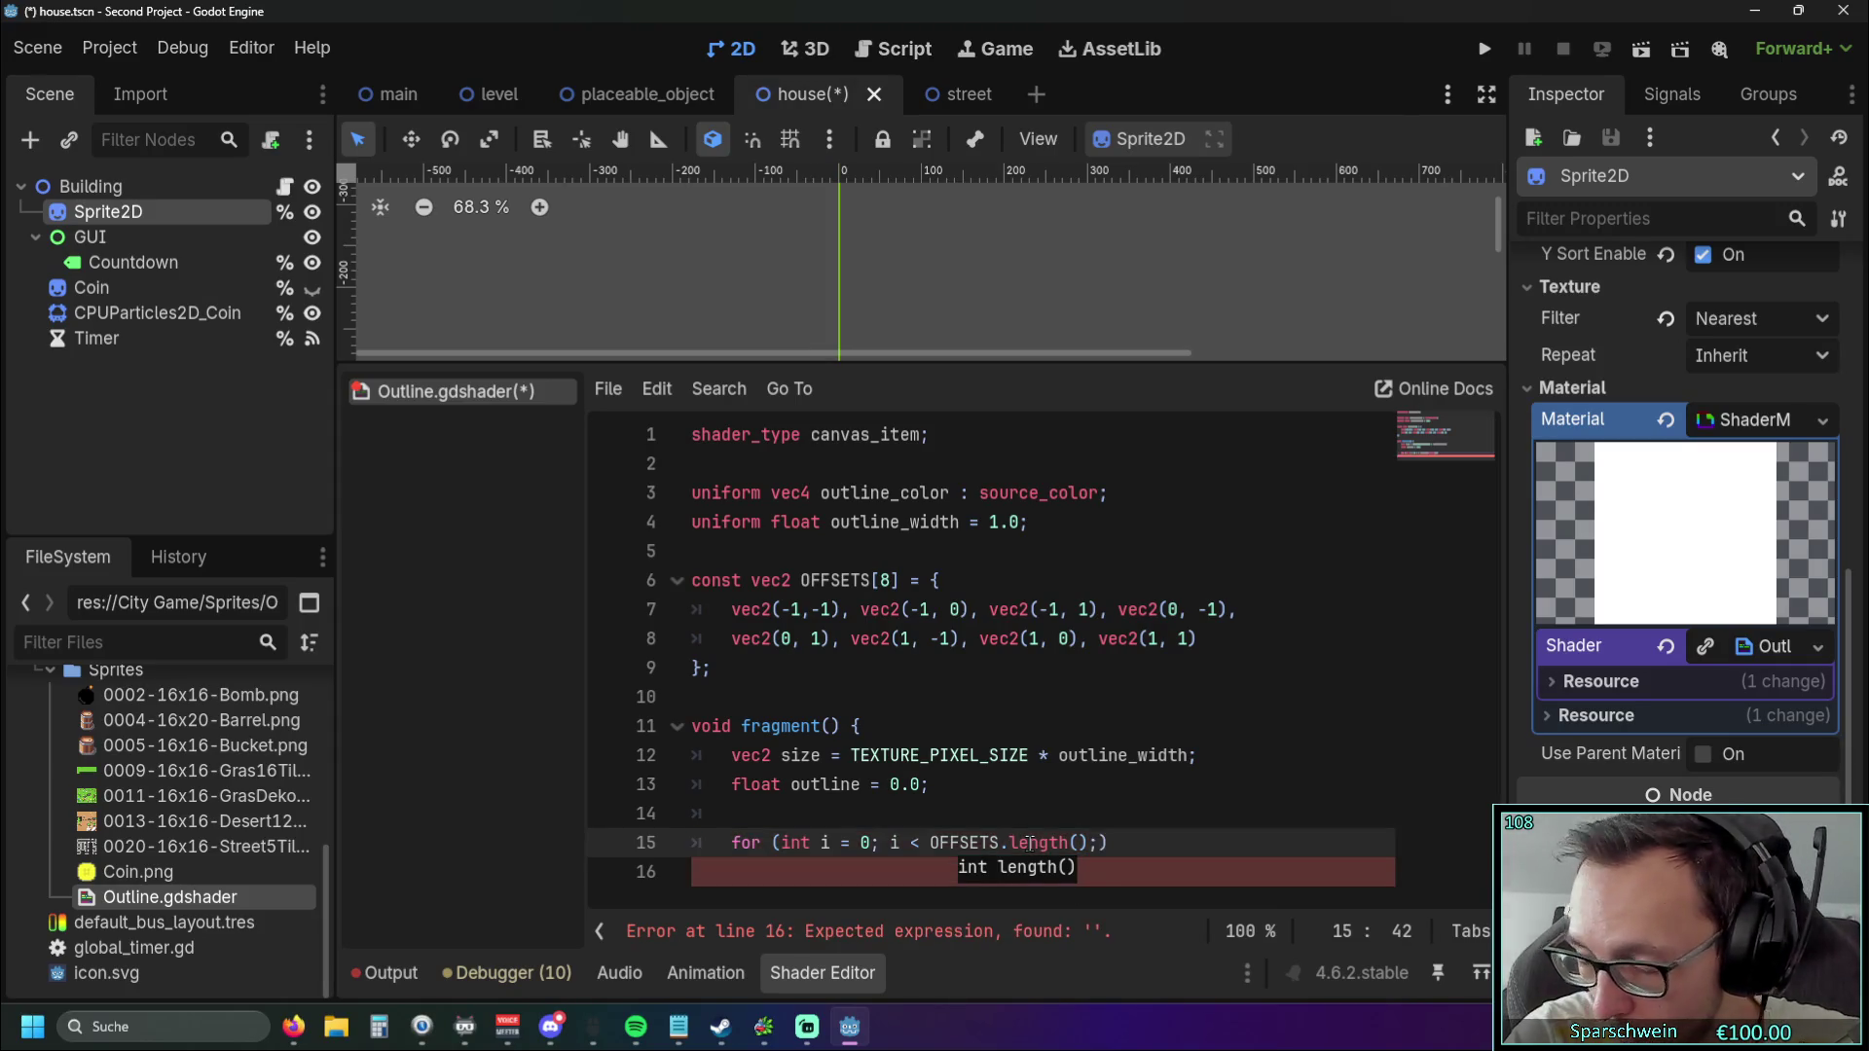
type(" i++")
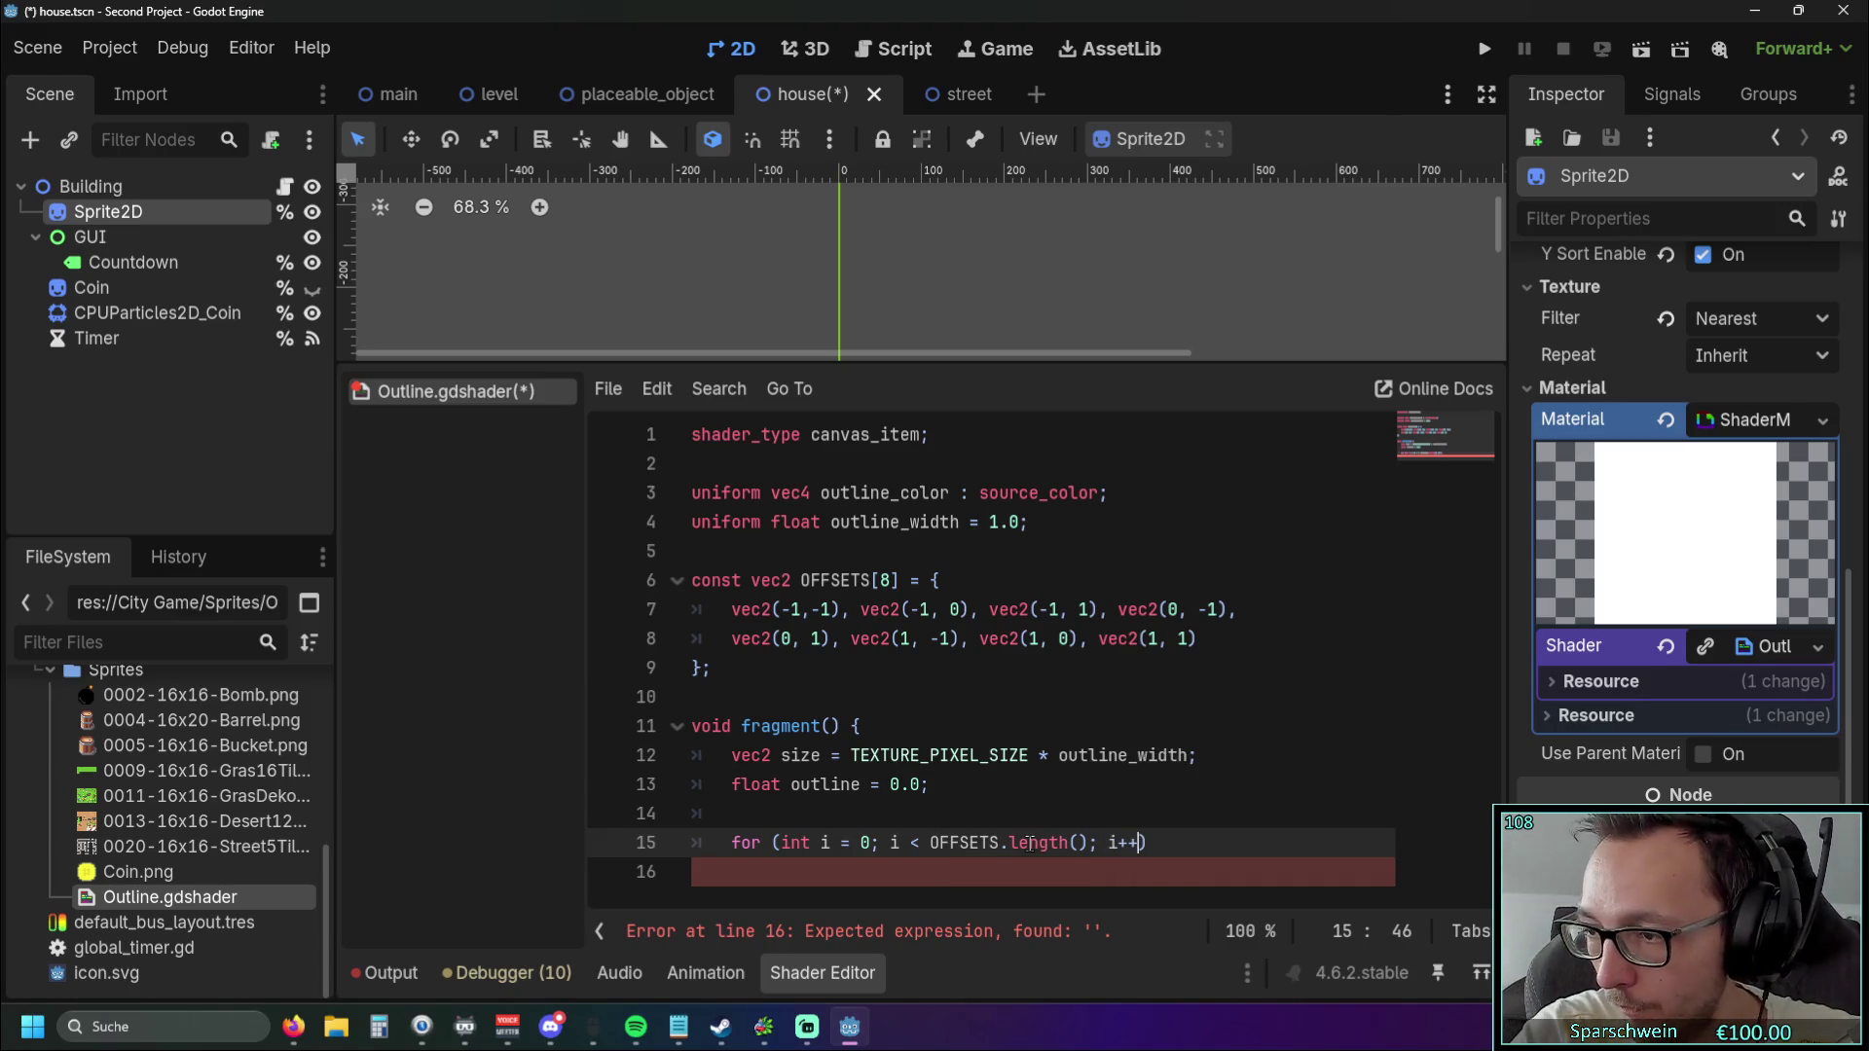
type(") ")
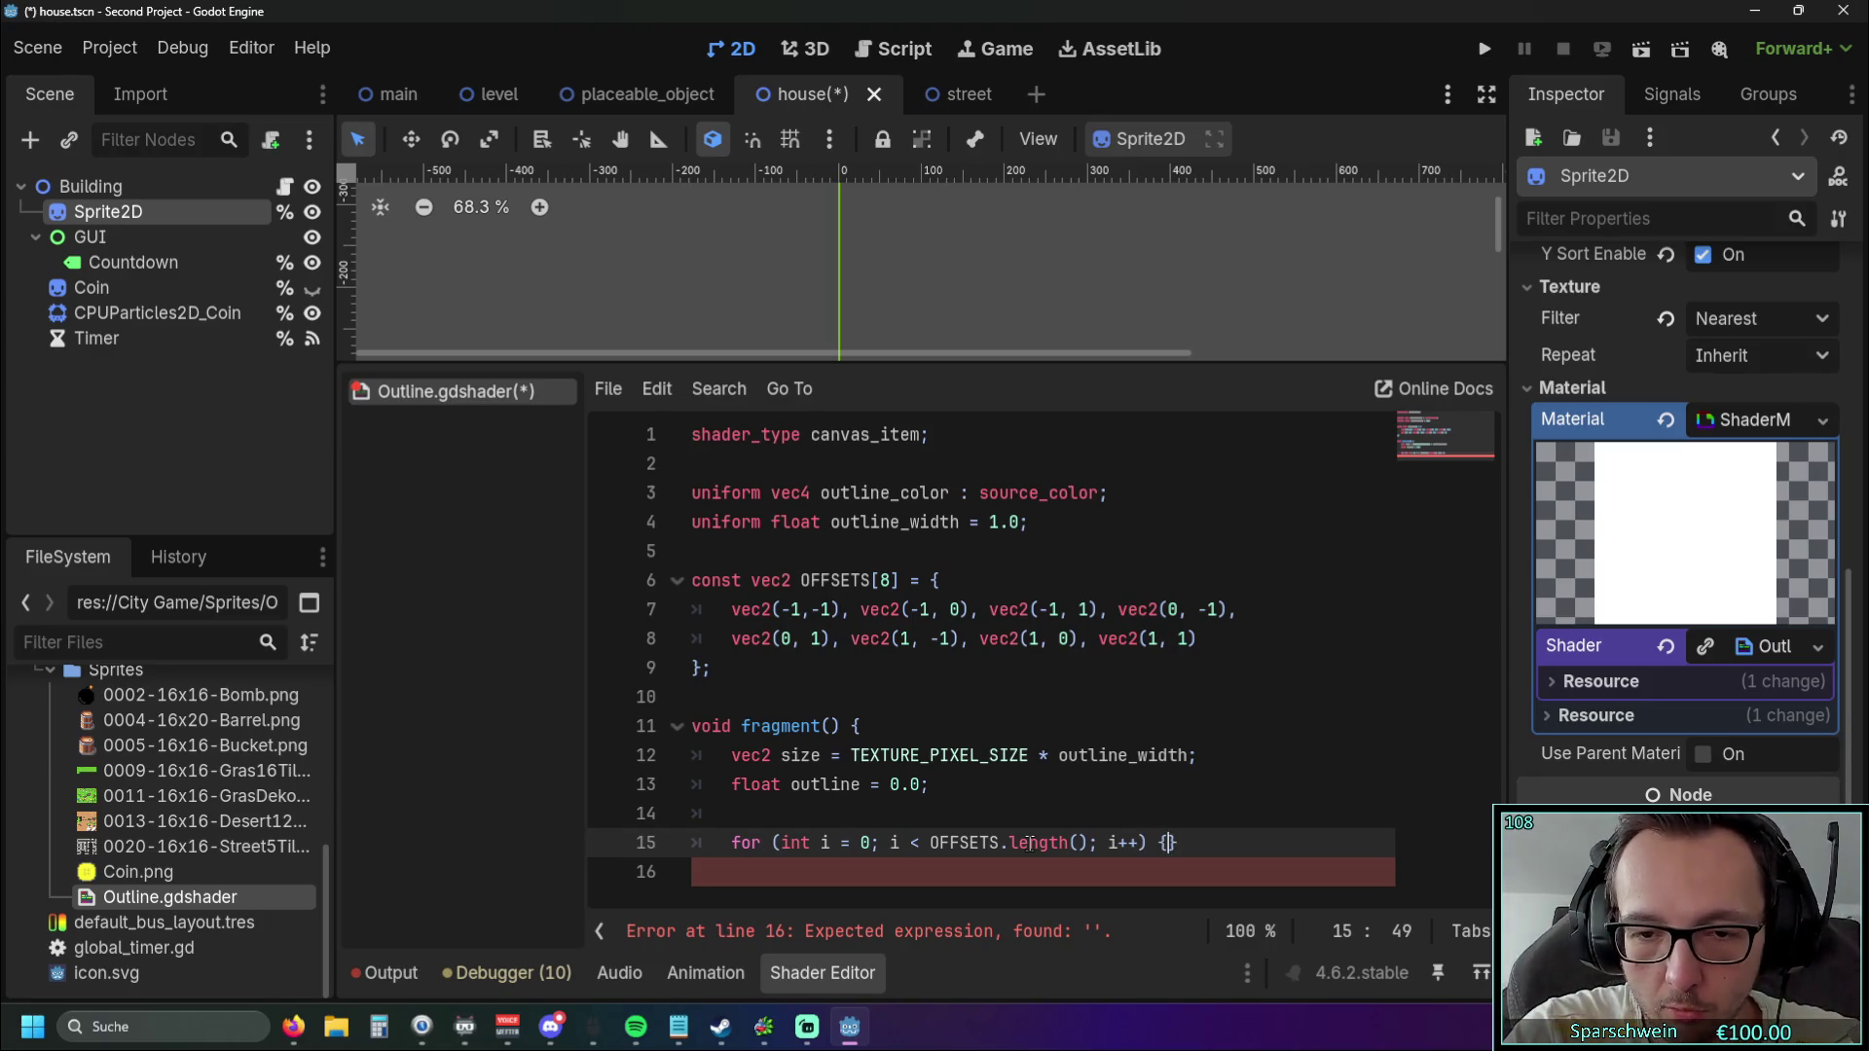
type("{")
key("Return")
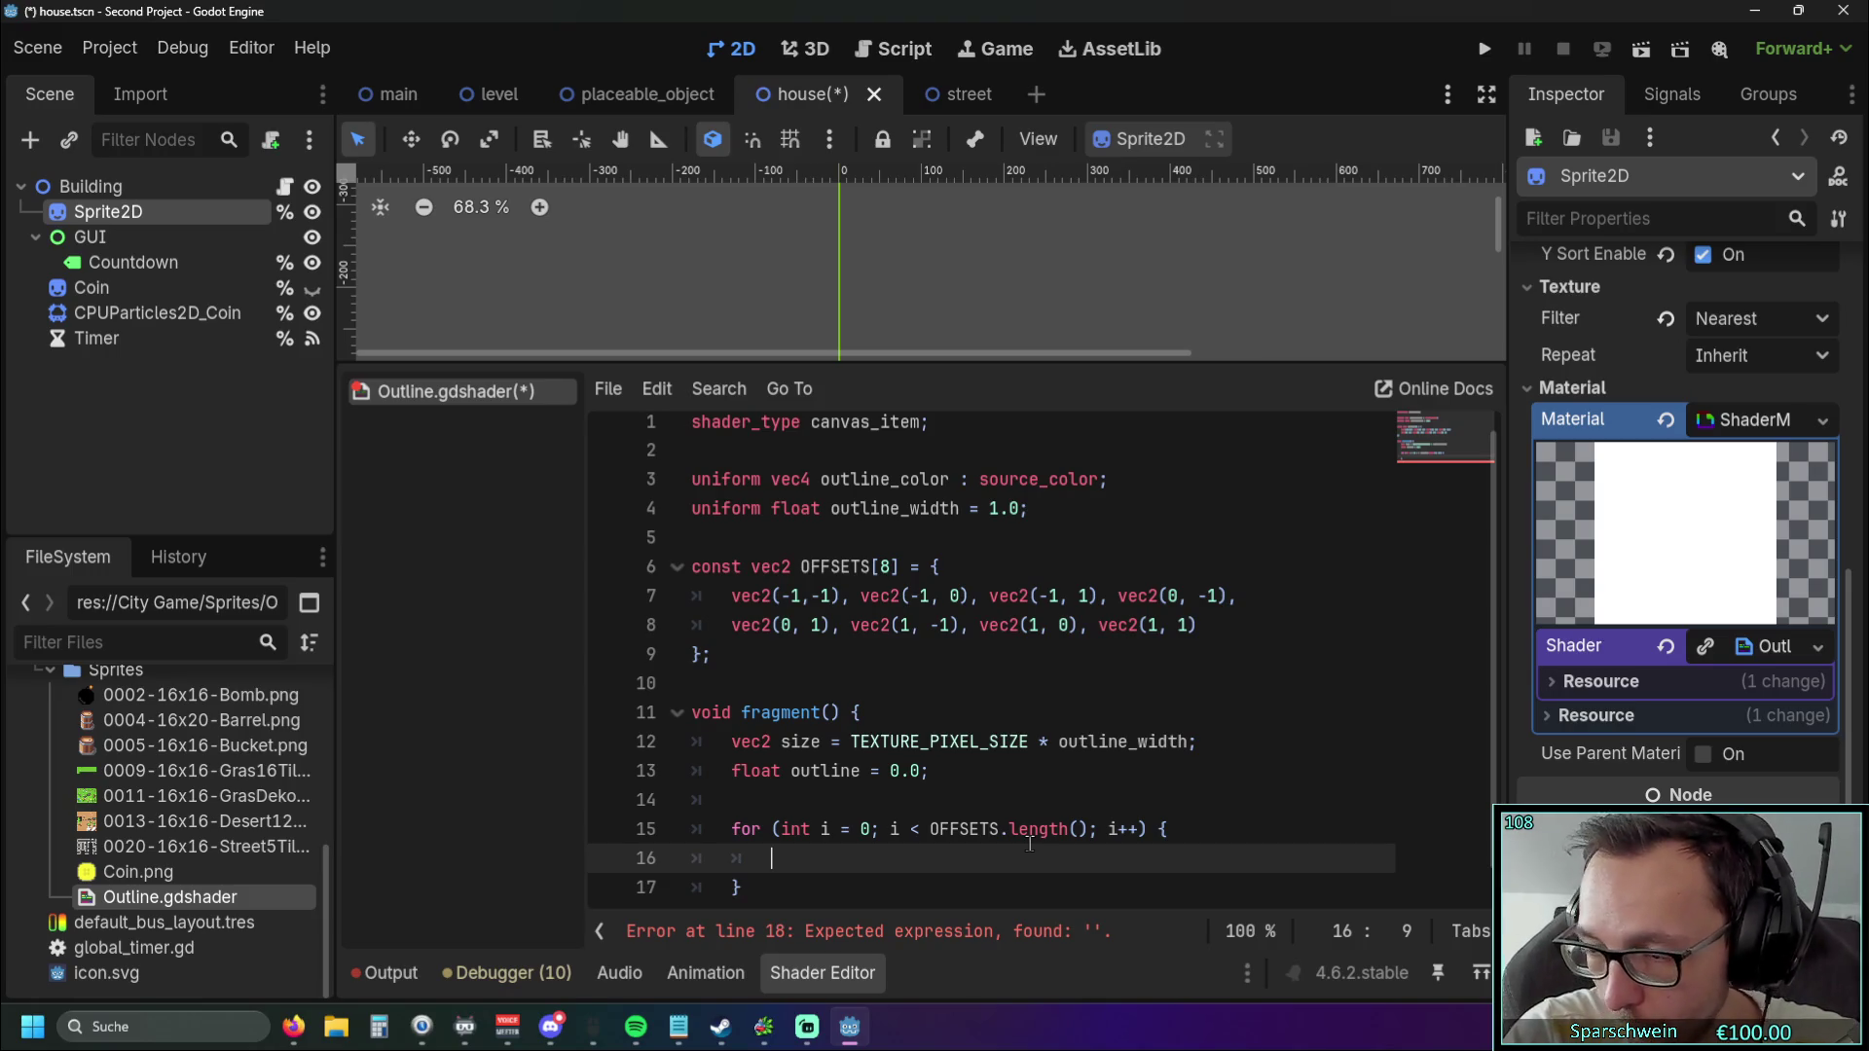
type("outline")
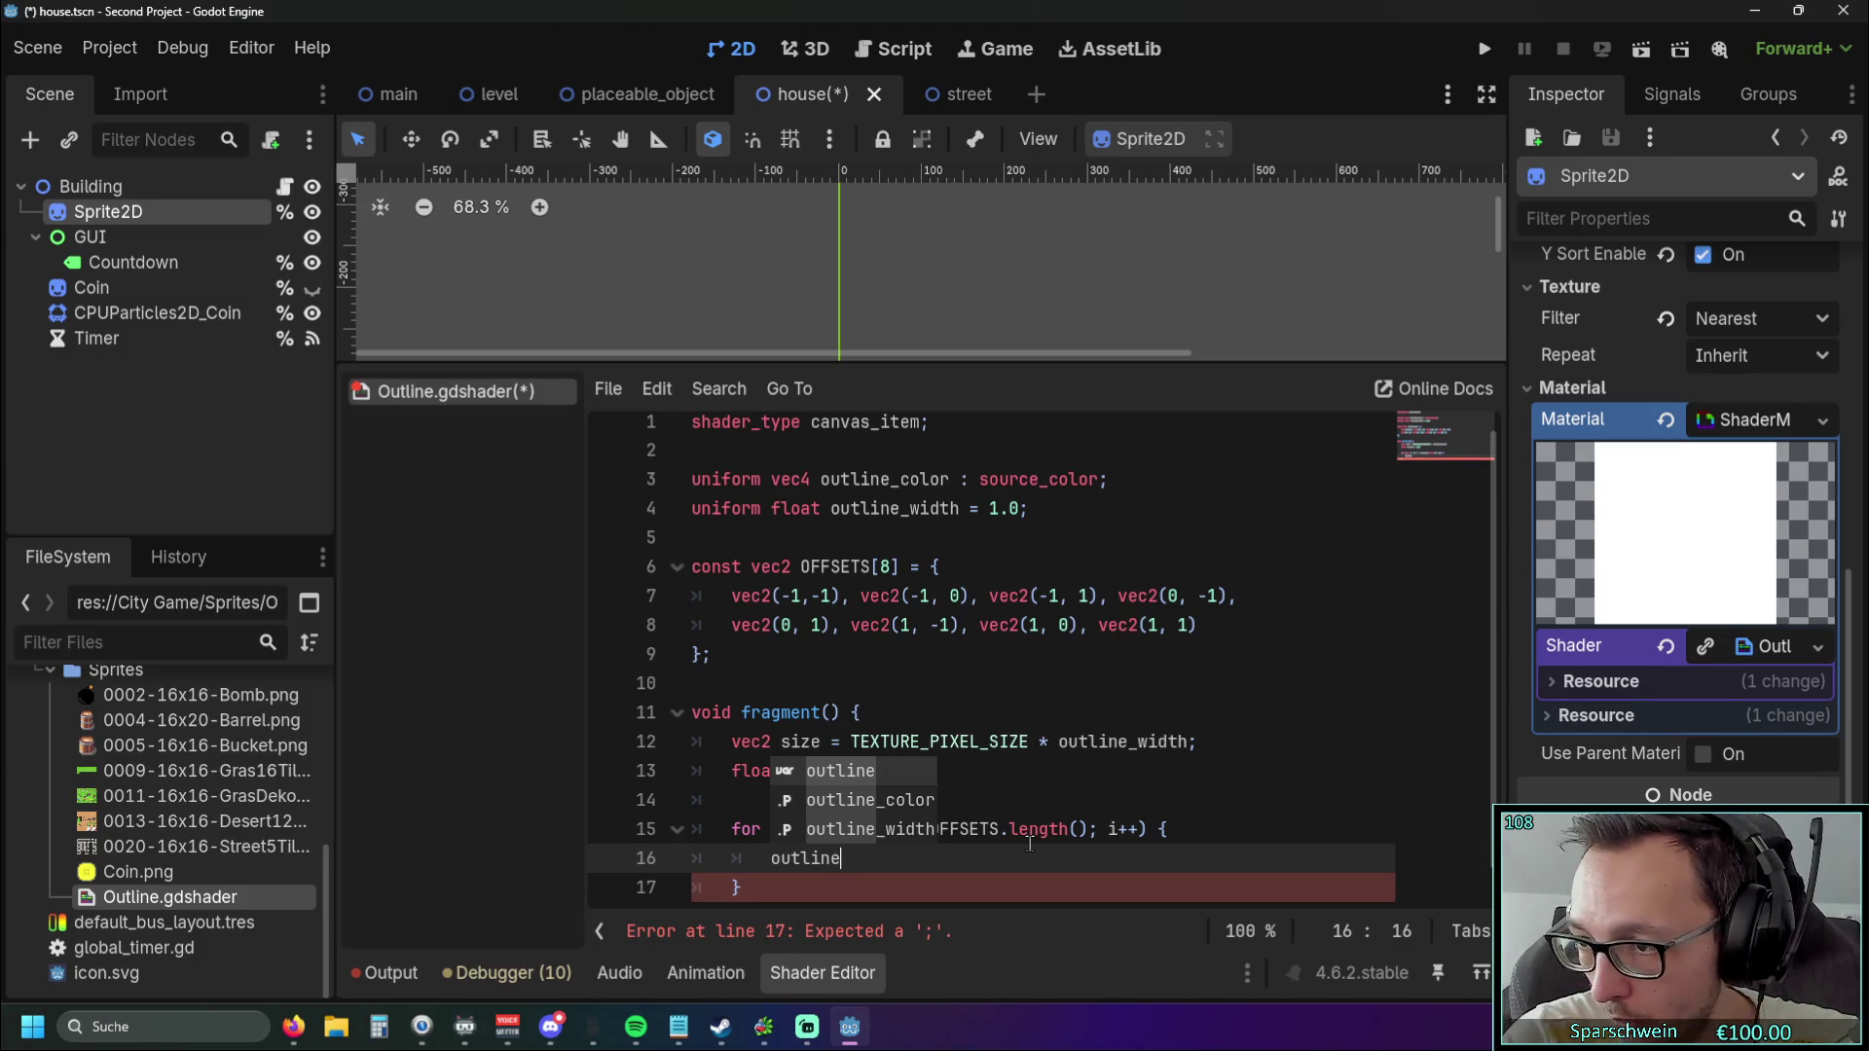
Inside the loop, add texture(TEXTURE, UV + size * OFFSETS[i]).a to outline.
type(" +=")
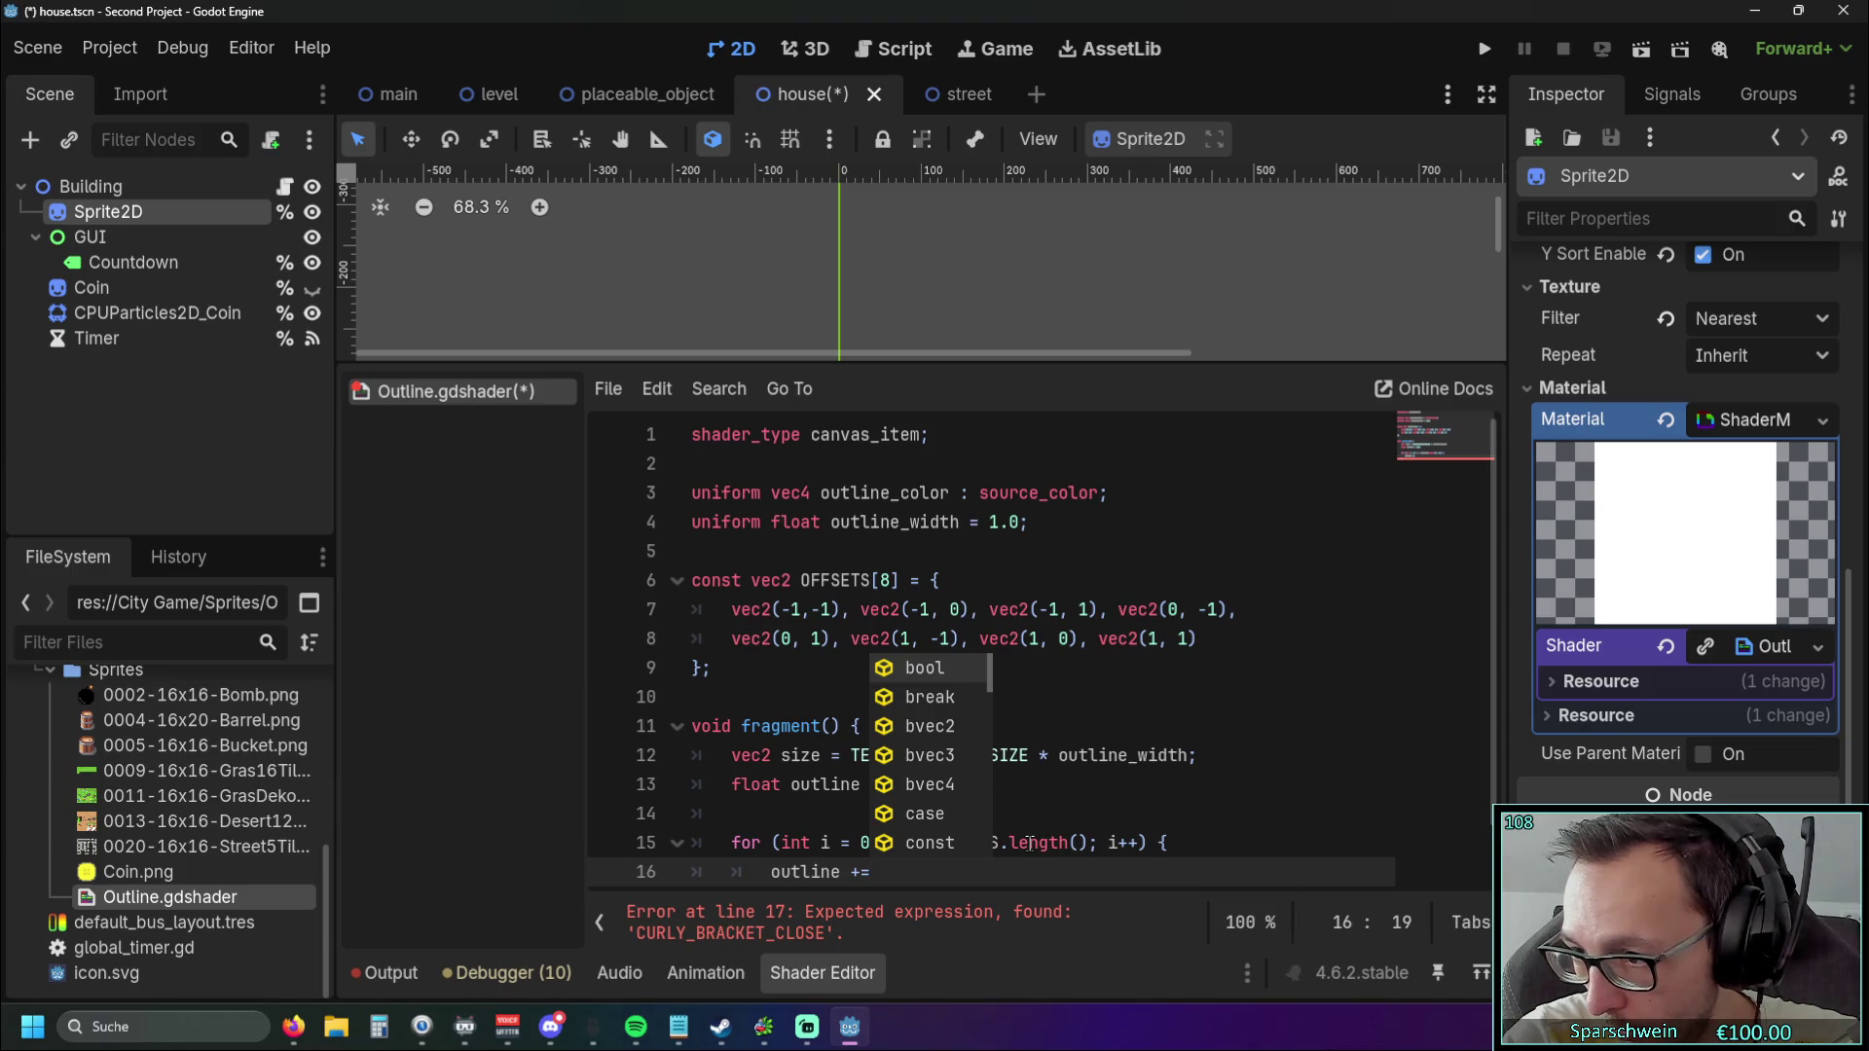
type("text")
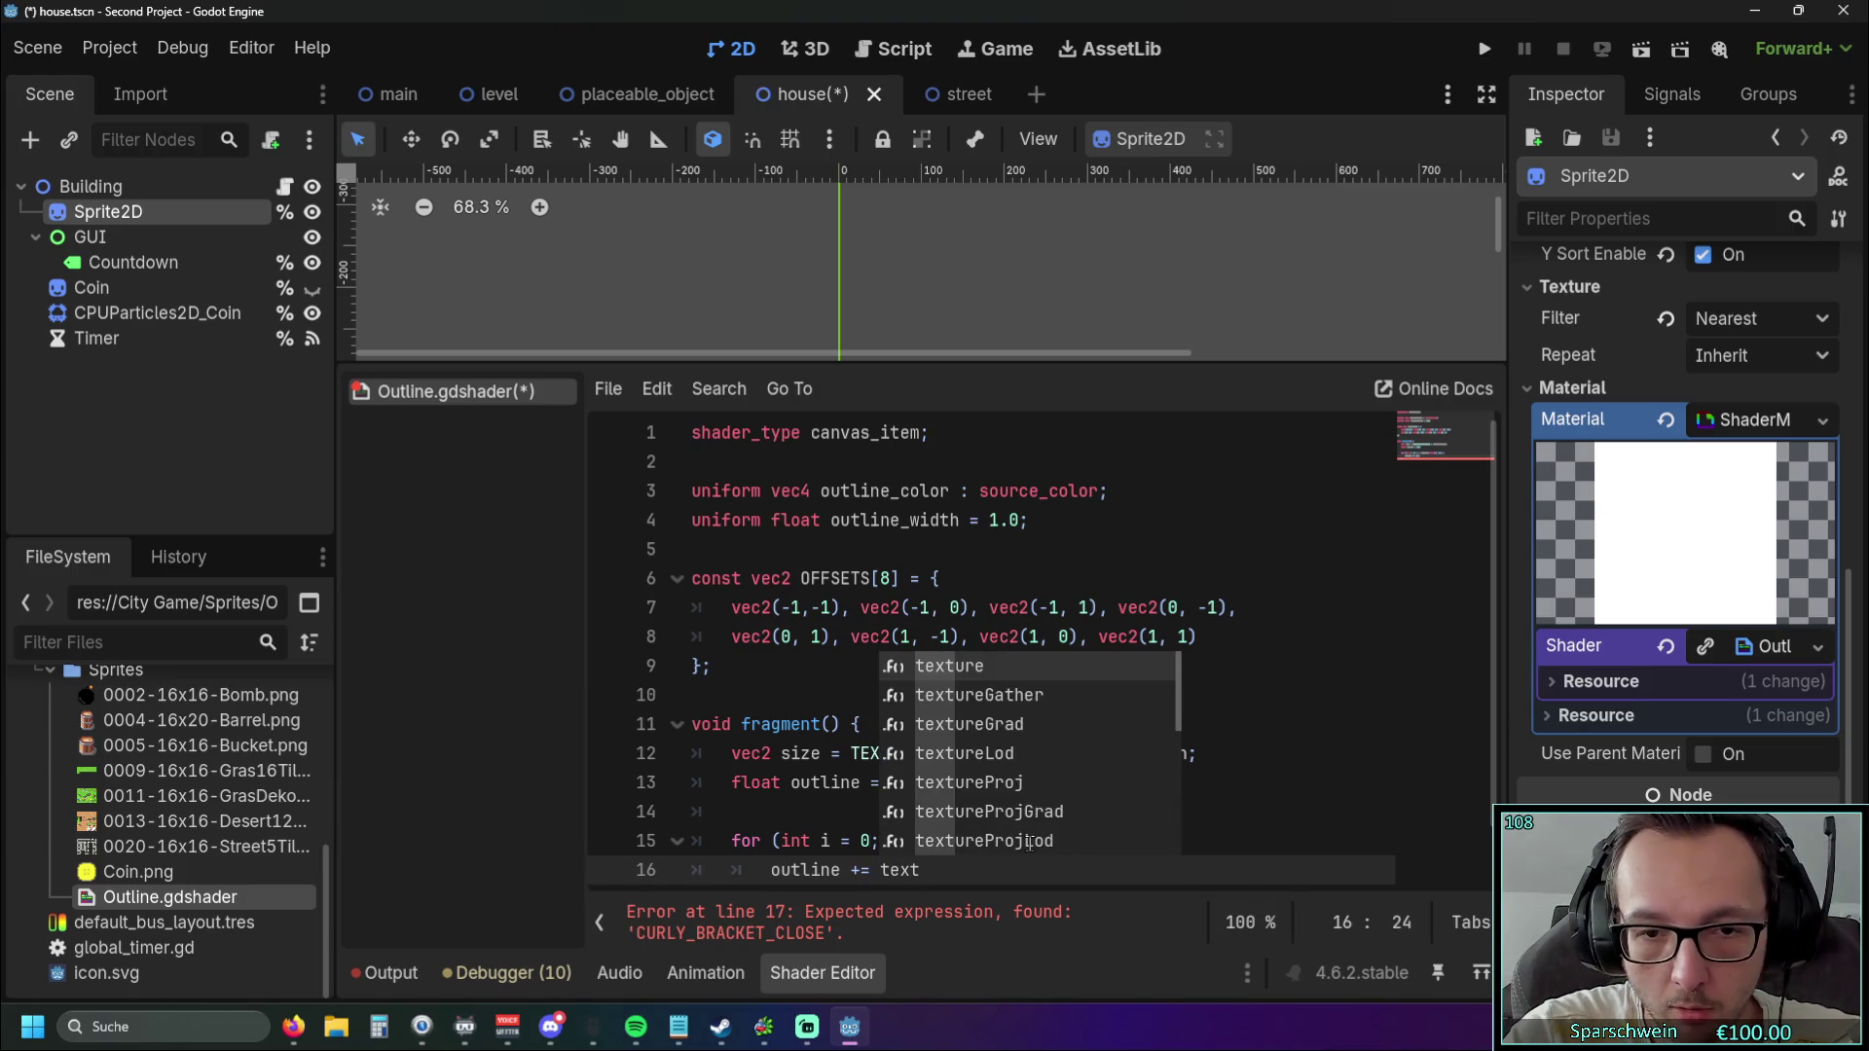
key("Return")
type("TE")
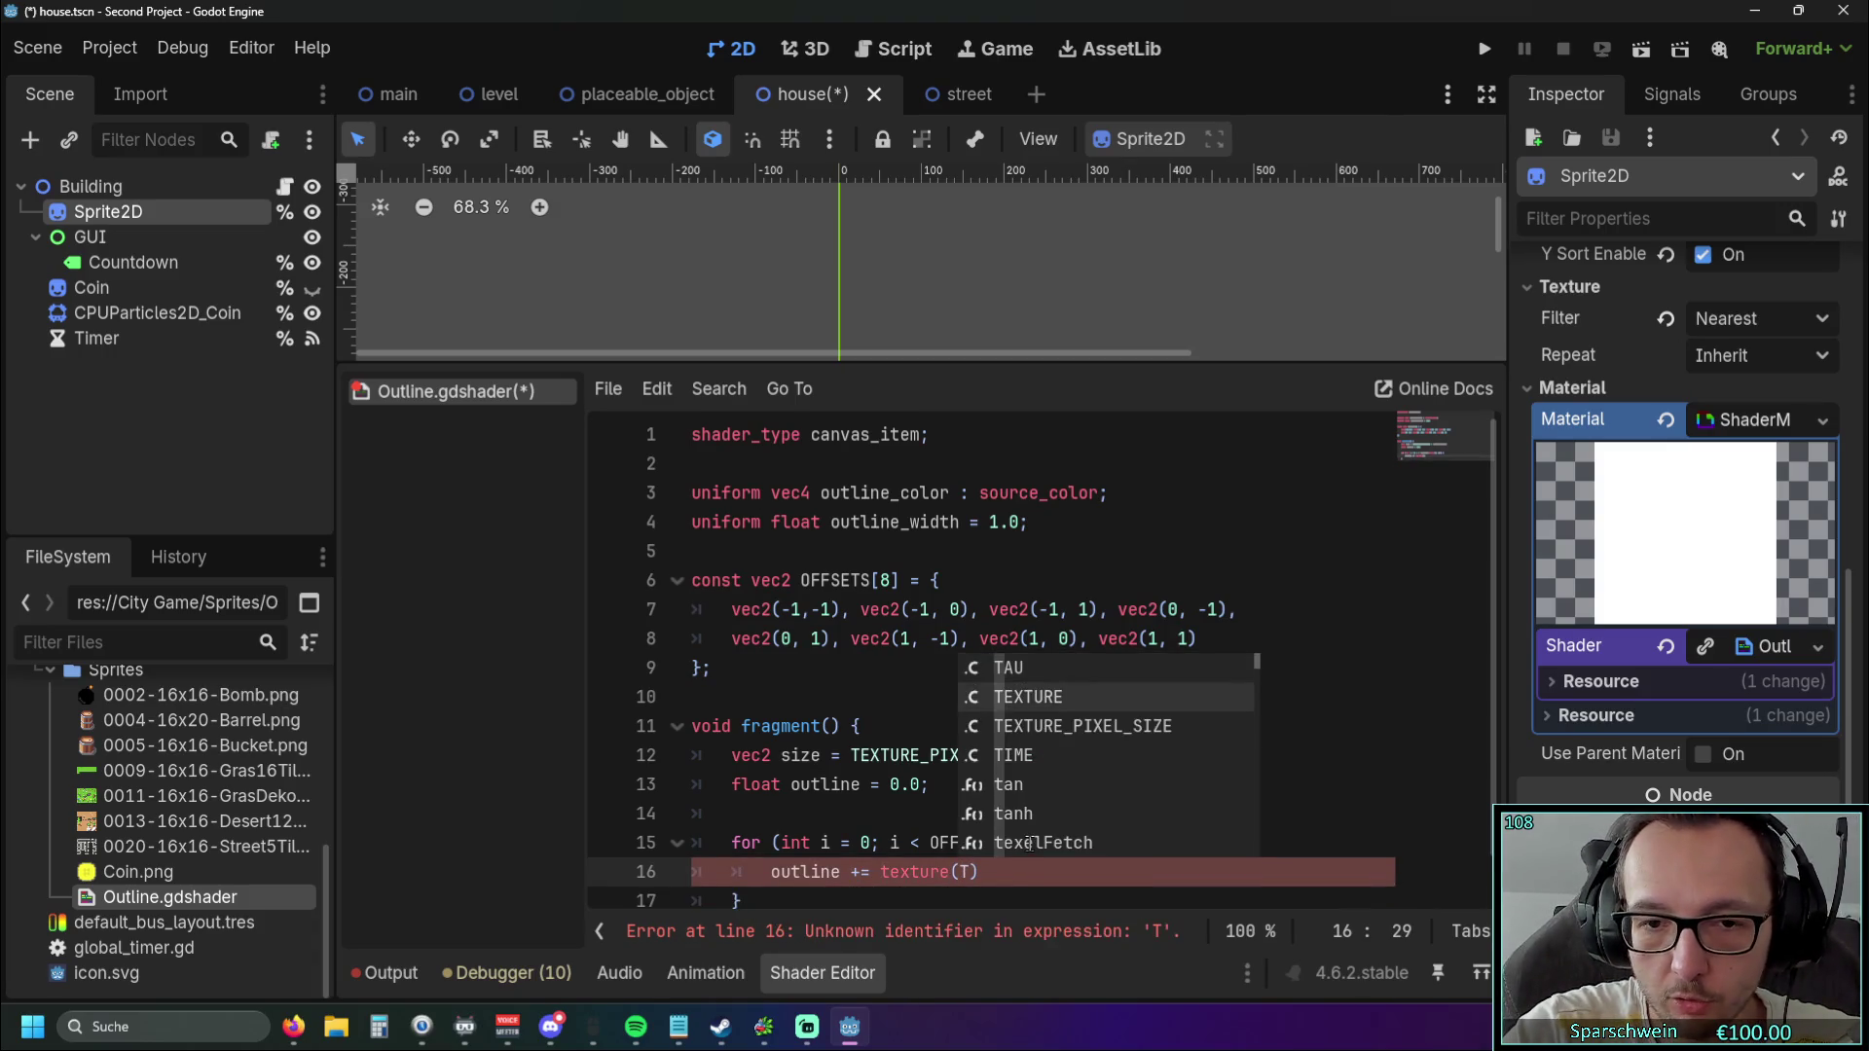
key("Return")
type(",")
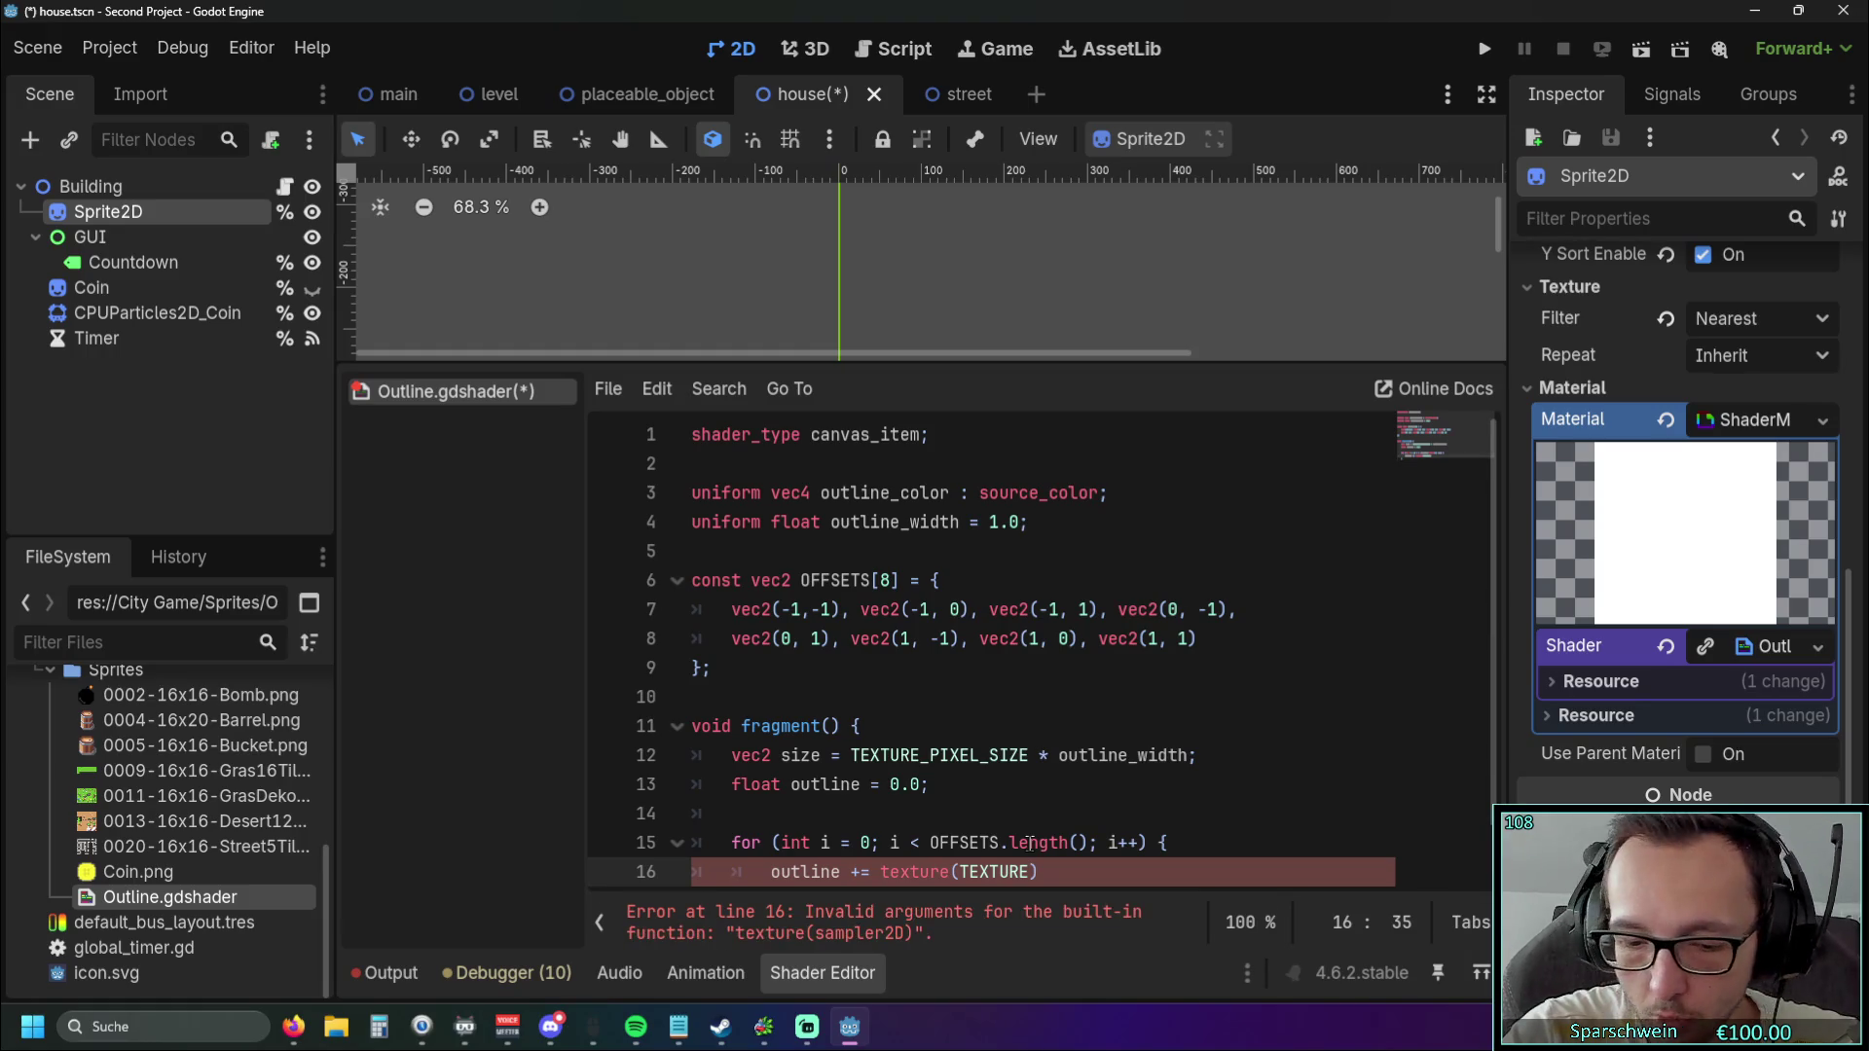
type(" UV")
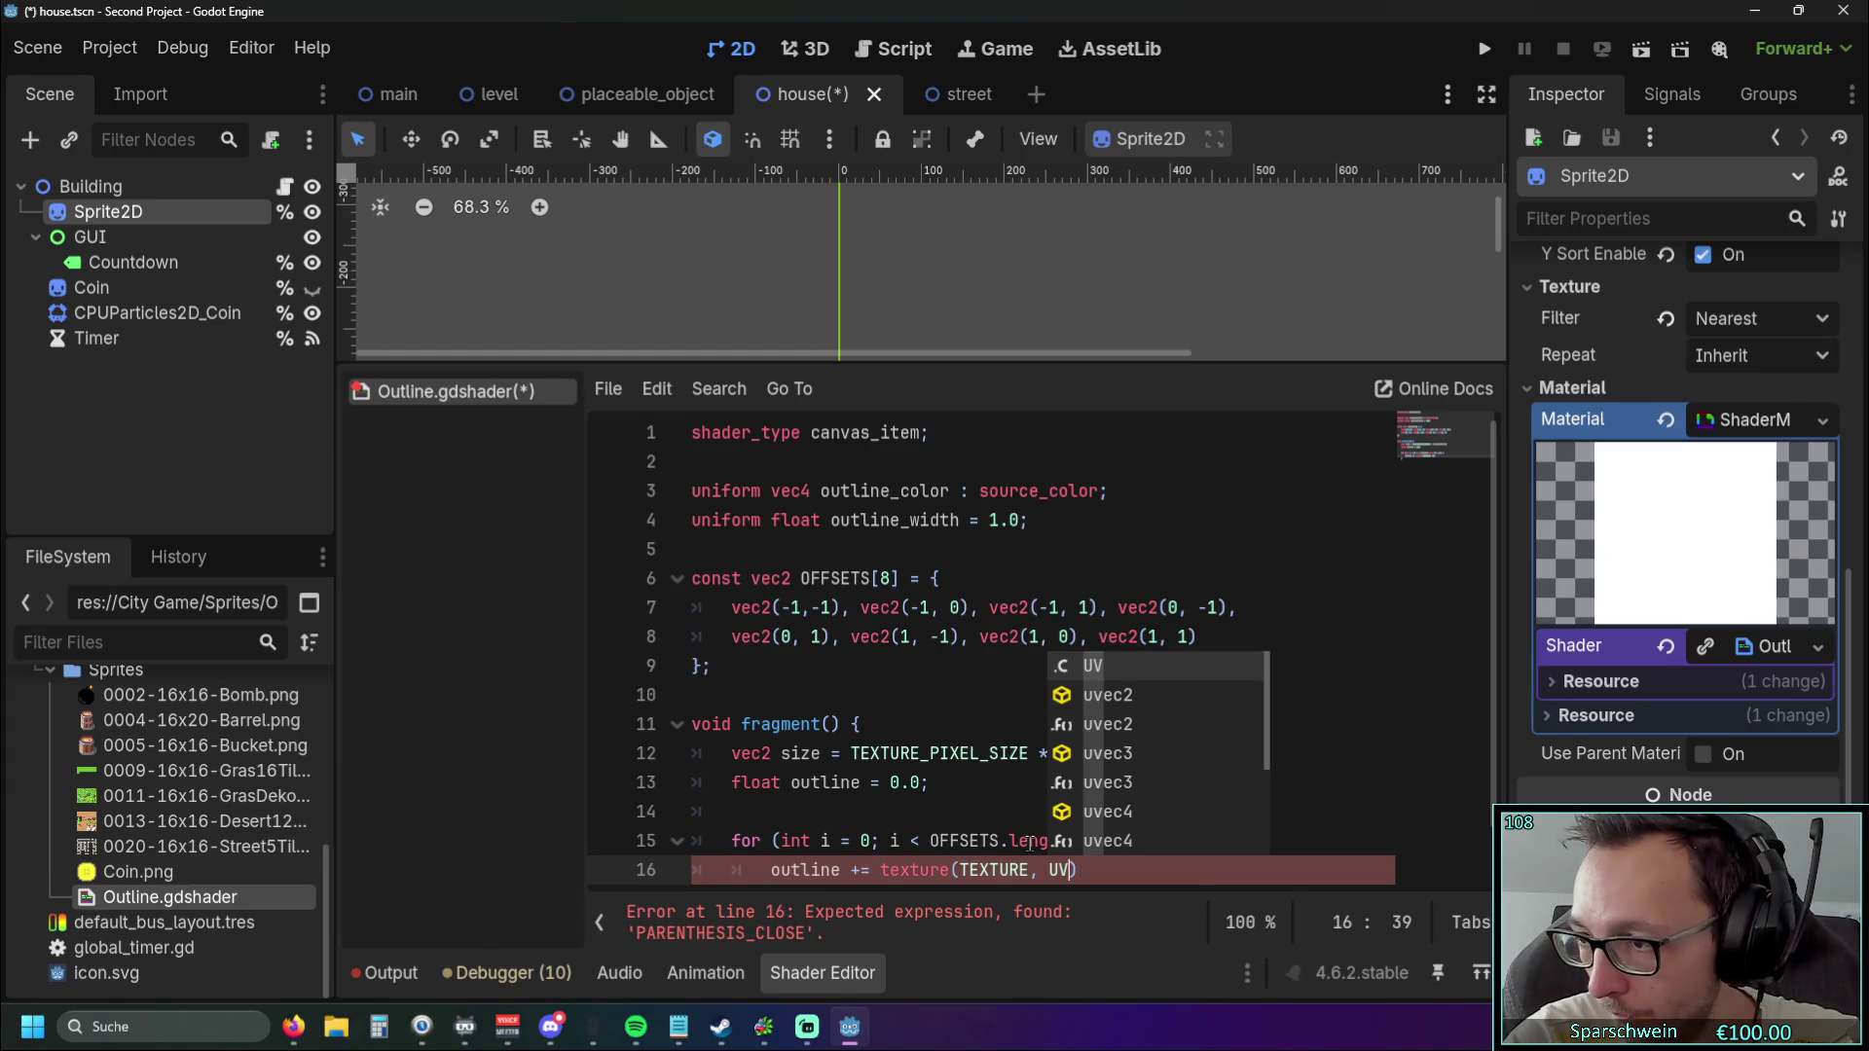
type(" + size")
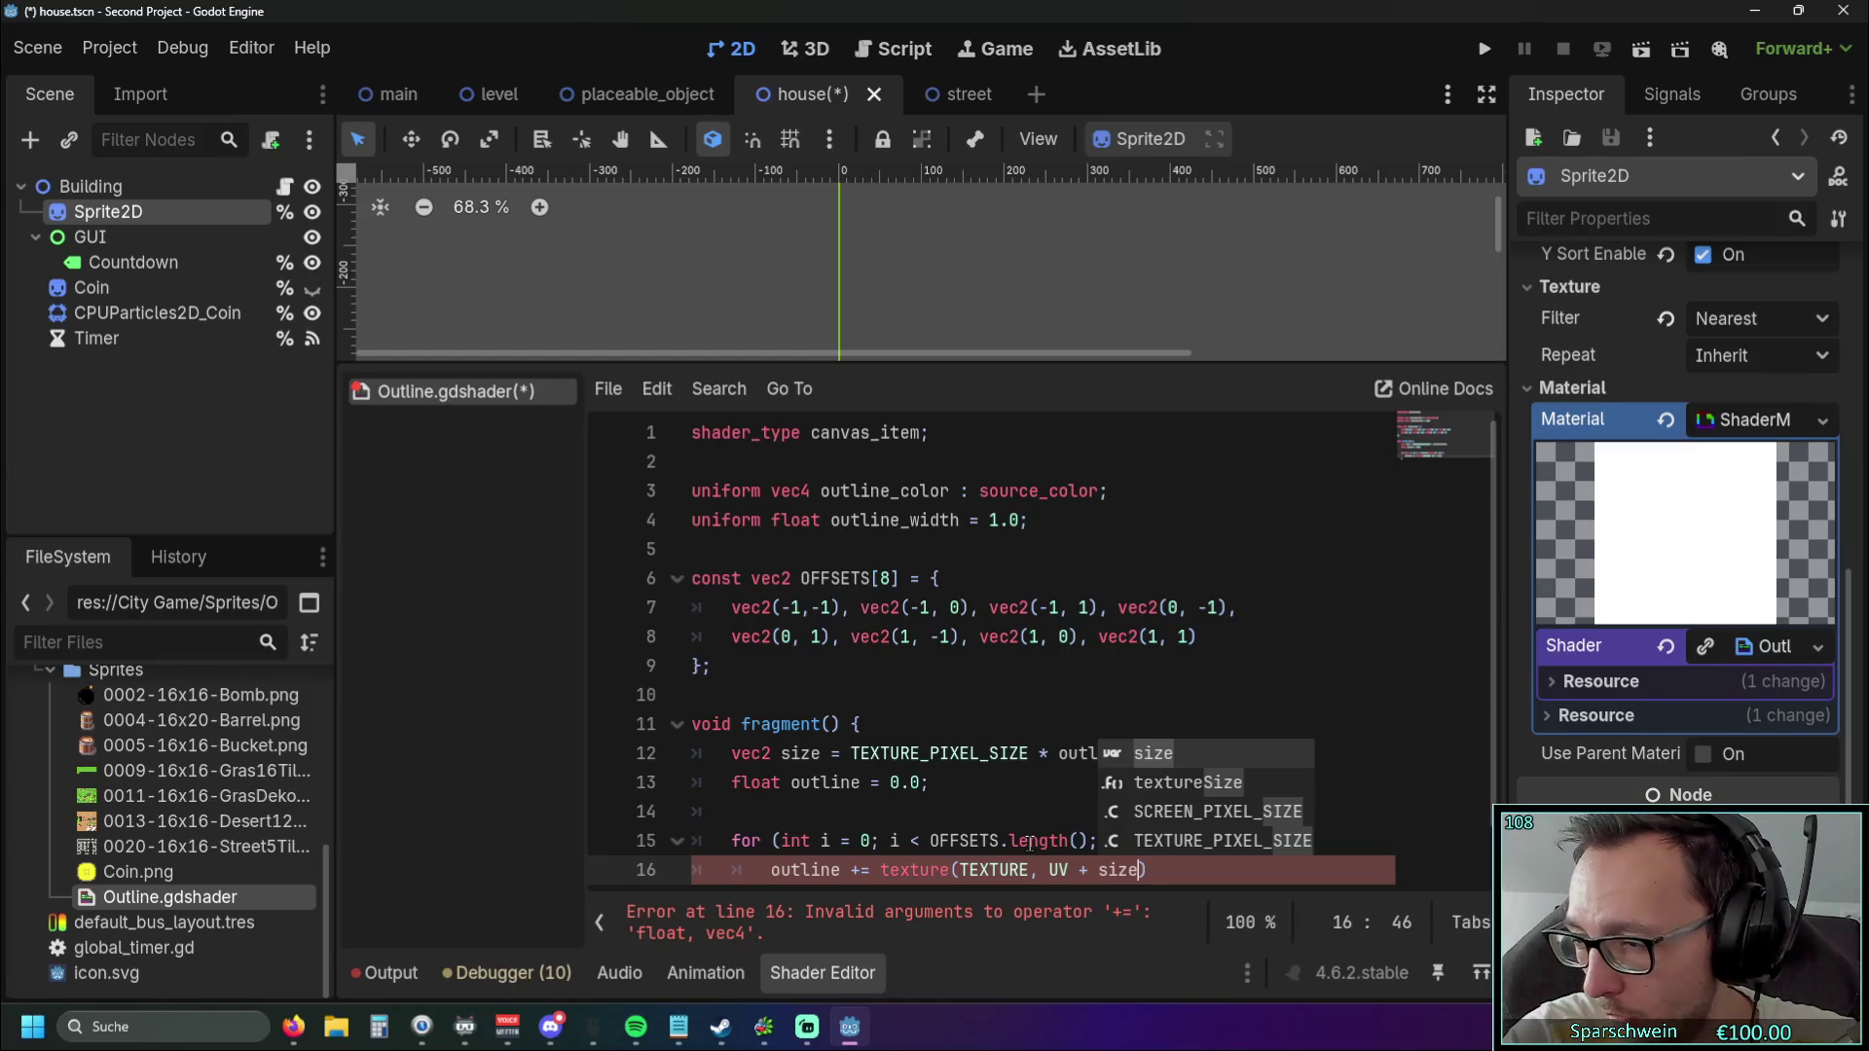
type(" *")
type(" OFF")
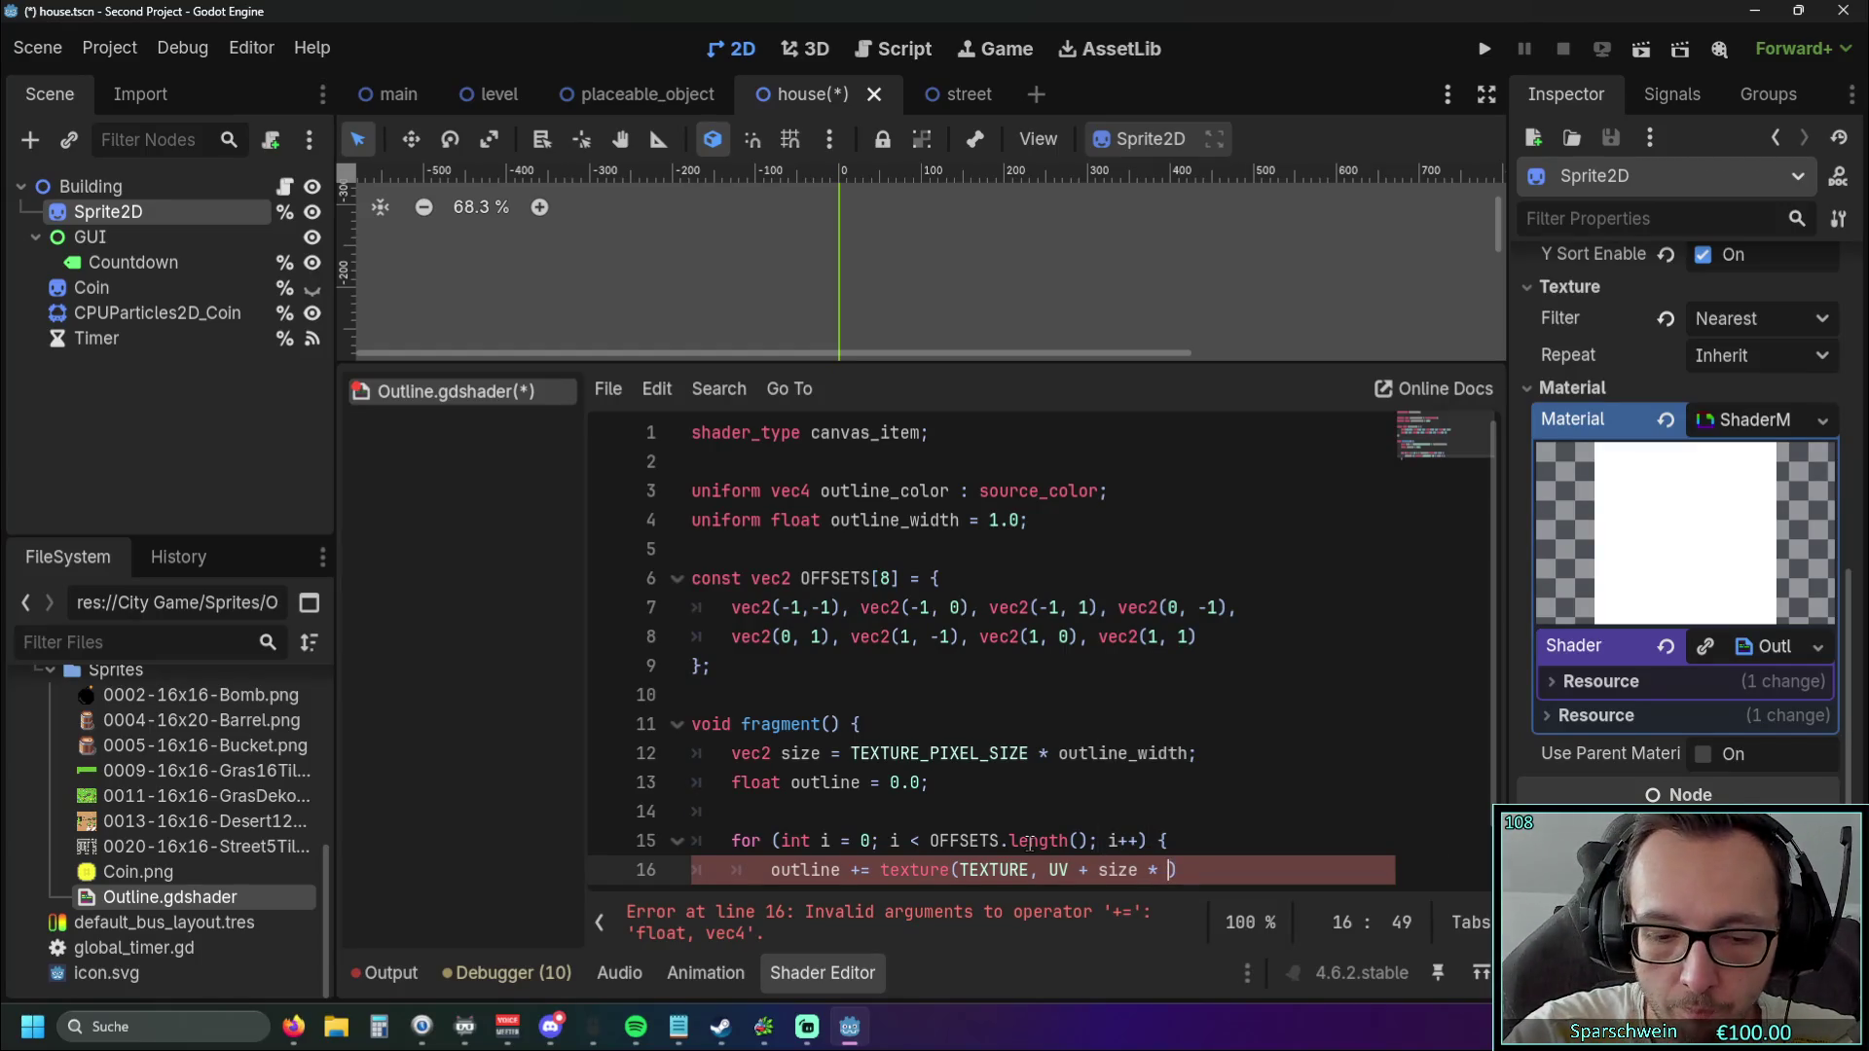
key("Return")
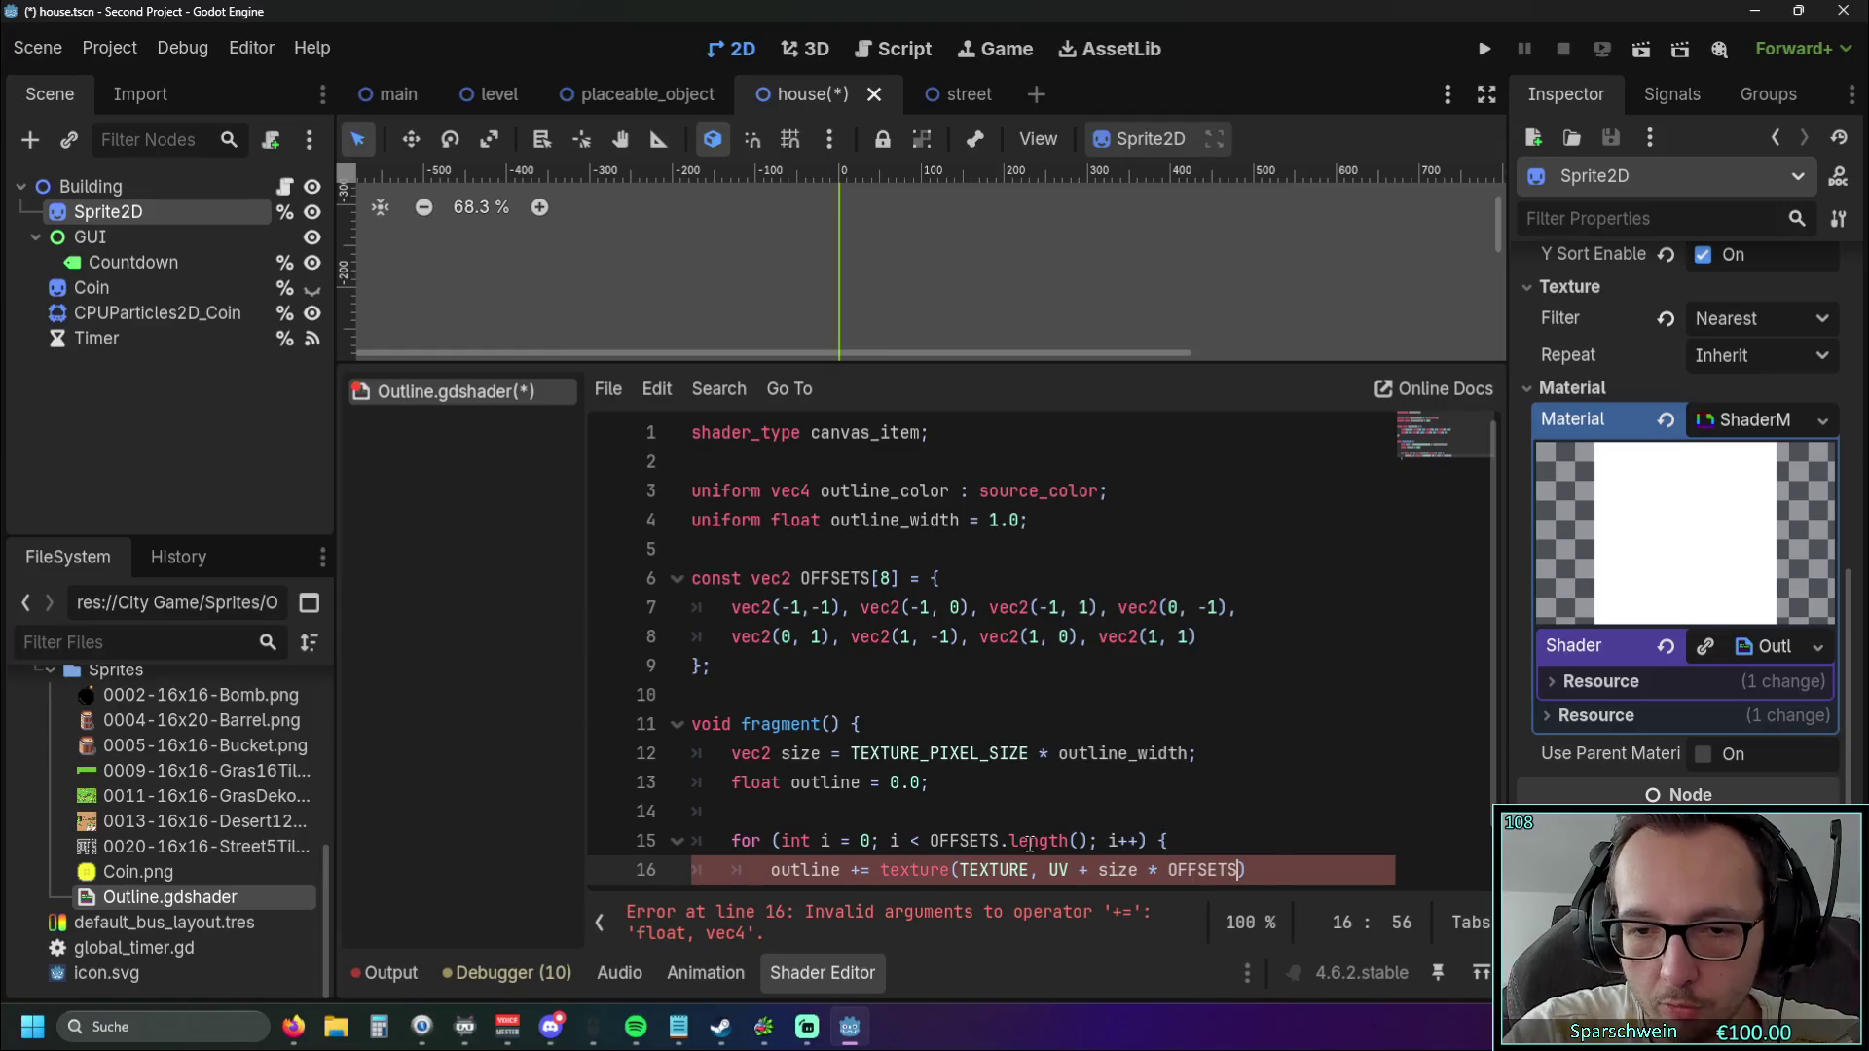
type("[i")
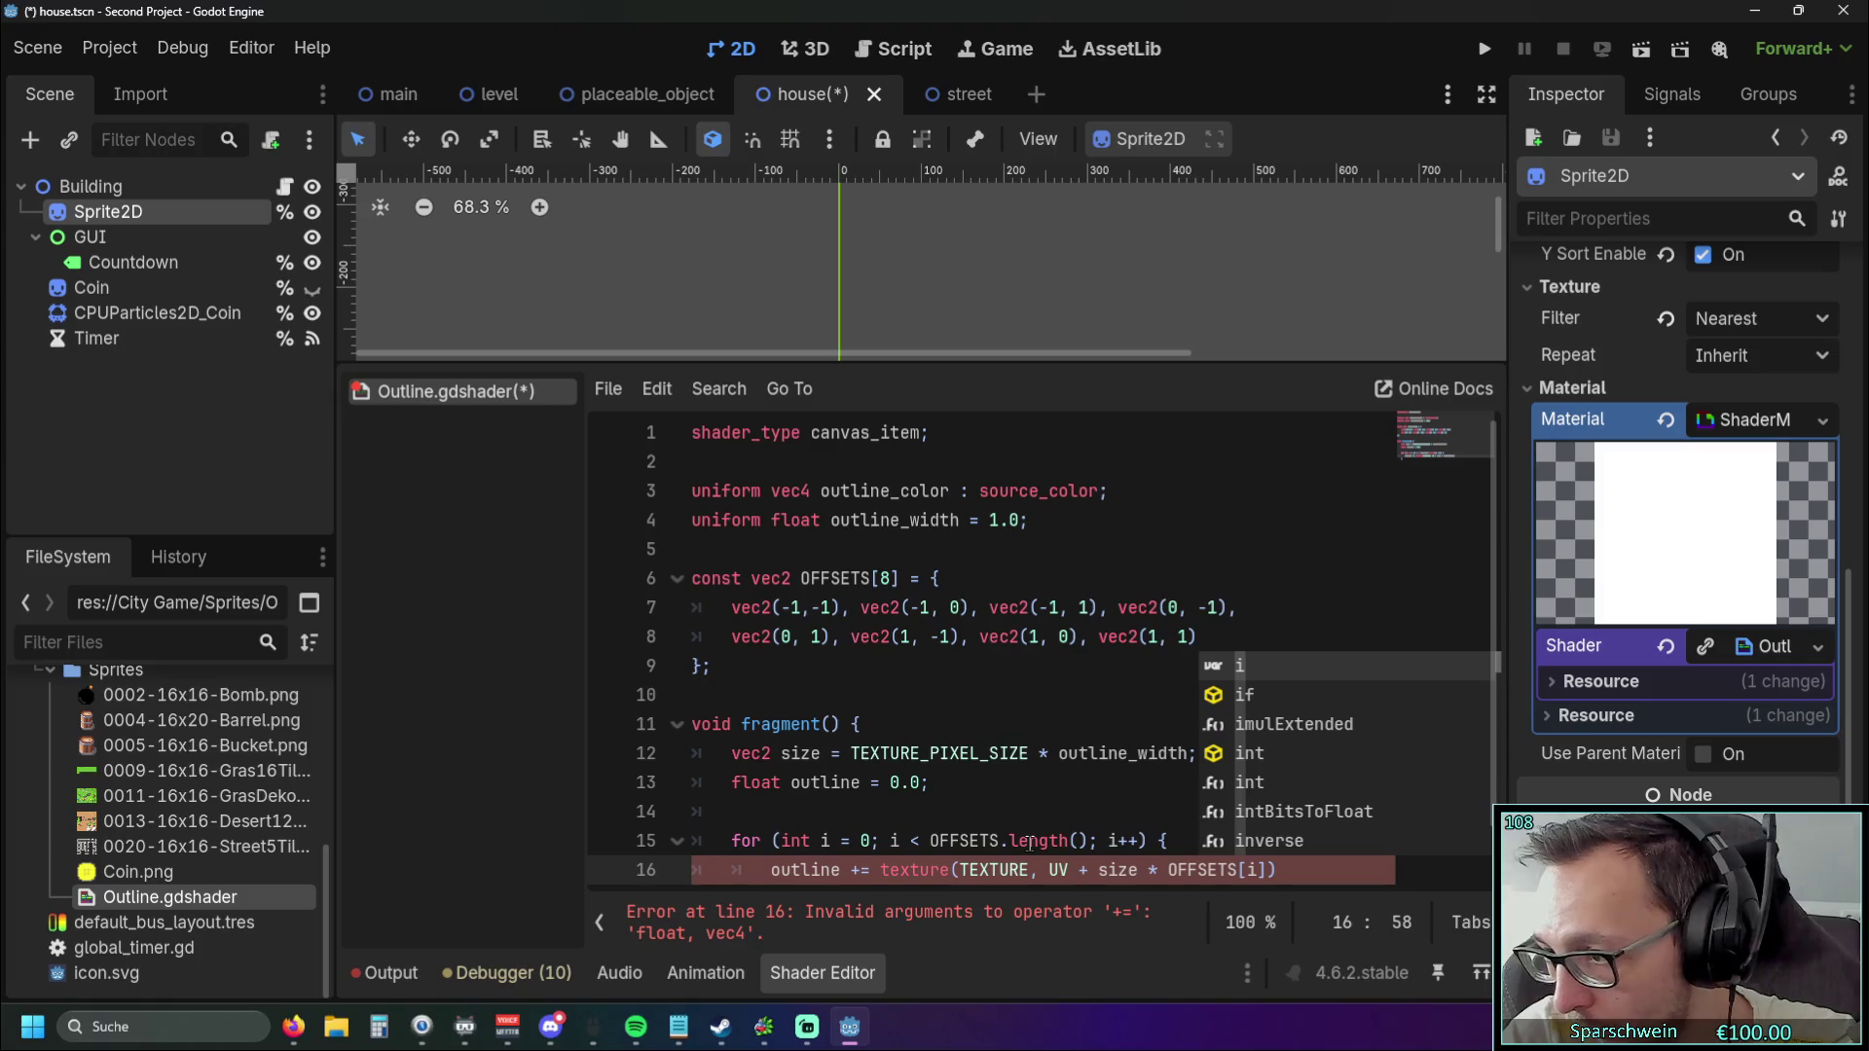
type("])")
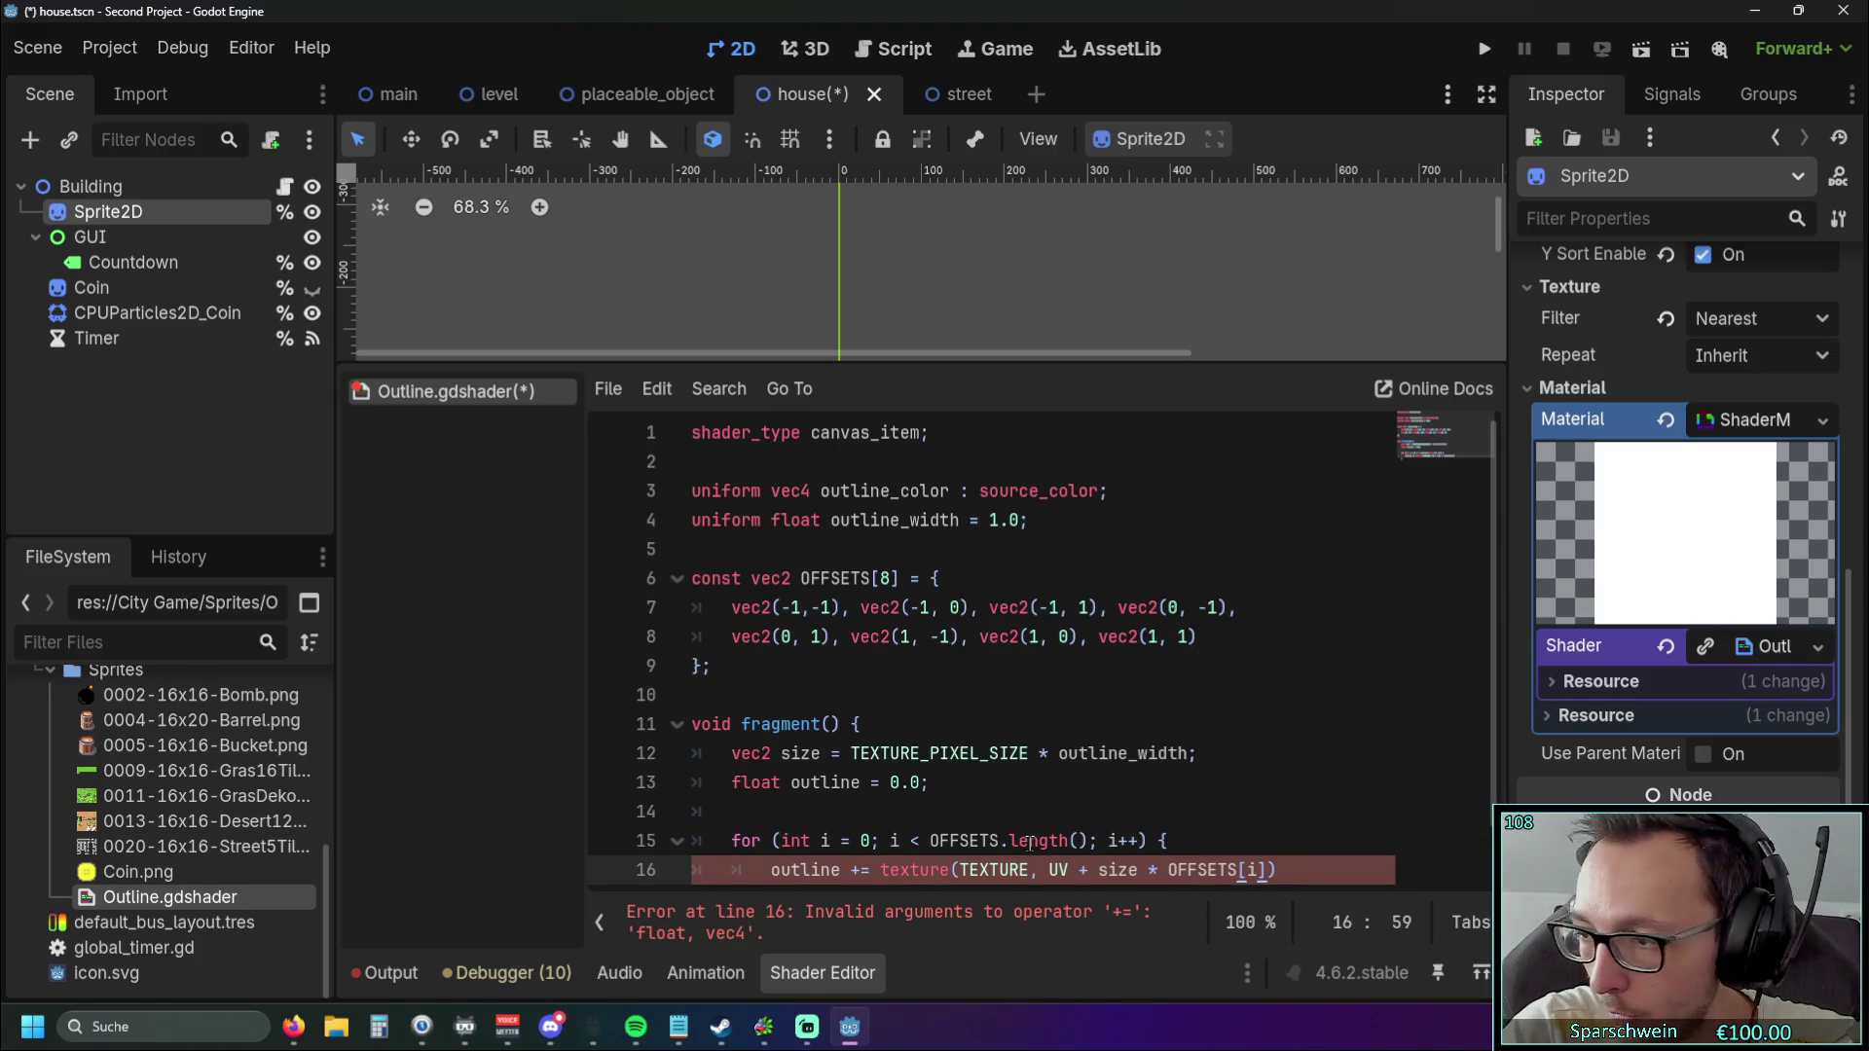
type(".a")
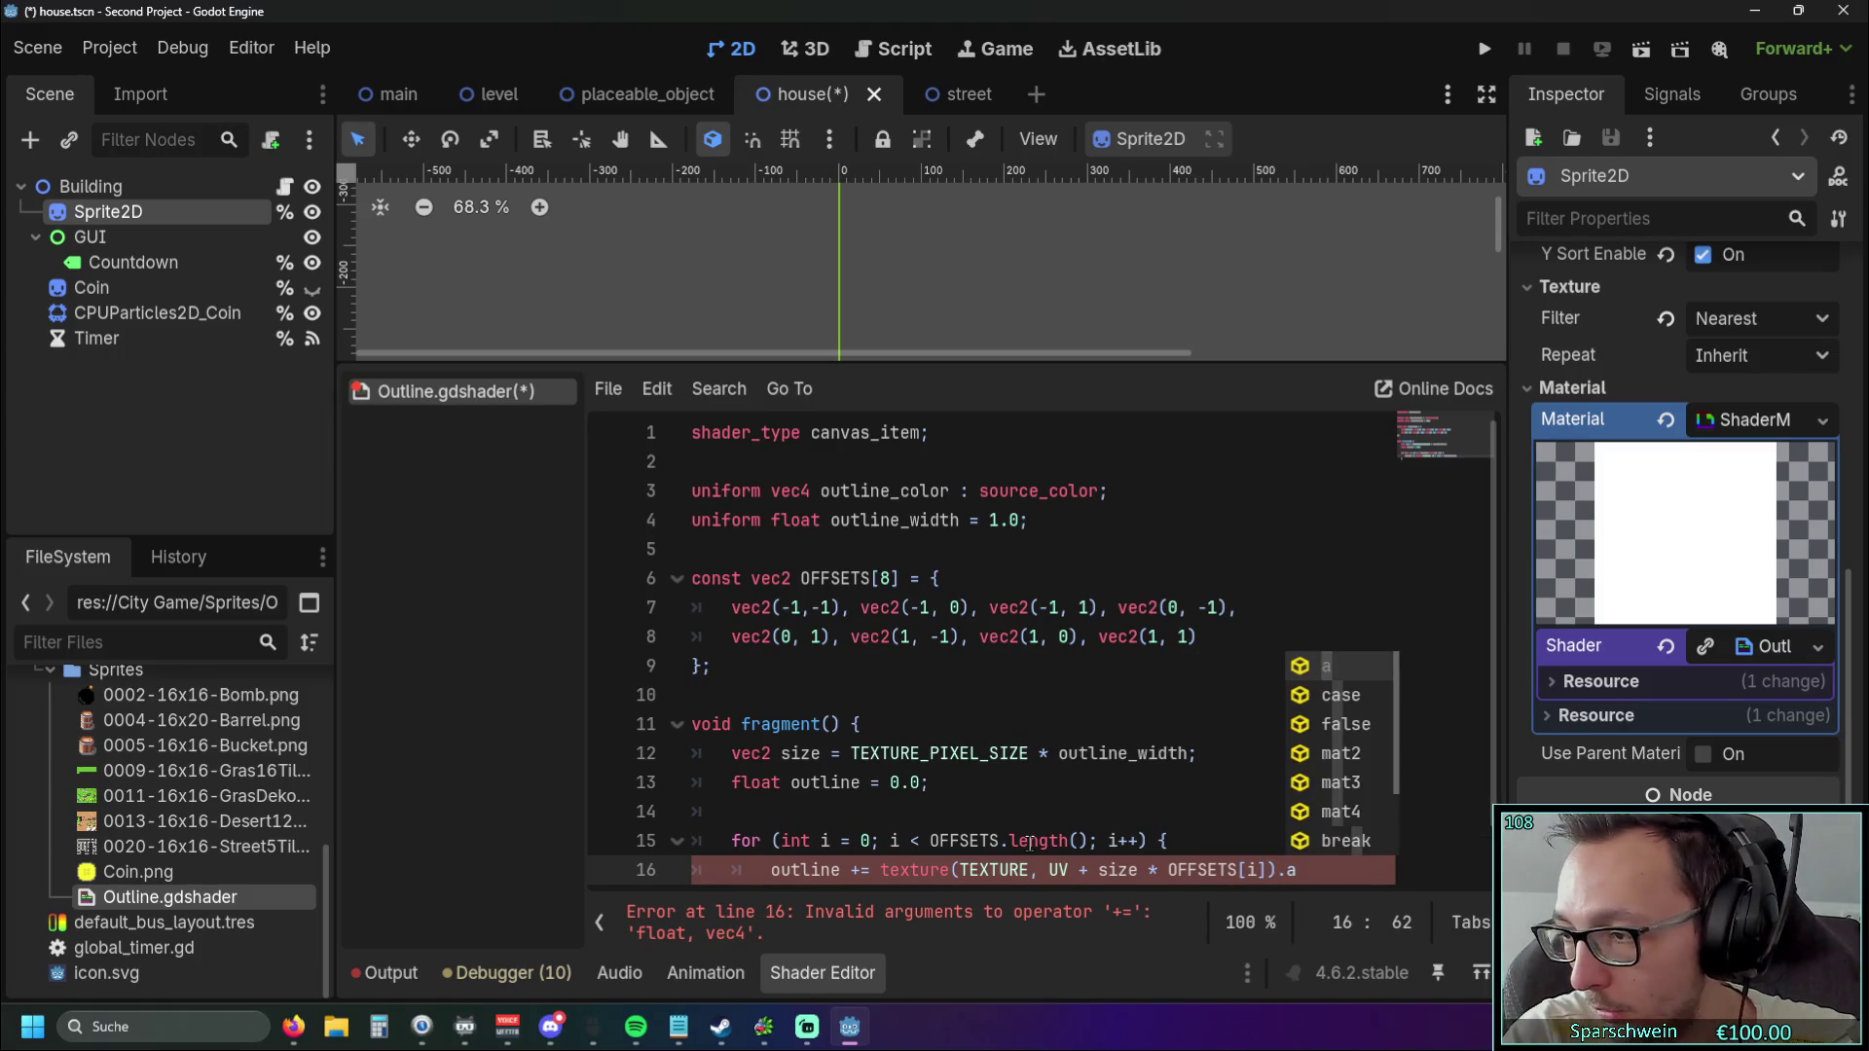
type(";")
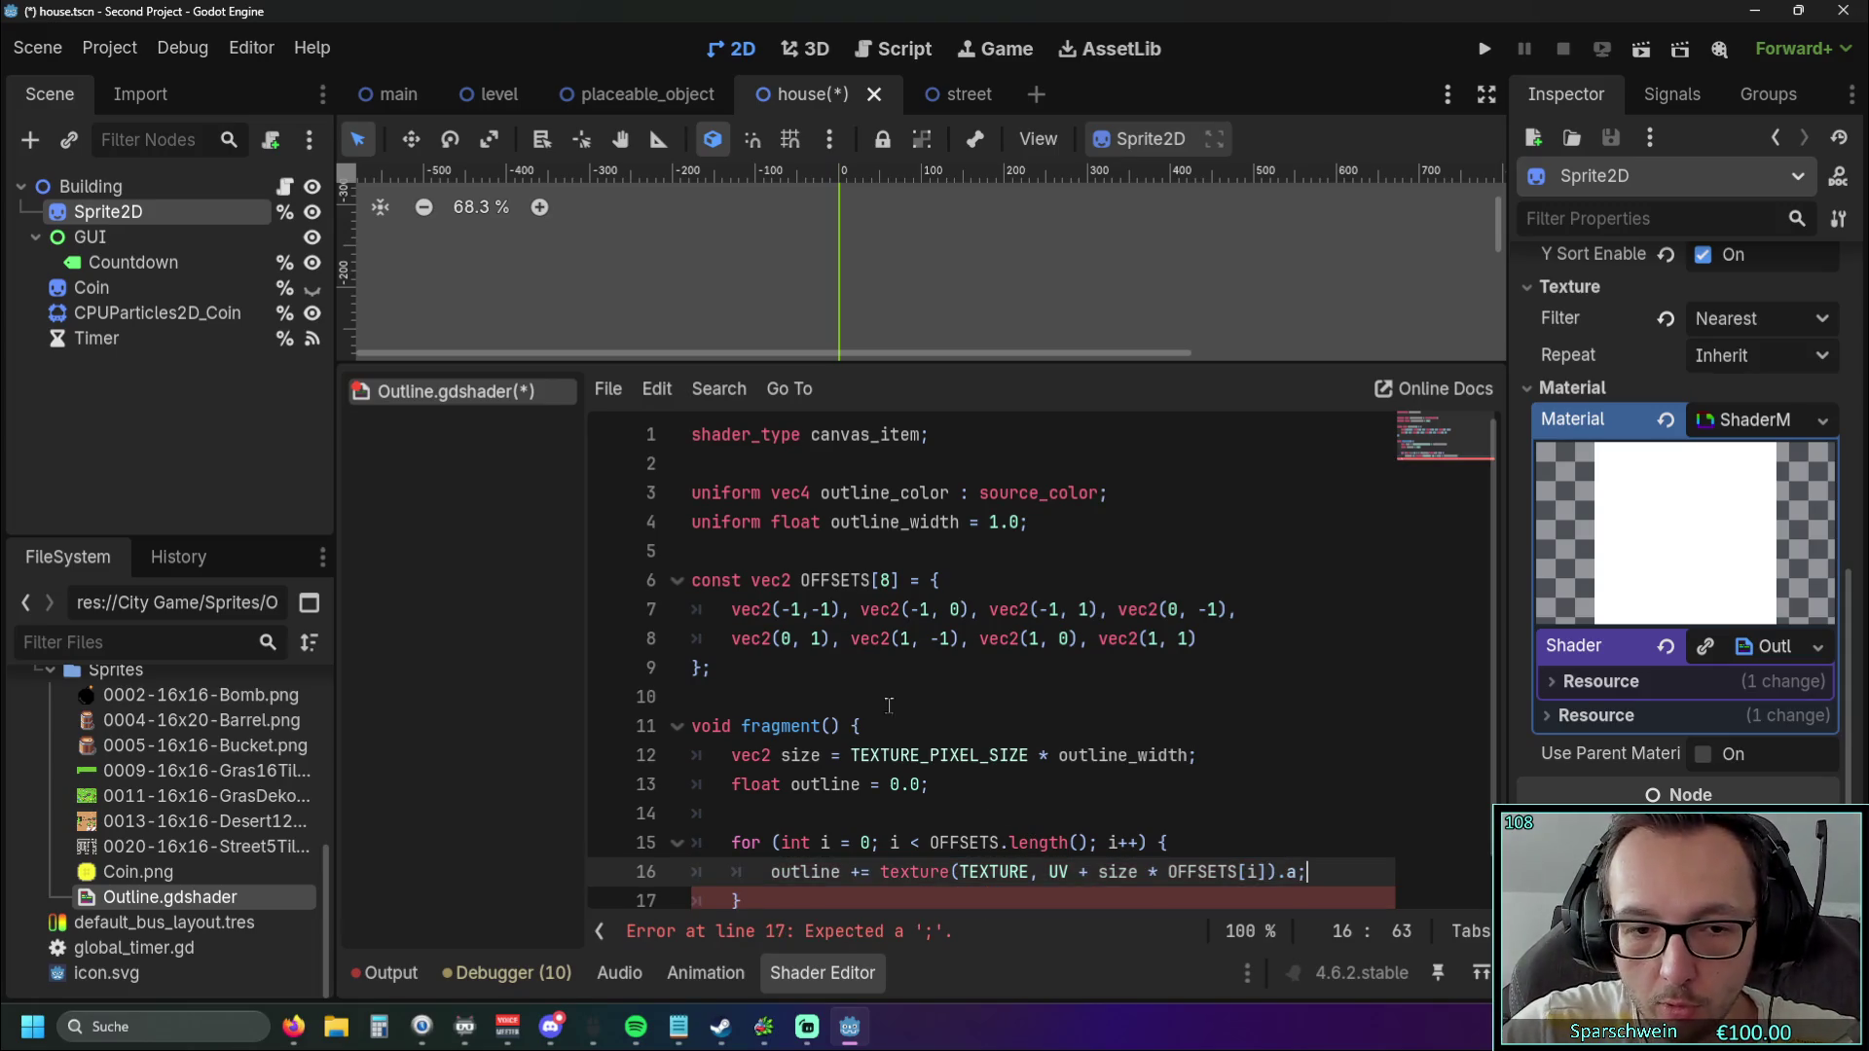
After the loop, clamp the value with outline = min(outline, 1.0);.
scroll(888, 704, "down", 1)
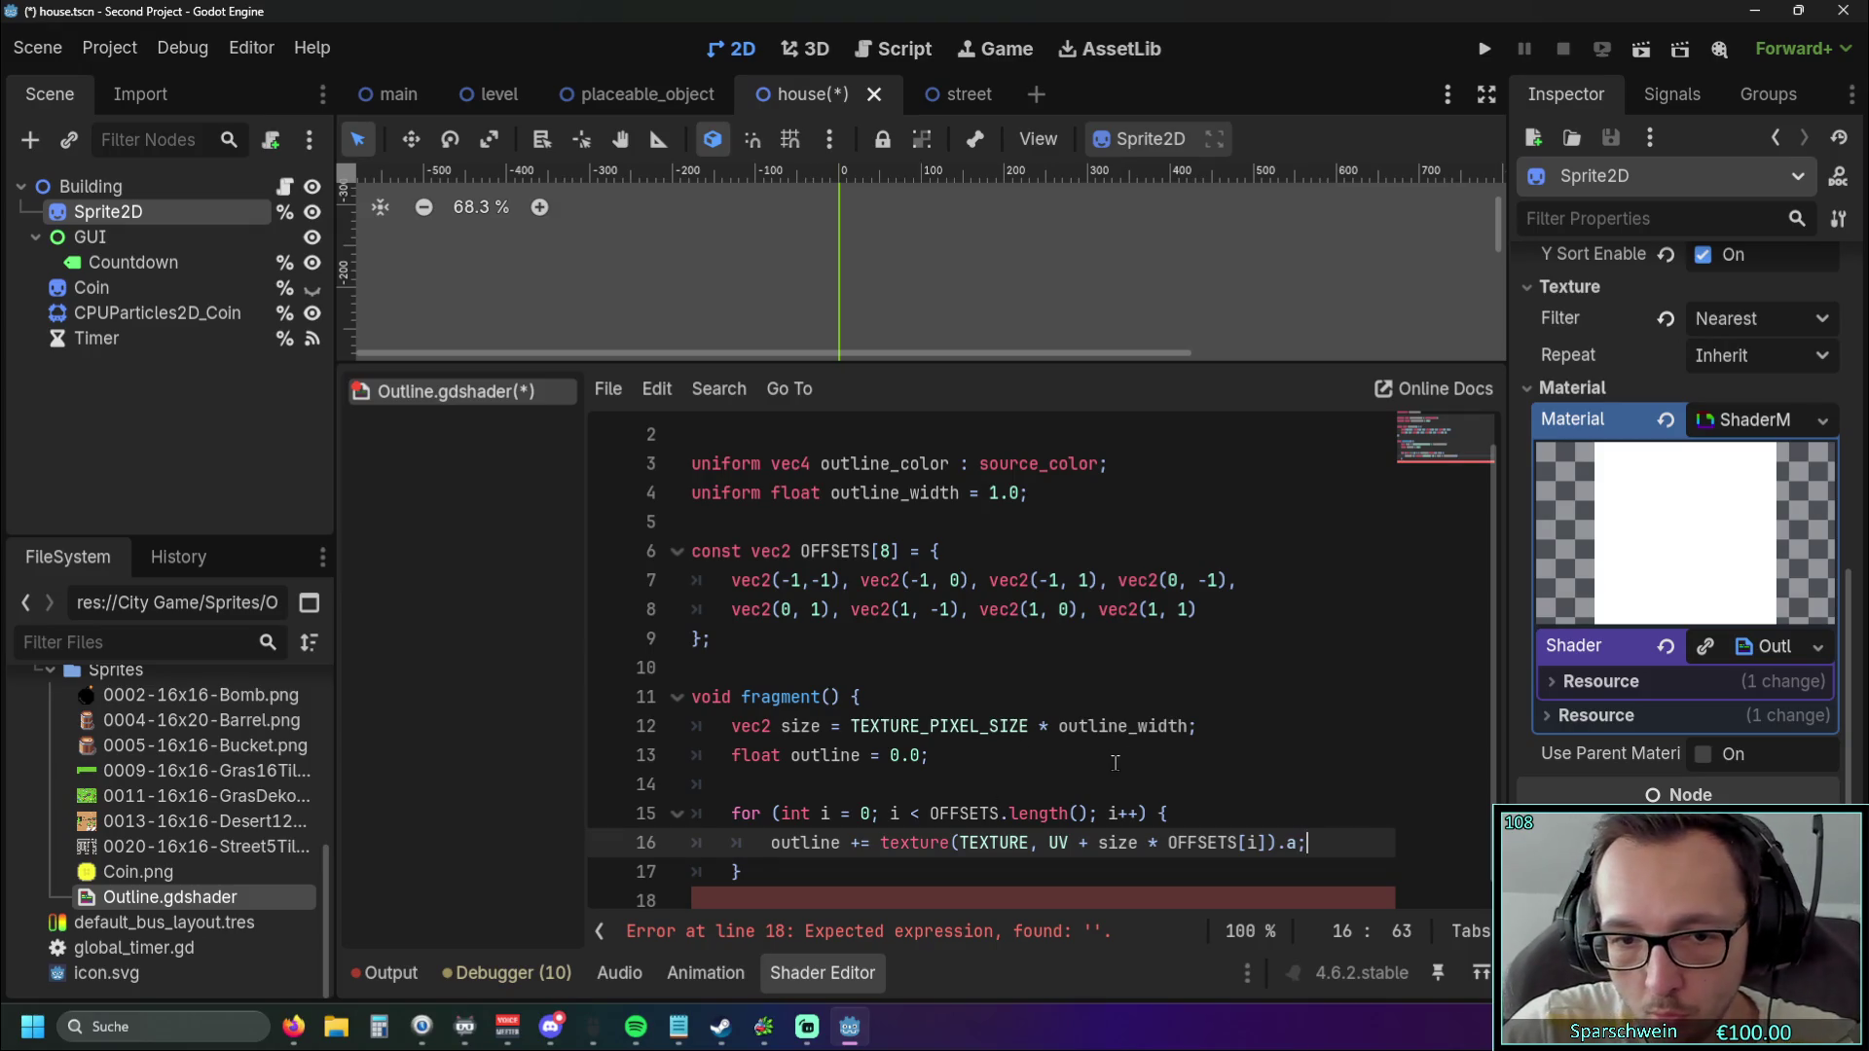
left_click(919, 783)
left_click(824, 863)
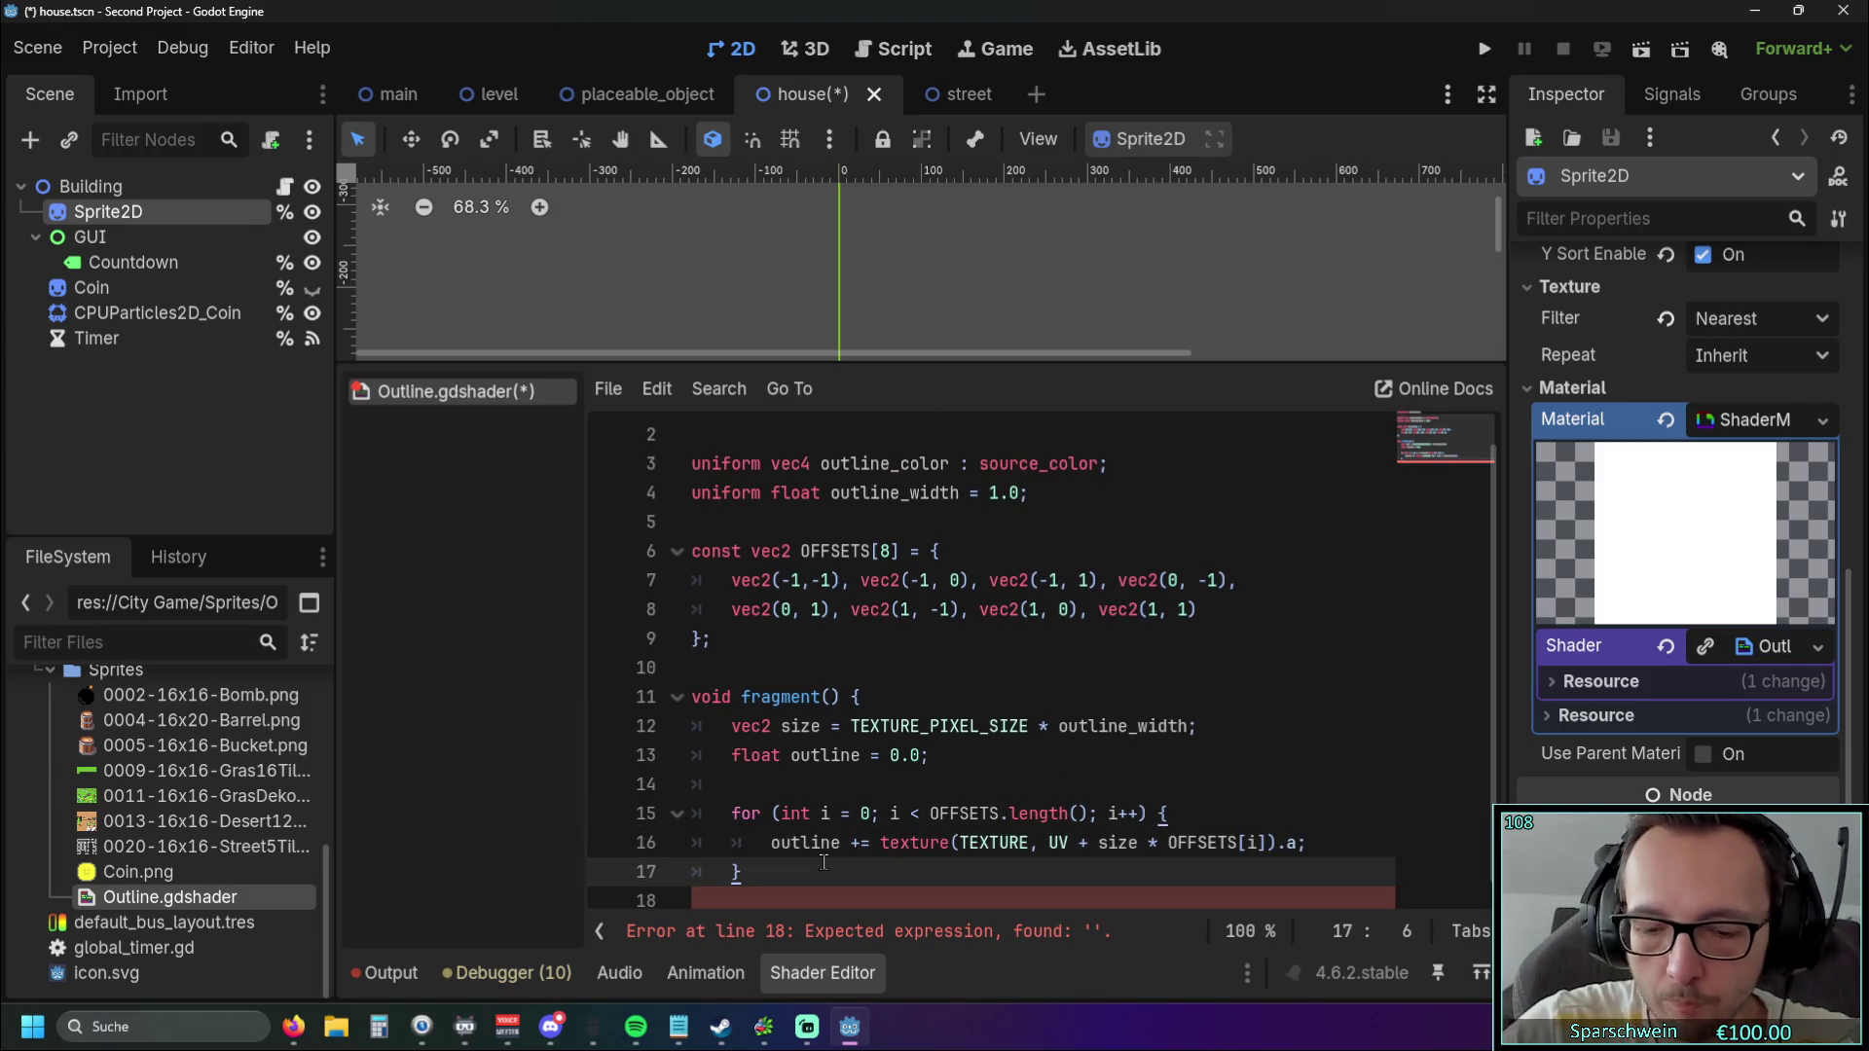
key("Return")
type("out")
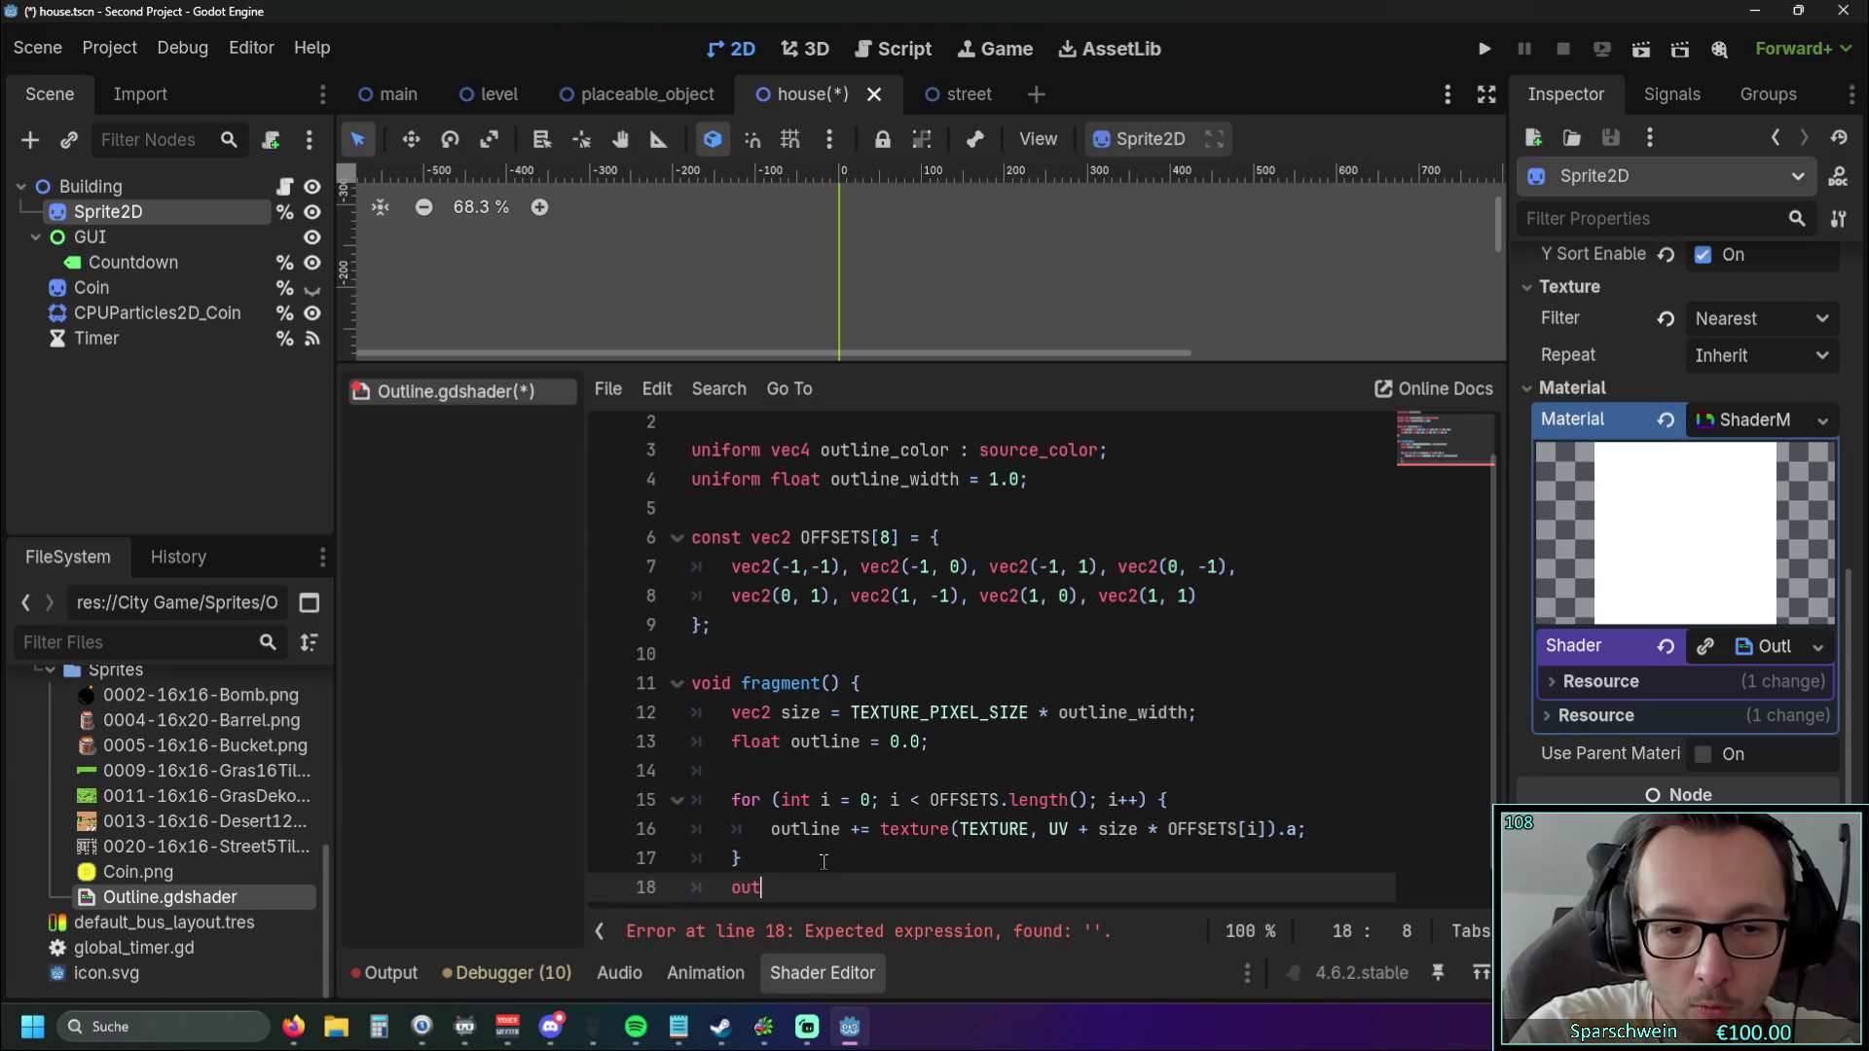
type("line")
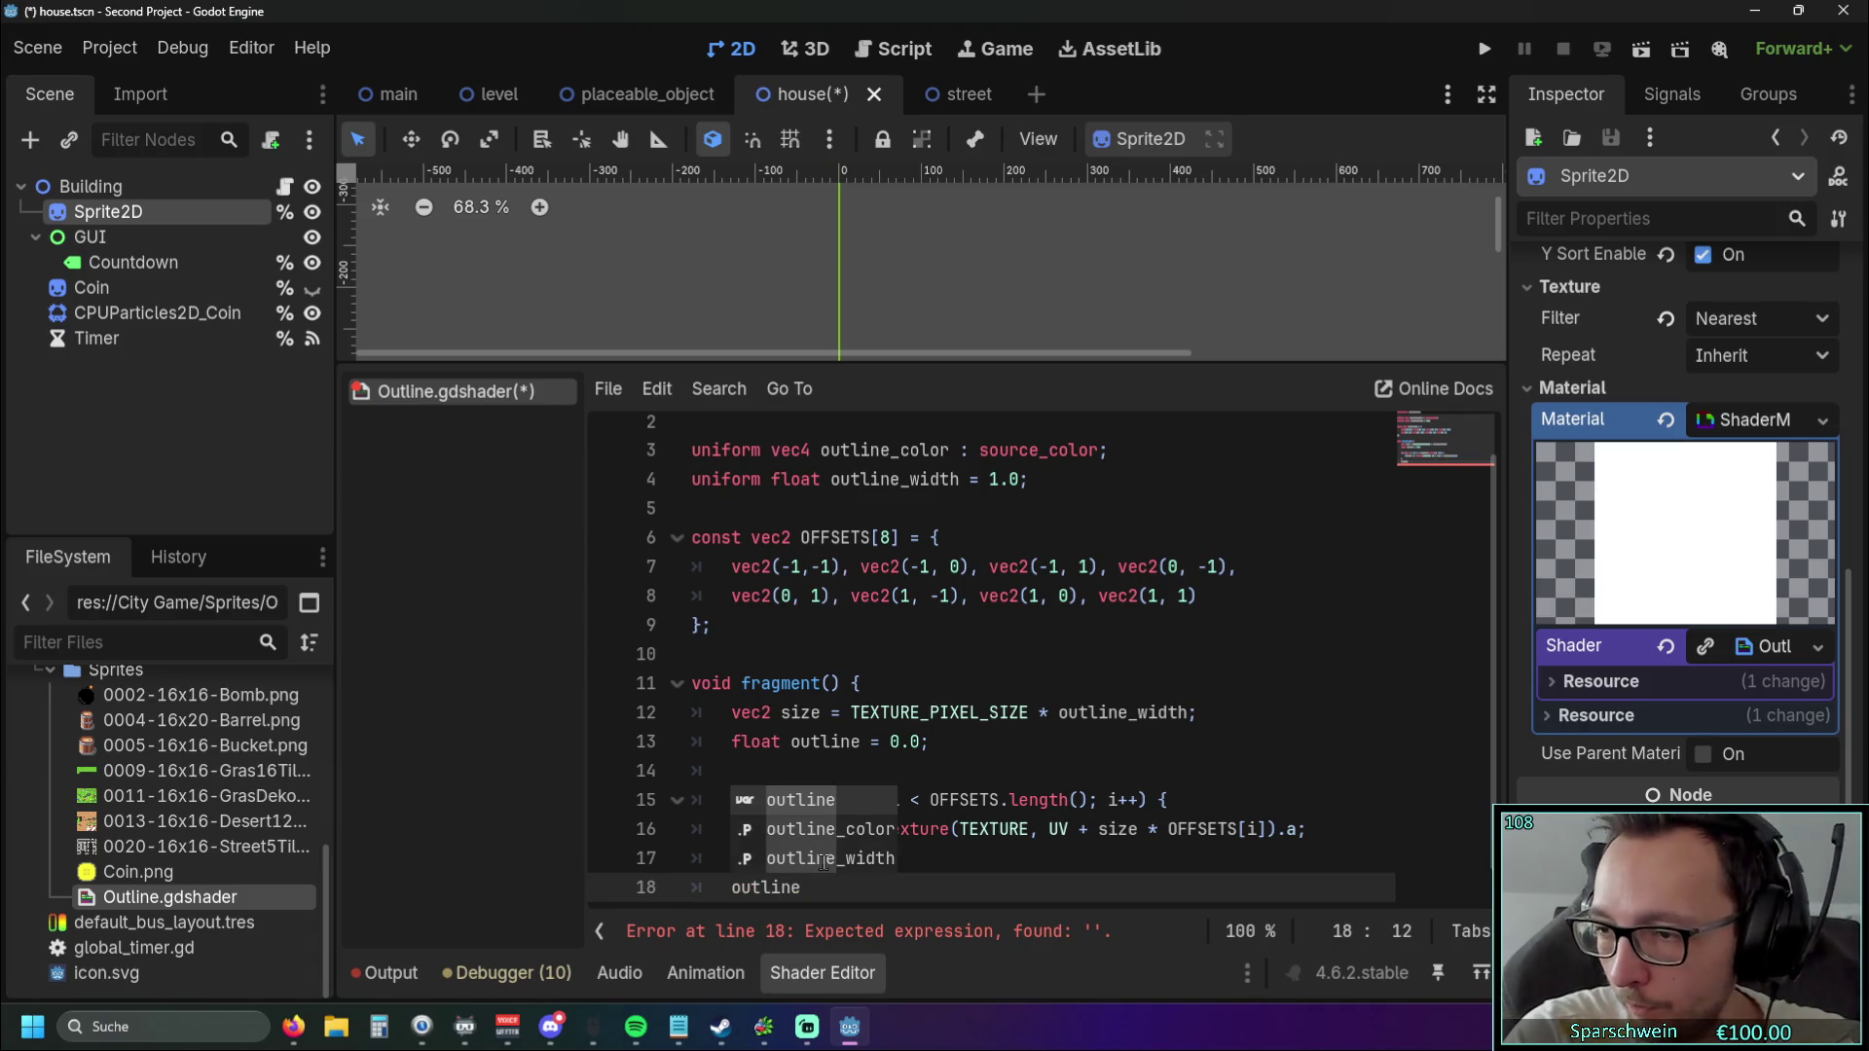
type(" 0")
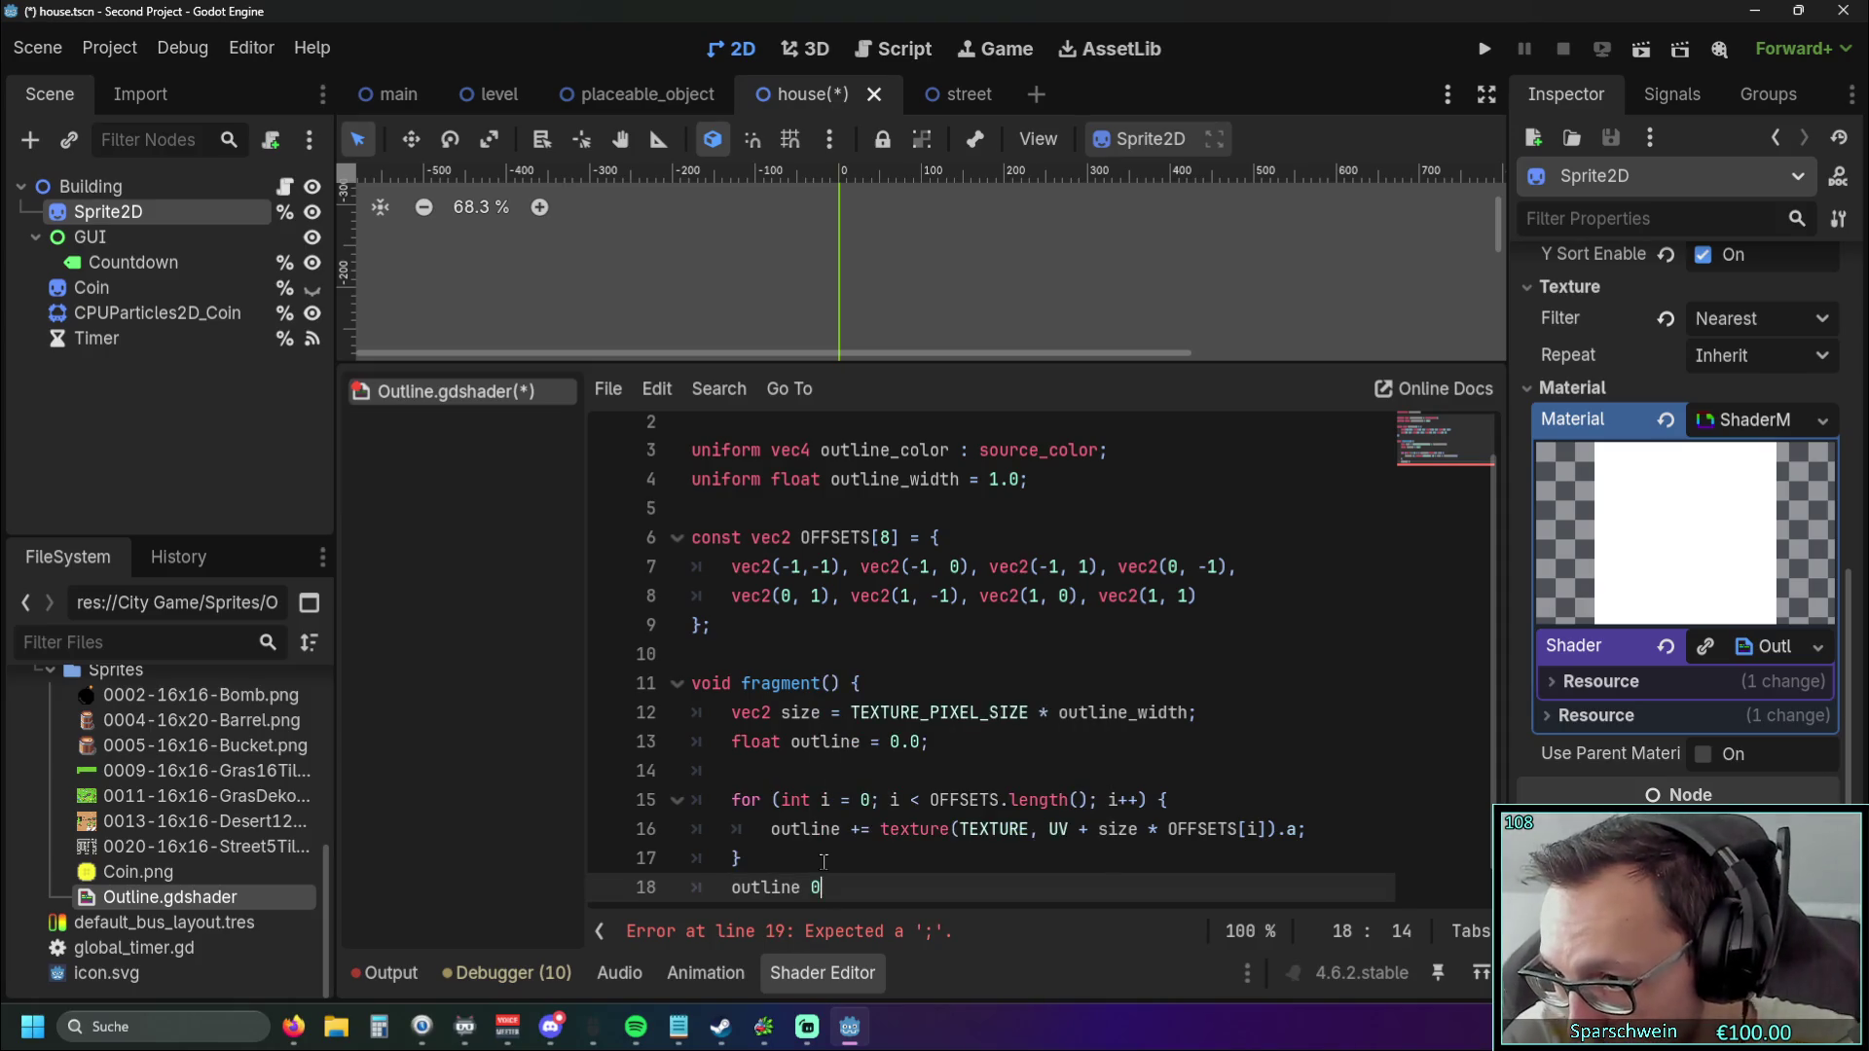
key("BackSpace")
type("= min")
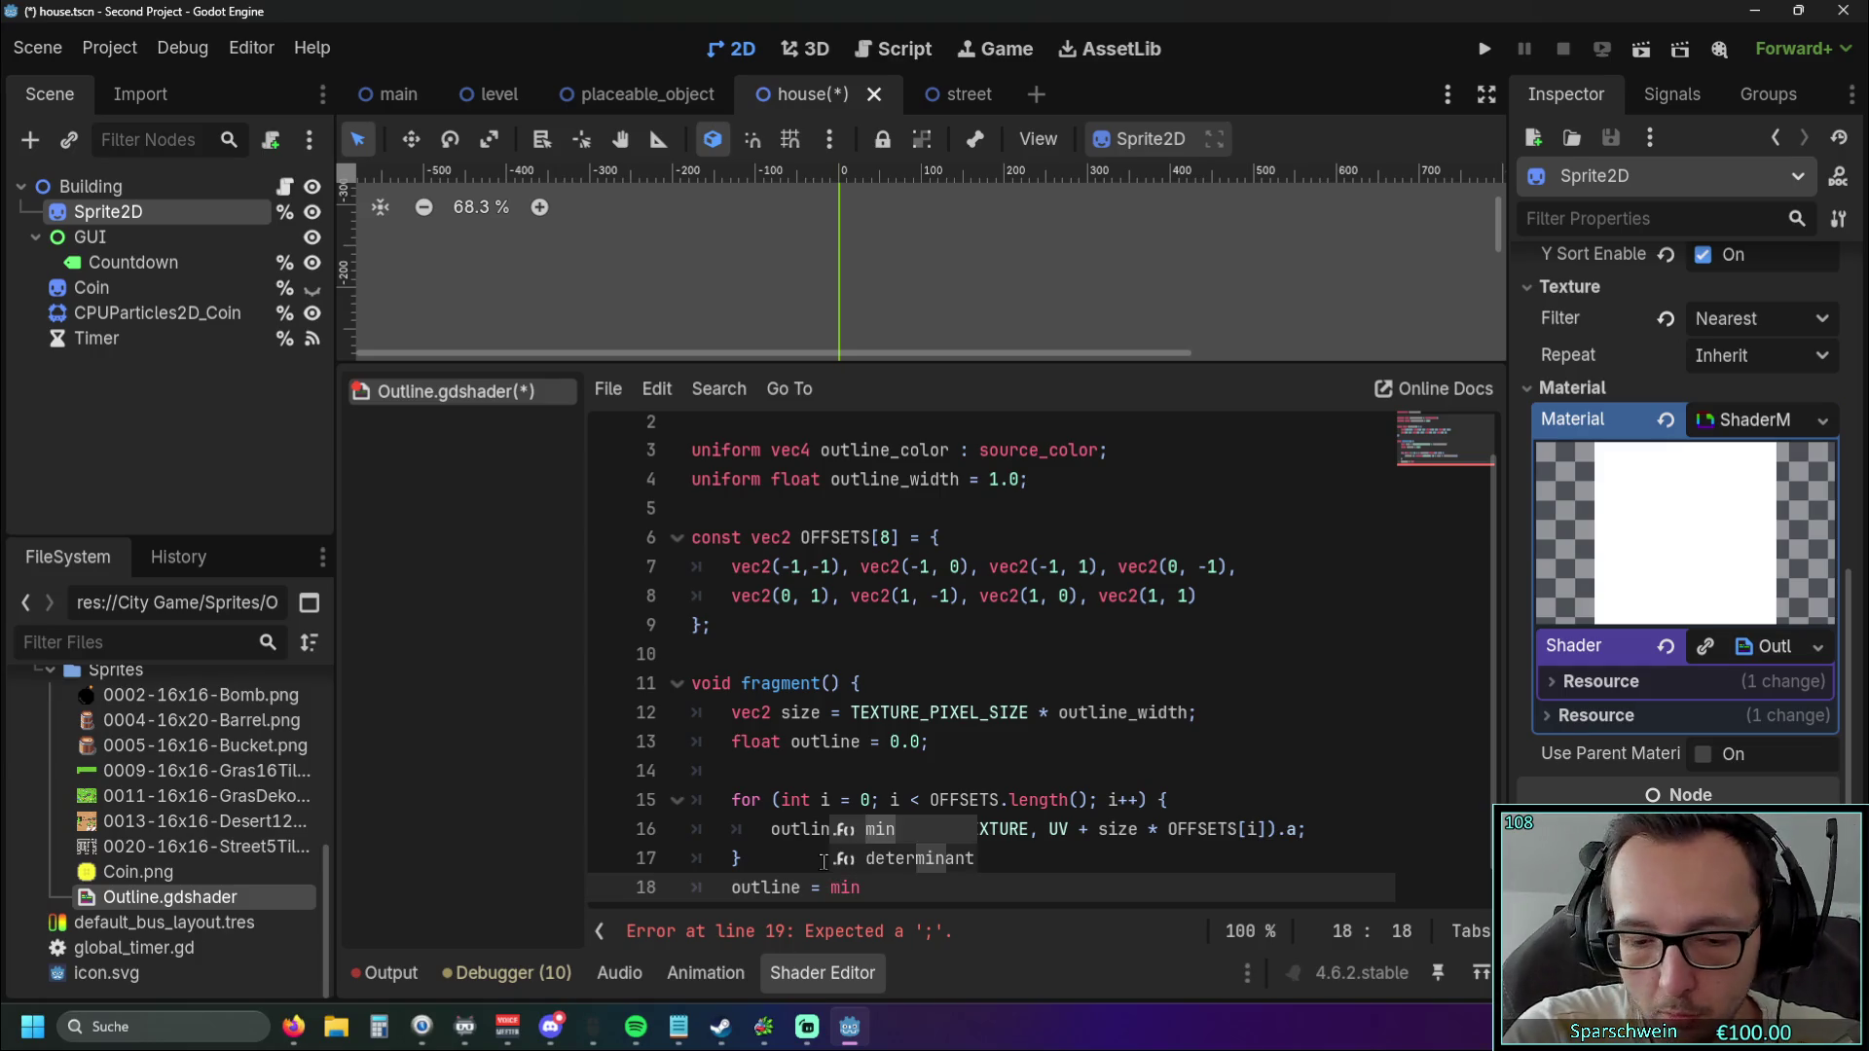
type("(")
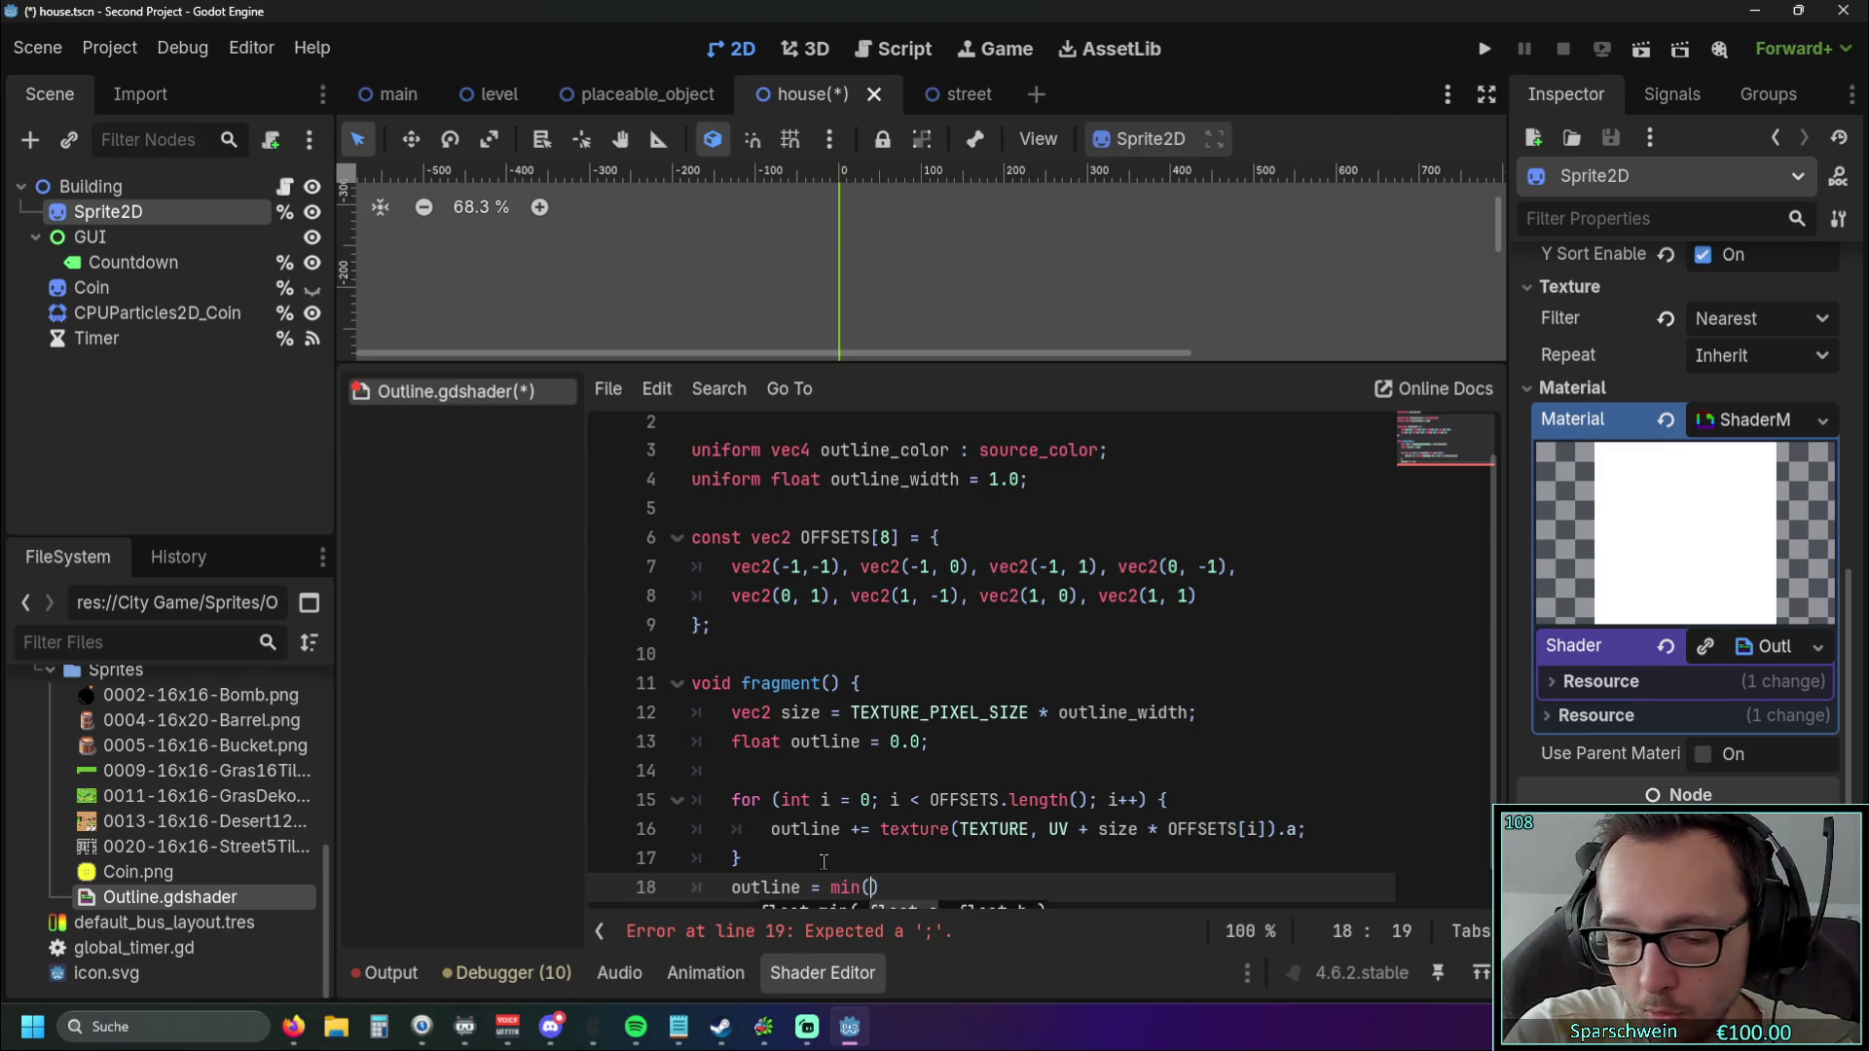
type("outl")
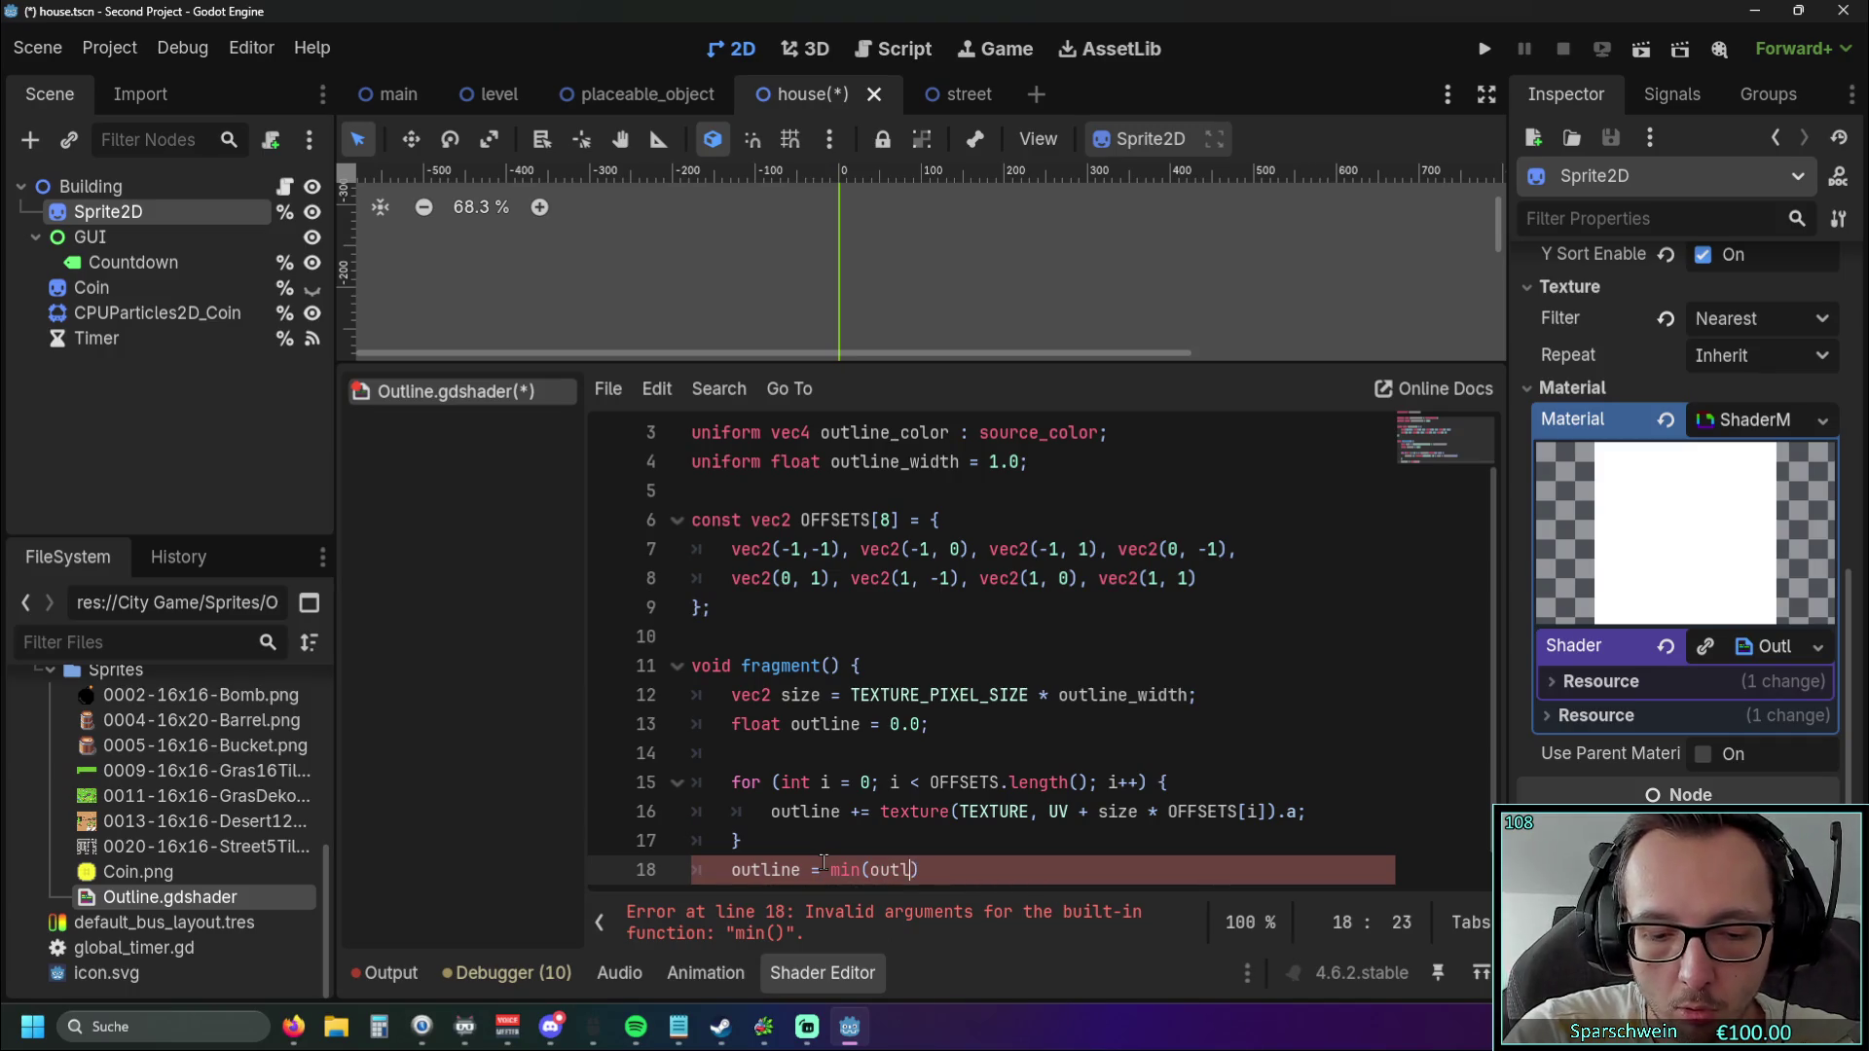
type("ine")
type(", 1")
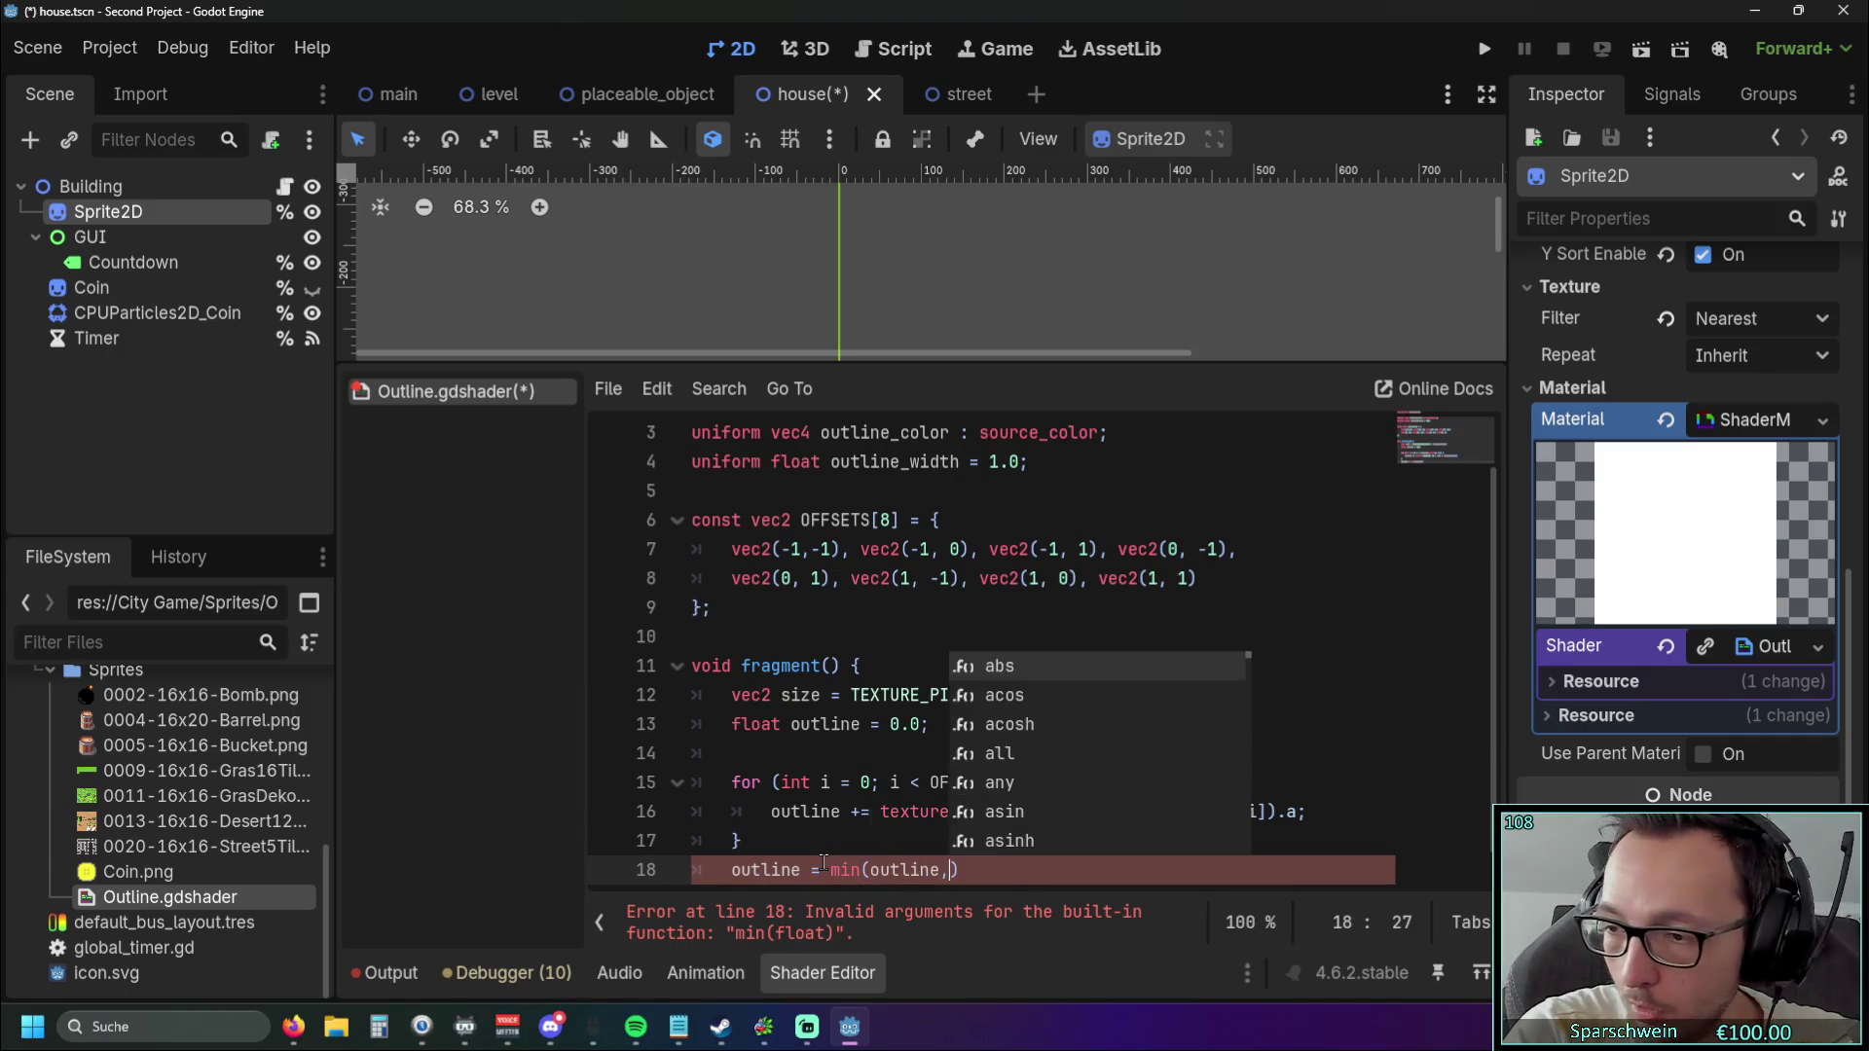
type(".0)")
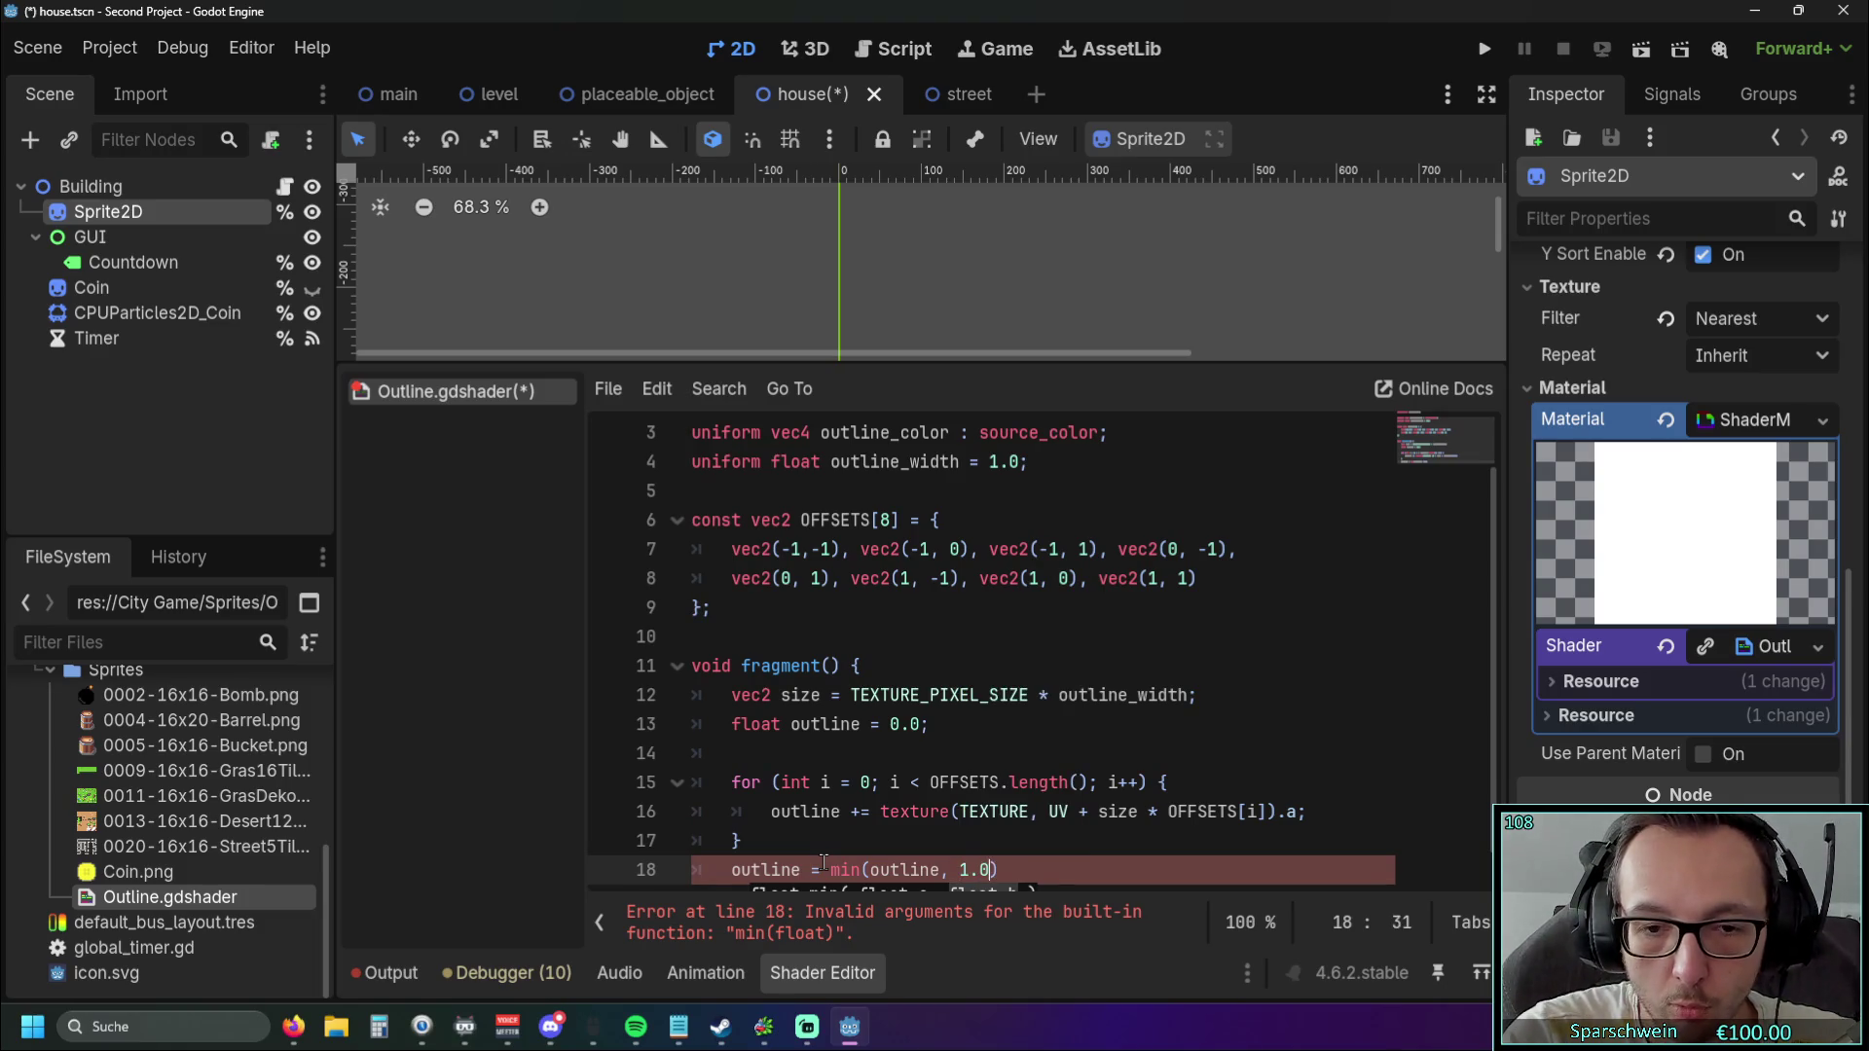
key("Return")
left_click(1038, 829)
left_click(1037, 852)
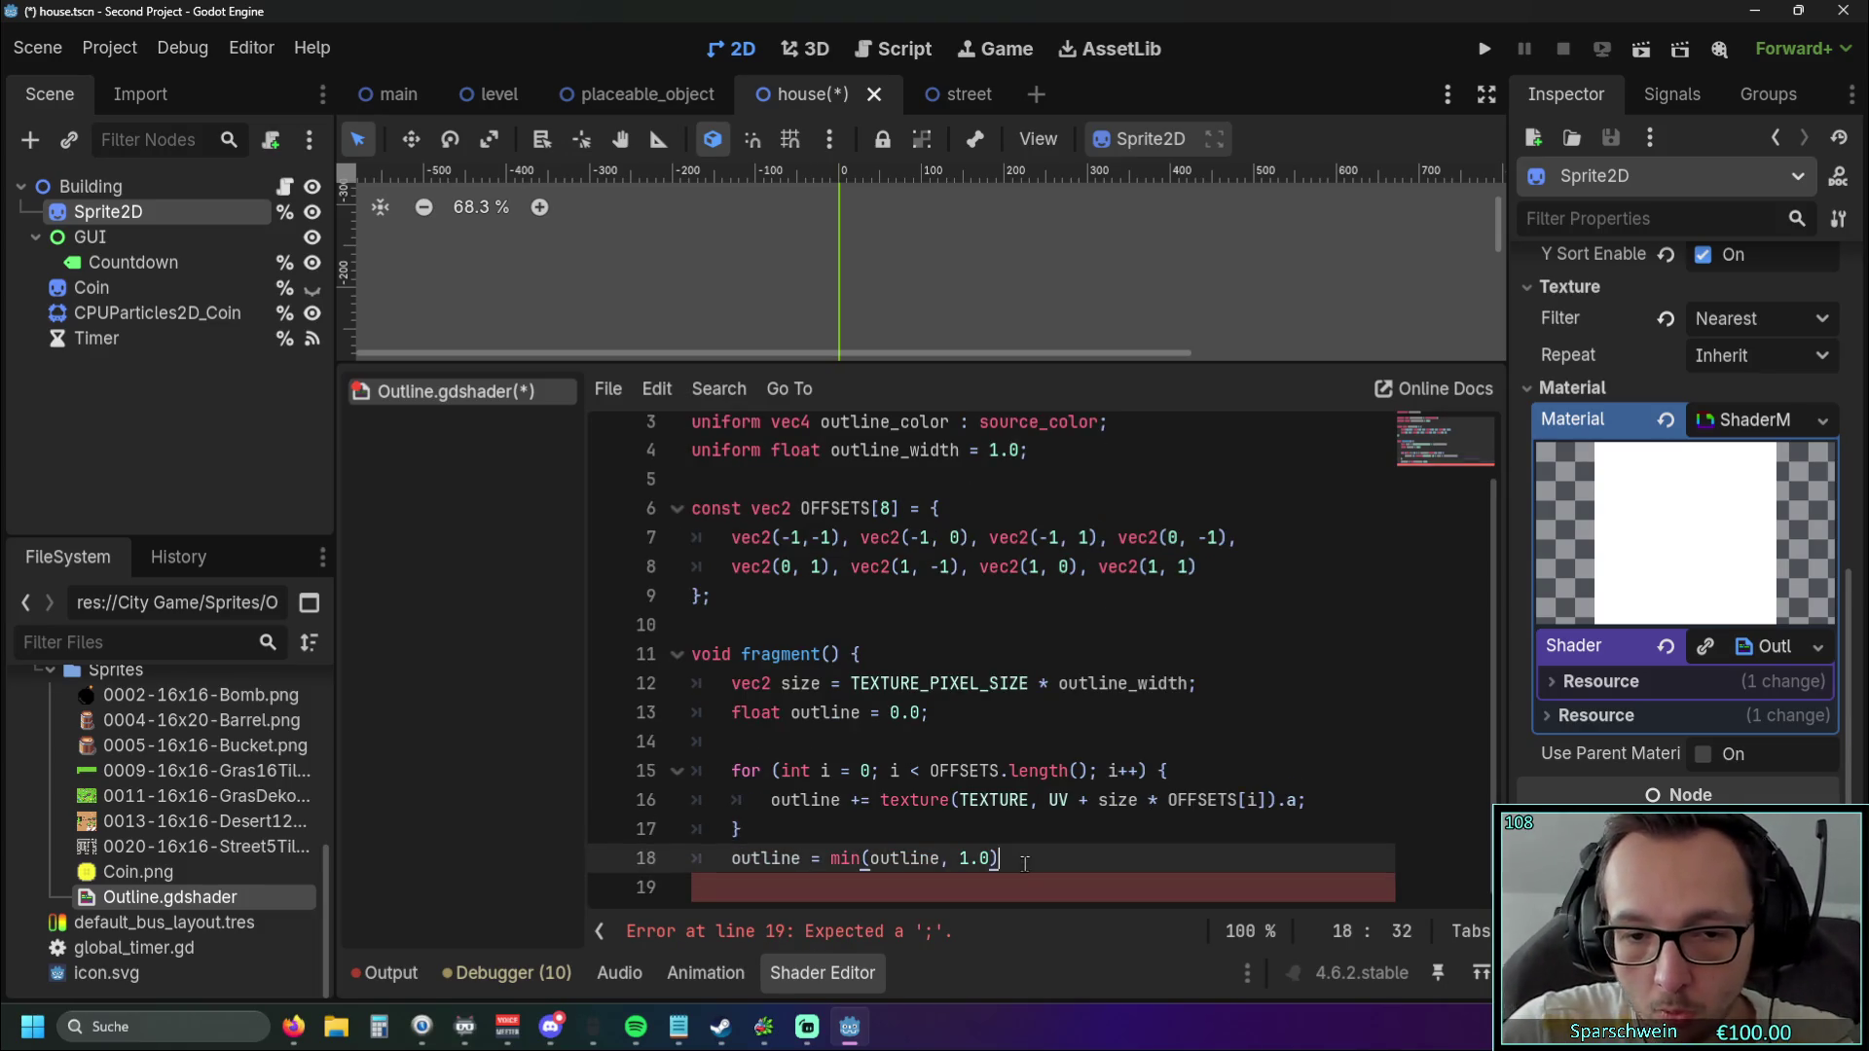
type(";")
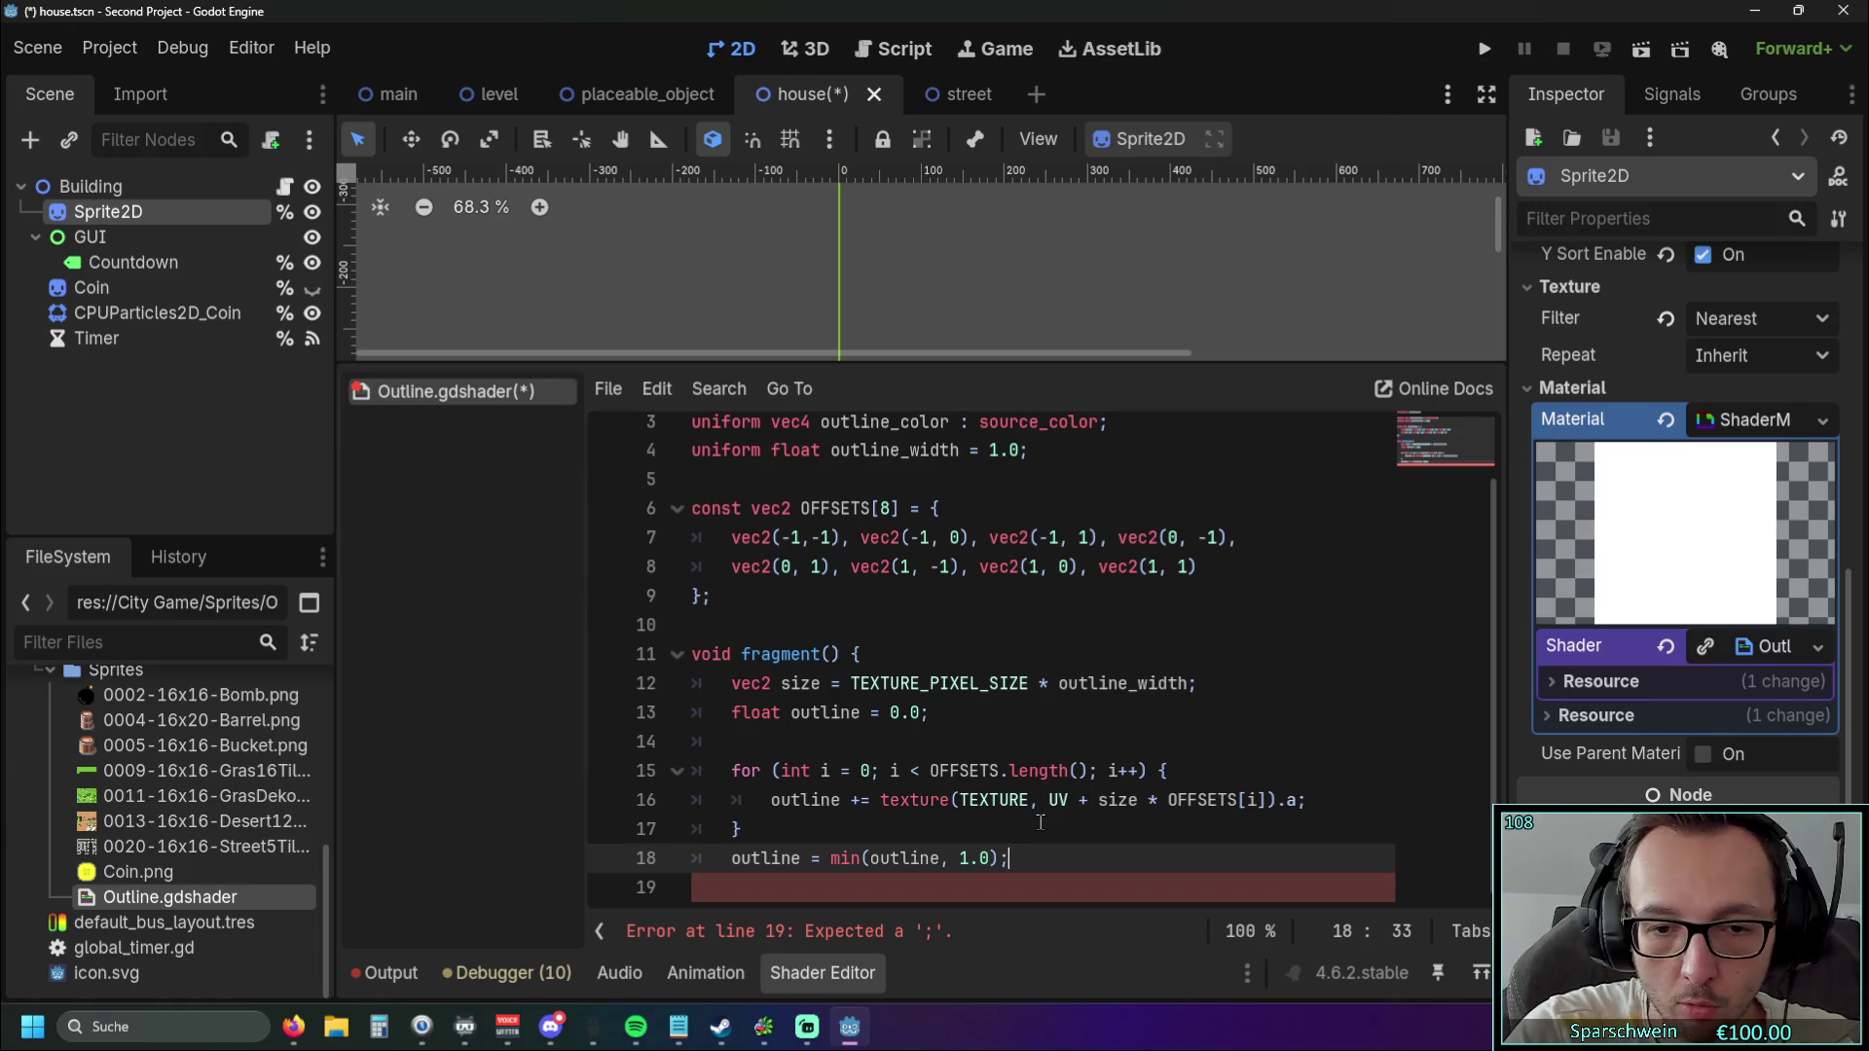
key("Return")
key("Return")
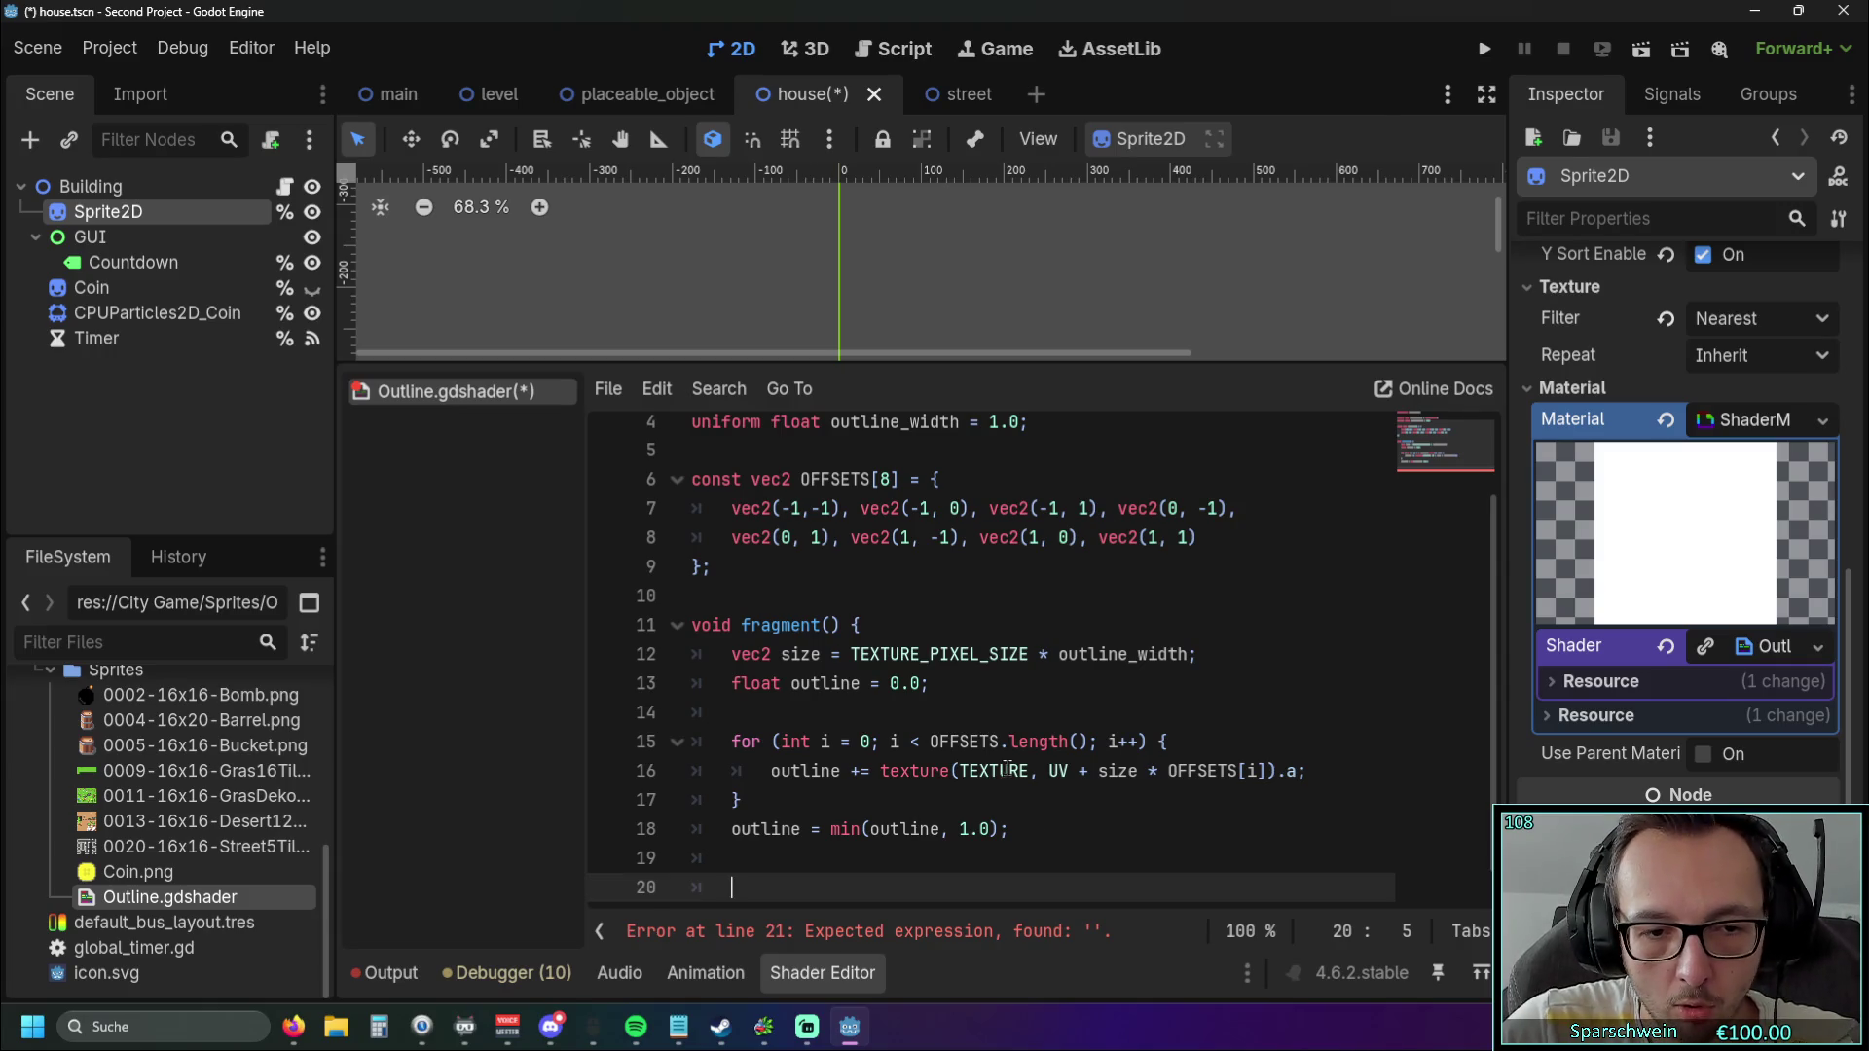
Remove the extra blank lines and start an indented vec line below the clamp.
scroll(1040, 822, "down", 1)
key("BackSpace")
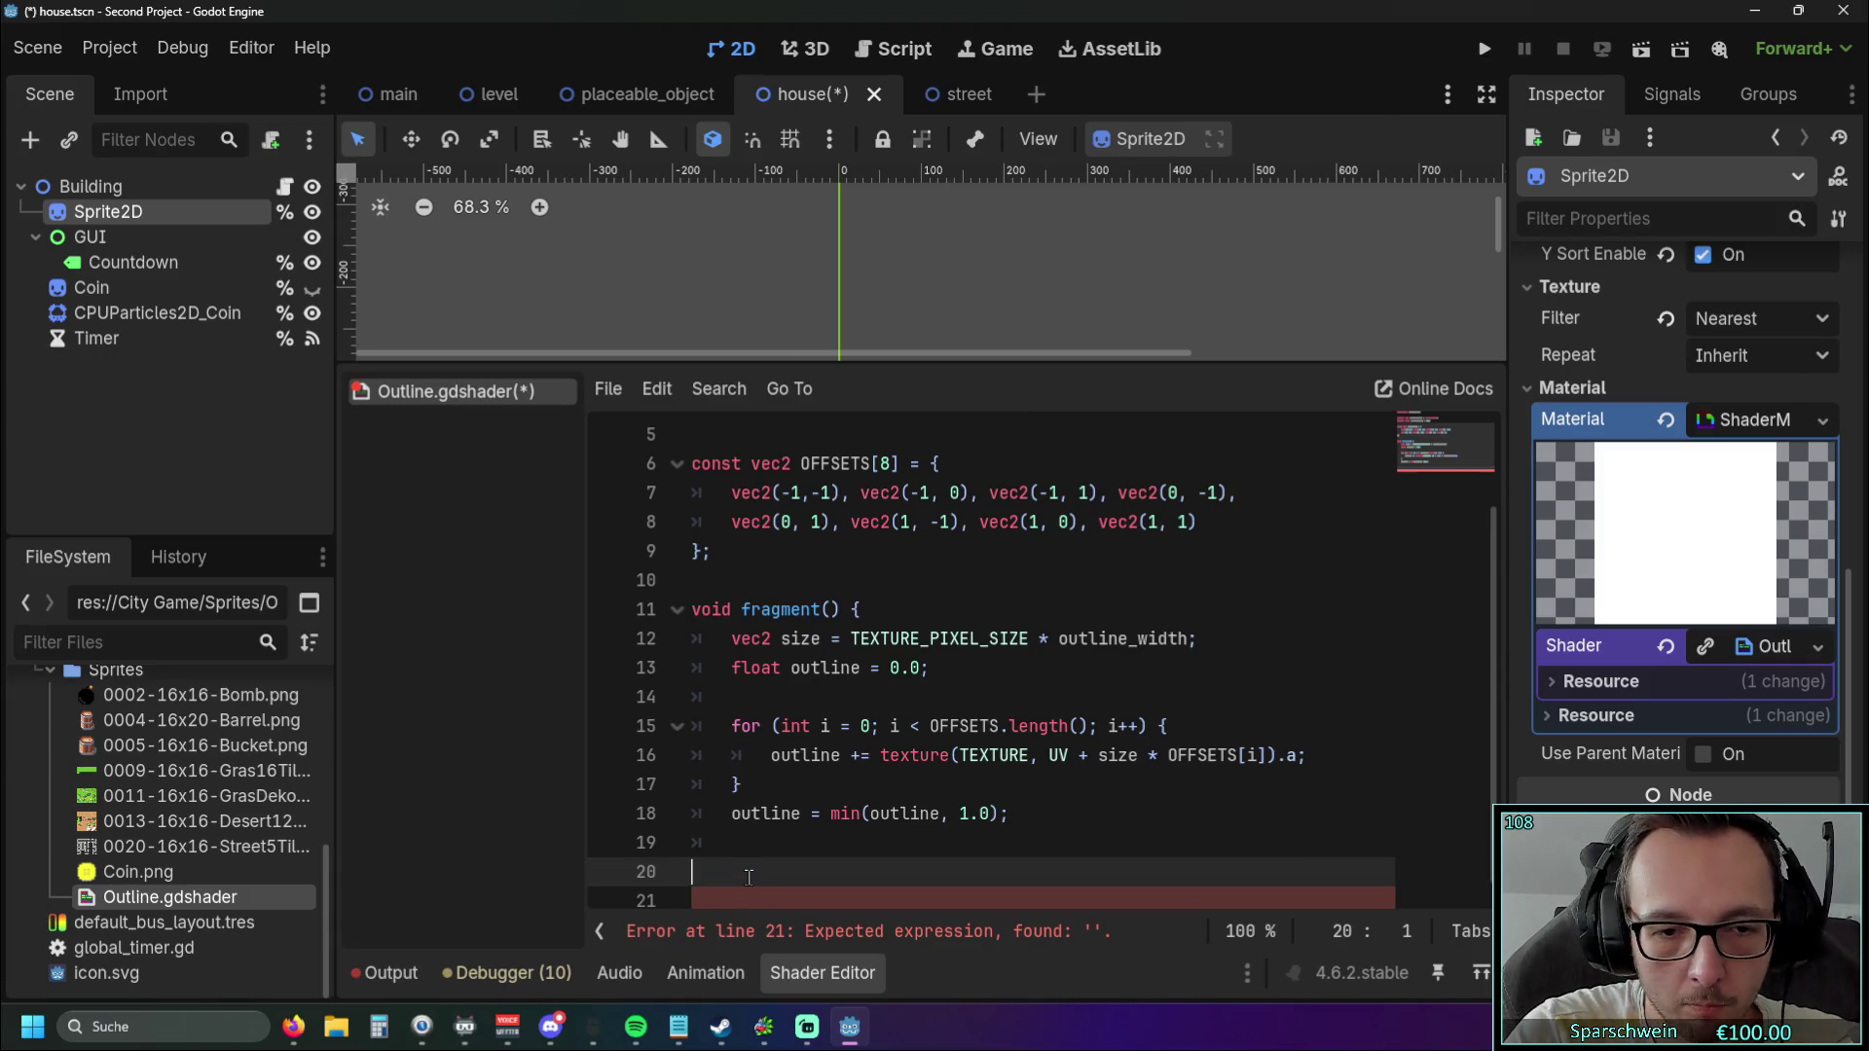
key("BackSpace")
key("BackSpace")
key("BackSpace")
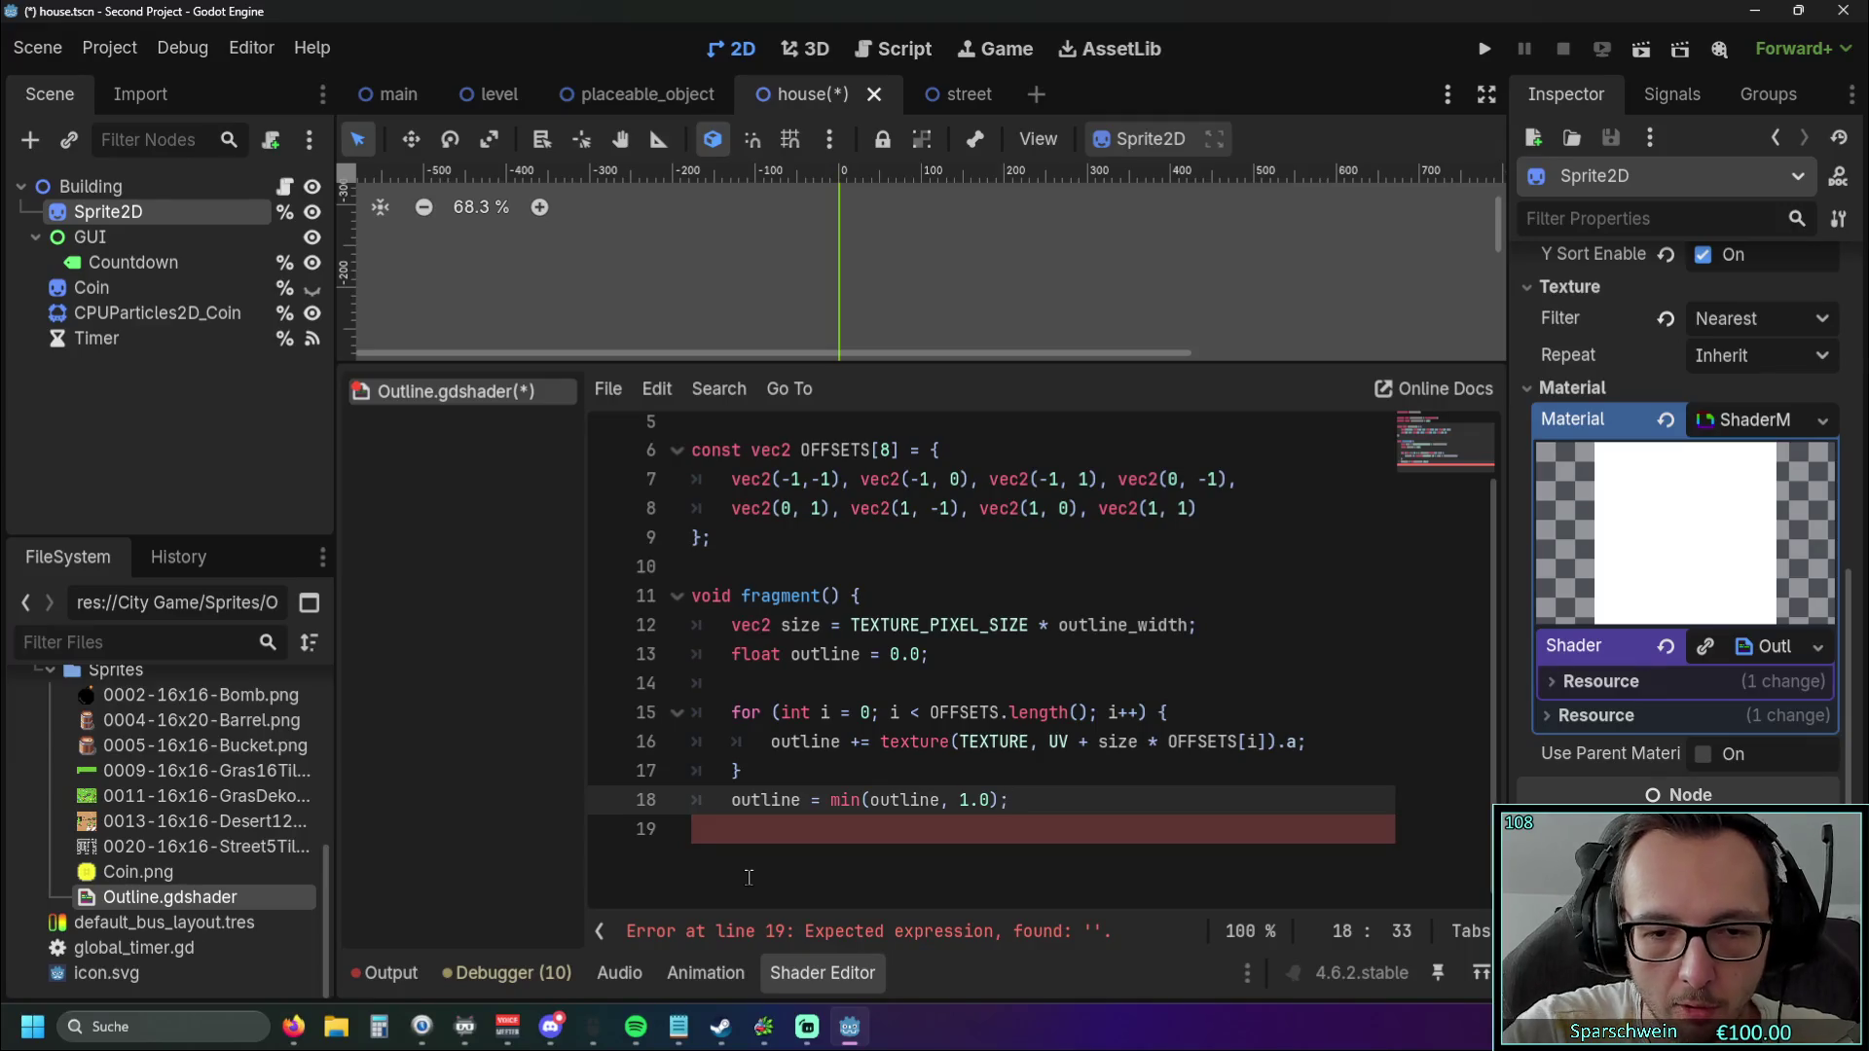
left_click(905, 843)
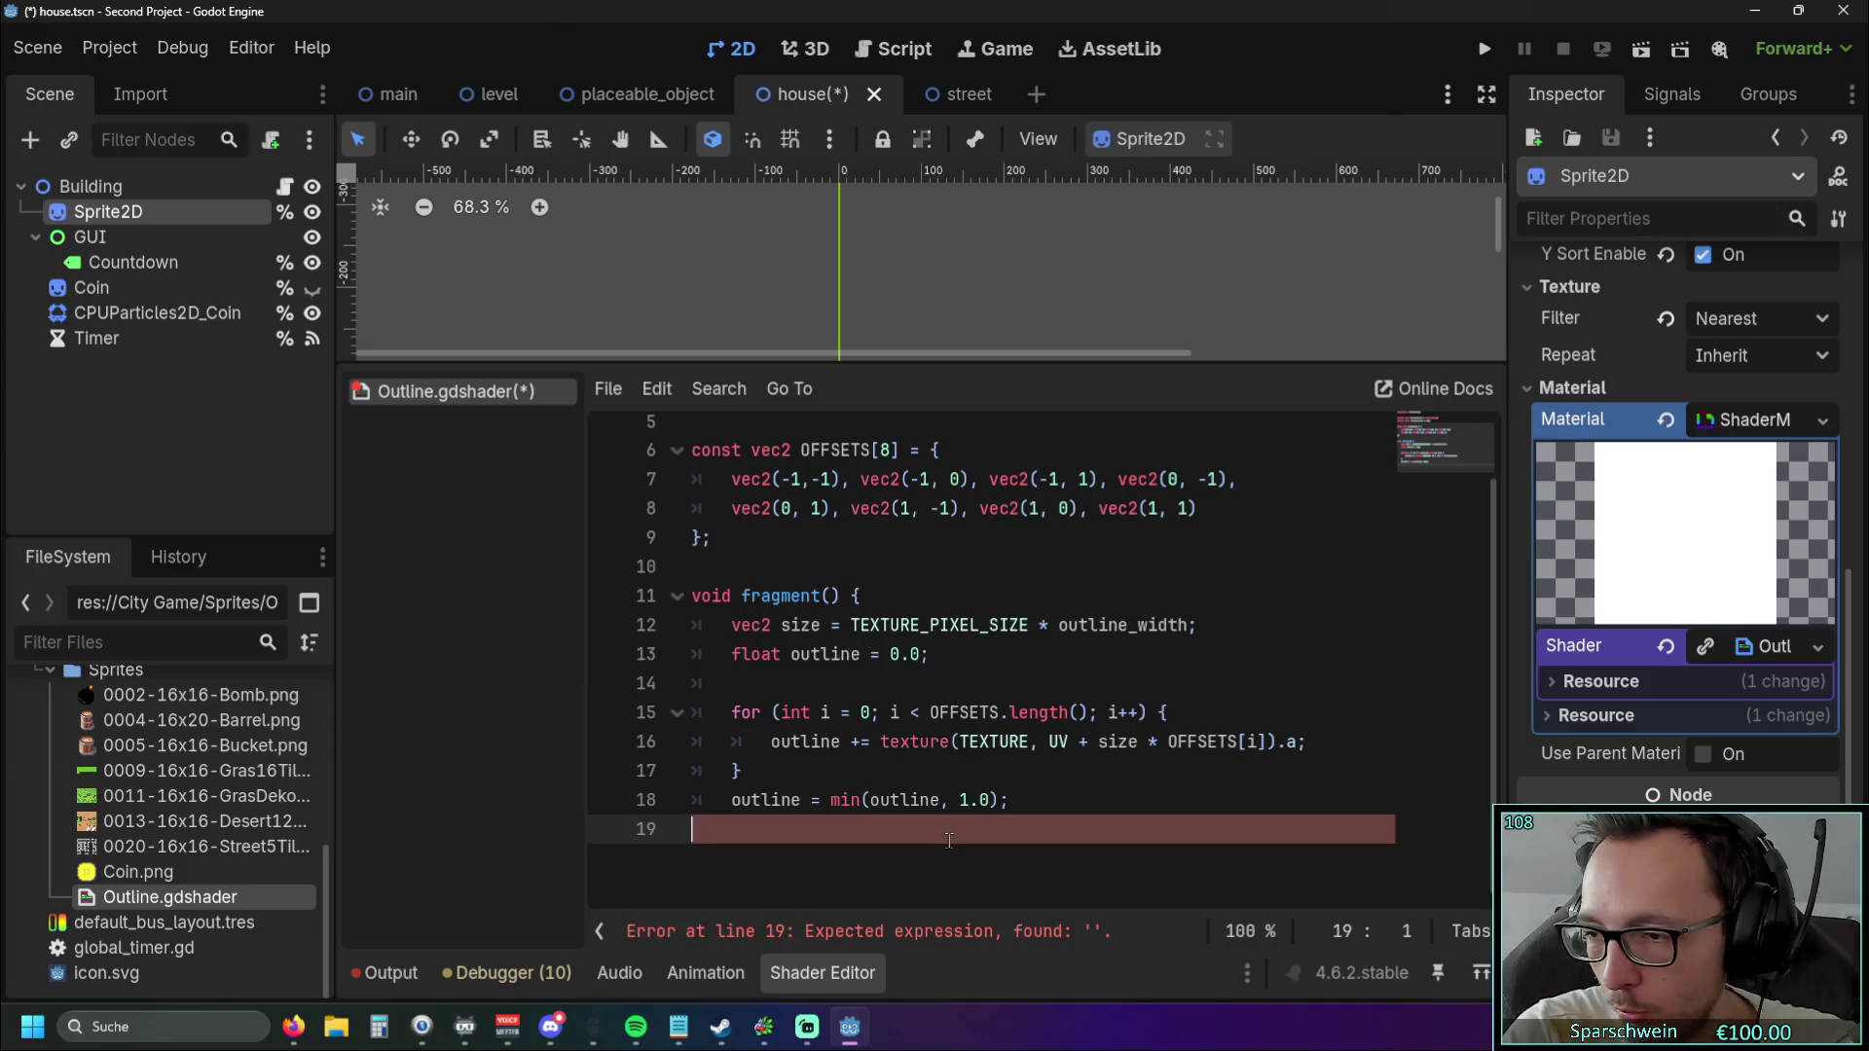
key("Return")
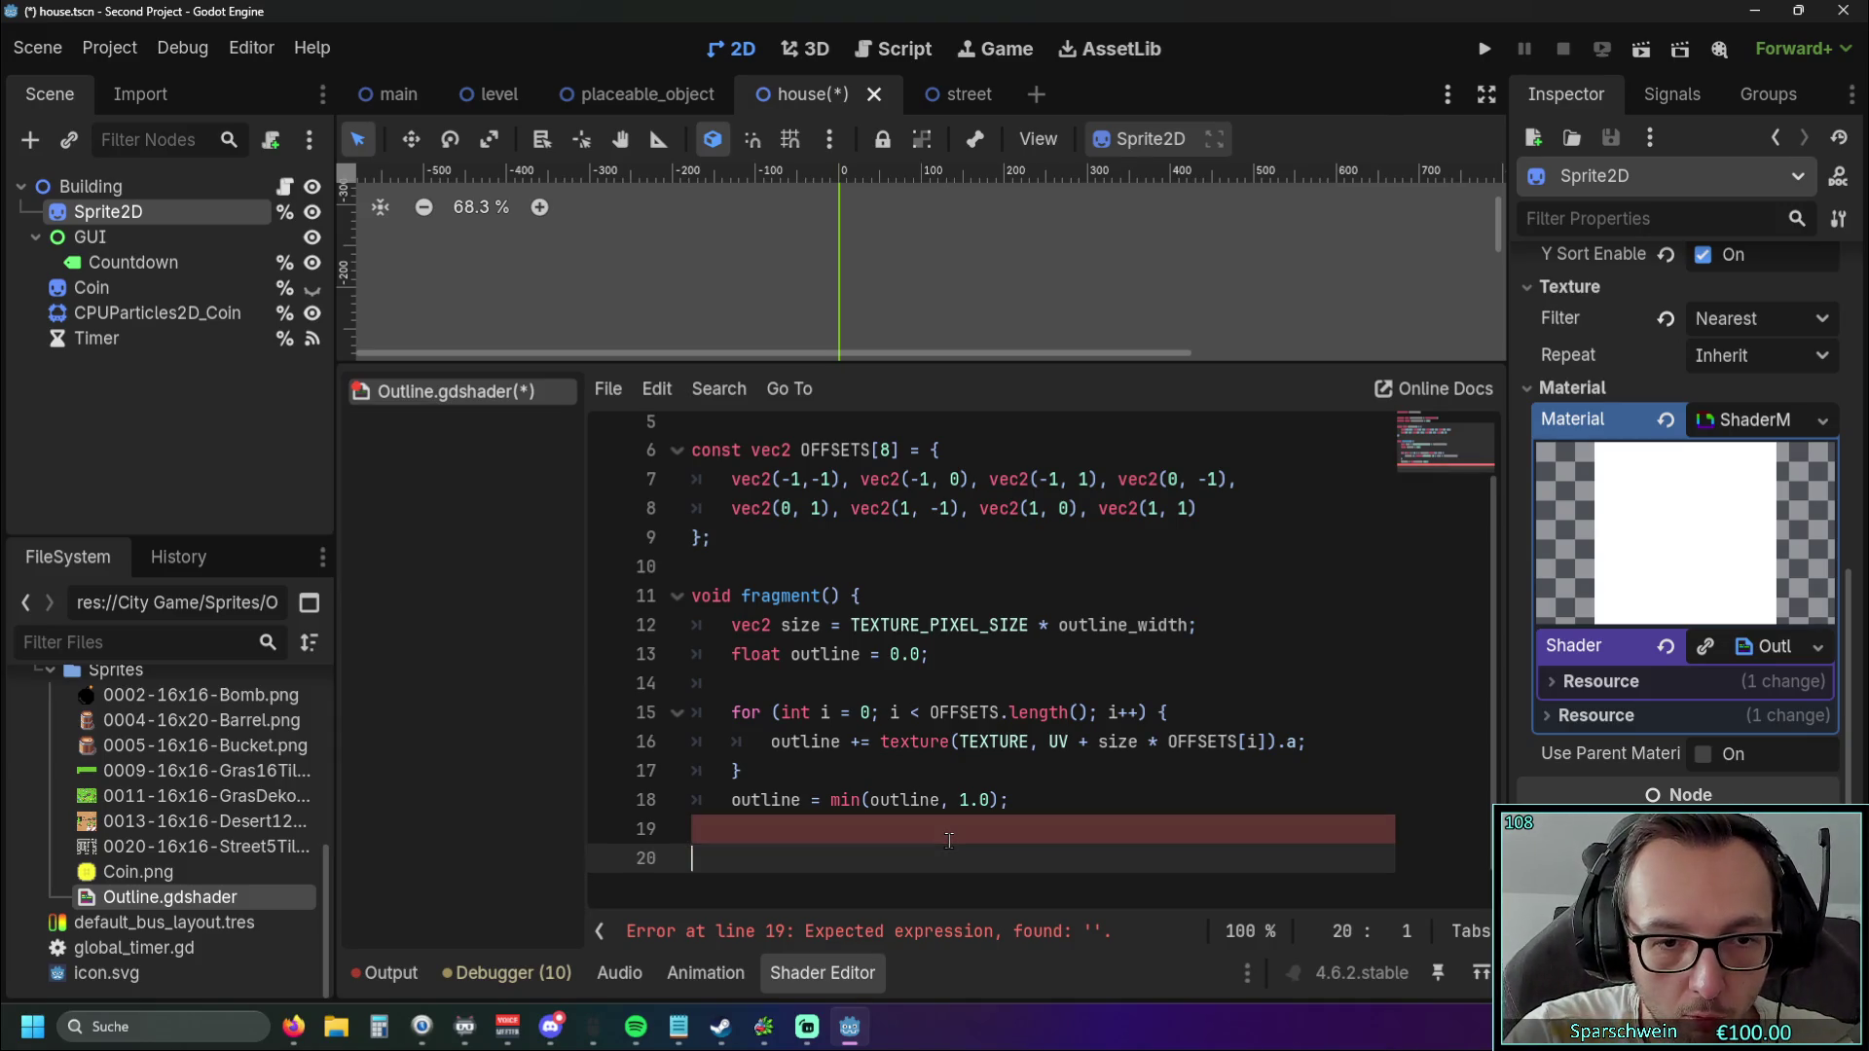
key("Tab")
type("vec")
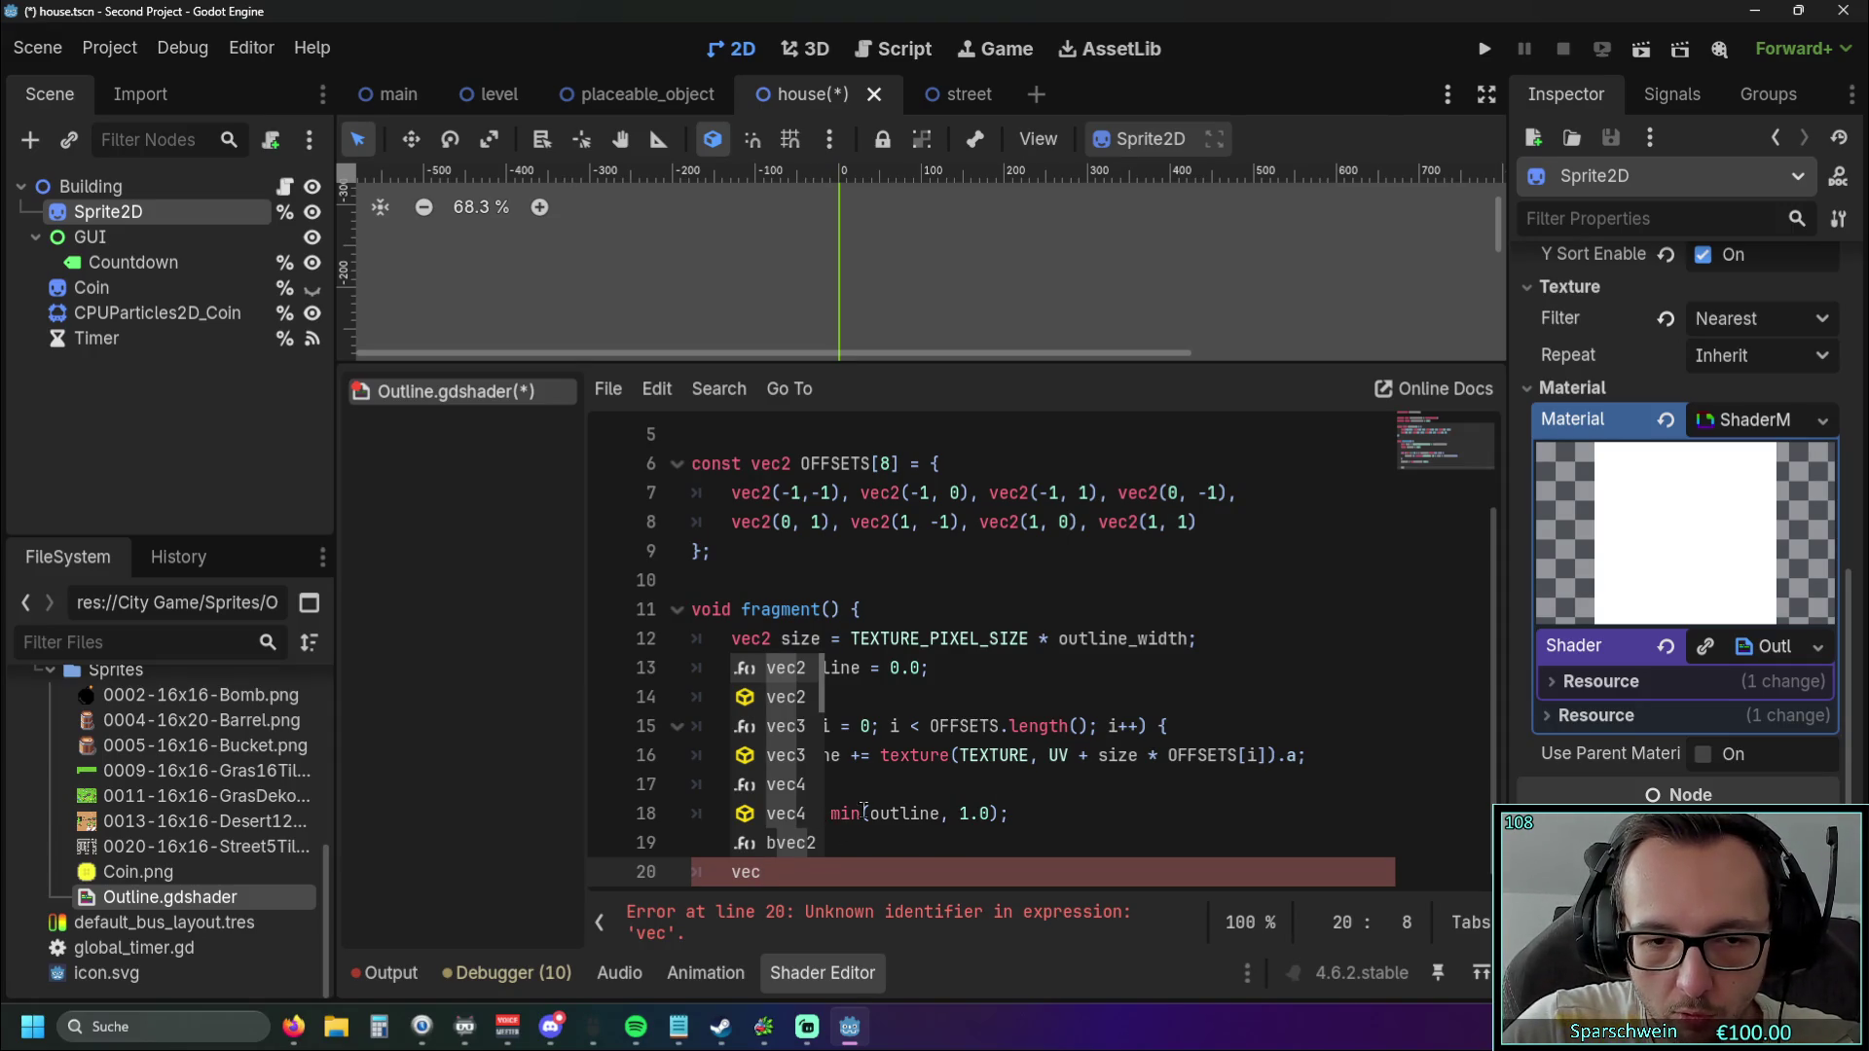
Write vec4 color = texture(TEXTURE, UV); on line 20 and start line 21 with COLOR.
type("4 ")
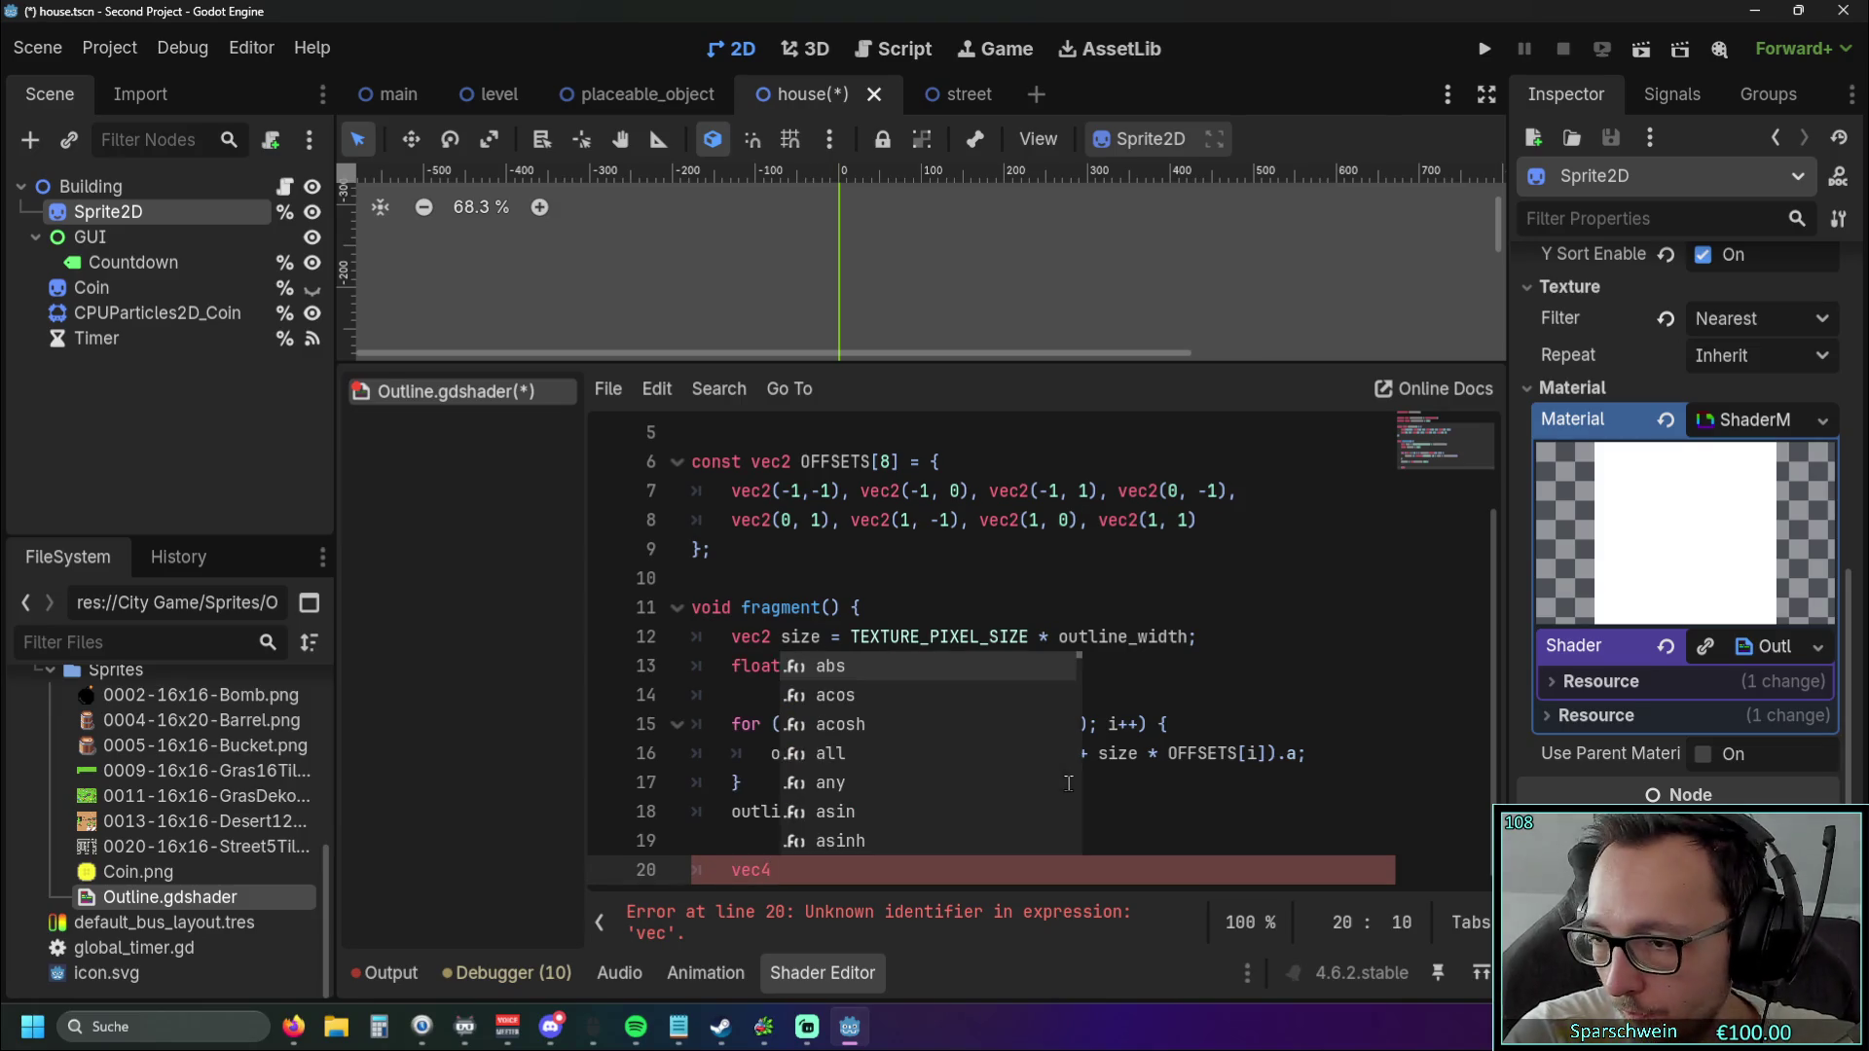
type("color")
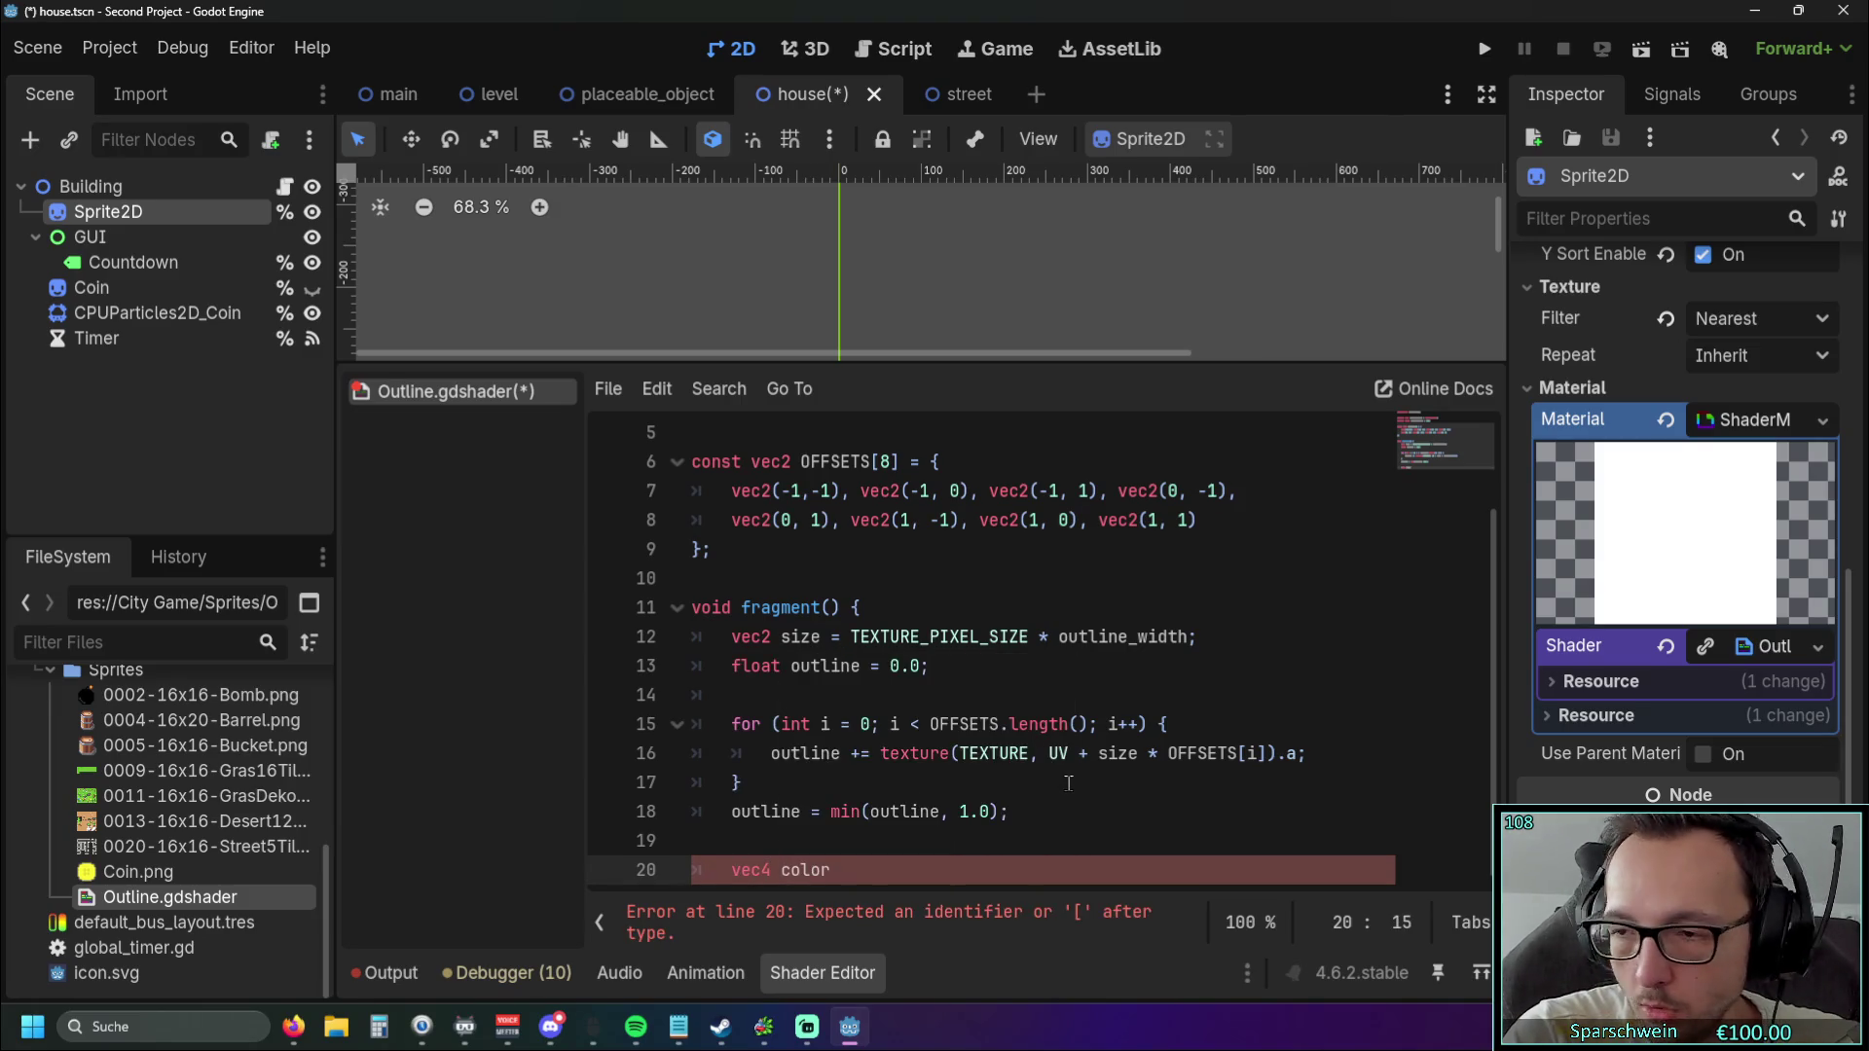
type(" = ")
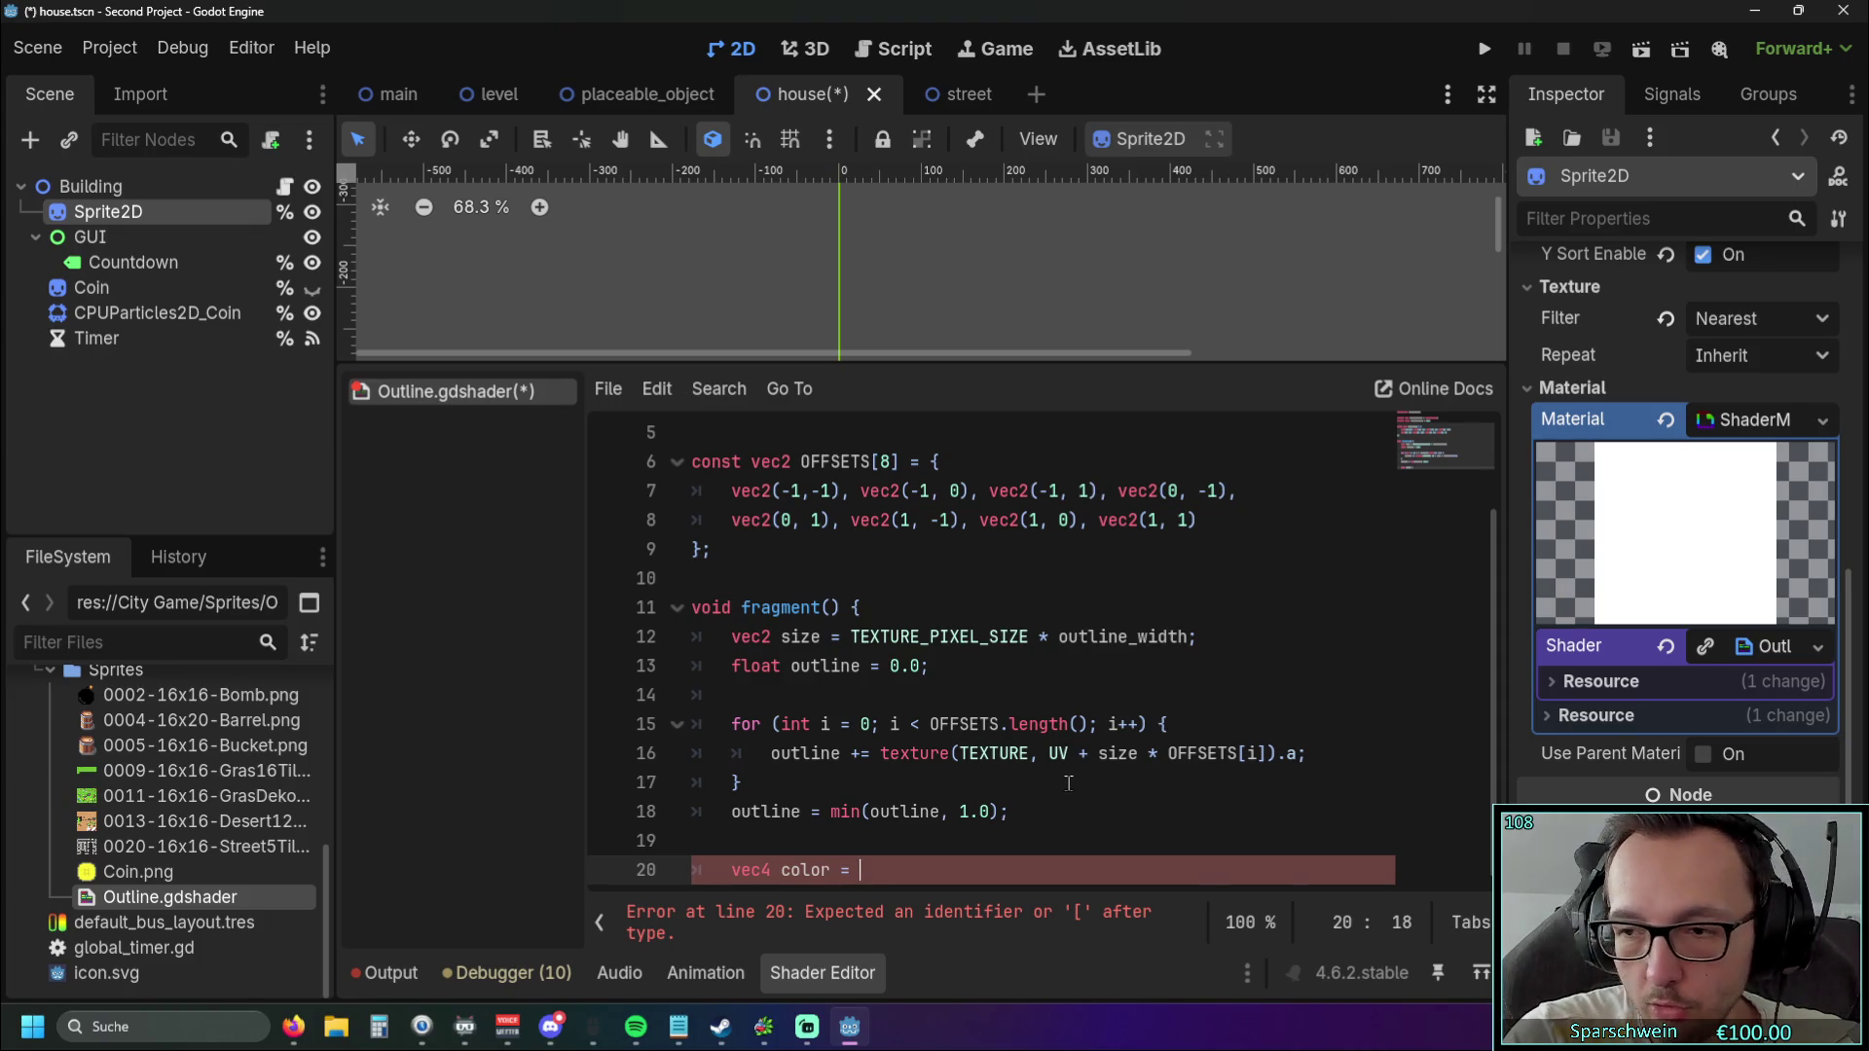
type("te")
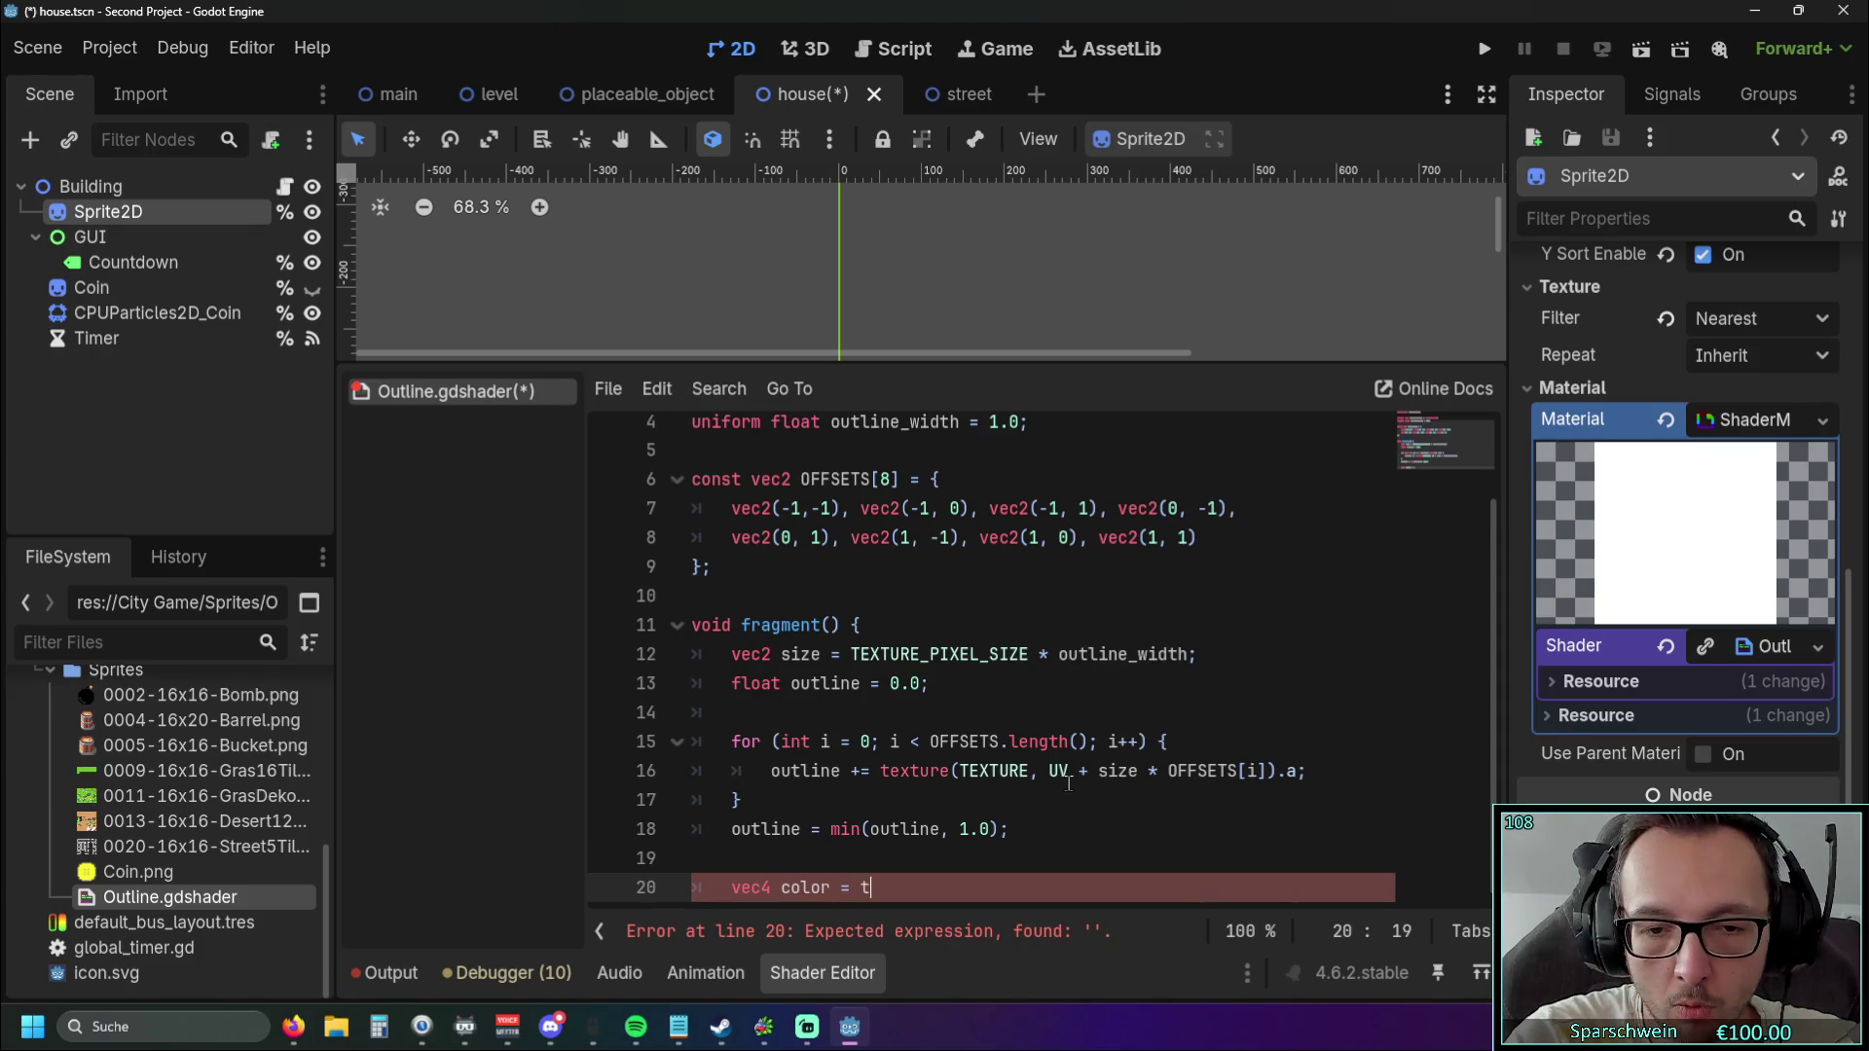
key("Down")
key("Return")
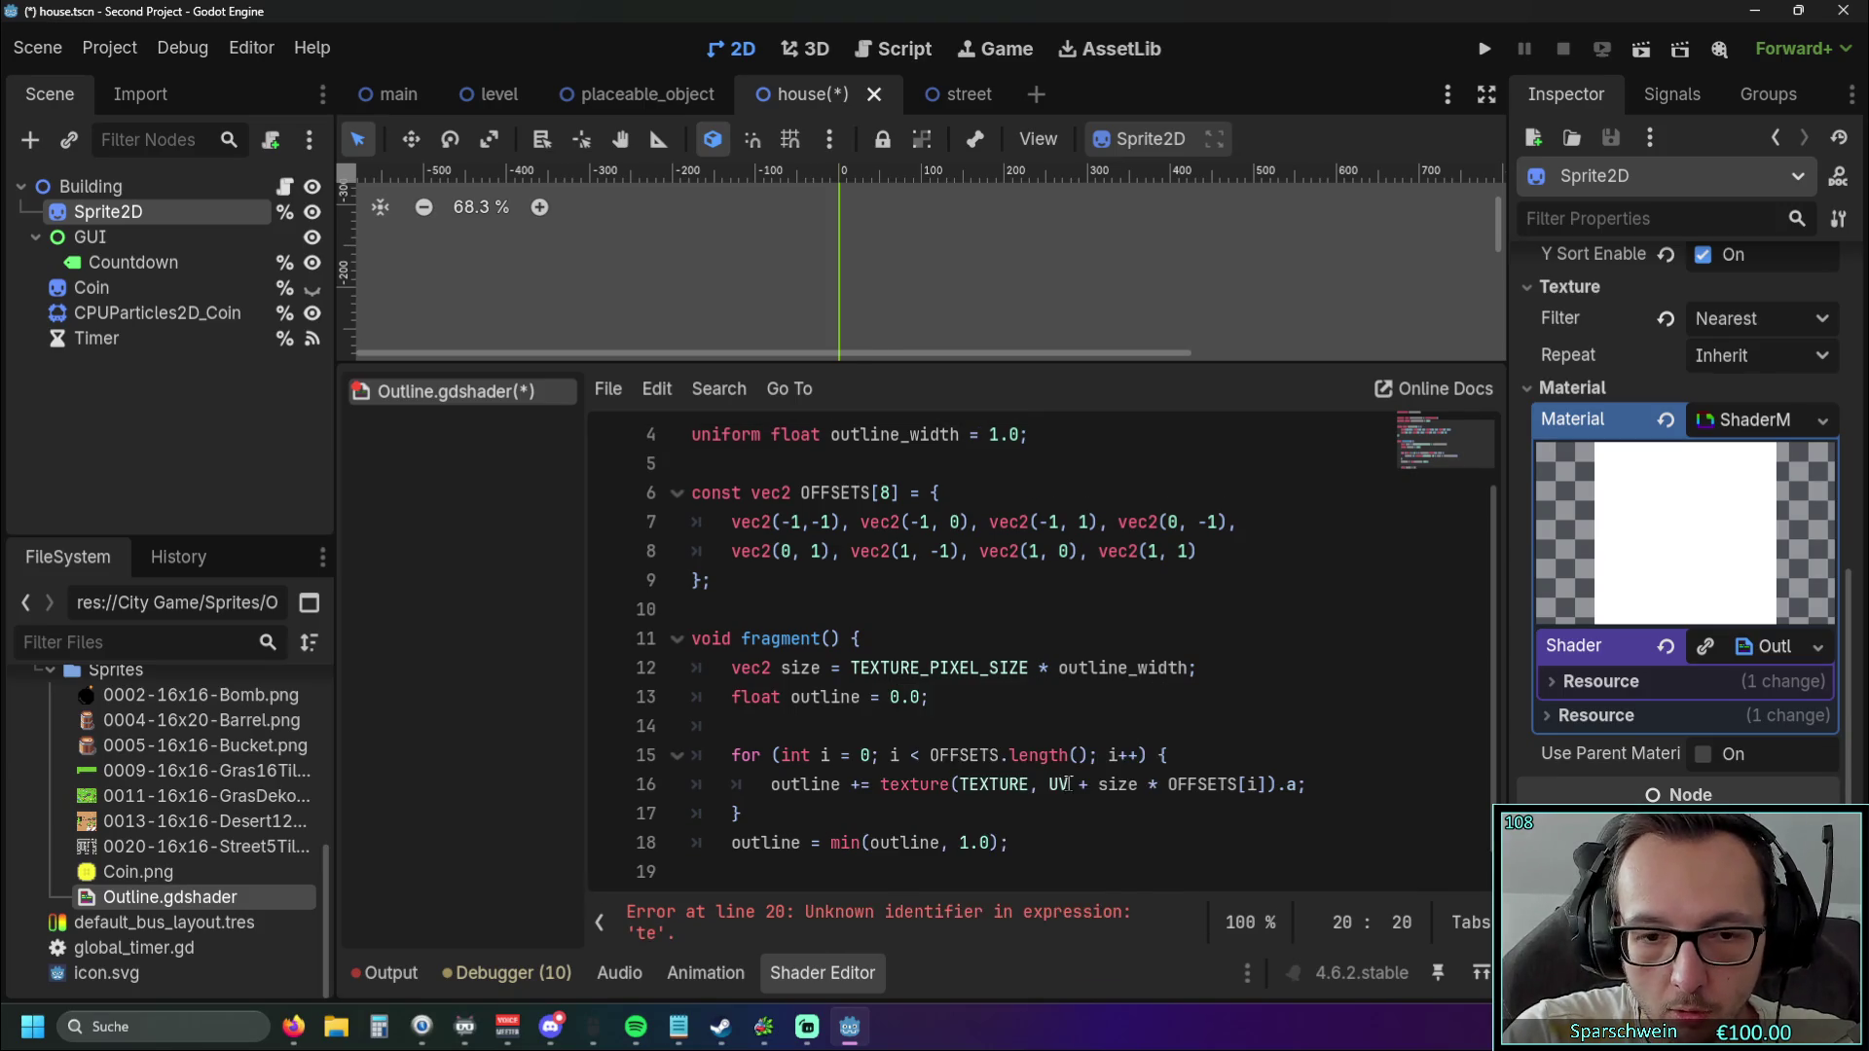
type("TEX")
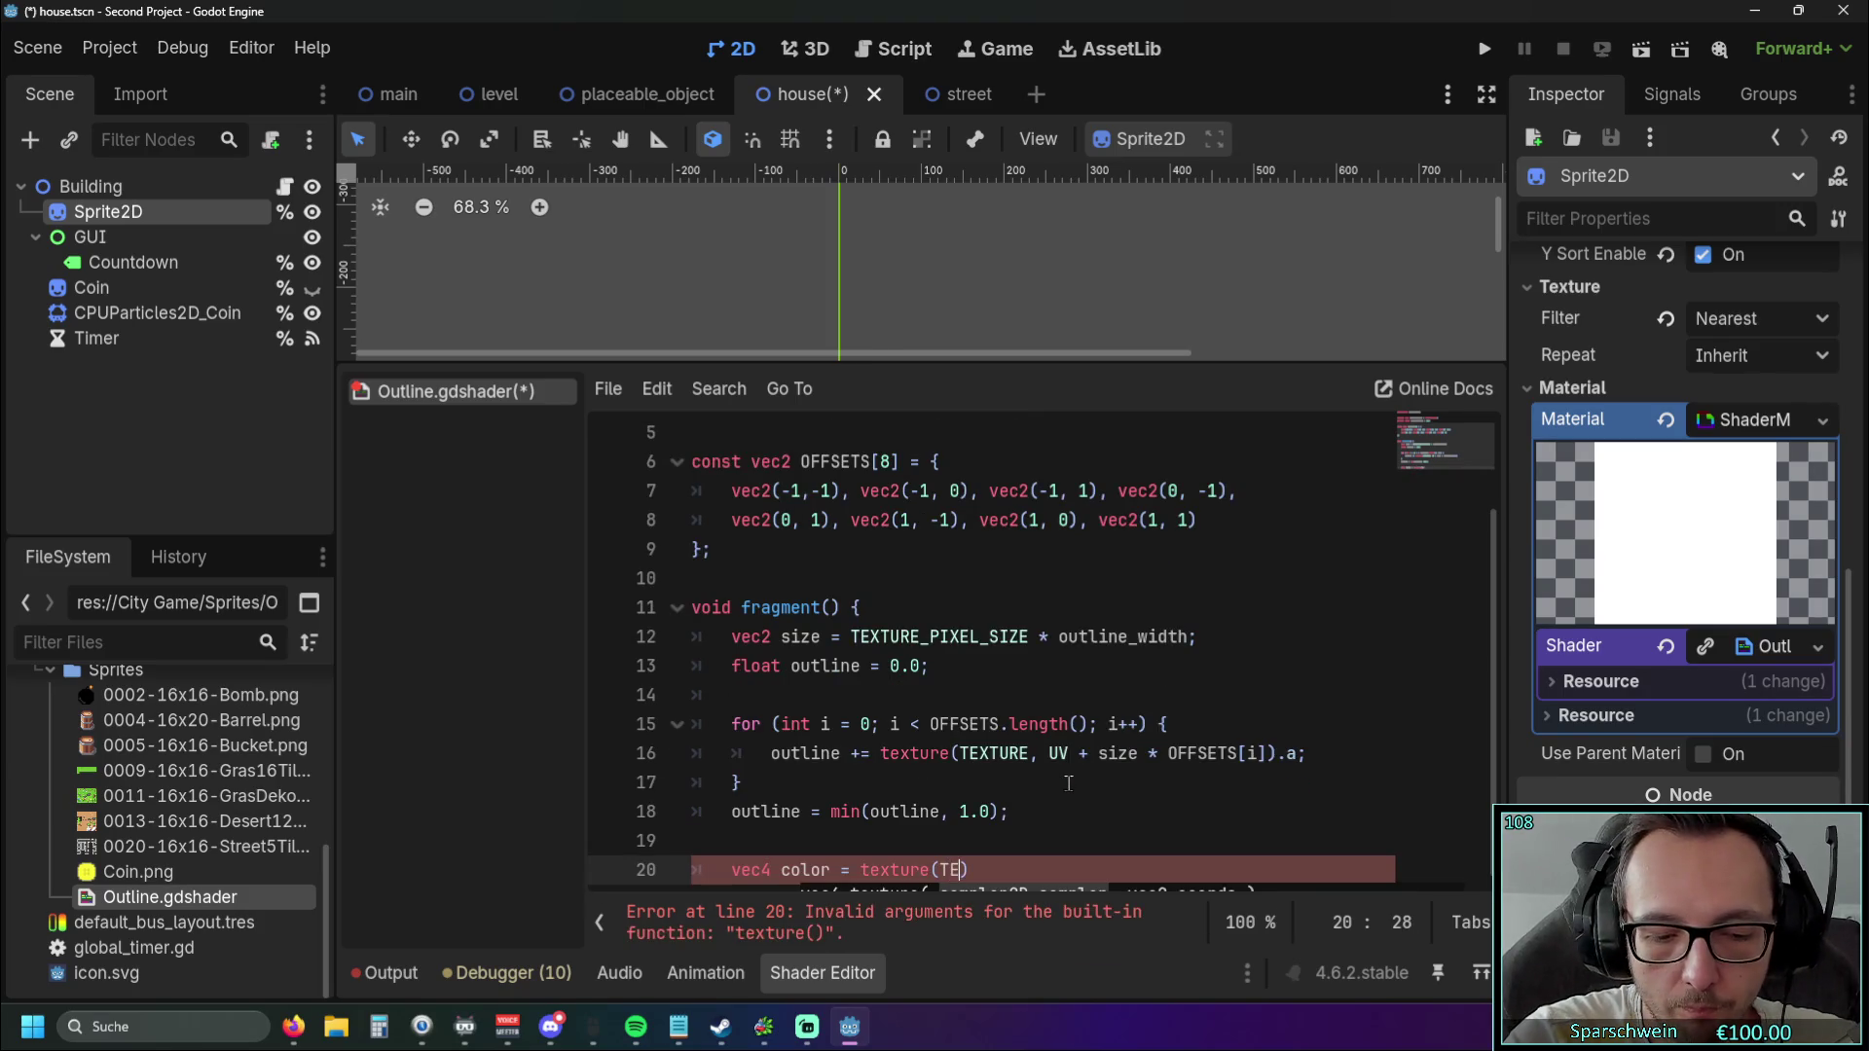
key("Return")
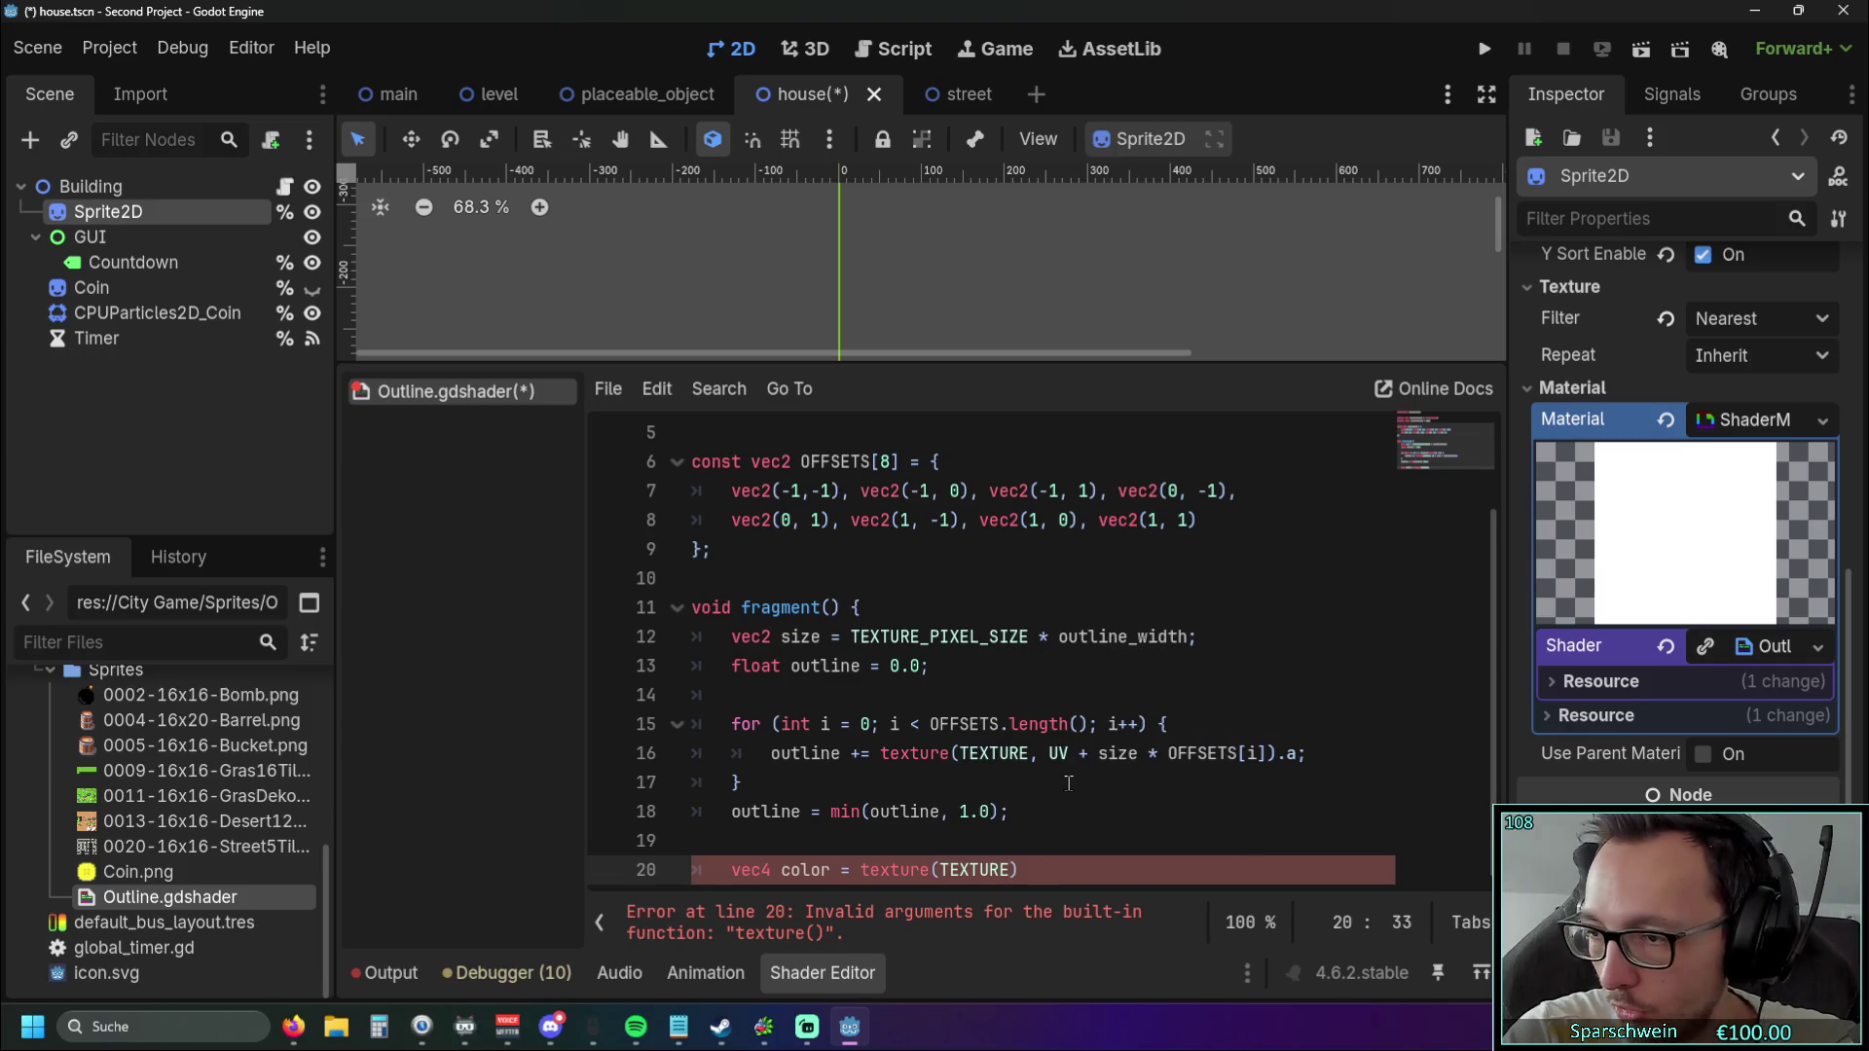
type(", ")
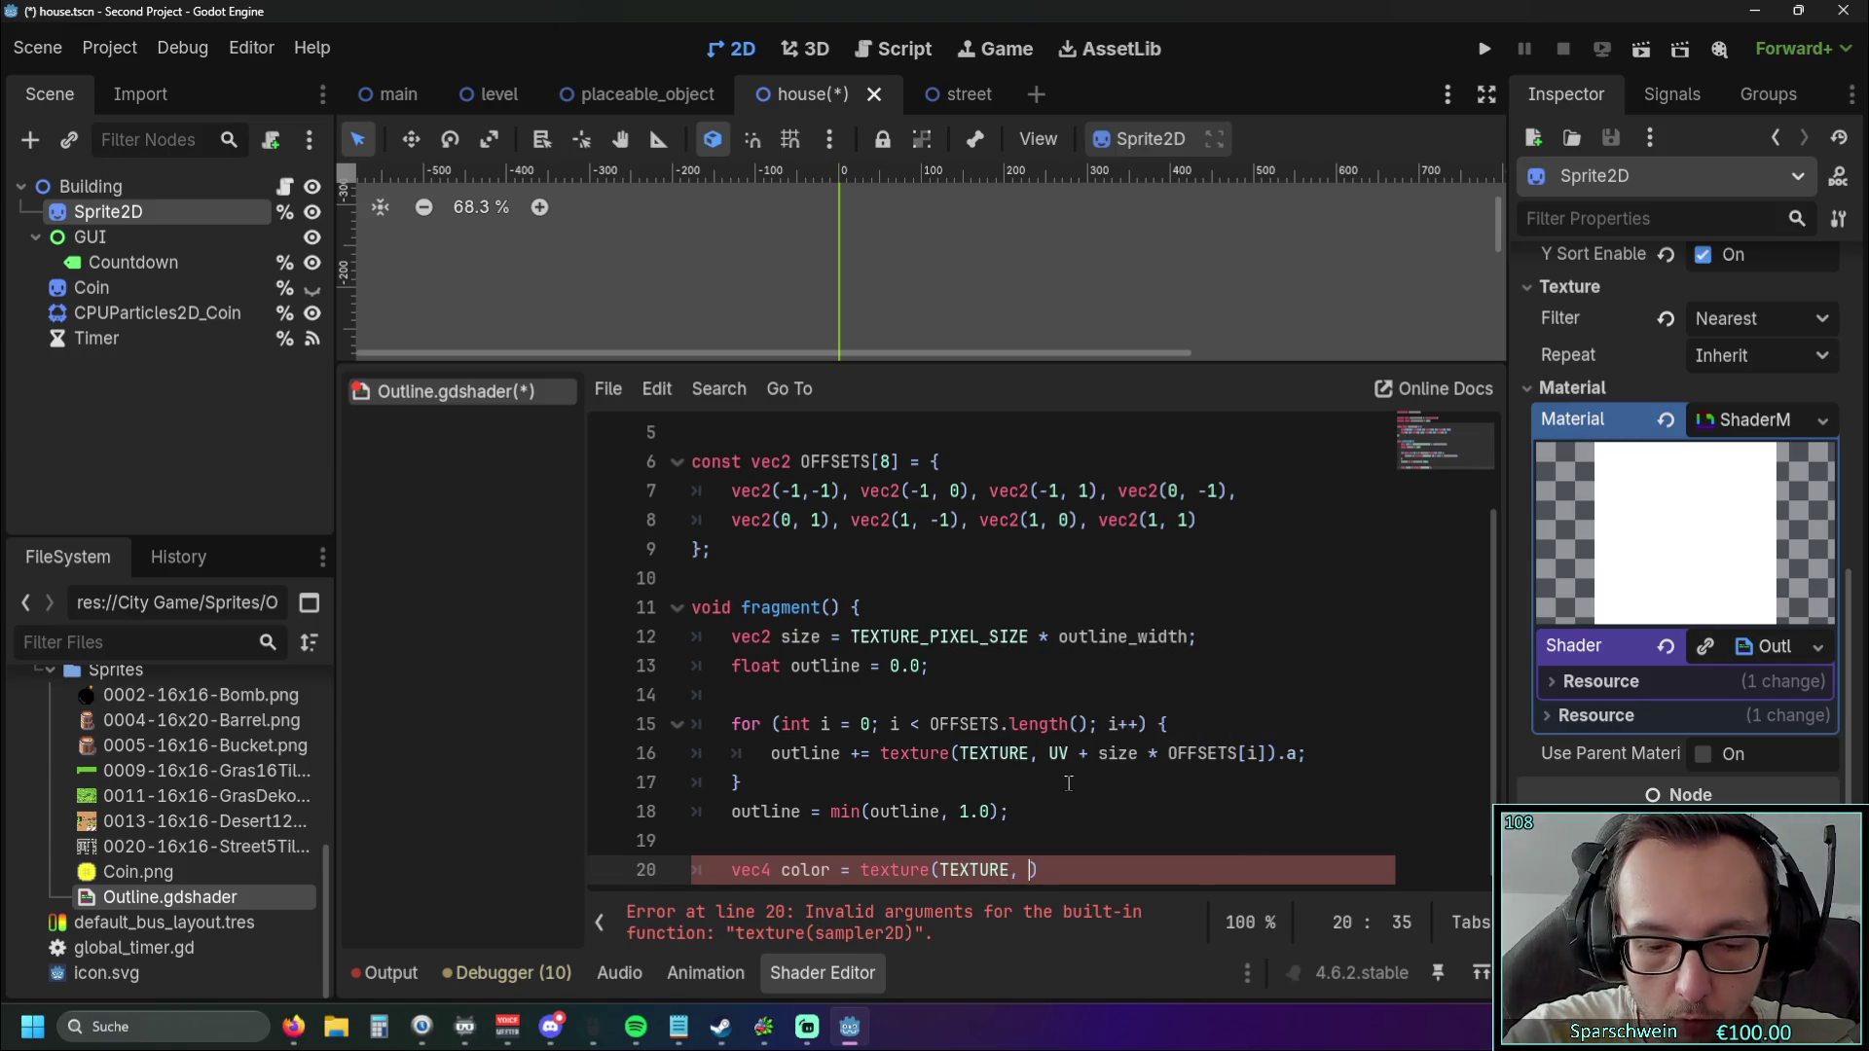
type("UV)")
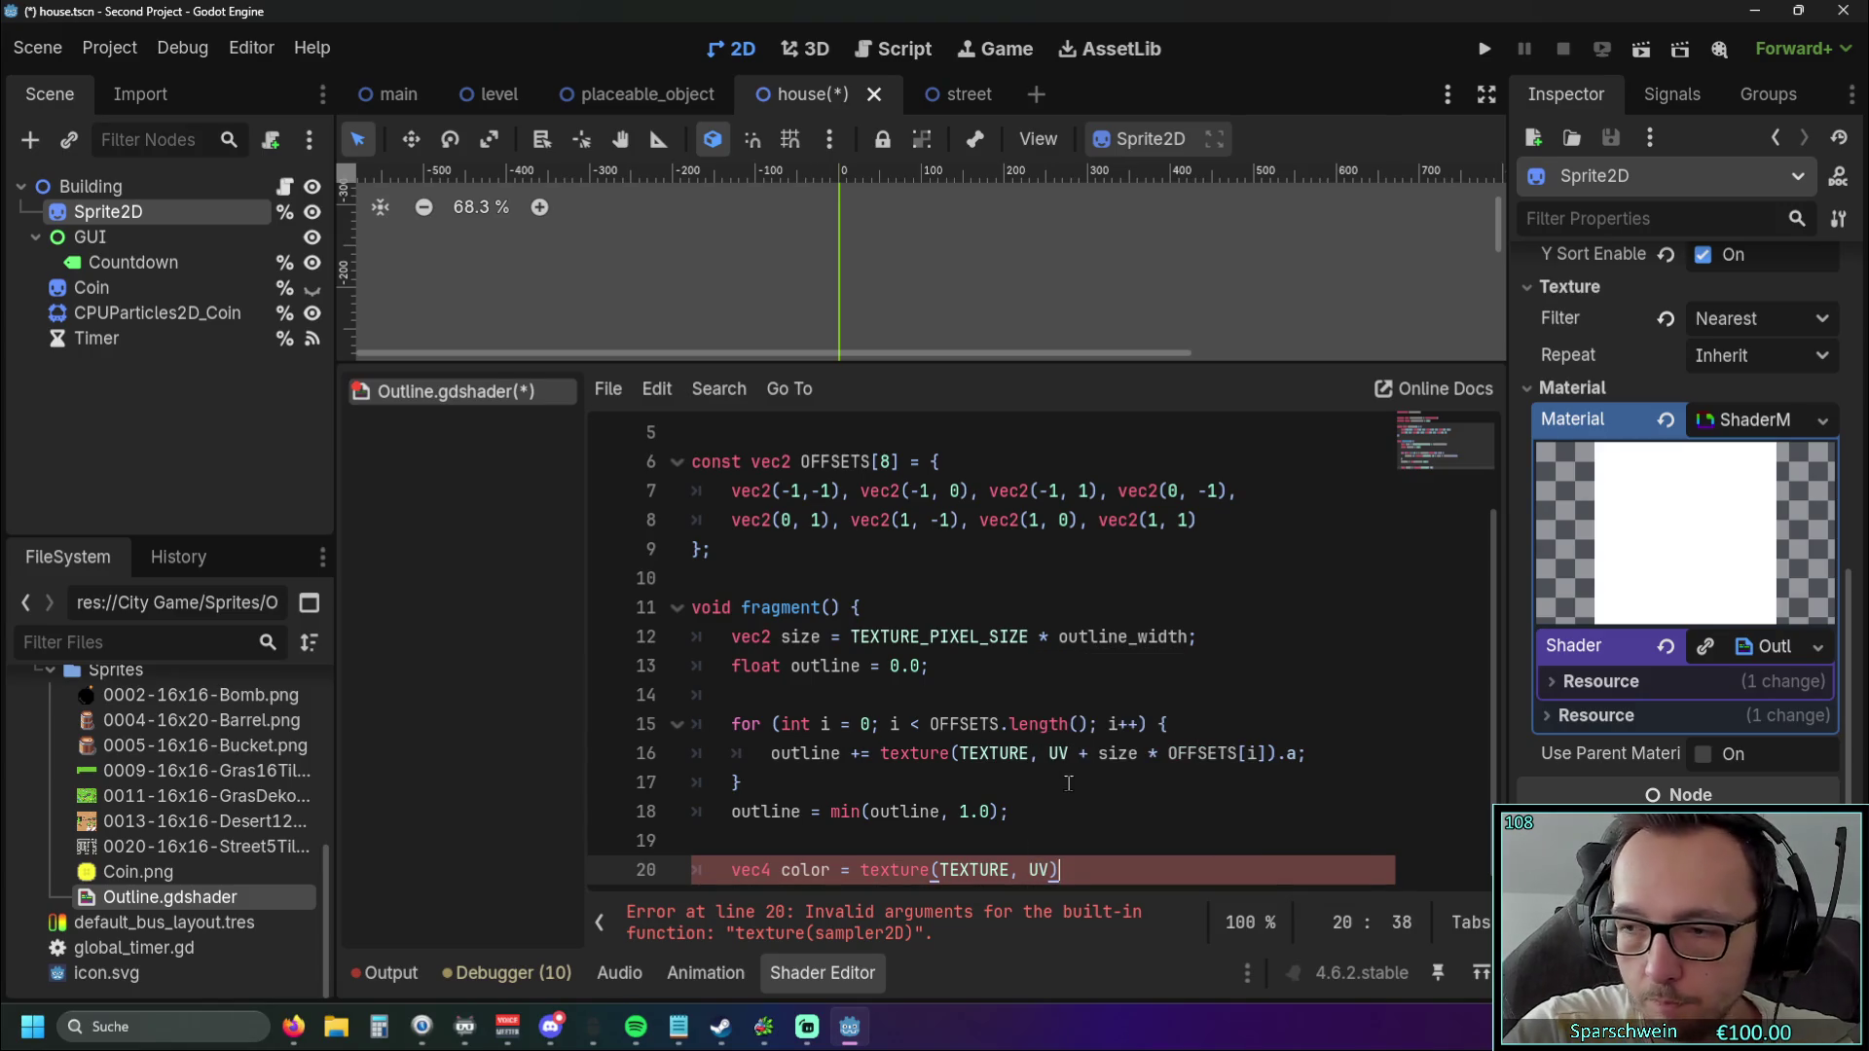
type(";")
key("Return")
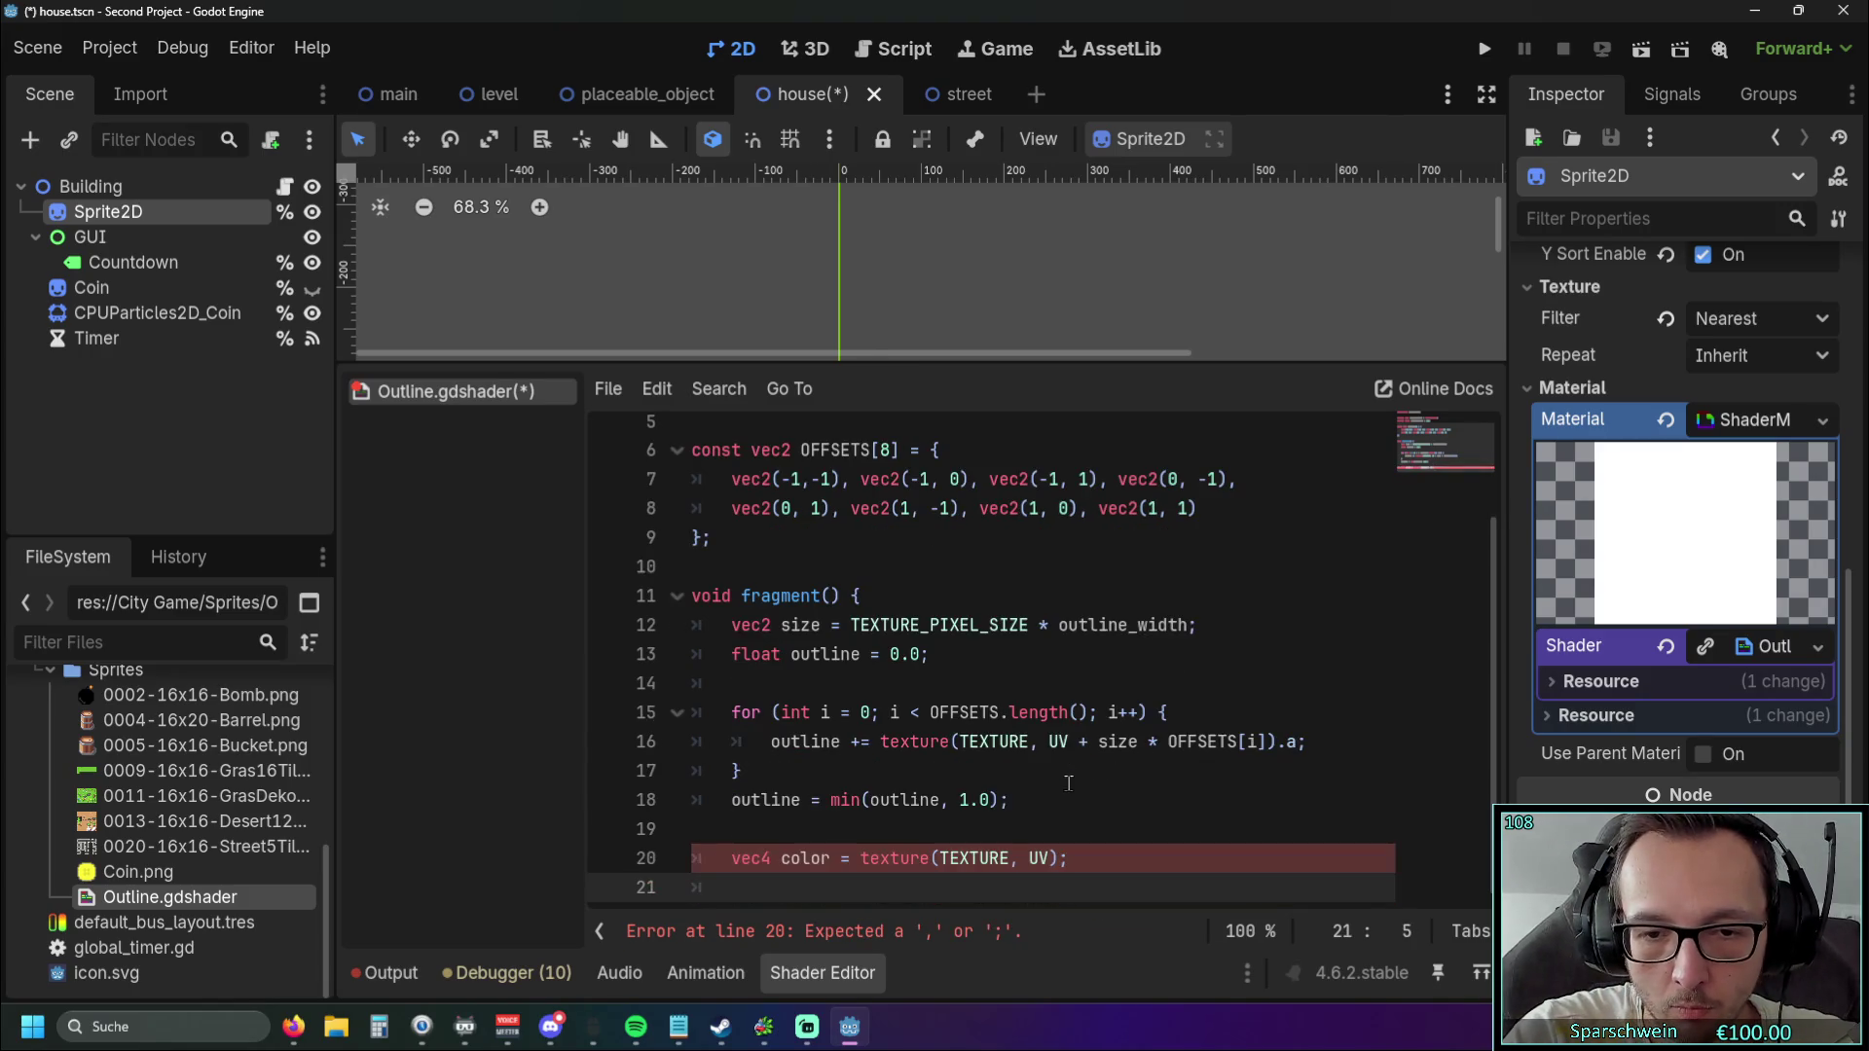
type("COLO")
key("Return")
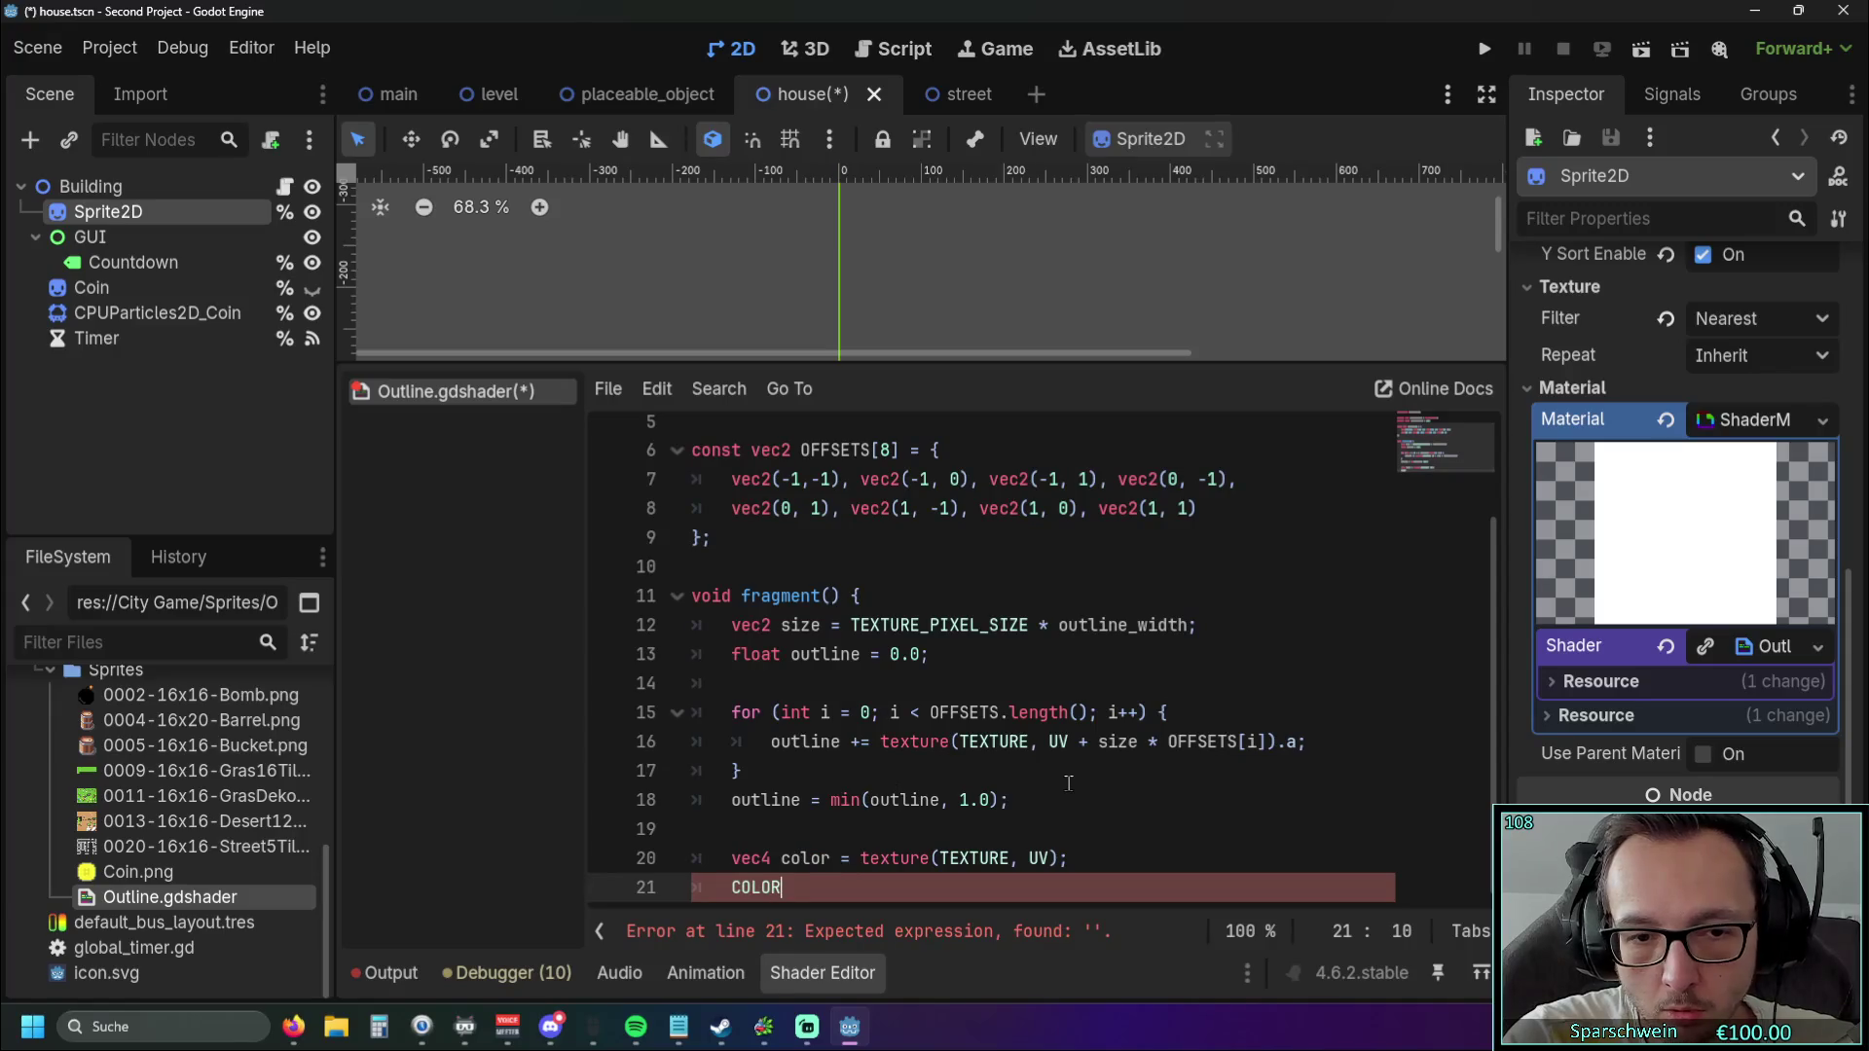
Assign COLOR = mix(color, outline_color, outline - color.a); on line 21.
type(" = mix")
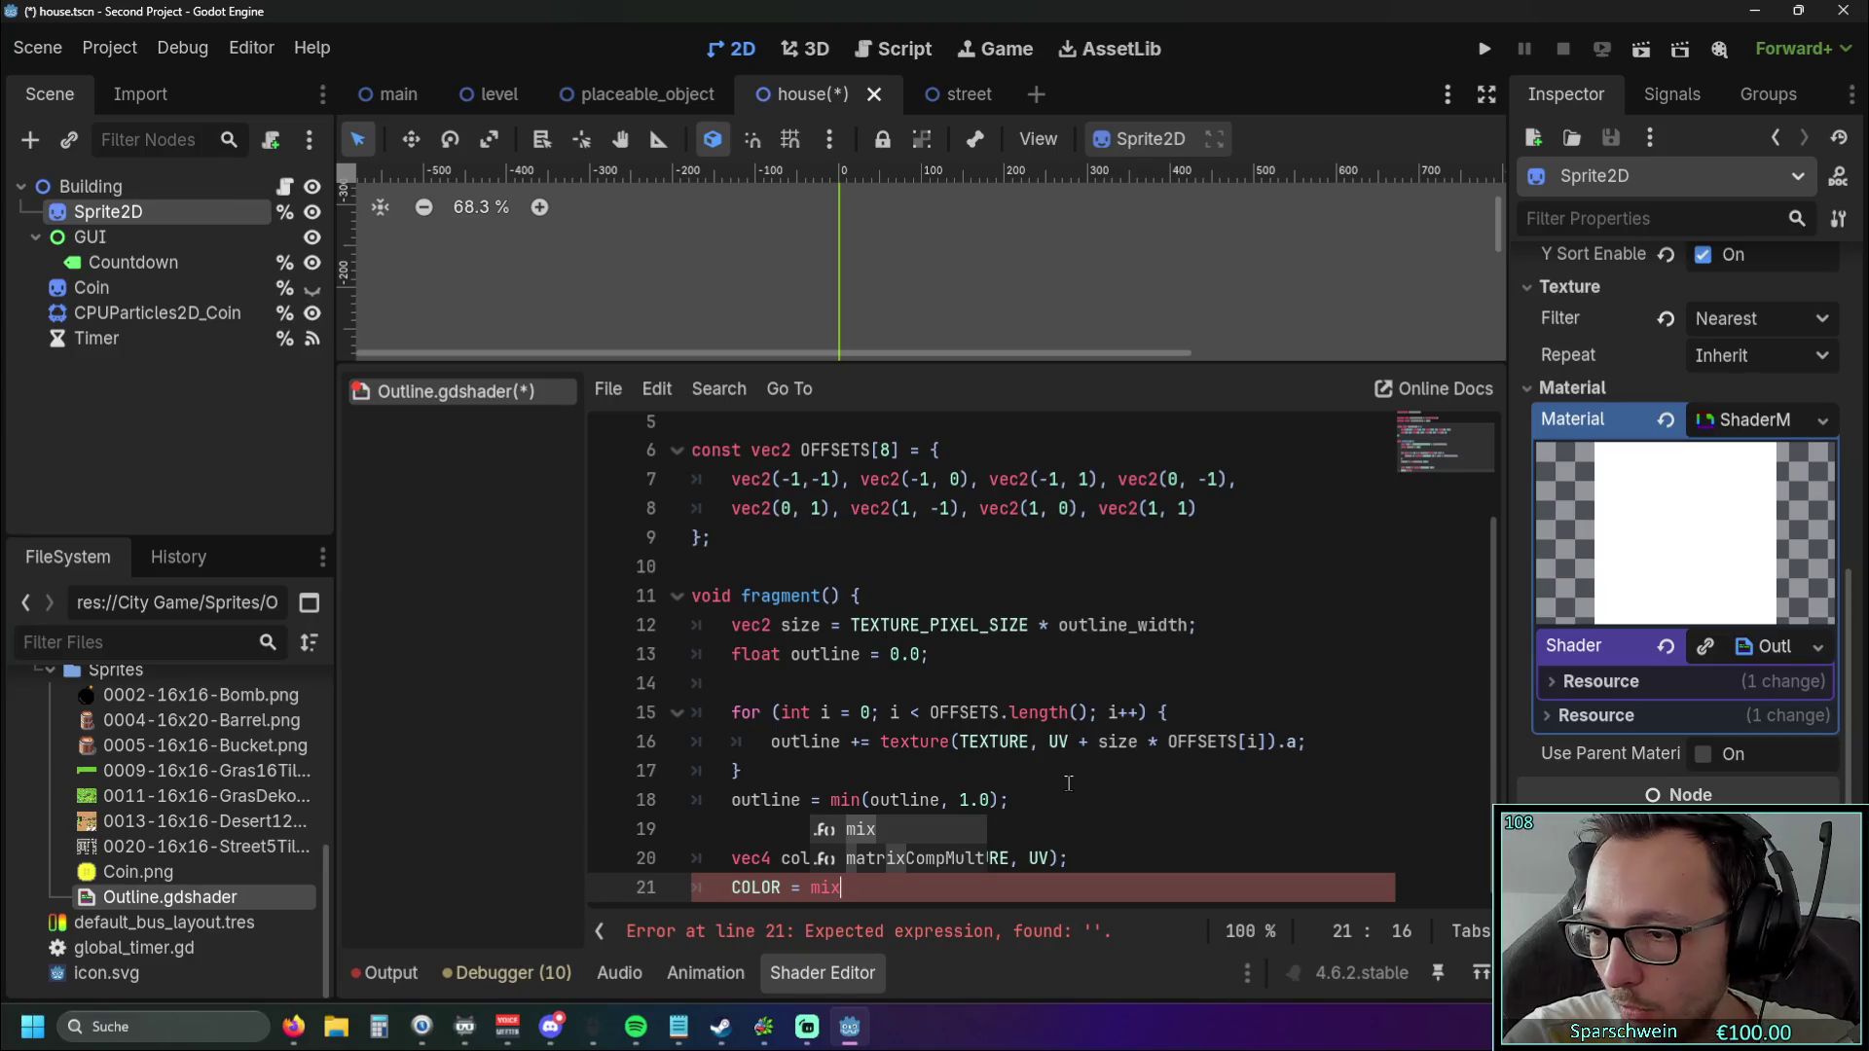
type("(color")
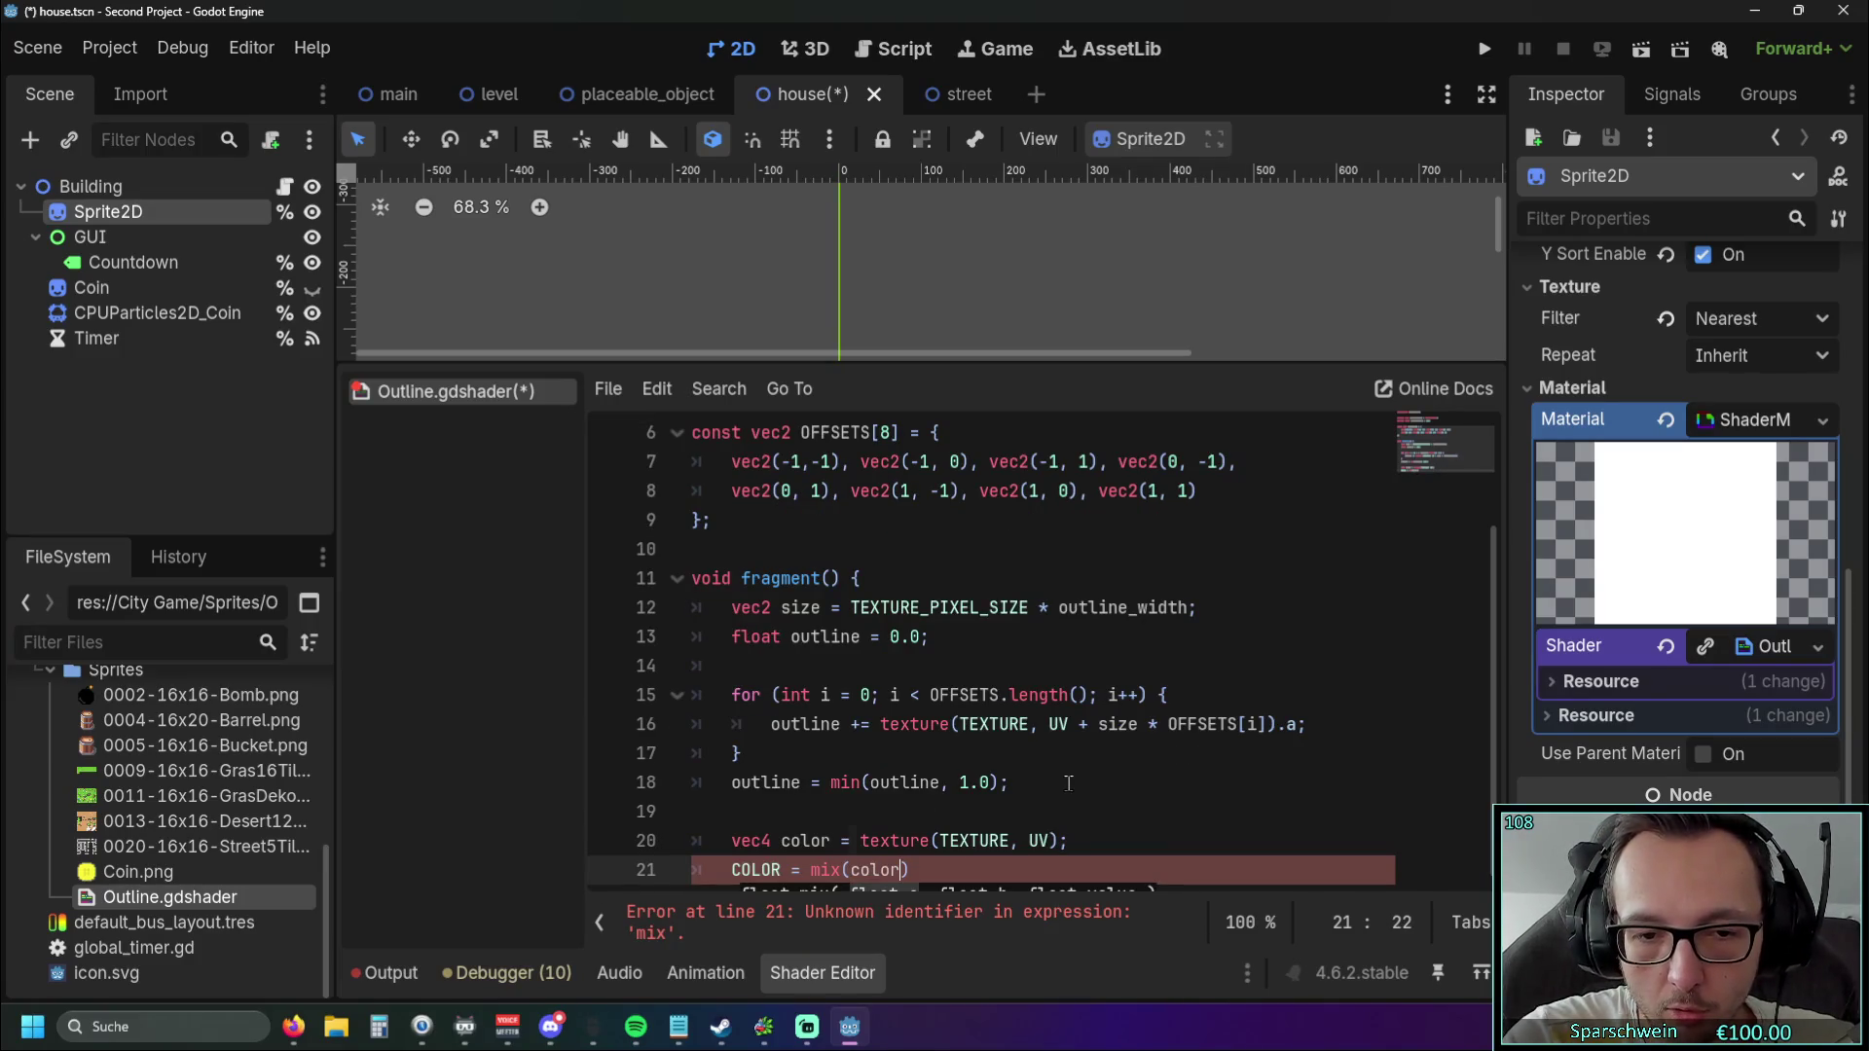
key("Escape")
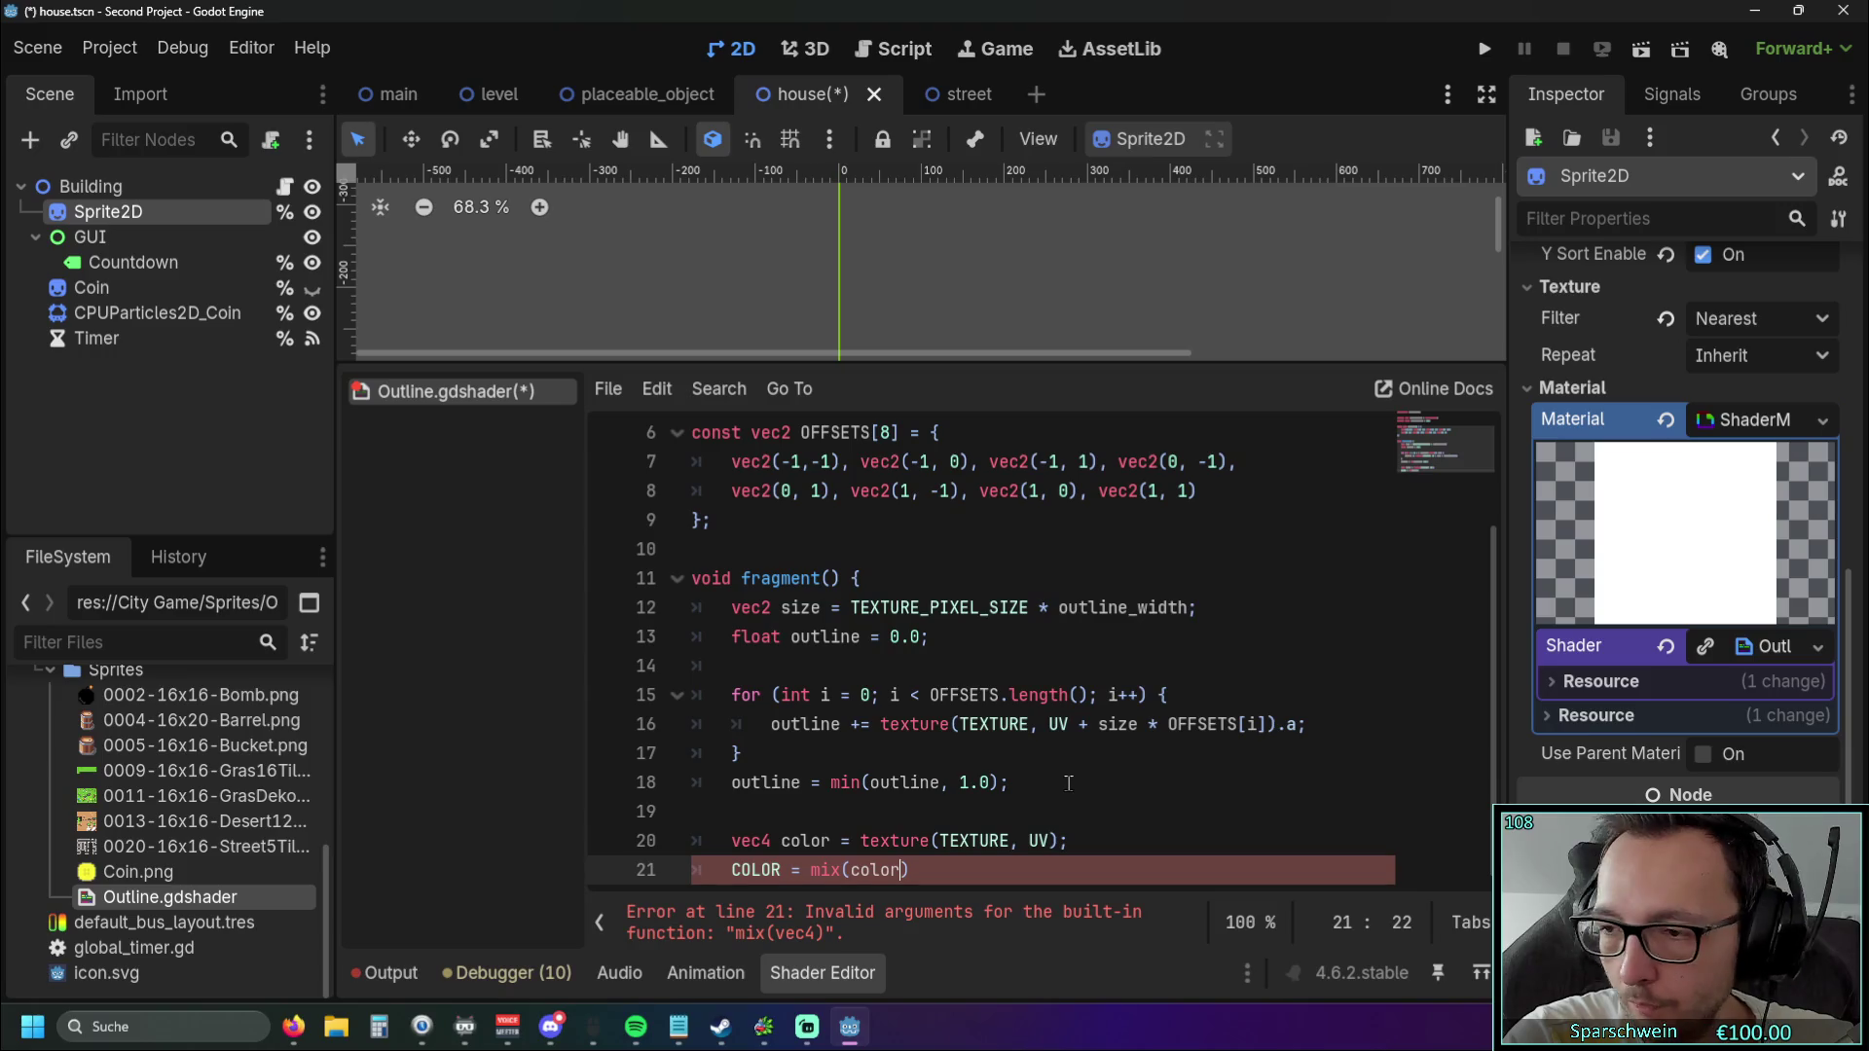
type(", outline")
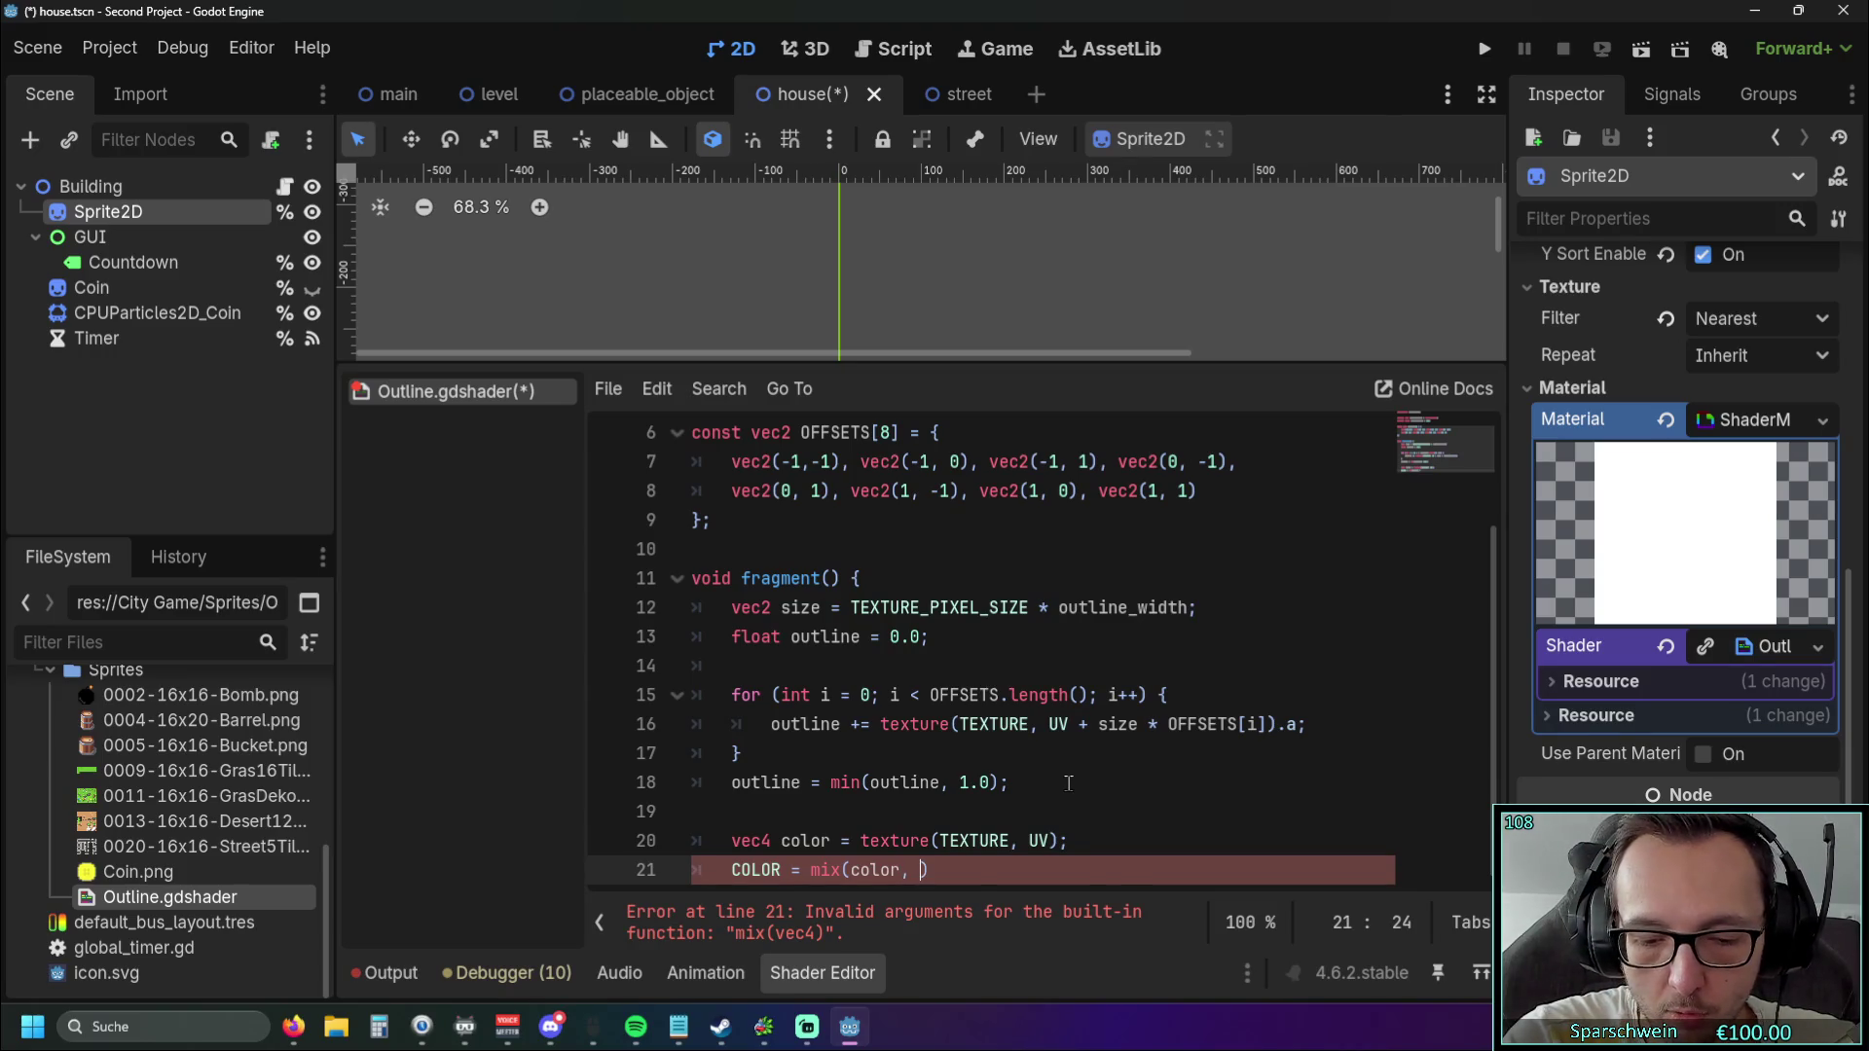
type("_co")
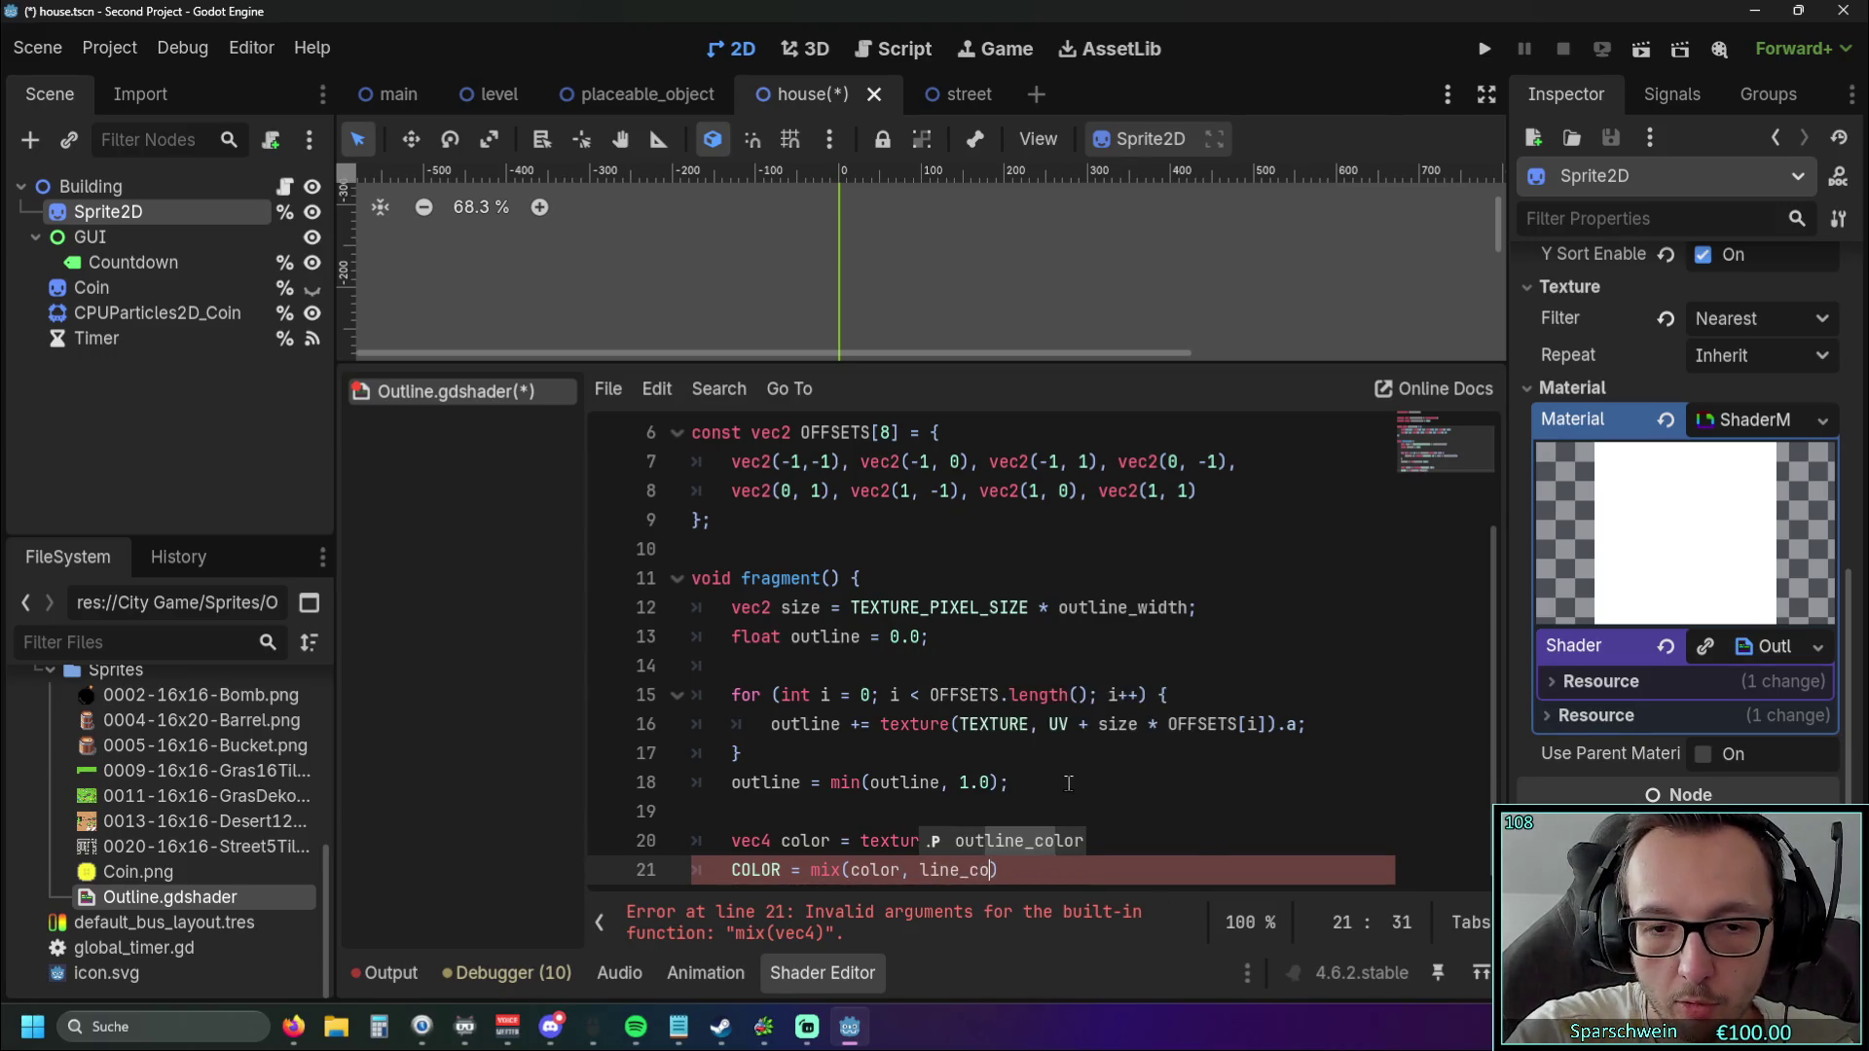
key("Return")
key("BackSpace")
key("BackSpace")
key("BackSpace")
key("BackSpace")
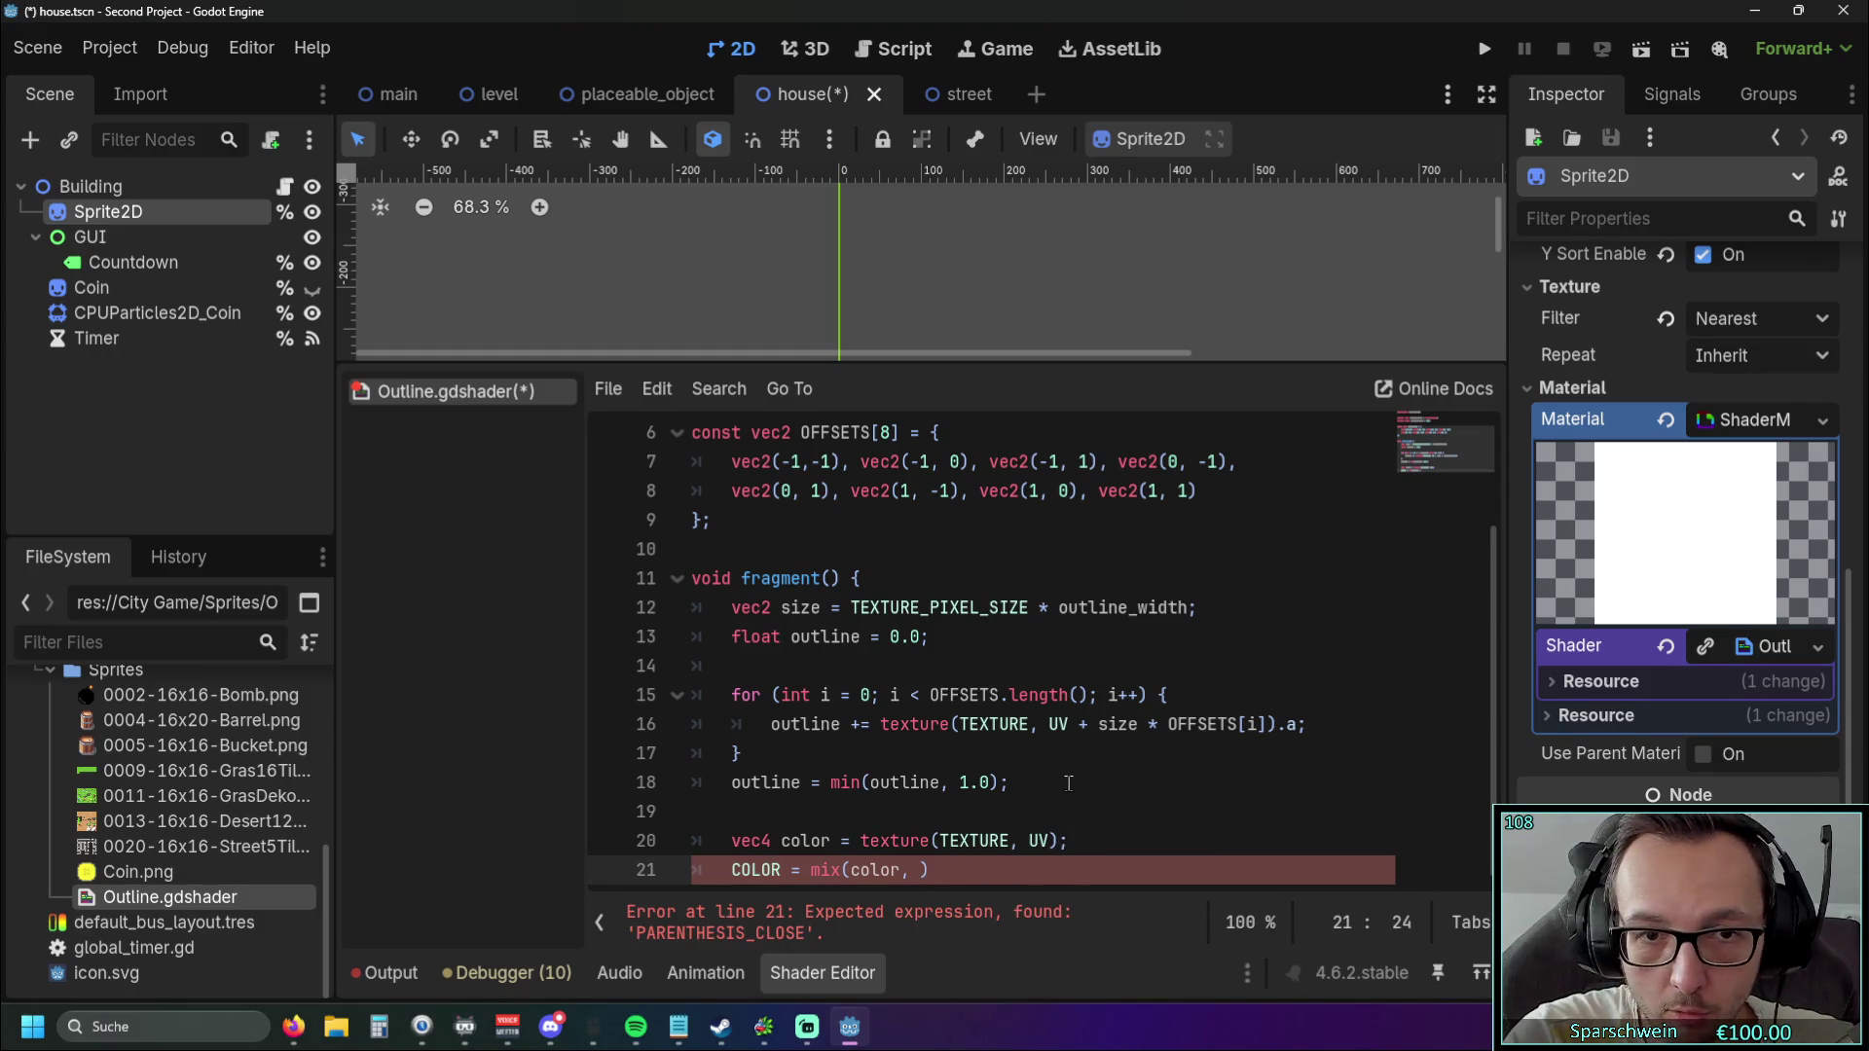
scroll(973, 725, "up", 2)
scroll(951, 717, "down", 2)
type("outline")
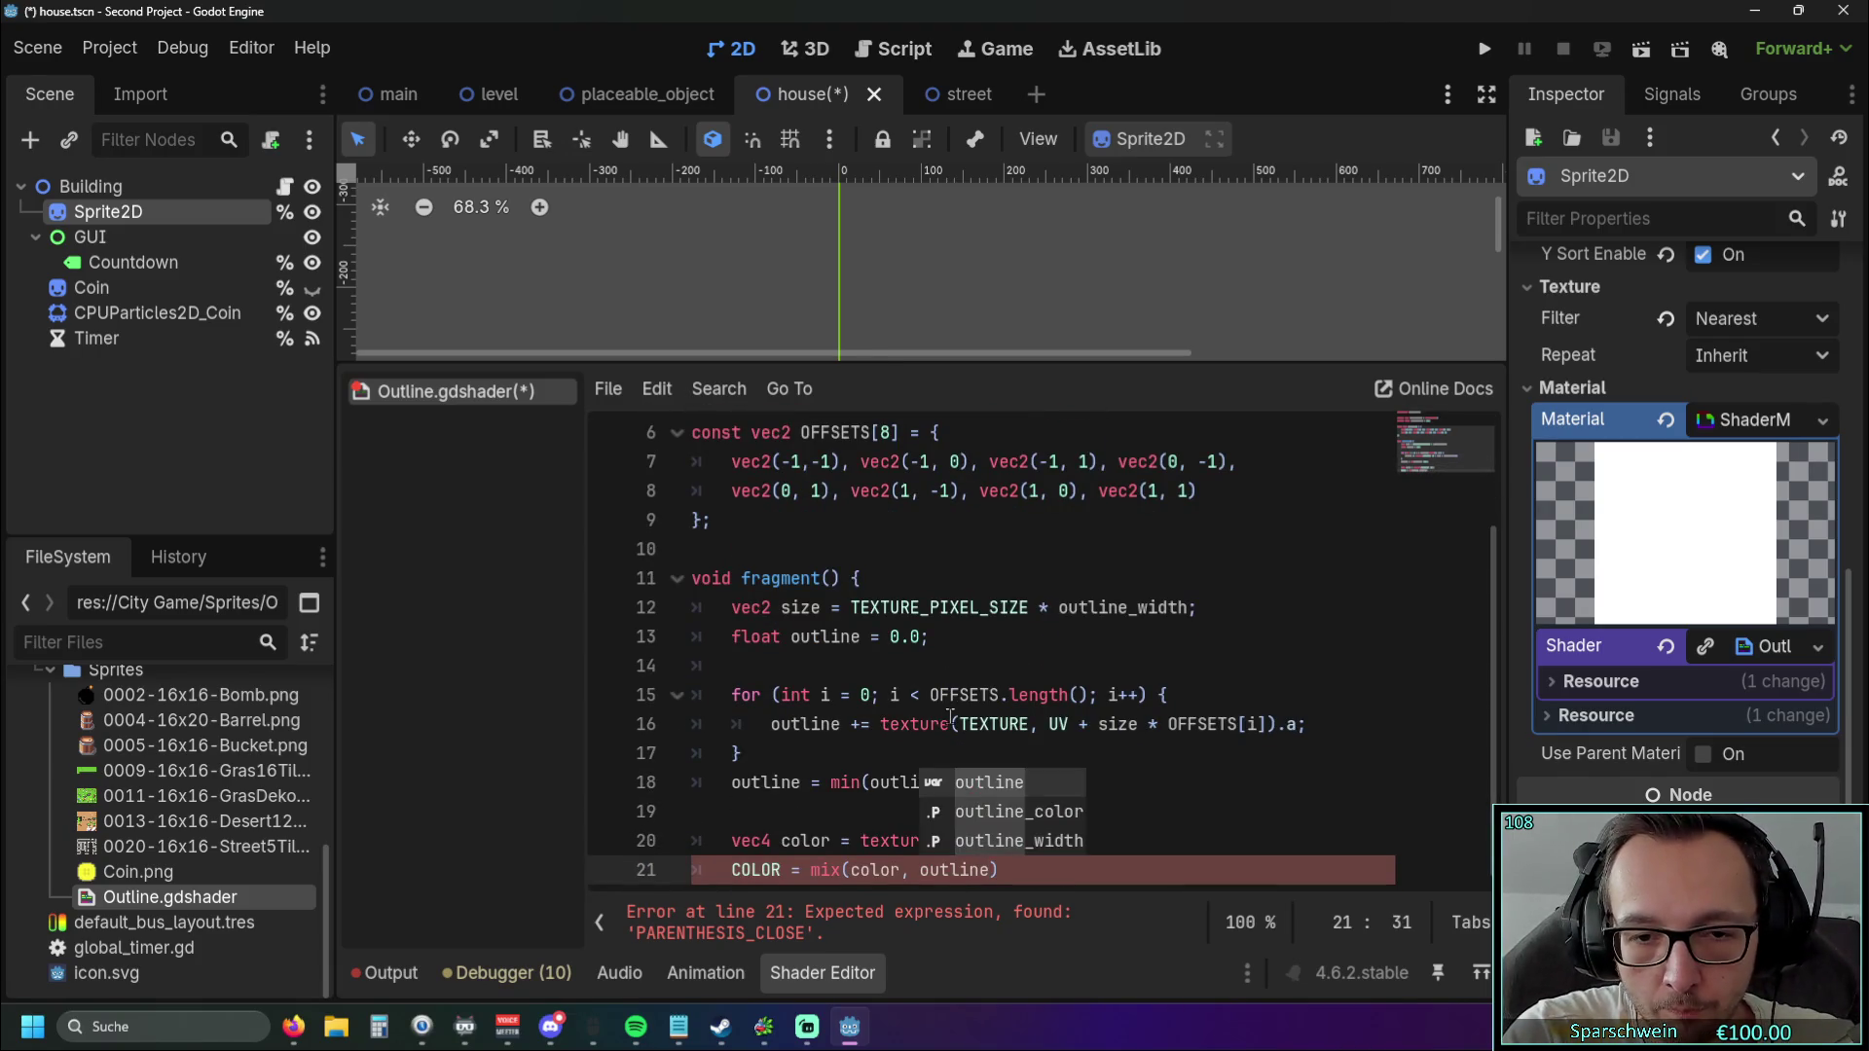
type("_color")
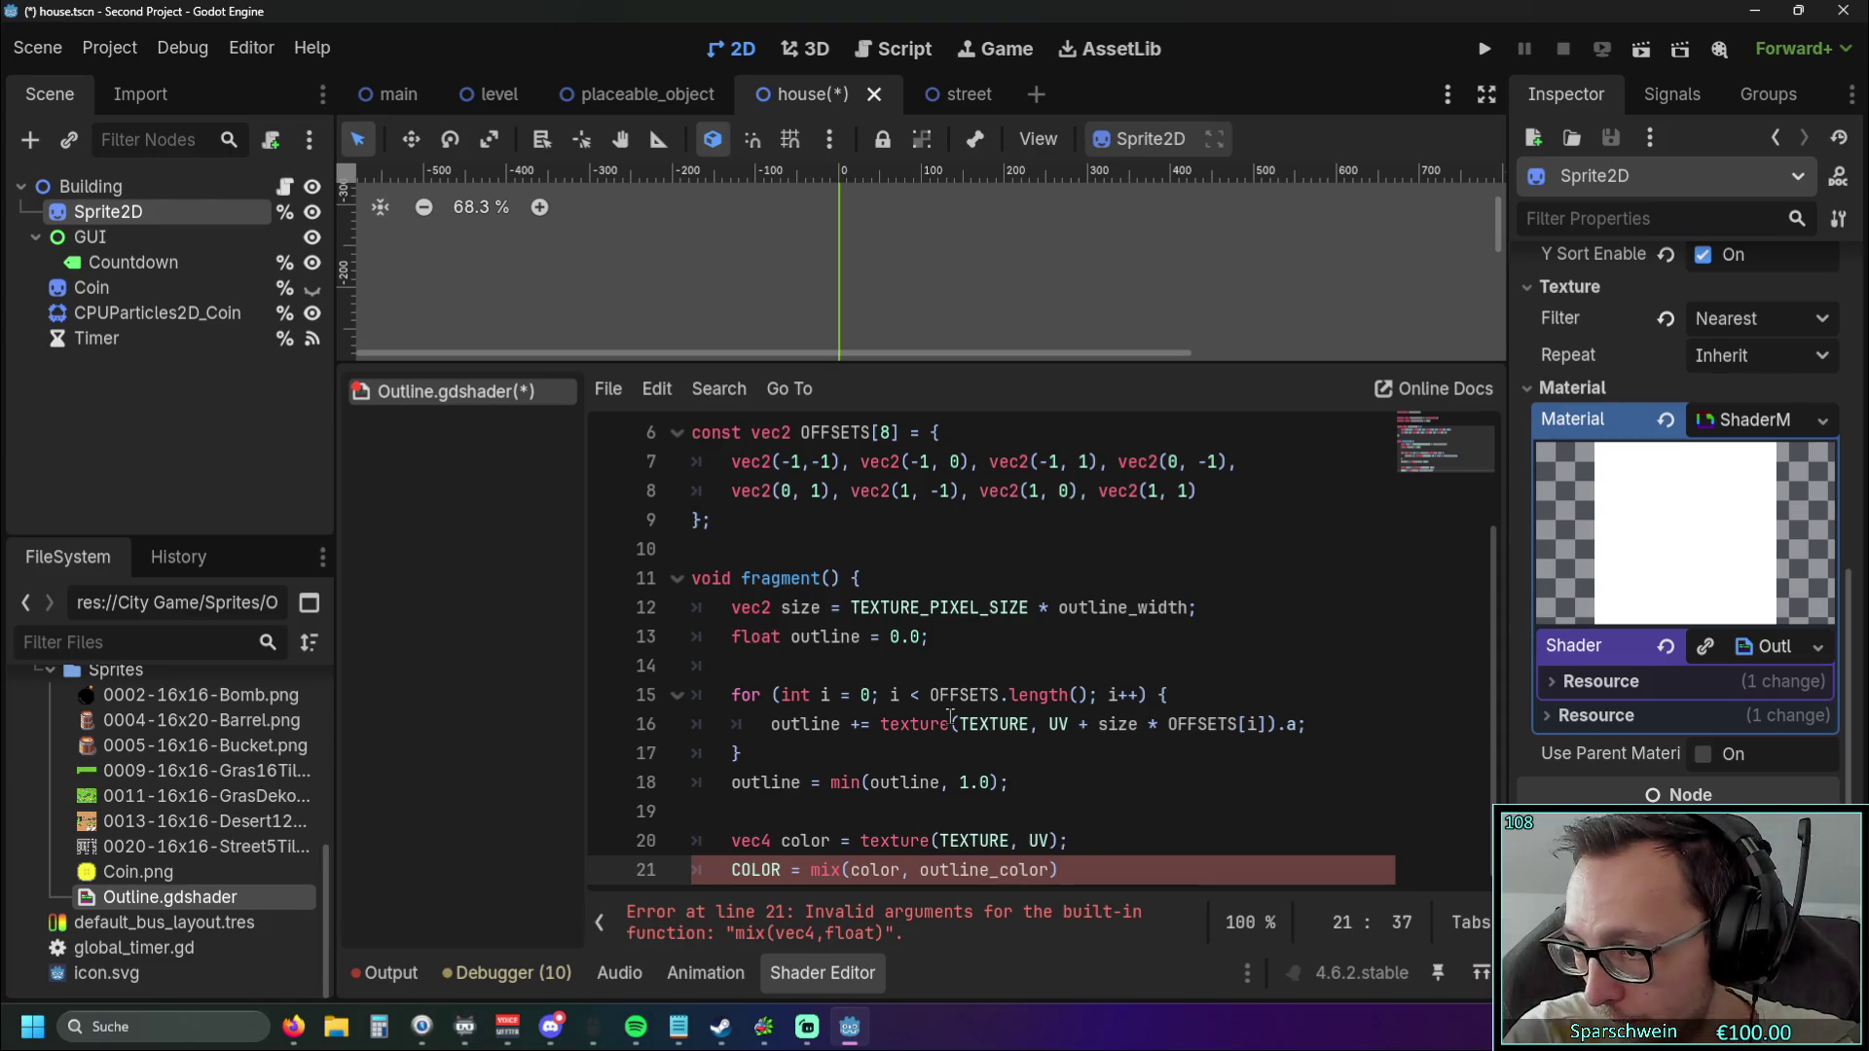
type(", ")
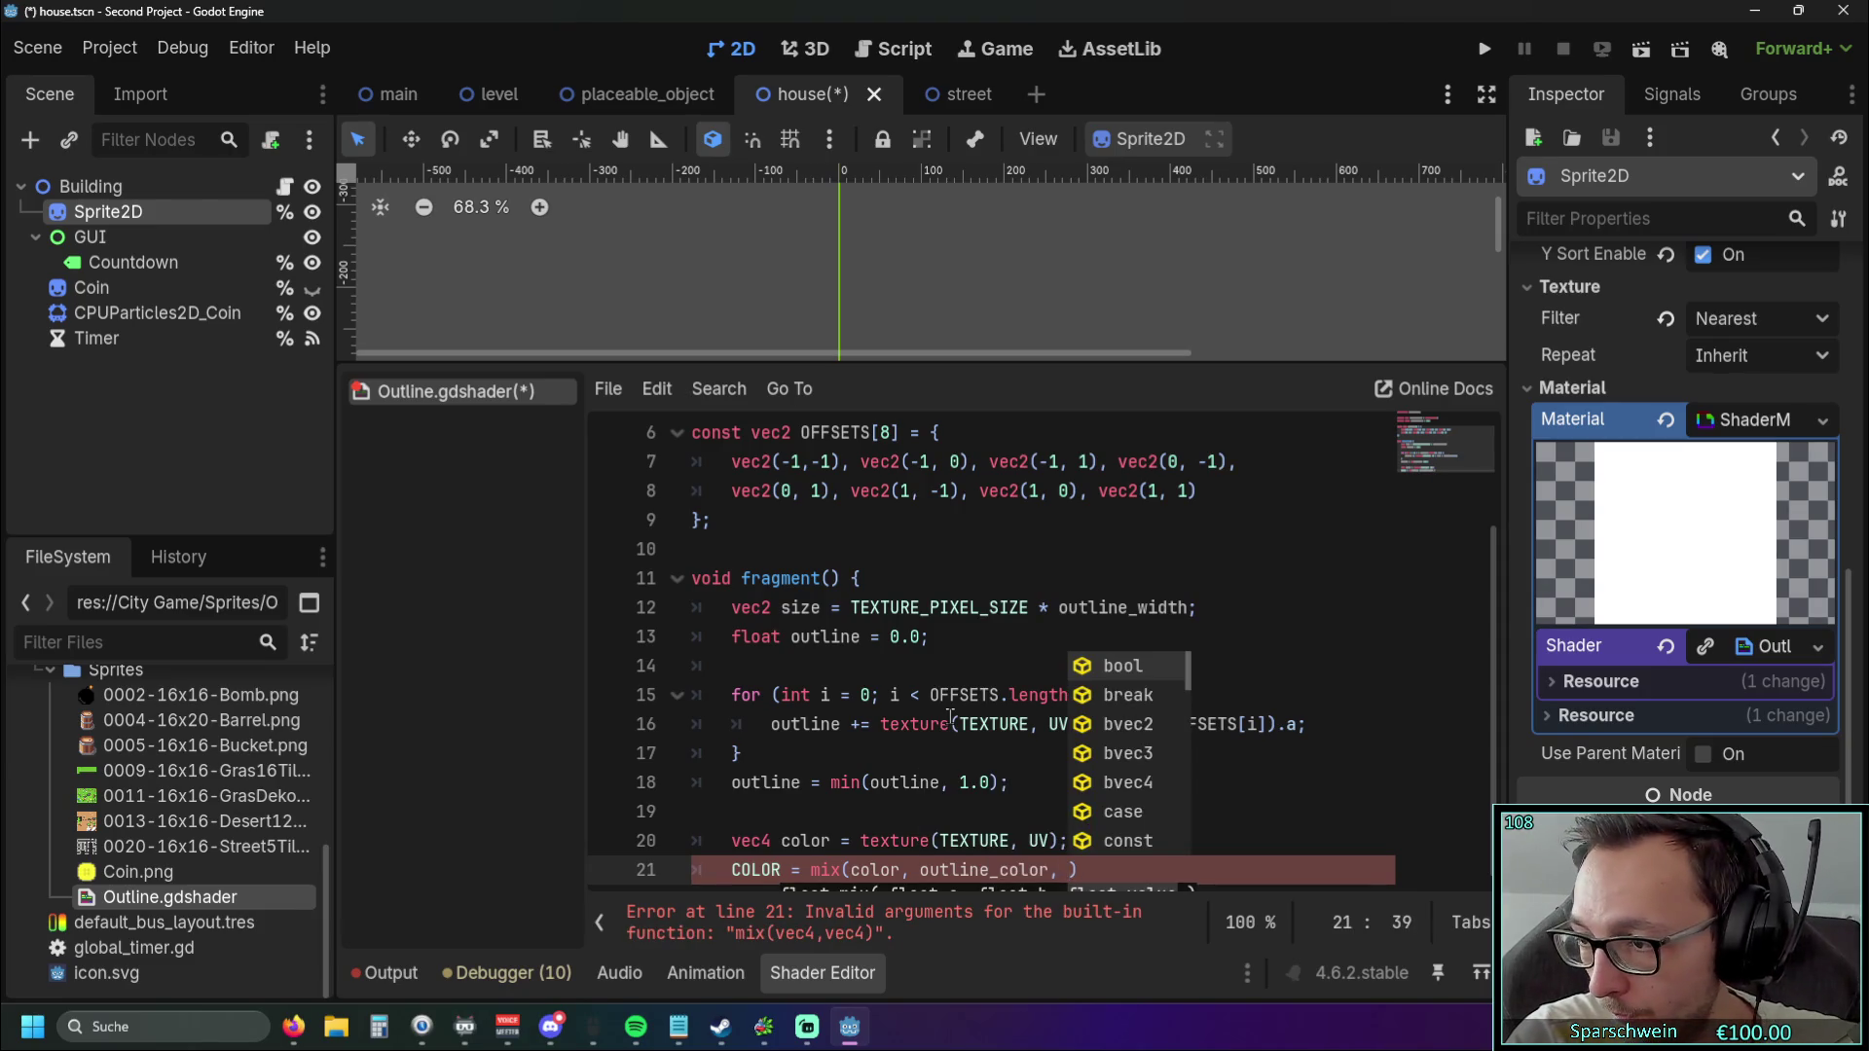
type("o")
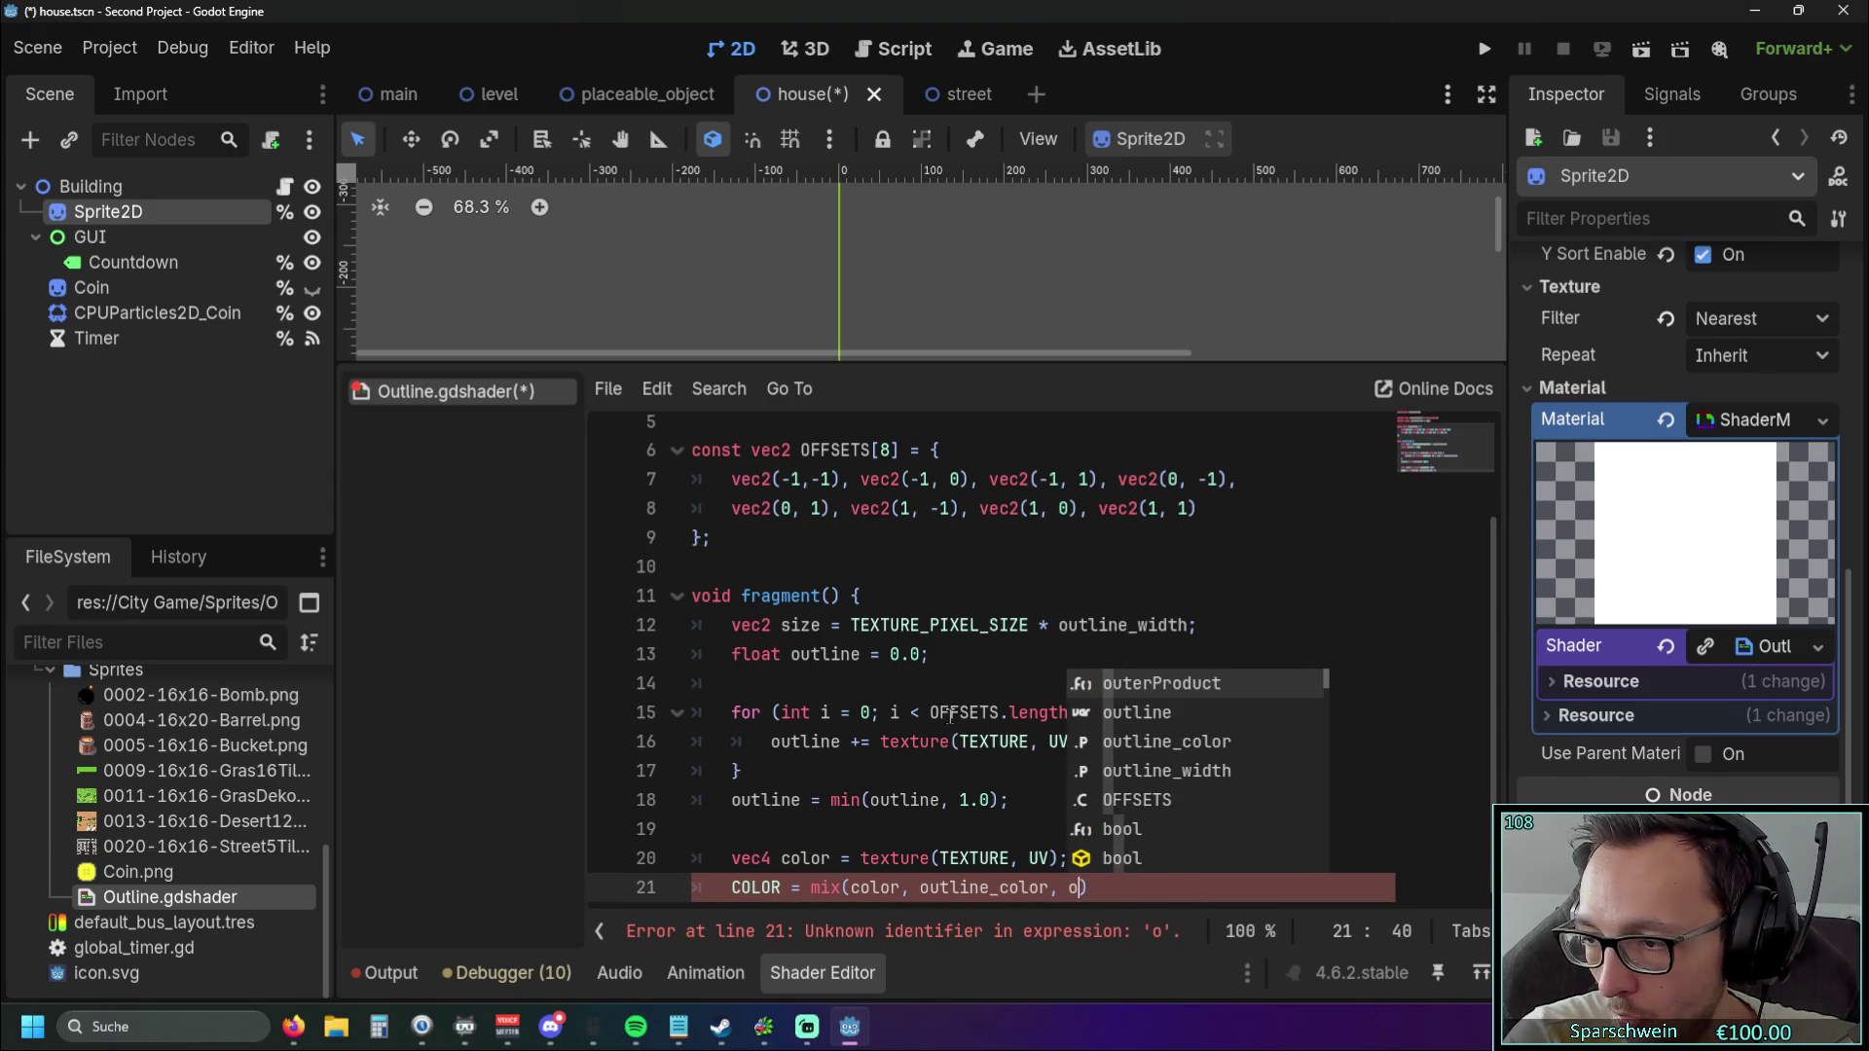
type("utline -")
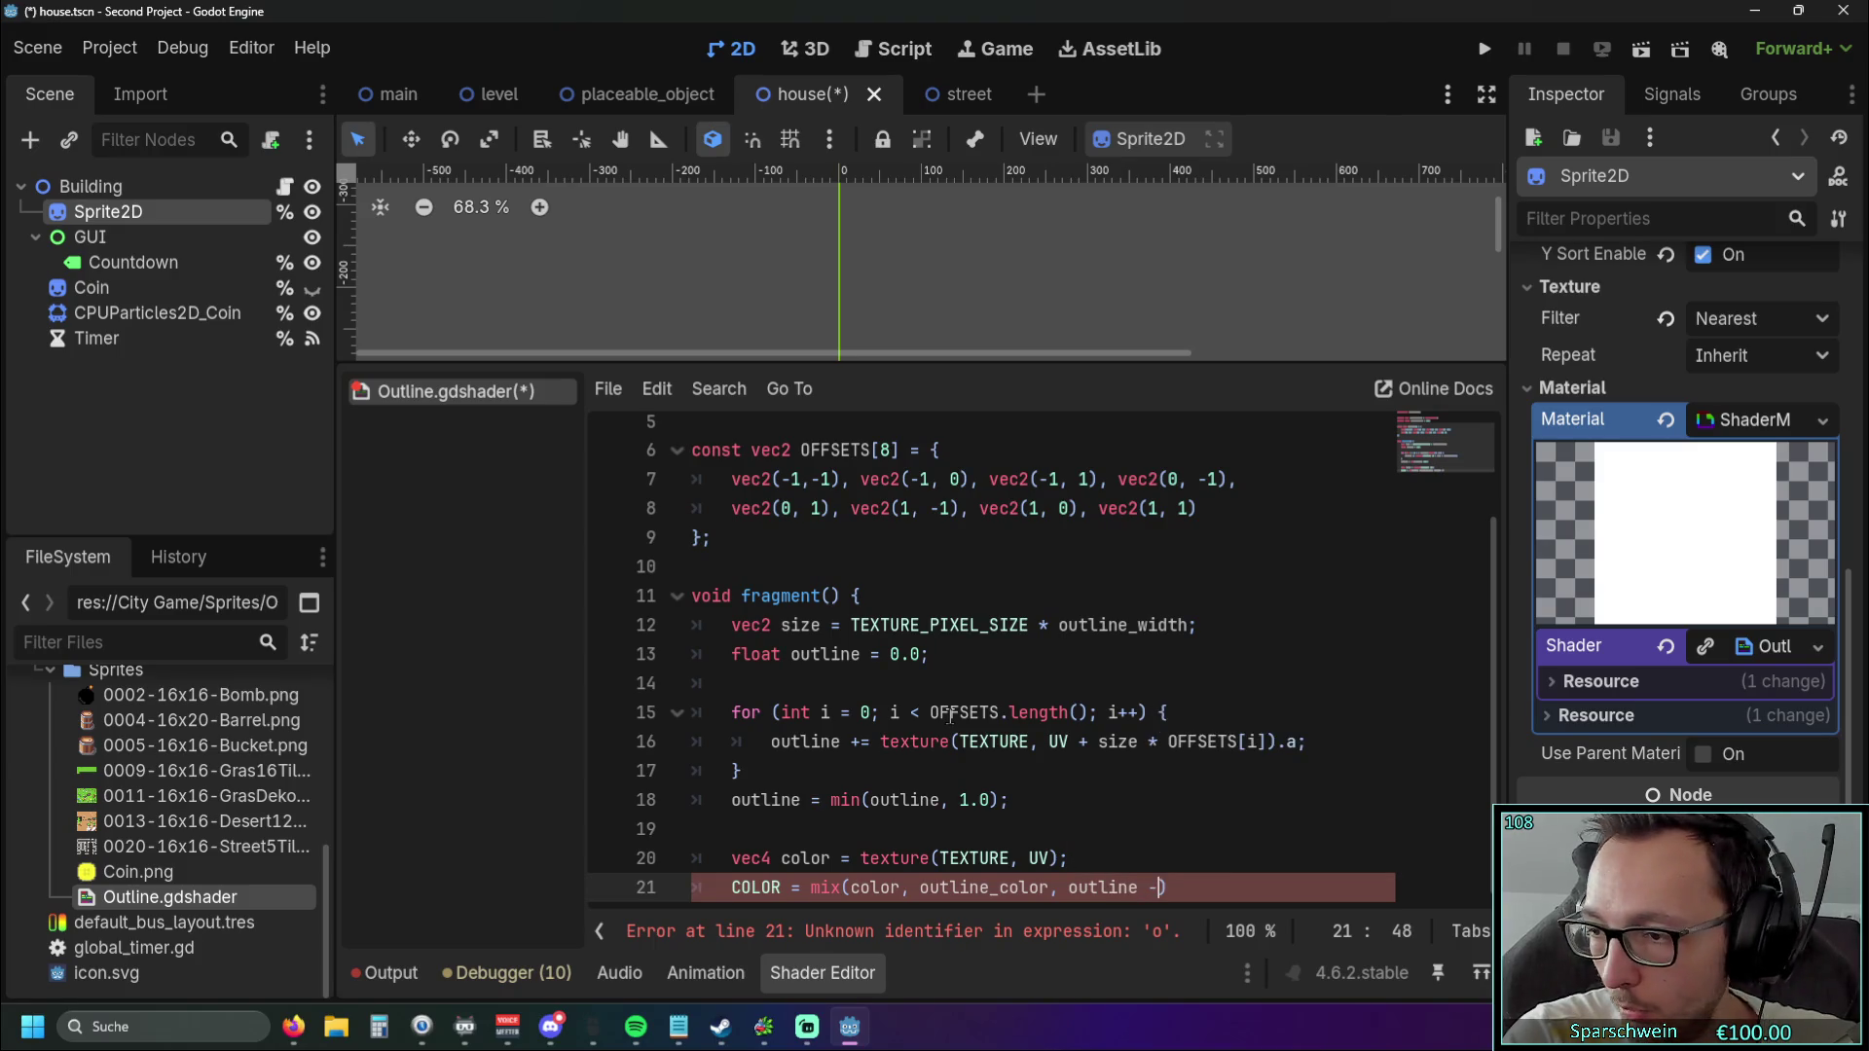
type(" color")
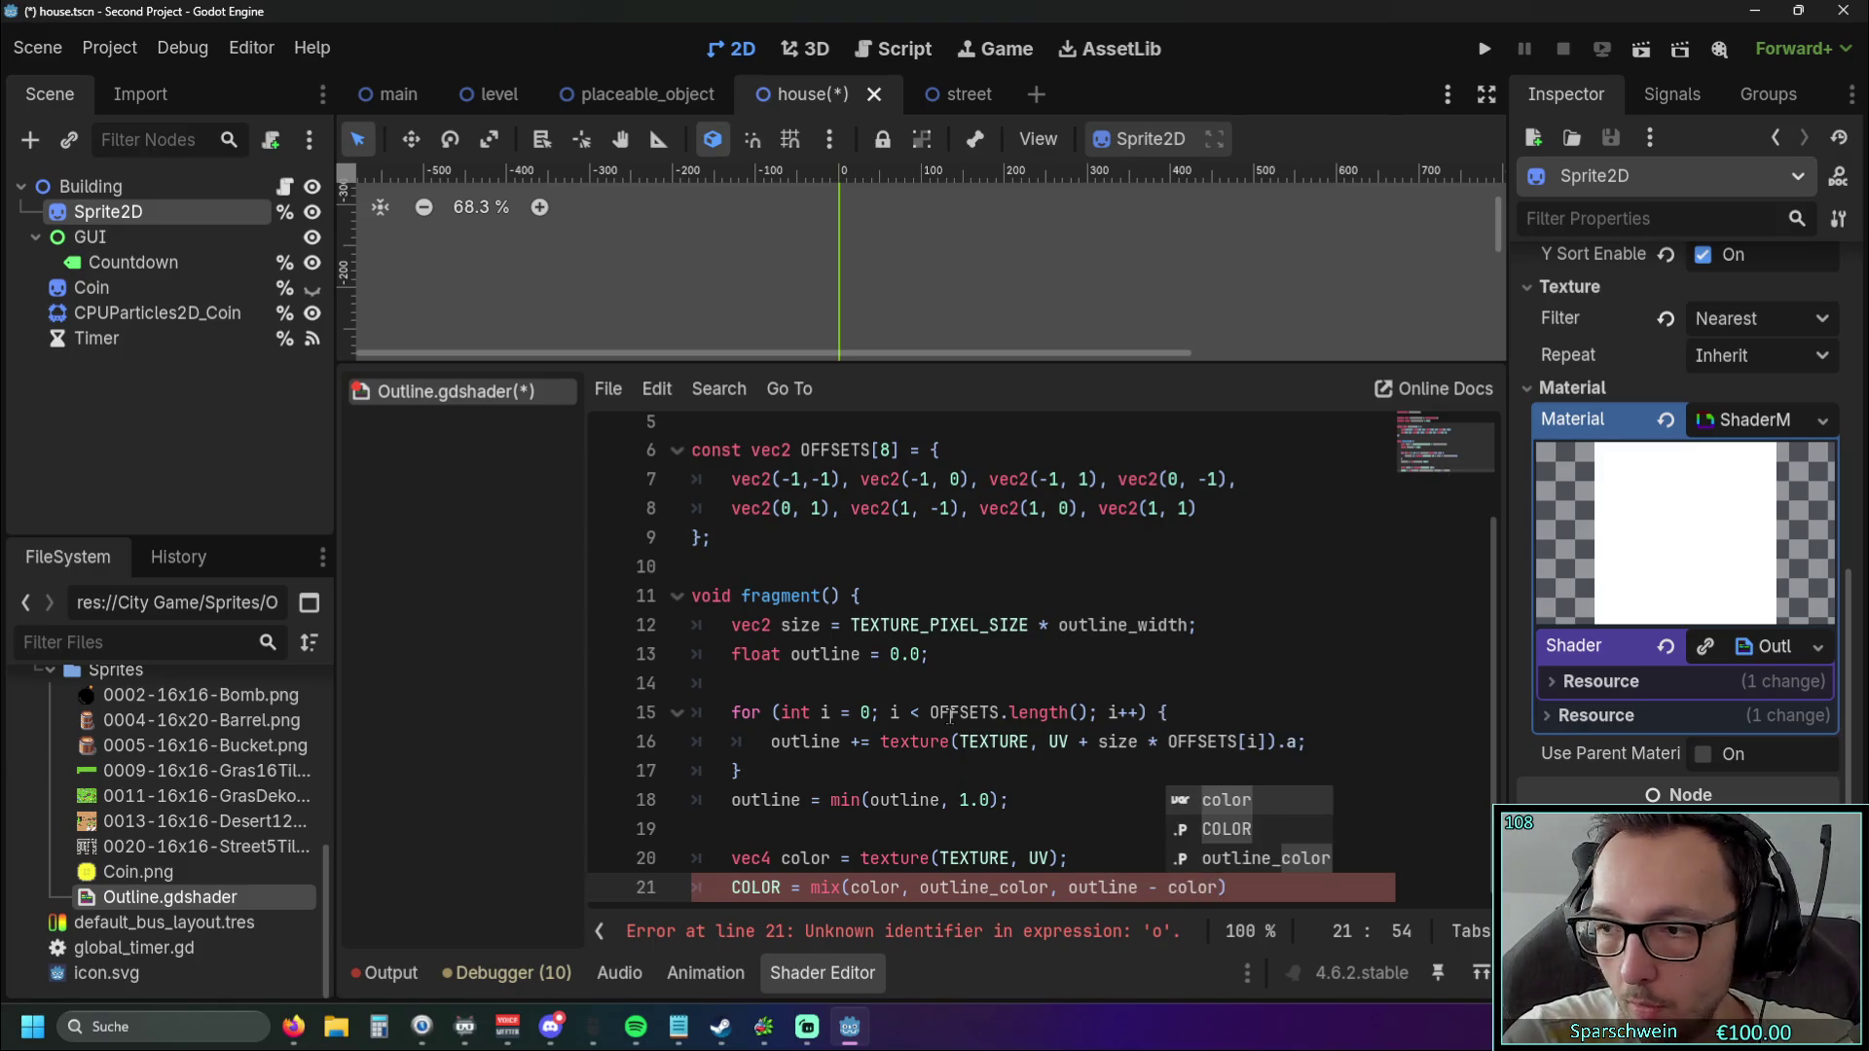
type(".a")
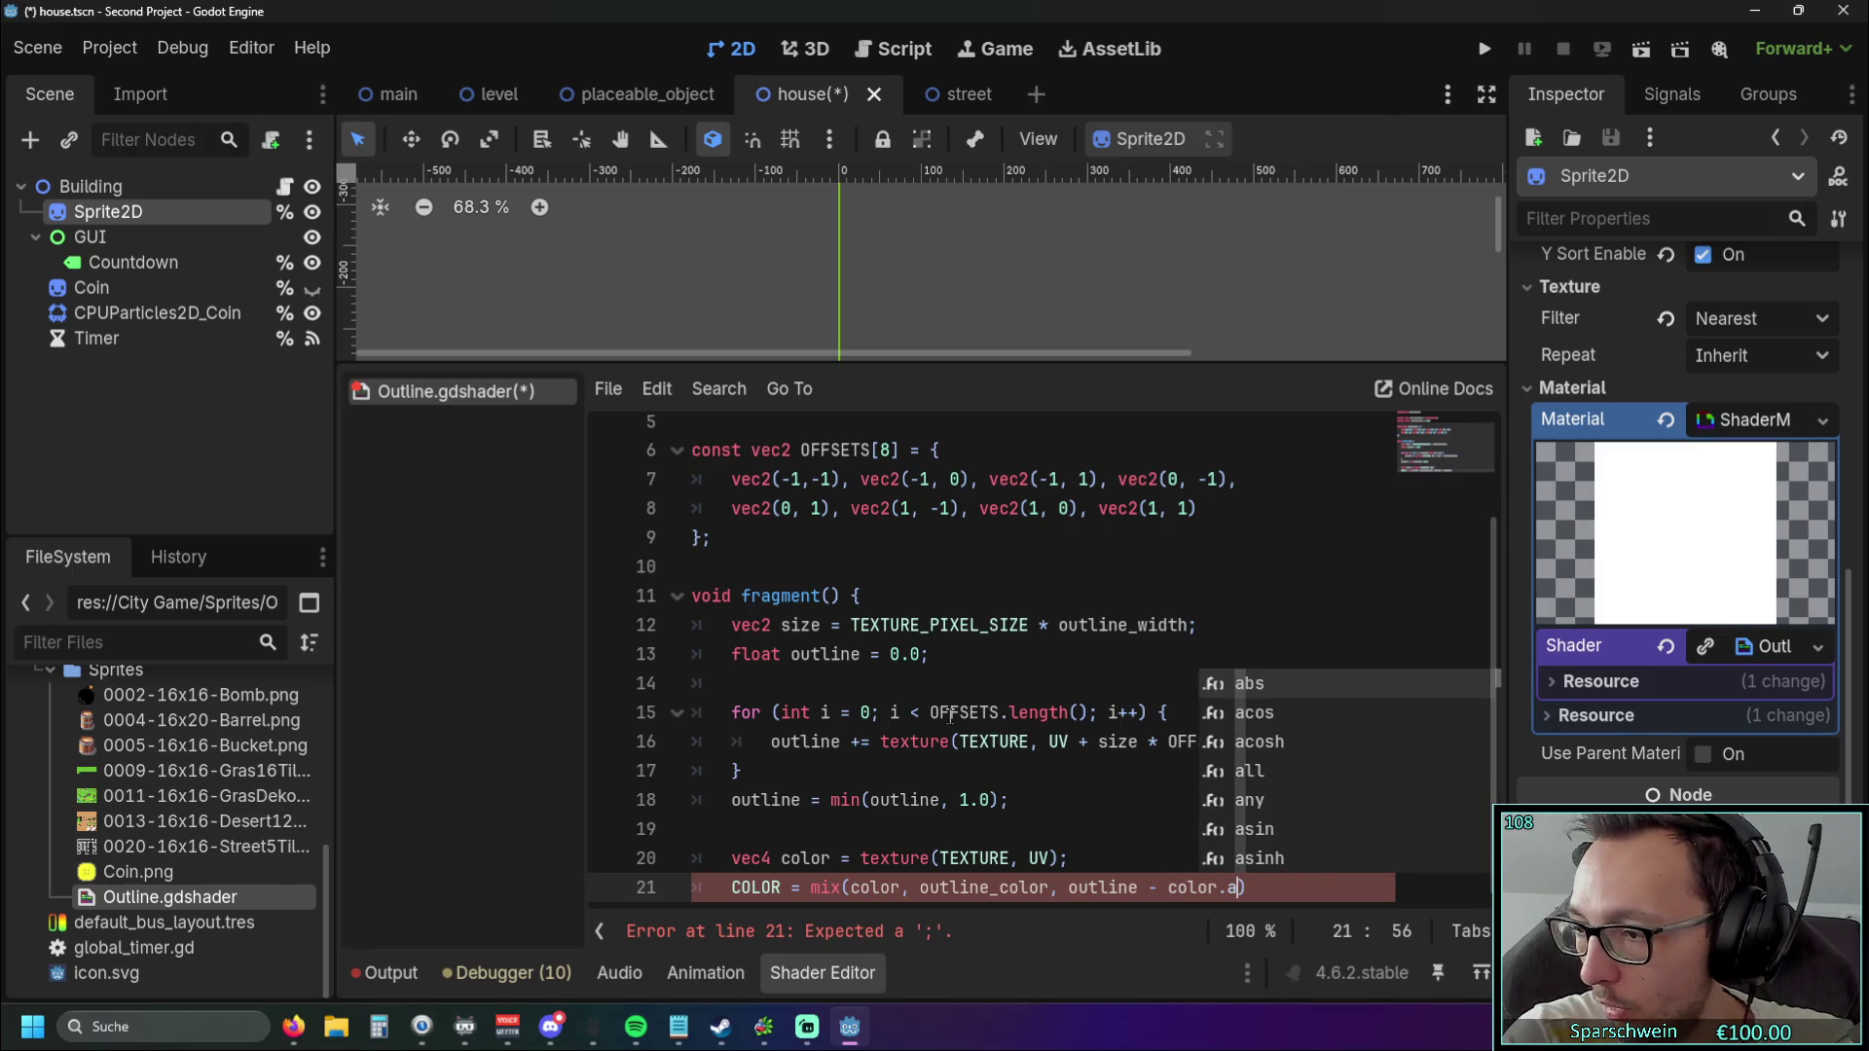
type(")")
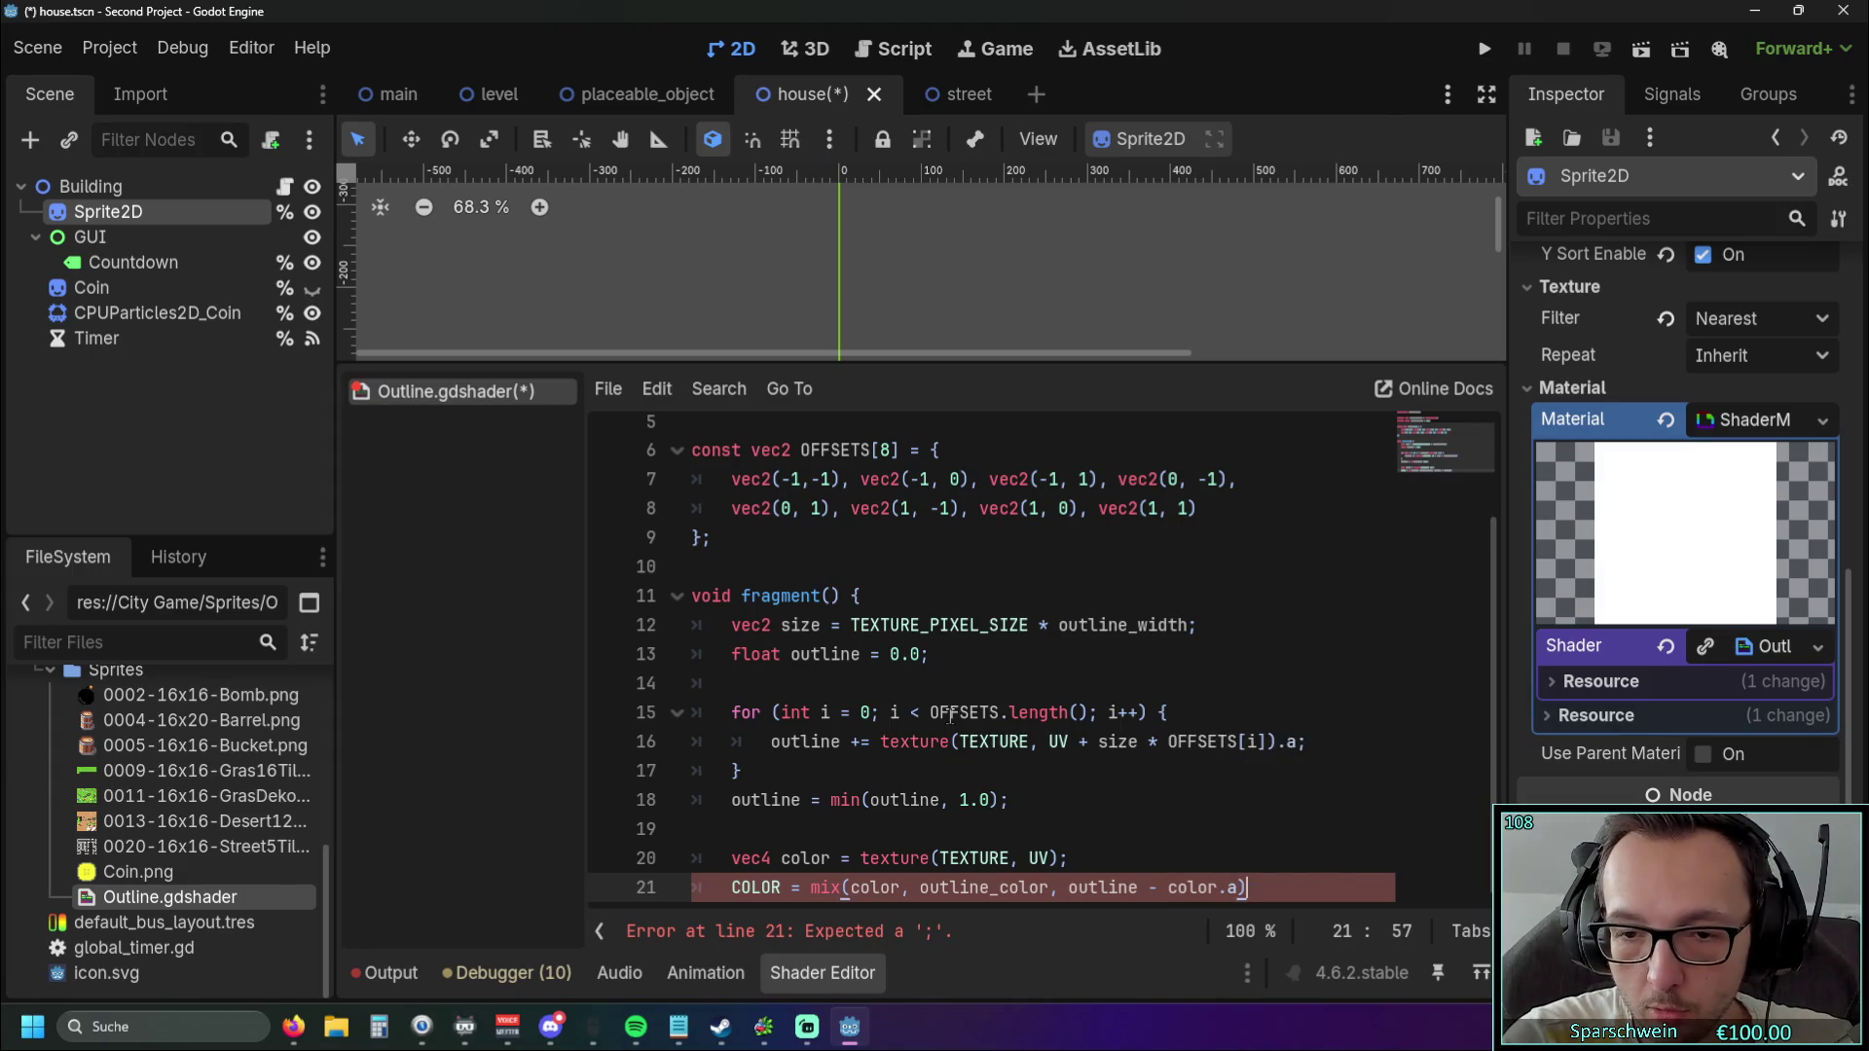
type(";")
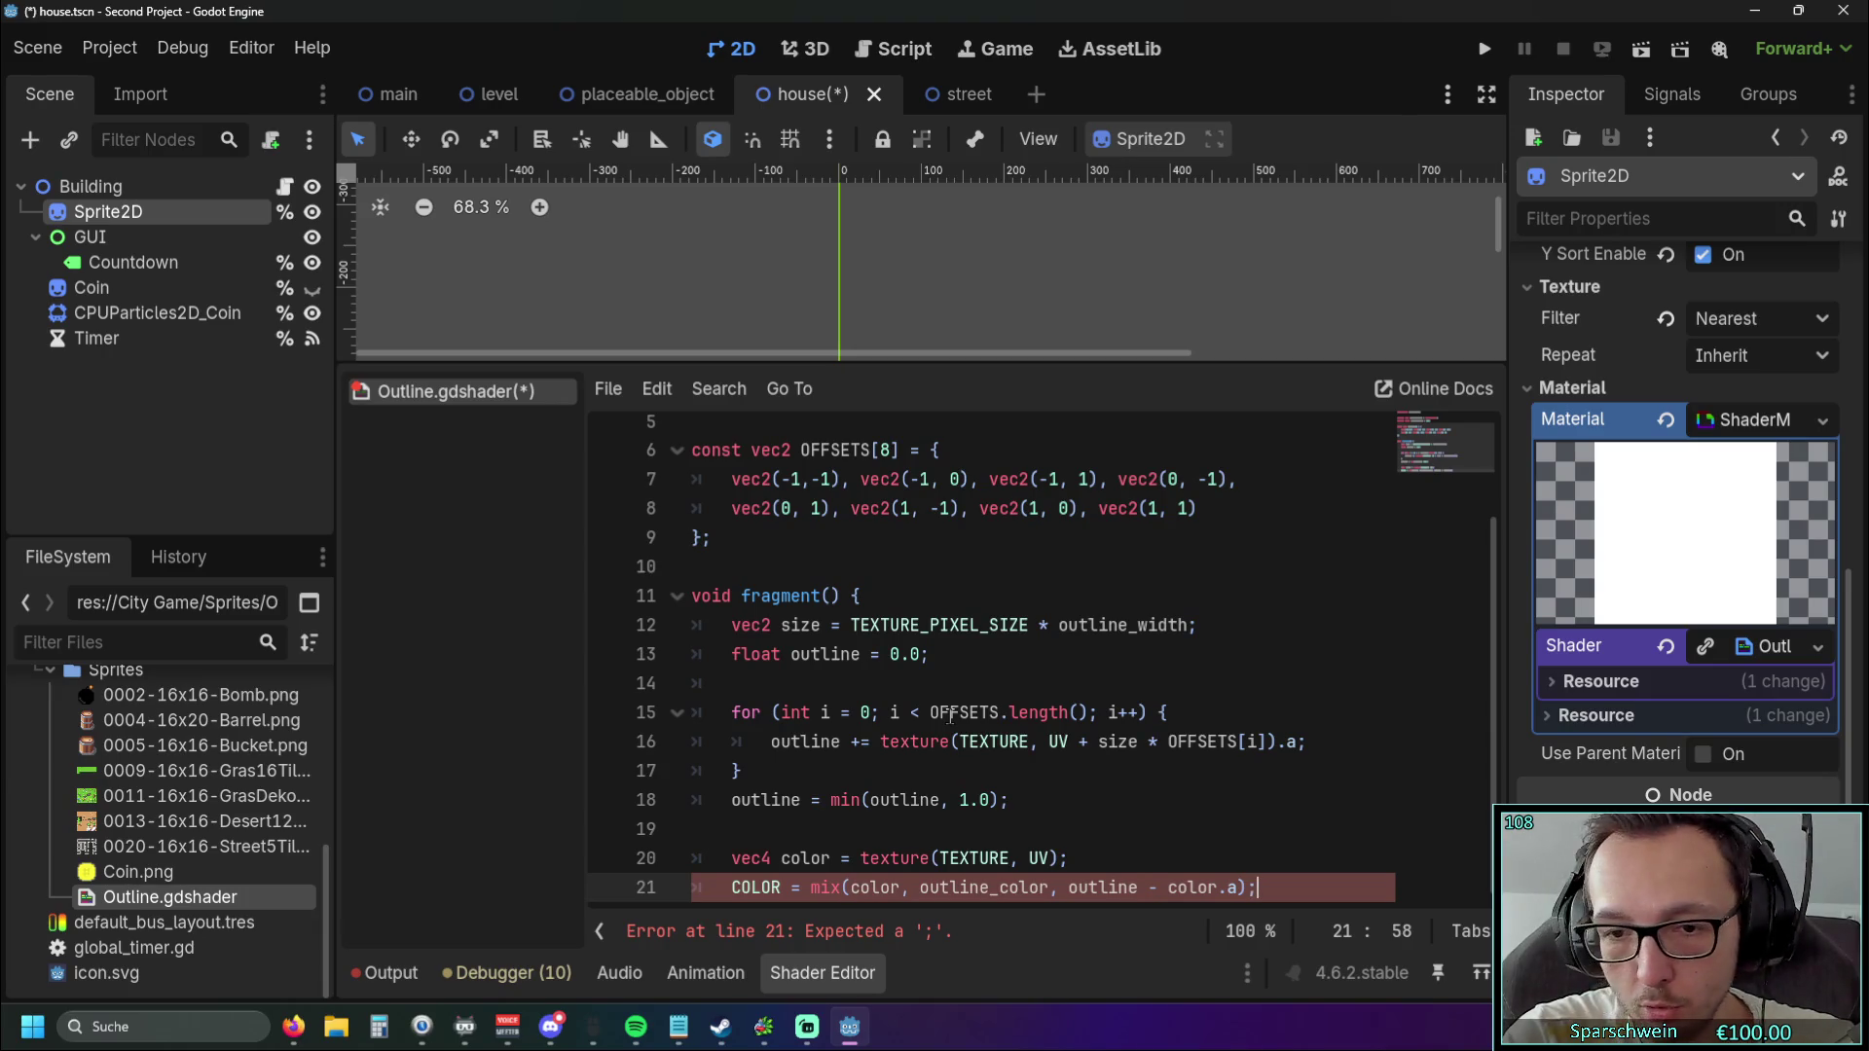
Close the fragment function with a brace and return to its header.
key("Return")
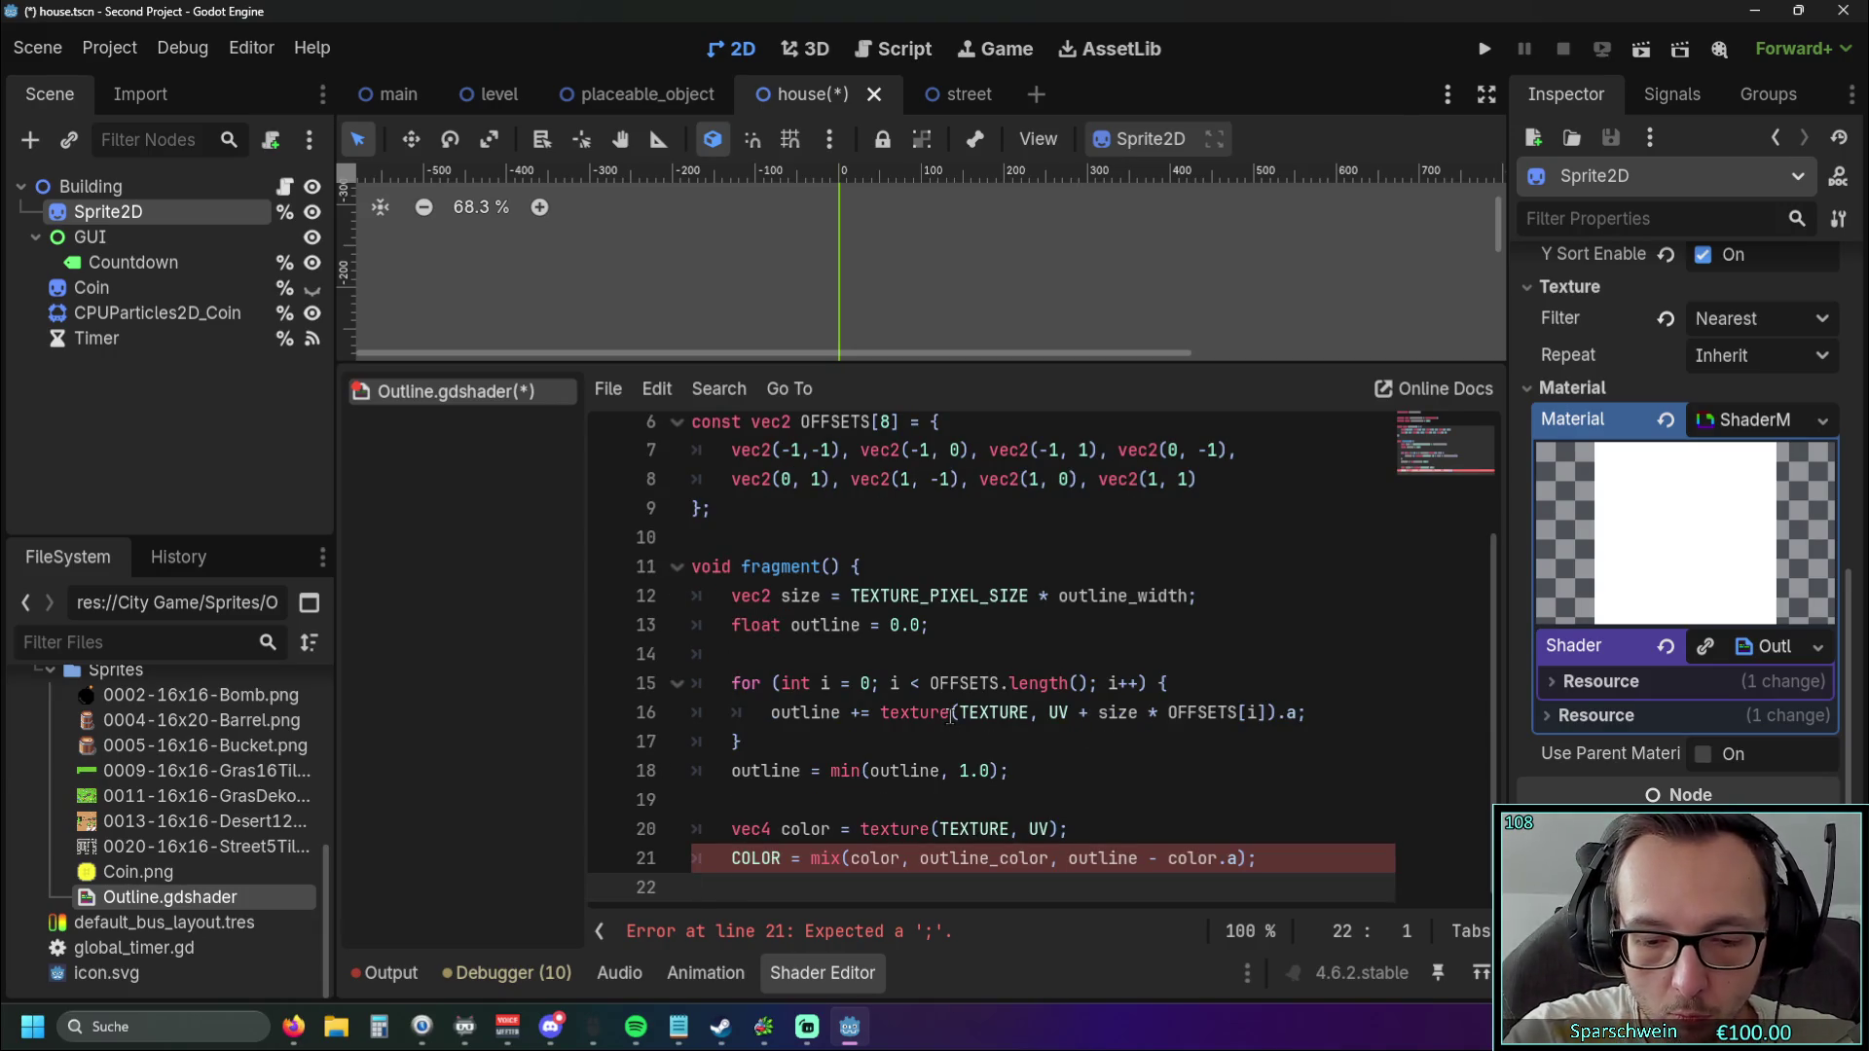
type("}")
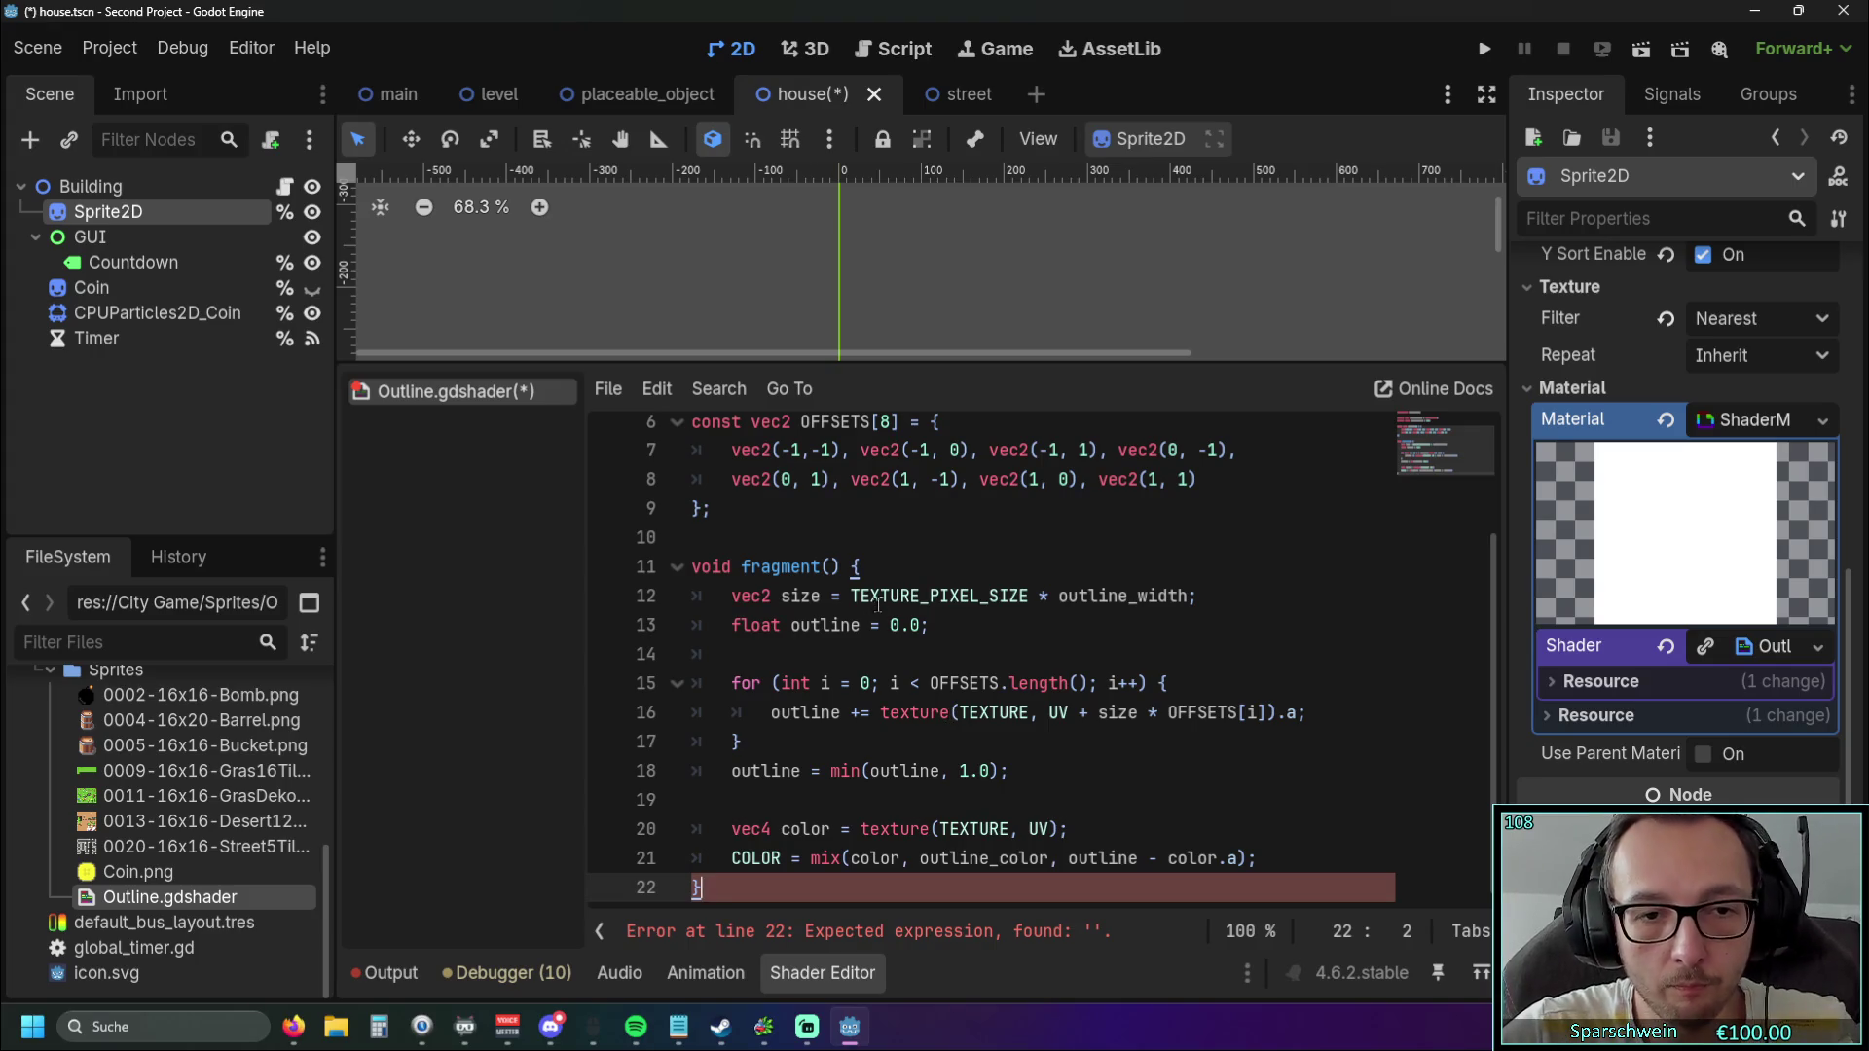
left_click(1167, 683)
left_click(861, 567)
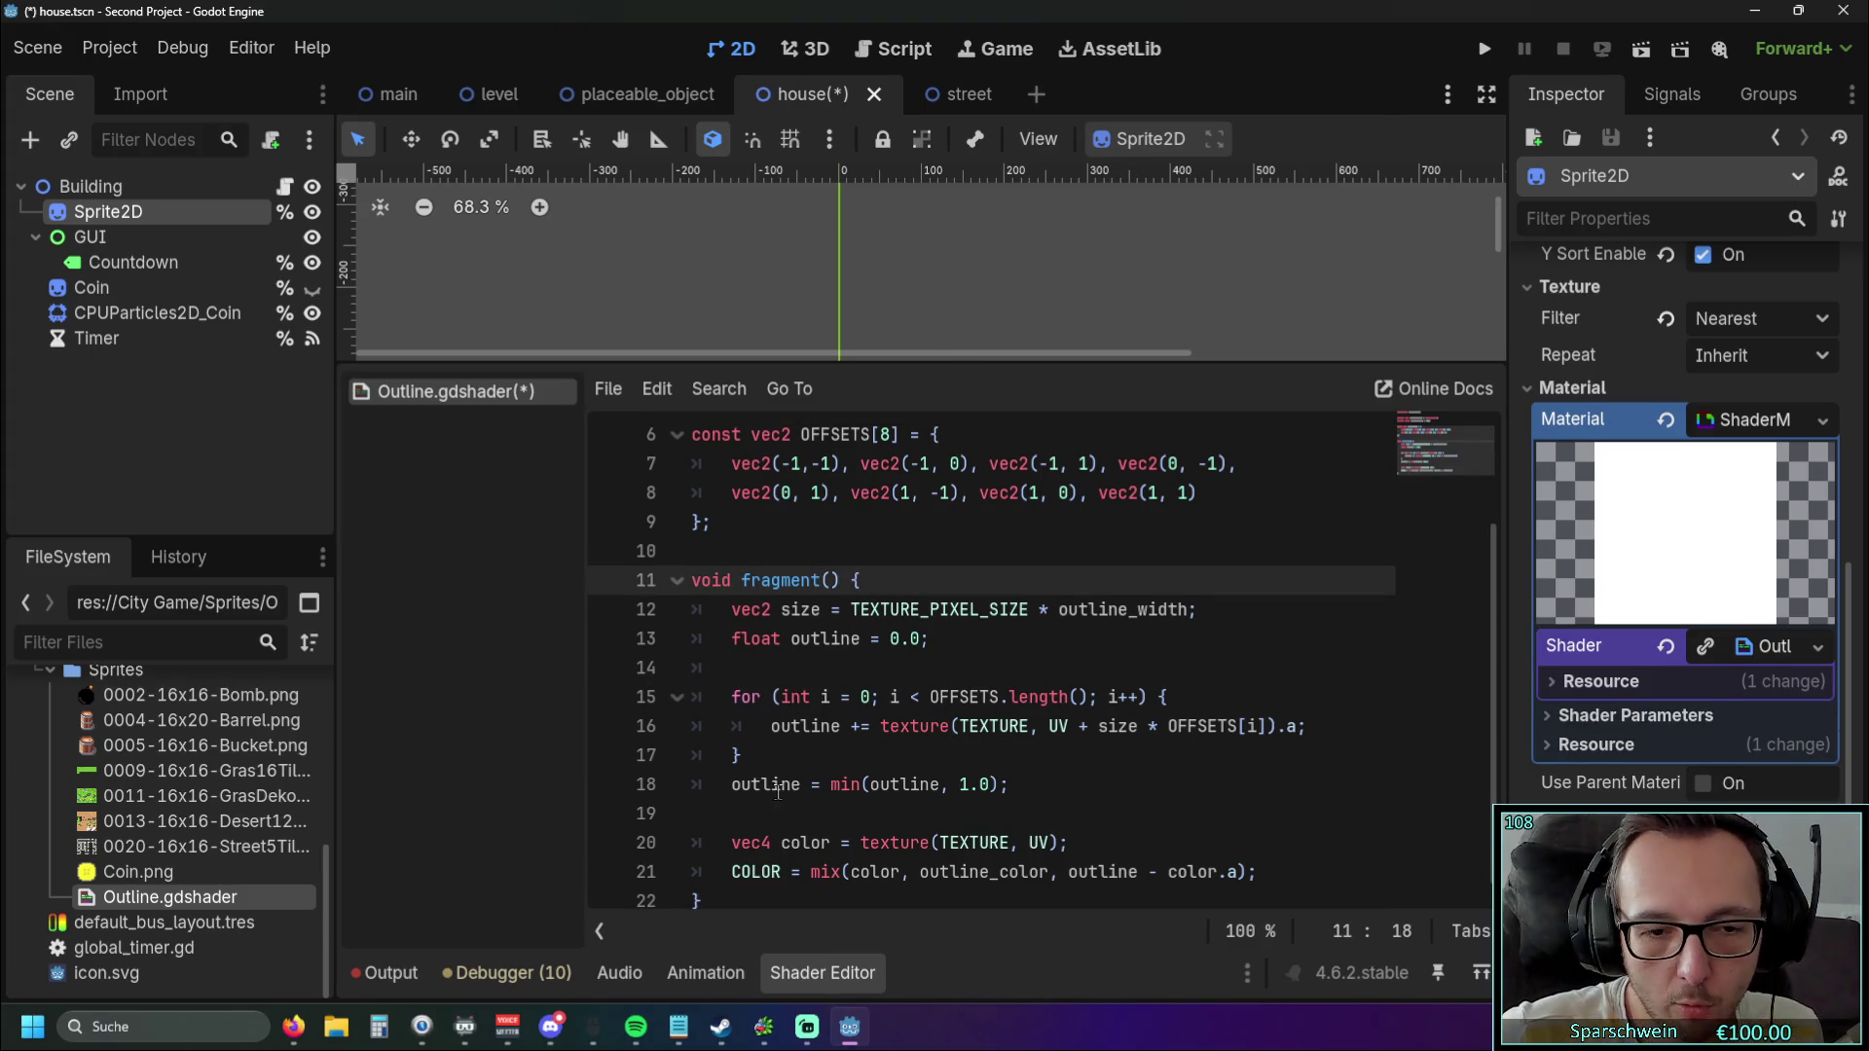
scroll(777, 791, "down", 1)
left_click(876, 803)
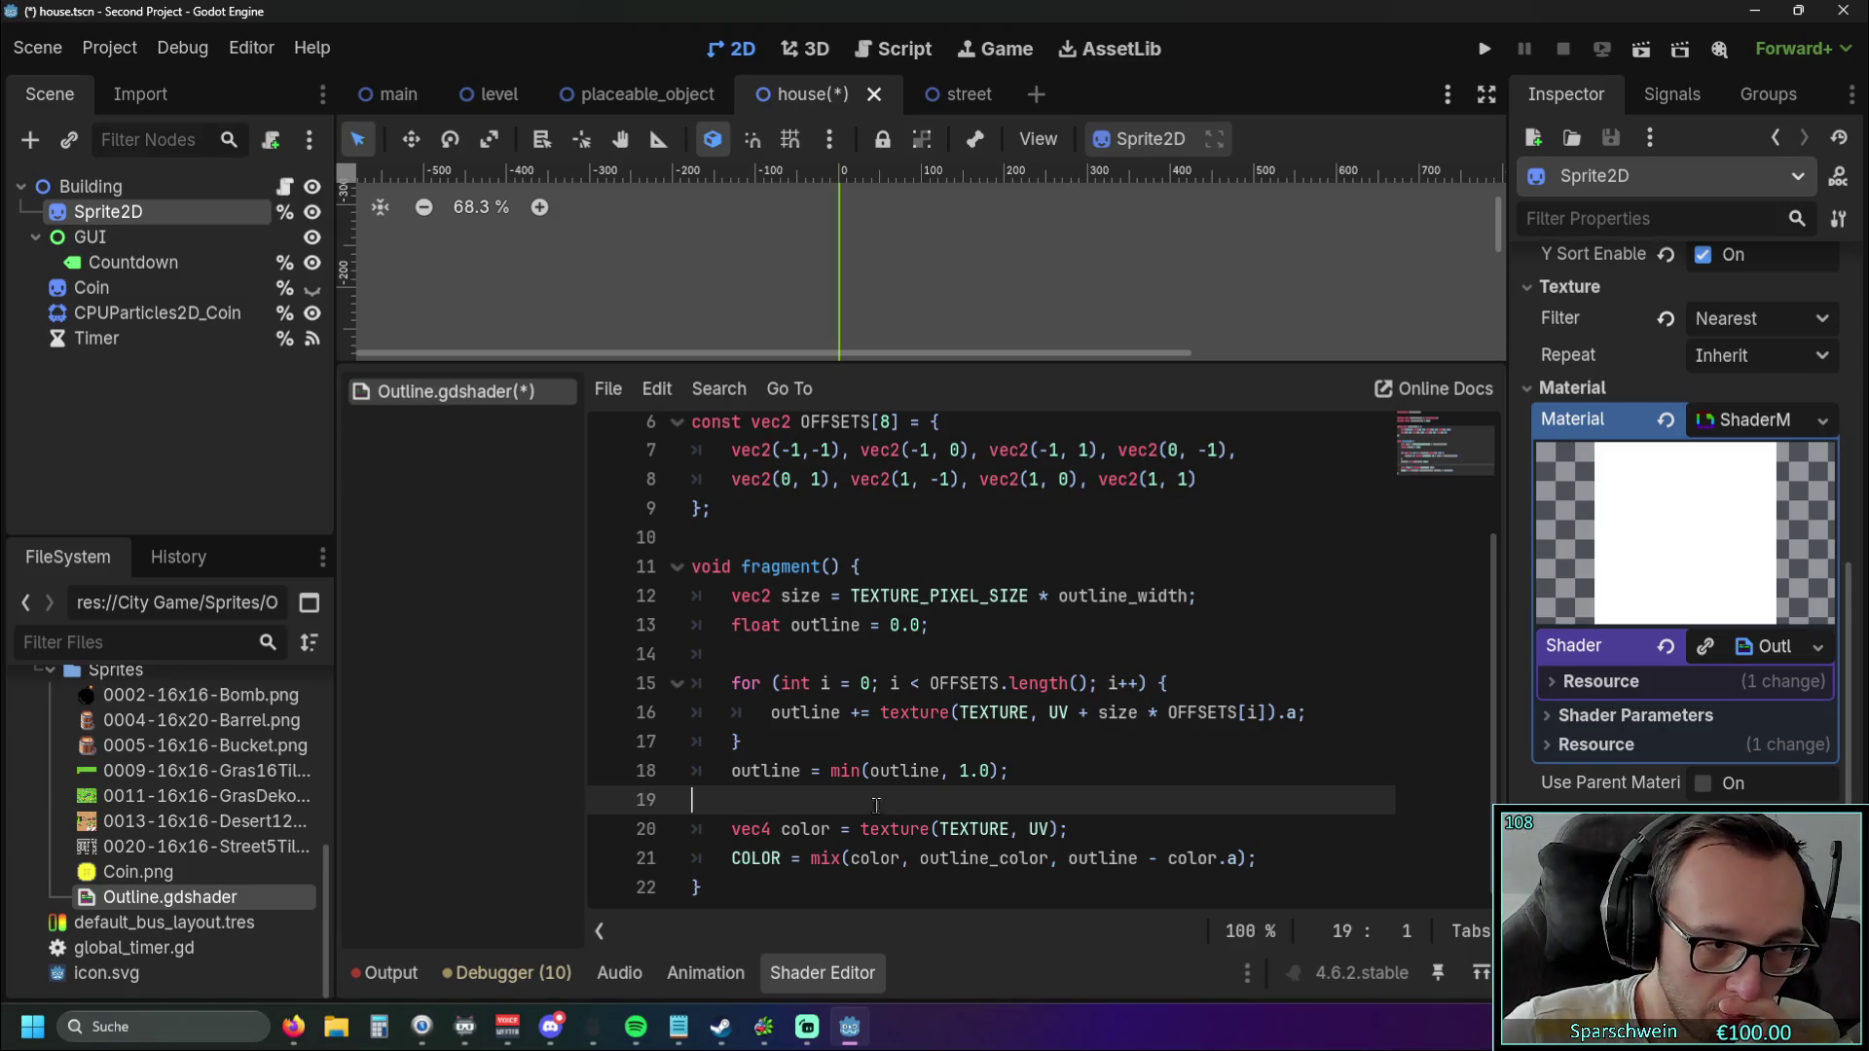
left_click(992, 742)
scroll(1177, 725, "up", 3)
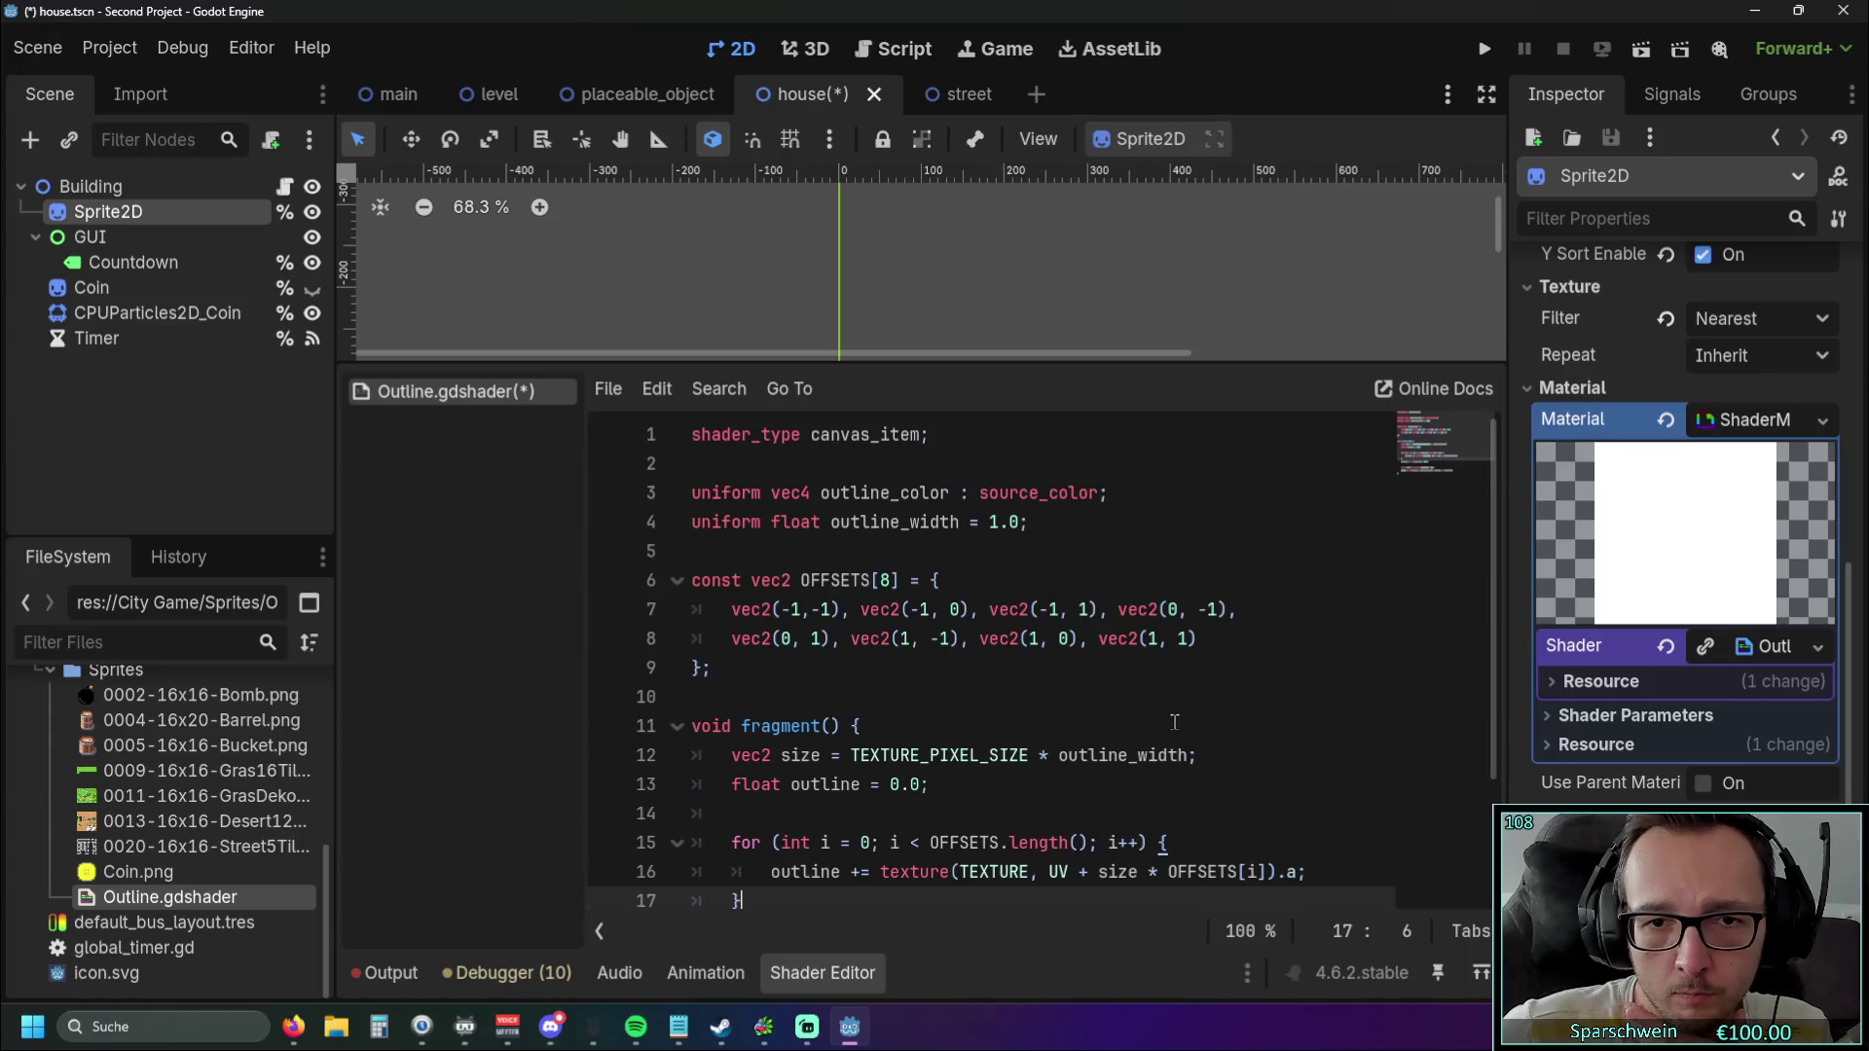
scroll(1173, 724, "down", 2)
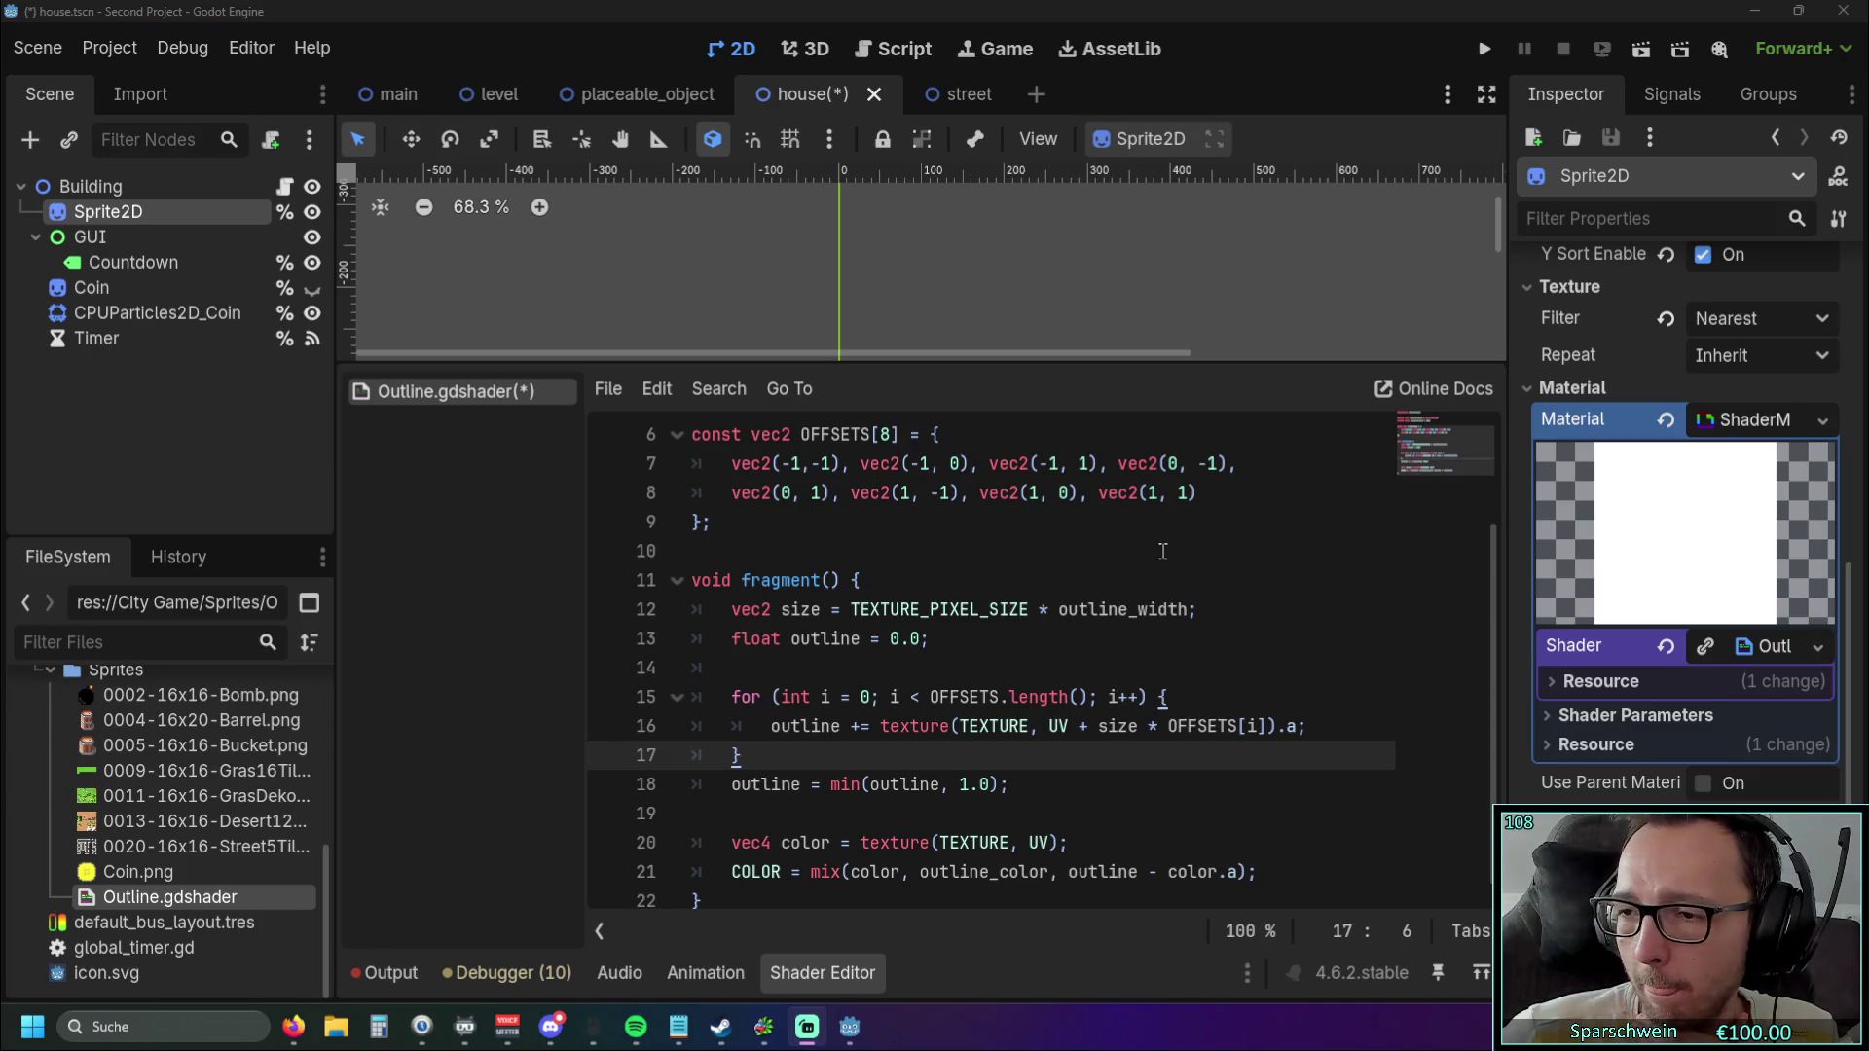
scroll(993, 546, "up", 2)
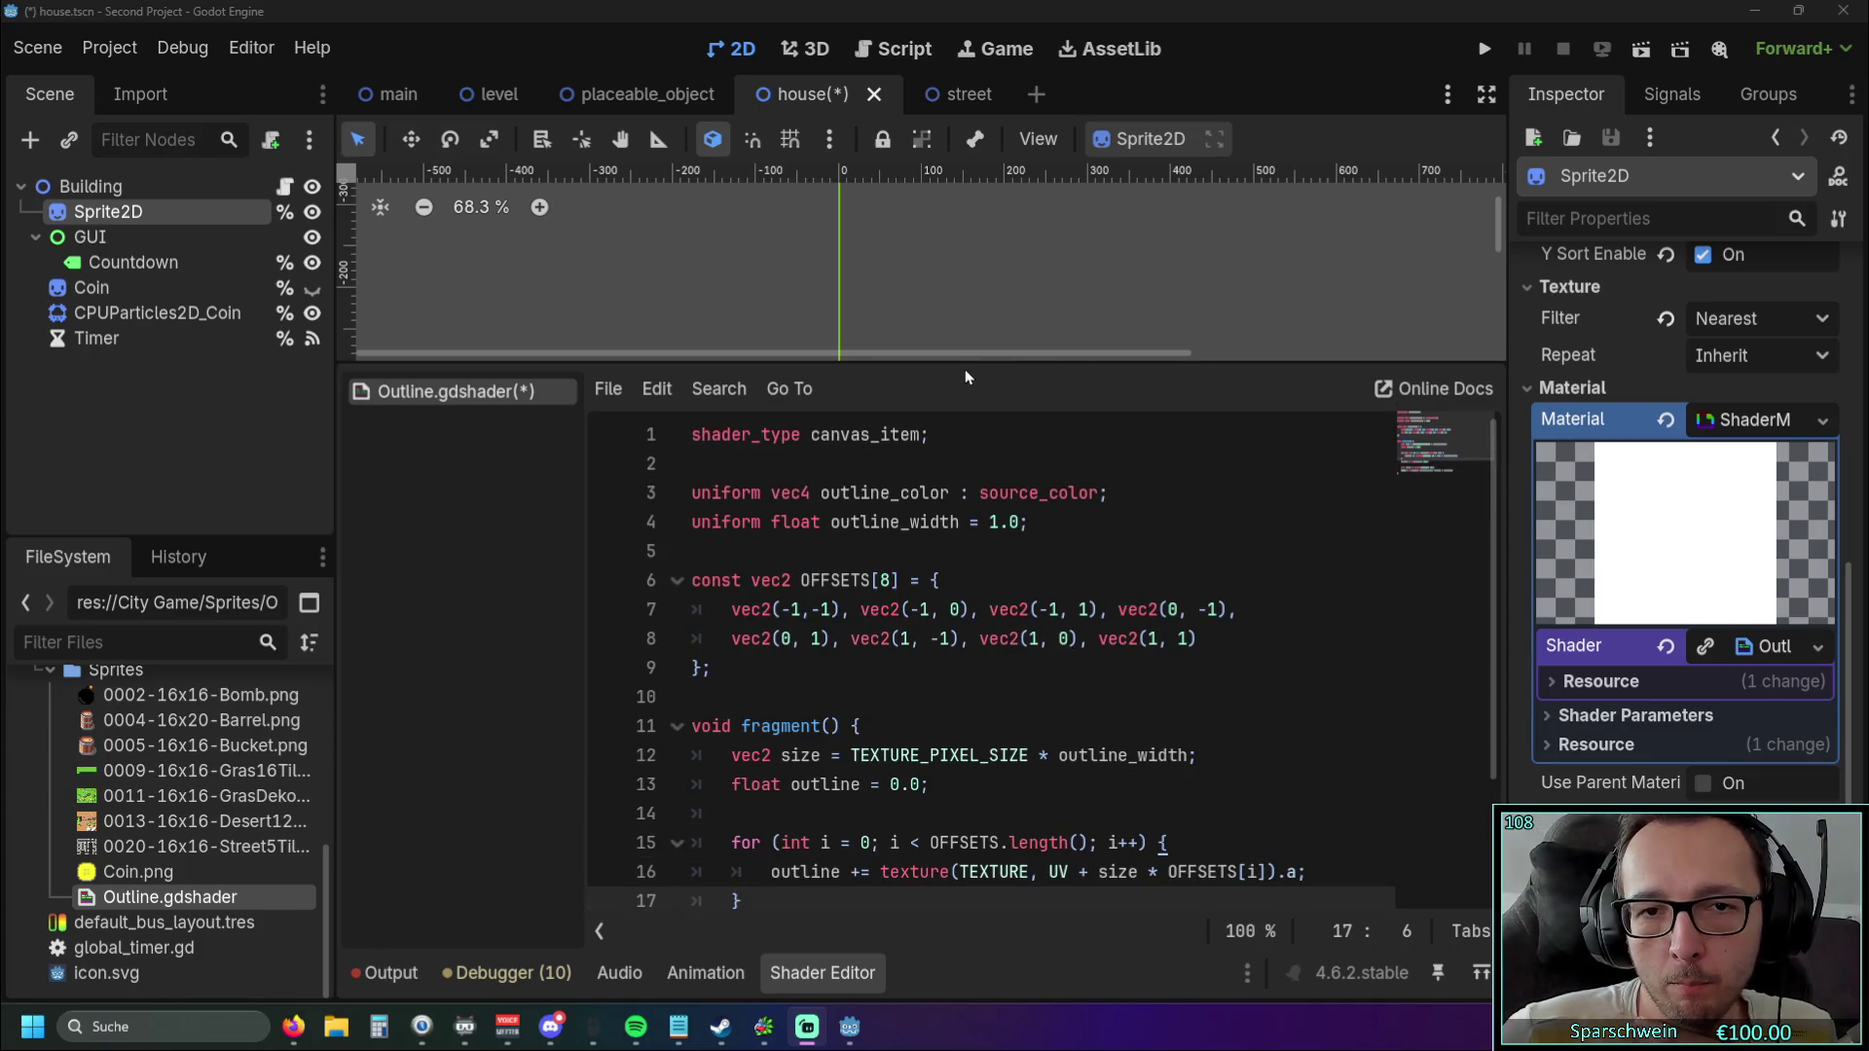
left_click_drag(944, 363, 944, 577)
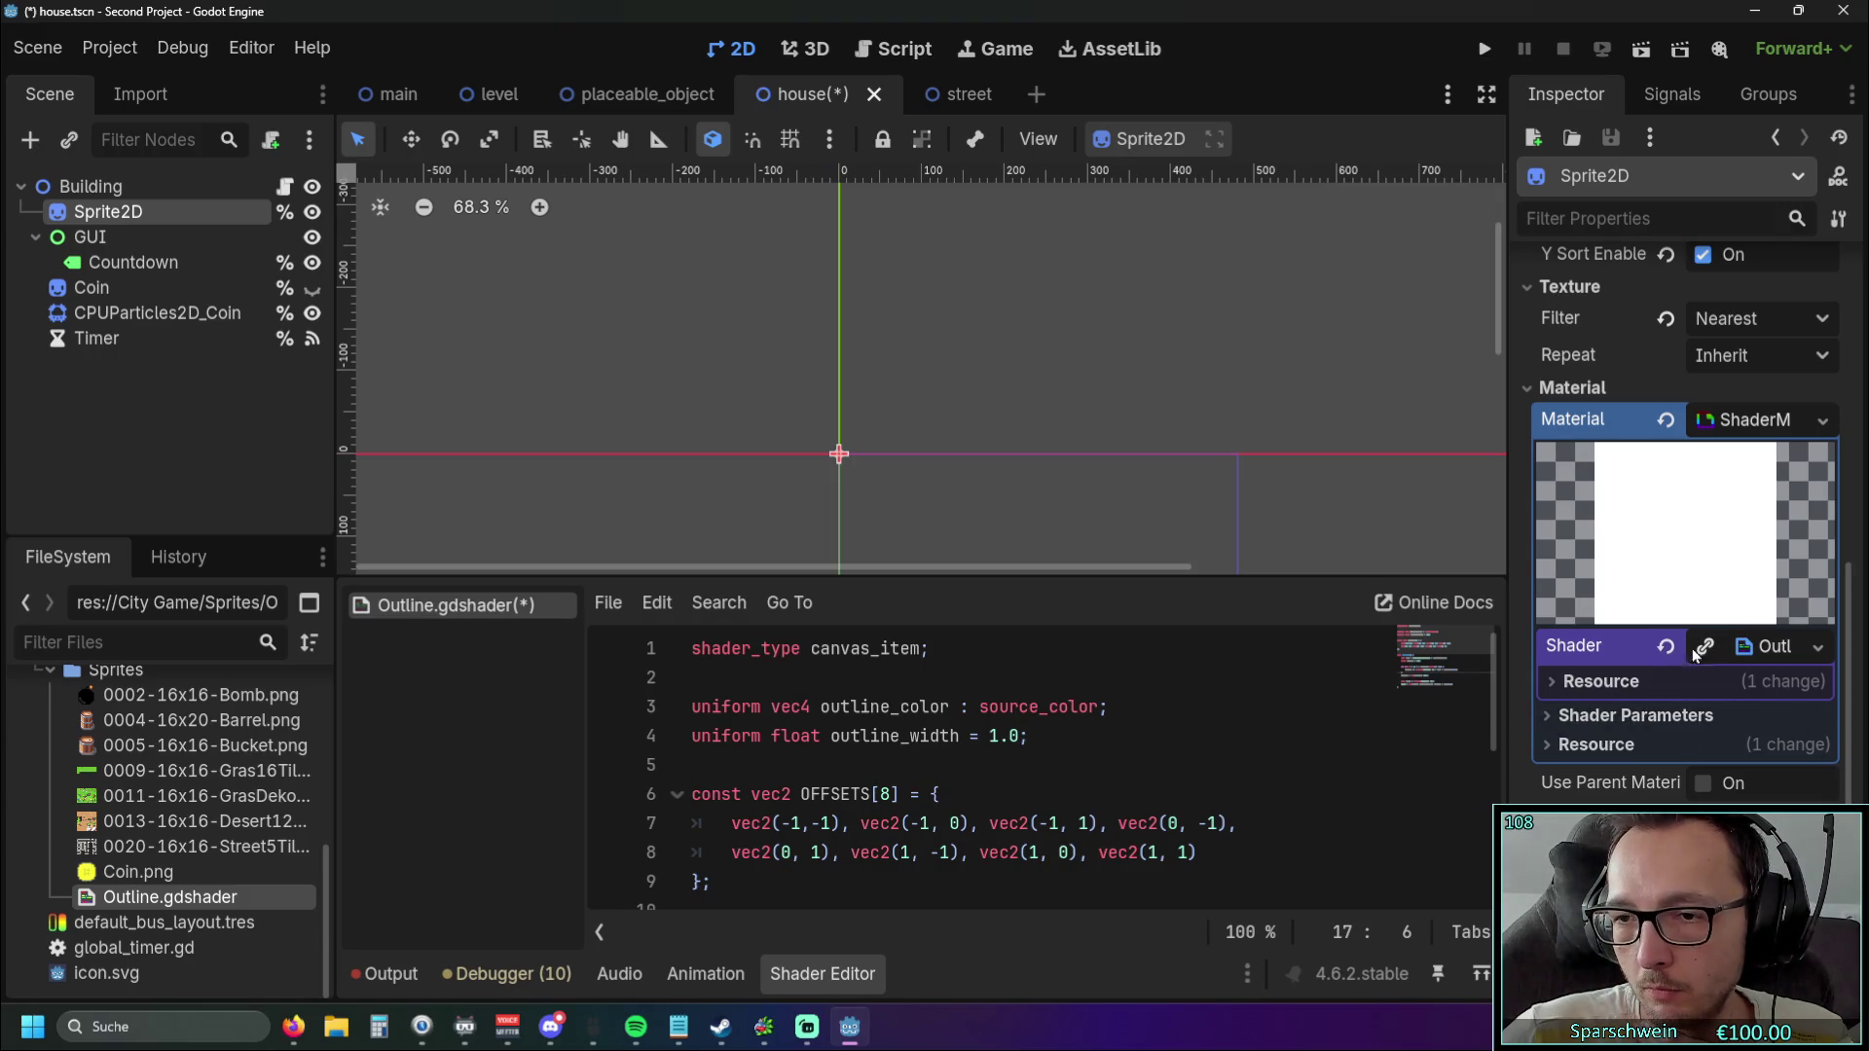
Expand the shader's Resource details in the Inspector, then save and run the project.
left_click(1748, 647)
left_click(1749, 646)
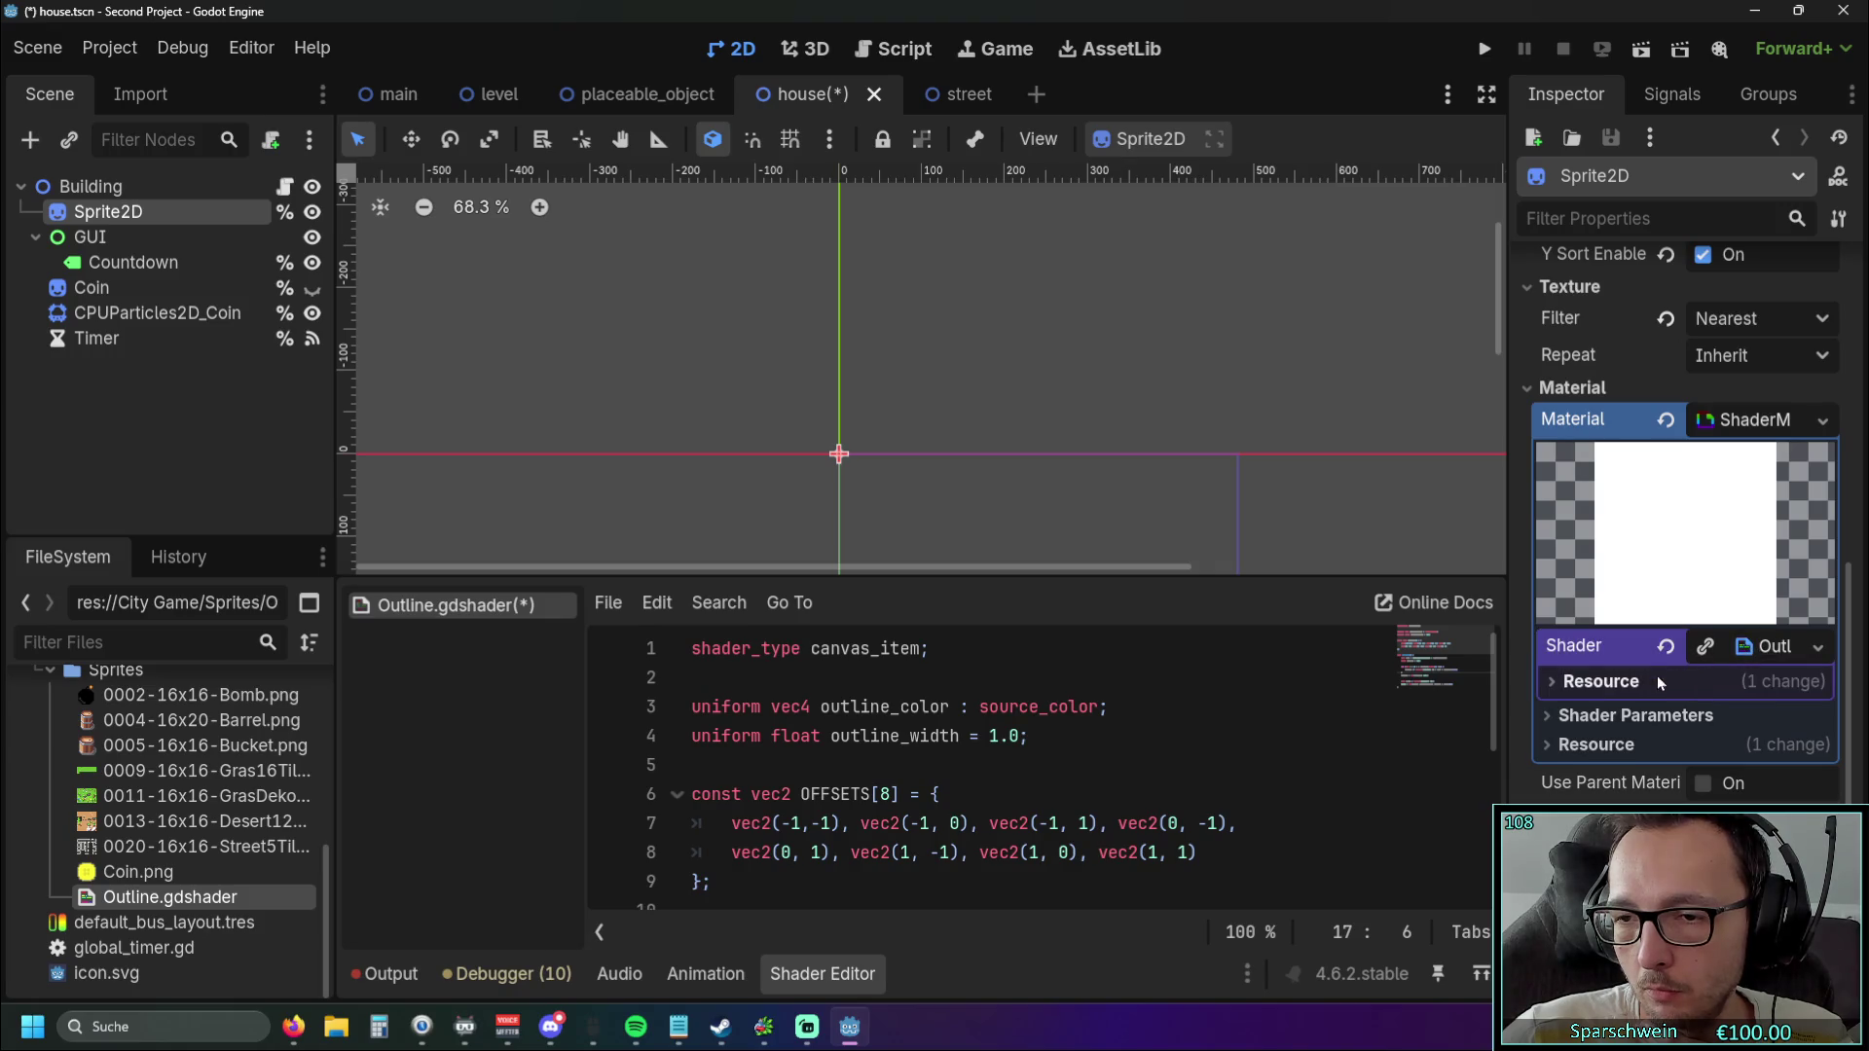
left_click(1596, 679)
scroll(1807, 683, "up", 2)
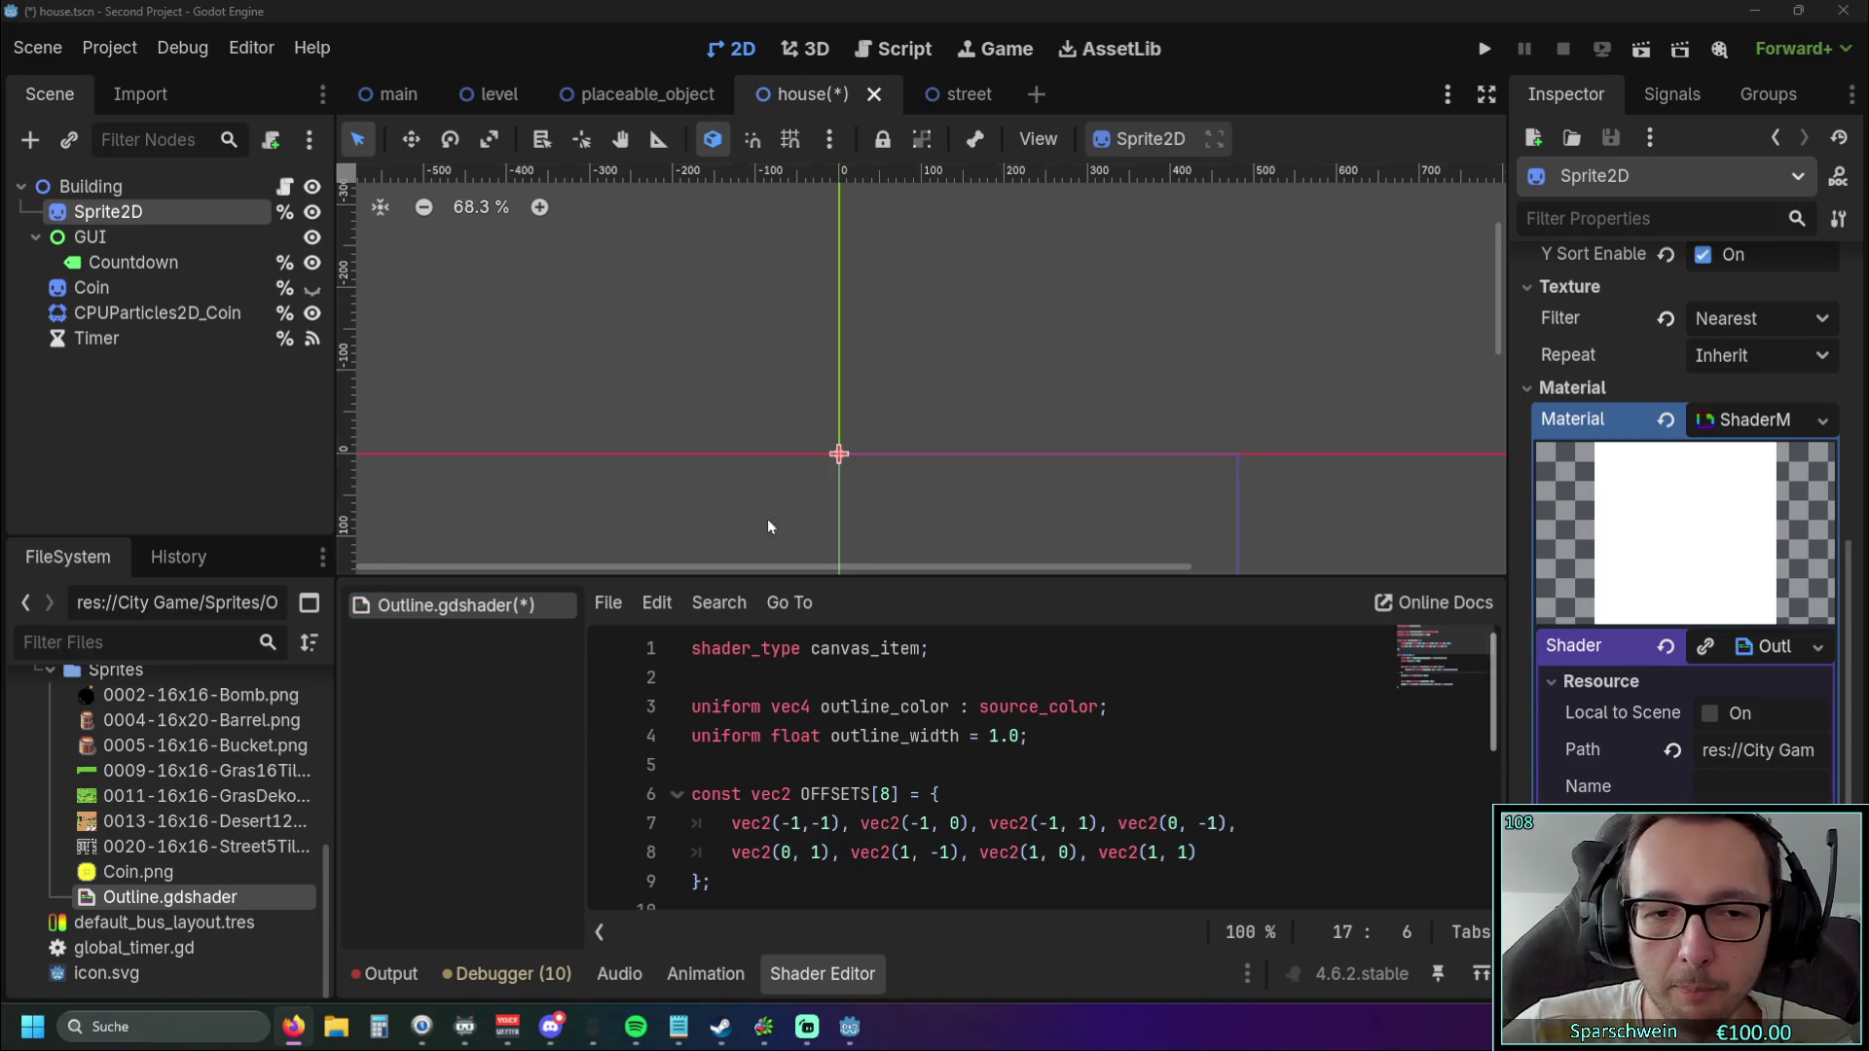
left_click(1483, 49)
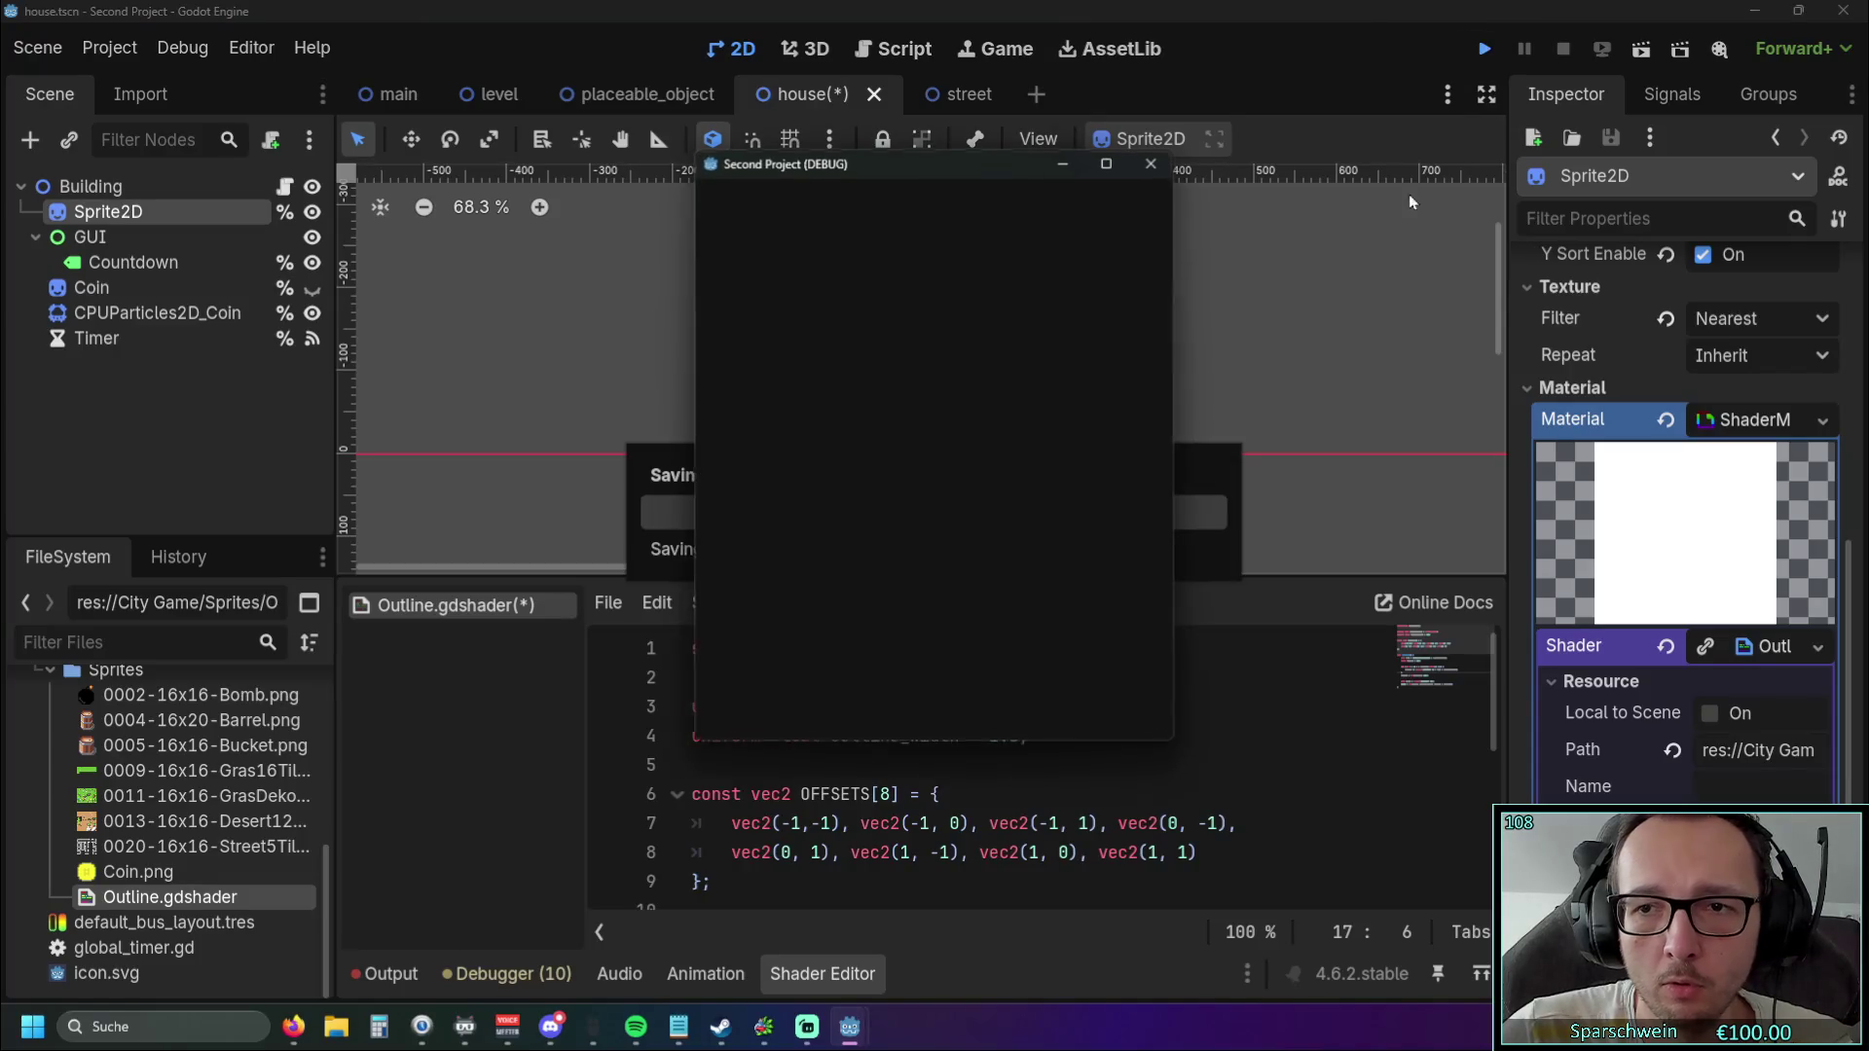
Place a barrel in the running game, leave build mode and collect its coin.
left_click(957, 574)
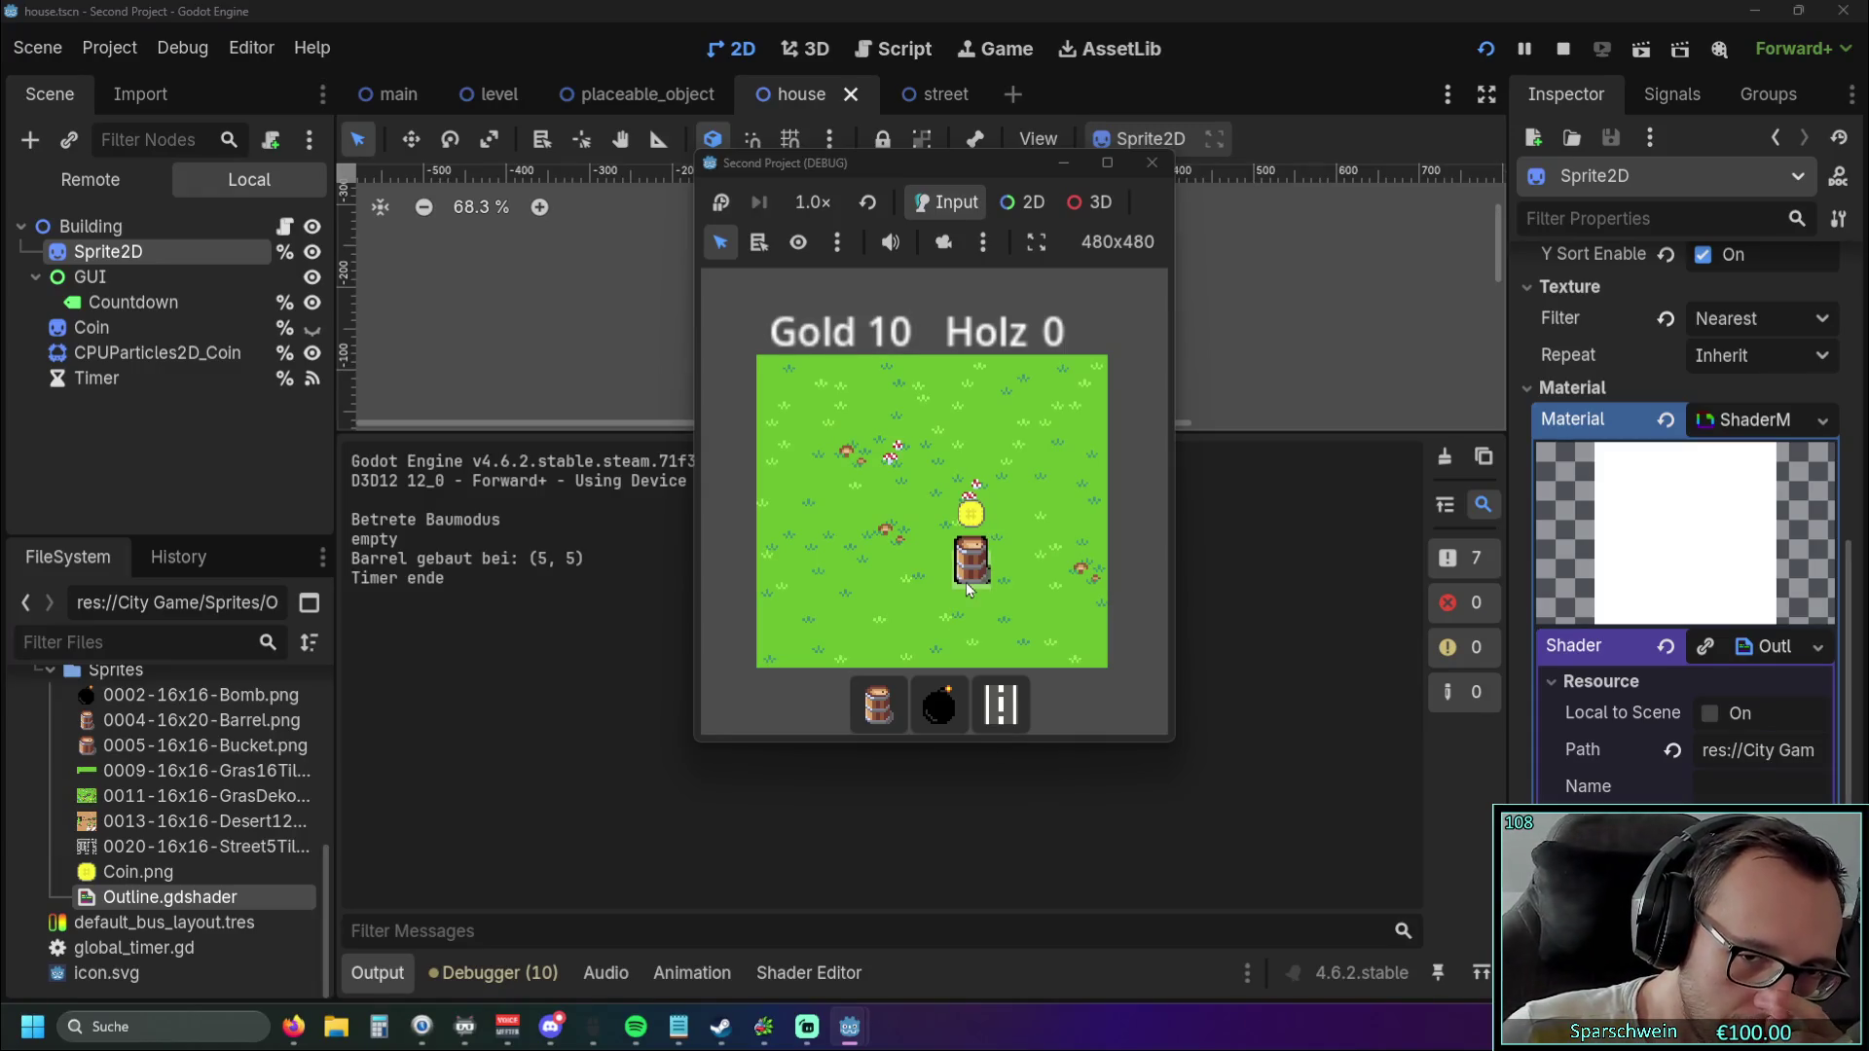
right_click(919, 586)
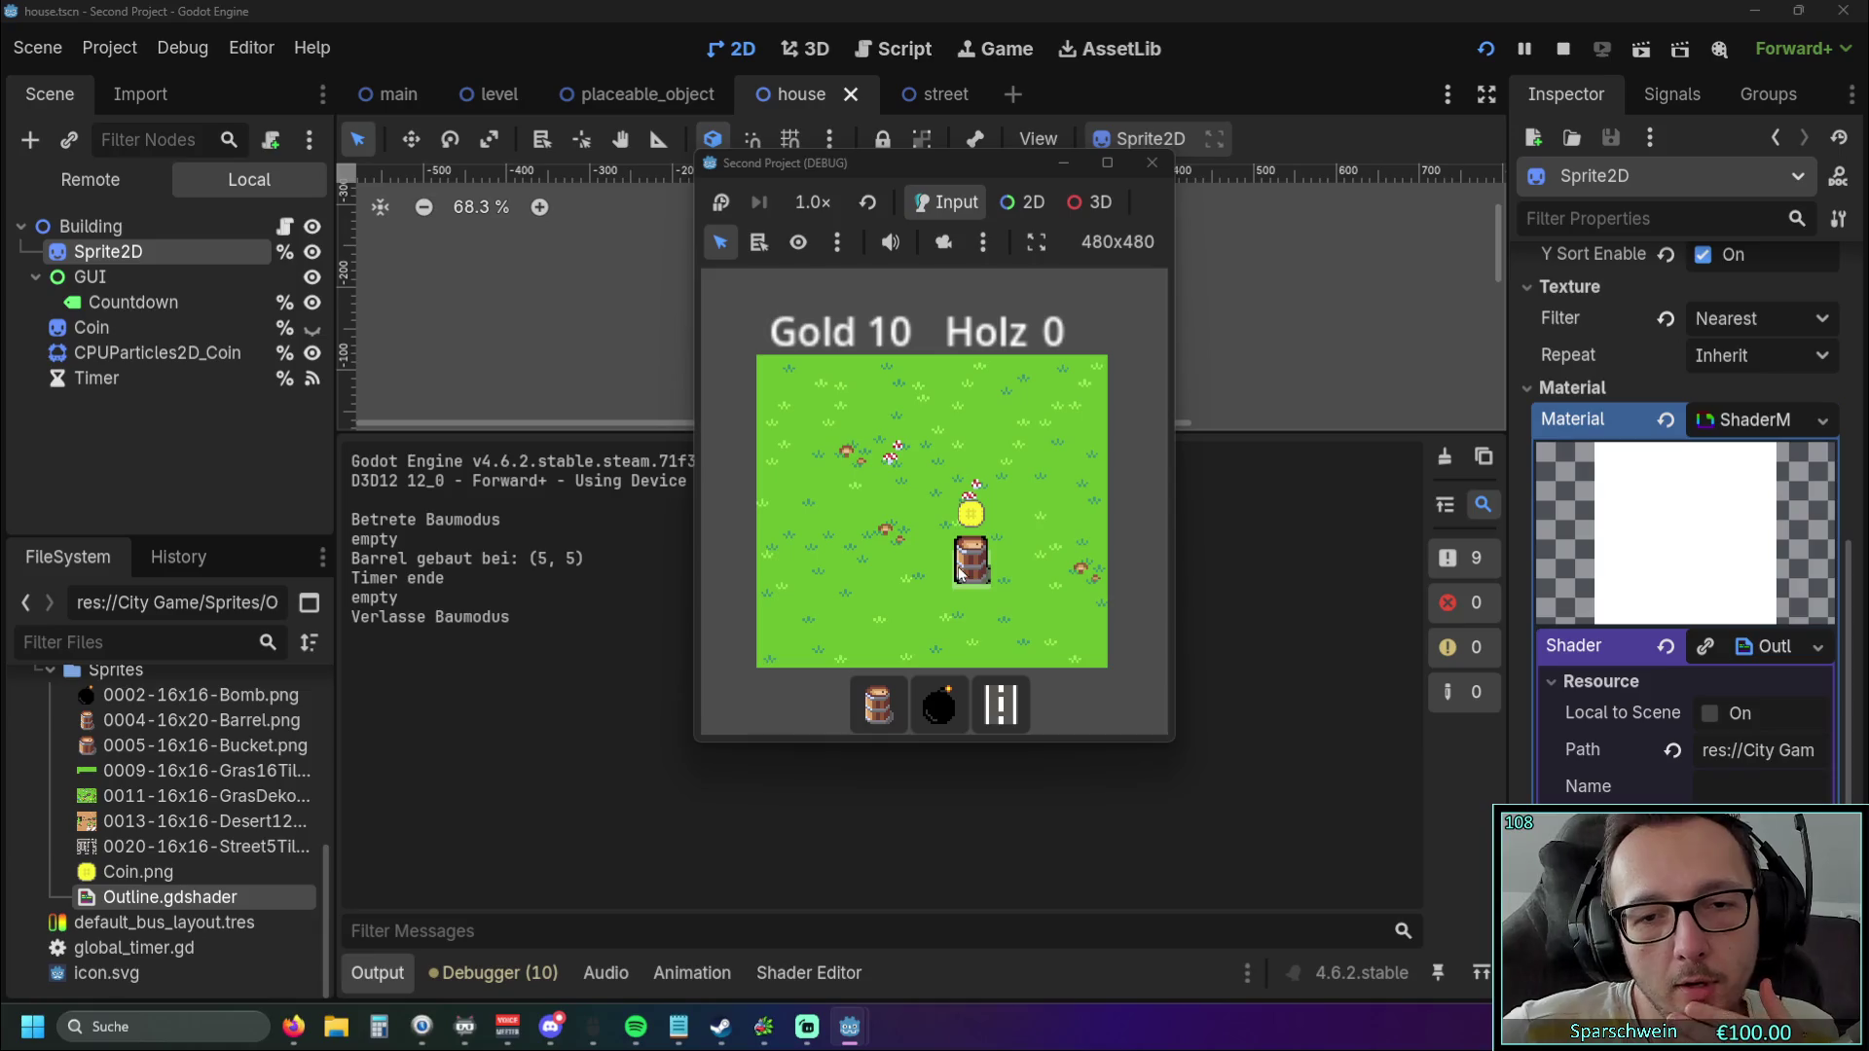
left_click(958, 573)
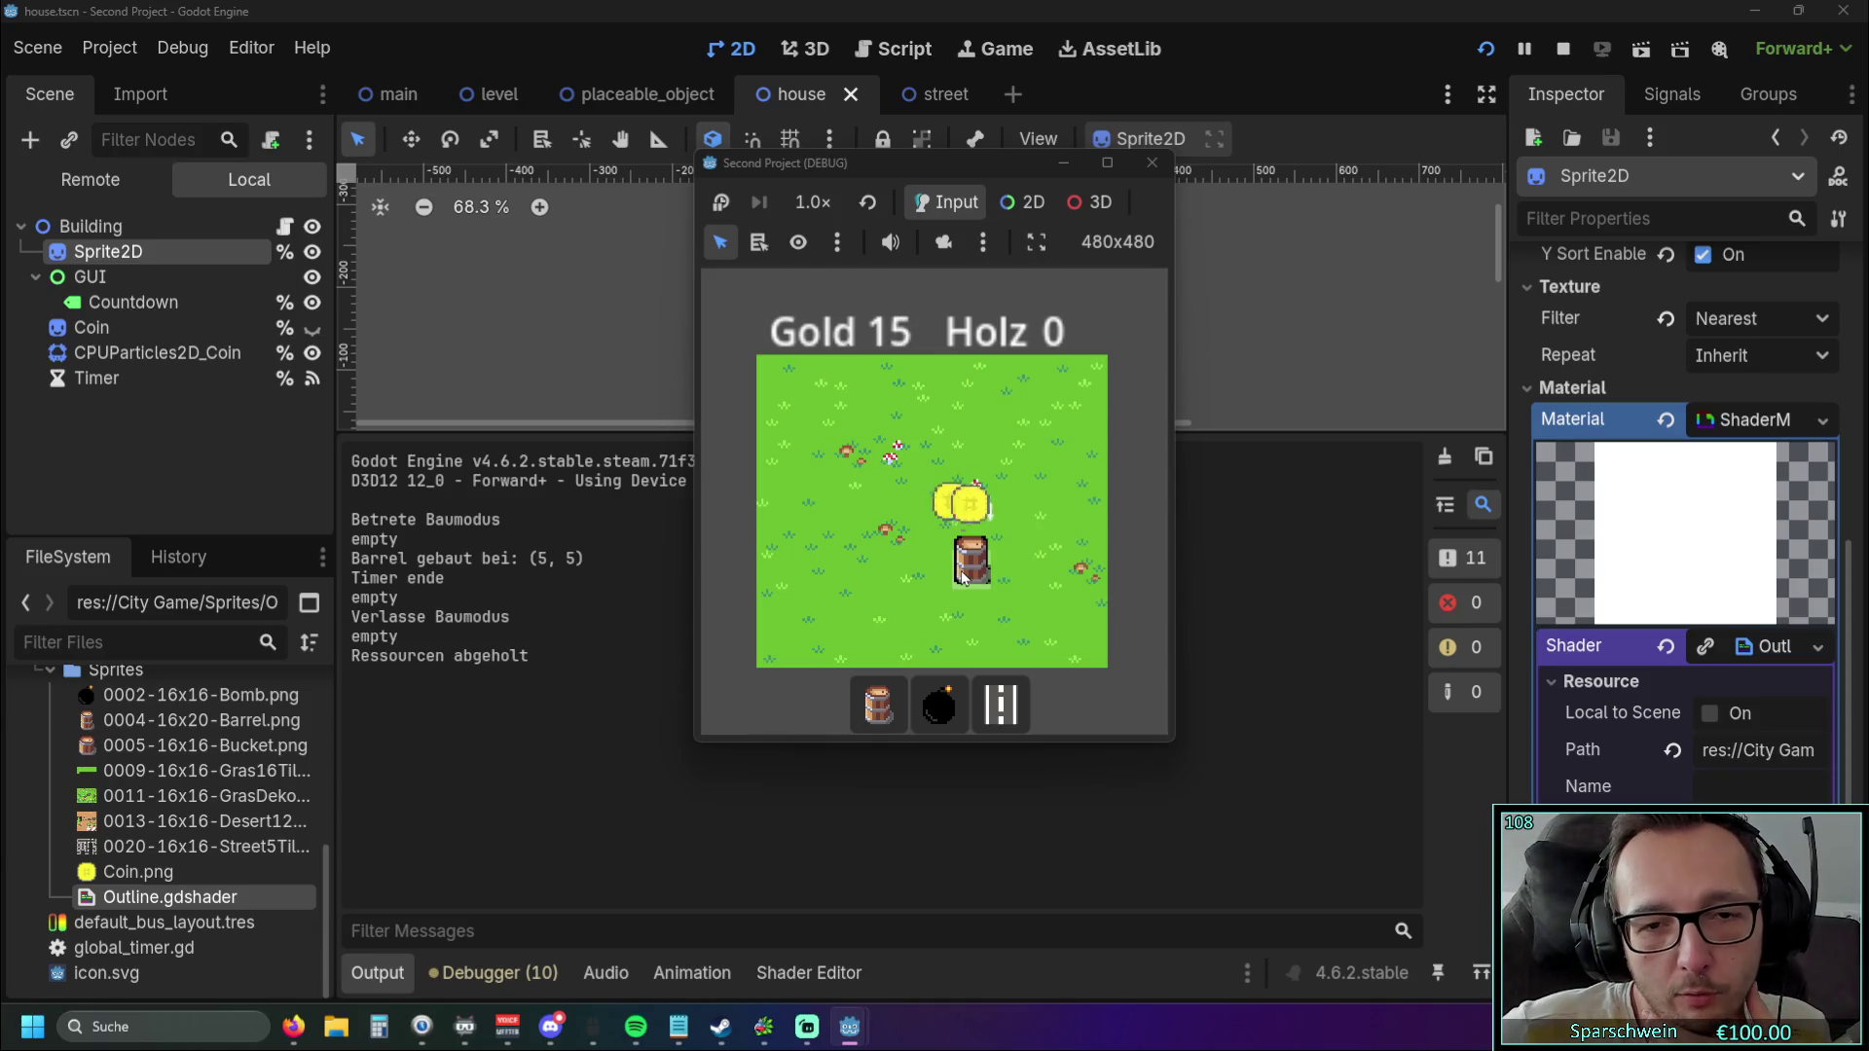
Build a second barrel at (3, 5), collect its coin, then stop the game.
left_click(867, 701)
left_click(887, 574)
right_click(883, 603)
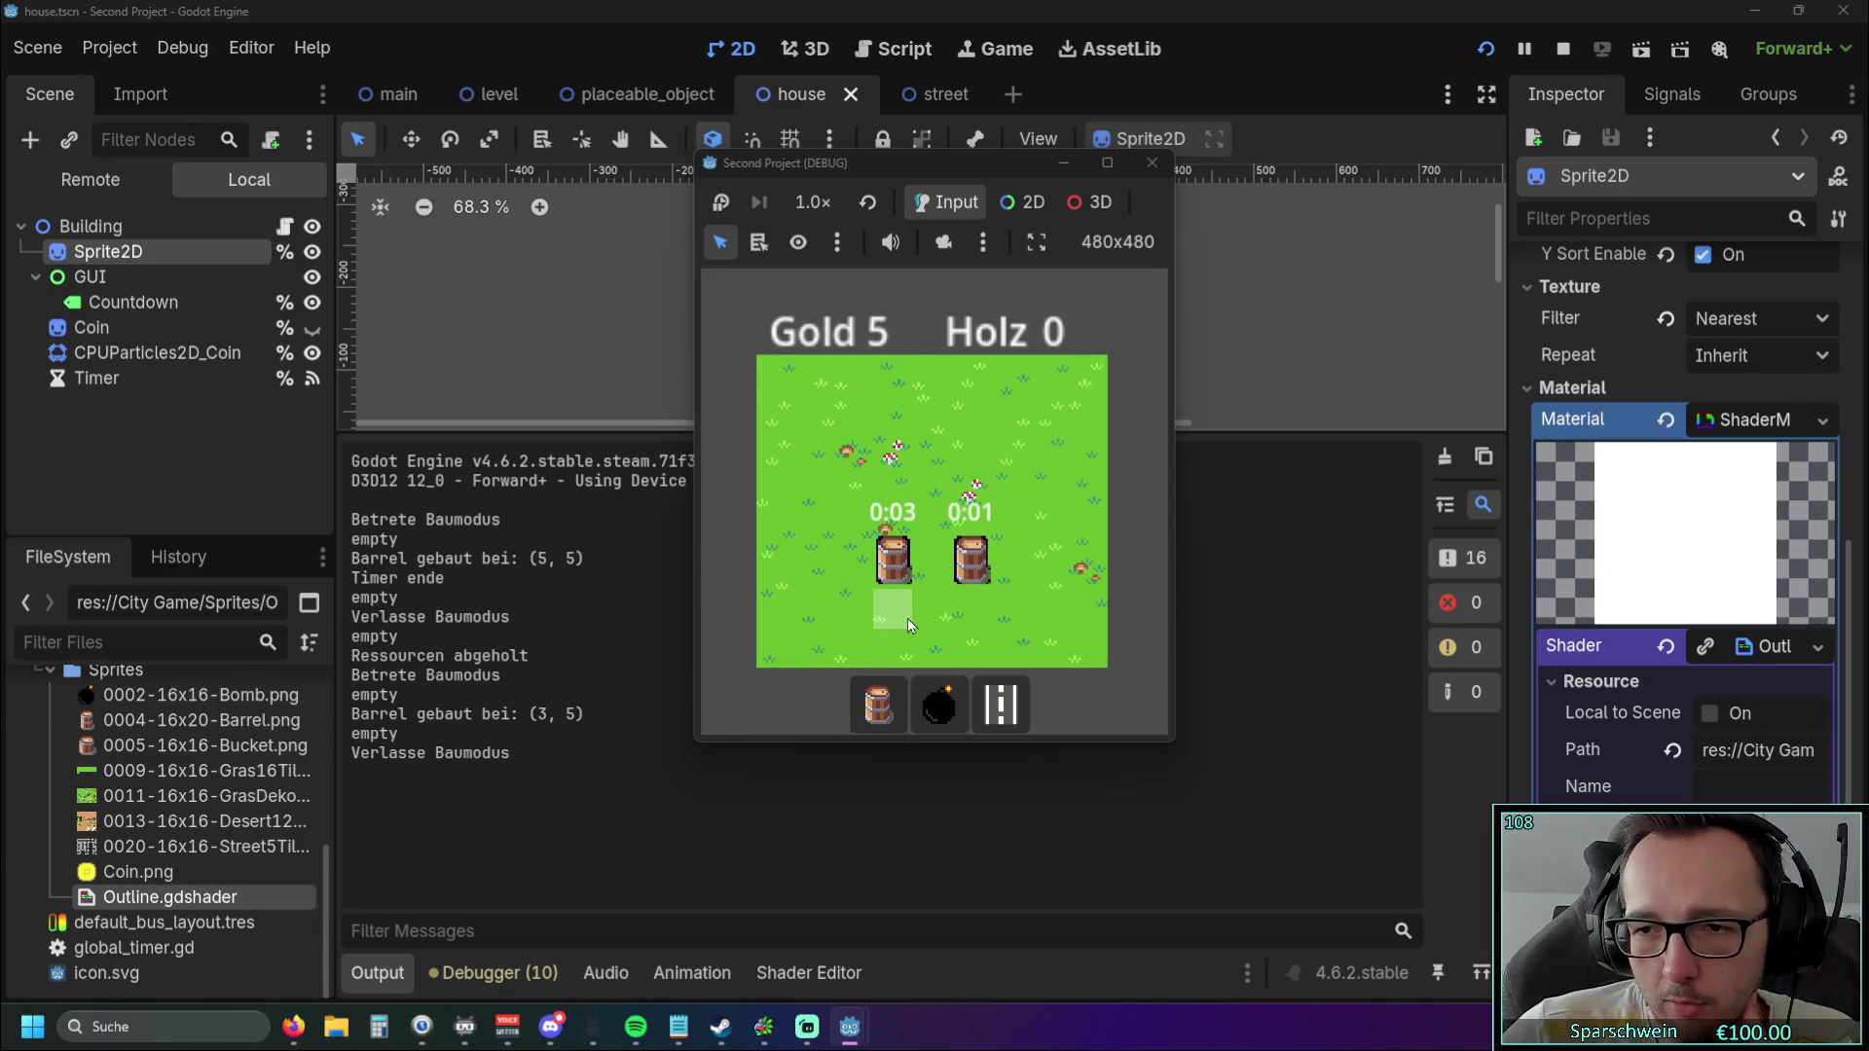
left_click(971, 563)
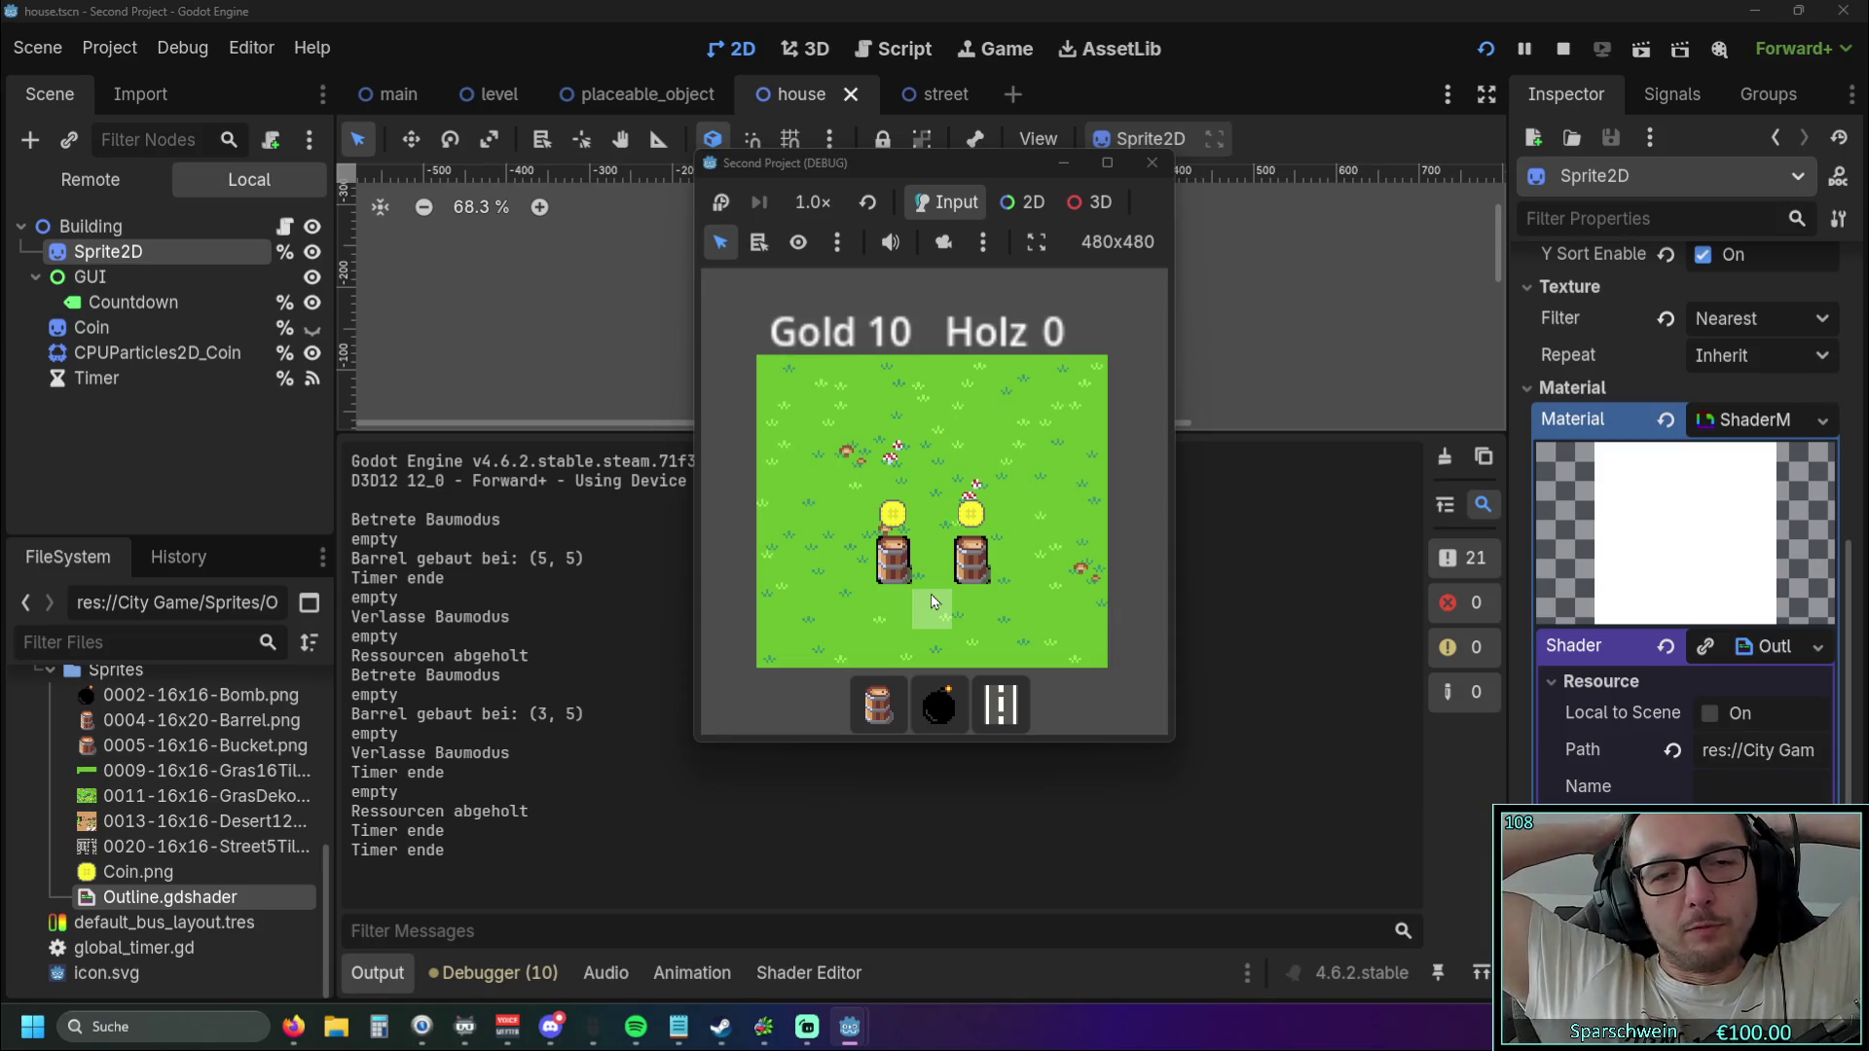
double_click(868, 588)
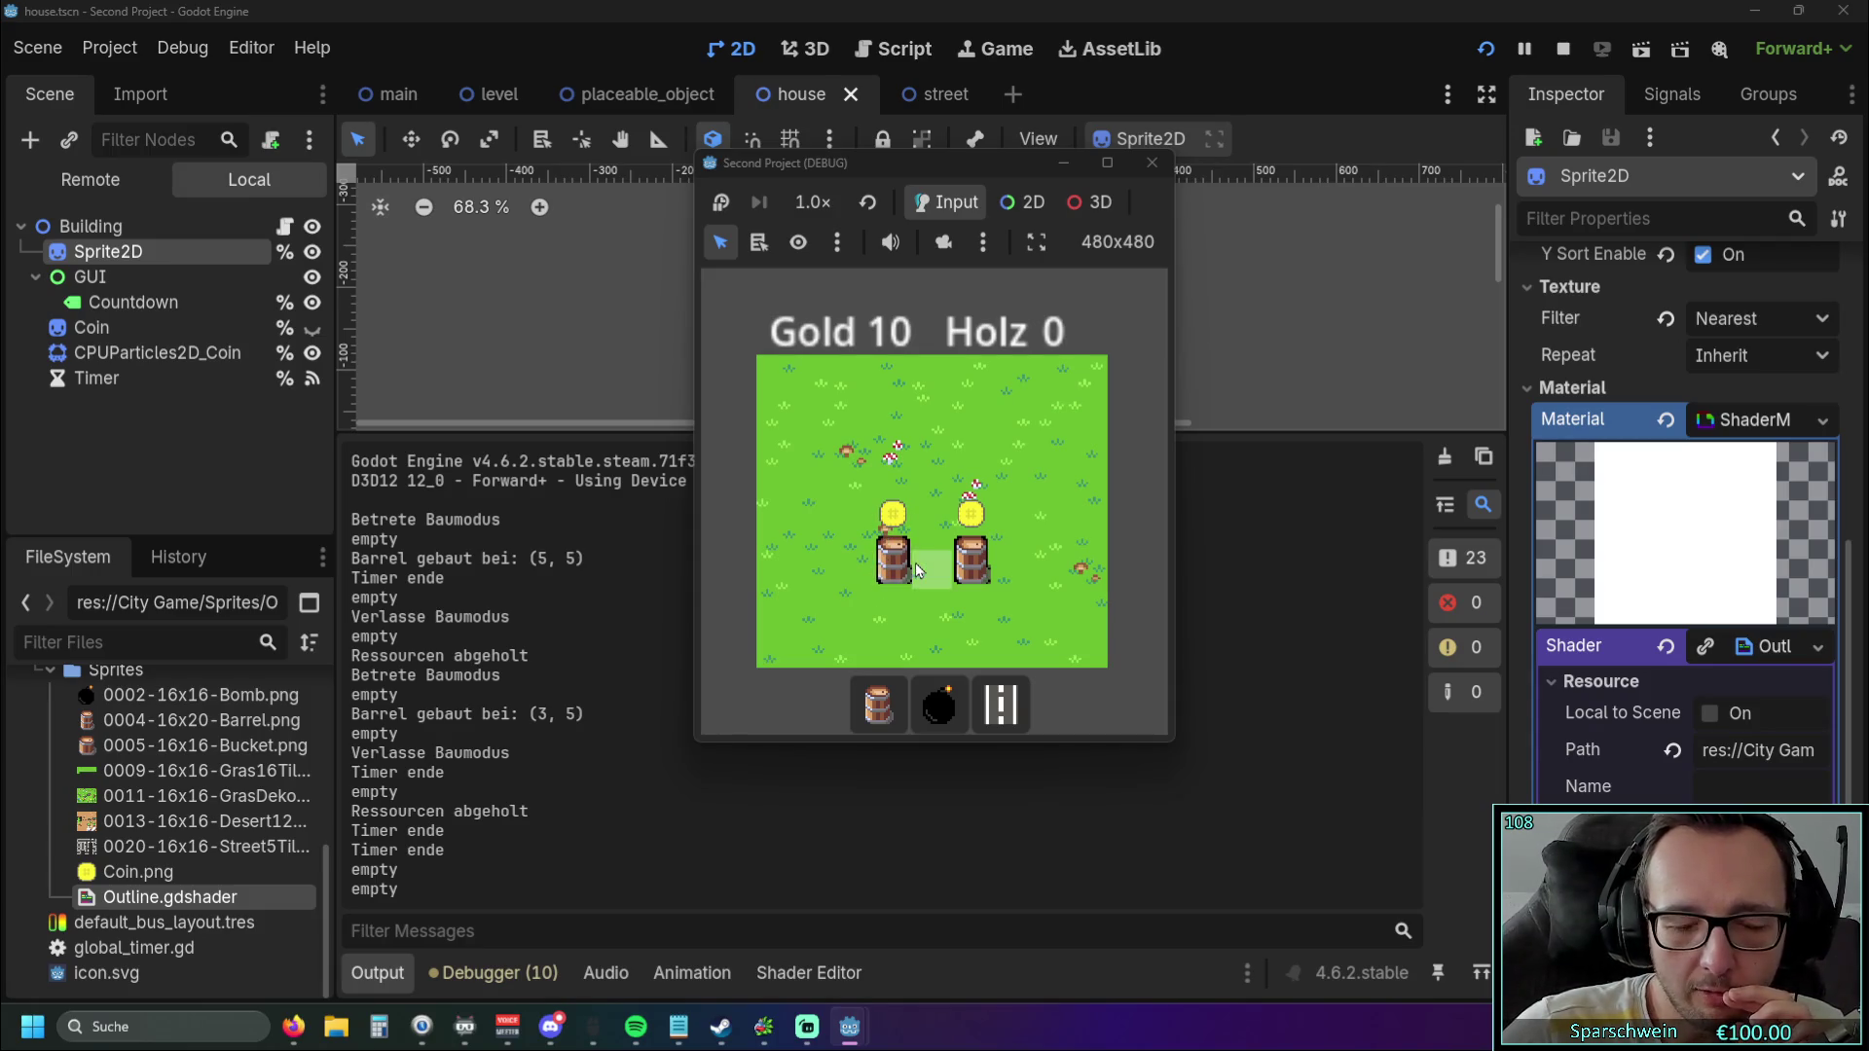
left_click(1152, 162)
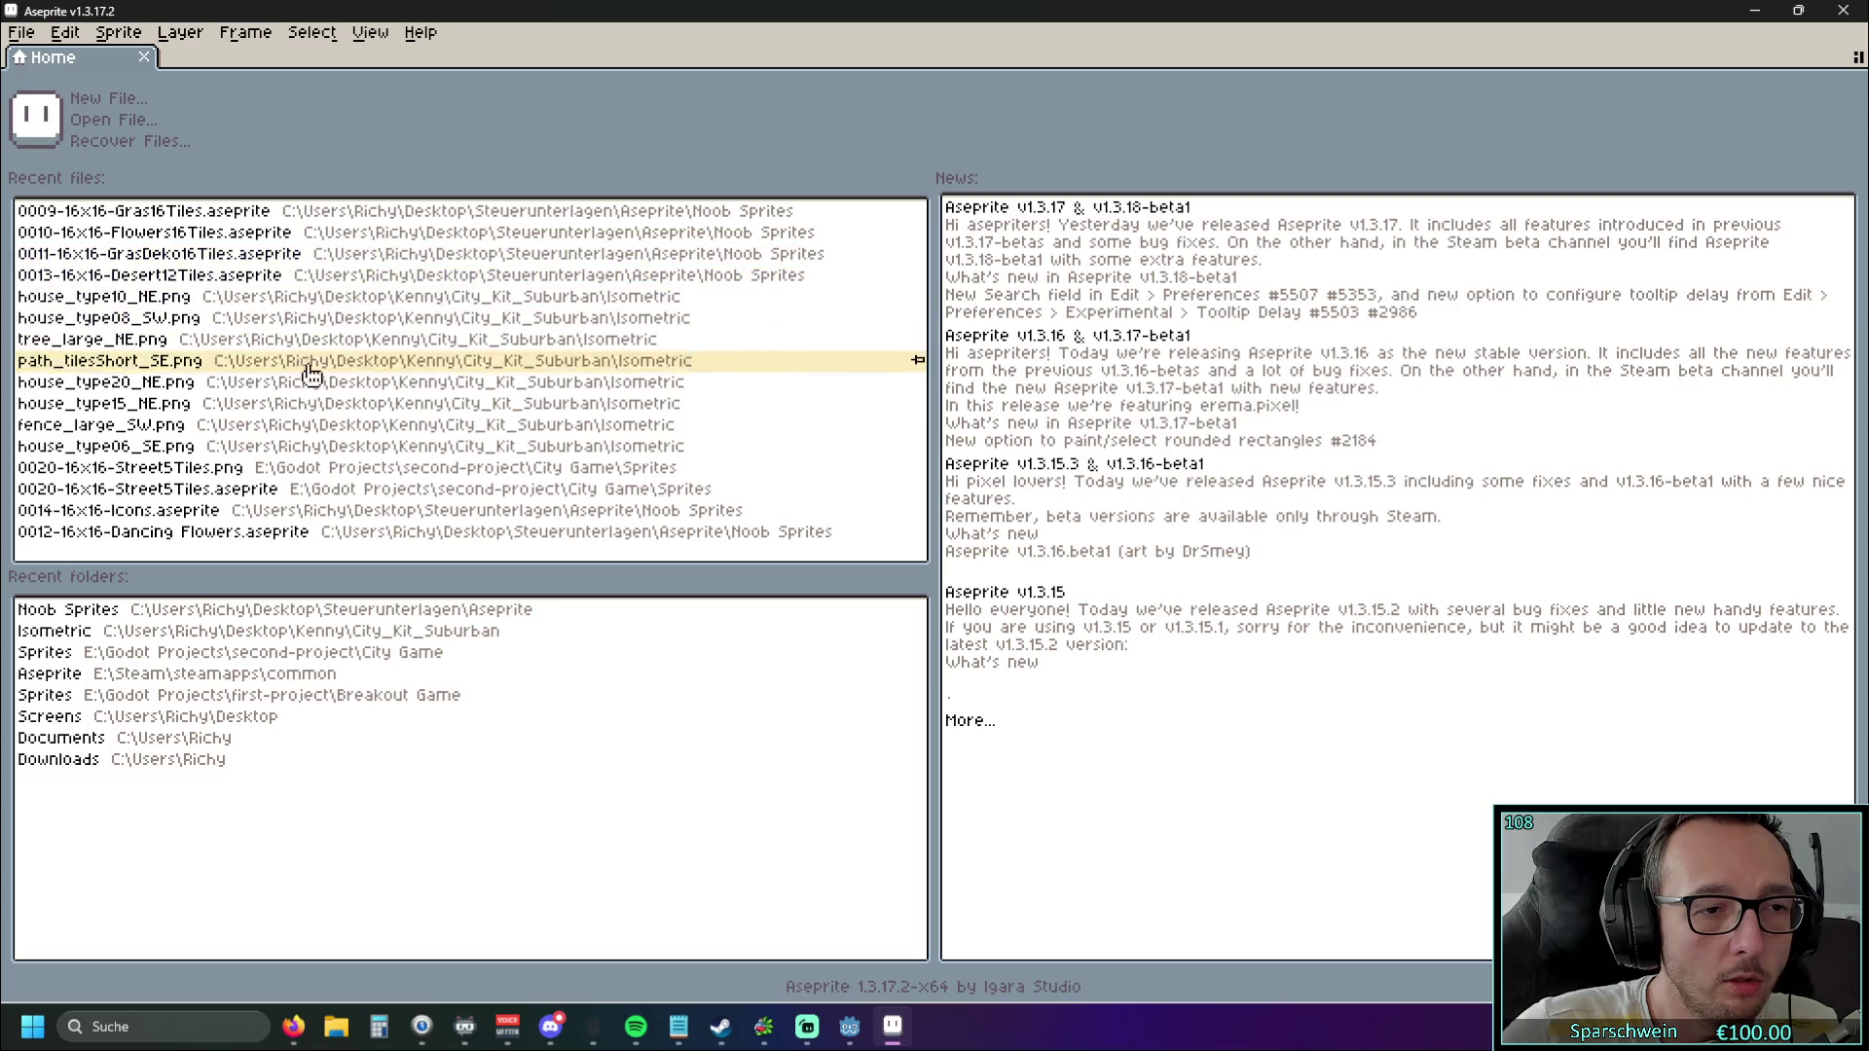
Open 0004-16x20-Barrel.aseprite from the Noob Sprites folder, view it, then close Aseprite.
left_click(171, 623)
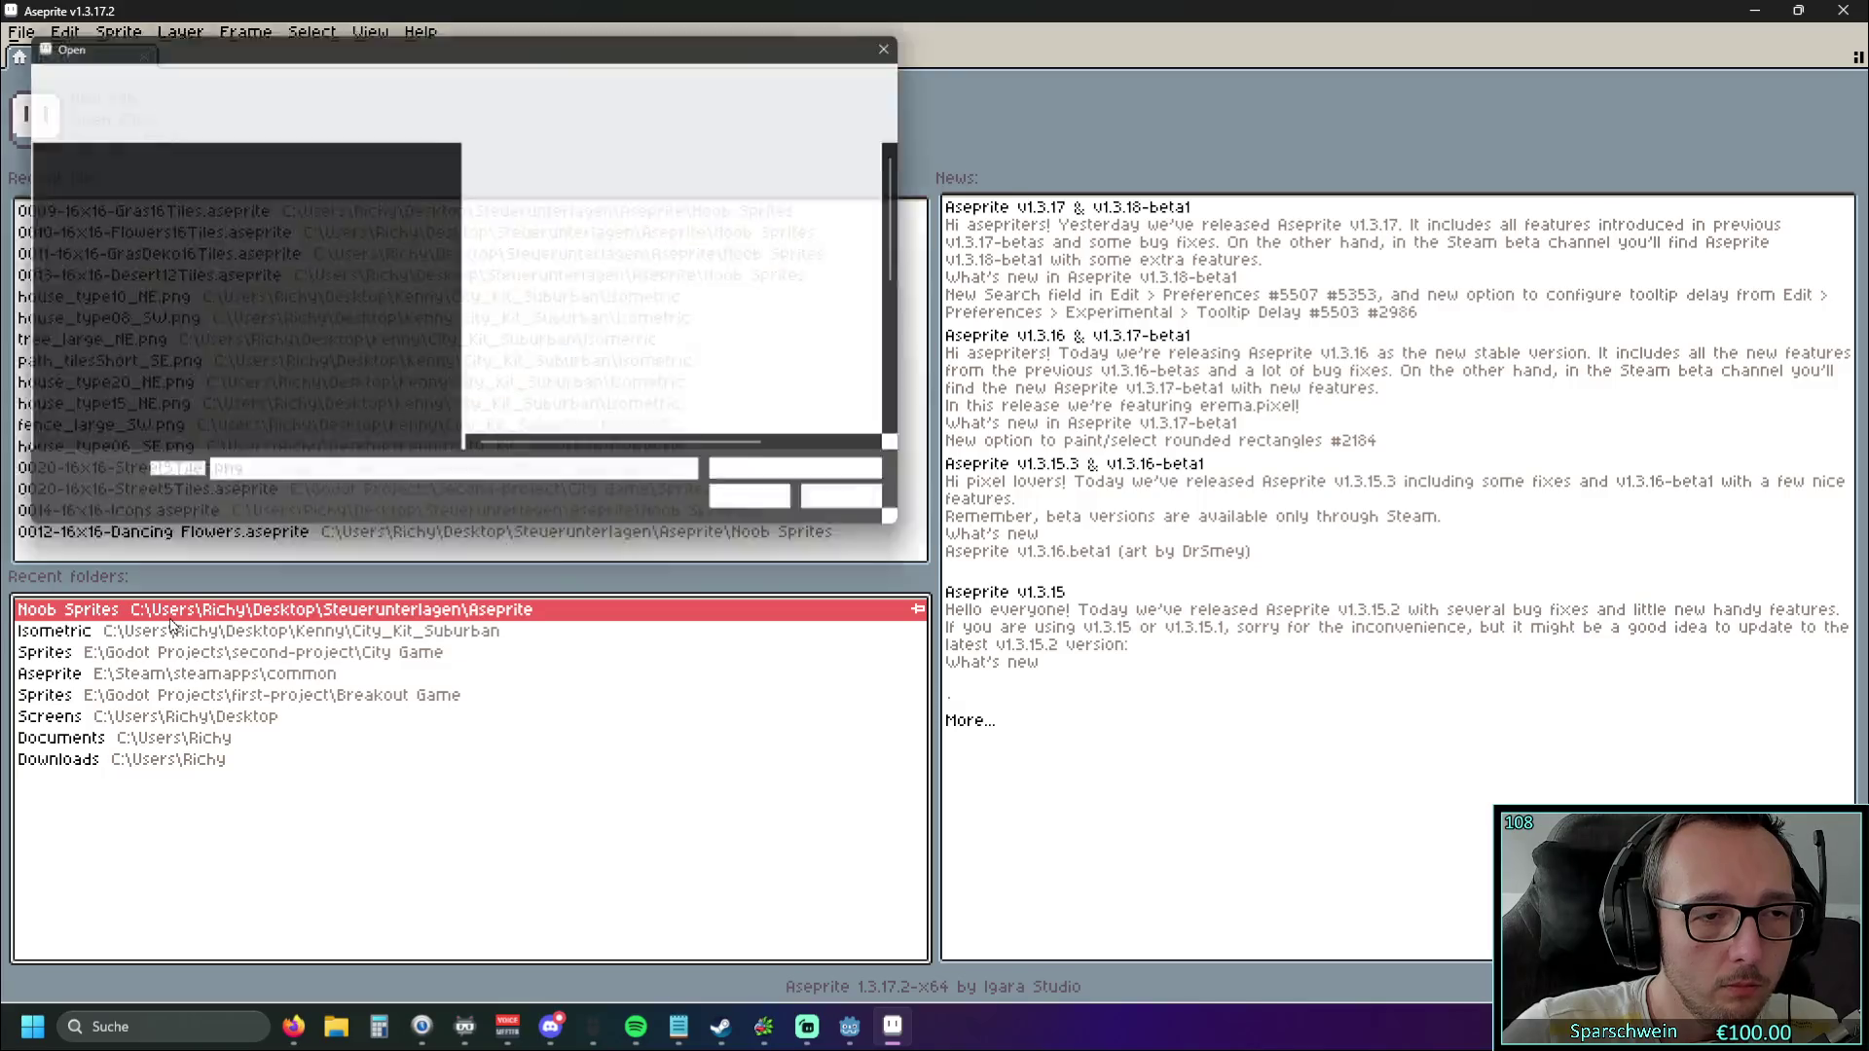
scroll(641, 312, "down", 1)
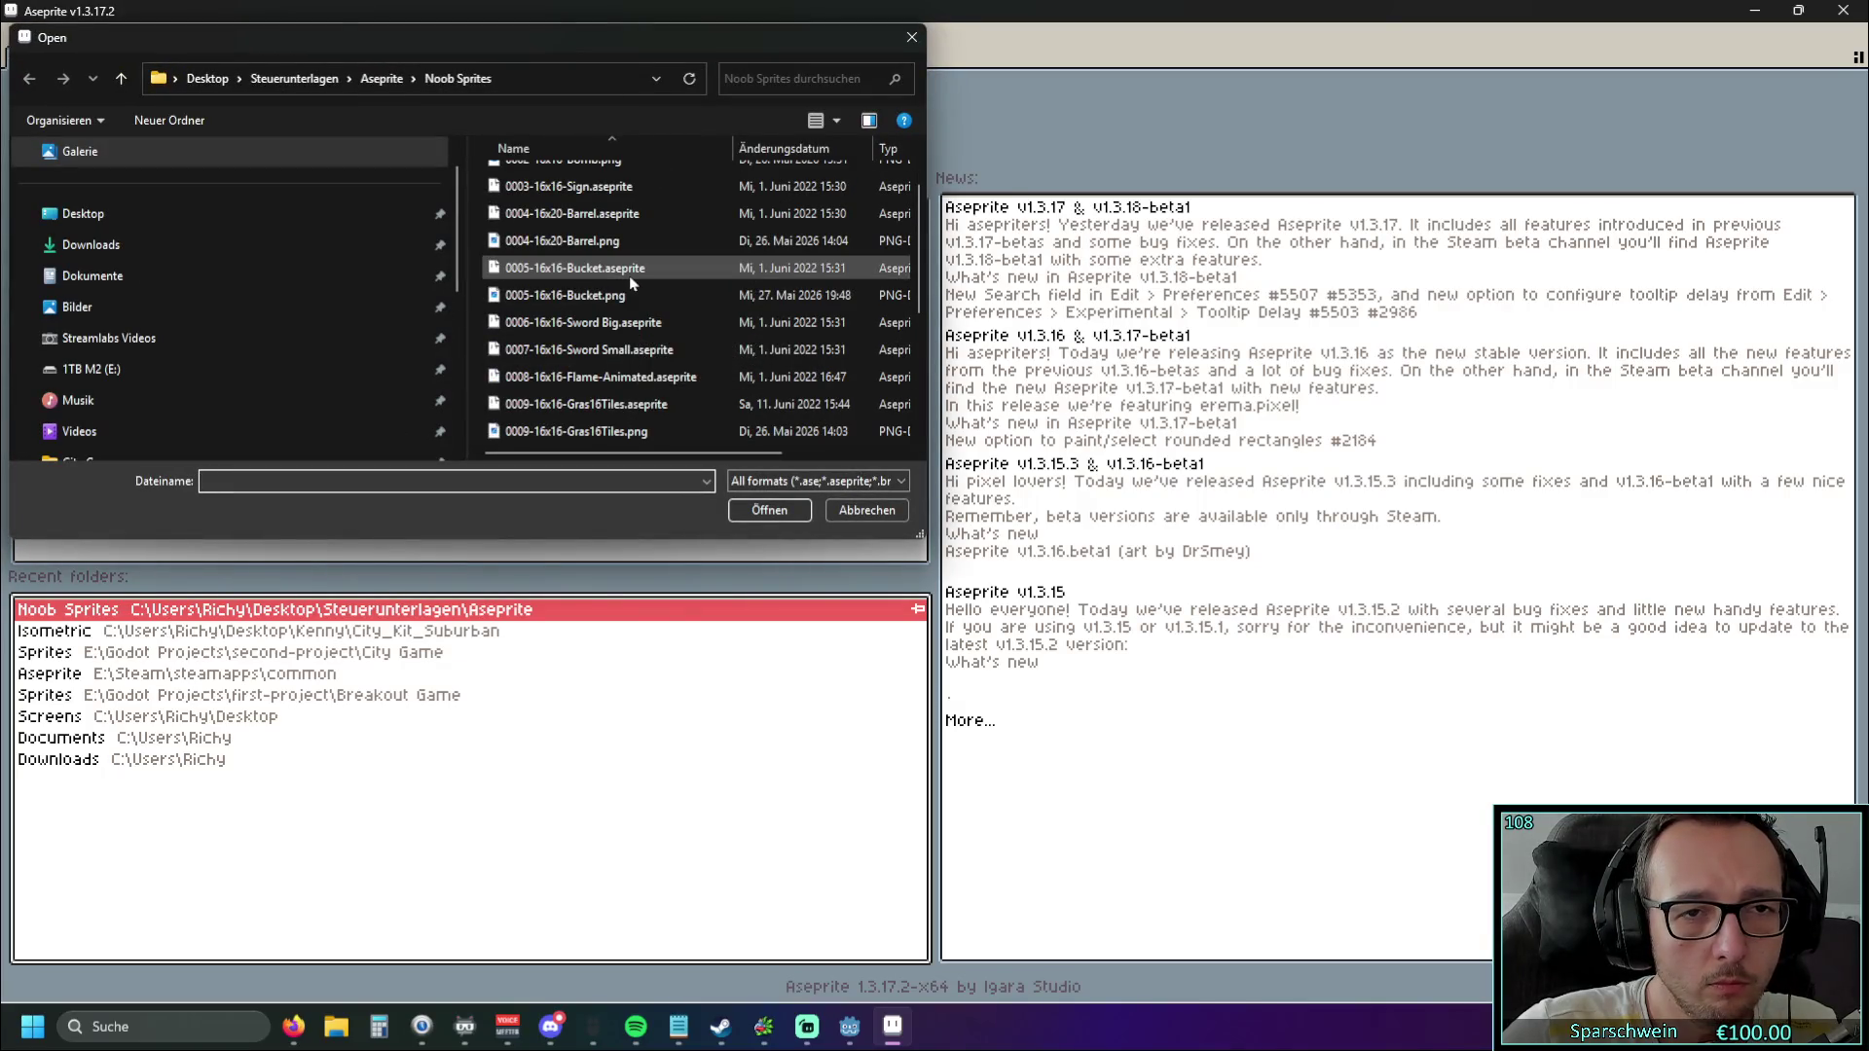
double_click(617, 213)
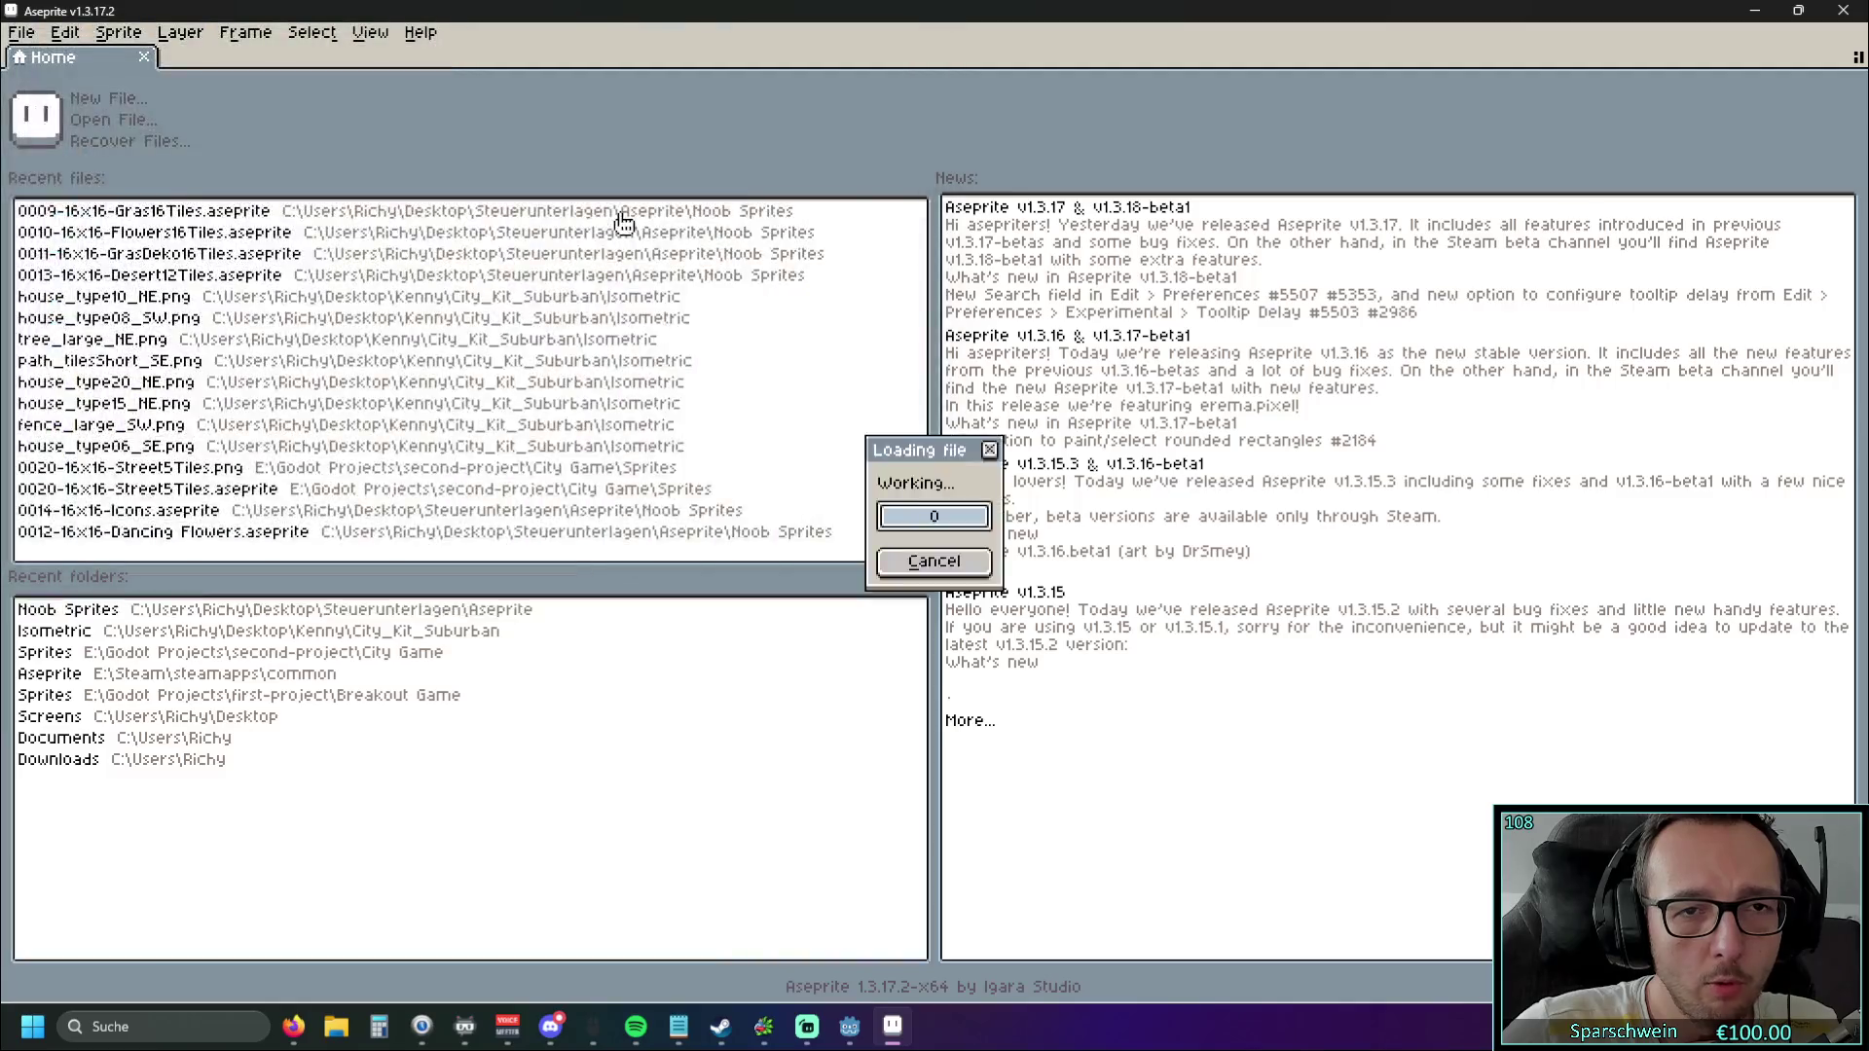
scroll(1079, 422, "up", 4)
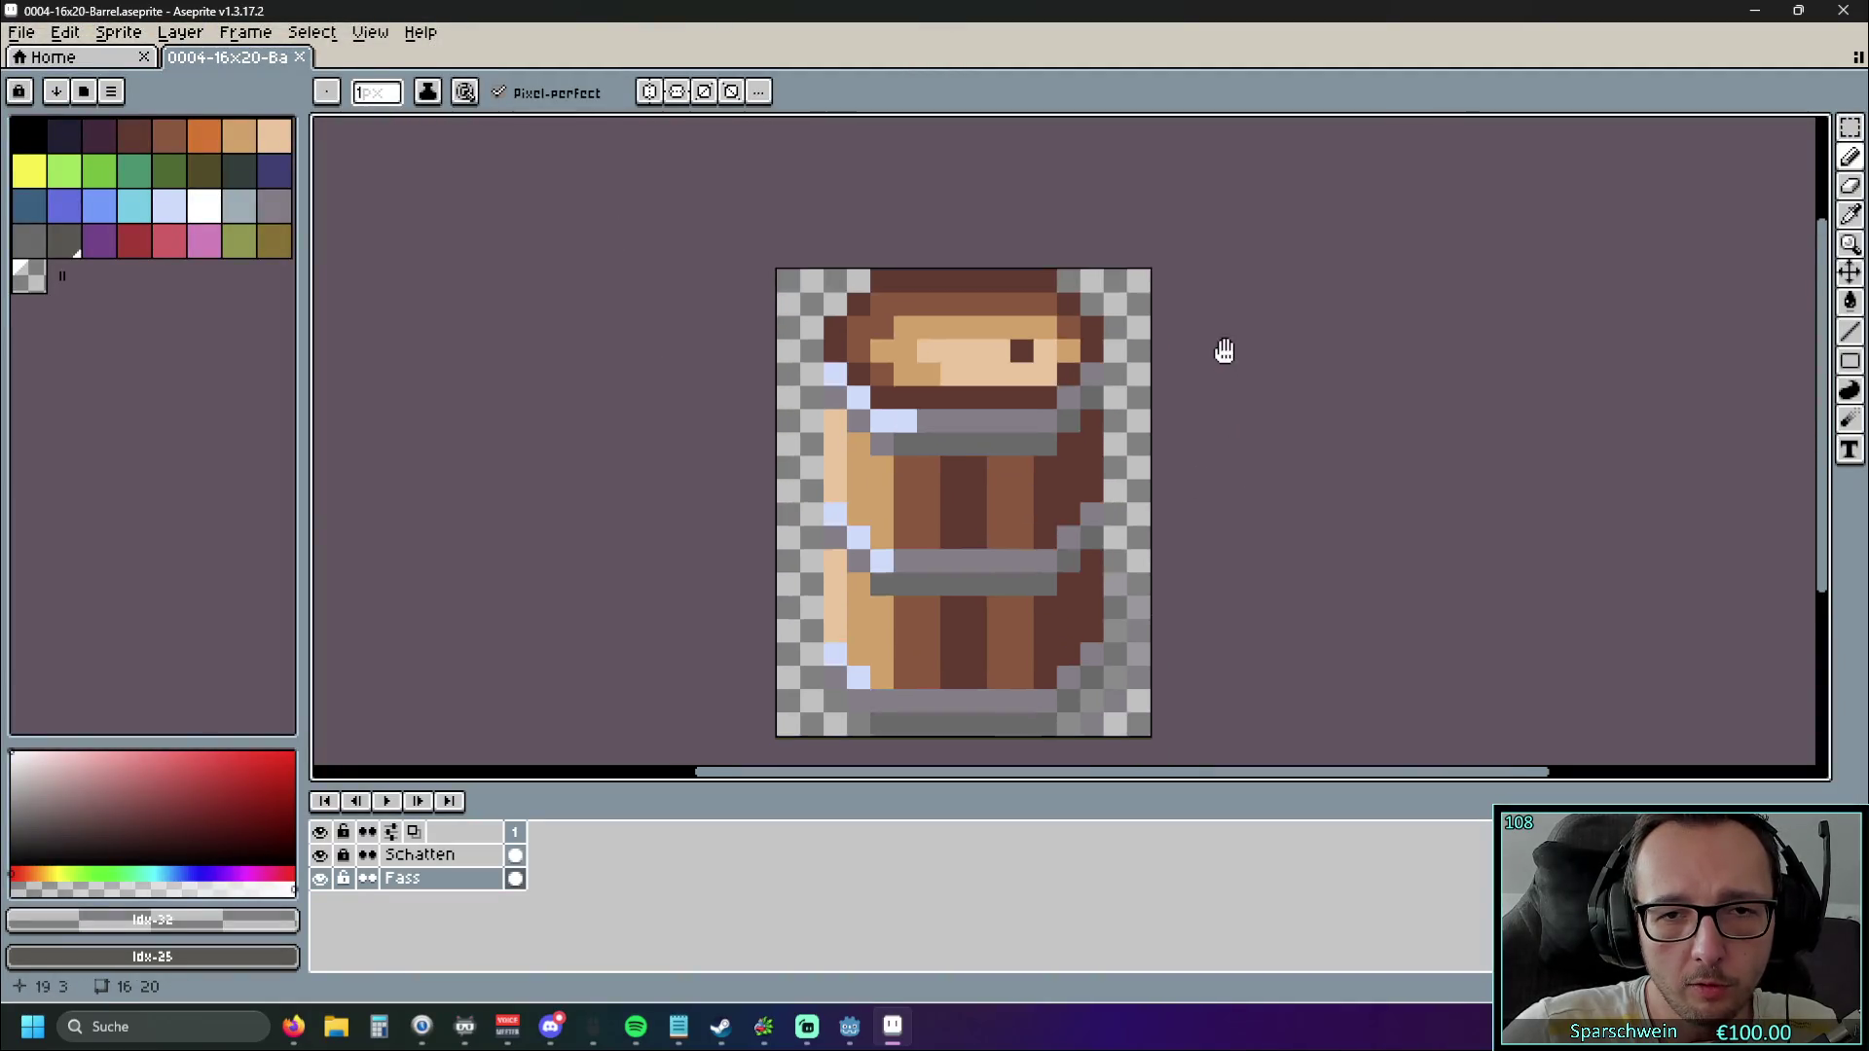
scroll(1216, 335, "down", 2)
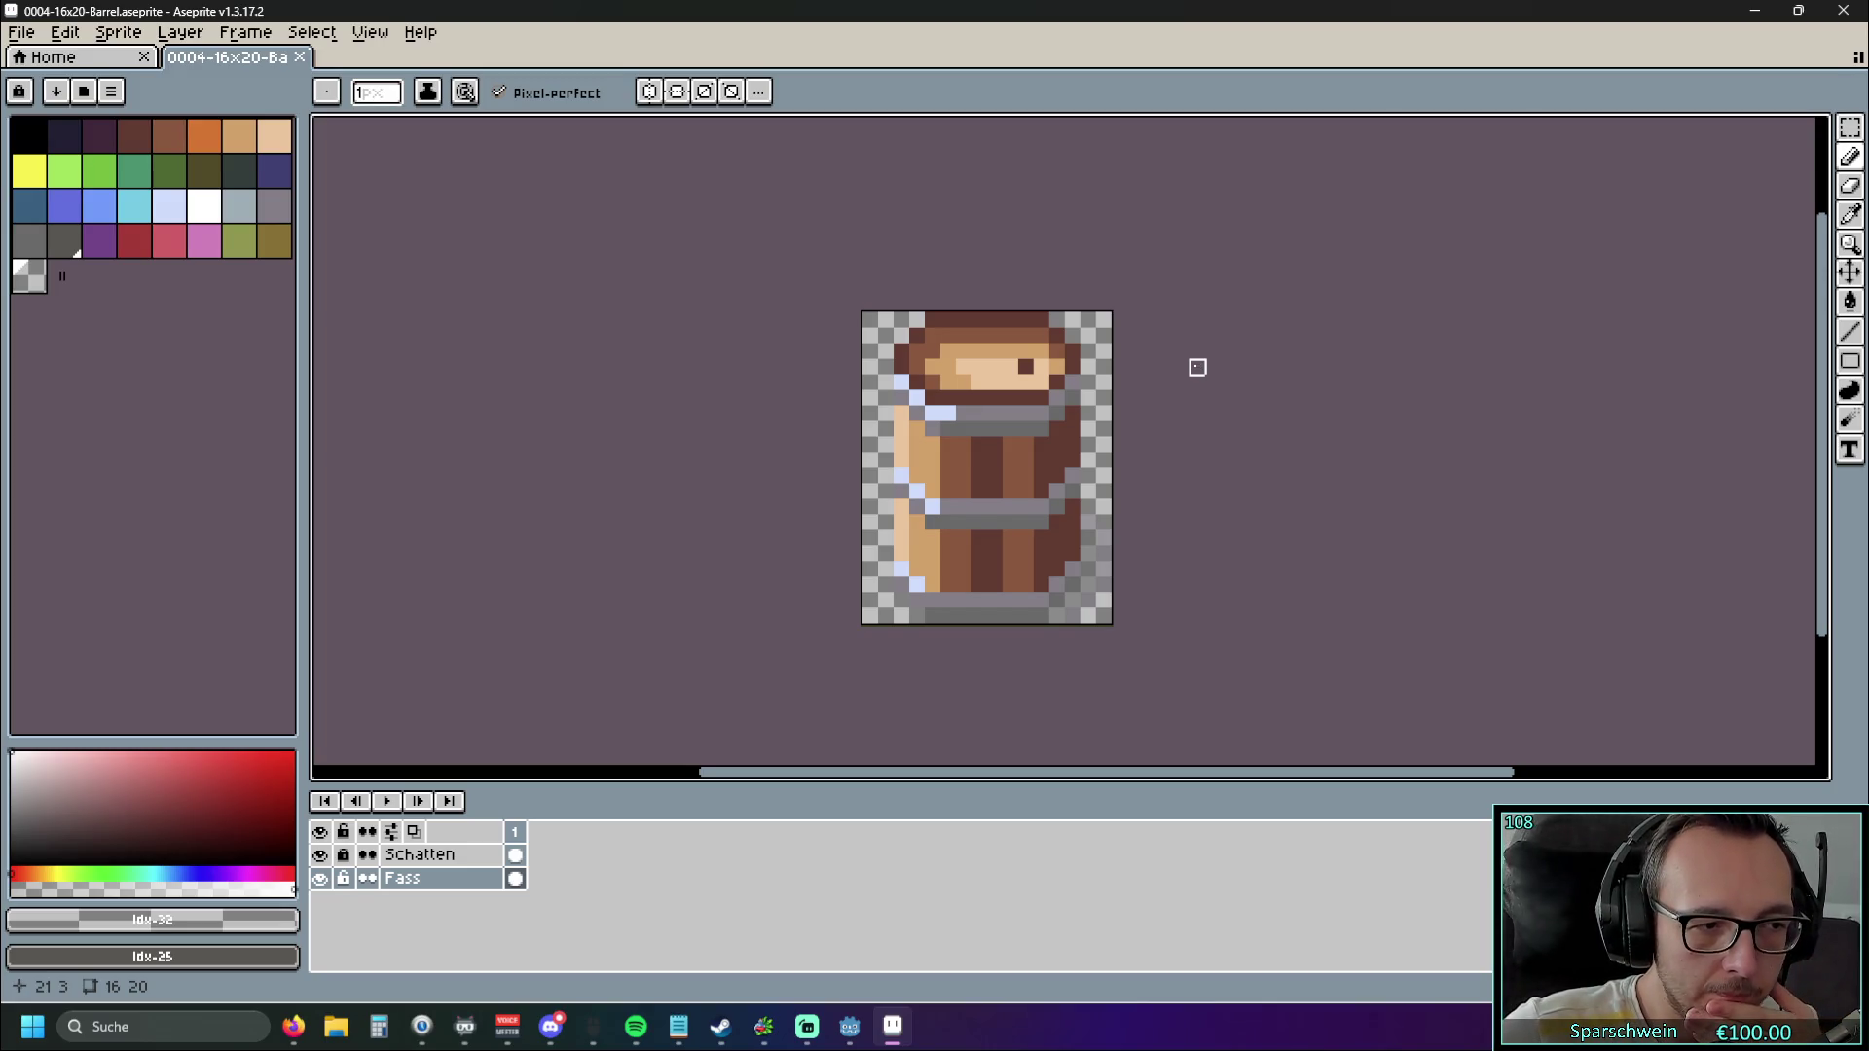
left_click(1842, 9)
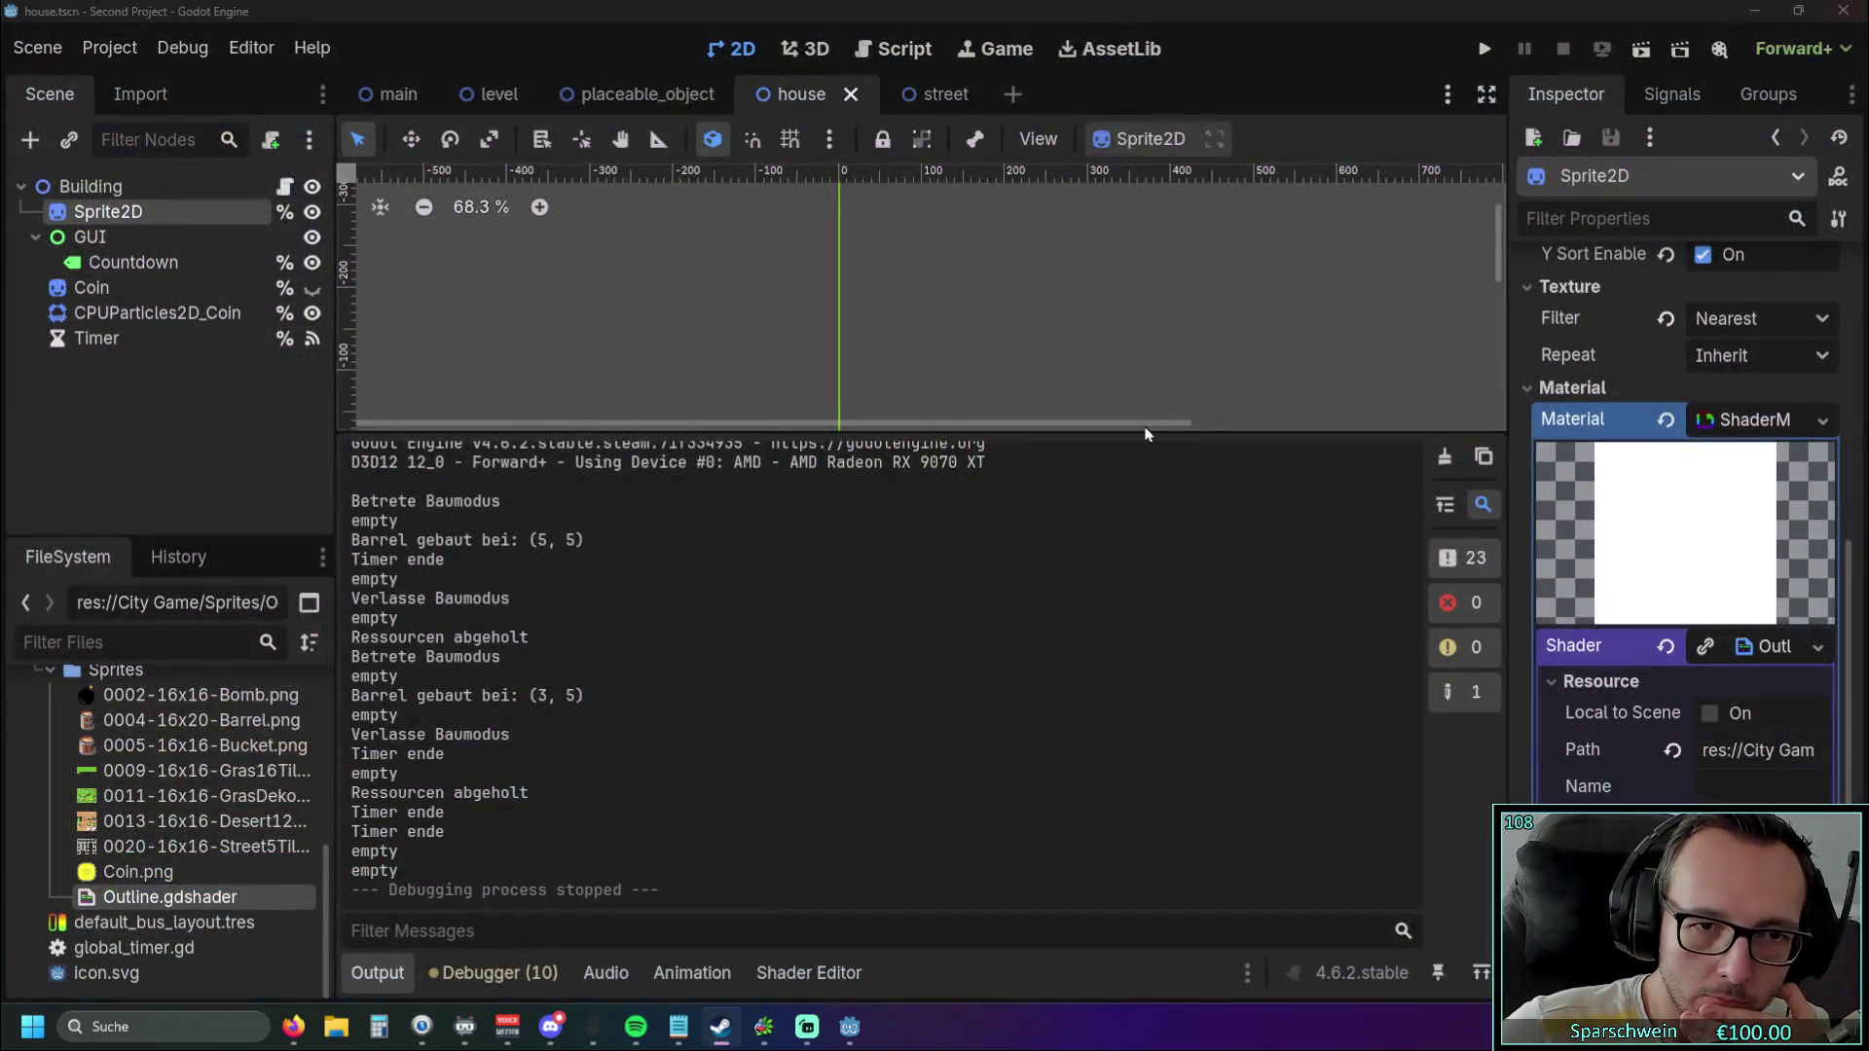
scroll(855, 513, "up", 1)
scroll(739, 313, "up", 1)
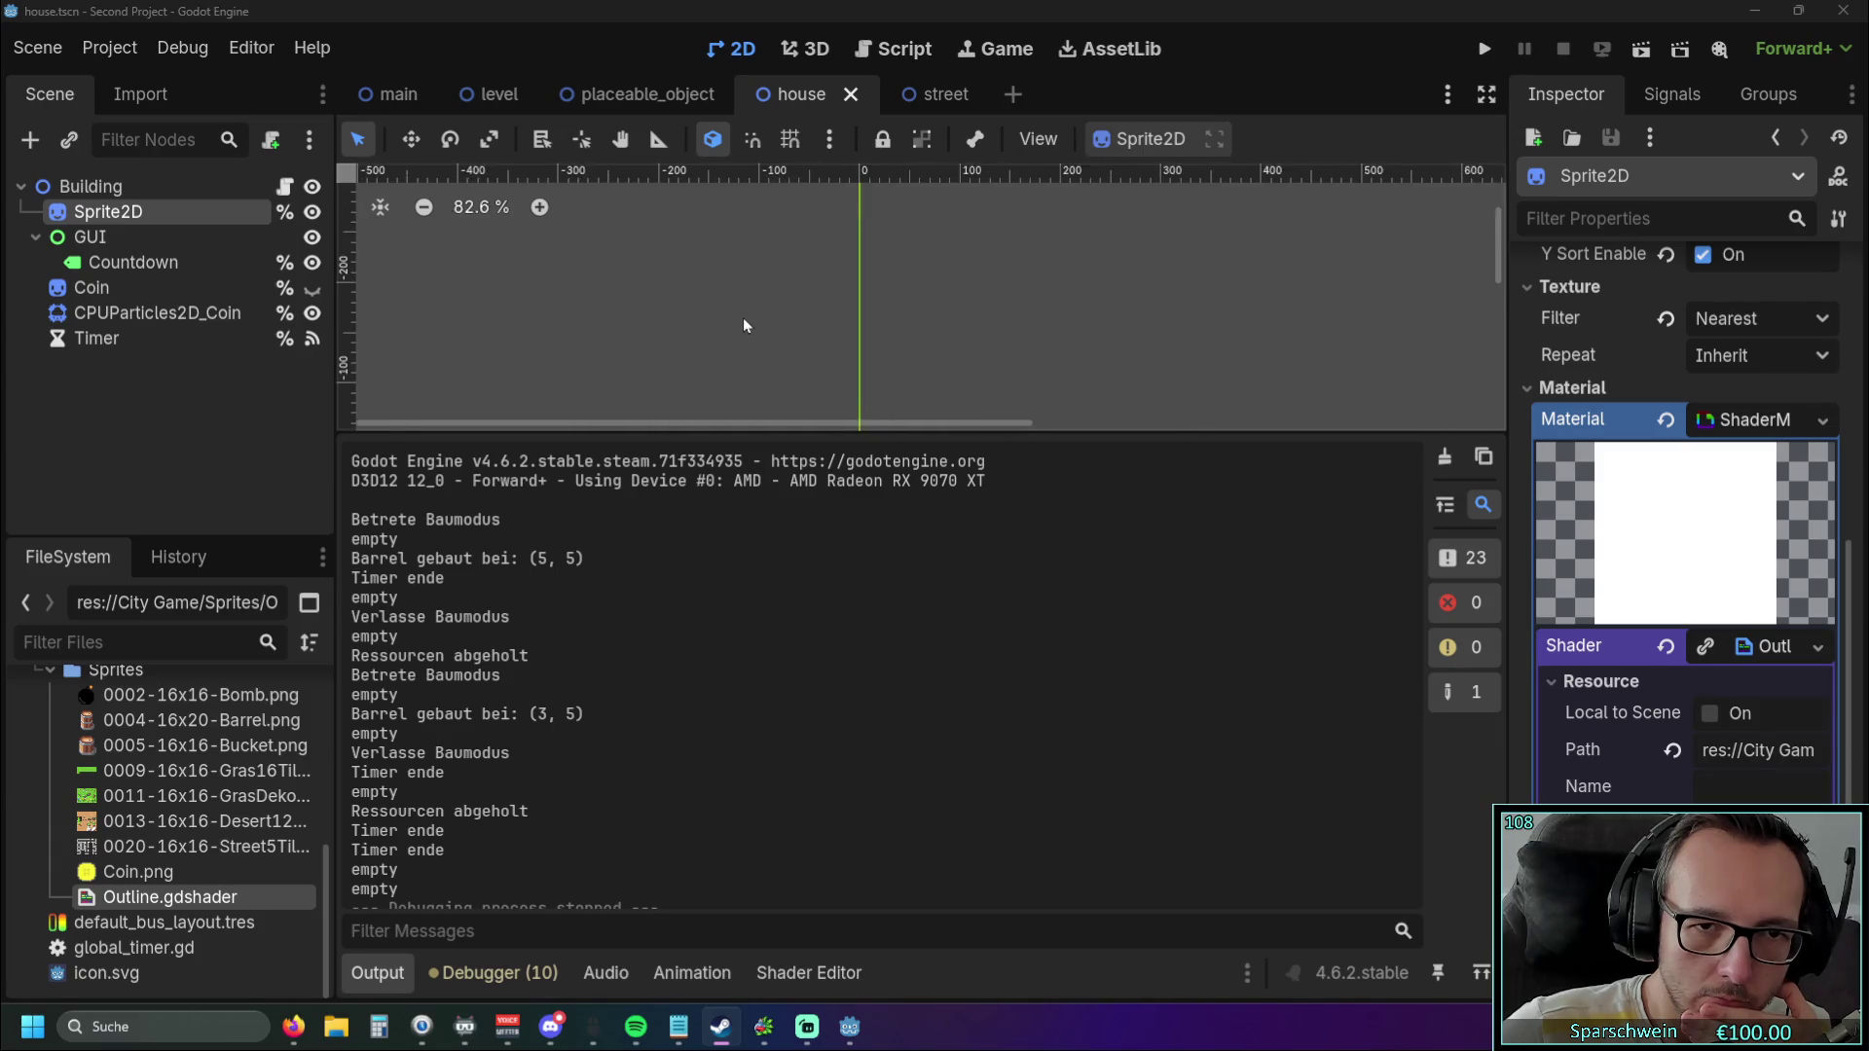
scroll(786, 380, "down", 7)
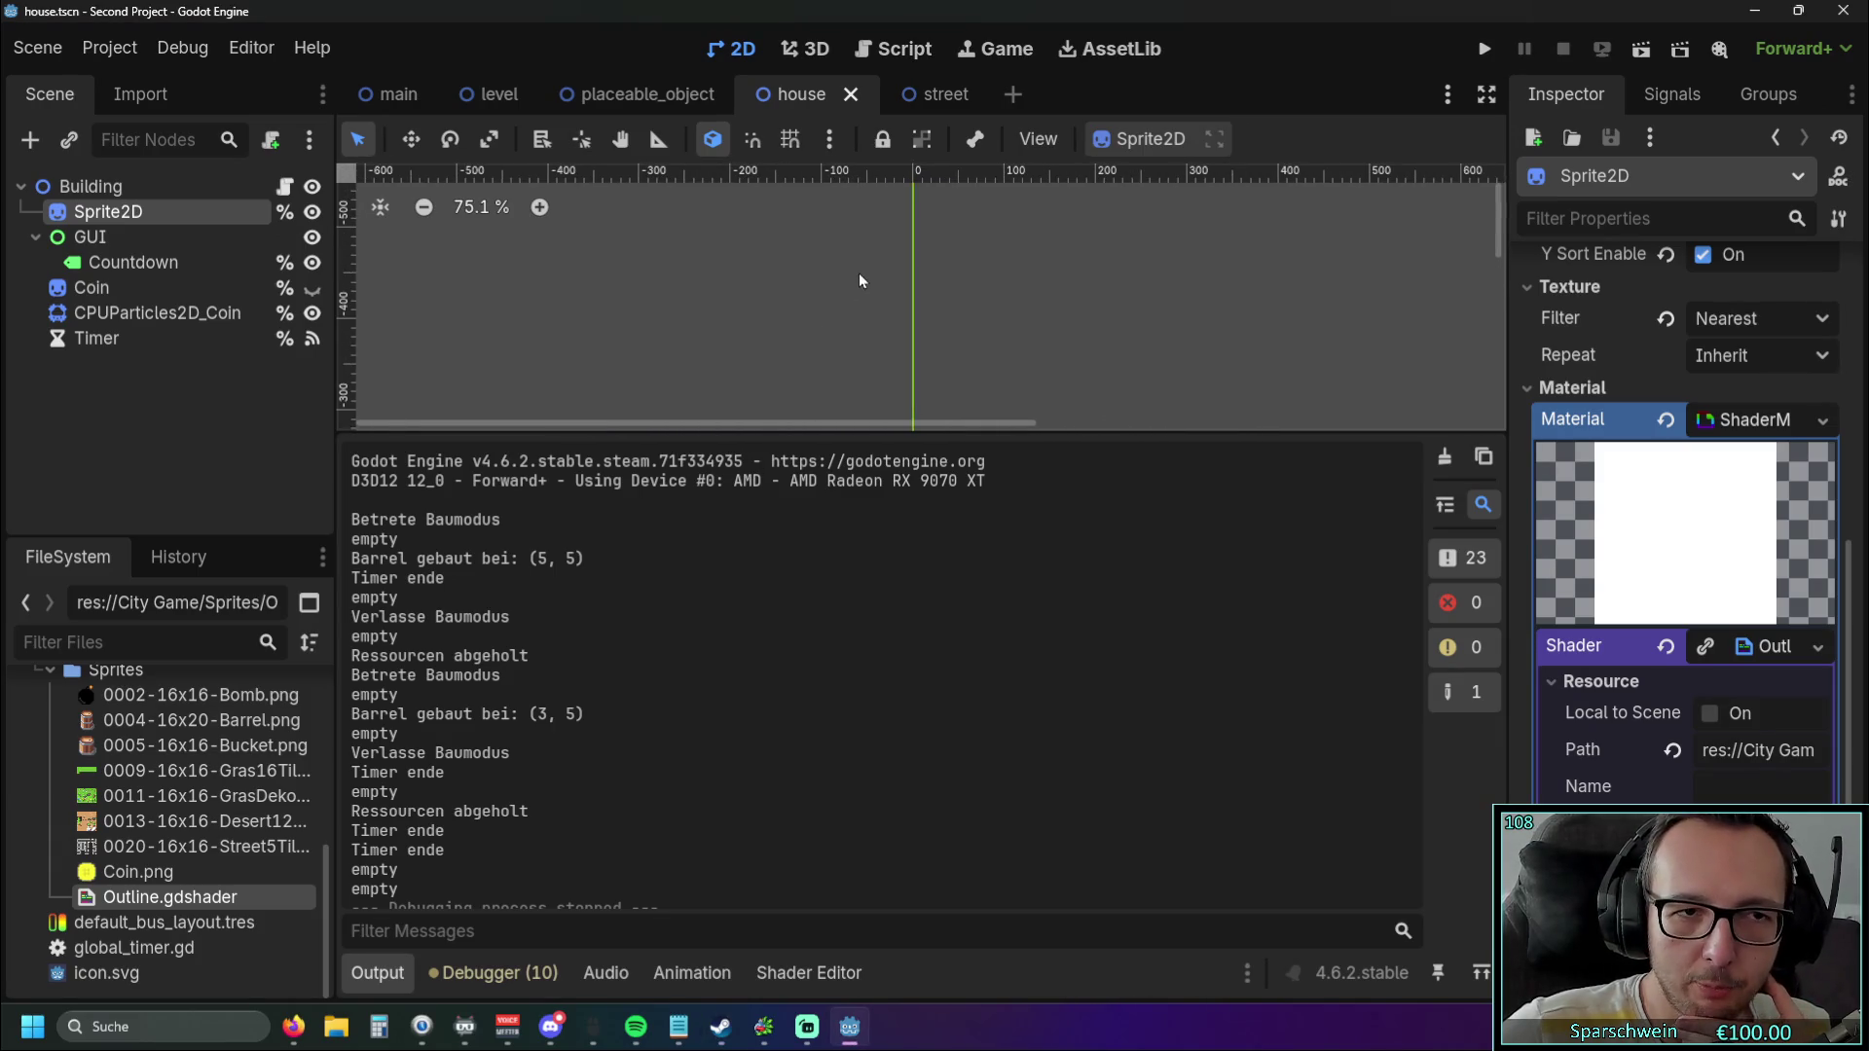
scroll(842, 282, "down", 6)
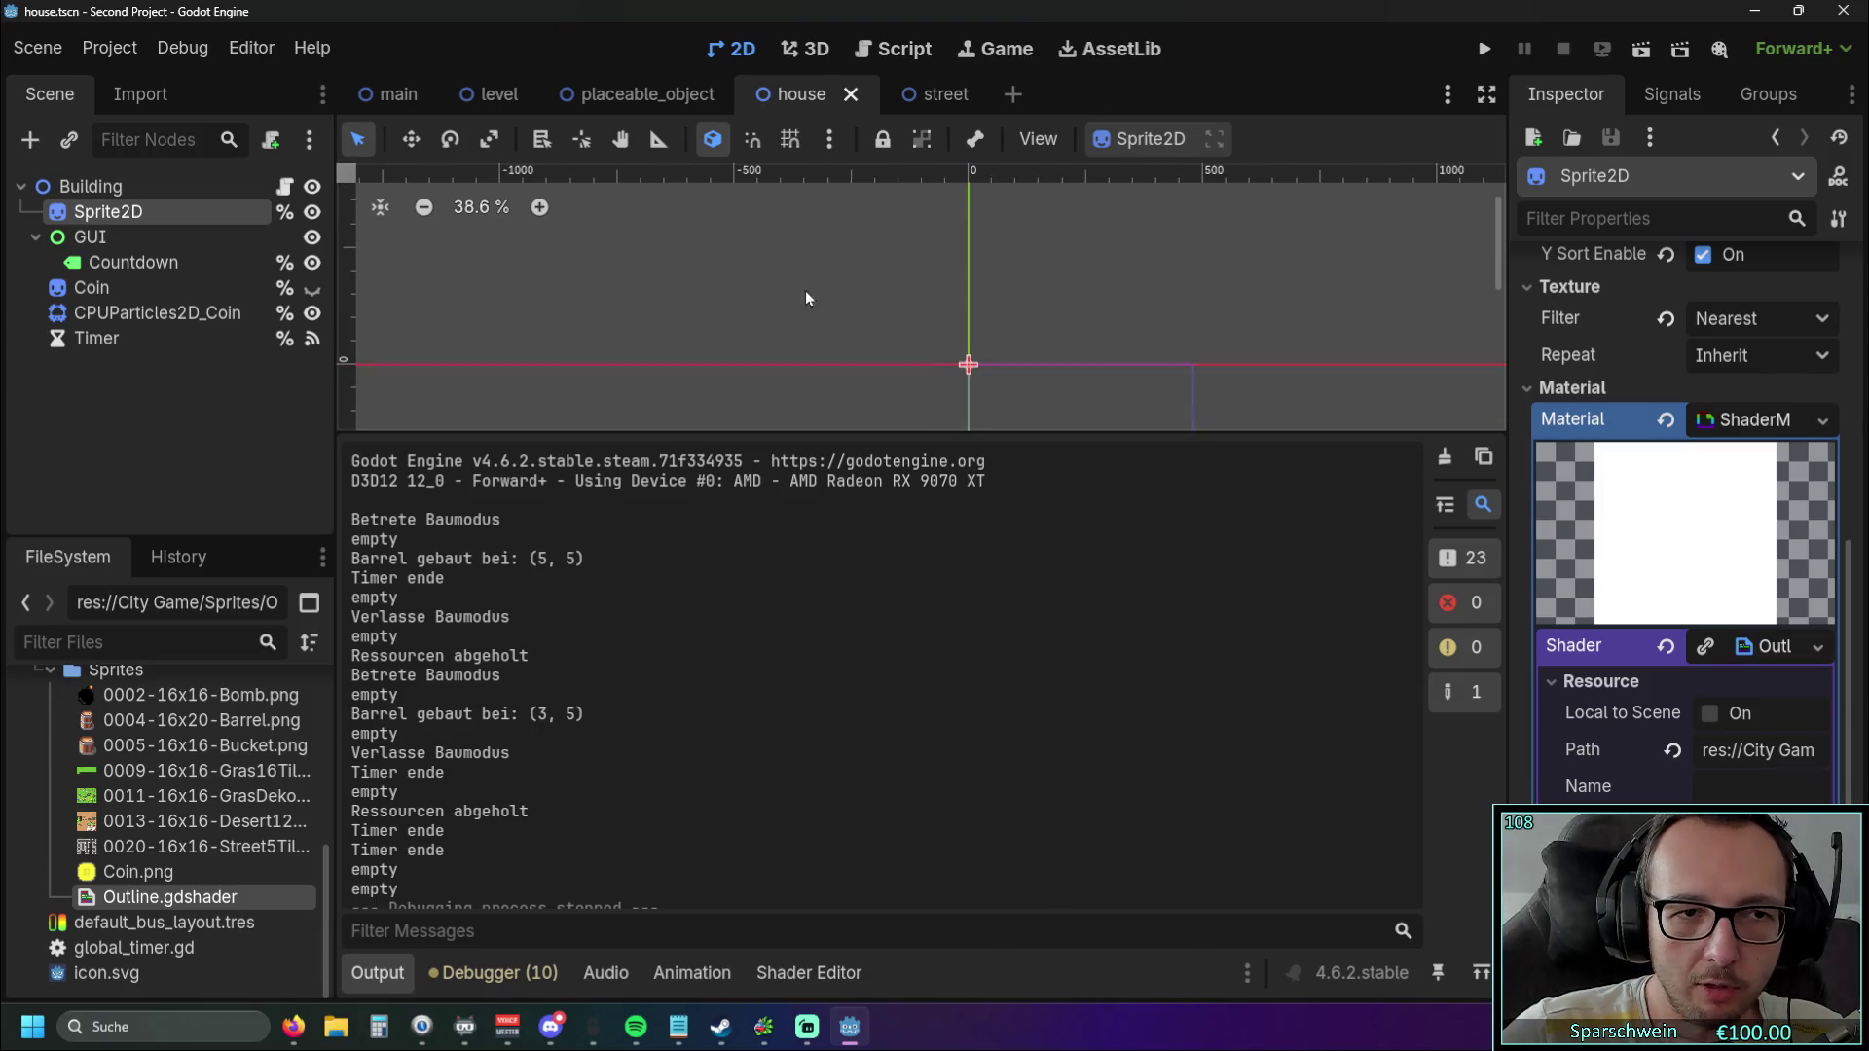
left_click_drag(802, 304, 757, 220)
scroll(798, 329, "up", 3)
left_click_drag(798, 329, 717, 352)
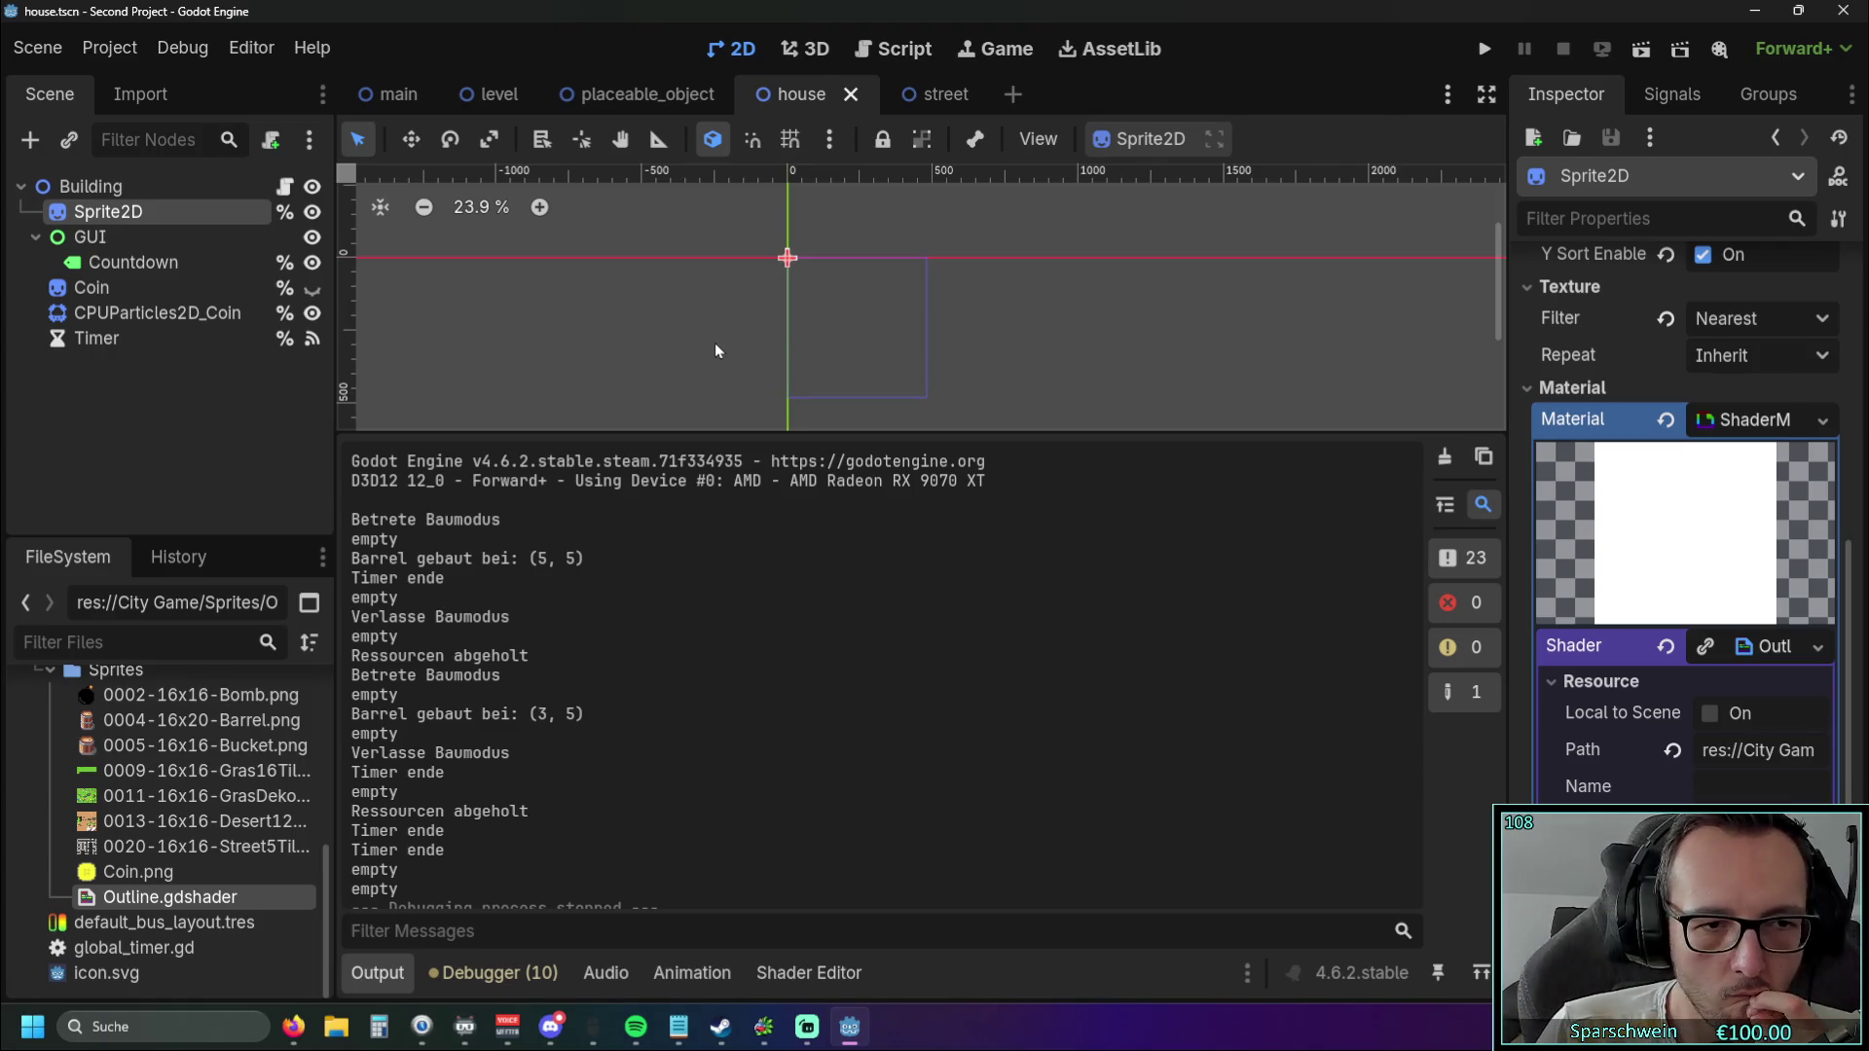
key("F5")
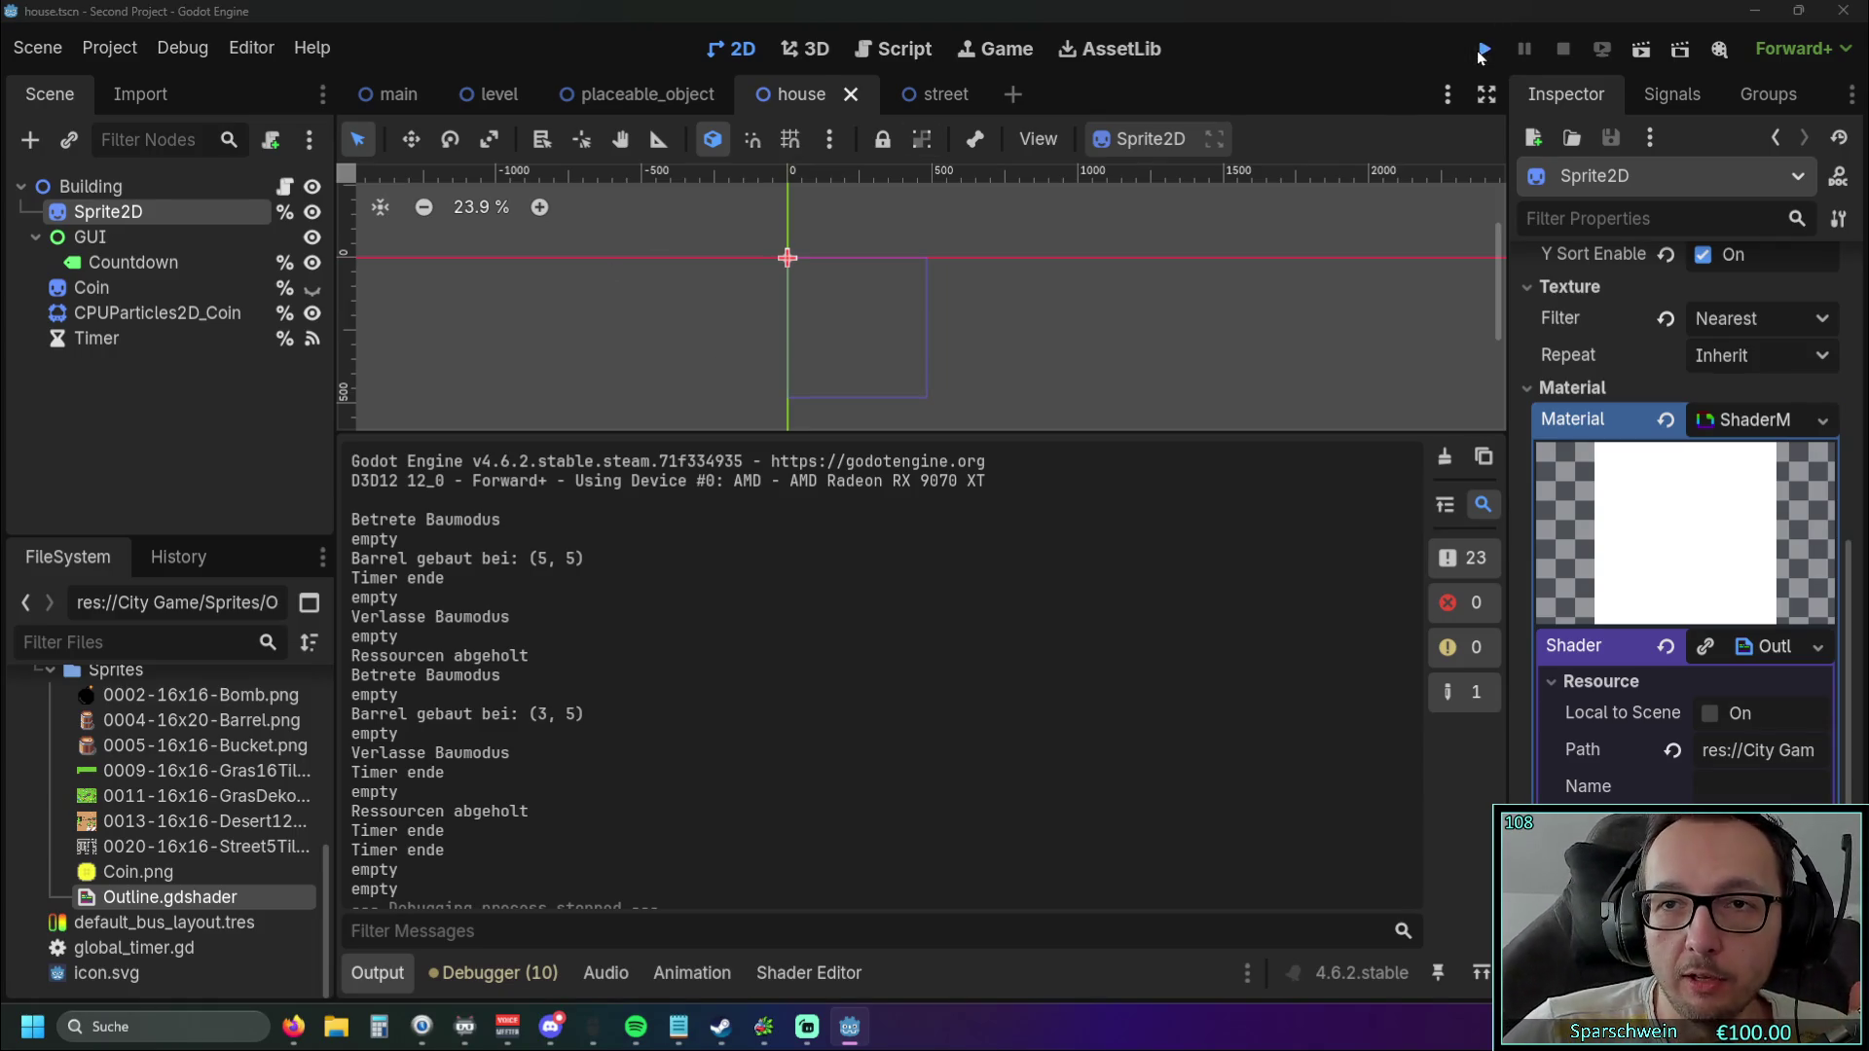
Build a barrel at (4, 4), test building without enough gold, collect coins, and stop.
left_click(878, 702)
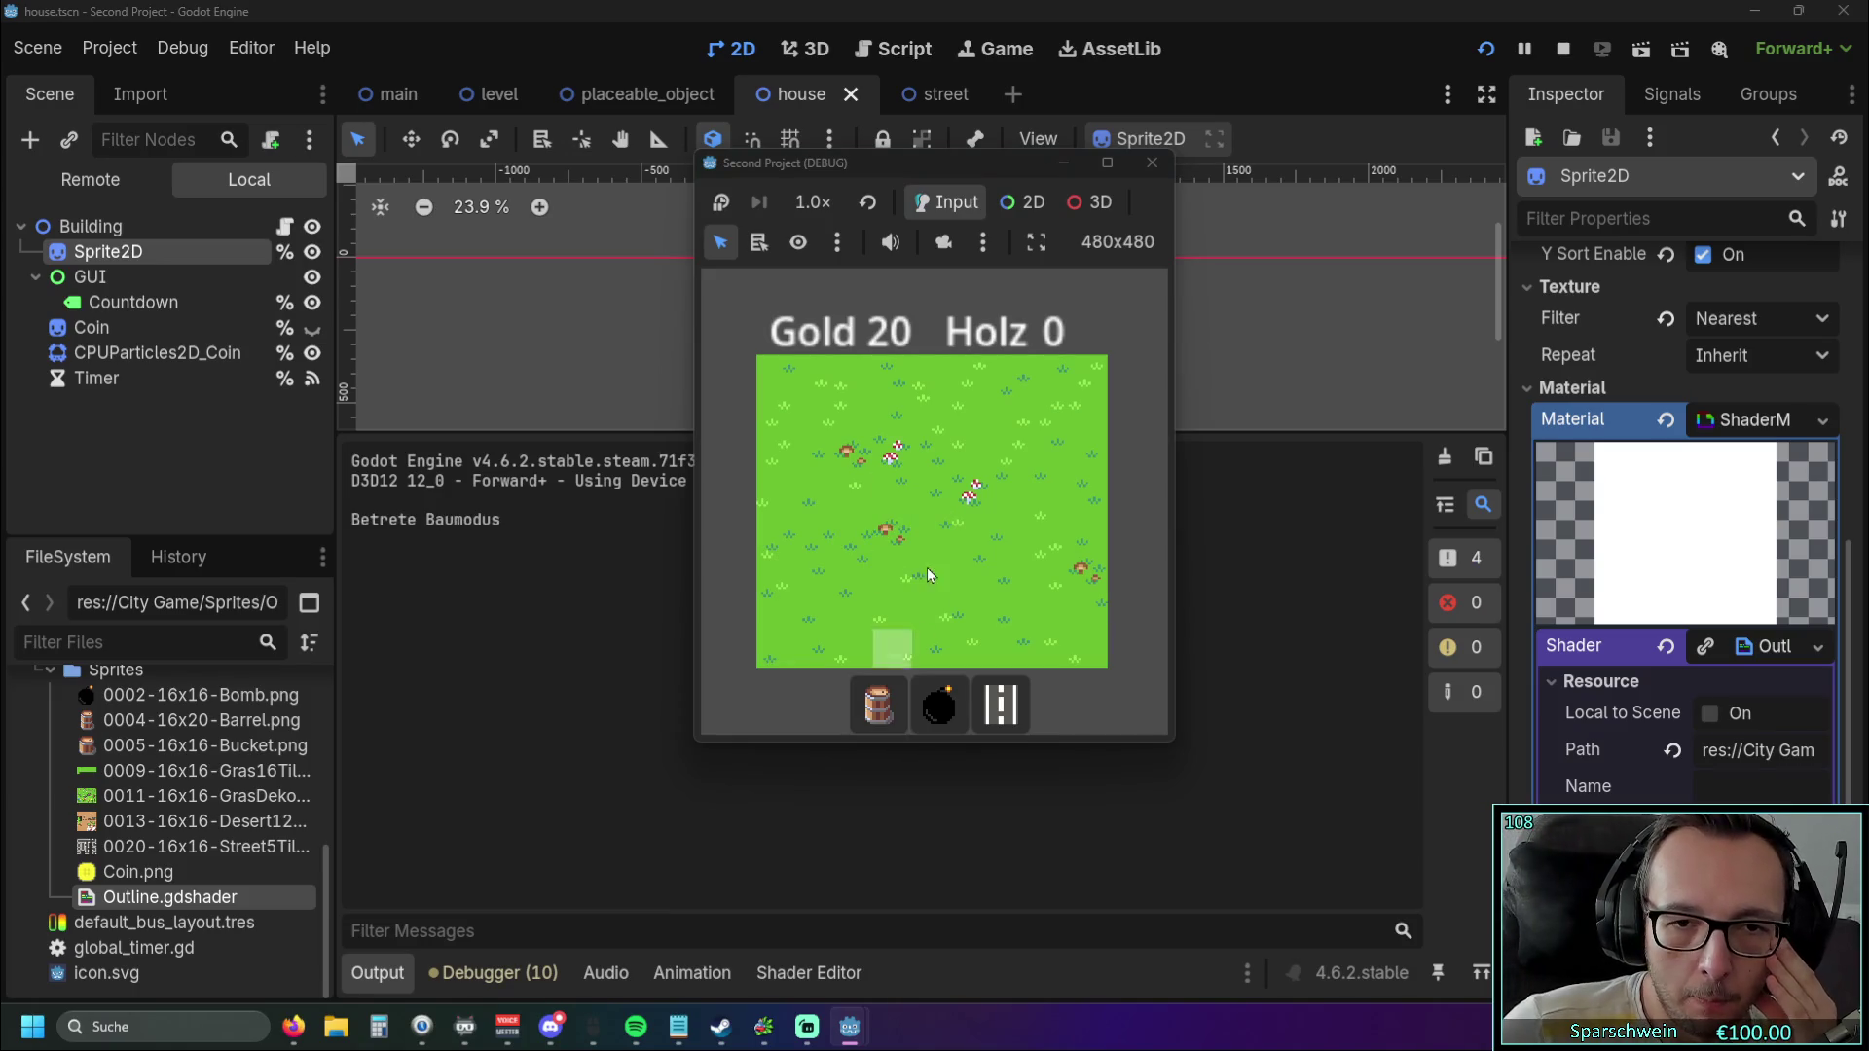
left_click(932, 520)
left_click(942, 701)
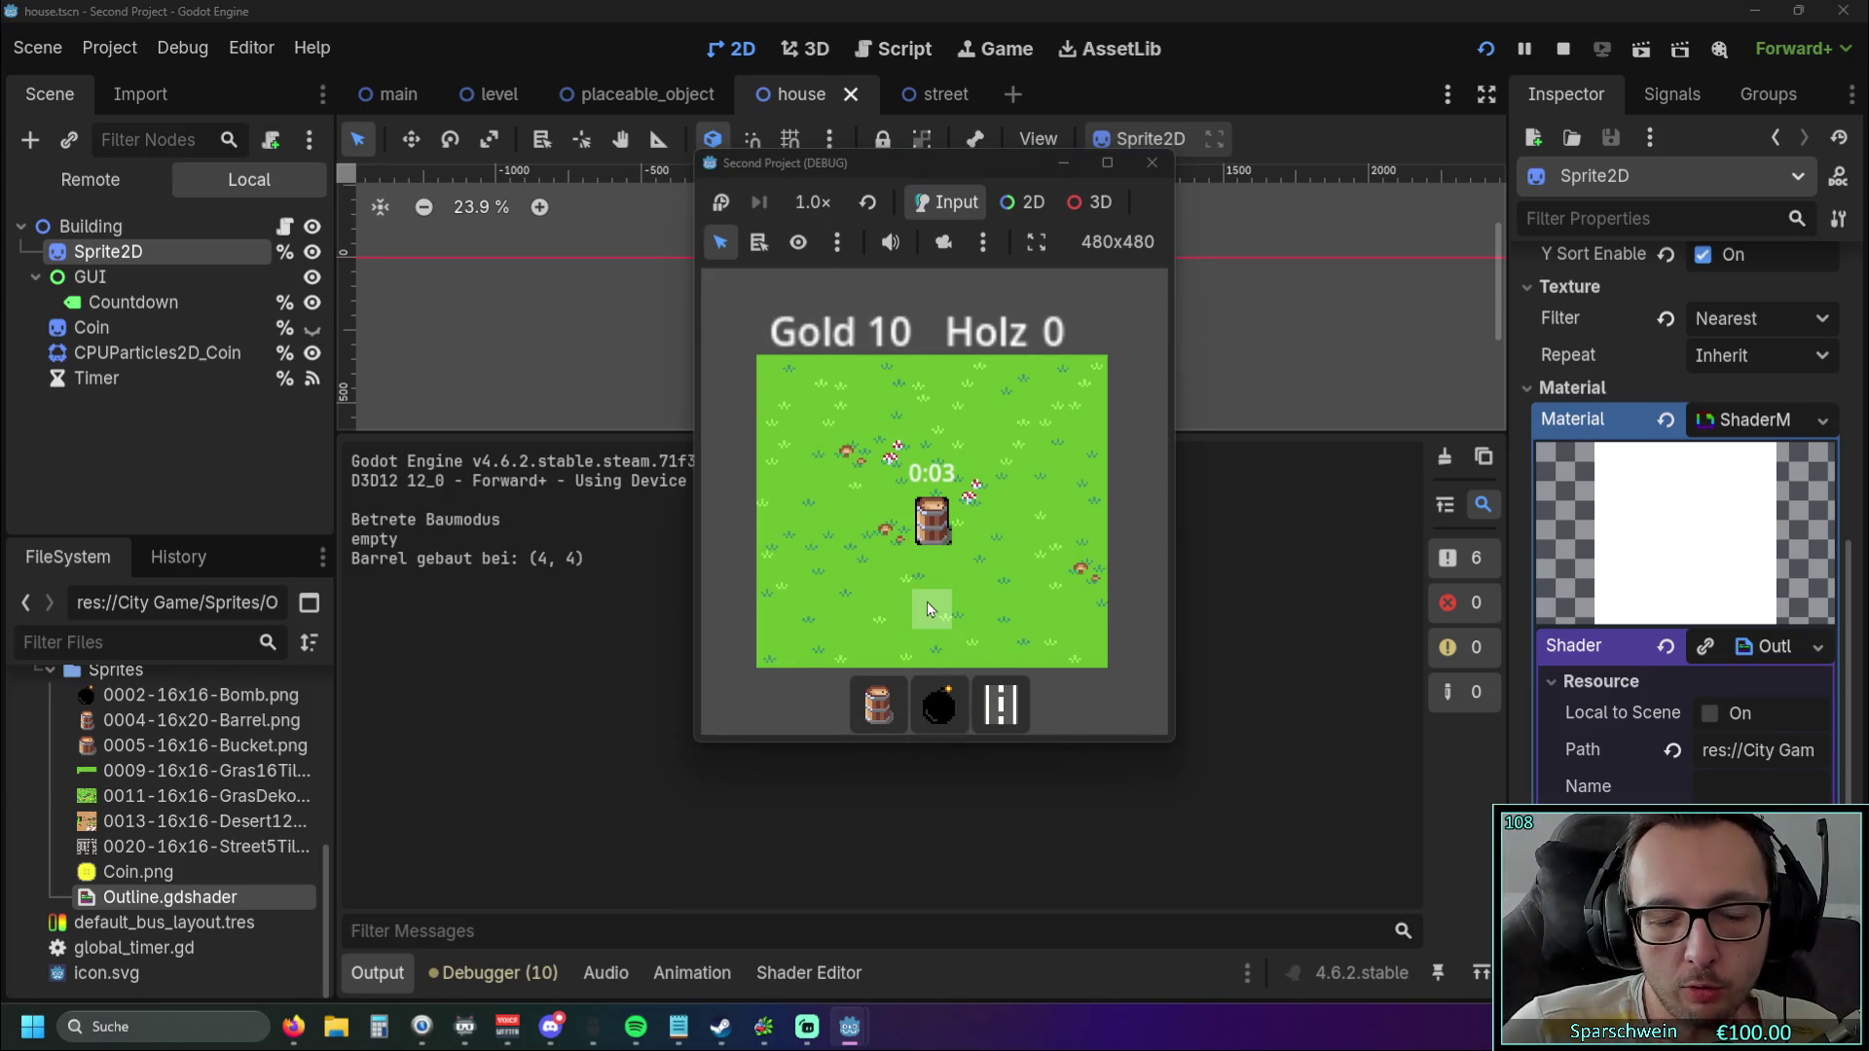
left_click(974, 554)
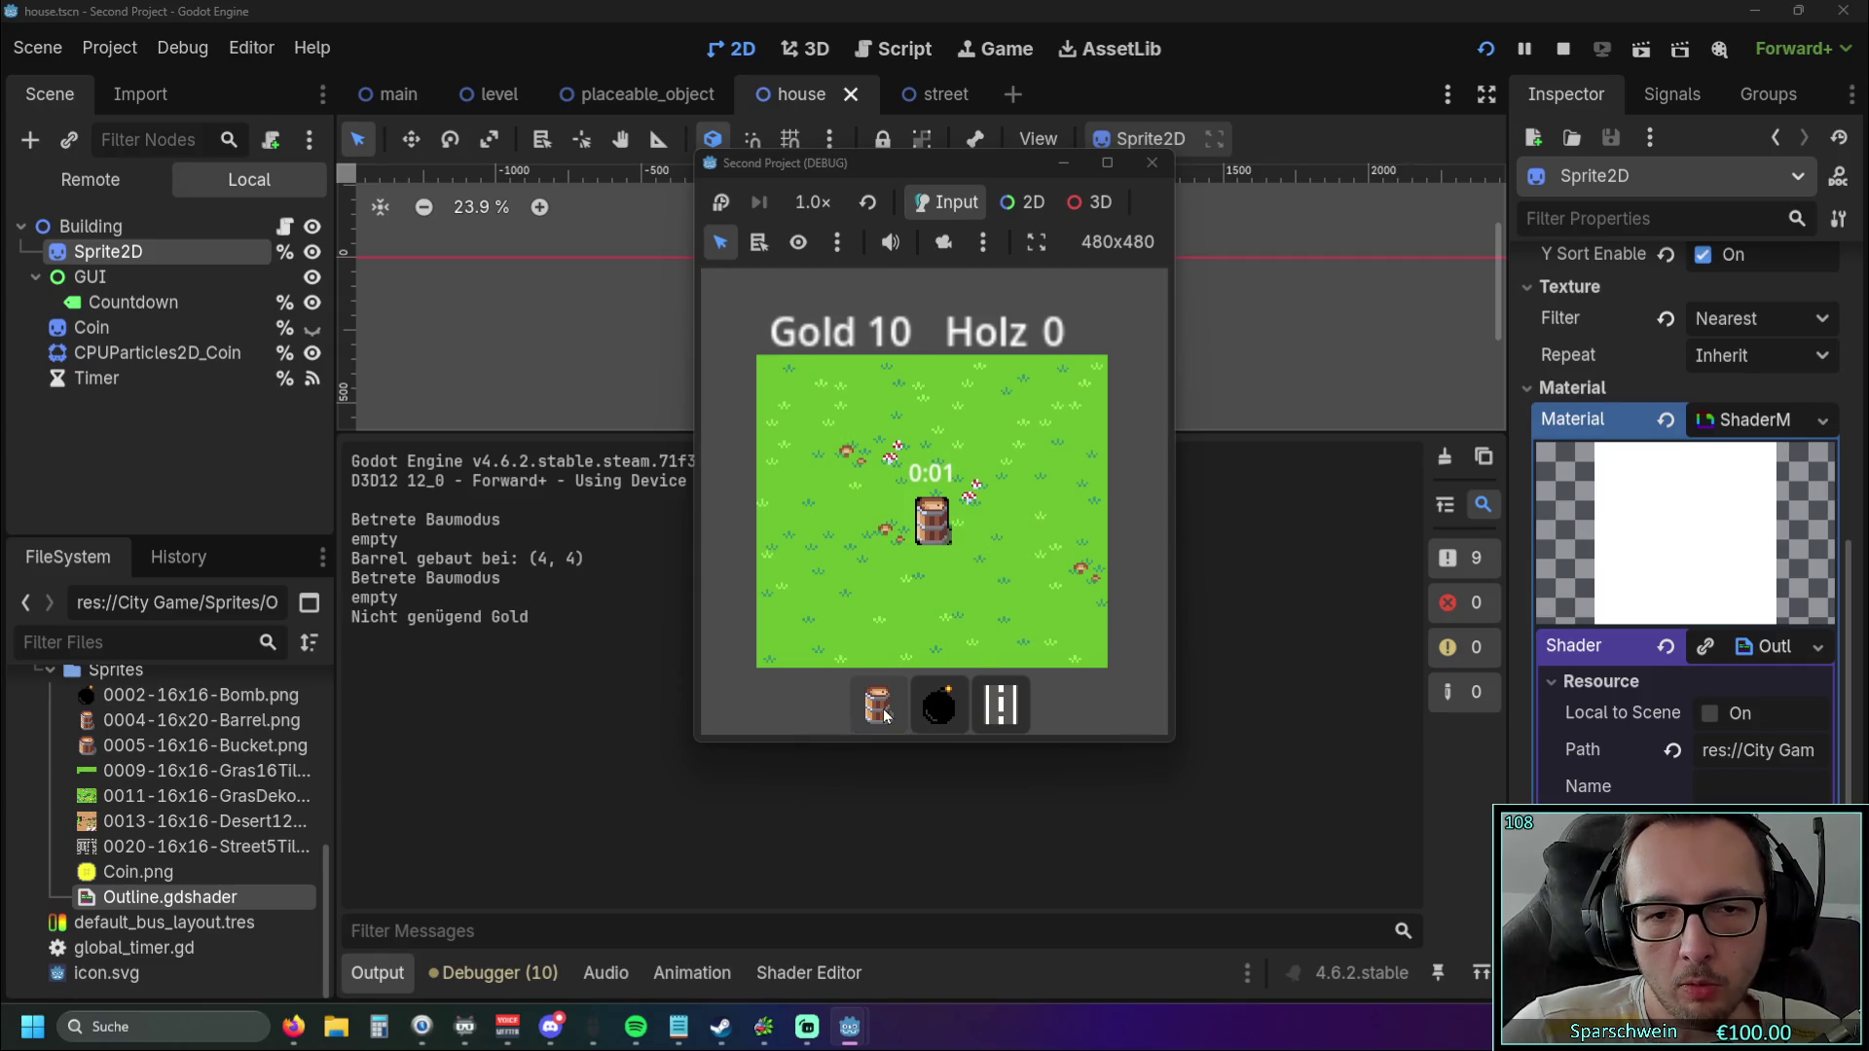
right_click(946, 533)
left_click(940, 628)
left_click(932, 525)
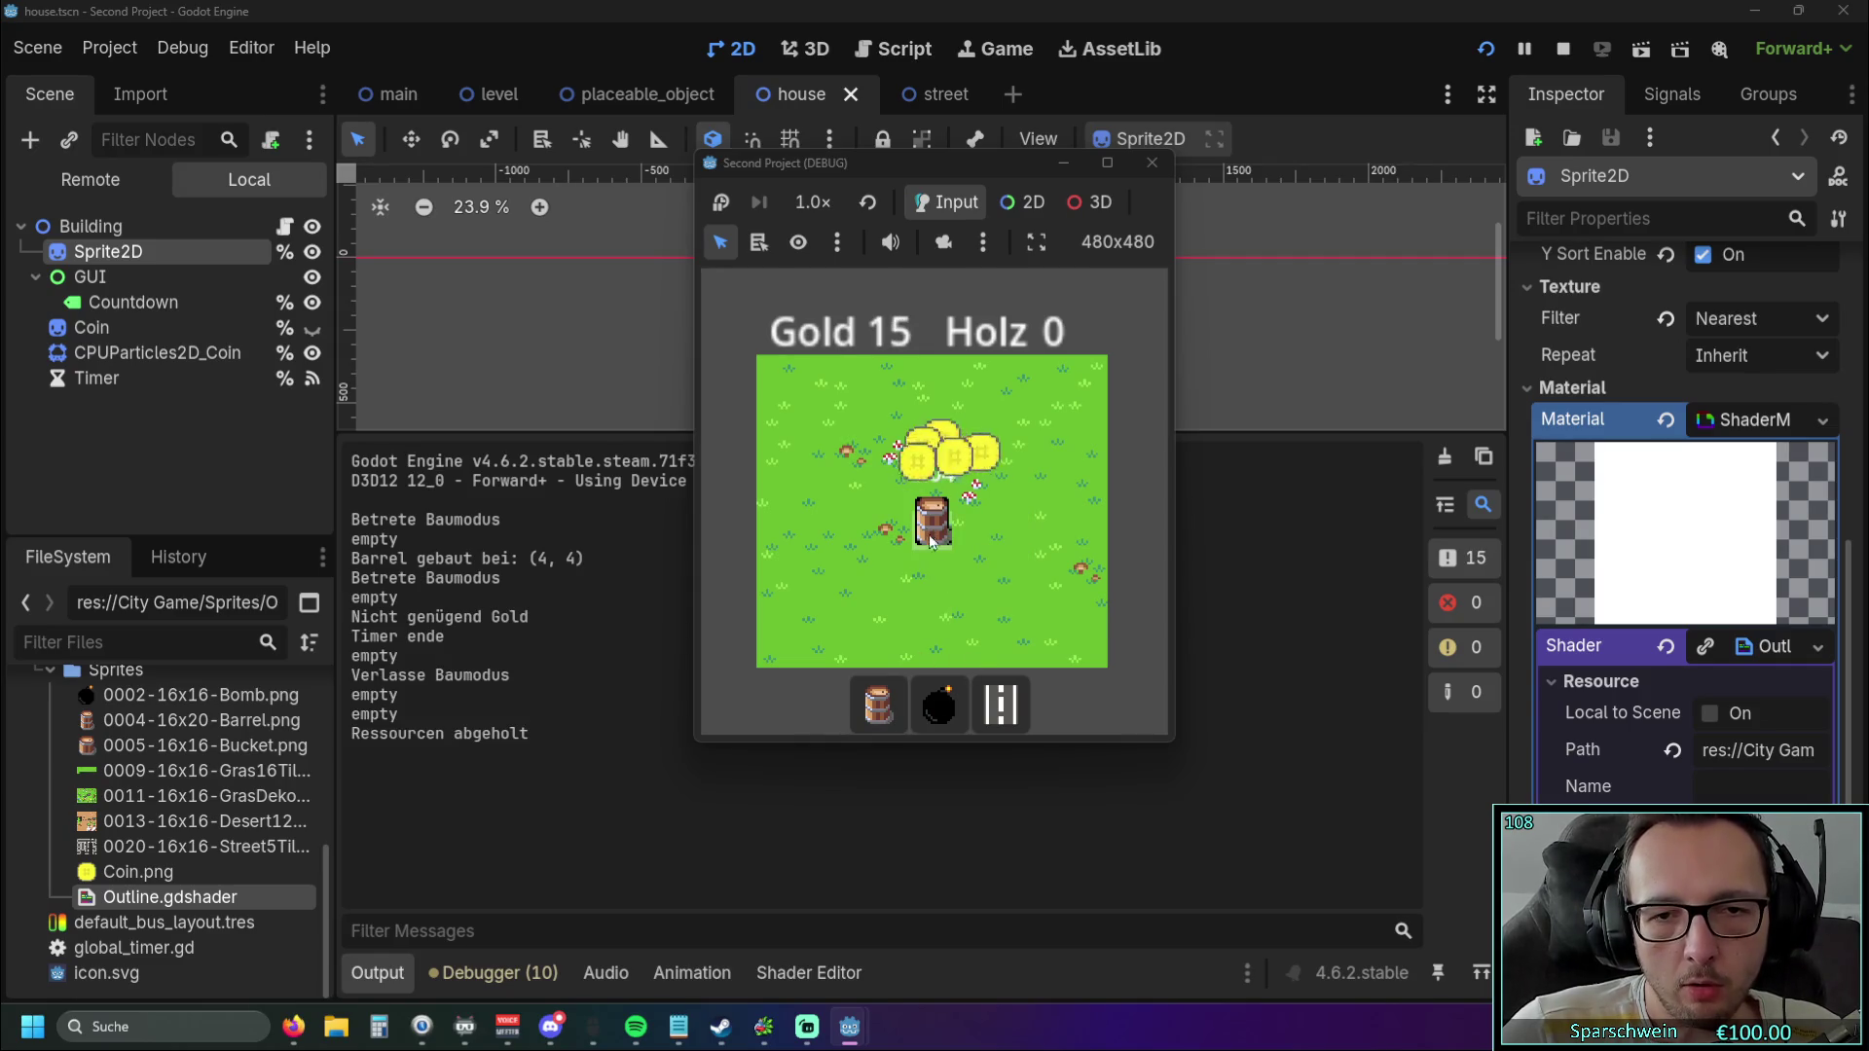
left_click(1151, 164)
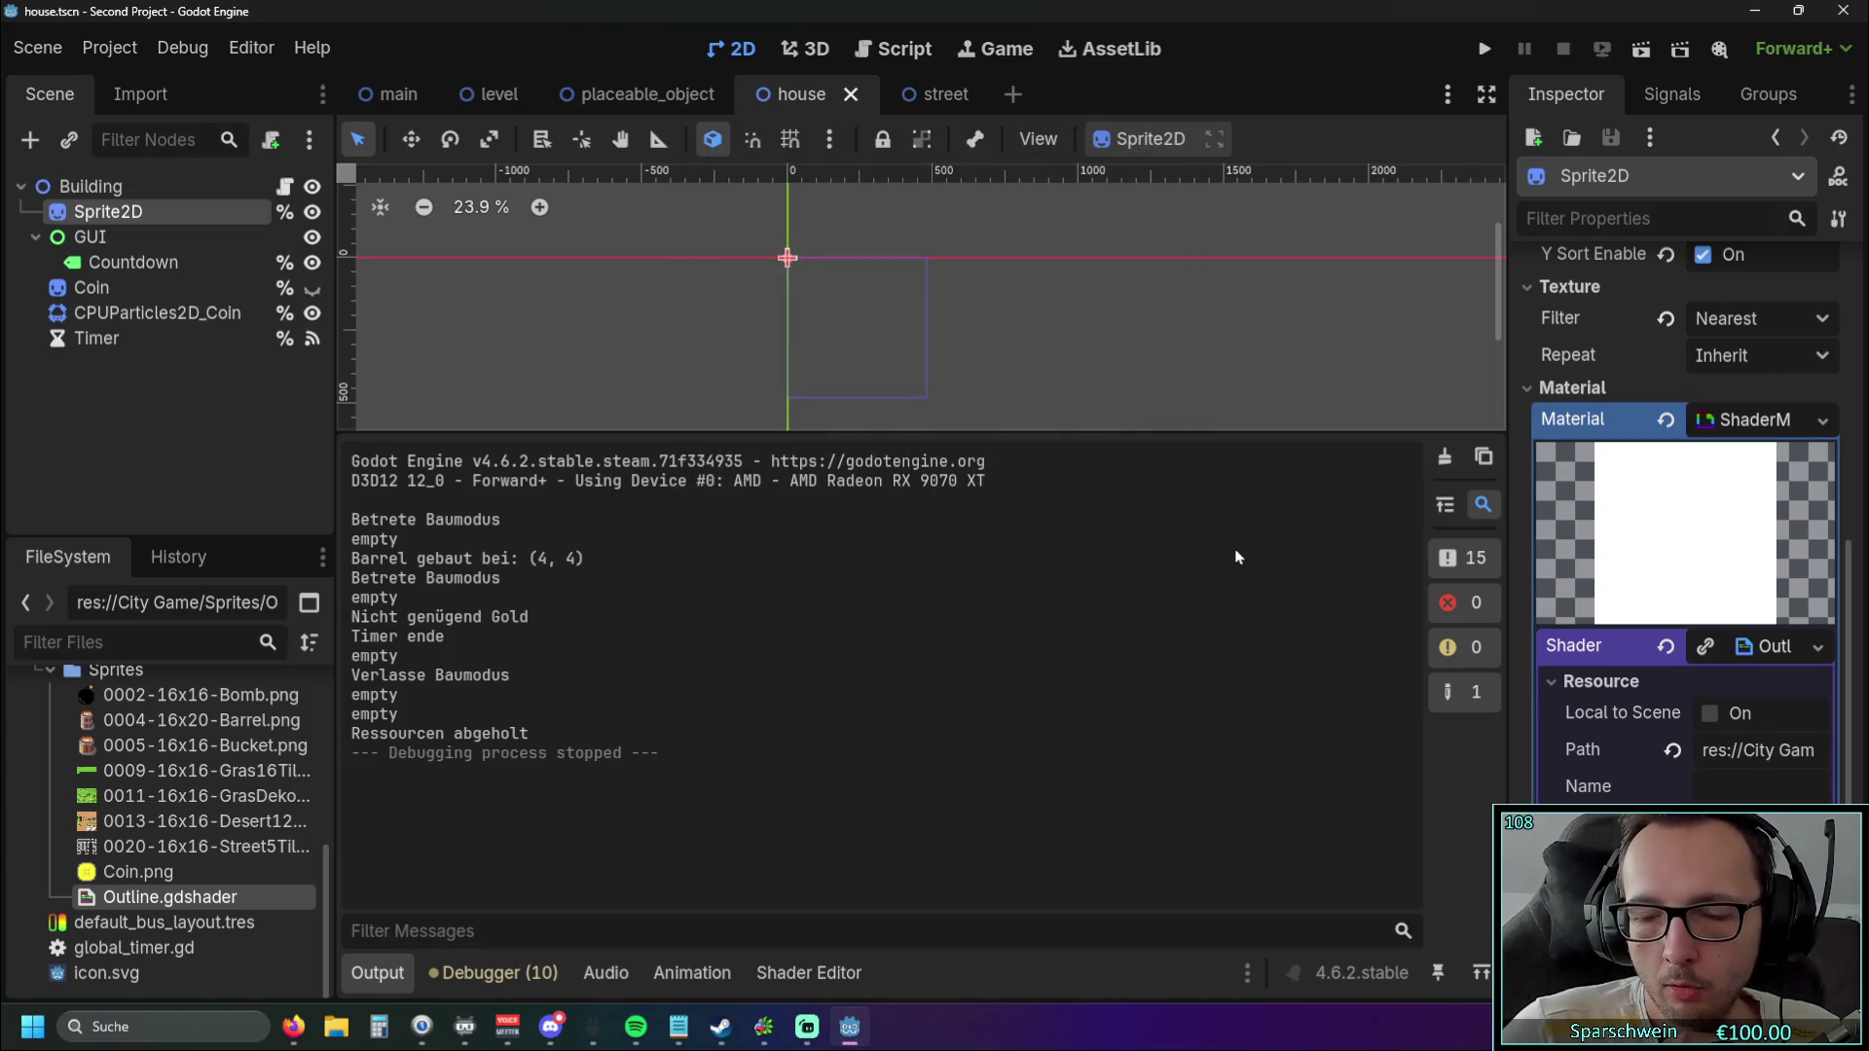
Drag the output splitter down to give the 2D canvas more height.
left_click_drag(904, 436, 881, 670)
scroll(785, 380, "down", 1)
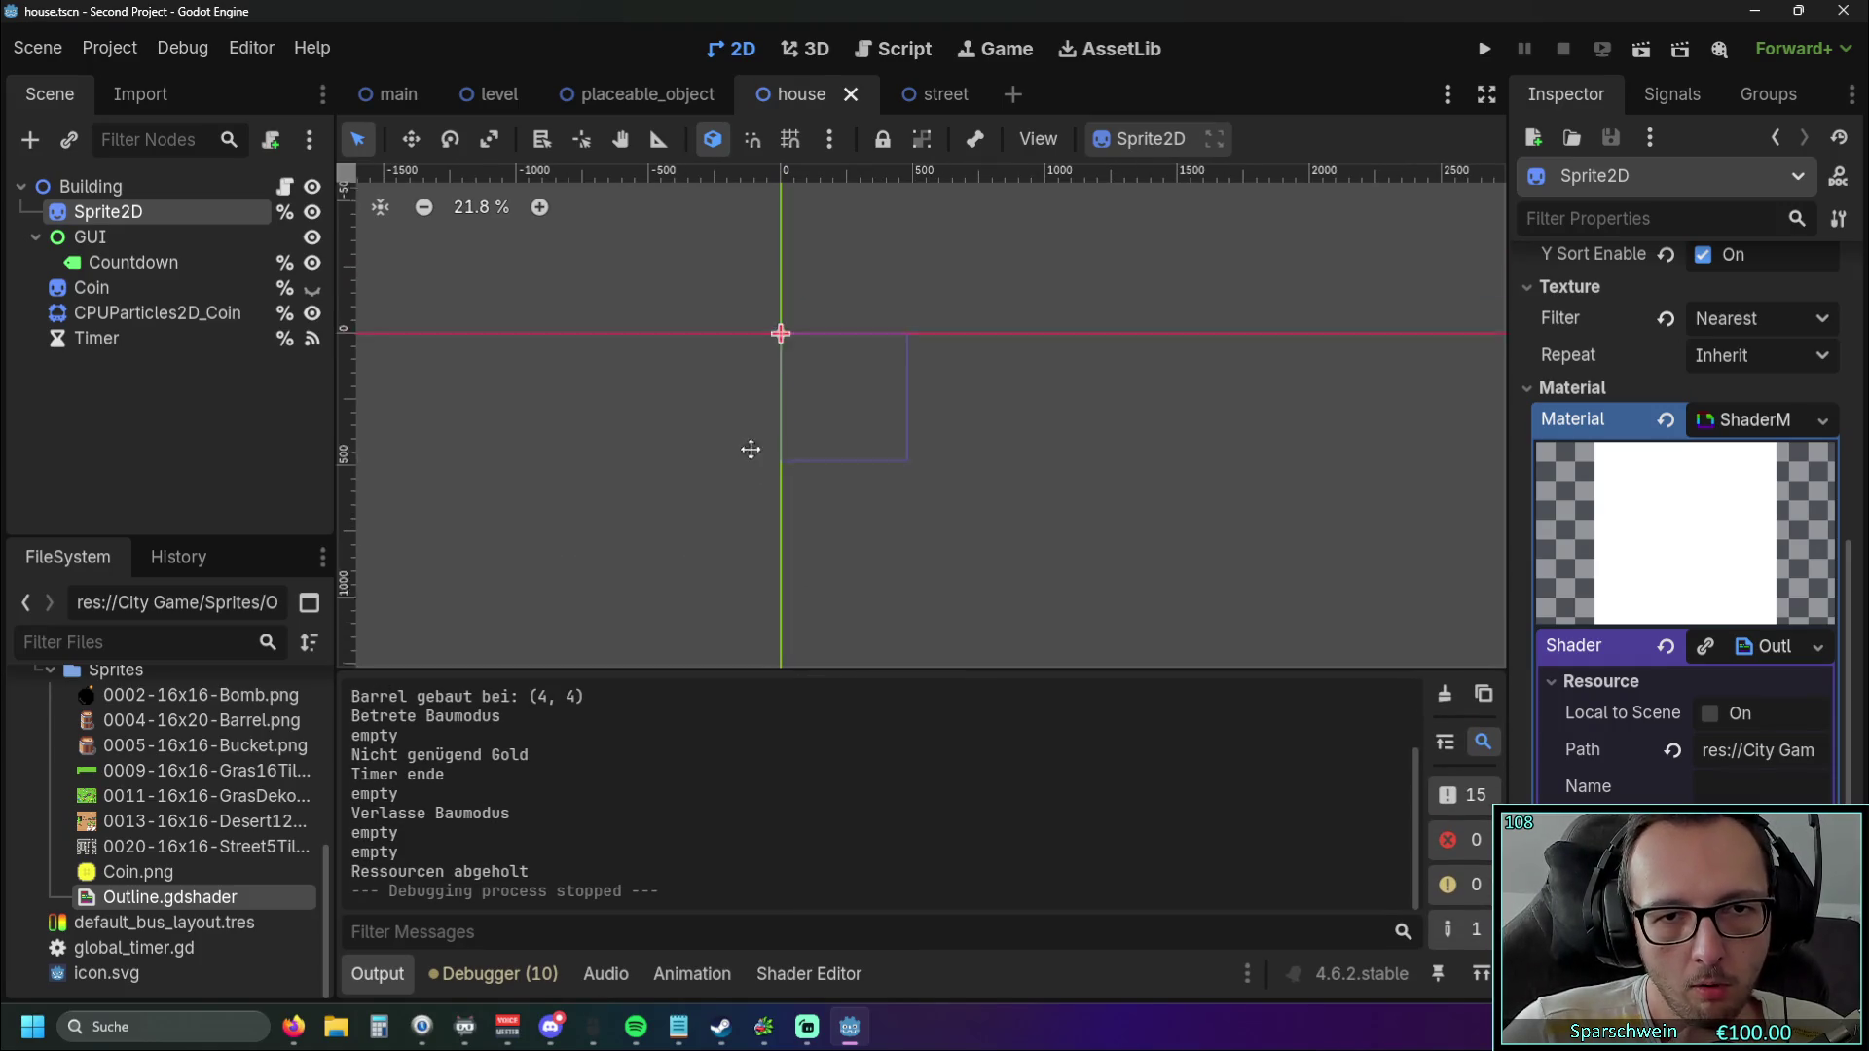
scroll(734, 477, "up", 1)
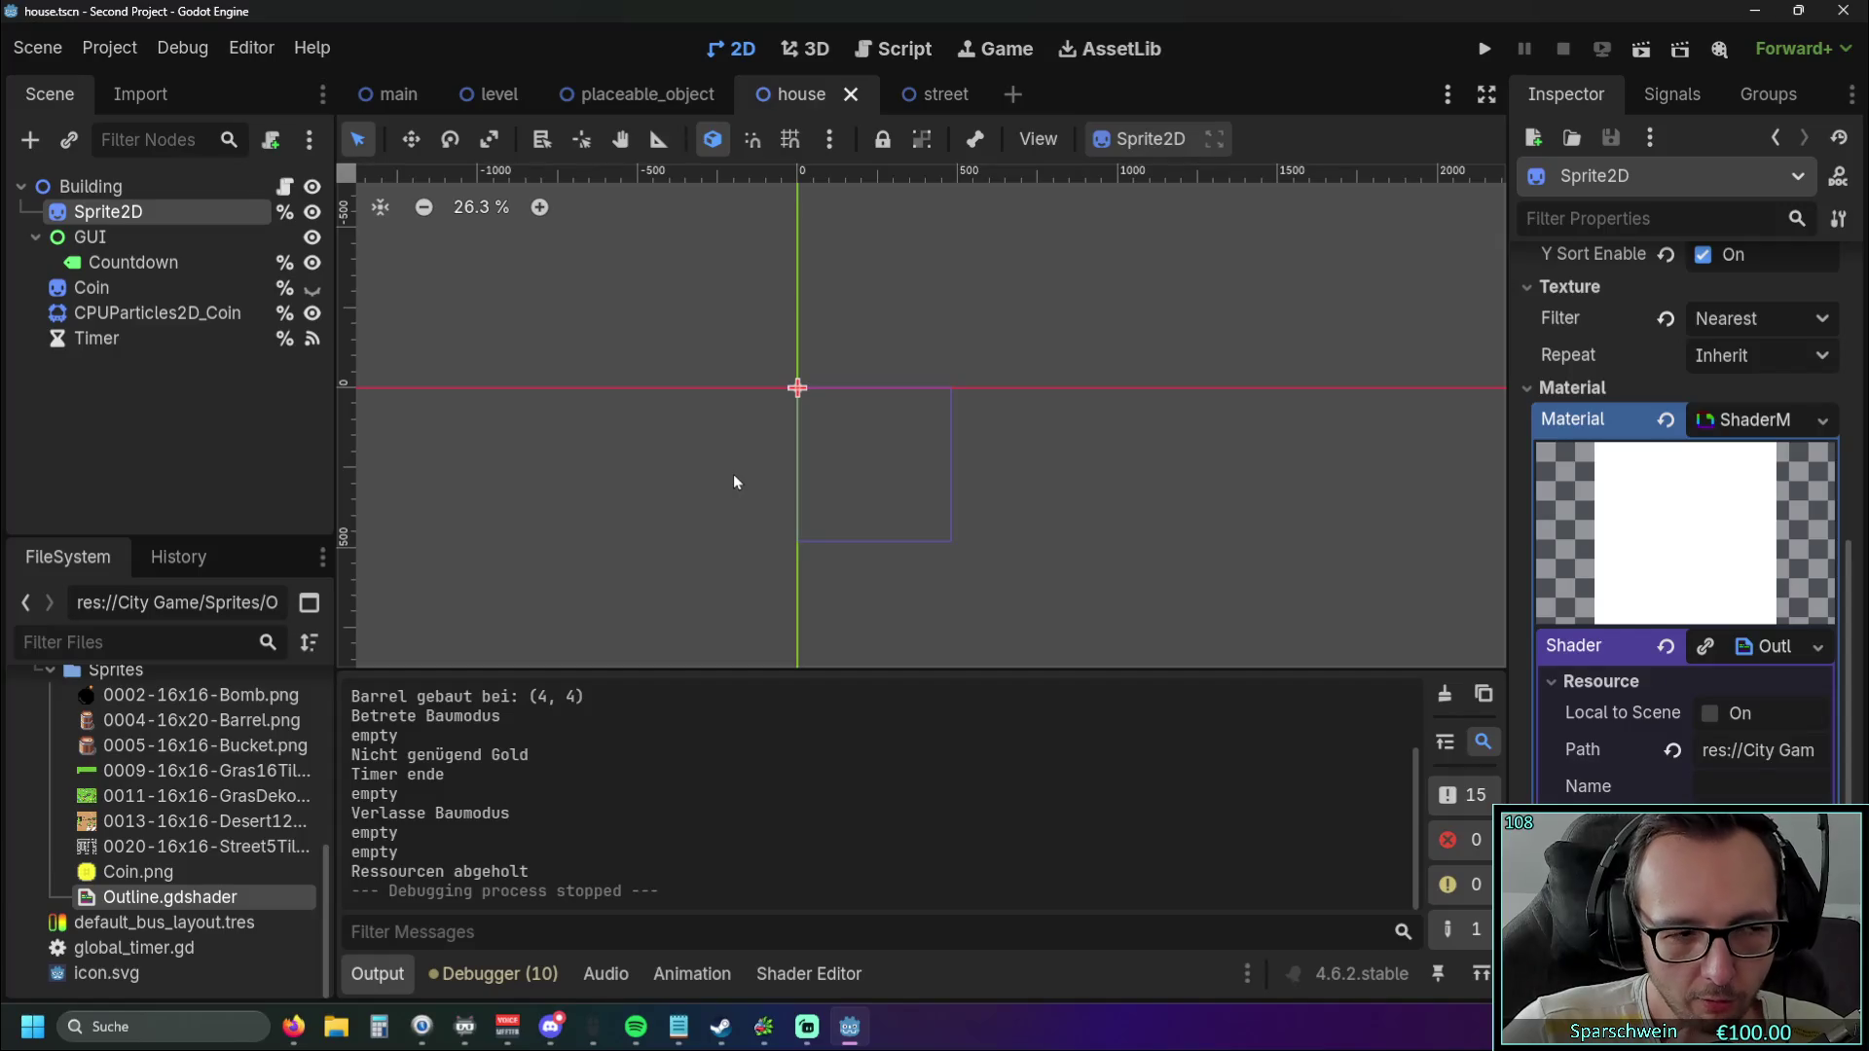
left_click(888, 49)
Scroll level.gd up to the func _draw() hover-effect code.
scroll(868, 336, "up", 15)
scroll(868, 335, "up", 15)
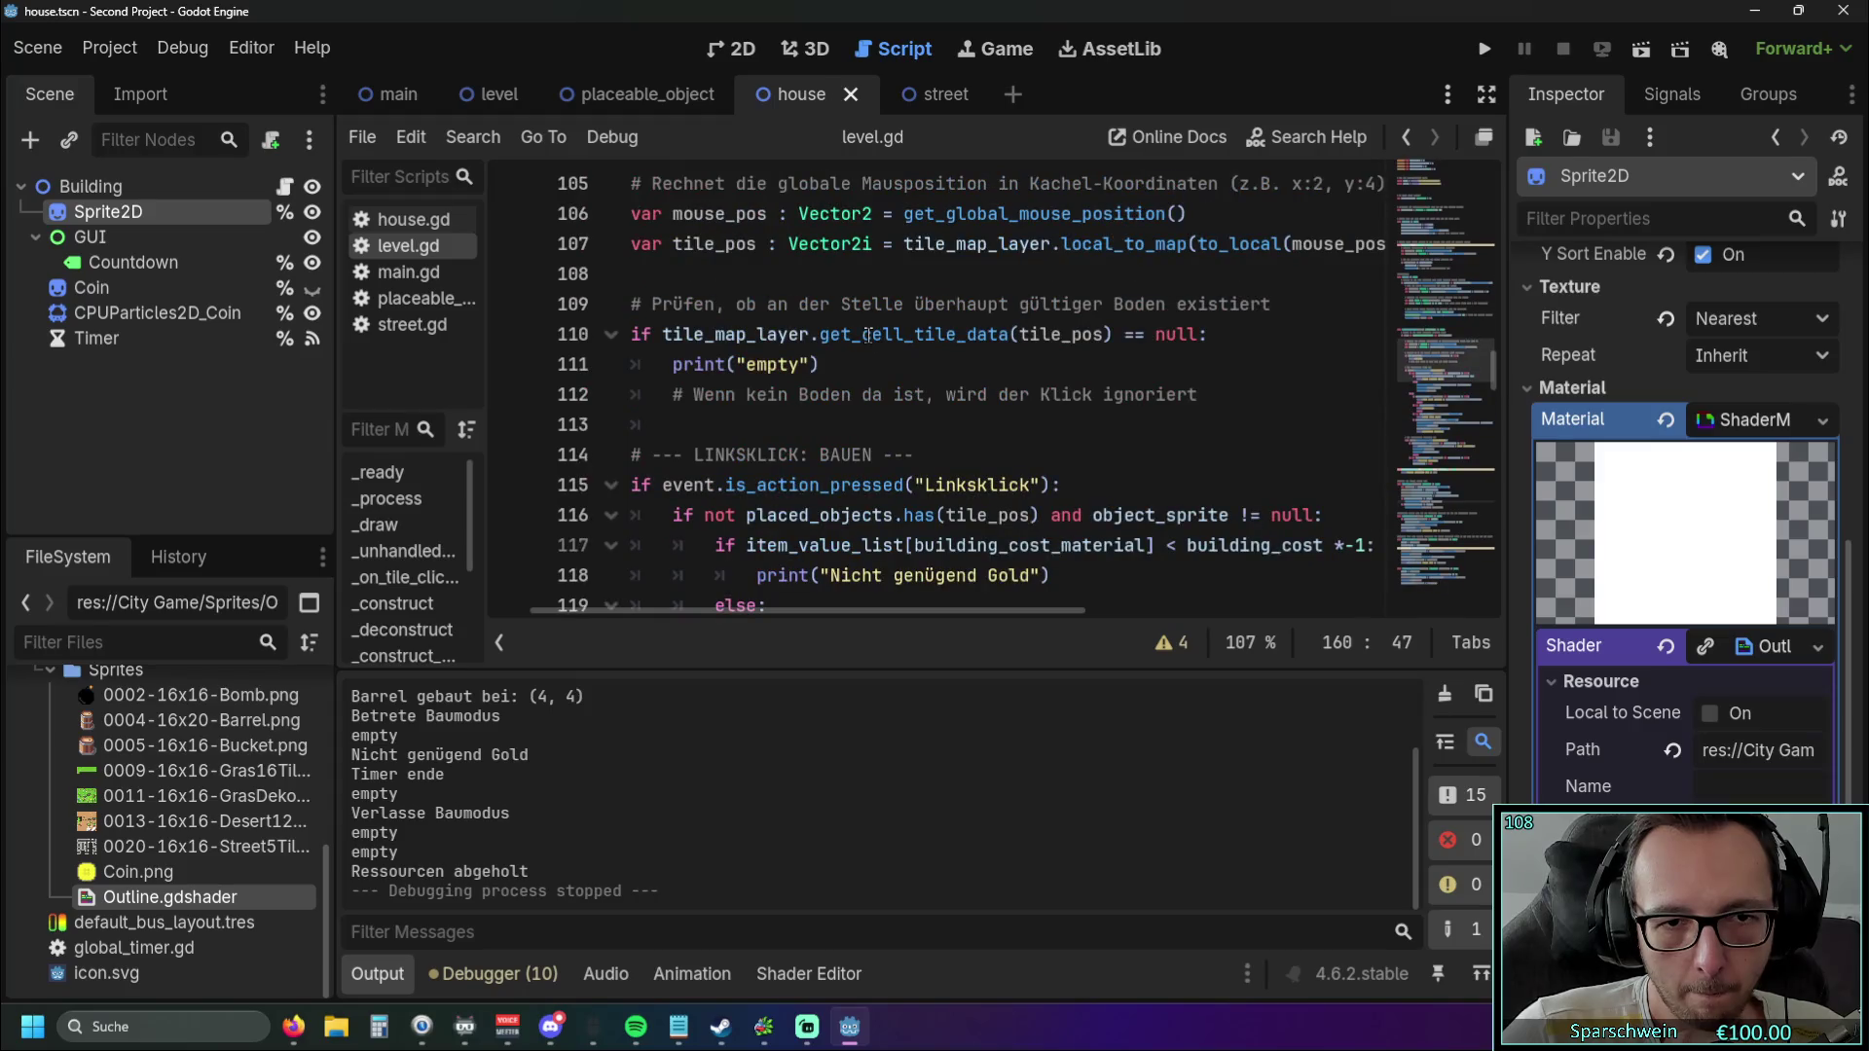
scroll(868, 335, "up", 2)
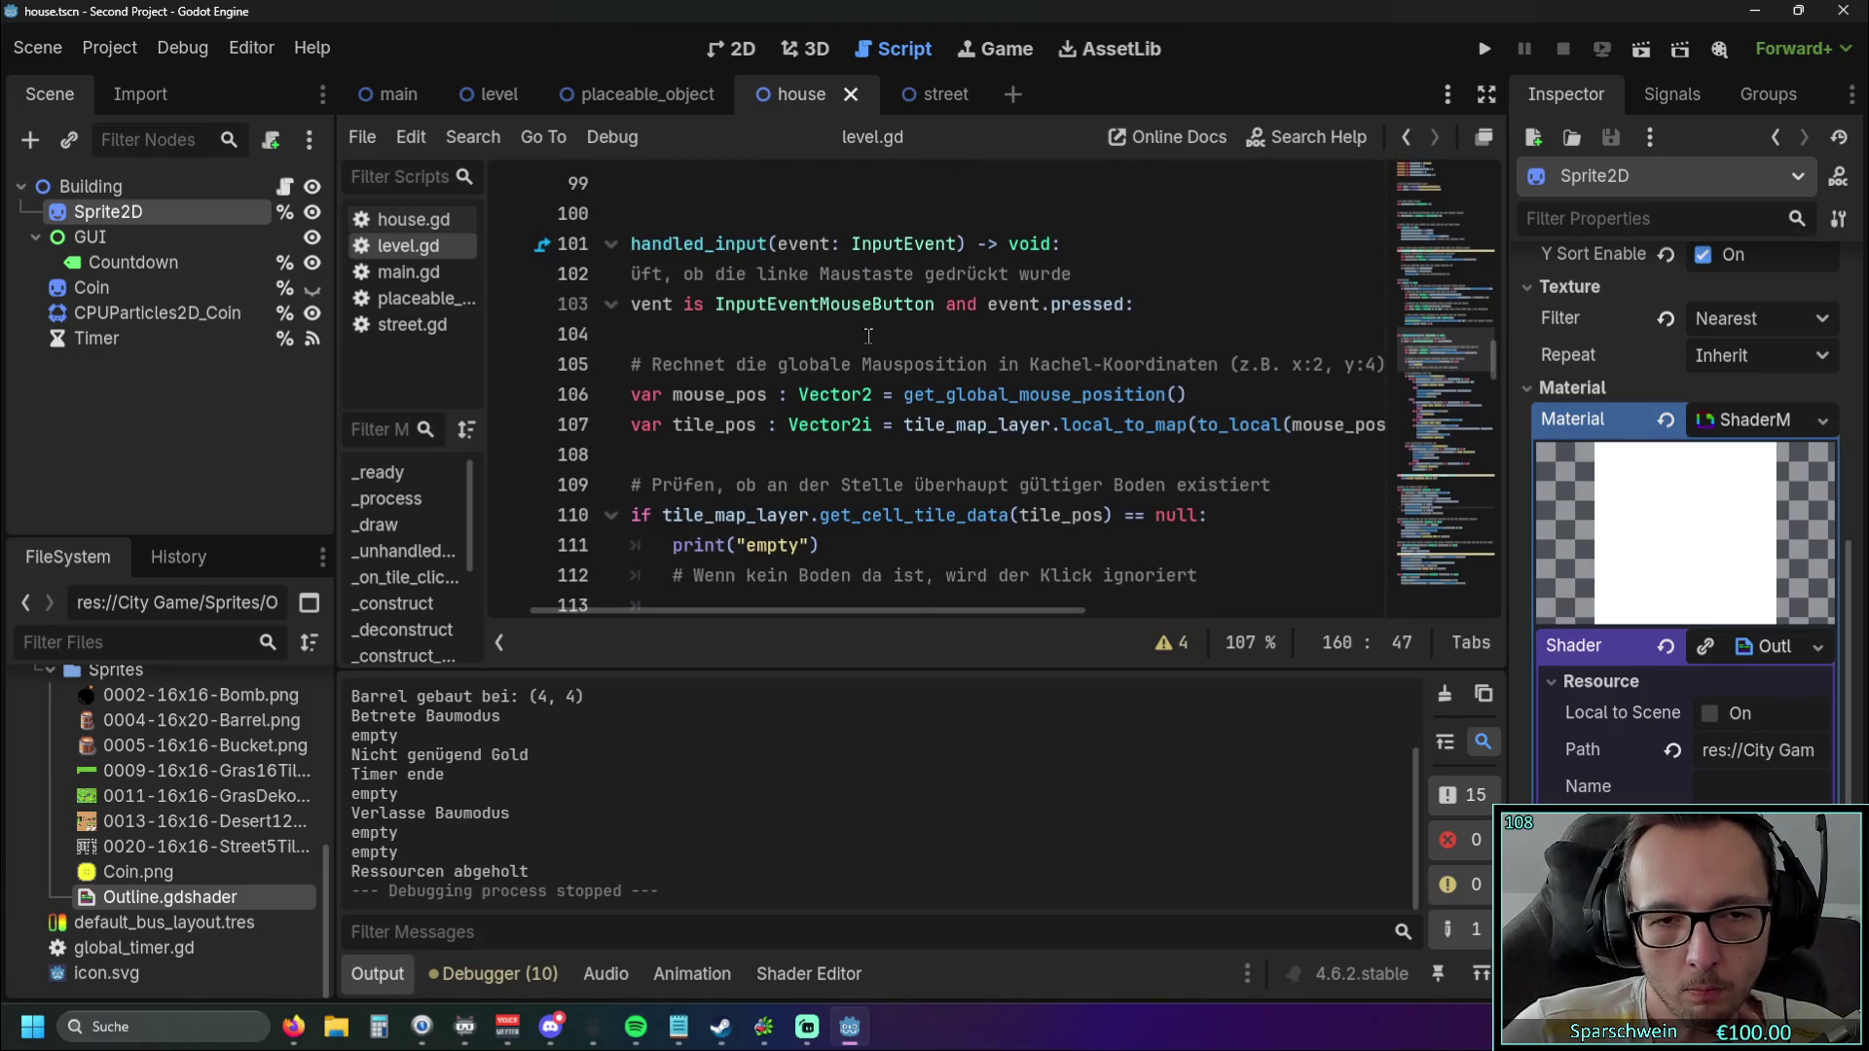
scroll(867, 339, "up", 6)
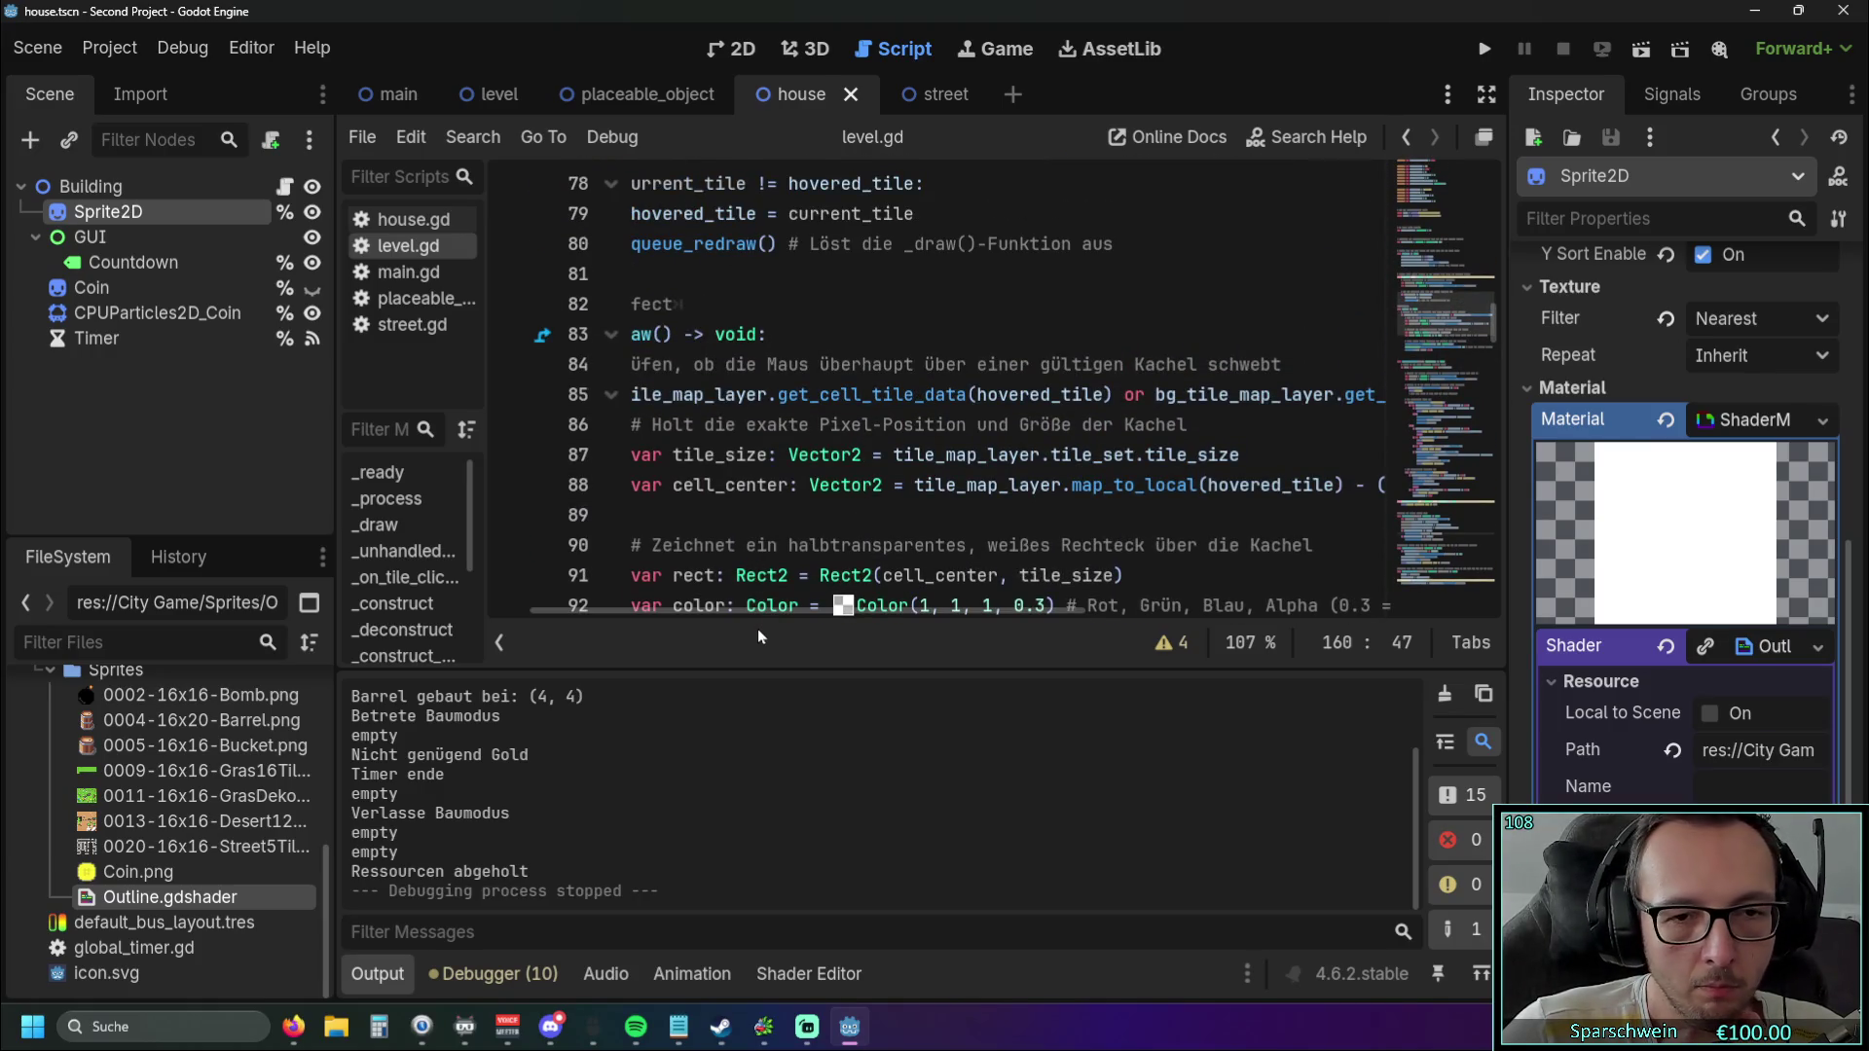
mouse_move(767, 610)
left_mouse_down()
mouse_move(331, 480)
mouse_move(195, 487)
left_mouse_up()
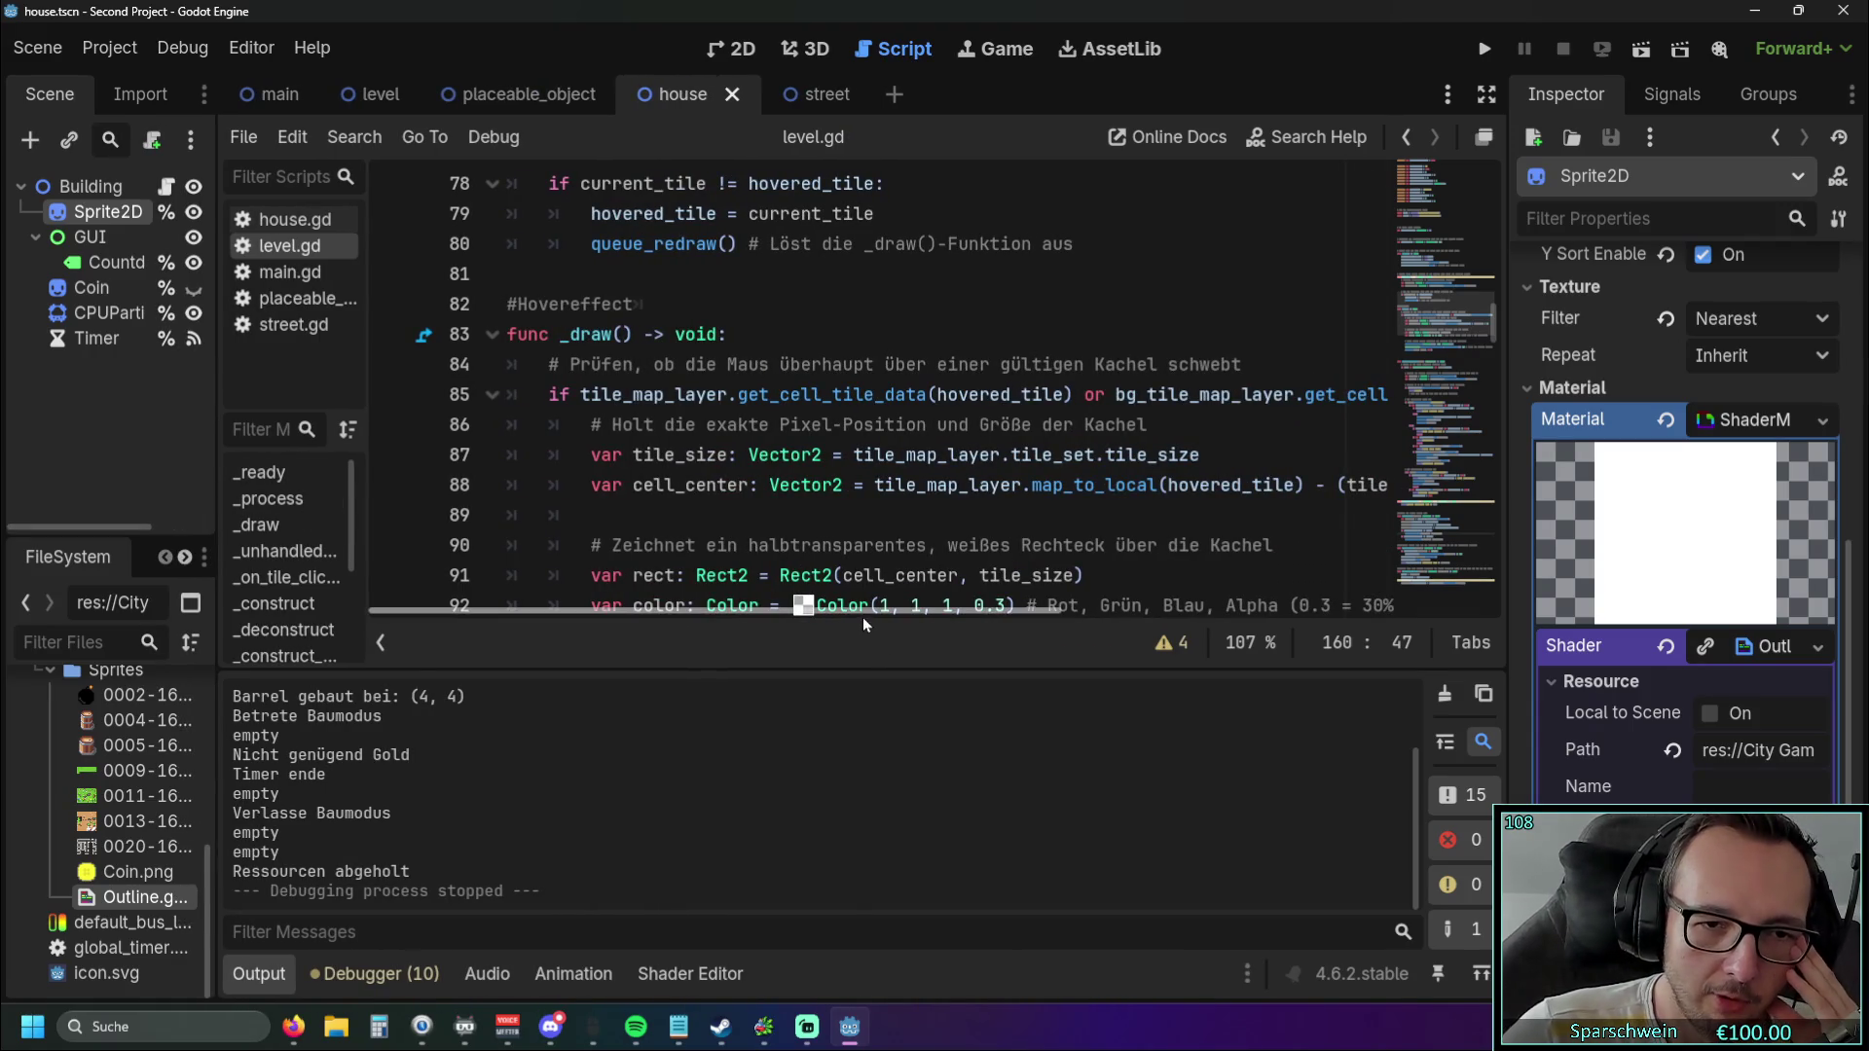
Run the game again and build a barrel on the grass at (4, 4).
left_click(1483, 49)
left_click(881, 699)
left_click(926, 526)
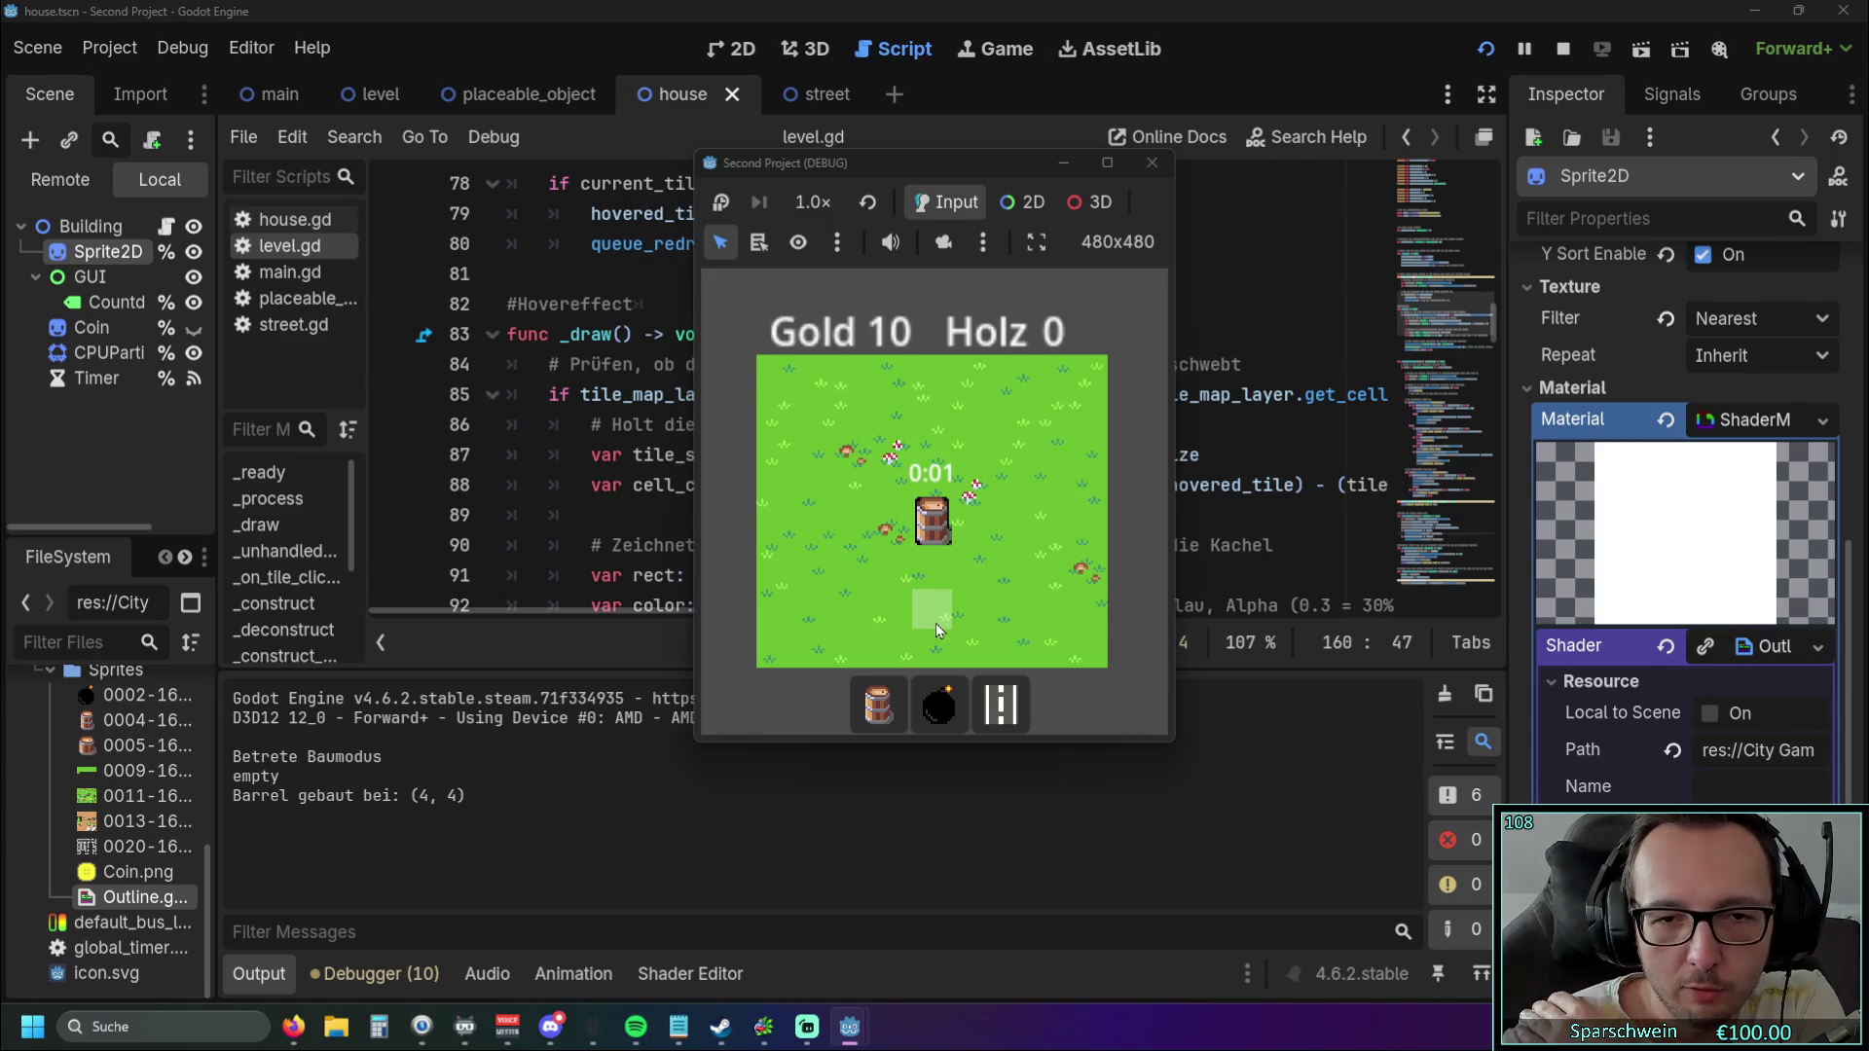
Stop the running test from the editor toolbar so level.gd's _draw code shows again.
left_click(1151, 163)
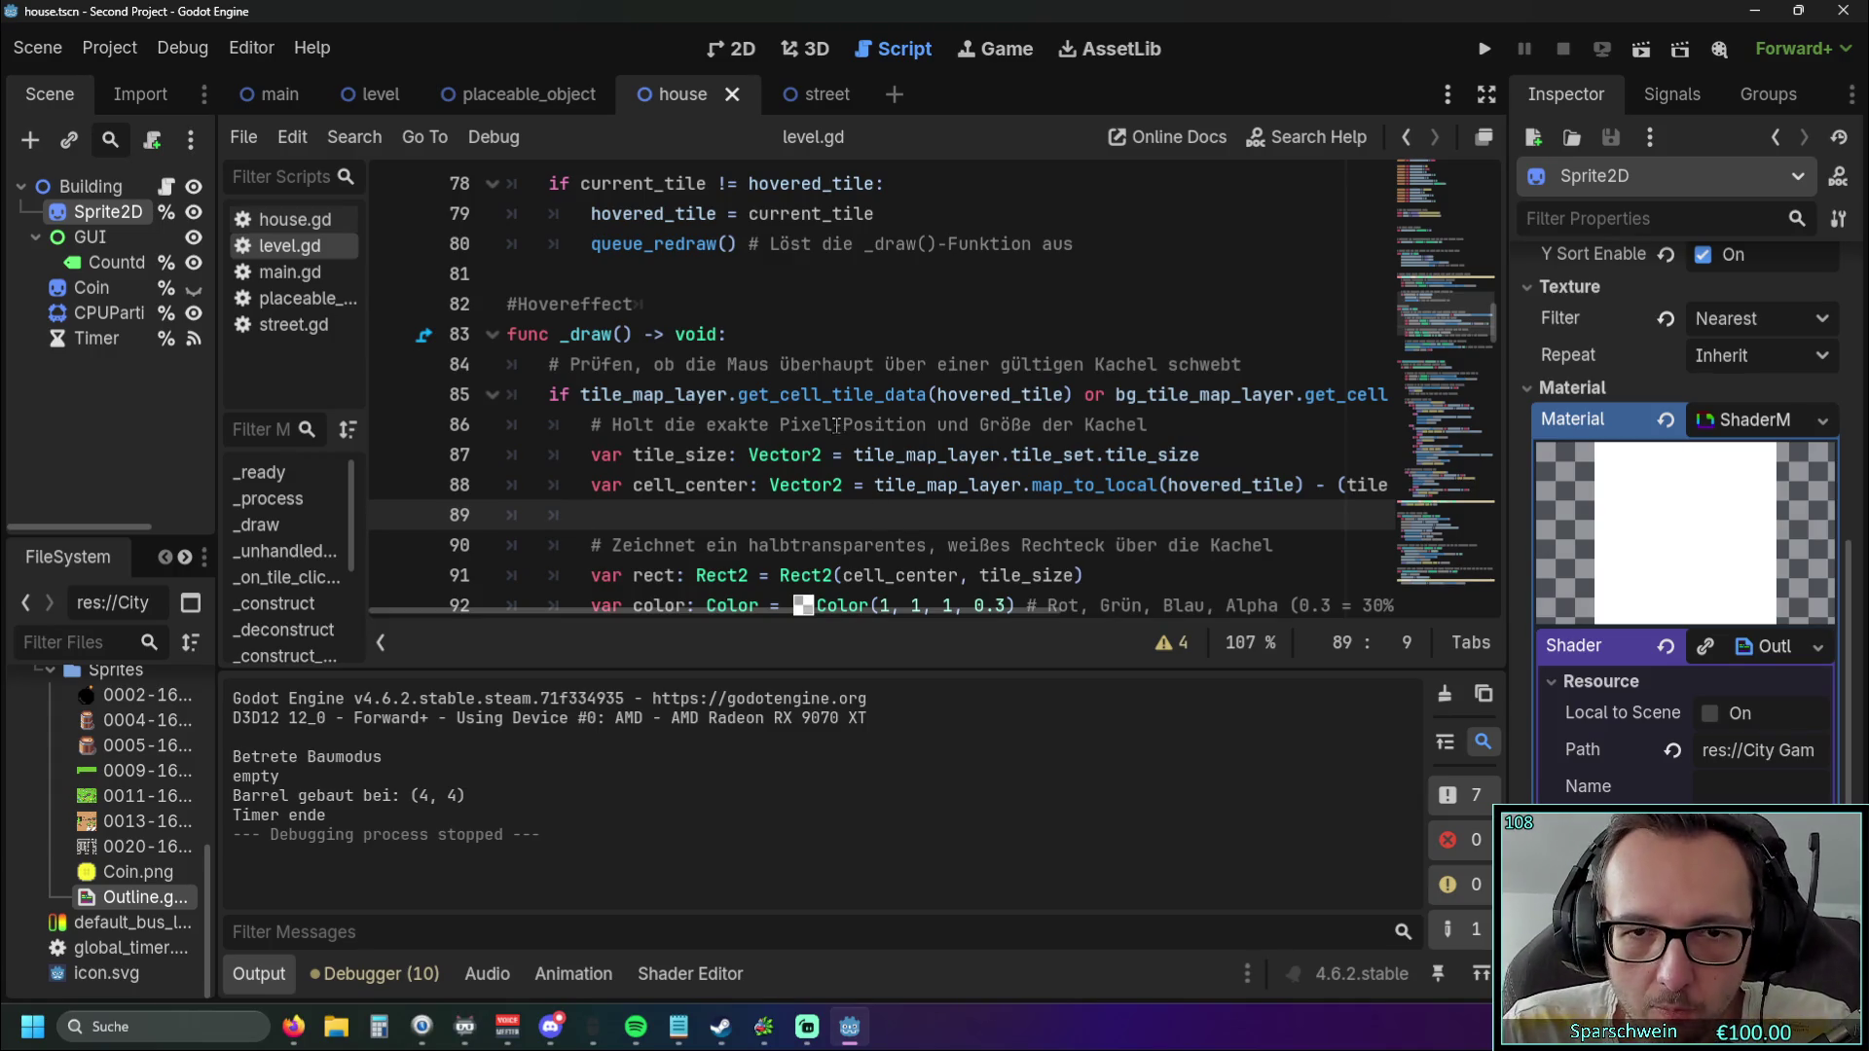
scroll(827, 438, "down", 1)
mouse_move(713, 615)
left_mouse_down()
mouse_move(748, 609)
mouse_move(598, 607)
mouse_move(827, 610)
mouse_move(603, 609)
left_mouse_up()
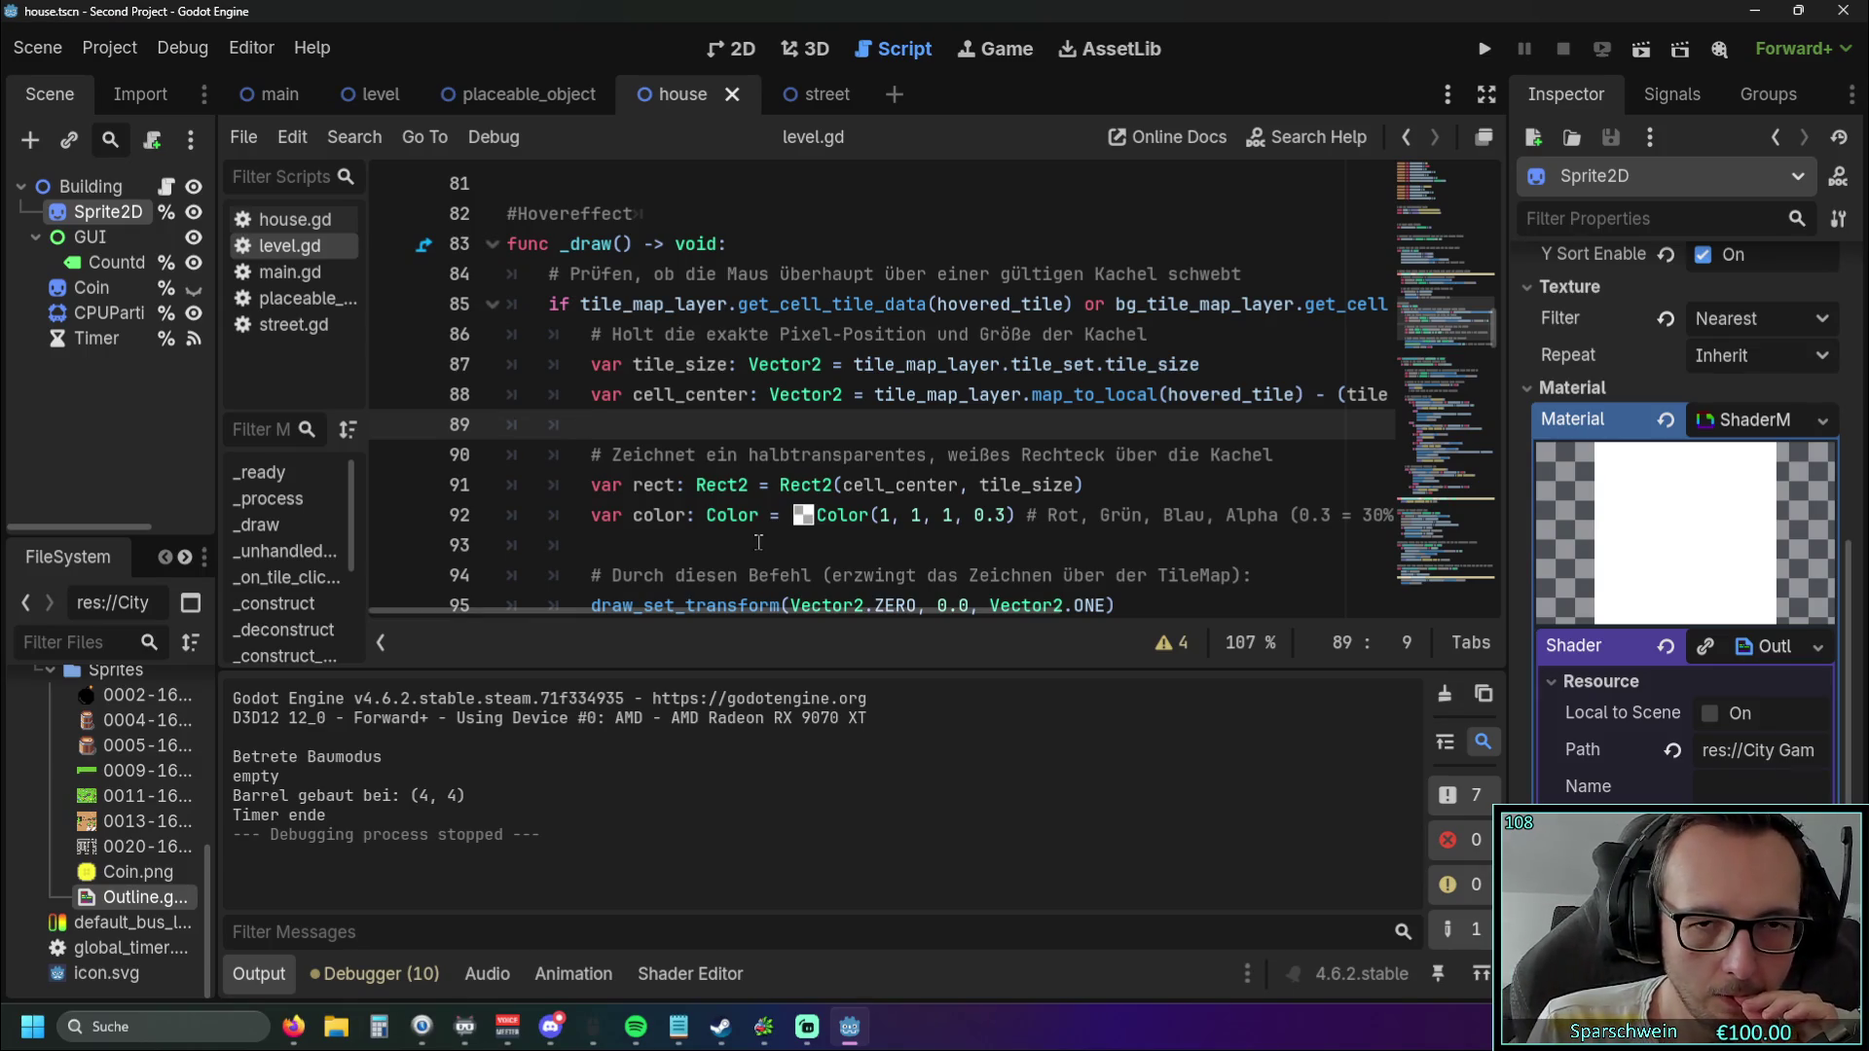
mouse_move(738, 611)
left_mouse_down()
mouse_move(755, 615)
mouse_move(692, 625)
mouse_move(995, 629)
mouse_move(678, 617)
left_mouse_up()
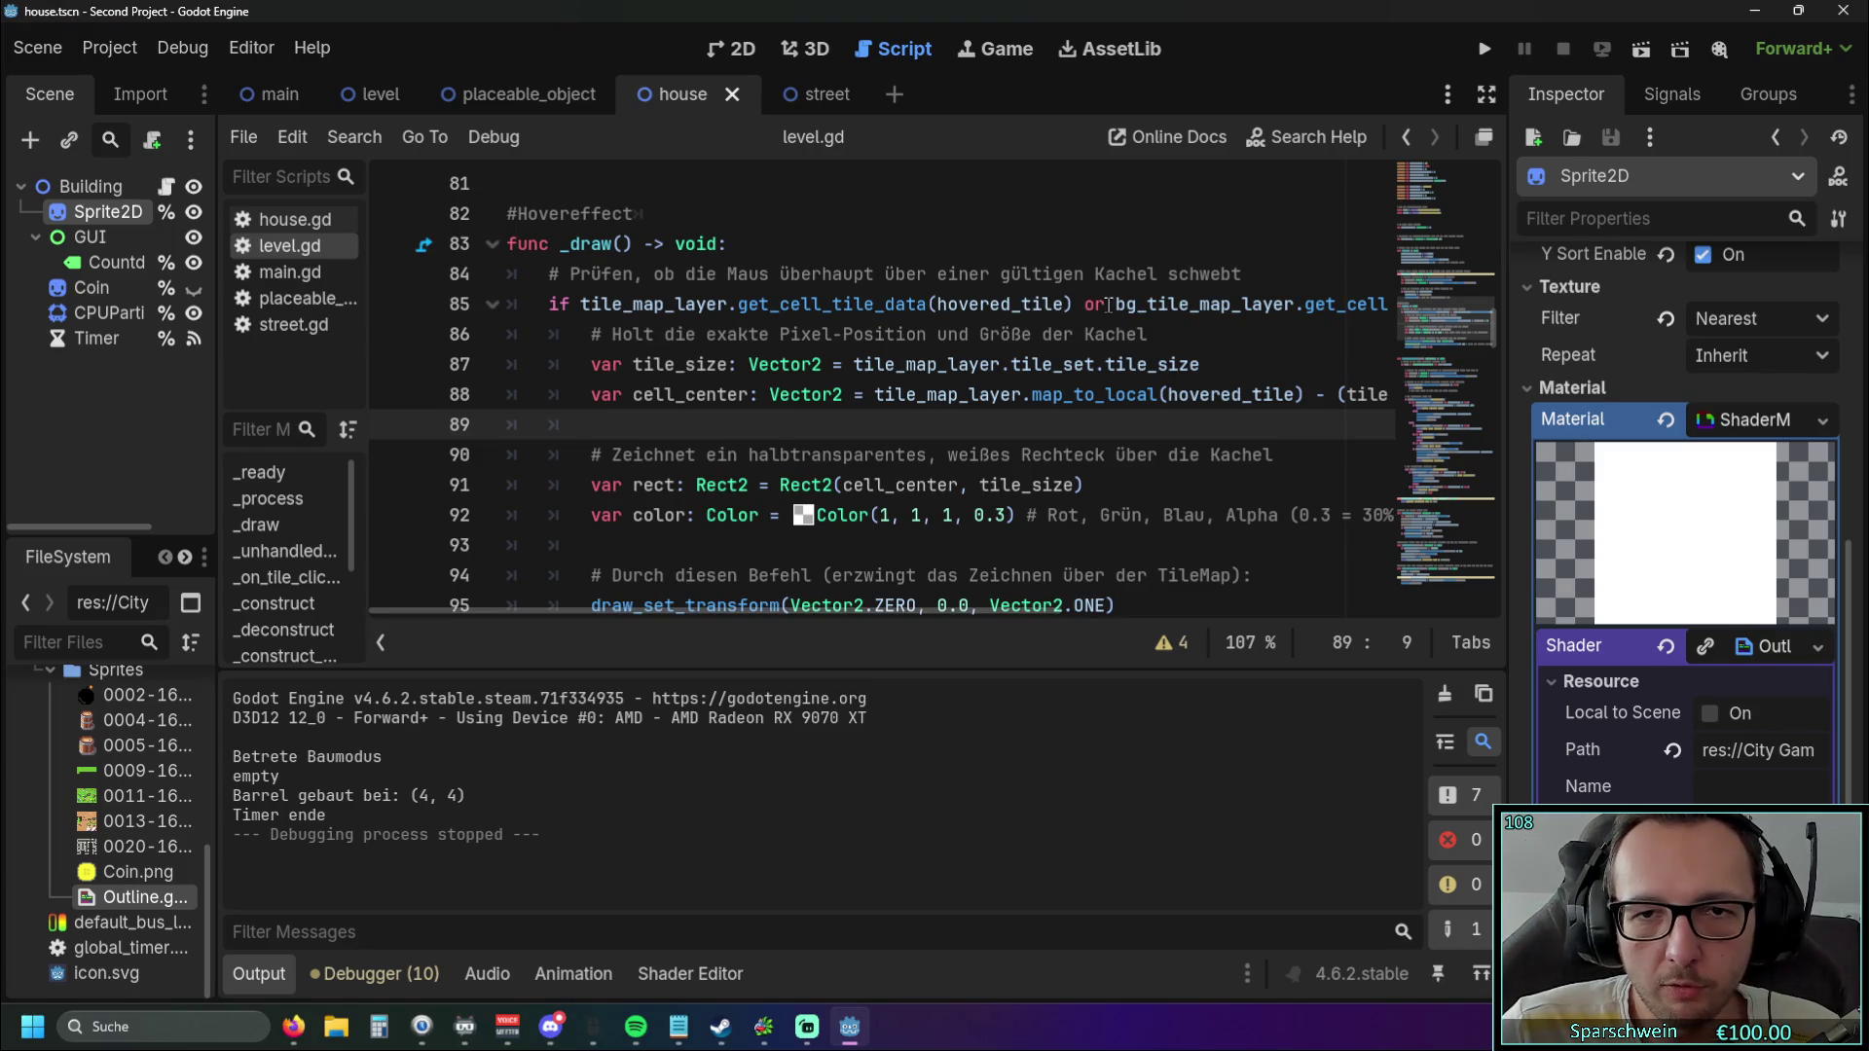
mouse_move(1070, 304)
left_mouse_down()
mouse_move(551, 305)
mouse_move(575, 309)
left_mouse_up()
key("ctrl+c")
key("Delete")
key("Delete")
key("Delete")
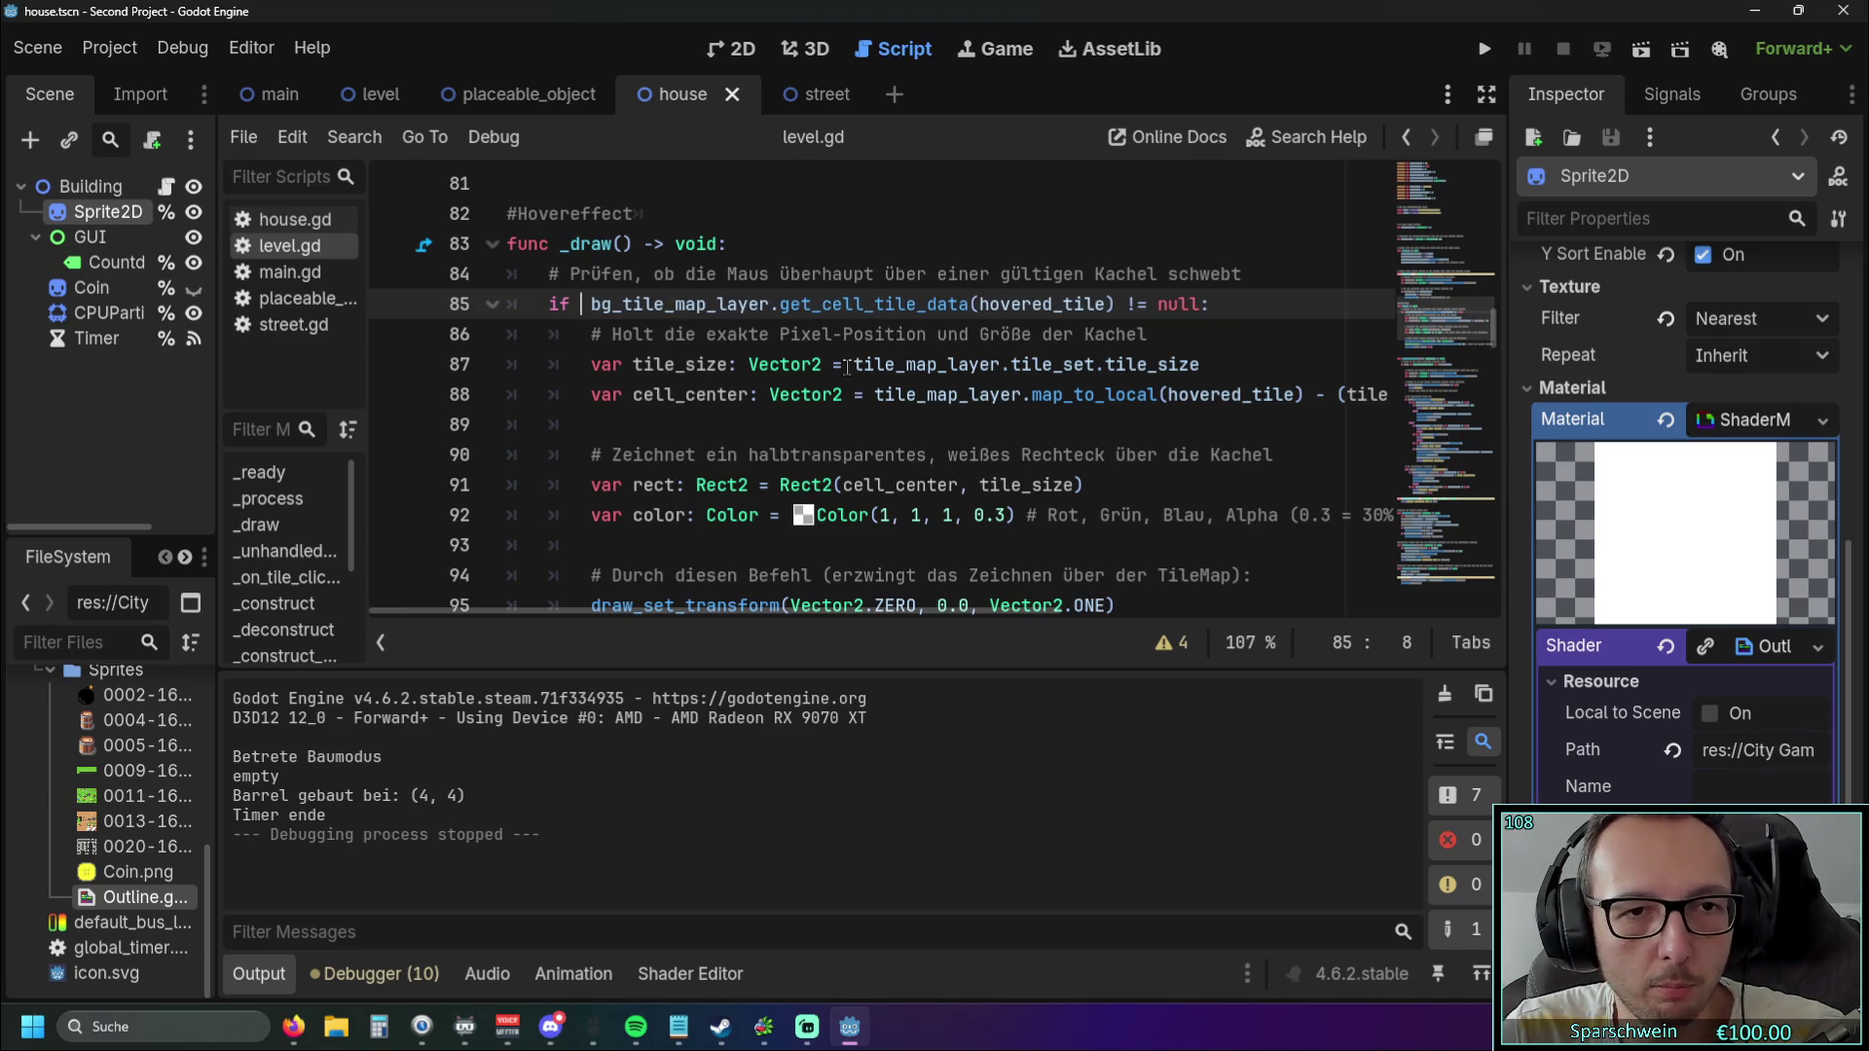
Paste the tile_map_layer tile-data condition onto unindented line 99 below draw_rect, prefixed with 'if'.
scroll(1120, 427, "down", 2)
scroll(1110, 432, "up", 2)
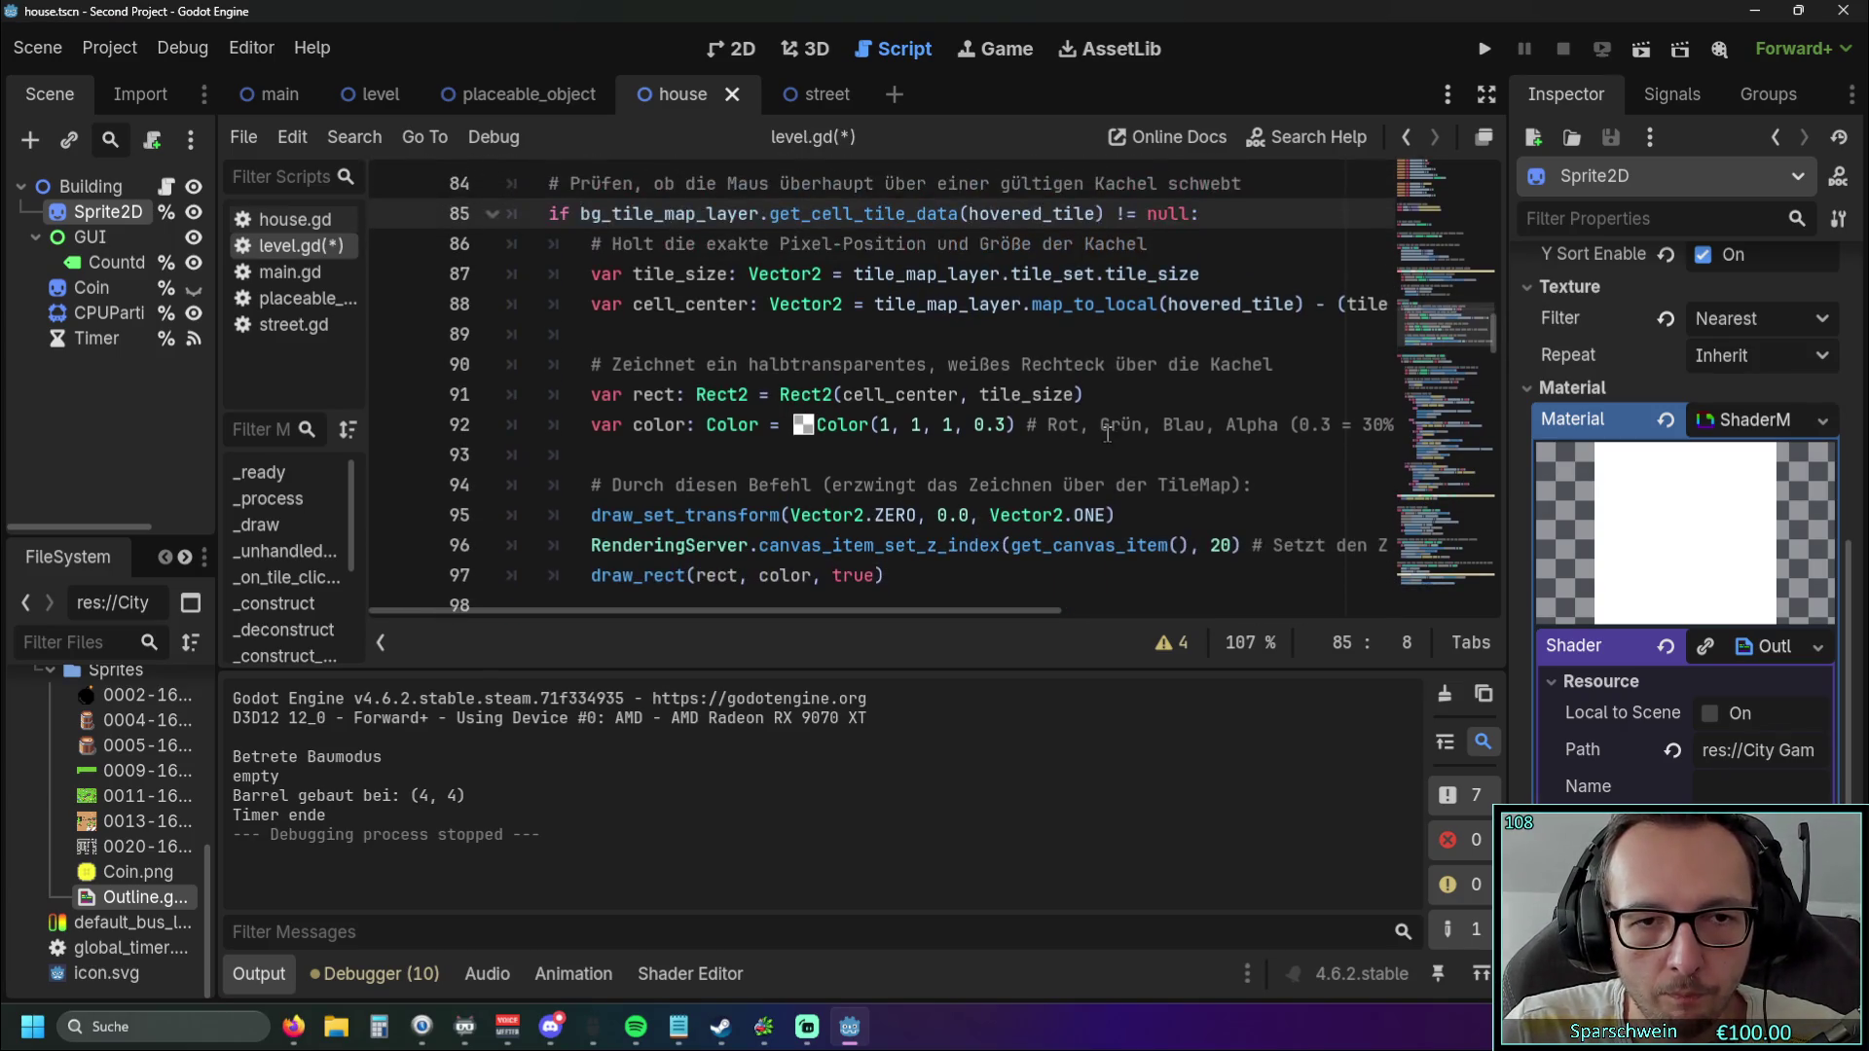
scroll(1107, 434, "down", 1)
scroll(1107, 436, "down", 1)
left_click(927, 484)
left_click(661, 533)
key("ctrl+v")
key("Home")
scroll(662, 533, "up", 2)
scroll(662, 534, "down", 2)
key("BackSpace")
type("if")
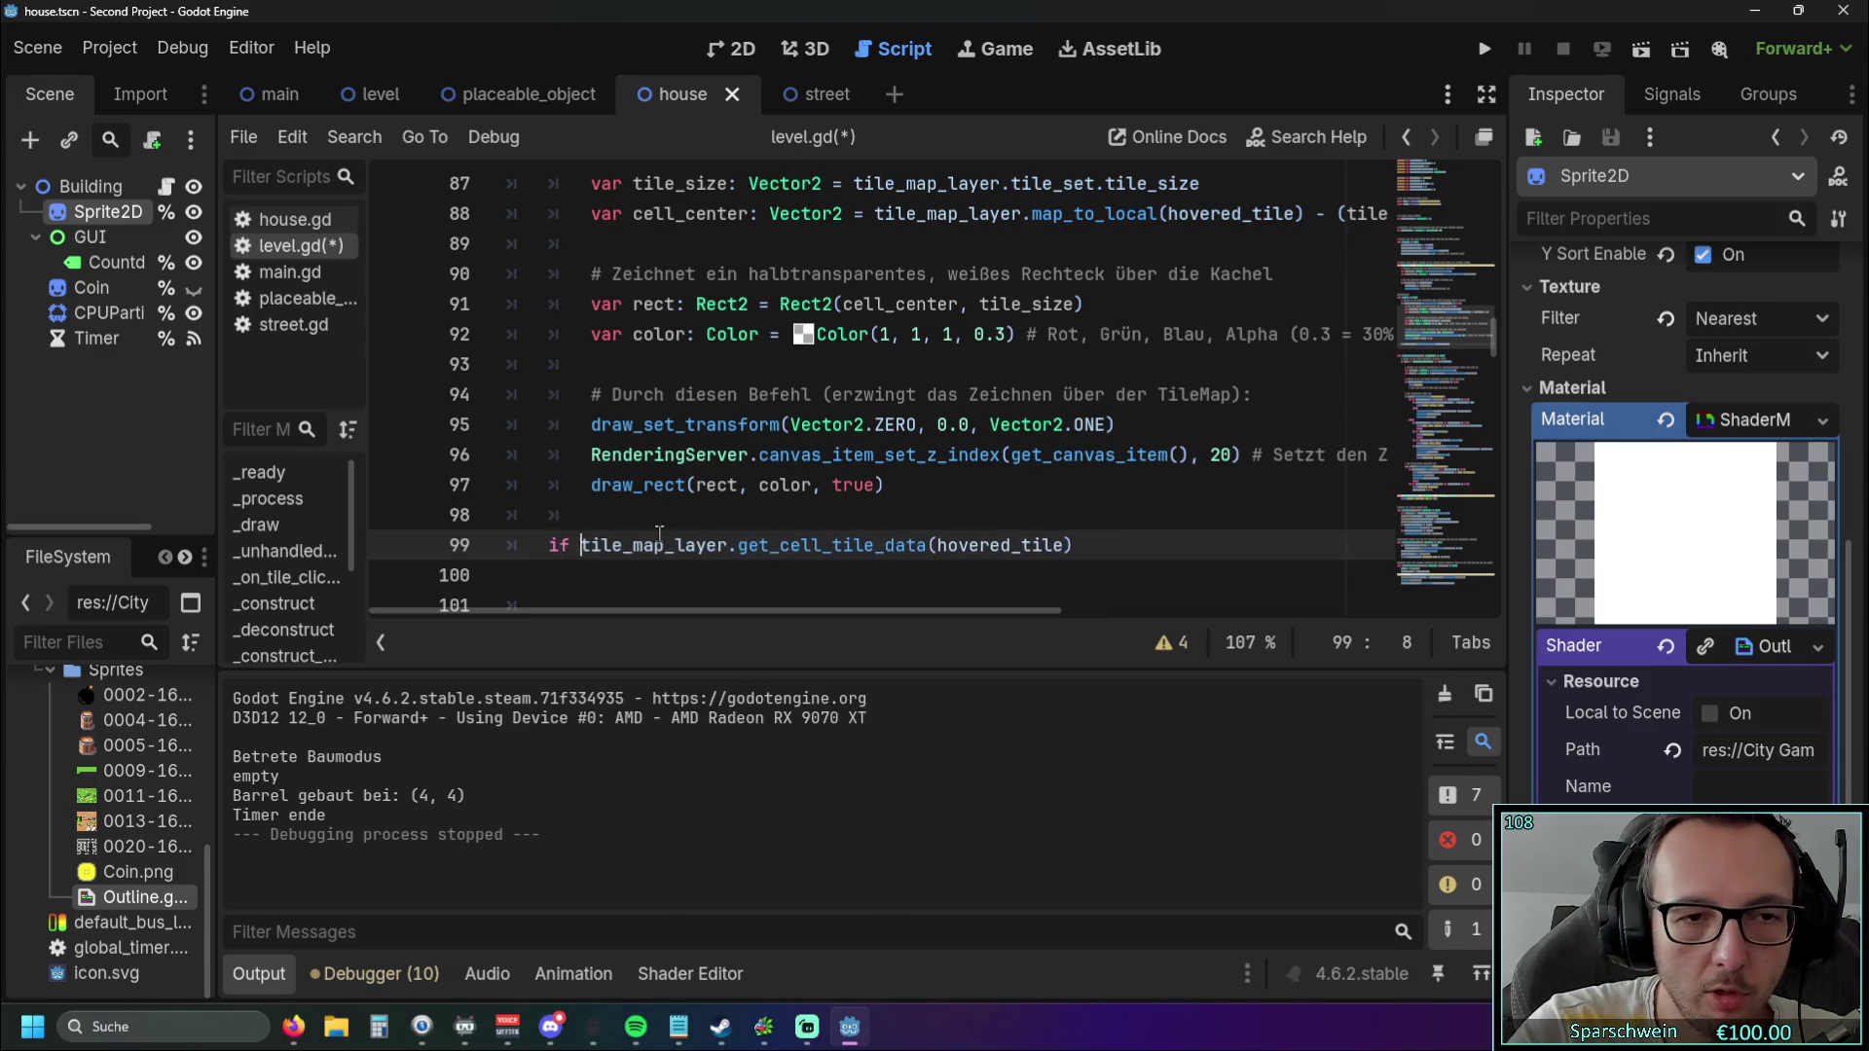
Finish the new if line and give it an indented 'pass' body.
left_click(1086, 537)
type(":")
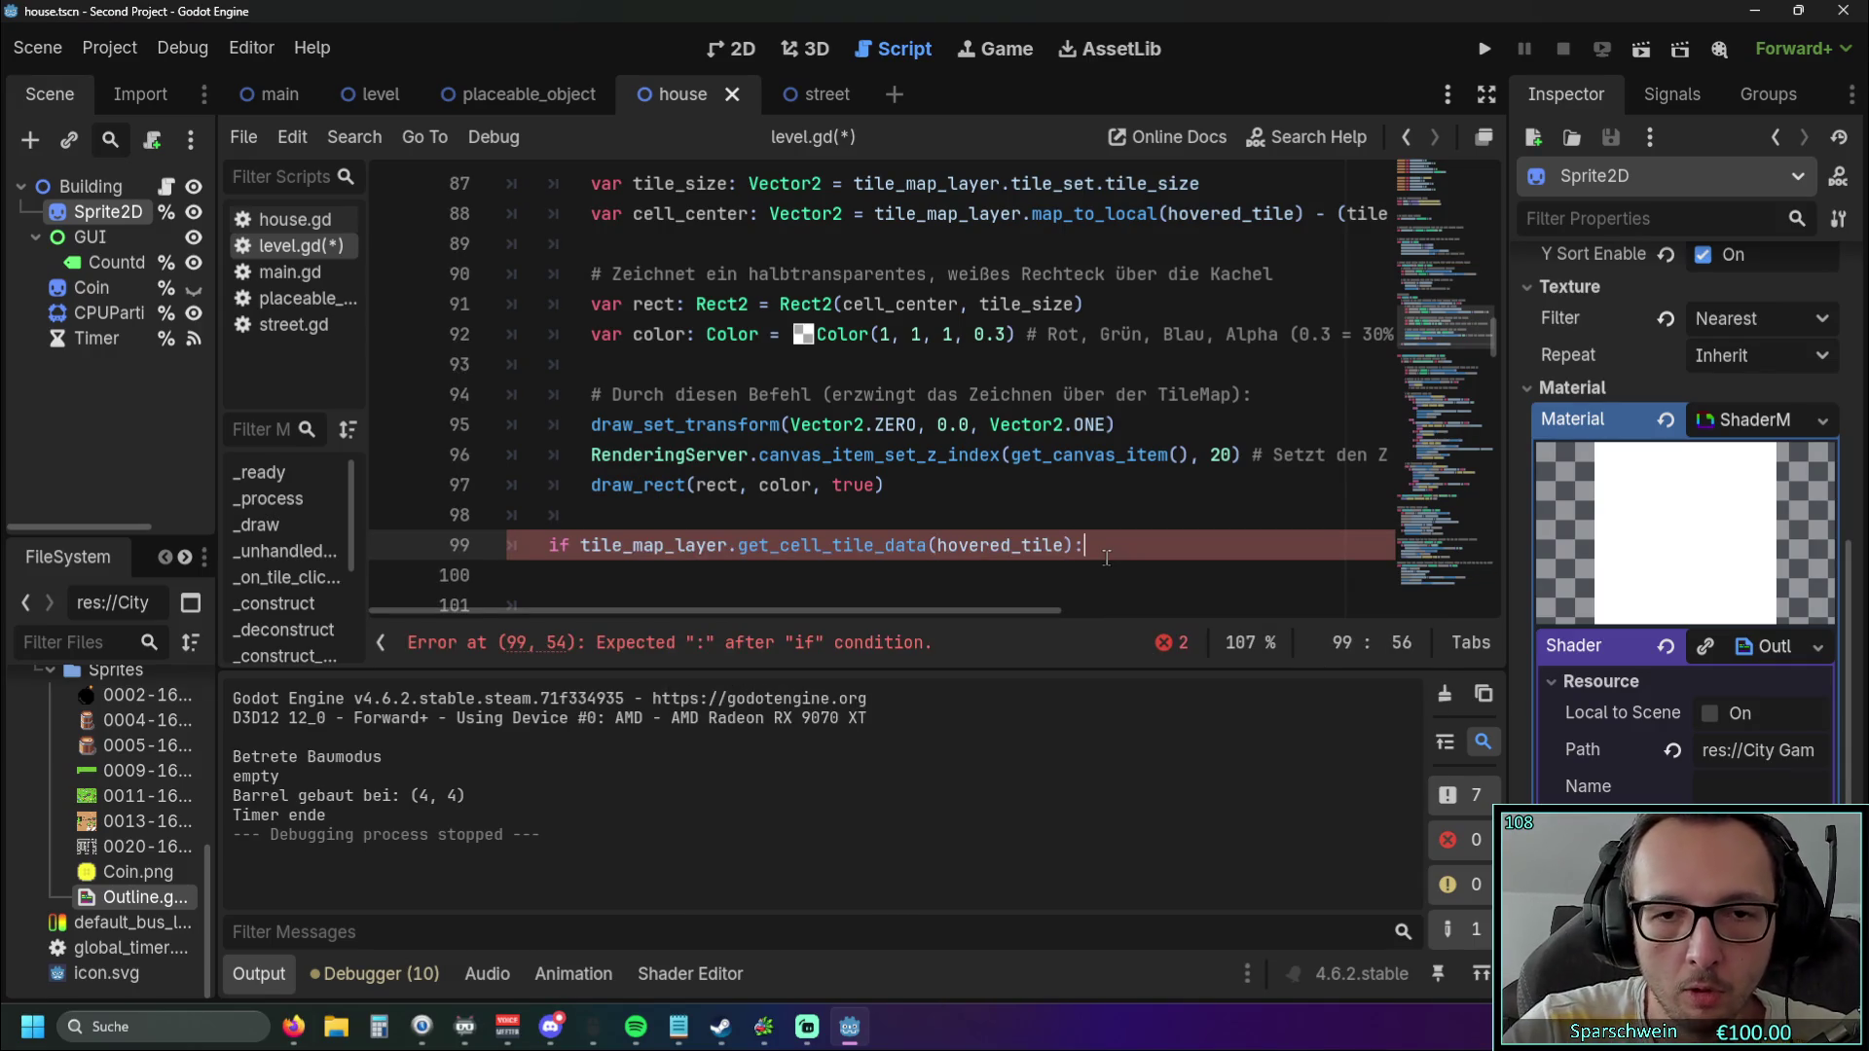
scroll(1071, 516, "down", 1)
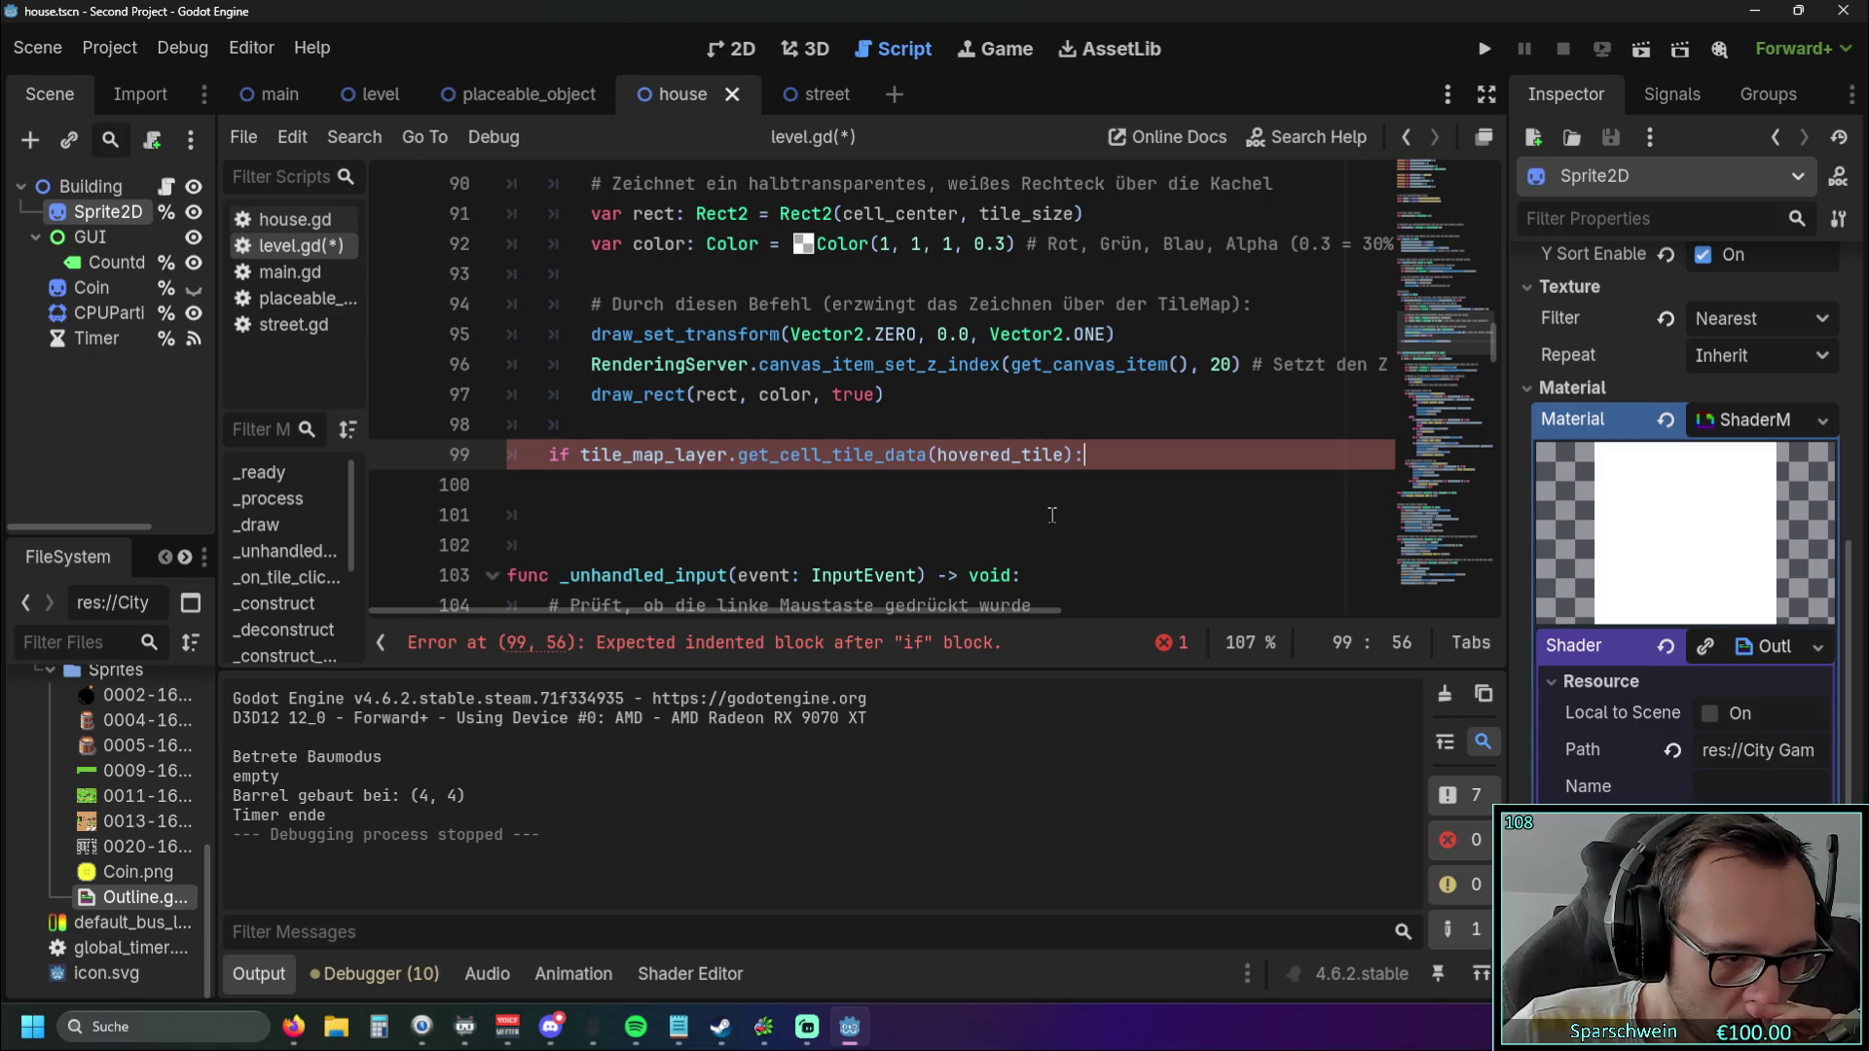
key("Return")
type("pass")
Scroll through level.gd to review _process and the edited _draw function.
left_click(1105, 506)
scroll(1104, 506, "up", 3)
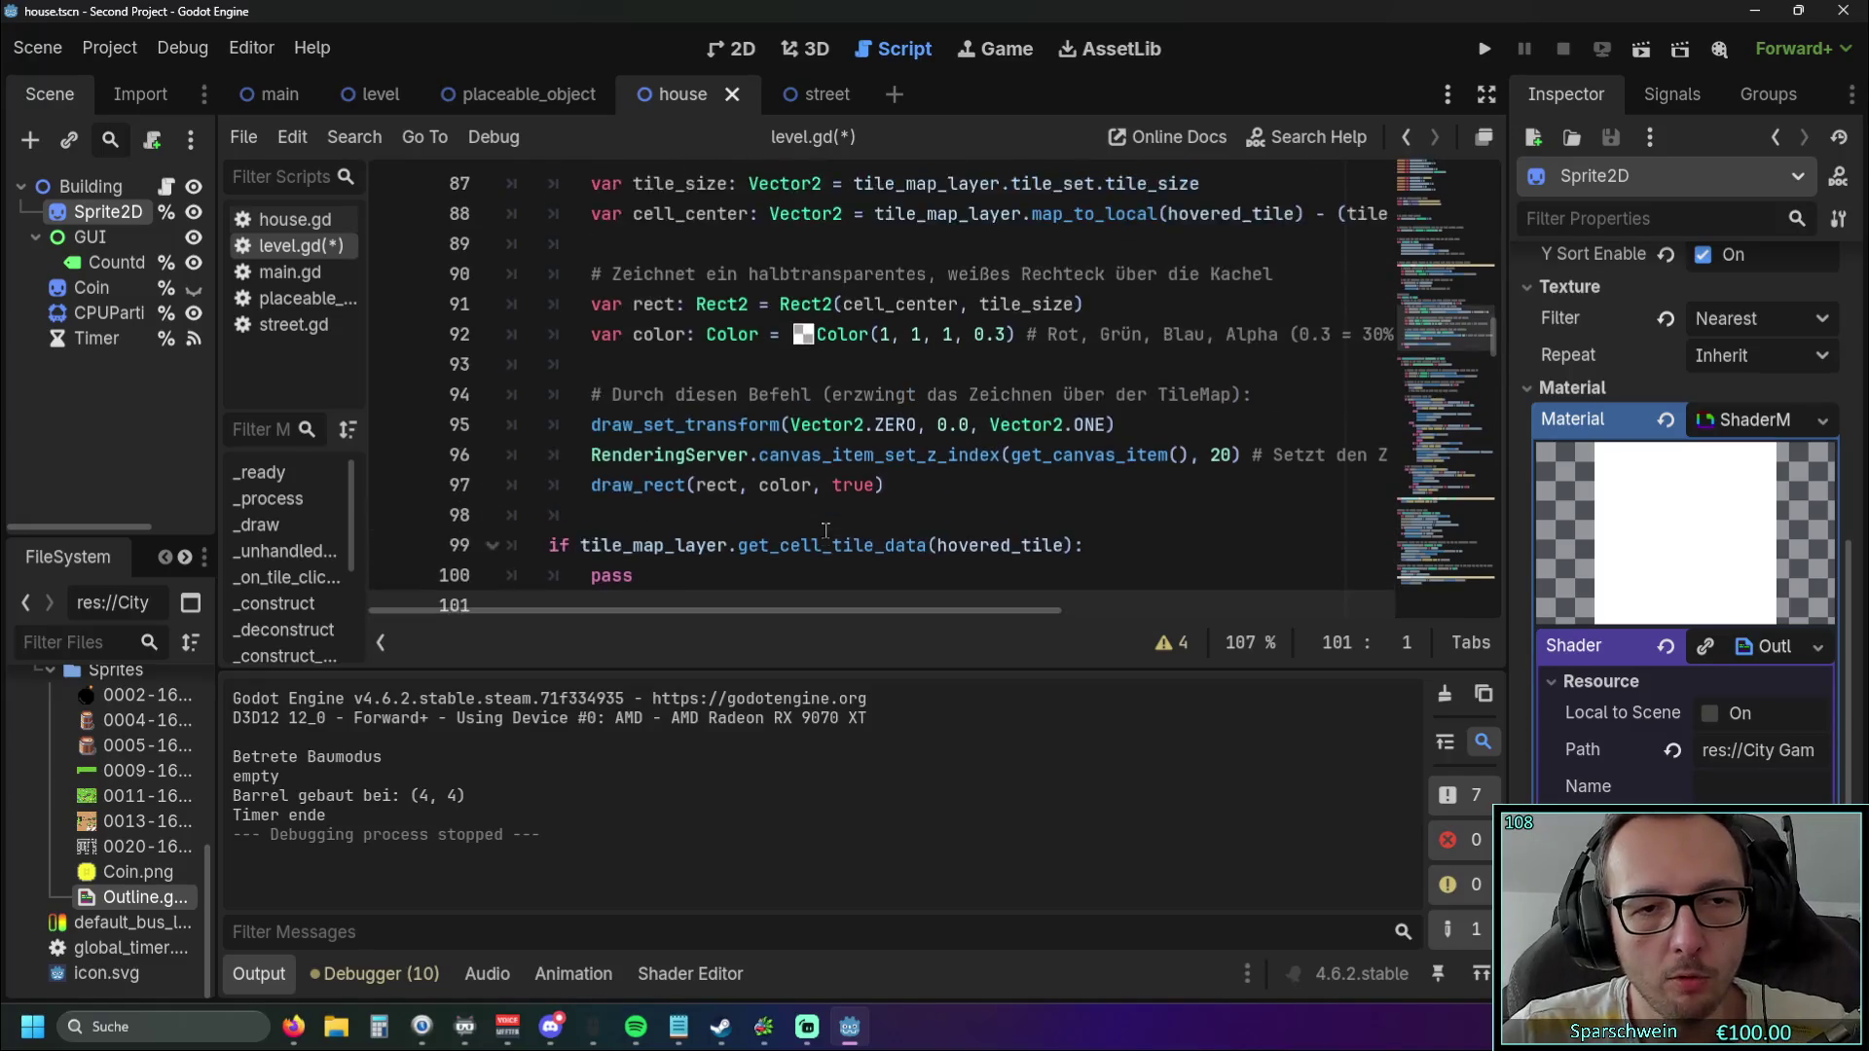
scroll(820, 514, "down", 2)
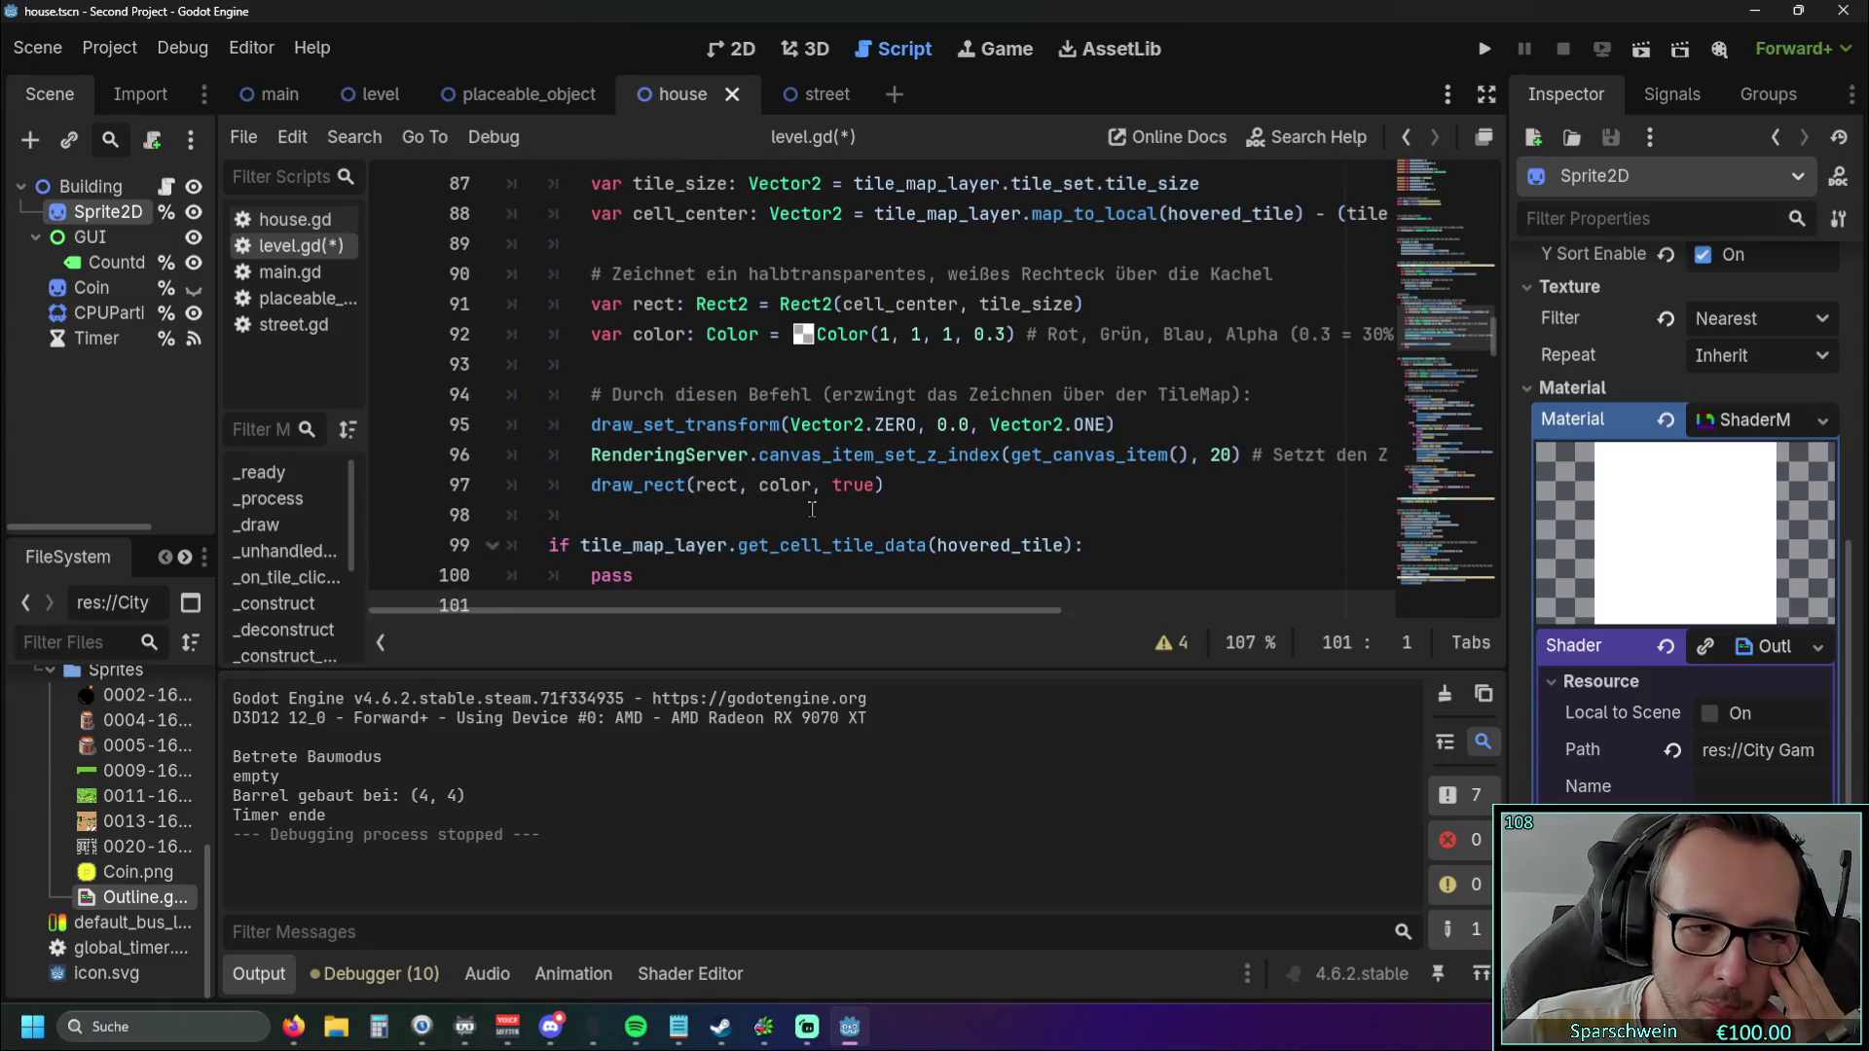
scroll(811, 508, "up", 2)
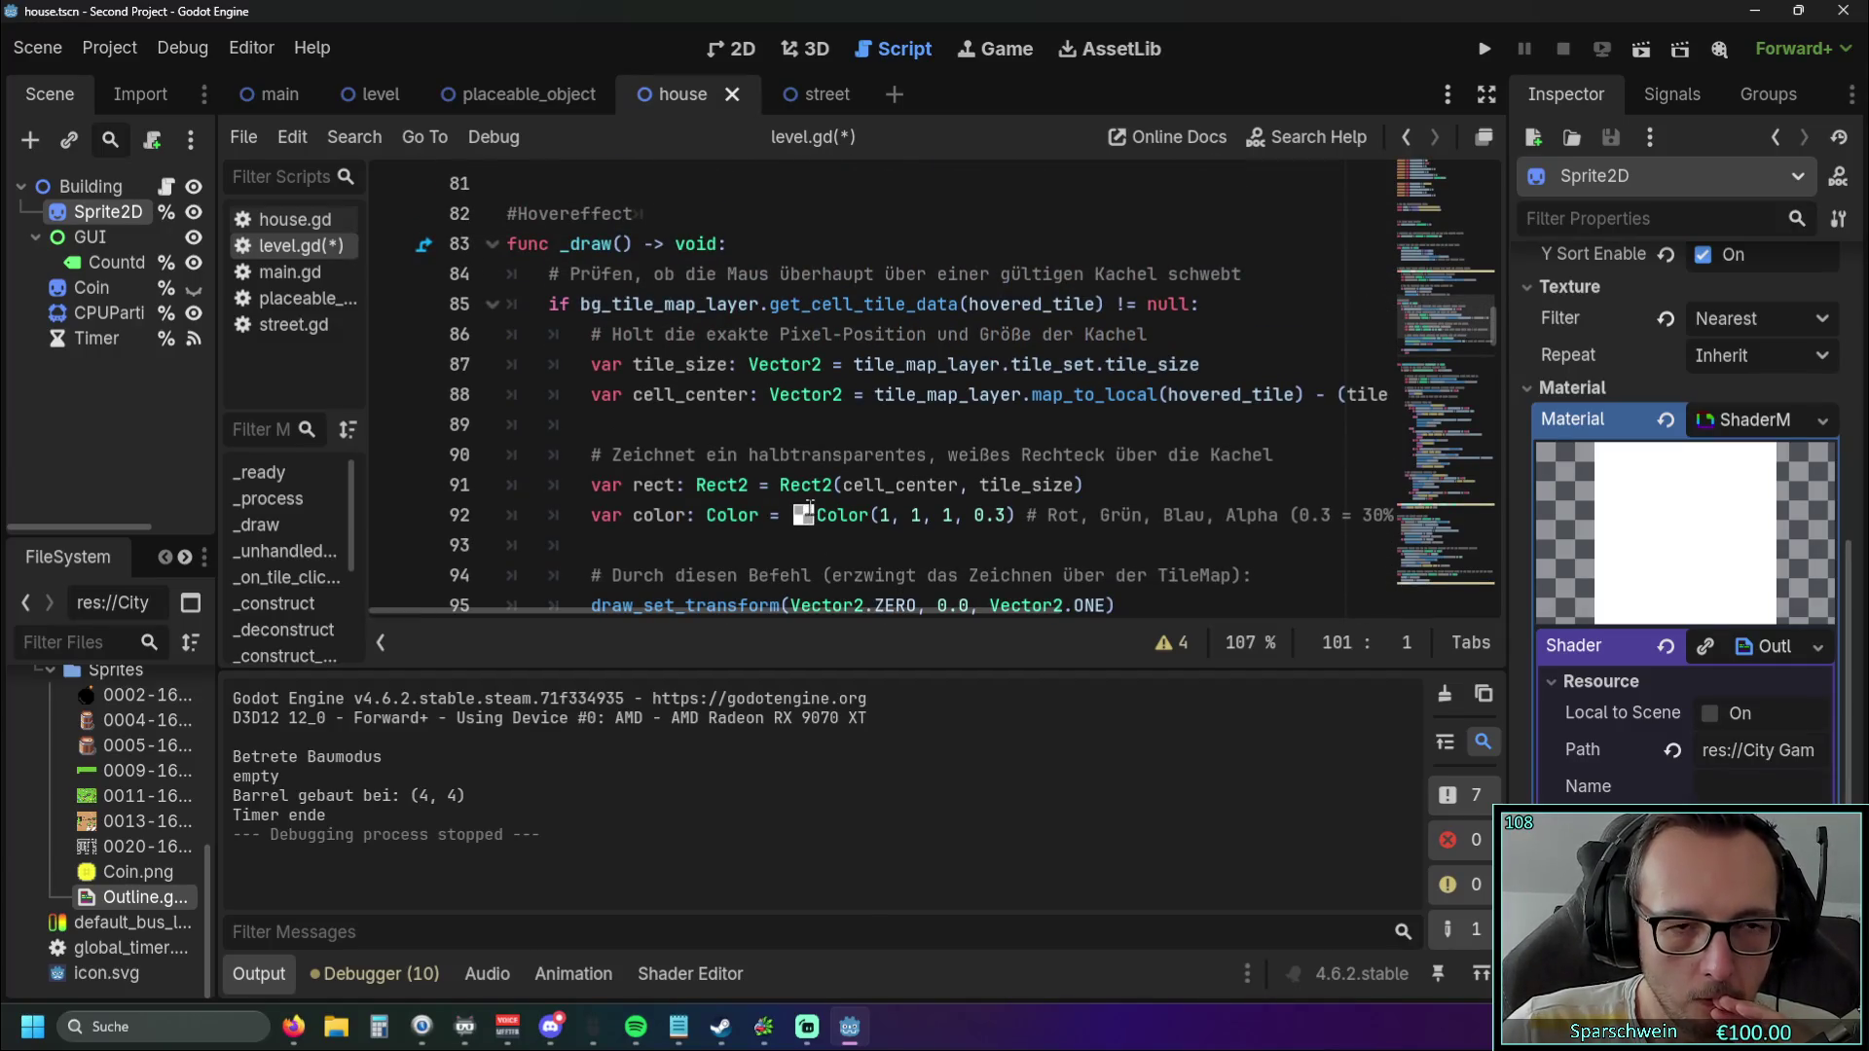
scroll(810, 507, "down", 2)
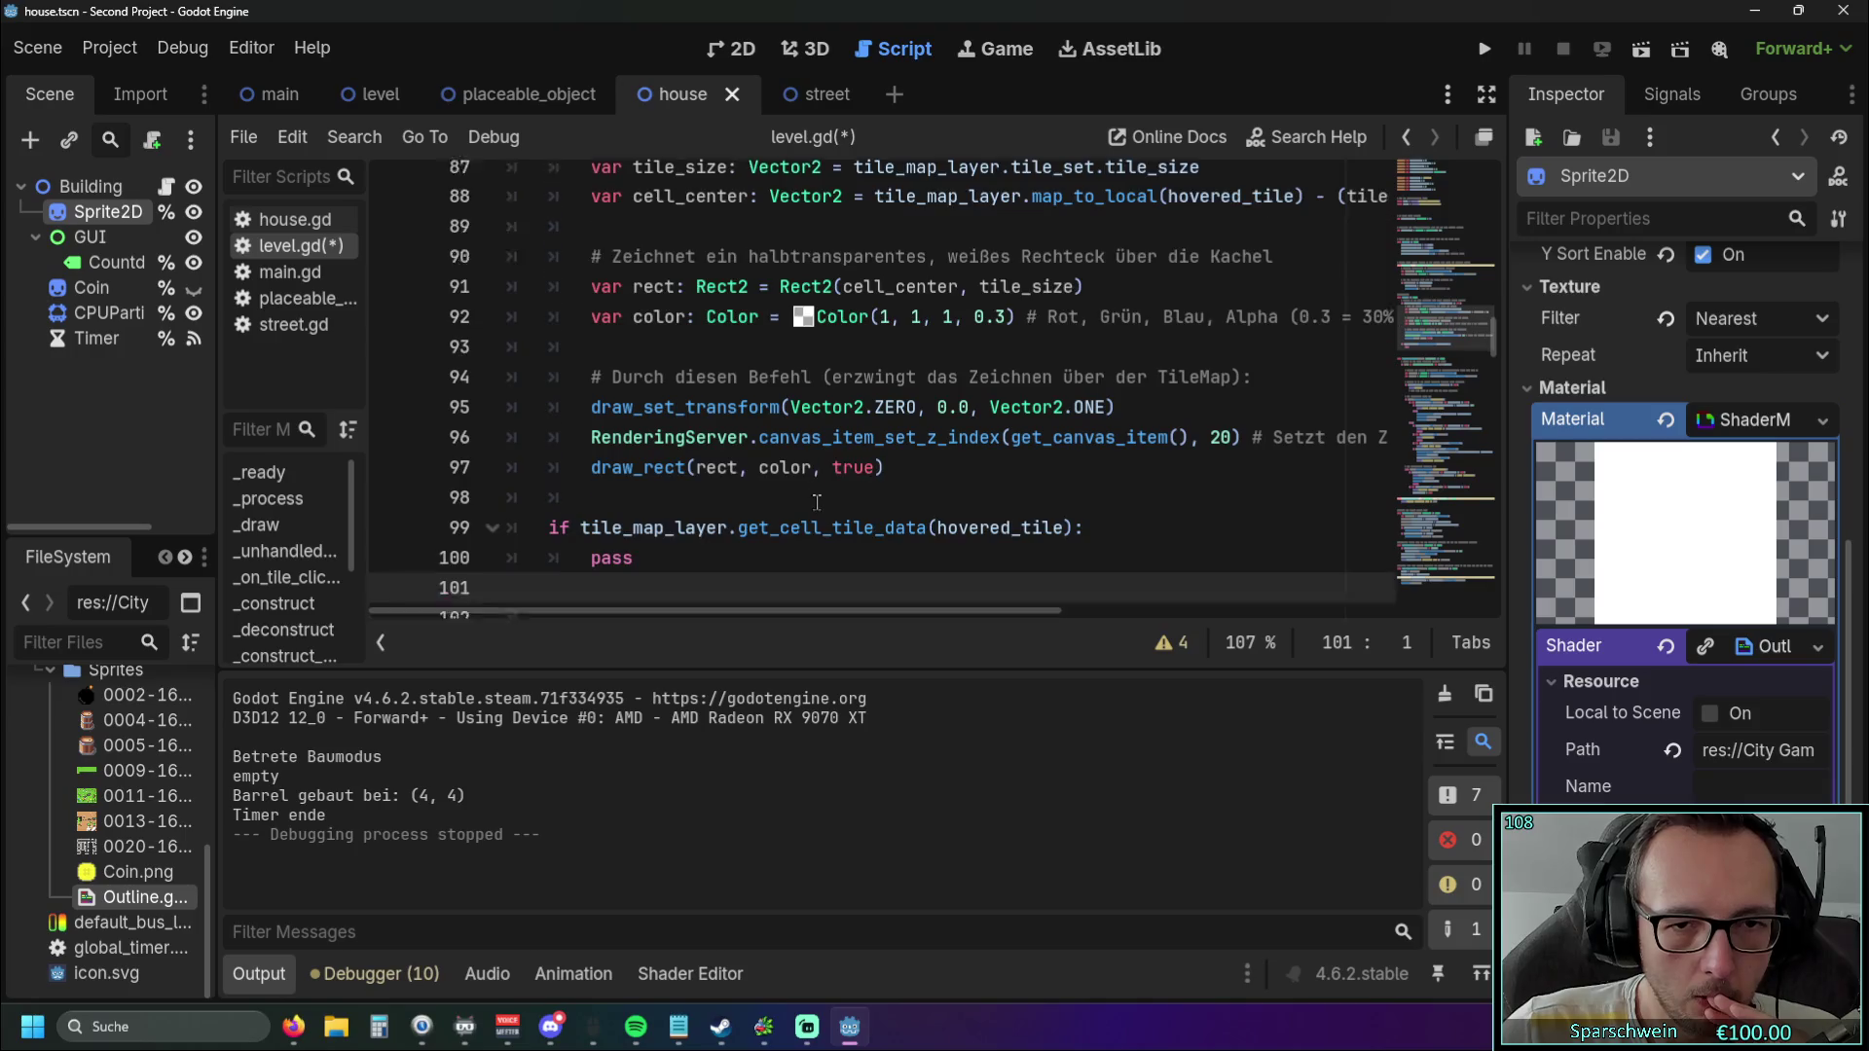
scroll(912, 492, "down", 1)
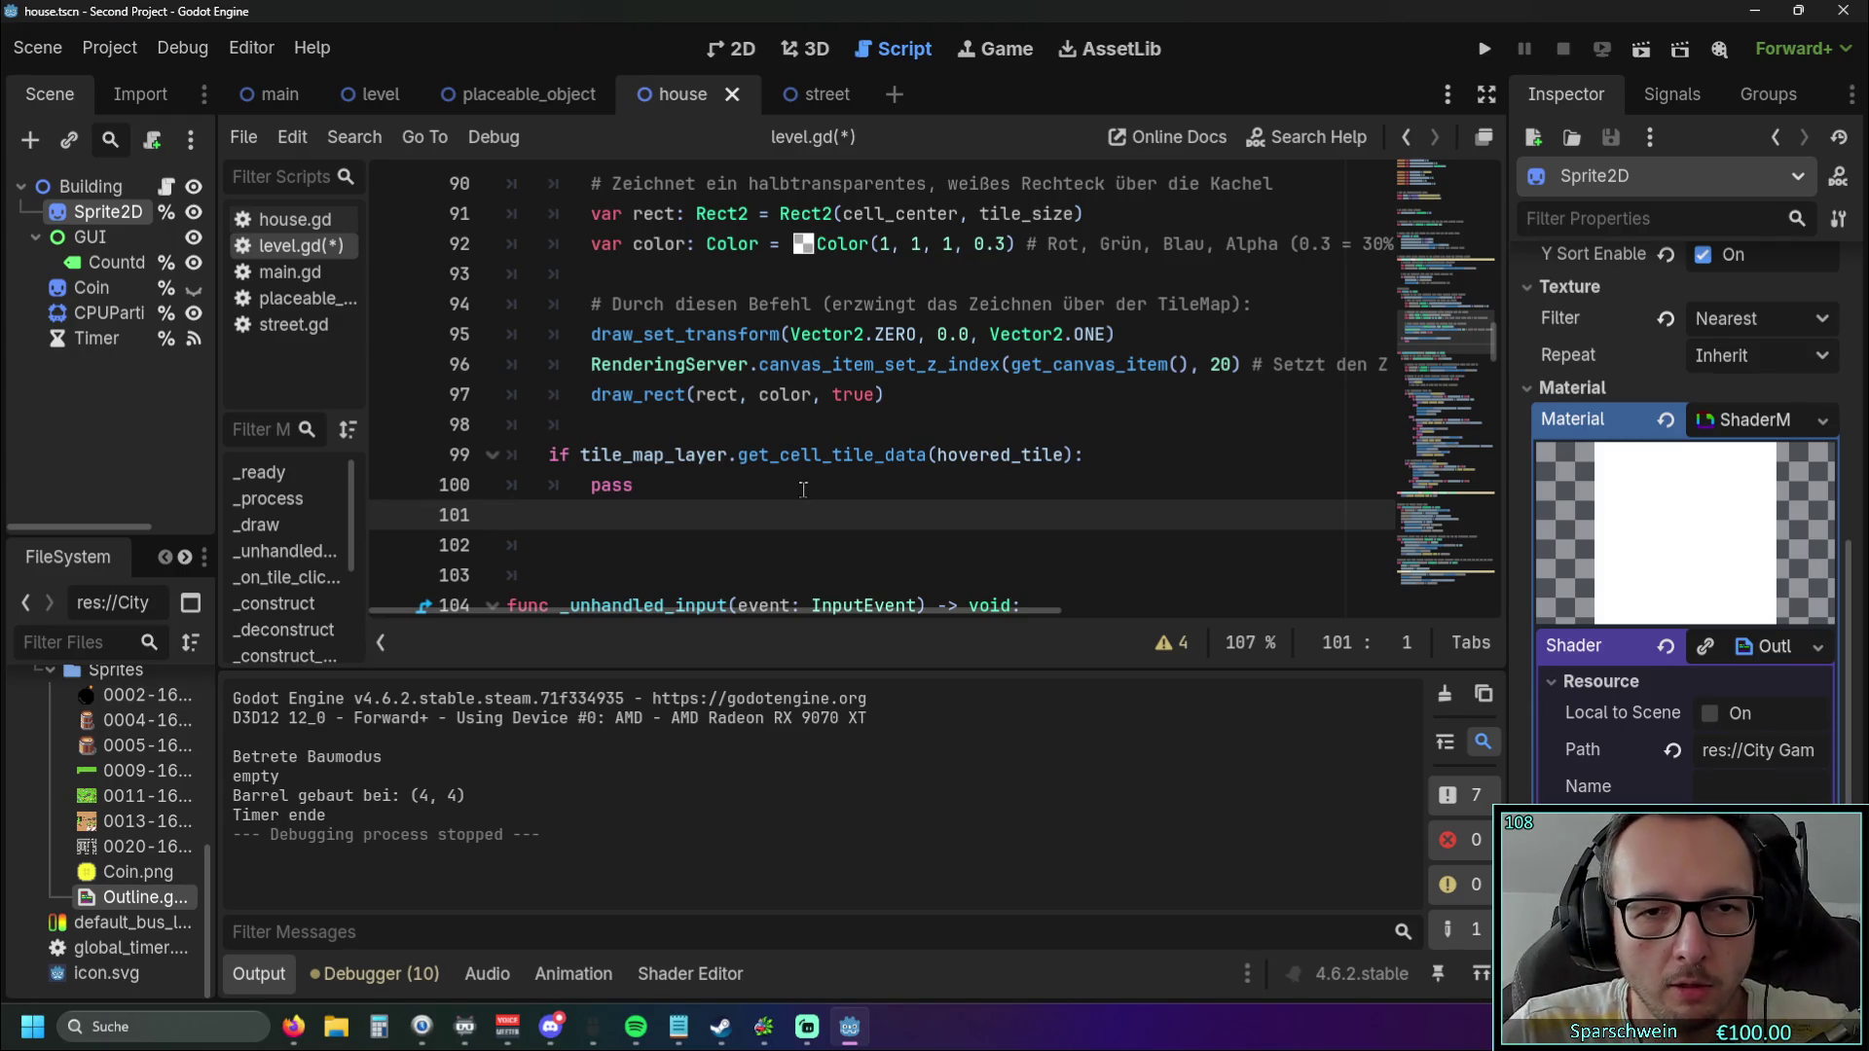
scroll(807, 490, "up", 3)
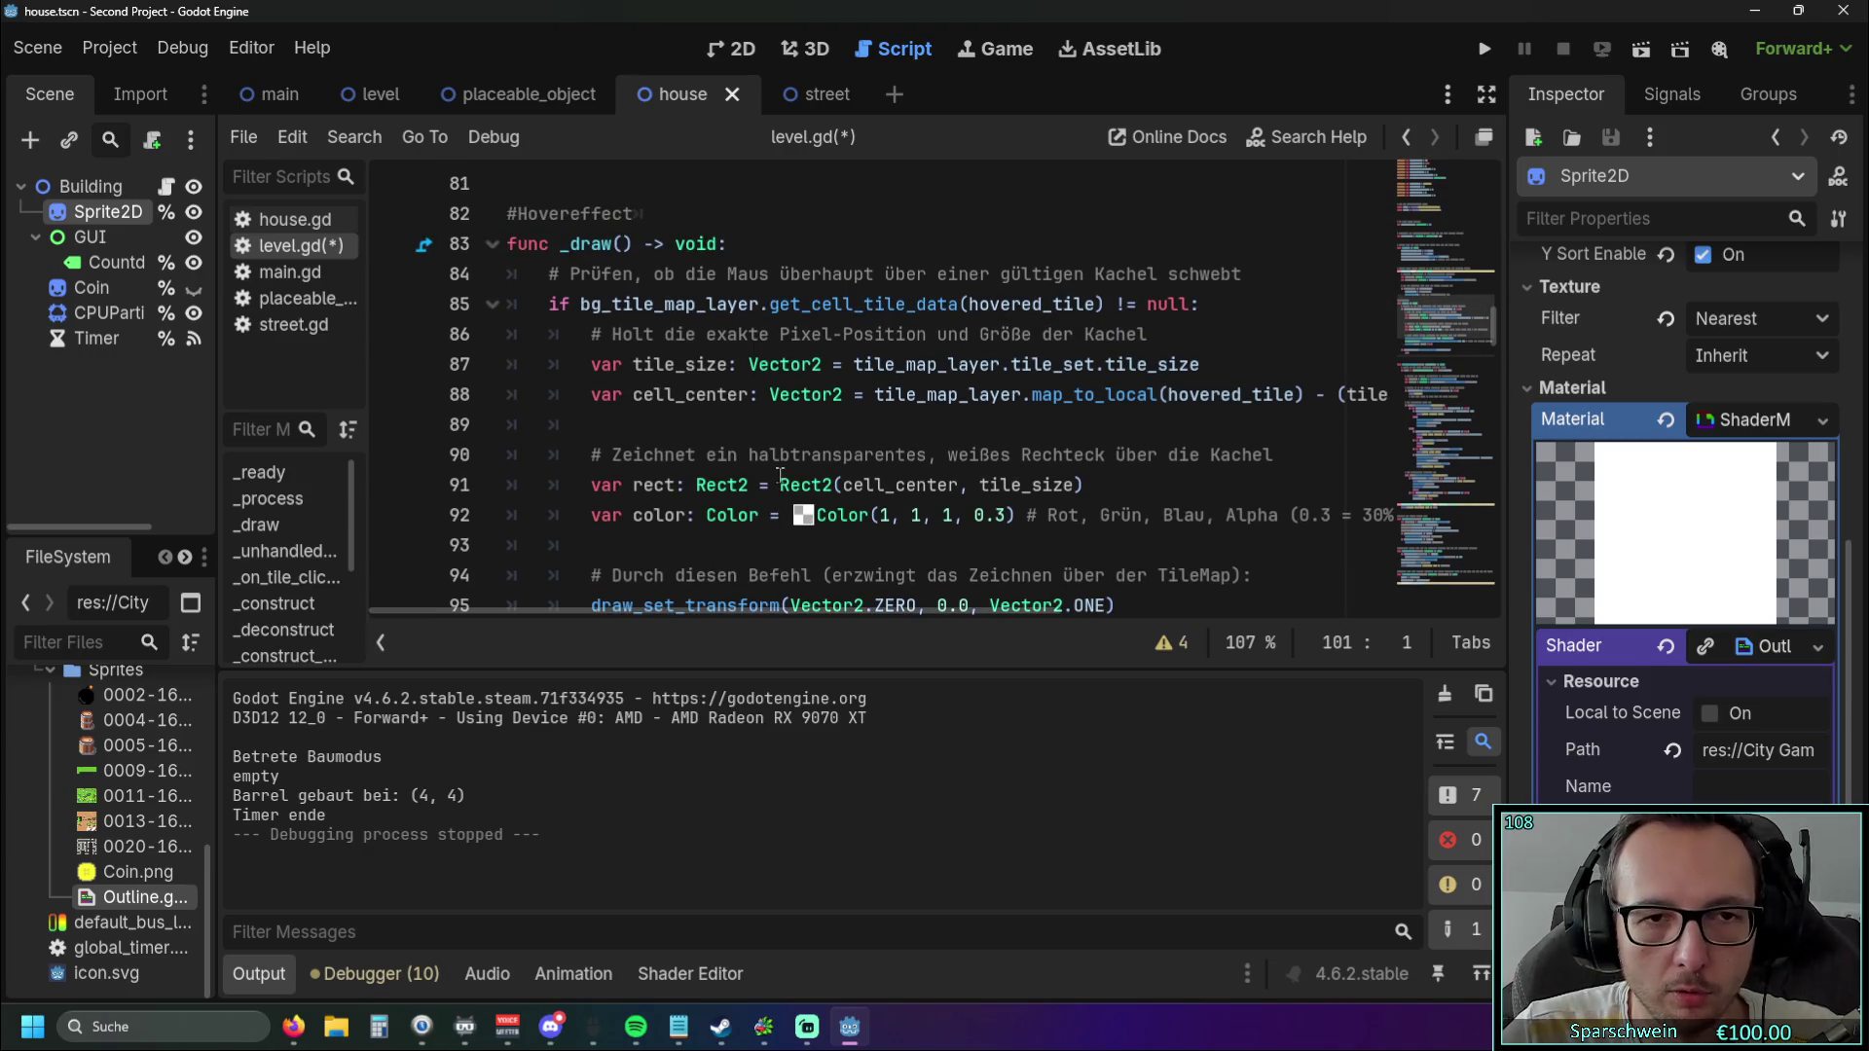
scroll(915, 443, "down", 6)
scroll(923, 443, "up", 10)
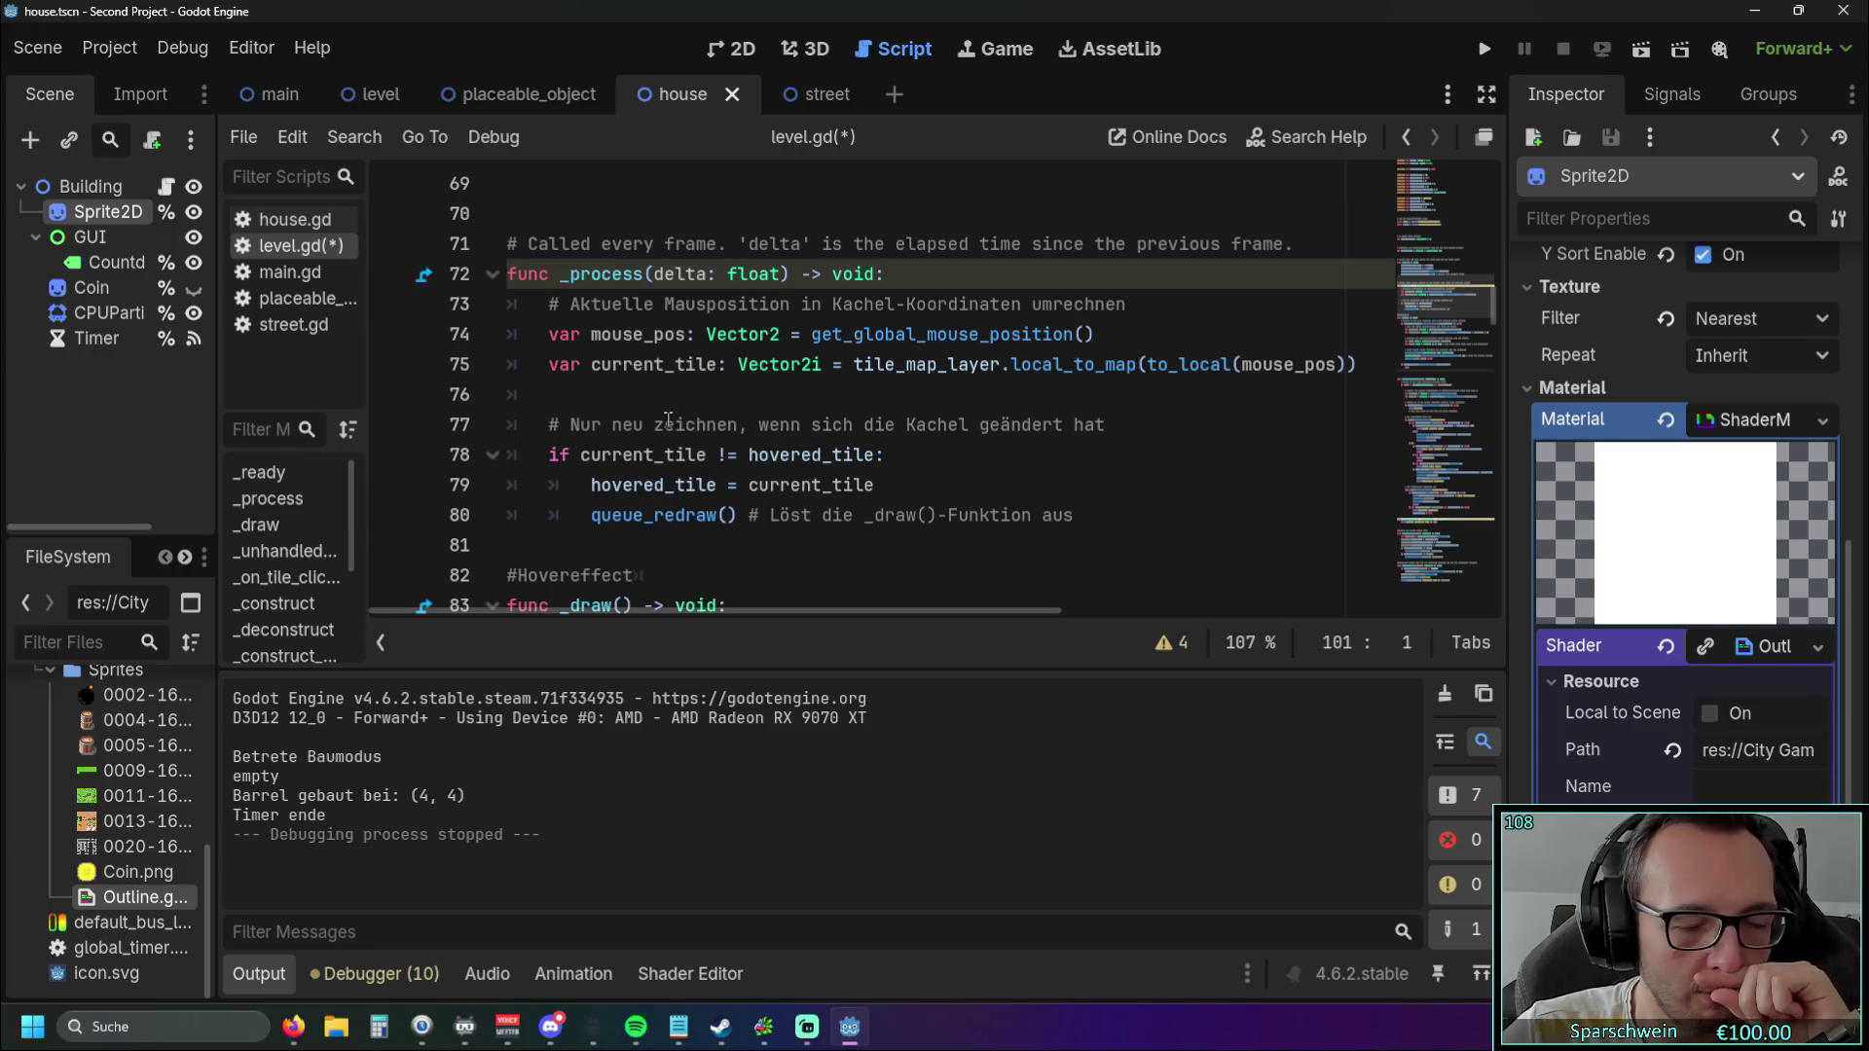
scroll(669, 420, "up", 10)
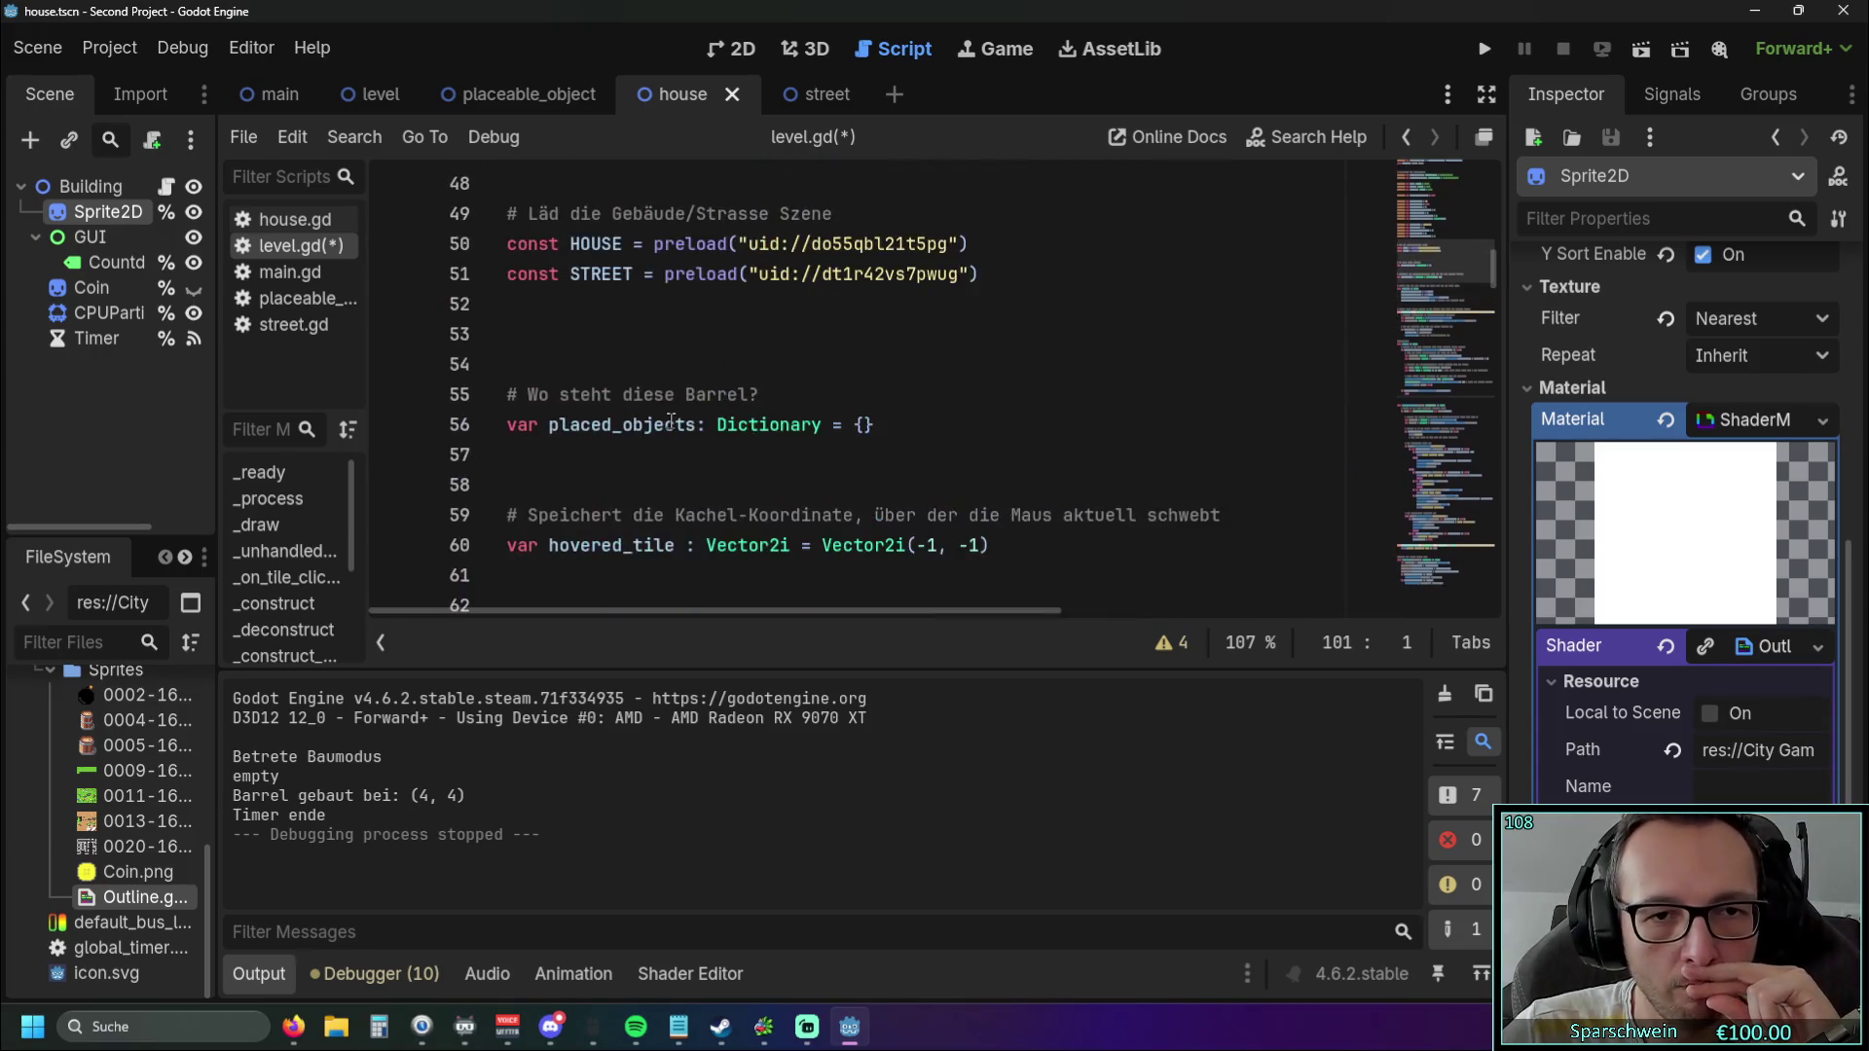
scroll(671, 421, "up", 9)
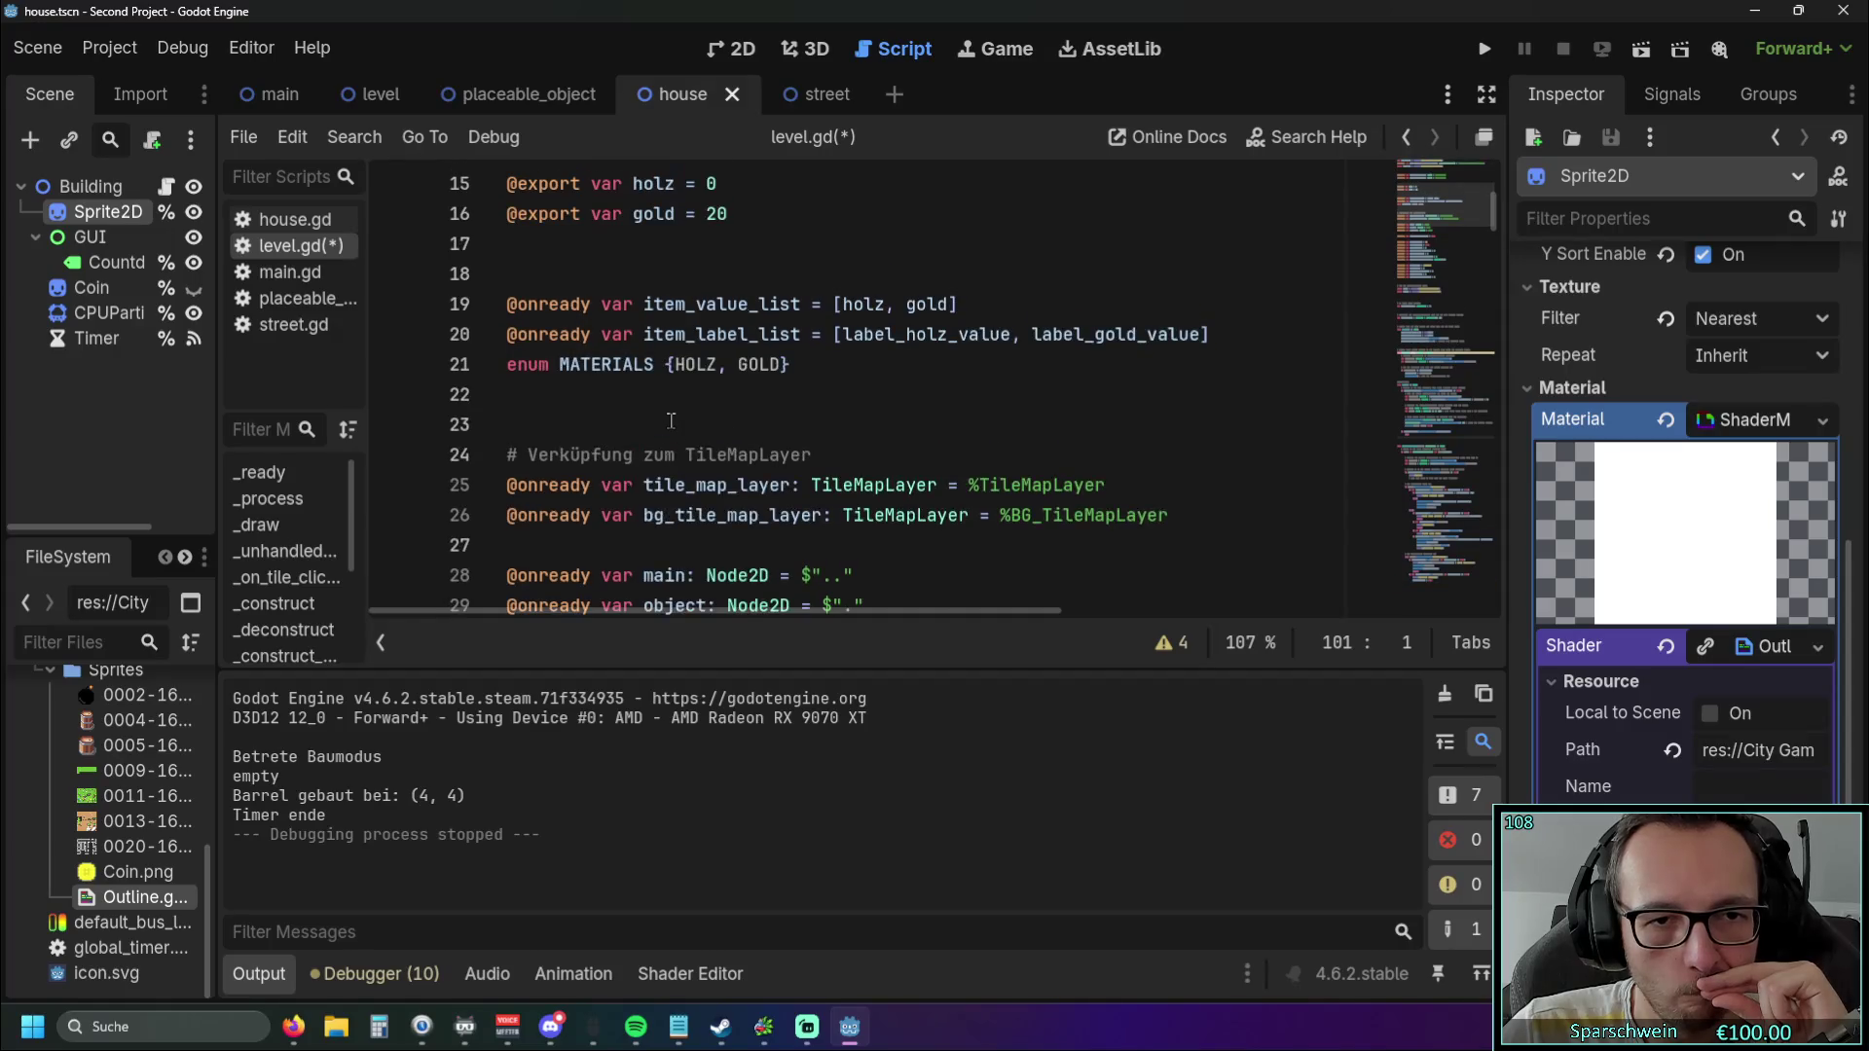
scroll(671, 420, "down", 1)
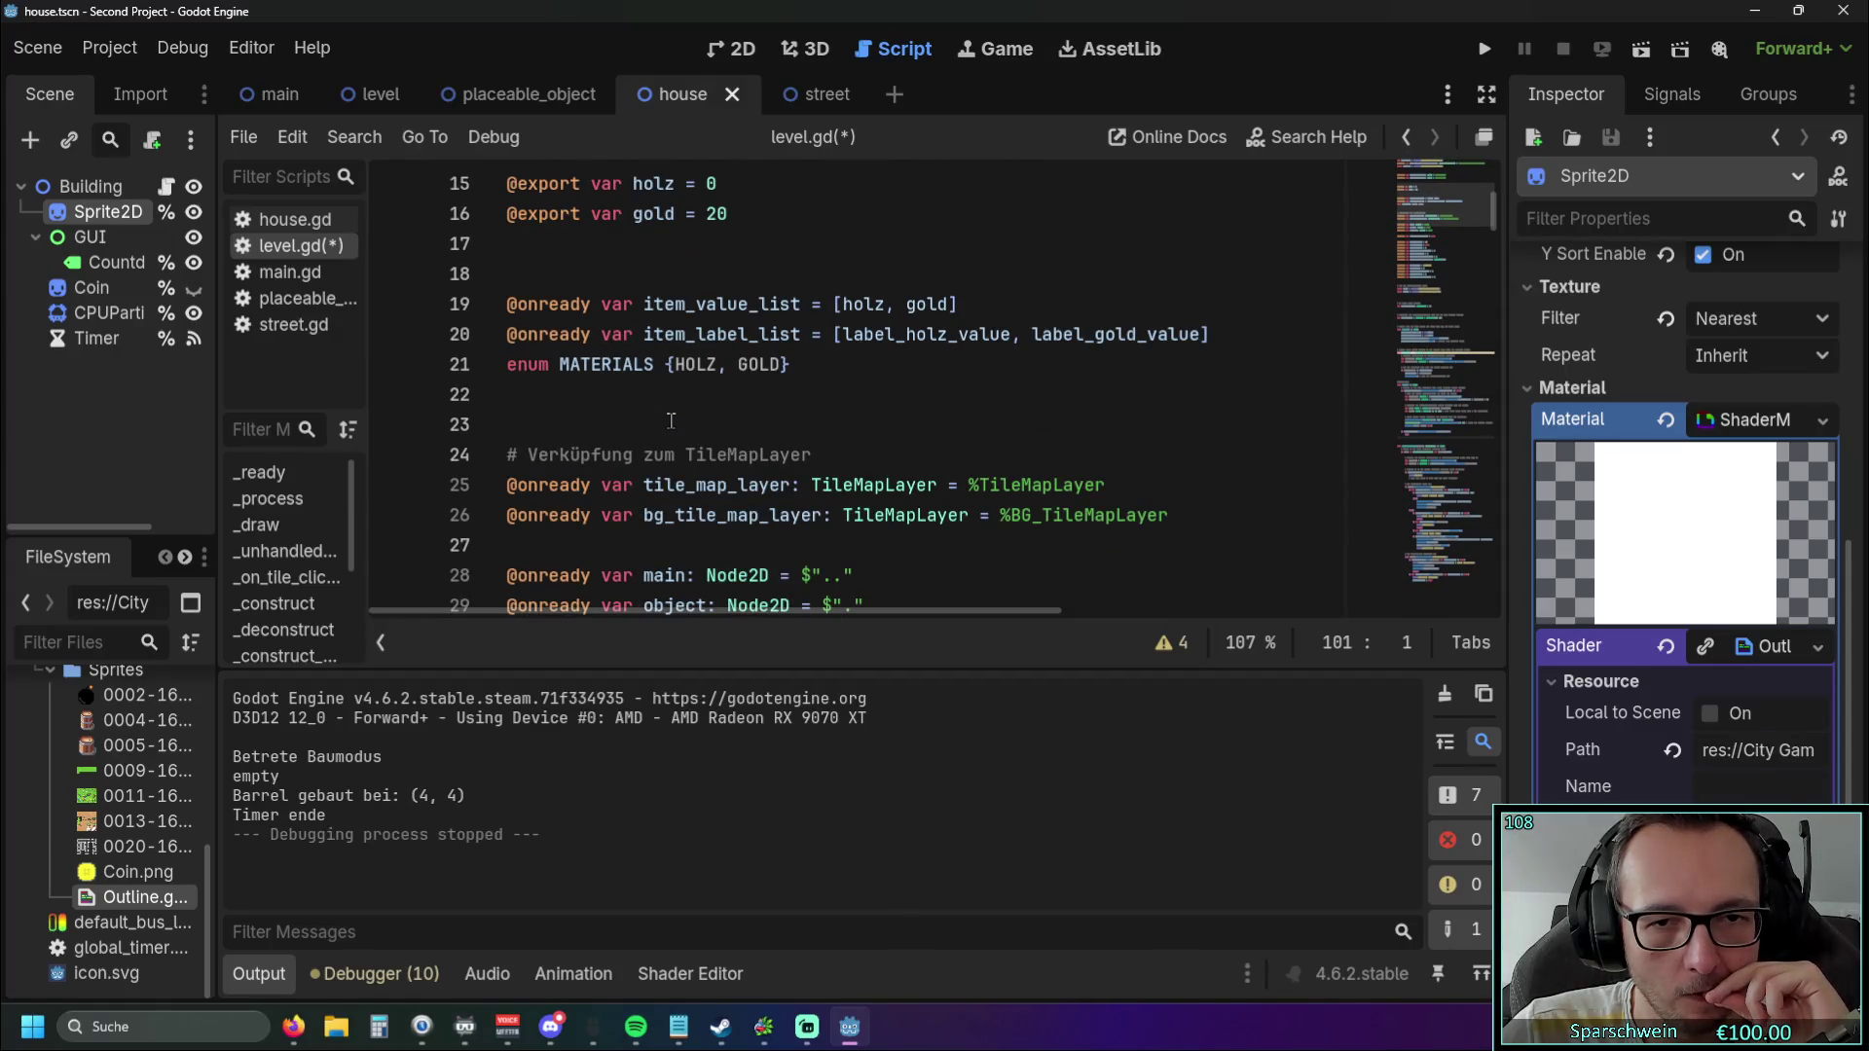
scroll(671, 420, "down", 10)
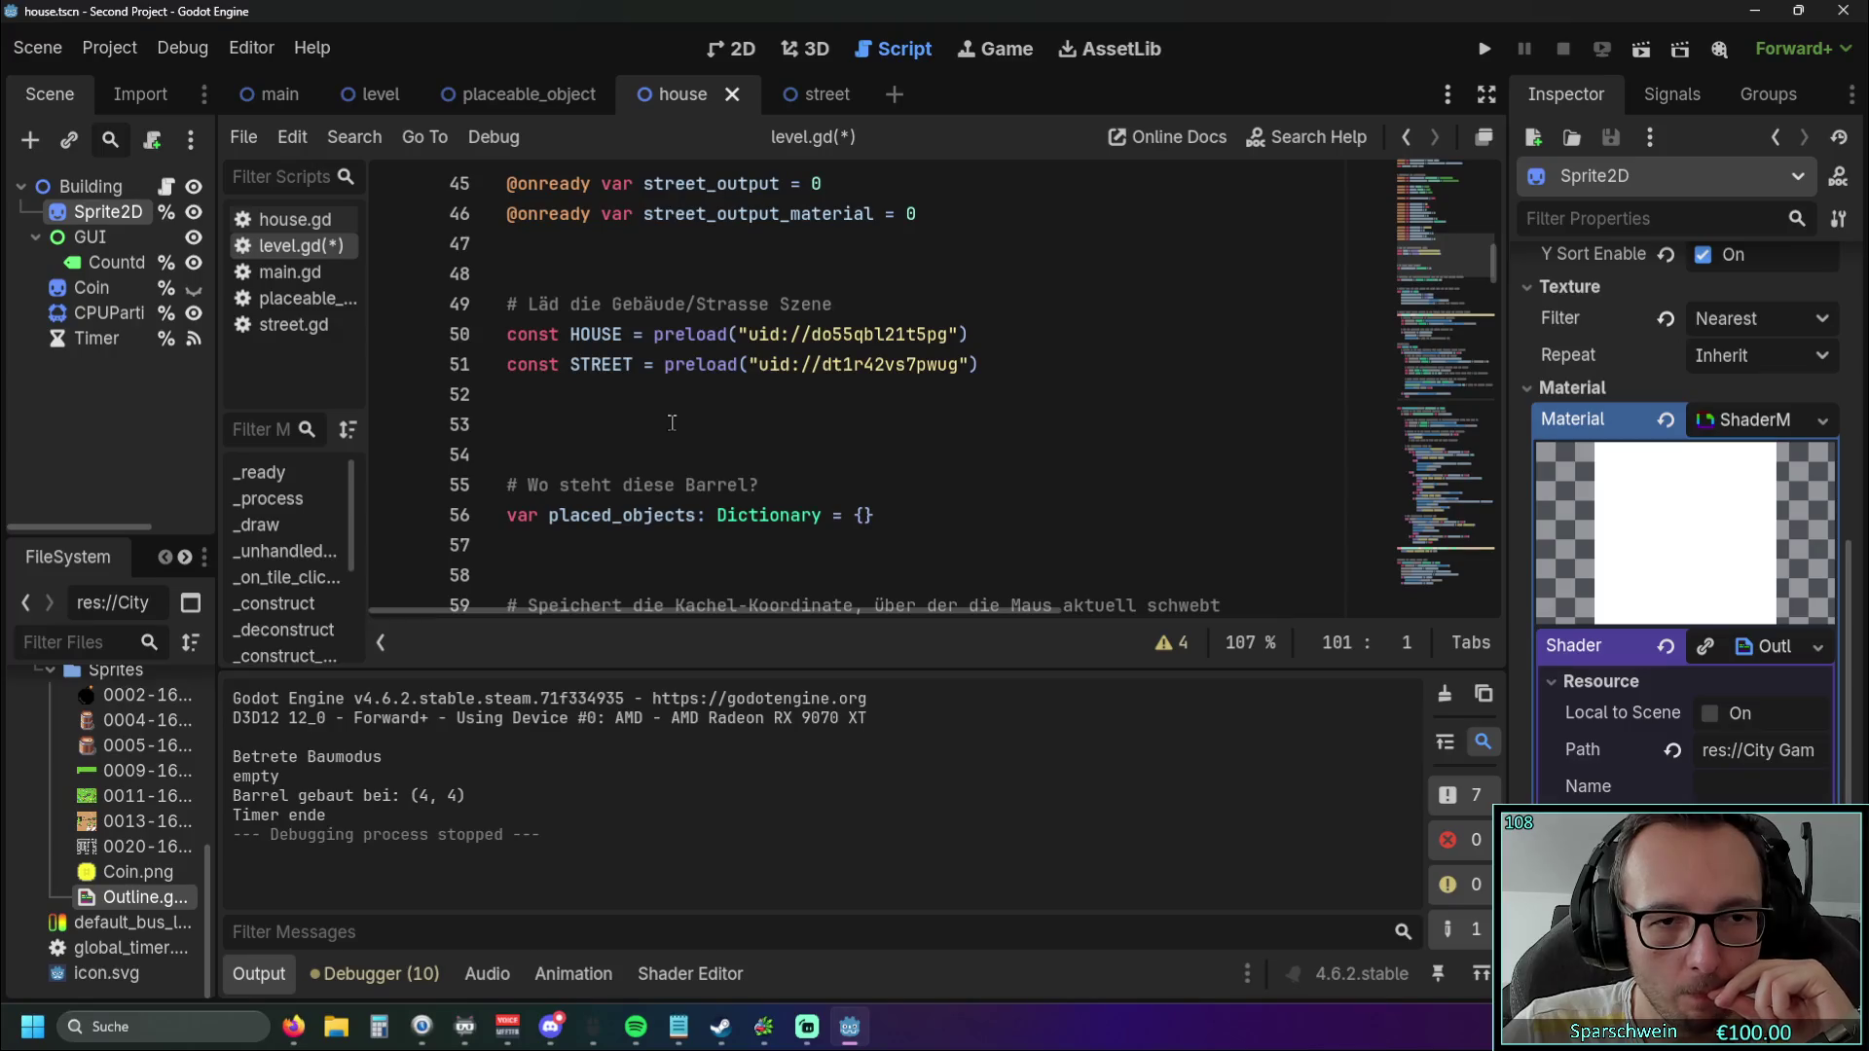
scroll(671, 422, "down", 1)
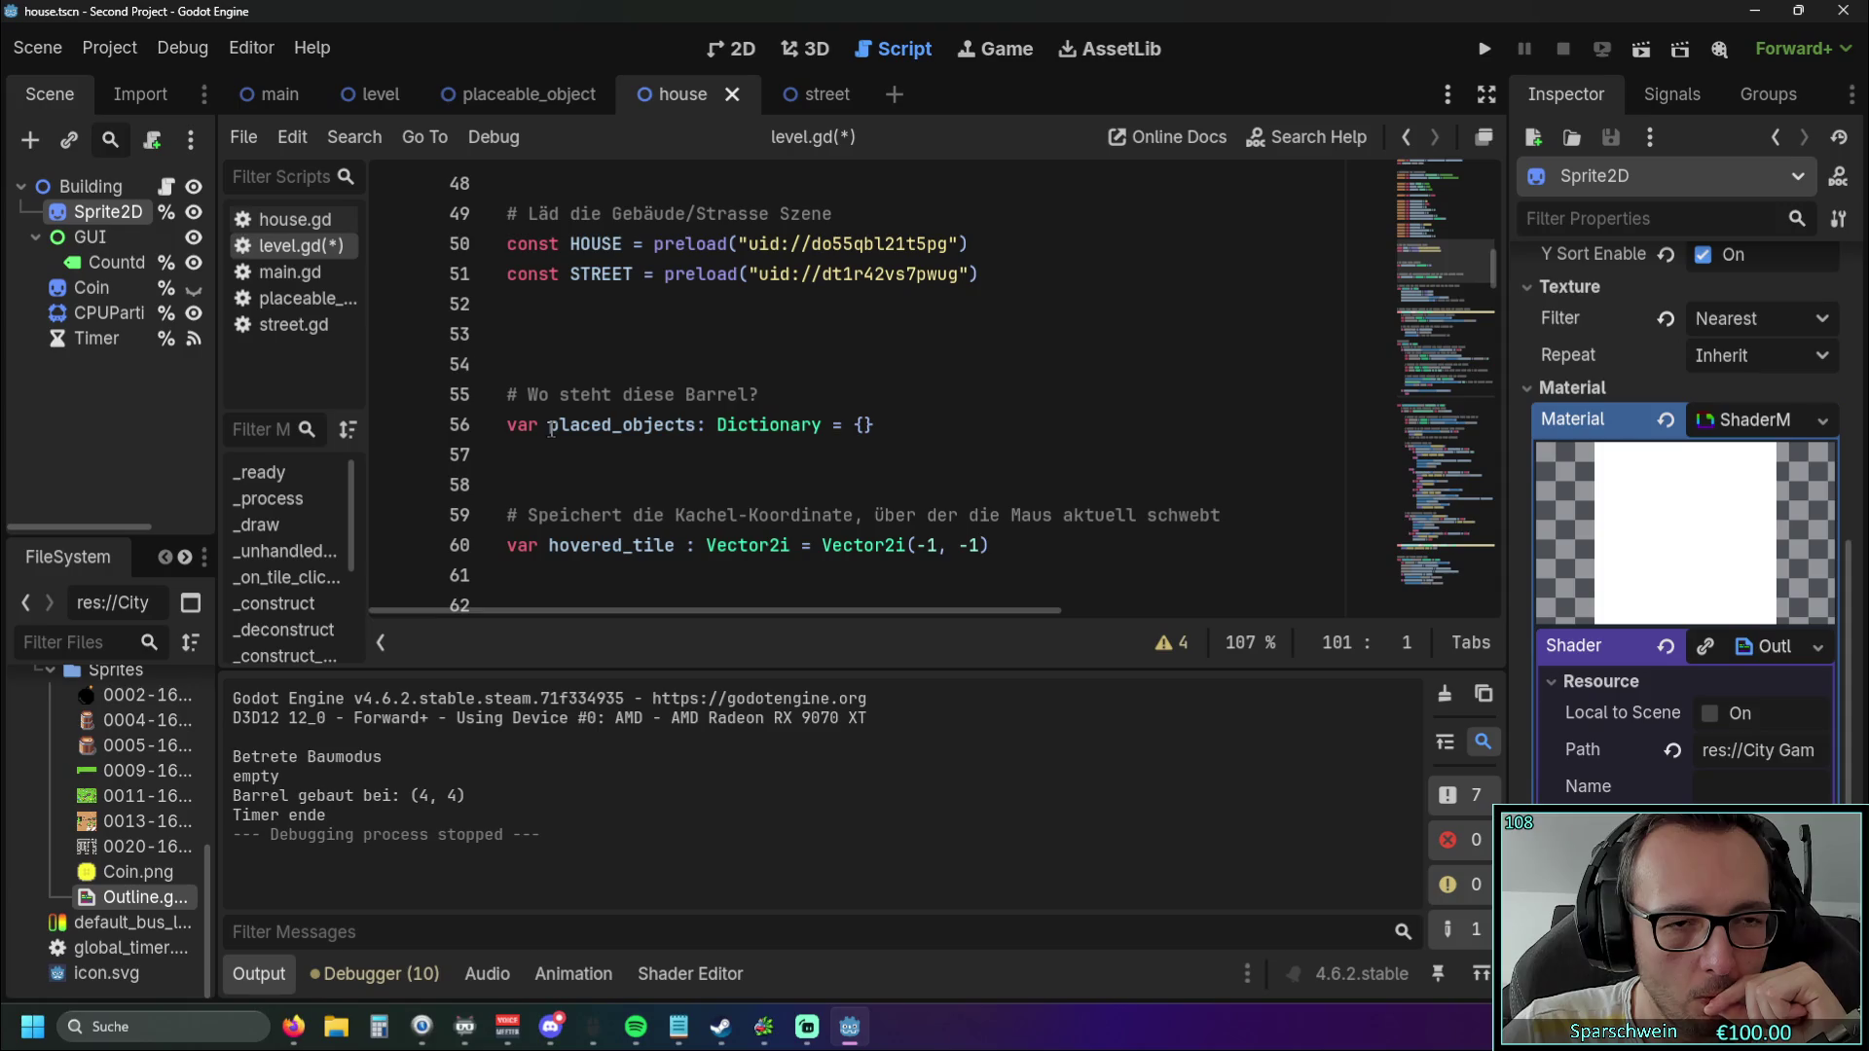
scroll(551, 430, "down", 20)
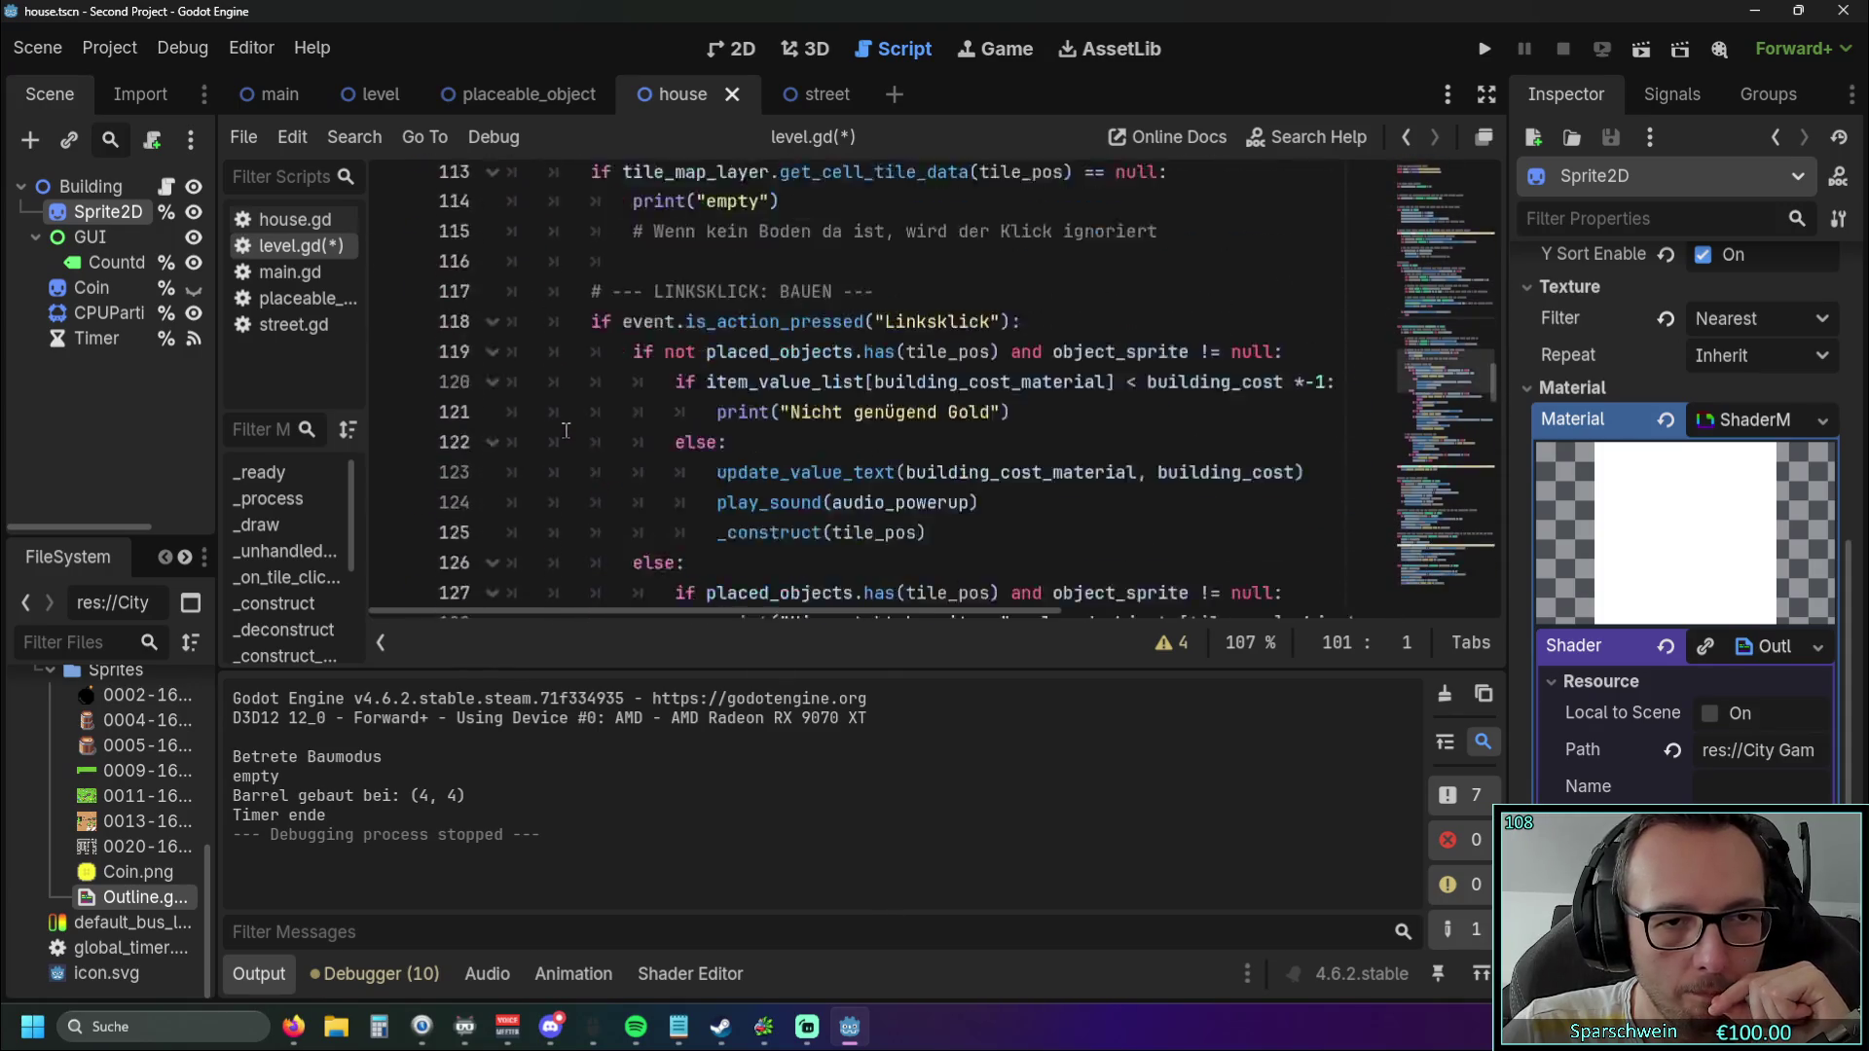
scroll(596, 418, "up", 2)
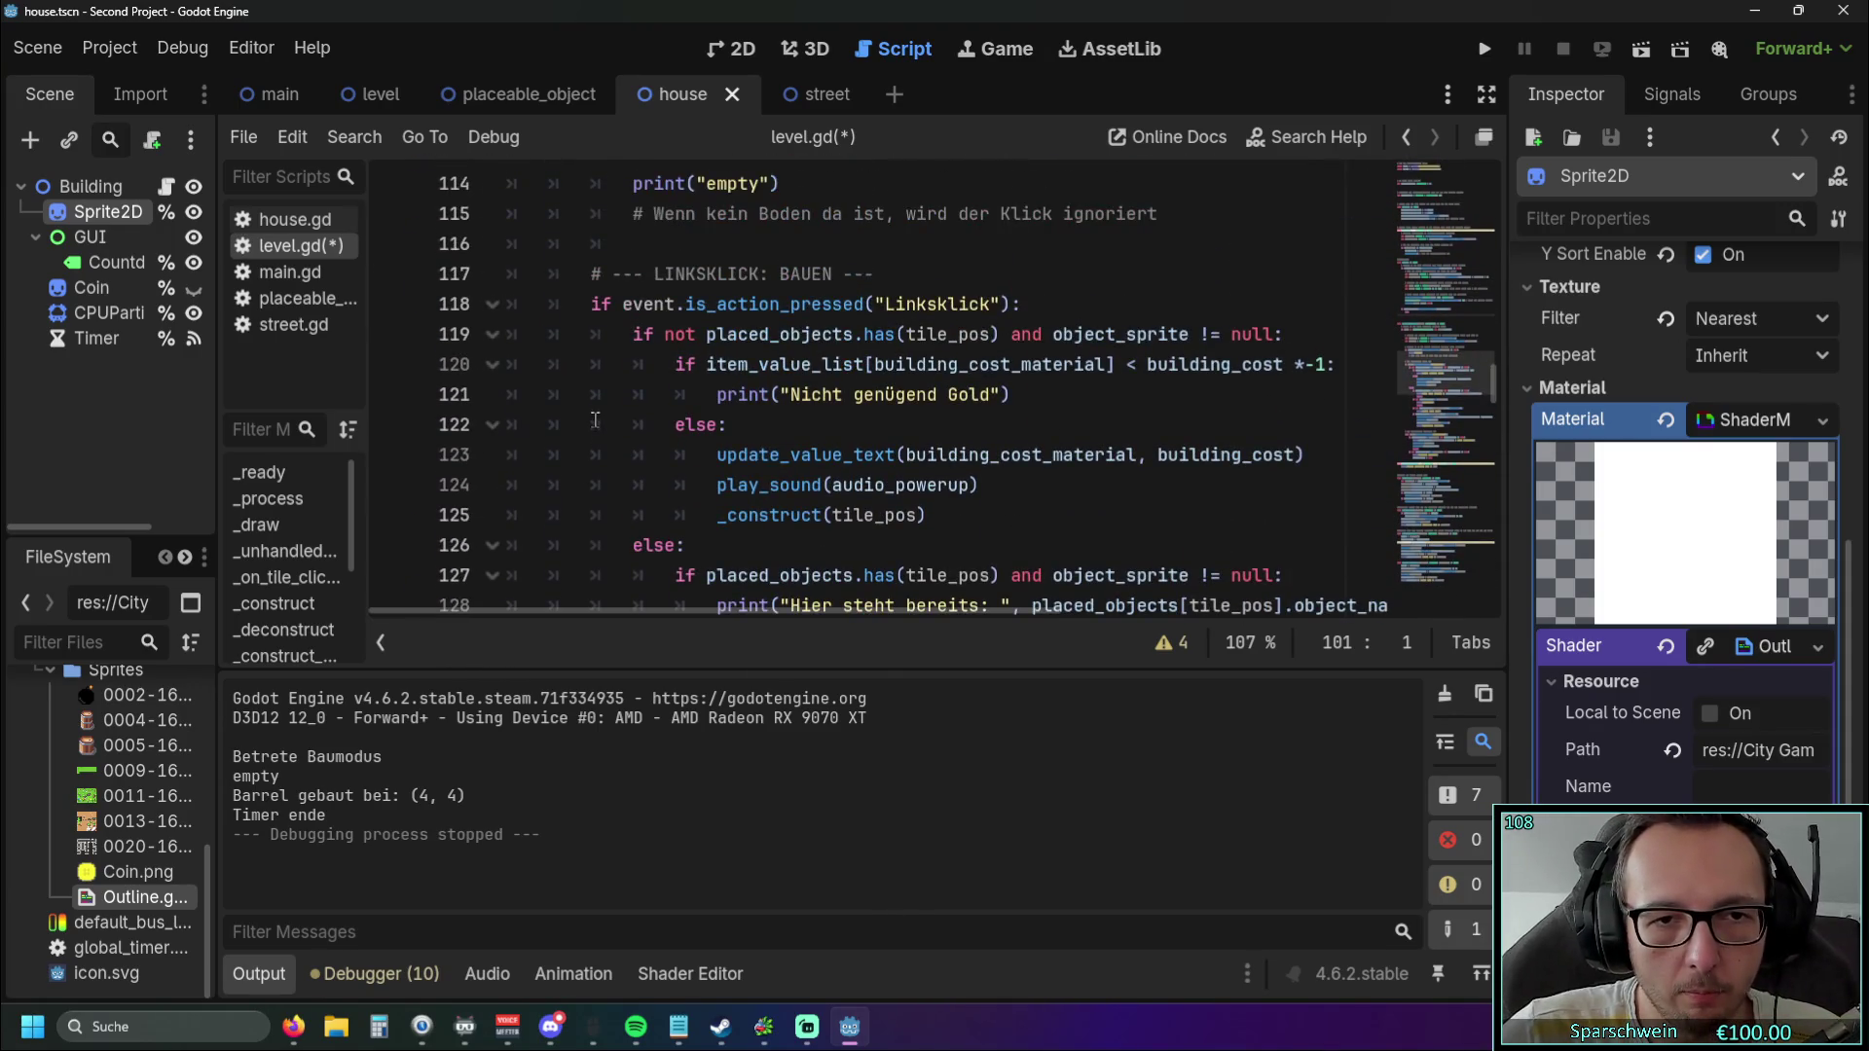
scroll(714, 403, "down", 1)
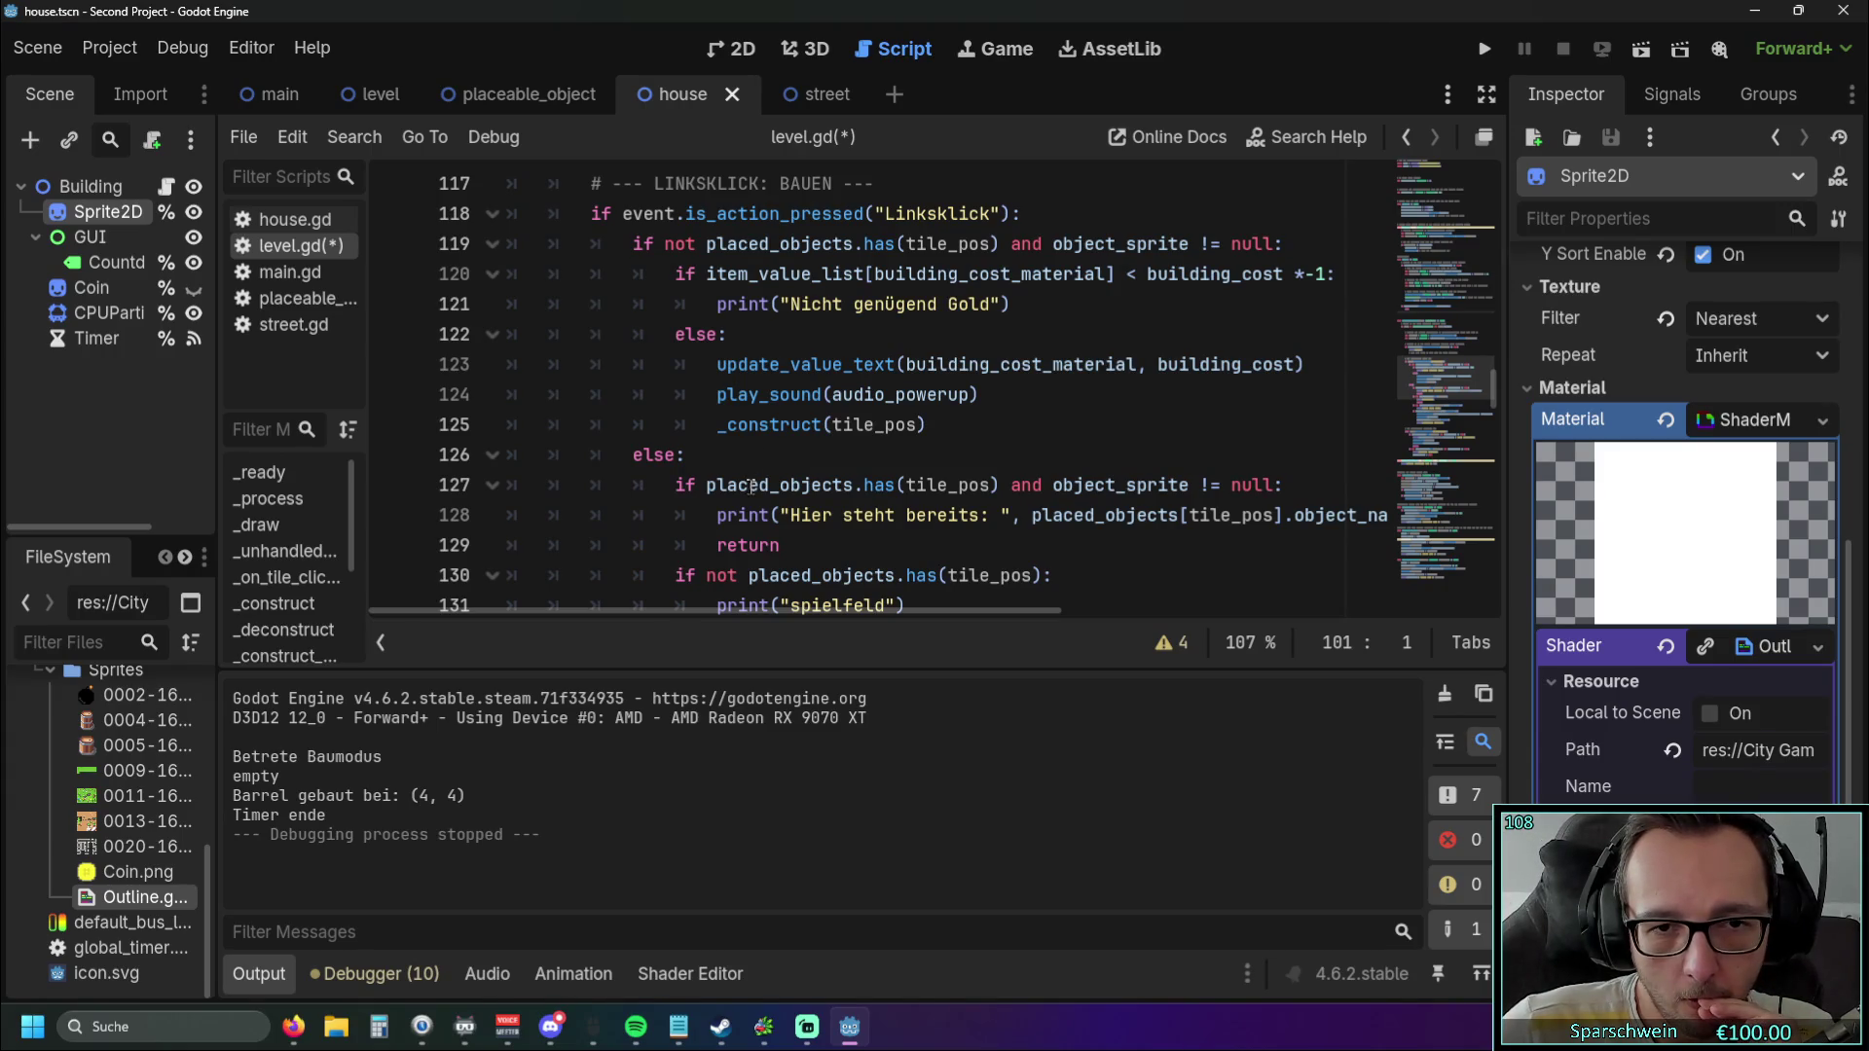
mouse_move(729, 493)
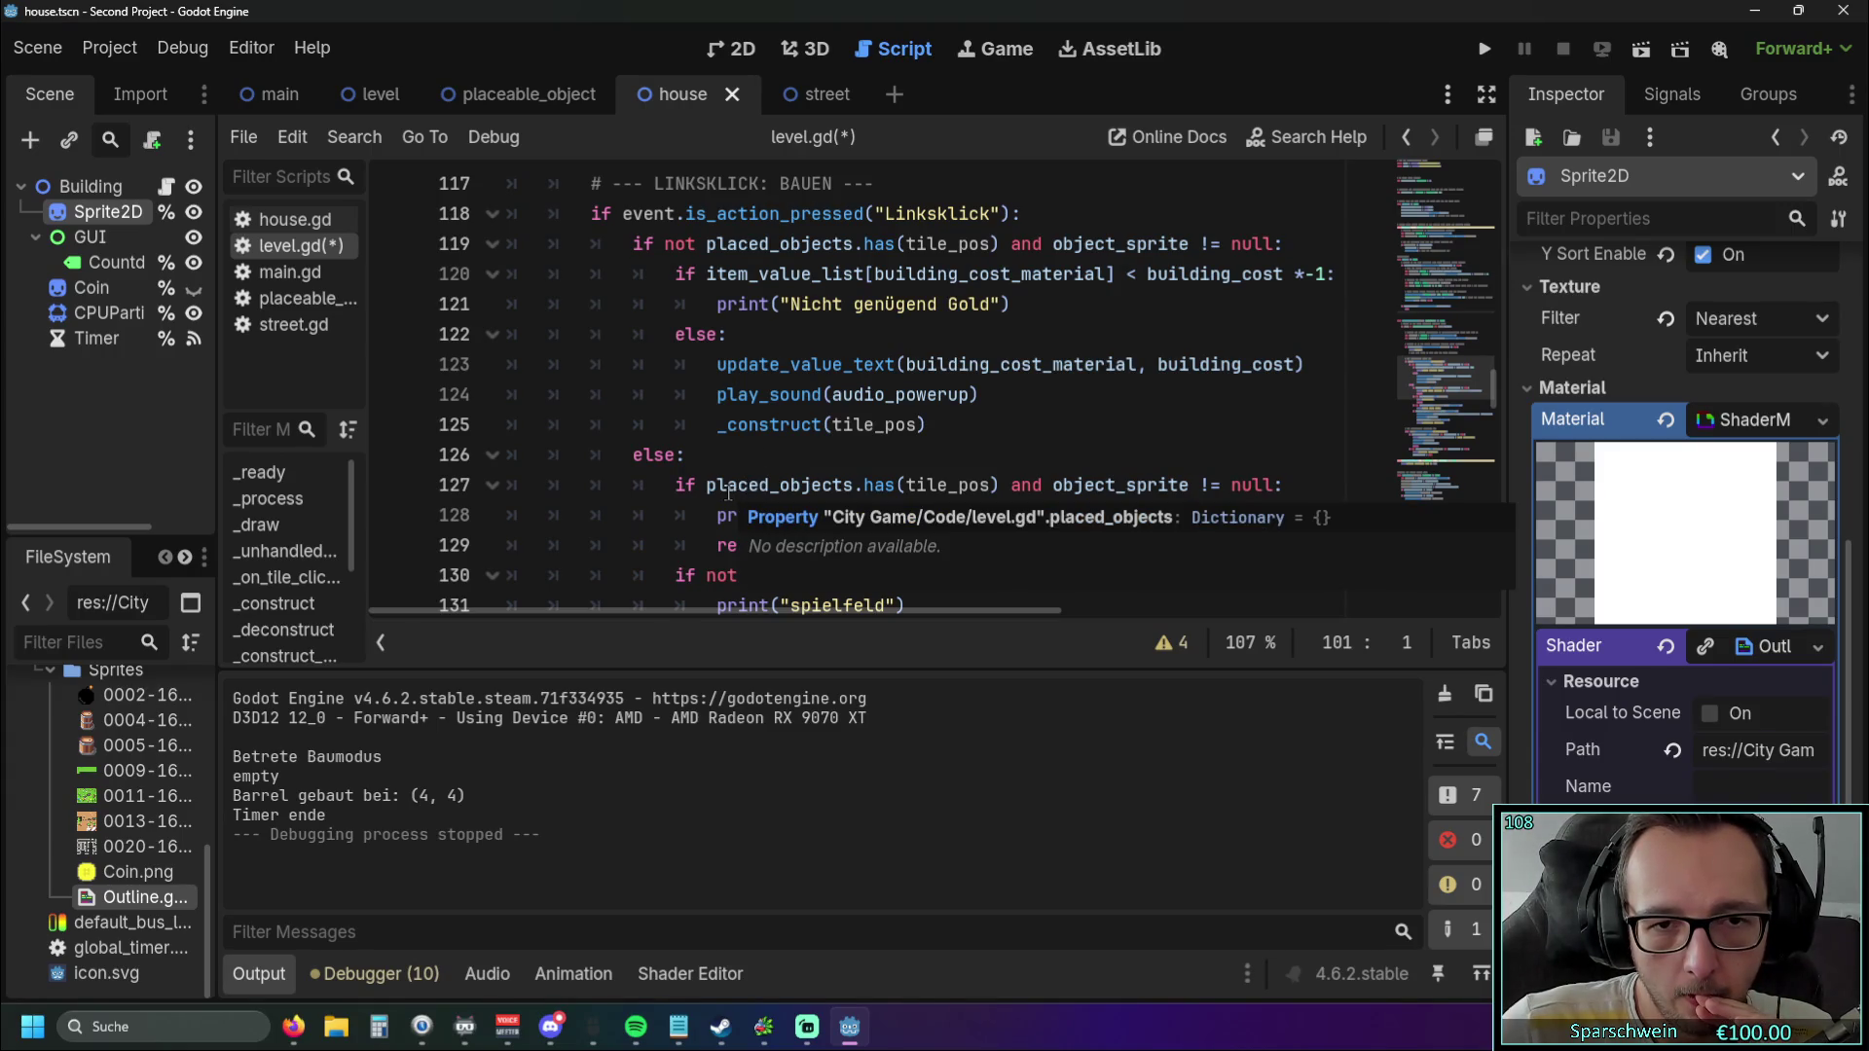
scroll(916, 444, "down", 1)
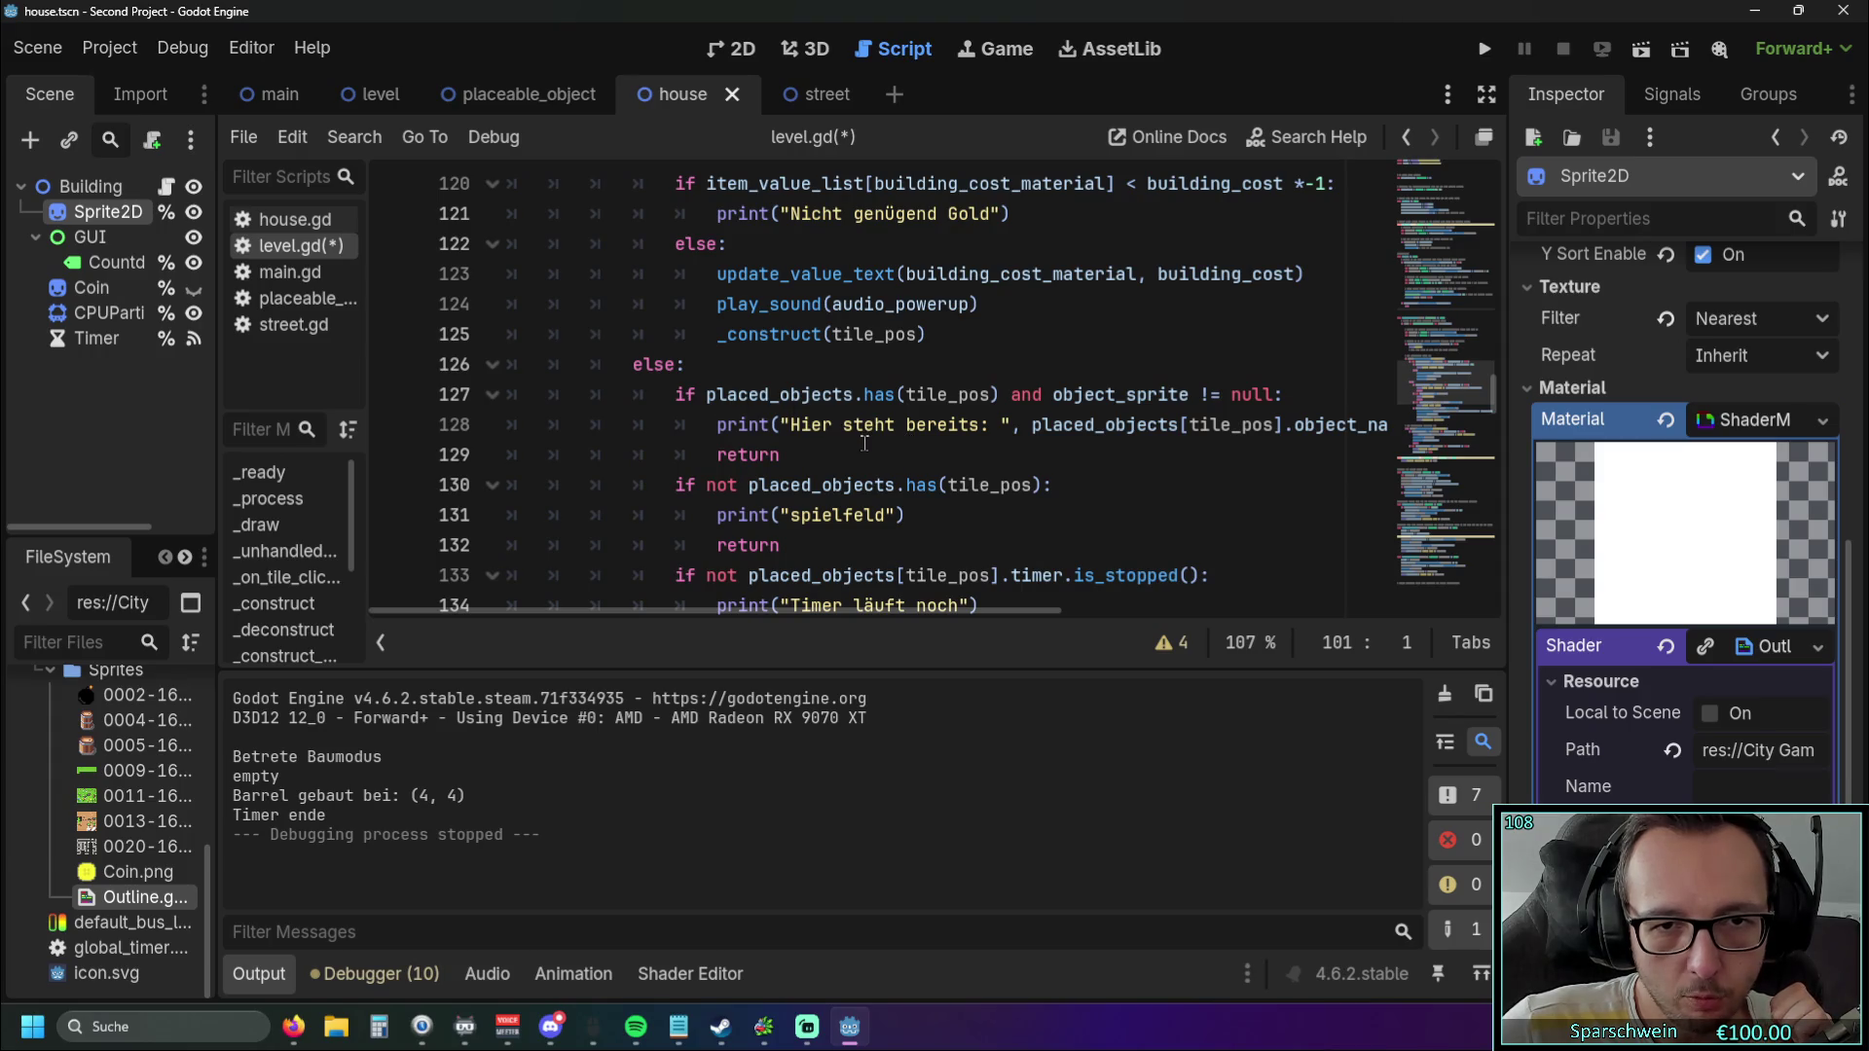
scroll(865, 444, "up", 1)
scroll(865, 444, "up", 15)
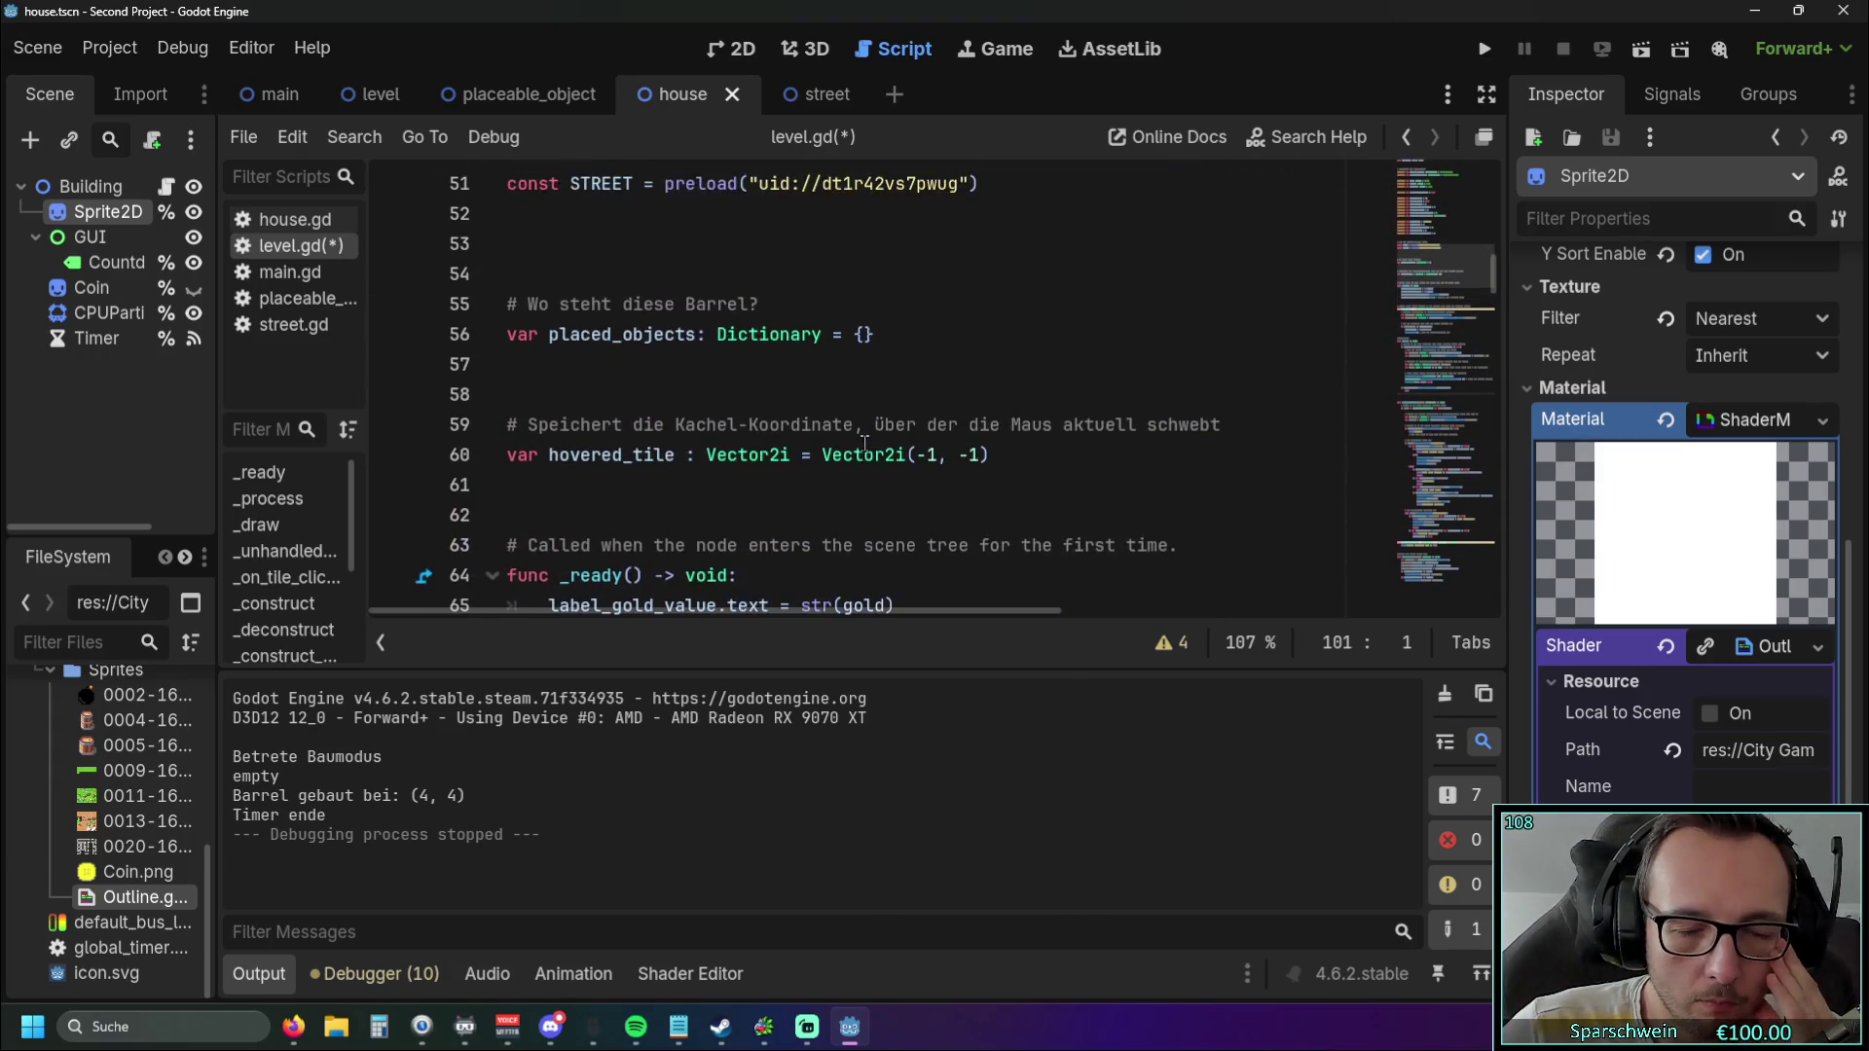
scroll(863, 443, "down", 1)
scroll(861, 444, "up", 4)
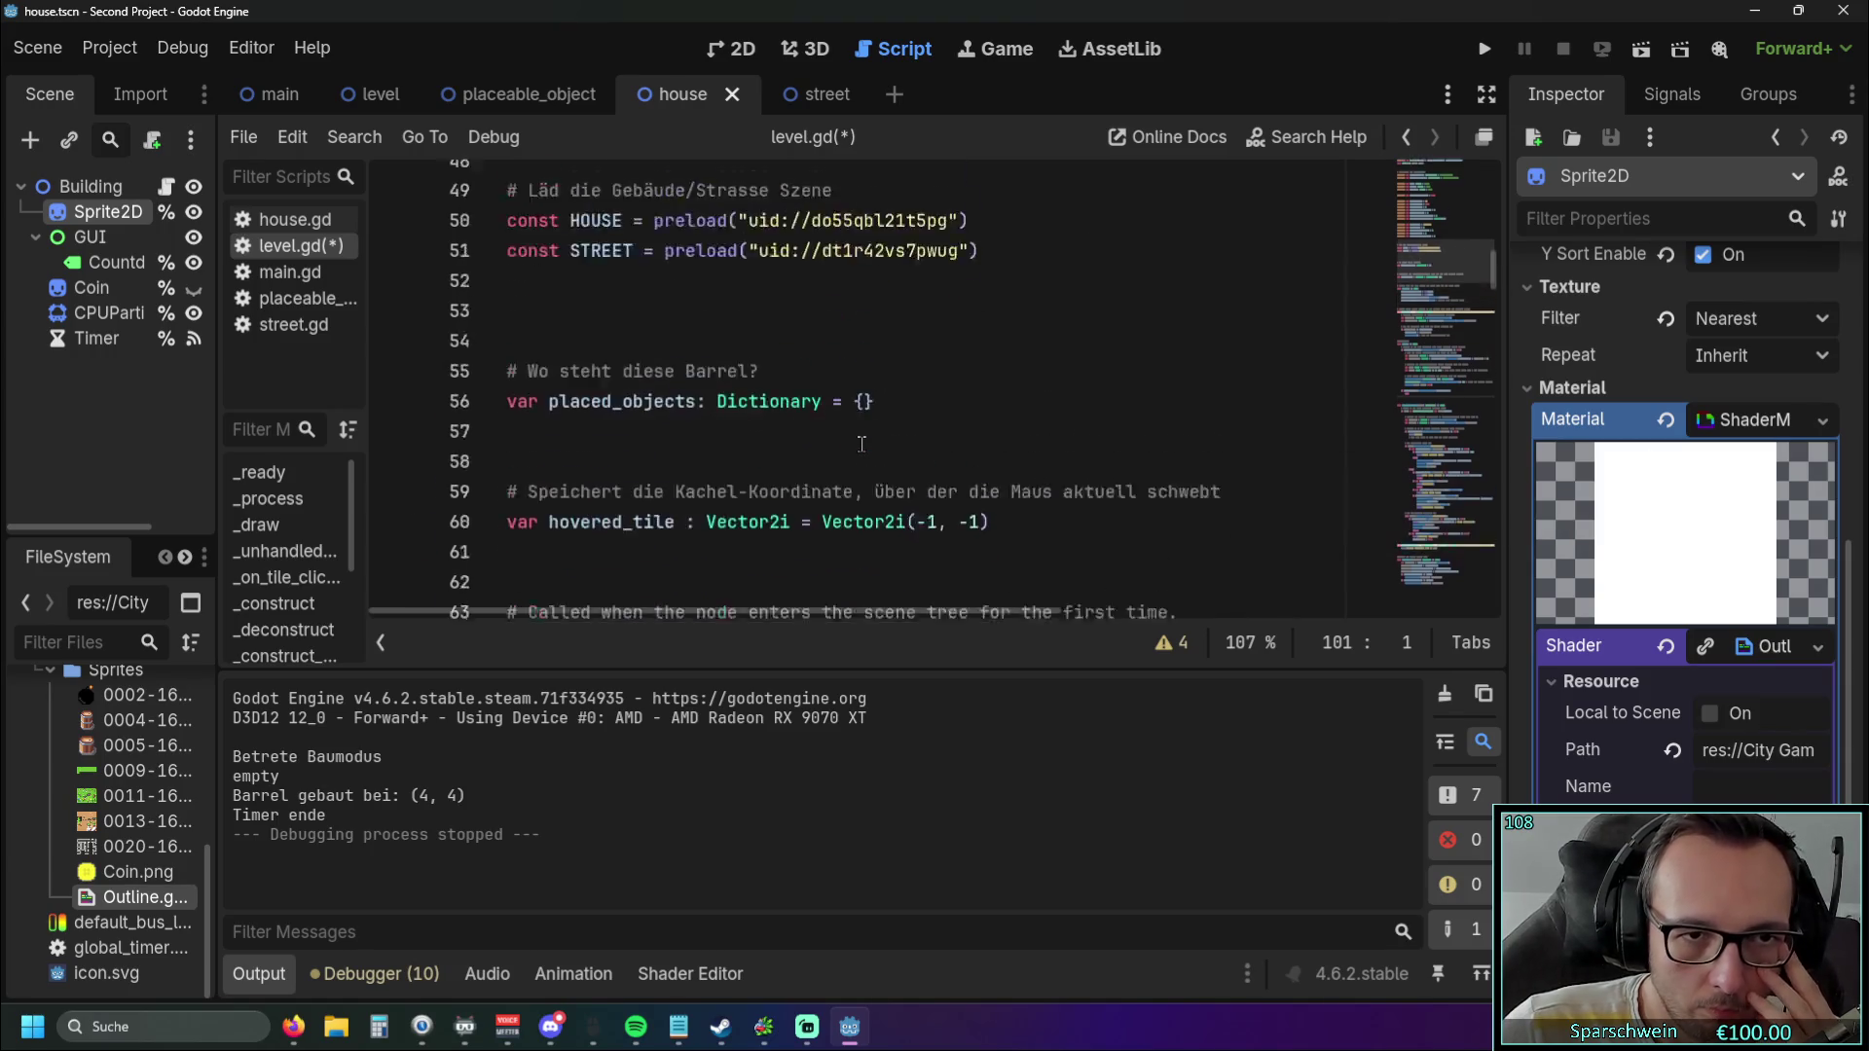
scroll(864, 443, "down", 5)
scroll(866, 444, "up", 2)
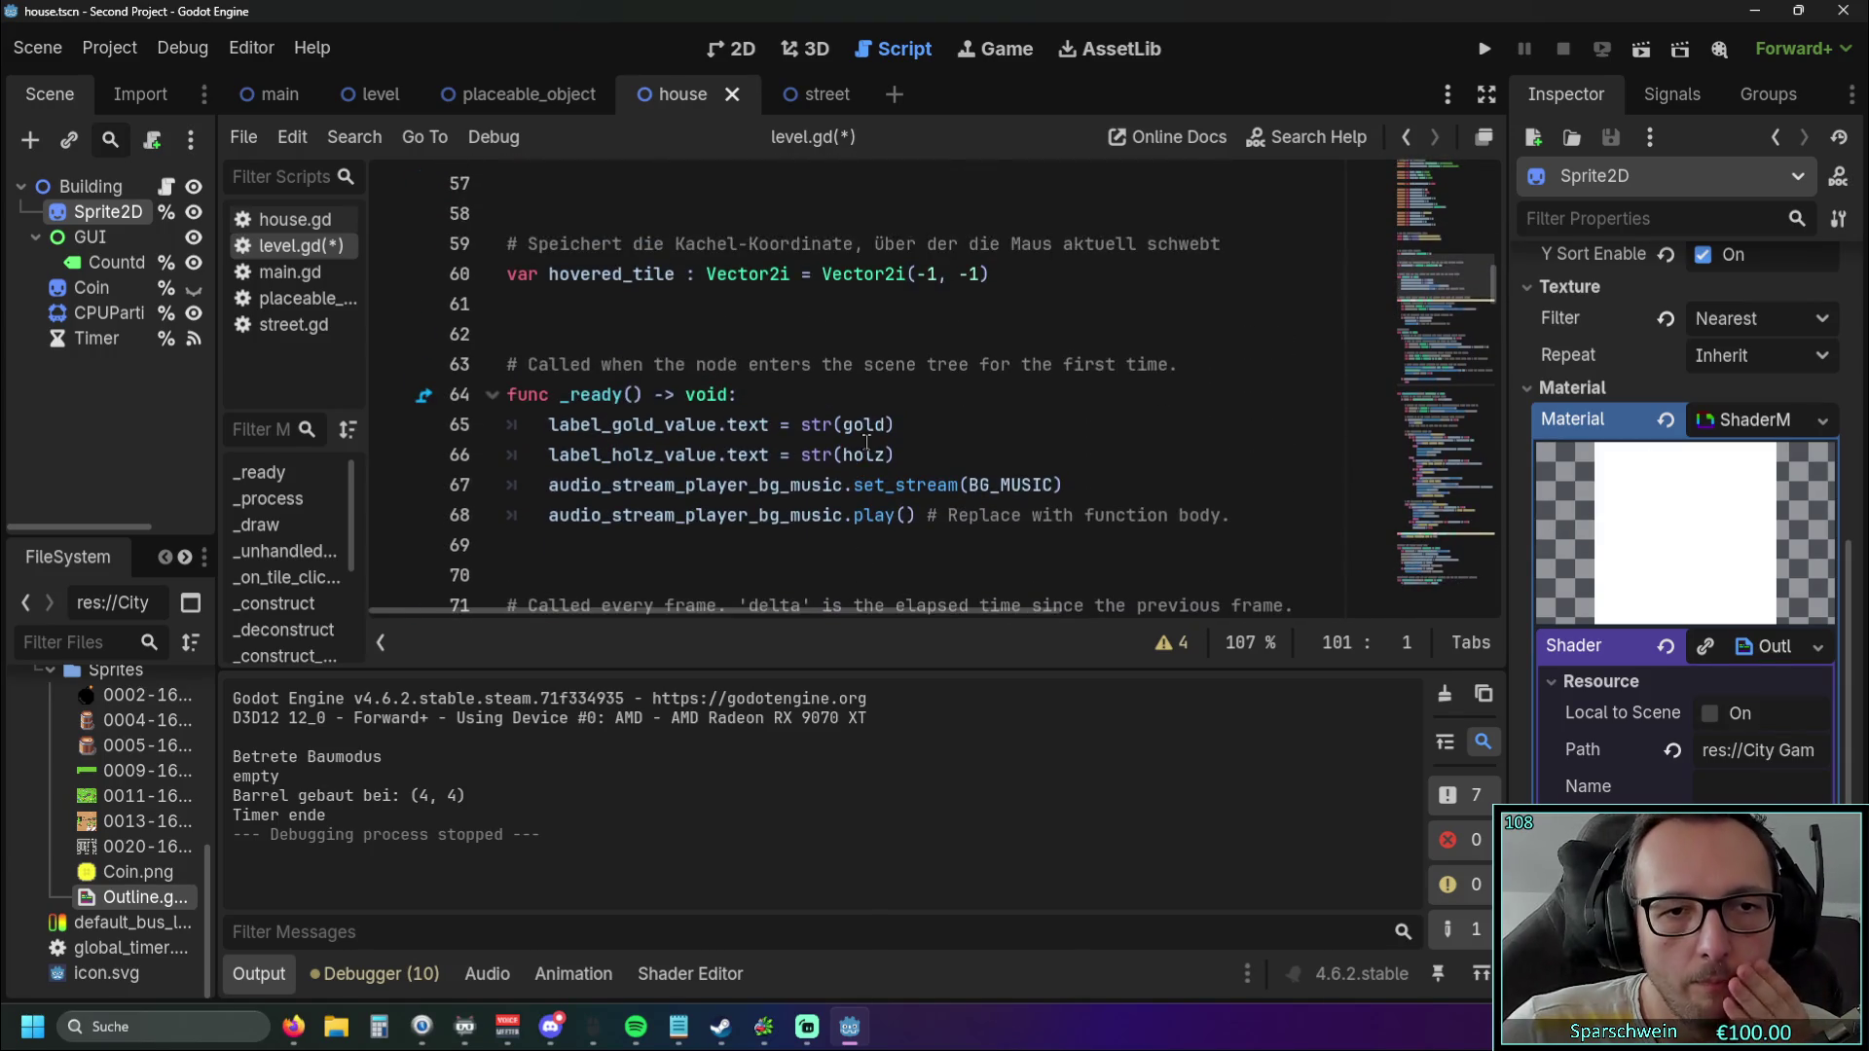
scroll(867, 444, "down", 4)
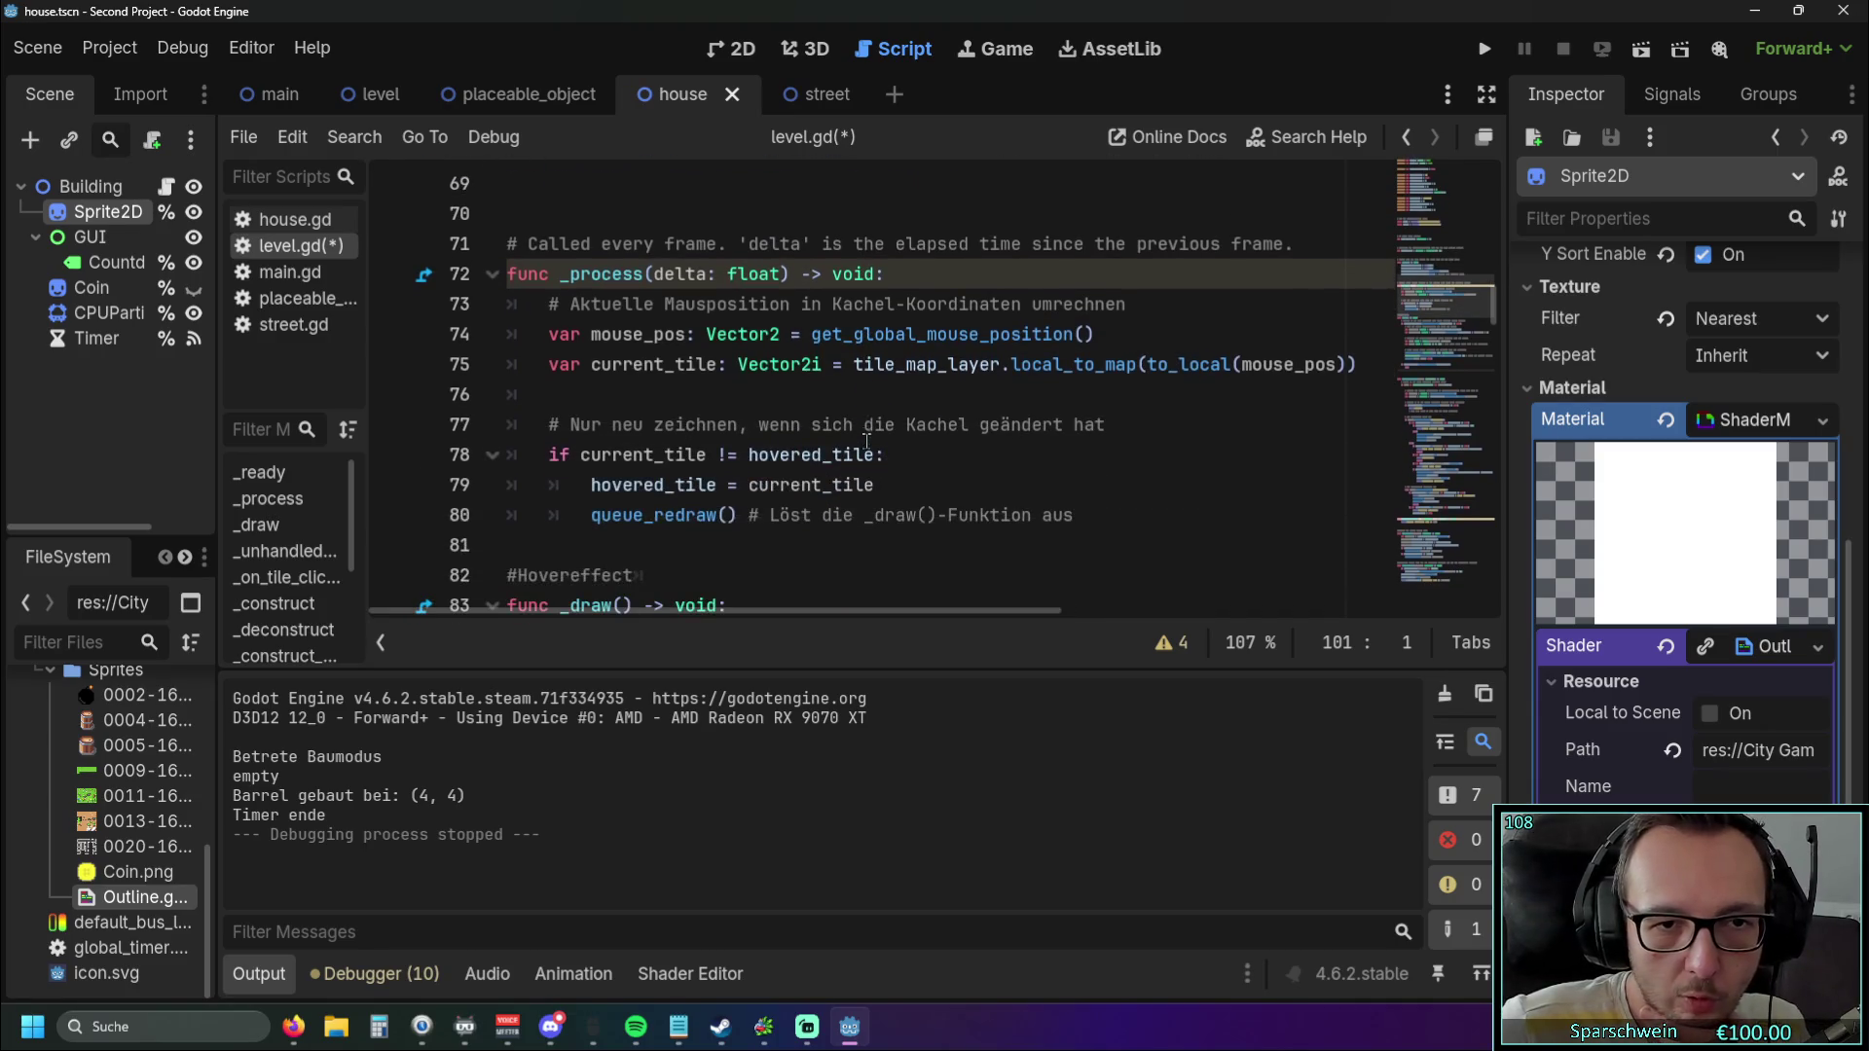
scroll(835, 454, "down", 1)
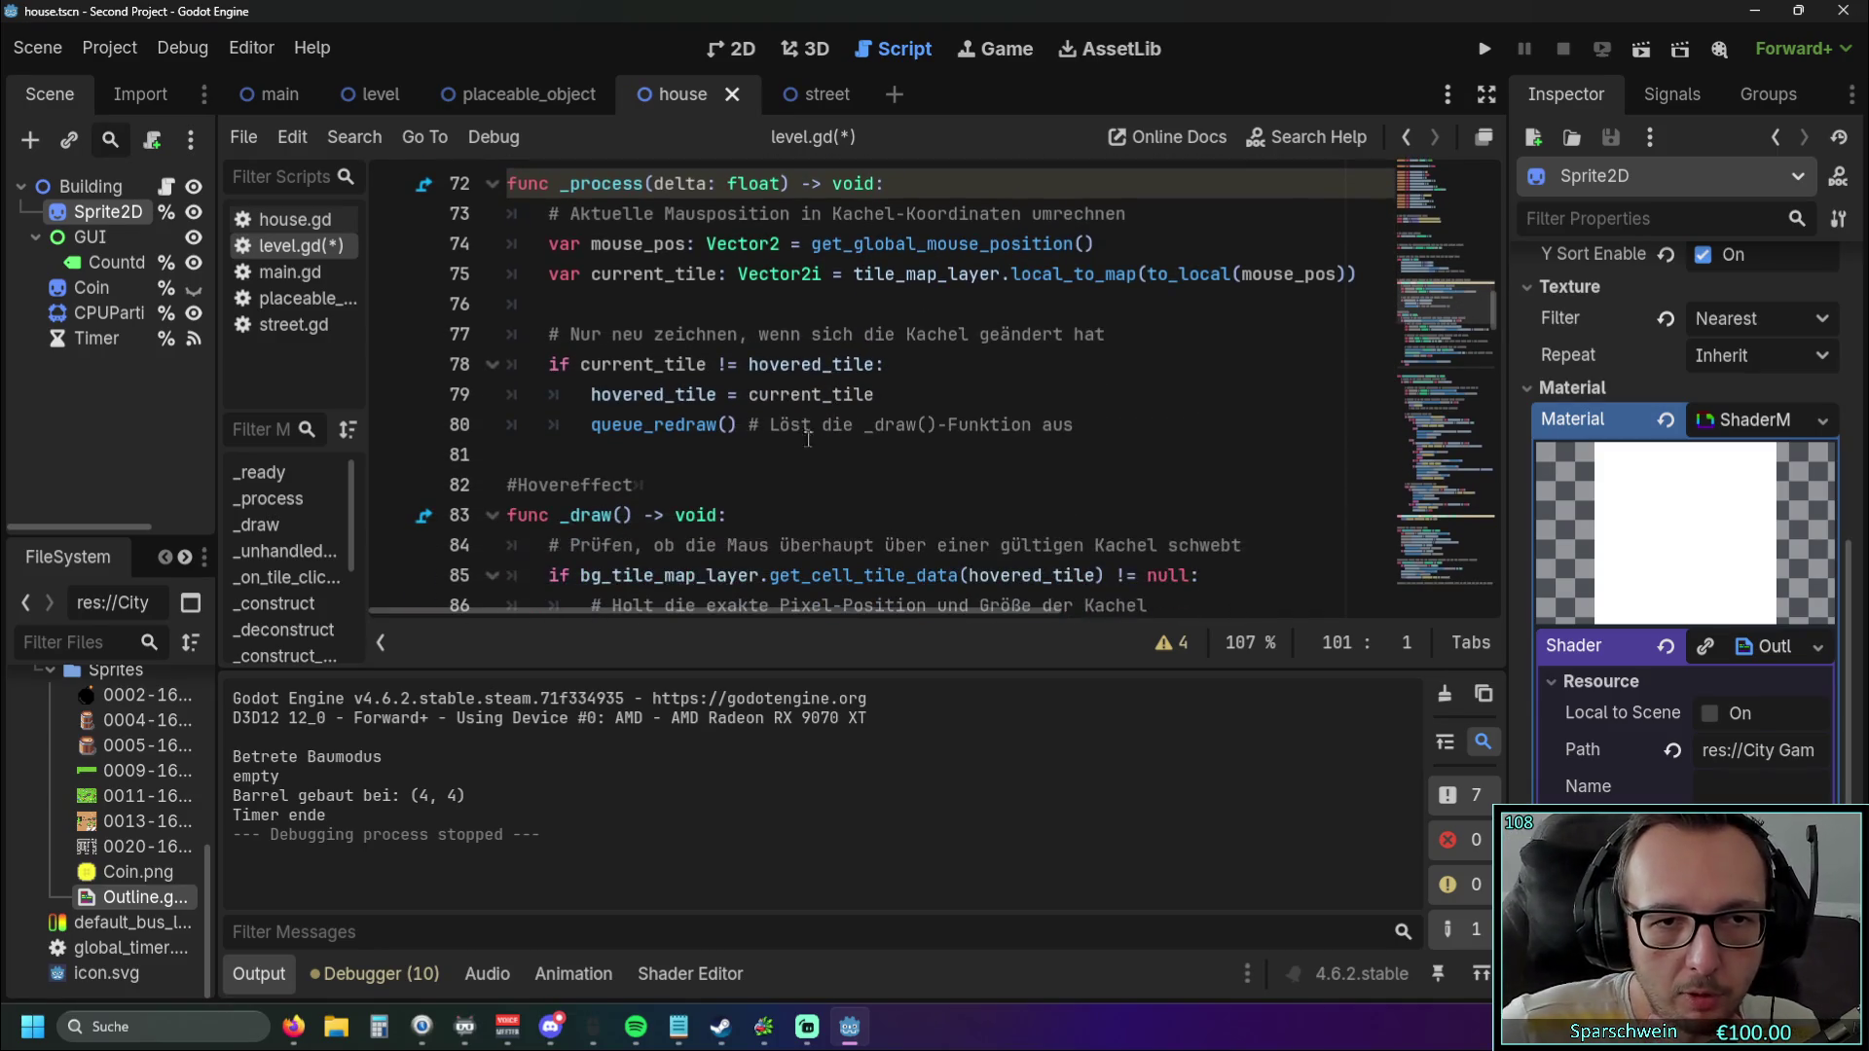
scroll(742, 399, "up", 1)
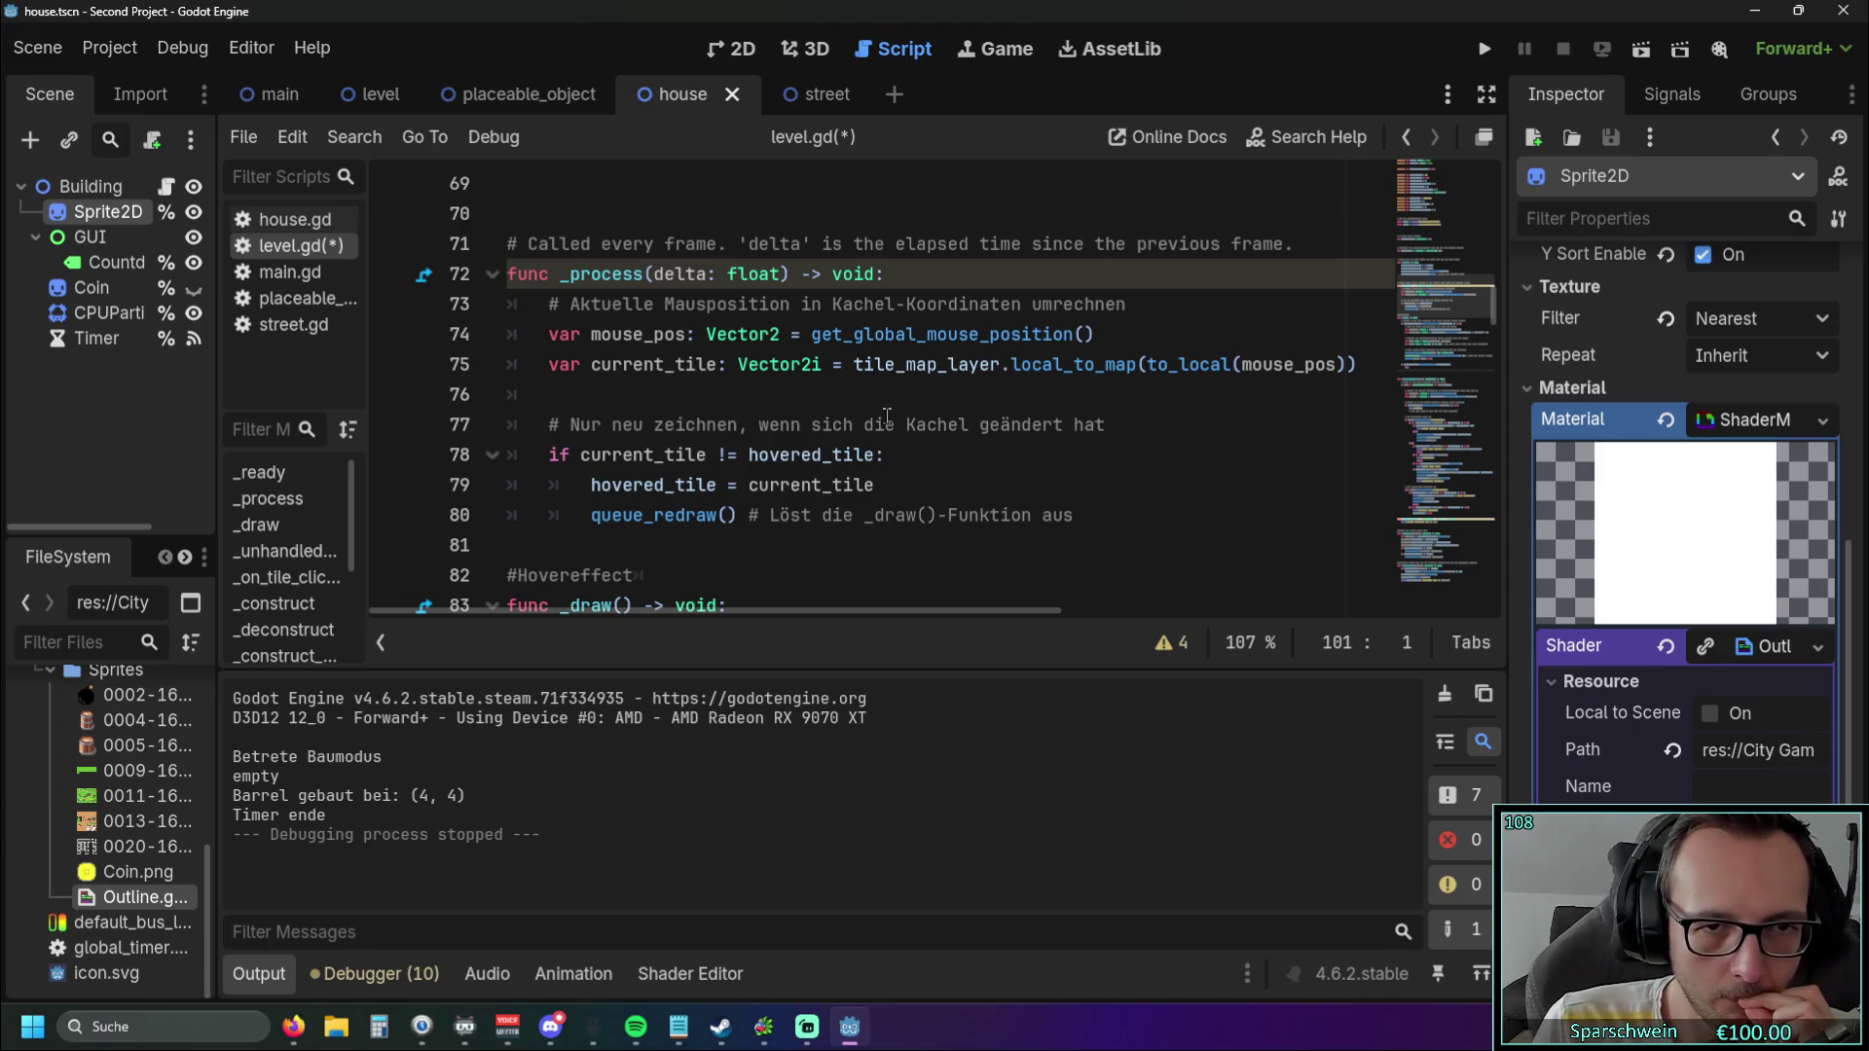
Run the project with the Play button to test the edited level.gd.
left_click(1486, 56)
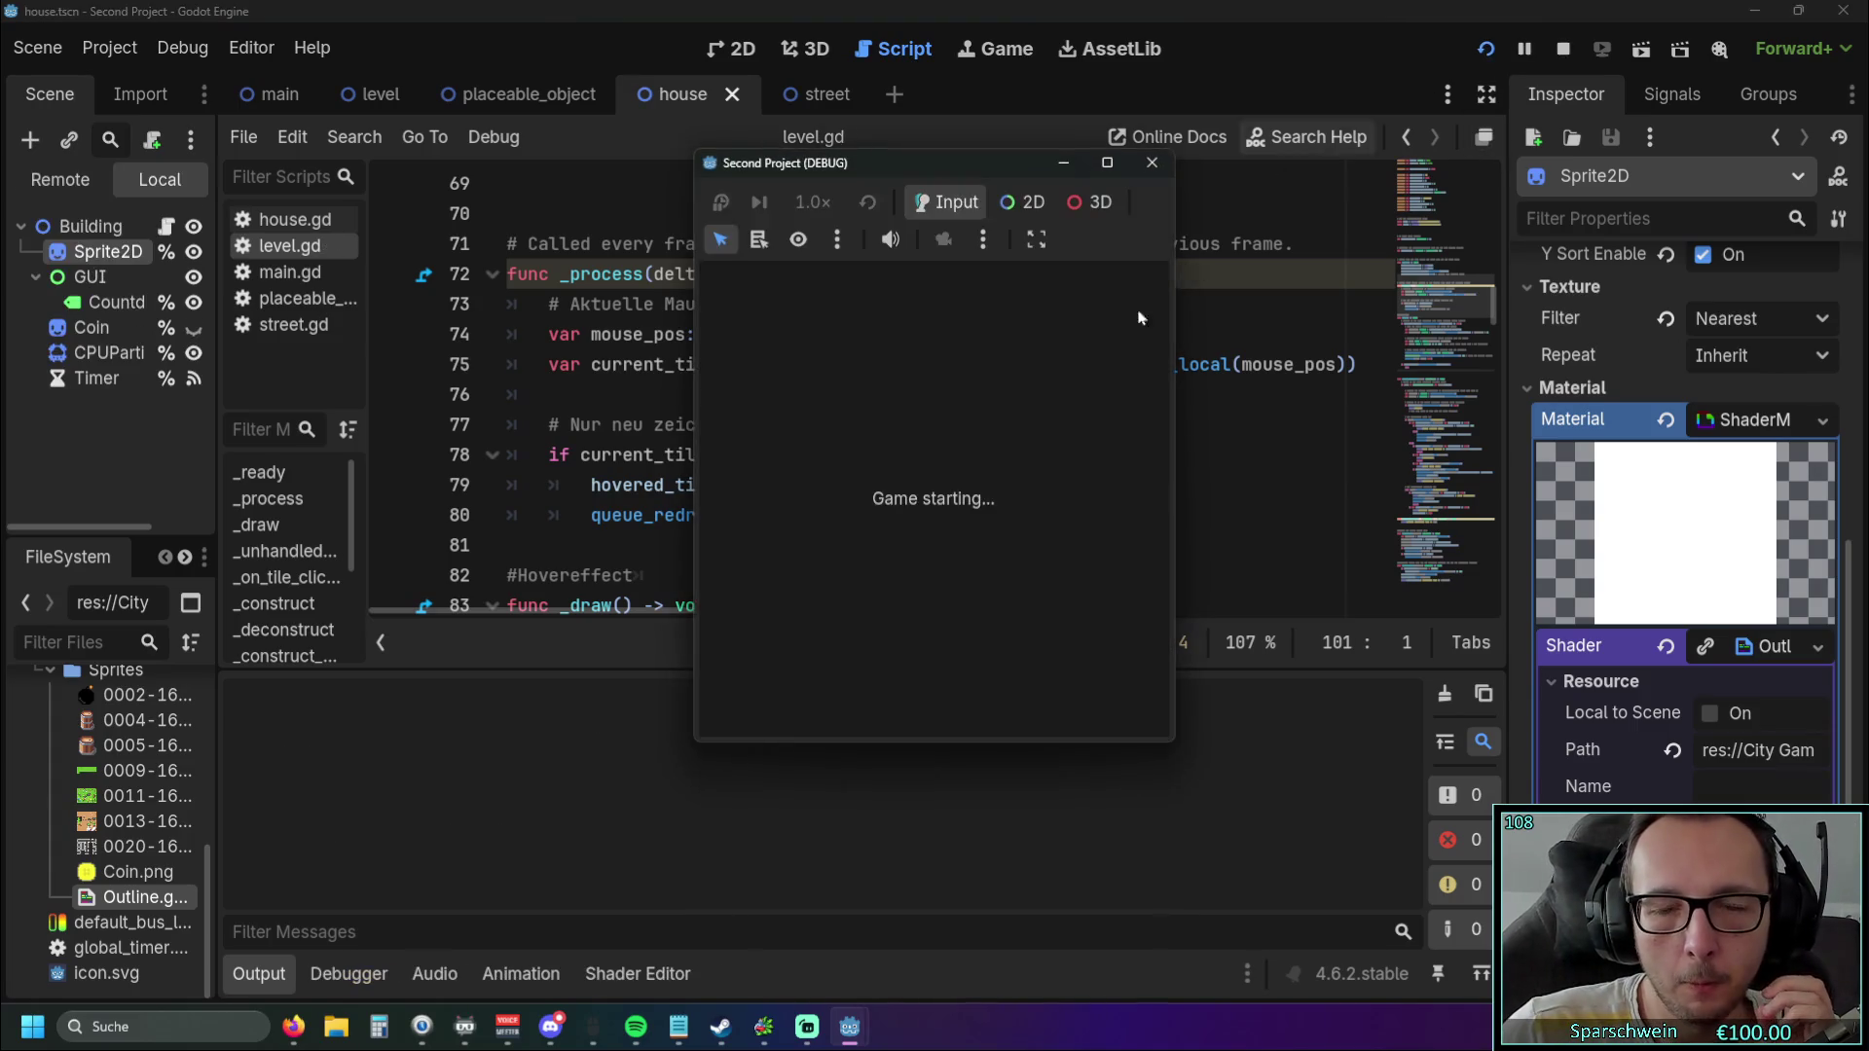
In the running game, build a barrel on the grass at (4, 3) and dismiss the right-click menu.
left_click(888, 707)
left_click(916, 510)
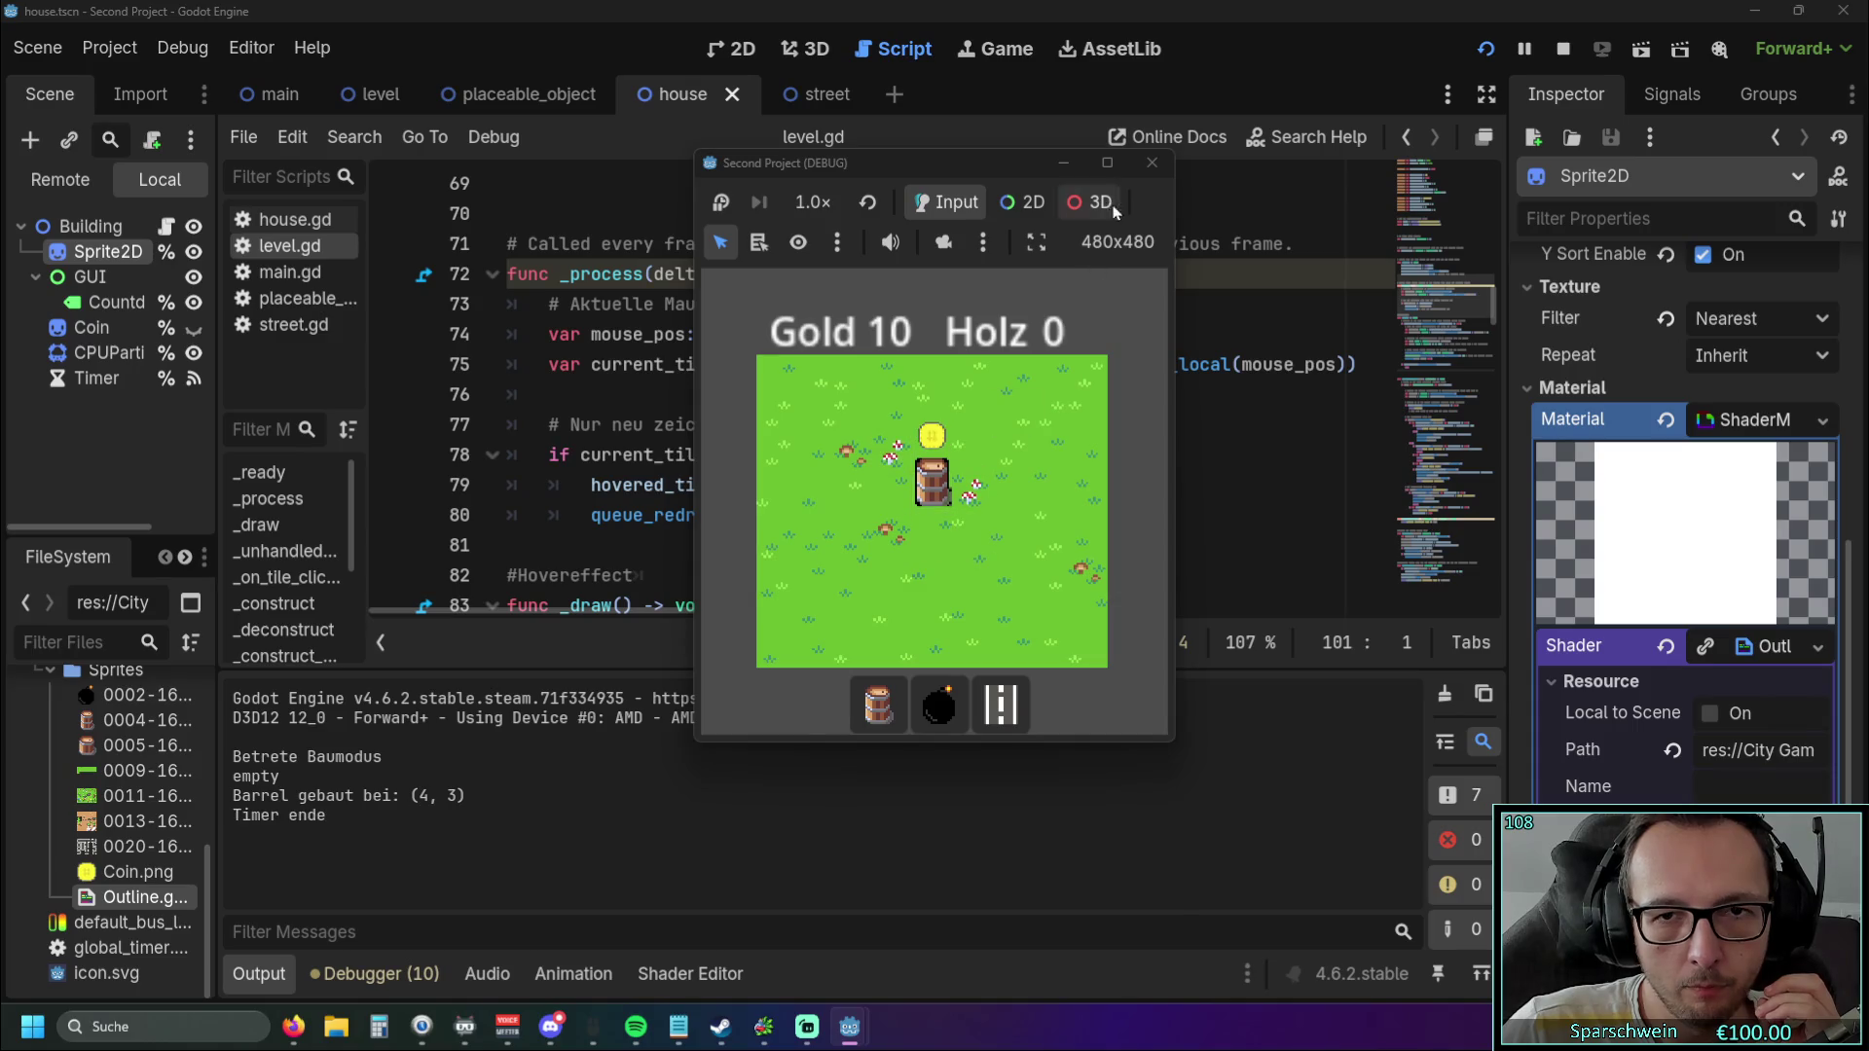
right_click(920, 475)
key("Escape")
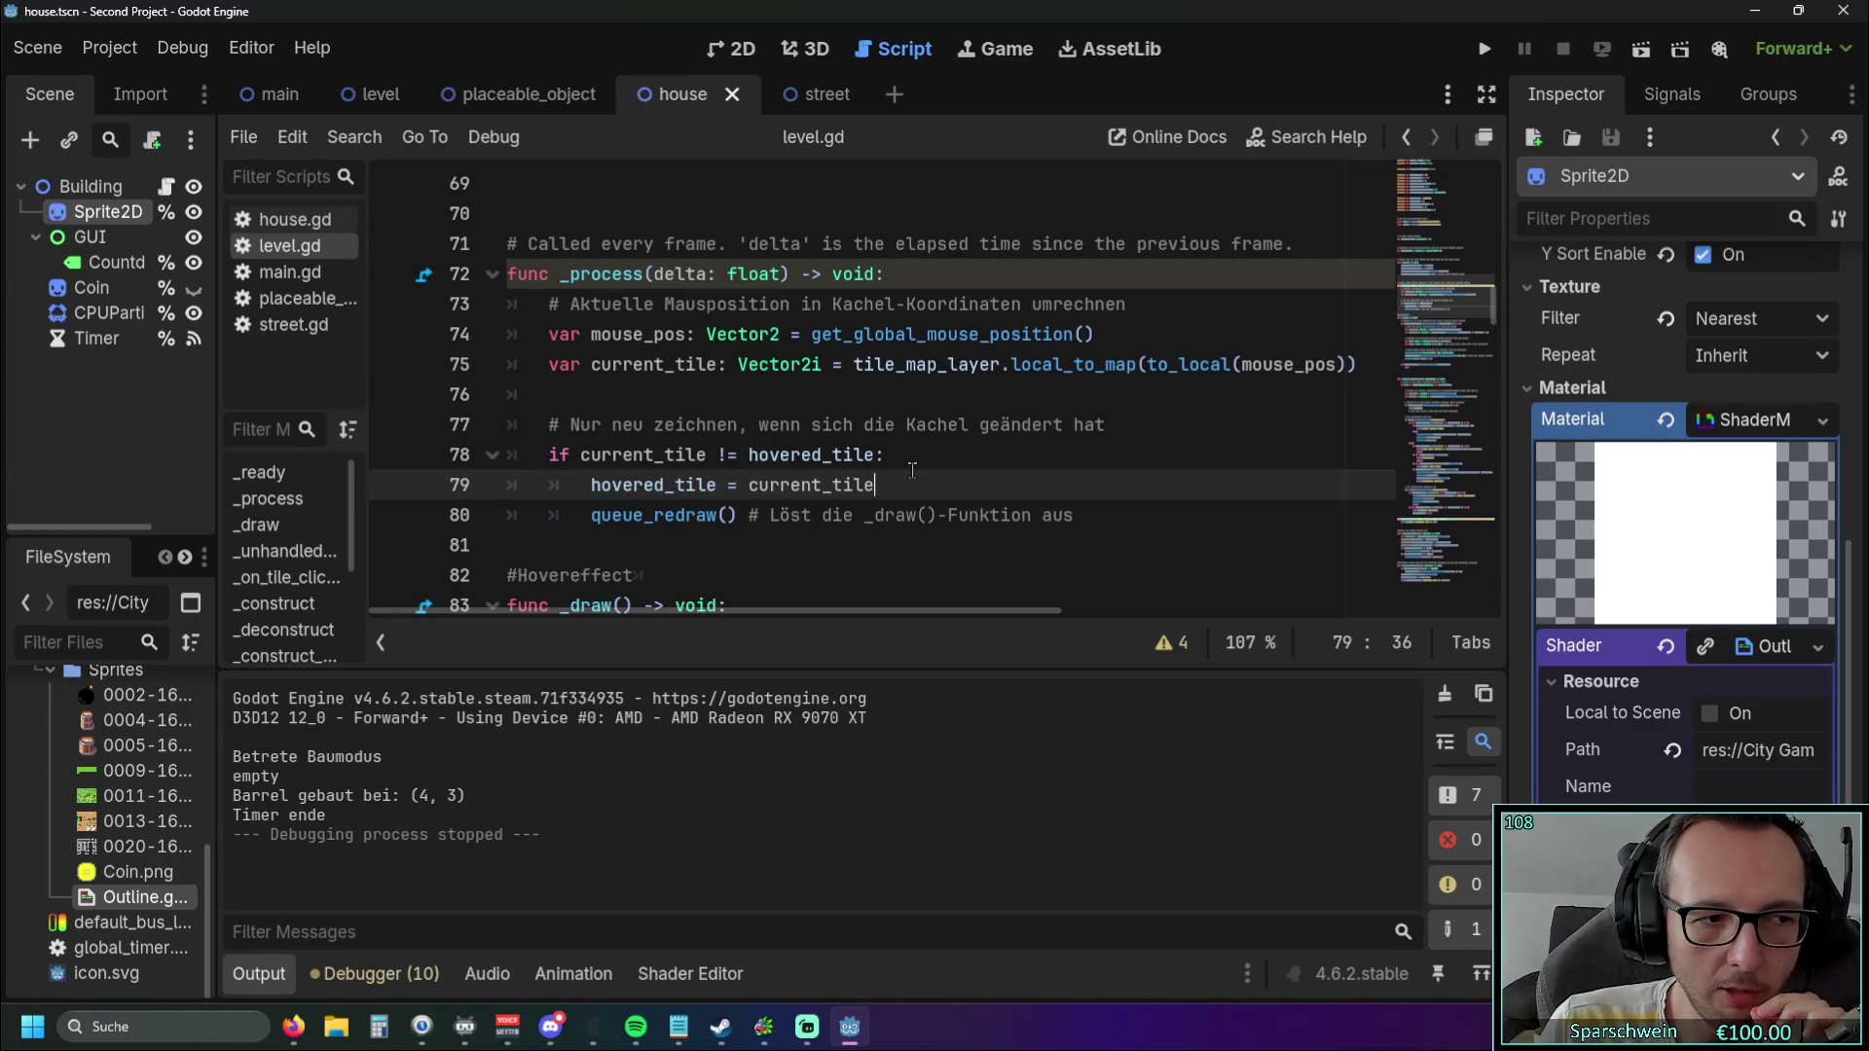
Replace the tile-data lookup on line 99 with current_tile, so it reads 'if current_tile:'.
scroll(738, 451, "down", 8)
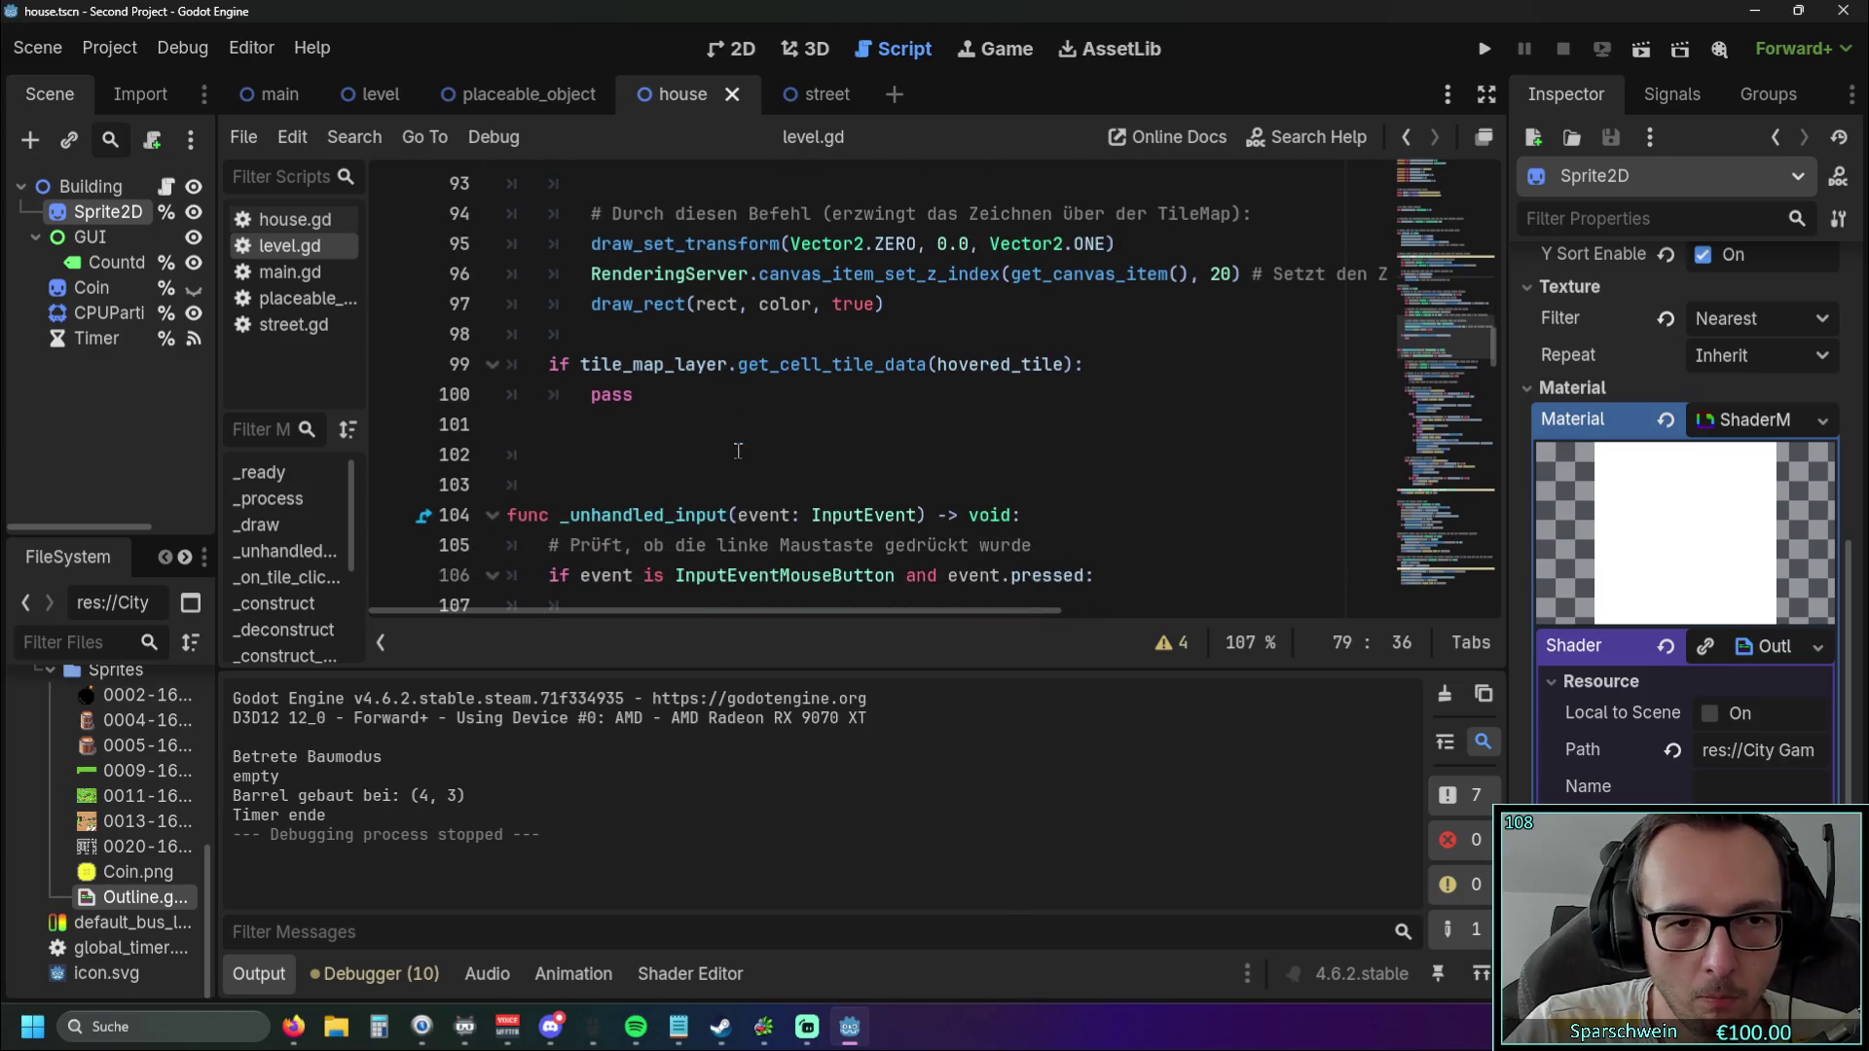
scroll(669, 415, "up", 1)
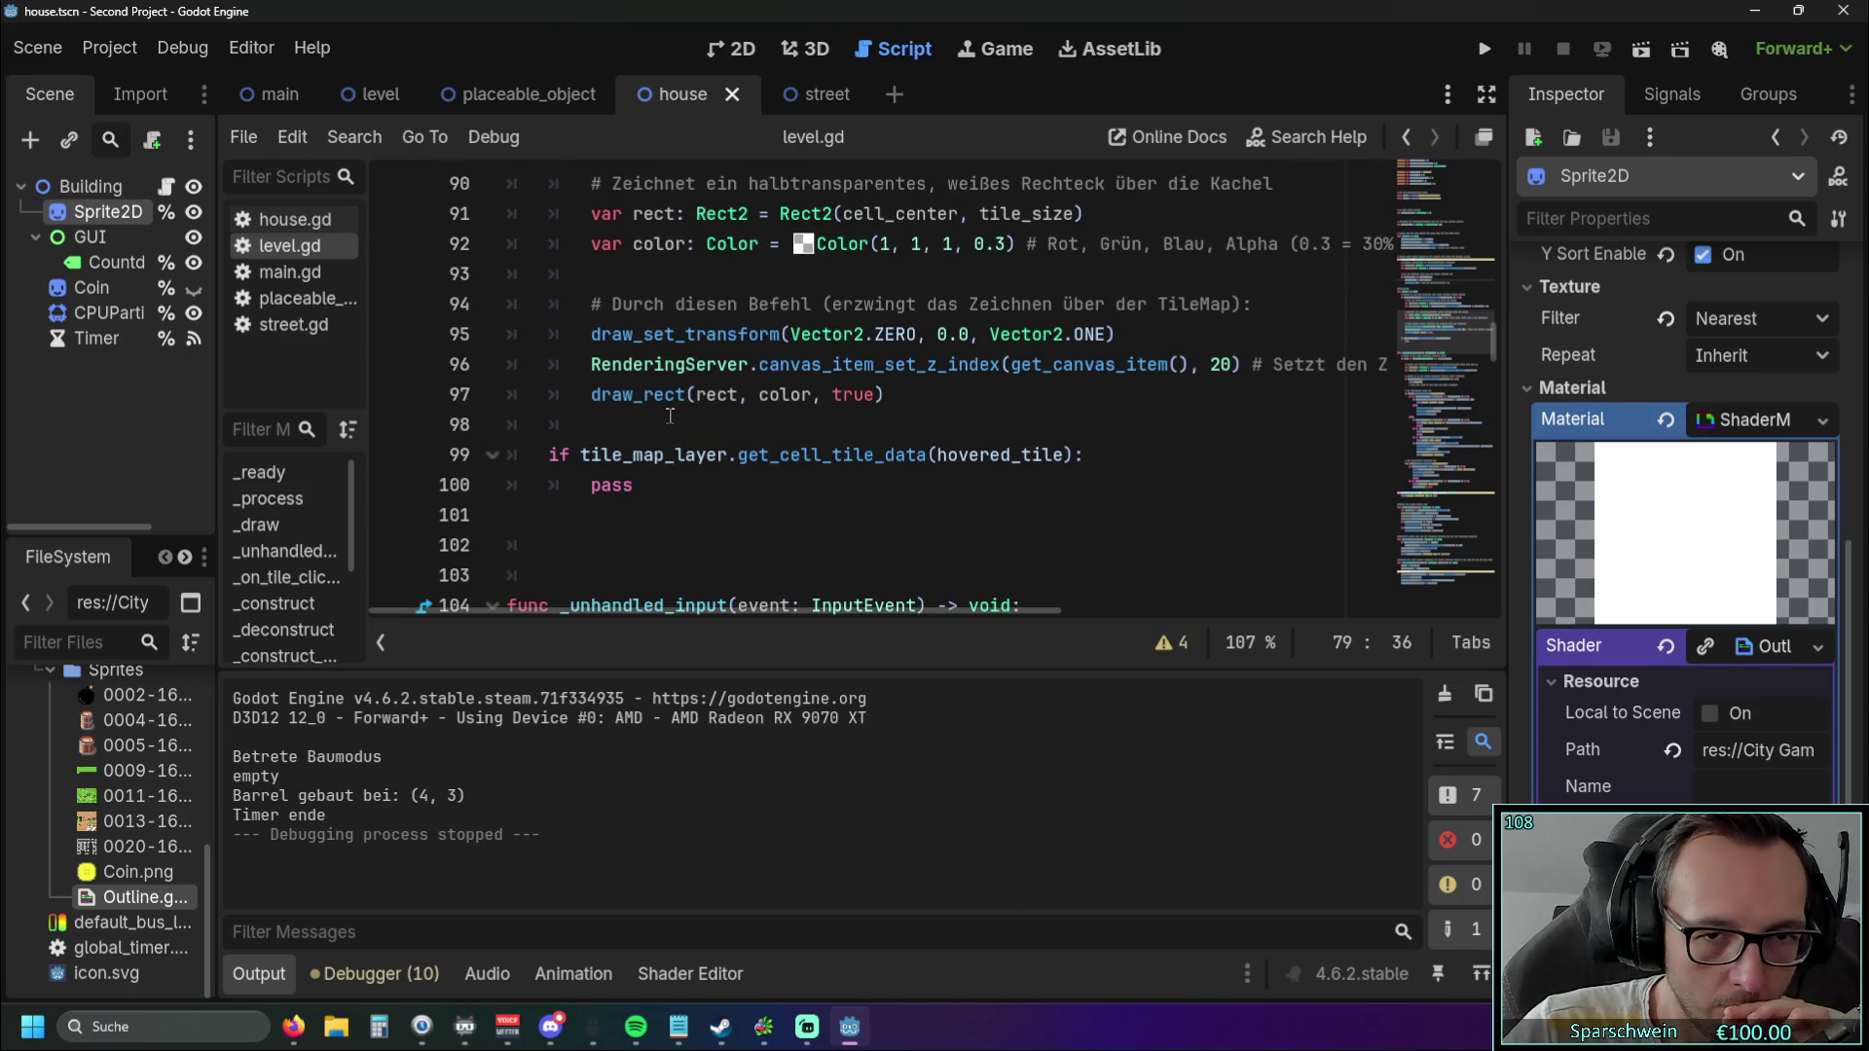
mouse_move(588, 454)
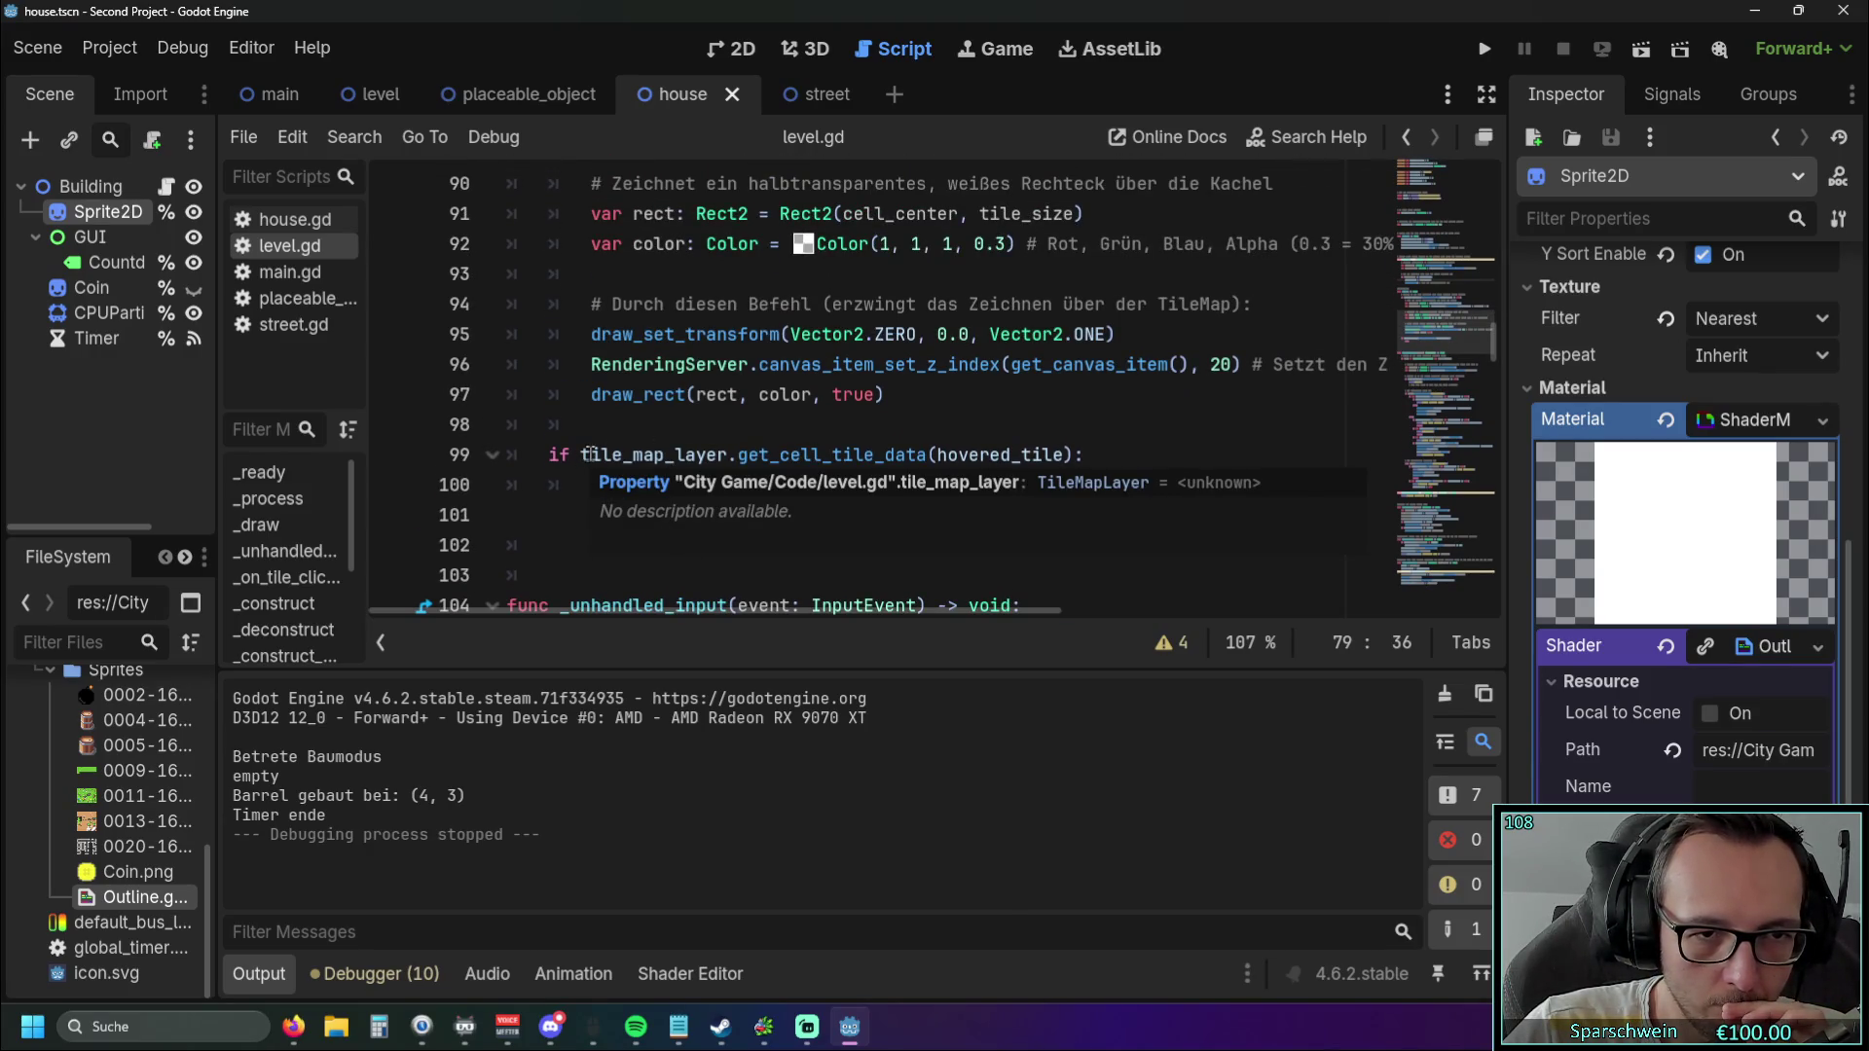
left_click_drag(582, 454, 710, 458)
scroll(788, 435, "up", 5)
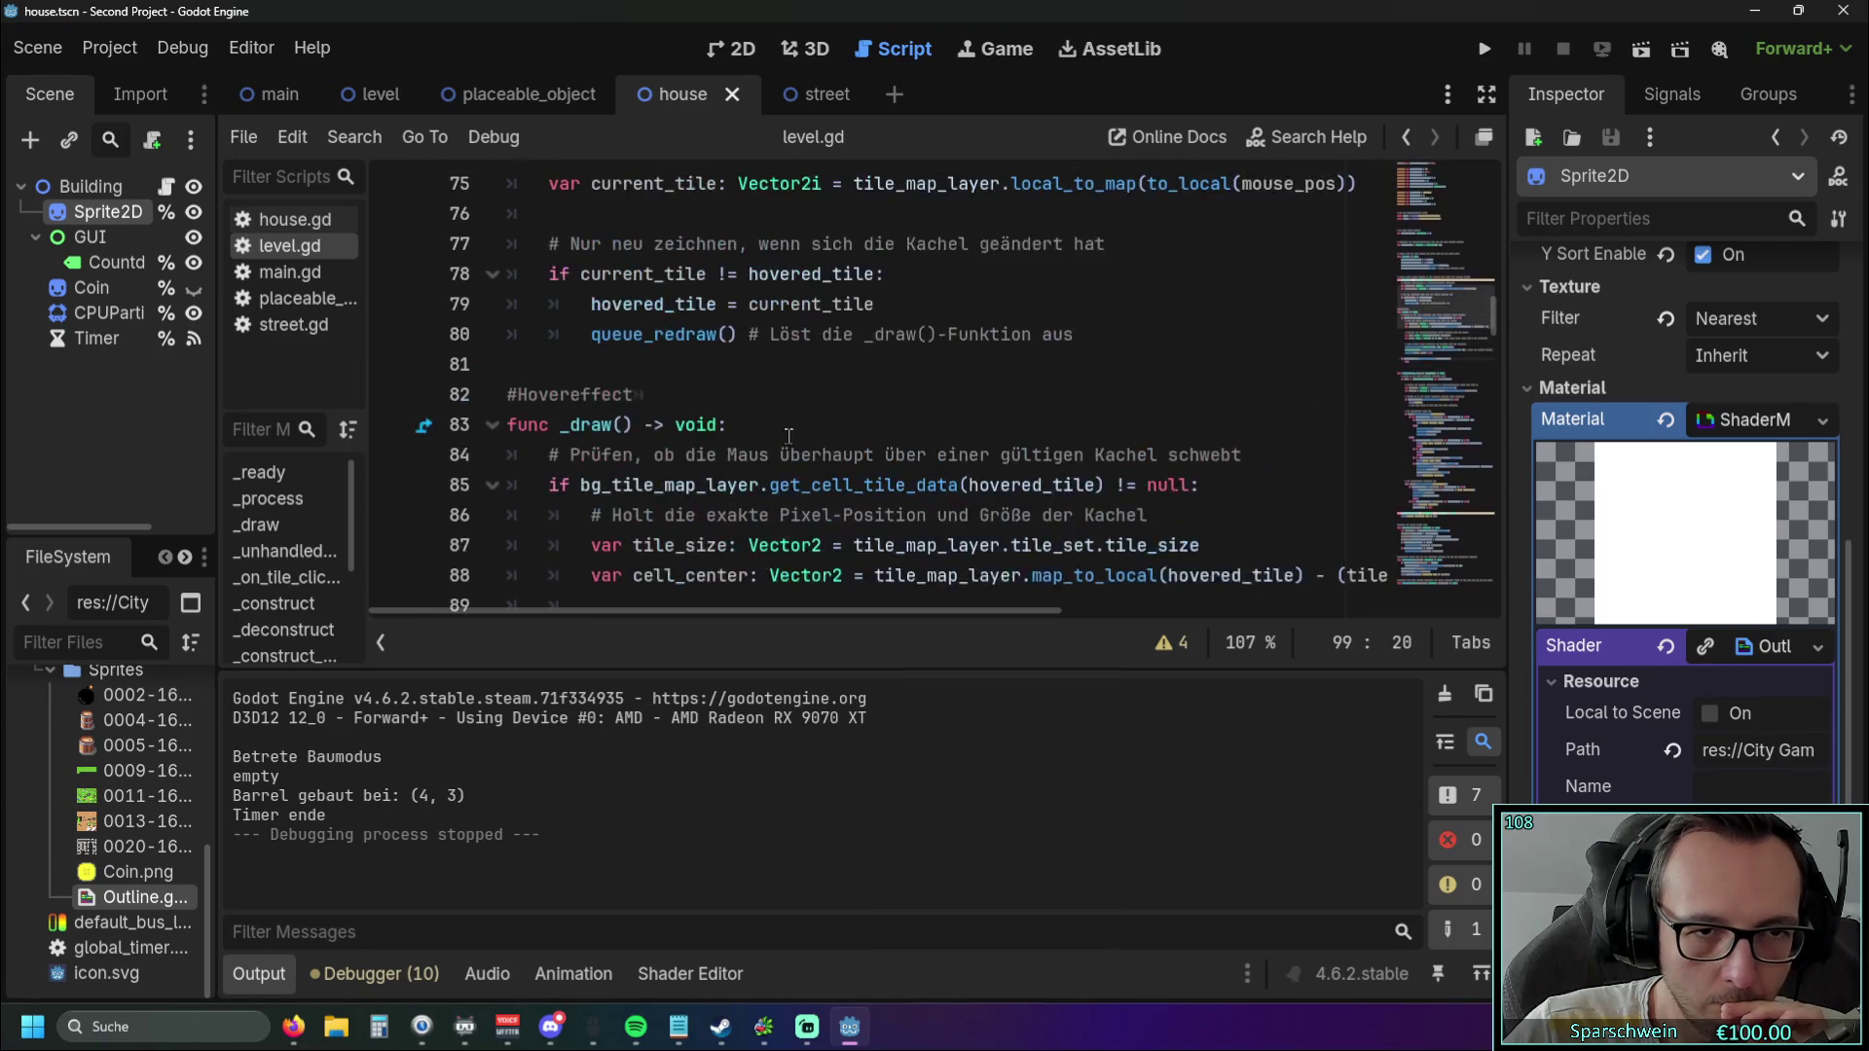
scroll(788, 435, "up", 3)
scroll(783, 437, "down", 12)
scroll(773, 440, "up", 4)
scroll(774, 440, "up", 1)
left_click_drag(581, 455, 1070, 457)
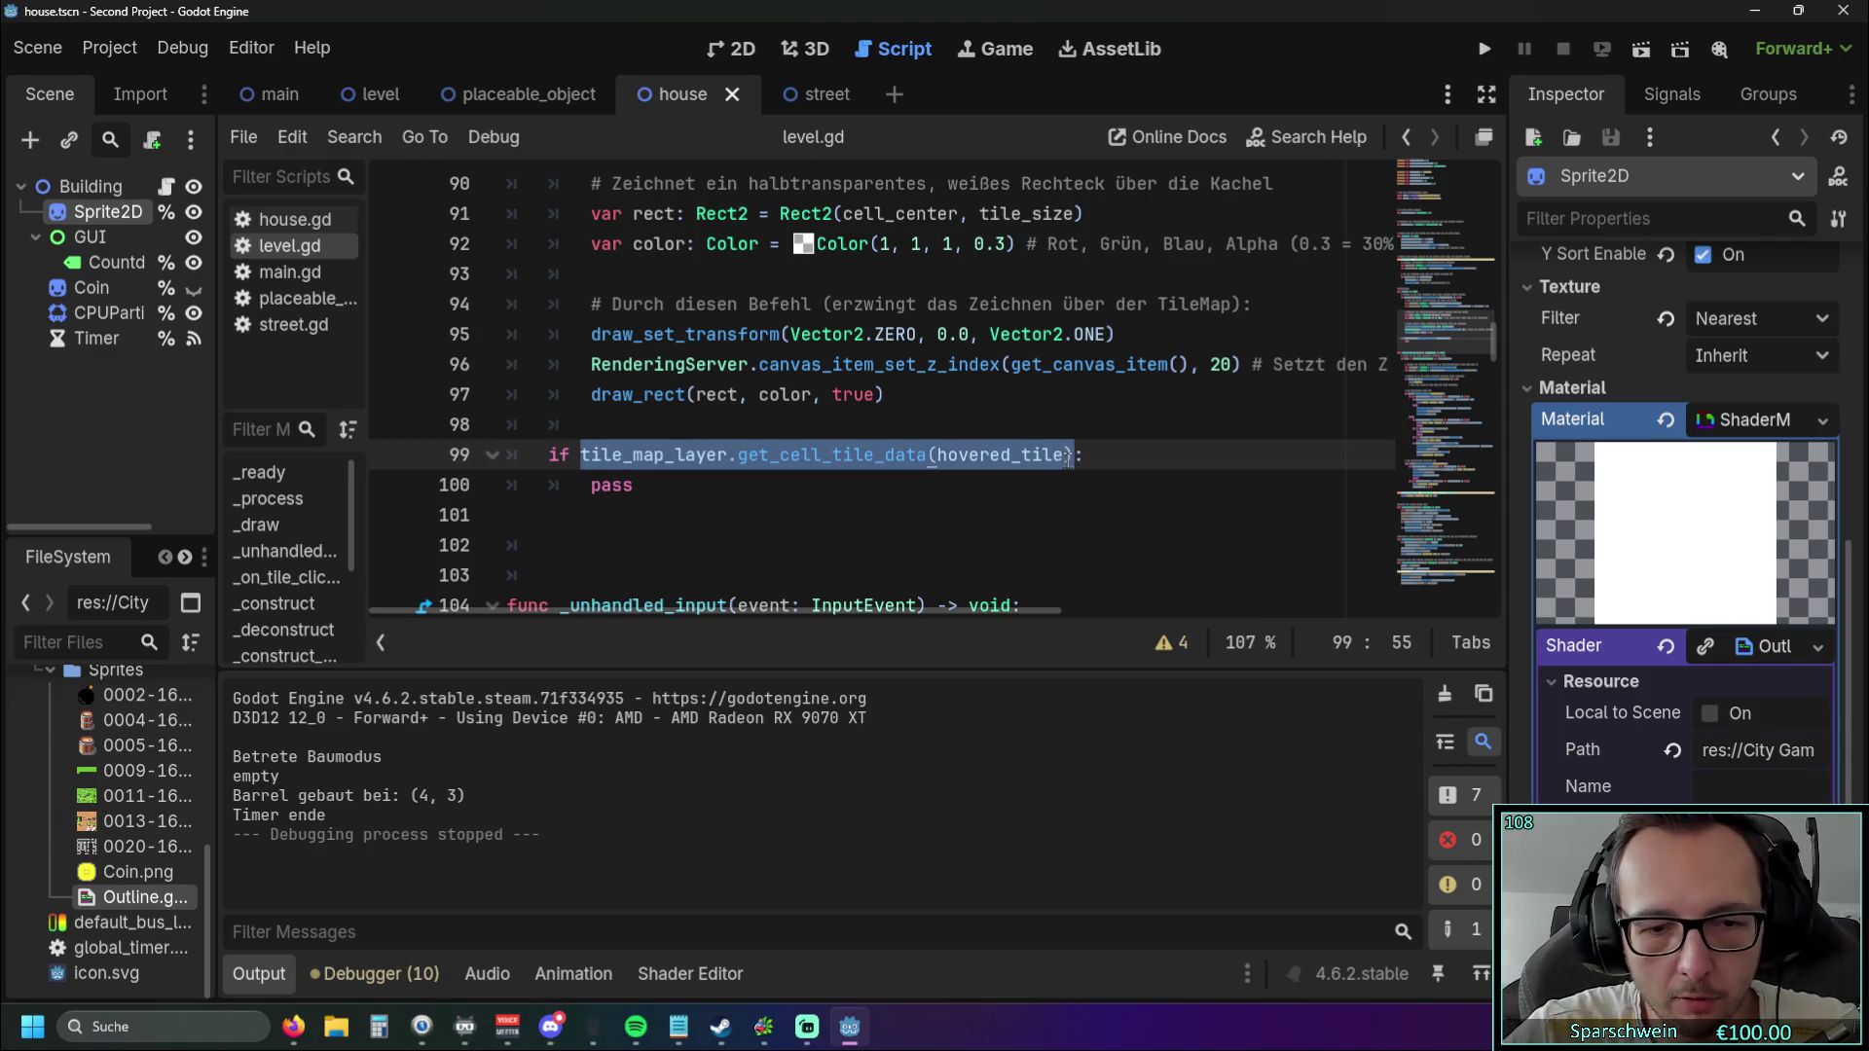
key("BackSpace")
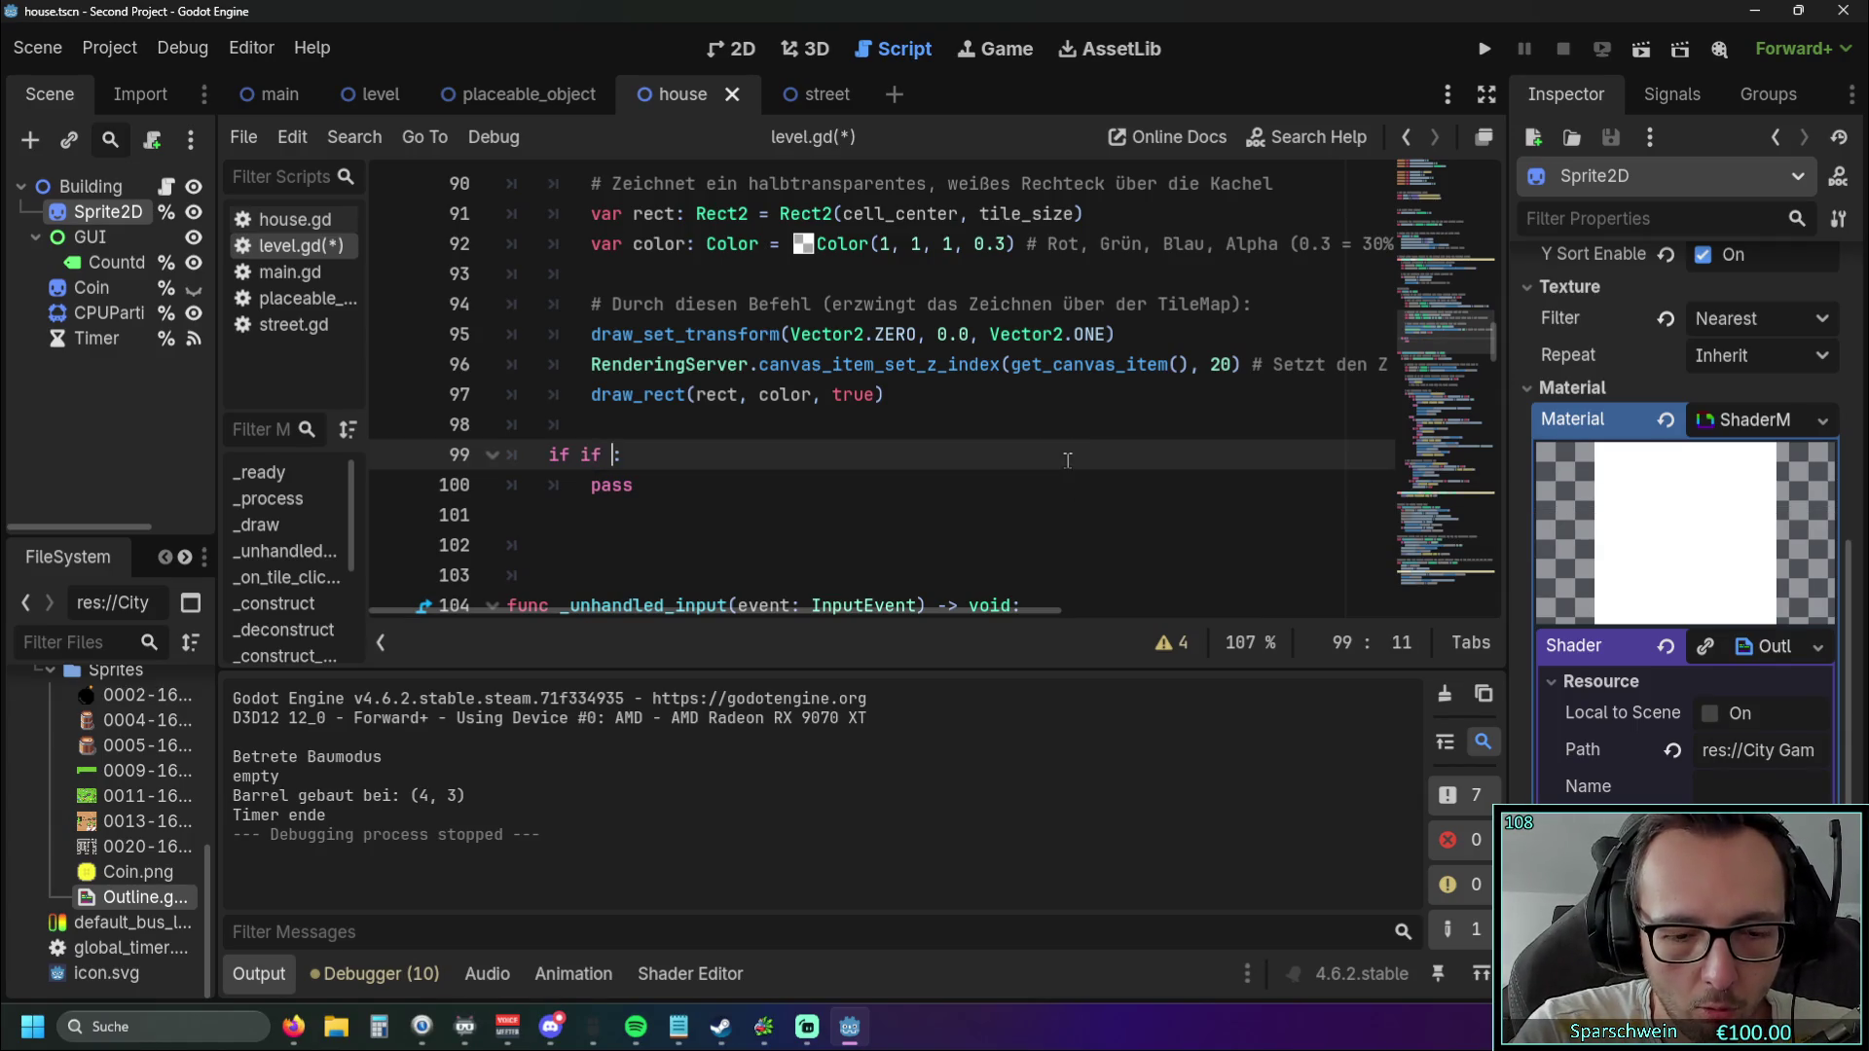
type("curr")
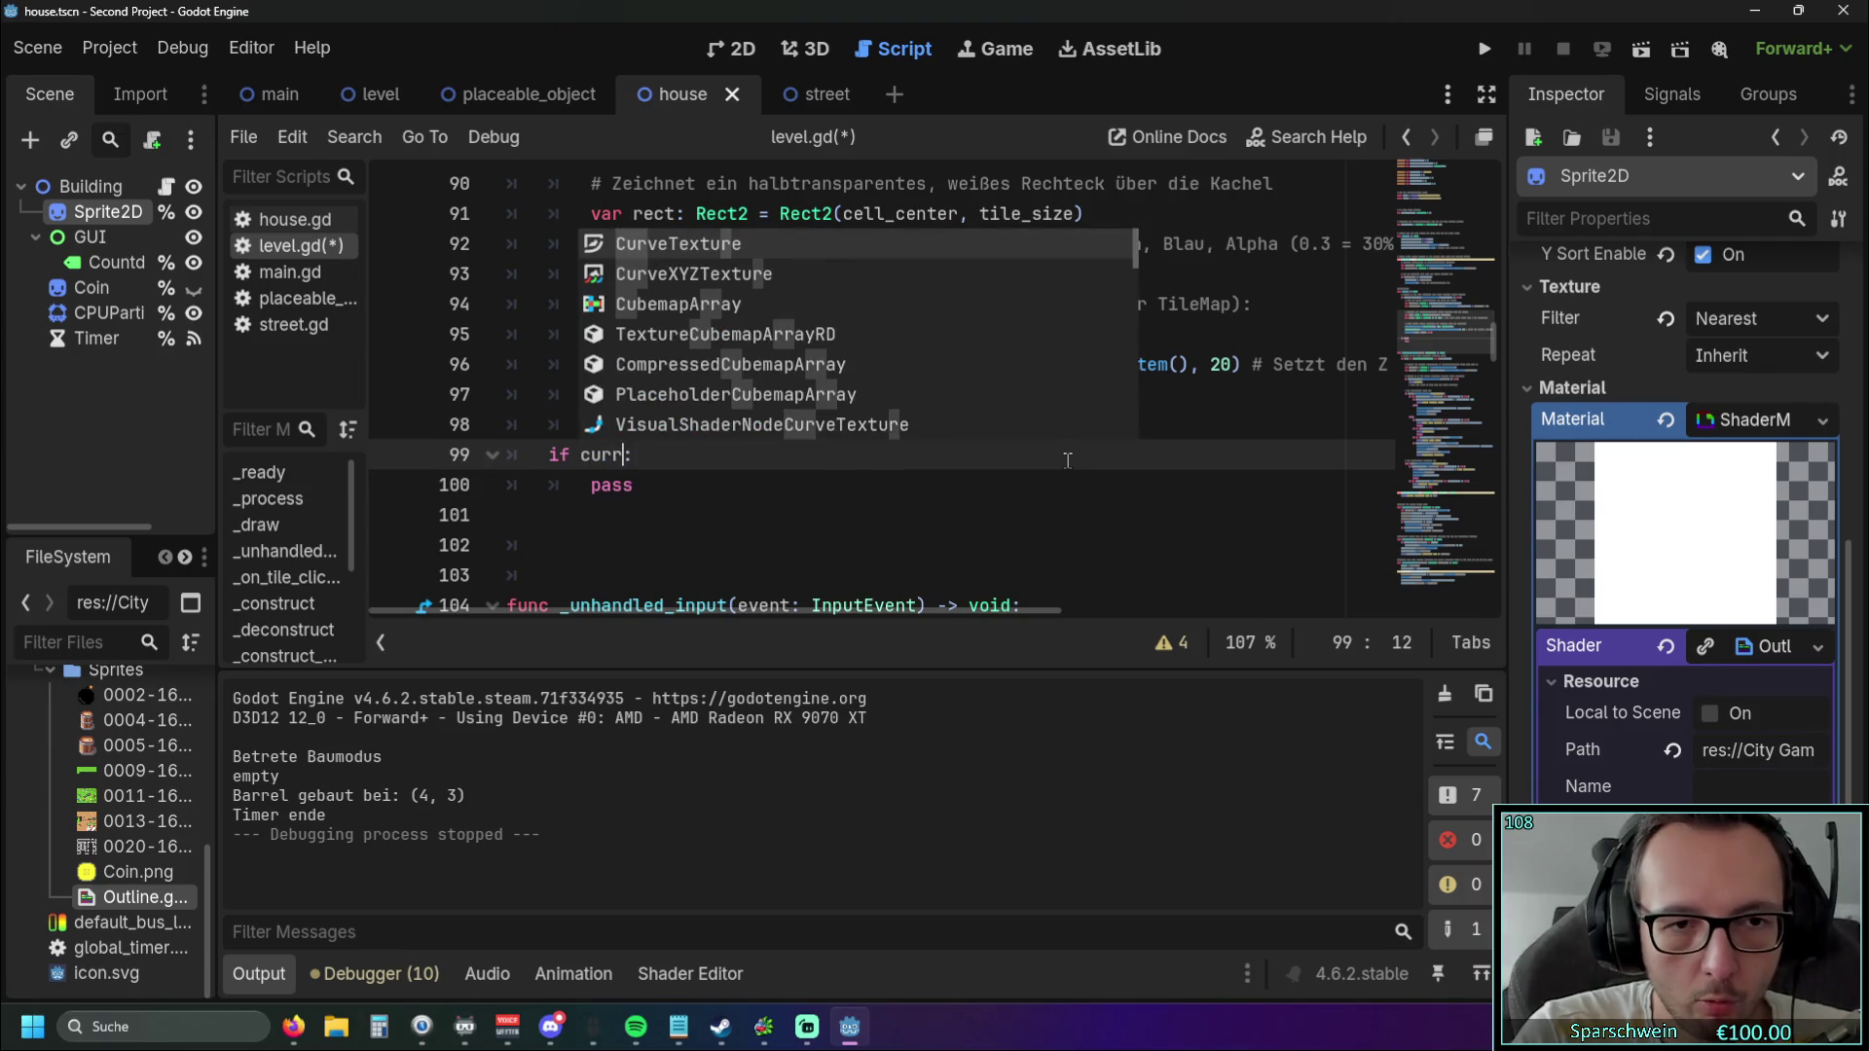
type("en")
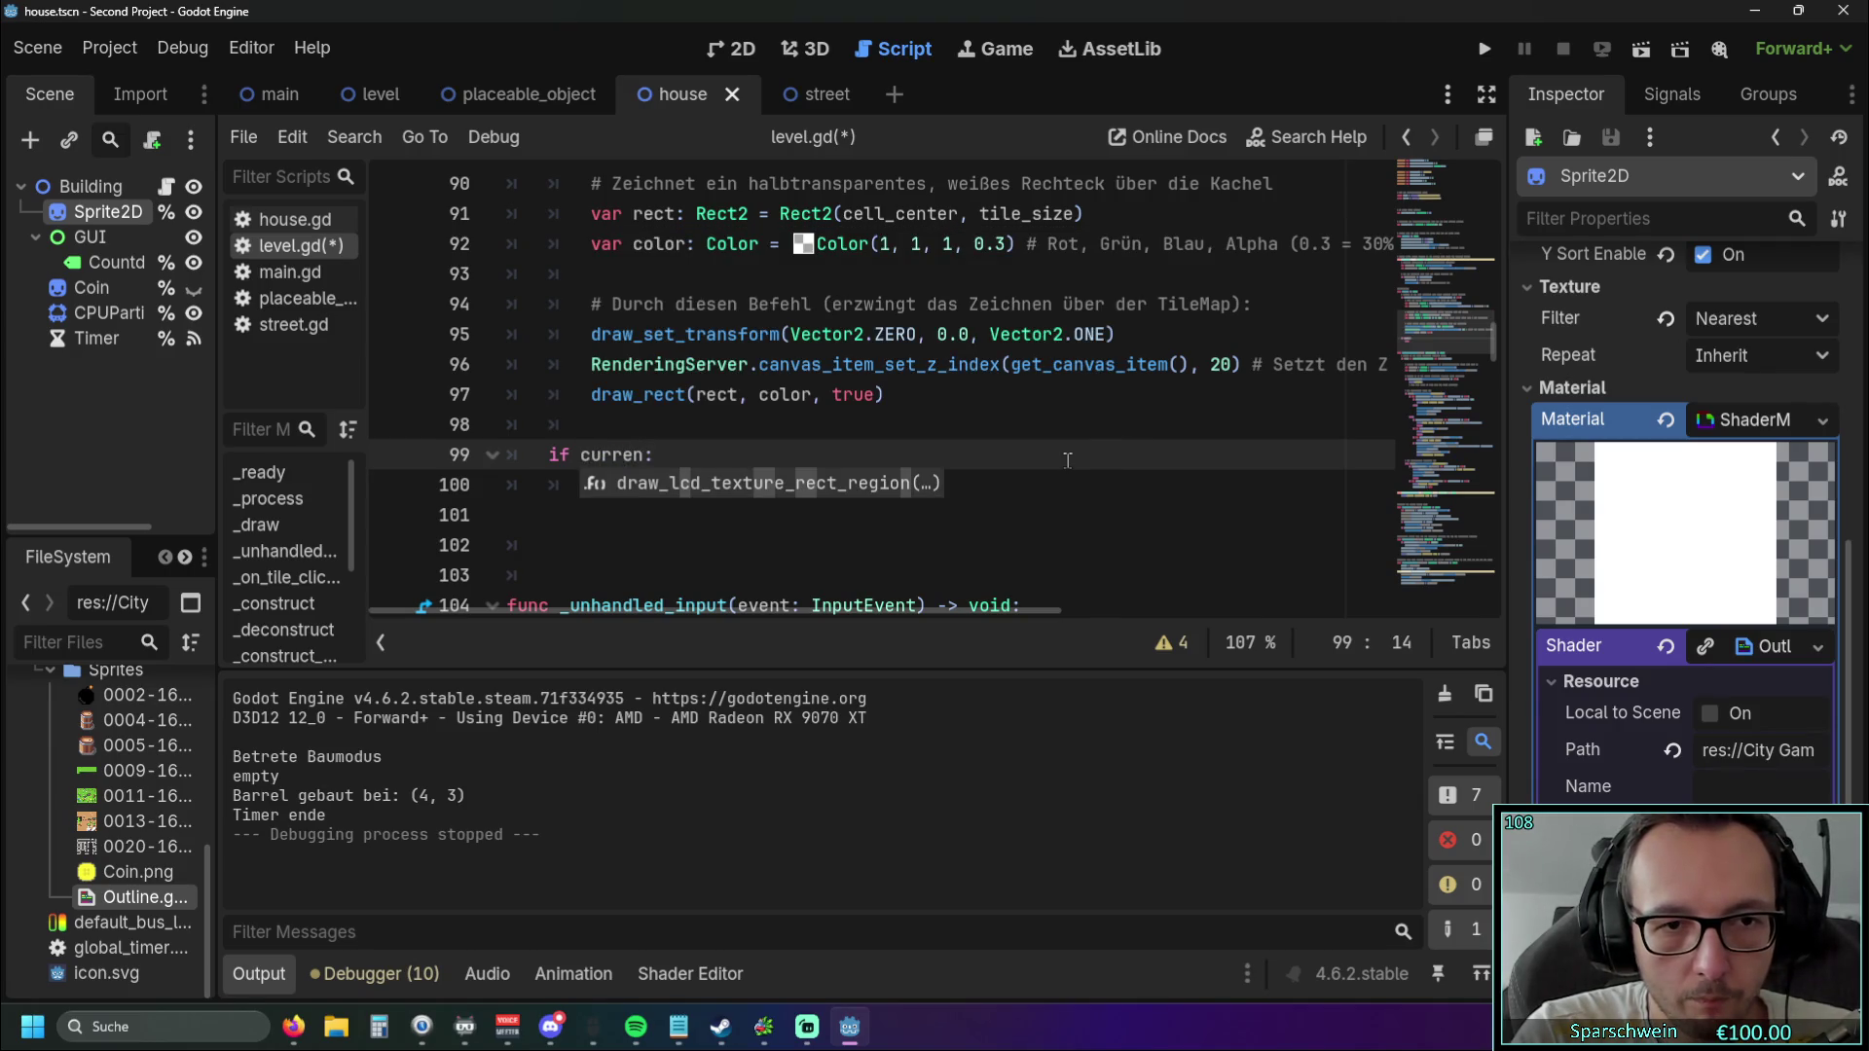
type("t")
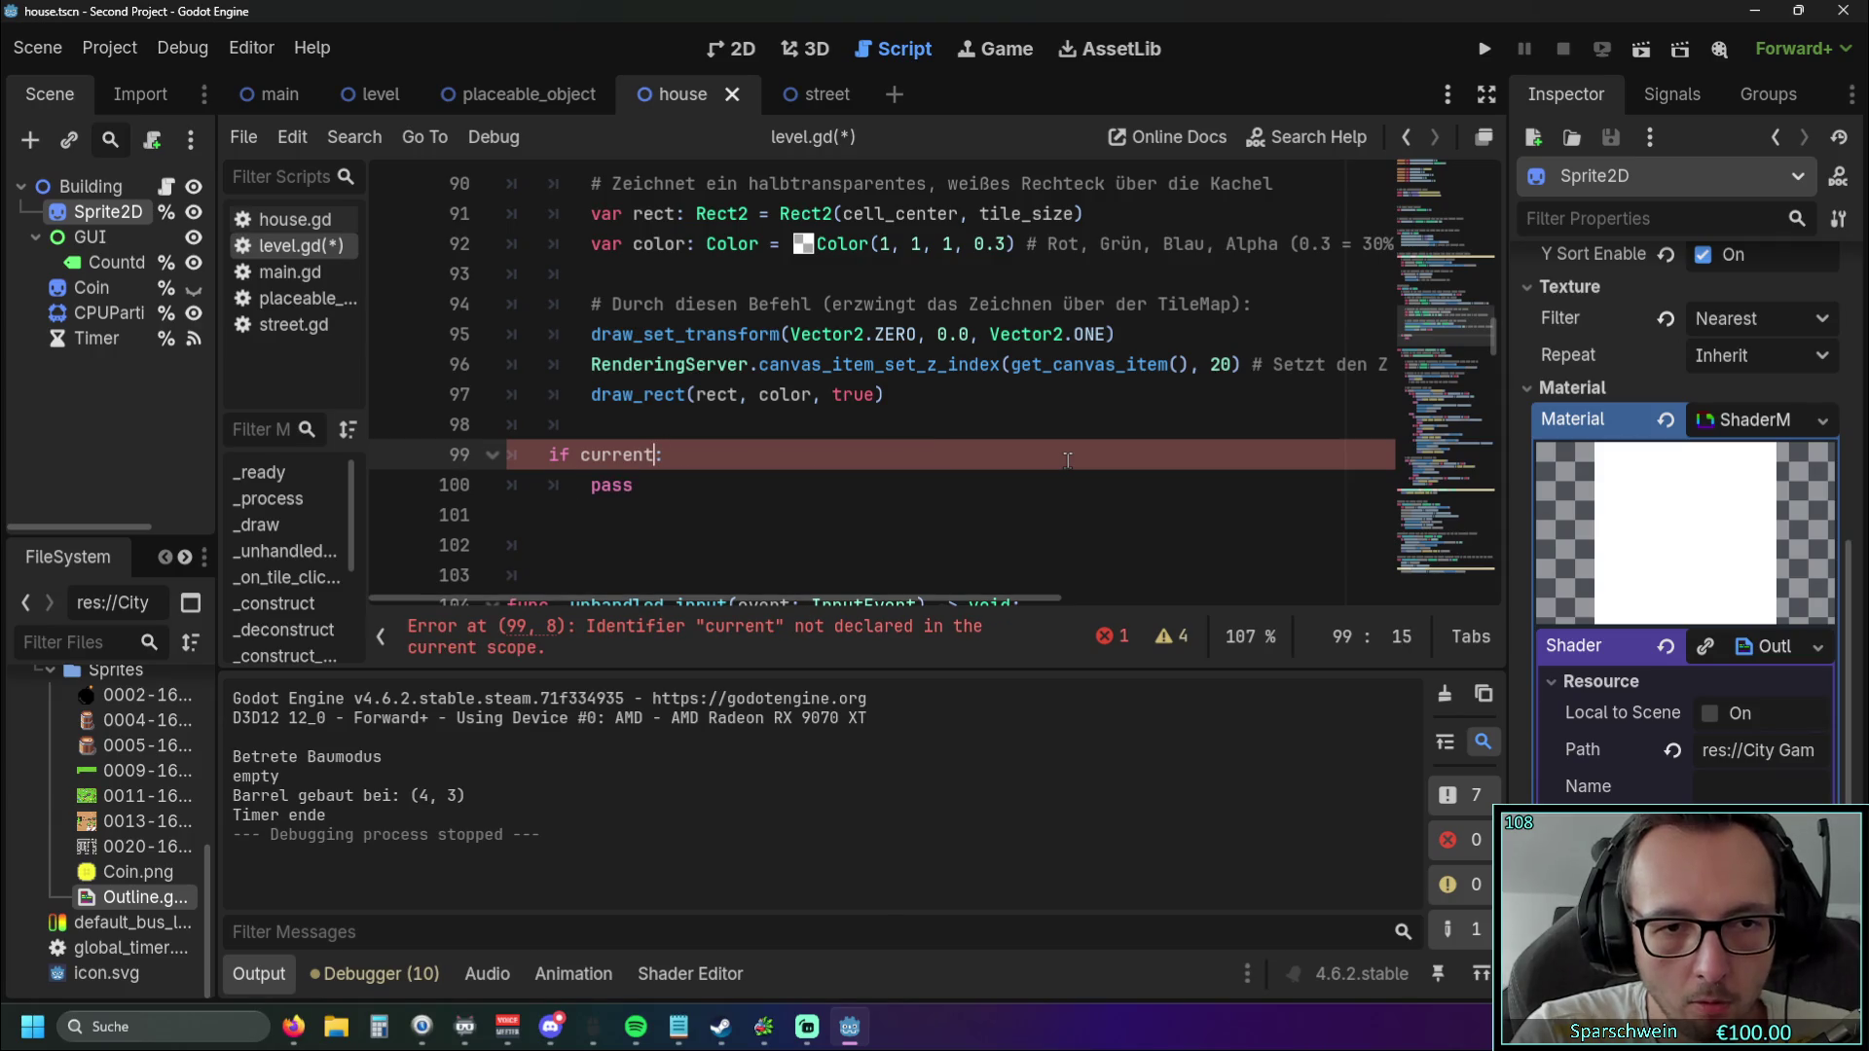
type("_tile")
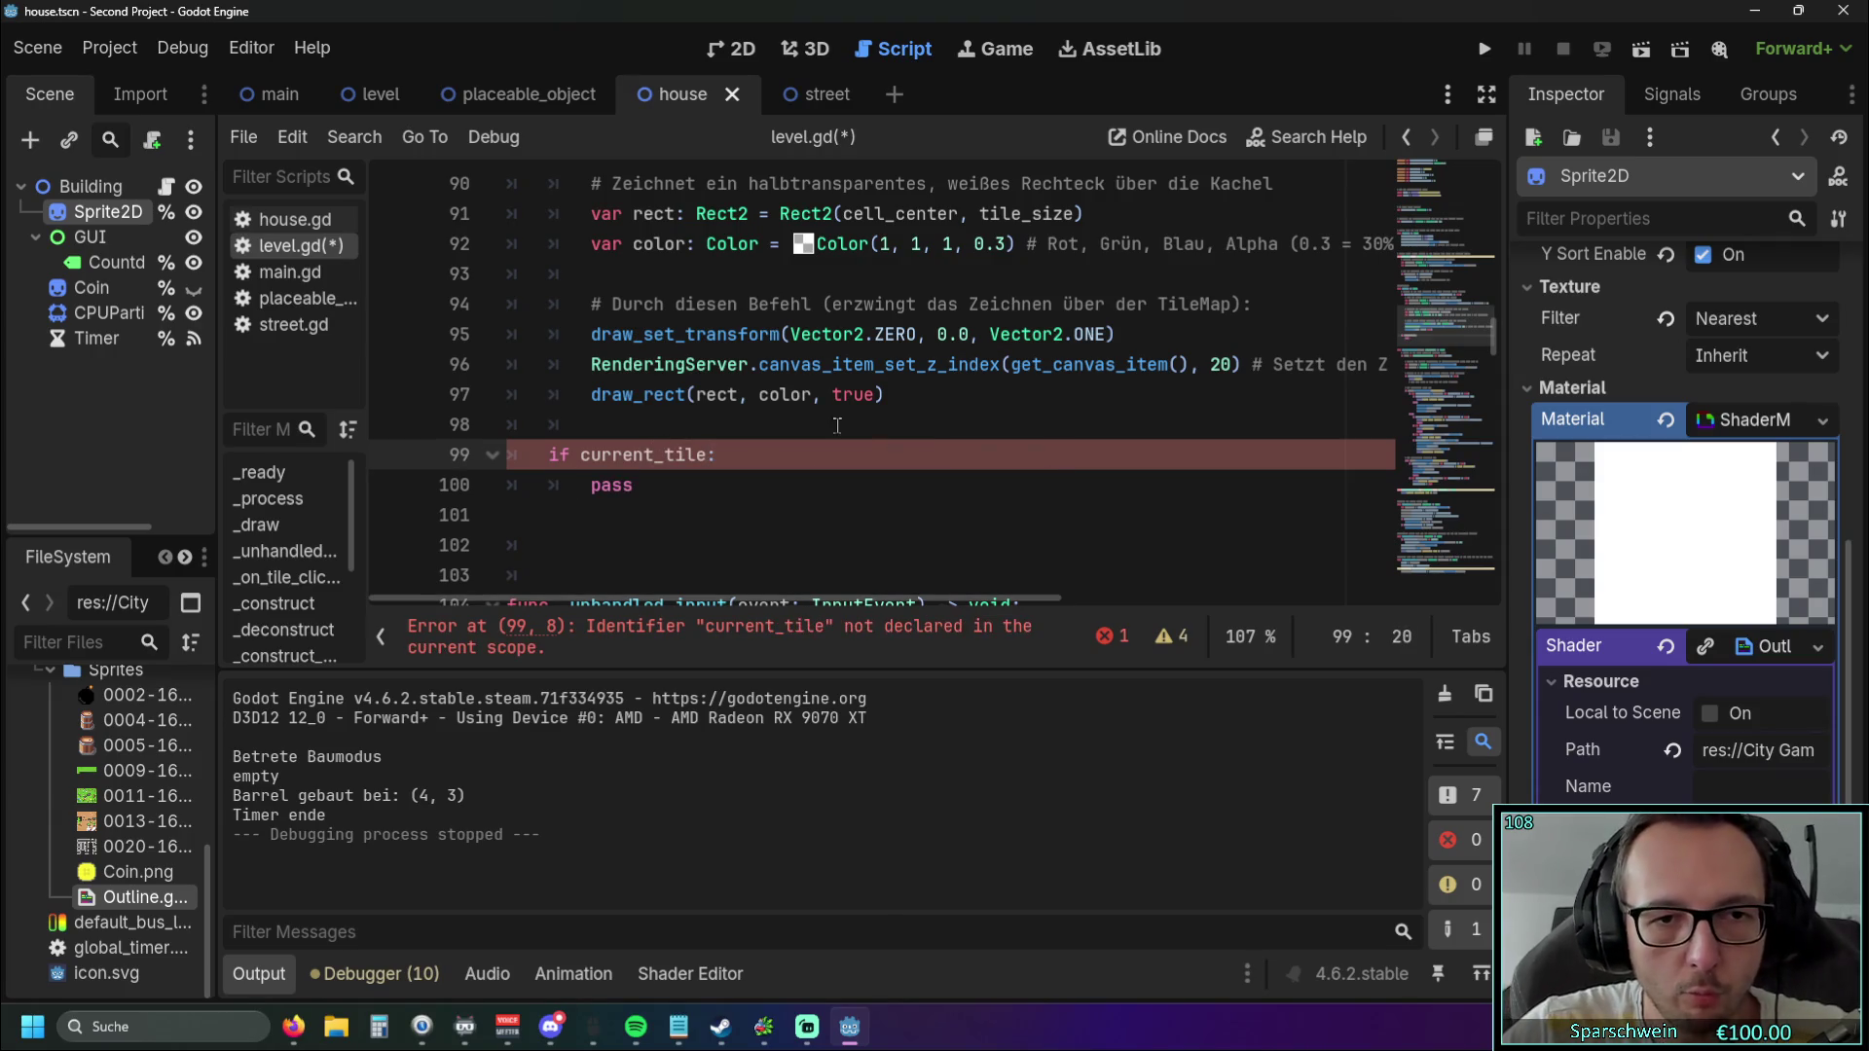
key("Up")
scroll(842, 423, "up", 3)
scroll(843, 420, "up", 5)
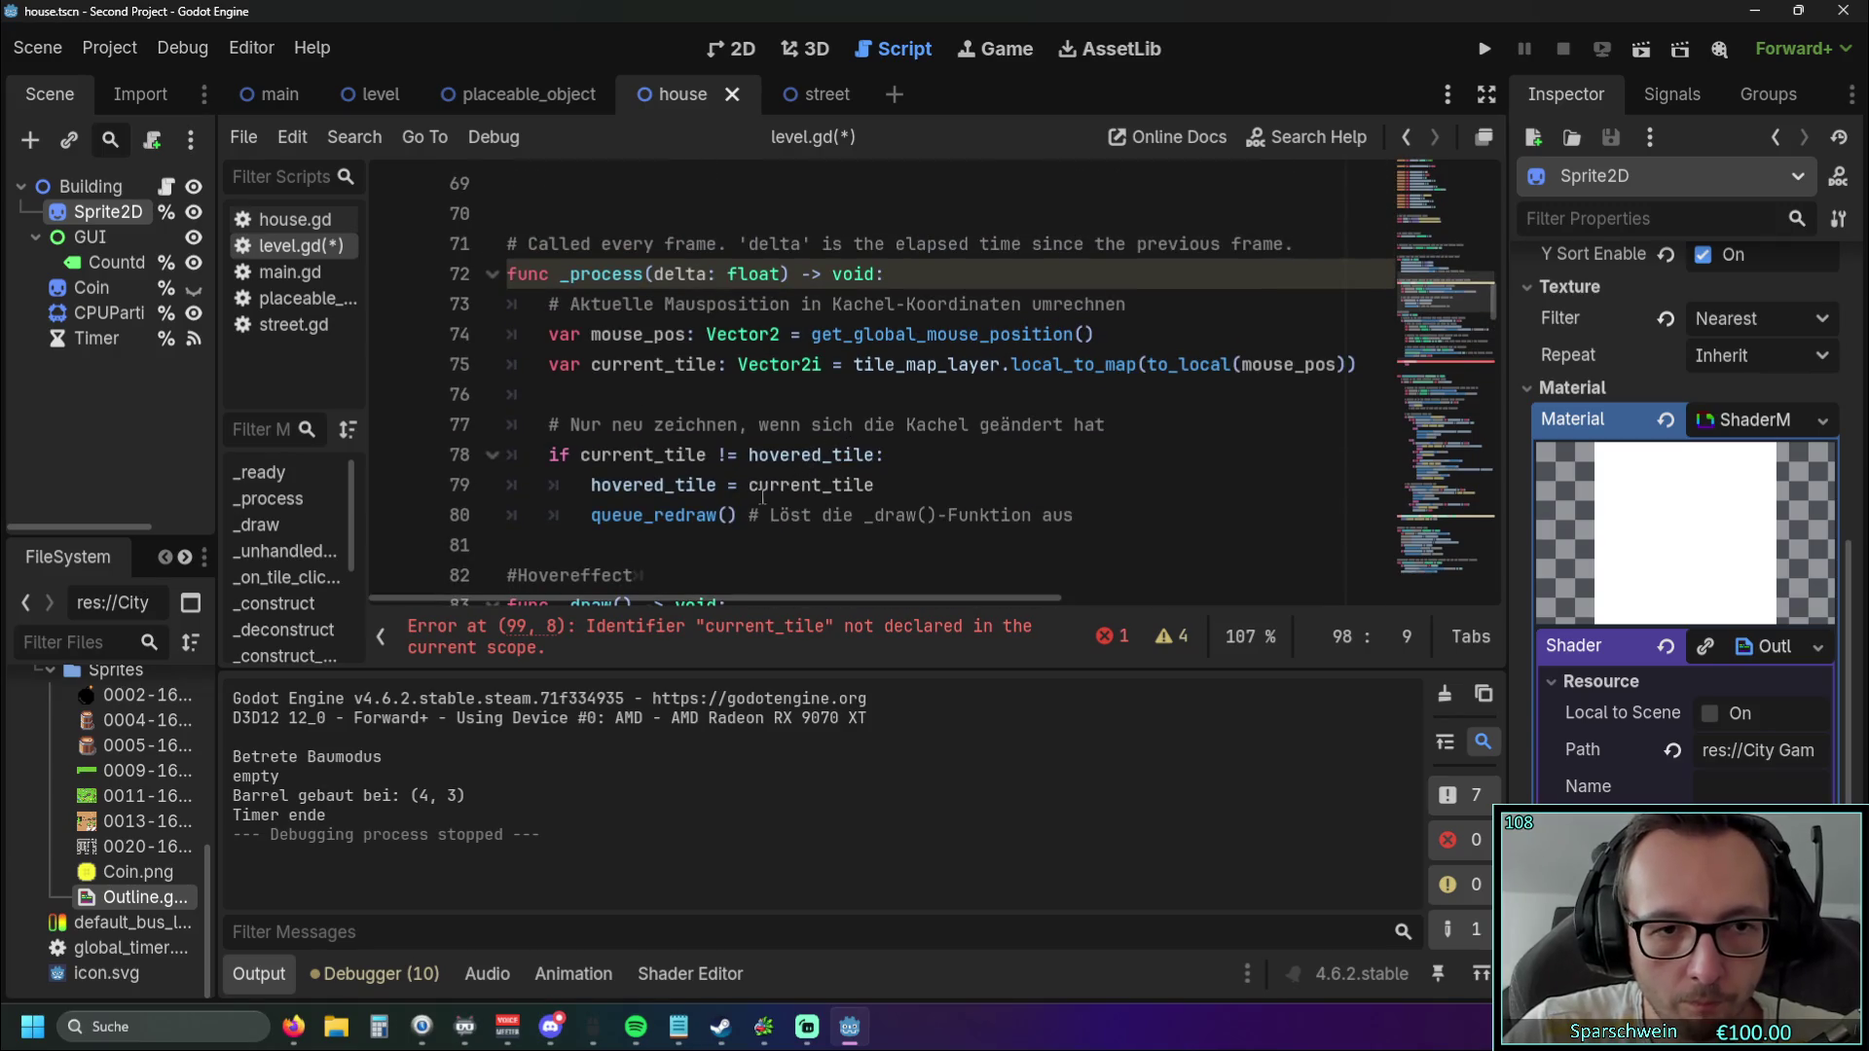
scroll(737, 491, "up", 2)
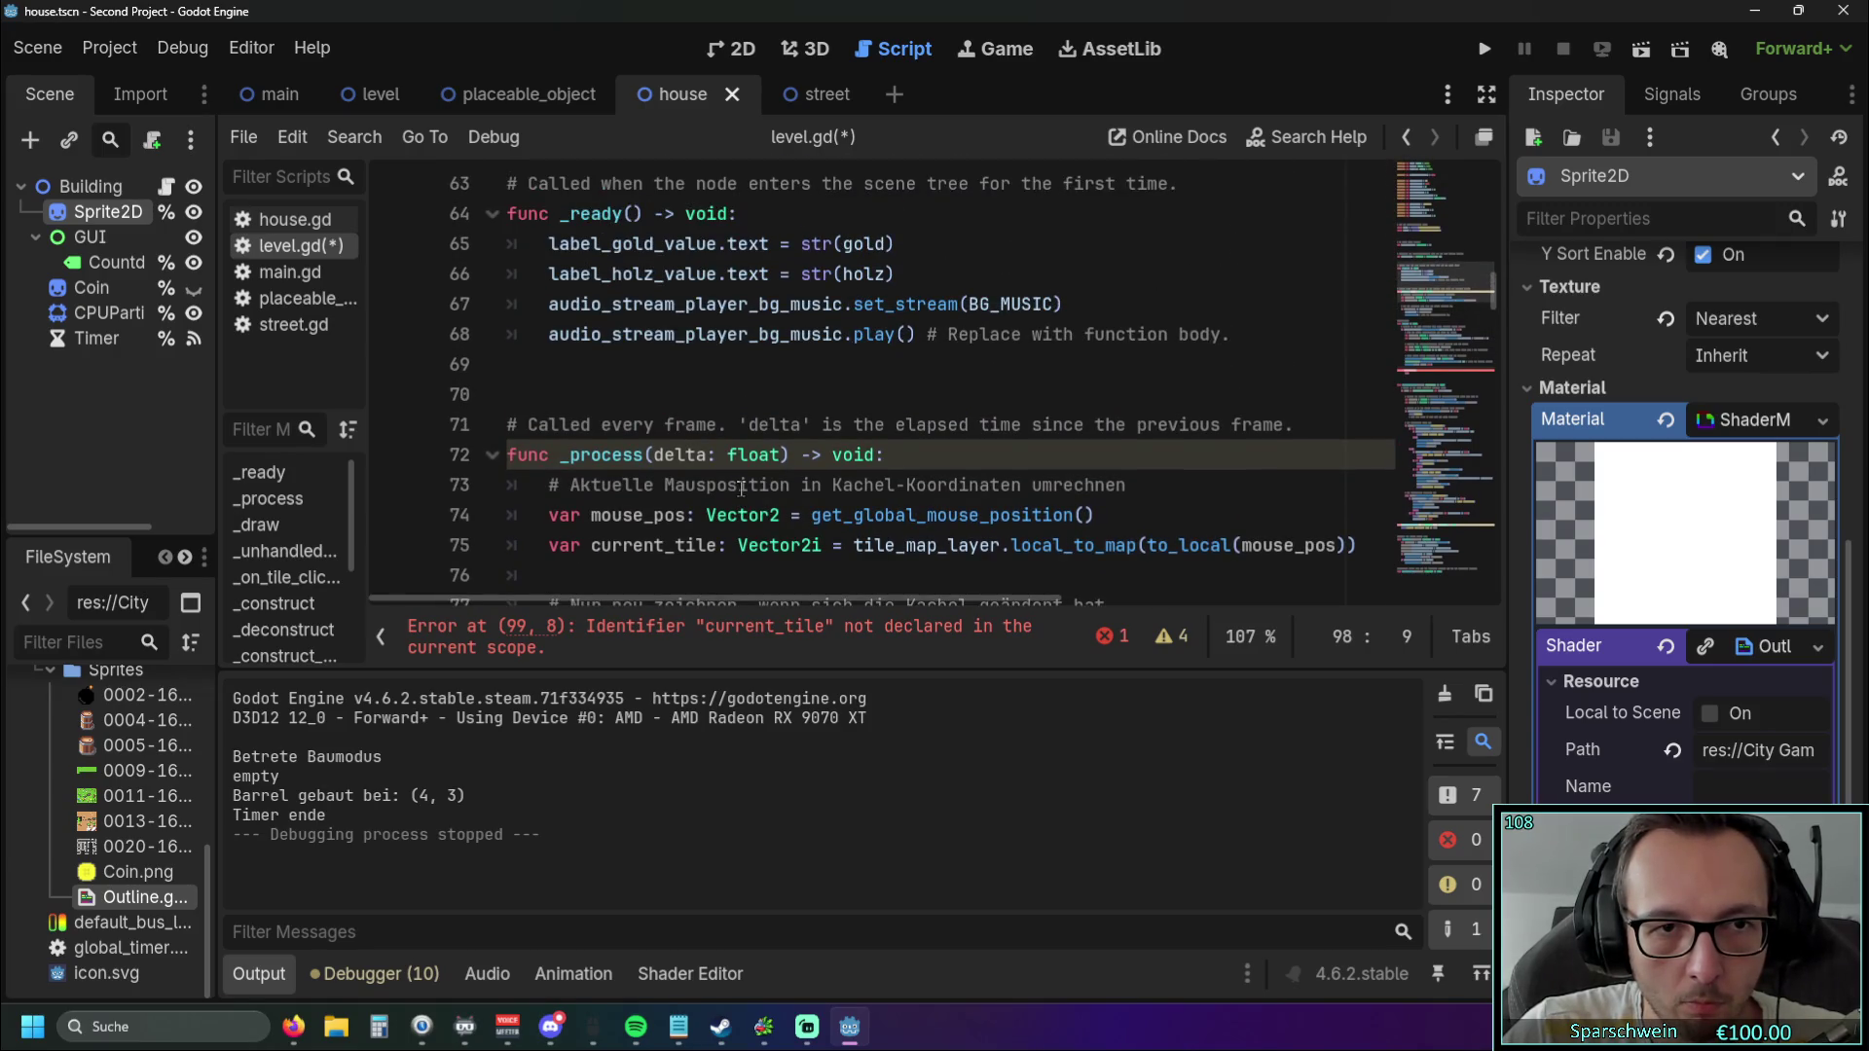
scroll(742, 492, "down", 3)
scroll(740, 506, "up", 1)
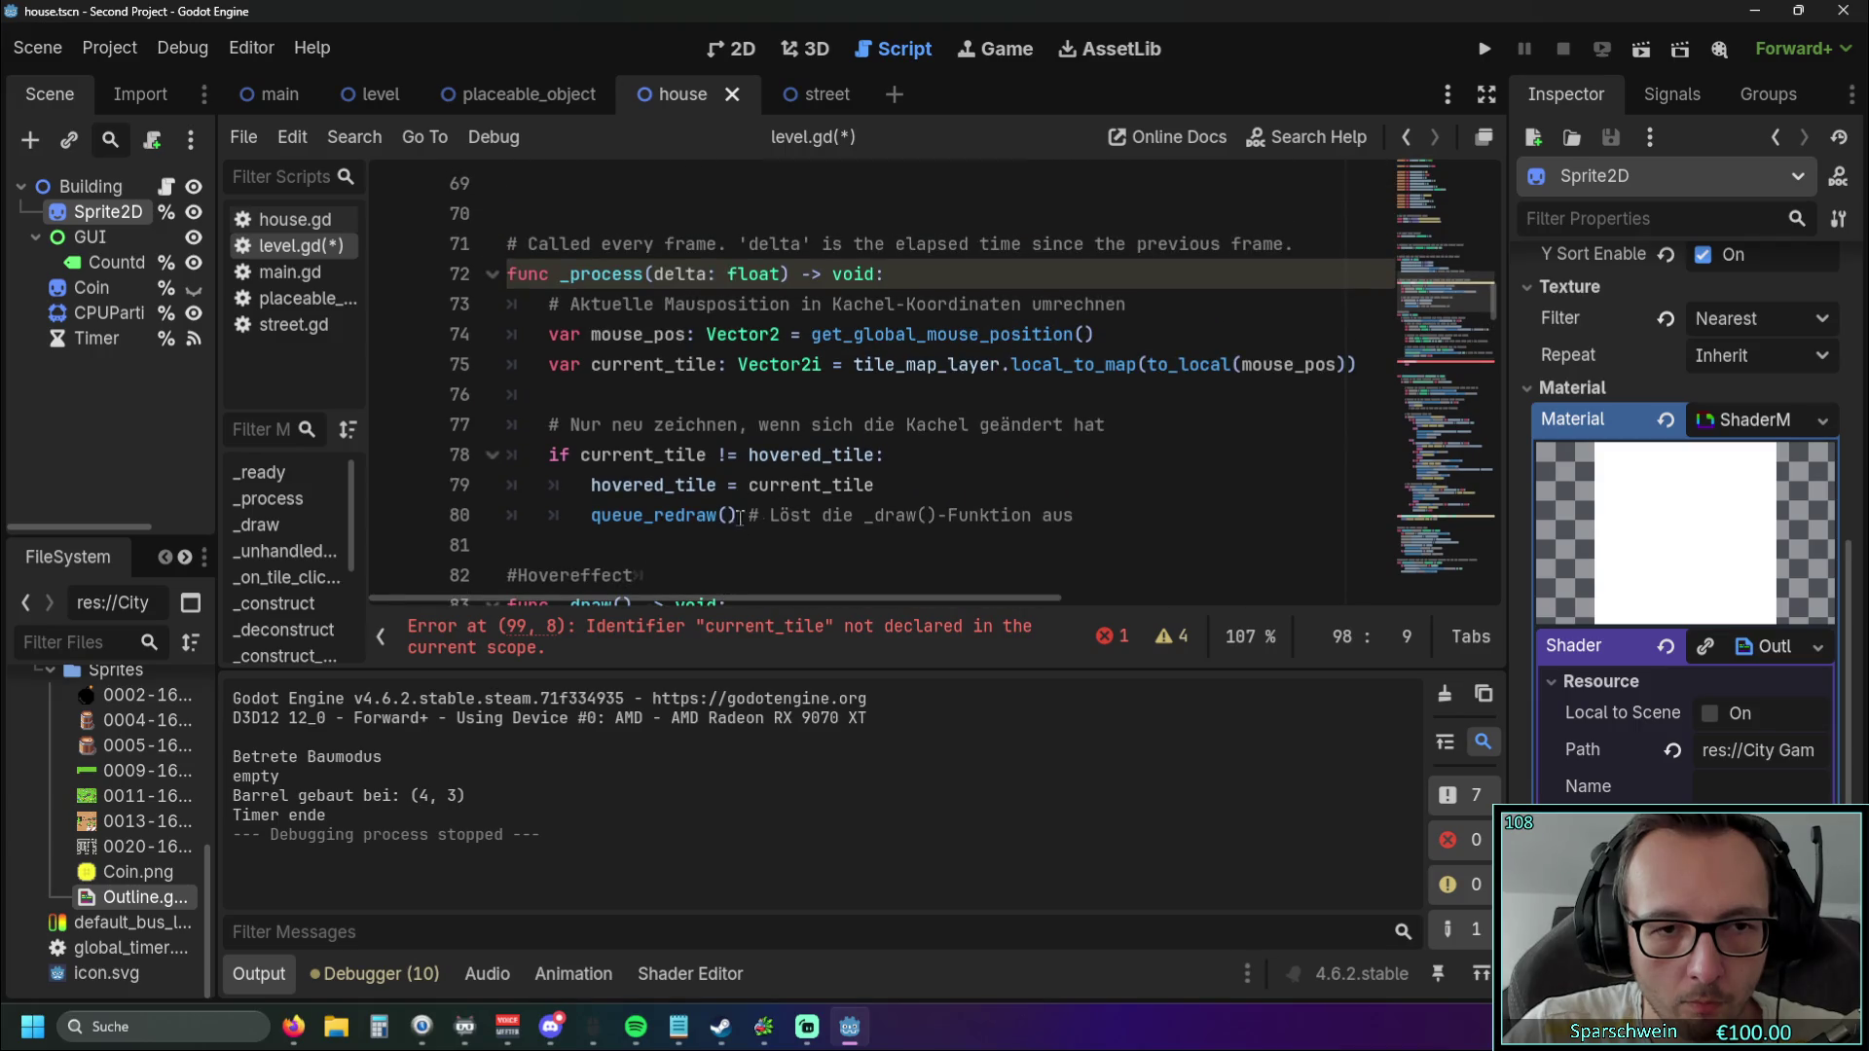
Cut the mouse_pos and current_tile declaration lines out of _process.
mouse_move(1372, 366)
left_mouse_down()
mouse_move(433, 366)
mouse_move(429, 335)
left_mouse_up()
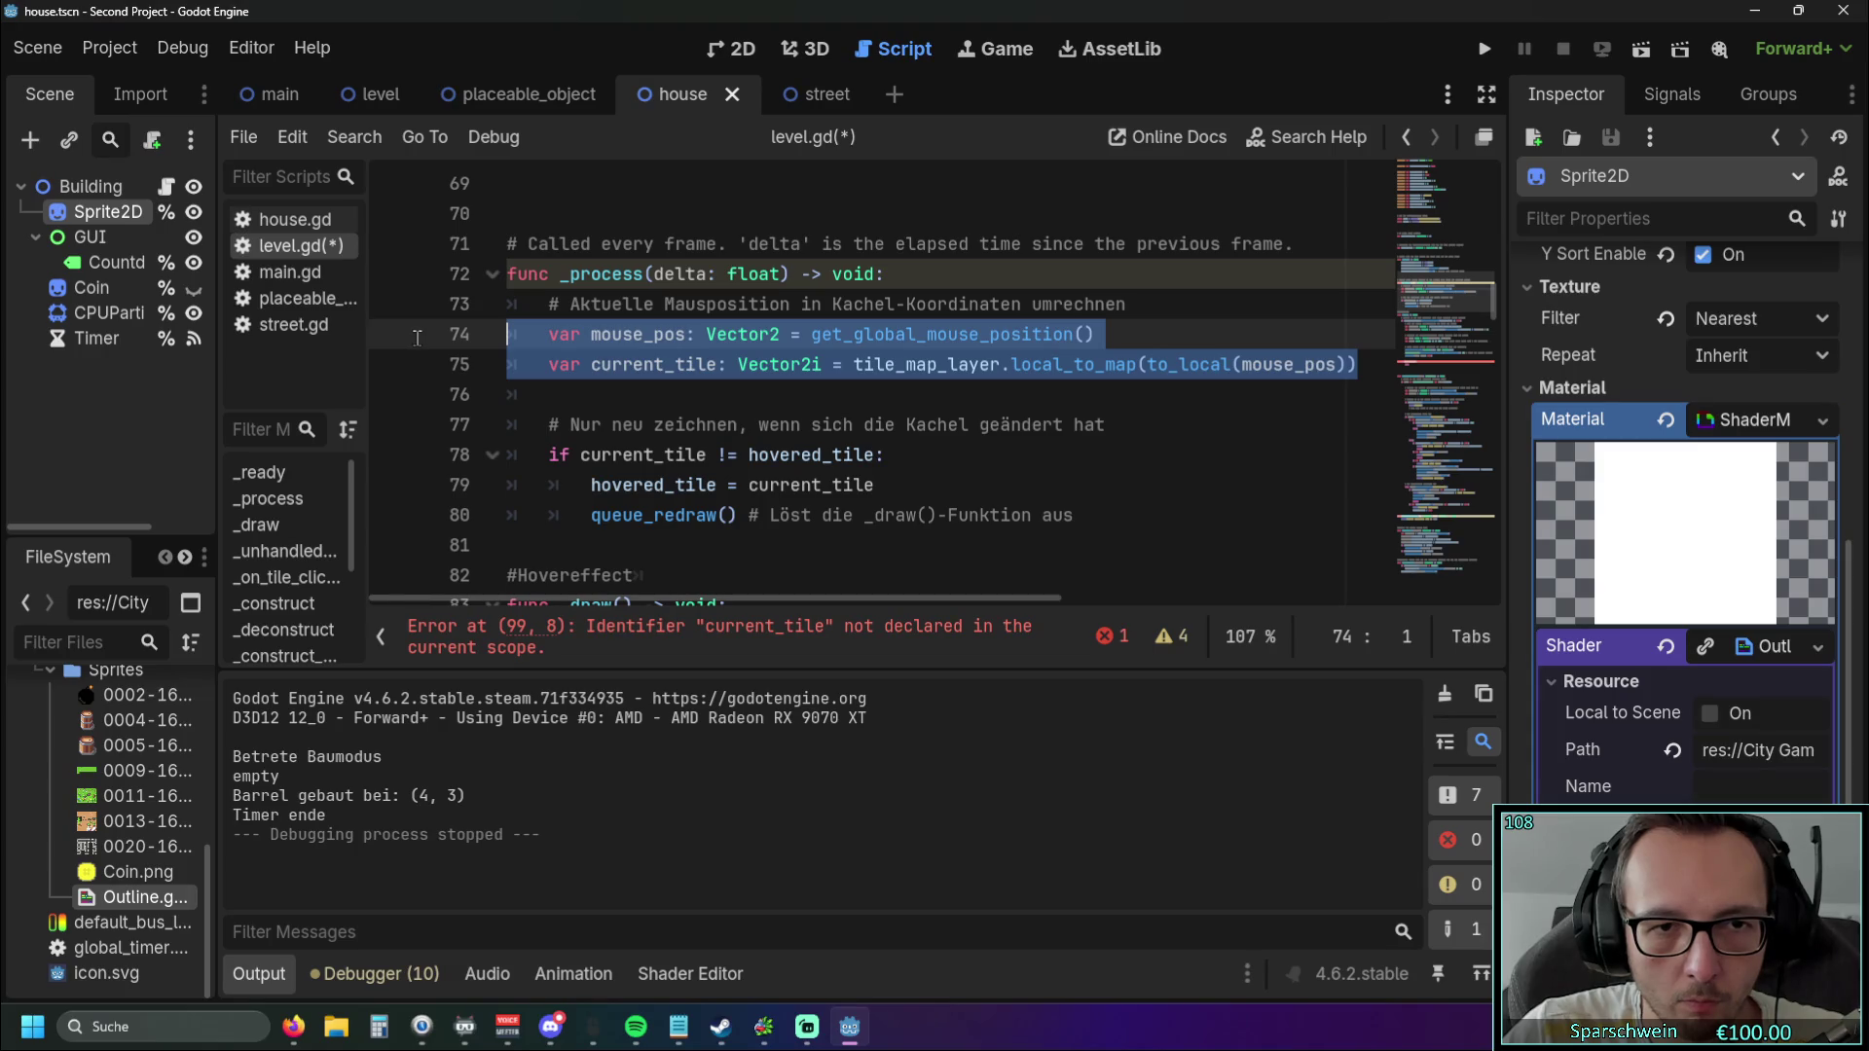
key("Delete")
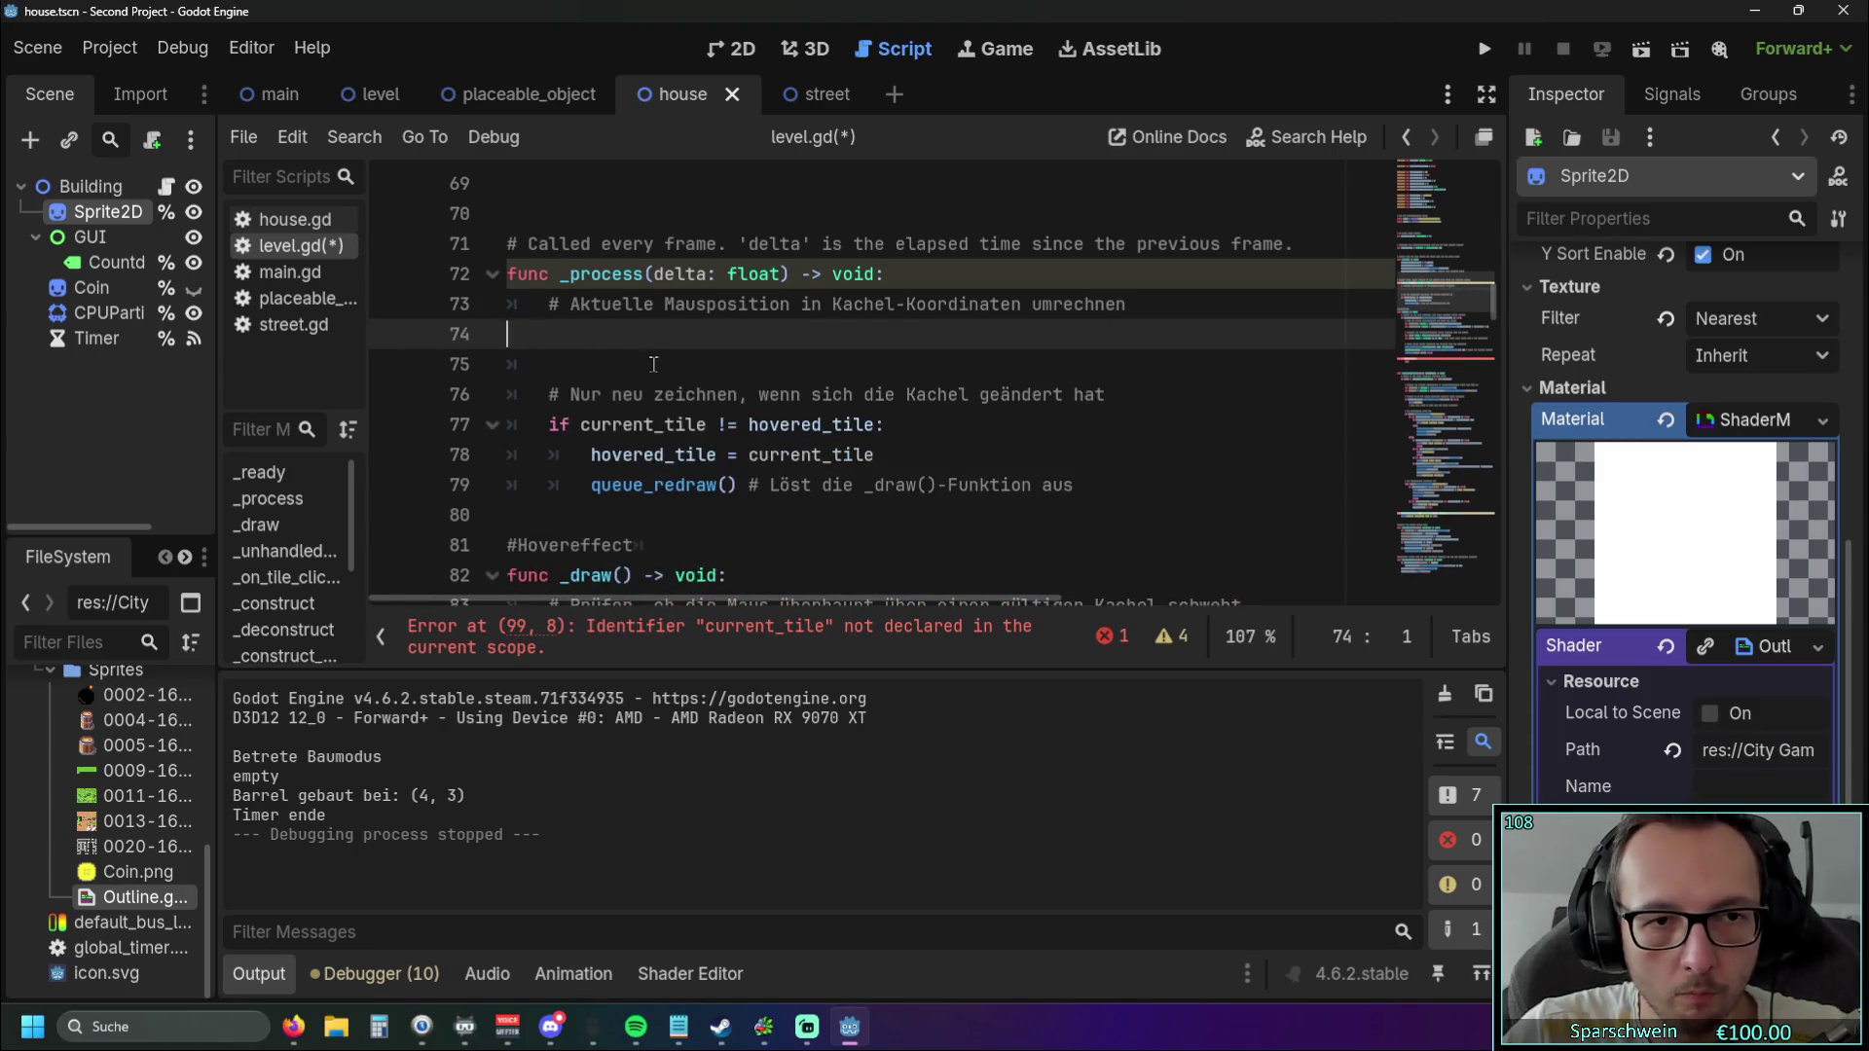
scroll(660, 373, "up", 3)
scroll(660, 373, "up", 5)
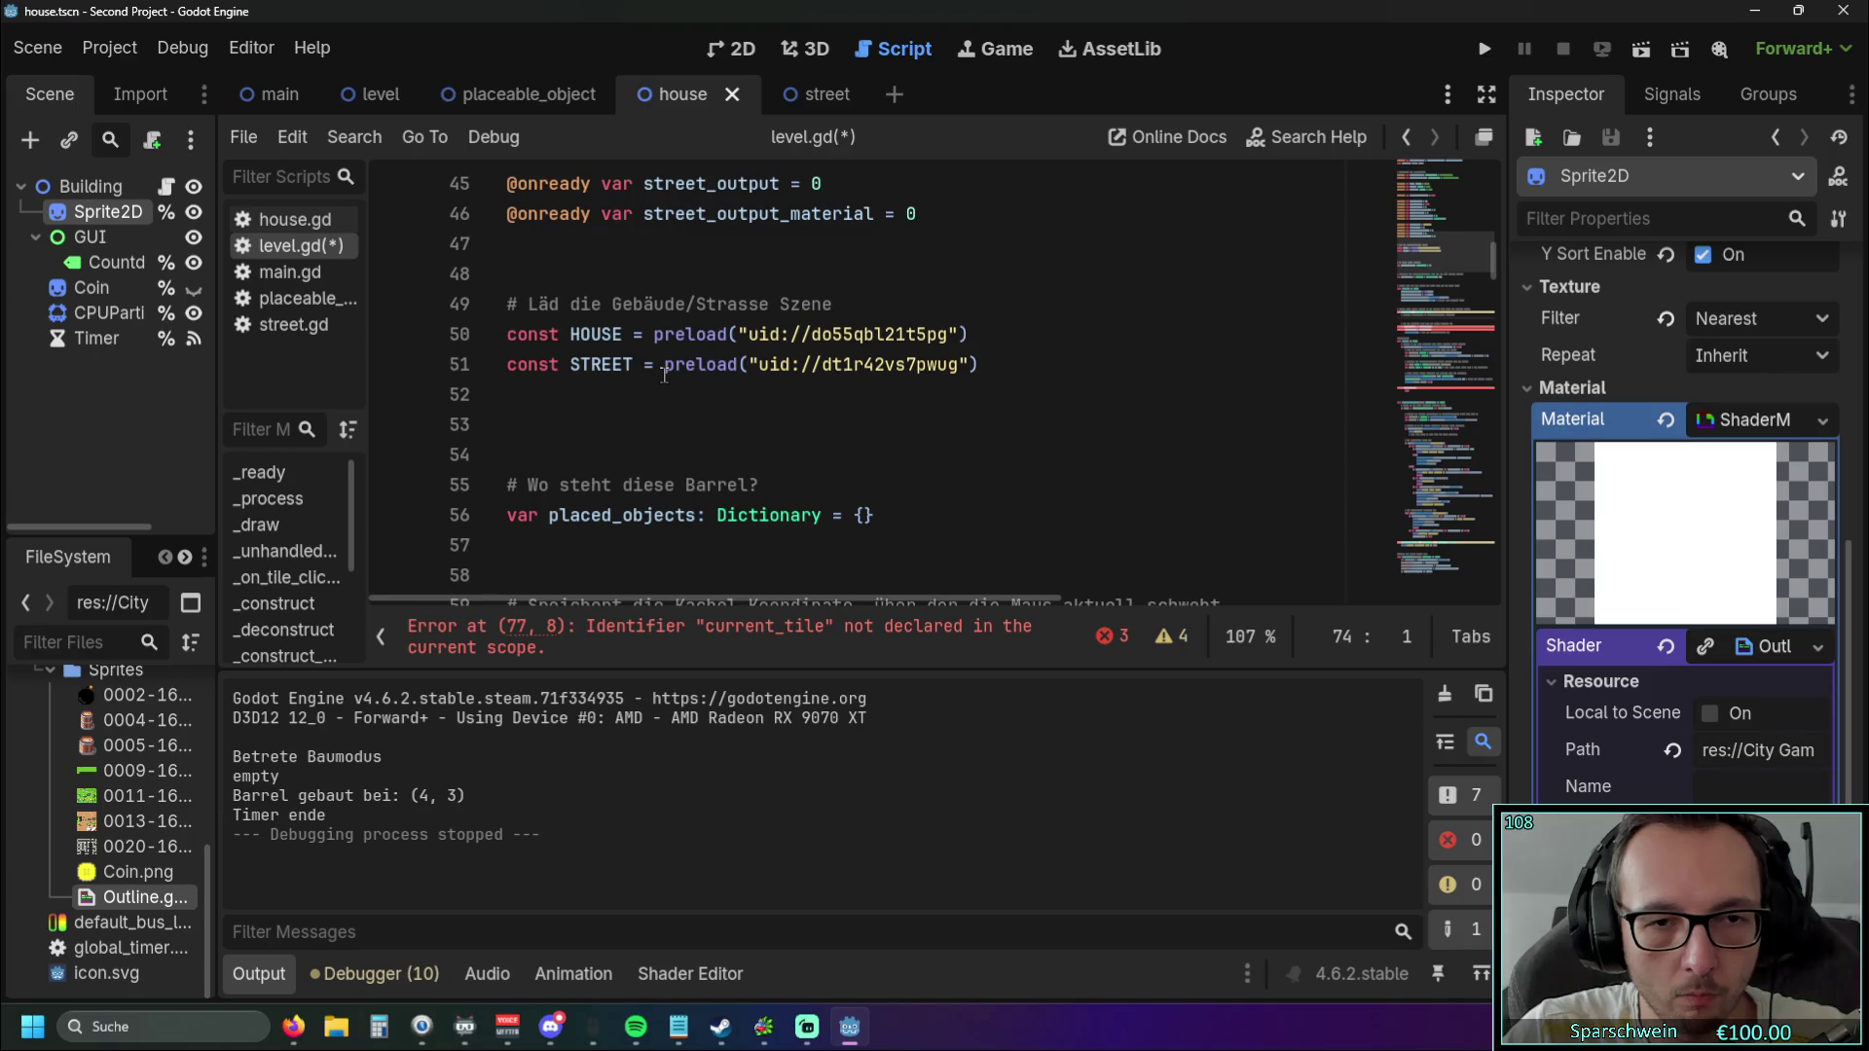
scroll(844, 416, "up", 9)
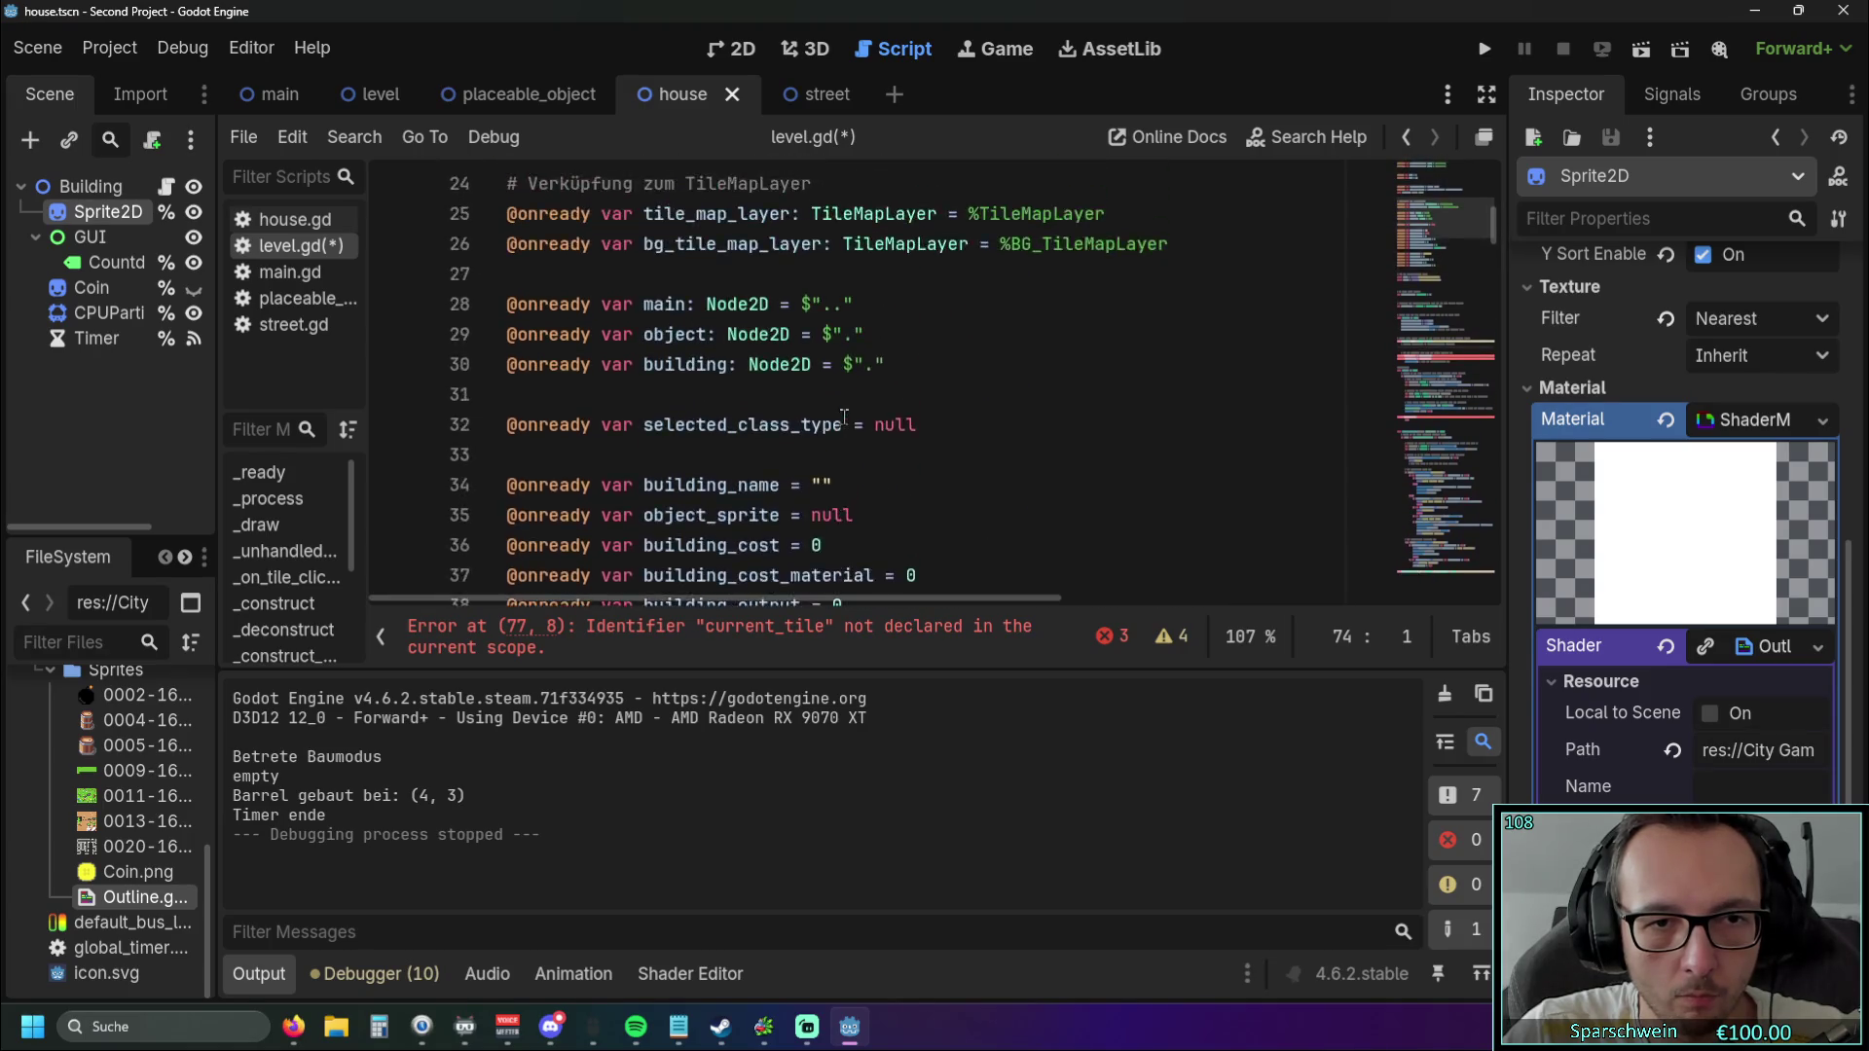
scroll(844, 416, "up", 6)
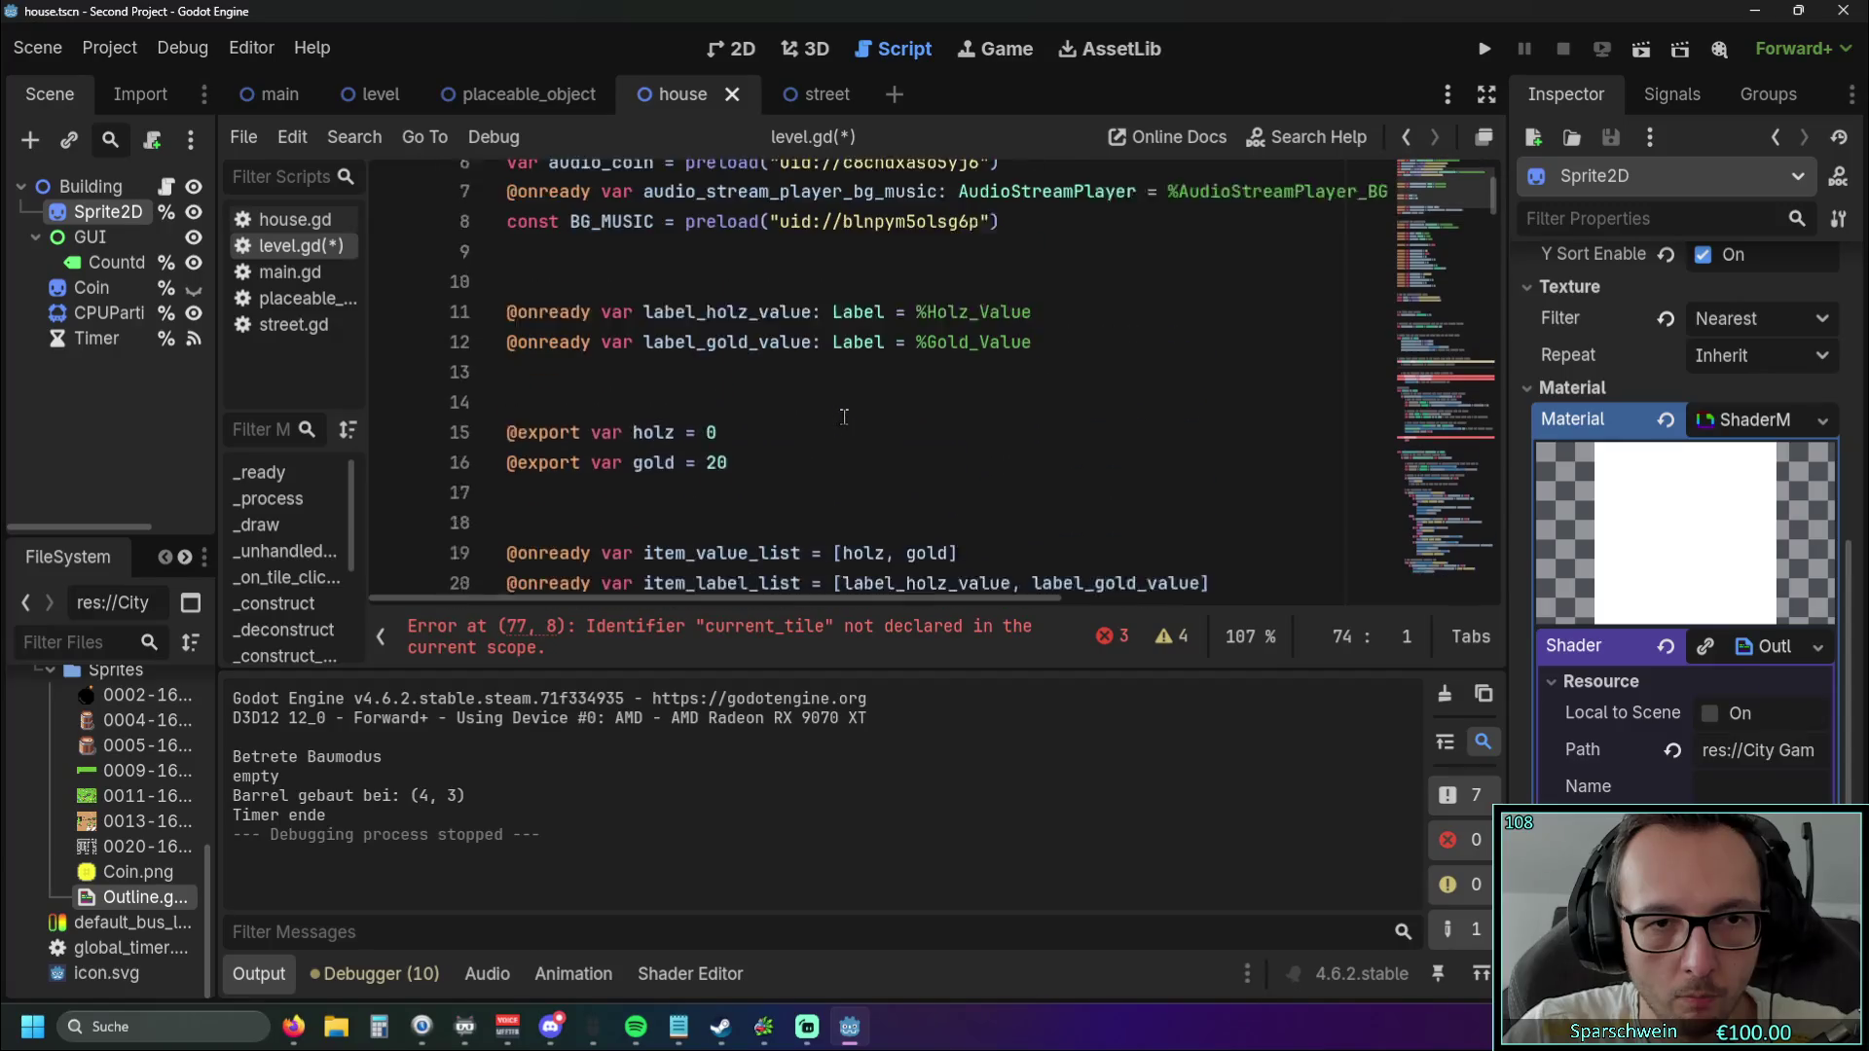
scroll(844, 417, "down", 16)
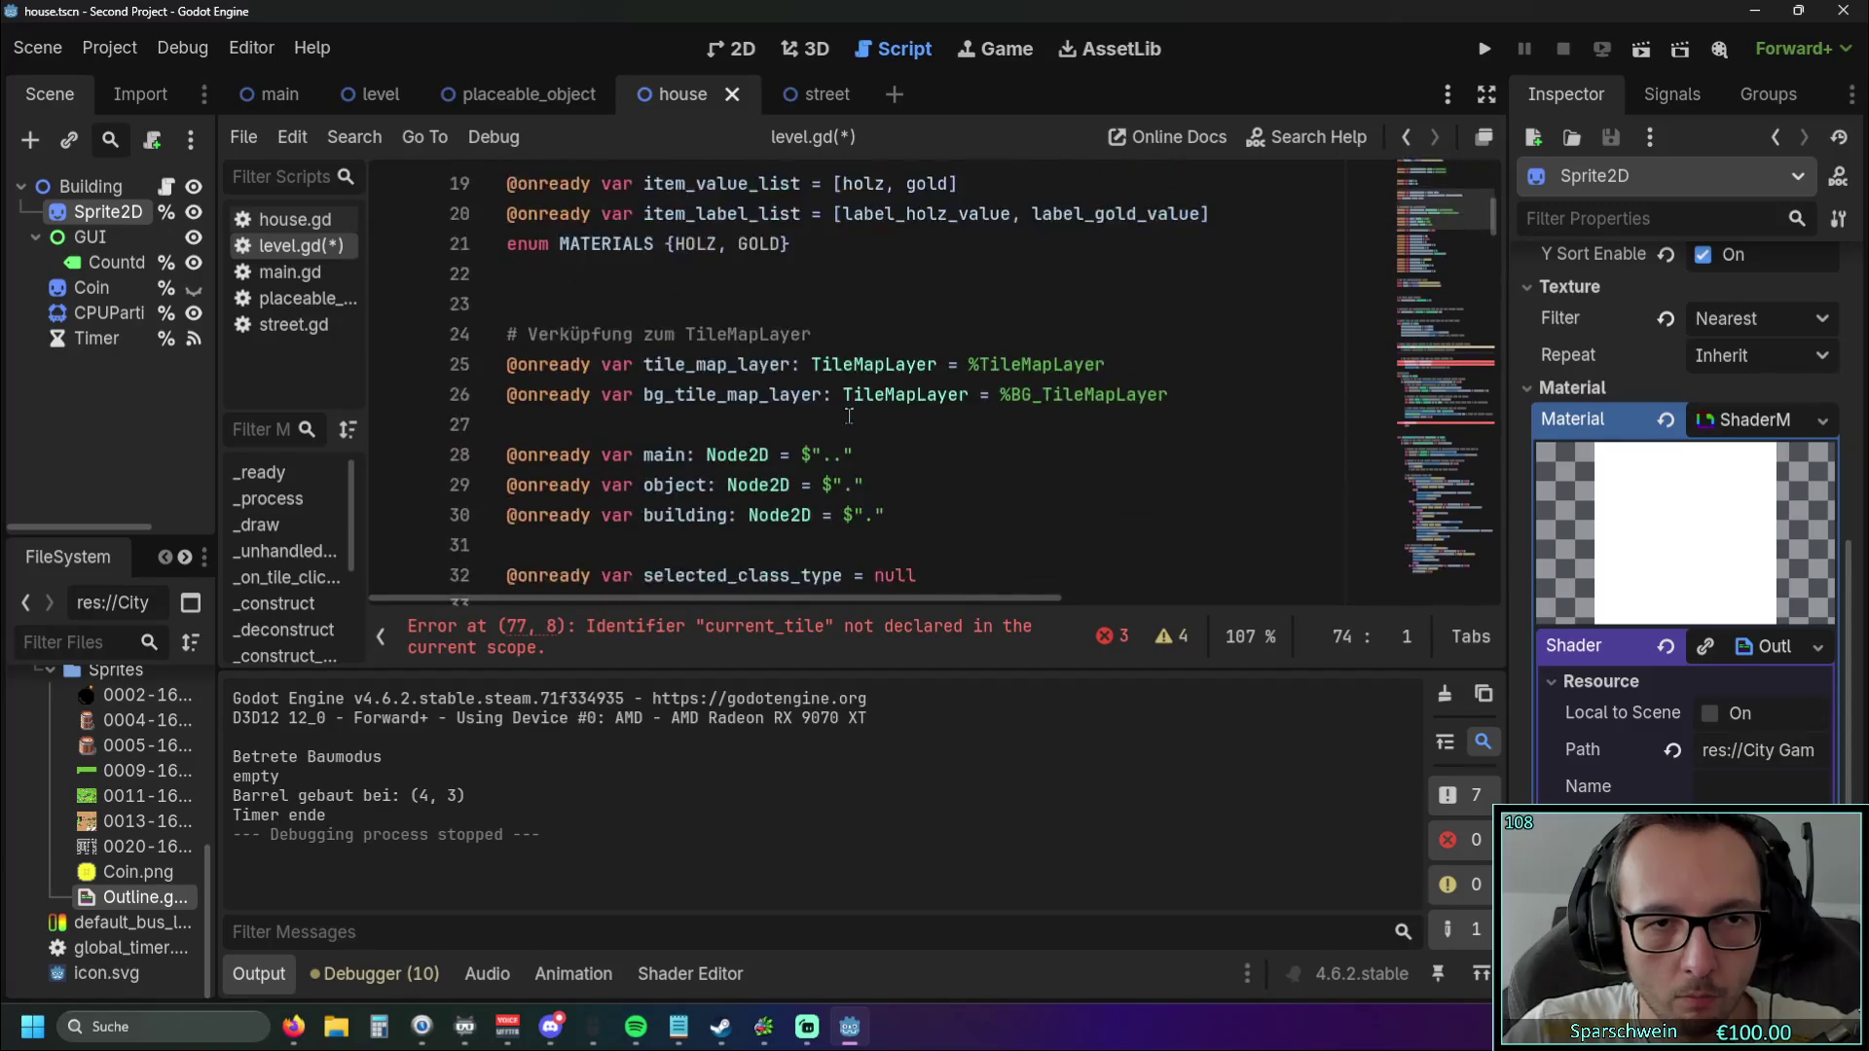
scroll(849, 417, "down", 1)
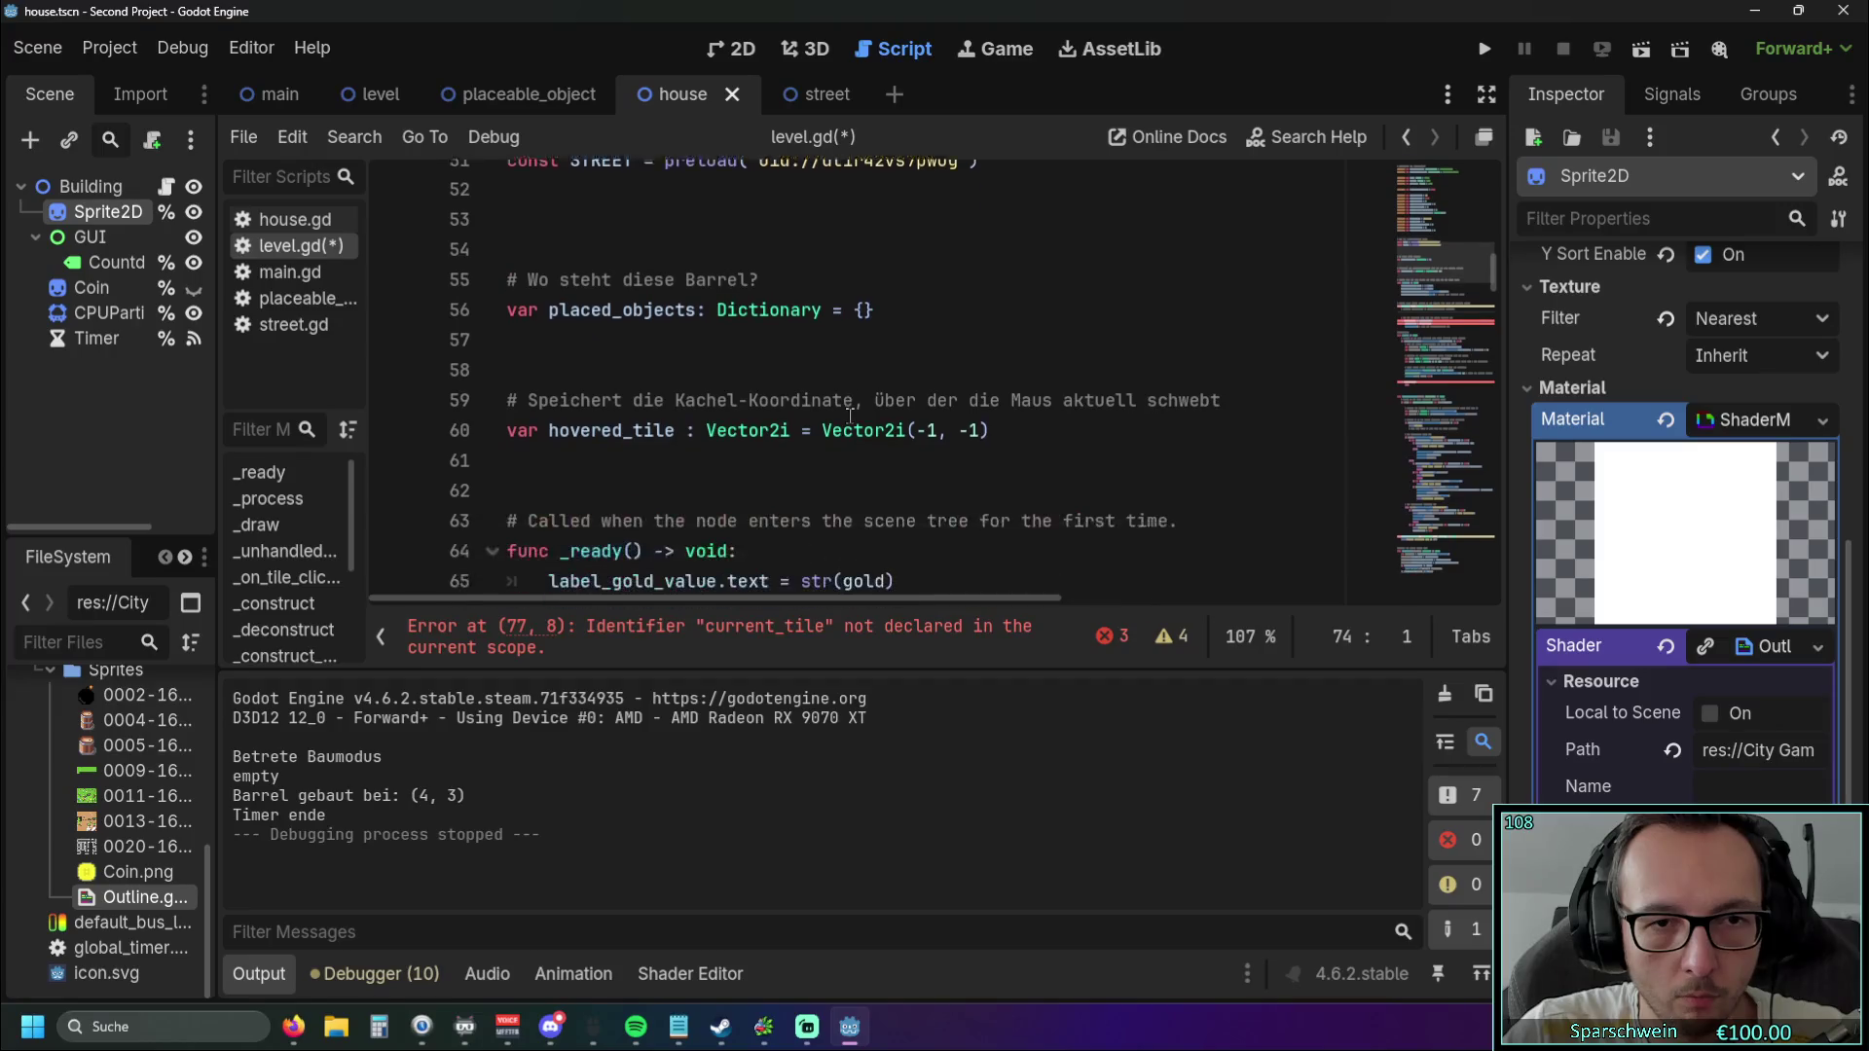
Paste both declarations below hovered_tile and unindent them to class level.
left_click(1063, 419)
key("Return")
type("var mouse_pos: Vector2 = get_global_mouse_position() \tvar current_tile: Vector2i = tile_map_layer.local_to_map(to_local(mouse_pos))")
key("shift+Up")
key("shift+Home")
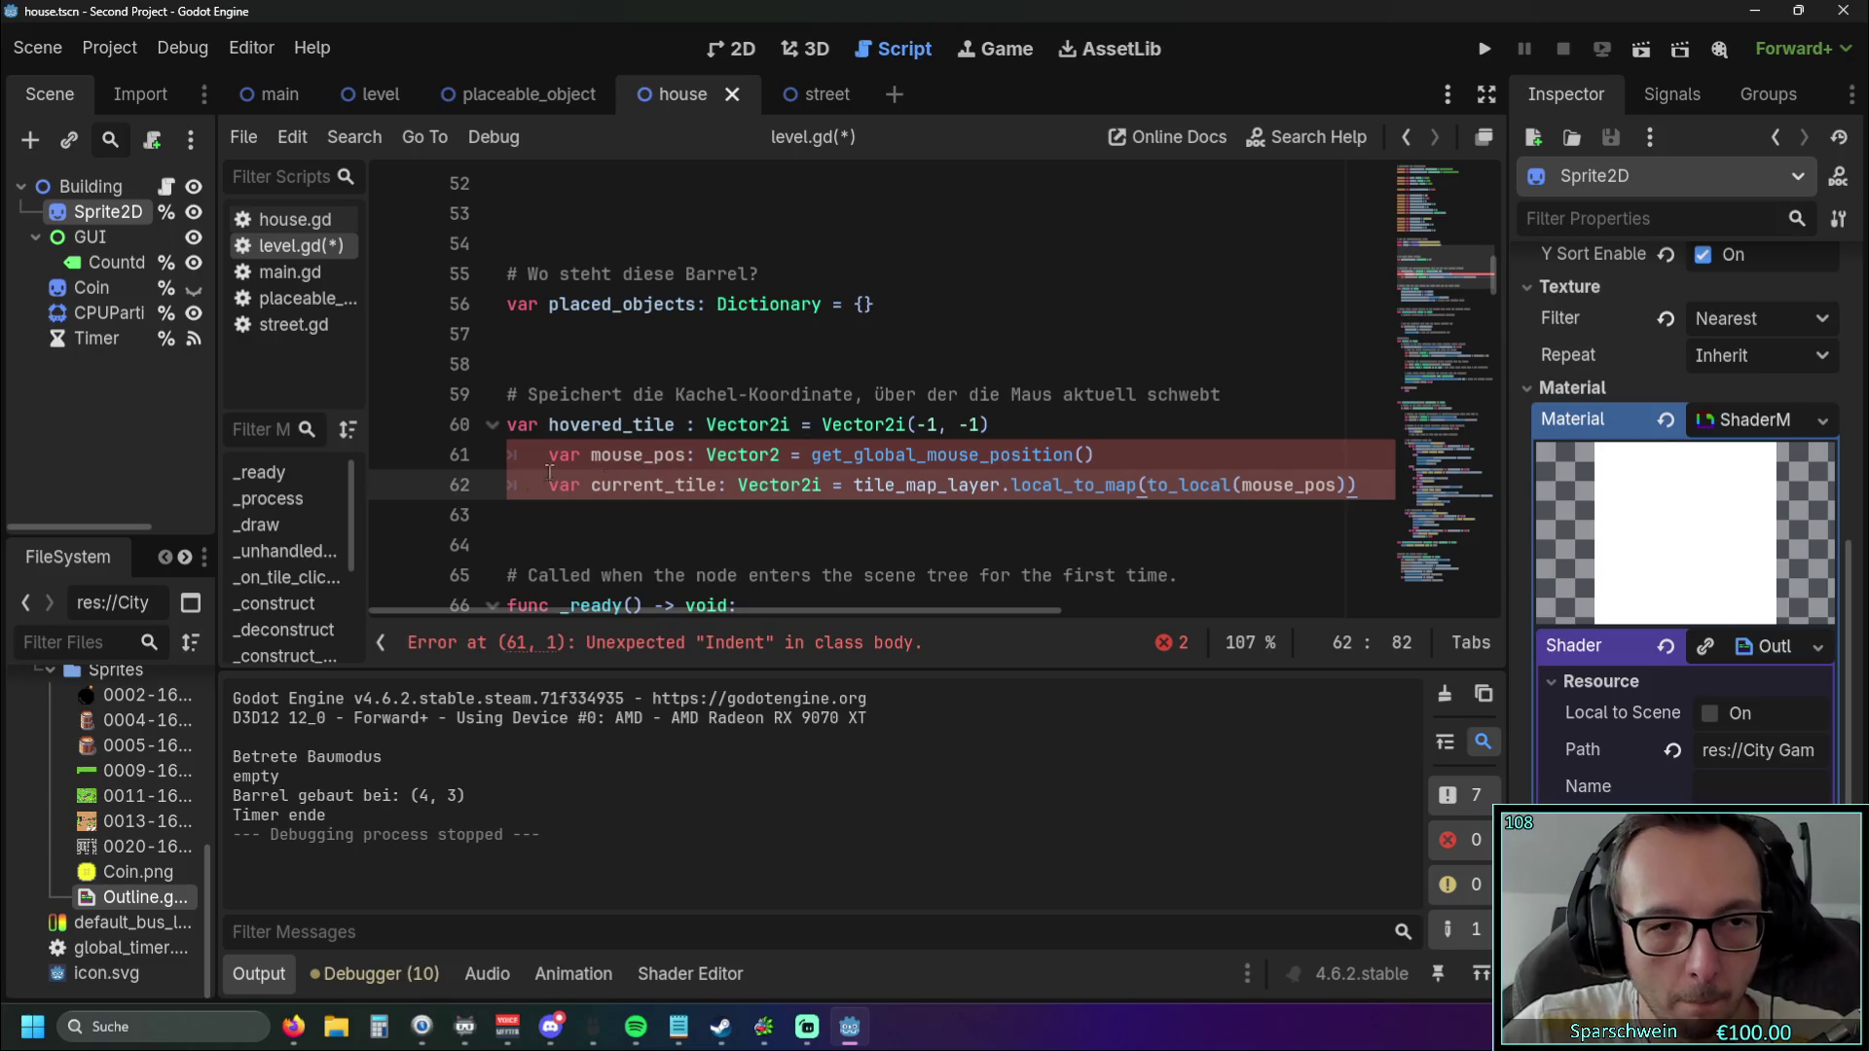
key("shift+Tab")
left_click(587, 501)
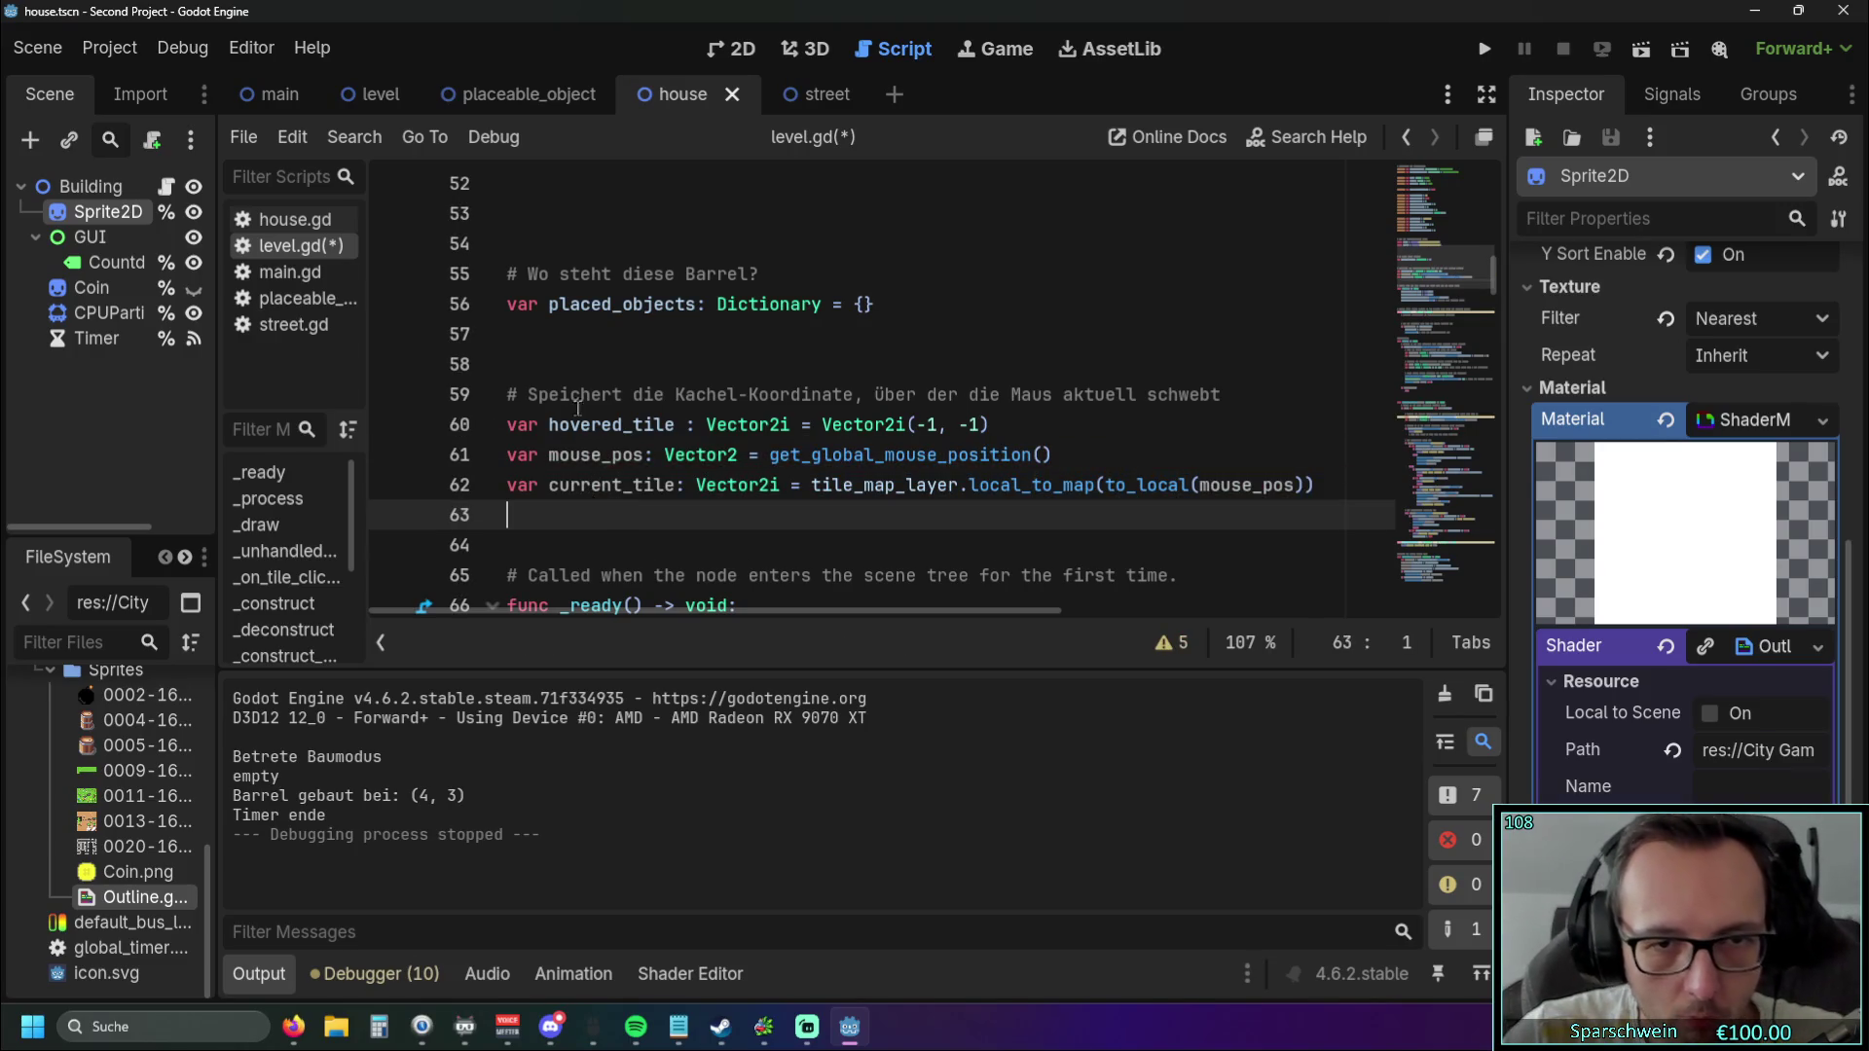
scroll(589, 501, "down", 12)
Extend line 100's condition with 'in placed_objects' using autocomplete.
scroll(674, 454, "down", 2)
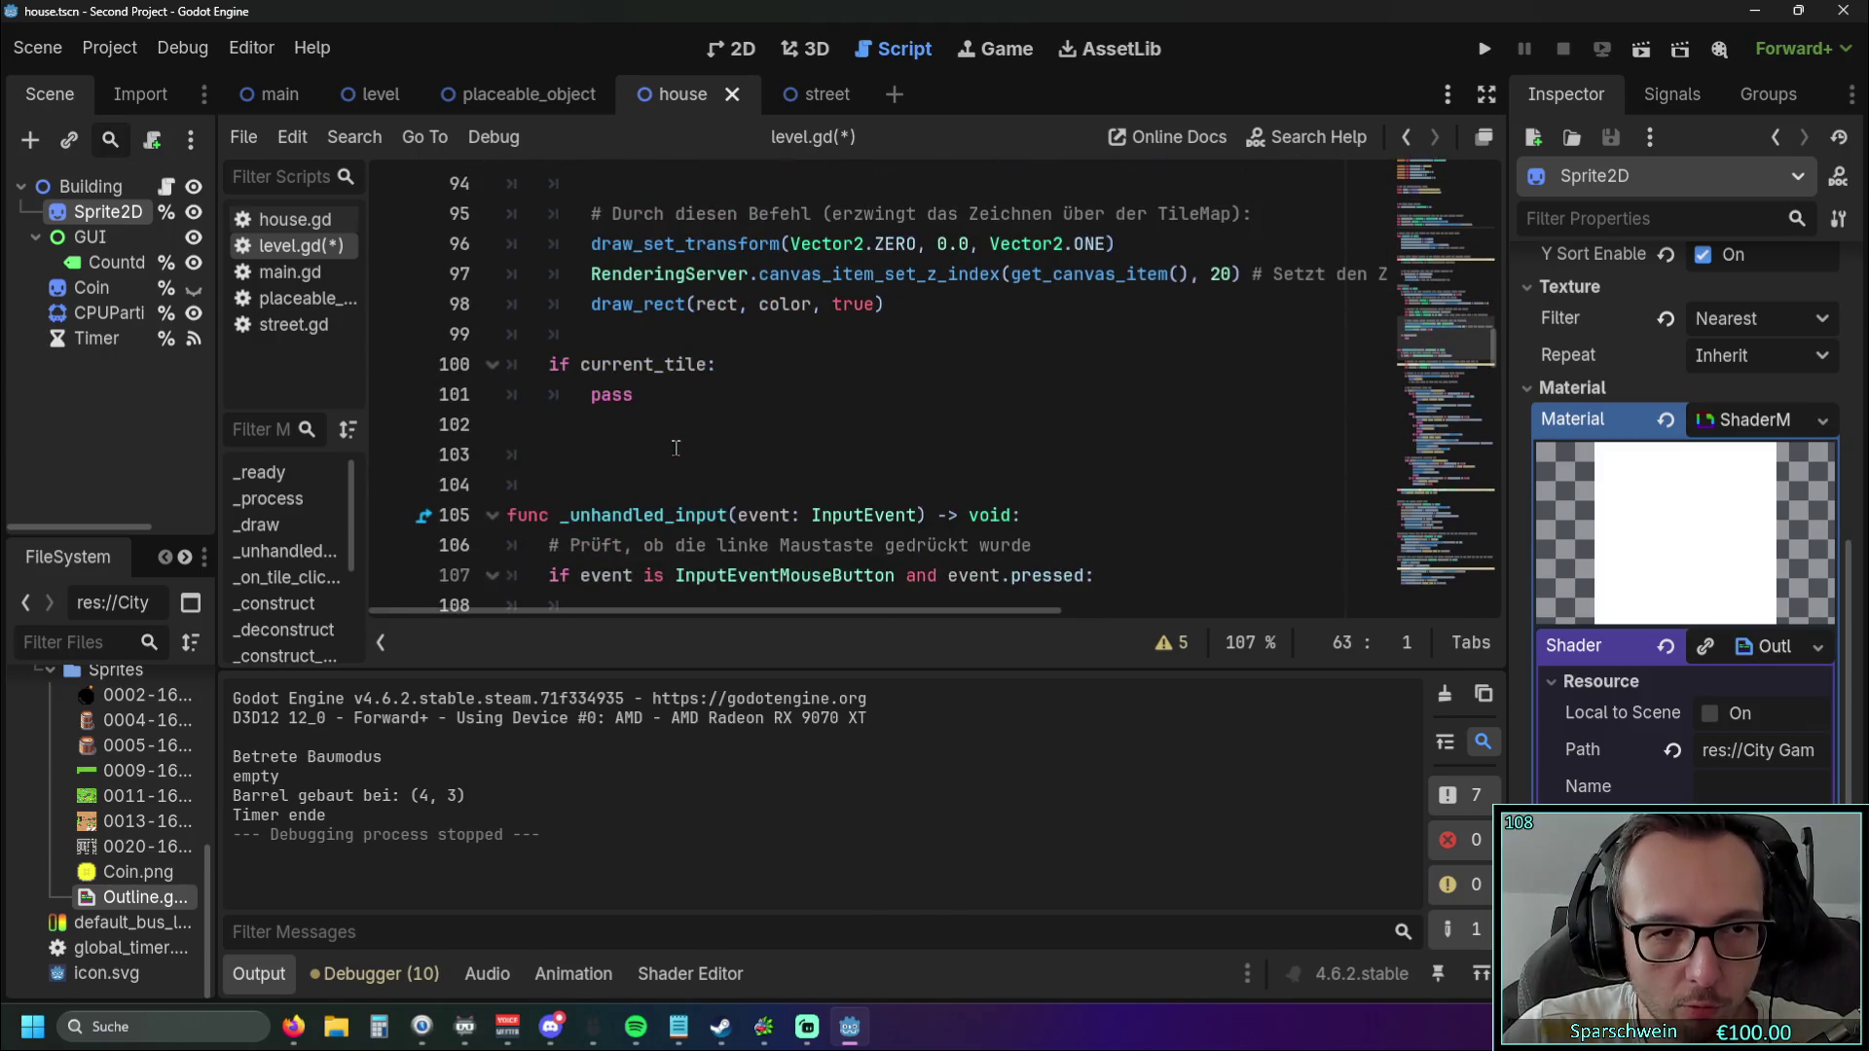
left_click(710, 364)
type("in")
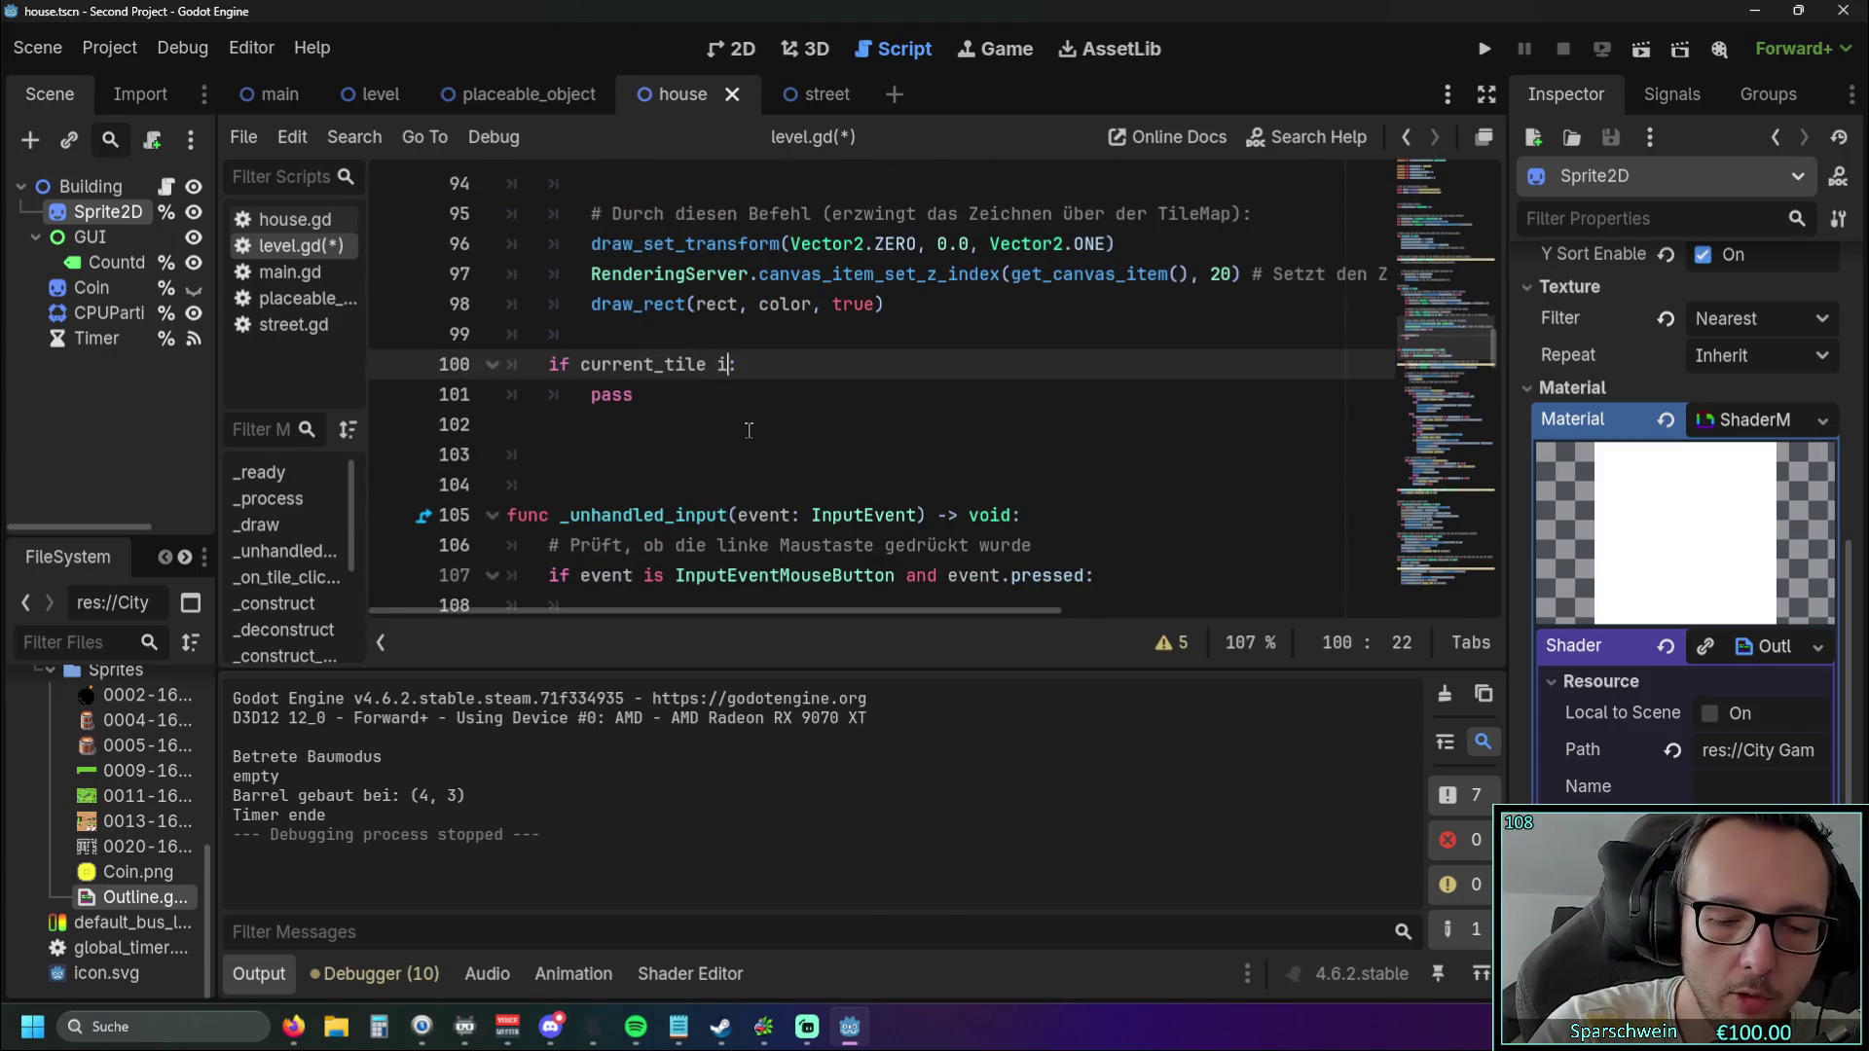
scroll(740, 426, "up", 19)
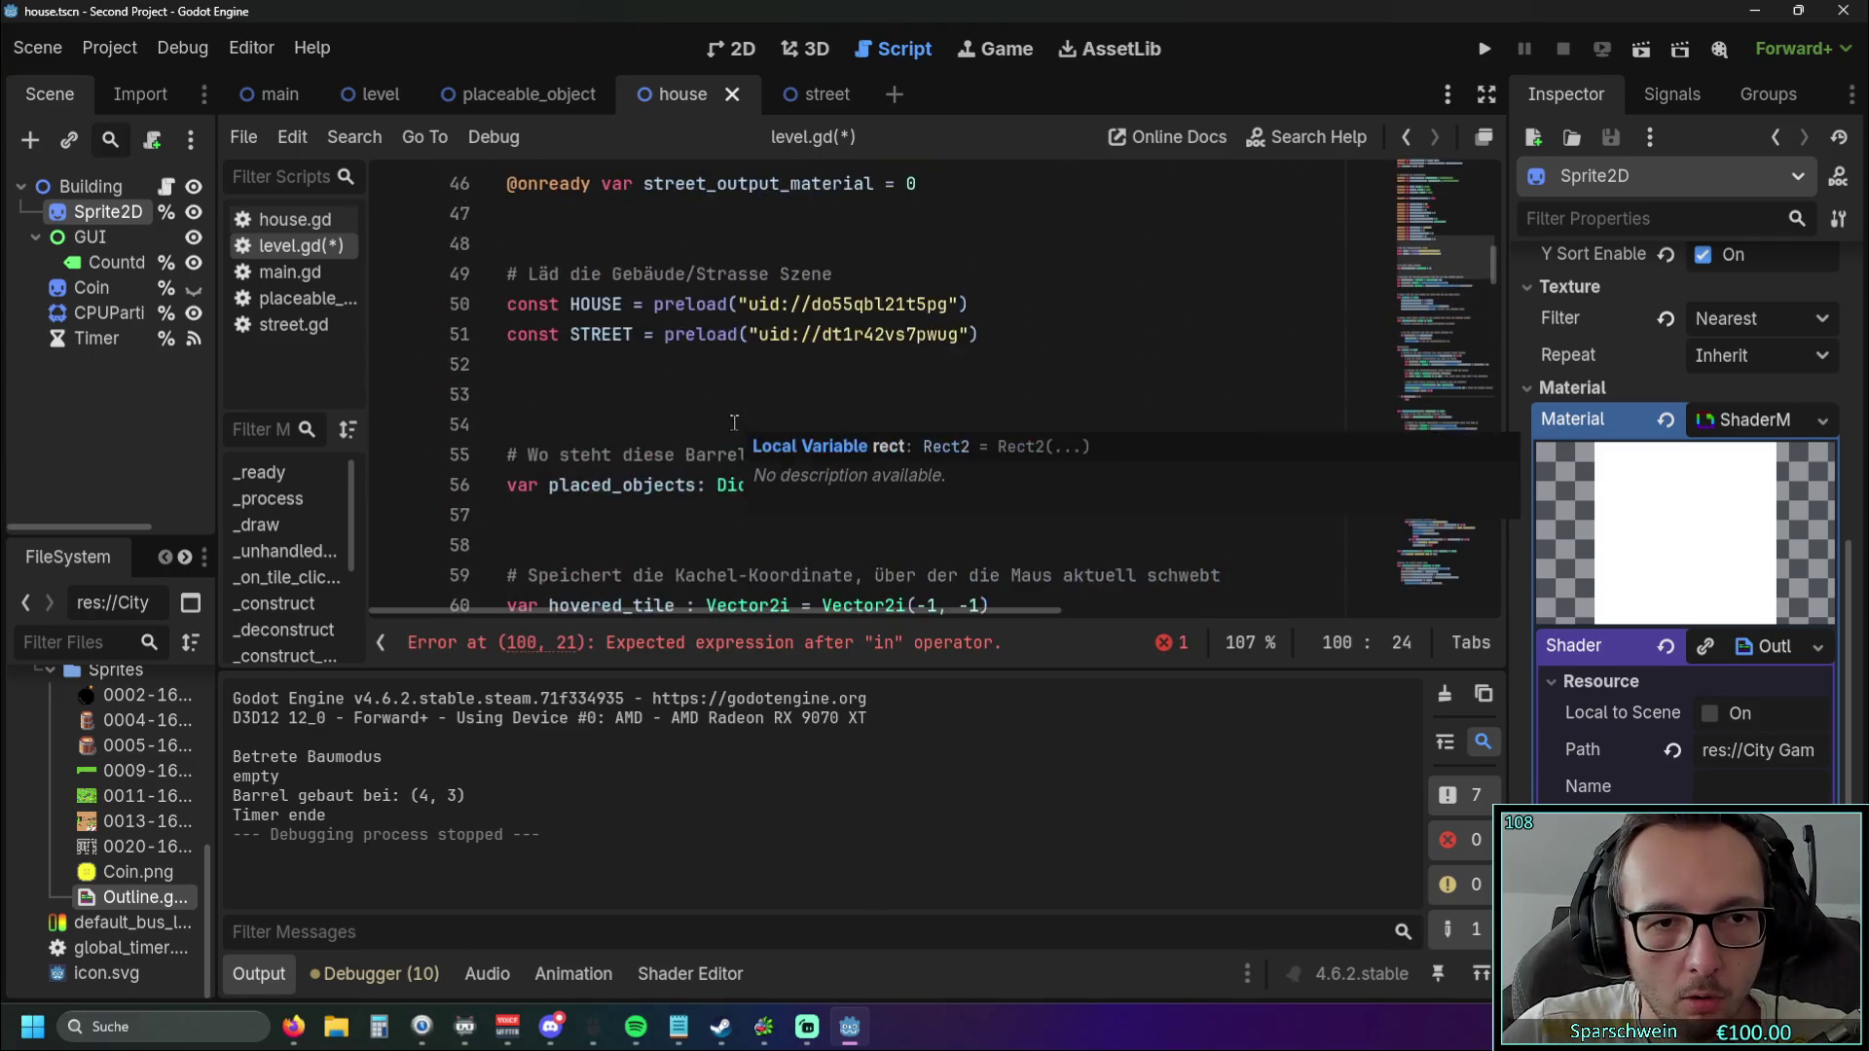
scroll(734, 424, "up", 4)
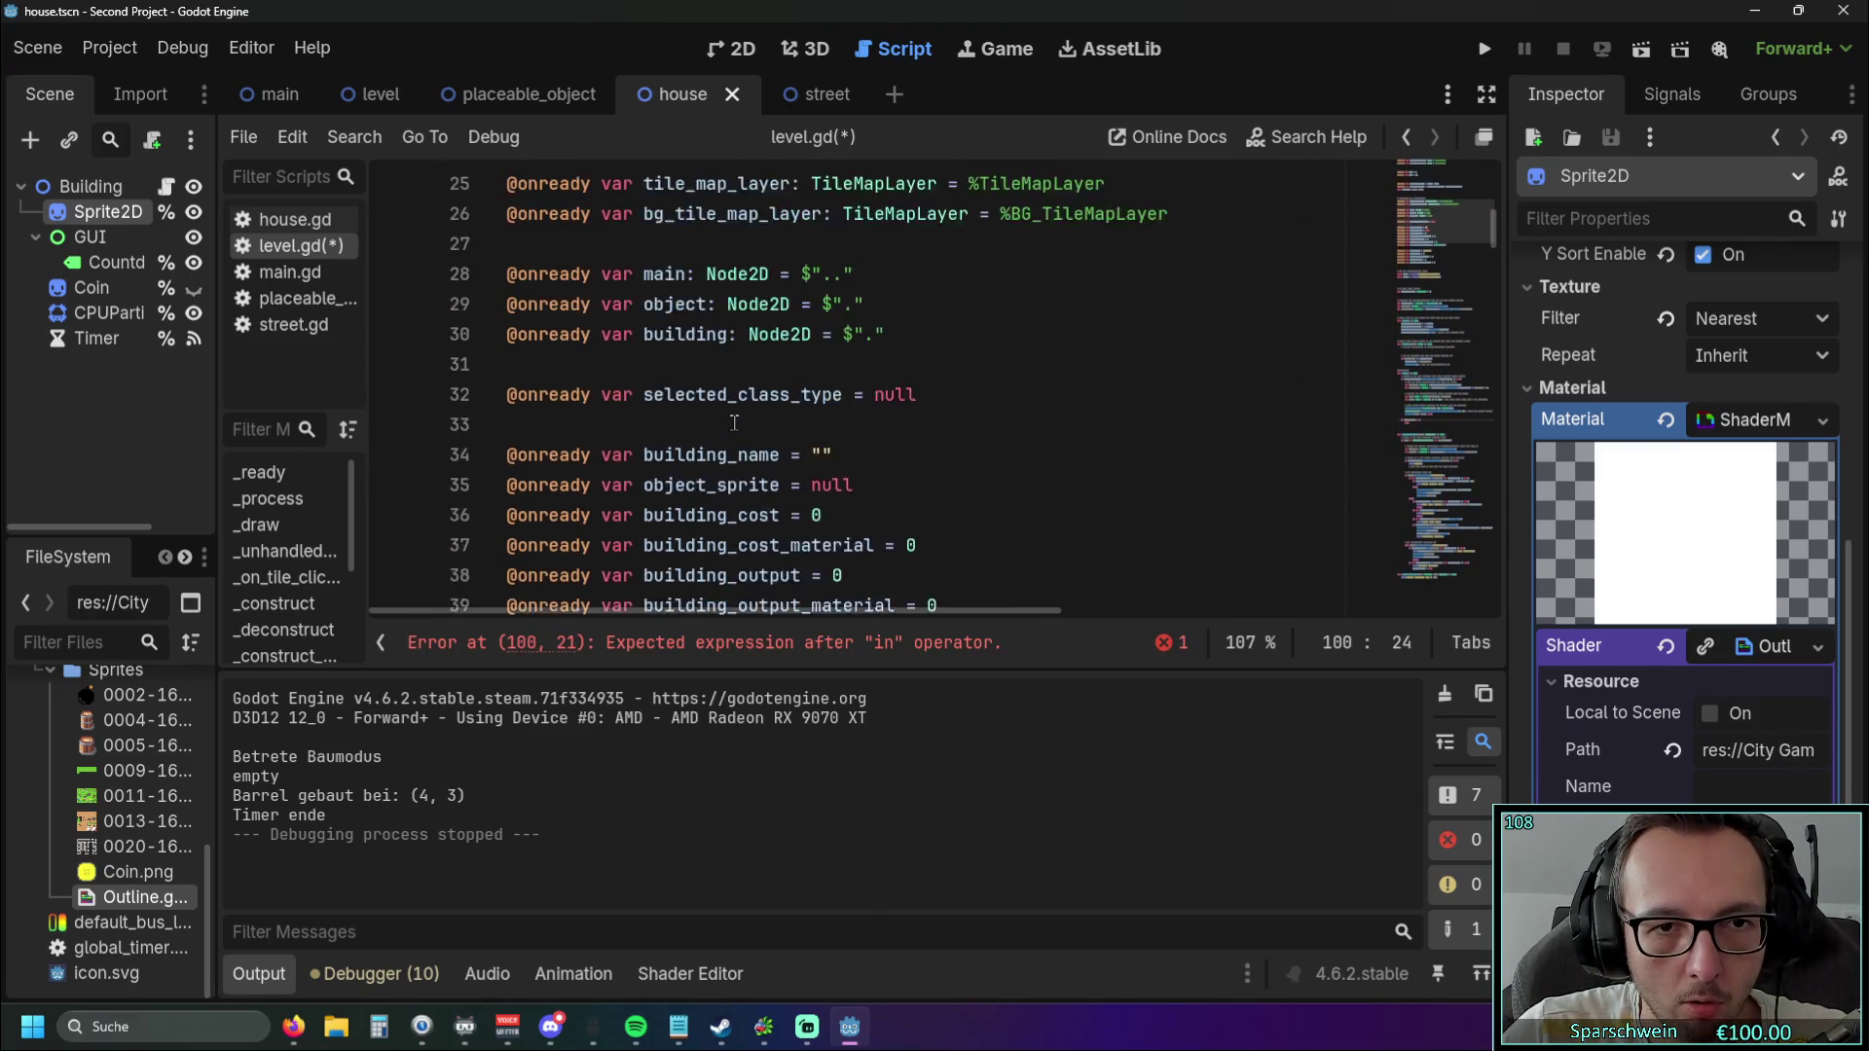
scroll(735, 424, "down", 2)
scroll(735, 424, "down", 6)
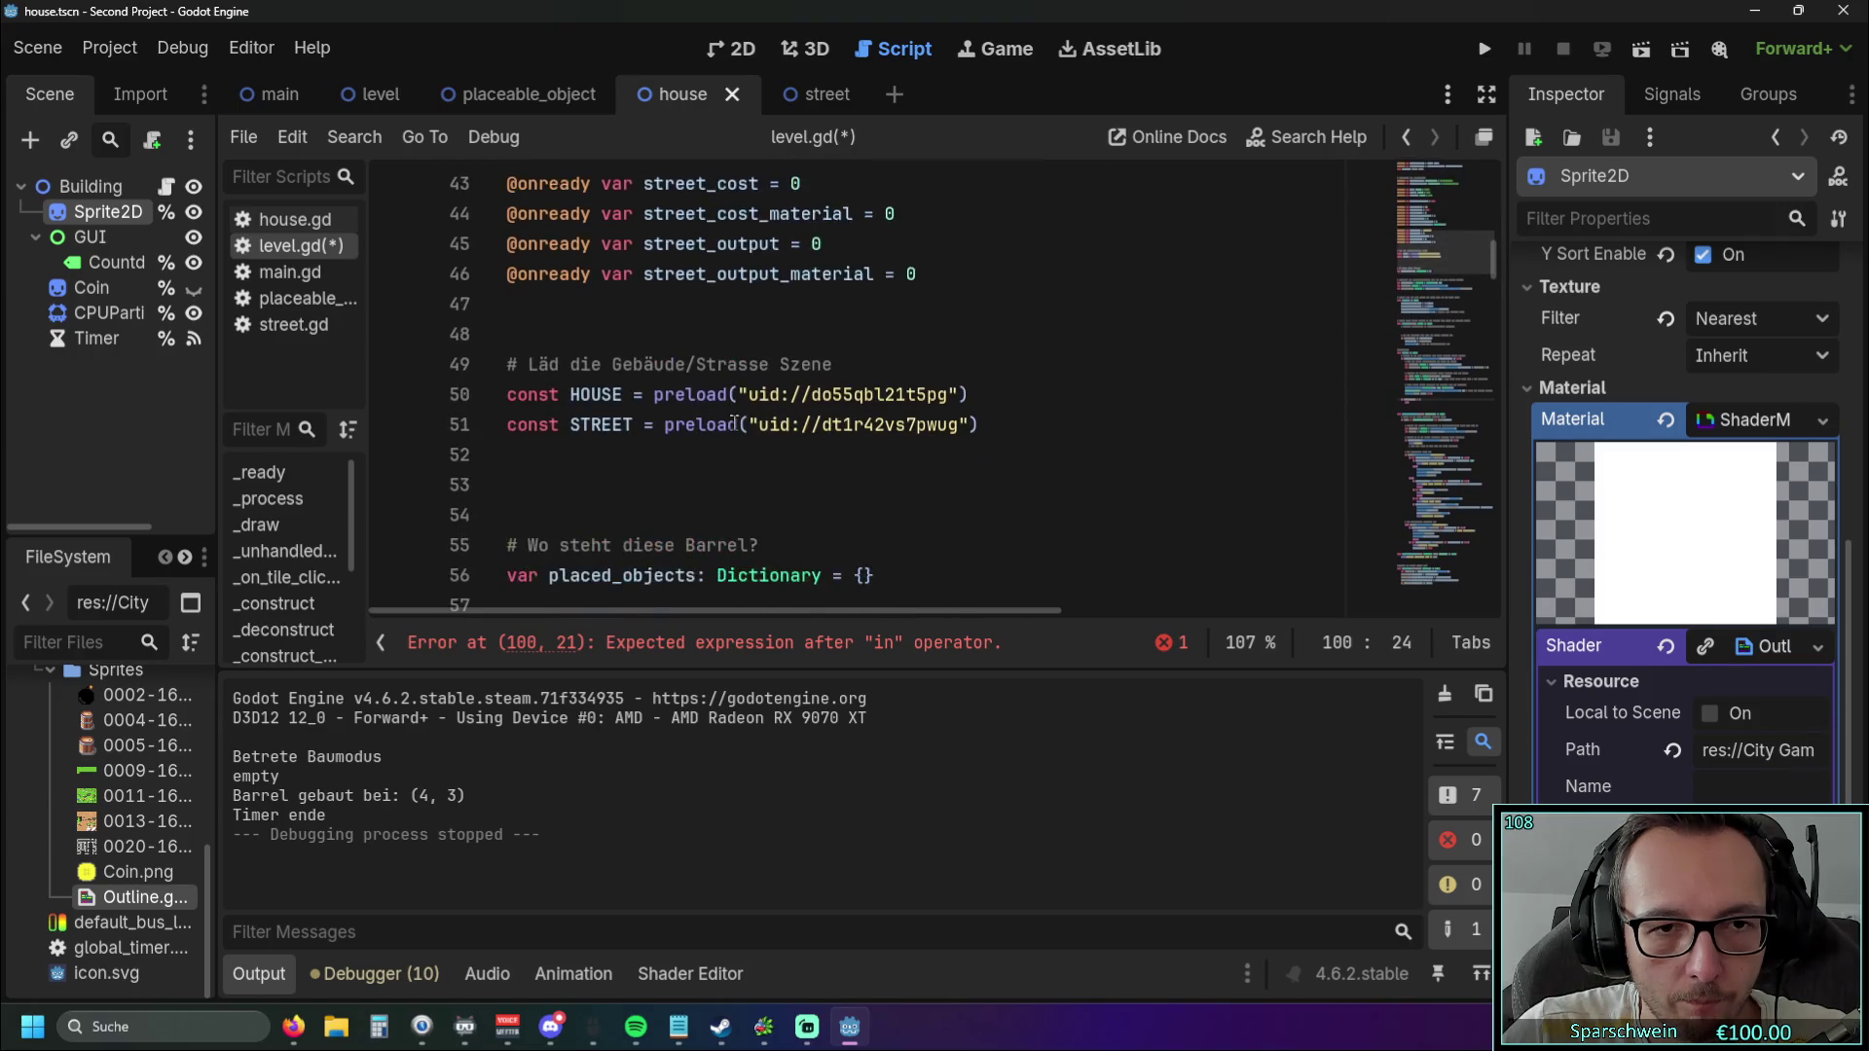
scroll(733, 425, "down", 18)
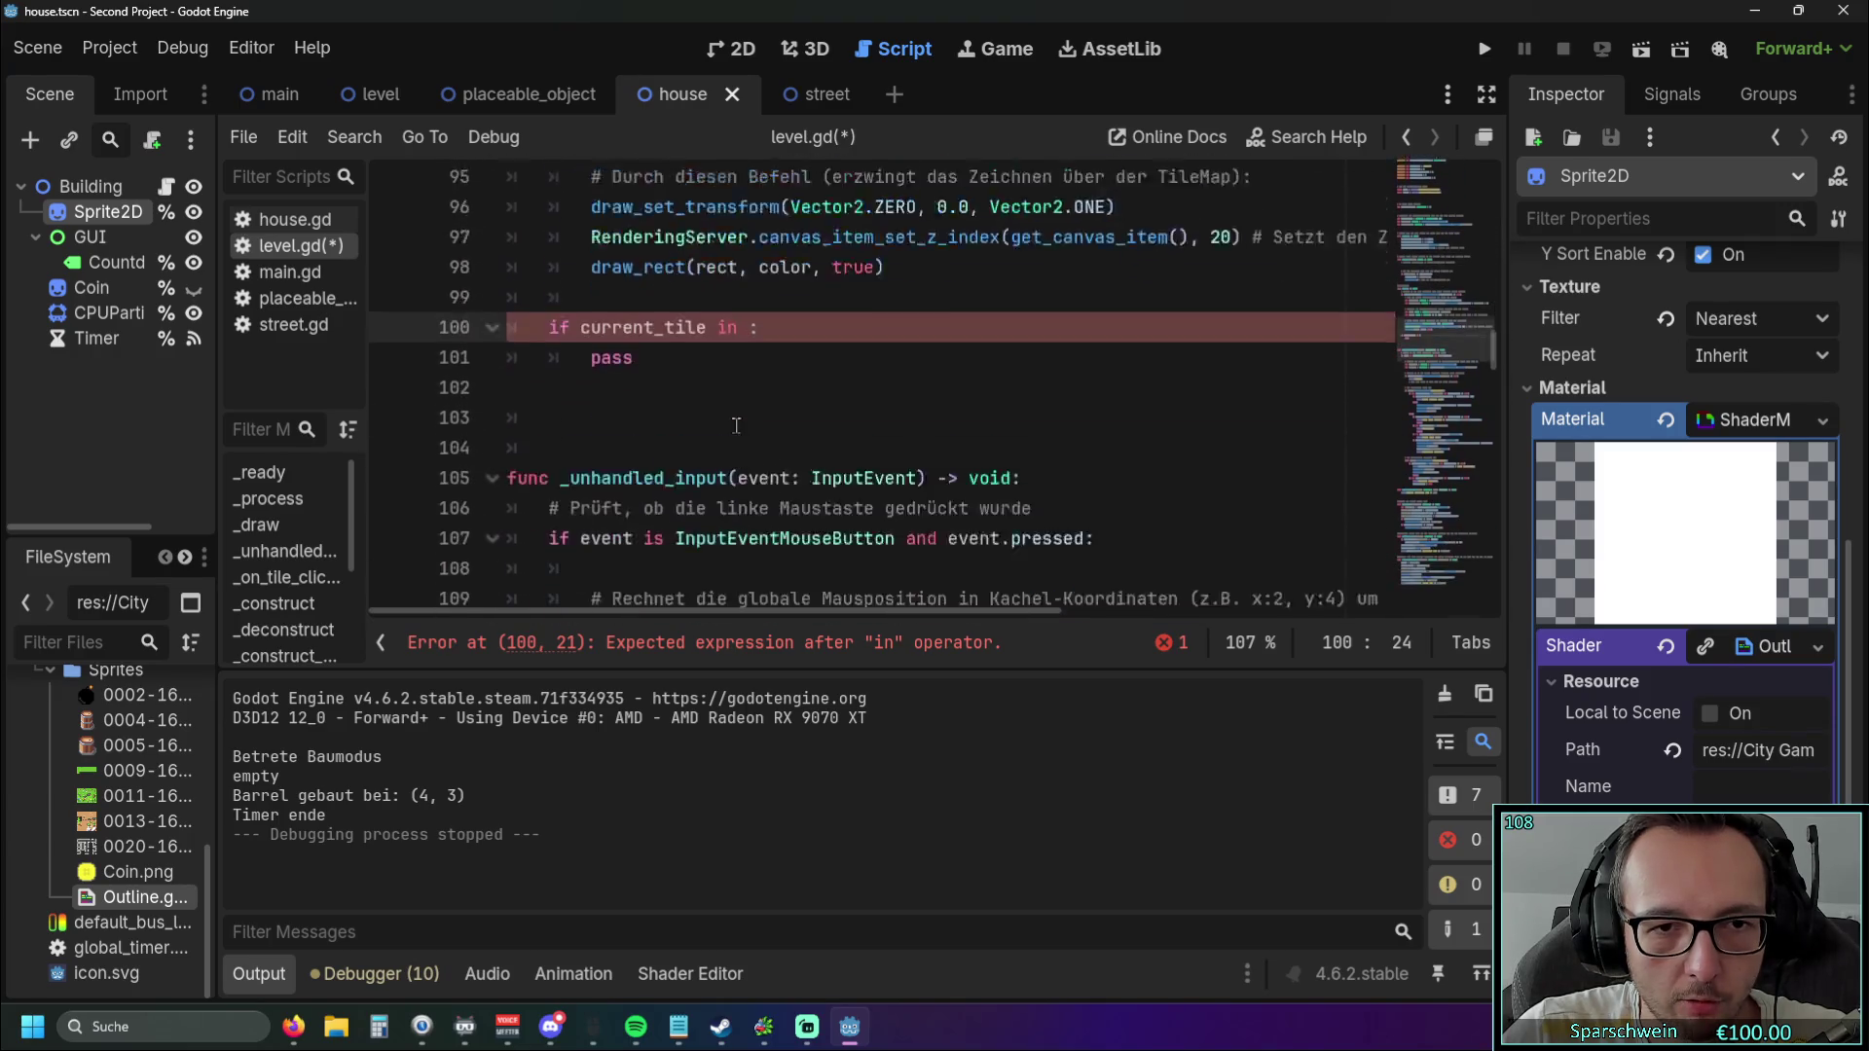
scroll(736, 425, "up", 3)
type("placed")
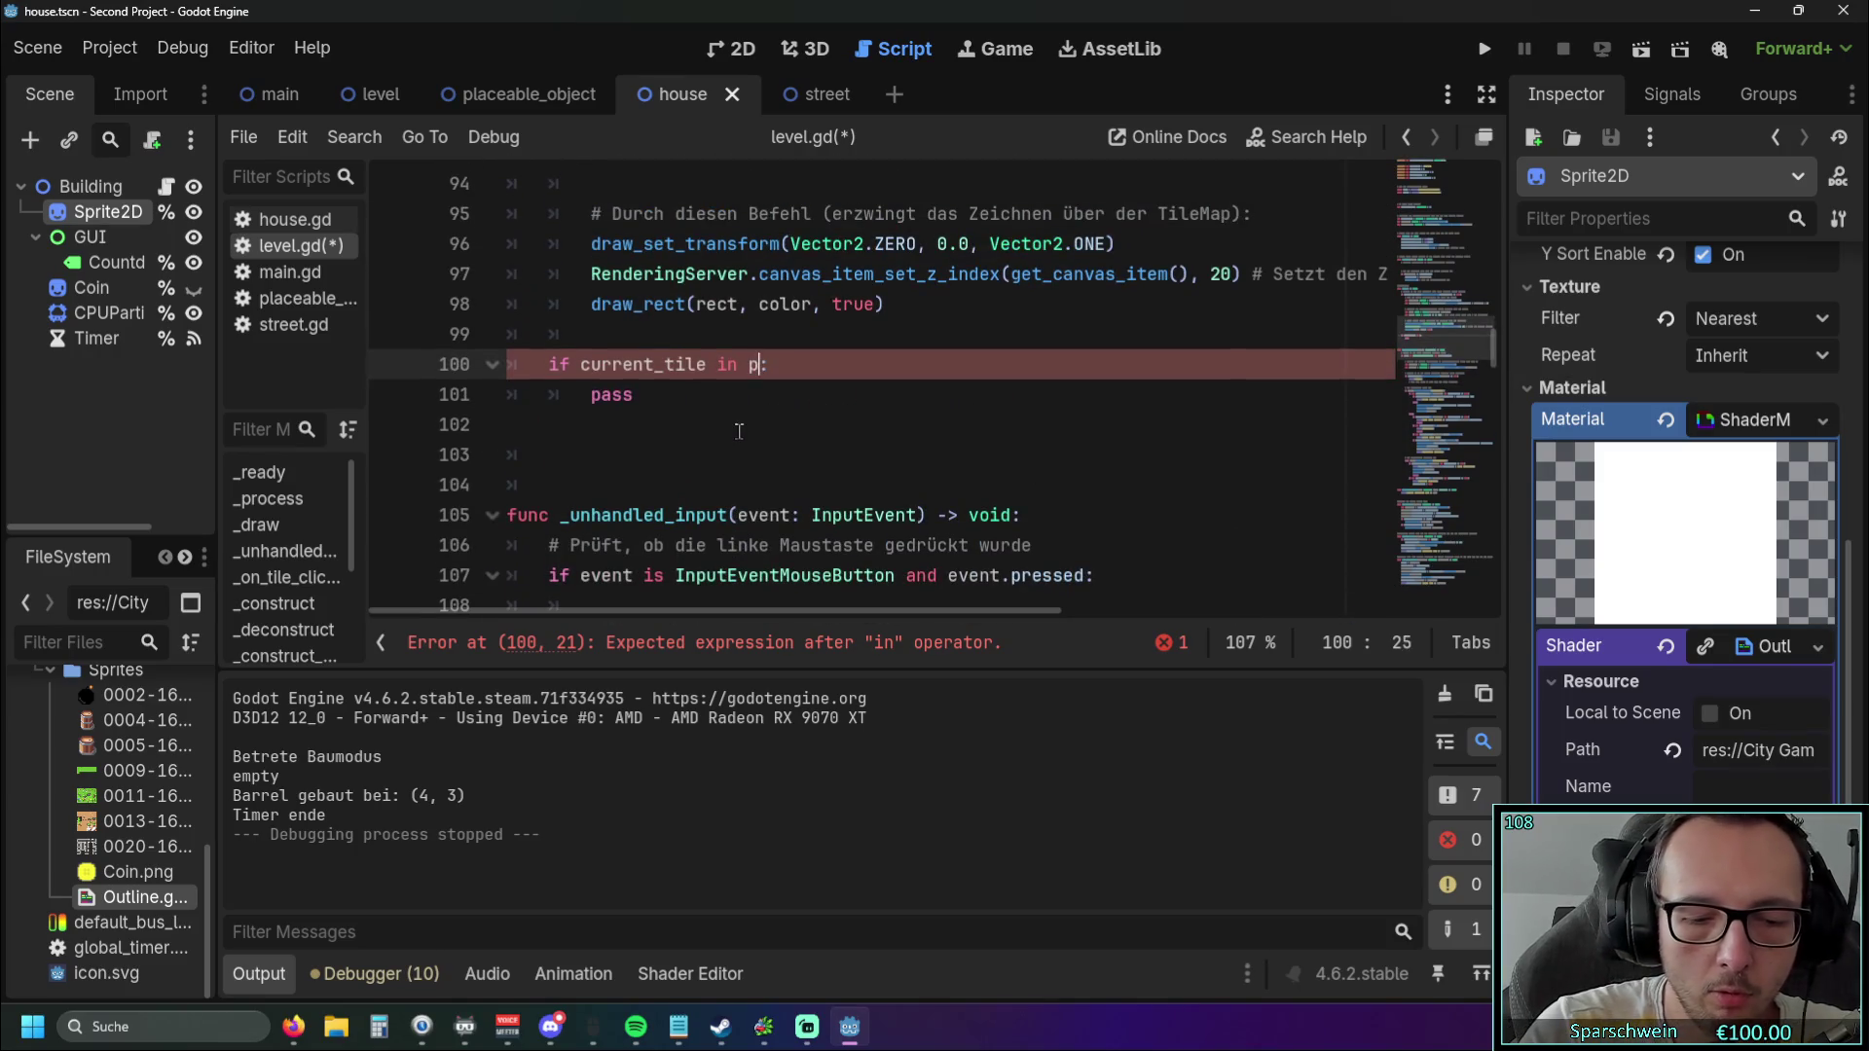
key("Return")
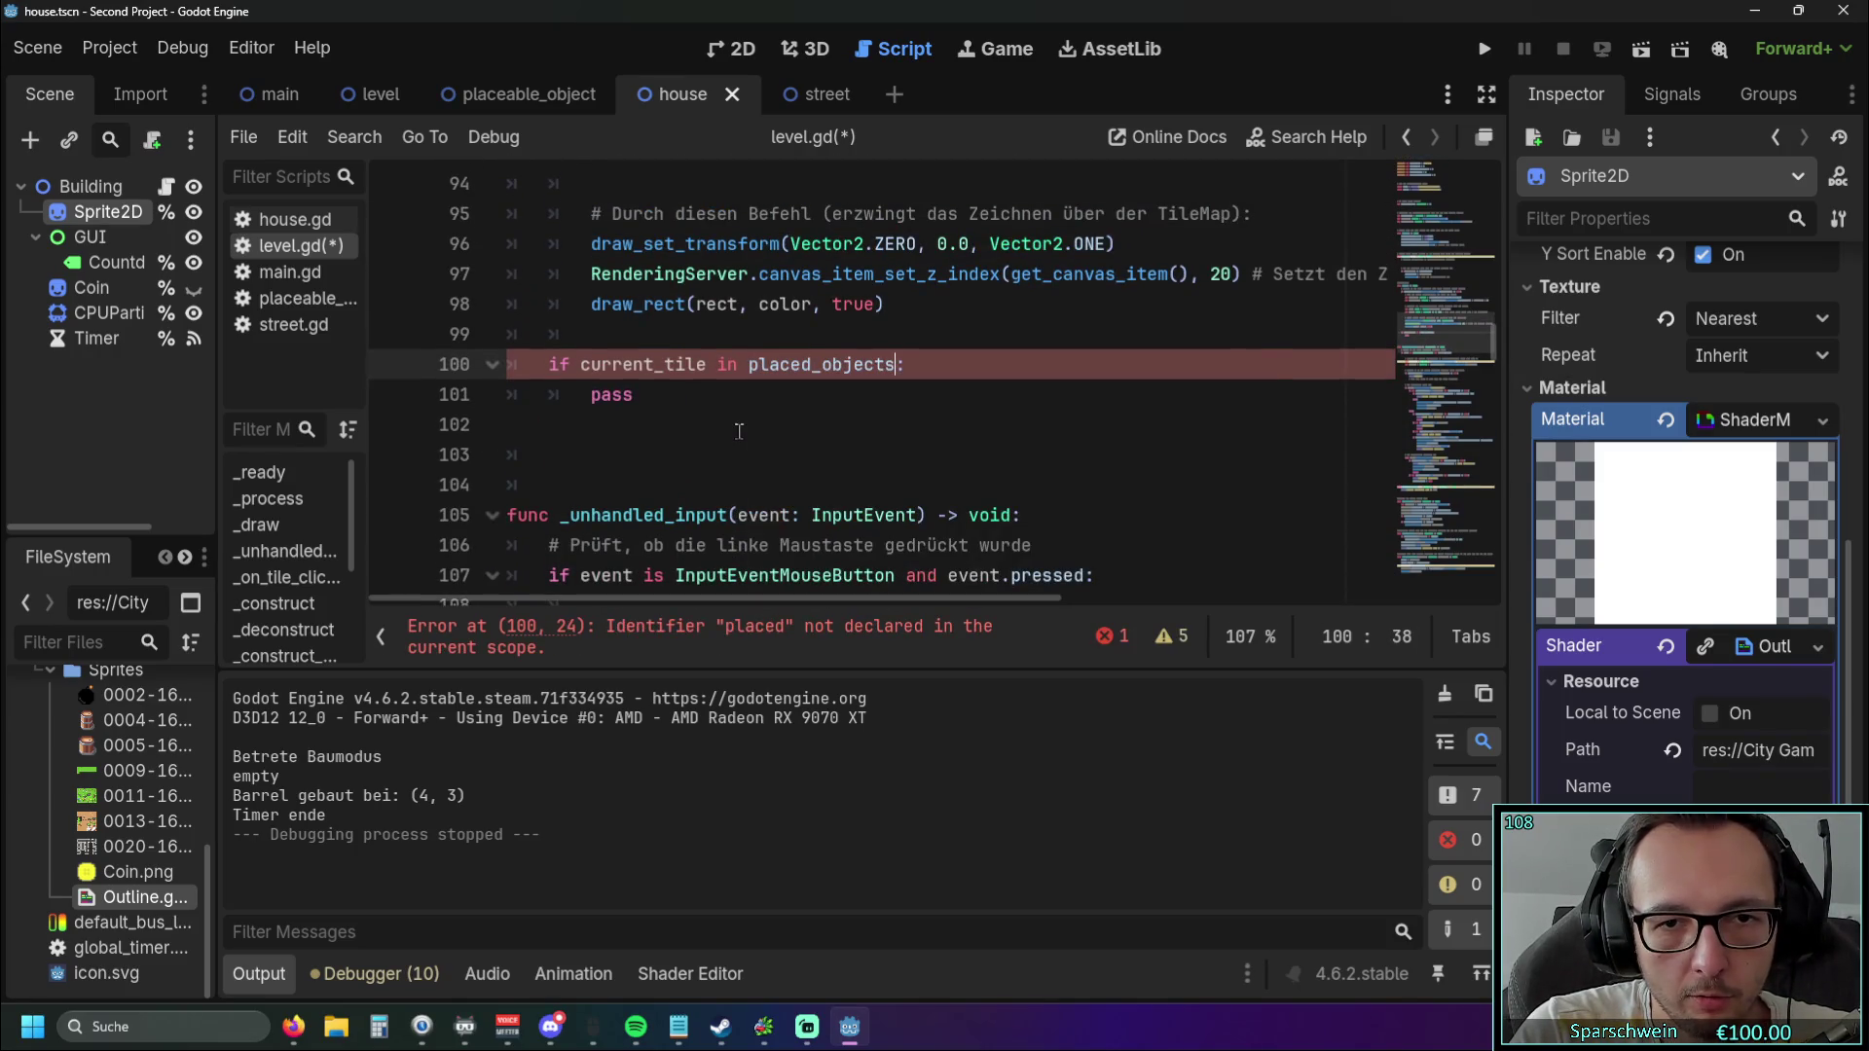
Add the [tile_pos] index so line 100 reads 'if current_tile in placed_objects[tile_pos]:'.
type("[")
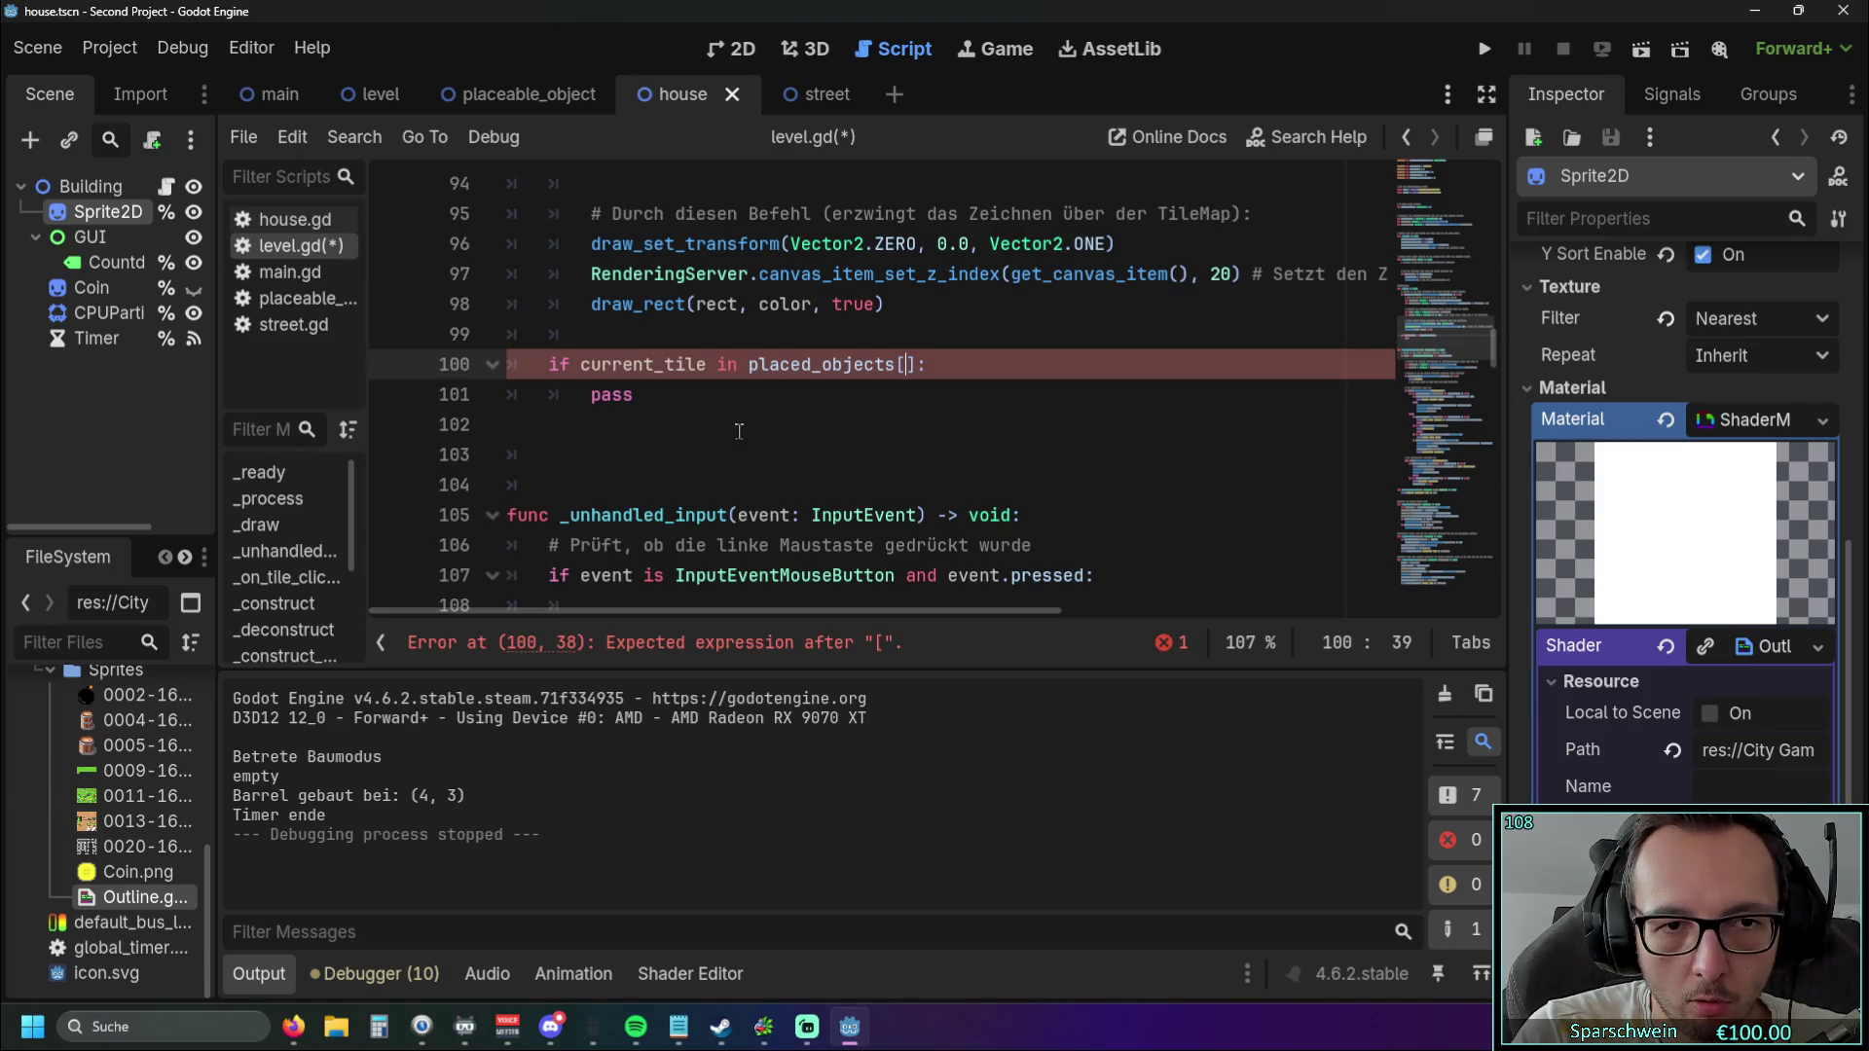
type("tile")
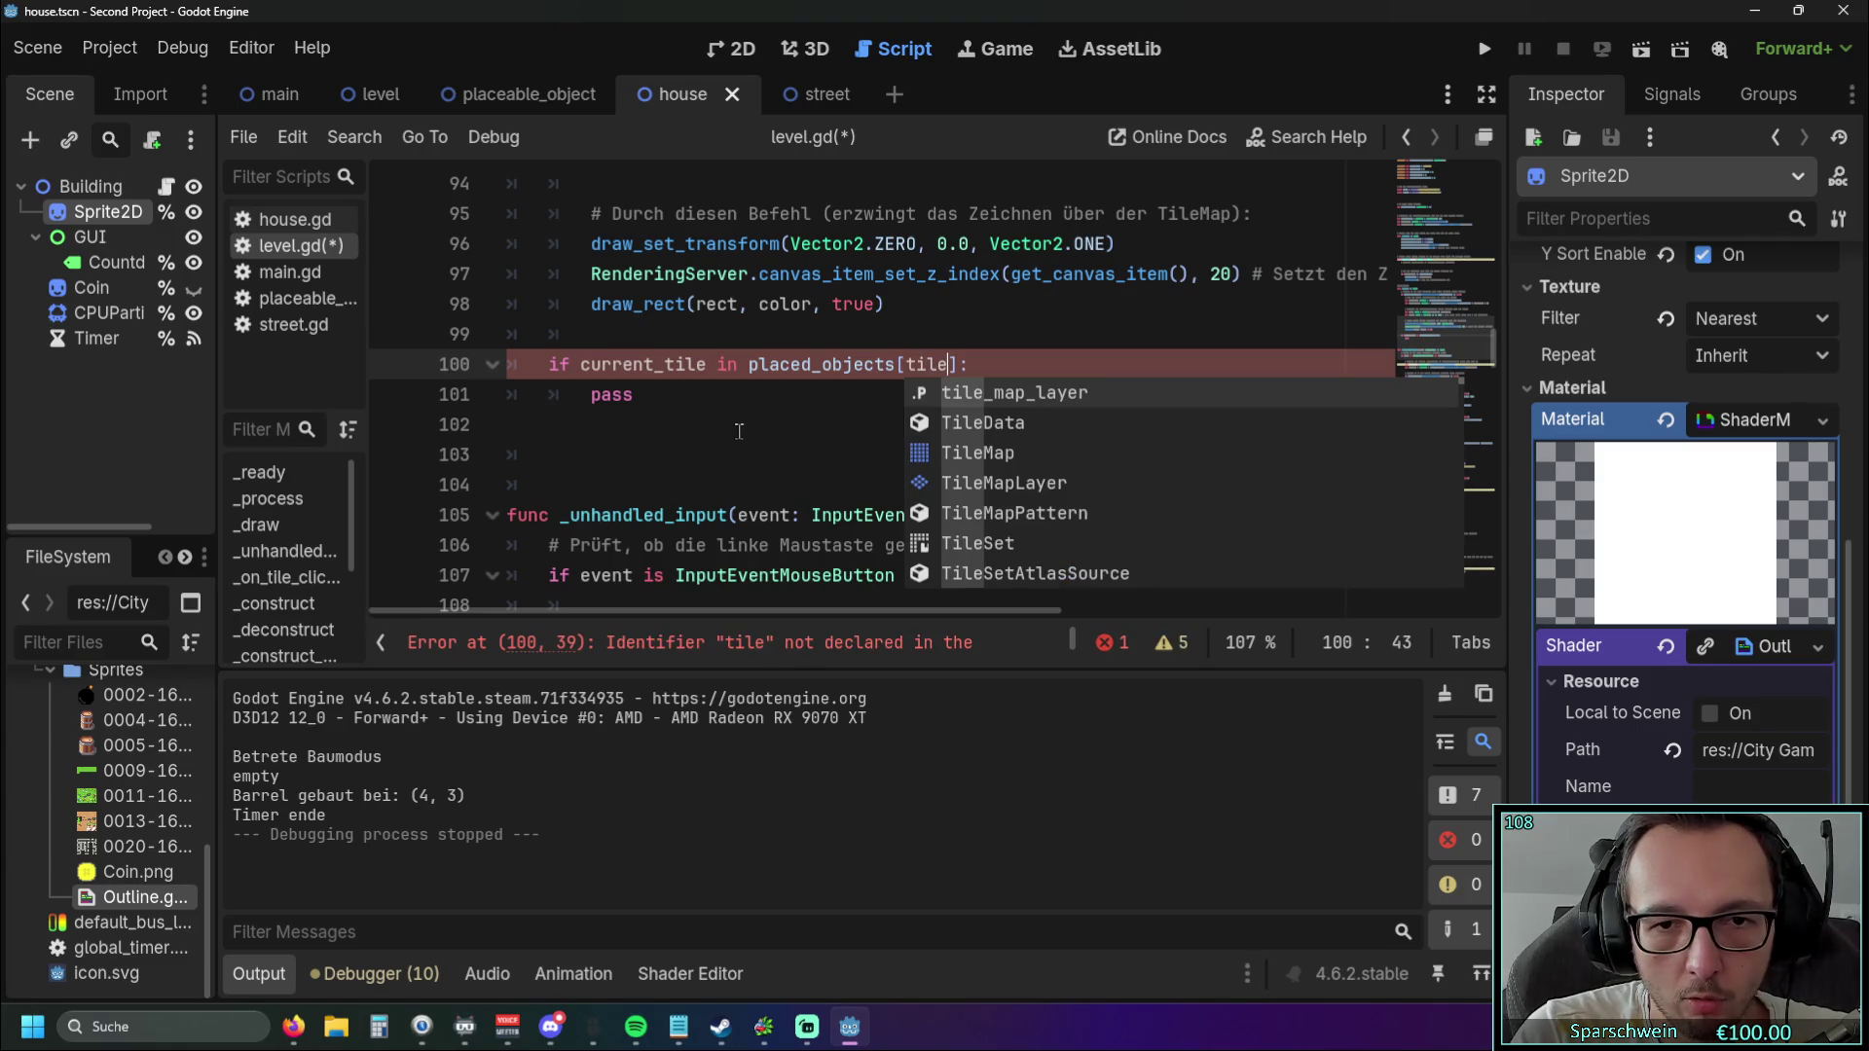
left_click(739, 422)
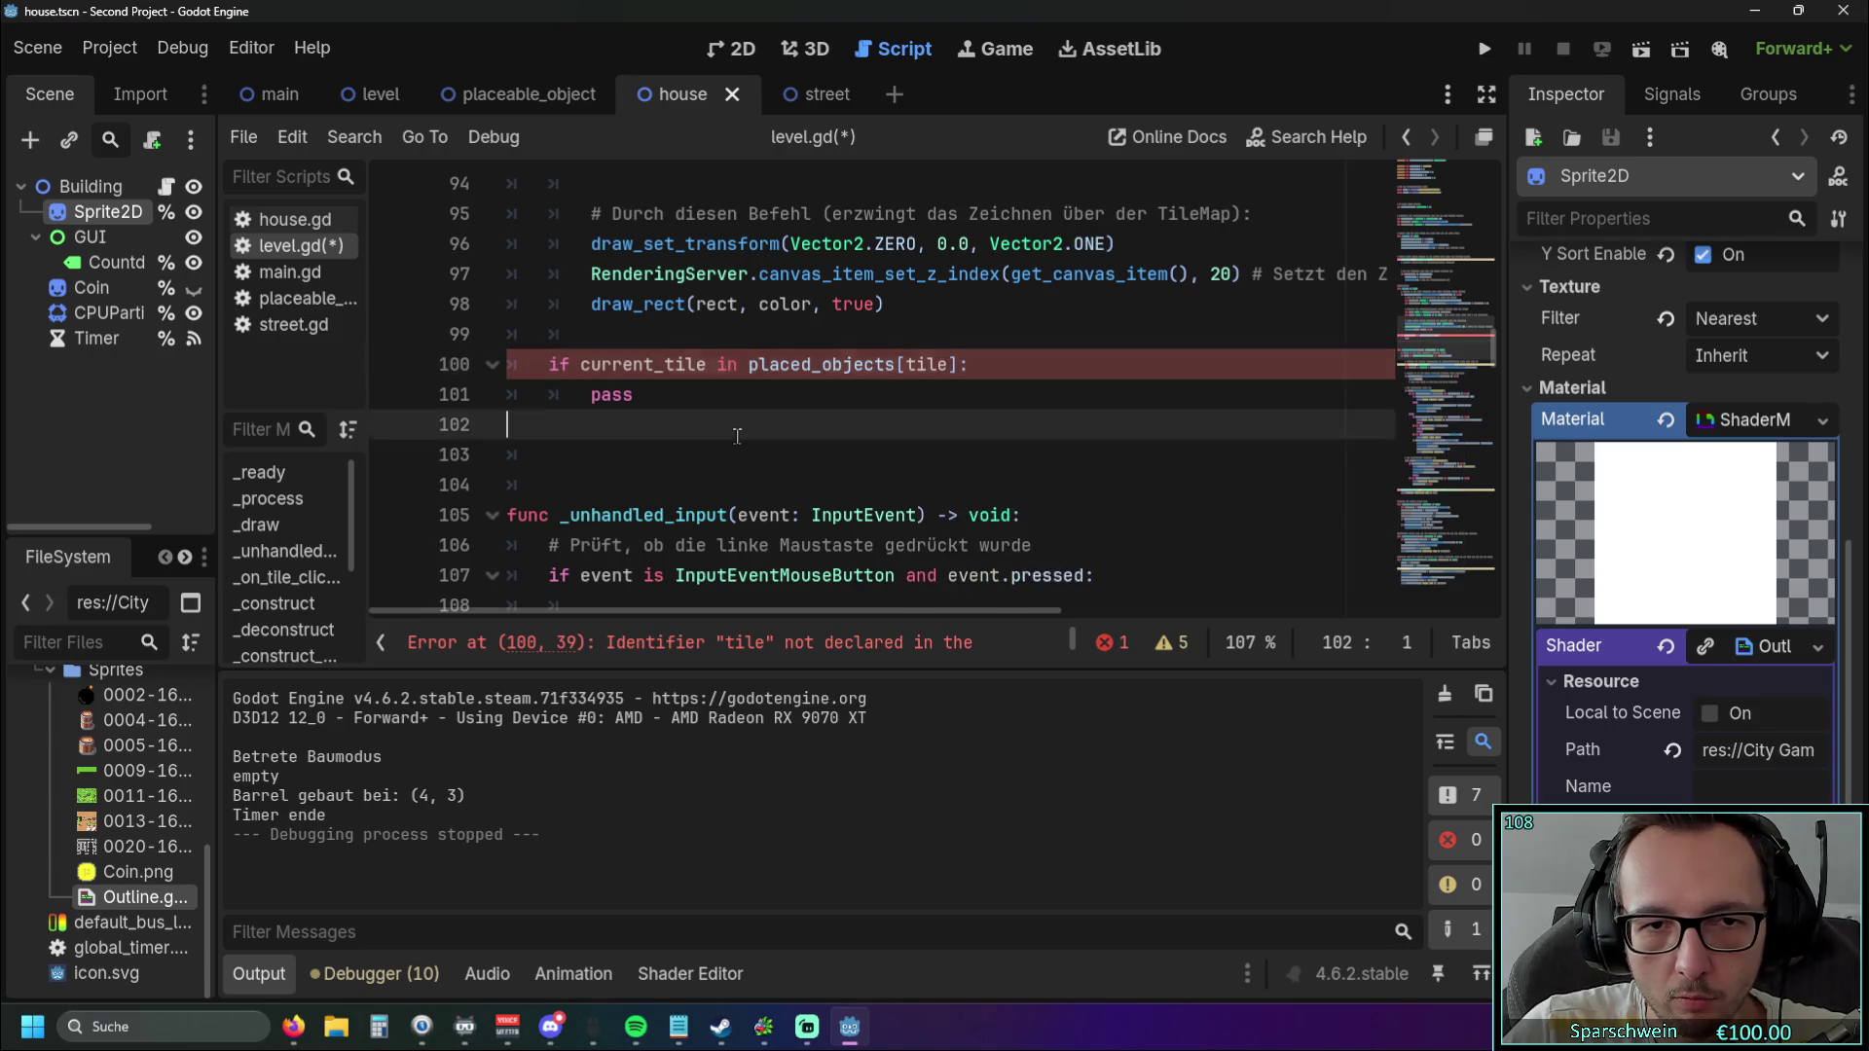
scroll(827, 409, "down", 5)
scroll(876, 391, "up", 5)
scroll(875, 391, "up", 3)
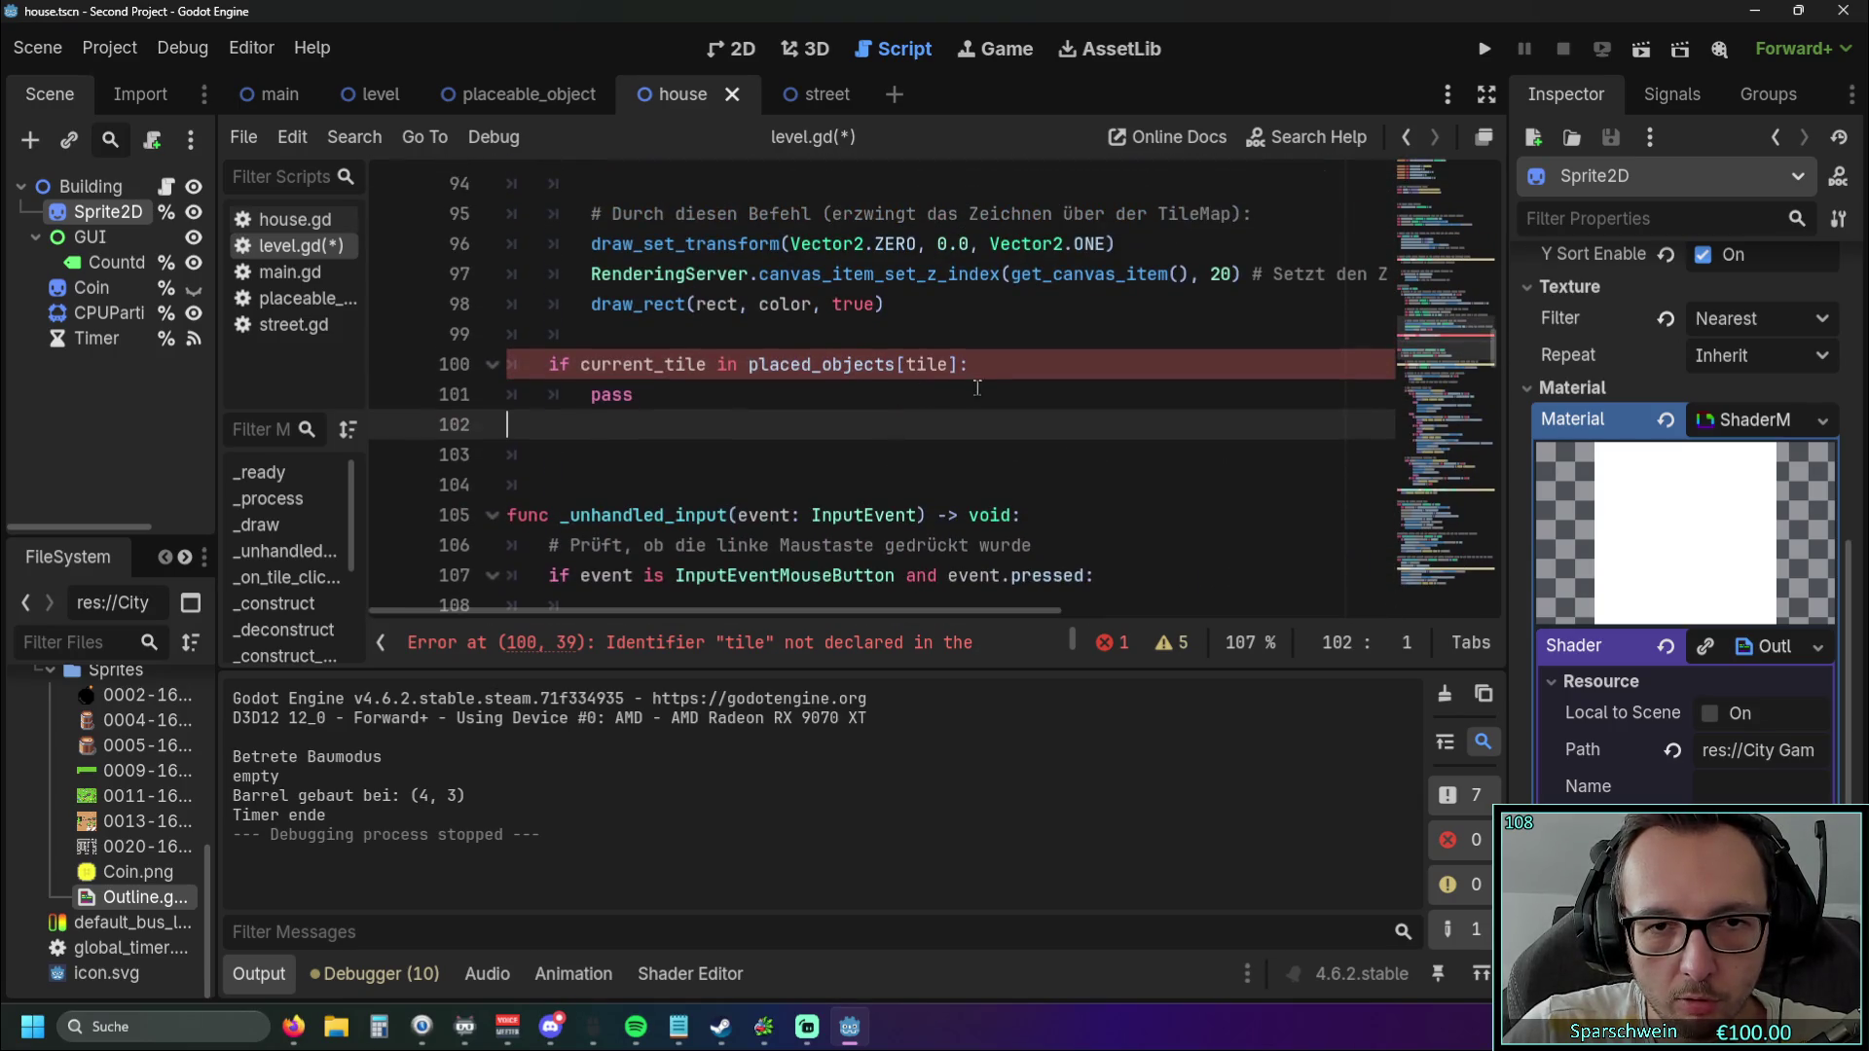
left_click(942, 364)
type("_pos")
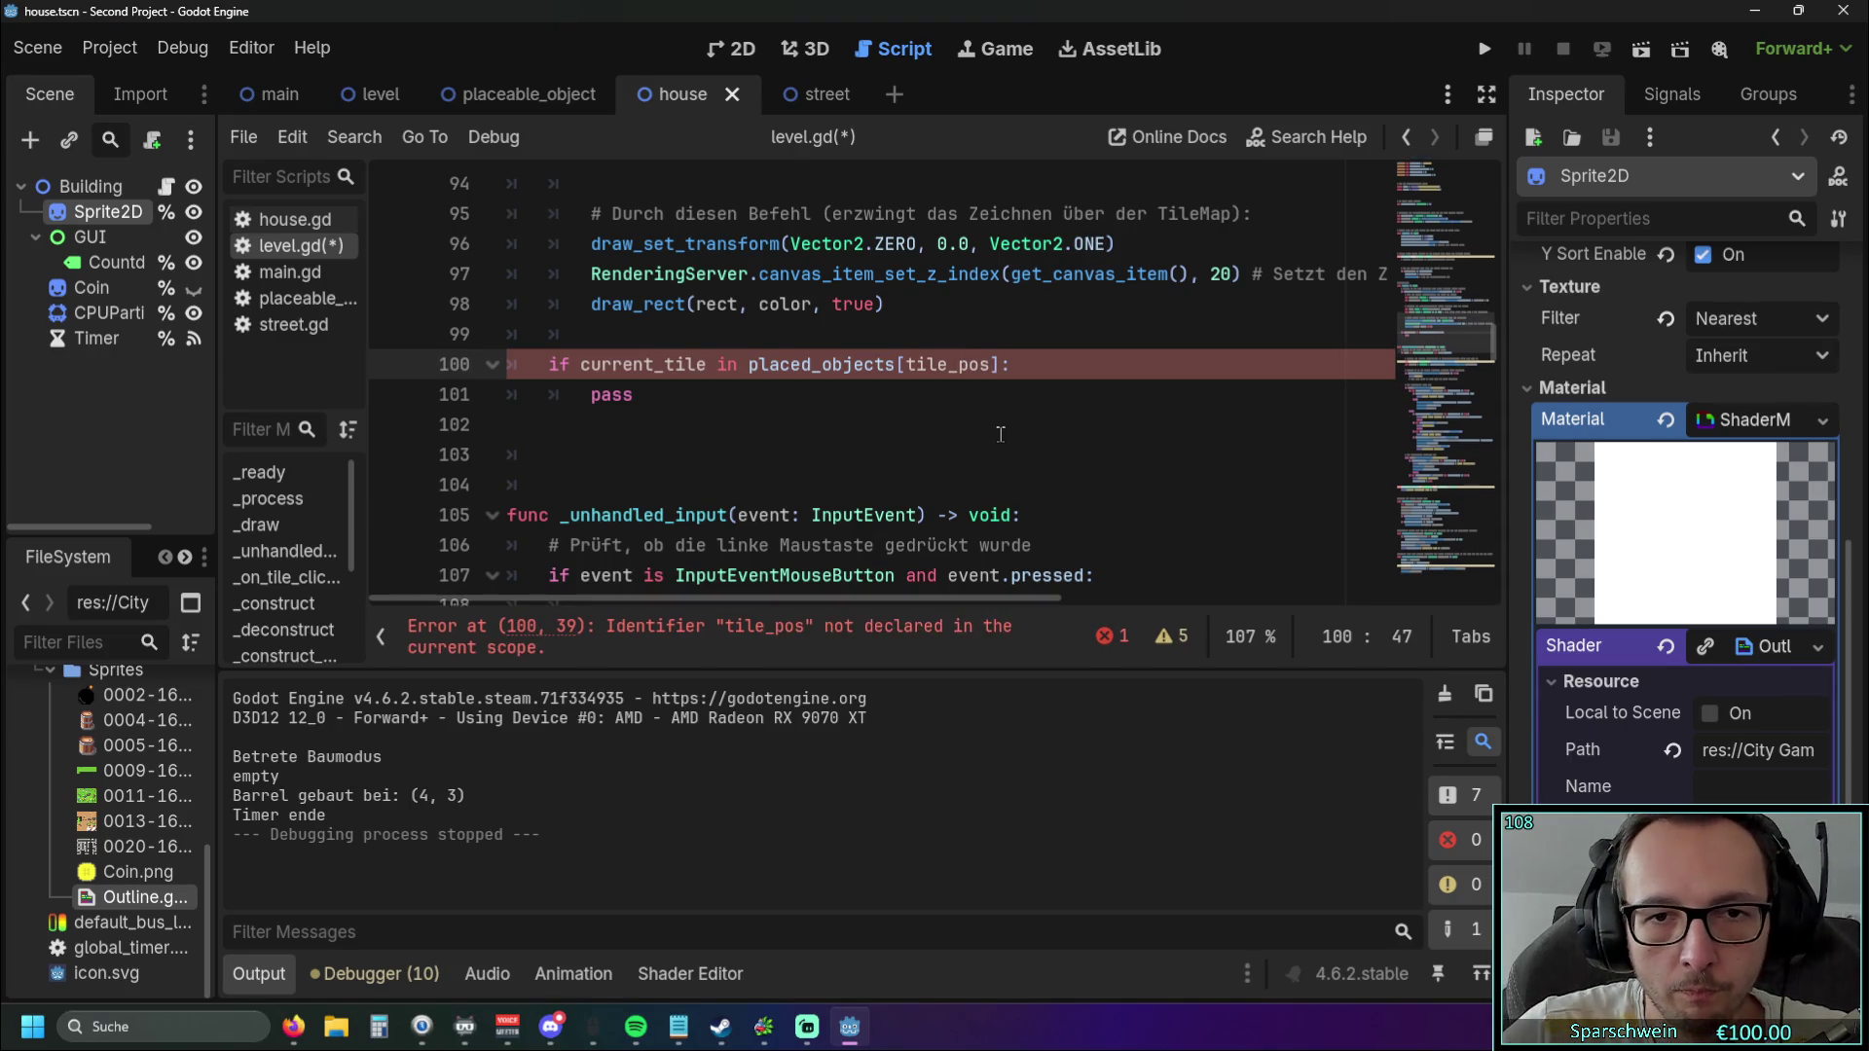
left_click(893, 413)
scroll(974, 413, "up", 1)
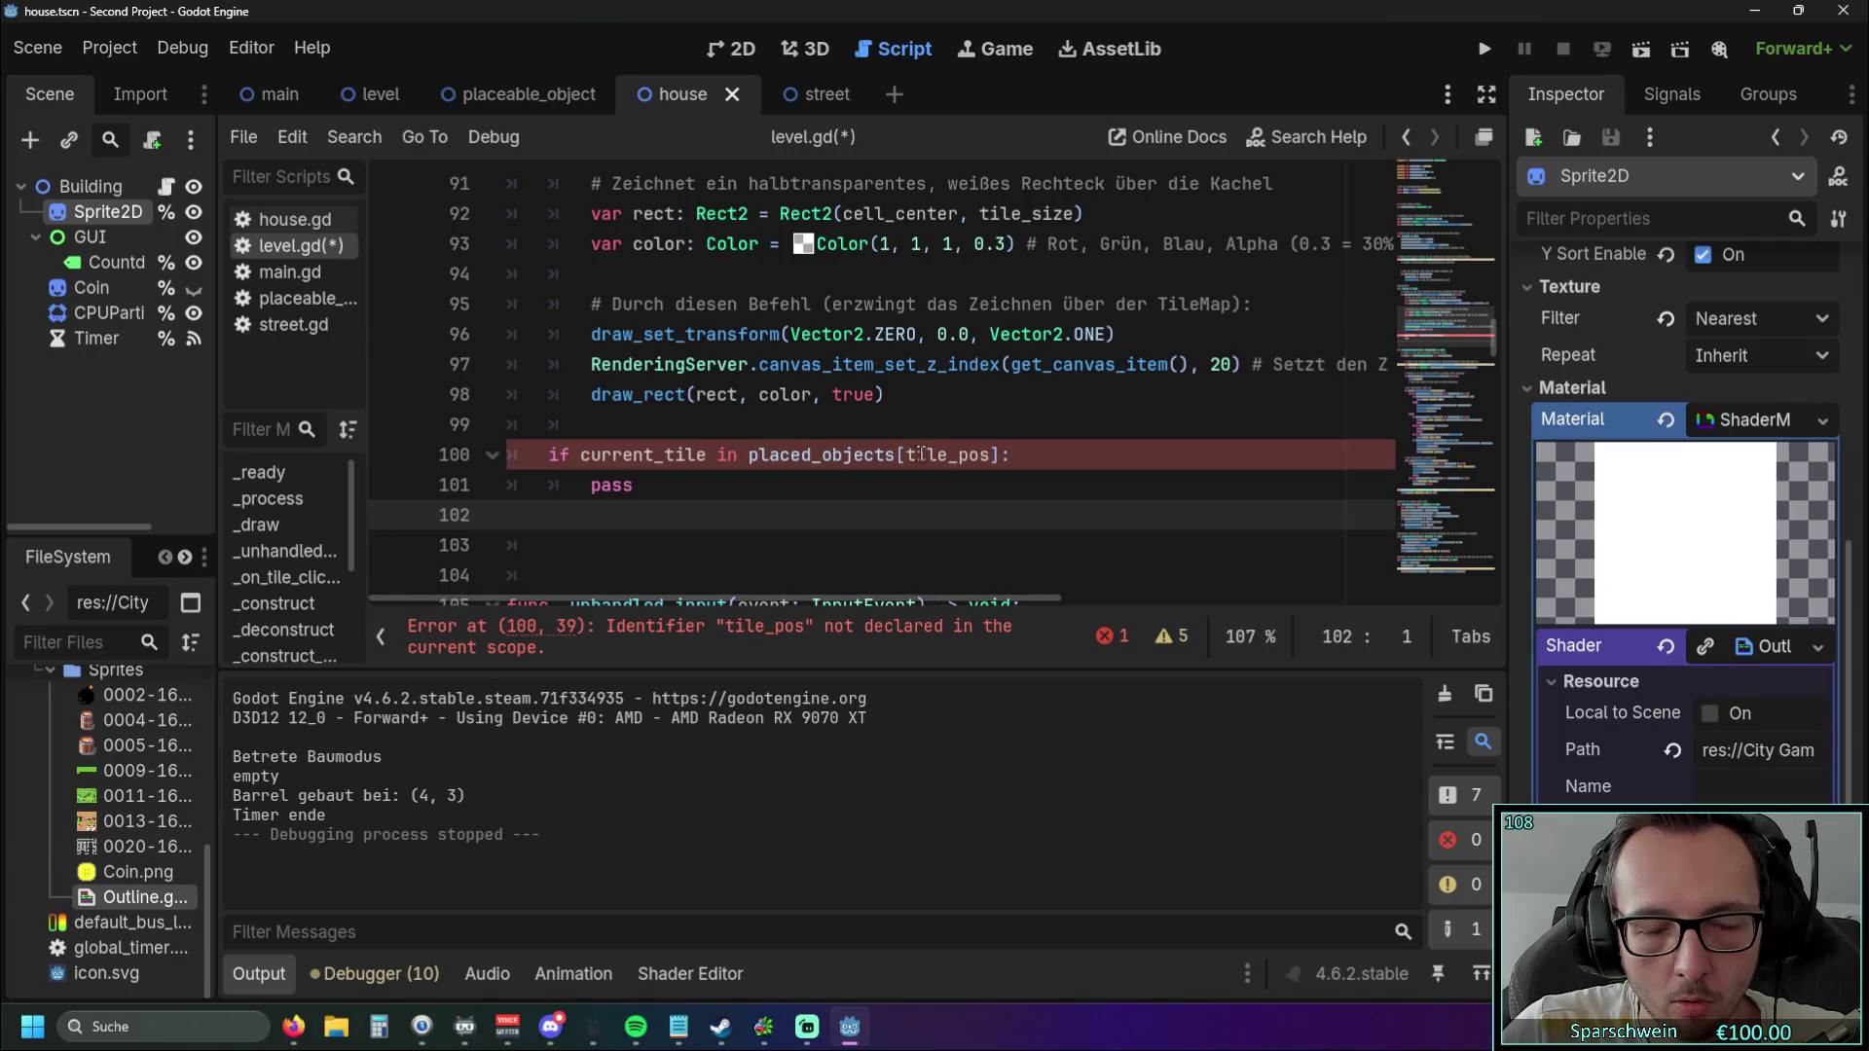
scroll(905, 458, "up", 9)
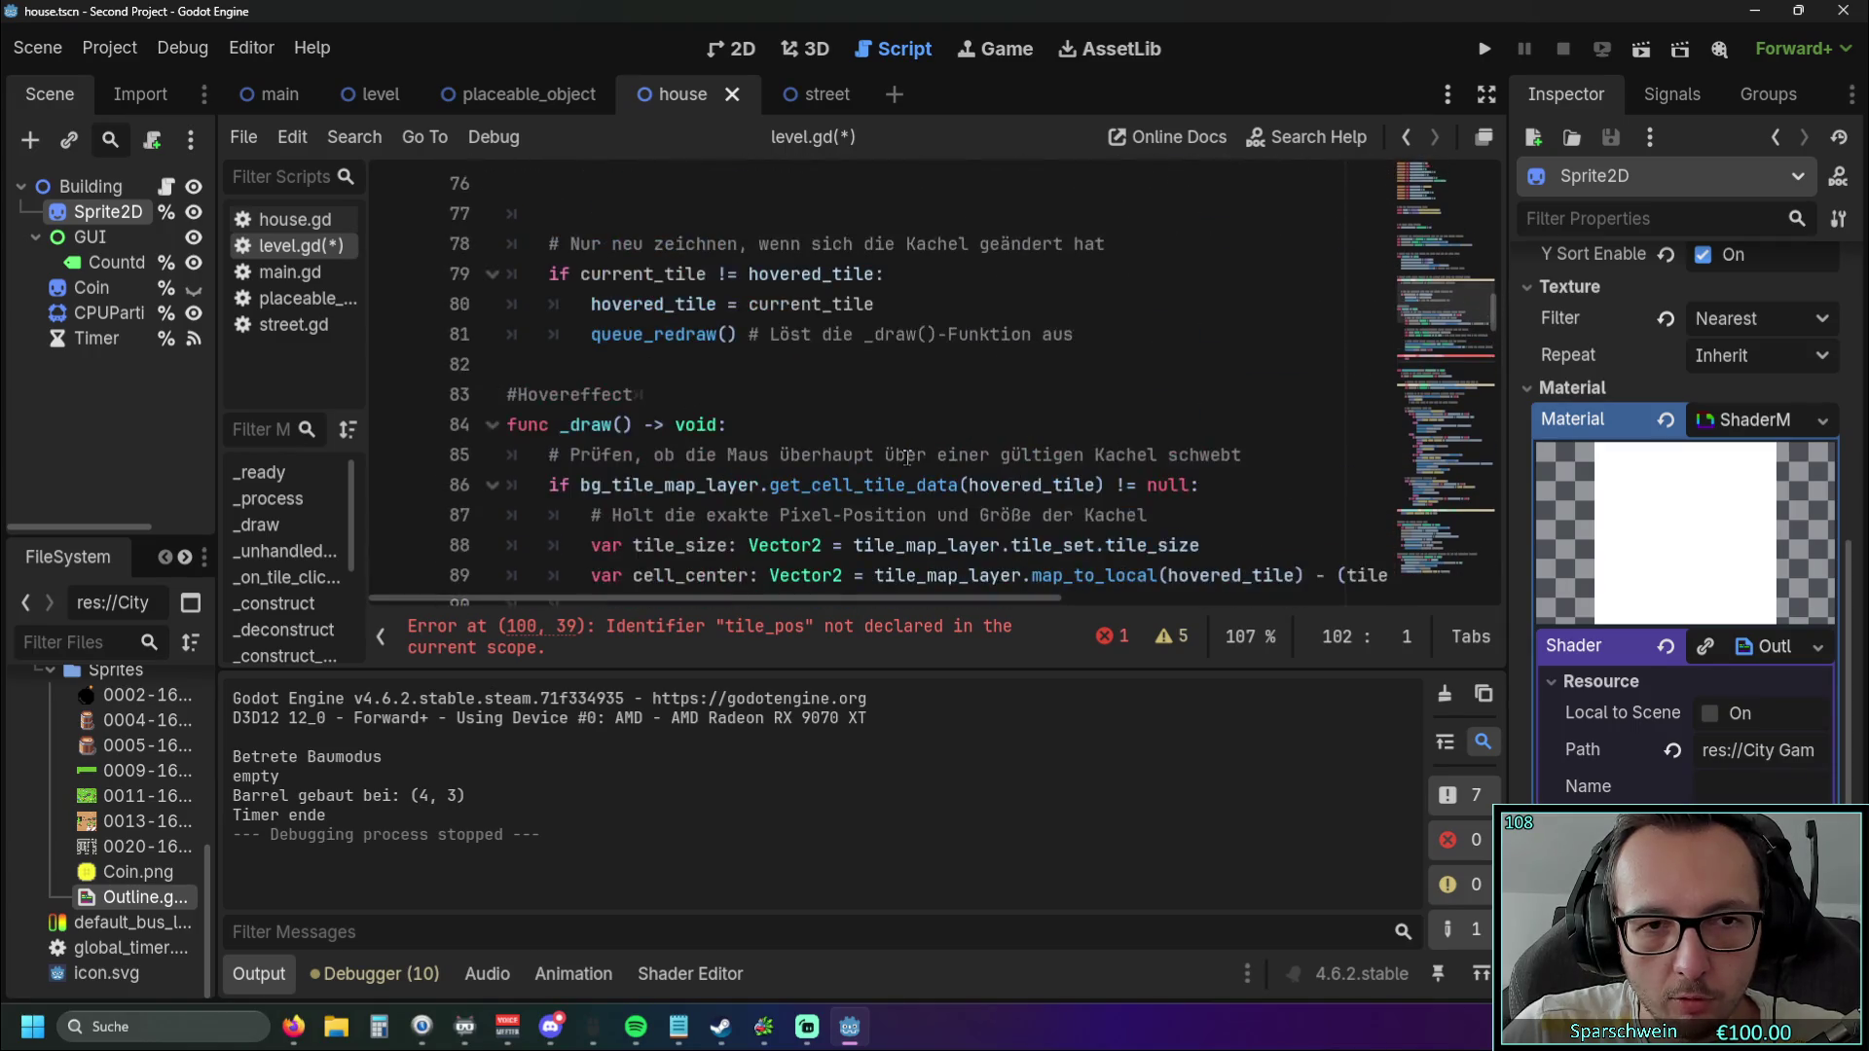
Replace tile_pos on line 100 with mouse_pos copied from line 61.
scroll(901, 456, "up", 4)
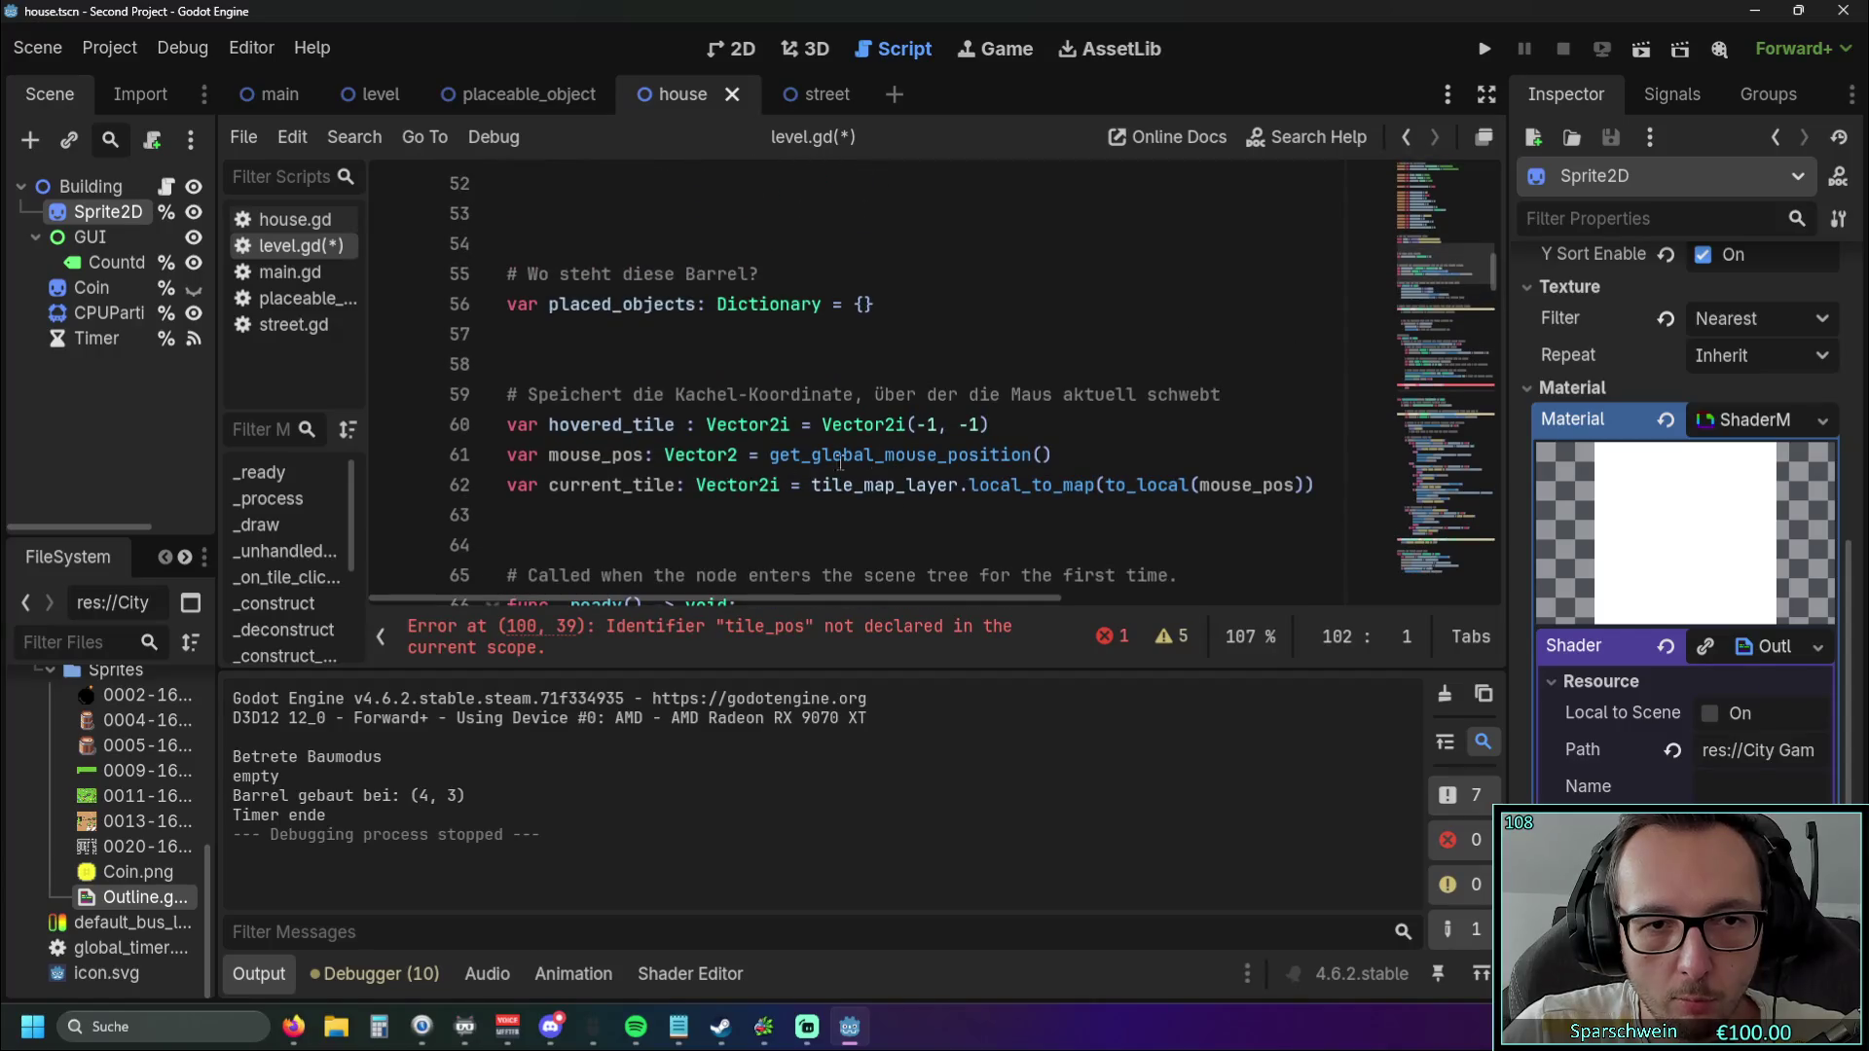
double_click(551, 460)
key("ctrl+c")
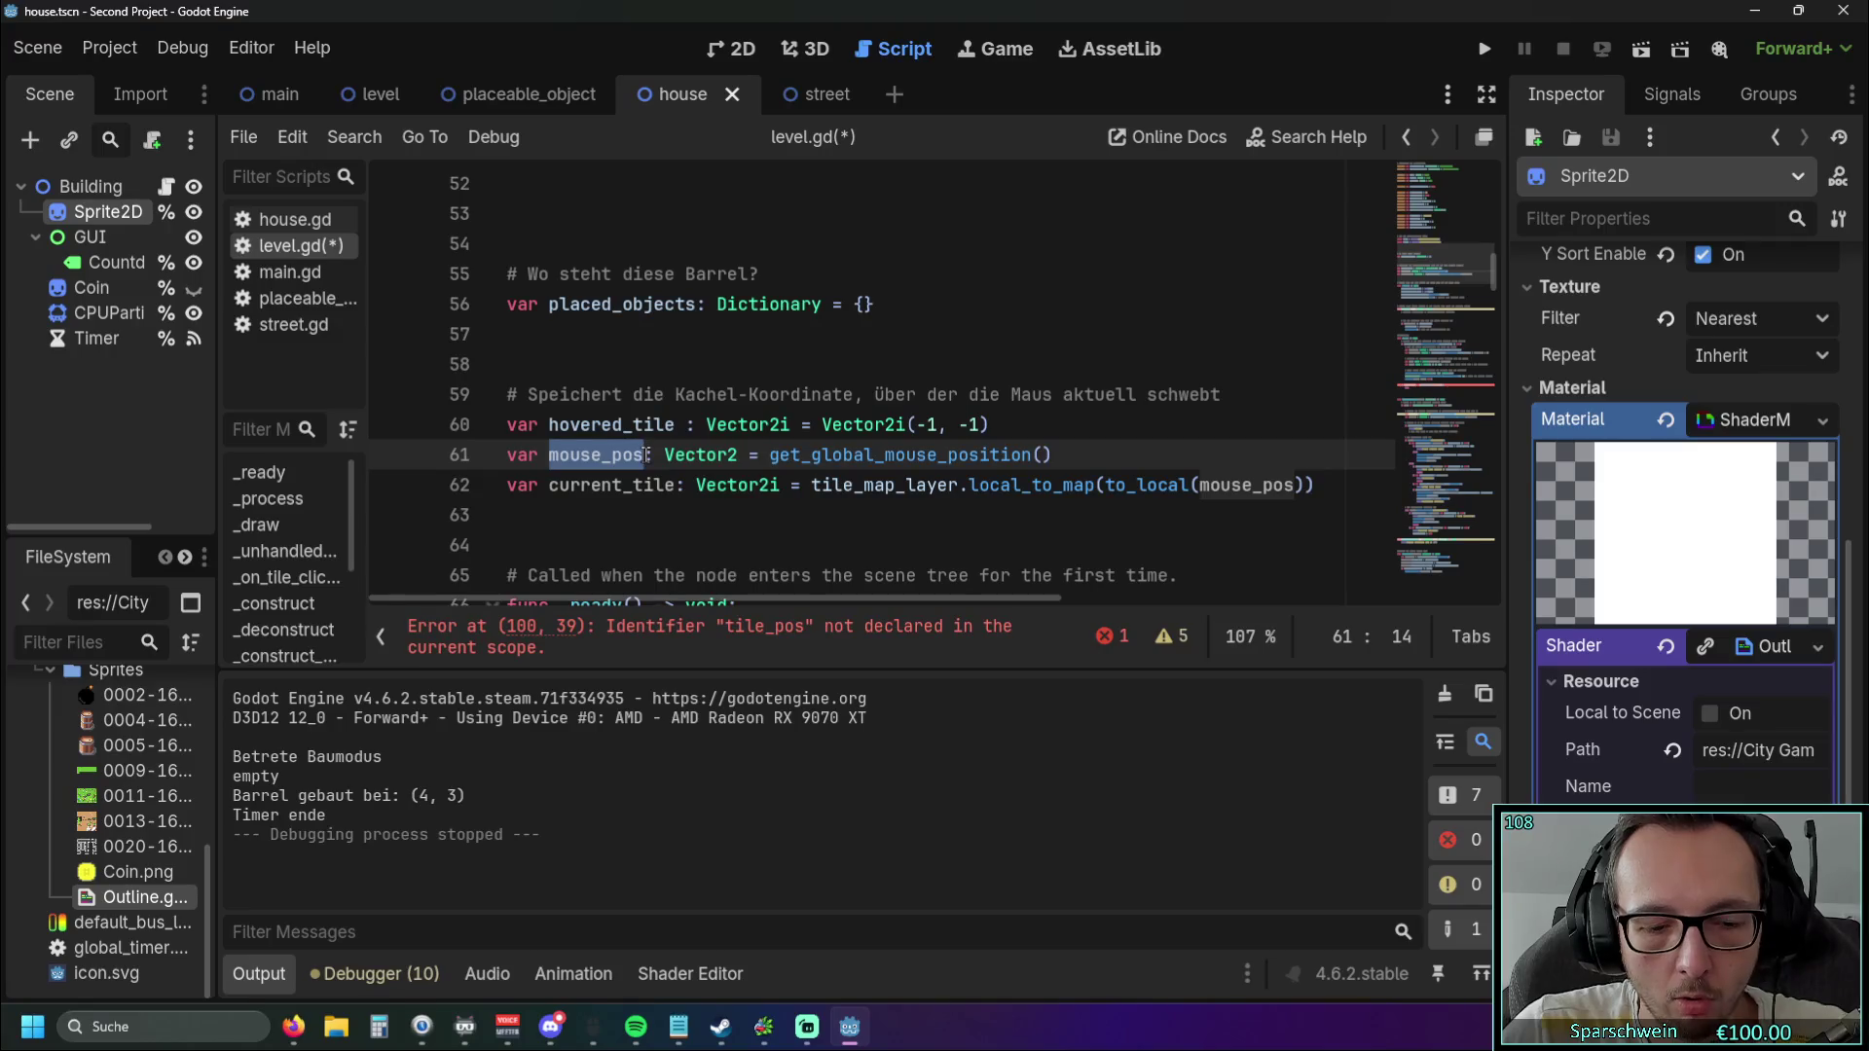
scroll(787, 468, "down", 14)
left_click_drag(906, 364, 993, 364)
key("ctrl+v")
left_click(869, 428)
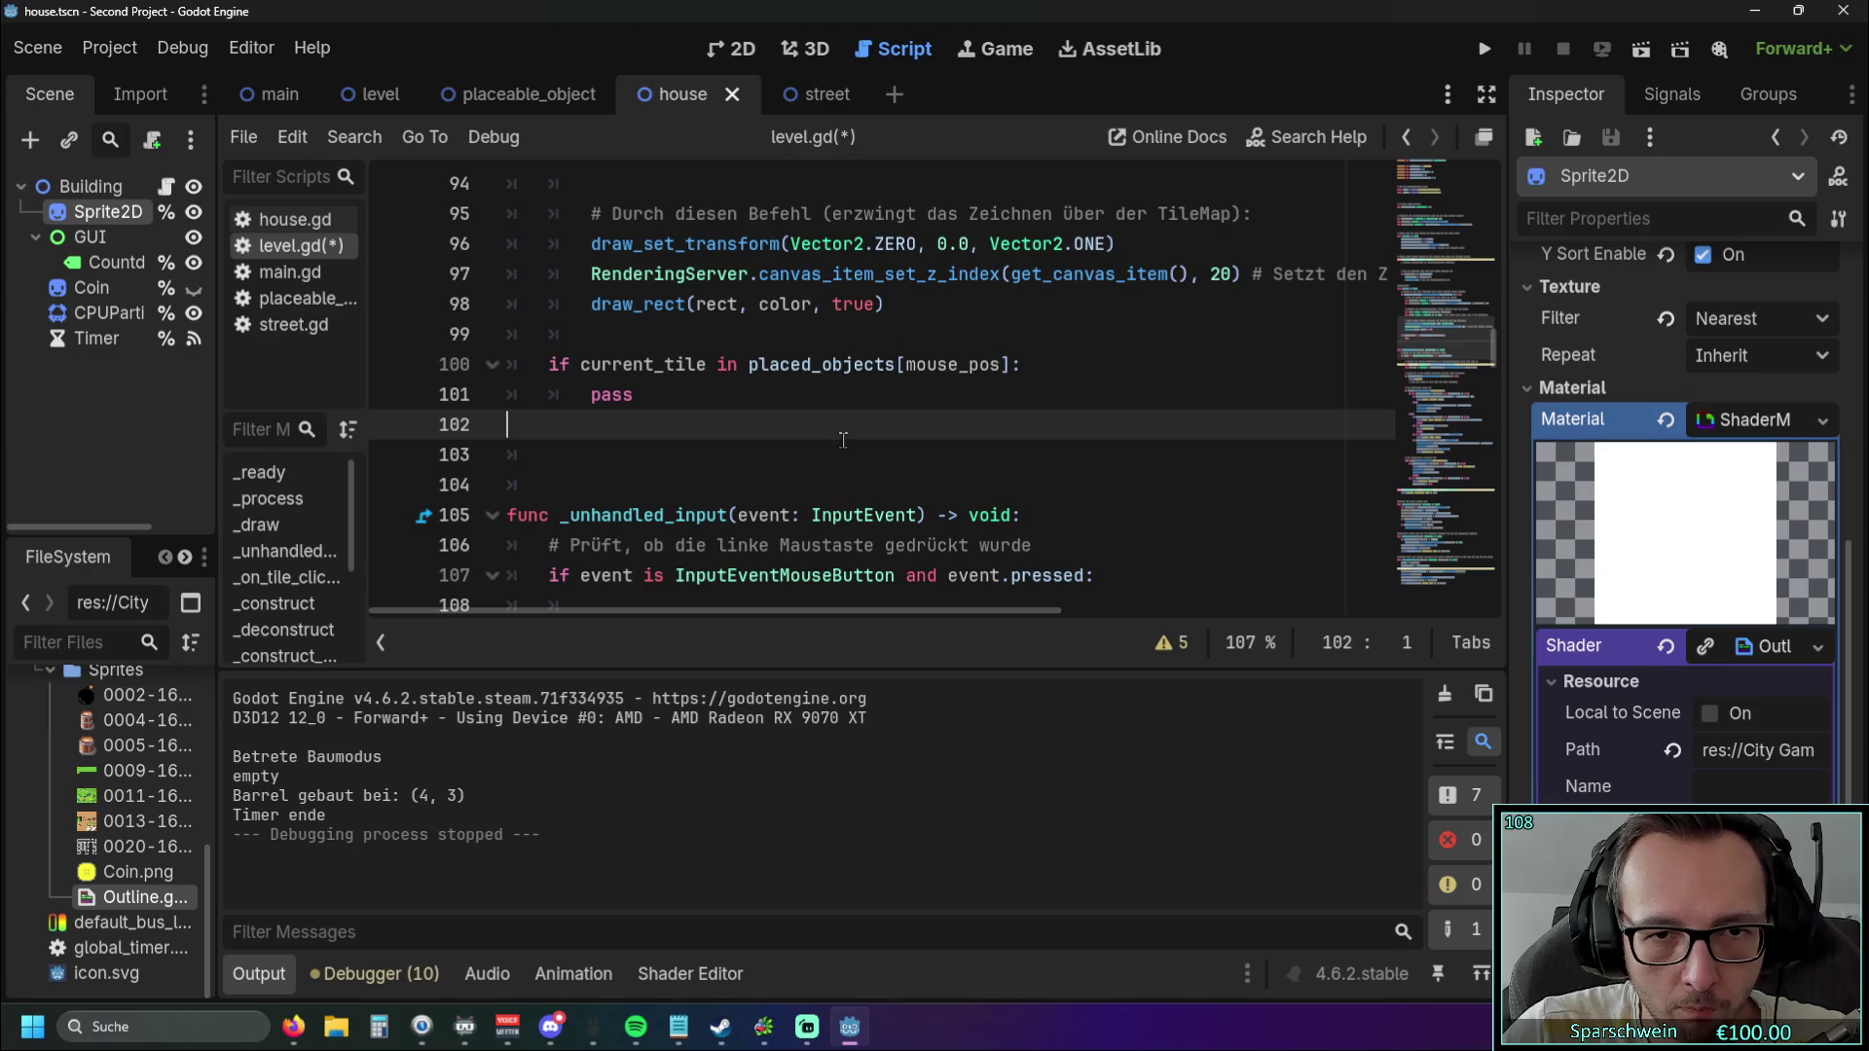
scroll(837, 443, "up", 1)
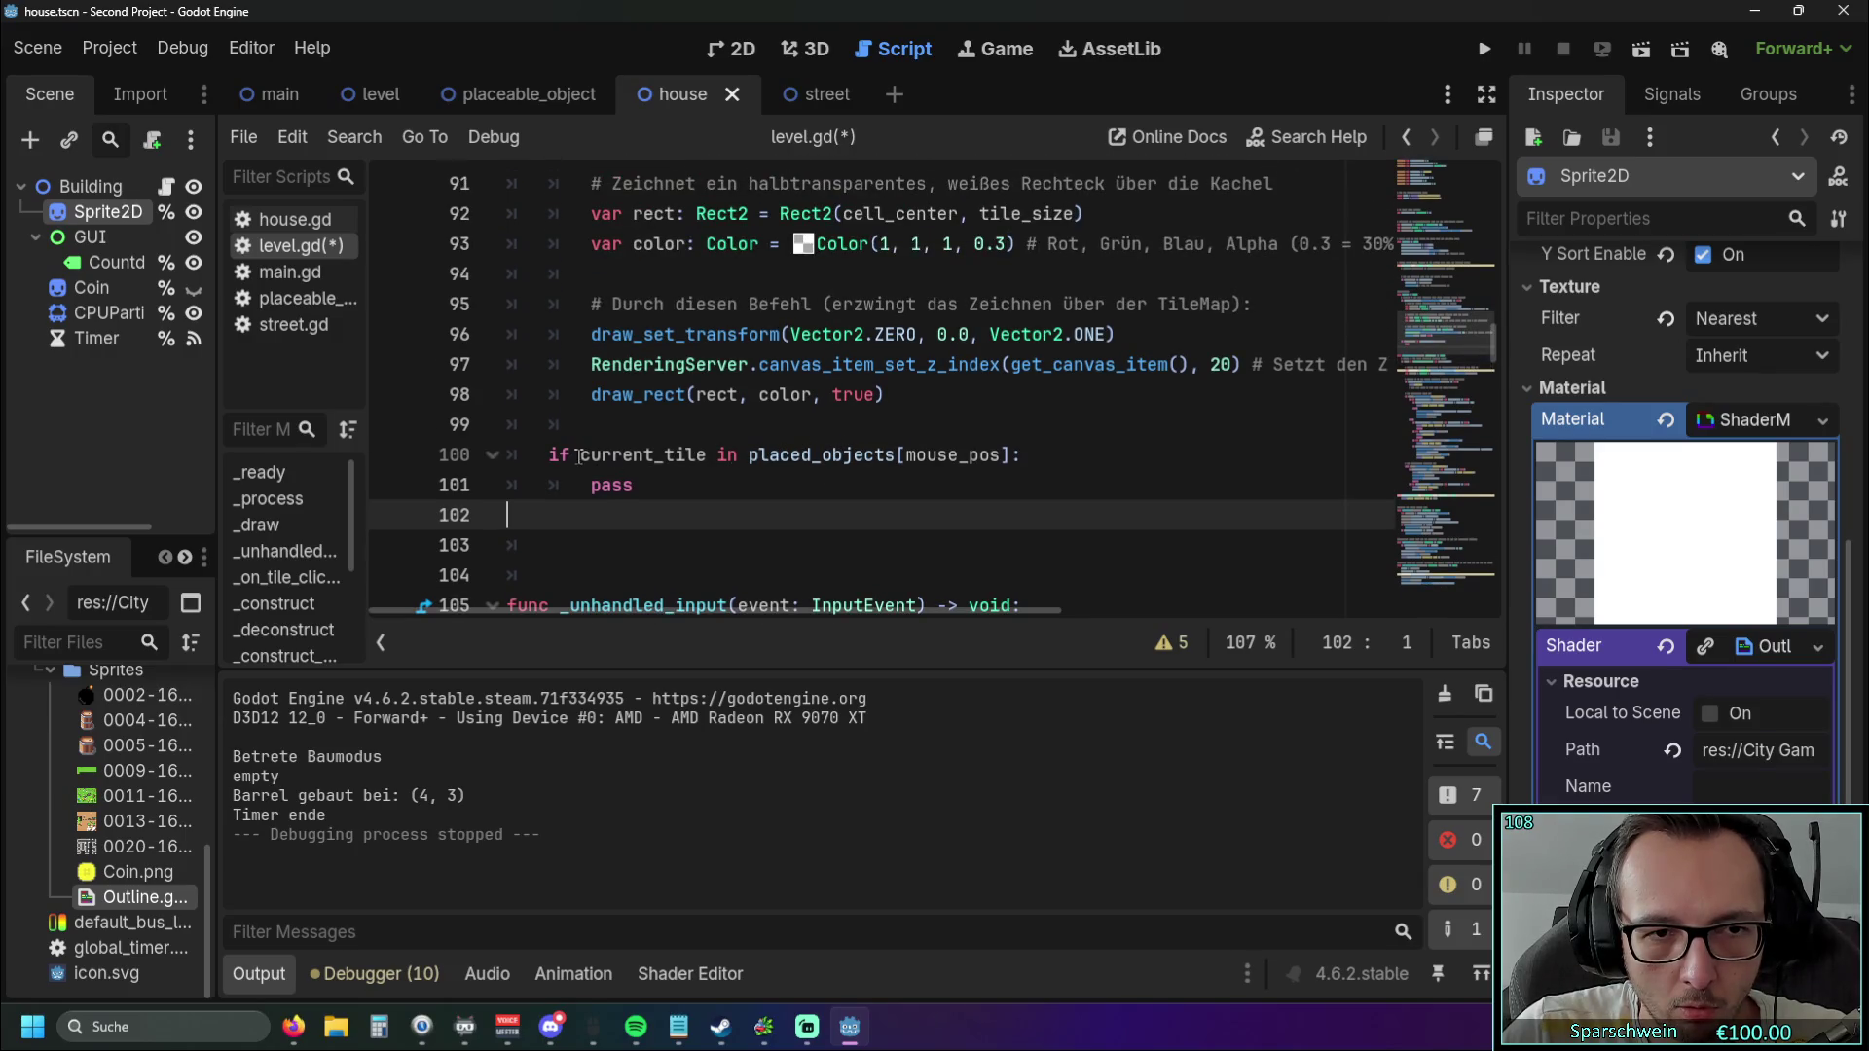
Add print("check") inside the if block, then save and run the game.
mouse_move(922, 454)
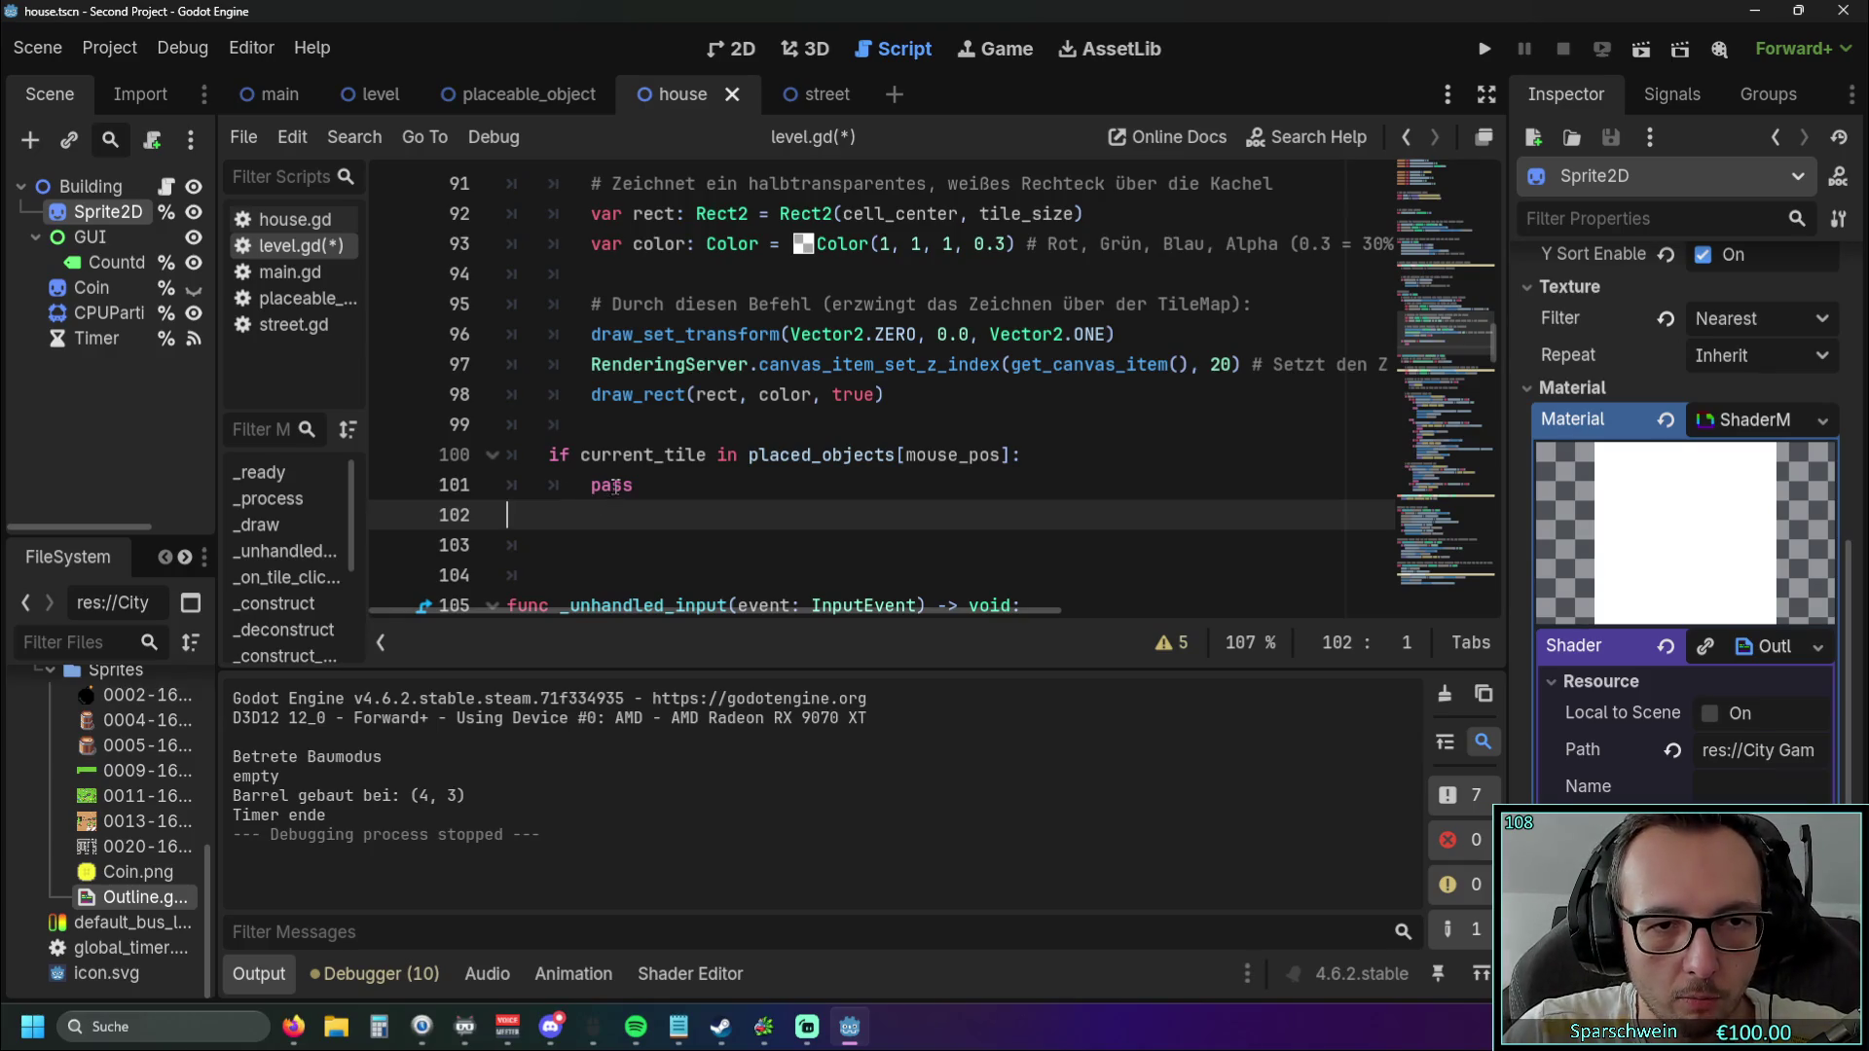
left_click(1065, 454)
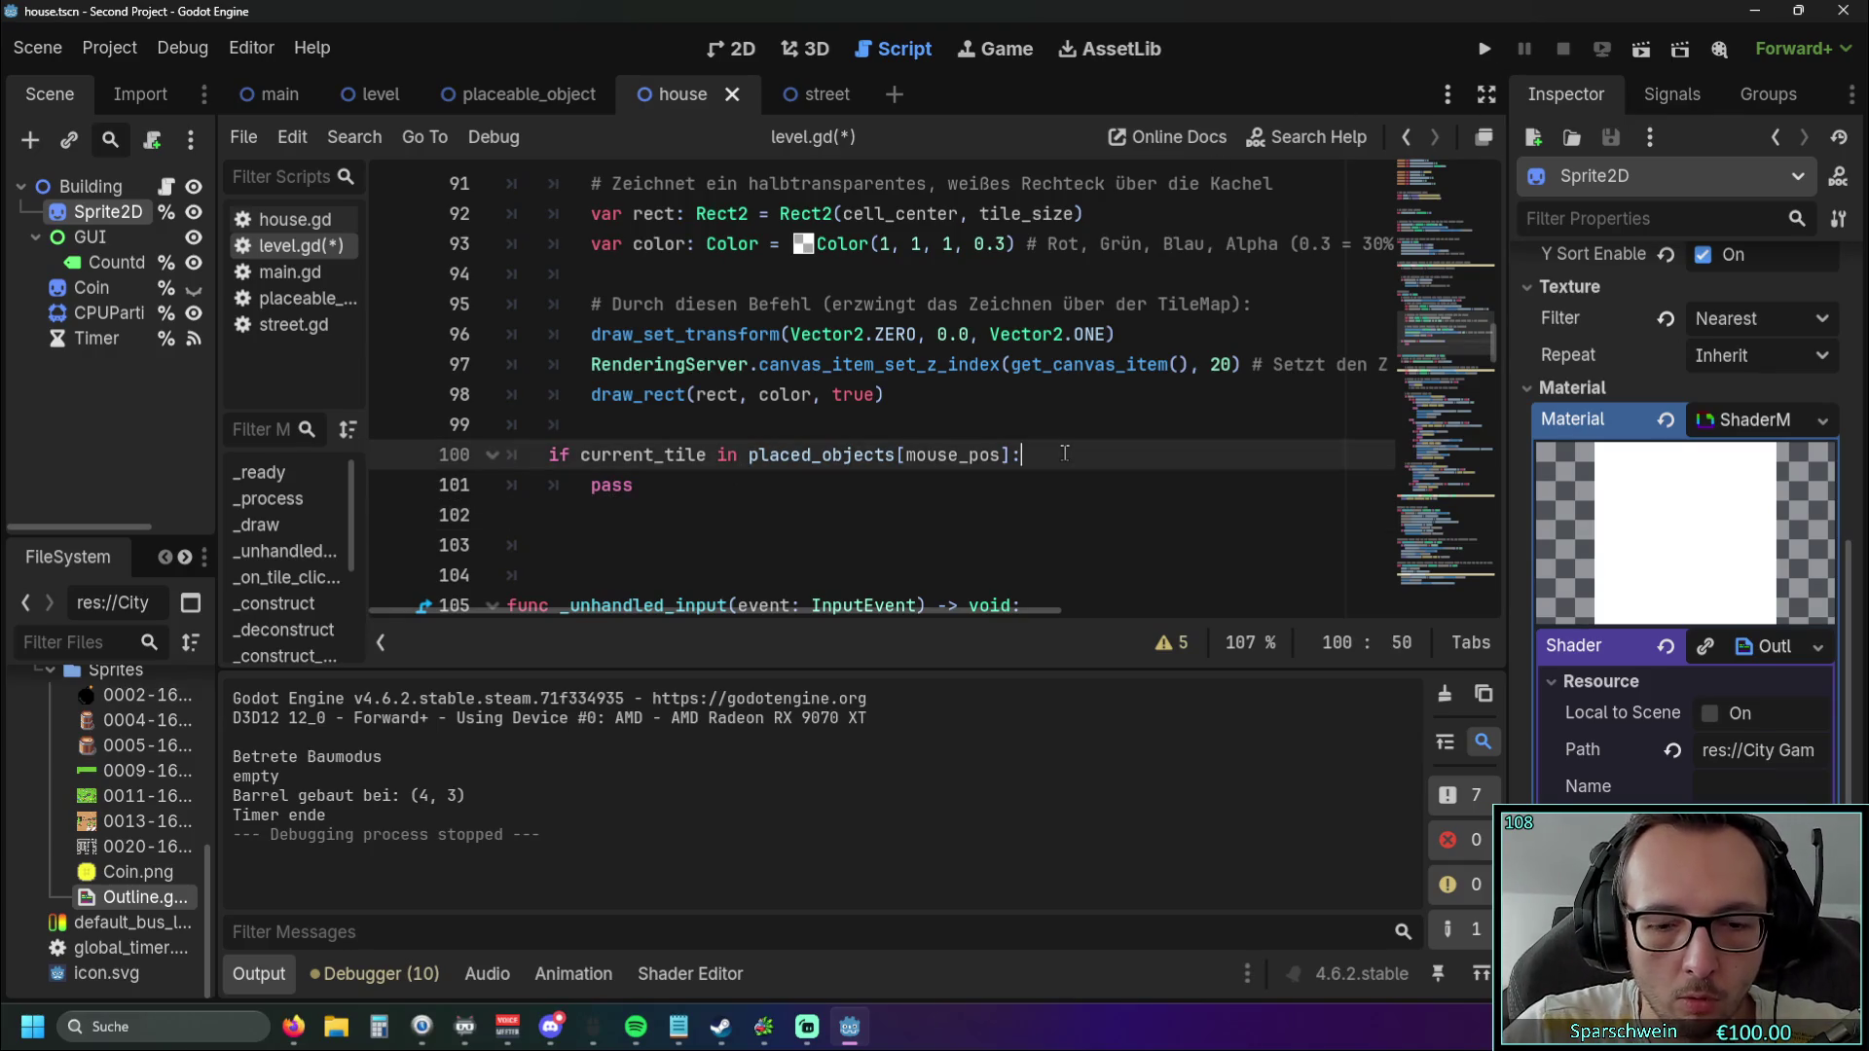
key("Return")
type("print")
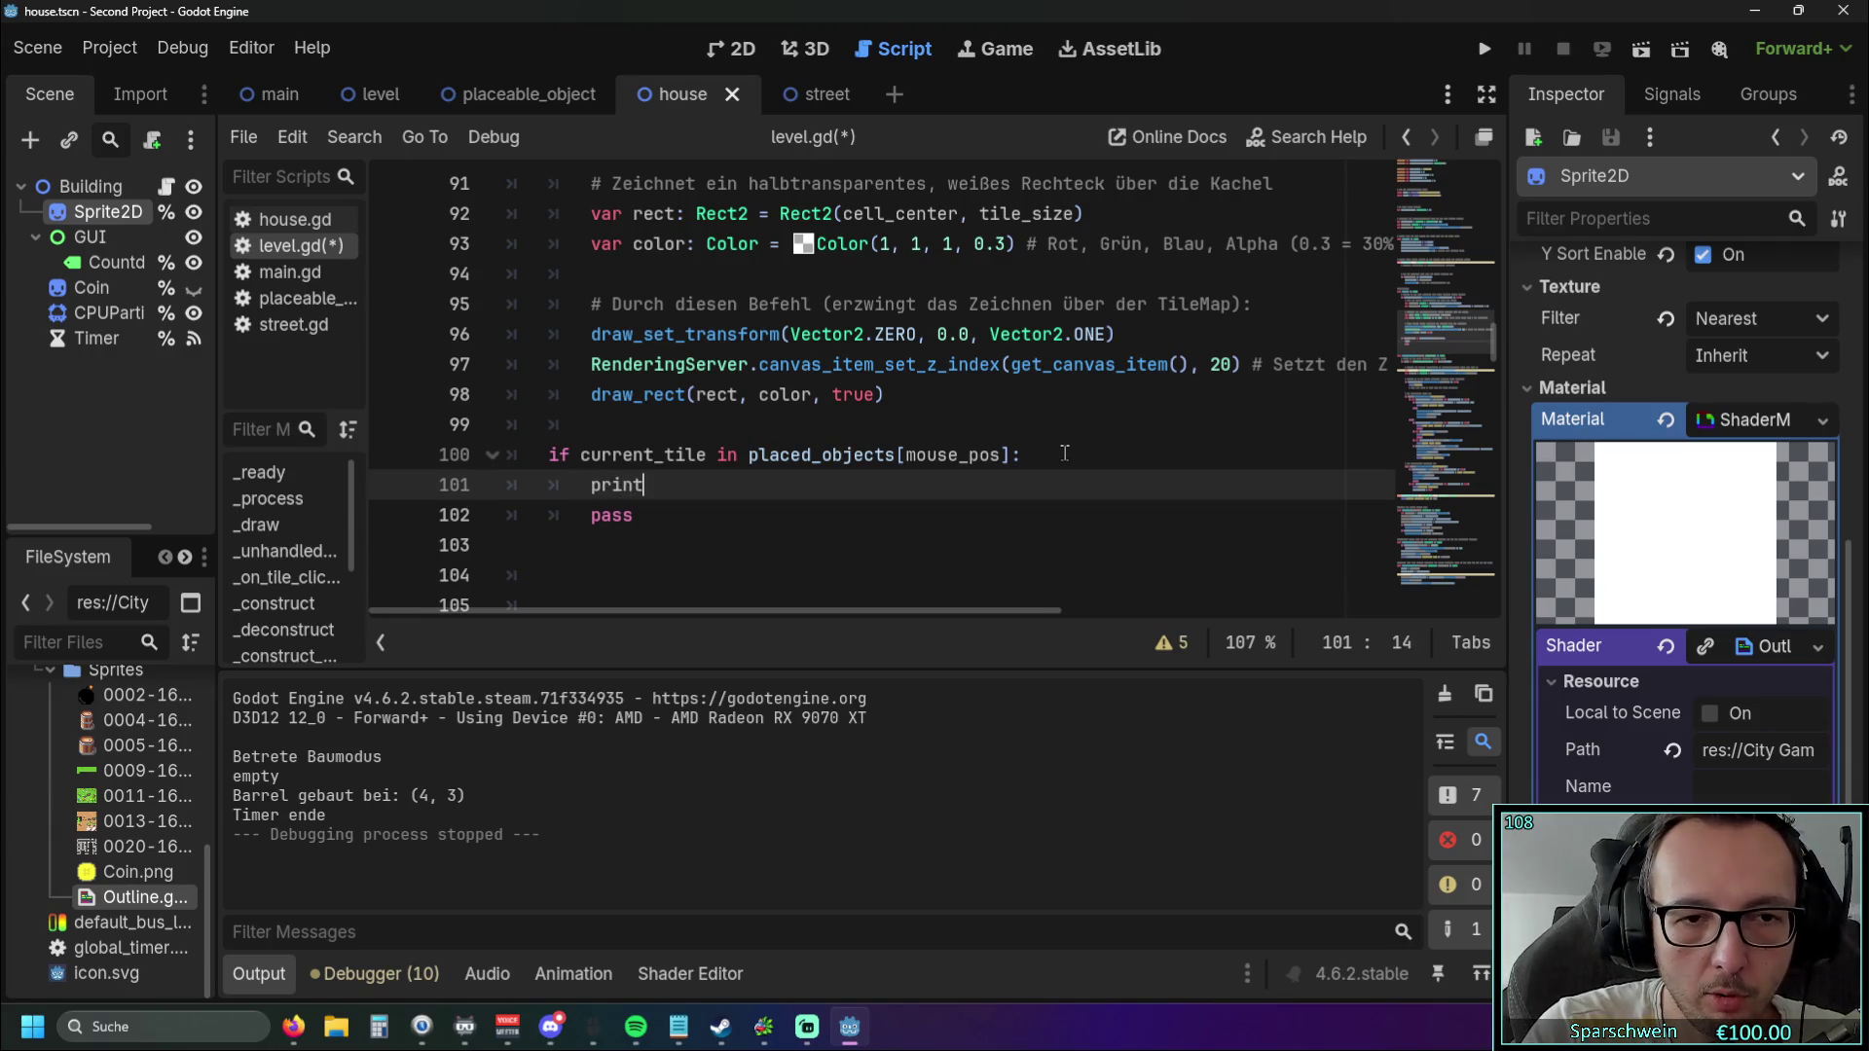
type("(")
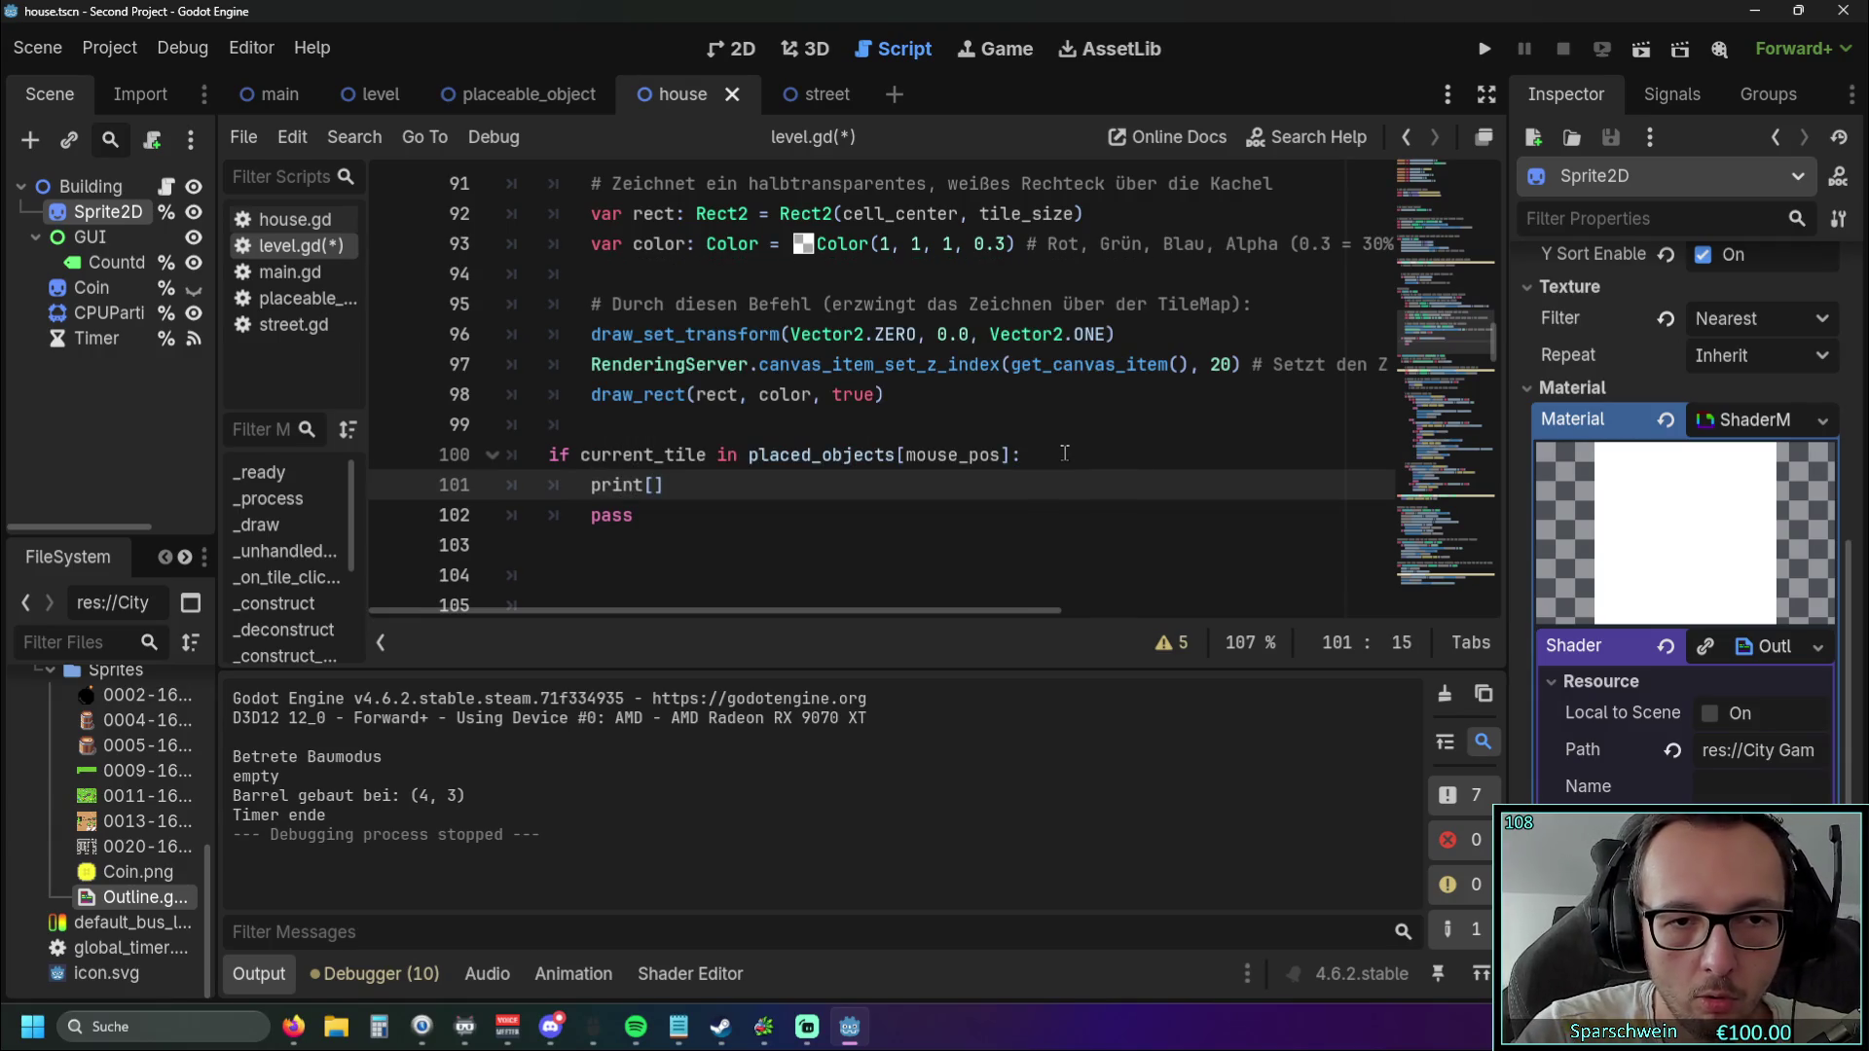
type("ch")
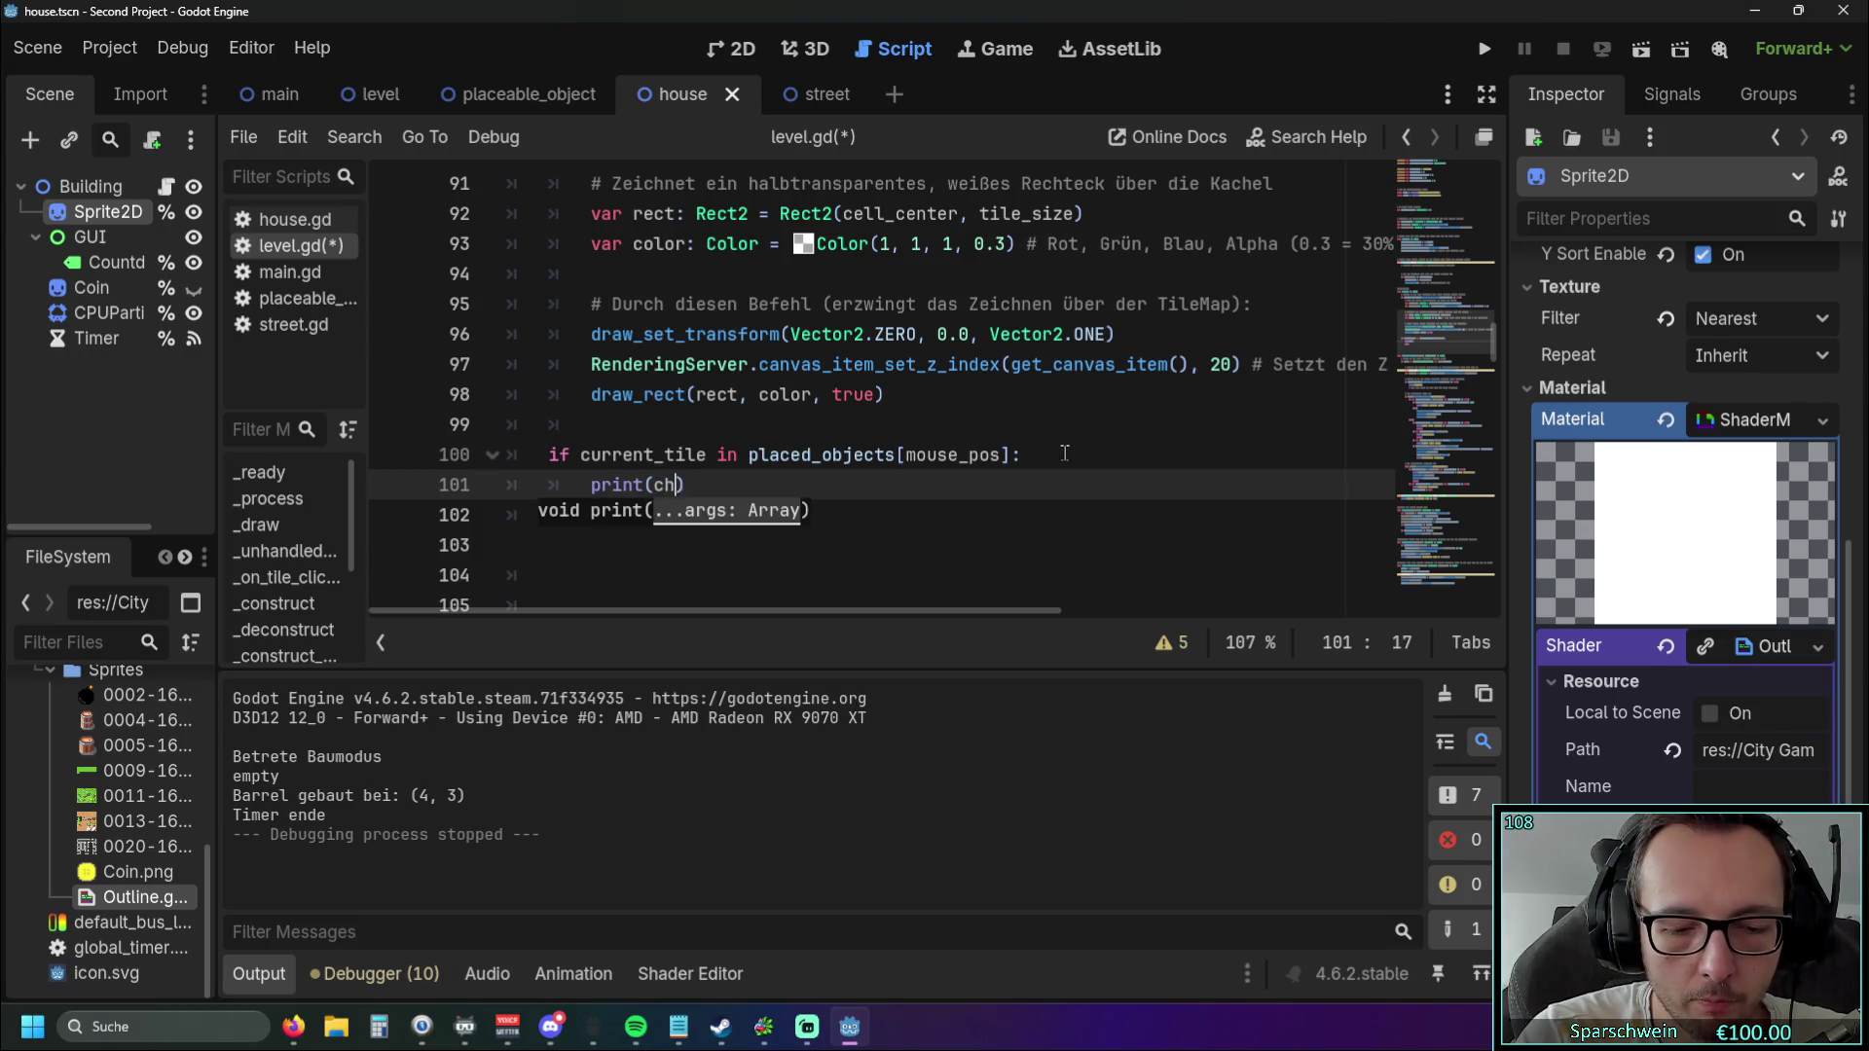
key("BackSpace")
key("BackSpace")
type("\"check")
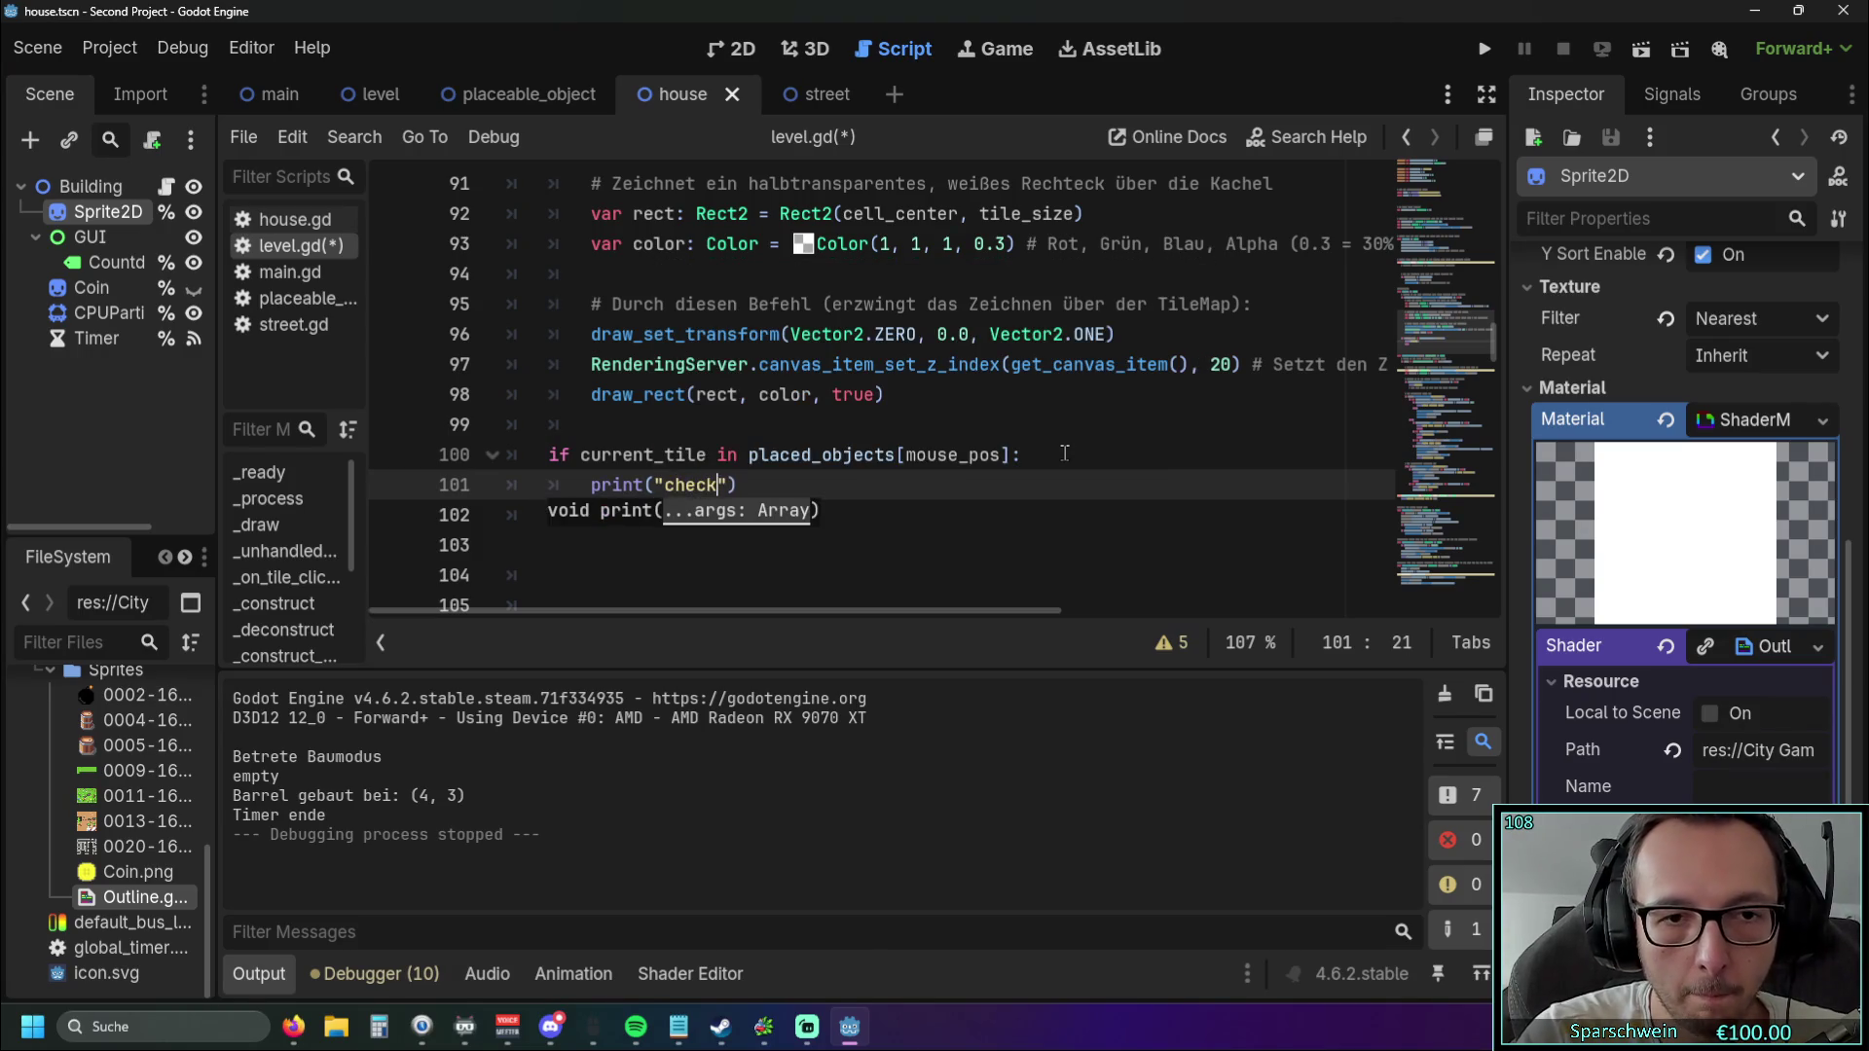
left_click(1483, 49)
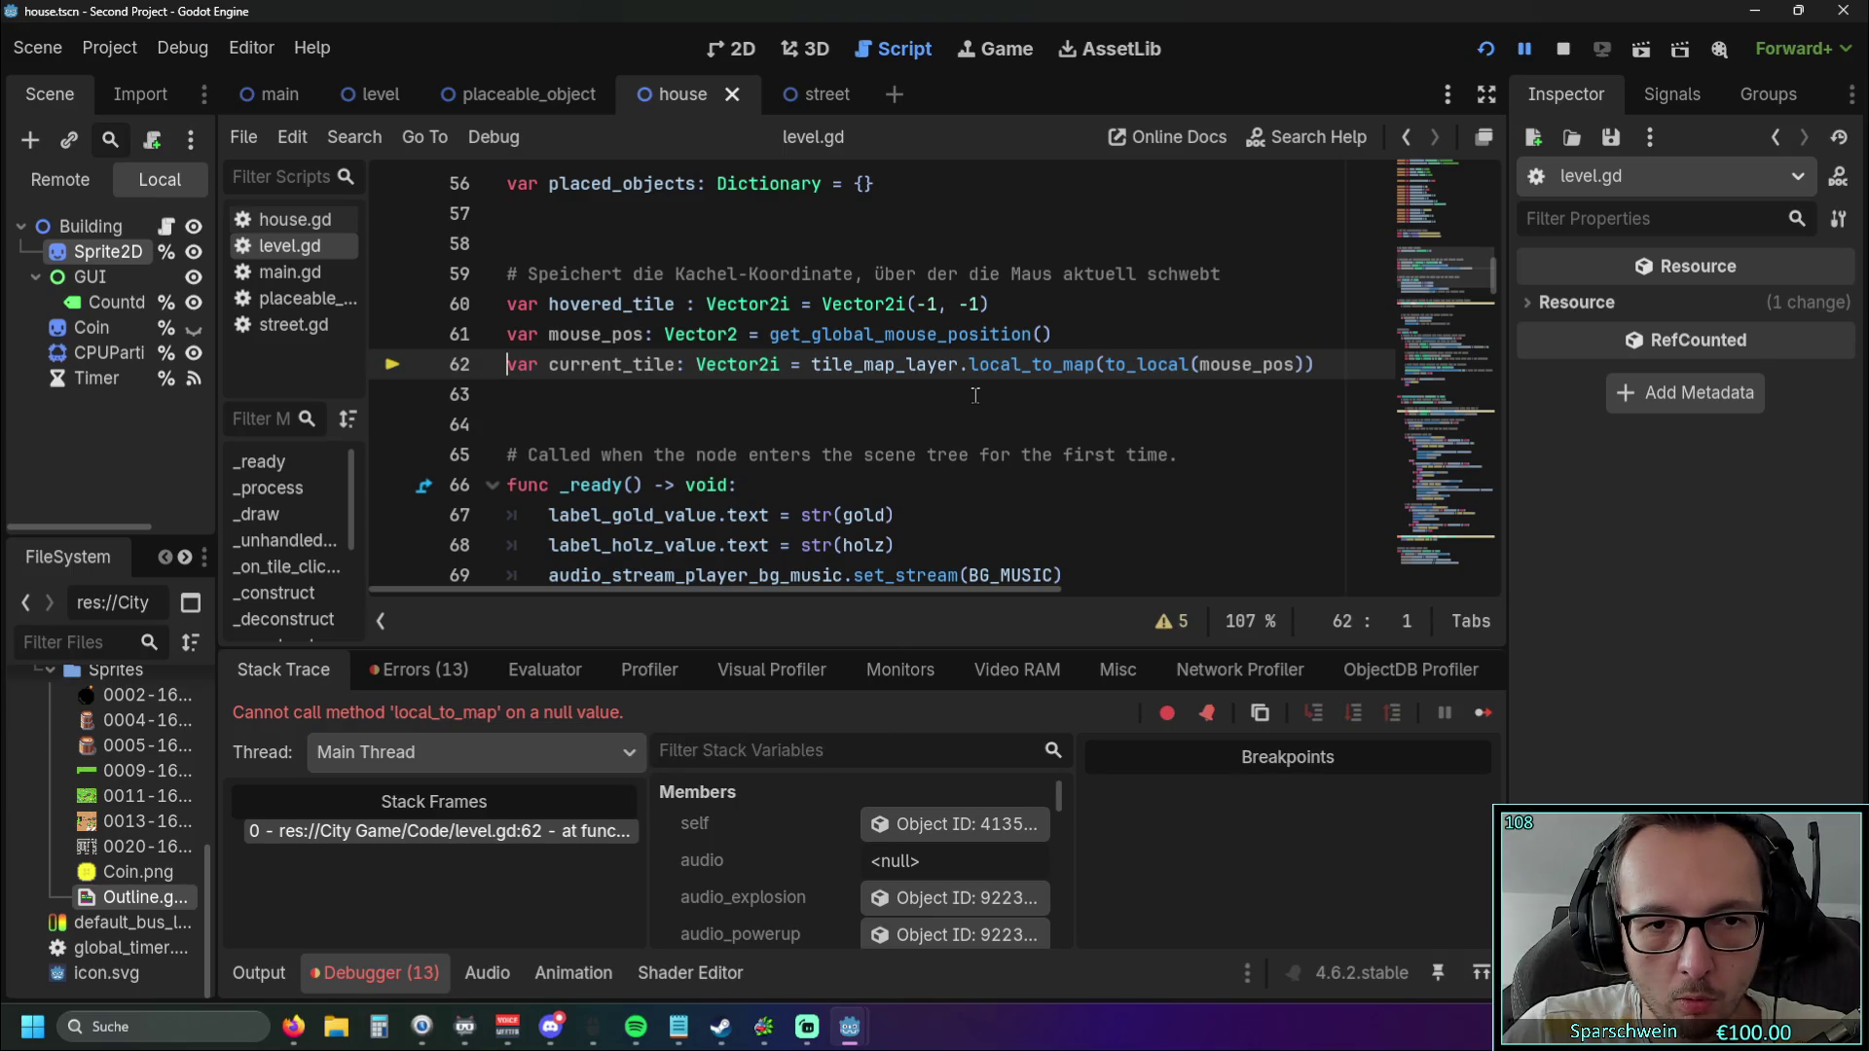
Inspect the null local_to_map error at line 62 and select the declarations on lines 61–62.
scroll(974, 395, "down", 3)
scroll(974, 395, "up", 1)
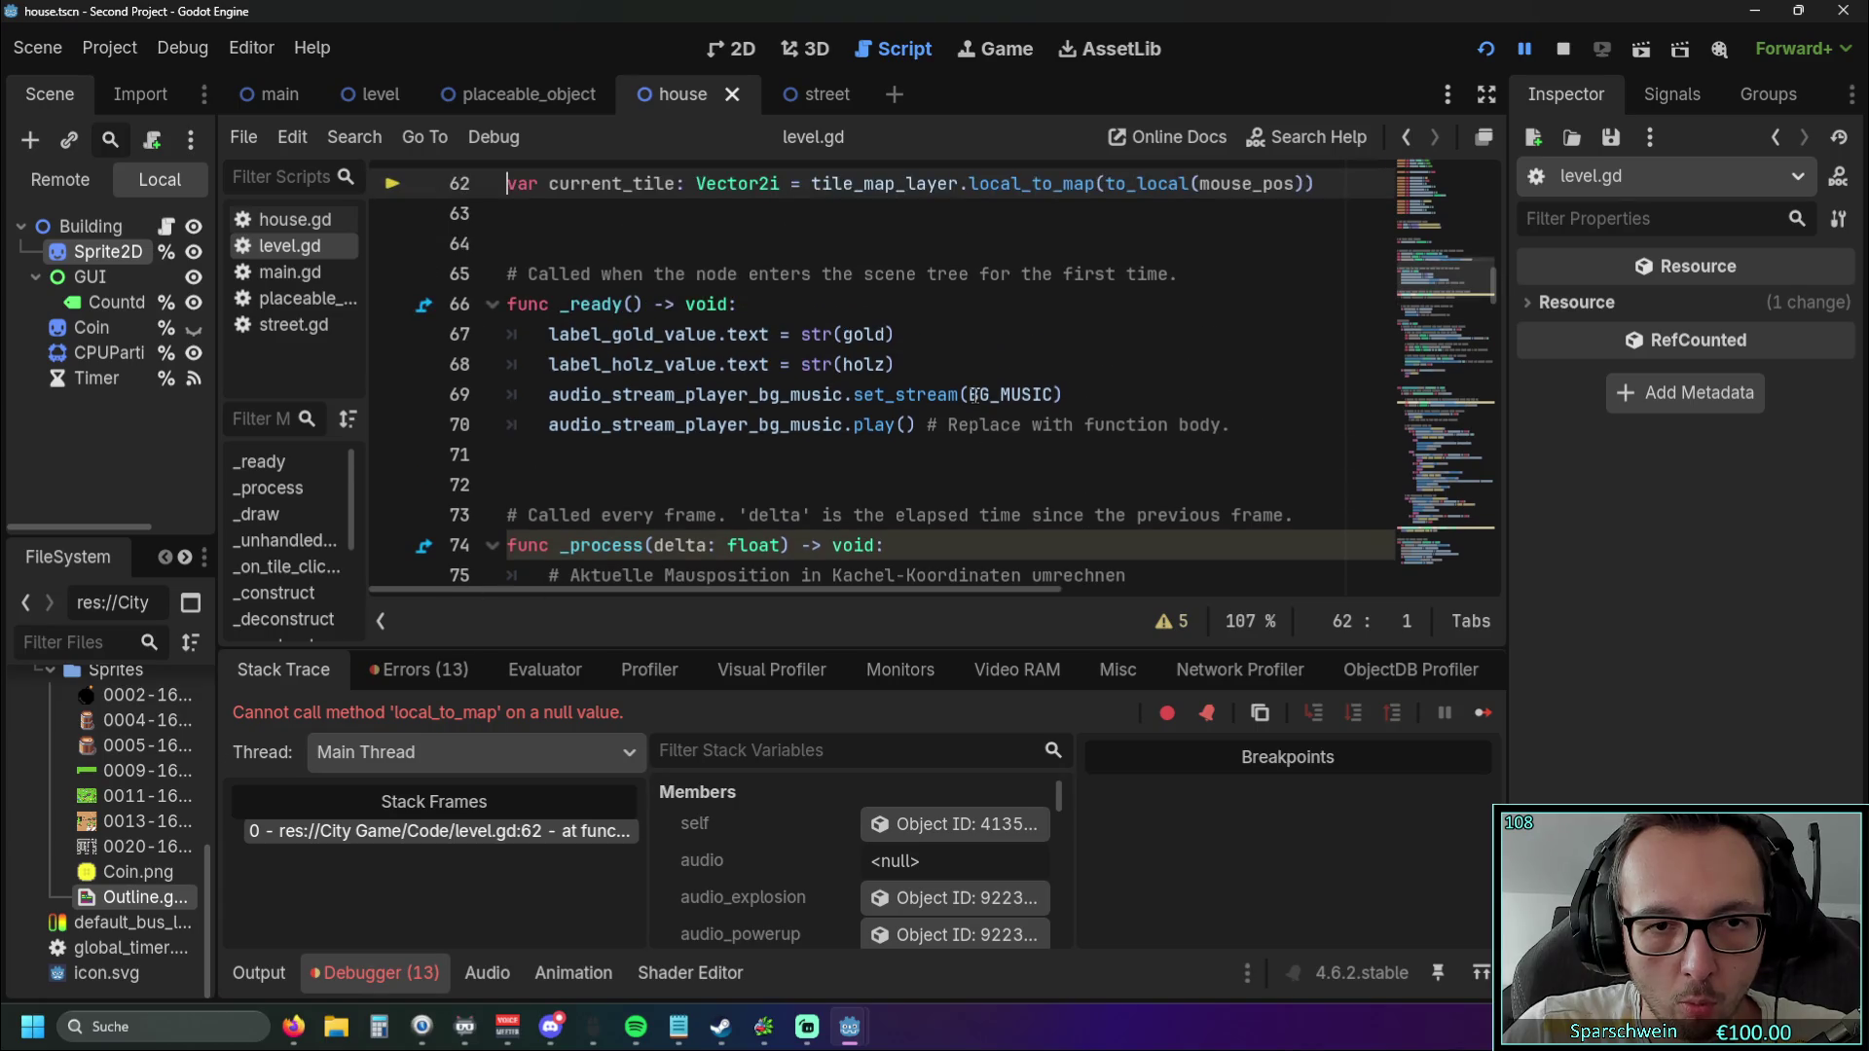
scroll(974, 395, "up", 2)
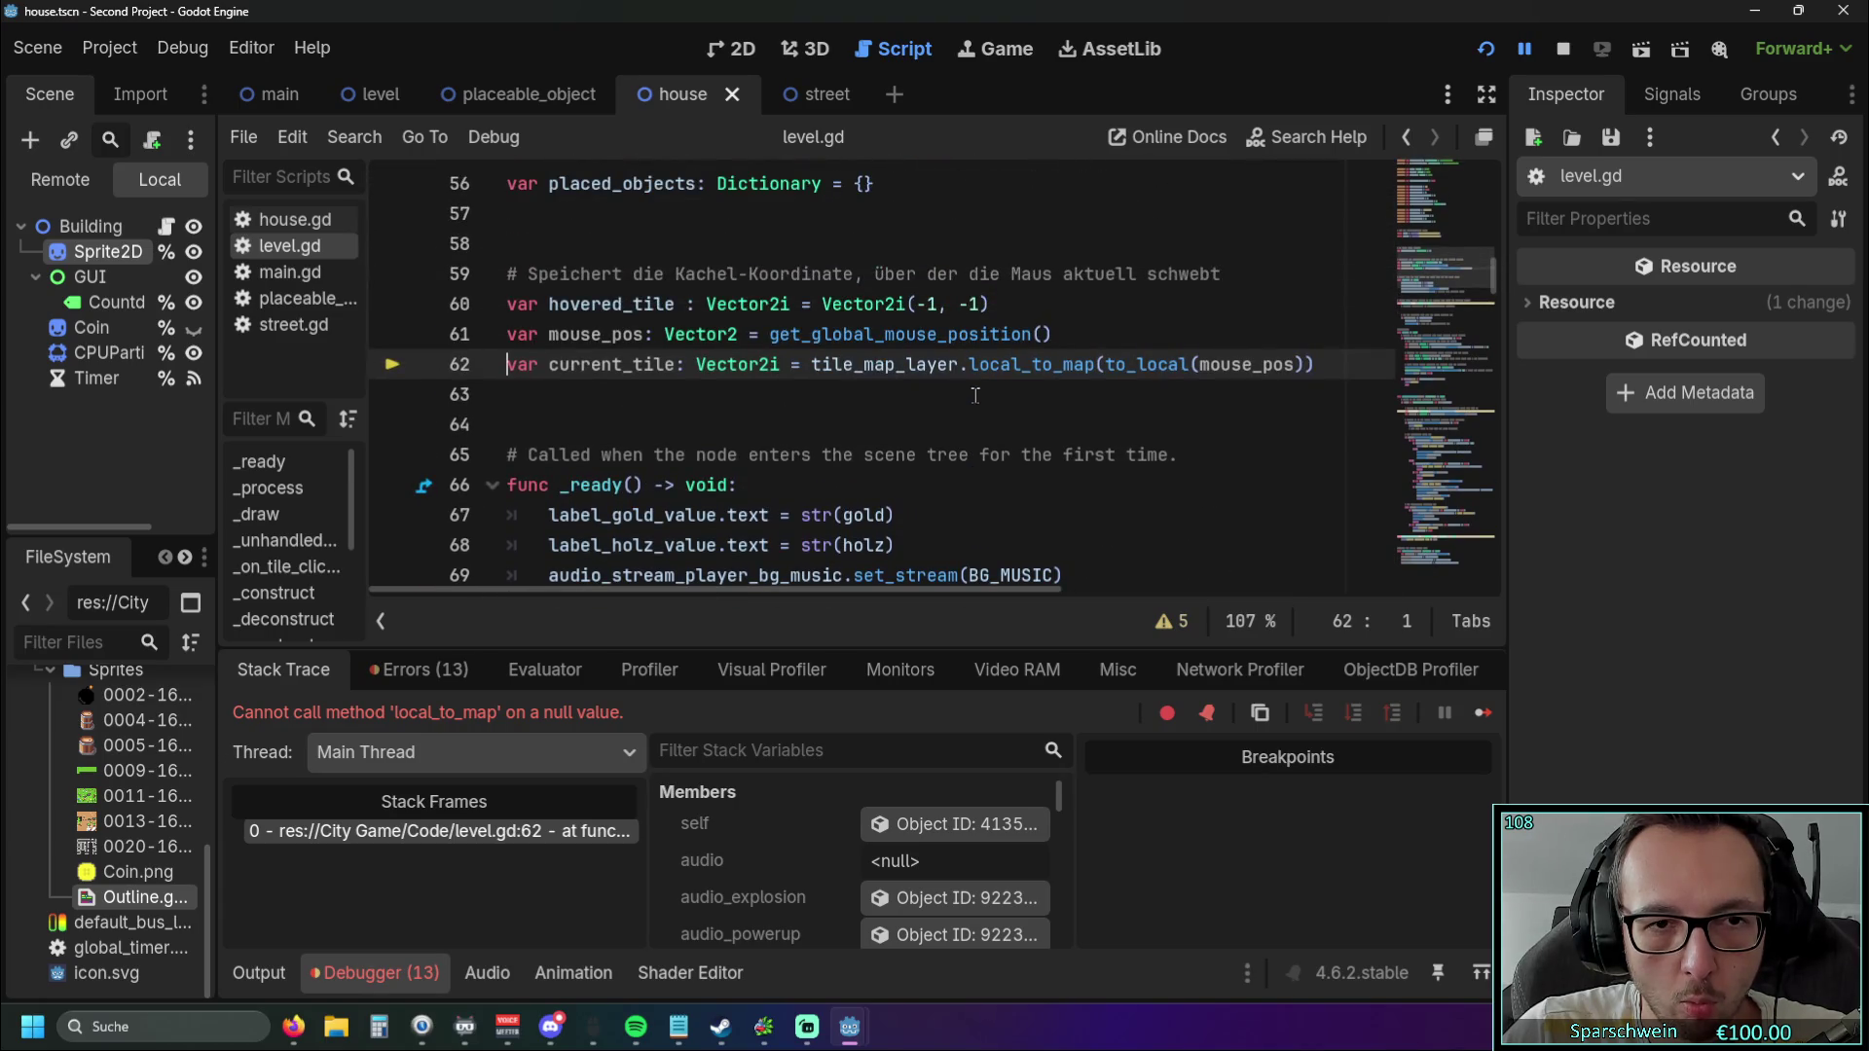
scroll(975, 395, "down", 5)
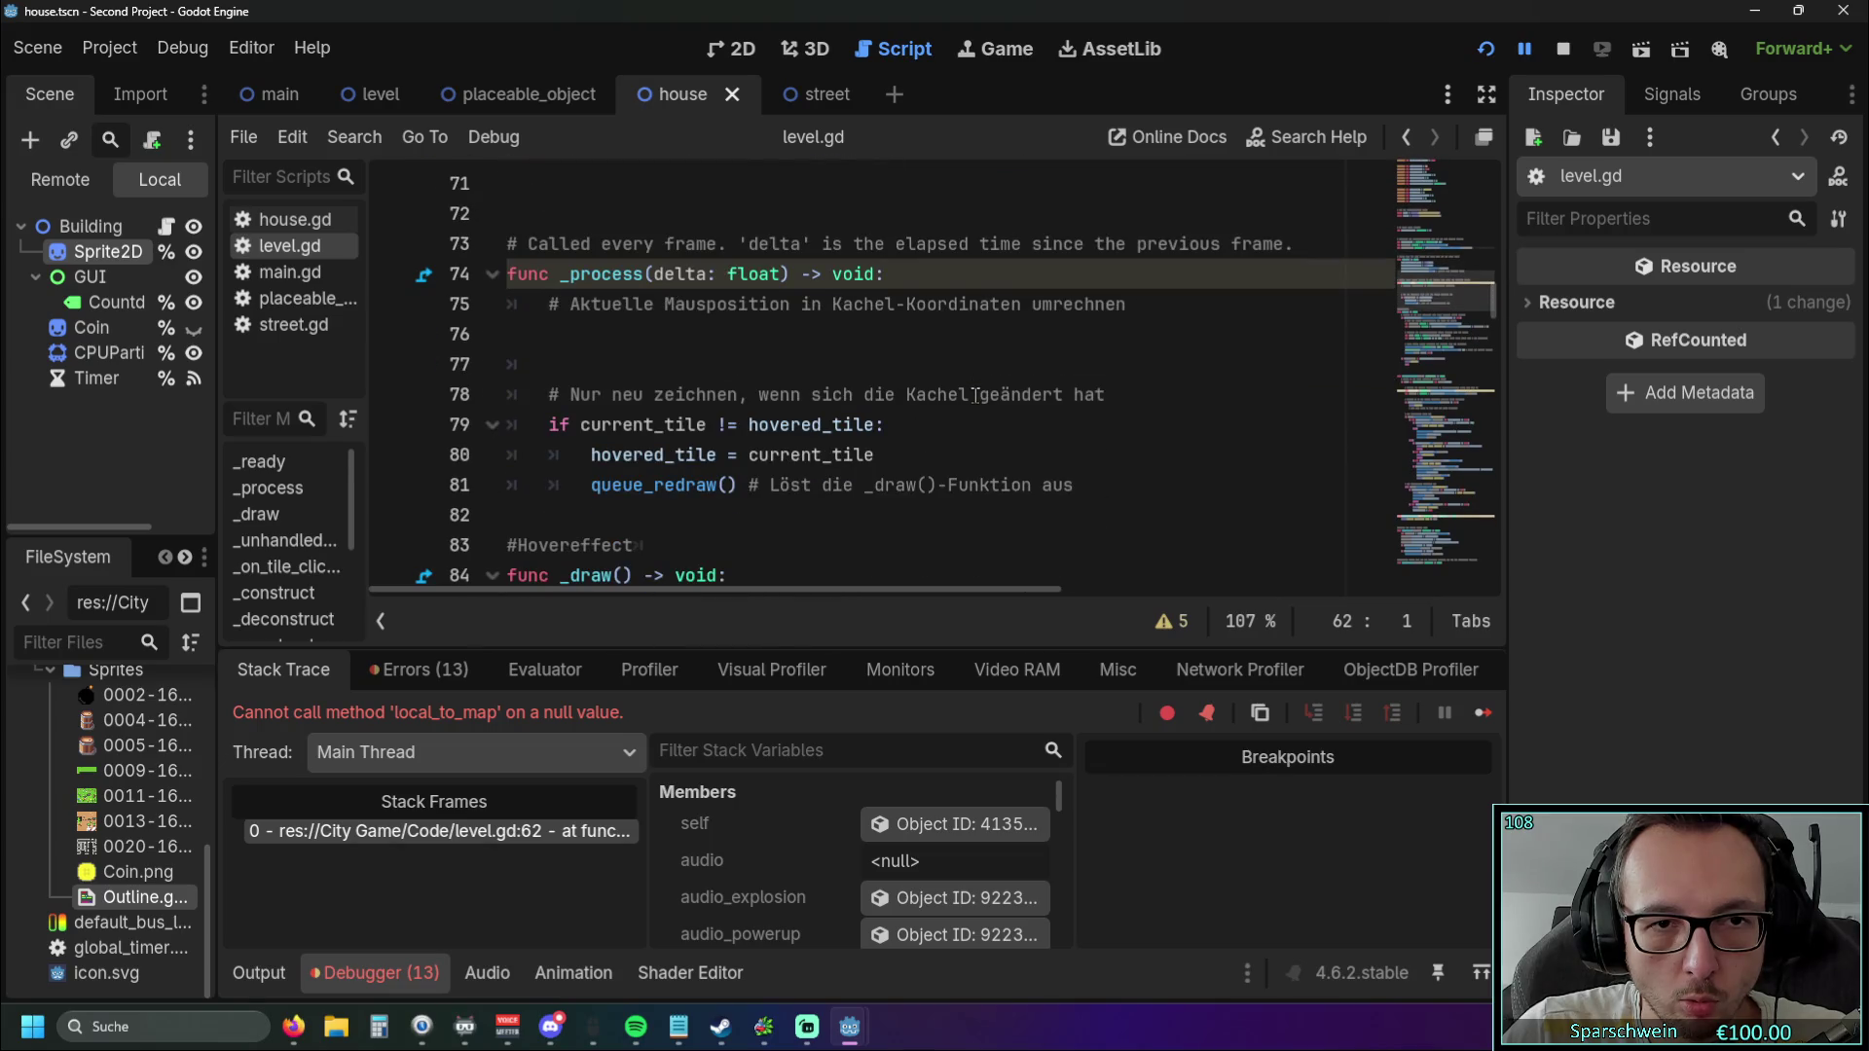
scroll(974, 395, "up", 6)
scroll(974, 395, "down", 6)
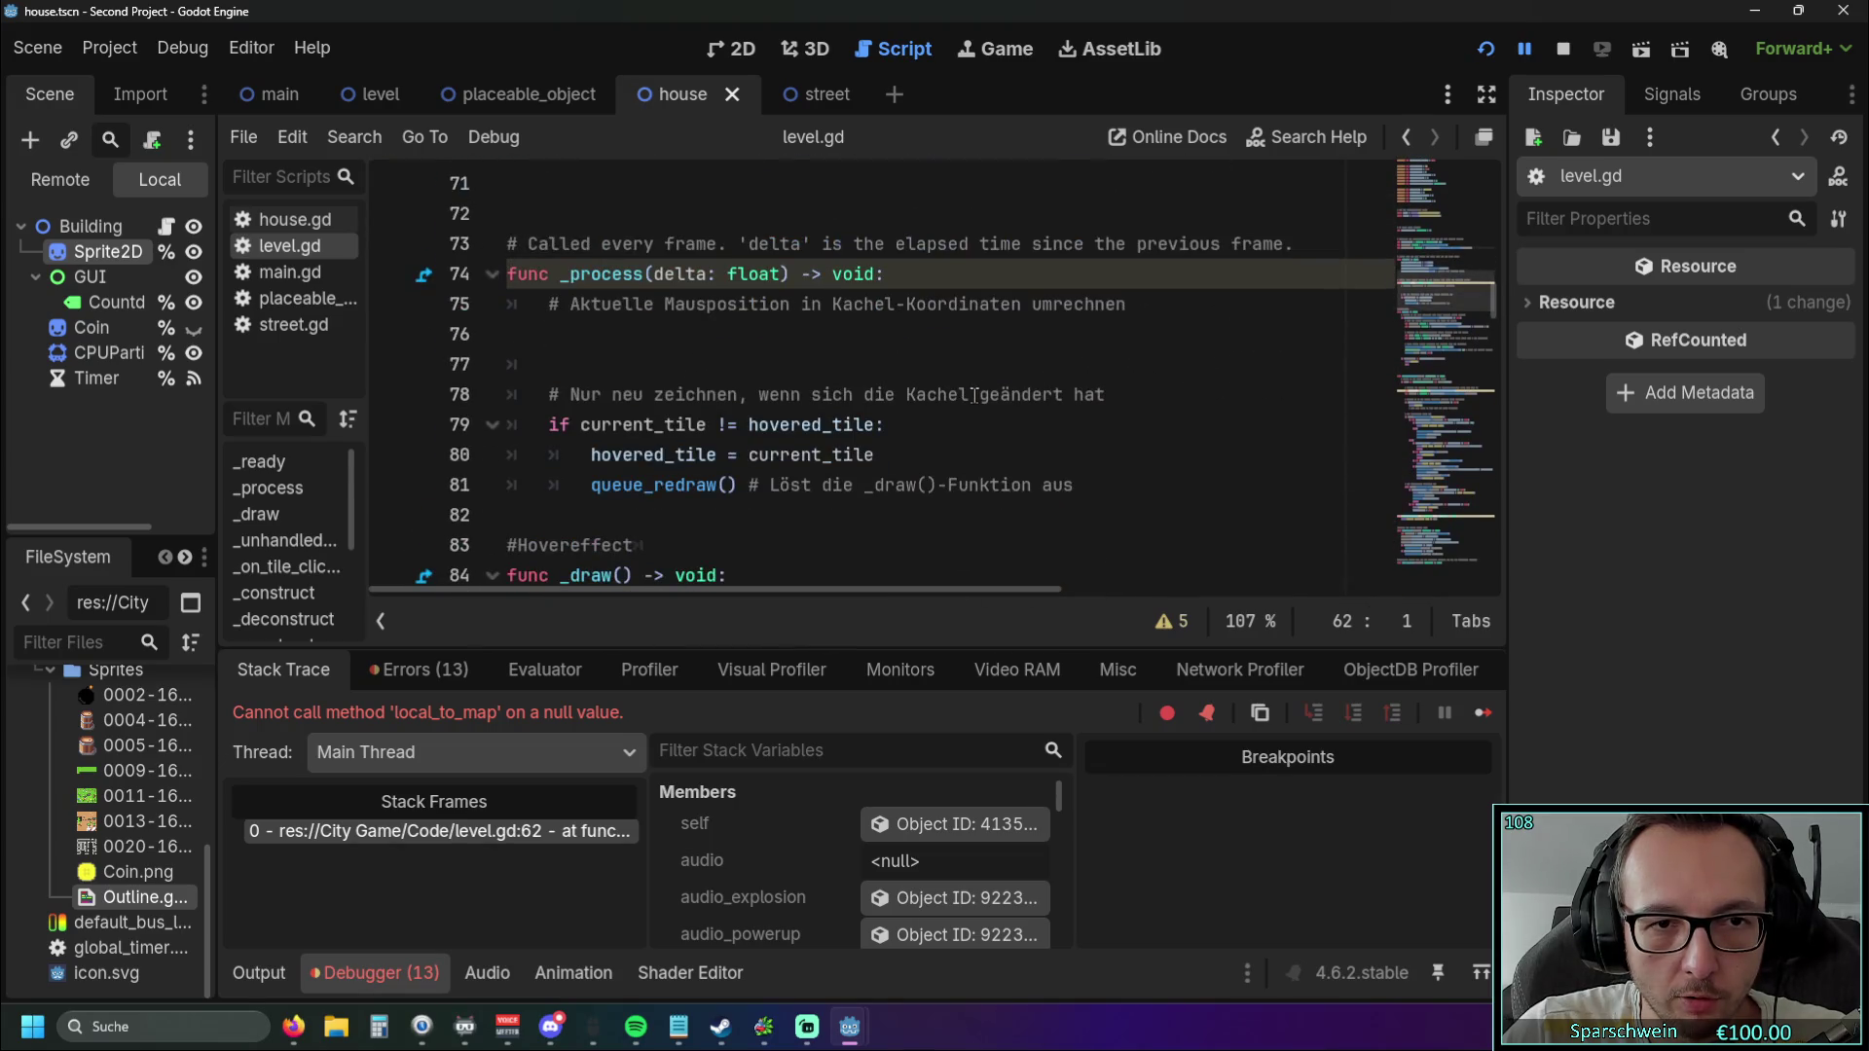
scroll(973, 395, "up", 5)
scroll(973, 395, "down", 4)
scroll(972, 395, "down", 3)
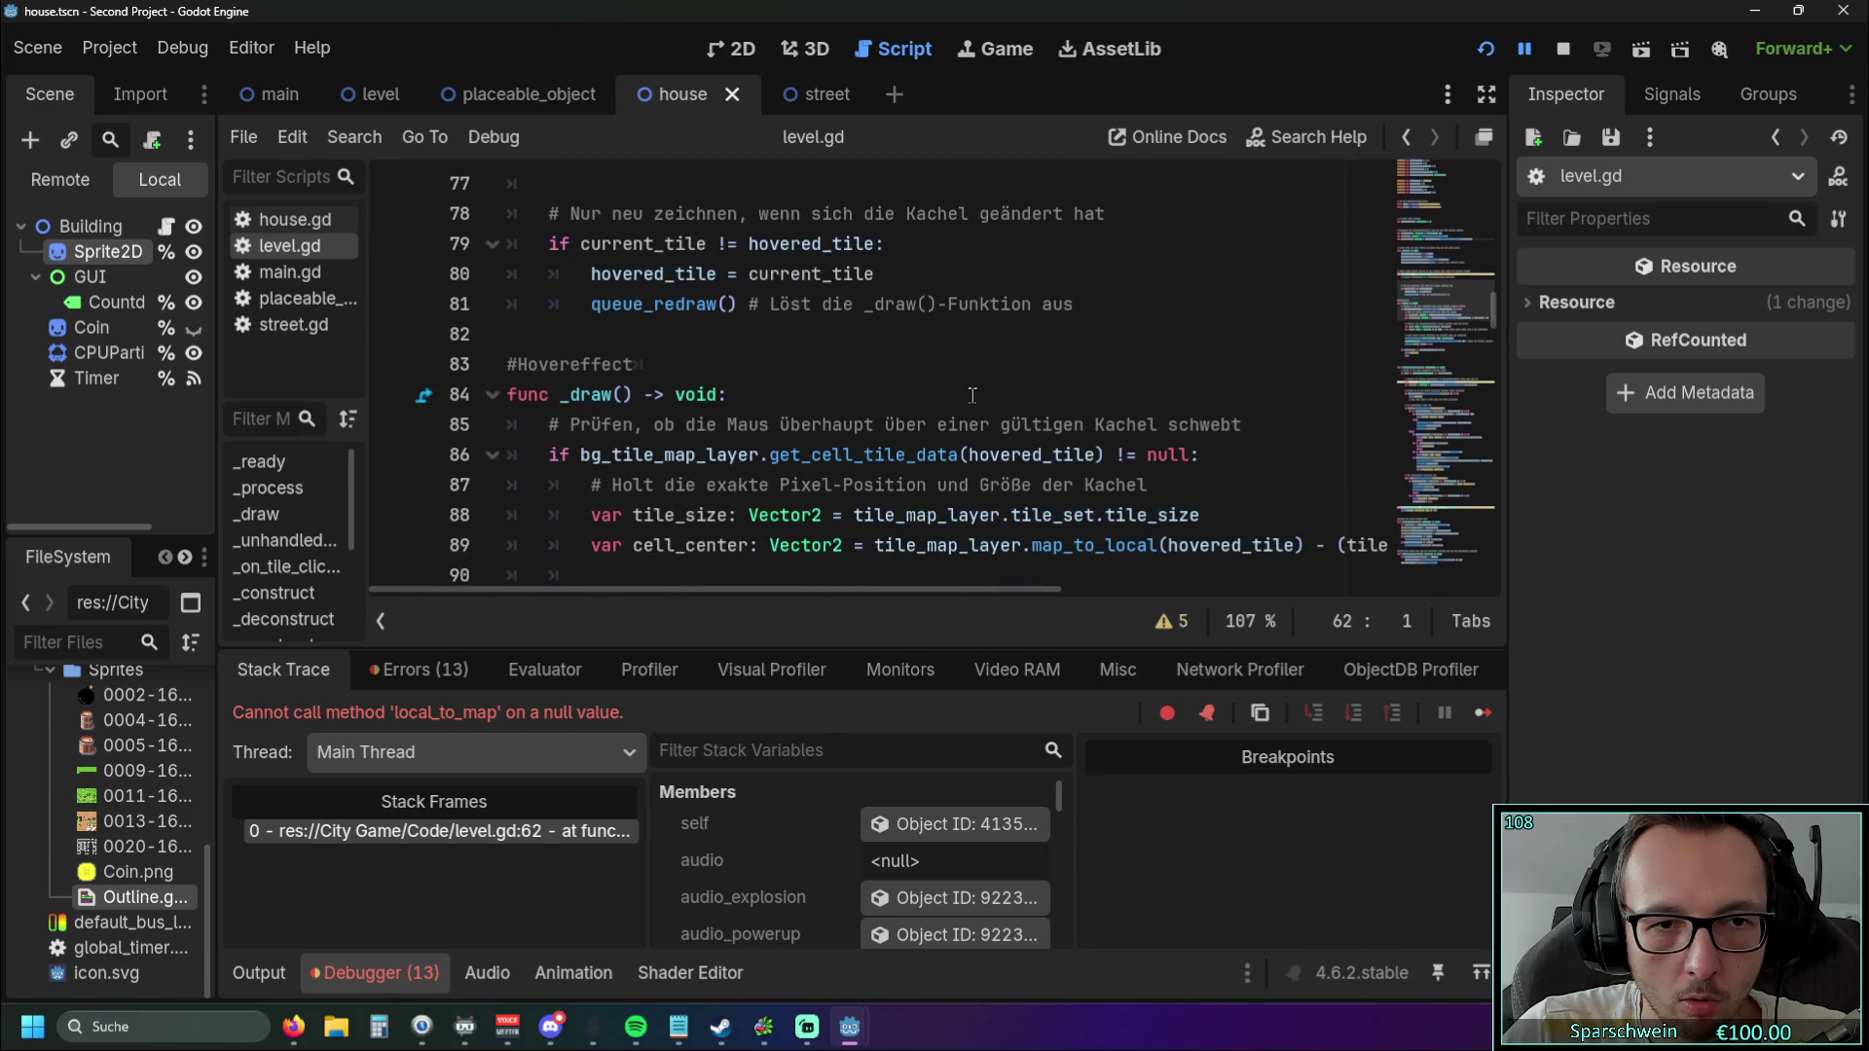
scroll(973, 395, "up", 1)
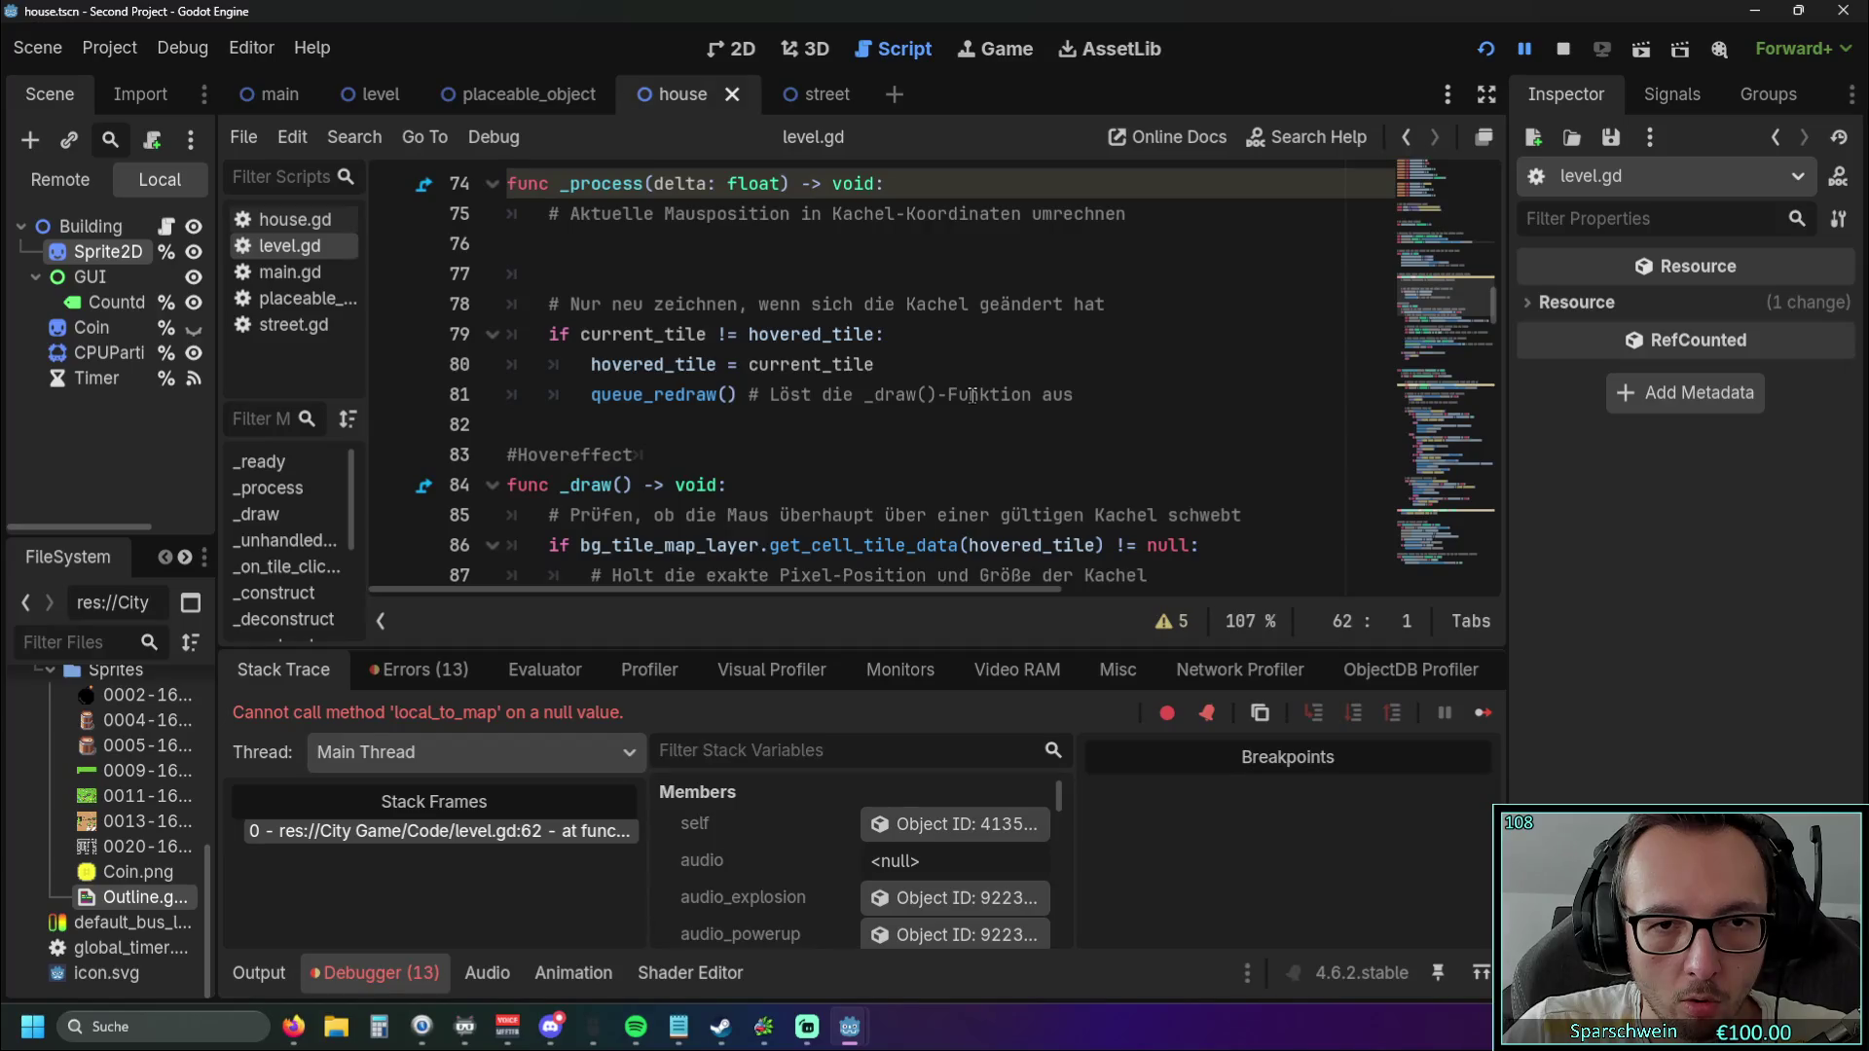
scroll(972, 395, "up", 6)
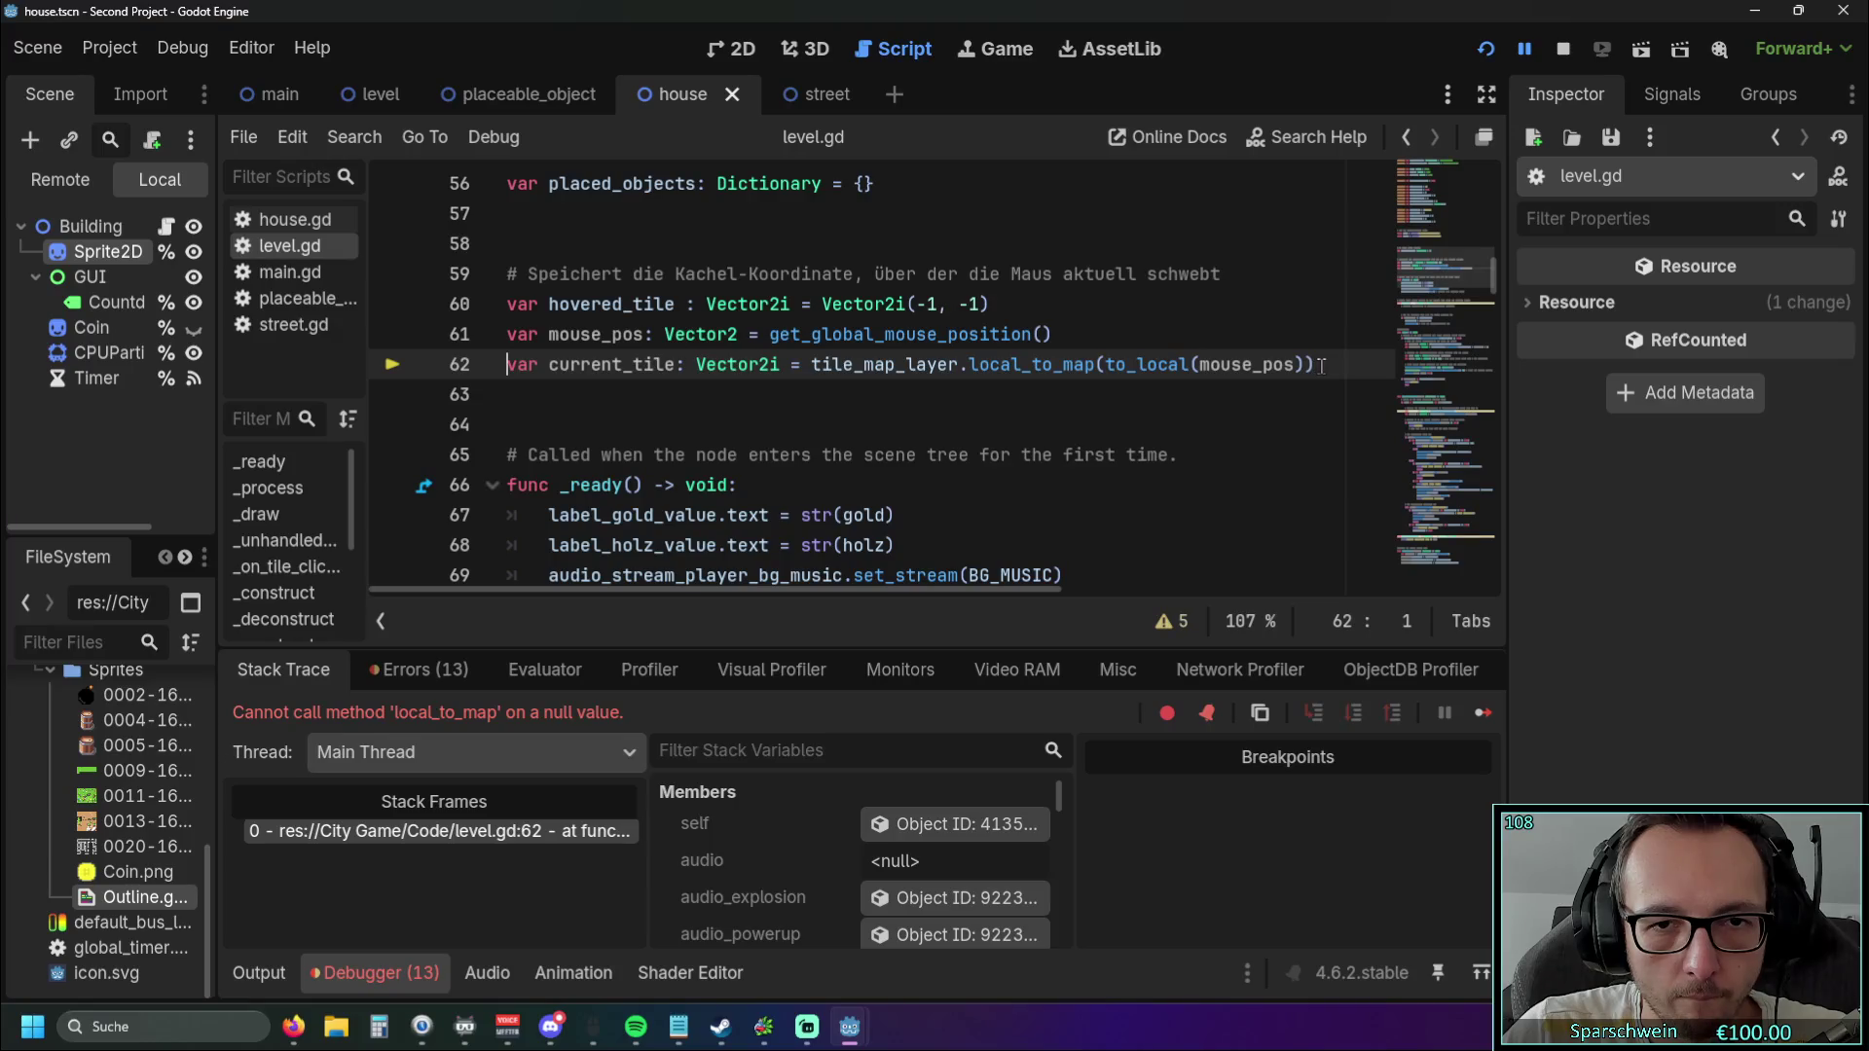
left_click_drag(1331, 366, 507, 334)
key("ctrl+c")
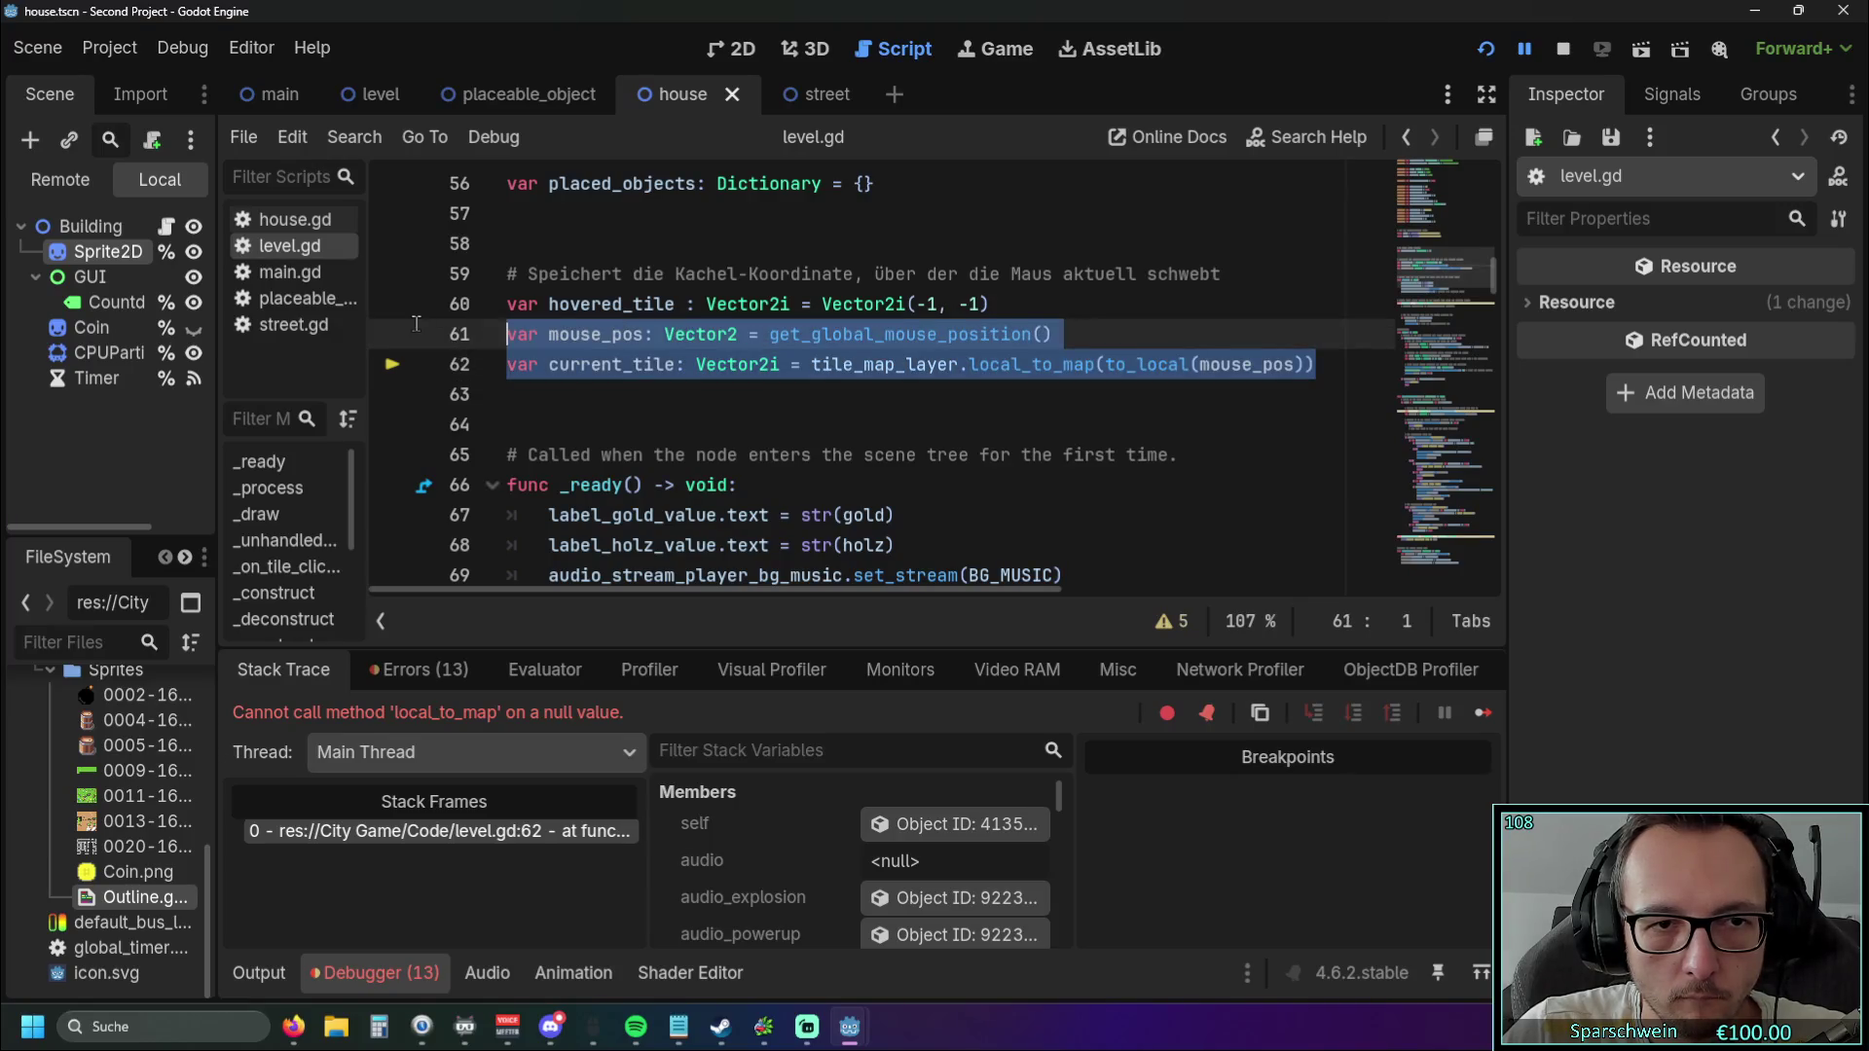
Move the mouse_pos and current_tile declarations from the class body into _process, indenting current_tile.
key("BackSpace")
scroll(623, 389, "down", 3)
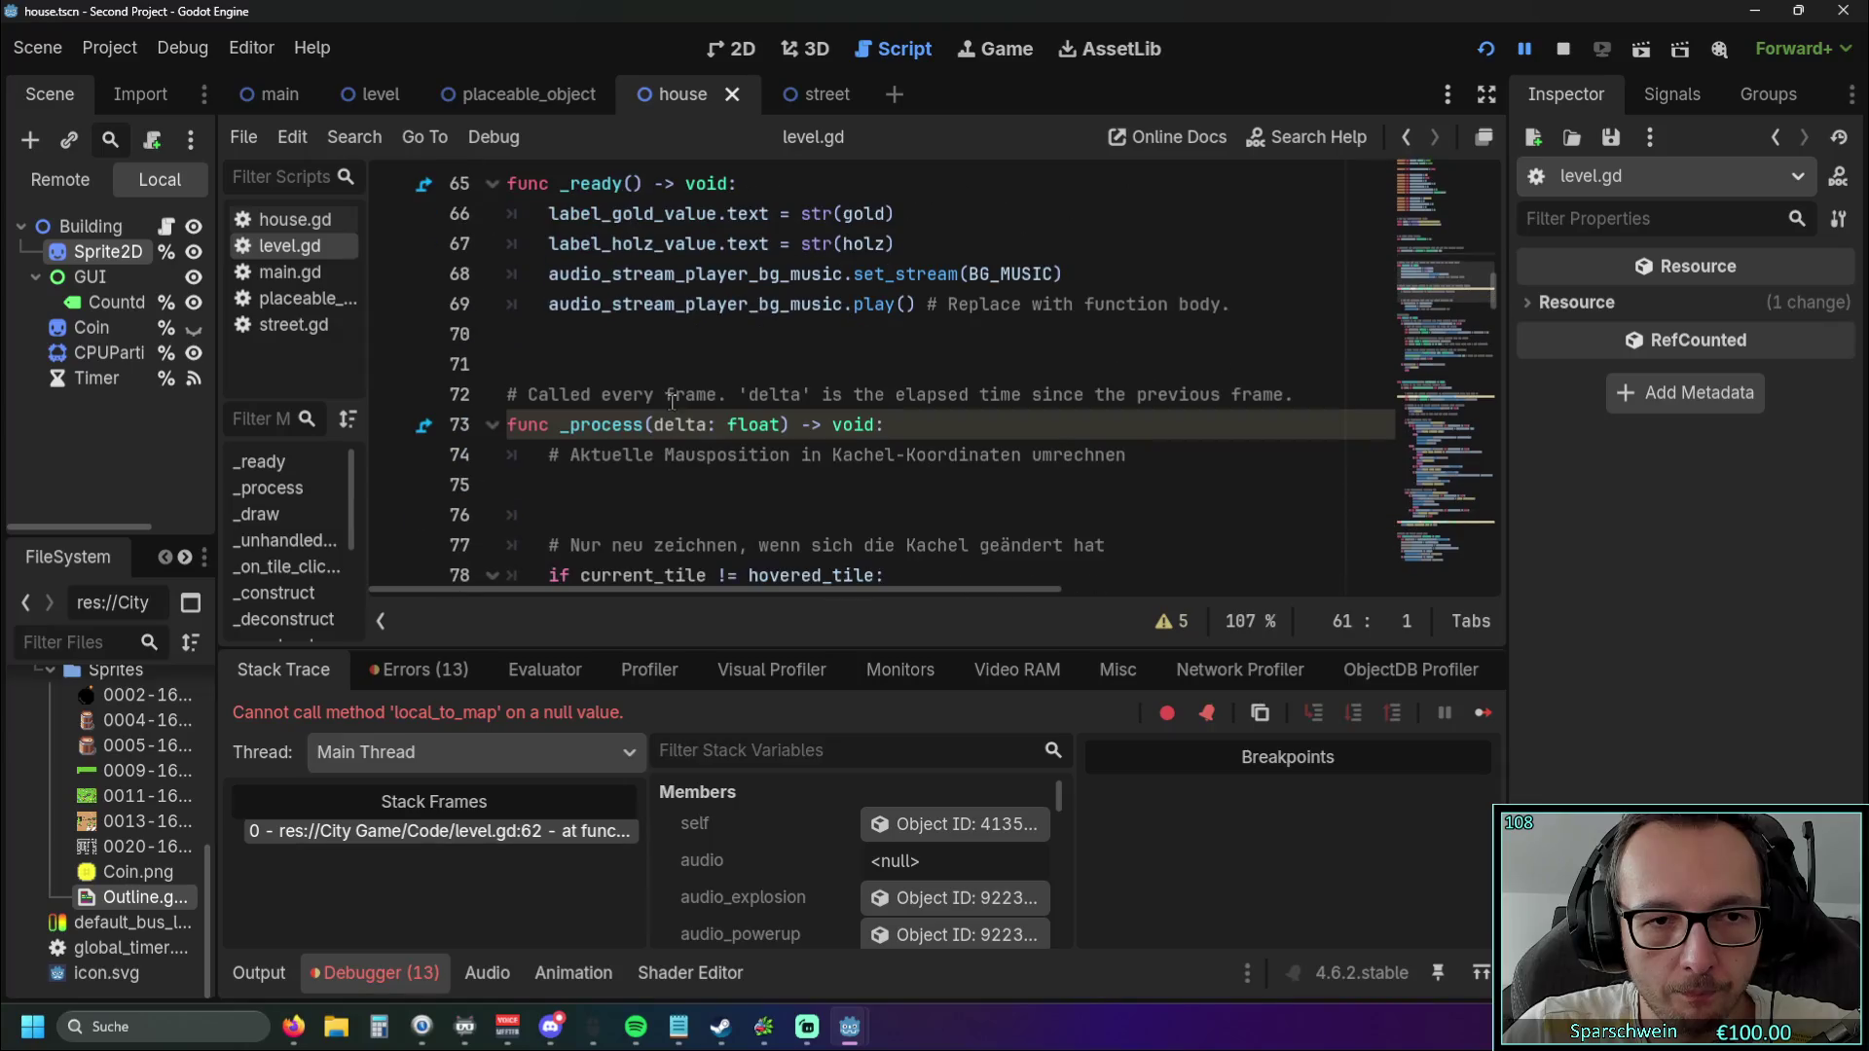
scroll(594, 394, "down", 1)
left_click(581, 398)
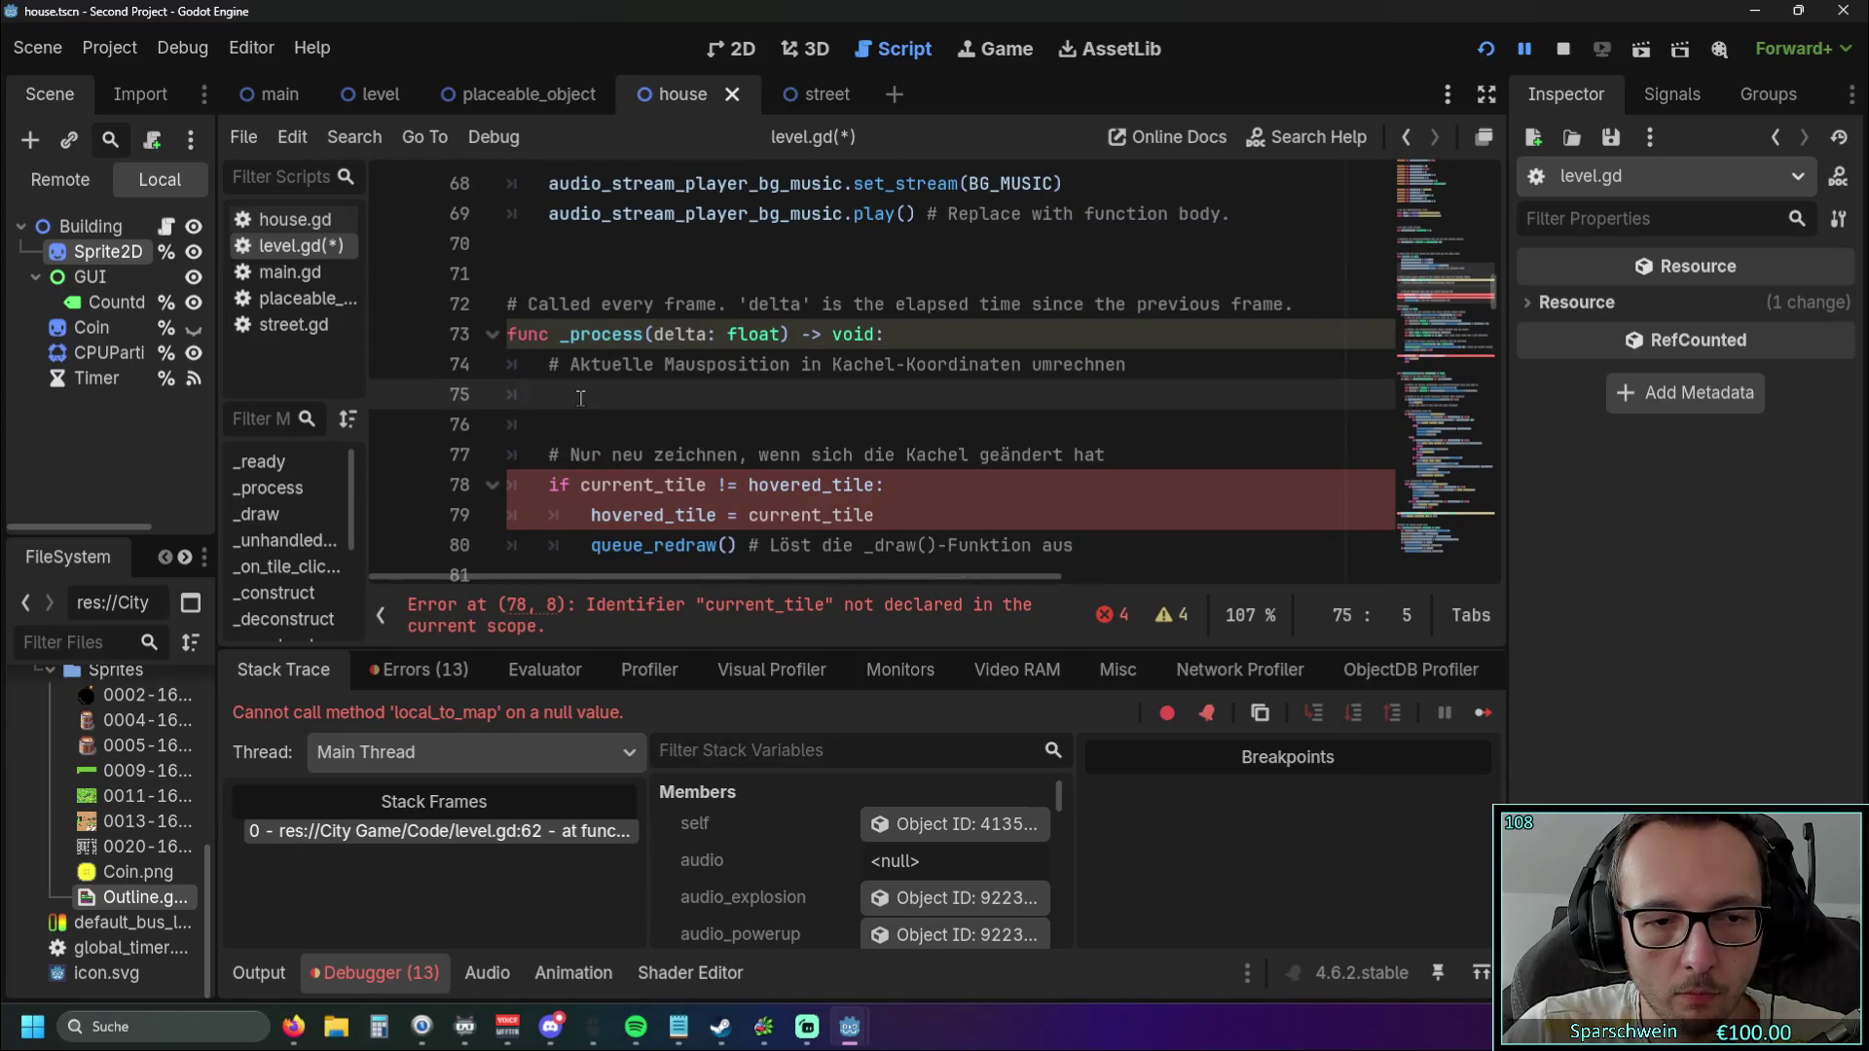
key("ctrl+v")
left_click(511, 426)
key("Tab")
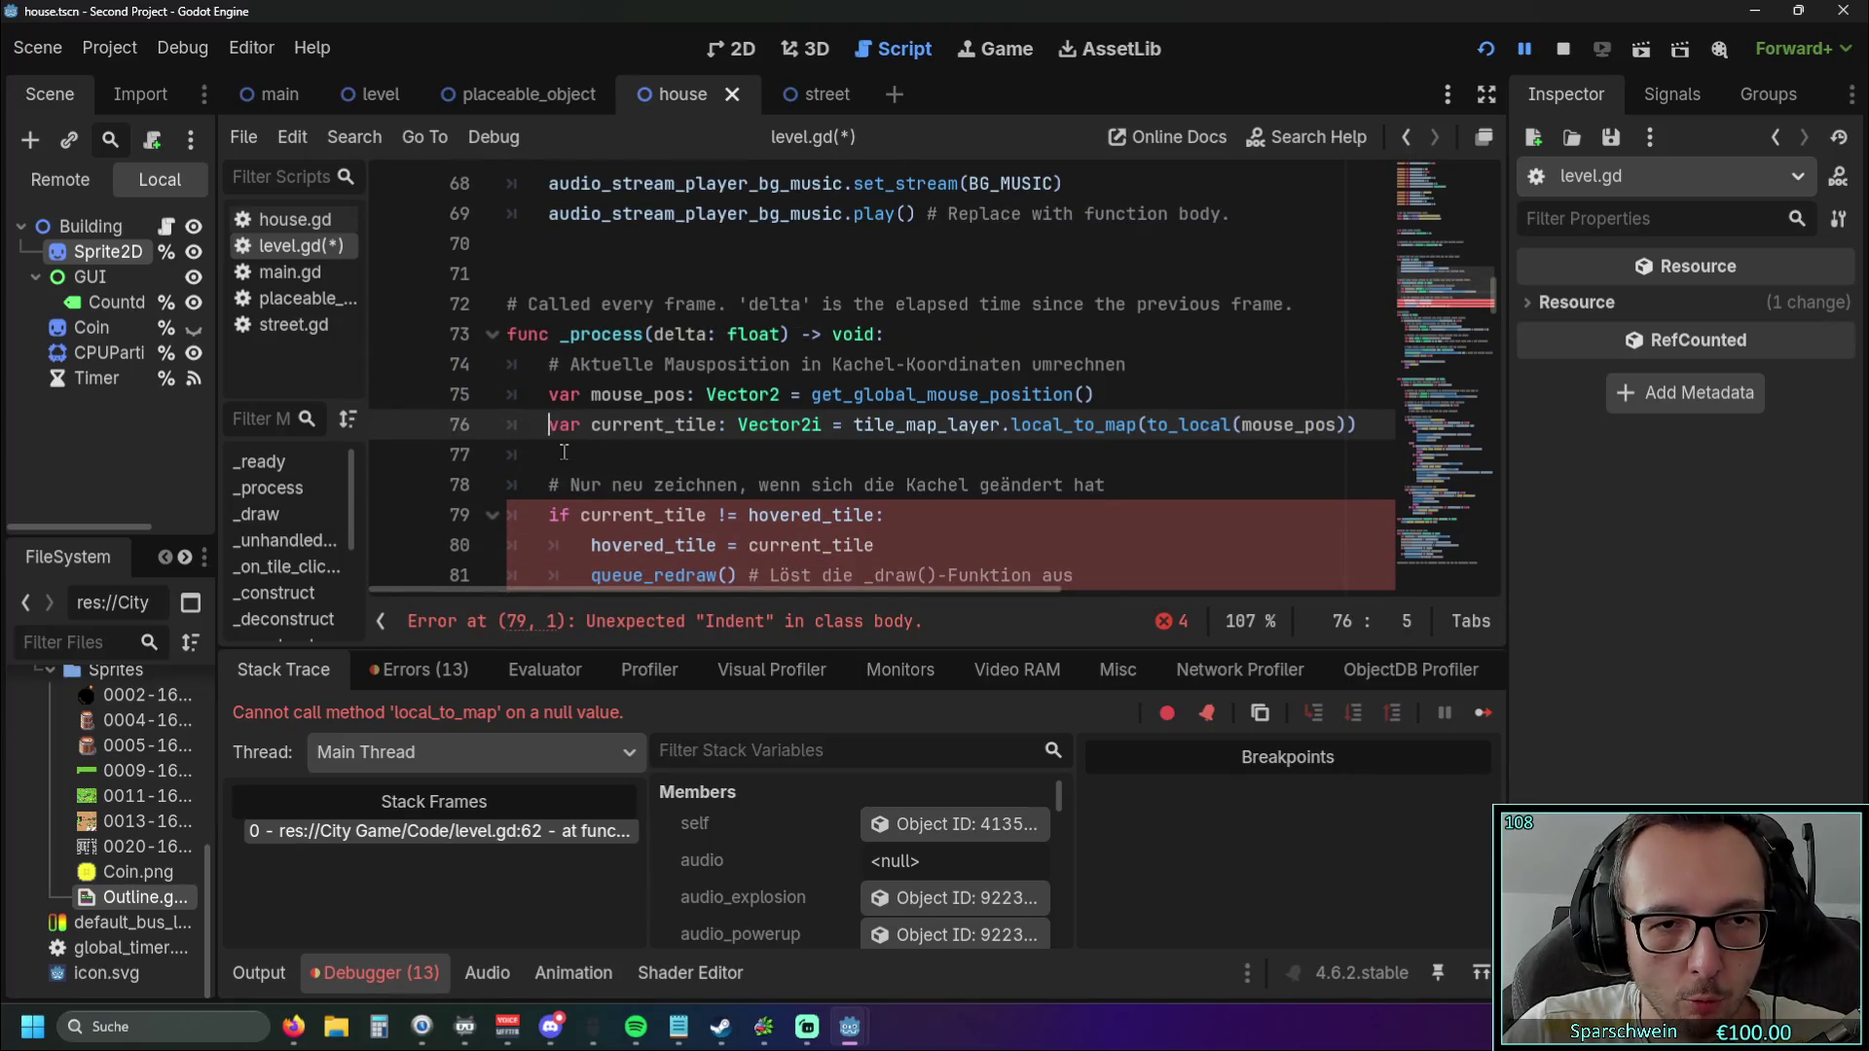
scroll(648, 421, "down", 7)
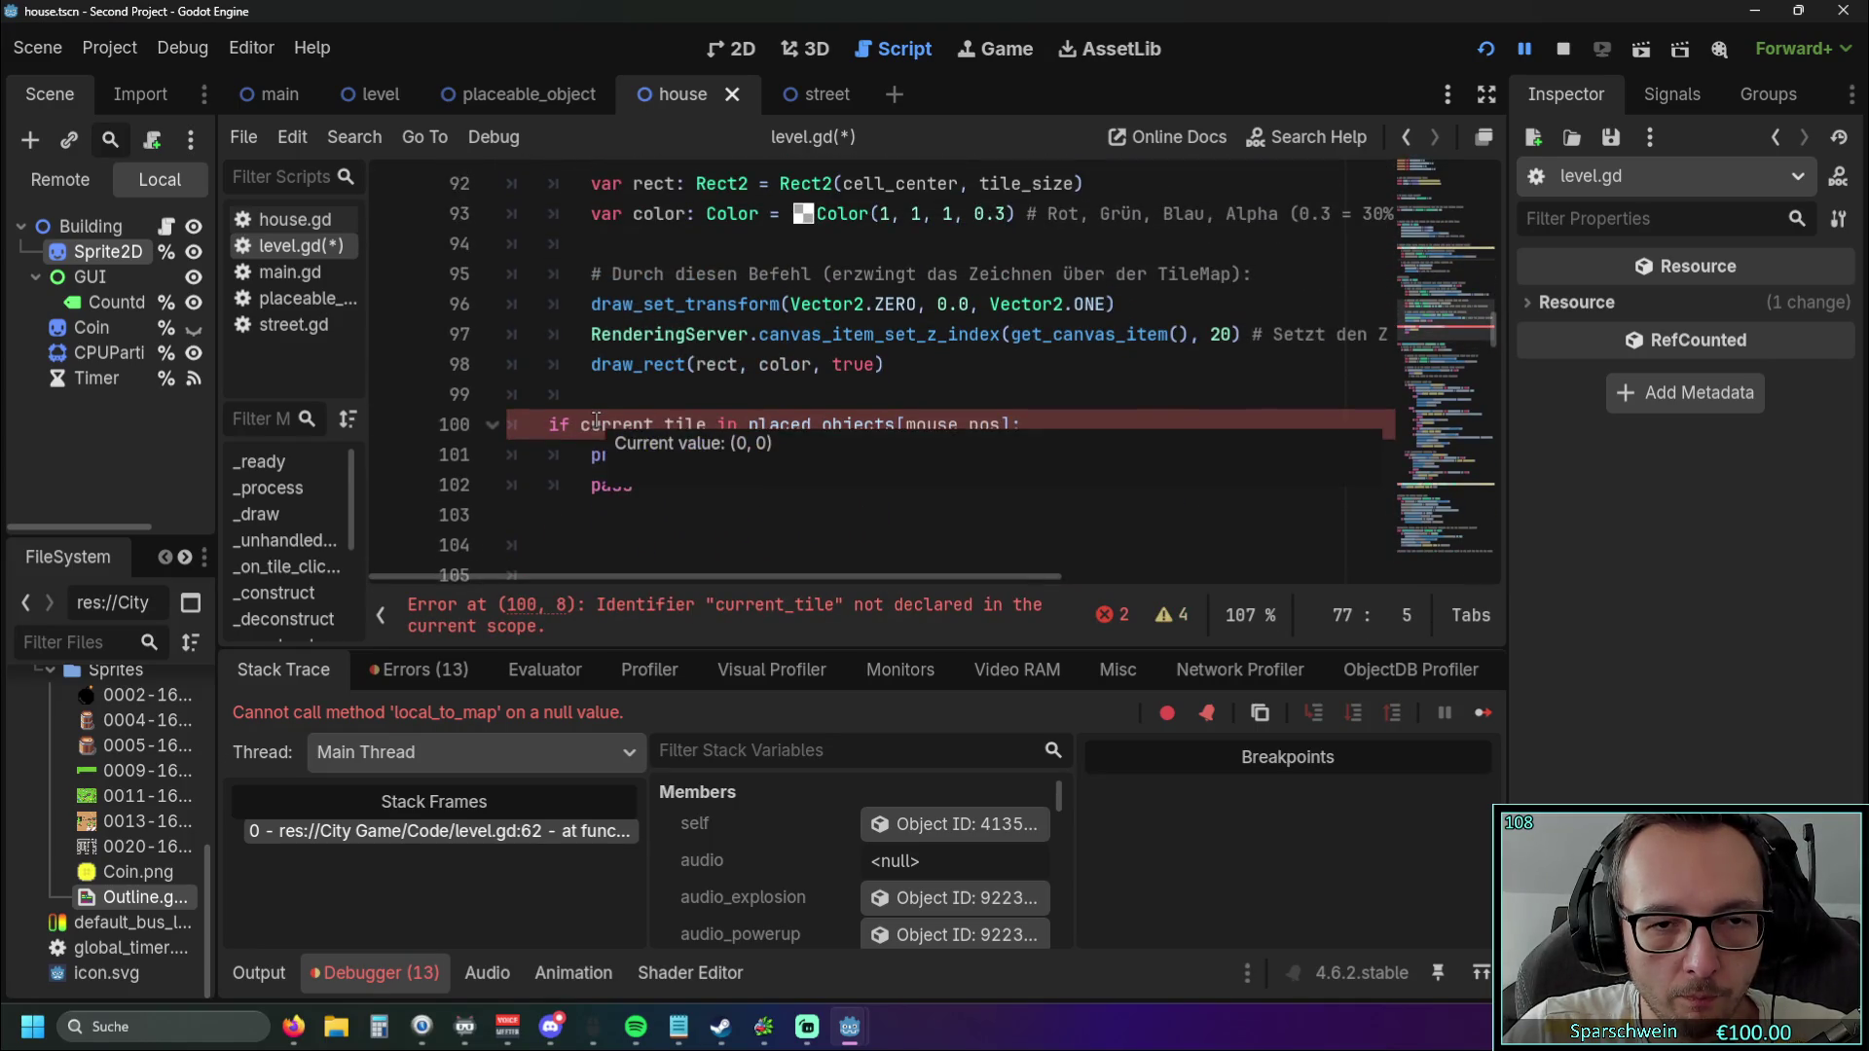
mouse_move(596, 425)
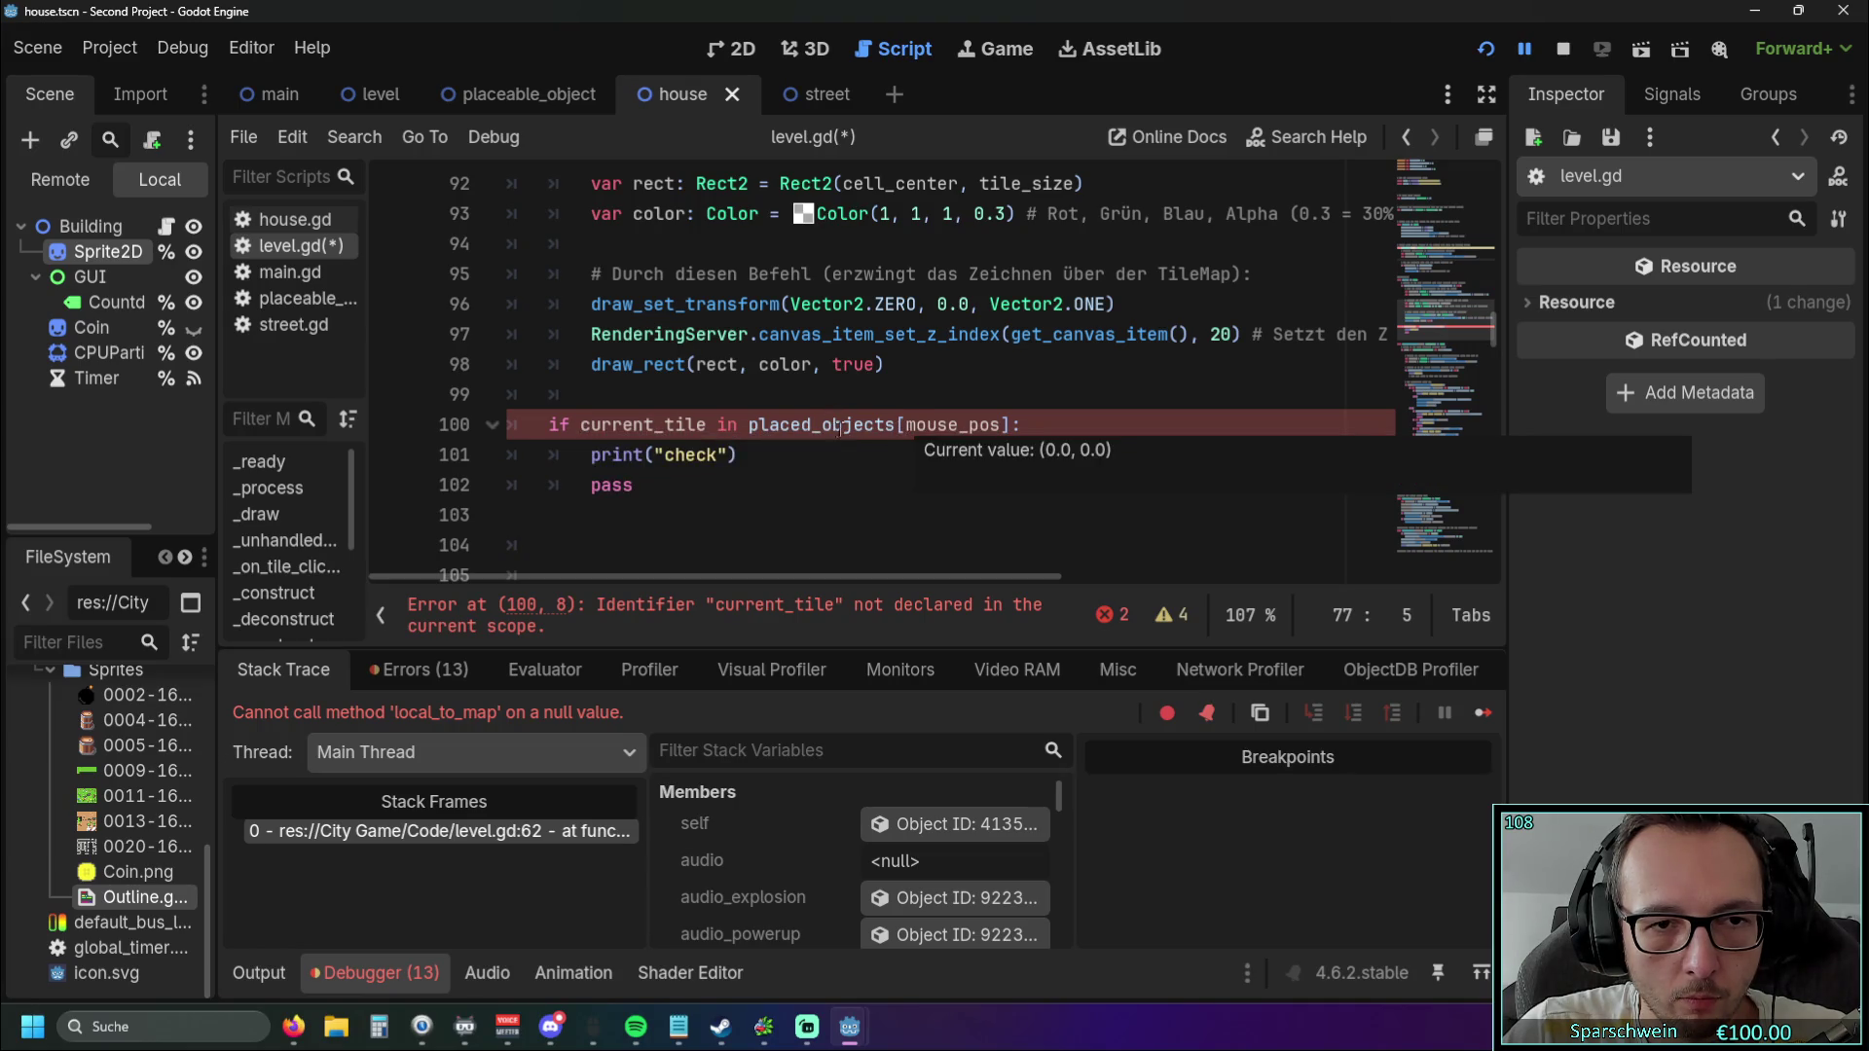
scroll(708, 432, "up", 7)
scroll(708, 432, "up", 2)
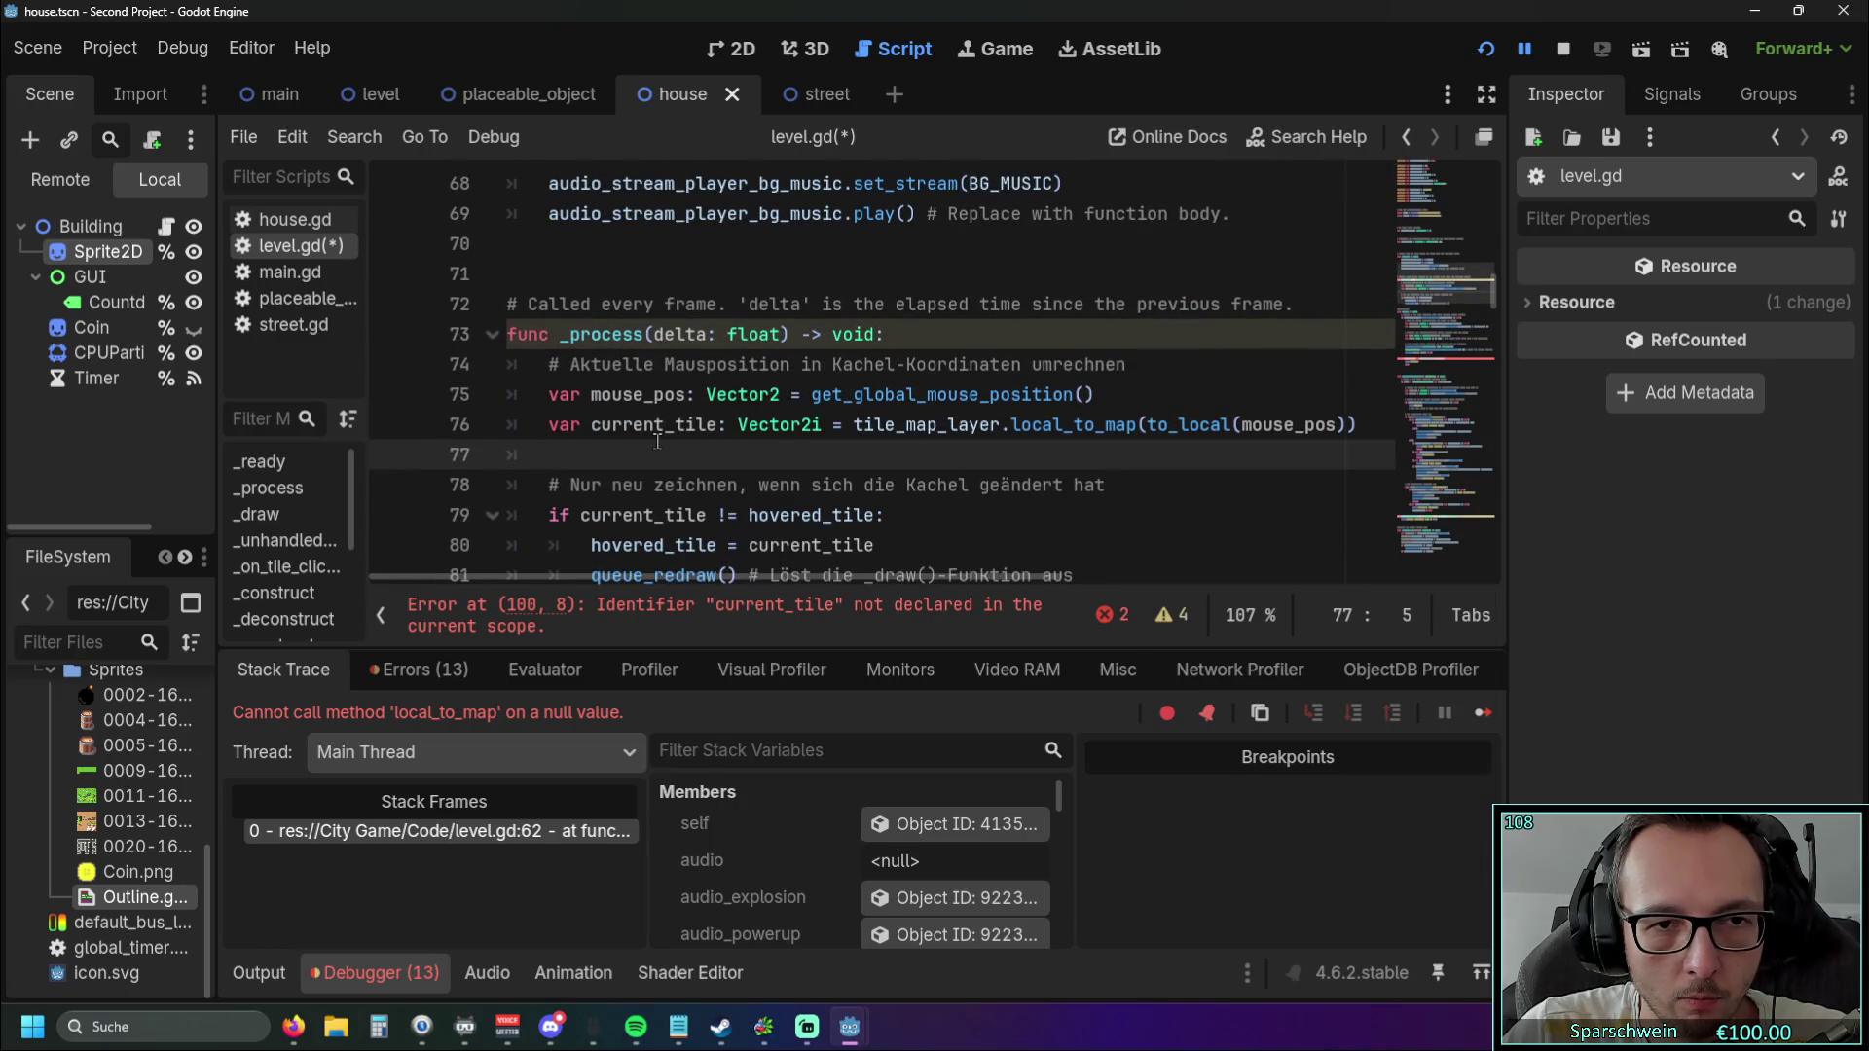
scroll(656, 441, "up", 4)
Delete the stray blank line in level.gd.
left_click(563, 383)
key("BackSpace")
key("BackSpace")
key("Return")
scroll(670, 363, "down", 3)
scroll(670, 363, "up", 2)
scroll(669, 363, "down", 9)
scroll(670, 365, "up", 8)
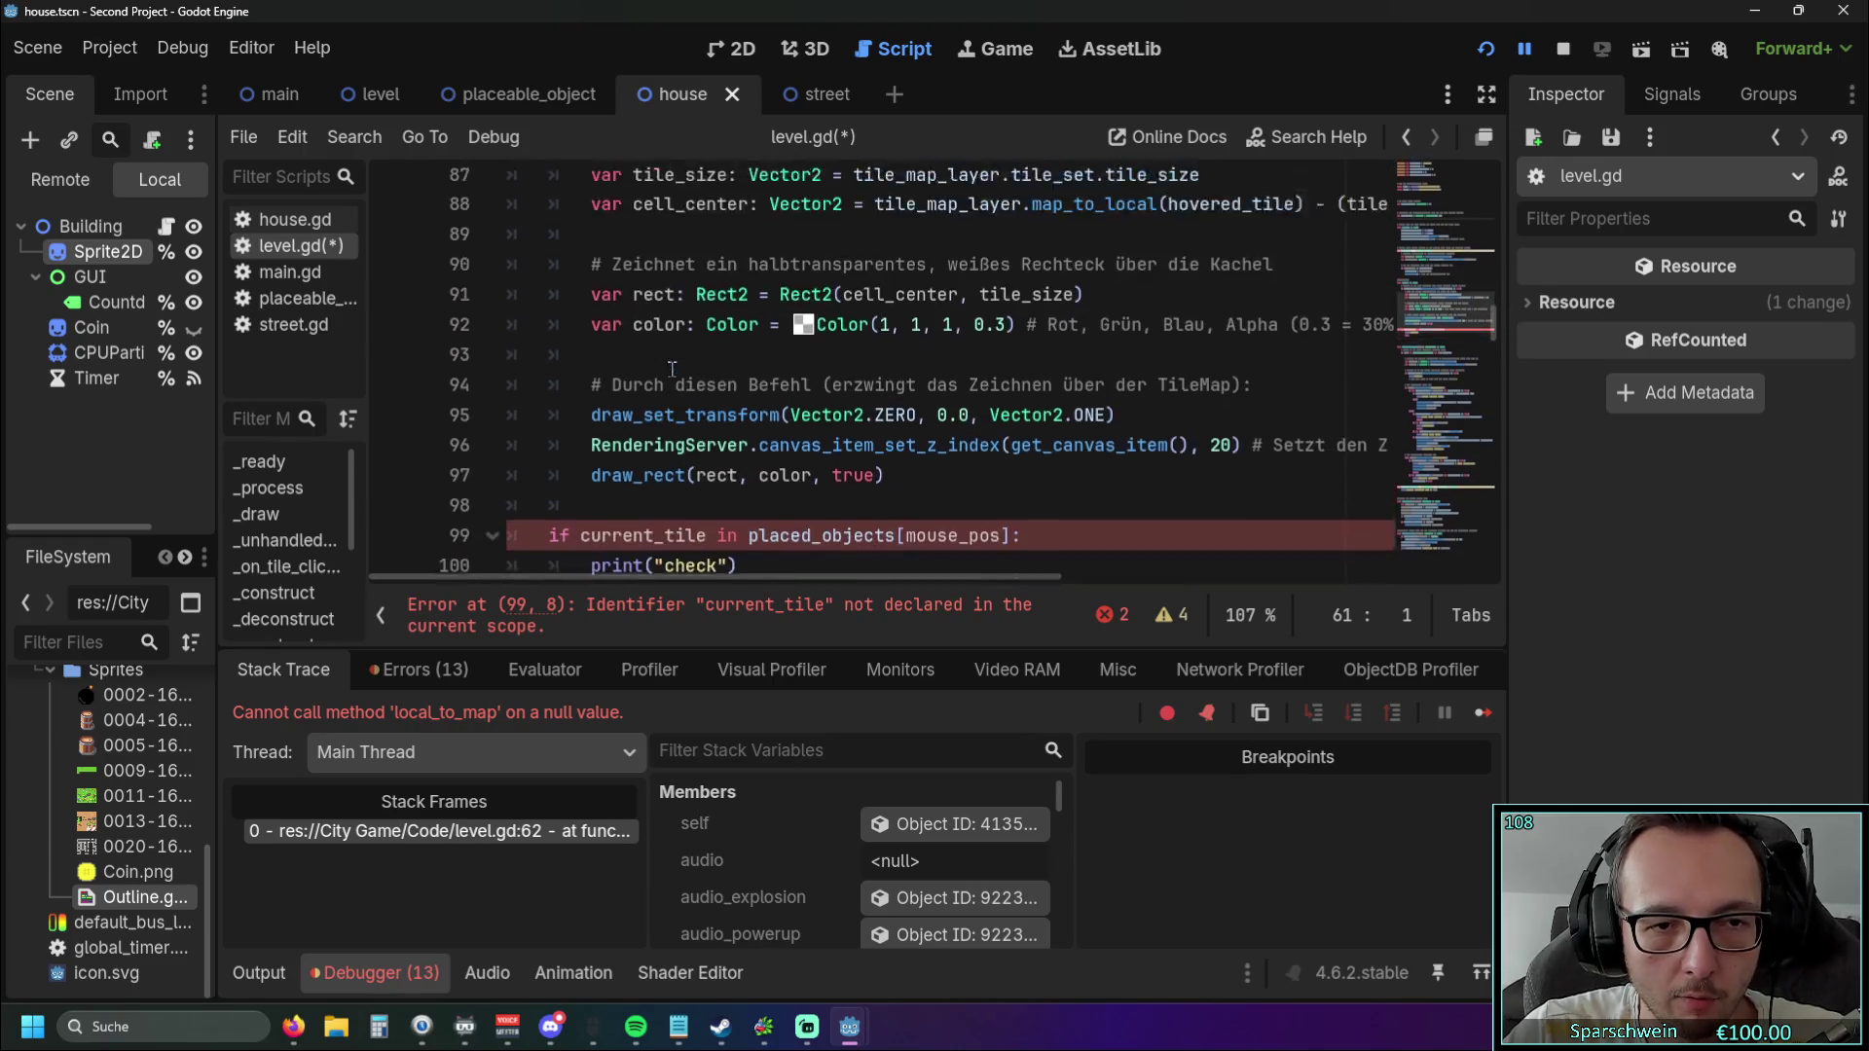
scroll(681, 367, "up", 2)
scroll(704, 369, "down", 4)
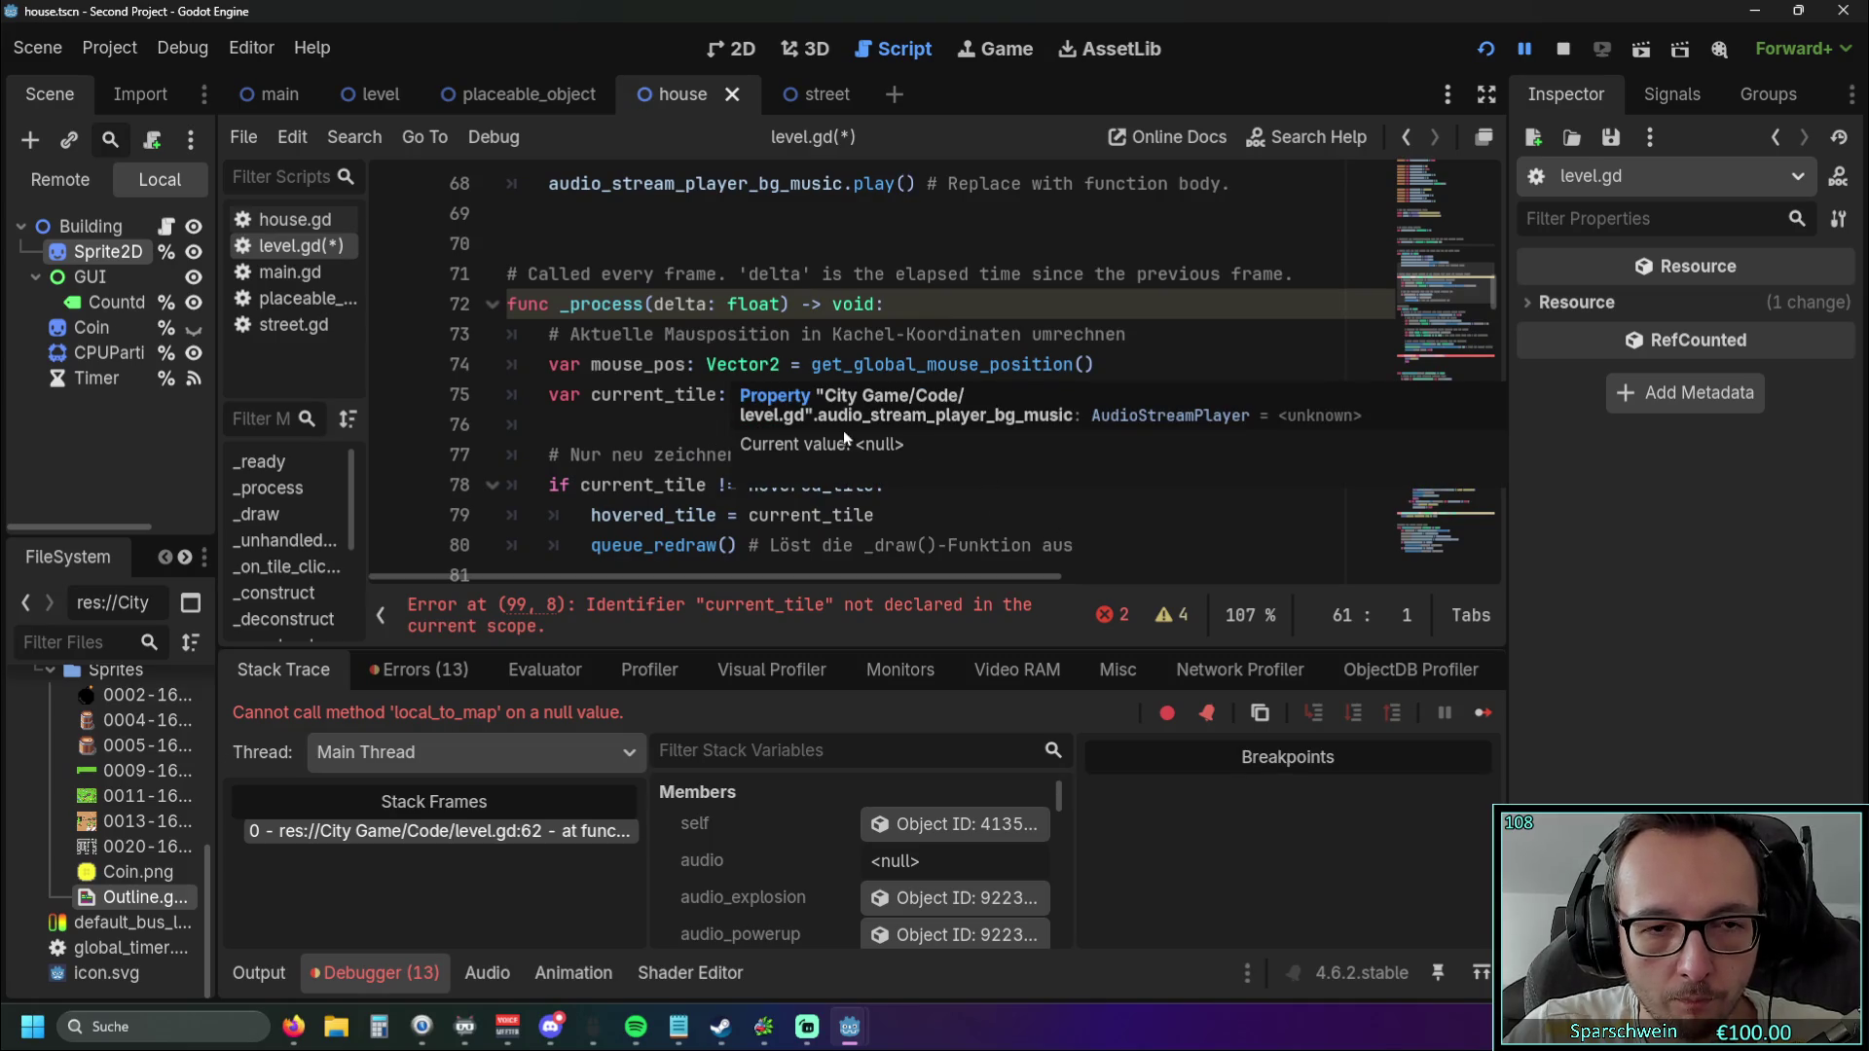
Replace current_tile in line 99's condition with hovered_tile.
left_click(627, 515)
double_click(627, 514)
key("ctrl+c")
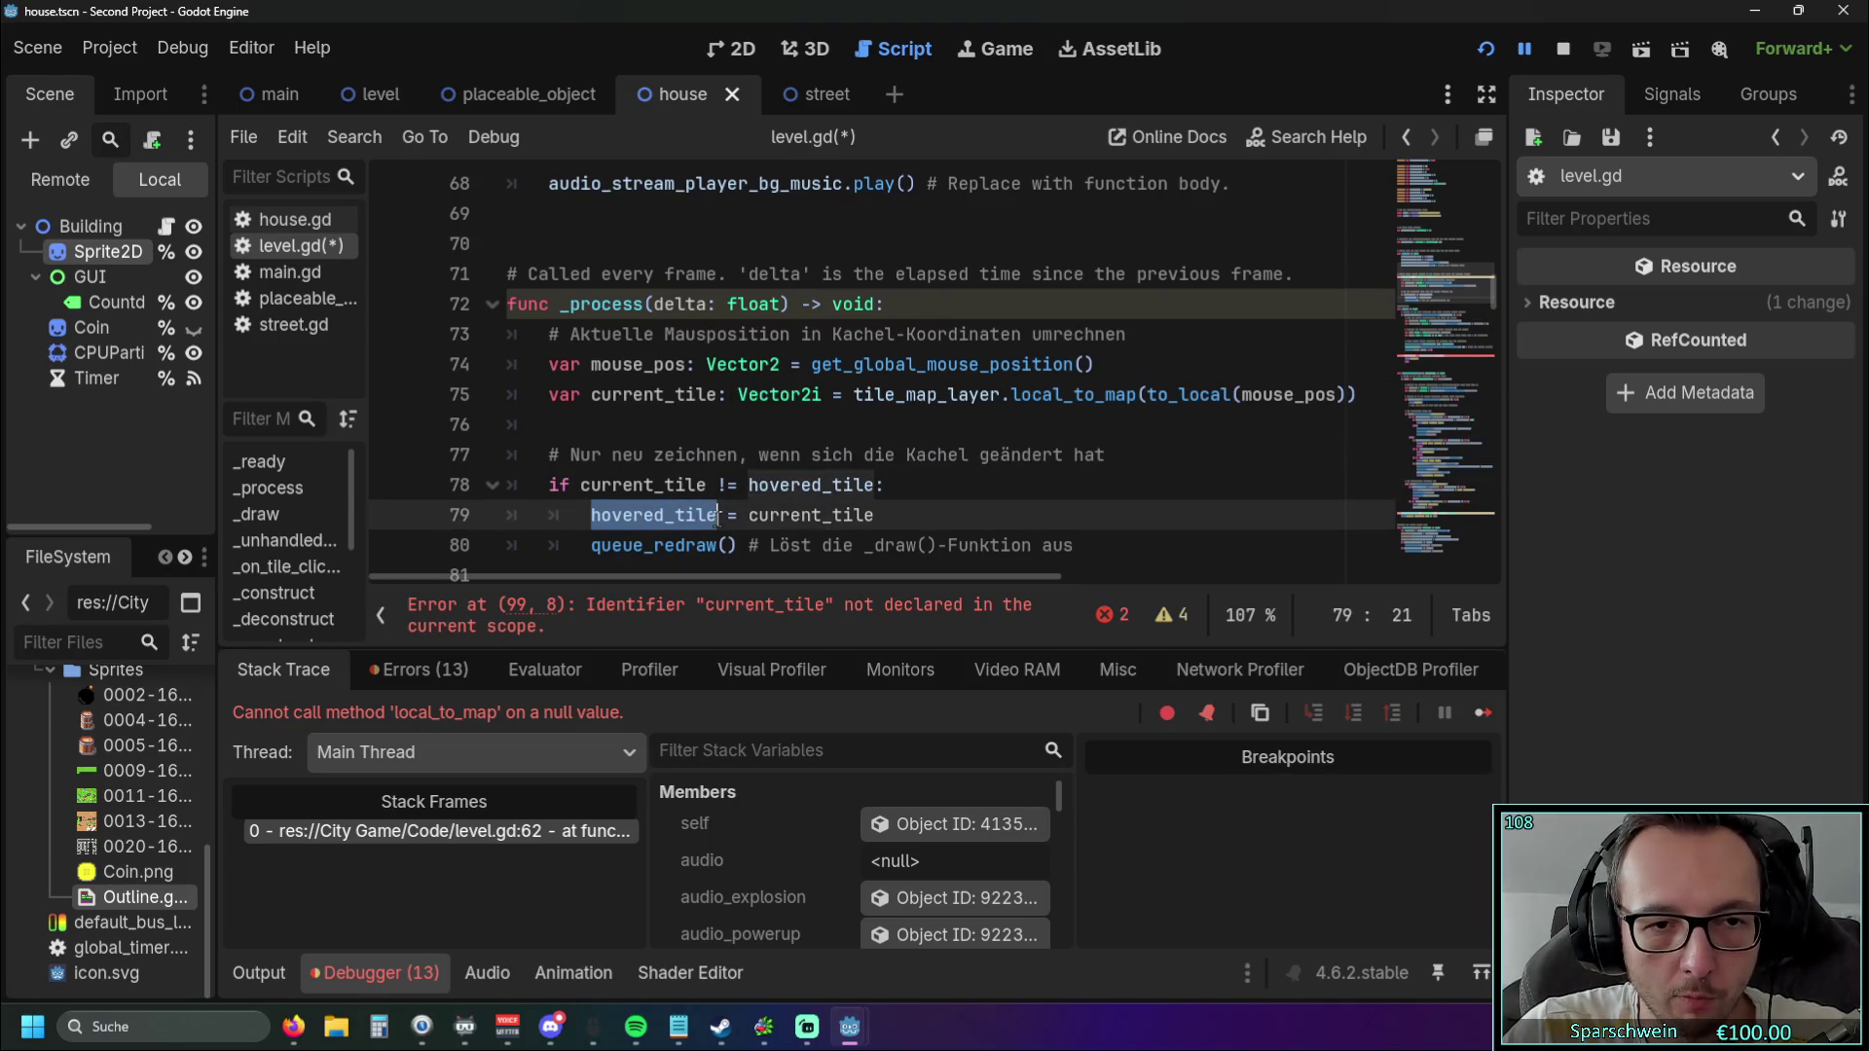
scroll(689, 409, "down", 8)
scroll(689, 409, "down", 1)
scroll(689, 409, "up", 1)
double_click(707, 393)
key("ctrl+v")
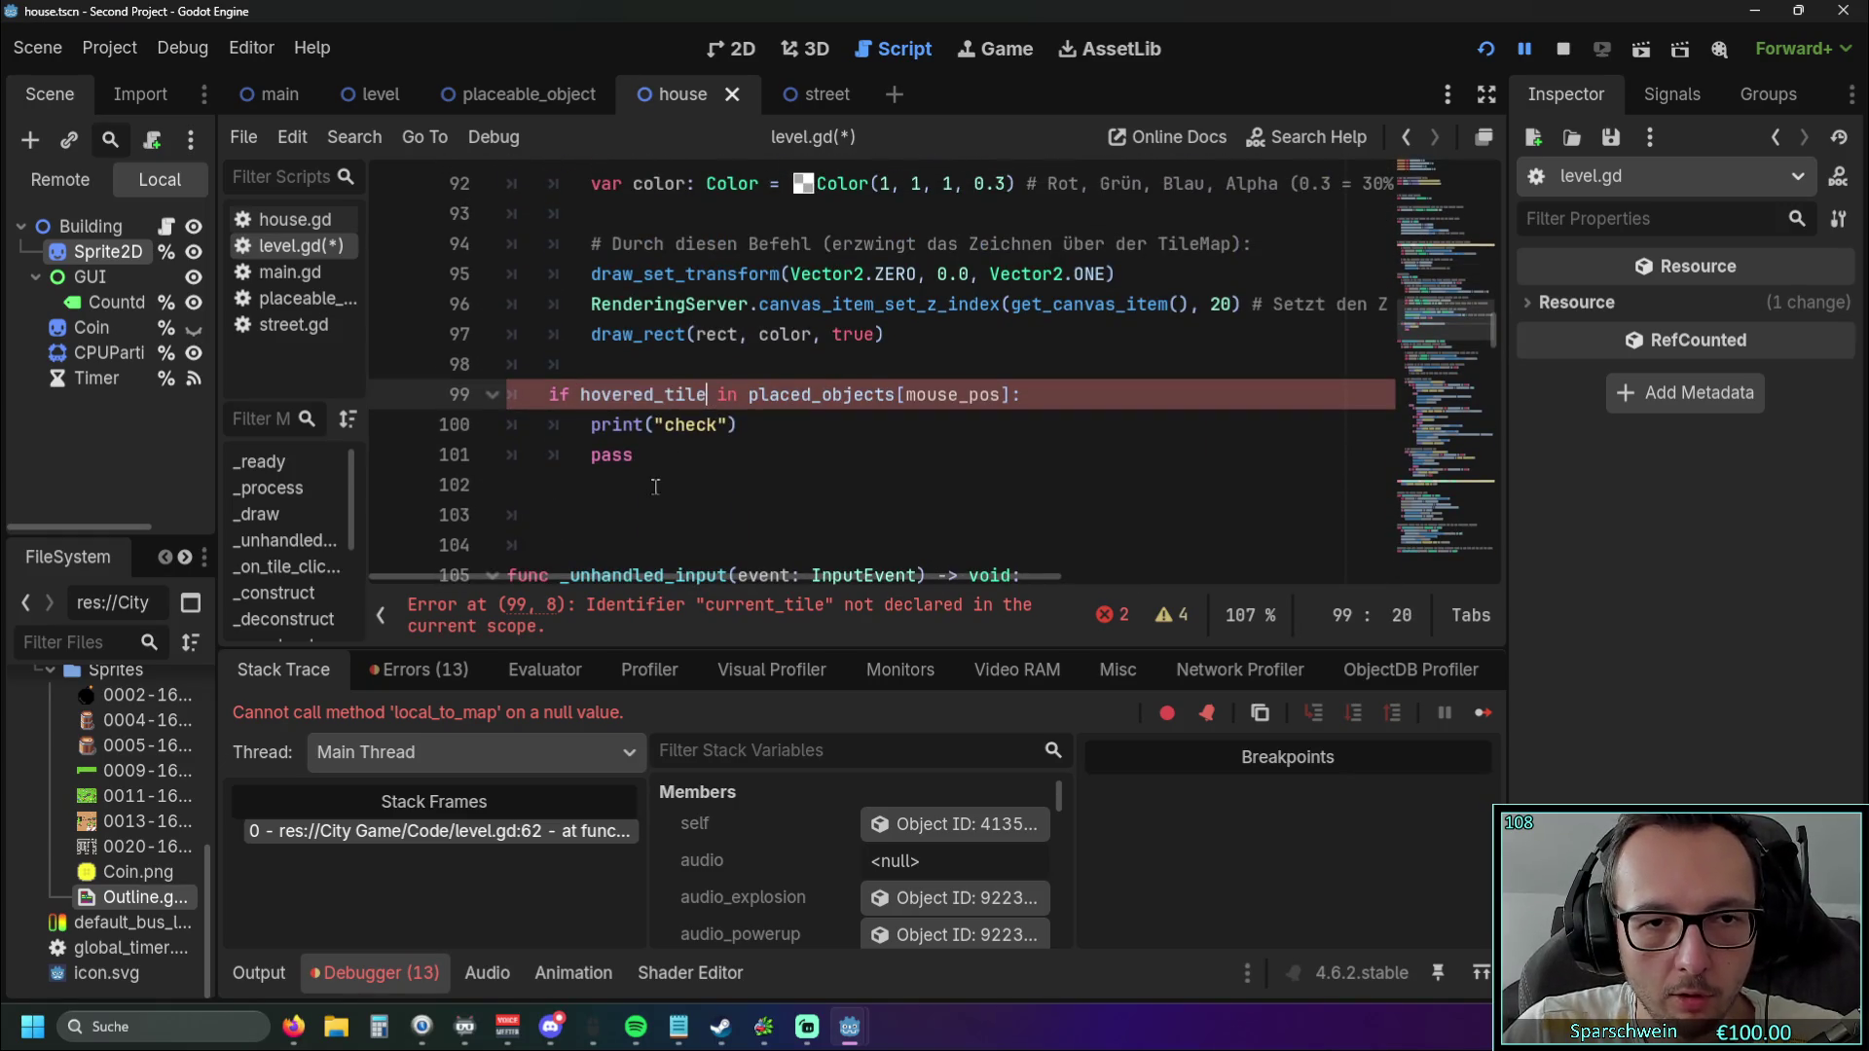
key("Down")
key("Down")
key("Down")
left_click(699, 394)
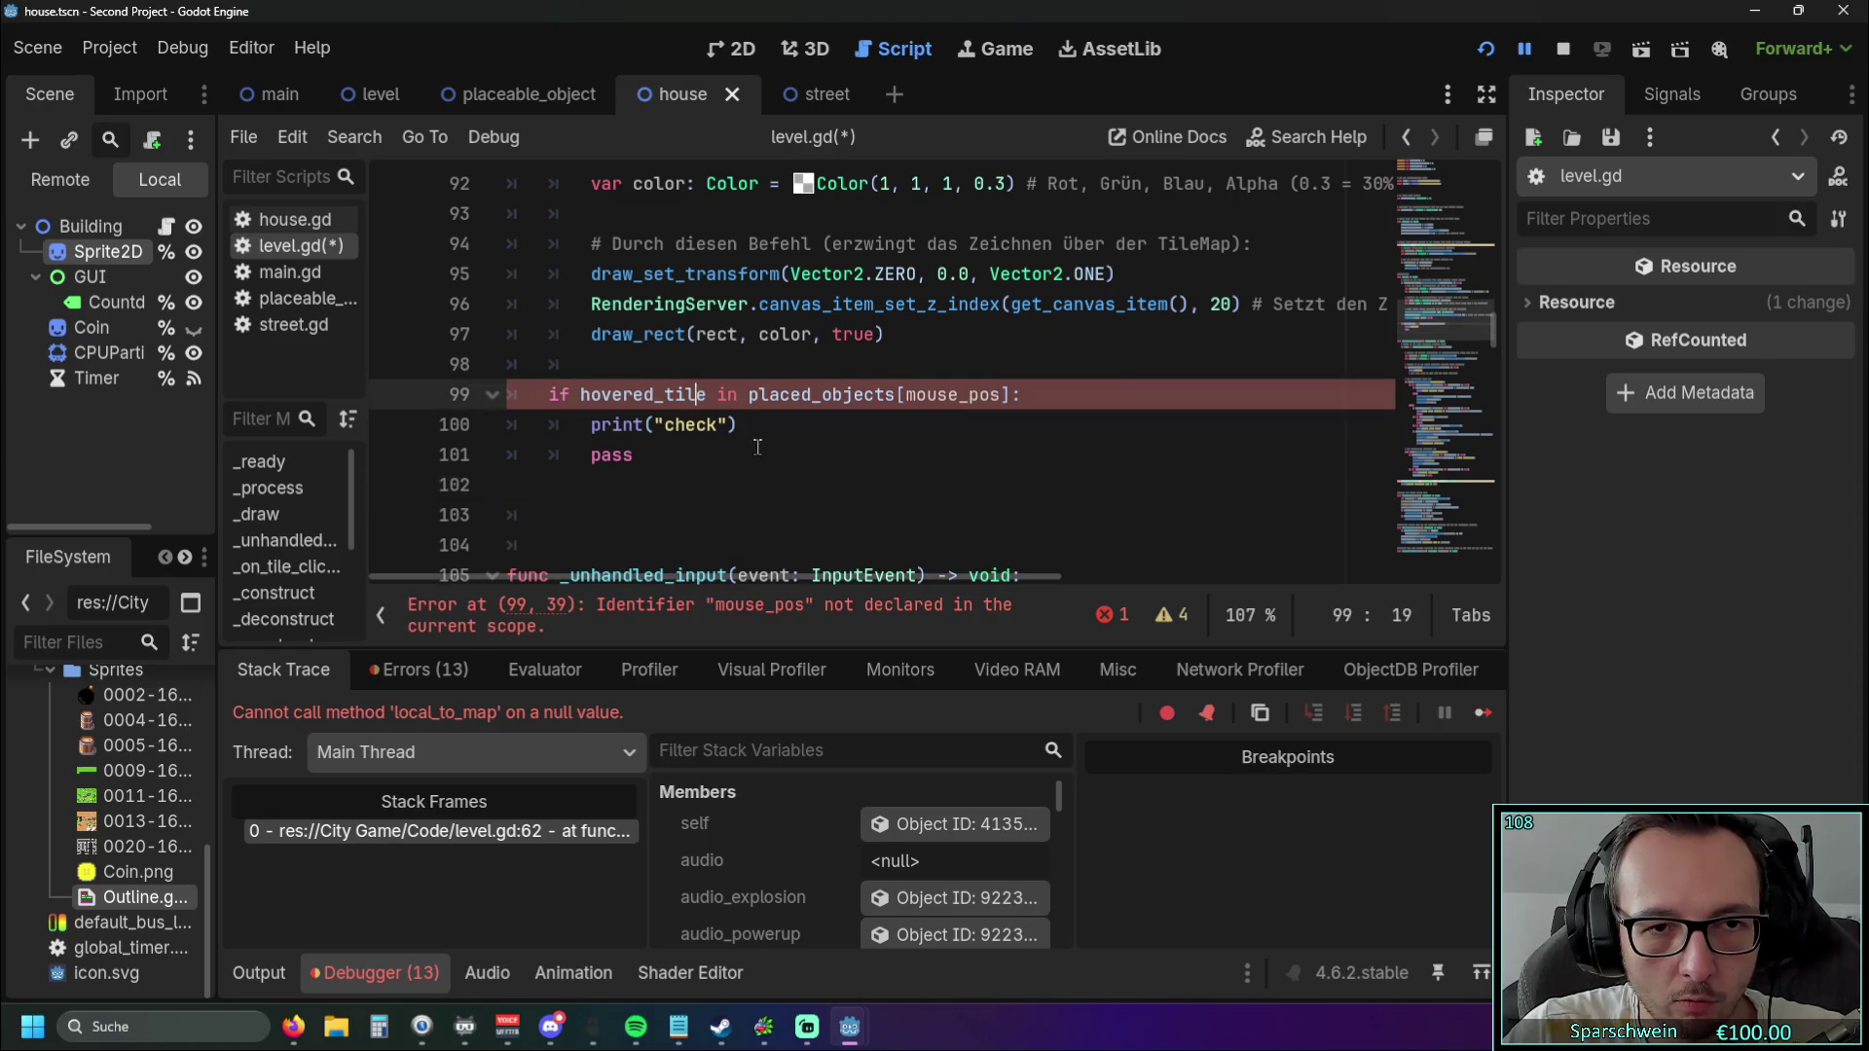
left_click(753, 443)
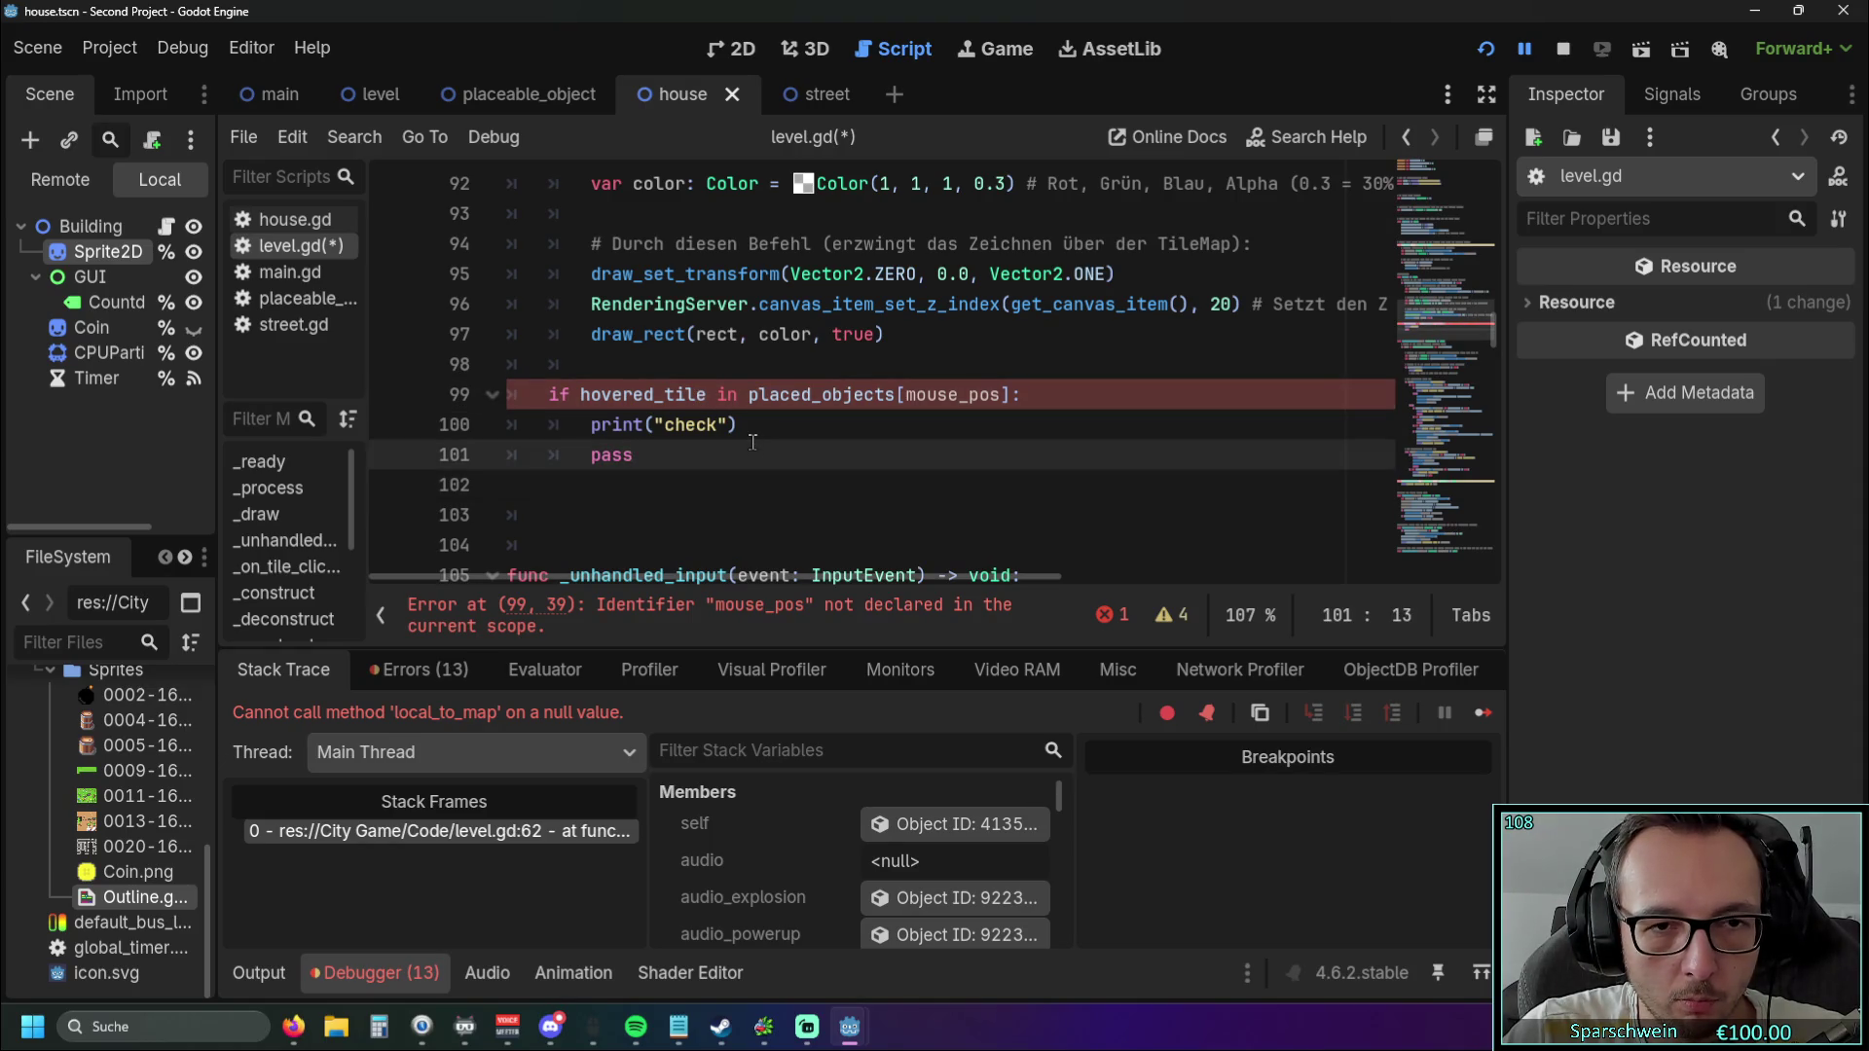
Replace mouse_pos in the placed_objects lookup with hovered_tile.
scroll(745, 487, "up", 2)
scroll(735, 545, "down", 2)
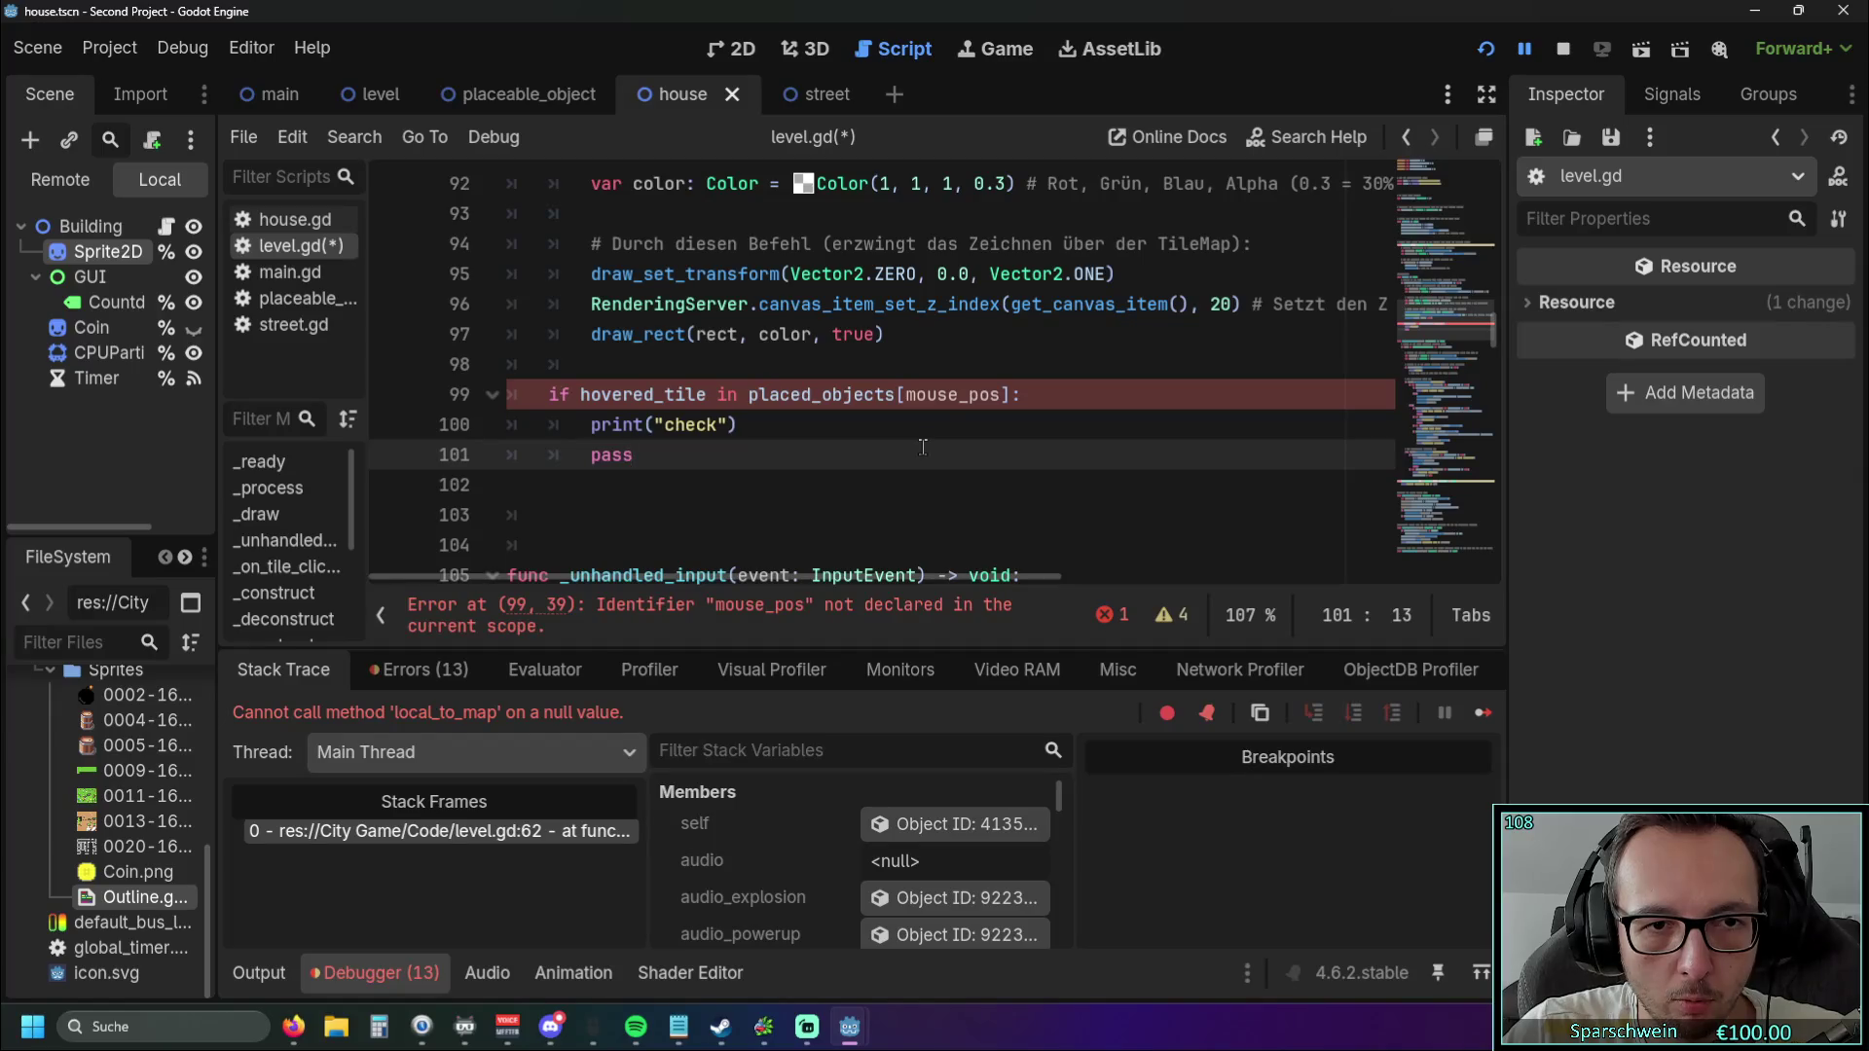
left_click_drag(906, 396, 1001, 398)
key("ctrl+v")
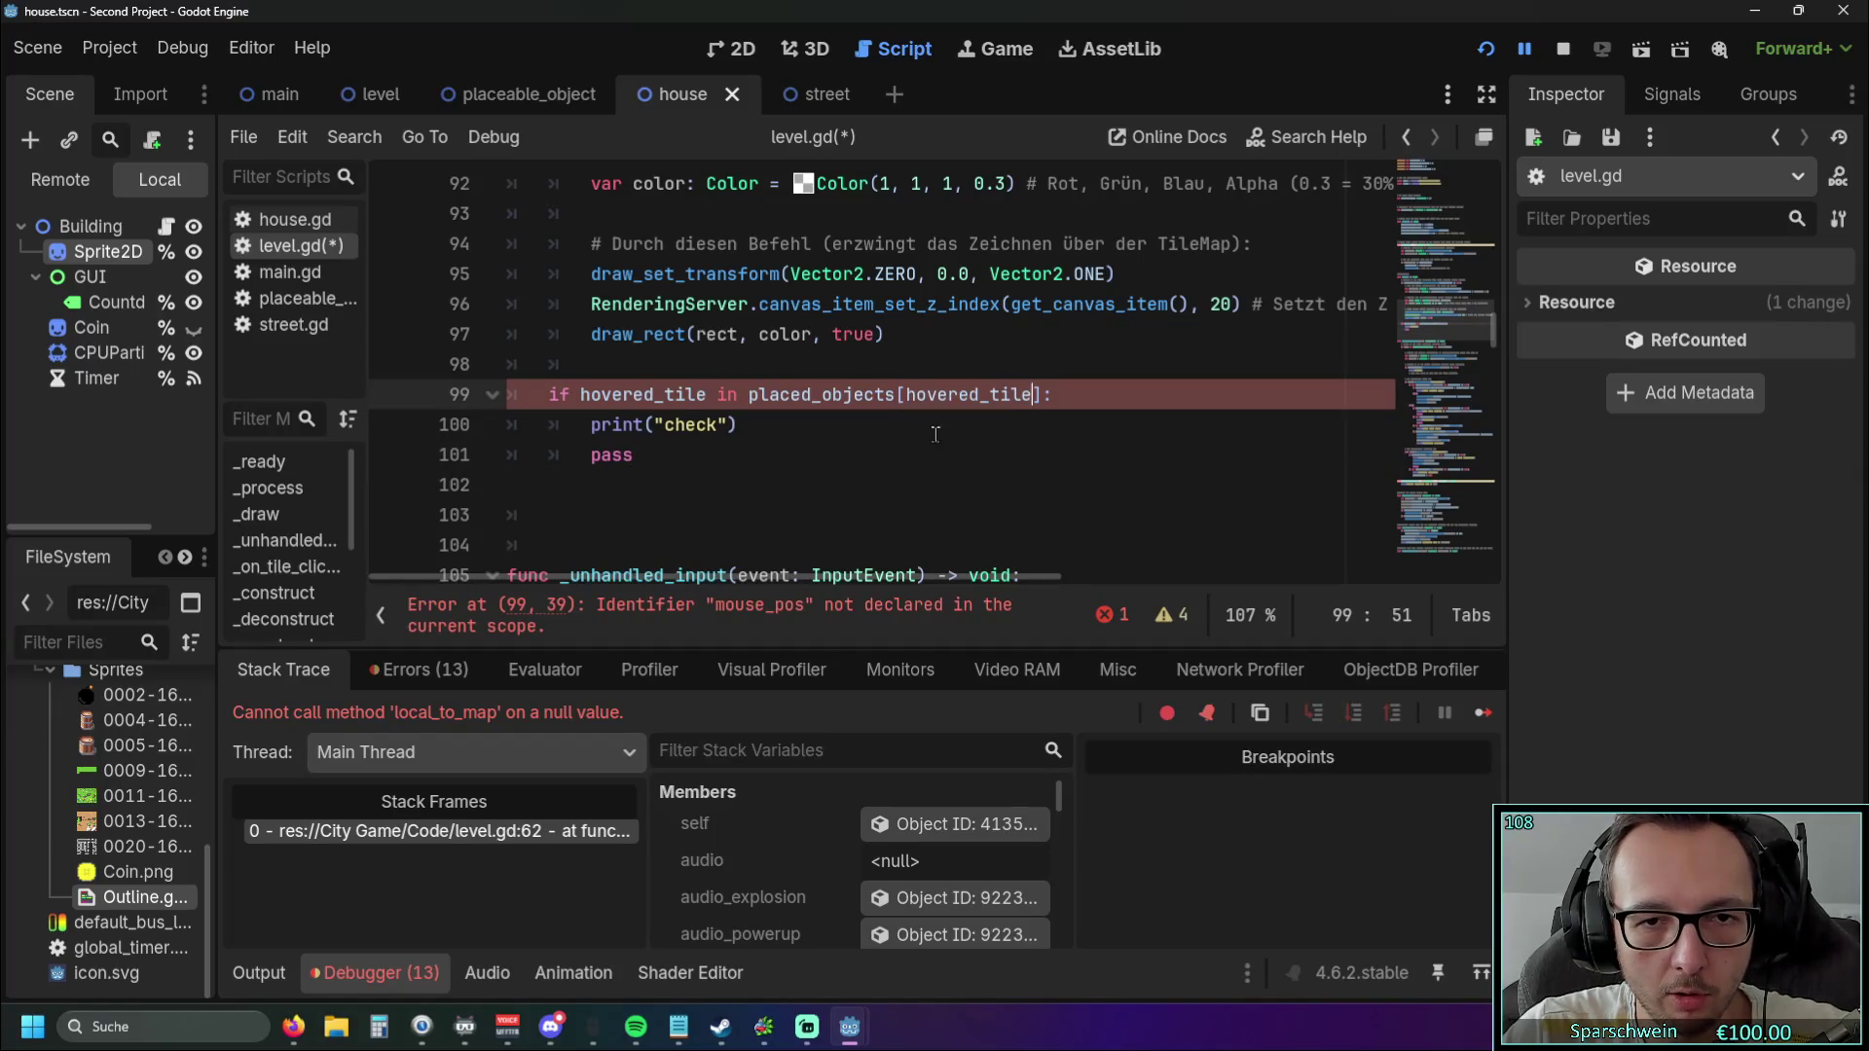
left_click(877, 452)
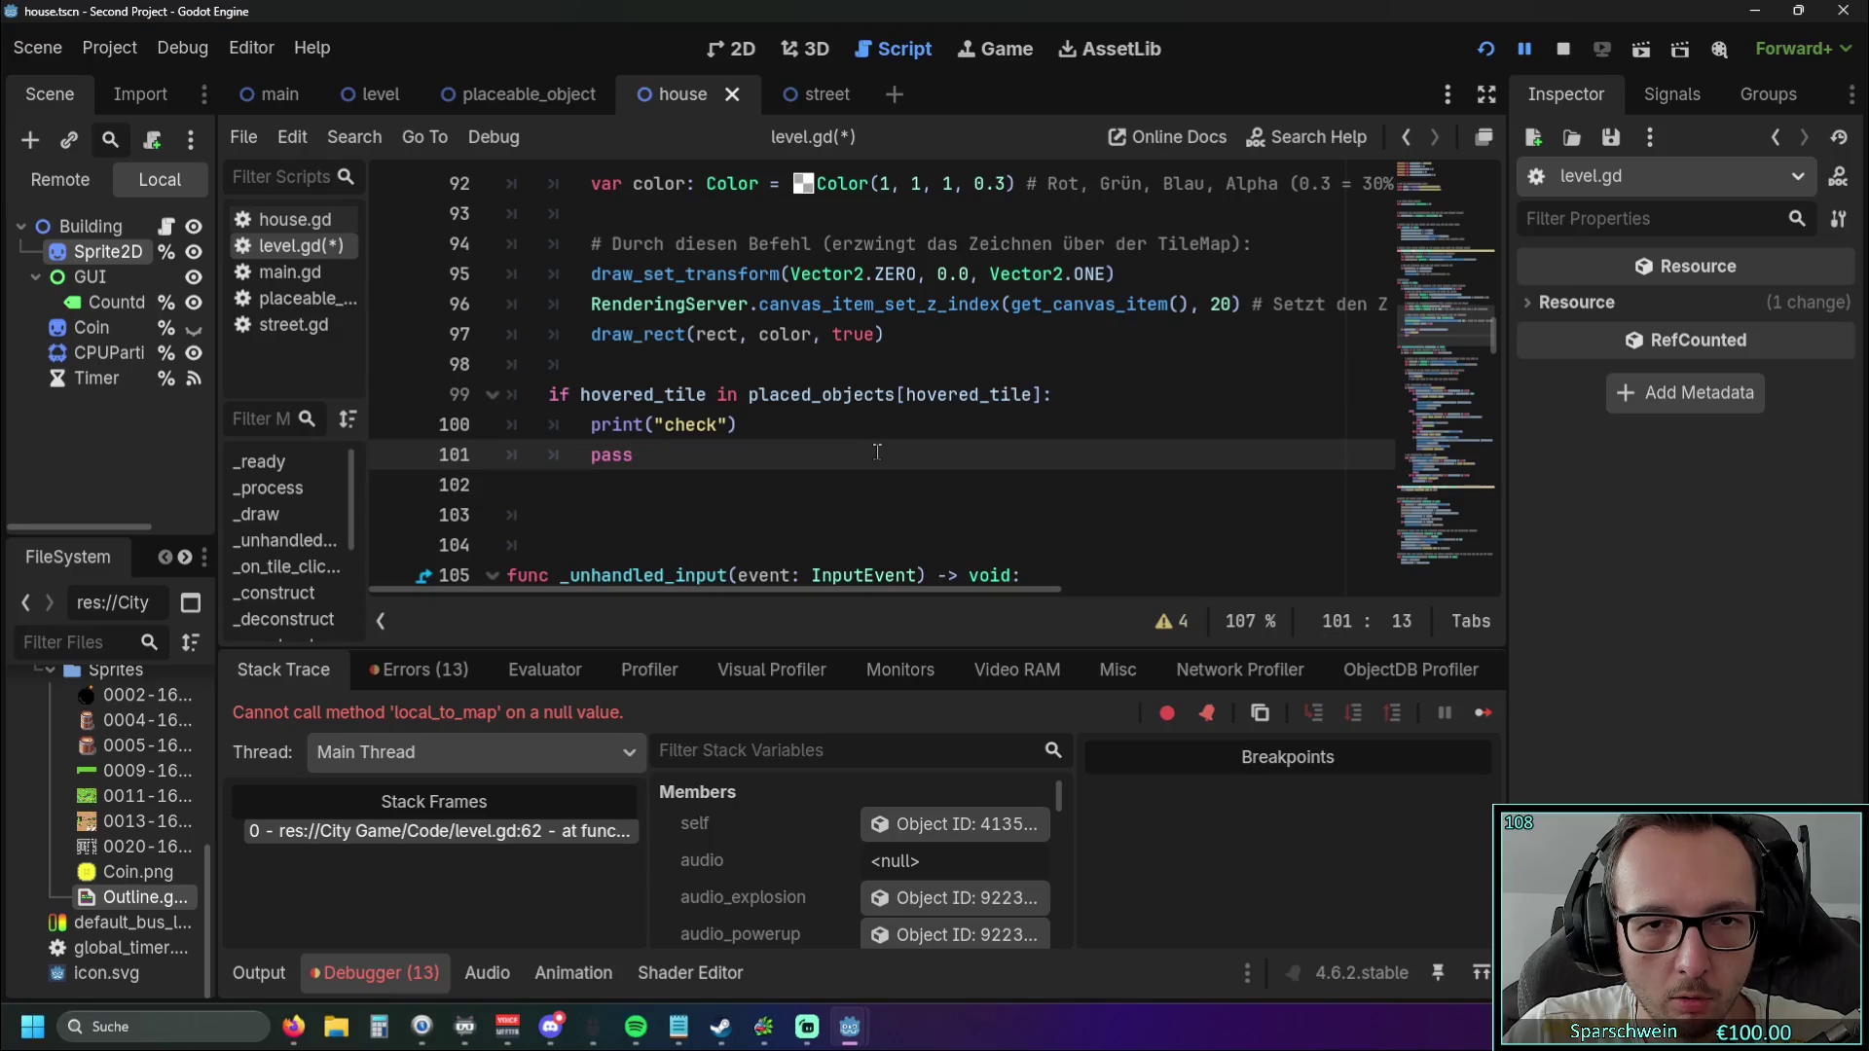
scroll(877, 453, "up", 1)
scroll(857, 428, "down", 1)
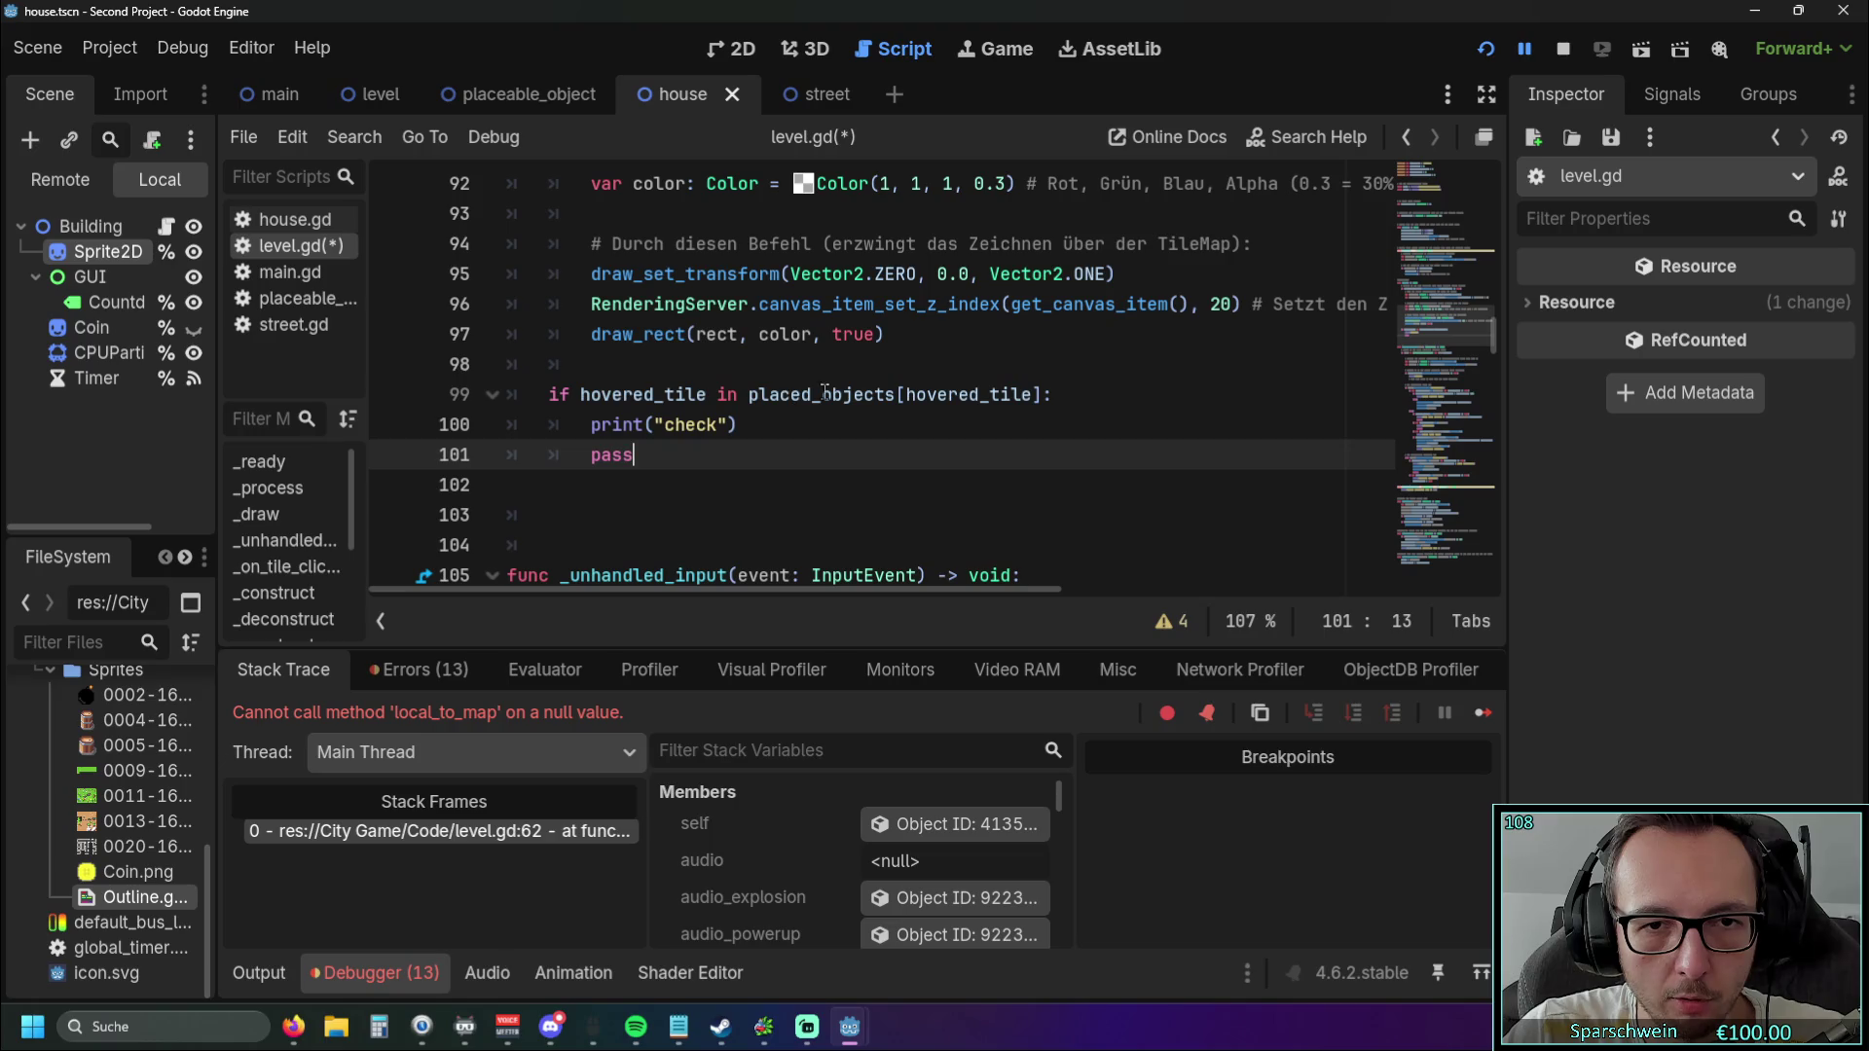
Save and run the project, which halts on invalid Dictionary key '(-1, -1)'.
left_click(1484, 49)
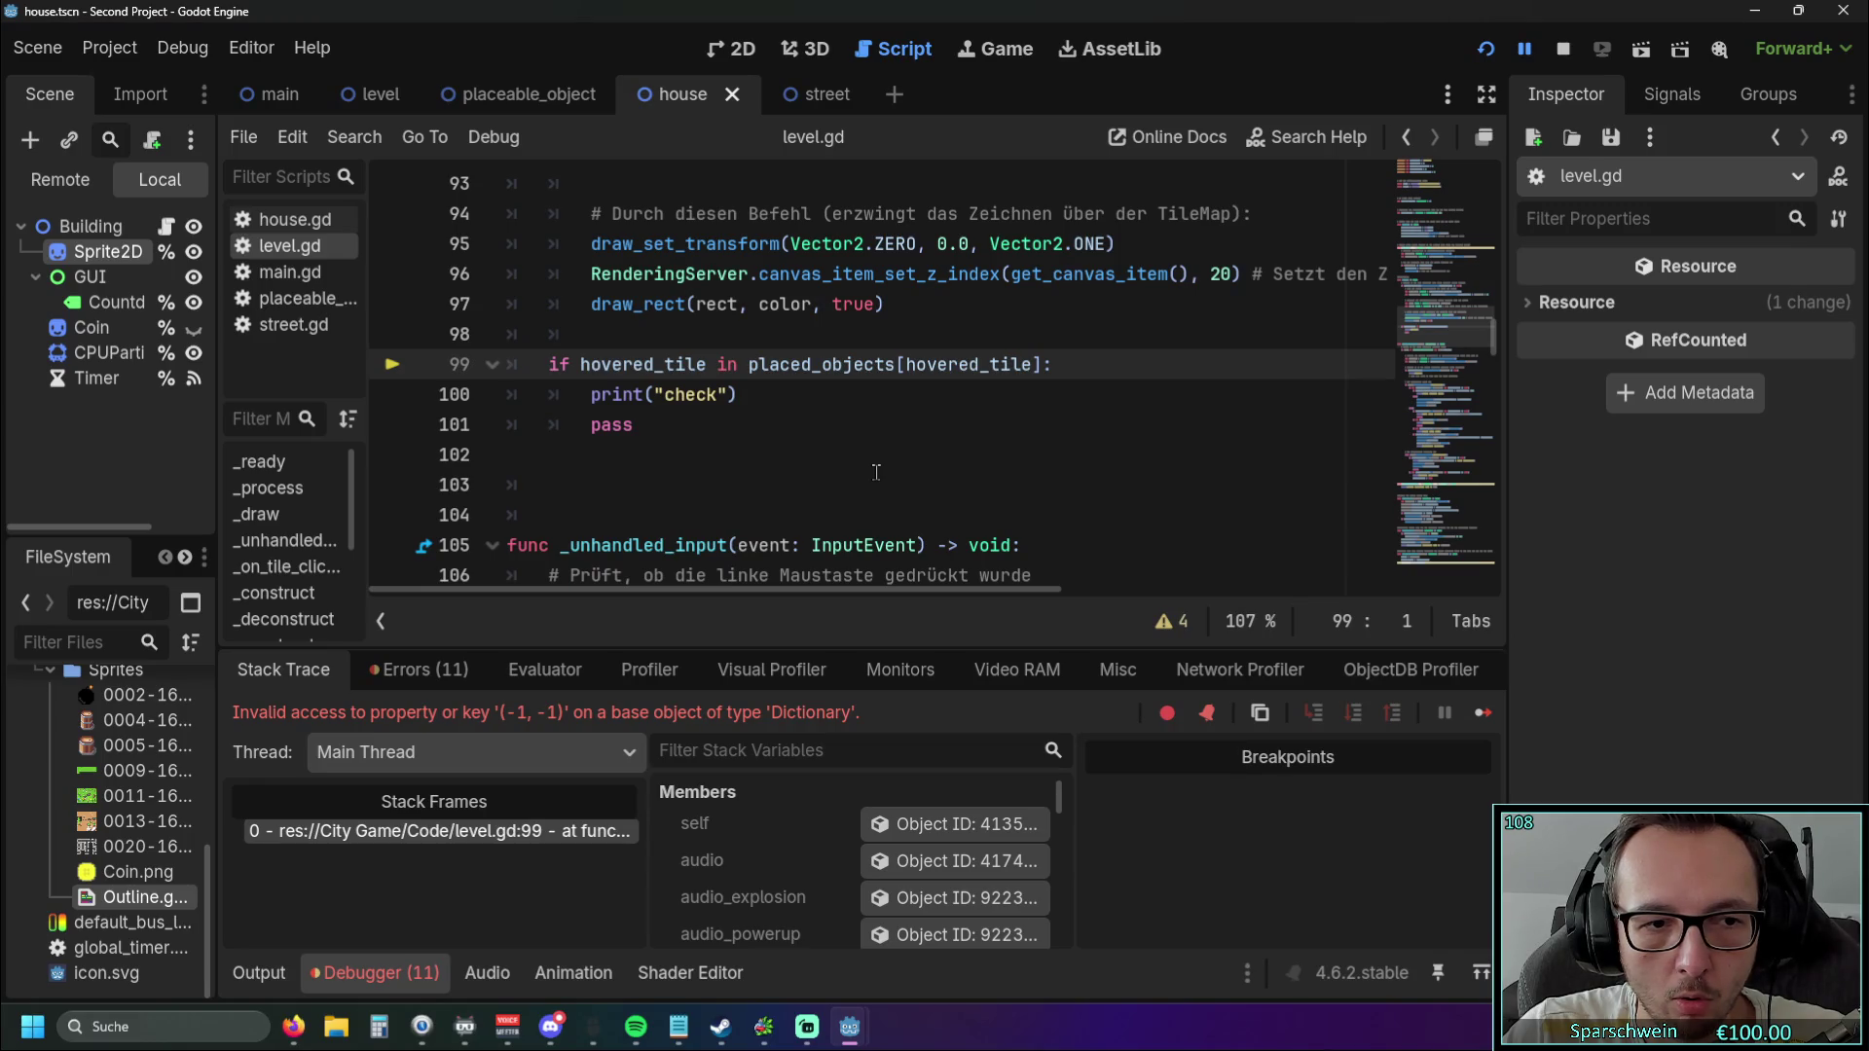
scroll(876, 472, "up", 1)
scroll(876, 472, "down", 1)
scroll(876, 472, "up", 1)
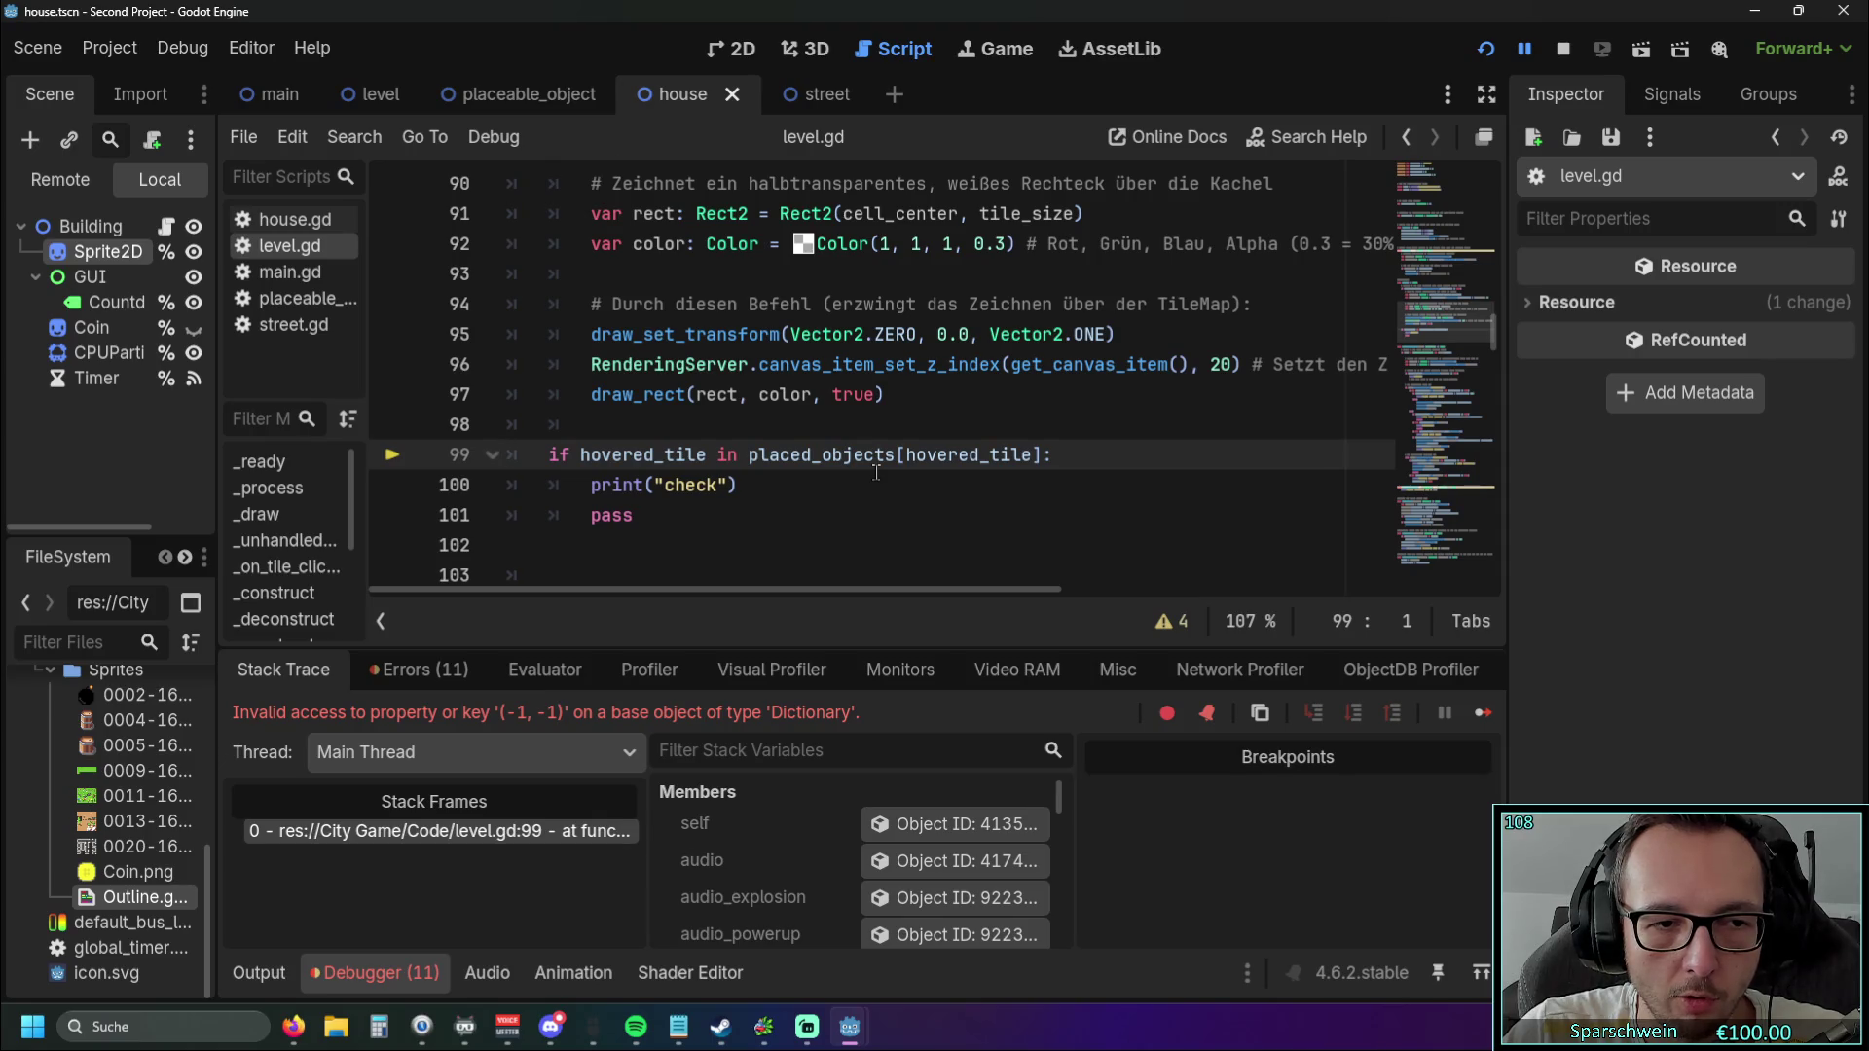
key("F5")
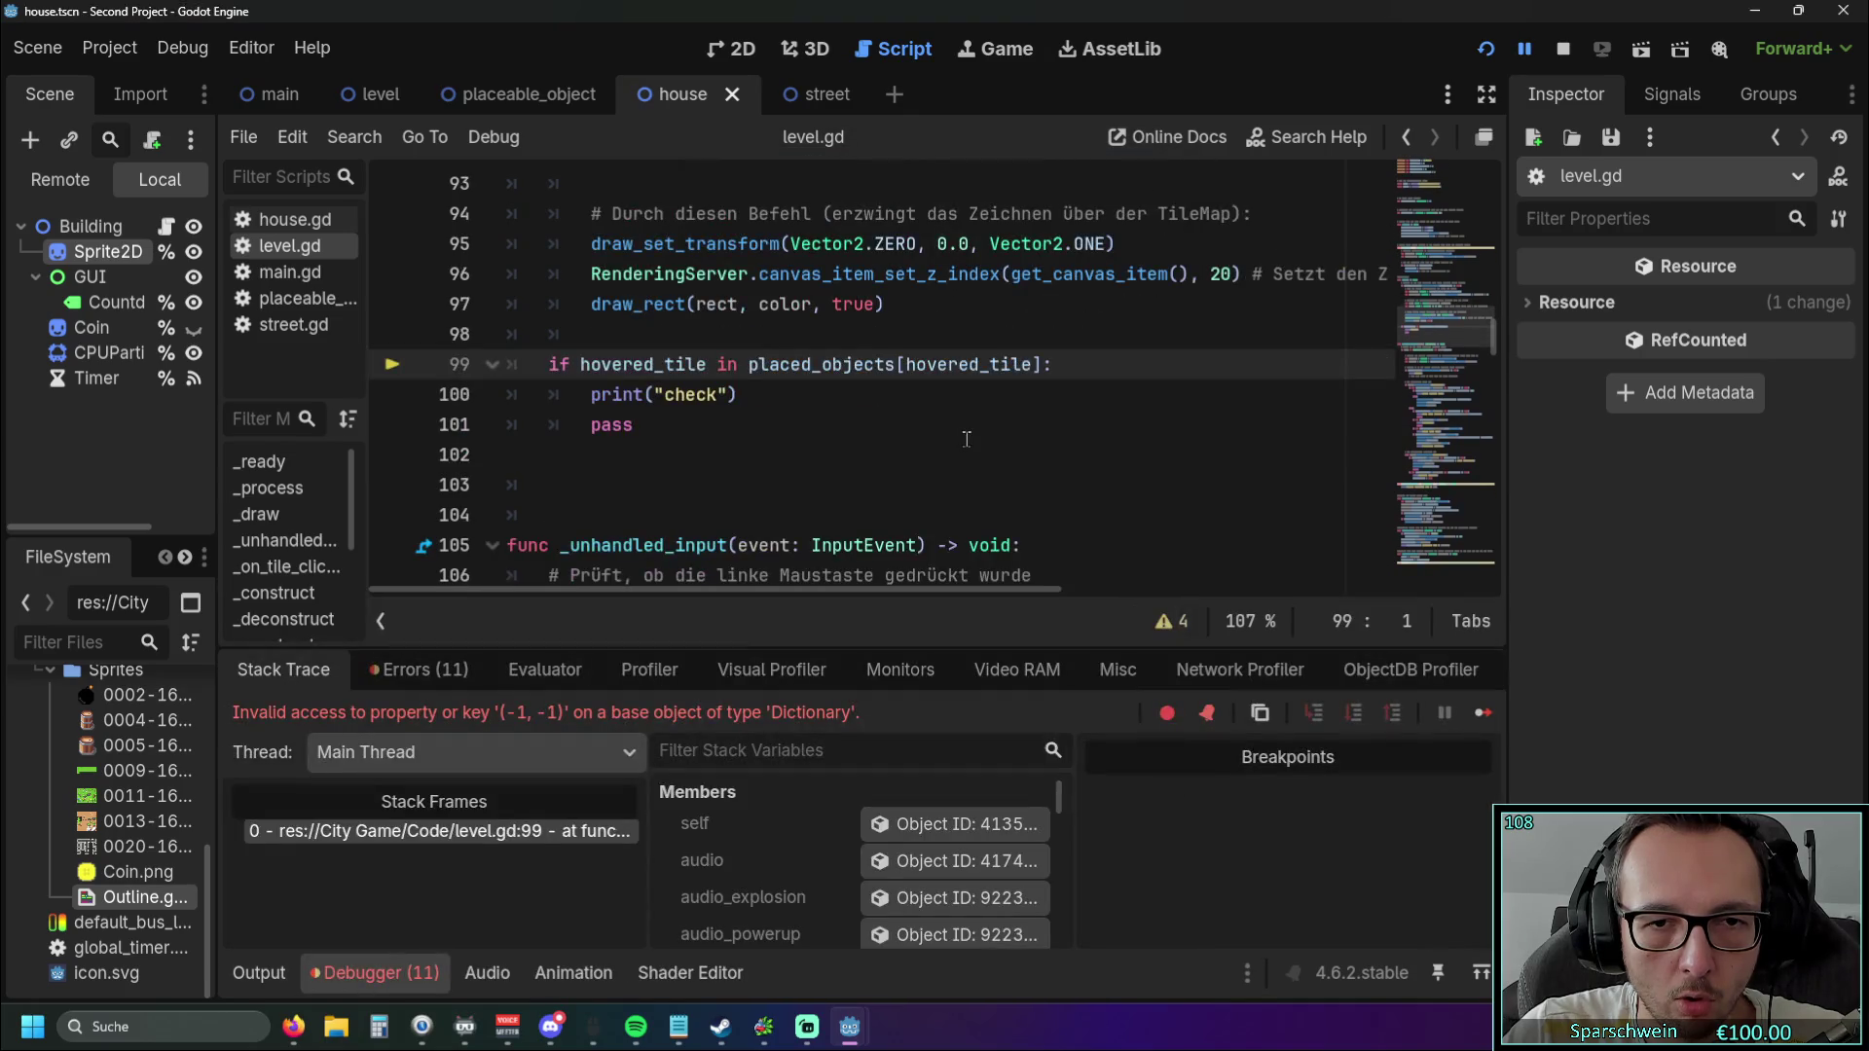
scroll(879, 435, "up", 1)
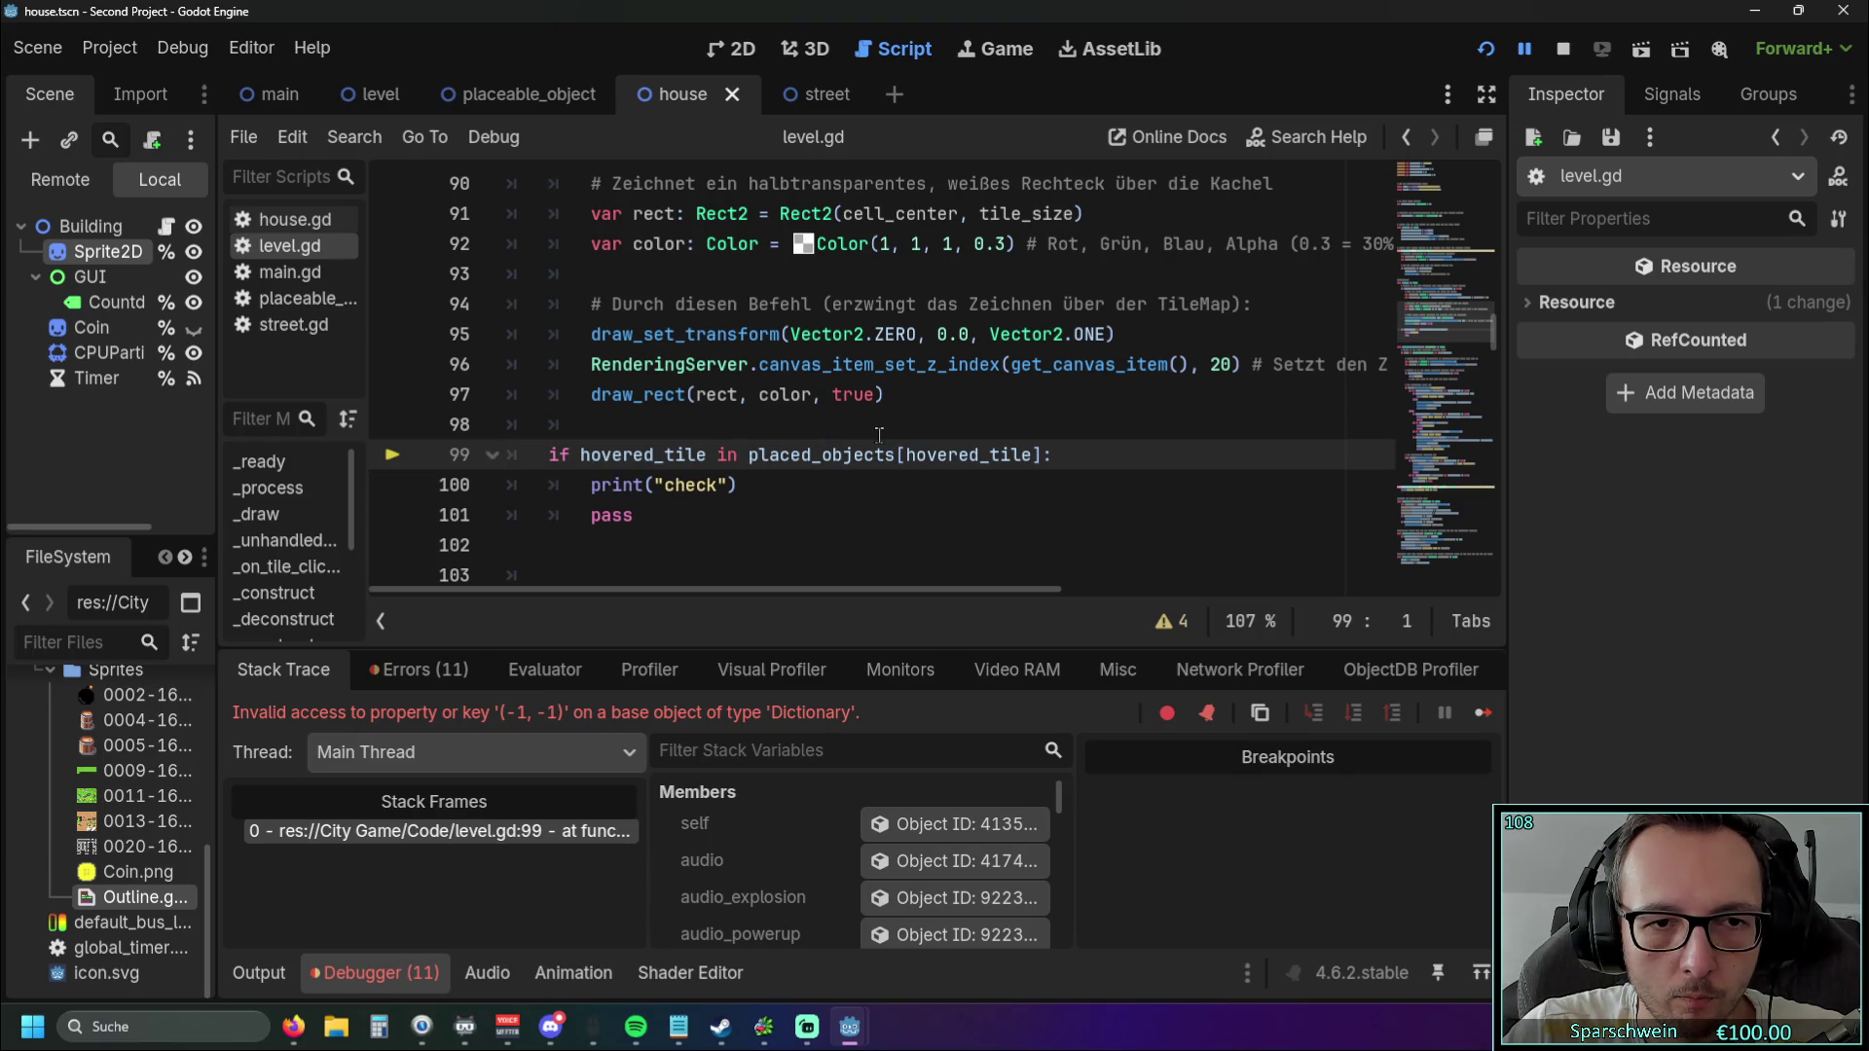
scroll(879, 435, "up", 4)
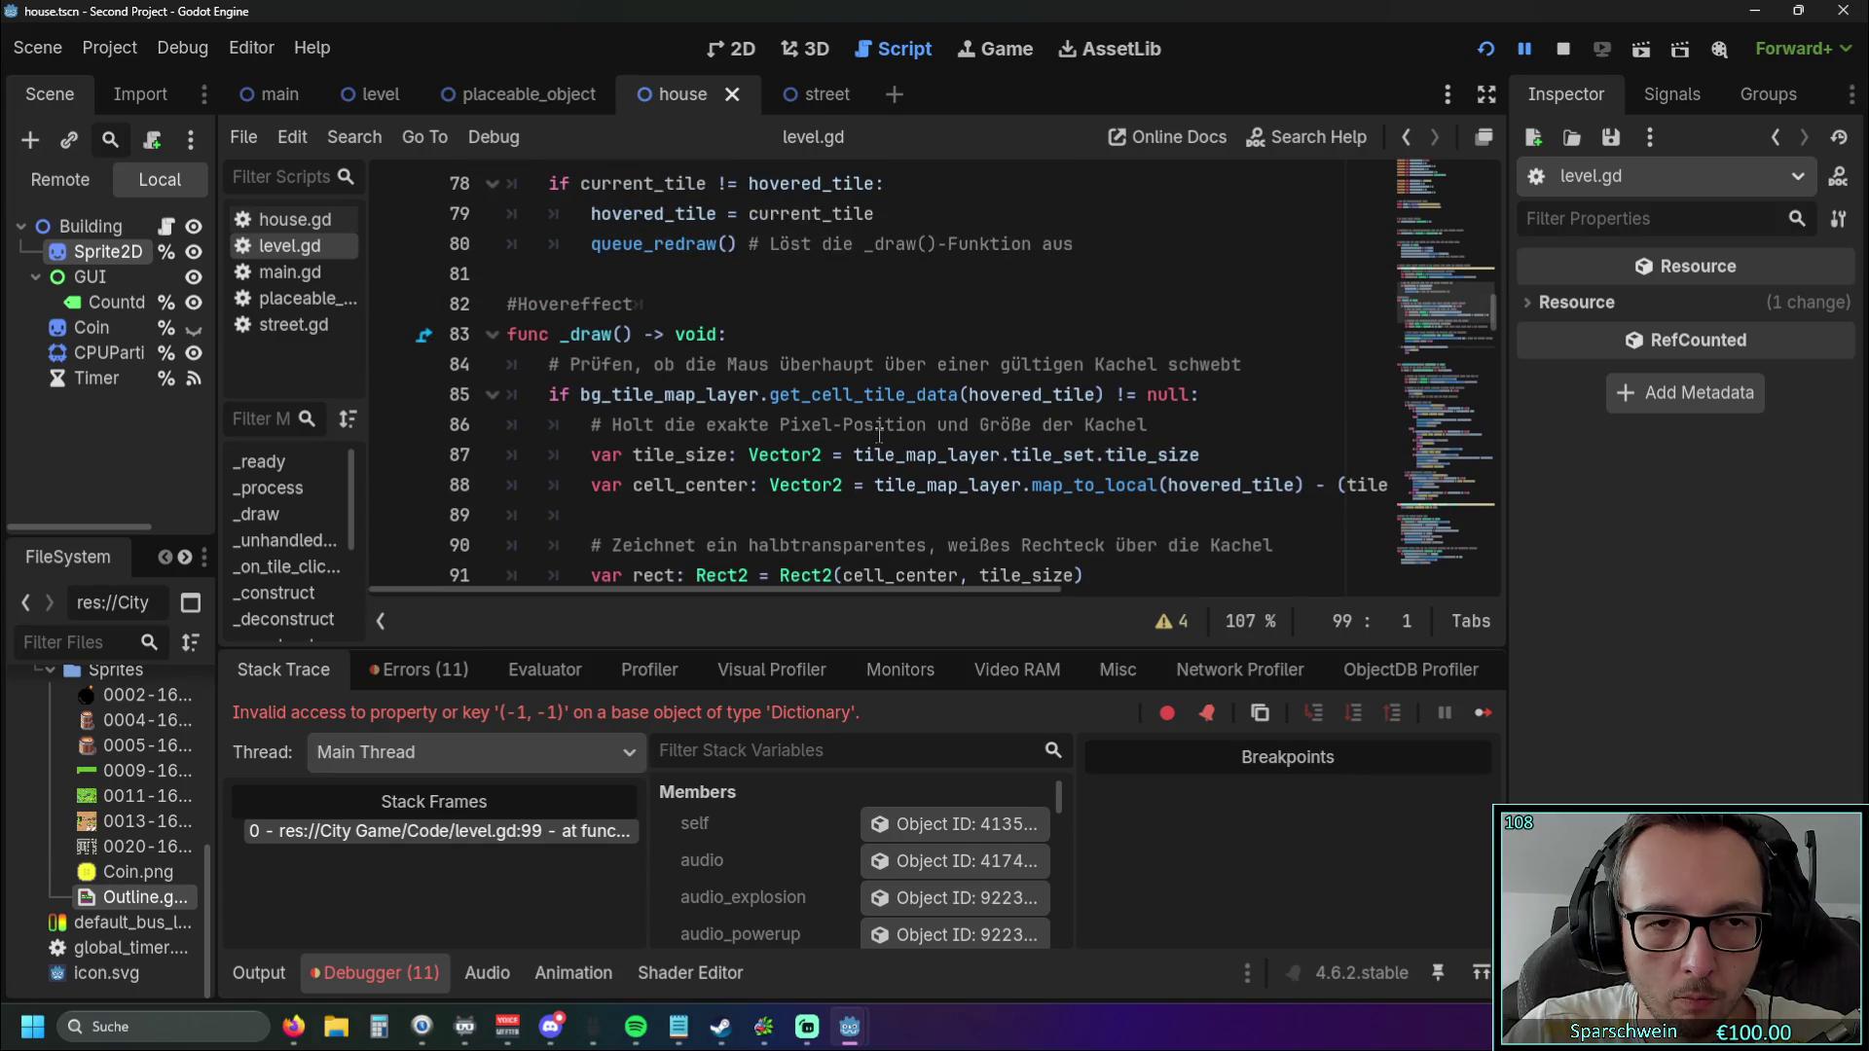
scroll(879, 435, "down", 4)
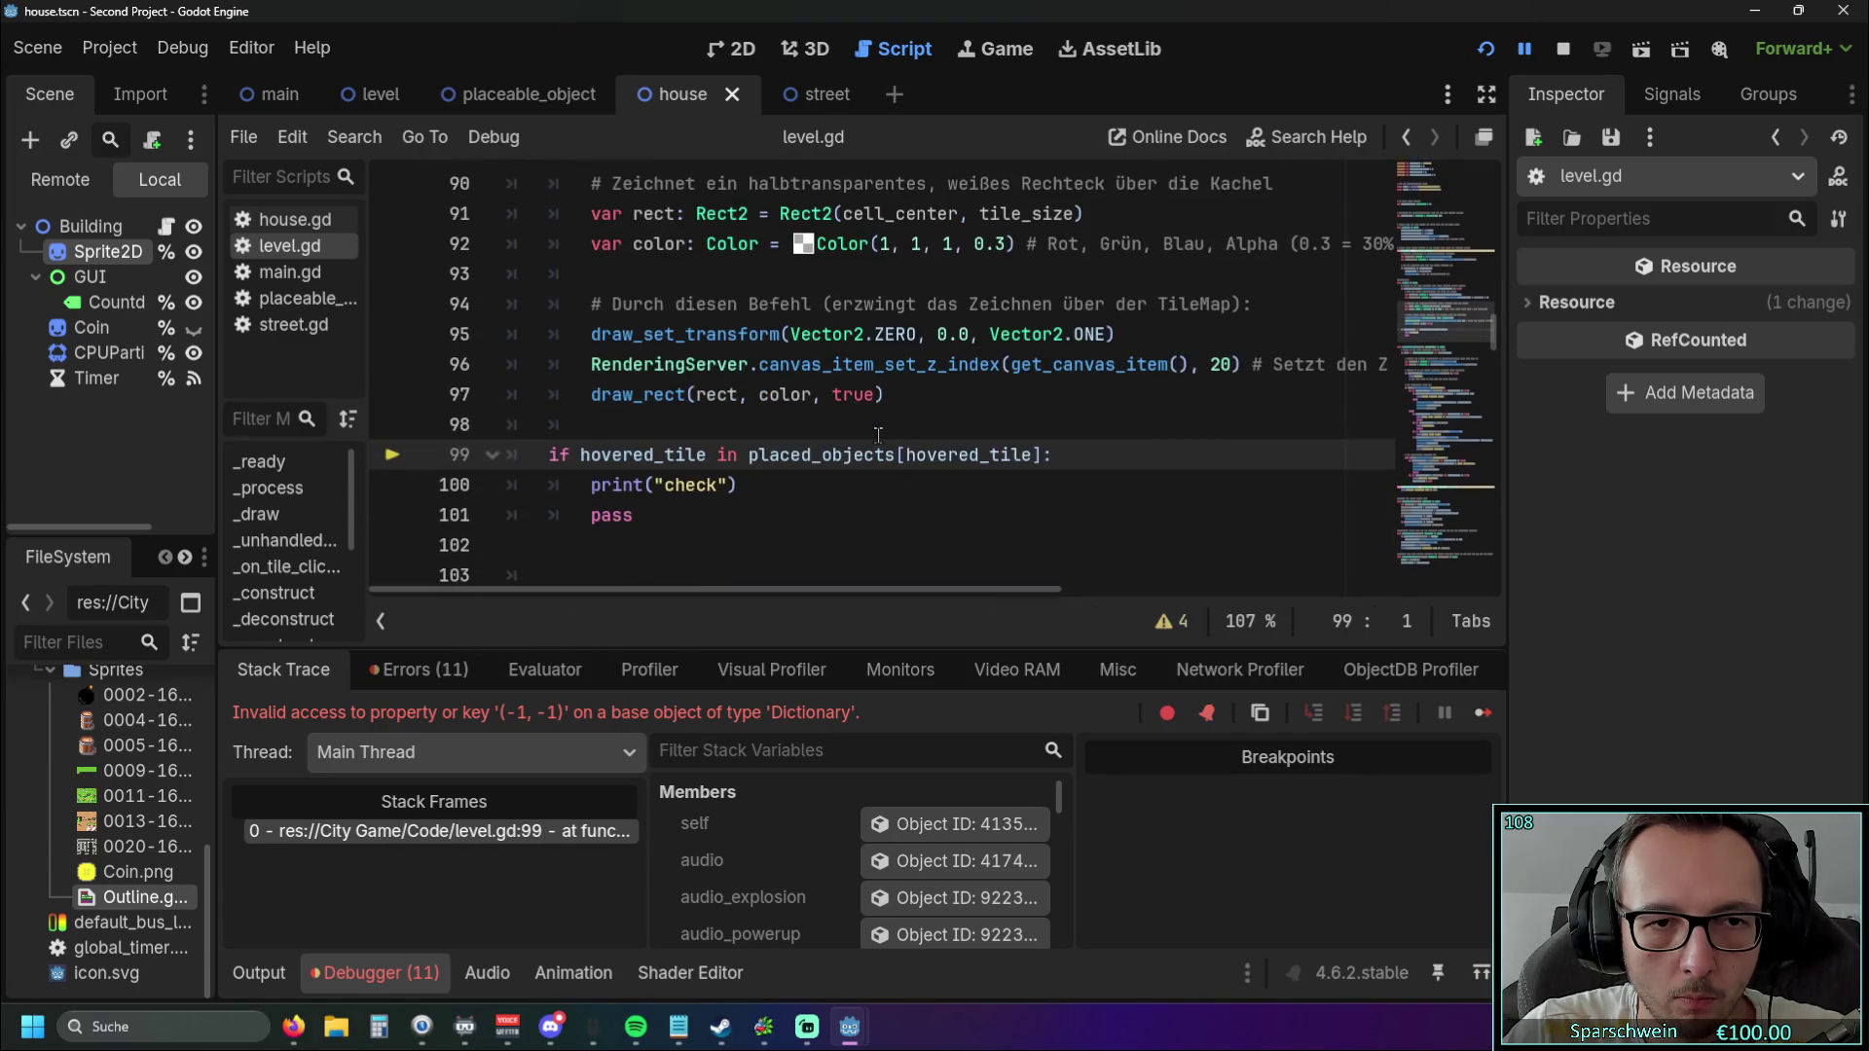
key("Home")
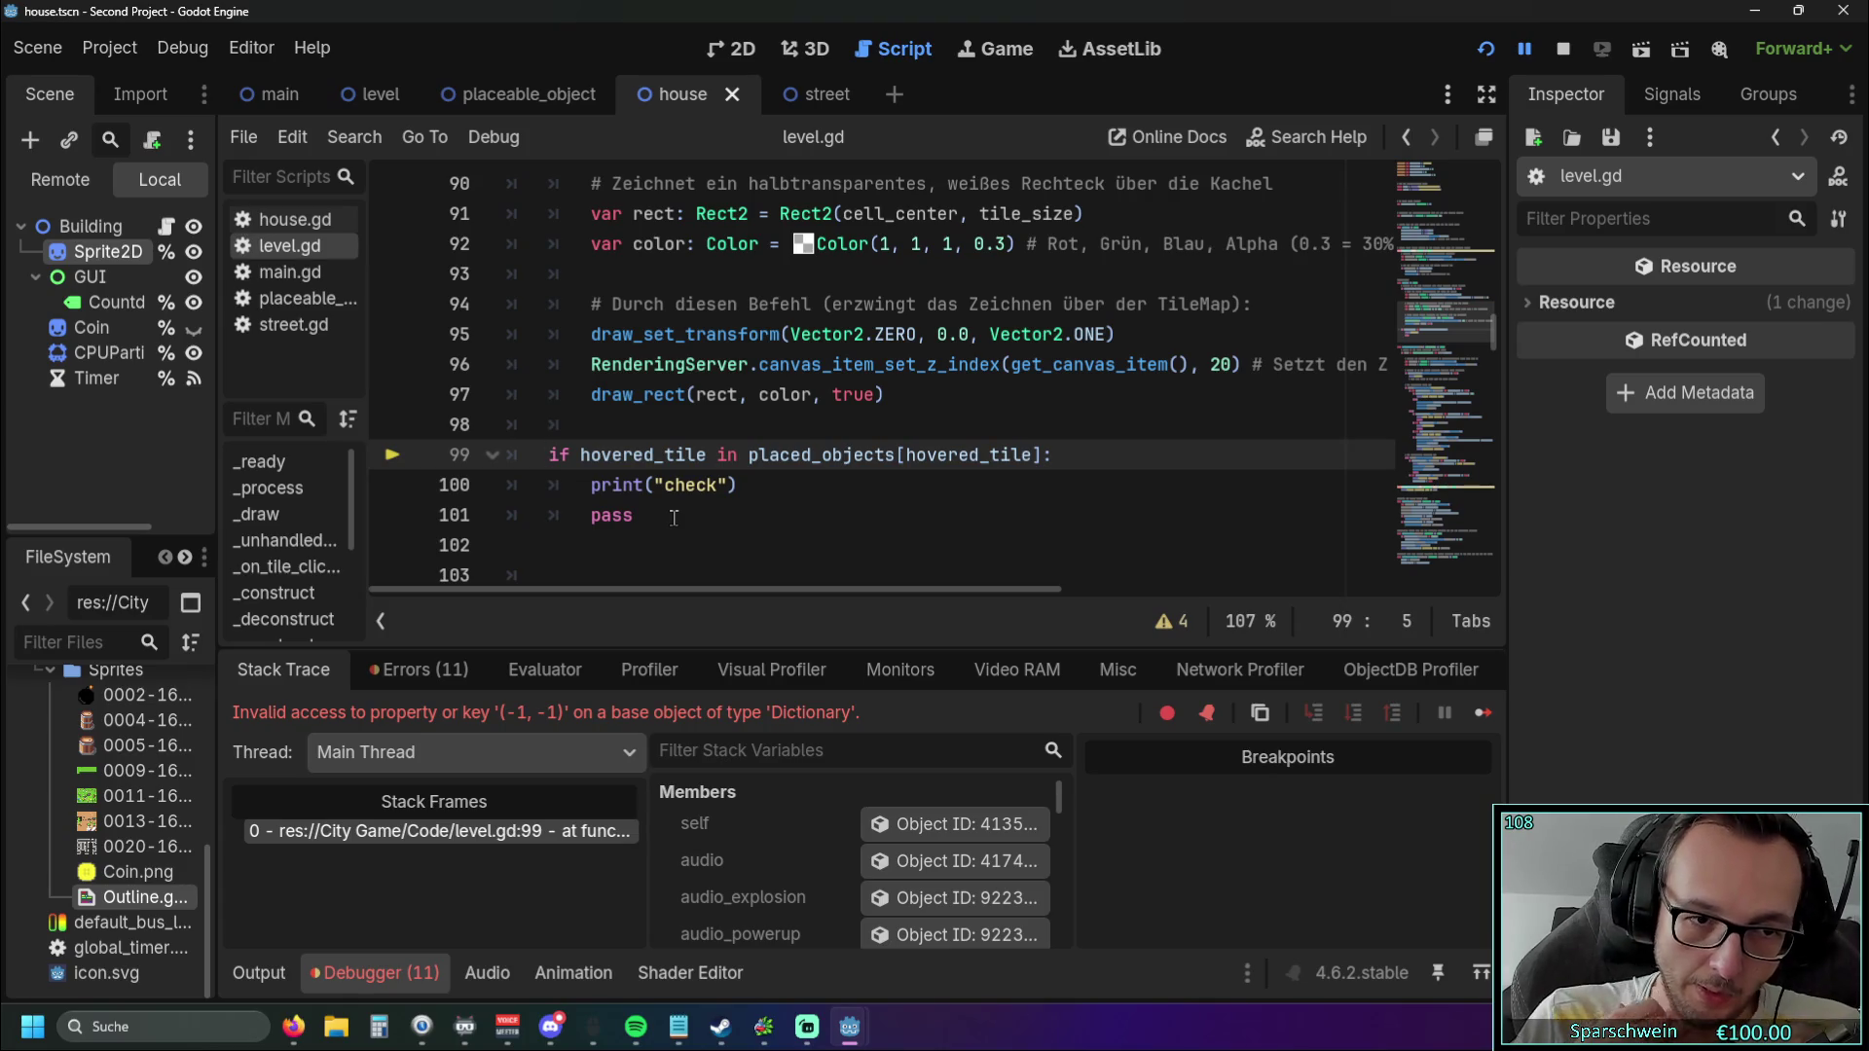
scroll(673, 517, "up", 2)
scroll(673, 517, "up", 5)
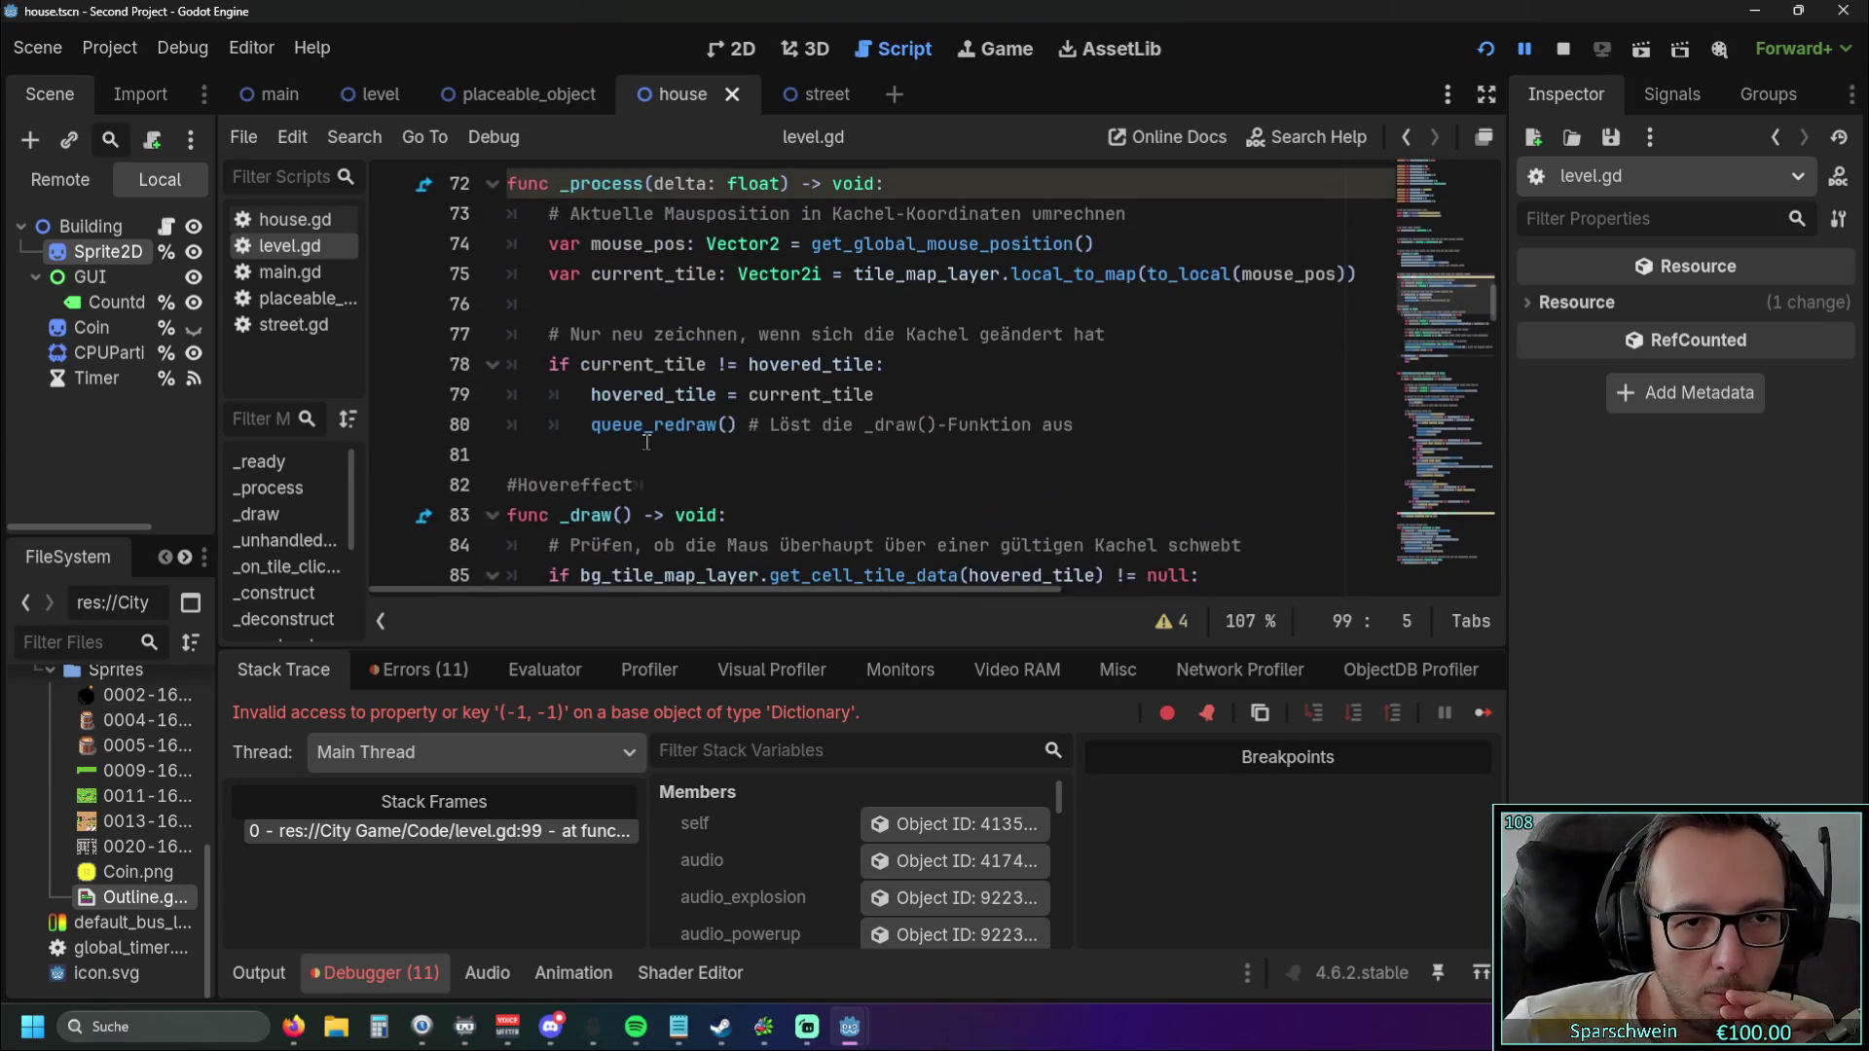
scroll(650, 431, "up", 3)
scroll(650, 431, "down", 10)
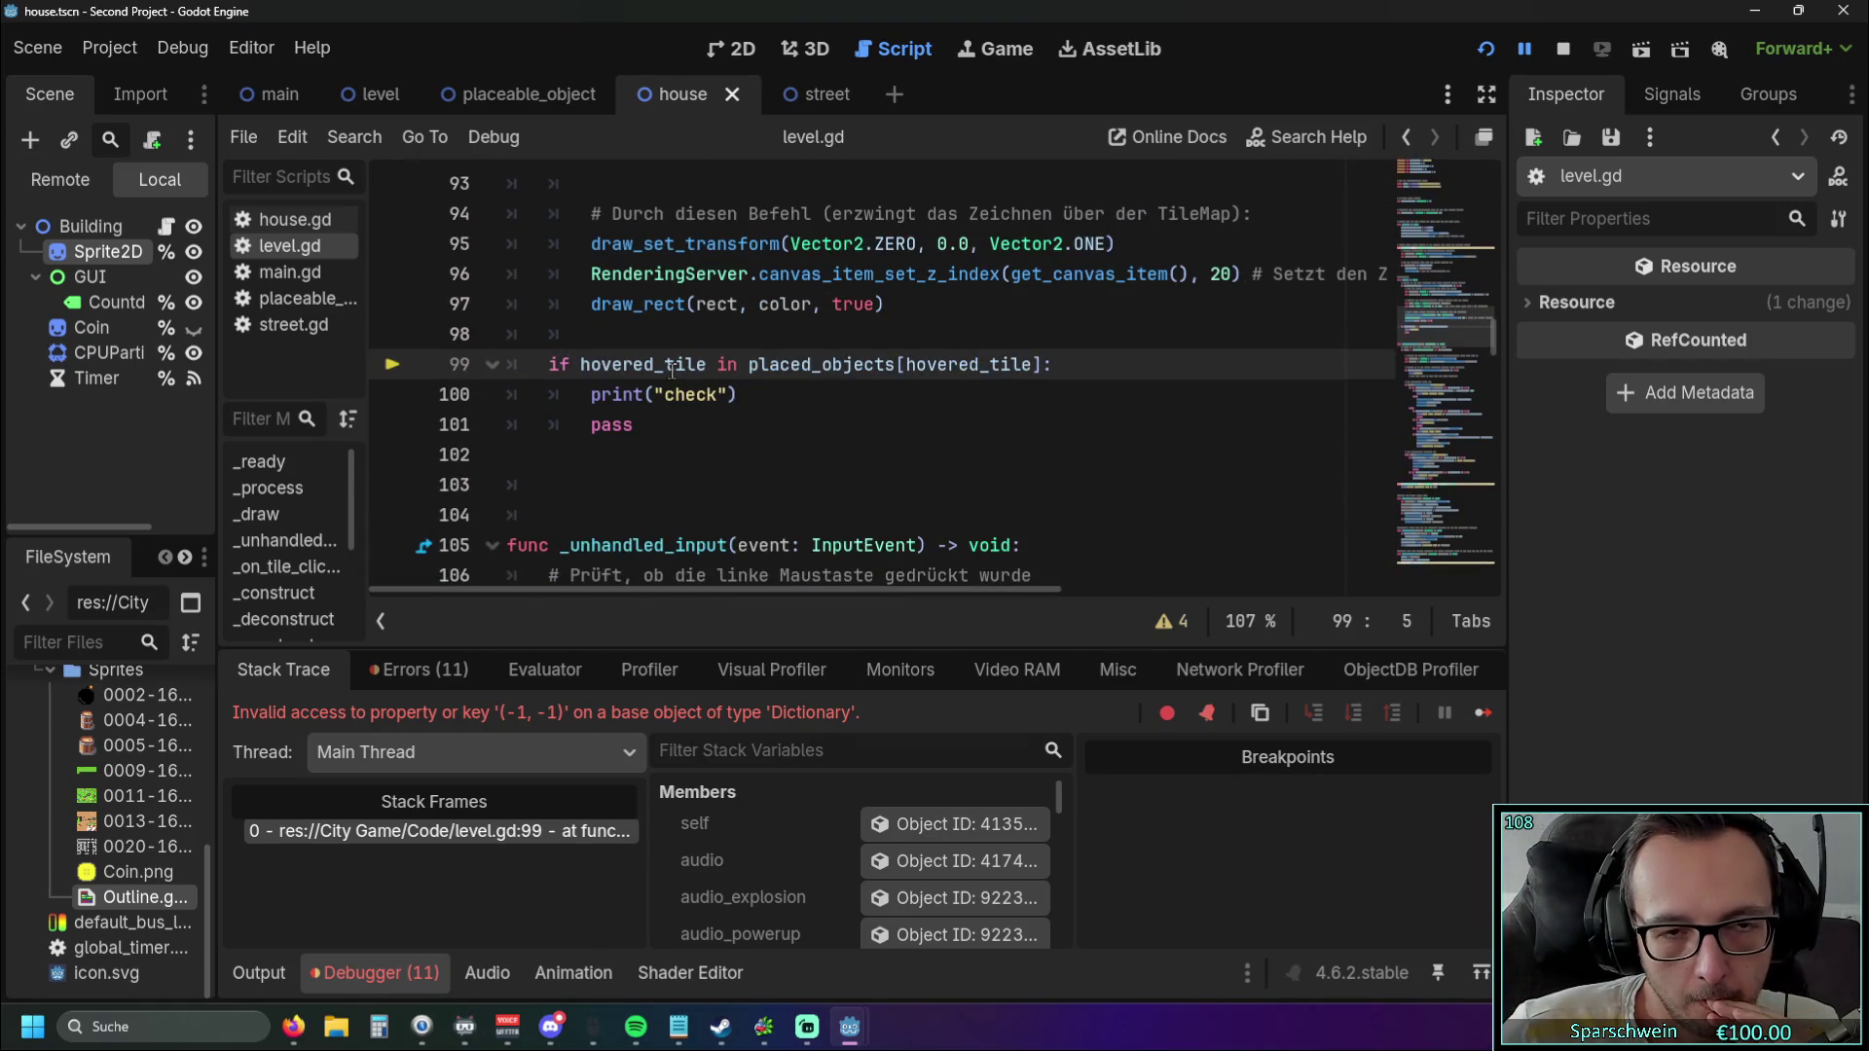
mouse_move(671, 370)
scroll(672, 370, "up", 5)
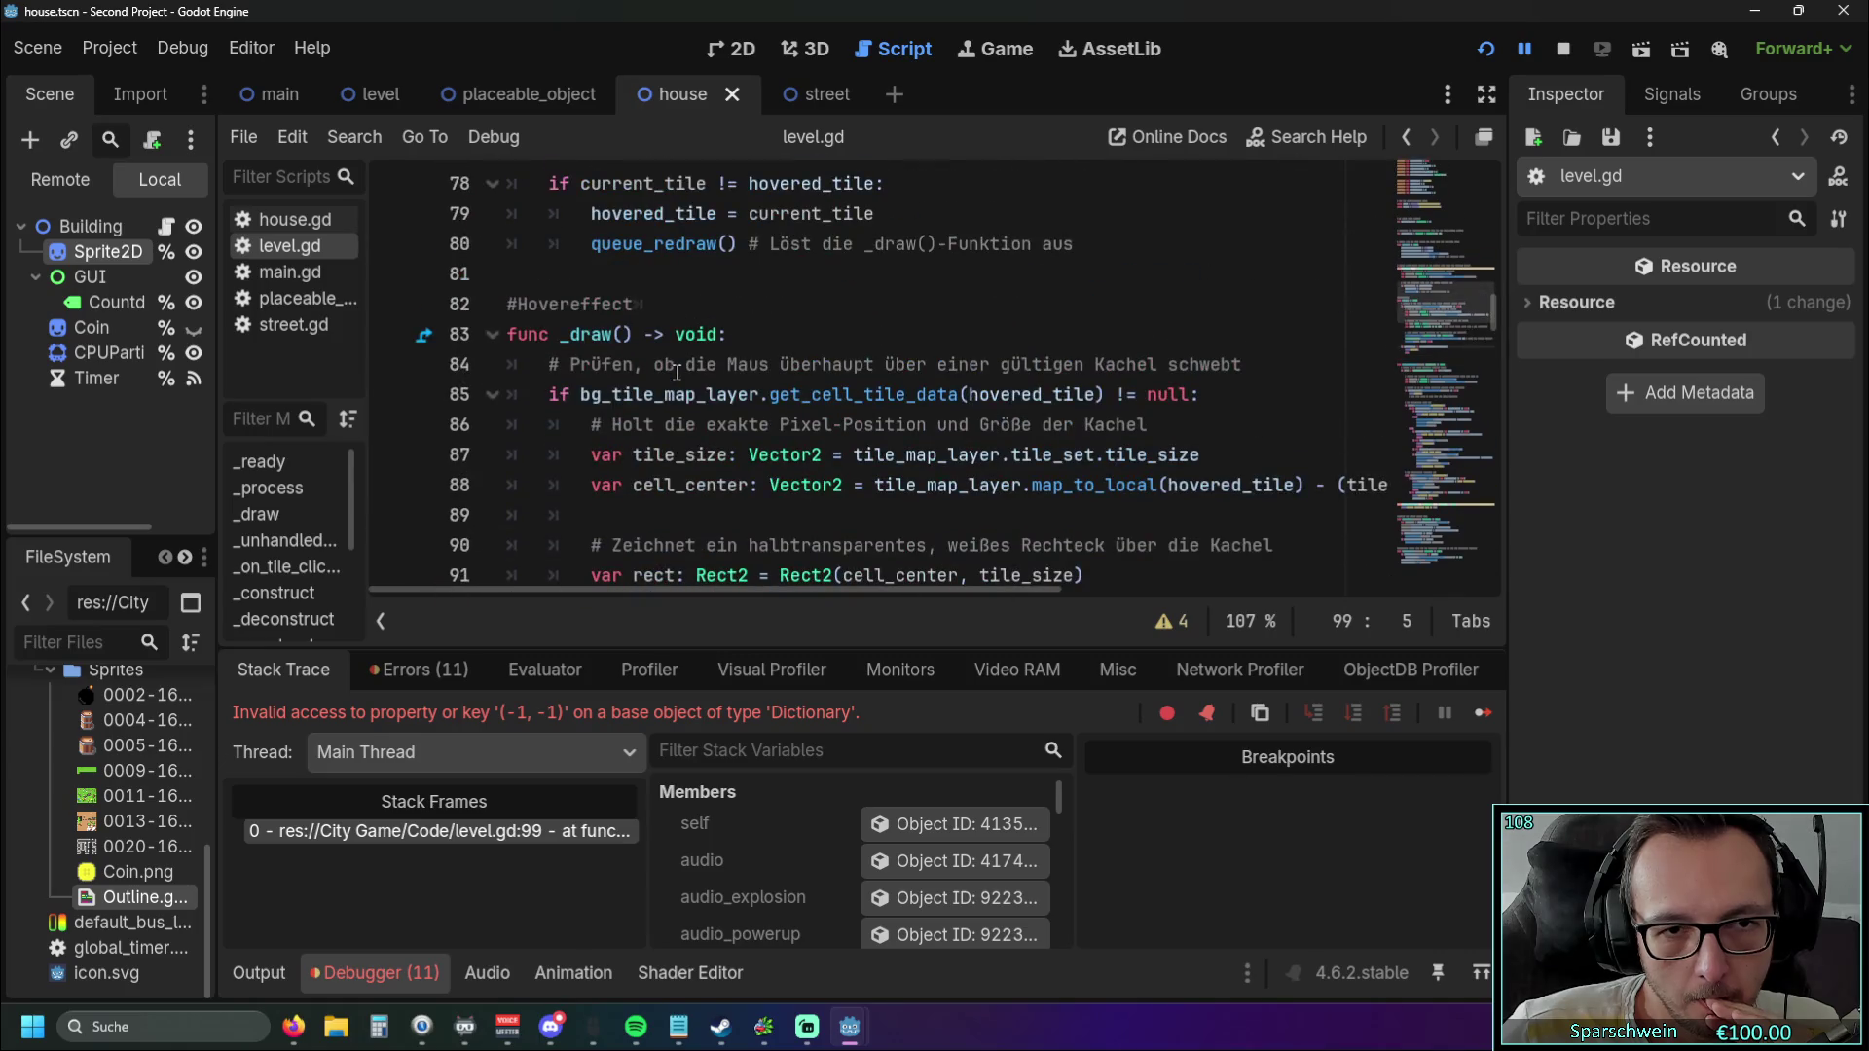
scroll(814, 383, "down", 3)
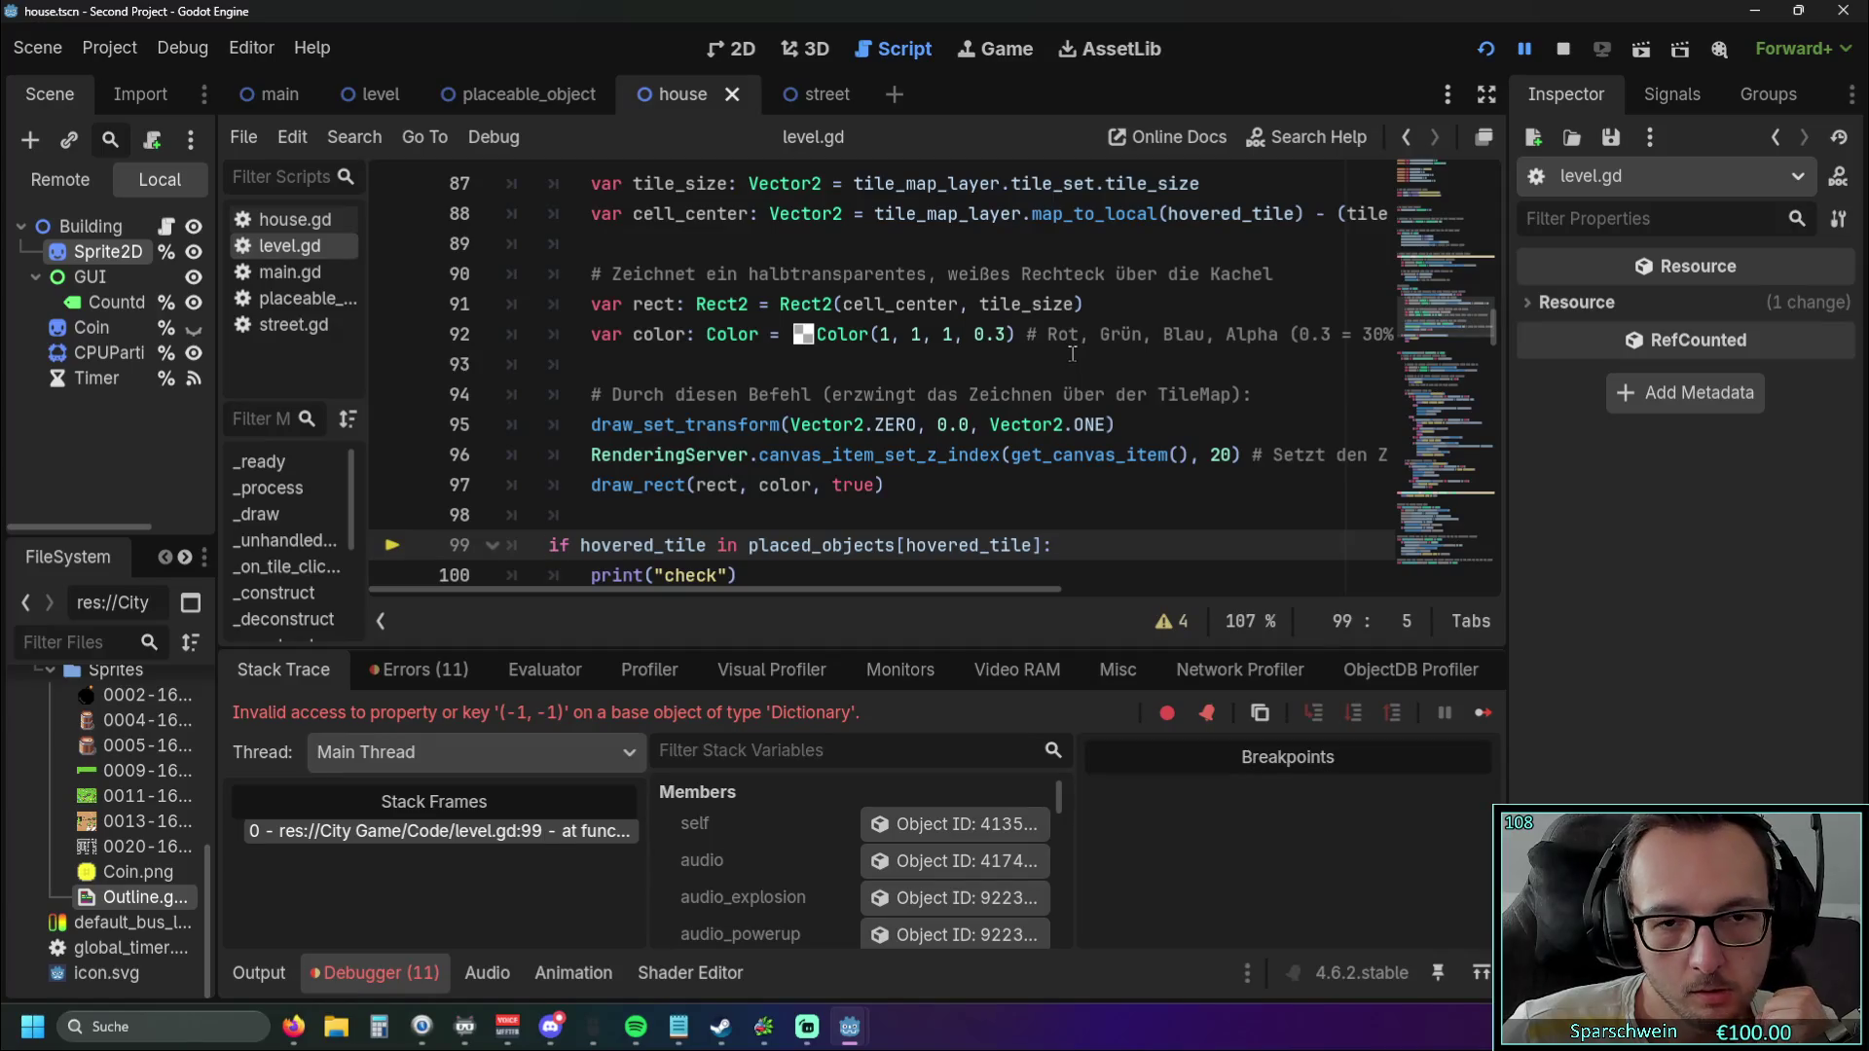
scroll(902, 360, "up", 1)
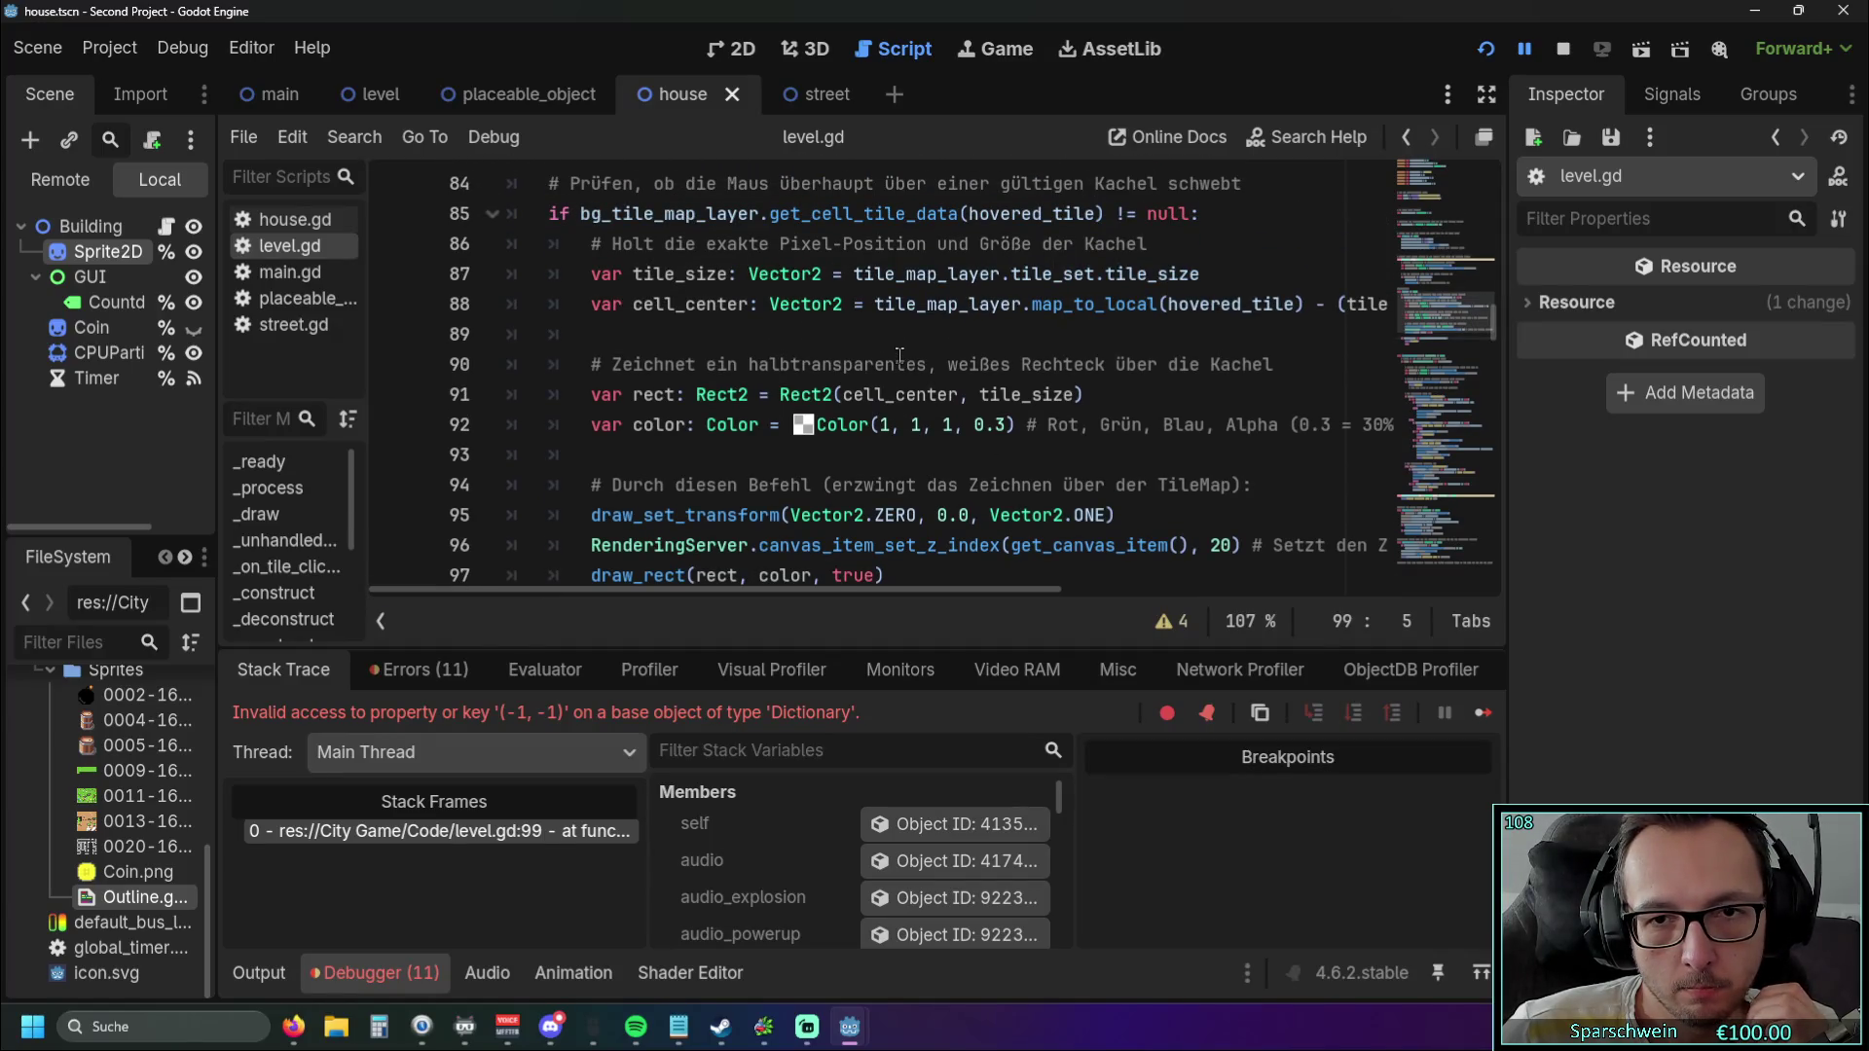
scroll(897, 354, "down", 3)
scroll(897, 354, "up", 2)
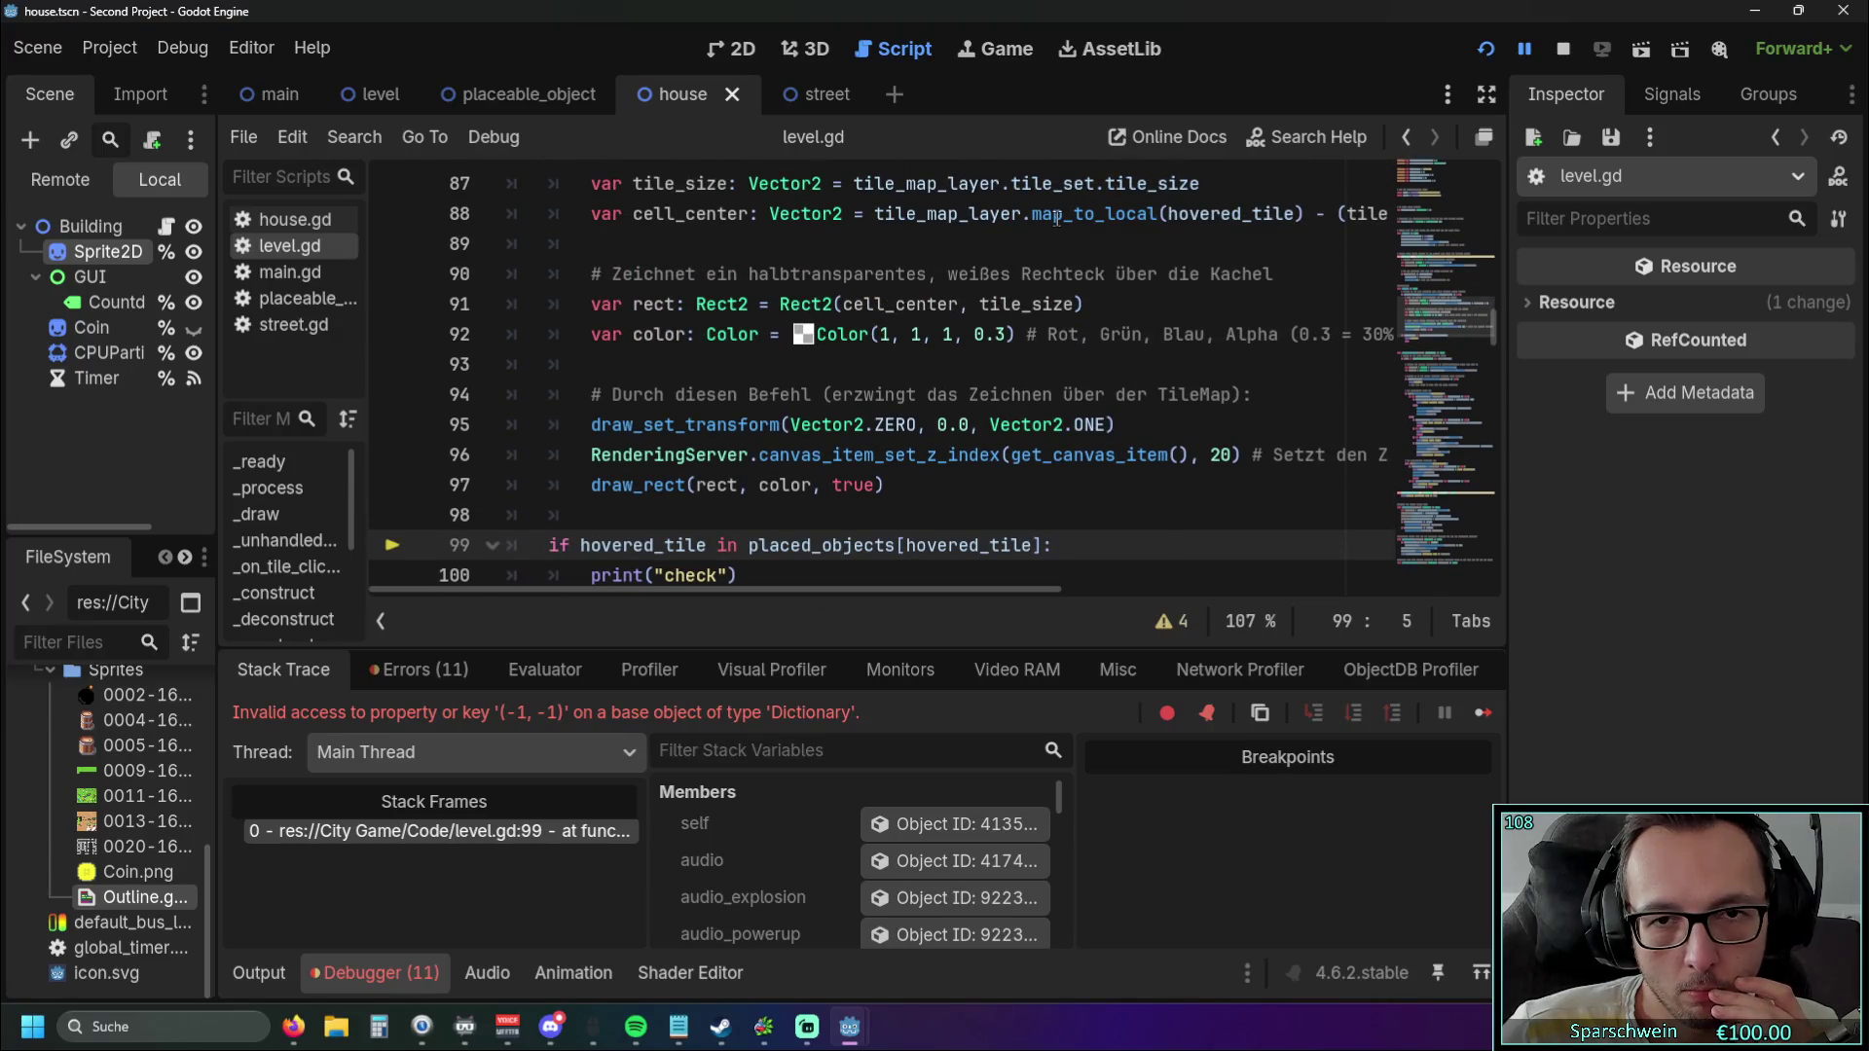
mouse_move(1056, 216)
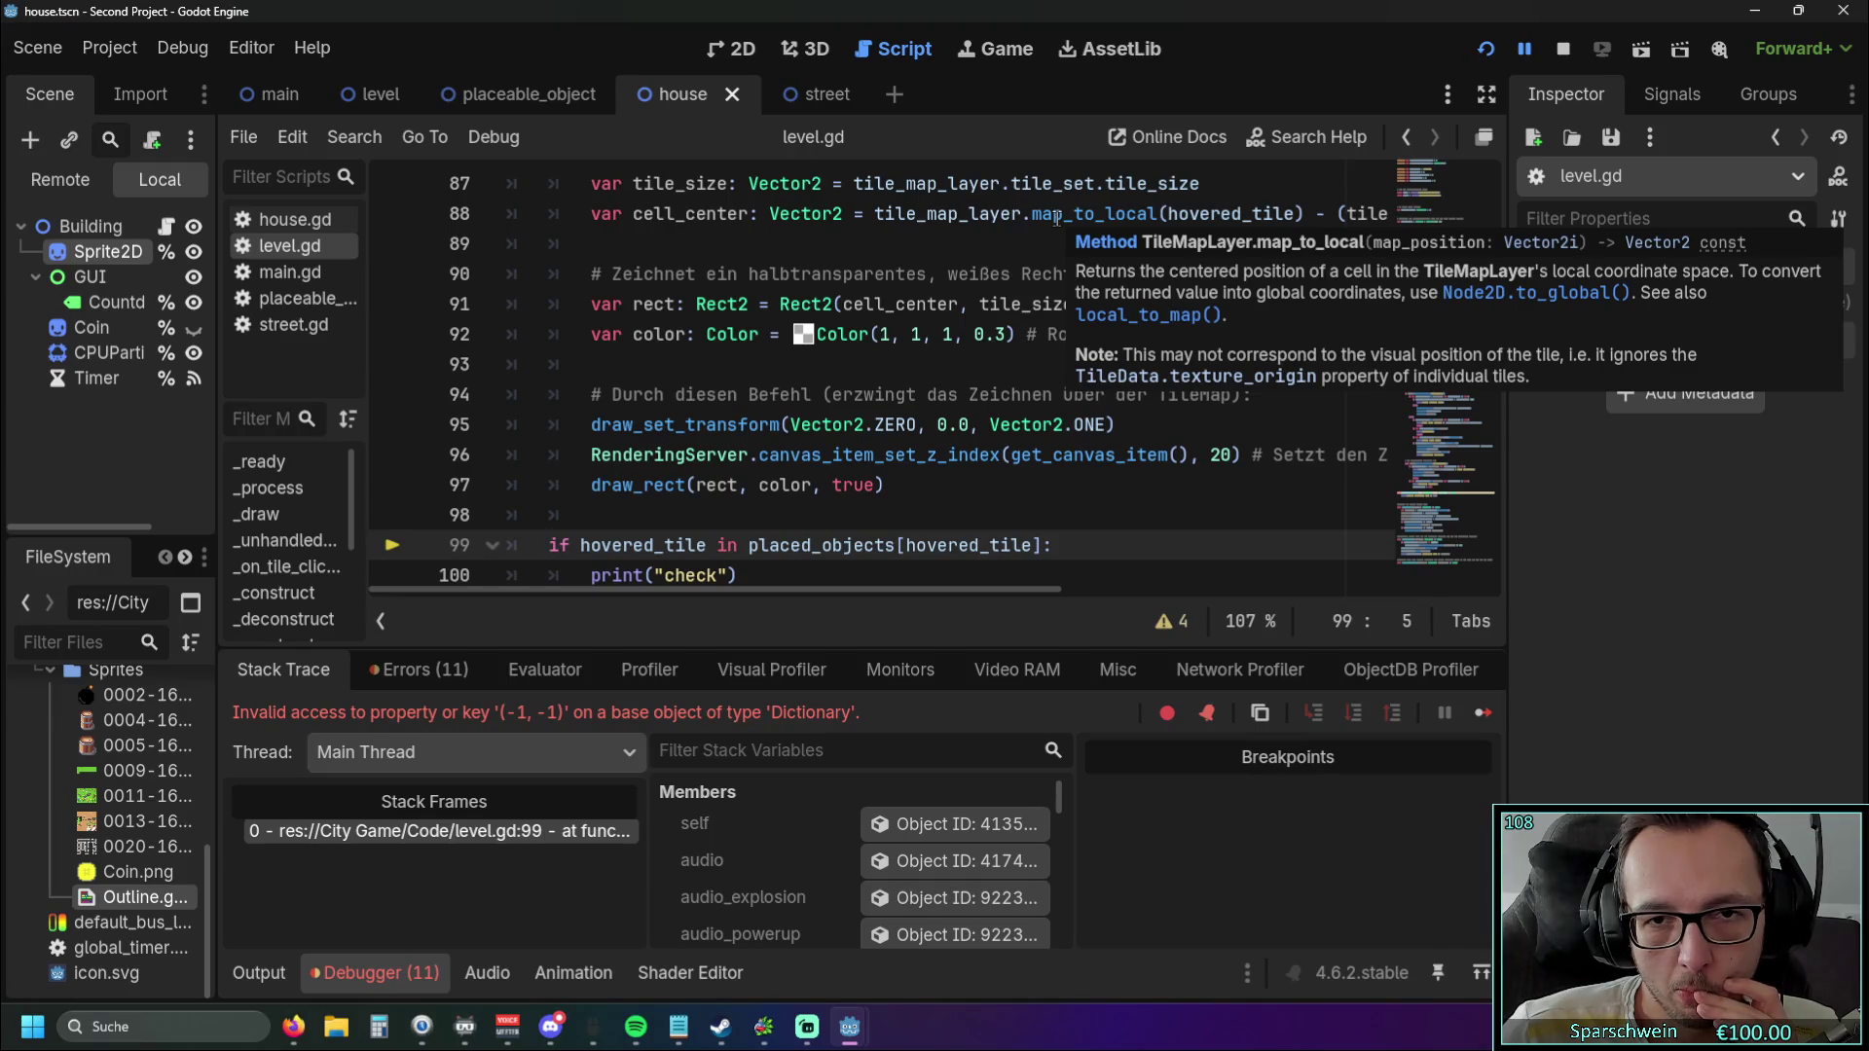
double_click(879, 212)
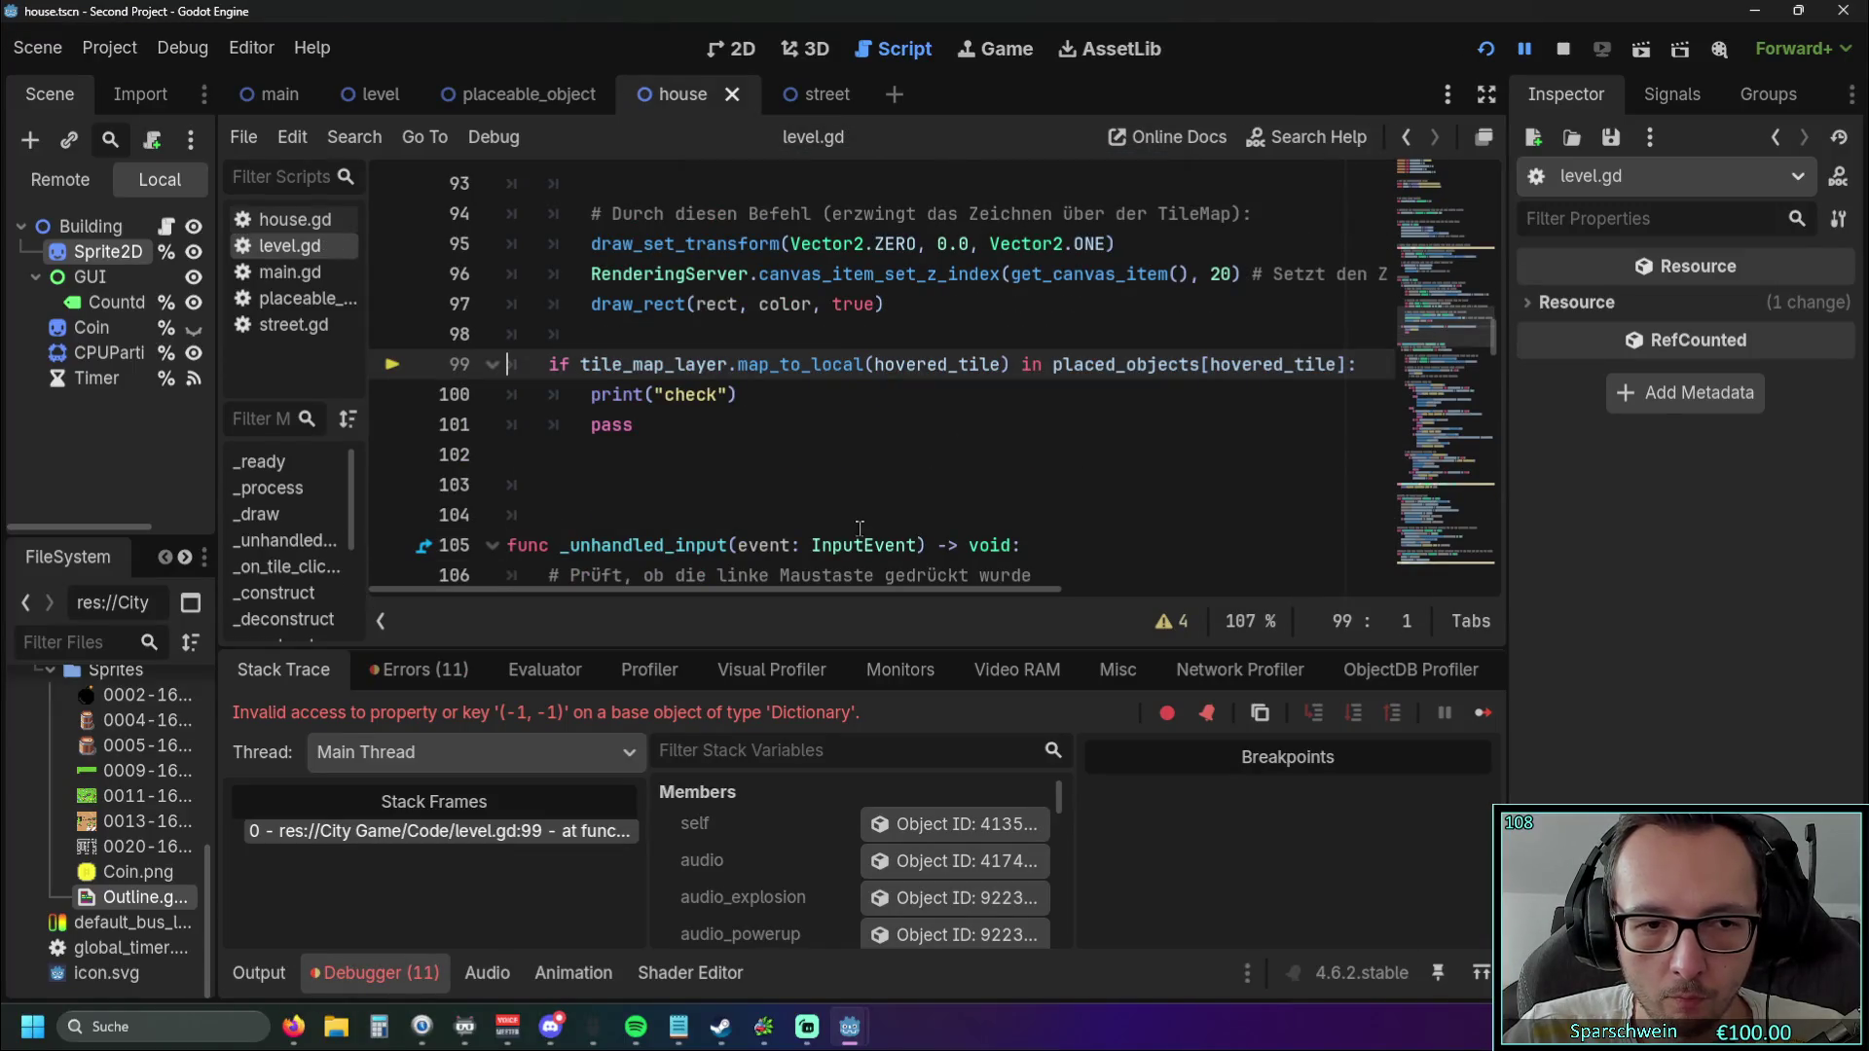
scroll(782, 472, "up", 1)
mouse_move(788, 590)
left_mouse_down()
mouse_move(853, 587)
mouse_move(769, 586)
left_mouse_up()
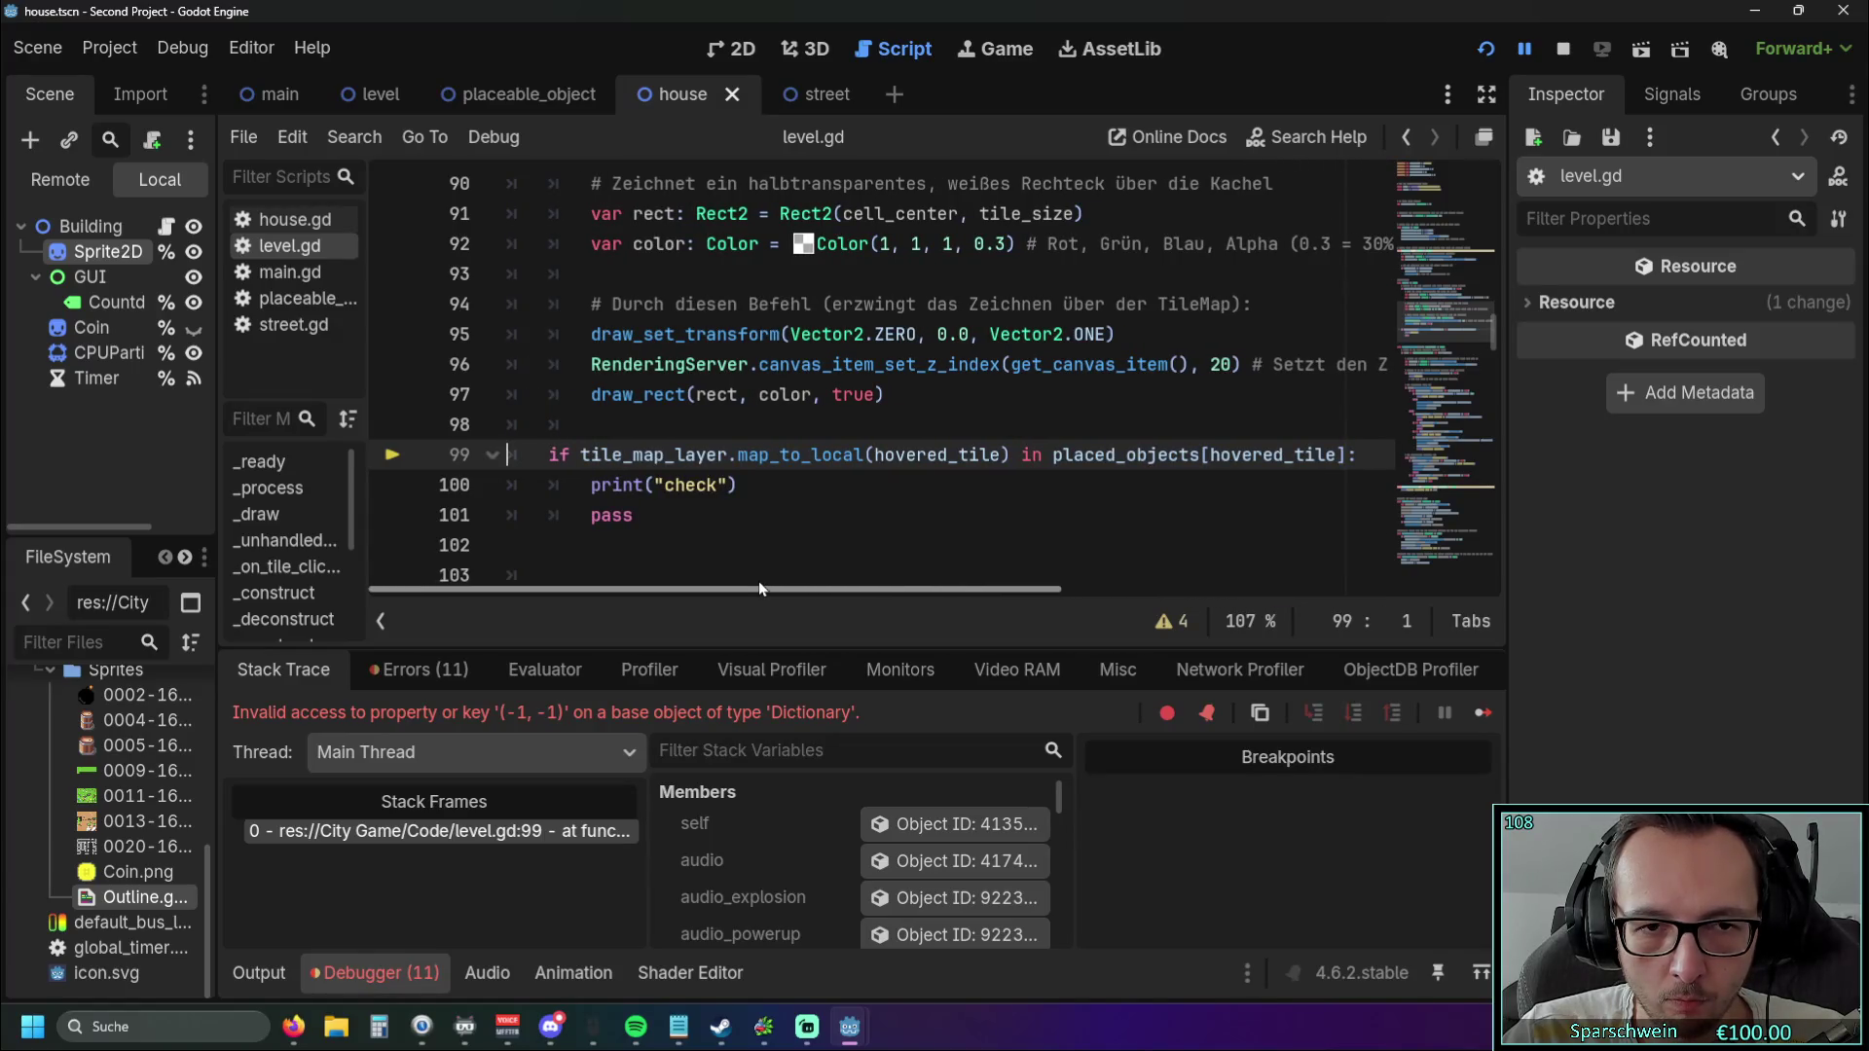
key("ctrl+z")
key("ctrl+z")
key("ctrl+z")
scroll(957, 481, "up", 1)
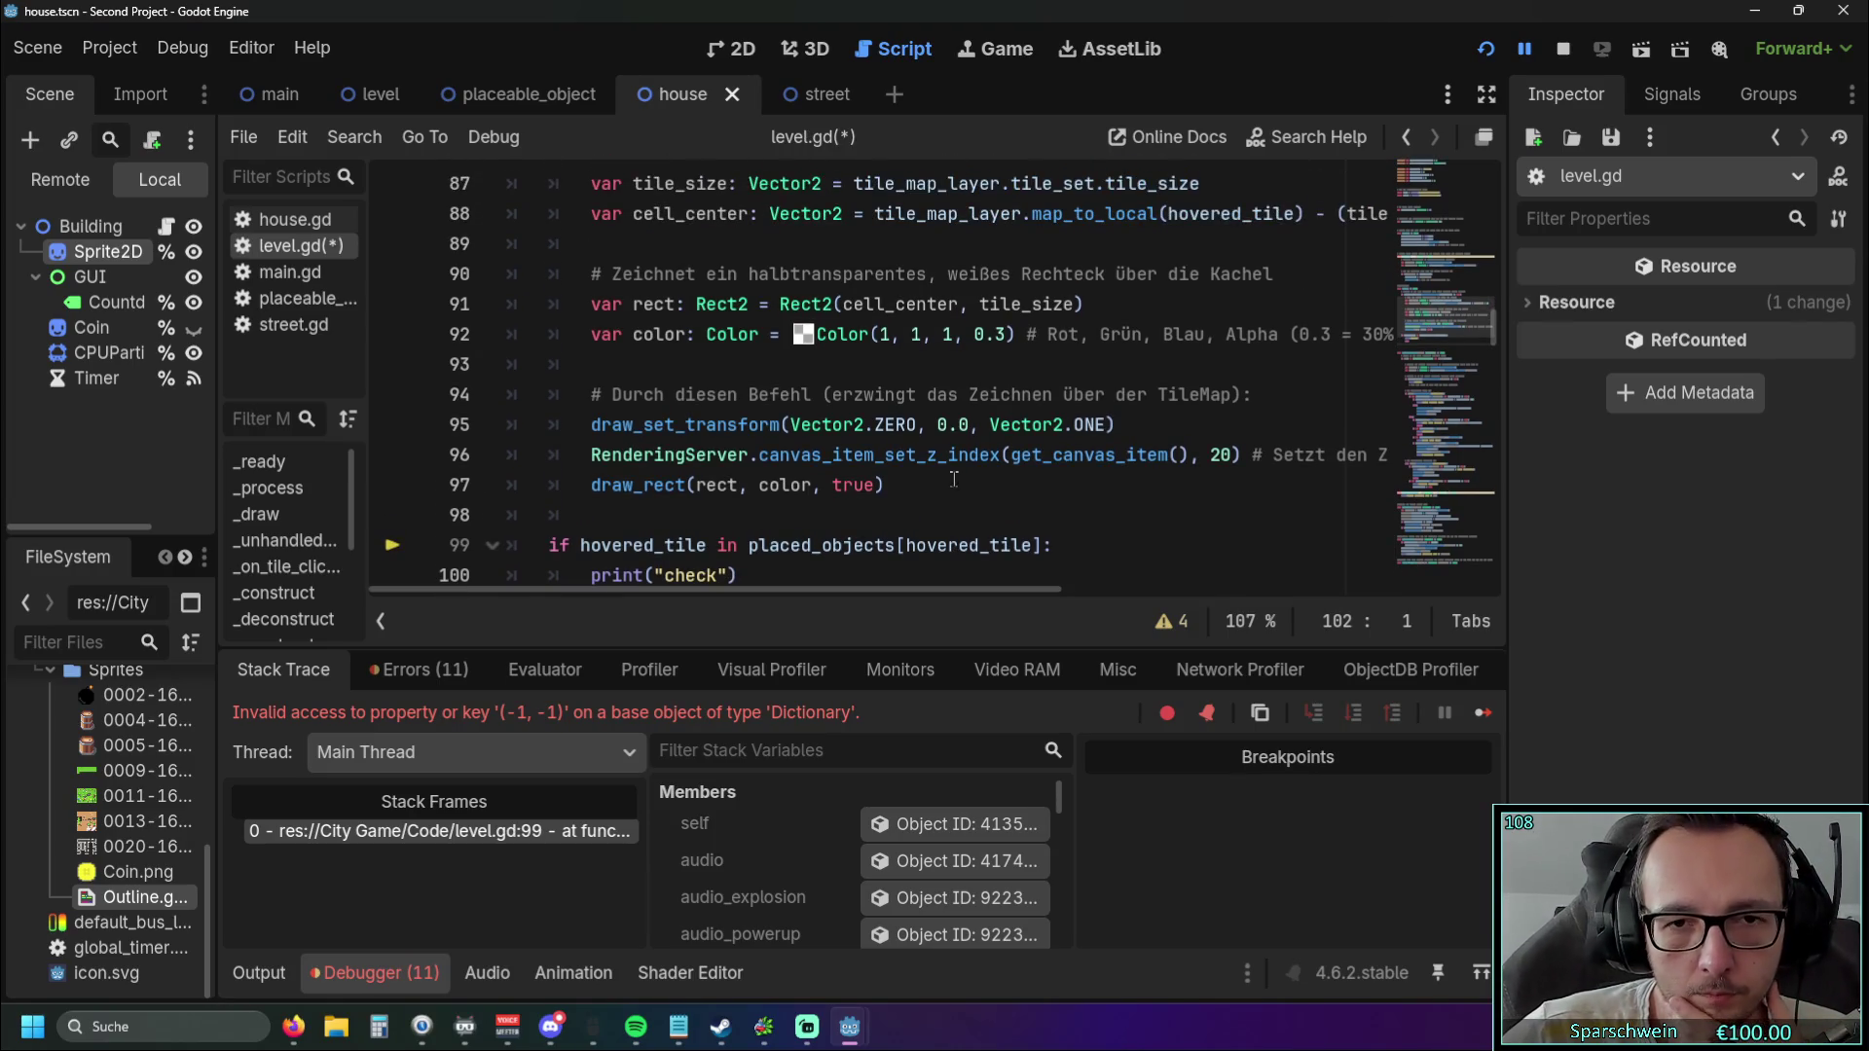
scroll(952, 482, "up", 2)
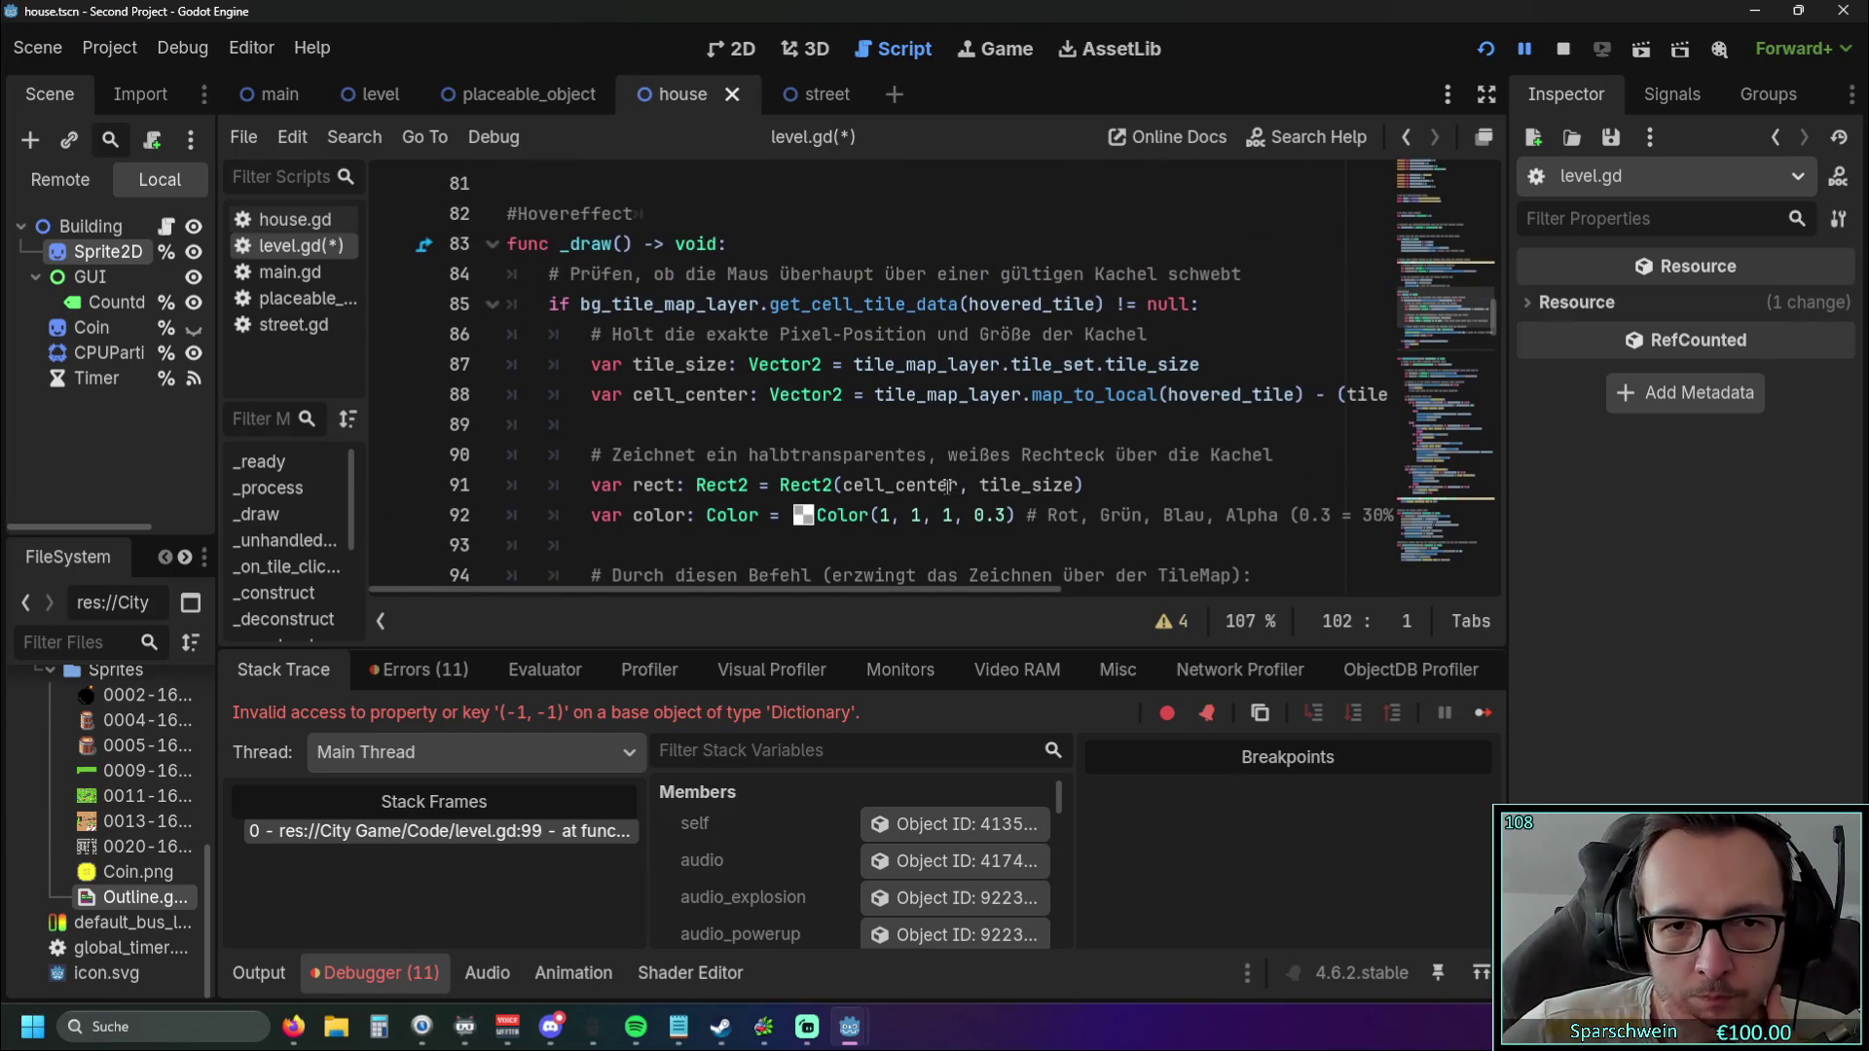
Copy 'var mouse_pos' from line 74 to line 61 as a class member below hovered_tile.
scroll(947, 485, "up", 5)
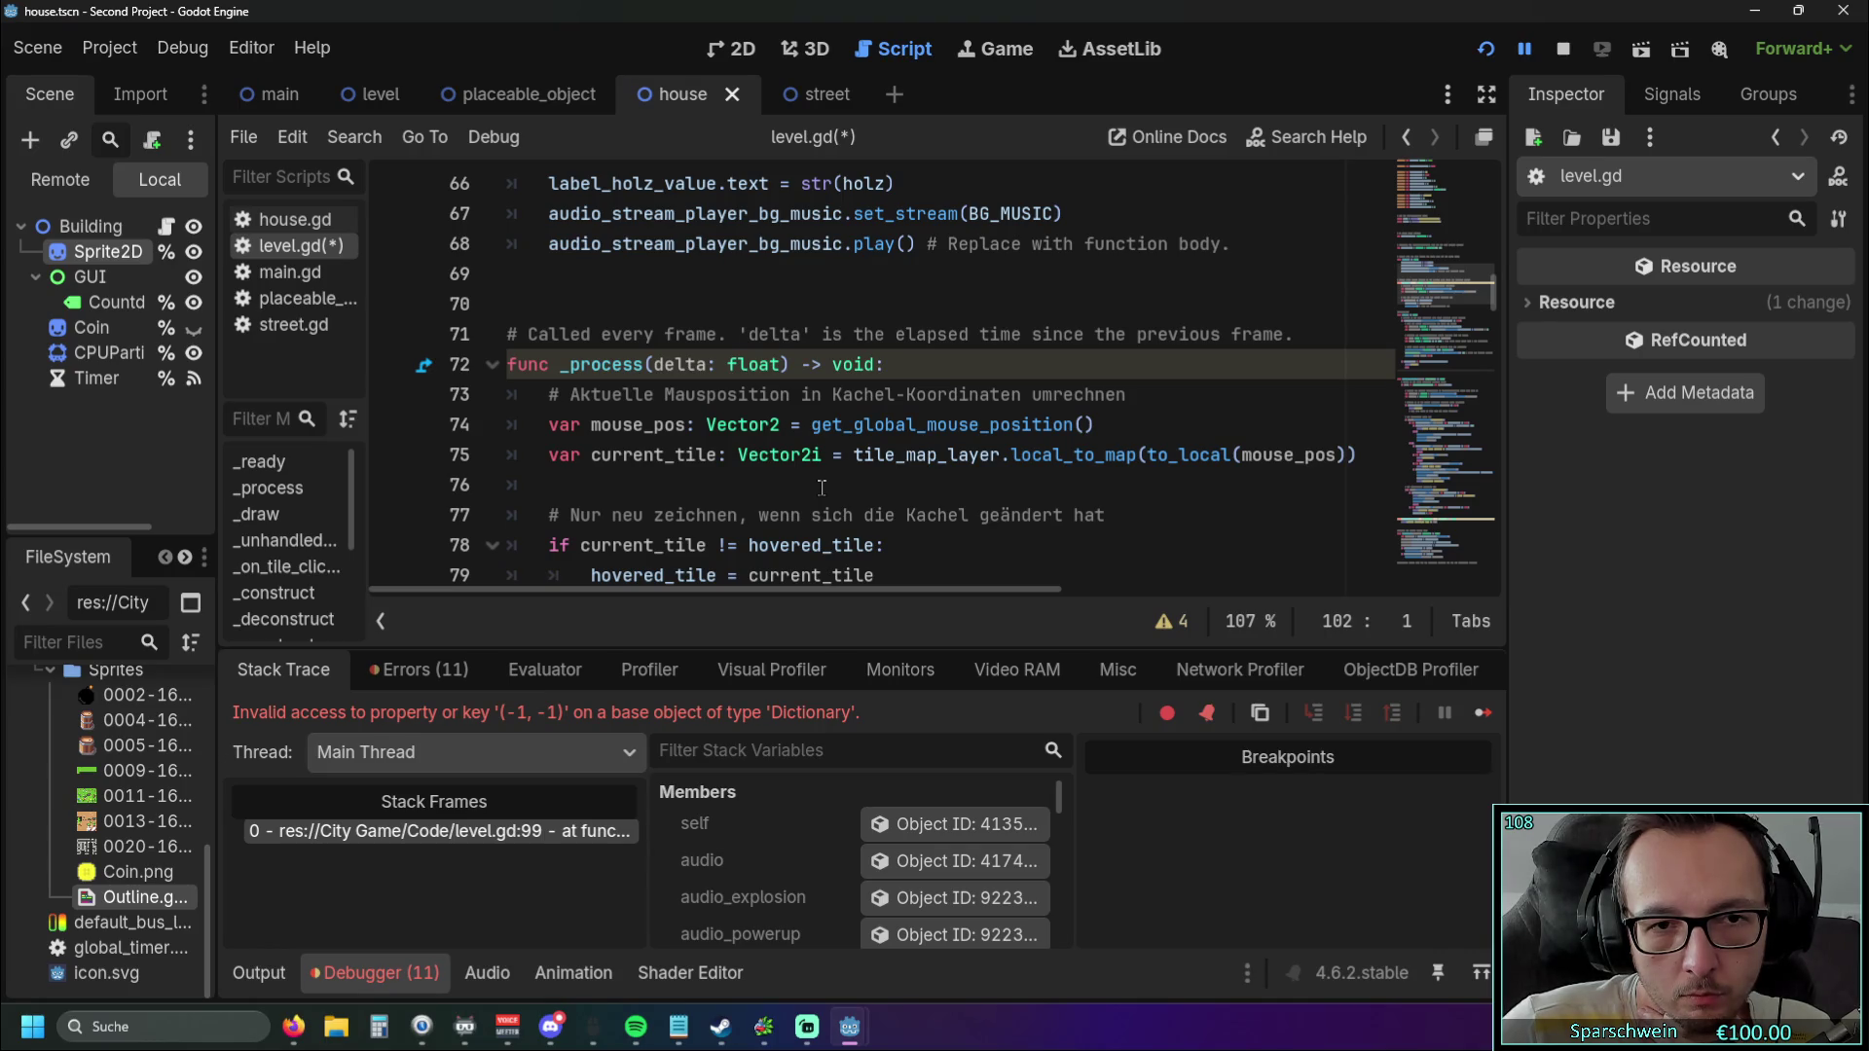
scroll(819, 485, "down", 1)
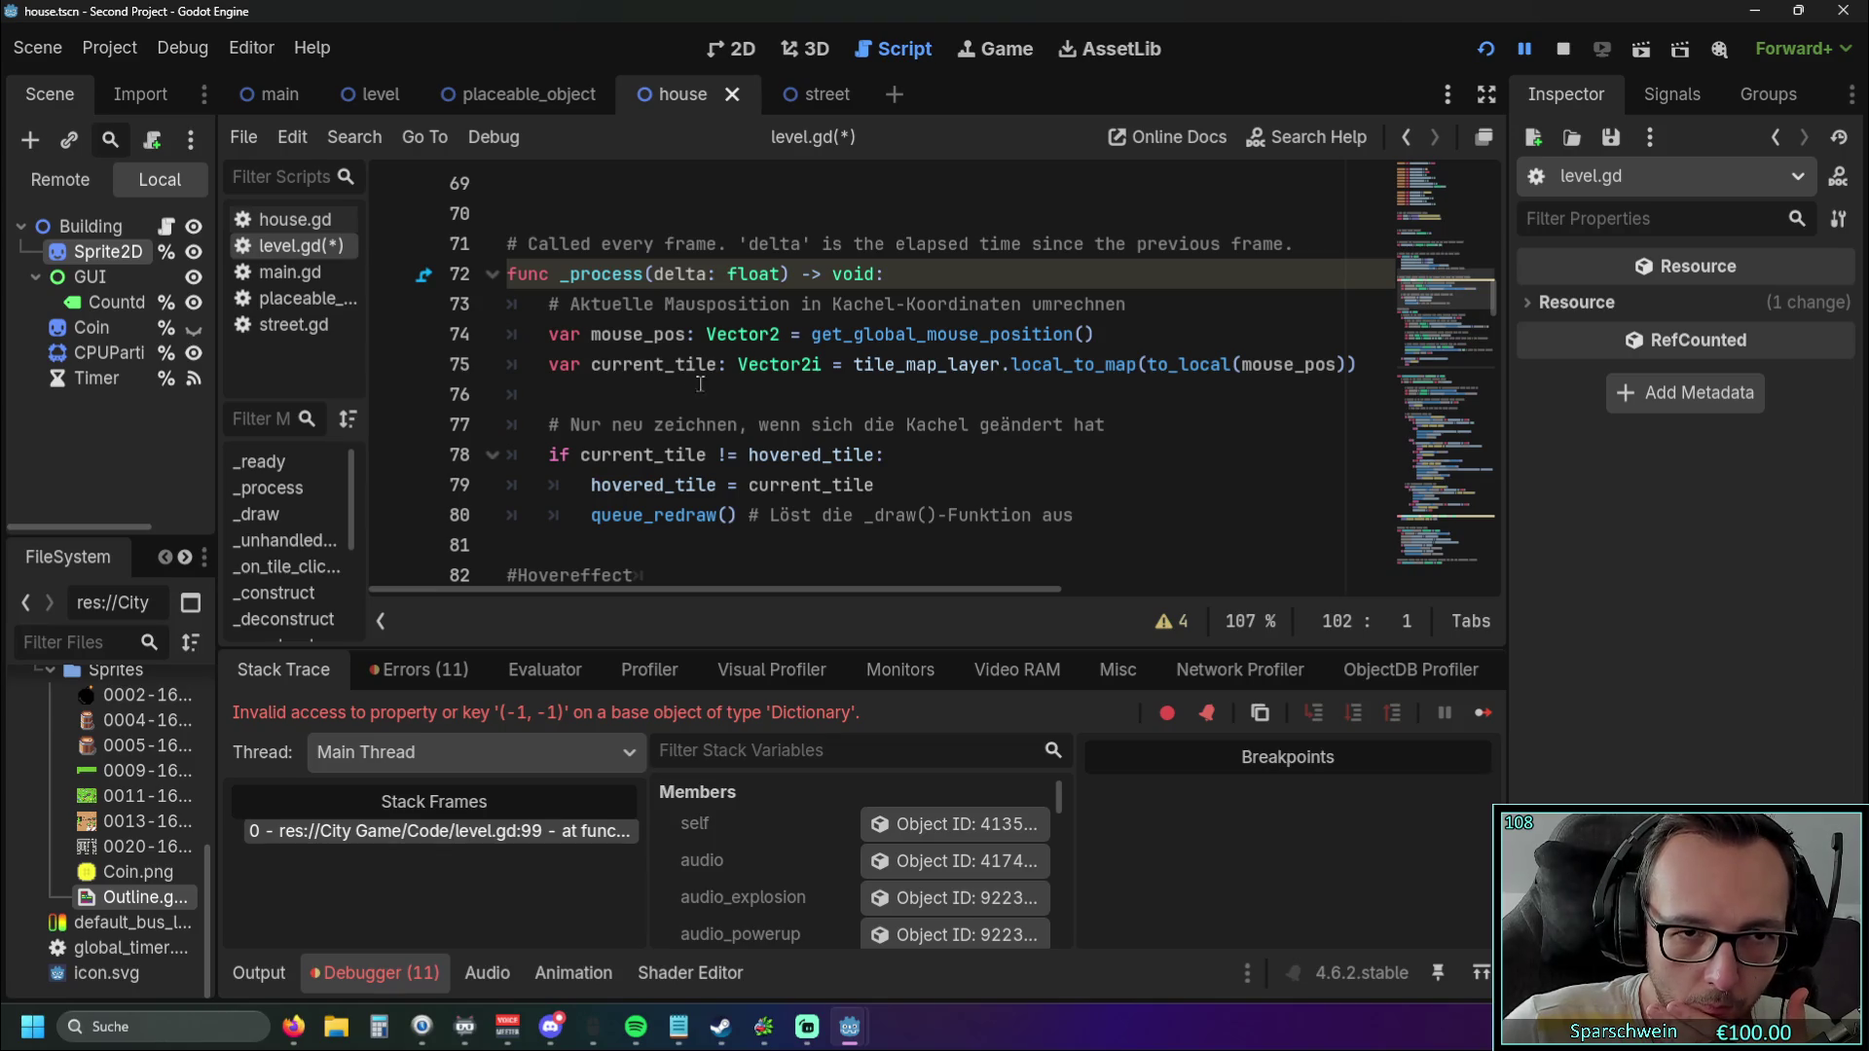
left_click_drag(548, 333, 689, 334)
key("ctrl+c")
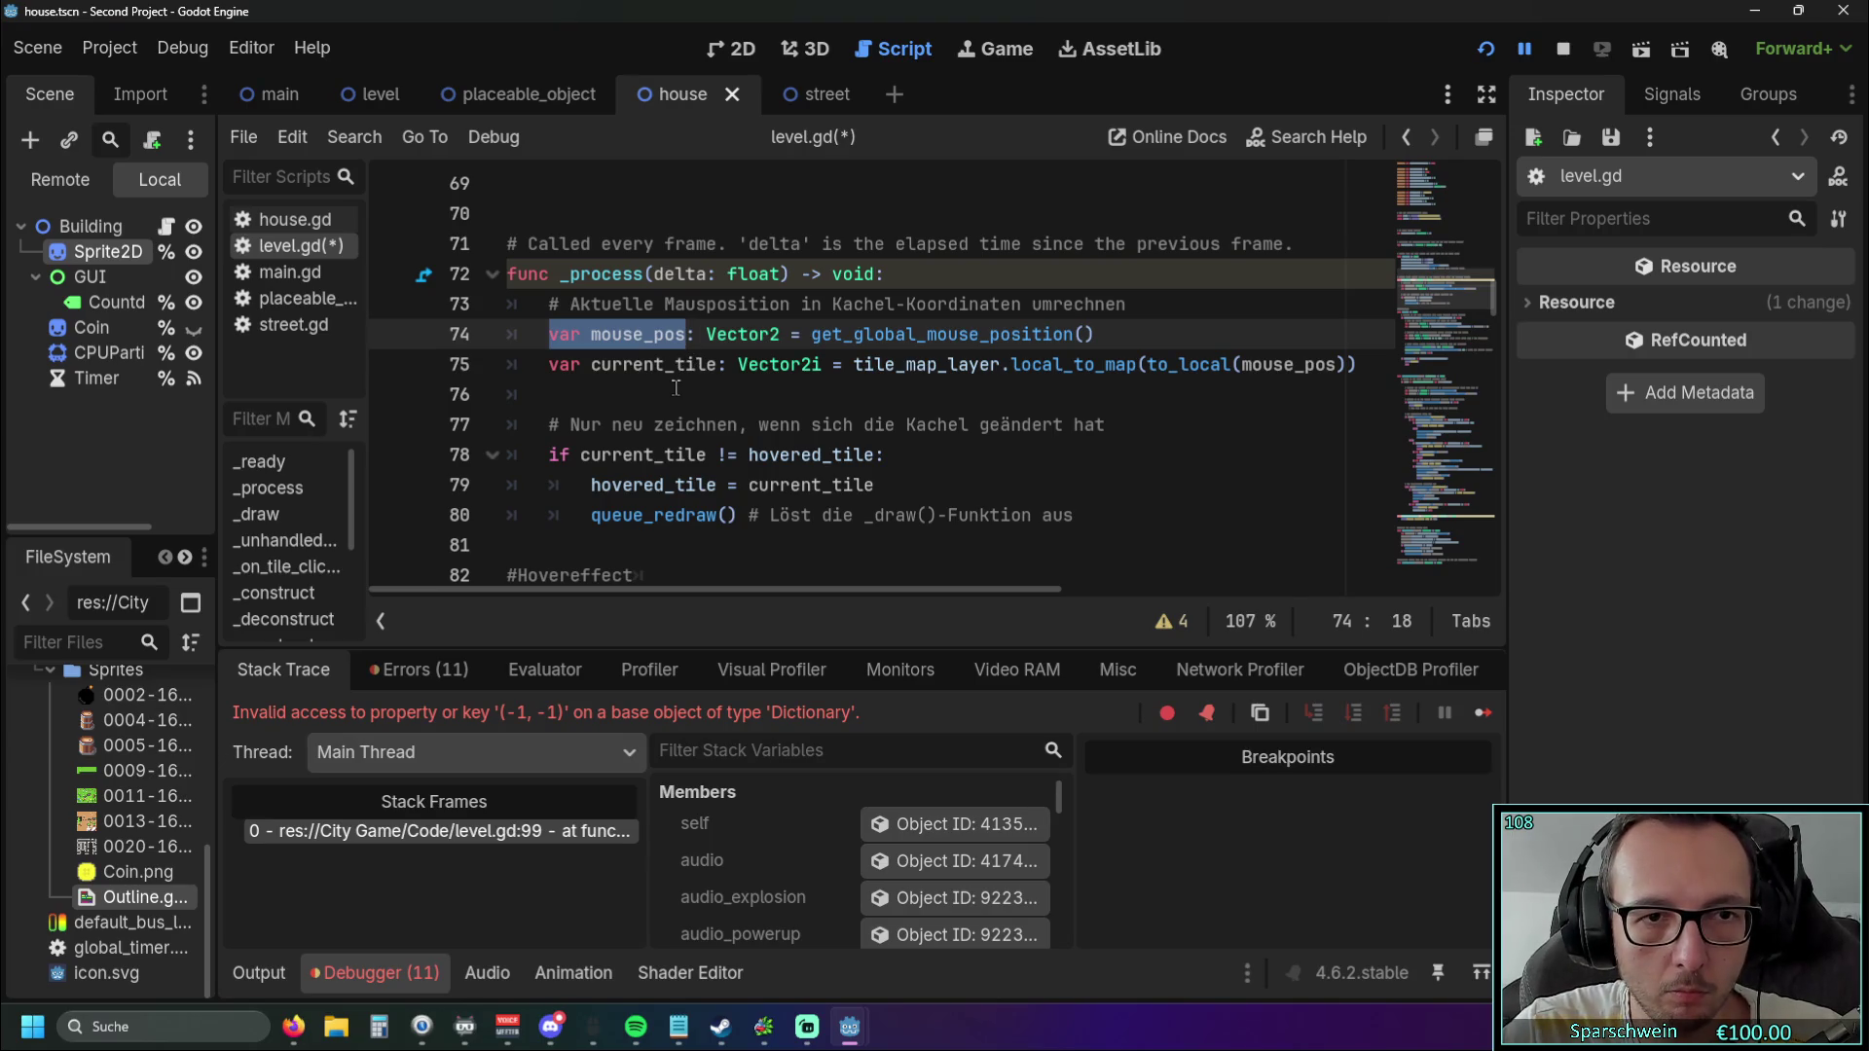
scroll(623, 399, "up", 5)
left_click(564, 394)
key("ctrl+v")
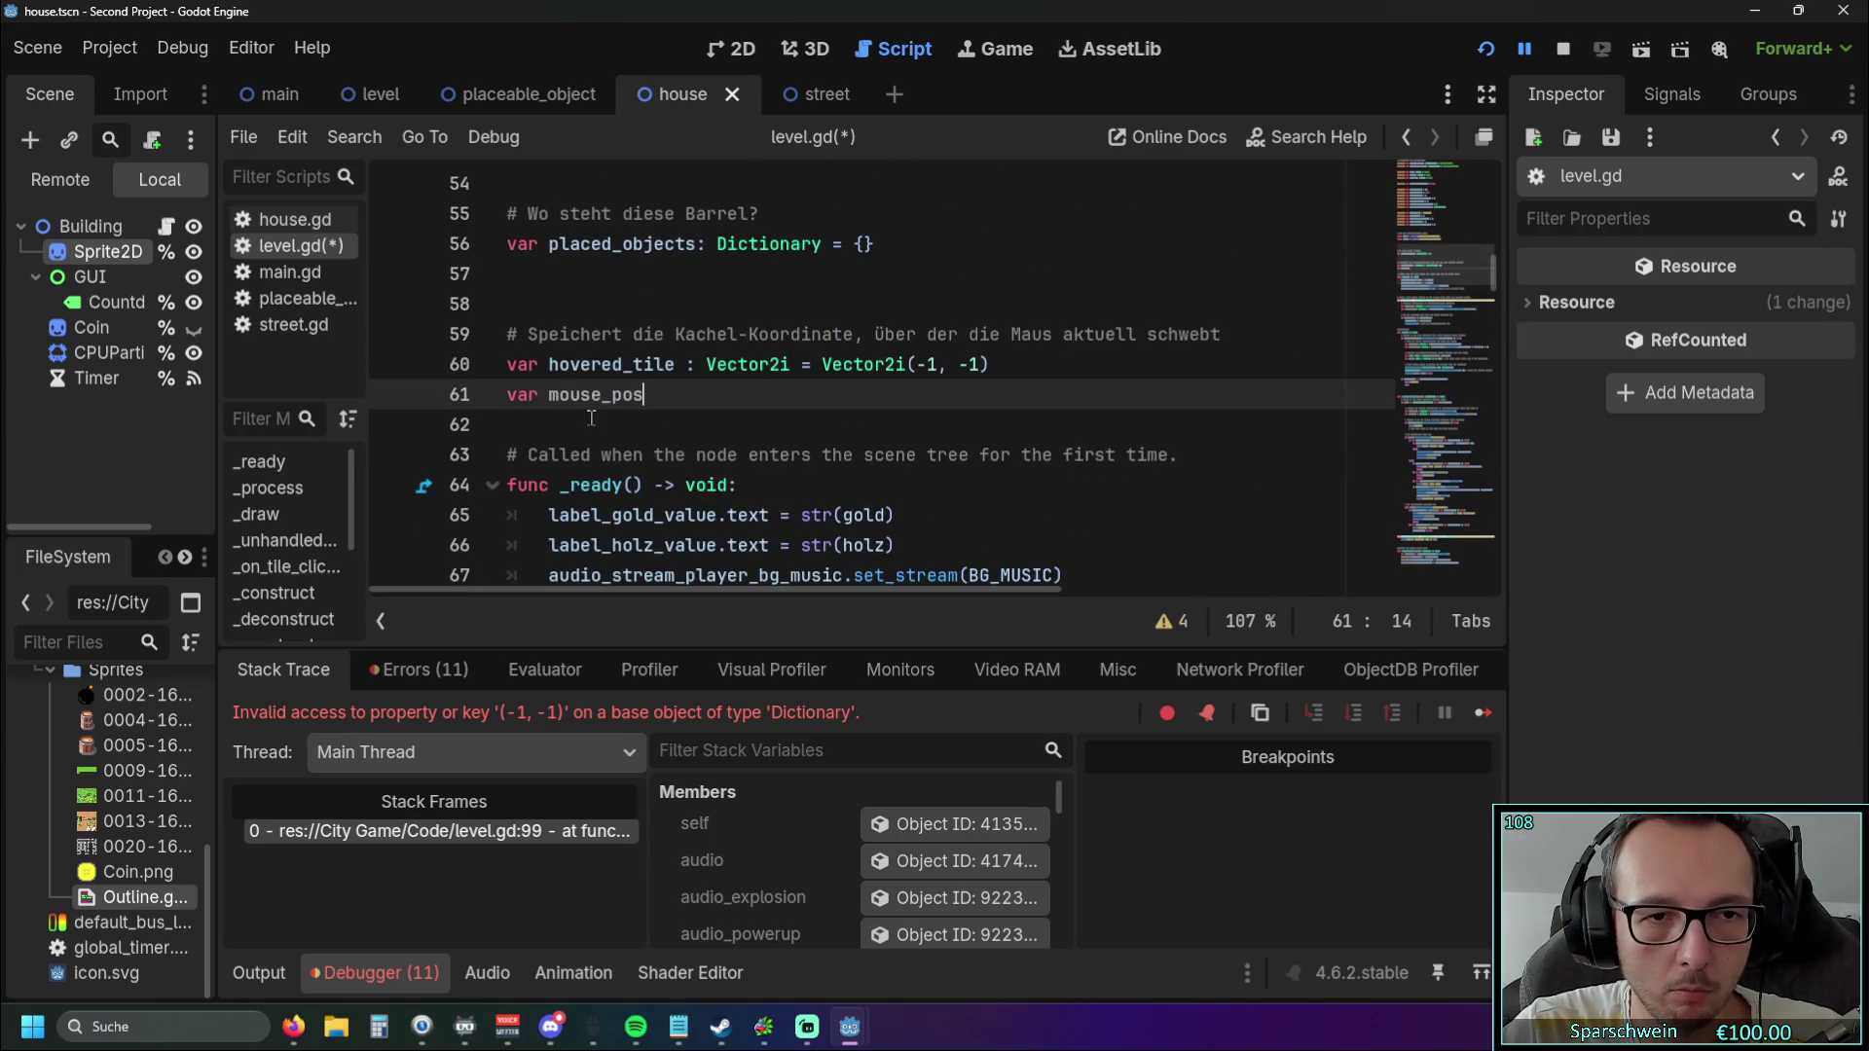
scroll(608, 408, "down", 4)
scroll(608, 415, "up", 3)
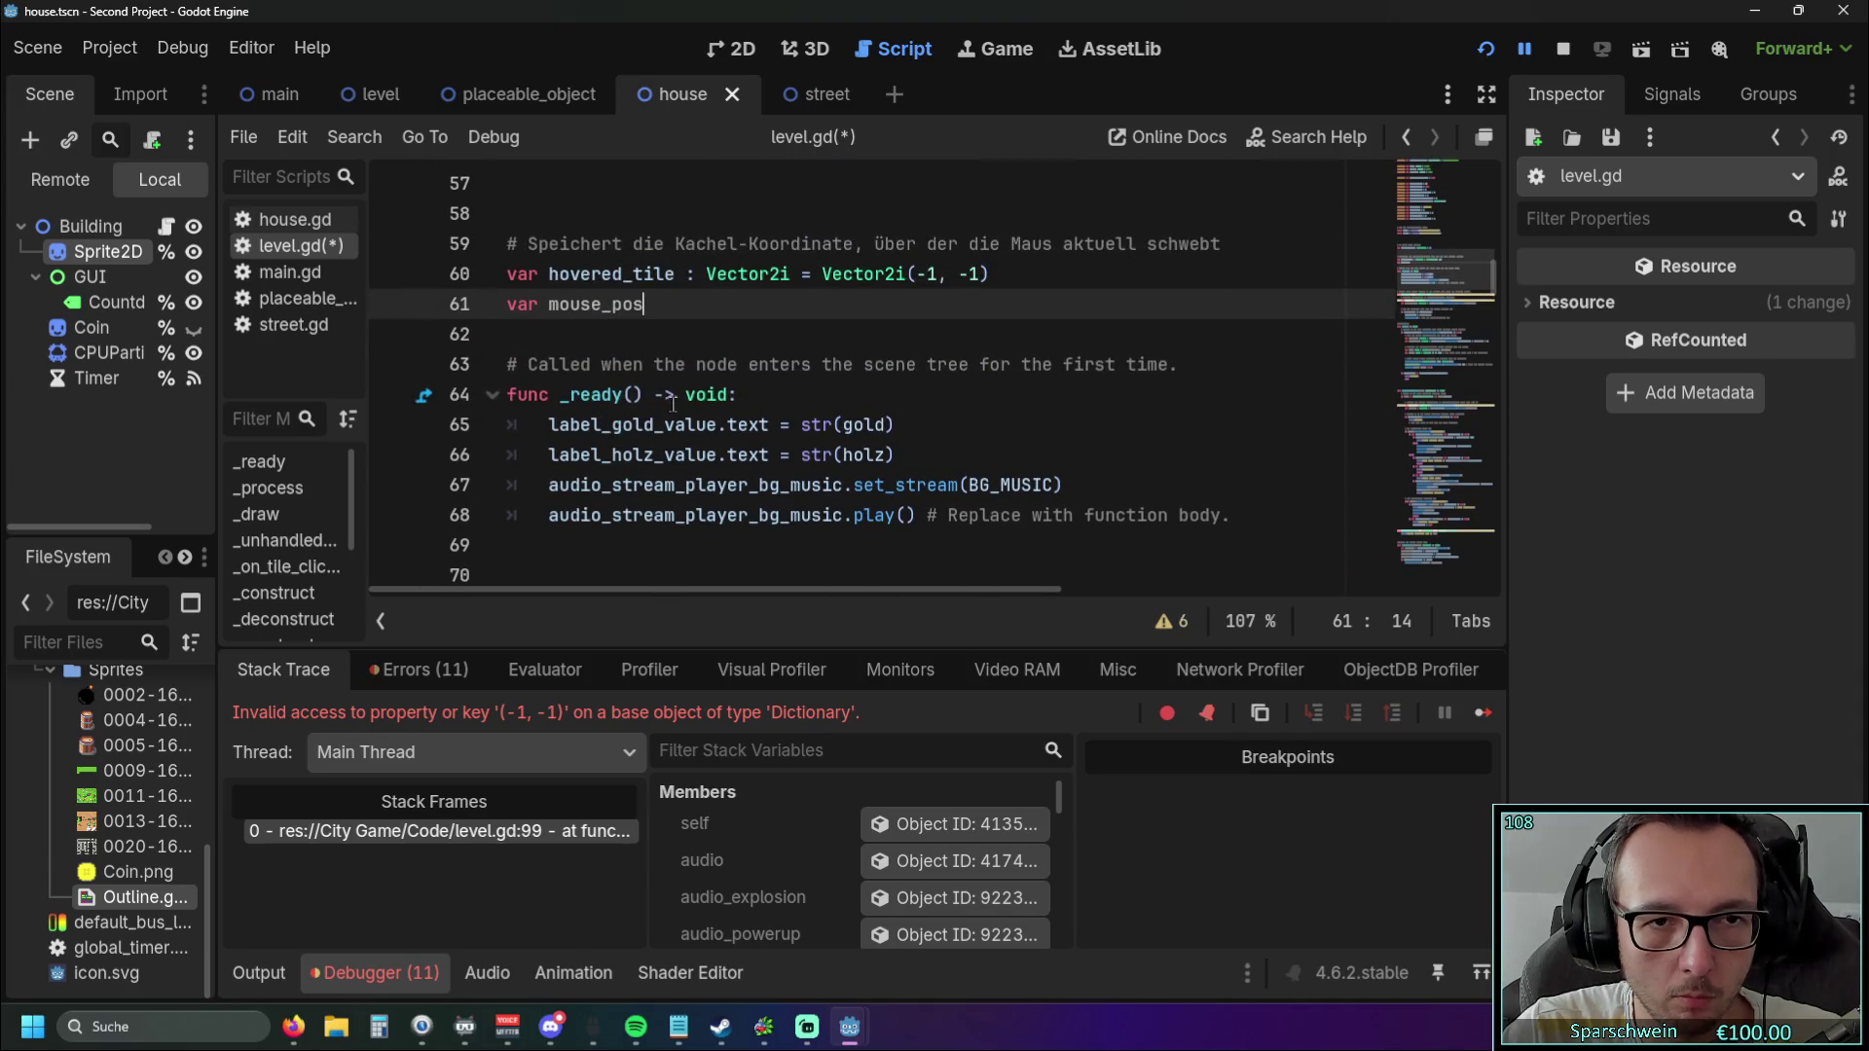
left_click(689, 340)
Add the ': Vector2' type hint to the new mouse_pos member declaration.
scroll(701, 355, "down", 3)
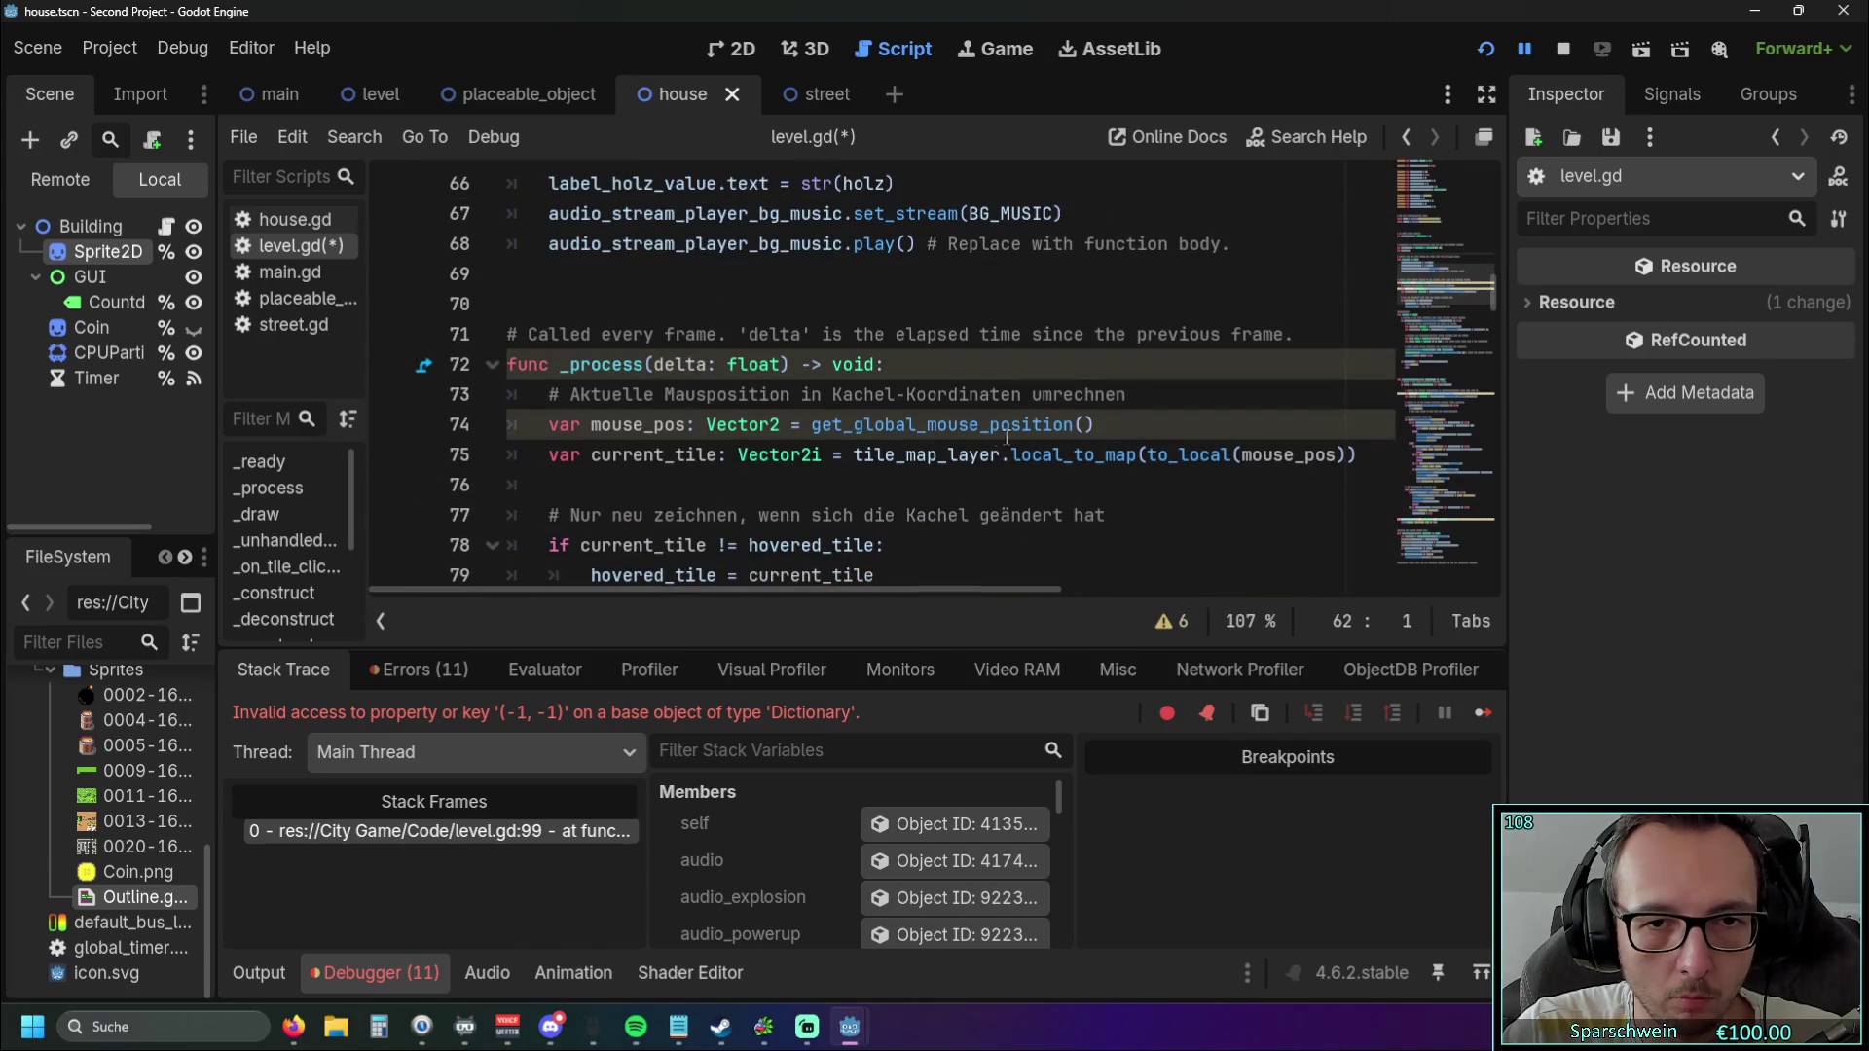
left_click_drag(1101, 425, 444, 429)
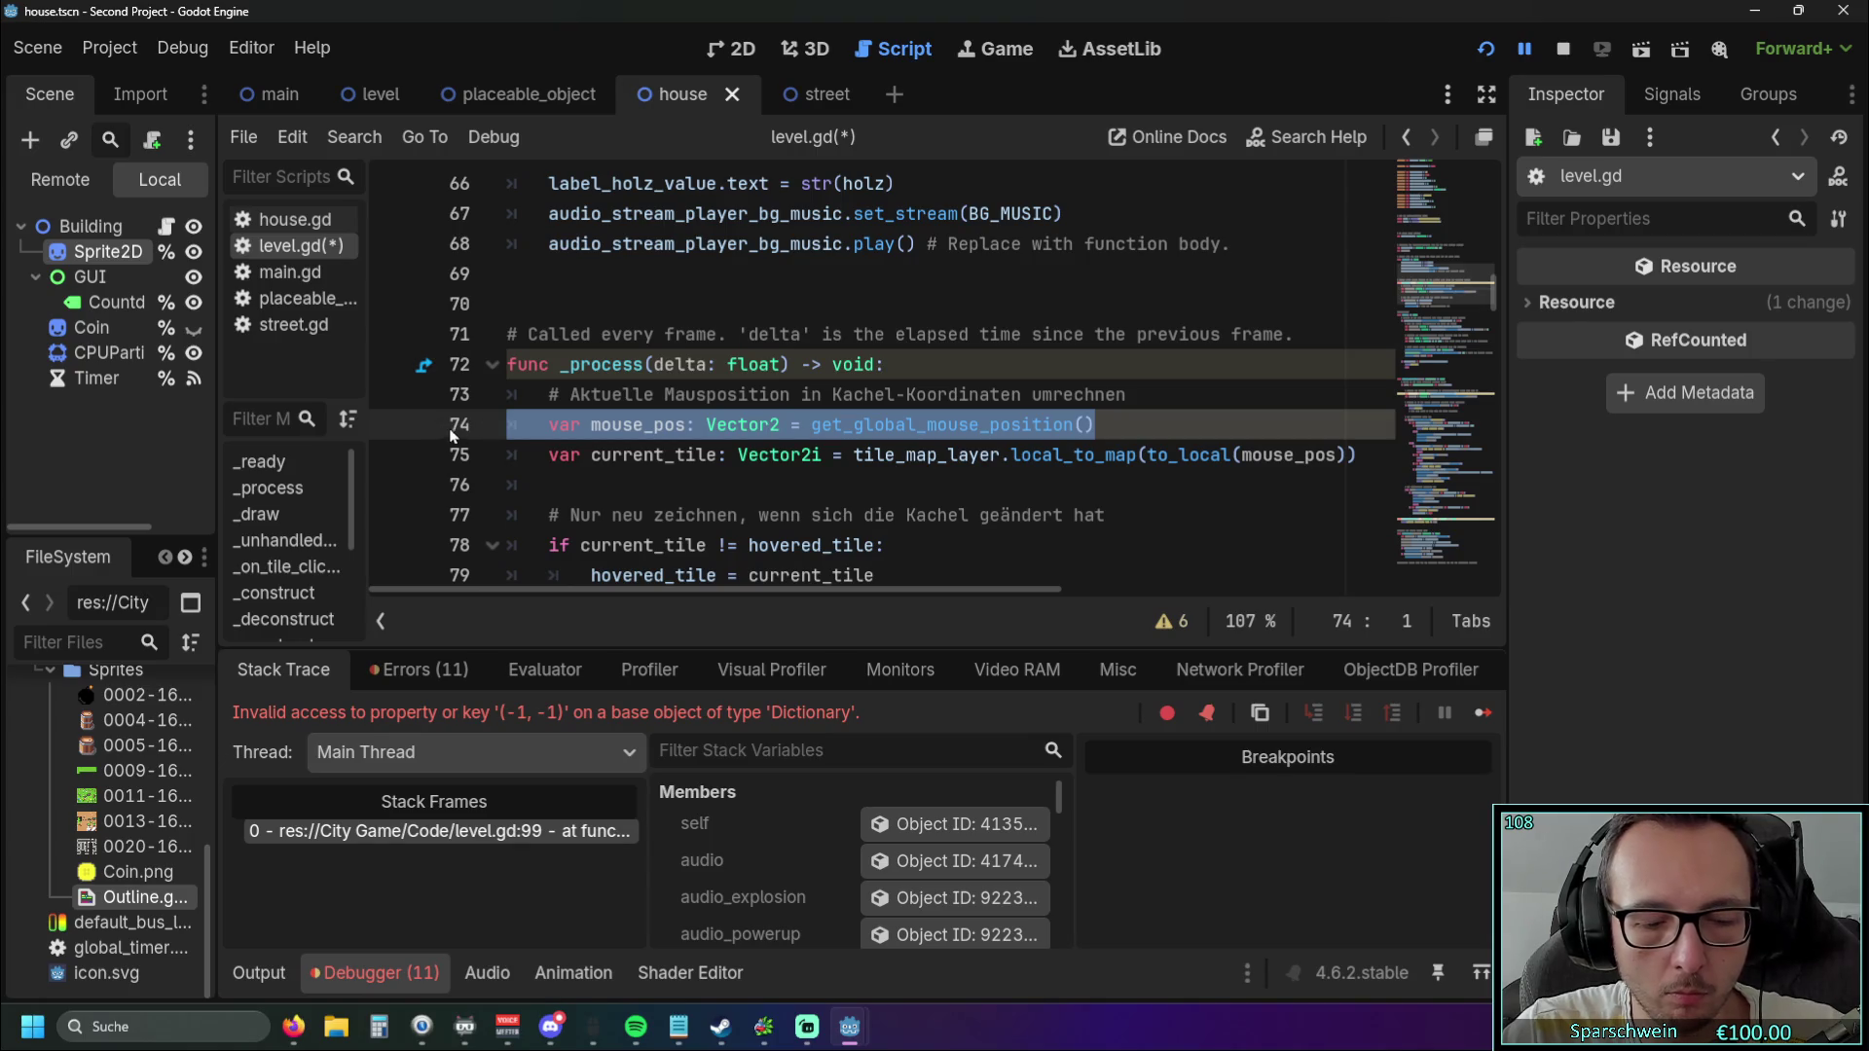
left_click(672, 456)
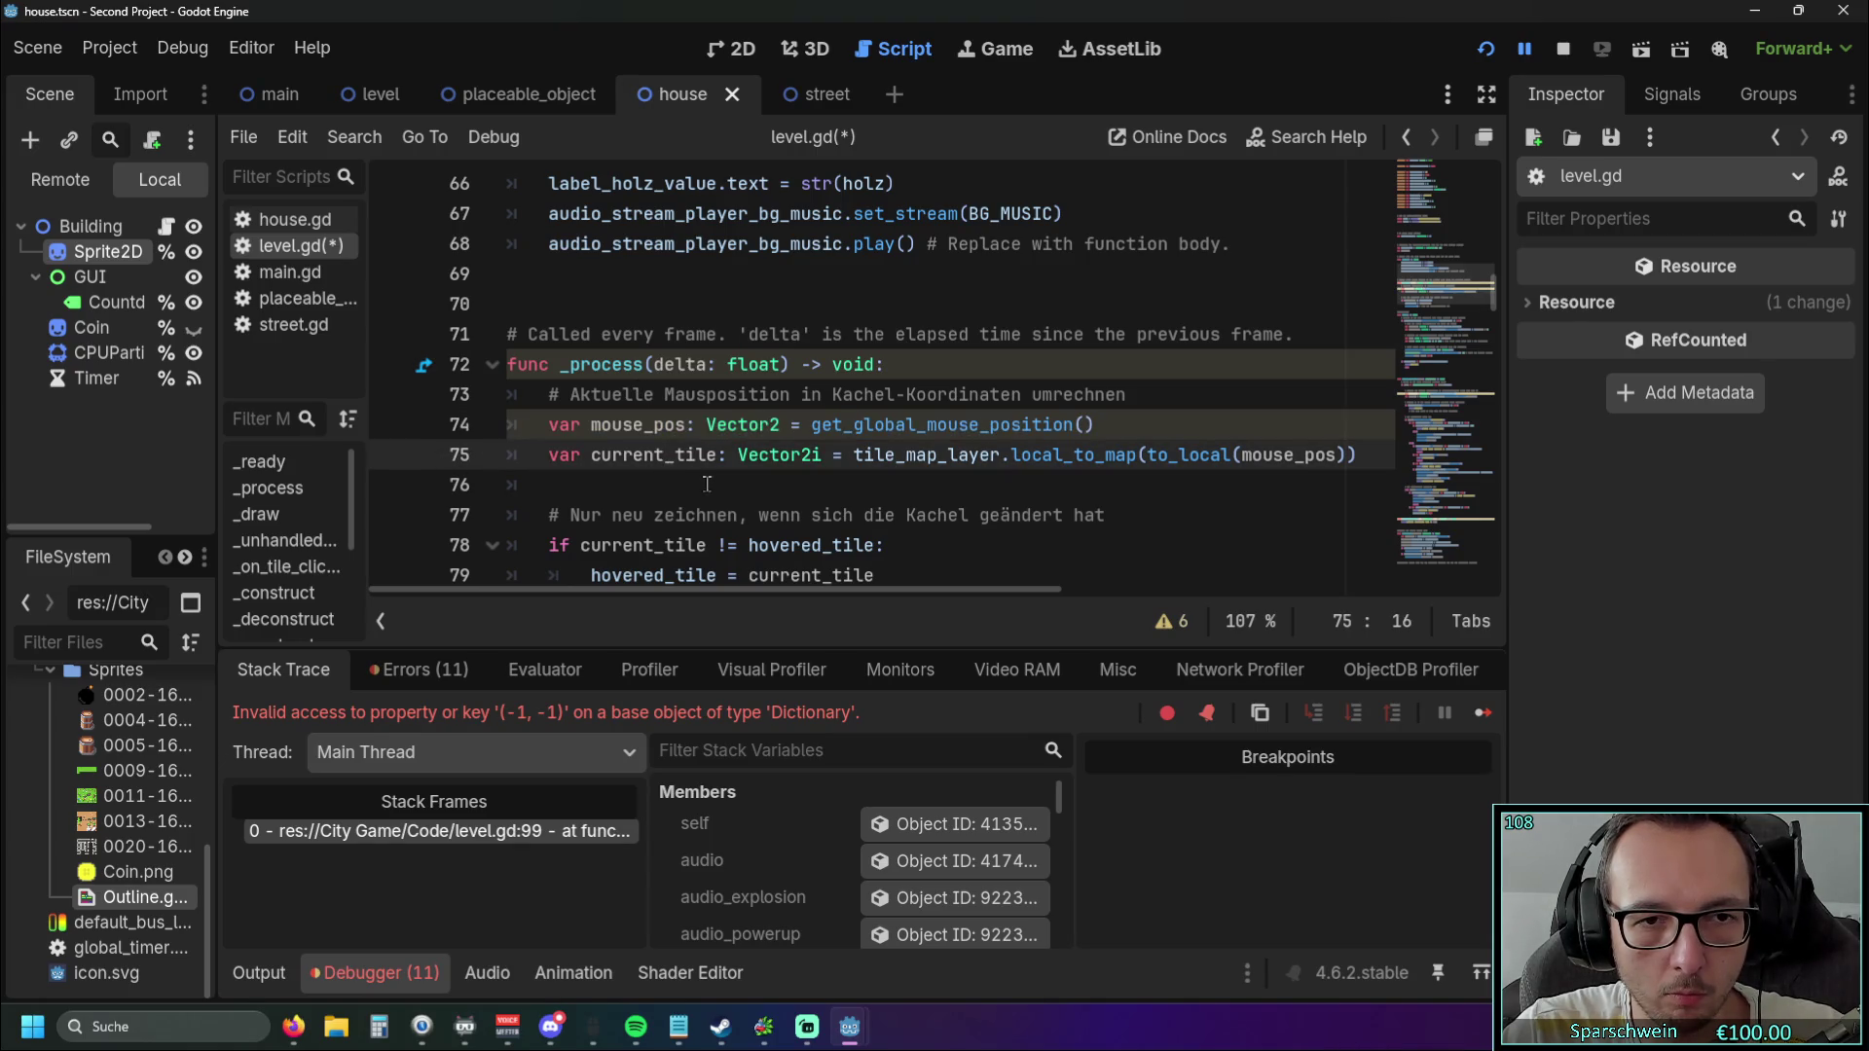
left_click(693, 486)
left_click_drag(687, 425, 782, 426)
key("ctrl+c")
scroll(742, 399, "up", 3)
left_click(663, 306)
key("ctrl+v")
key("Down")
Remove 'var' from line 74 and run the project, which stops on a parse error at (74, 5).
scroll(732, 359, "down", 4)
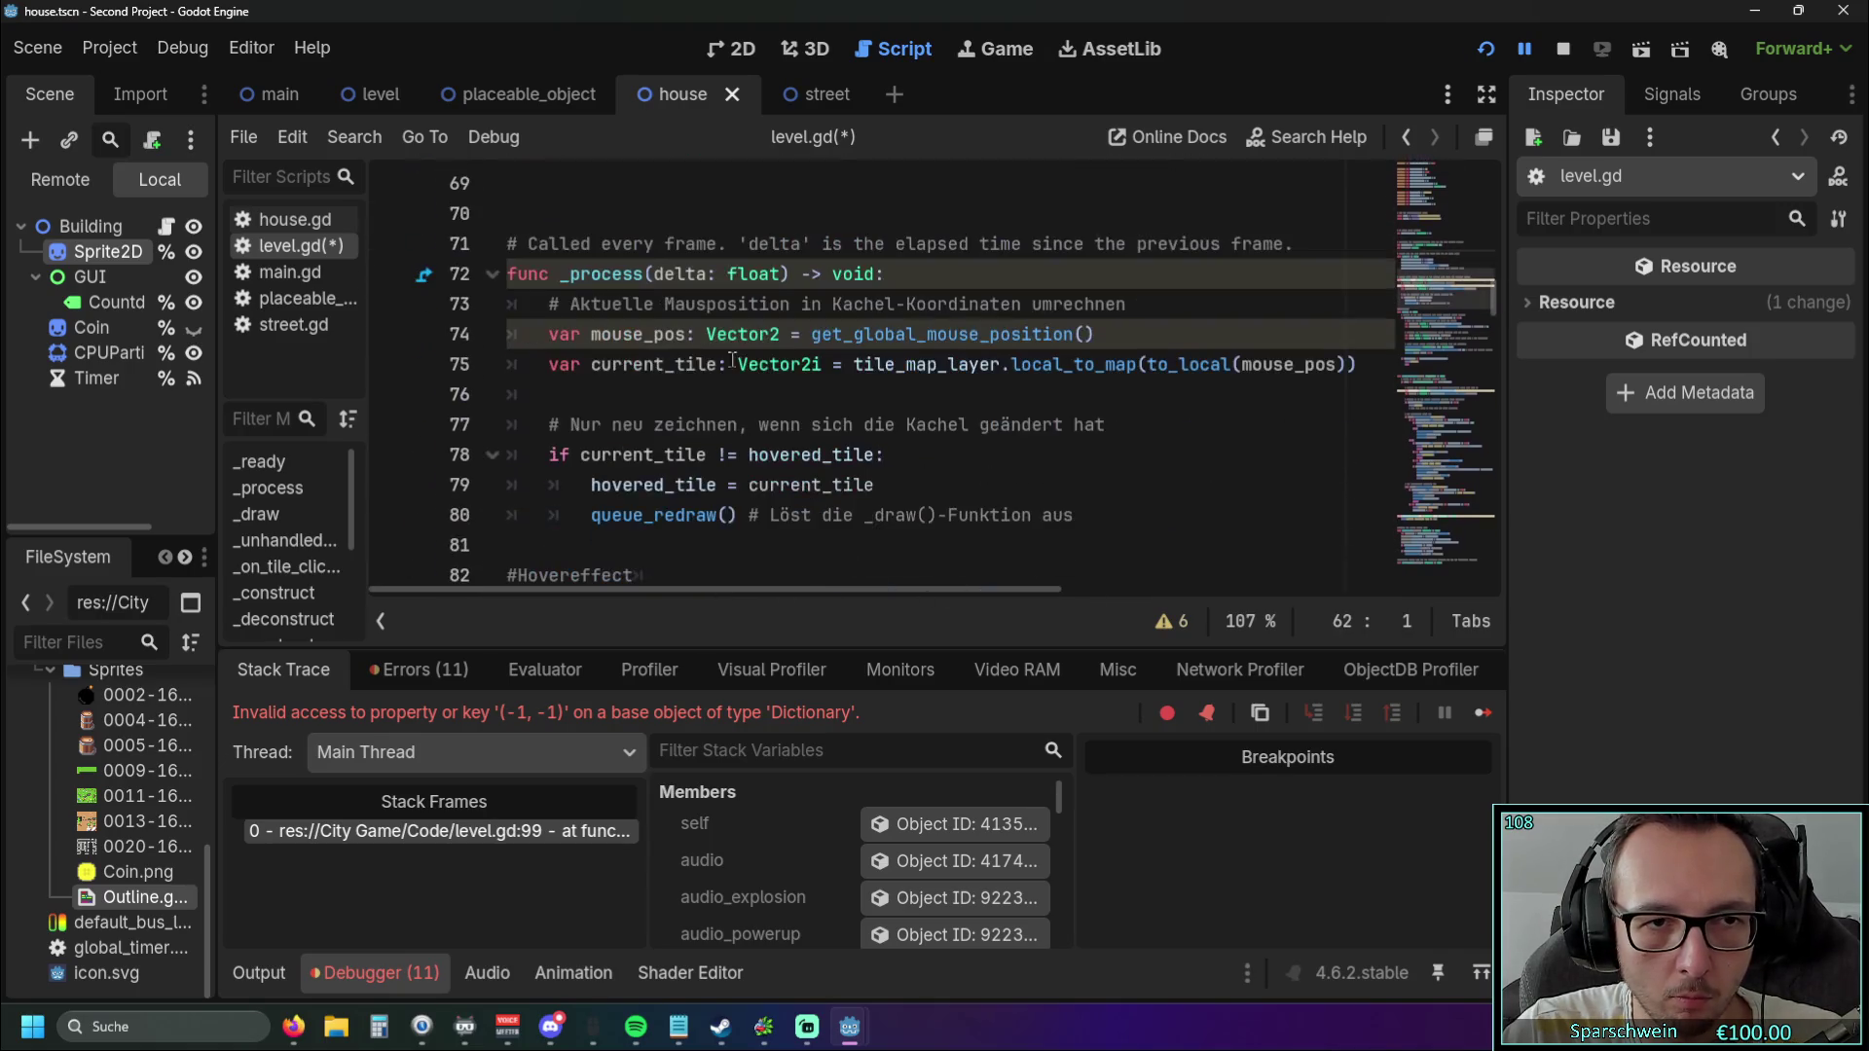
left_click(591, 334)
key("BackSpace")
key("BackSpace")
key("BackSpace")
key("BackSpace")
left_click(655, 400)
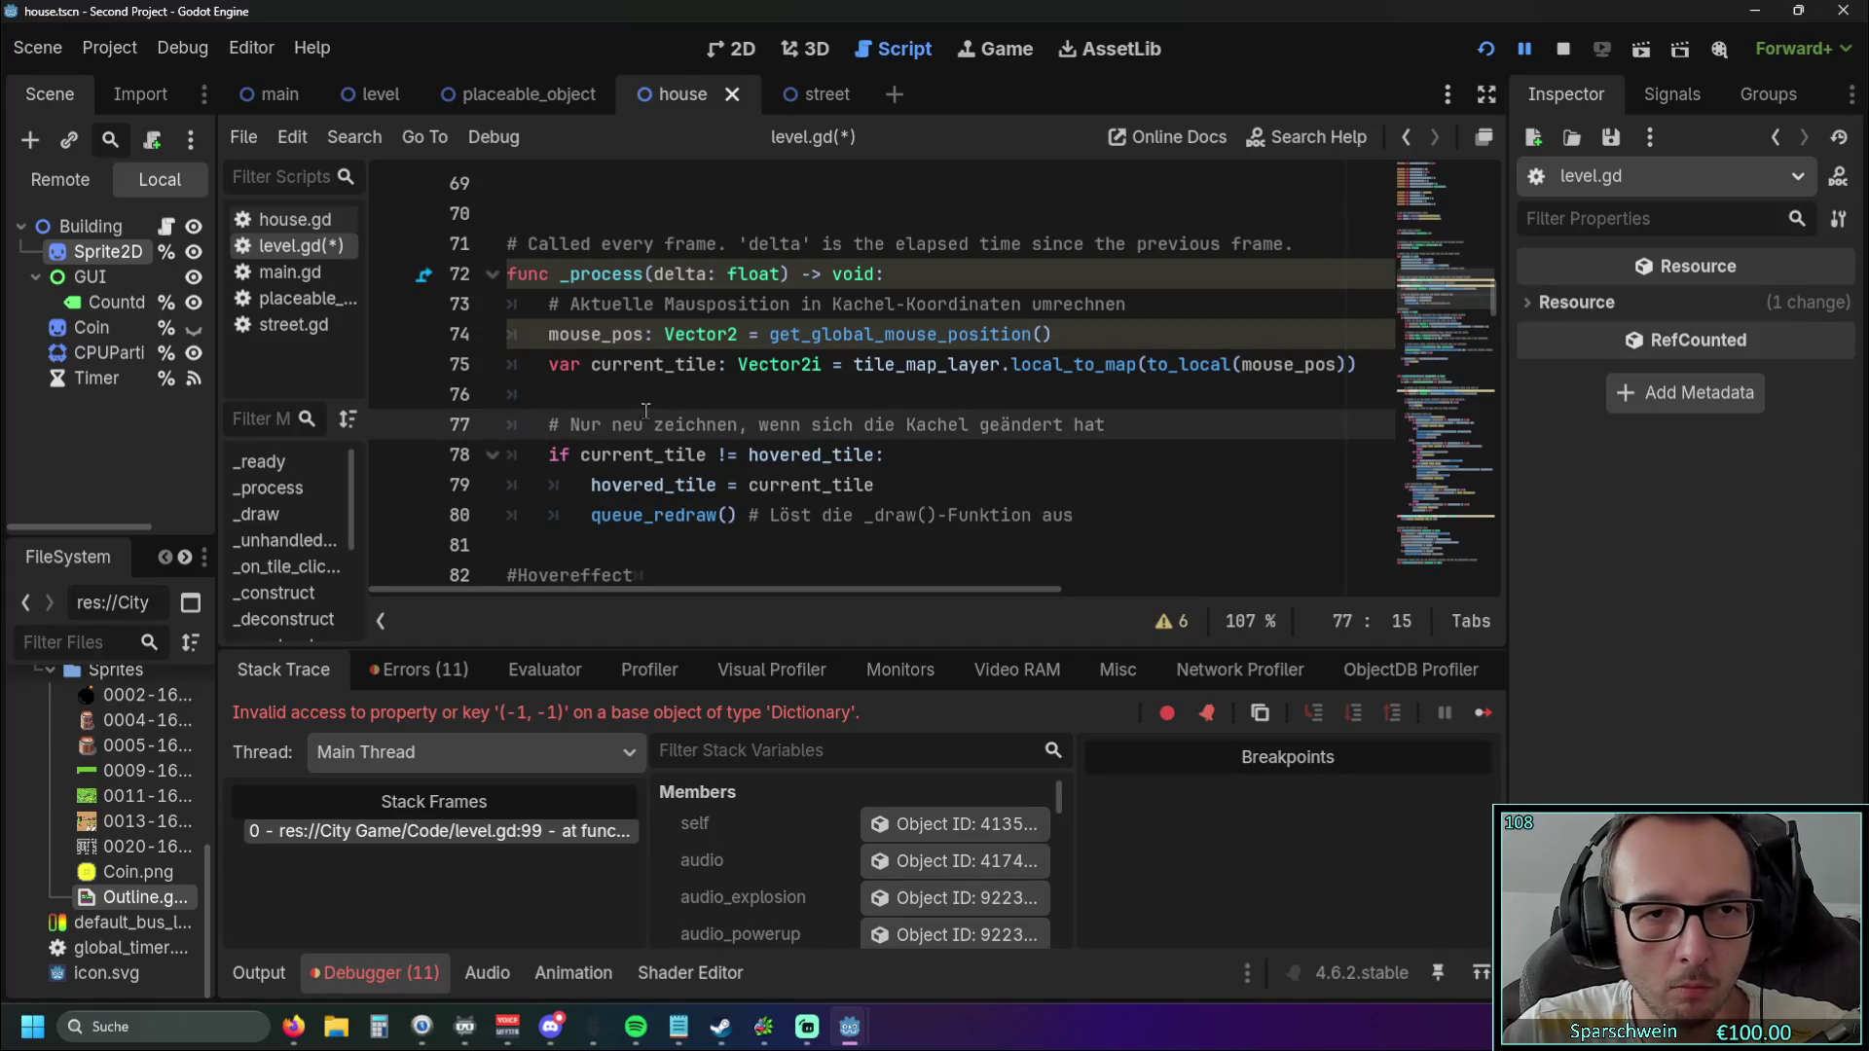
left_click(1485, 49)
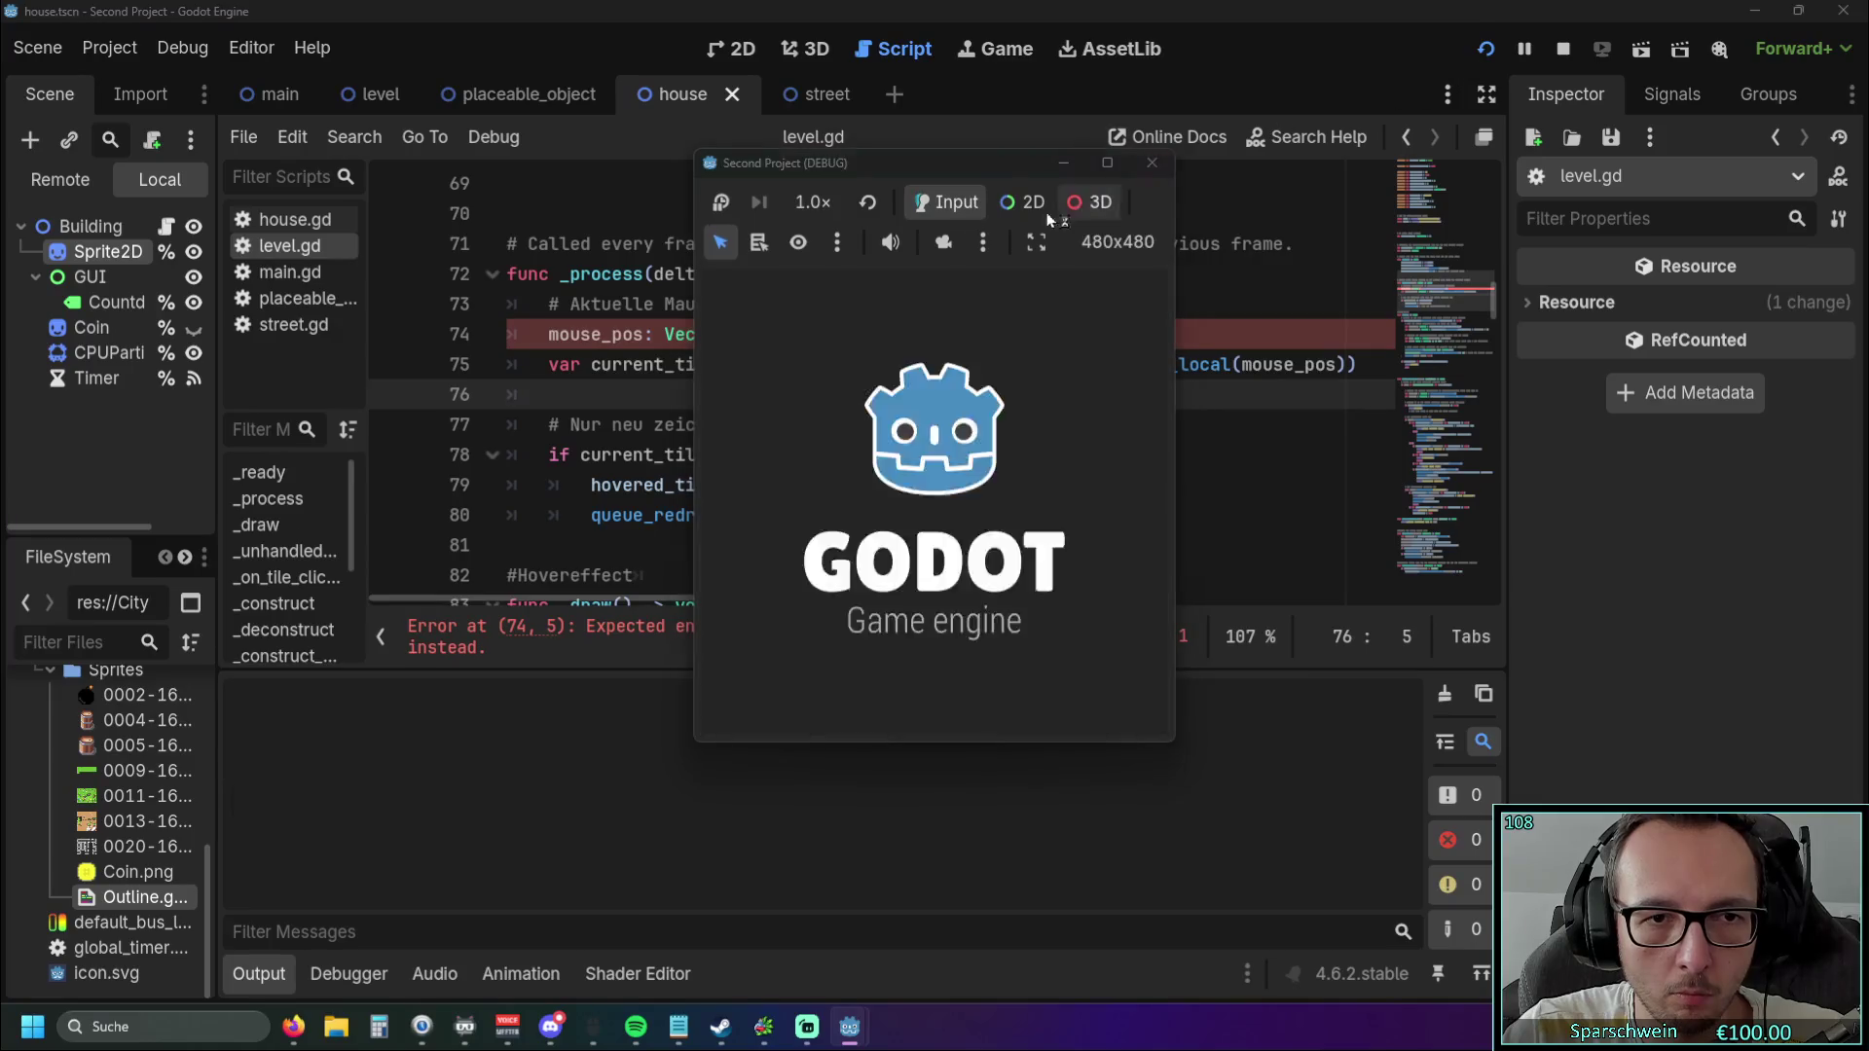
Restore 'var' at the start of line 74's mouse_pos declaration.
key("Home")
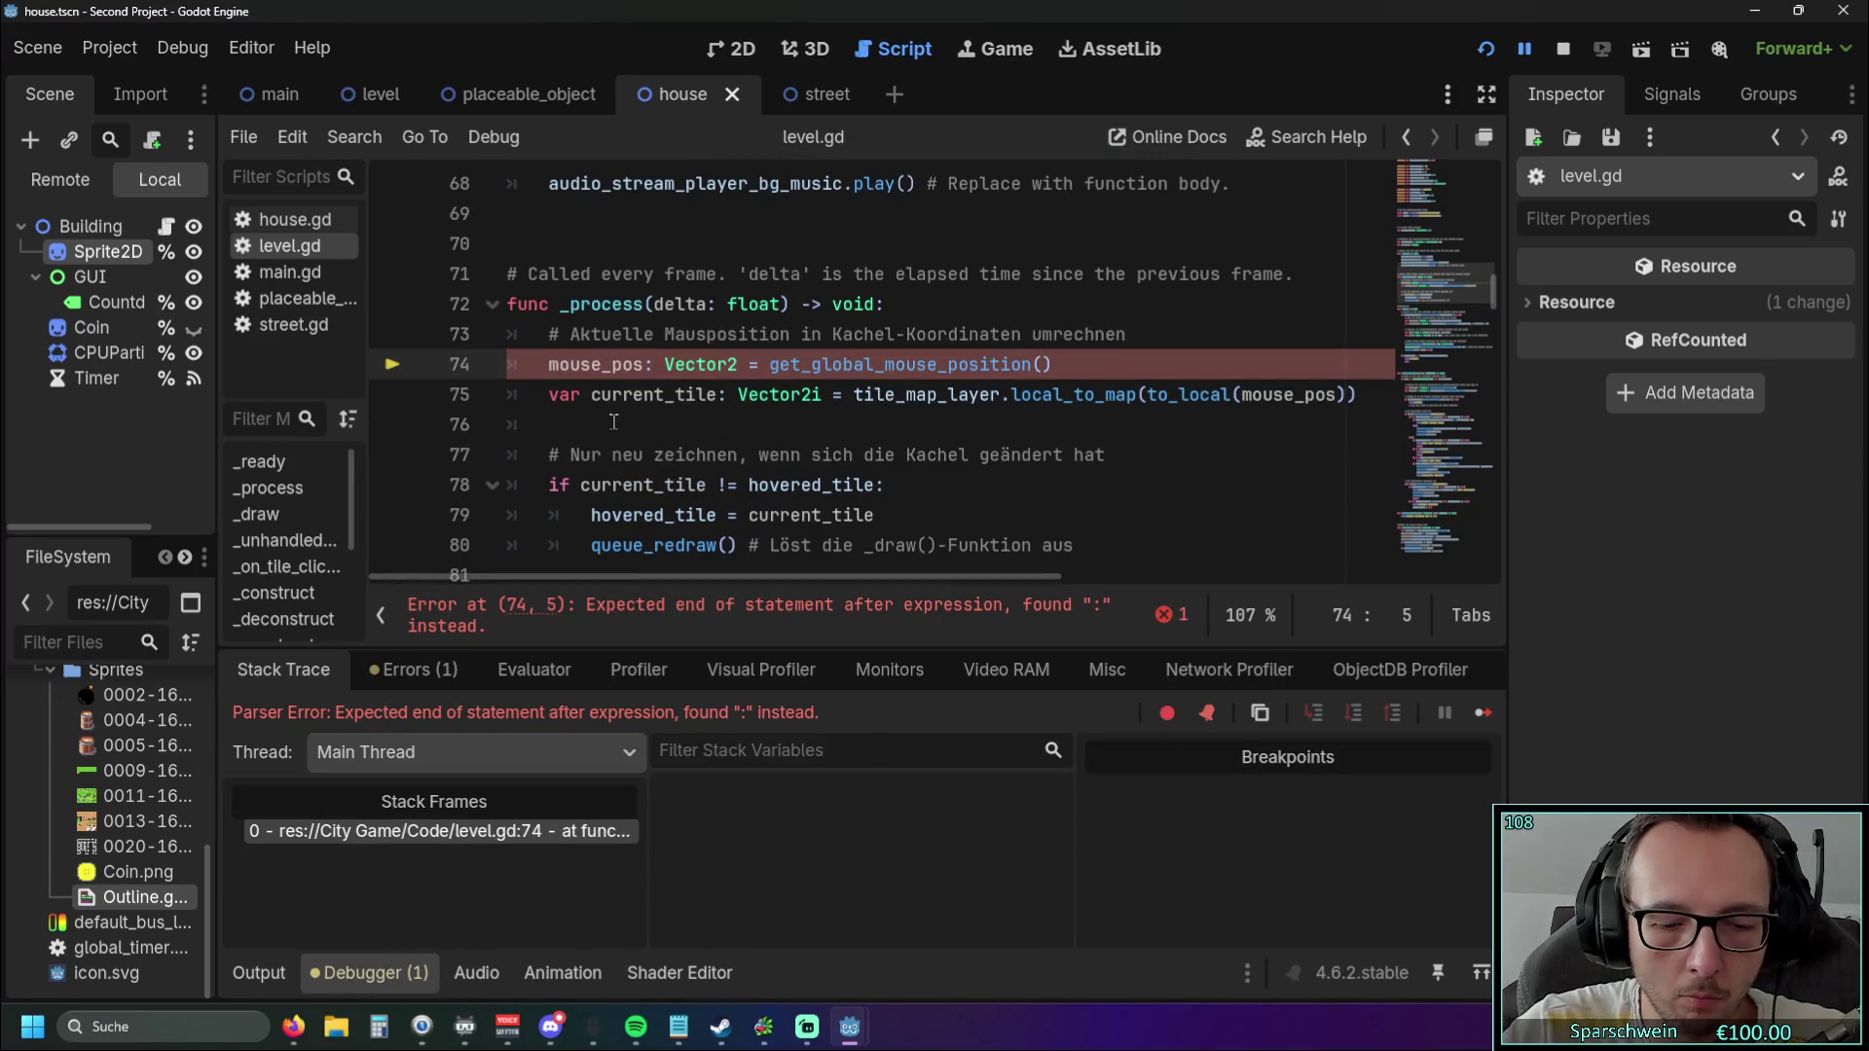
type("var")
scroll(613, 422, "up", 3)
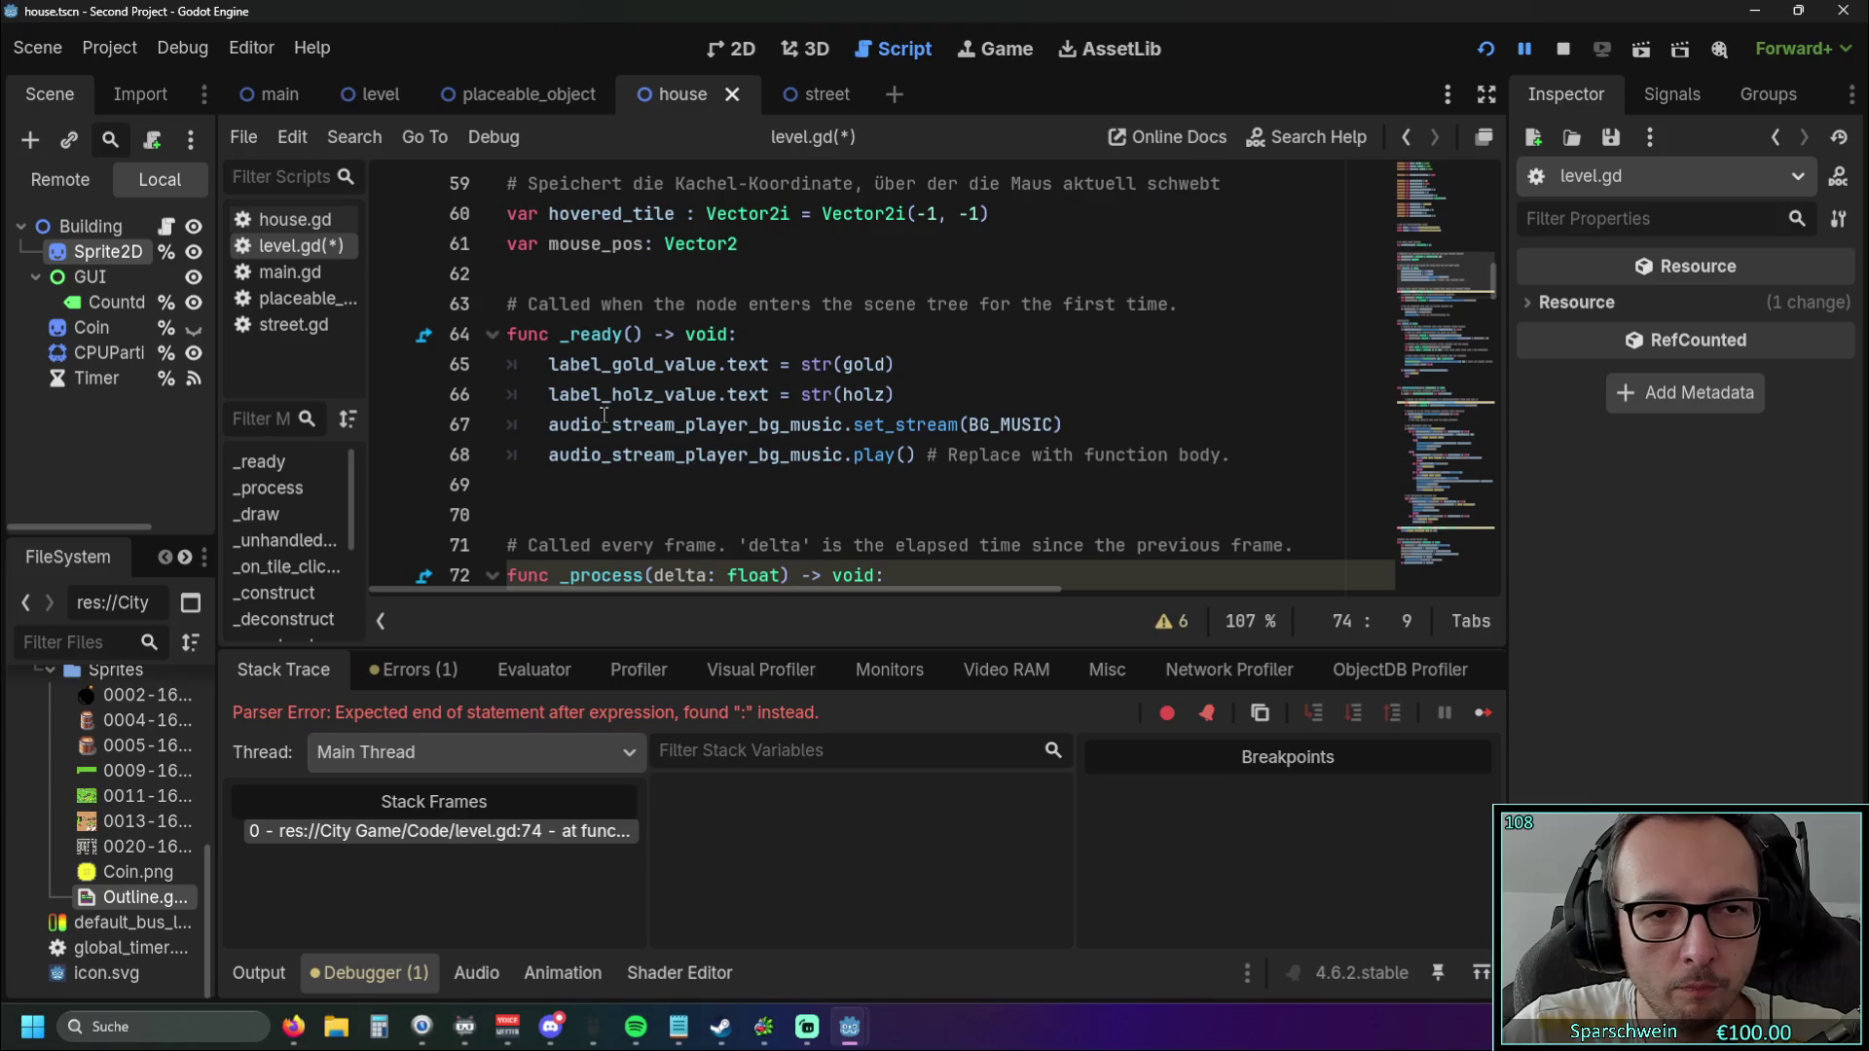
scroll(718, 466, "down", 2)
left_click(681, 514)
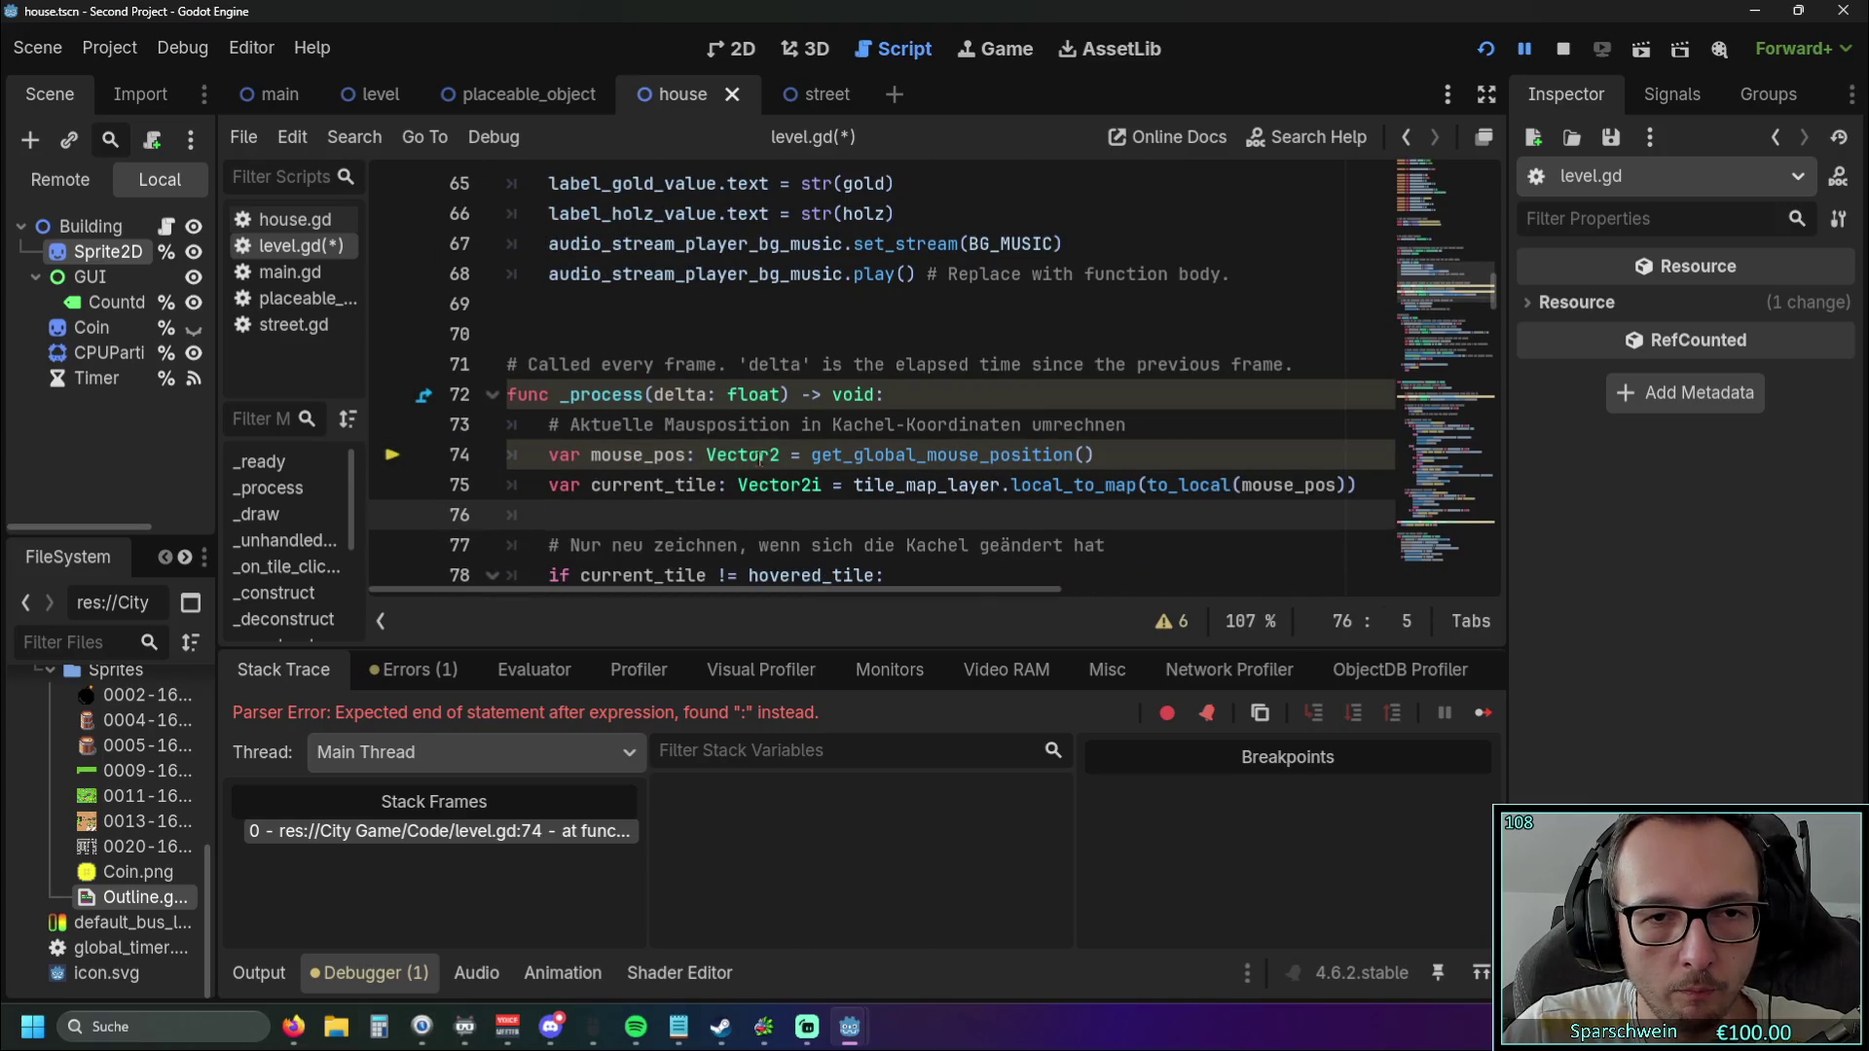
mouse_move(775, 453)
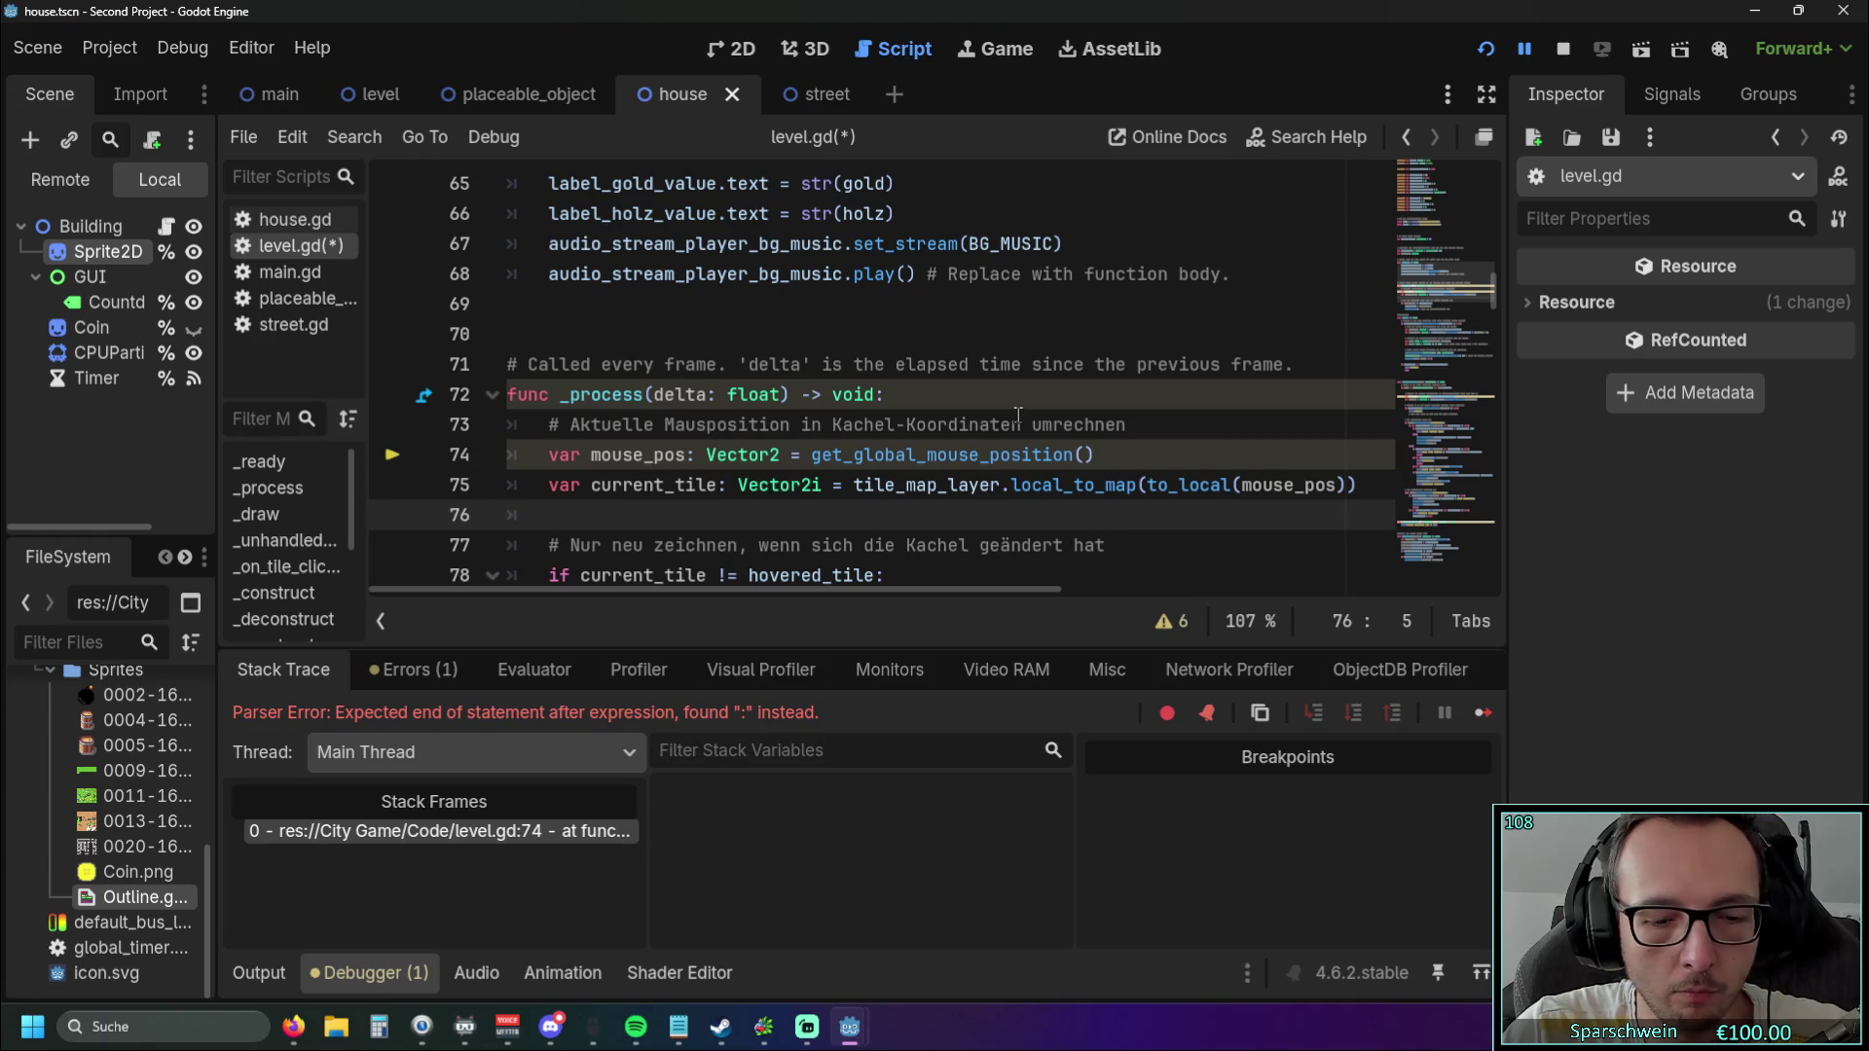
key("Up")
key("Up")
key("Delete")
key("Delete")
key("Delete")
Delete the class-level mouse_pos declaration on line 61.
scroll(1017, 414, "up", 3)
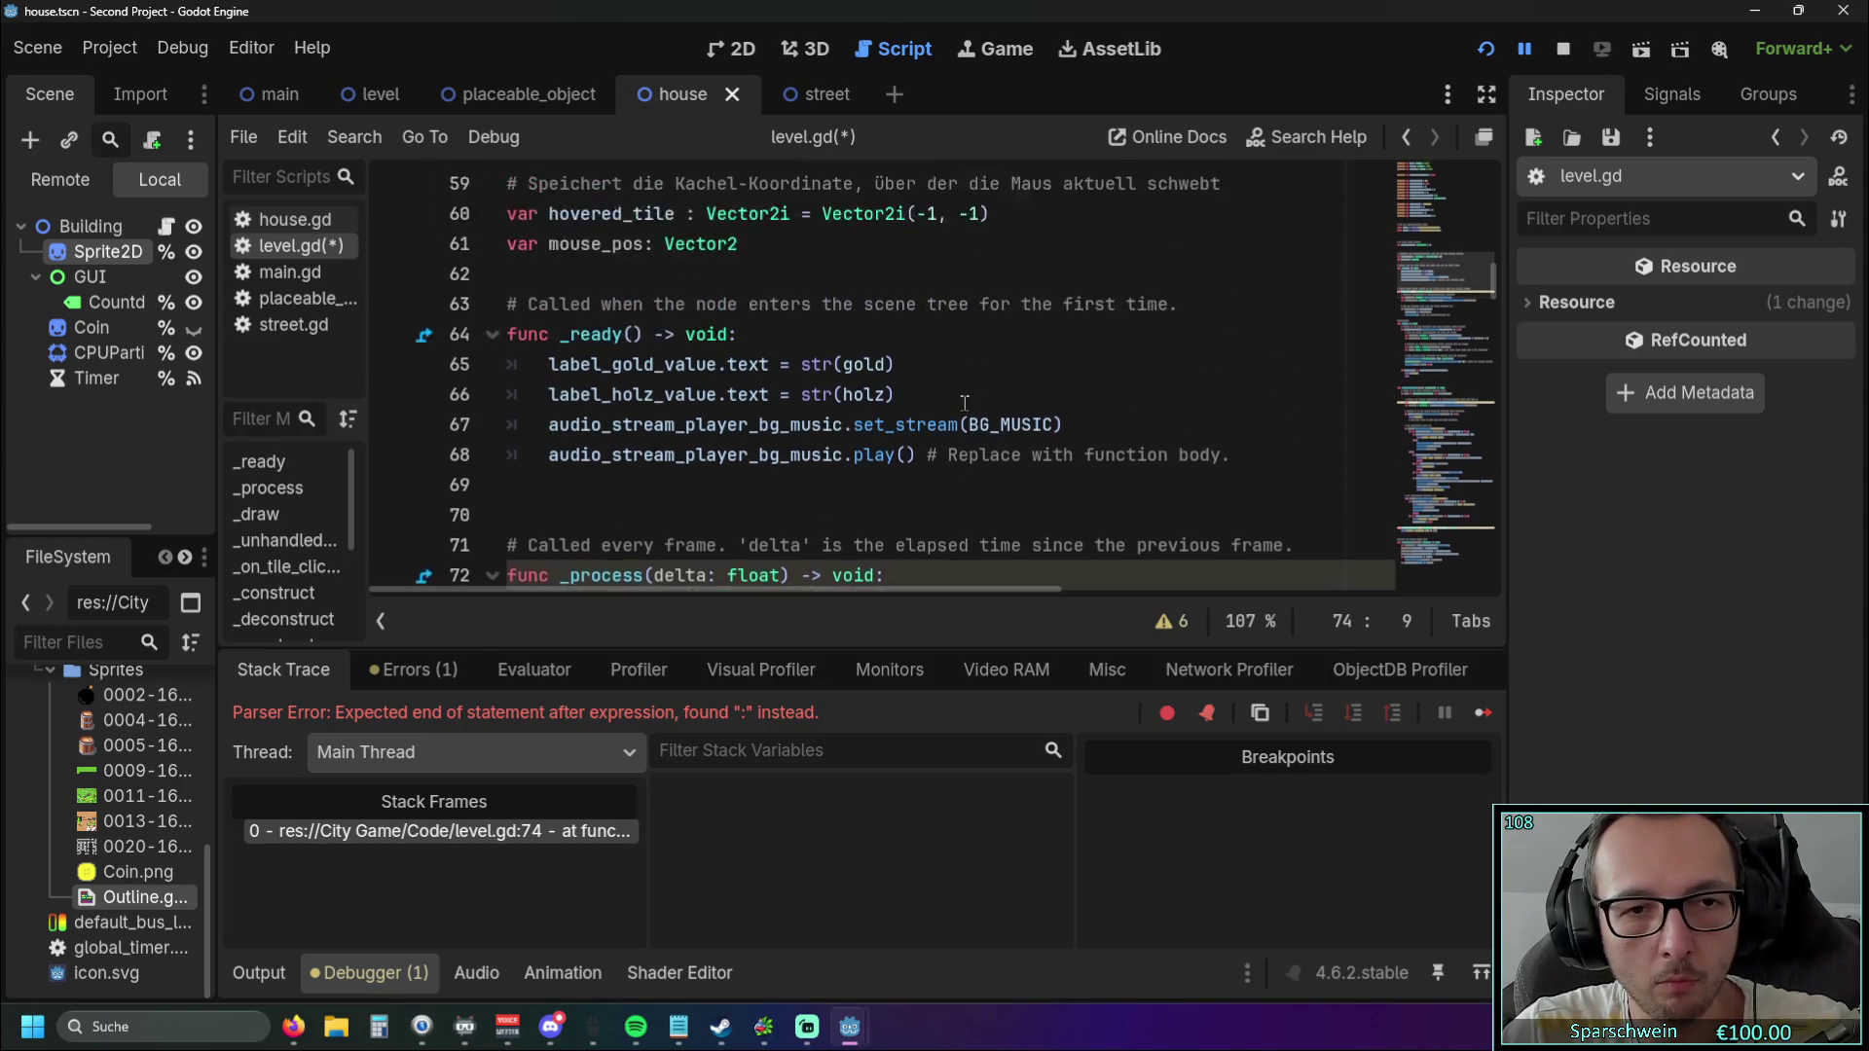
left_click_drag(755, 334, 435, 333)
key("Delete")
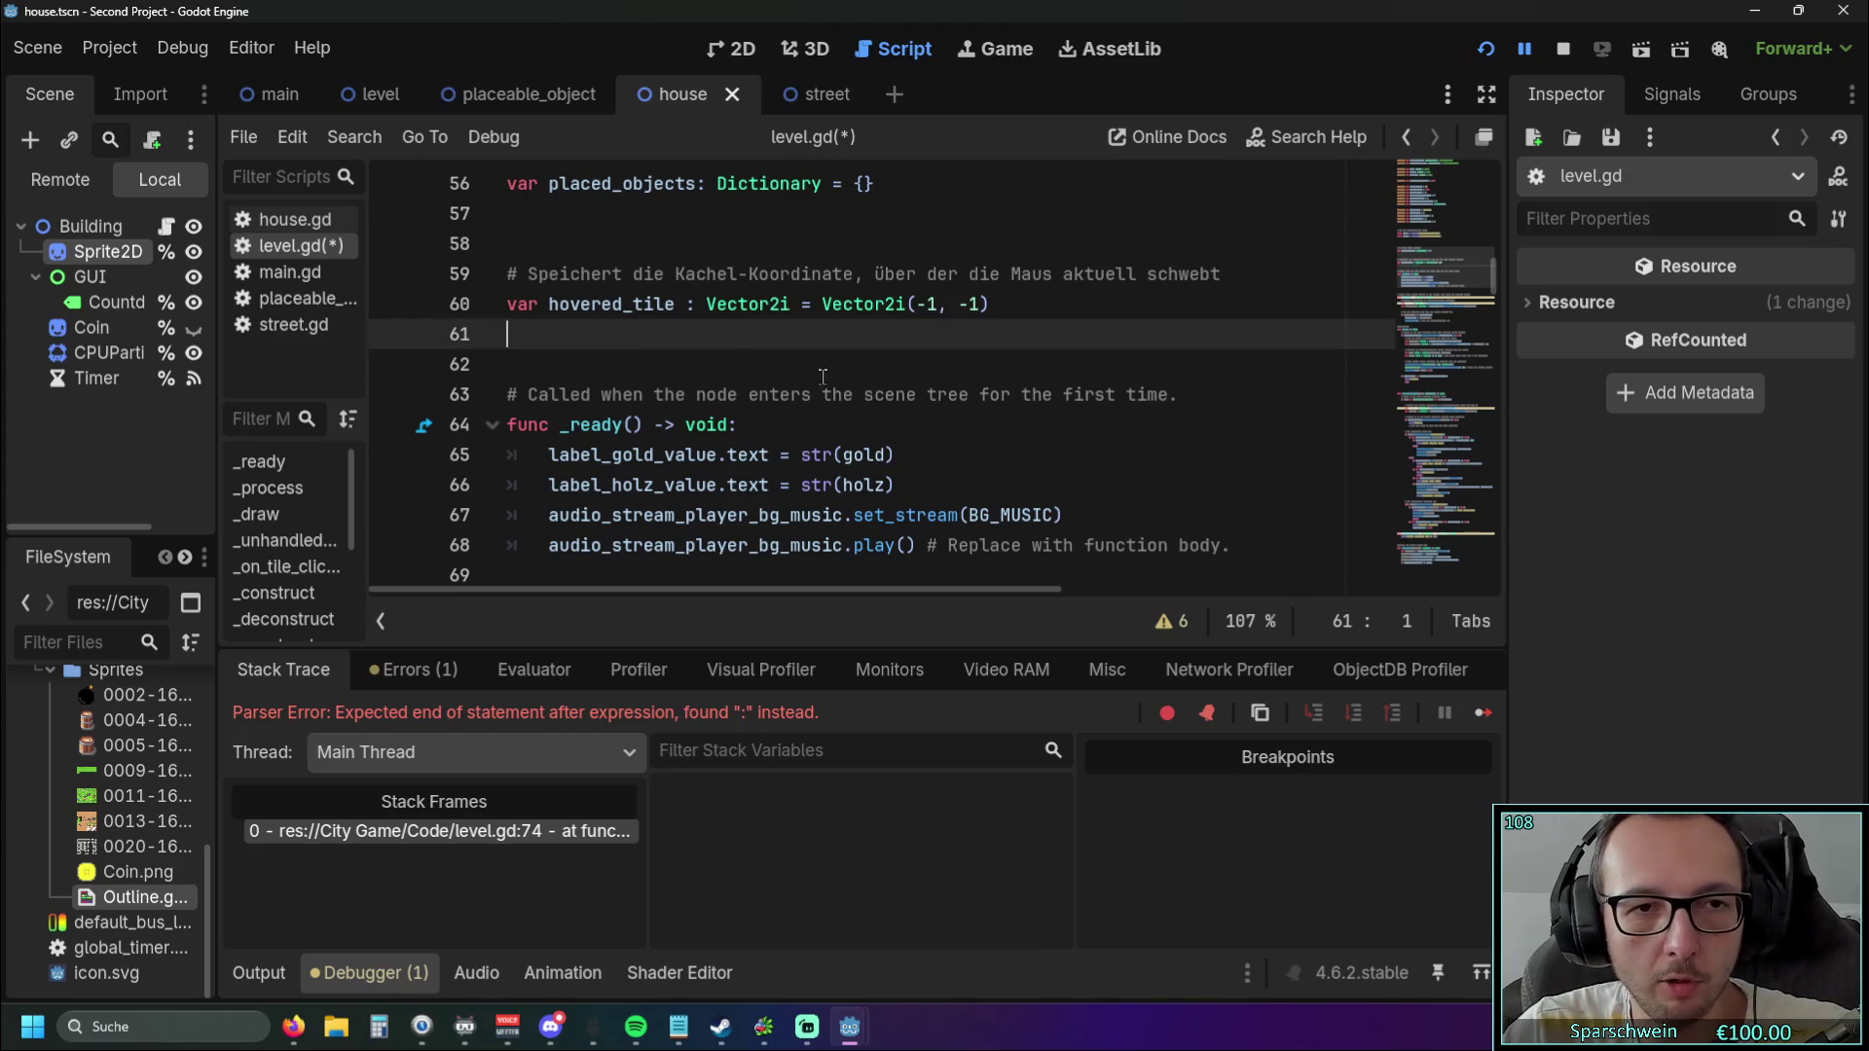
scroll(897, 405, "down", 6)
left_click(897, 405)
Rerun the project, which halts at line 99 with invalid Dictionary key (-1, -1).
scroll(896, 405, "down", 2)
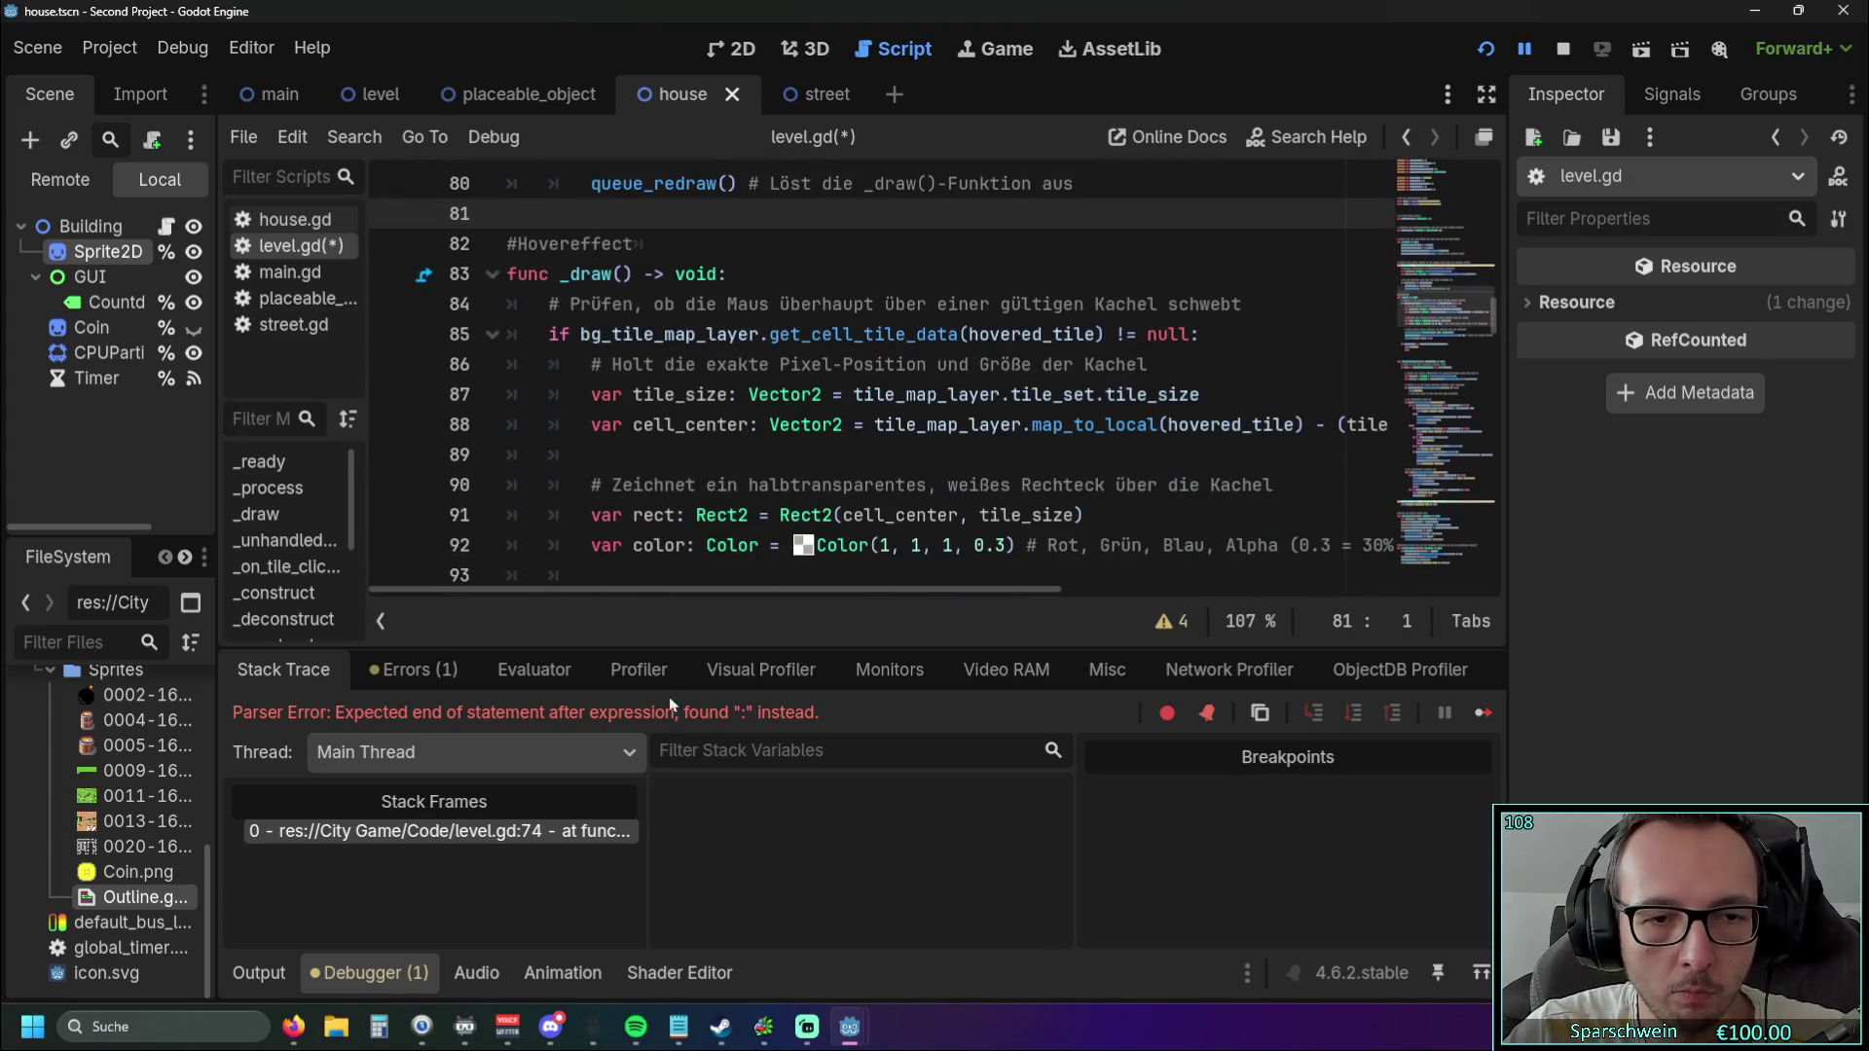
scroll(847, 409, "down", 2)
scroll(848, 409, "down", 5)
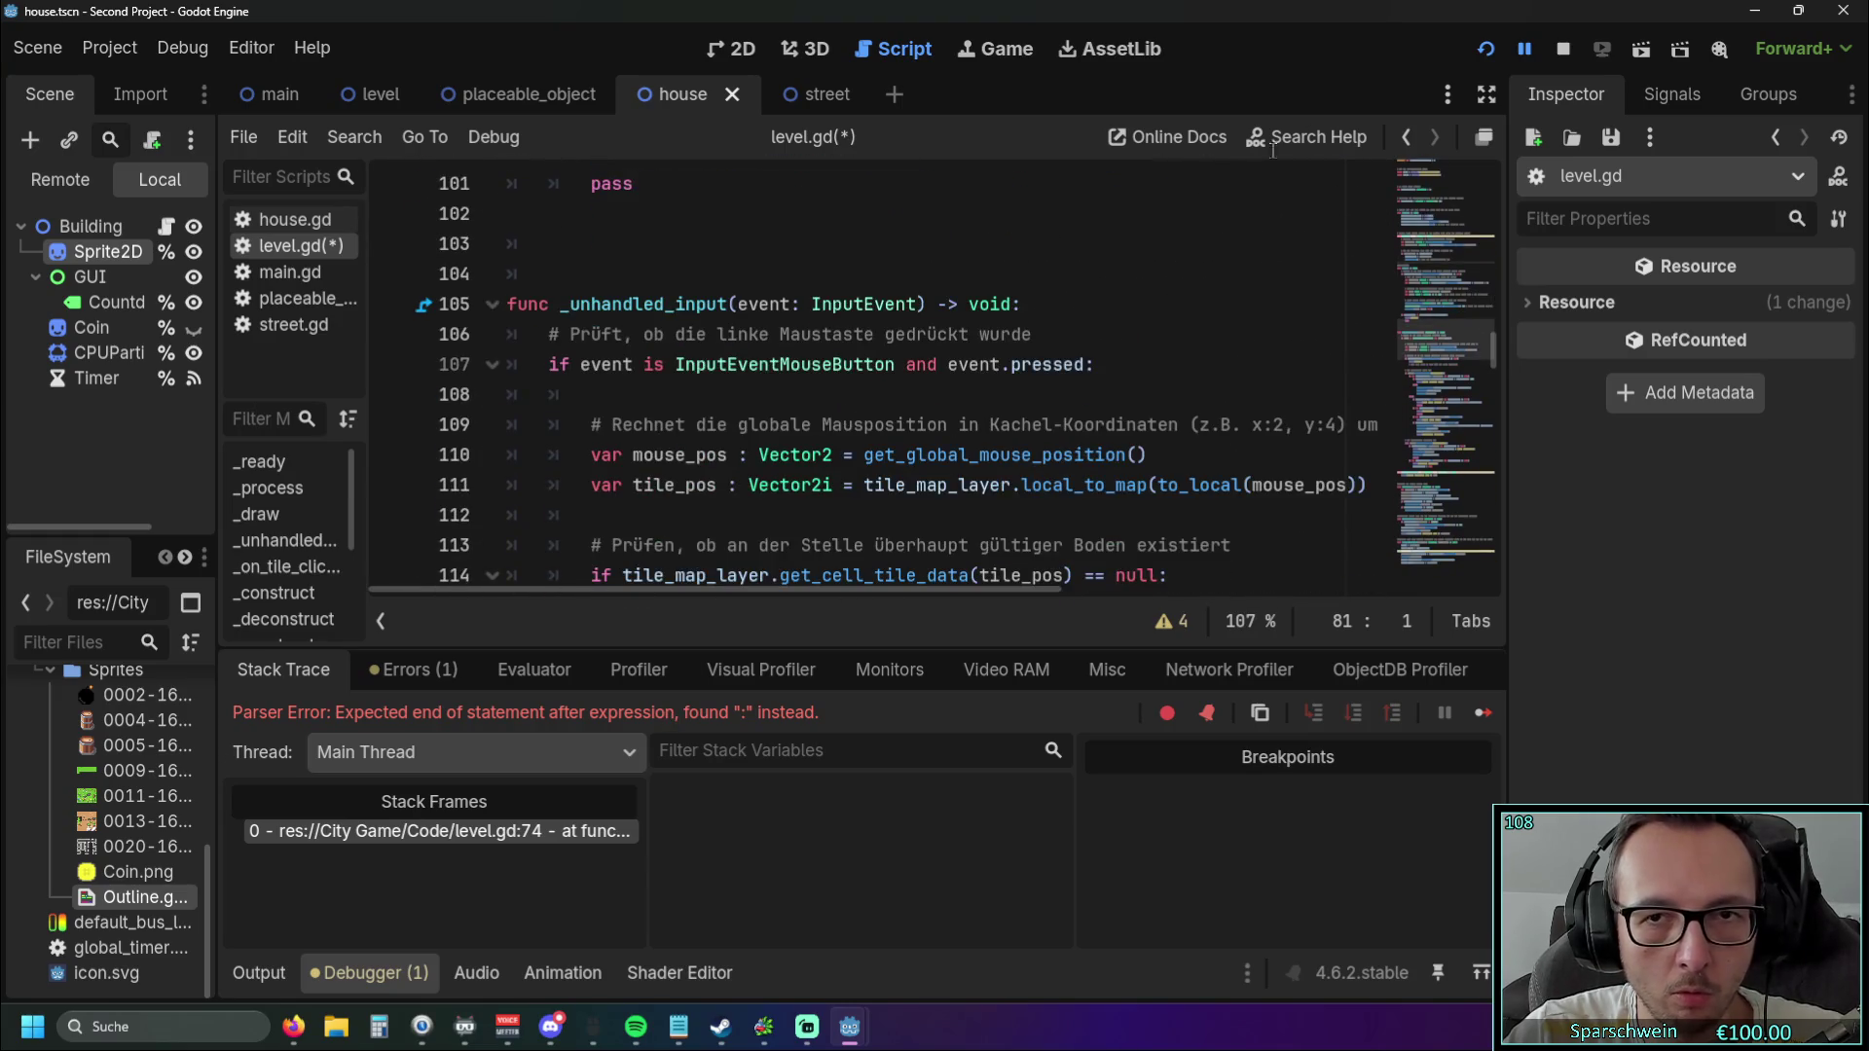
left_click(1472, 55)
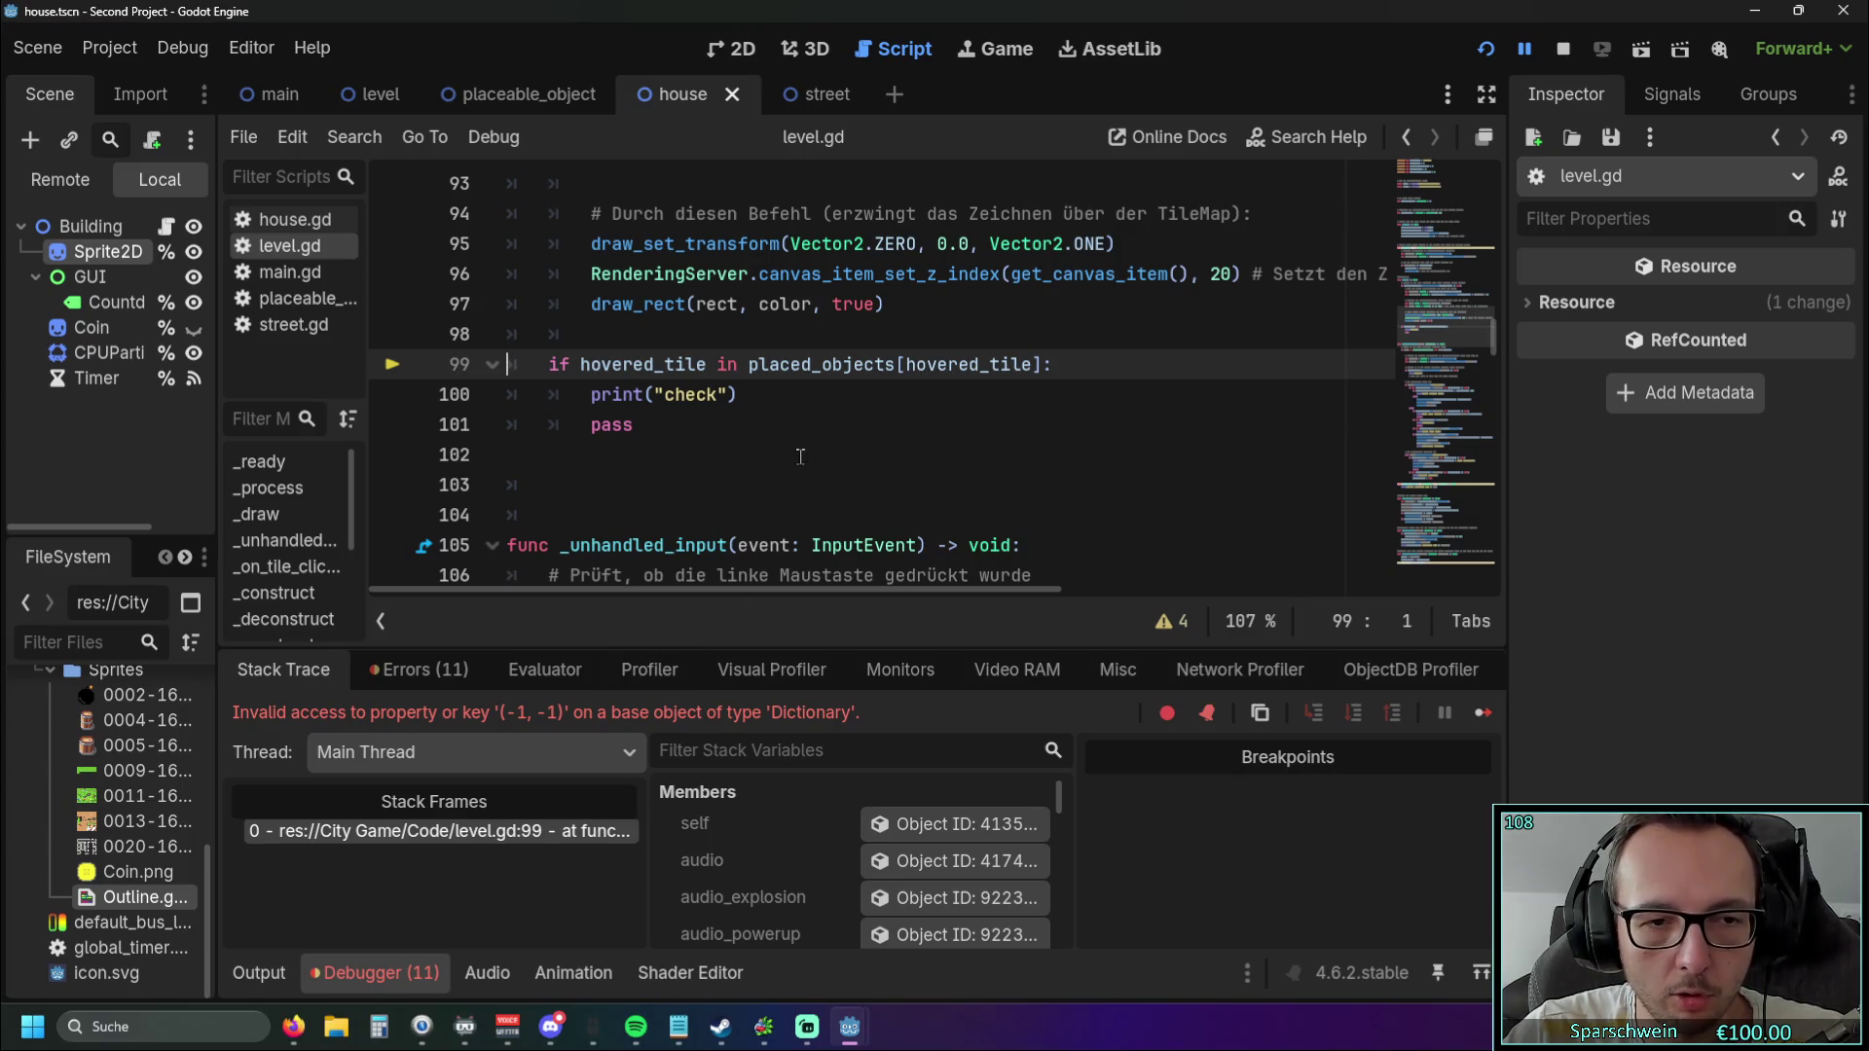
scroll(800, 458, "up", 1)
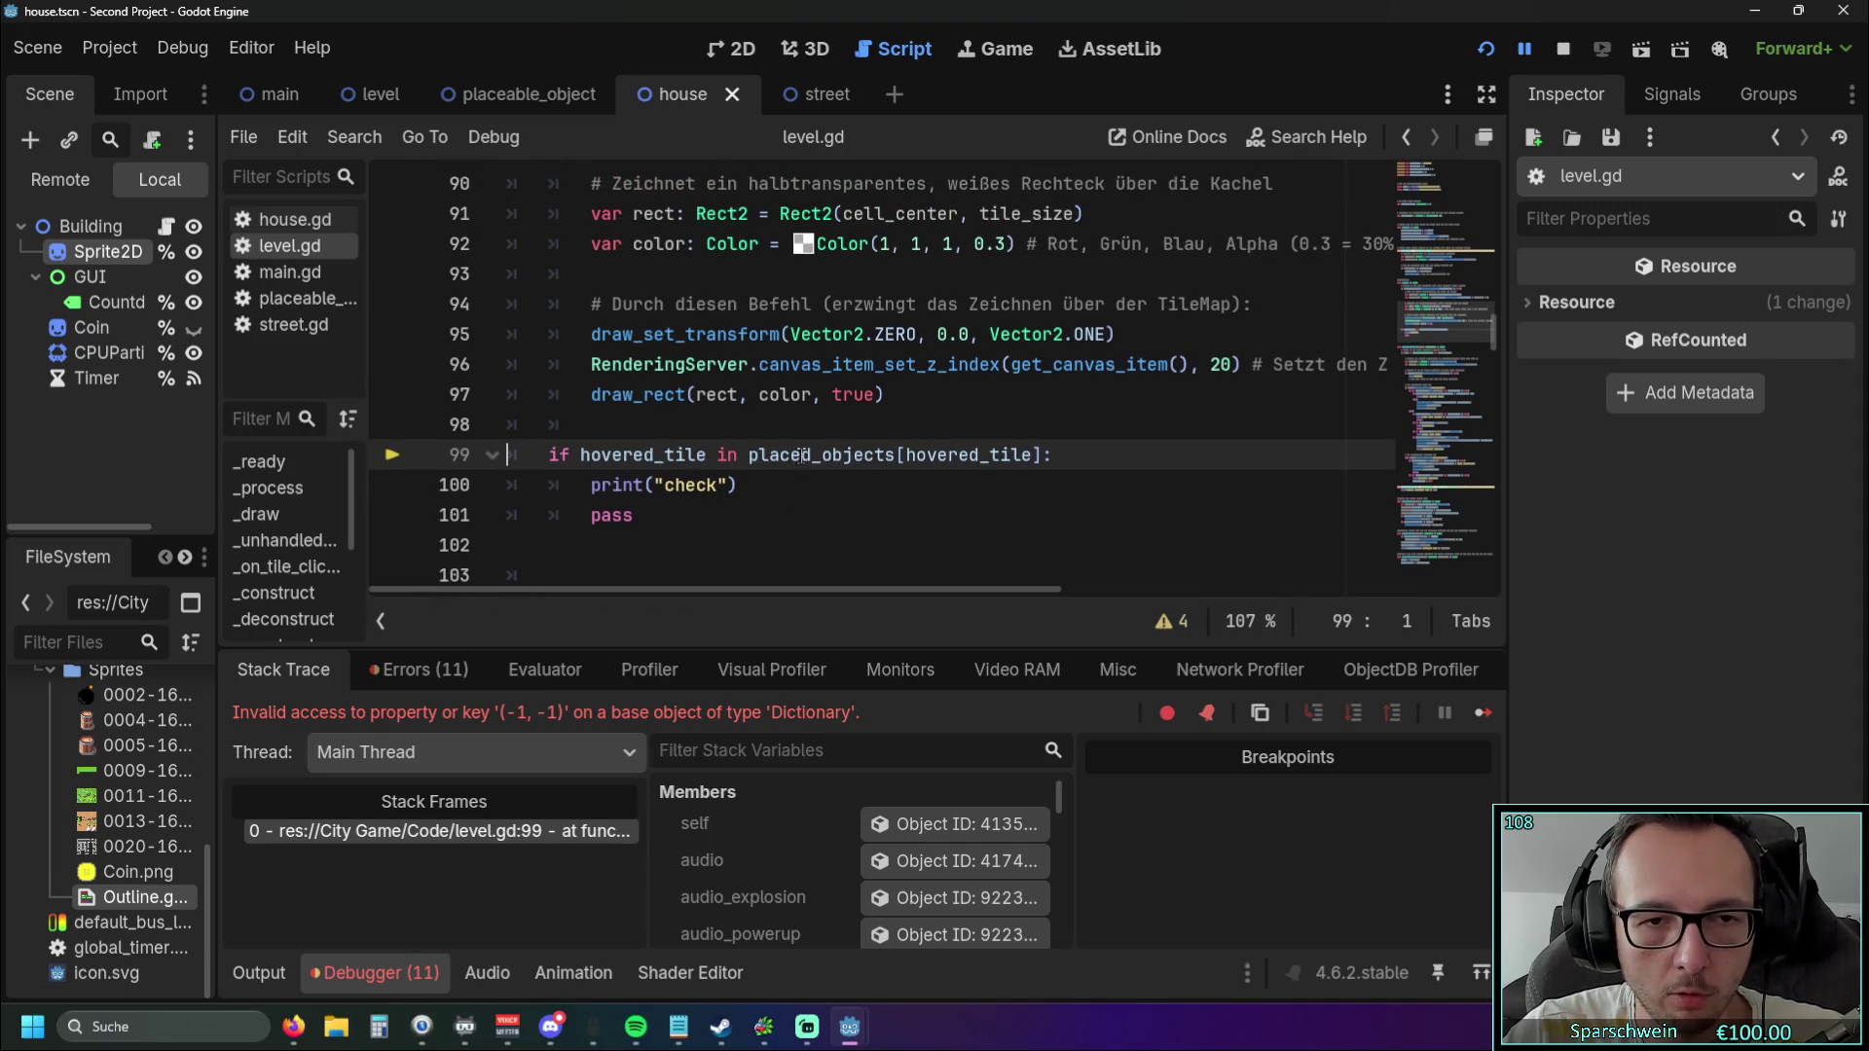
scroll(796, 486, "down", 1)
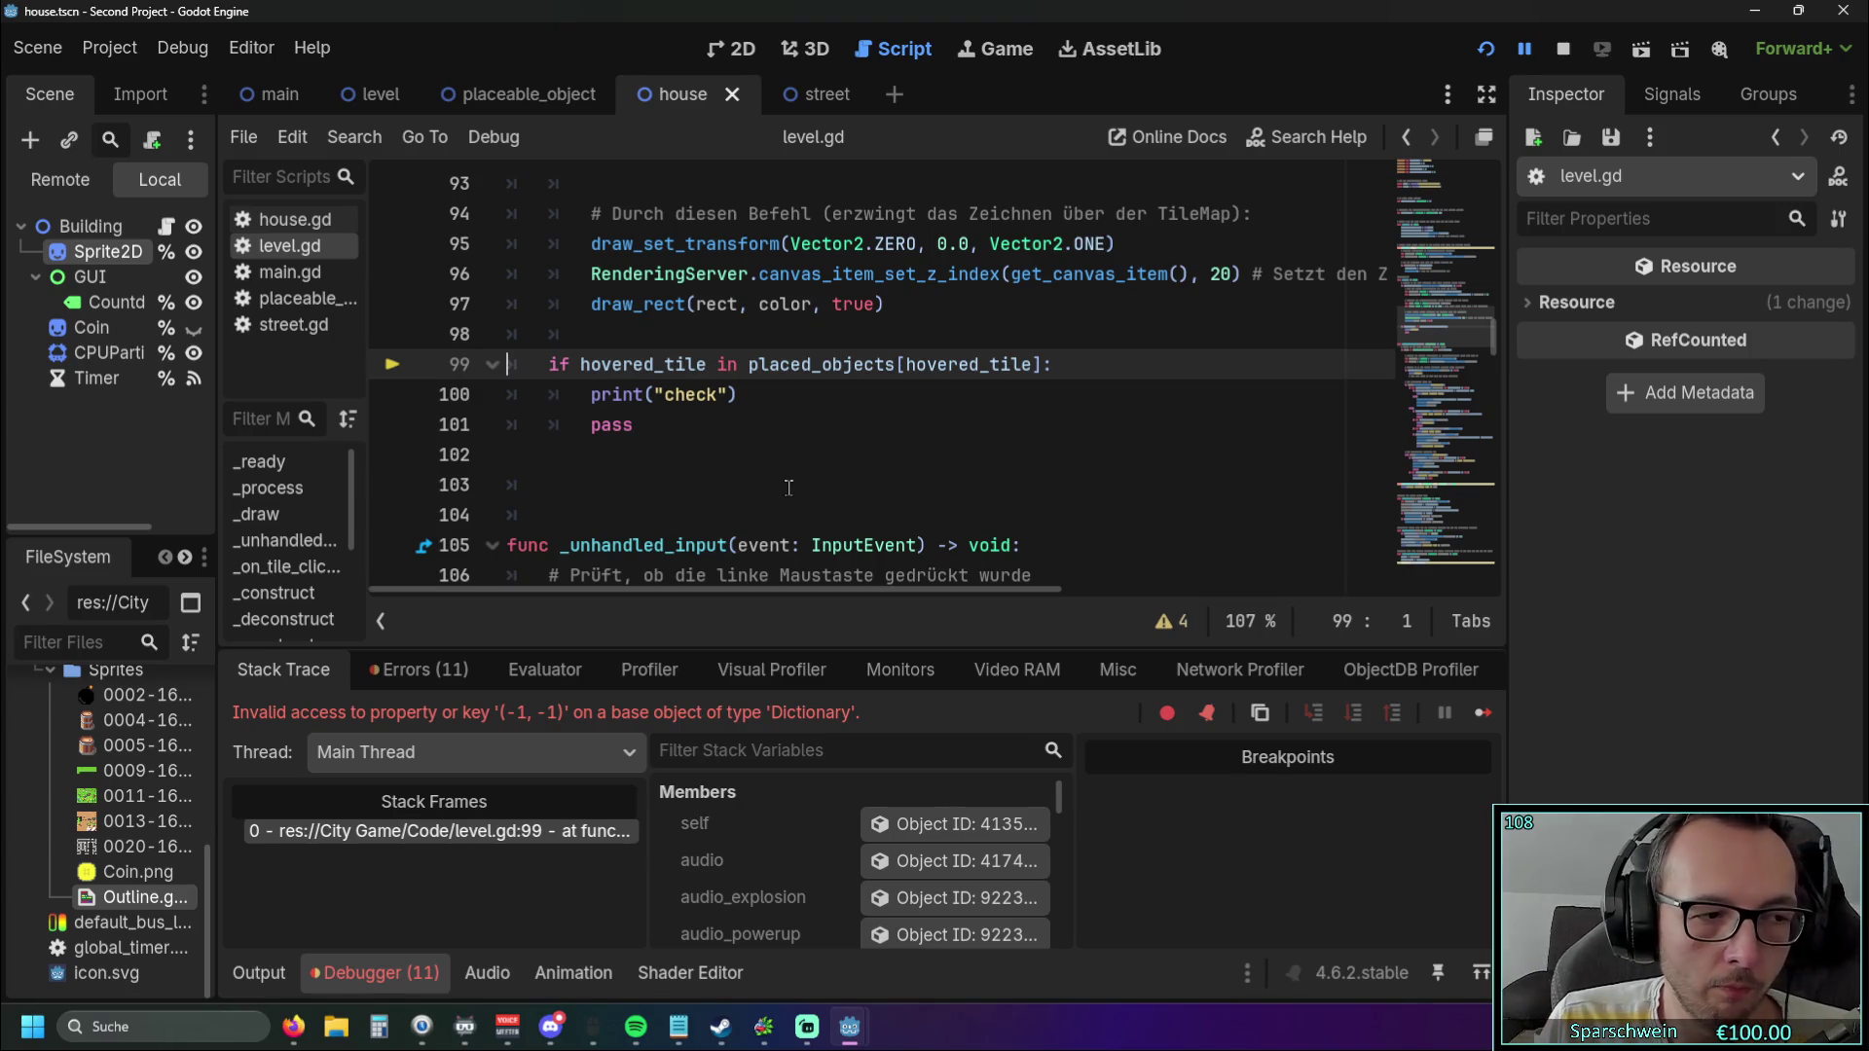
scroll(788, 487, "up", 12)
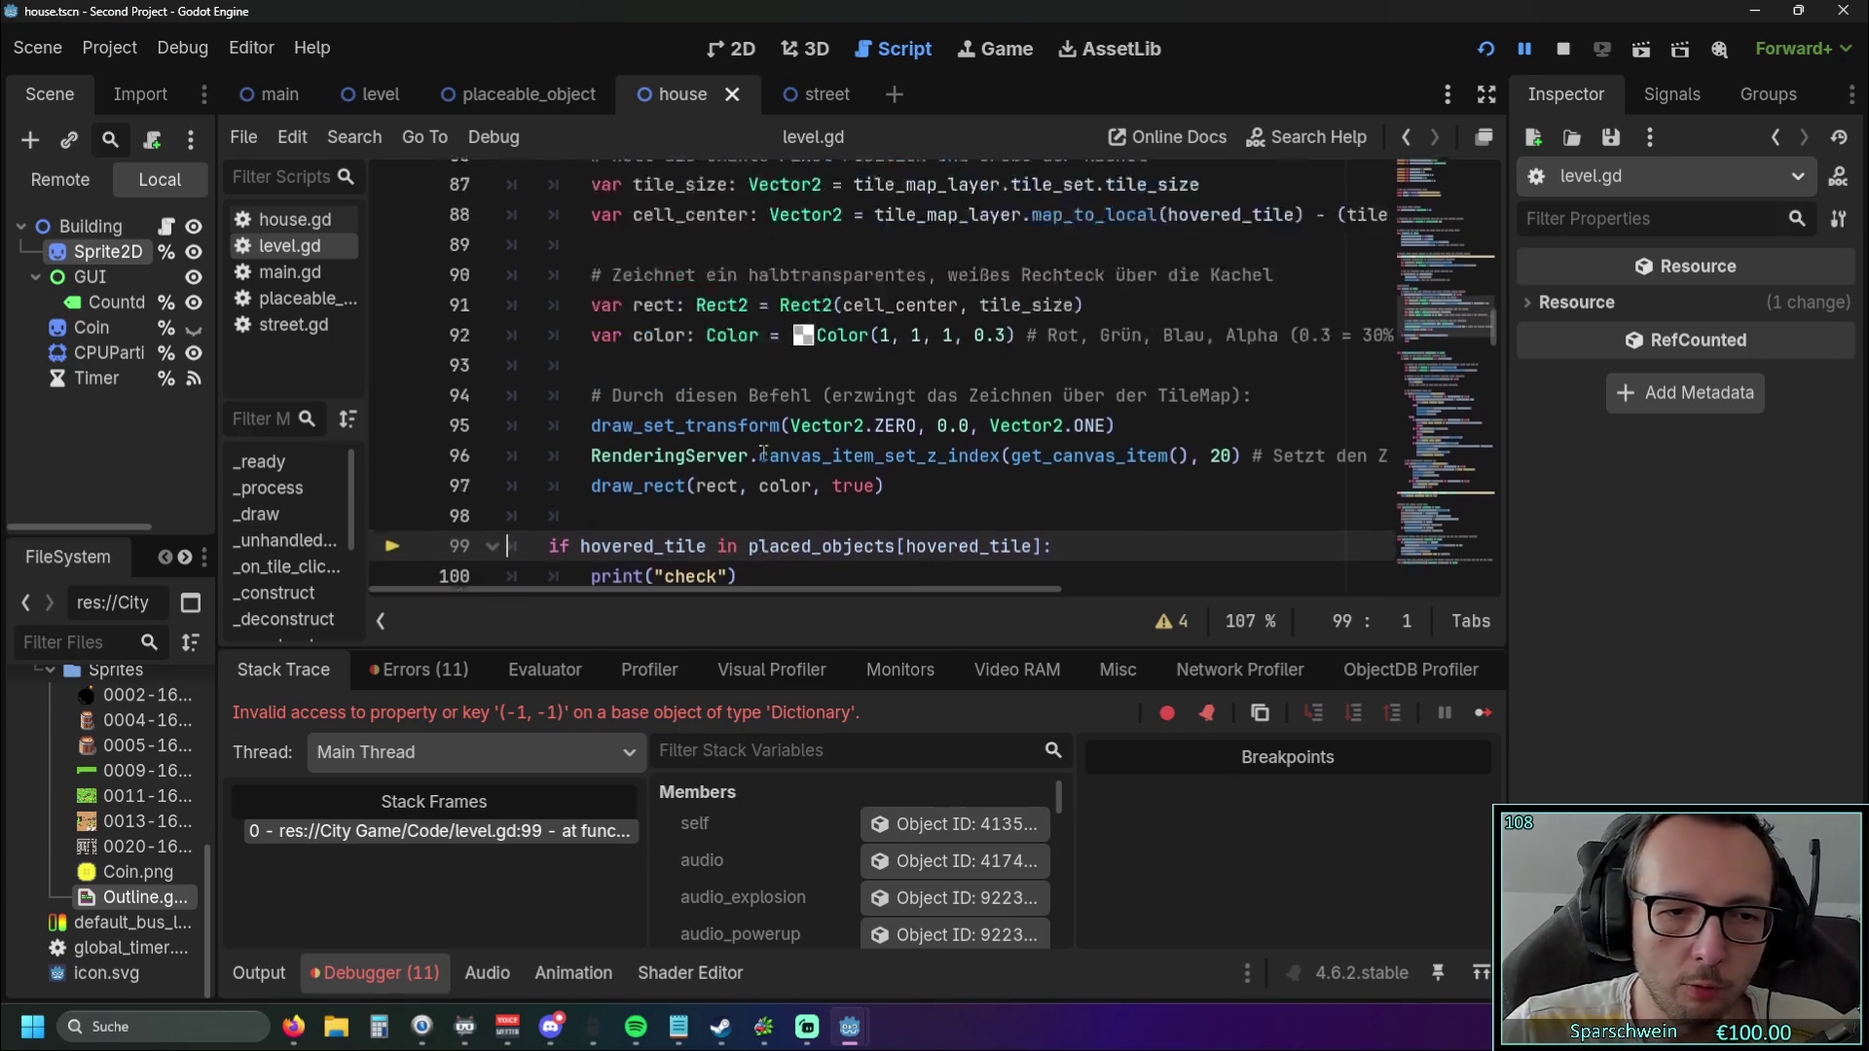
scroll(764, 452, "up", 3)
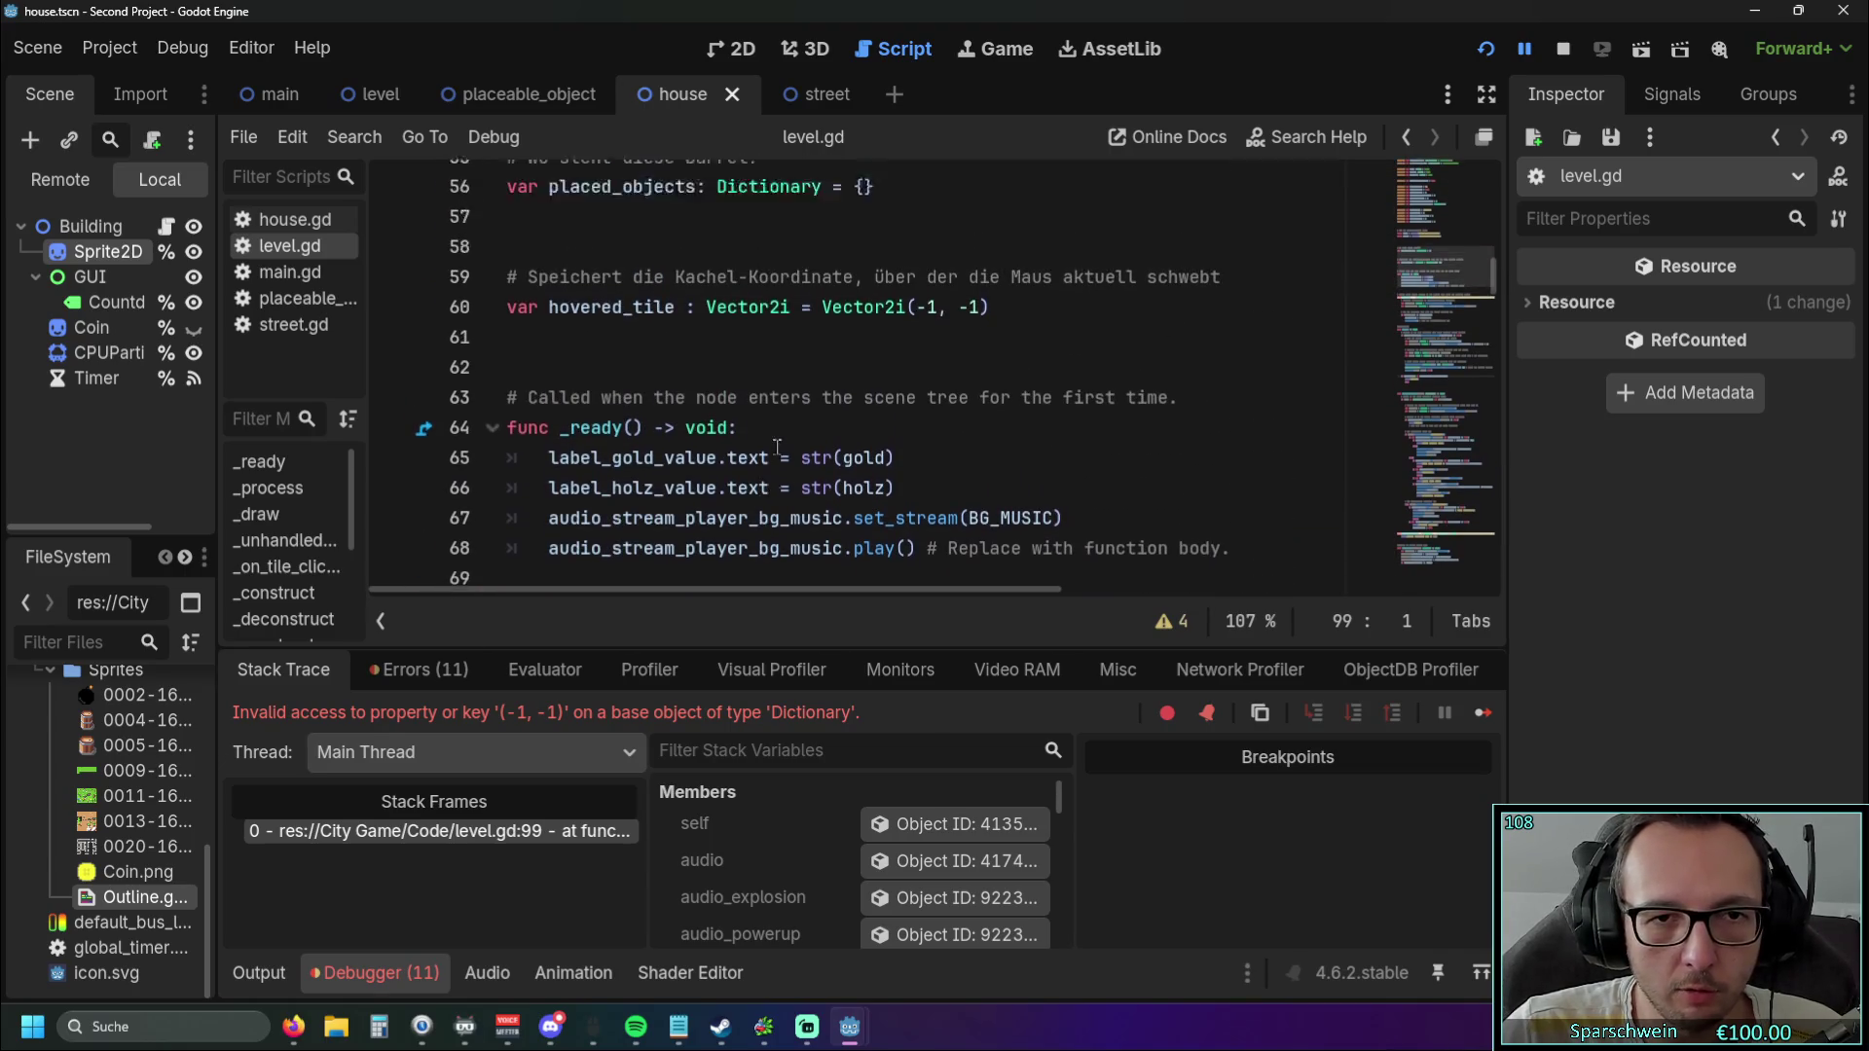
left_click(867, 424)
left_click(820, 465)
scroll(819, 467, "down", 8)
scroll(820, 468, "down", 7)
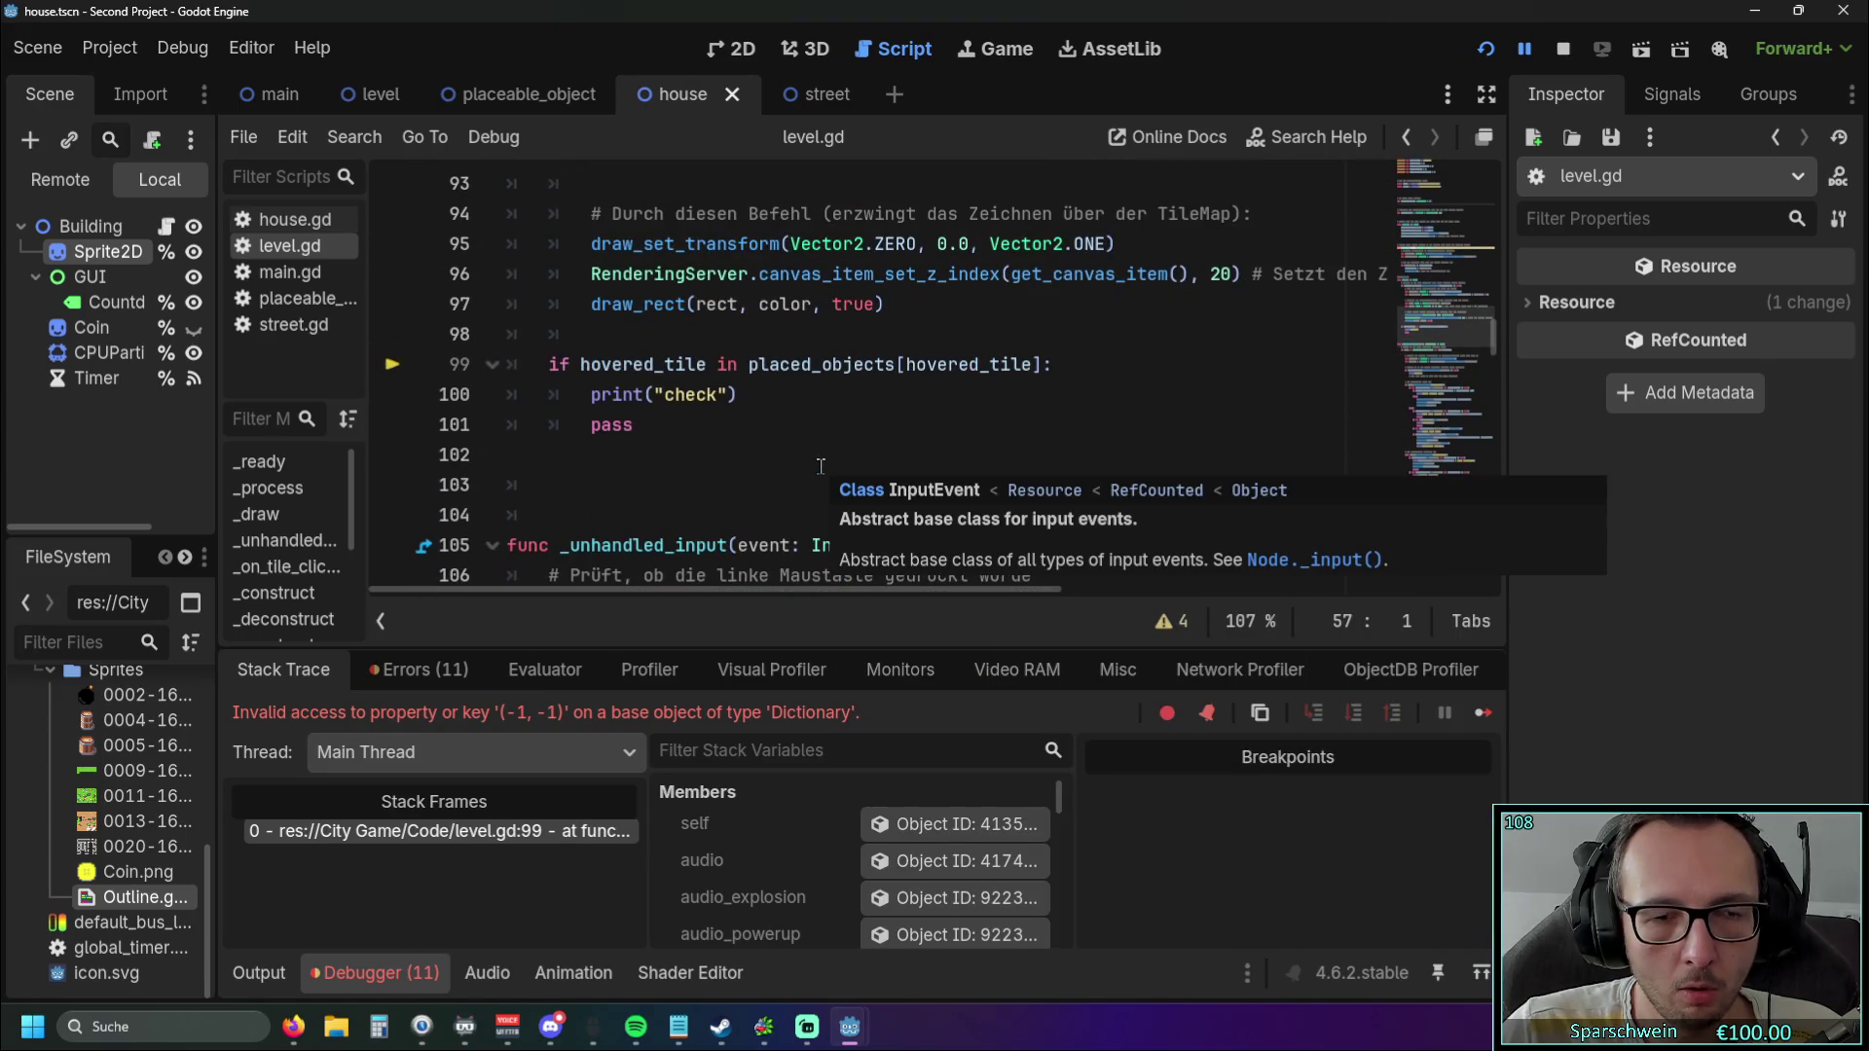
scroll(819, 465, "down", 1)
scroll(820, 465, "up", 3)
scroll(820, 465, "down", 1)
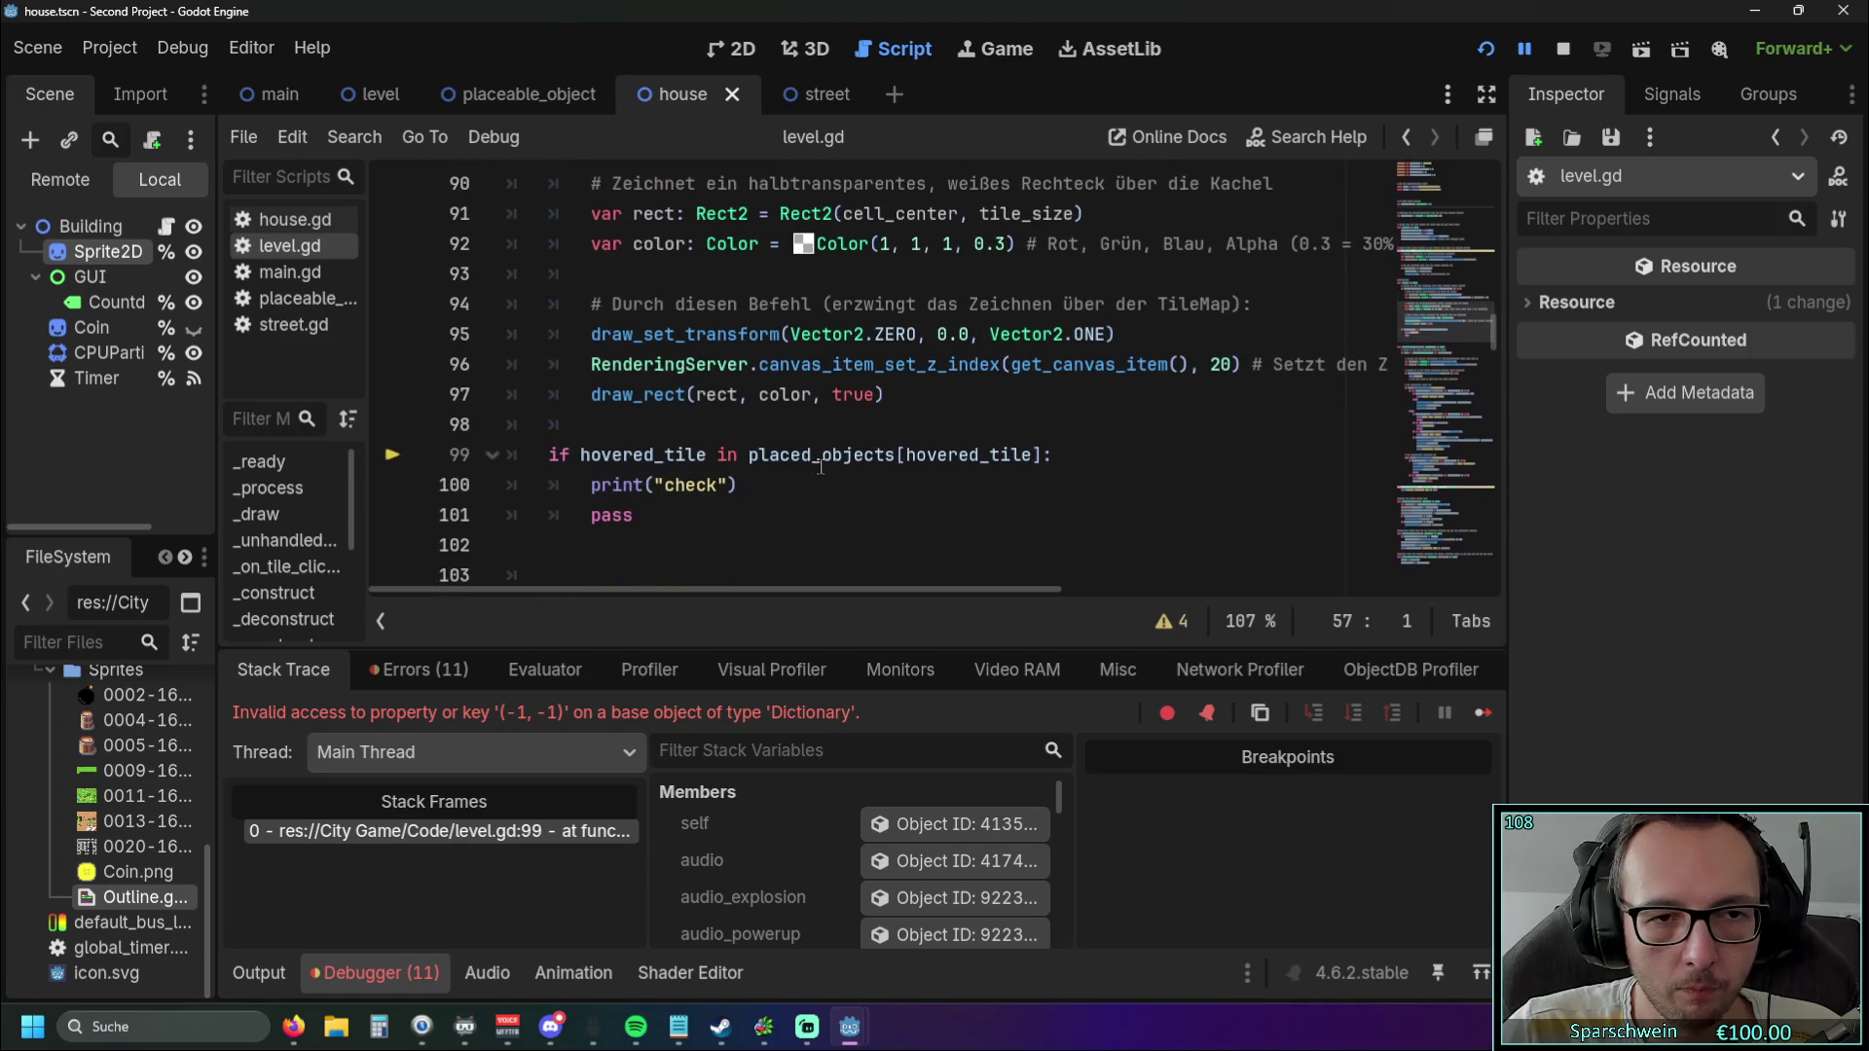
scroll(820, 466, "down", 1)
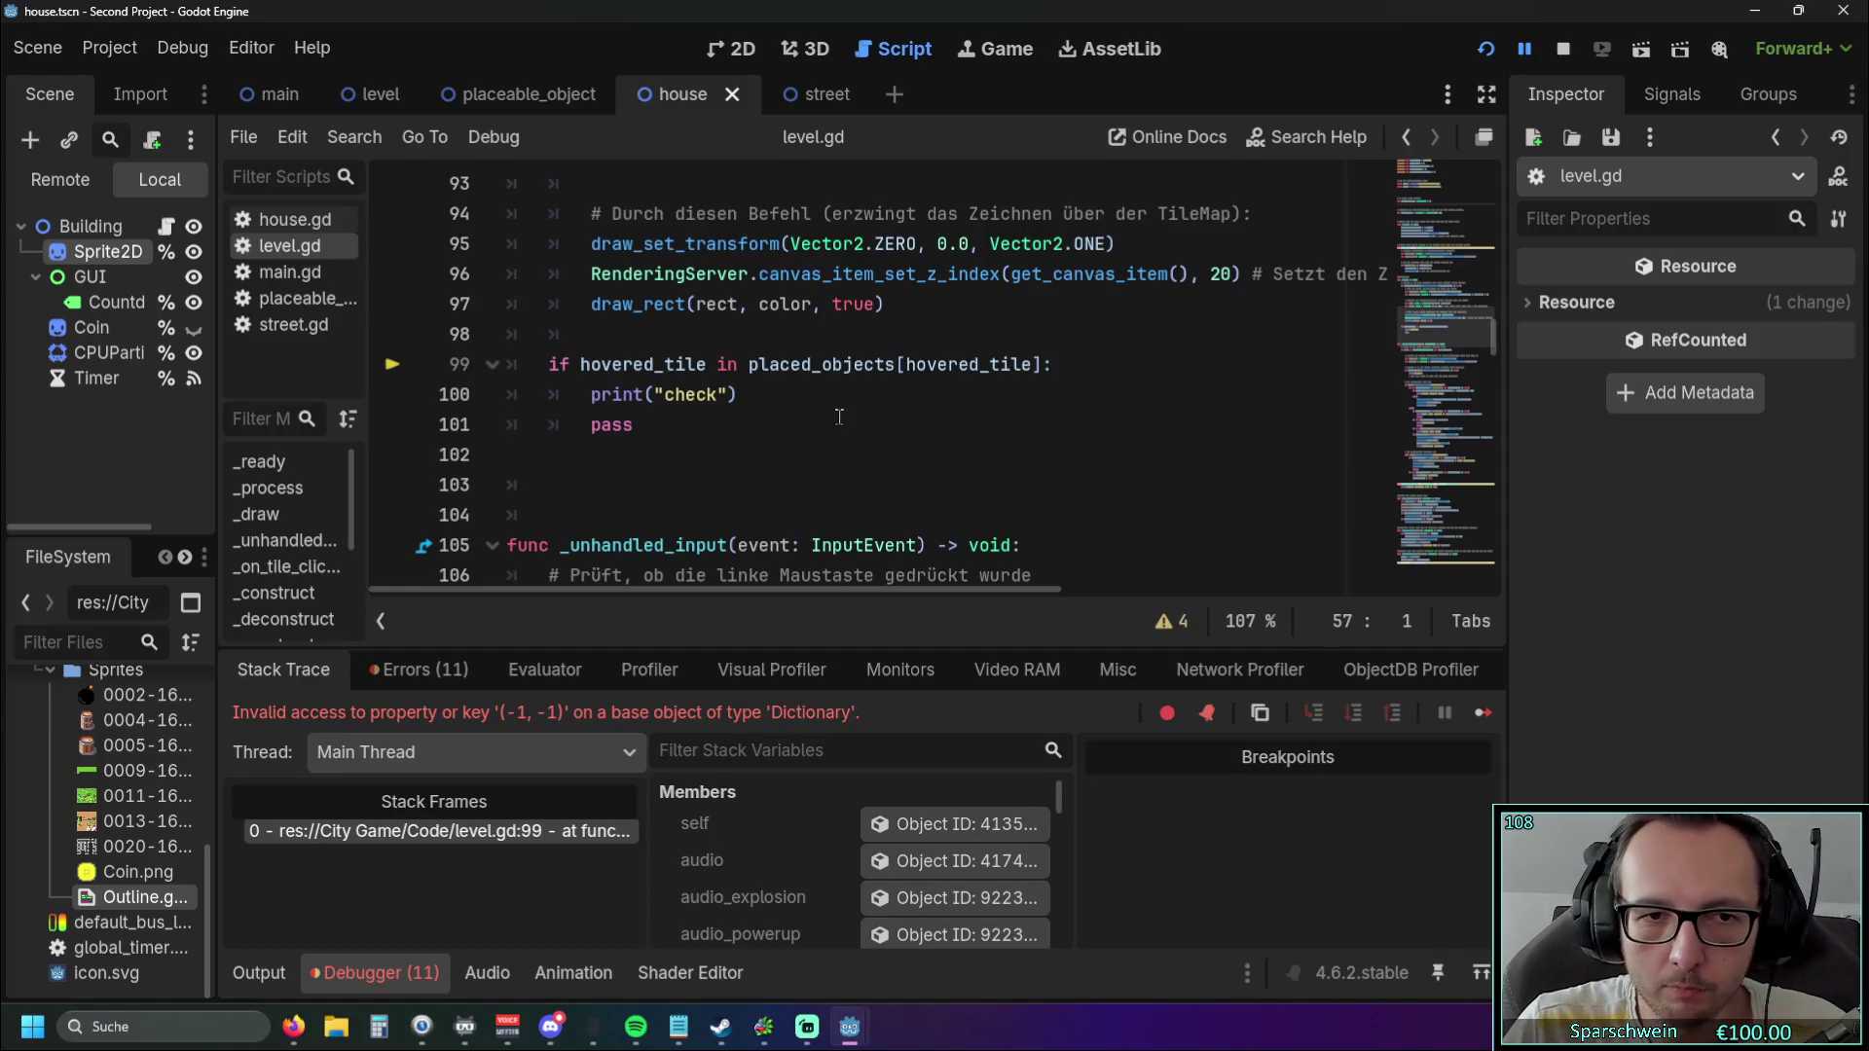
left_click(741, 423)
Try an 'else:' branch after pass, then remove it, leaving an empty indented line 102.
key("Return")
key("BackSpace")
type("else")
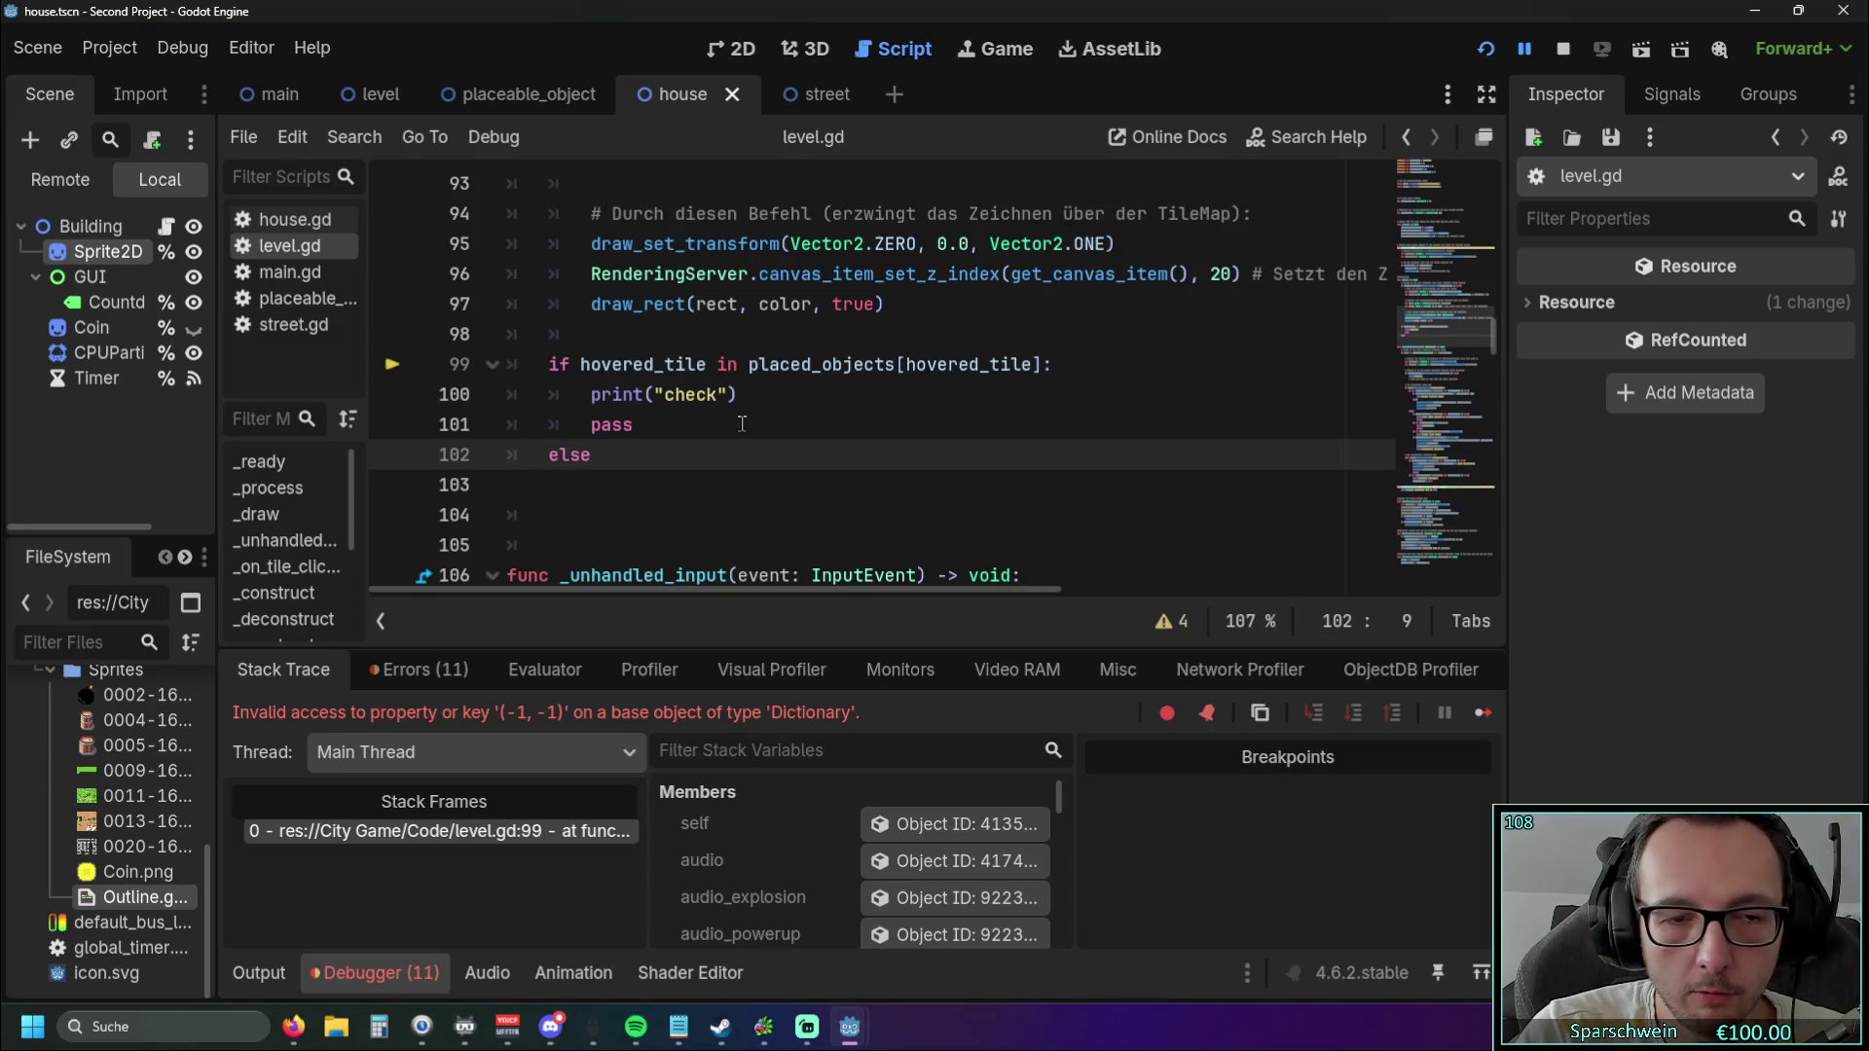
type(":")
key("Return")
key("BackSpace")
key("BackSpace")
key("BackSpace")
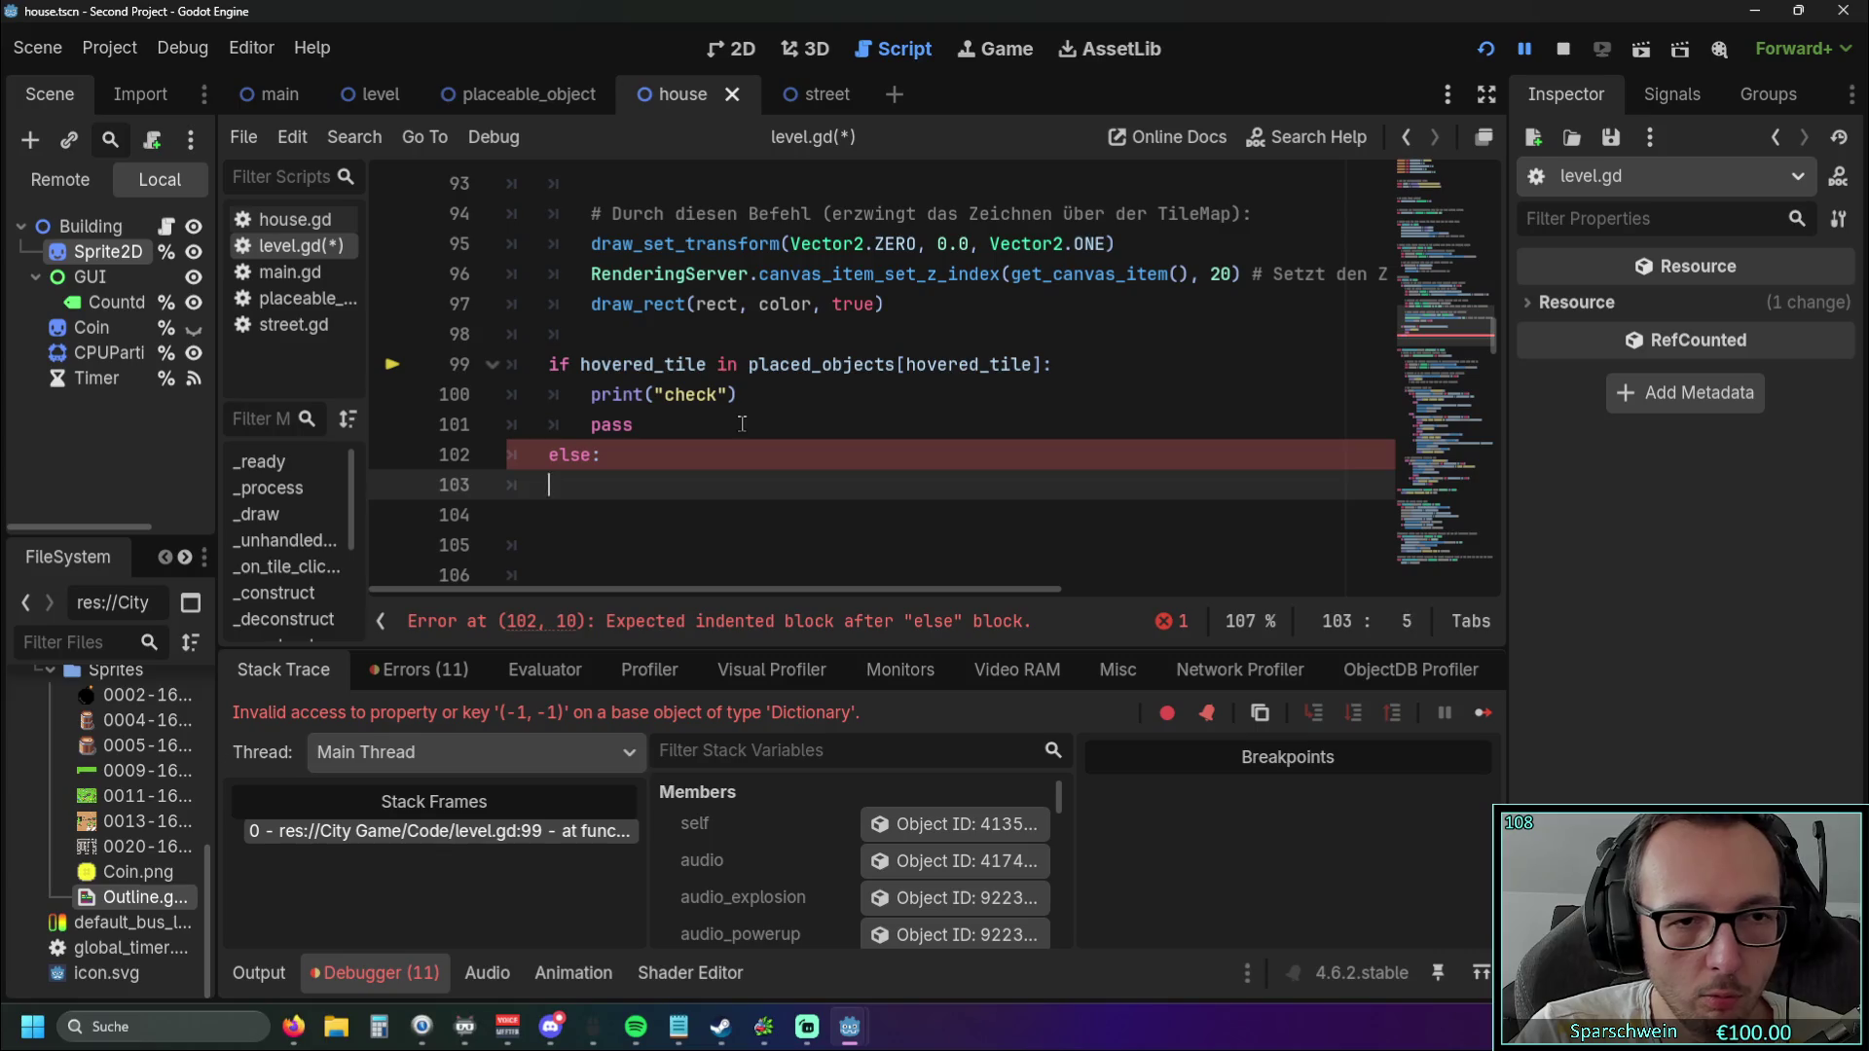
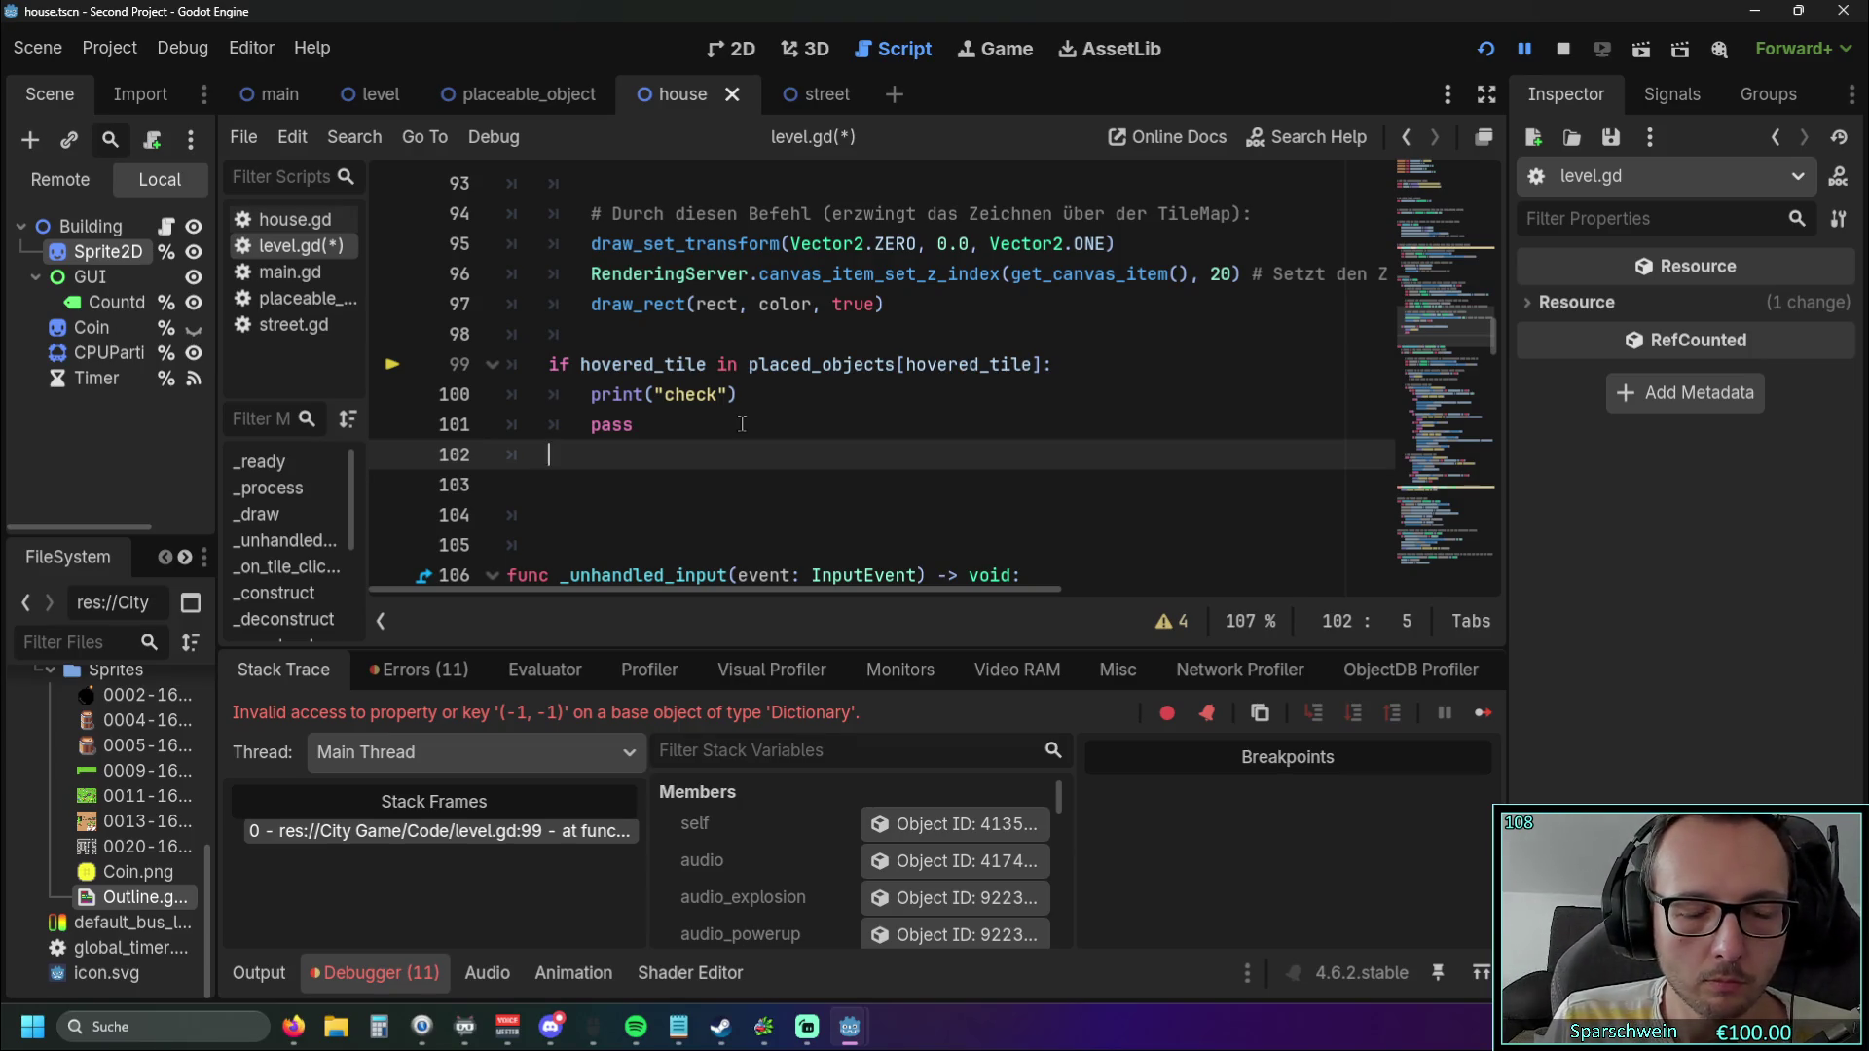
Insert 'for i in range(placed_objects):' above the hovered_tile check.
scroll(737, 422, "up", 3)
scroll(642, 424, "down", 2)
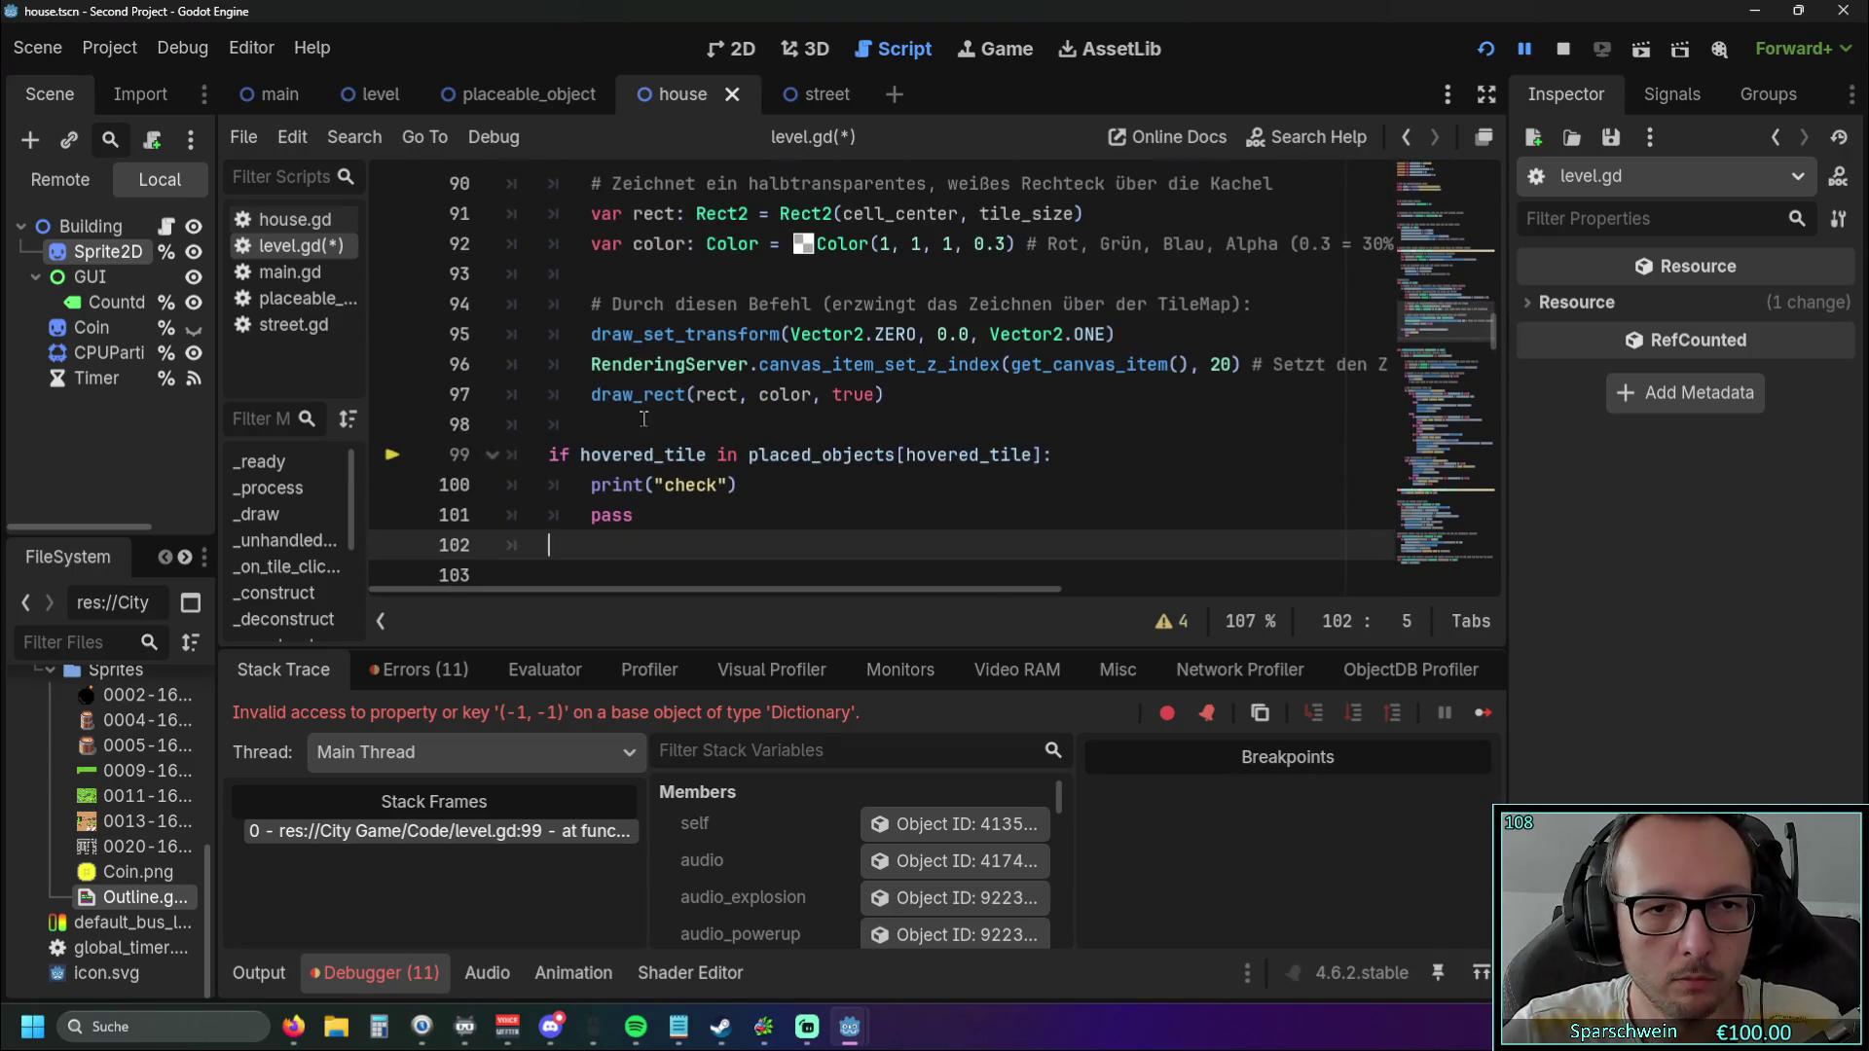
scroll(628, 409, "down", 1)
left_click(617, 367)
left_click(612, 336)
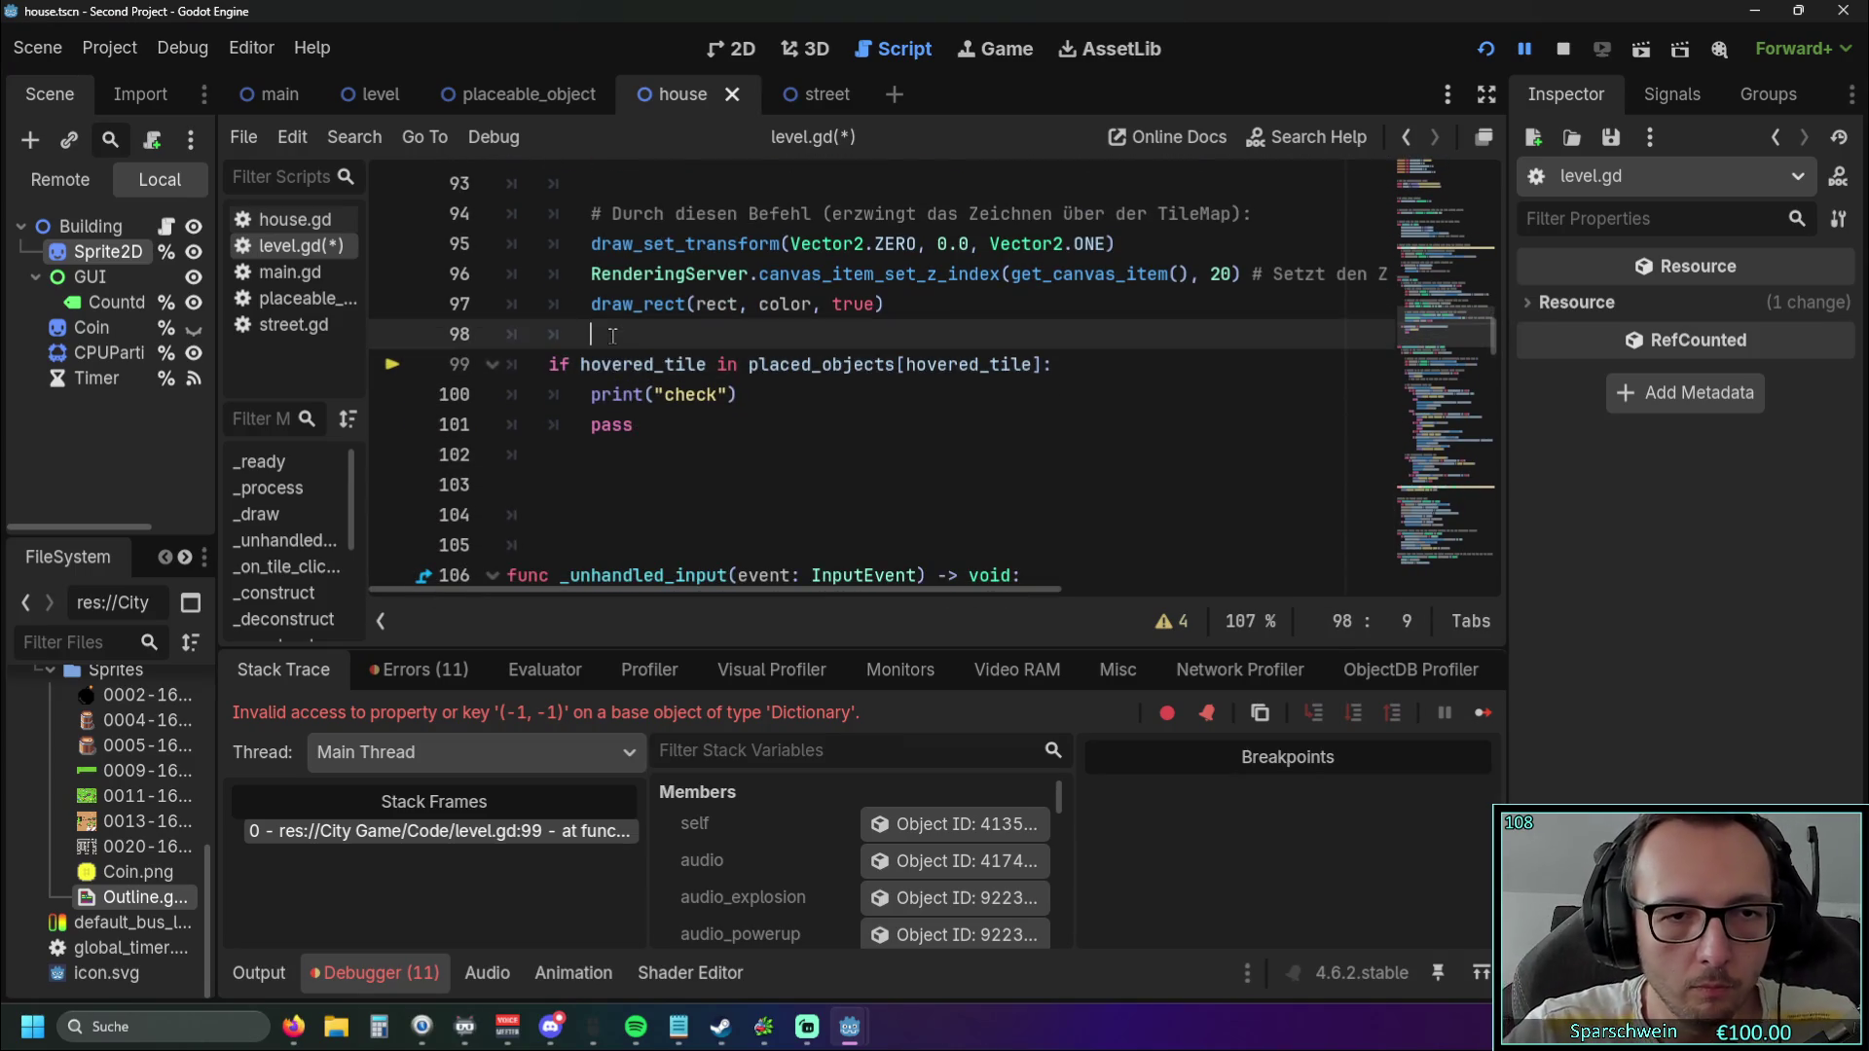
key("Return")
type("for ")
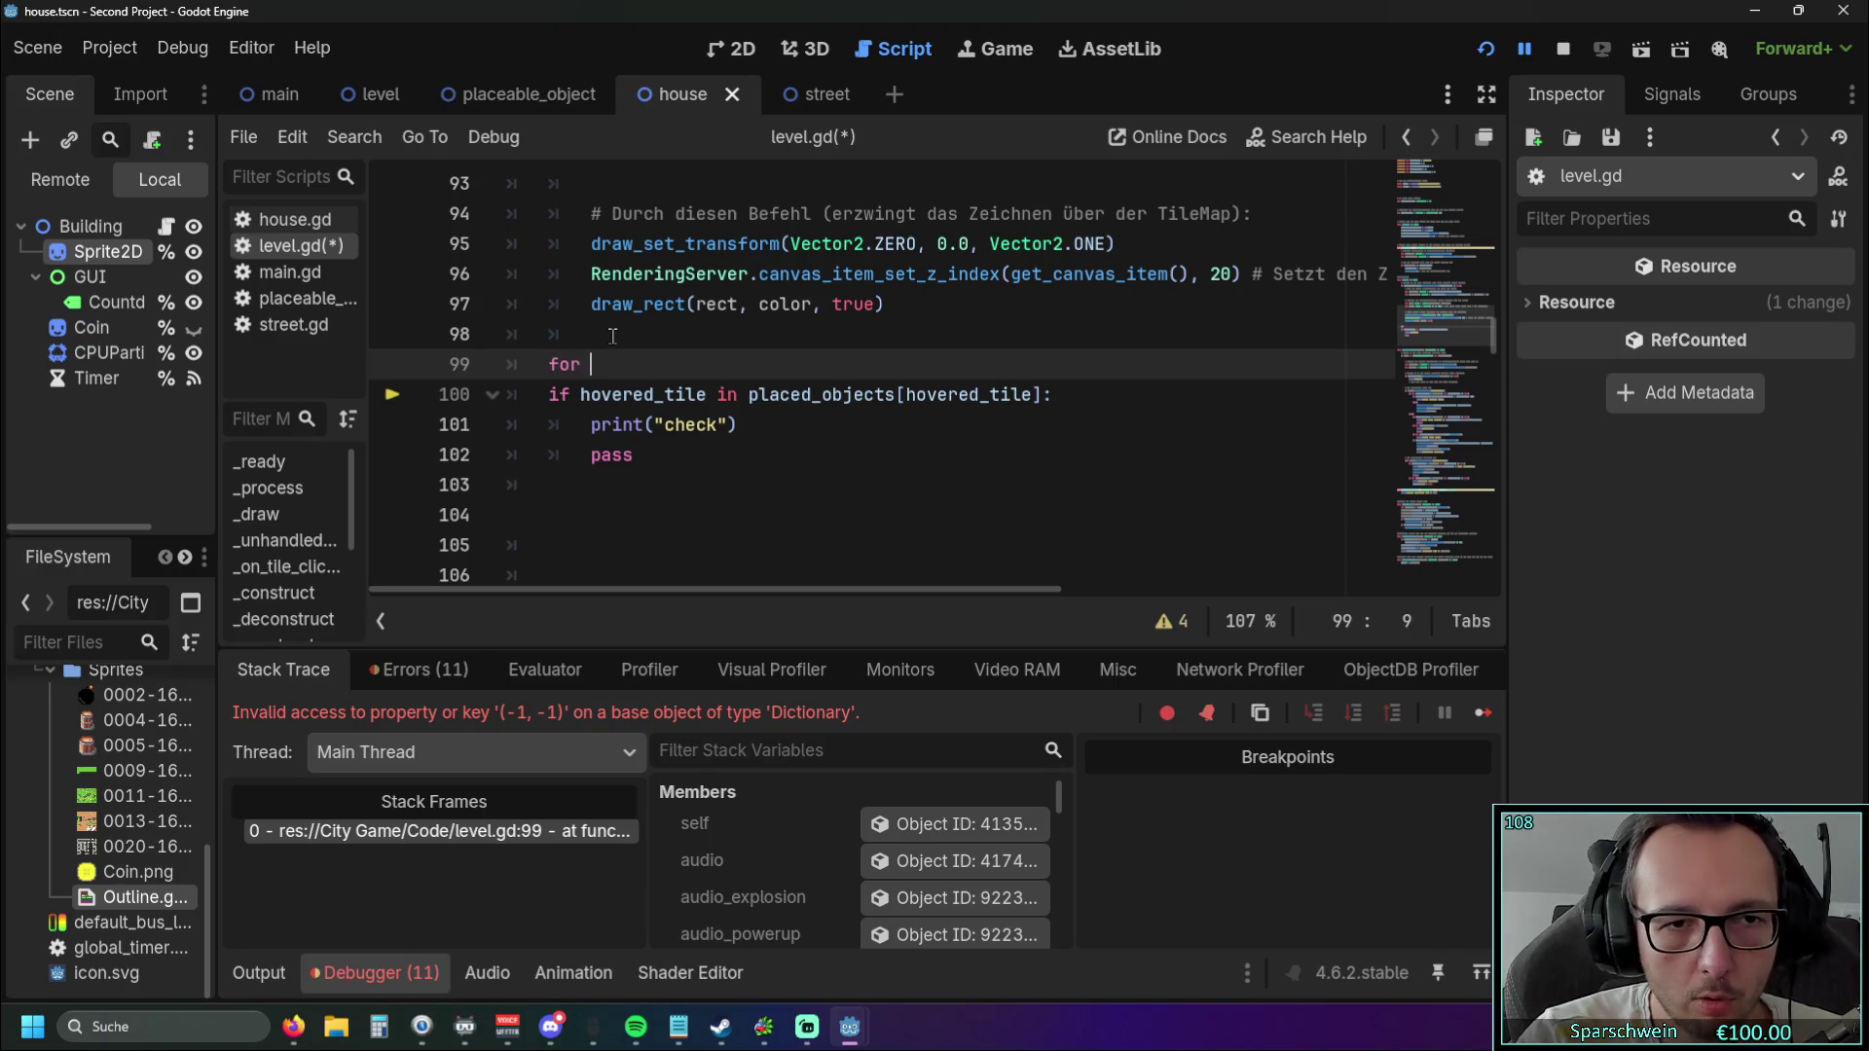
type("i i")
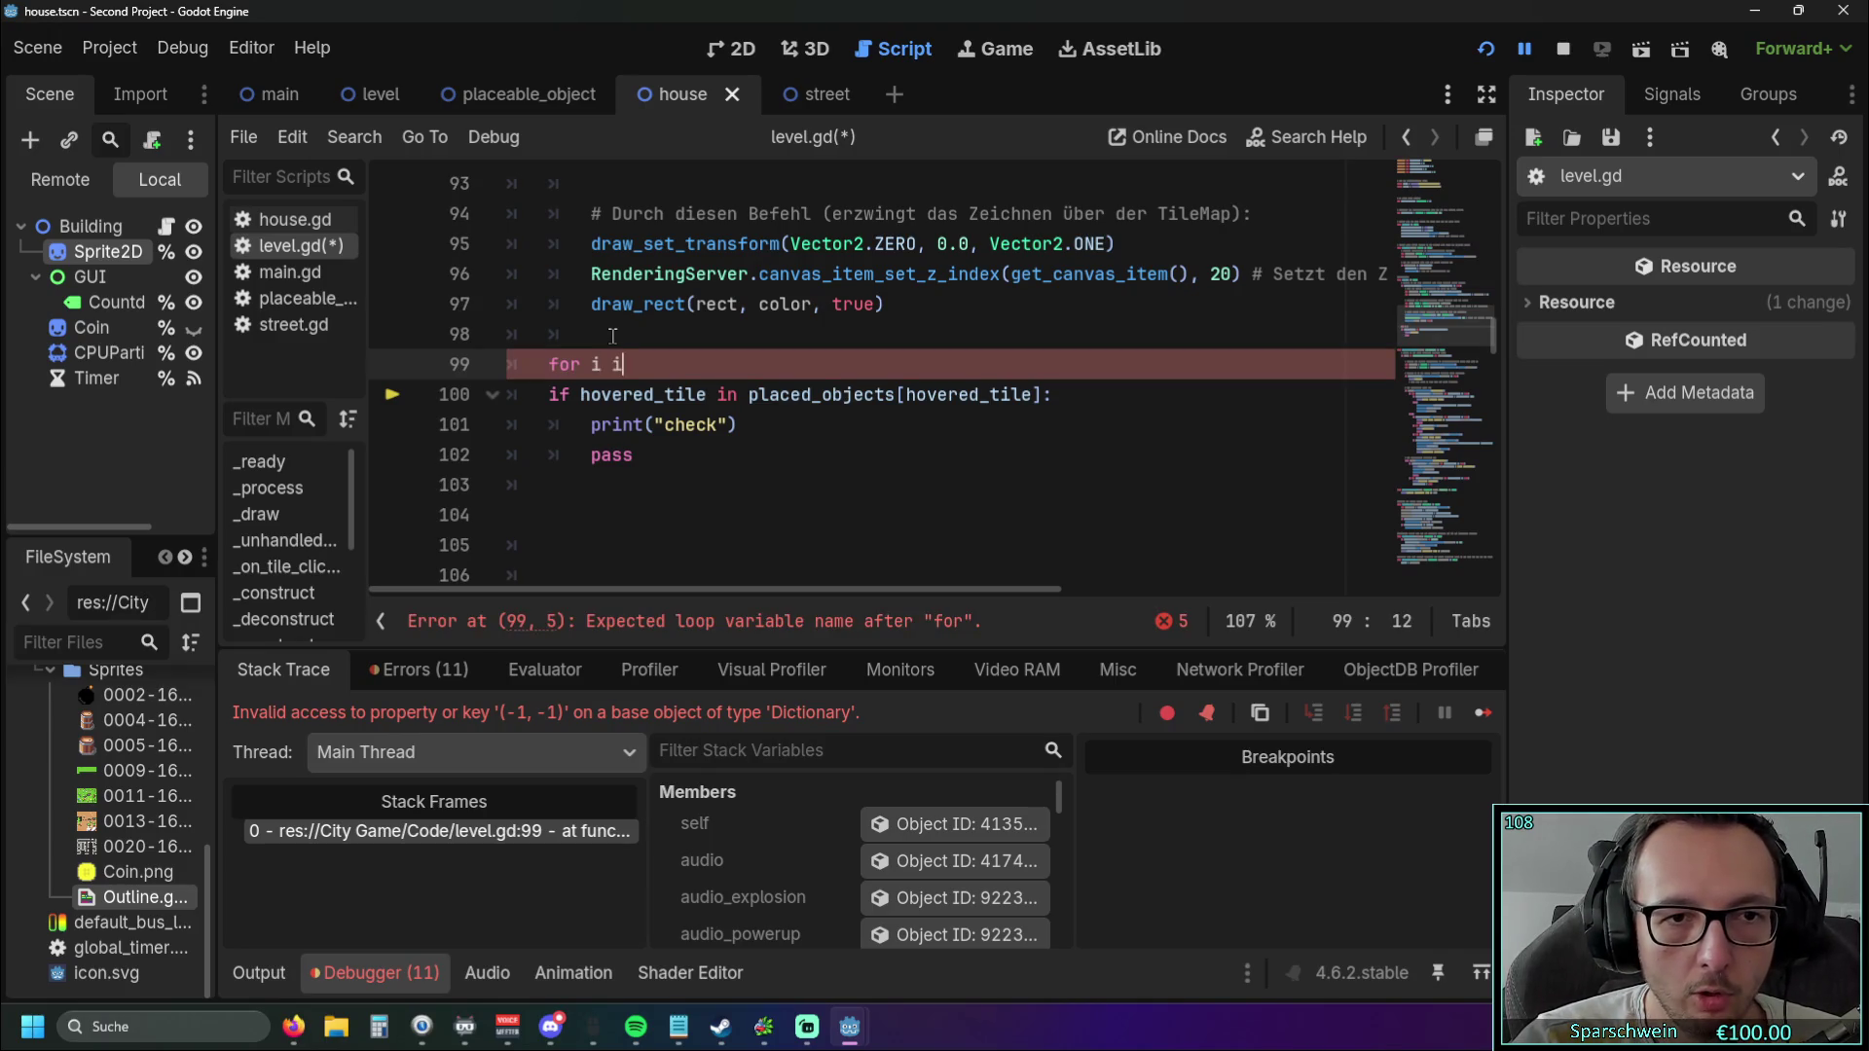
type("n range")
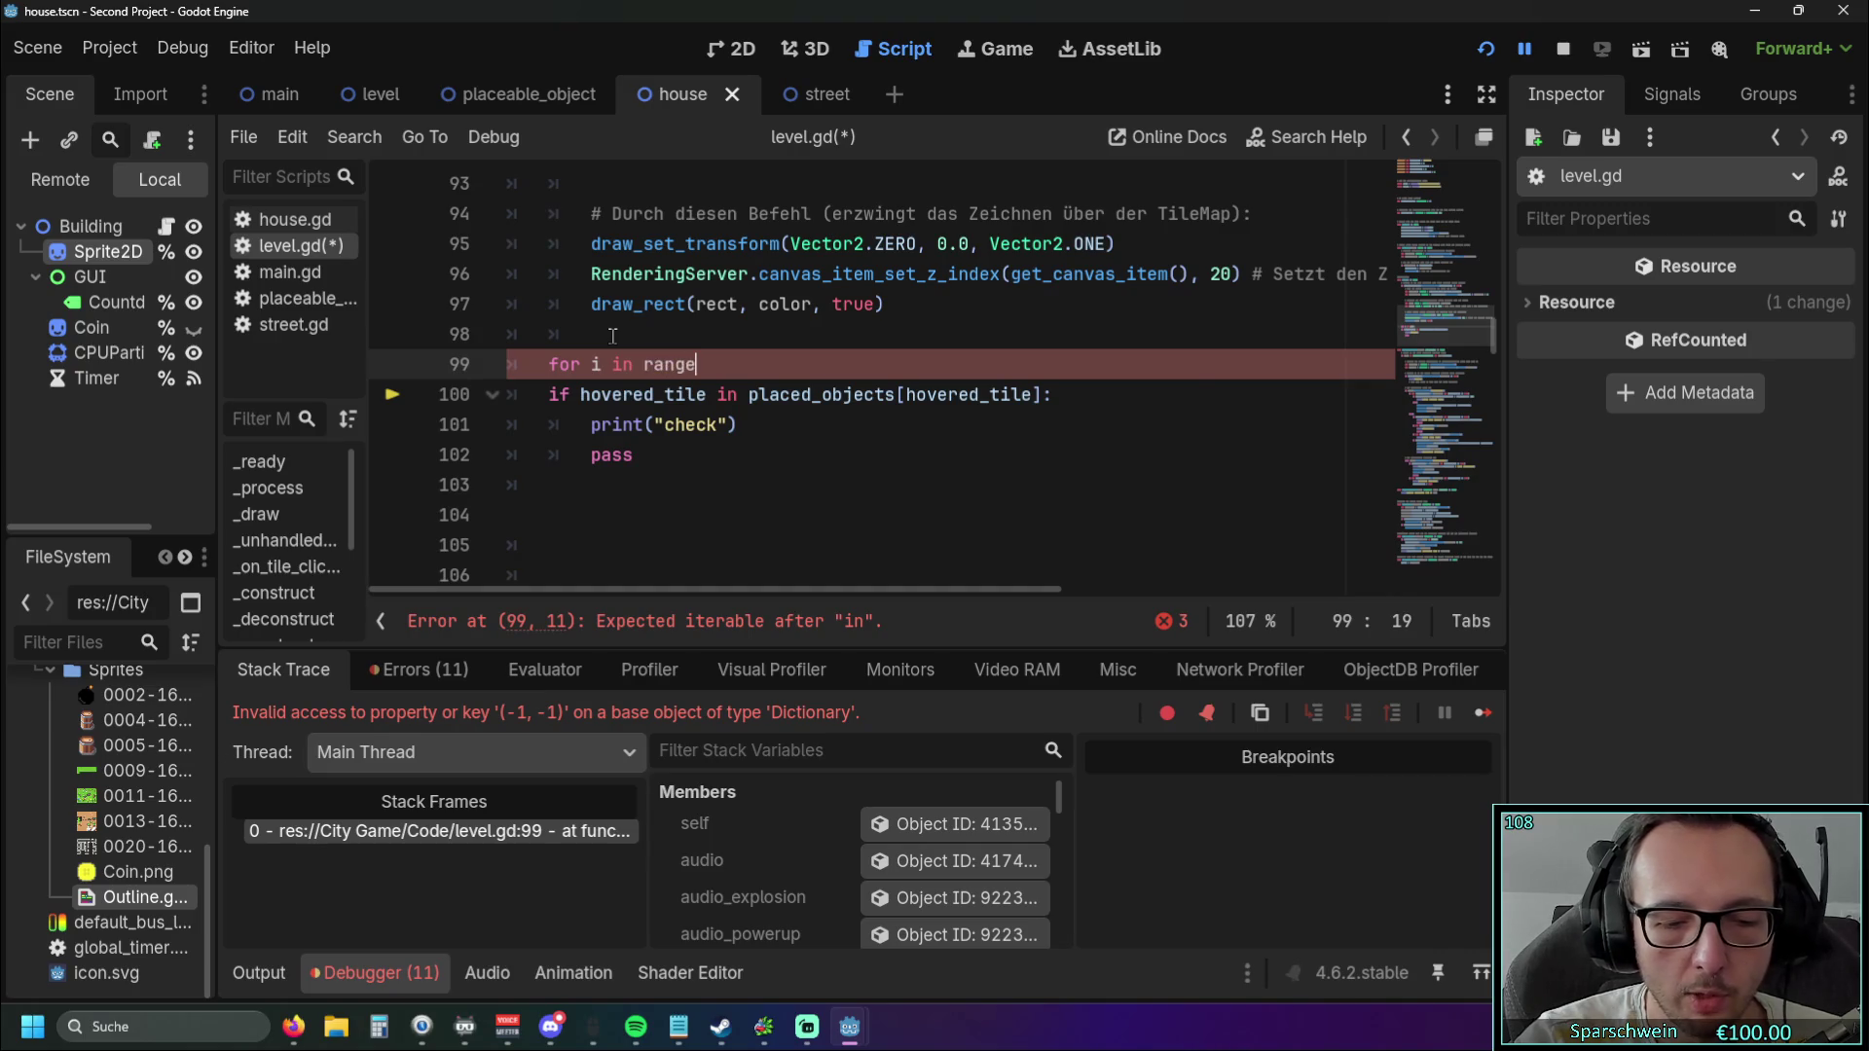
key("Return")
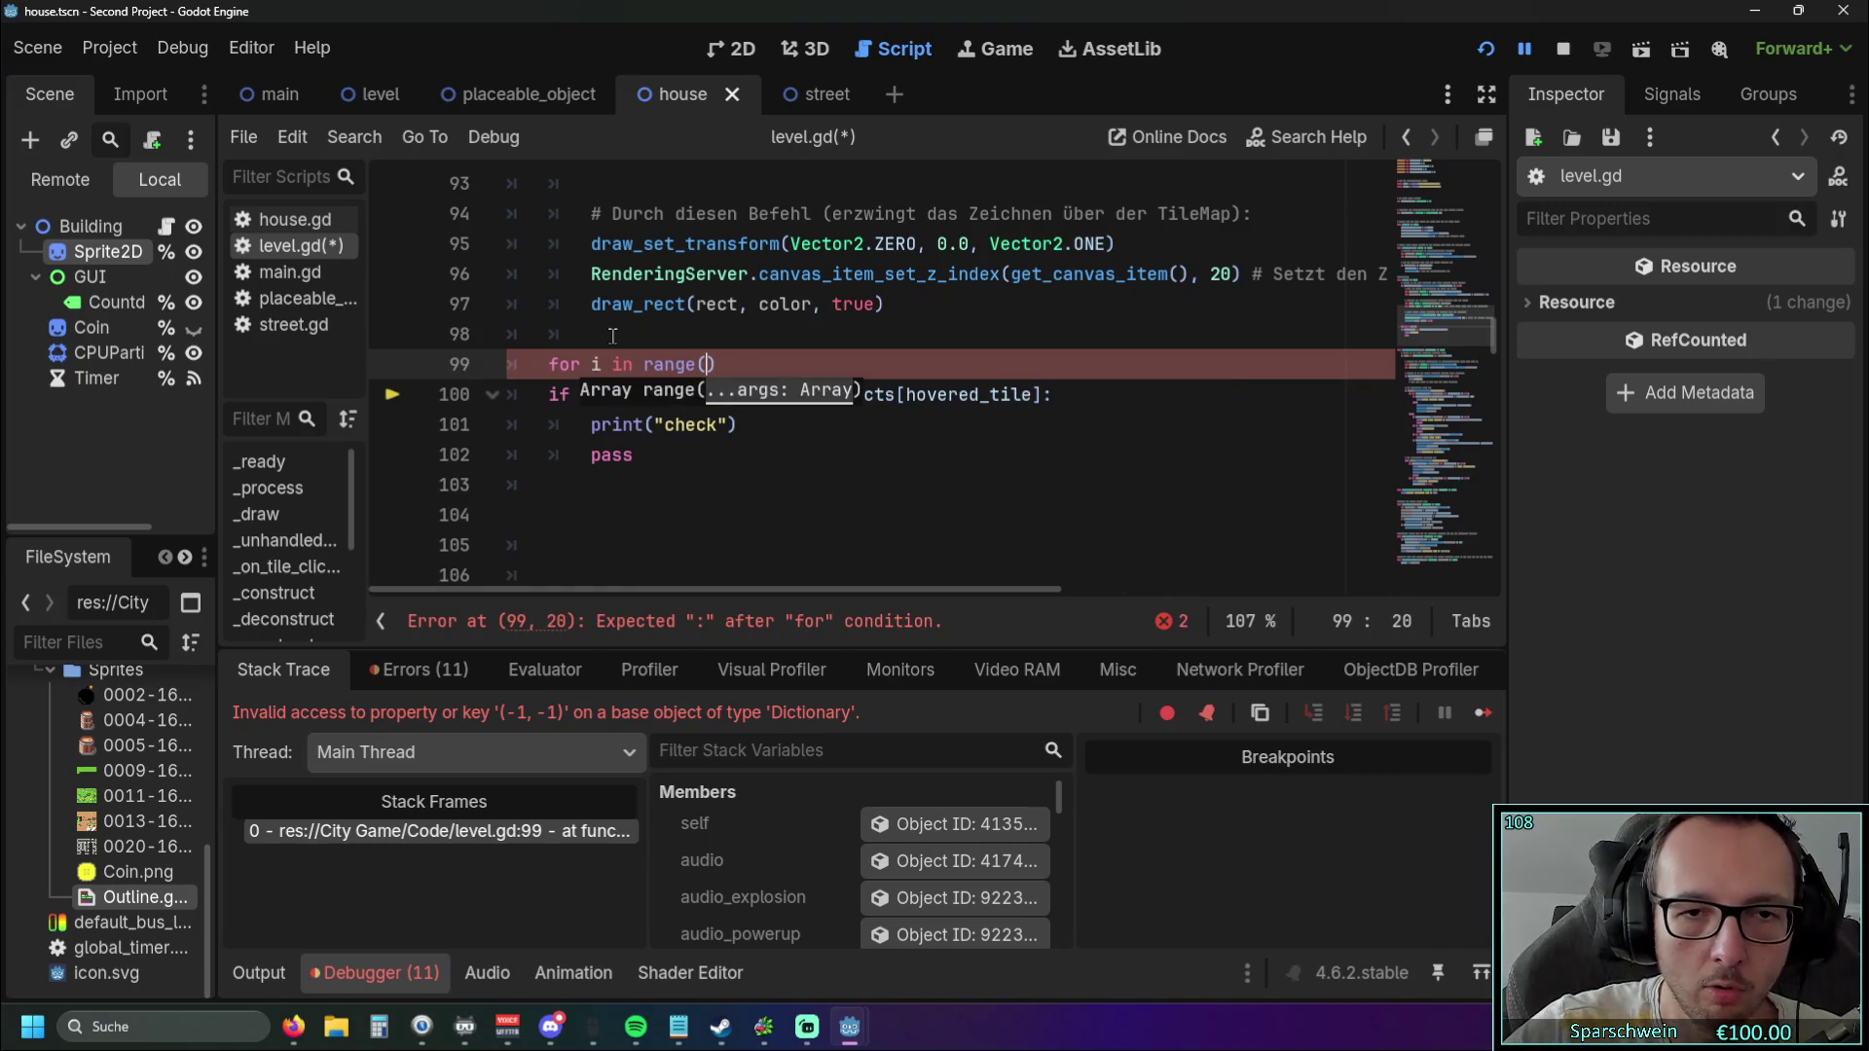
left_click(778, 476)
mouse_move(751, 394)
left_mouse_down()
mouse_move(1052, 394)
mouse_move(888, 395)
left_mouse_up()
key("ctrl+c")
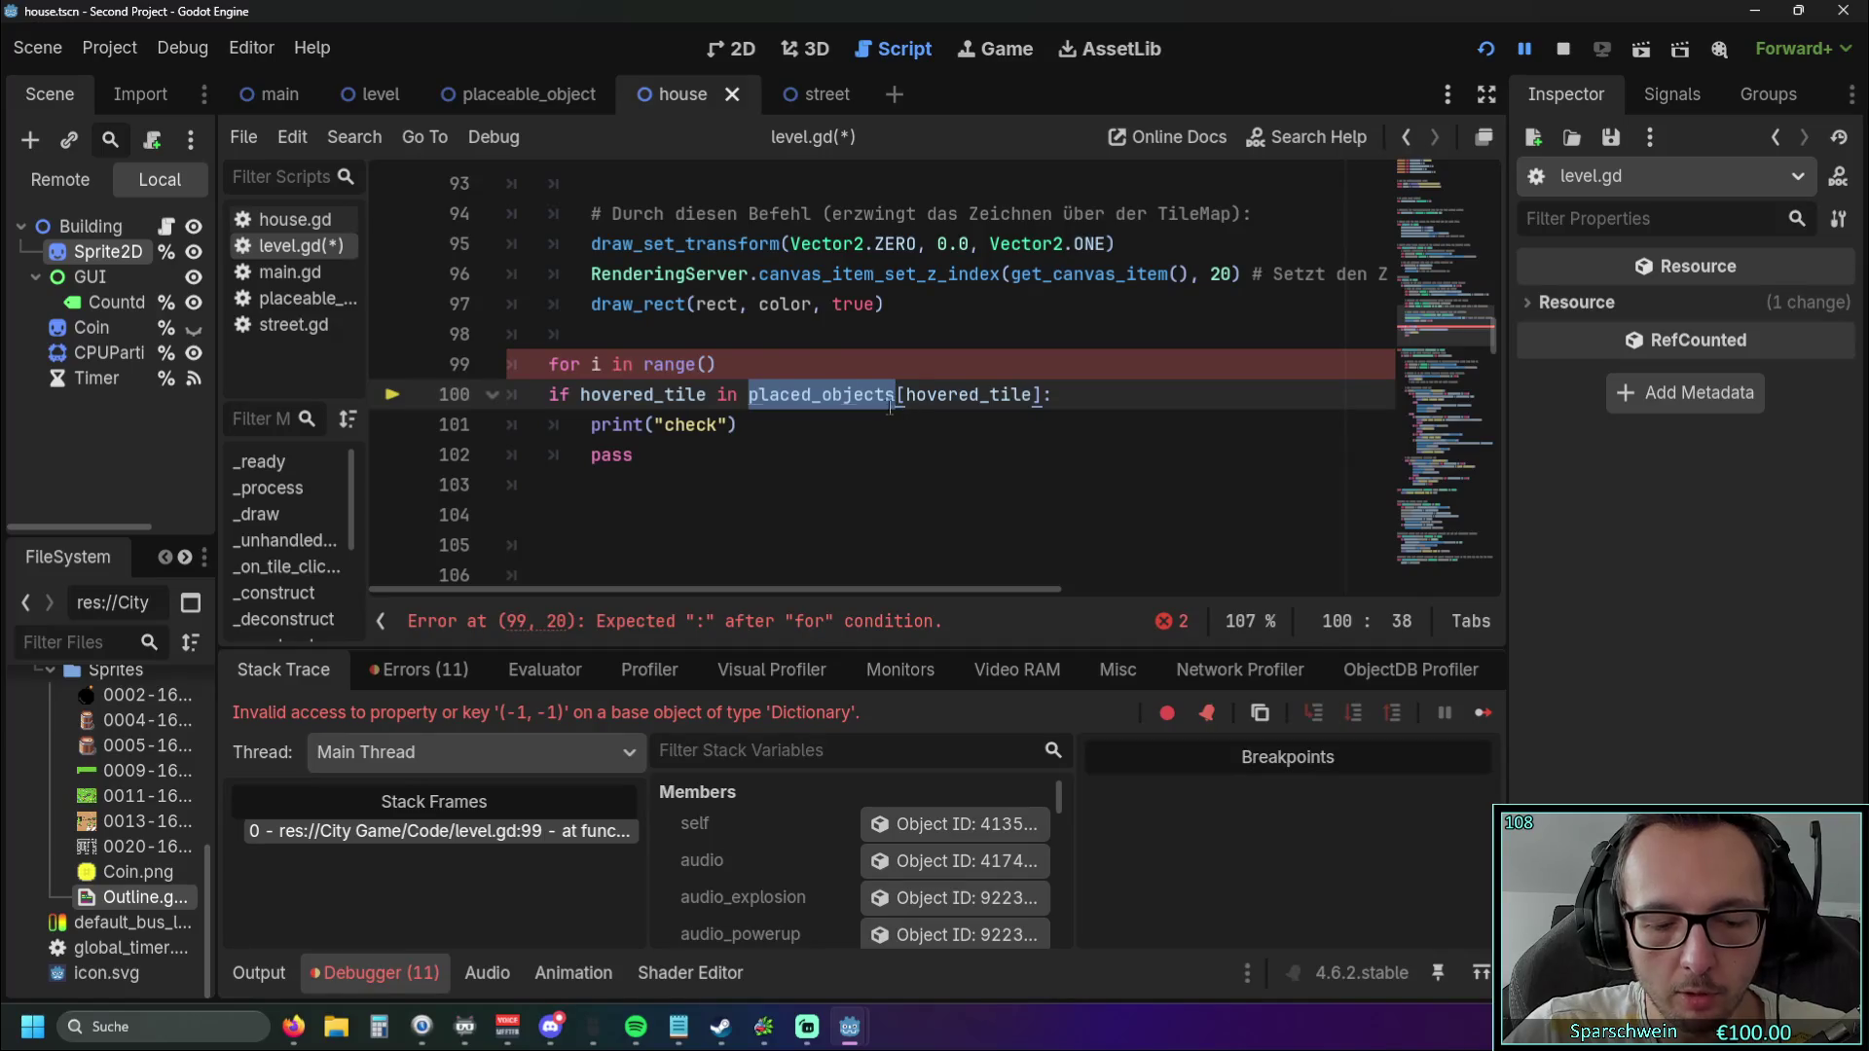
left_click(709, 364)
key("ctrl+v")
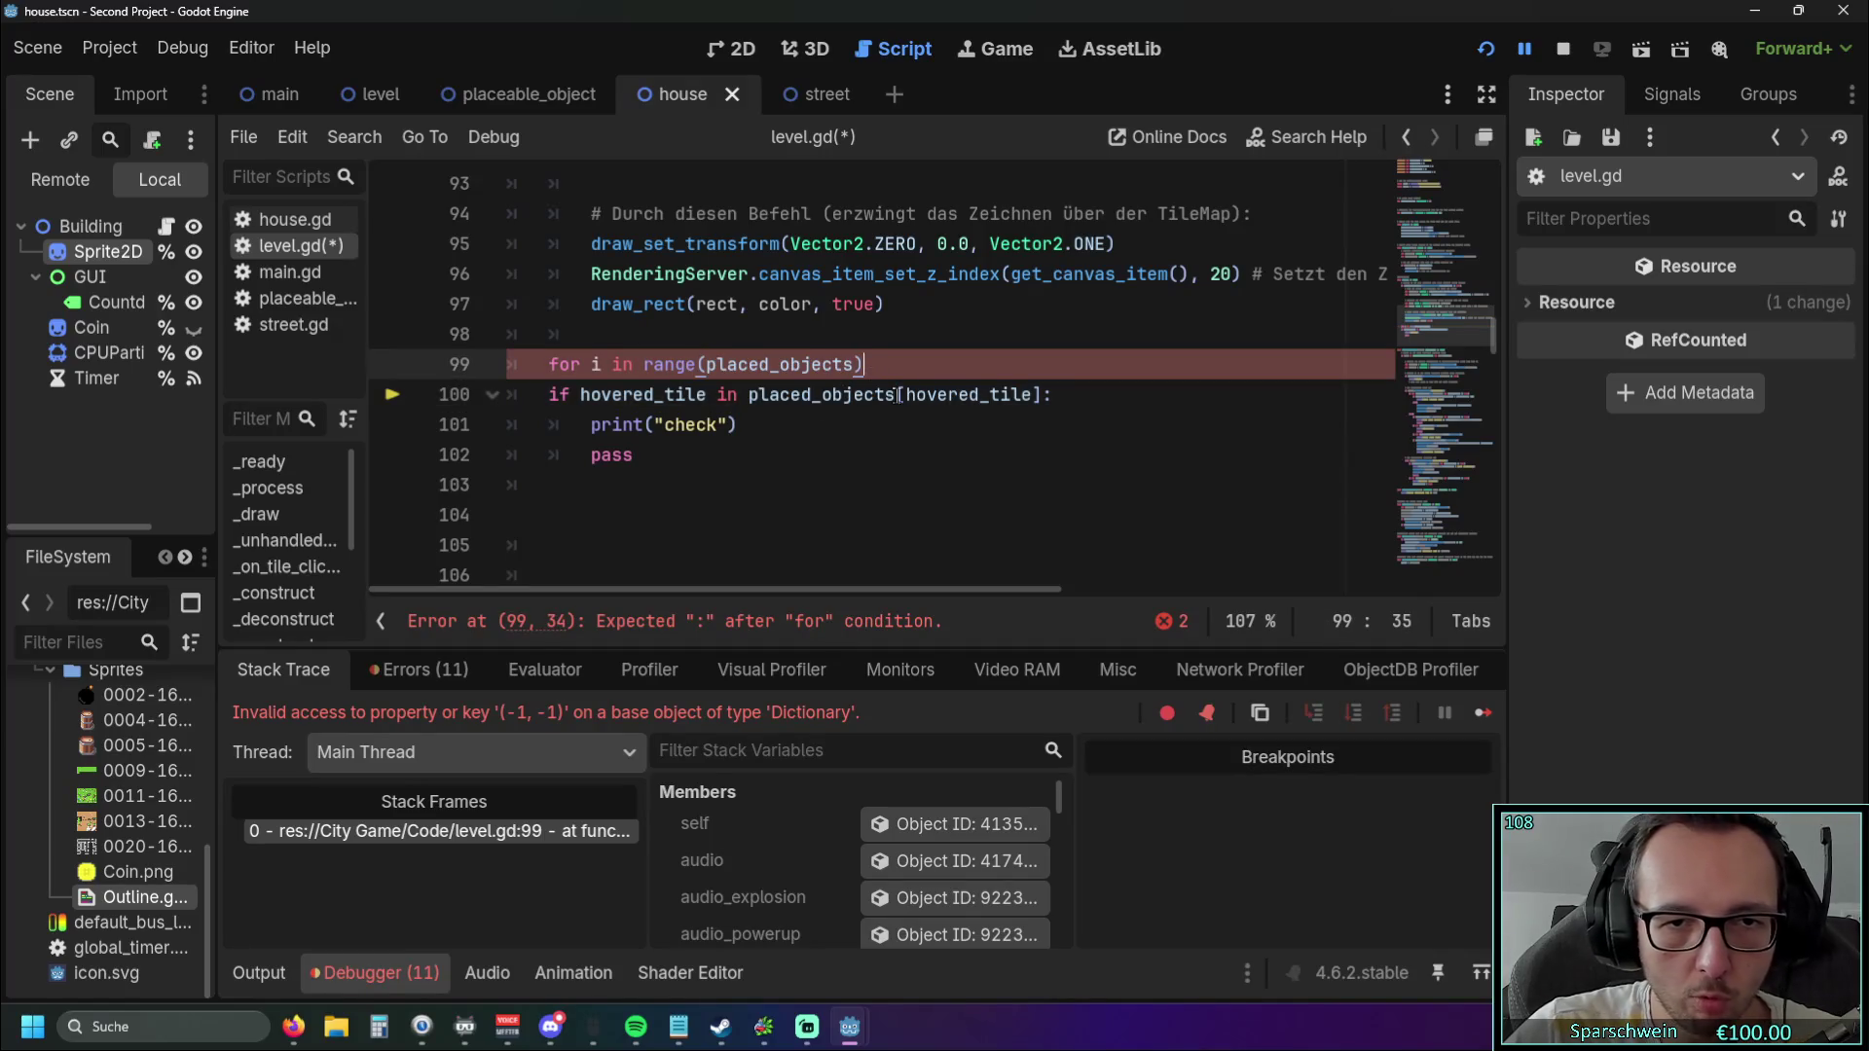
type(":")
Indent the if check and its body under the new for loop, then save and rerun the game.
left_click(806, 466)
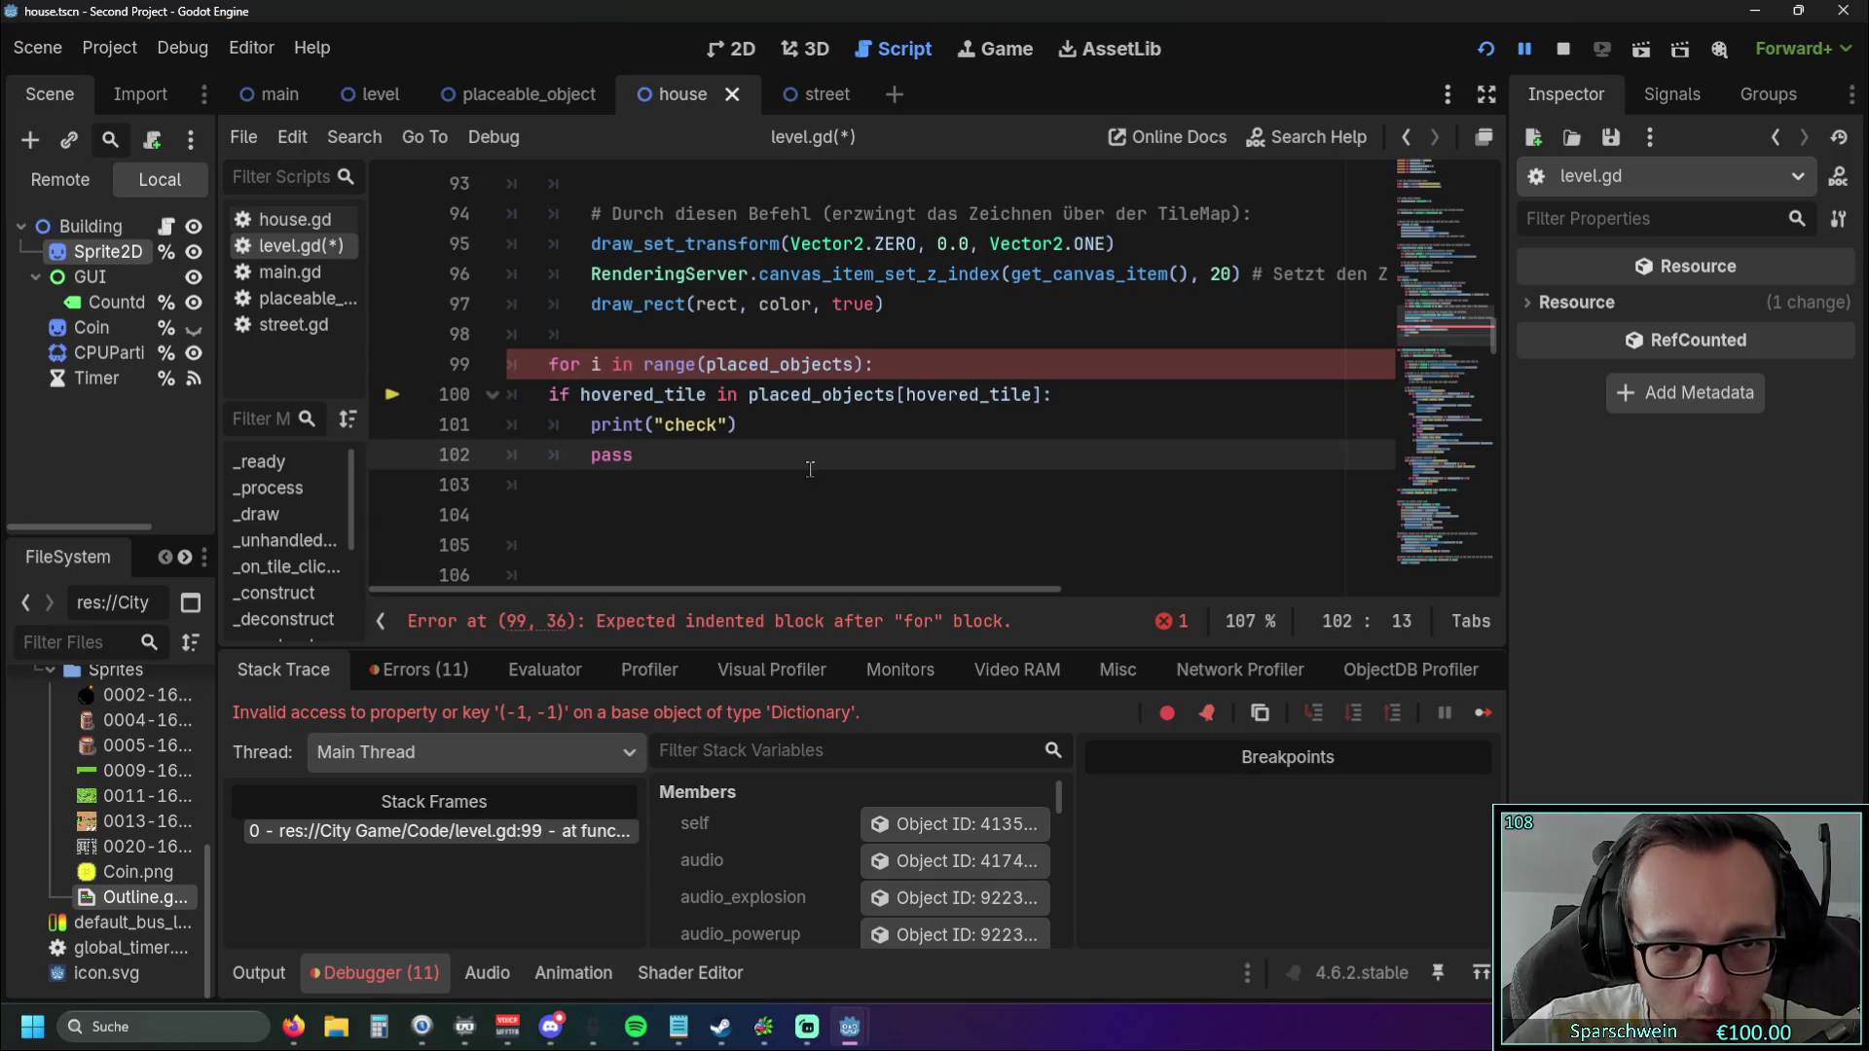
left_click(888, 366)
left_click(548, 394)
key("Tab")
left_click(590, 424)
key("Tab")
left_click(591, 454)
key("Tab")
left_click(767, 487)
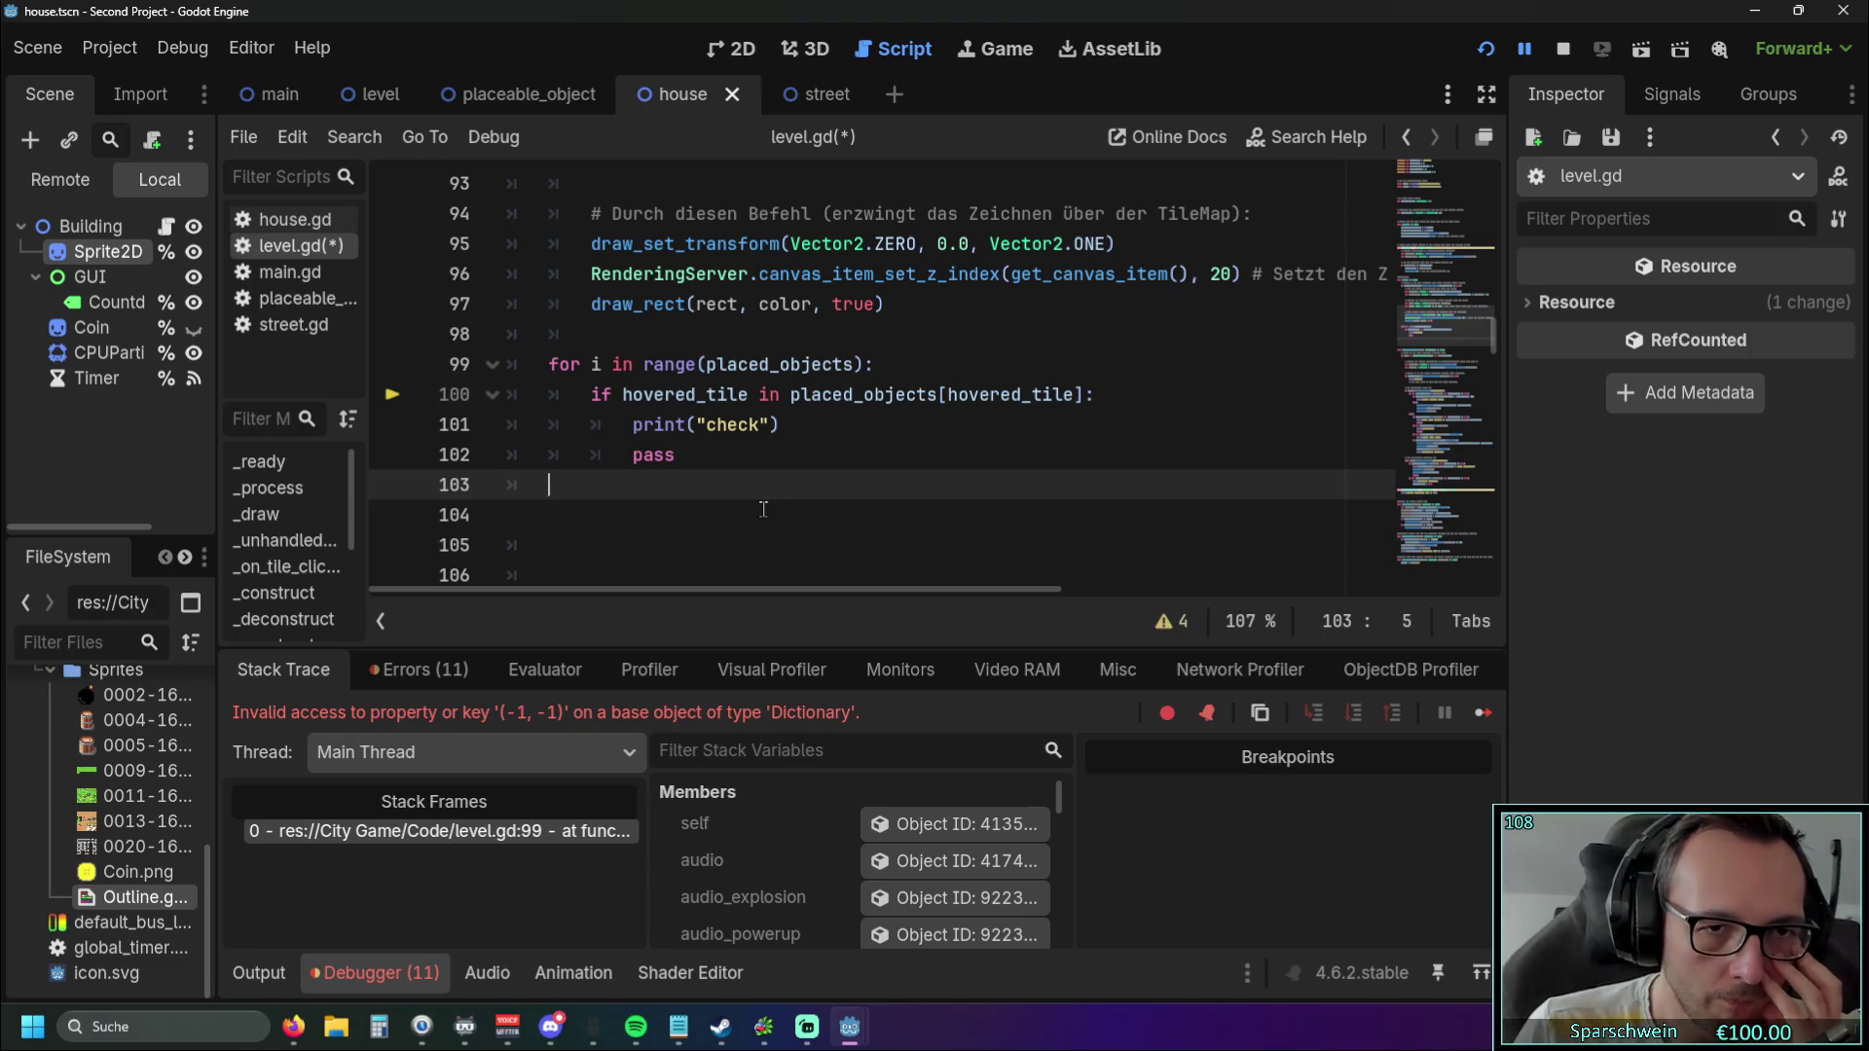
left_click(1487, 50)
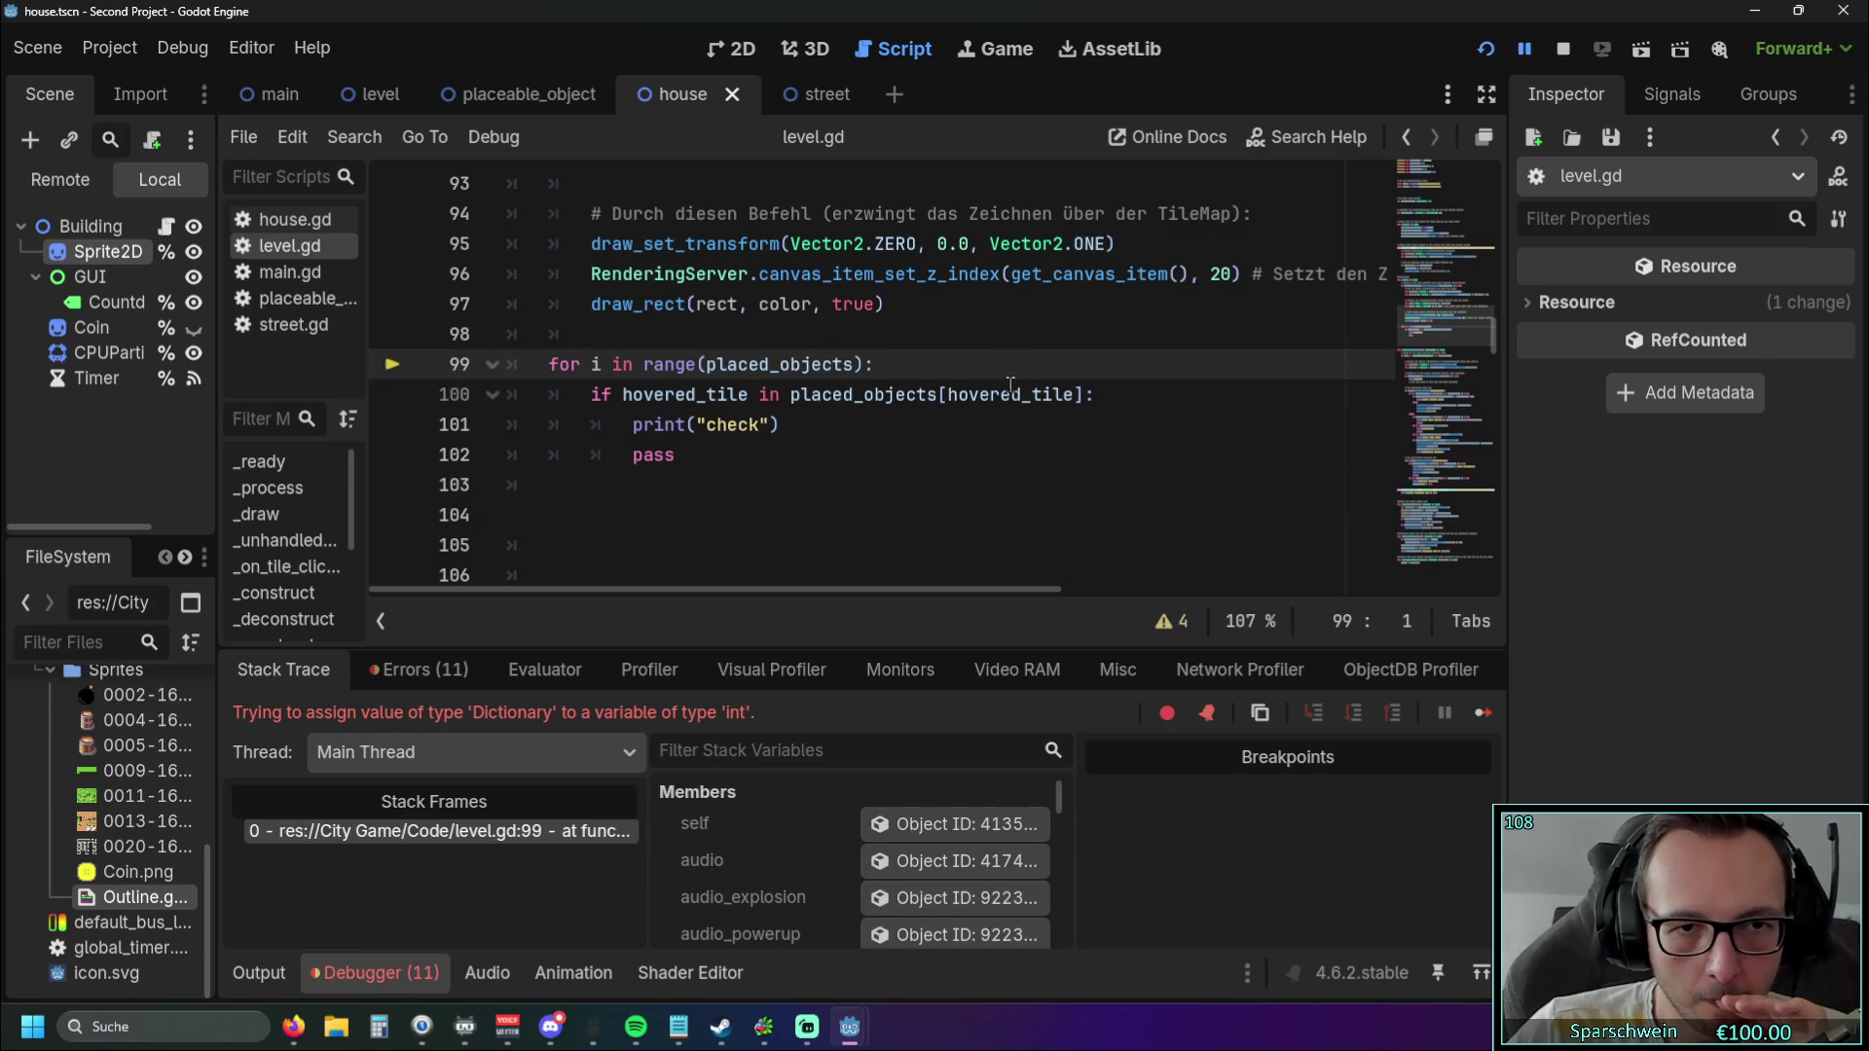
mouse_move(1002, 391)
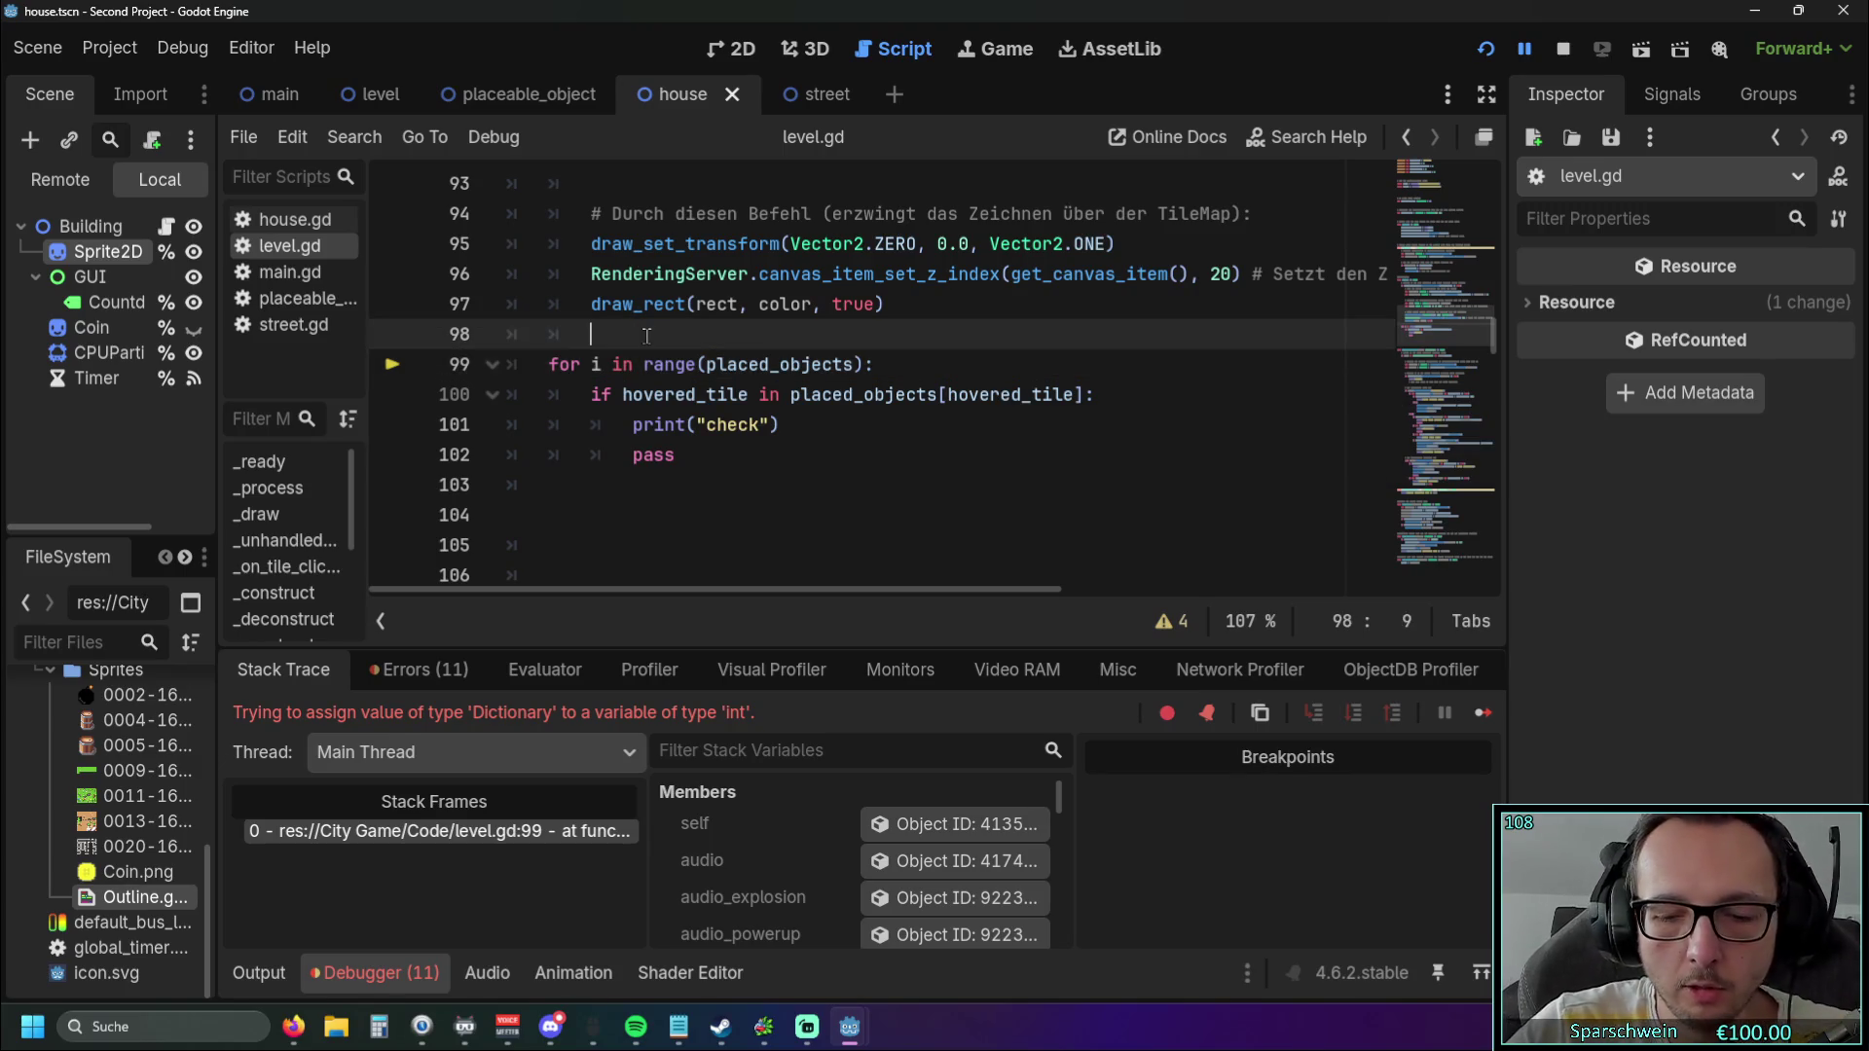
Start a guard line above the for loop reading 'if placed_objects == null'.
key("ctrl+shift+Return")
type("if")
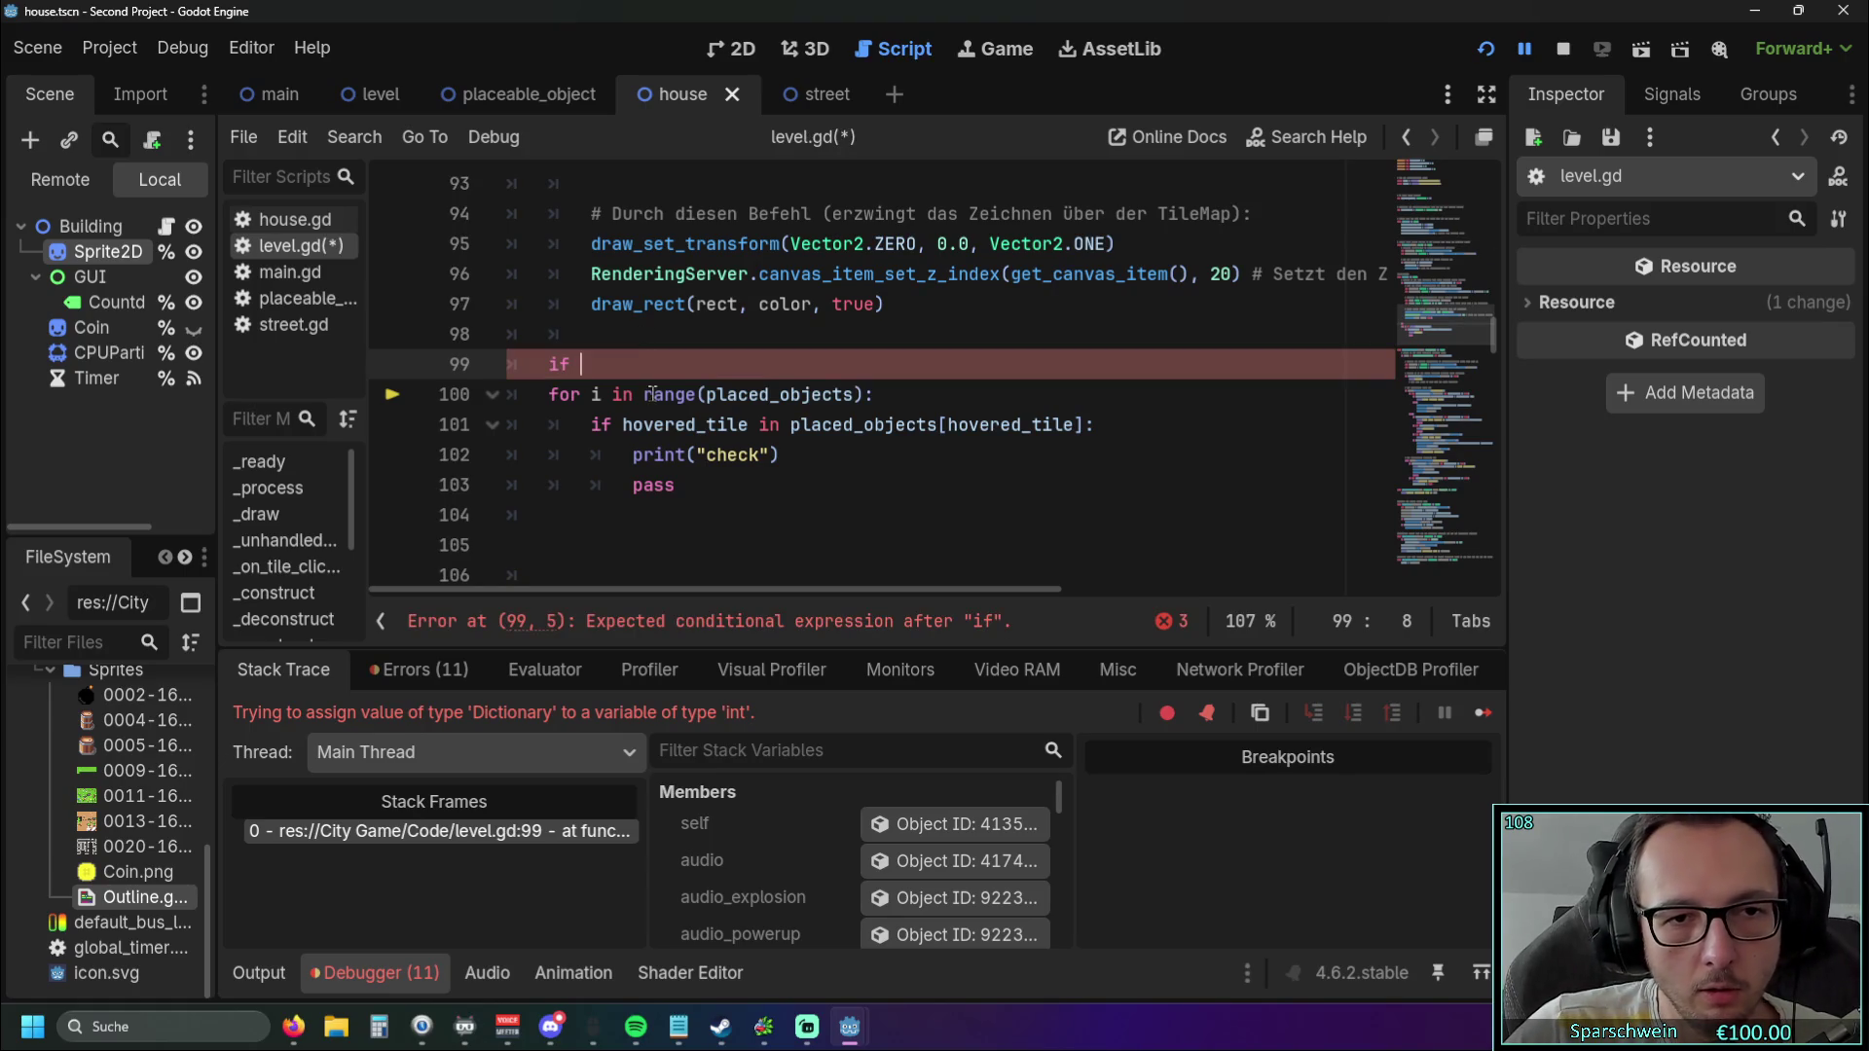
scroll(646, 394, "up", 4)
scroll(646, 399, "up", 1)
scroll(647, 399, "down", 6)
scroll(646, 394, "up", 1)
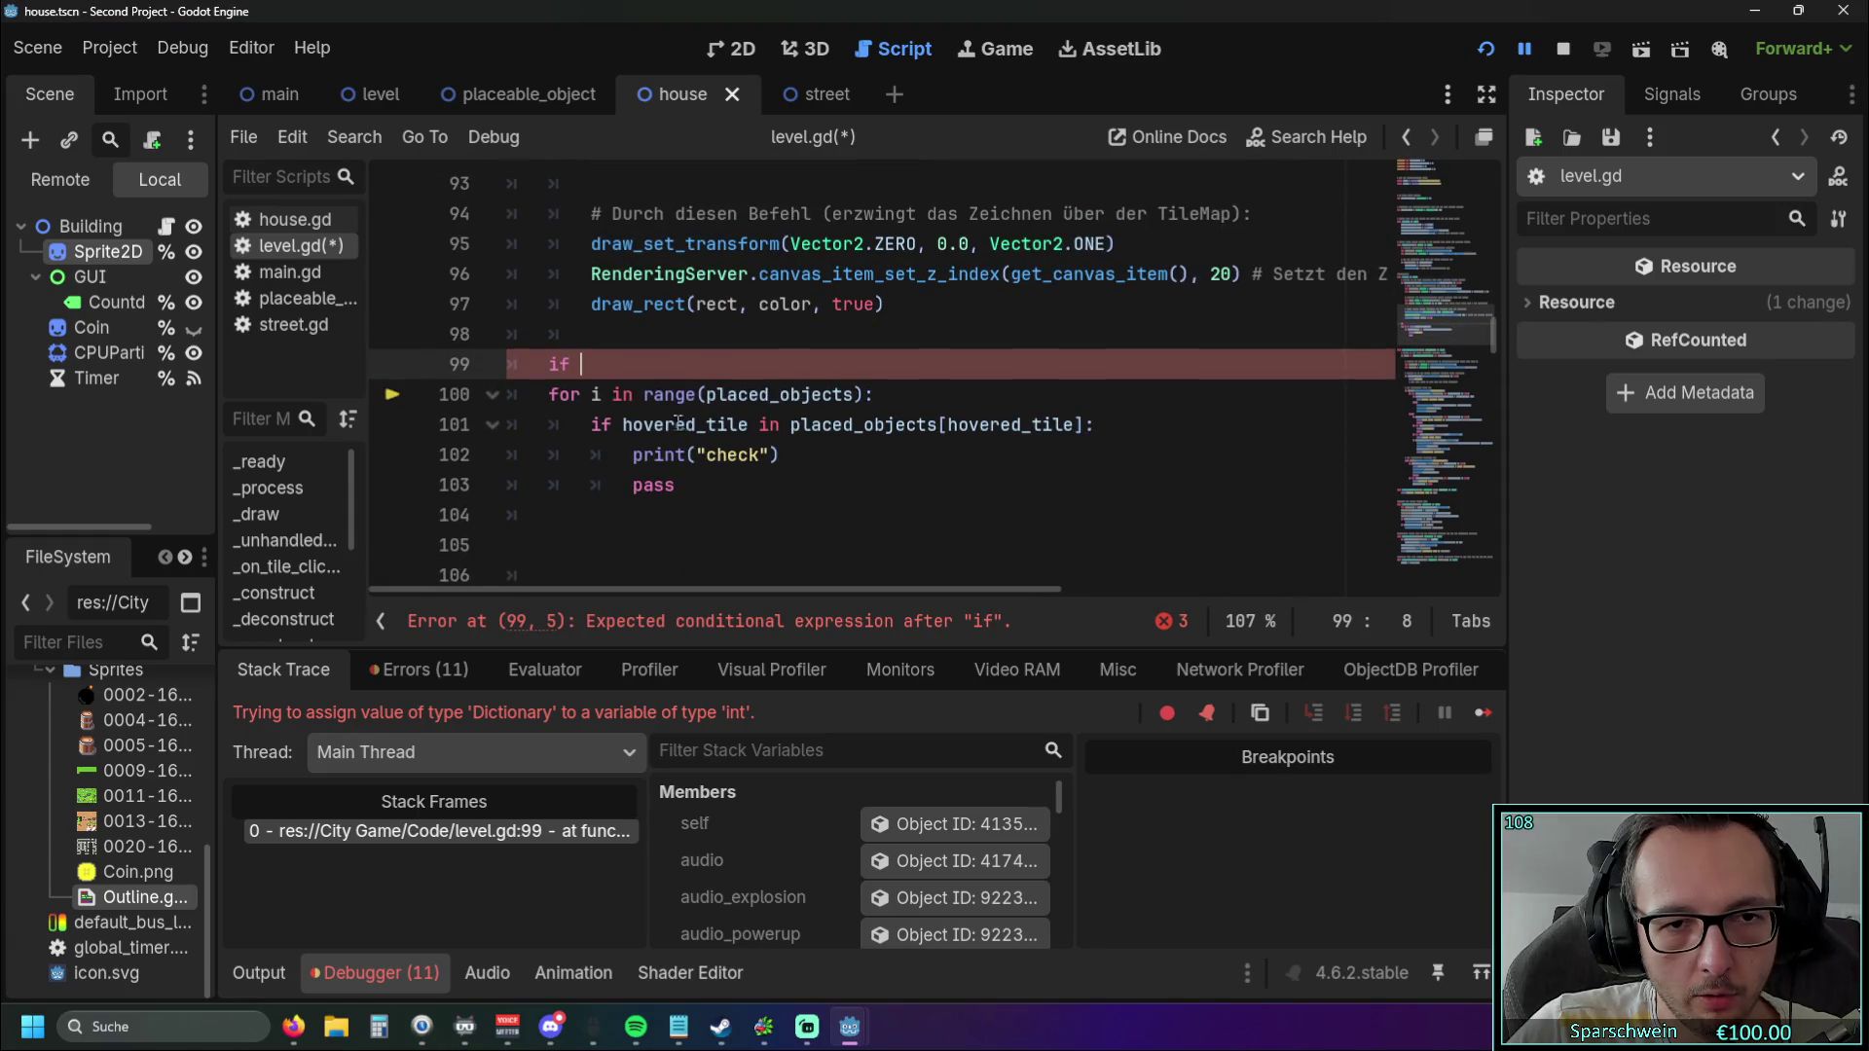
left_click_drag(708, 394, 854, 394)
key("ctrl+c")
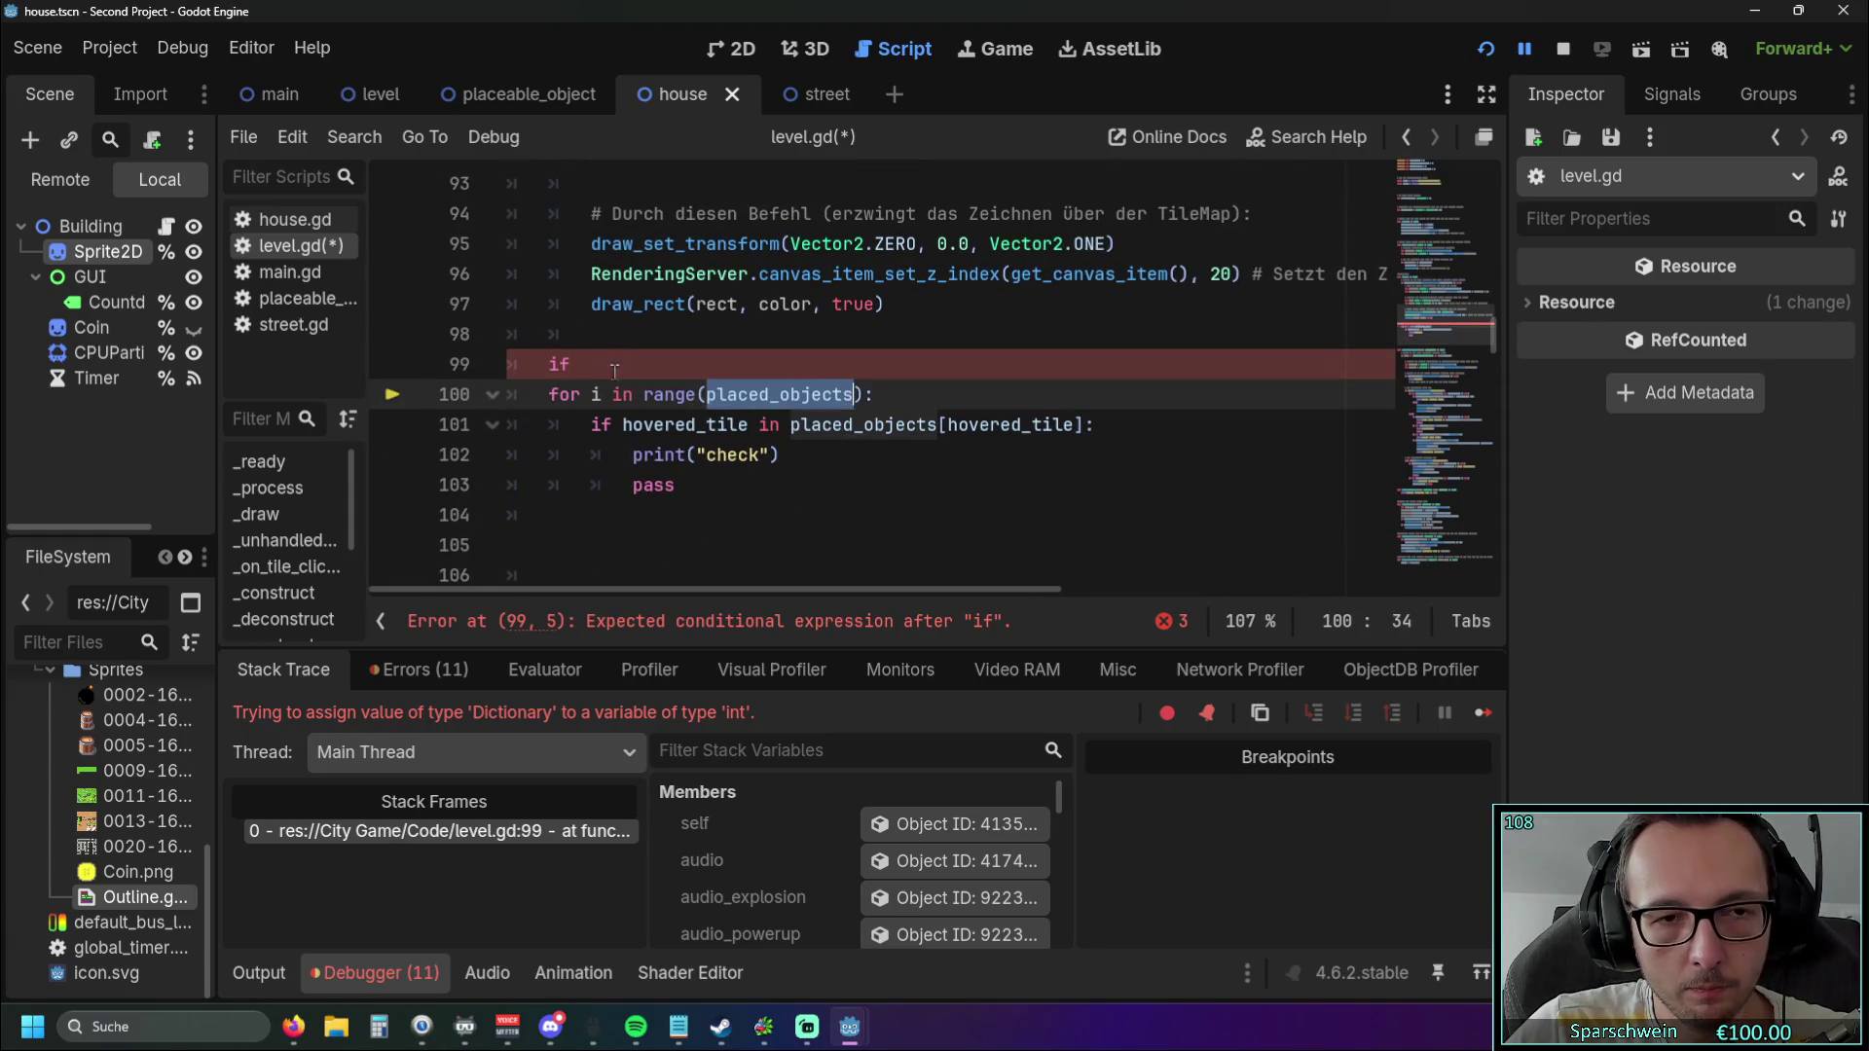
left_click(603, 364)
key("ctrl+v")
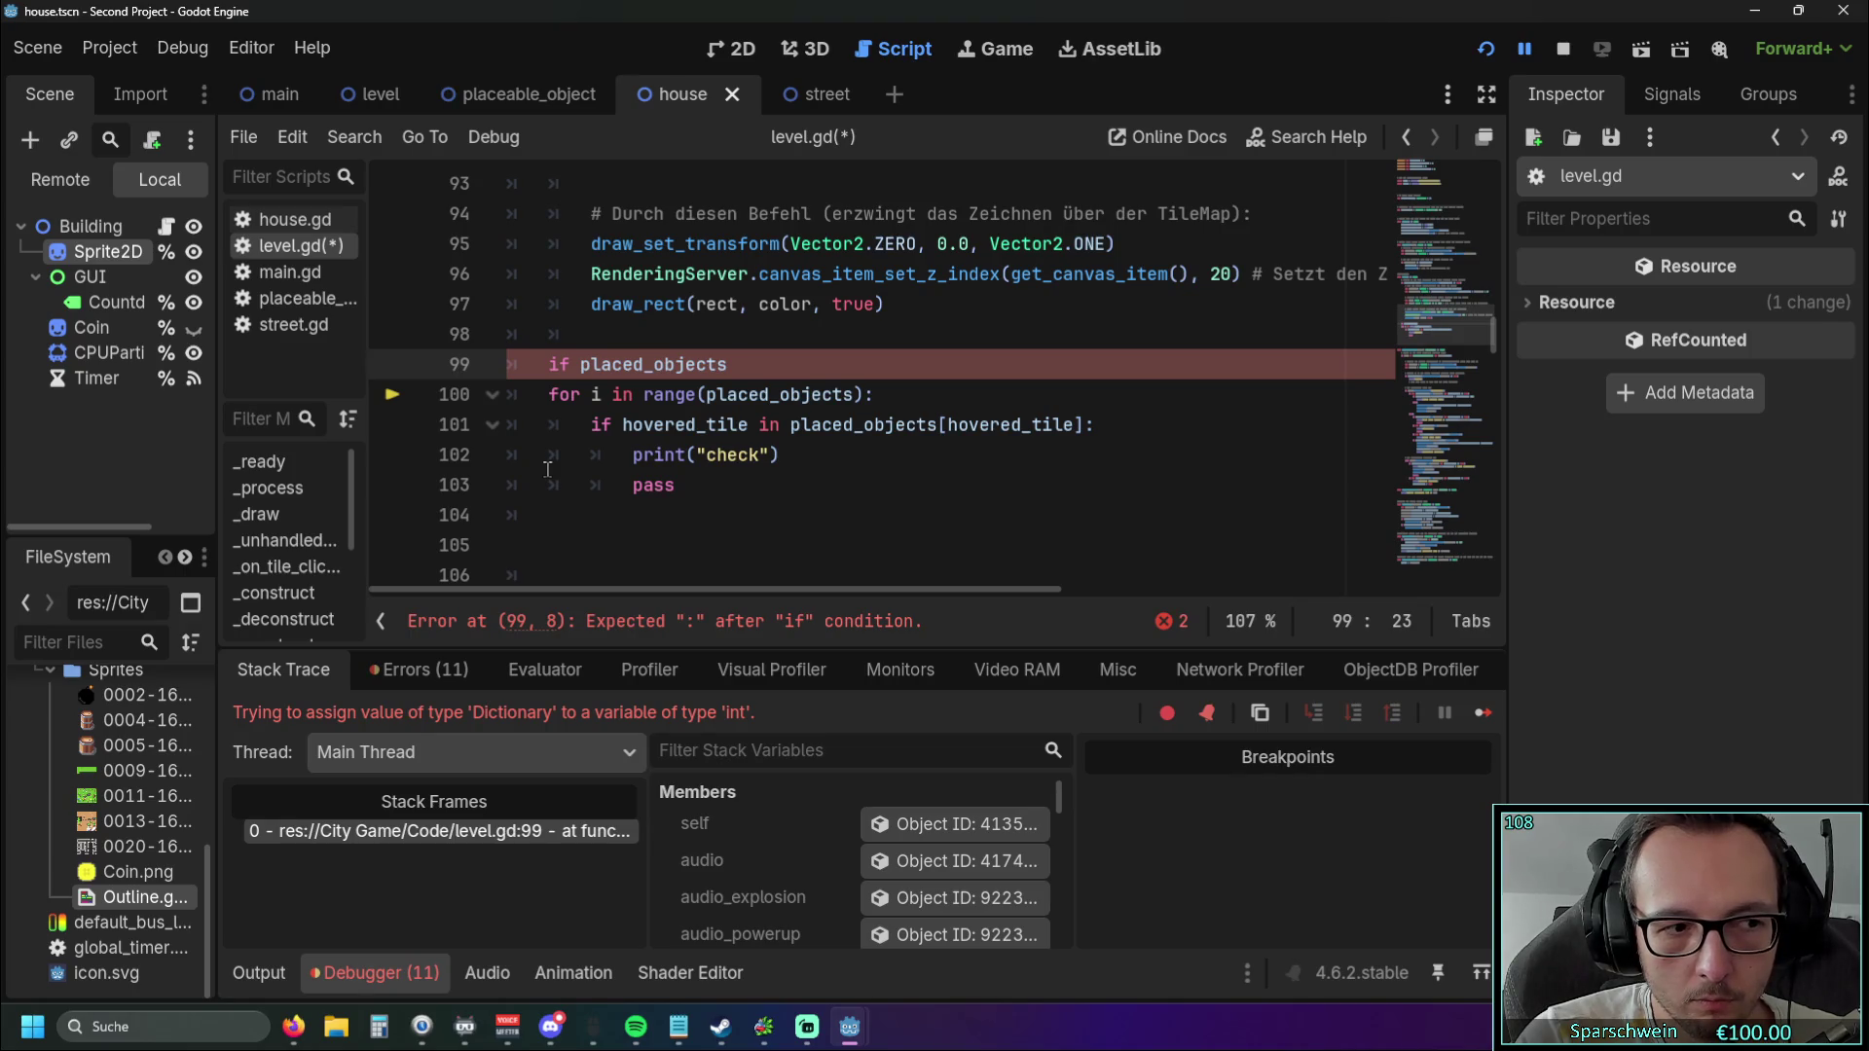
type("== ")
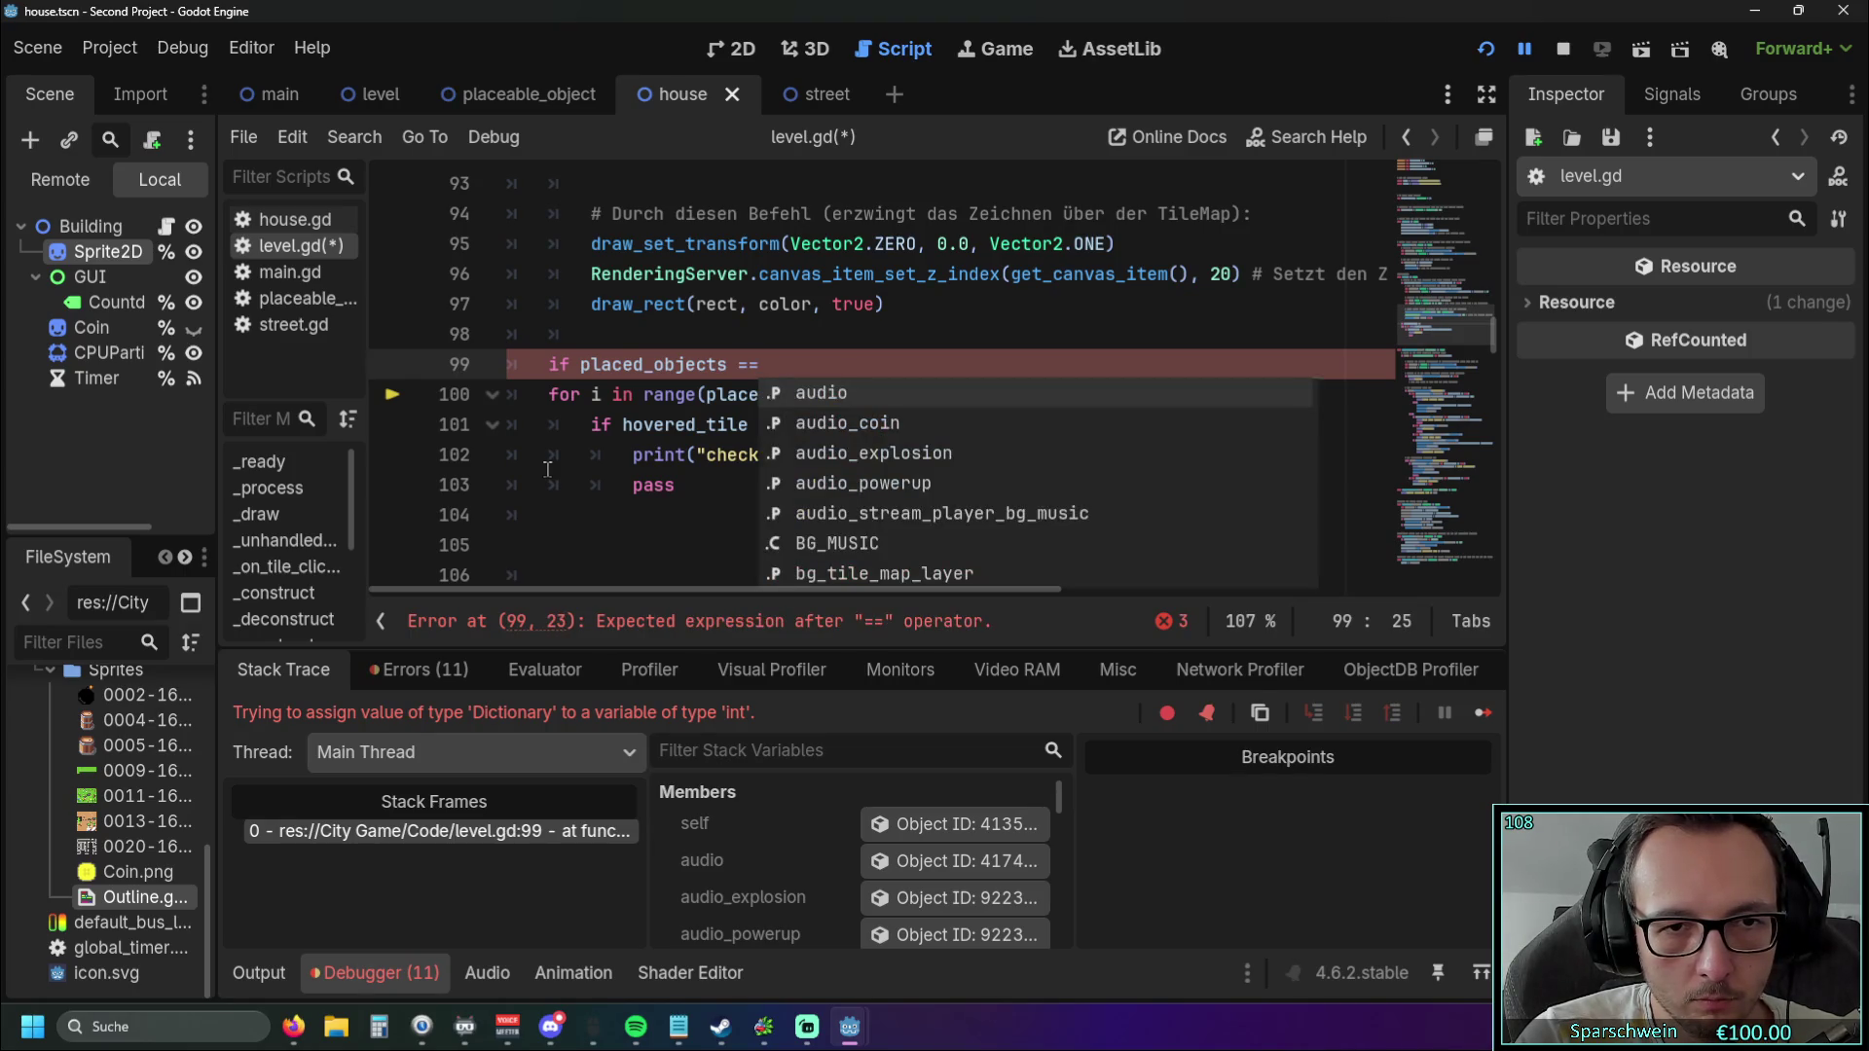
type("null")
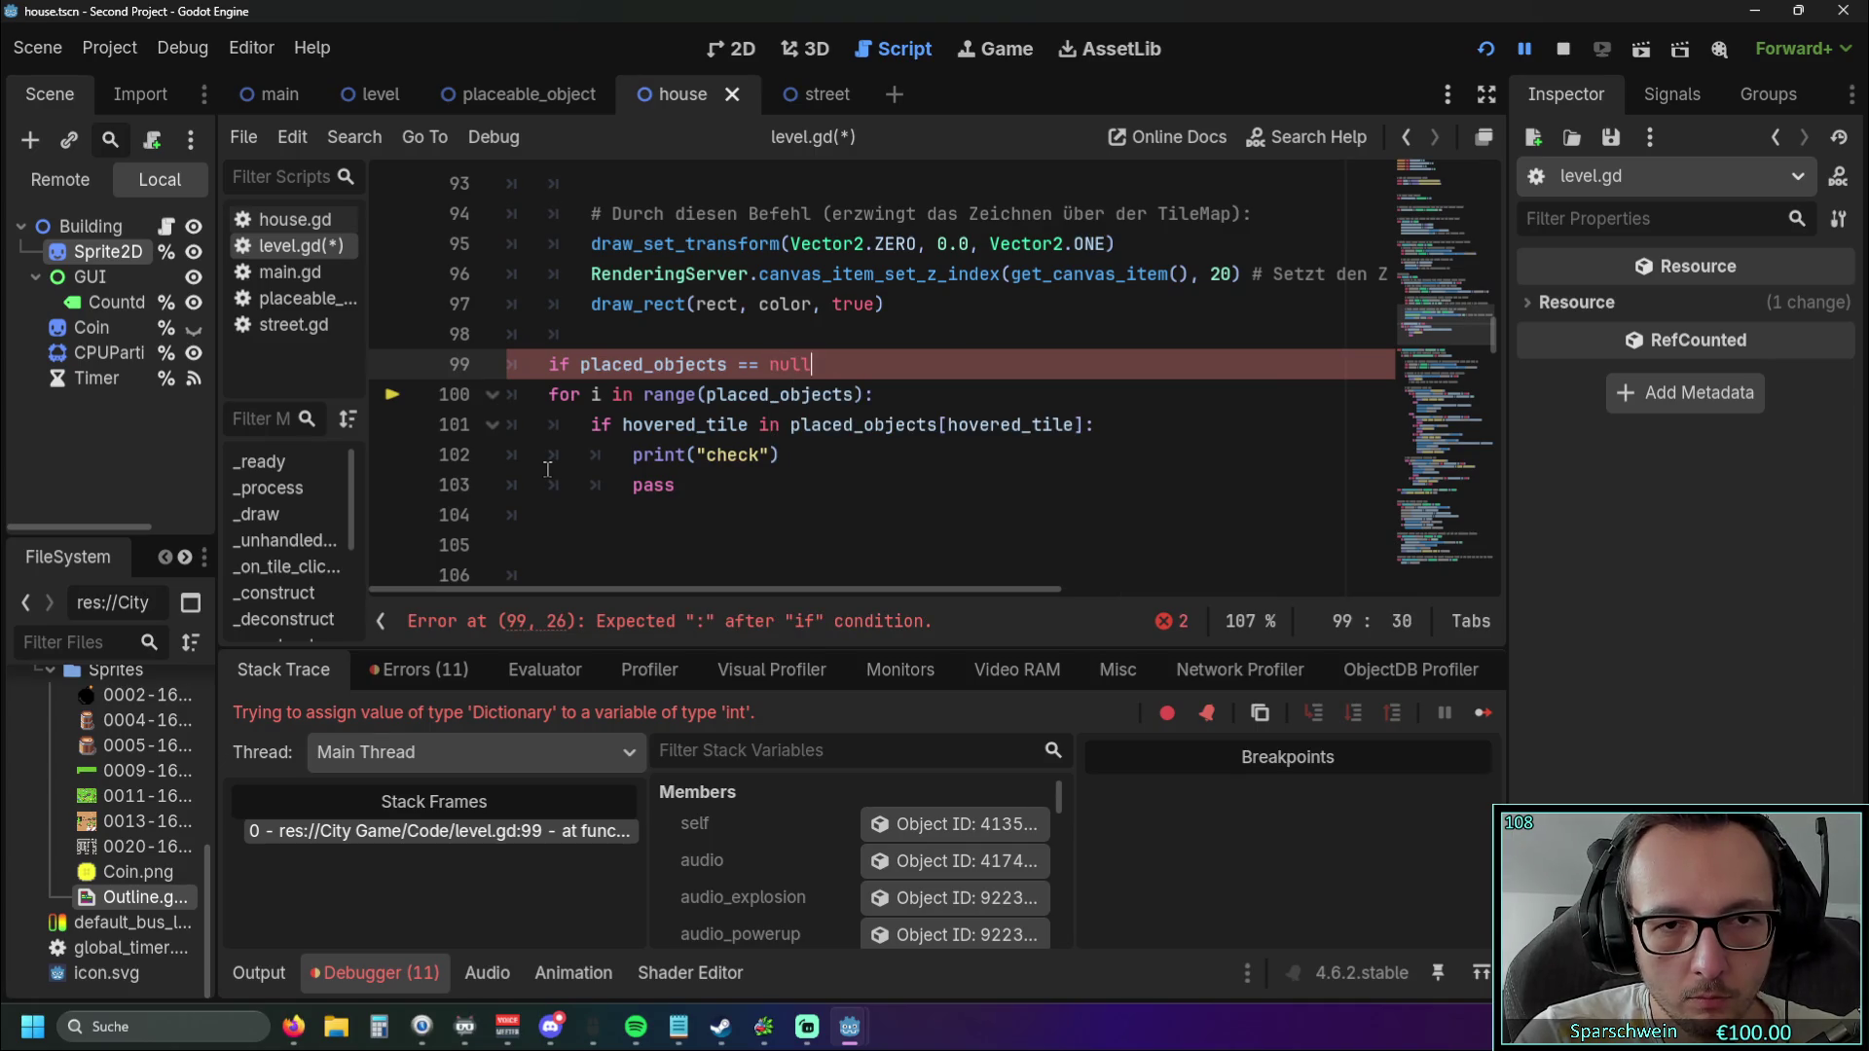
Finish the guard with a colon and an indented return, then run the game to test it.
key("Return")
type("return")
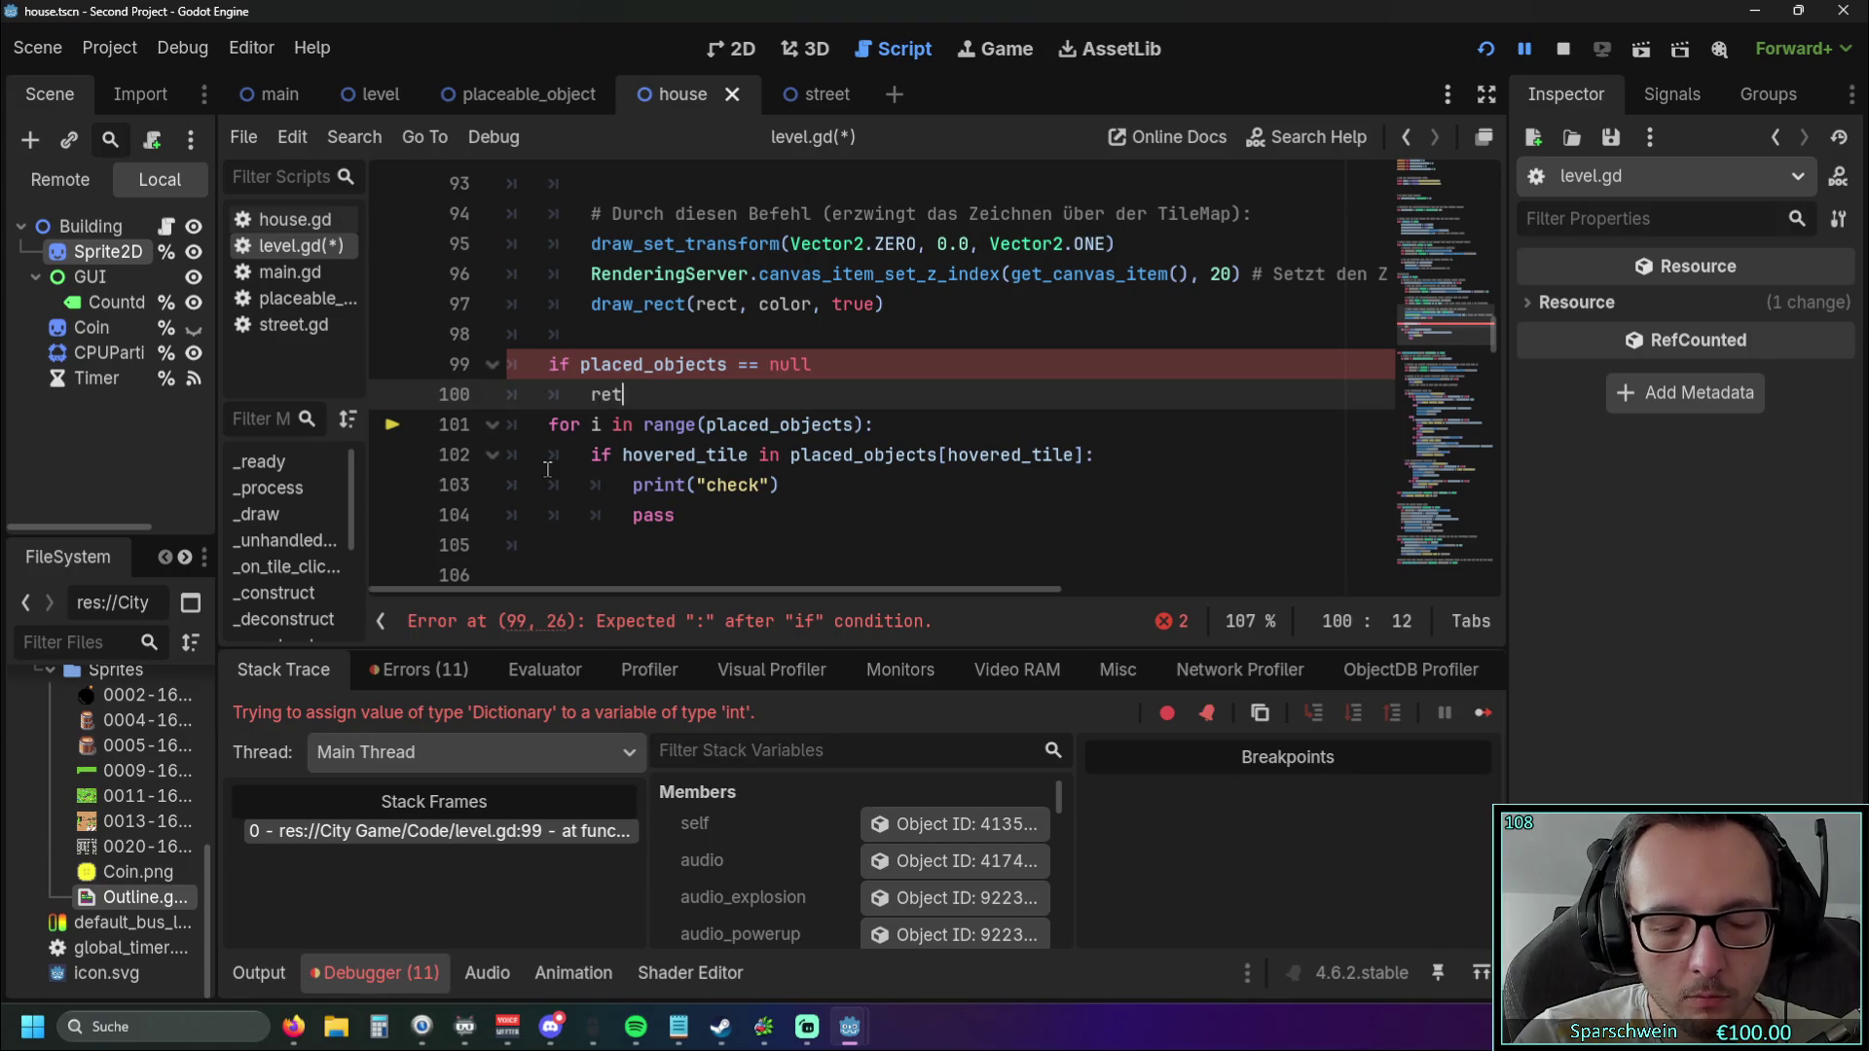
left_click(846, 366)
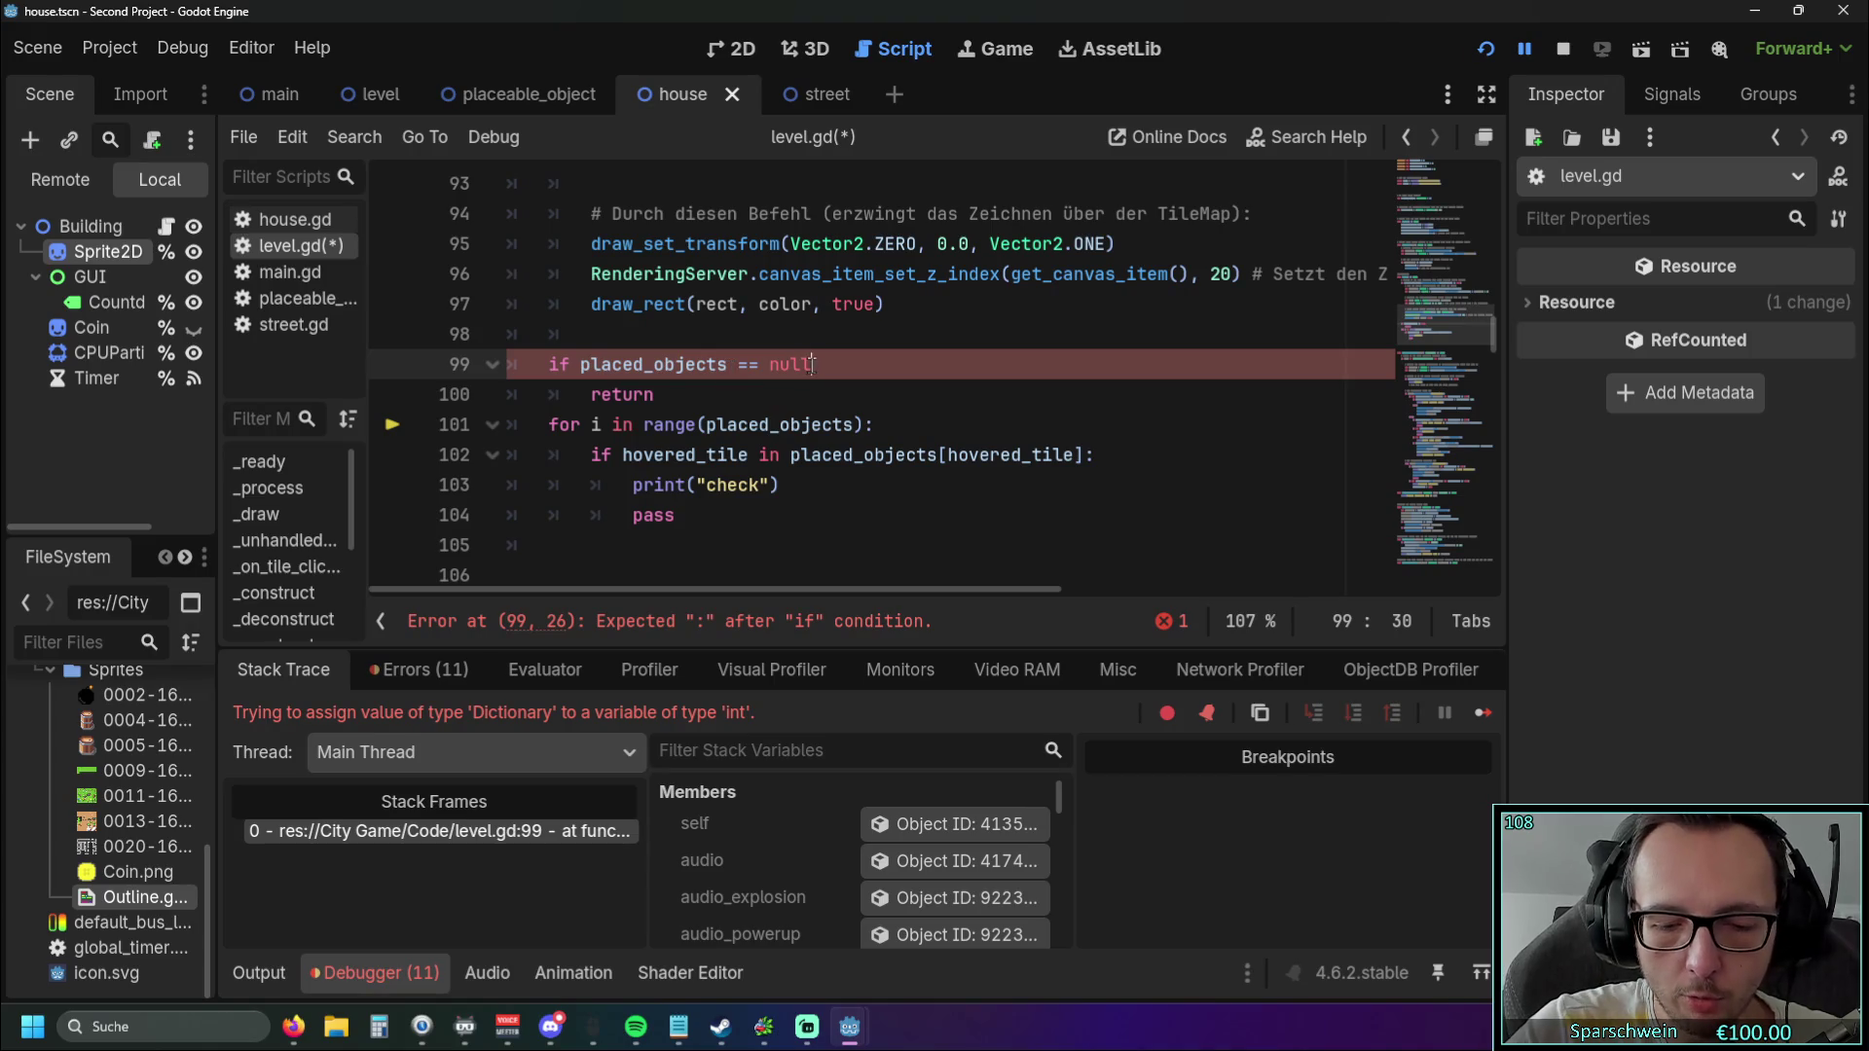
type(":")
key("Down")
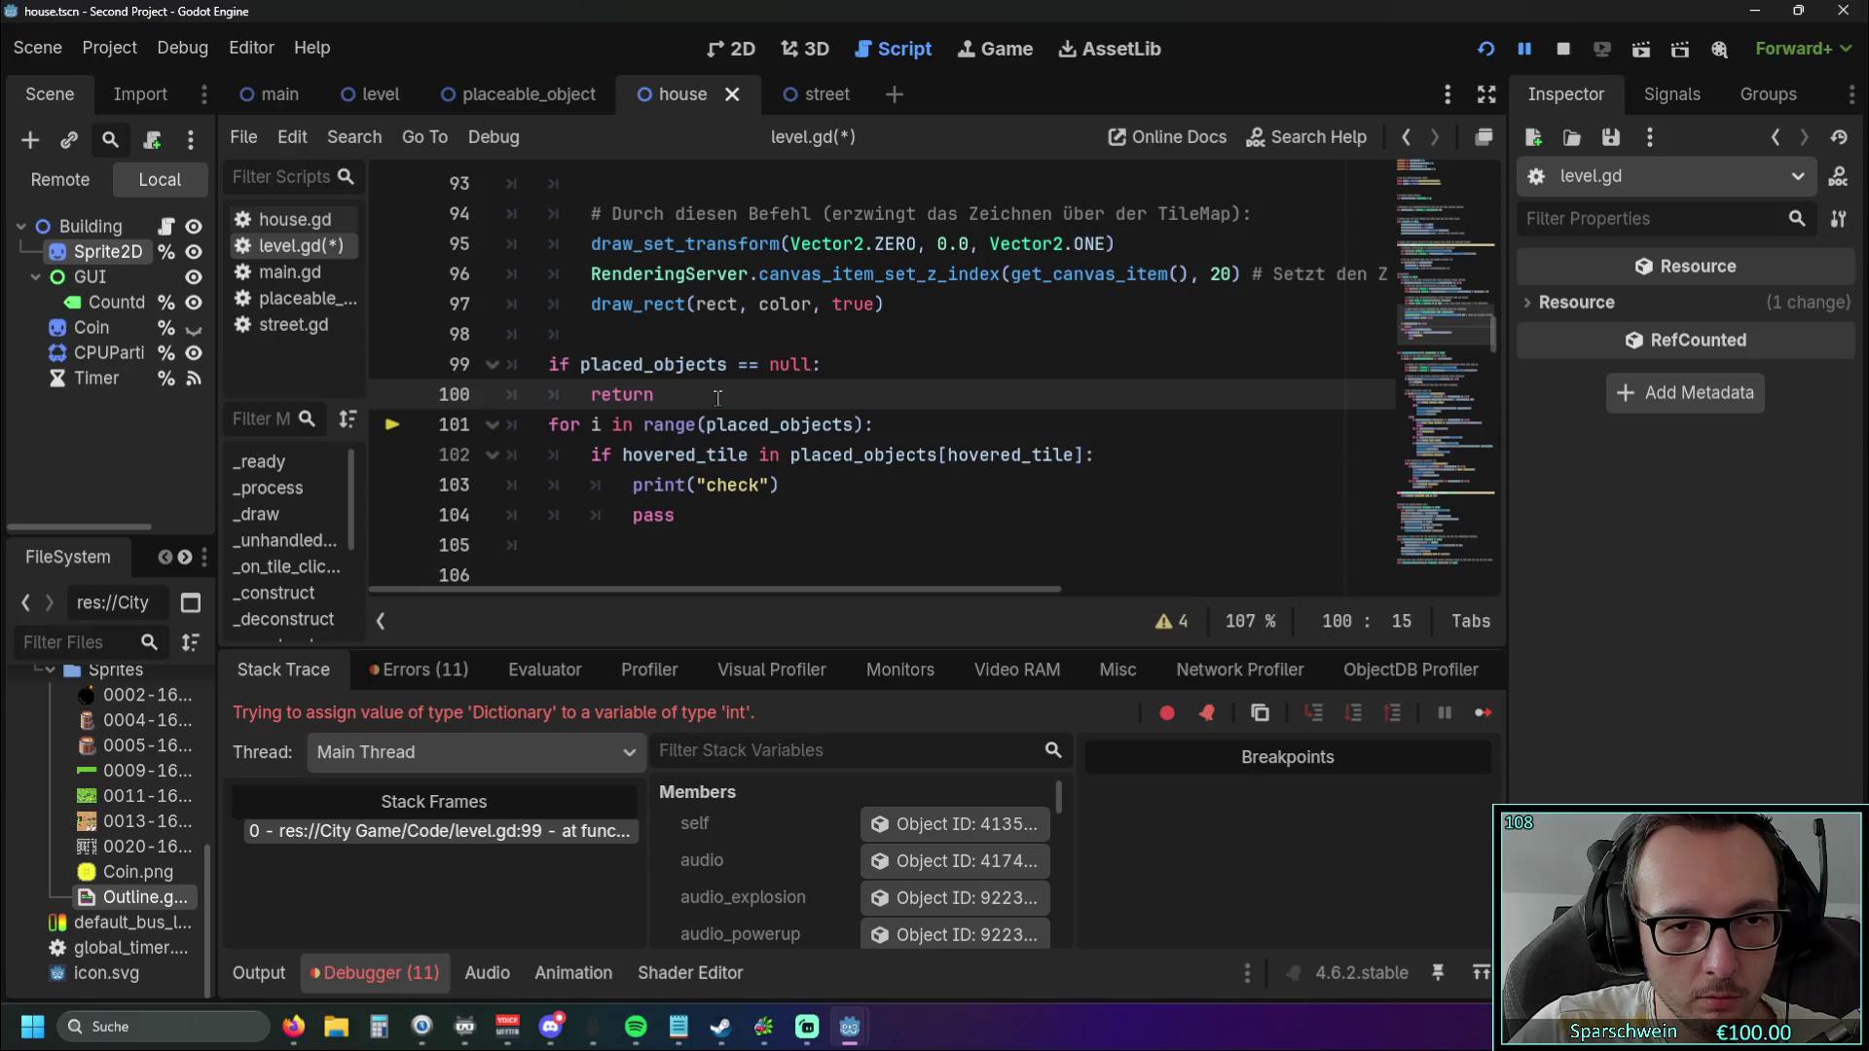
left_click(1473, 54)
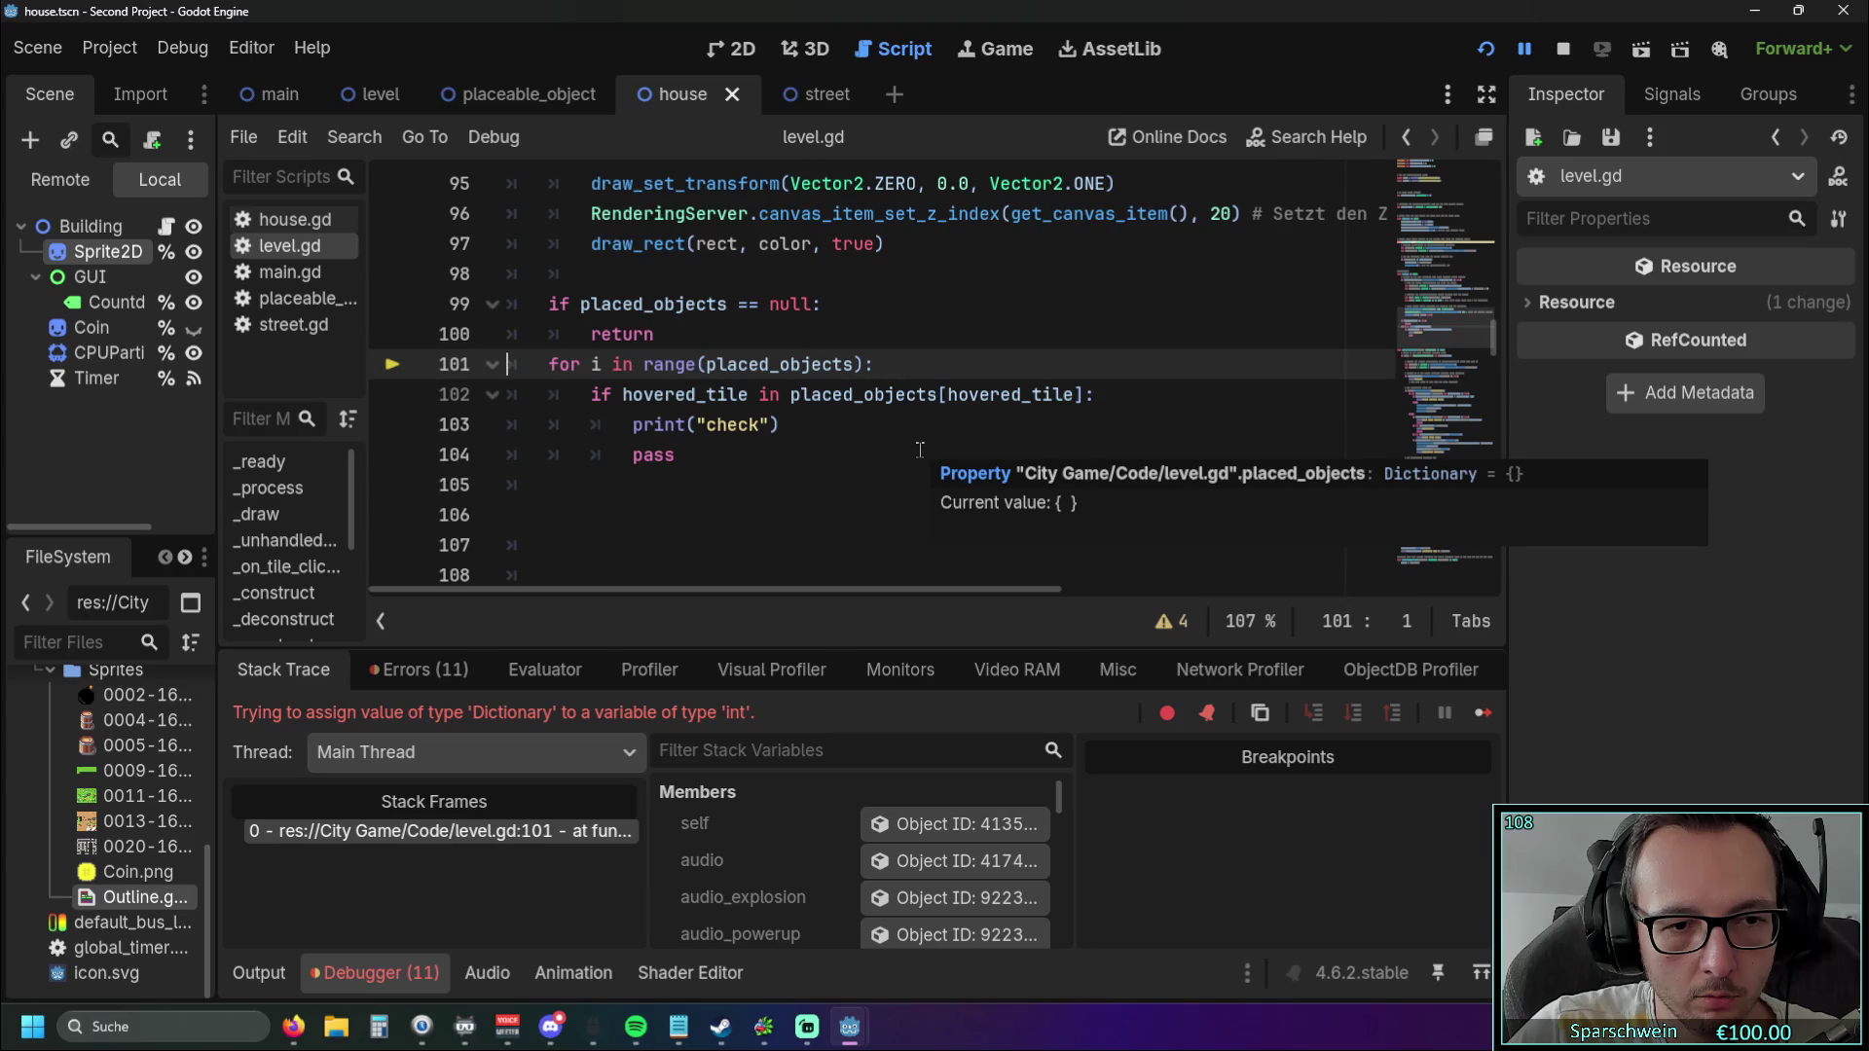
Change the guard condition to 'len(placed_objects) == 0'.
scroll(905, 450, "up", 1)
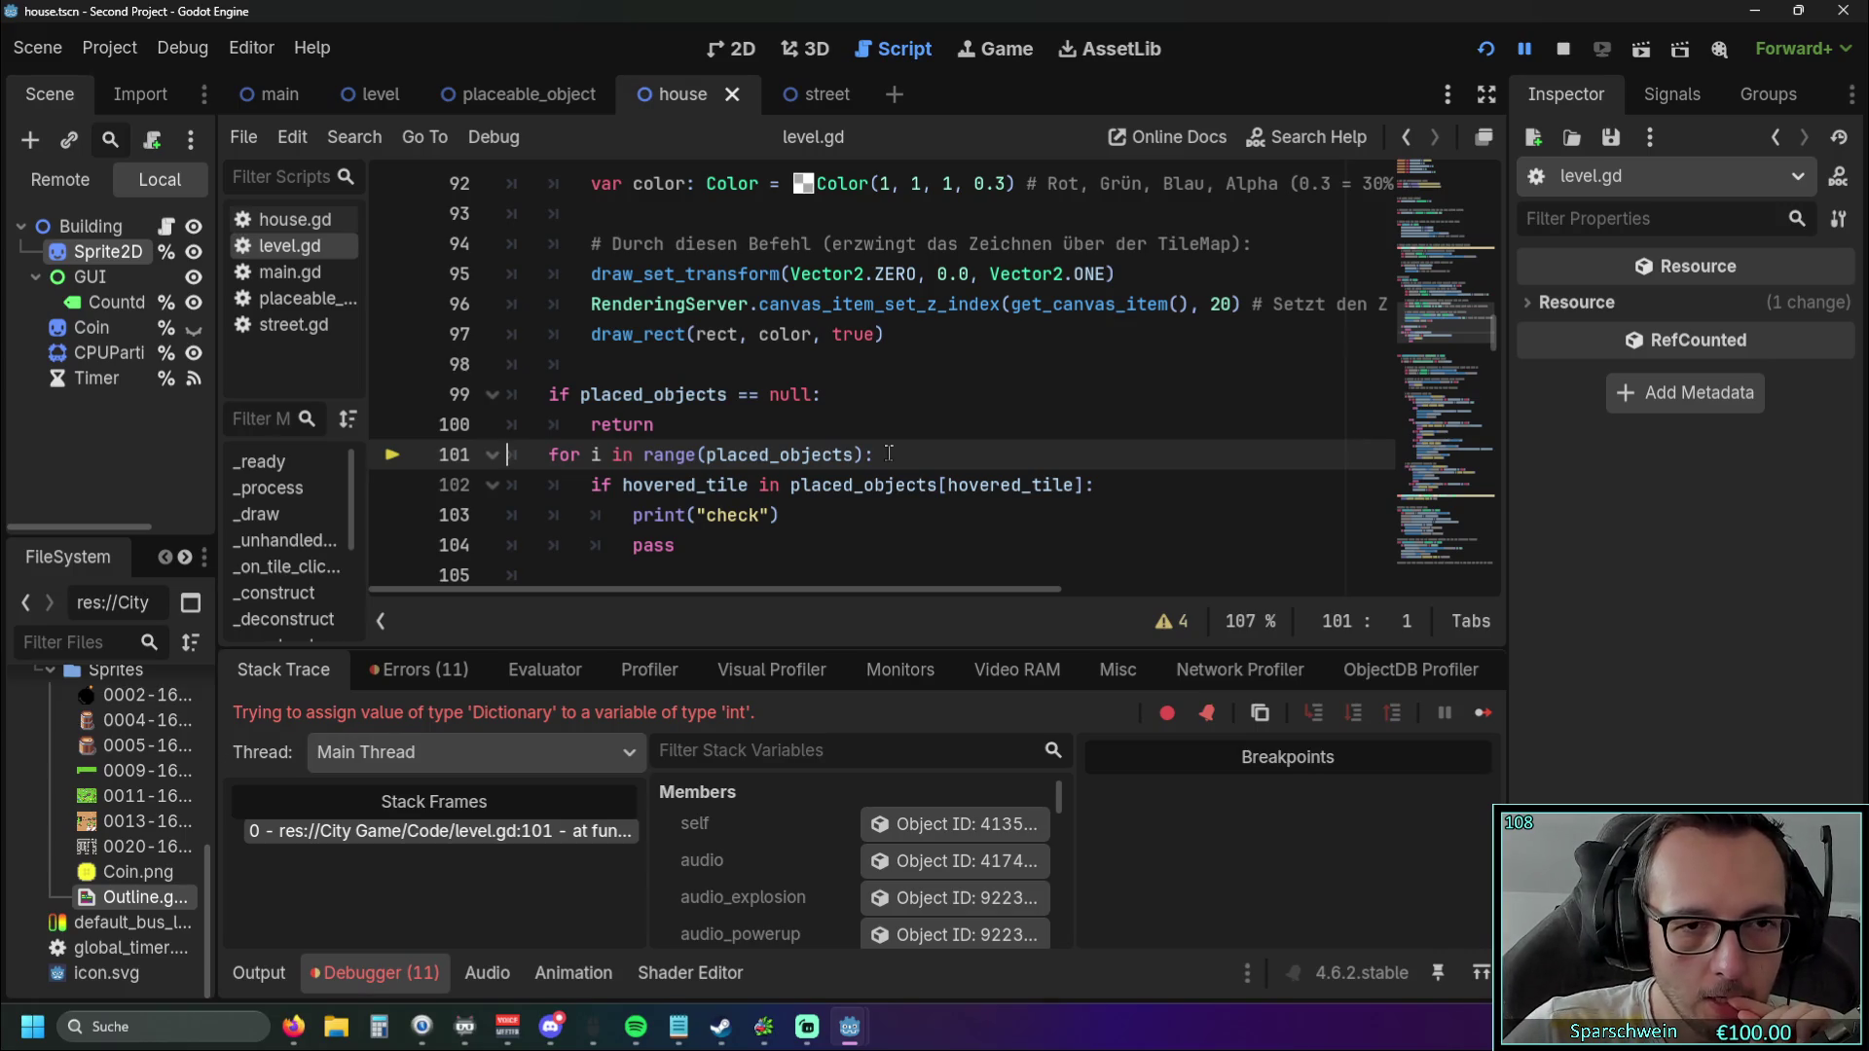
left_click(590, 394)
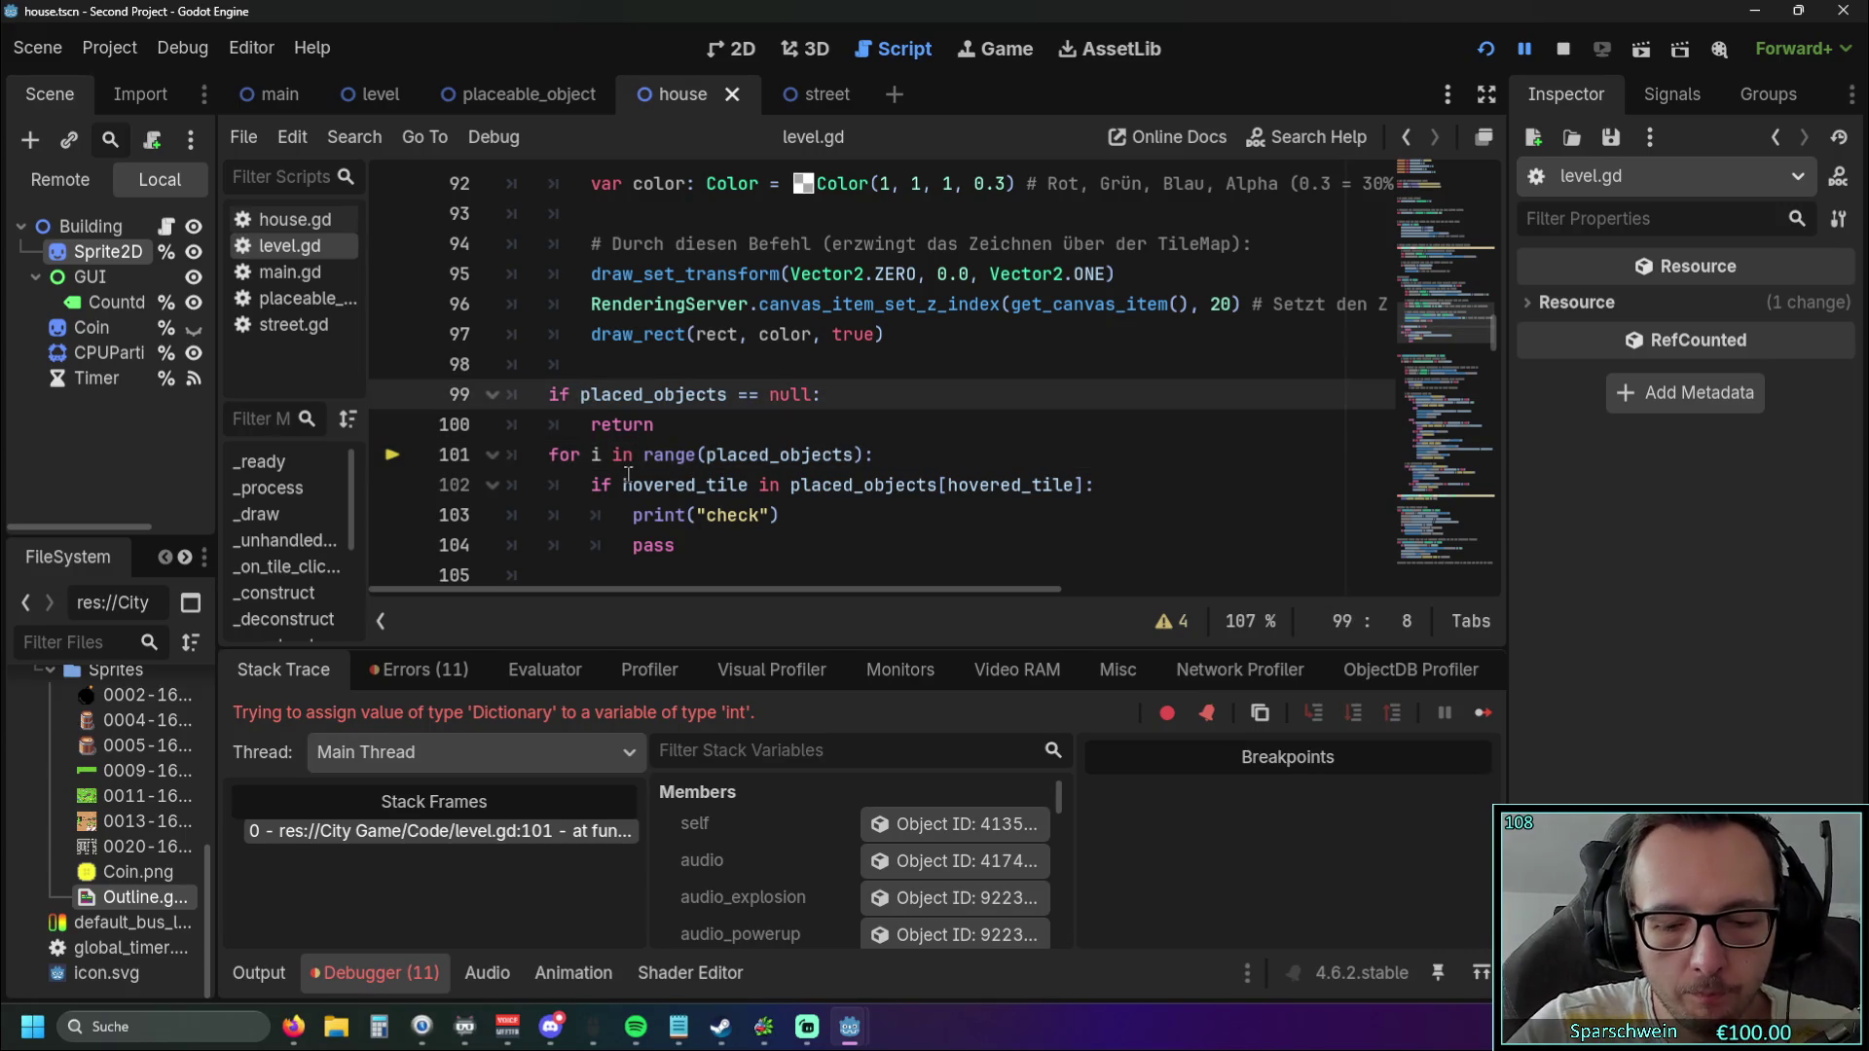
type("len(")
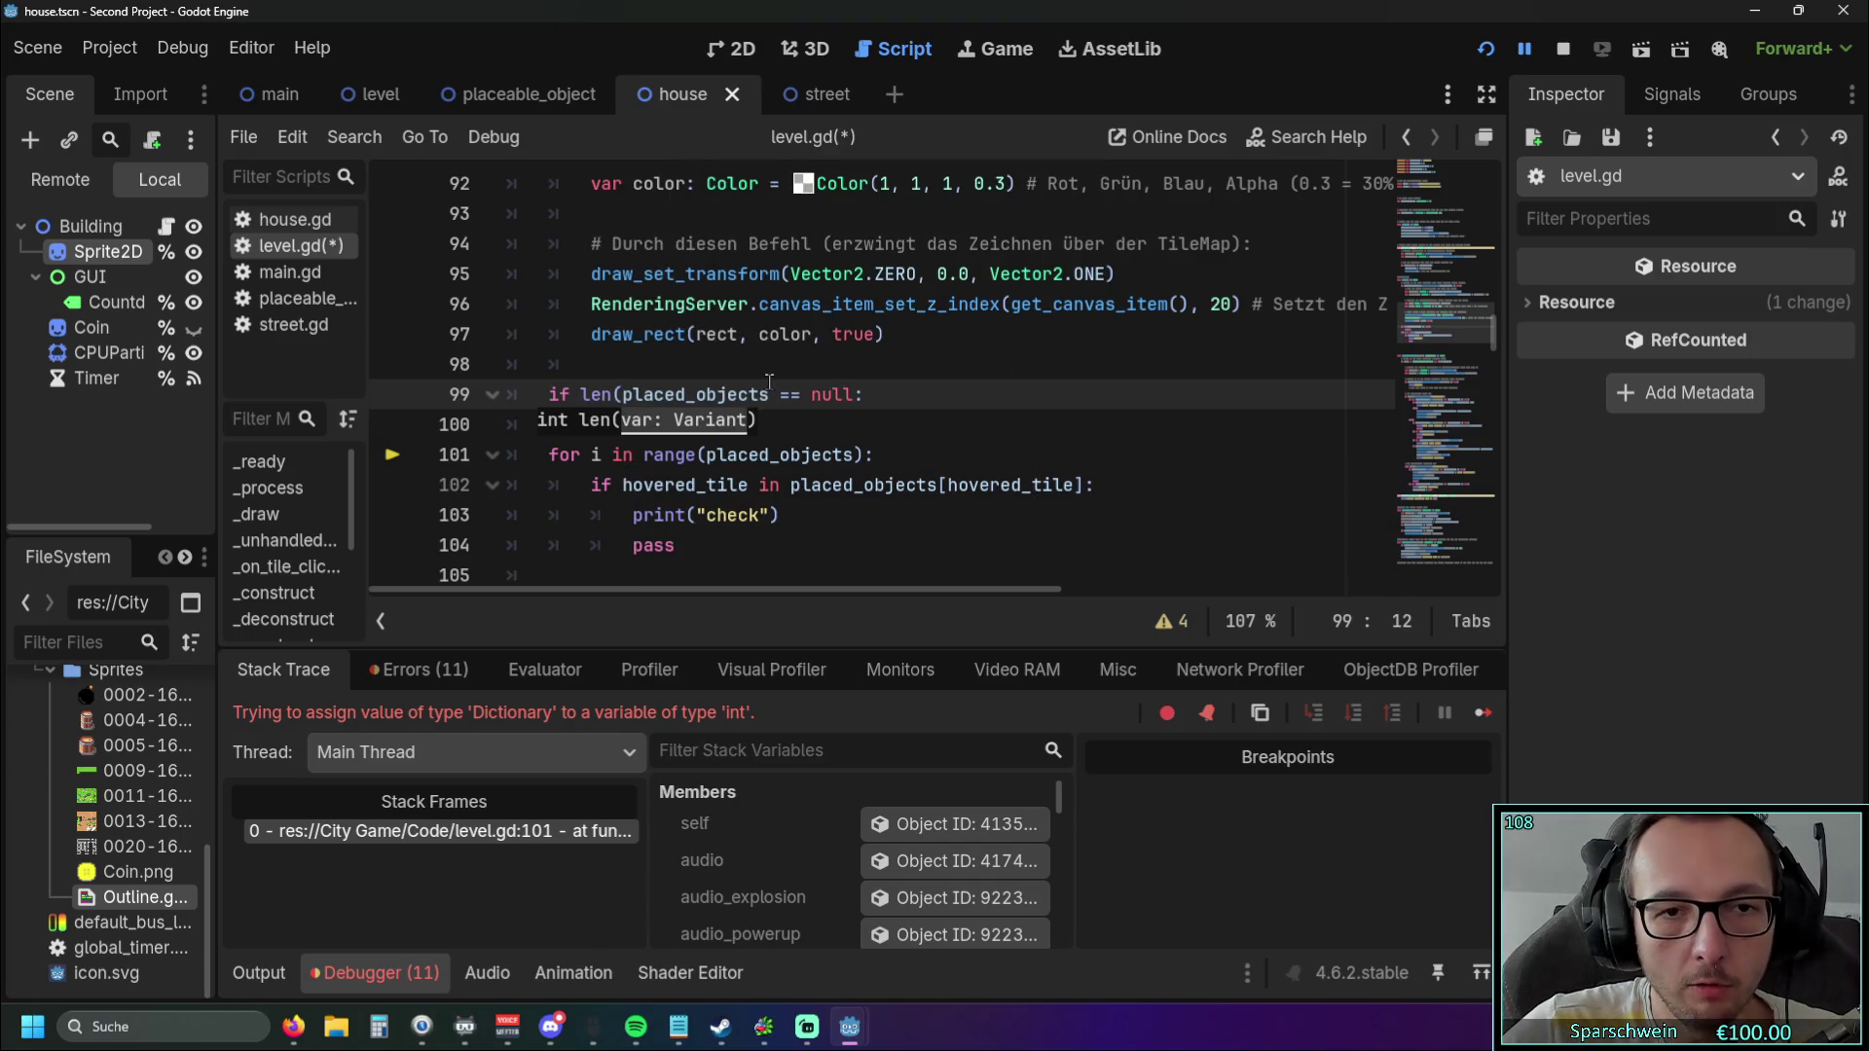
left_click(771, 394)
type(")")
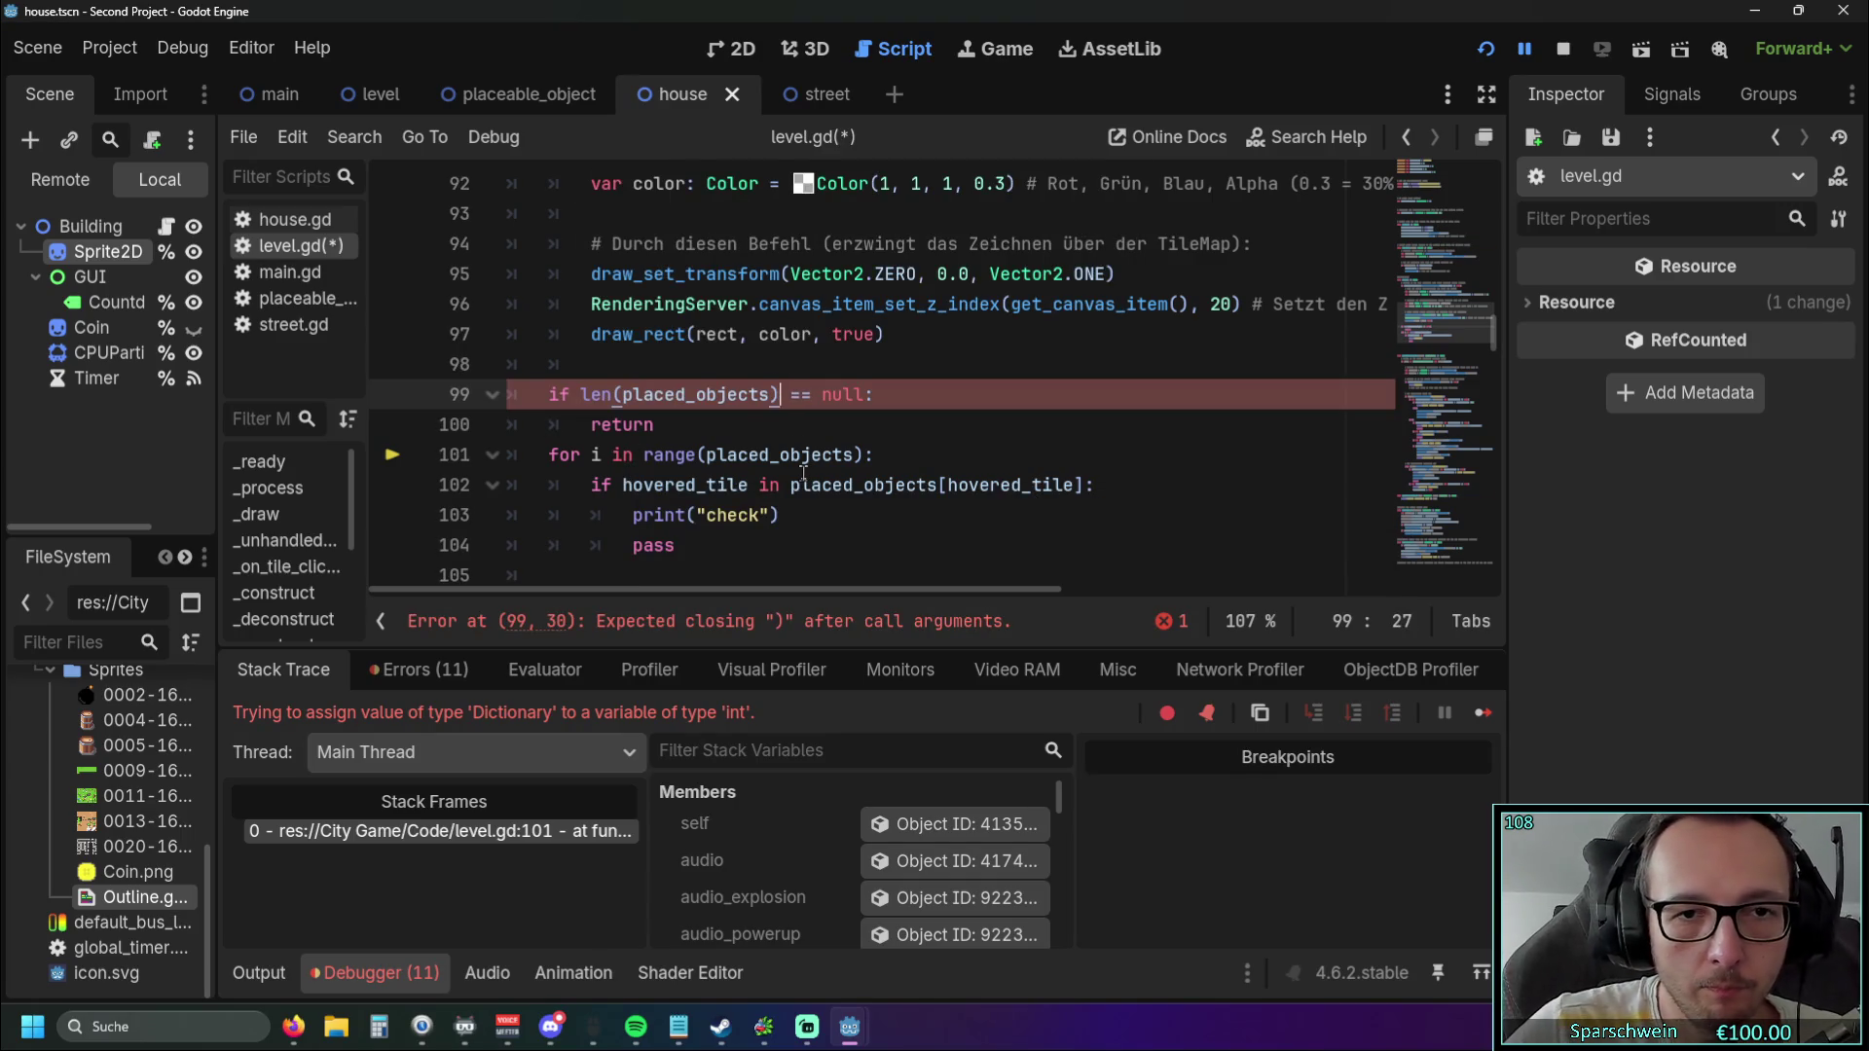
left_click(837, 394)
double_click(861, 394)
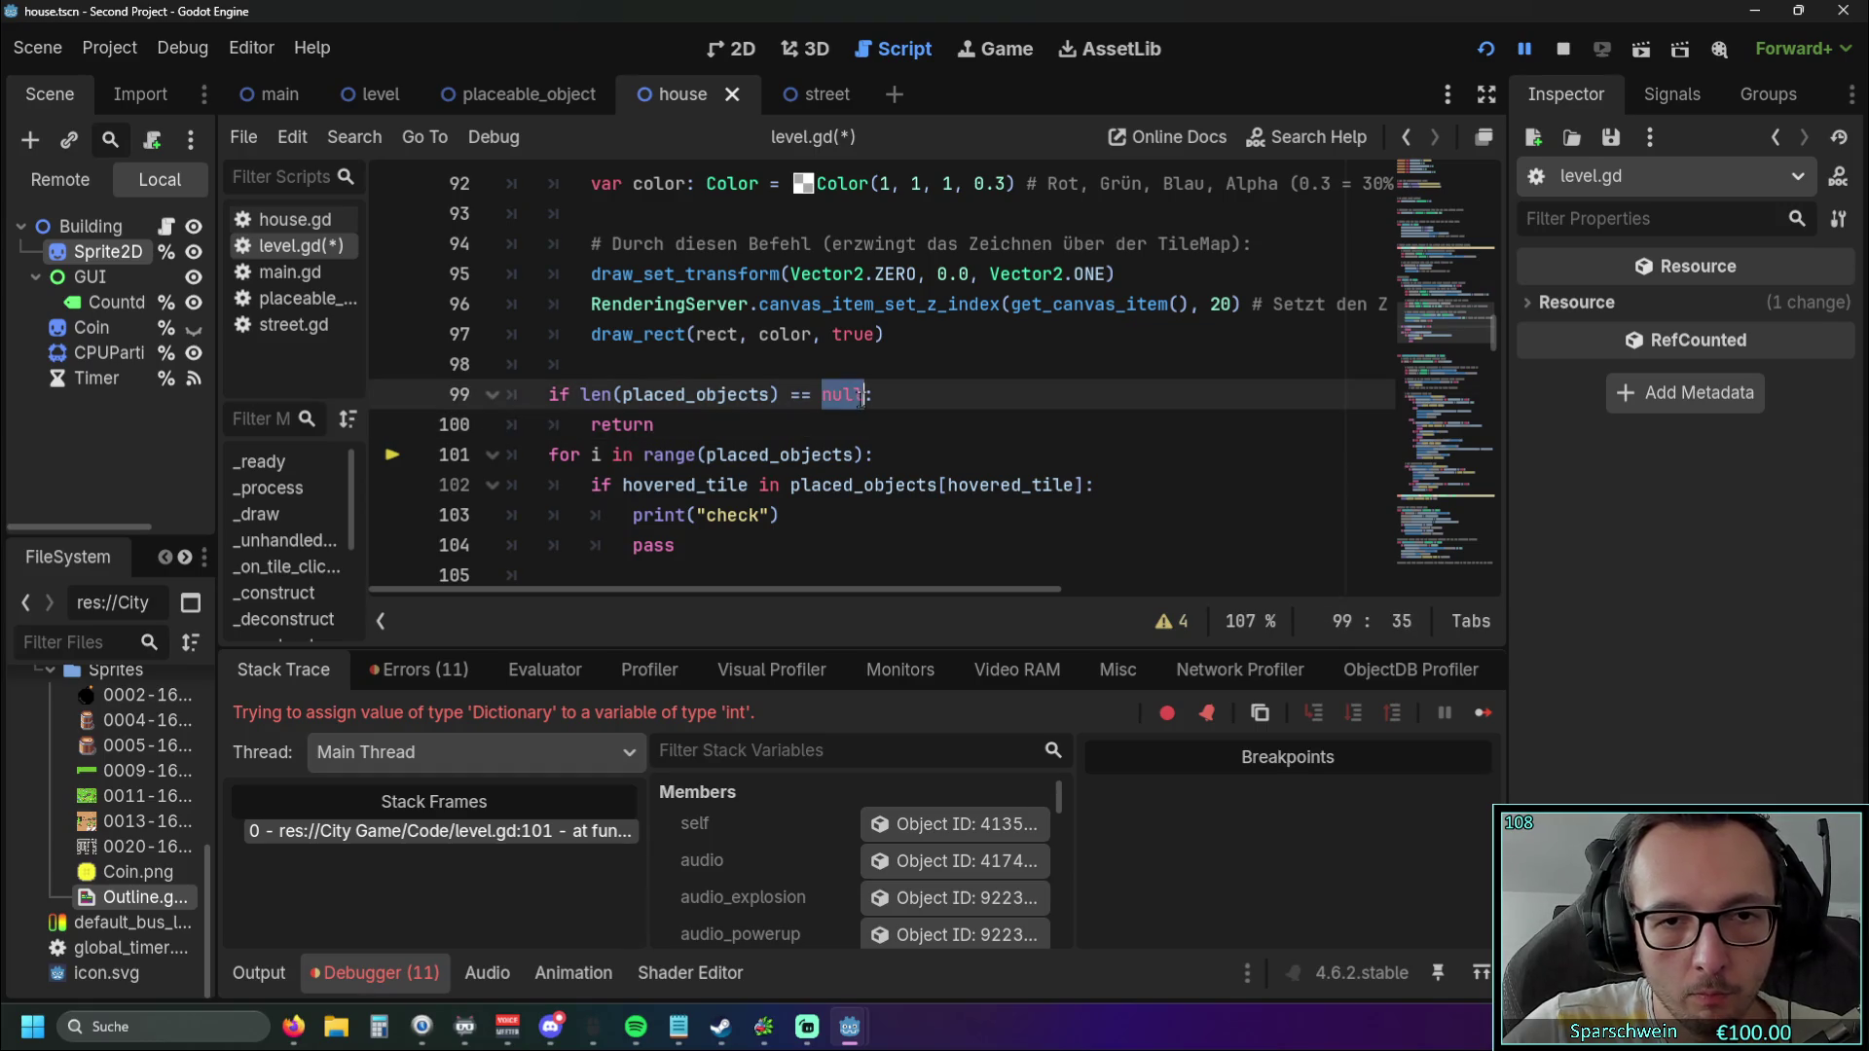
type("0")
left_click(830, 425)
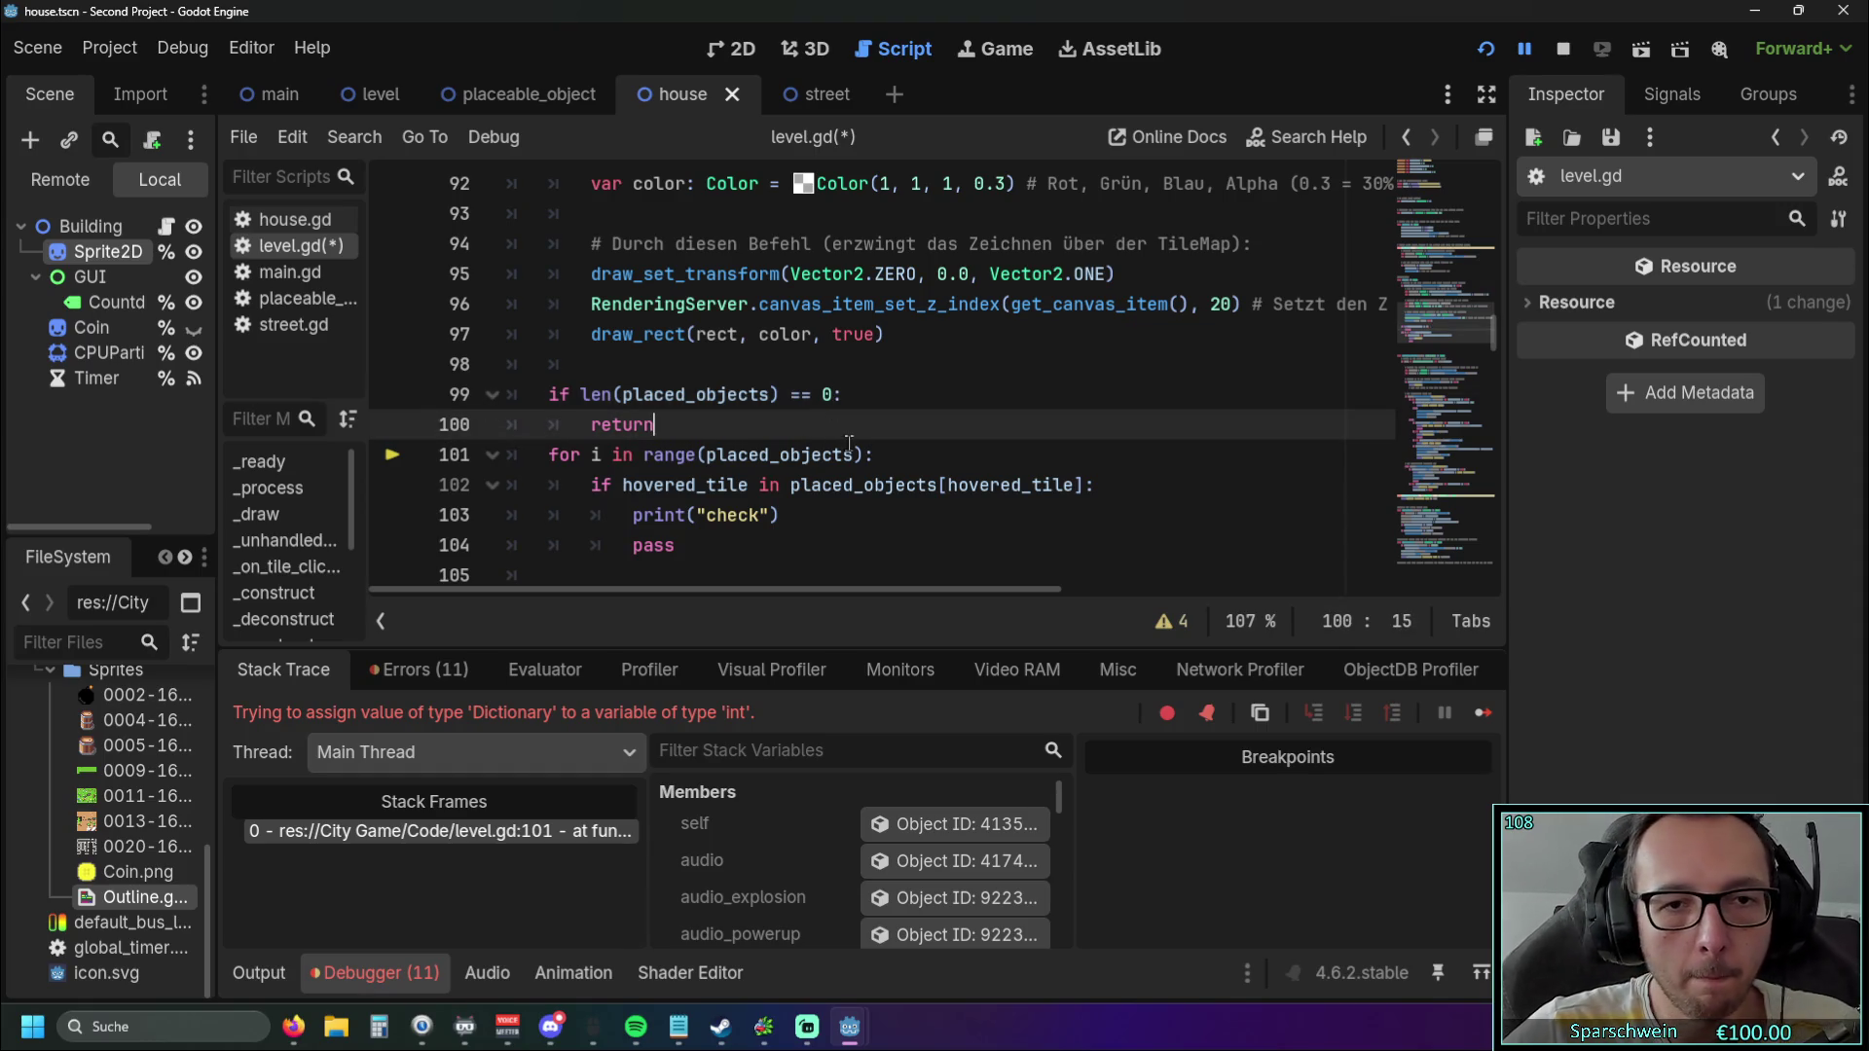
Run the game again and build a barrel on a grass tile.
left_click(1485, 49)
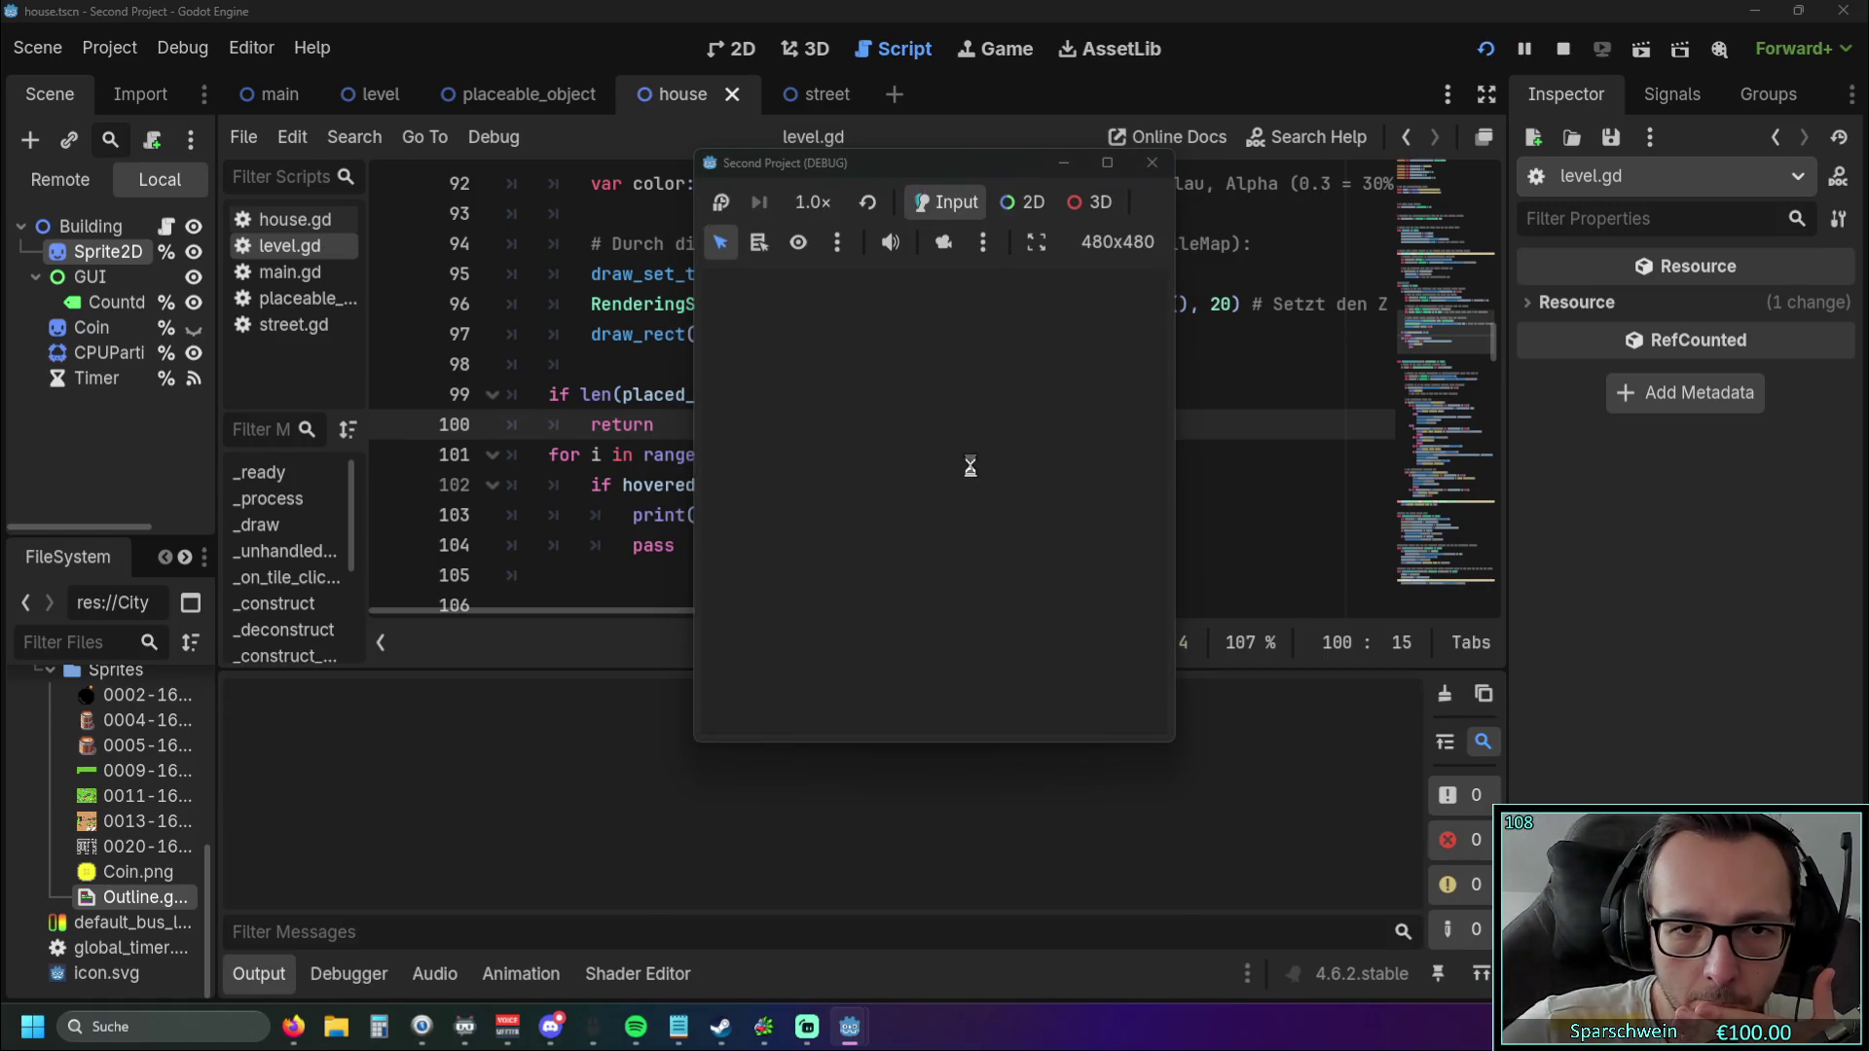
key("F8")
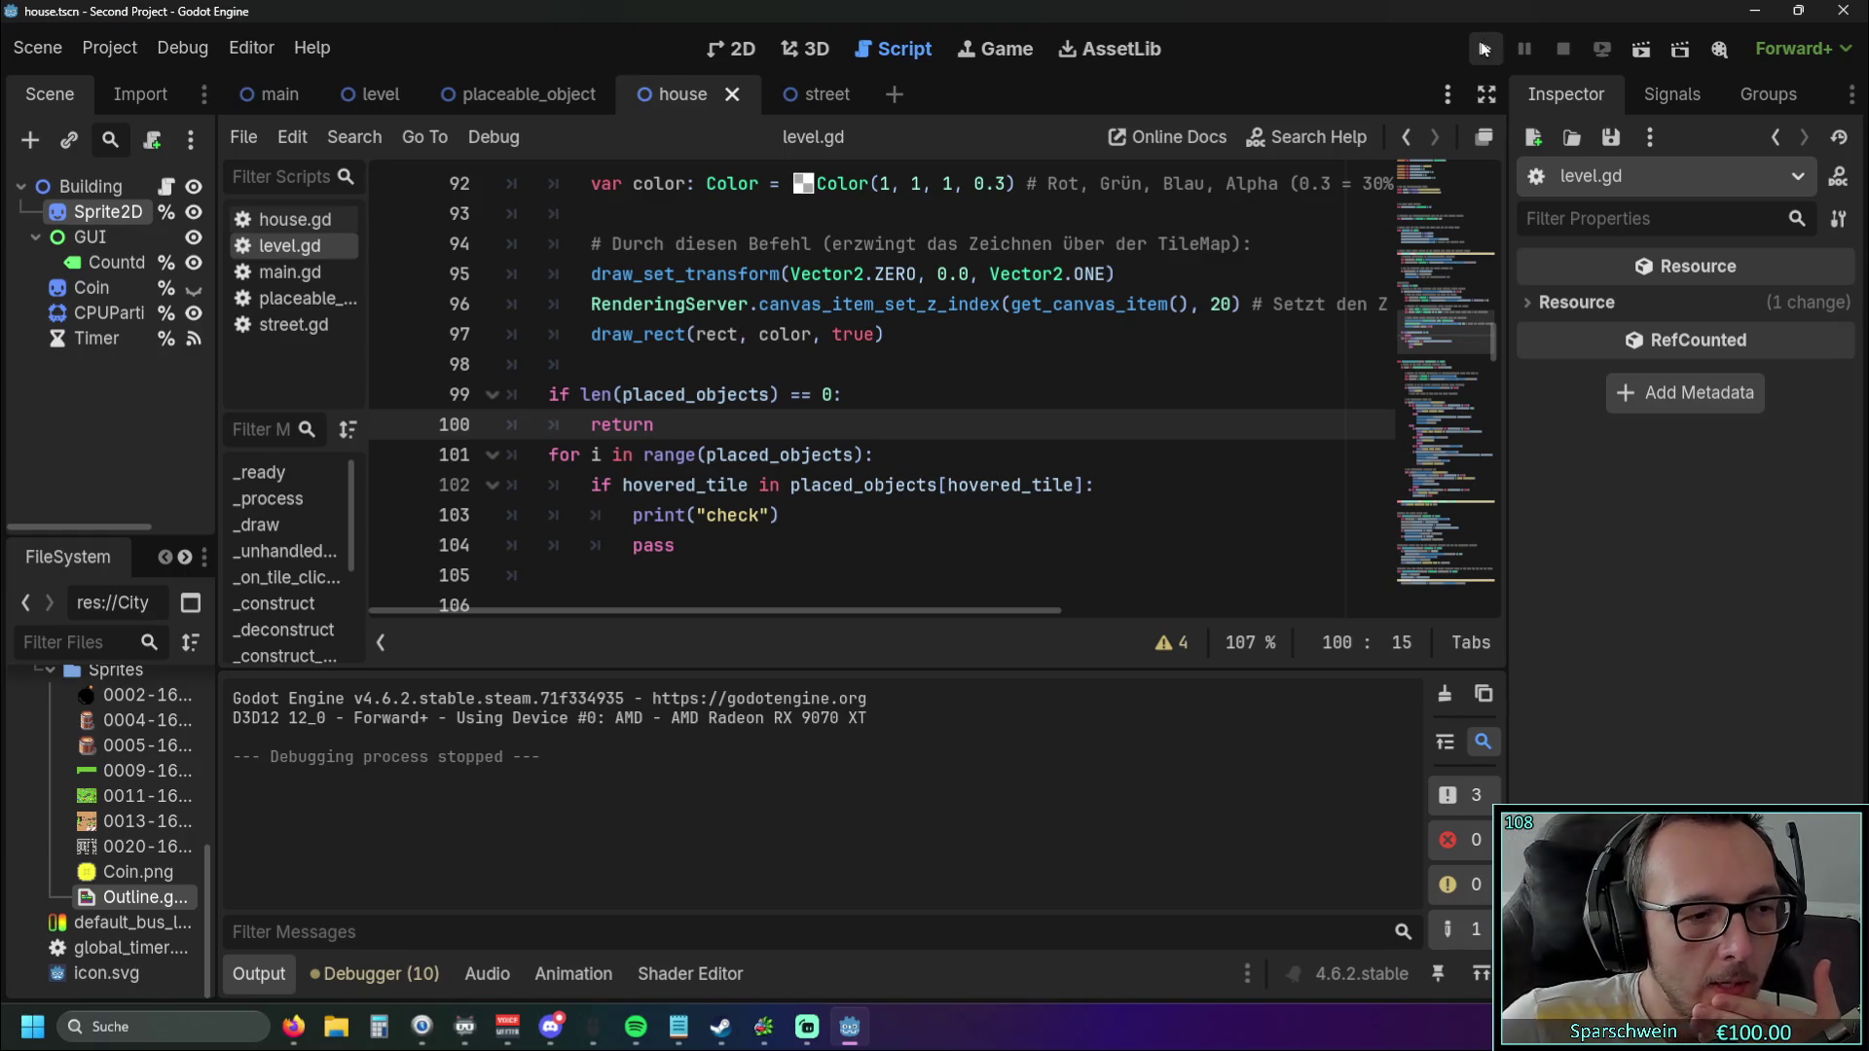
left_click(1483, 49)
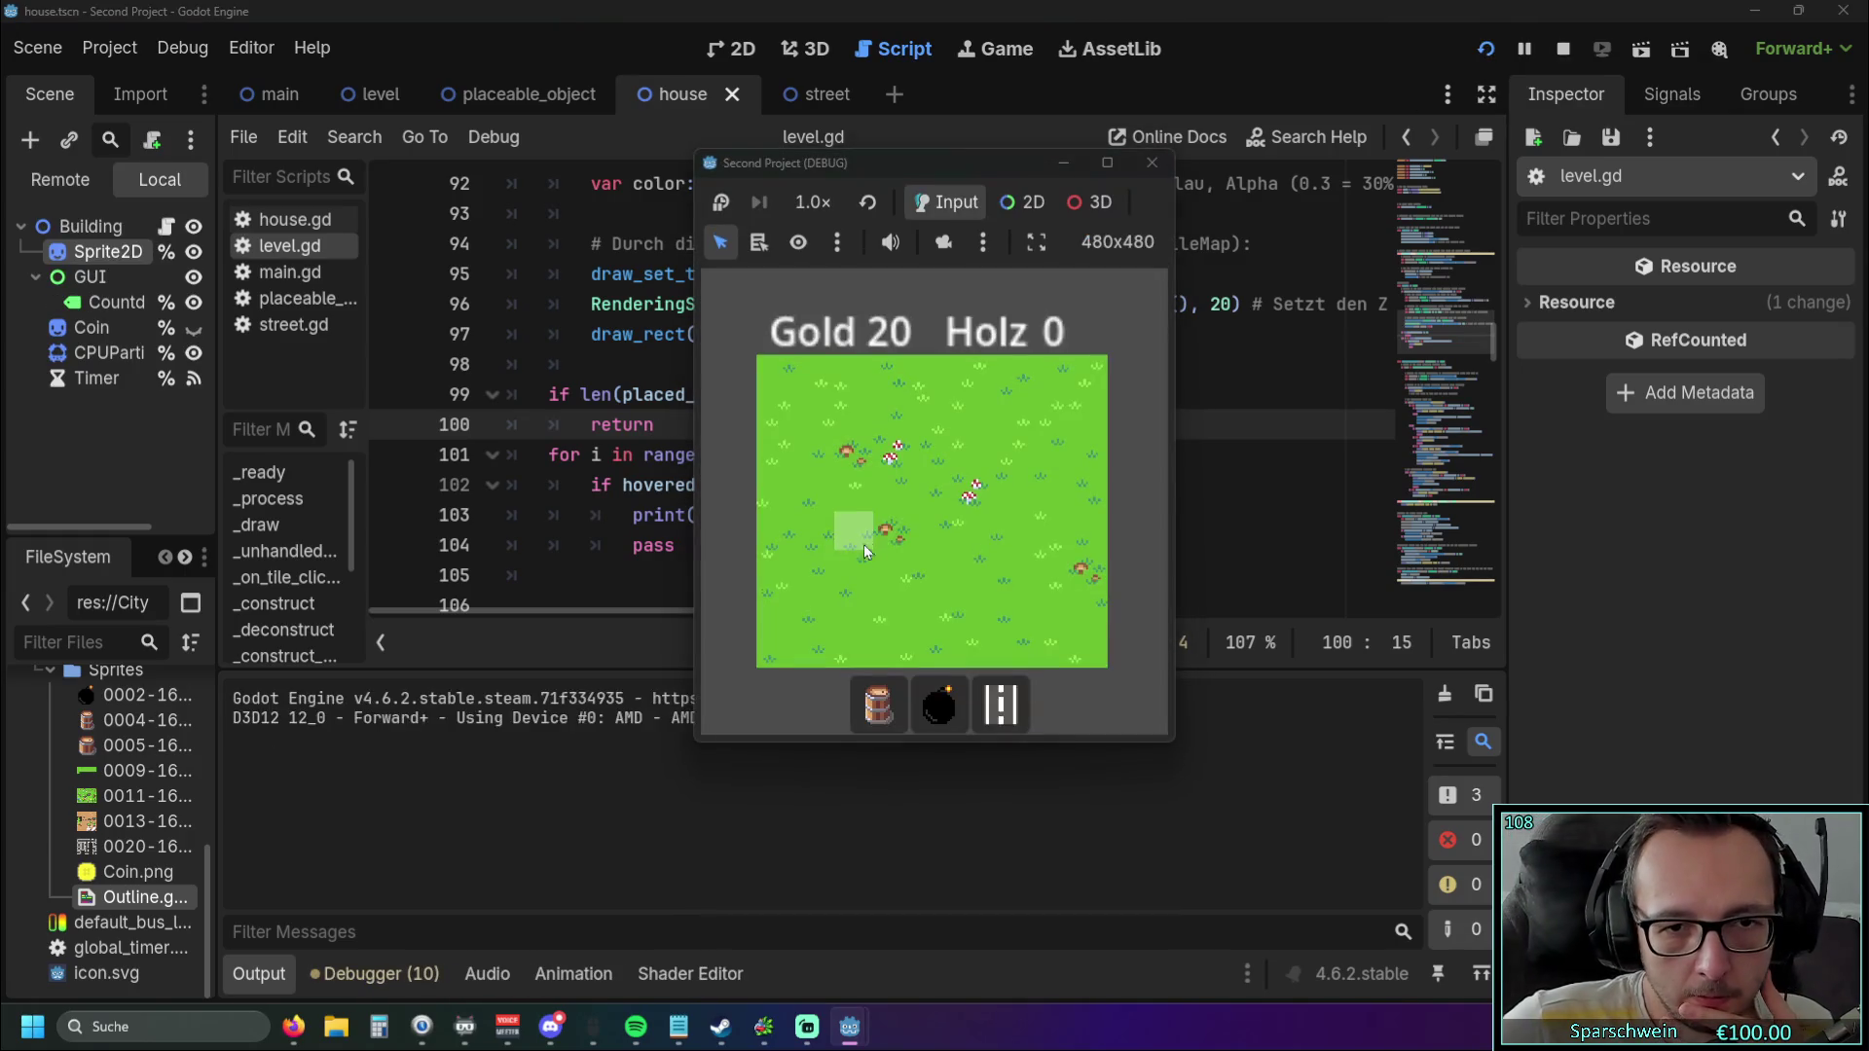
left_click(878, 706)
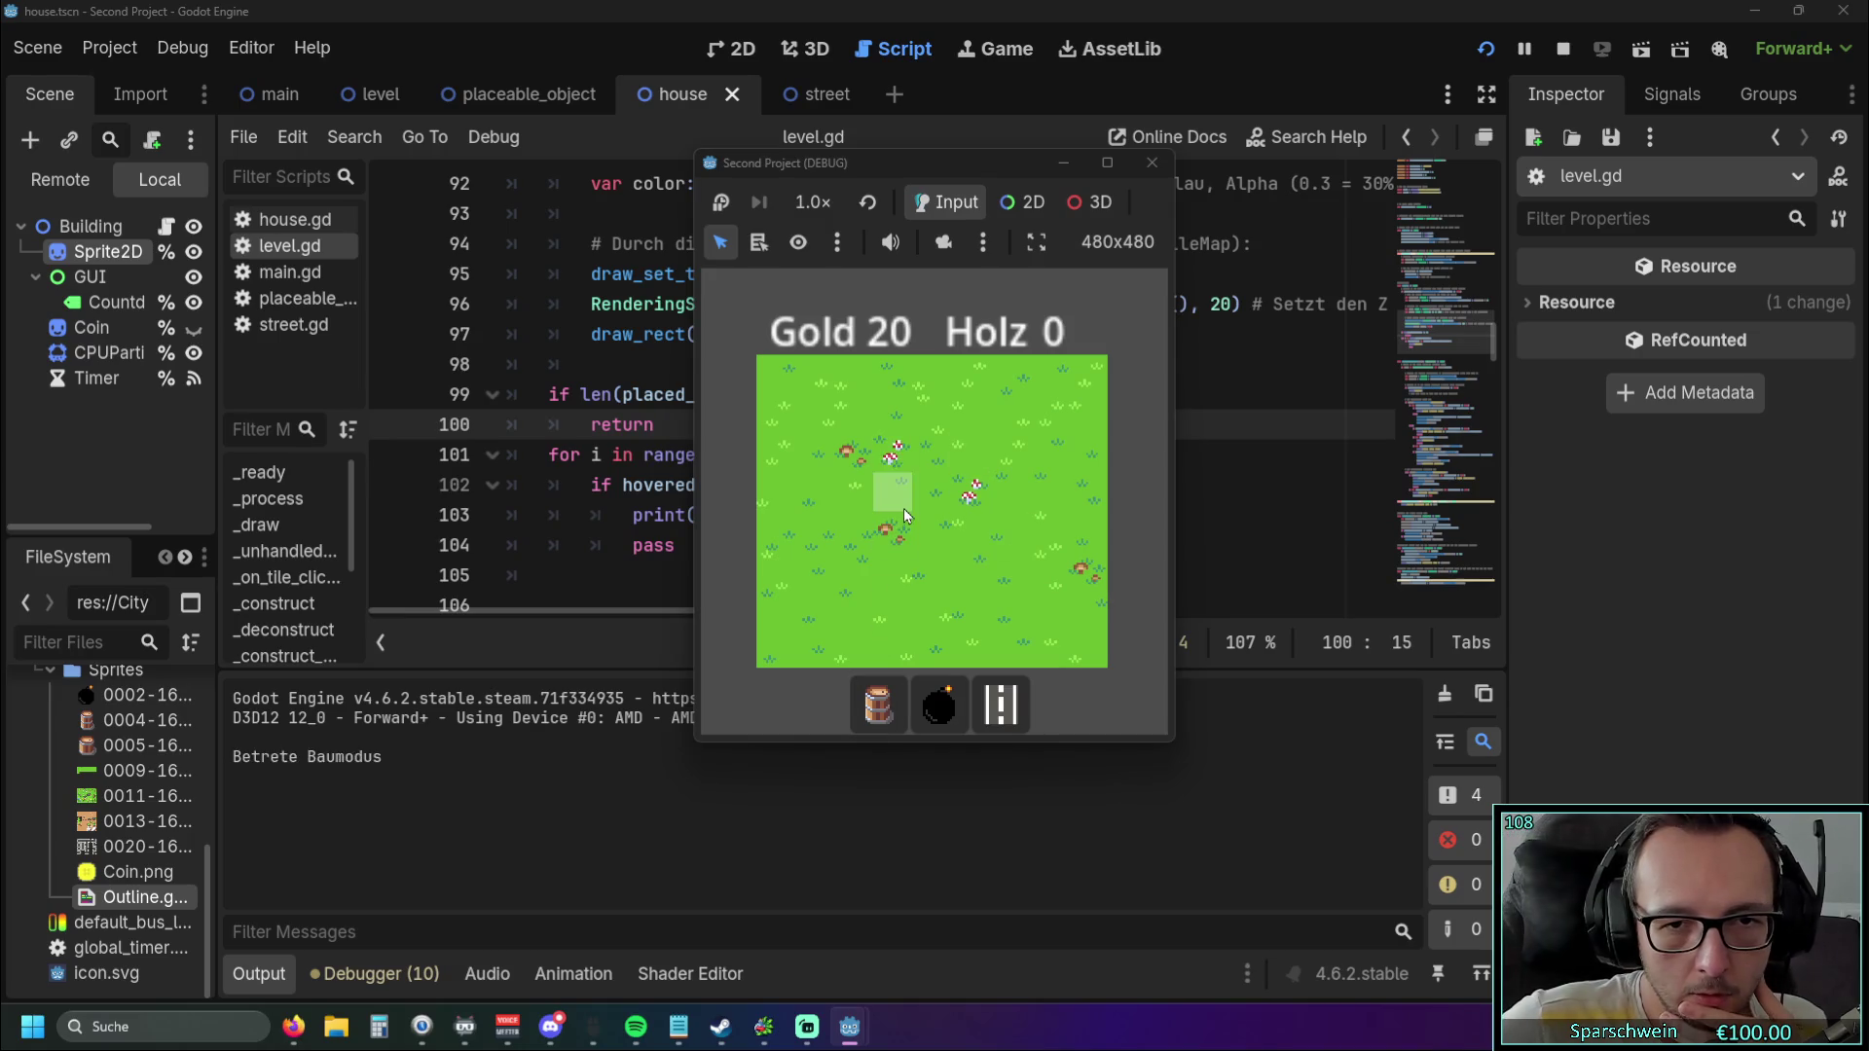
left_click(886, 482)
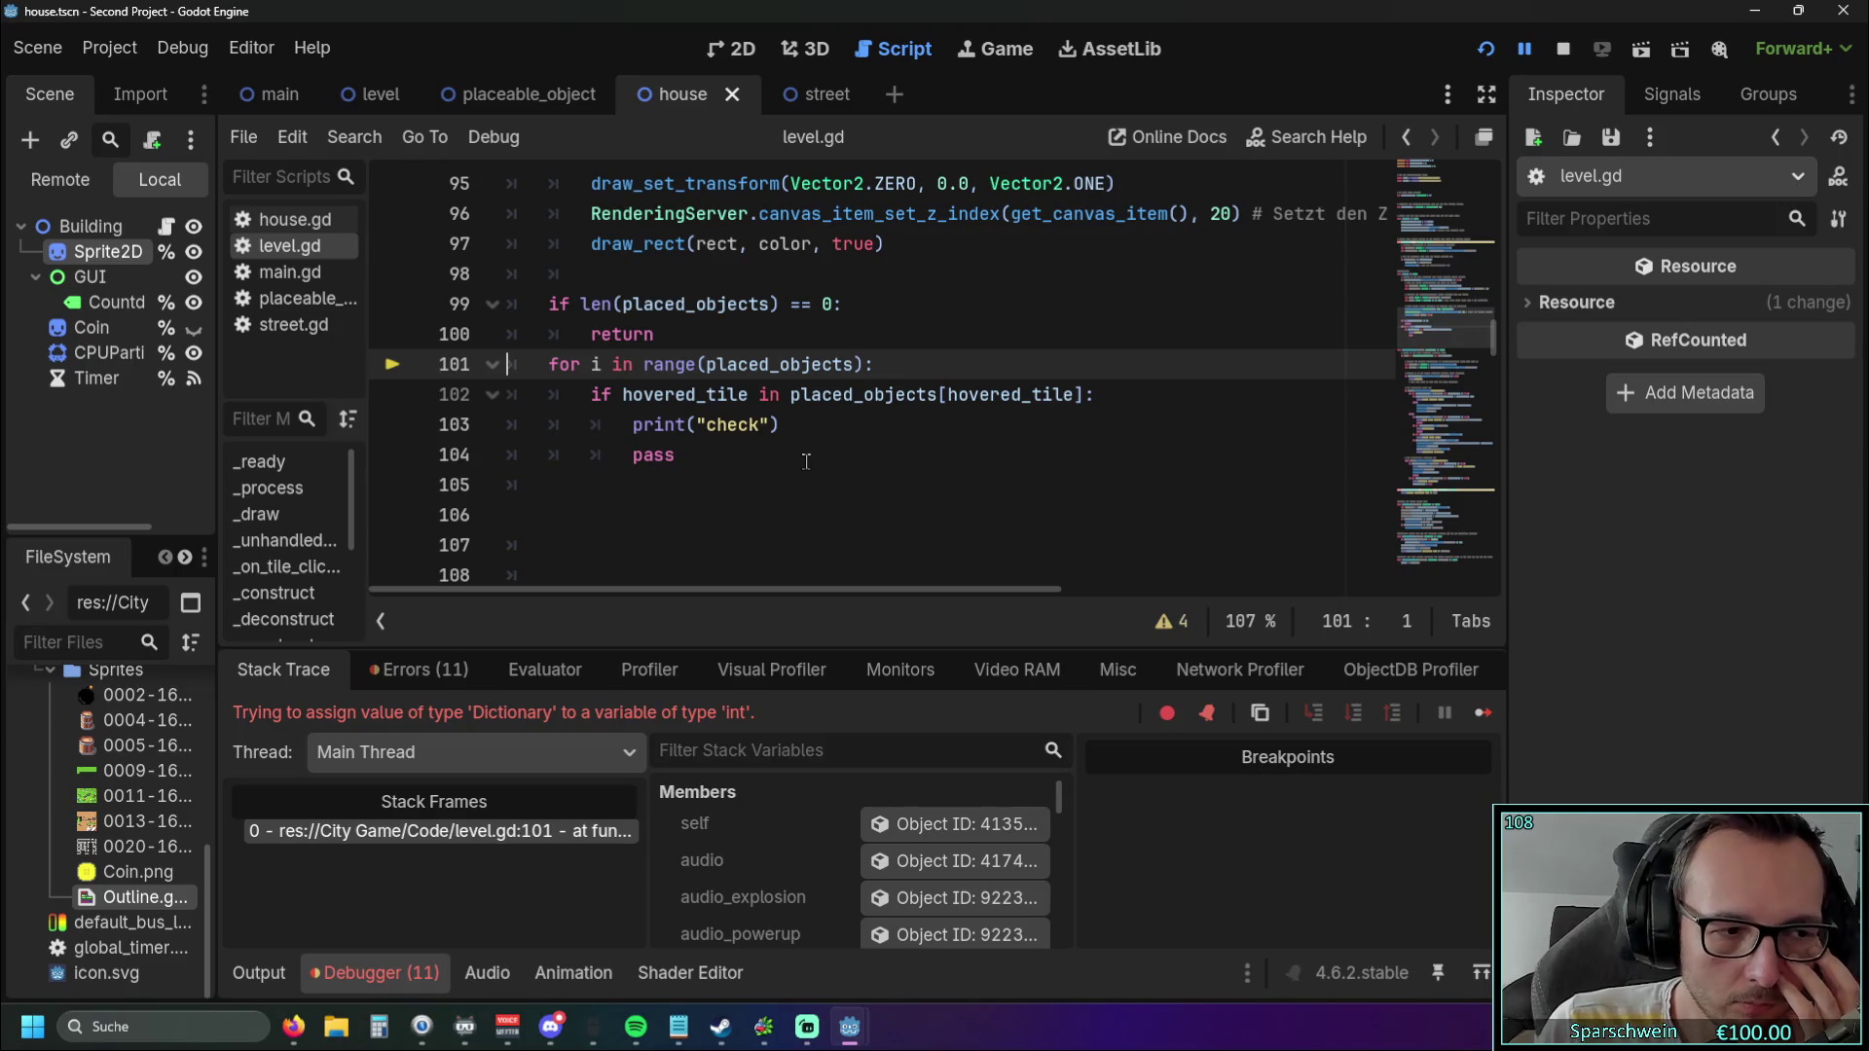
Restart the game twice, placing, demolishing and re-placing barrels on tile (3, 3) until the error appears.
left_click(1485, 48)
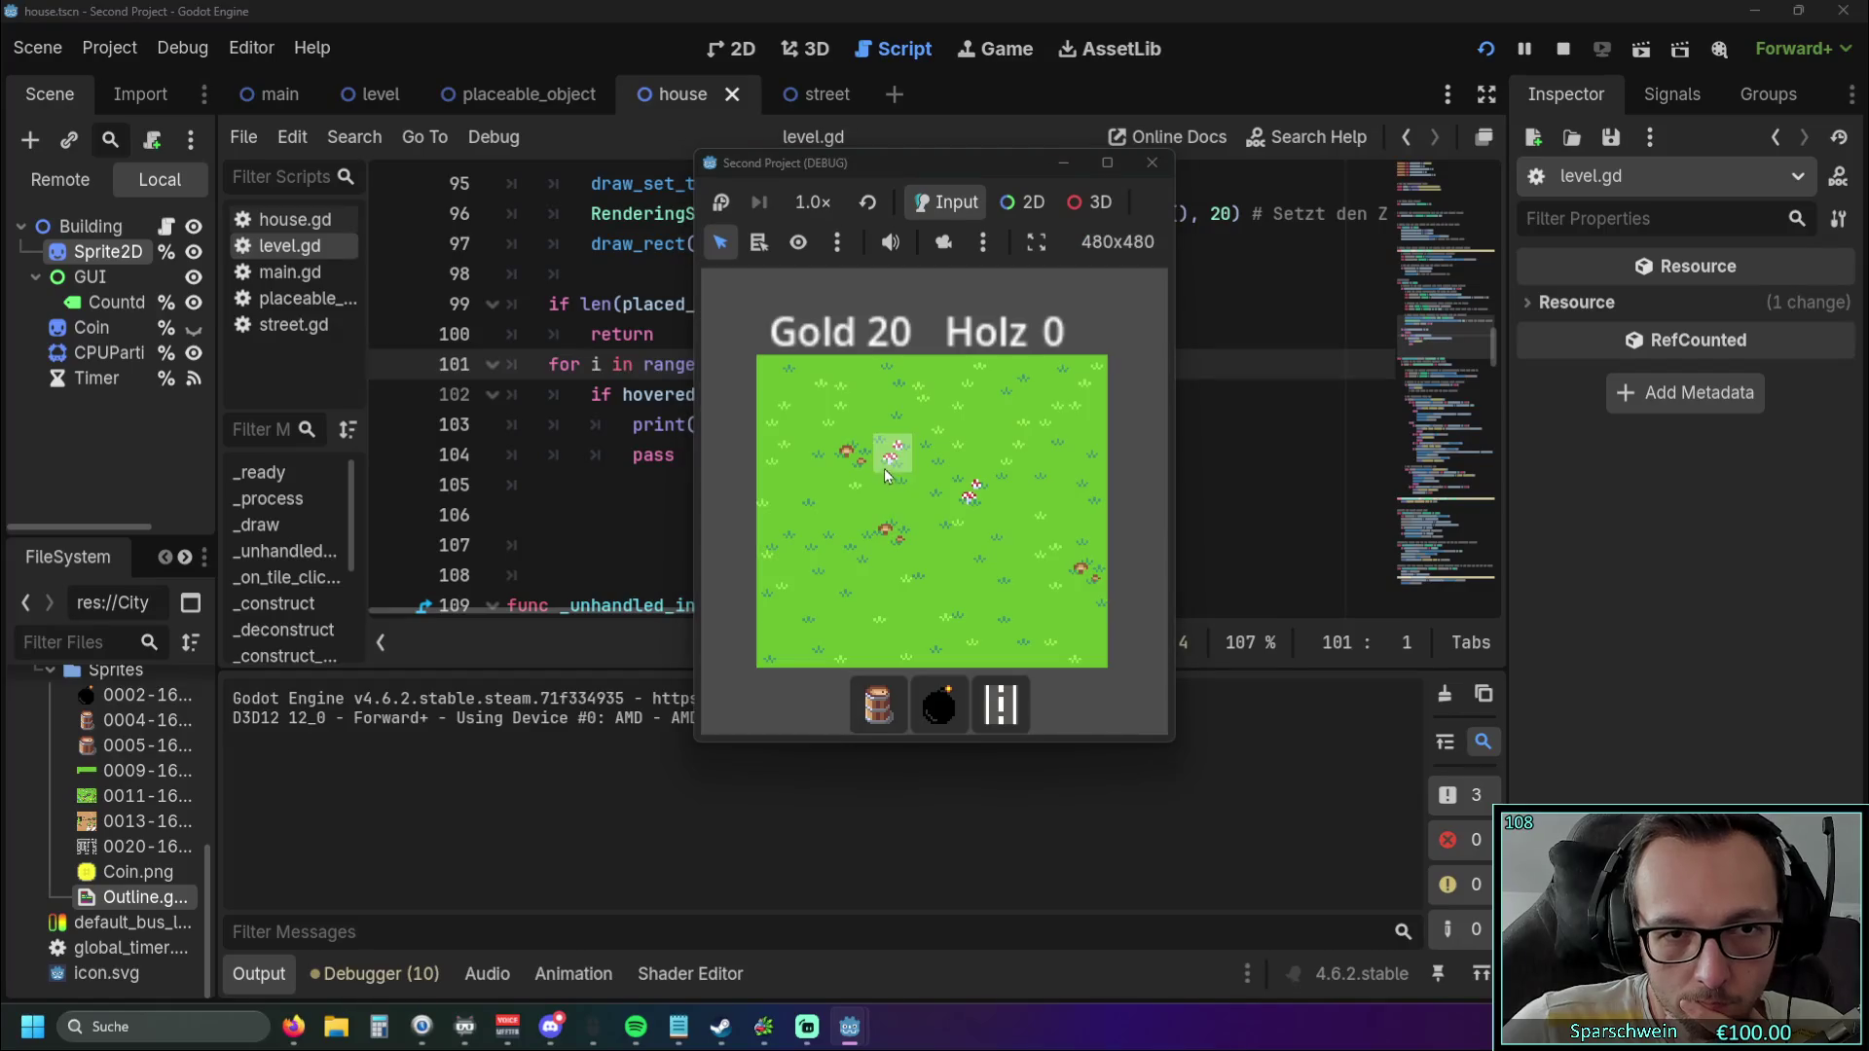
left_click(878, 704)
left_click(900, 504)
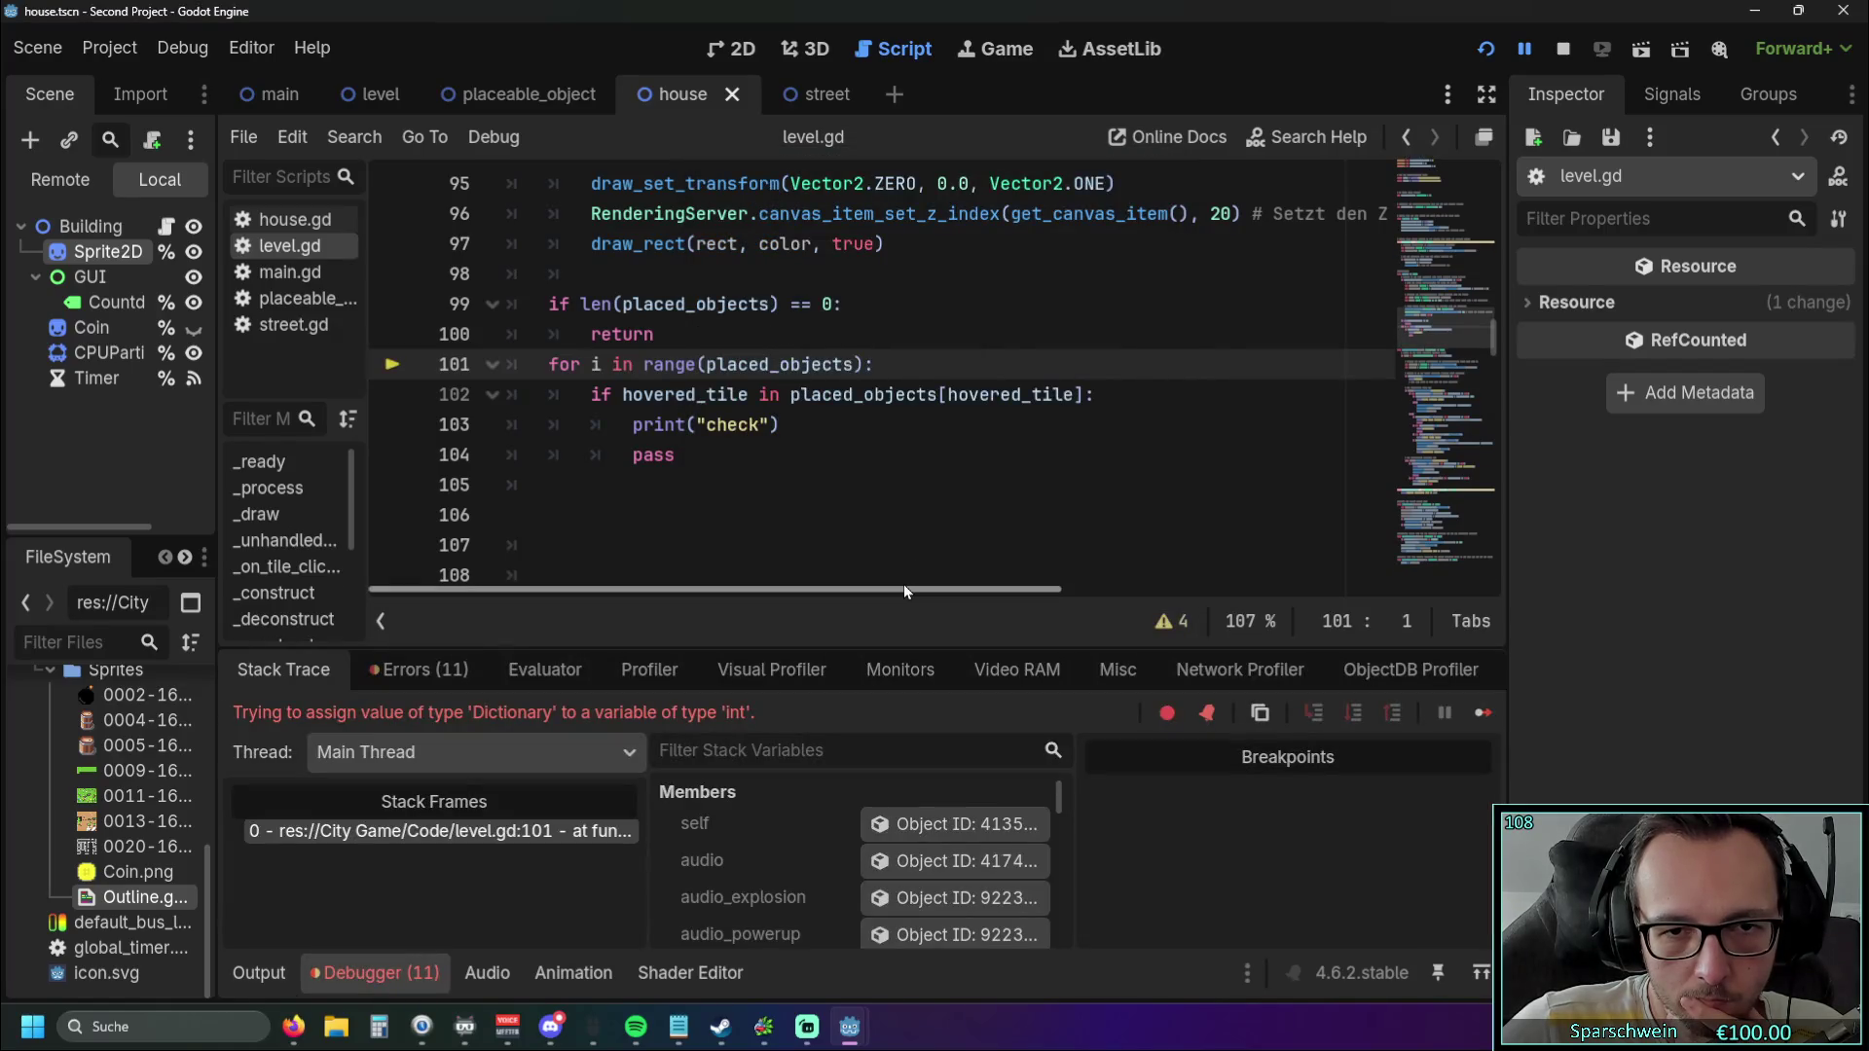
left_click(1485, 49)
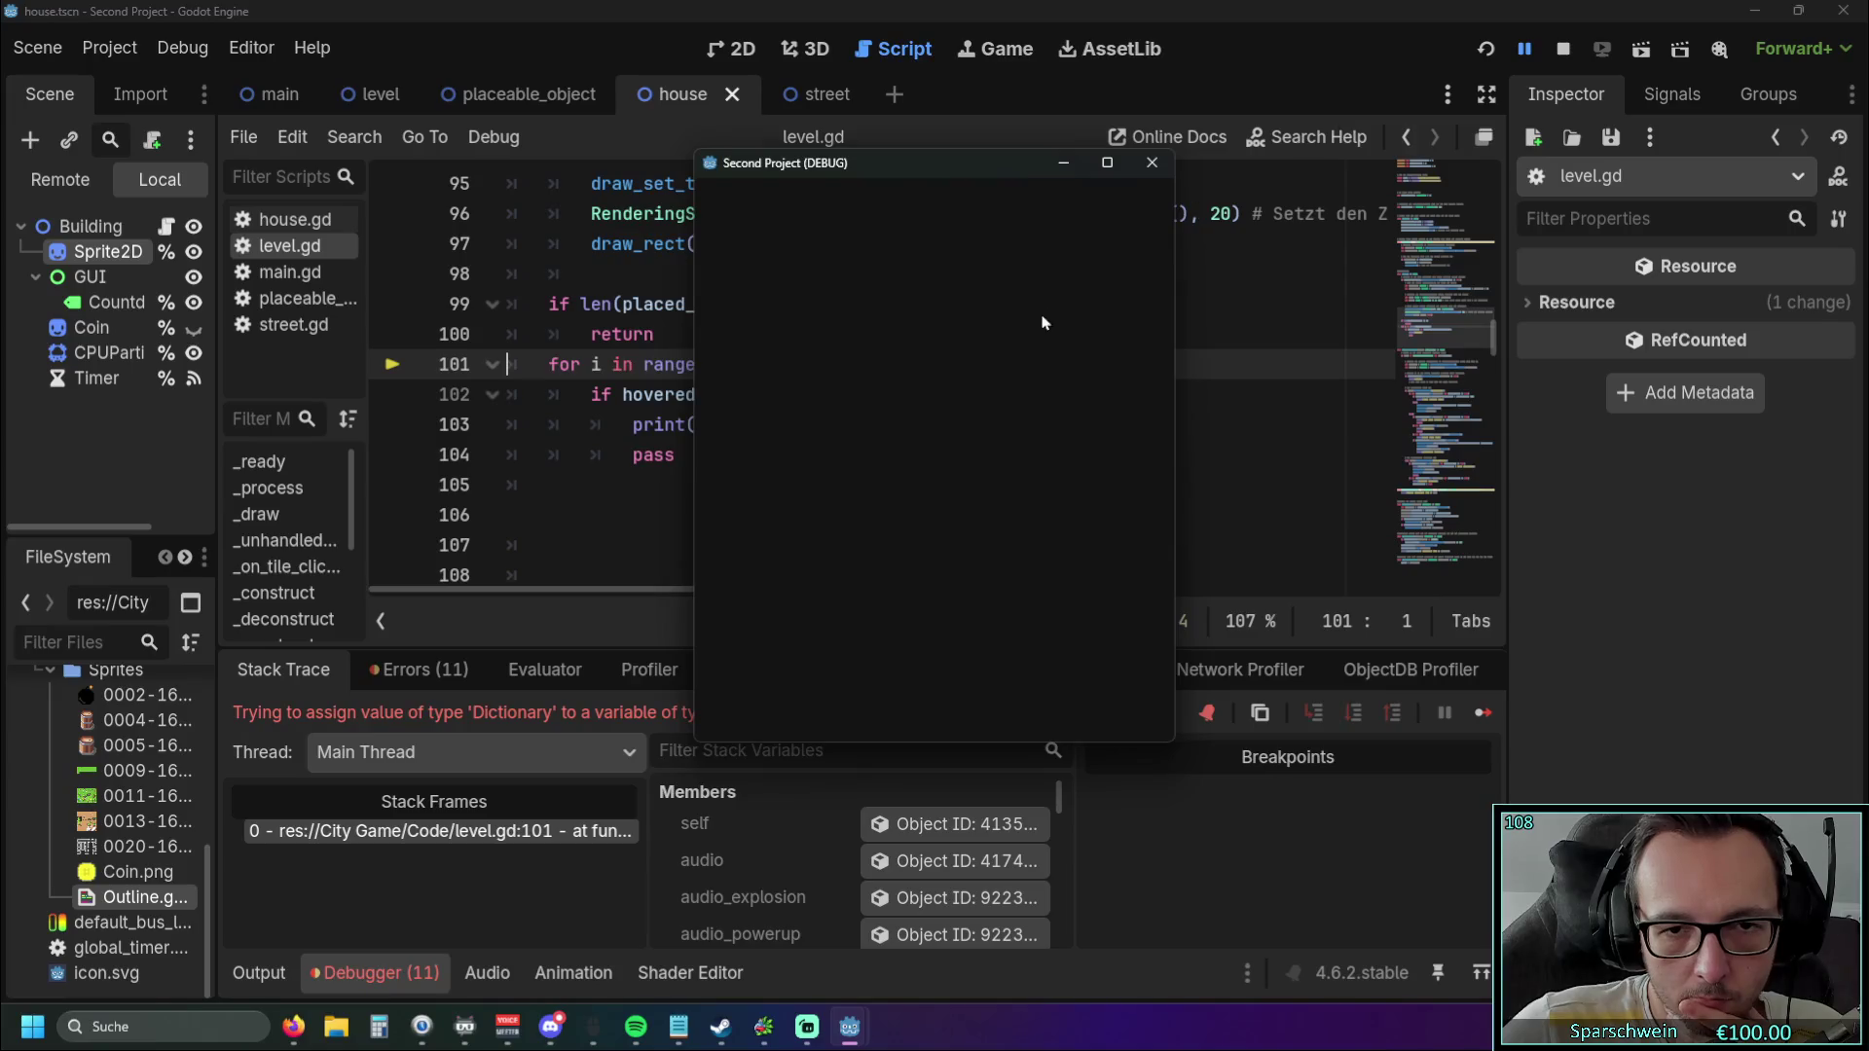
left_click(878, 699)
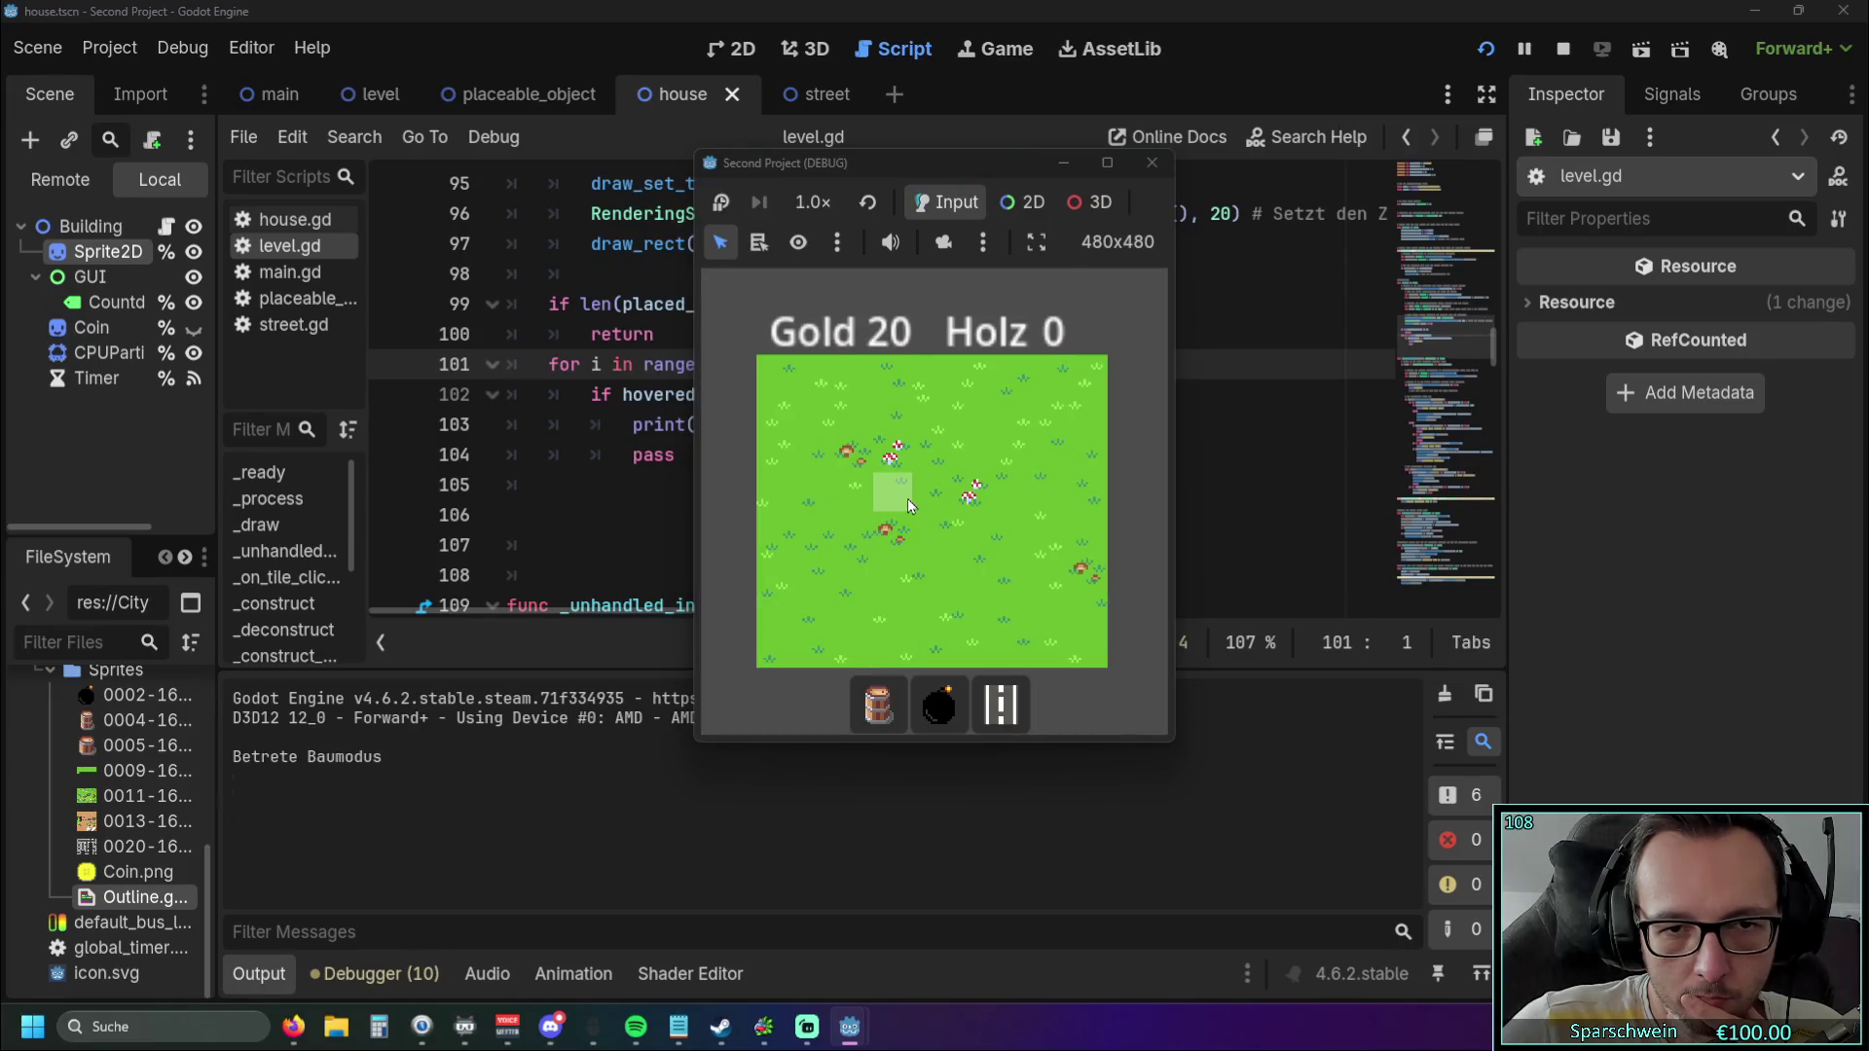
left_click(907, 498)
right_click(902, 499)
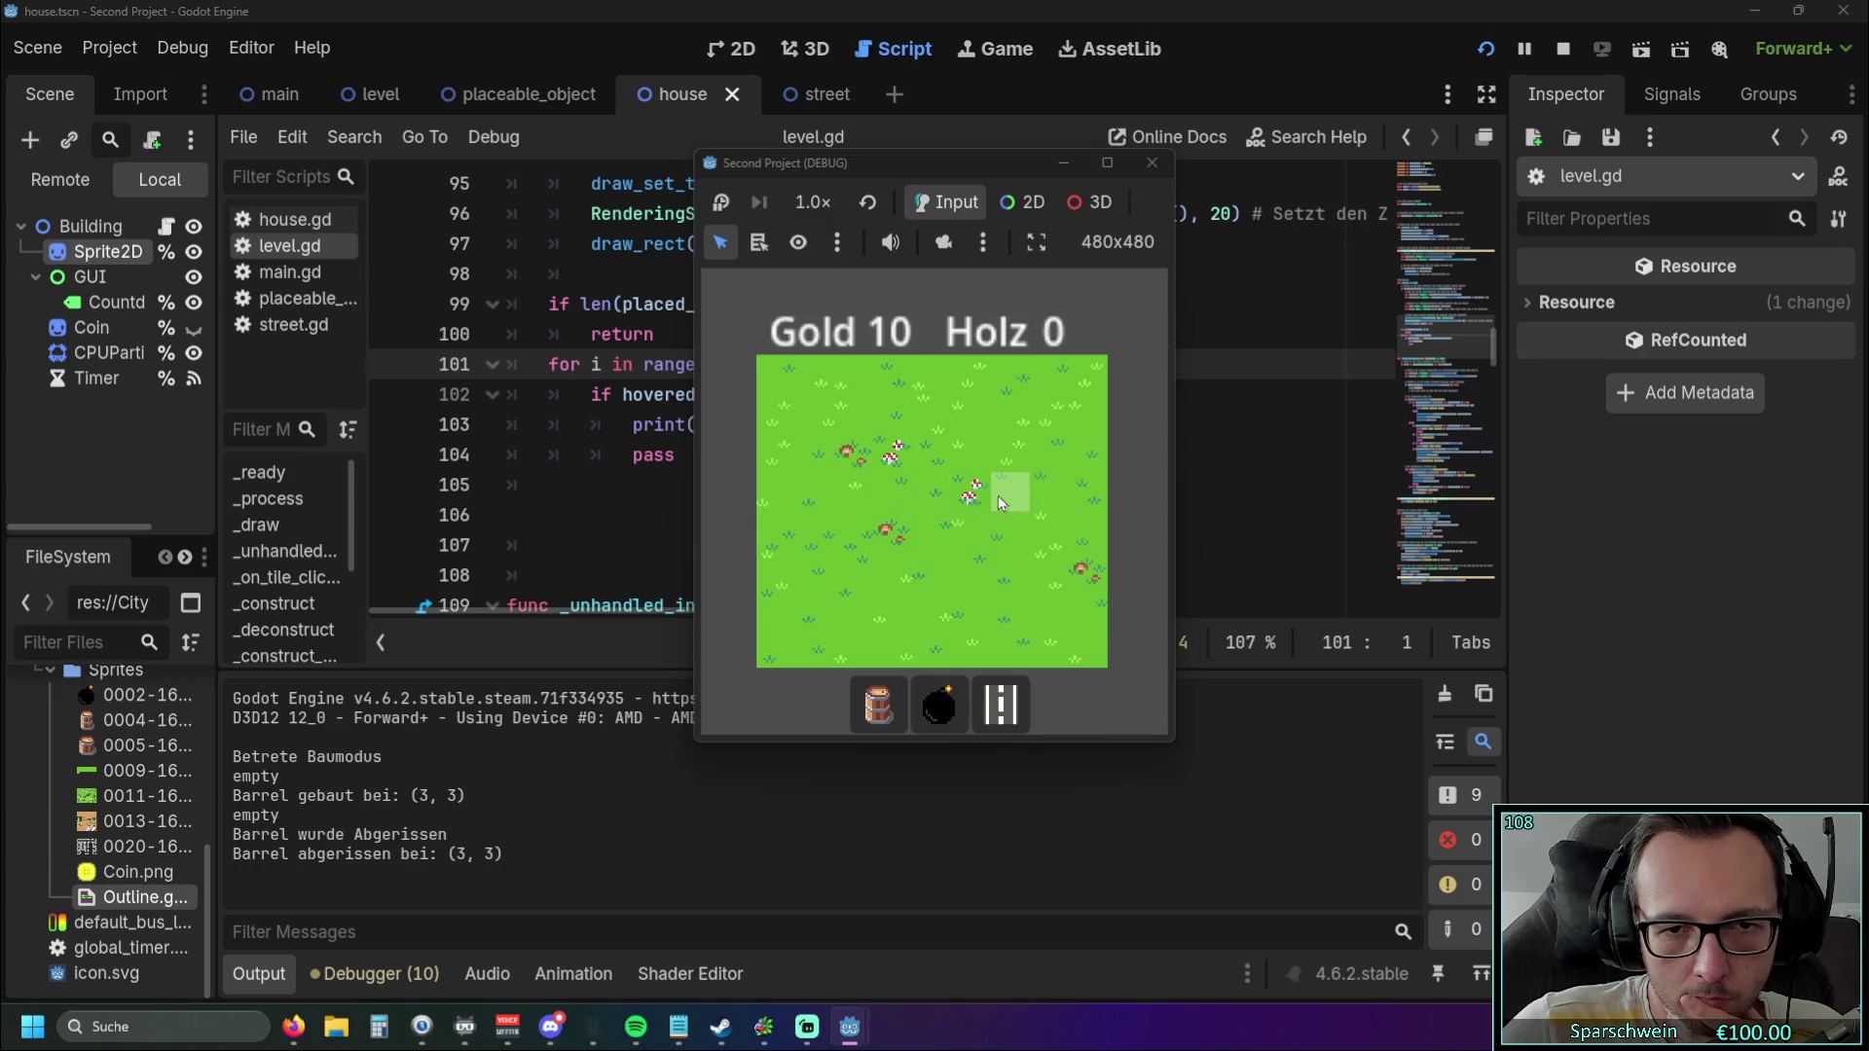
left_click(890, 488)
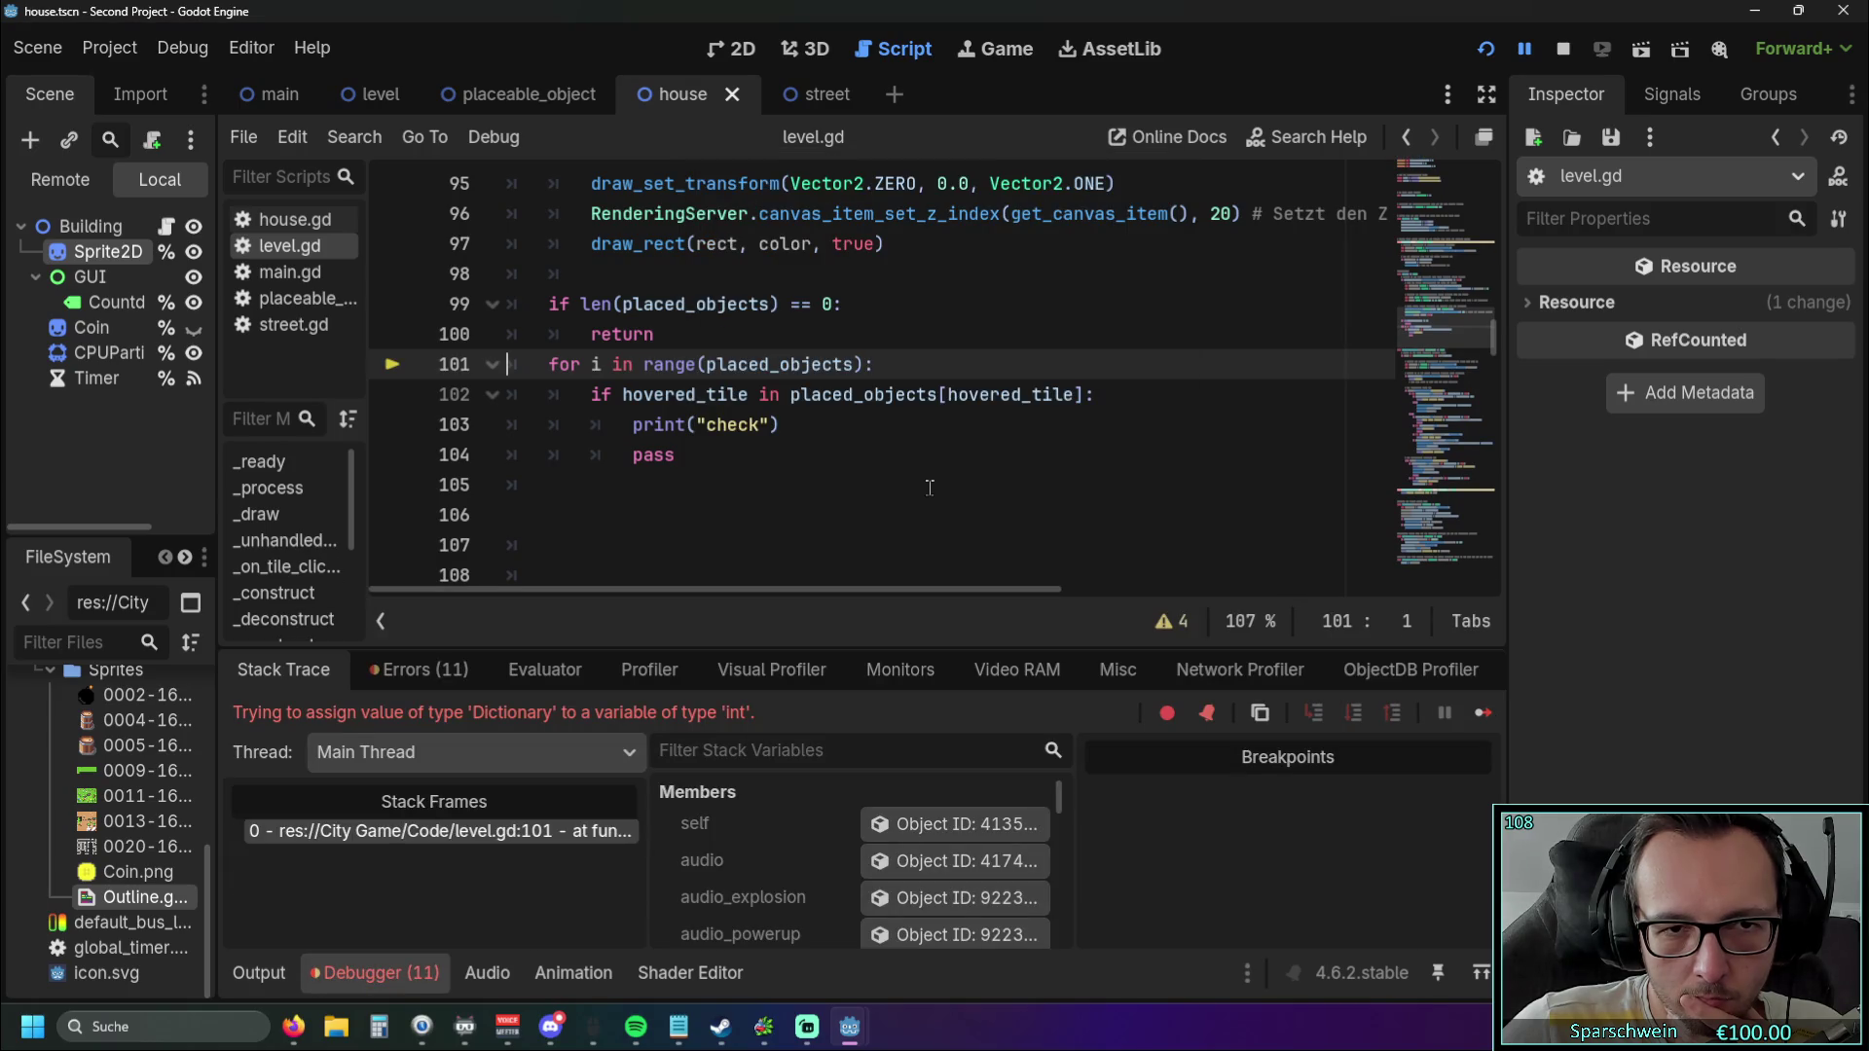
scroll(930, 488, "up", 1)
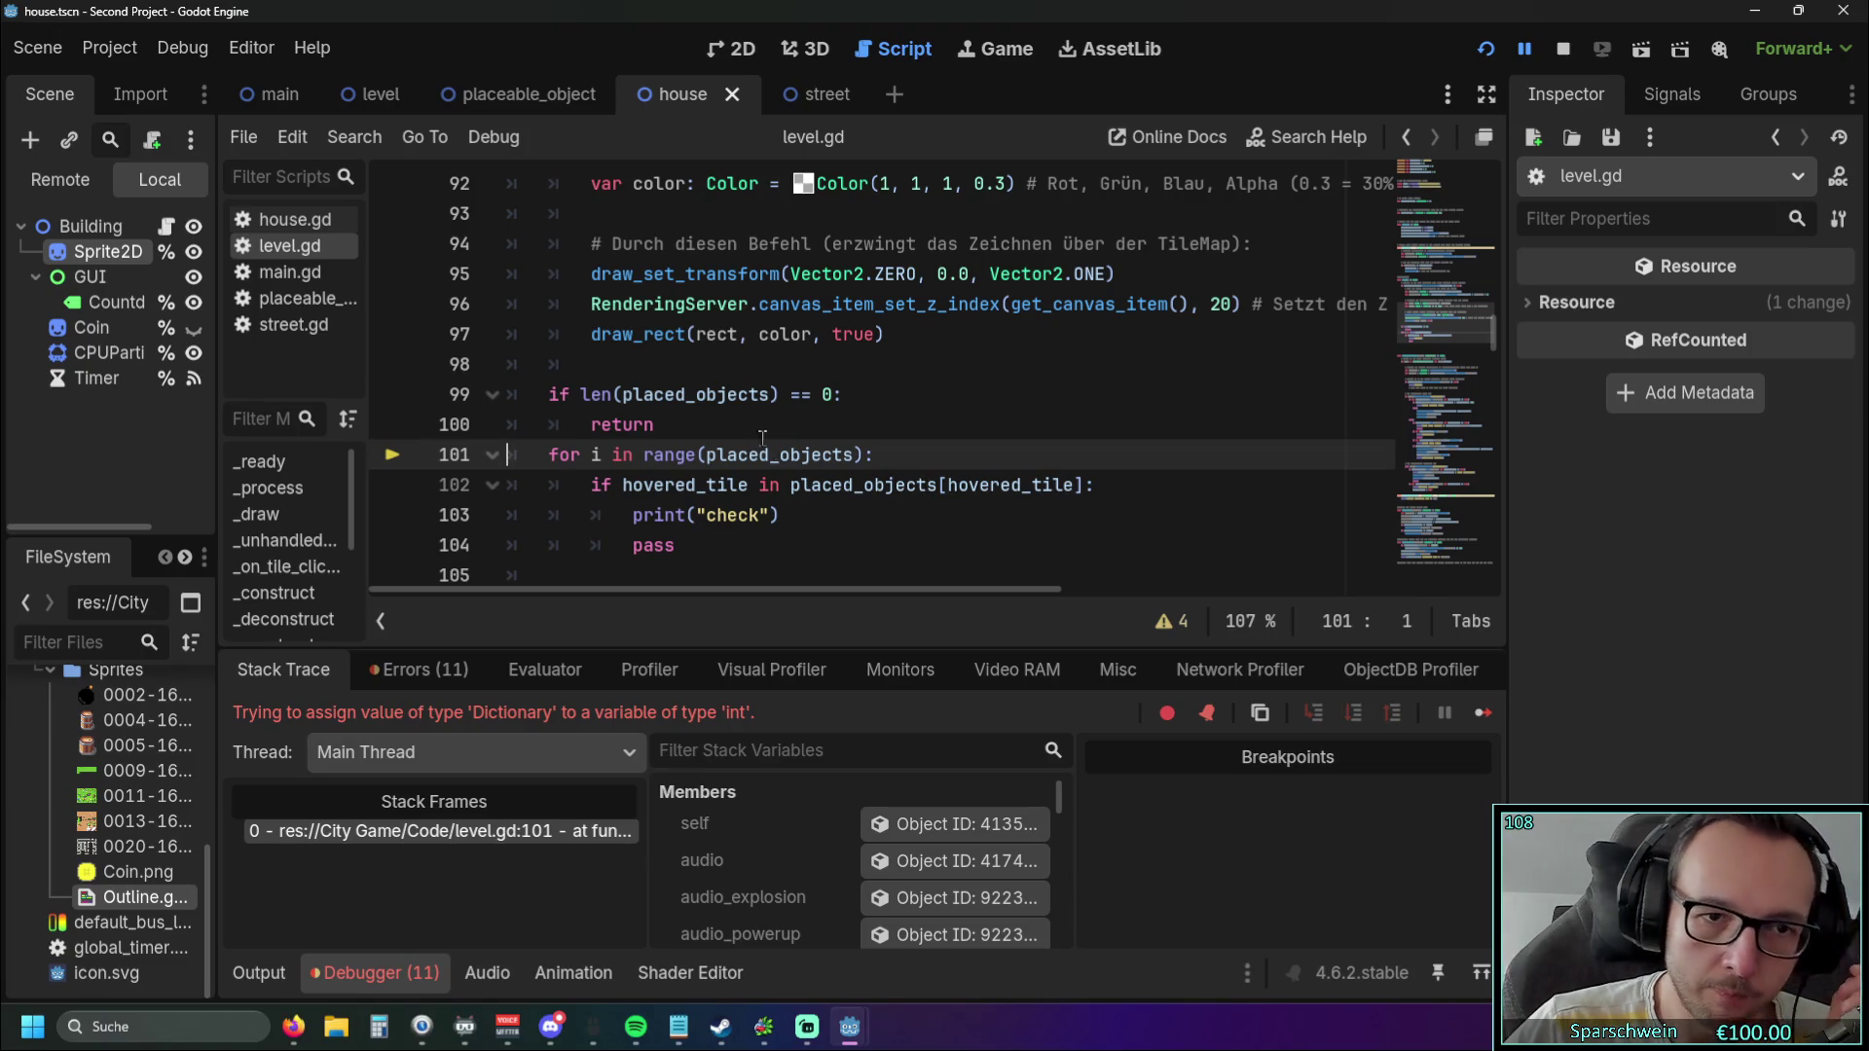
Insert an unindented empty line after the early return on line 100.
left_click(724, 425)
key("Return")
key("BackSpace")
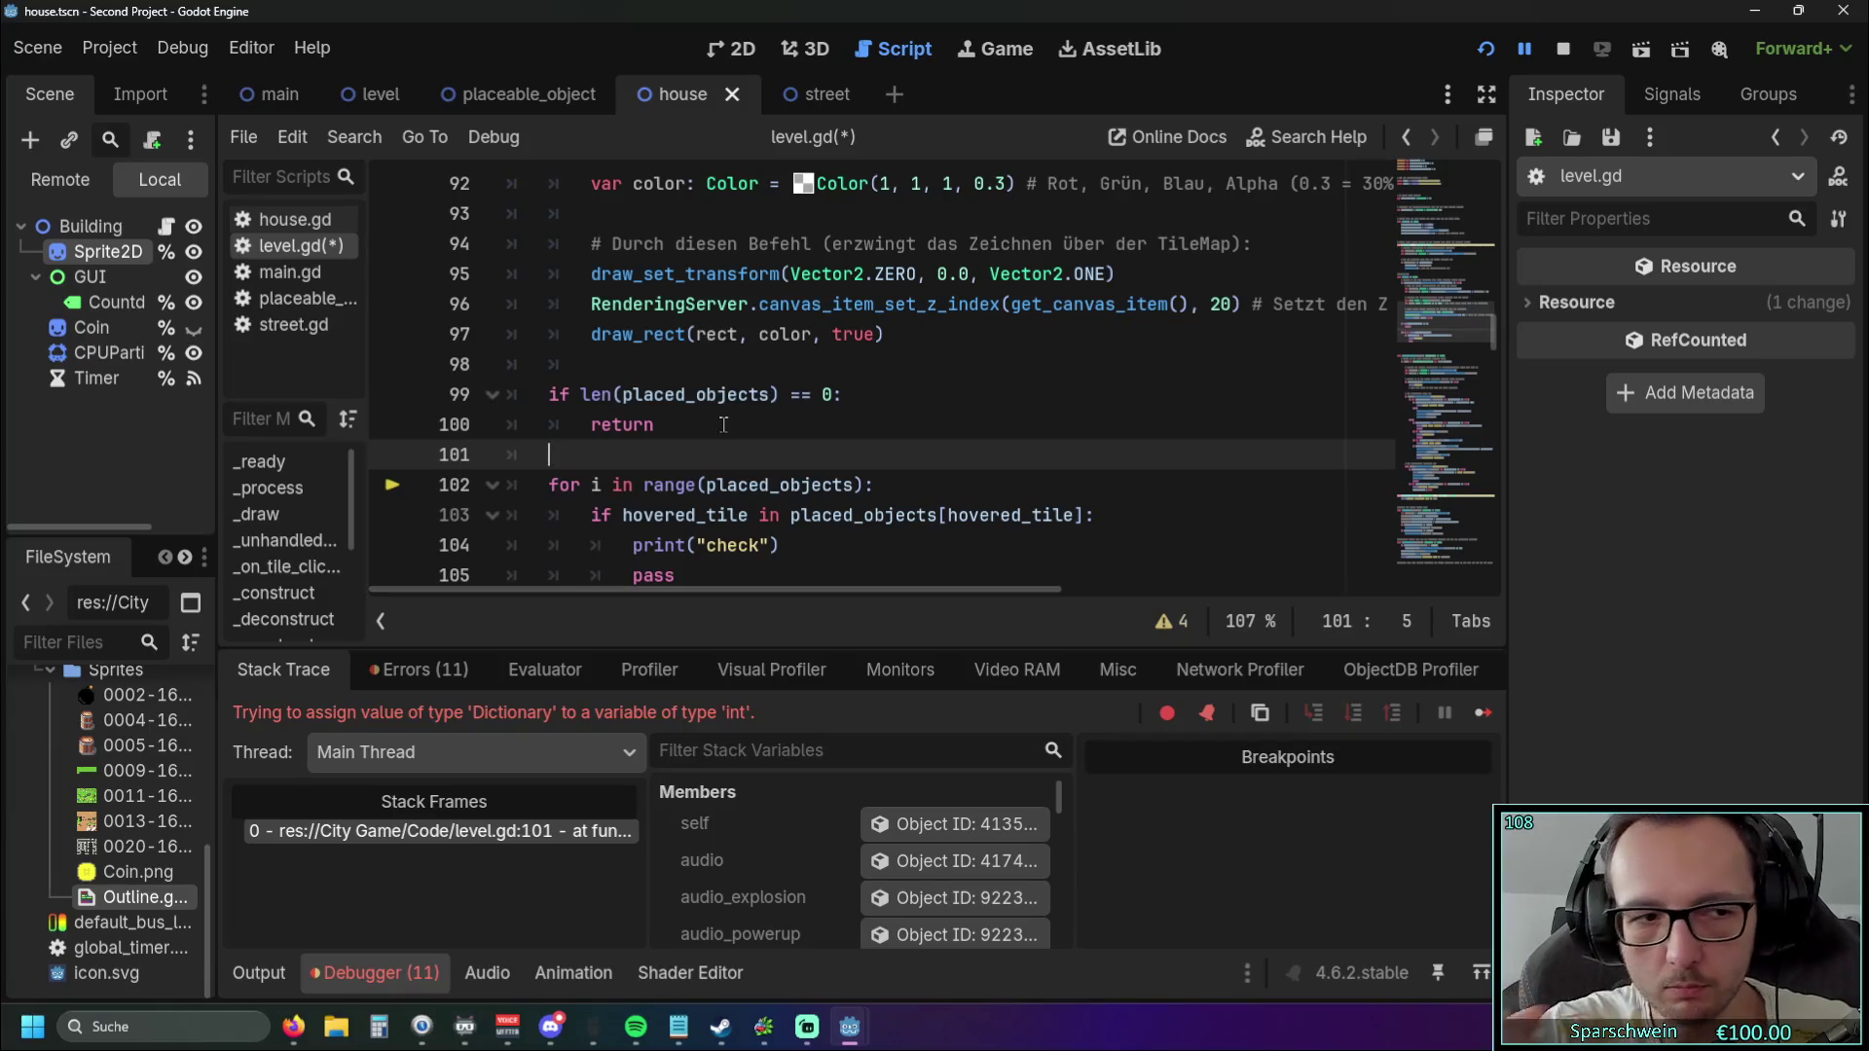
scroll(552, 396, "down", 1)
mouse_move(552, 397)
left_mouse_down()
mouse_move(623, 426)
mouse_move(630, 492)
mouse_move(857, 395)
left_mouse_up()
key("Tab")
scroll(669, 489, "up", 1)
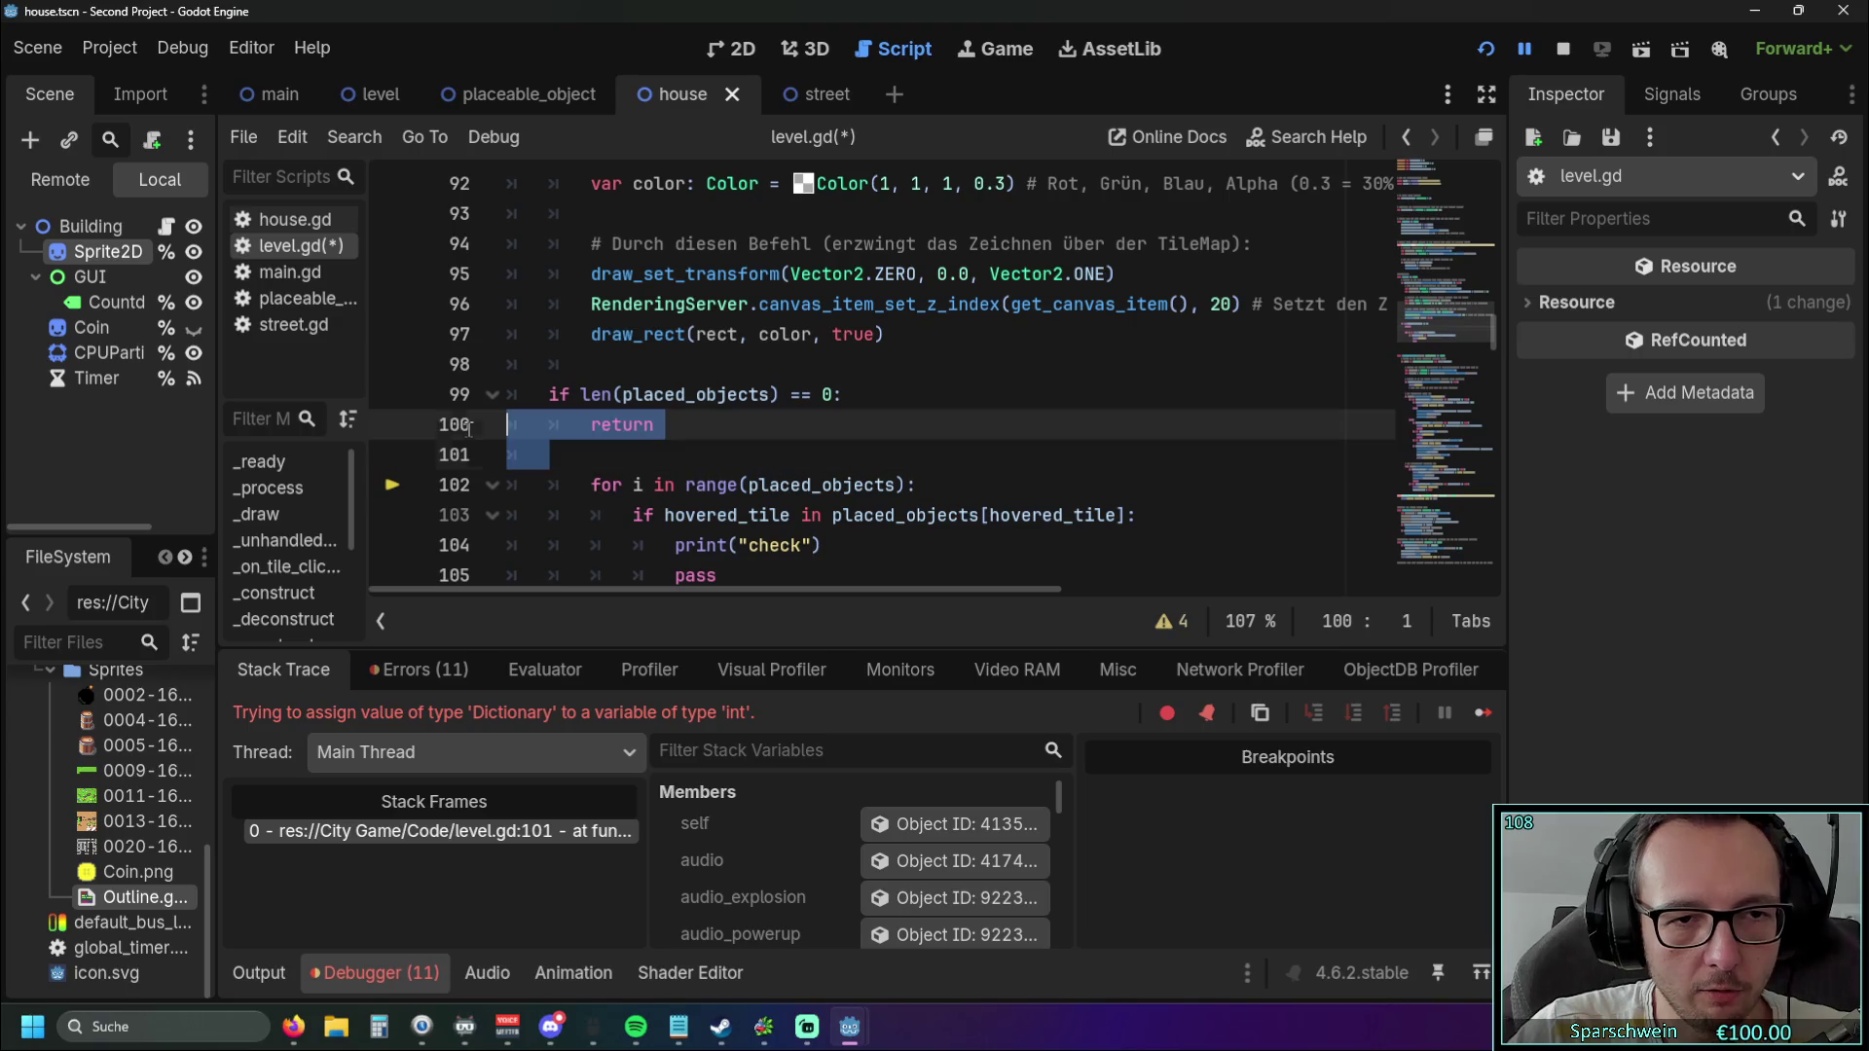
key("BackSpace")
left_click(718, 394)
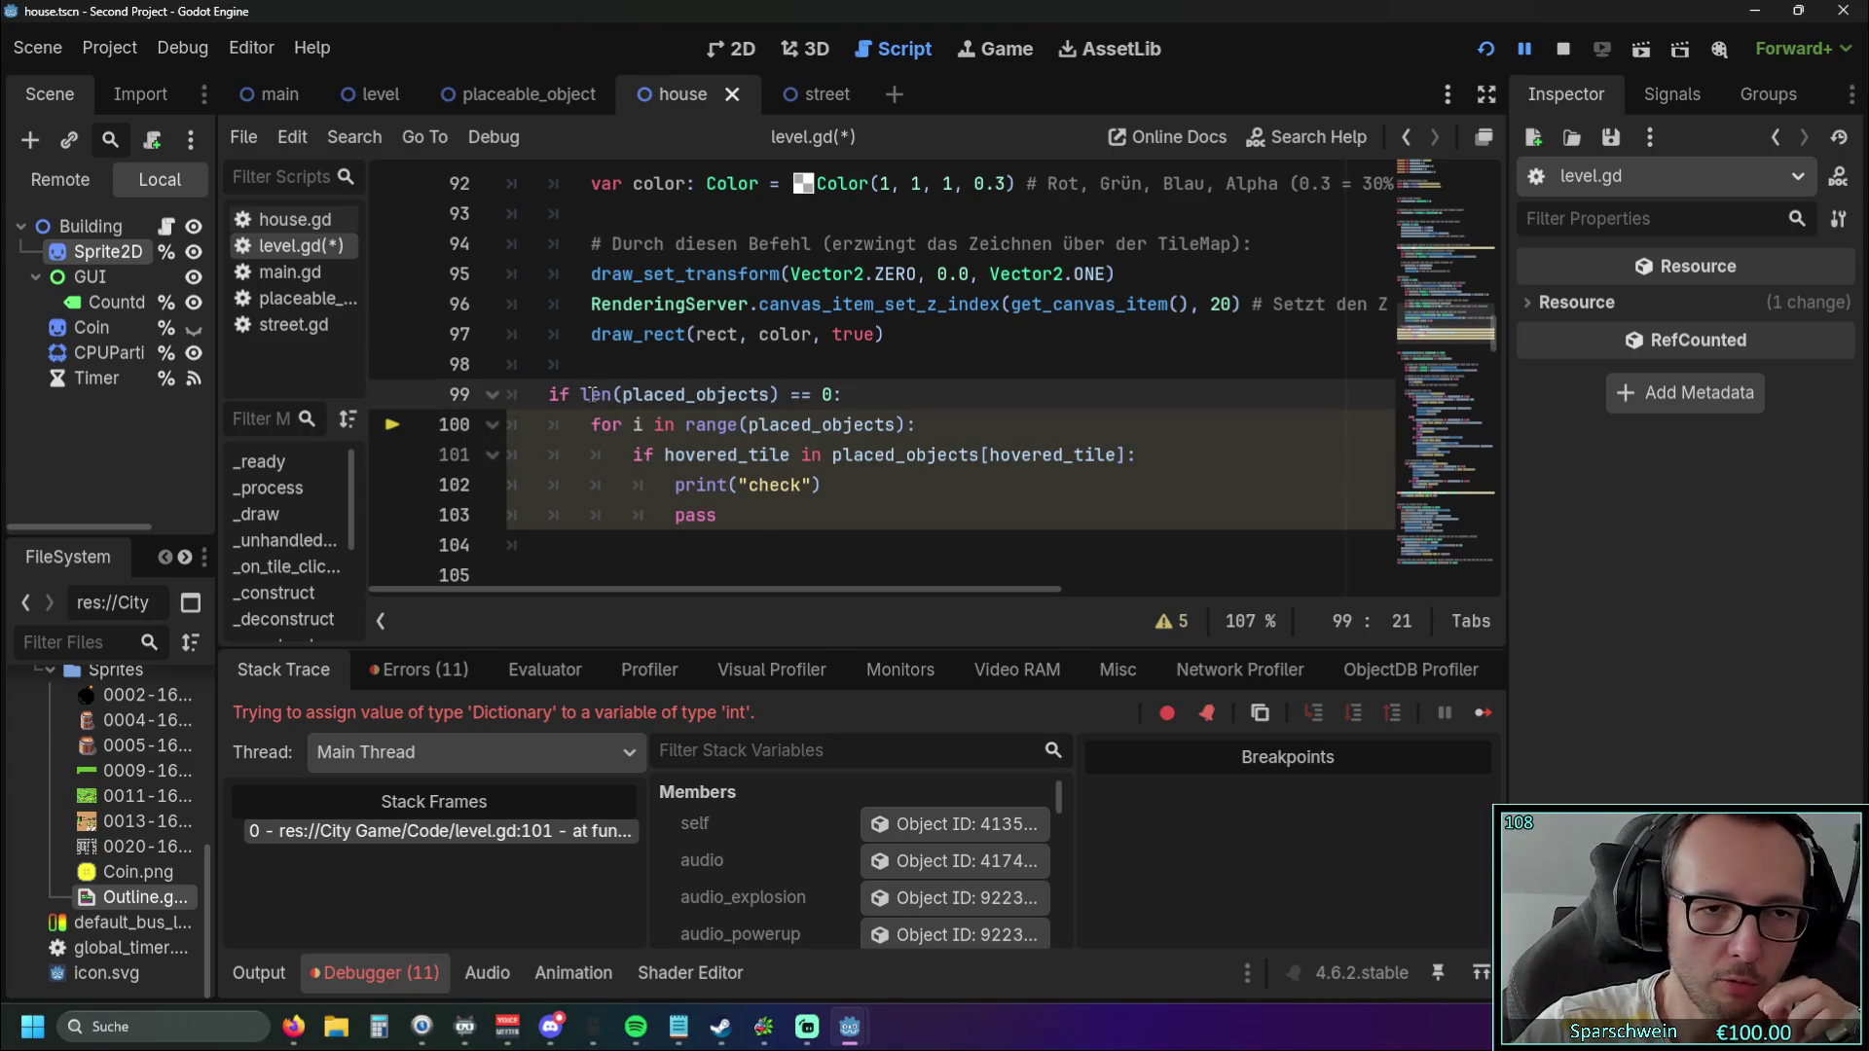
left_click(842, 526)
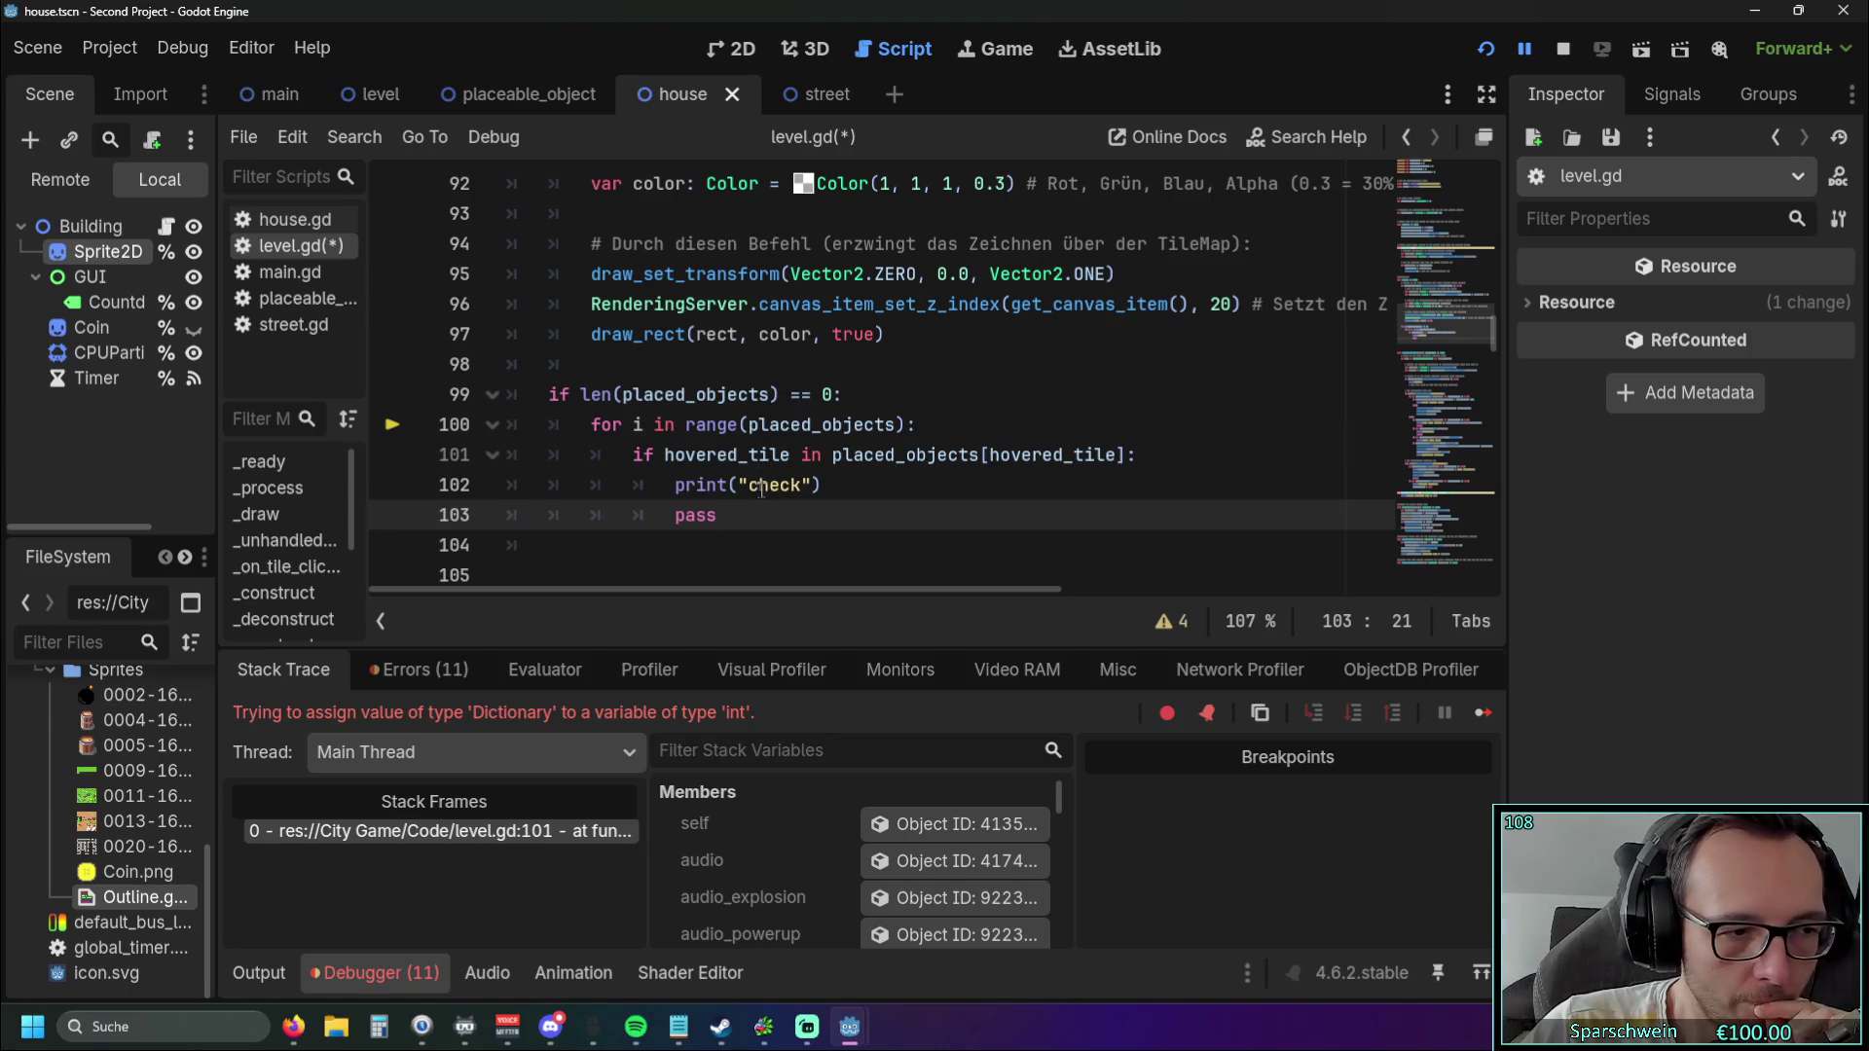
scroll(760, 490, "up", 3)
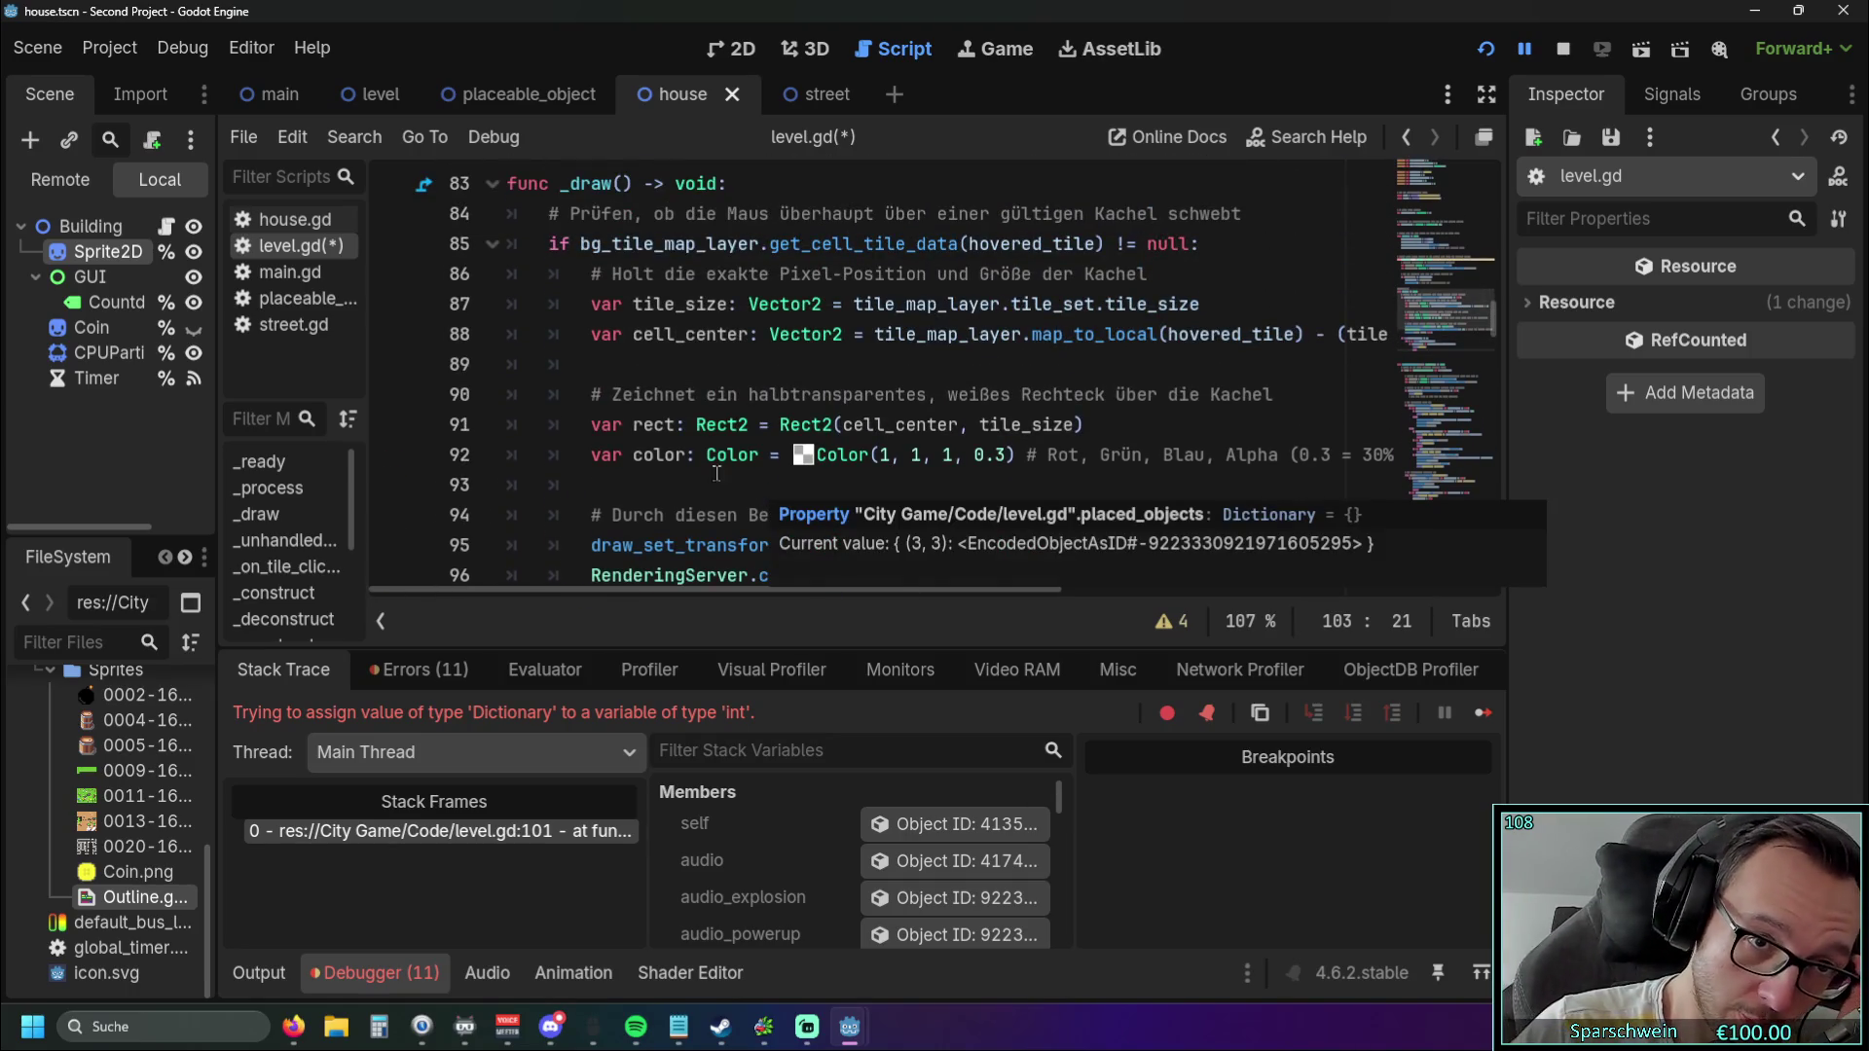
scroll(668, 428, "down", 3)
scroll(643, 435, "up", 4)
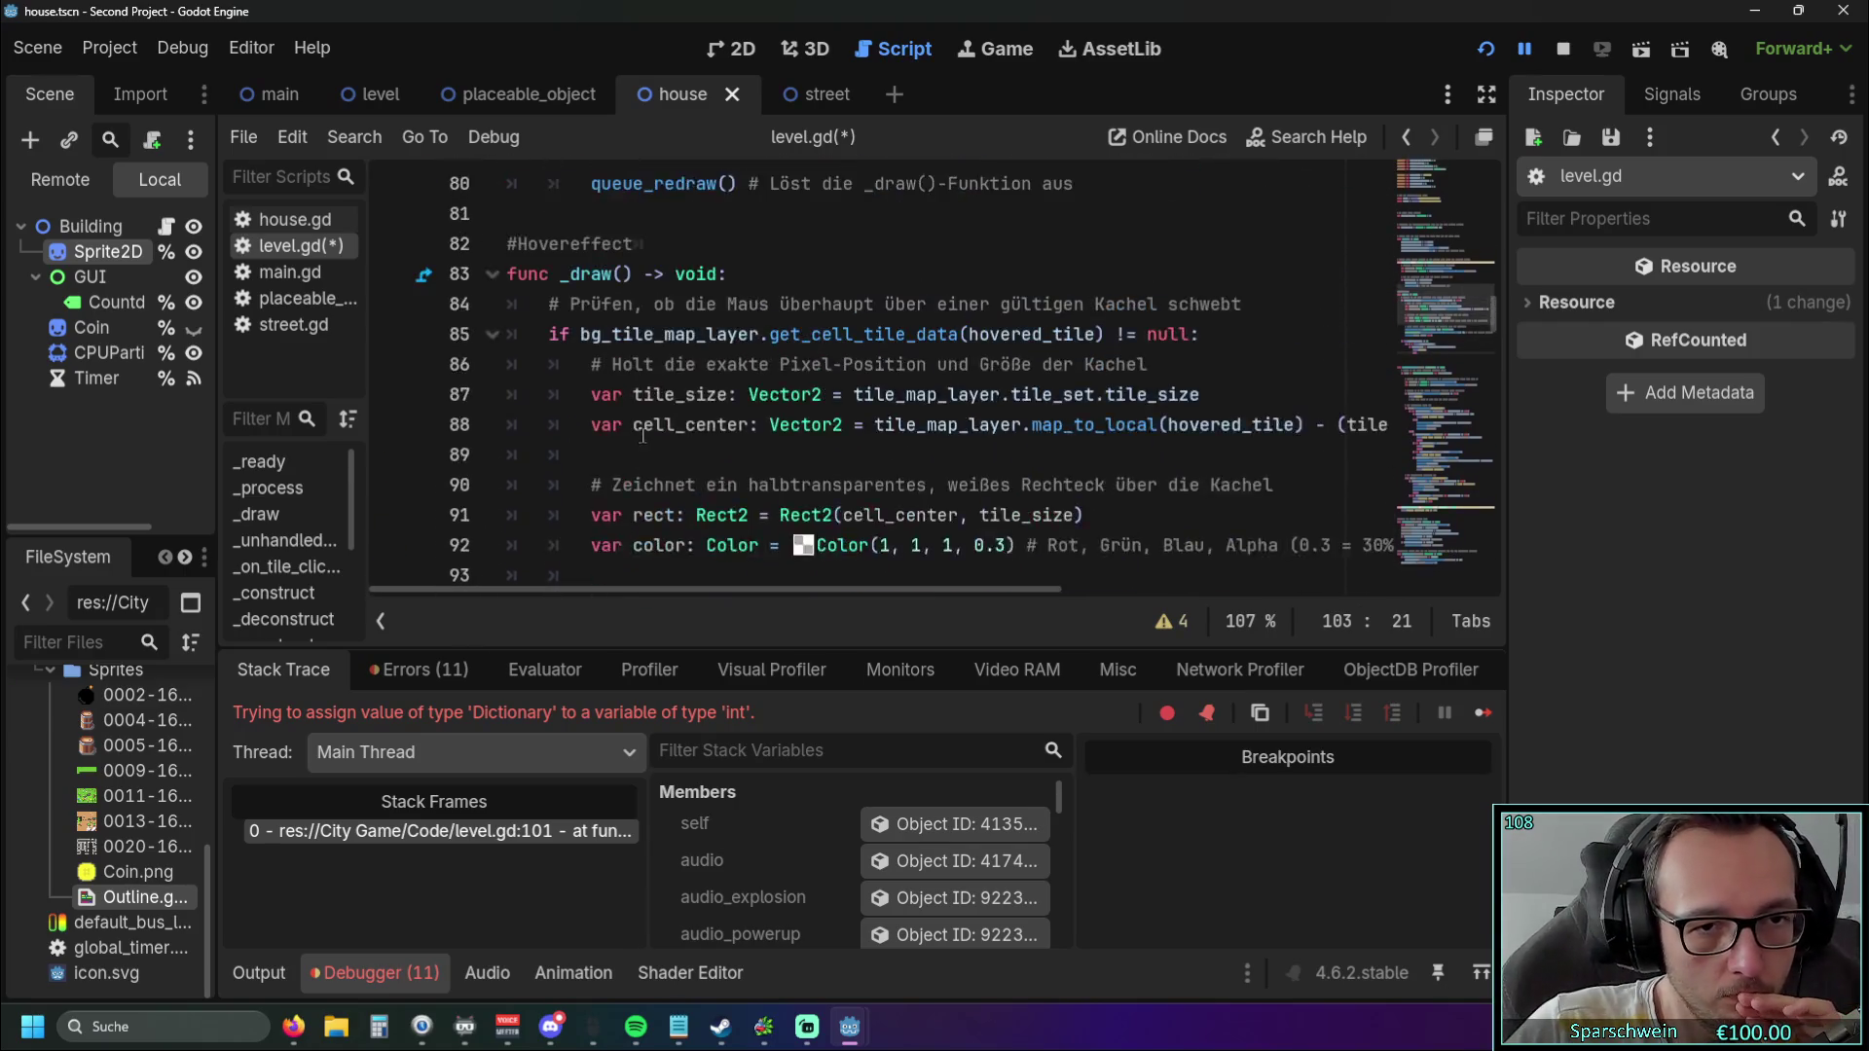
scroll(642, 435, "up", 4)
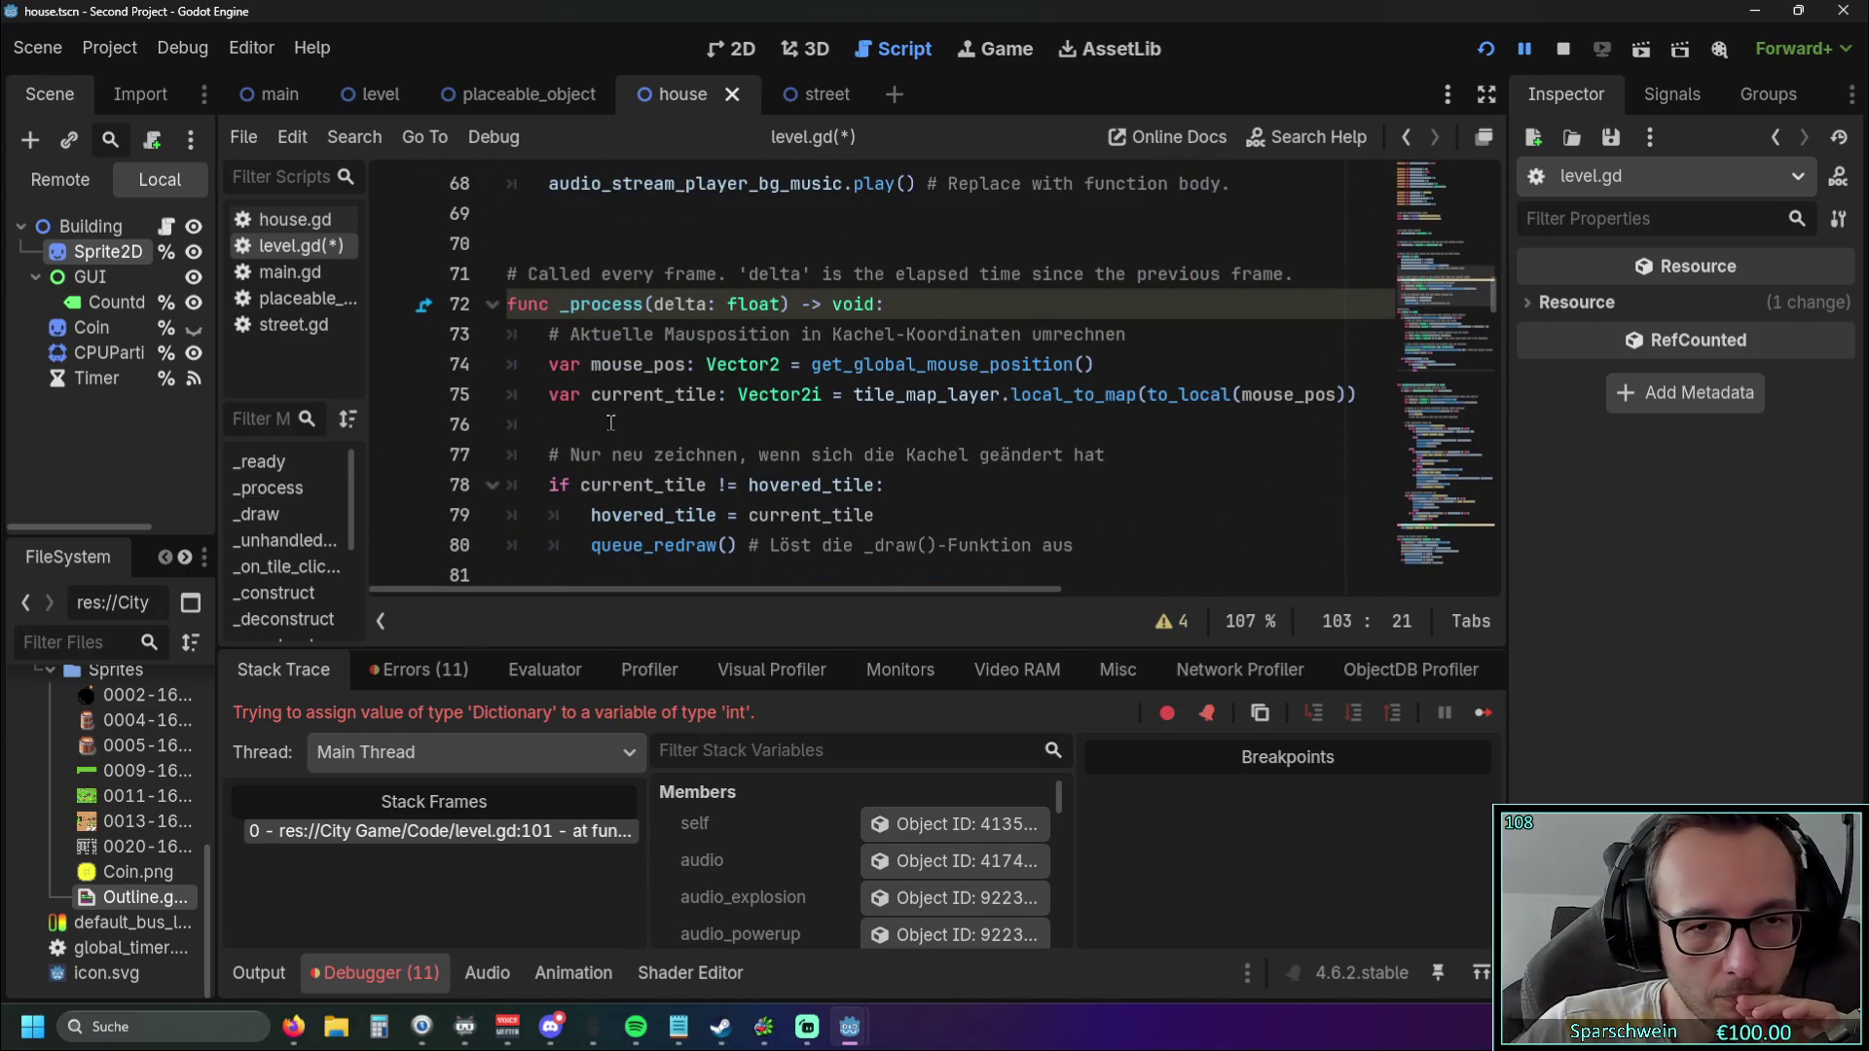
scroll(610, 422, "down", 8)
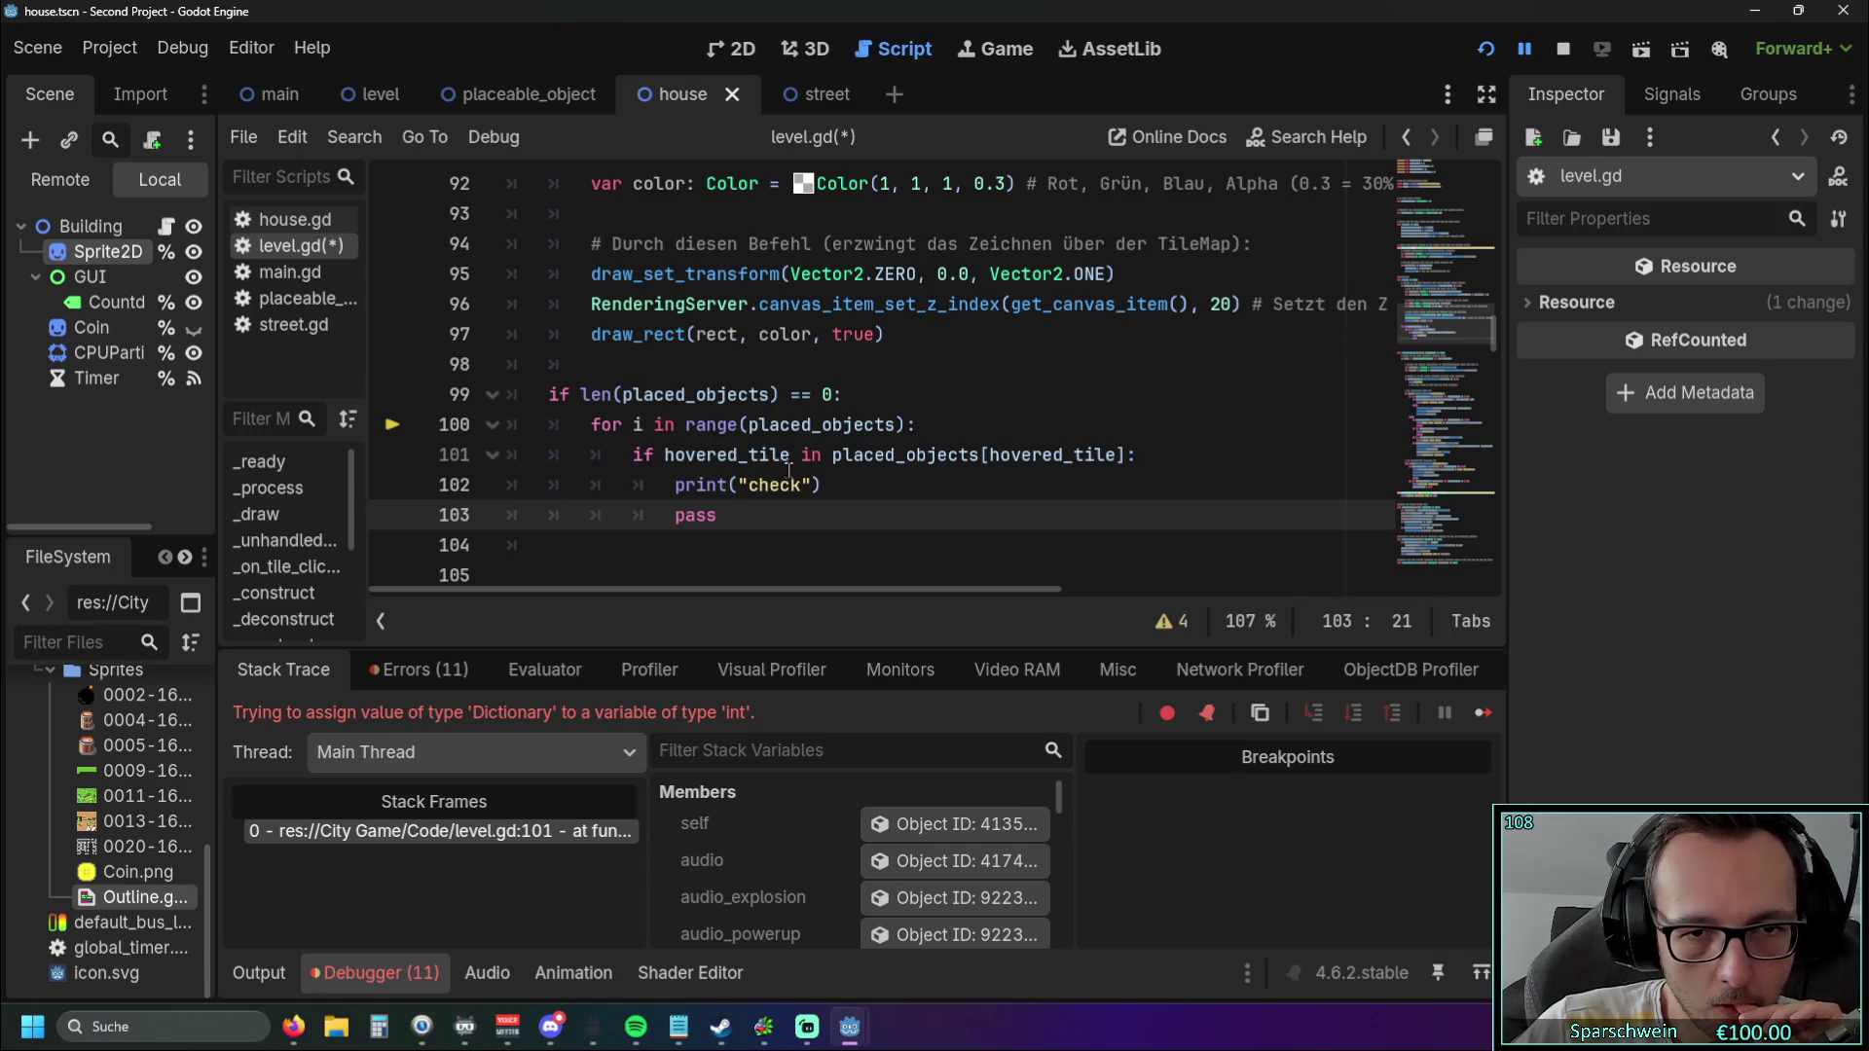
left_click_drag(664, 456, 787, 456)
key("ctrl+c")
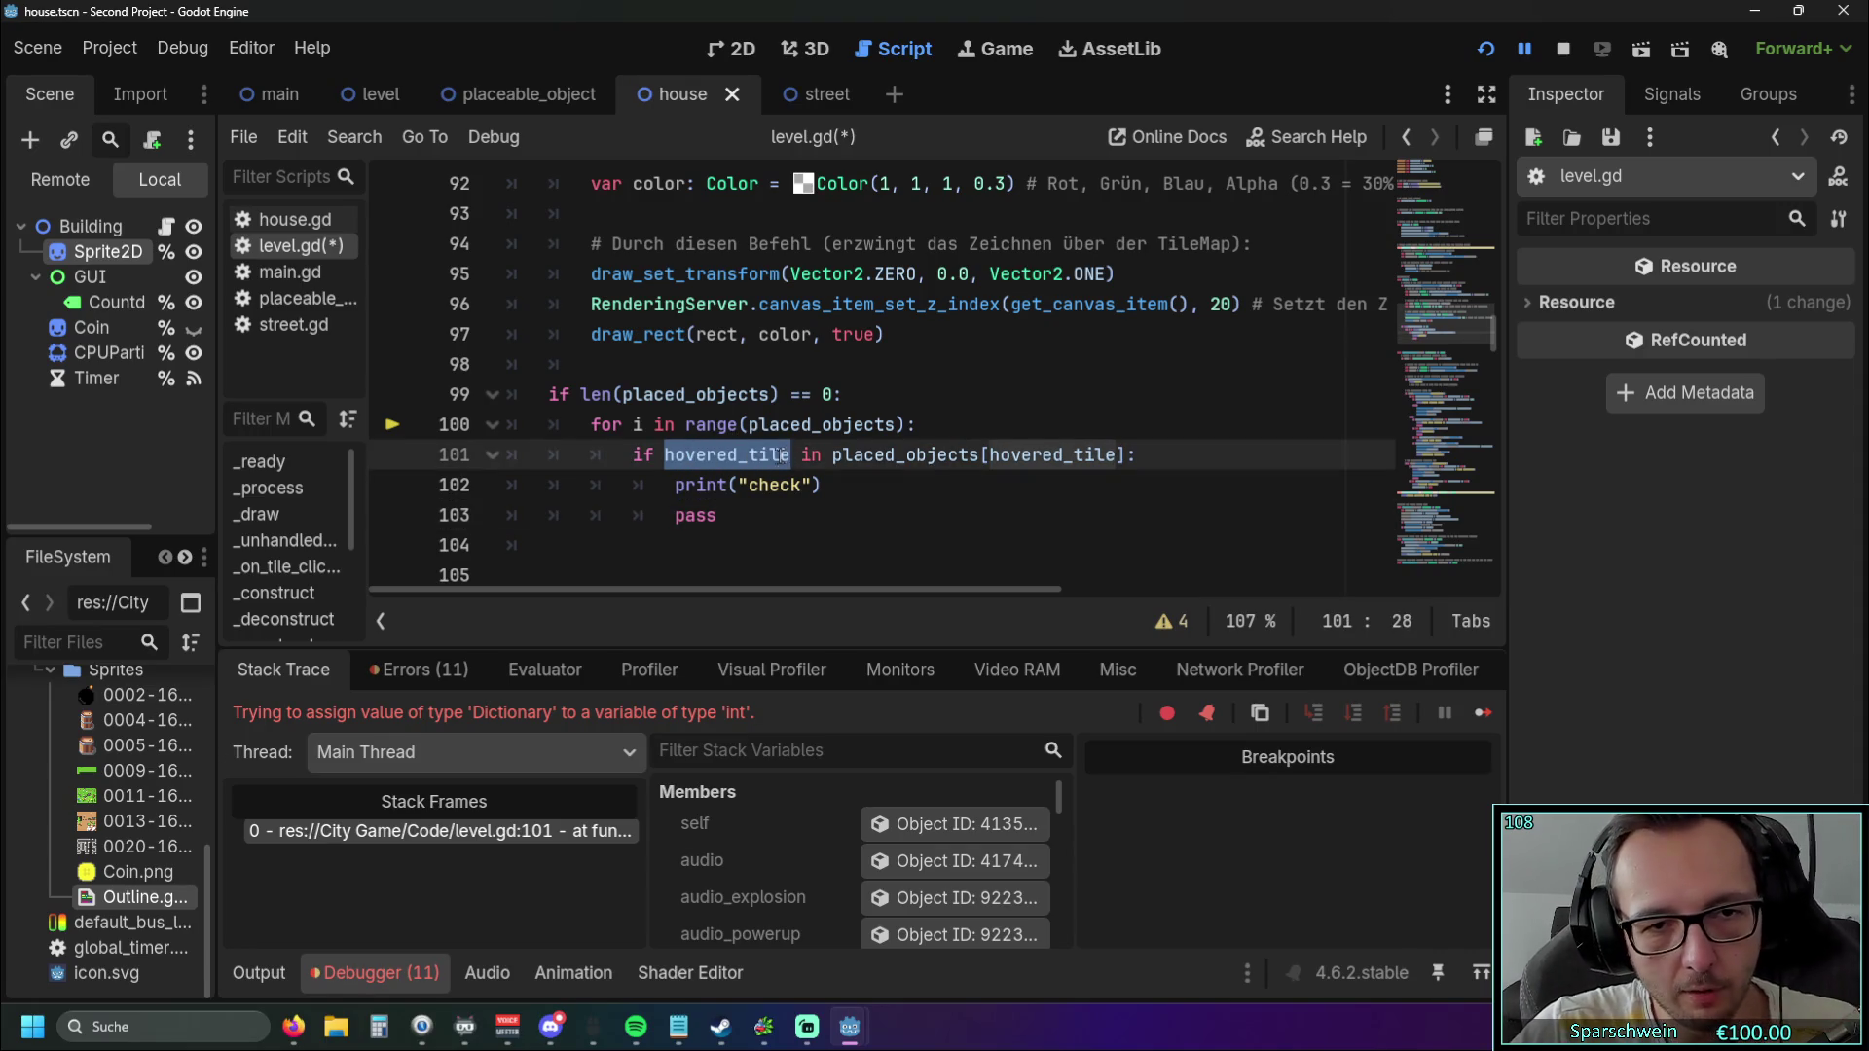
left_click_drag(582, 394, 778, 395)
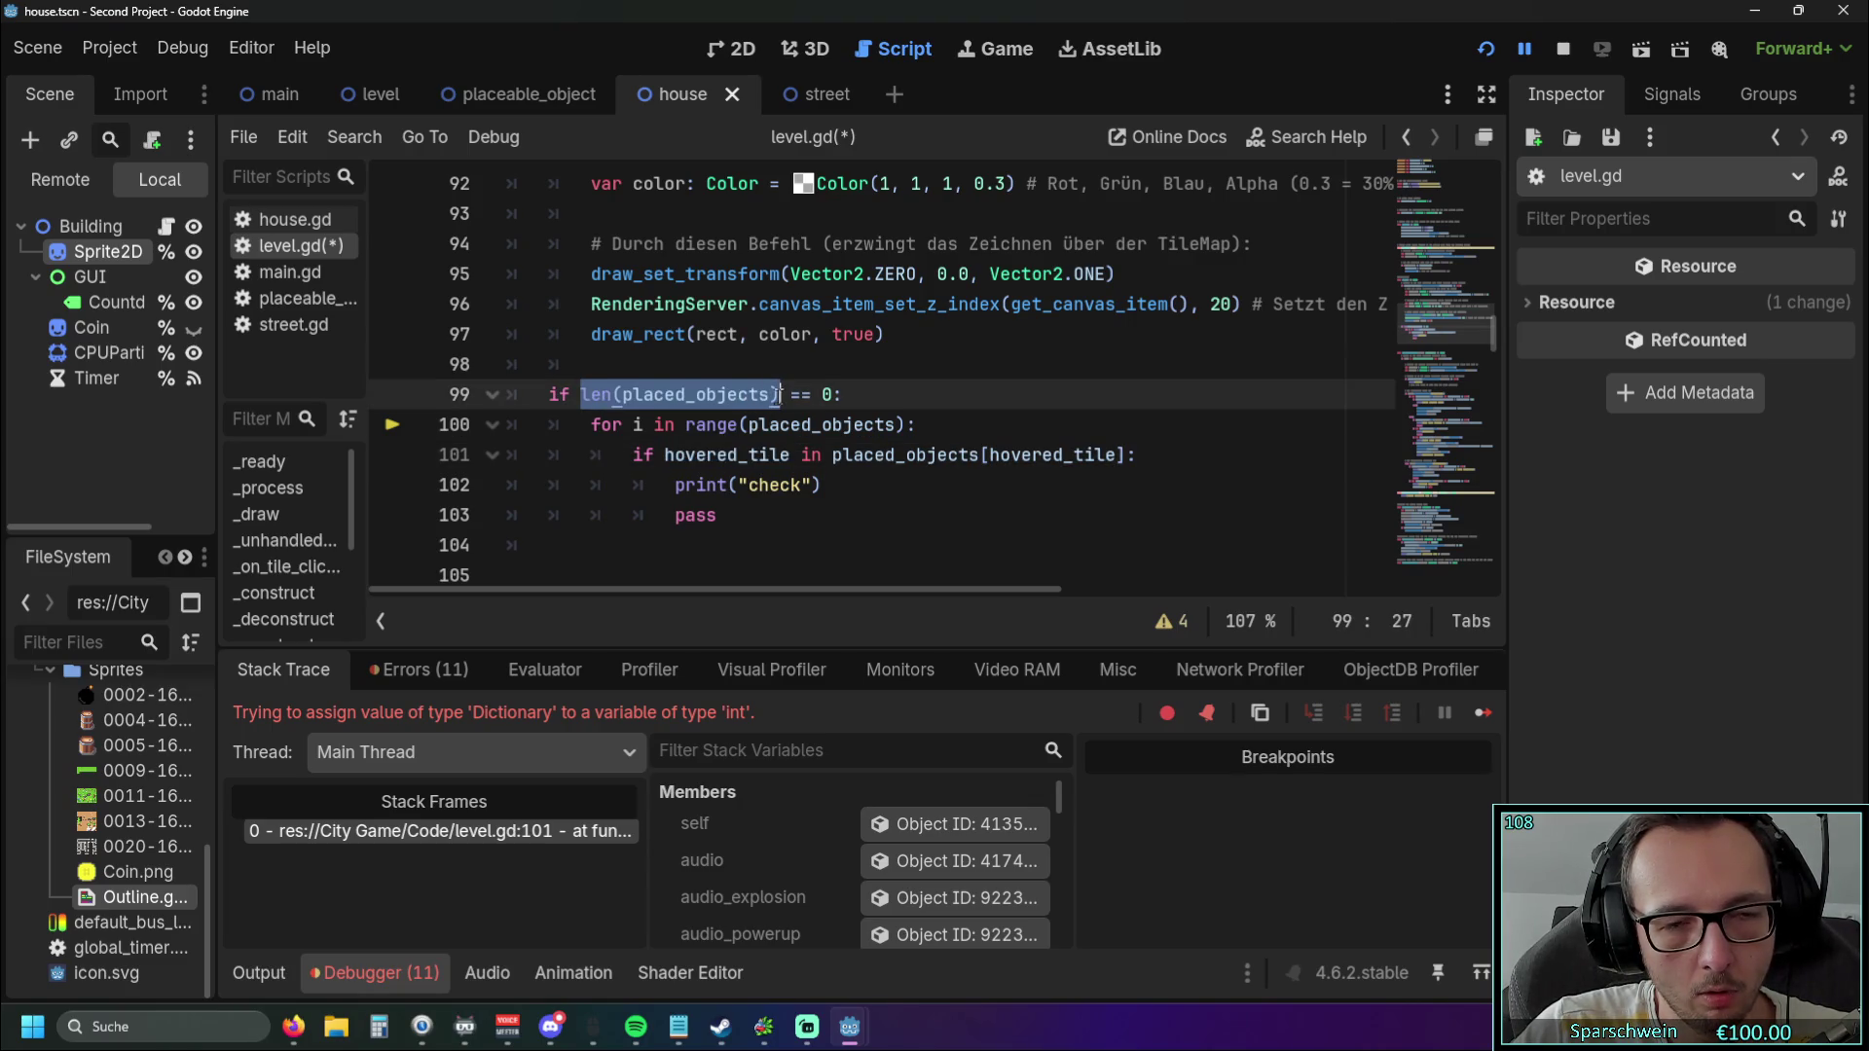
left_click(581, 394)
key("ctrl+v")
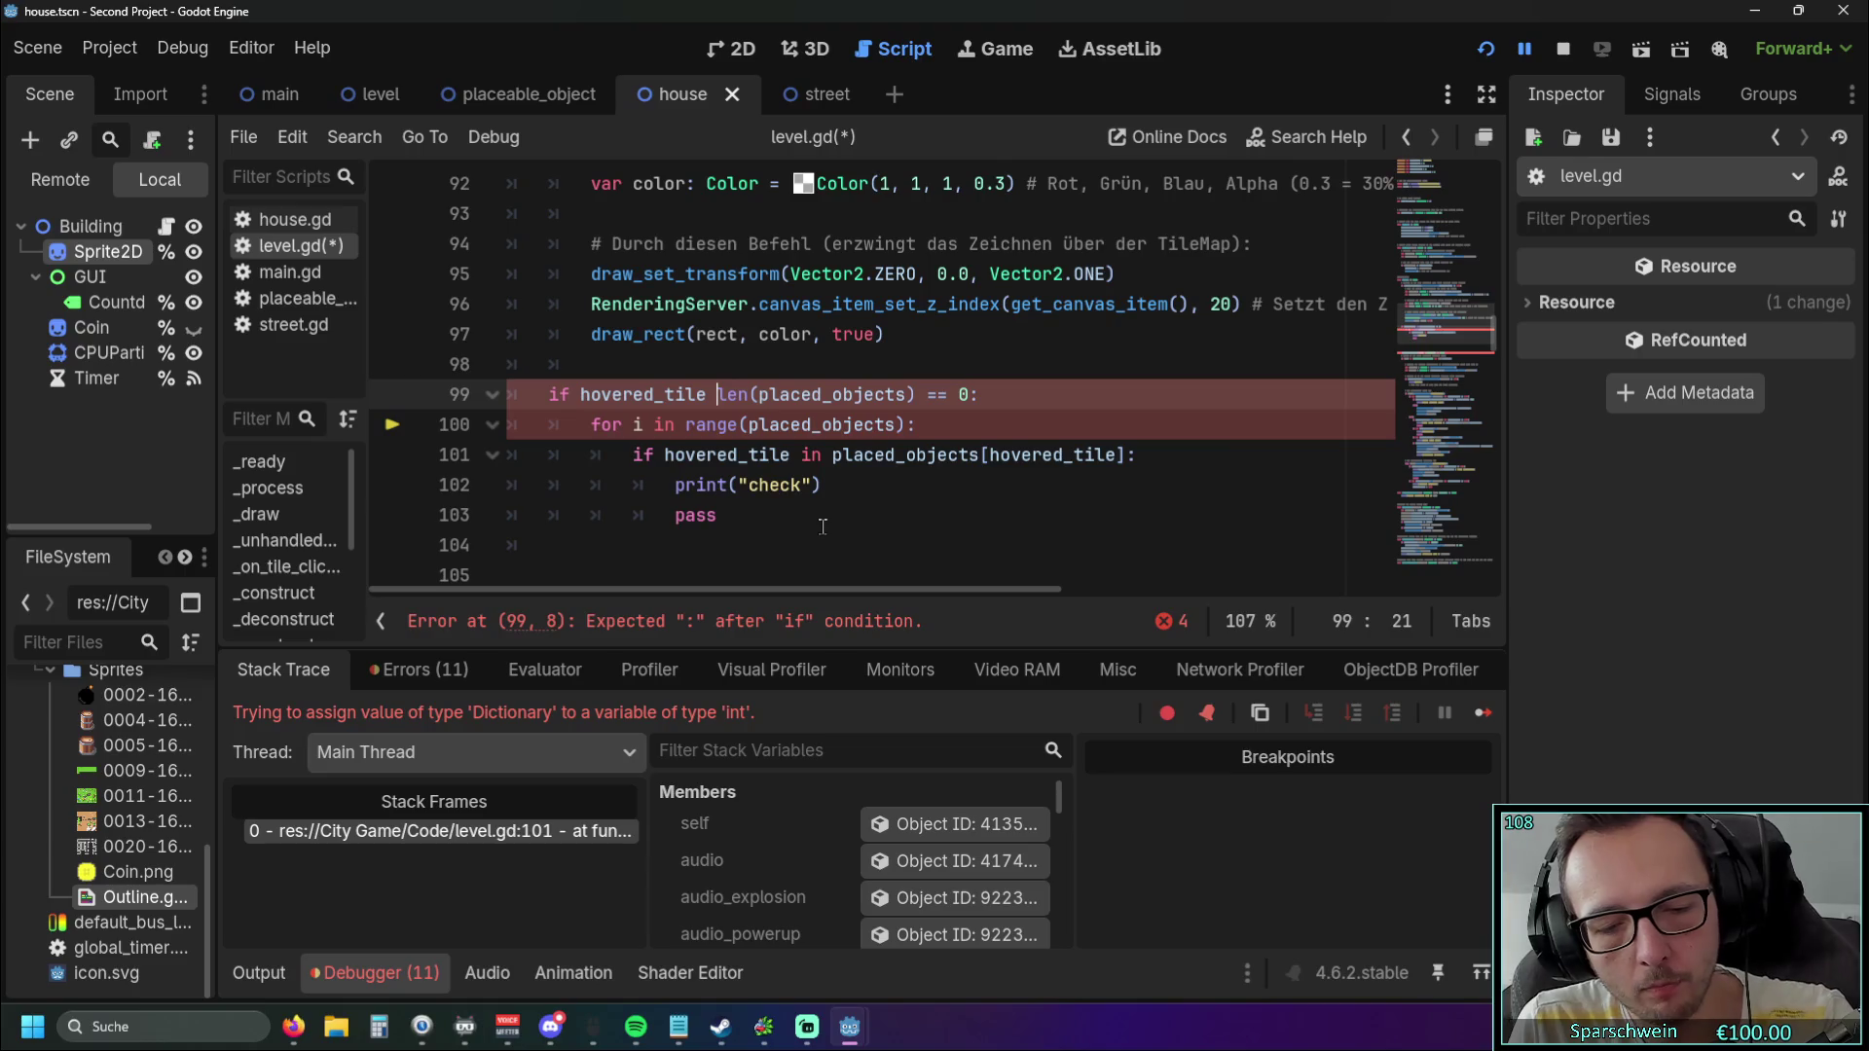
key("ctrl+BackSpace")
key("End")
key("Return")
type("return")
key("Return")
key("Down")
key("Down")
key("Down")
key("Home")
key("BackSpace")
key("Up")
key("shift+Tab")
key("Up")
key("shift+Tab")
key("Up")
key("shift+Tab")
key("Up")
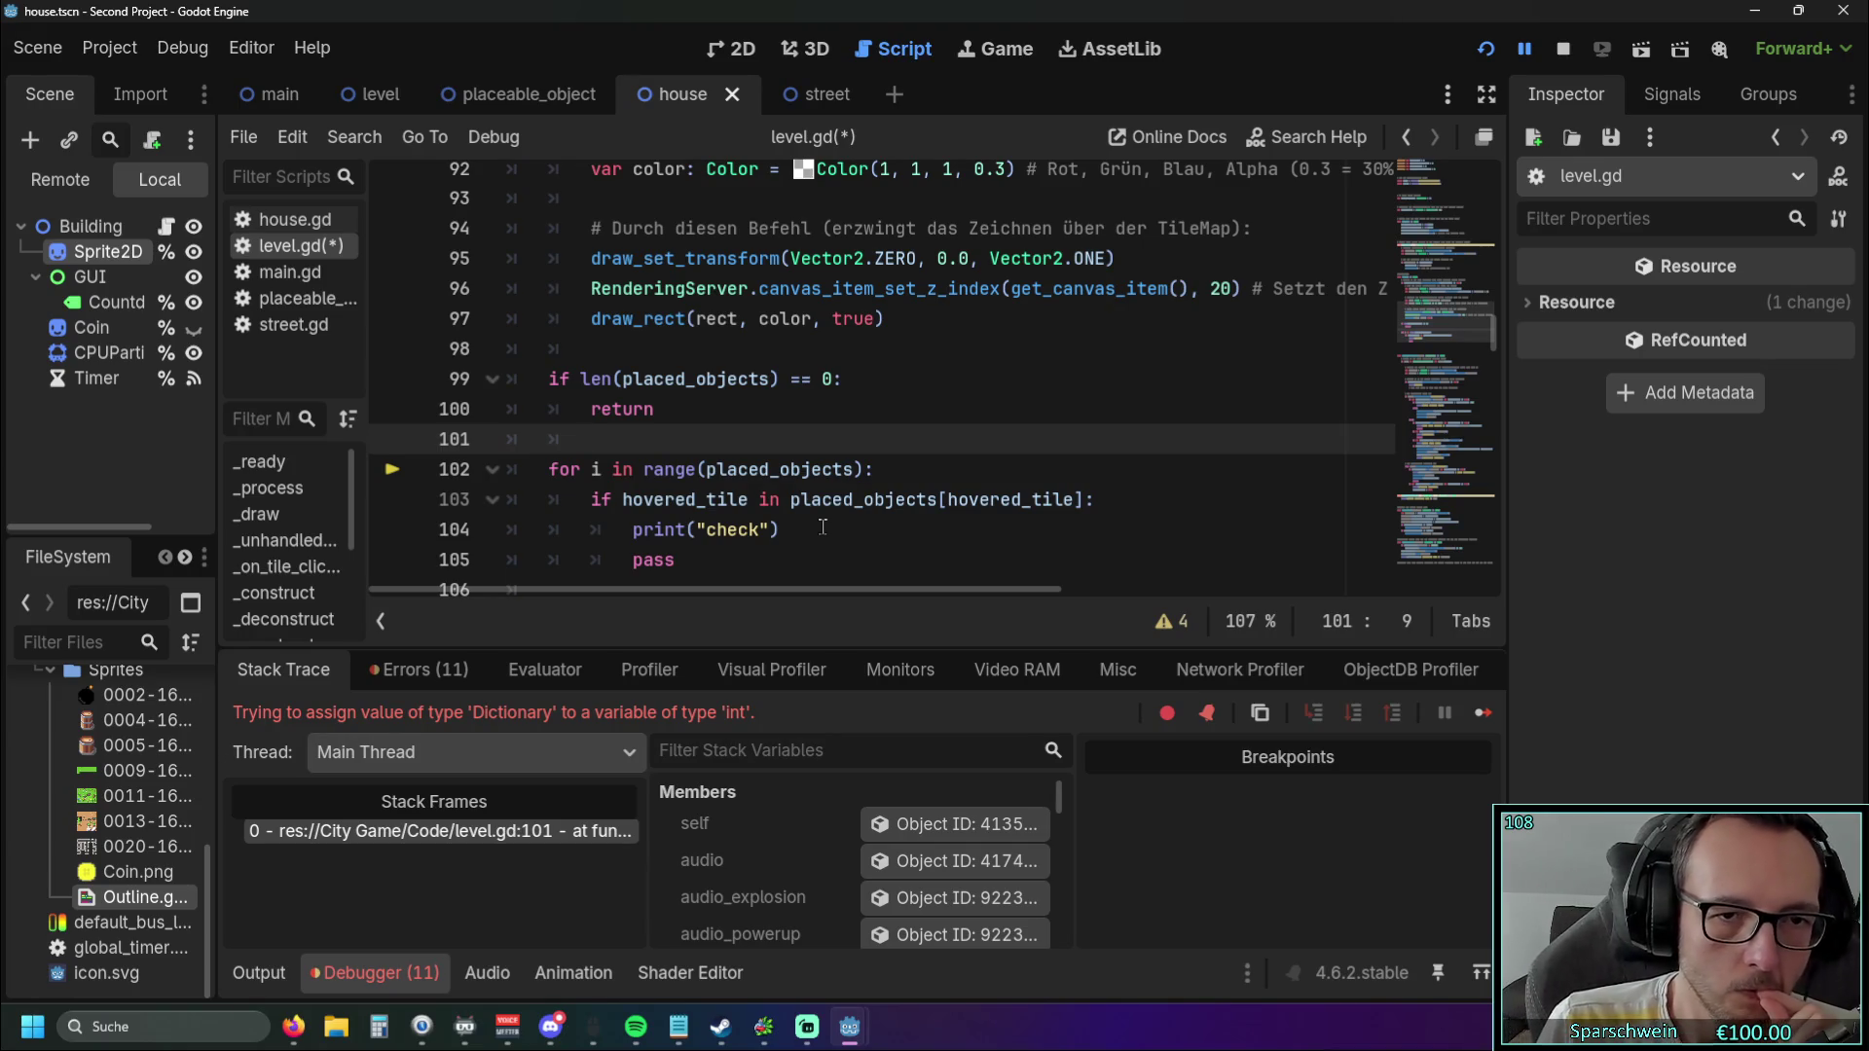
scroll(866, 420, "down", 5)
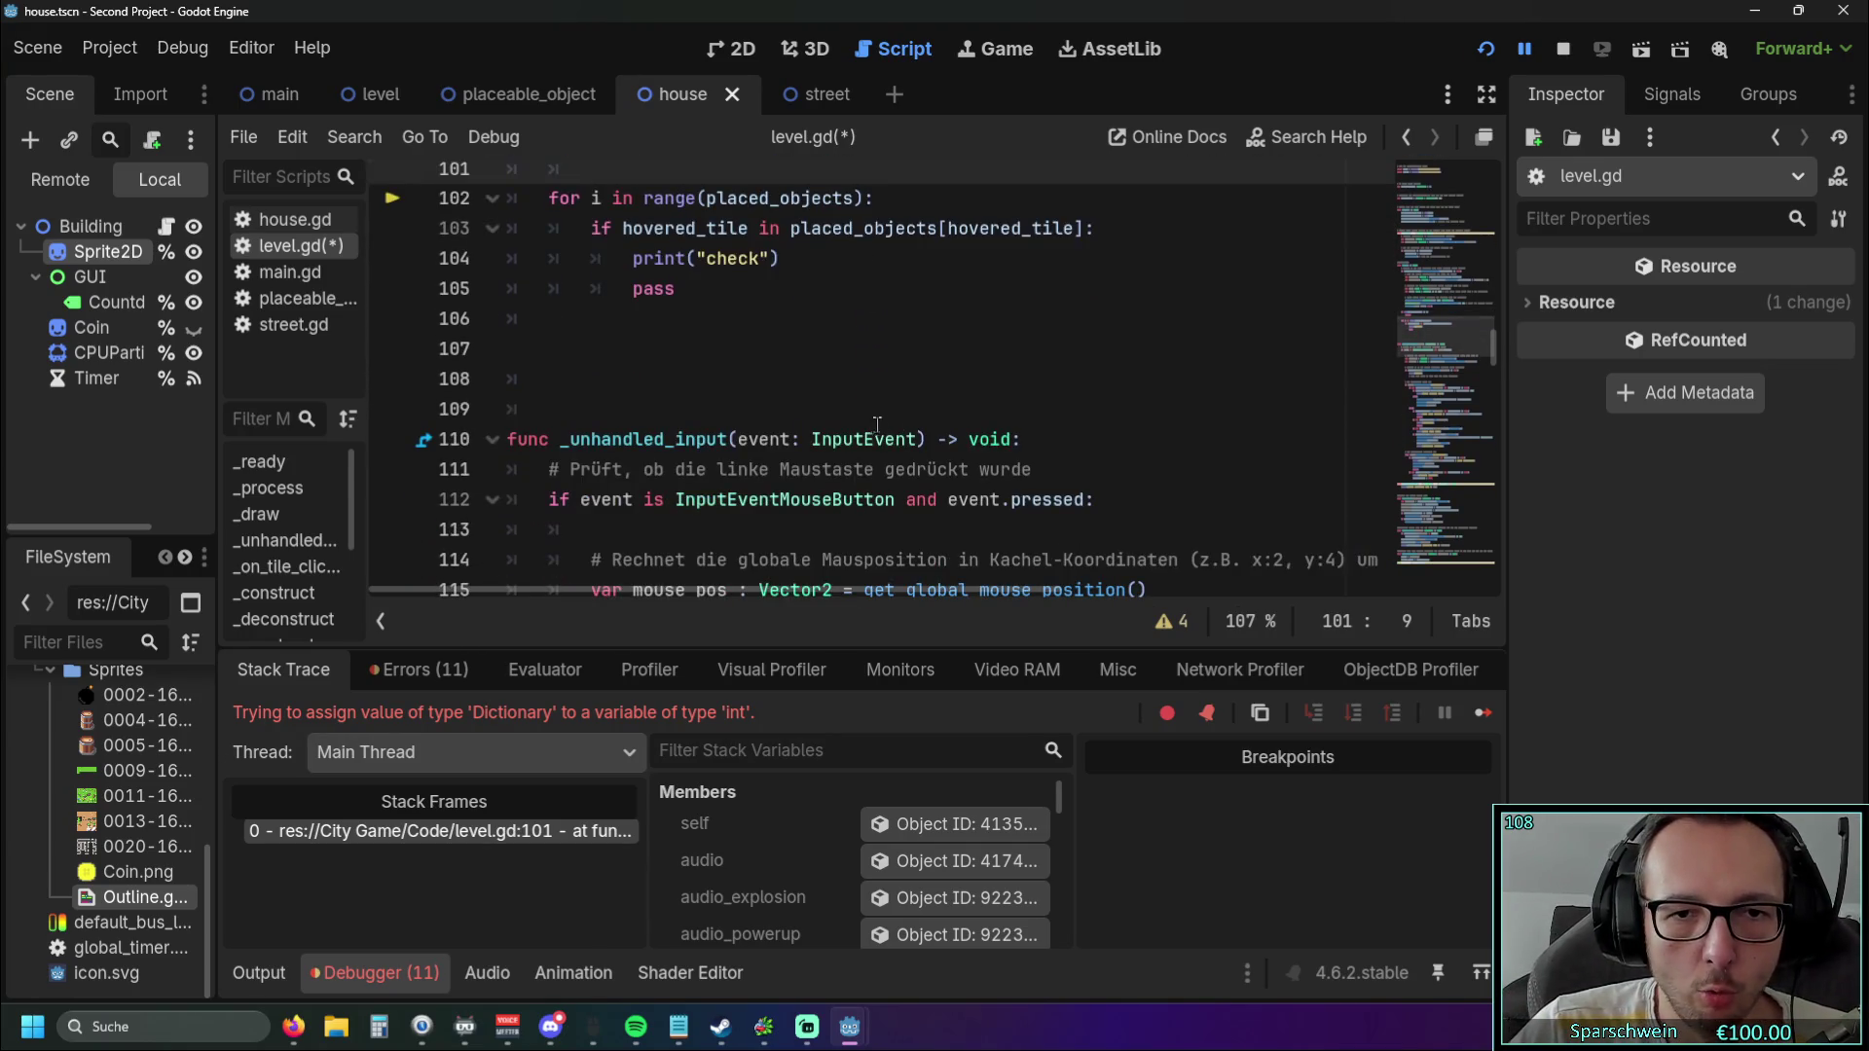
scroll(973, 387, "down", 9)
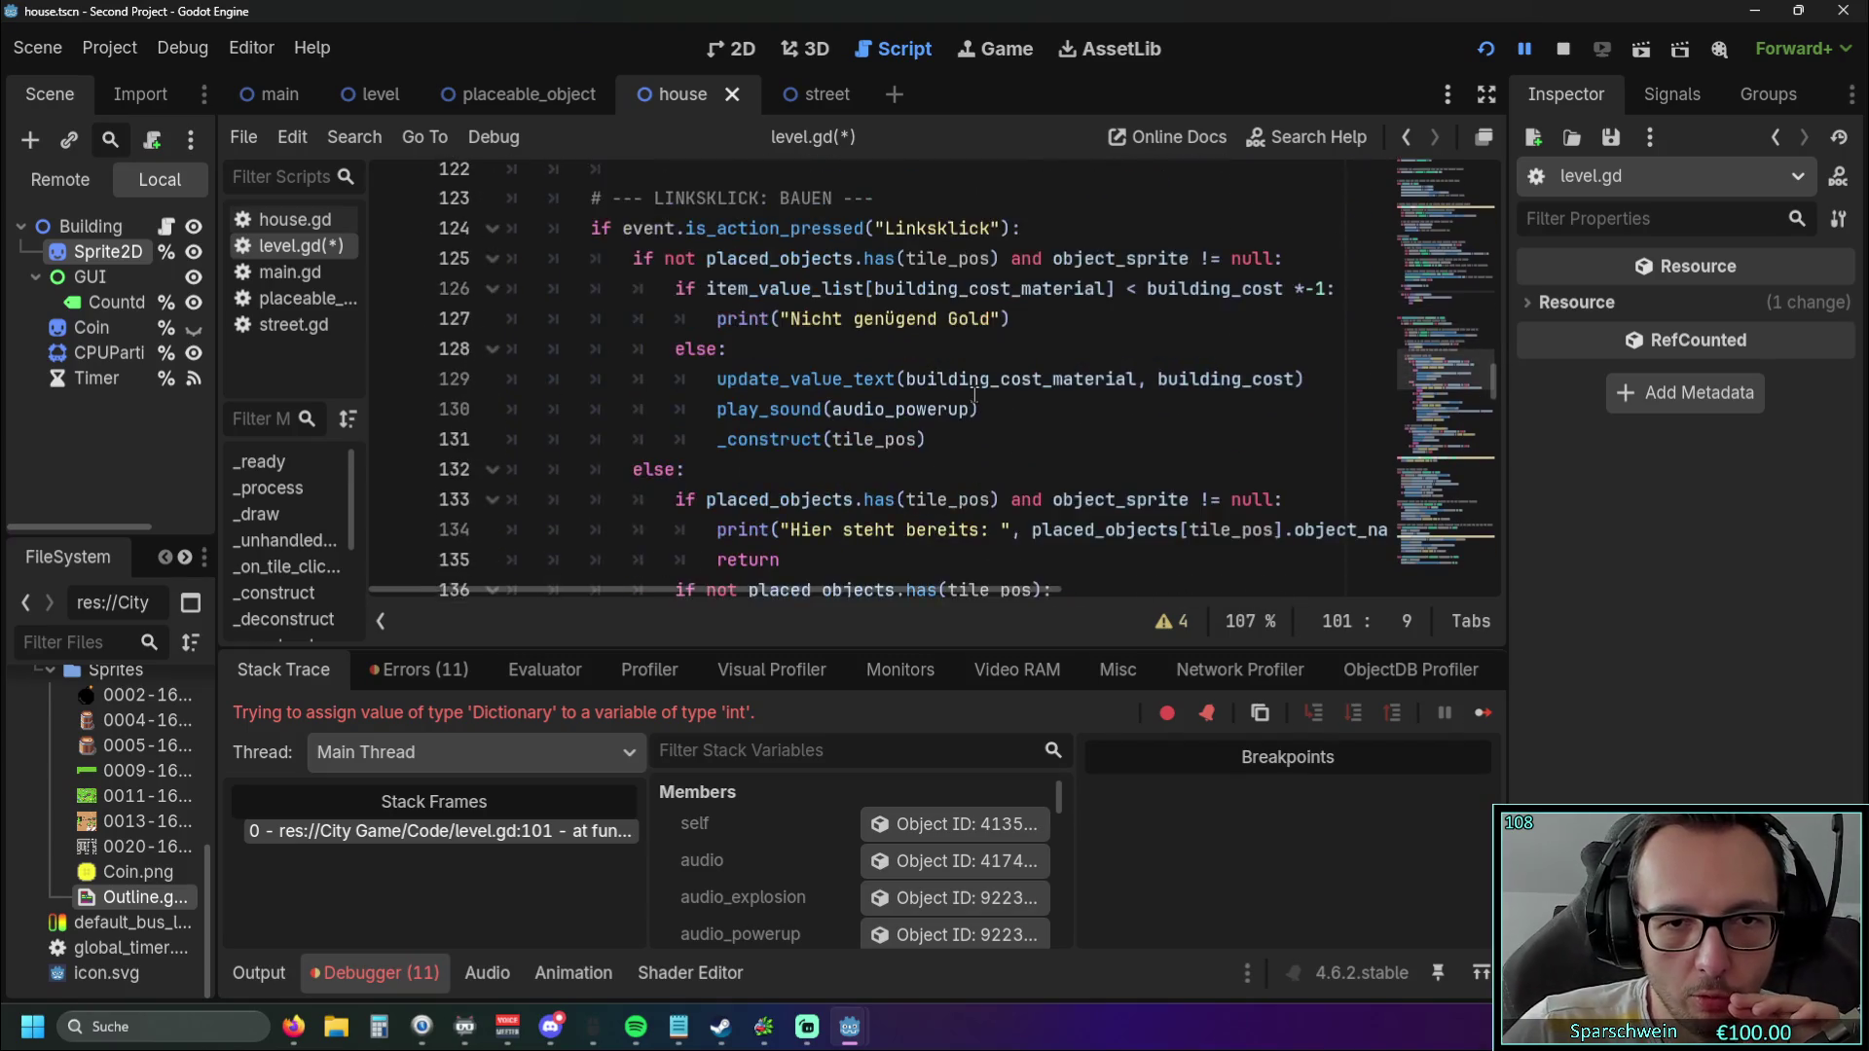
scroll(974, 394, "down", 6)
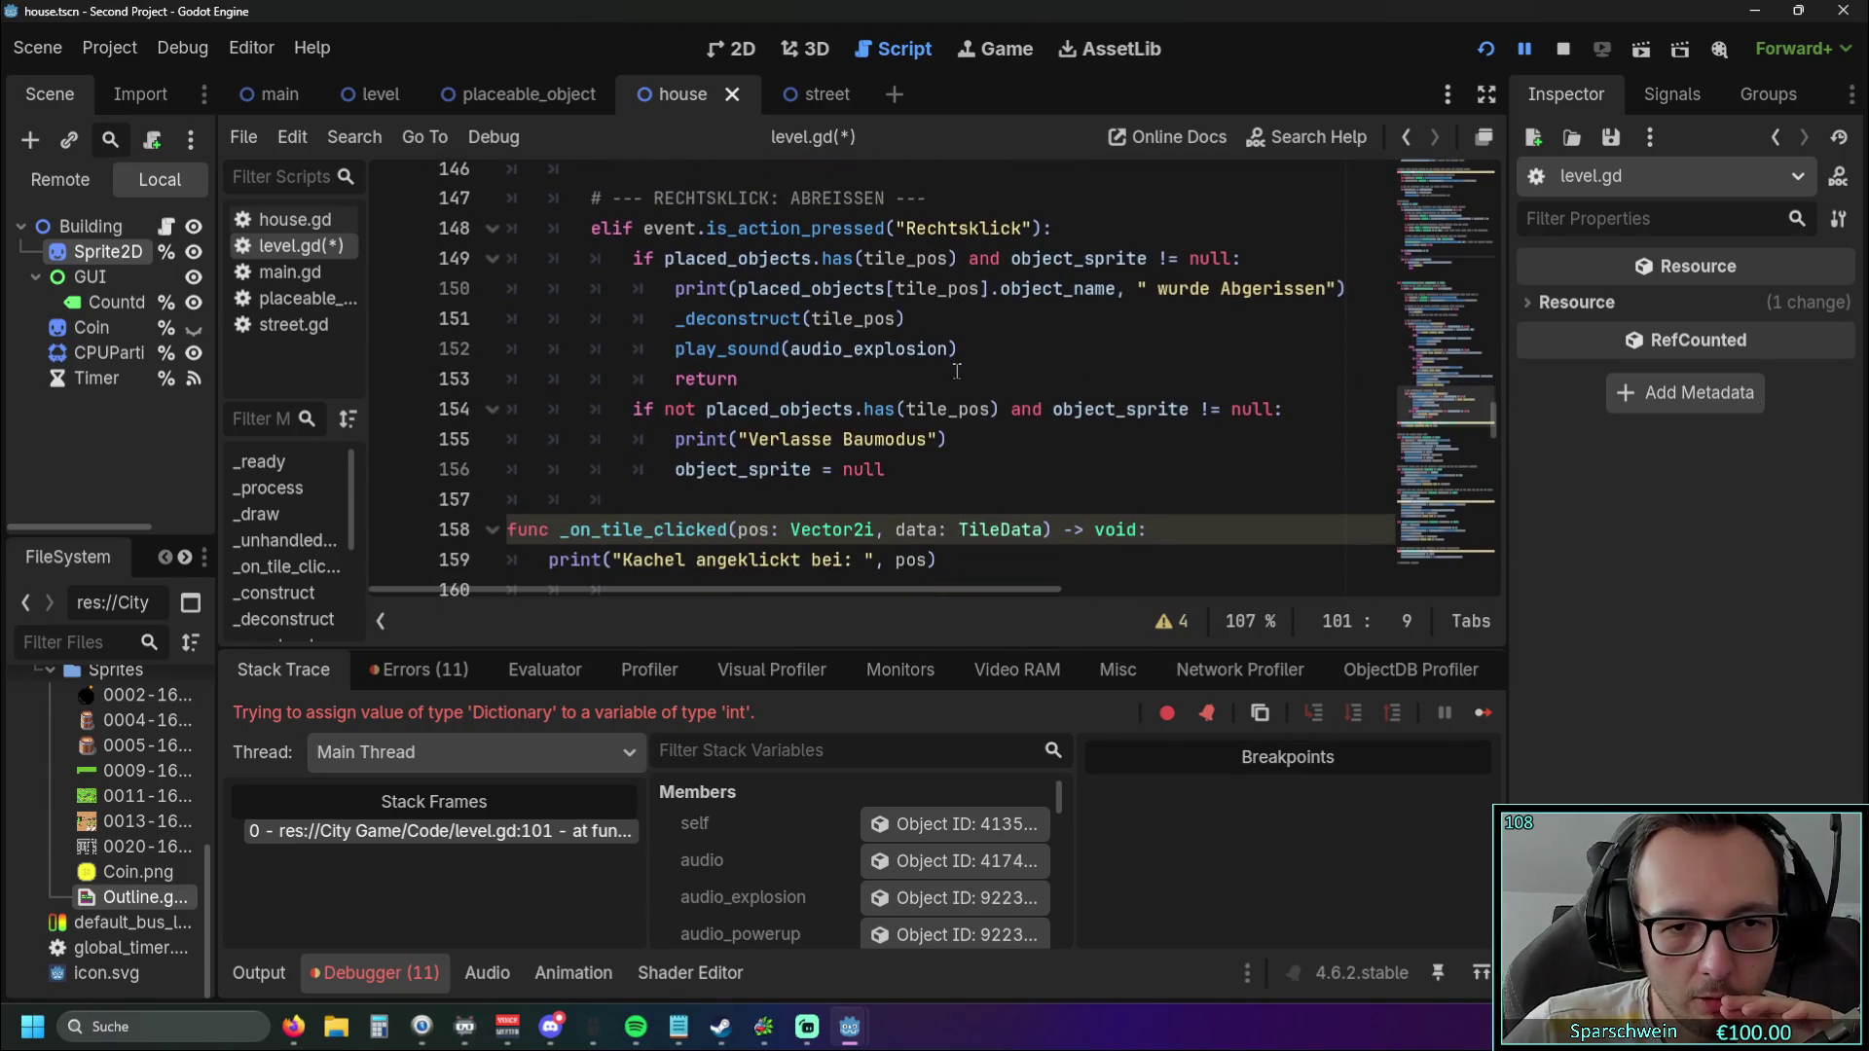
scroll(890, 453, "up", 5)
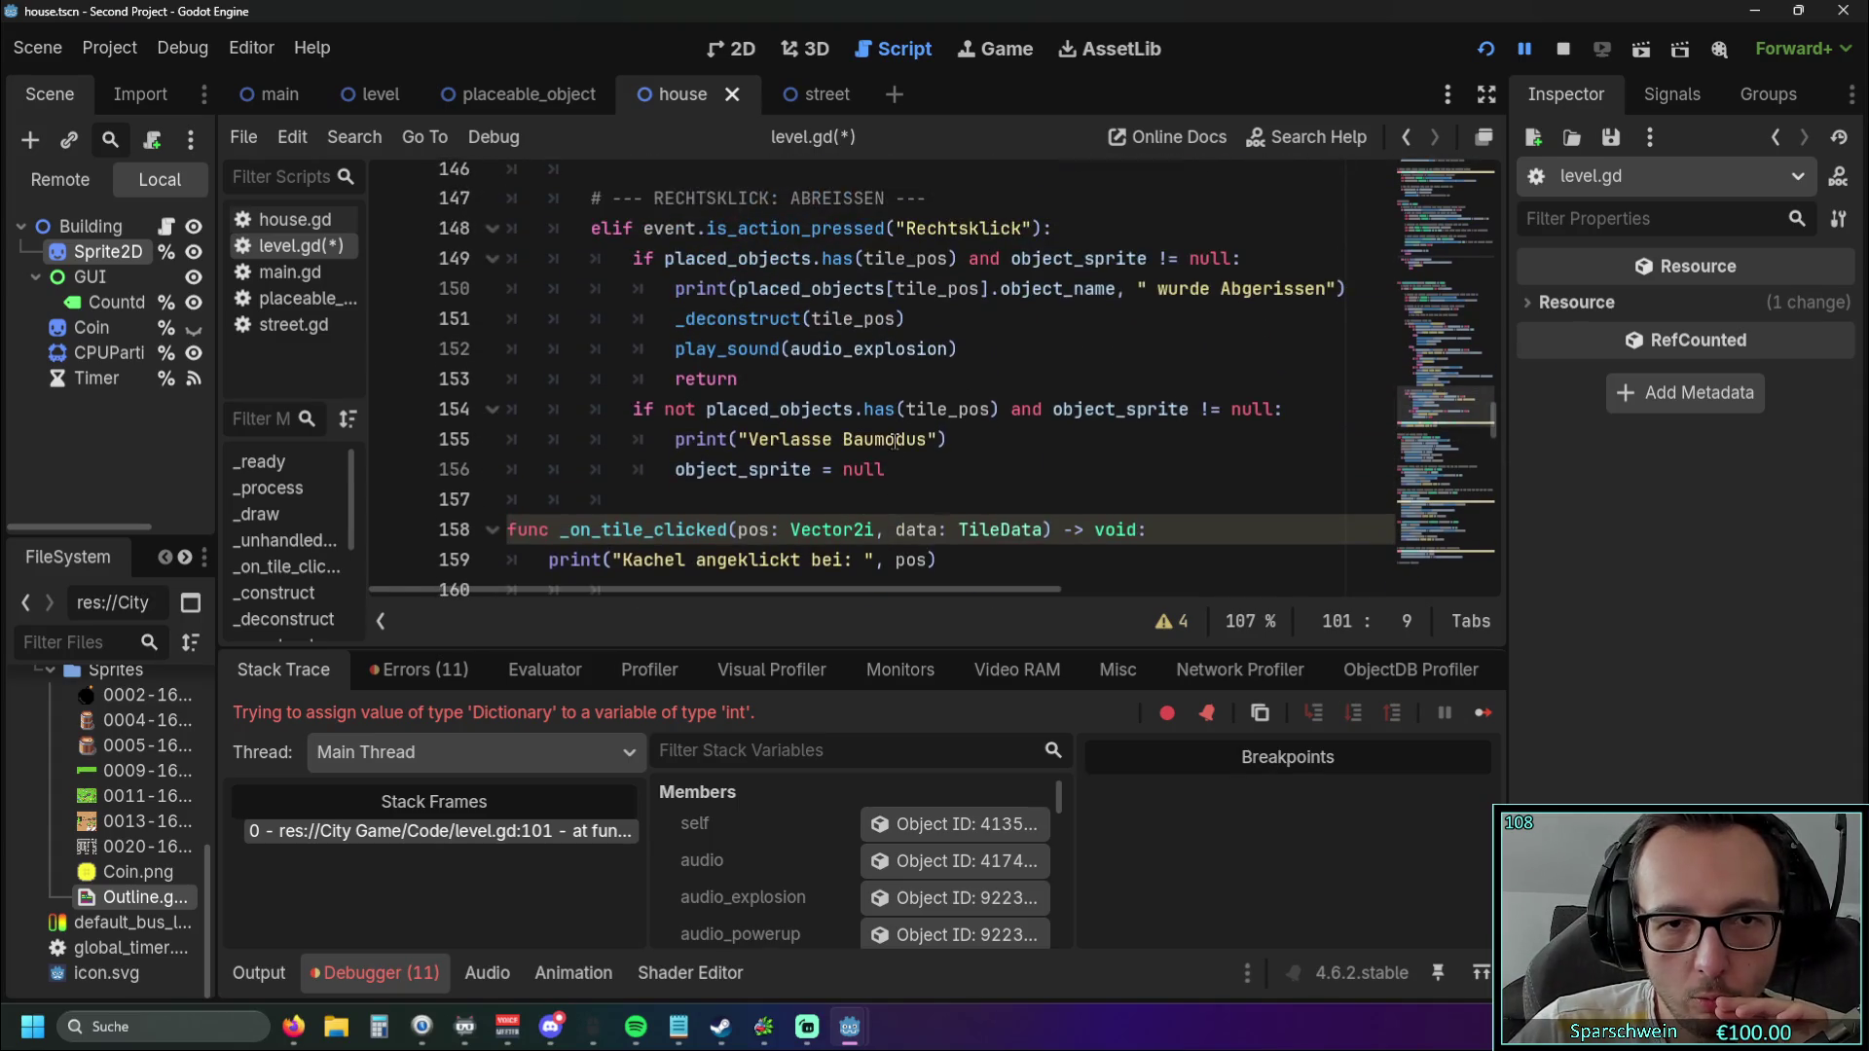
scroll(901, 453, "down", 2)
scroll(905, 462, "up", 6)
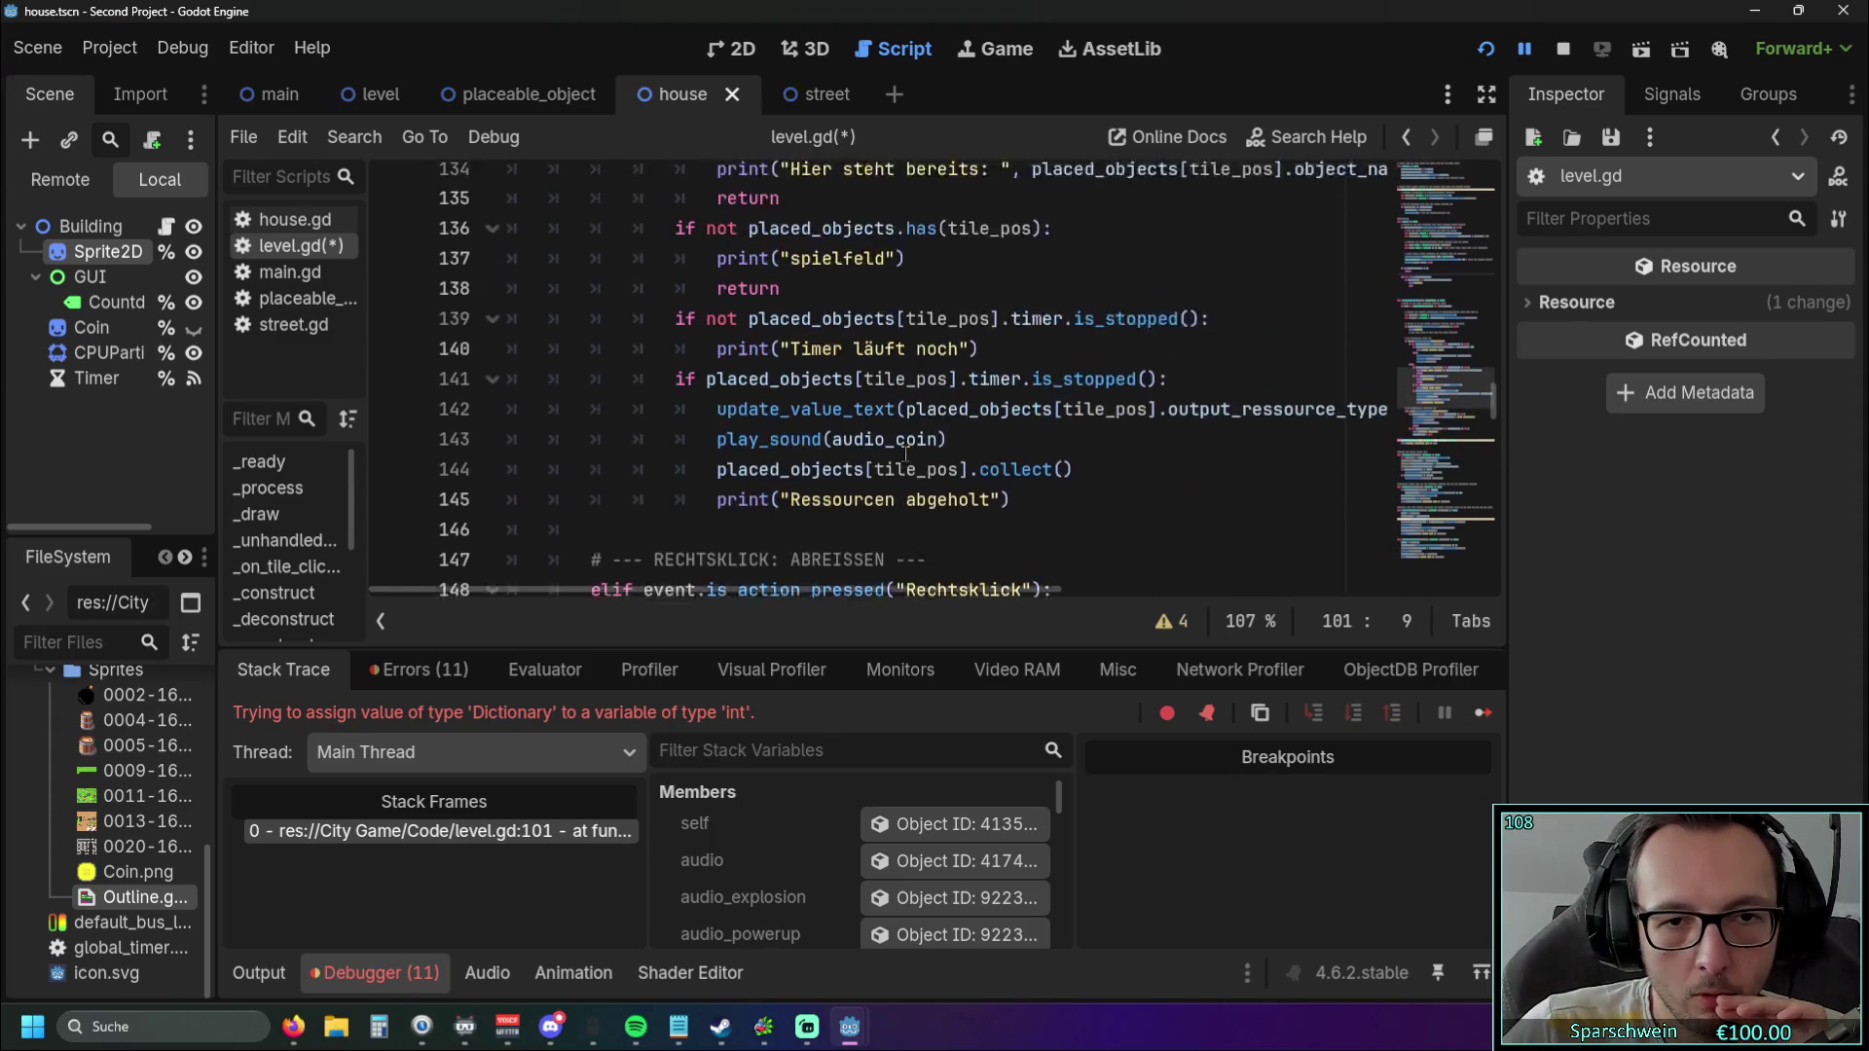
scroll(908, 474, "up", 5)
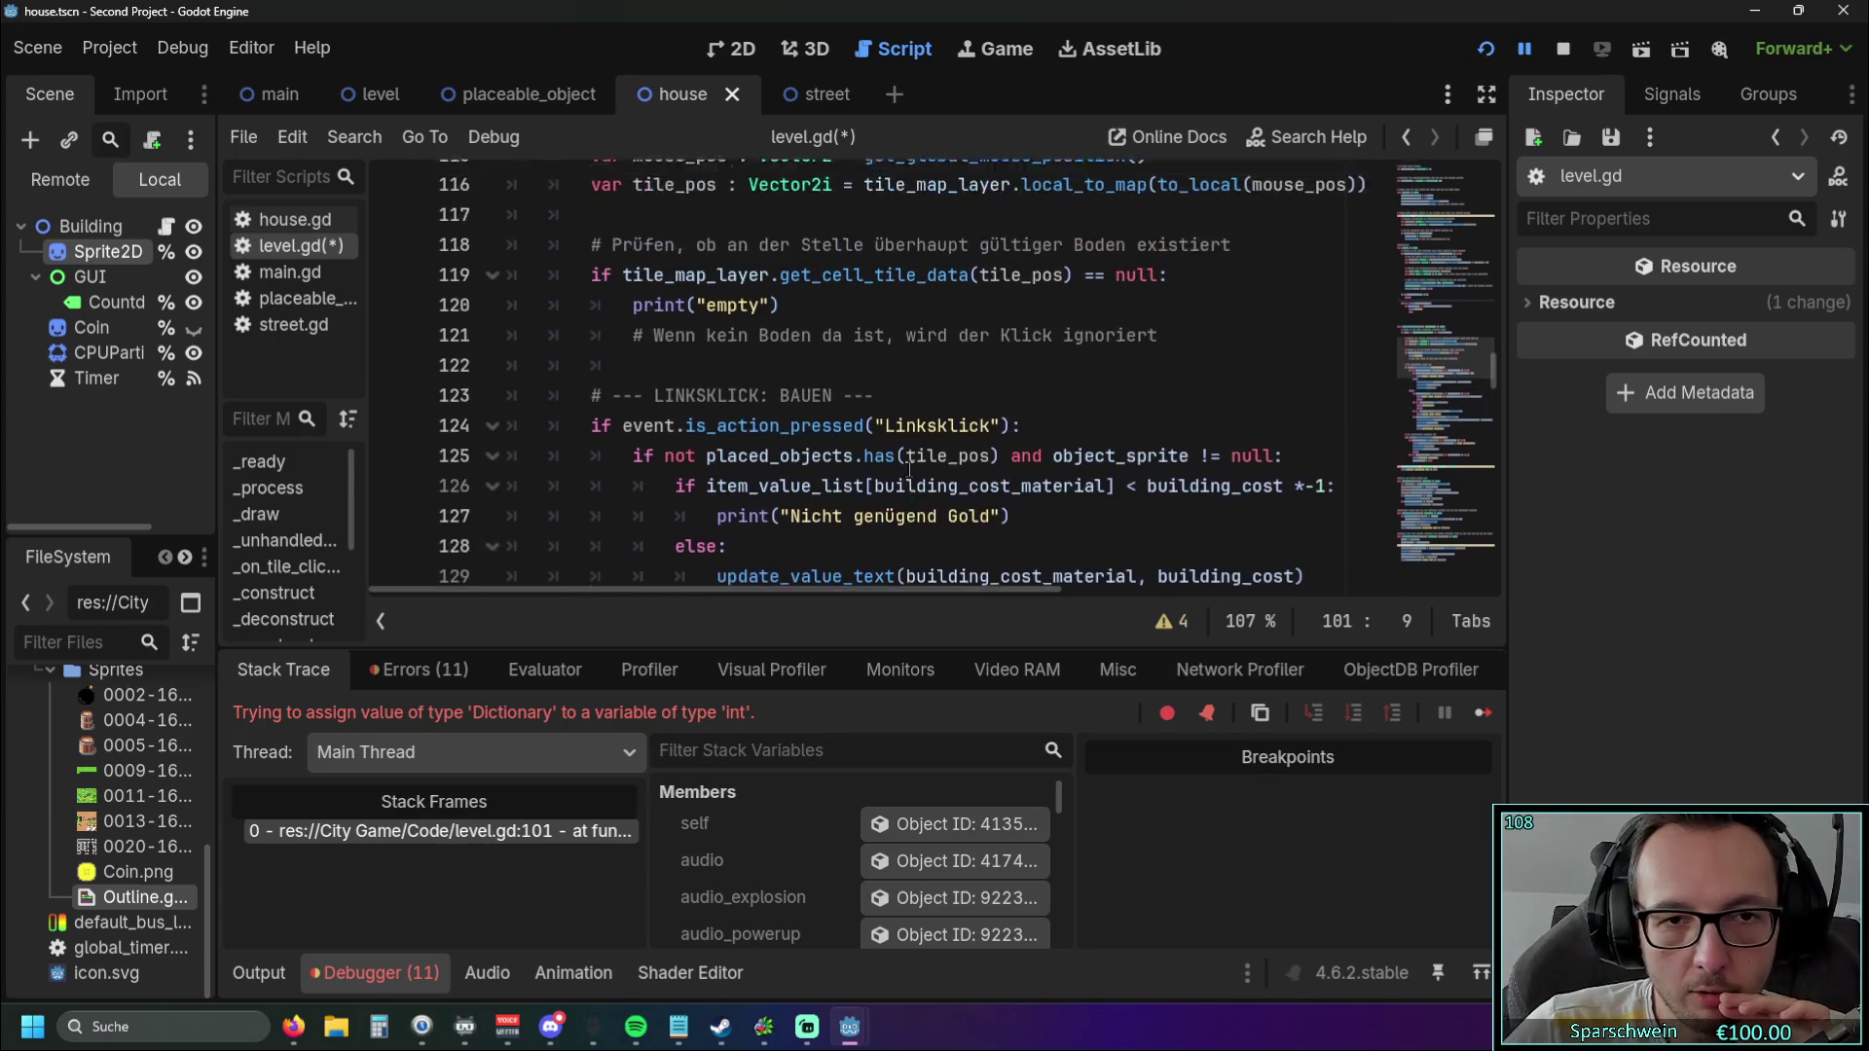
mouse_move(779, 469)
left_mouse_down()
mouse_move(640, 469)
mouse_move(590, 439)
left_mouse_up()
key("ctrl+c")
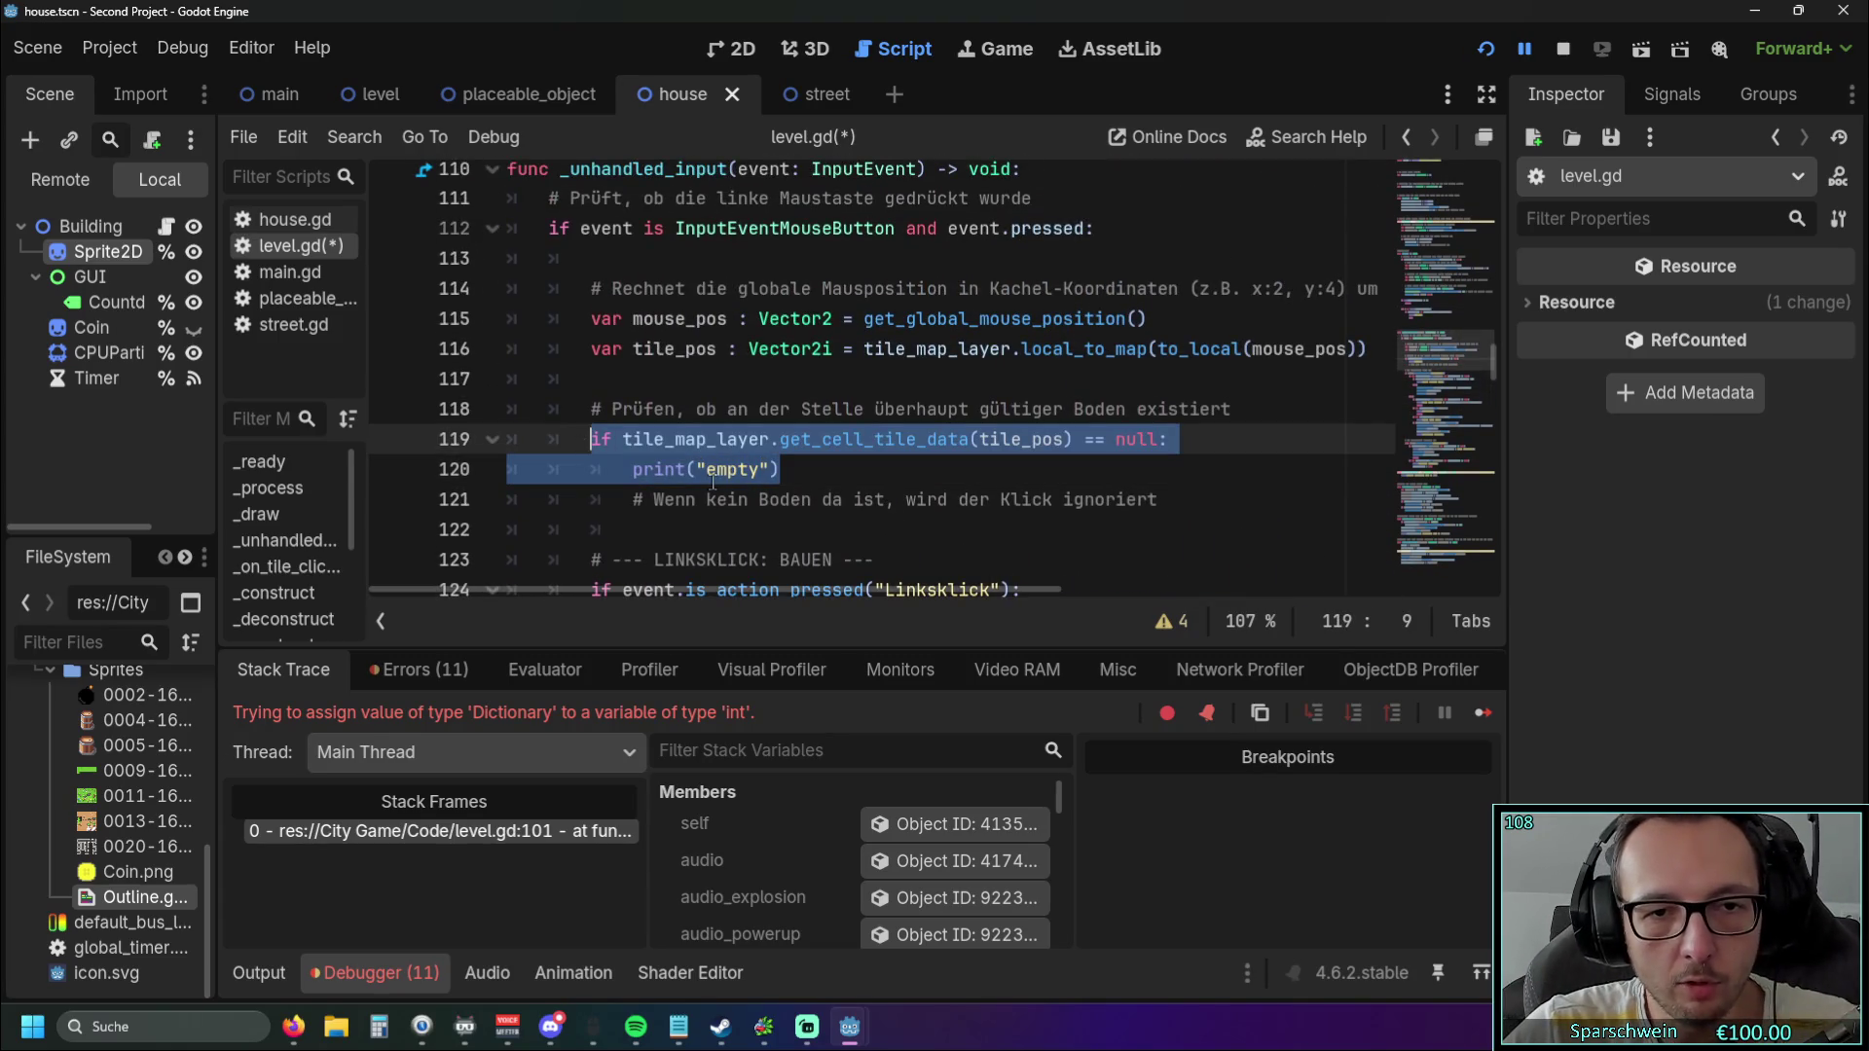
scroll(697, 446, "up", 5)
left_click(603, 353)
Add 'if tile_map_layer.get_cell_tile_data(hovered_tile) != null:' before the loop, replacing tile_pos with hovered_tile.
key("ctrl+v")
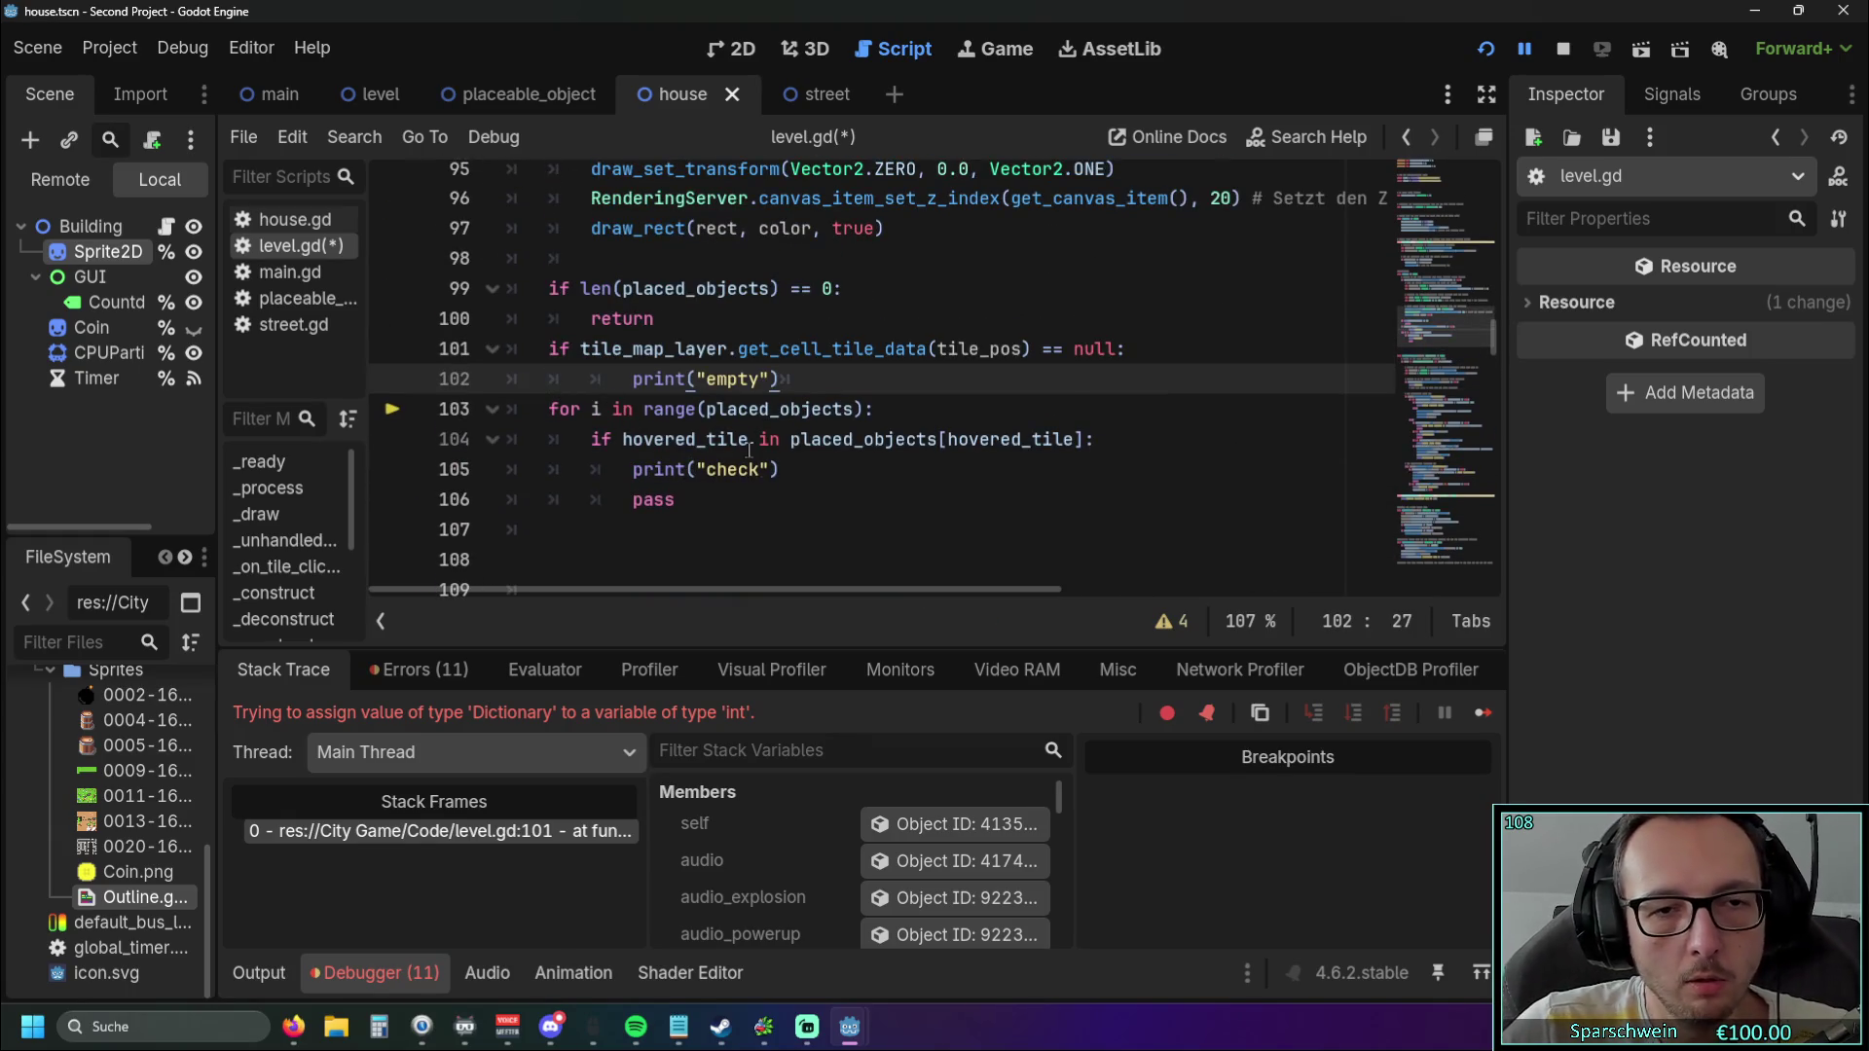
left_click(739, 500)
mouse_move(821, 416)
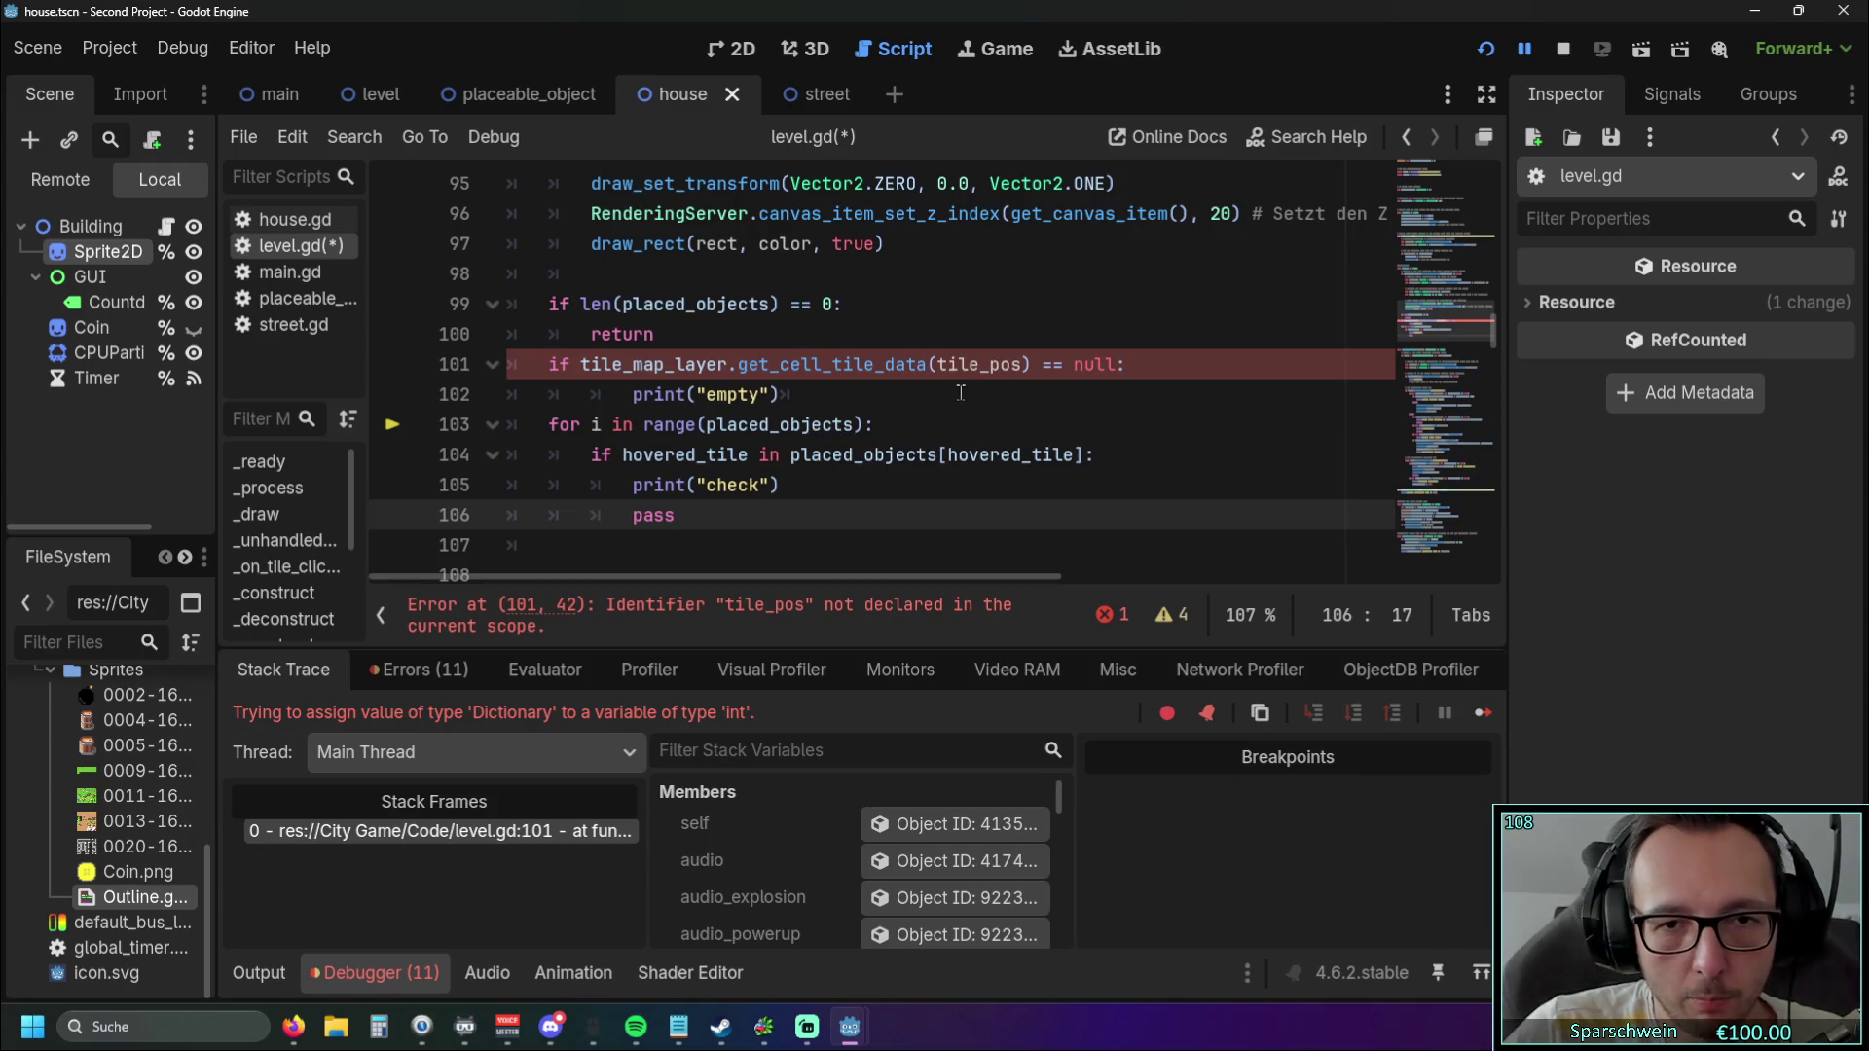
left_click_drag(940, 364, 1021, 364)
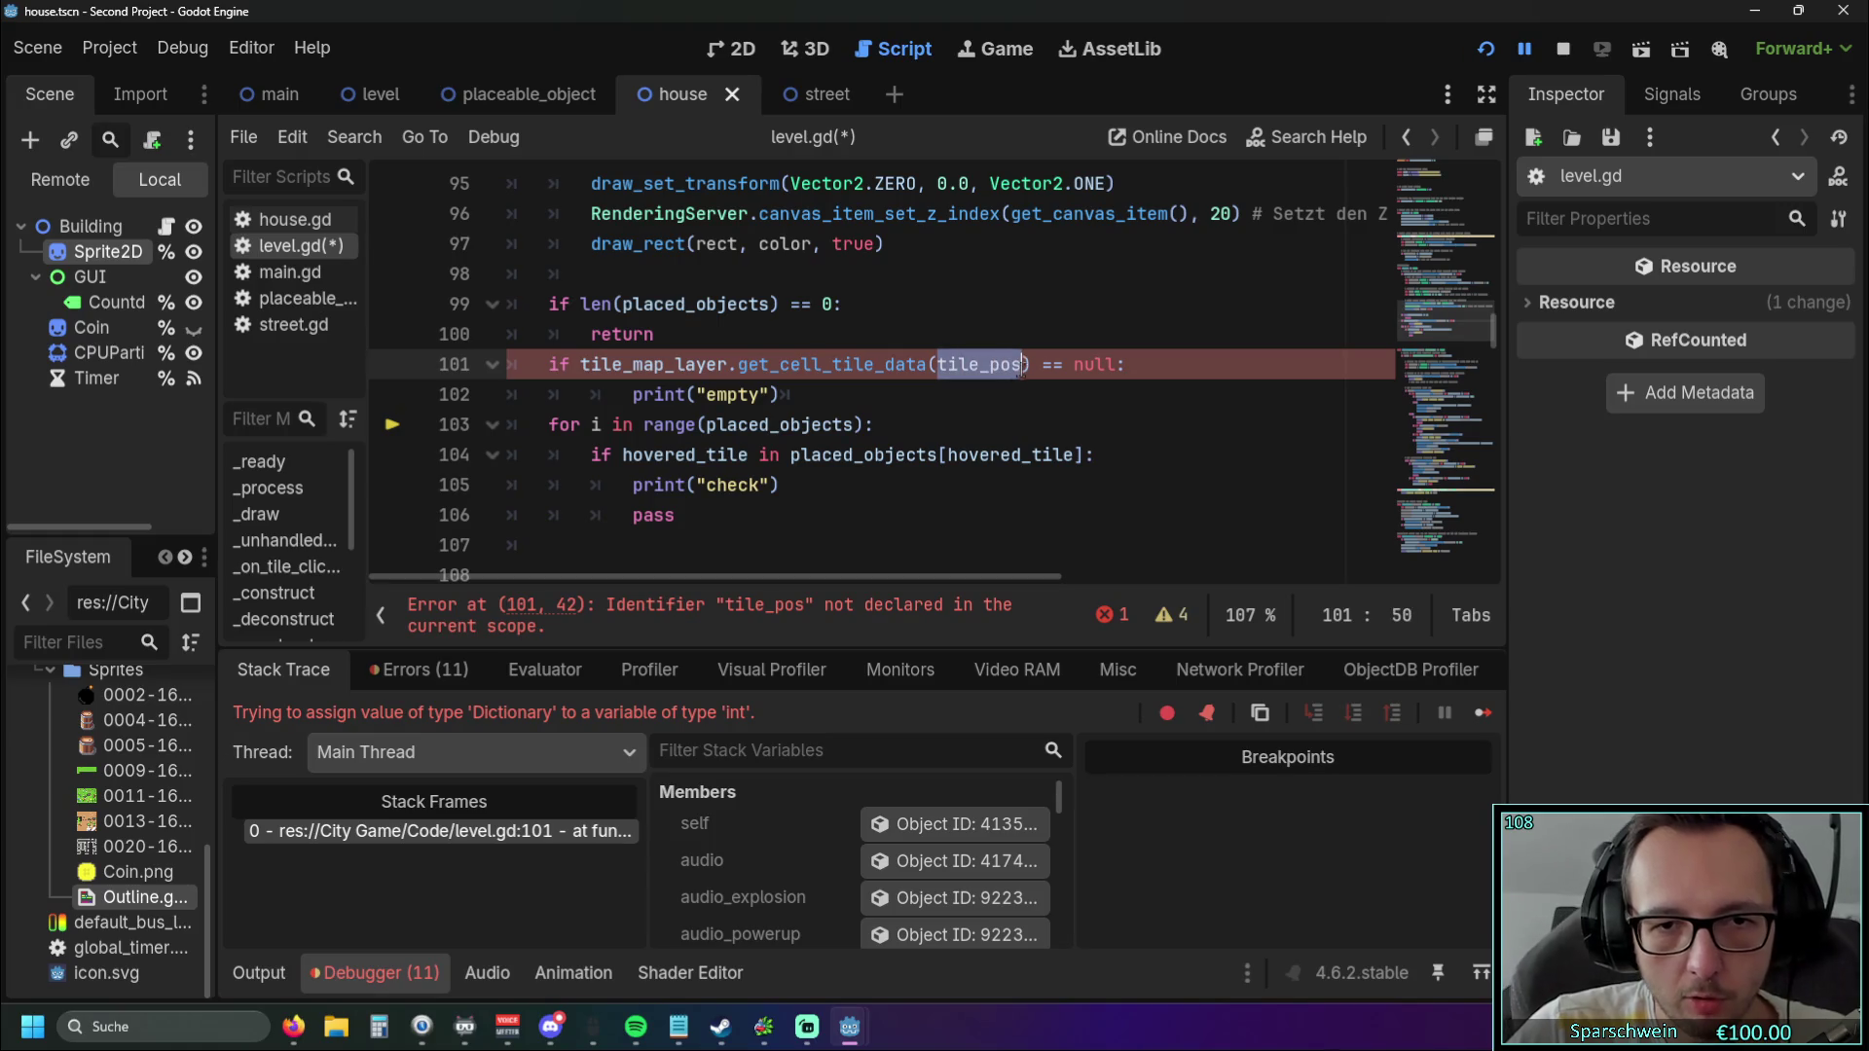
left_click(623, 424)
key("Down")
double_click(628, 455)
key("ctrl+c")
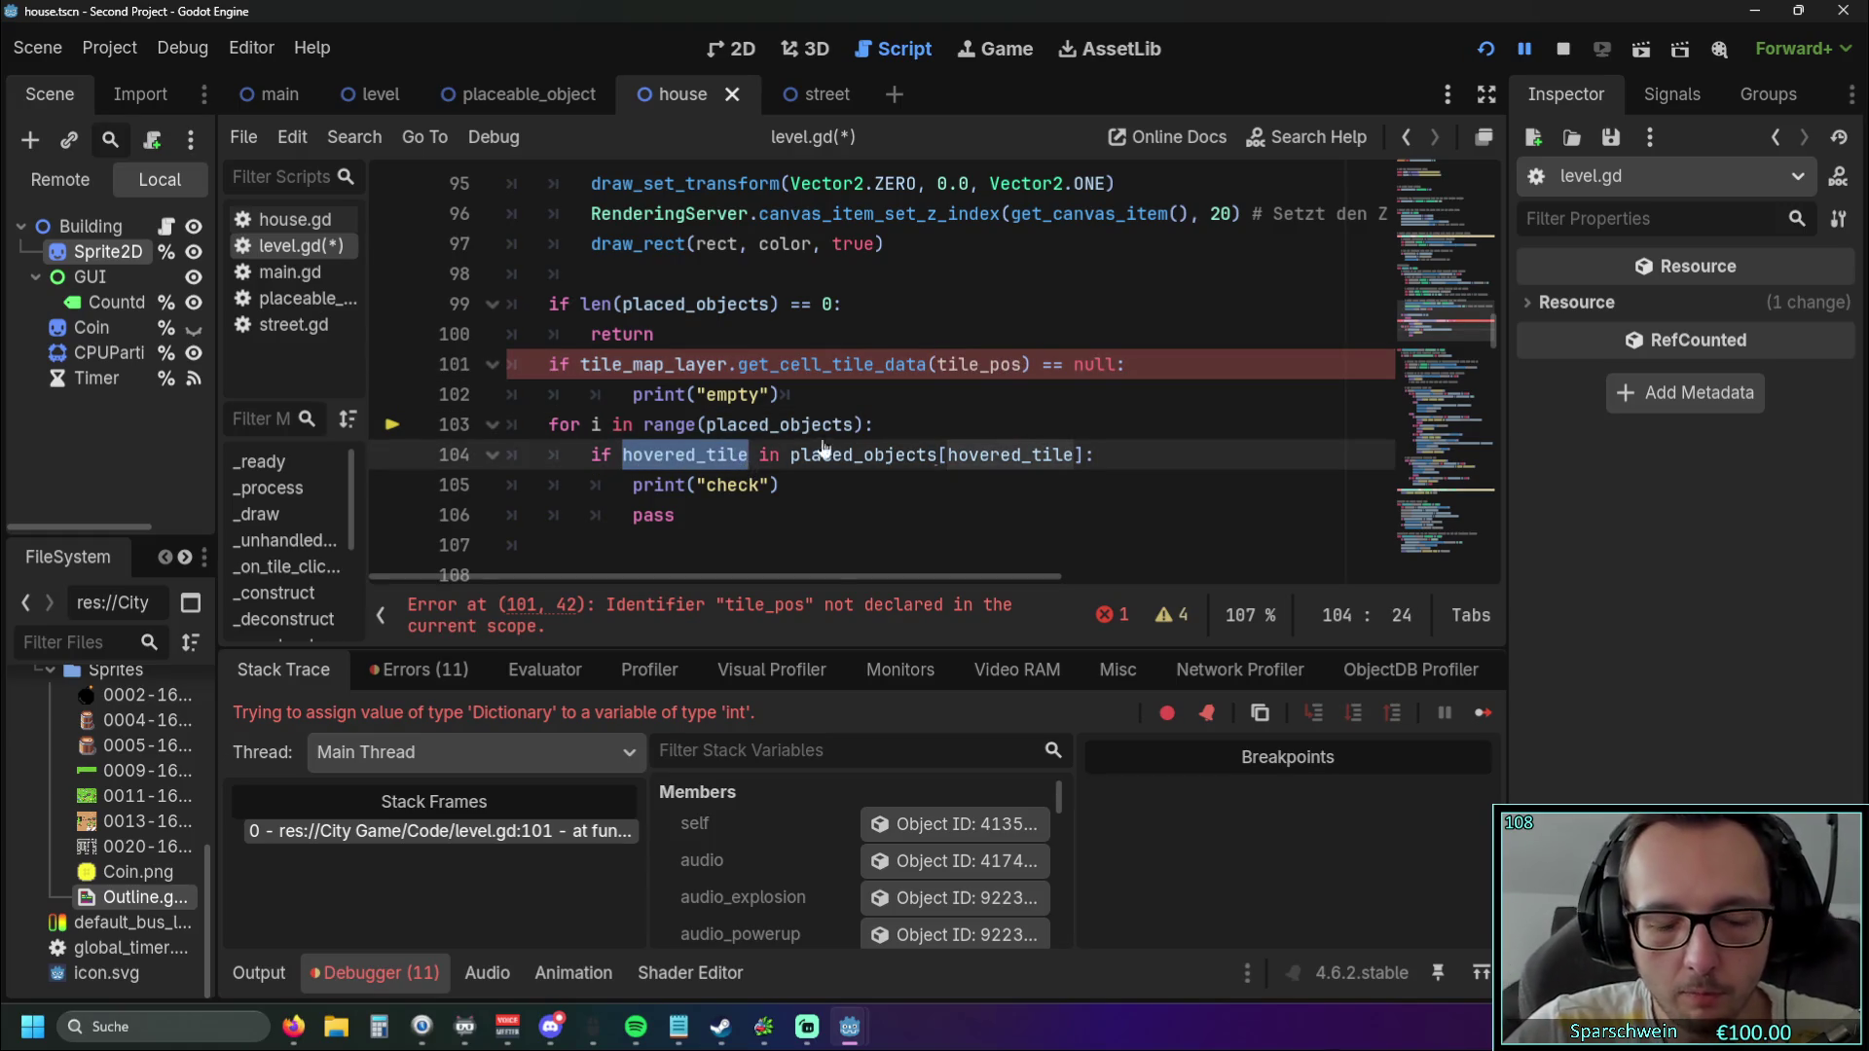
left_click_drag(939, 364, 1016, 364)
key("ctrl+v")
left_click(930, 424)
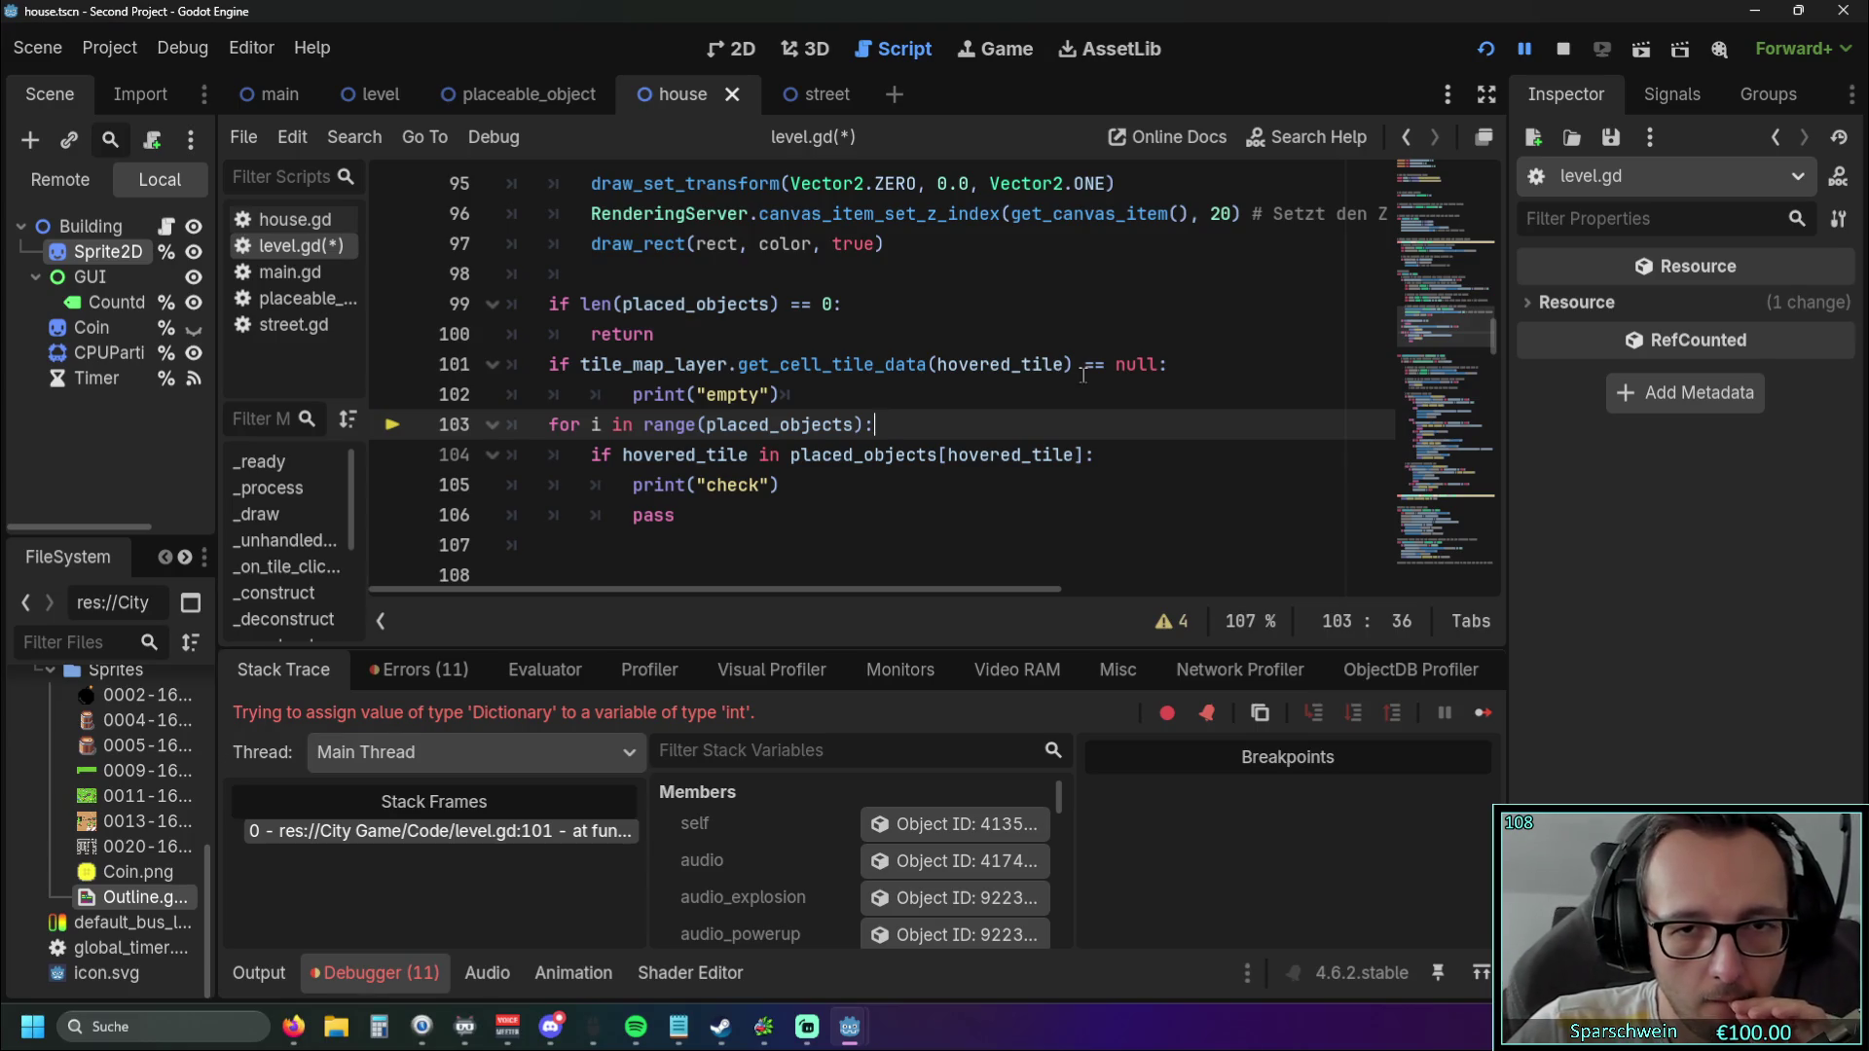
left_click_drag(1083, 365, 1095, 365)
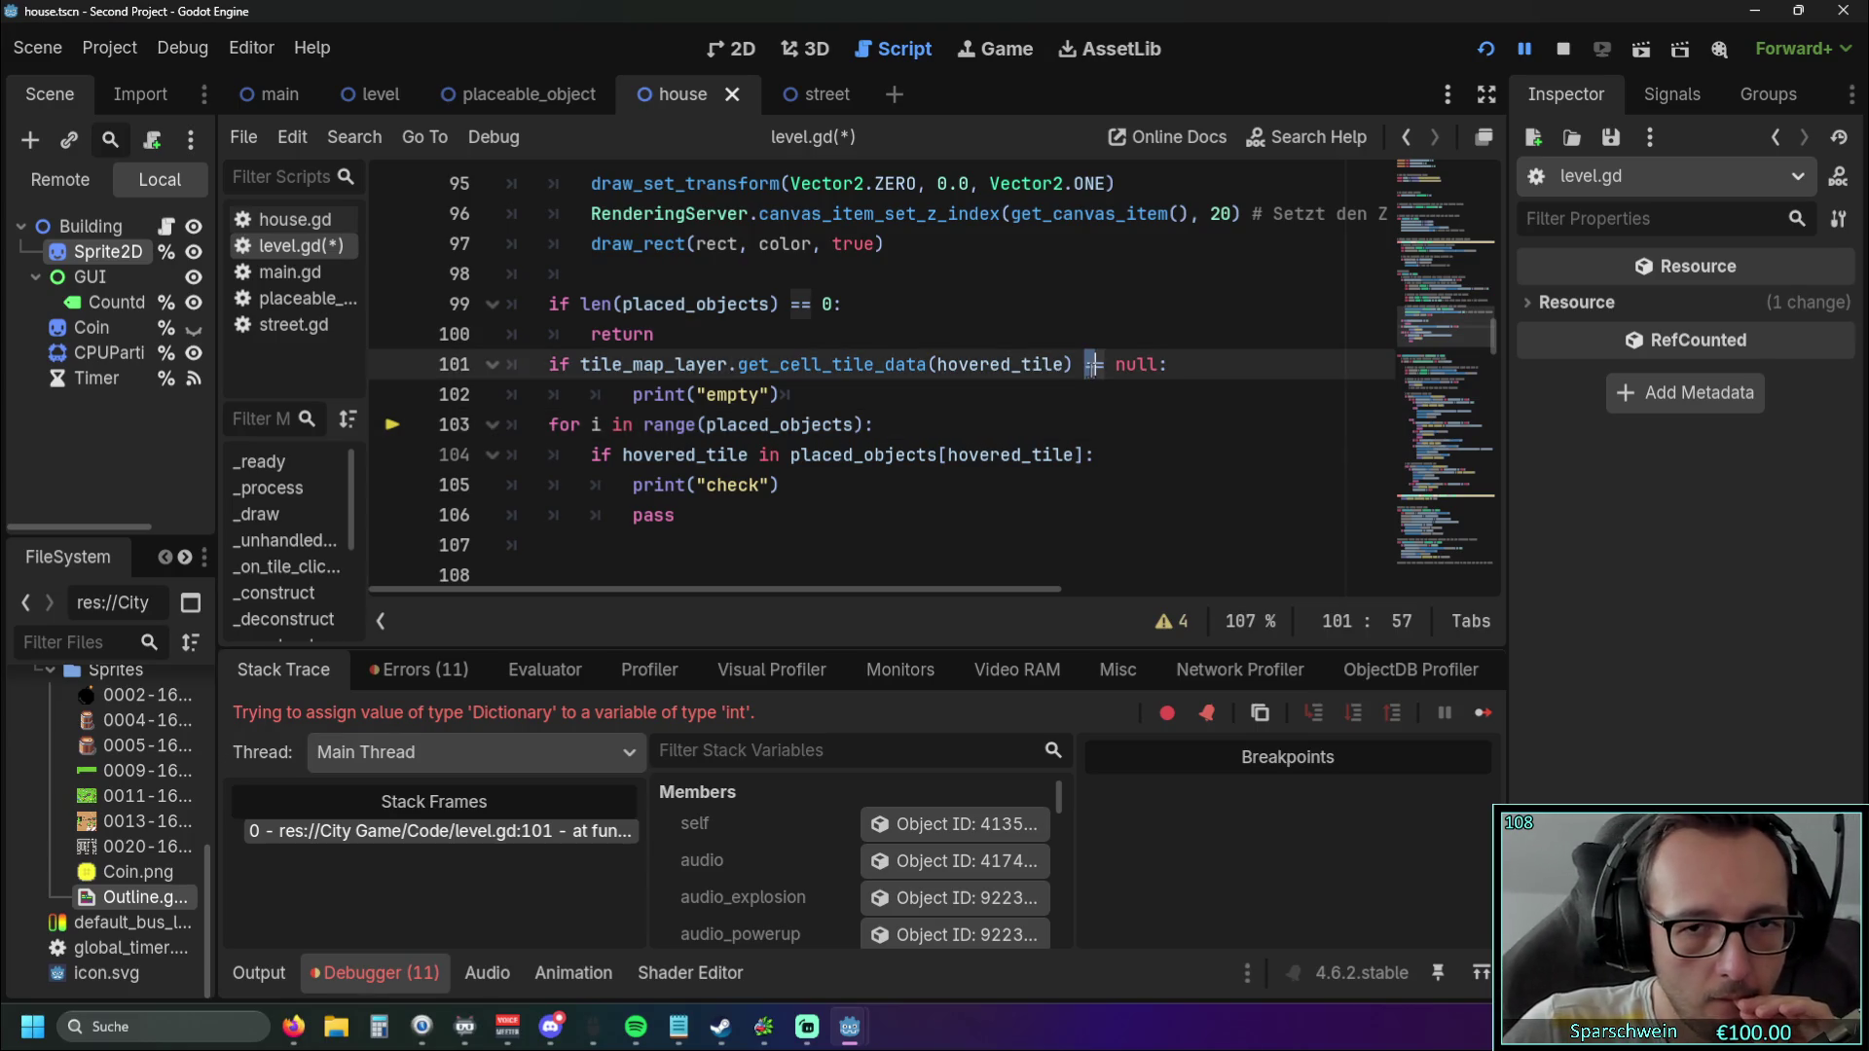
left_click(1034, 395)
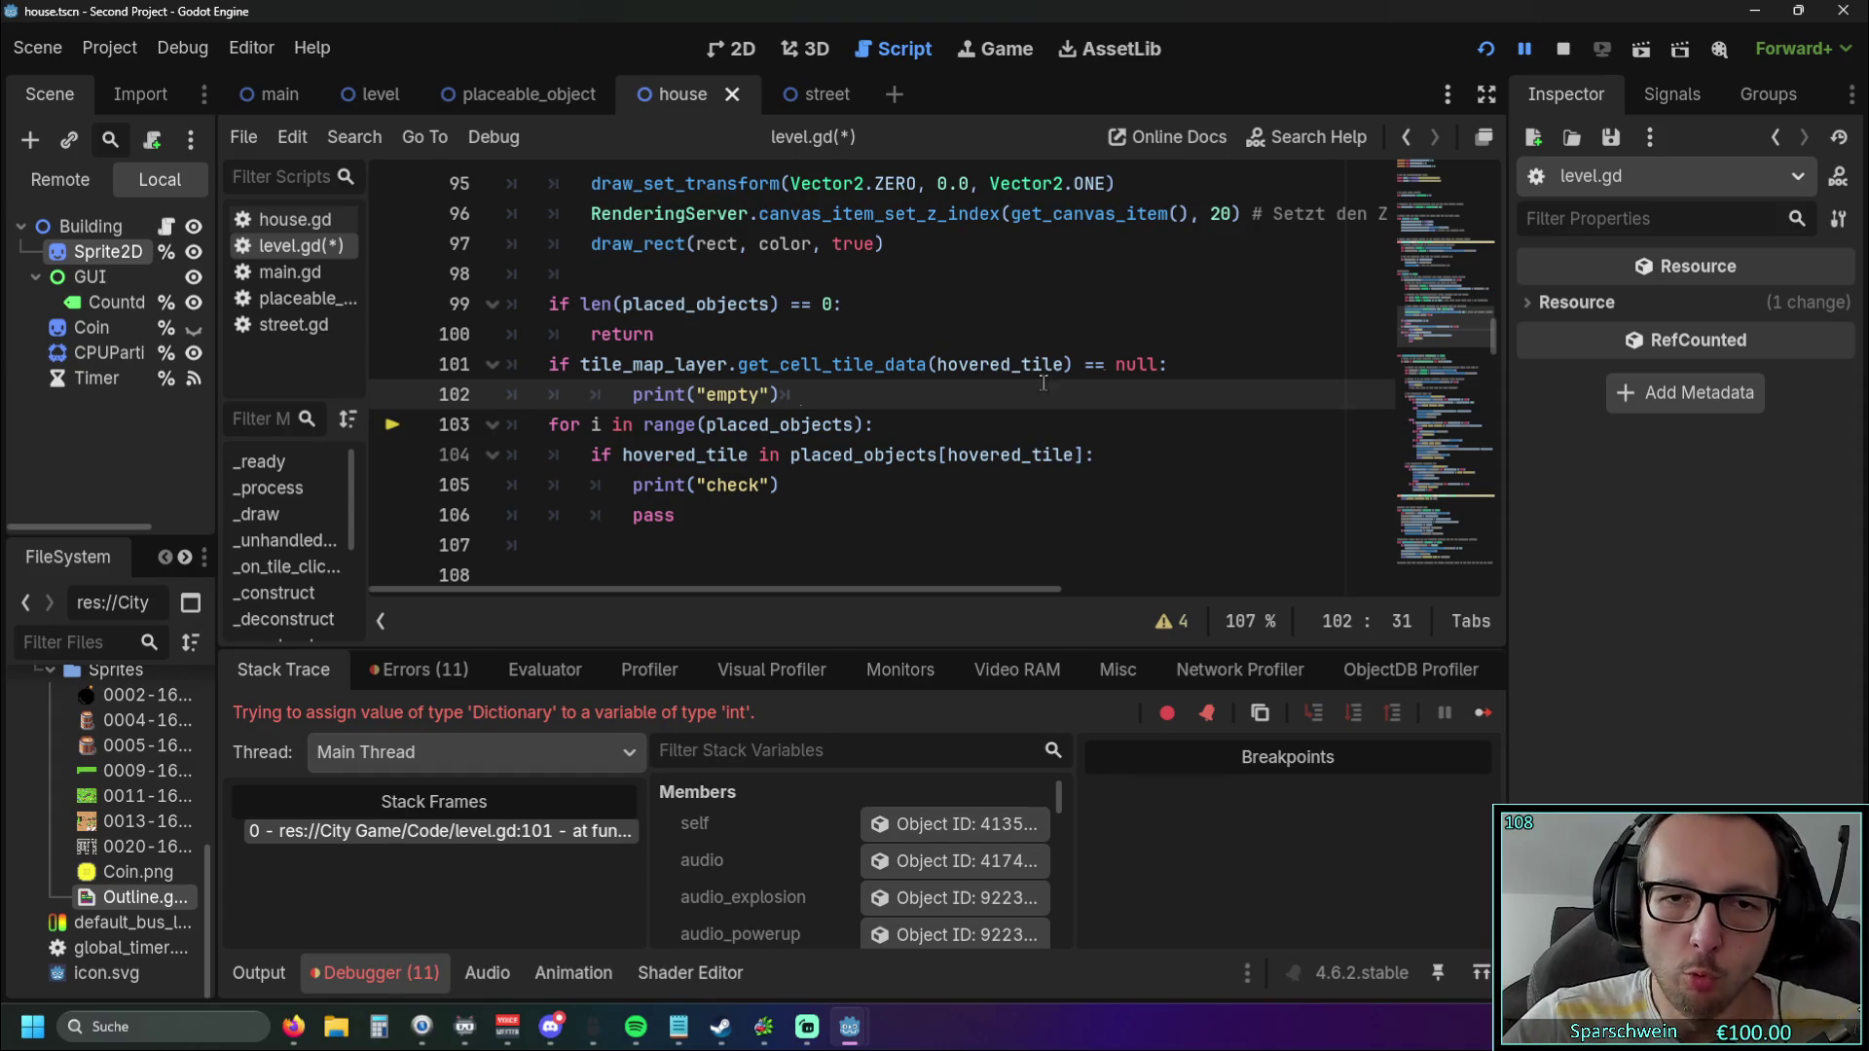
type("!")
Nest the for loop and its body under the tile check, delete print("empty"), then save and run.
left_click(943, 417)
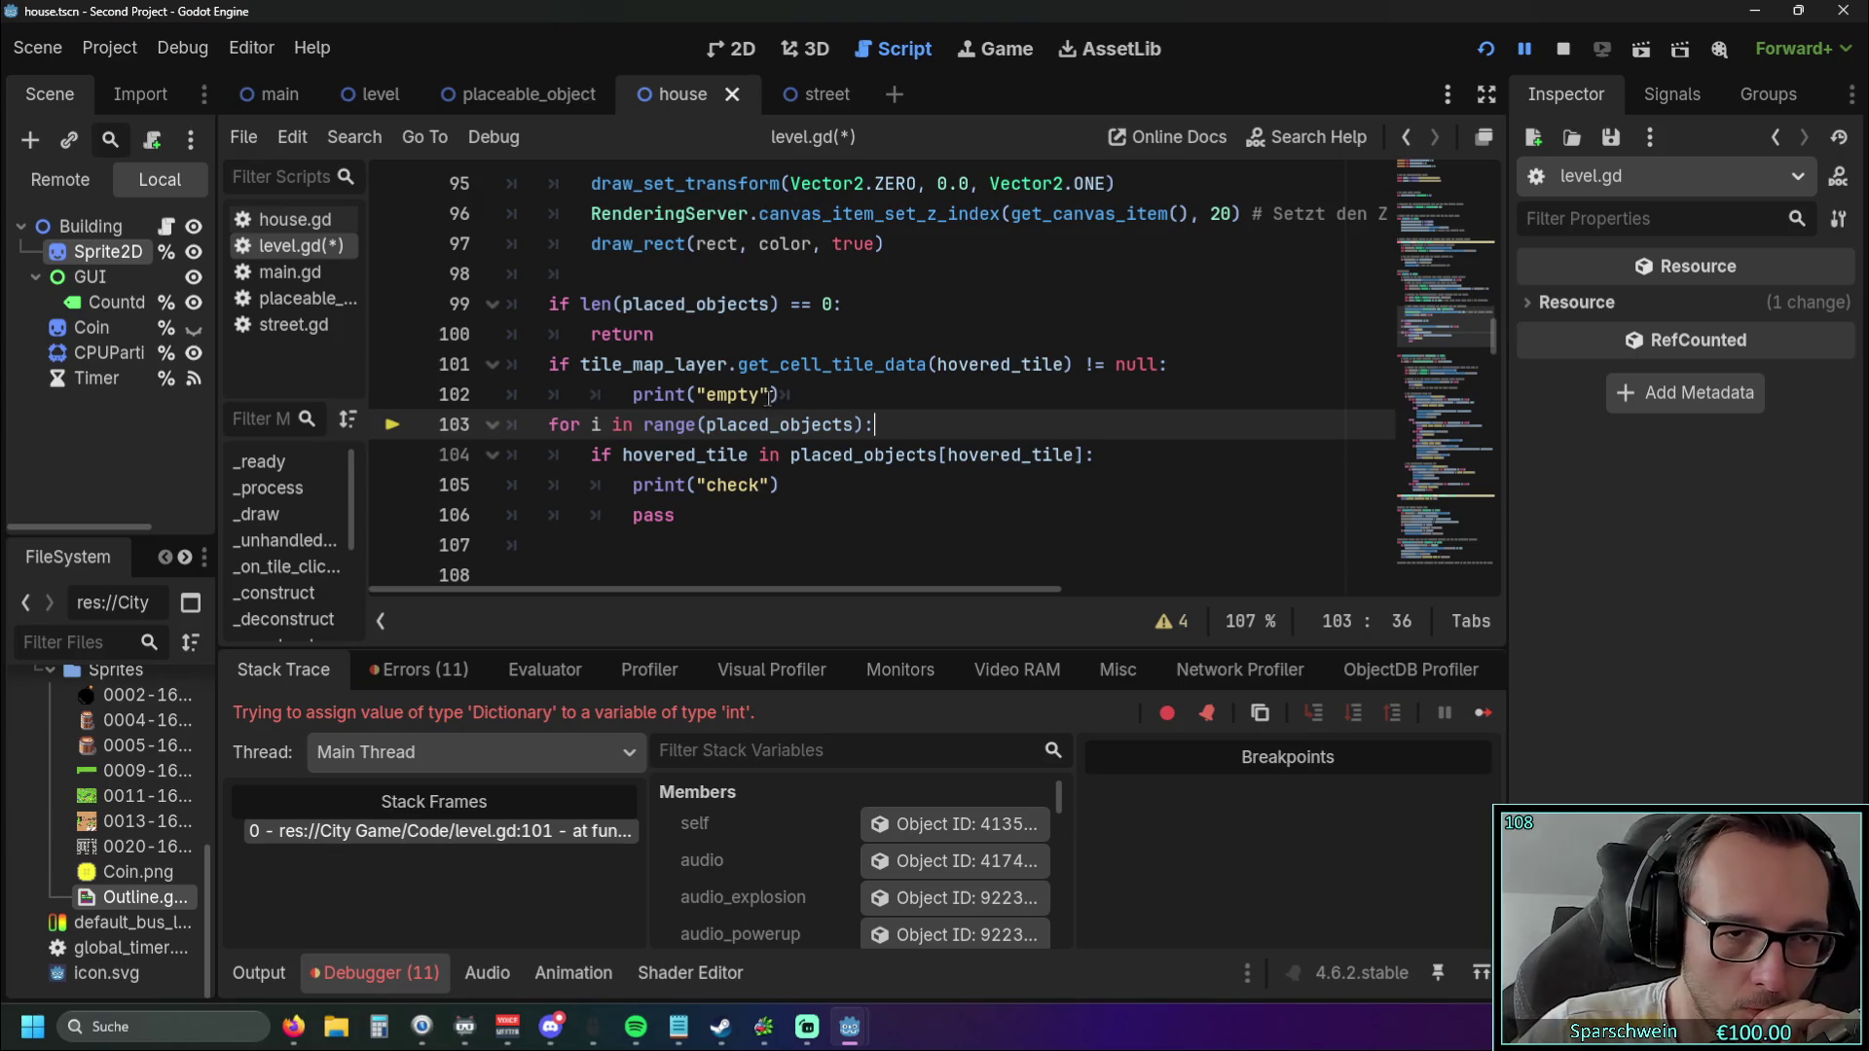
left_click(547, 424)
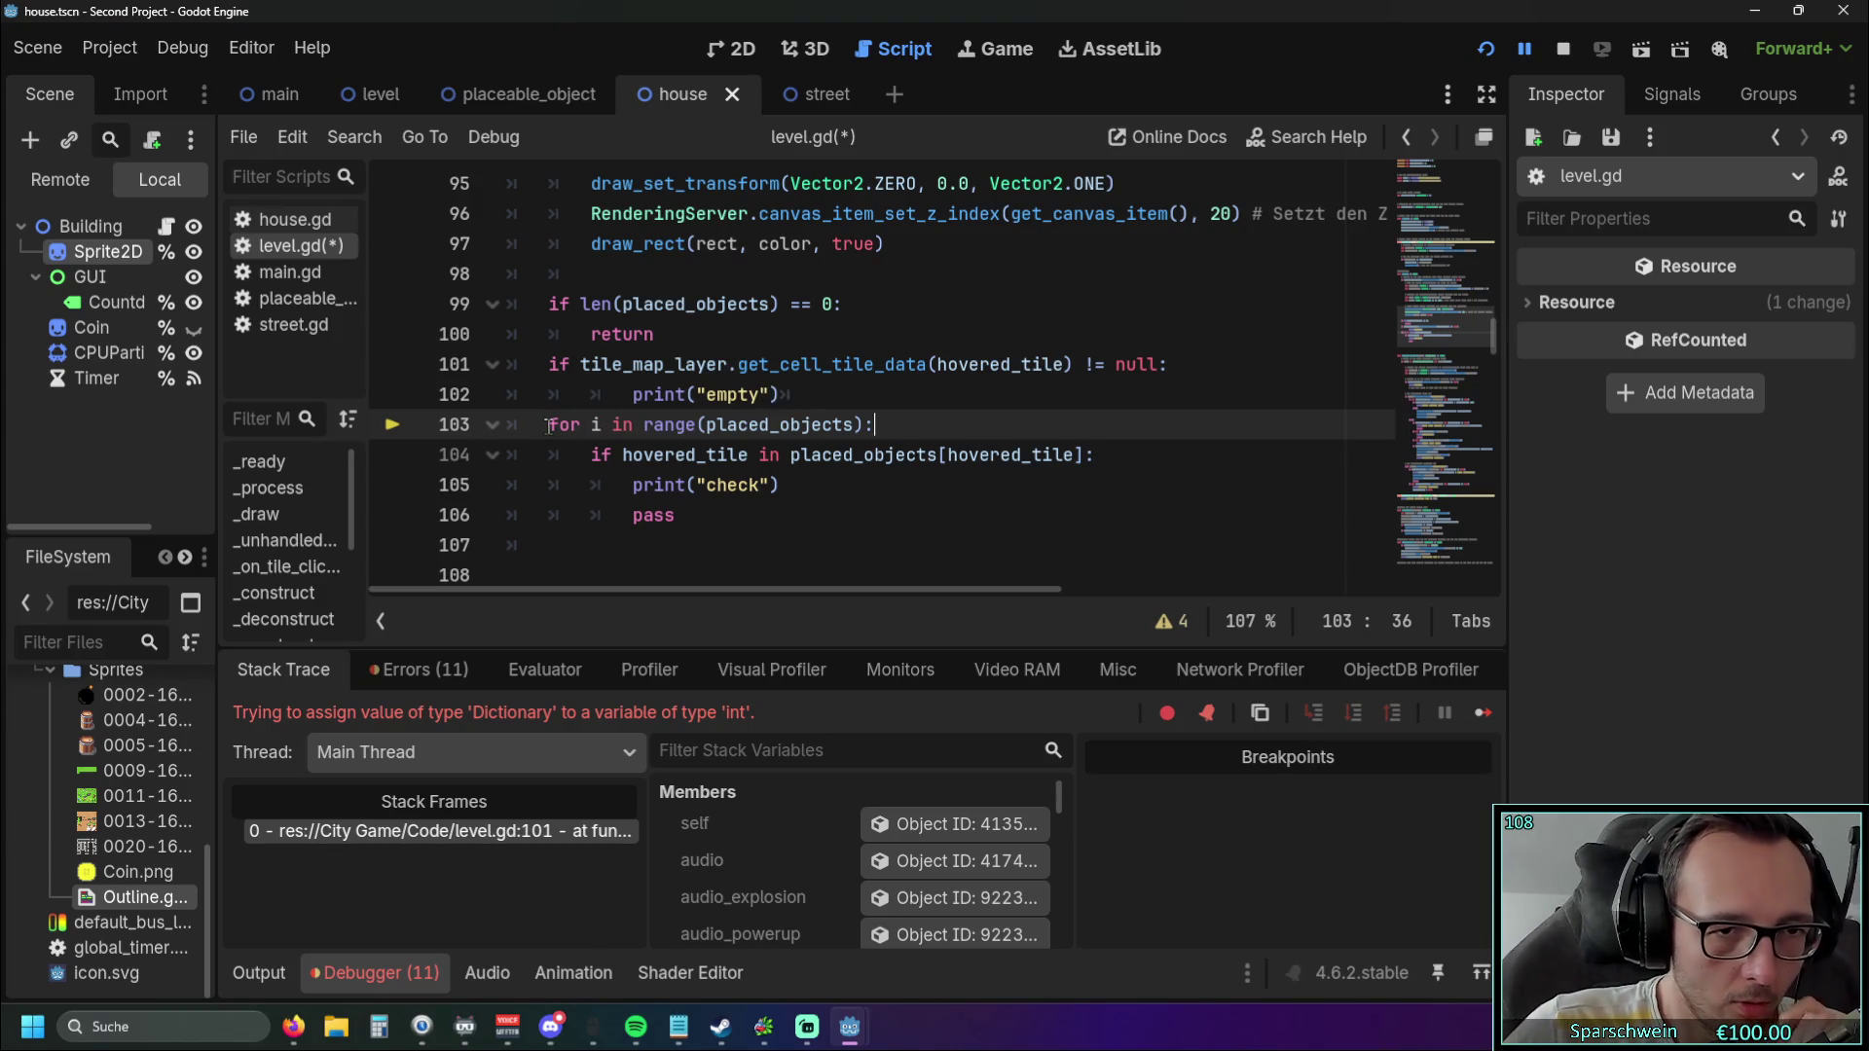
key("Tab")
left_click(587, 456)
key("Tab")
left_click_drag(633, 485, 675, 515)
key("Tab")
left_click_drag(800, 394, 393, 408)
key("BackSpace")
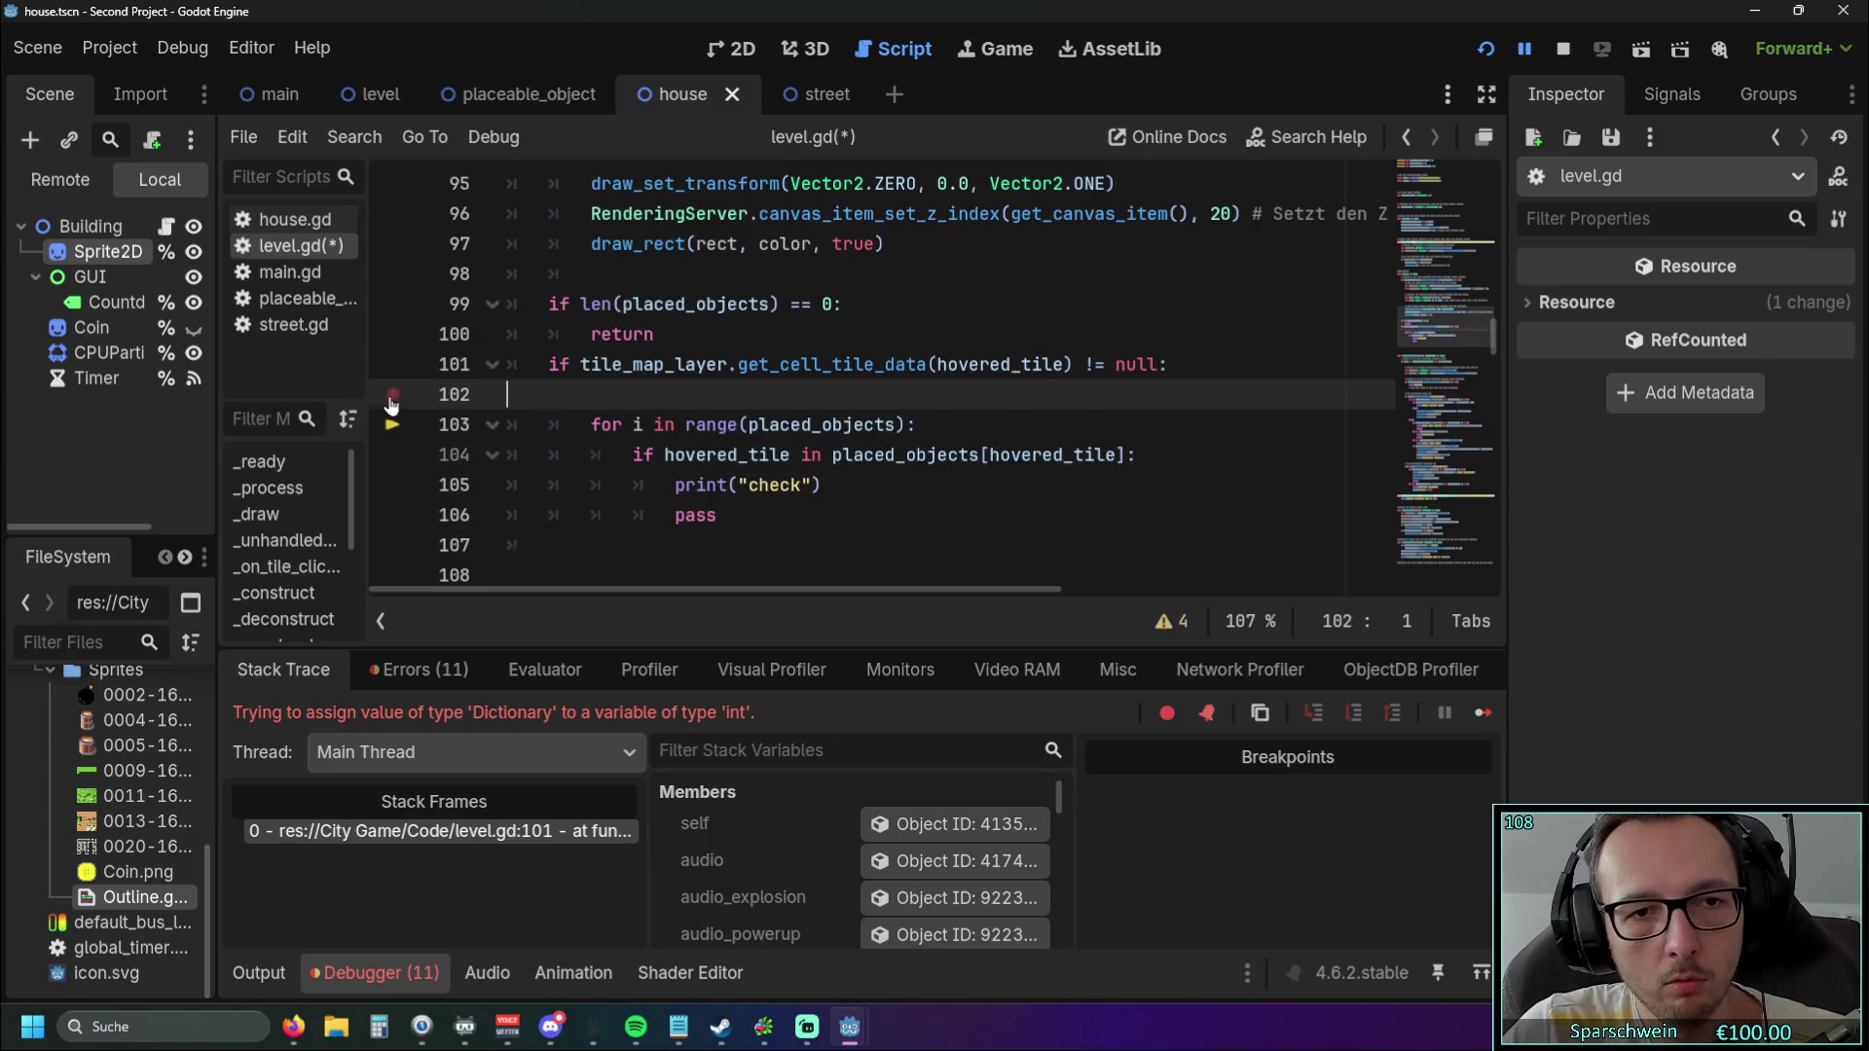
key("BackSpace")
left_click(635, 454)
left_click(1486, 49)
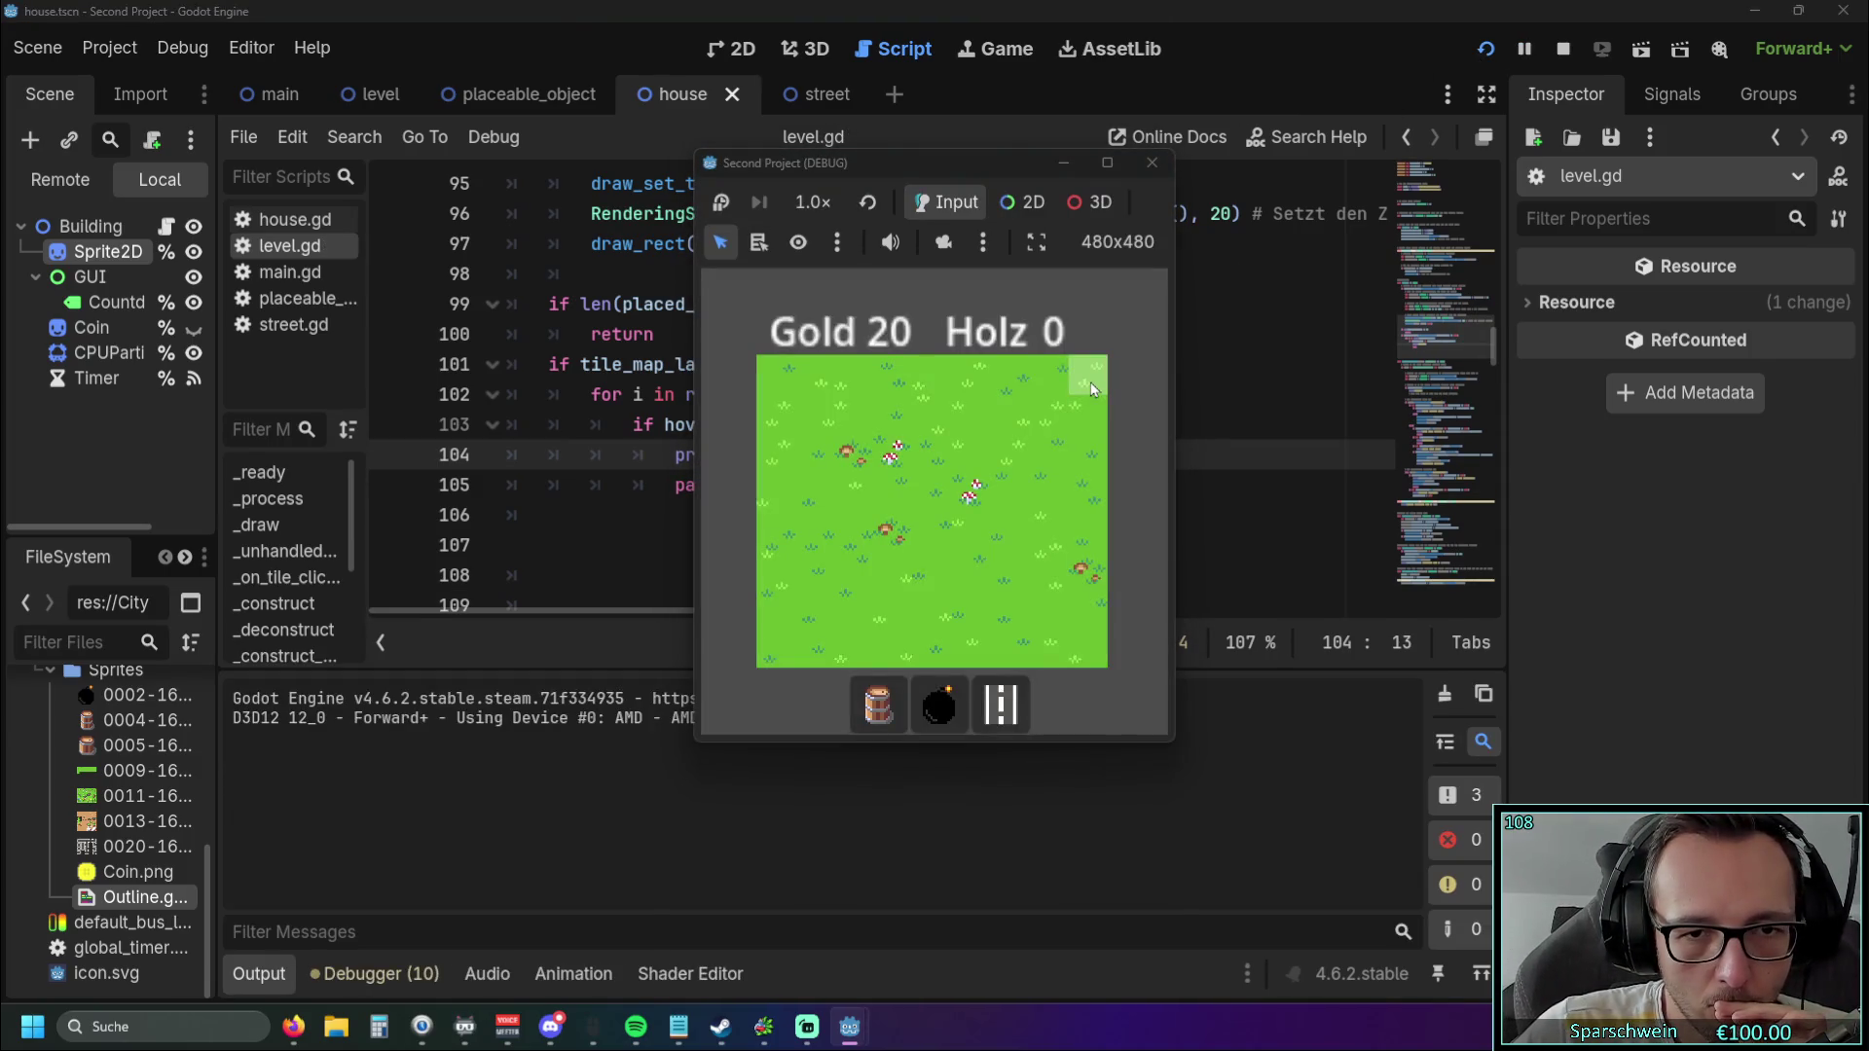
Build a barrel on a grass tile, collect its coins twice, then close the game window.
left_click(901, 699)
left_click(897, 496)
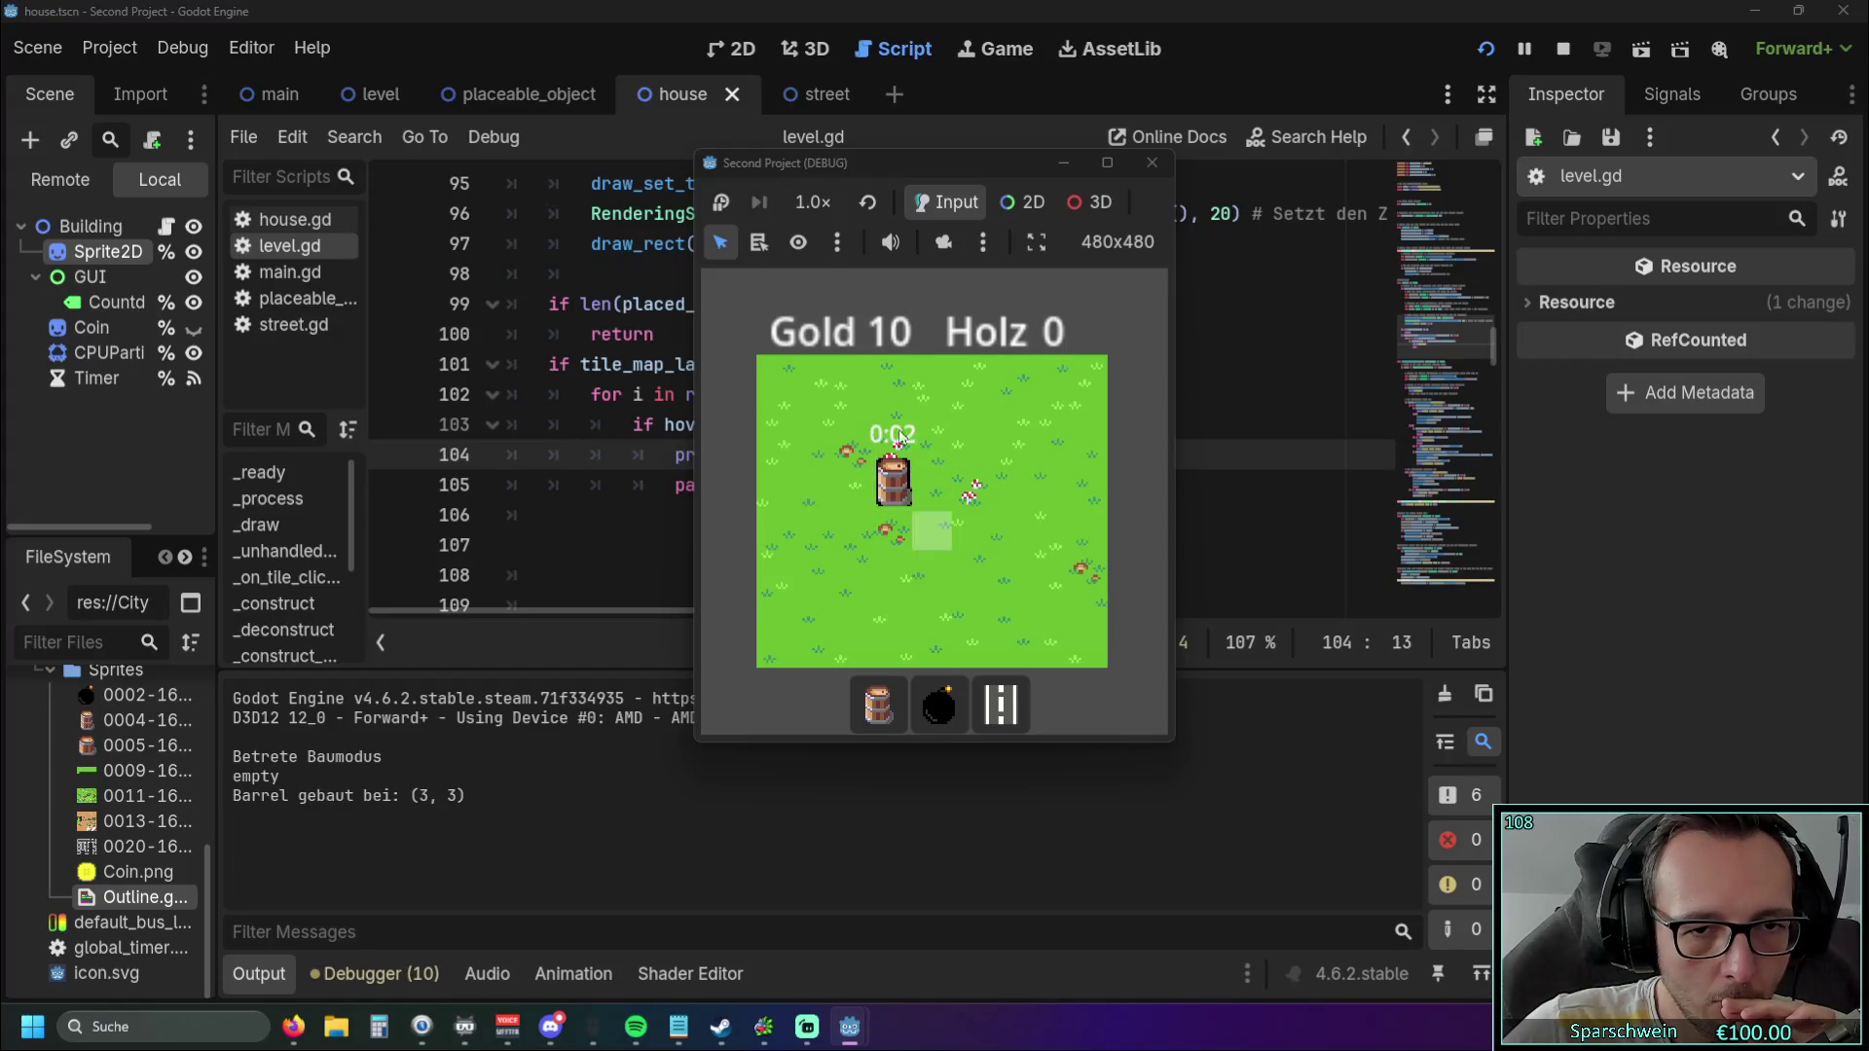
left_click(897, 508)
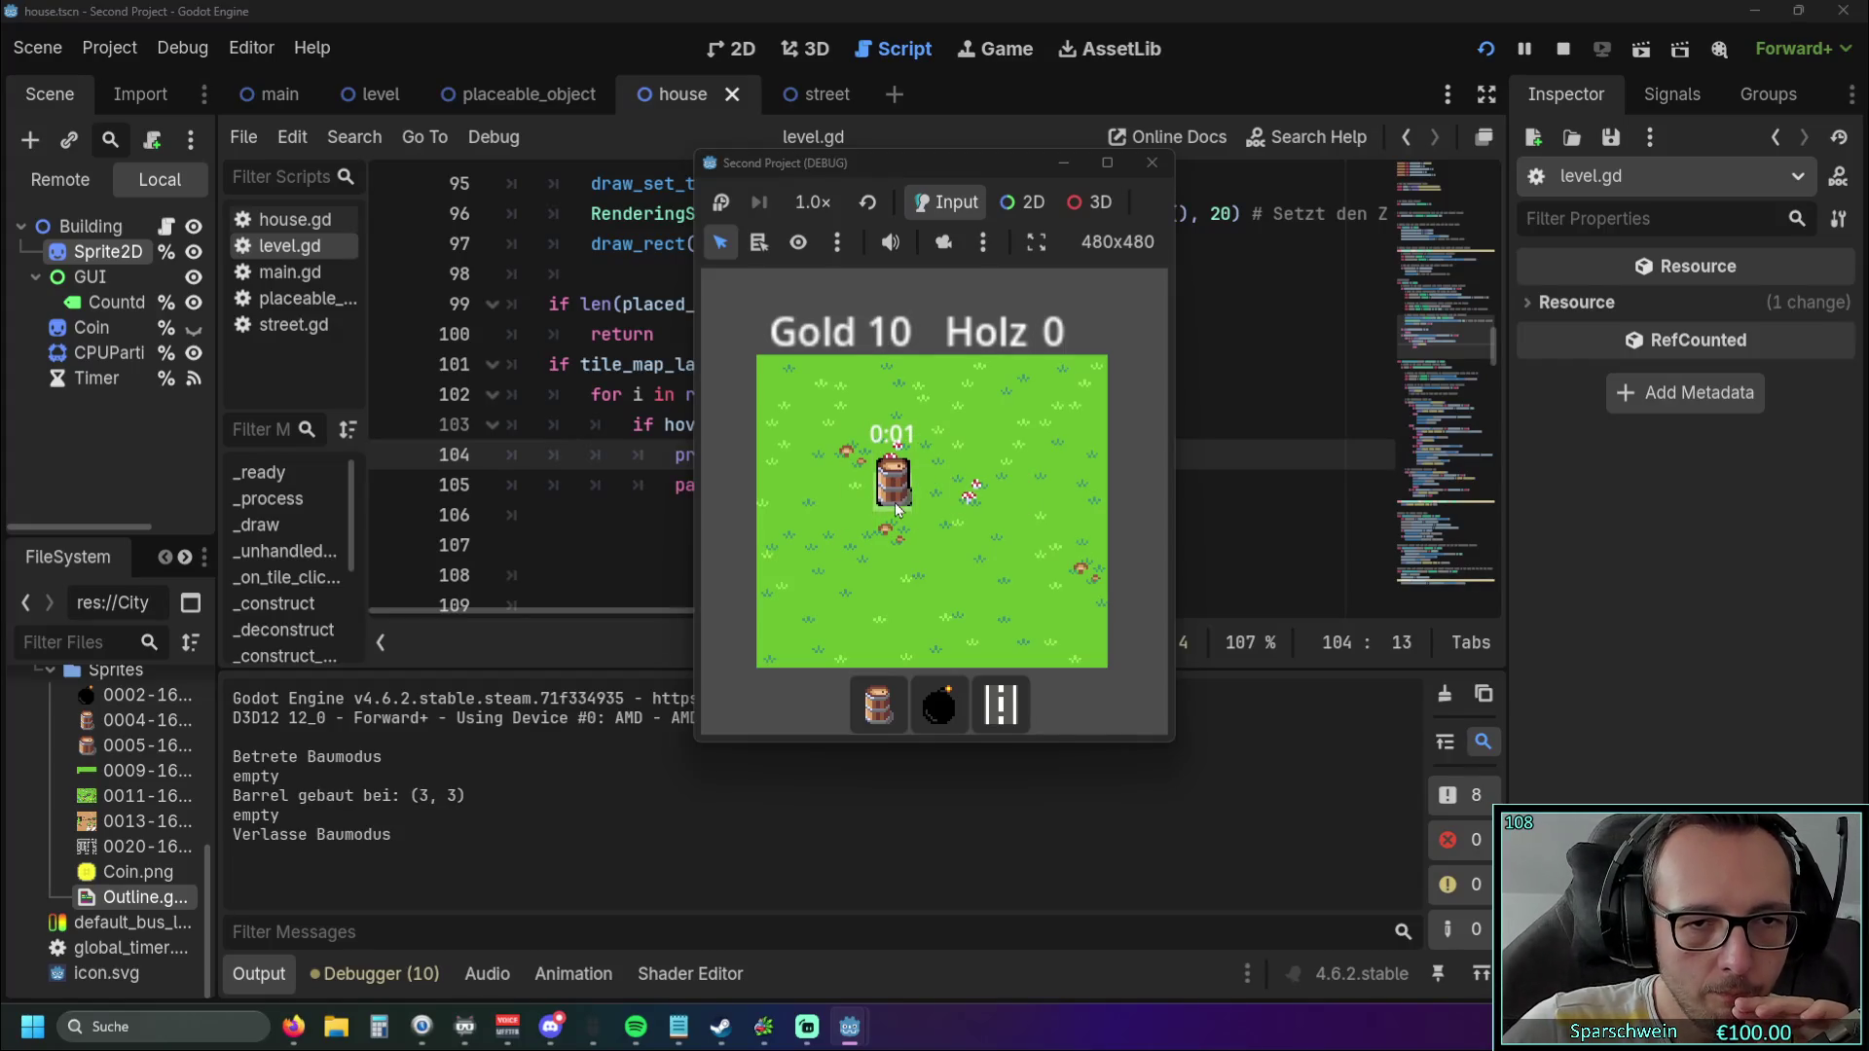
left_click(843, 490)
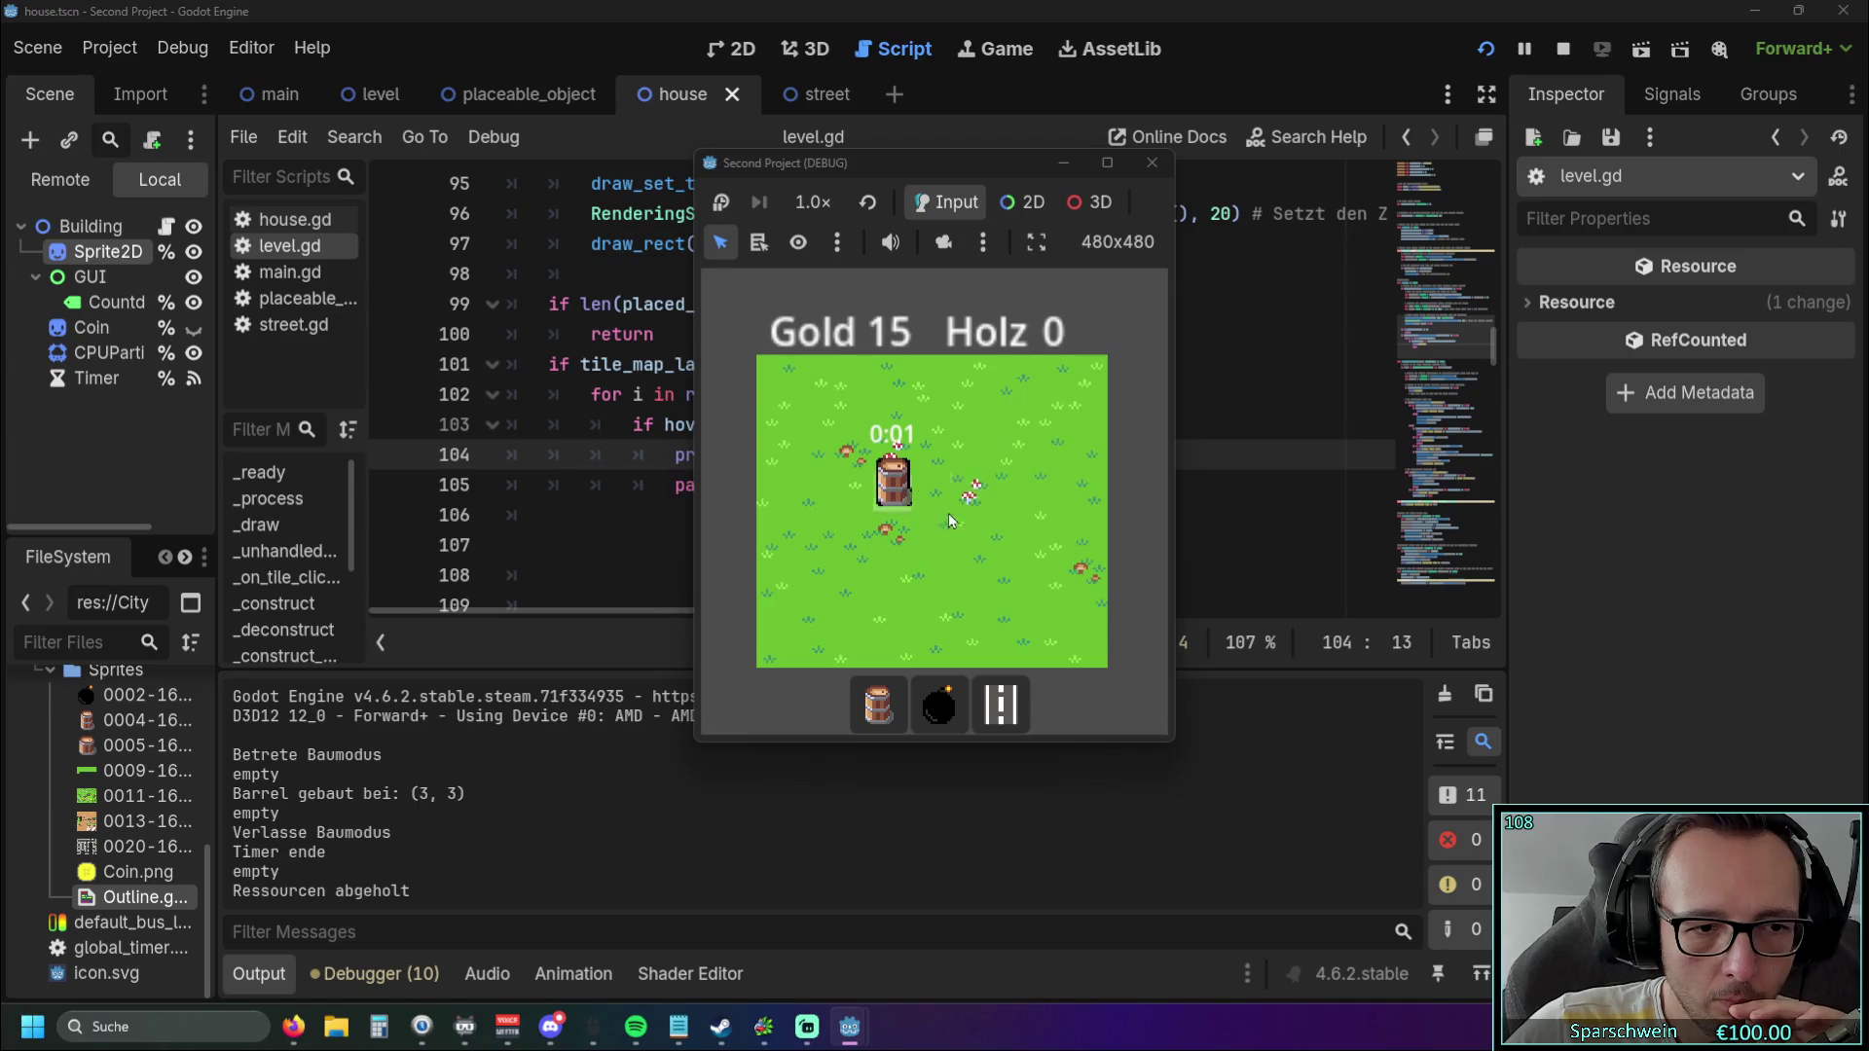
left_click(895, 493)
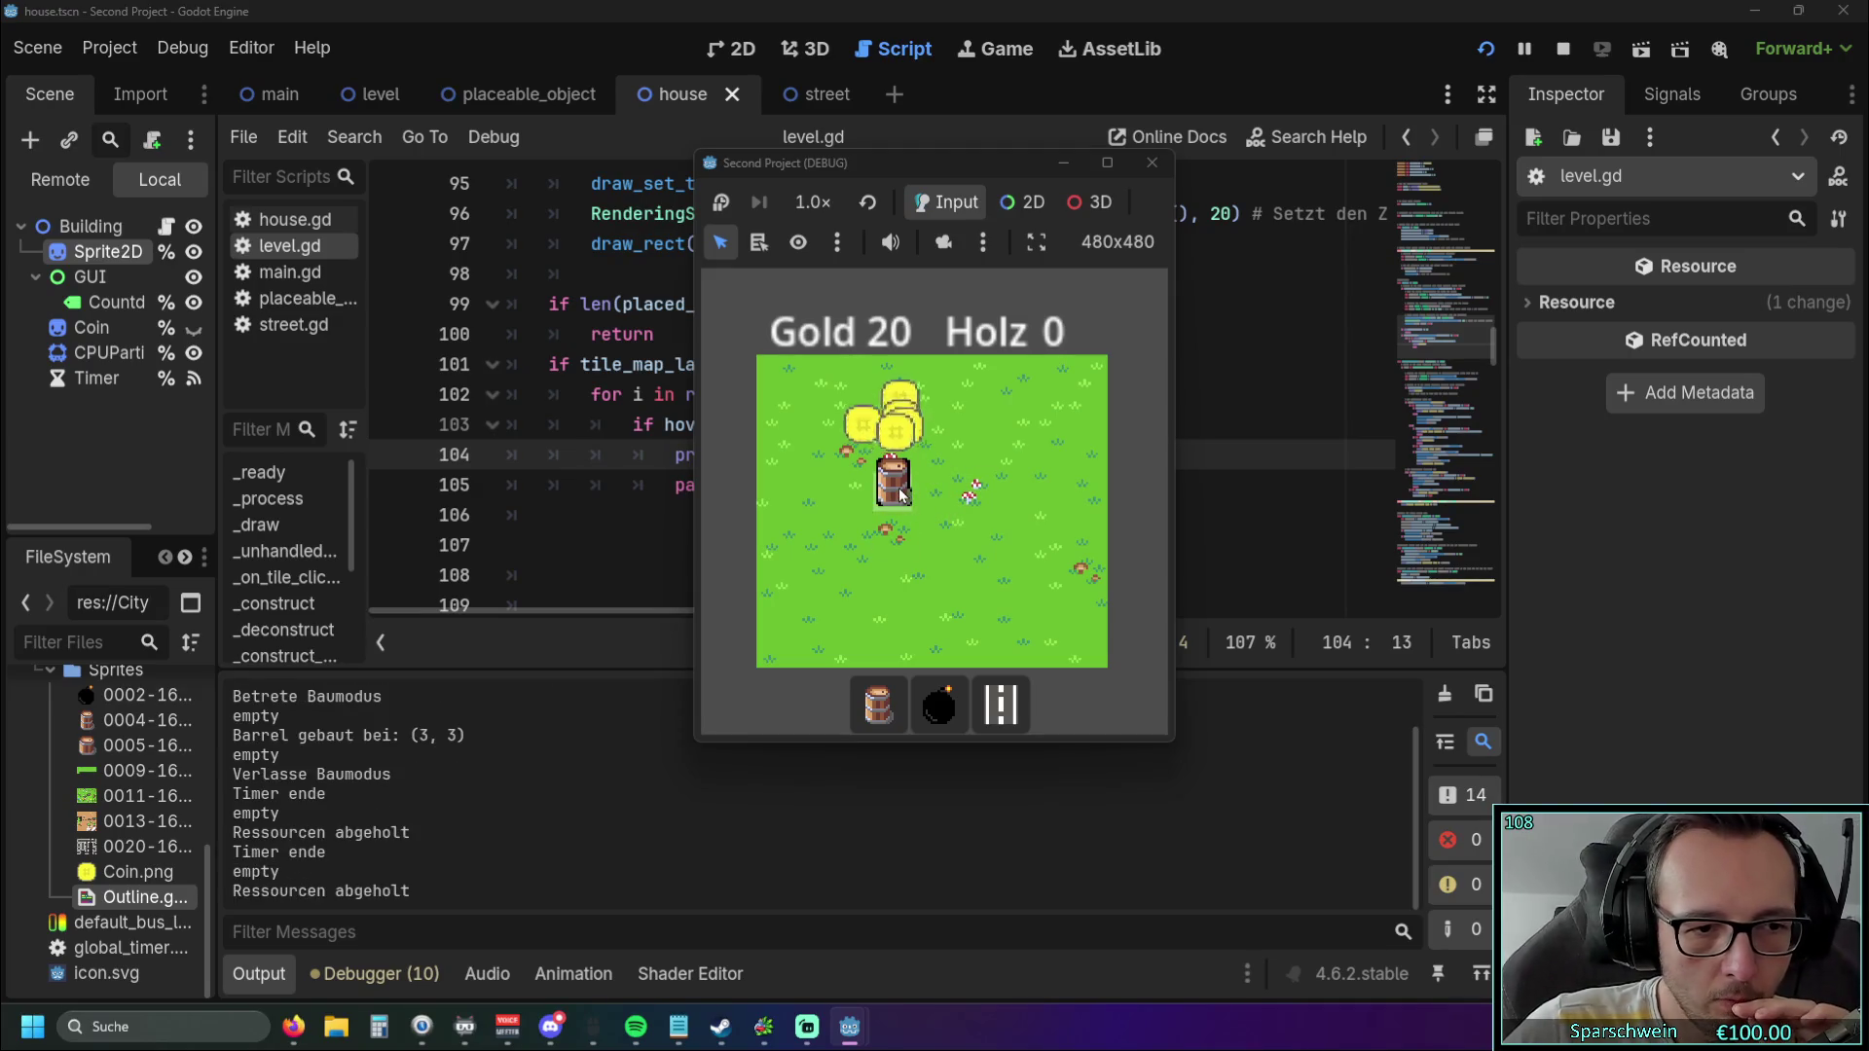
left_click(1150, 163)
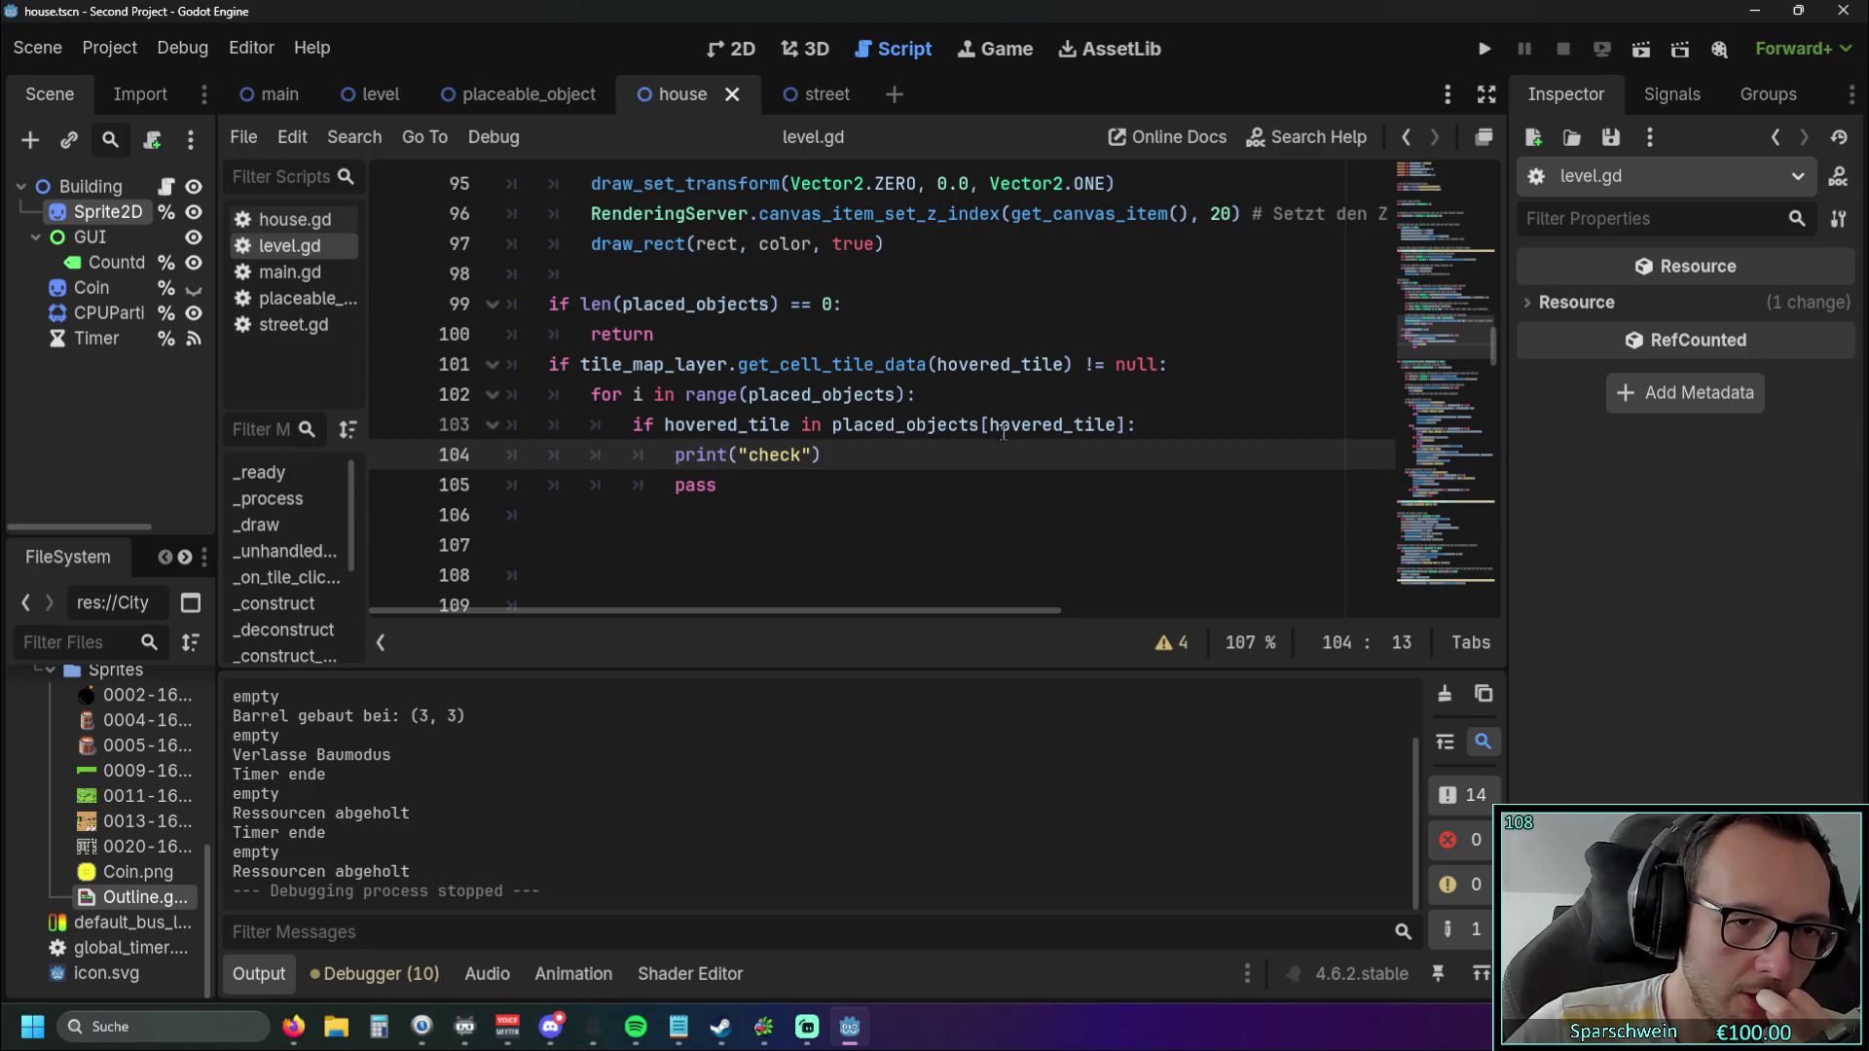
double_click(725, 425)
left_click(857, 459)
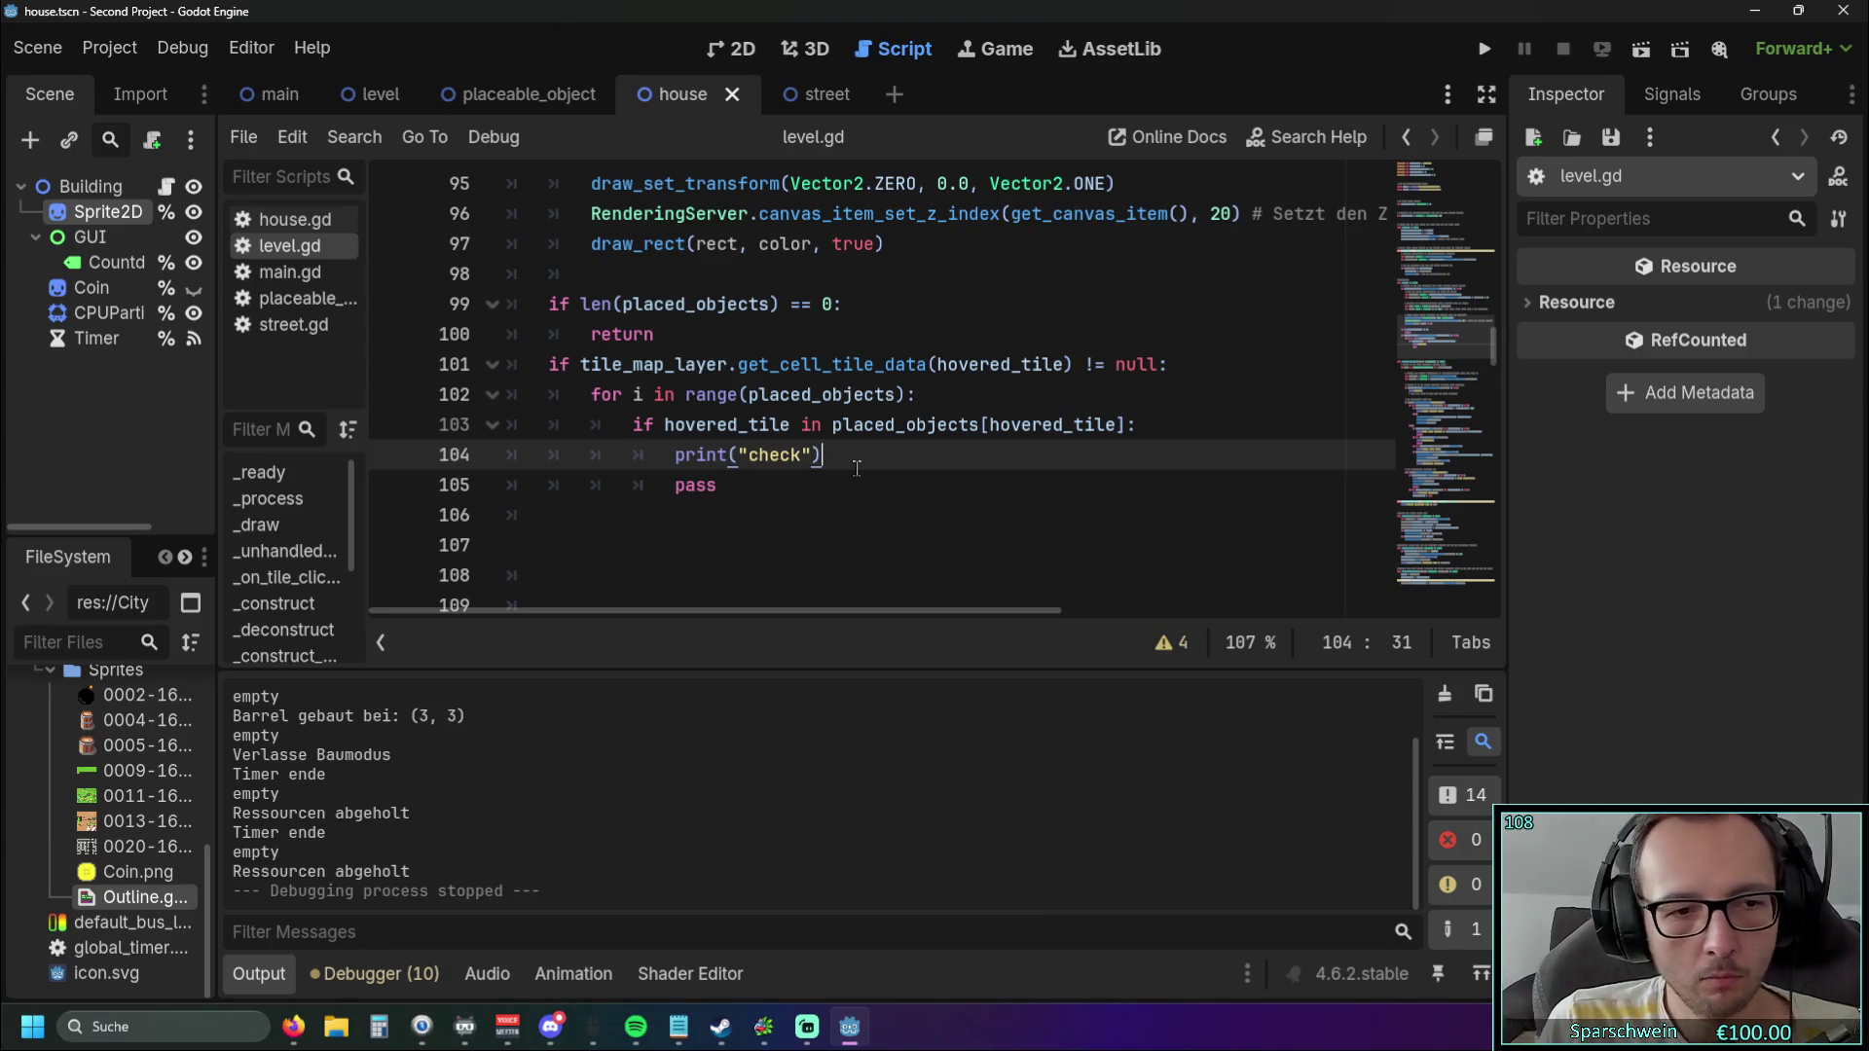
scroll(857, 468, "up", 5)
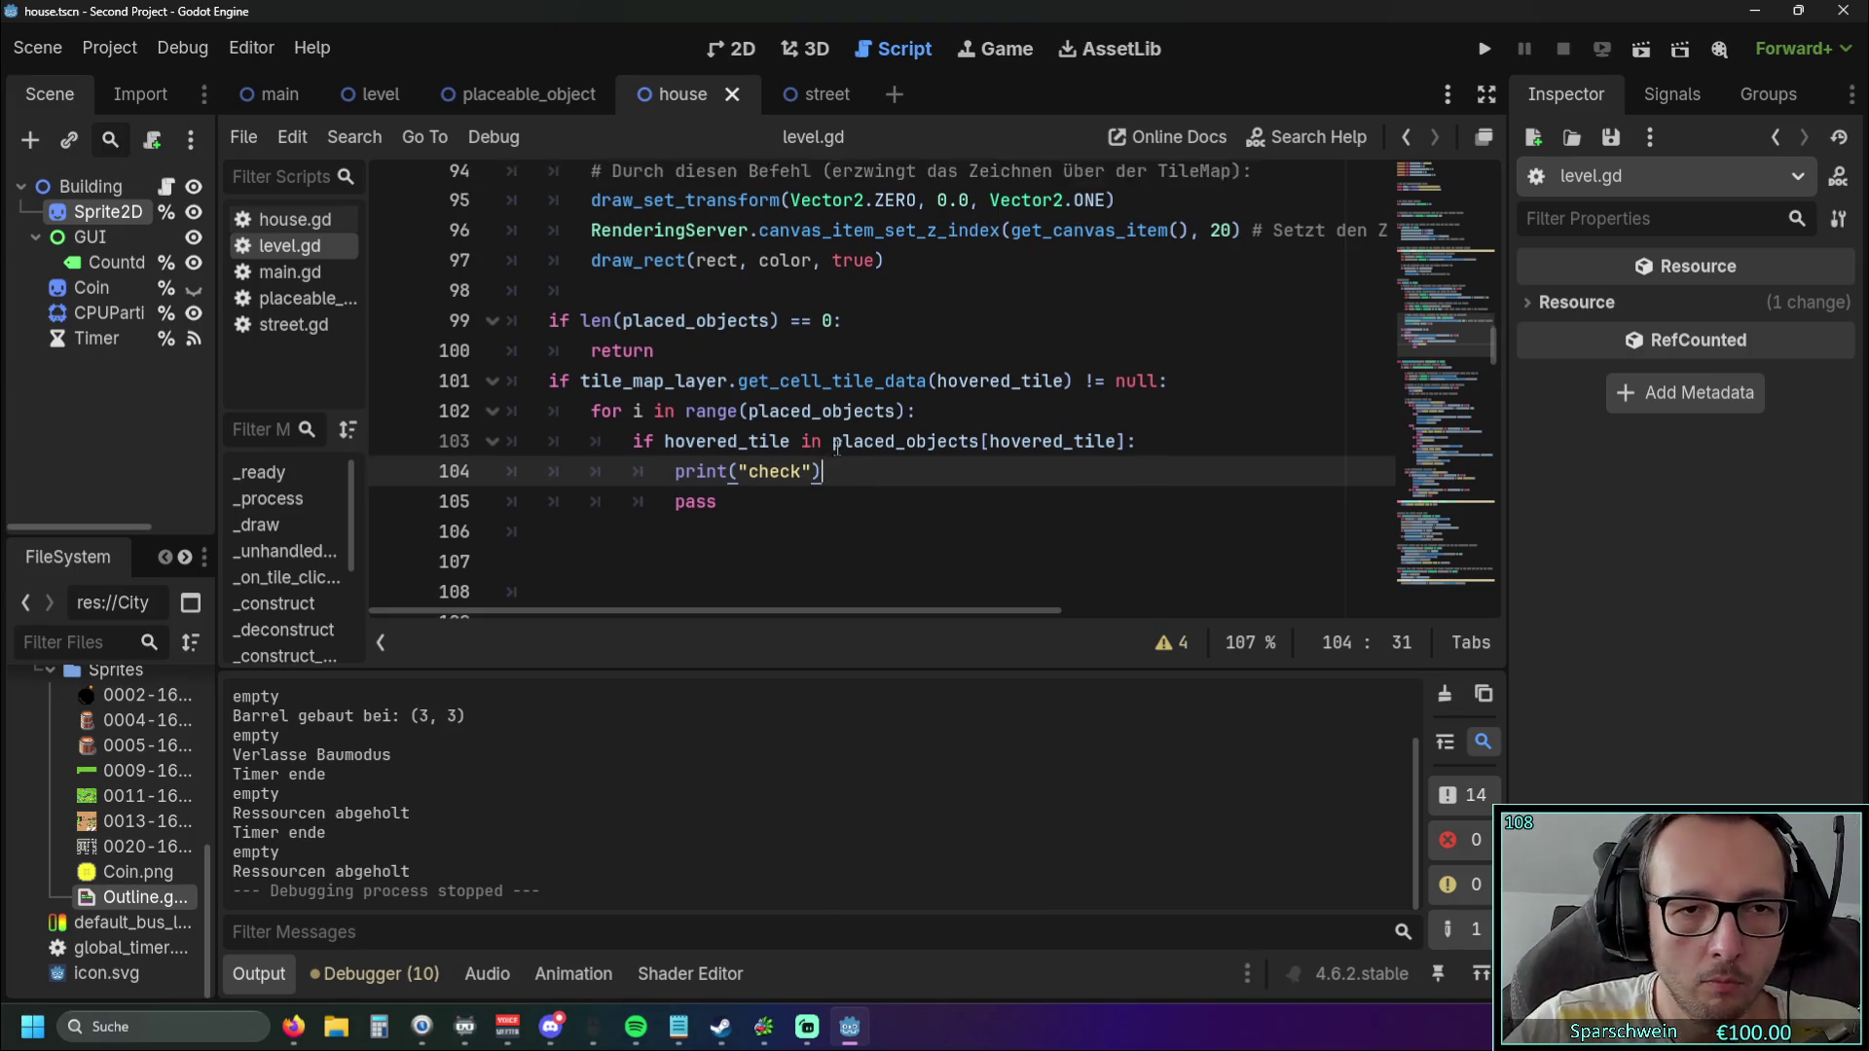
scroll(829, 437, "down", 4)
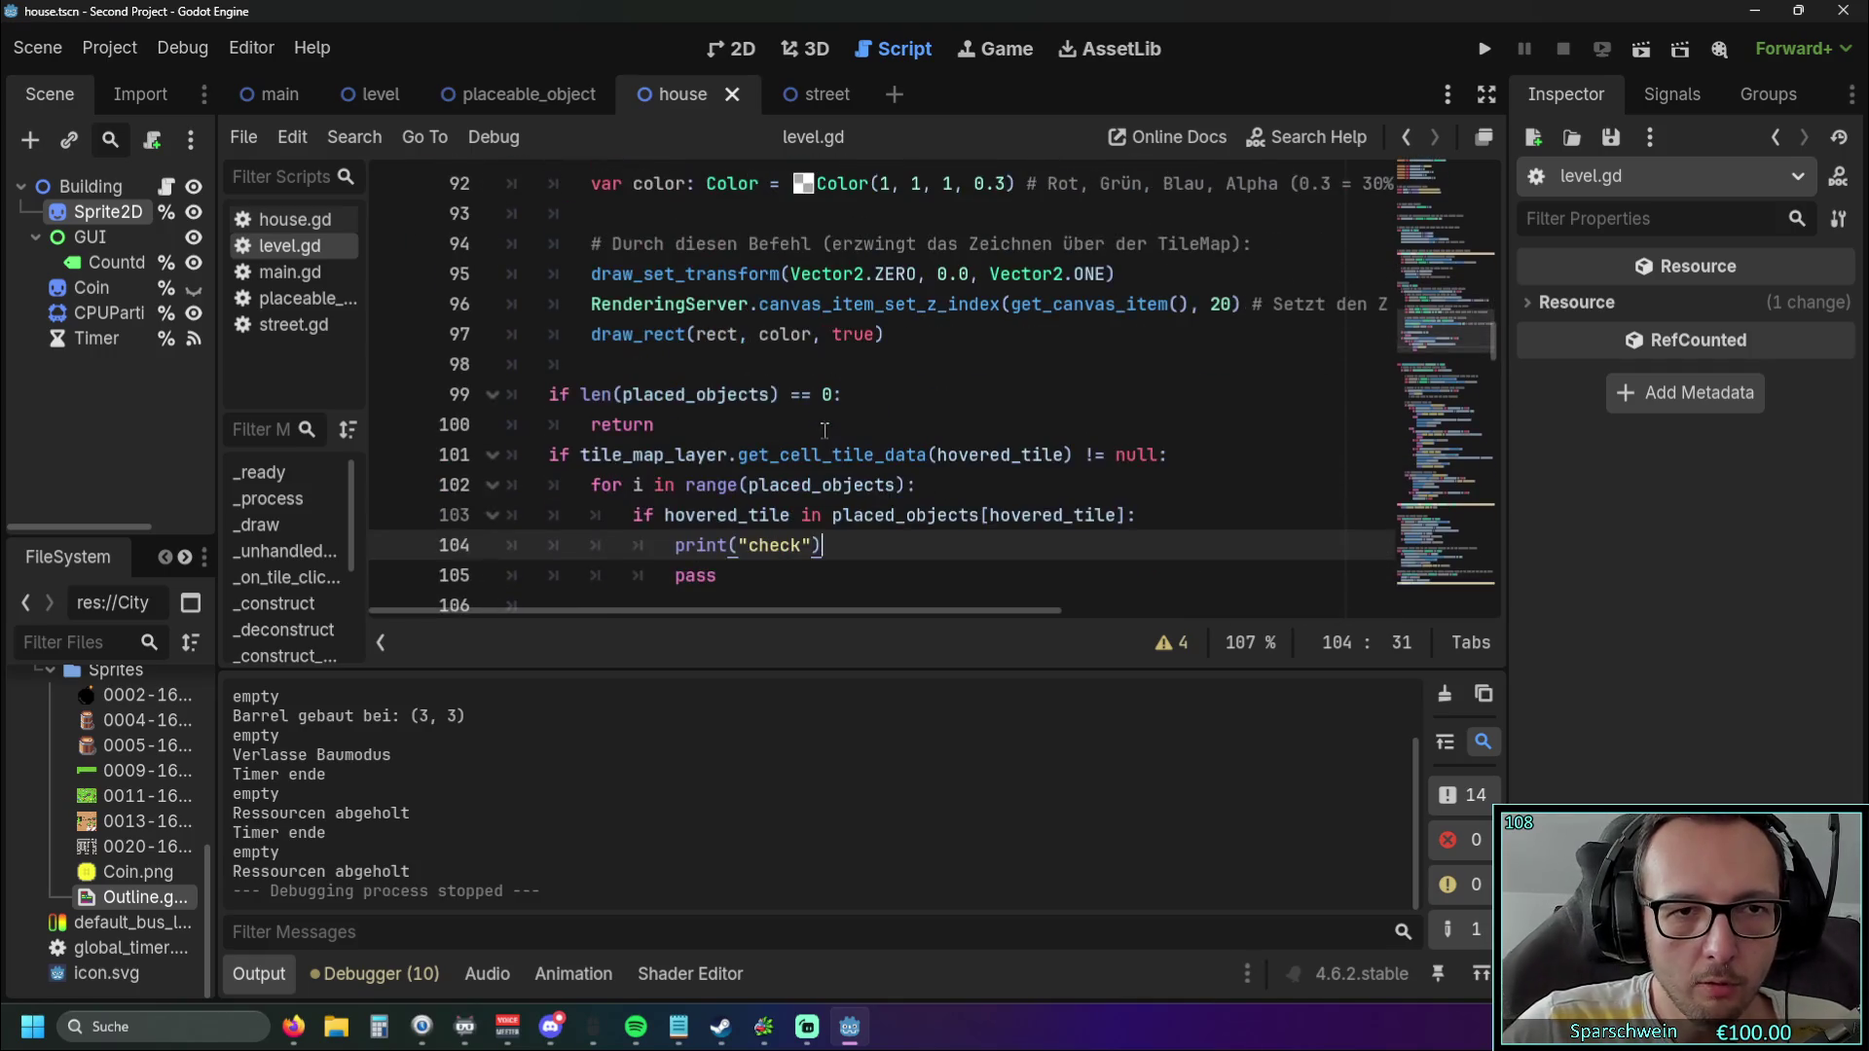
scroll(810, 415, "up", 8)
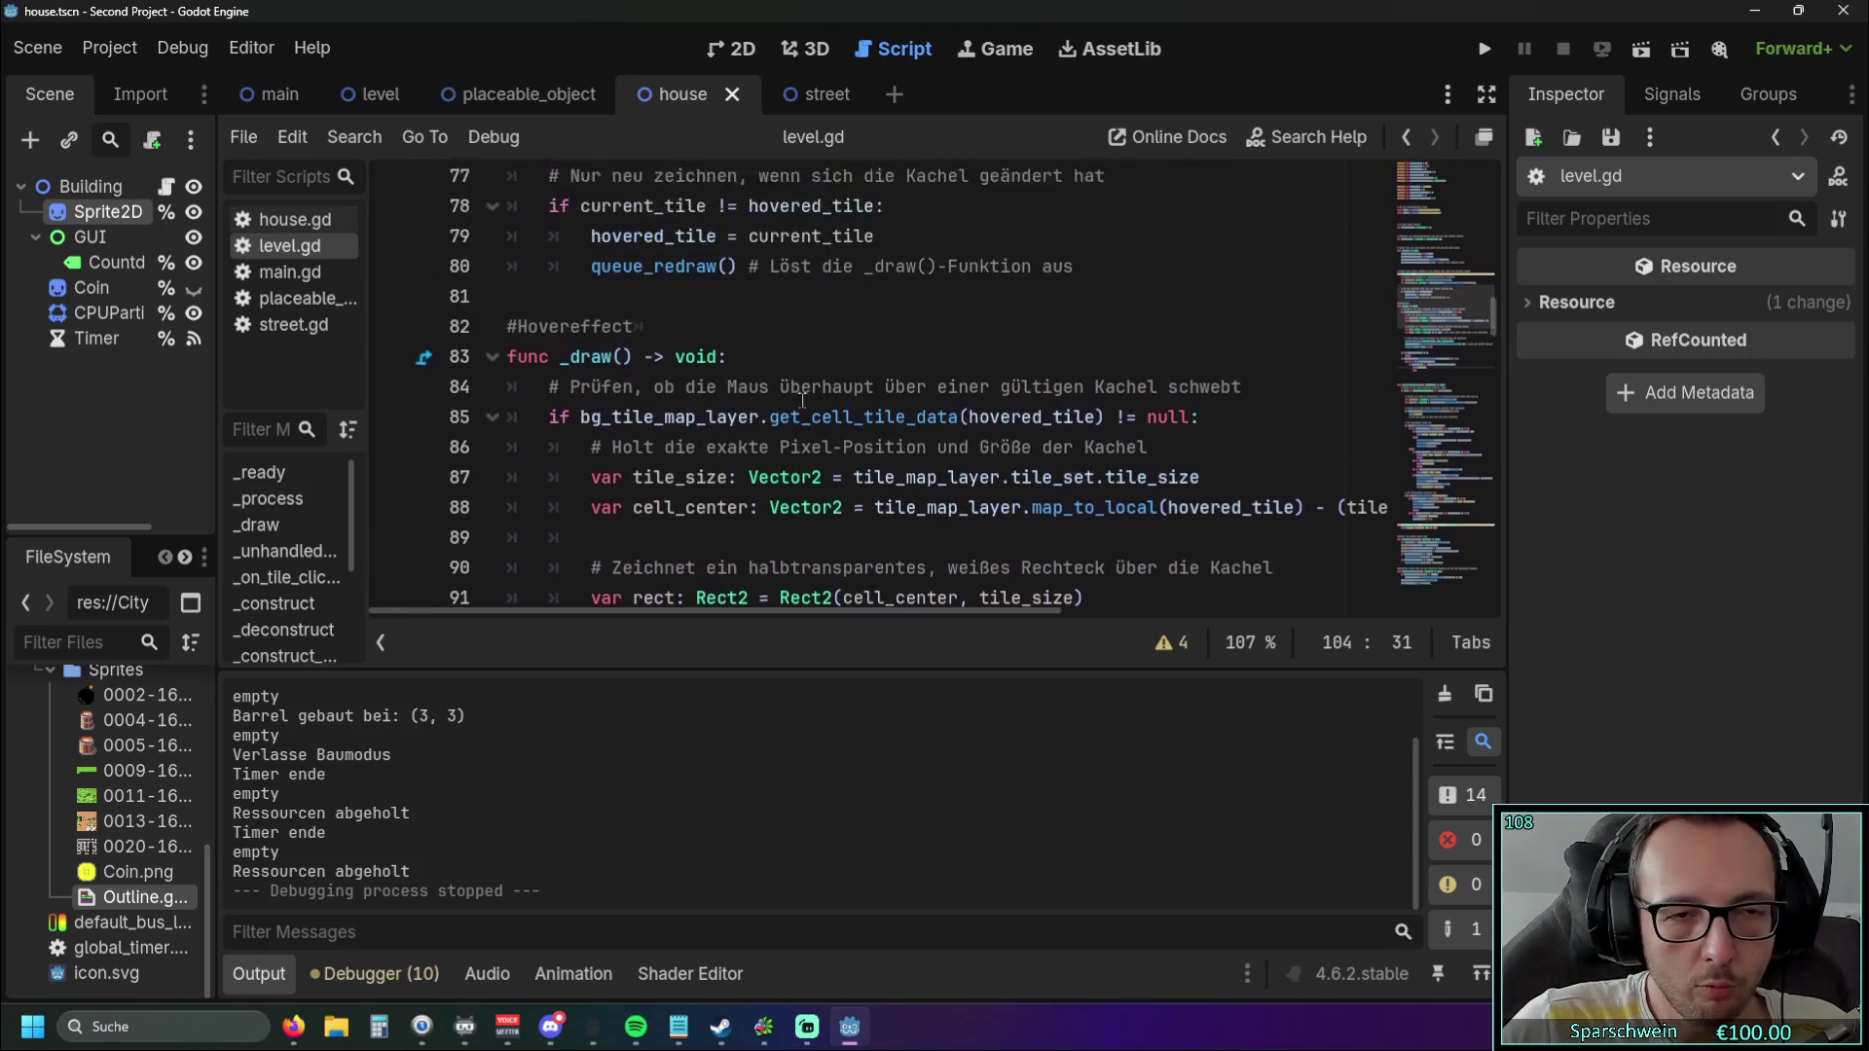
scroll(803, 399, "up", 2)
scroll(837, 428, "down", 2)
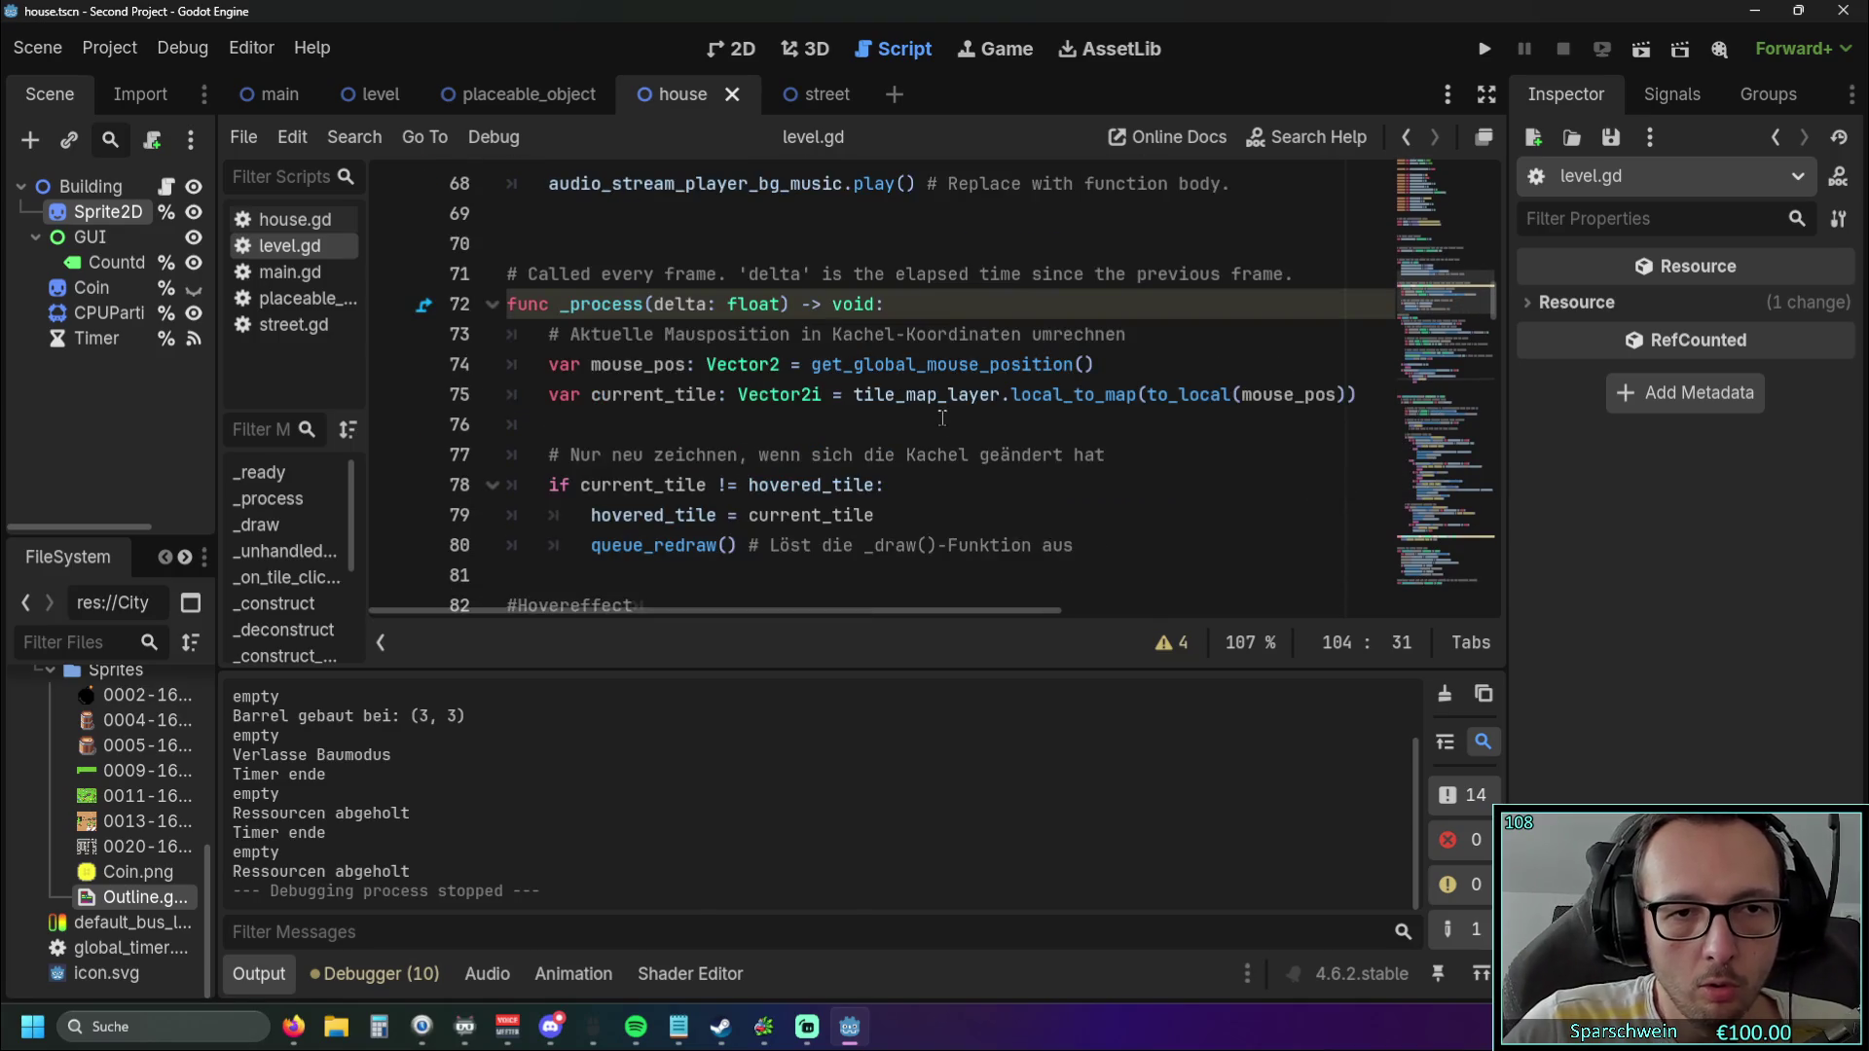
scroll(847, 399, "down", 3)
scroll(843, 396, "down", 1)
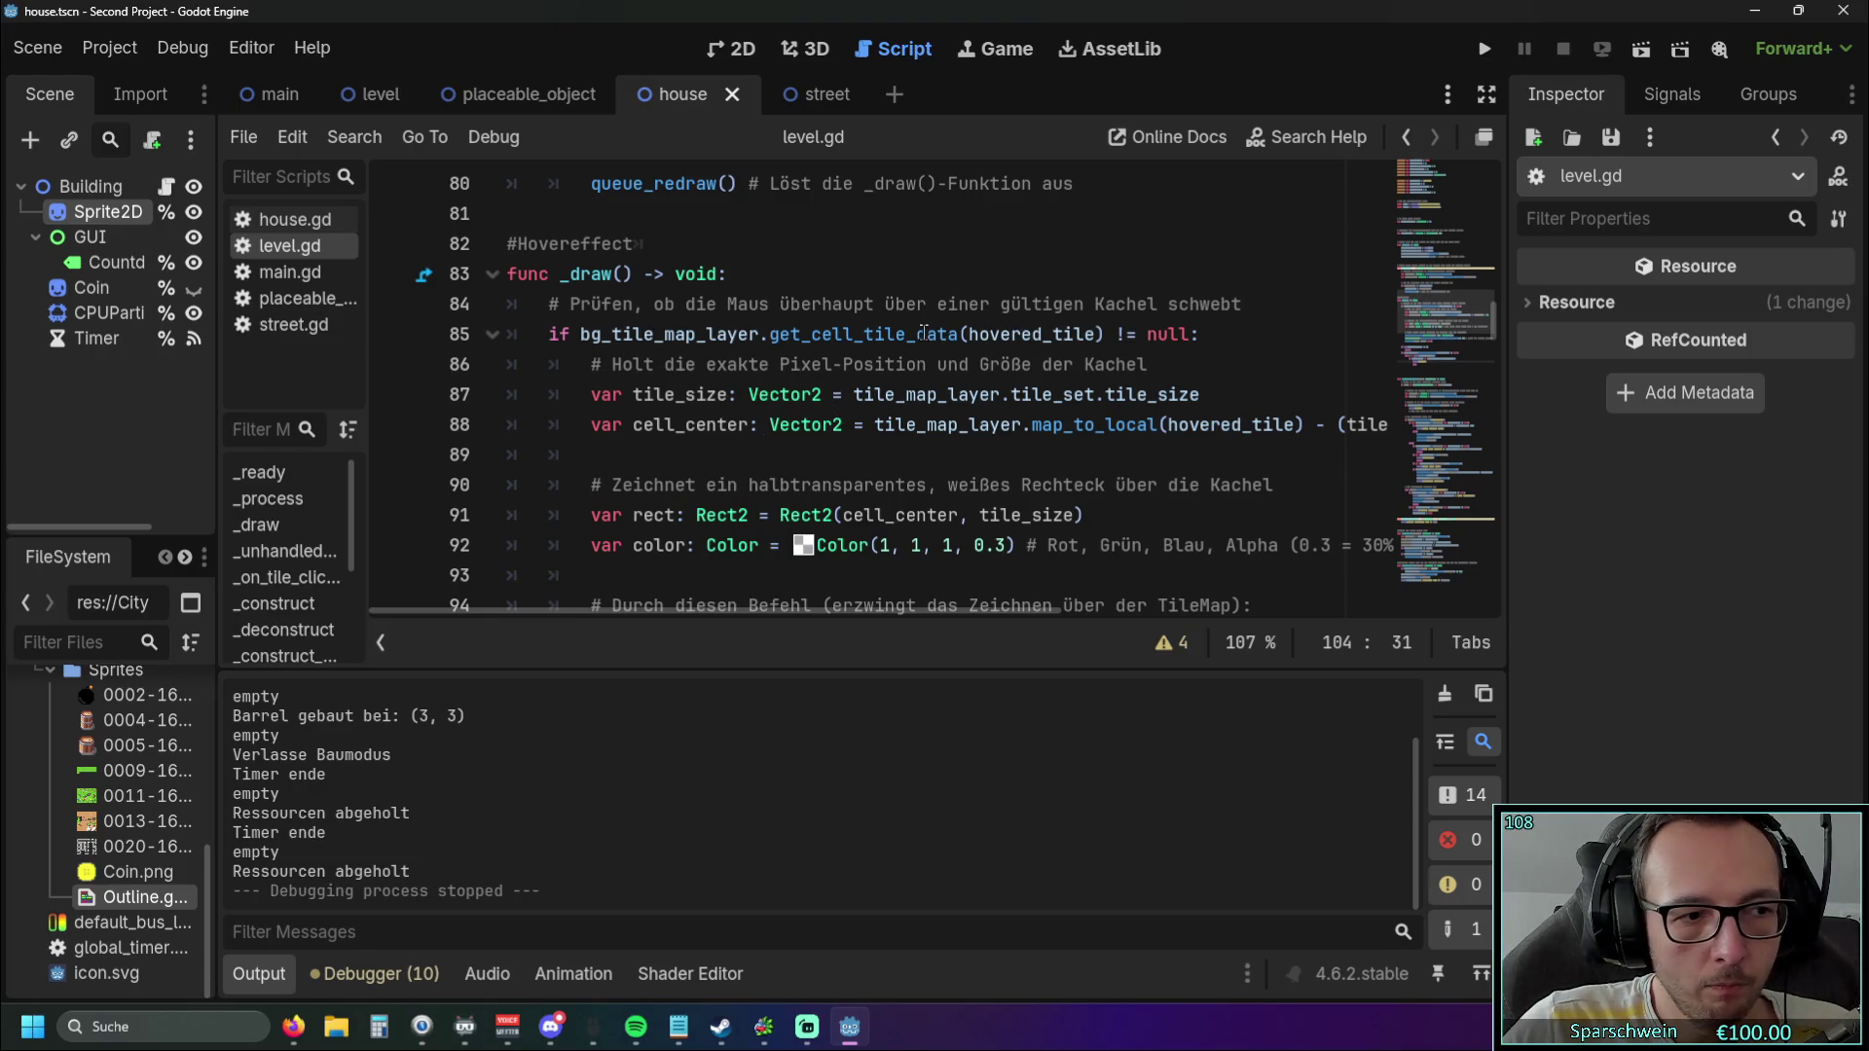
mouse_move(924, 334)
scroll(798, 335, "down", 5)
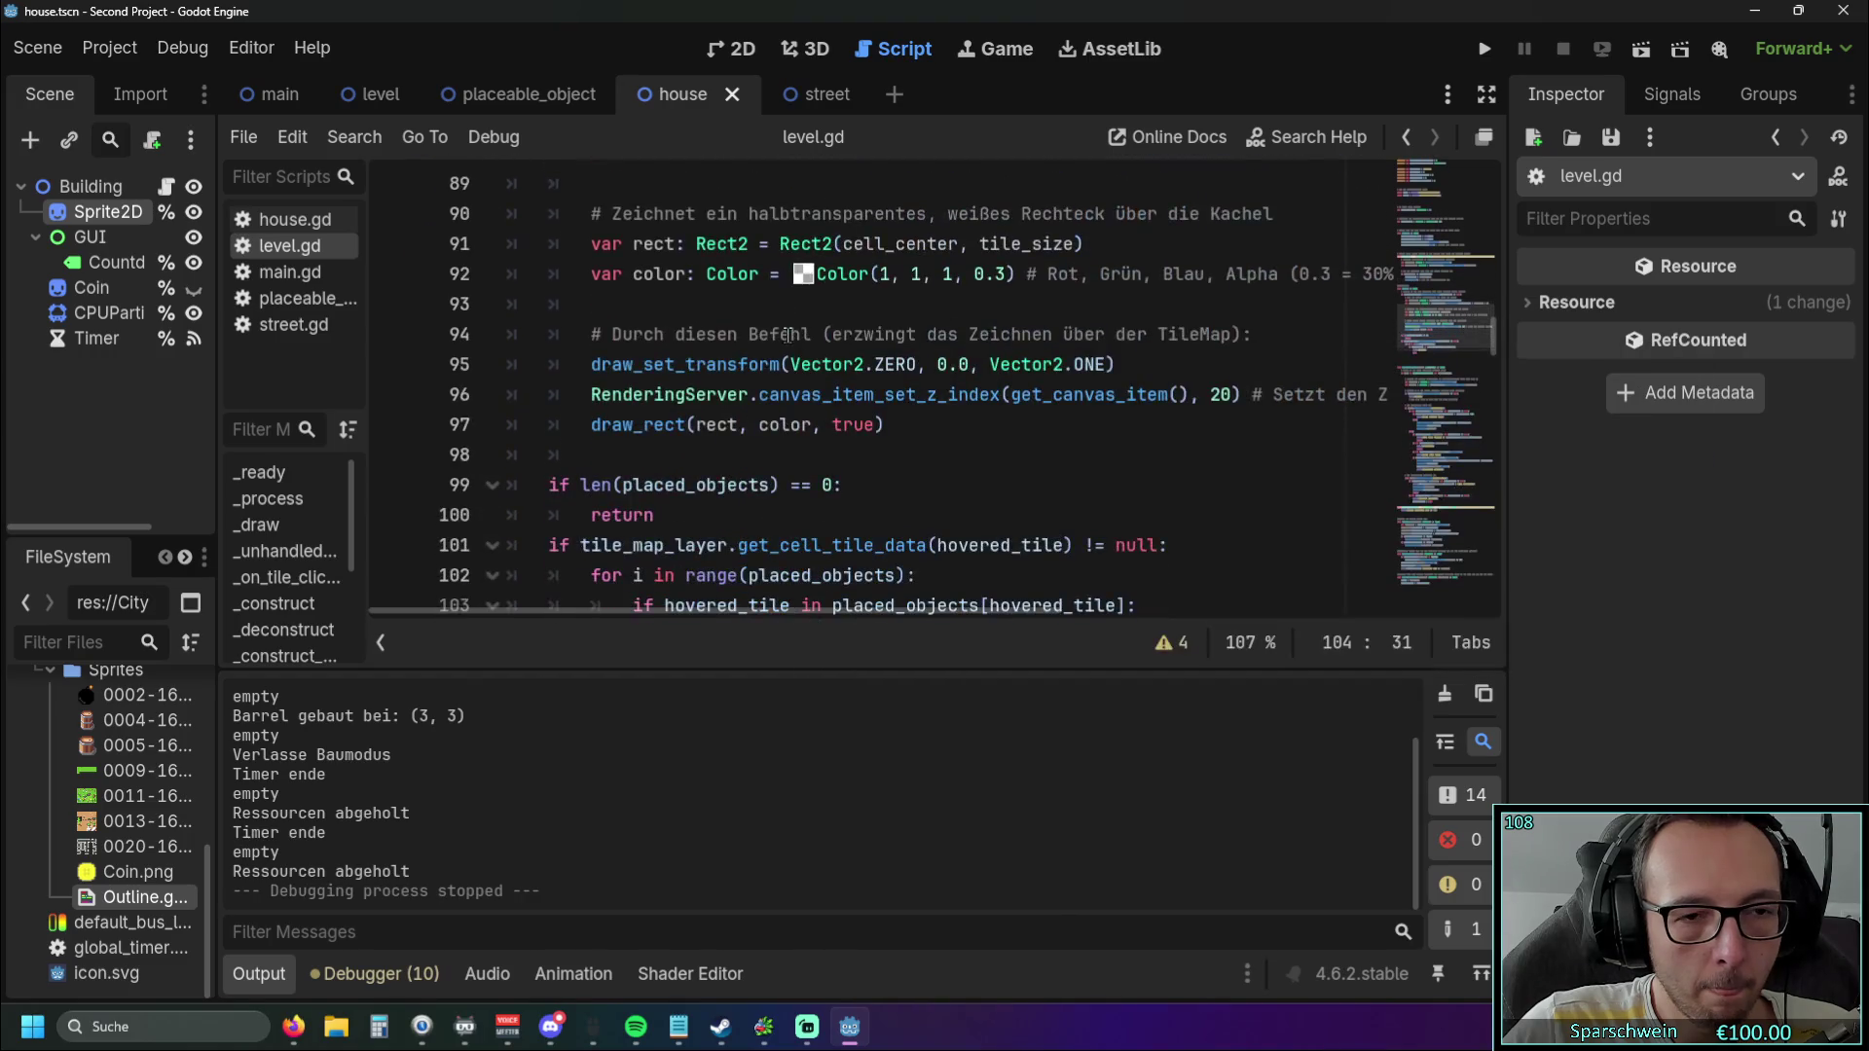
left_click(1487, 51)
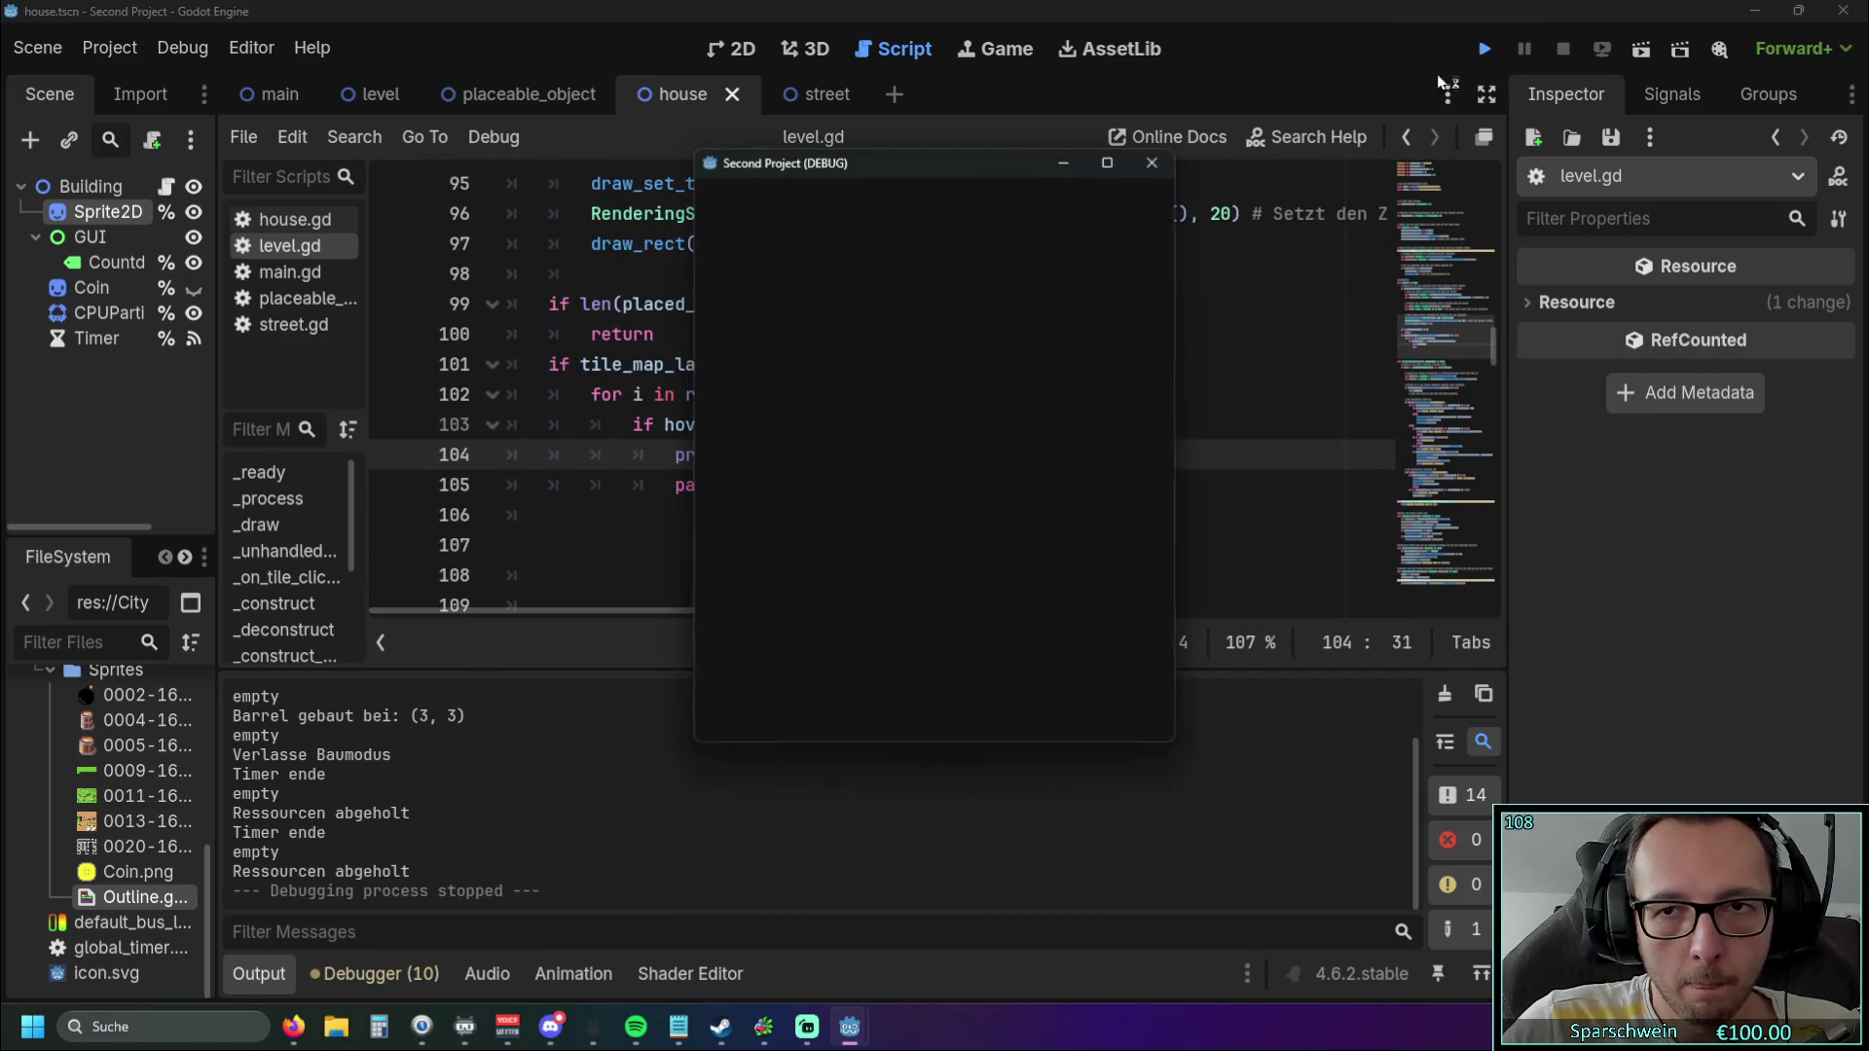
Build a barrel on tile (2, 3), collect its coins, and close the game window.
left_click(878, 703)
left_click(868, 502)
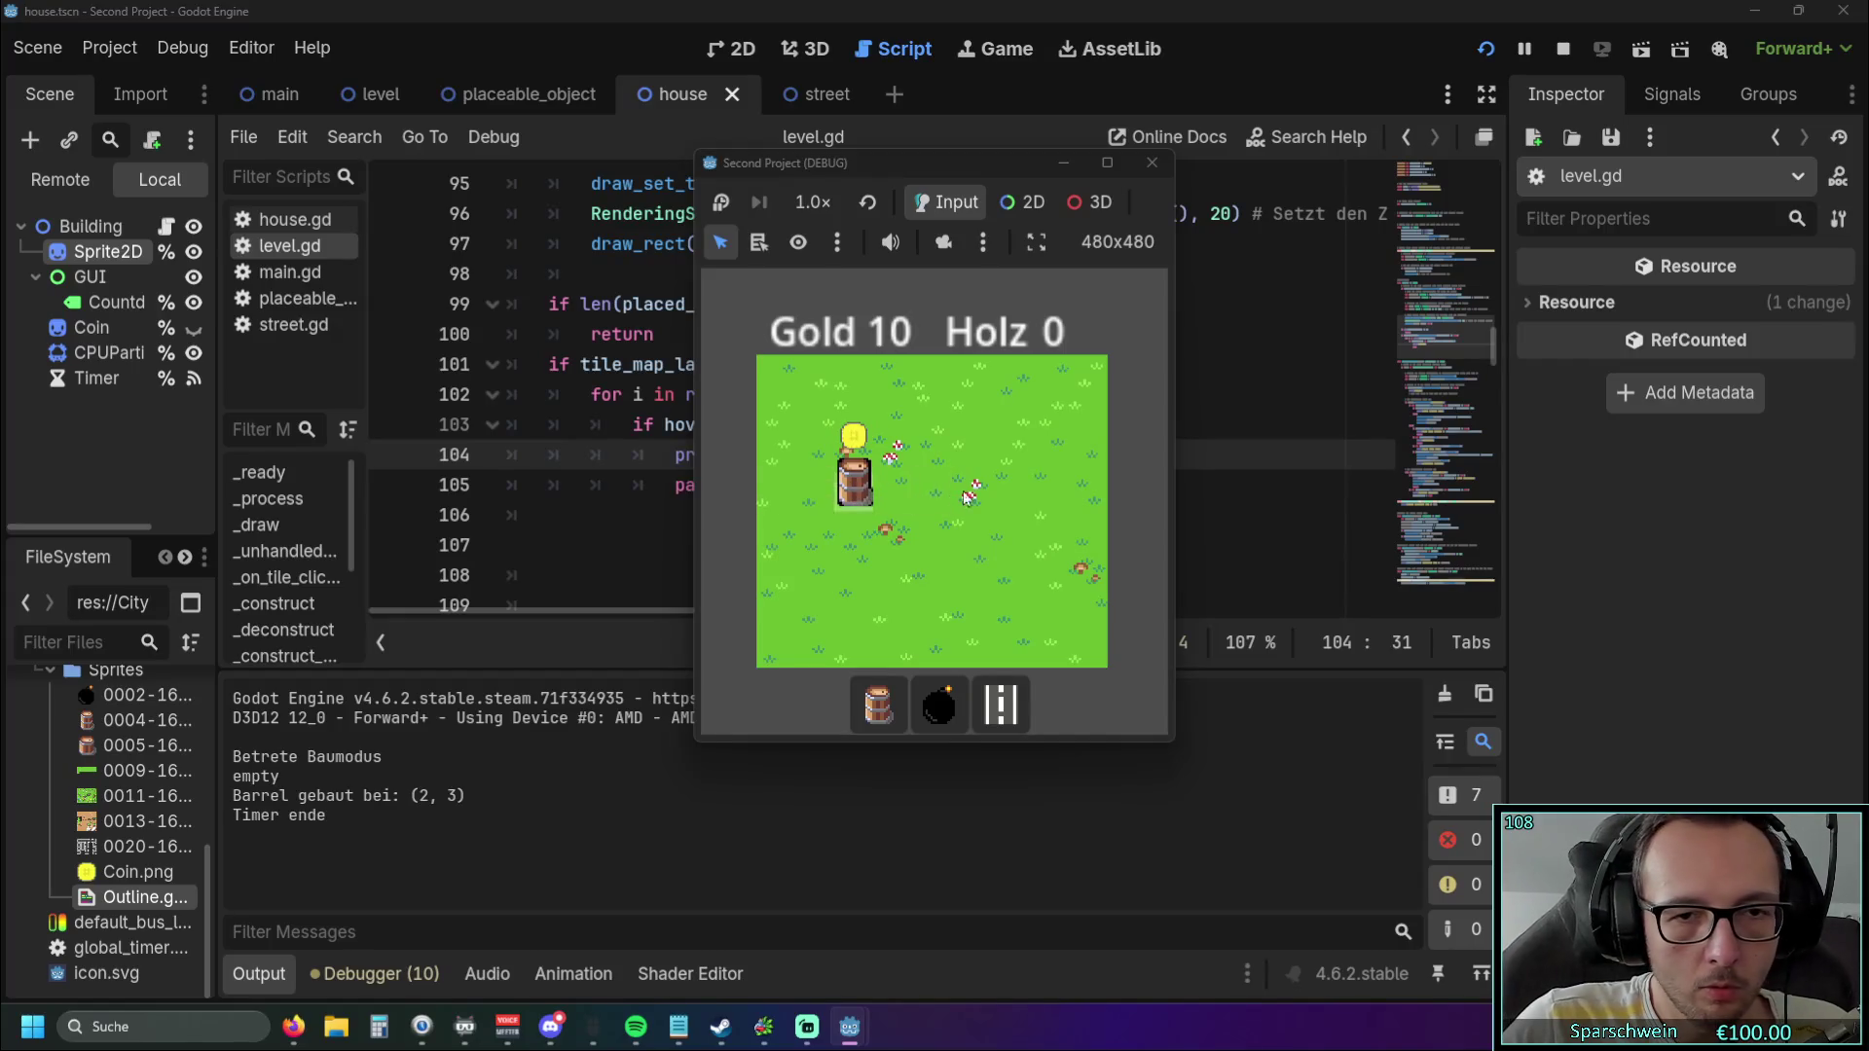
left_click(1009, 492)
left_click(860, 494)
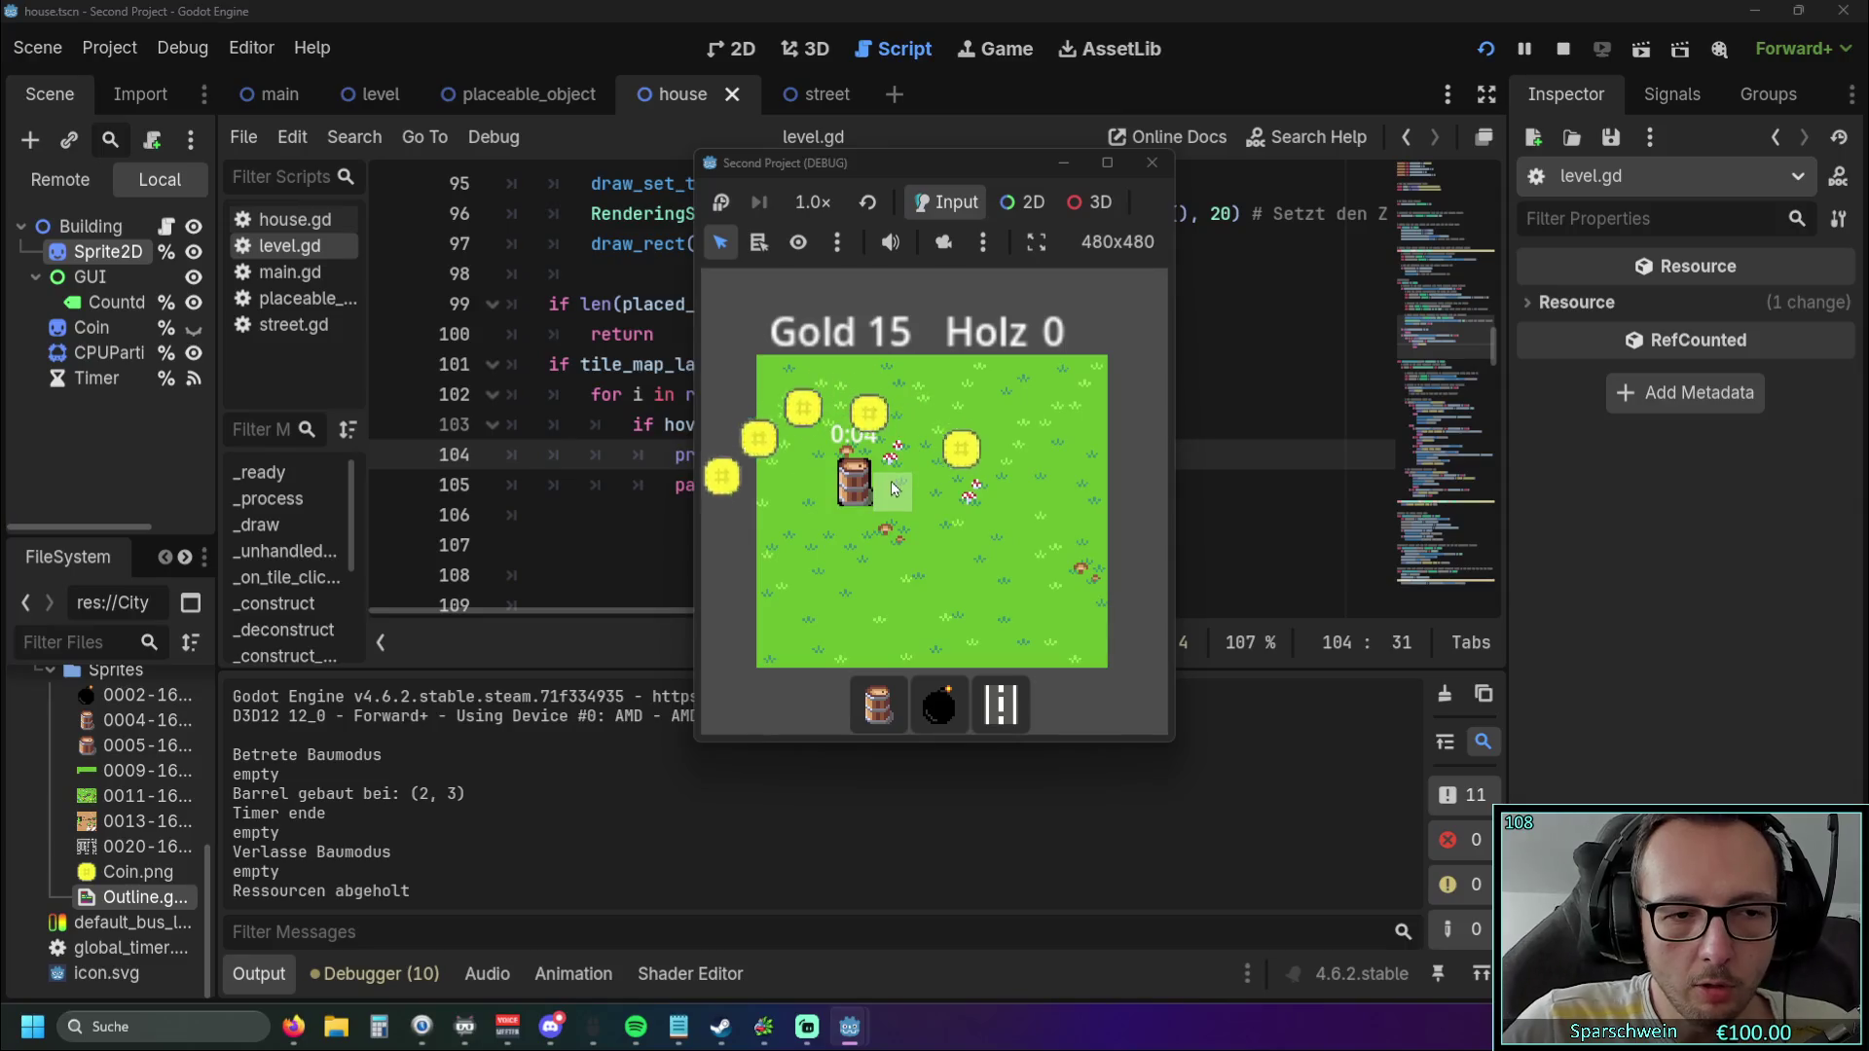
left_click(1151, 162)
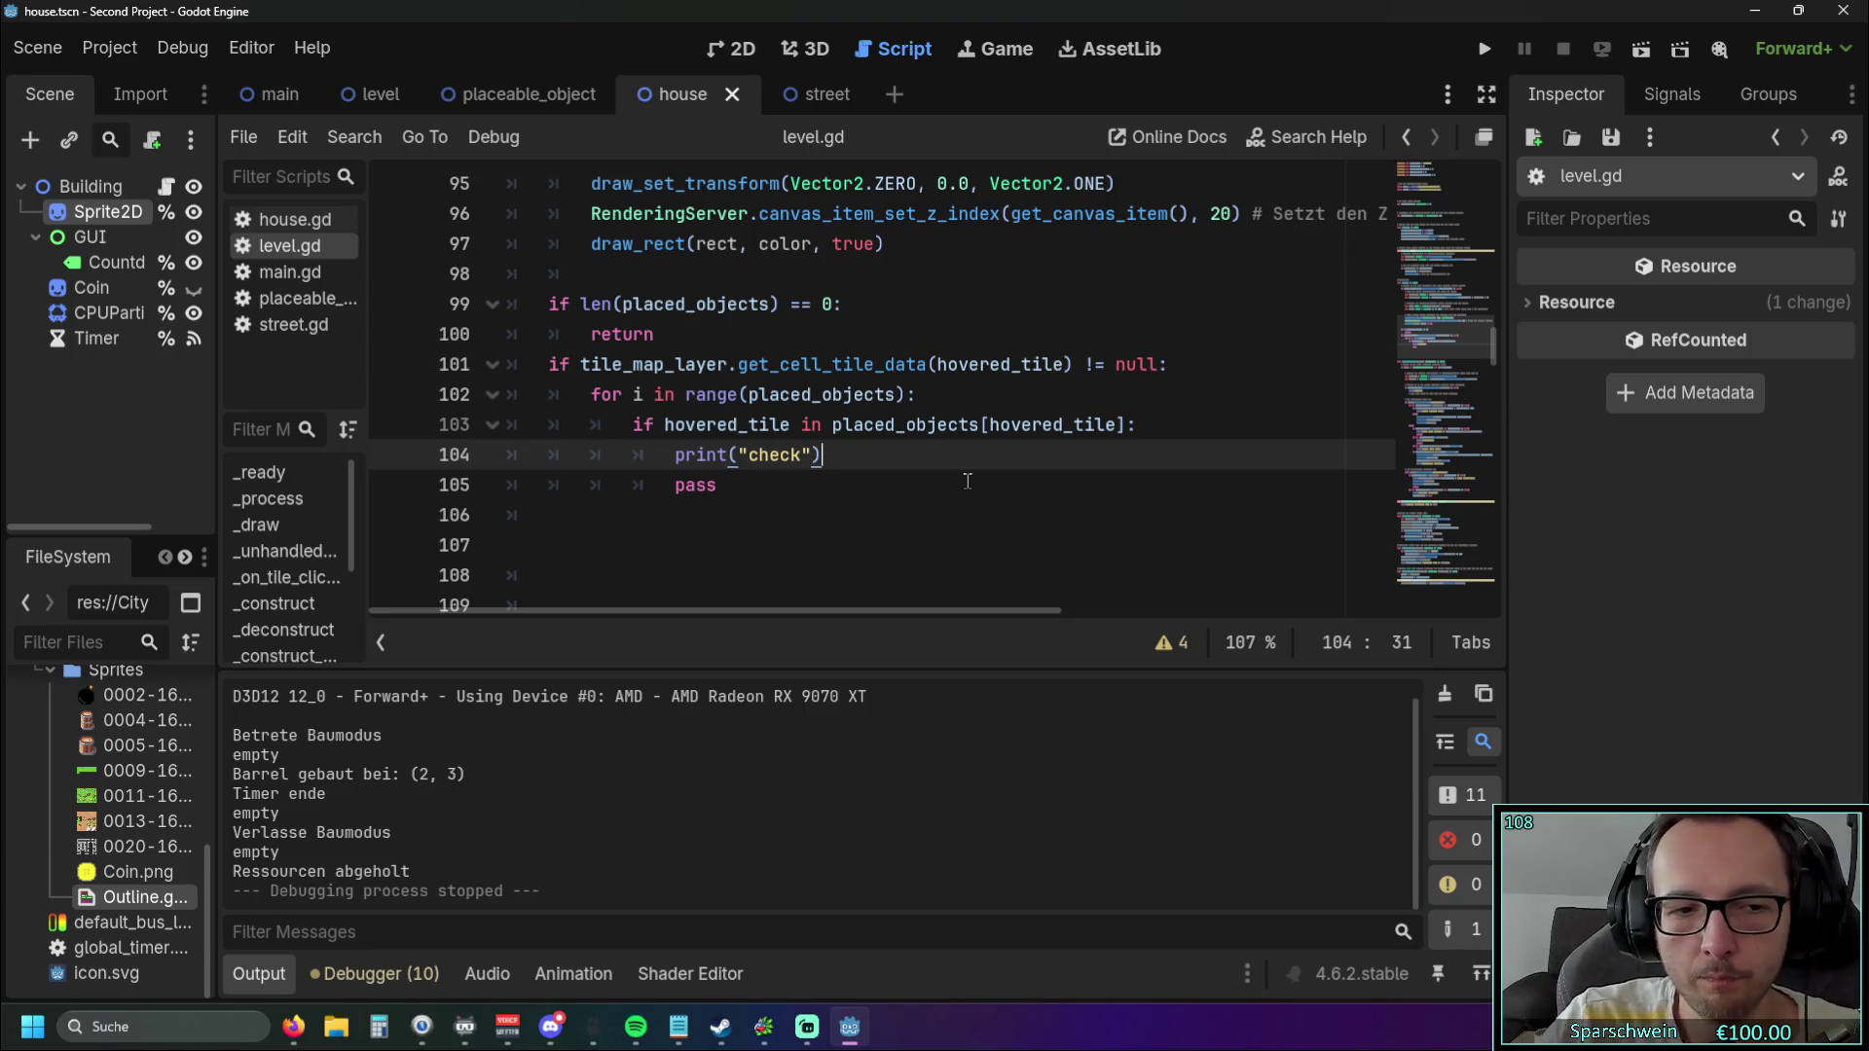
Relaunch the game, place another barrel on the grass, close it, and switch to the level scene.
left_click(1484, 50)
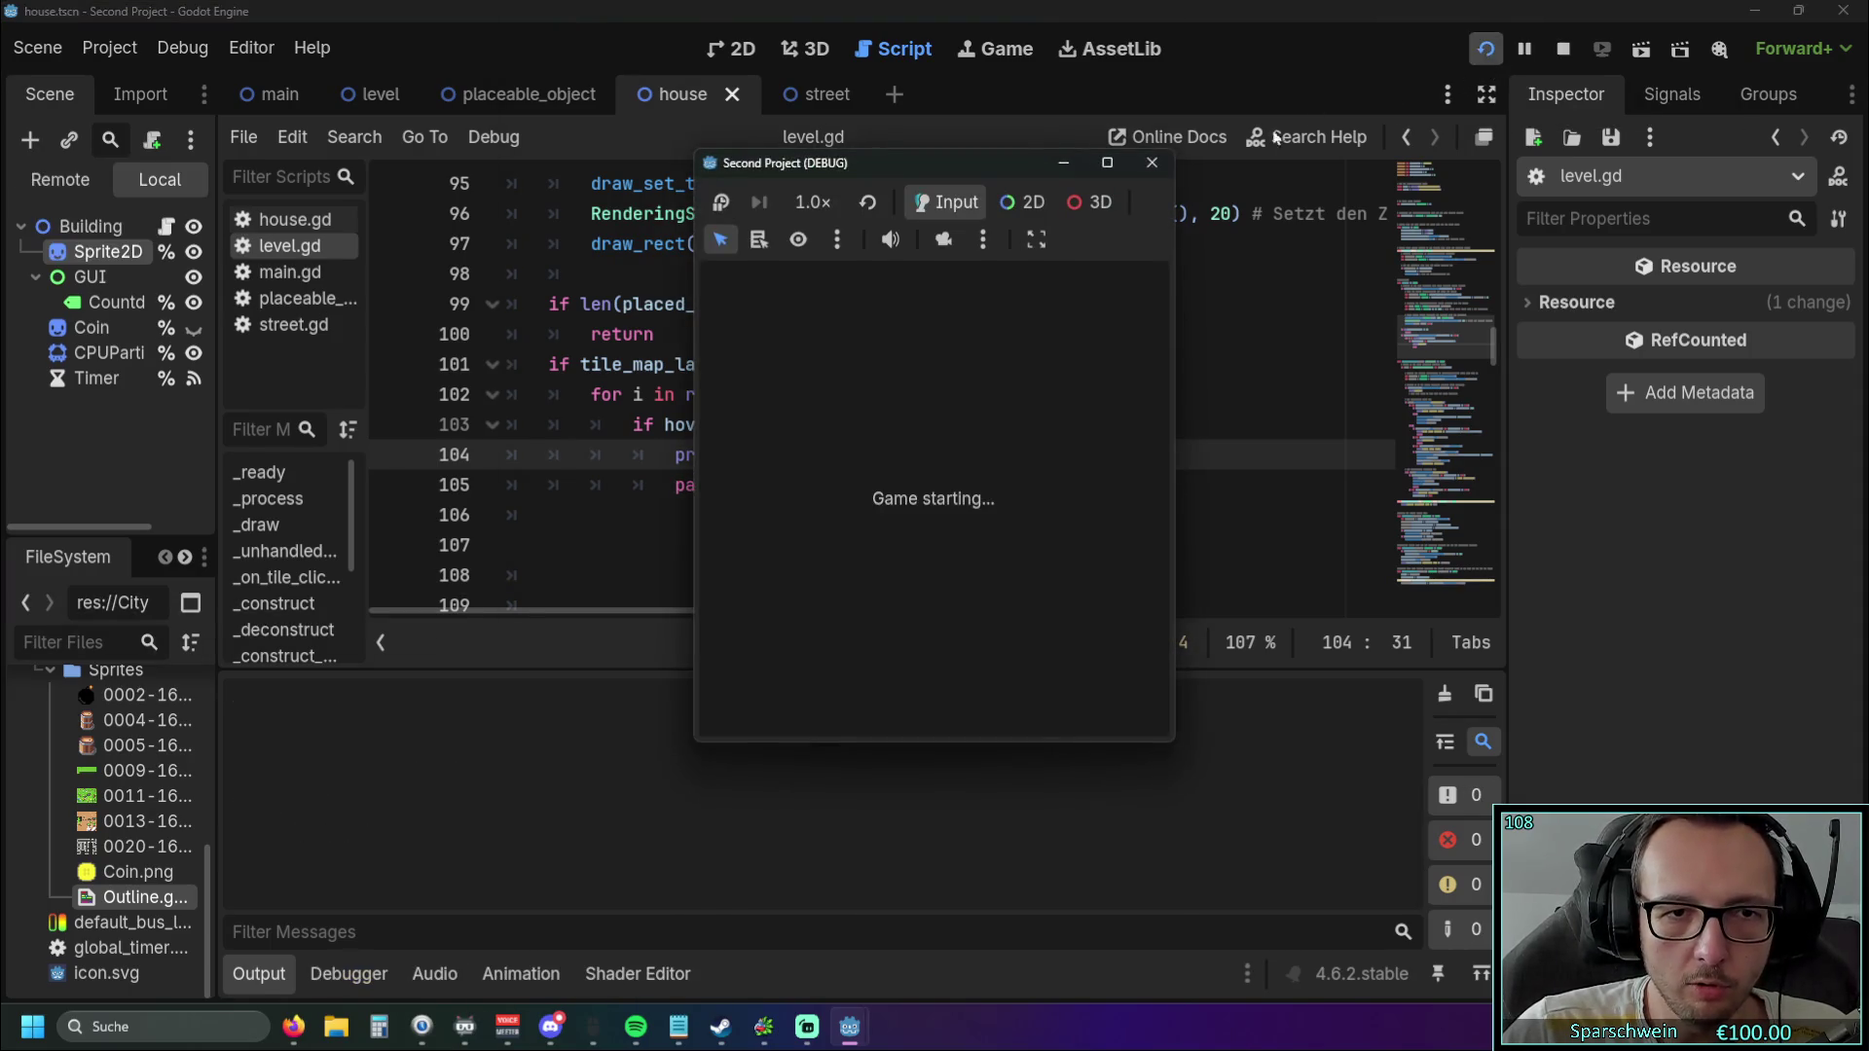
left_click(880, 703)
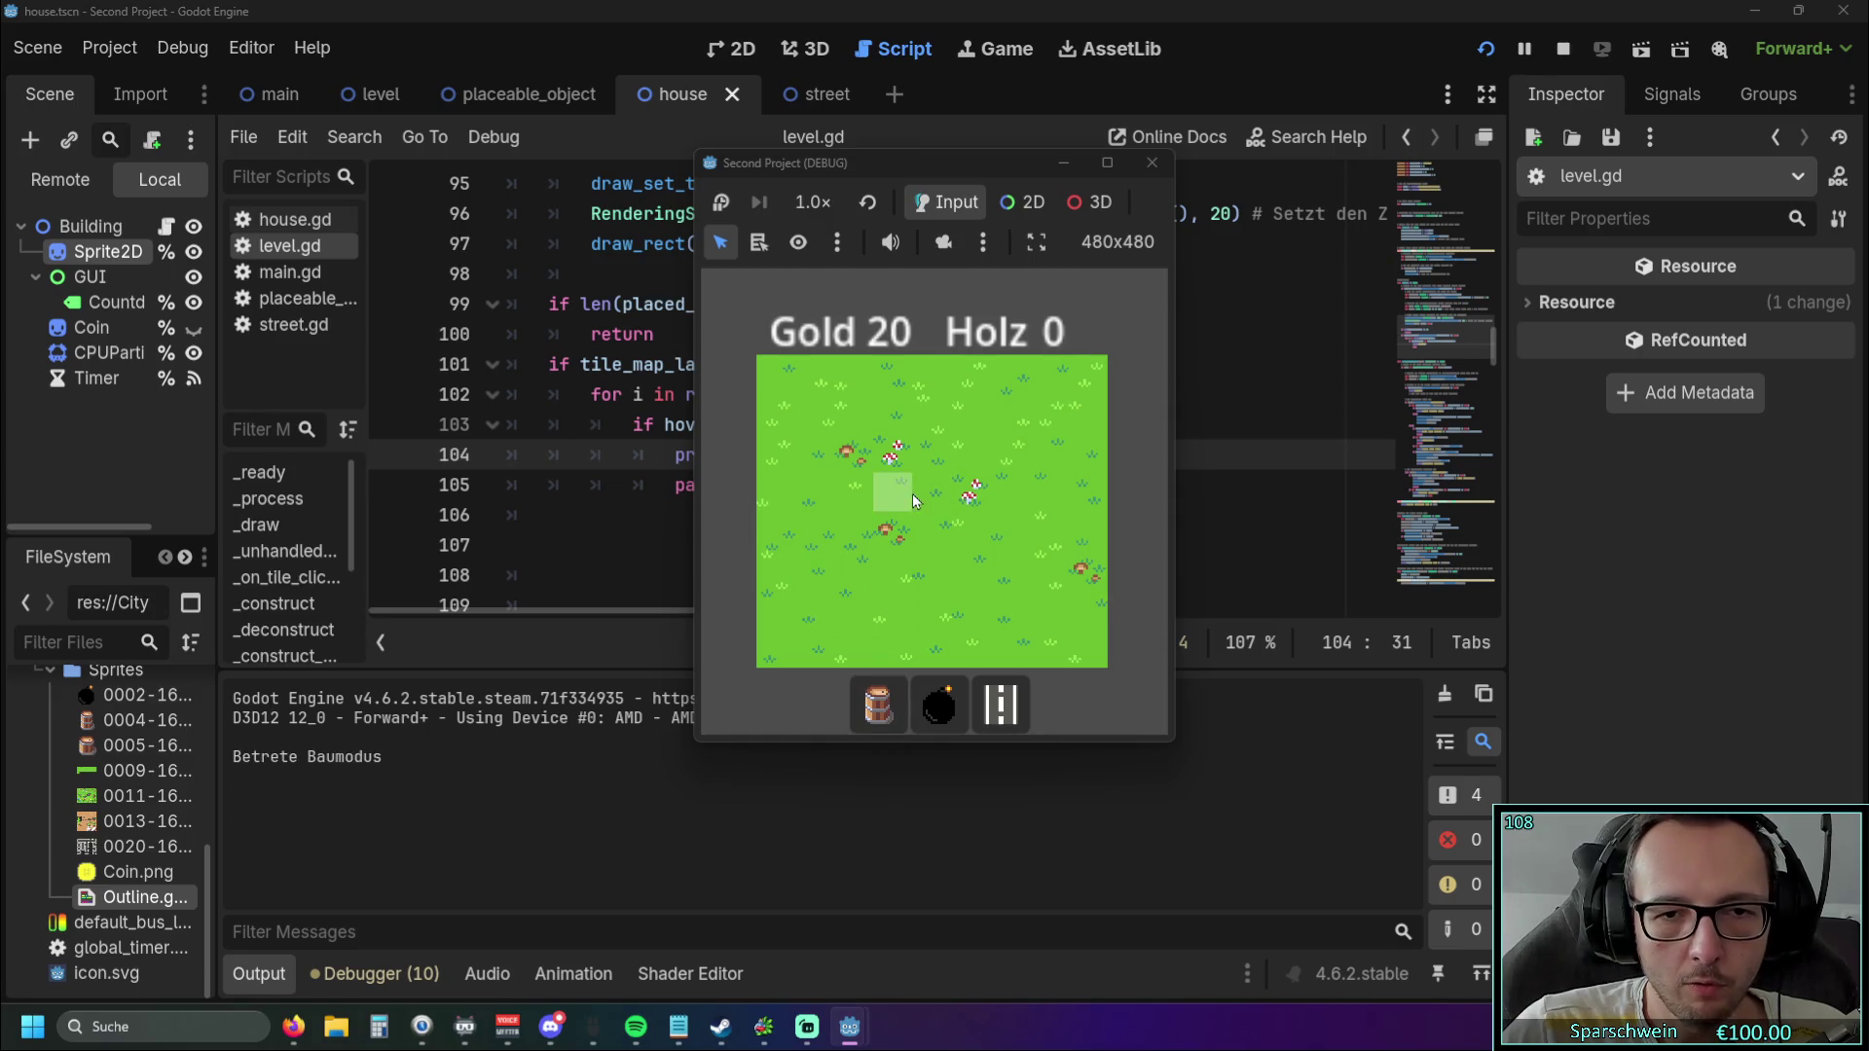
left_click(892, 483)
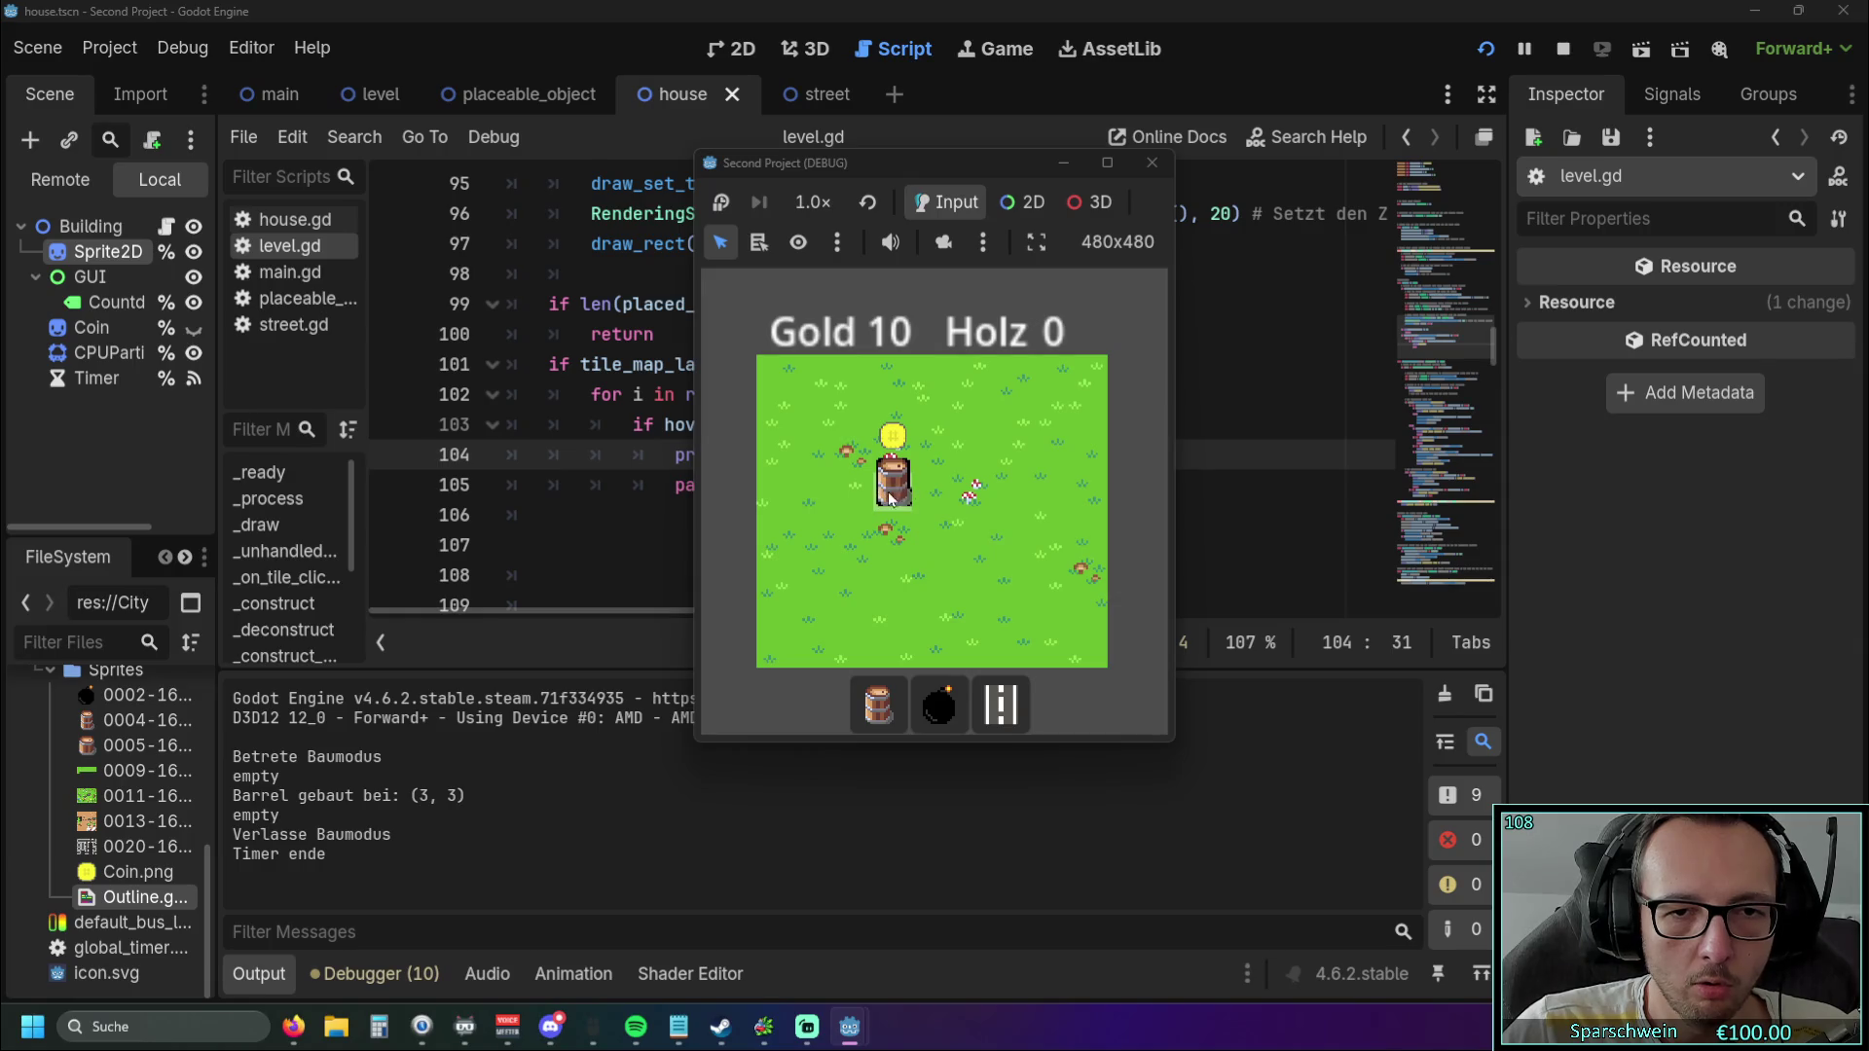
left_click(1151, 163)
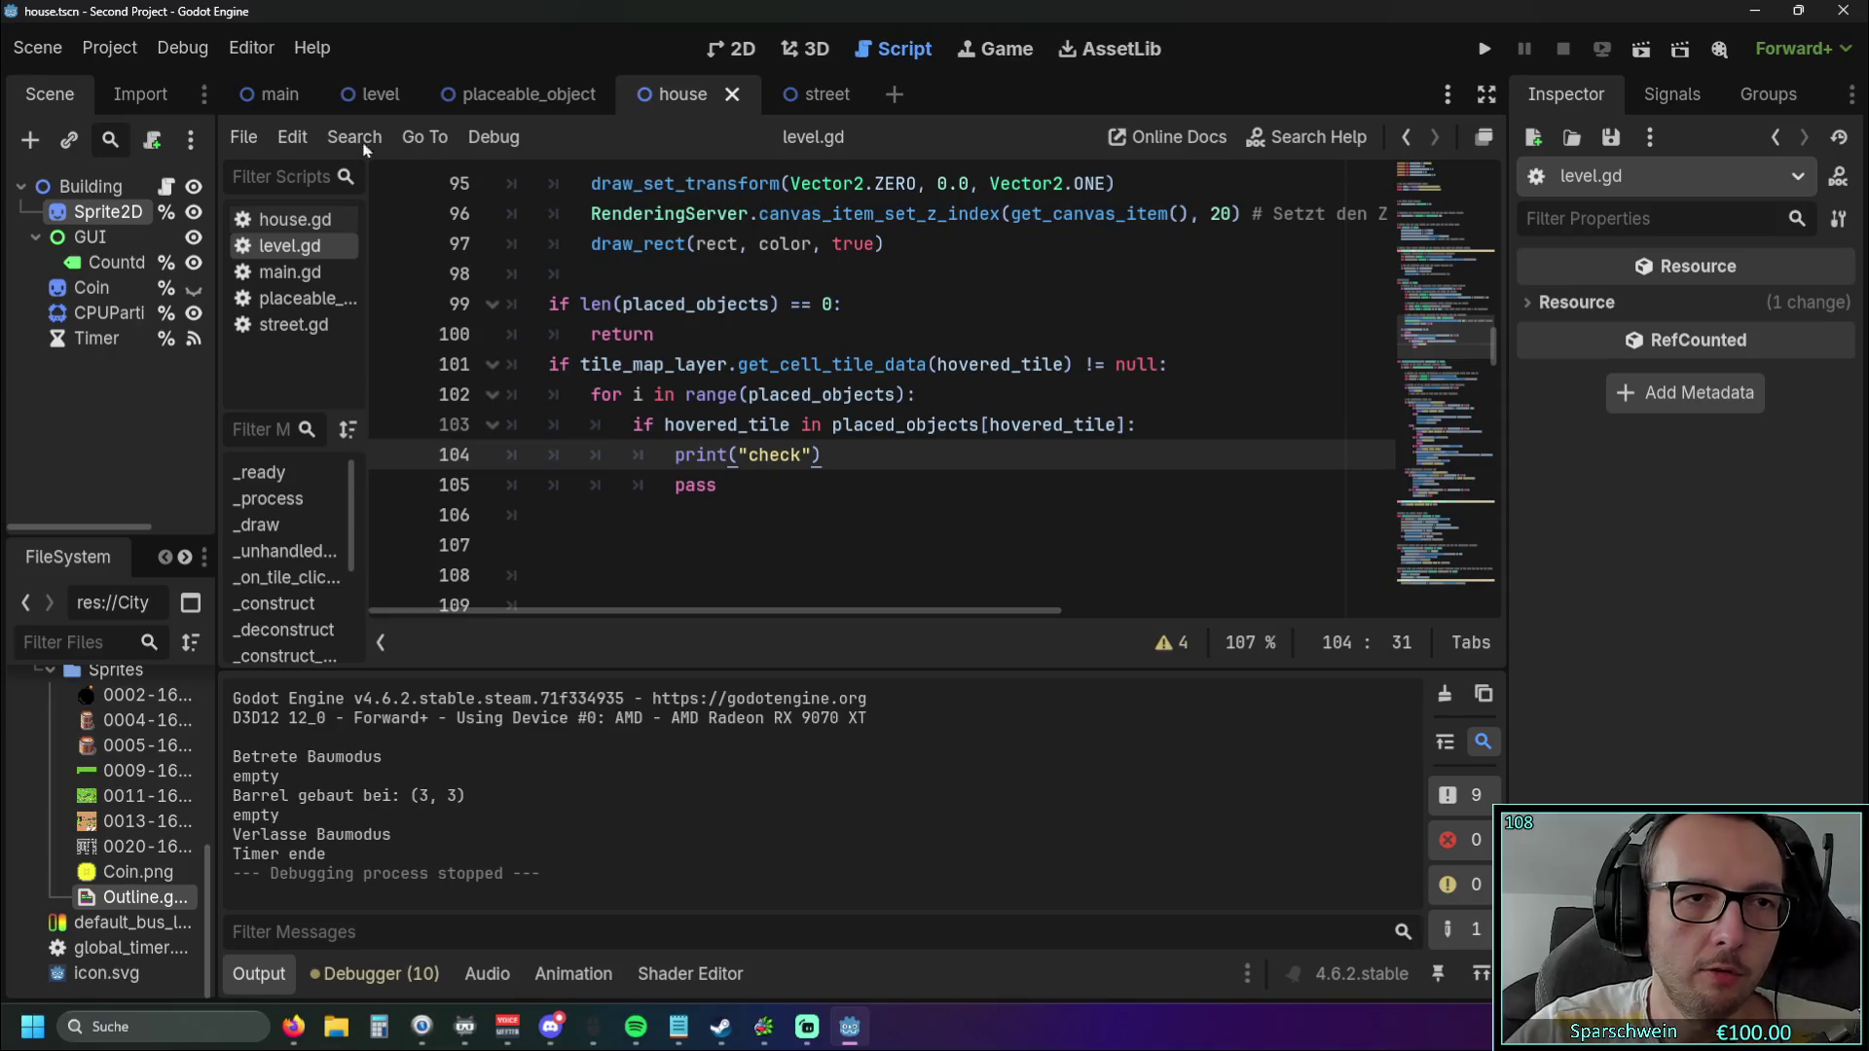
left_click(375, 97)
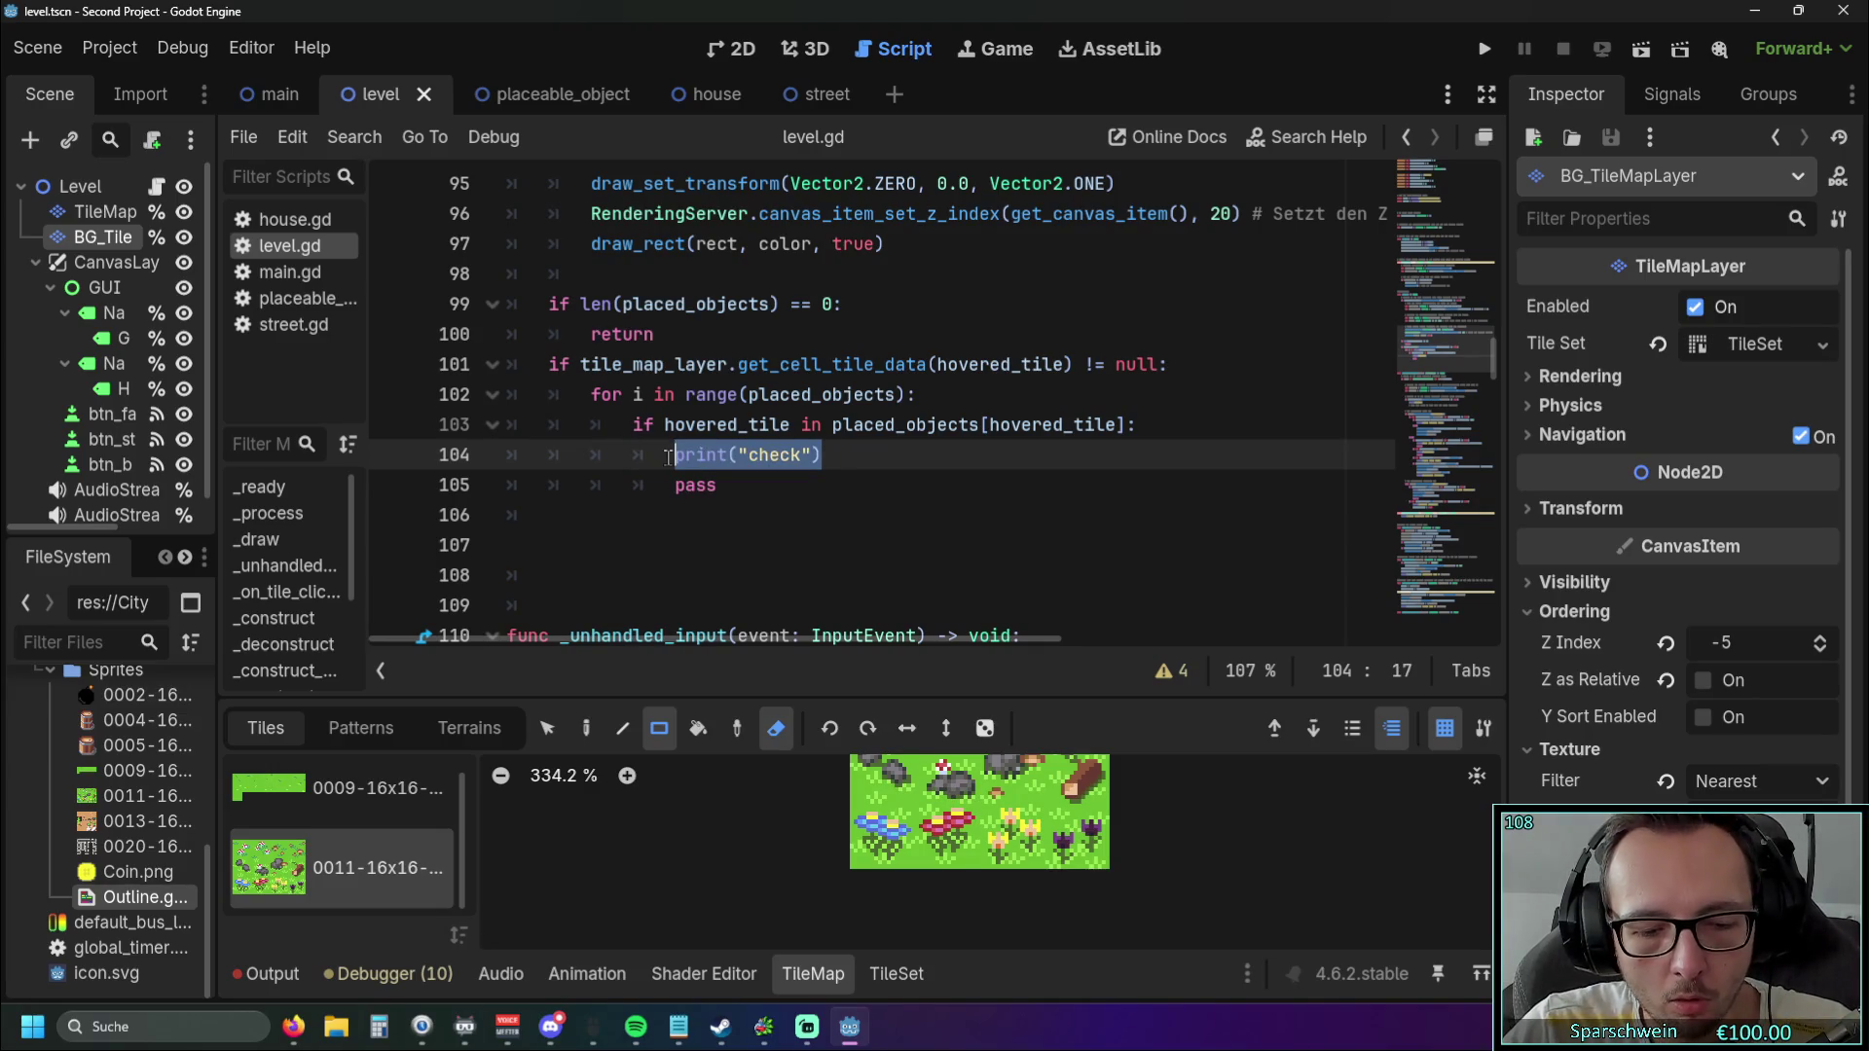
Paste a print line under the for loop header and relabel it print("check1").
left_click(910, 399)
type("print(\"check\")")
key("BackSpace")
key("BackSpace")
key("BackSpace")
key("BackSpace")
key("BackSpace")
key("BackSpace")
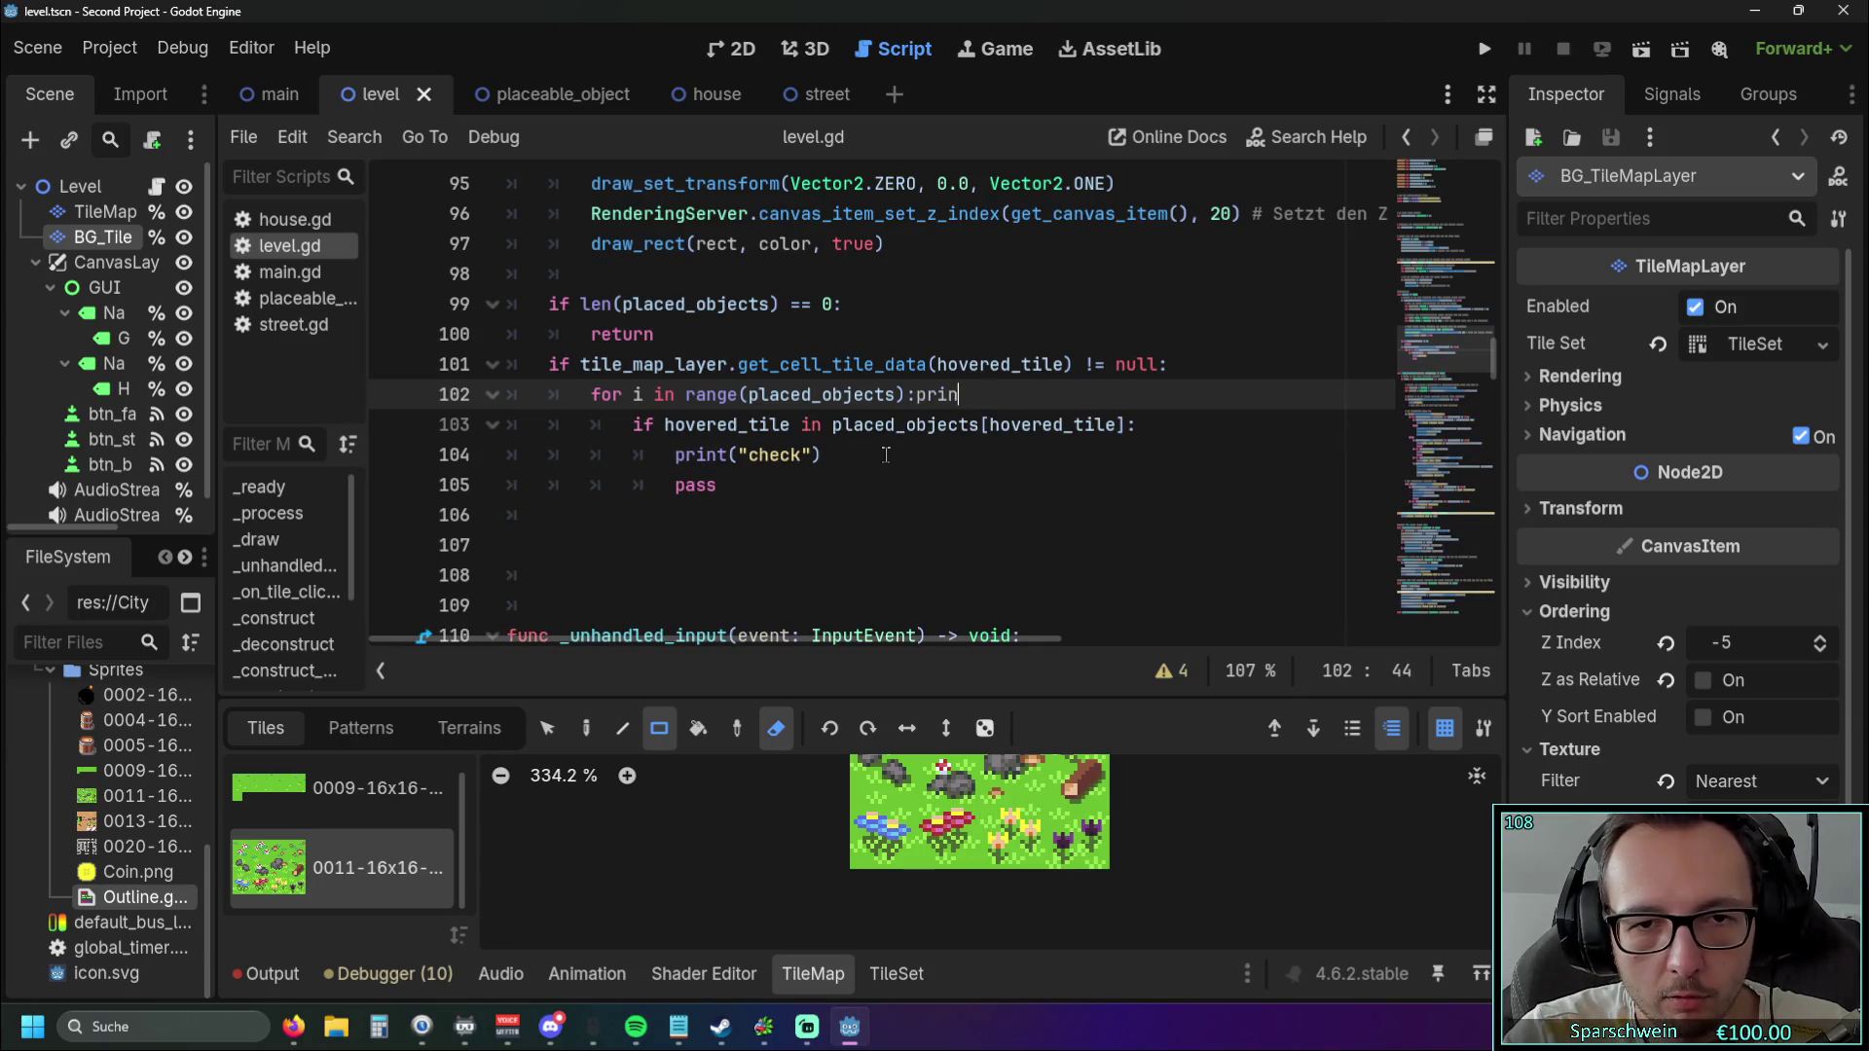
key("Return")
type("print(\"check\")")
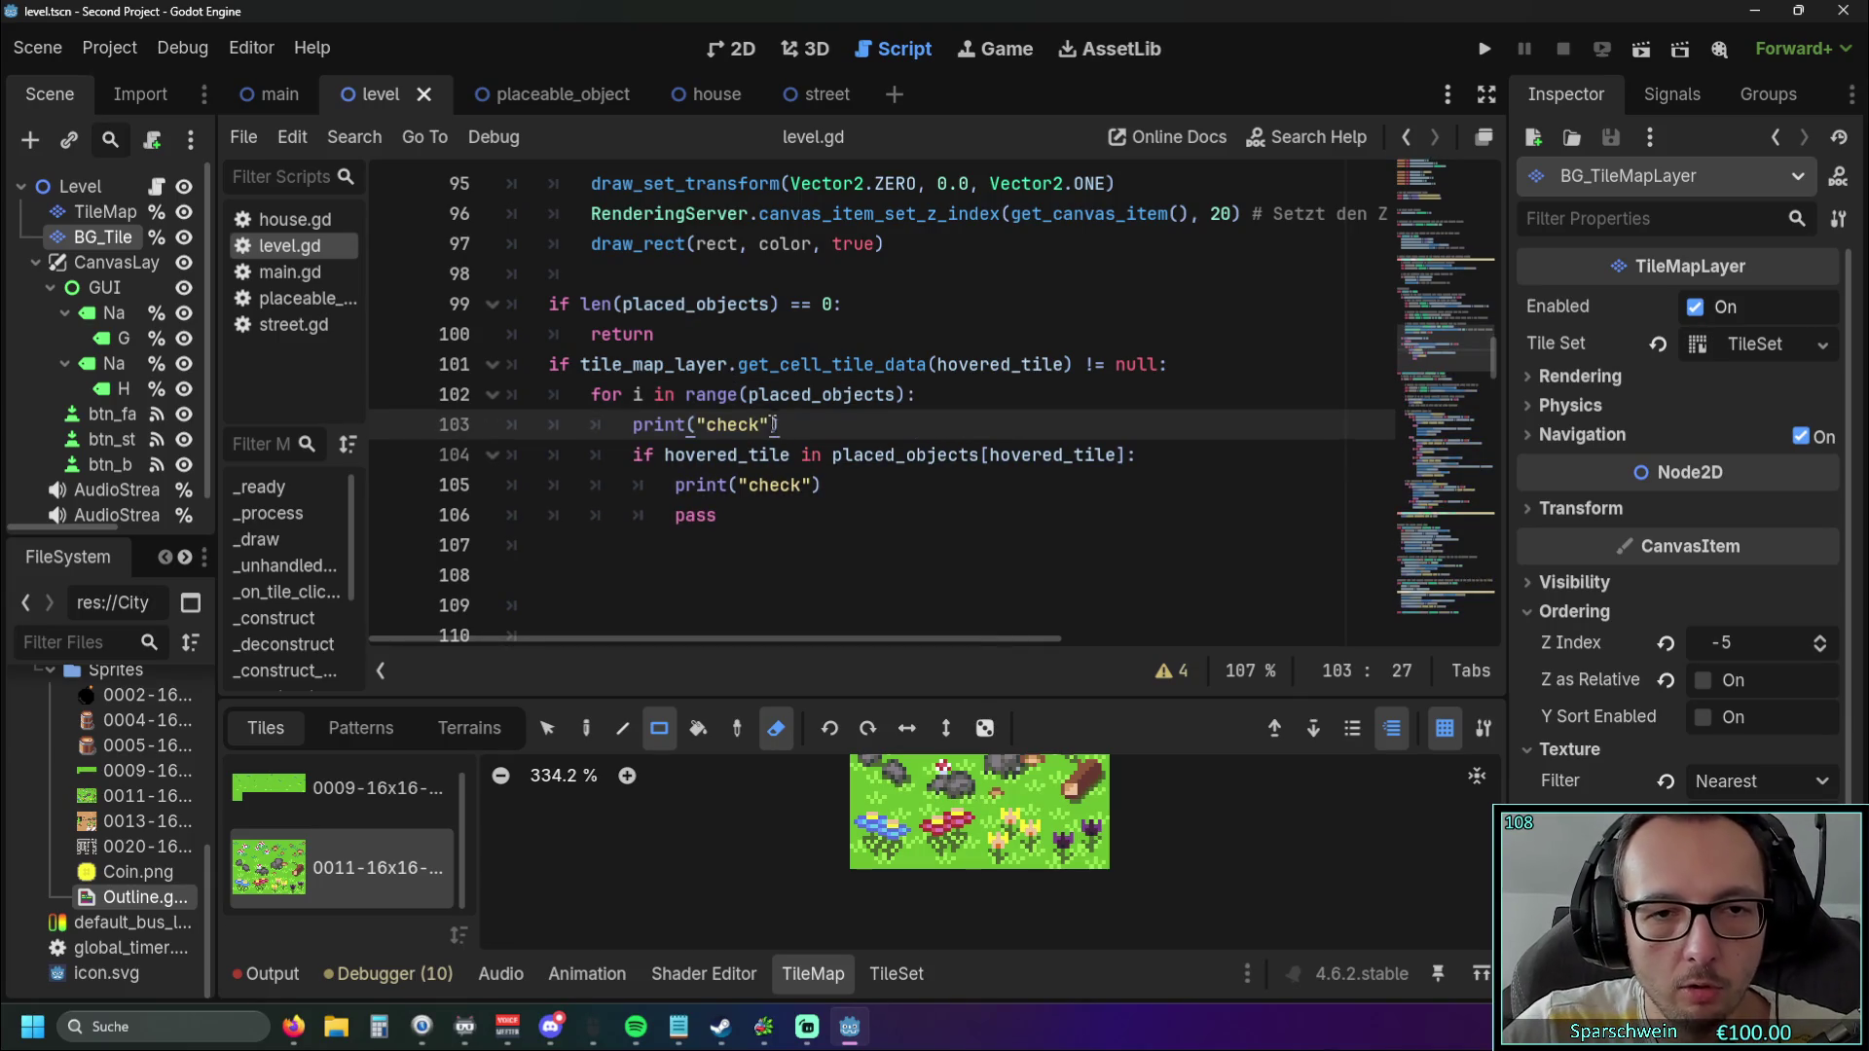
left_click(763, 424)
type("1")
left_click(806, 485)
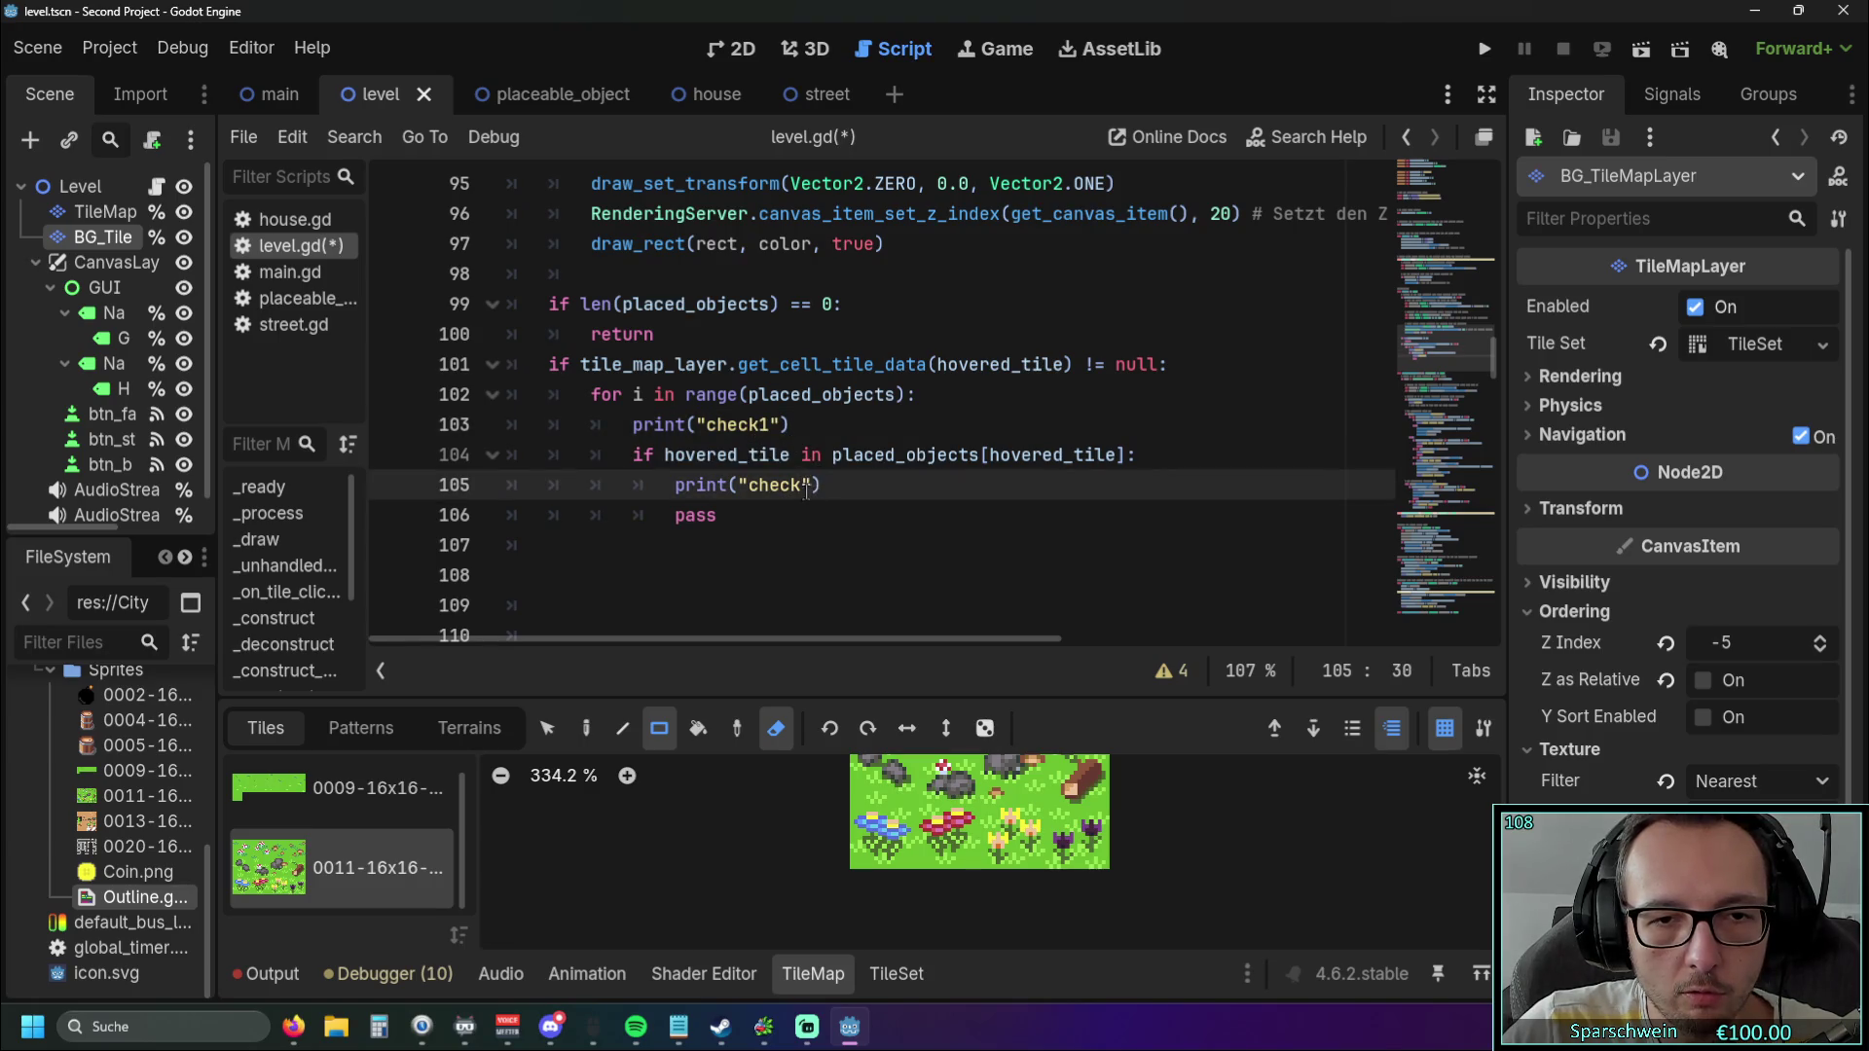
left_click(891, 572)
Run the game with F5, place a barrel on the grass, and close the game window.
key("F5")
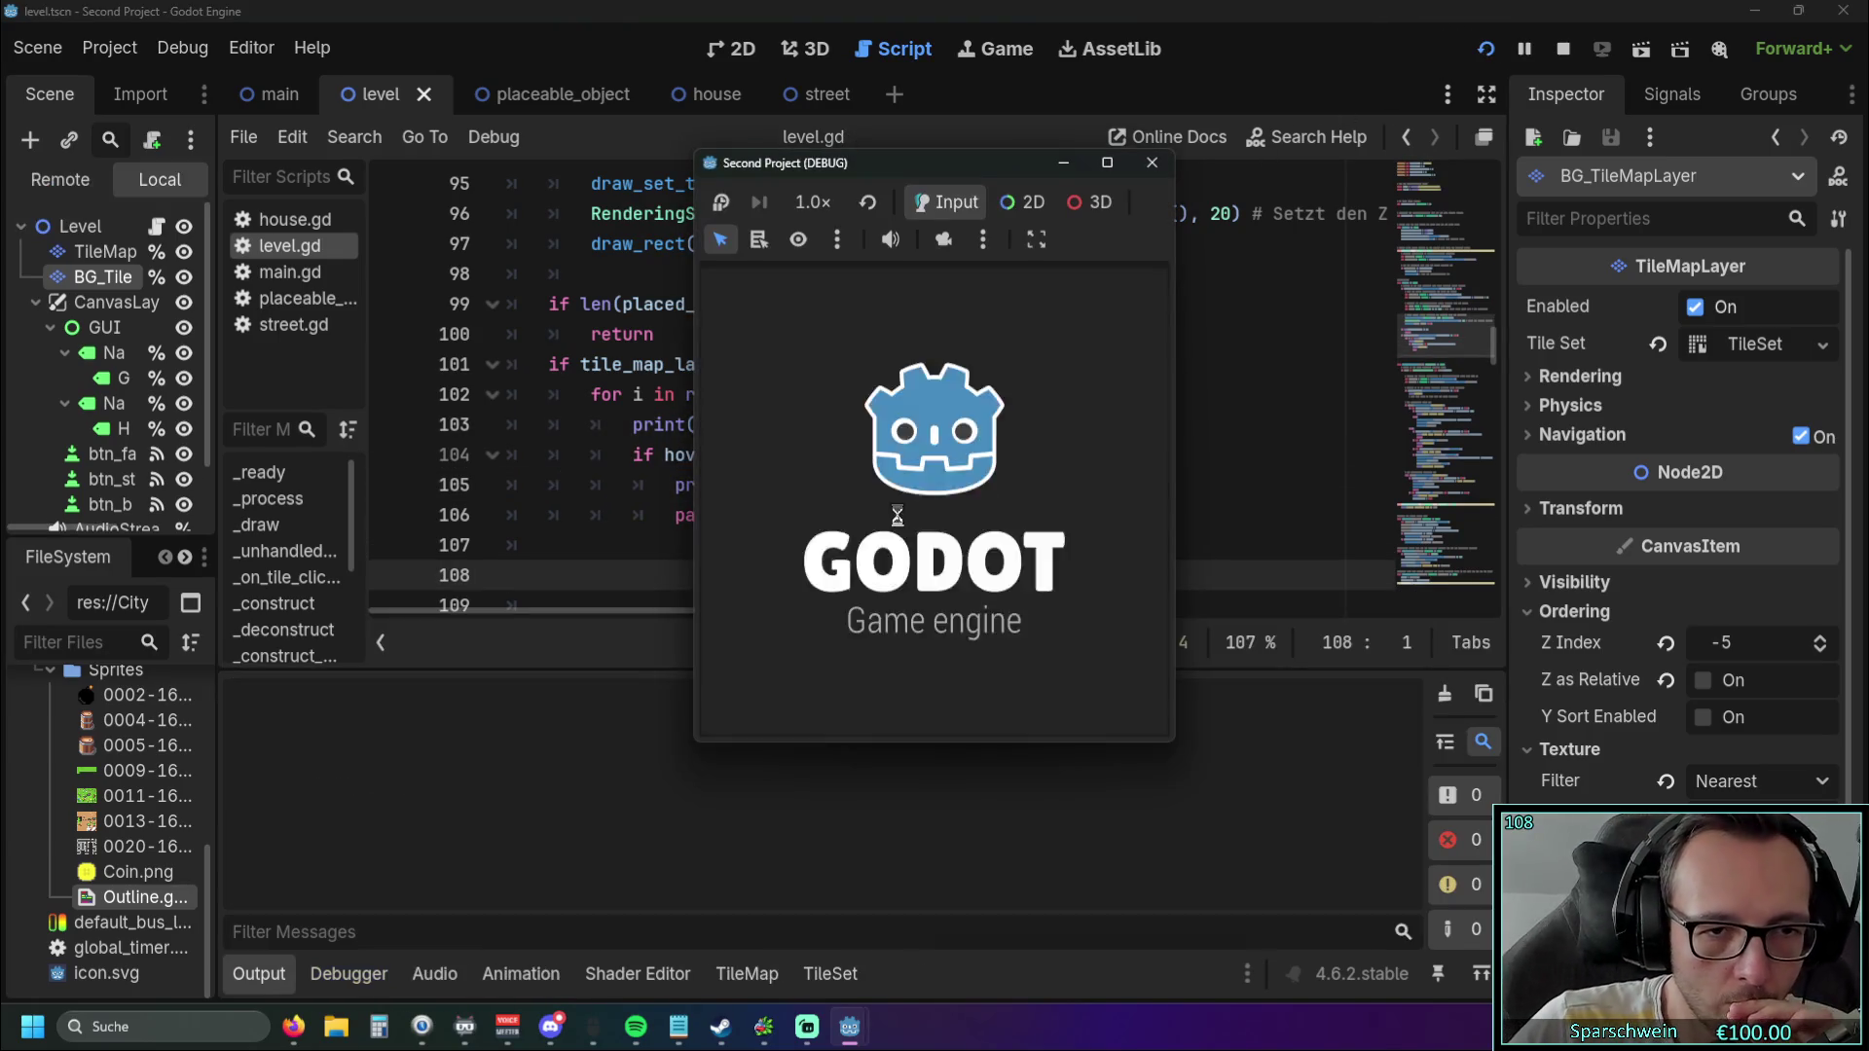
left_click(896, 712)
left_click(913, 516)
right_click(932, 532)
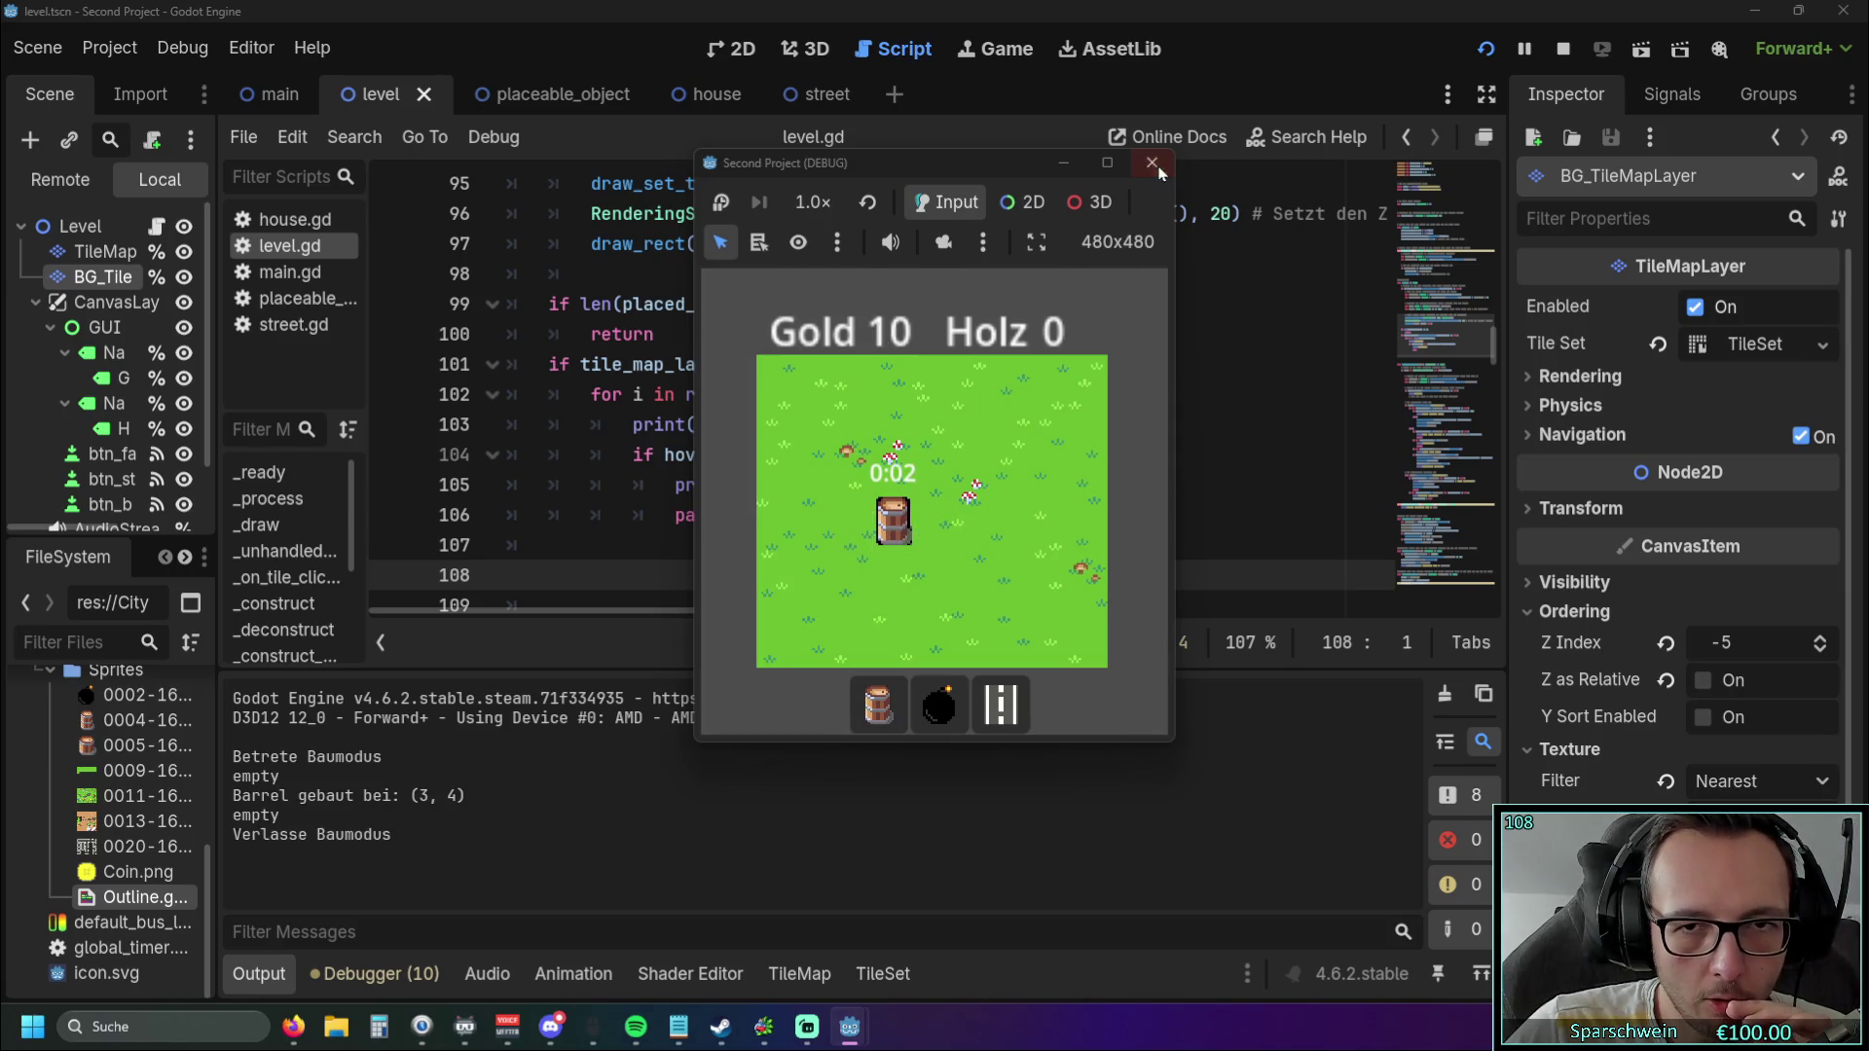
left_click(1152, 162)
Insert a print("check0") line below line 101.
left_click(786, 425)
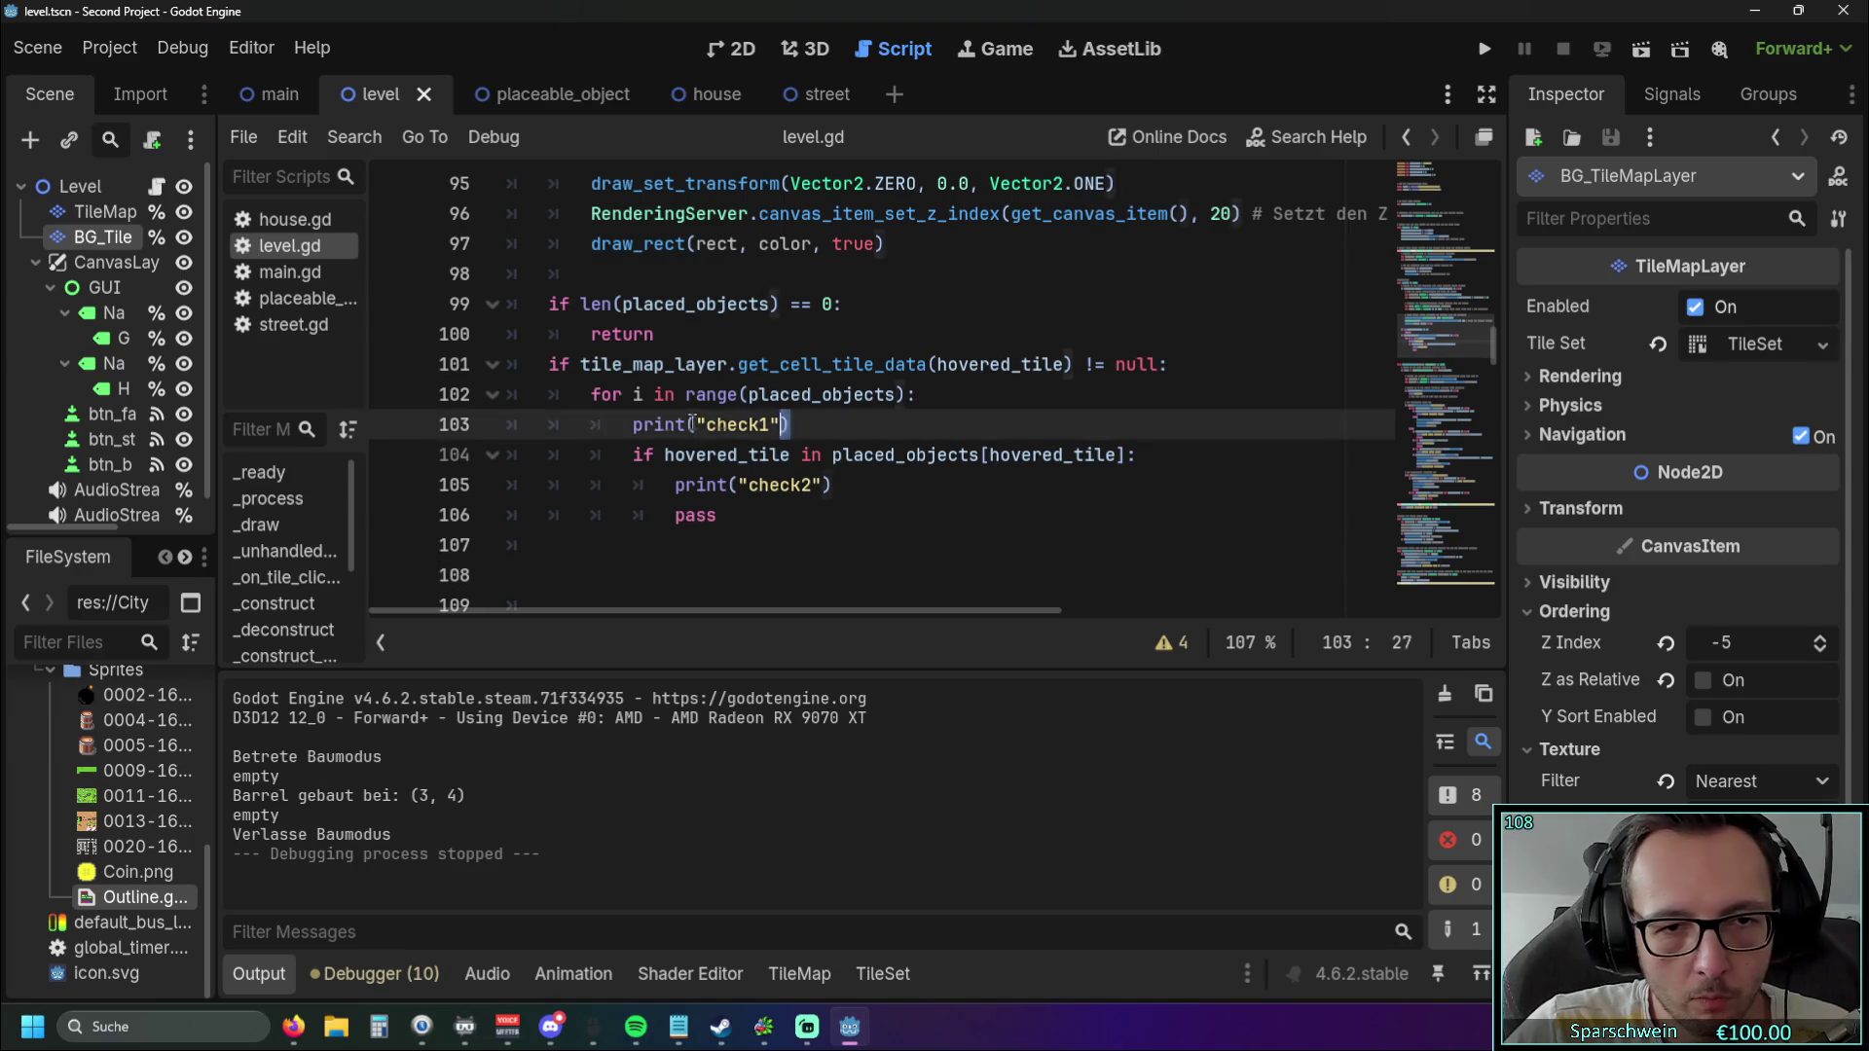
left_click(1174, 363)
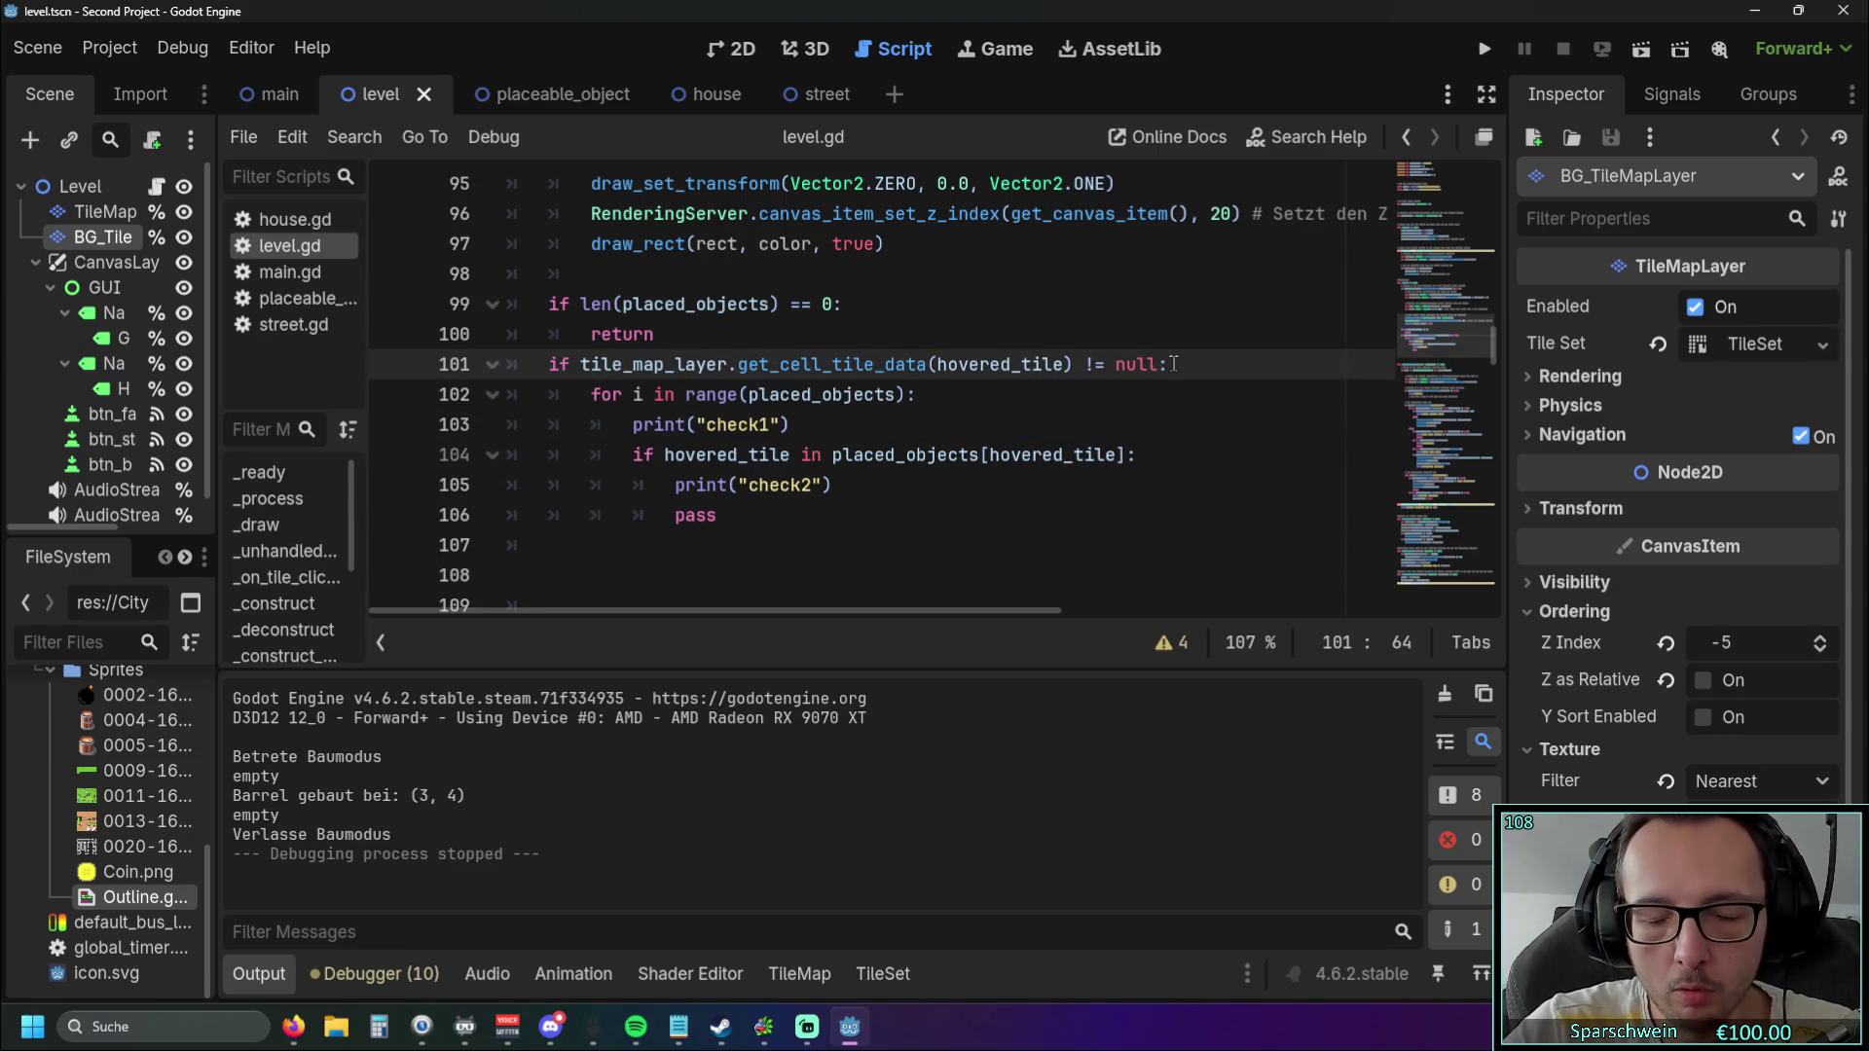
key("Return")
type("print(\"check1\")")
left_click(724, 394)
key("BackSpace")
type("0")
left_click(748, 394)
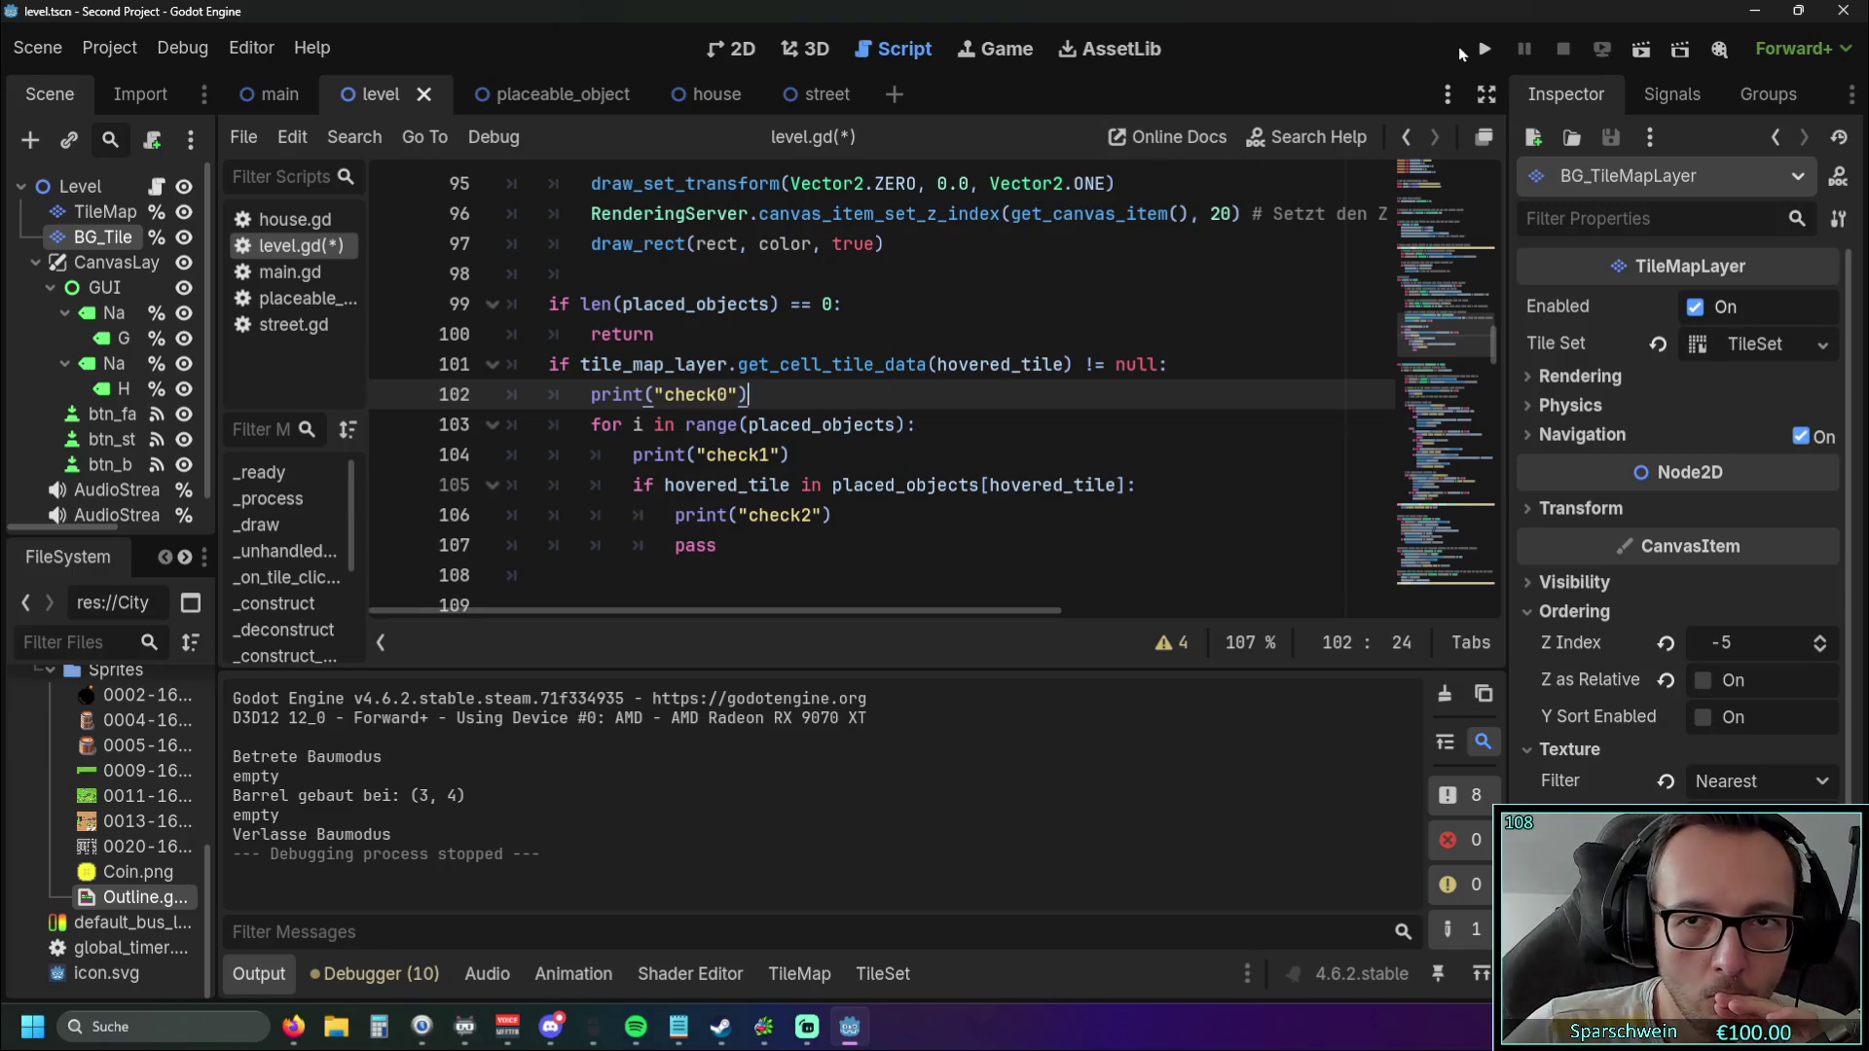
Save and rerun the game, build a barrel on the grass, then close the game.
left_click(1484, 48)
left_click(878, 703)
left_click(890, 521)
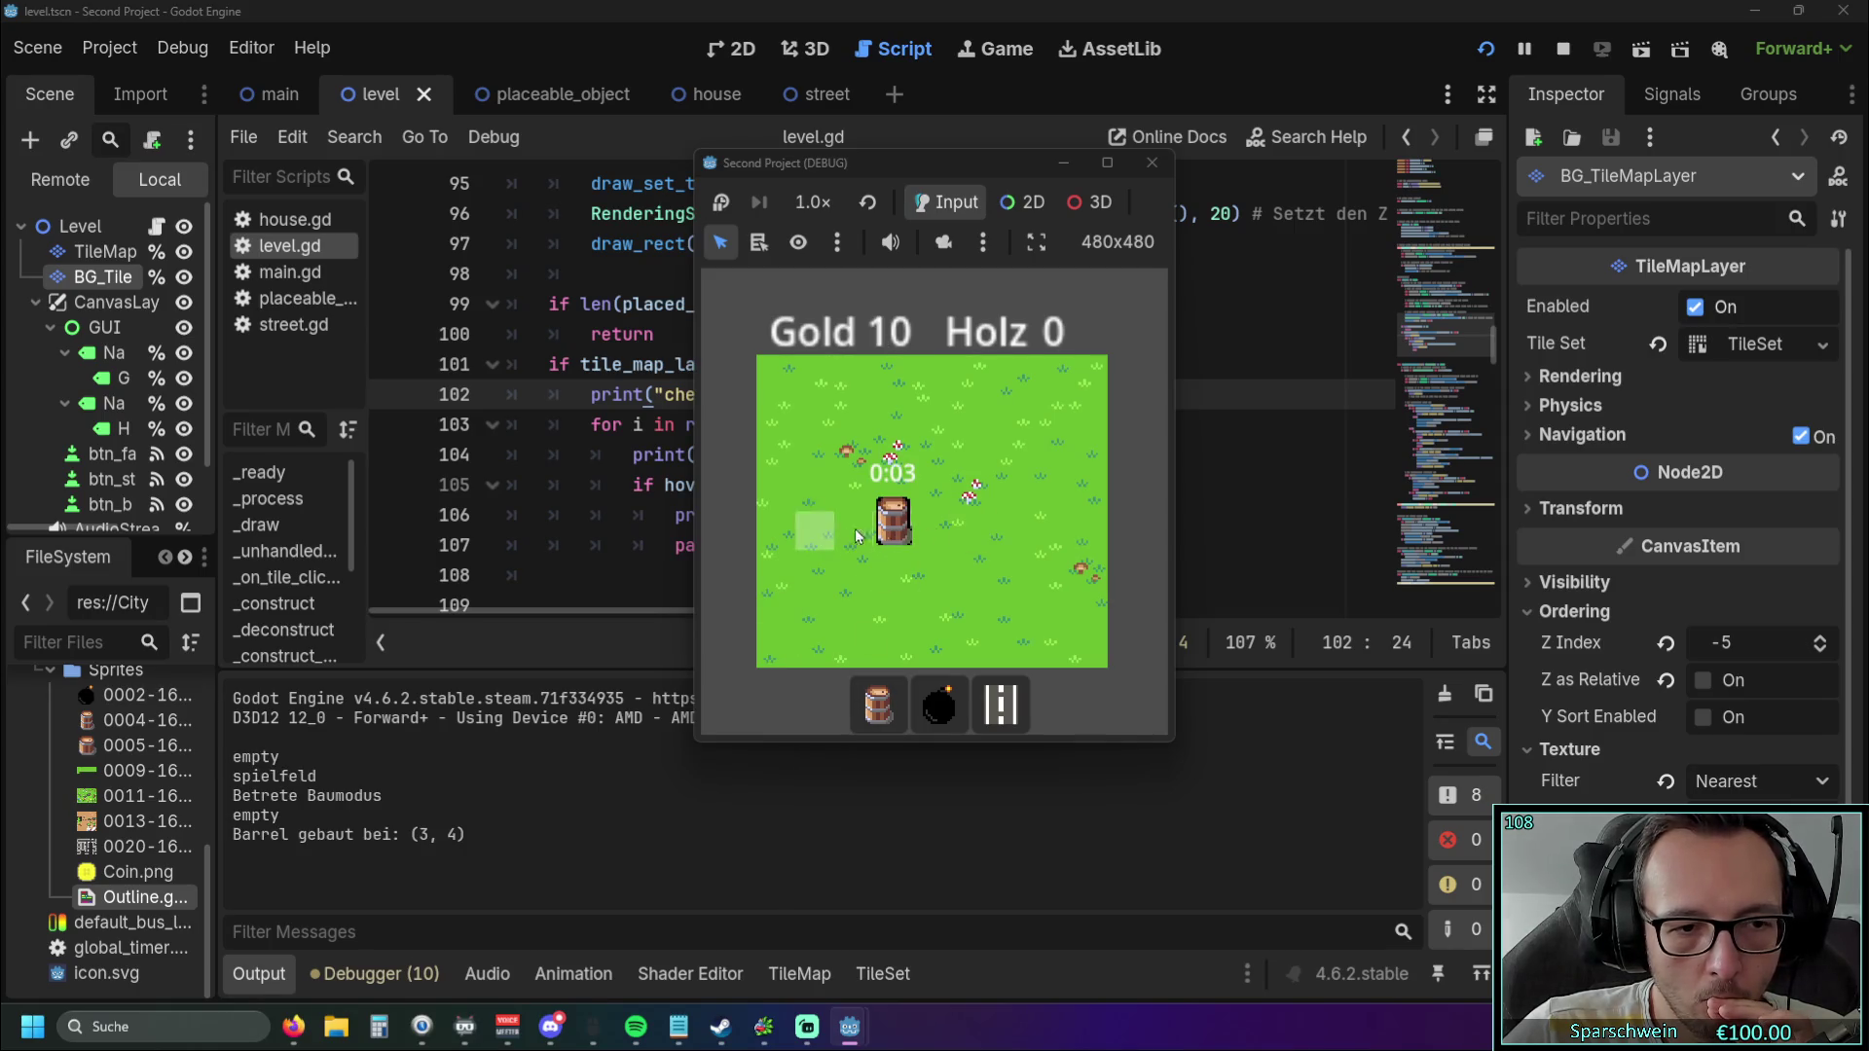
left_click(1151, 163)
left_click(851, 538)
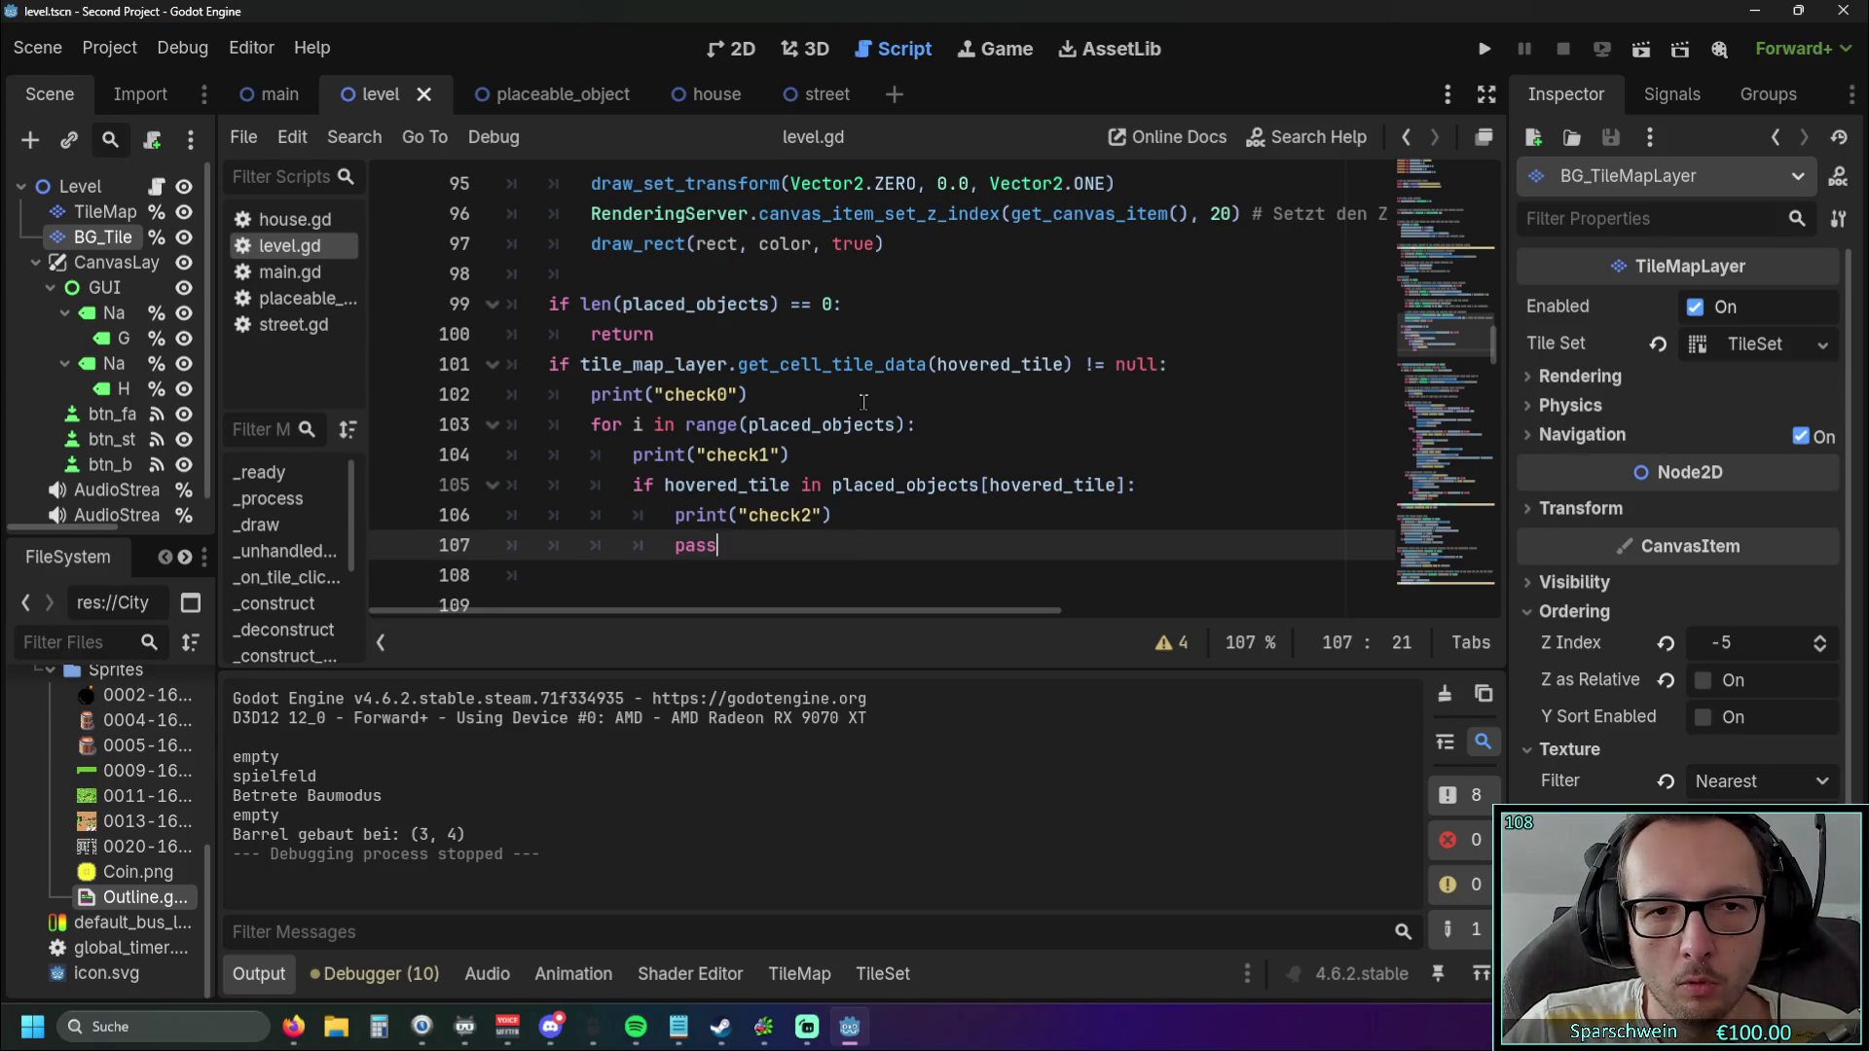
Change line 101's tile-data check from '!= null' to '== null' and run the game.
scroll(850, 427, "up", 3)
scroll(850, 427, "down", 3)
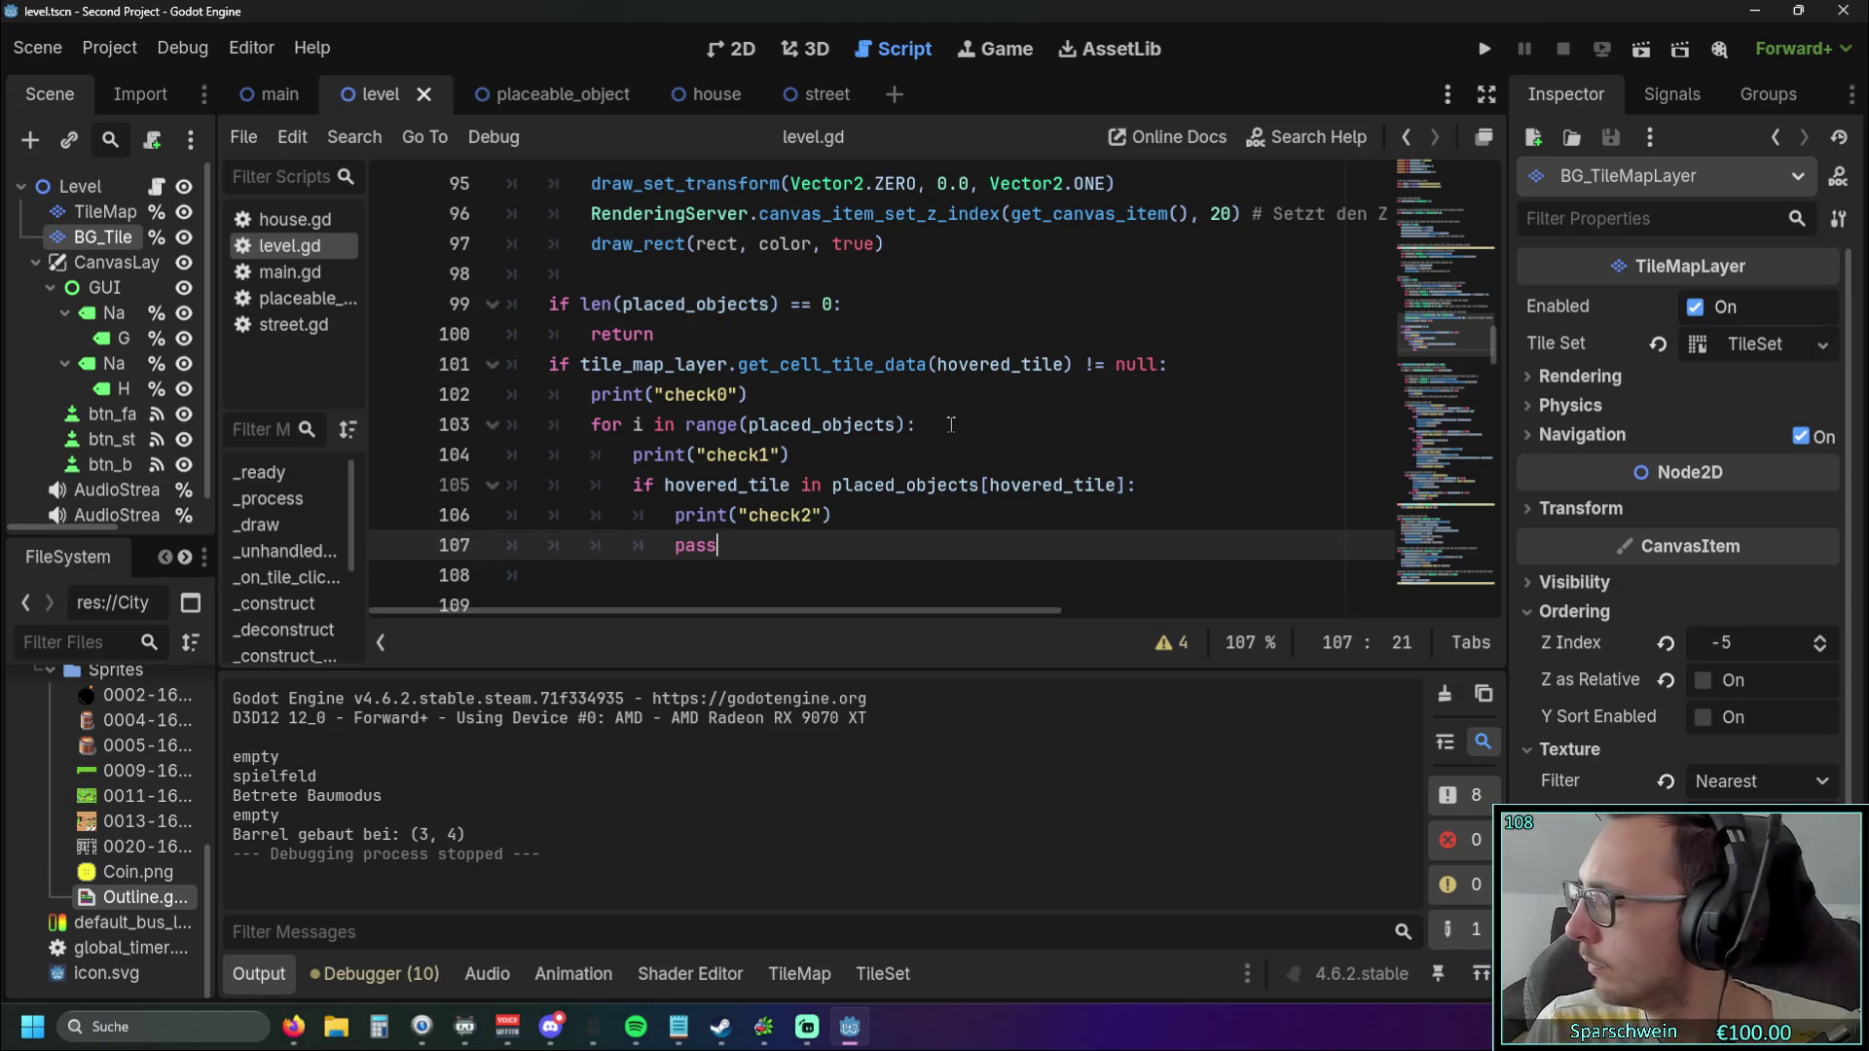
scroll(973, 420, "down", 6)
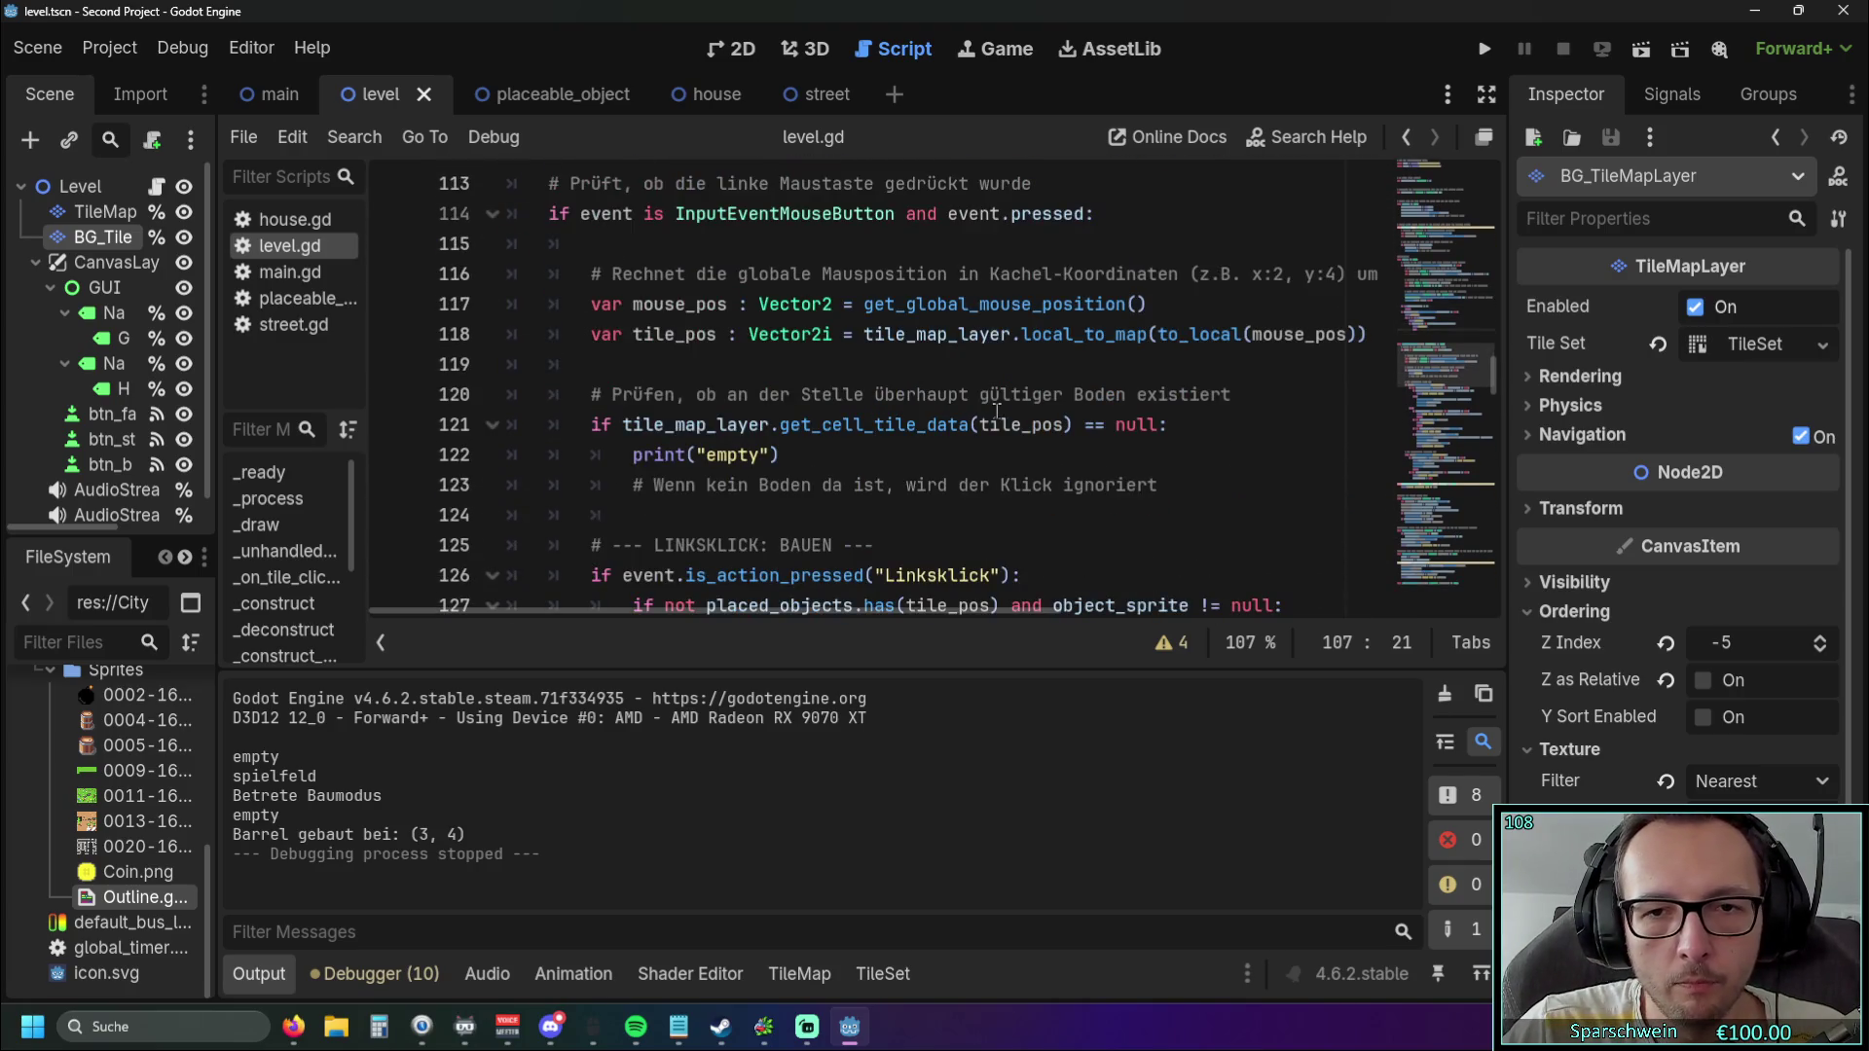
scroll(1027, 410, "down", 1)
scroll(1119, 419, "up", 6)
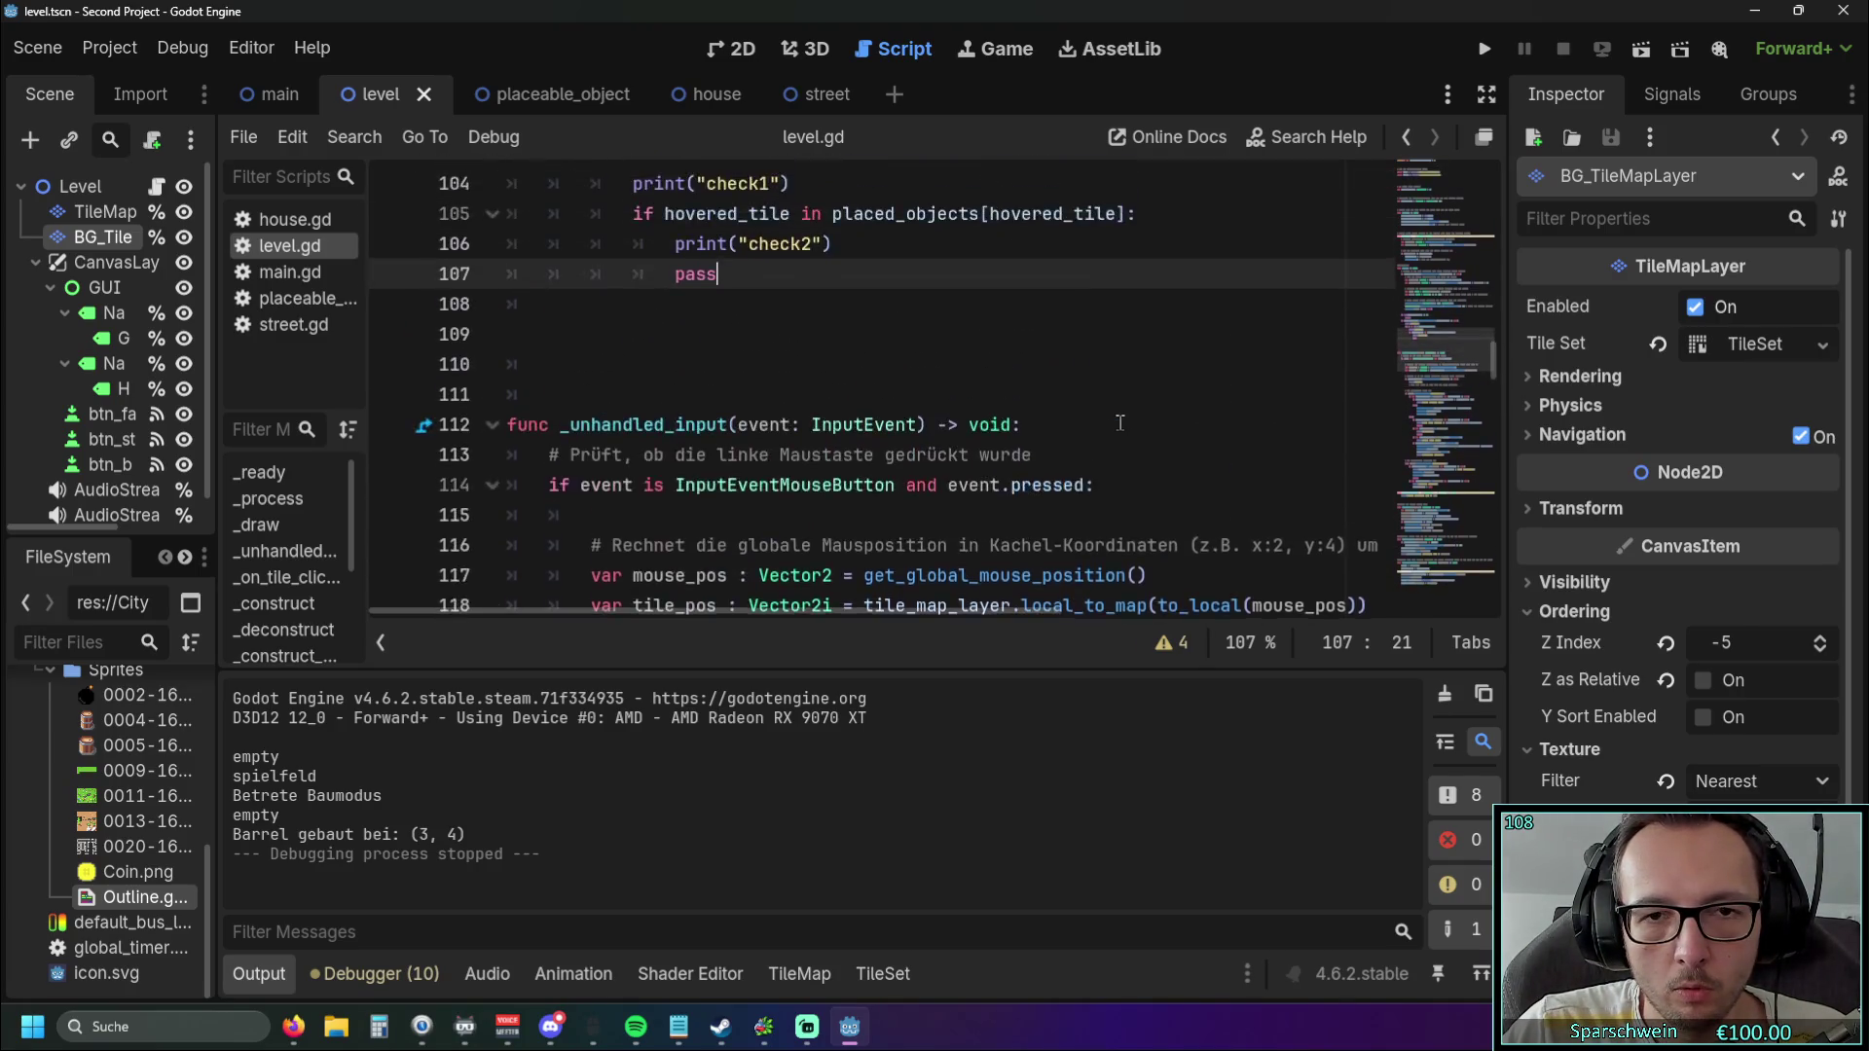
left_click(1097, 274)
key("BackSpace")
type("=?")
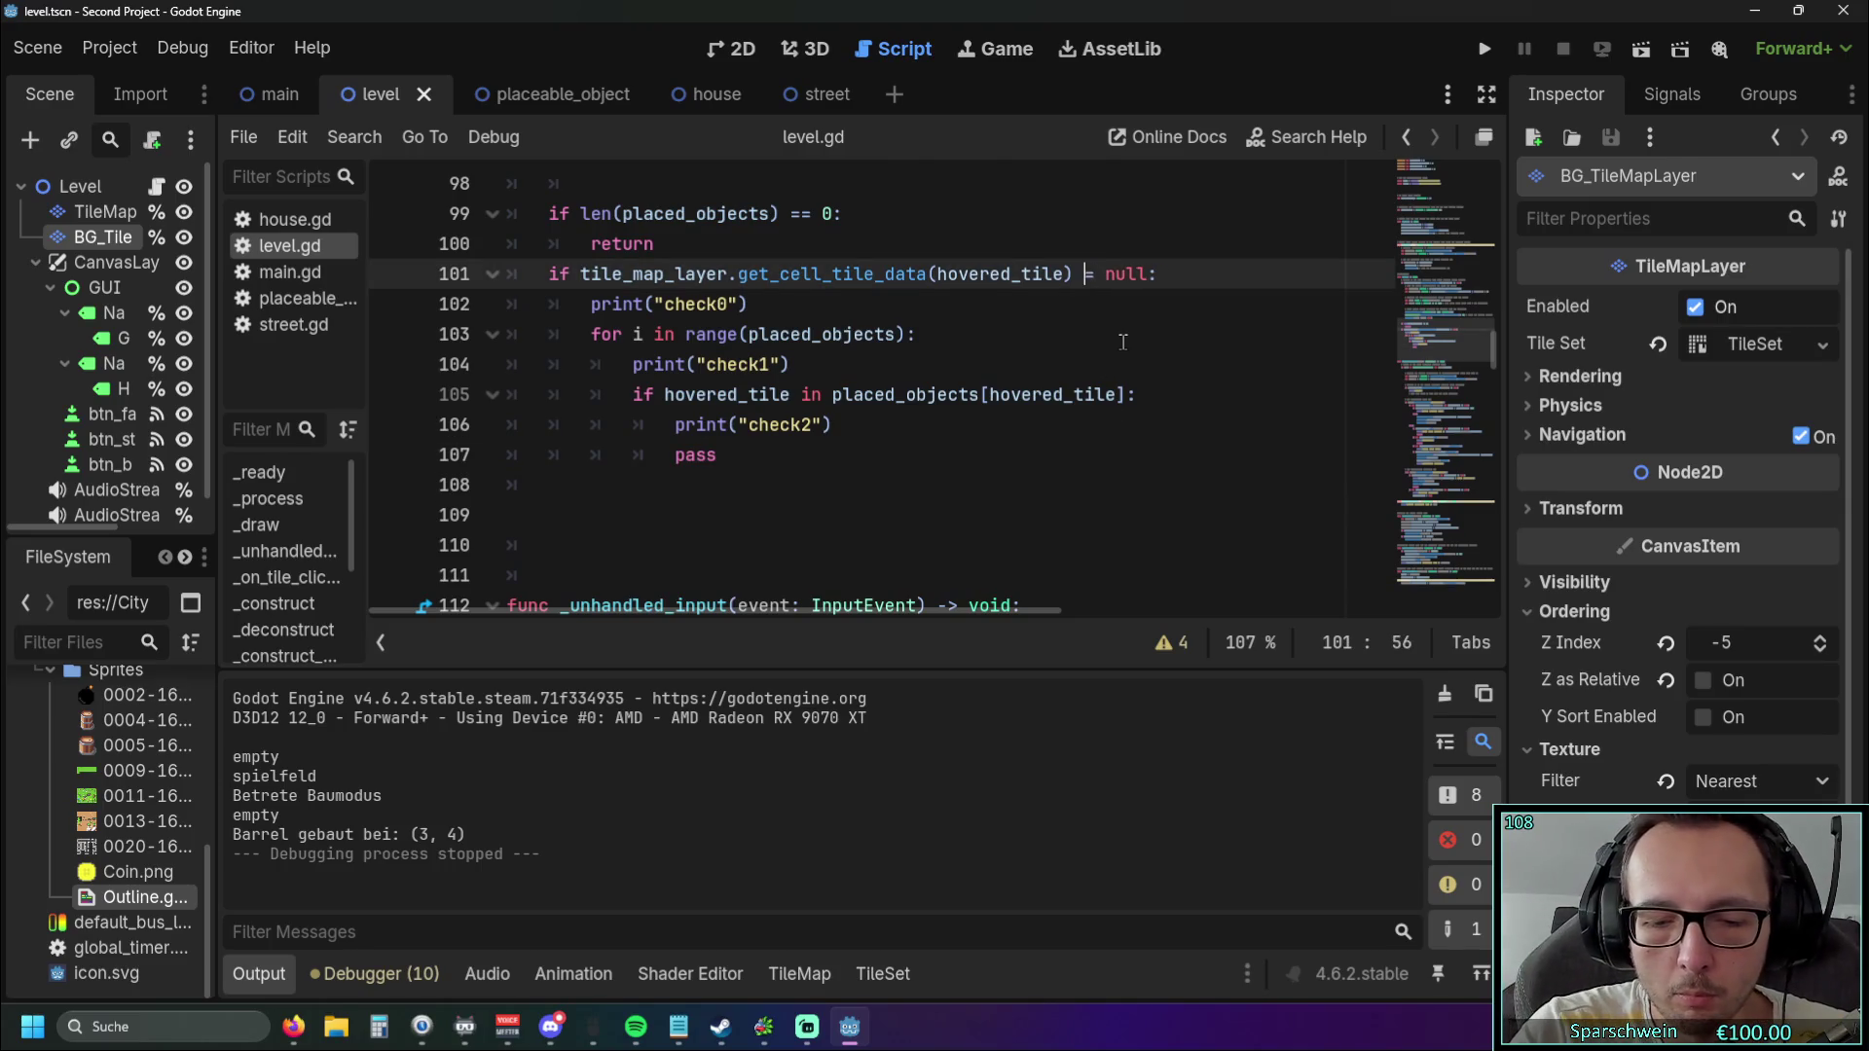
key("BackSpace")
left_click(1484, 48)
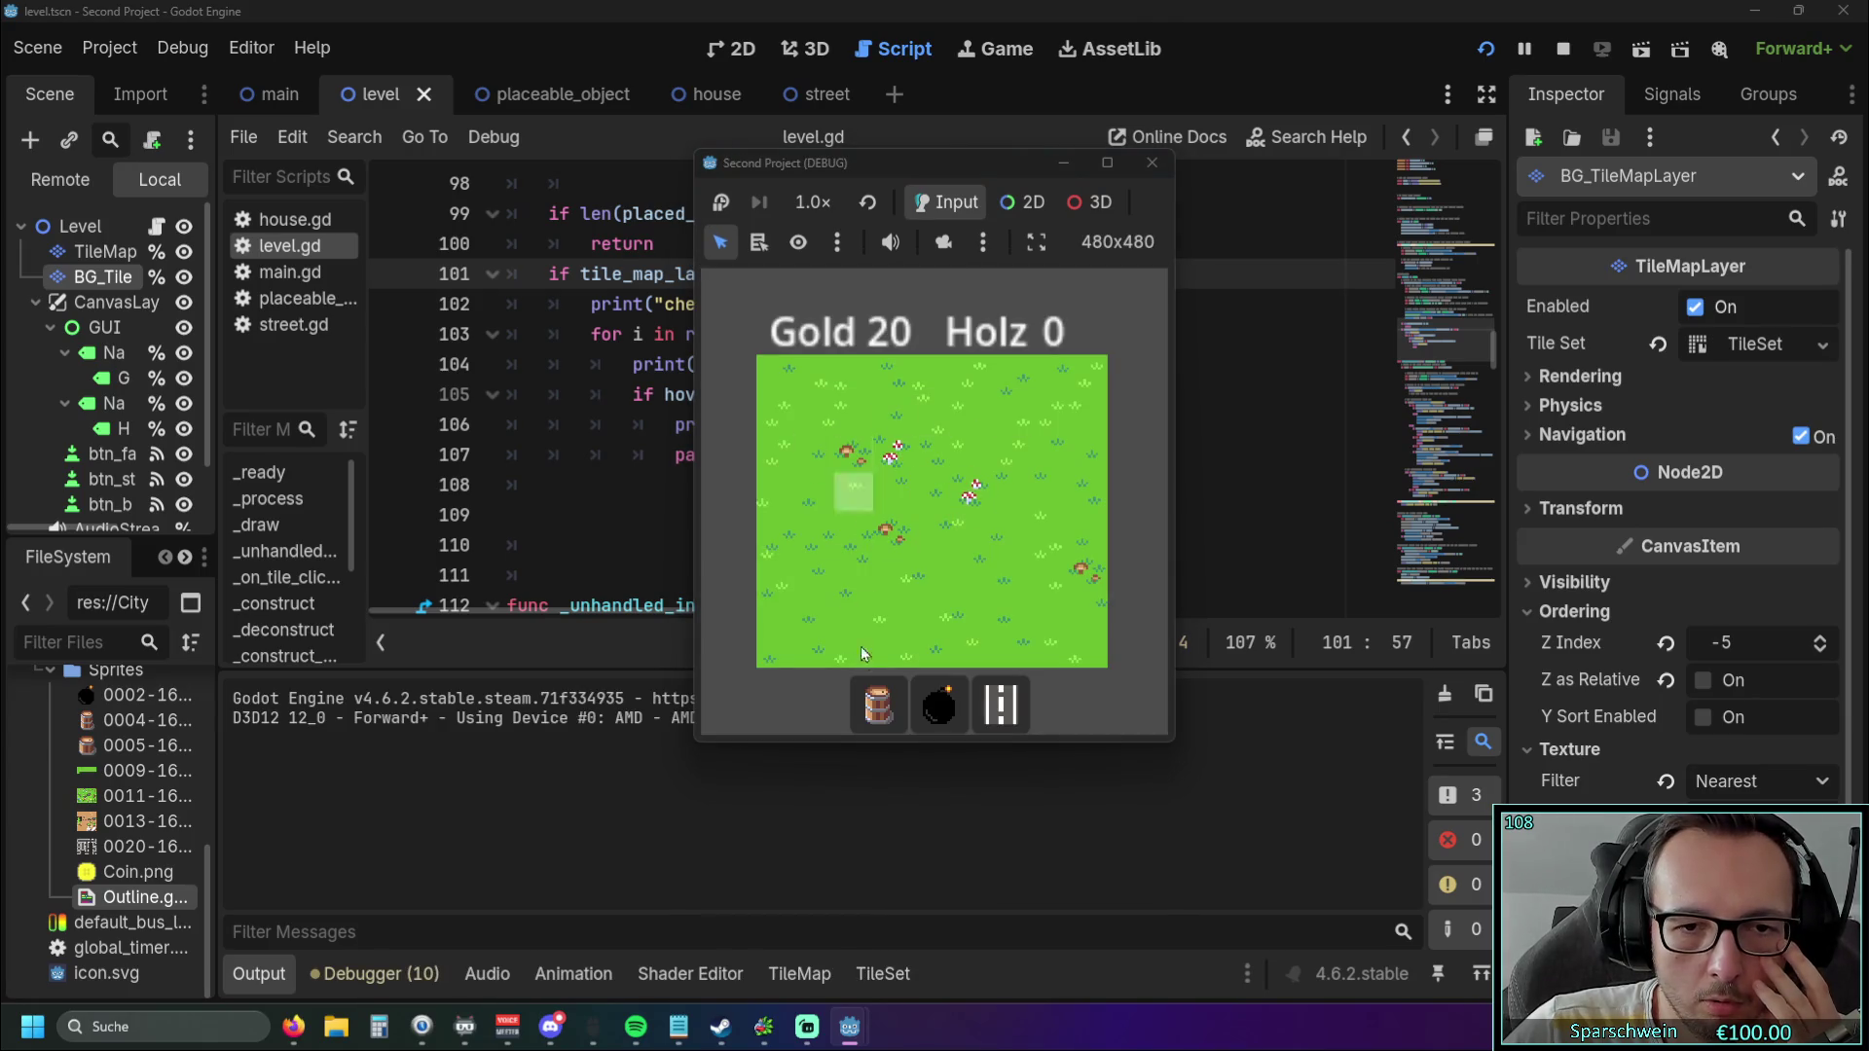
left_click(919, 500)
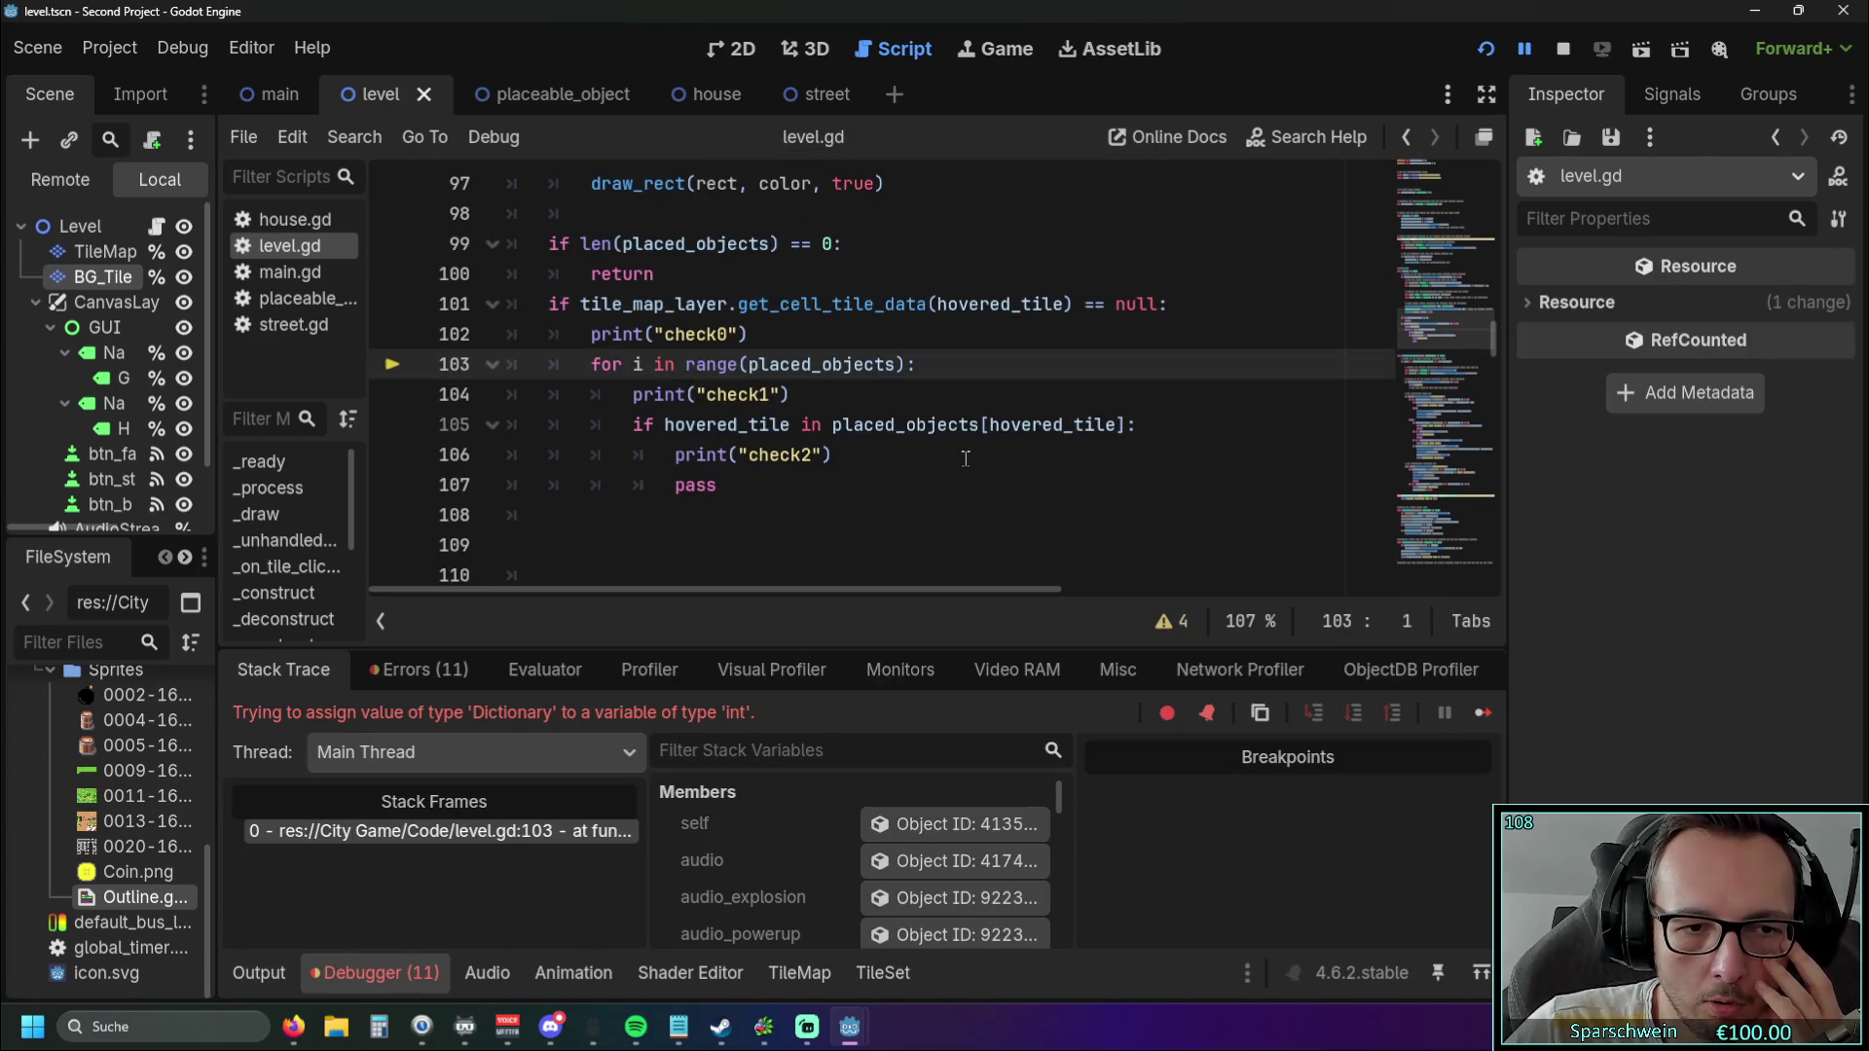
Inspect the Debugger's Errors, Stack Trace and Output tabs for the line 103 halt.
scroll(921, 468, "up", 1)
left_click(397, 681)
left_click(283, 673)
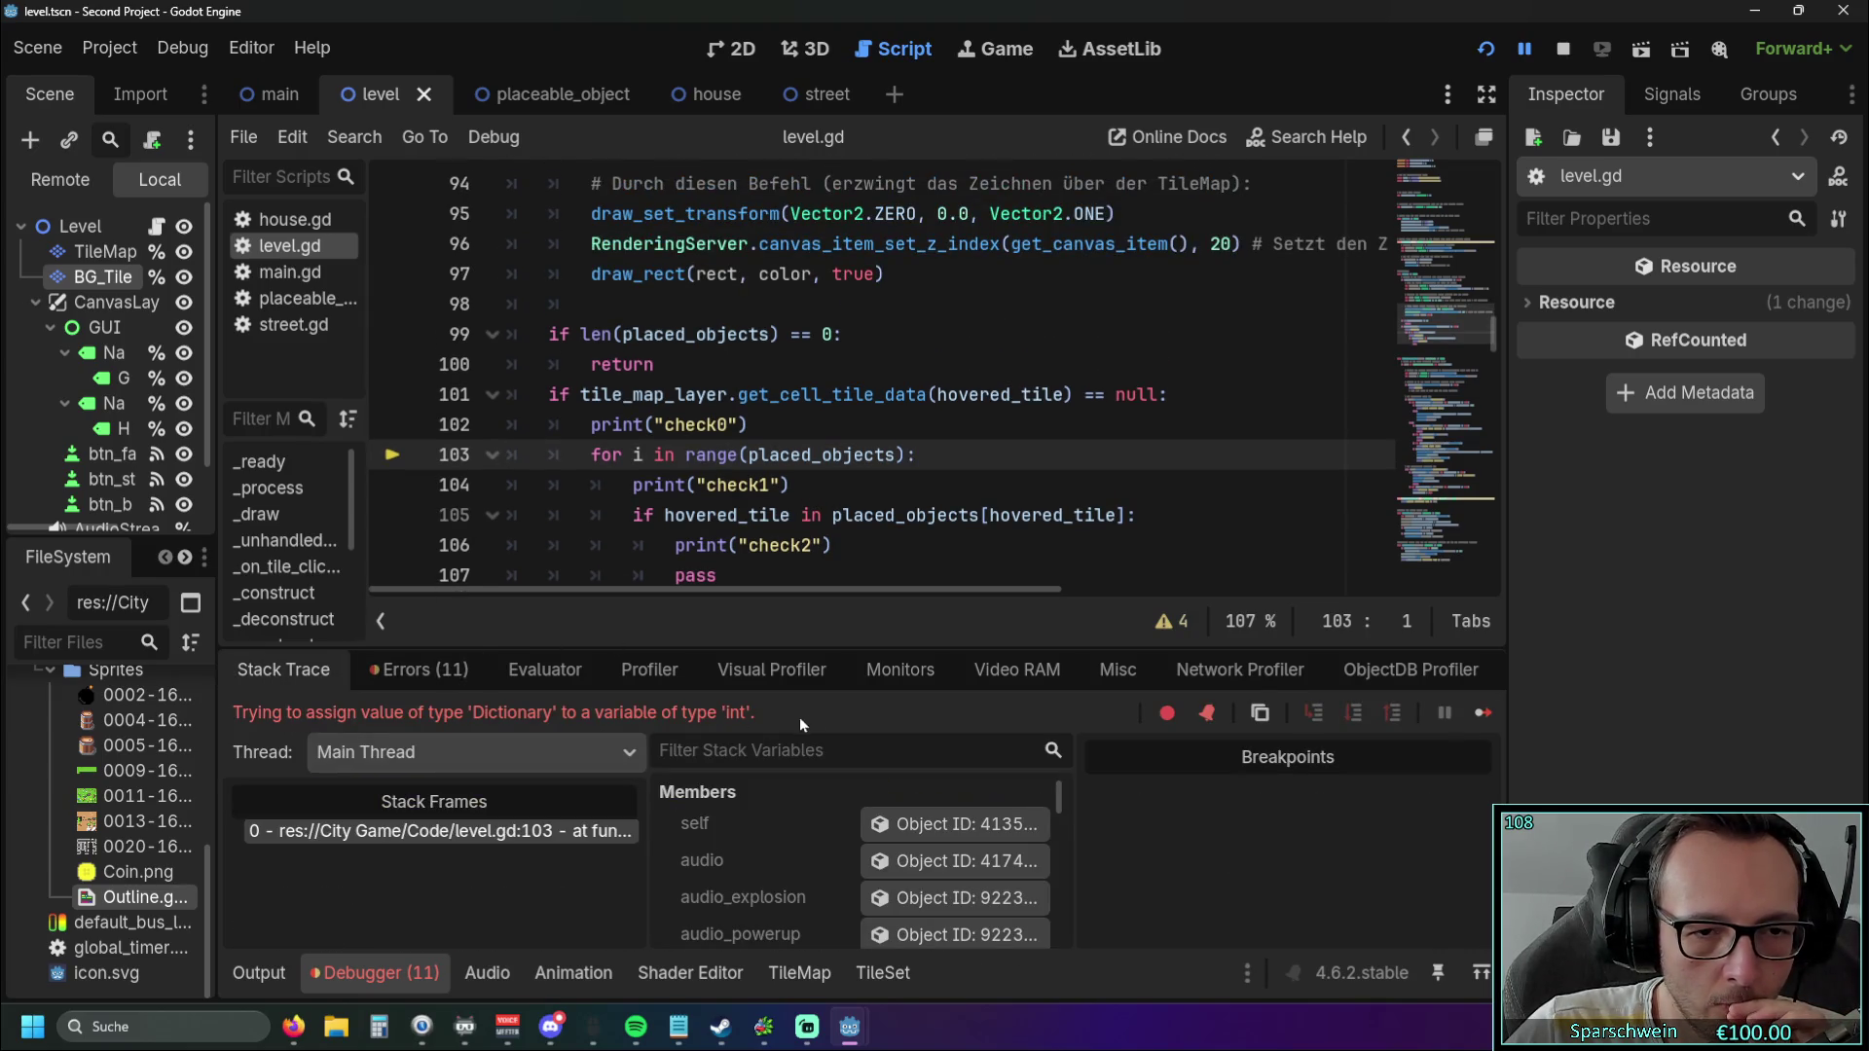
left_click(256, 981)
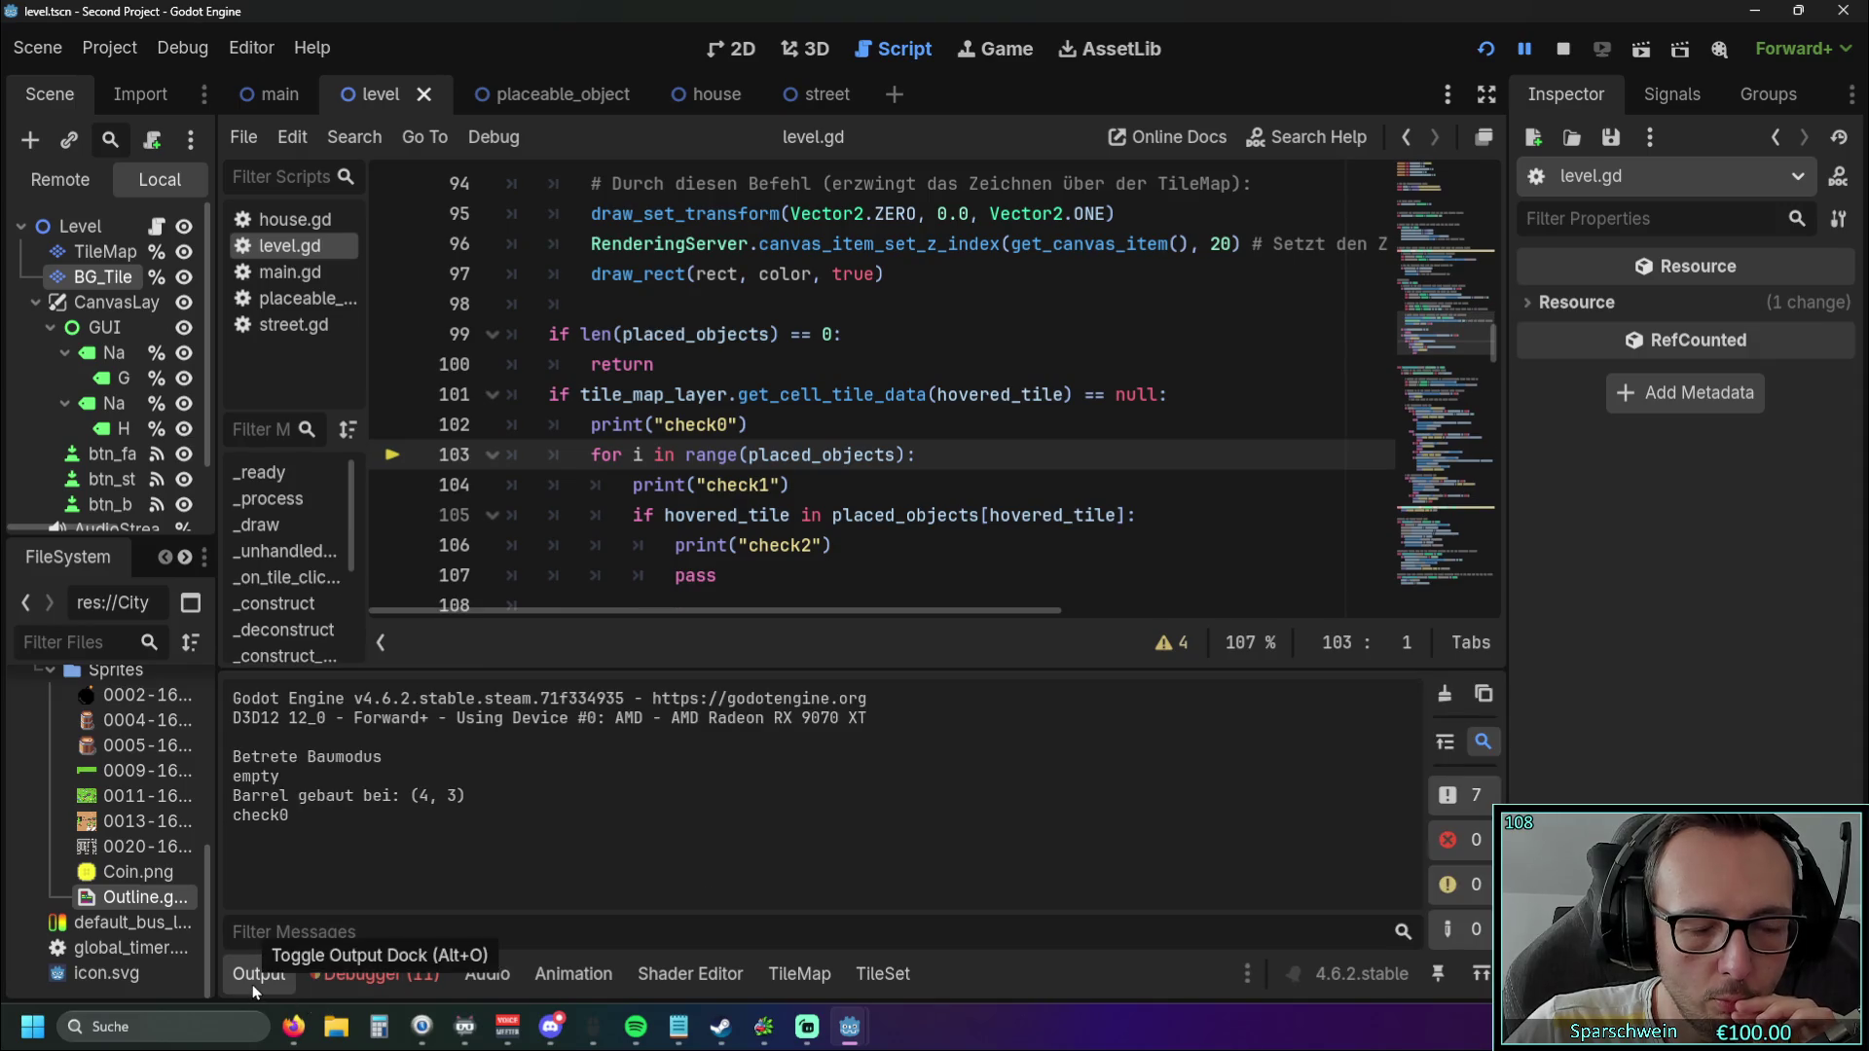
left_click(375, 973)
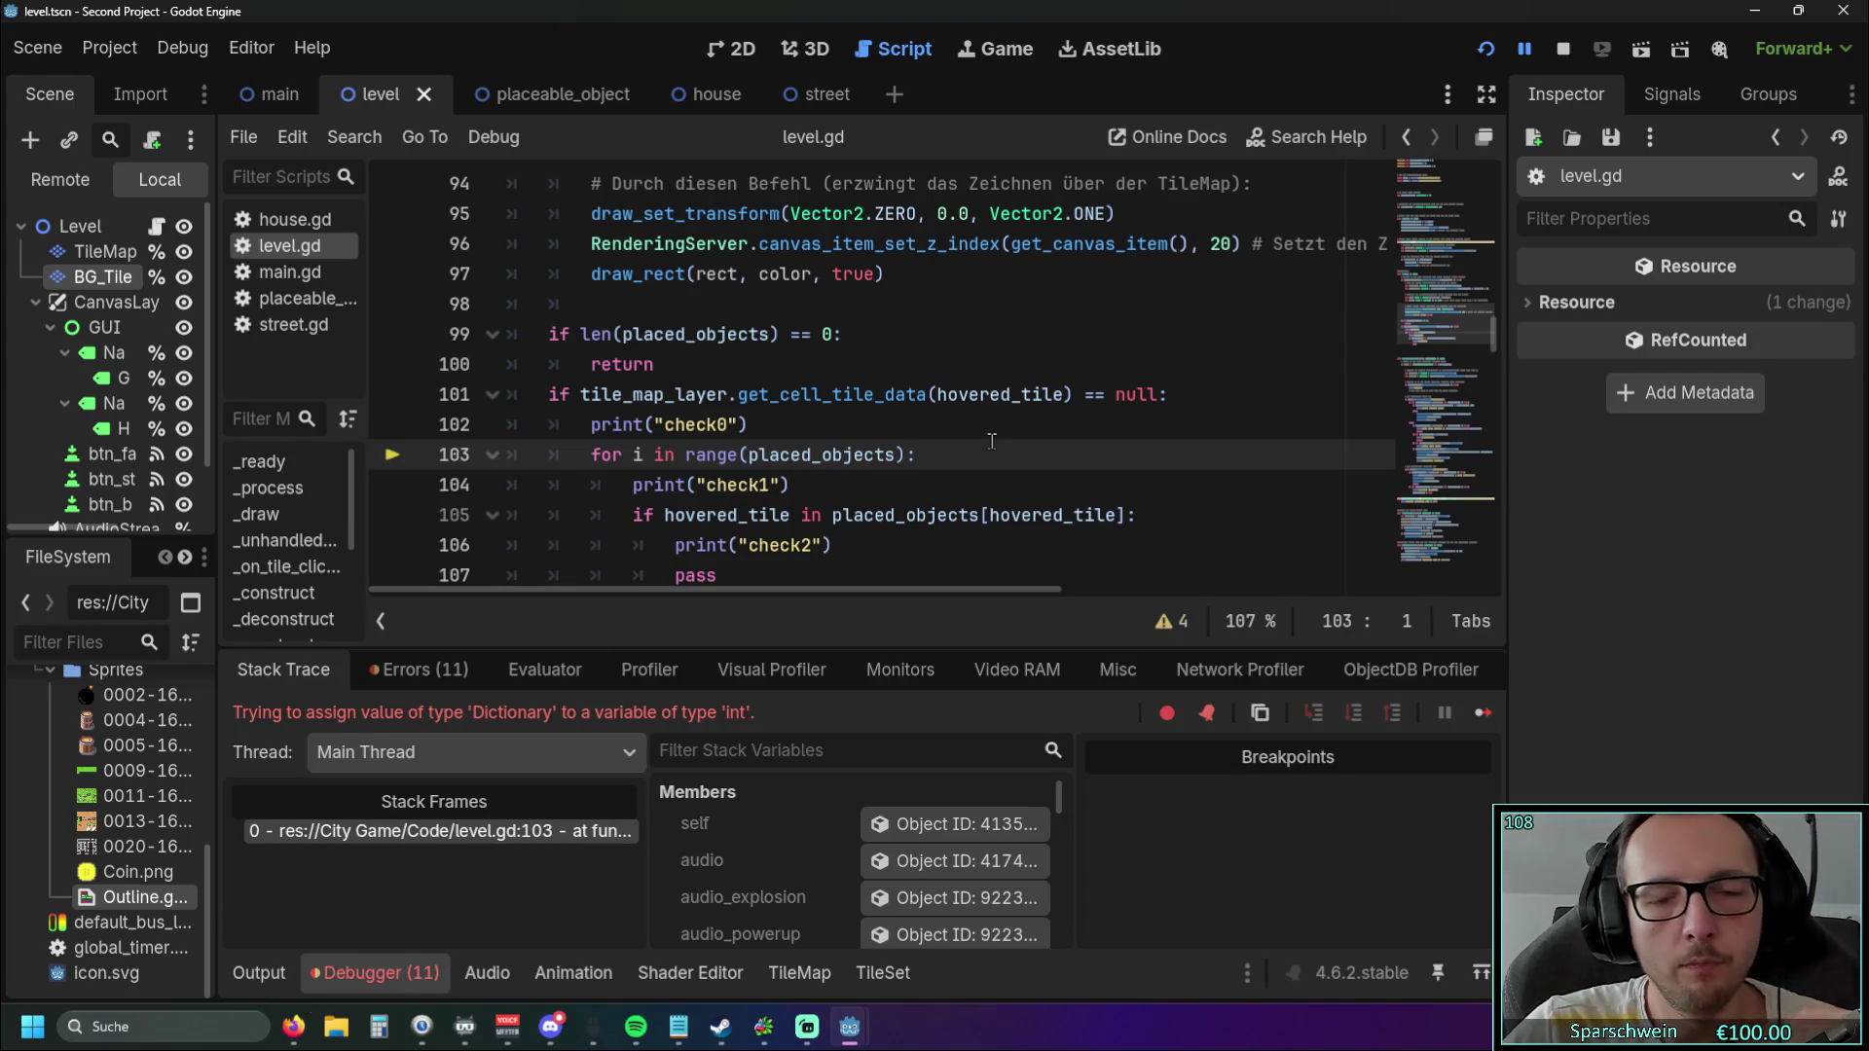
Restart the game and build a barrel at (3, 4), which halts again at line 103.
key("F5")
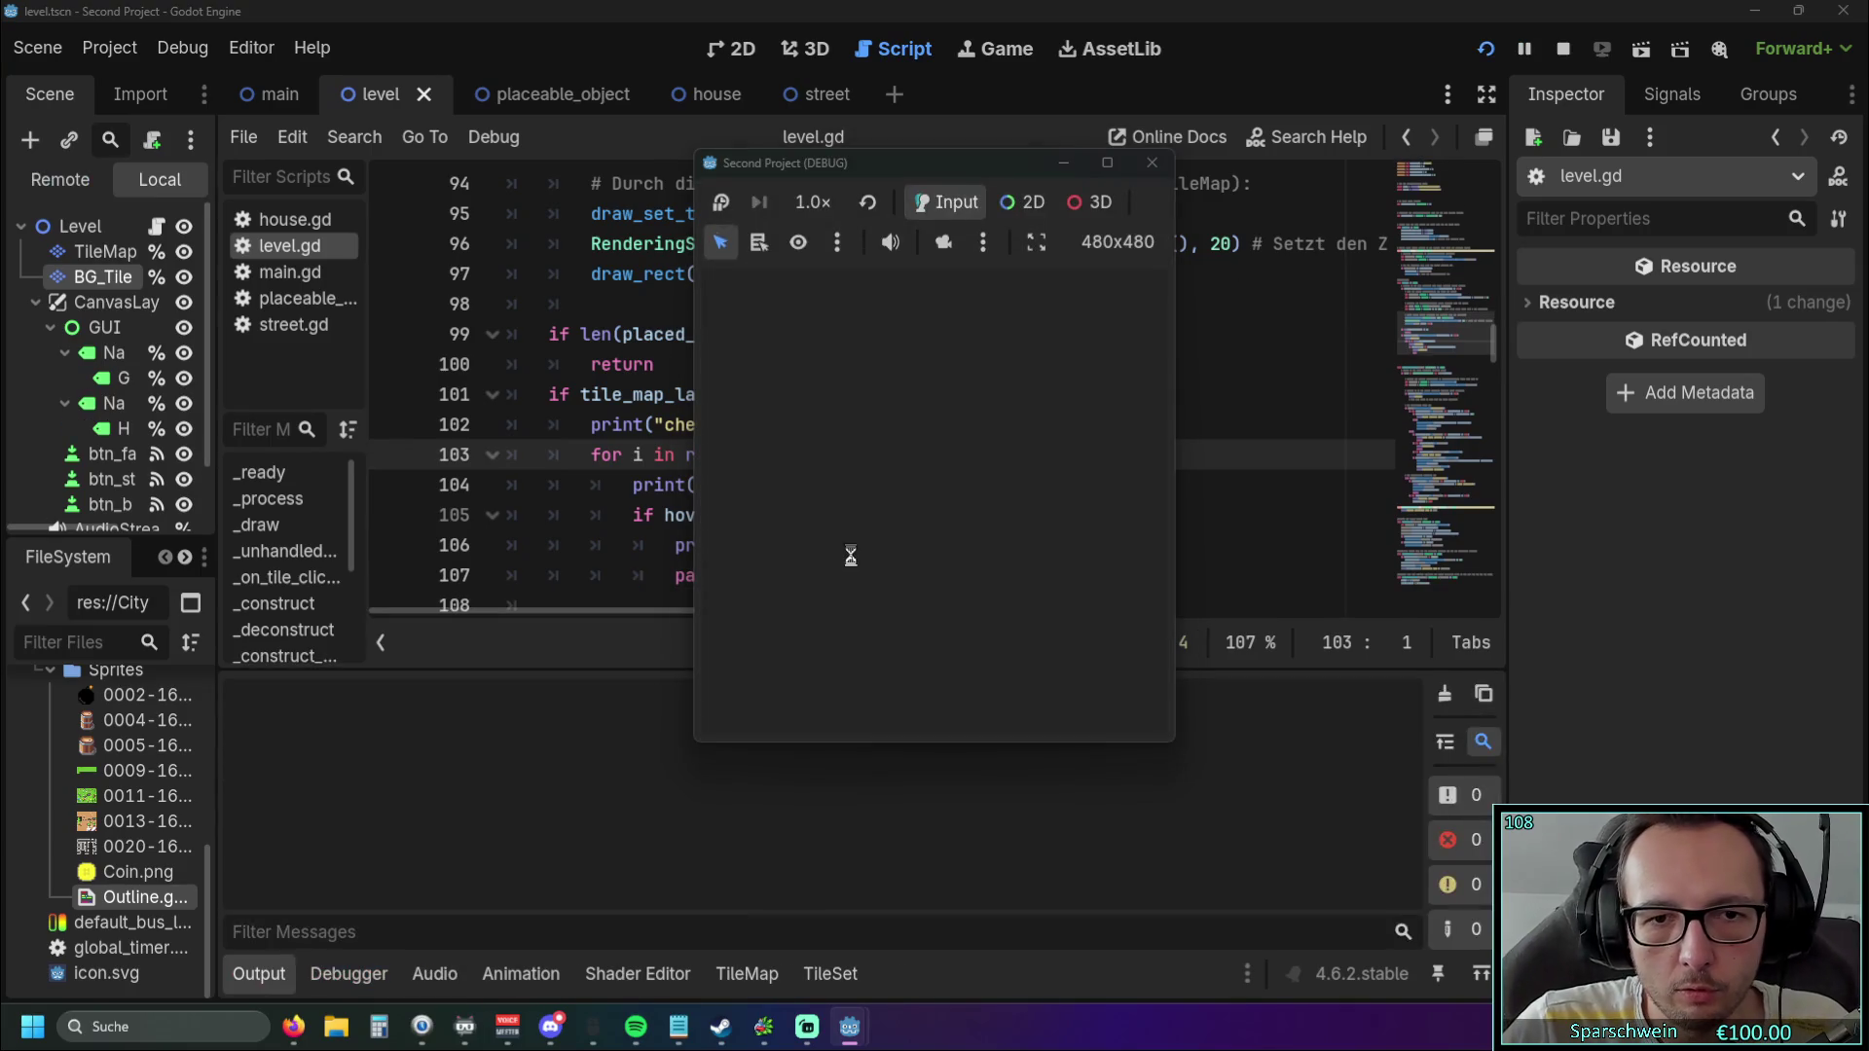
left_click(901, 497)
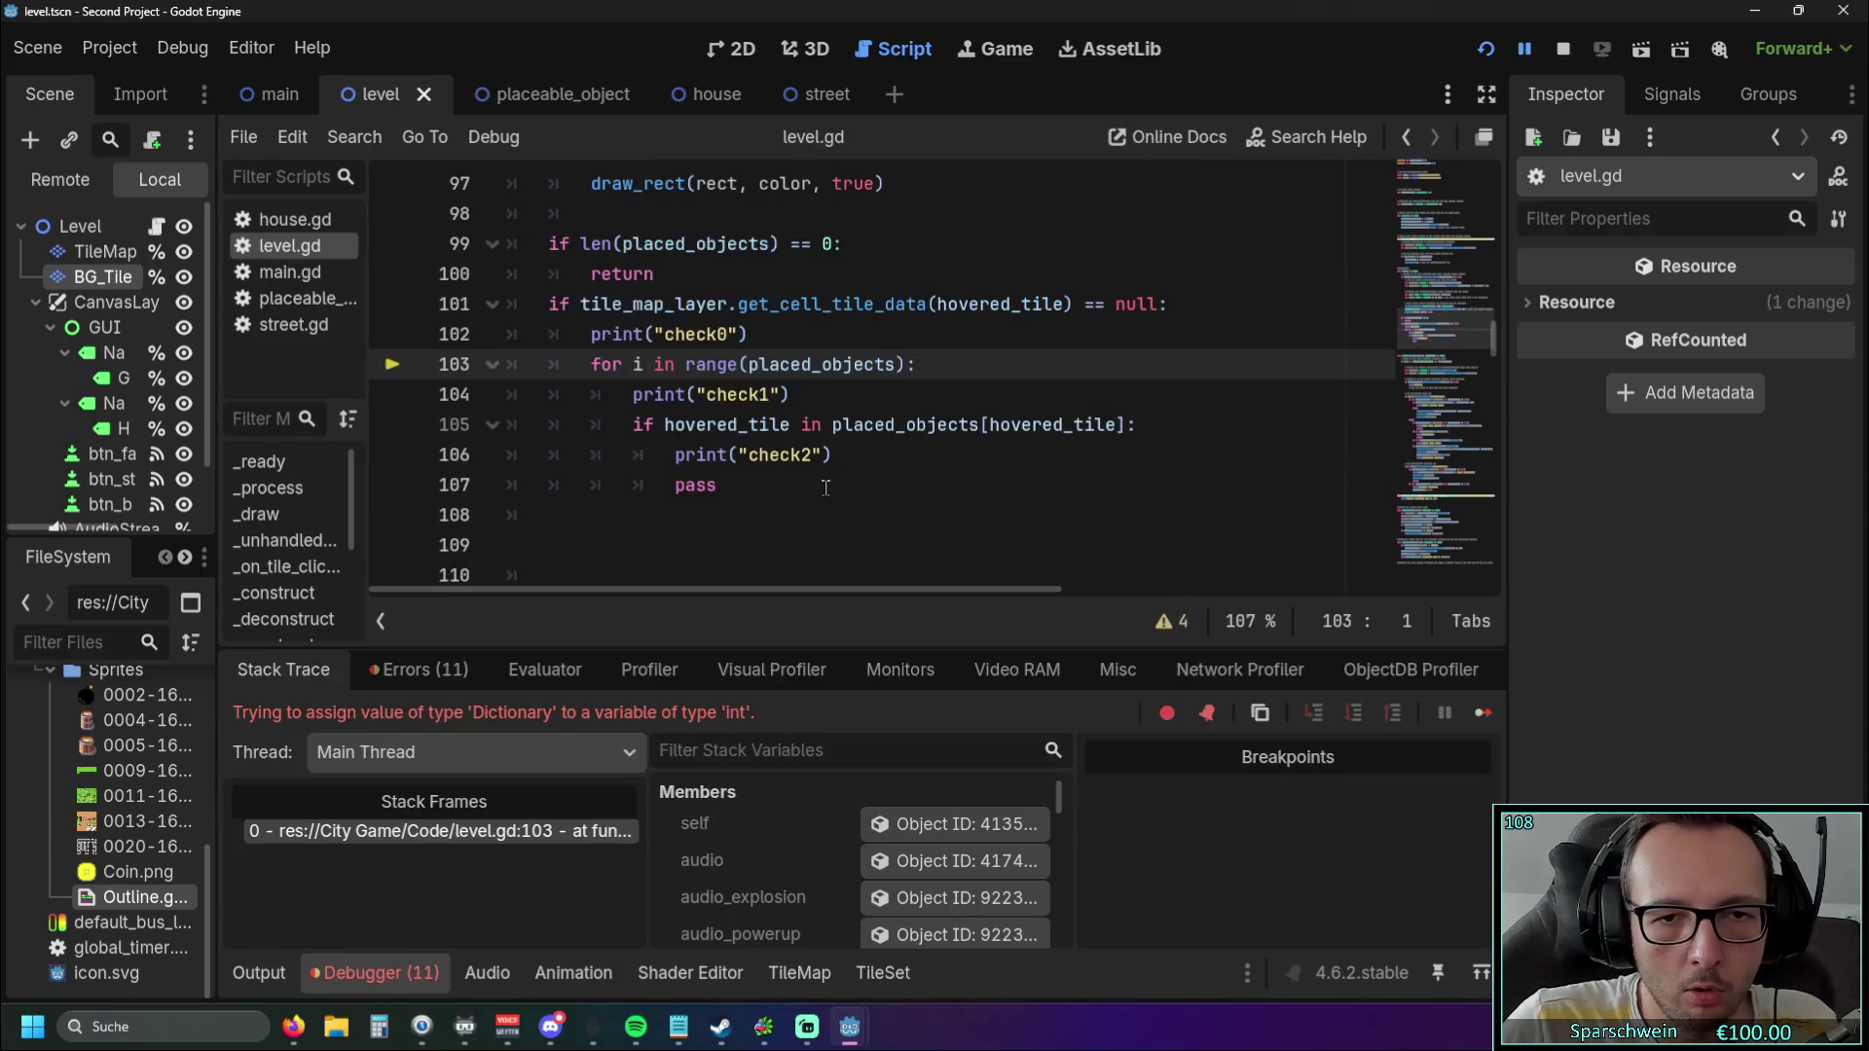
scroll(771, 465, "up", 1)
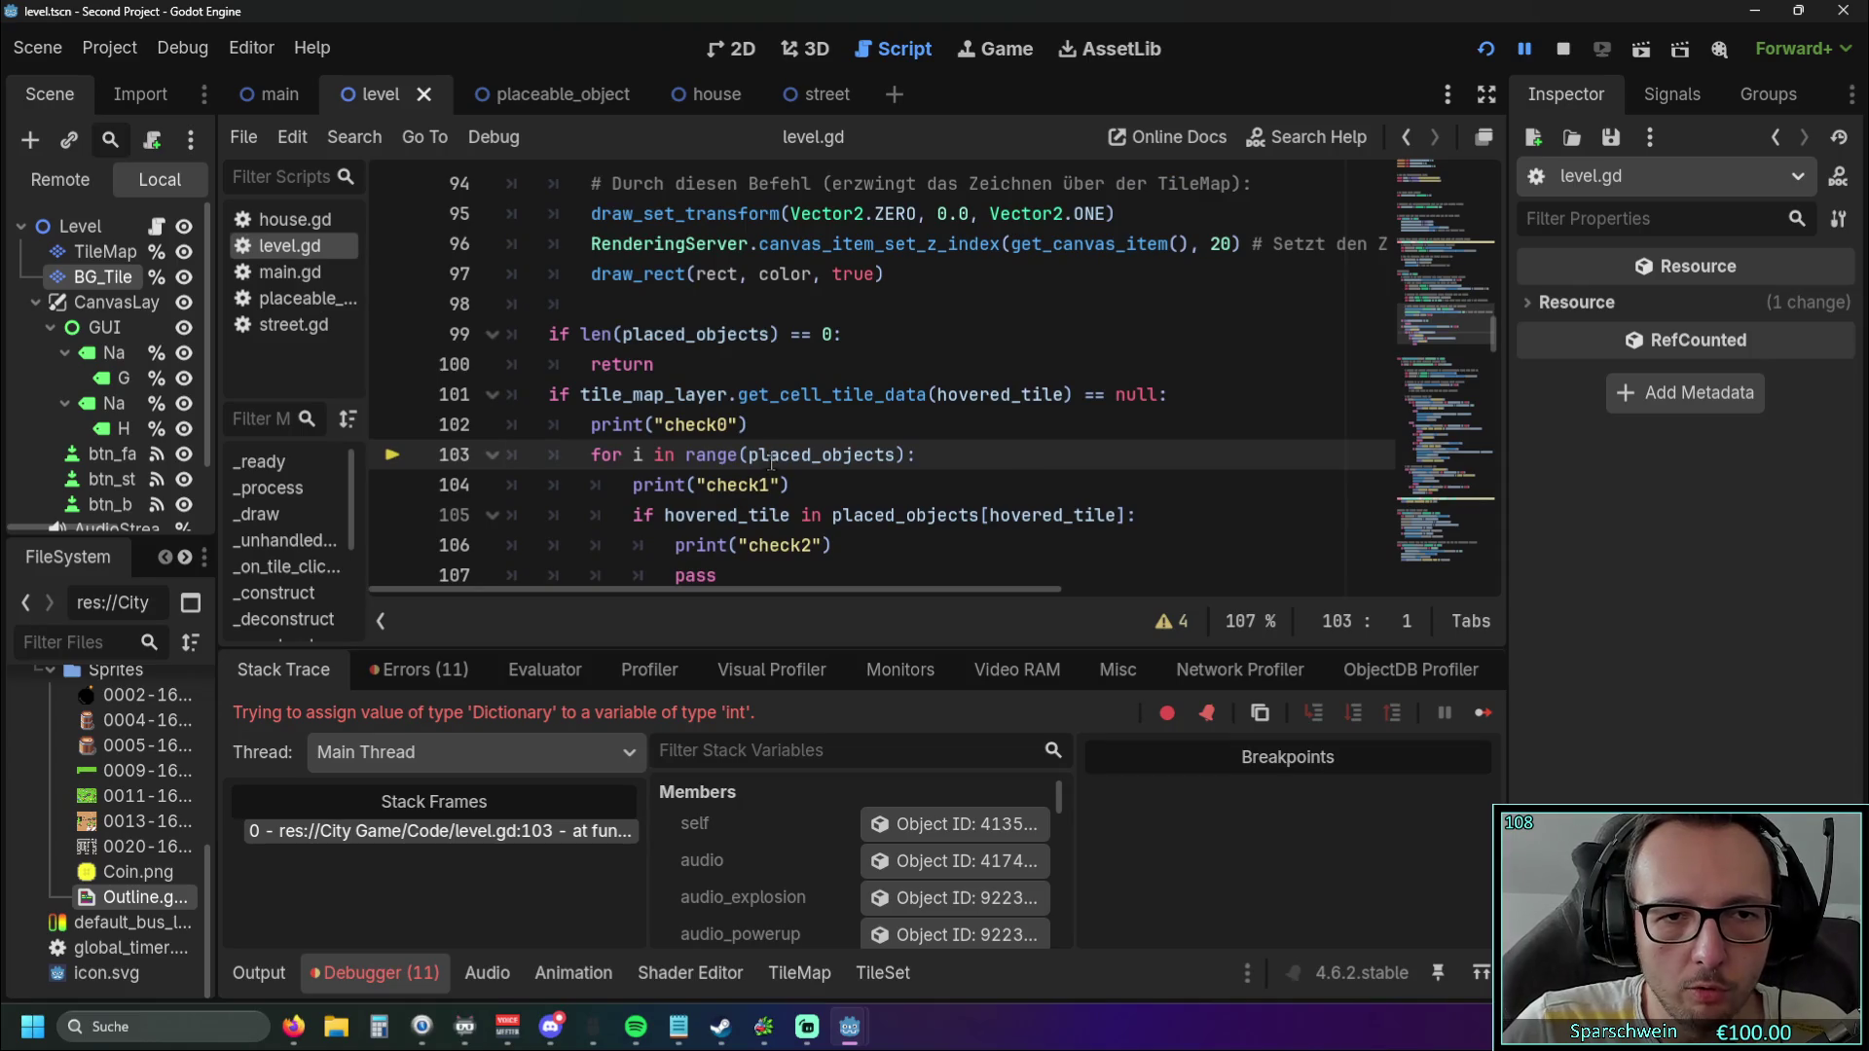
left_click(1489, 51)
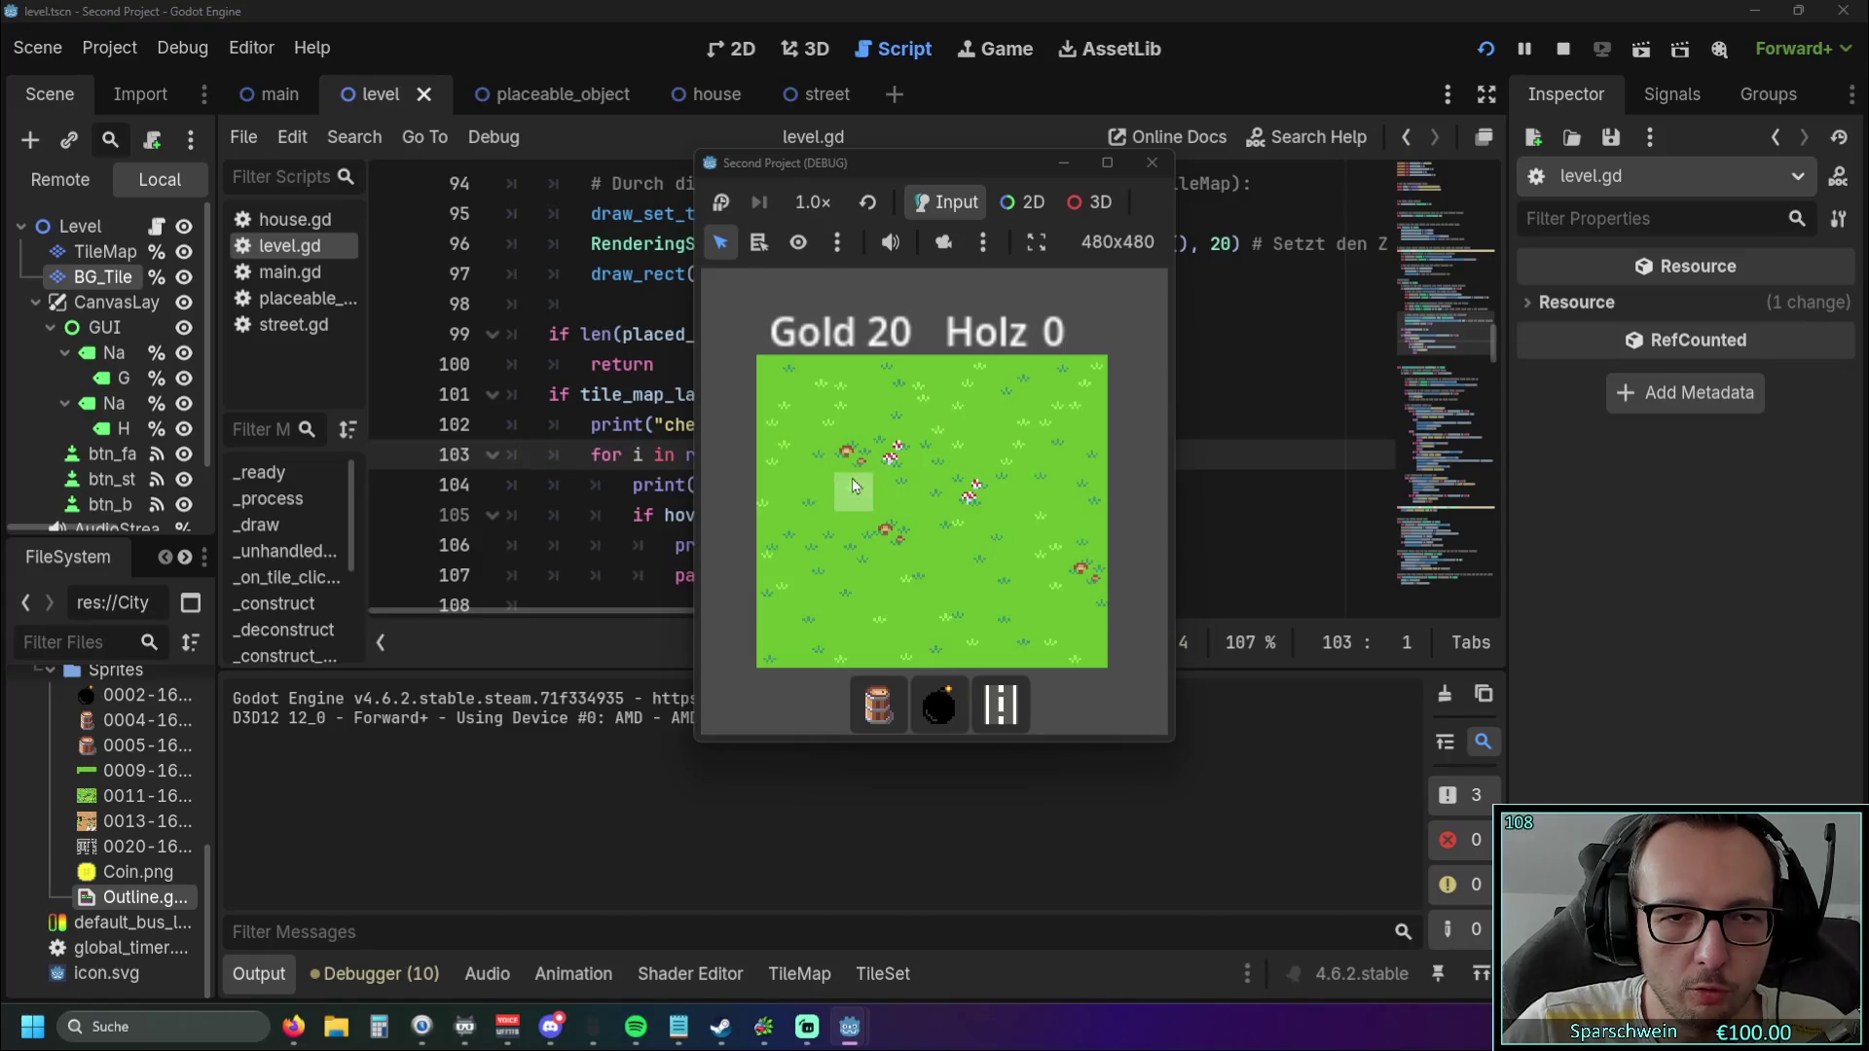
left_click(878, 703)
left_click(889, 526)
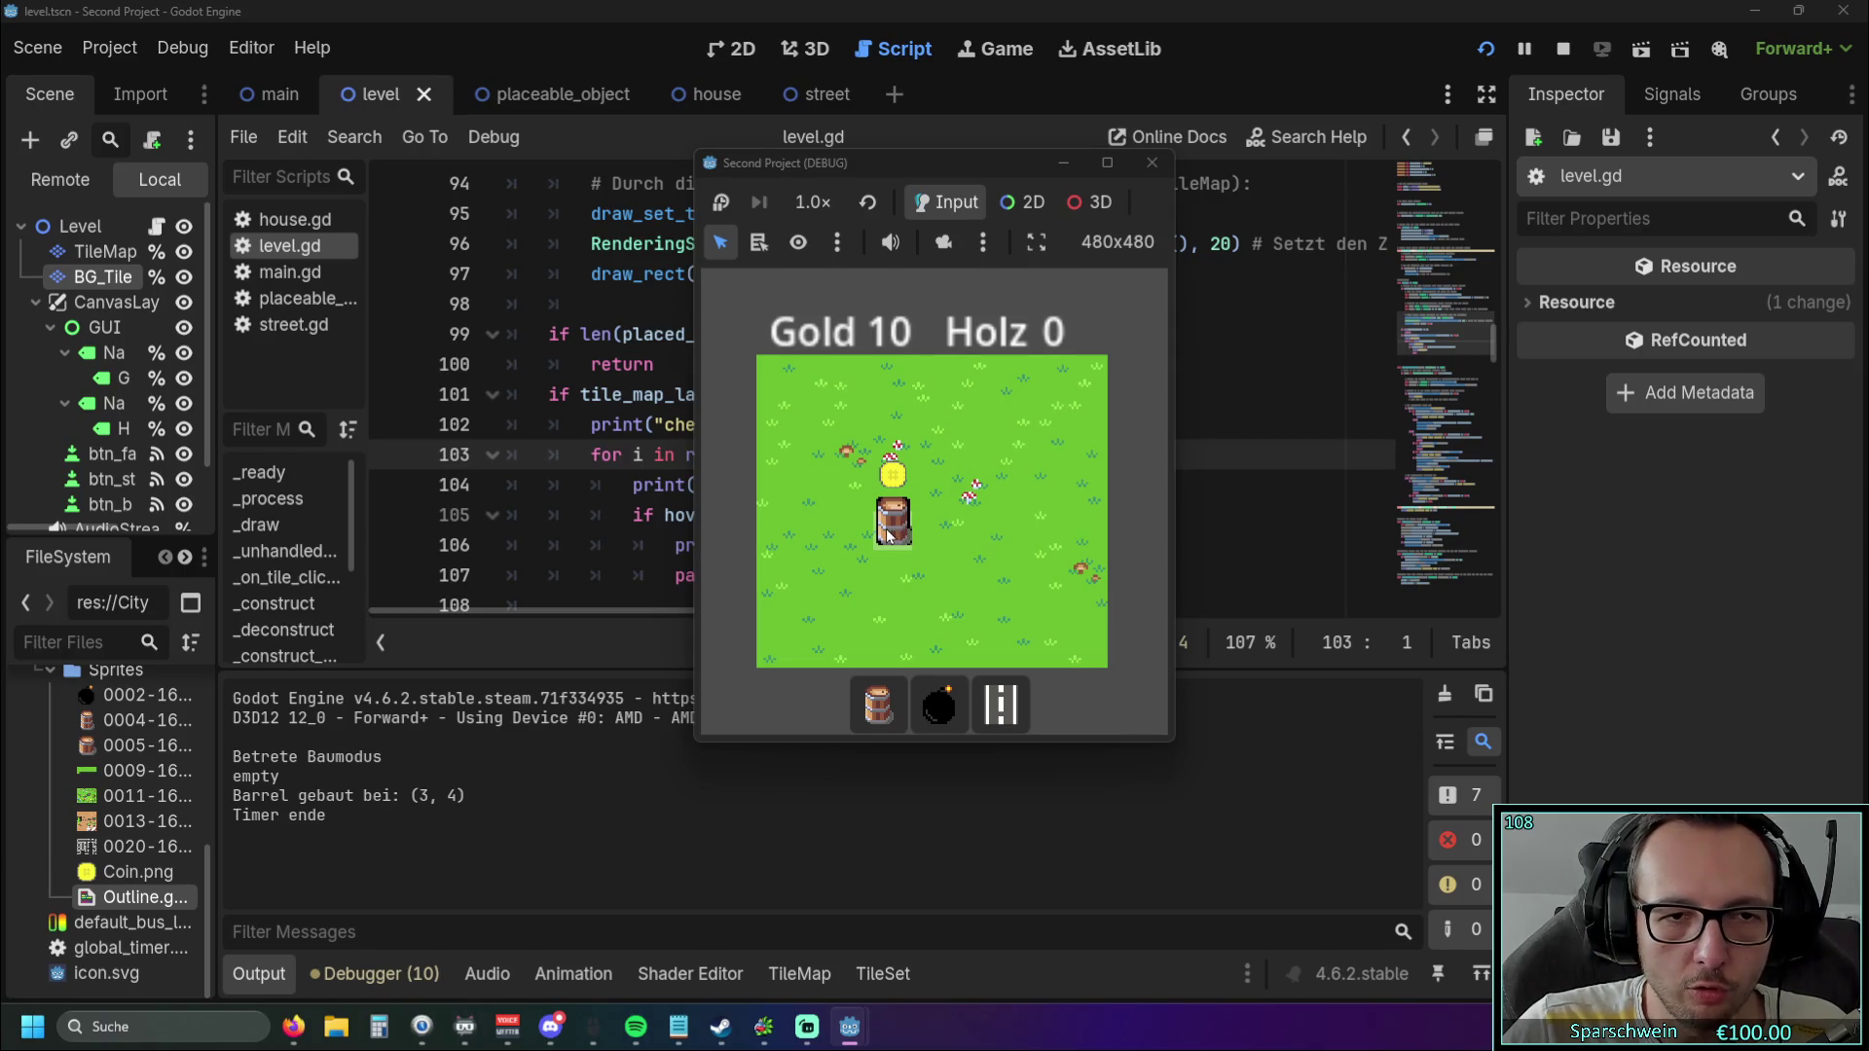
left_click(888, 534)
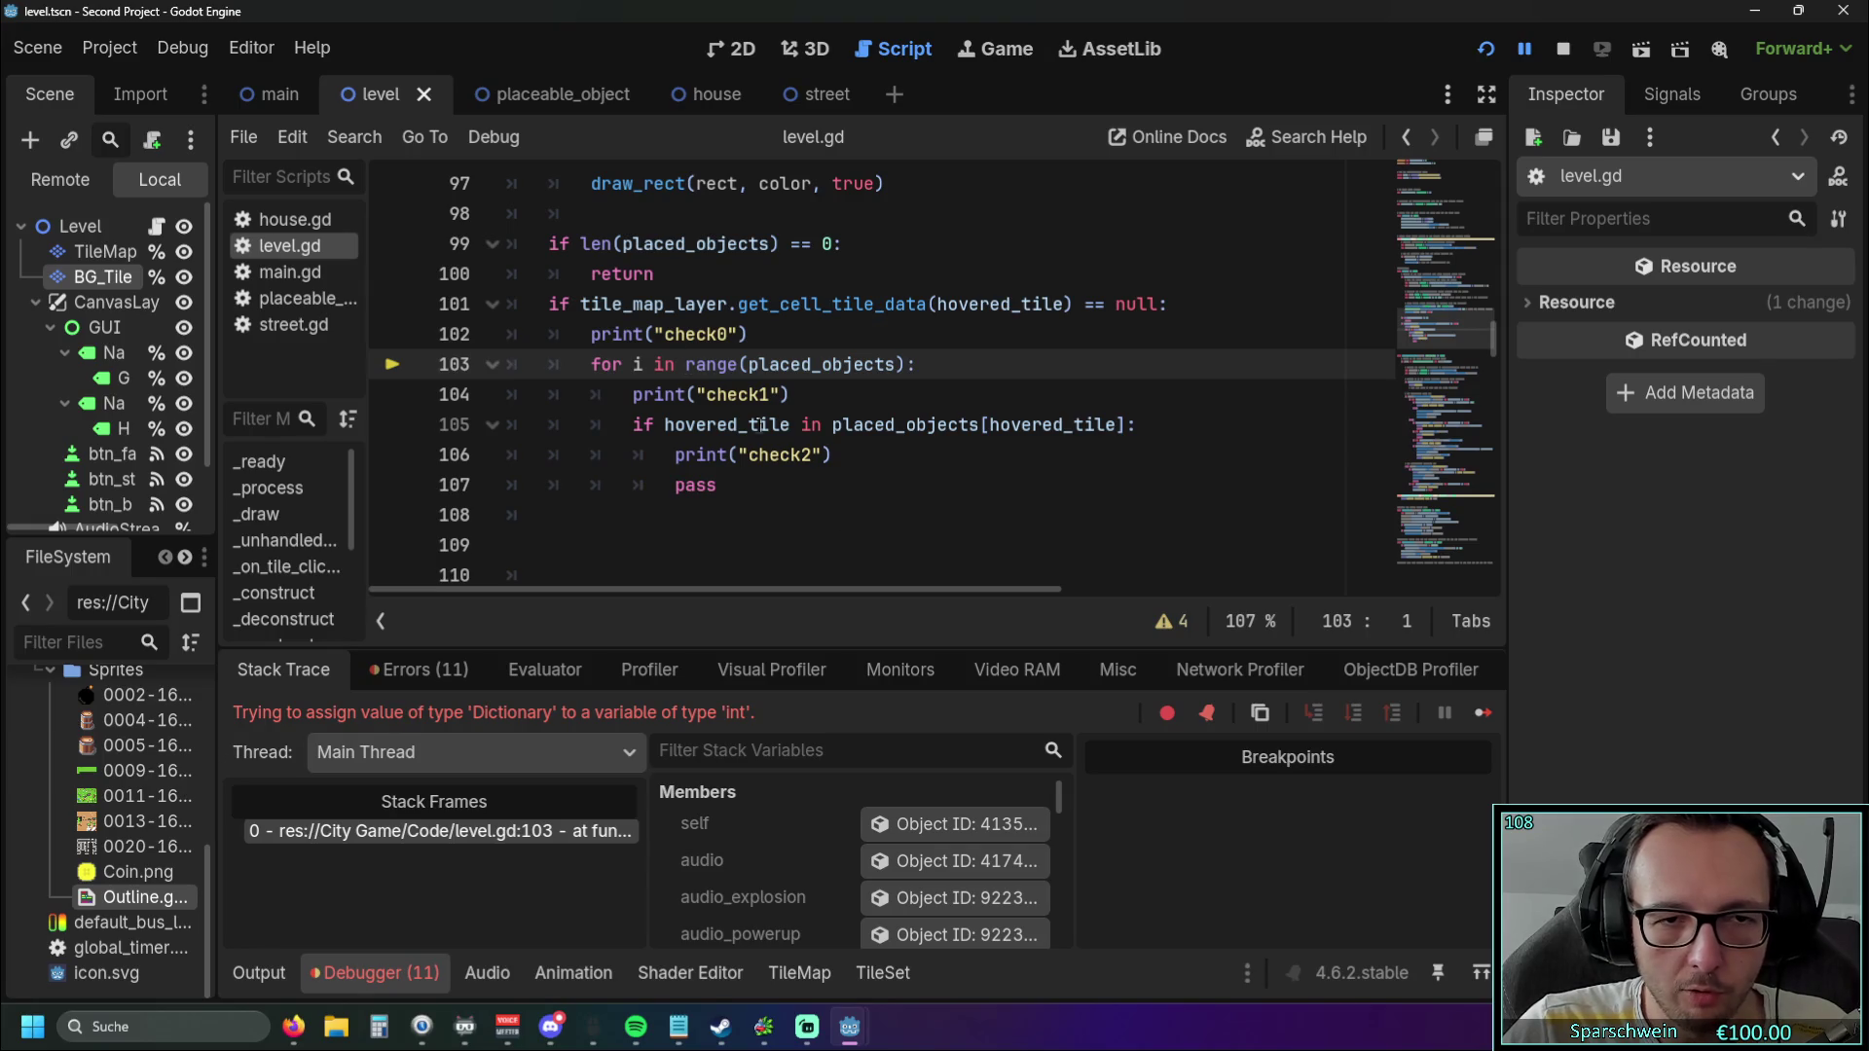
scroll(824, 471, "up", 1)
left_click(1090, 394)
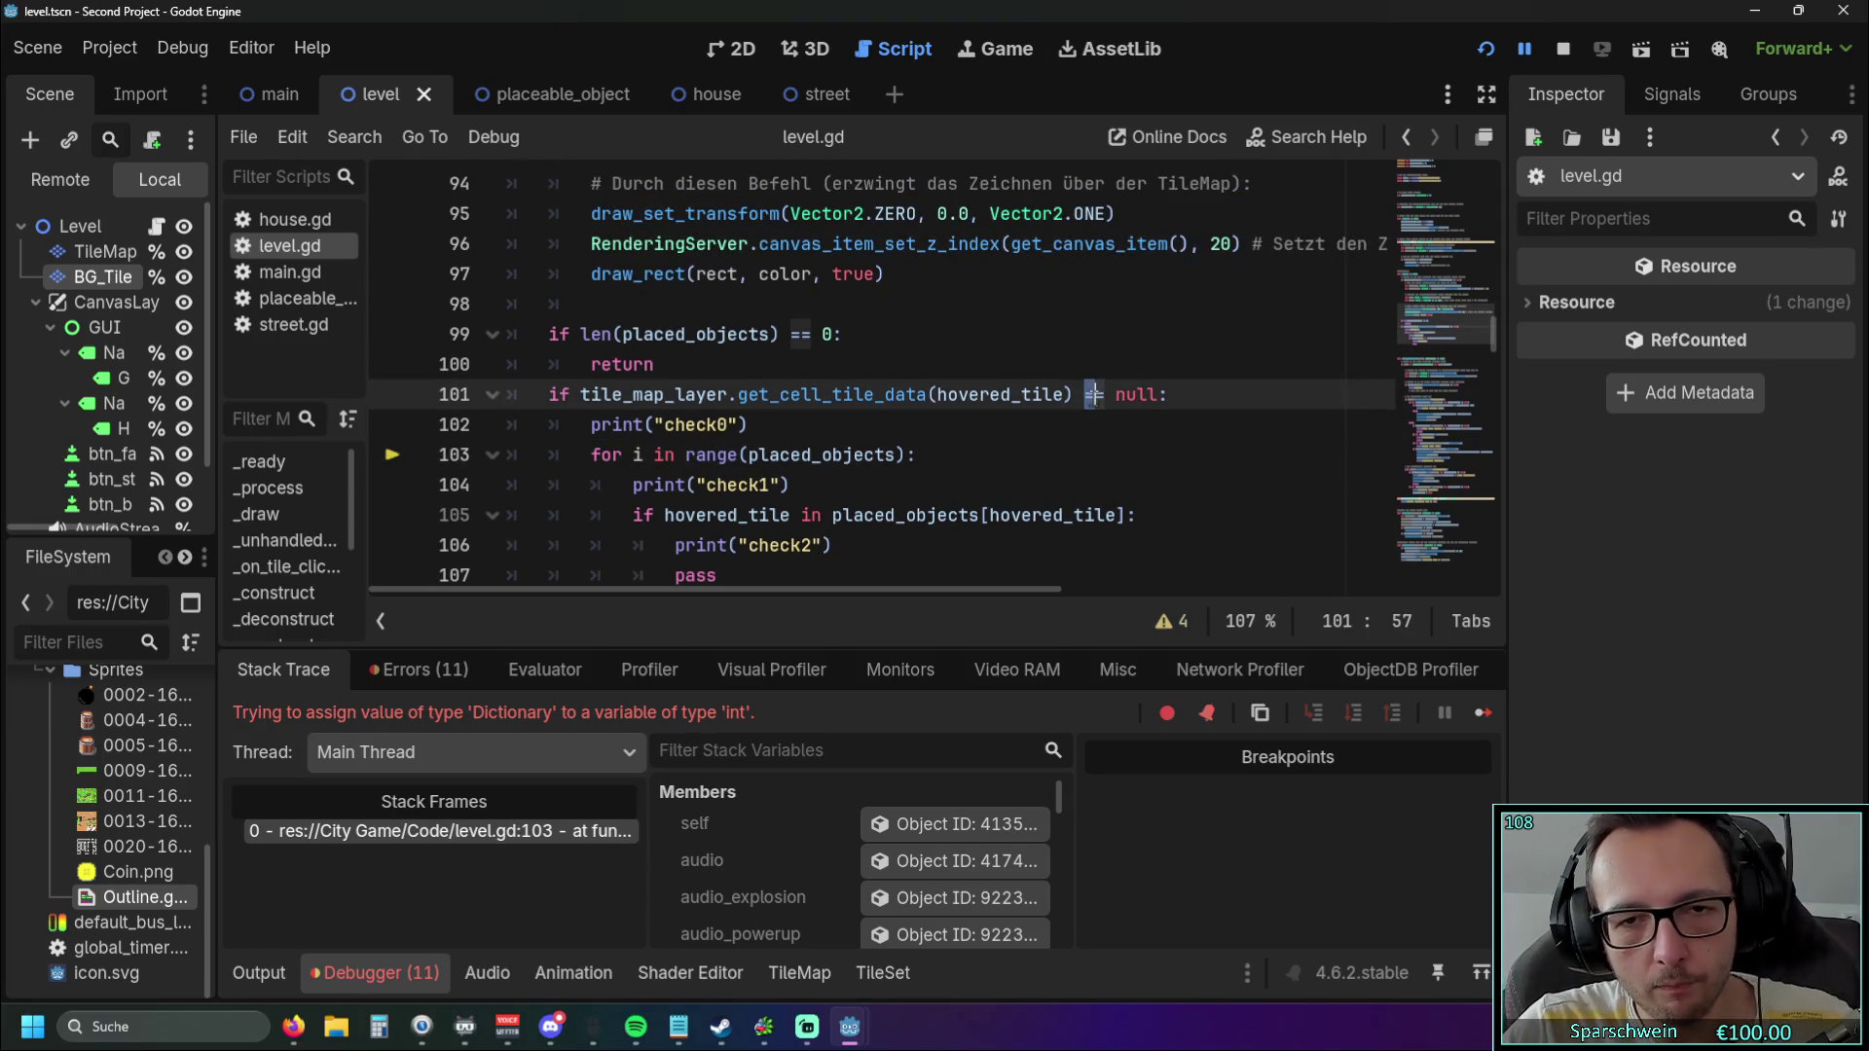
Restore line 101's comparison to '!= null' and select placed_objects on line 103.
type("!")
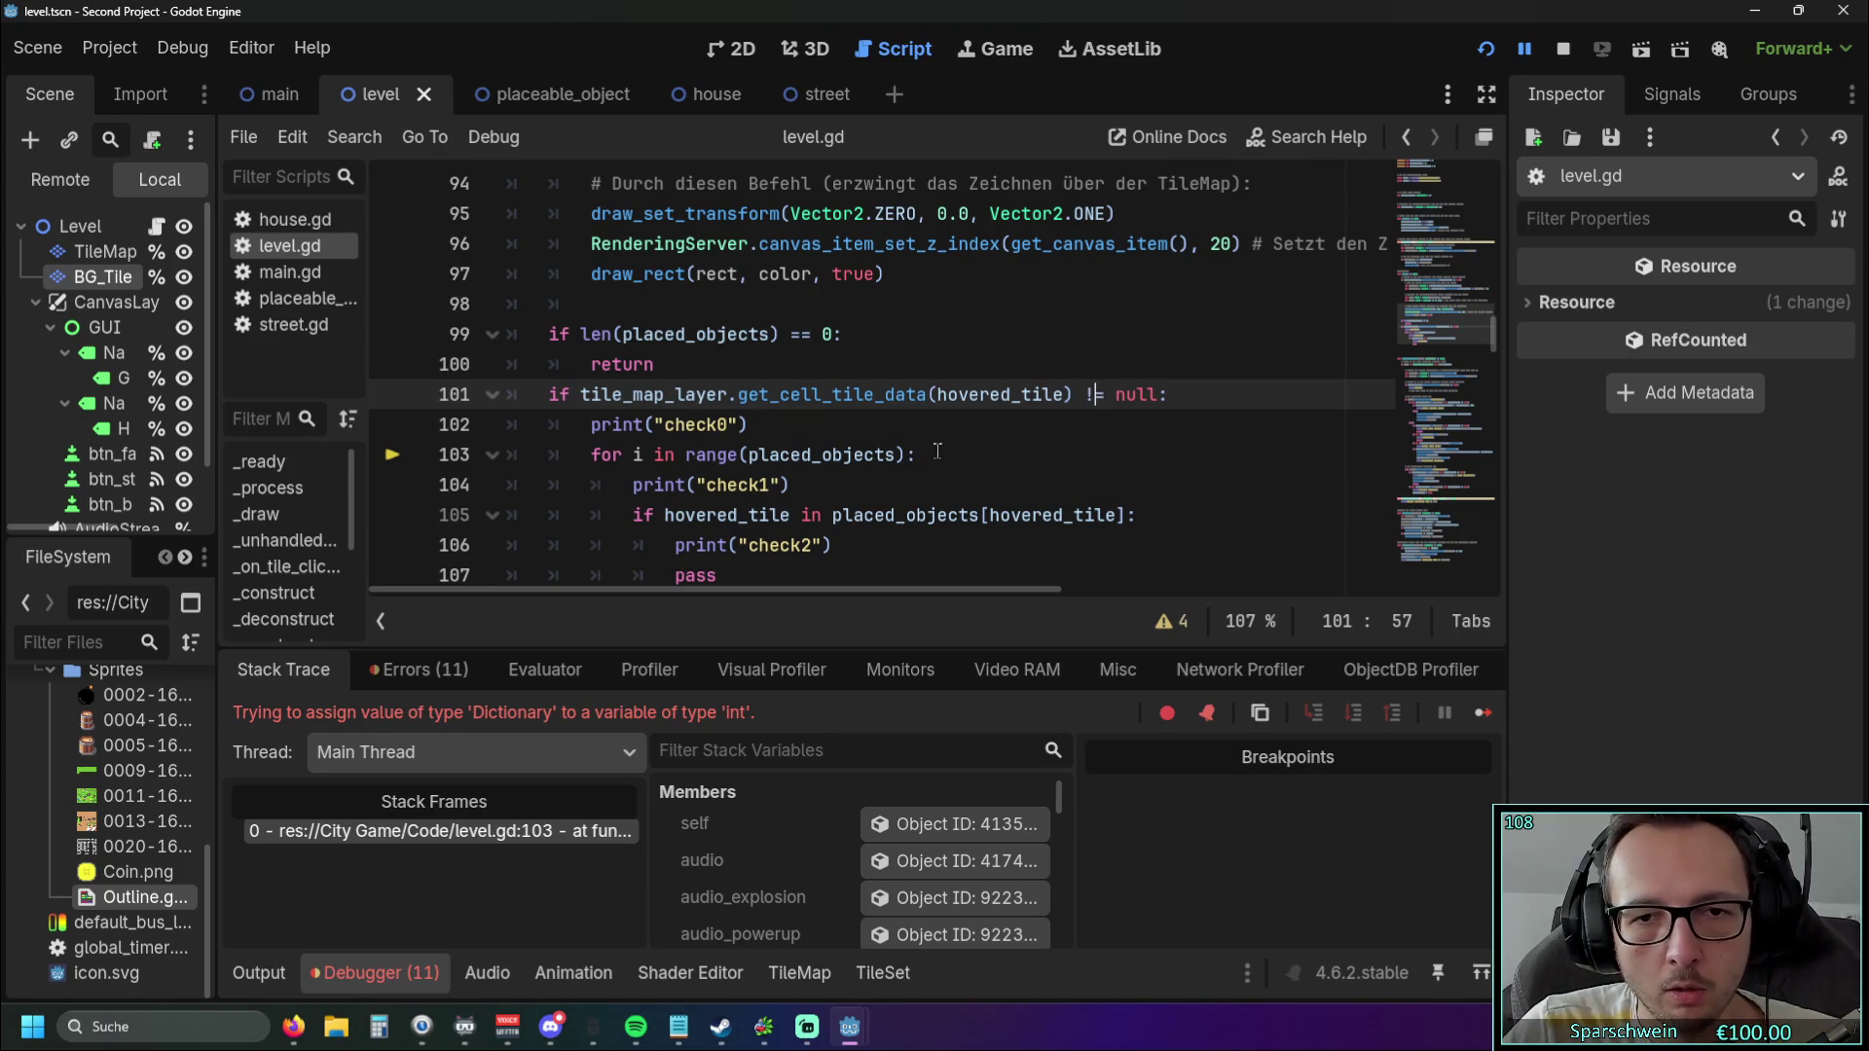
key("Down")
key("Down")
key("Down")
scroll(961, 457, "down", 1)
scroll(961, 457, "up", 1)
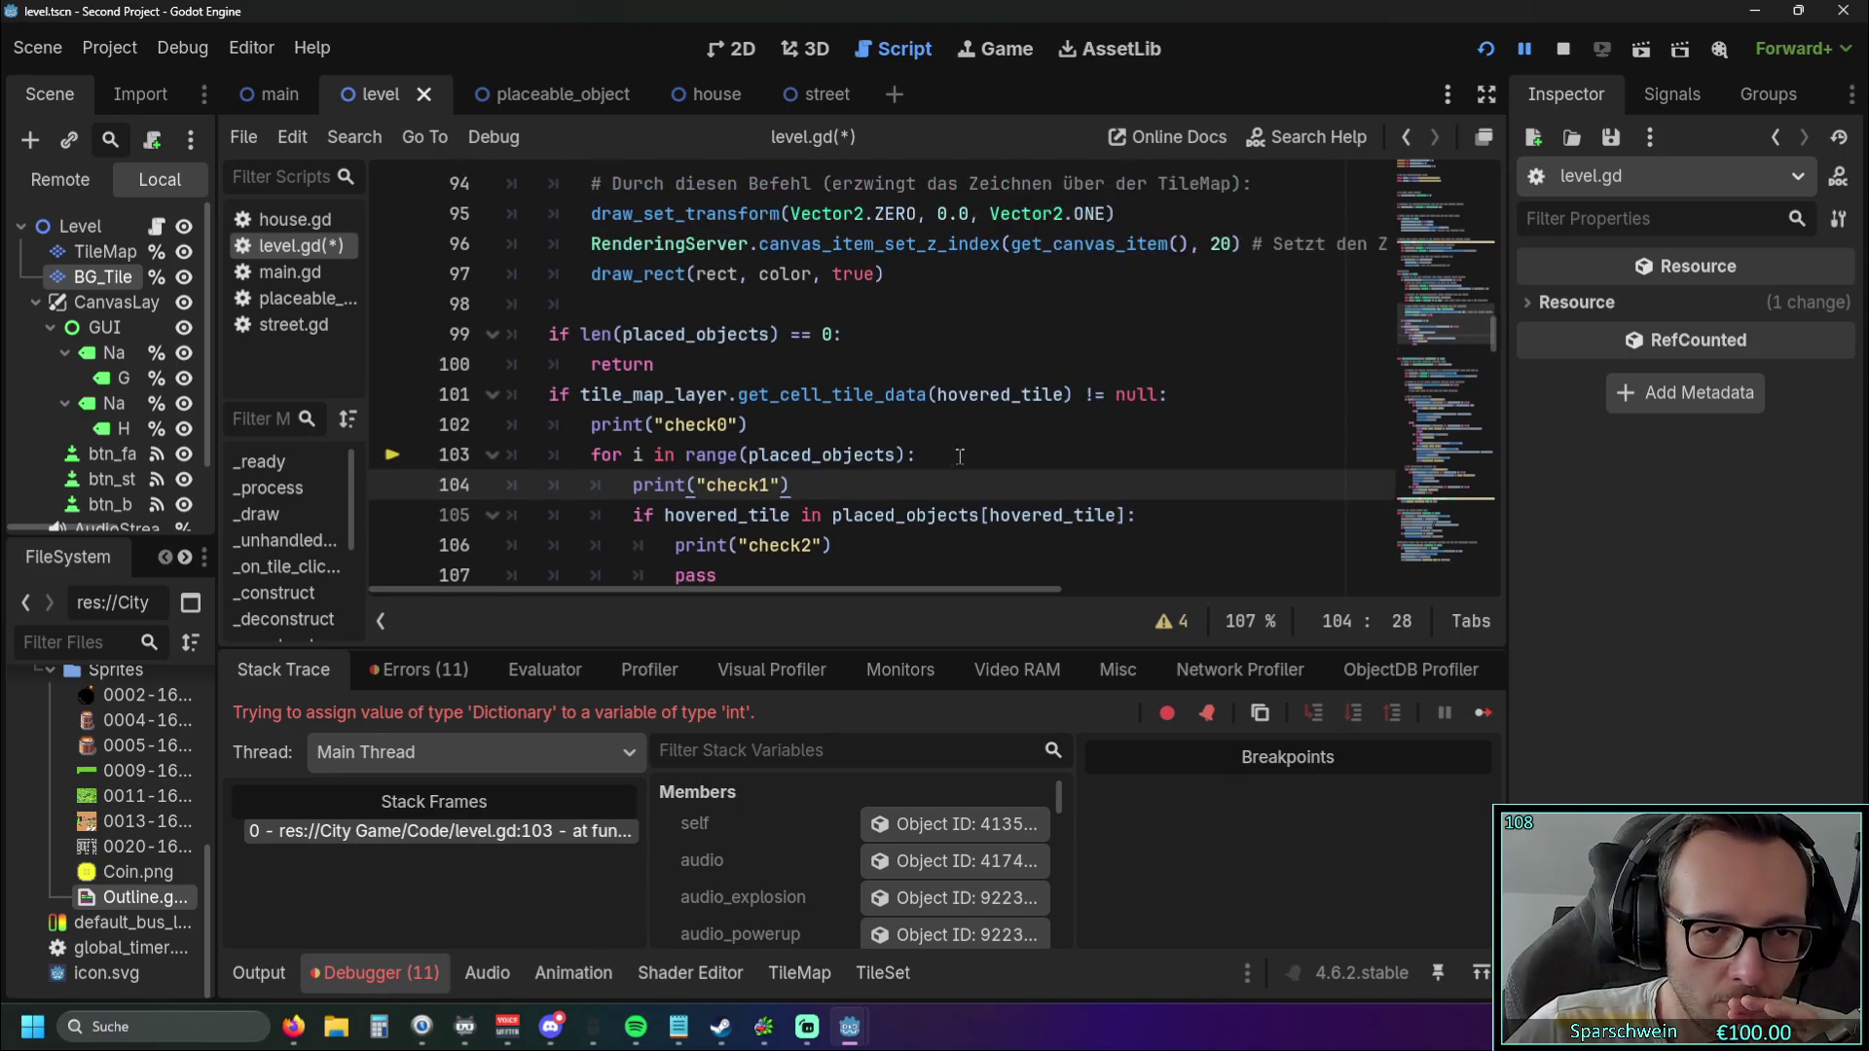
scroll(1001, 368, "down", 1)
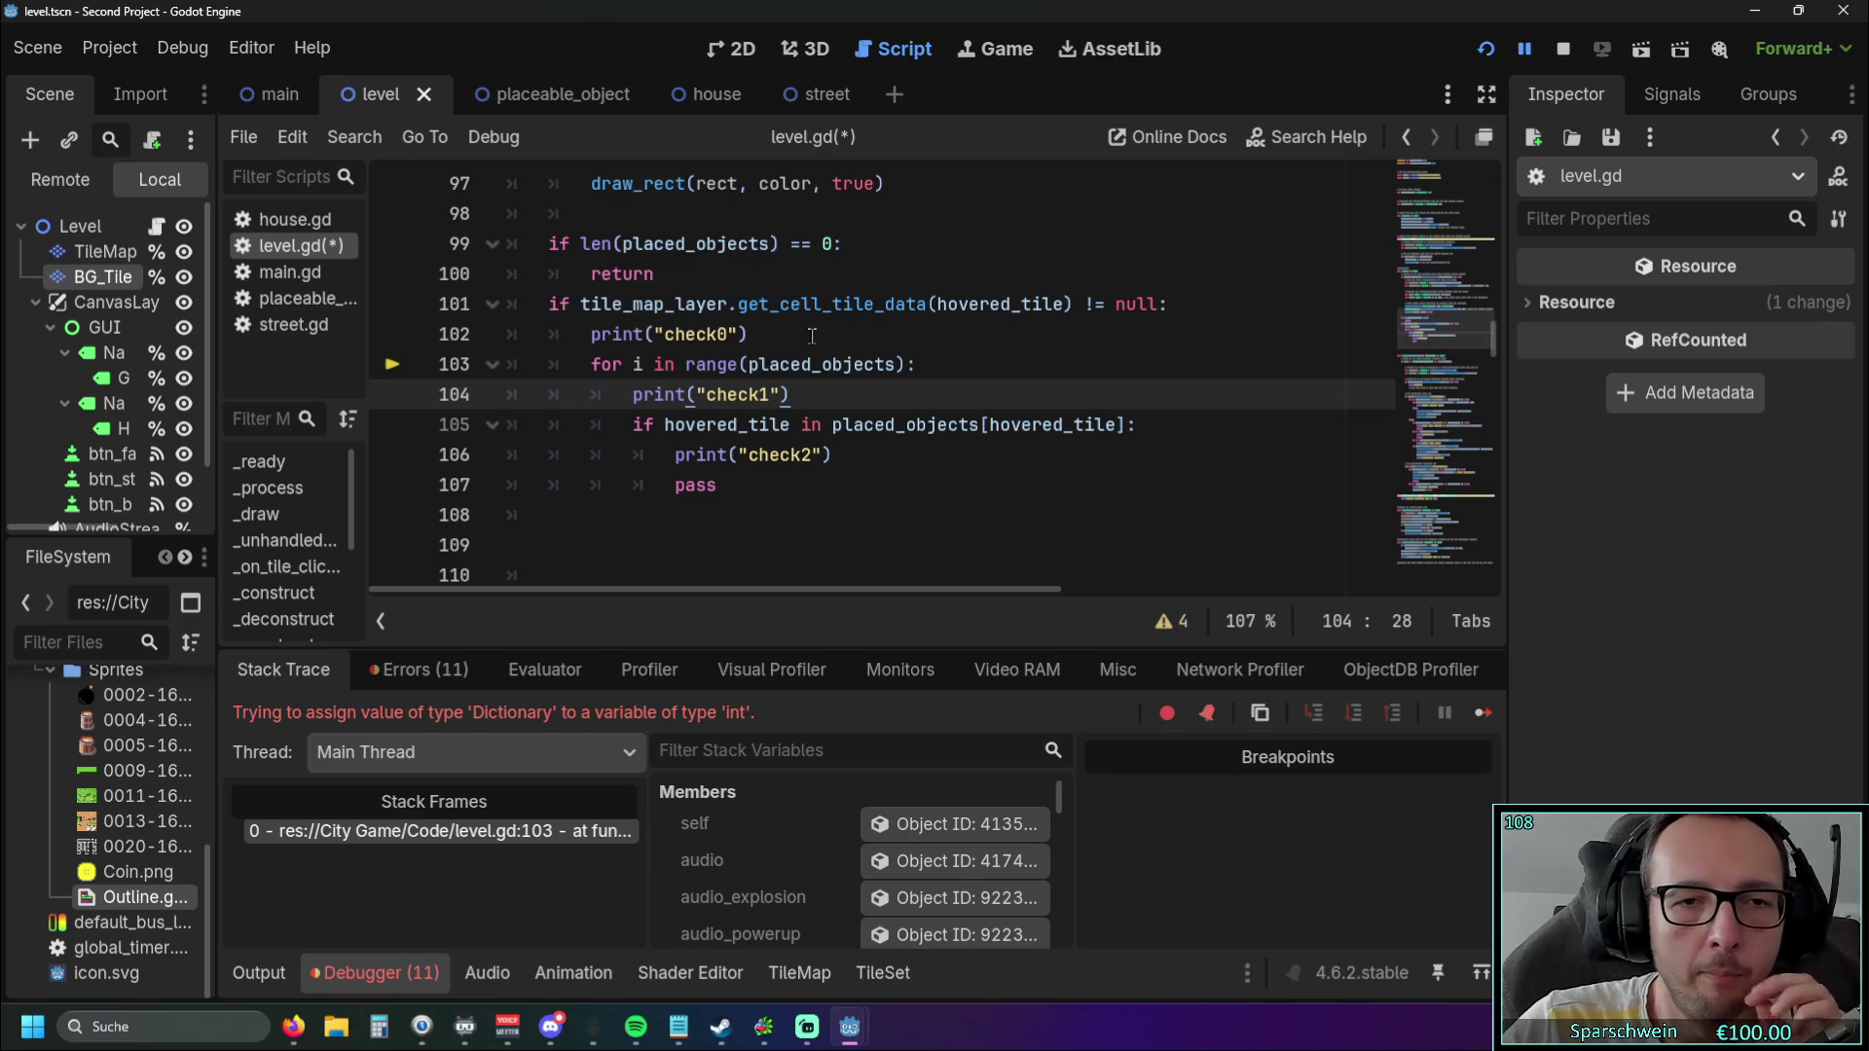
left_click_drag(750, 365, 896, 366)
key("ctrl+c")
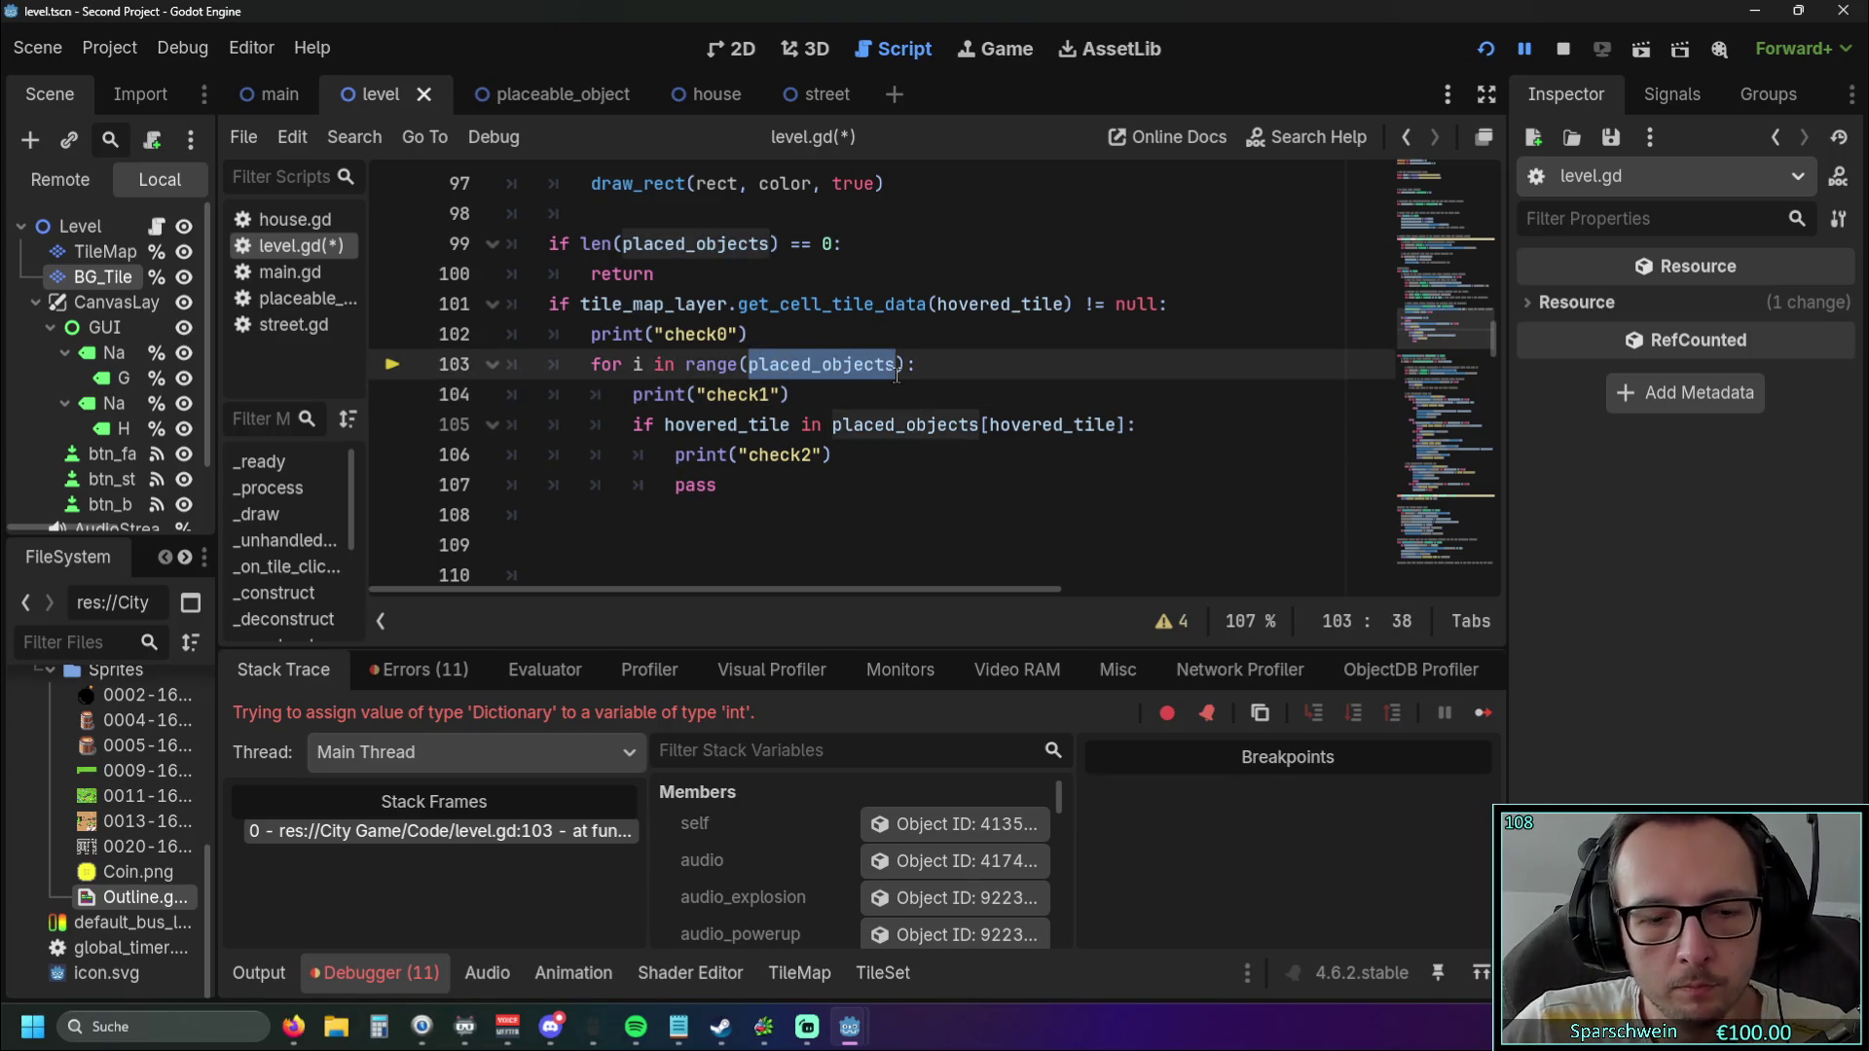
Replace tile_map_layer.get_cell_tile_data on line 101 with placed_objects.
left_click_drag(582, 304, 730, 307)
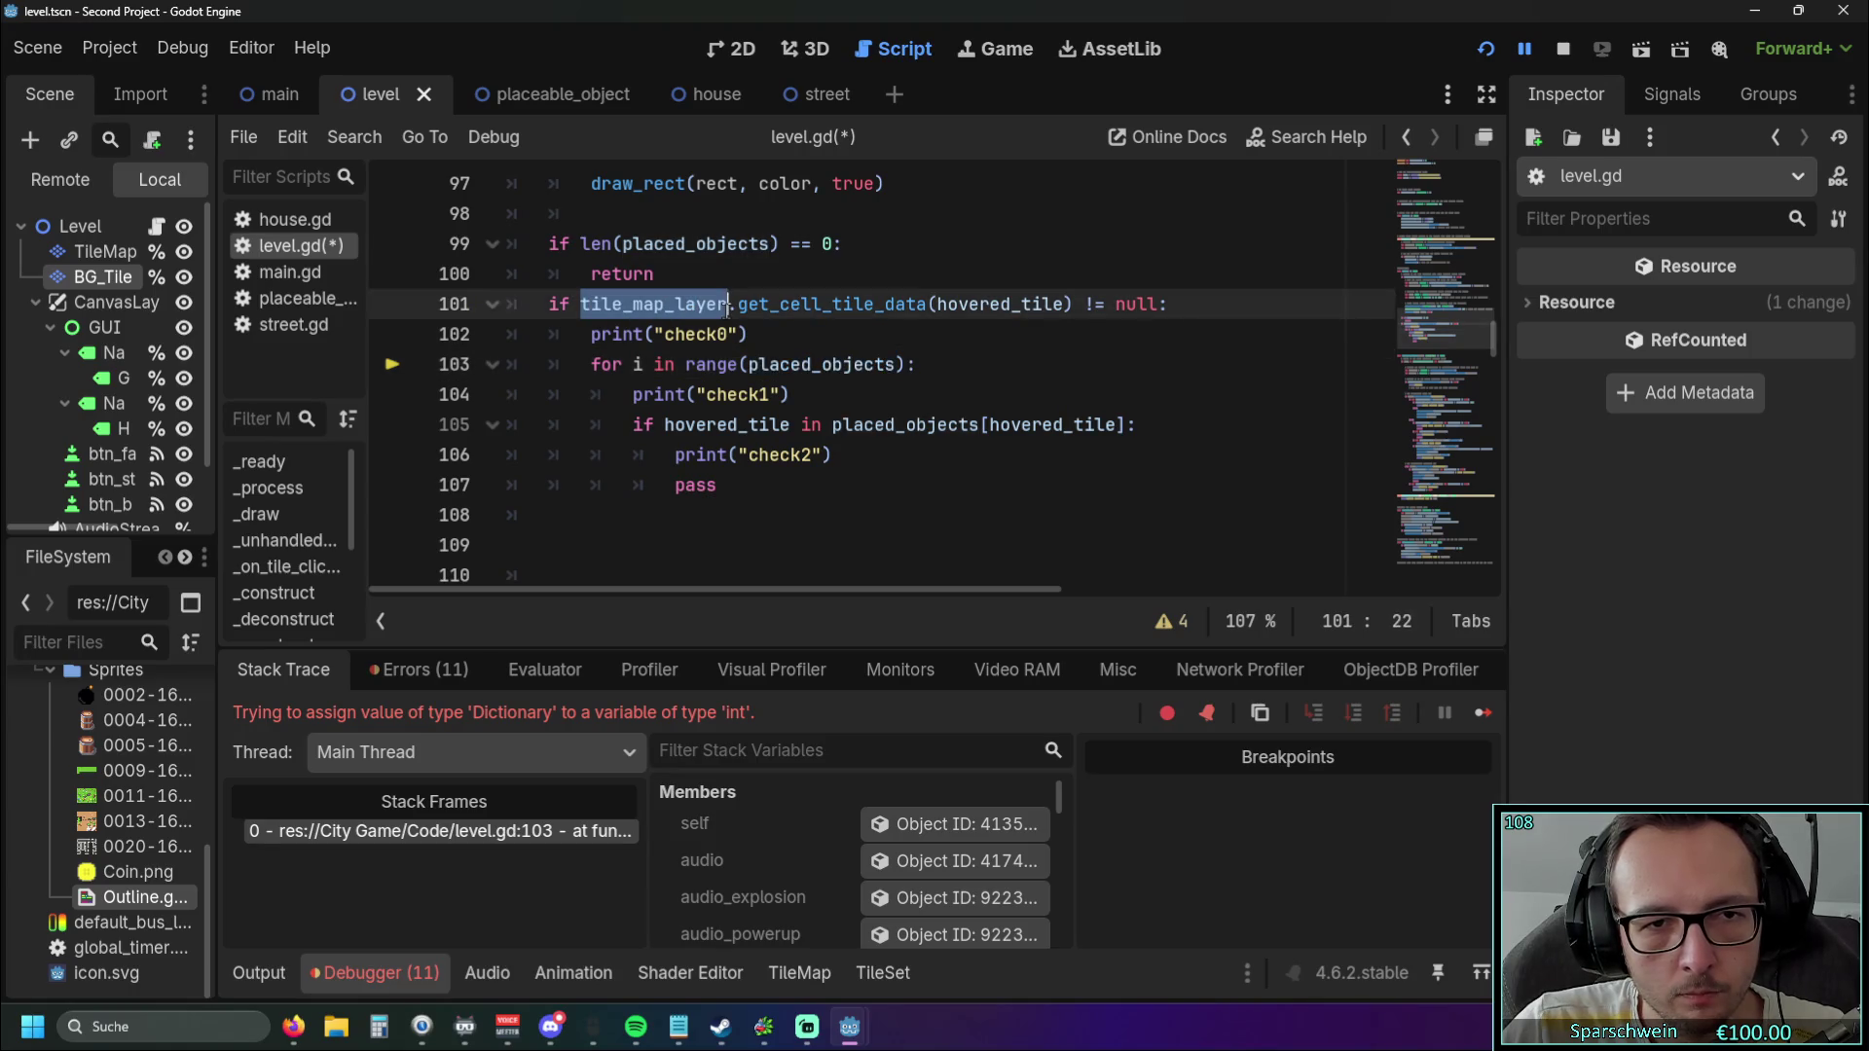
key("ctrl+v")
left_click(781, 334)
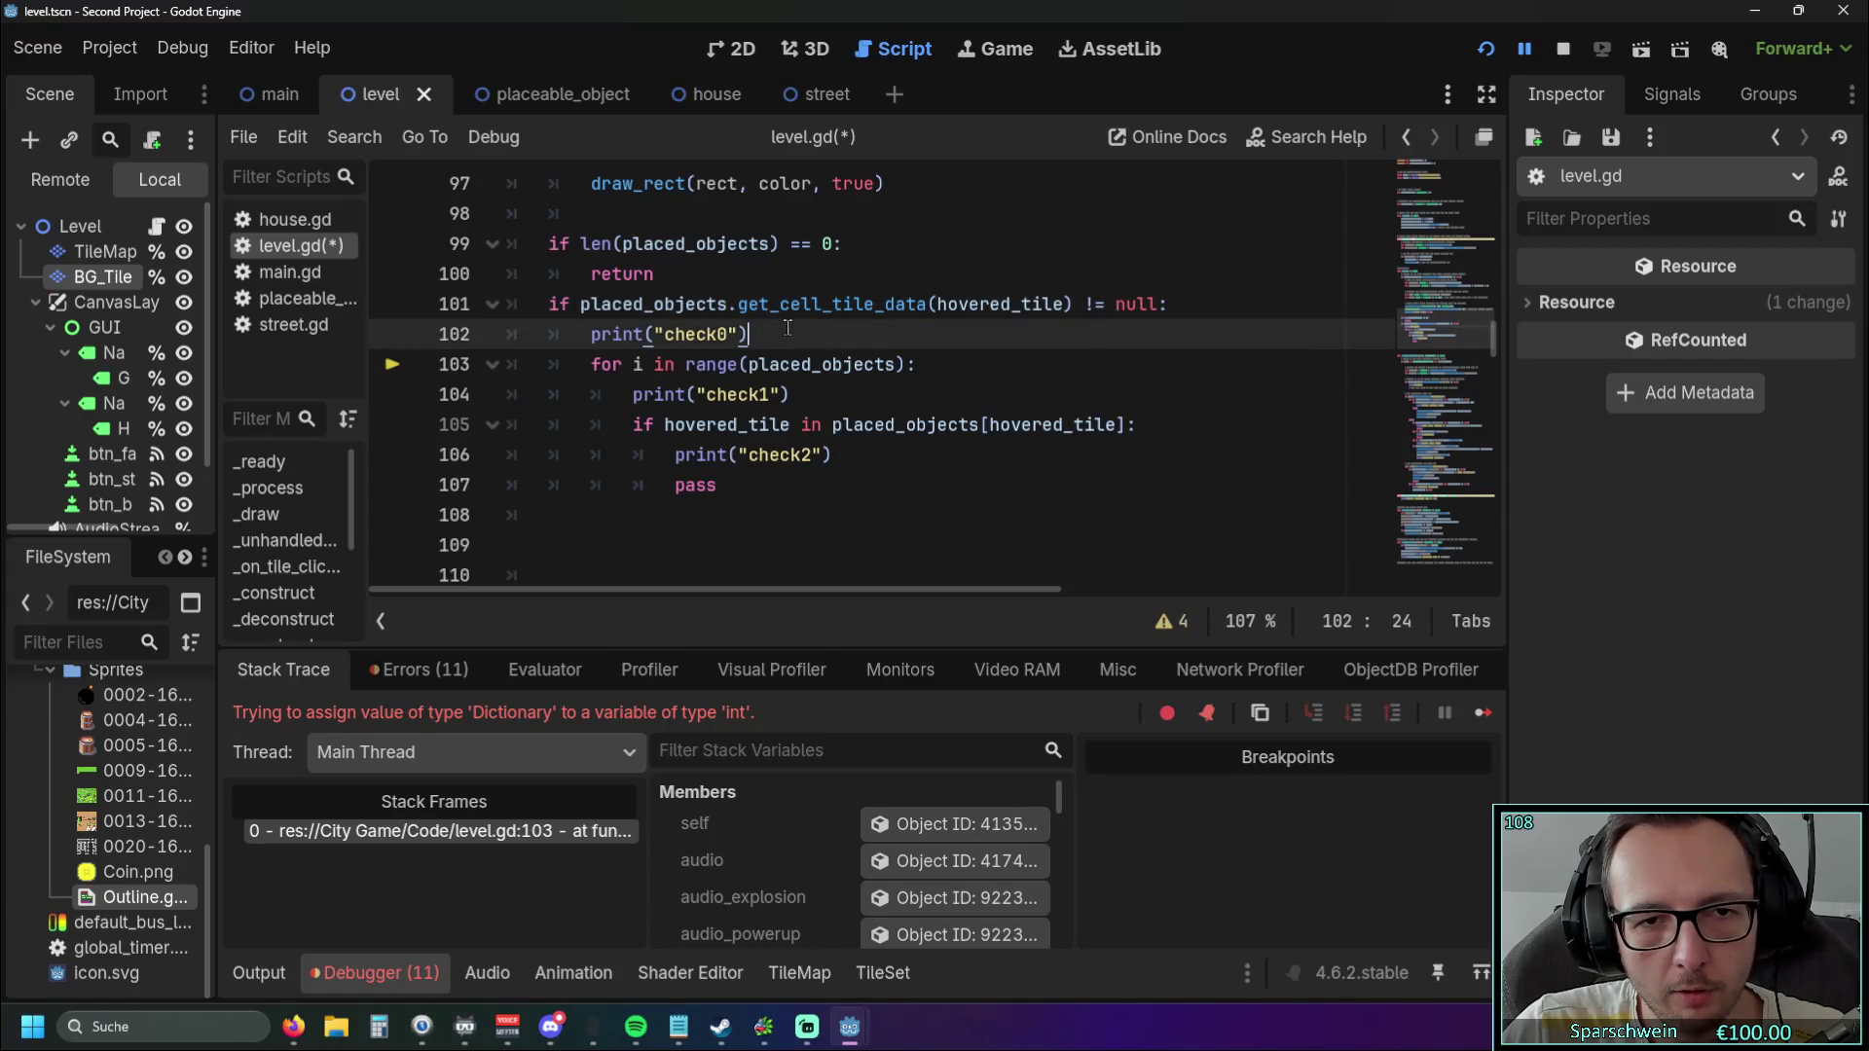
left_click_drag(737, 308, 926, 307)
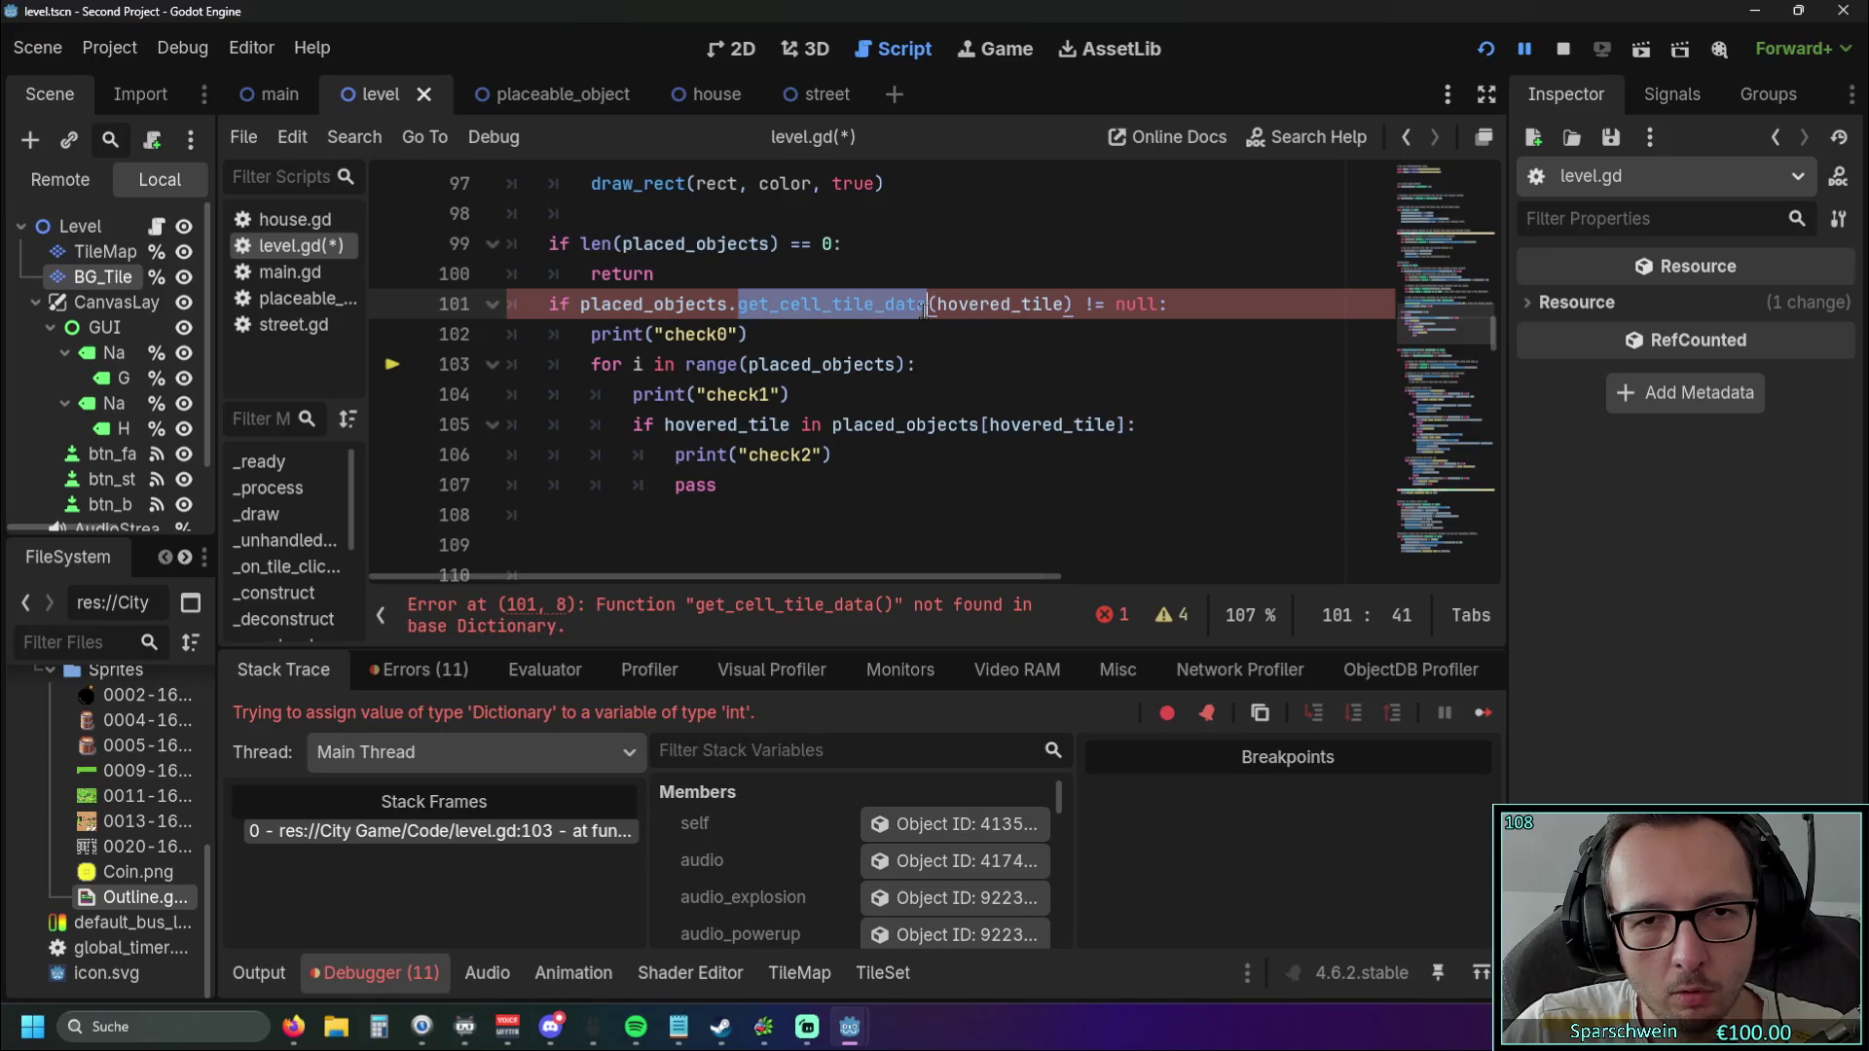
key("BackSpace")
key("BackSpace")
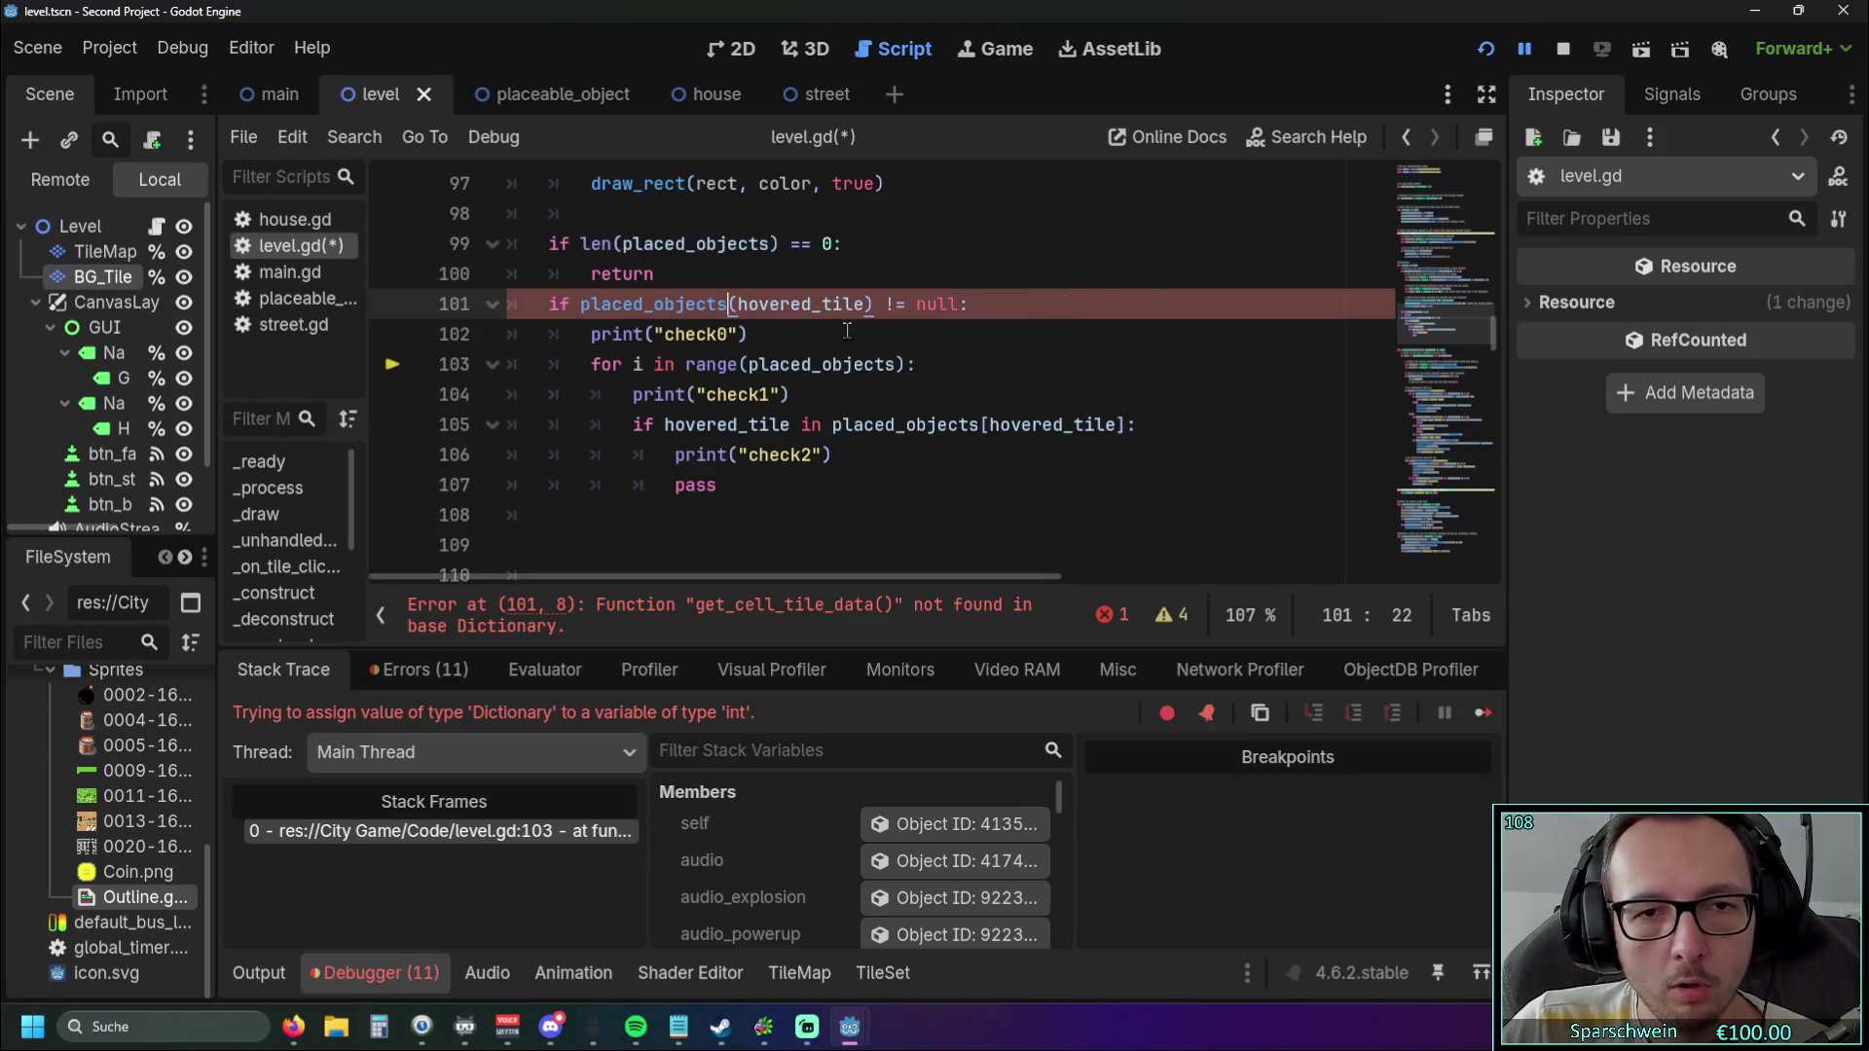
left_click(769, 334)
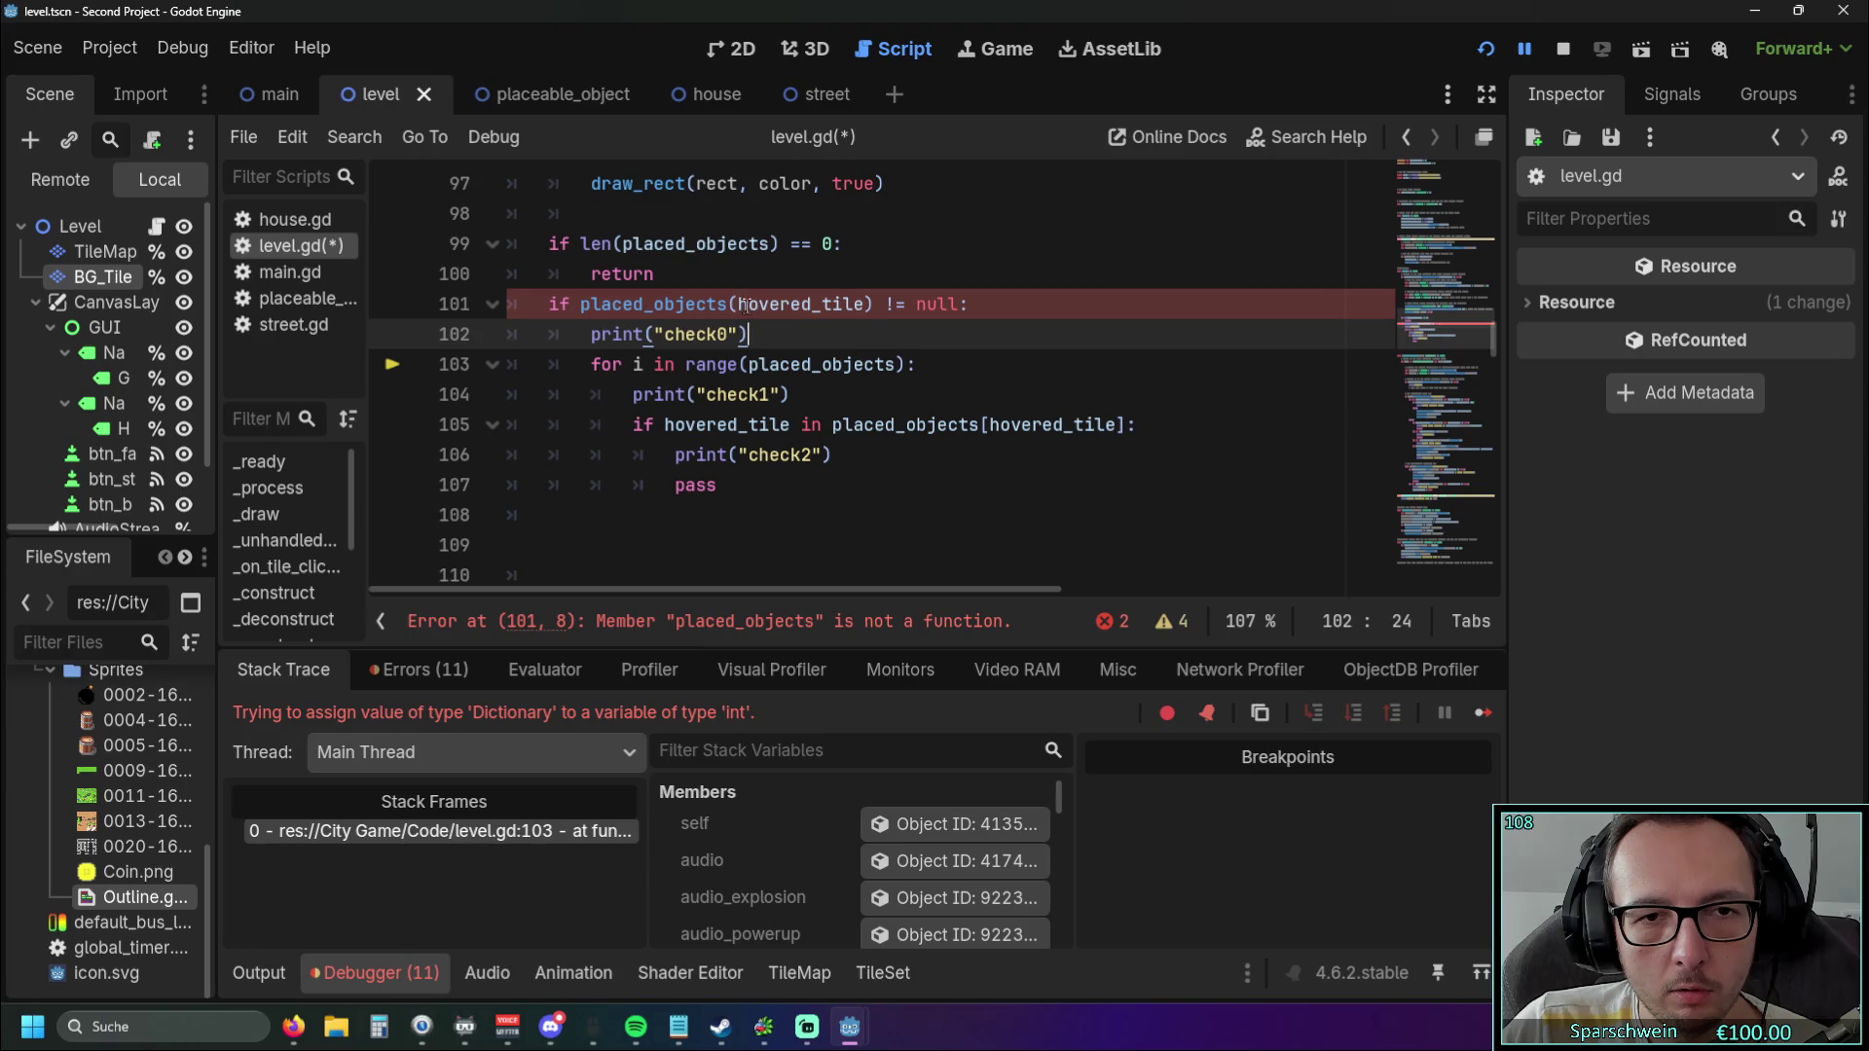
Make line 101 read 'placed_objects[hovered_tile] != null', then save and relaunch the game.
mouse_move(741, 303)
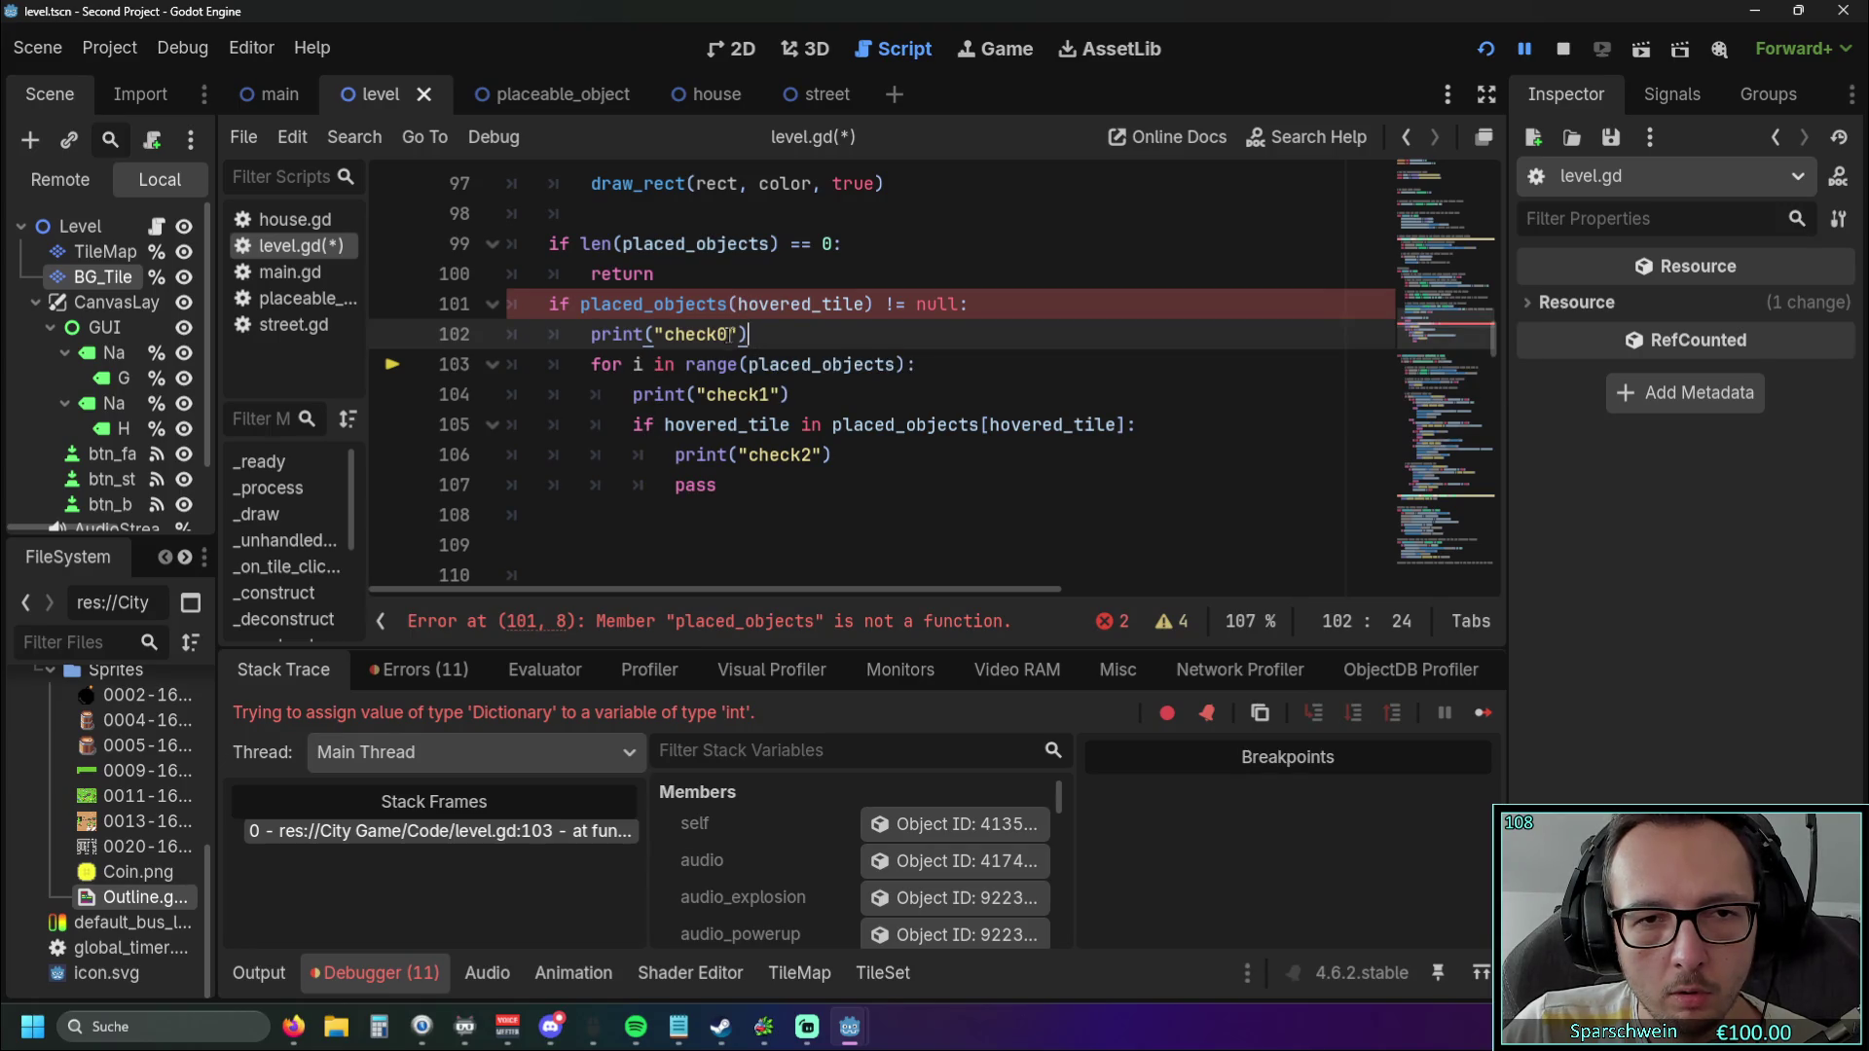
left_click(738, 304)
key("BackSpace")
type("[")
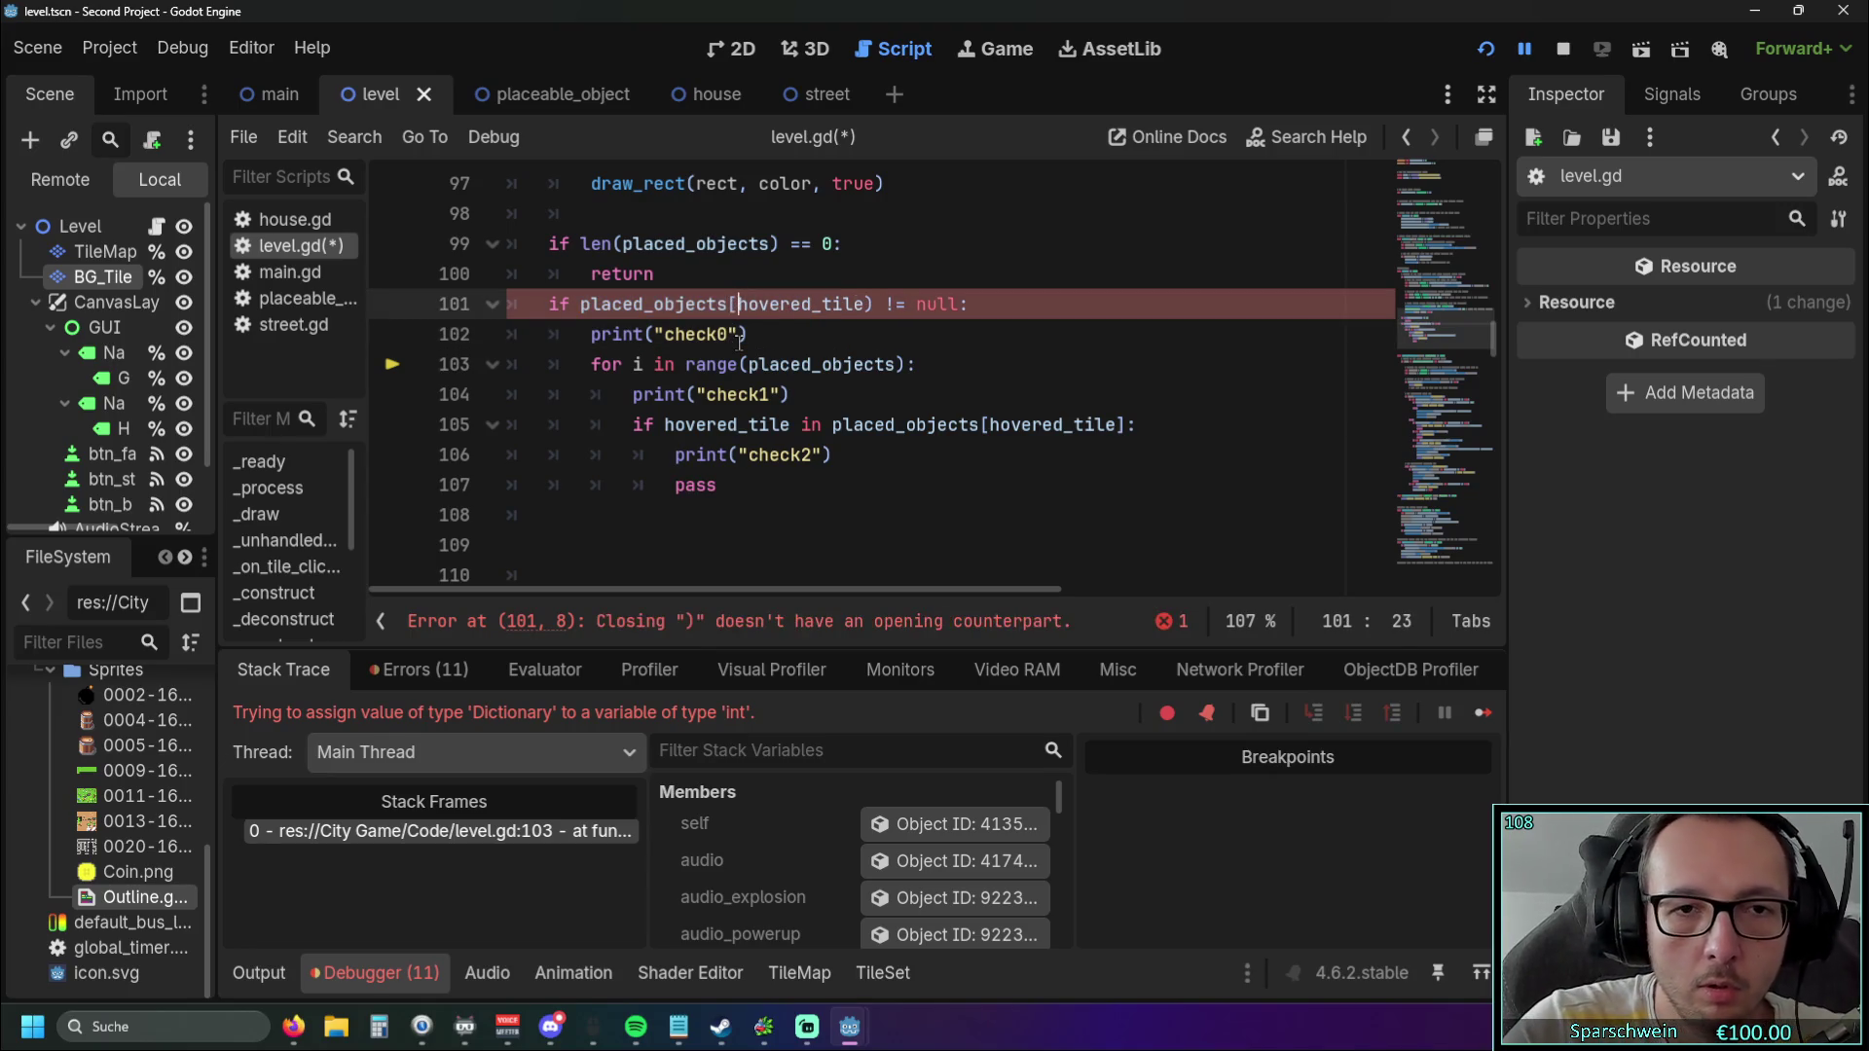
left_click(874, 303)
key("BackSpace")
type("]")
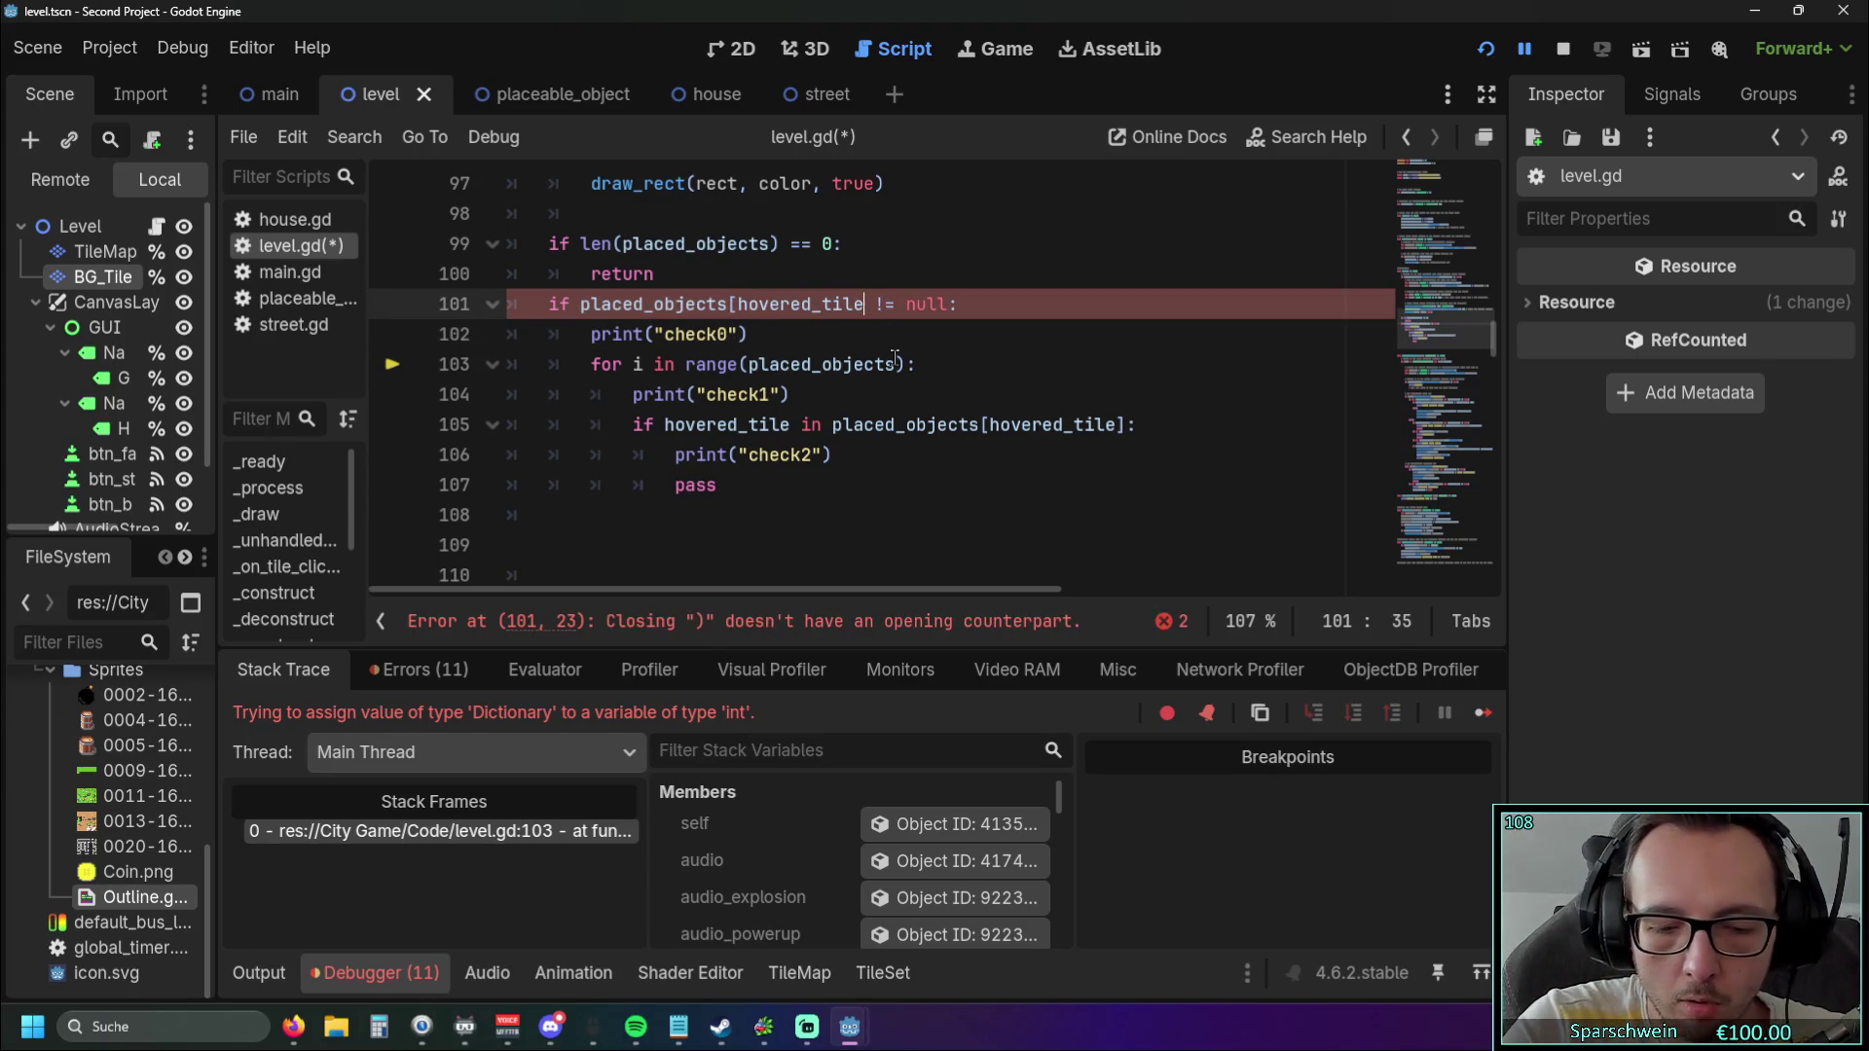
left_click(837, 334)
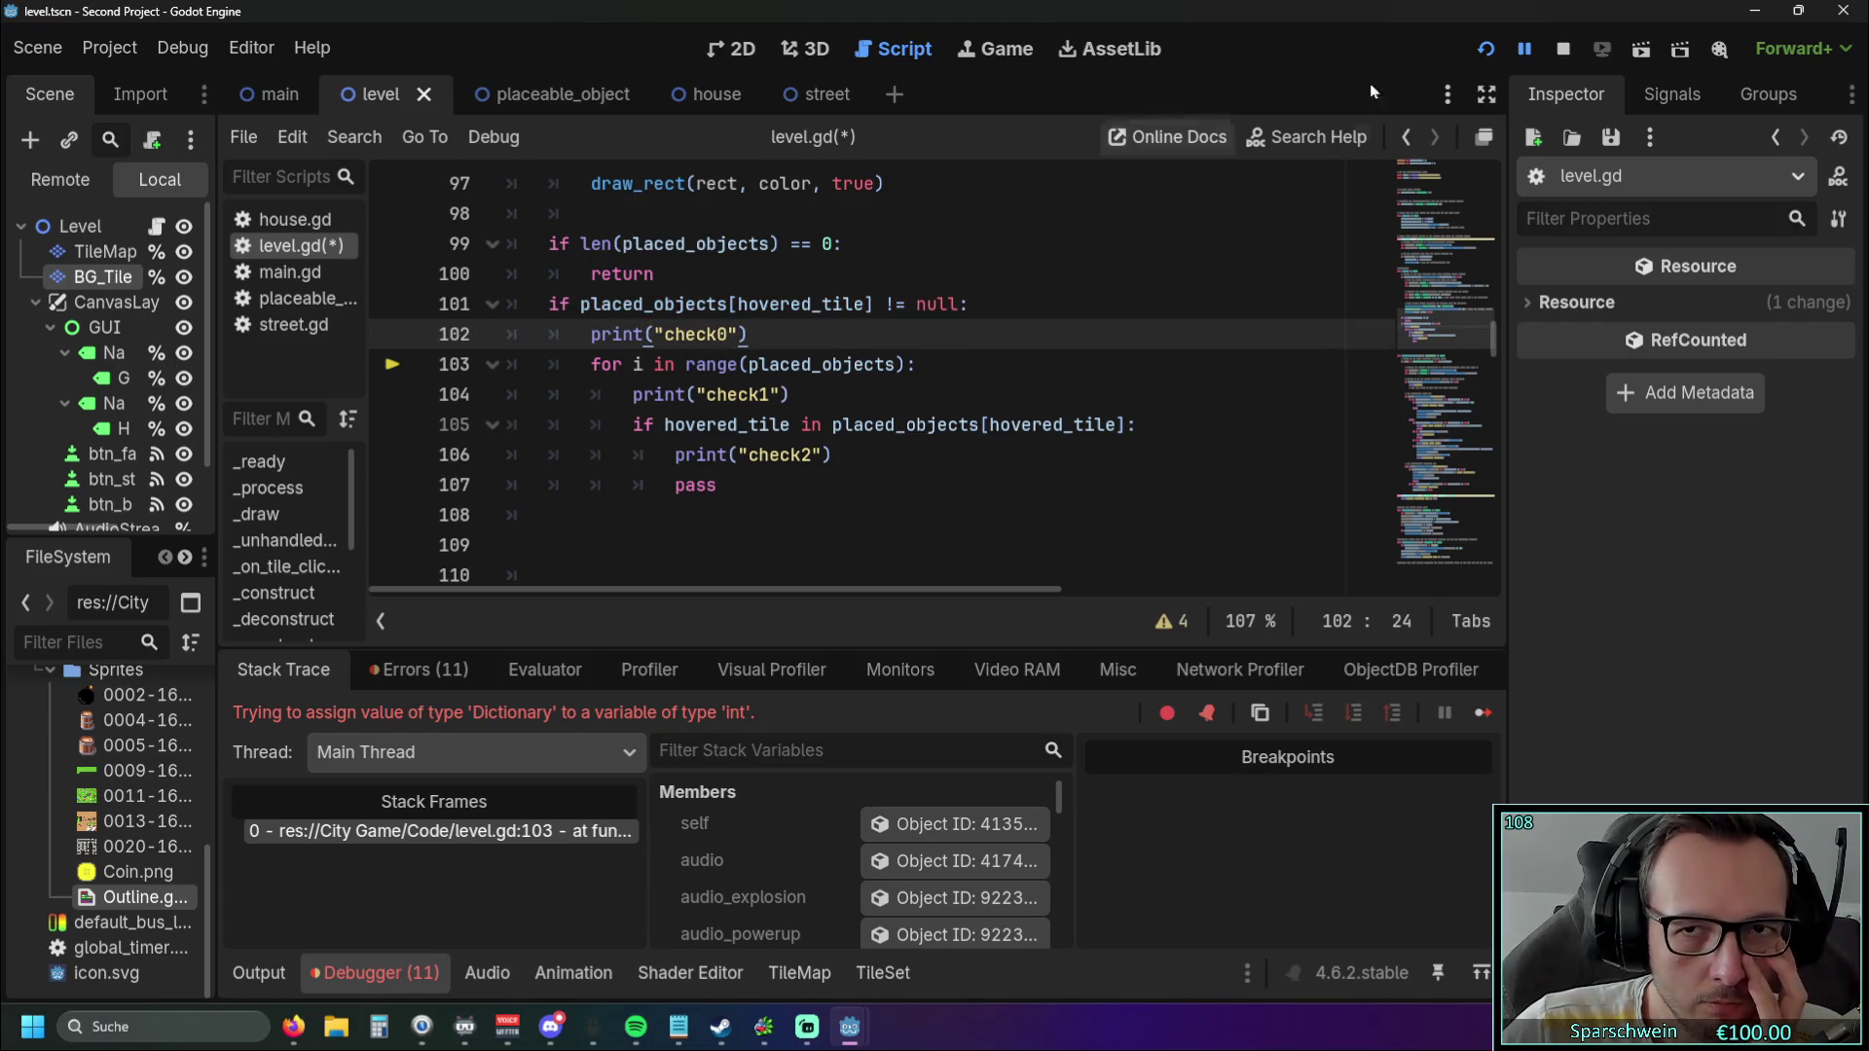
left_click(1484, 50)
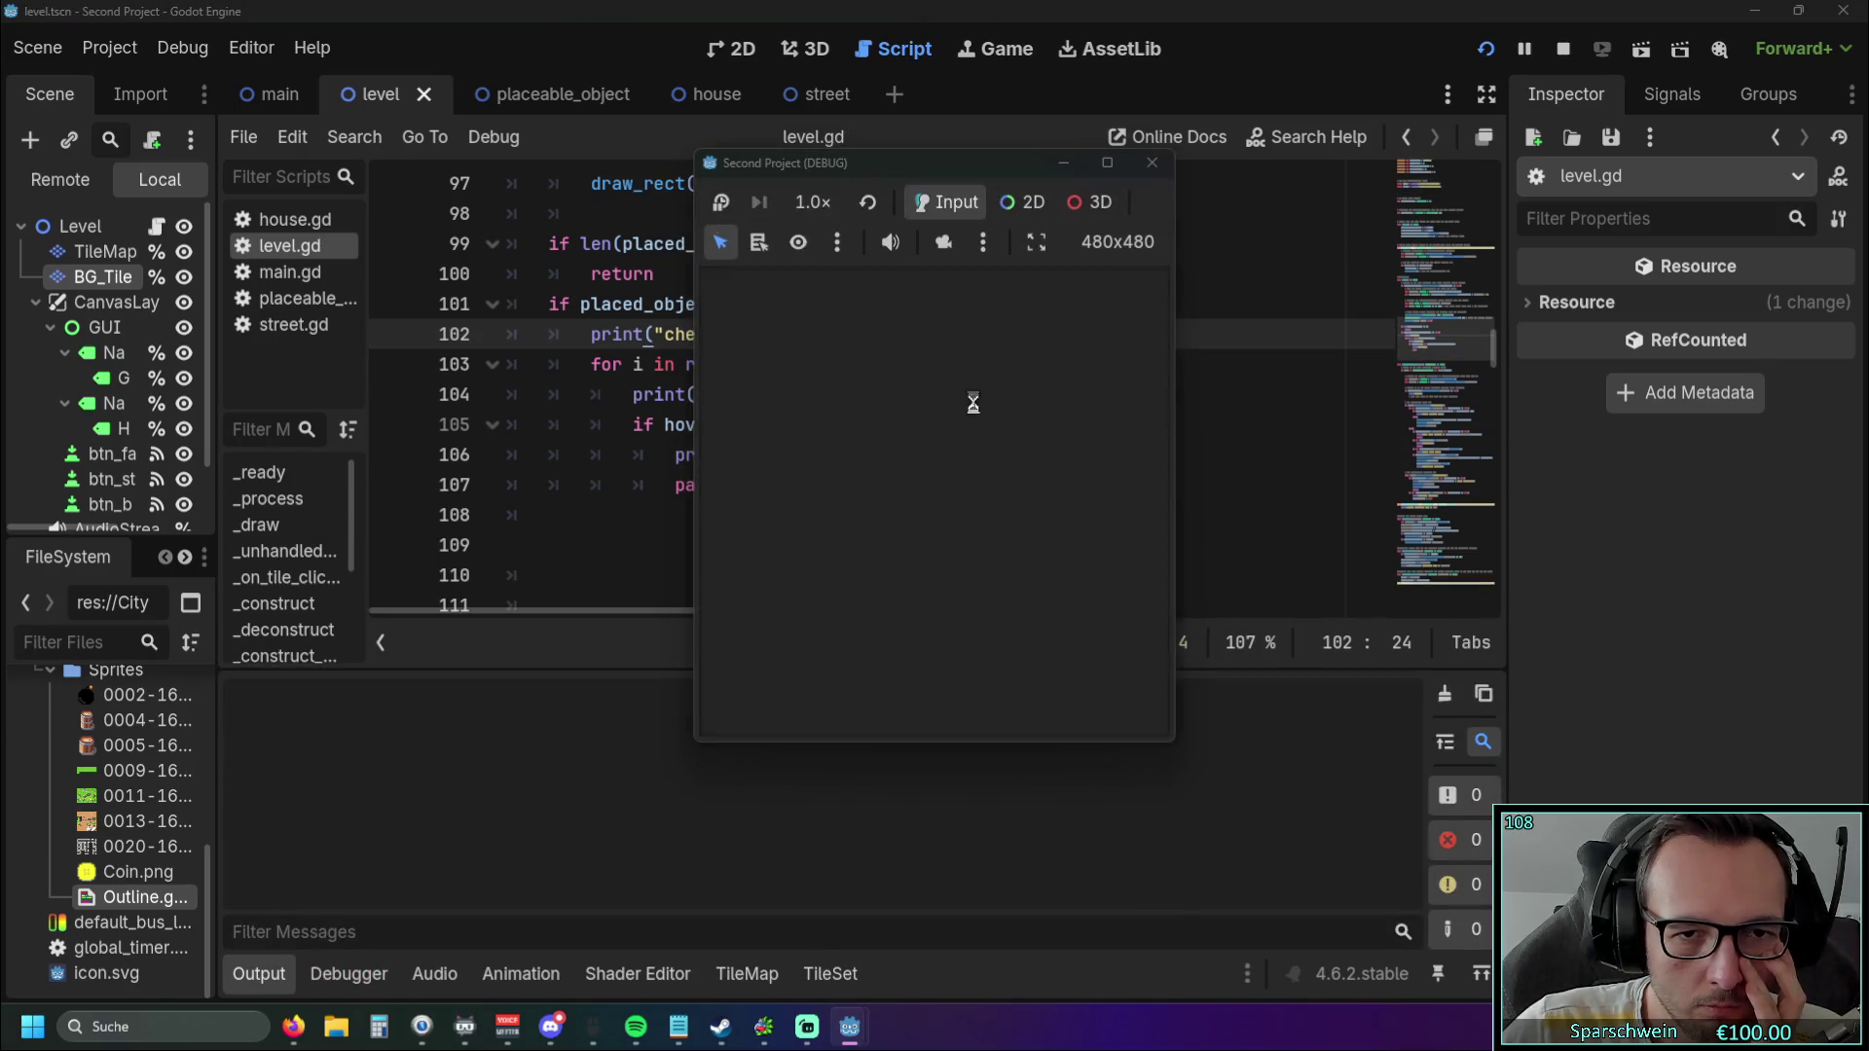
Place a barrel in the game, triggering the invalid Dictionary key (3, 3) error at line 101.
left_click(877, 704)
left_click(919, 504)
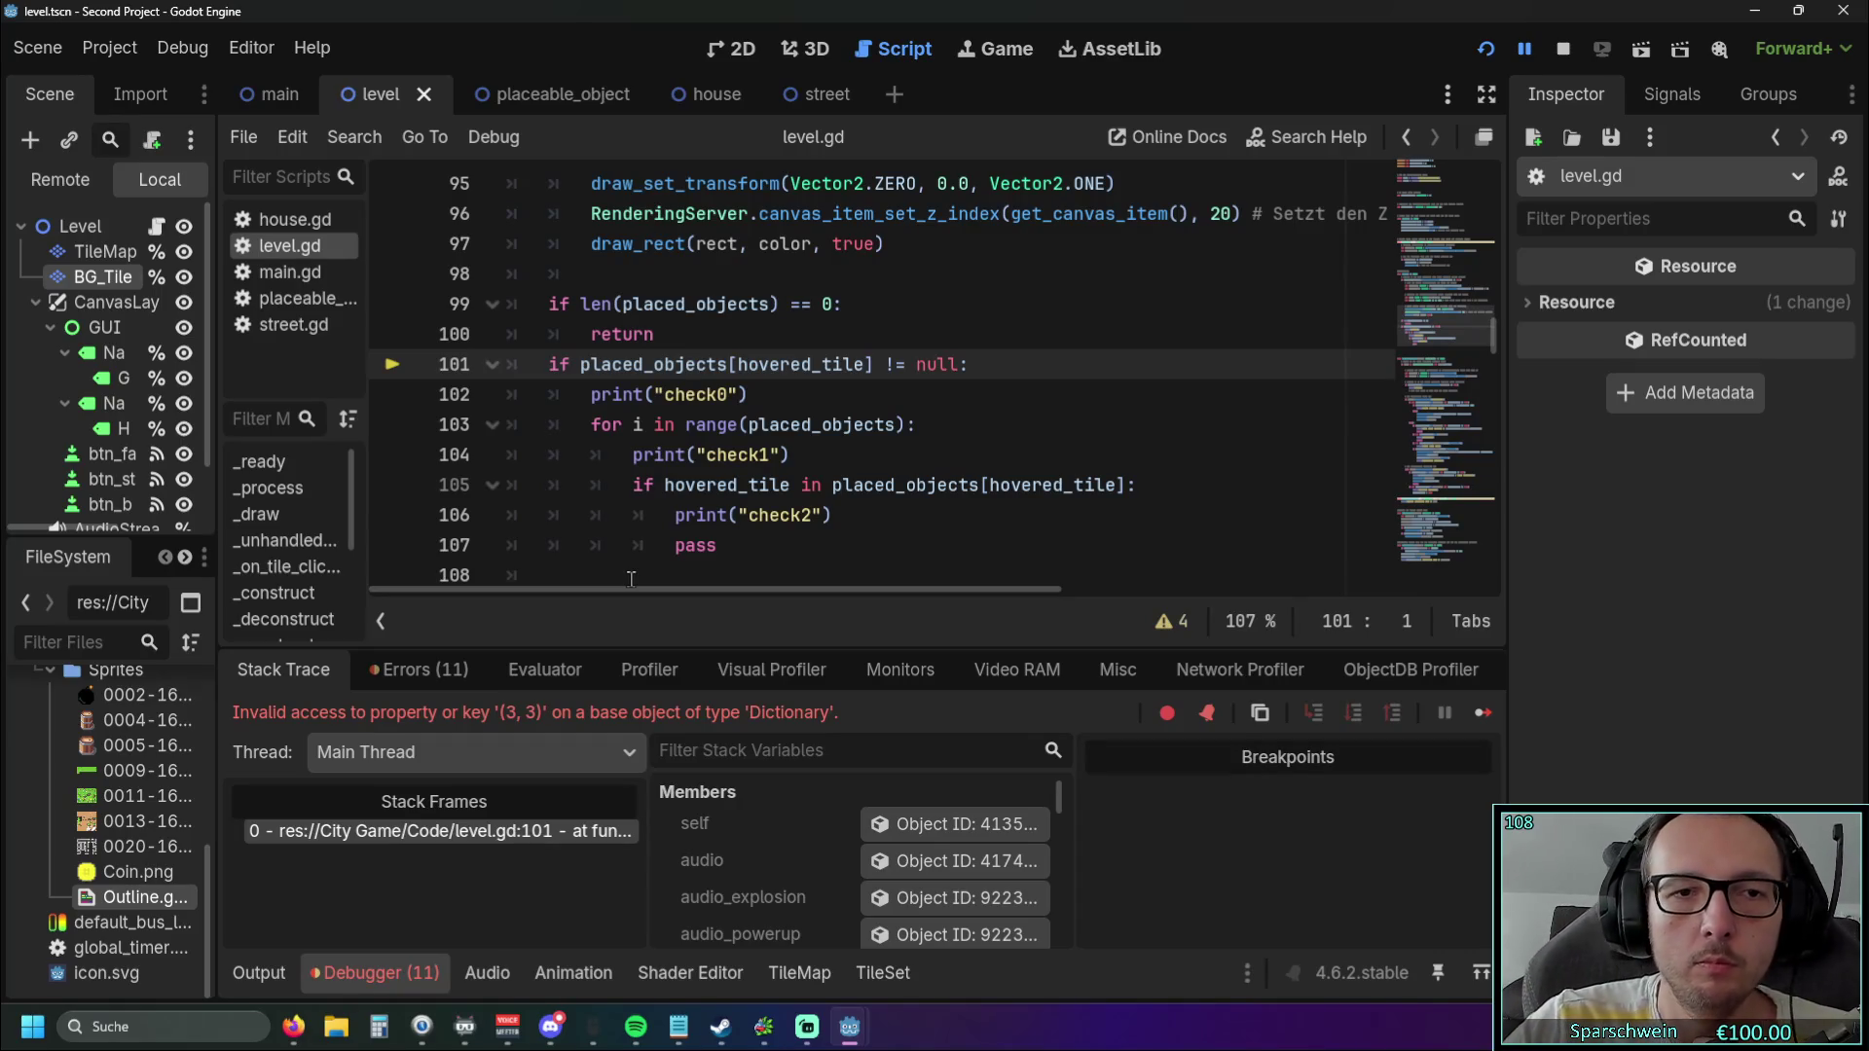
scroll(631, 580, "up", 5)
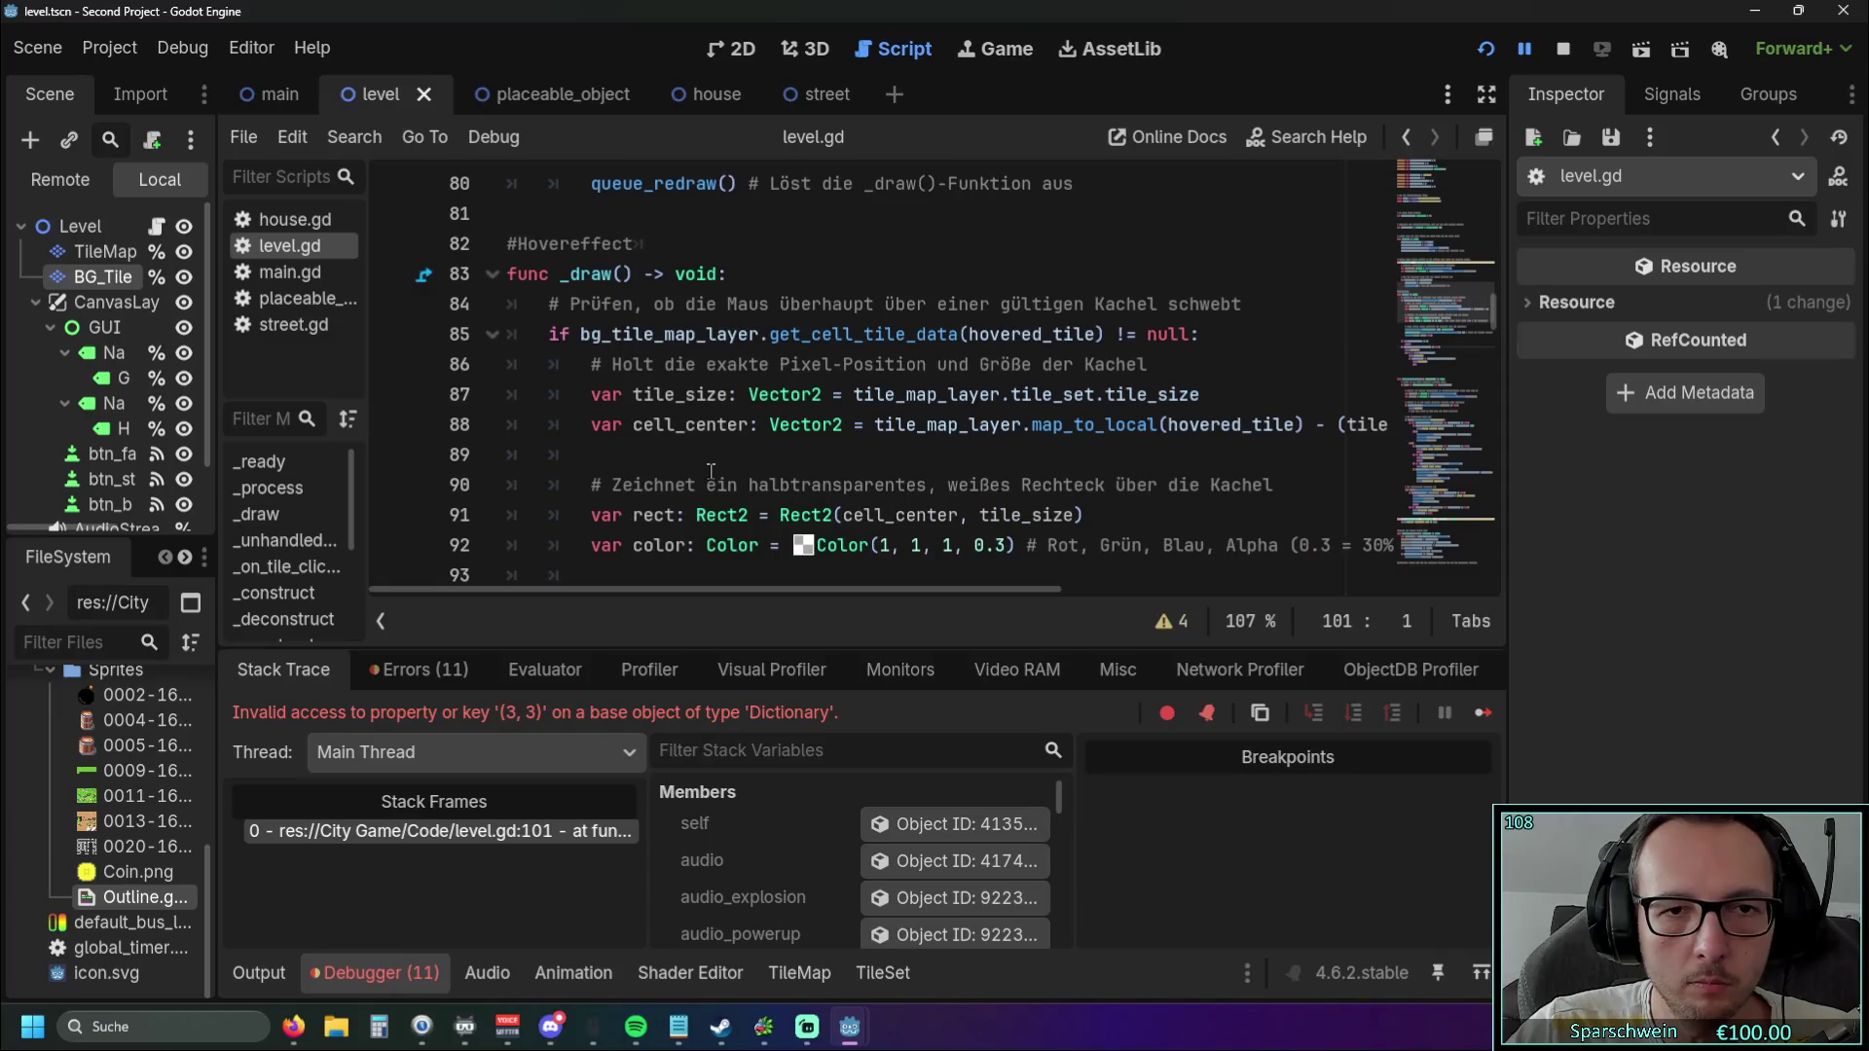
scroll(710, 471, "down", 5)
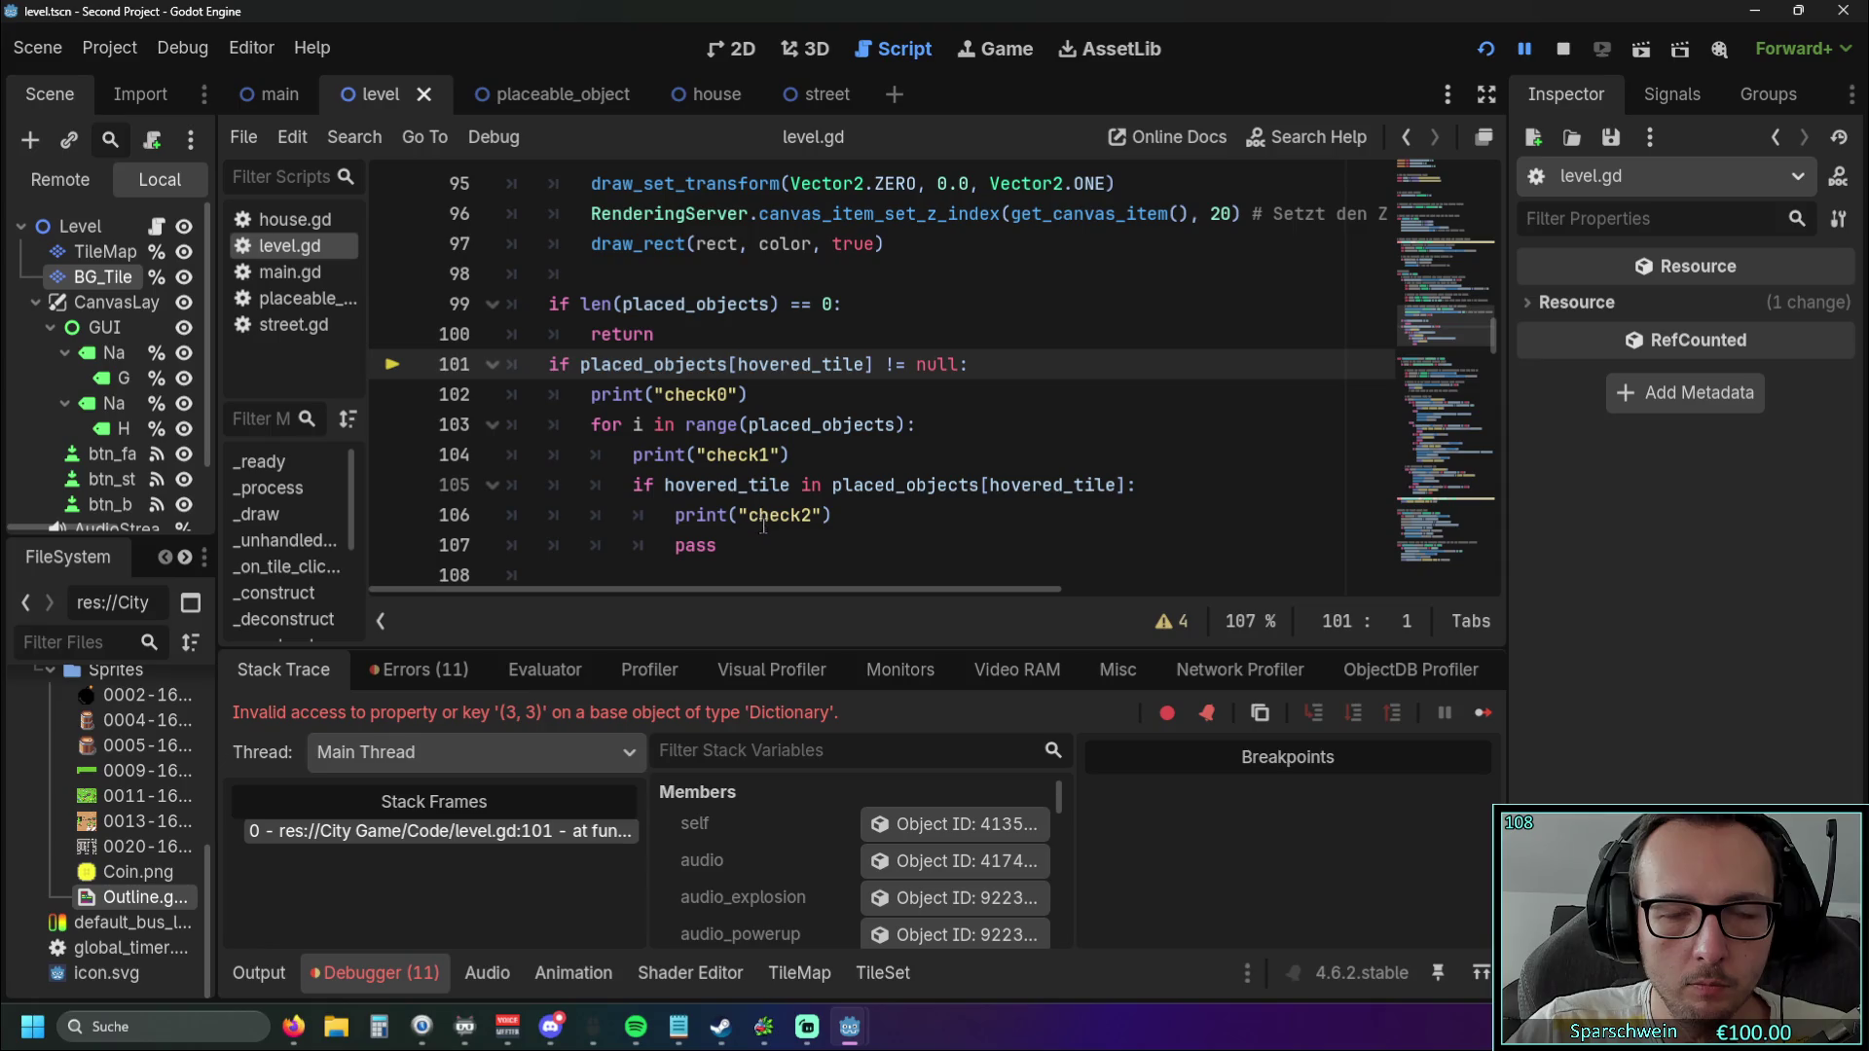
scroll(765, 524, "up", 3)
scroll(765, 519, "up", 2)
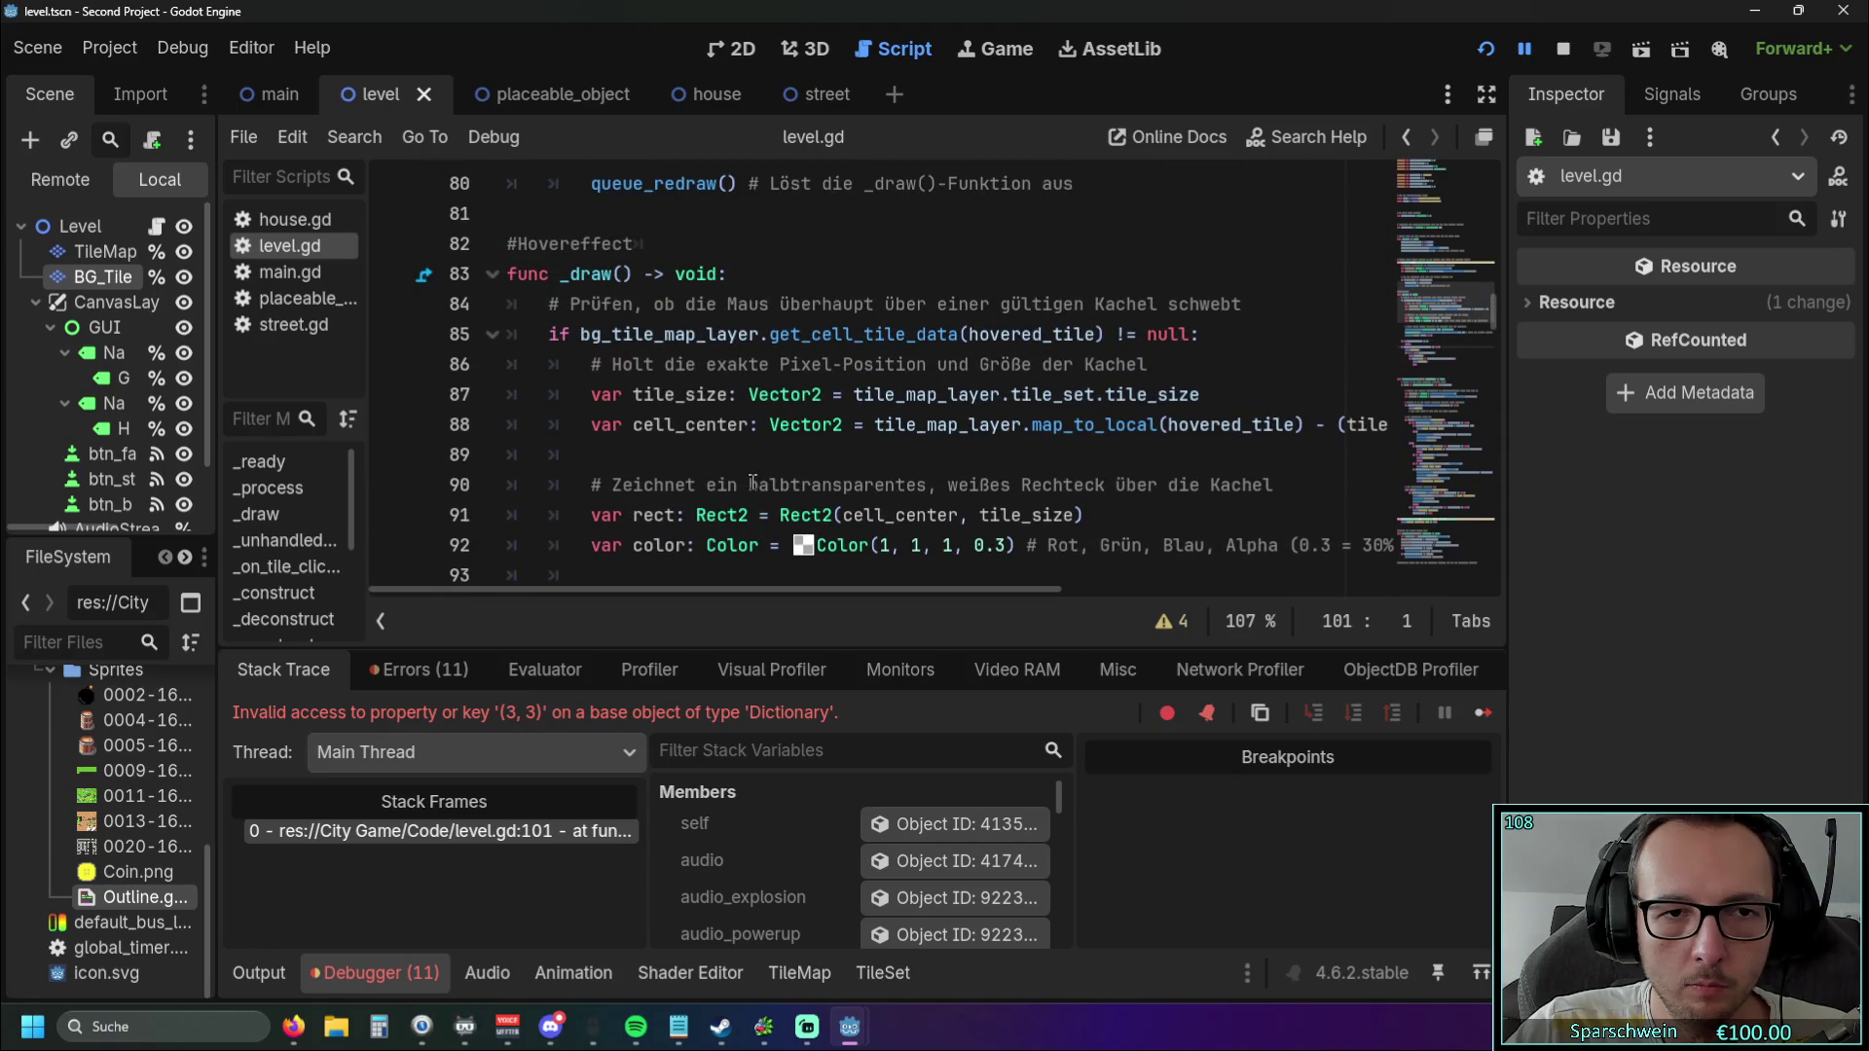
Select 'tile_map_layer.get_cell_tile_data(hovered_tile)' on line 85.
left_click_drag(612, 334, 1105, 334)
key("ctrl+c")
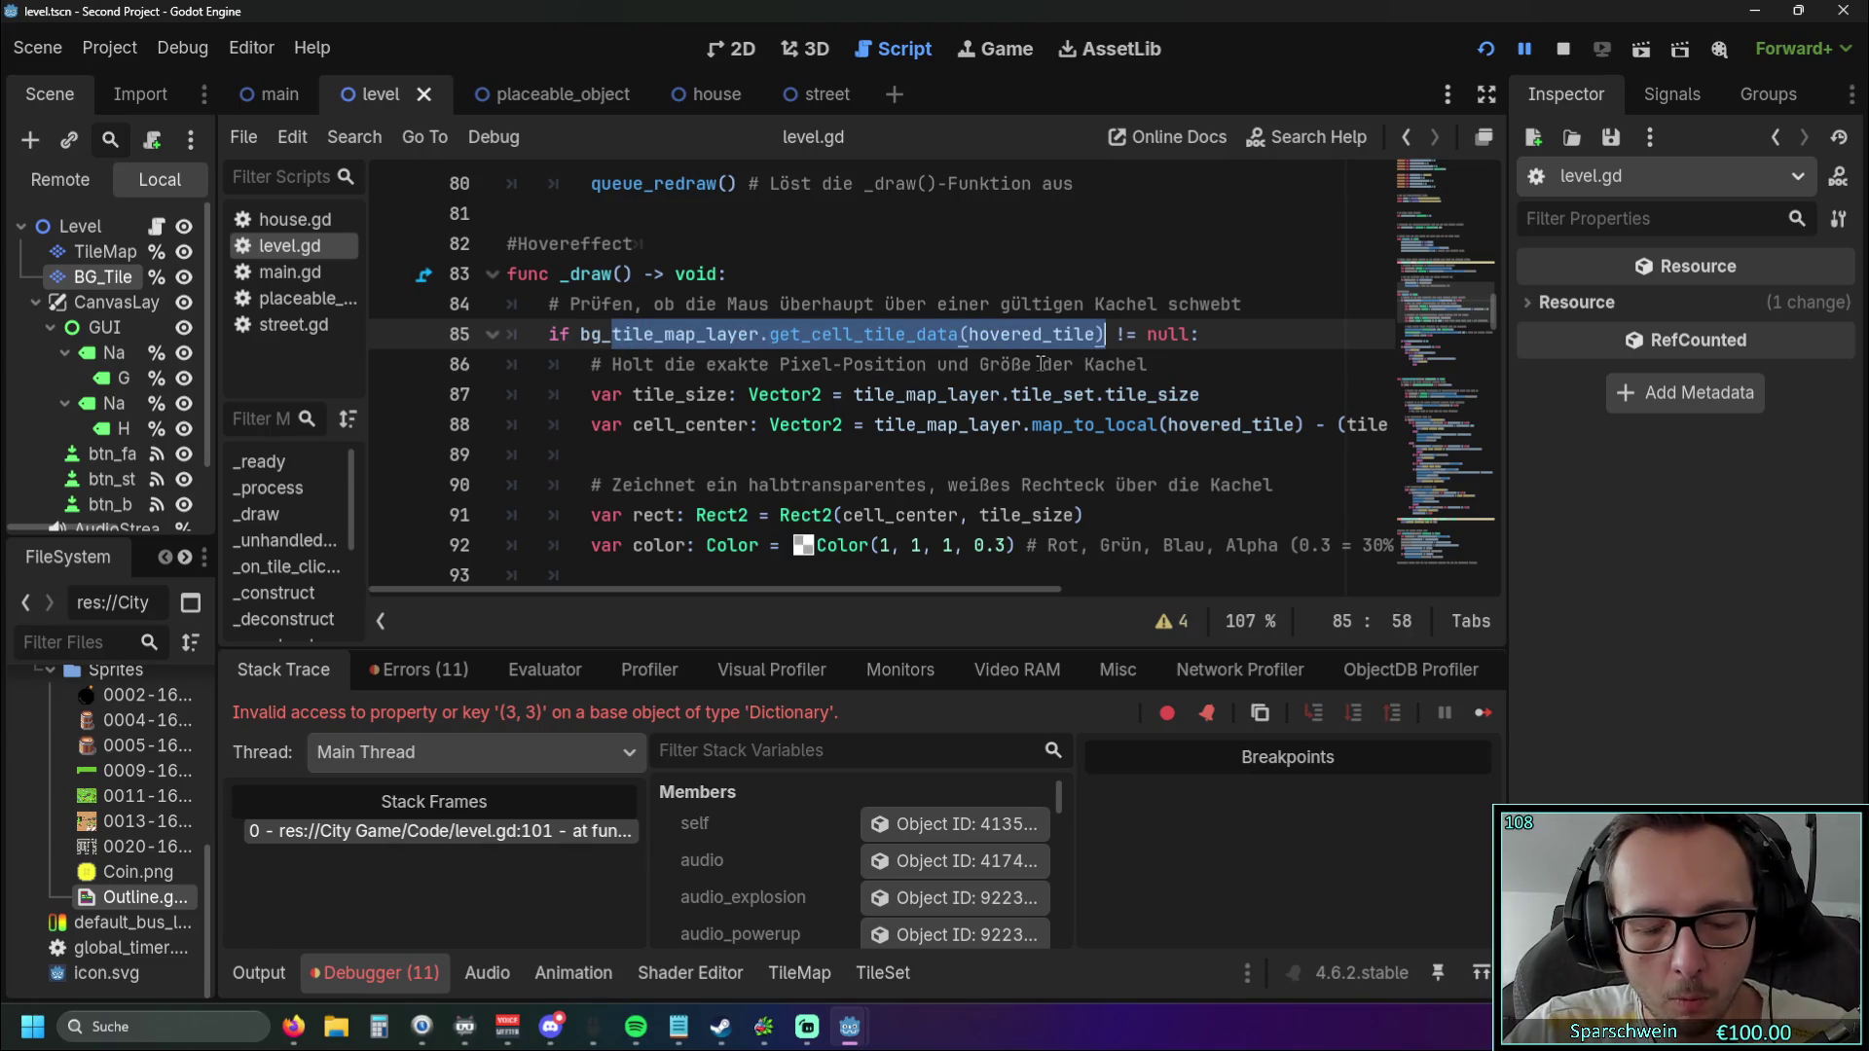
scroll(710, 462, "down", 6)
scroll(710, 462, "up", 1)
Replace the old guard block with 'if tile_map_layer.get_cell_tile_data(hovered_tile)' on line 99.
left_click_drag(719, 545, 523, 312)
key("ctrl+v")
scroll(623, 437, "up", 1)
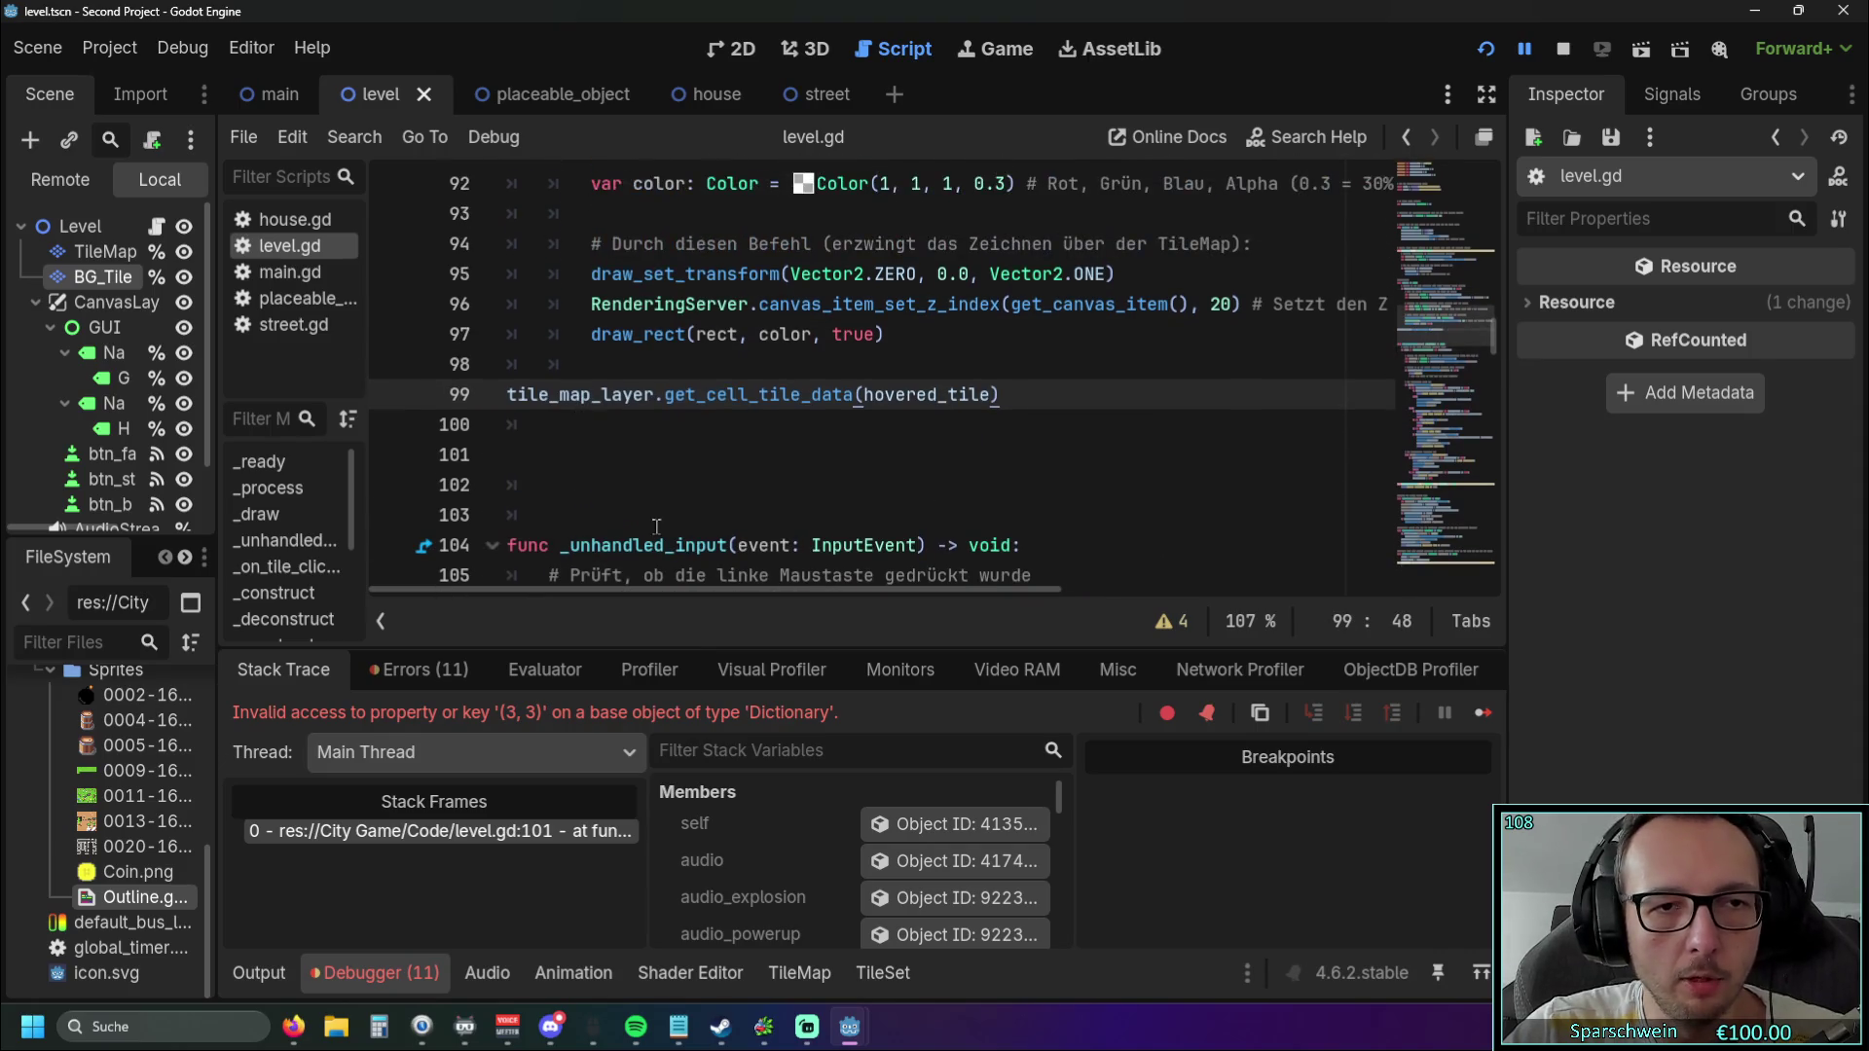
key("Home")
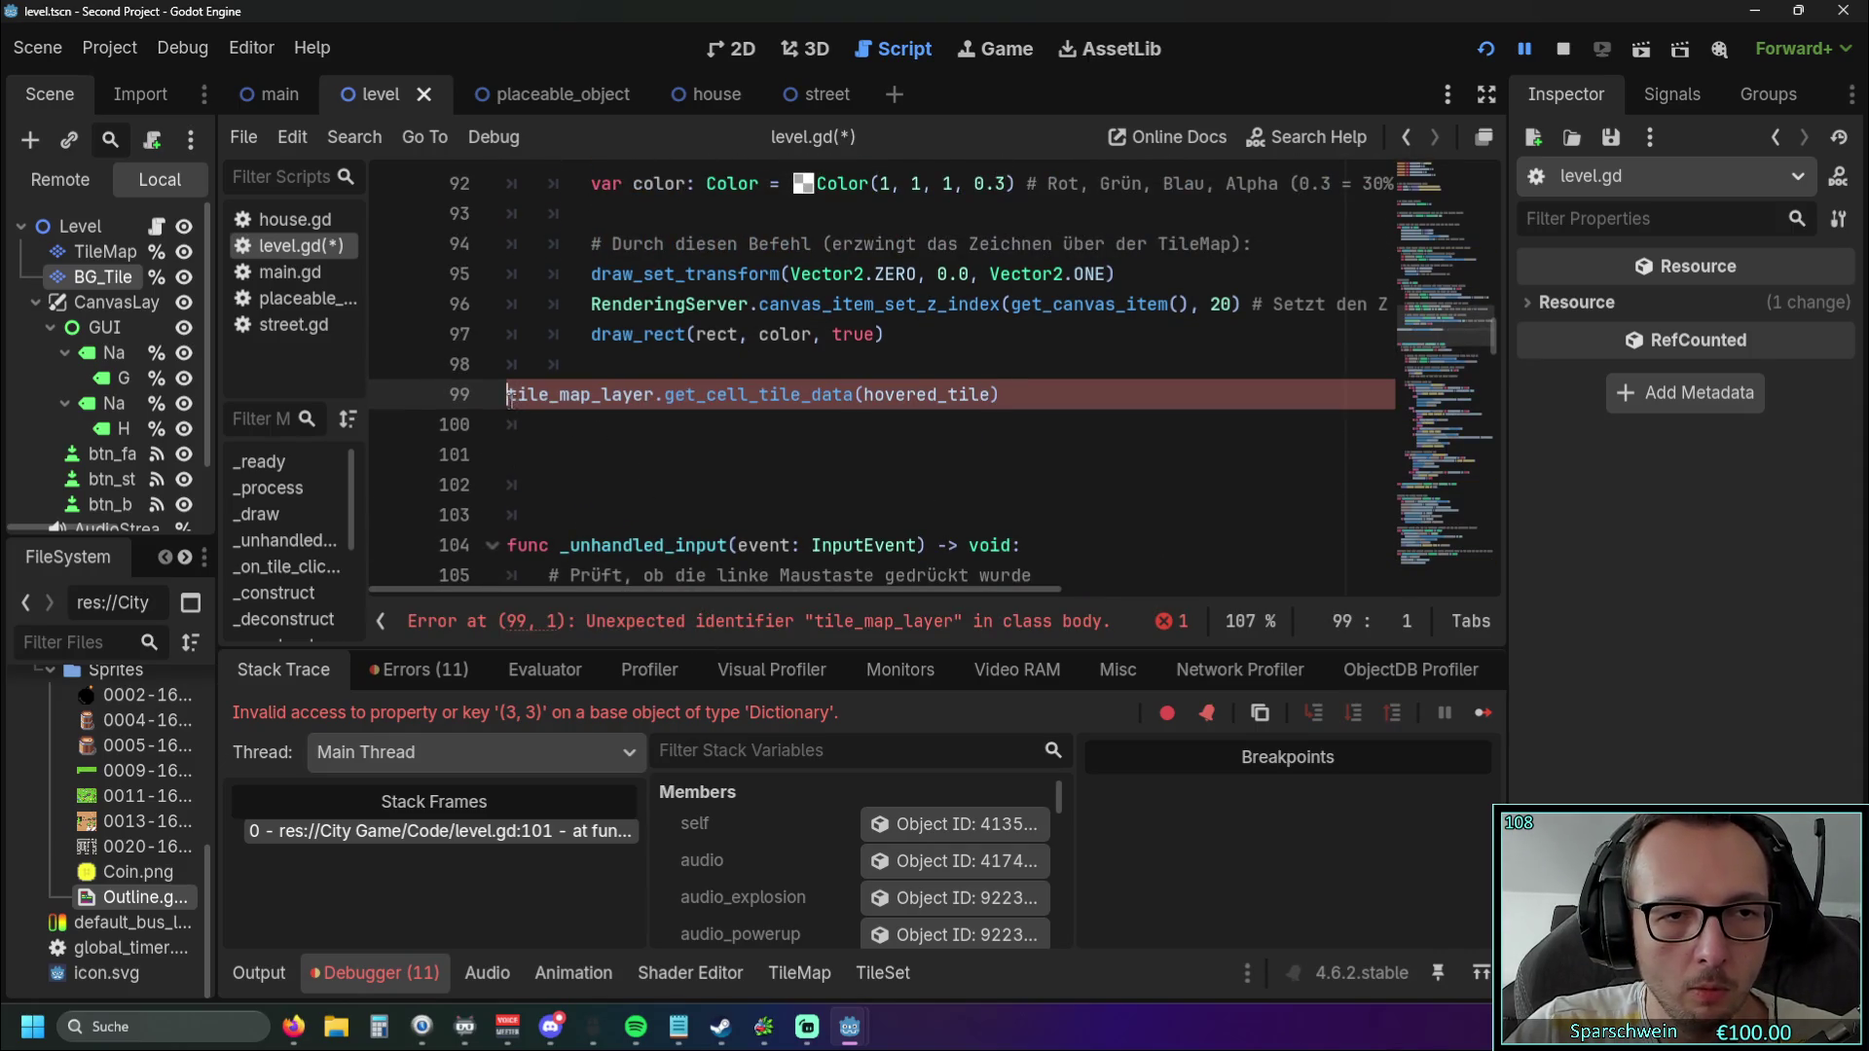
type("if")
key("Home")
key("Tab")
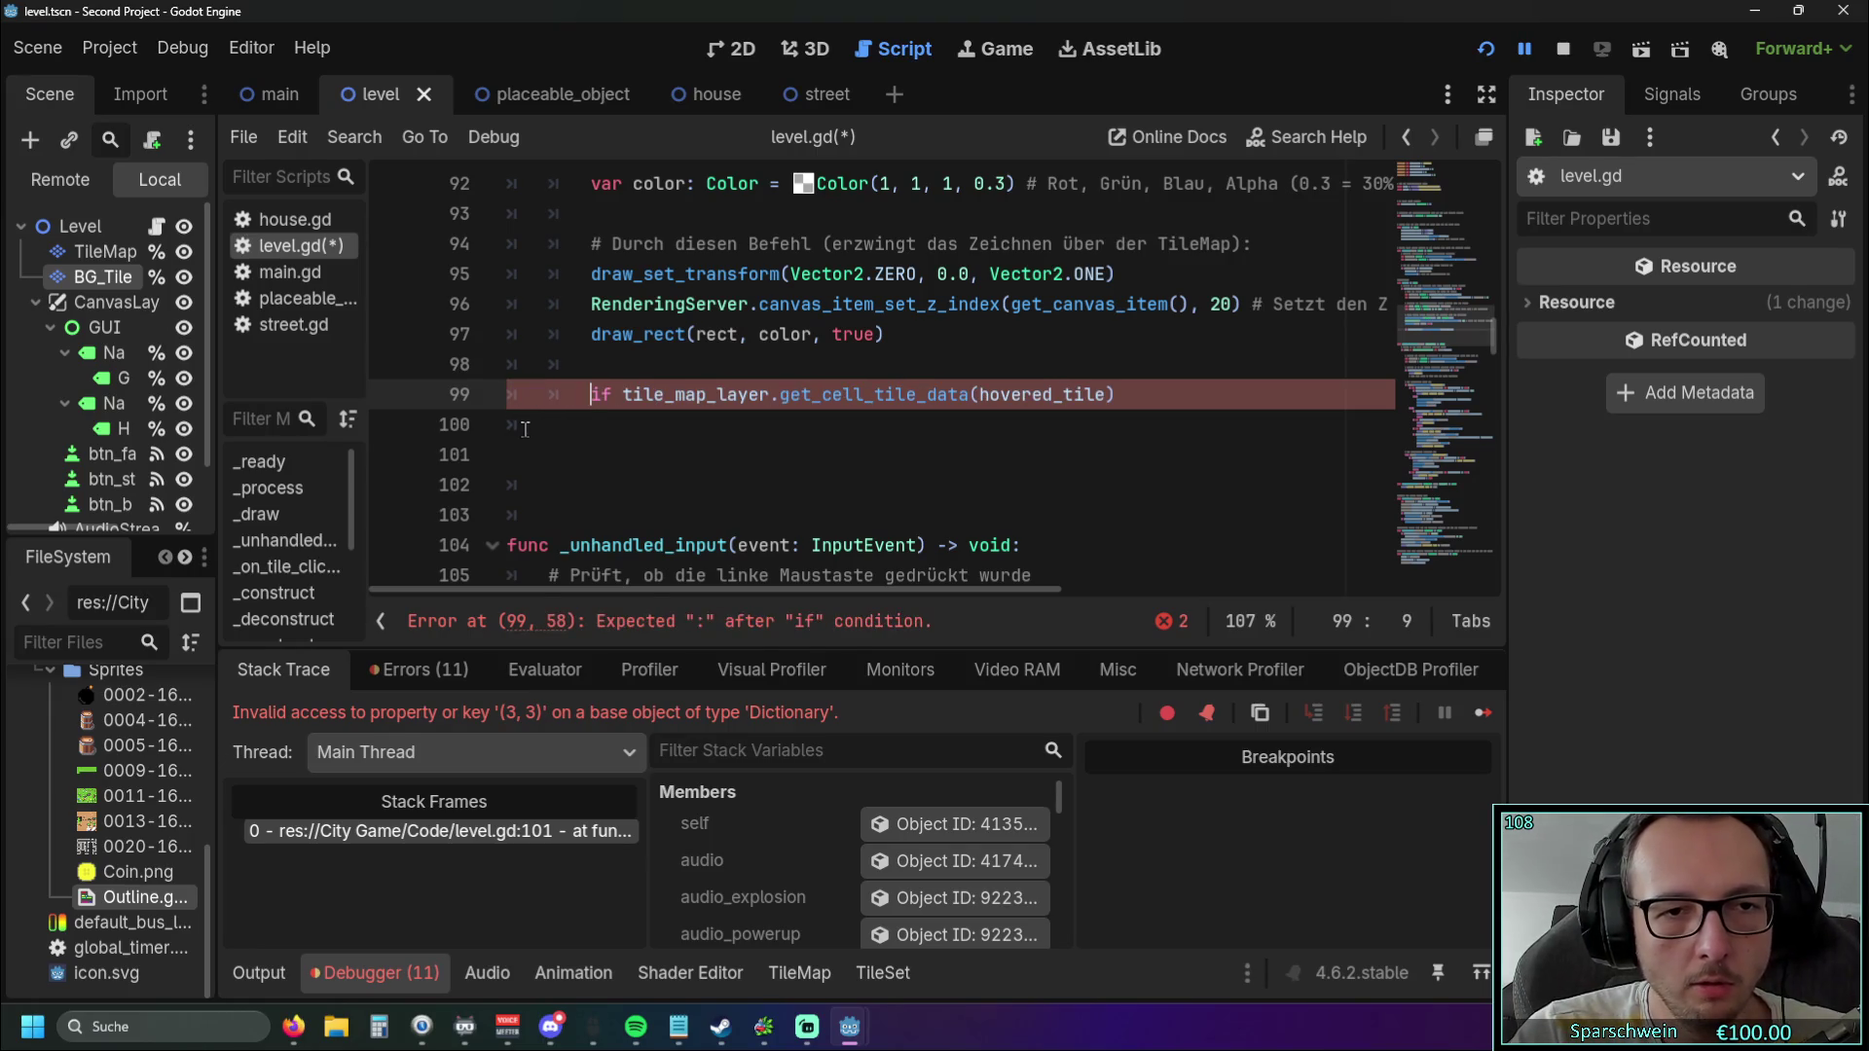
Add an indented print(hovered_tile) line under the new if on line 99.
scroll(525, 429, "up", 3)
scroll(681, 438, "down", 3)
key("End")
key("End")
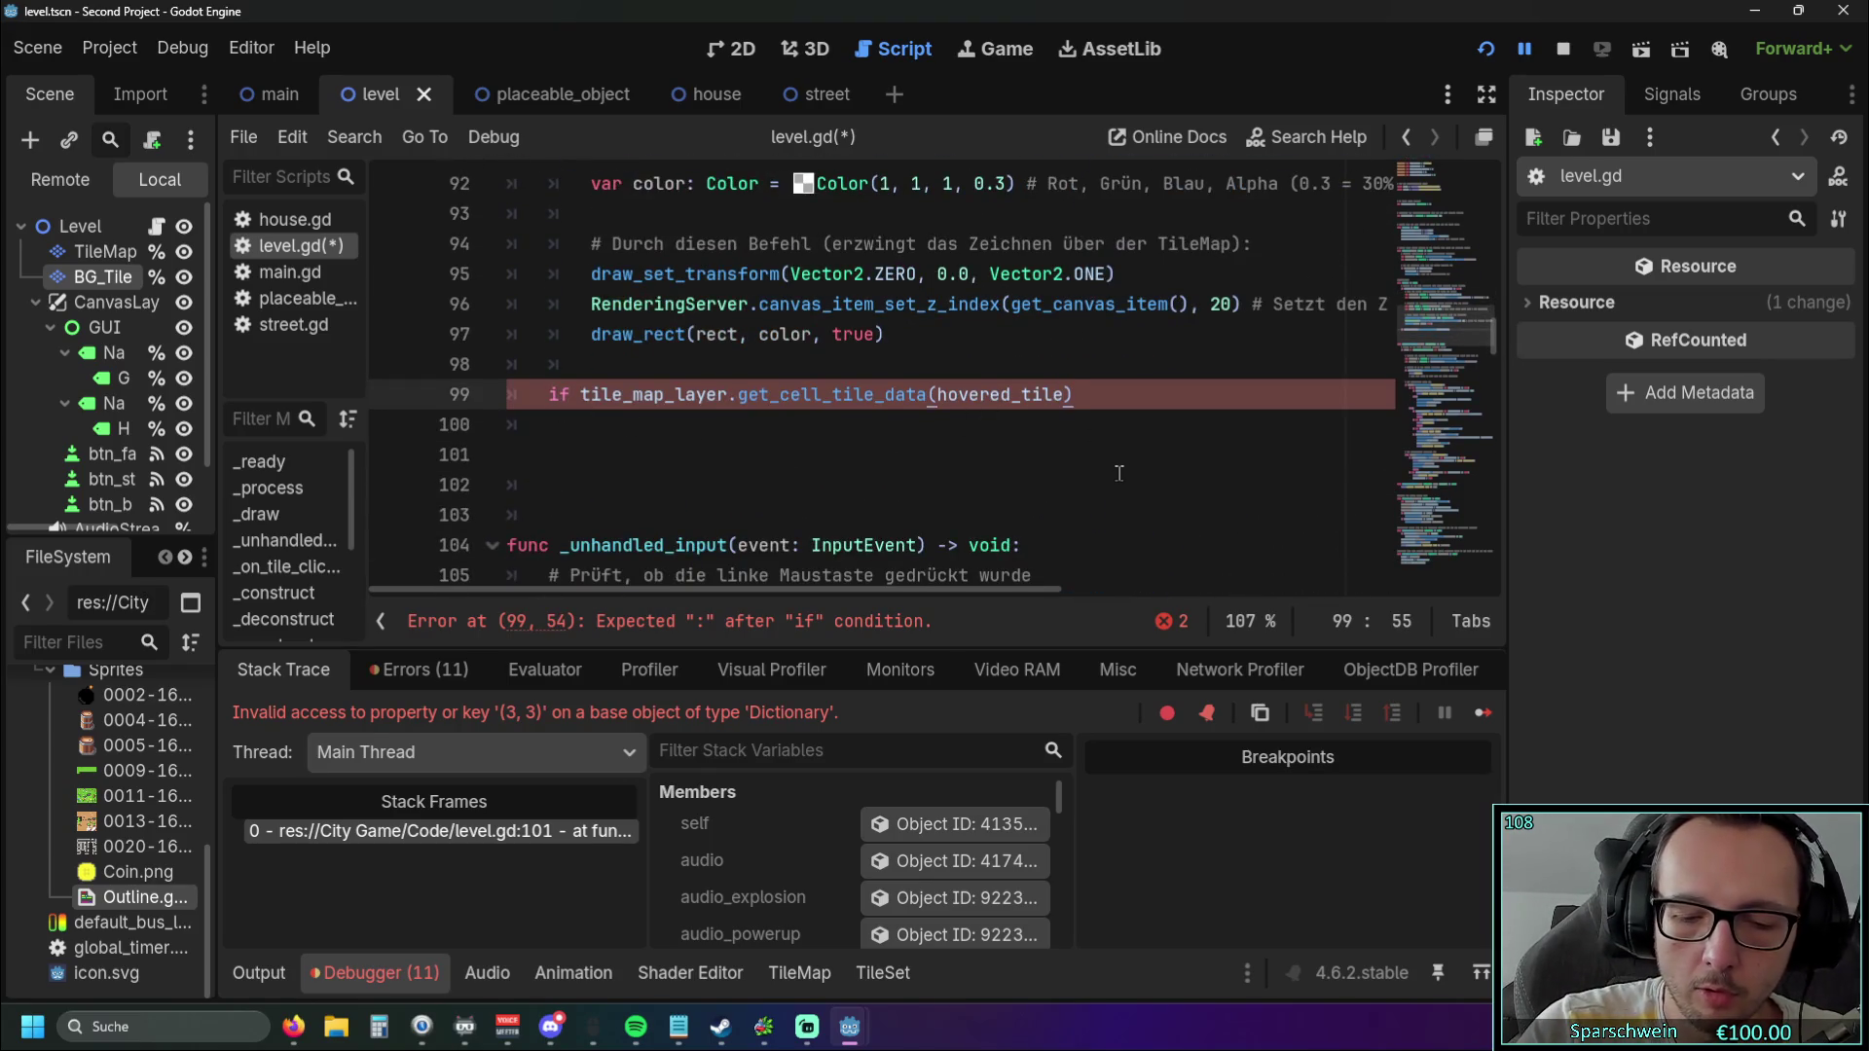
type(":")
key("Return")
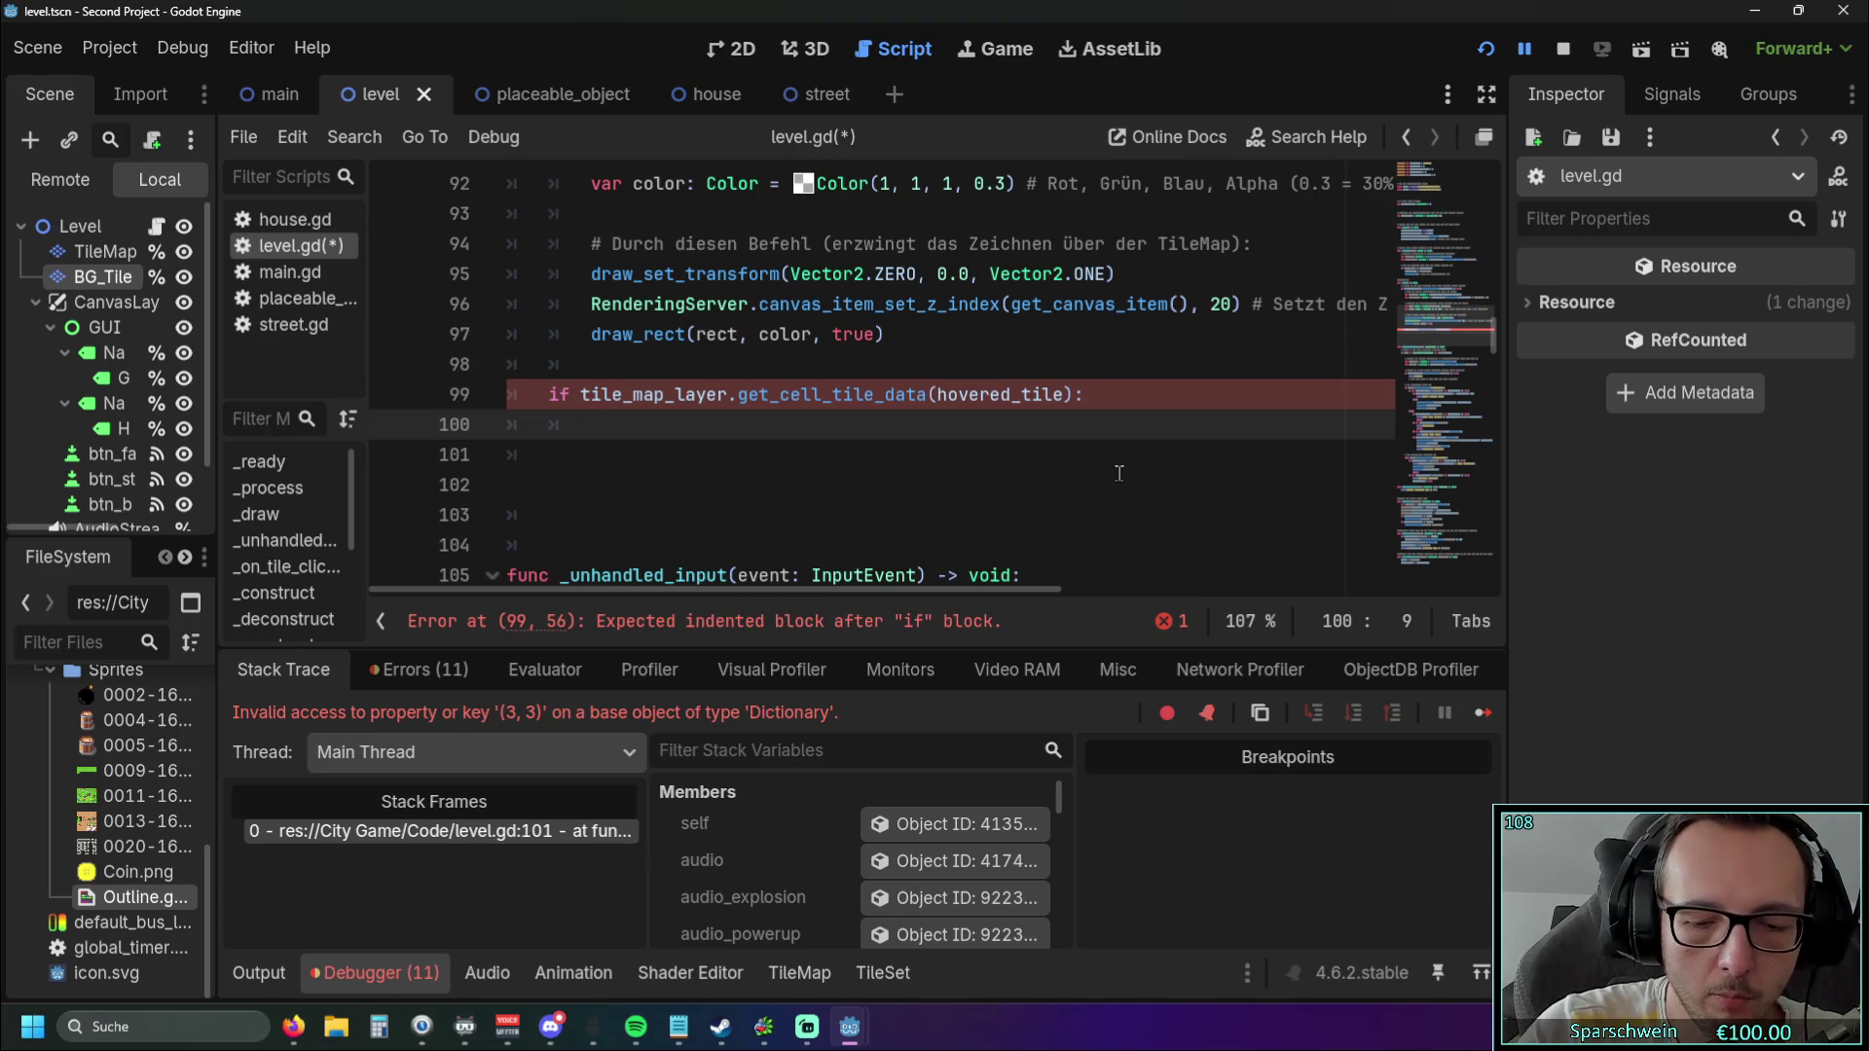
type("print(")
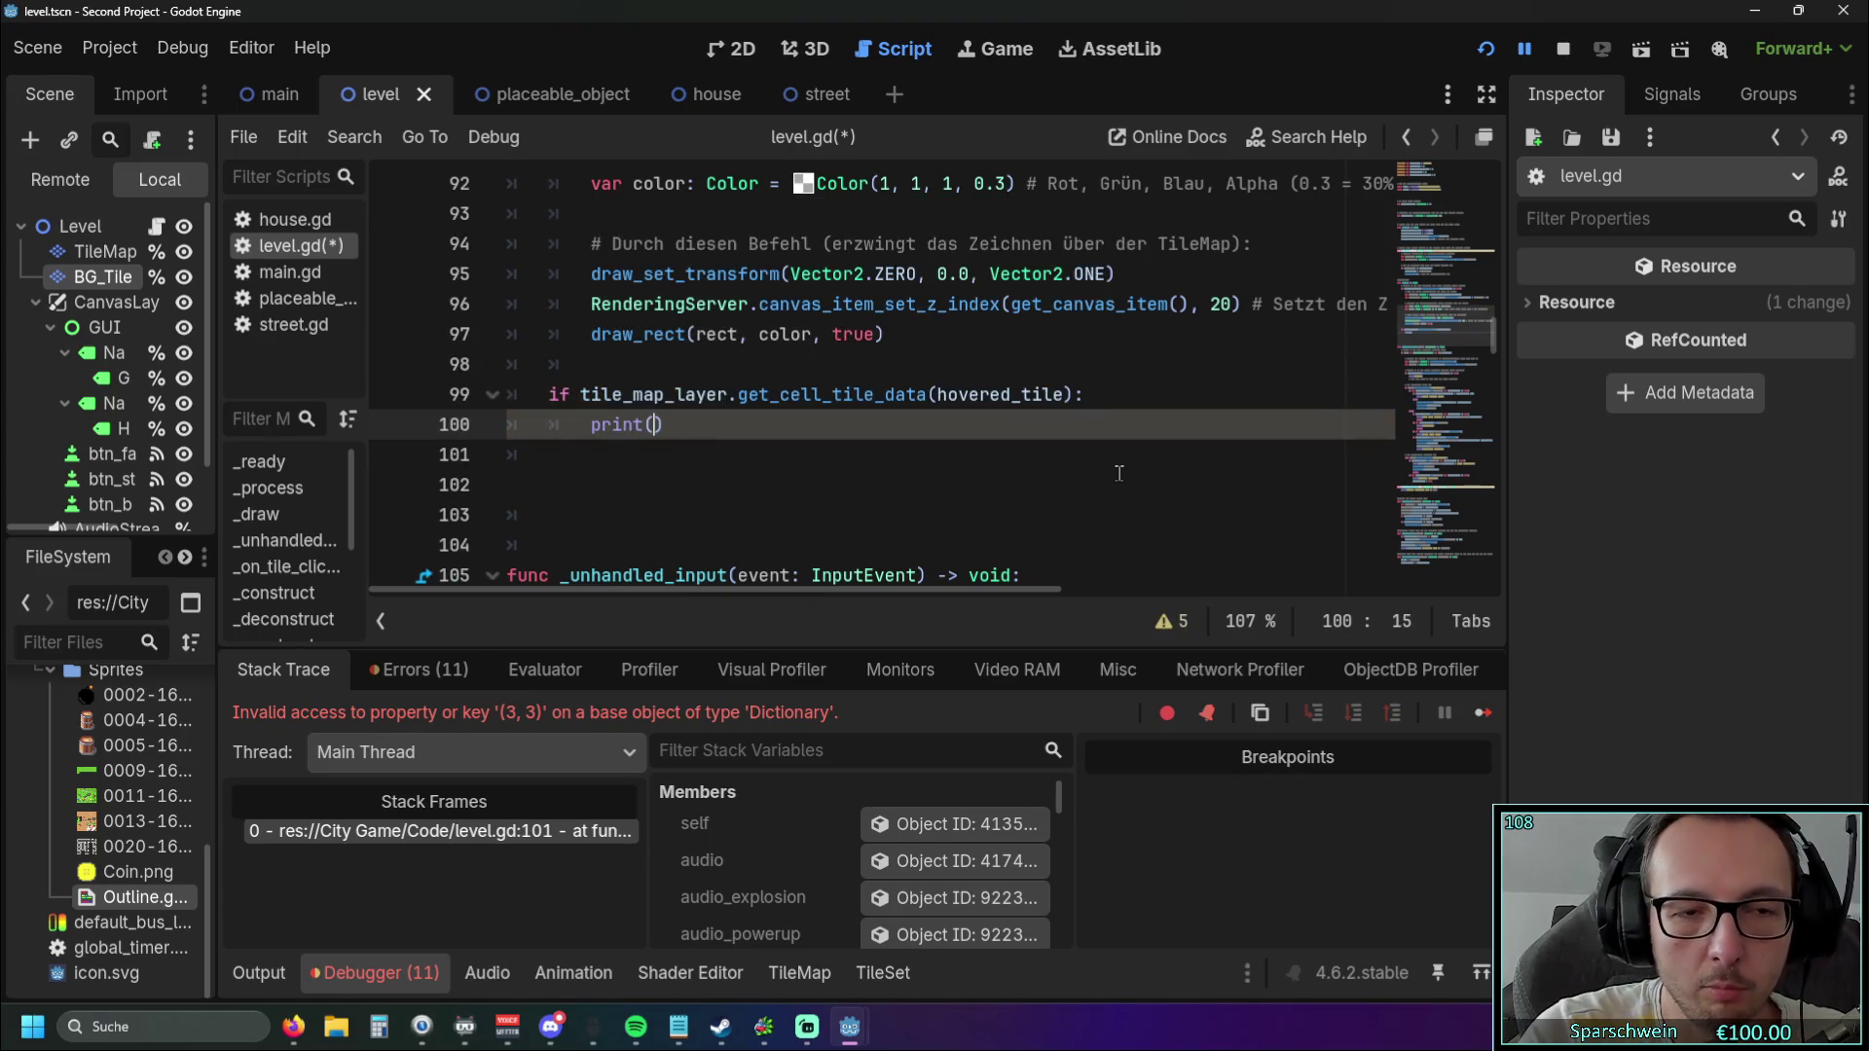
key("BackSpace")
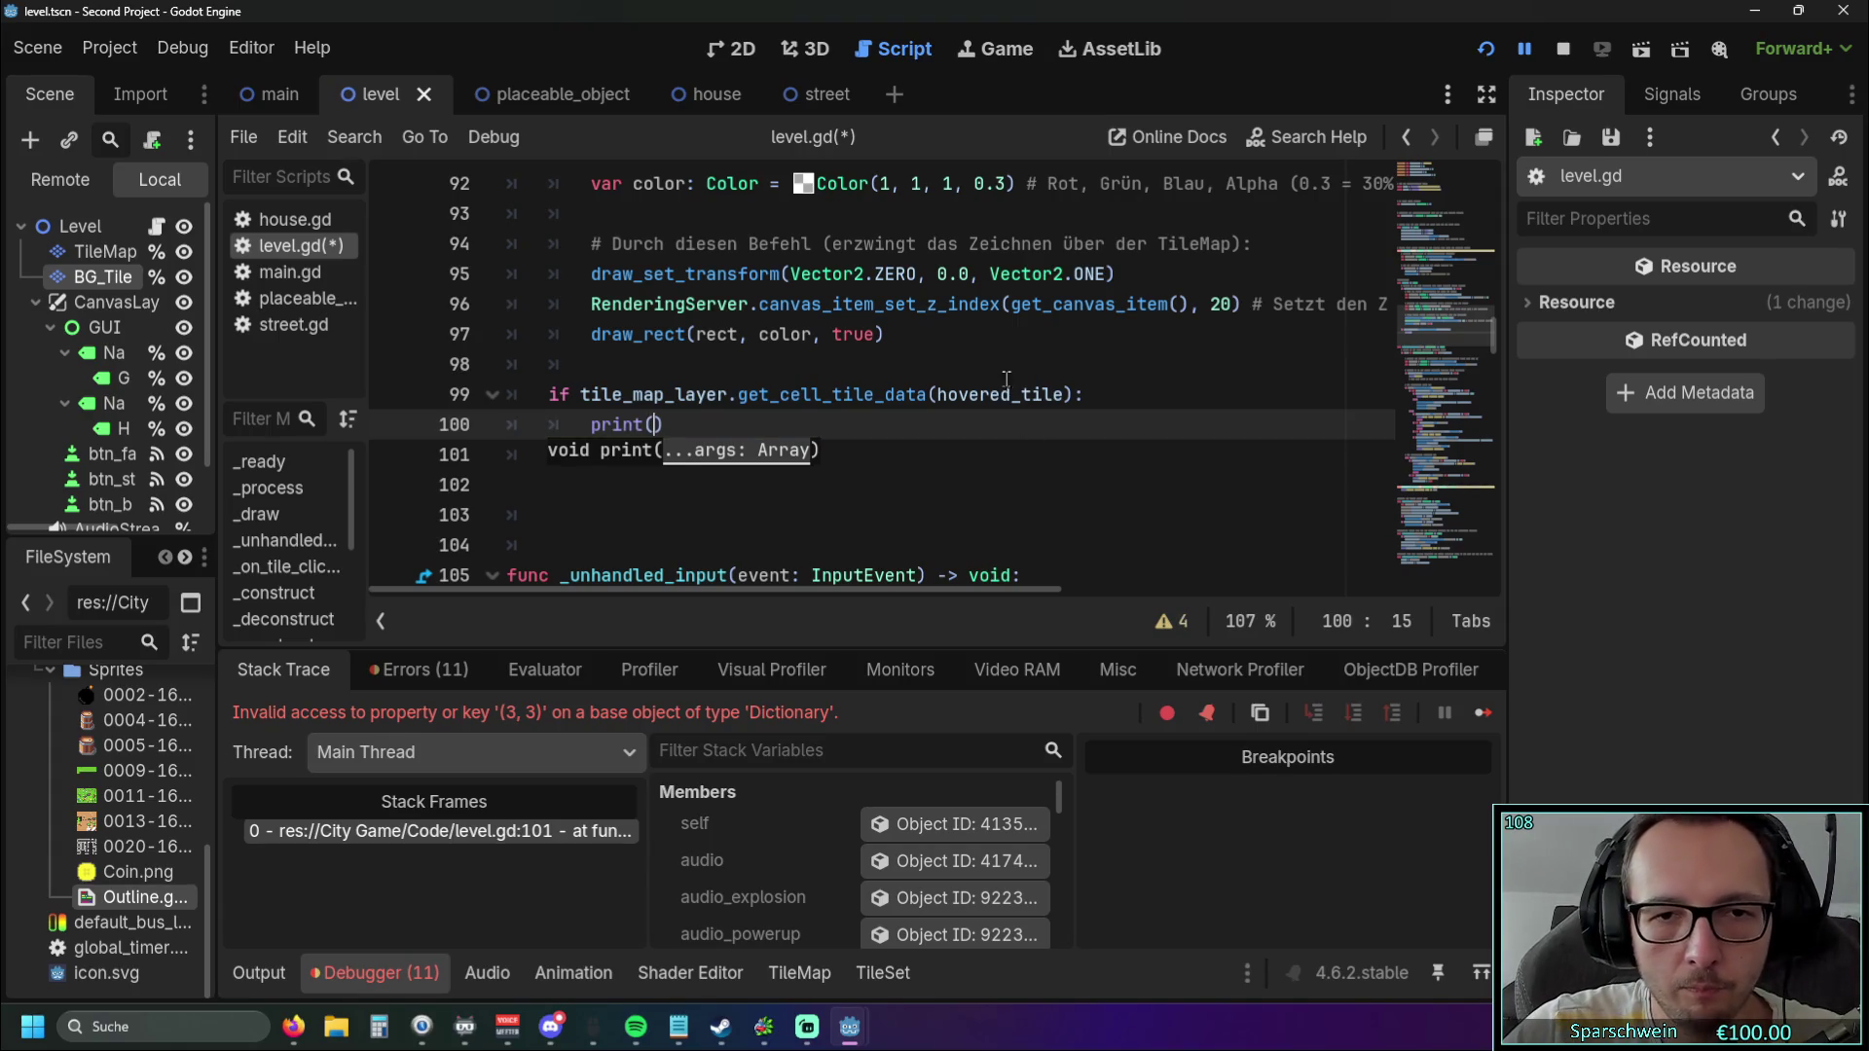
double_click(937, 399)
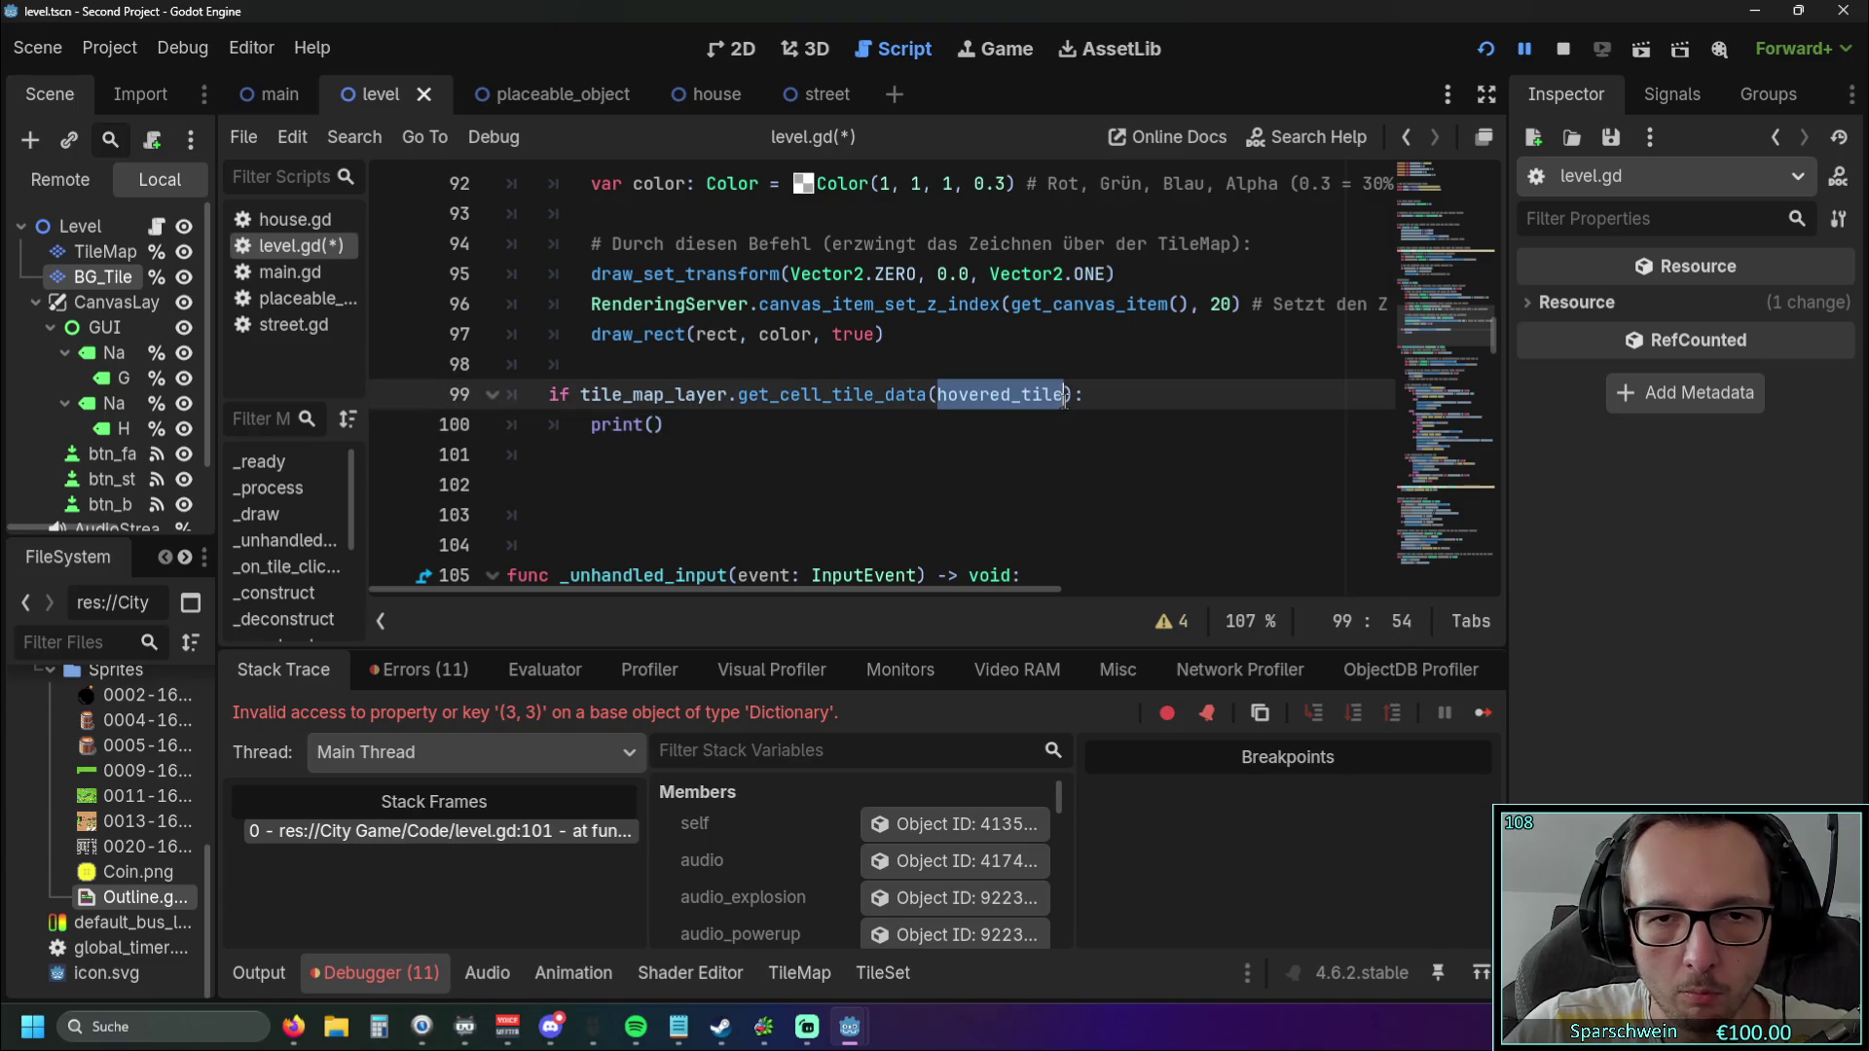
key("ctrl+c")
left_click(655, 425)
key("ctrl+v")
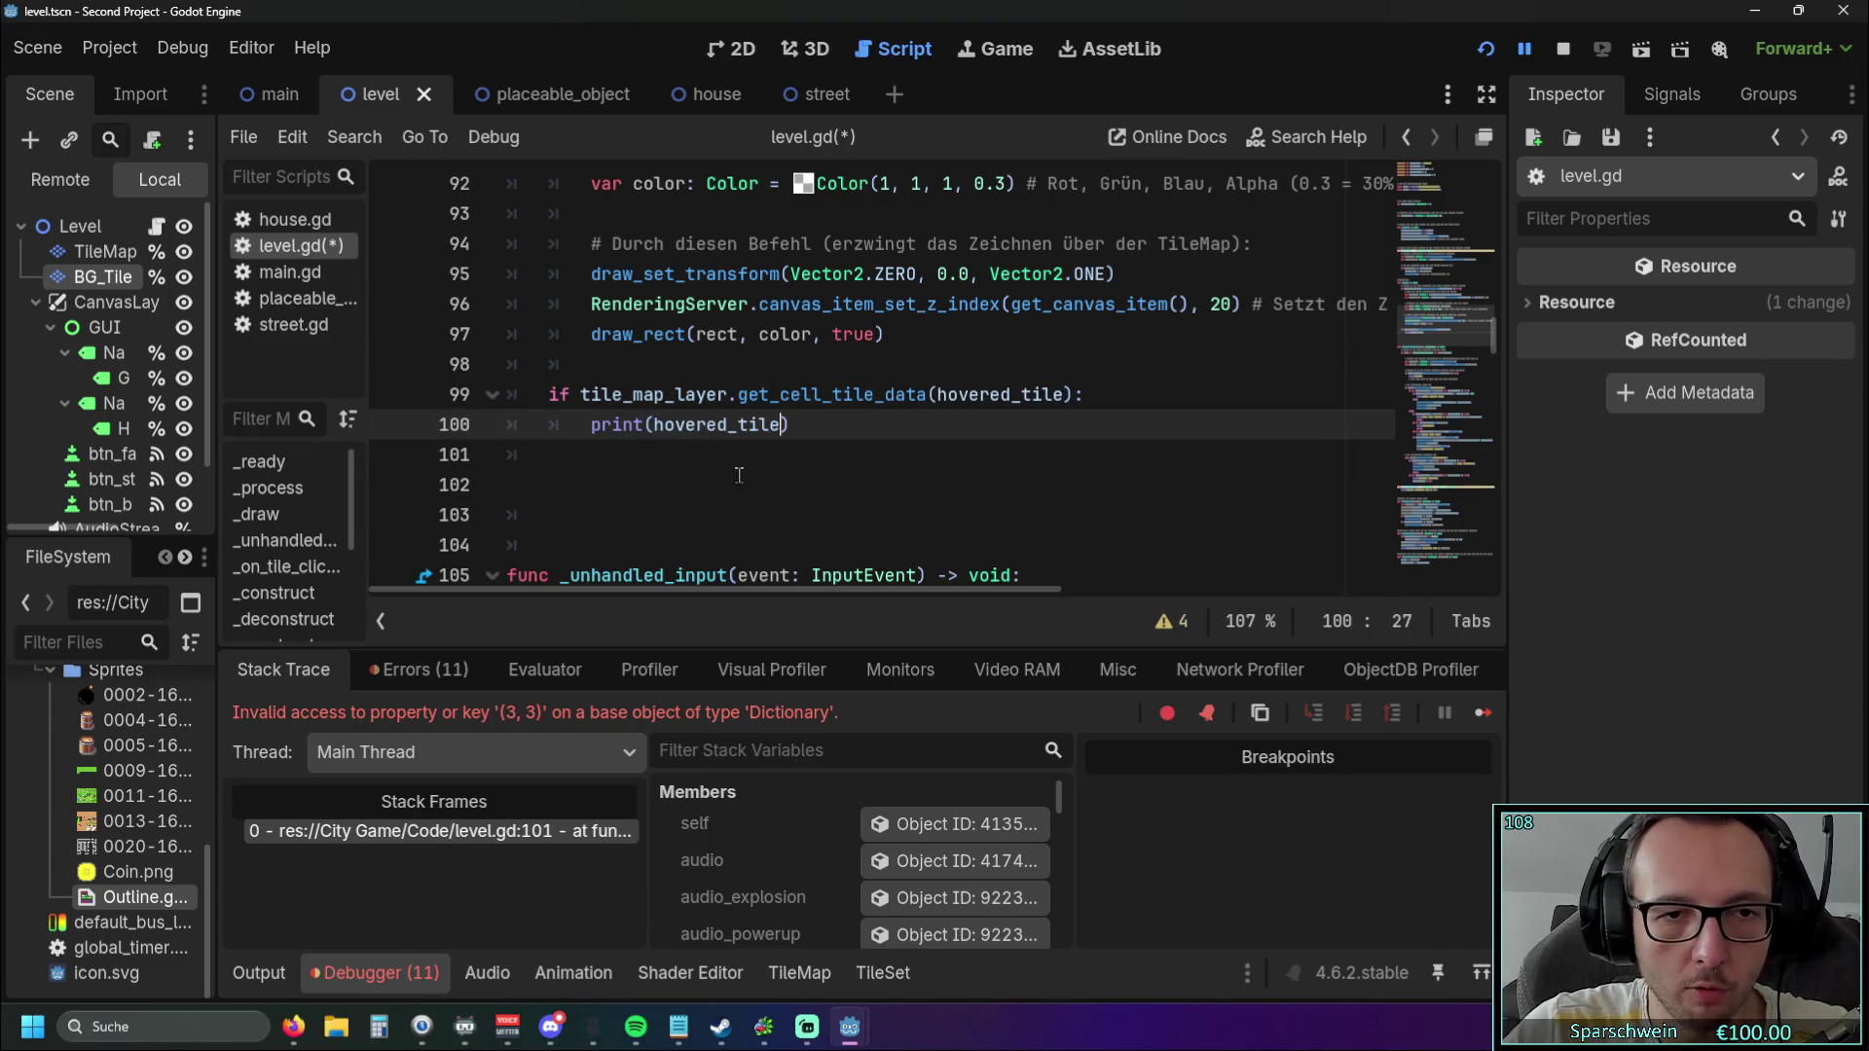
left_click(731, 459)
Test-run the game twice, placing a barrel on the grass each time, then relaunch it.
left_click(1486, 50)
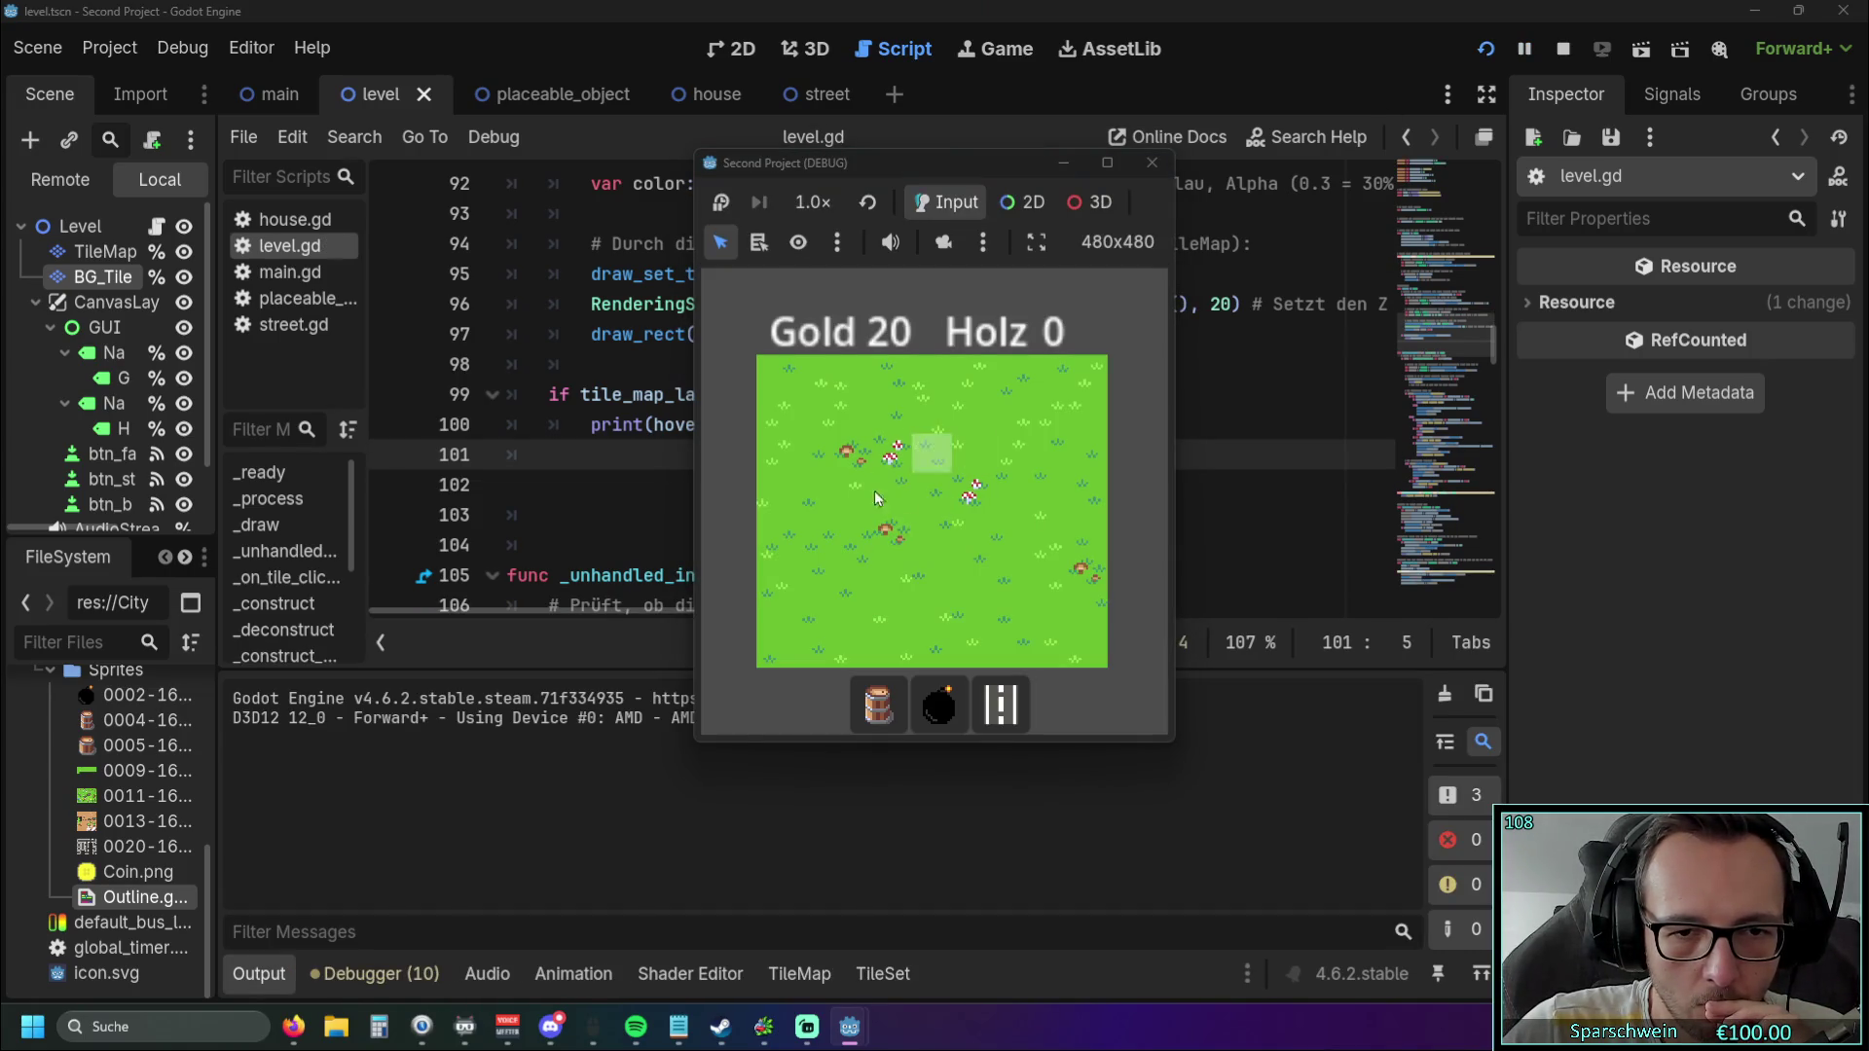
left_click(873, 687)
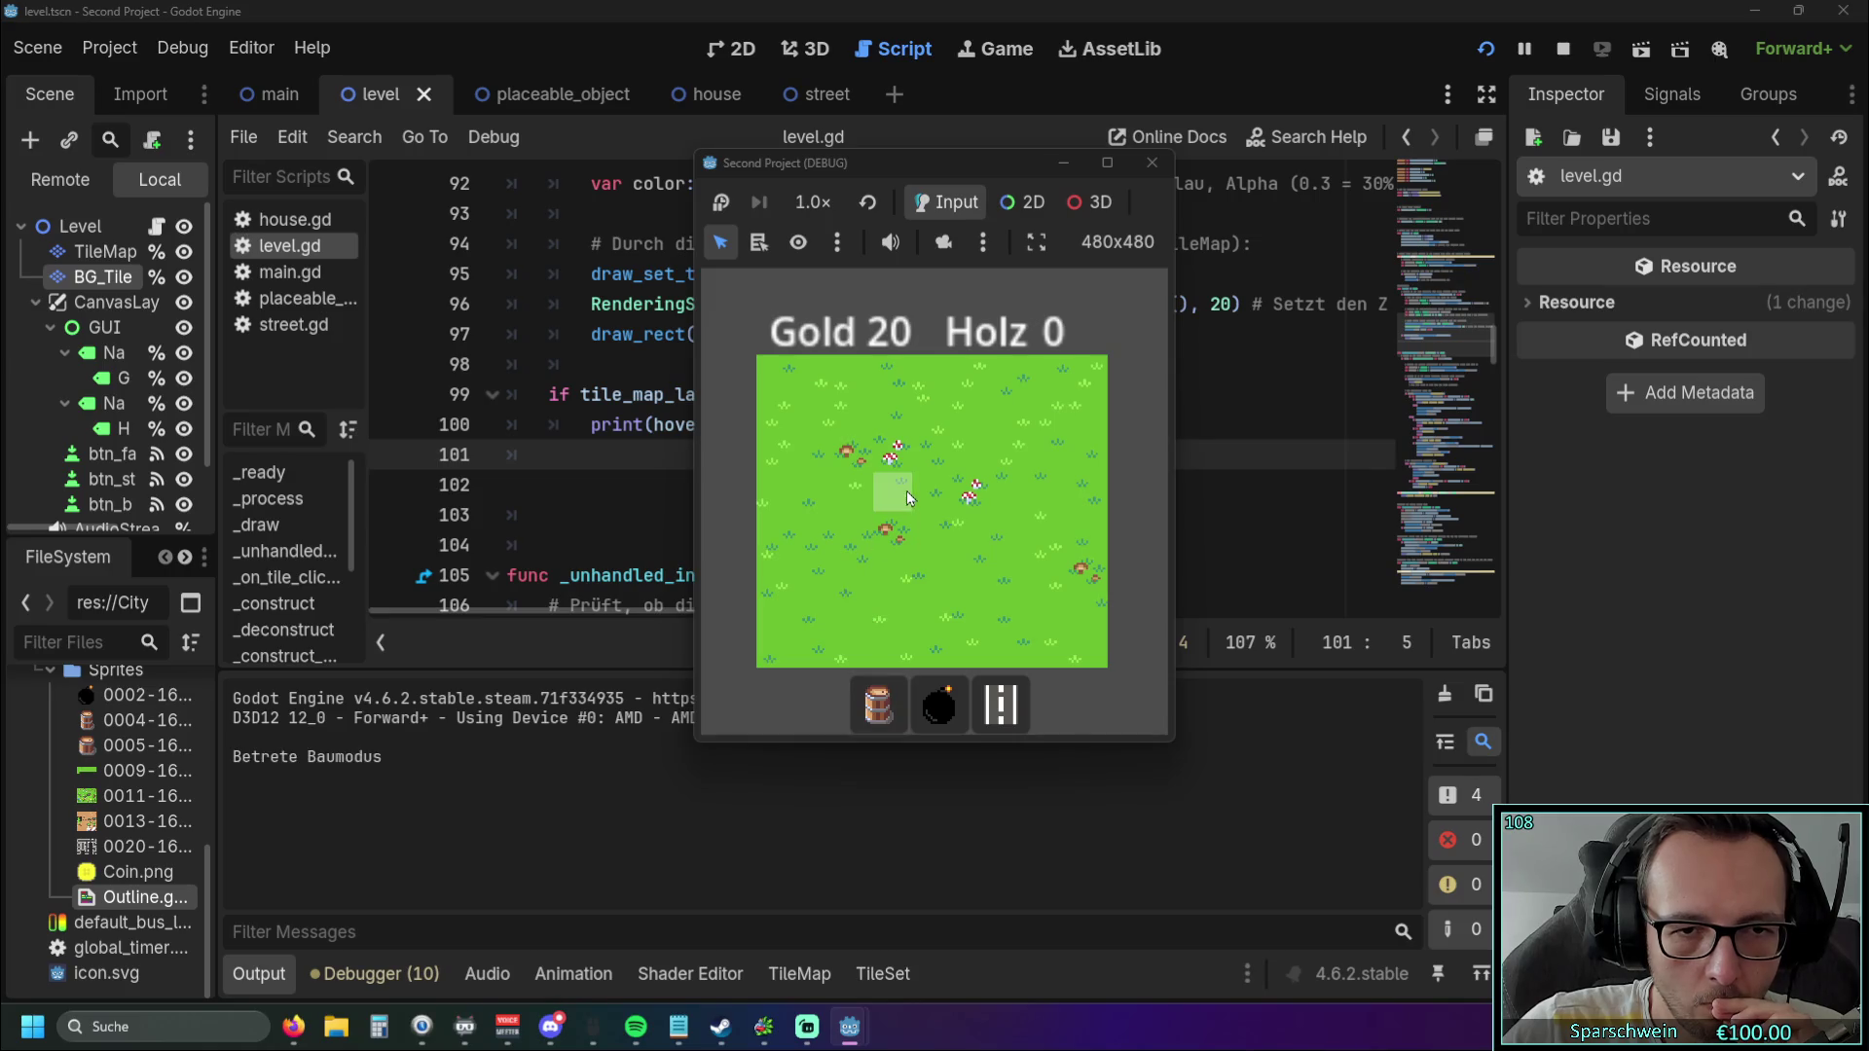
left_click(907, 491)
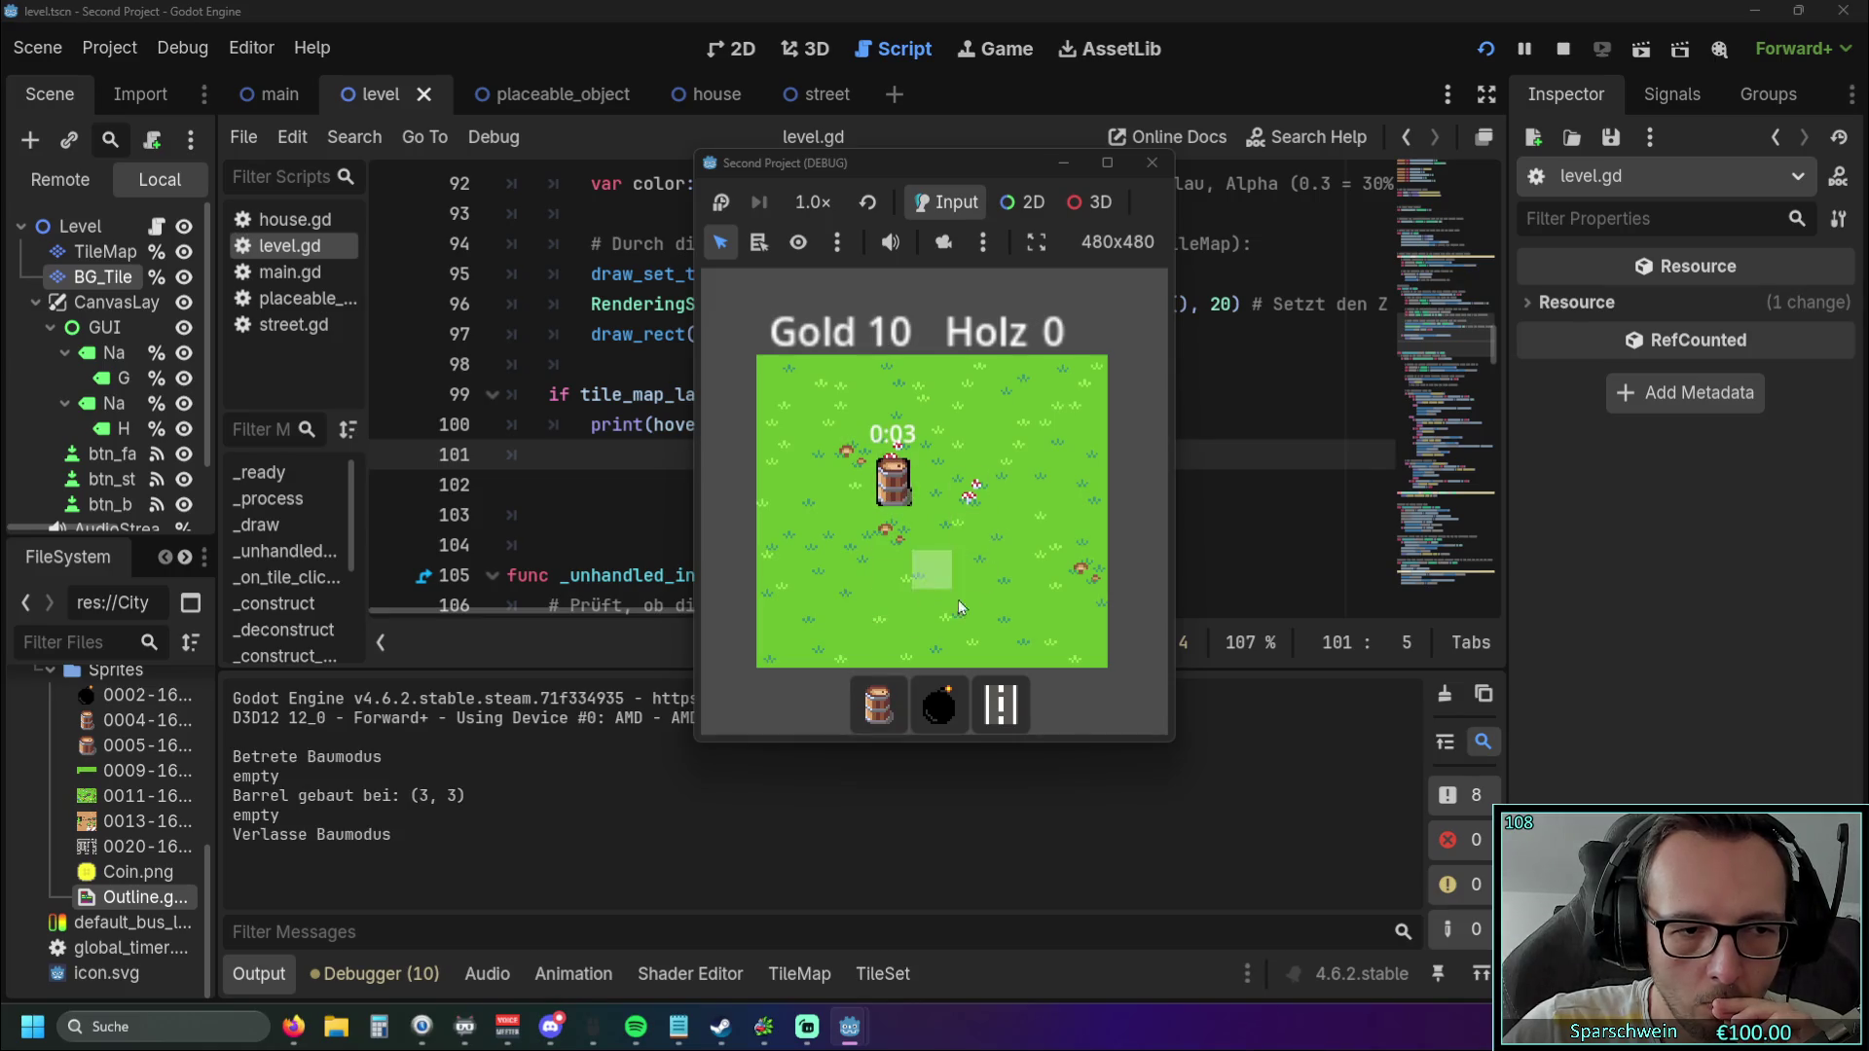
left_click(1151, 165)
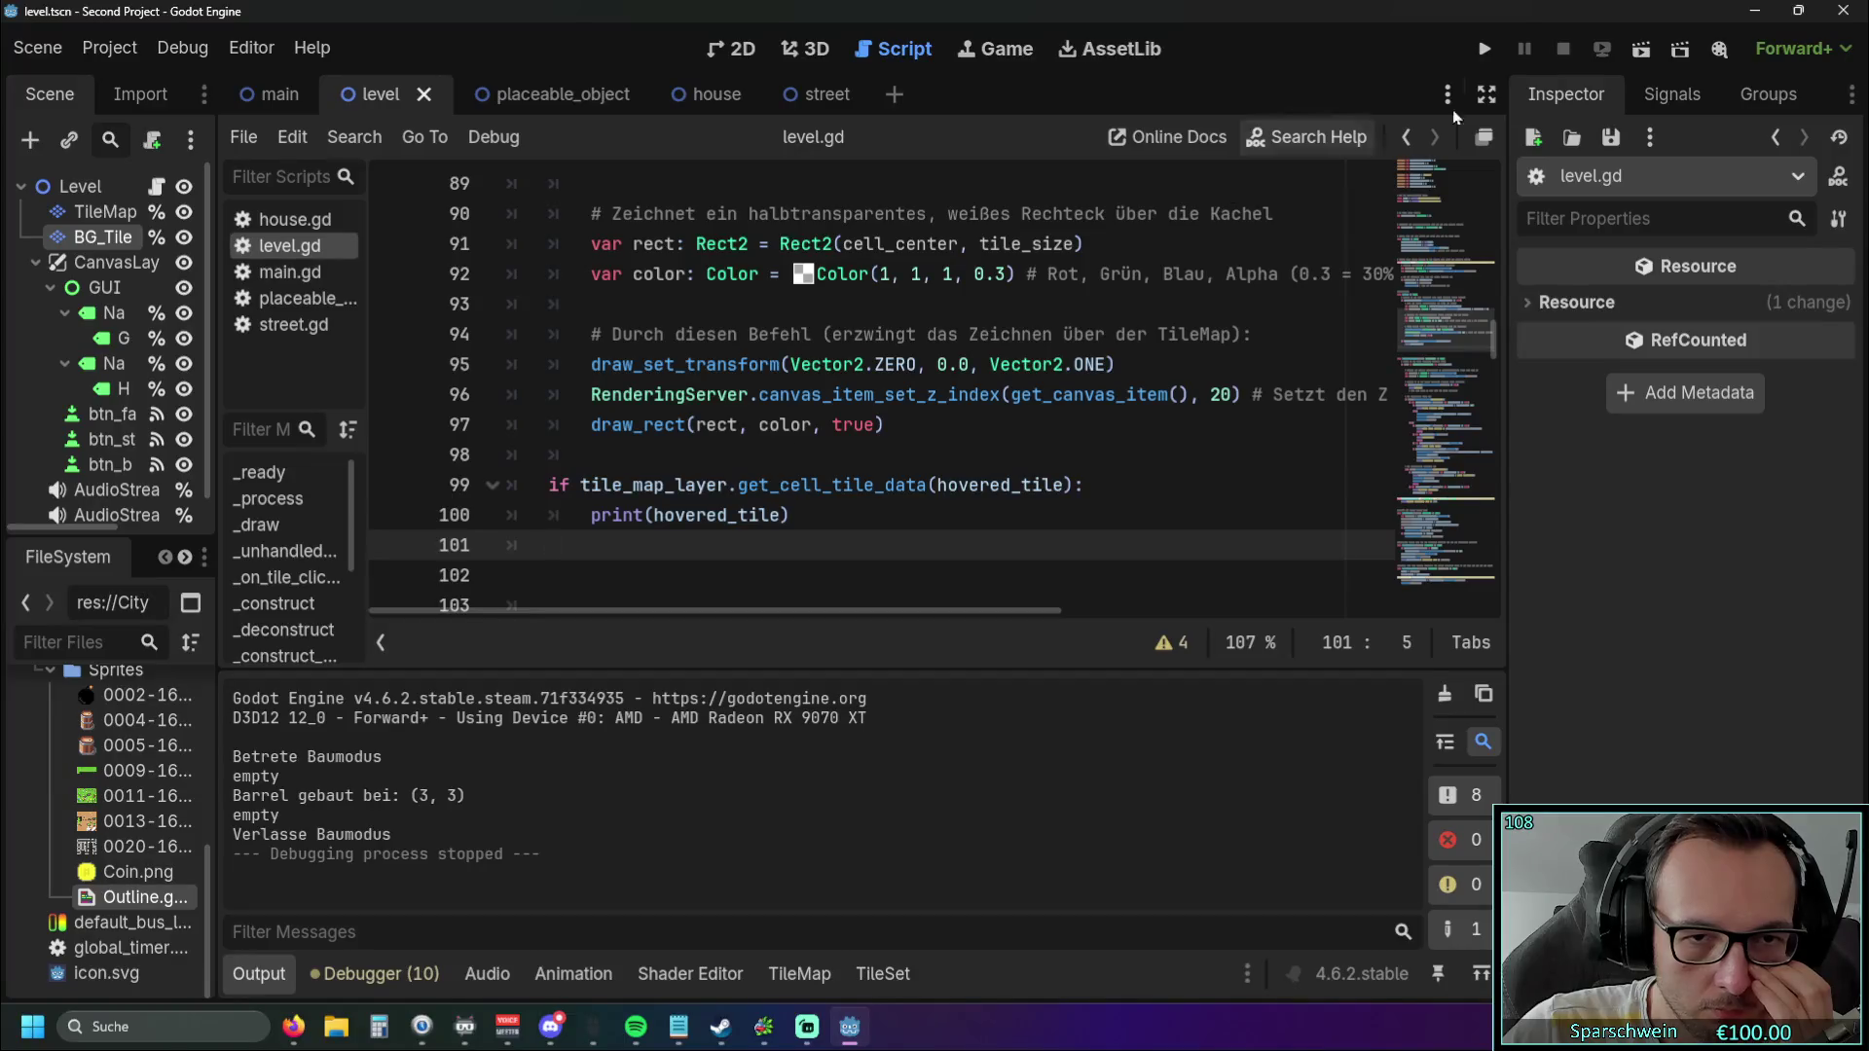
left_click(1485, 49)
left_click(878, 703)
left_click(884, 536)
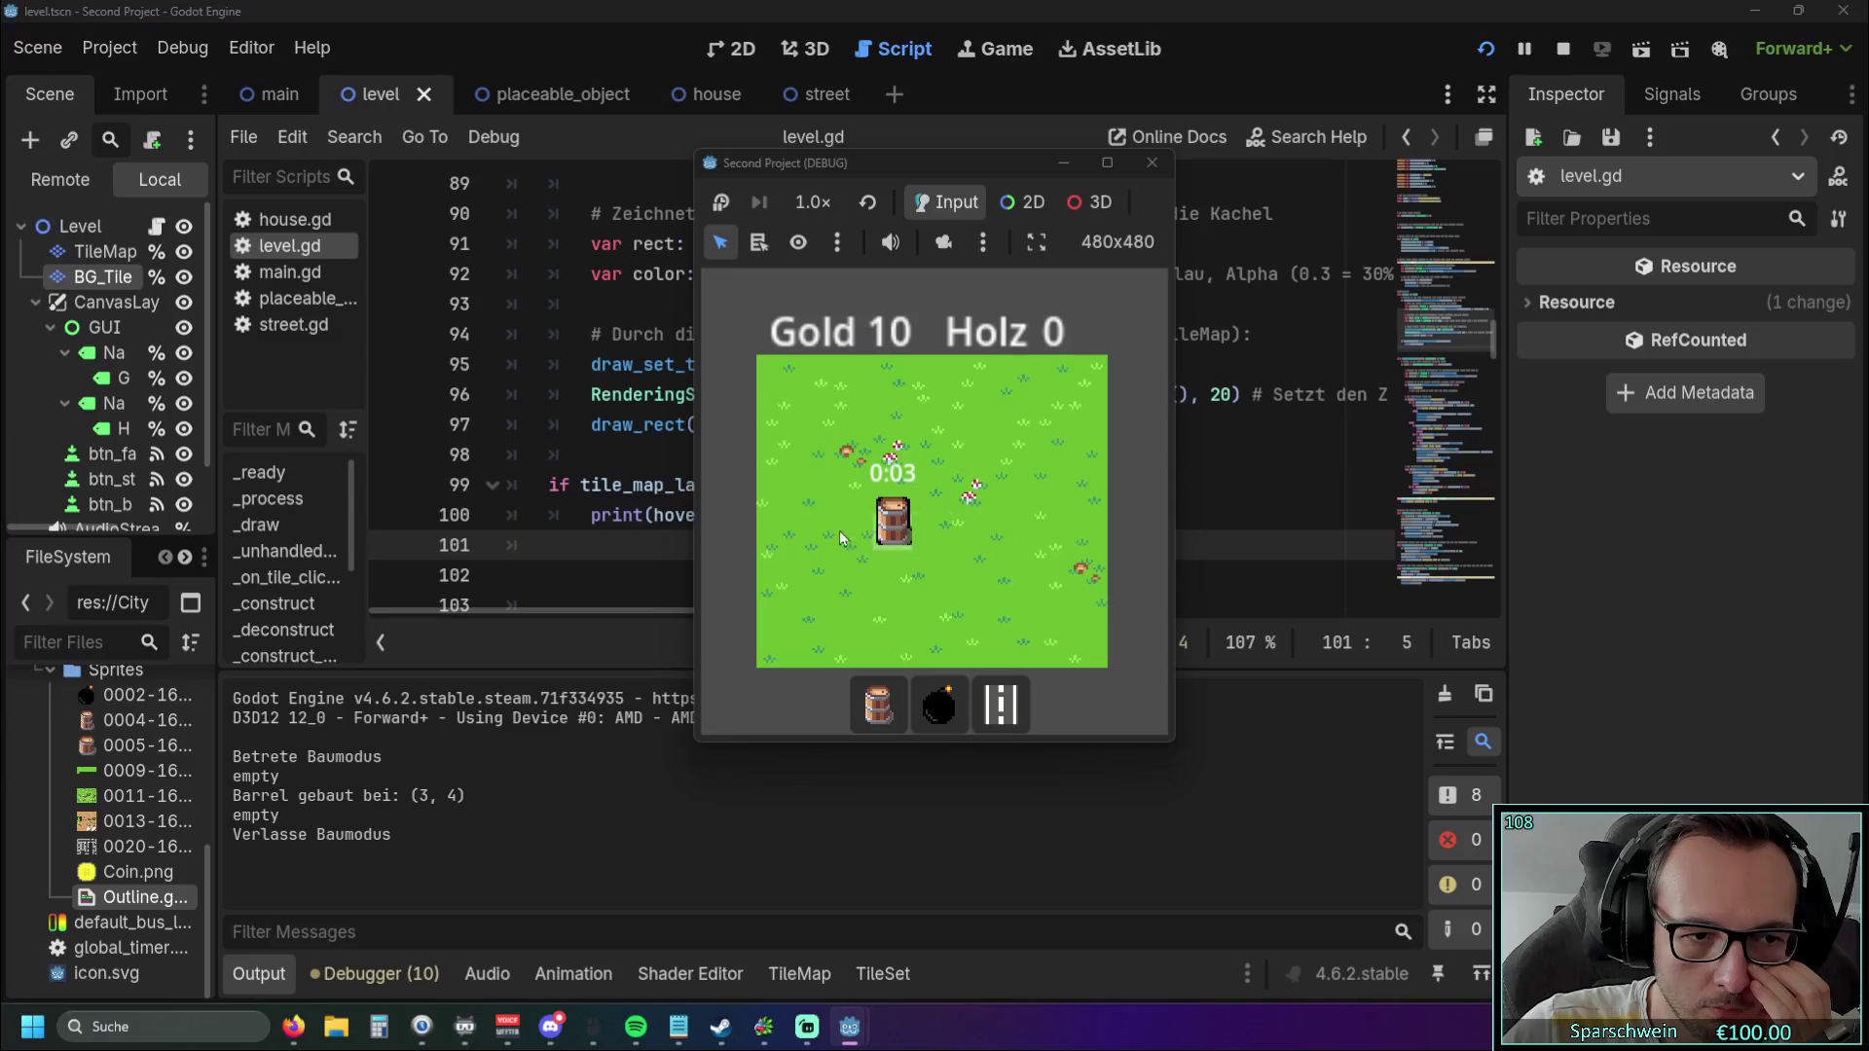
left_click(1151, 162)
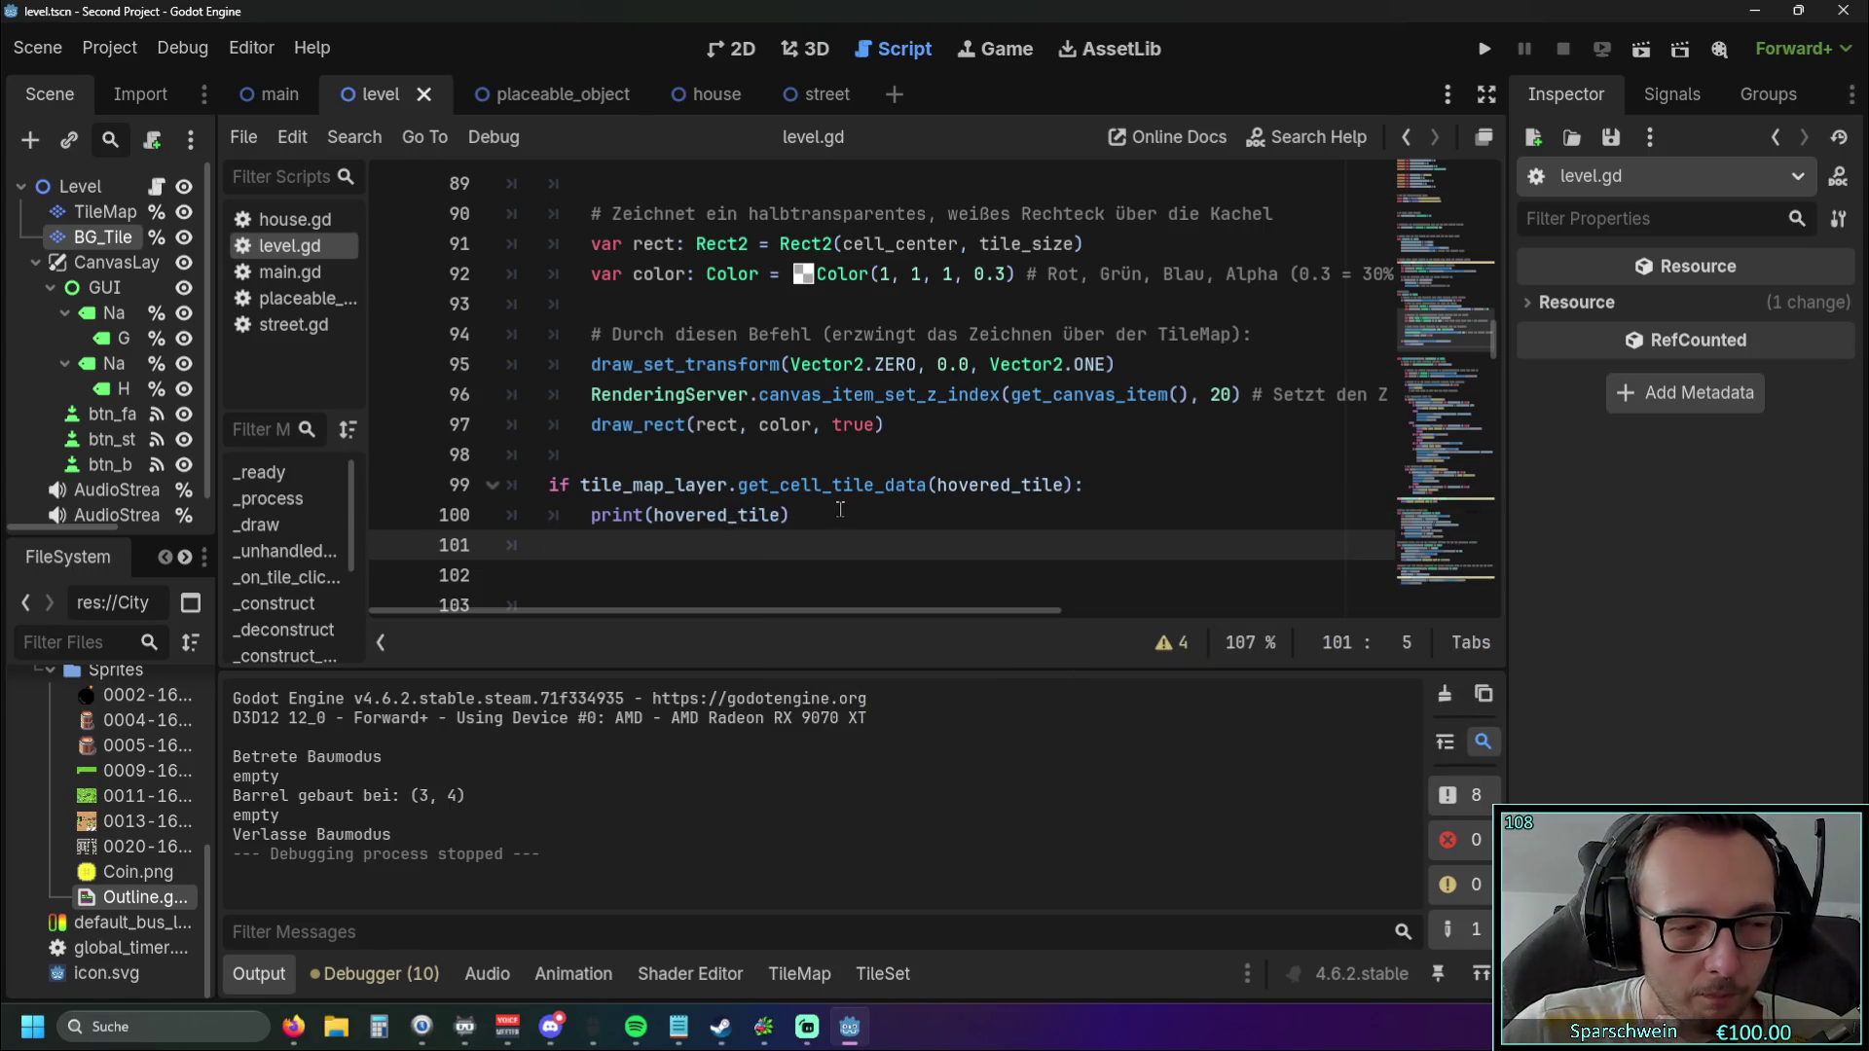
left_click(1483, 48)
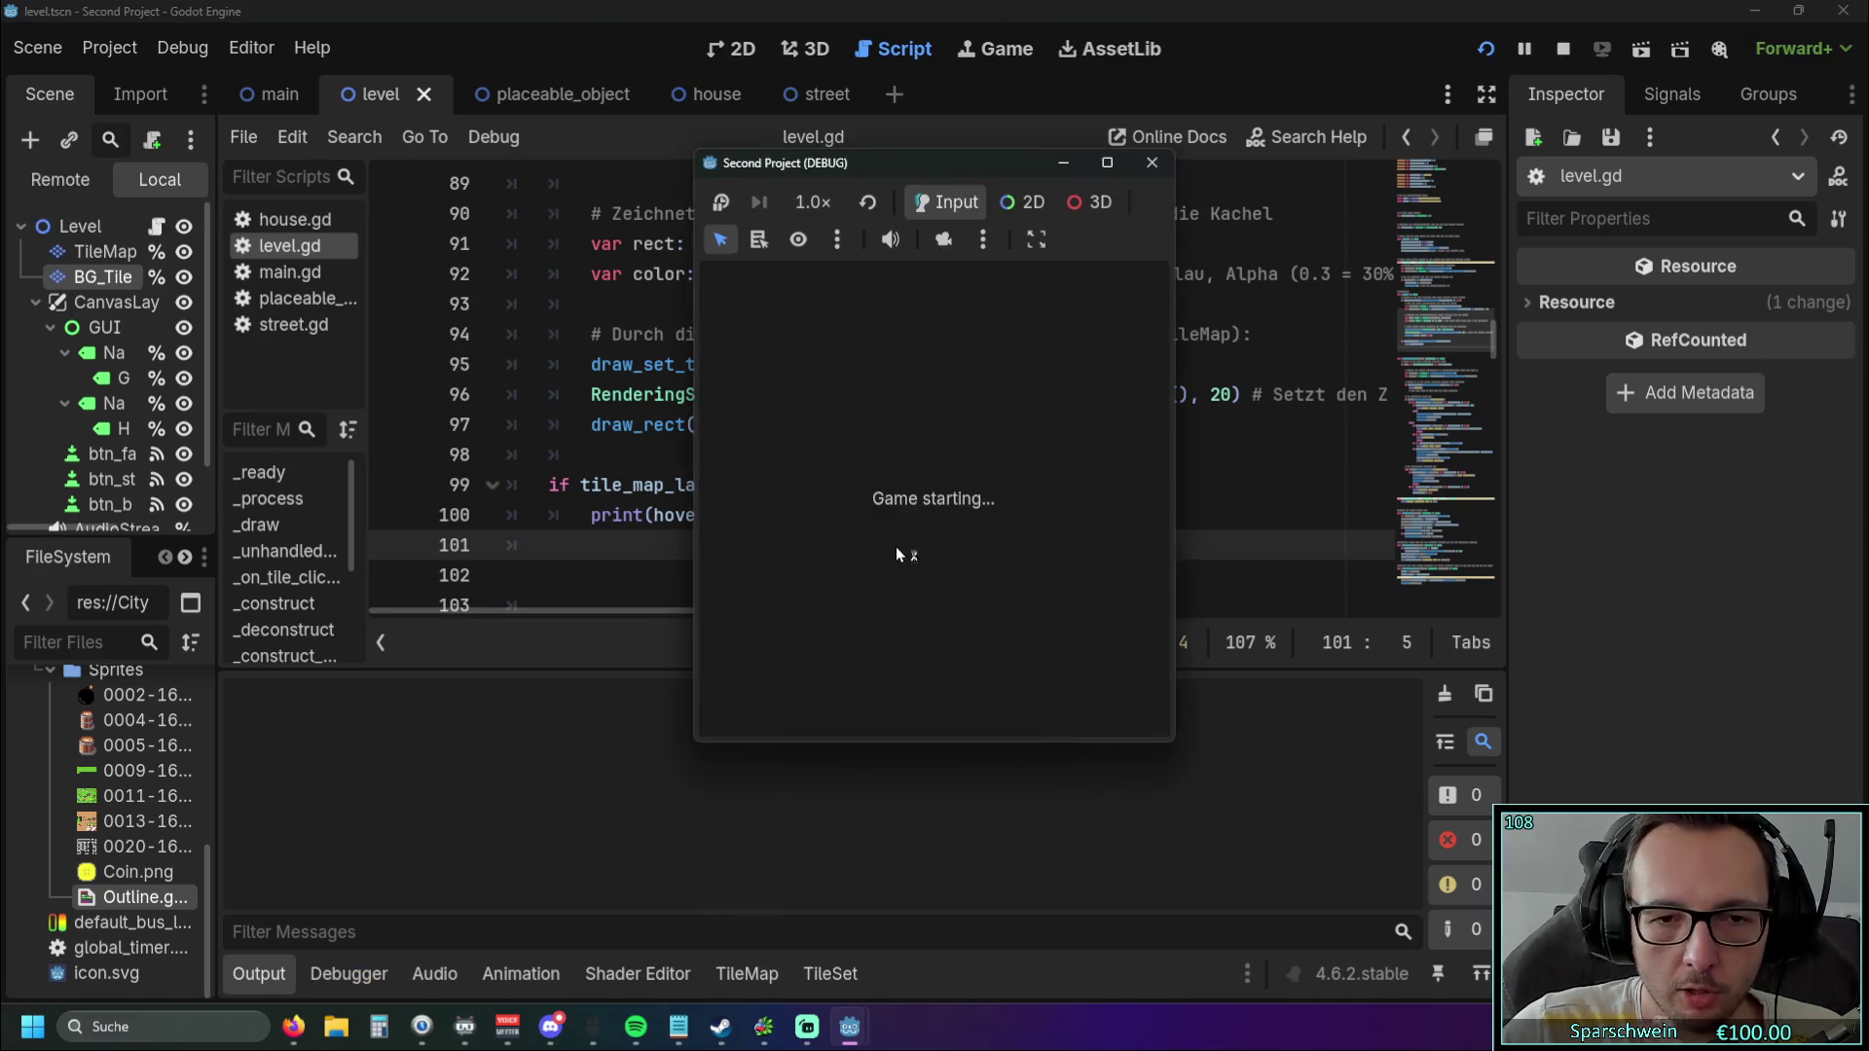
Place a street on tile (3, 3), see Output repeat (3, 3), and stop the game.
left_click(906, 496)
left_click(906, 495)
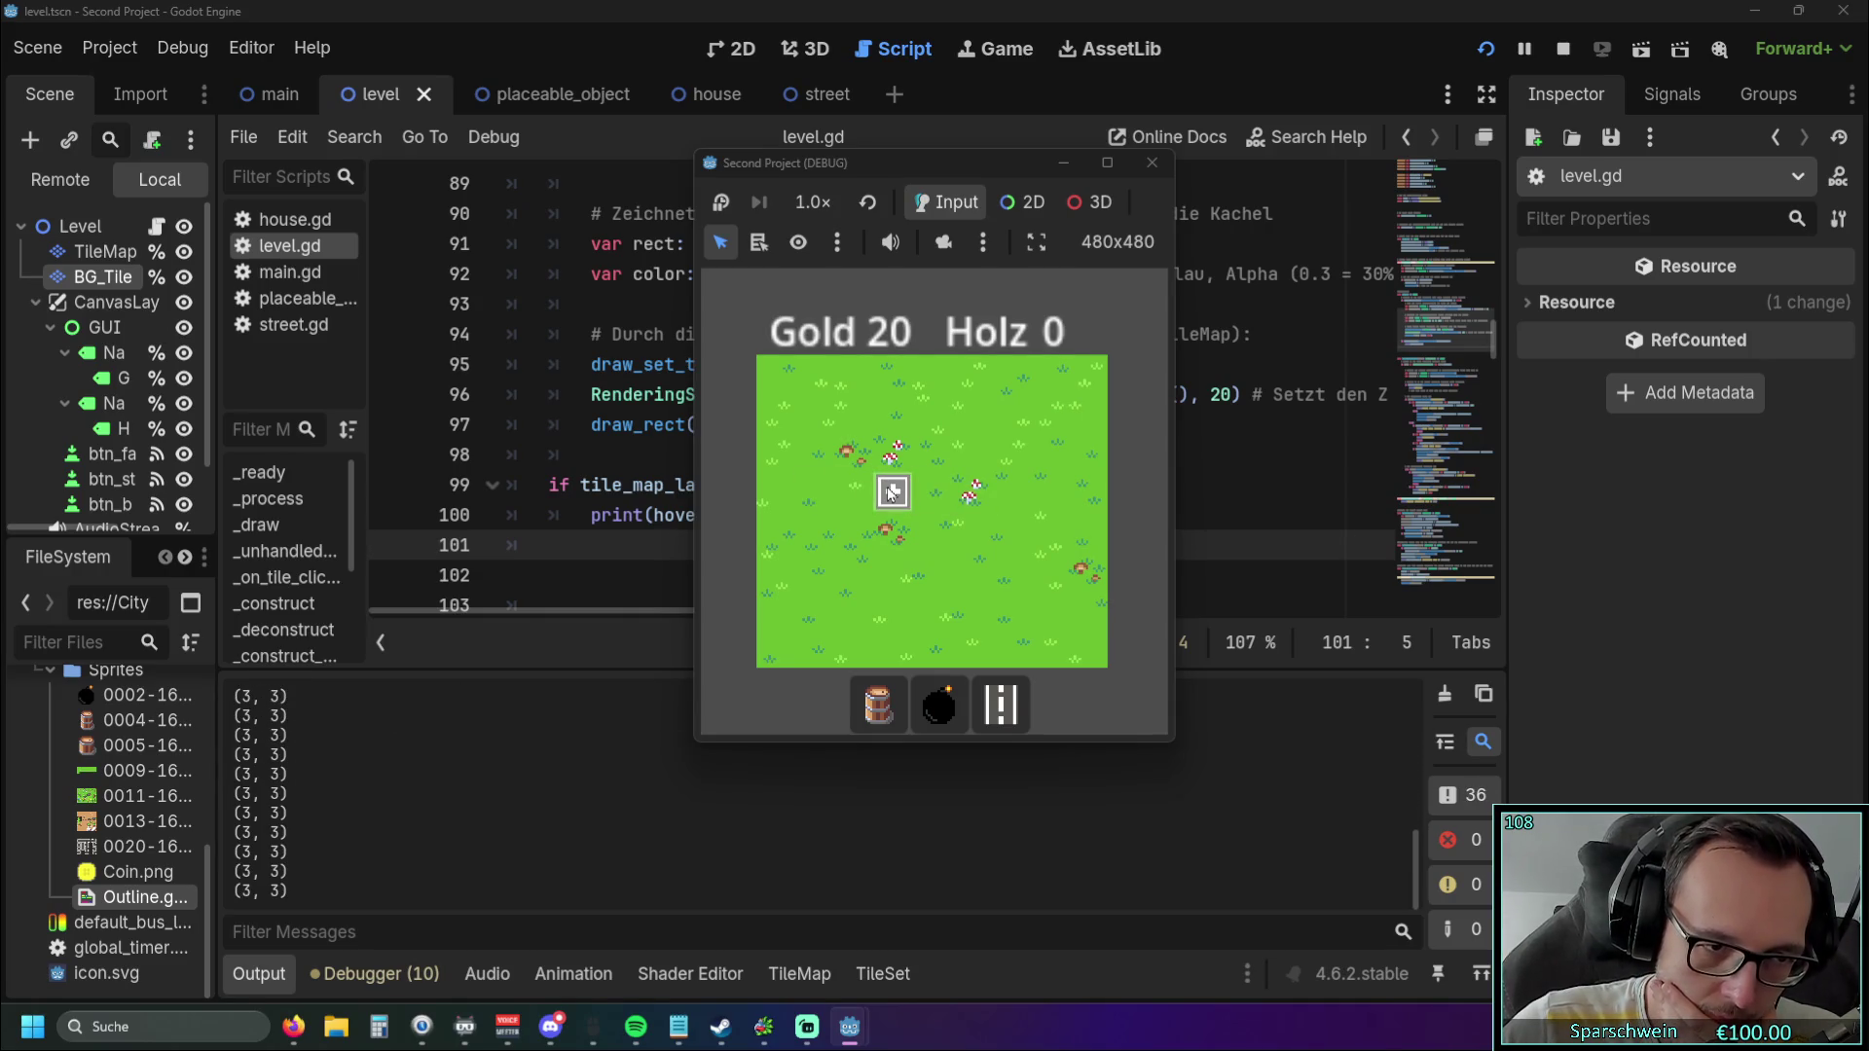
left_click(1152, 163)
left_click(832, 519)
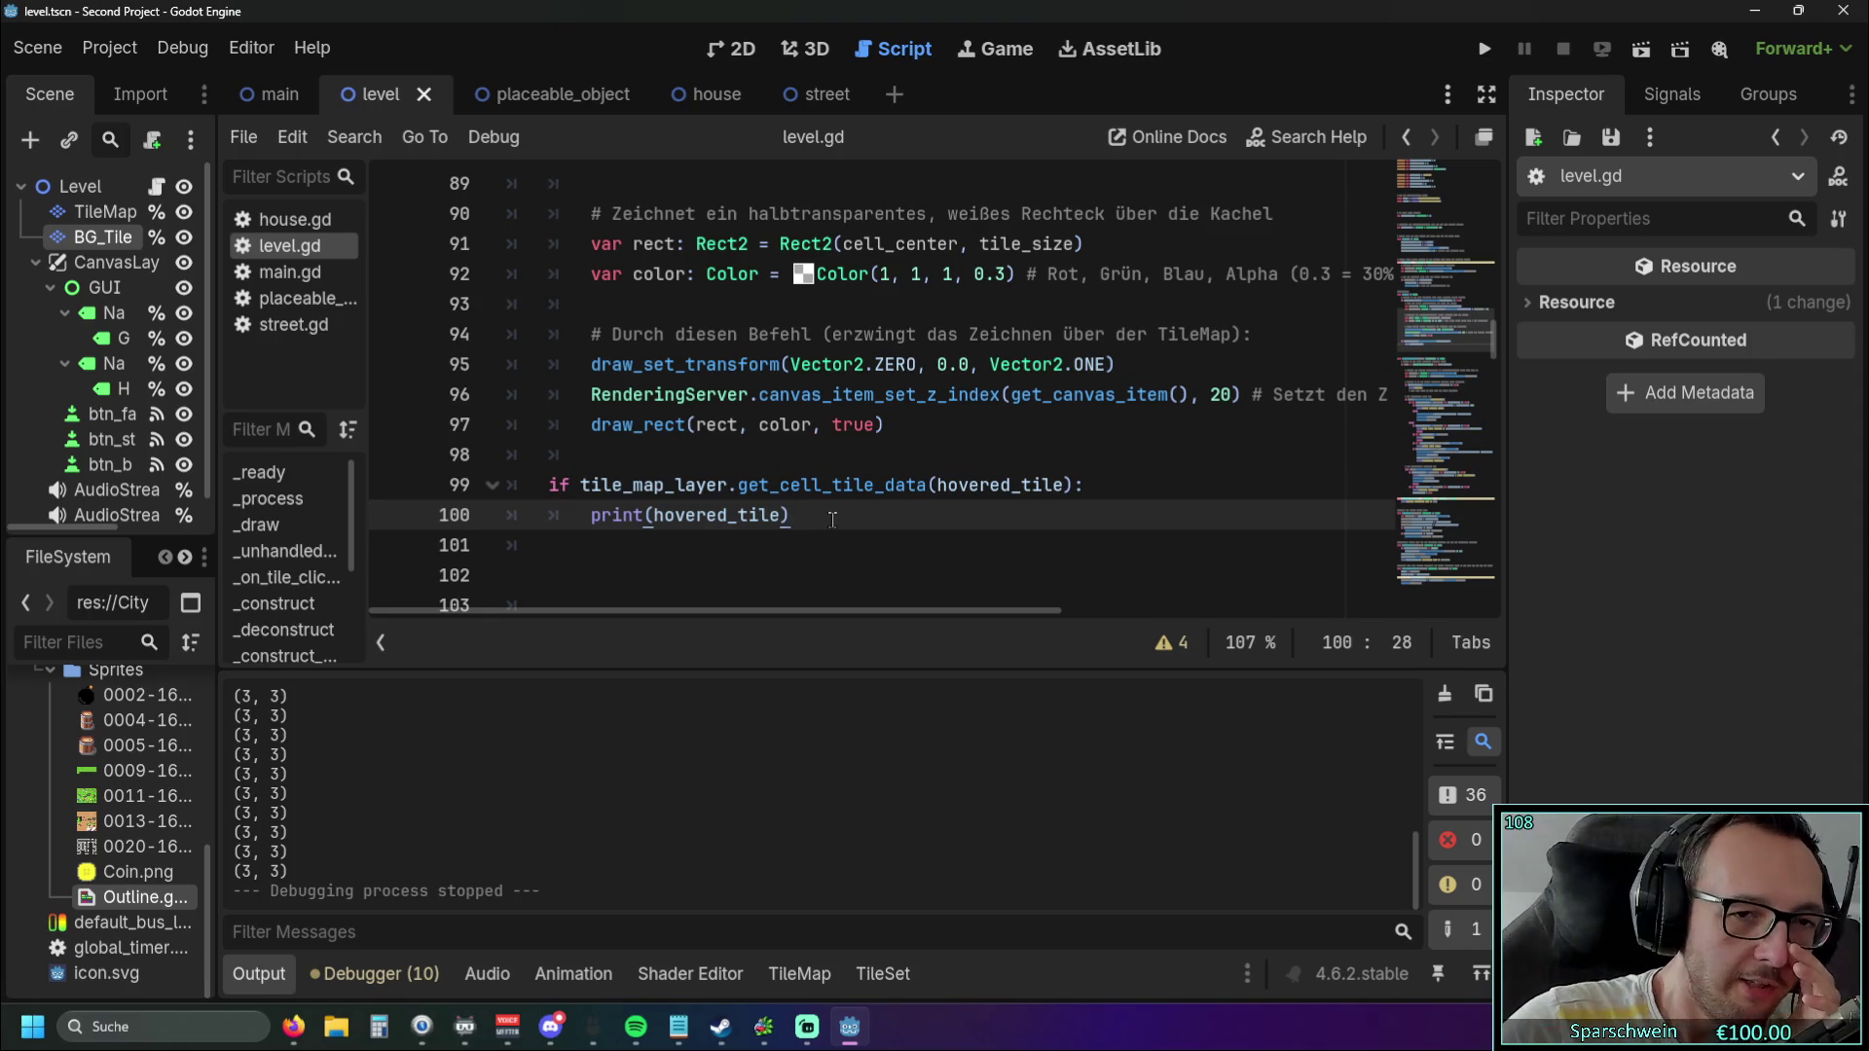
mouse_move(800, 498)
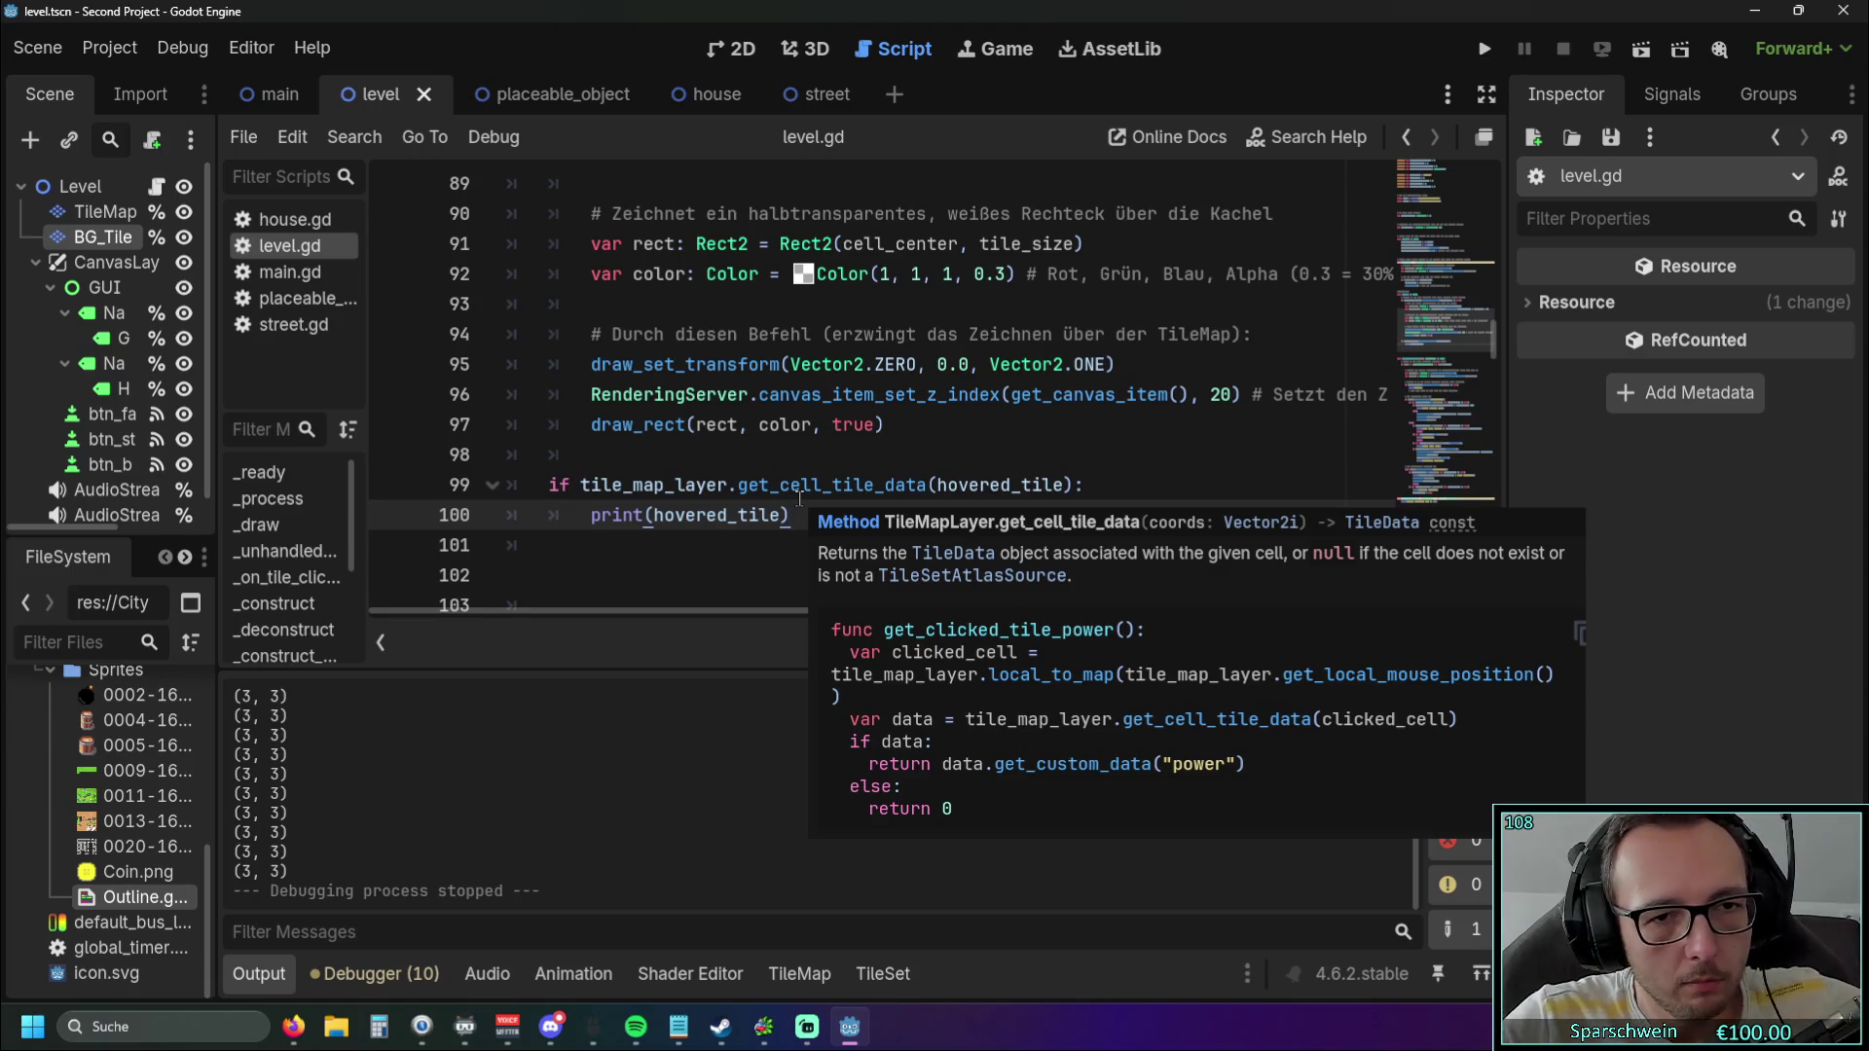
Delete the .get_cell_tile_data call from line 99's condition.
left_click(732, 485)
left_click_drag(732, 484, 928, 485)
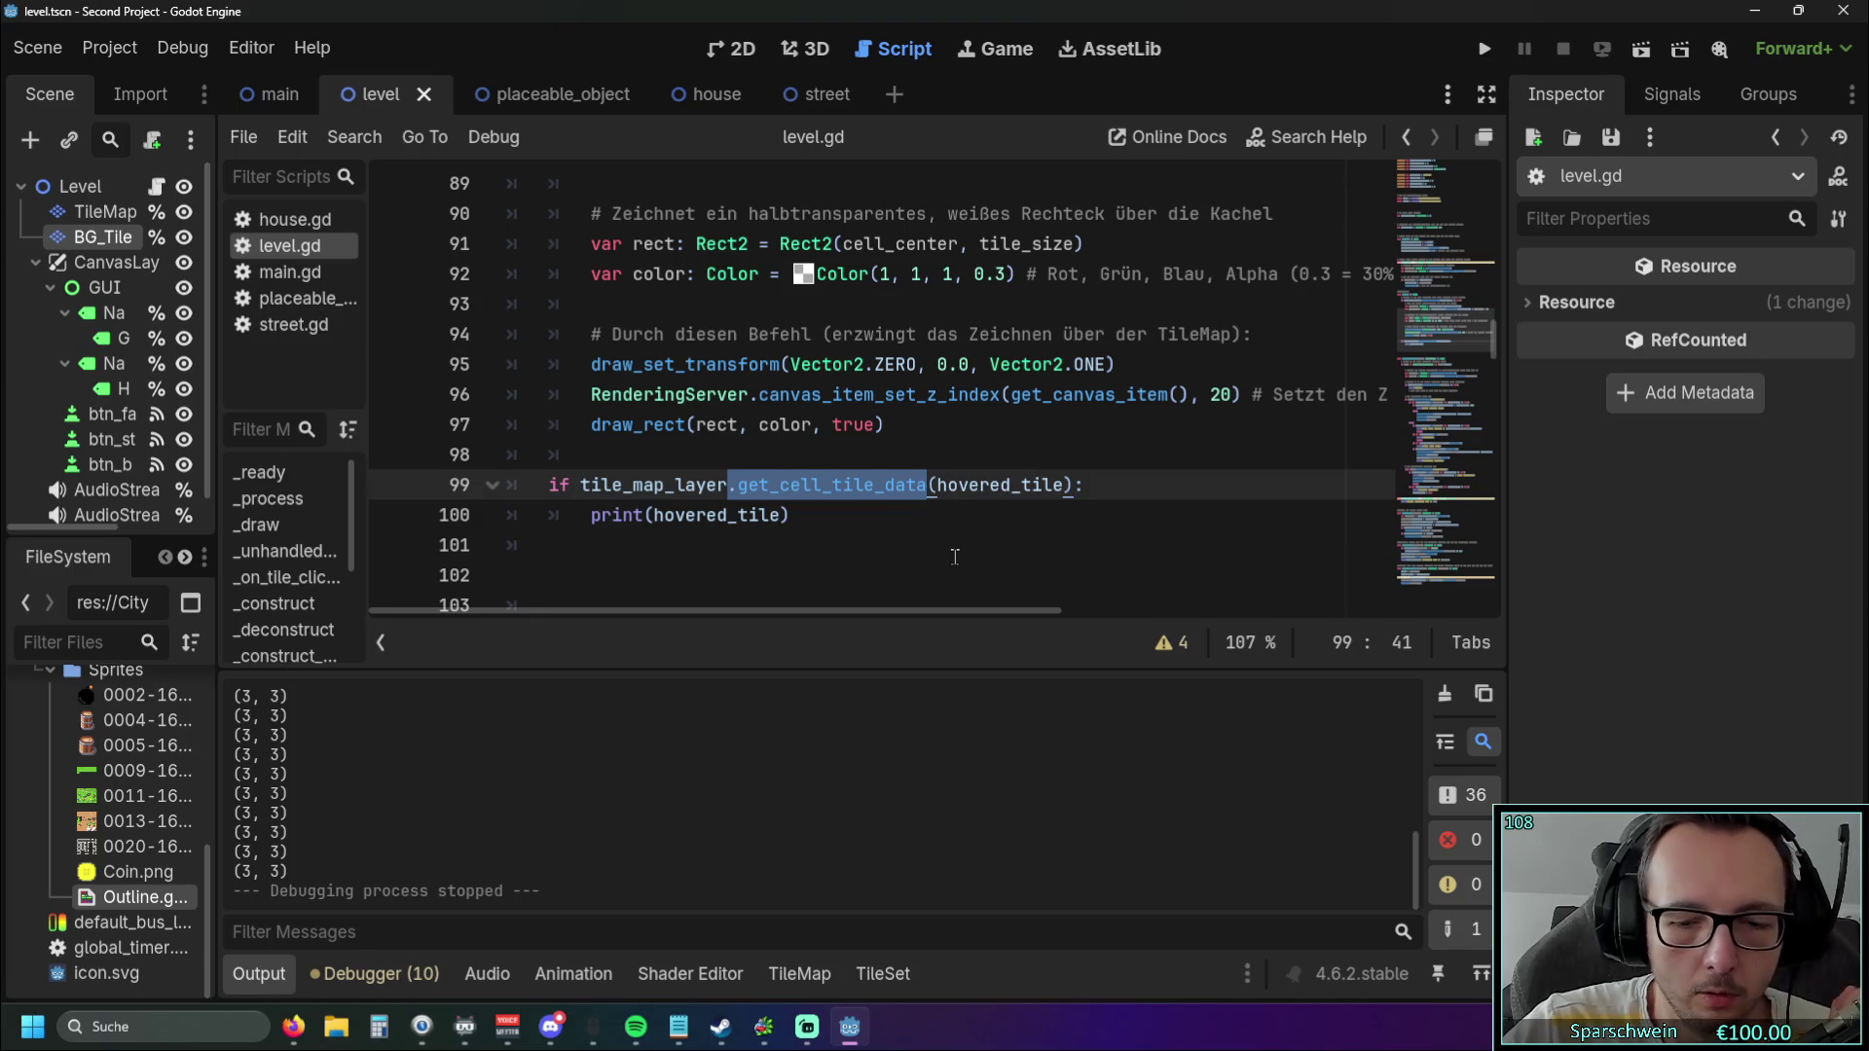
key("BackSpace")
left_click(874, 485)
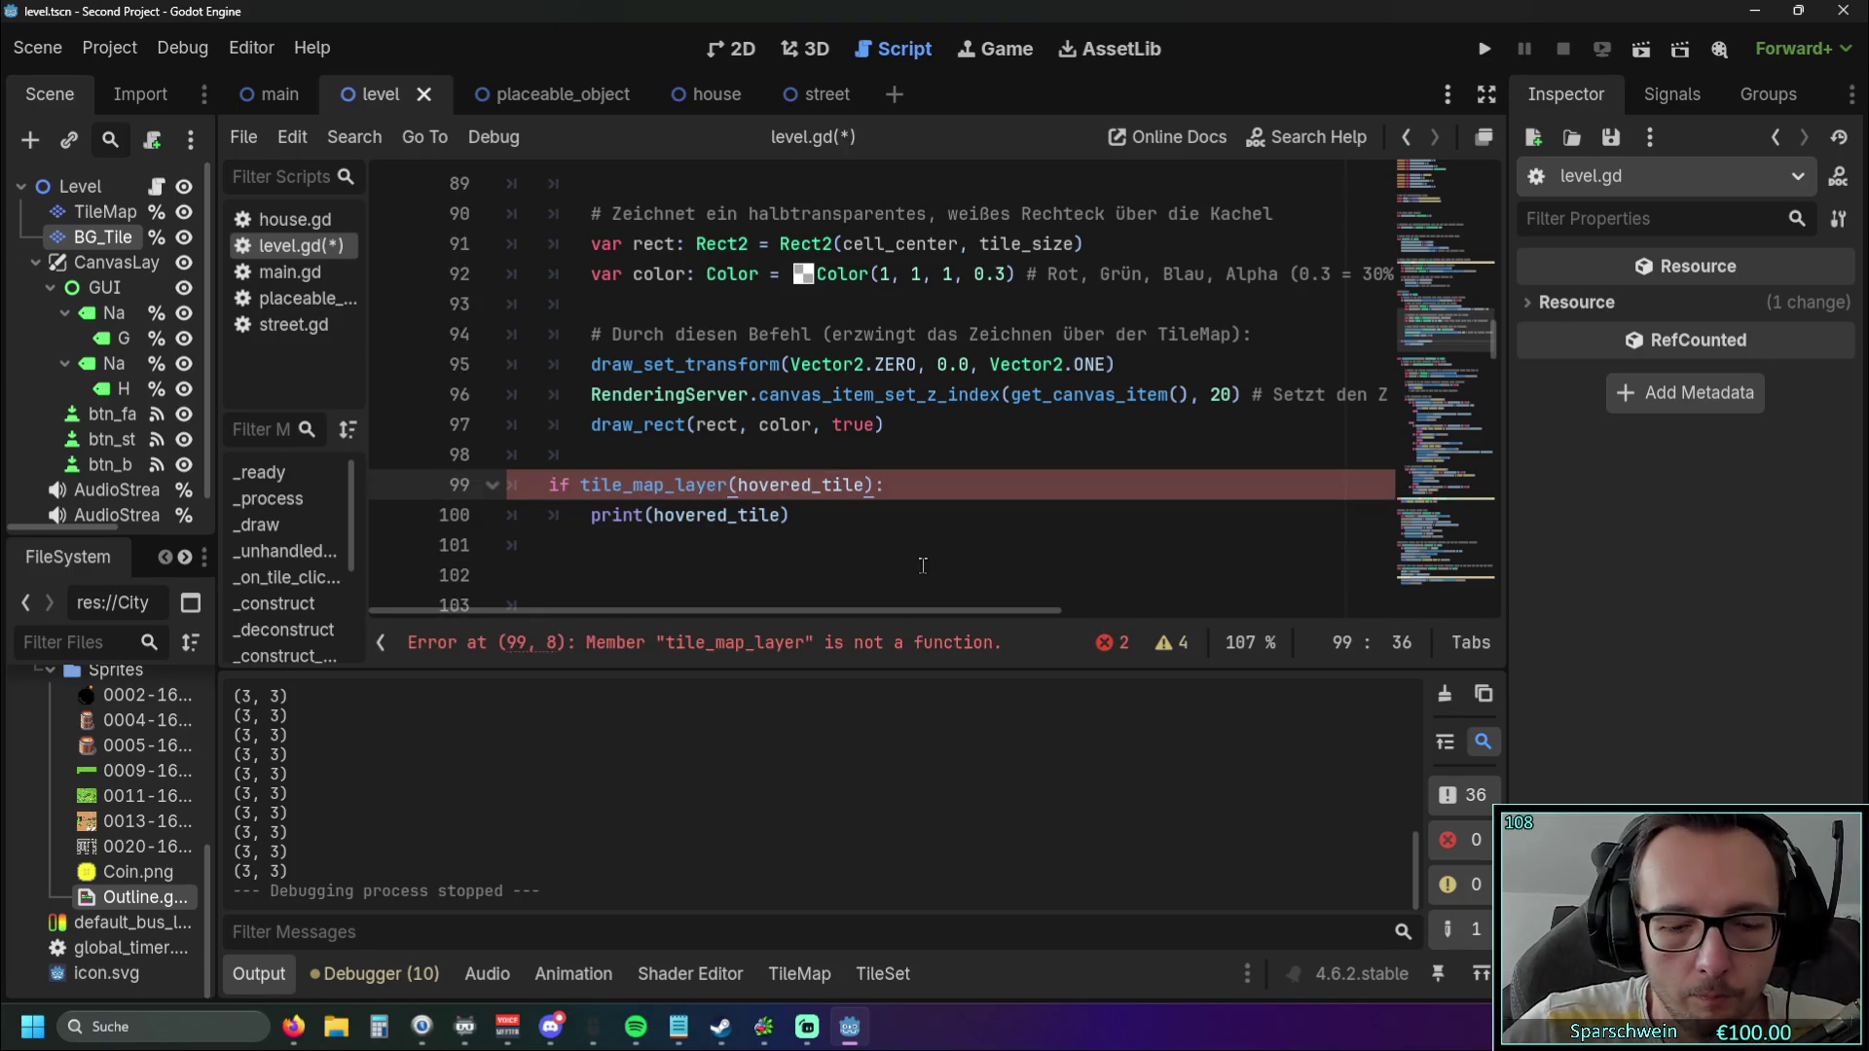
type("in")
key("BackSpace")
key("BackSpace")
key("BackSpace")
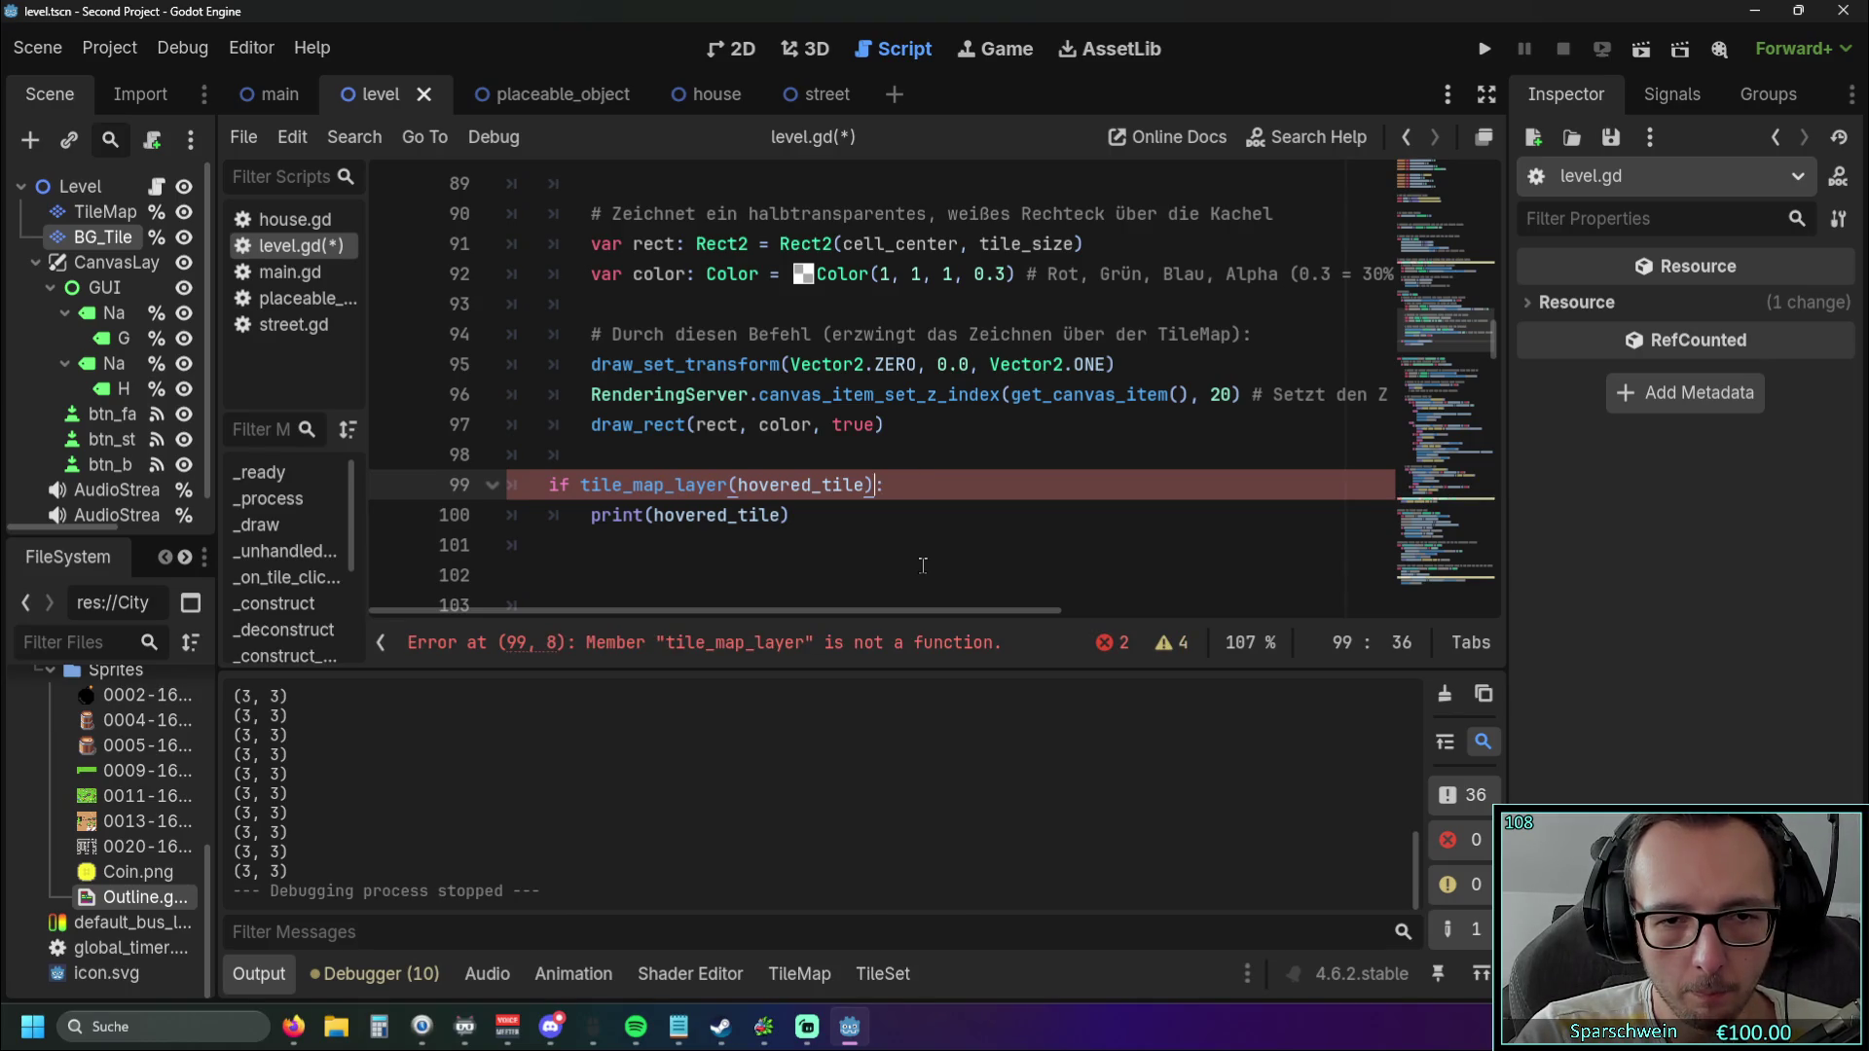
left_click(732, 485)
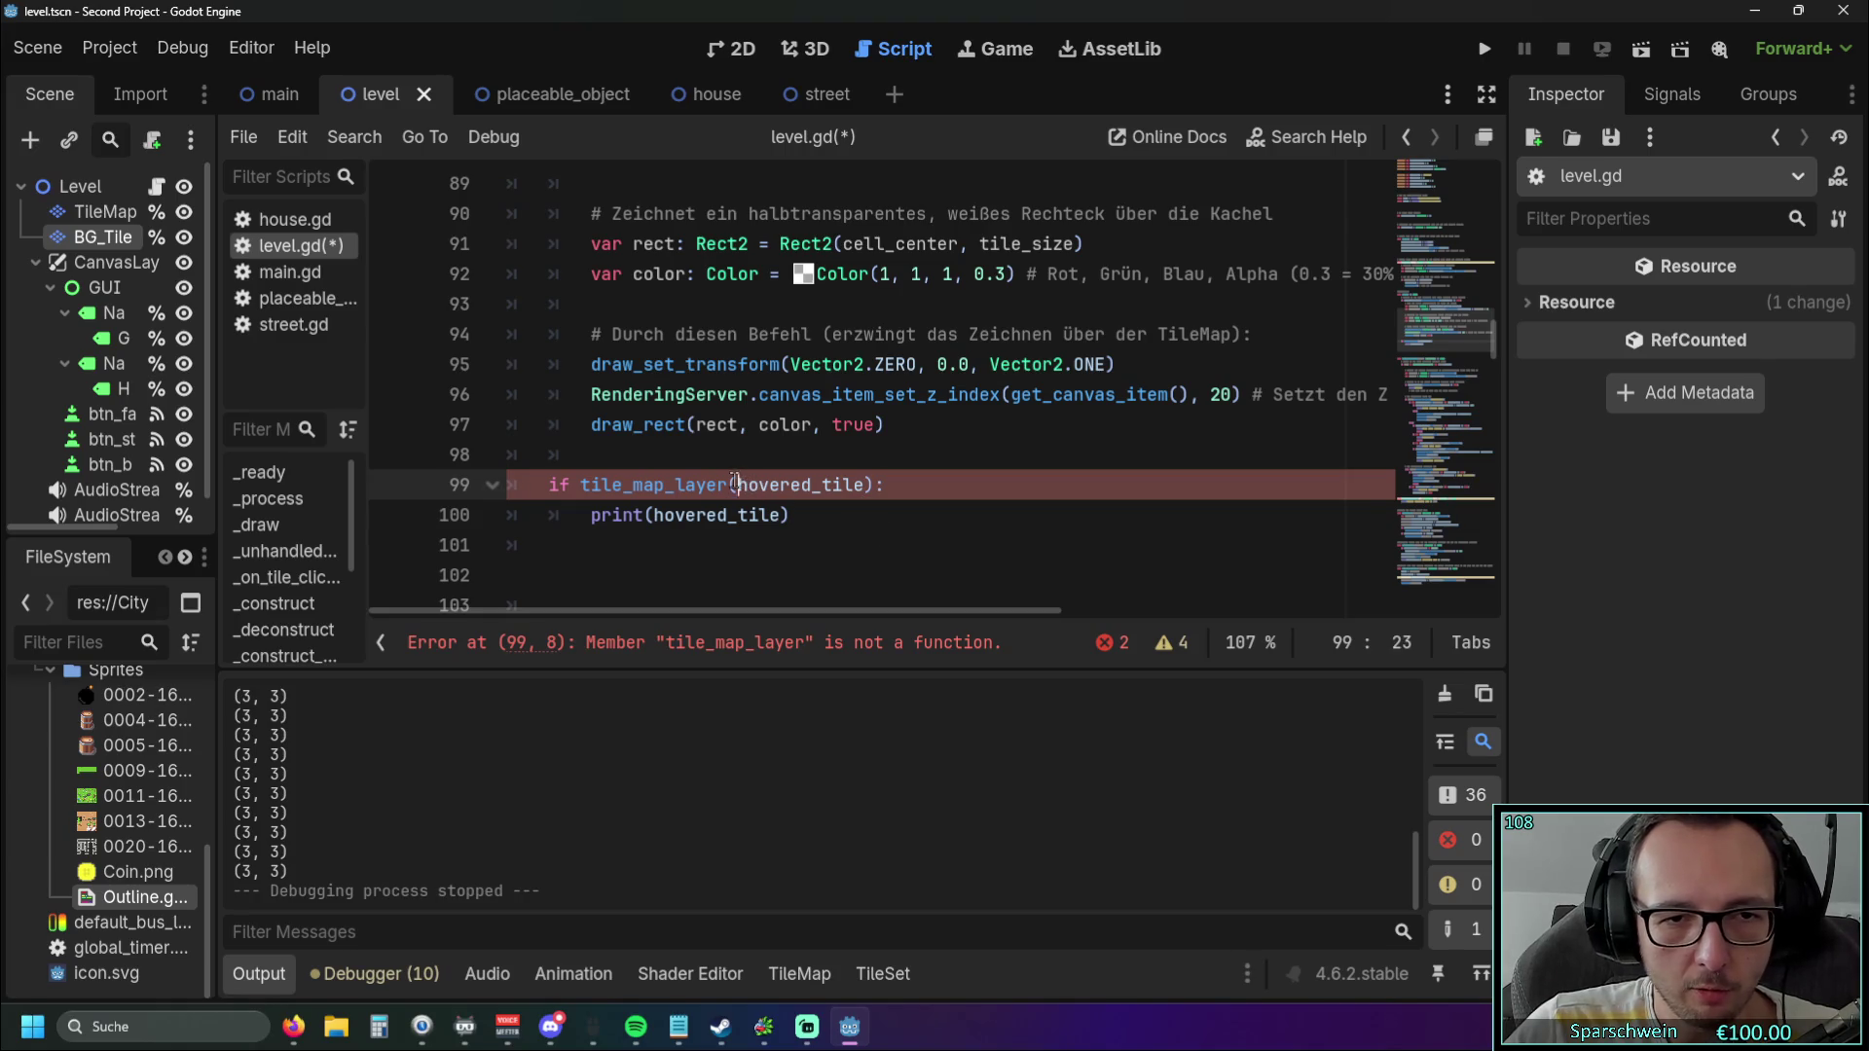
Remove tile_map_layer( so line 99 reads 'if hovered_tile != null:', then save and run.
scroll(743, 517, "up", 1)
scroll(744, 517, "down", 1)
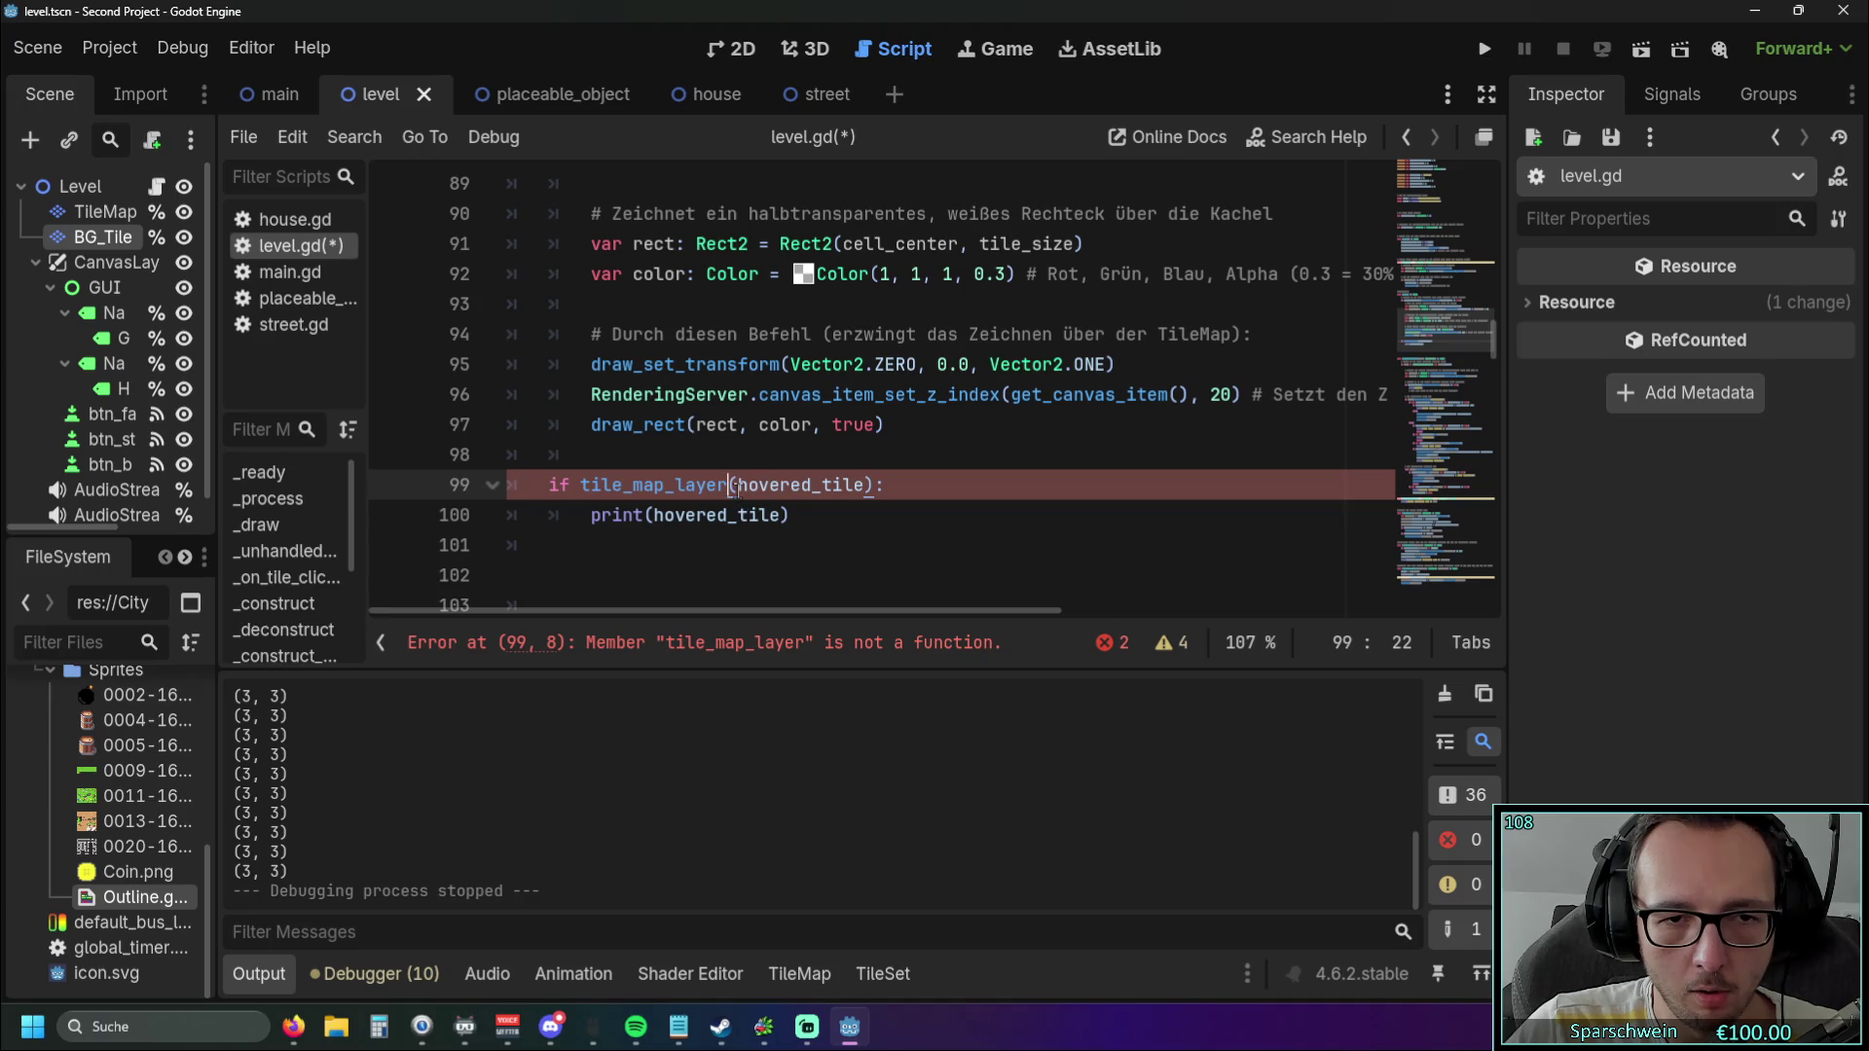
scroll(731, 487, "up", 2)
scroll(736, 489, "down", 2)
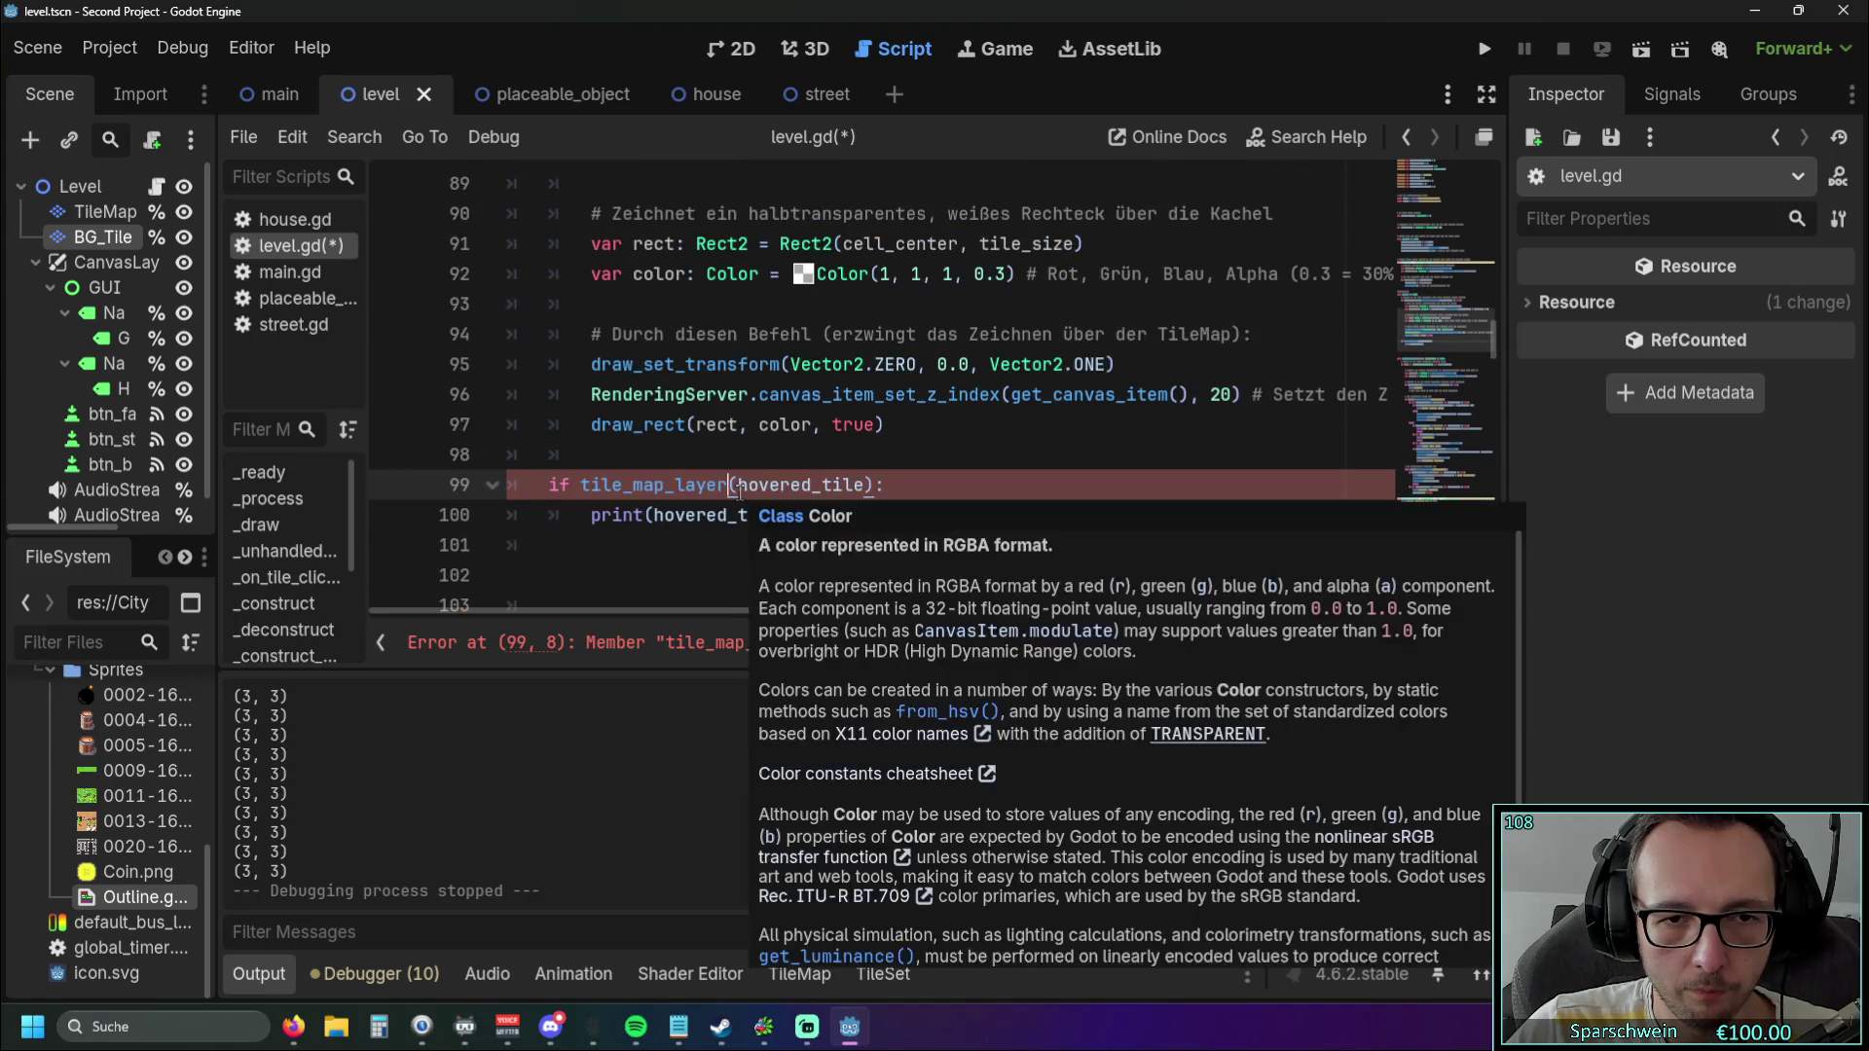
left_click_drag(737, 485, 580, 486)
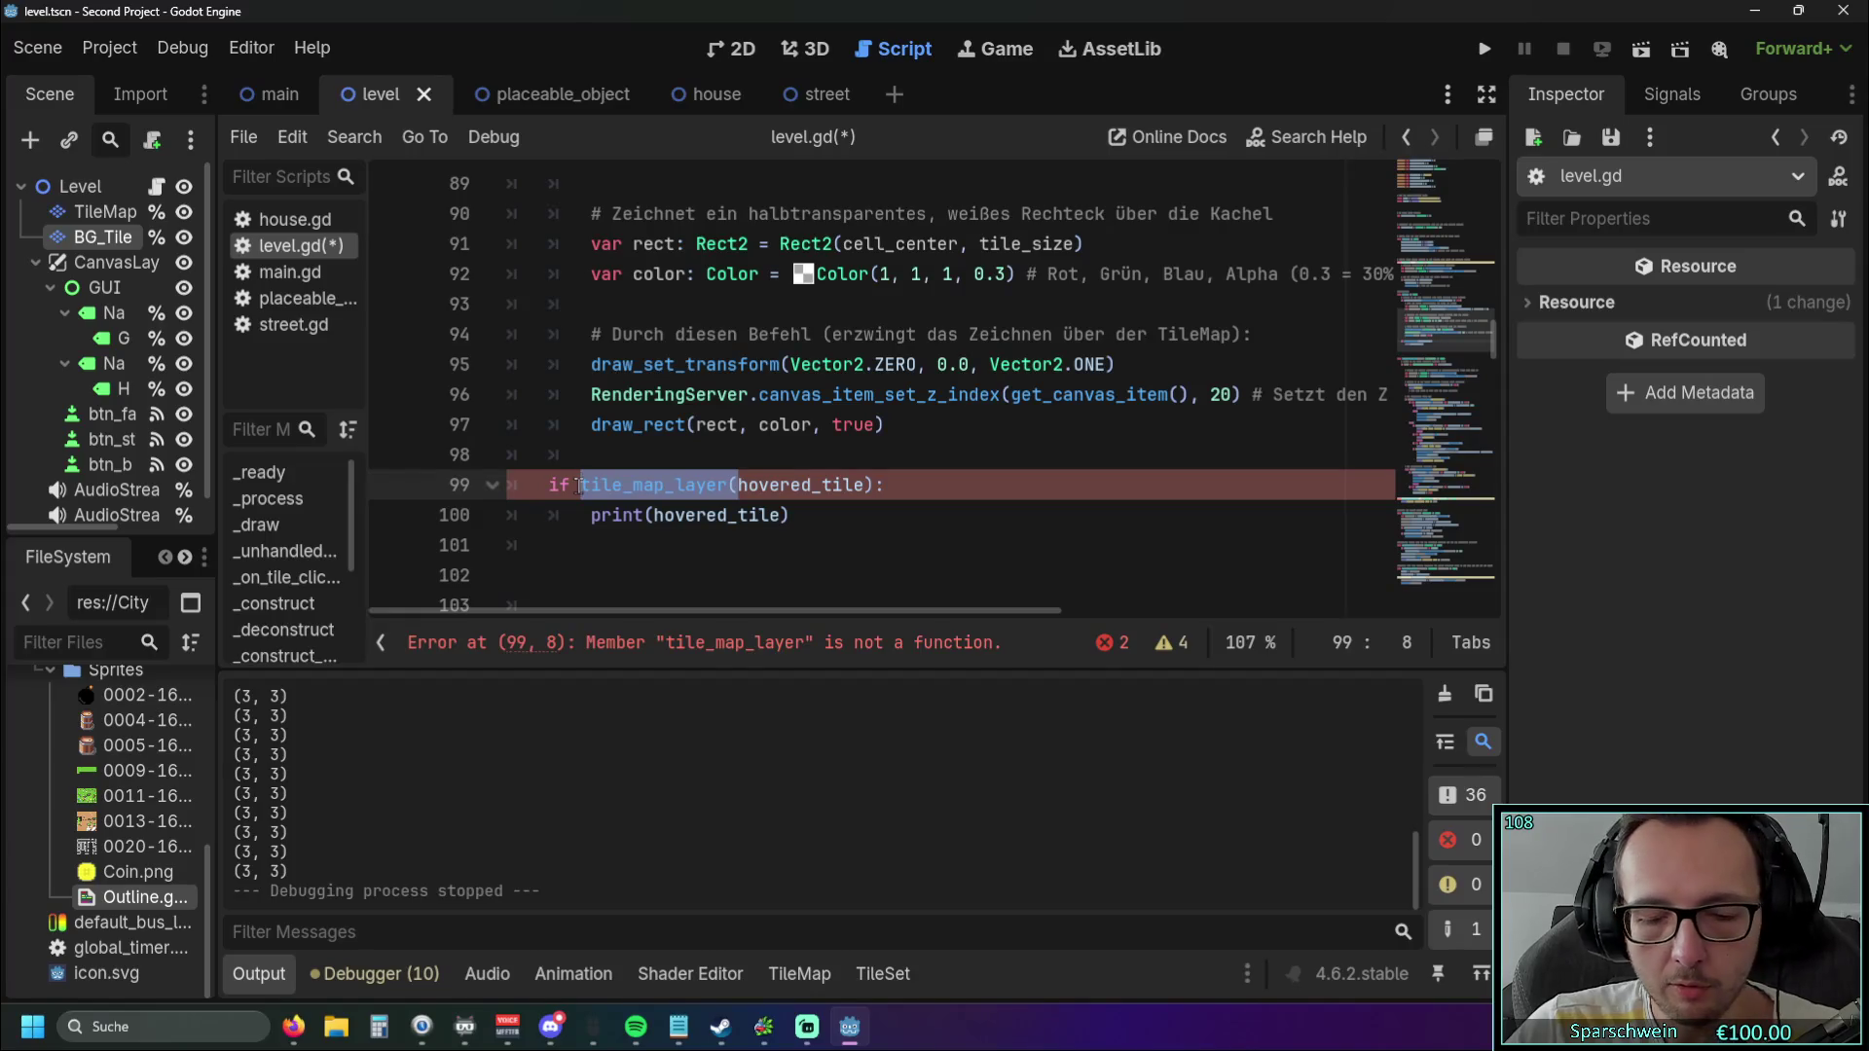
key("BackSpace")
left_click(718, 485)
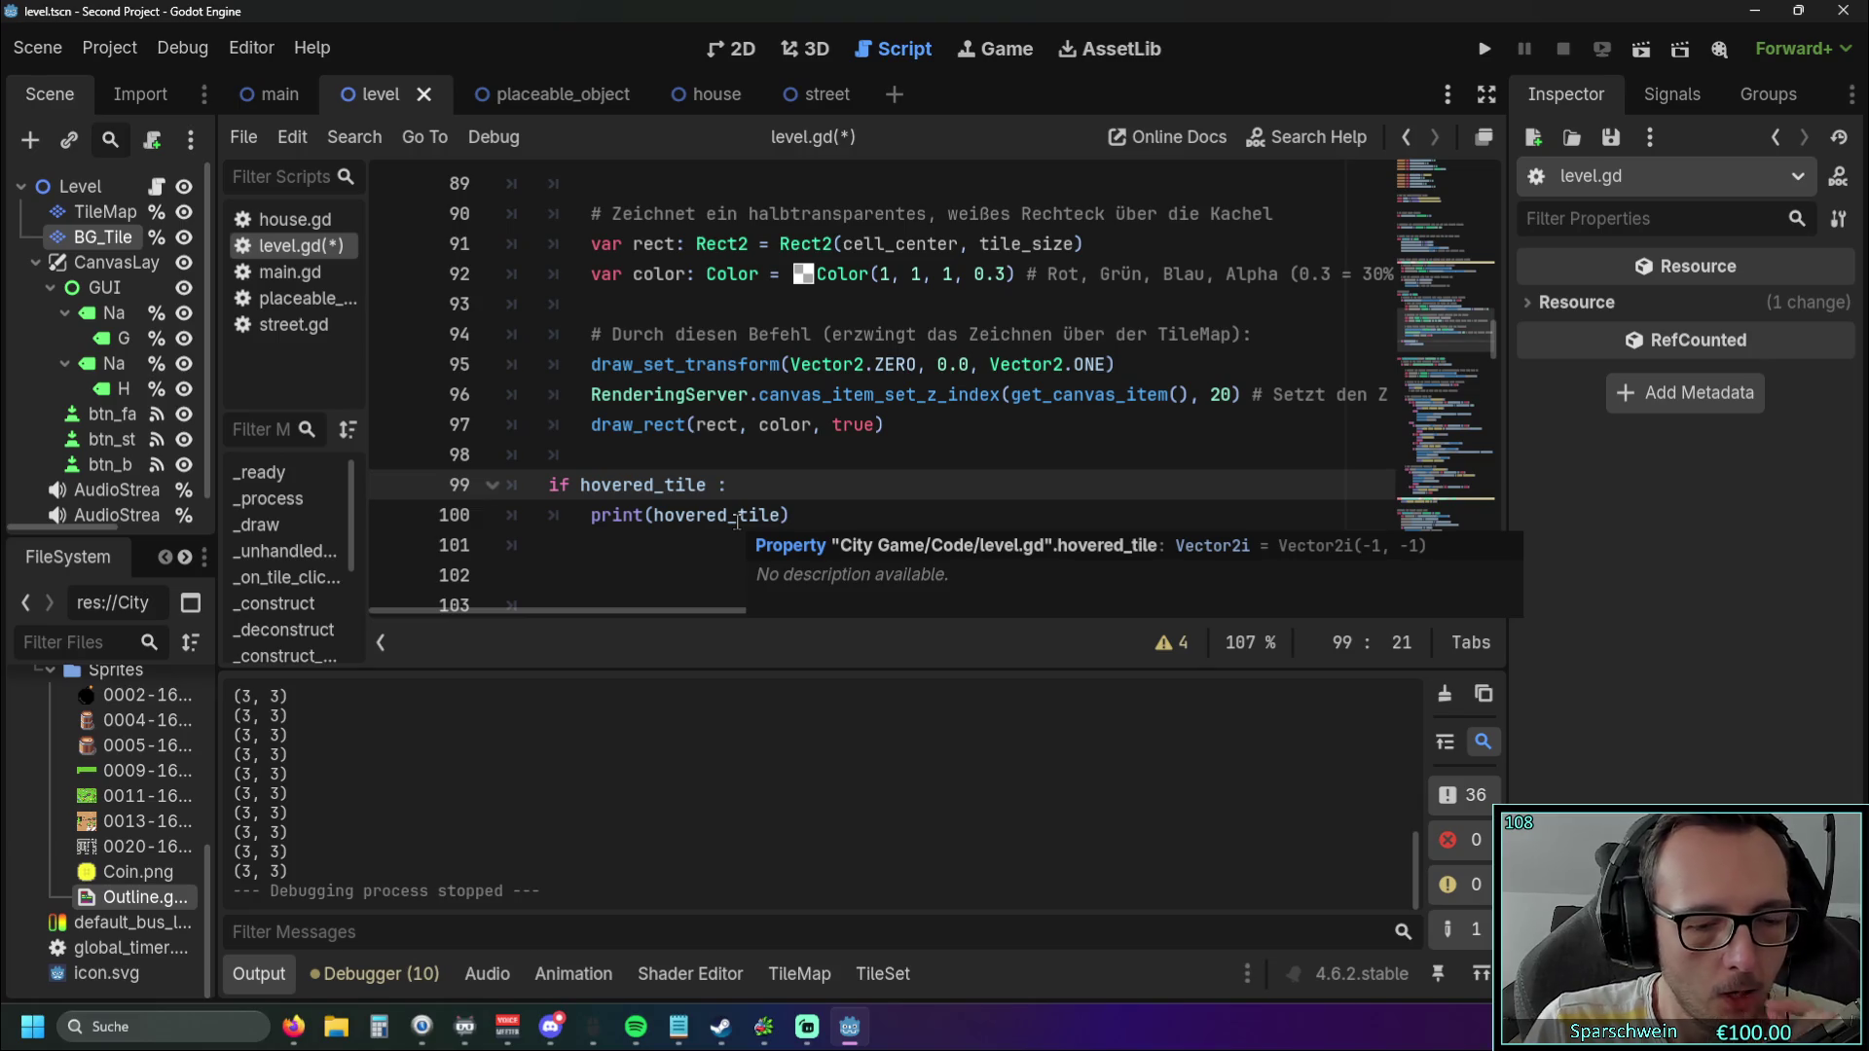
type("!= ")
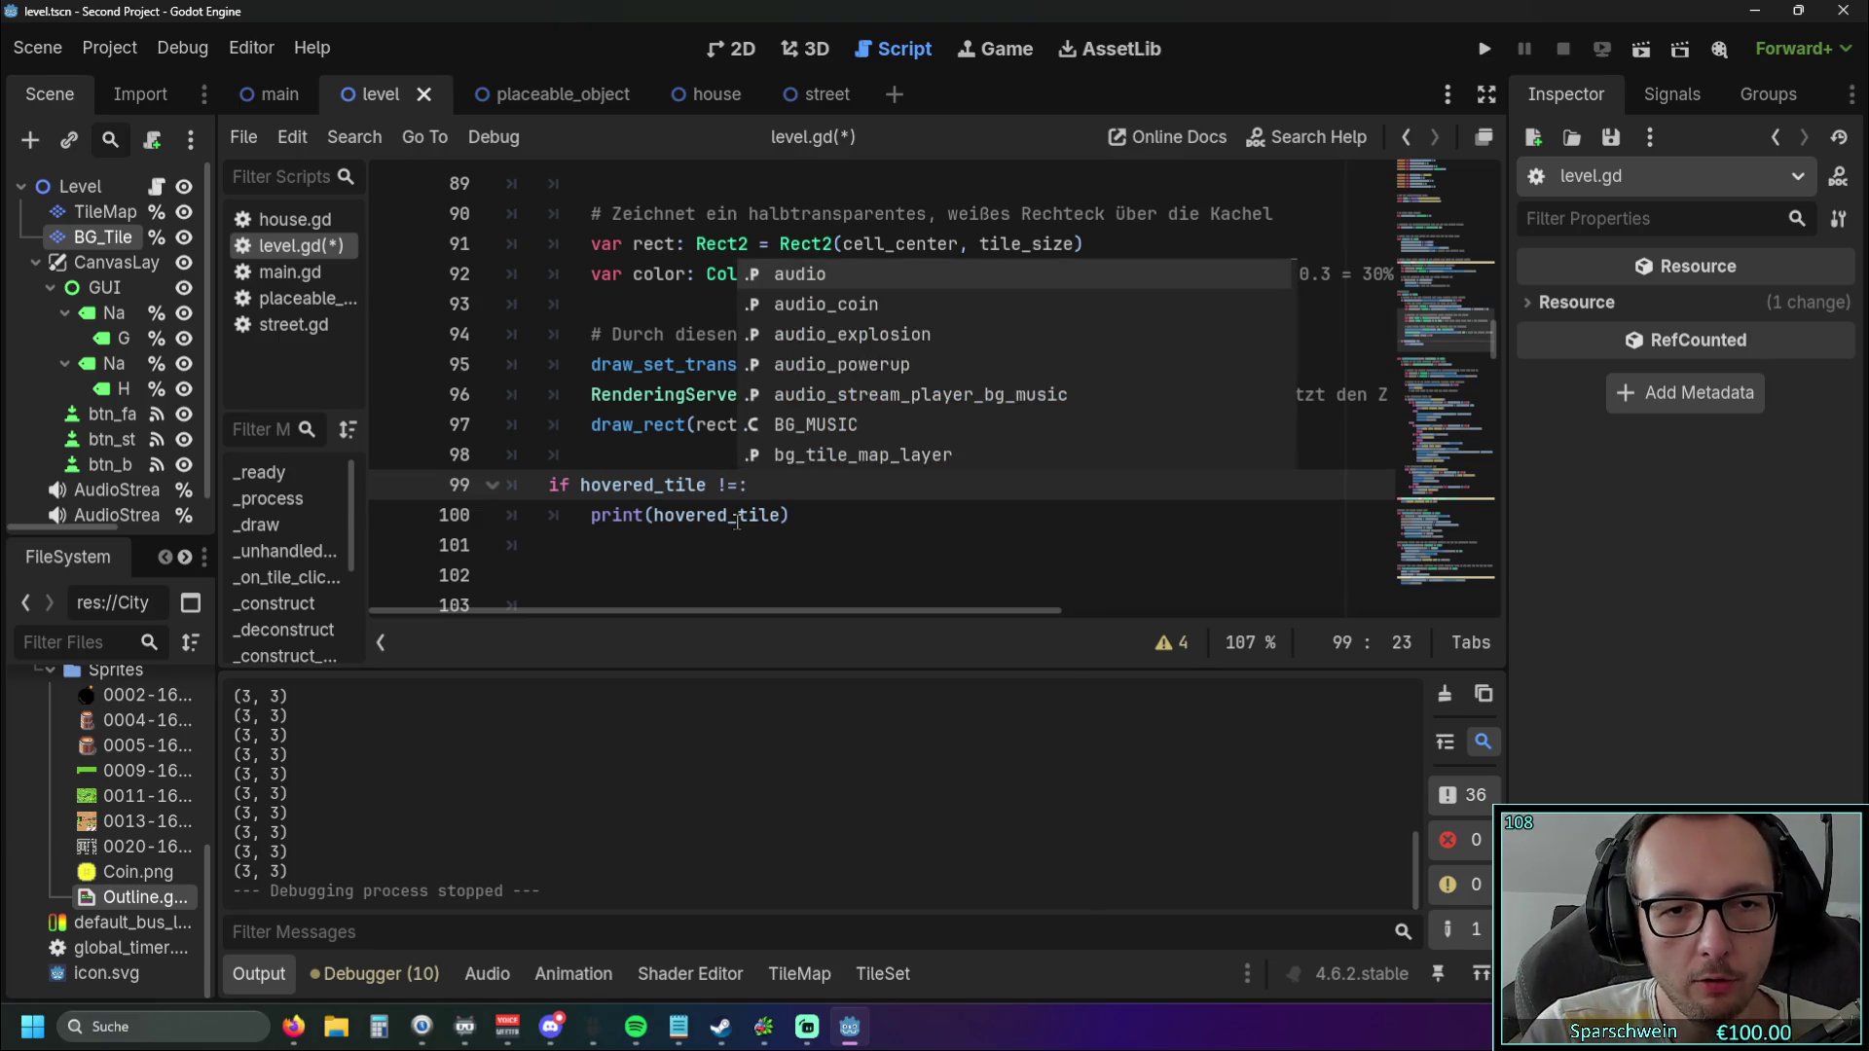
type("null")
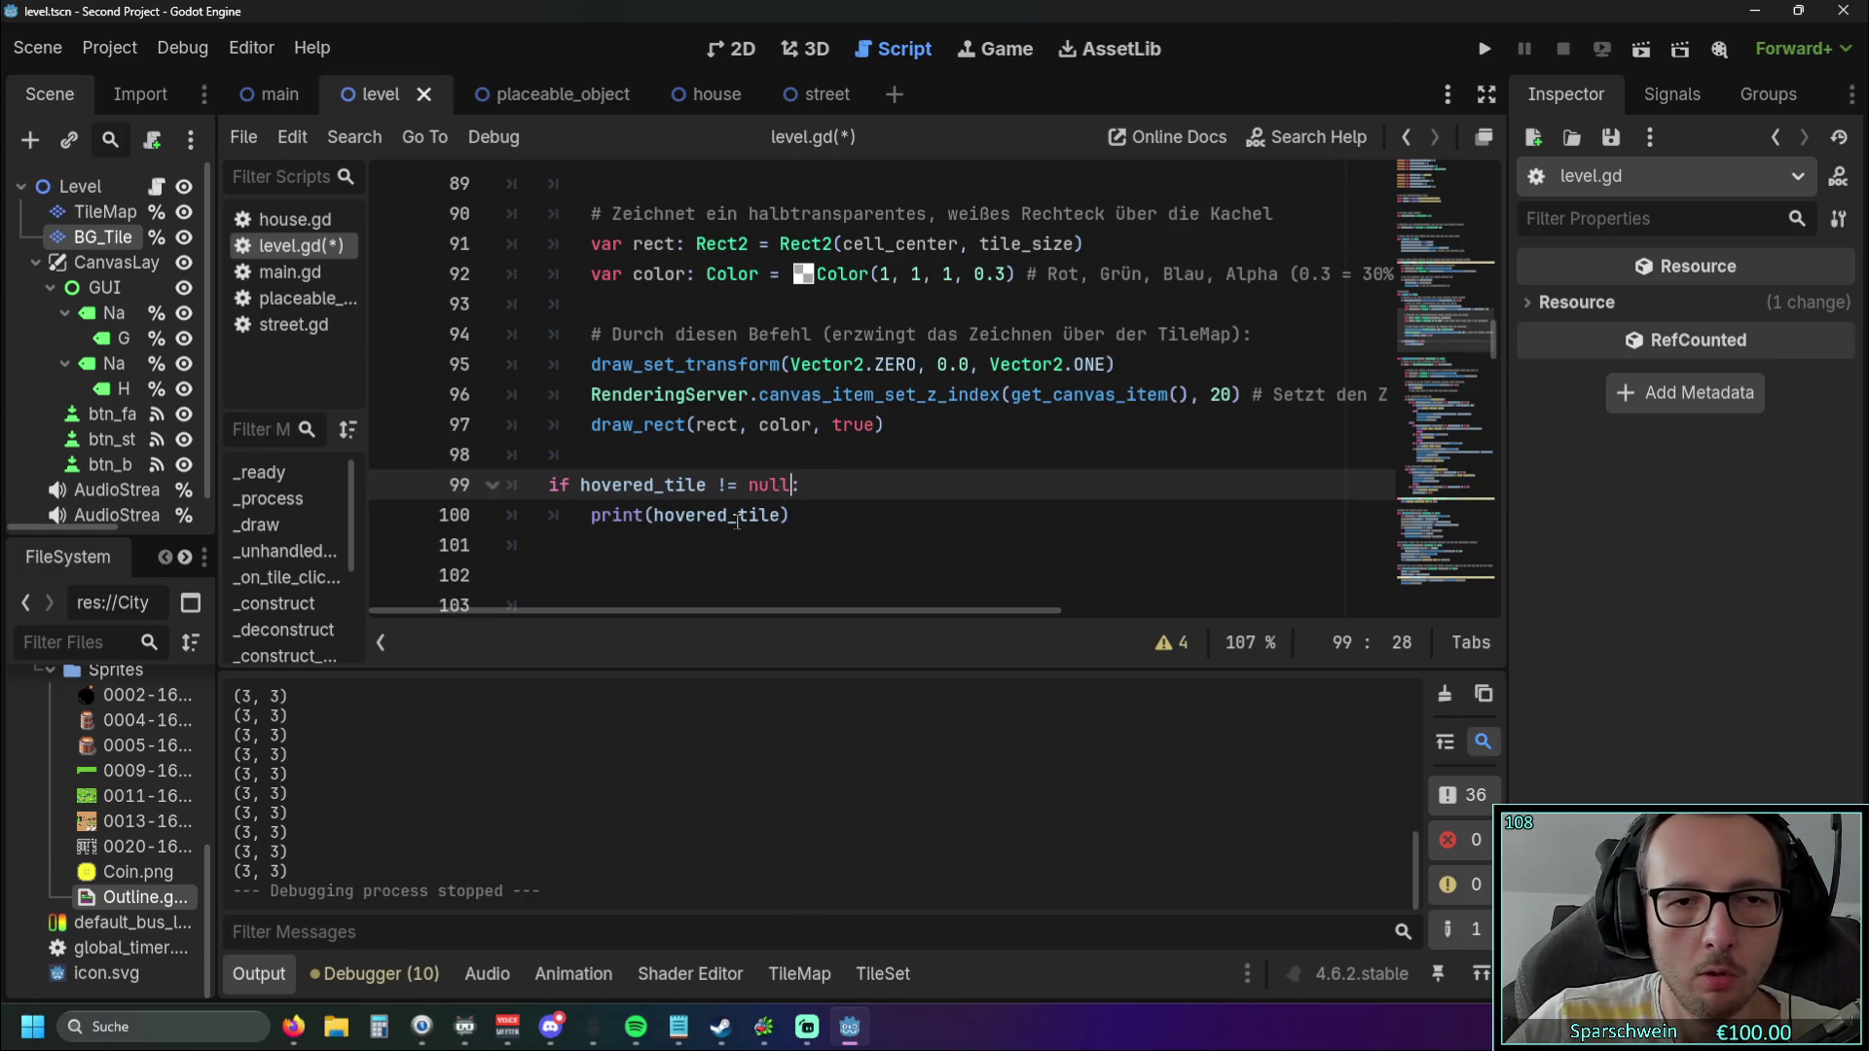
left_click(1484, 48)
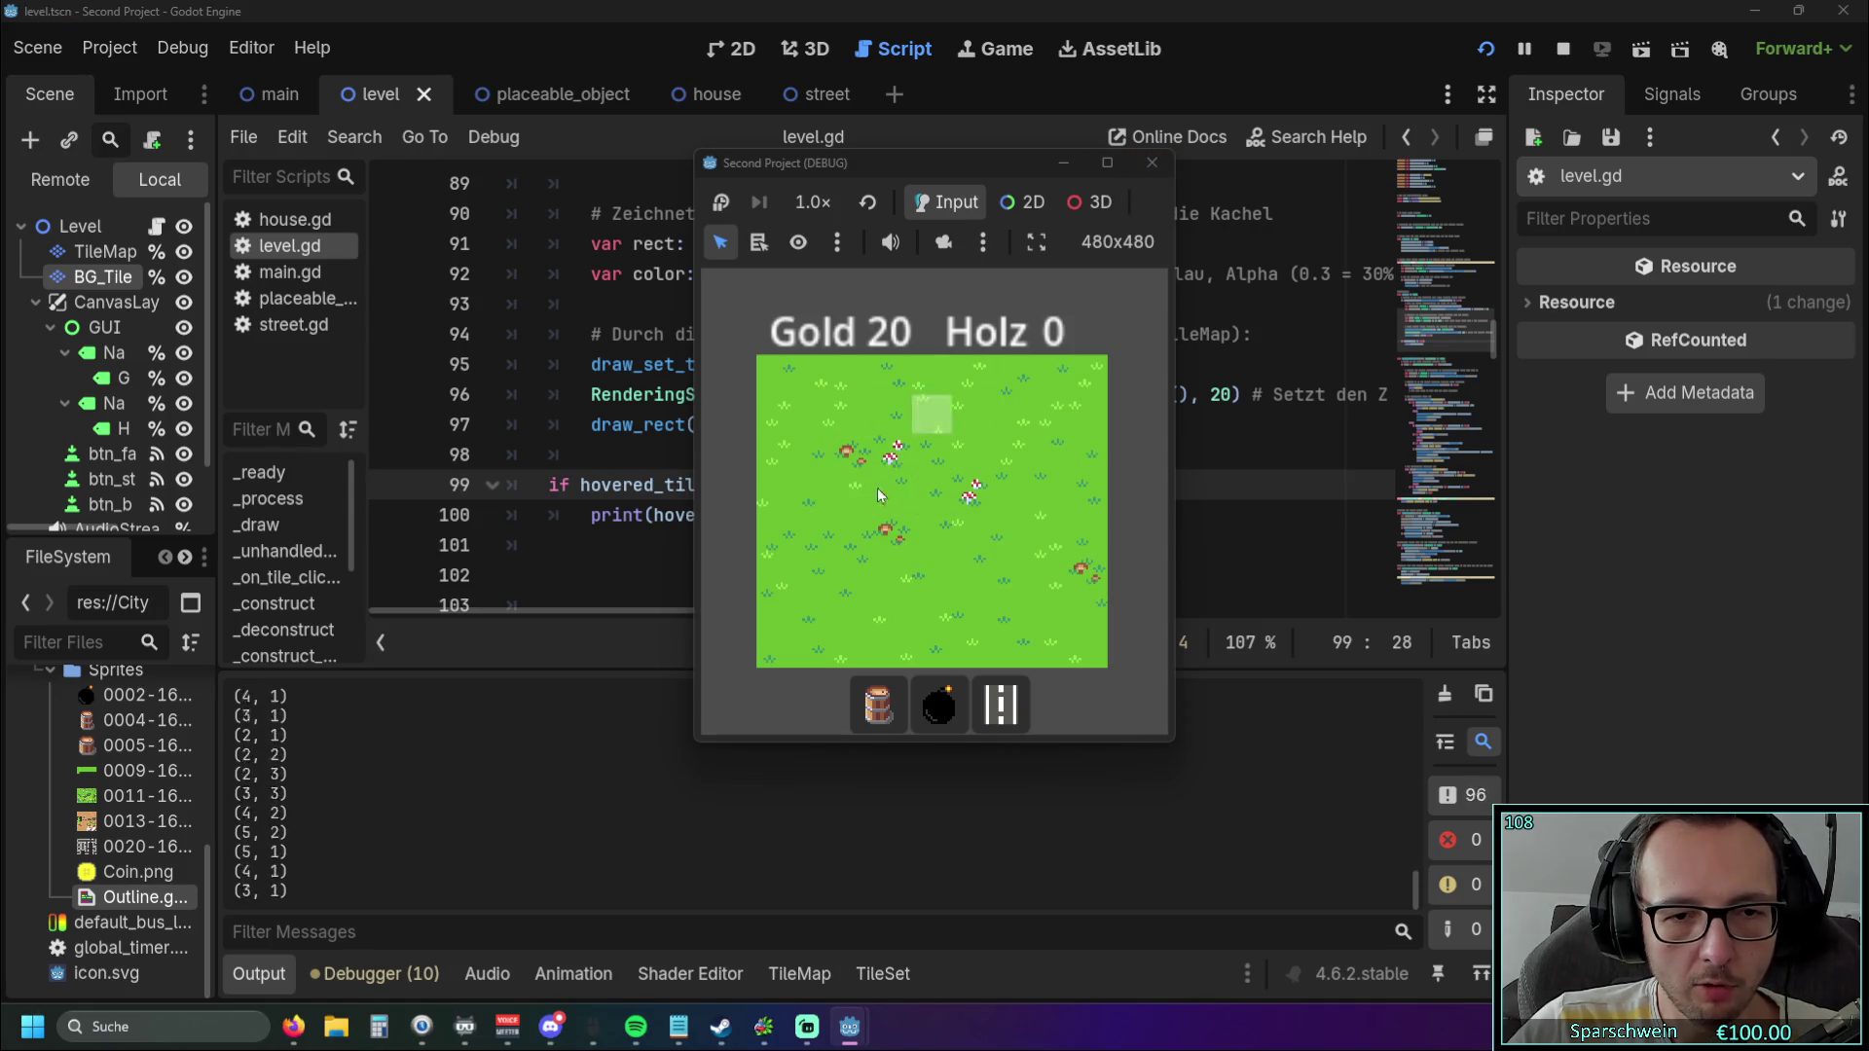
Build a barrel at tile (2, 3), dropping Gold from 20 to 10, then stop the game.
left_click(878, 703)
left_click(868, 506)
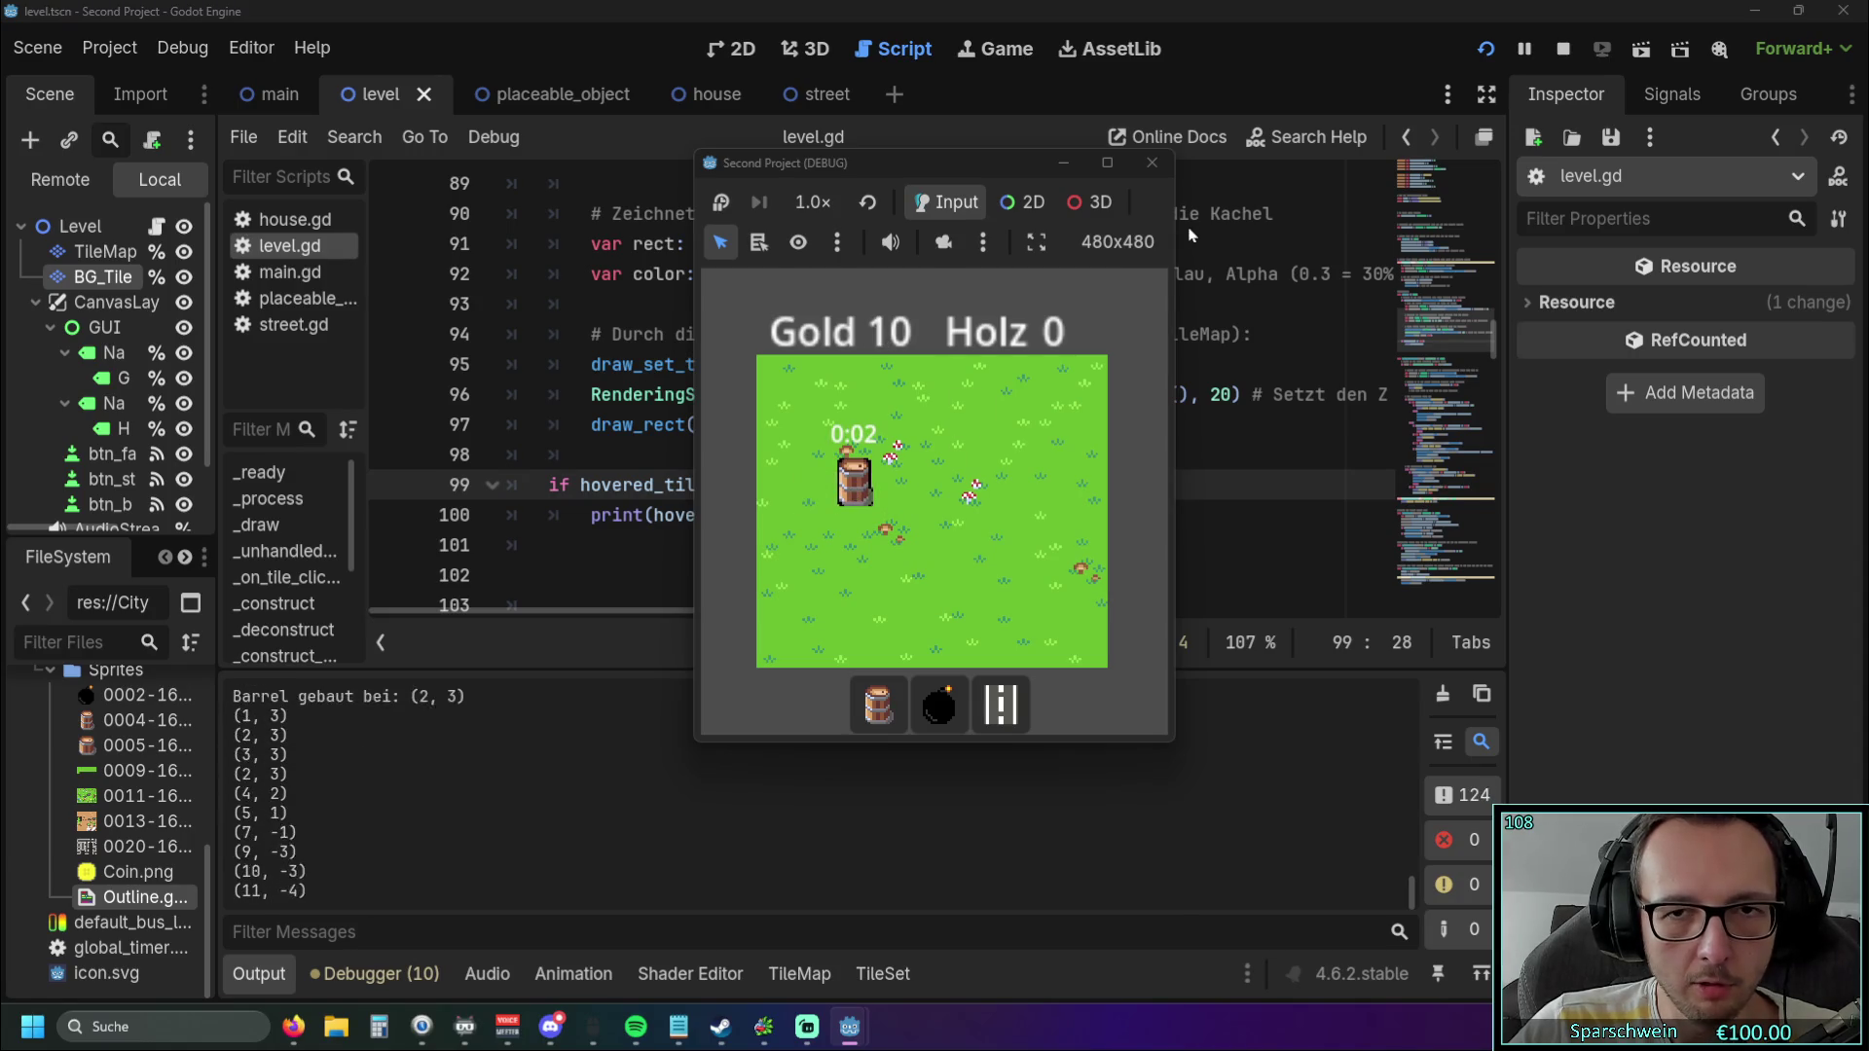
left_click(1151, 162)
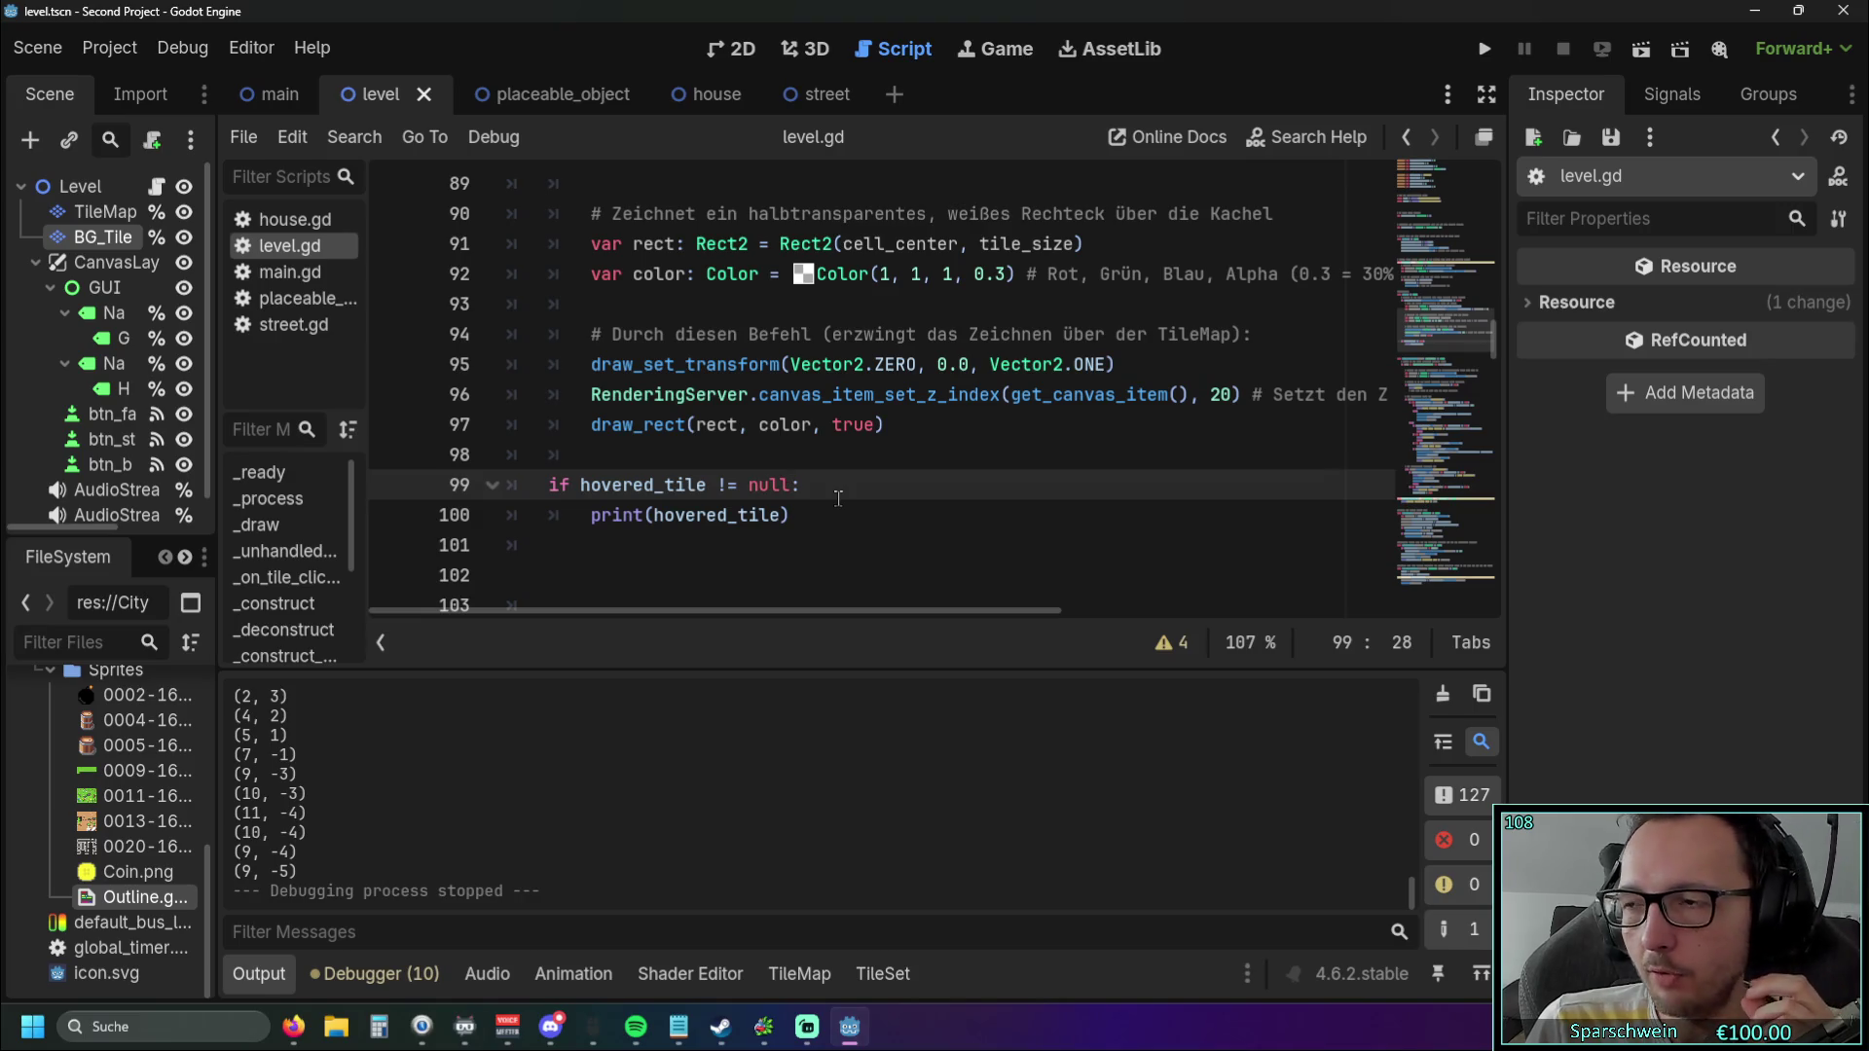
scroll(818, 482, "up", 1)
scroll(798, 468, "down", 1)
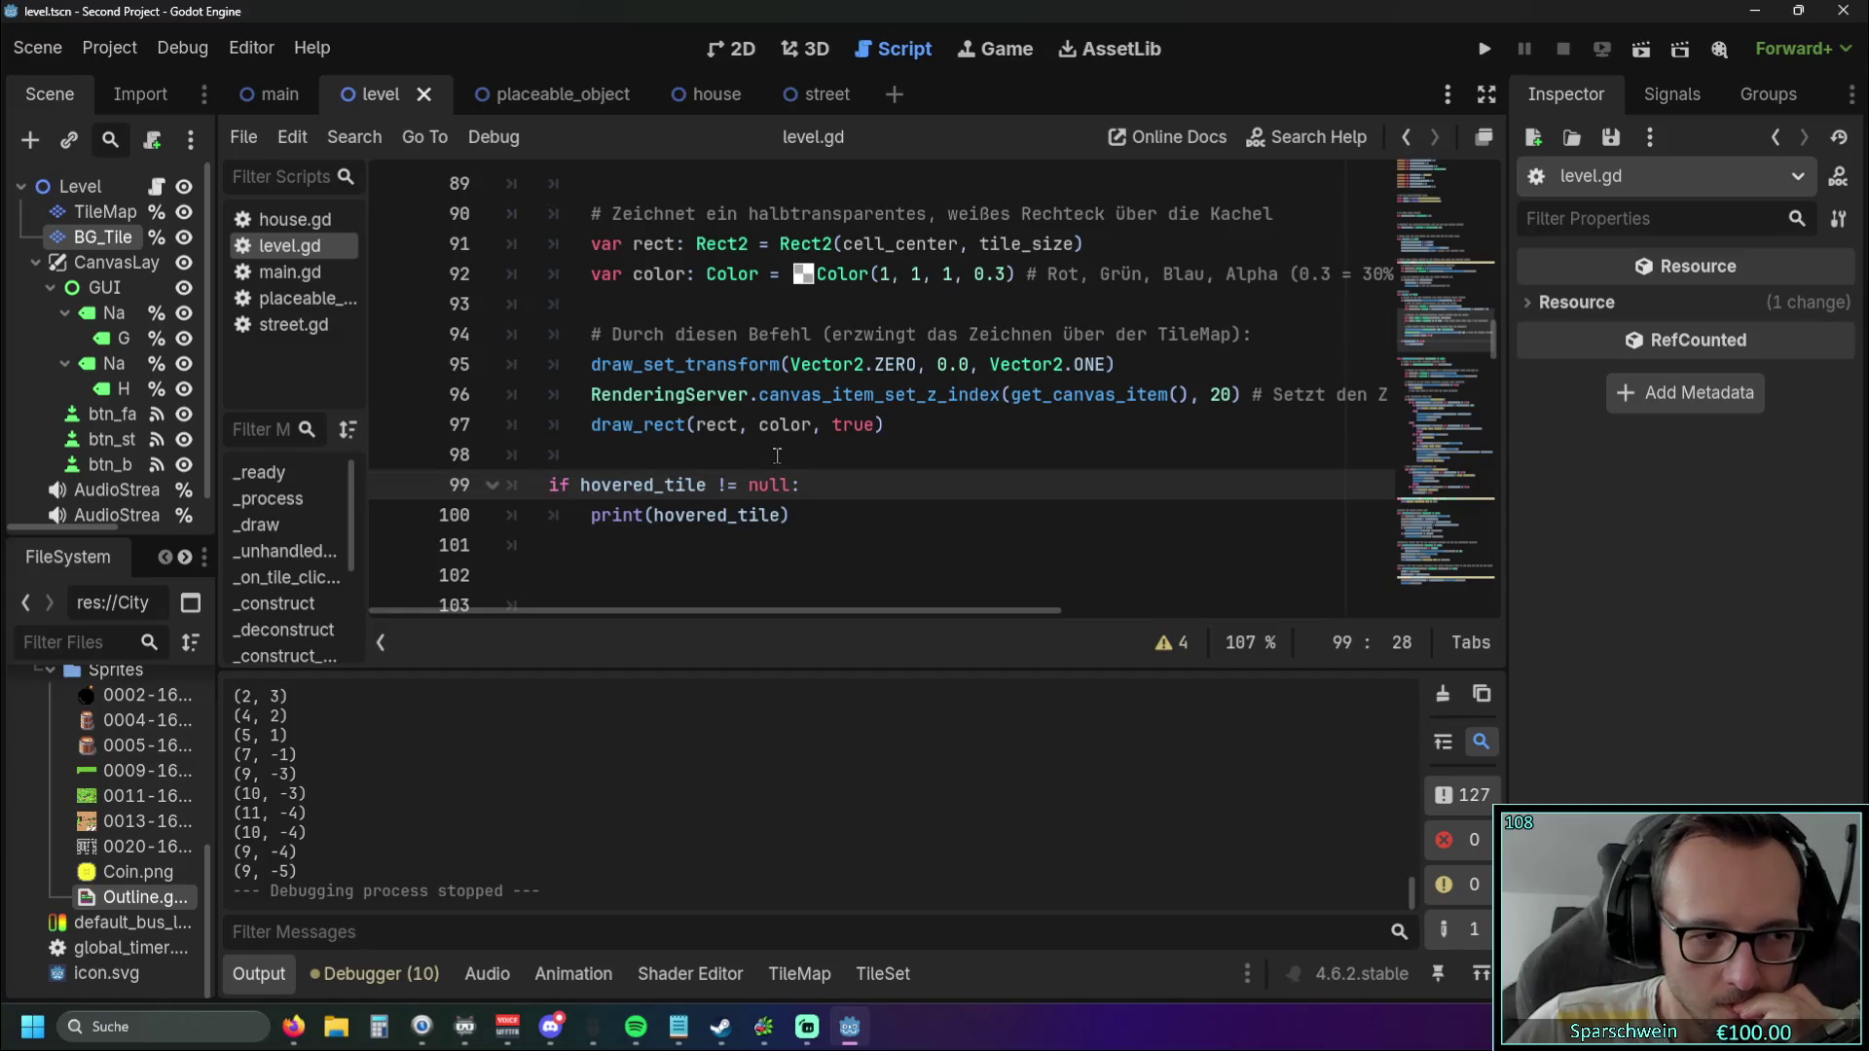
Wrap hovered_tile on line 99 in tile_map_layer.local_to_map(...), copied from line 75.
scroll(769, 455, "up", 4)
scroll(746, 455, "up", 2)
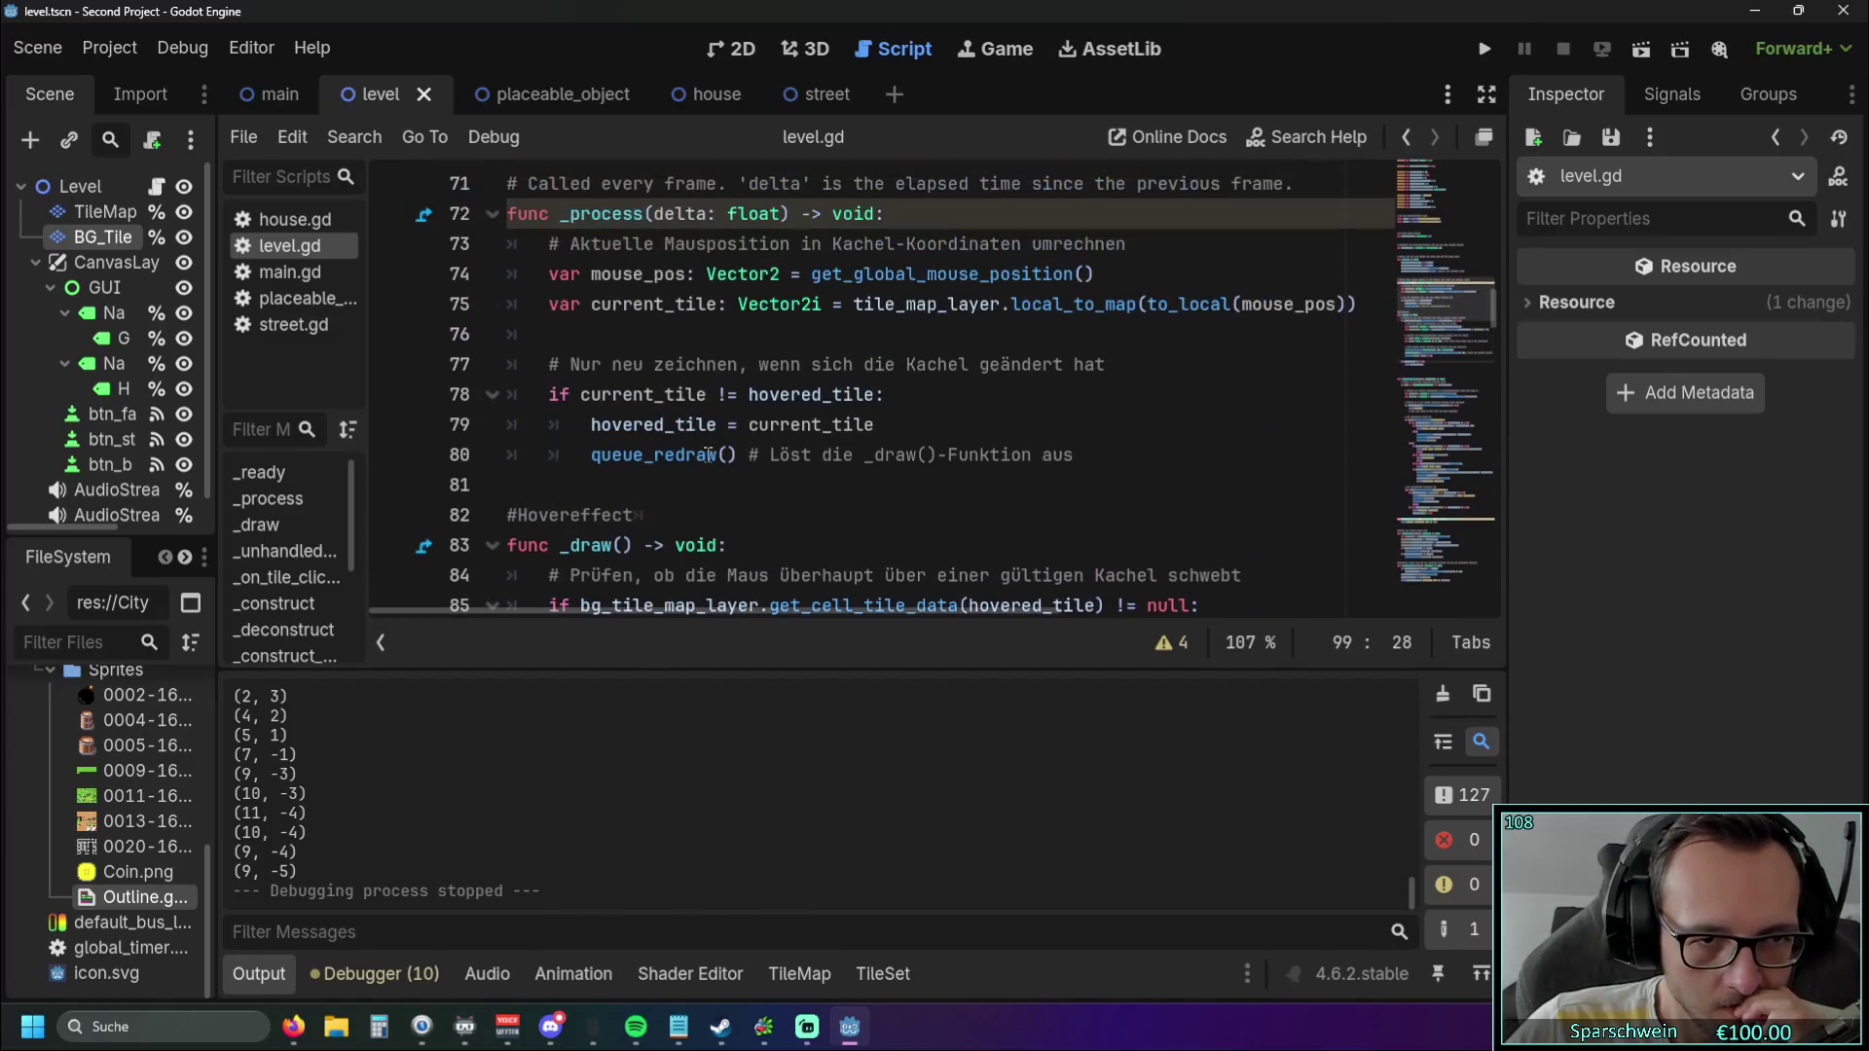
scroll(708, 454, "up", 1)
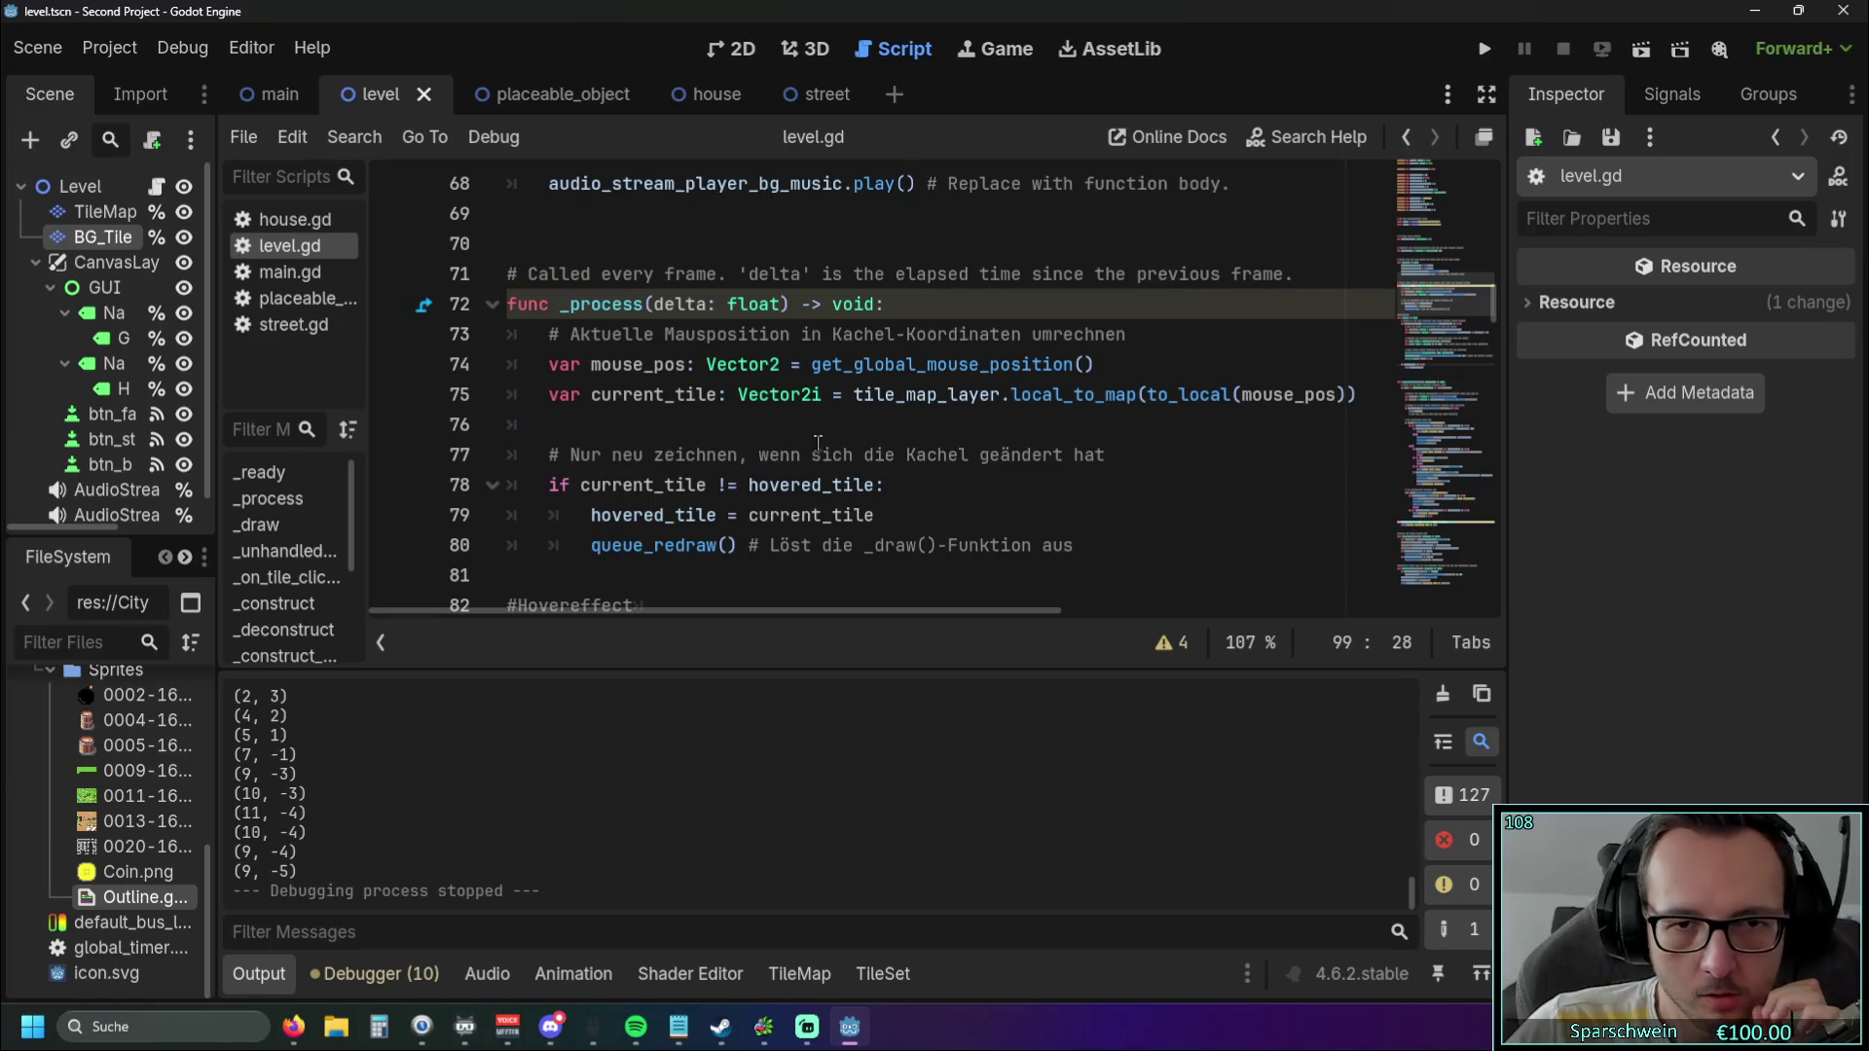
left_click_drag(856, 394, 1137, 403)
key("ctrl+c")
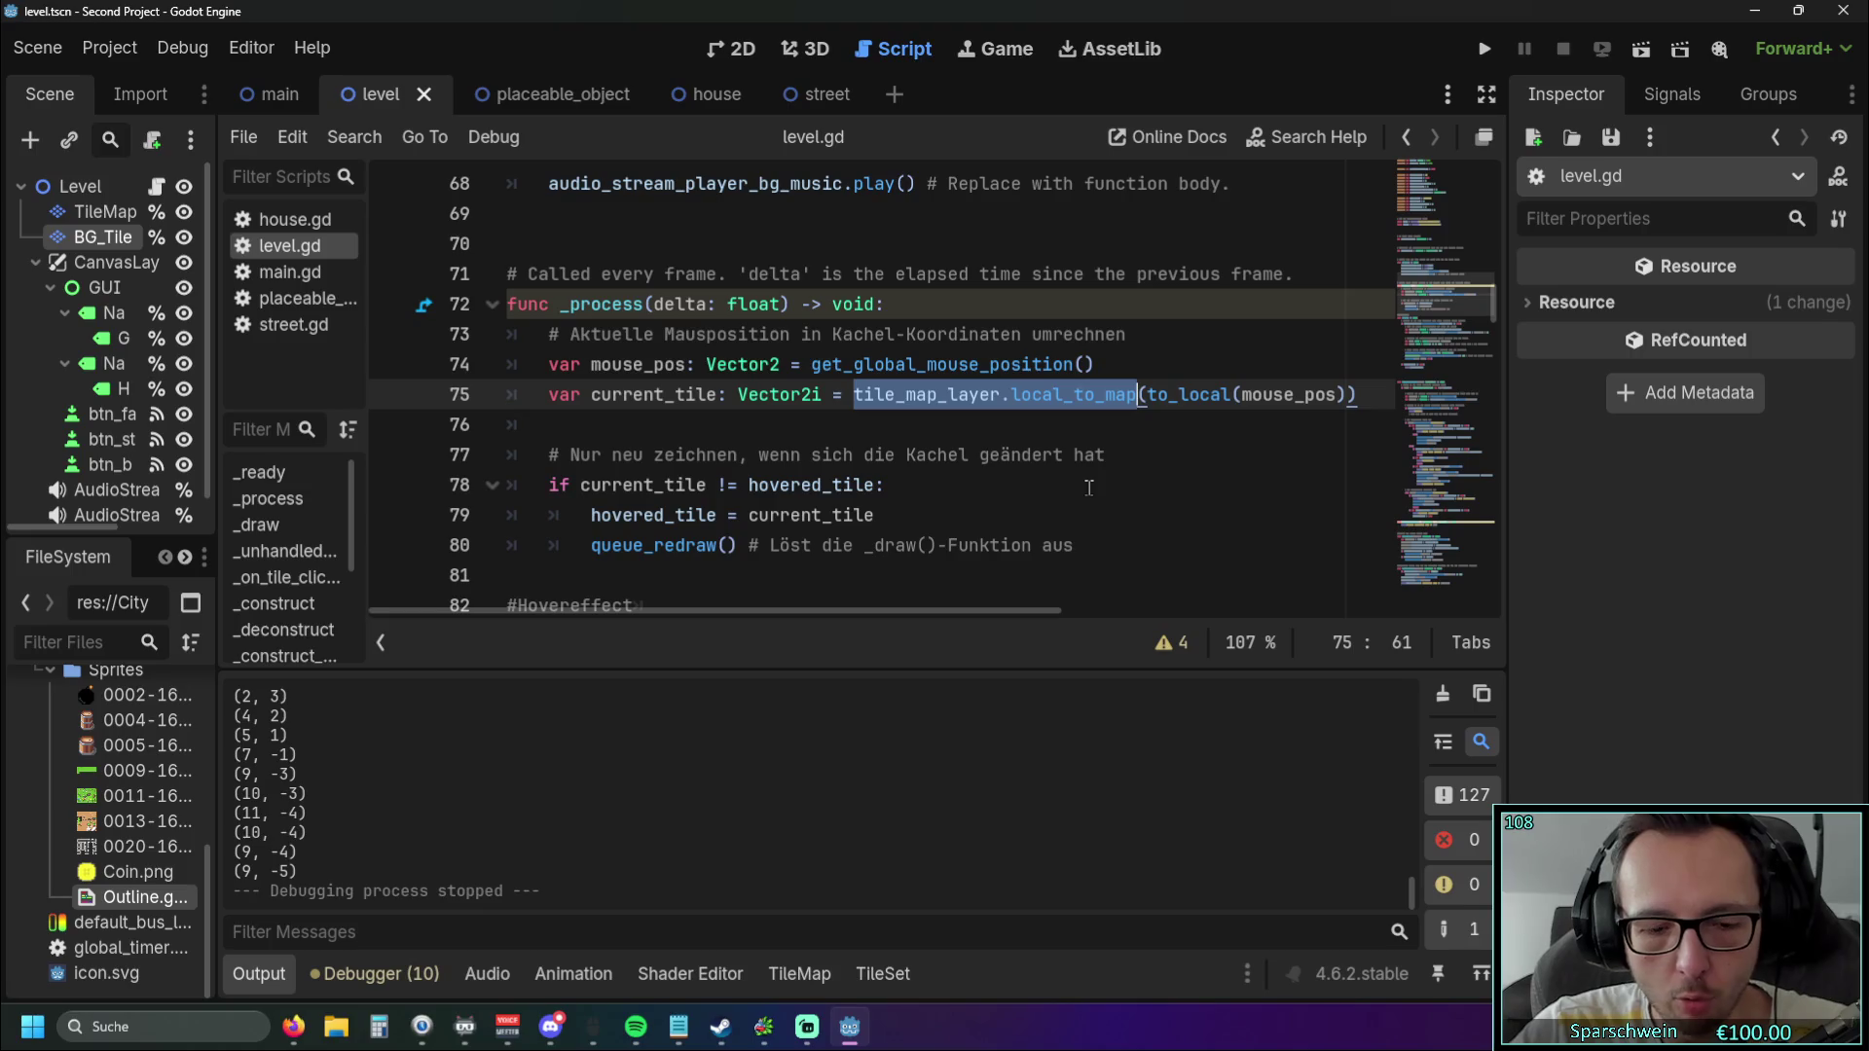
scroll(778, 460, "down", 4)
scroll(778, 460, "down", 4)
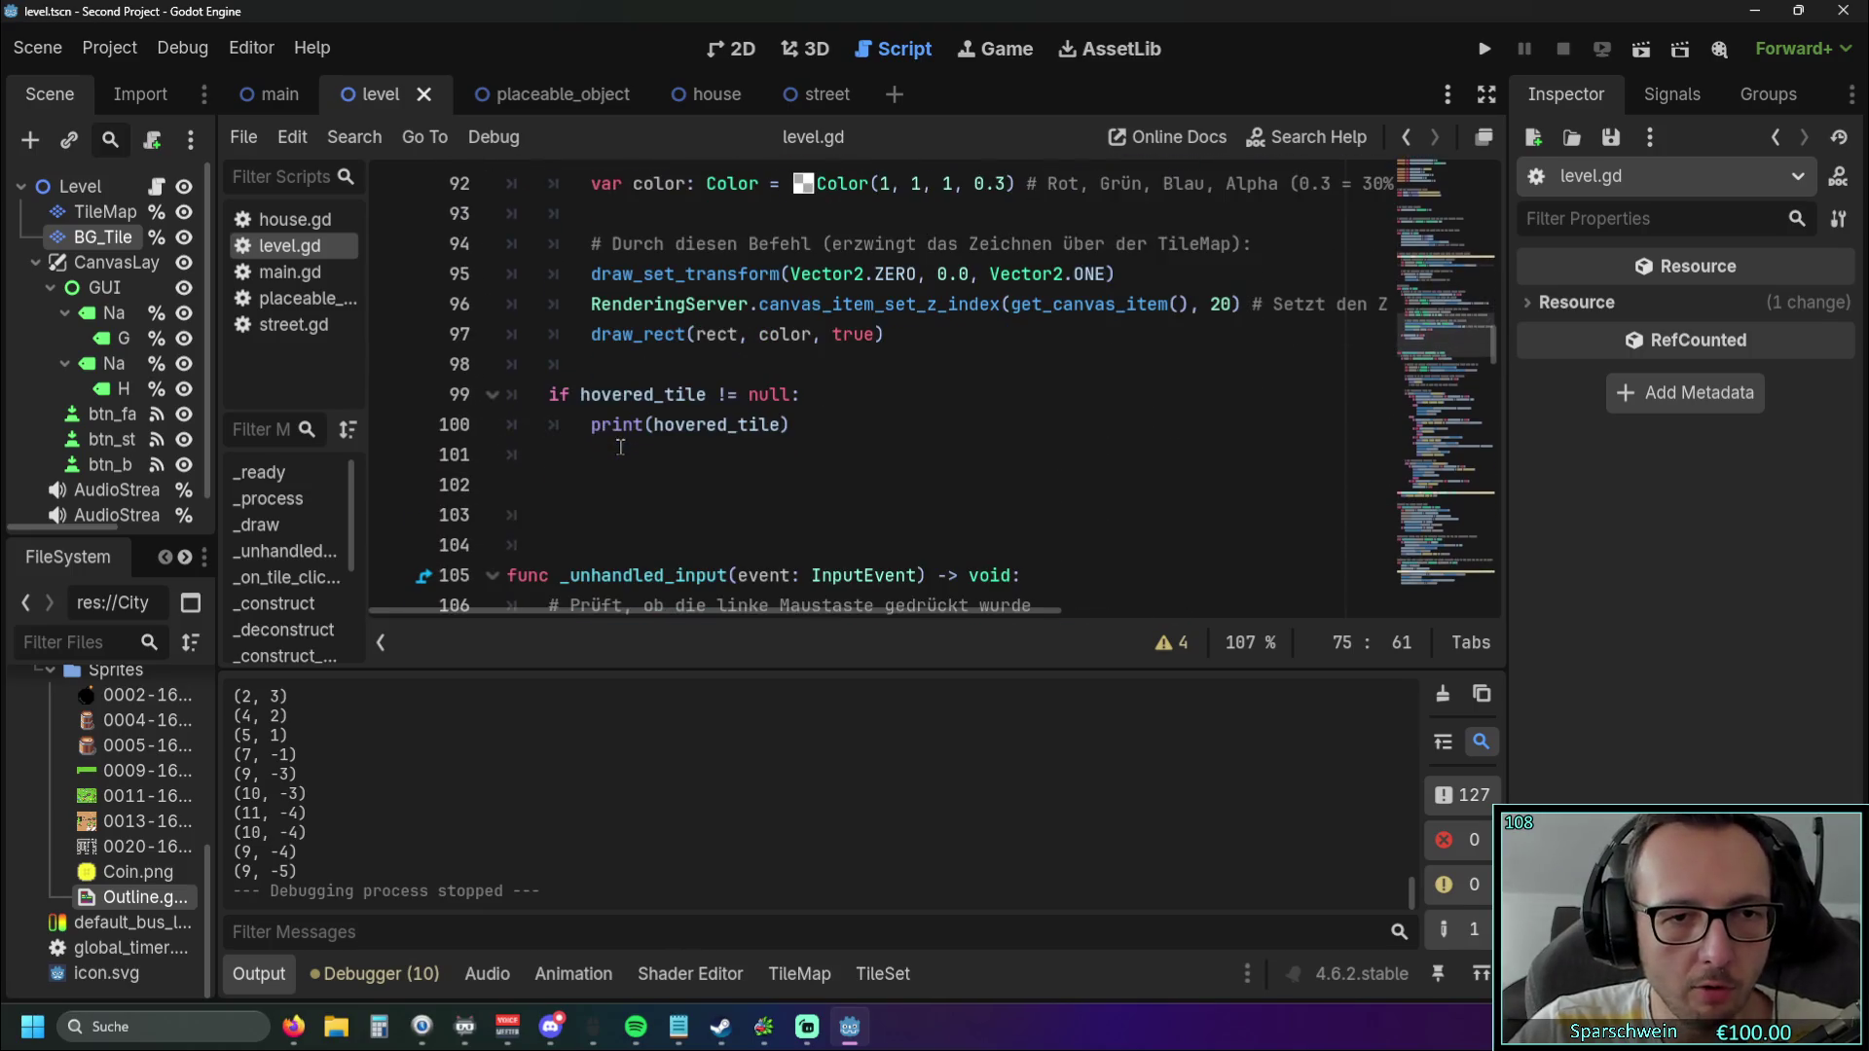
left_click(581, 395)
key("ctrl+v")
type("(")
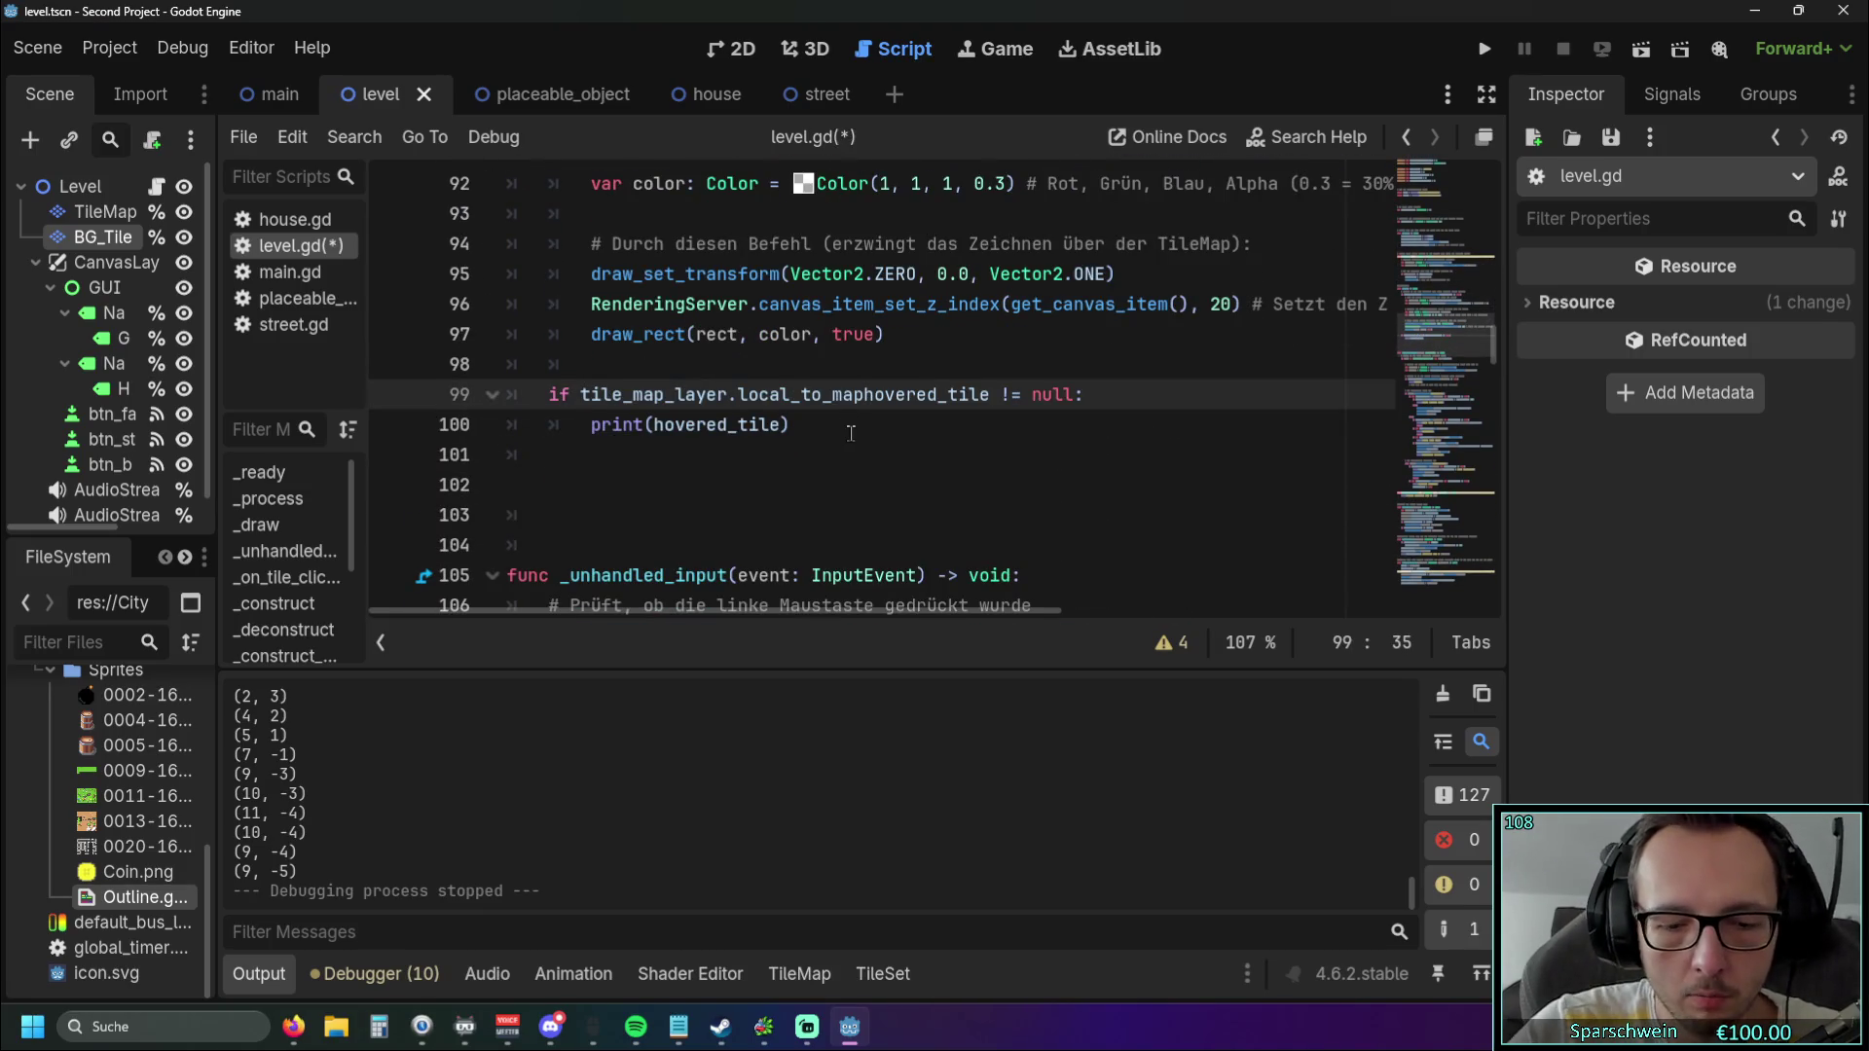
left_click(1004, 394)
type(")")
Save and run the game, build a barrel at (3, 4), then stop the test.
left_click(1007, 428)
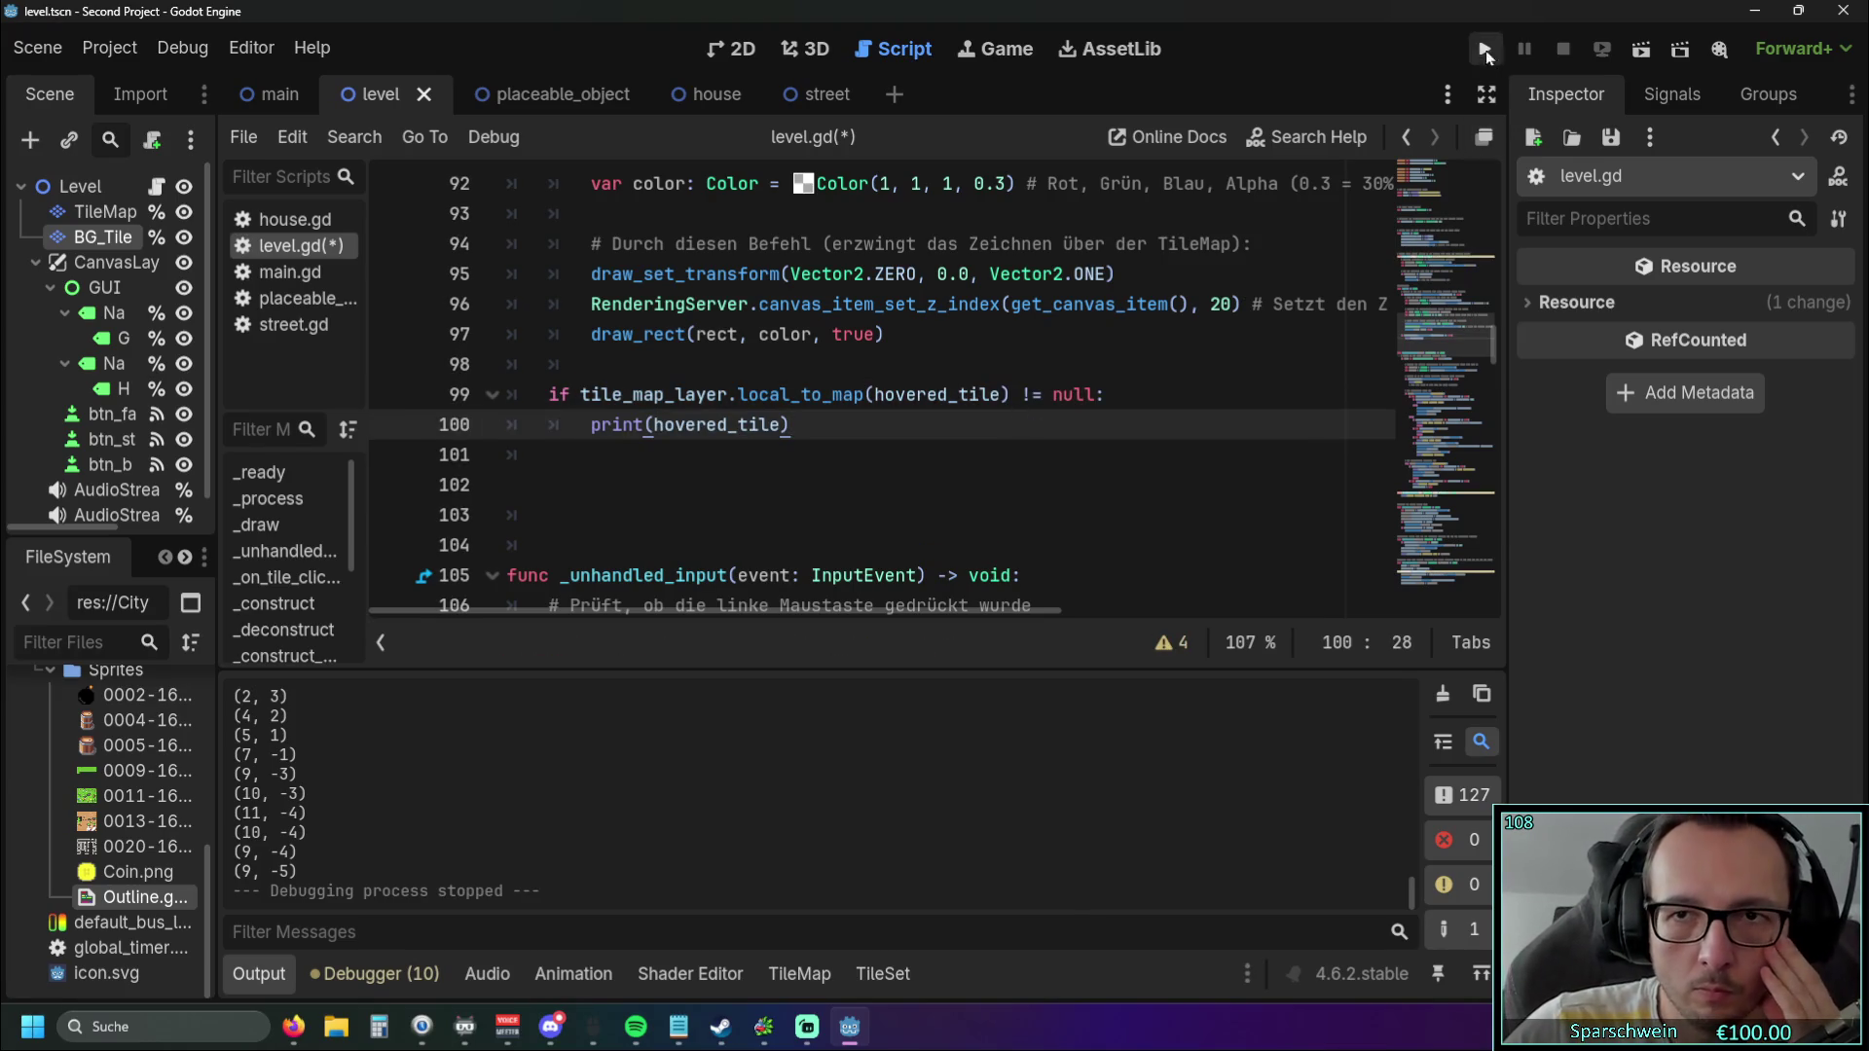
key("F5")
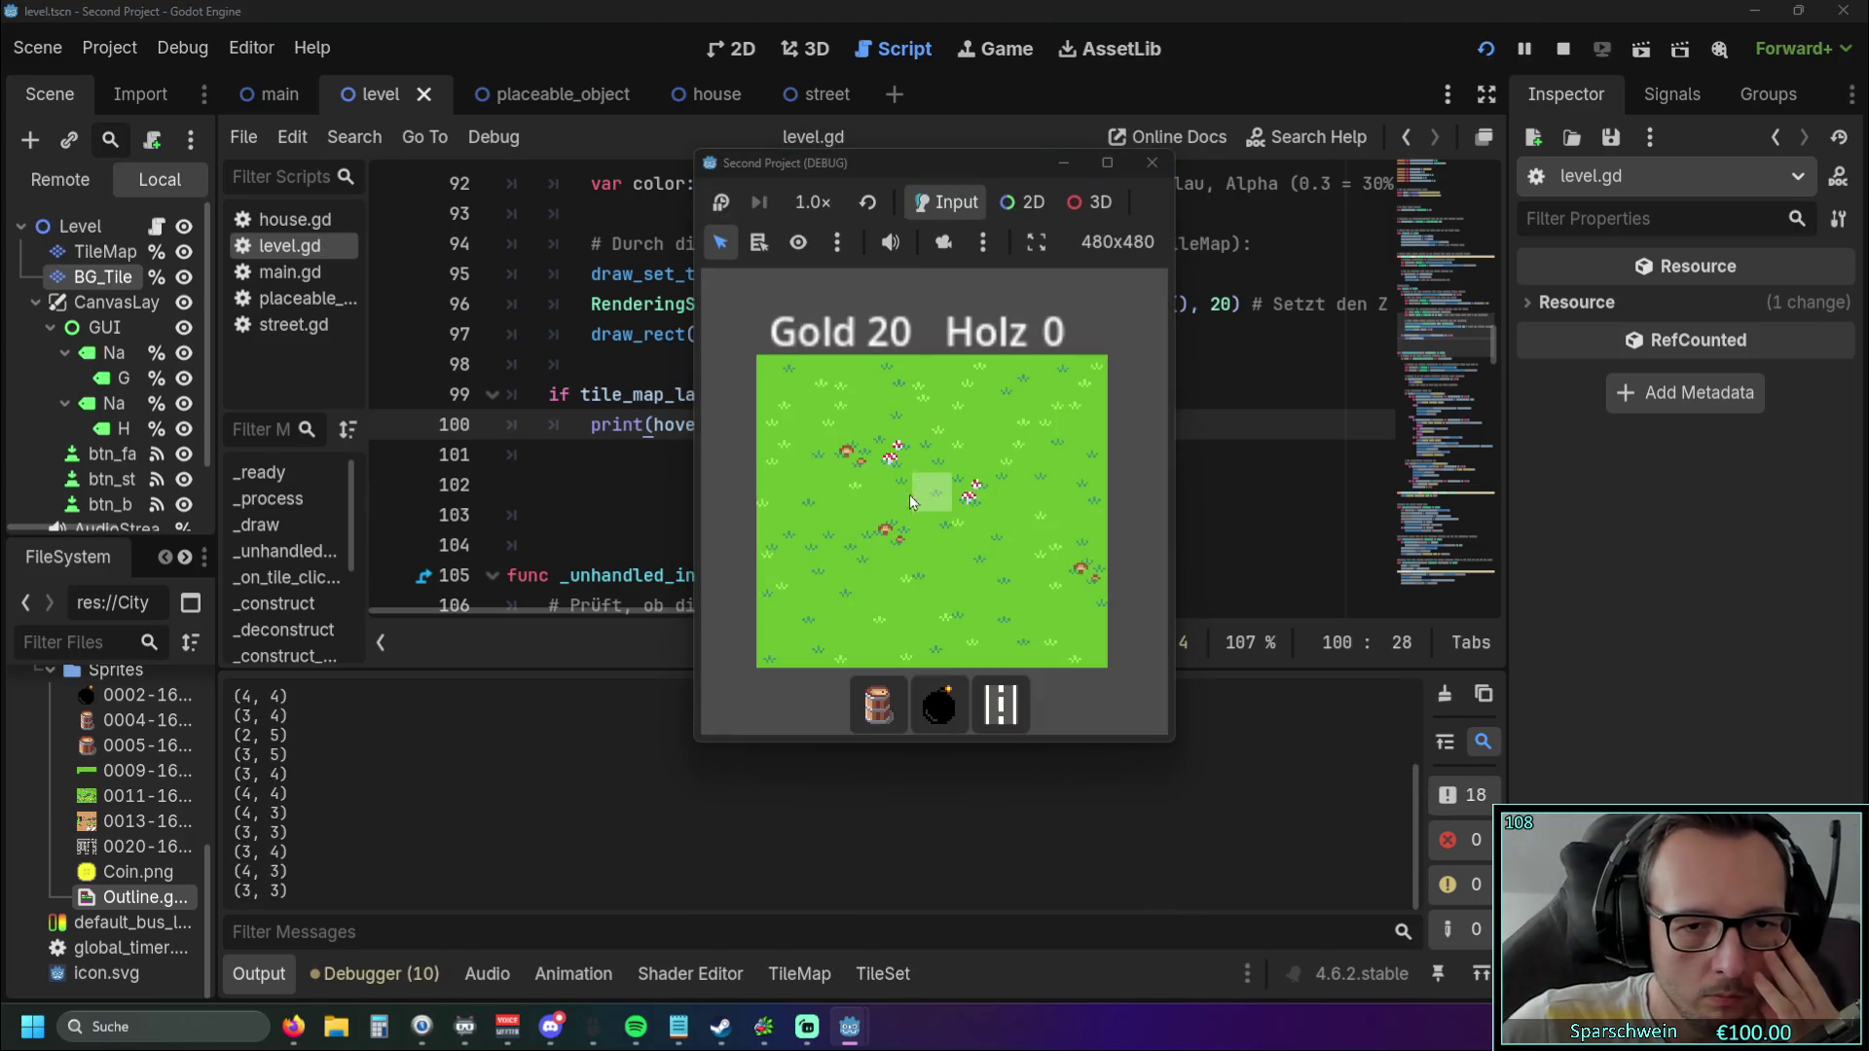
left_click(878, 702)
left_click(896, 525)
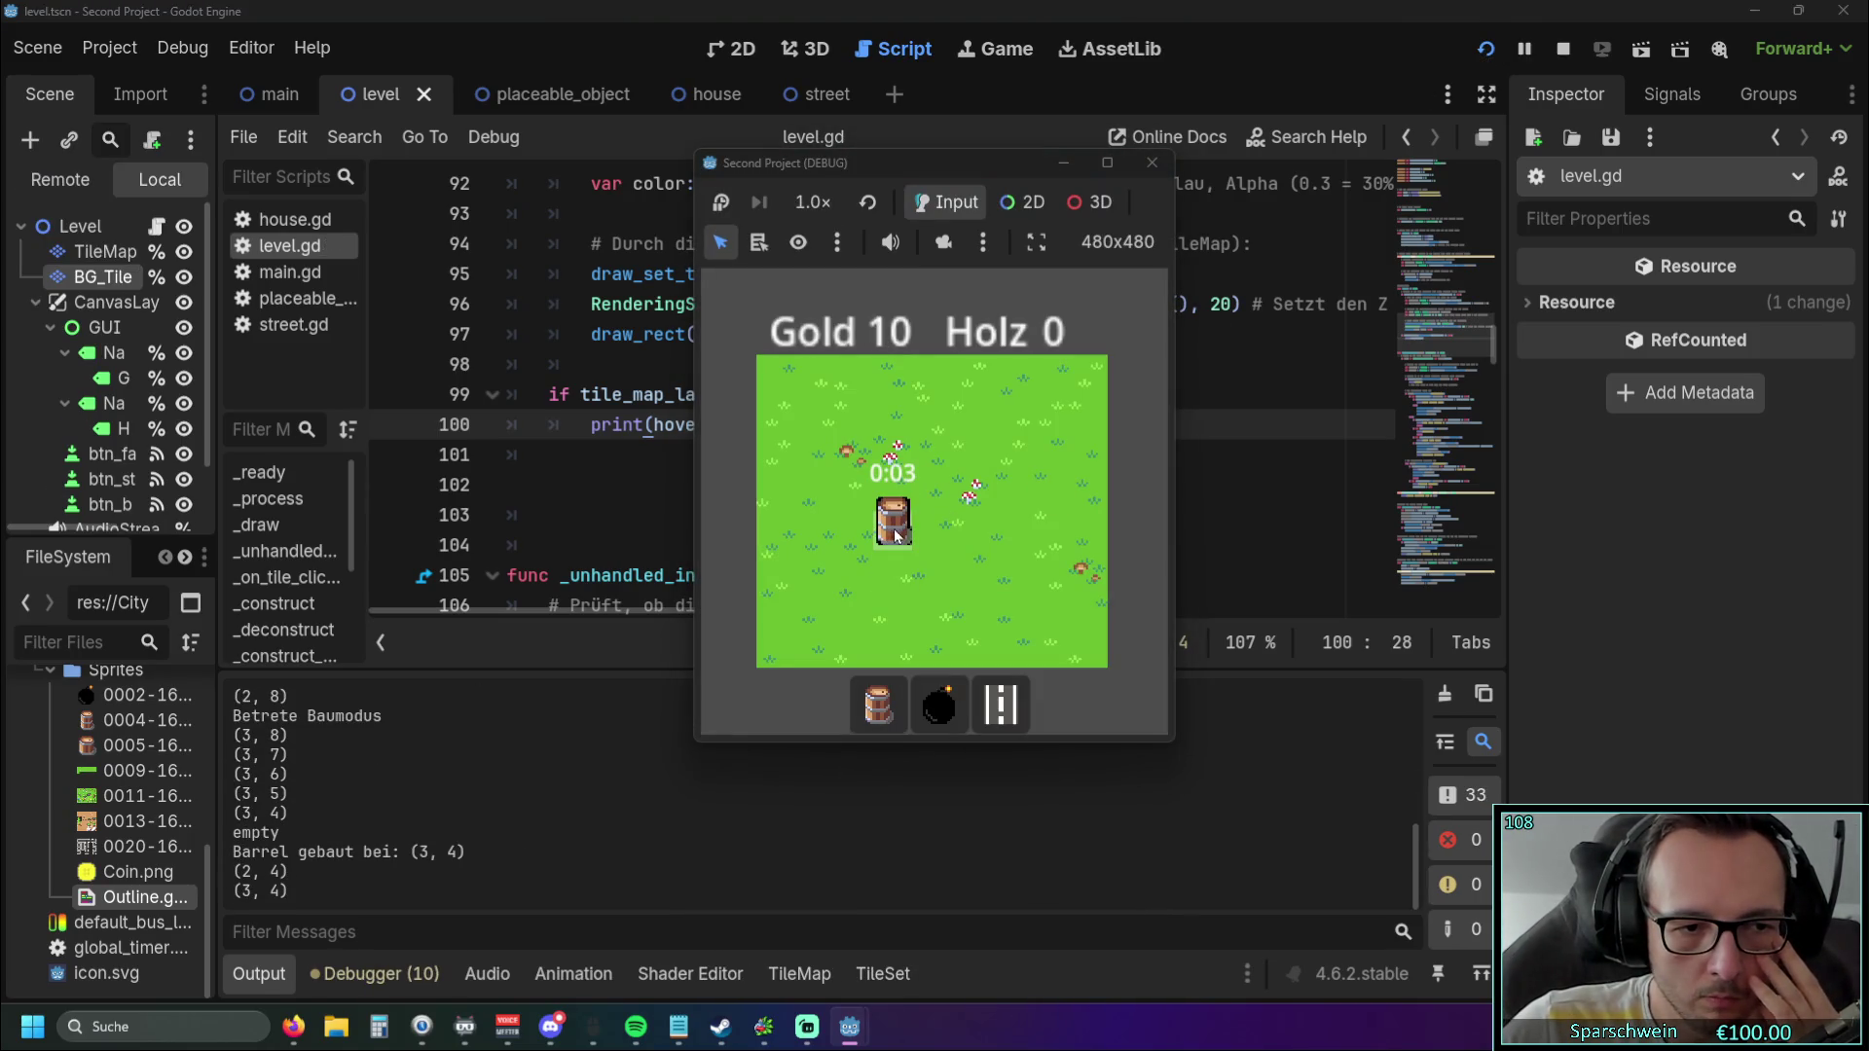
left_click(1152, 162)
scroll(823, 467, "up", 1)
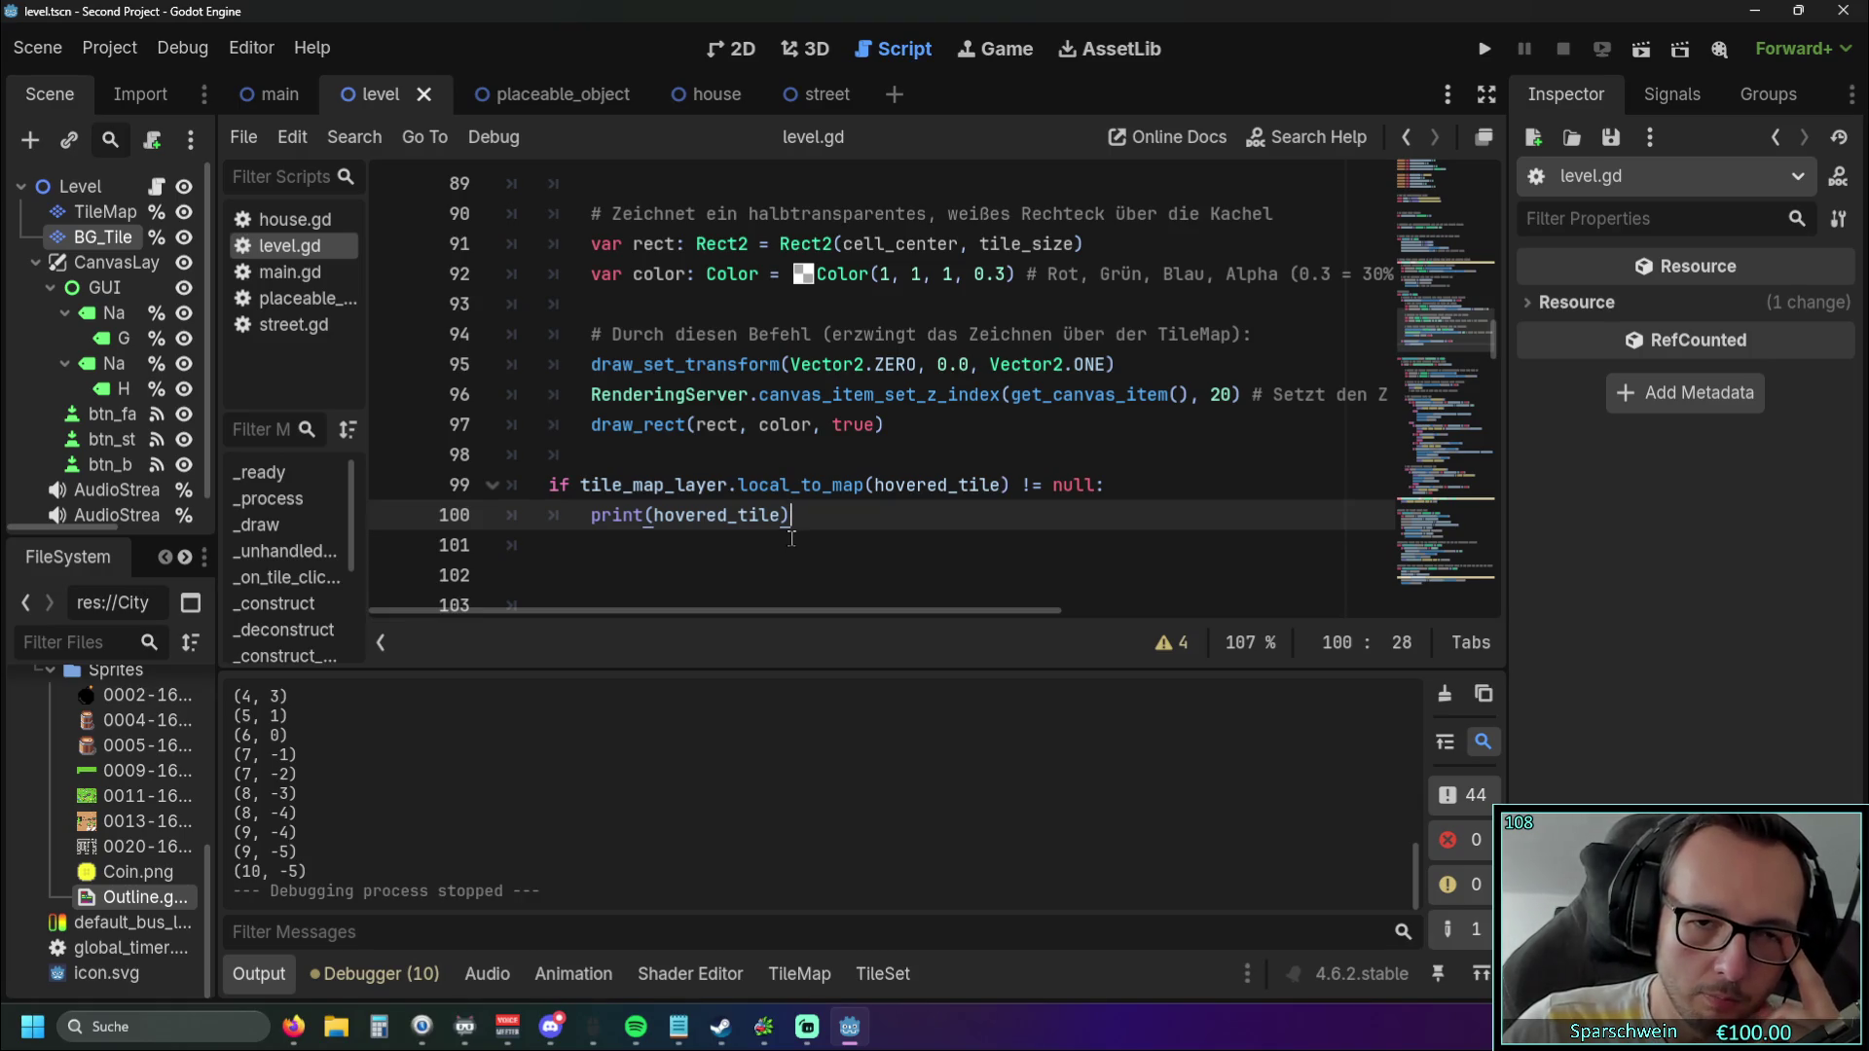
scroll(792, 538, "down", 3)
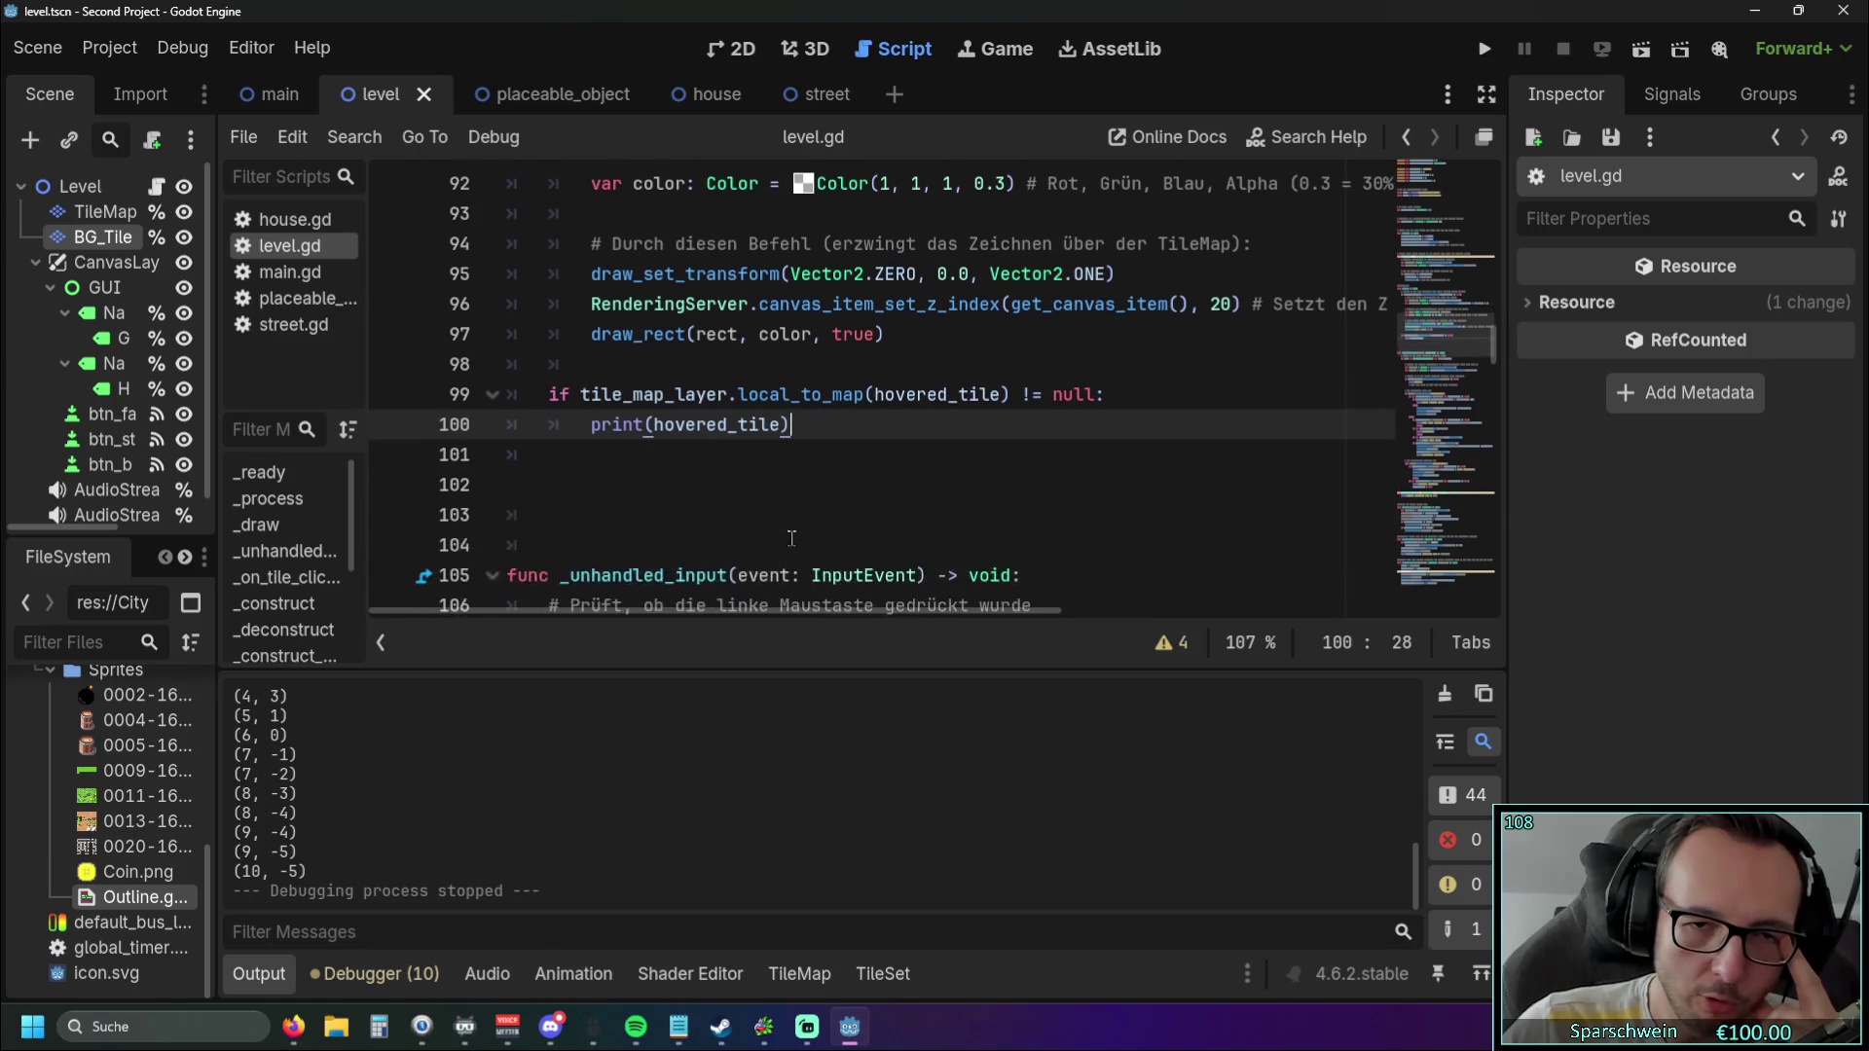
Change line 99's condition from != null to == null and run the game with F5.
scroll(1031, 496, "up", 3)
left_click(1026, 487)
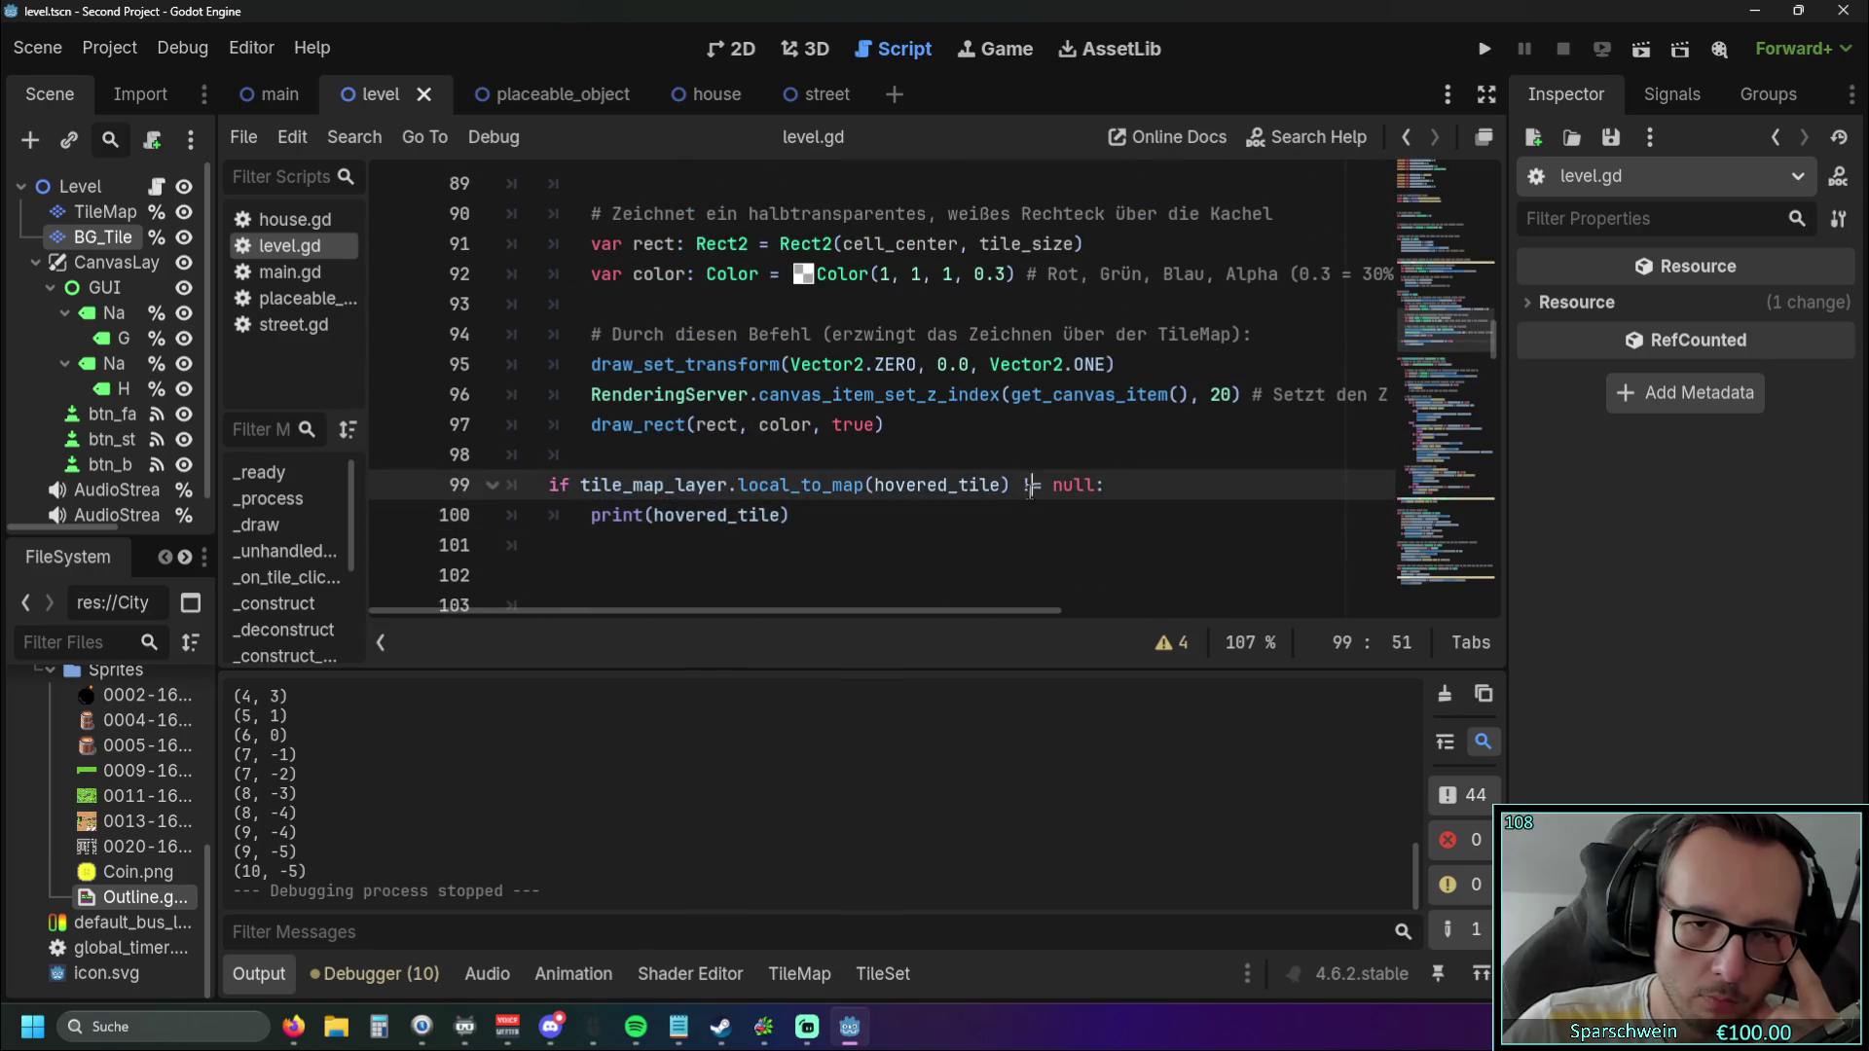
type("=")
left_click(1059, 563)
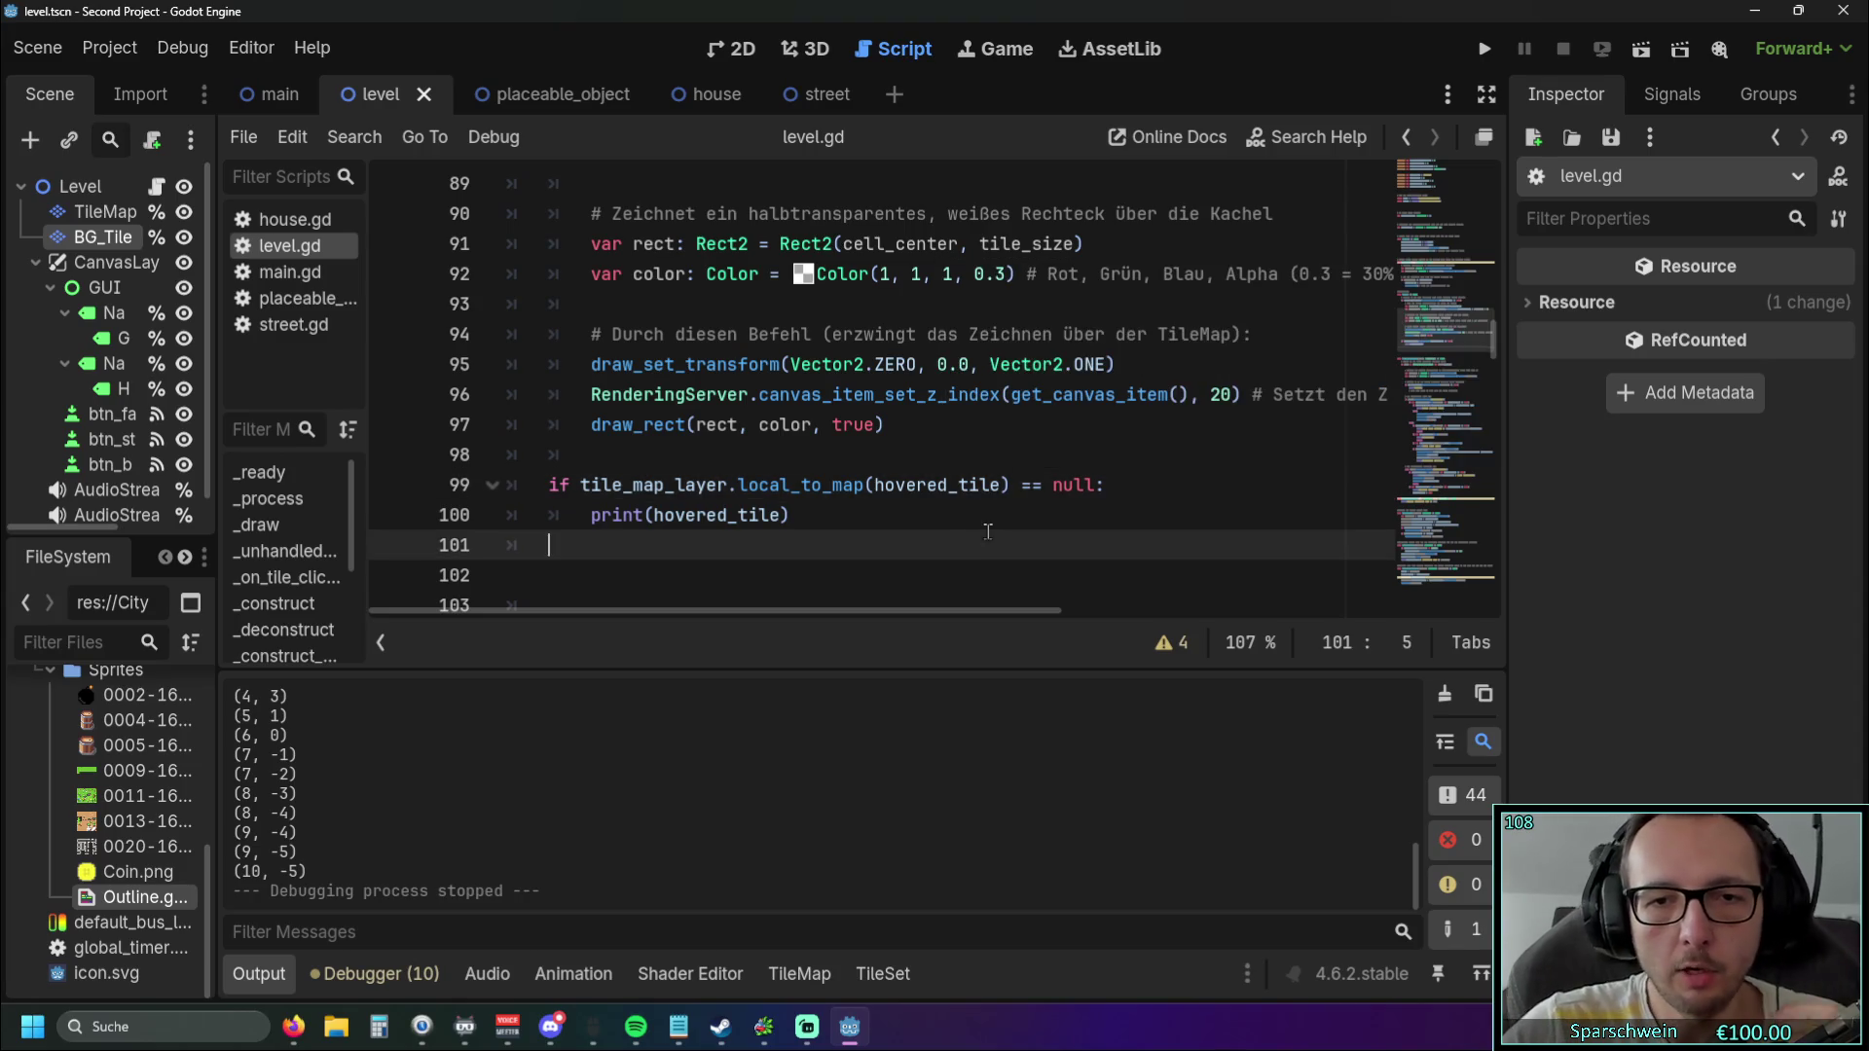
key("F5")
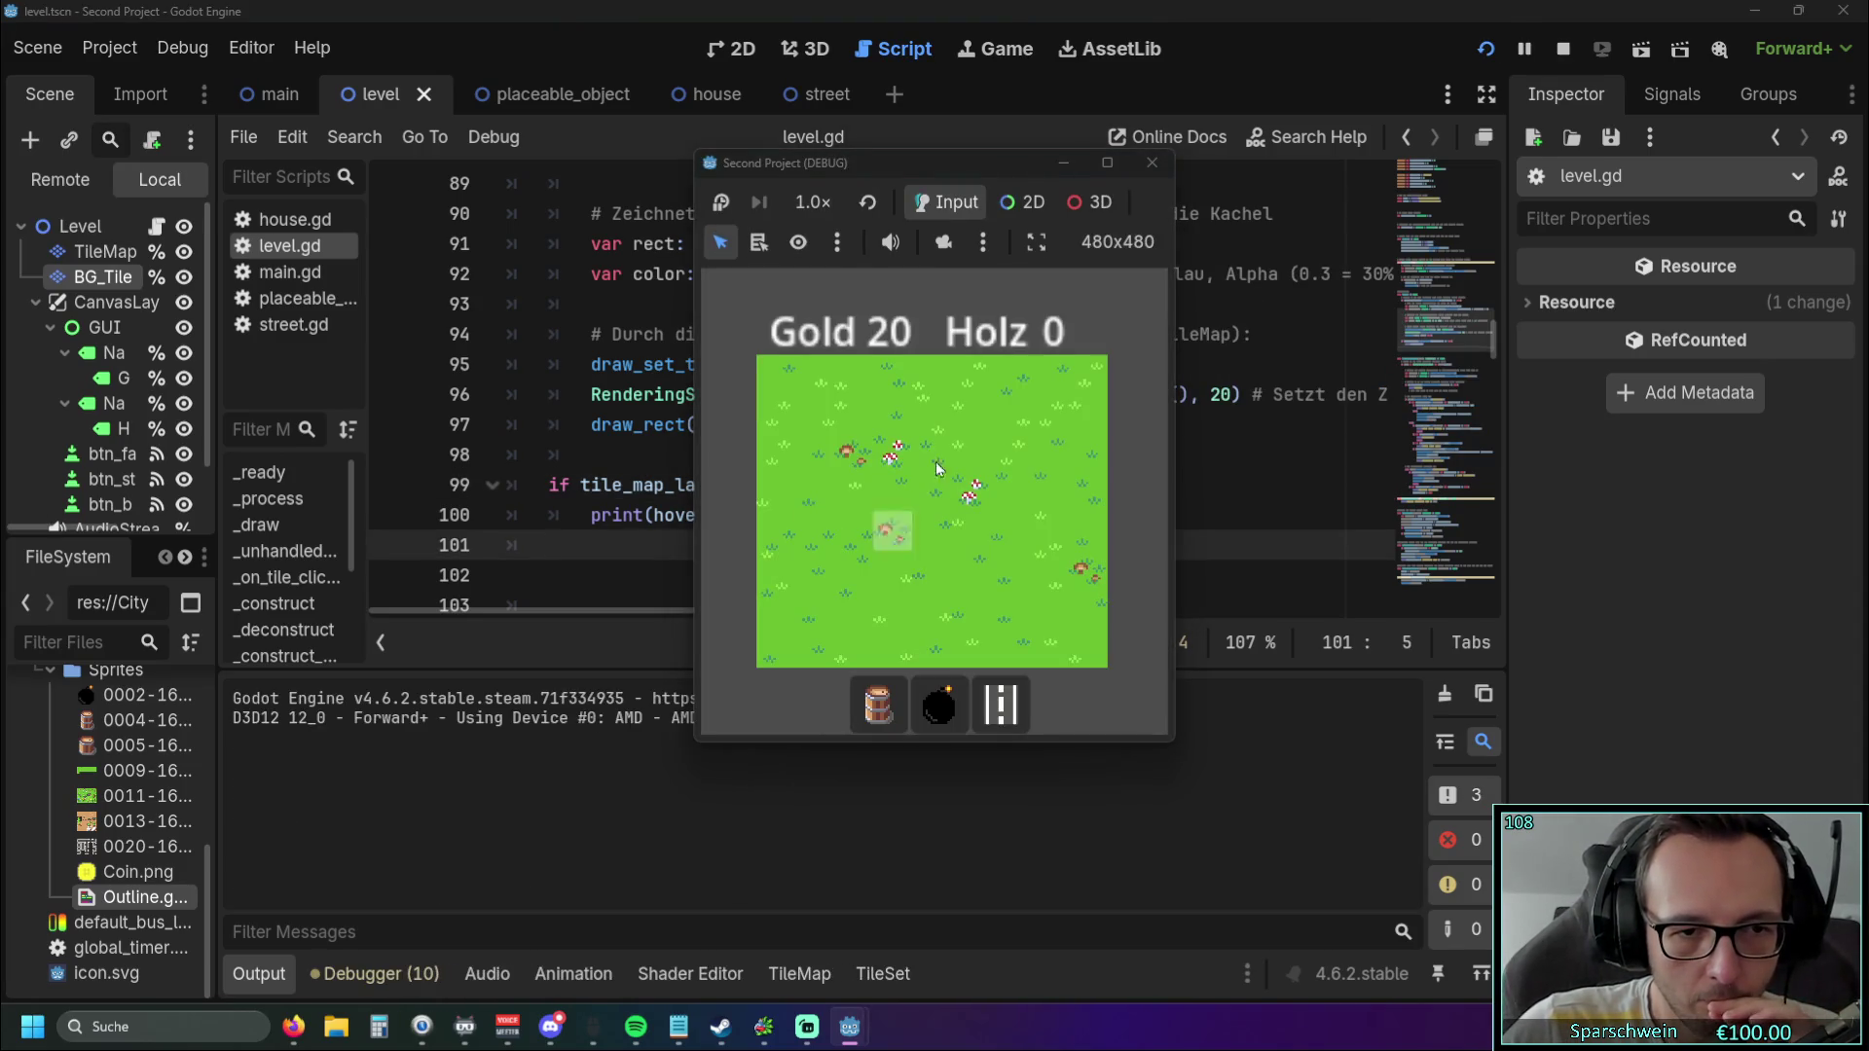
Build a barrel on tile (3, 3) and a street on tile (5, 4), then stop the game.
left_click(890, 536)
left_click(907, 501)
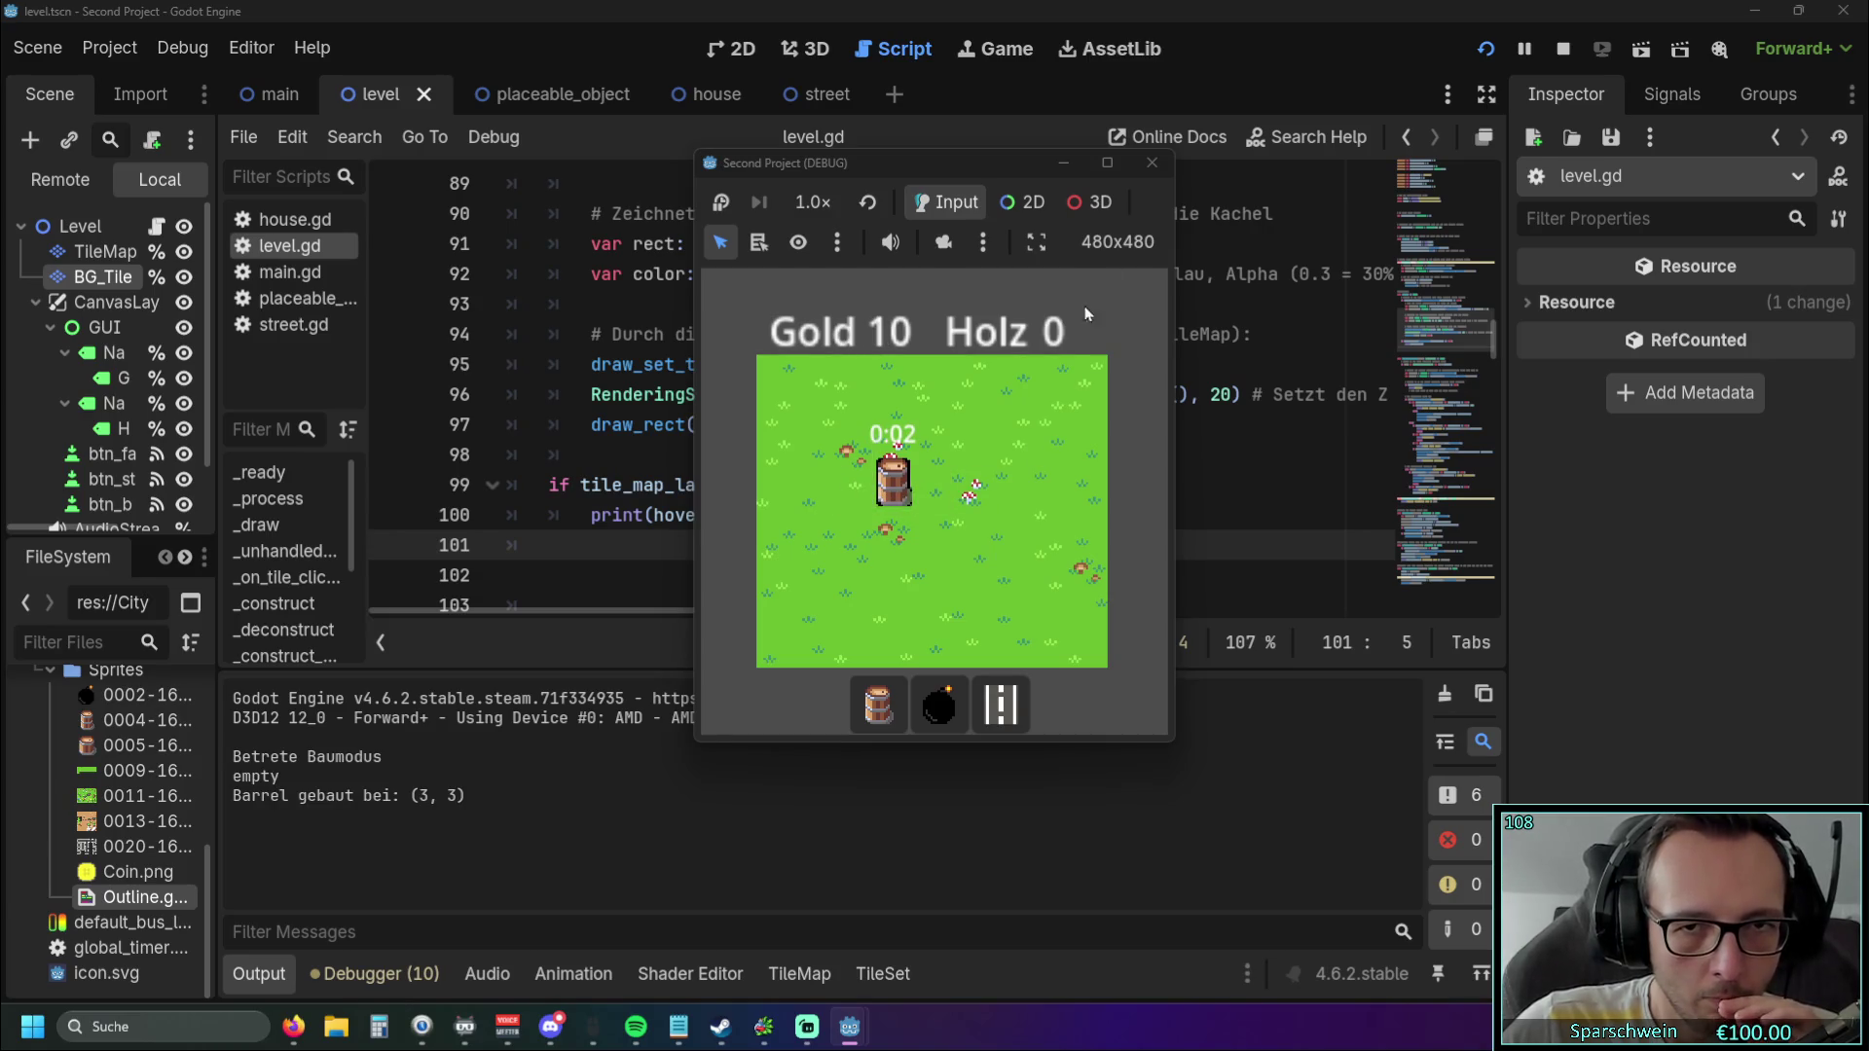
left_click(1001, 703)
left_click(973, 533)
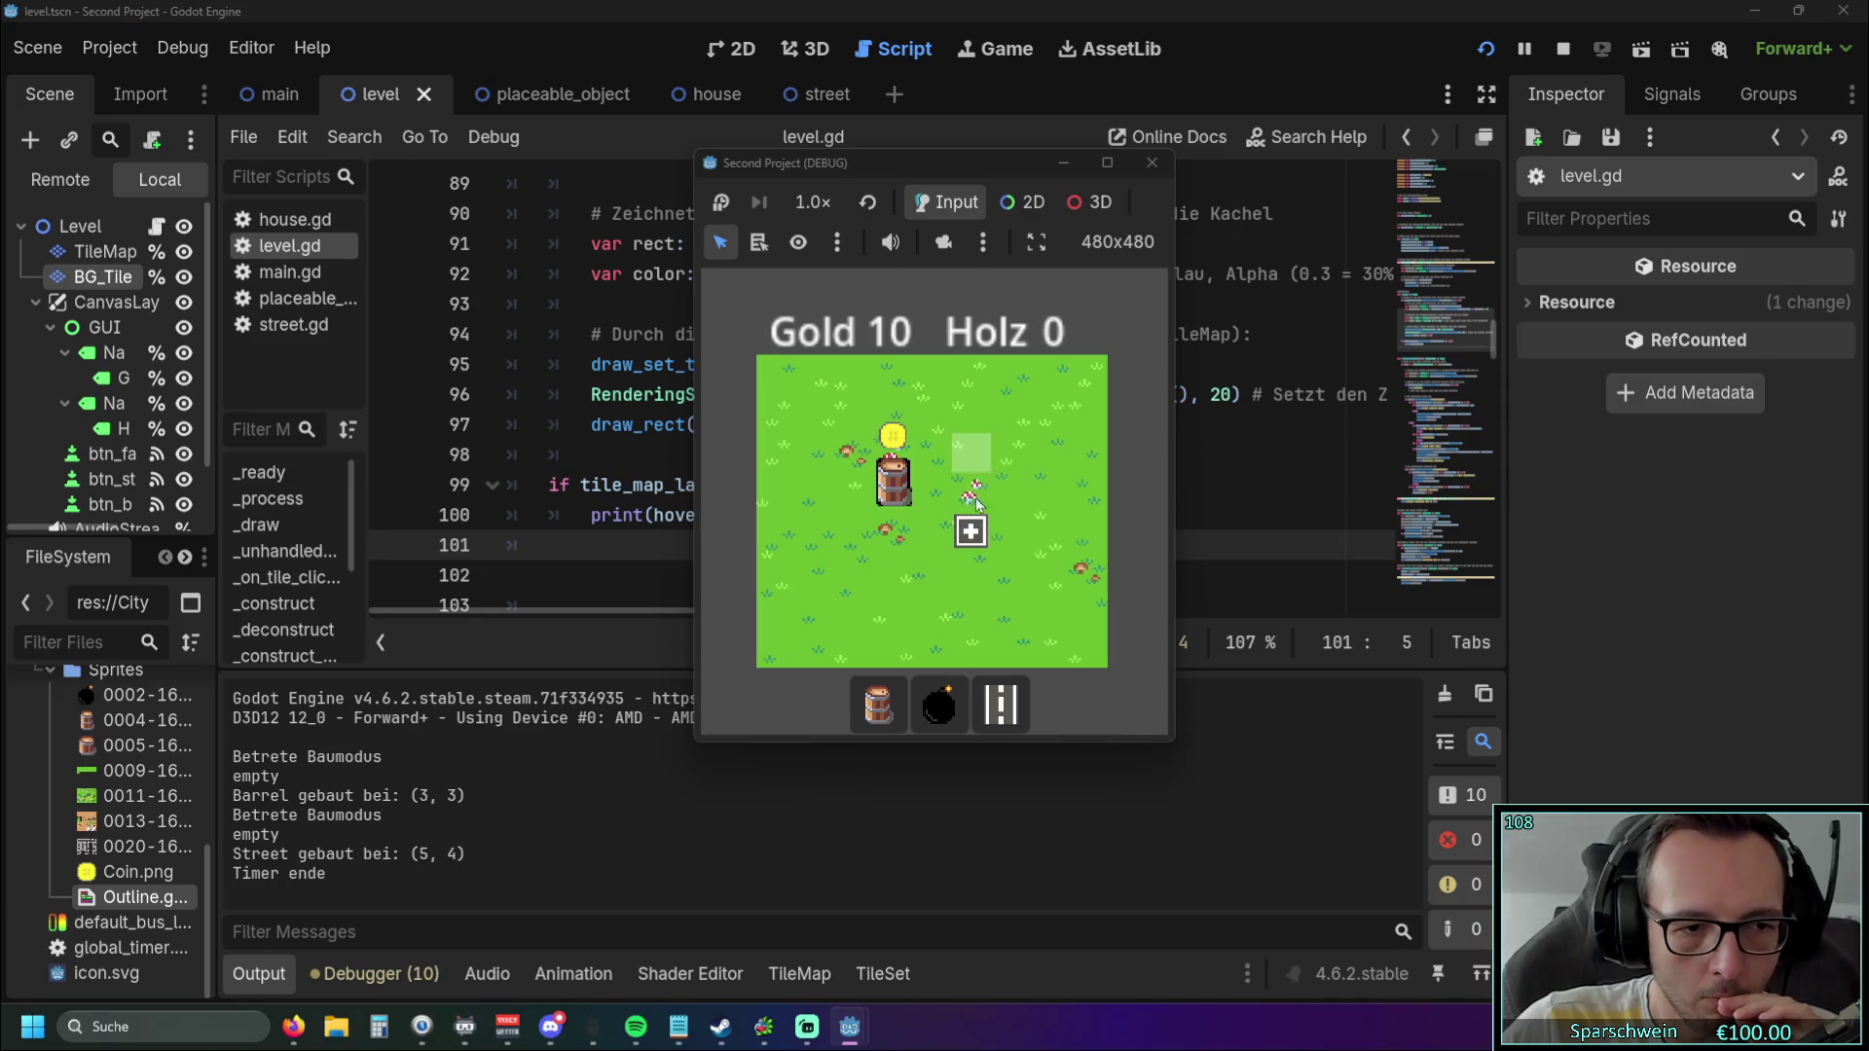
key("F8")
left_click(868, 522)
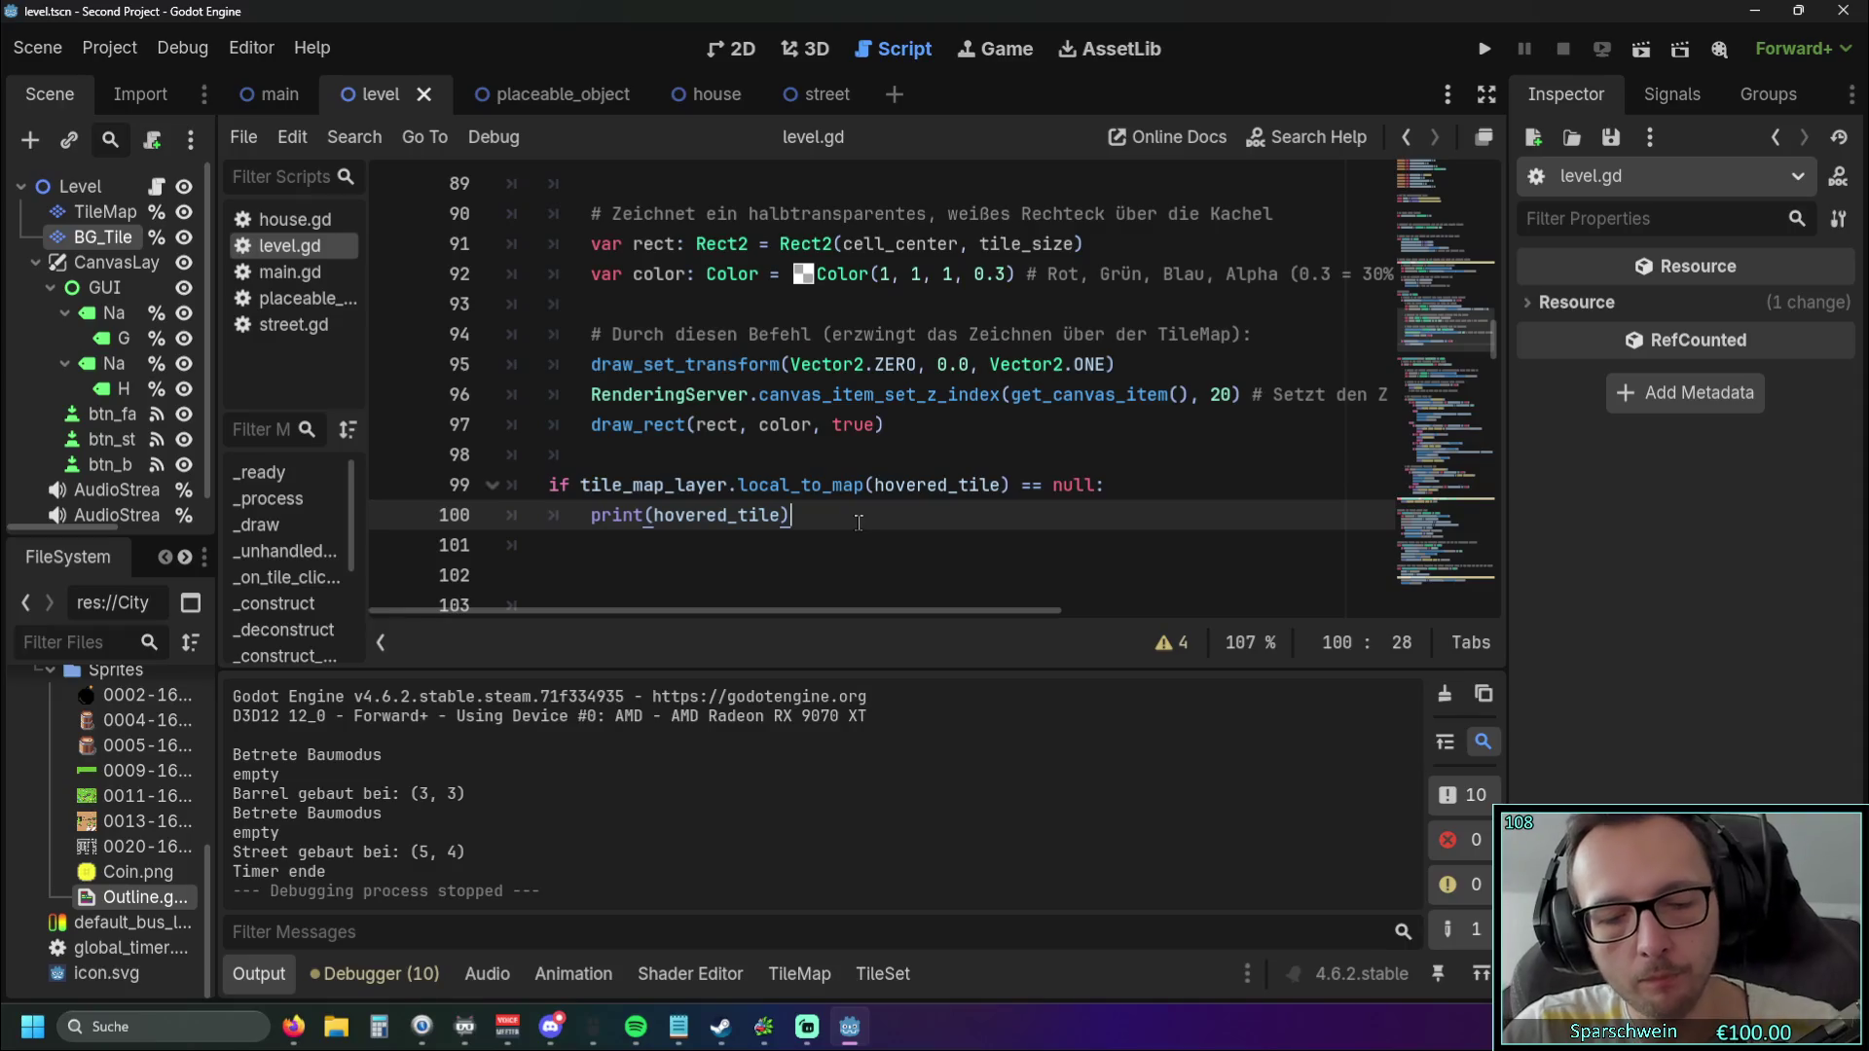
Restore line 99 to get_cell_tile_data(hovered_tile) and line 100 to print(hovered_tile) via undo/redo.
key("ctrl+z")
key("ctrl+z")
key("ctrl+z")
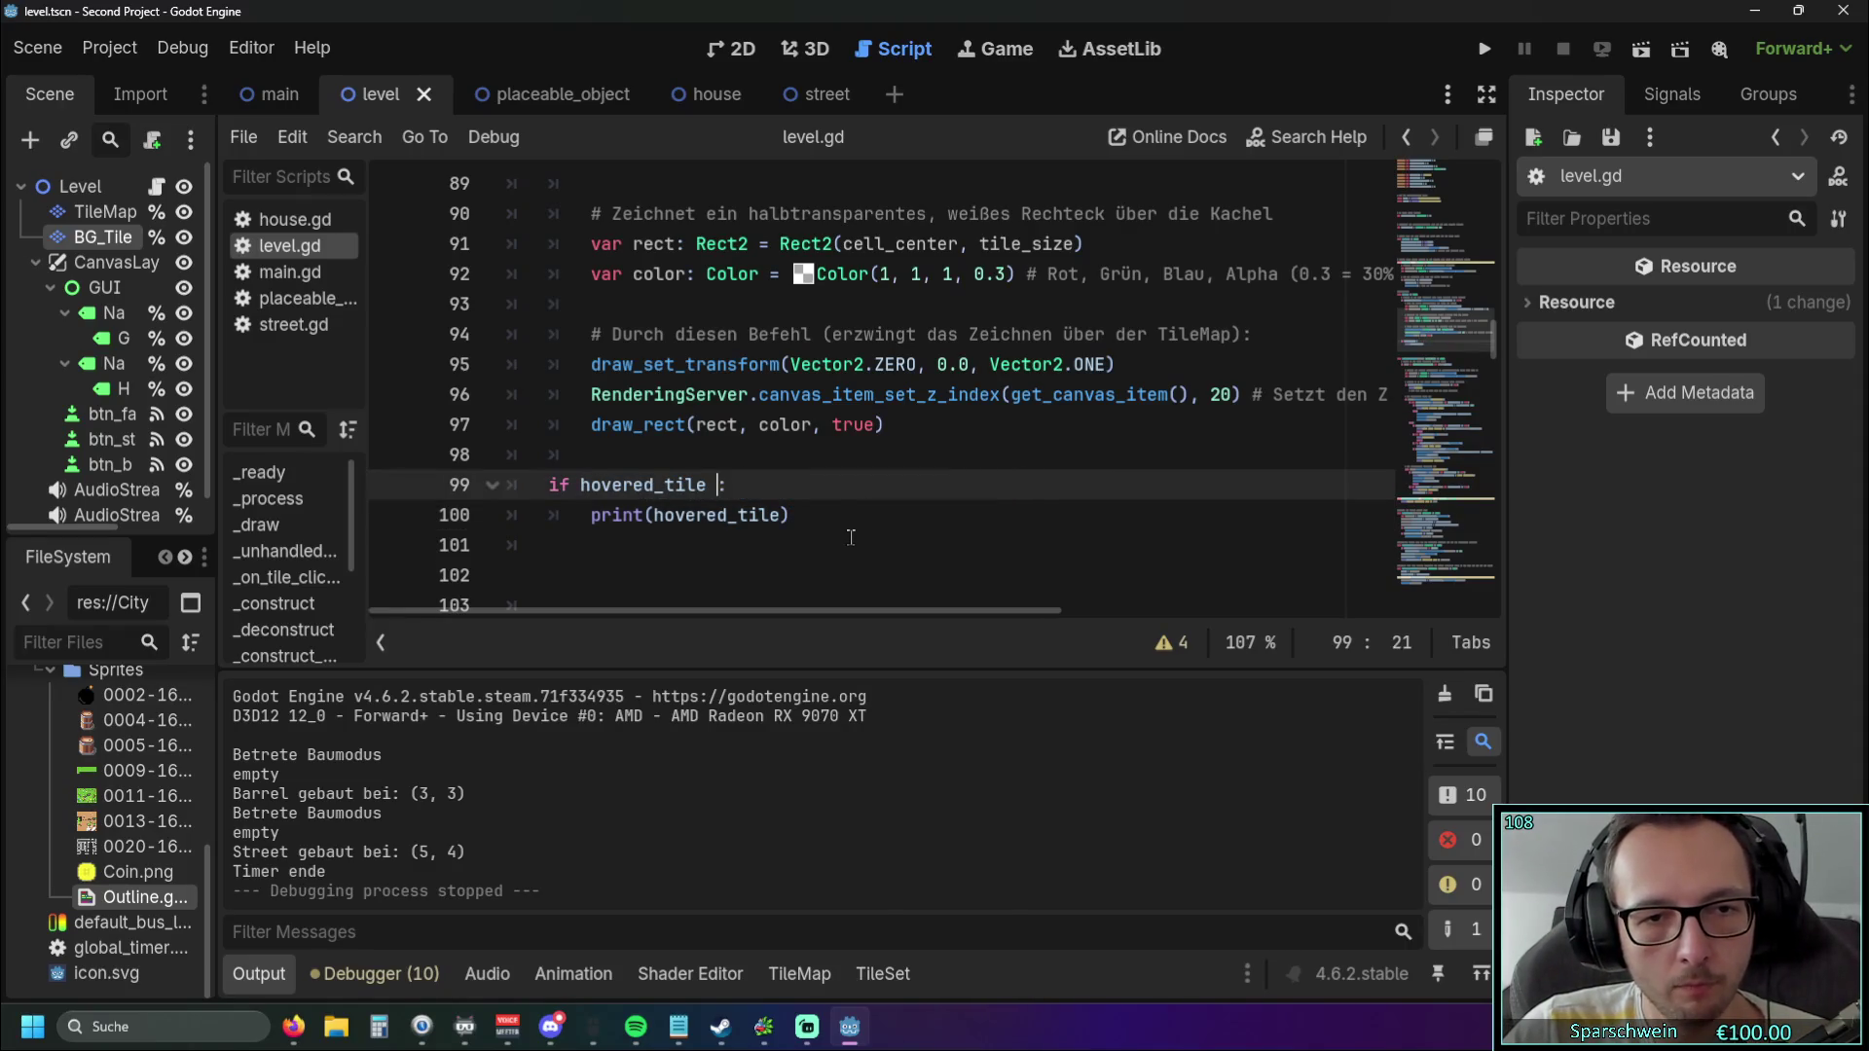
key("ctrl+y")
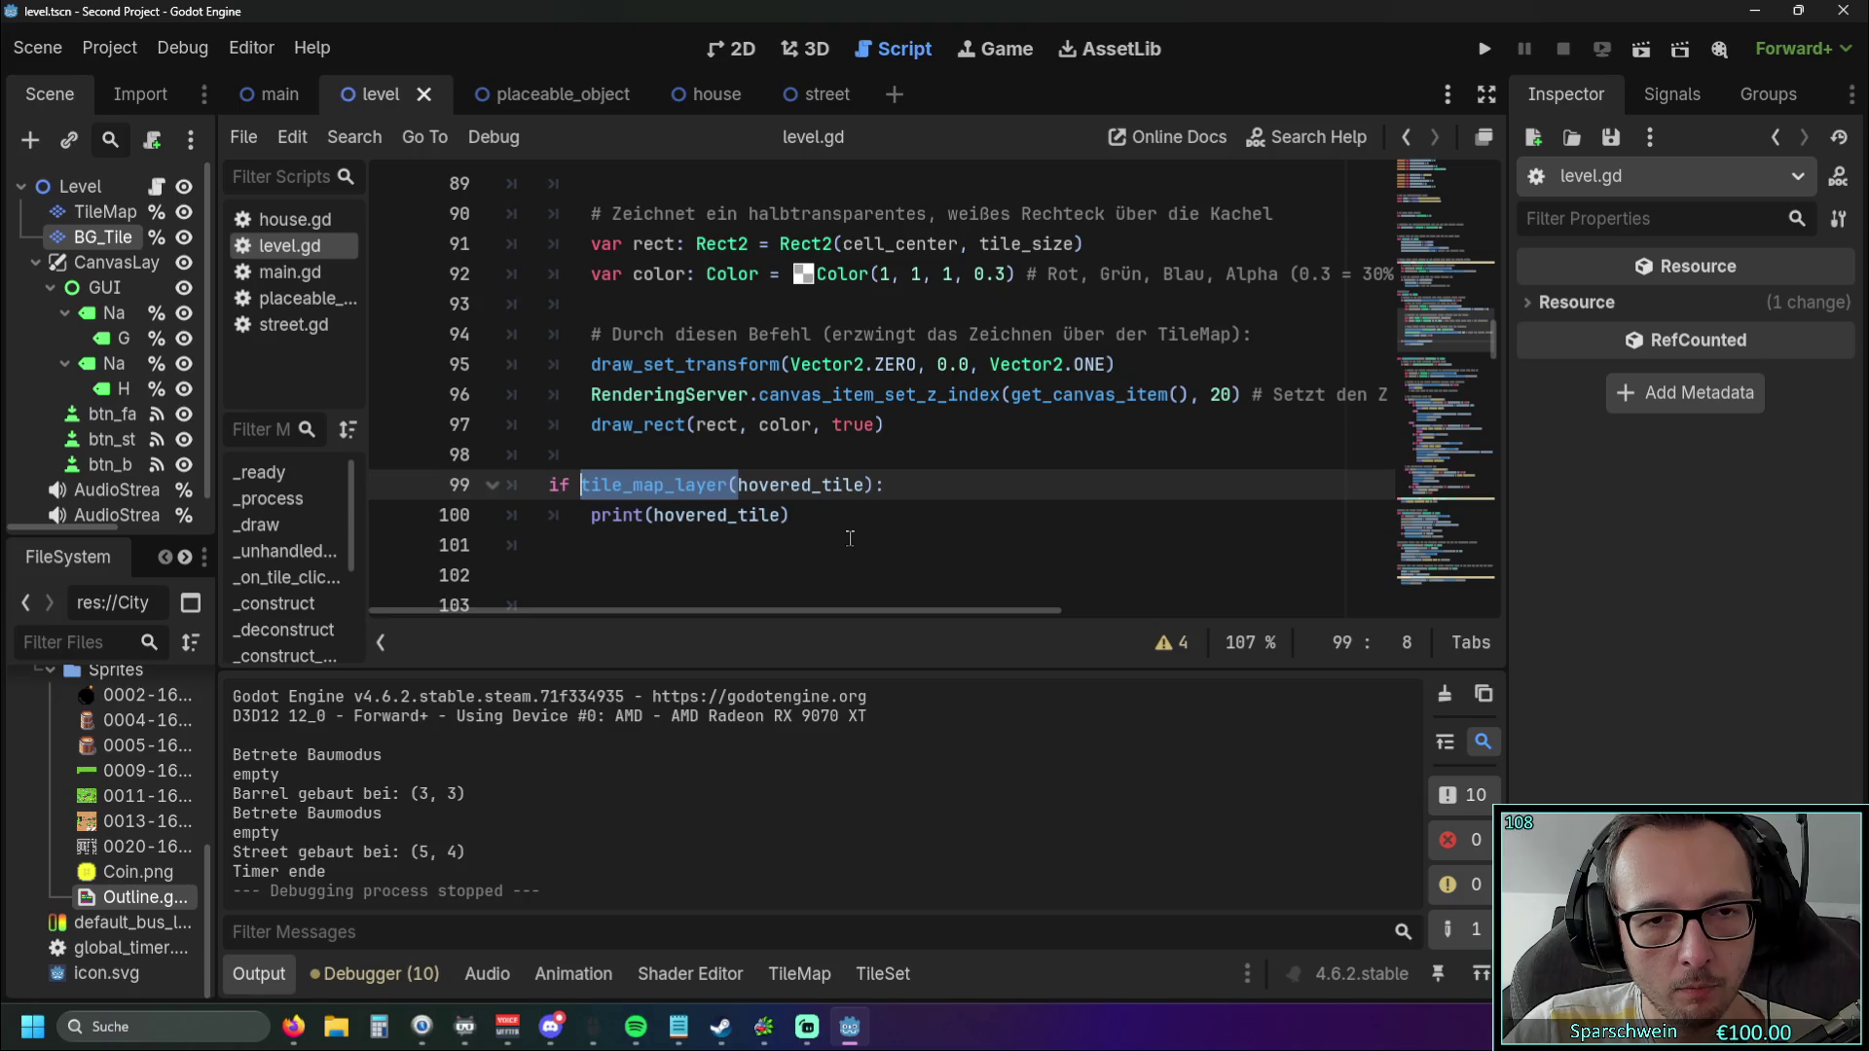
key("ctrl+y")
key("ctrl+y")
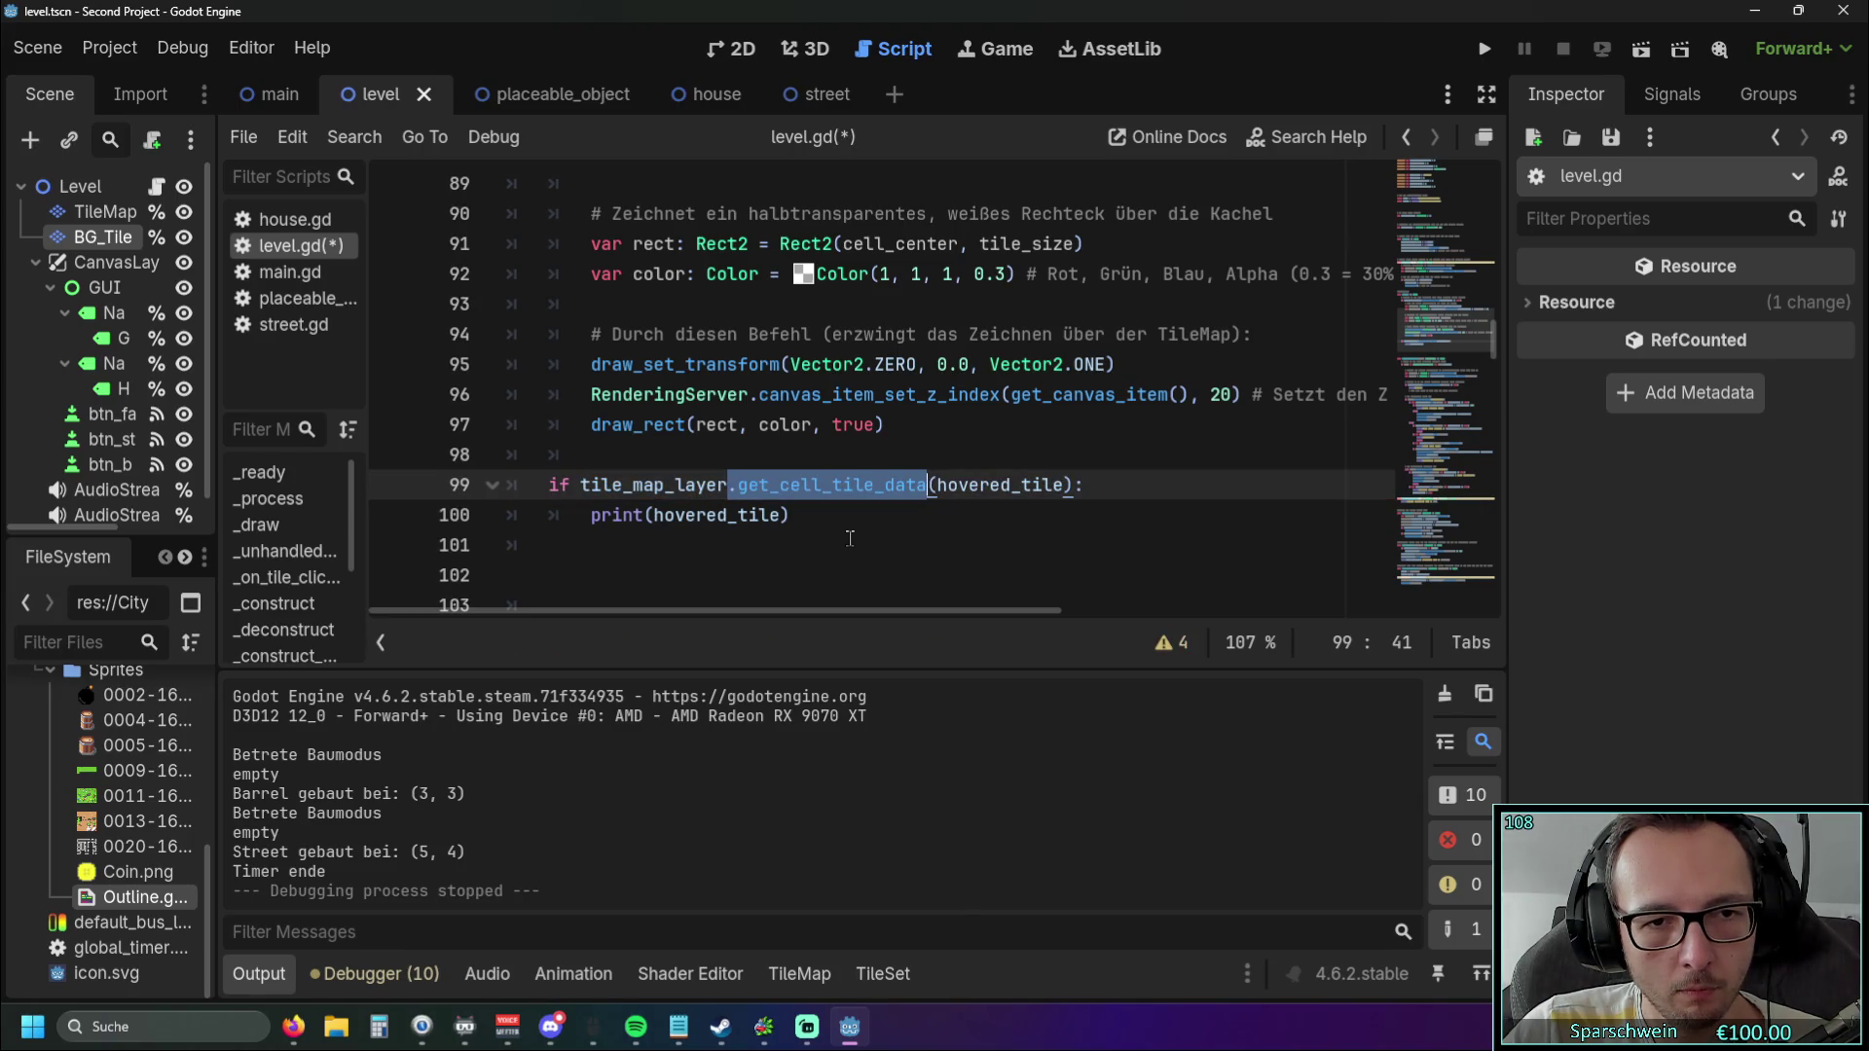
key("ctrl+y")
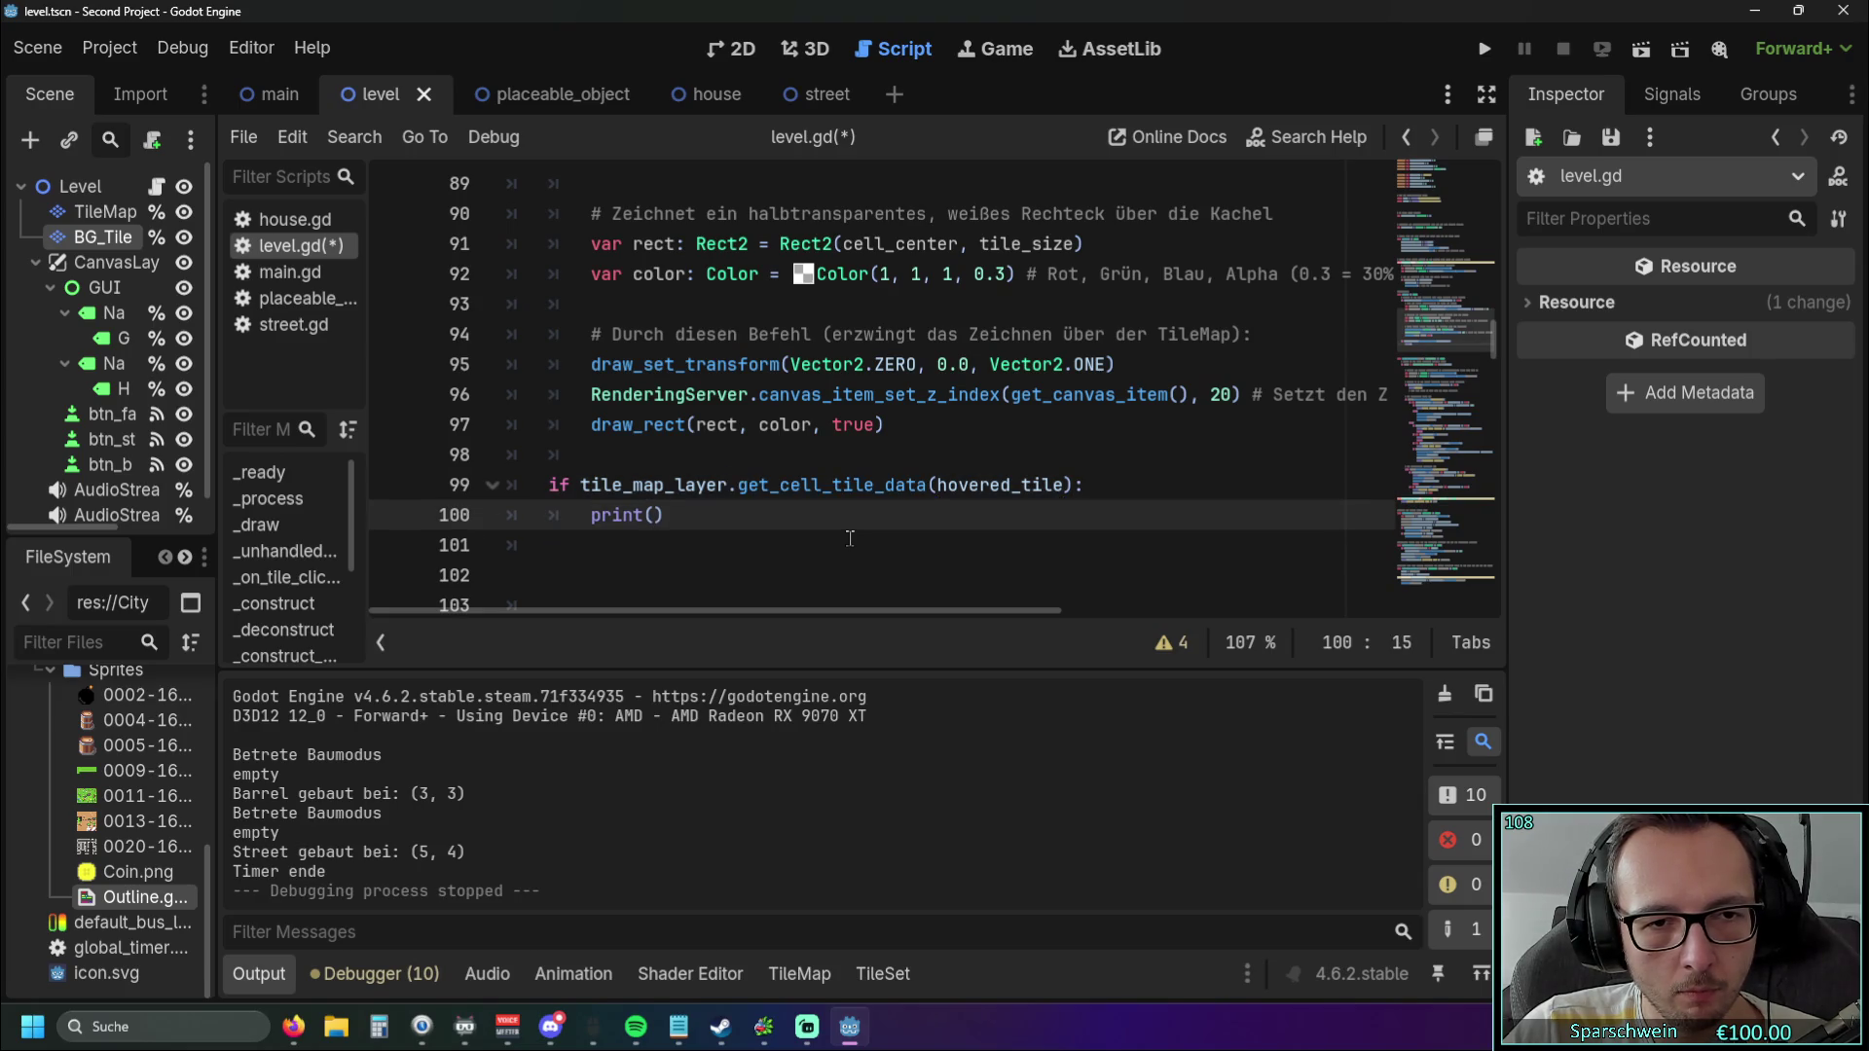
key("ctrl+y")
left_click(847, 555)
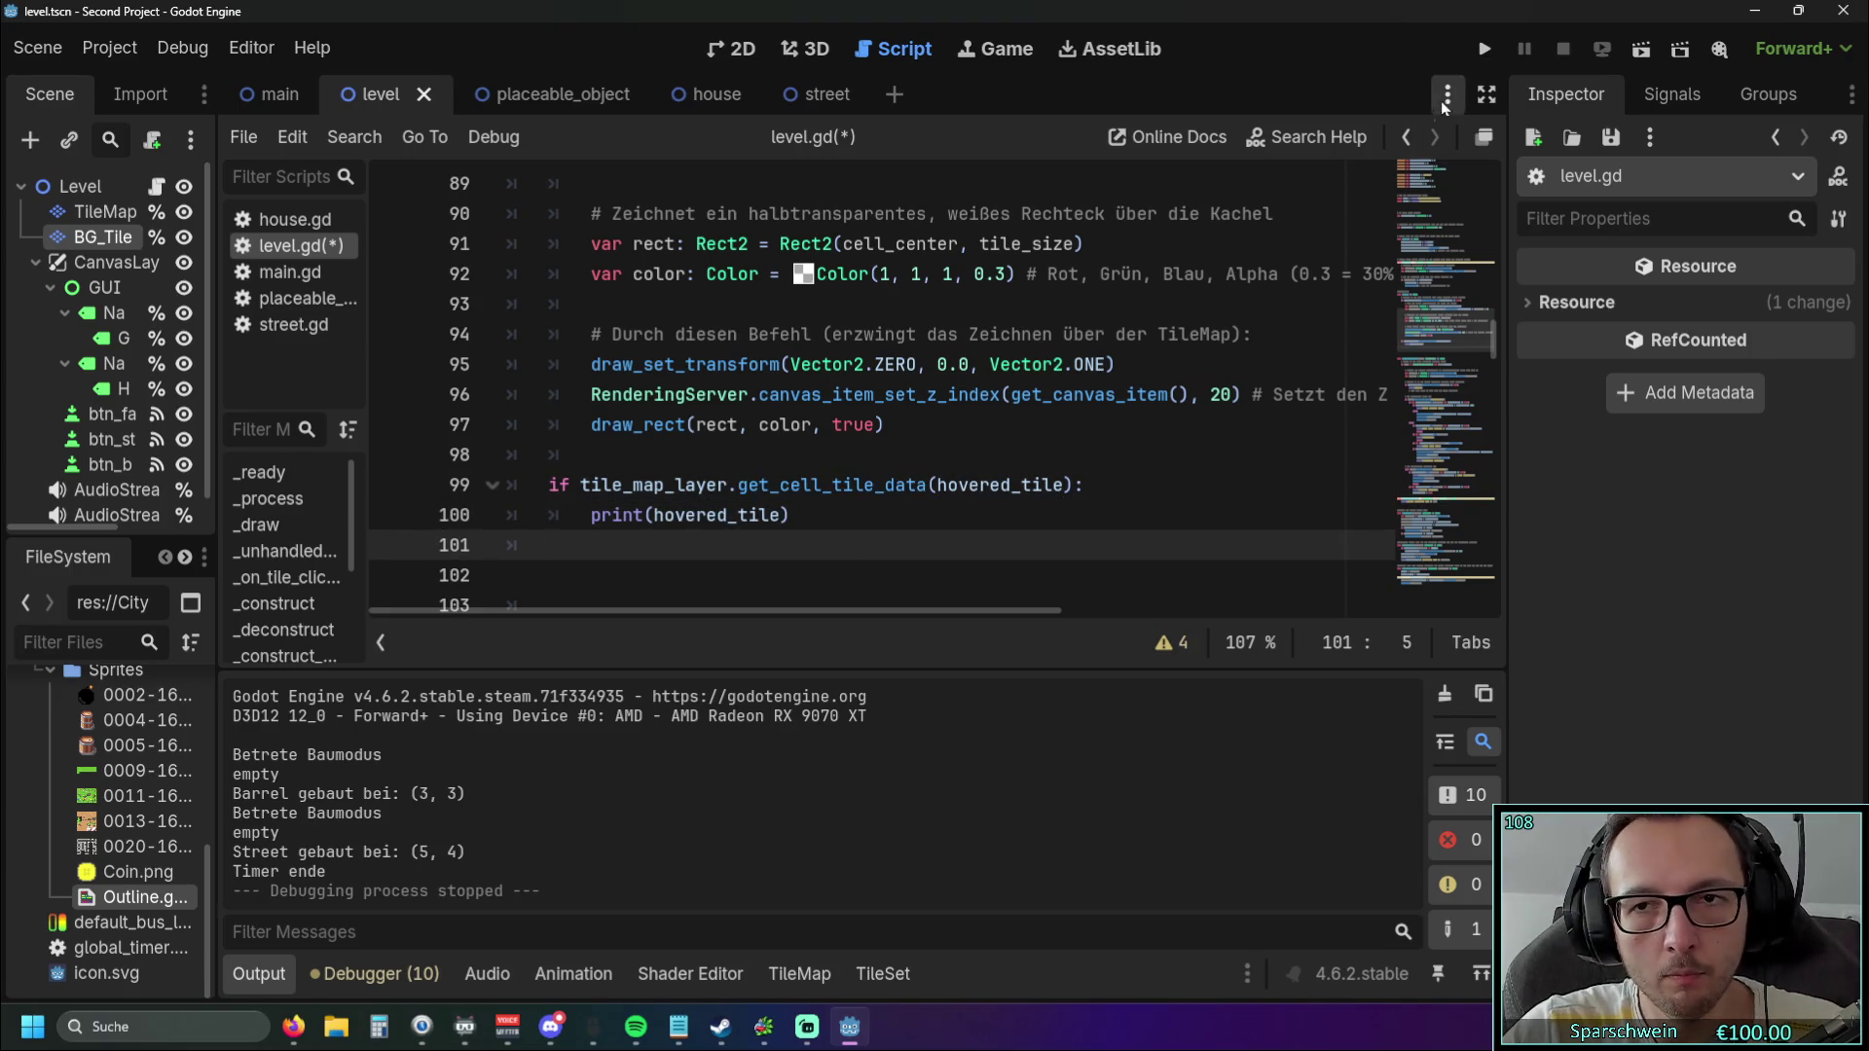
Run the game, place a street on tile (4, 4), and close the game.
left_click(1483, 49)
left_click(1002, 705)
left_click(948, 546)
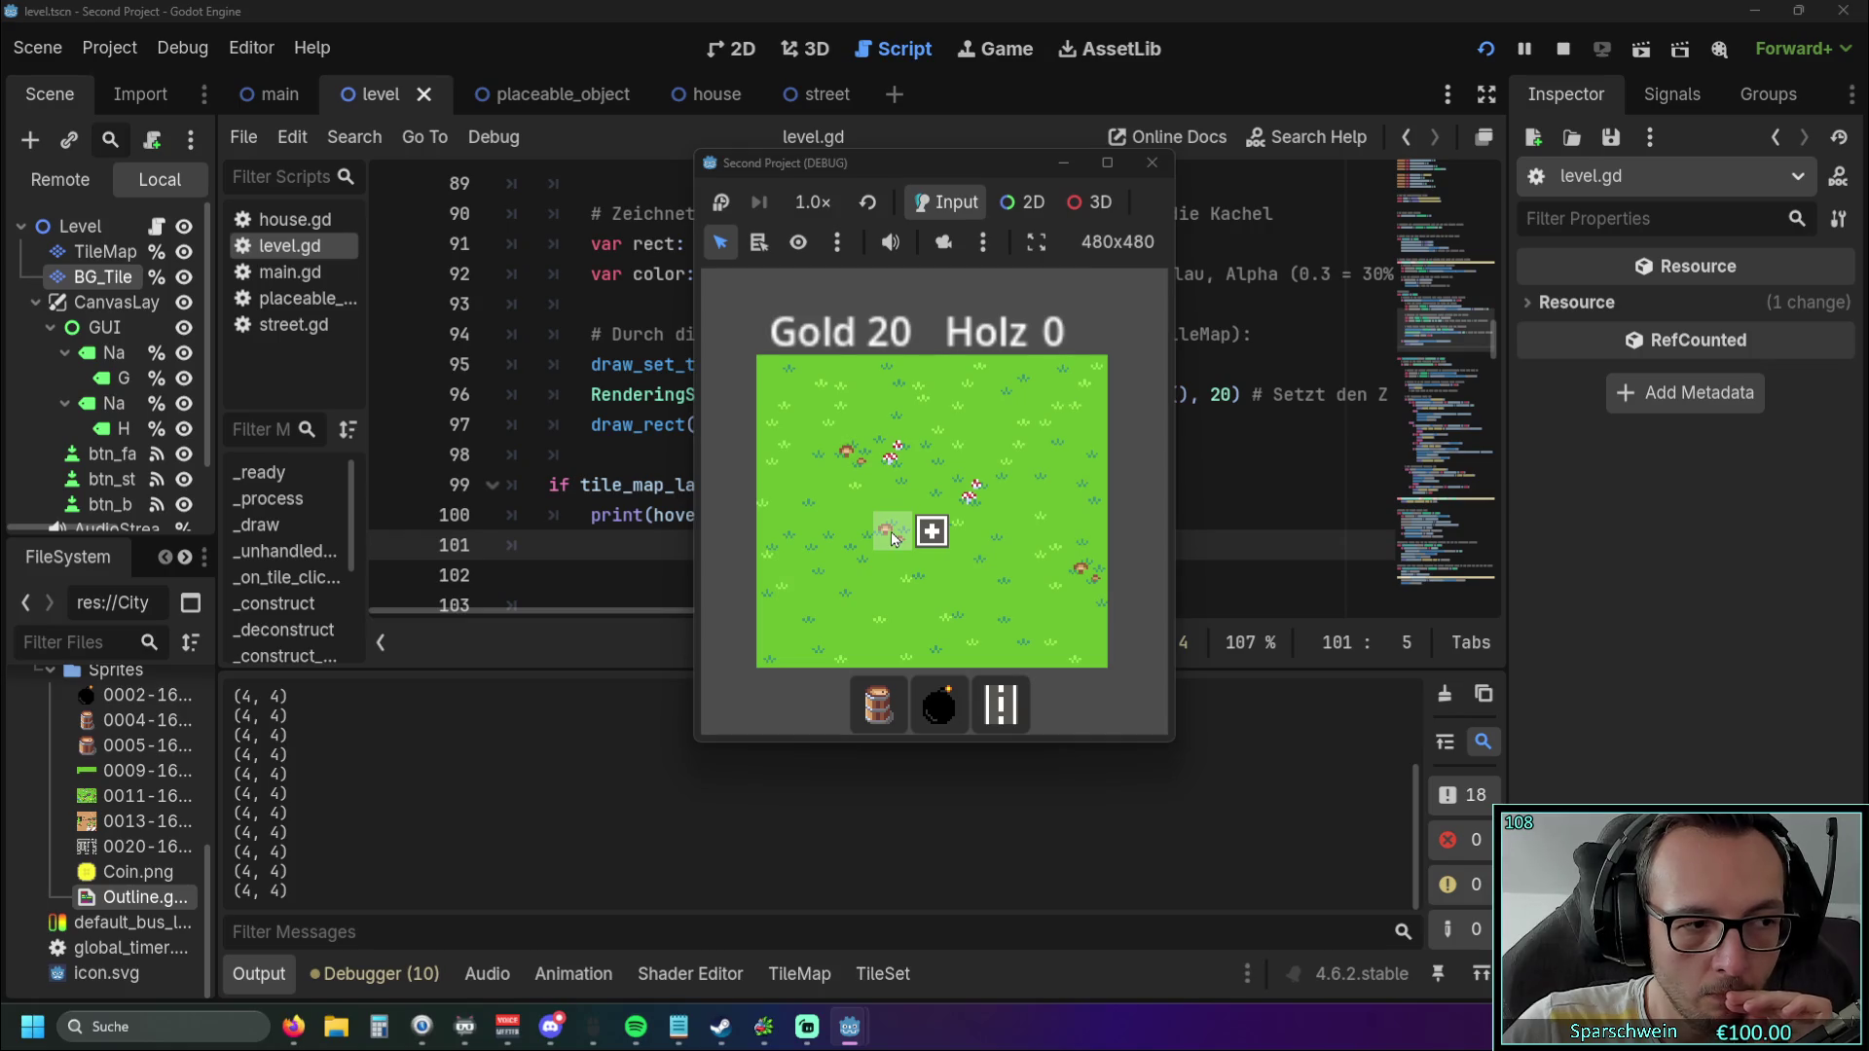
left_click(1151, 163)
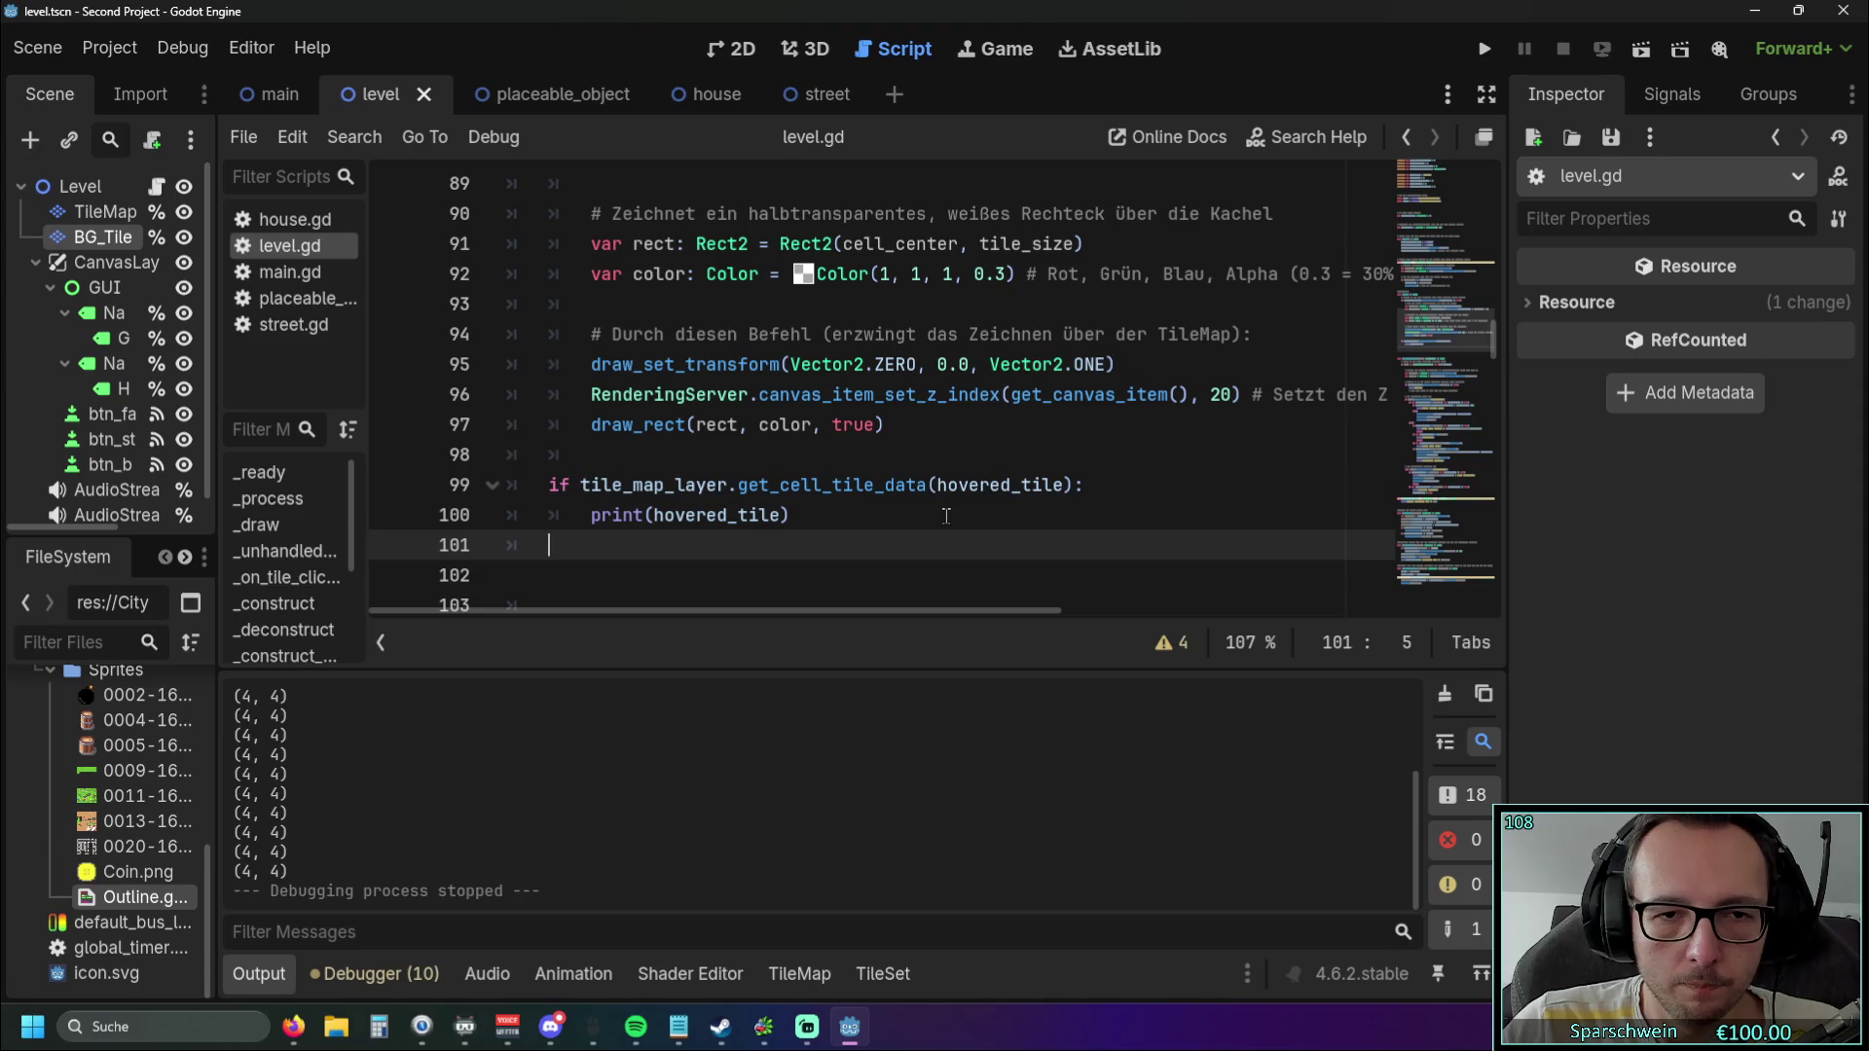
Cut the hovered_tile argument from get_cell_tile_data on line 99 and rerun the game.
left_click_drag(937, 484, 1062, 485)
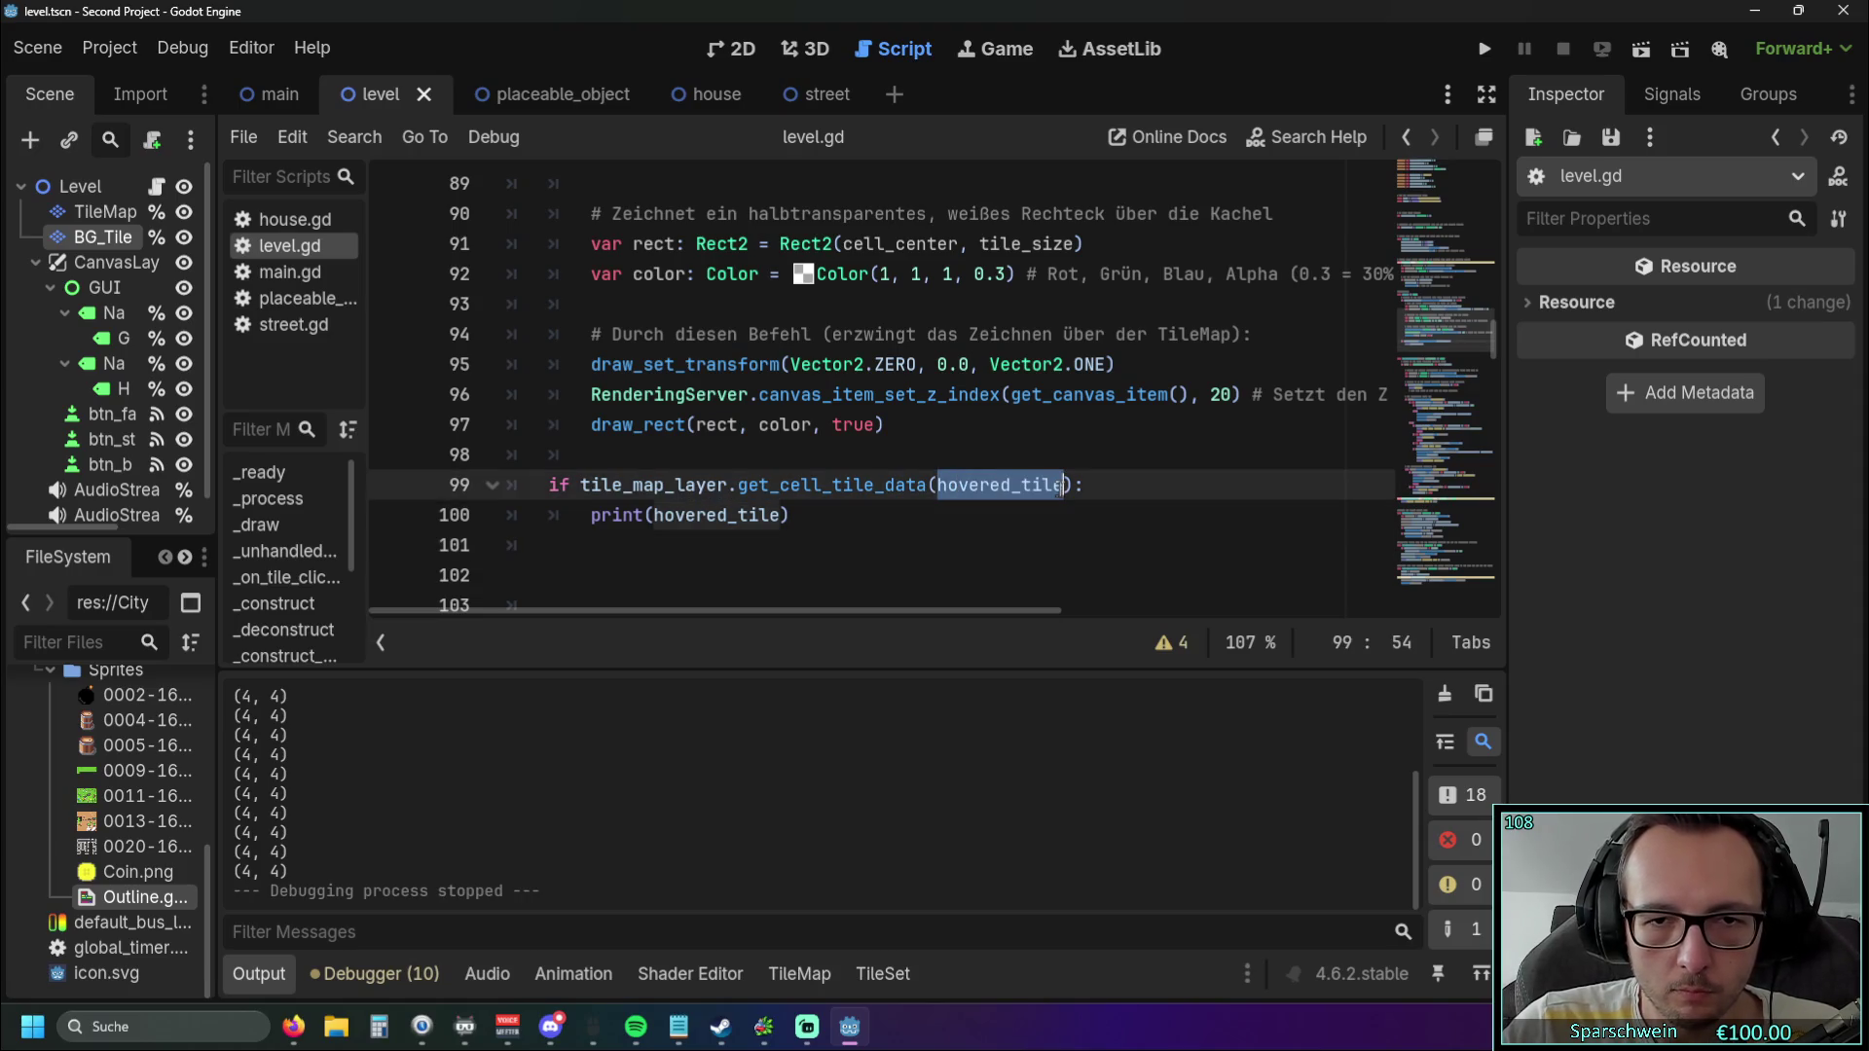
key("ctrl+x")
left_click(1045, 550)
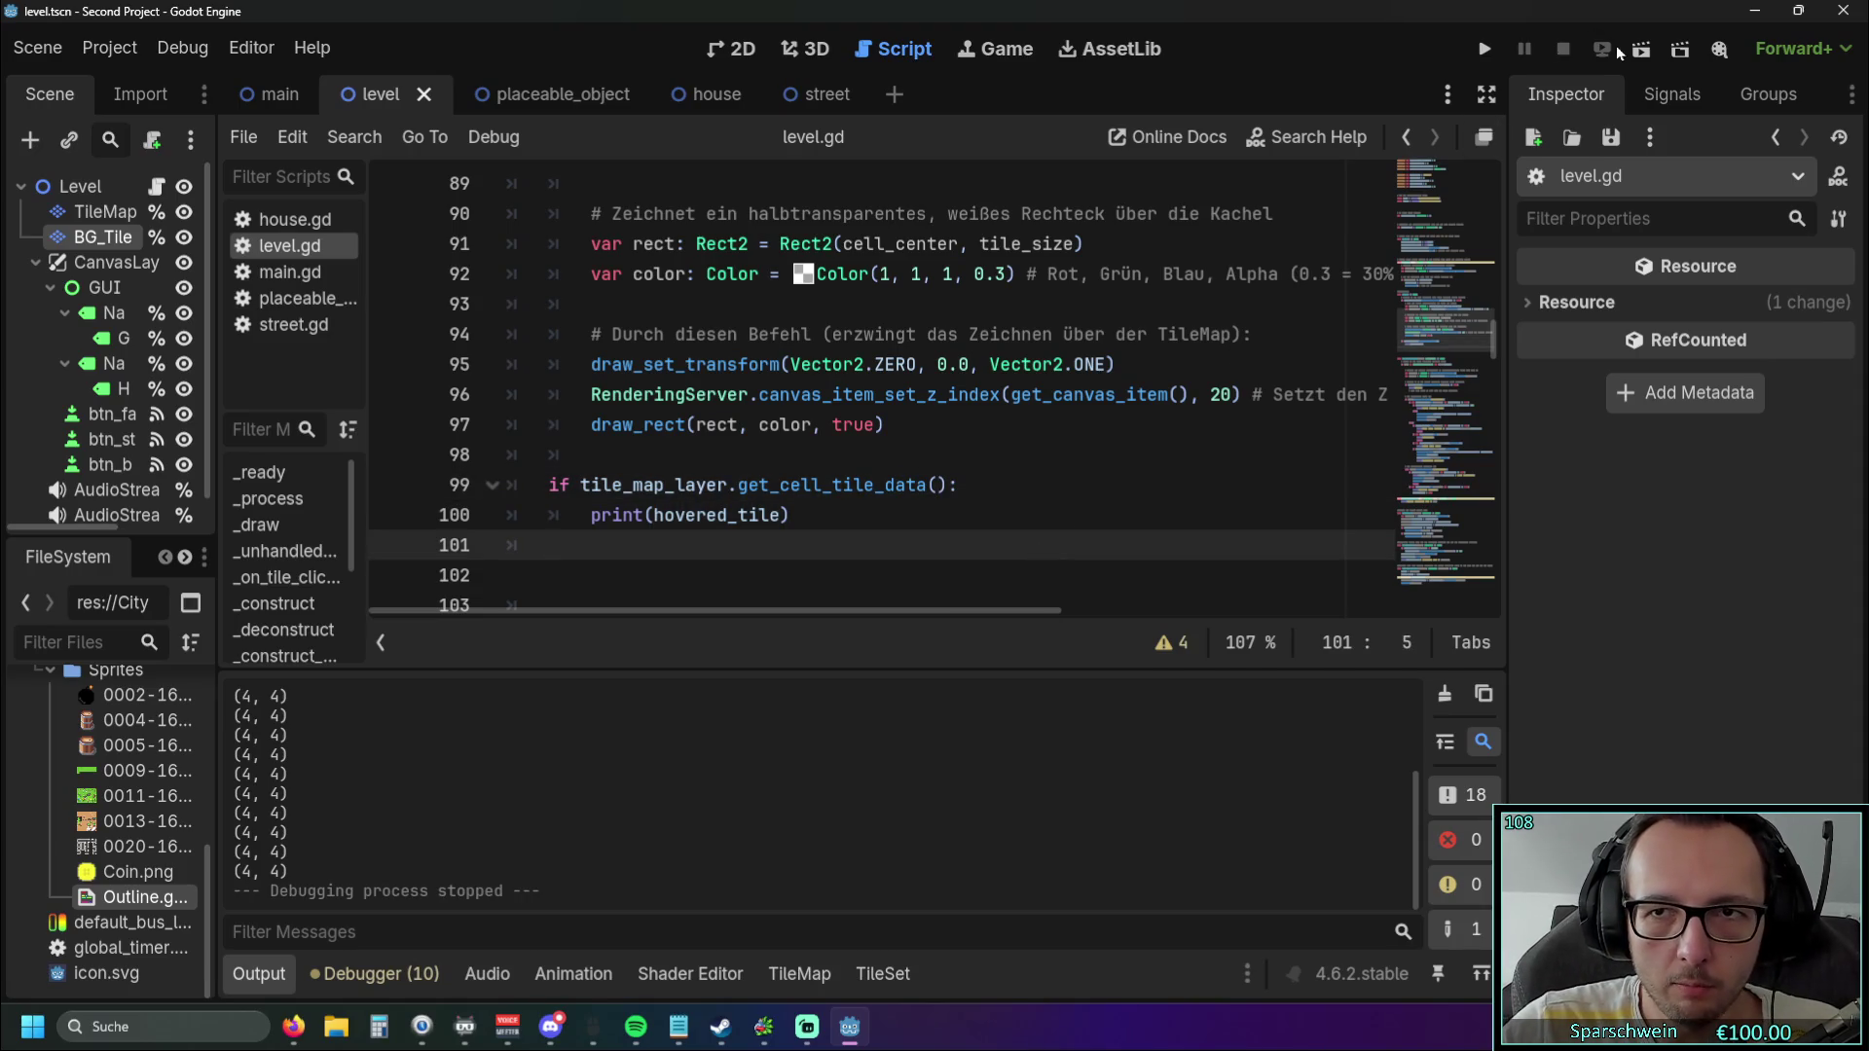
left_click(1491, 46)
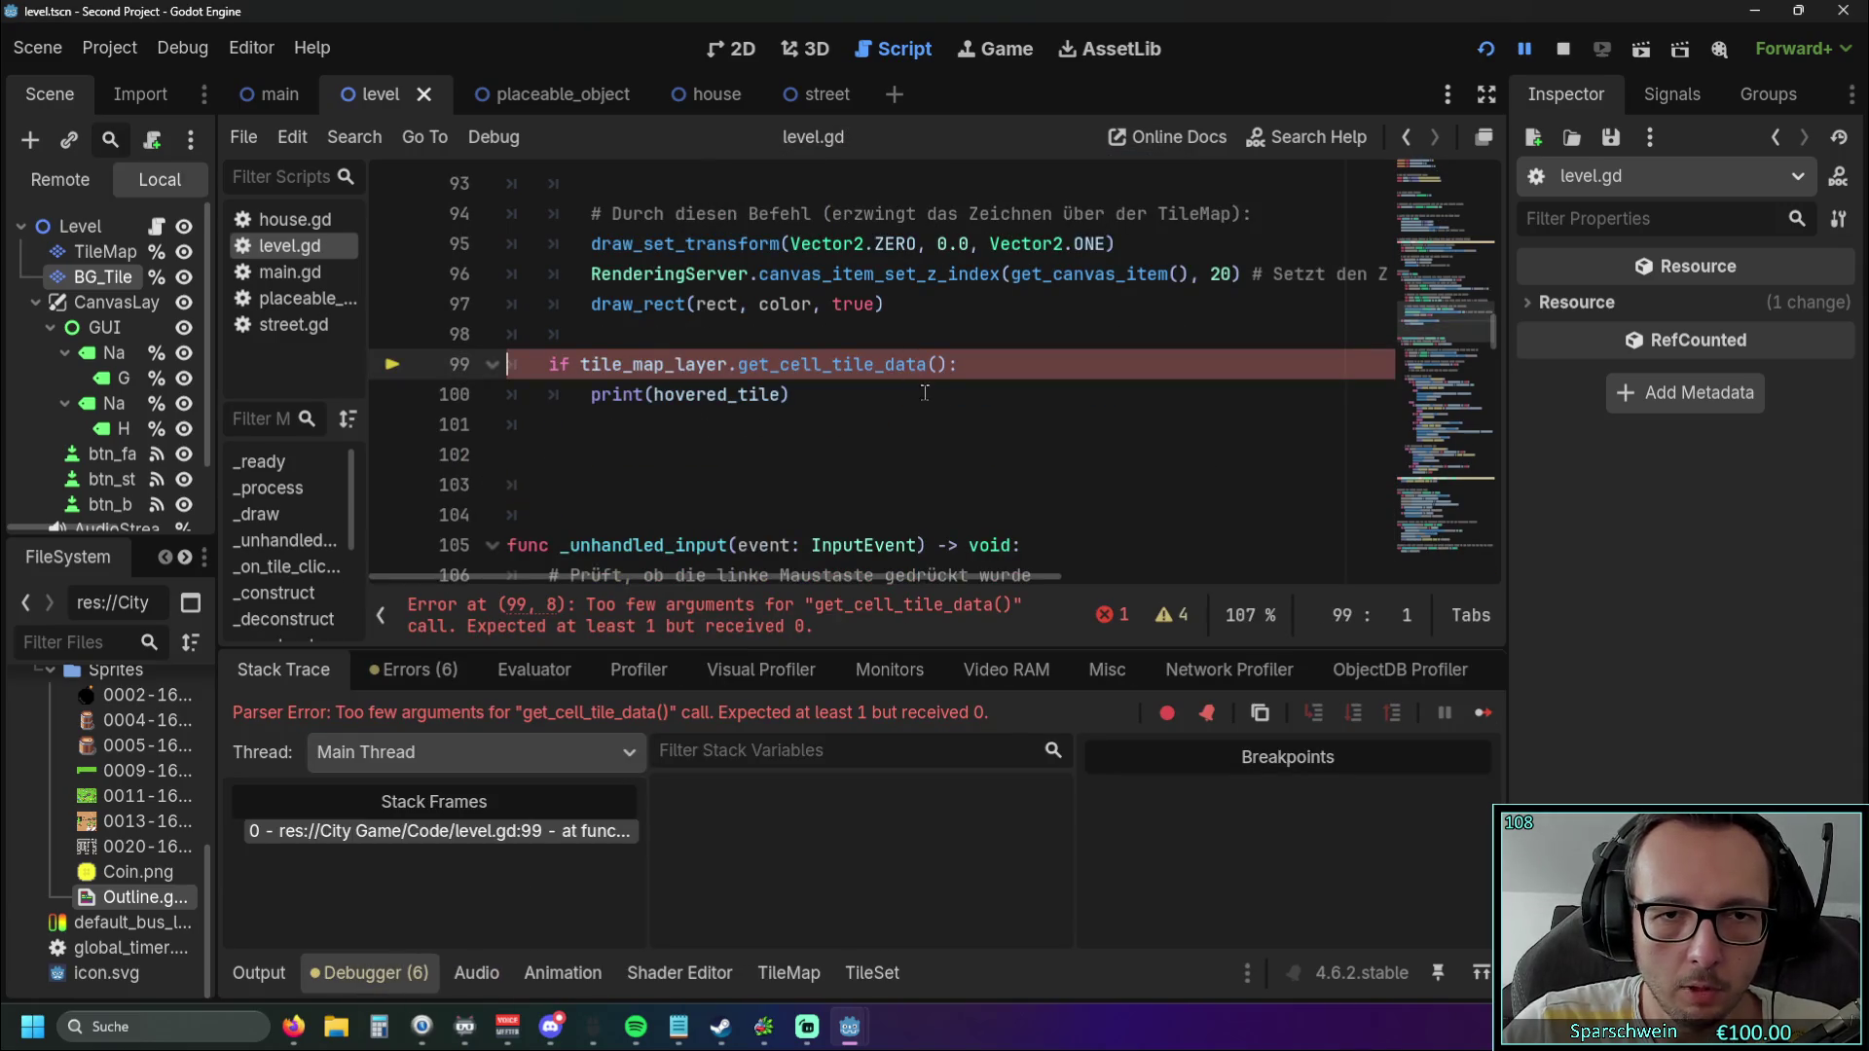
Put hovered_tile back in line 99's get_cell_tile_data call and add a print() line under the if.
scroll(924, 392, "up", 1)
left_click(940, 456)
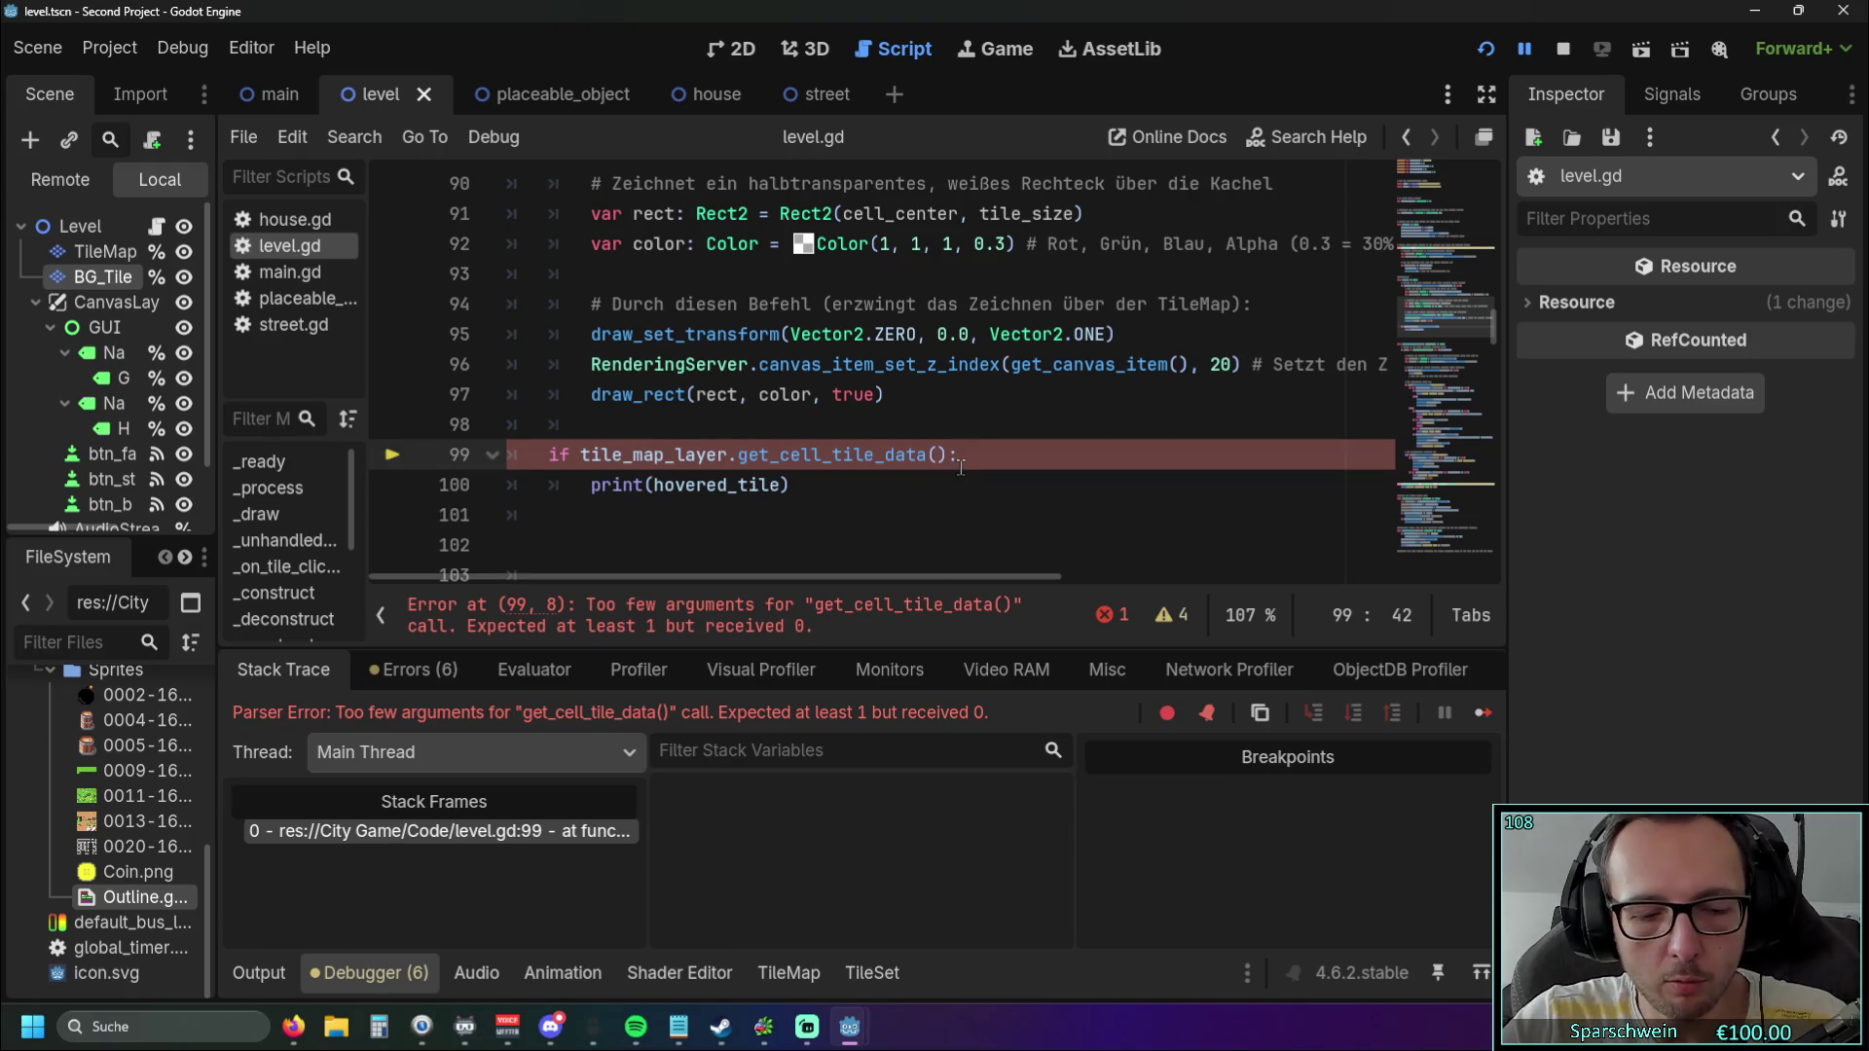
key("Down")
key("Down")
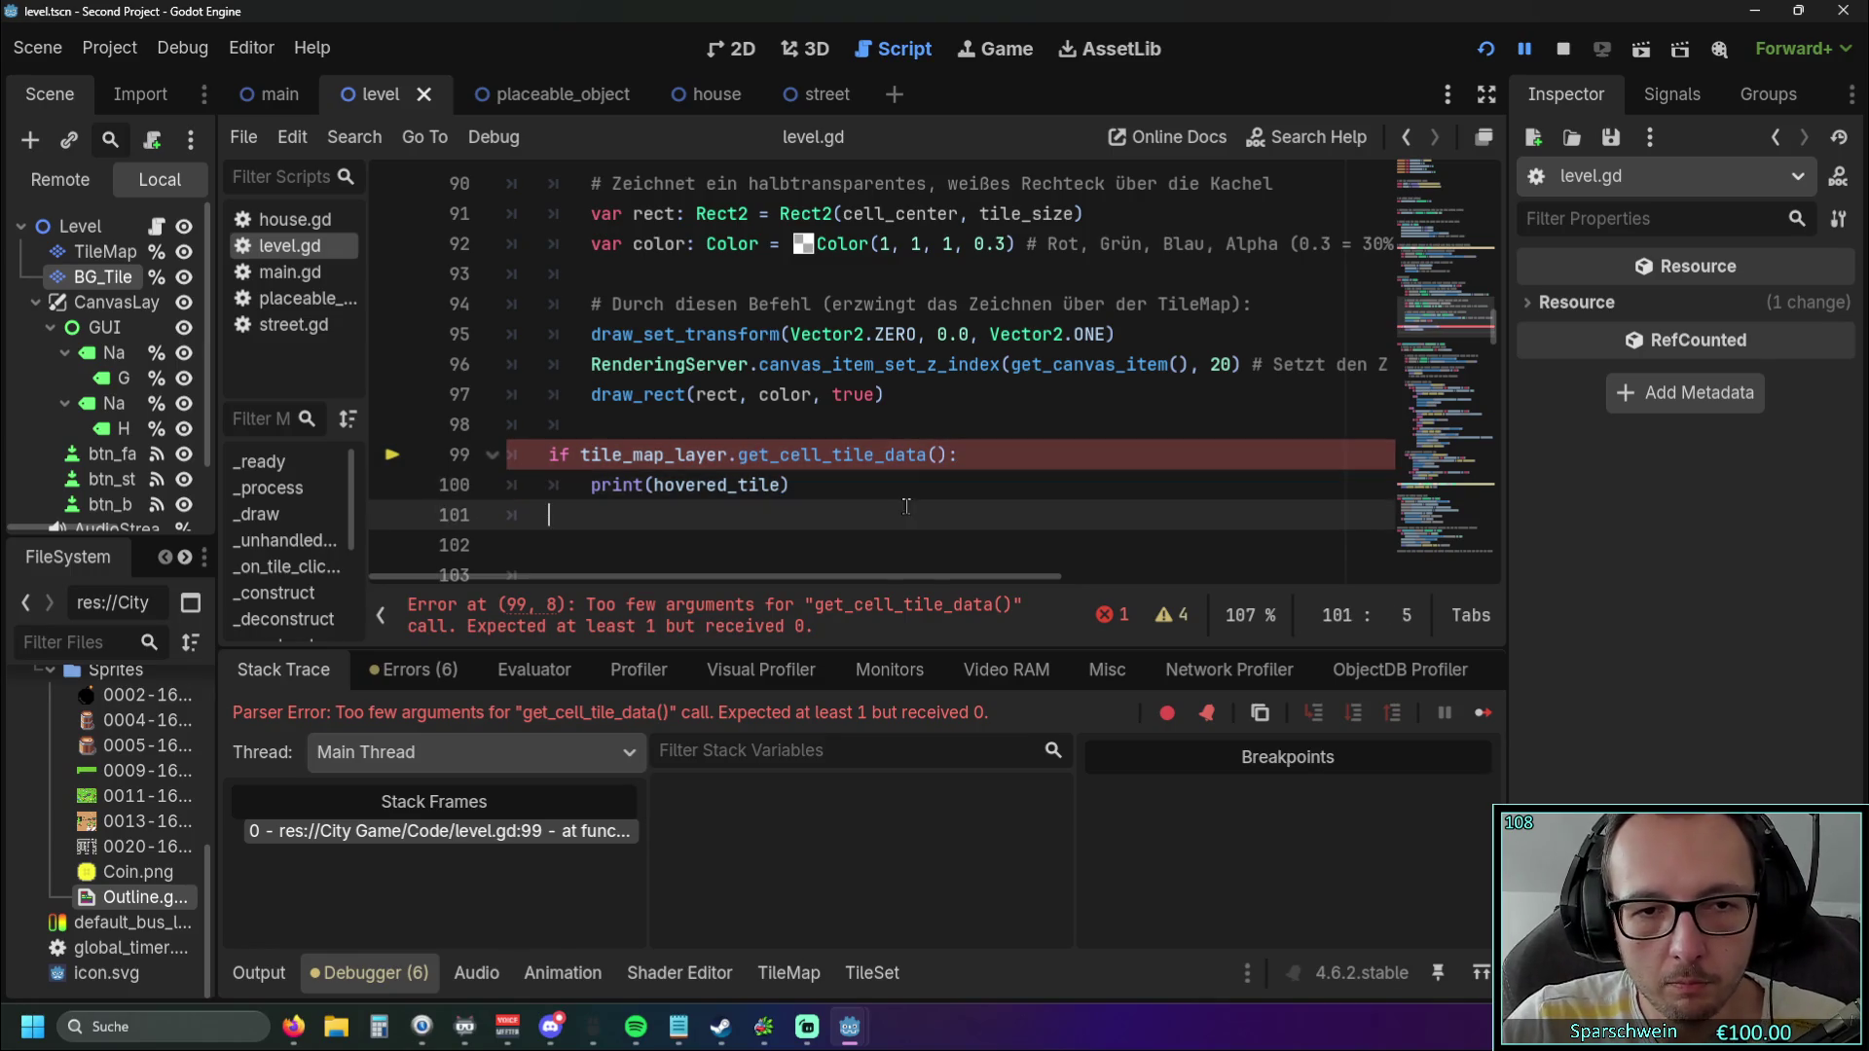
key("ctrl+z")
key("ctrl+z")
key("ctrl+z")
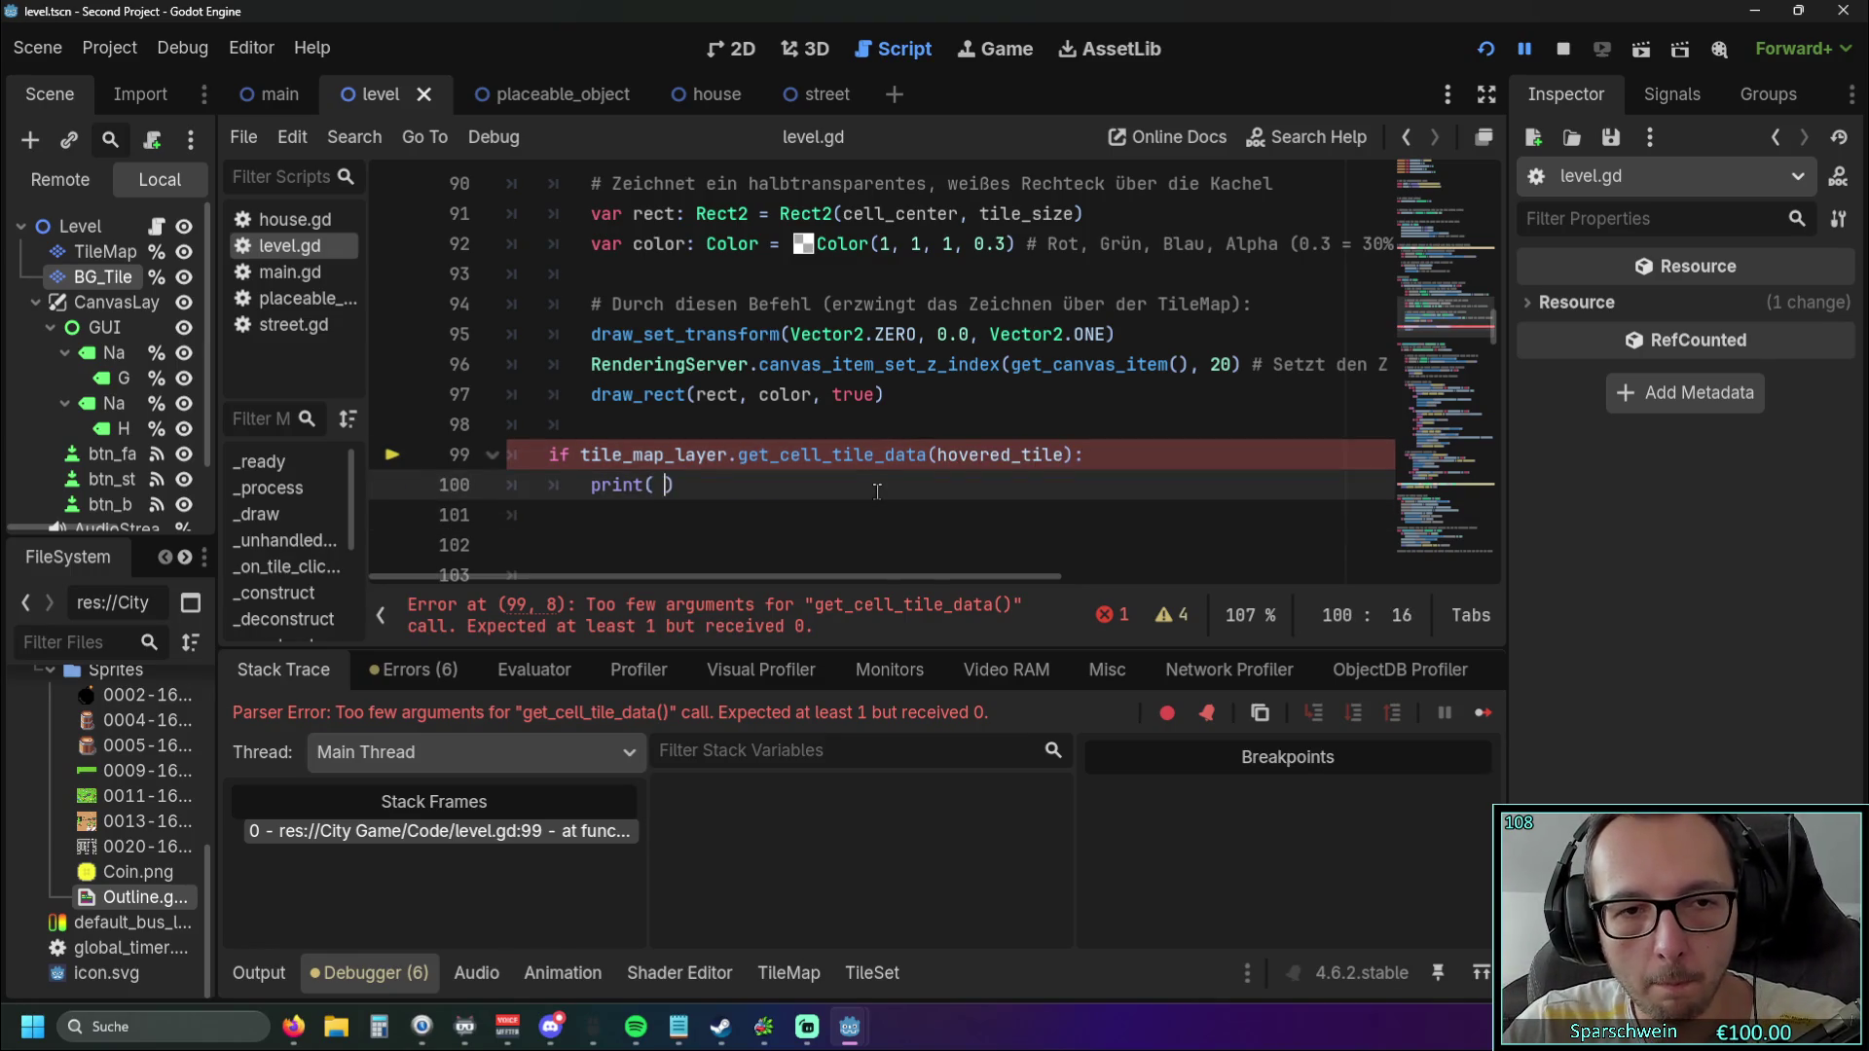
key("Return")
type("print(")
left_click(818, 527)
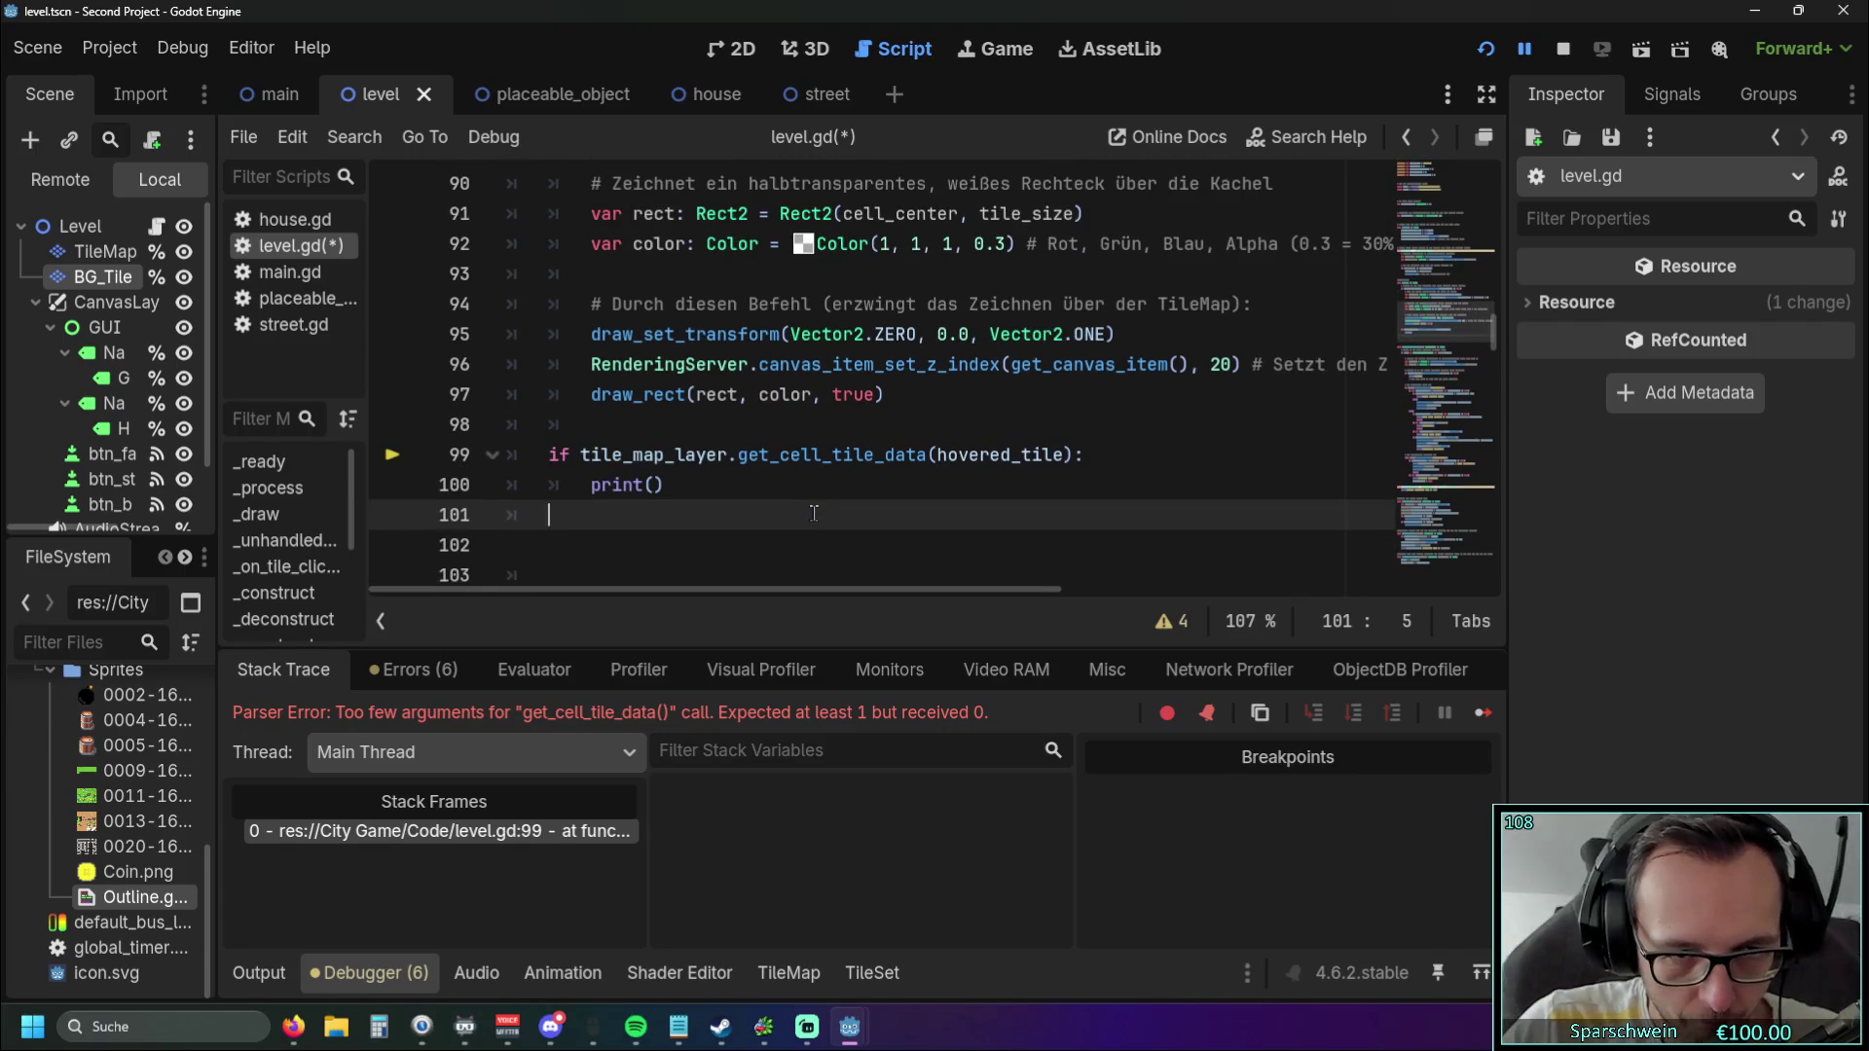
Check the hovered_tile assignment on line 79, then begin line 100 as print(placed_objects[.
scroll(815, 521, "up", 1)
scroll(813, 511, "down", 1)
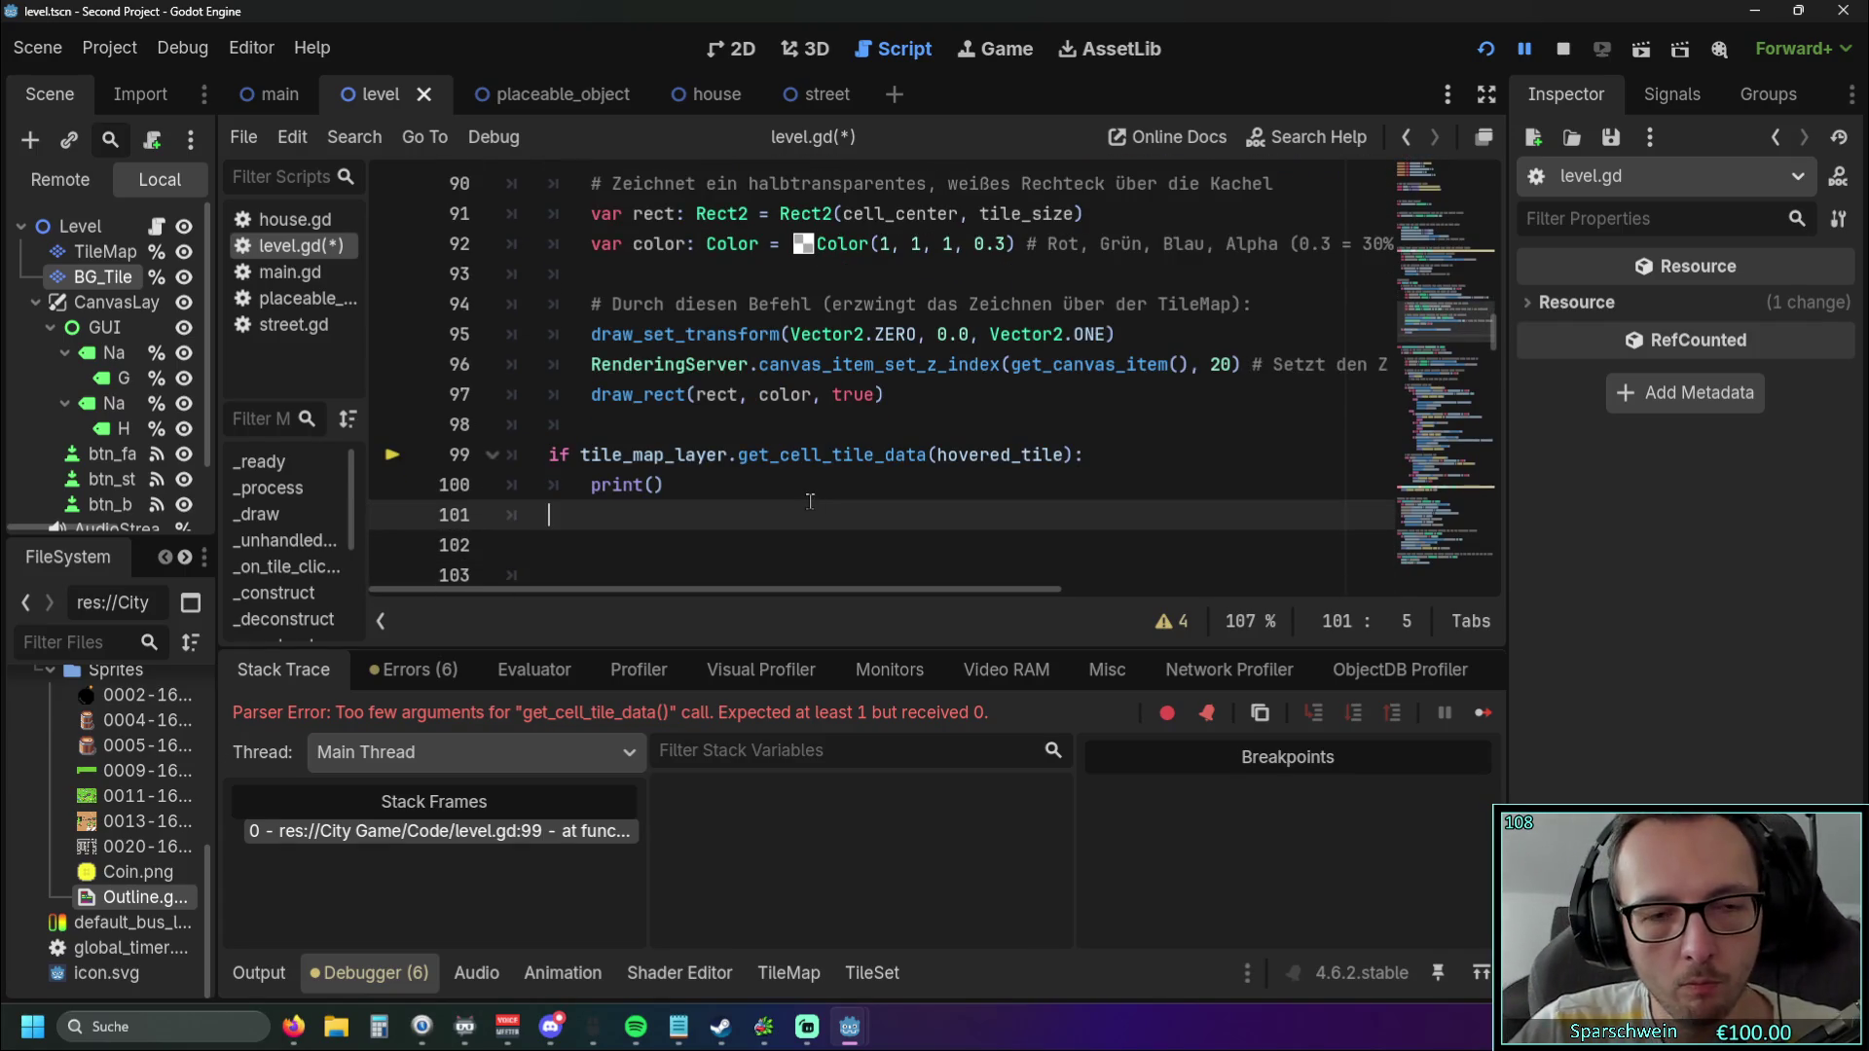
scroll(808, 502, "up", 1)
scroll(808, 504, "down", 1)
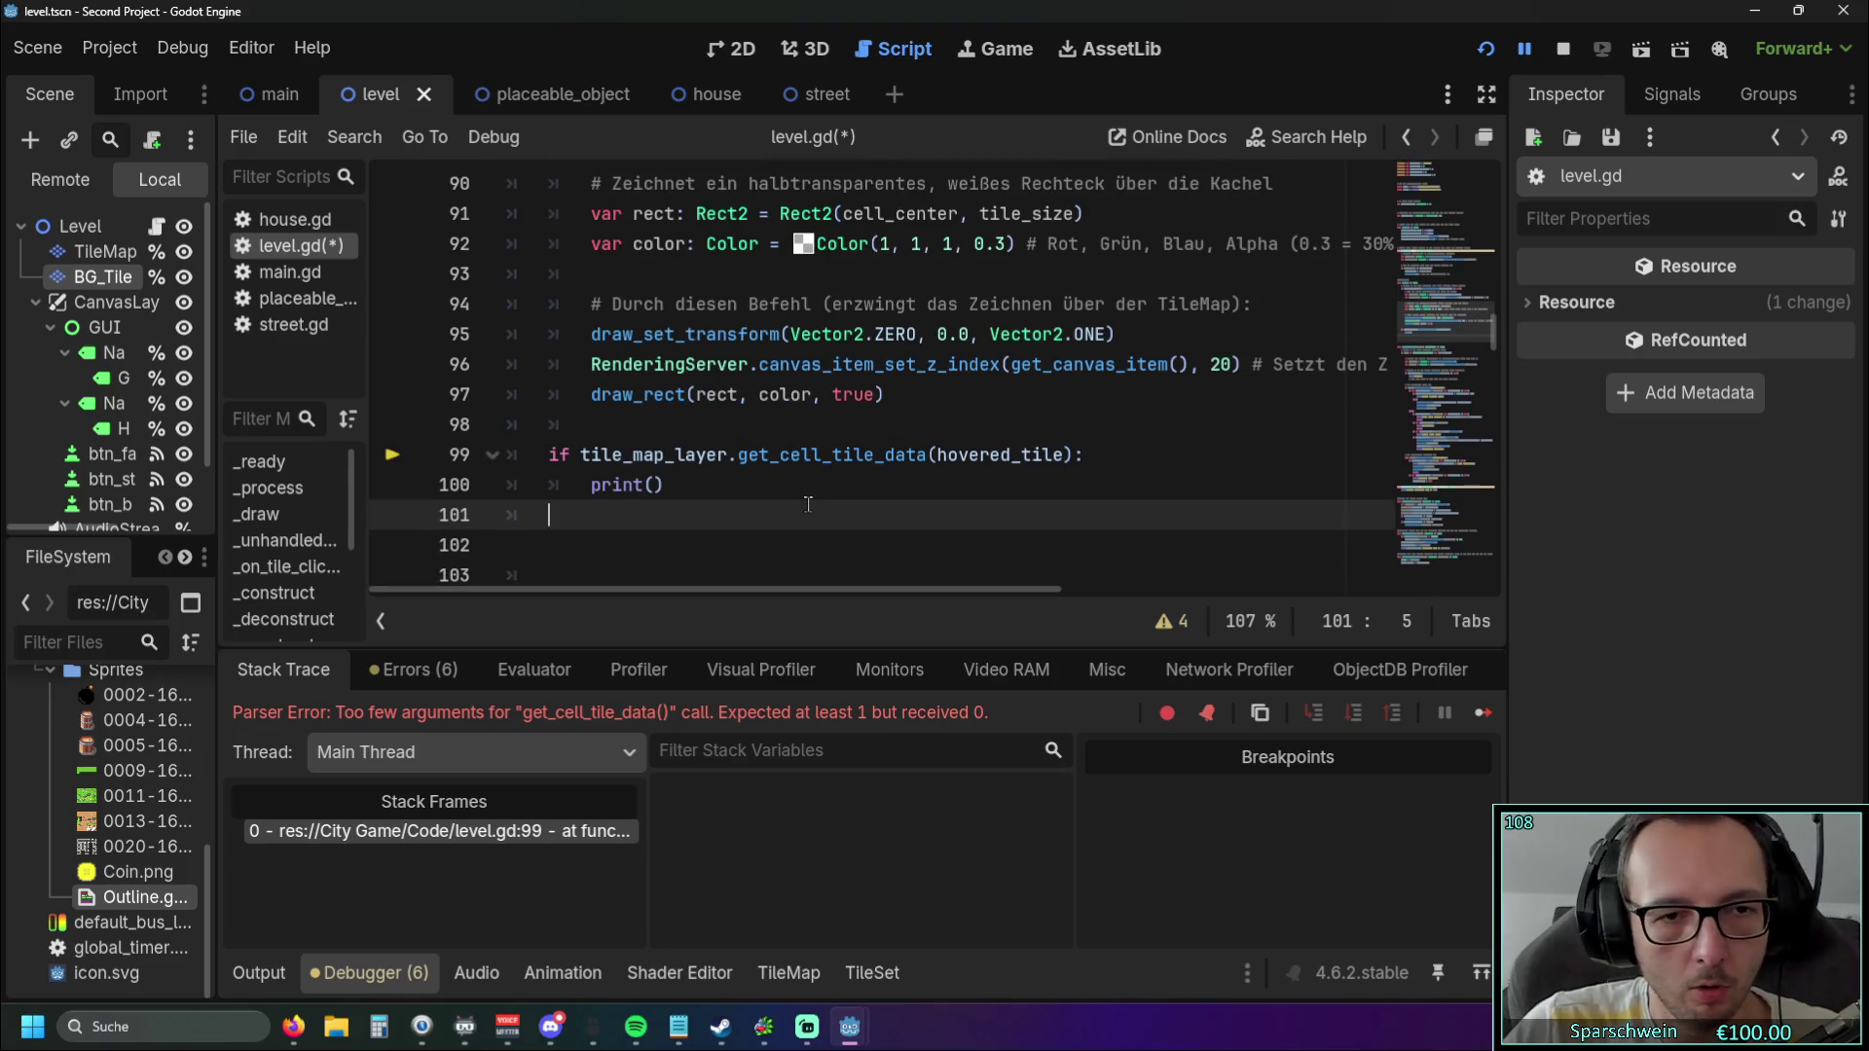
scroll(807, 502, "up", 1)
scroll(808, 500, "down", 1)
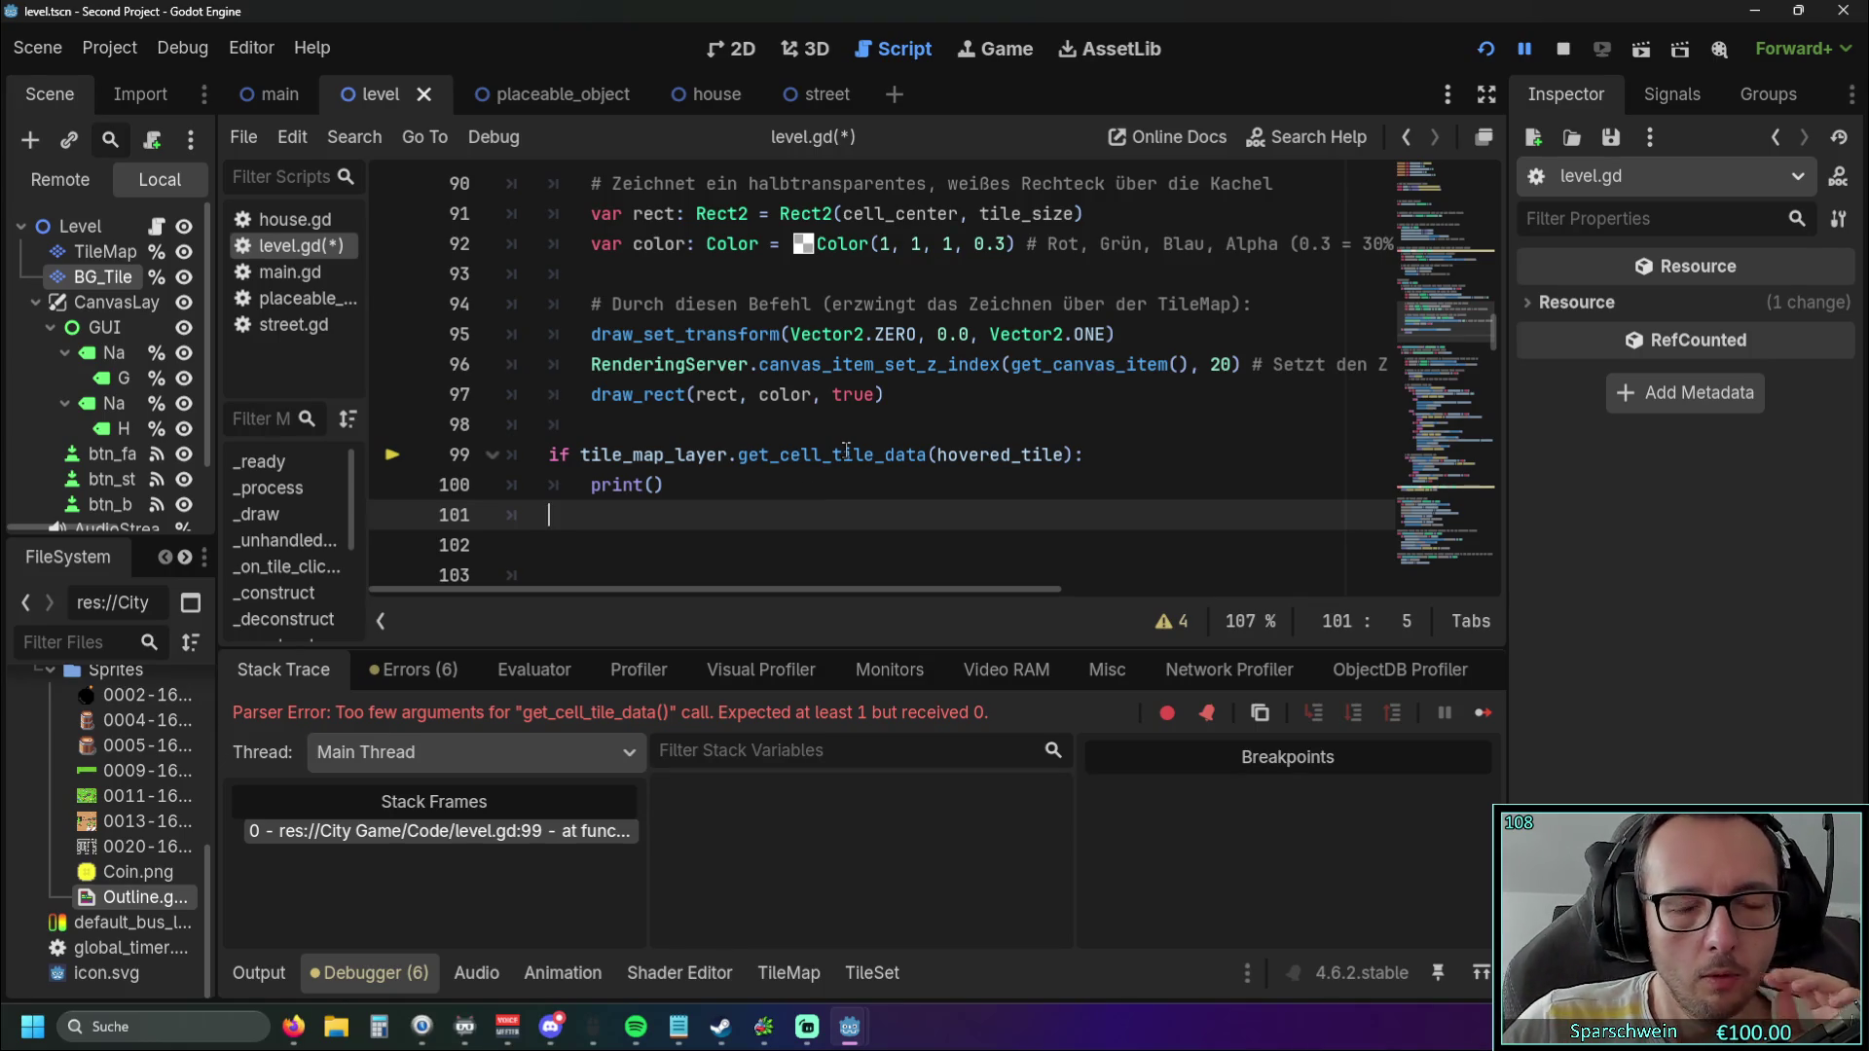
scroll(682, 438, "down", 3)
scroll(652, 425, "up", 2)
key("Up")
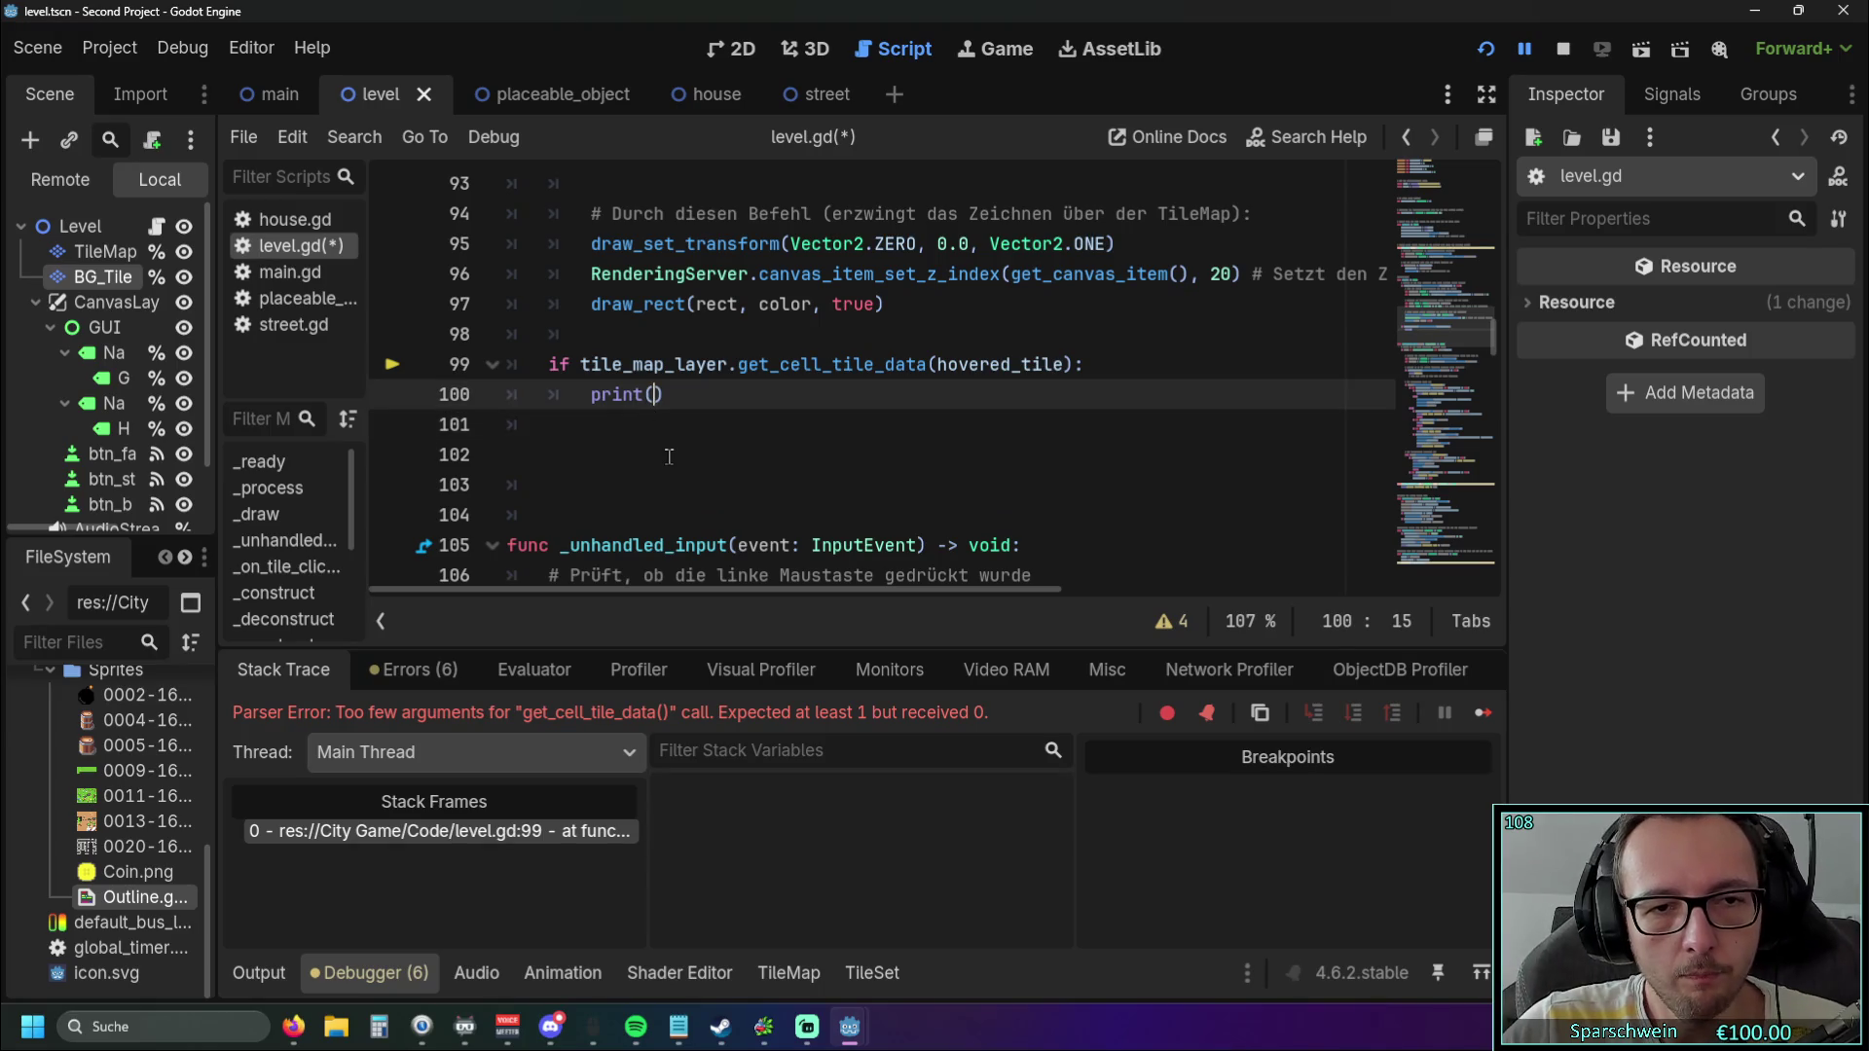
scroll(652, 438, "up", 7)
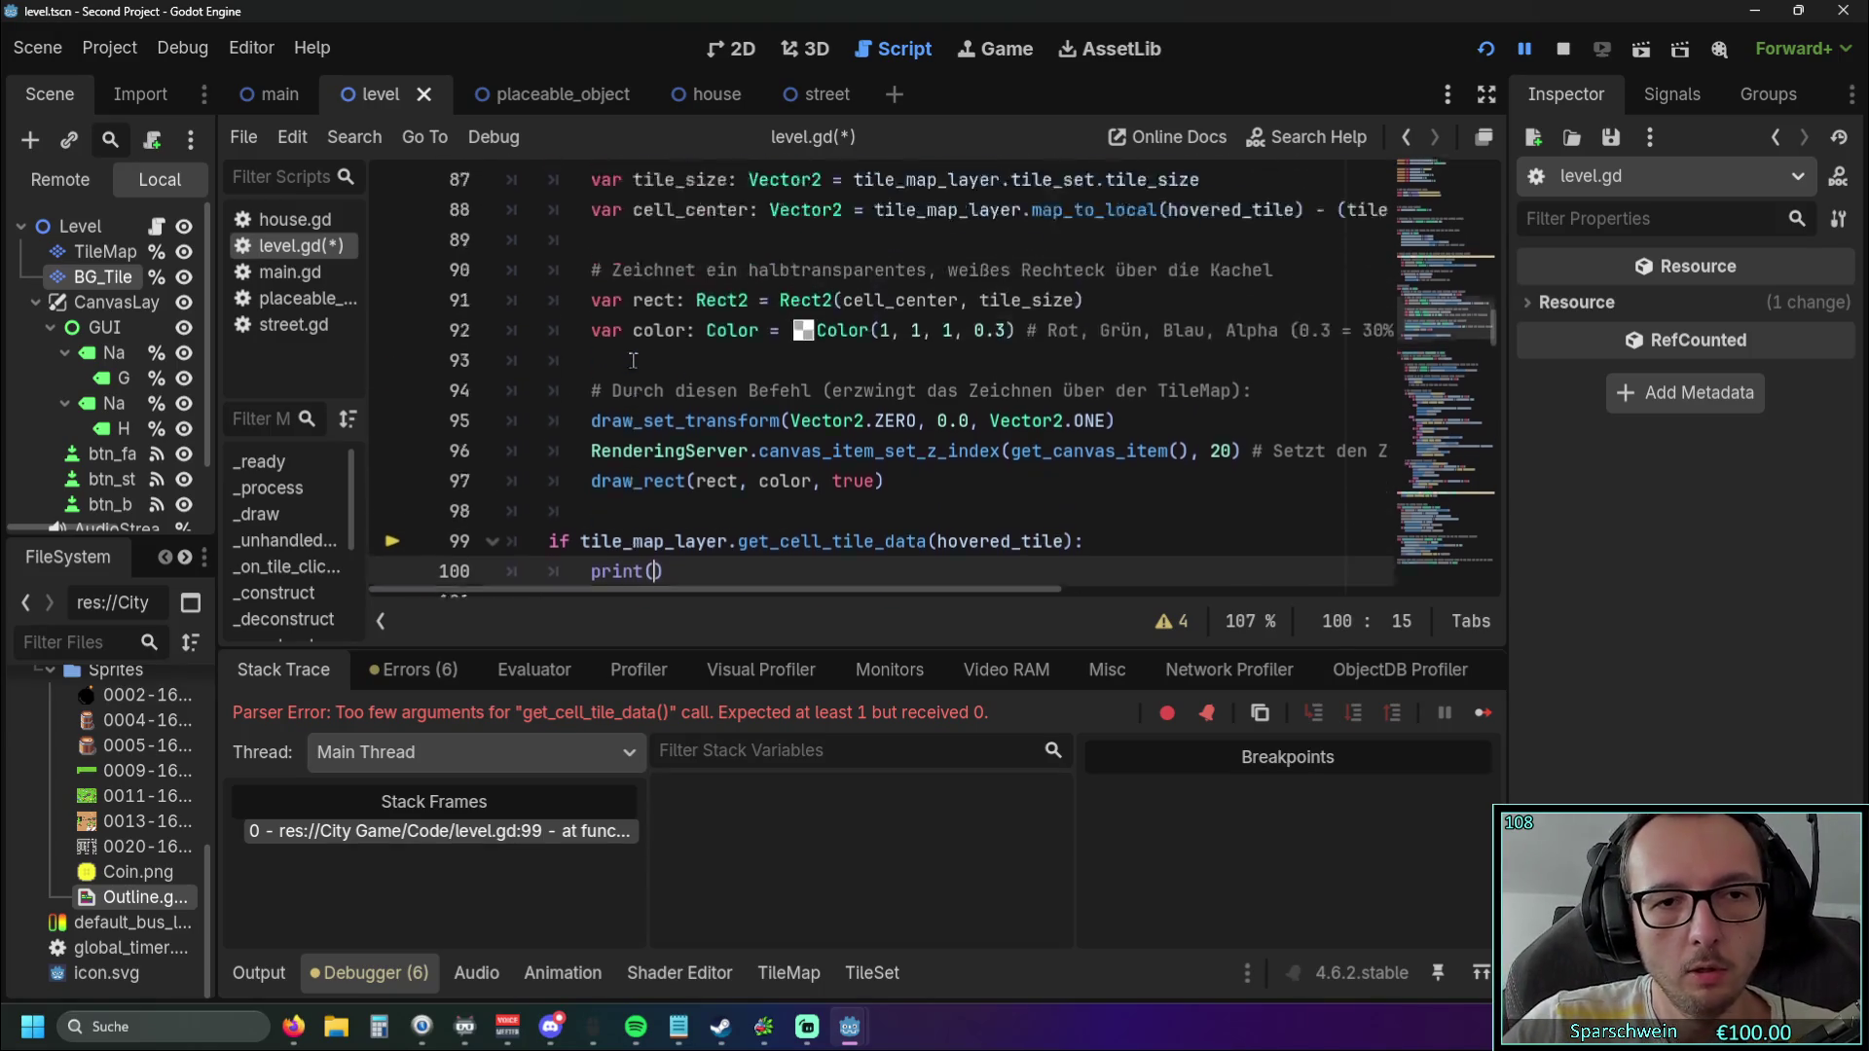
mouse_move(591, 395)
left_mouse_down()
mouse_move(768, 395)
mouse_move(718, 394)
left_mouse_up()
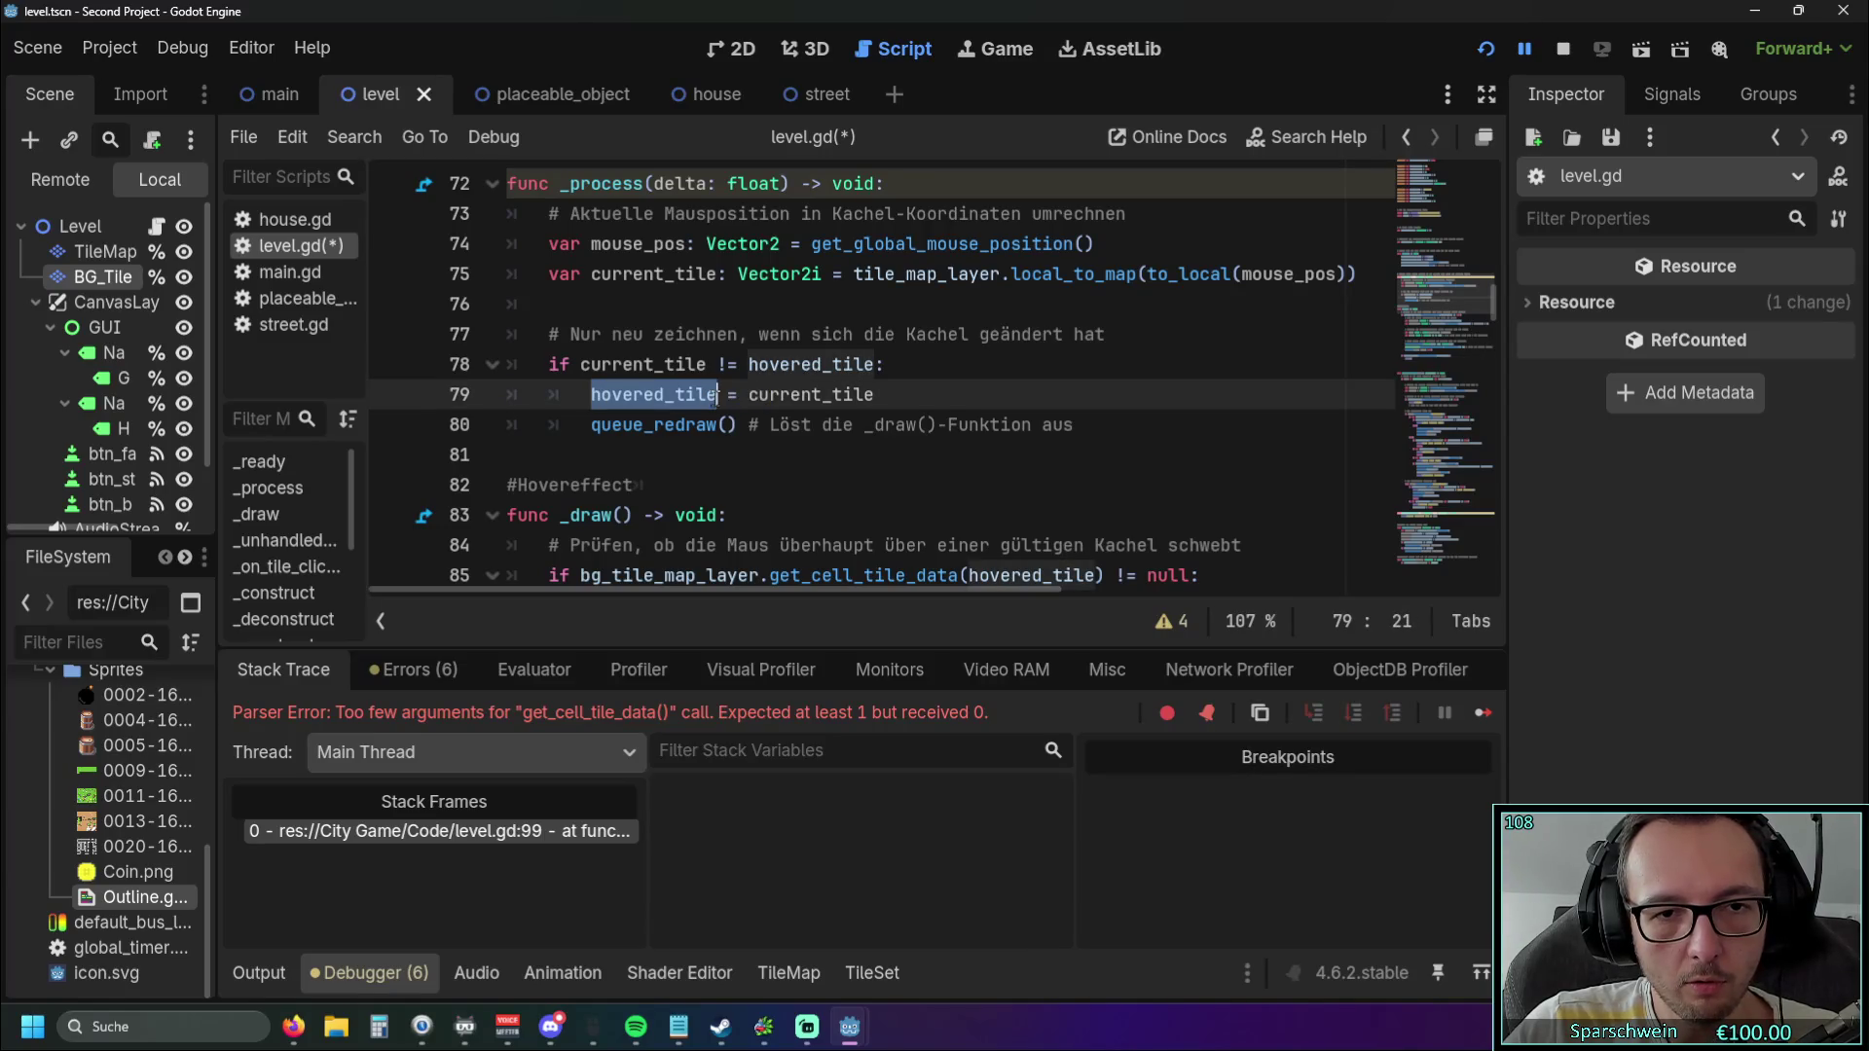
scroll(681, 418, "up", 4)
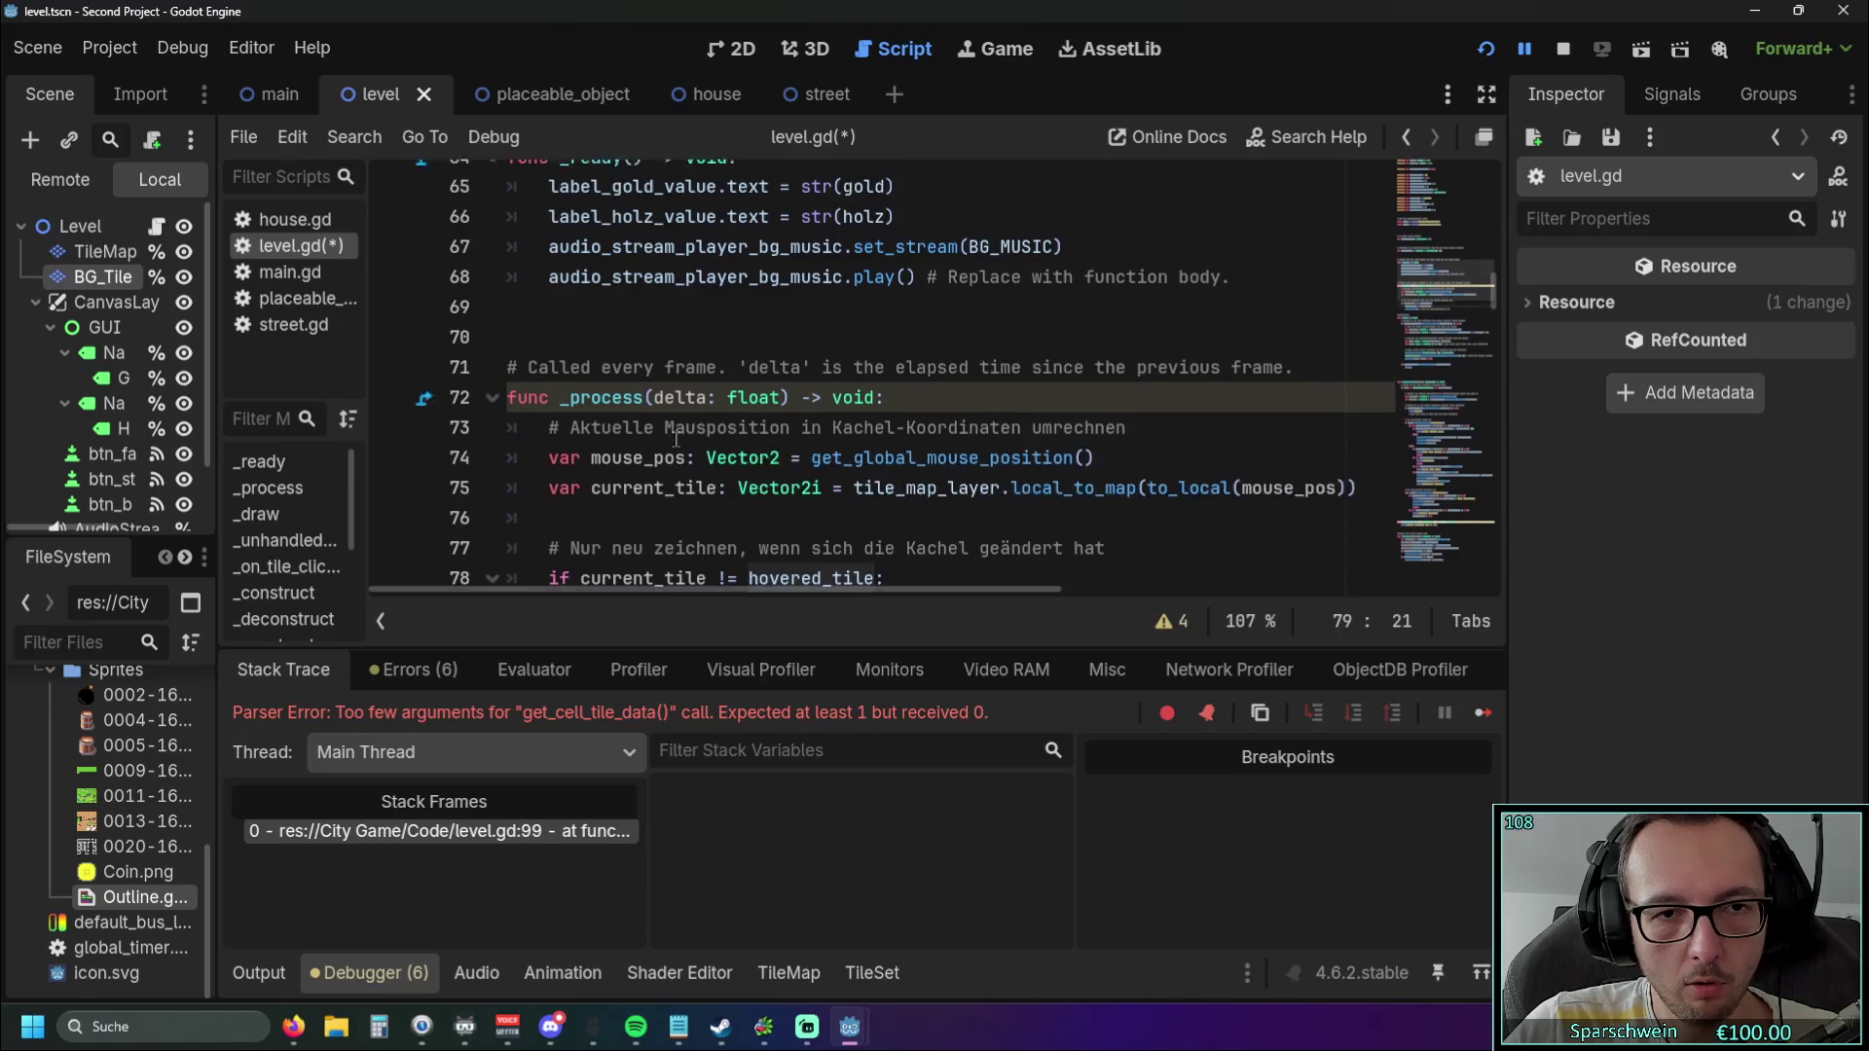
scroll(676, 439, "up", 3)
scroll(678, 433, "down", 15)
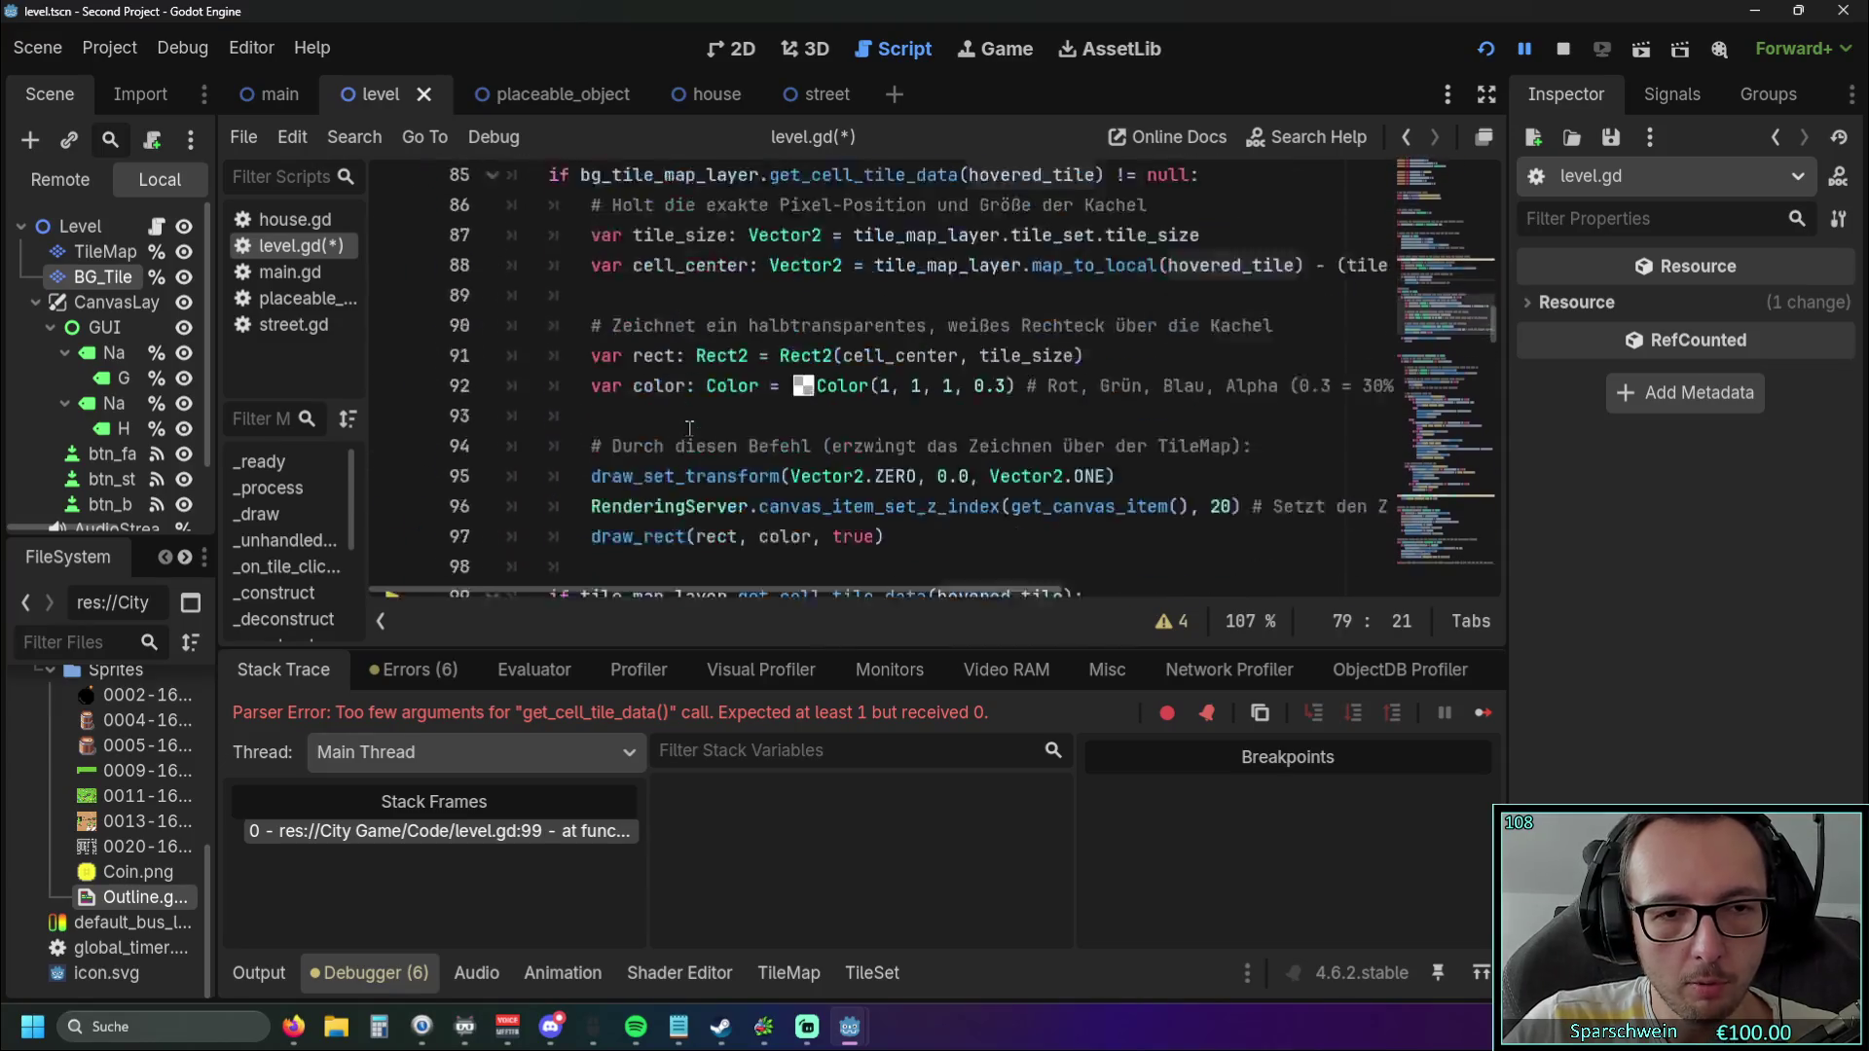
scroll(682, 426, "up", 1)
left_click(652, 306)
type("plac")
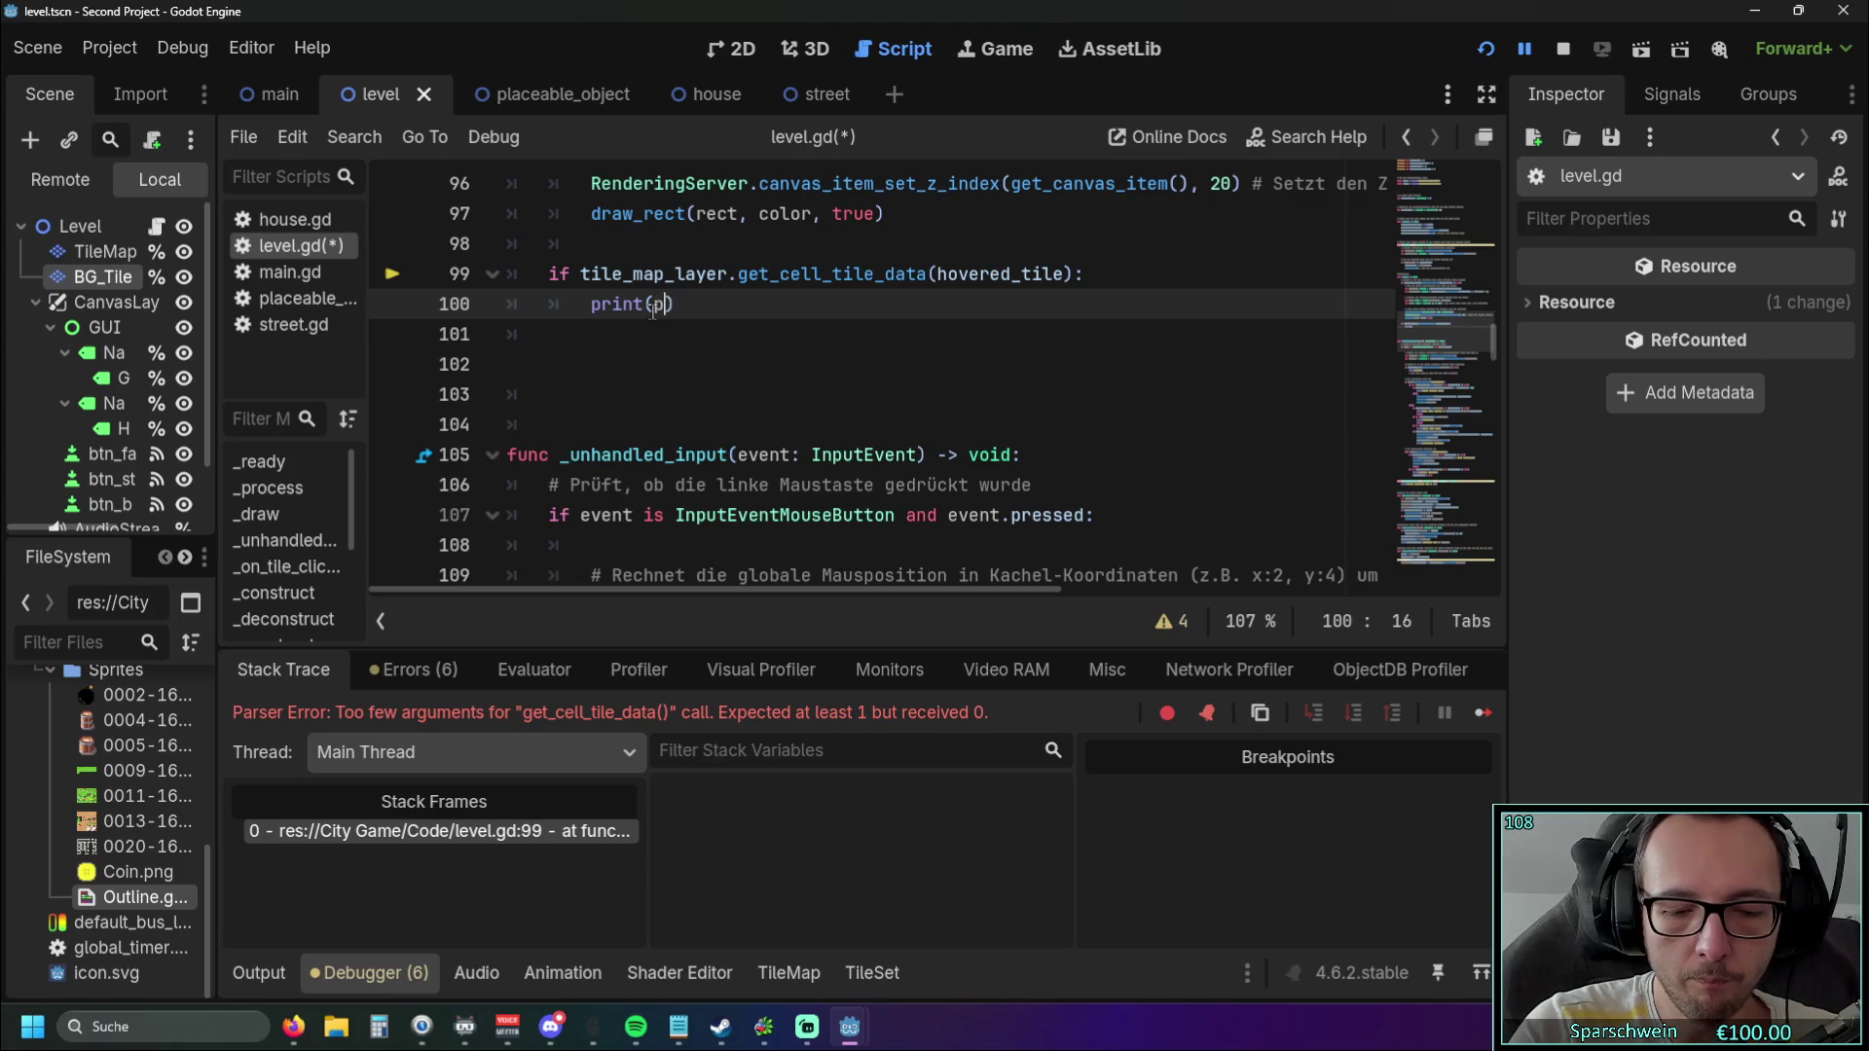
type("ed")
key("Return")
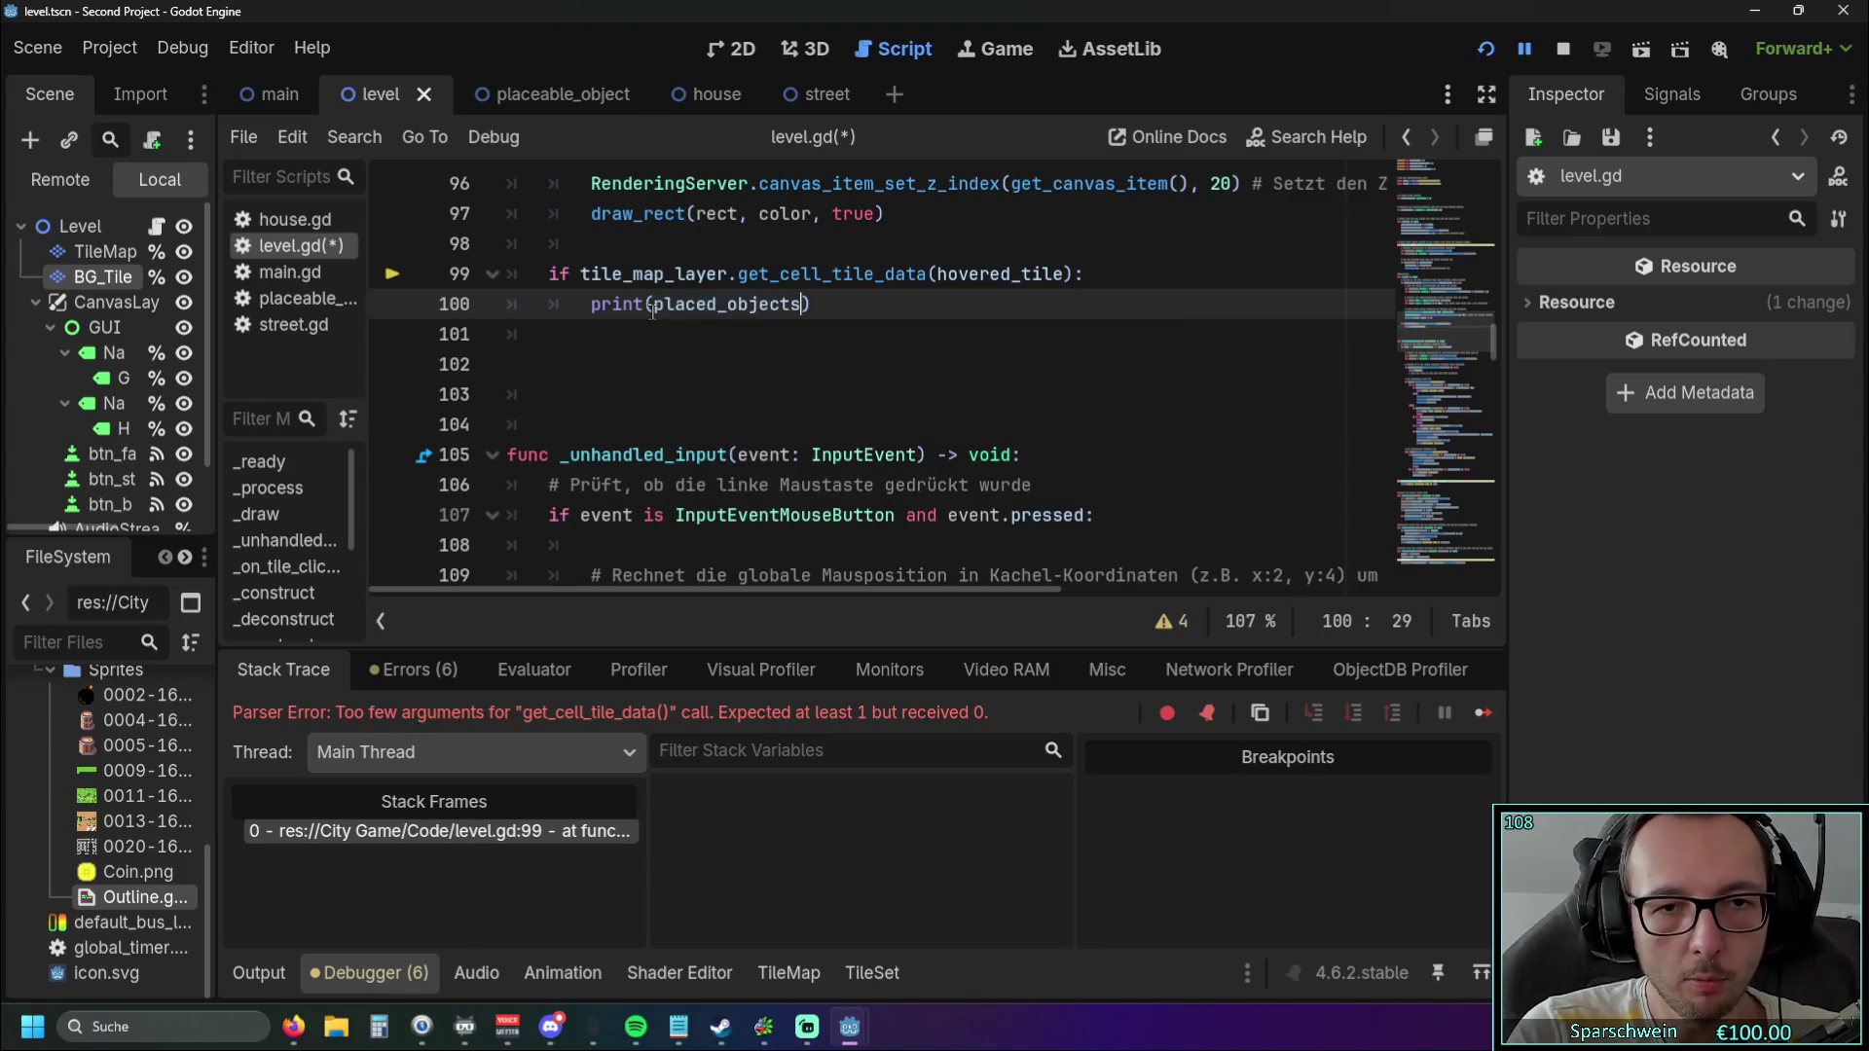
type("[")
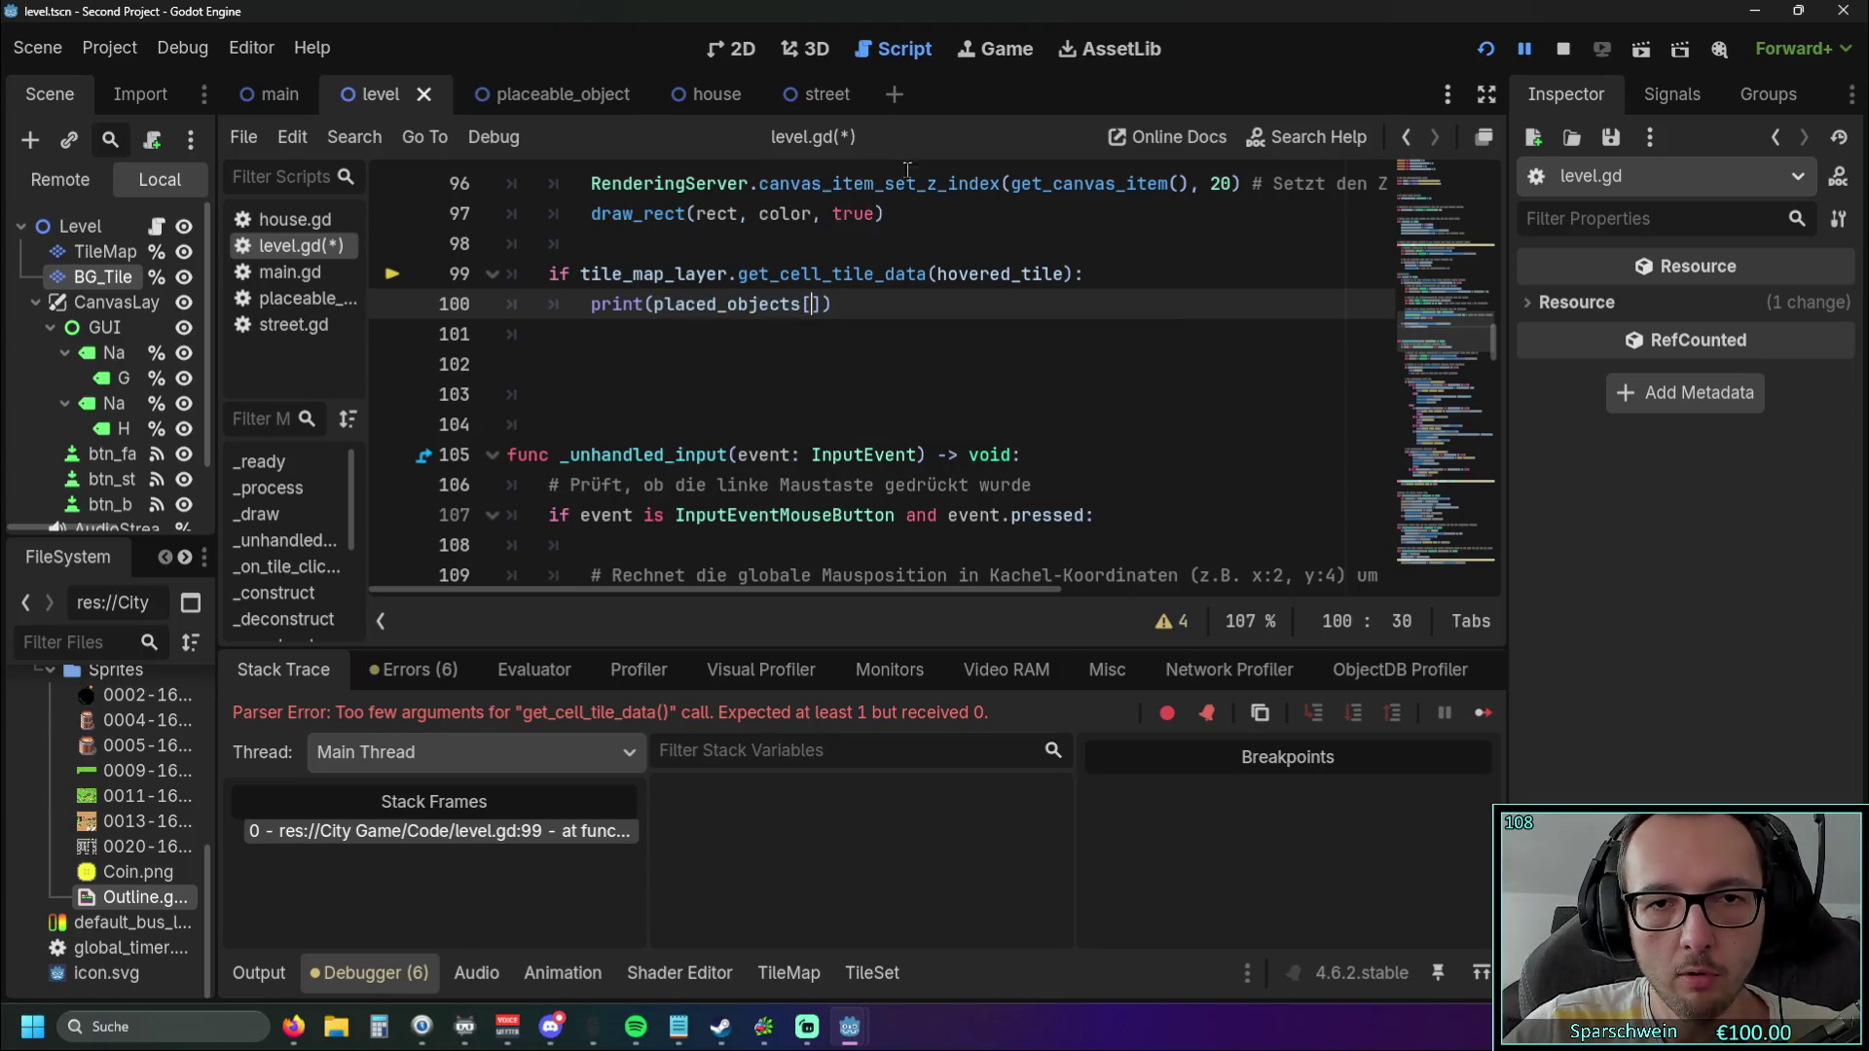
Paste hovered_tile into the brackets to print placed_objects[hovered_tile] and relaunch the game.
scroll(958, 347, "up", 1)
left_click_drag(942, 366, 1062, 366)
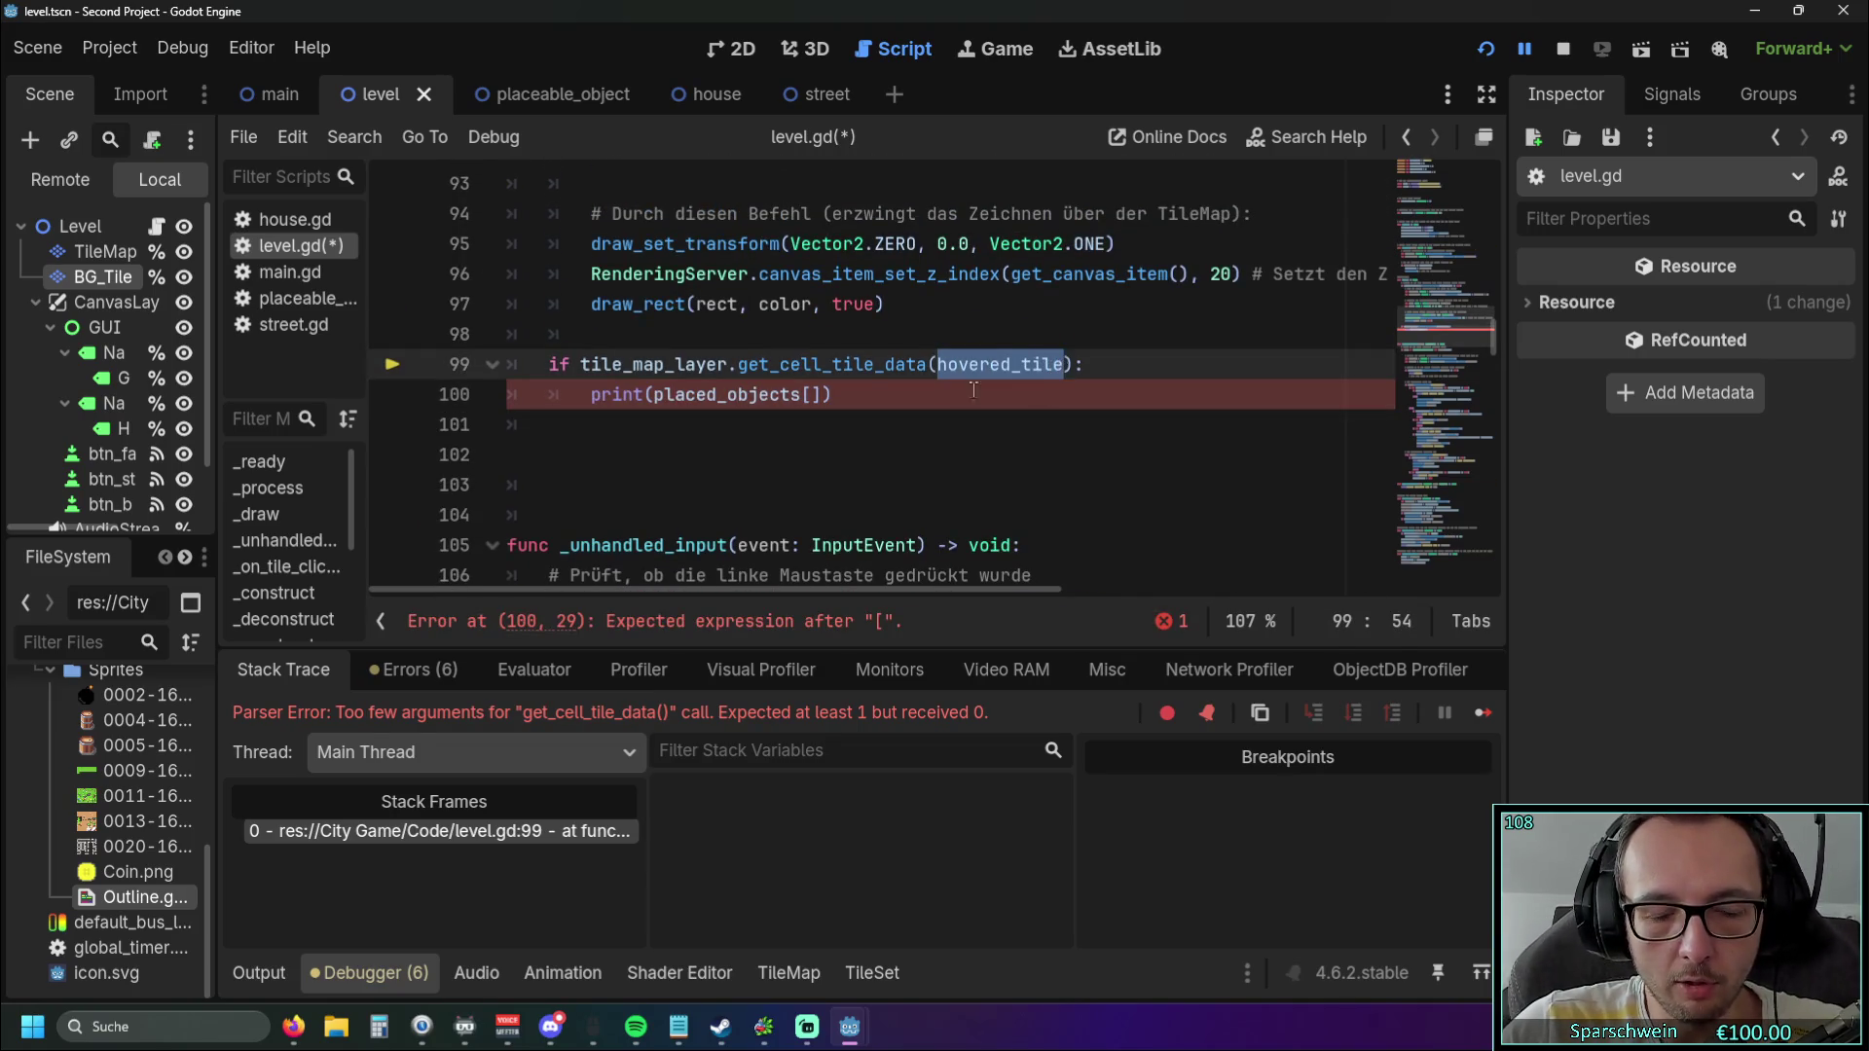
key("ctrl+c")
left_click(813, 394)
key("ctrl+v")
key("Down")
key("Down")
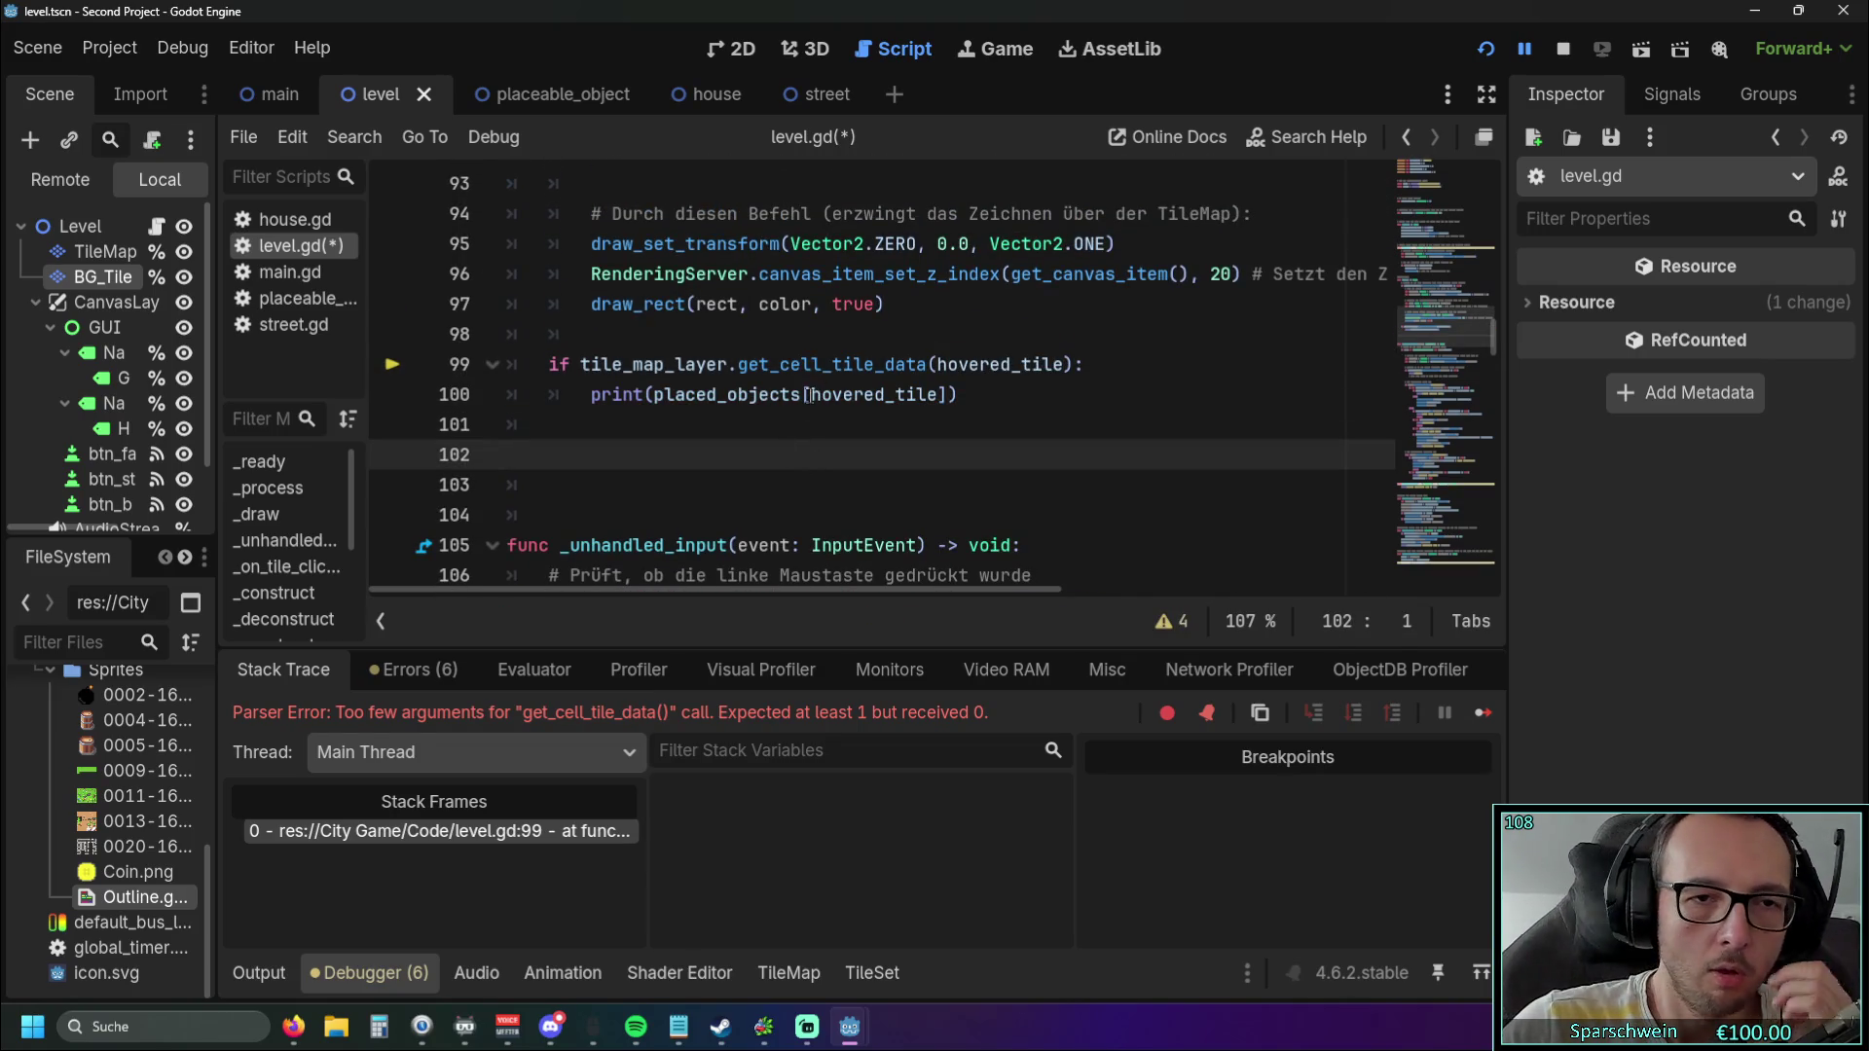
left_click(1485, 49)
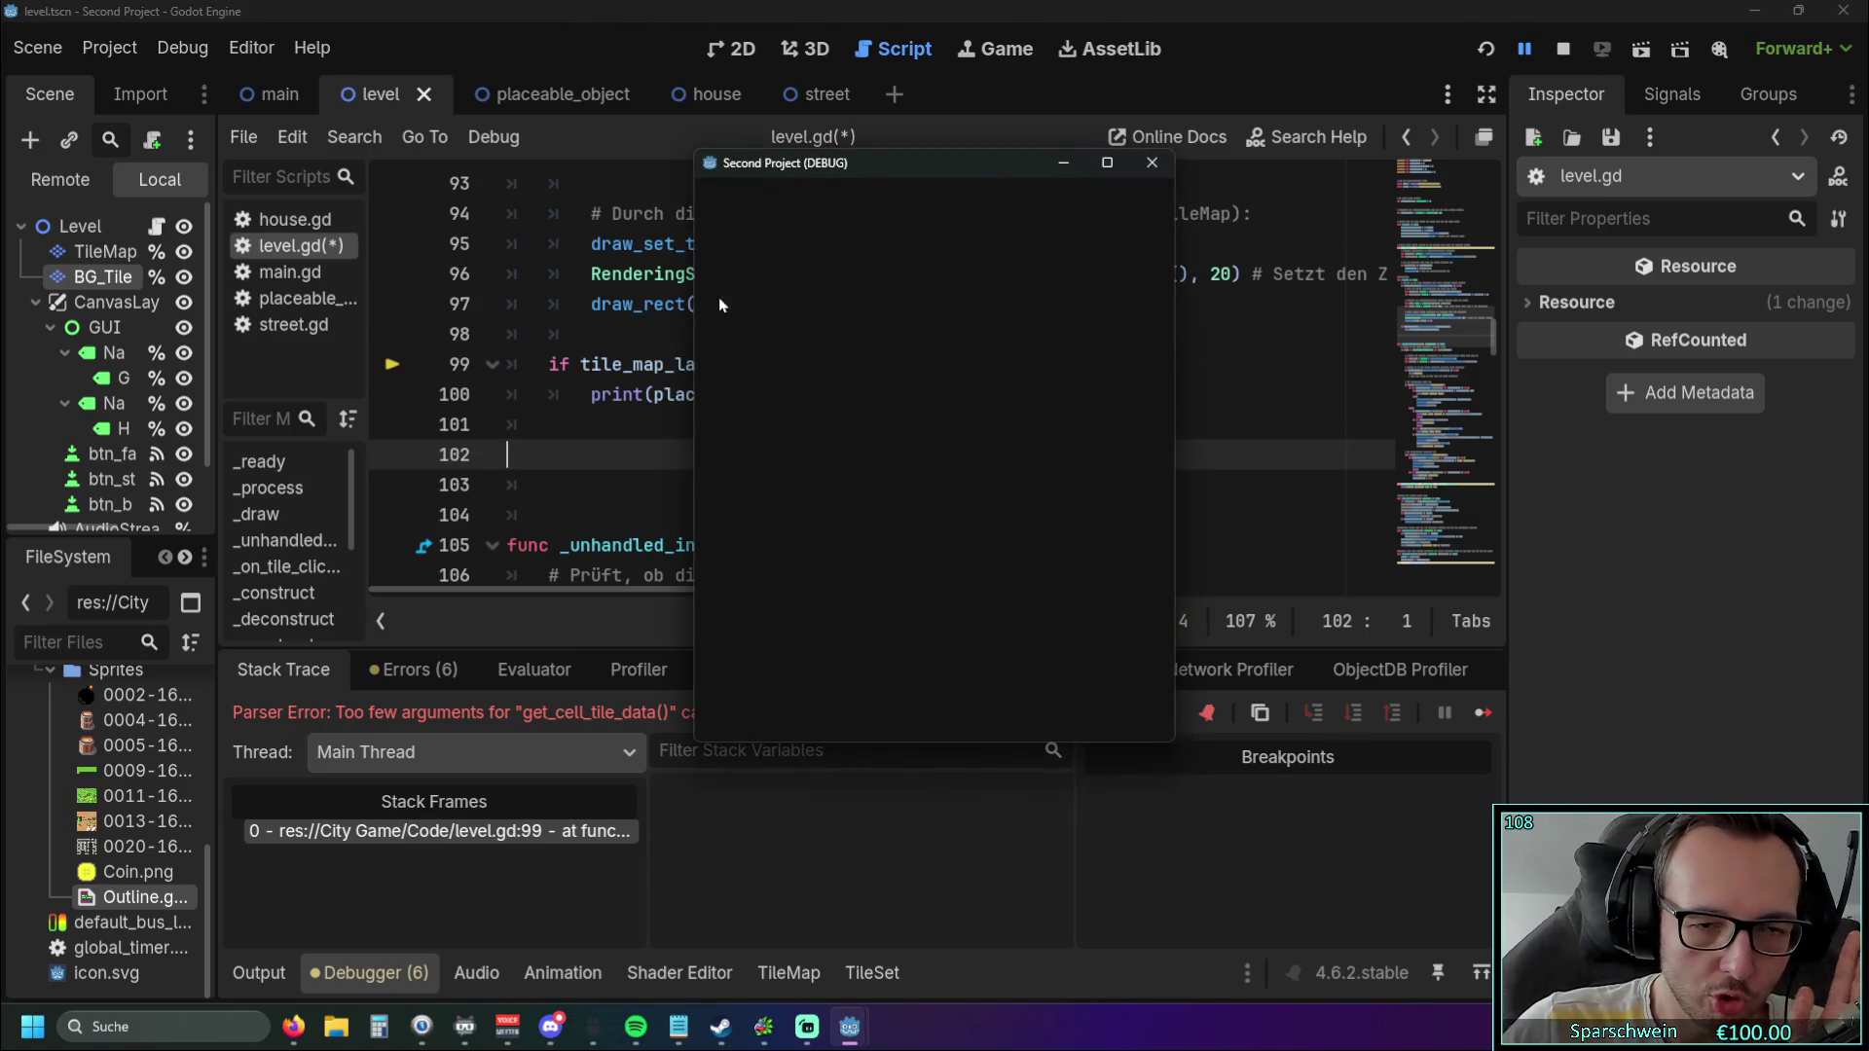
Place a street on tile (3, 3) and repeatedly point at it to print Street.
left_click(999, 703)
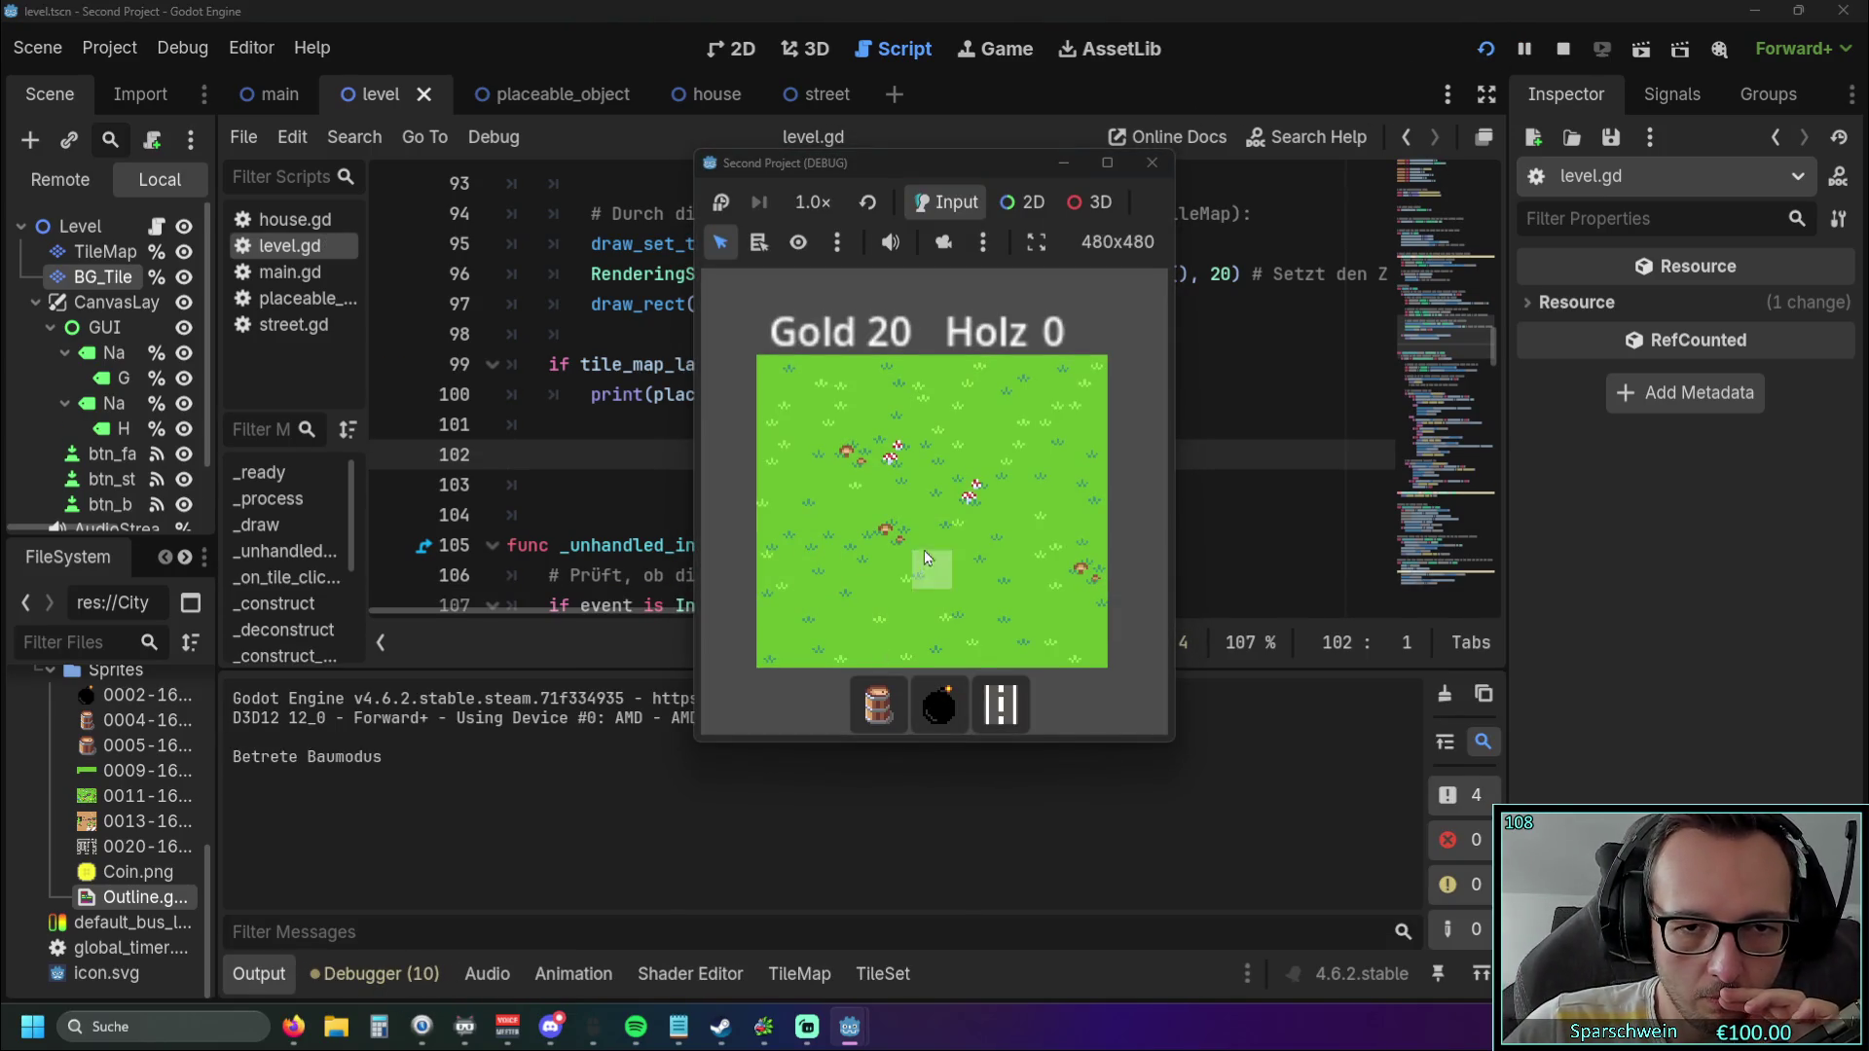
left_click(908, 510)
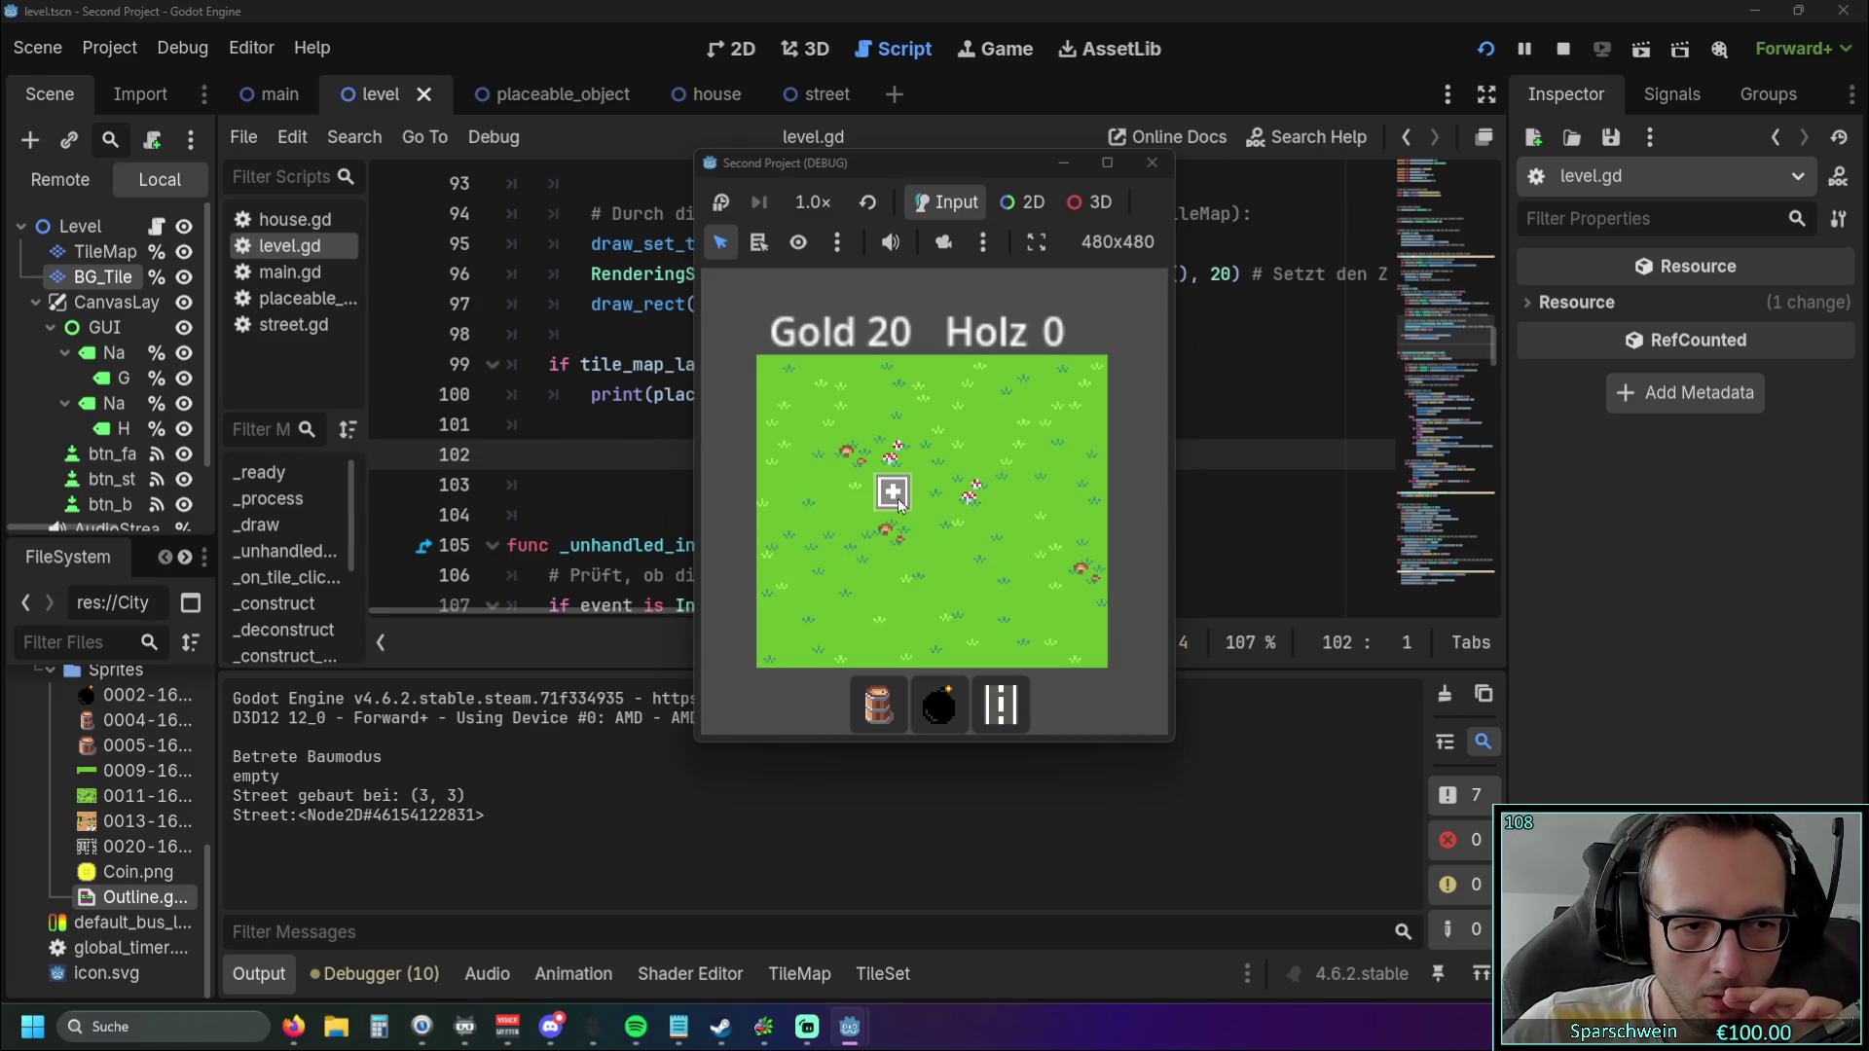
left_click(888, 492)
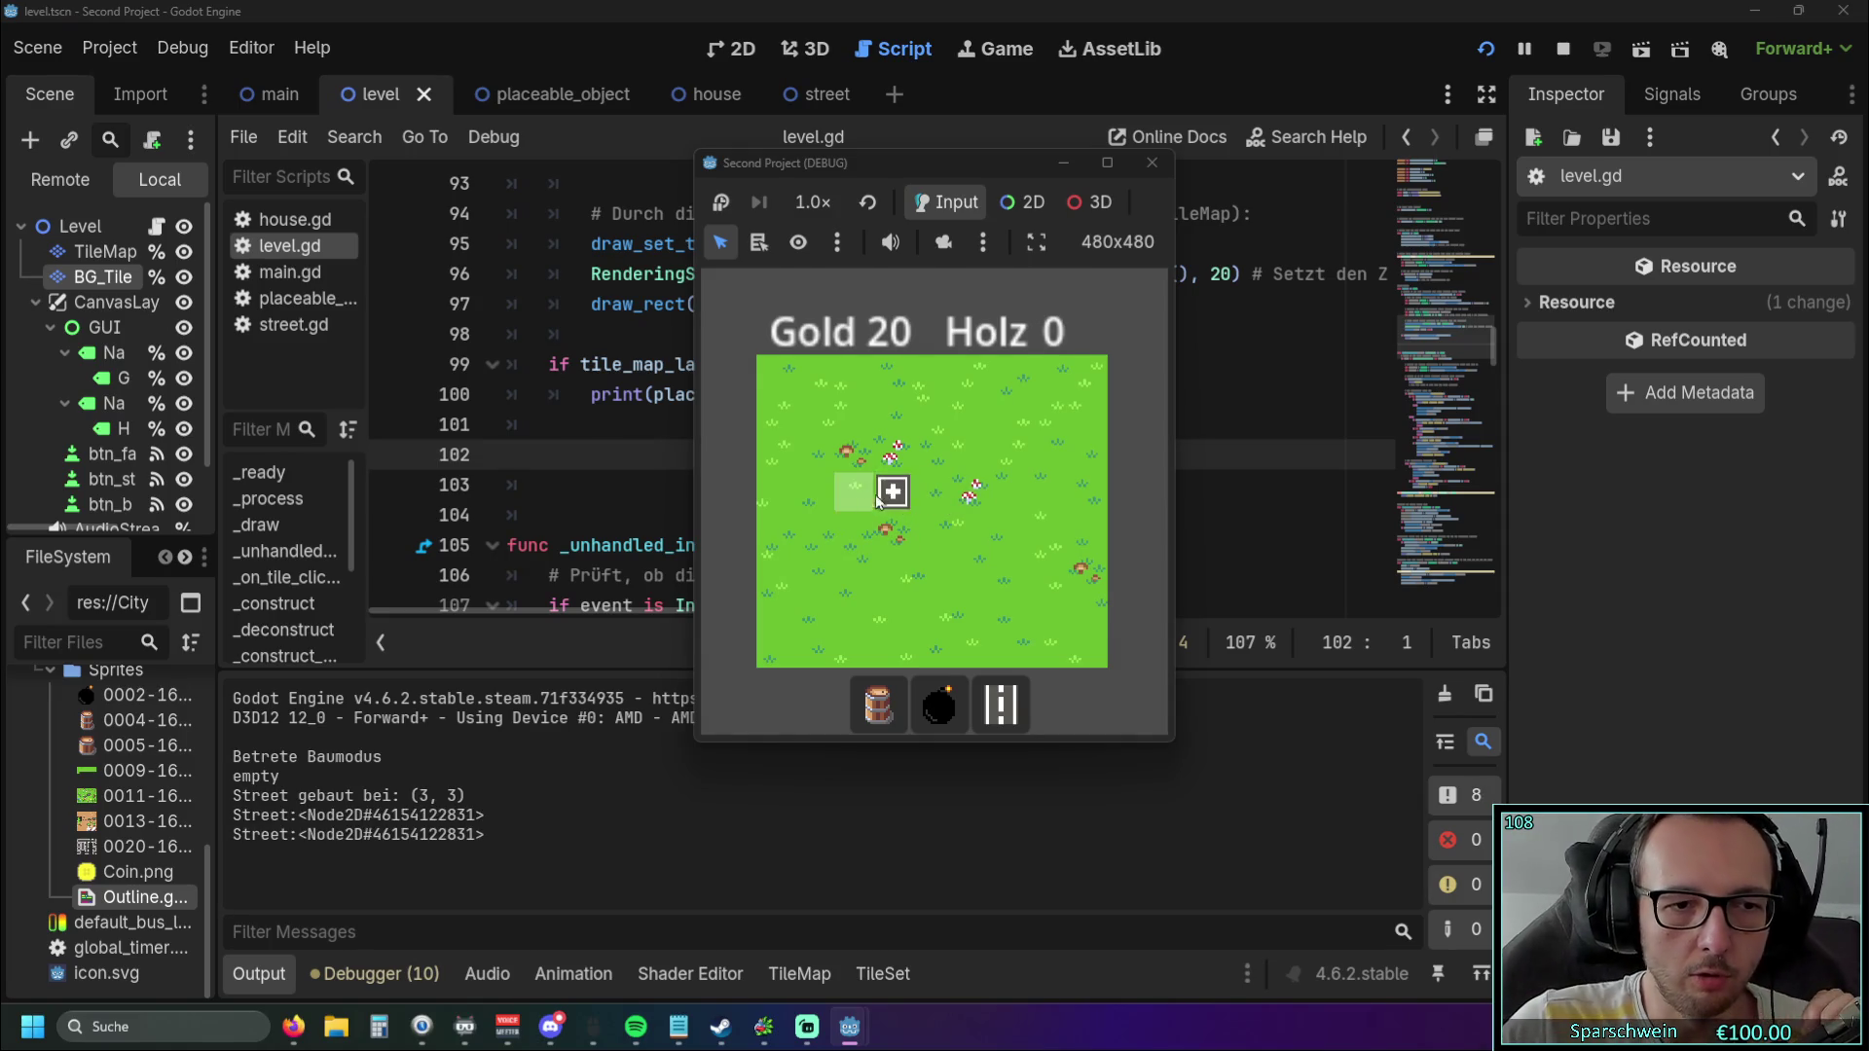
left_click(887, 499)
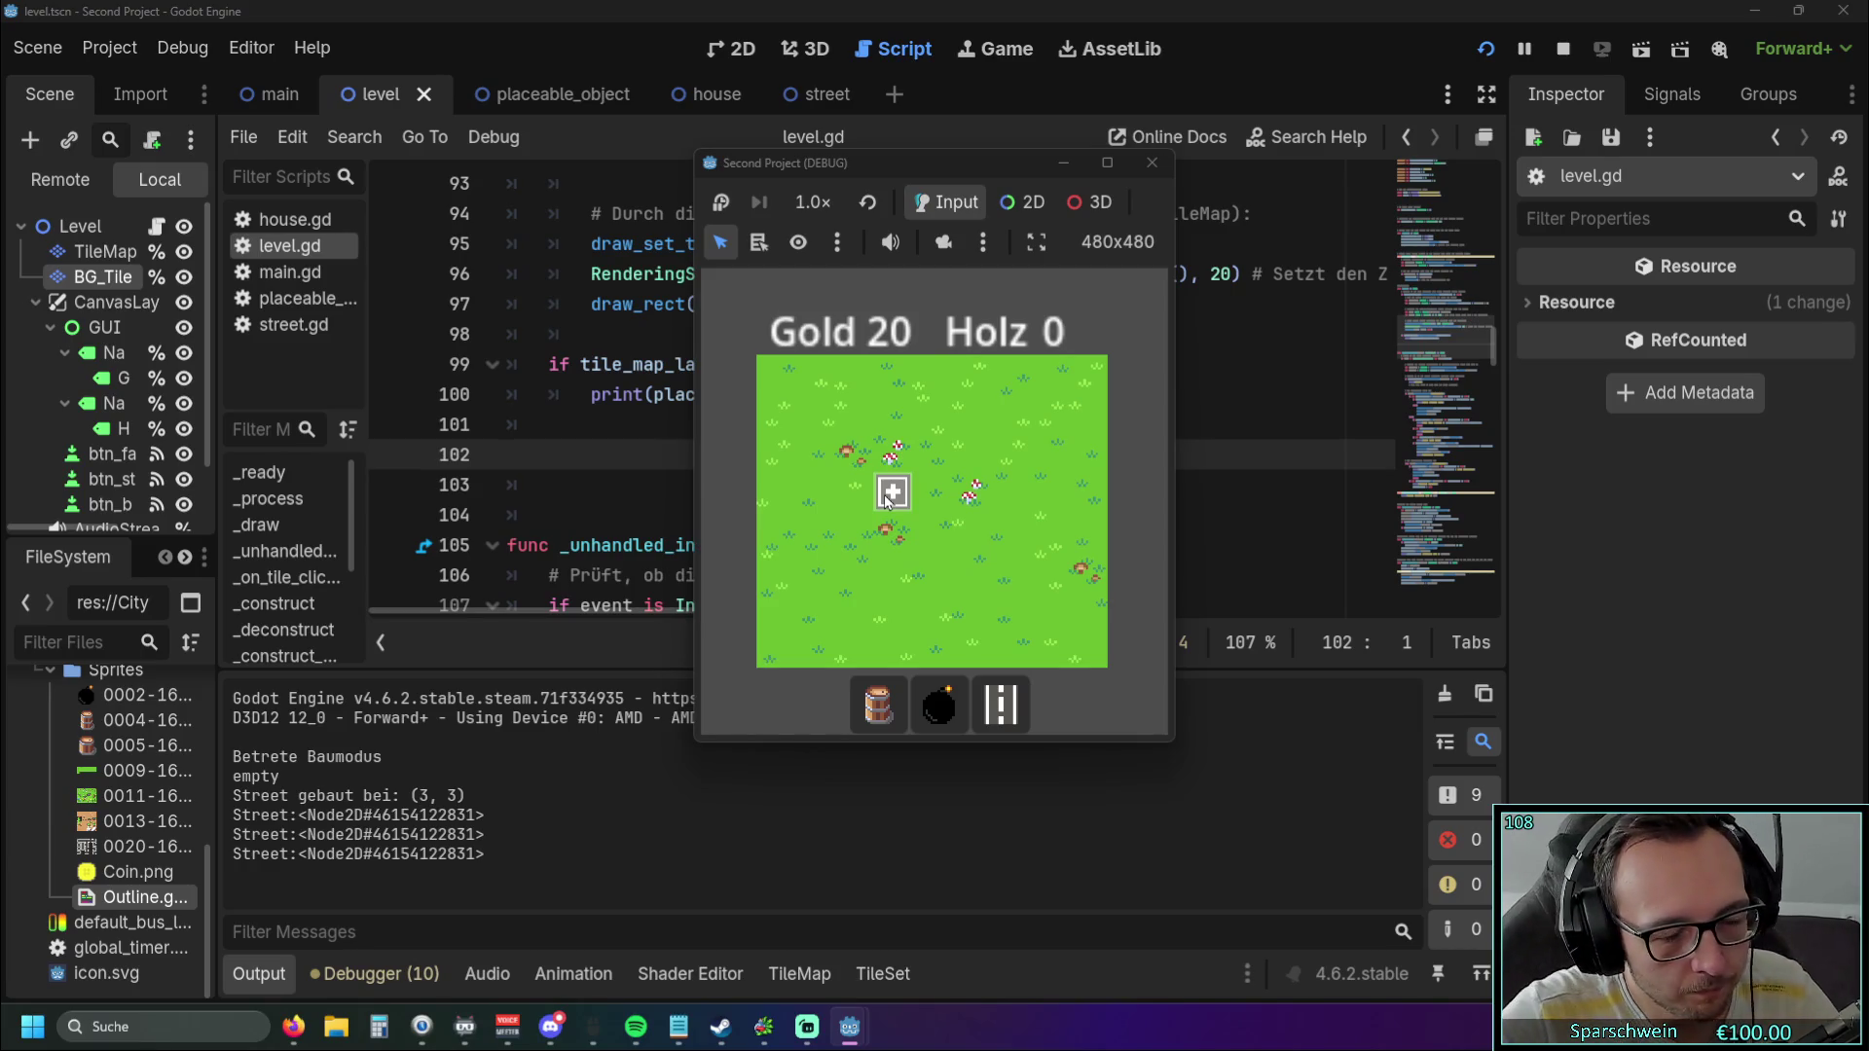
left_click(882, 498)
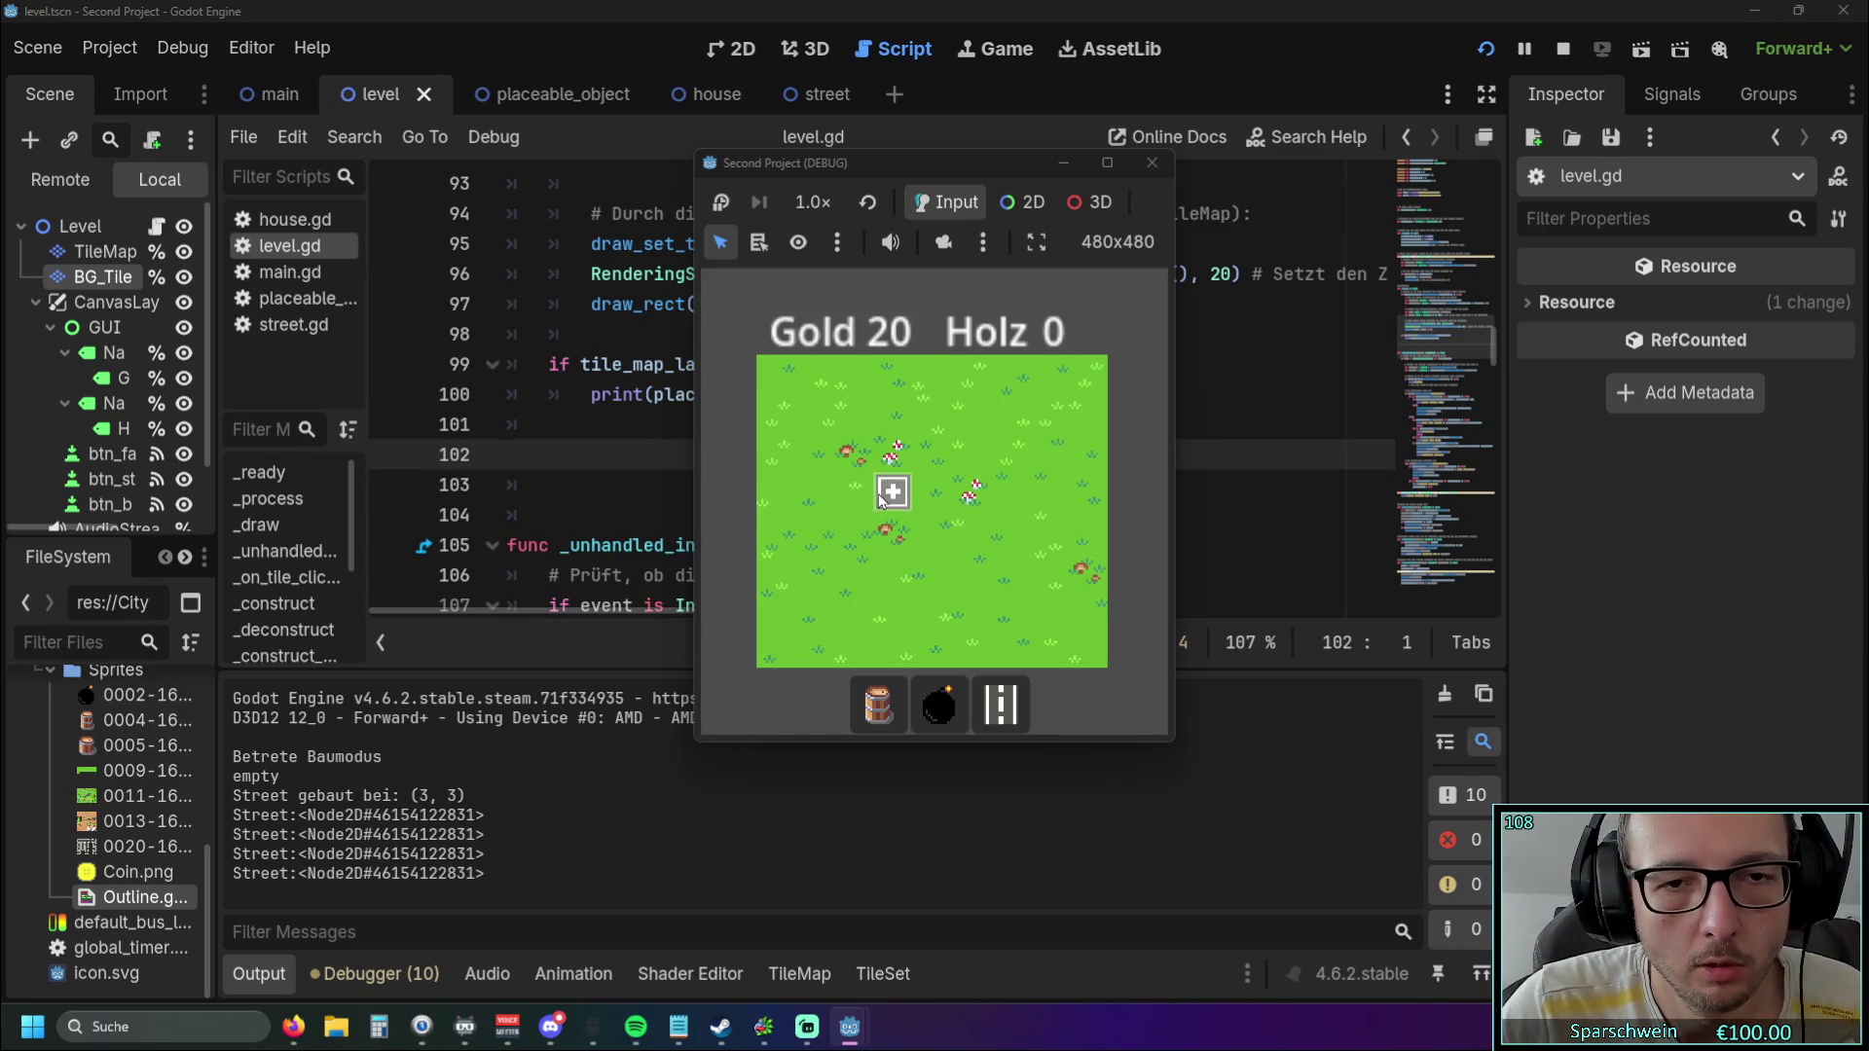
left_click(860, 501)
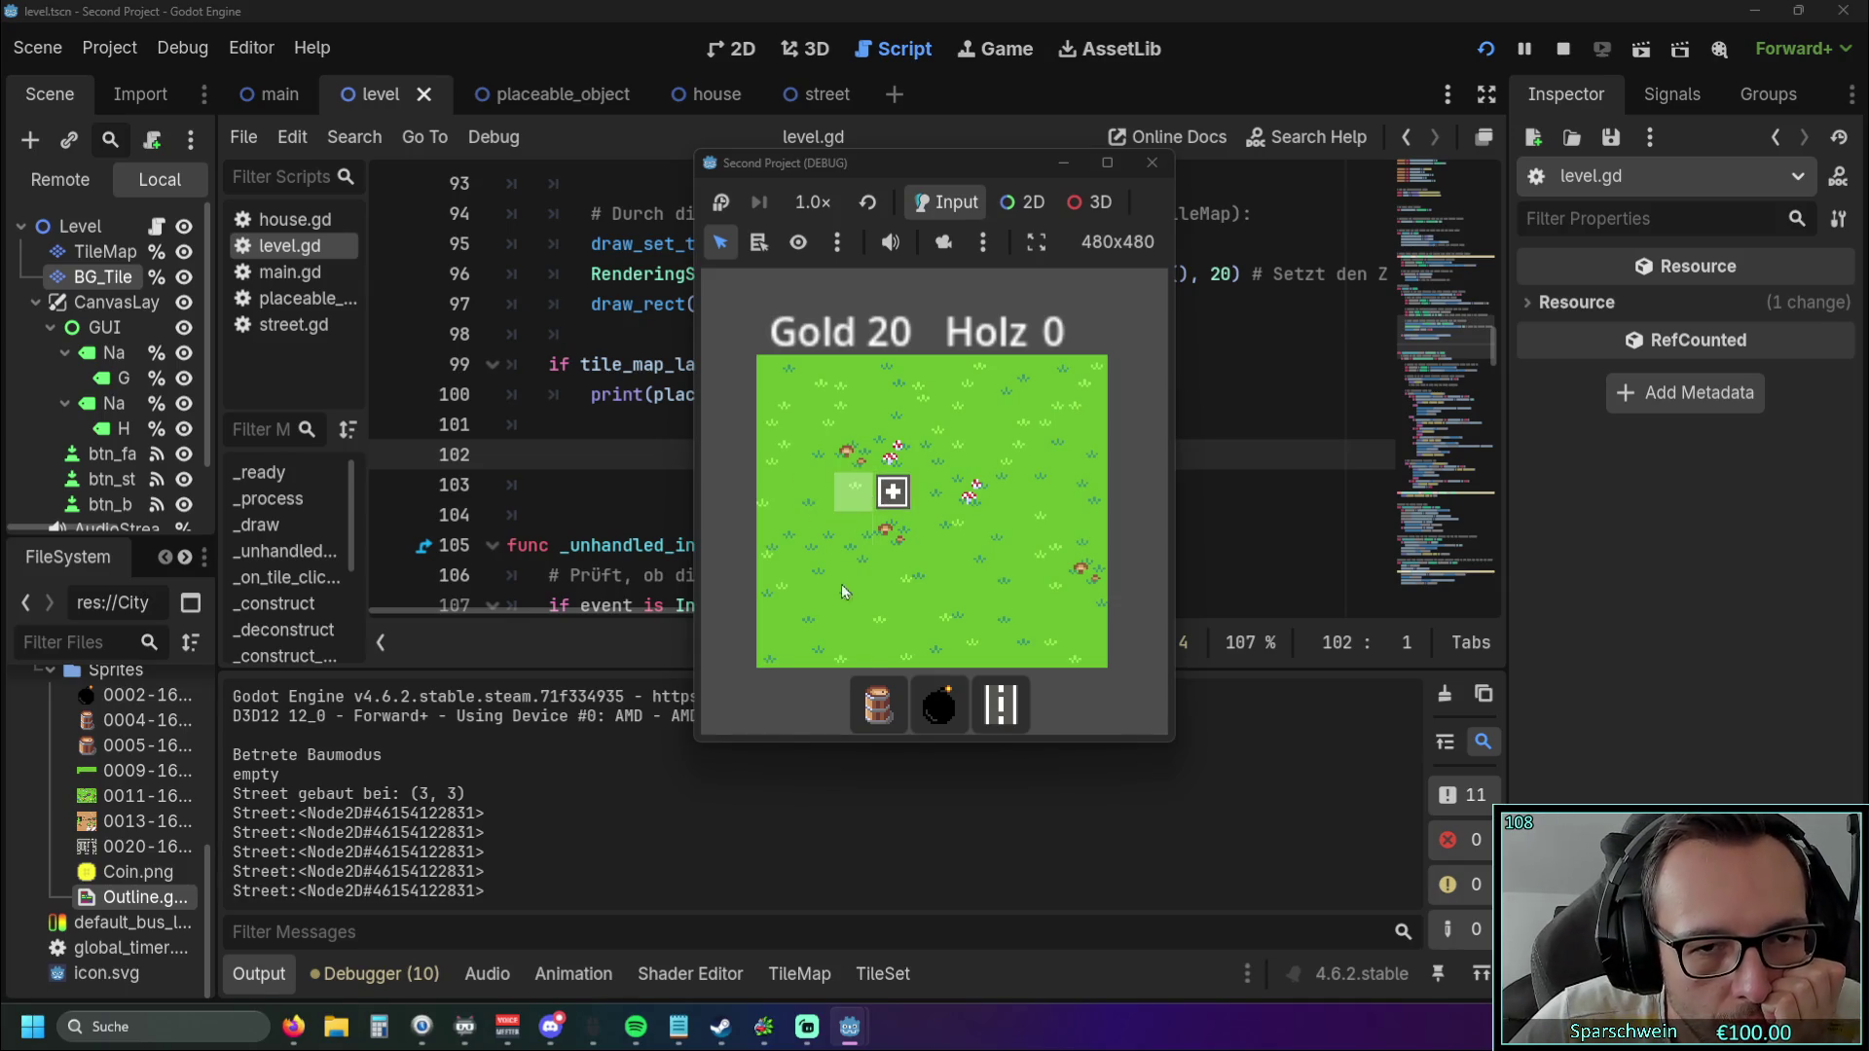
Build a barrel at tile (4, 4) and close the game.
left_click(878, 704)
left_click(915, 538)
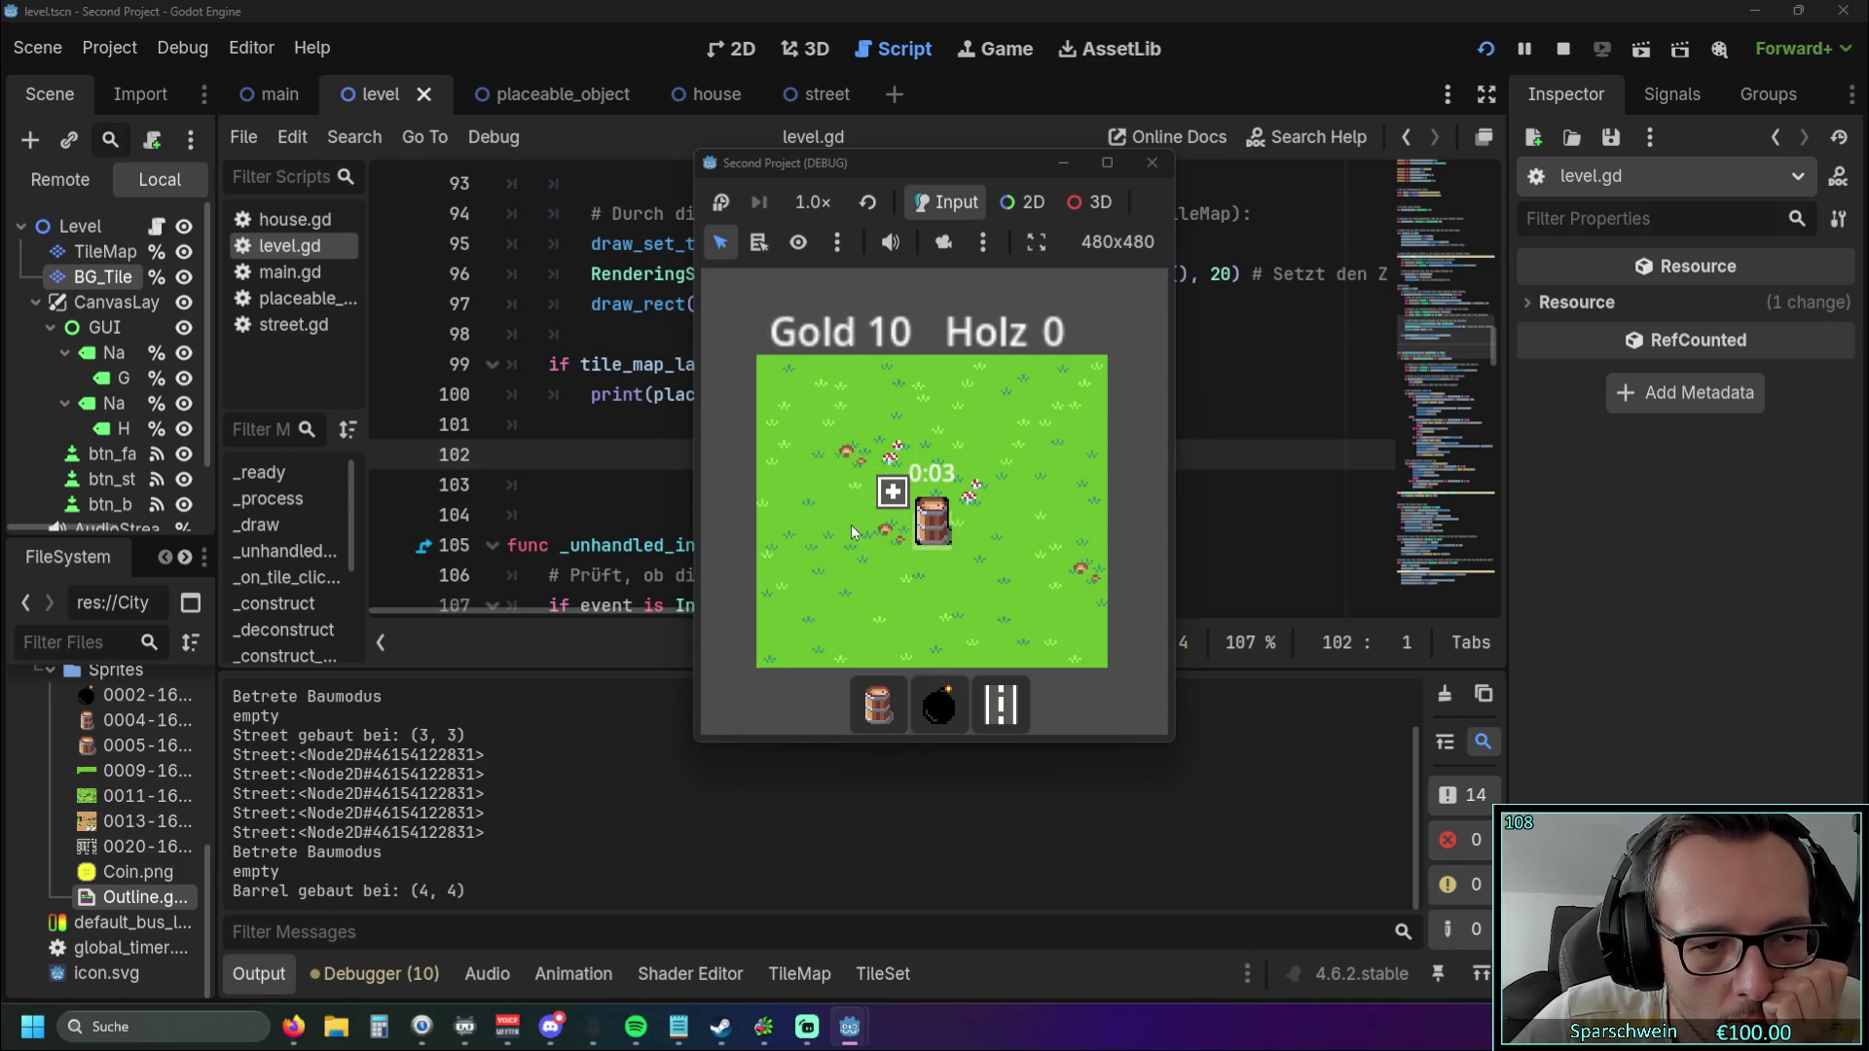
left_click(1151, 162)
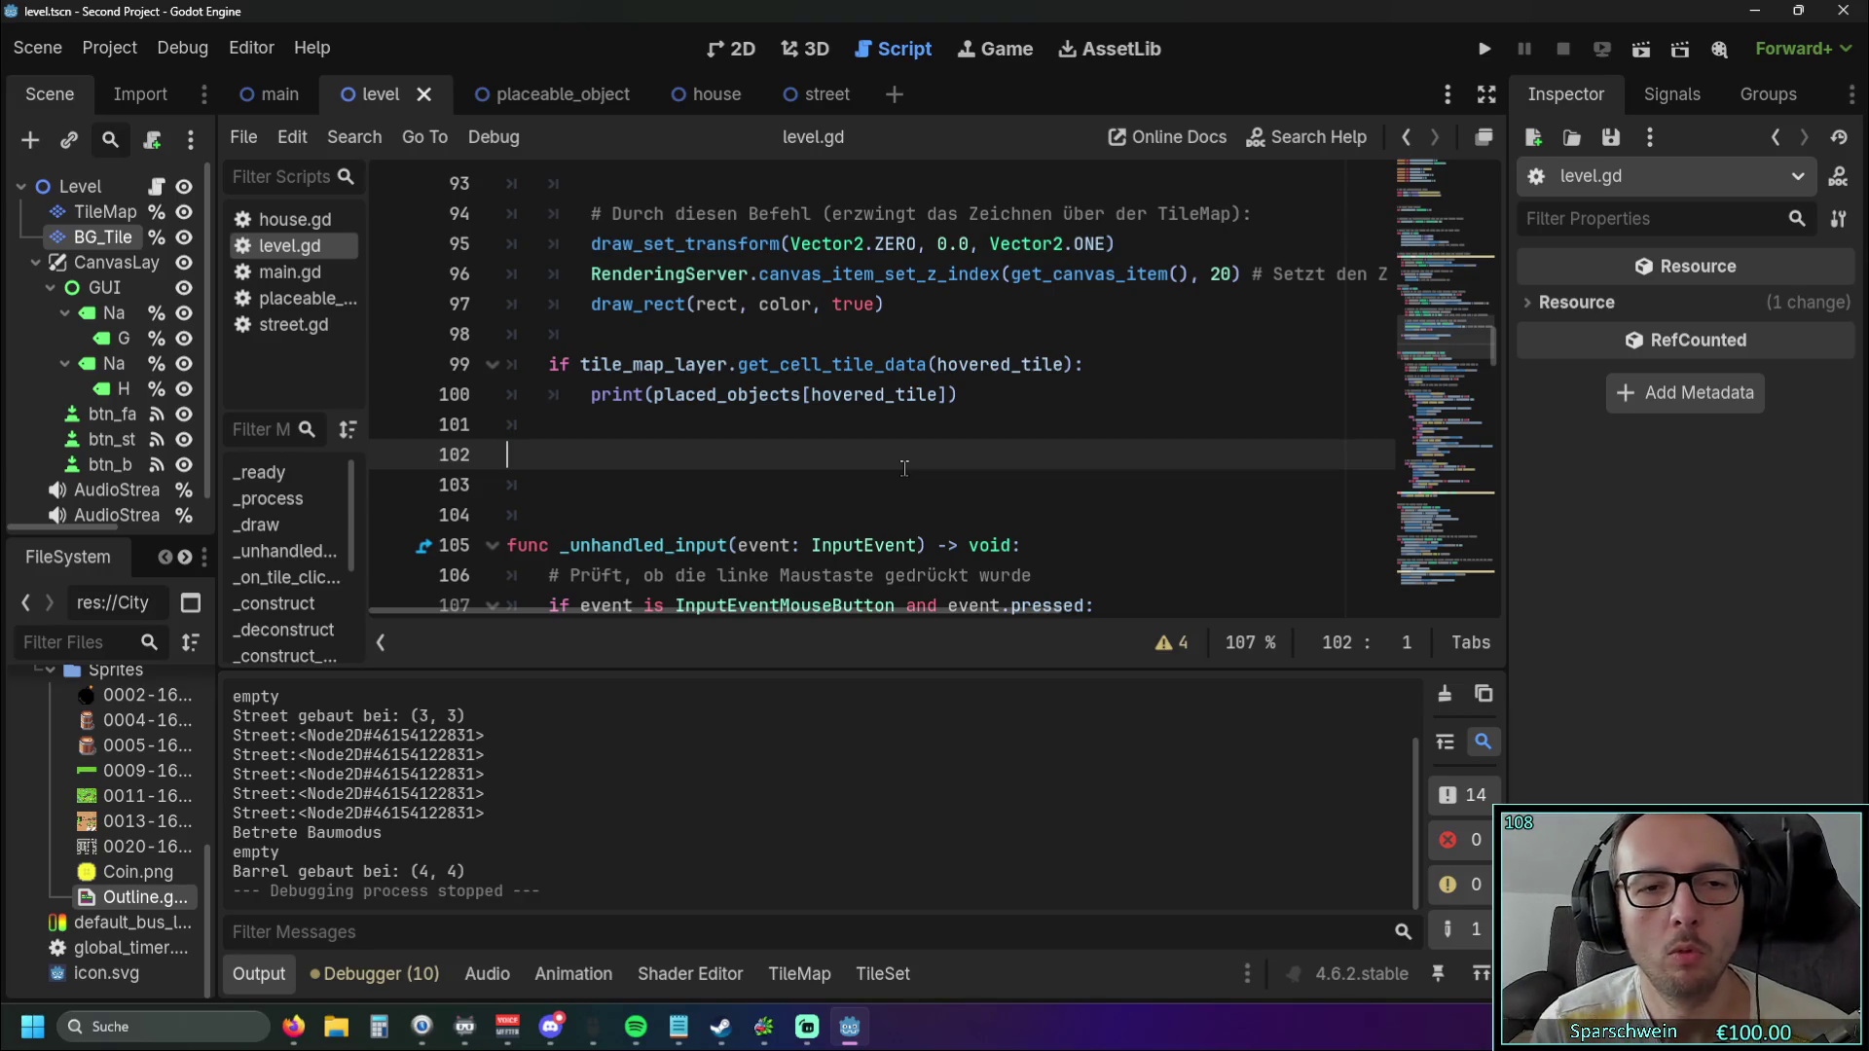
scroll(904, 468, "down", 5)
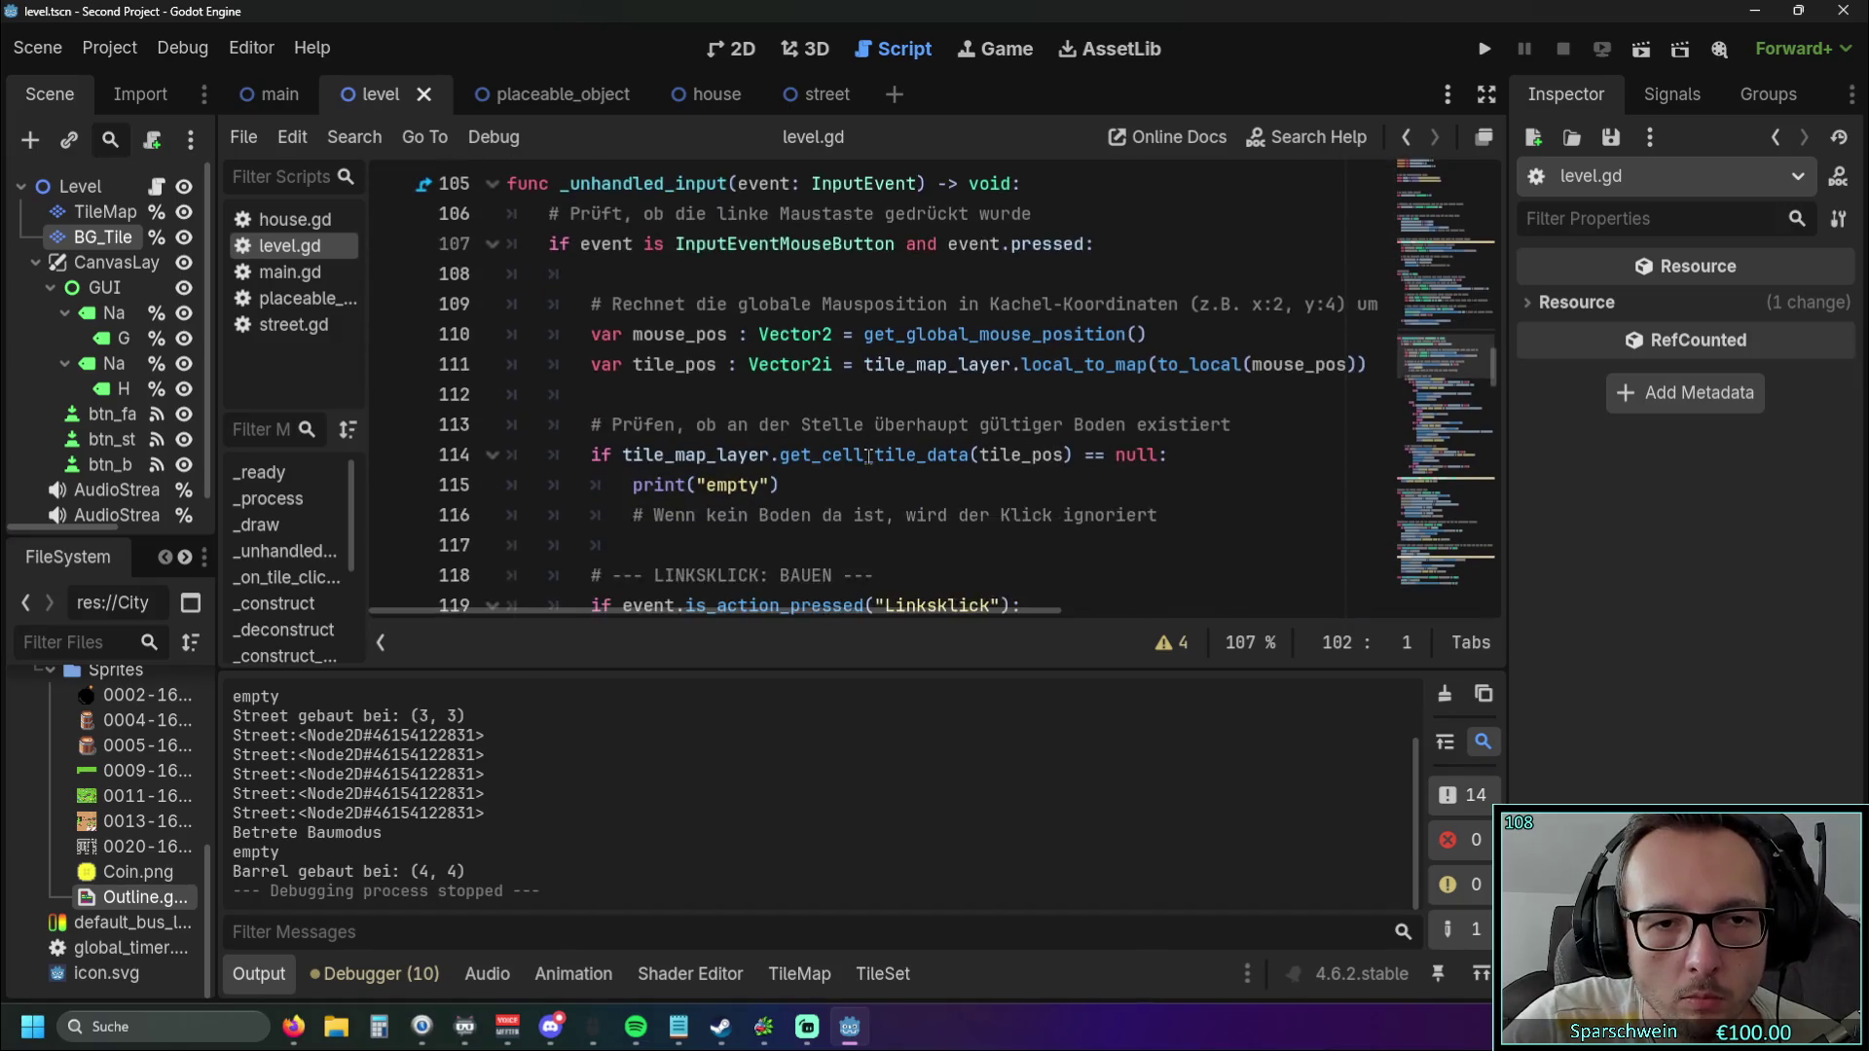
scroll(864, 429, "up", 1)
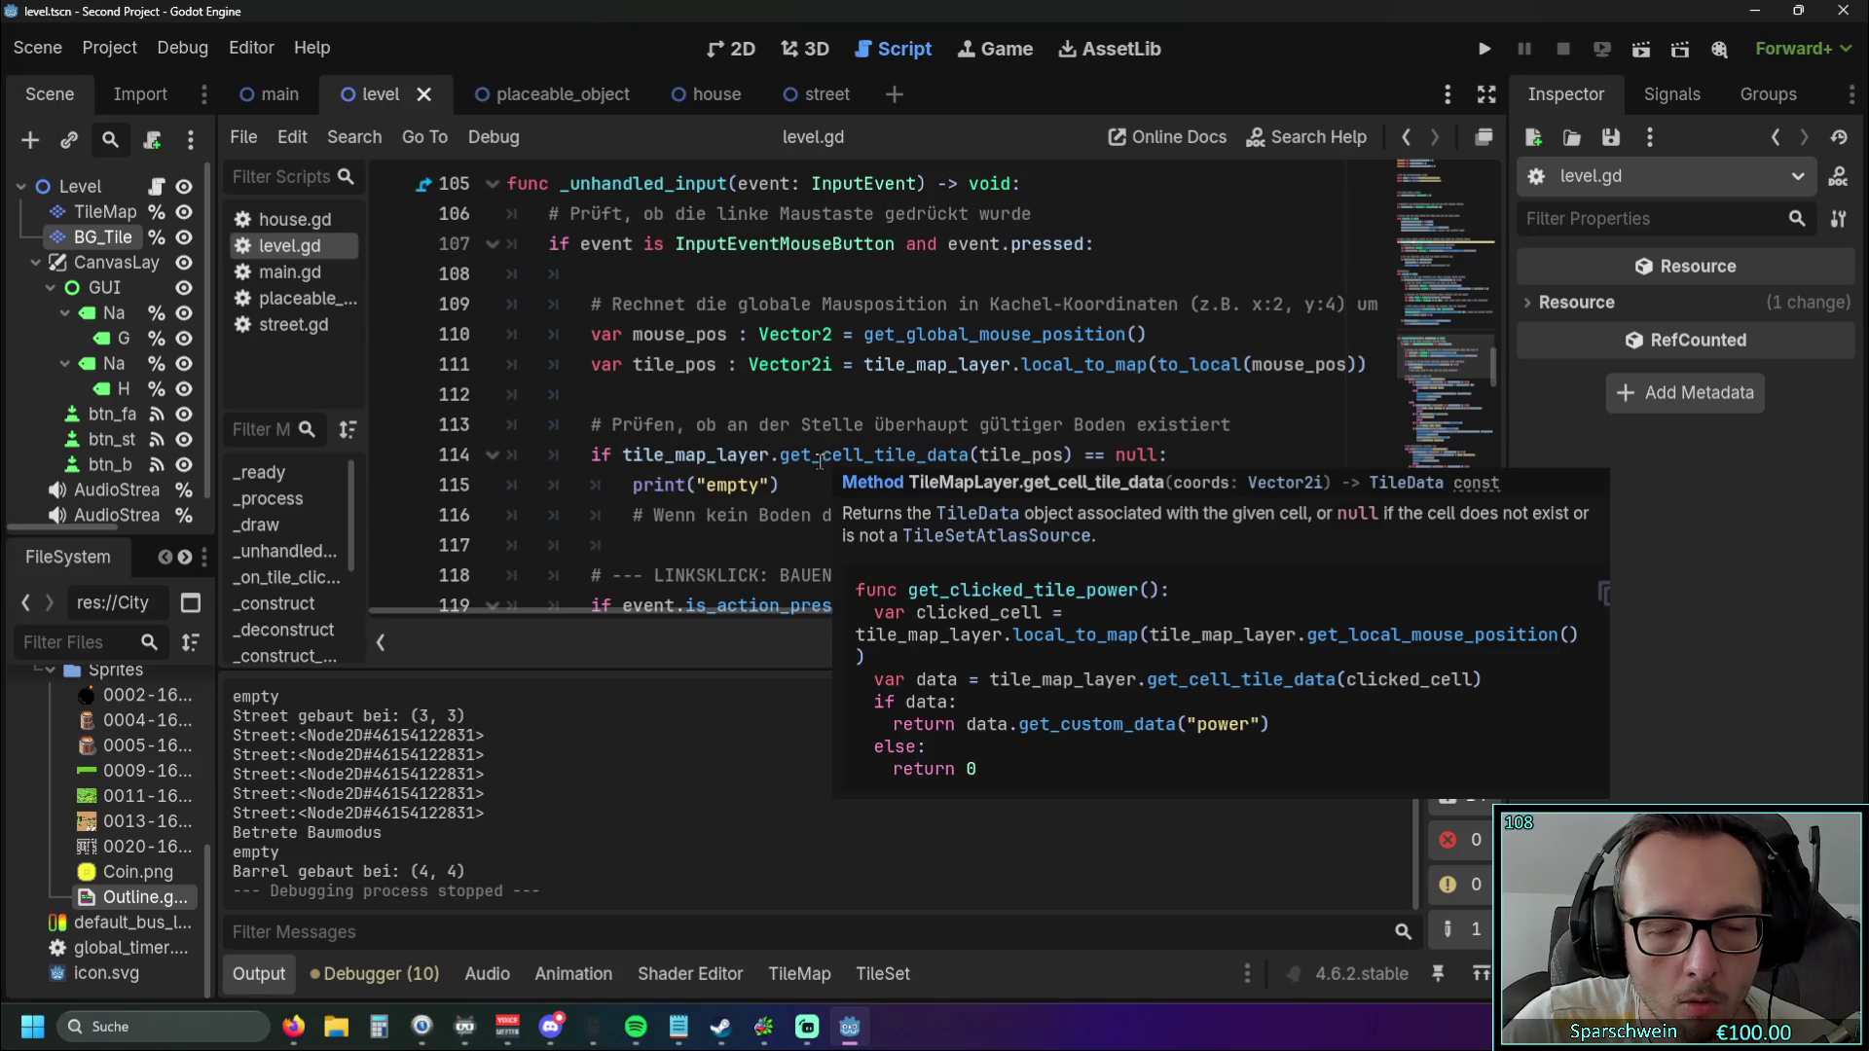
scroll(782, 497, "up", 1)
scroll(782, 498, "down", 1)
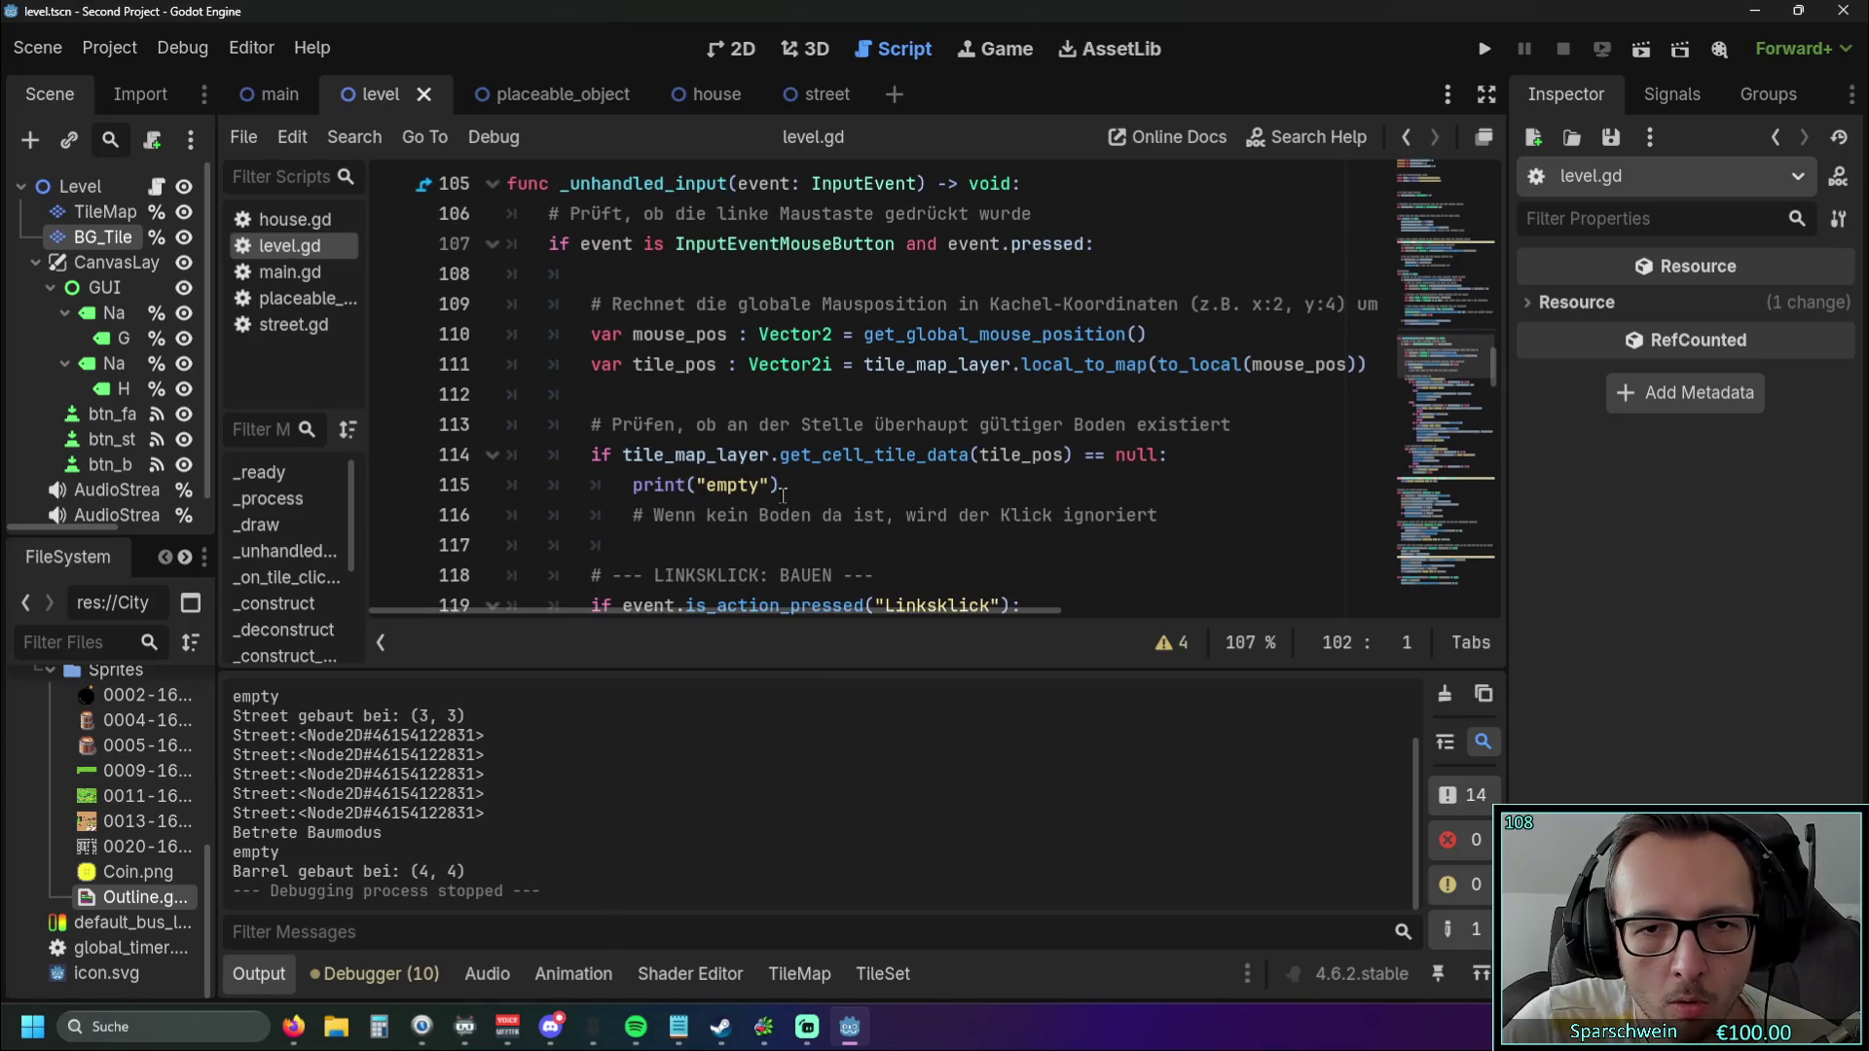
left_click_drag(1073, 454, 624, 455)
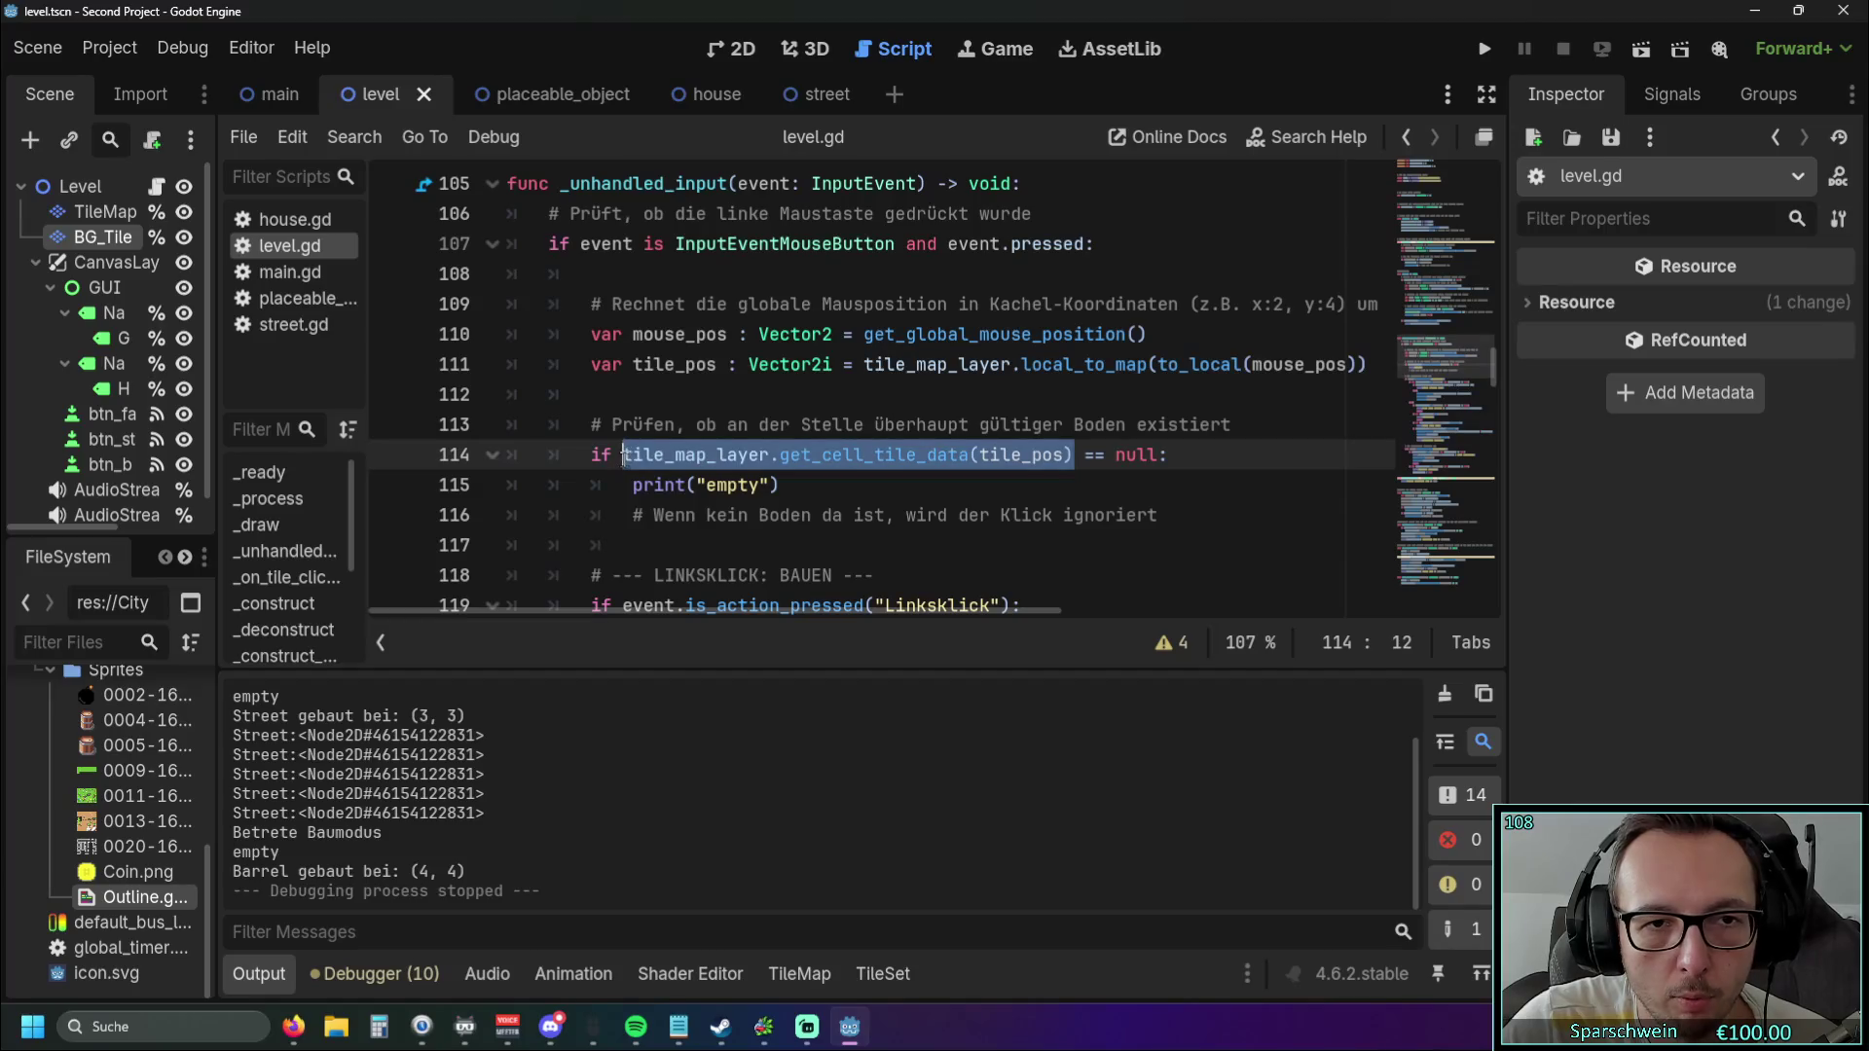
left_click(869, 365)
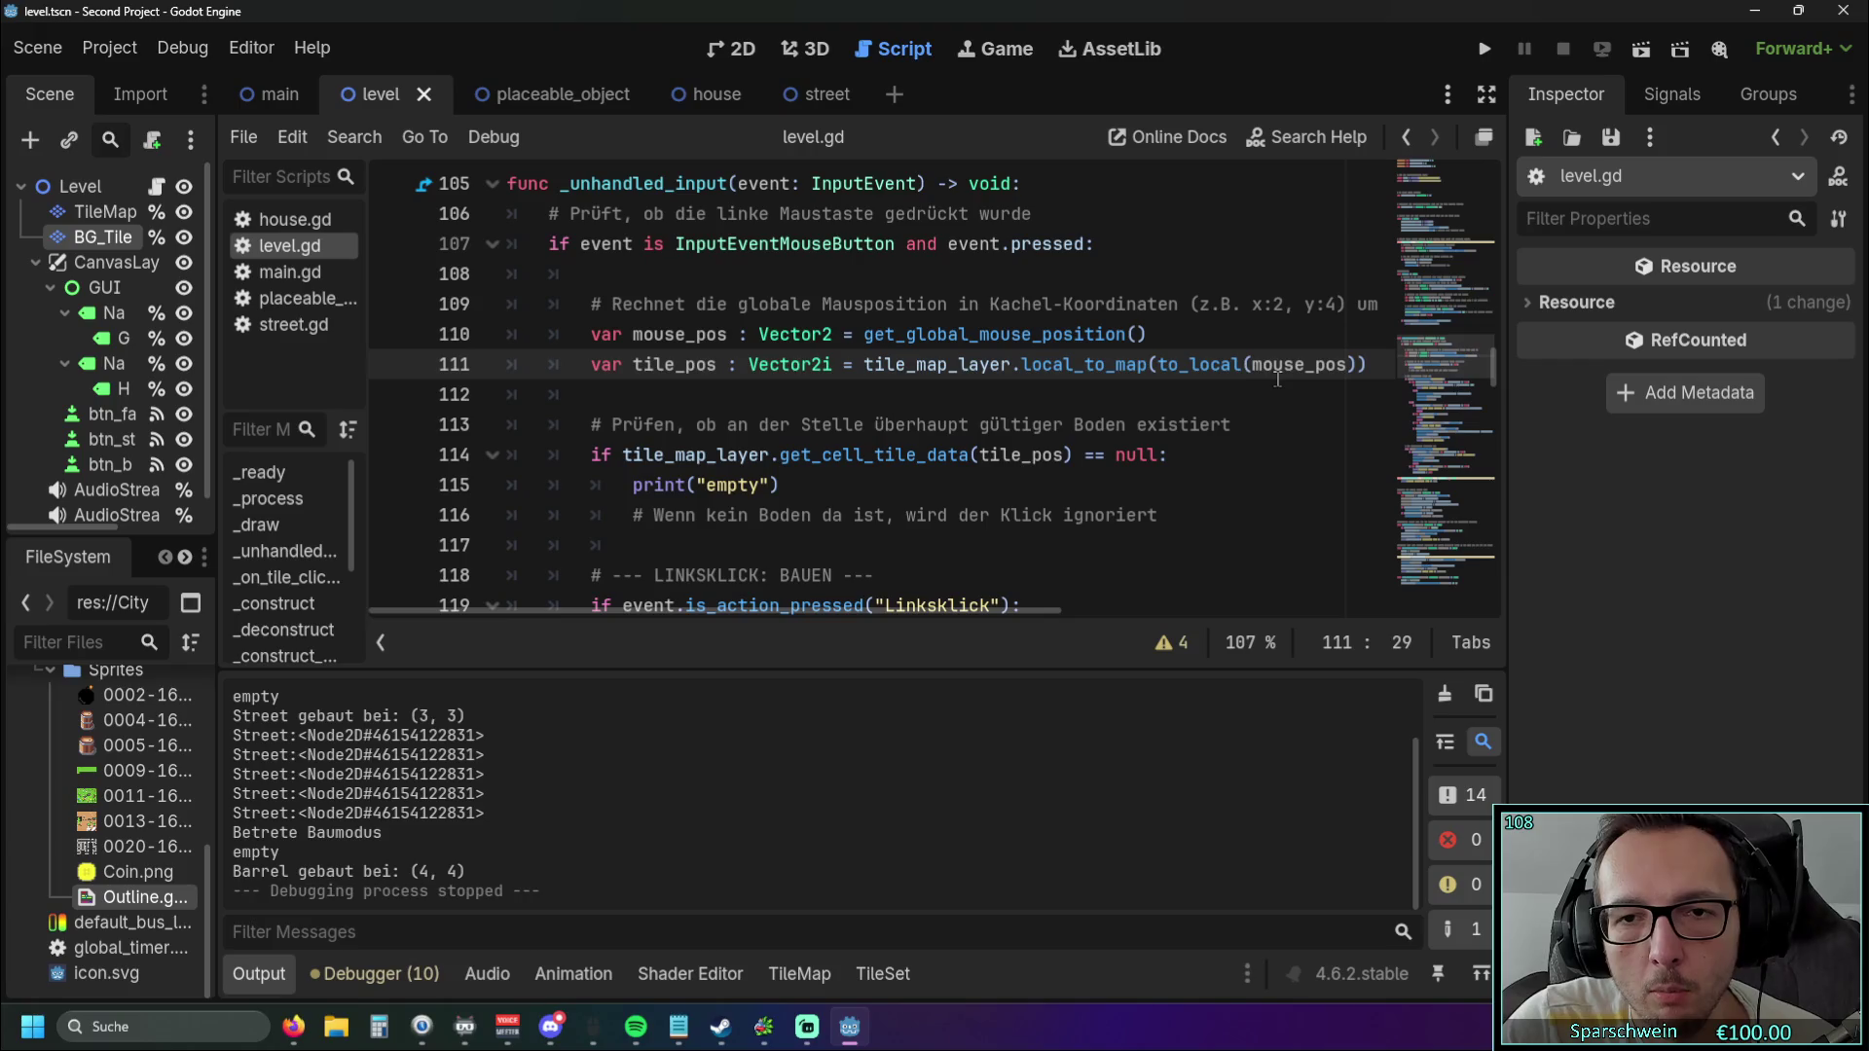
left_click_drag(1378, 364, 857, 364)
key("ctrl+c")
scroll(832, 444, "up", 4)
scroll(832, 444, "up", 7)
scroll(789, 441, "up", 5)
scroll(661, 445, "down", 5)
scroll(660, 445, "down", 6)
left_click_drag(575, 454, 1063, 454)
key("ctrl+v")
key("Down")
key("Down")
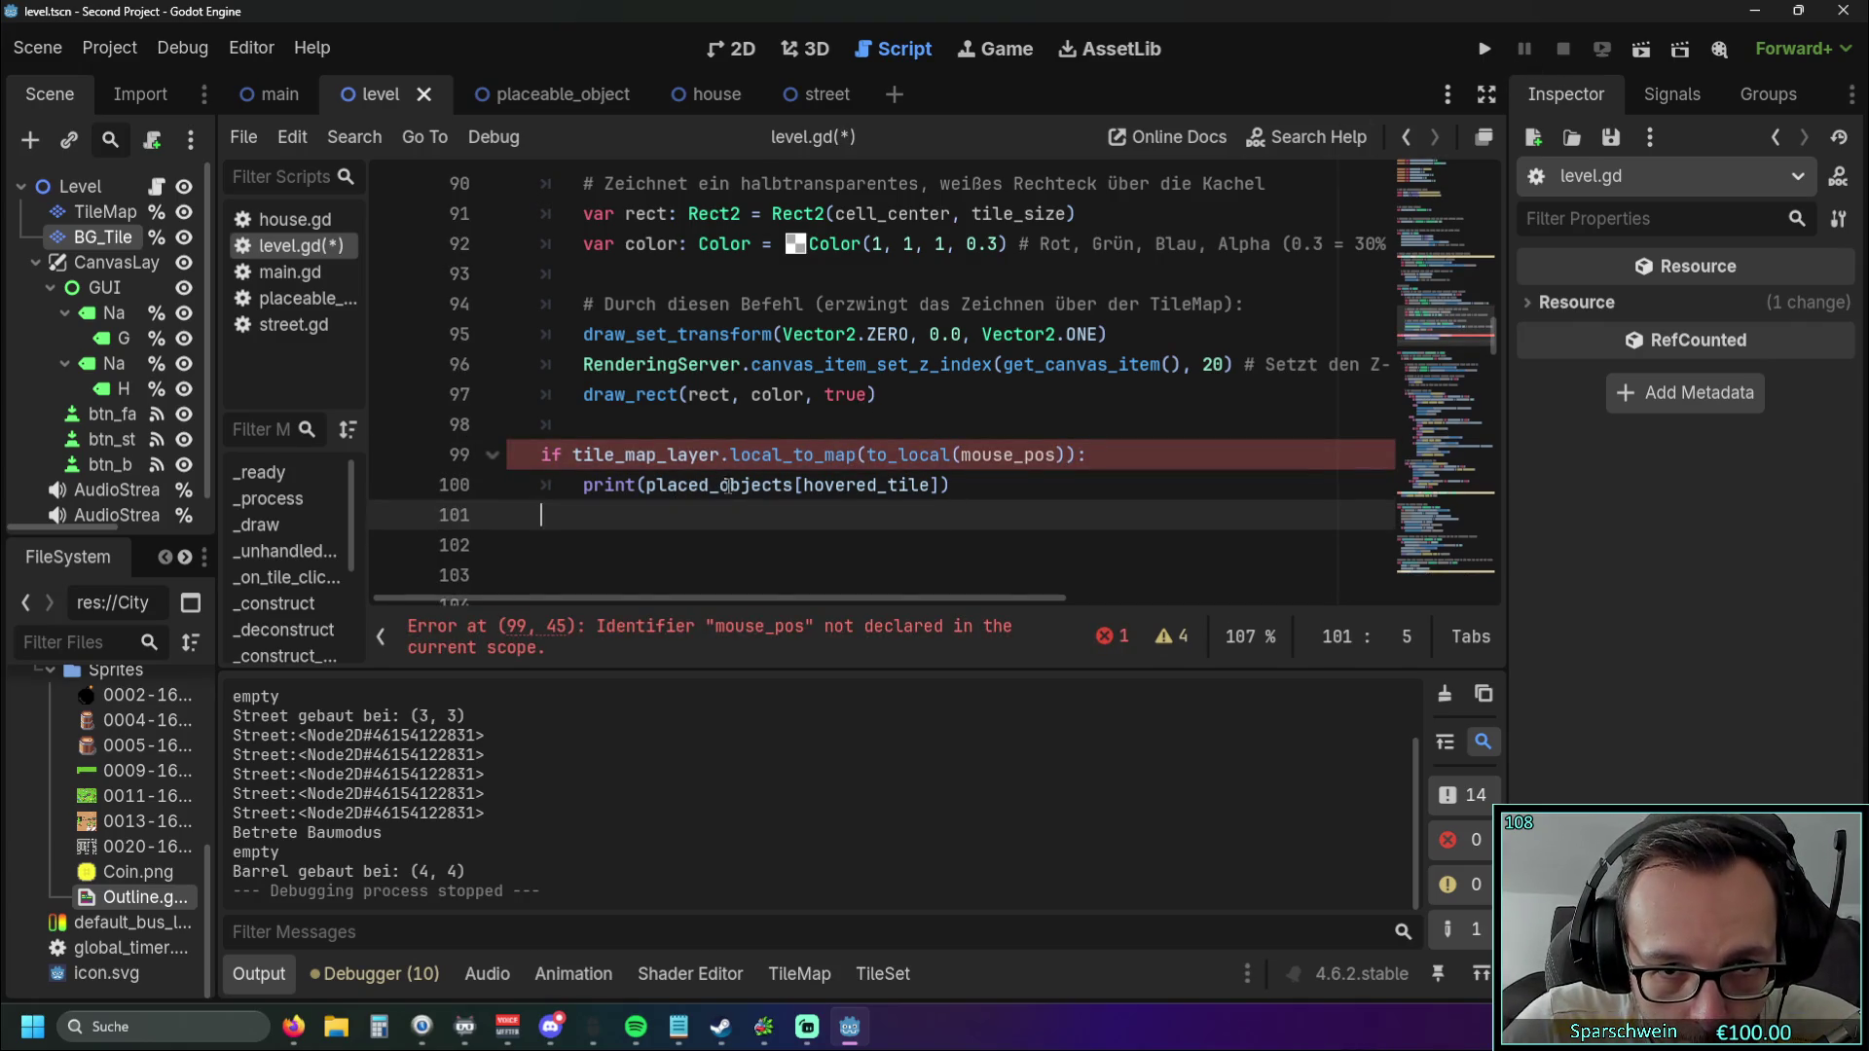
scroll(726, 486, "down", 3)
scroll(840, 446, "up", 2)
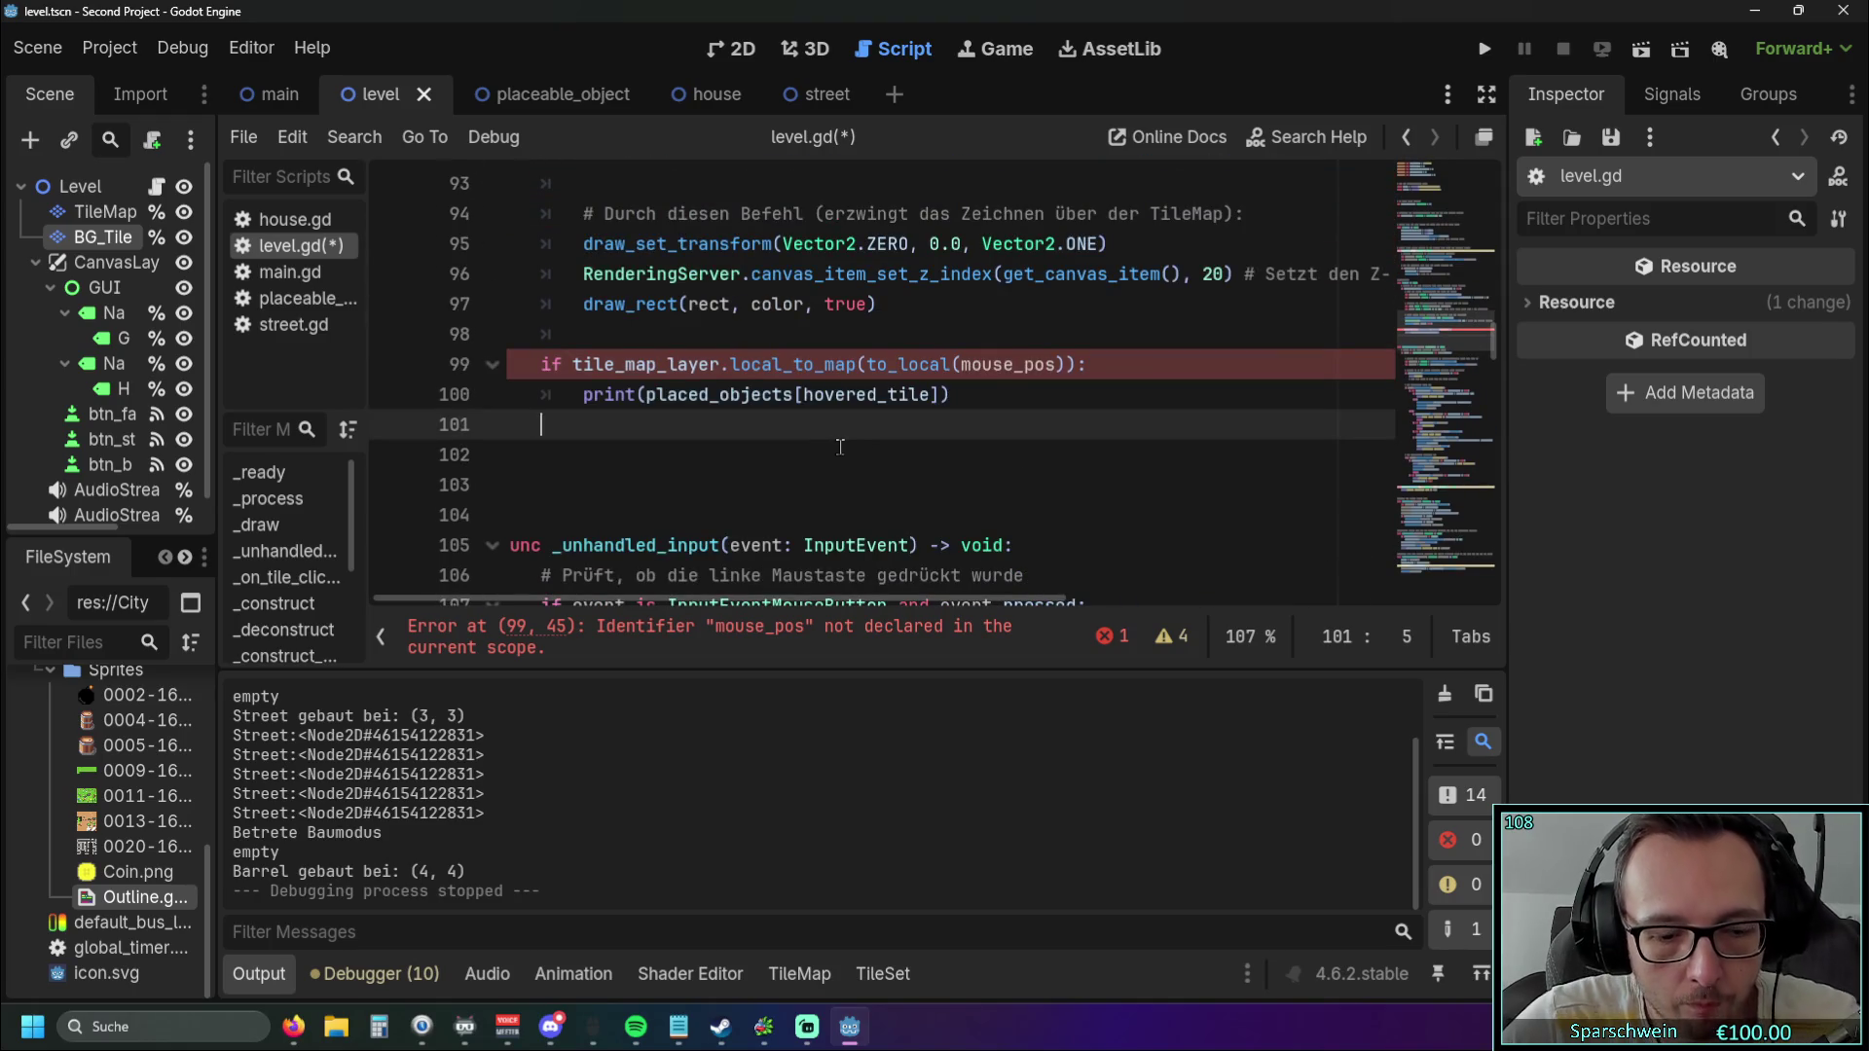
key("ctrl+z")
key("ctrl+z")
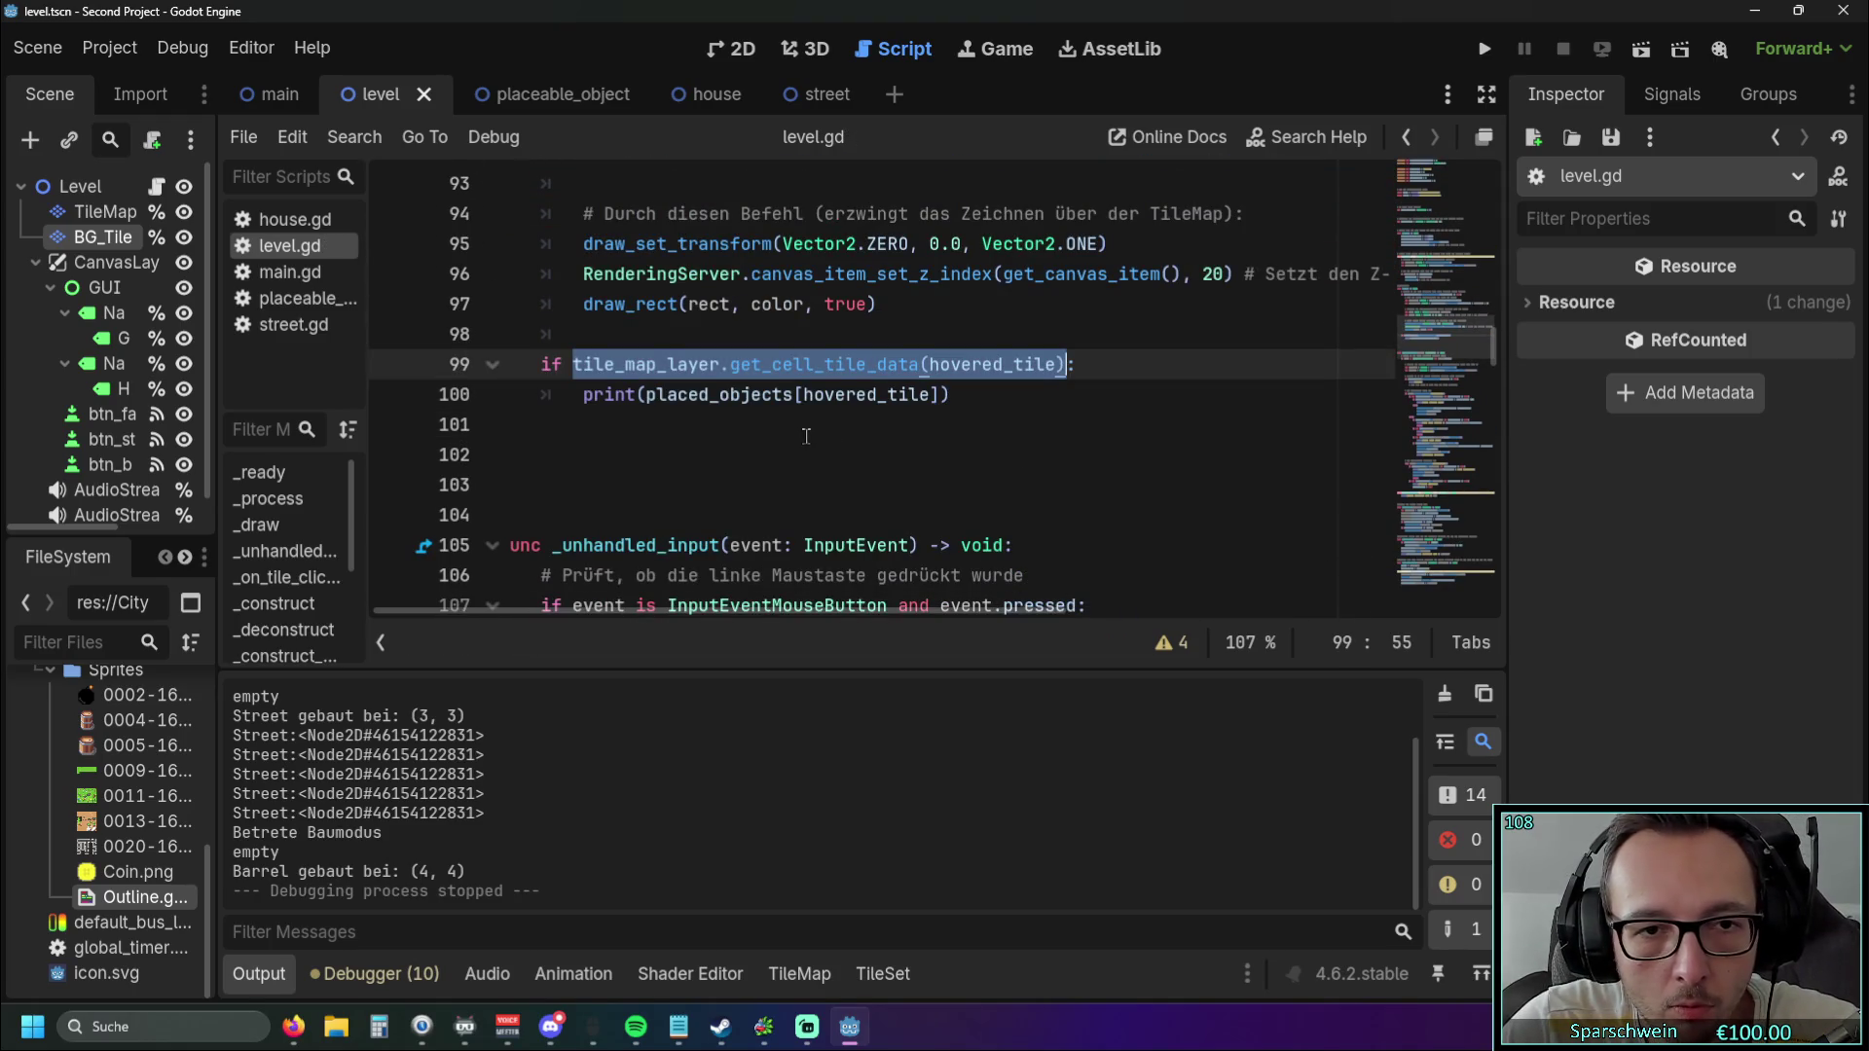
left_click(805, 428)
left_click_drag(572, 364, 926, 368)
key("ctrl+v")
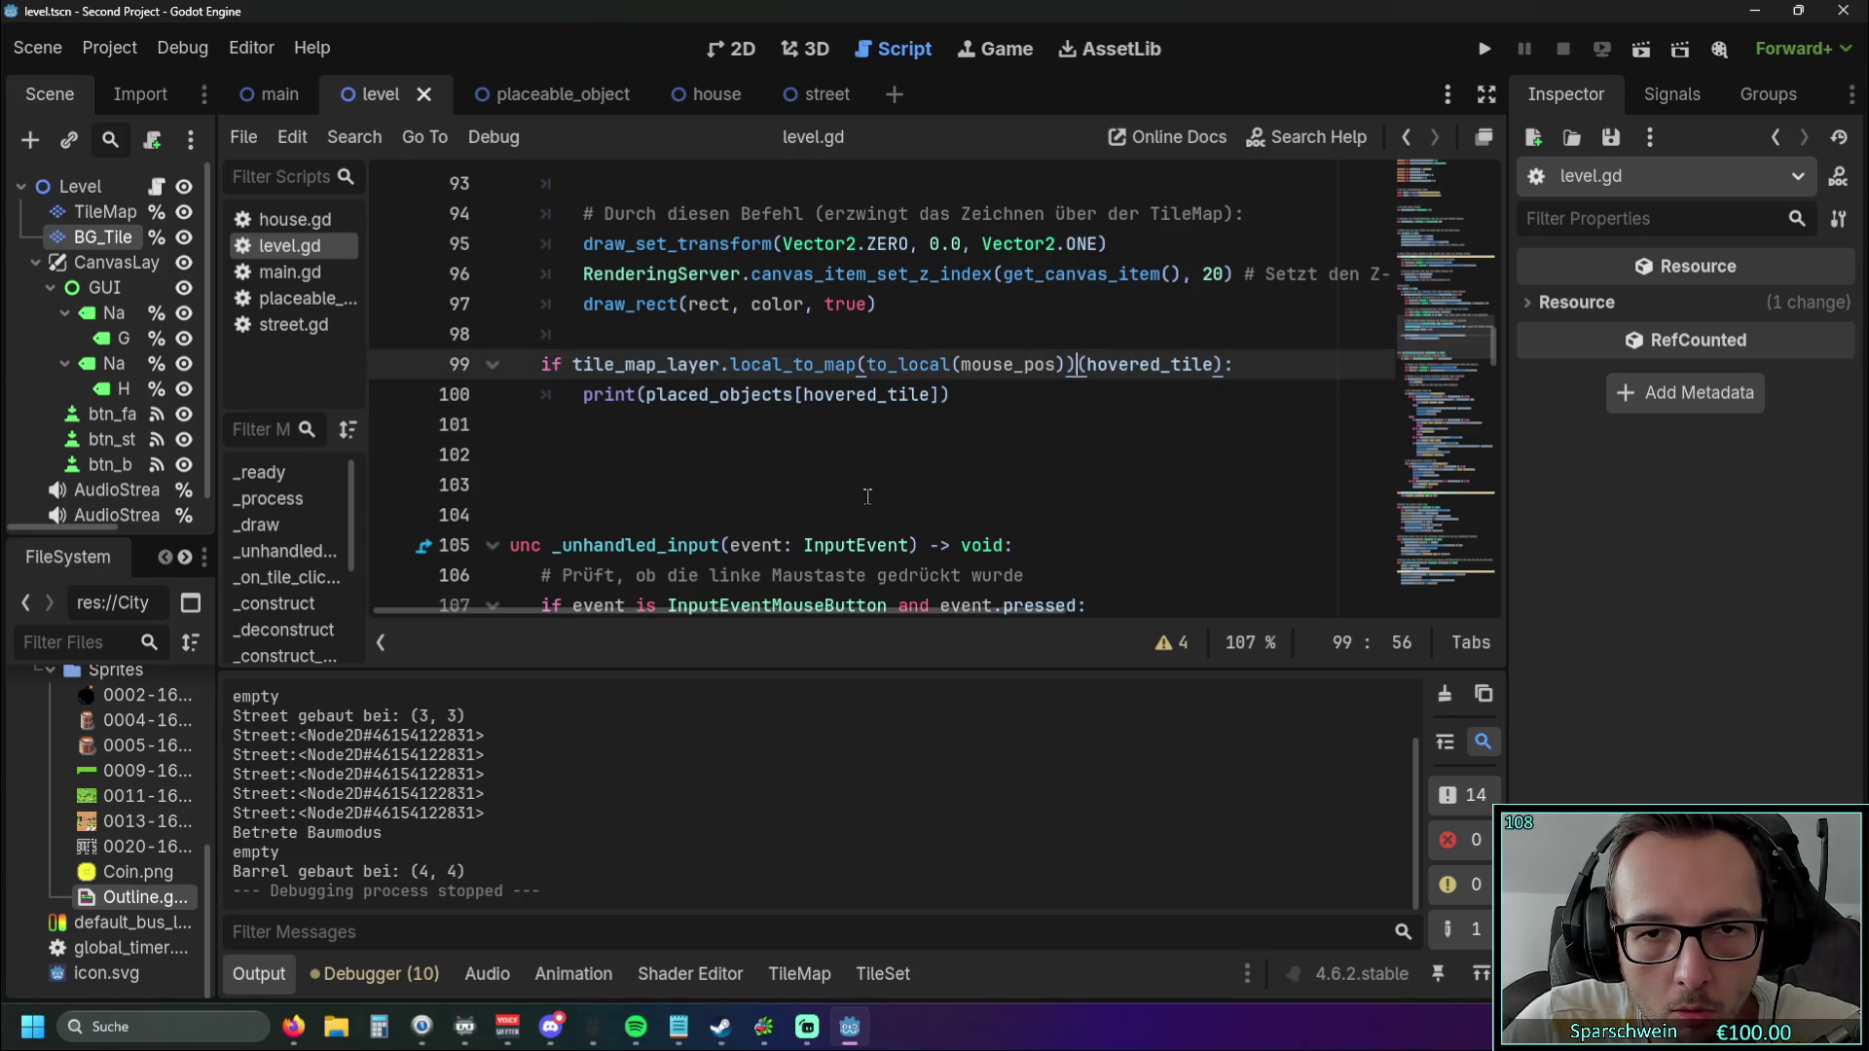
key("ctrl+z")
left_click(968, 482)
scroll(966, 448, "down", 7)
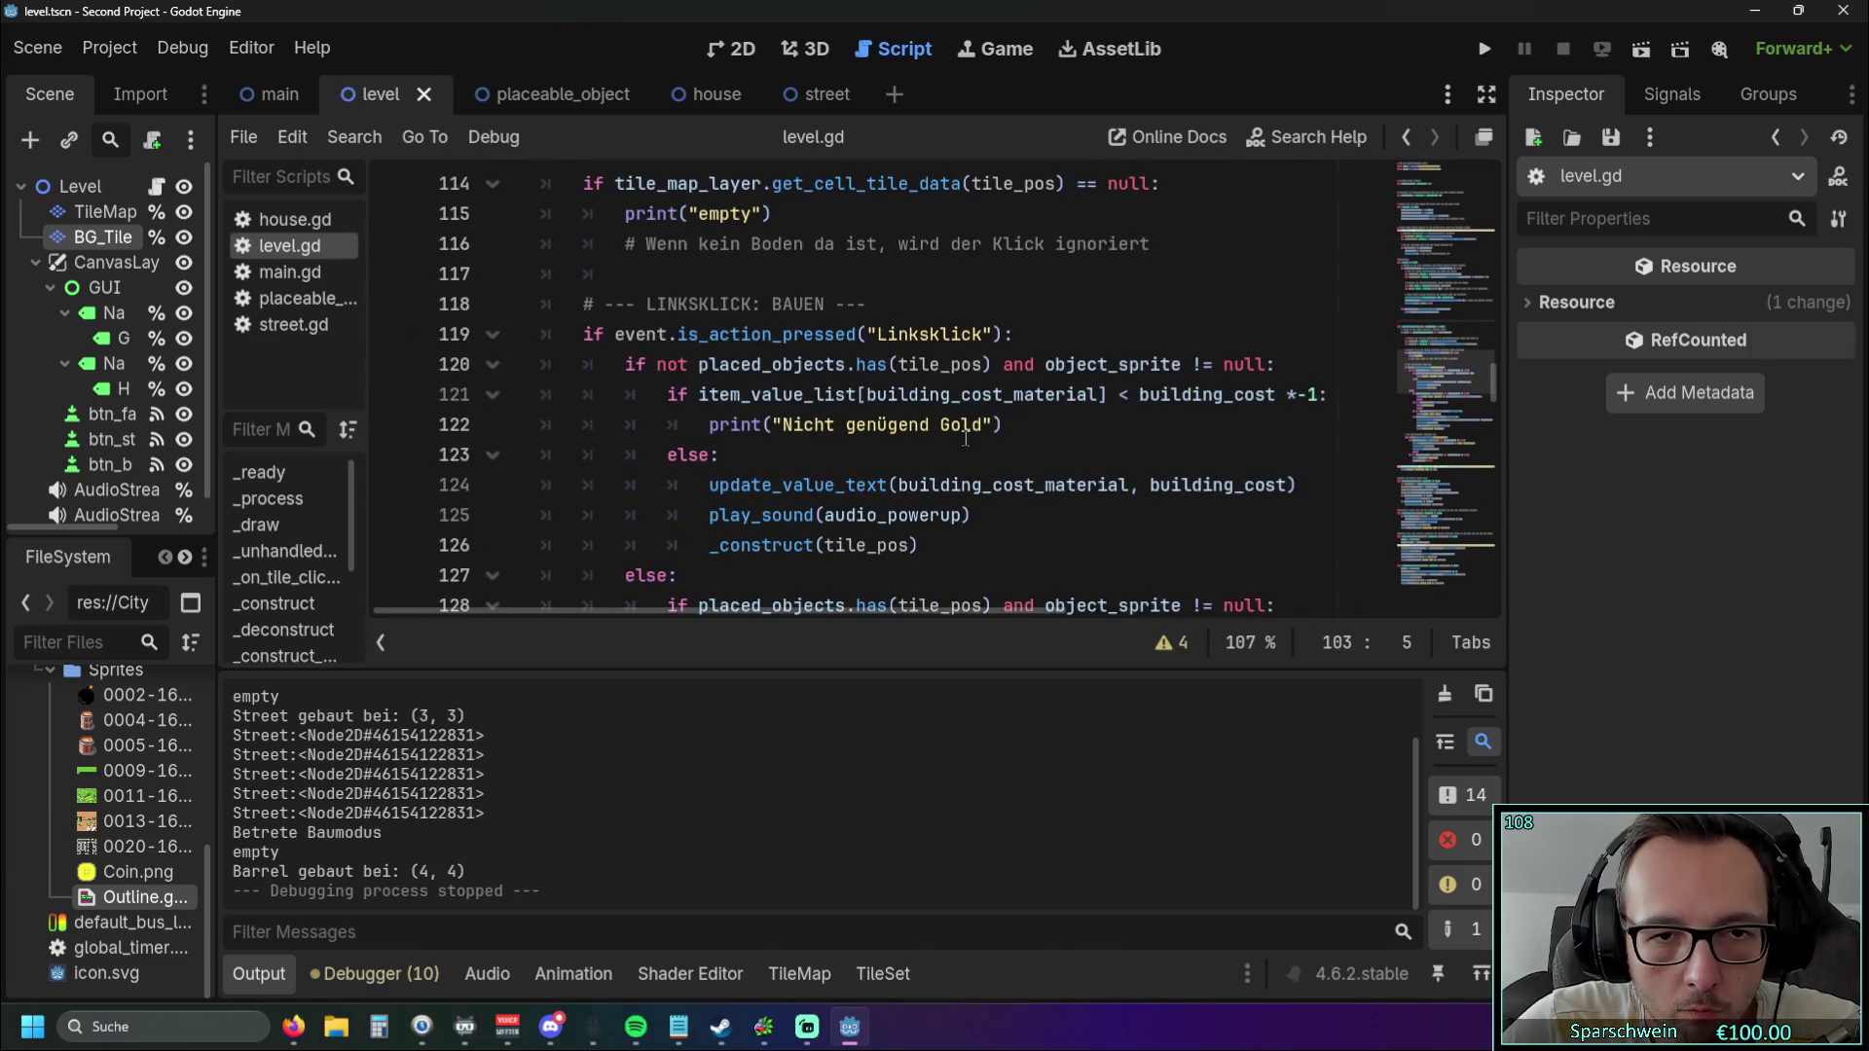
scroll(966, 433, "down", 8)
scroll(966, 426, "down", 4)
scroll(970, 424, "up", 8)
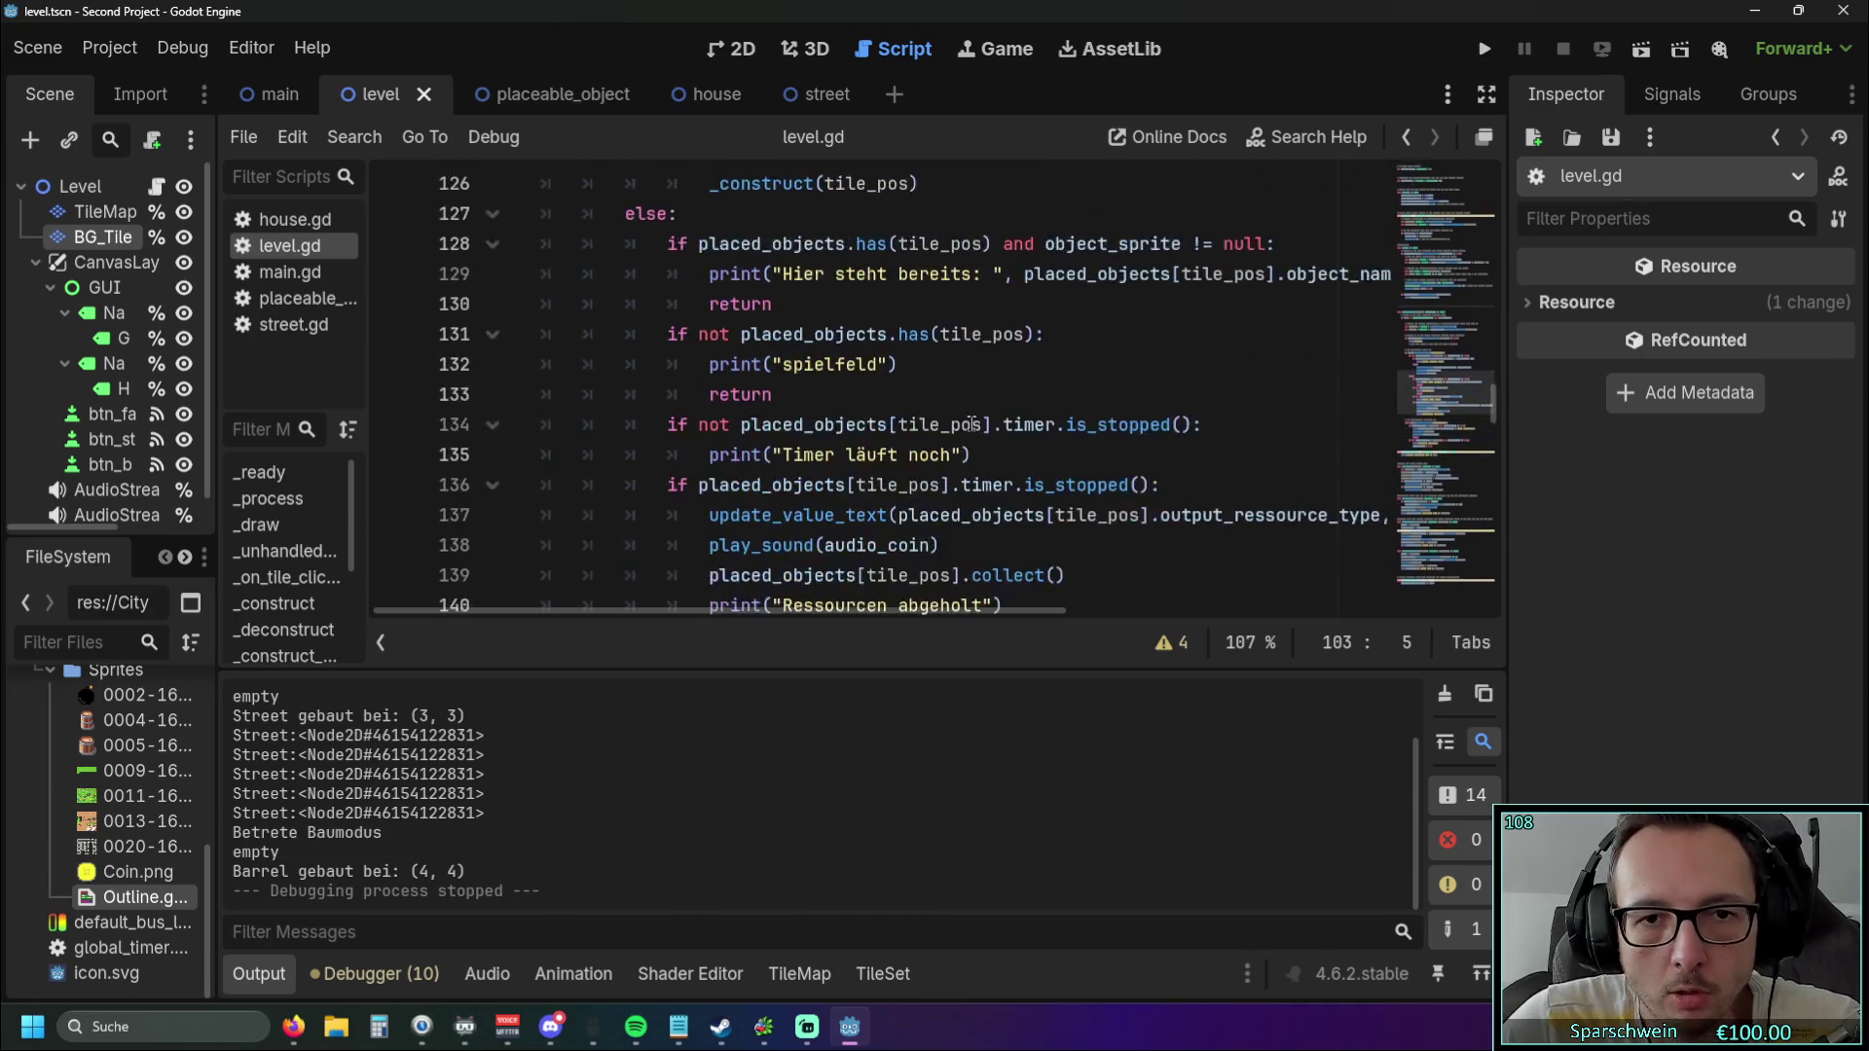
scroll(971, 424, "up", 6)
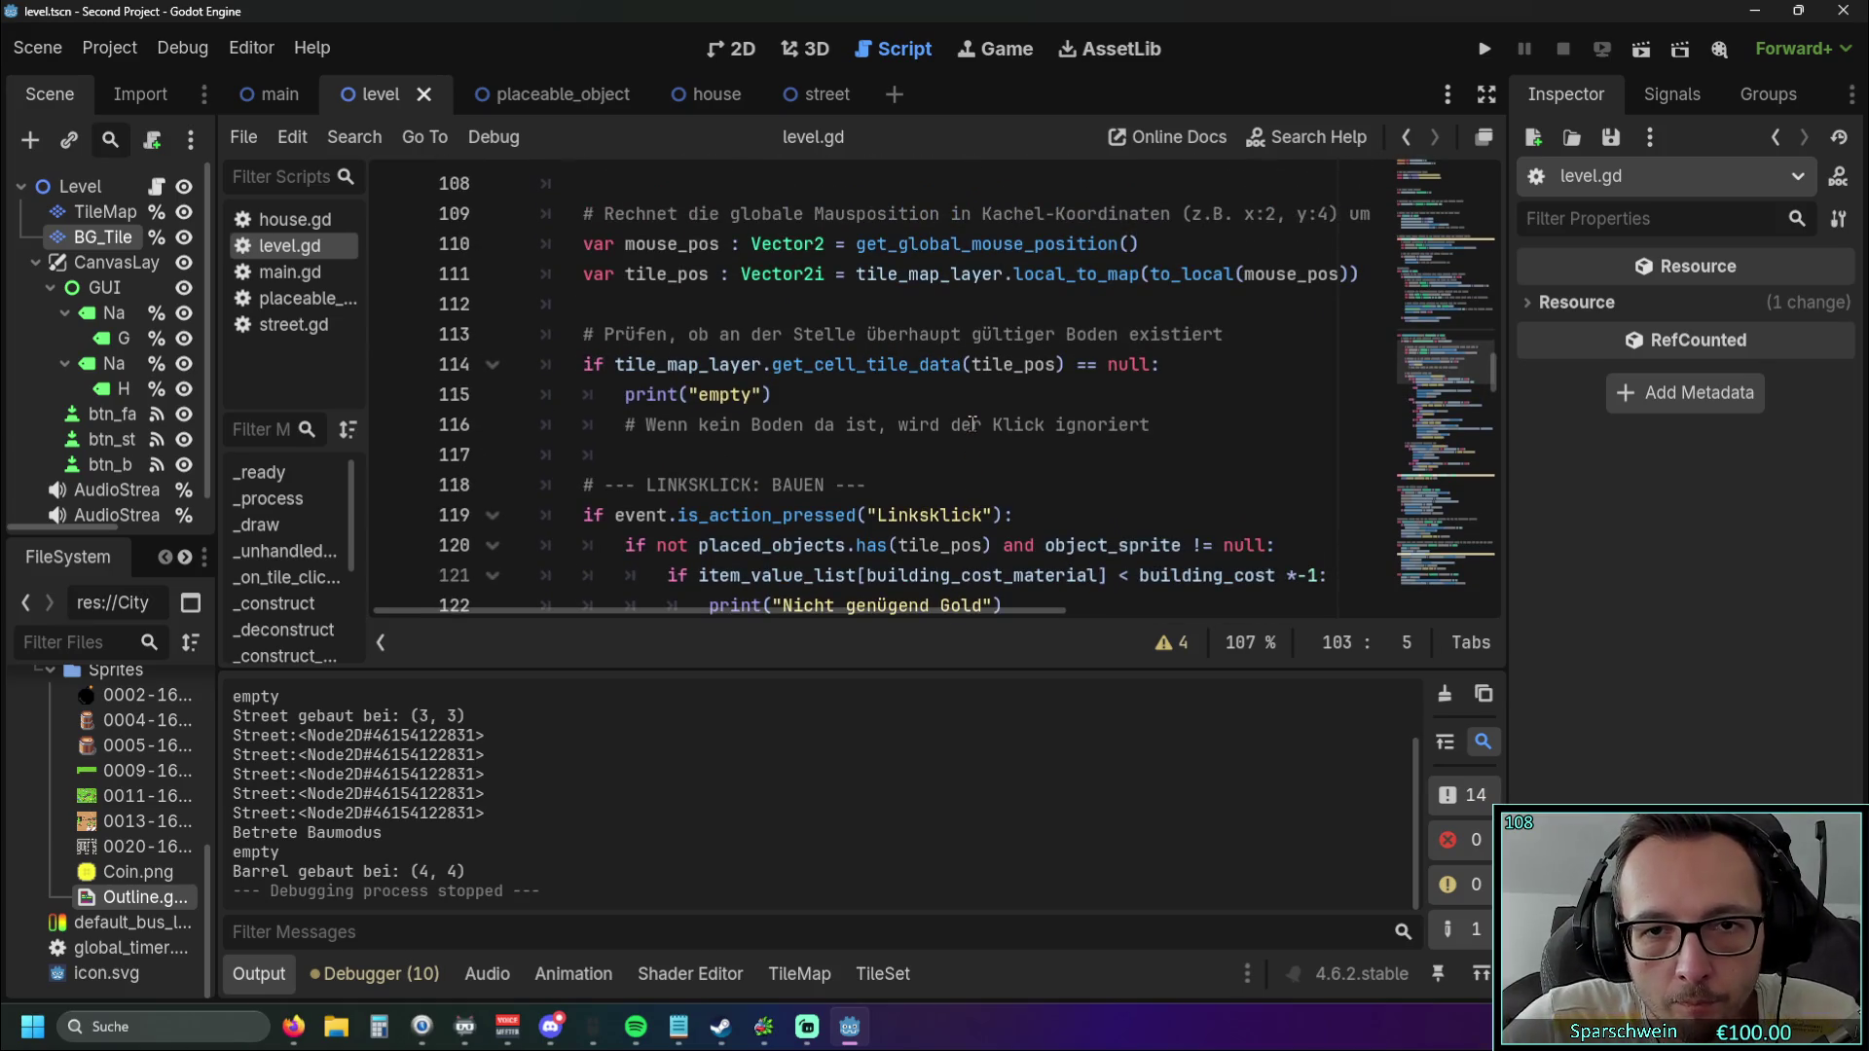
scroll(971, 424, "up", 2)
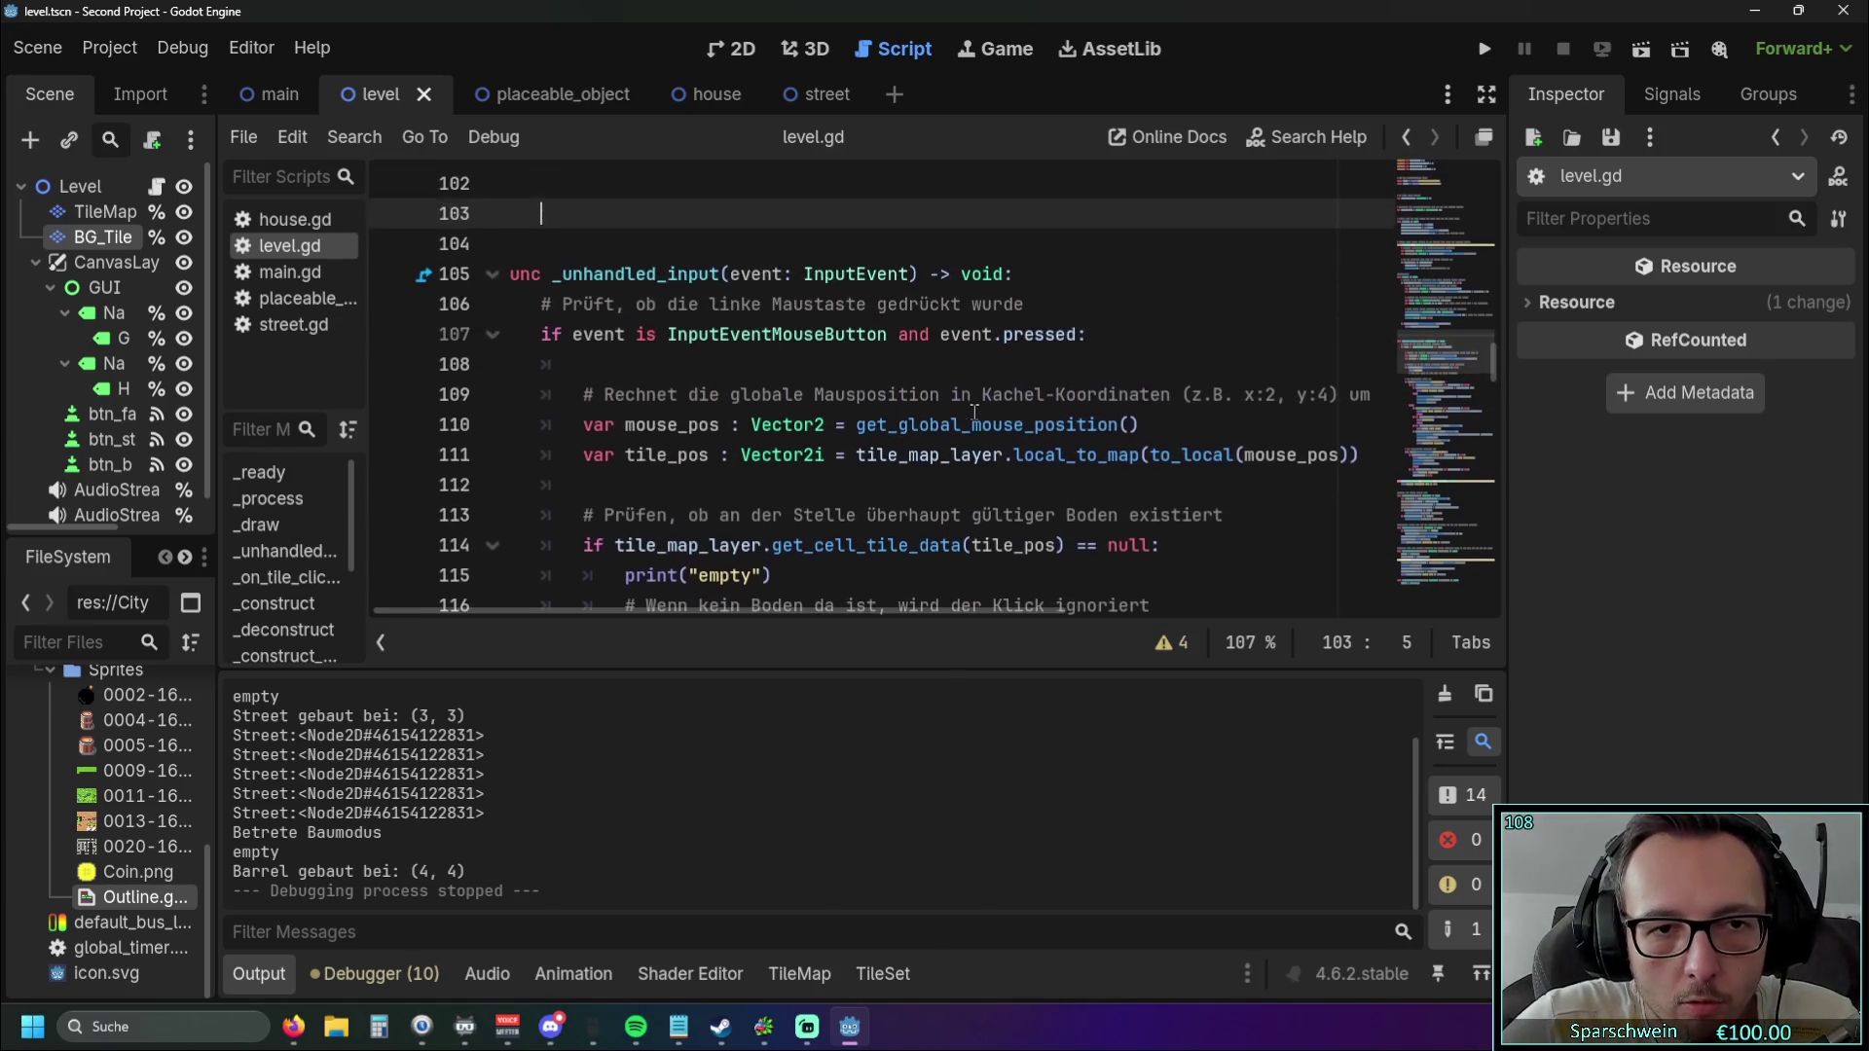
scroll(974, 413, "up", 1)
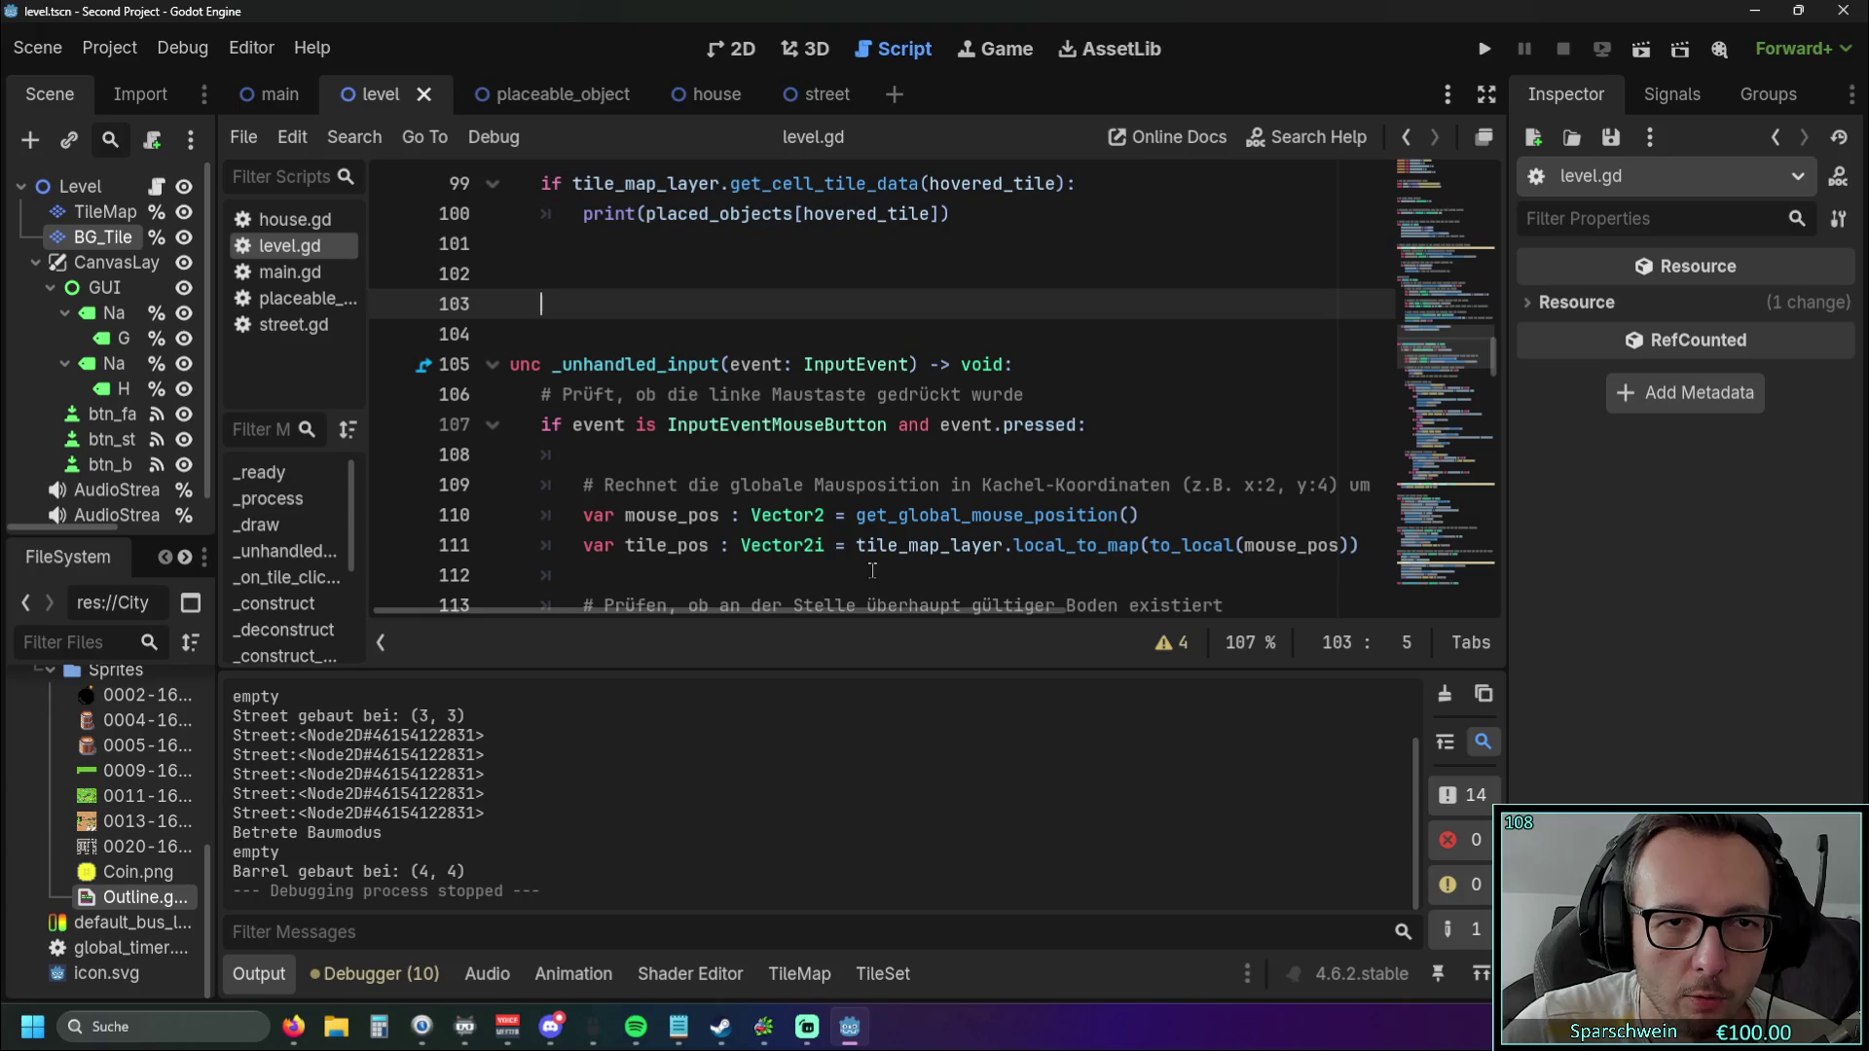
scroll(788, 439, "up", 2)
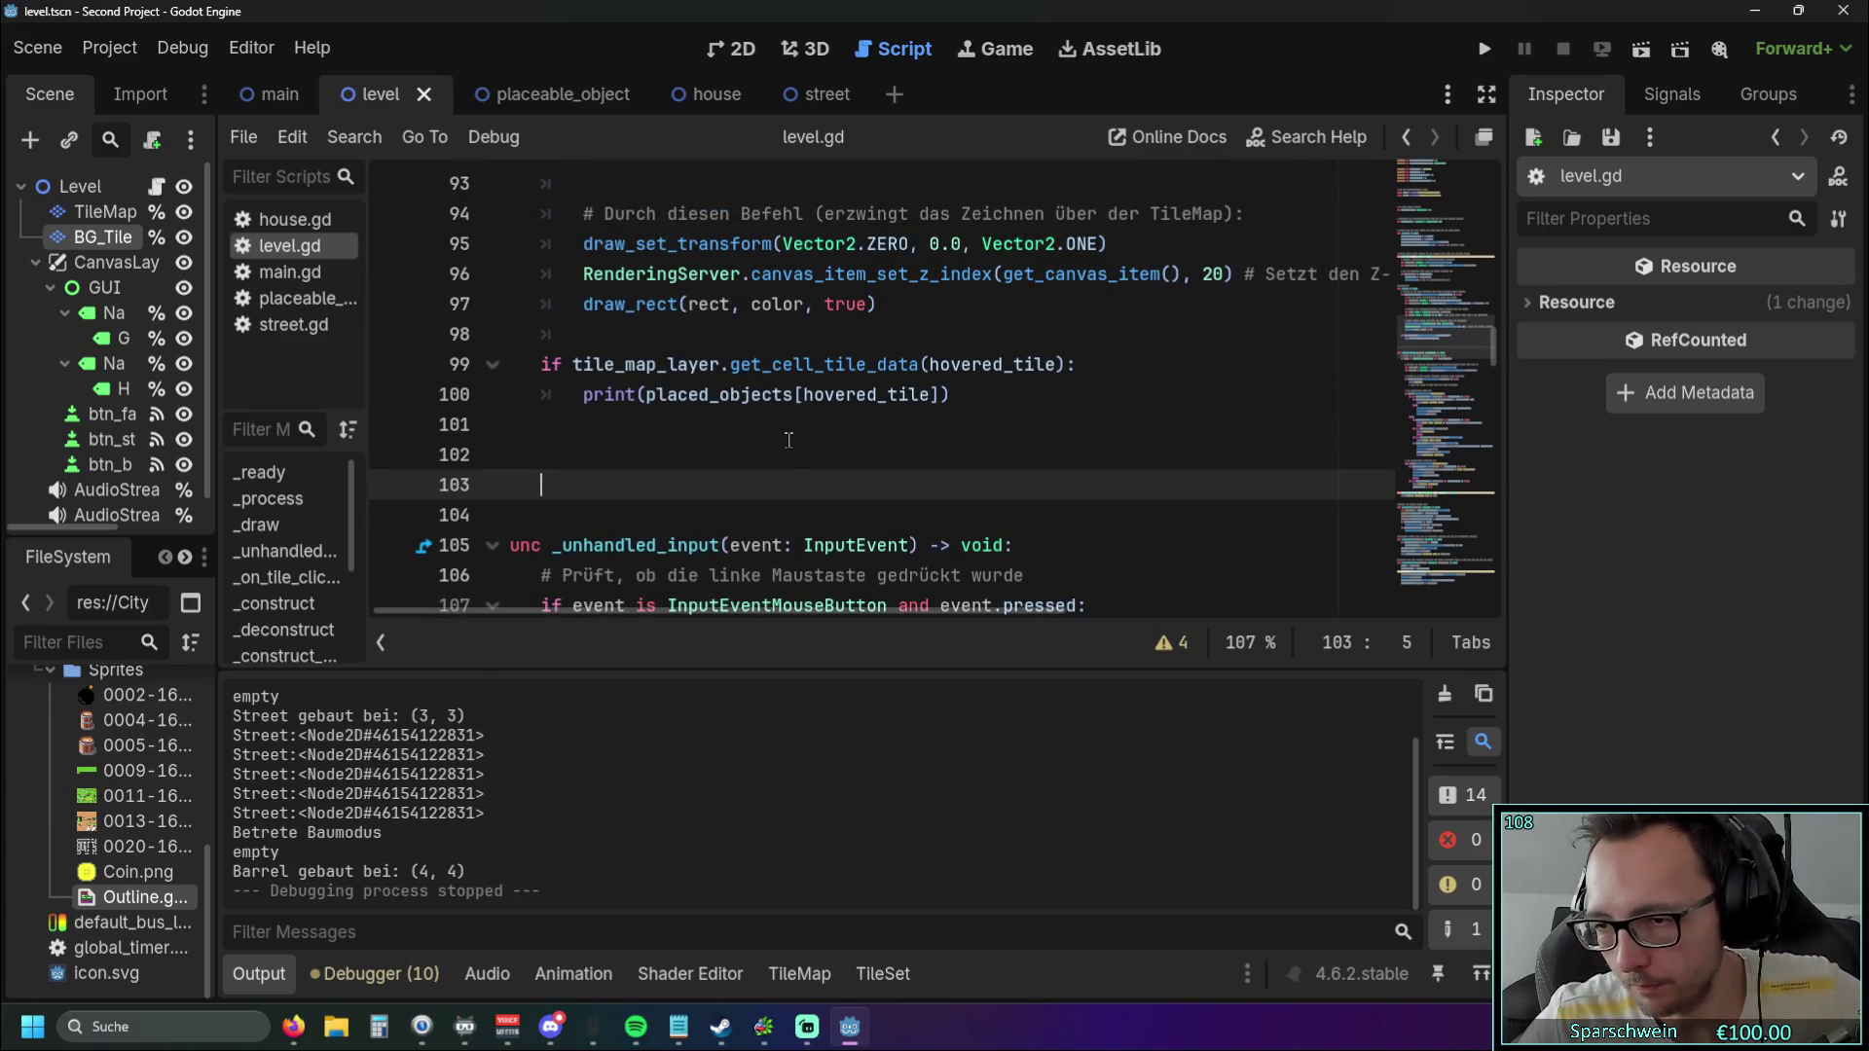
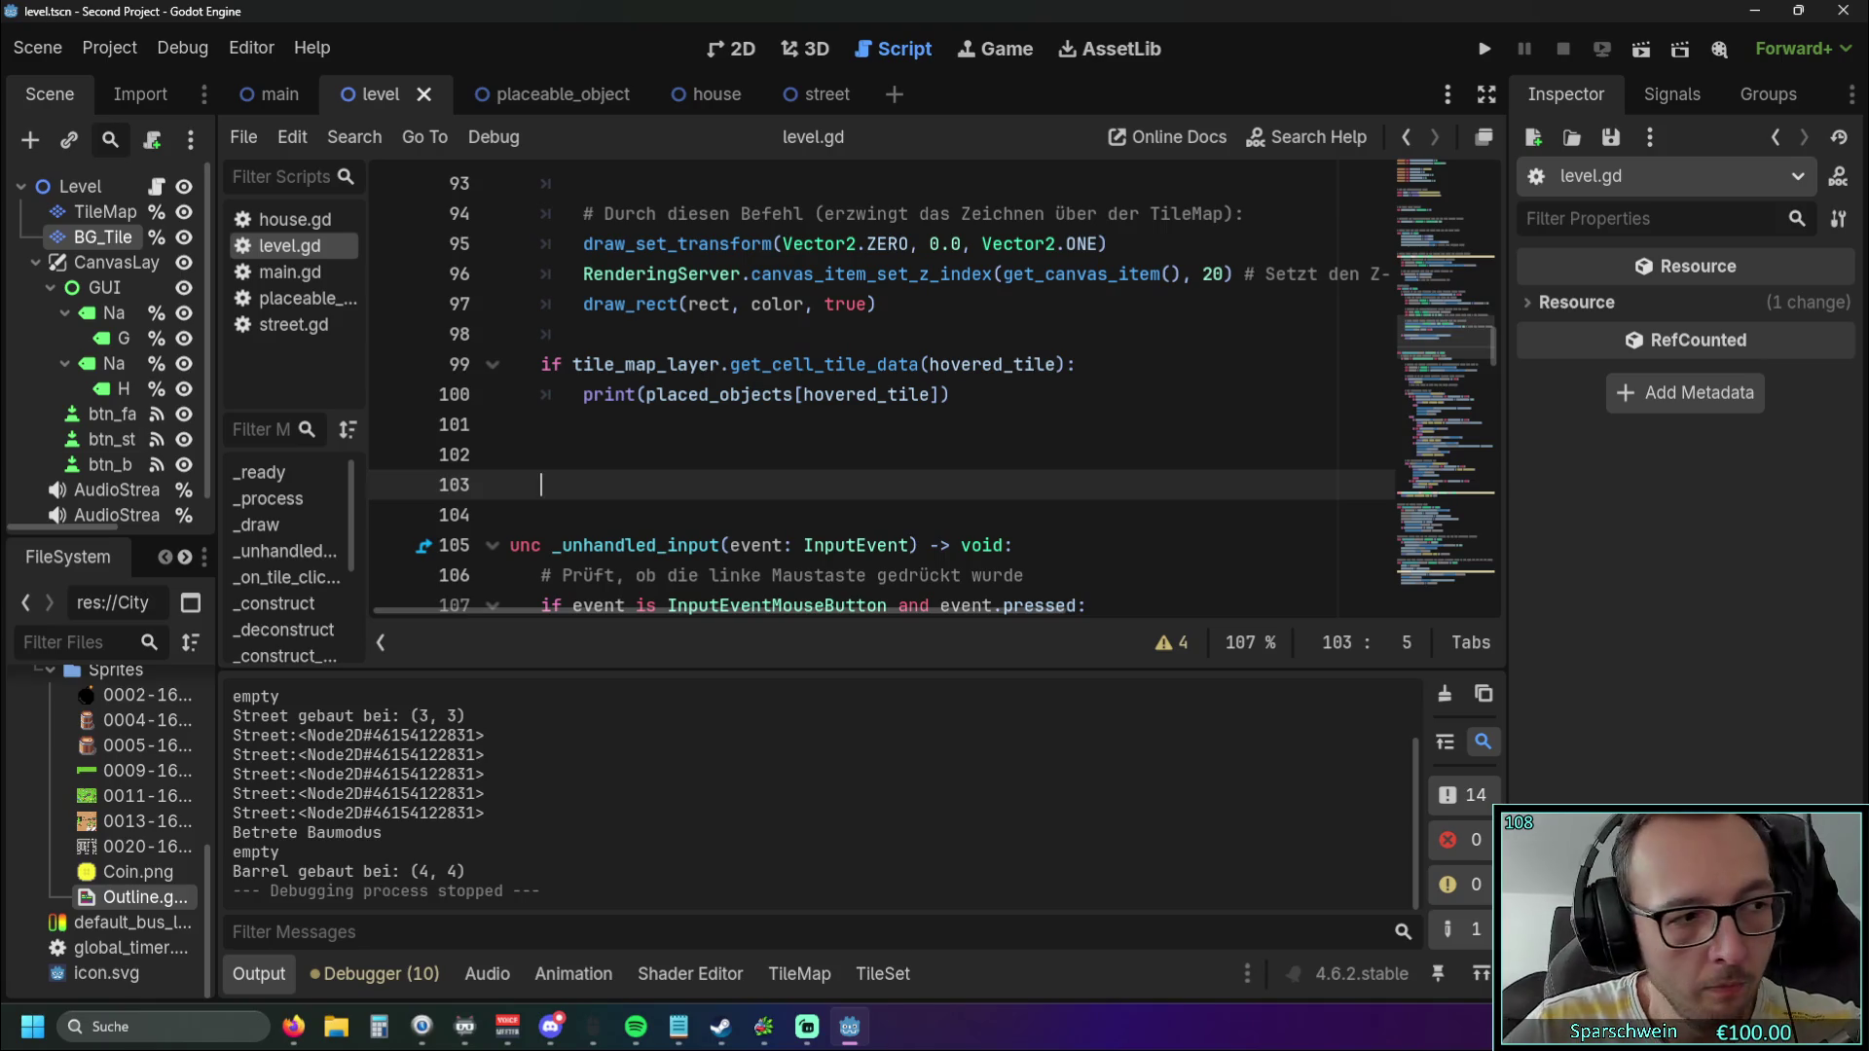
Test-run the game, place a street at (4, 3) and hover it to print its Street node, then close it.
key("alt+Tab")
key("alt+Tab")
key("alt+Tab")
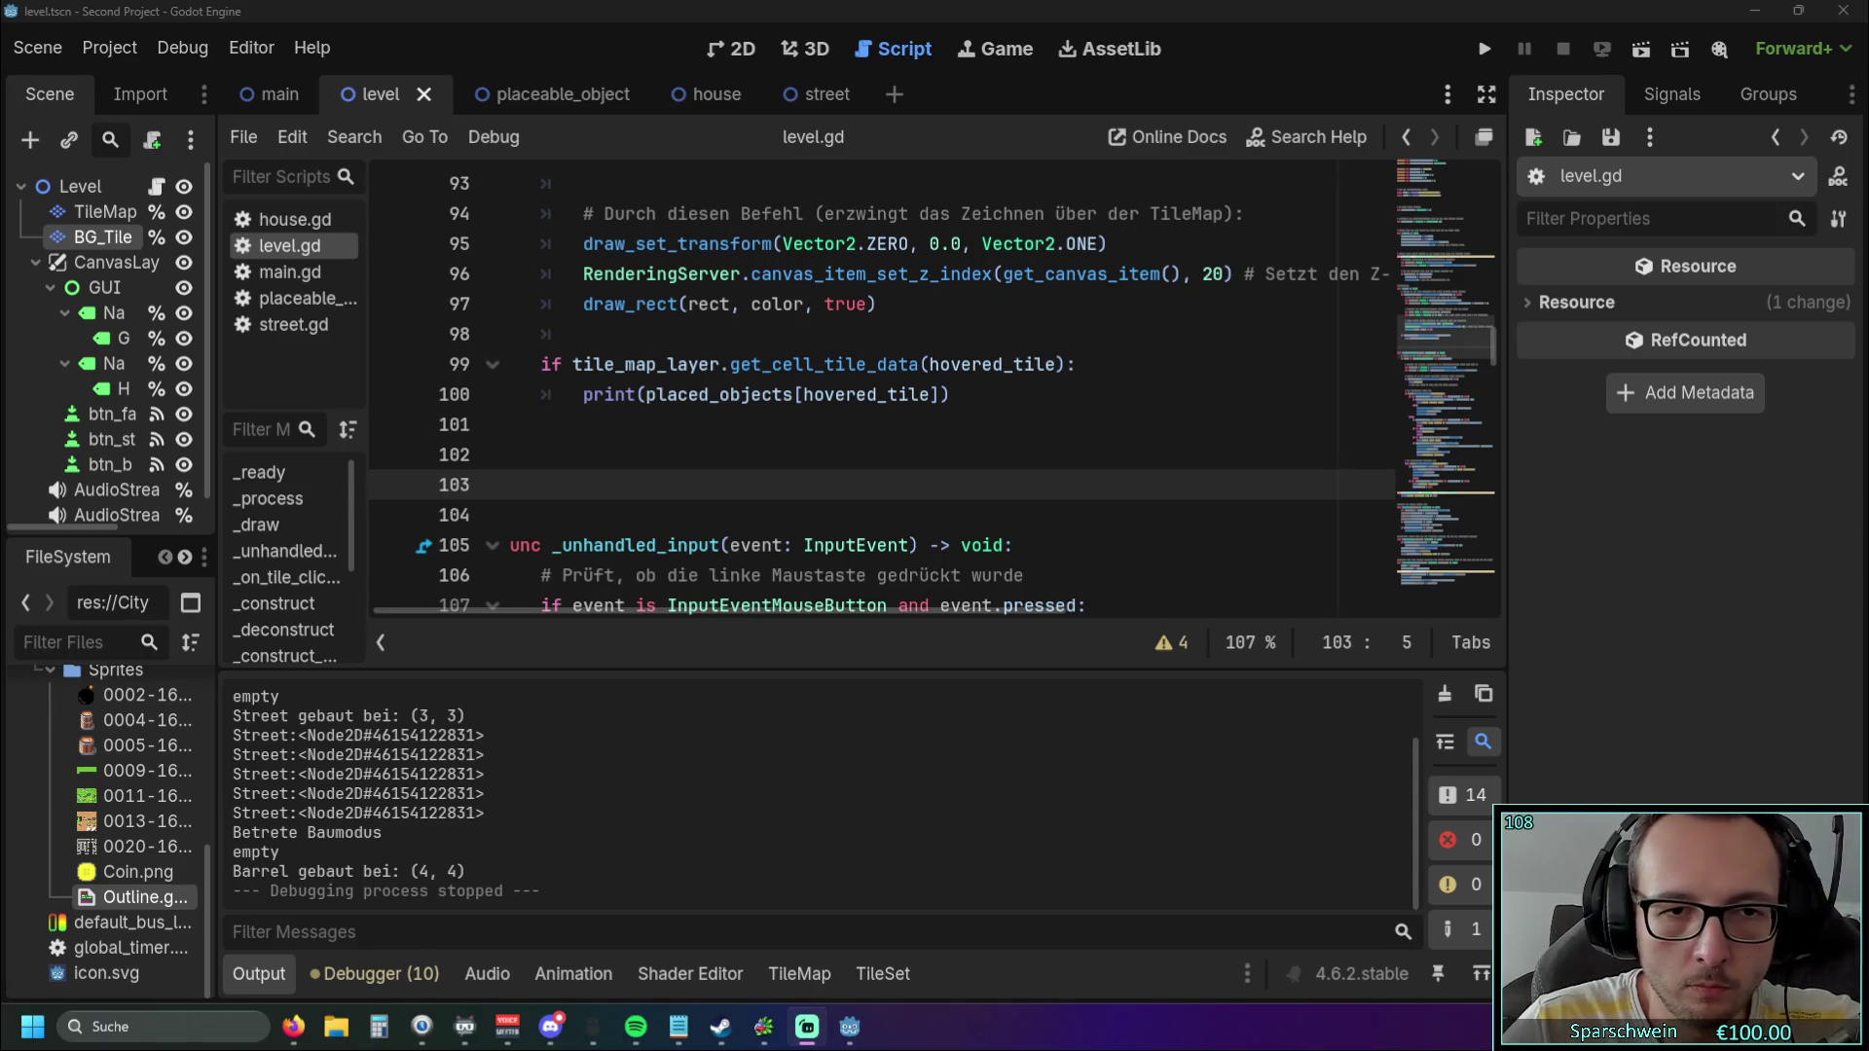
scroll(892, 434, "up", 1)
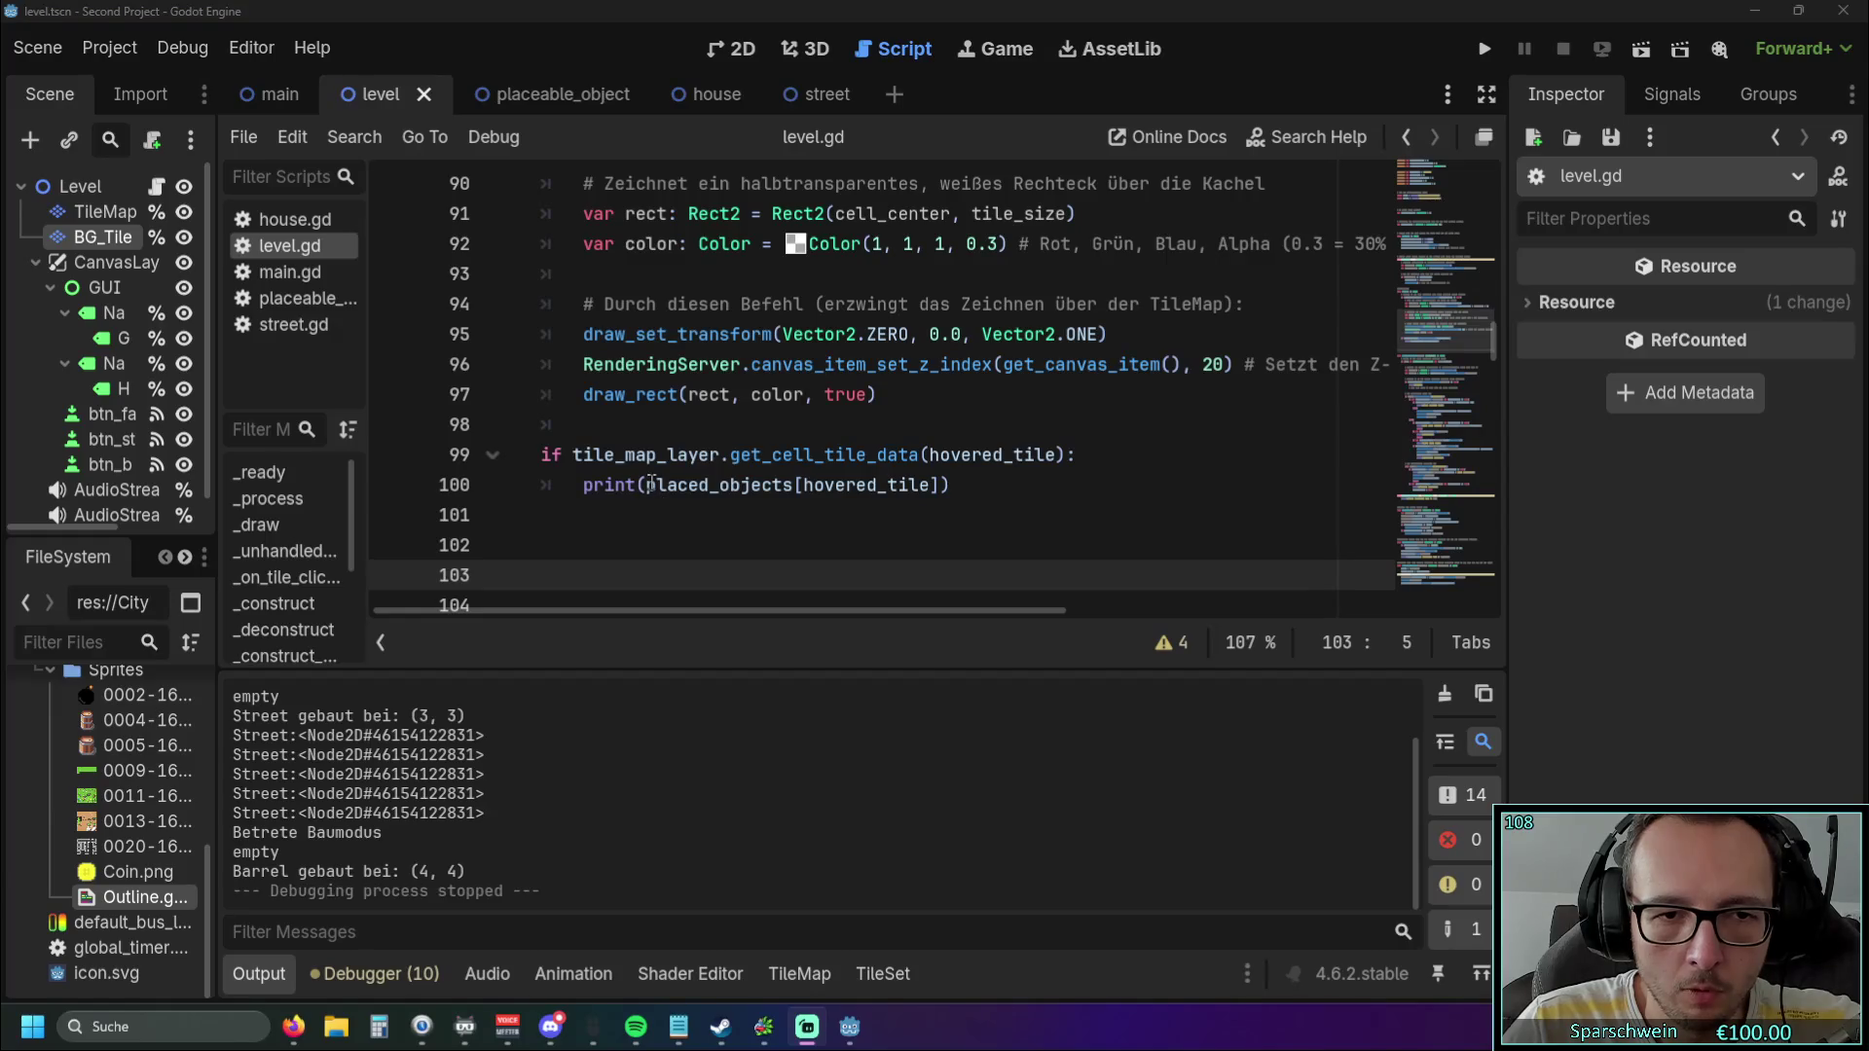
left_click(1483, 49)
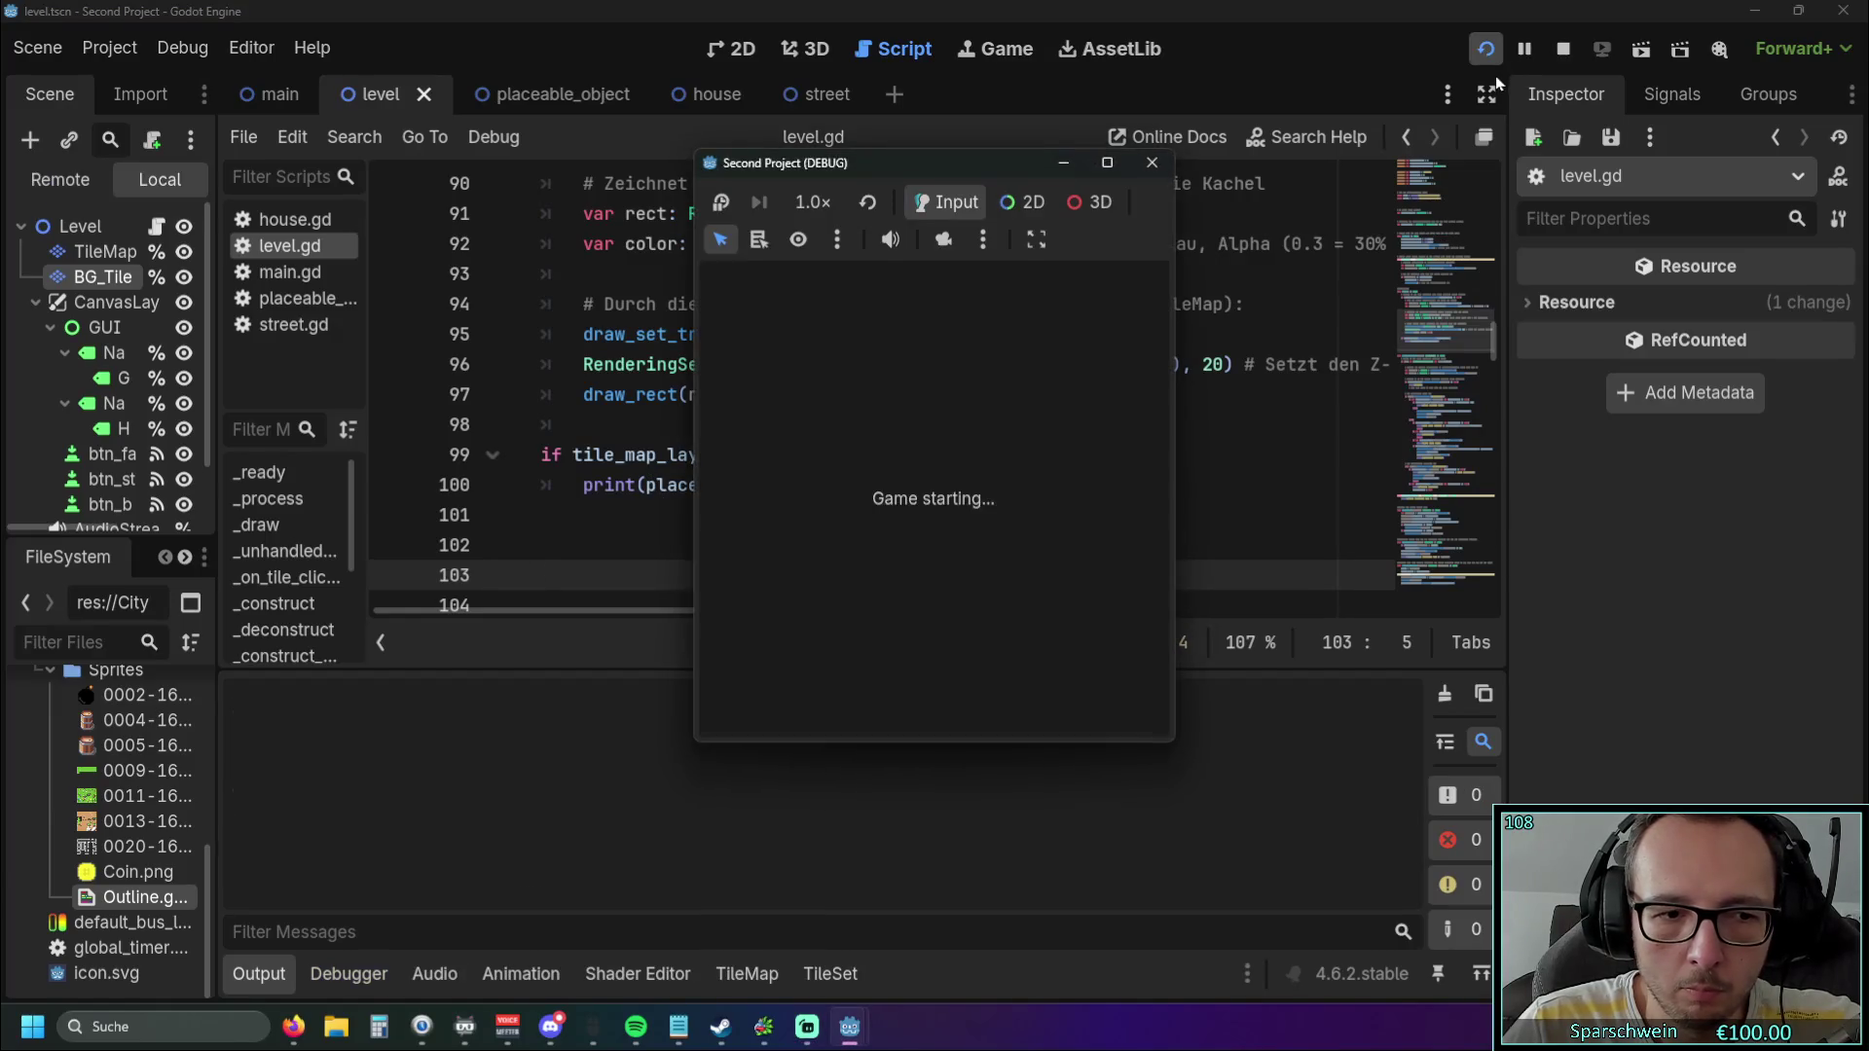
left_click(1001, 704)
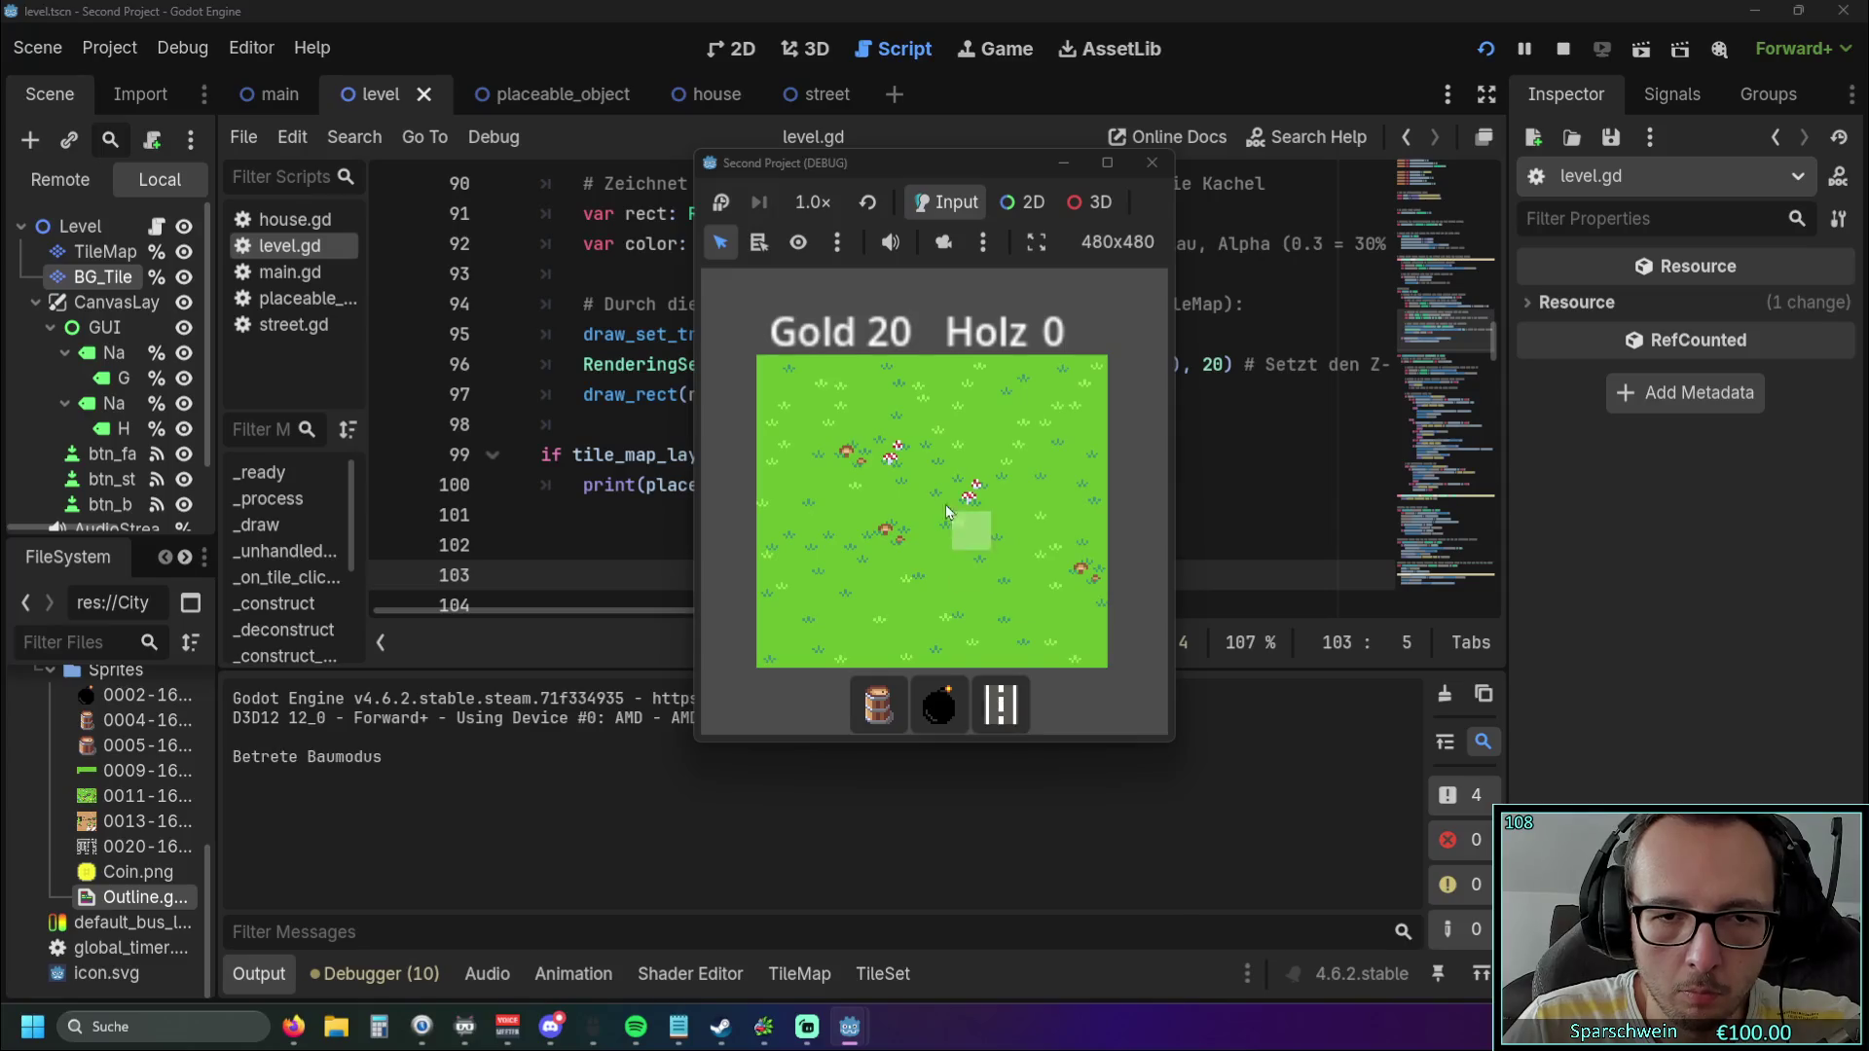
left_click(921, 496)
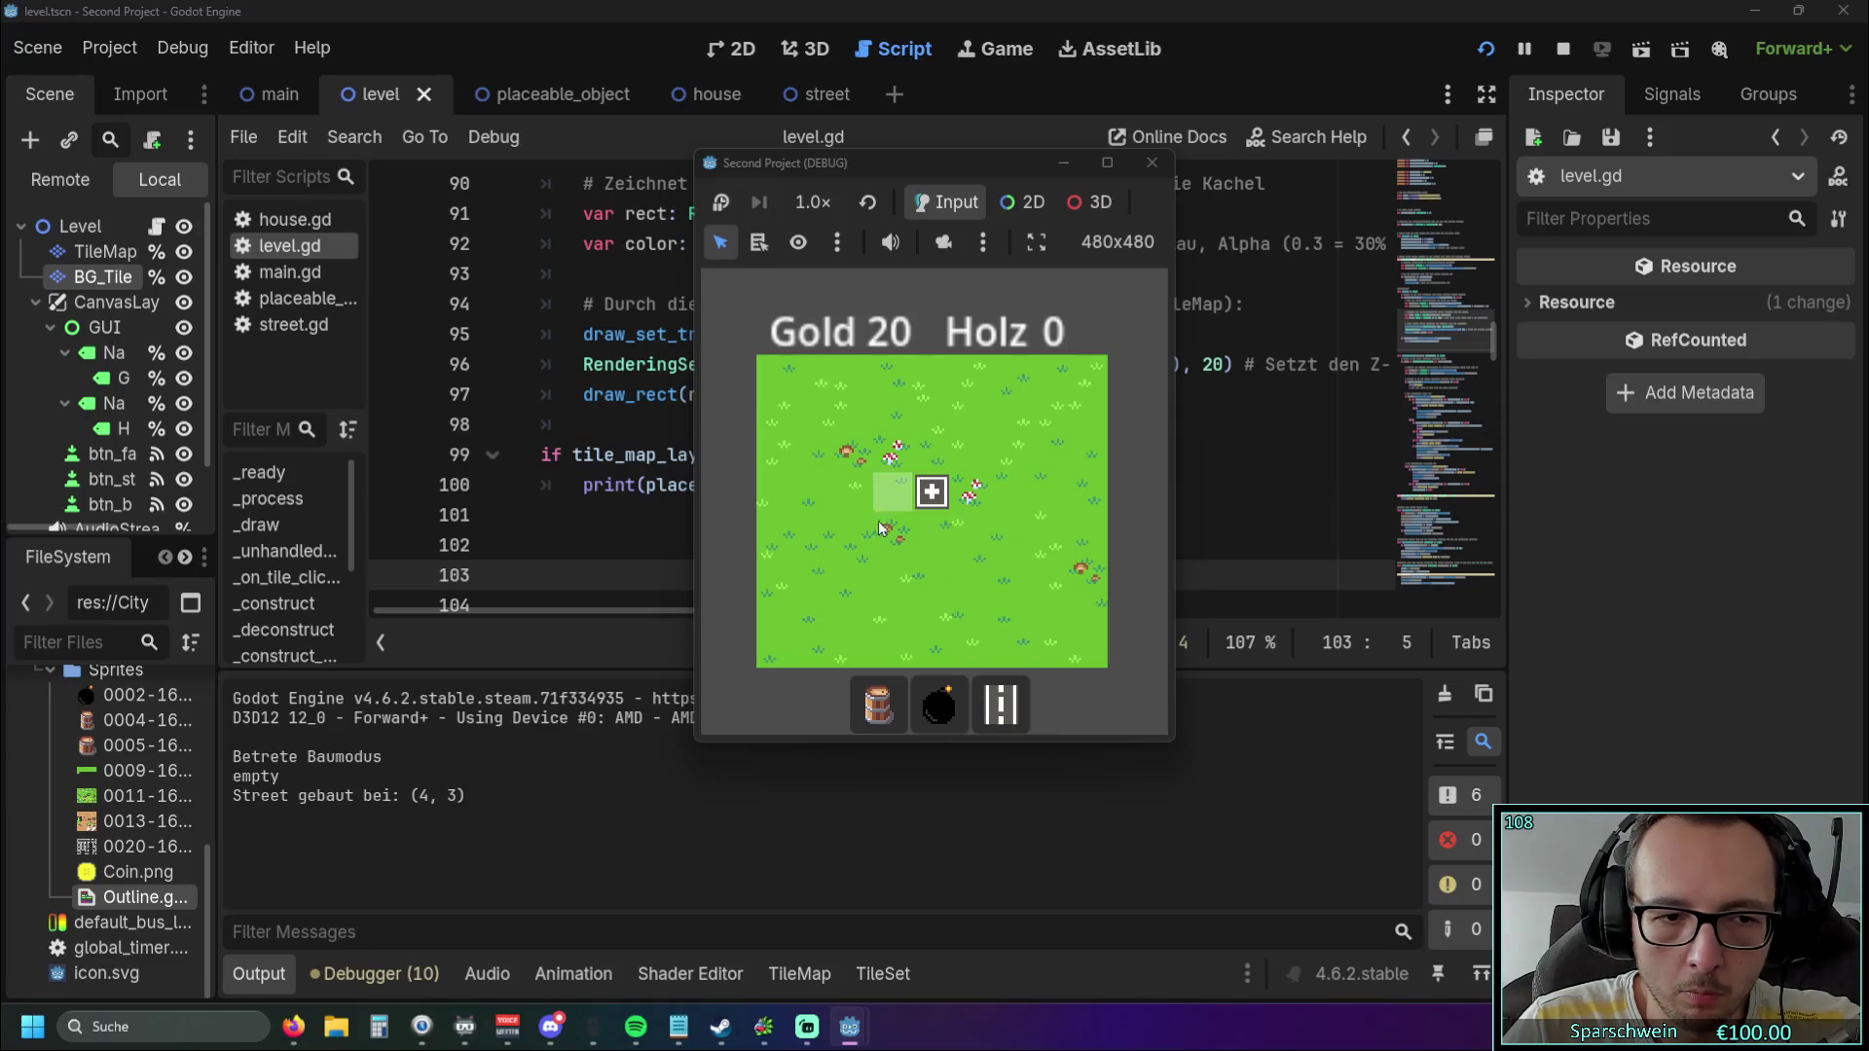
left_click(930, 494)
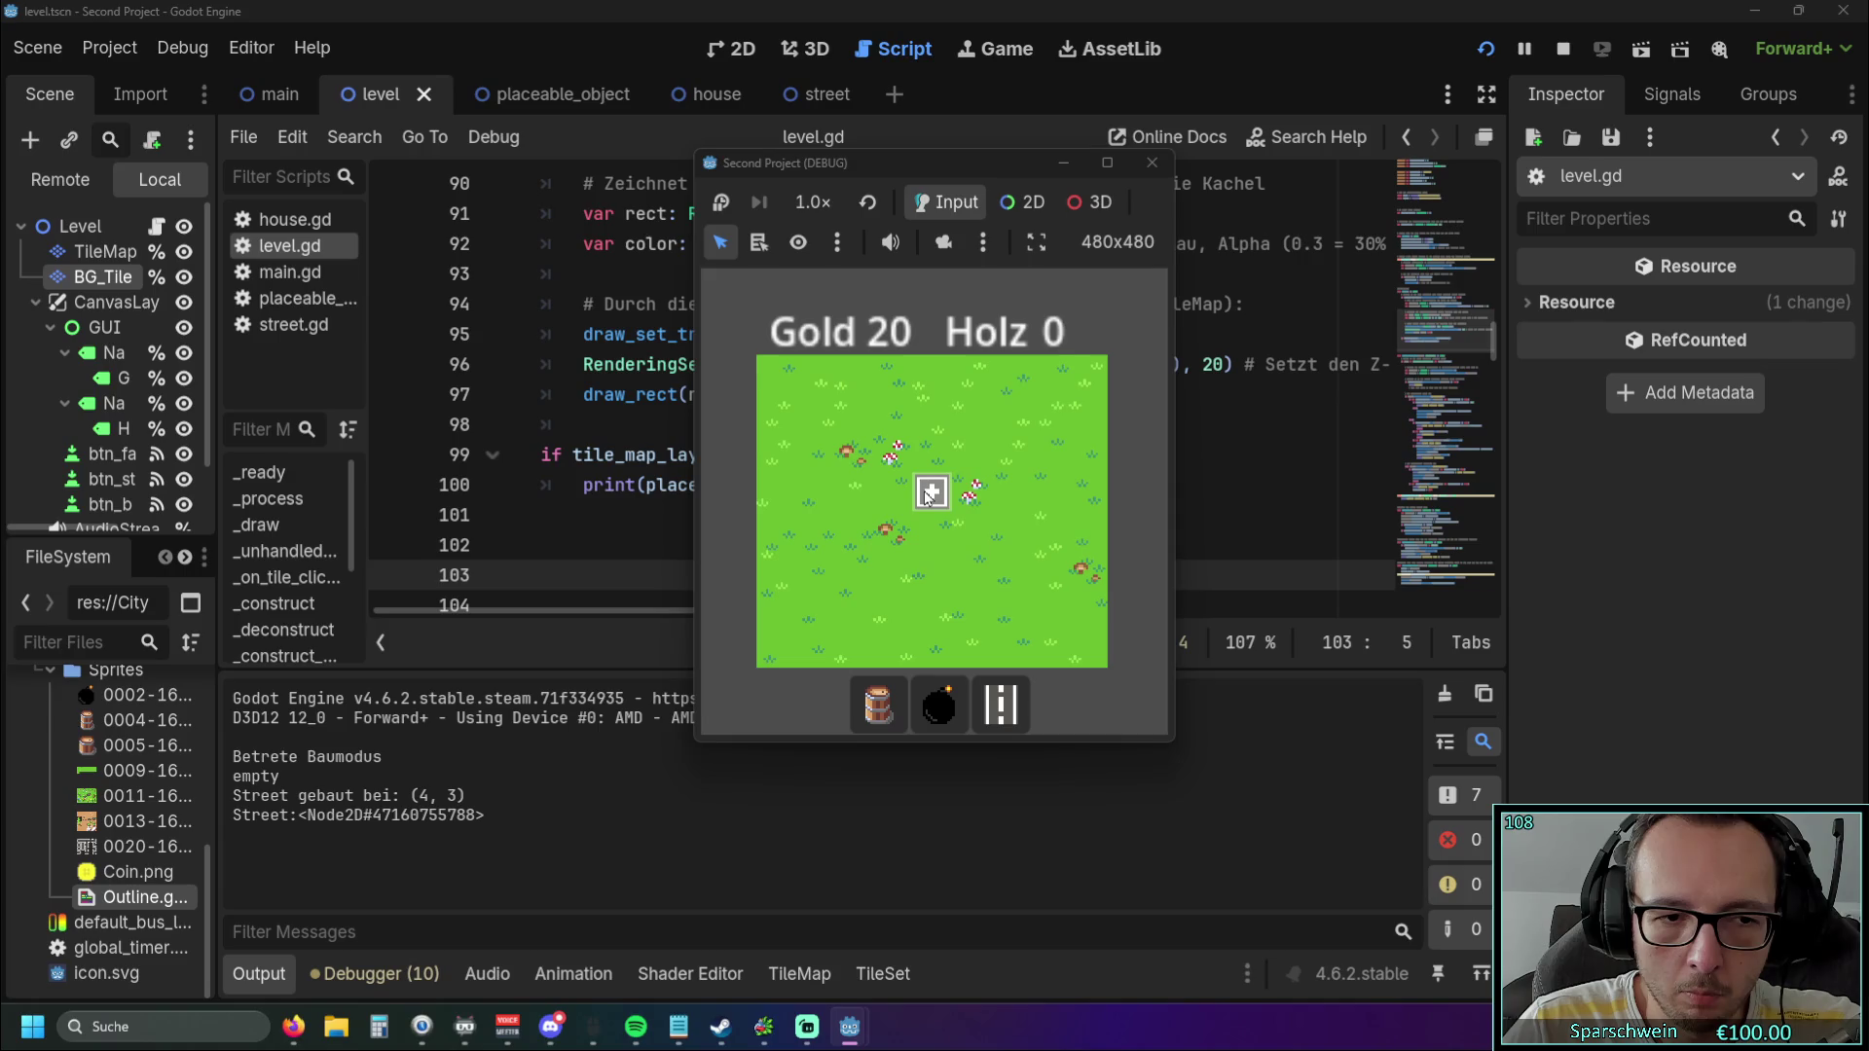
left_click(932, 492)
left_click(1152, 163)
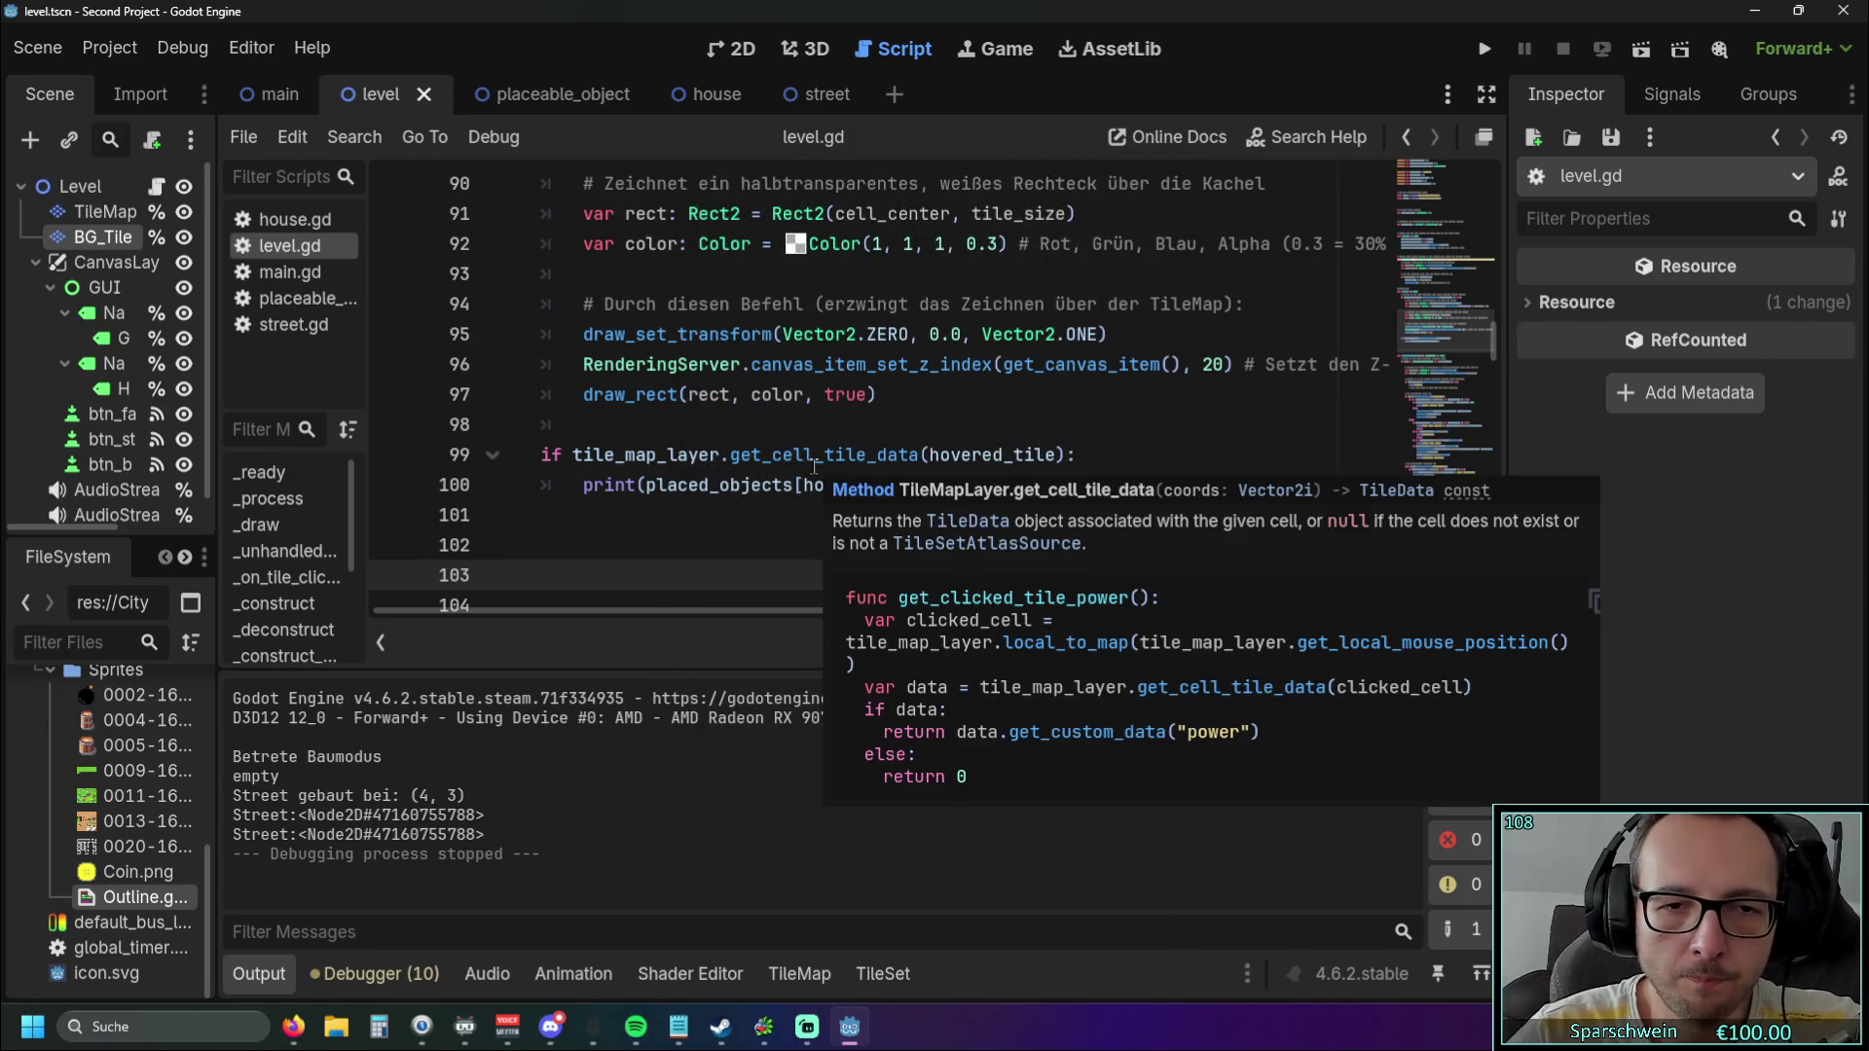
left_click(734, 513)
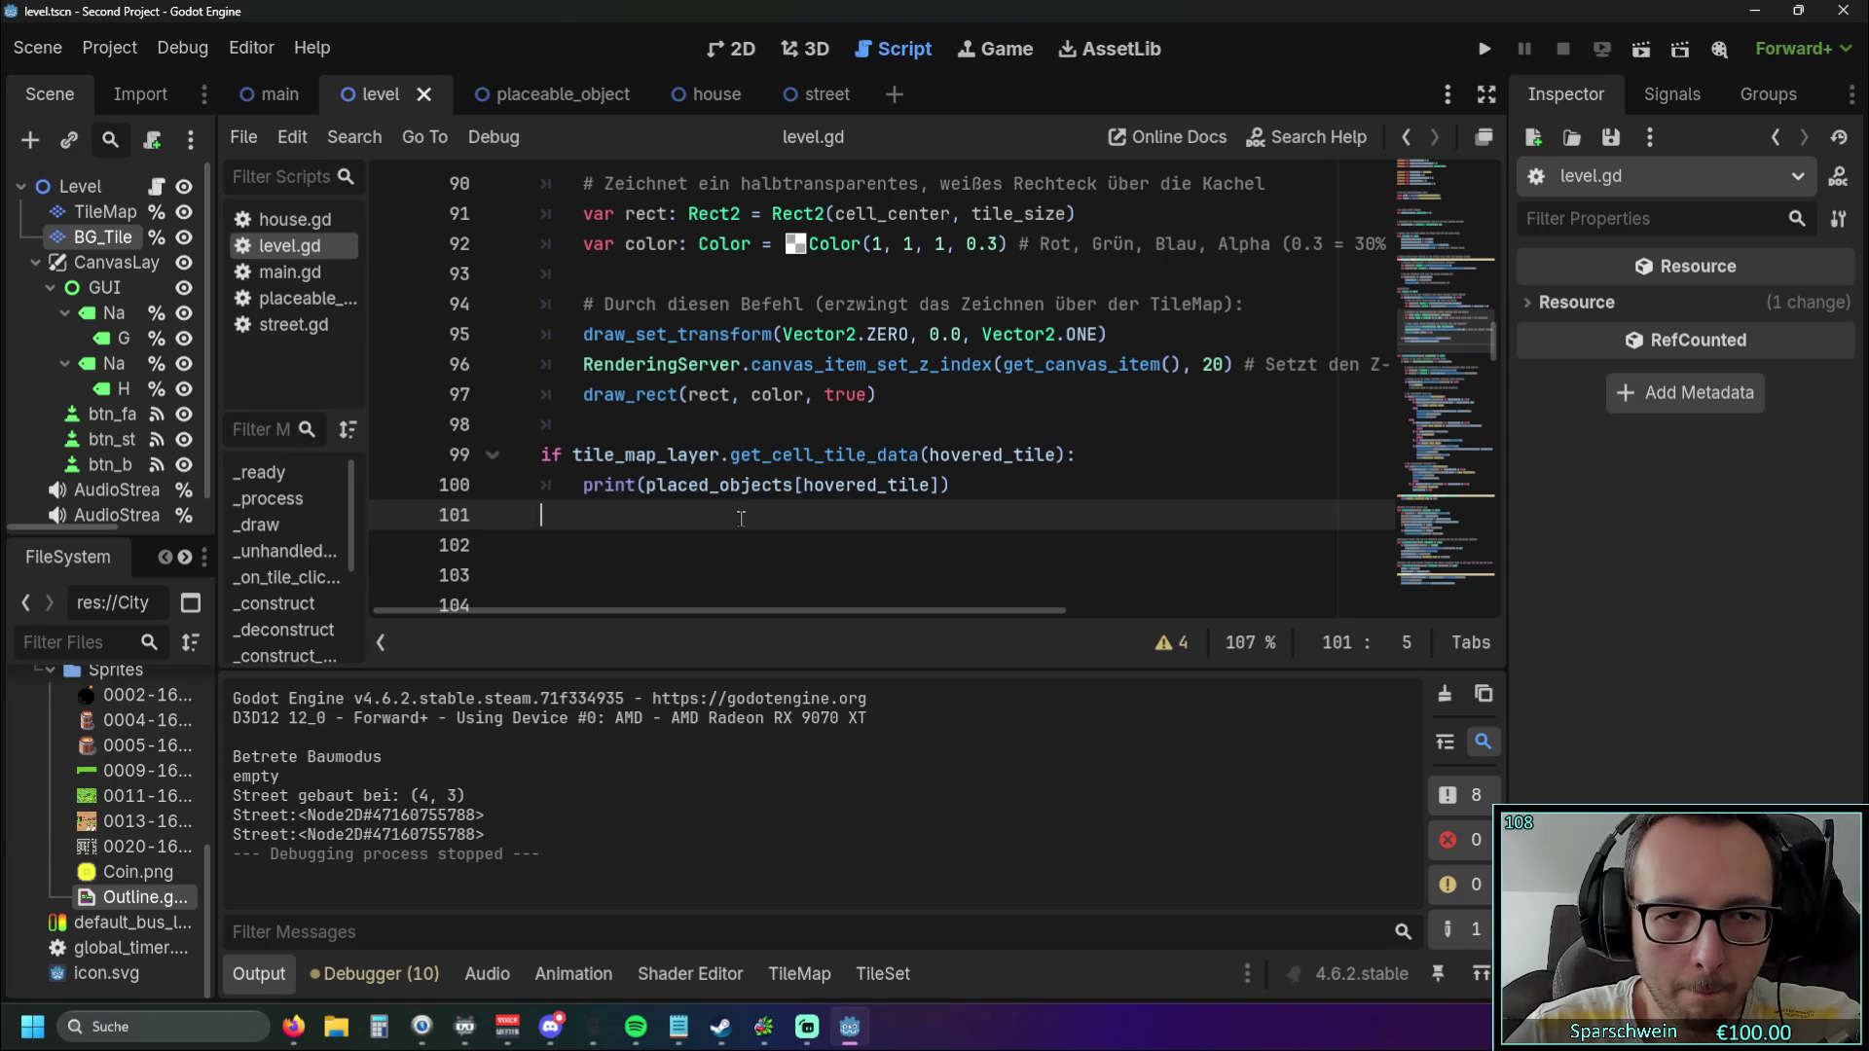
Replace the print argument on line 100 with "check".
left_click(1076, 461)
left_click(940, 485)
left_click_drag(940, 484, 648, 490)
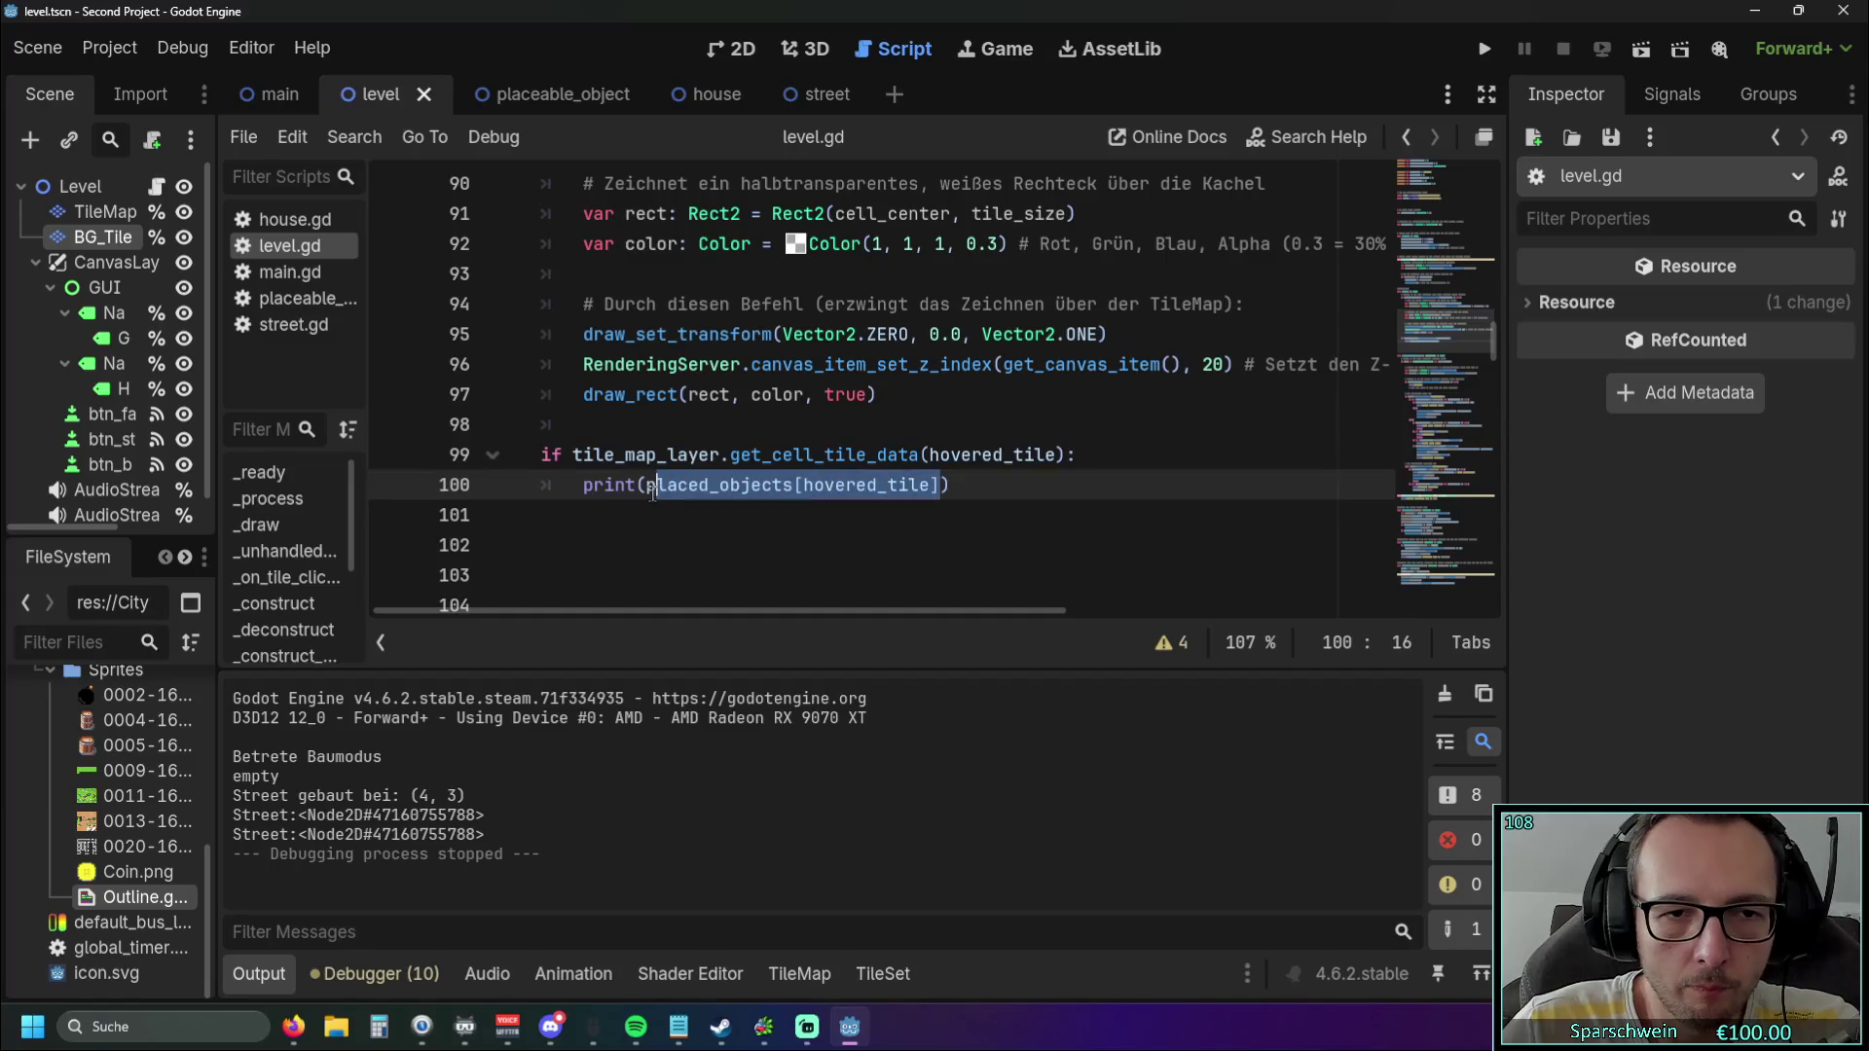
type("\"check")
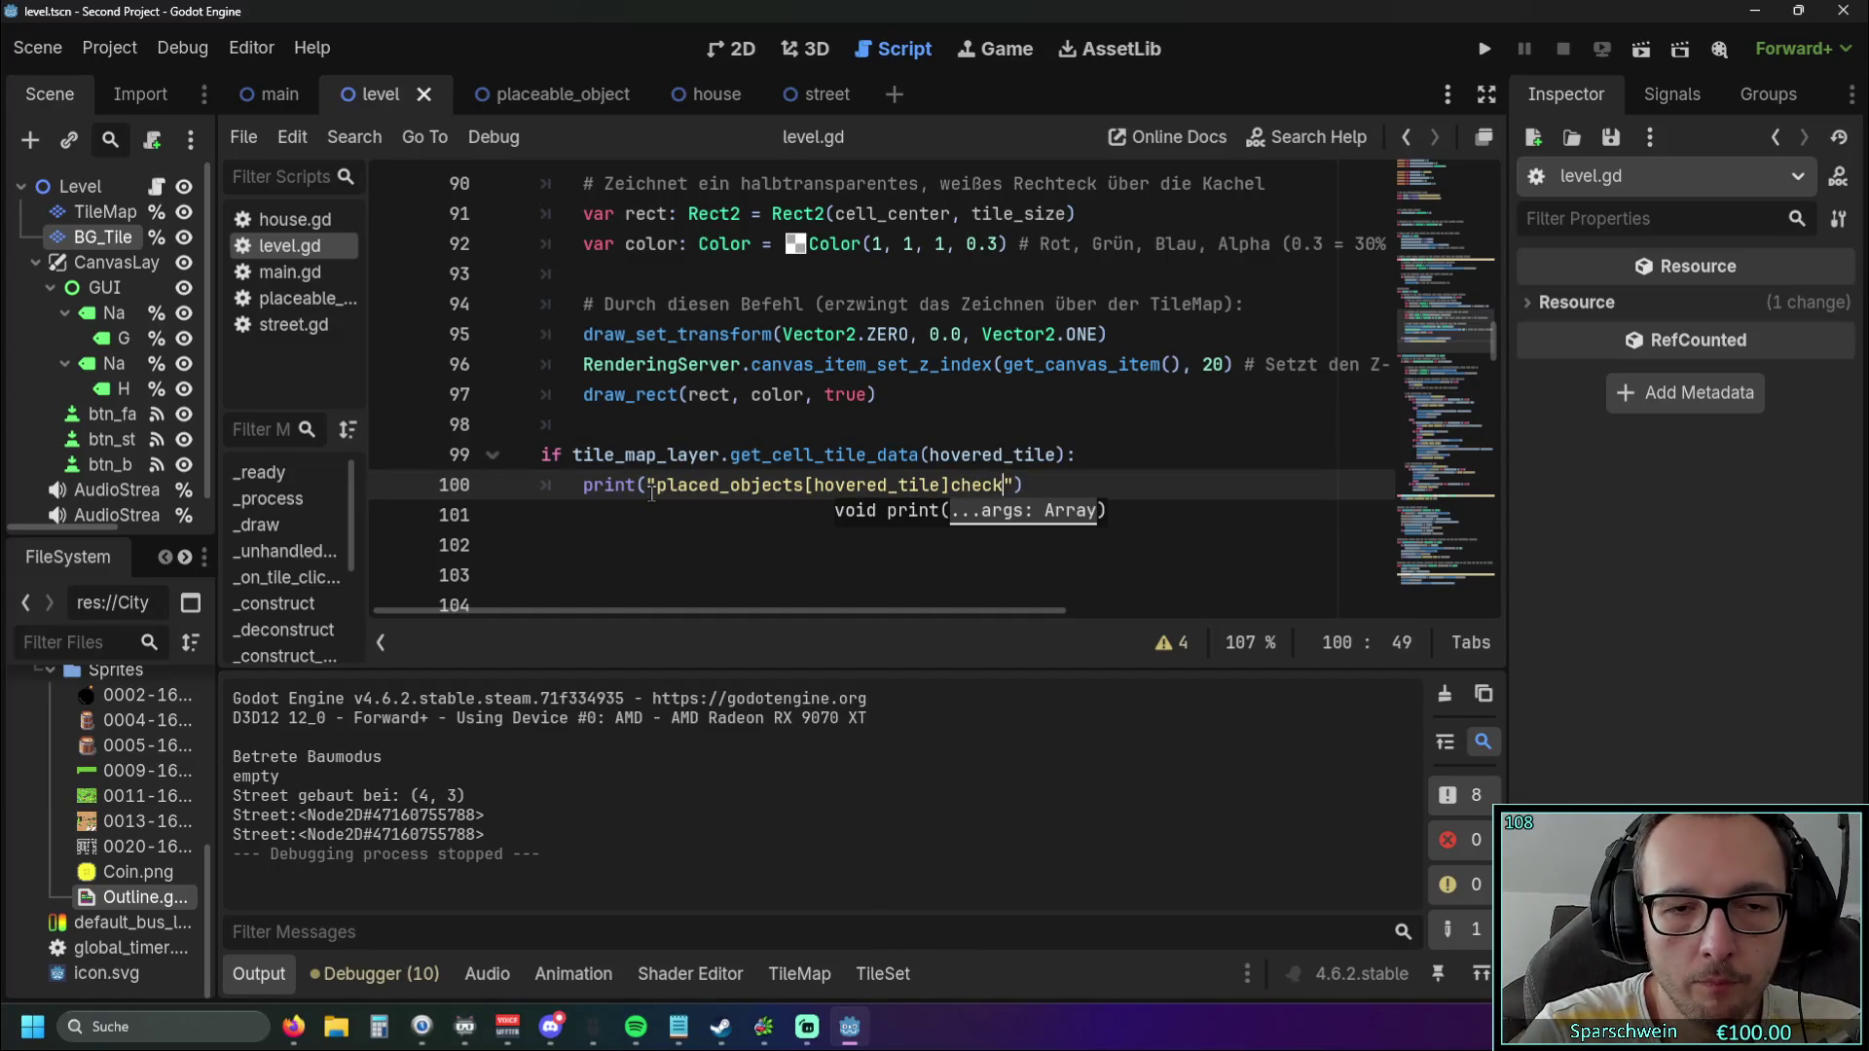
left_click_drag(949, 484, 652, 492)
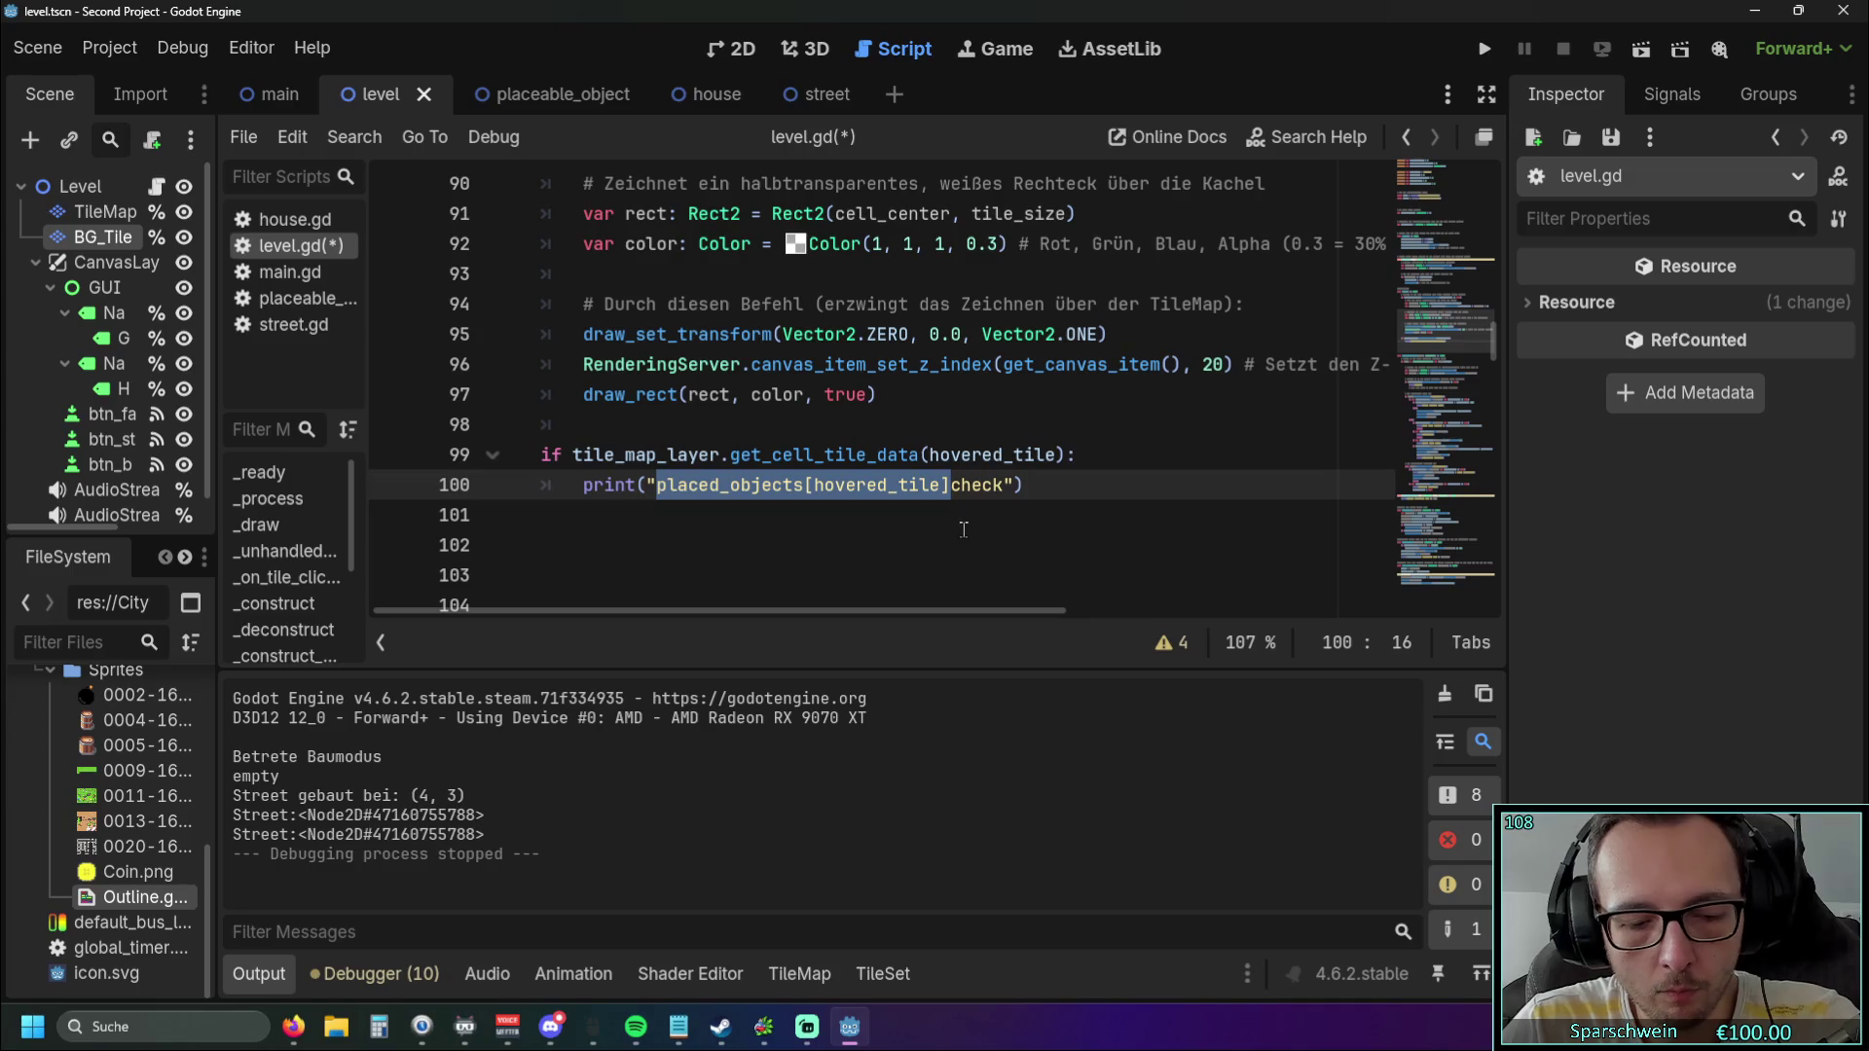
key("BackSpace")
Add an if line above the print containing hovered_tile and placed_objects[hovered_tile].
left_click(1086, 454)
key("Return")
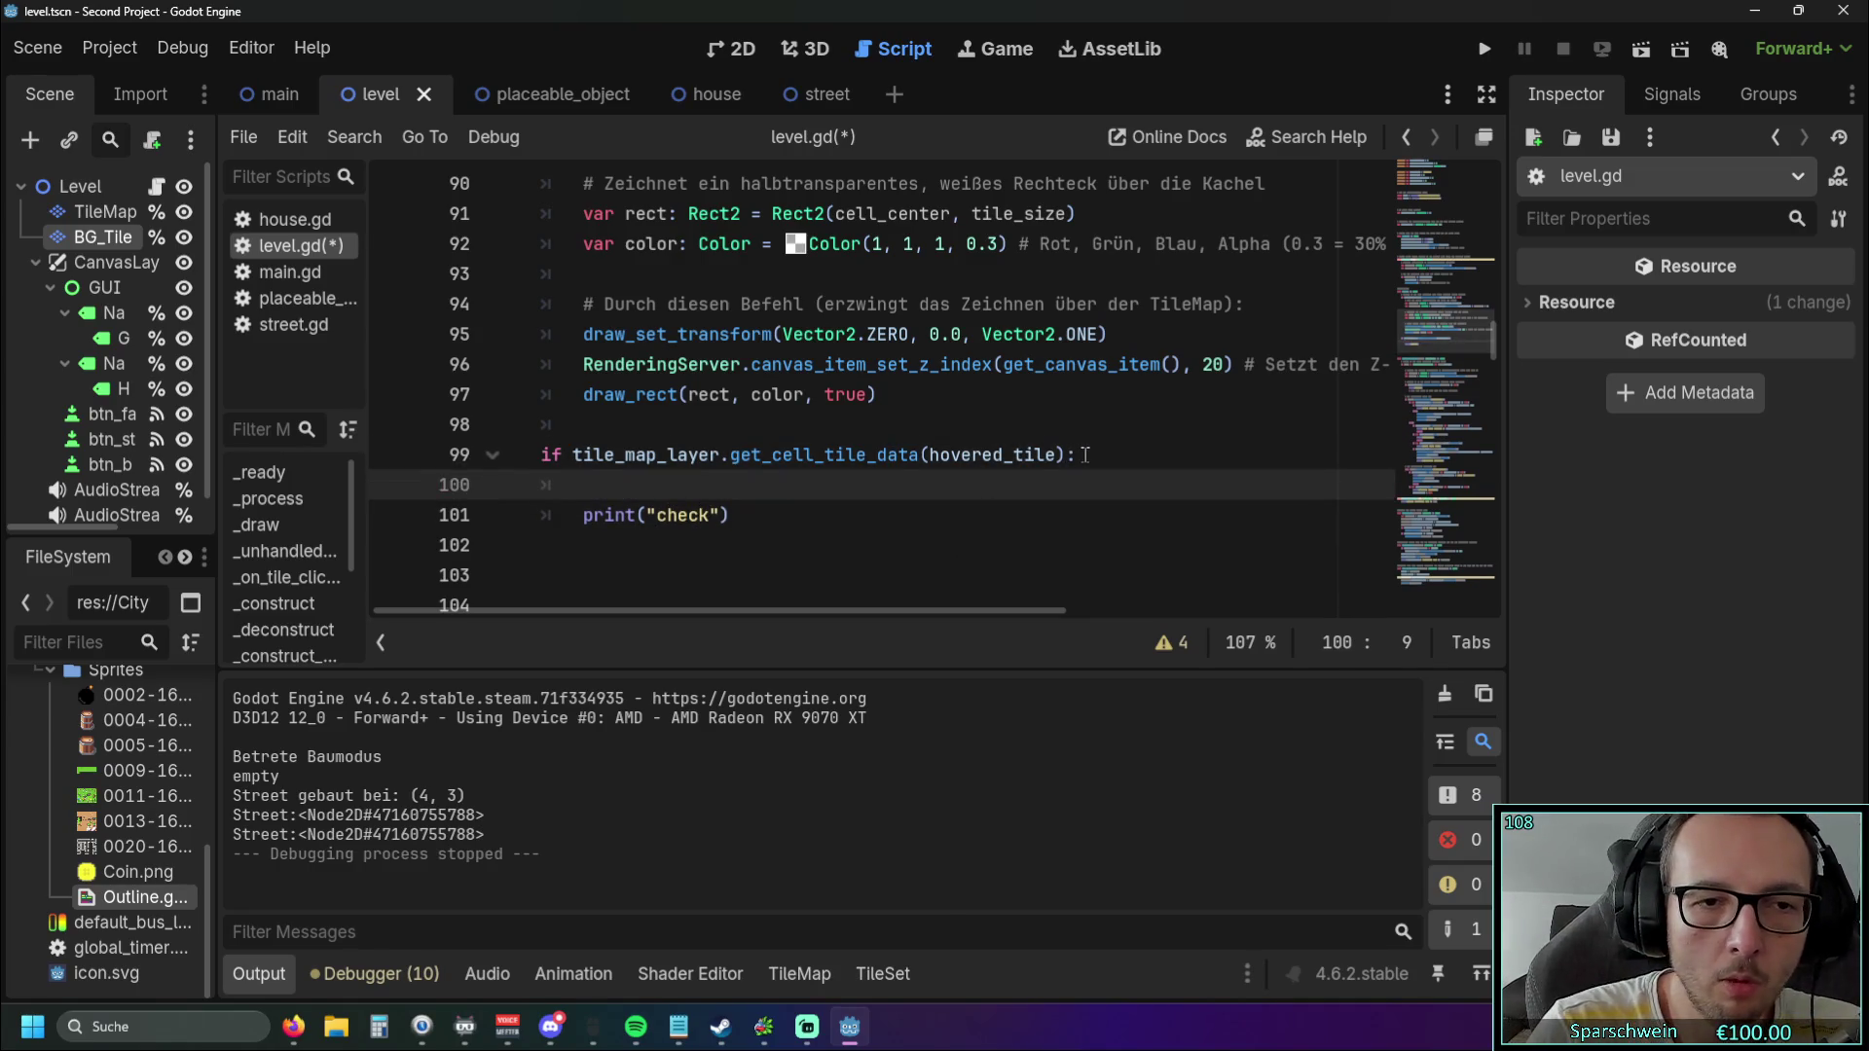
type("if")
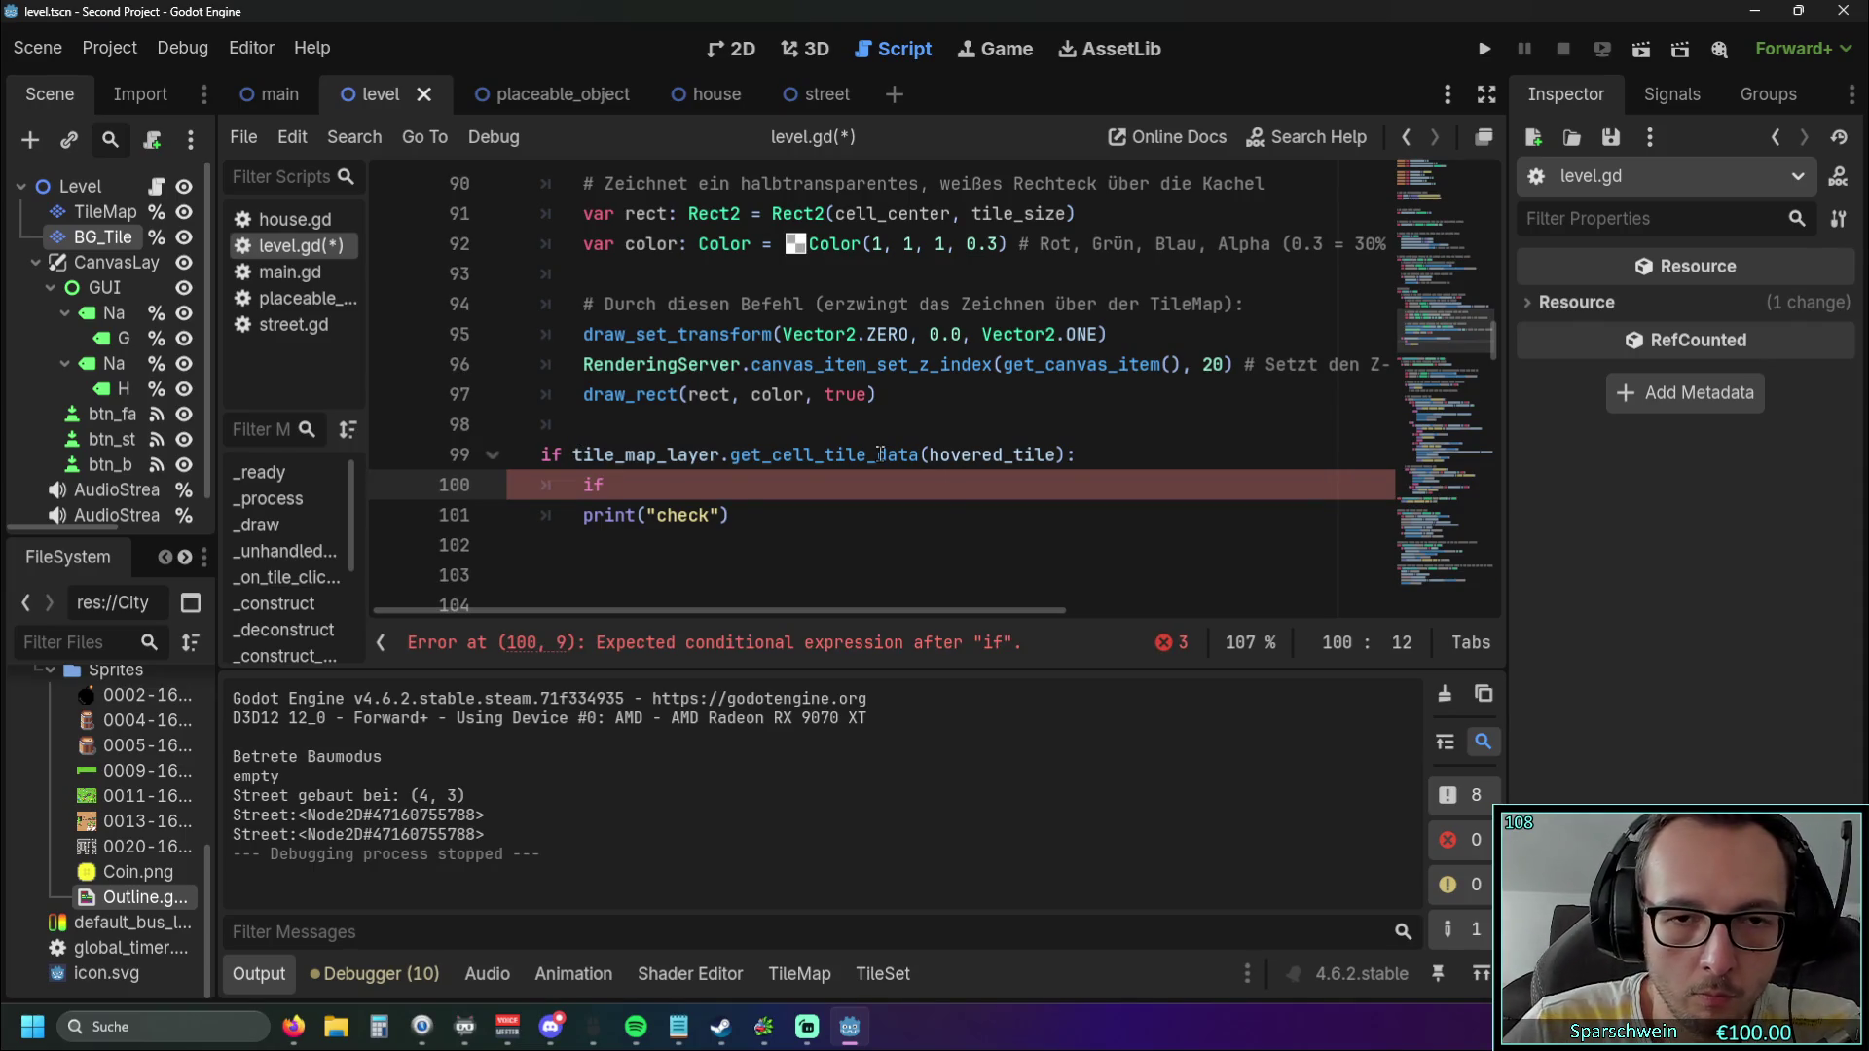
left_click_drag(927, 455, 1061, 455)
left_click(576, 514)
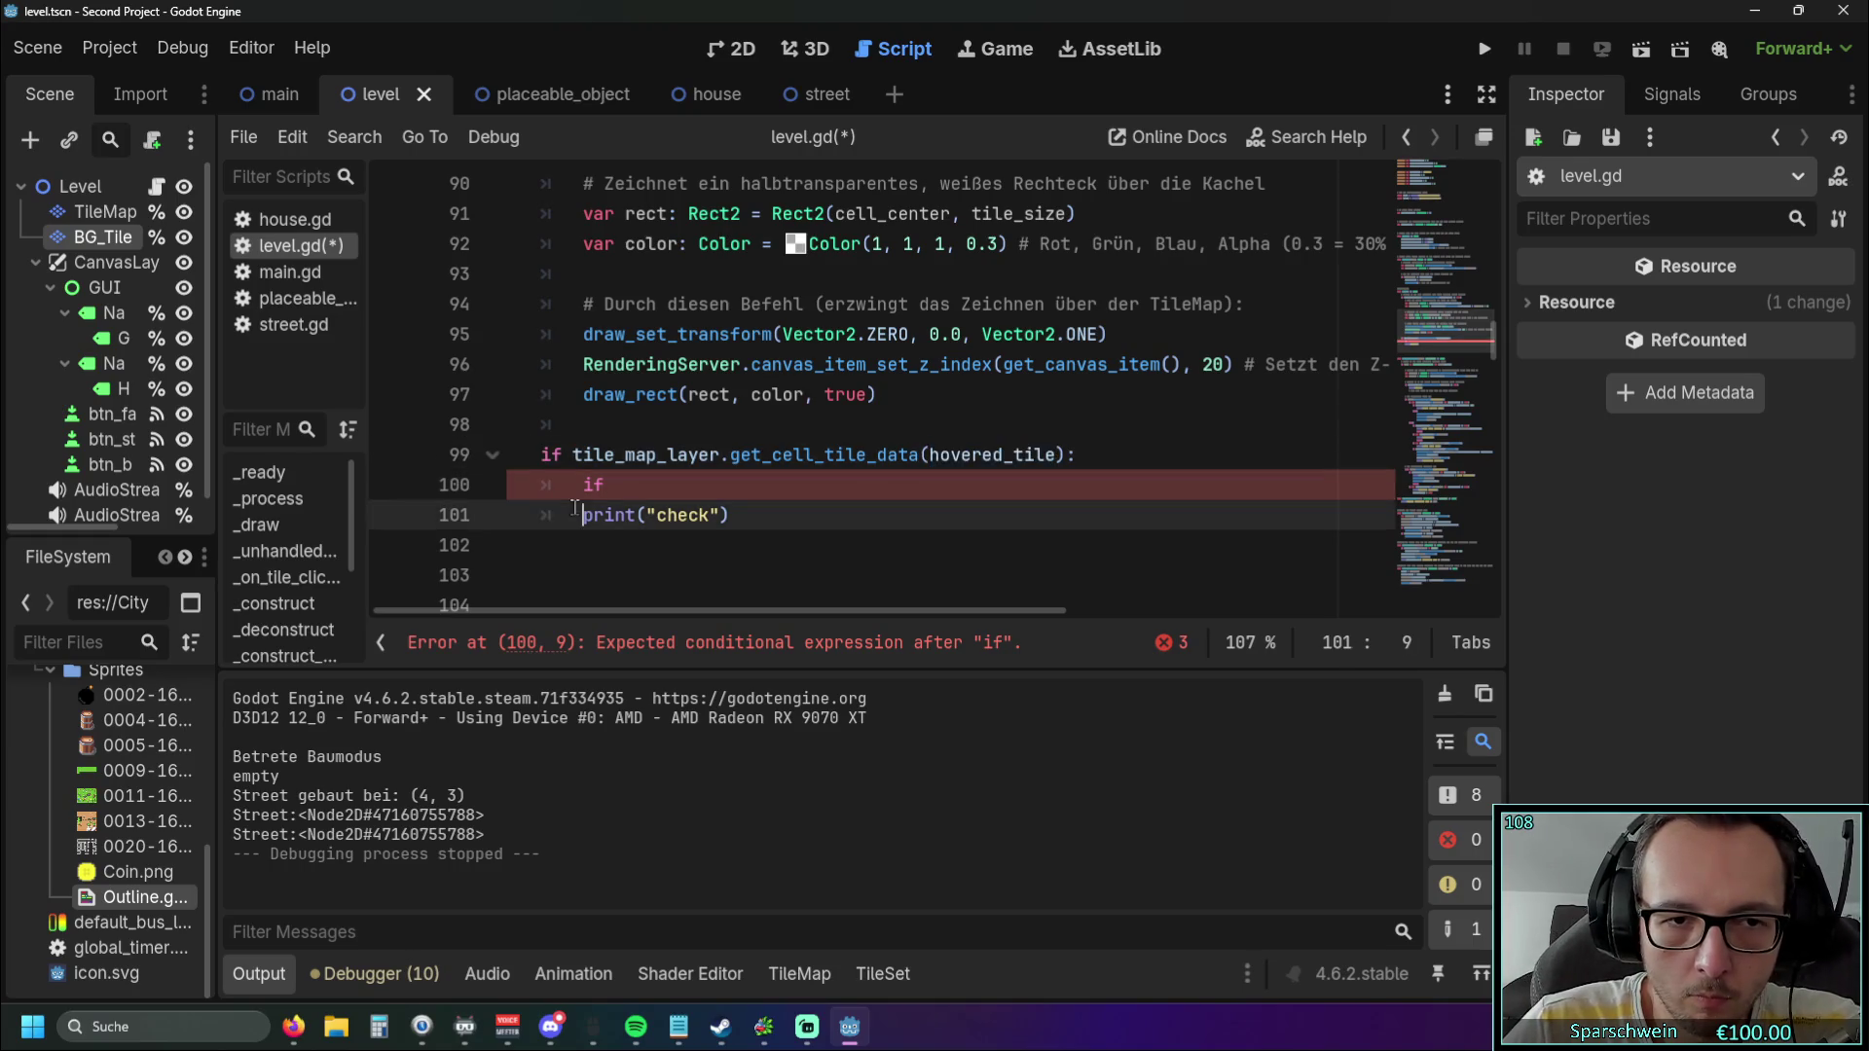
left_click(627, 485)
type("placed_objects[hovered_tile]")
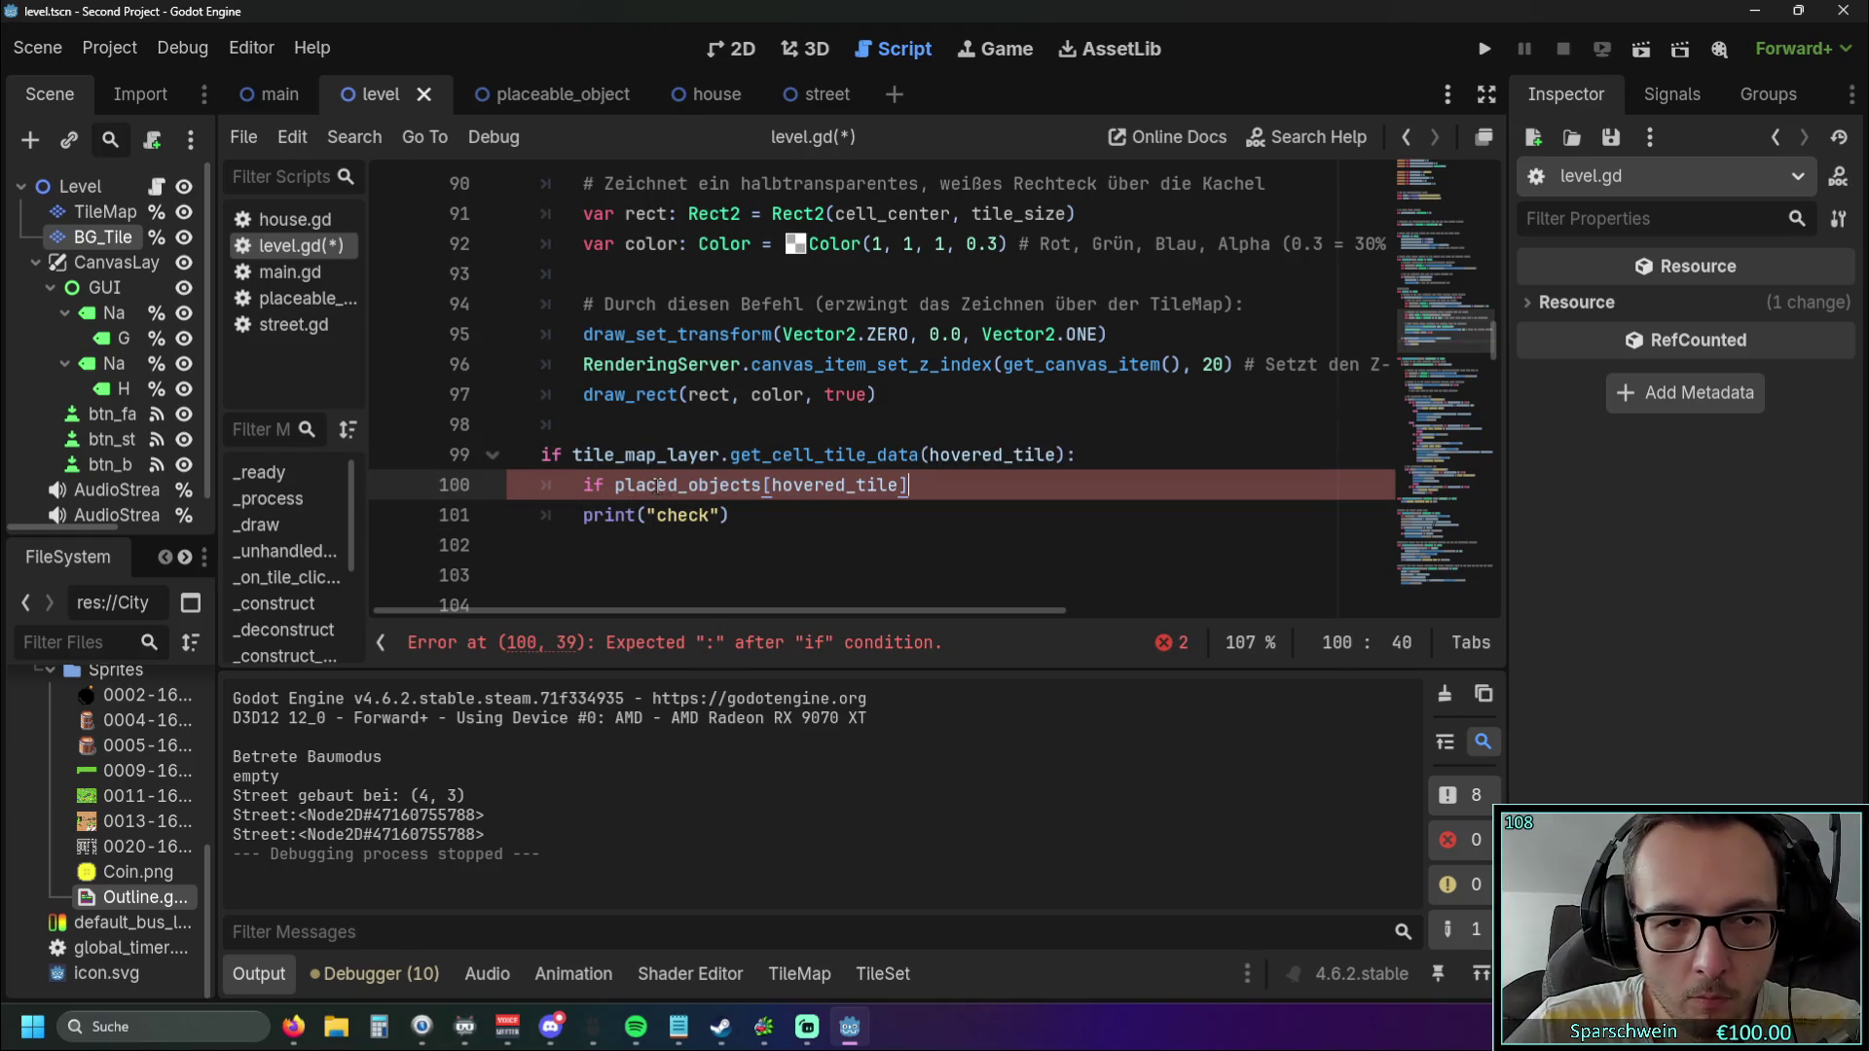
left_click_drag(772, 485, 899, 486)
key("ctrl+c")
left_click(614, 485)
key("ctrl+v")
Indent print("check") under the if and complete the condition with 'in' and a colon.
left_click(591, 514)
key("Tab")
left_click(1060, 486)
type(":")
left_click(912, 544)
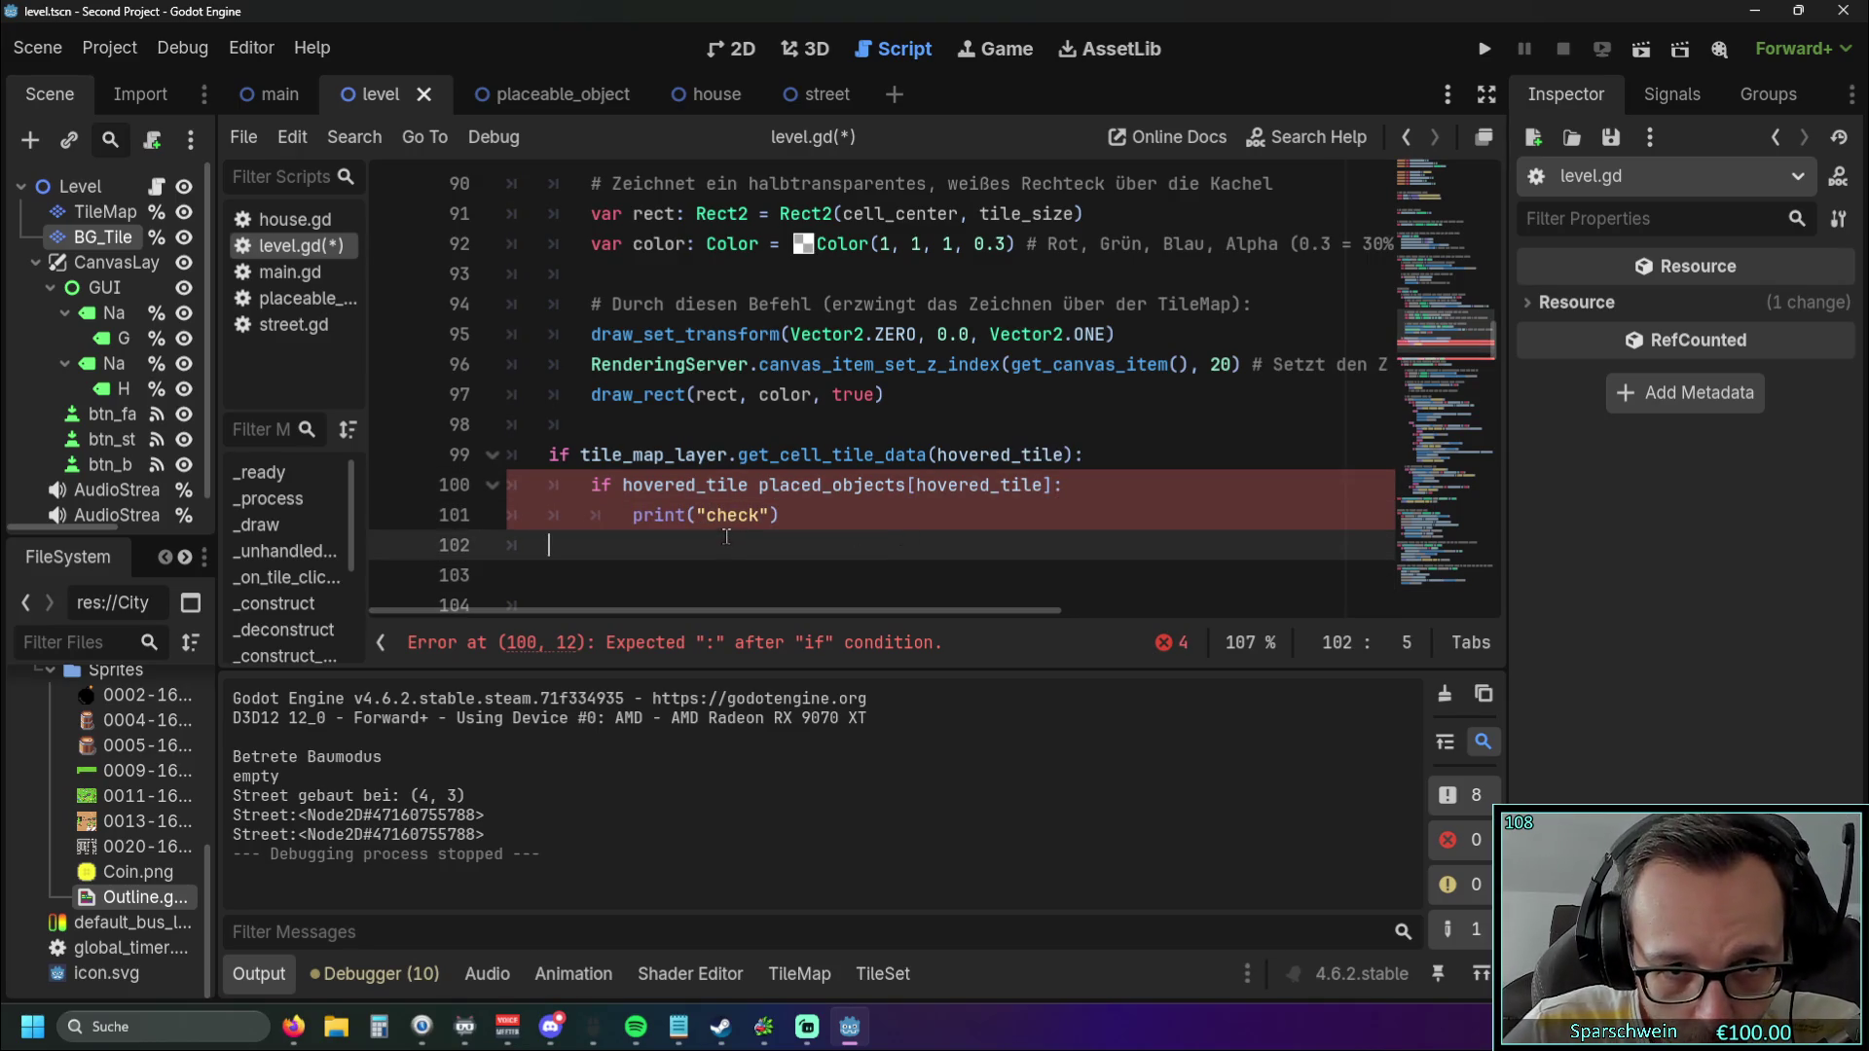
left_click(758, 485)
type("in")
left_click(753, 545)
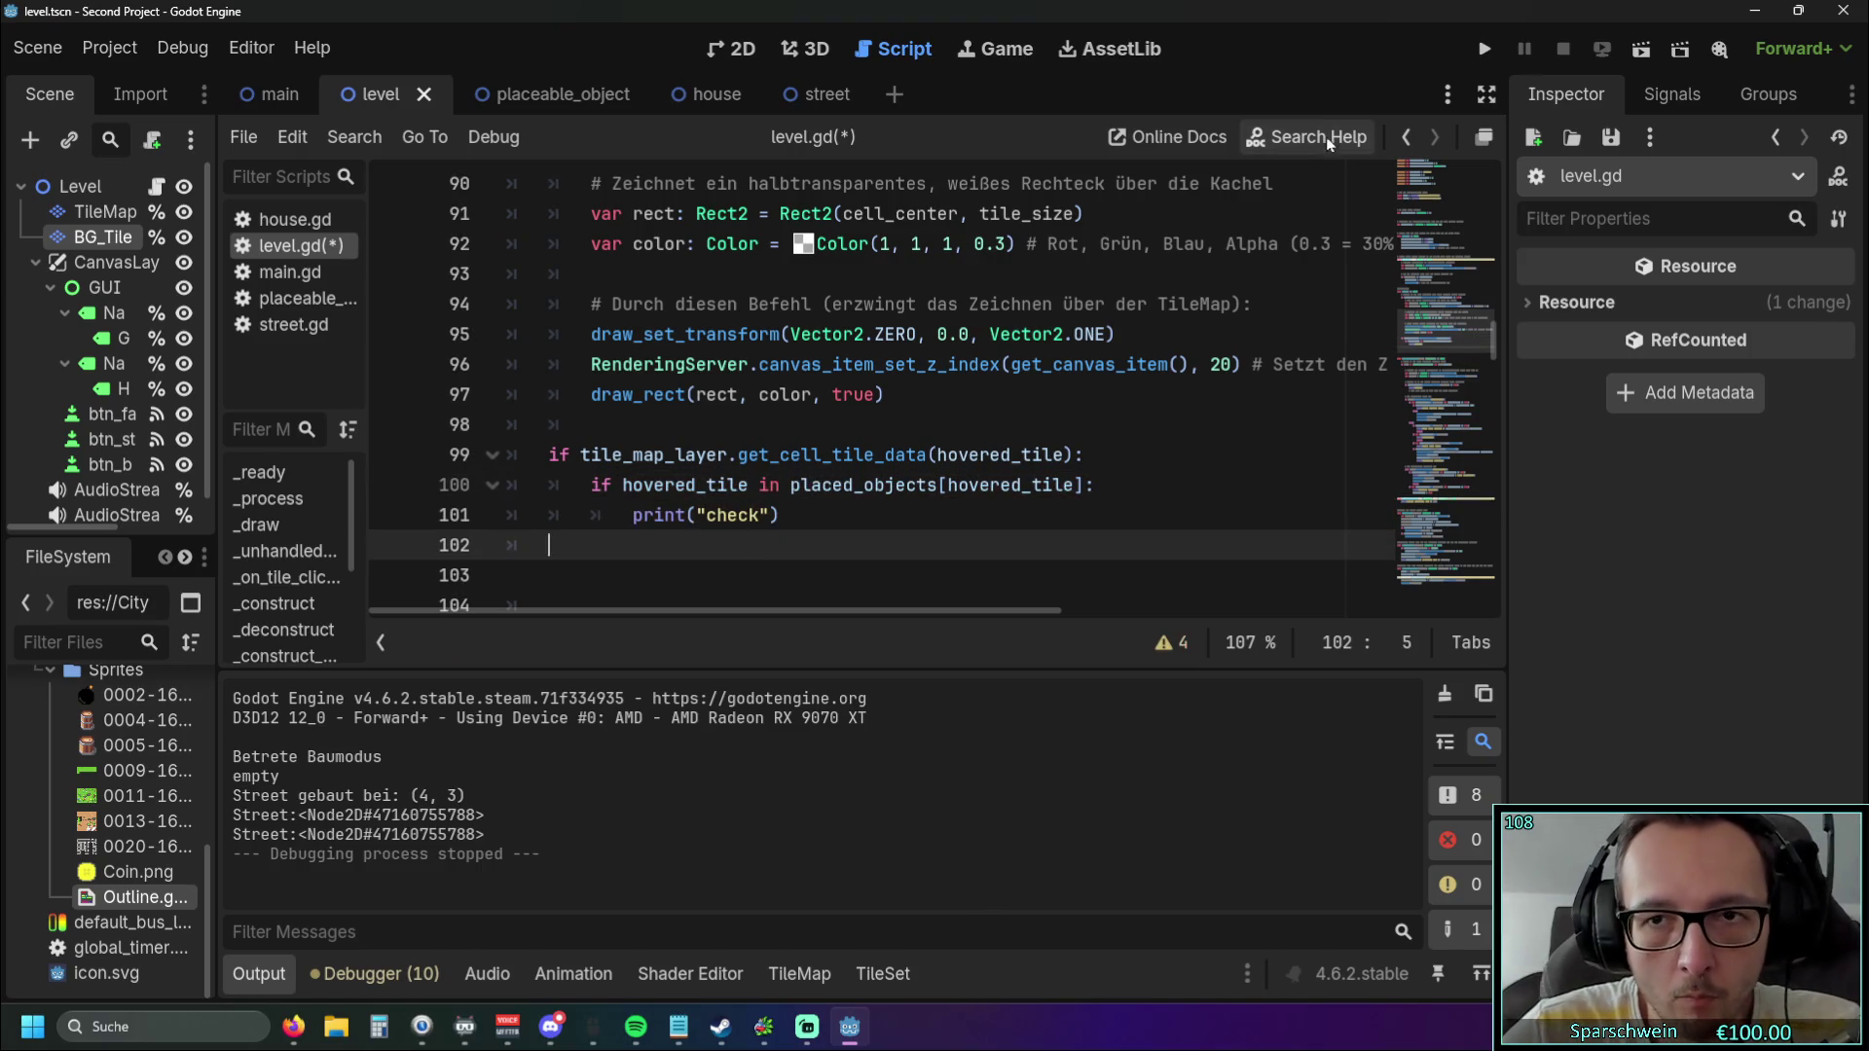
Run the game and place a barrel, triggering the Vector2i/Object 'in' operator error on line 100.
left_click(1479, 53)
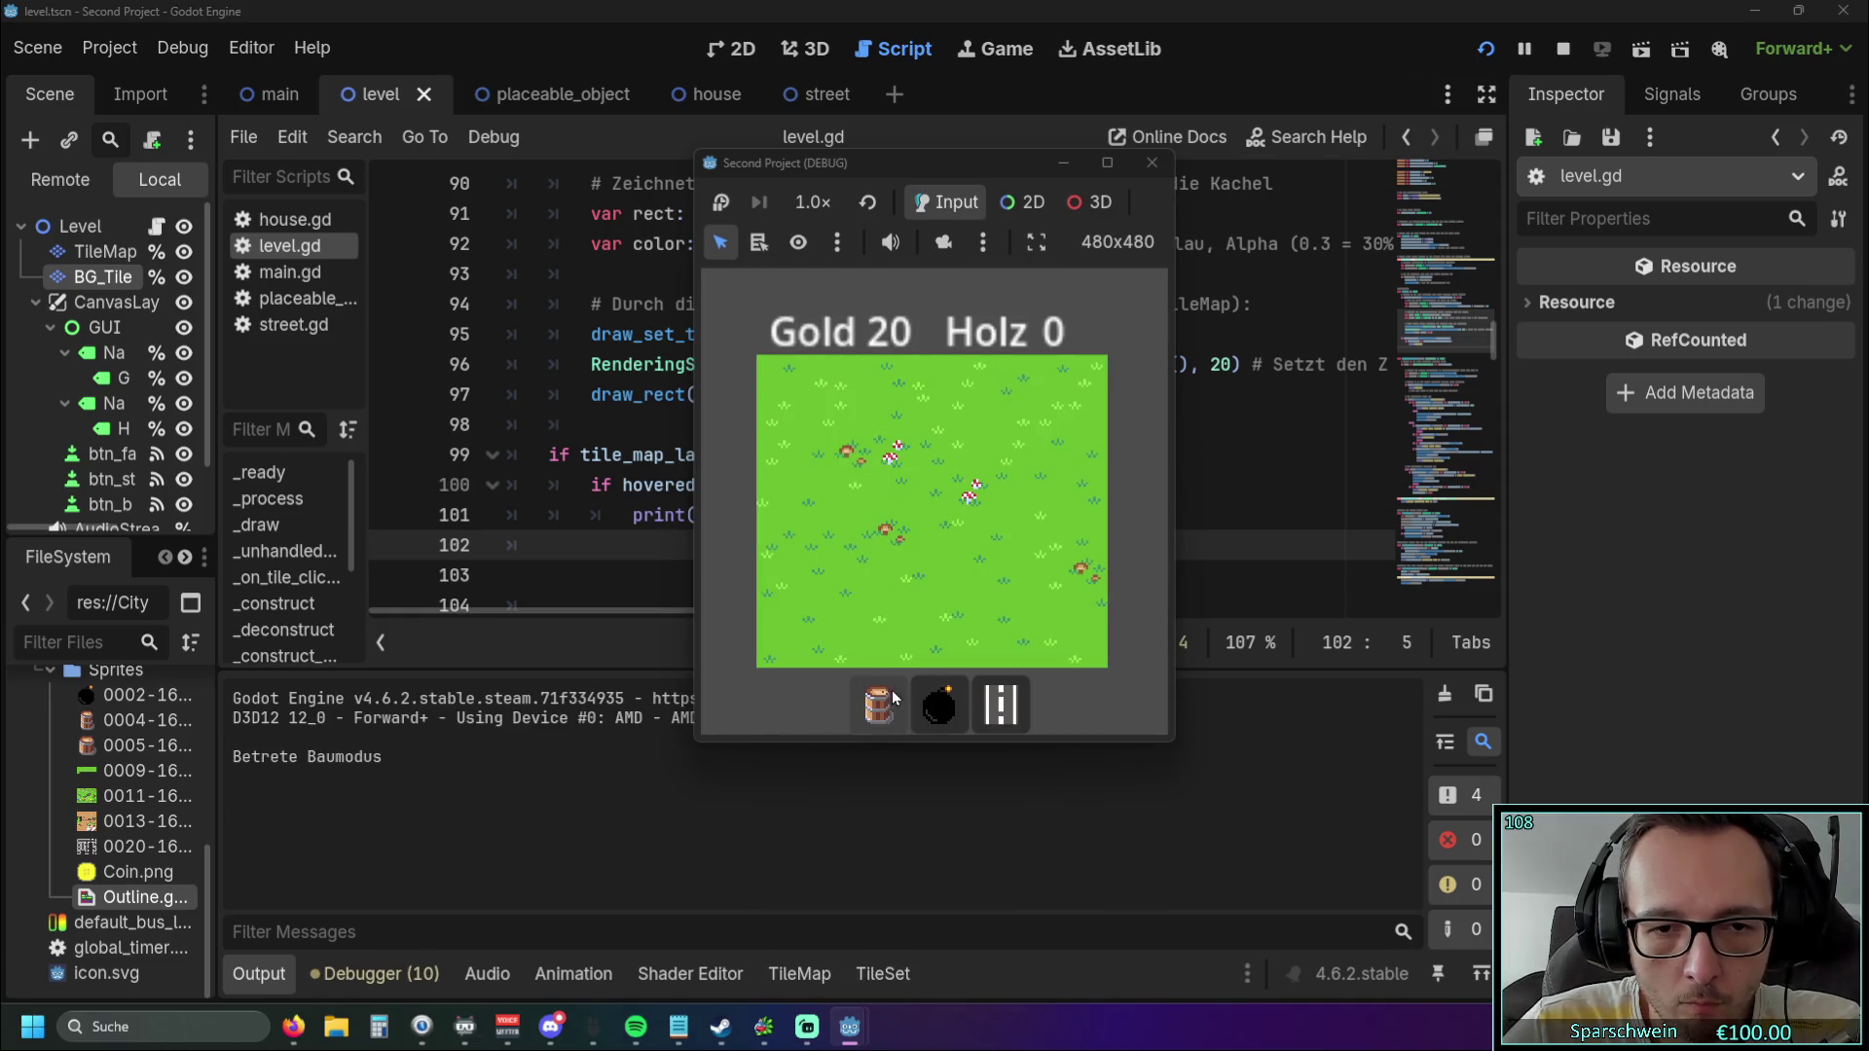
left_click(894, 698)
left_click(893, 531)
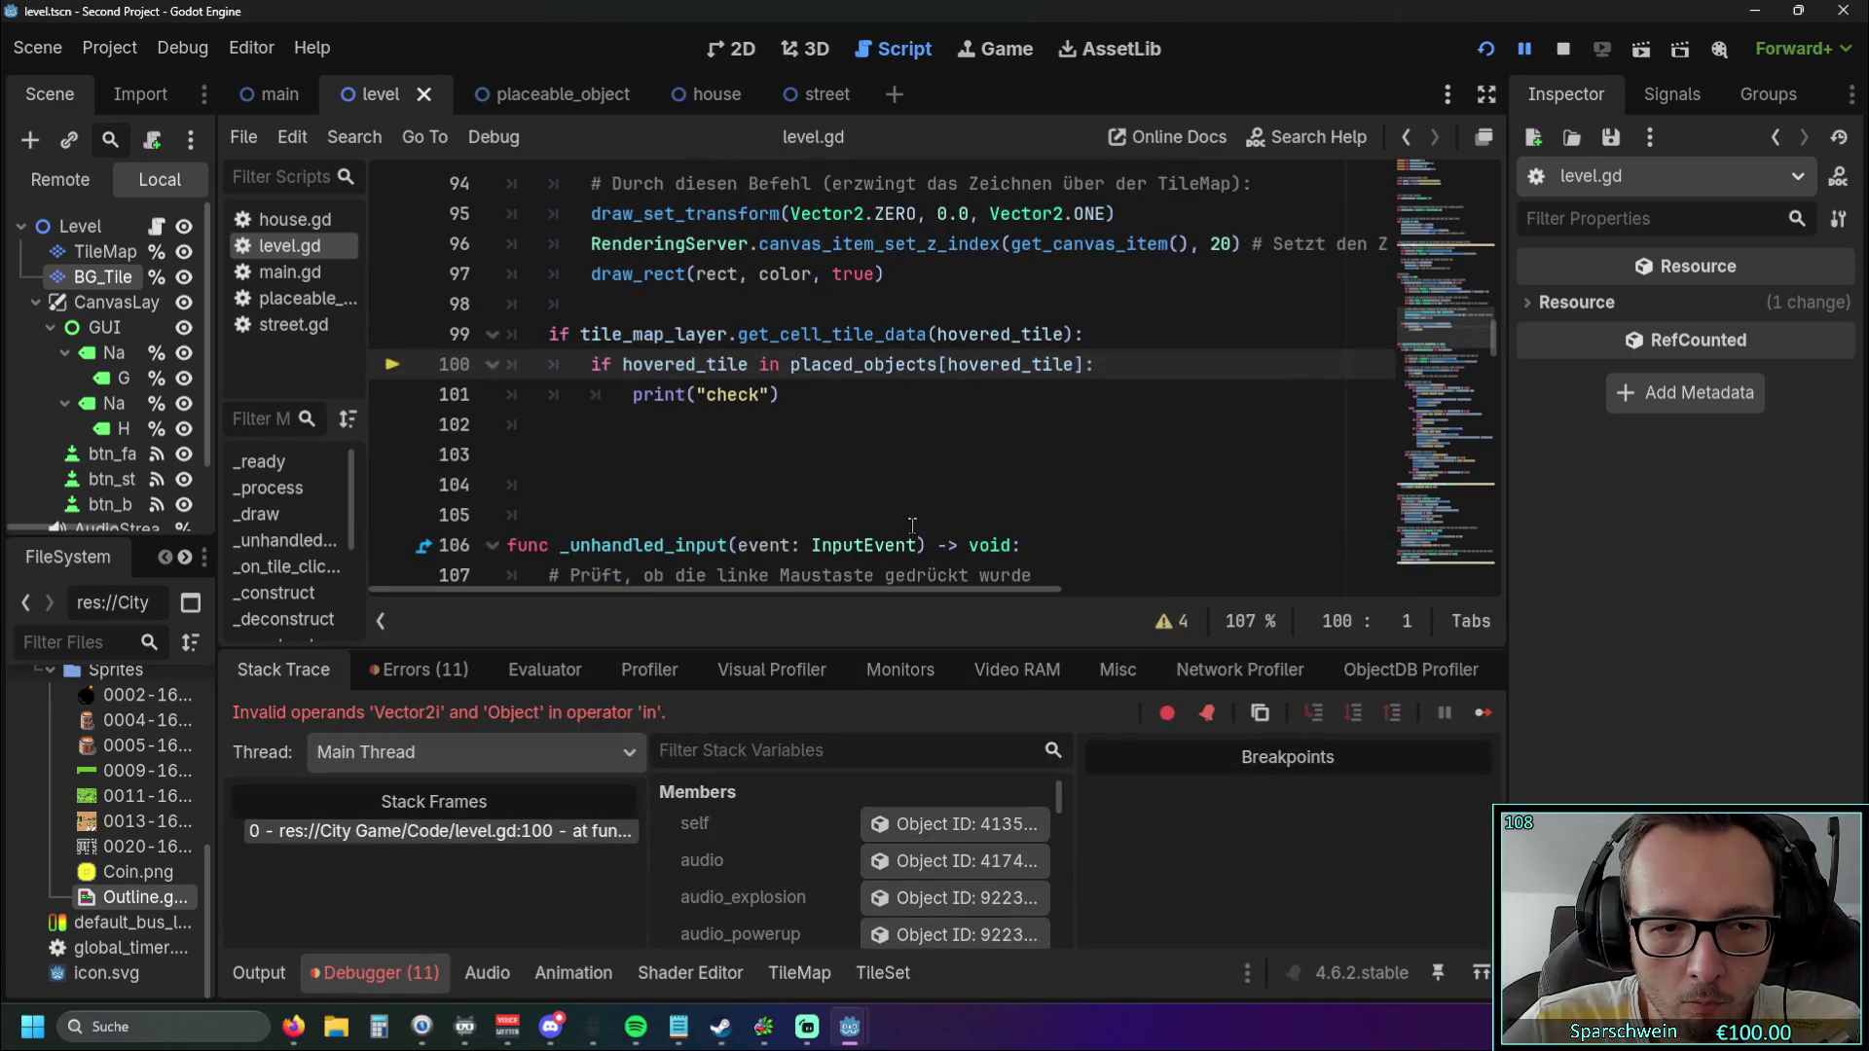
scroll(780, 450, "up", 1)
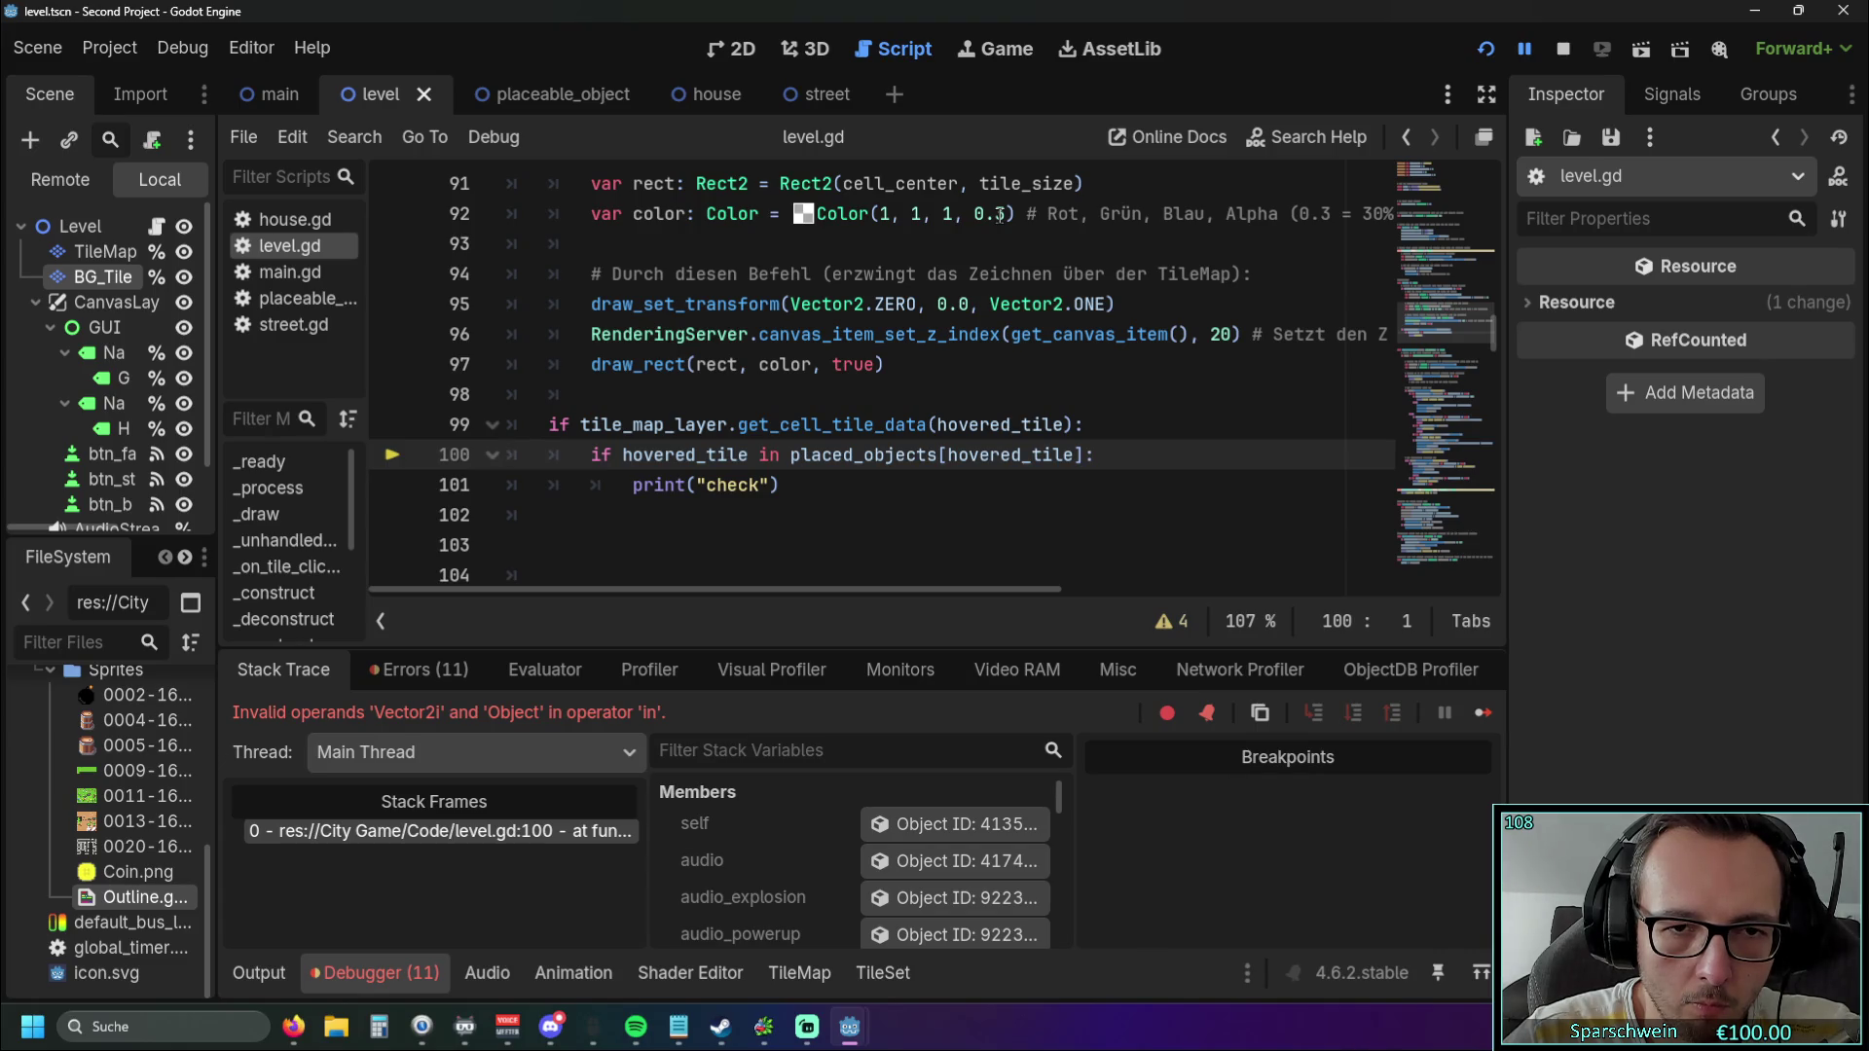
left_click(1078, 455)
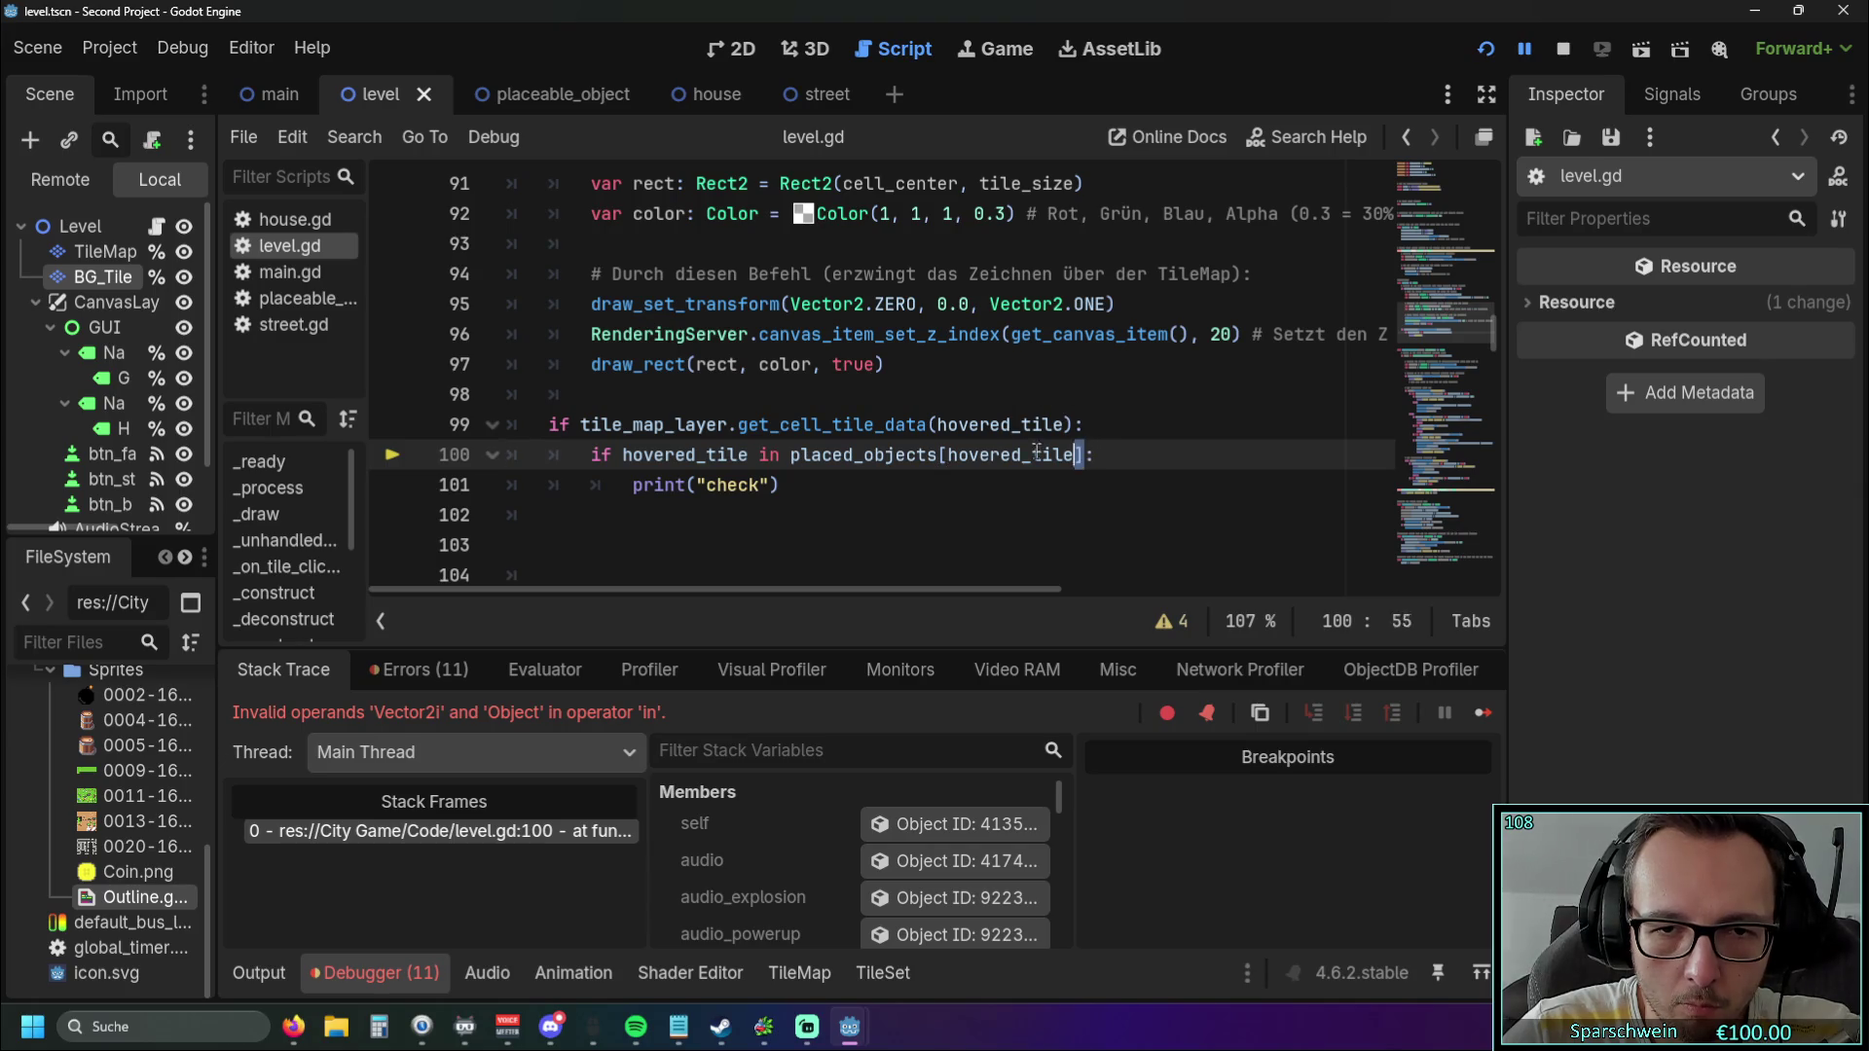
Remove [hovered_tile] so line 100 tests hovered_tile in placed_objects.
key("ctrl+shift+Left")
key("ctrl+shift+Left")
key("BackSpace")
left_click(1000, 507)
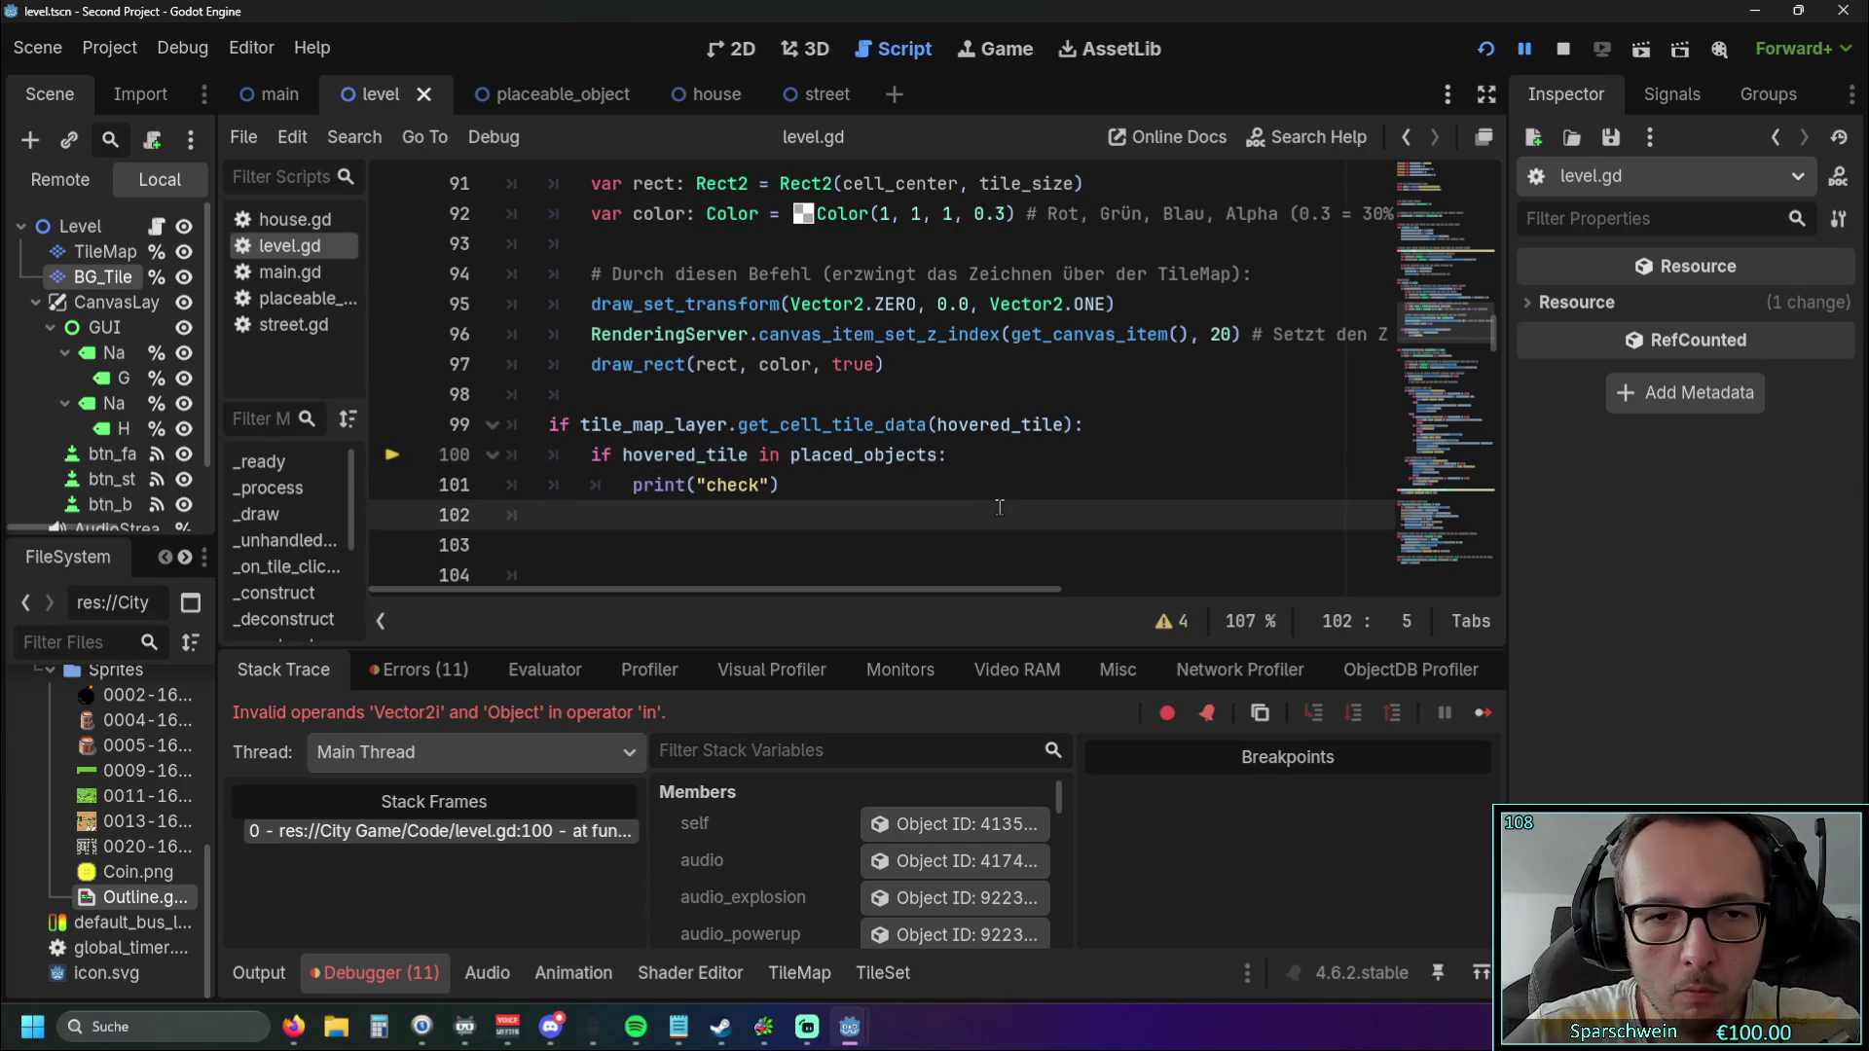
Test-run the game, build a street at (3, 4) and hover it to print "check".
left_click(1486, 50)
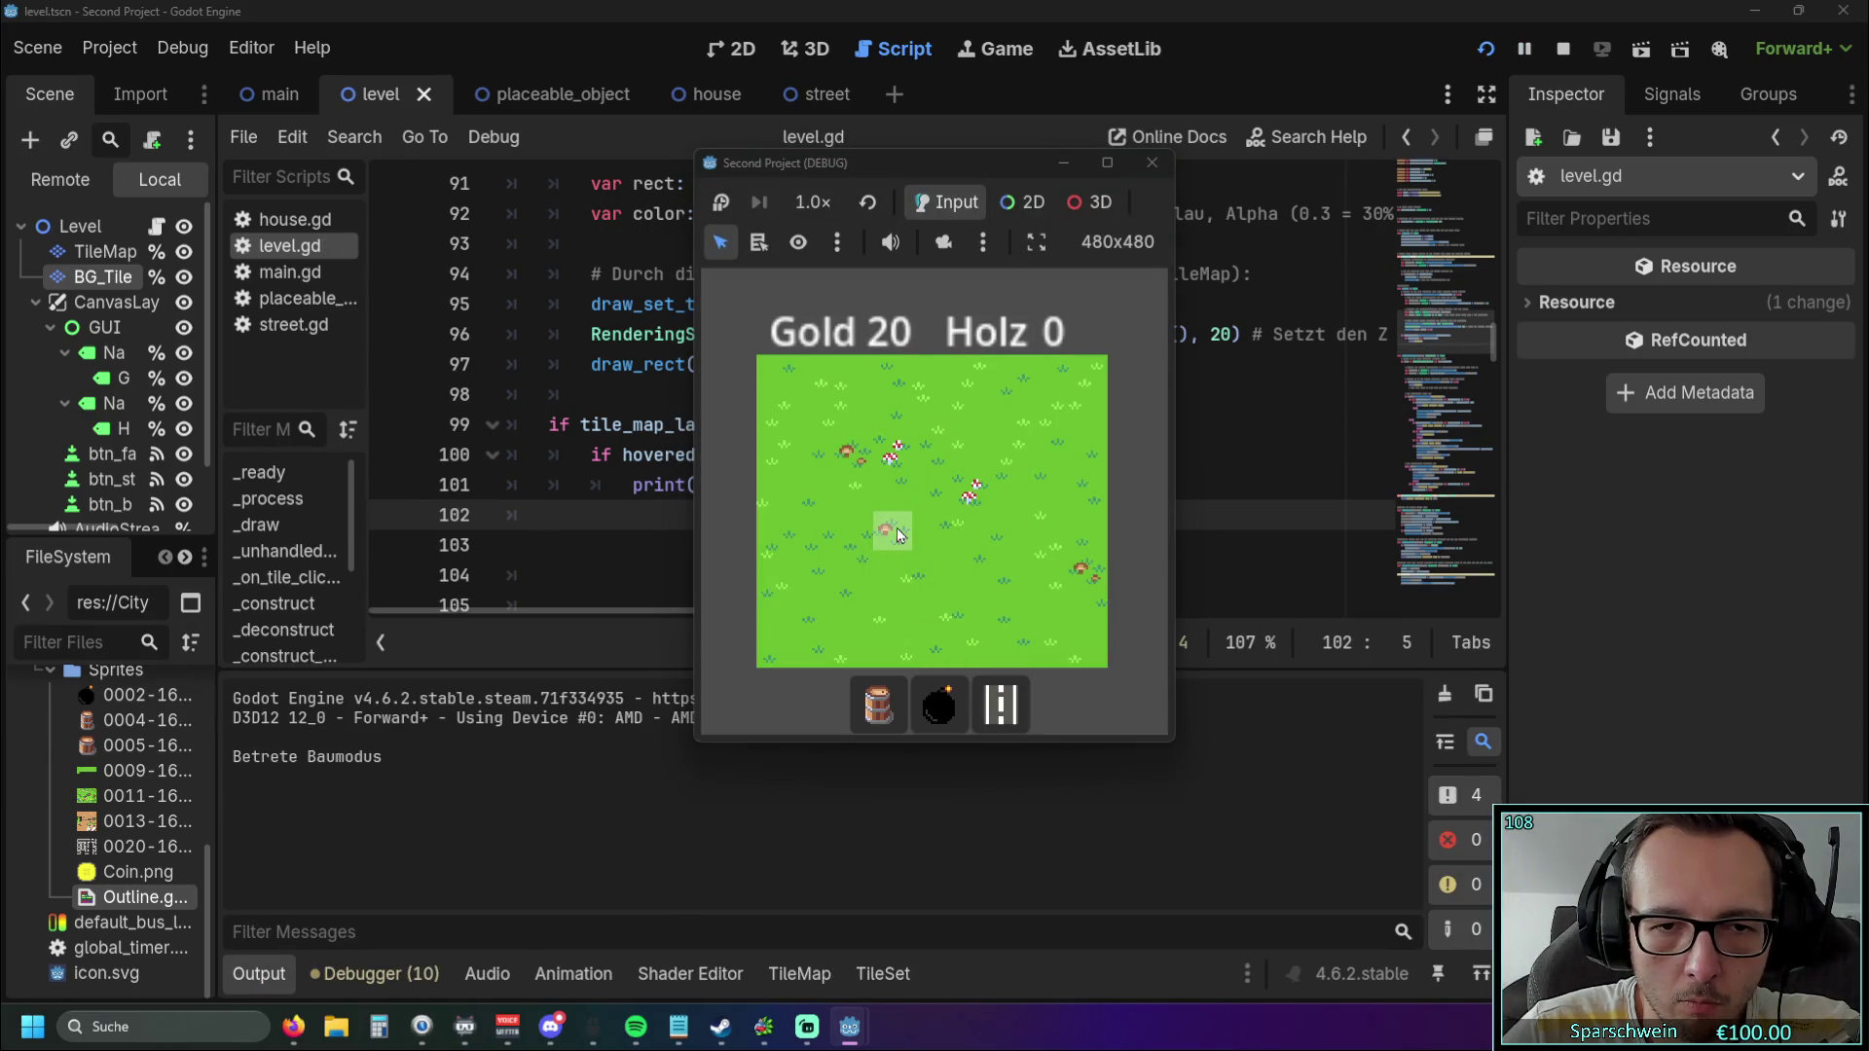
left_click(896, 533)
left_click(893, 533)
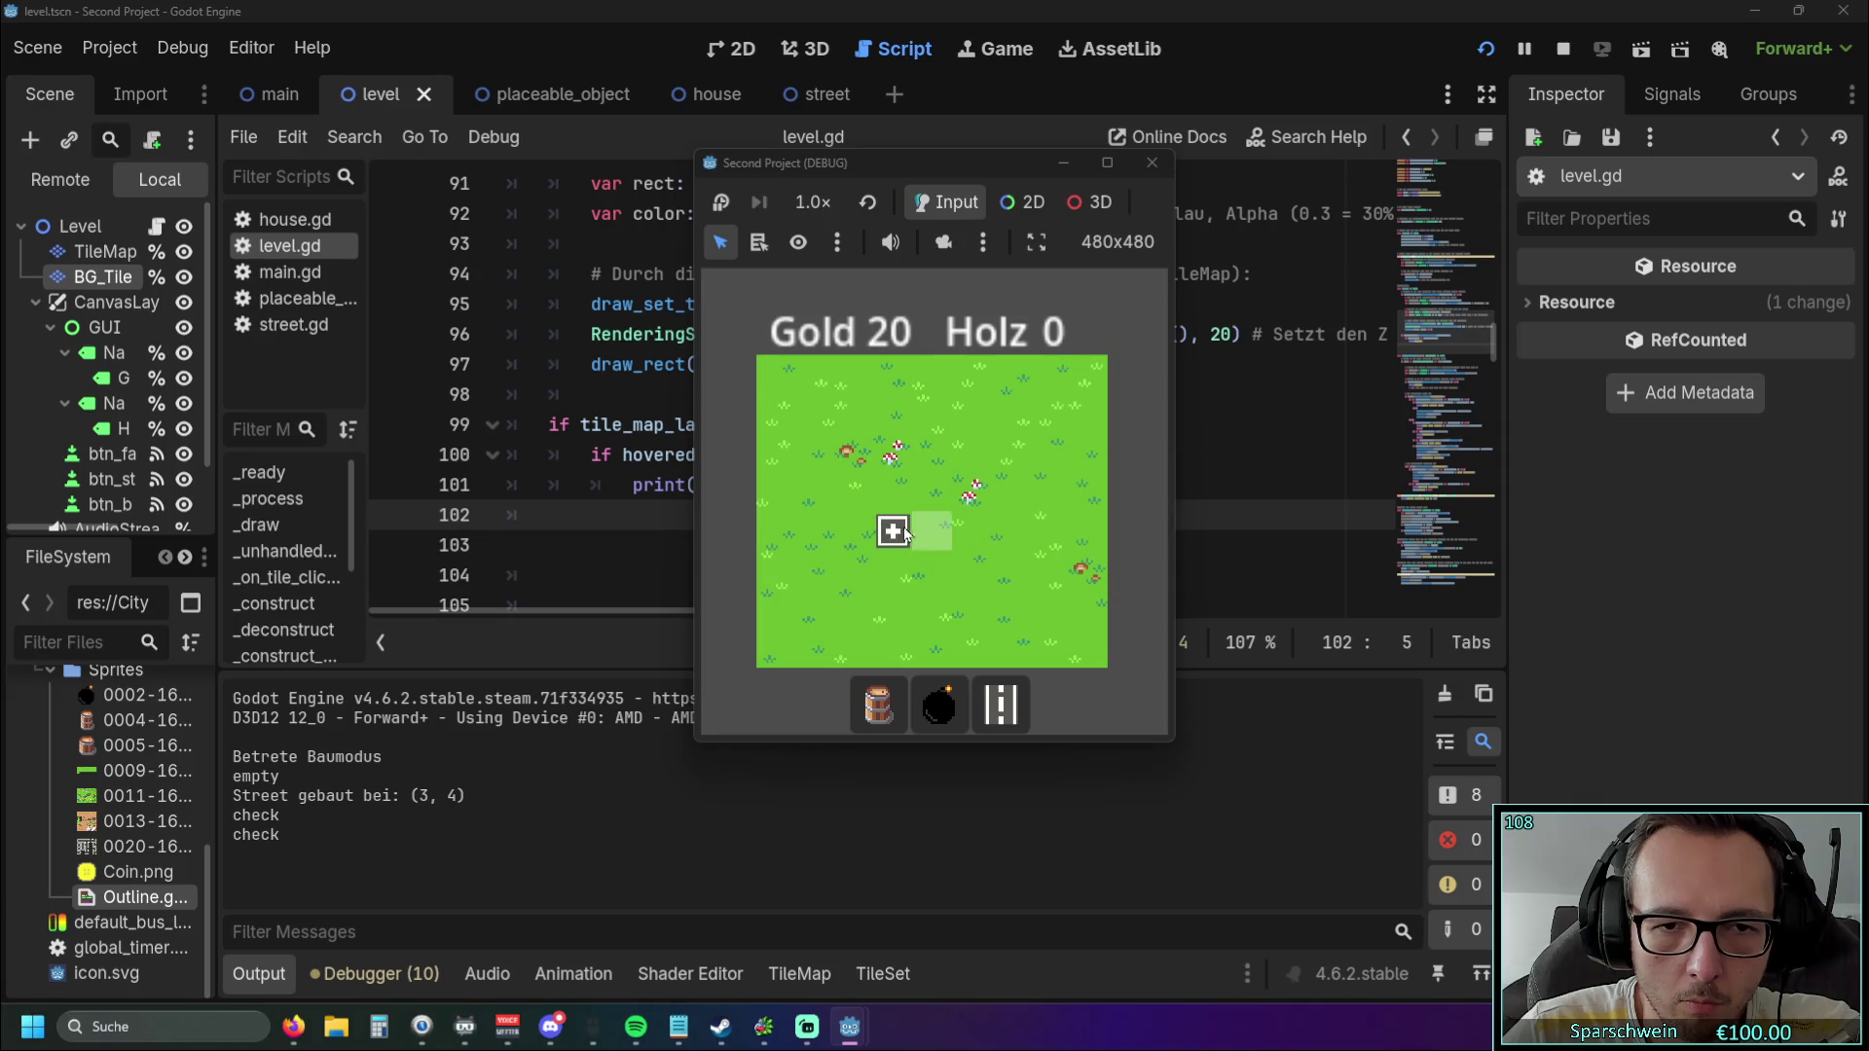
left_click(890, 532)
left_click(846, 532)
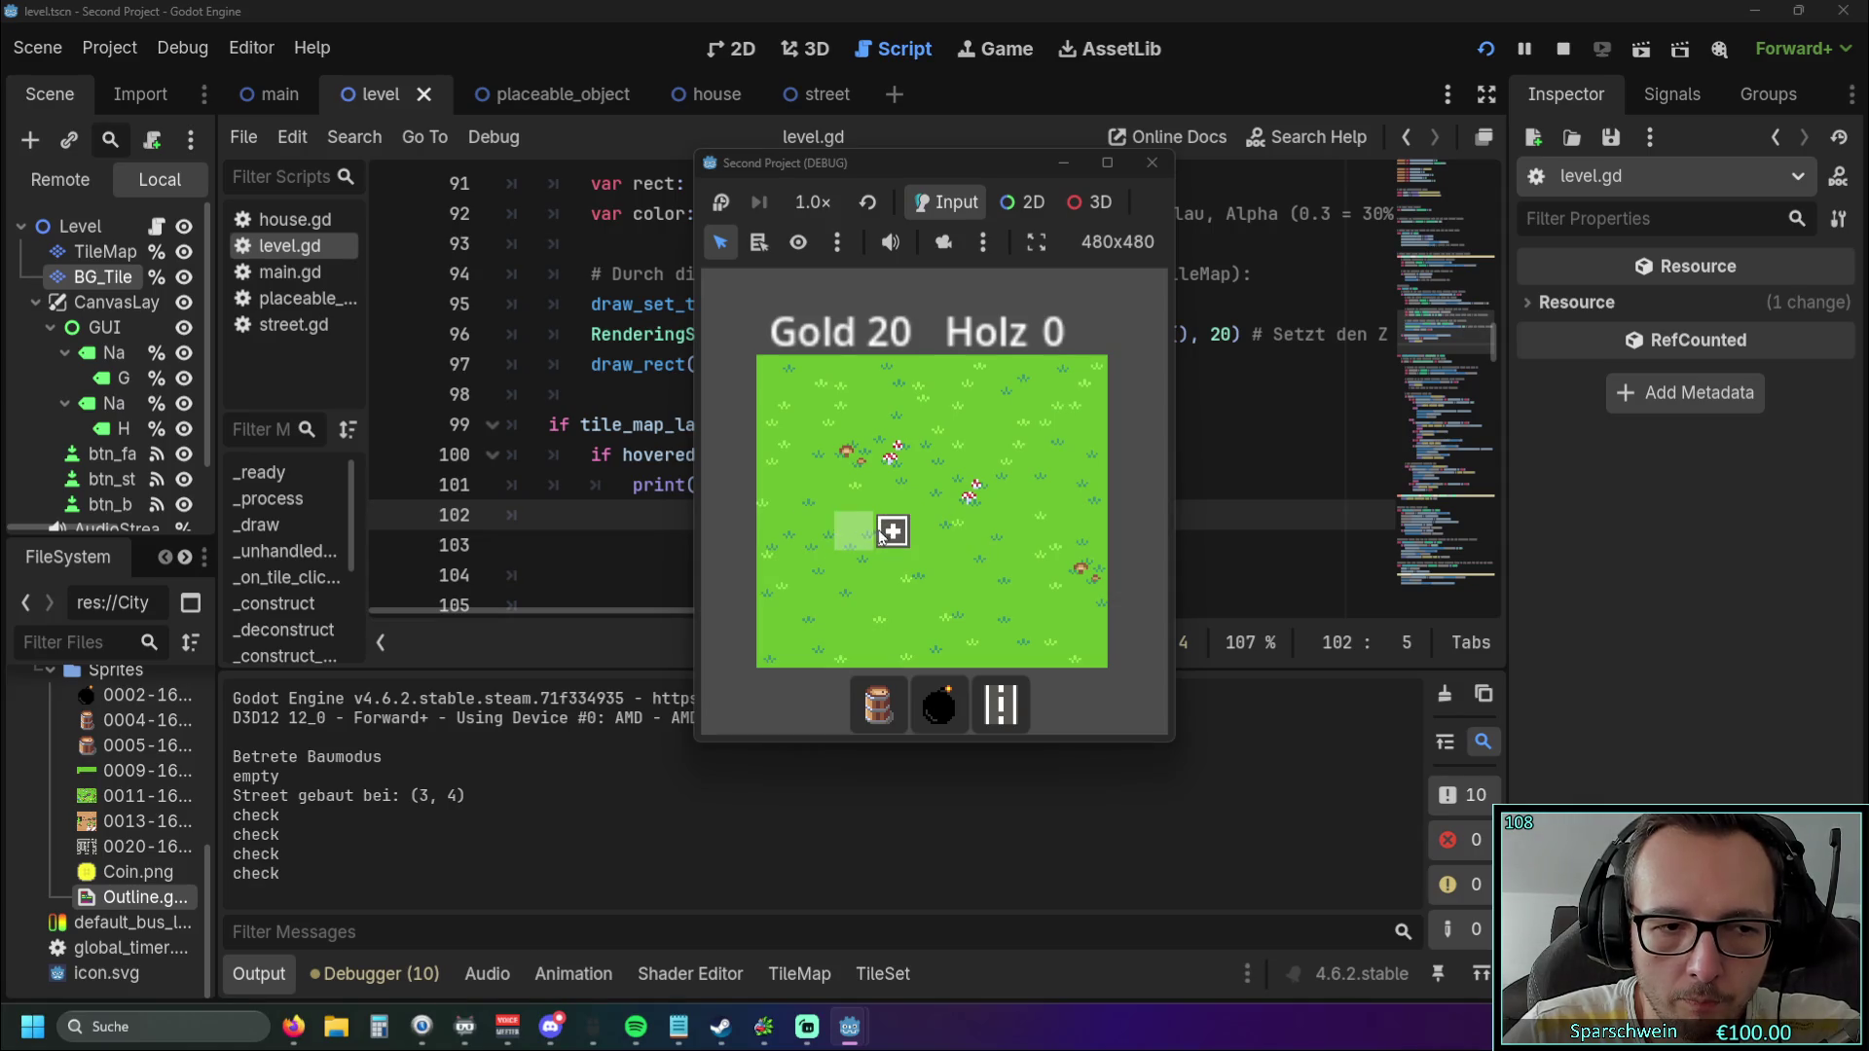
left_click(1151, 163)
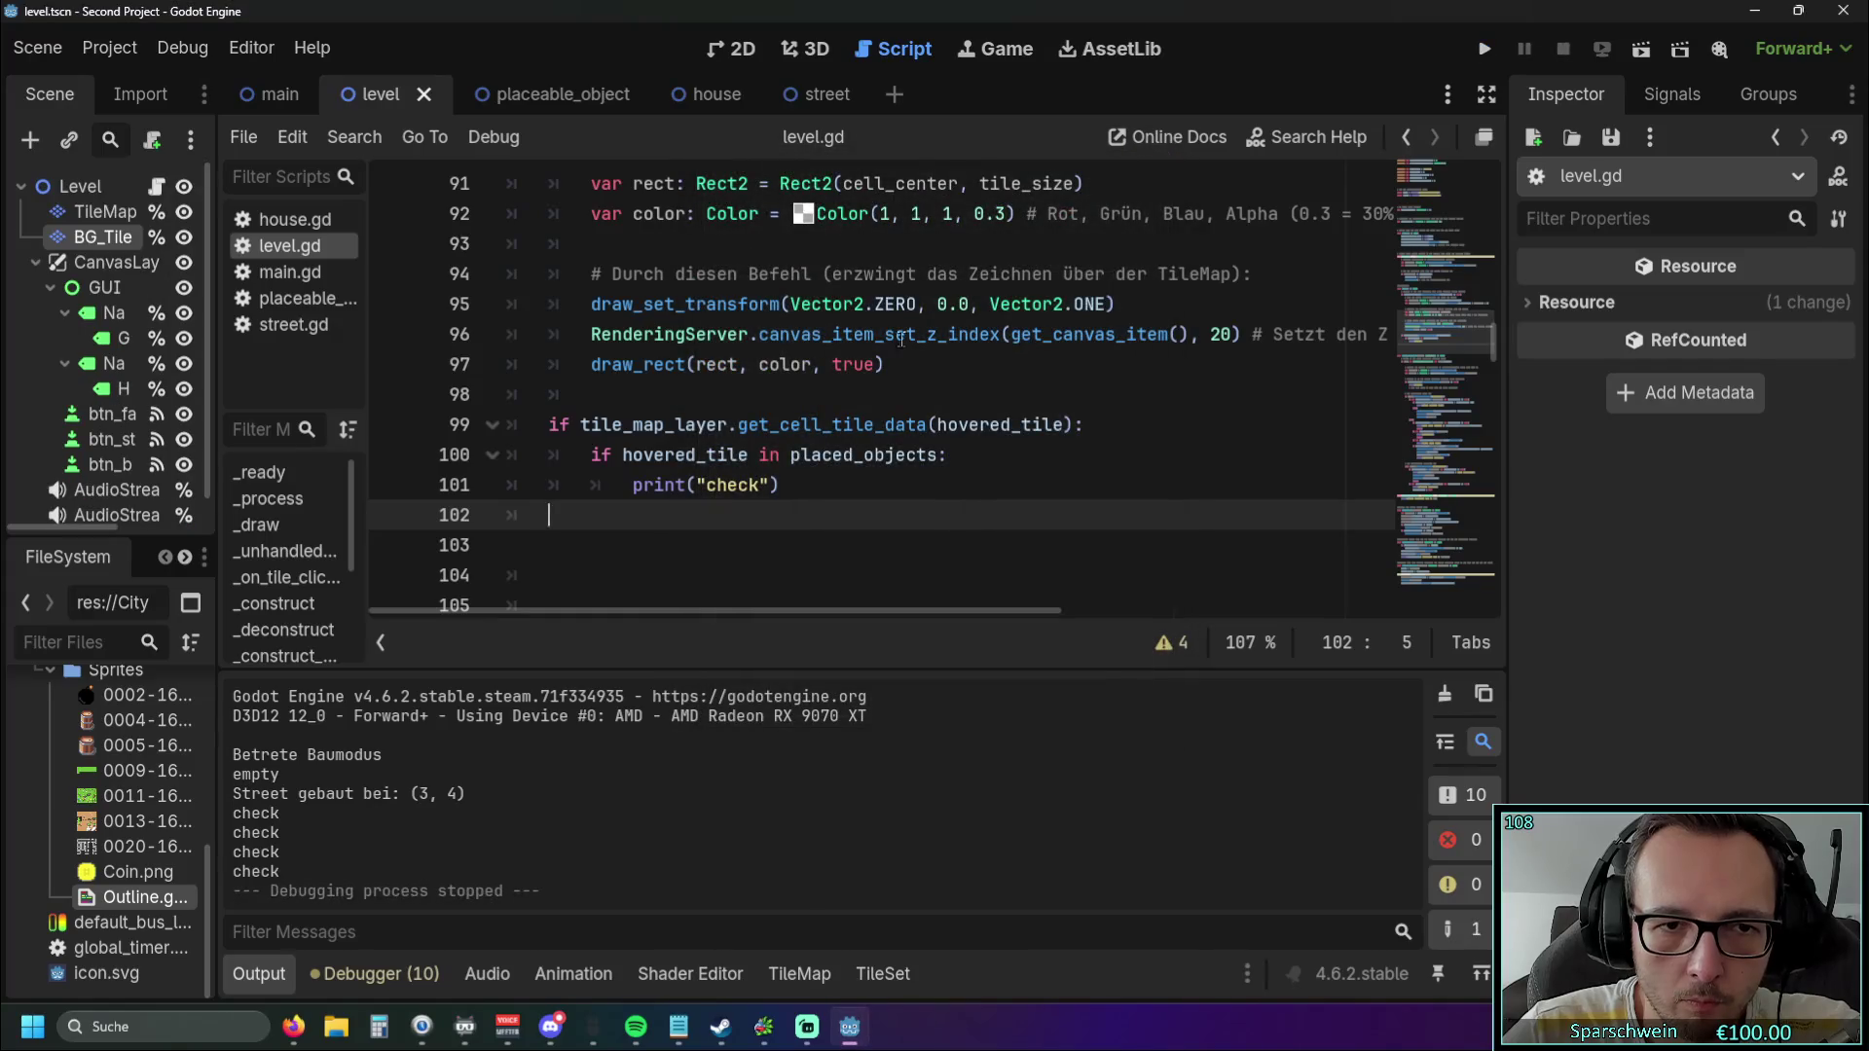
Delete the tile-data check on line 99 and dedent the if and print lines.
left_click(424, 435)
key("BackSpace")
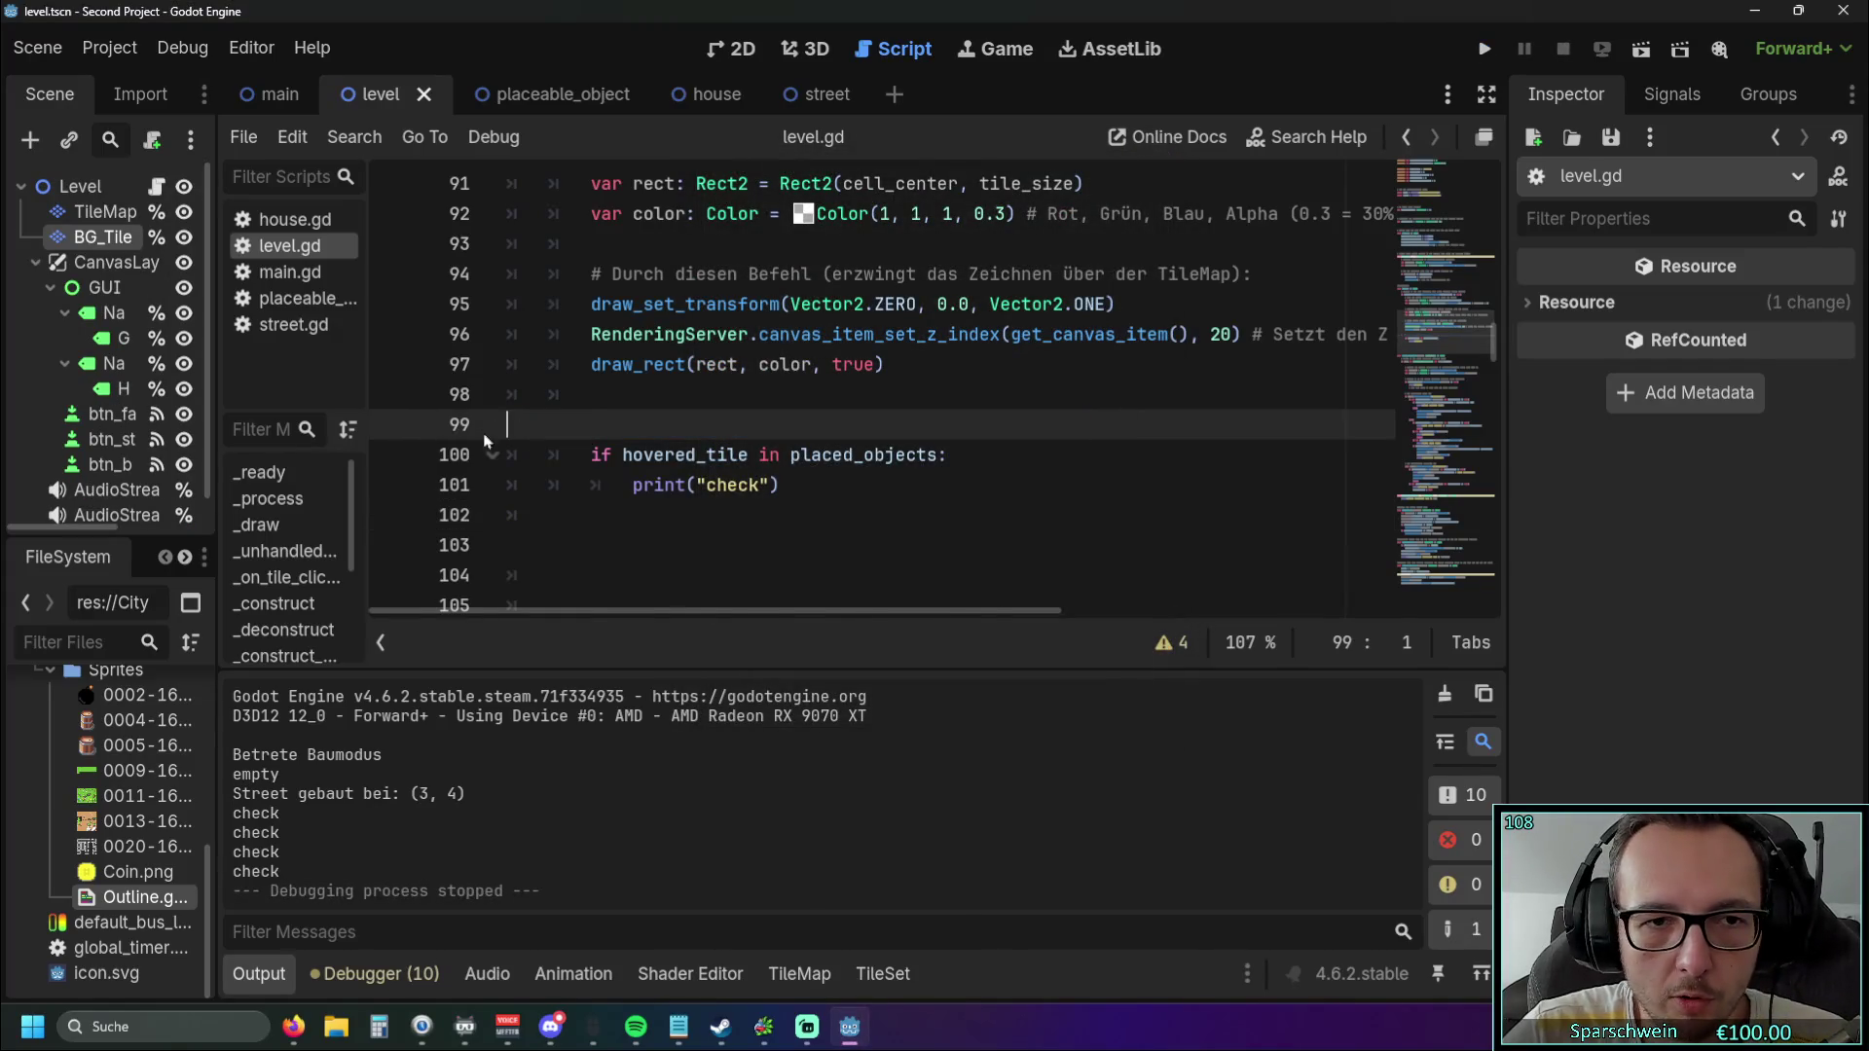
key("Delete")
key("shift+Tab")
key("Down")
key("shift+Tab")
left_click(628, 515)
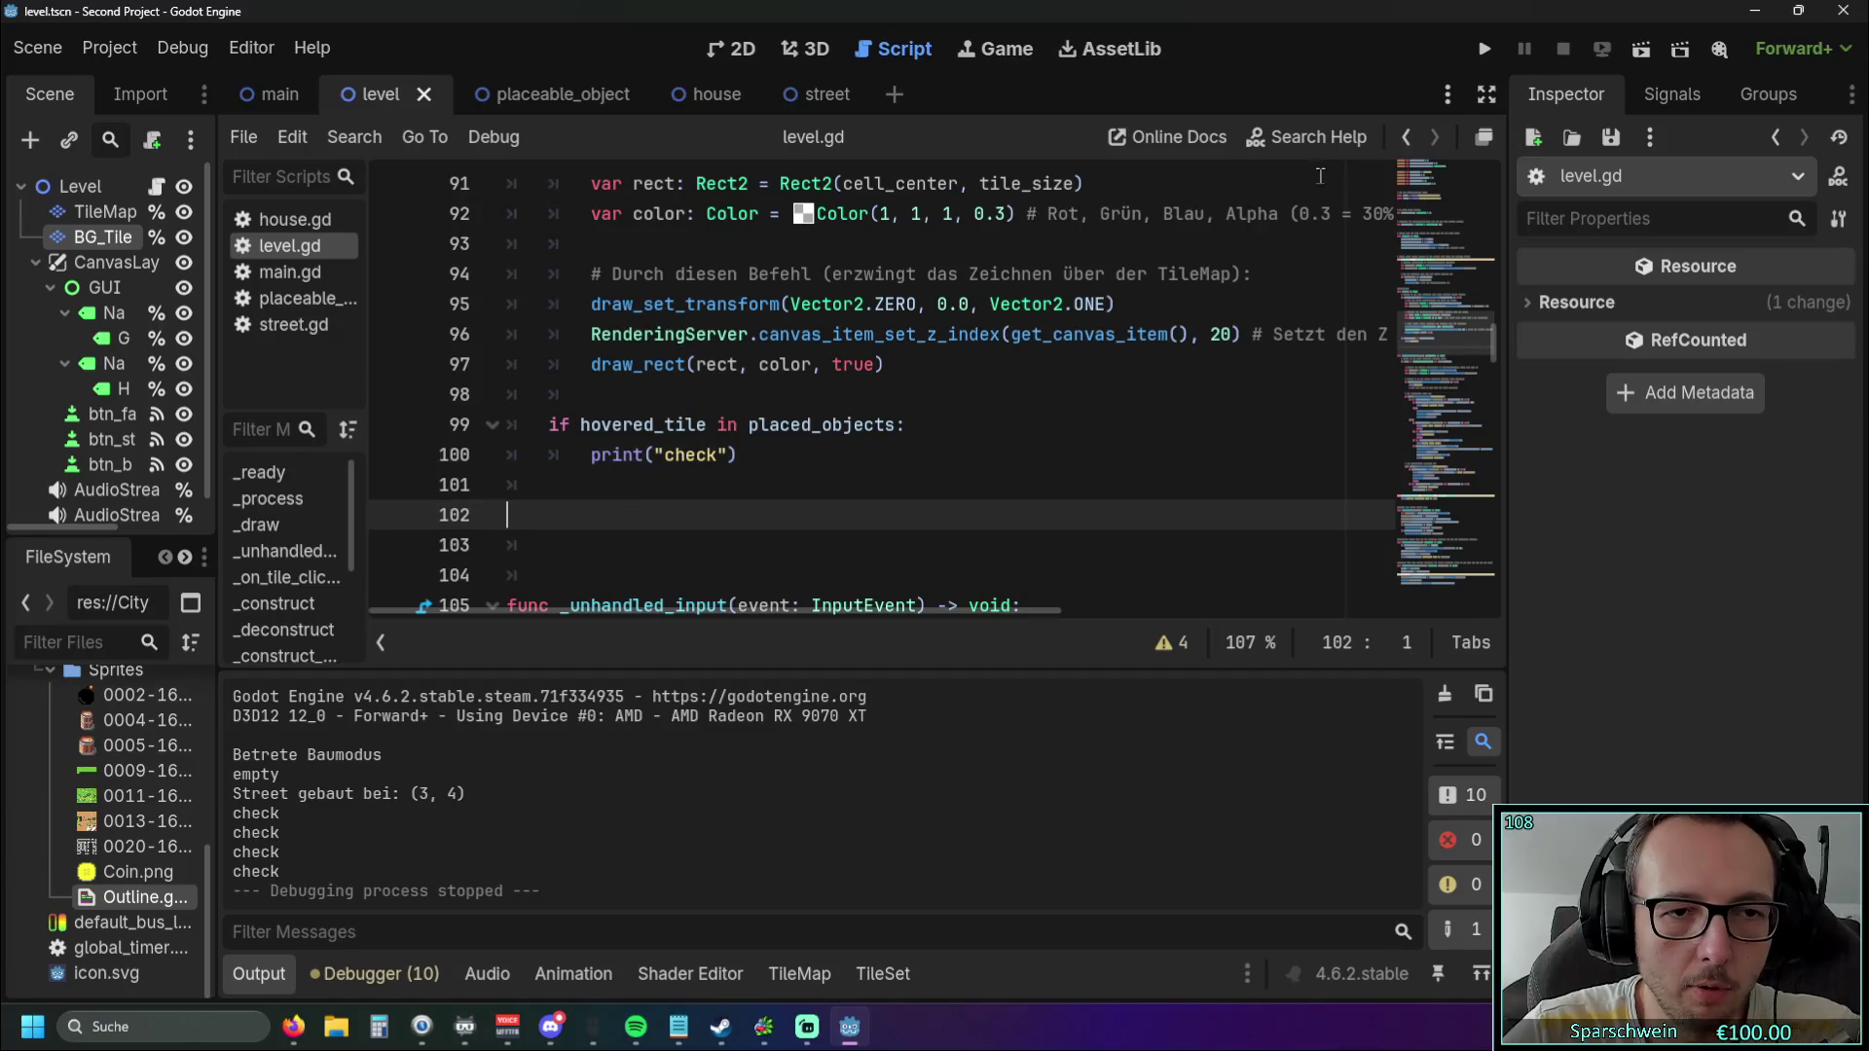
Test-run with a street and a barrel at (2, 3), then stop the game with F8.
left_click(1484, 48)
left_click(1002, 709)
left_click(915, 511)
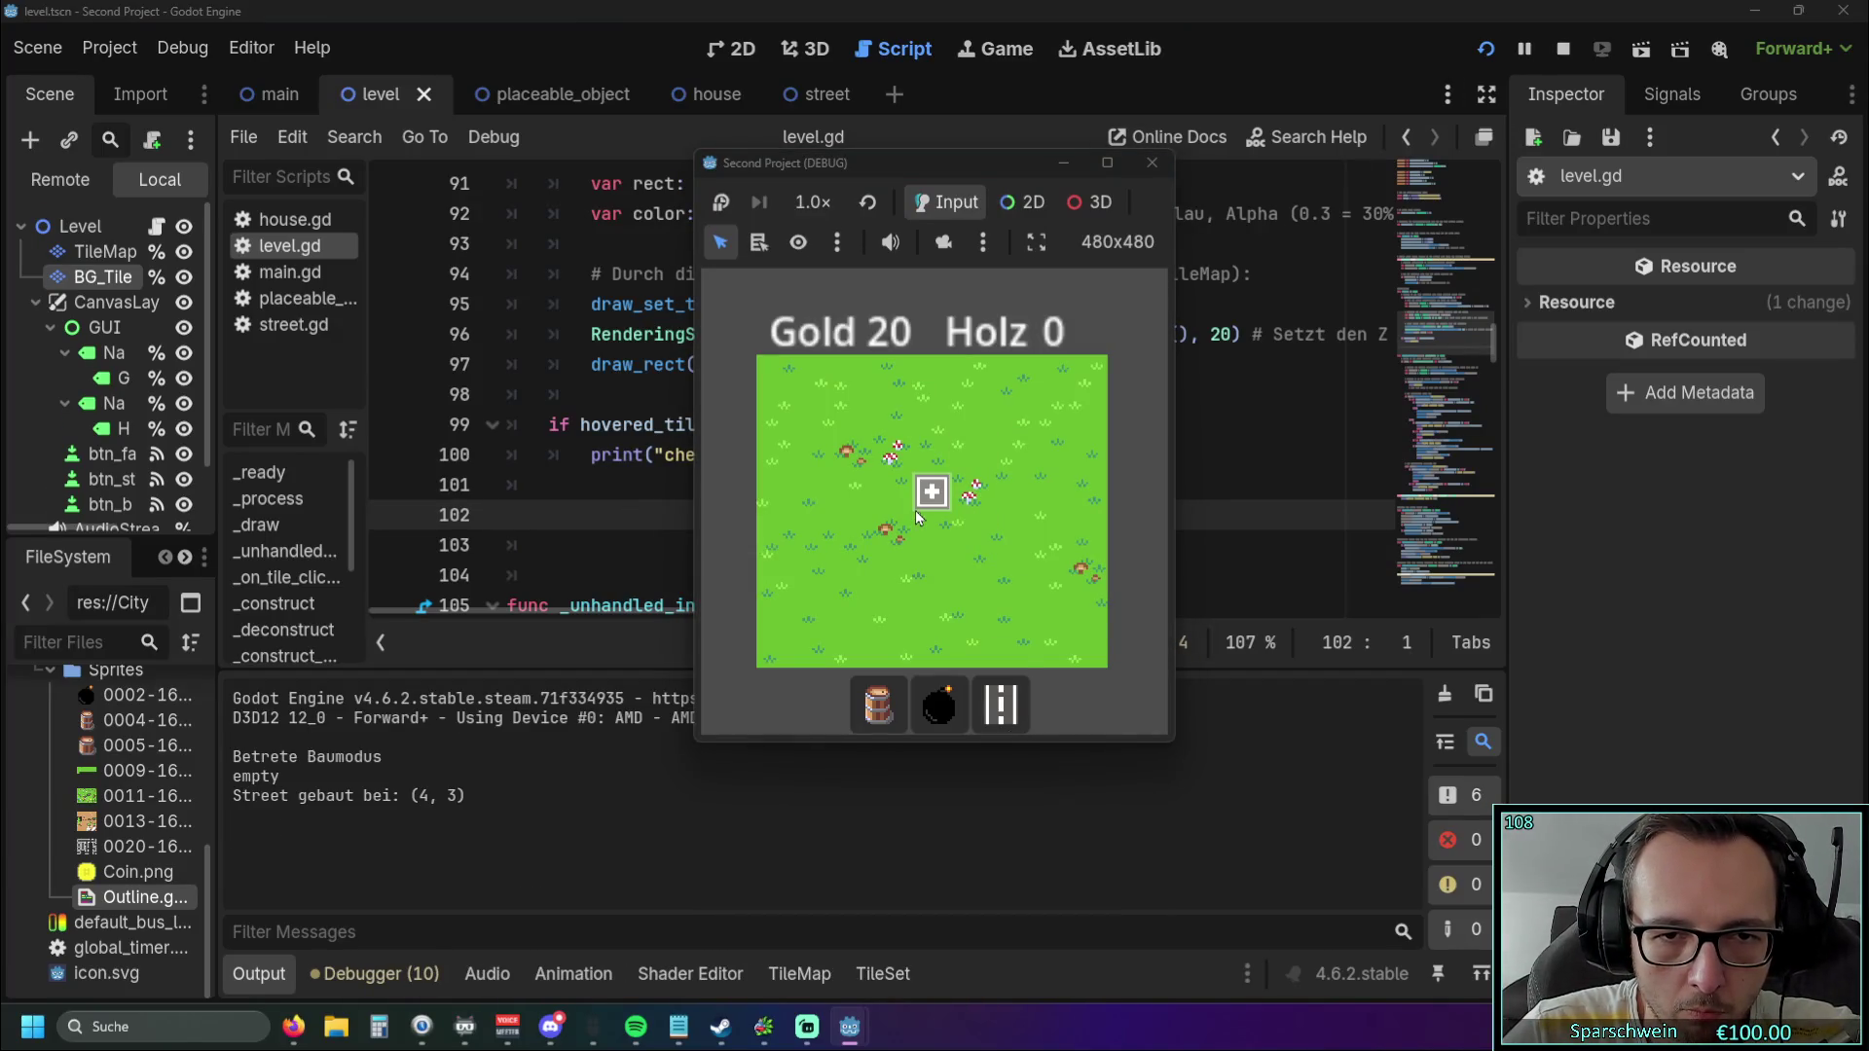
left_click(878, 703)
left_click(837, 503)
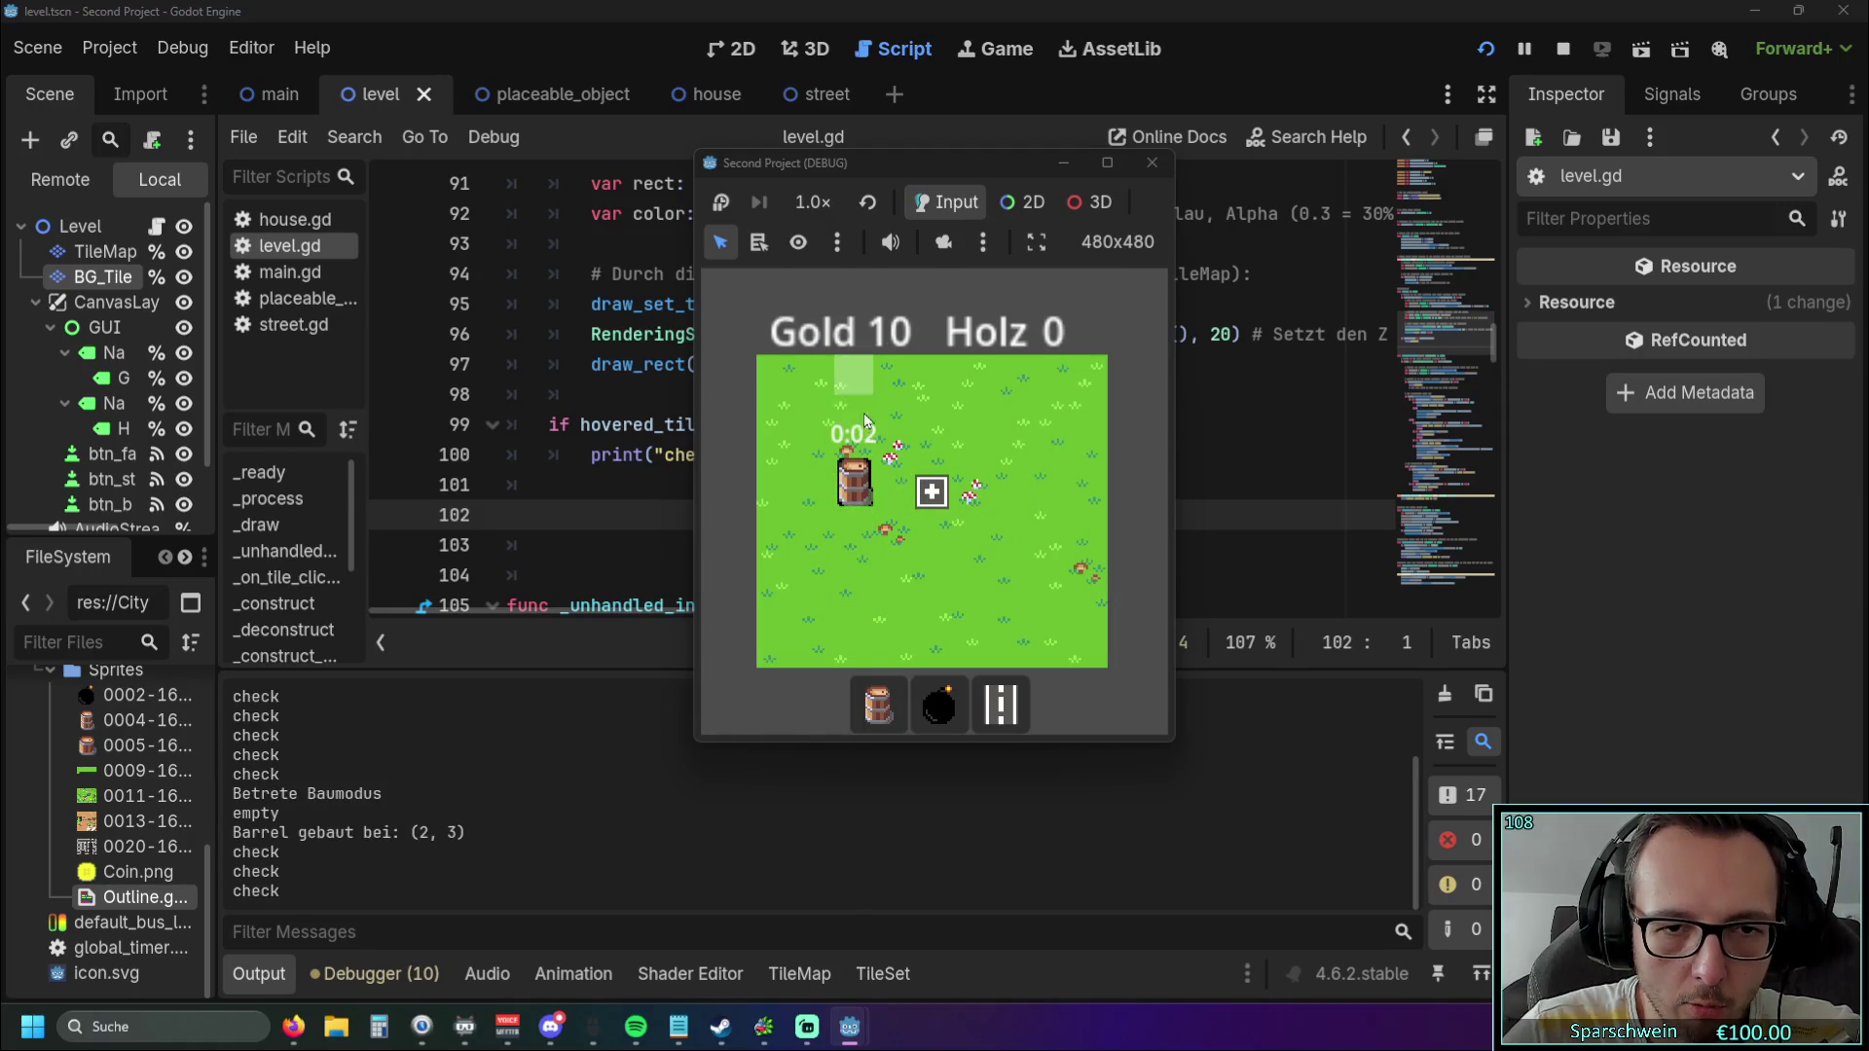
key("F8")
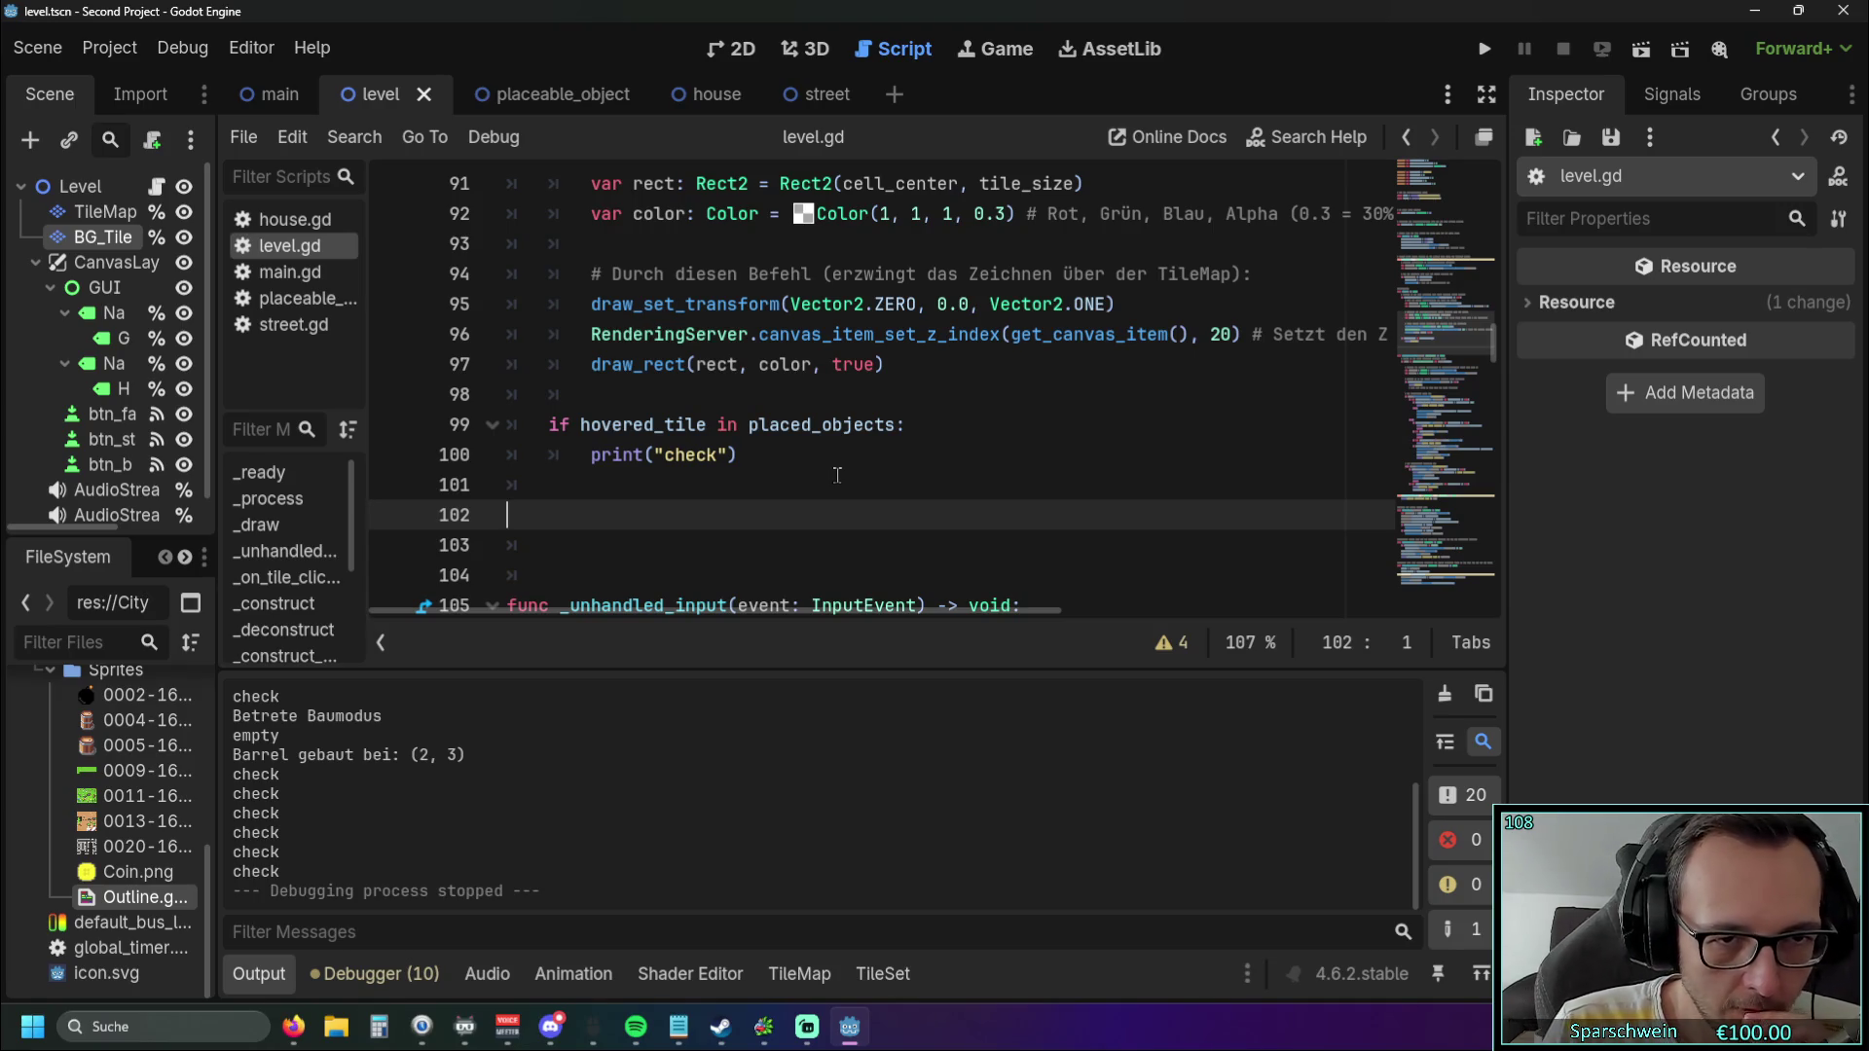
left_click(895, 425)
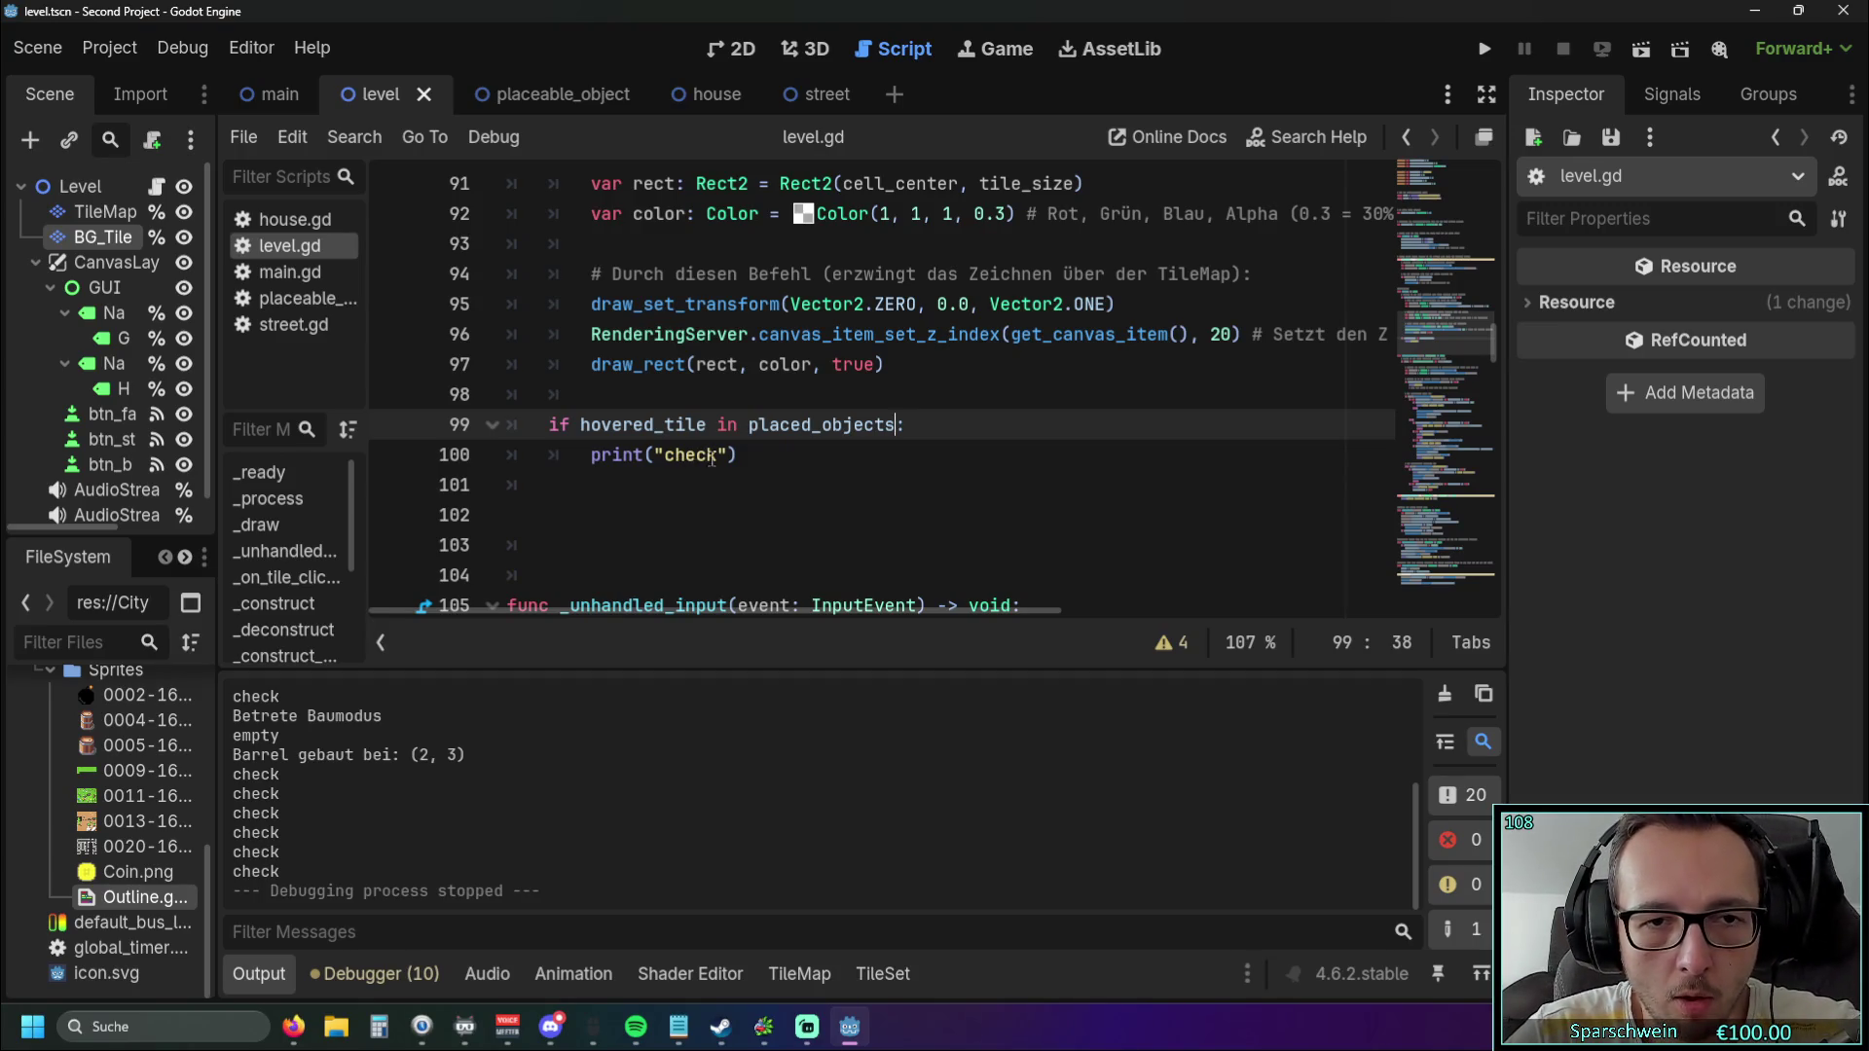
left_click_drag(748, 425, 904, 425)
key("ctrl+c")
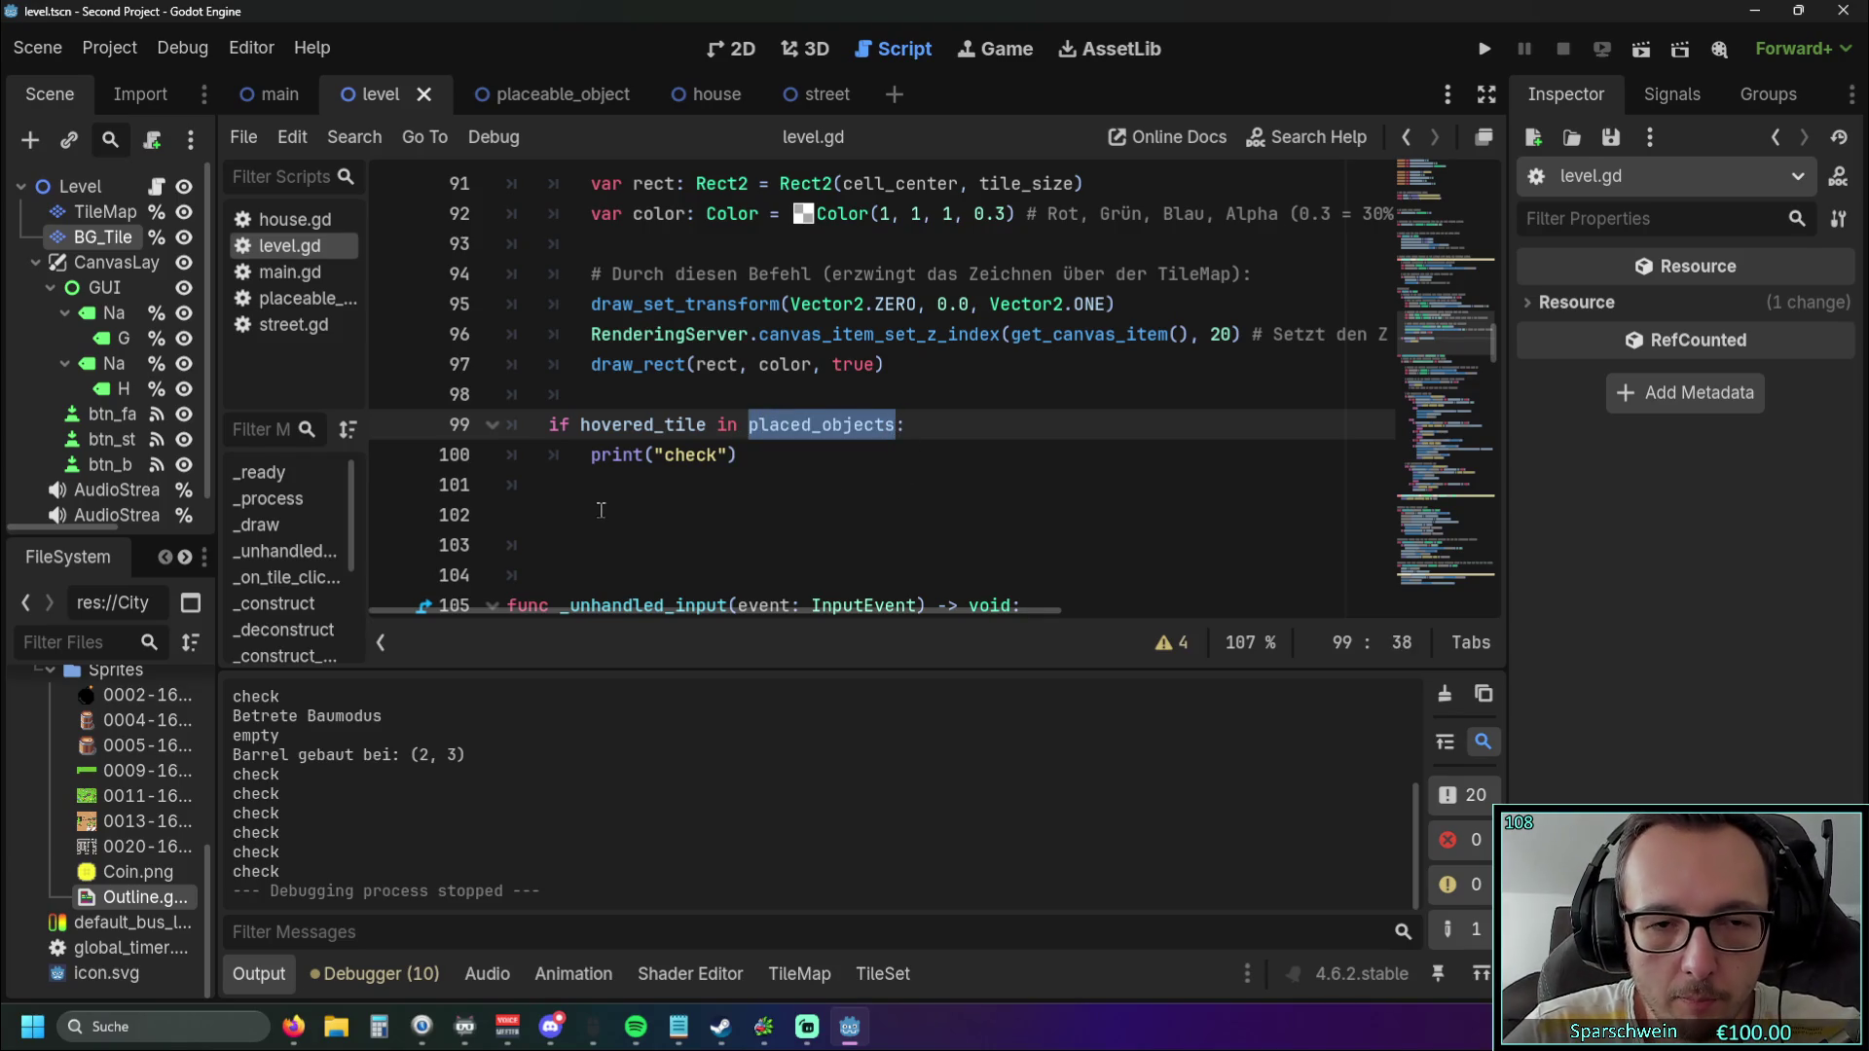
Change line 100 to print placed_objects[hovered_tile] instead of "check".
left_click_drag(654, 455, 732, 456)
key("ctrl+v")
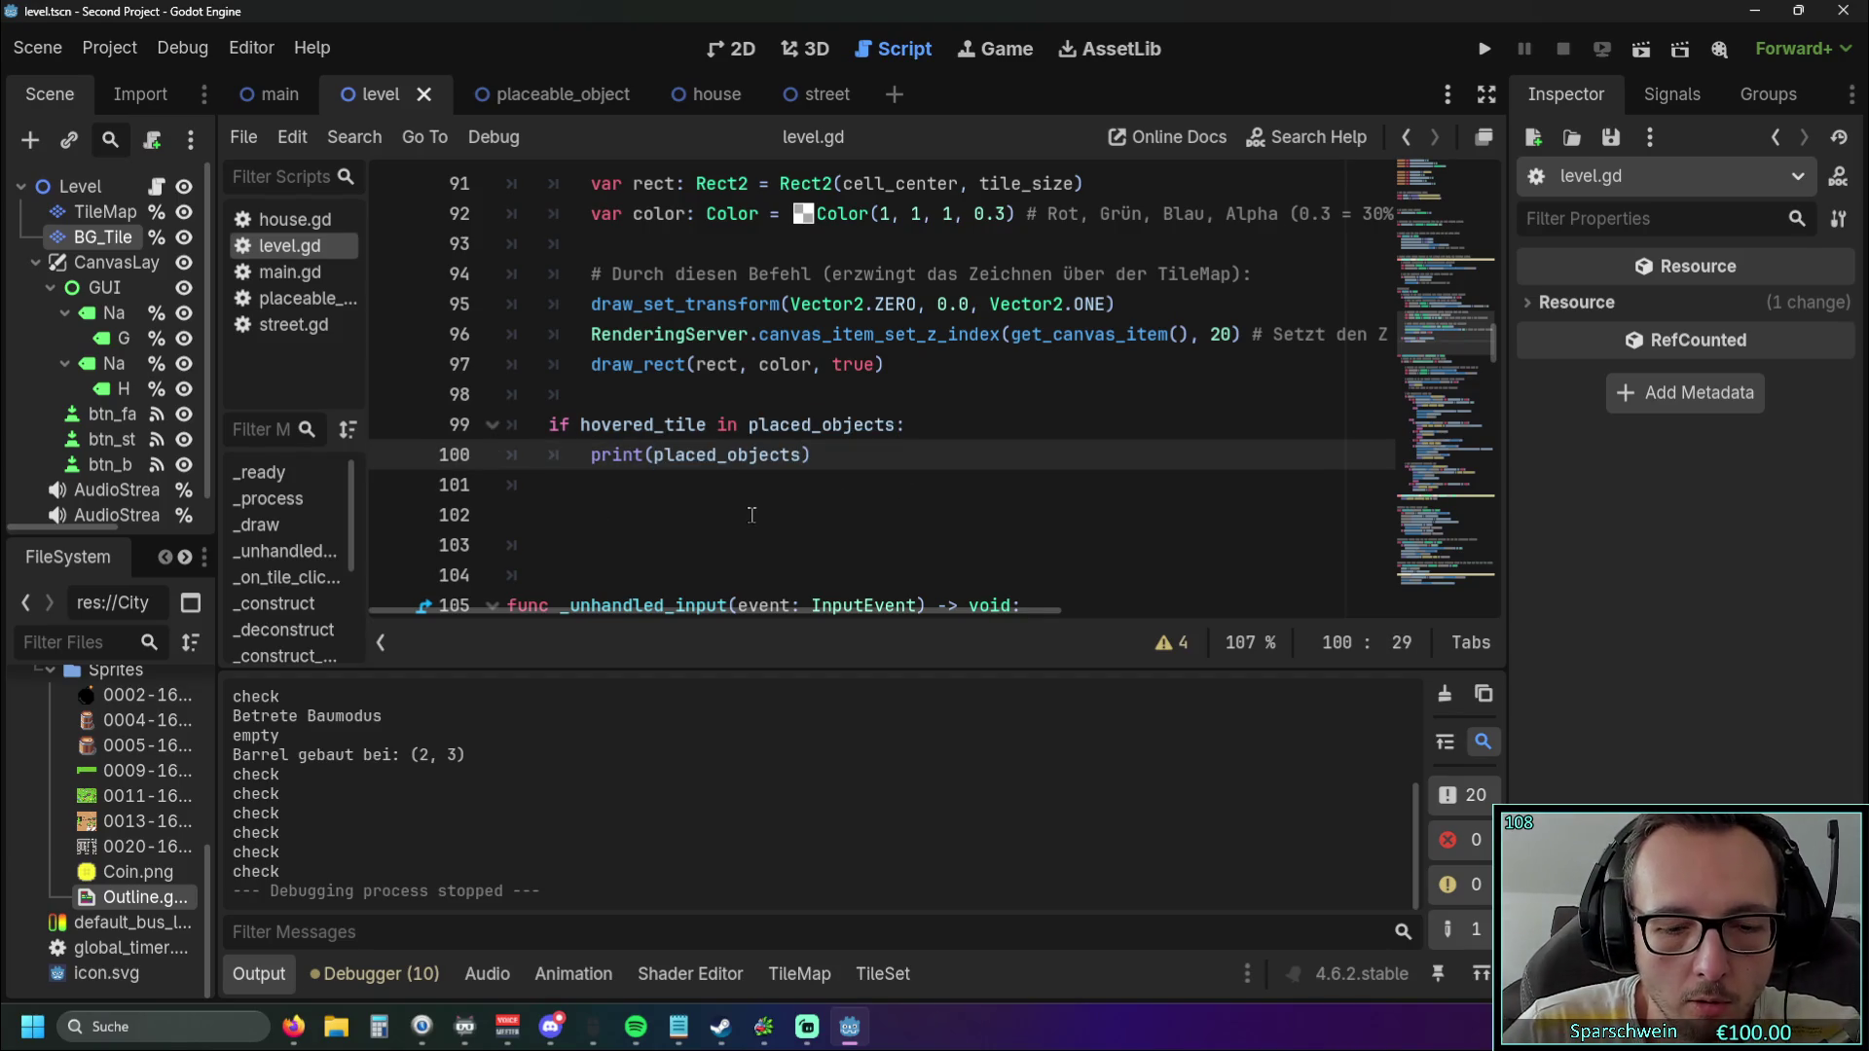
type("[")
left_click_drag(581, 424, 708, 426)
key("ctrl+c")
left_click(812, 455)
key("ctrl+v")
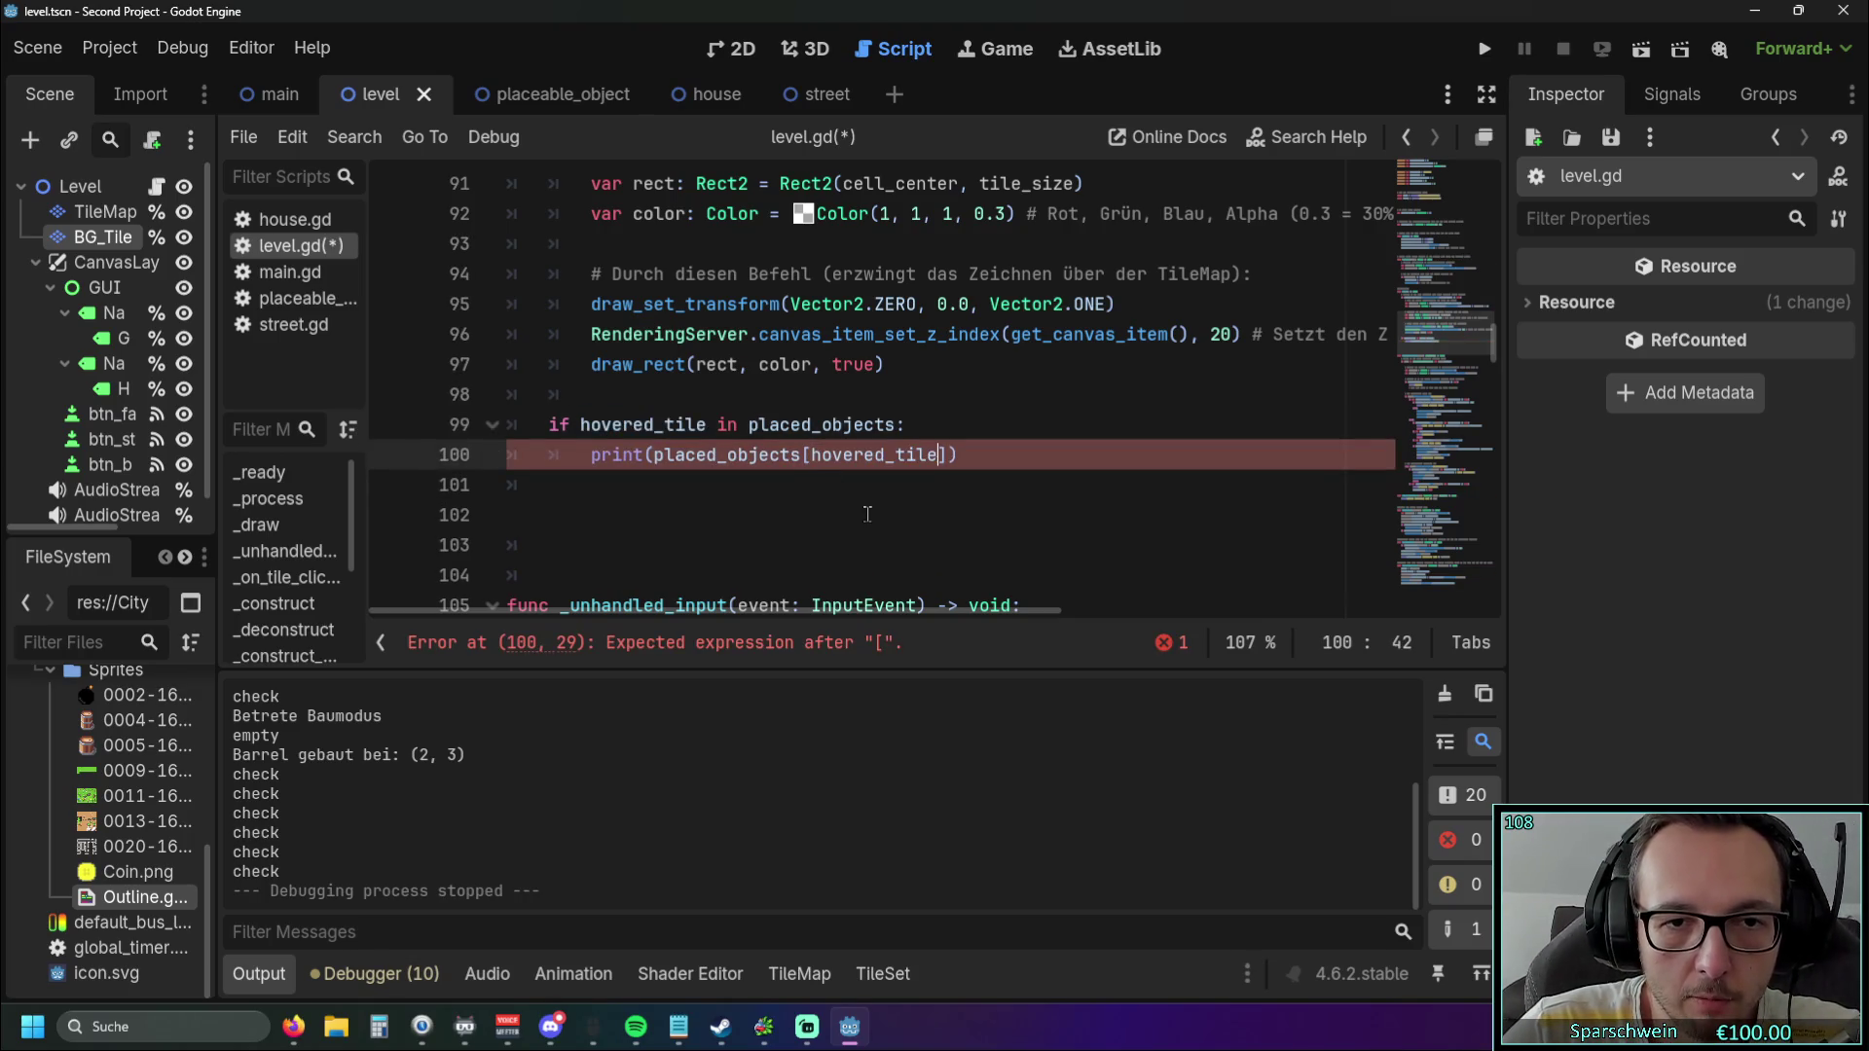
left_click(851, 523)
Run the game and place a barrel at (2, 3) and a street at (4, 3).
left_click(1485, 47)
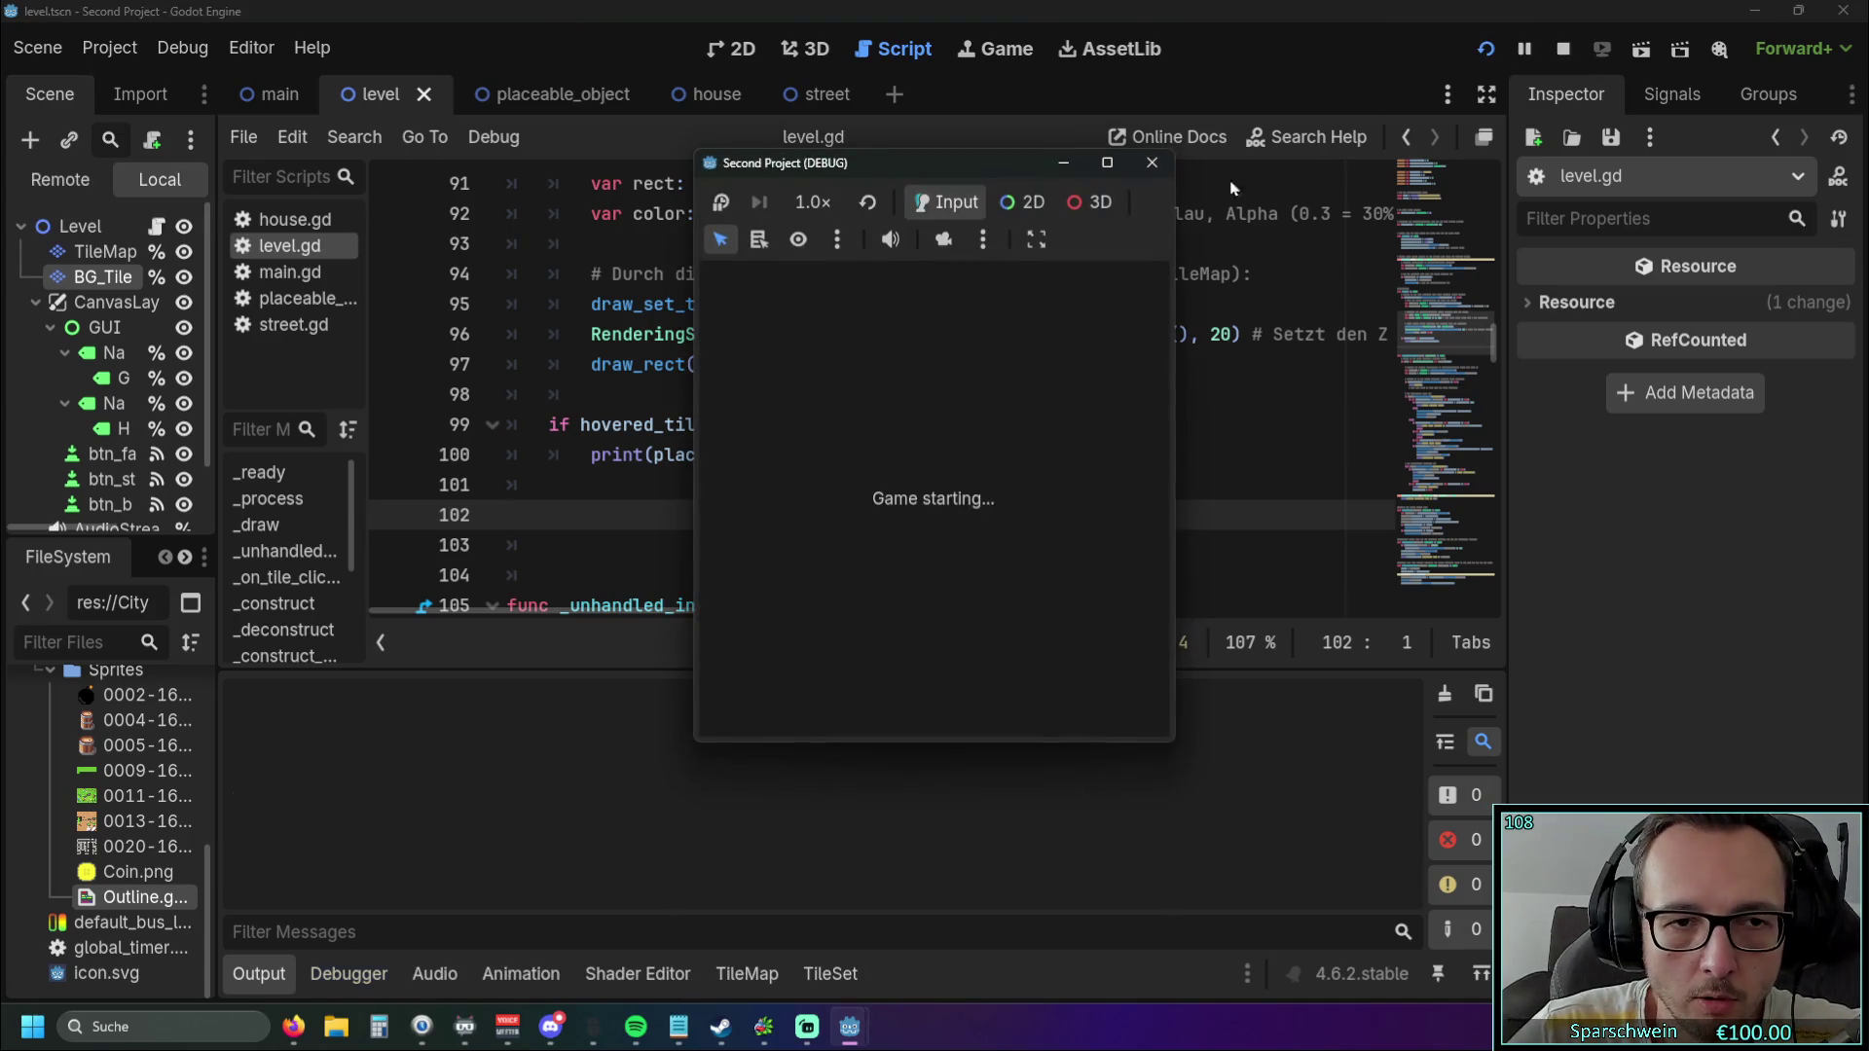
left_click(877, 703)
left_click(855, 492)
left_click(1001, 702)
left_click(931, 491)
right_click(901, 562)
Alternate hovering the barrel and street to log Building and Street nodes, then stop the game.
left_click(855, 487)
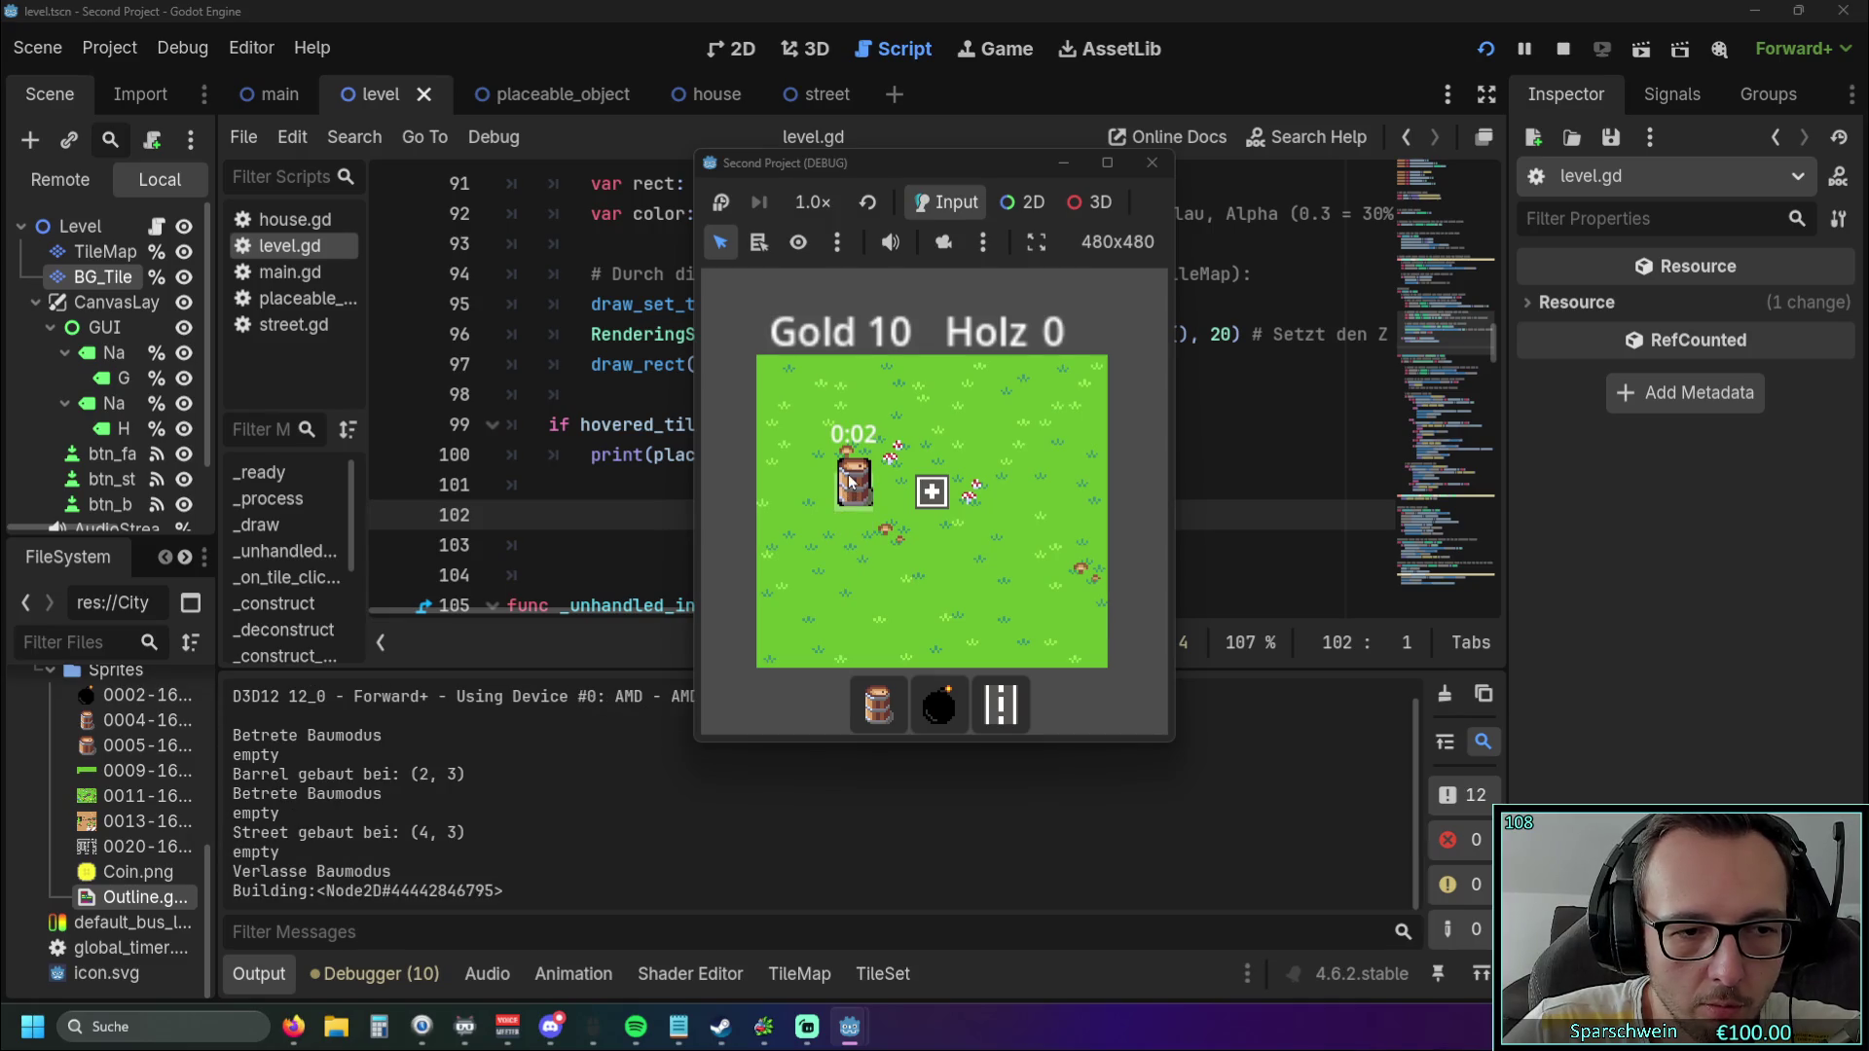
left_click(930, 494)
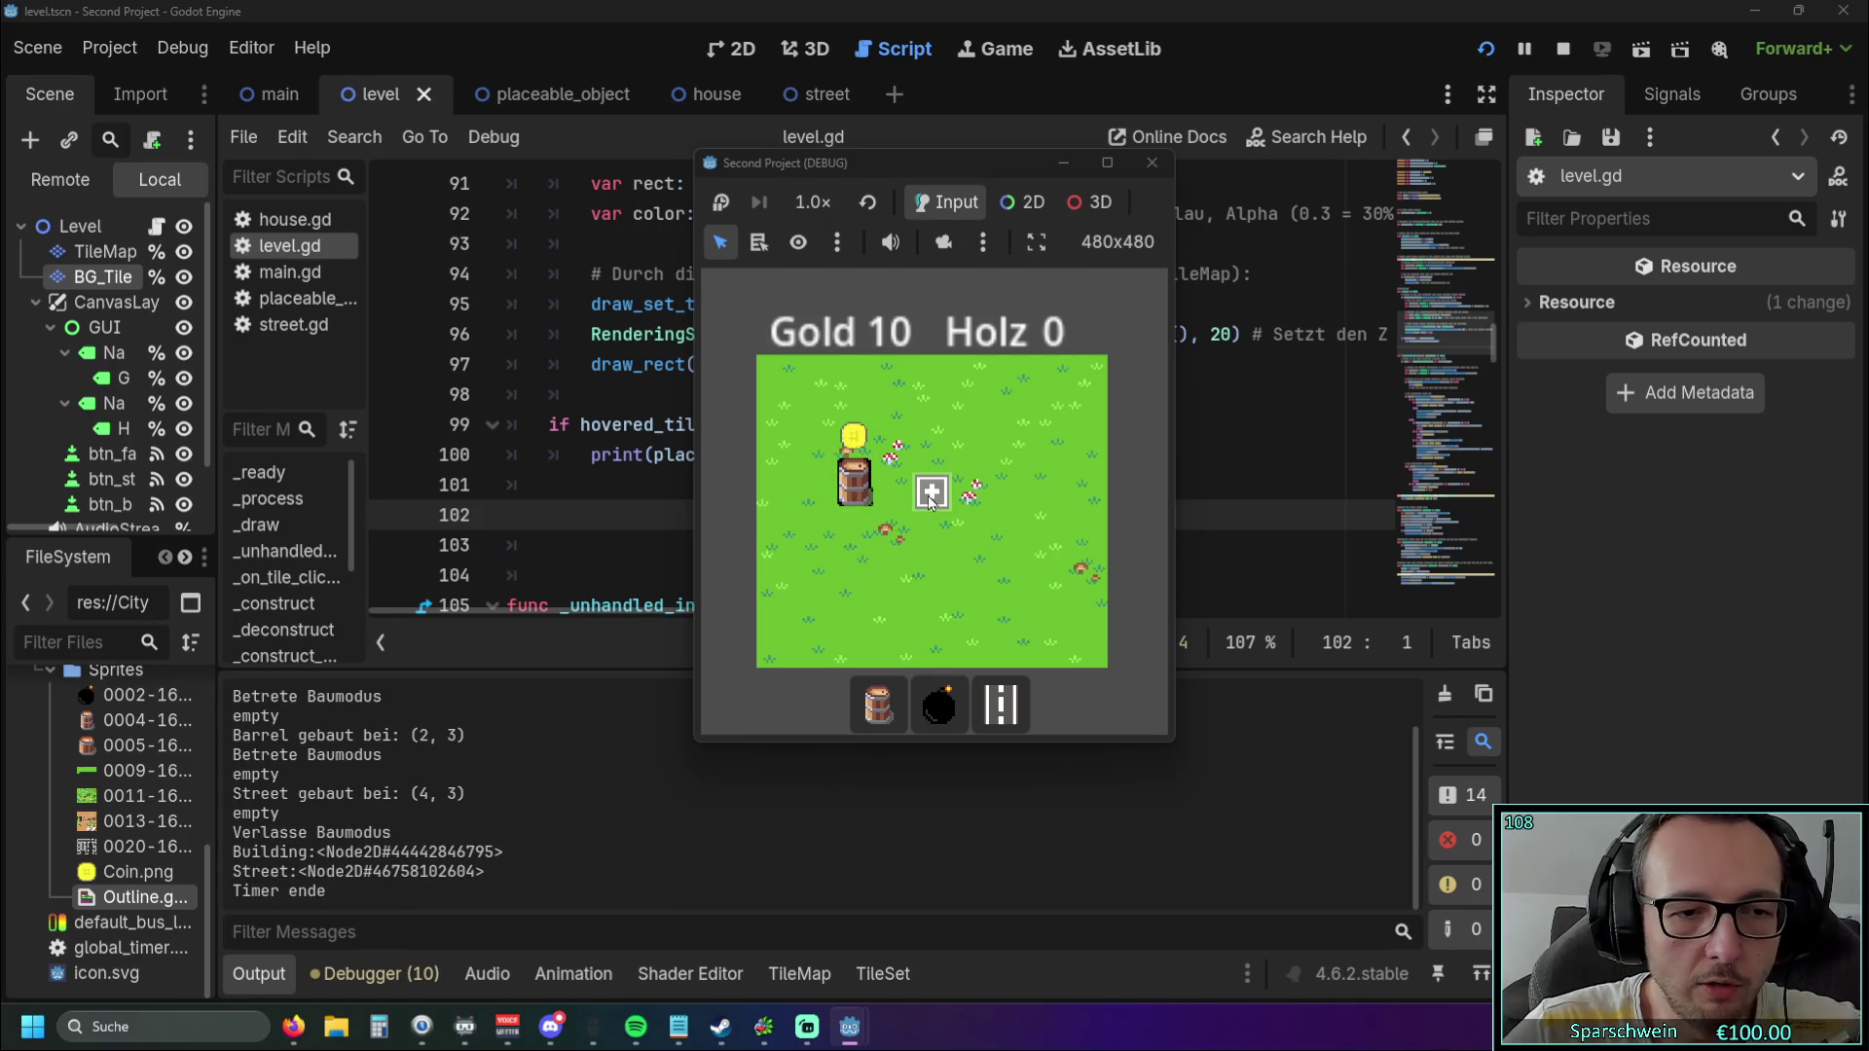
left_click(854, 487)
left_click(854, 486)
left_click(931, 492)
left_click(856, 487)
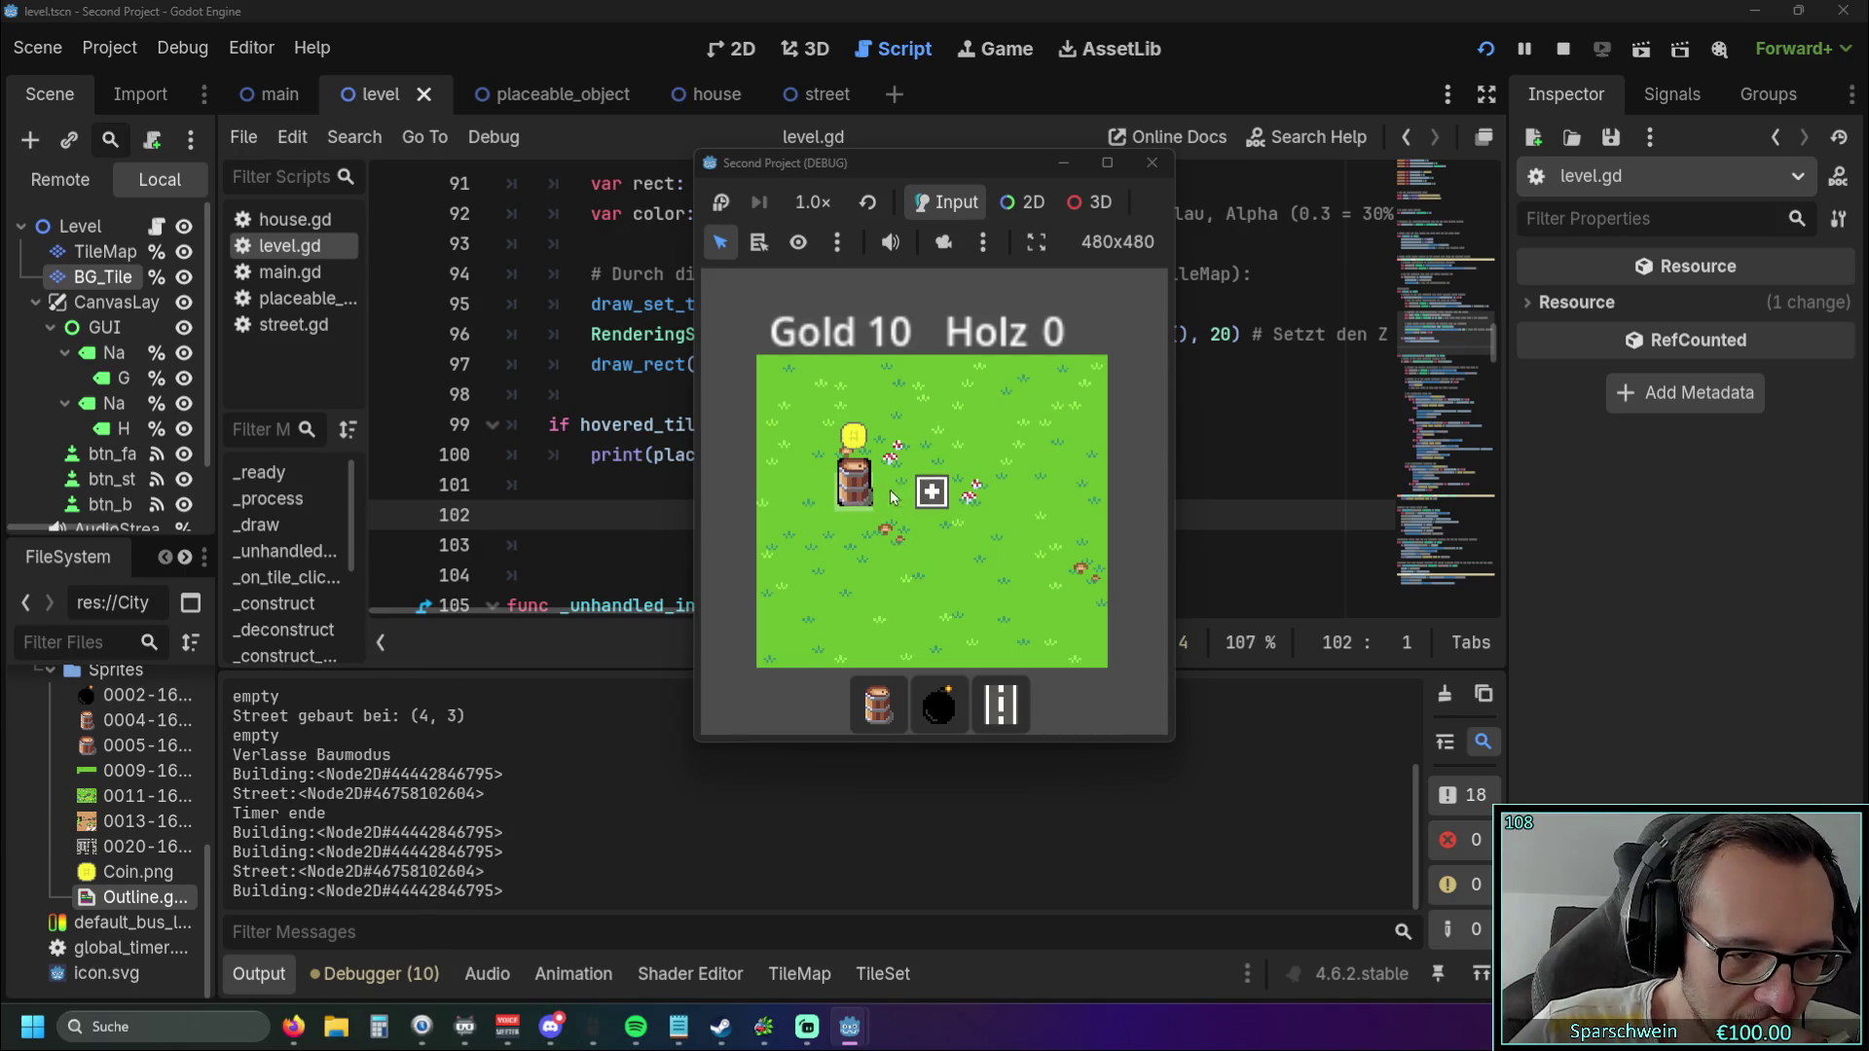
left_click(929, 492)
left_click(845, 492)
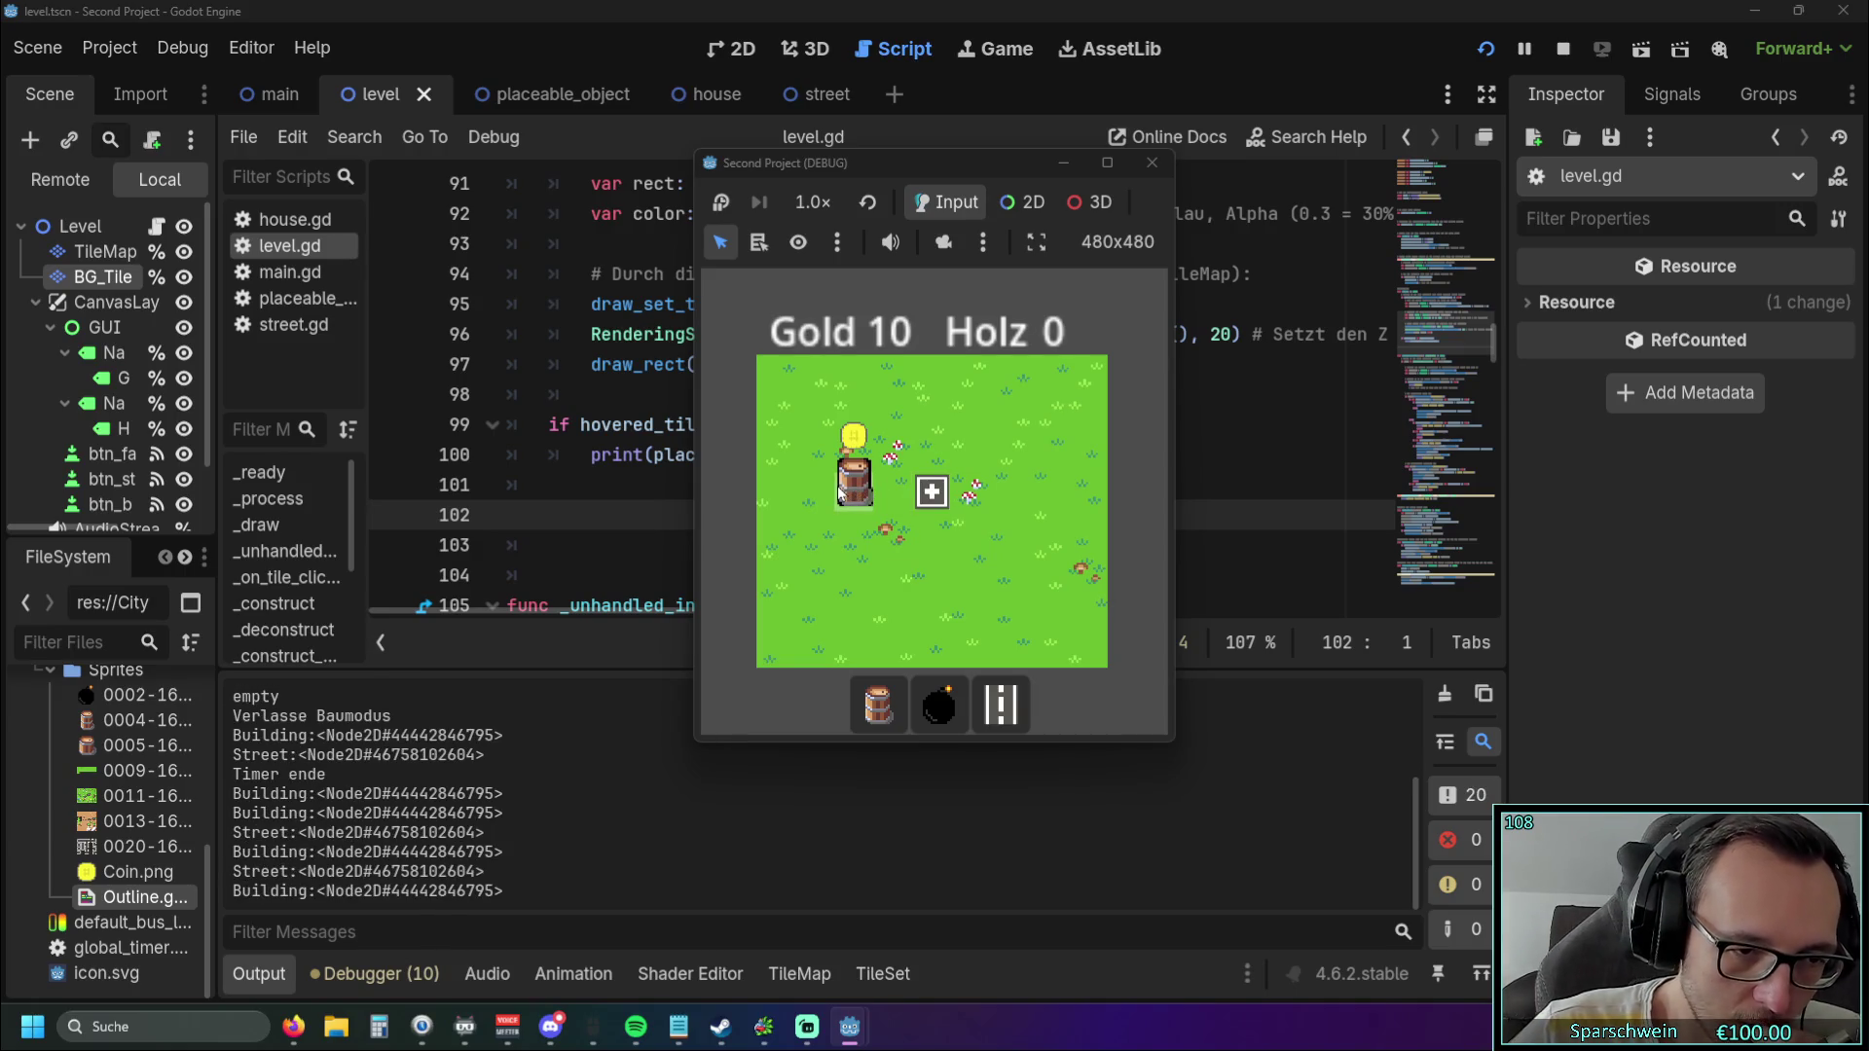
left_click(929, 493)
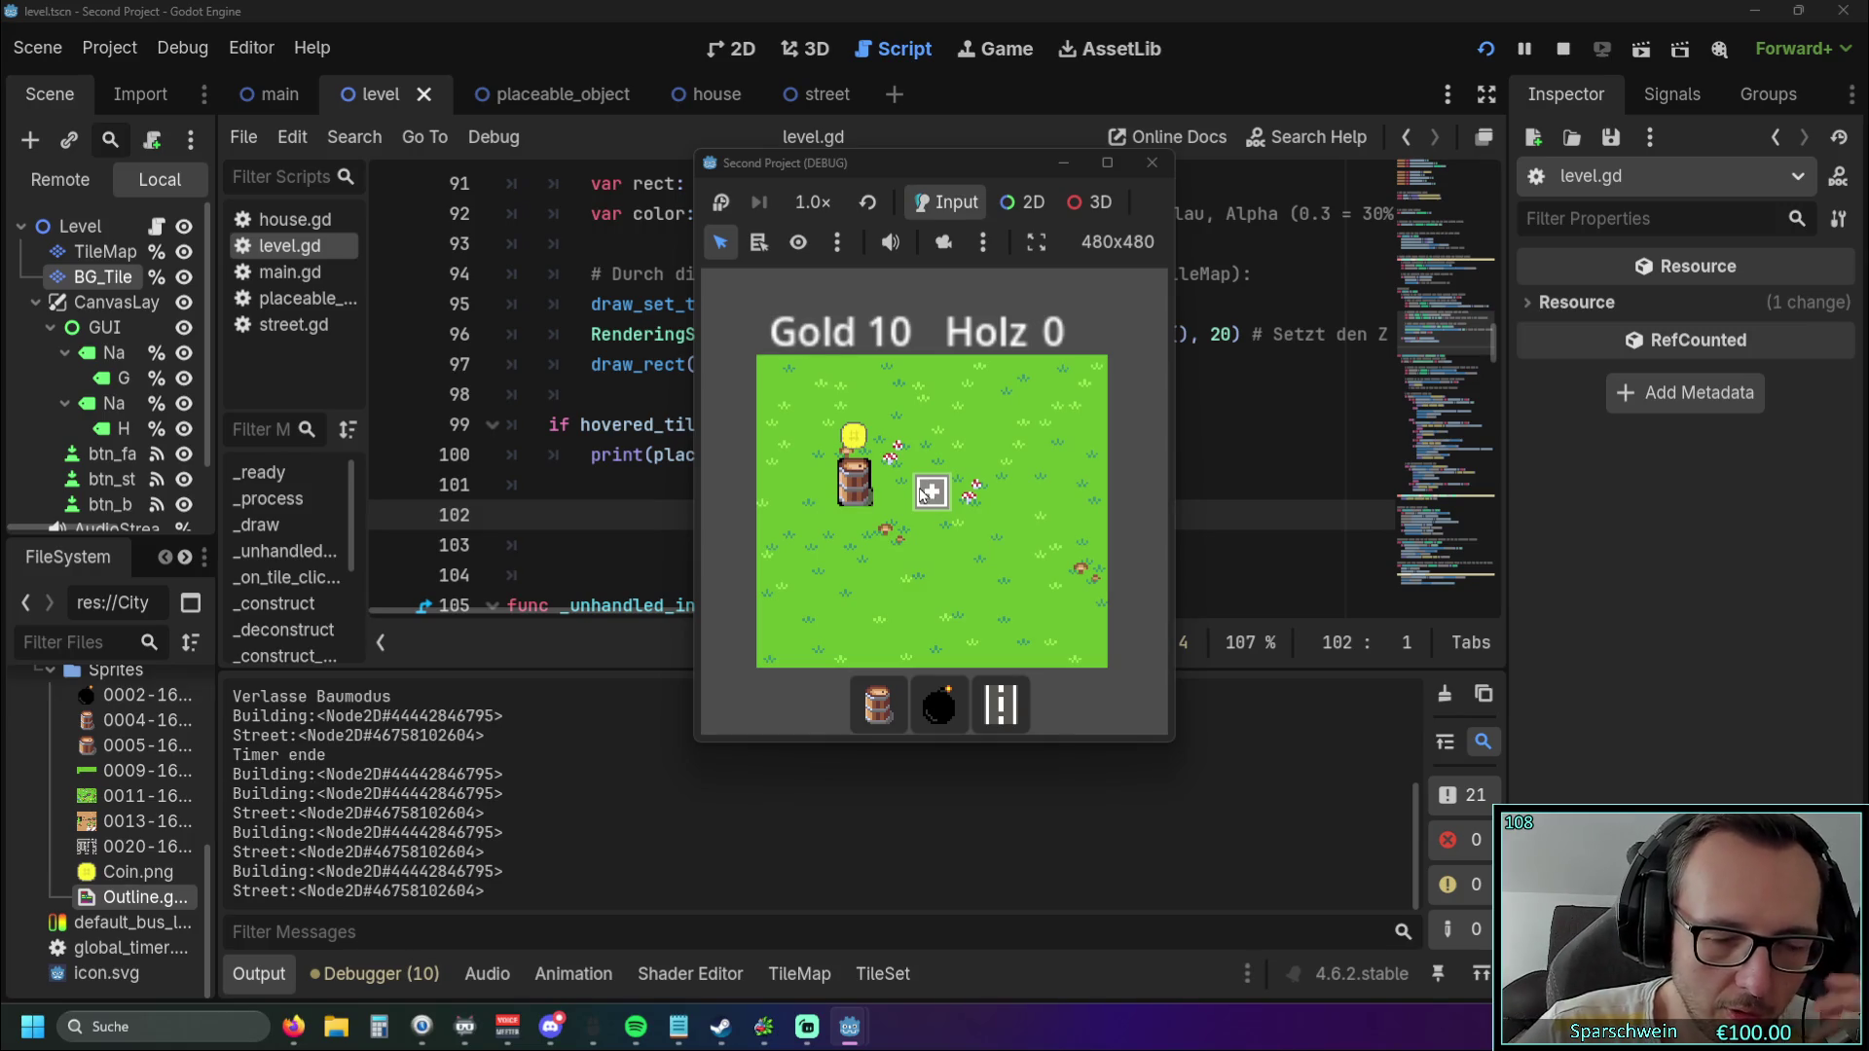
left_click(855, 487)
left_click(929, 492)
left_click(854, 487)
left_click(930, 491)
left_click(854, 486)
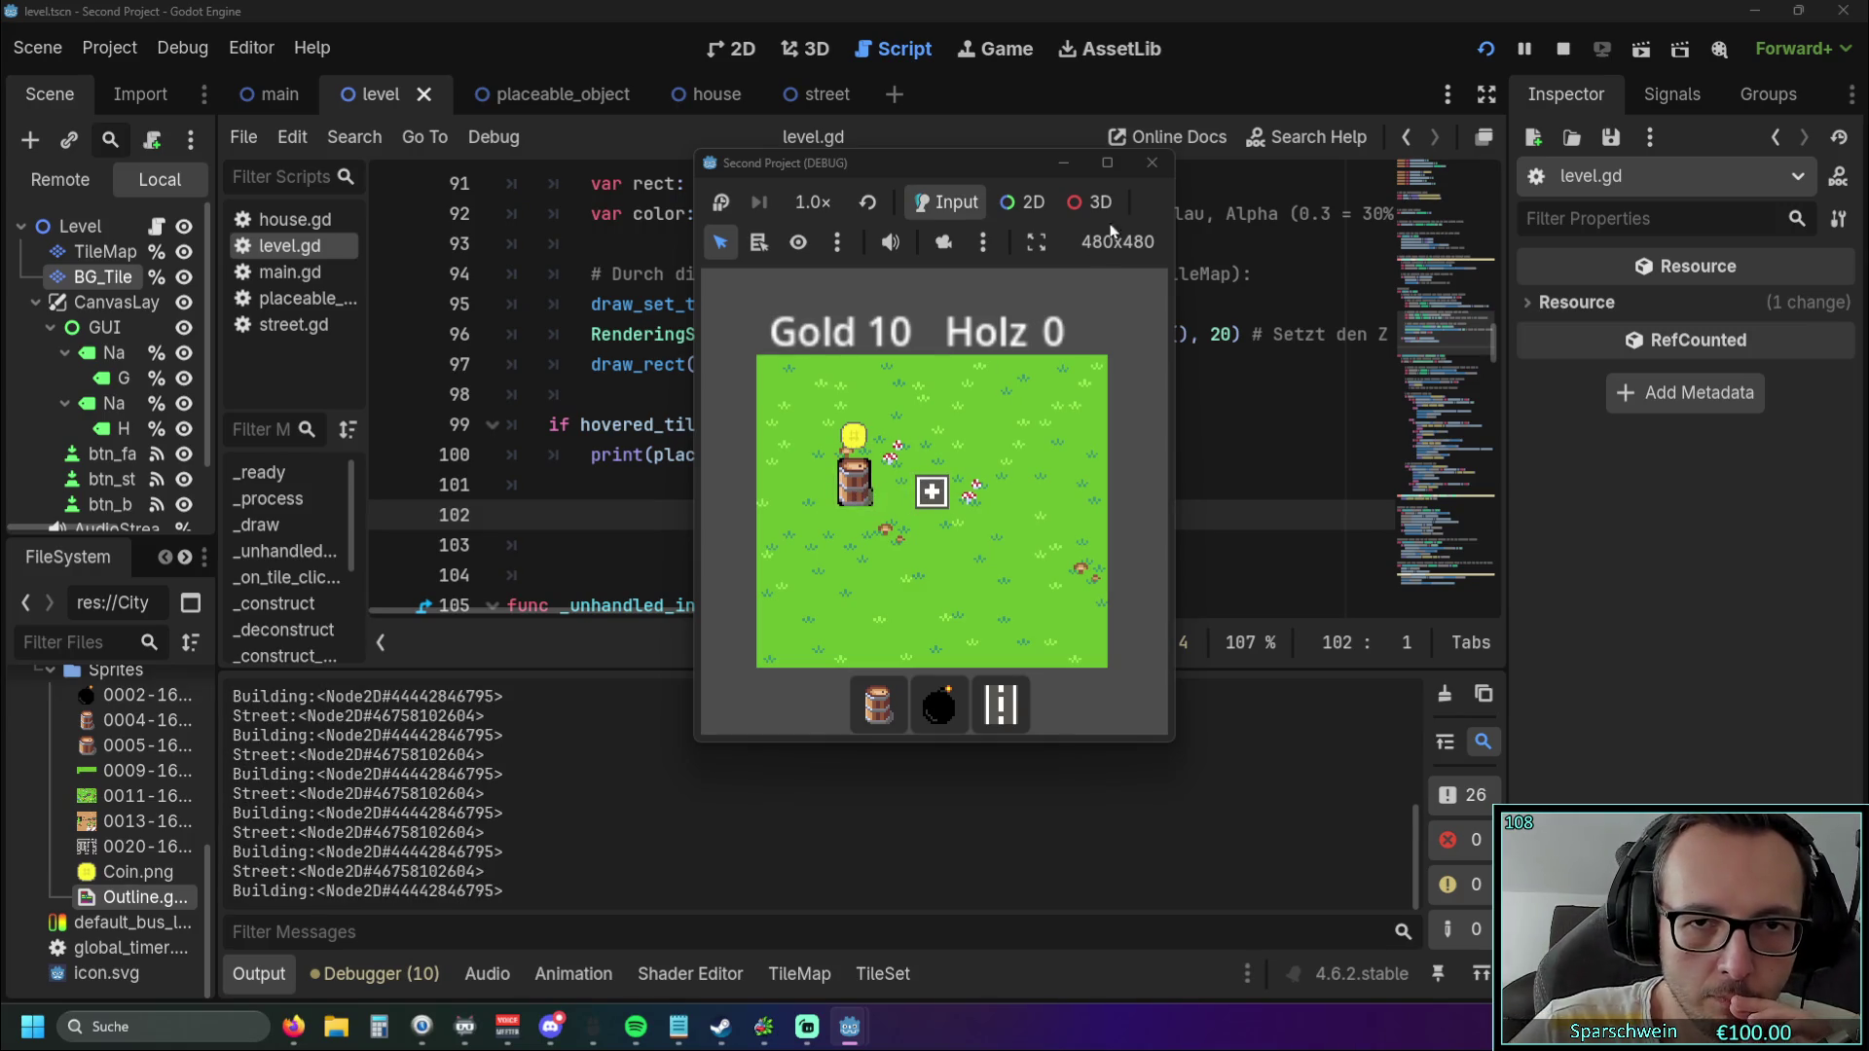
left_click(1152, 163)
left_click(973, 455)
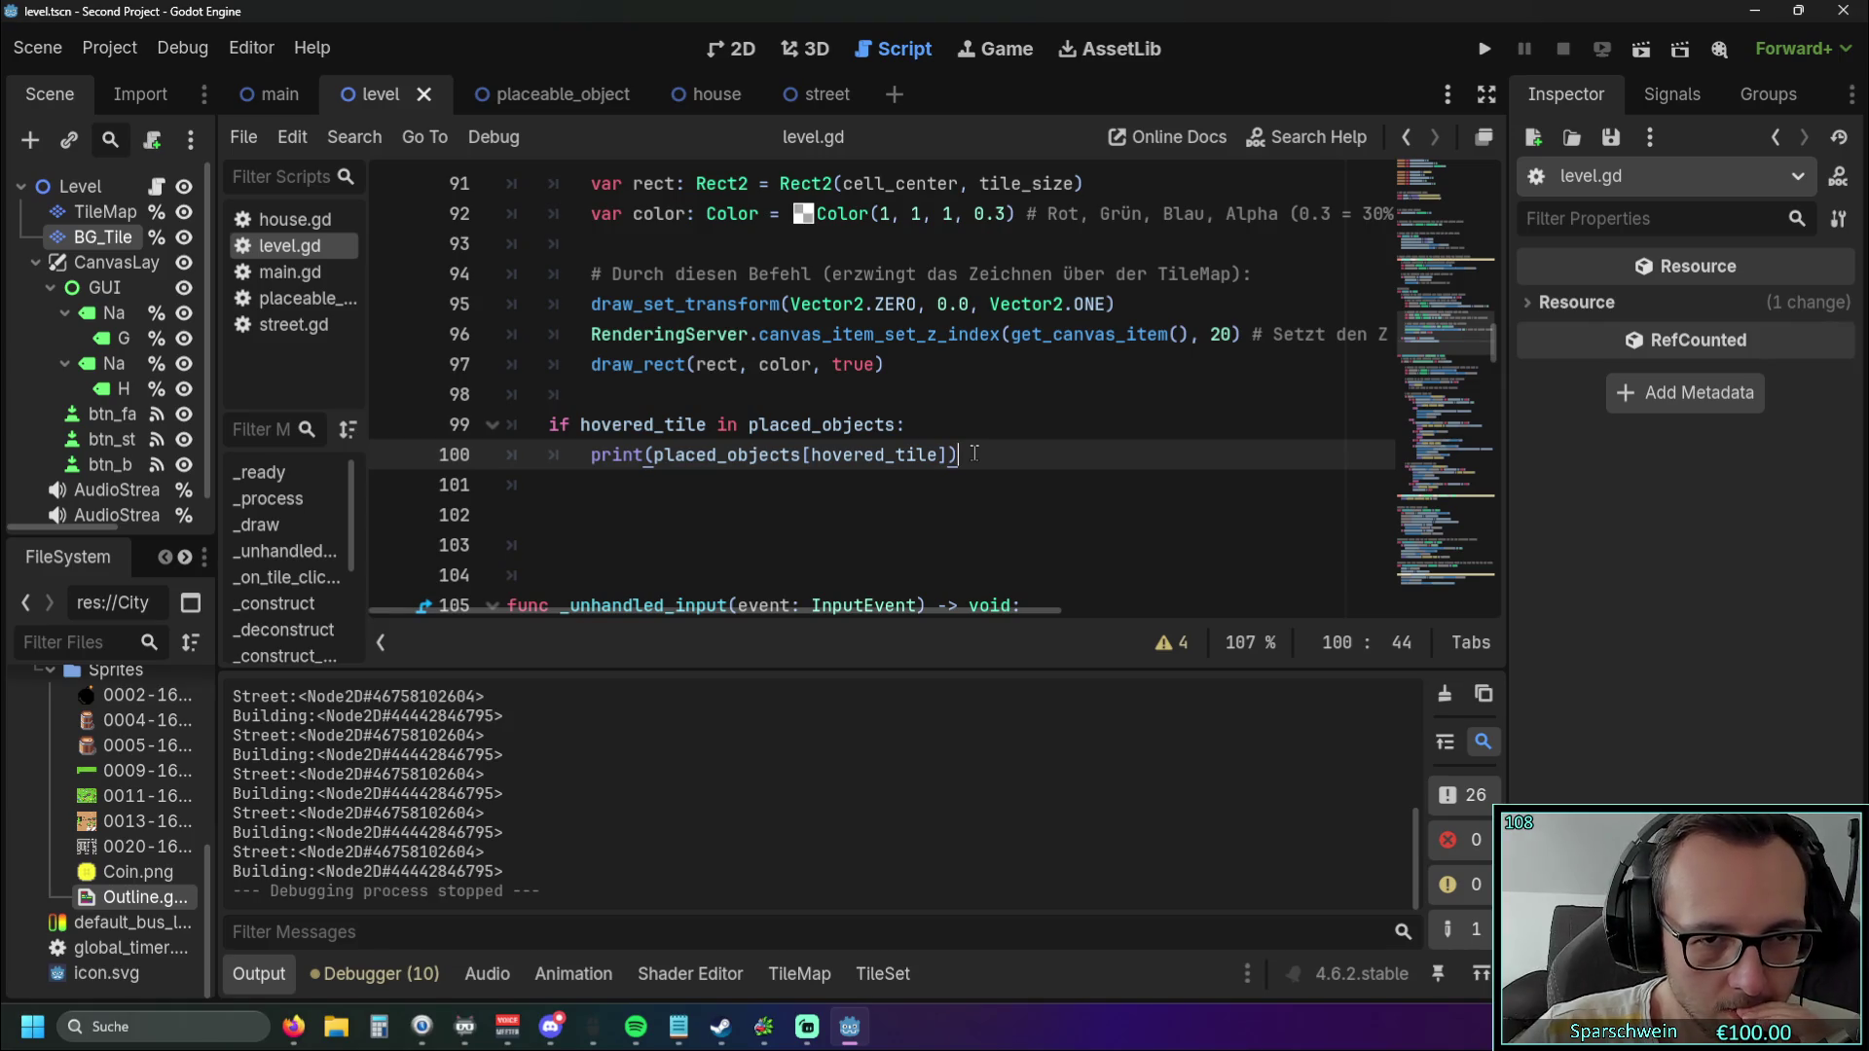
Add the condition 'if Street in placed_objects[hovered_tile]:' below the print line.
key("Return")
type("if ")
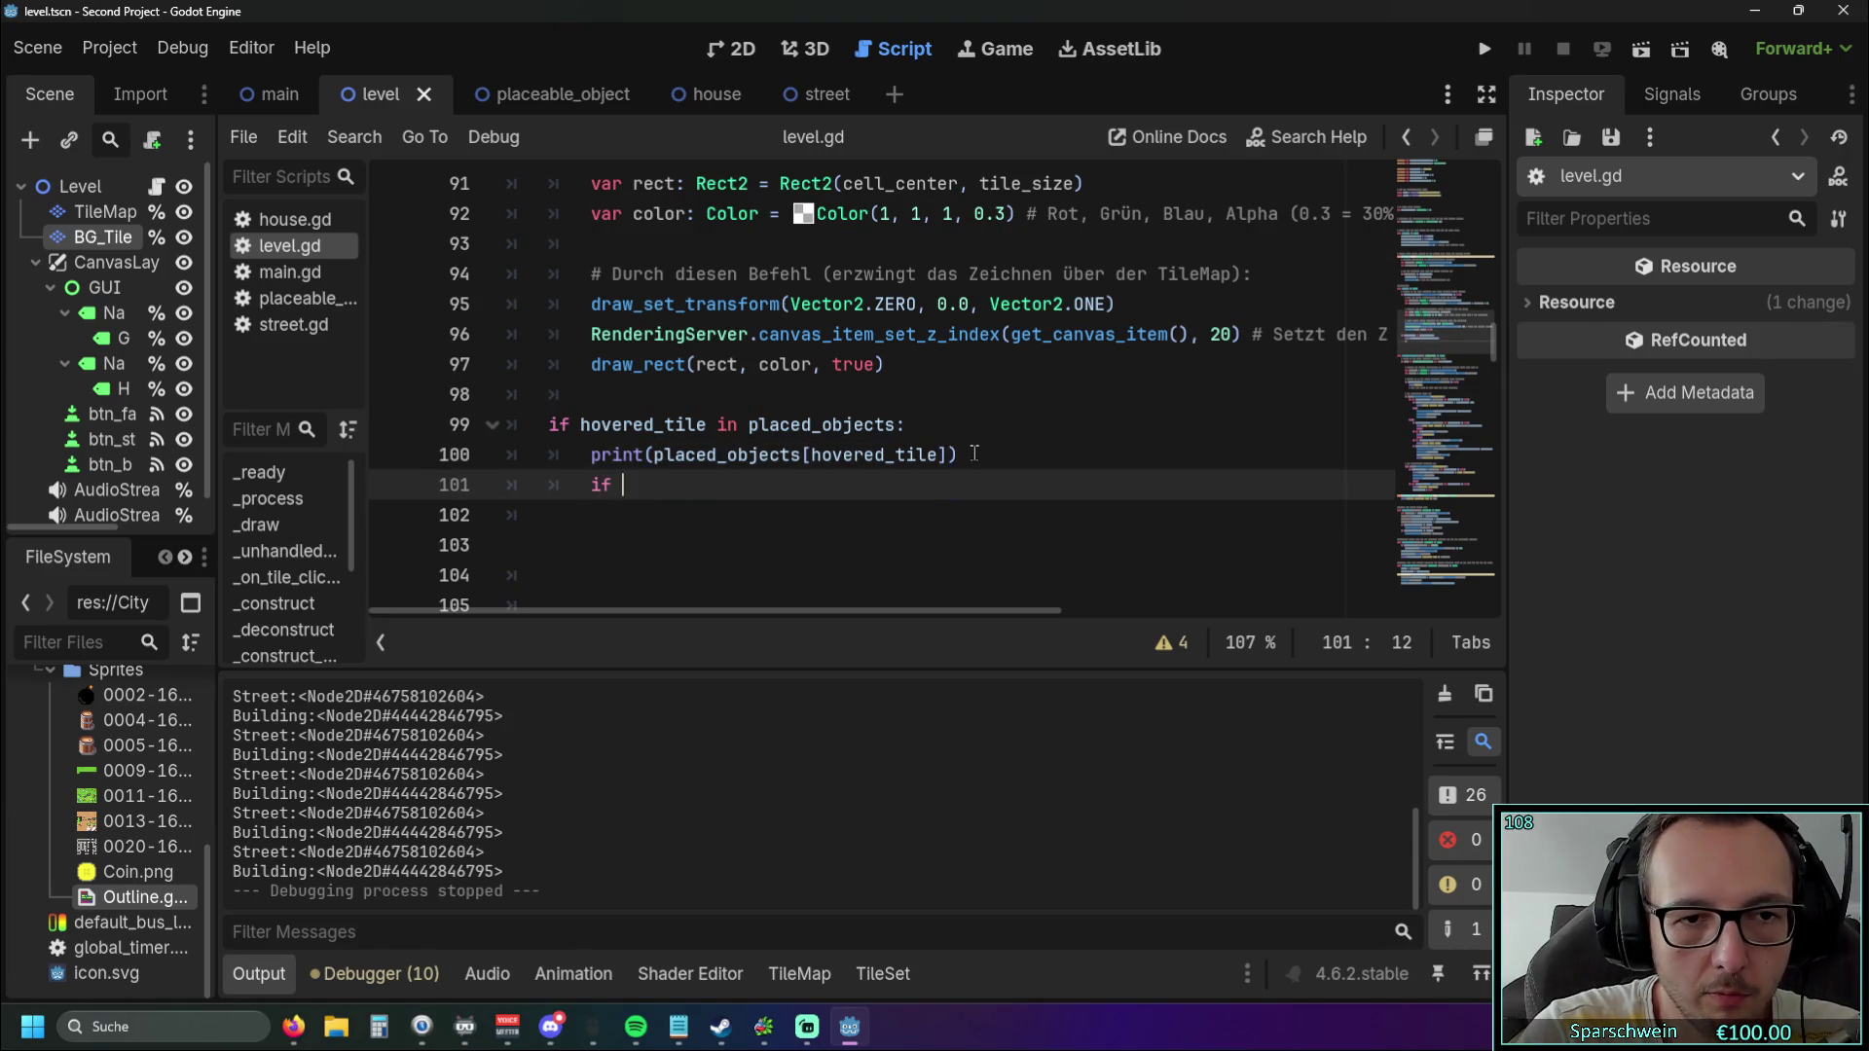
type("Street")
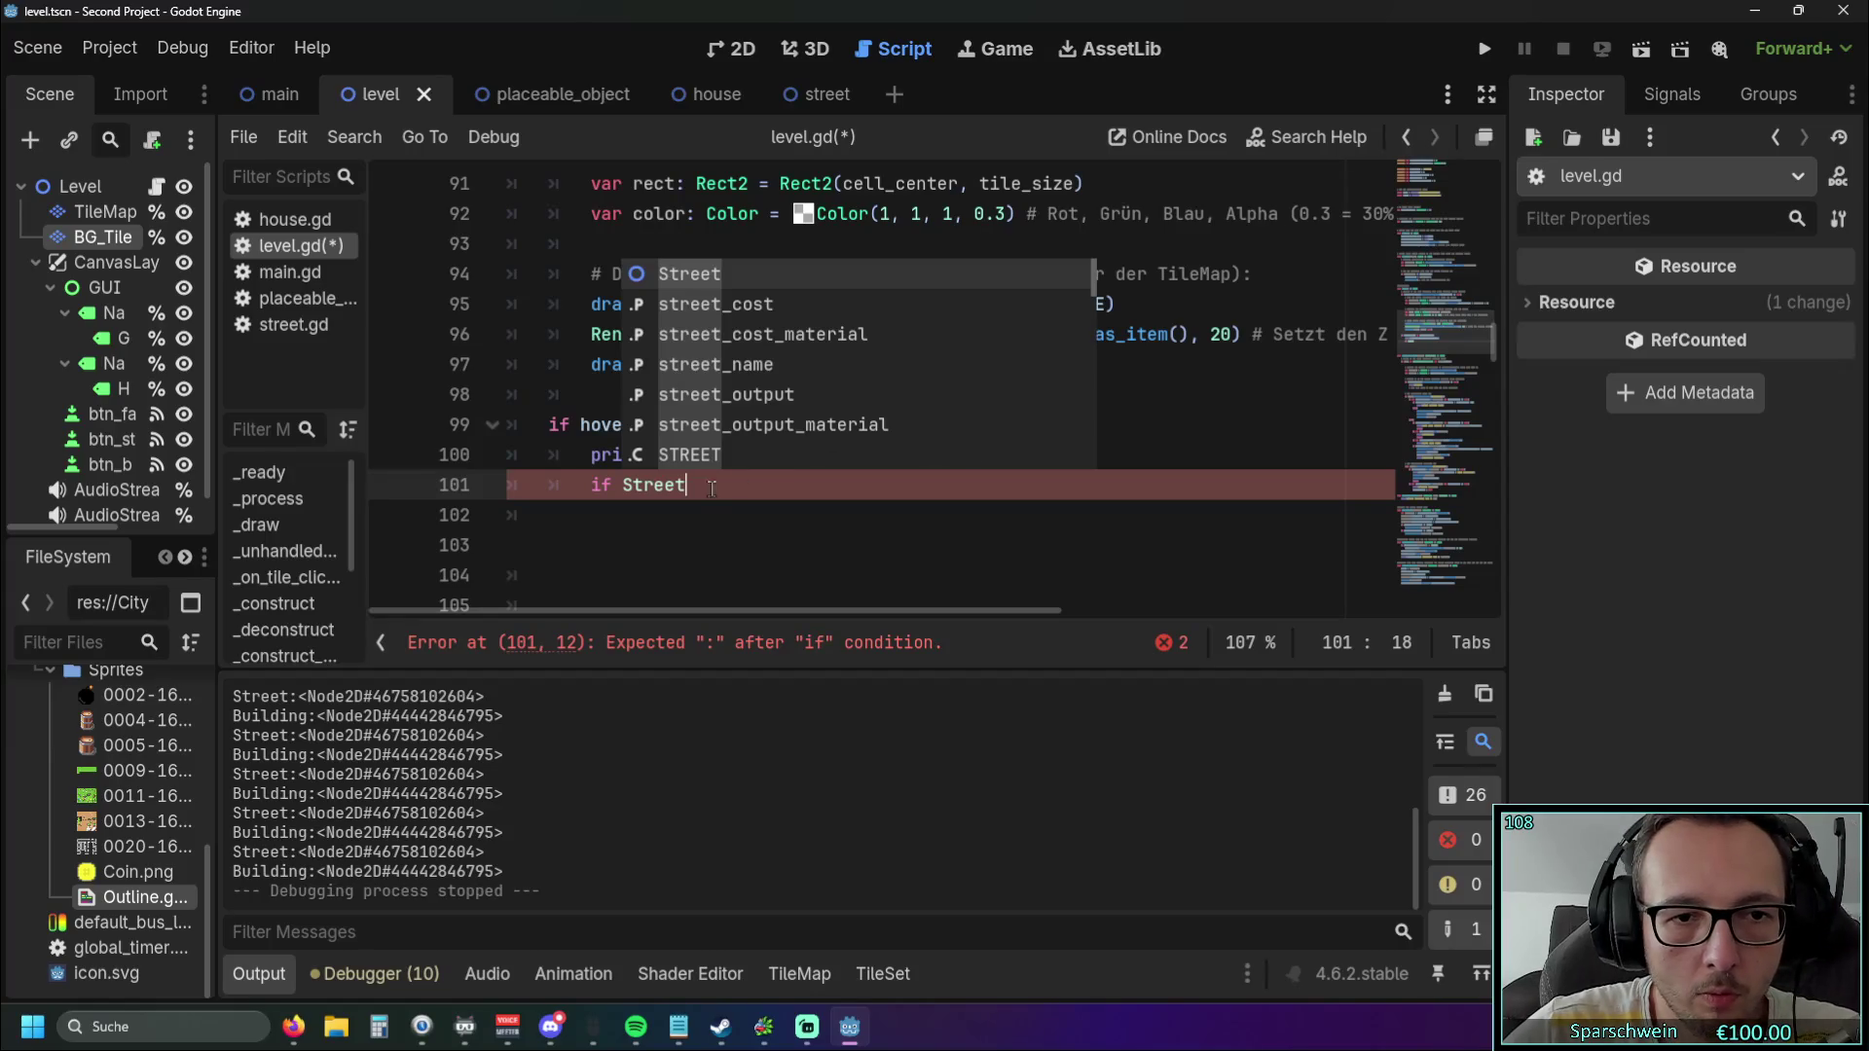
key("ctrl+Left")
mouse_move(686, 496)
key("End")
type("in")
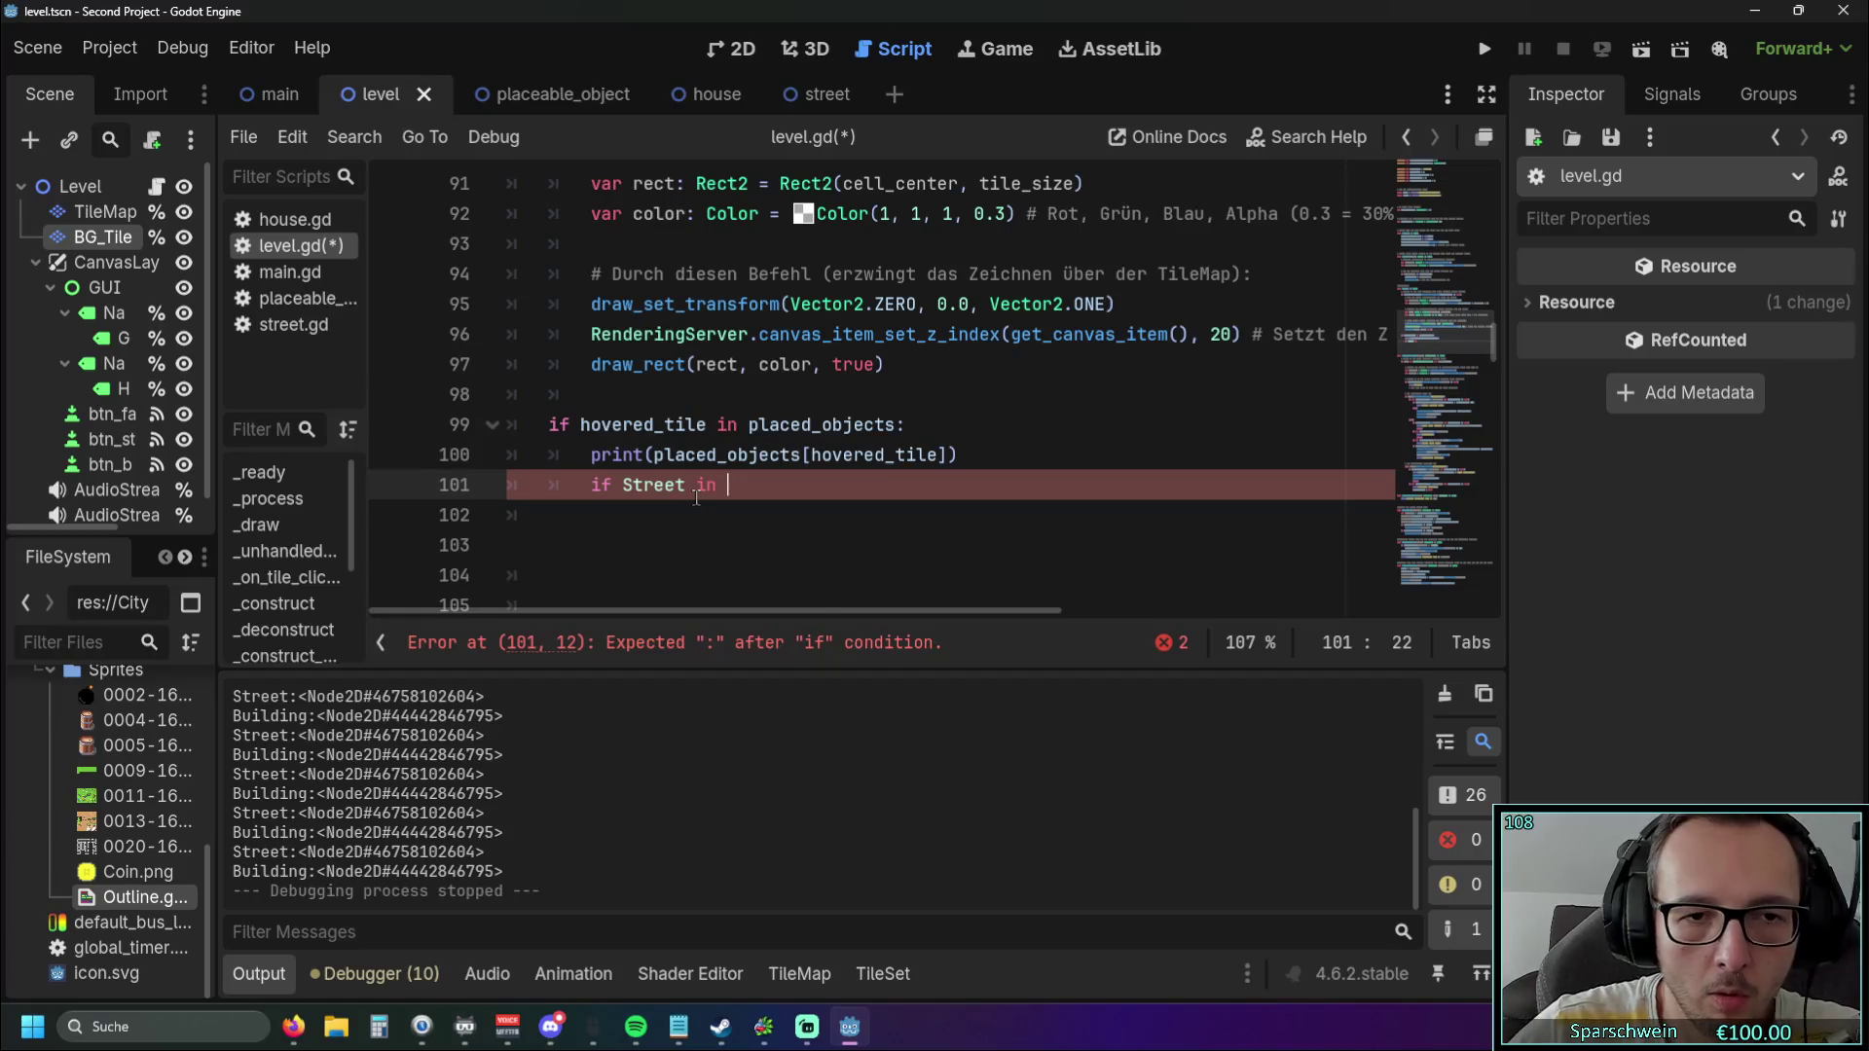
left_click_drag(654, 454, 952, 455)
key("ctrl+c")
left_click(792, 489)
key("ctrl+v")
key("Return")
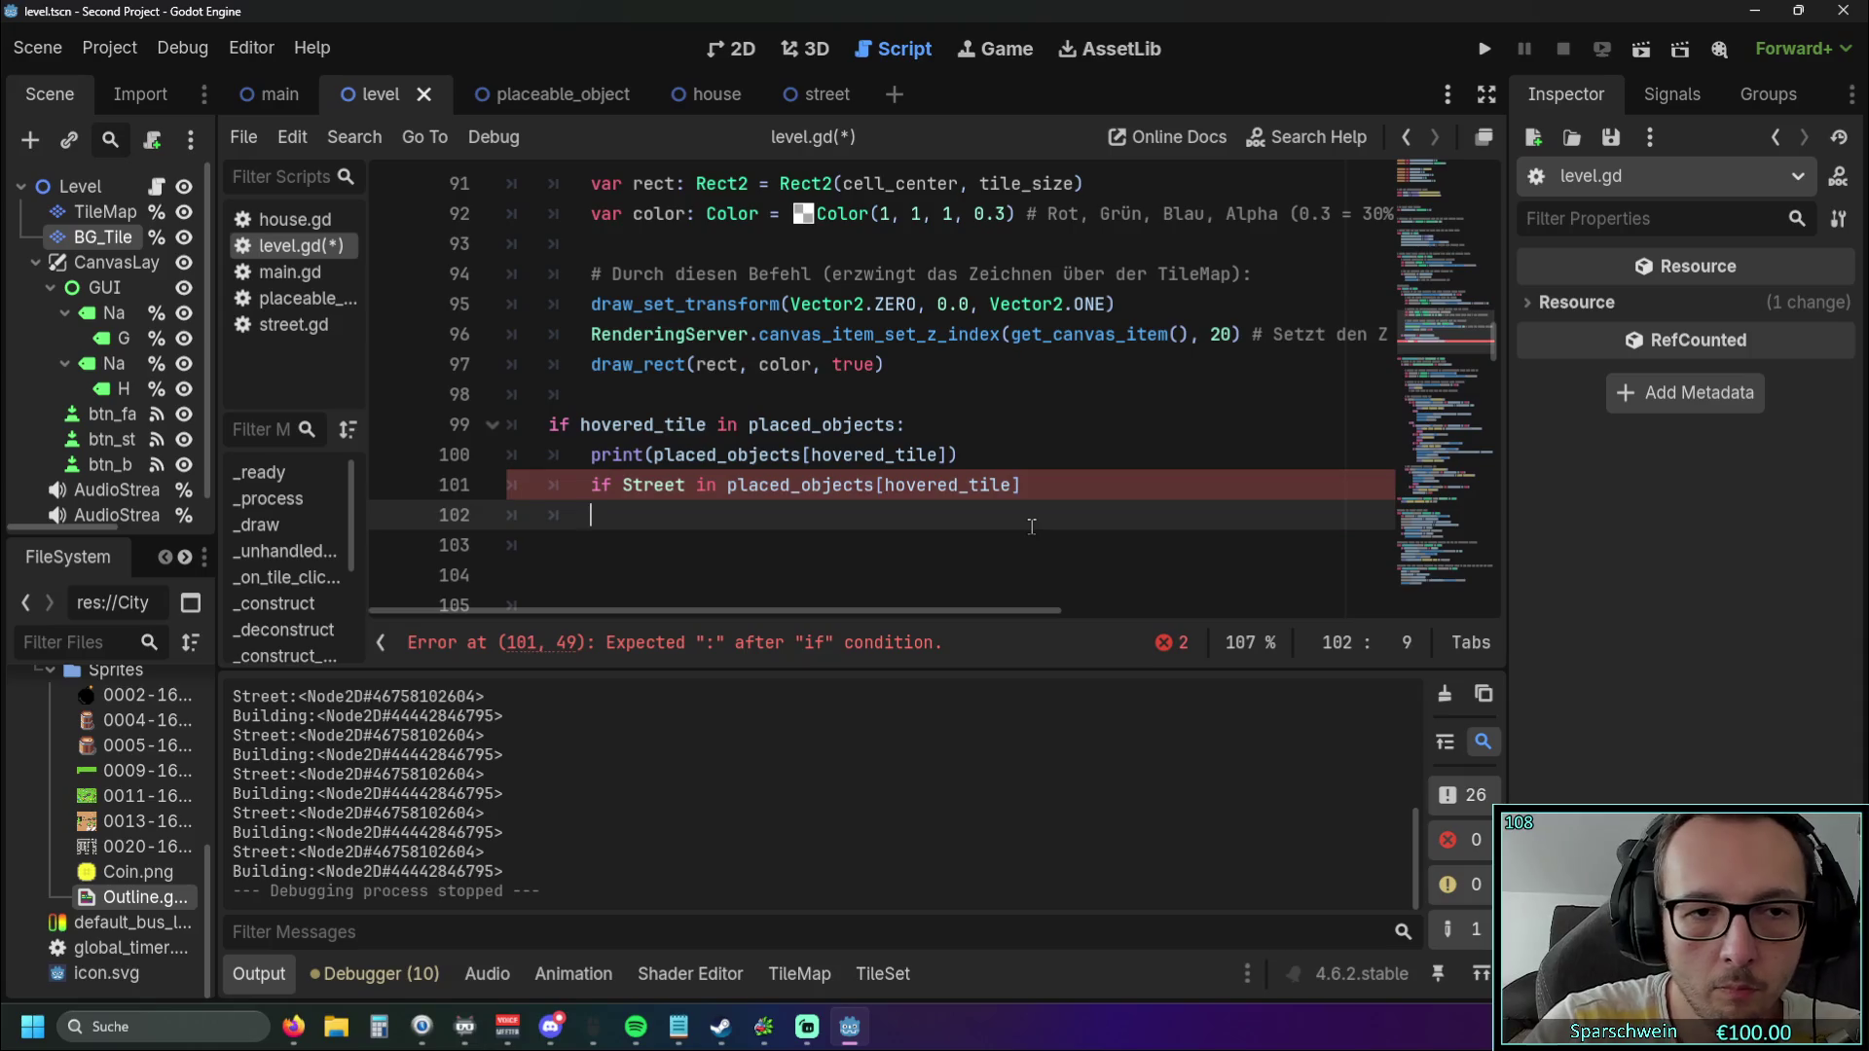
key("BackSpace")
key("BackSpace")
key("BackSpace")
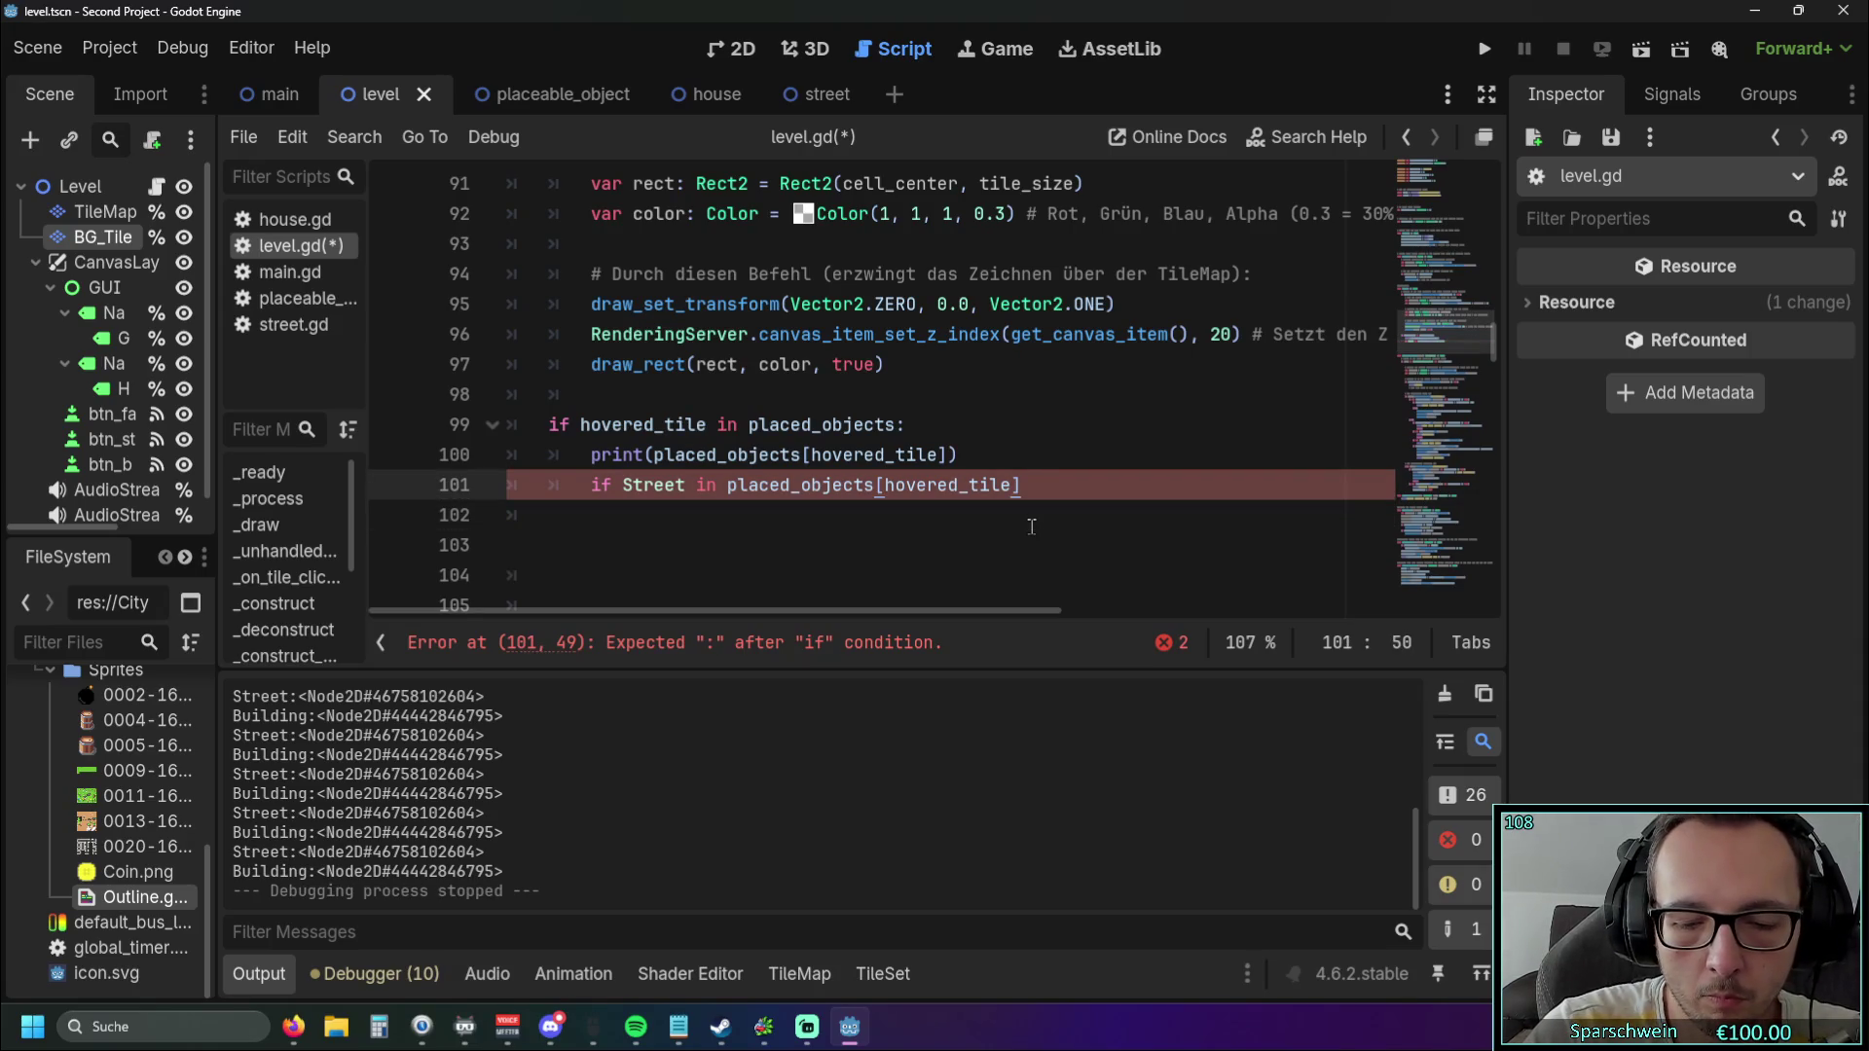
type(":")
Add printe("street in dic") under the condition and run with F5, hitting a parser error.
key("Return")
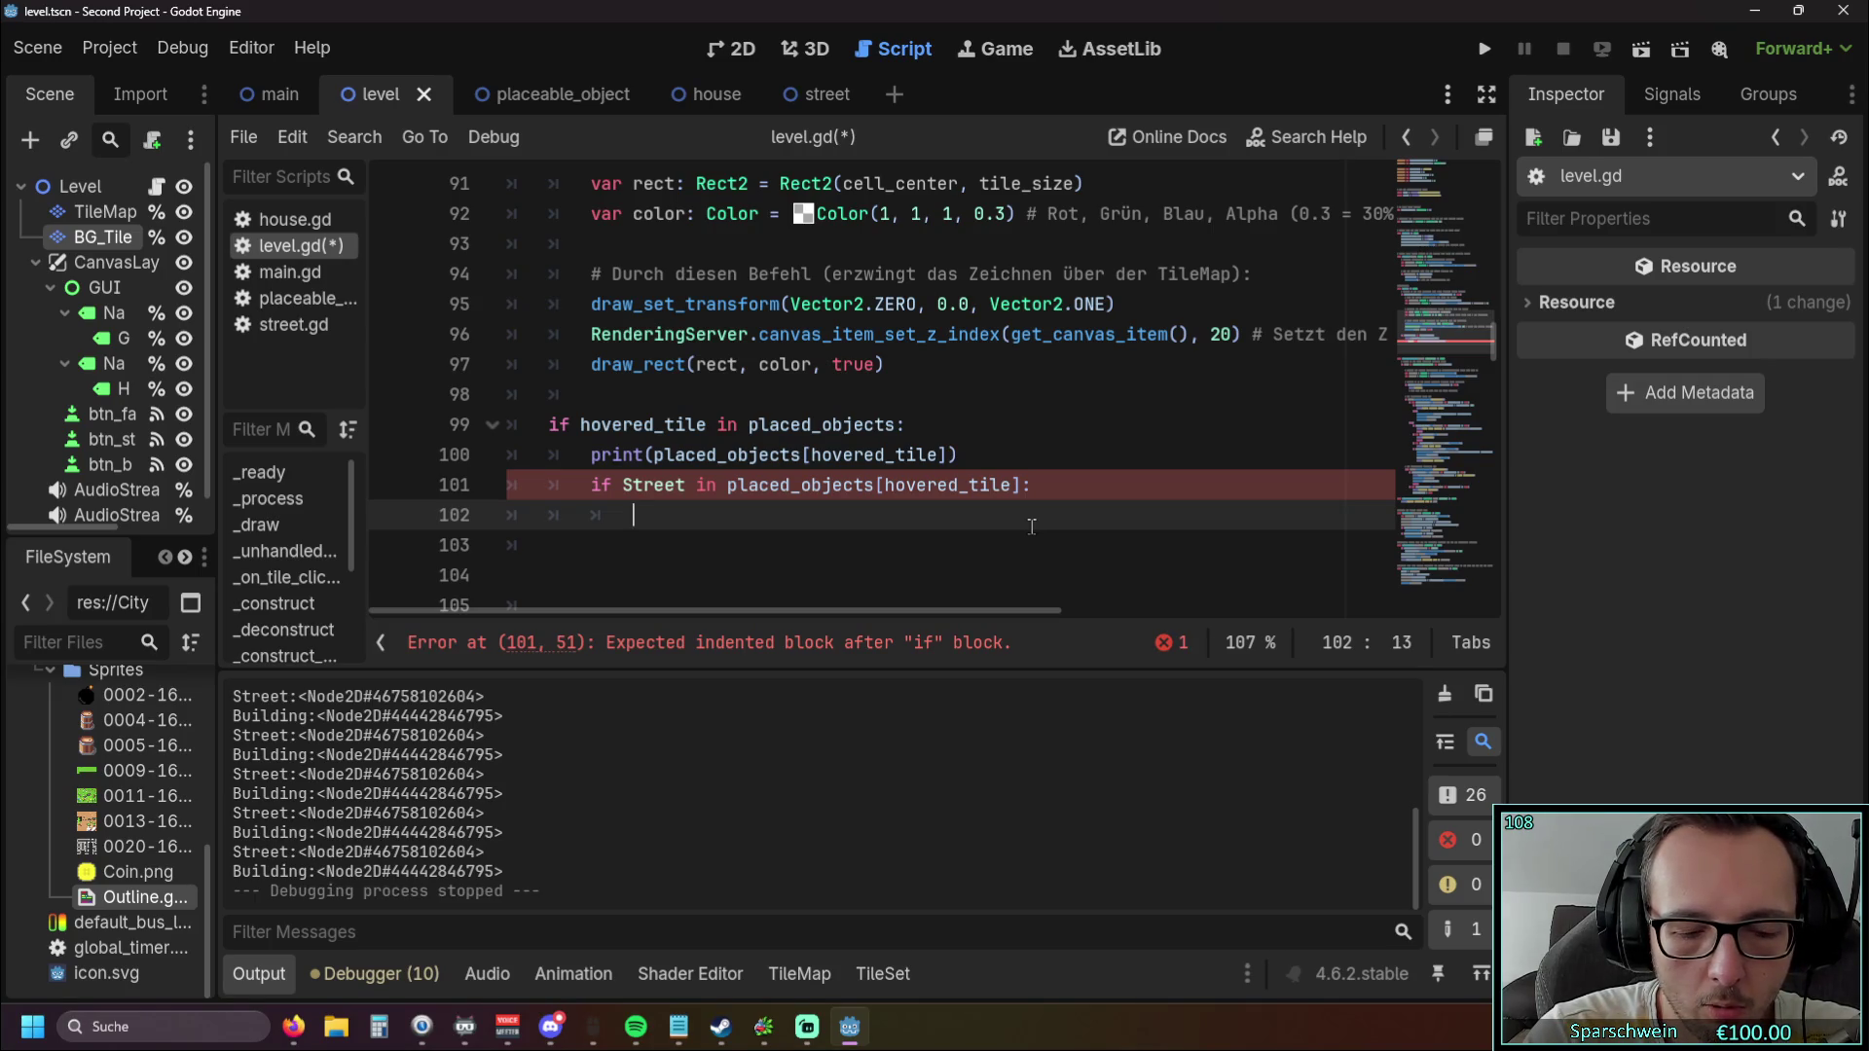
type("printe")
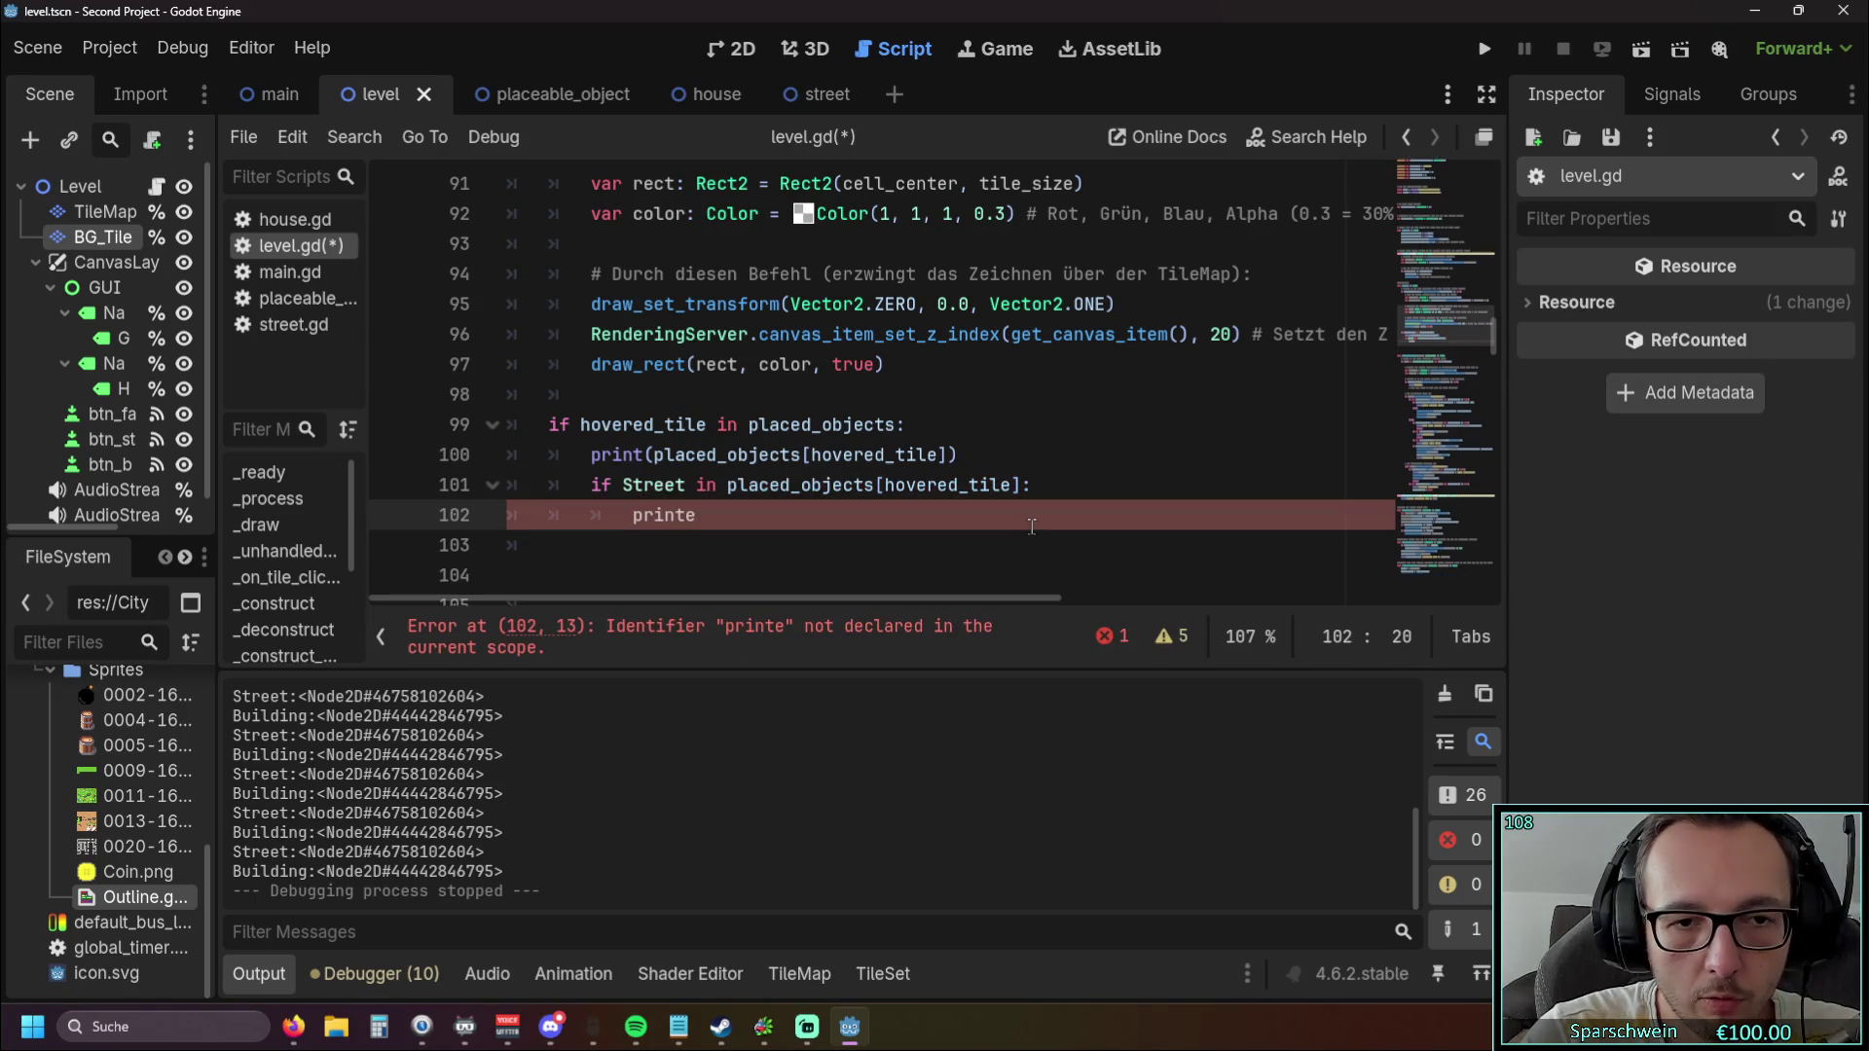
type("(\"street in dic")
key("F5")
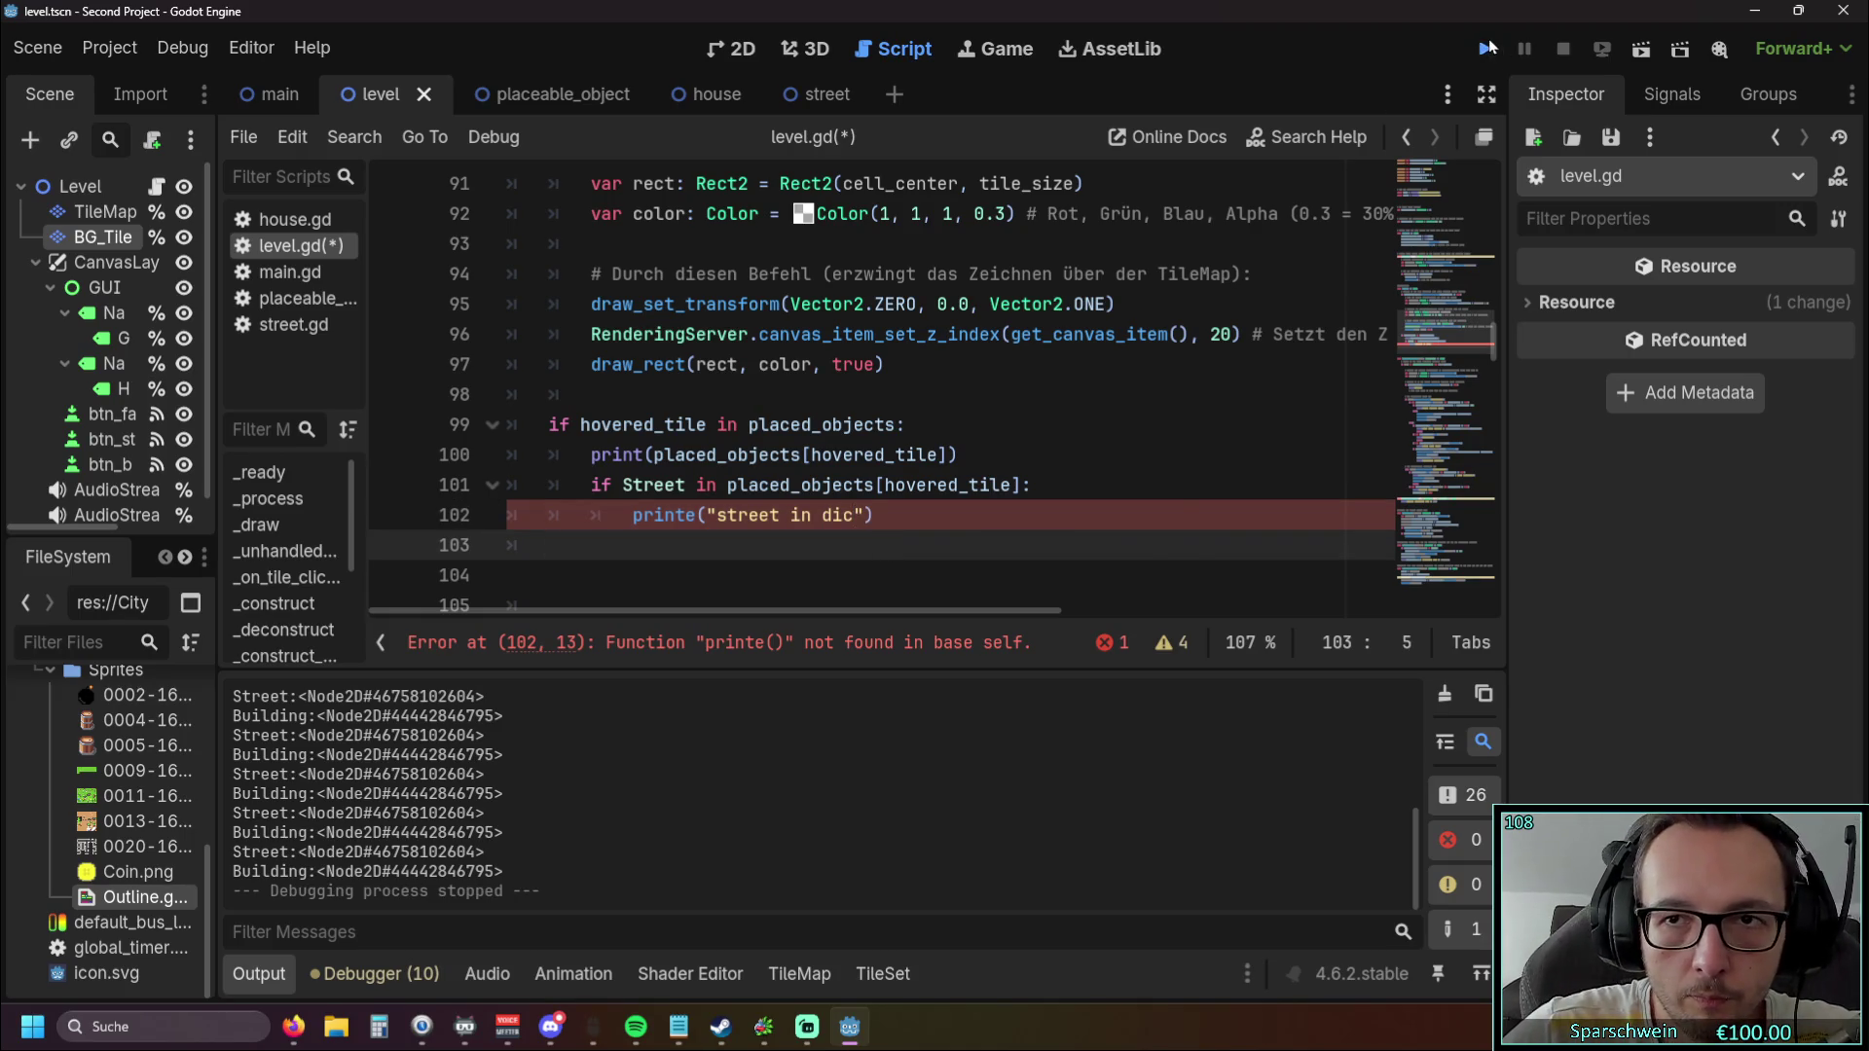
left_click(696, 364)
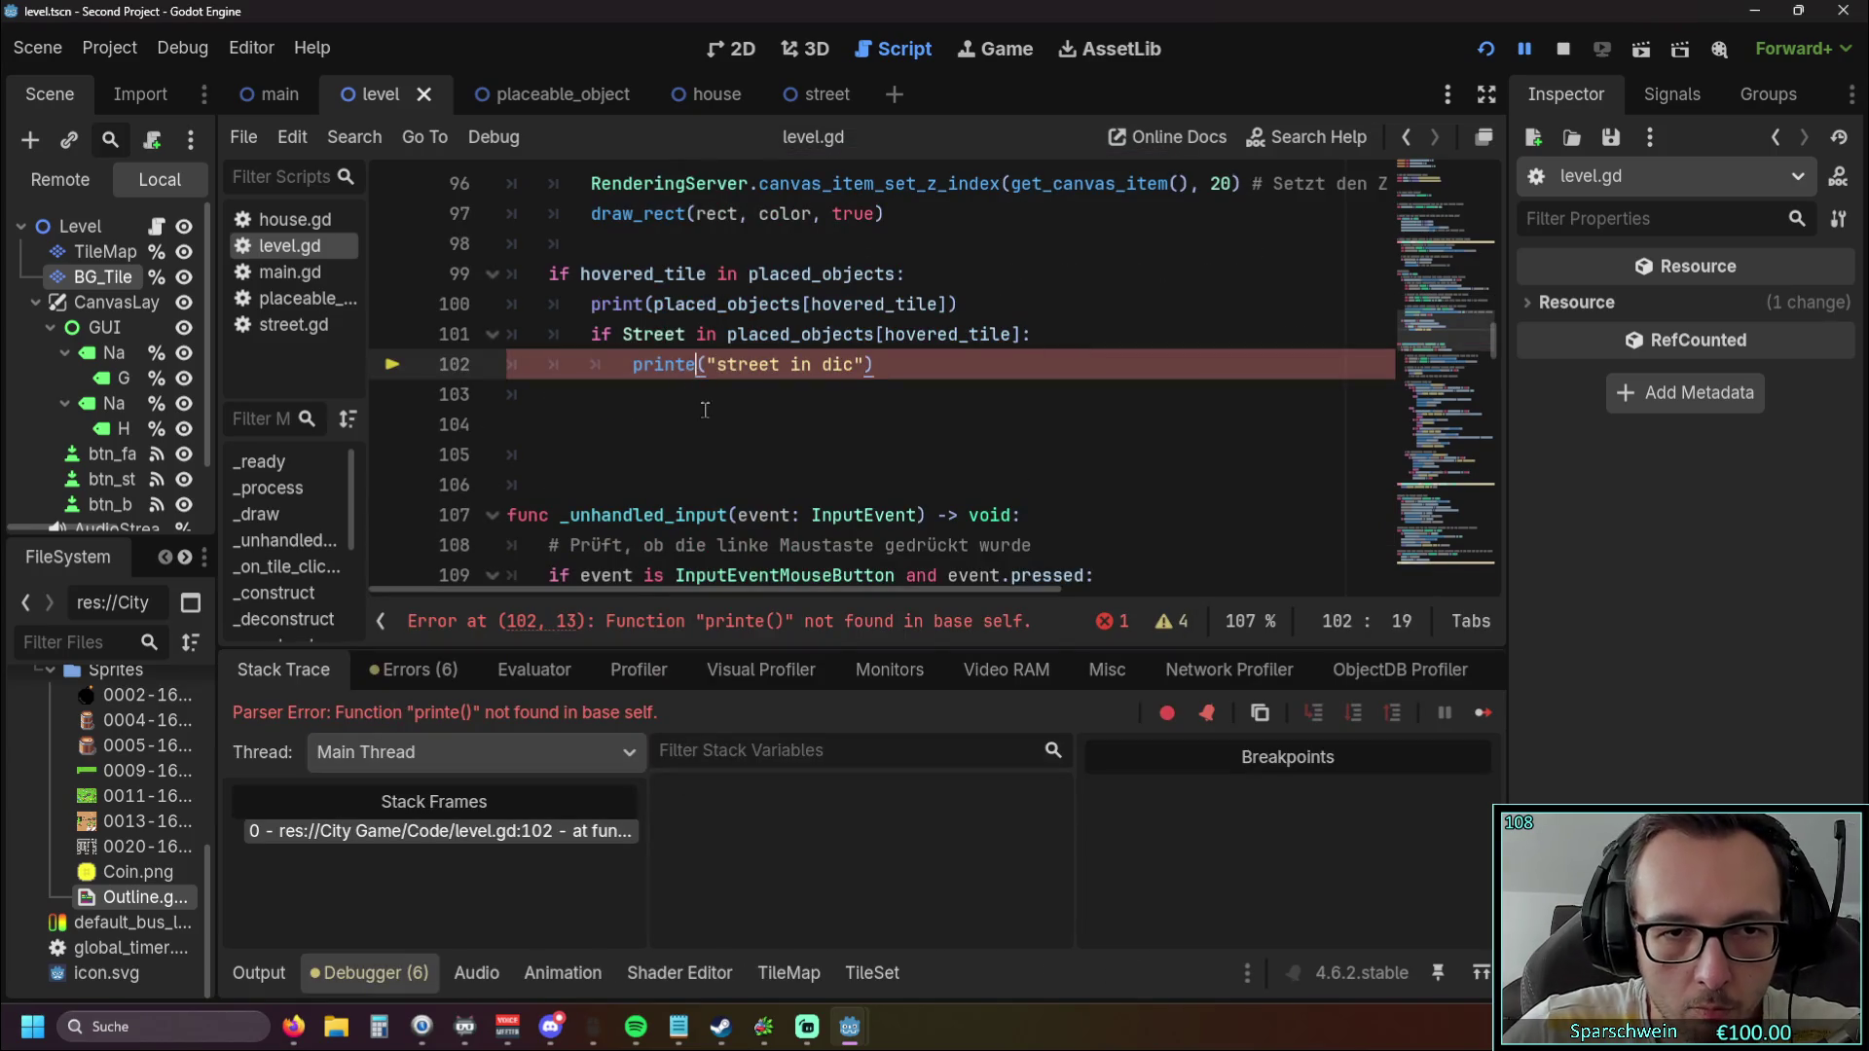
Fix printe to print and test-run with a barrel and street, hitting the 'in' operand error.
key("BackSpace")
left_click(1473, 58)
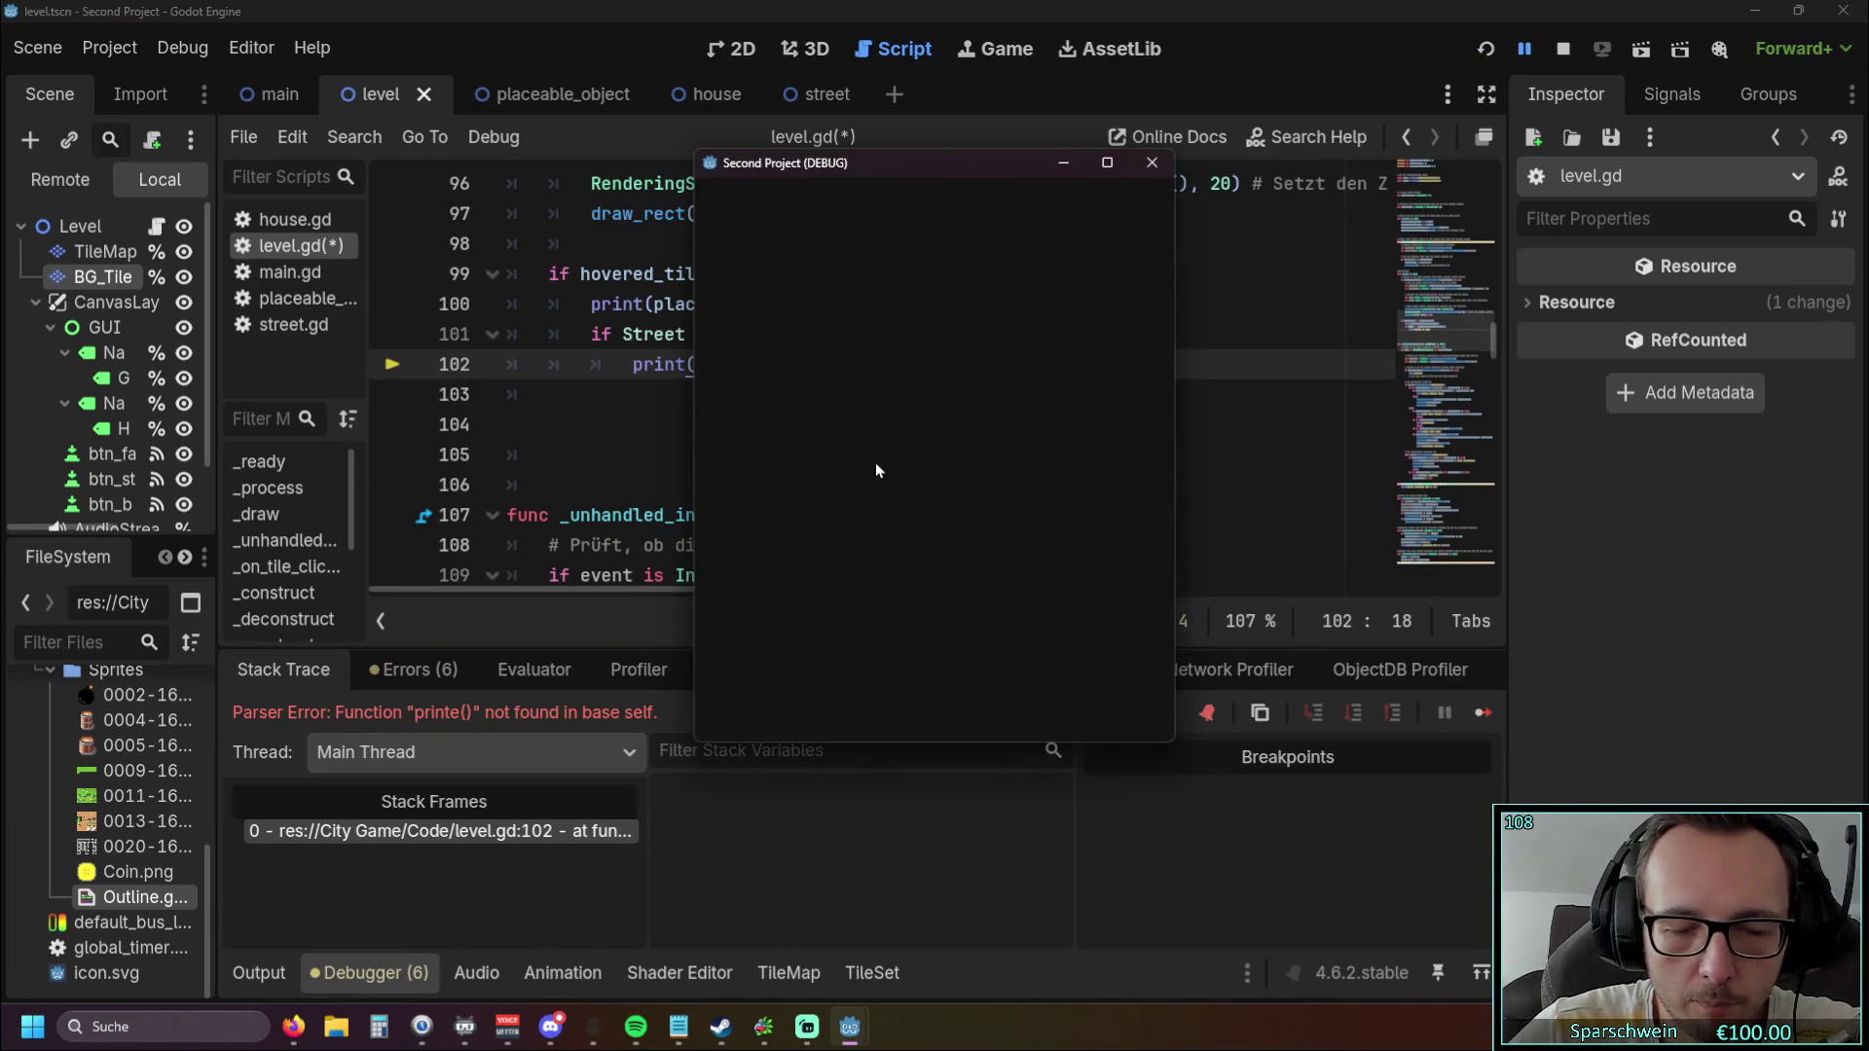
left_click(862, 693)
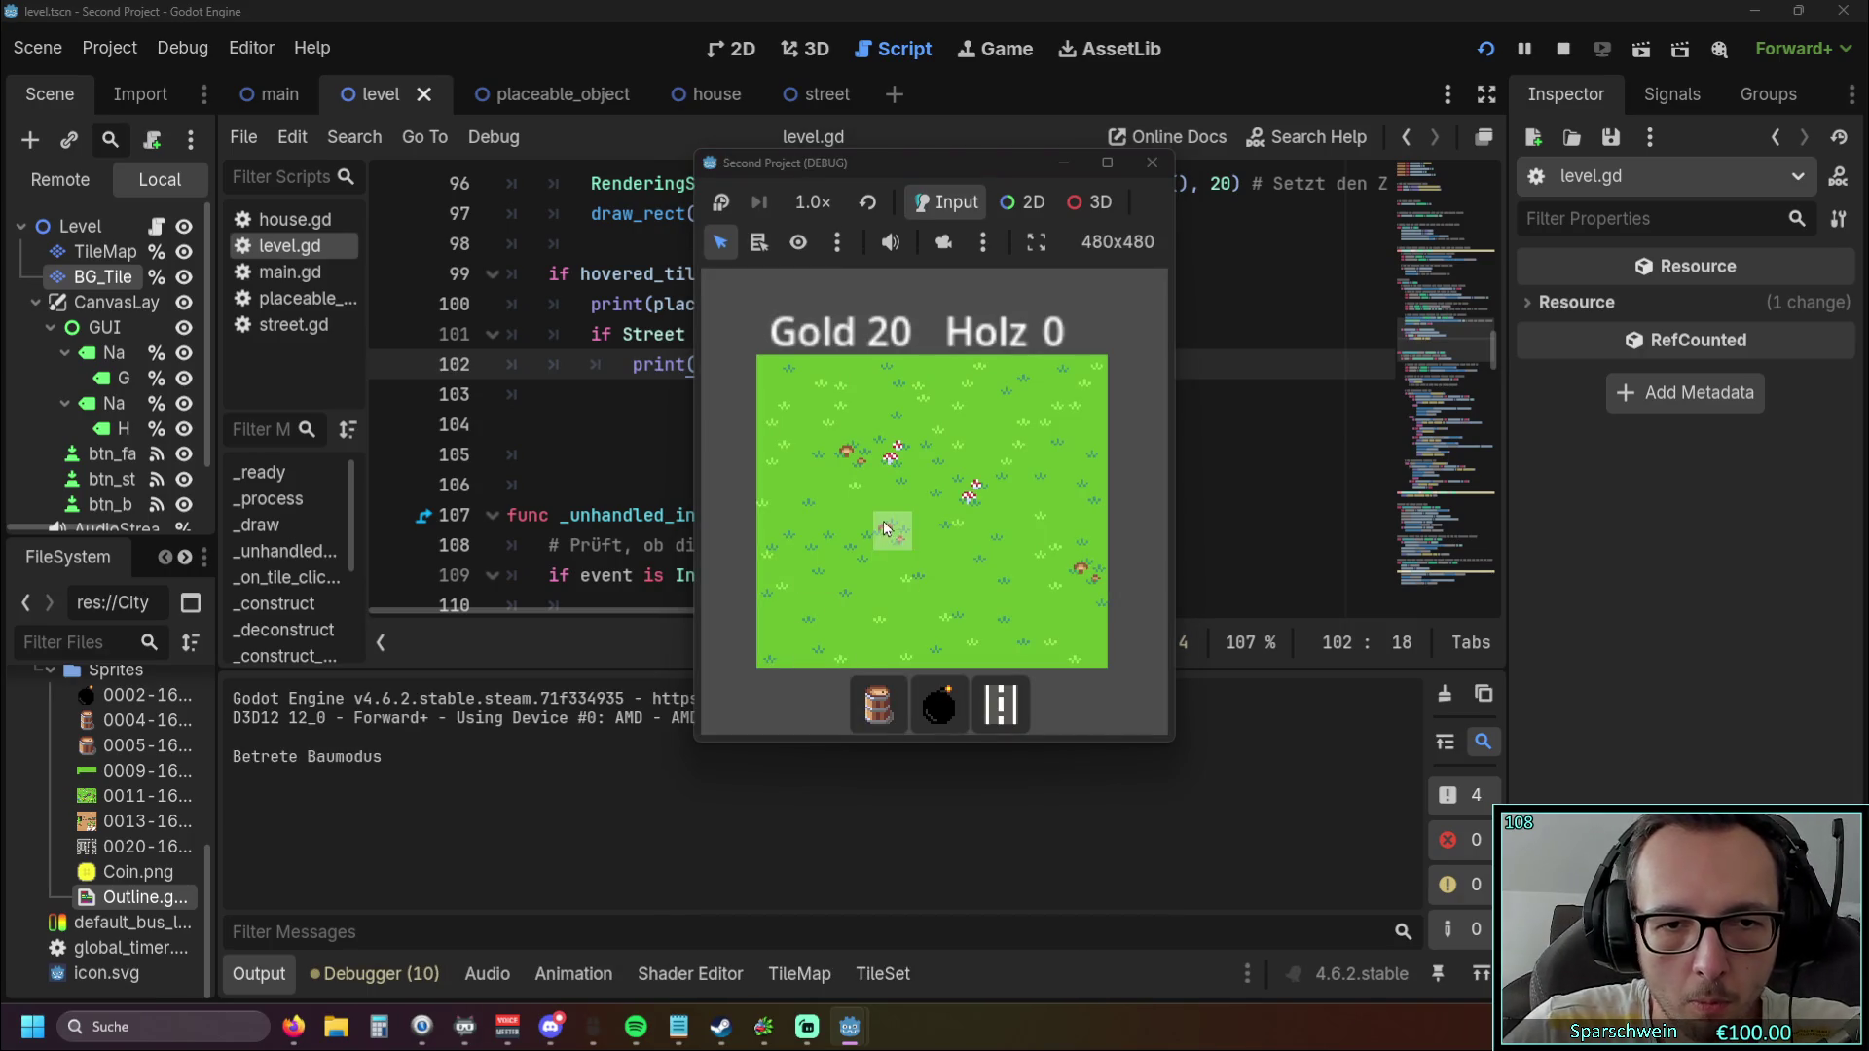
left_click(863, 500)
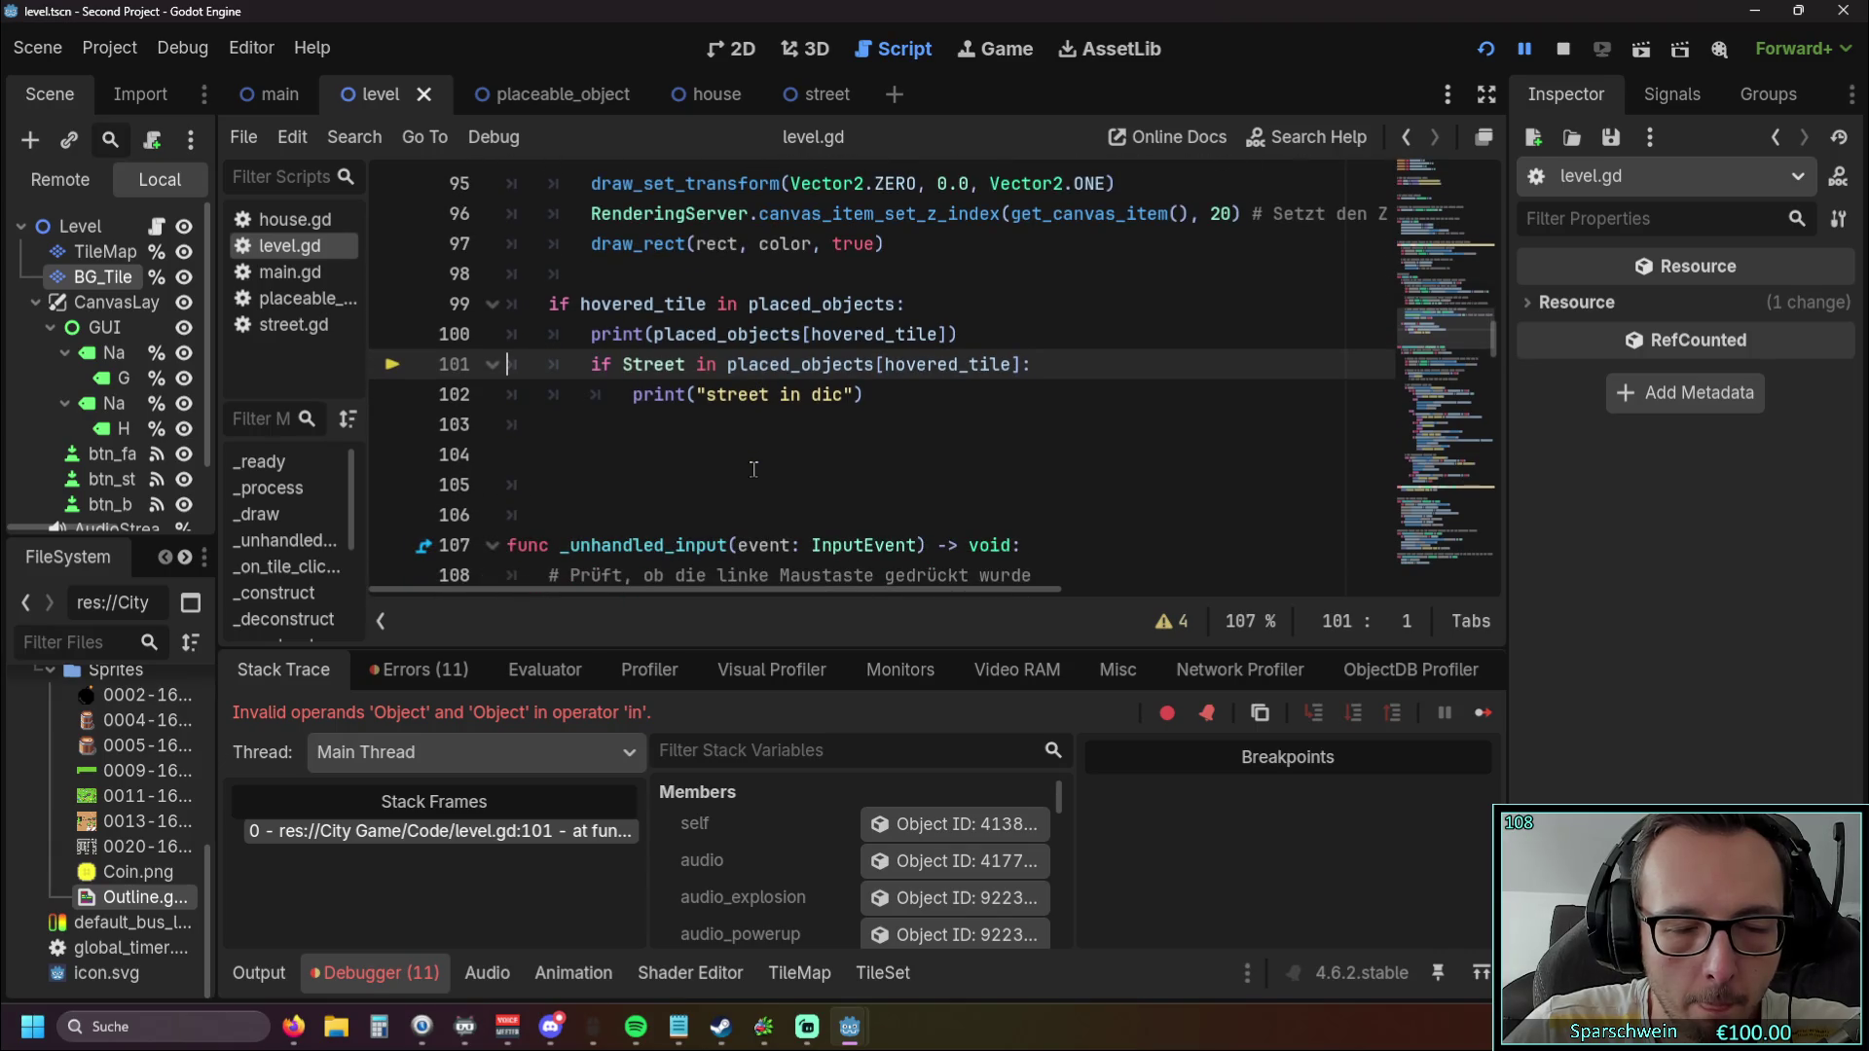
left_click(966, 341)
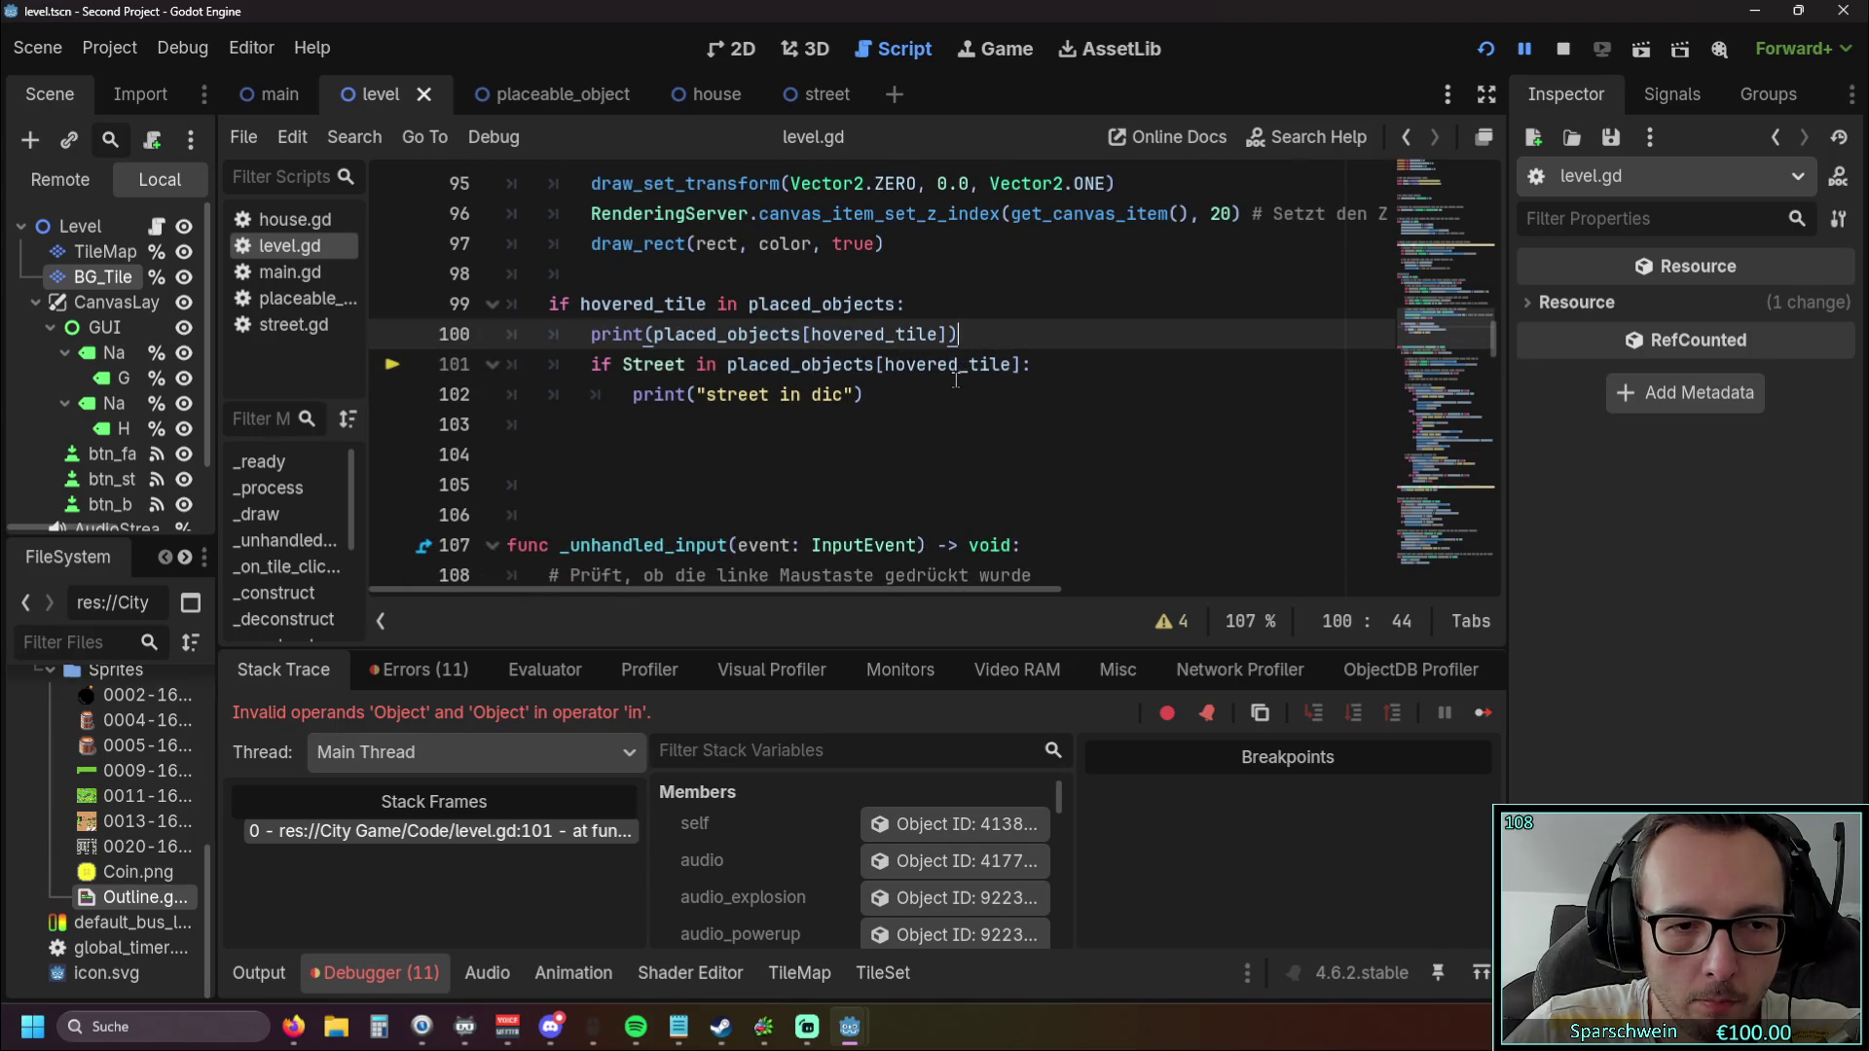
scroll(807, 451, "up", 1)
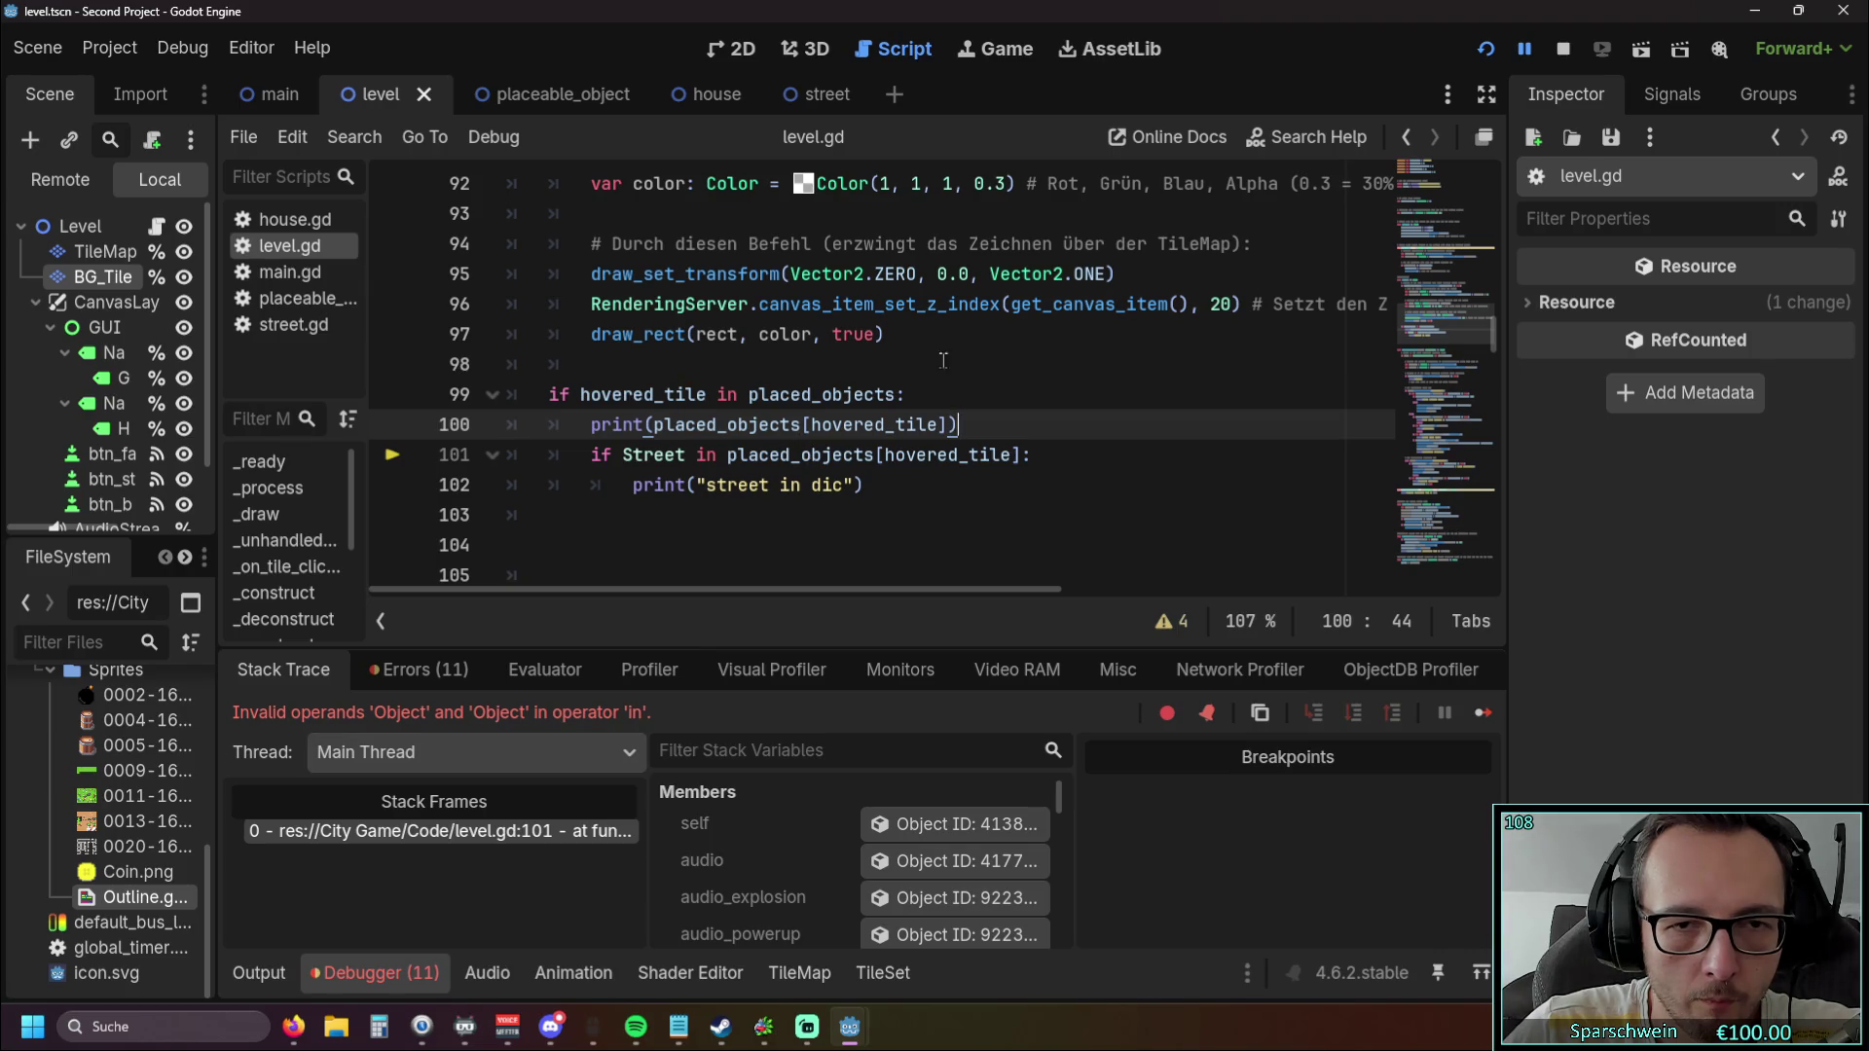
left_click(1483, 48)
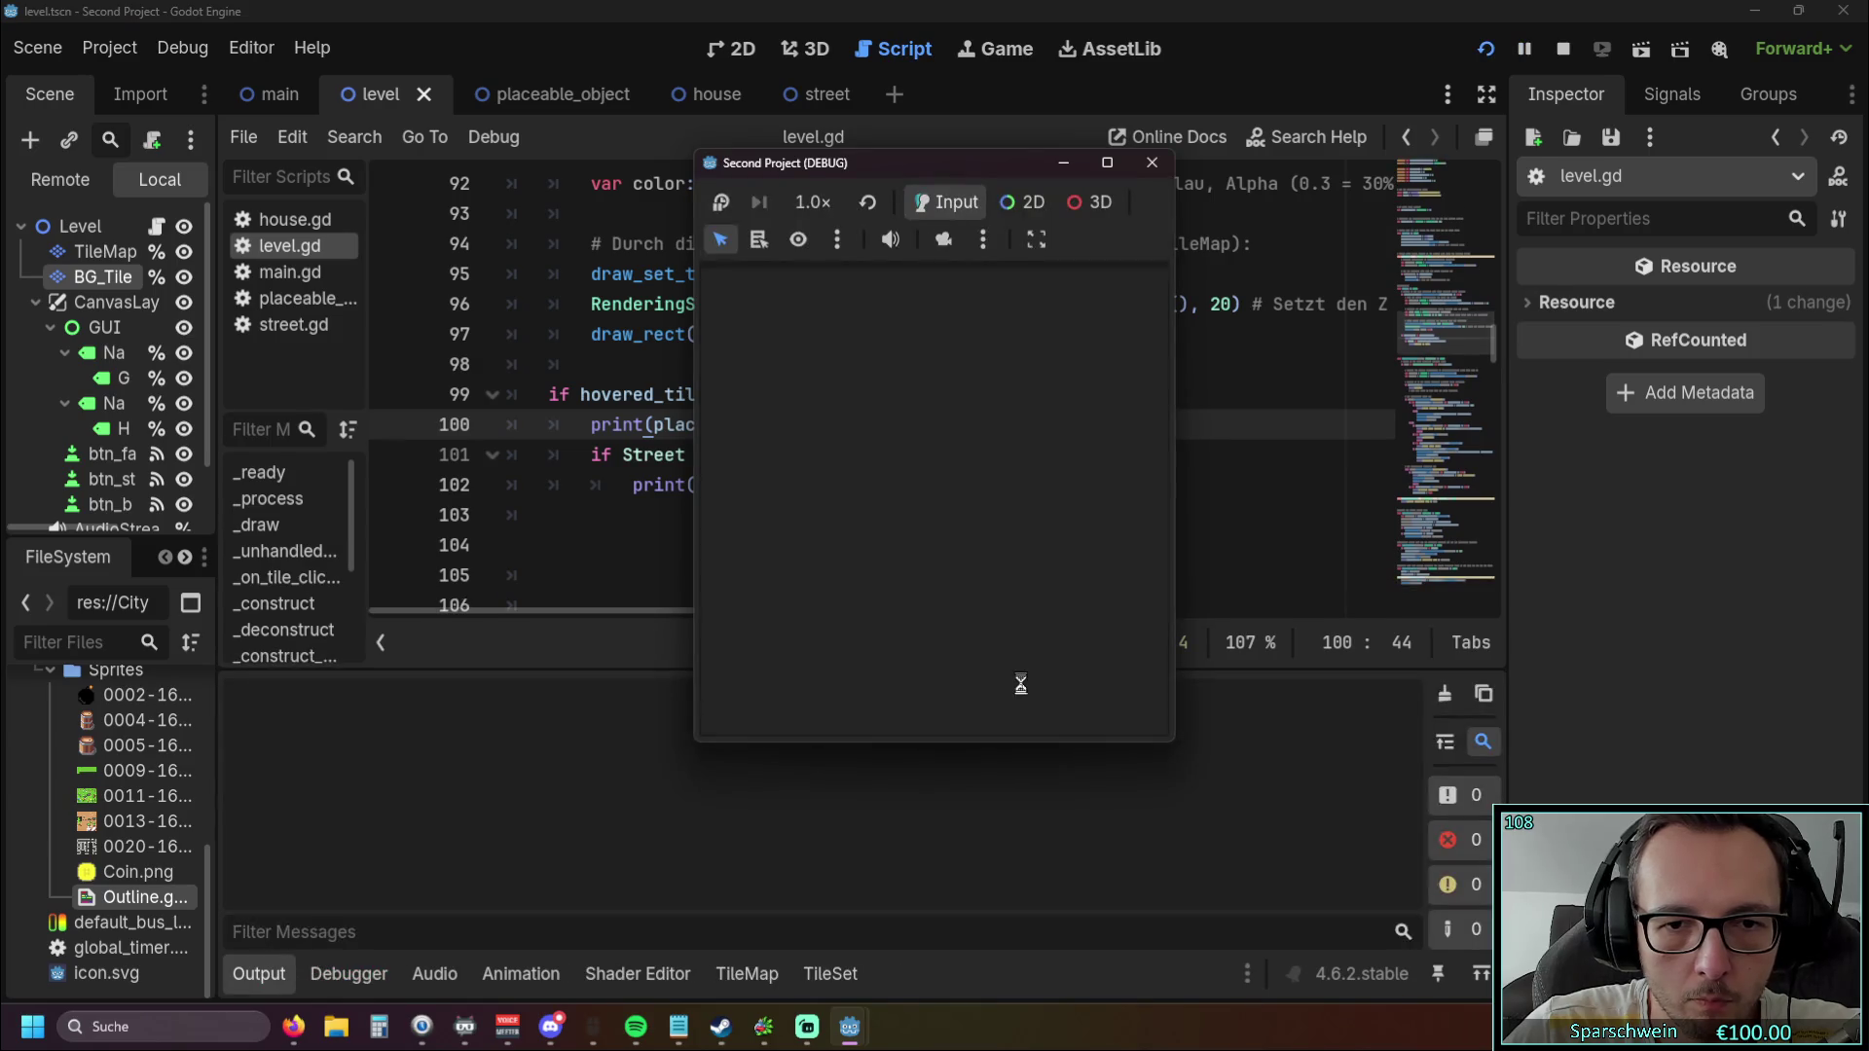
left_click(899, 531)
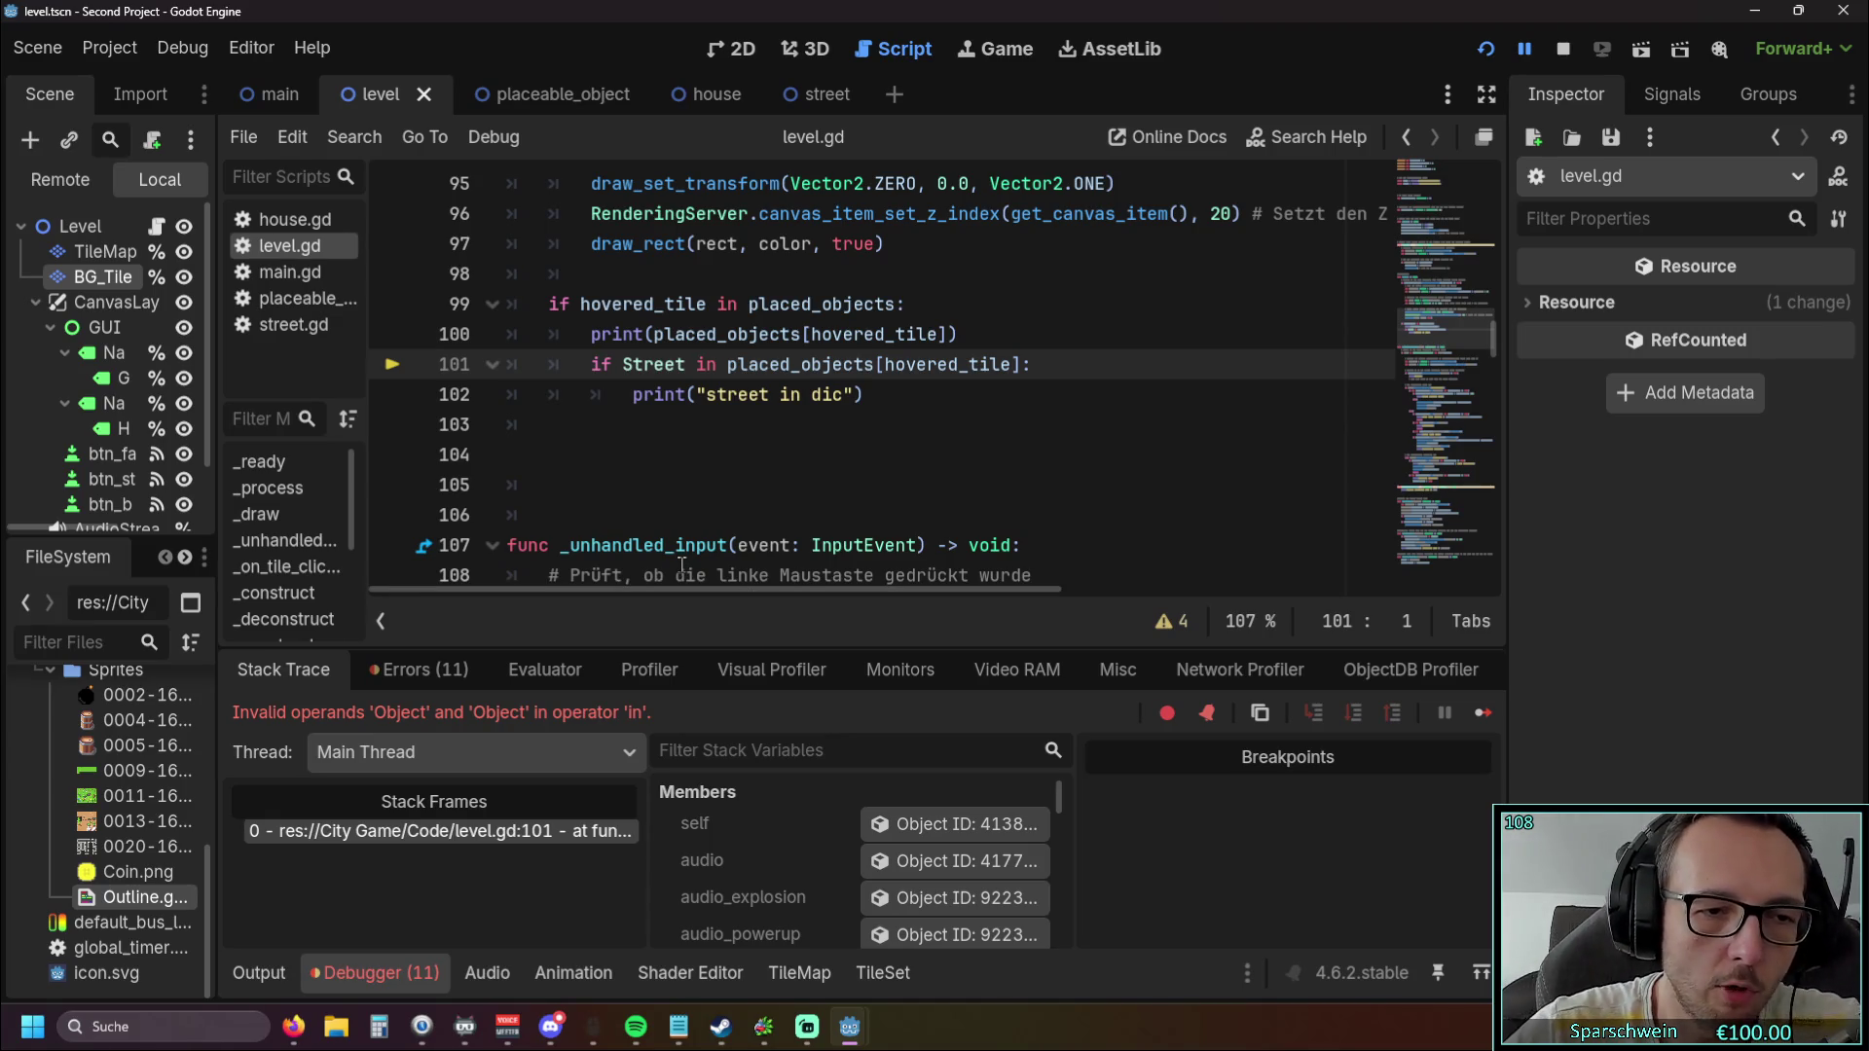
Wrap Street in quotes on line 101 and relaunch the game.
double_click(654, 364)
type("\"")
left_click(753, 454)
left_click(1485, 49)
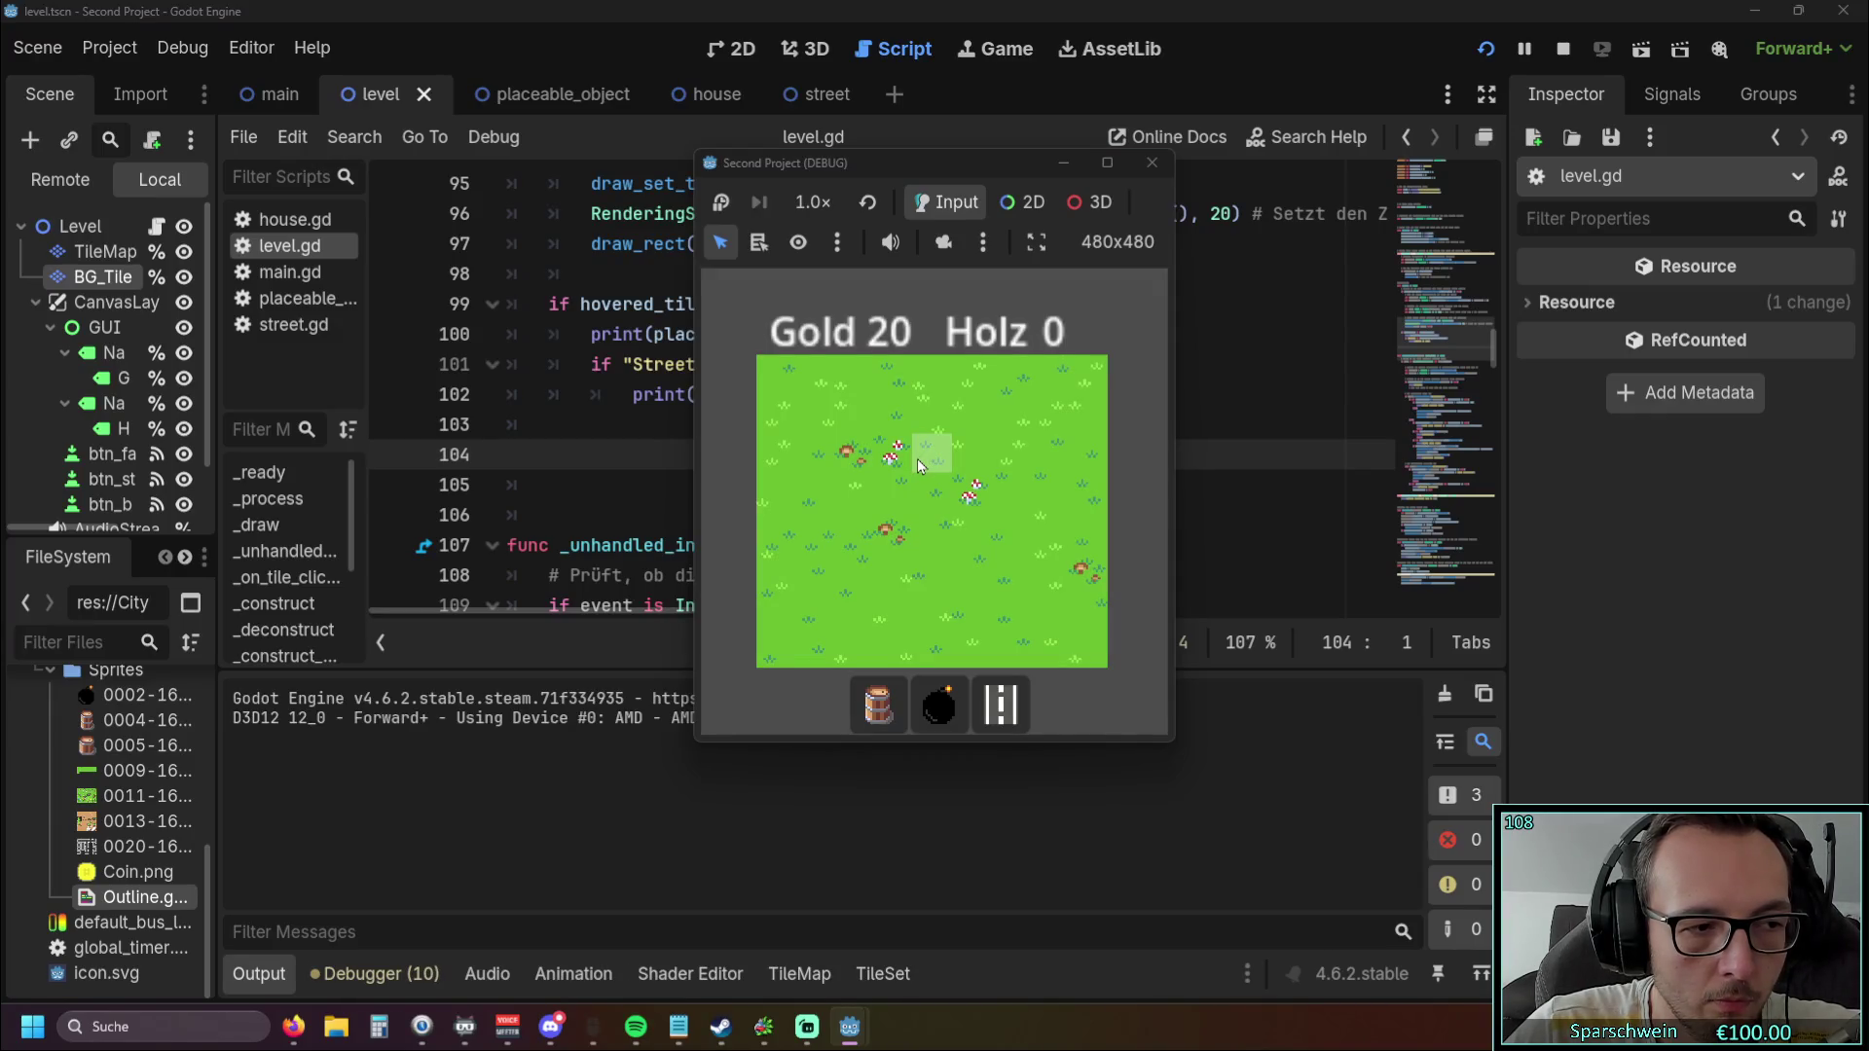
Build a barrel at (3, 4) and a street at (5, 4), hover the street, then stop the game.
left_click(878, 704)
left_click(894, 523)
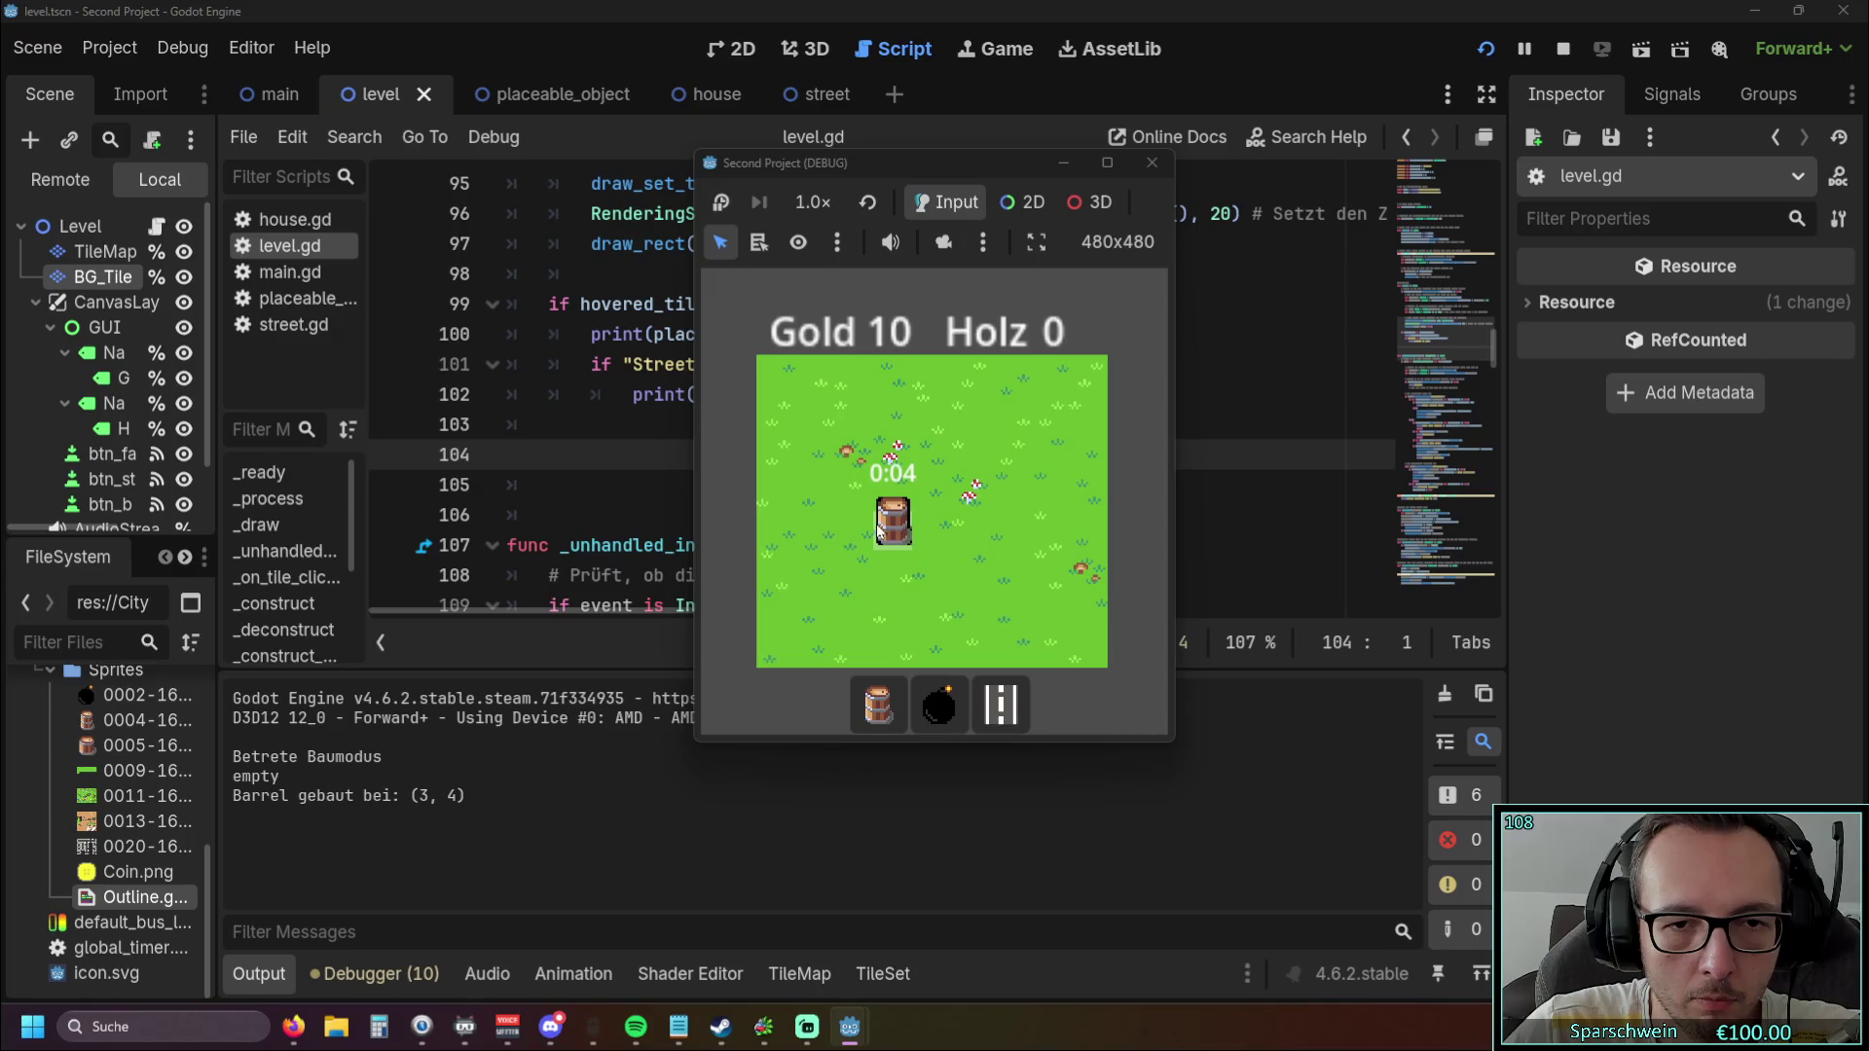
left_click(1000, 704)
left_click(977, 537)
left_click(970, 531)
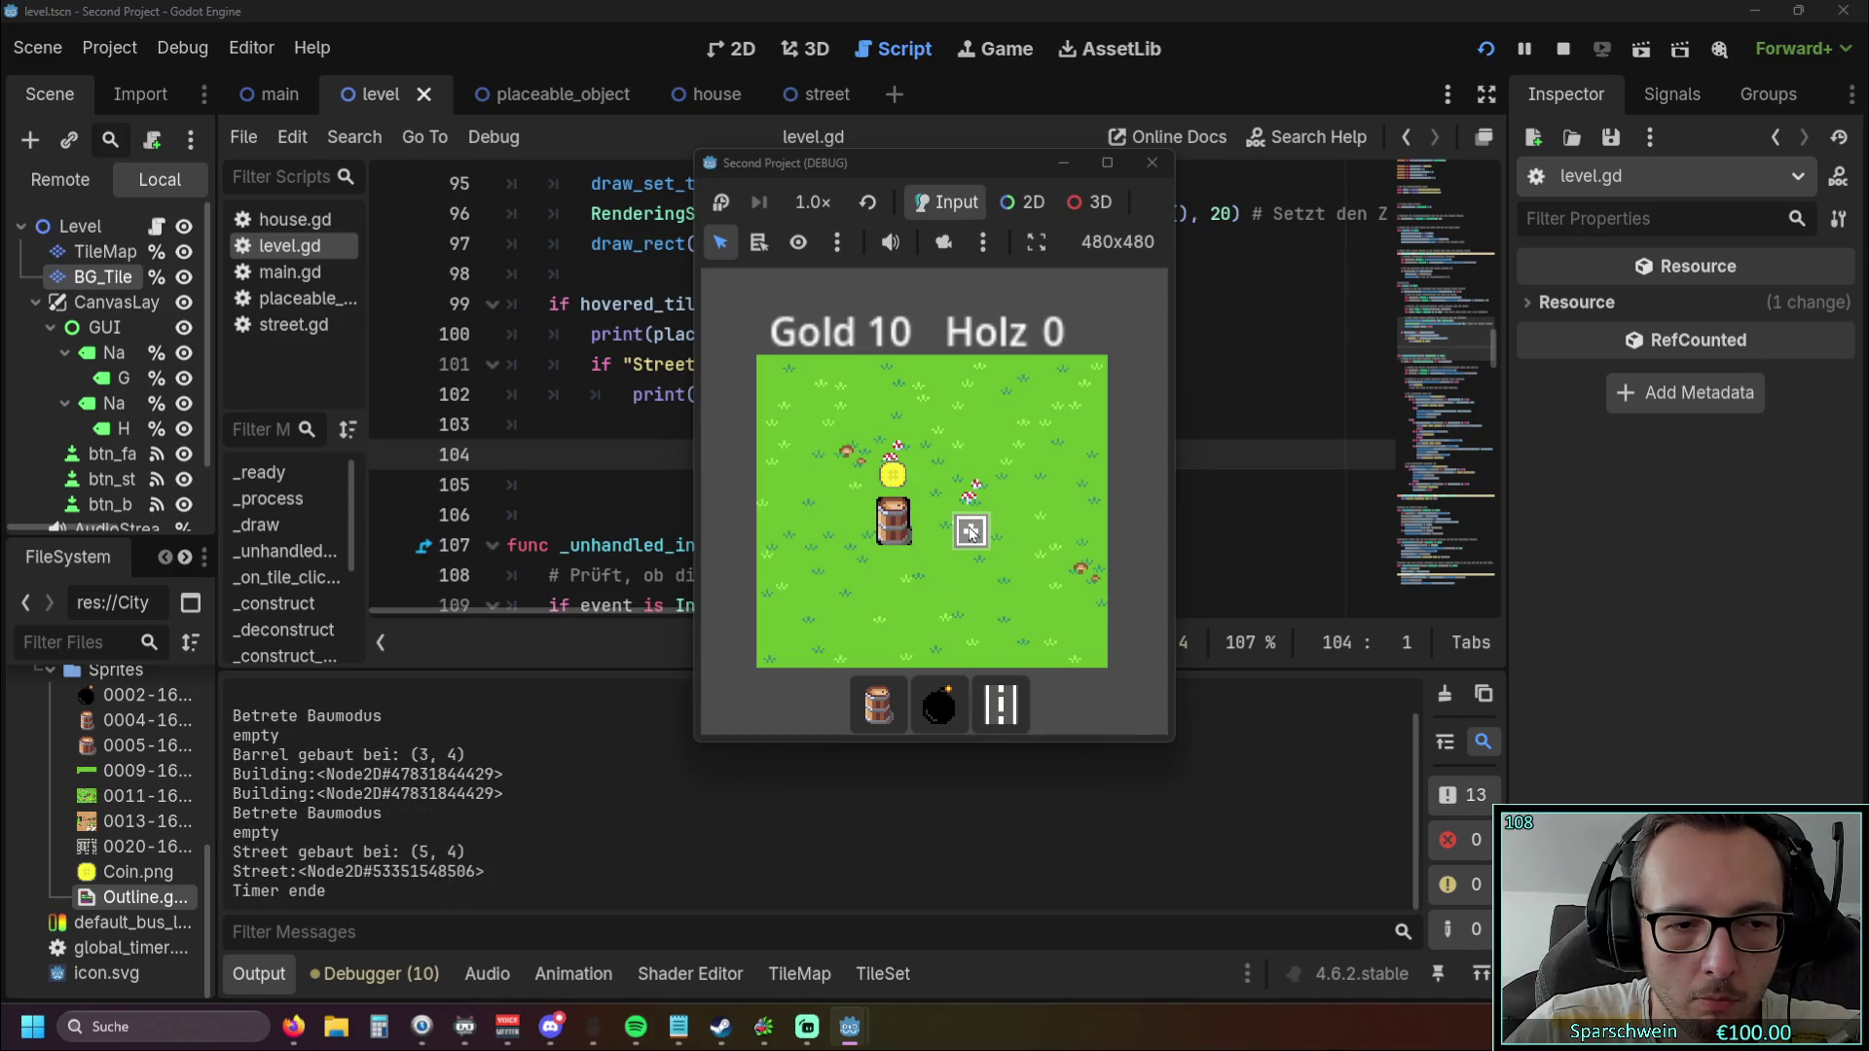
left_click(971, 530)
left_click(971, 531)
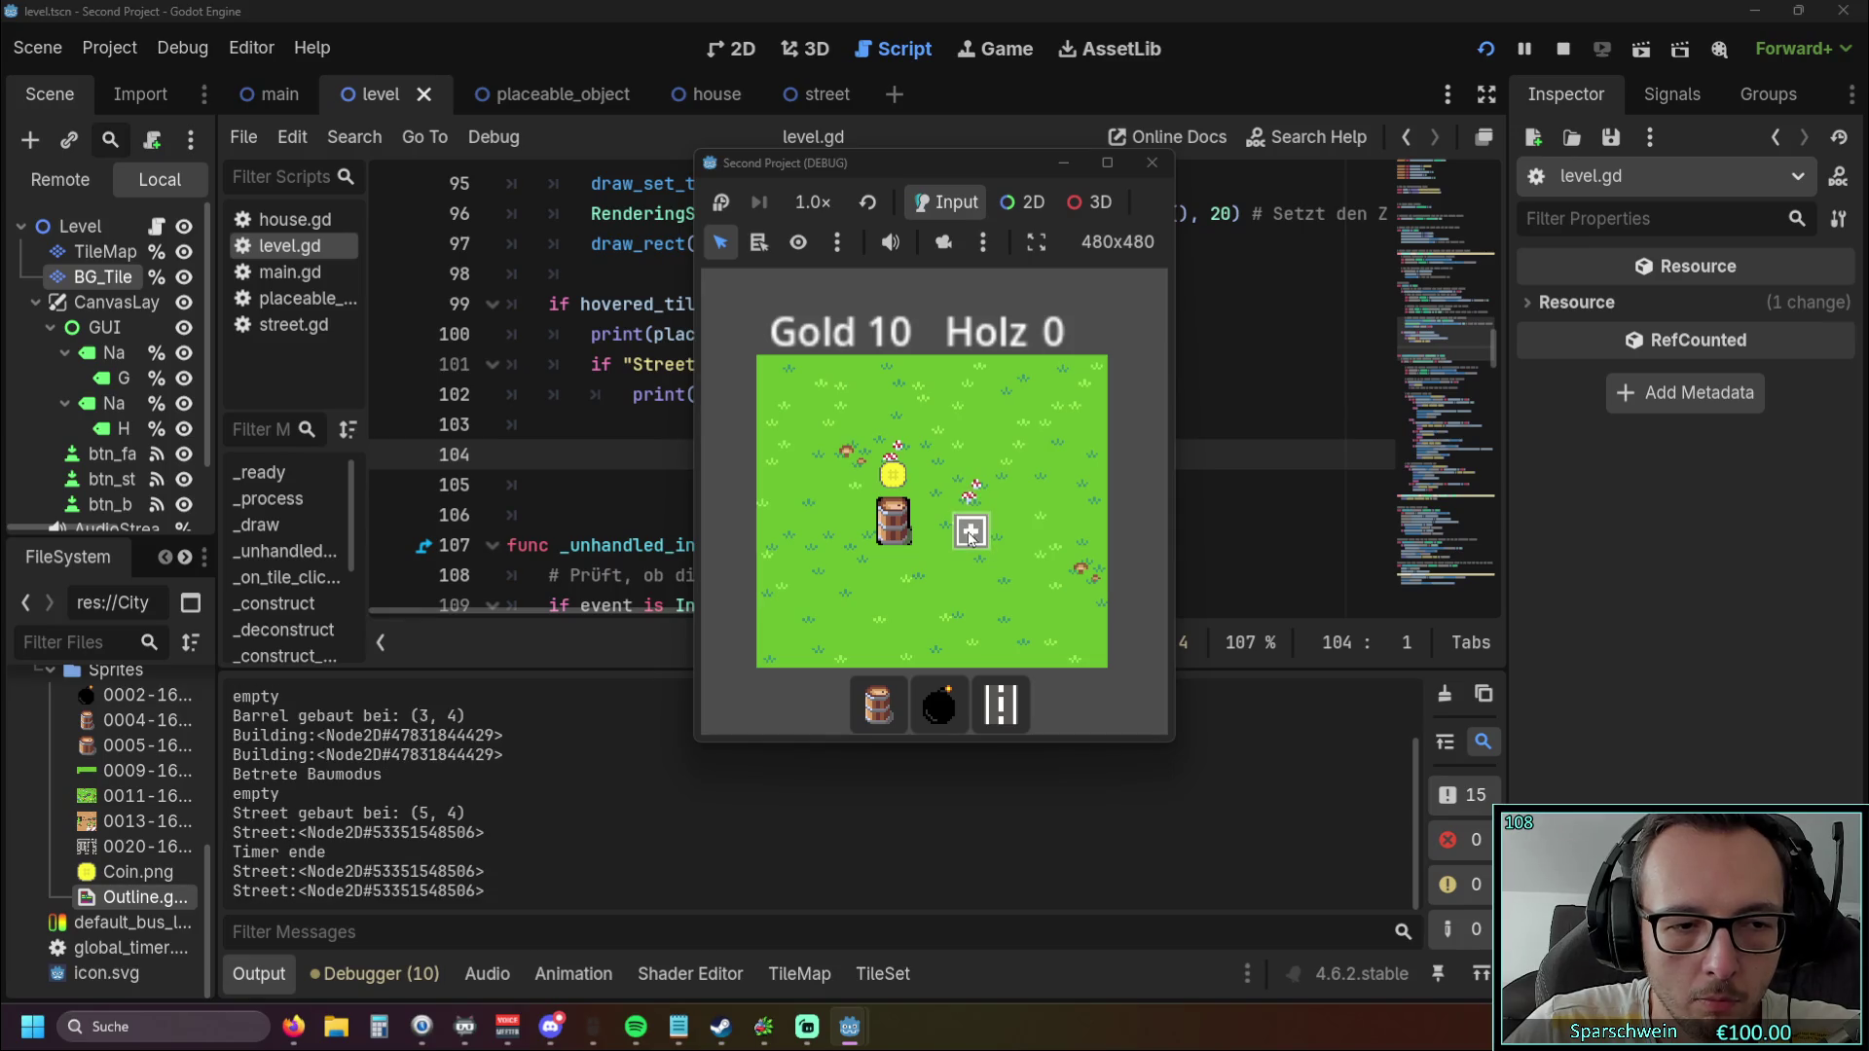
left_click(1151, 163)
scroll(873, 407, "up", 1)
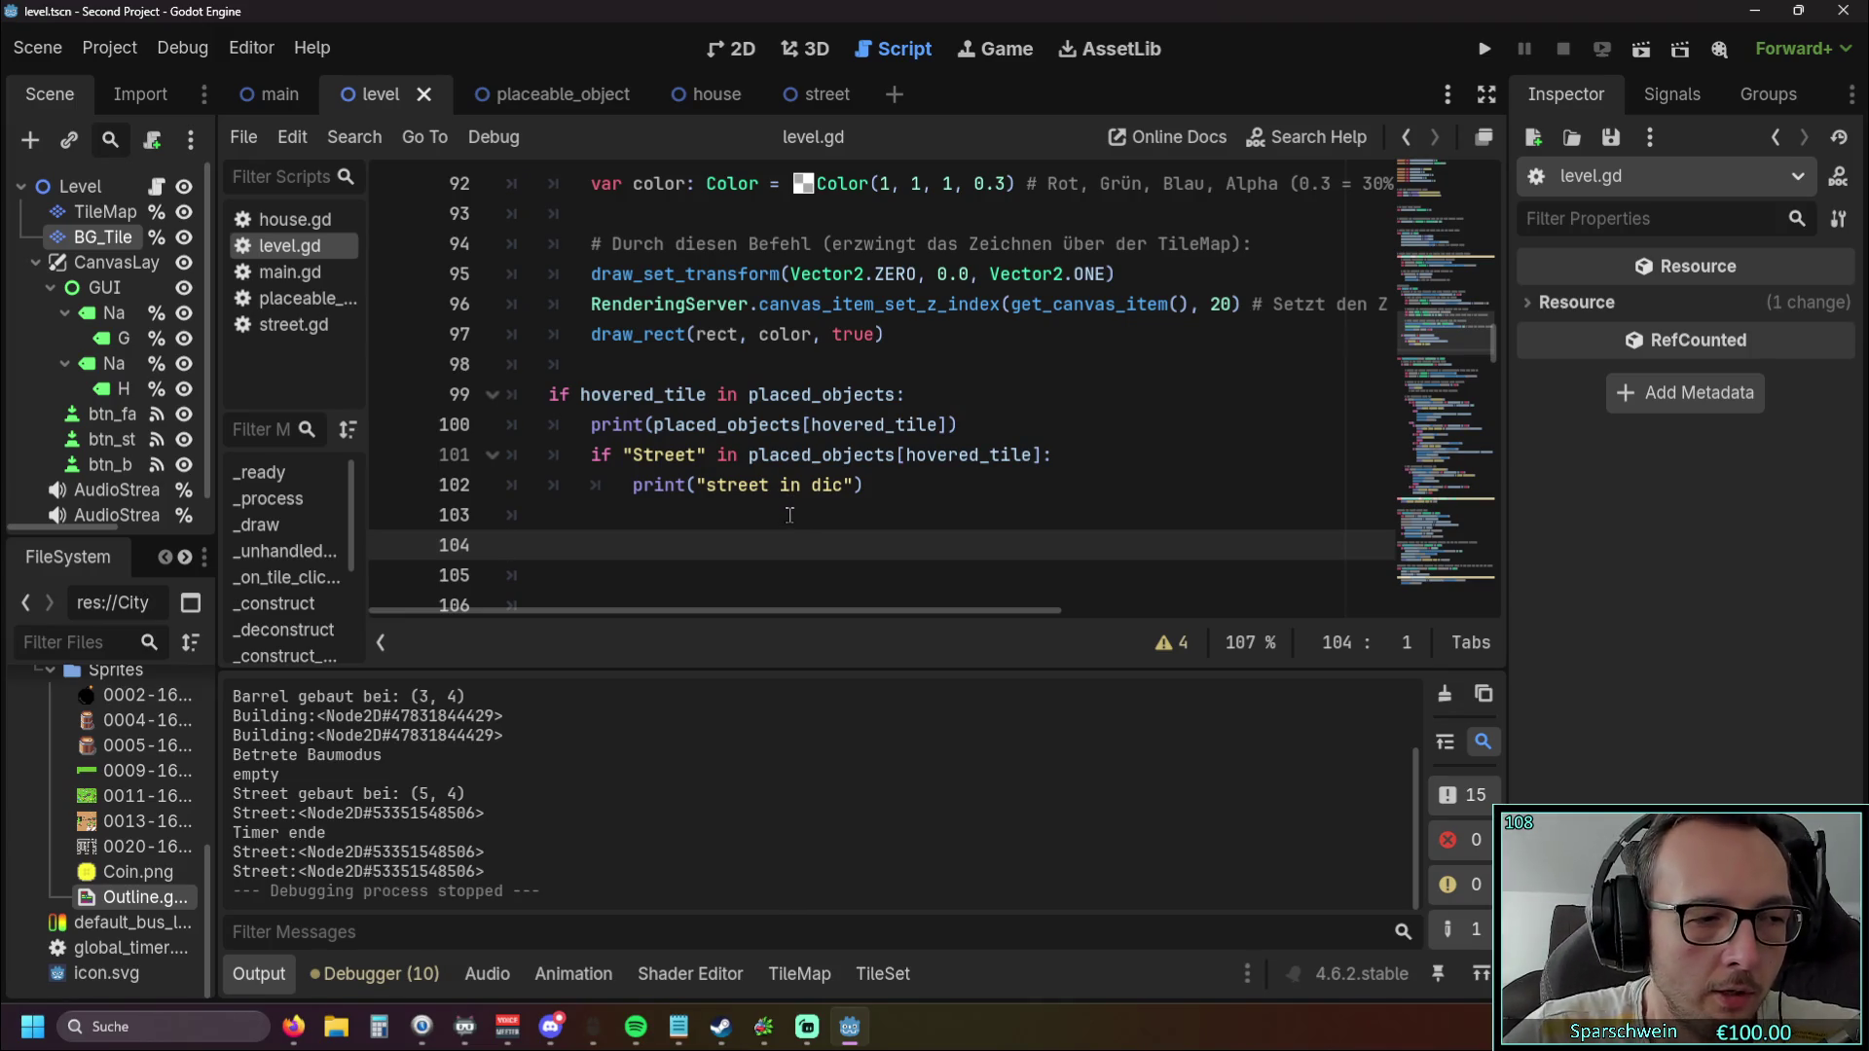
On line 101, change 'in' to 'is' and remove the quotes around Street.
left_click(737, 455)
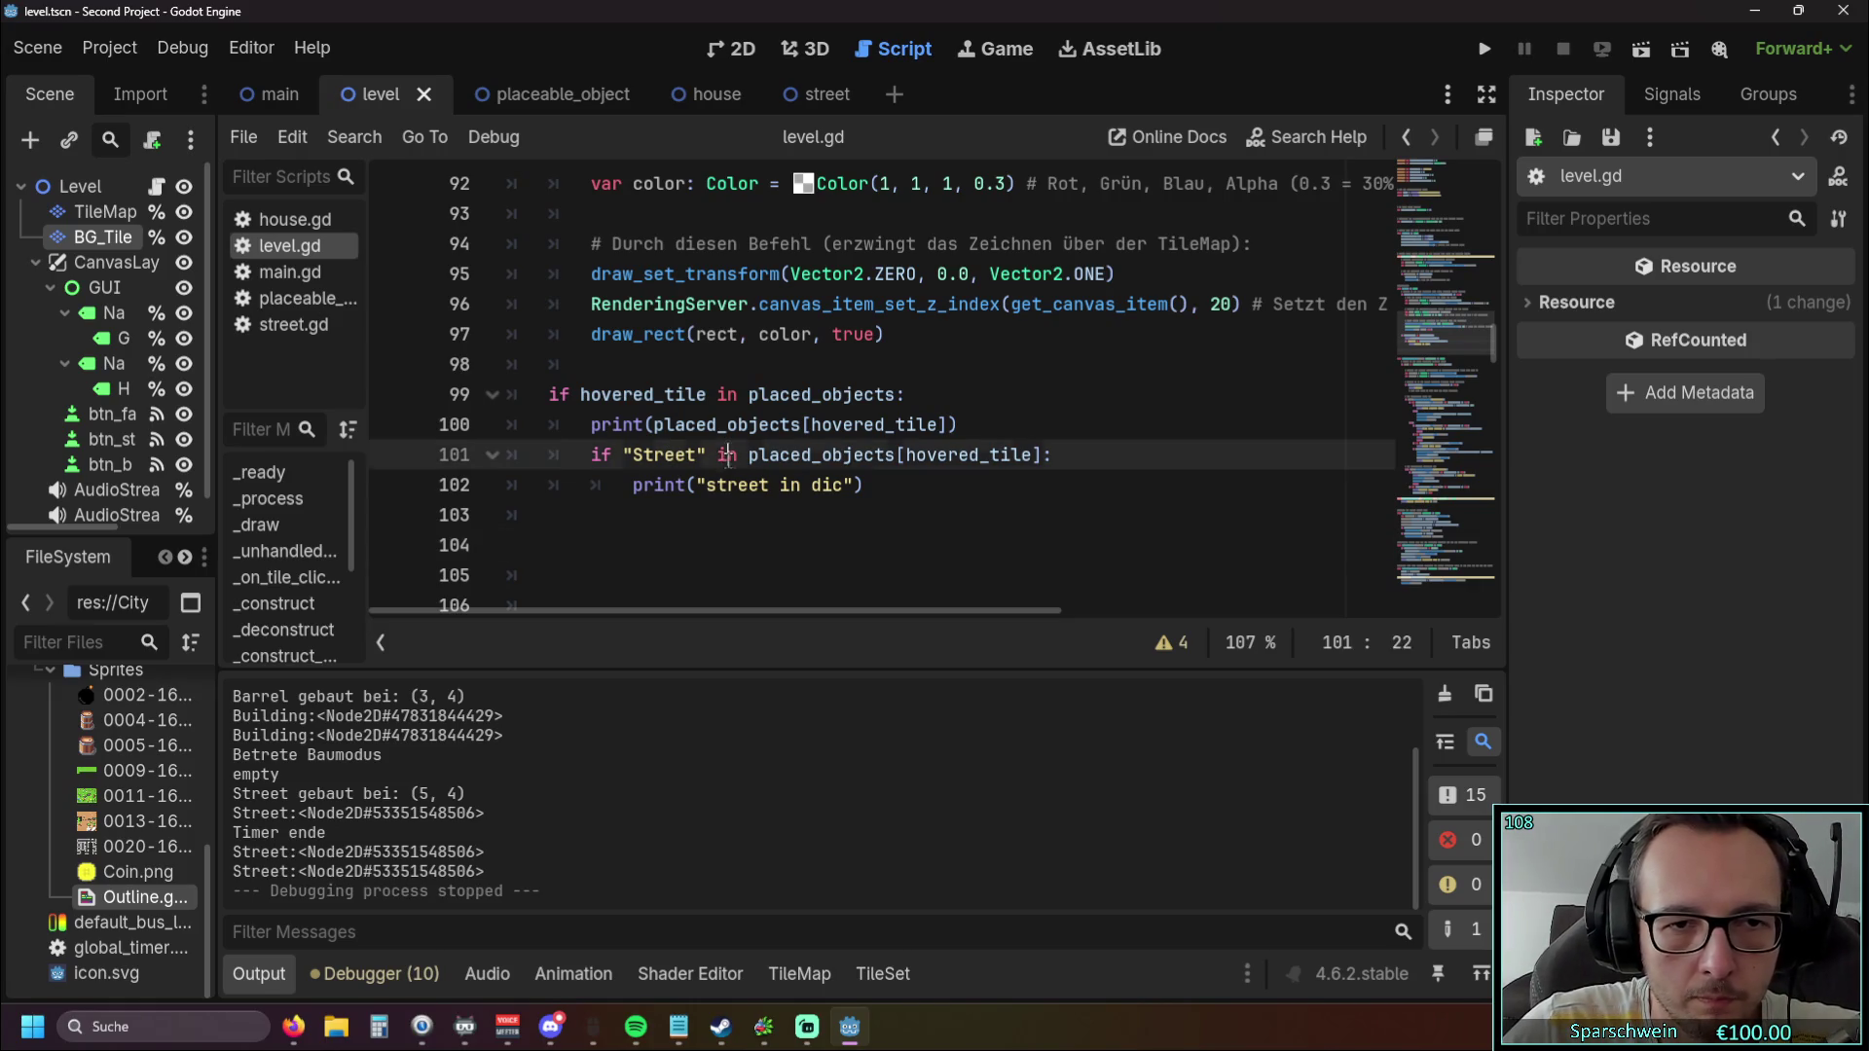
key("BackSpace")
type("s")
left_click(703, 455)
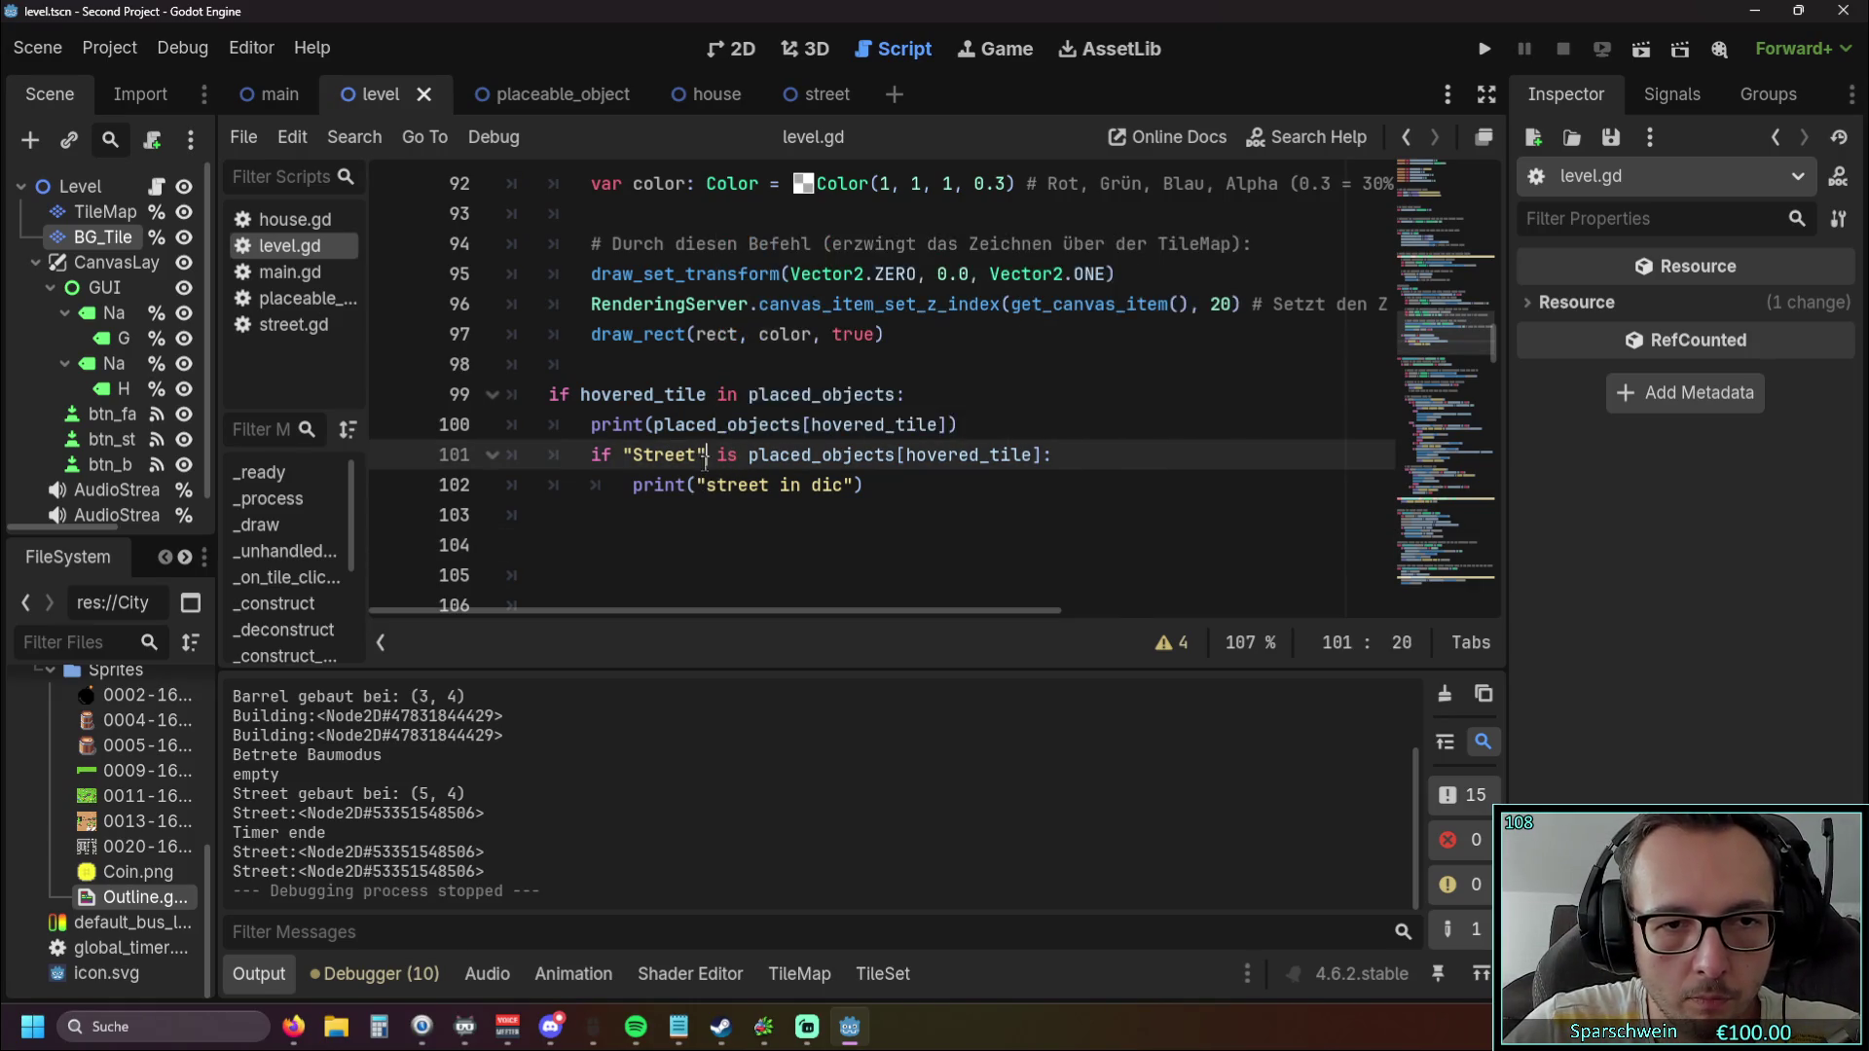
key("BackSpace")
key("ctrl+Left")
key("BackSpace")
left_click(681, 532)
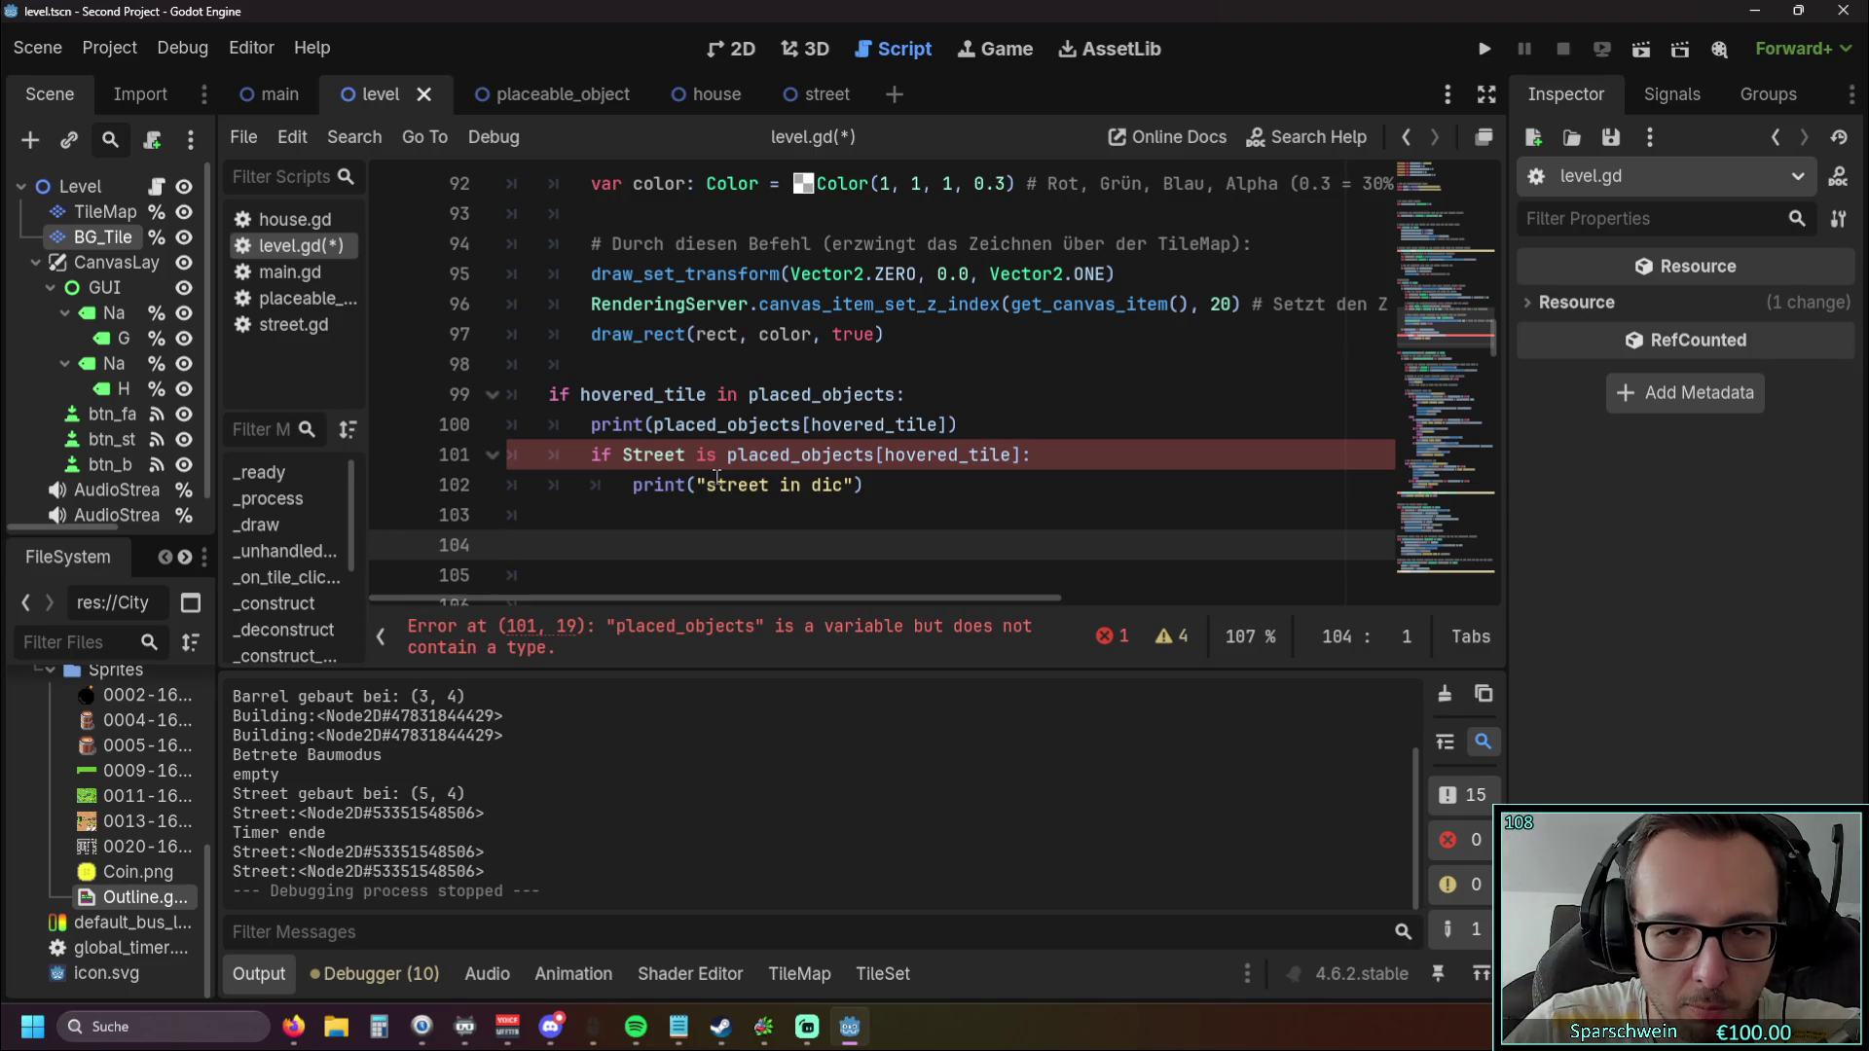
left_click(625, 454)
type("\"")
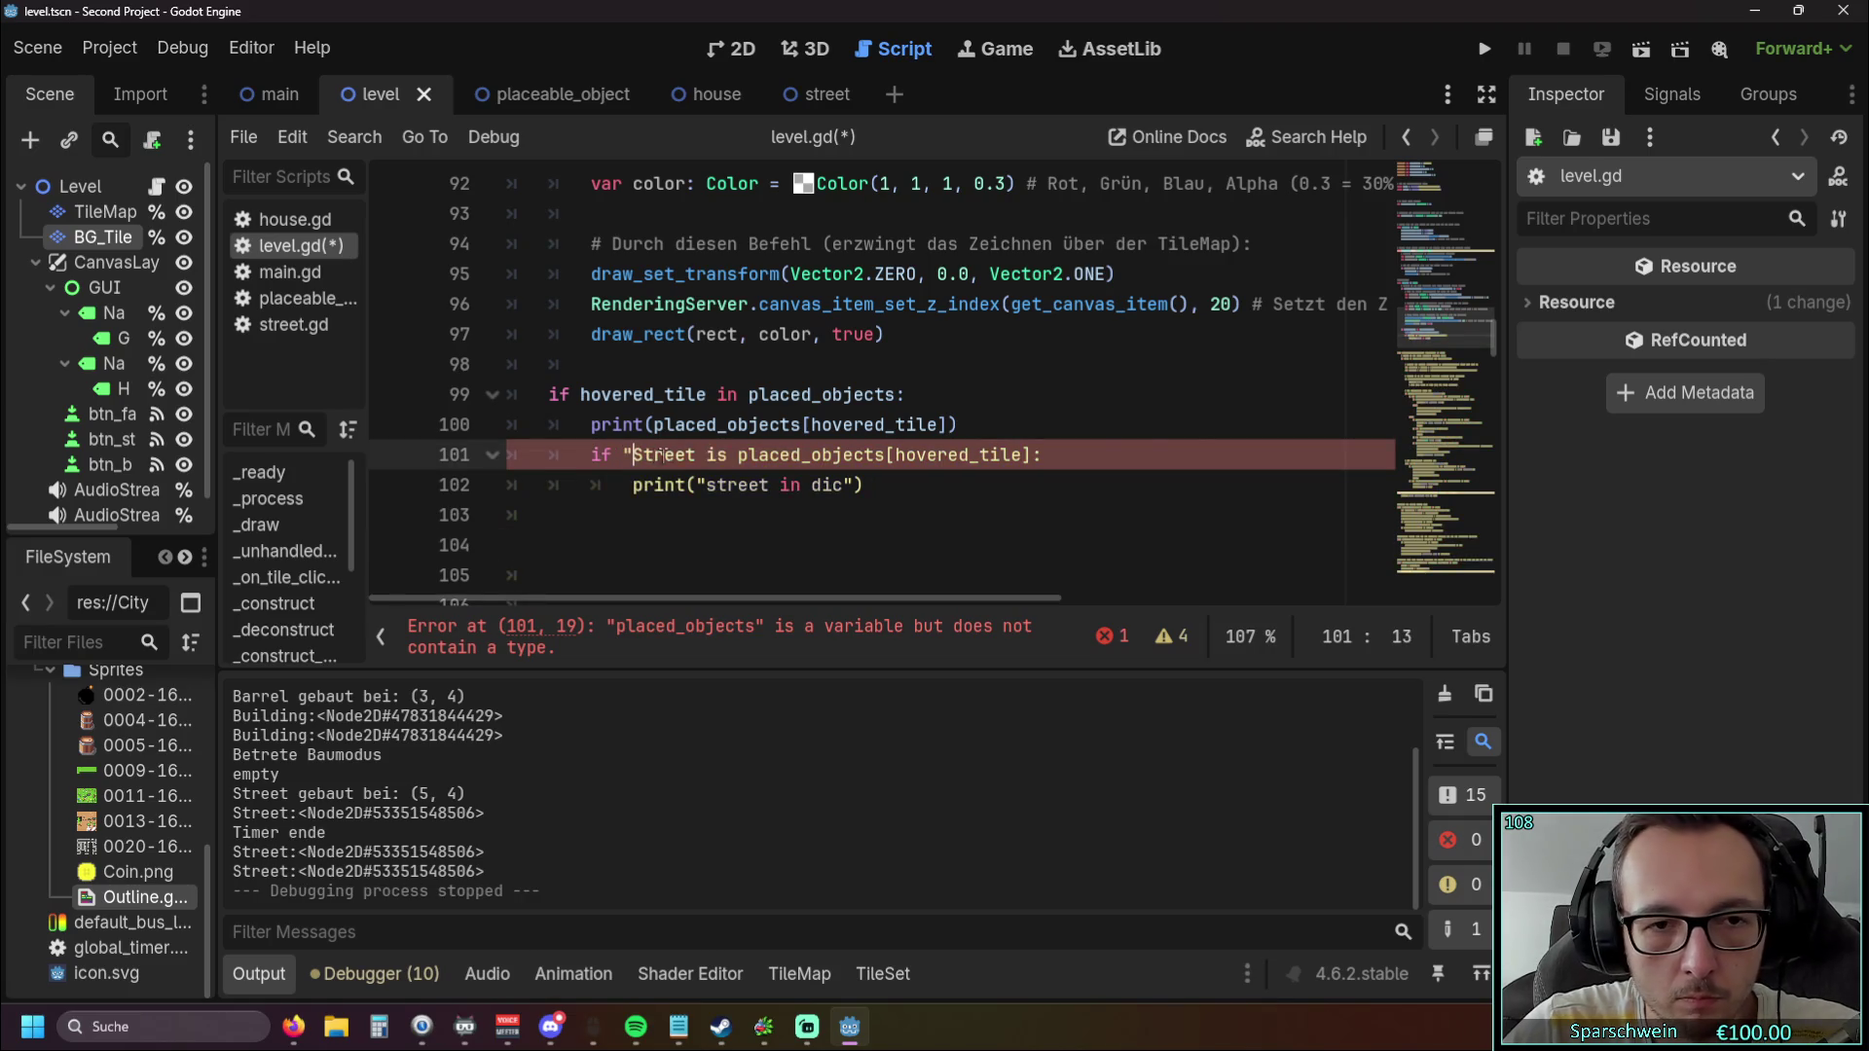
left_click(695, 454)
type("\"")
left_click(688, 543)
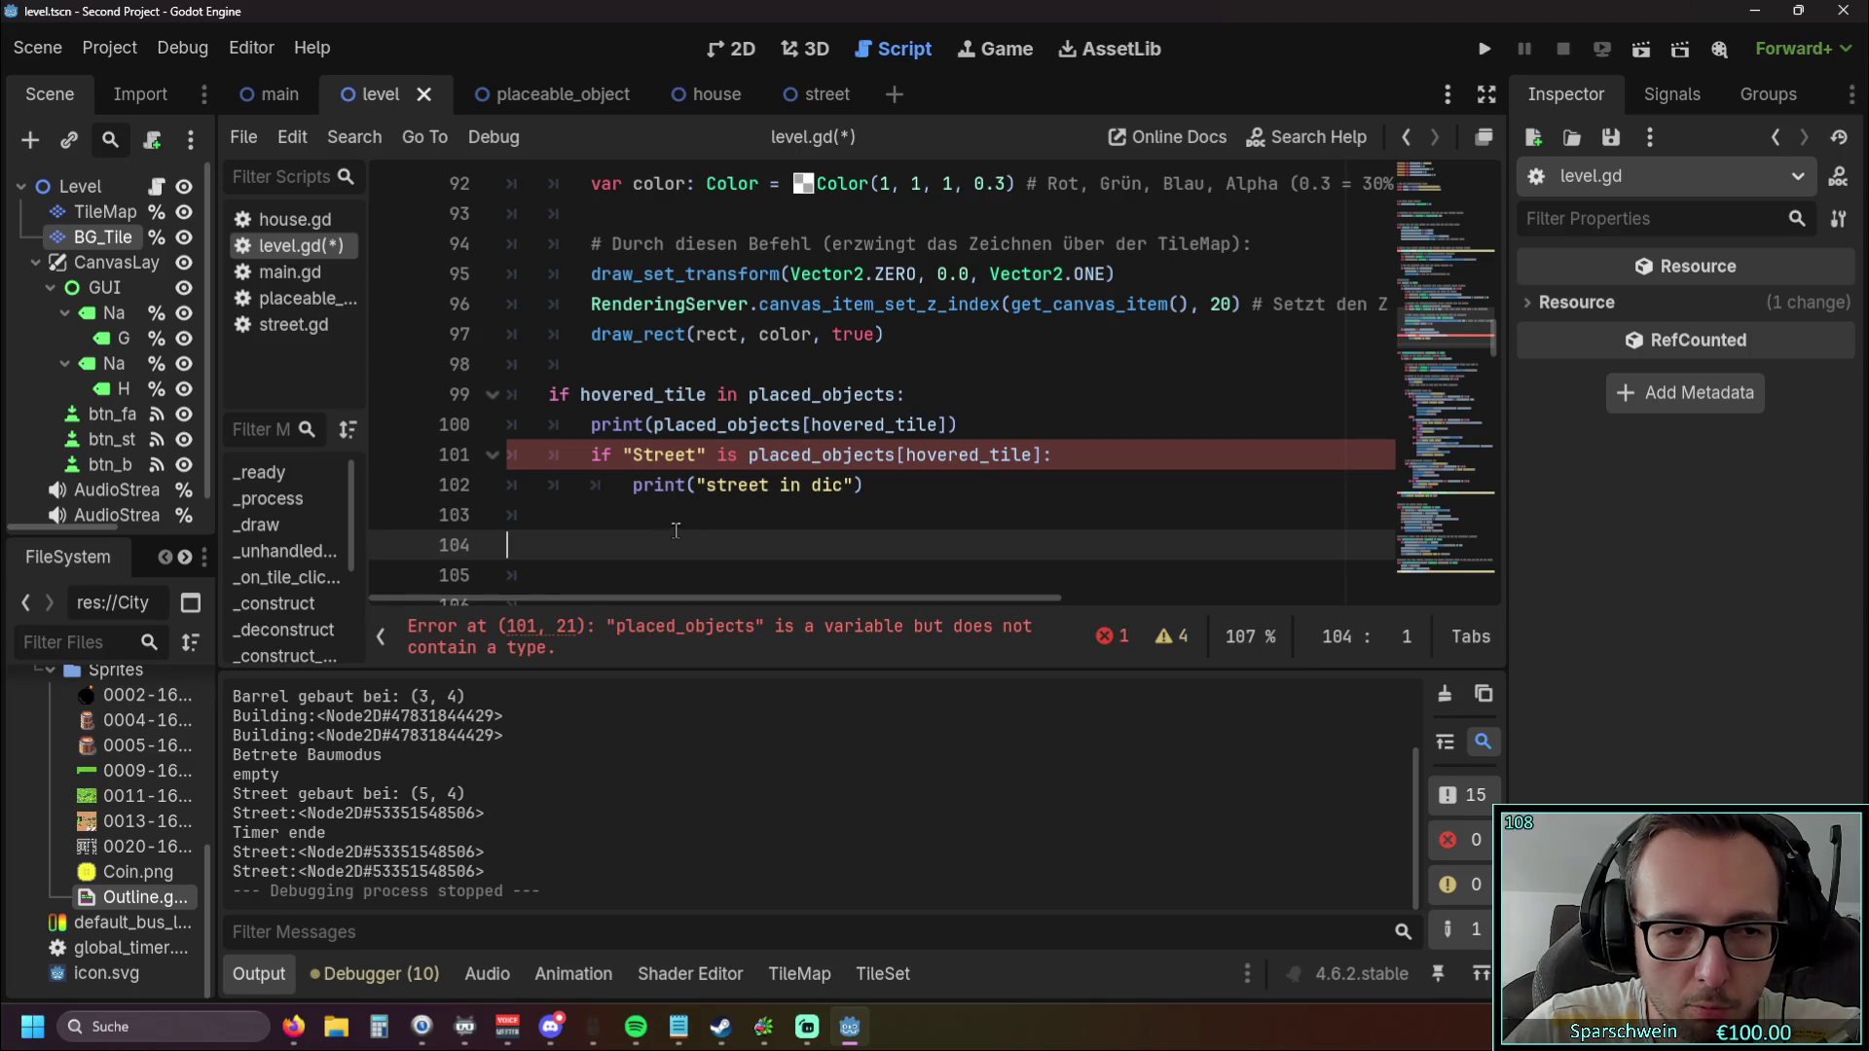
left_click(703, 454)
key("BackSpace")
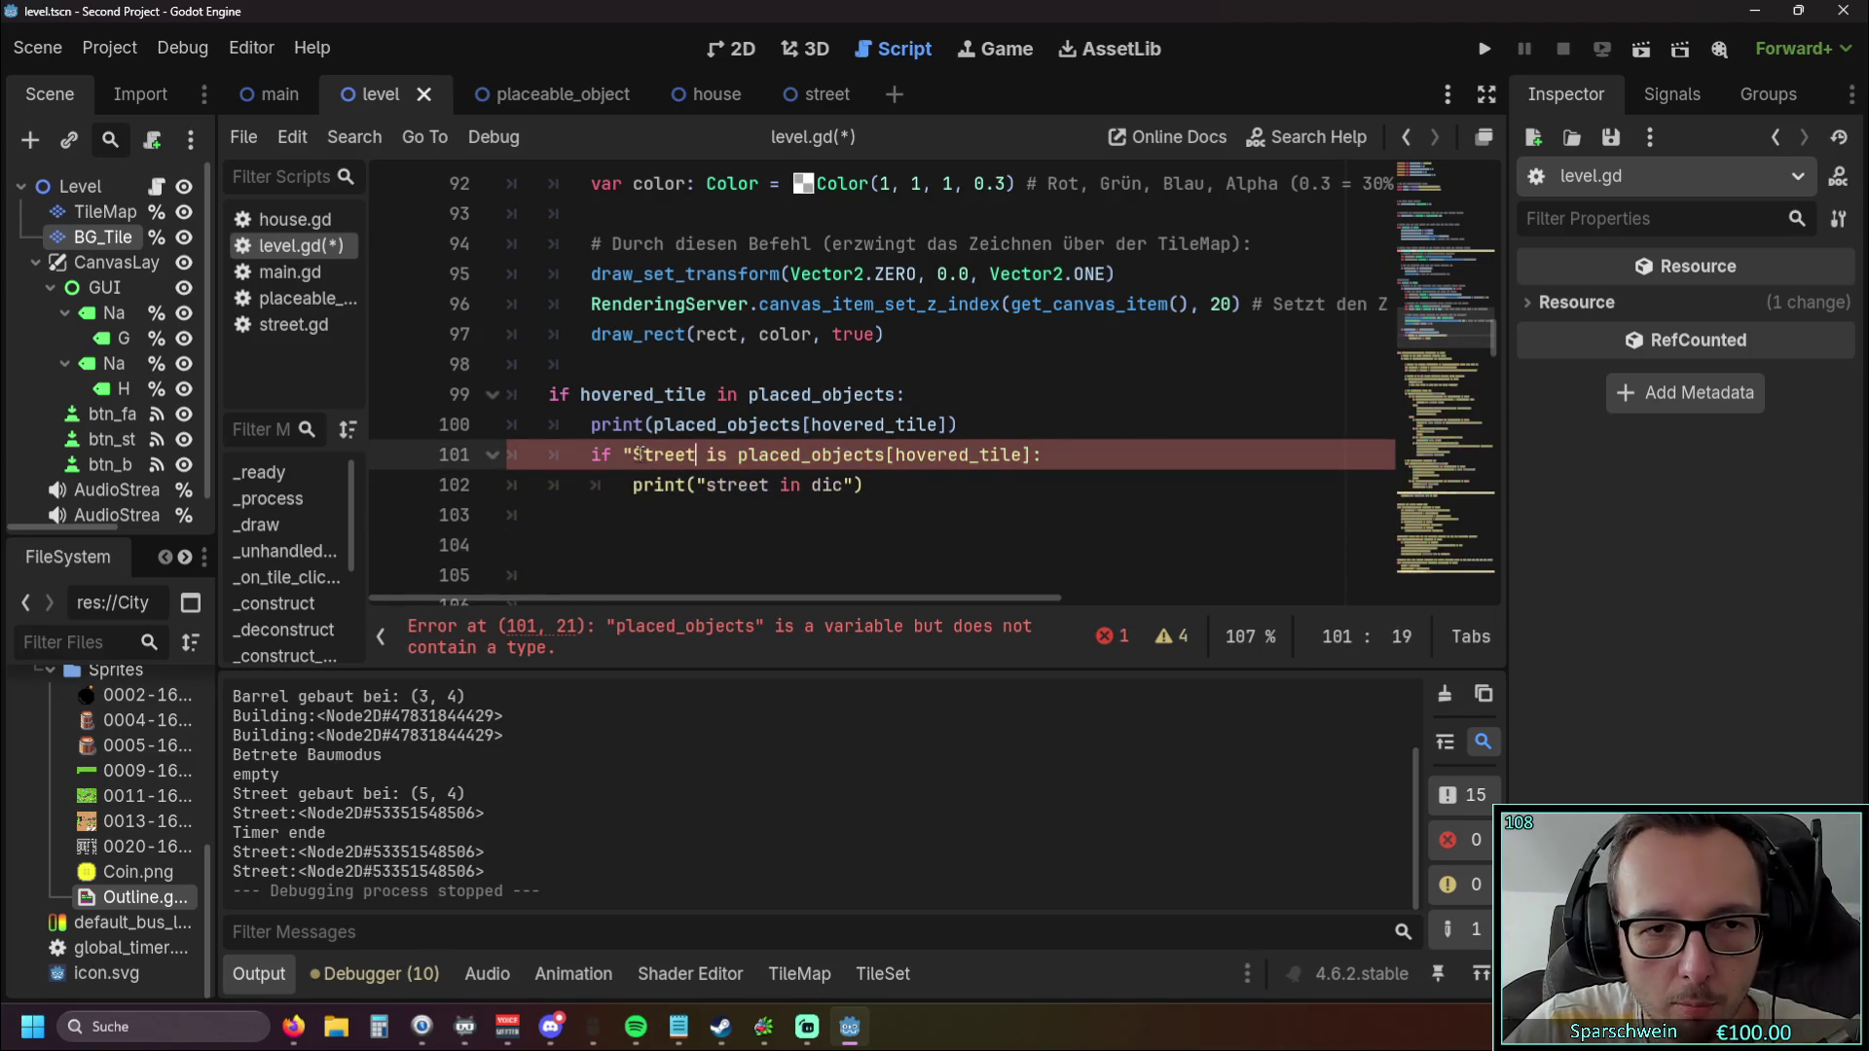
key("ctrl+Left")
key("BackSpace")
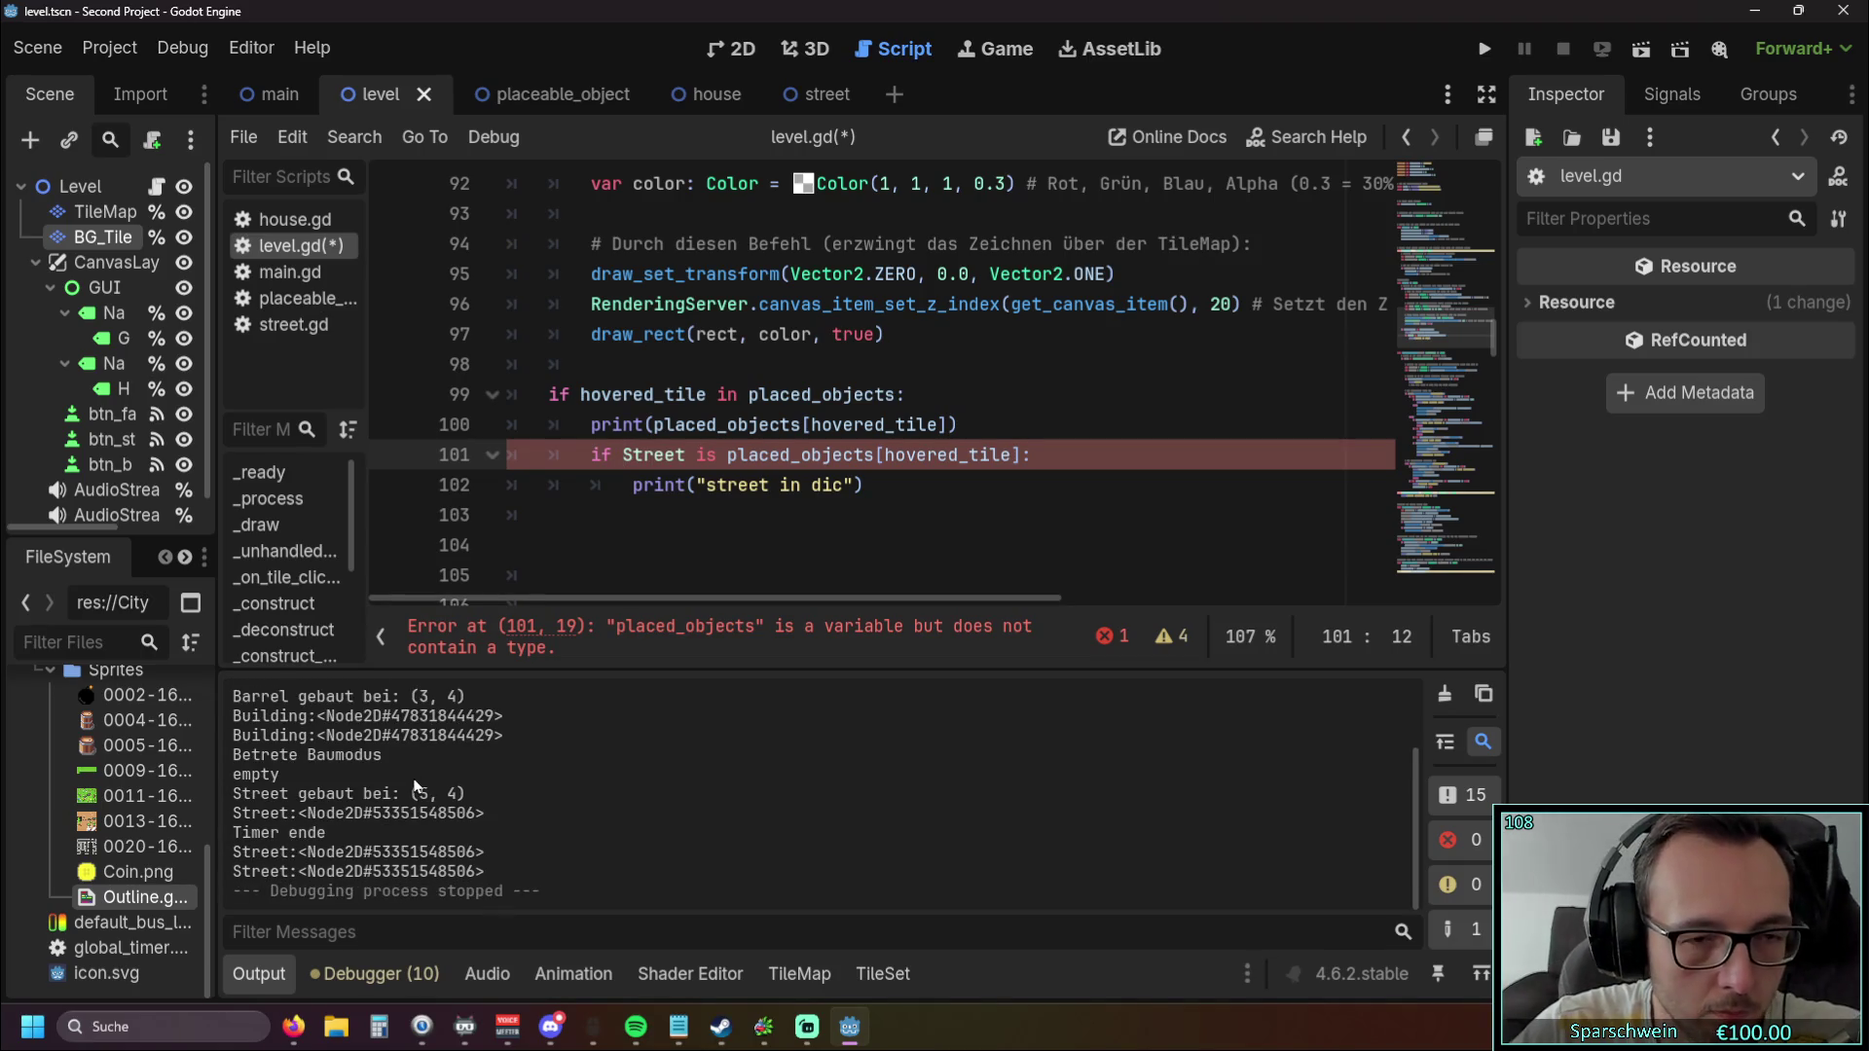
Rewrite line 101 as `if placed_objects[hovered_tile] is Street:` and run the project.
left_click_drag(727, 455, 685, 455)
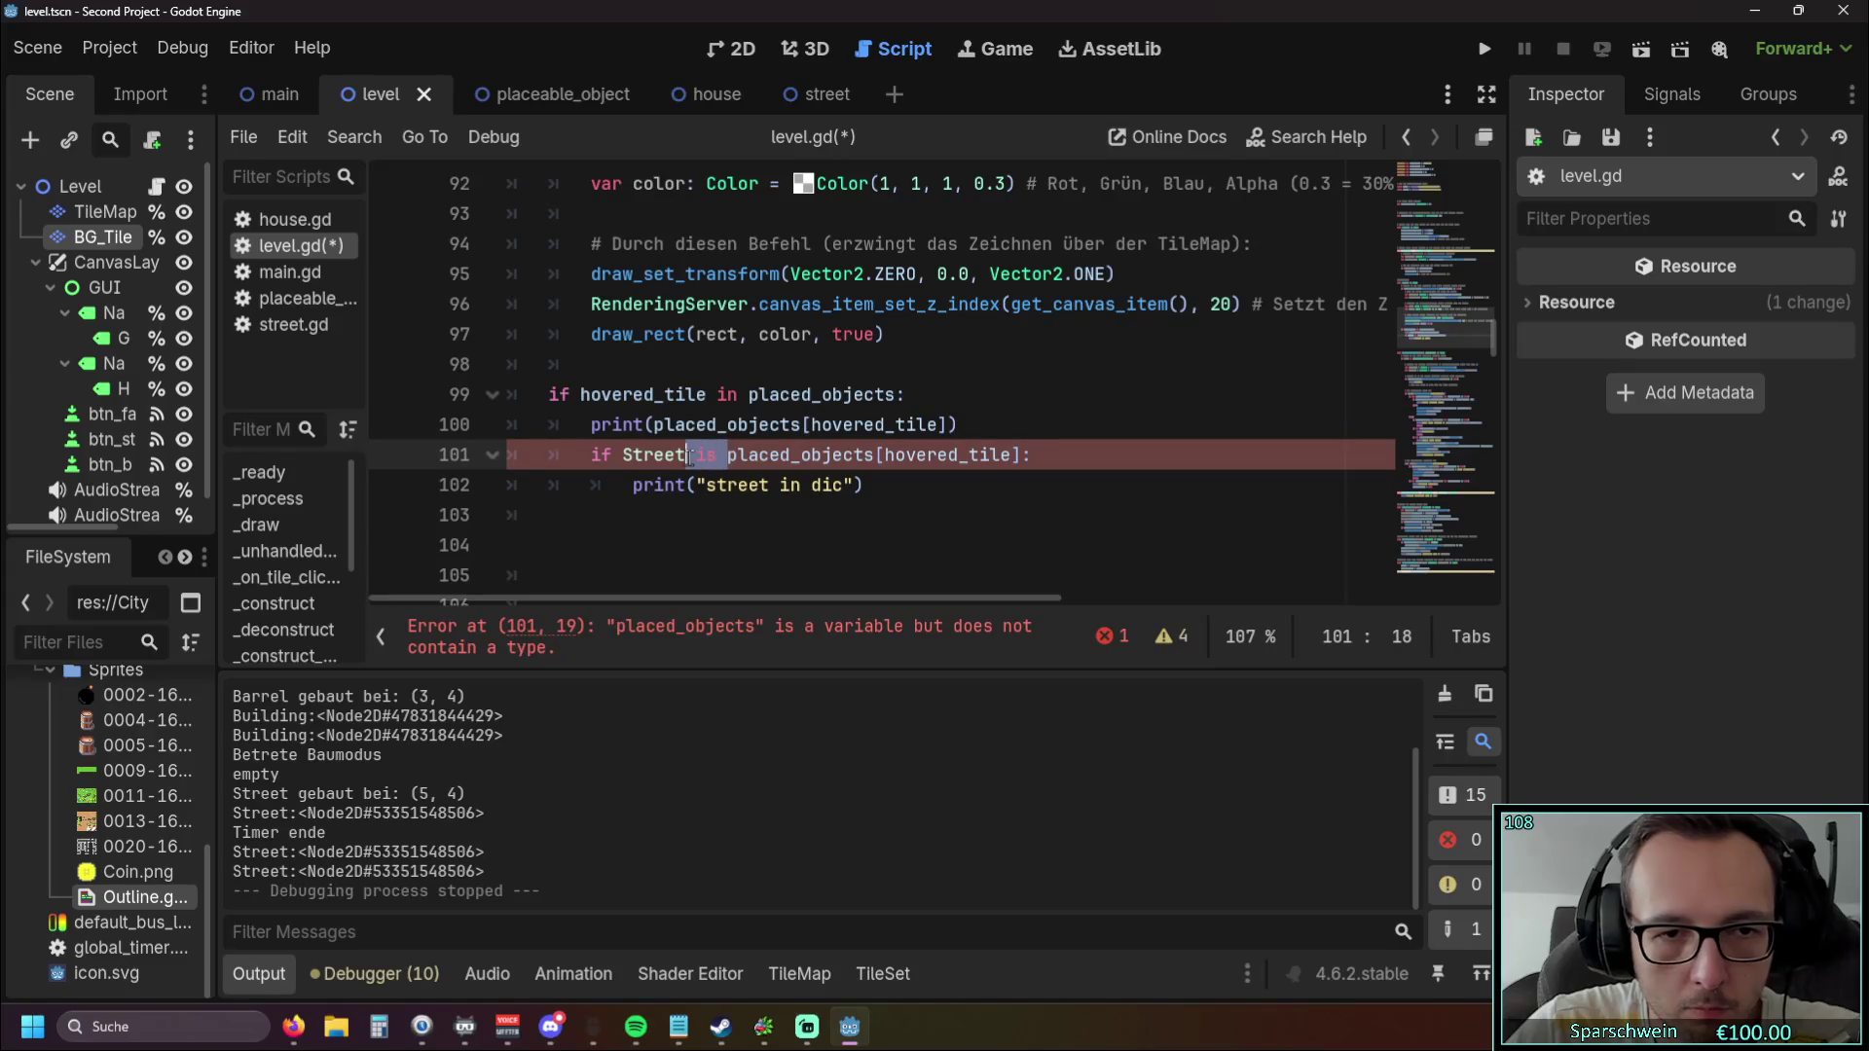
key("BackSpace")
key("BackSpace")
key("BackSpace")
key("BackSpace")
key("BackSpace")
key("BackSpace")
key("BackSpace")
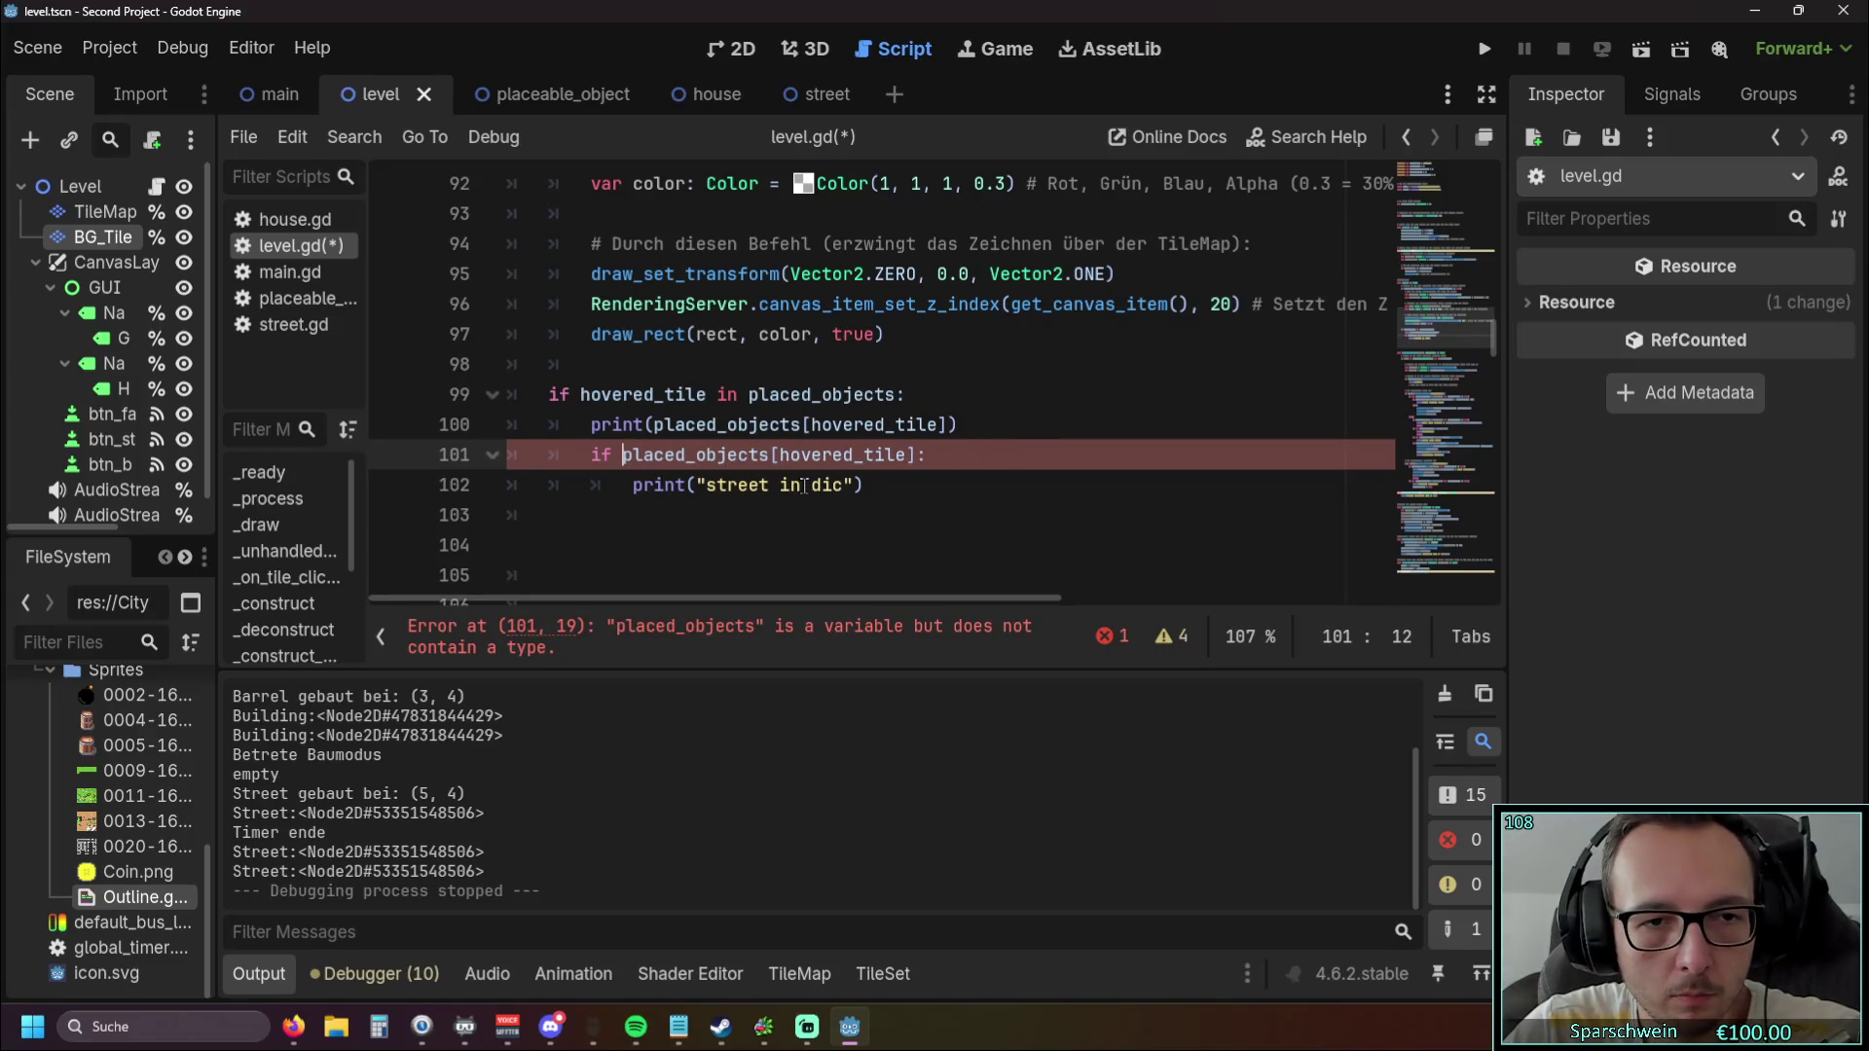
left_click(916, 454)
type("is S")
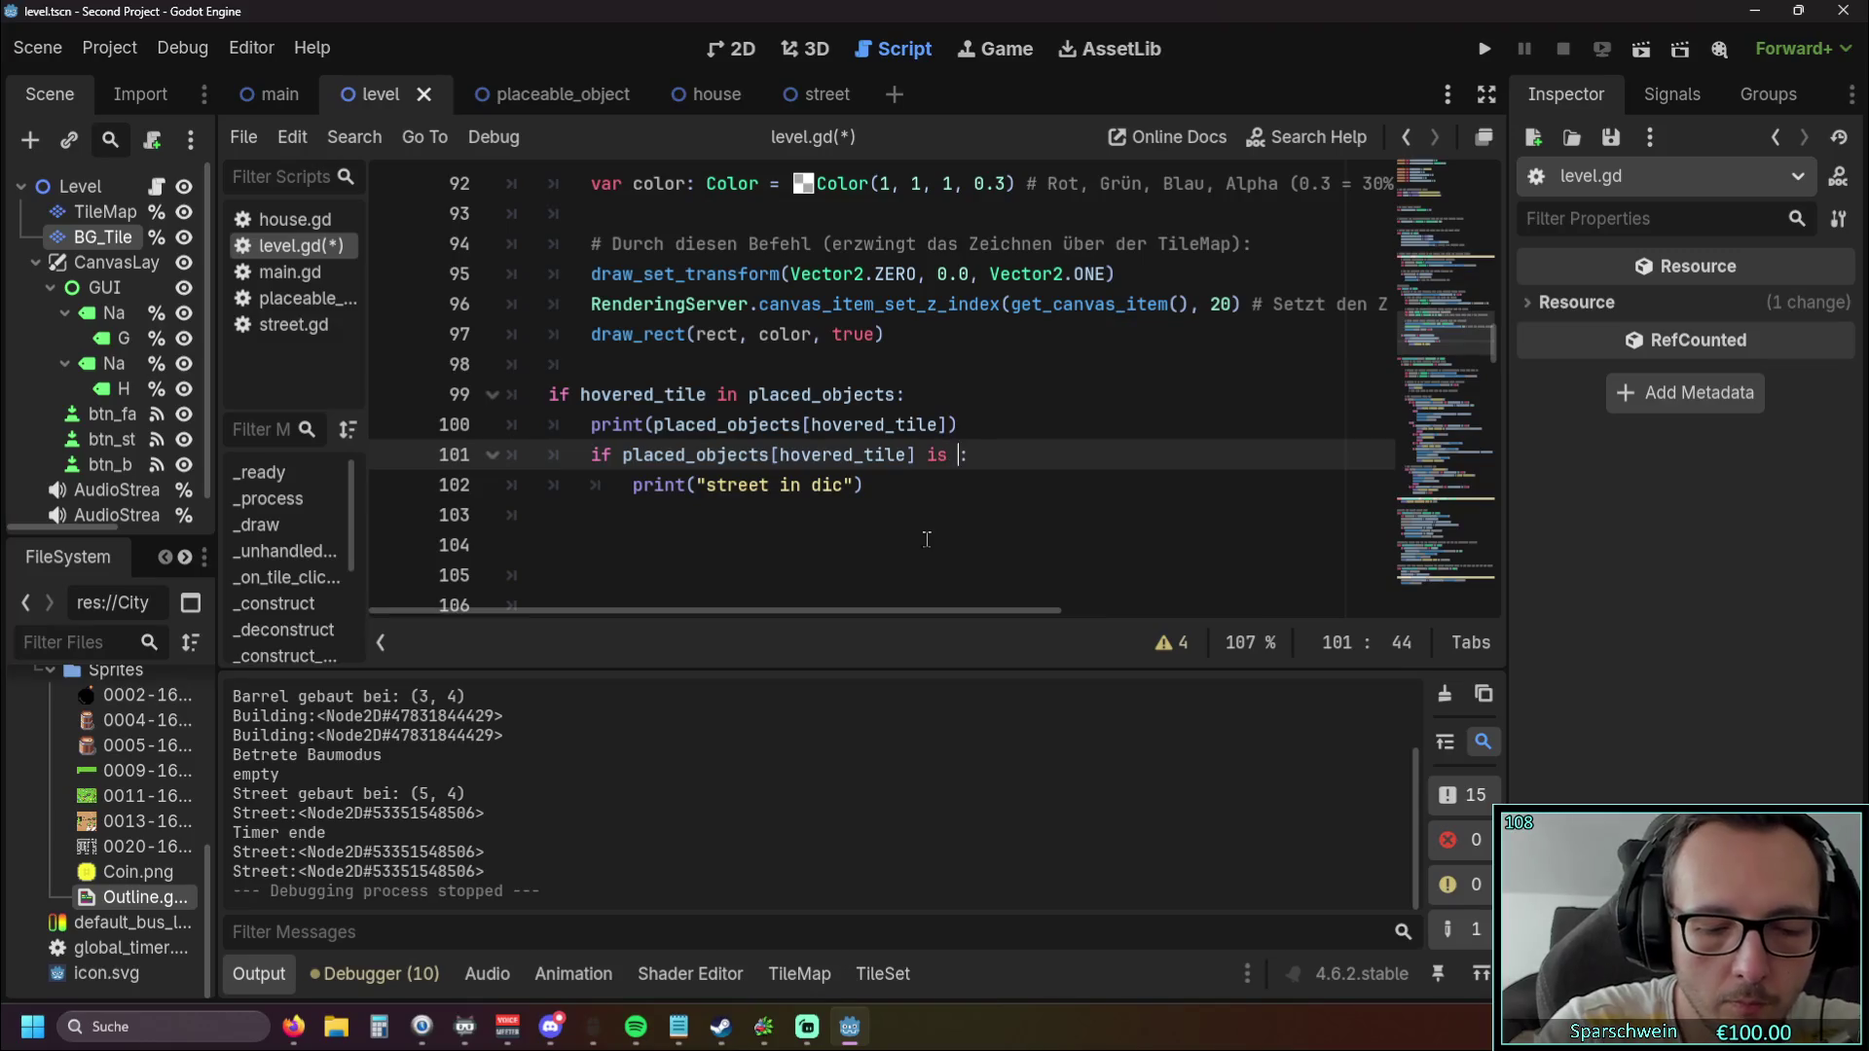
type("treet")
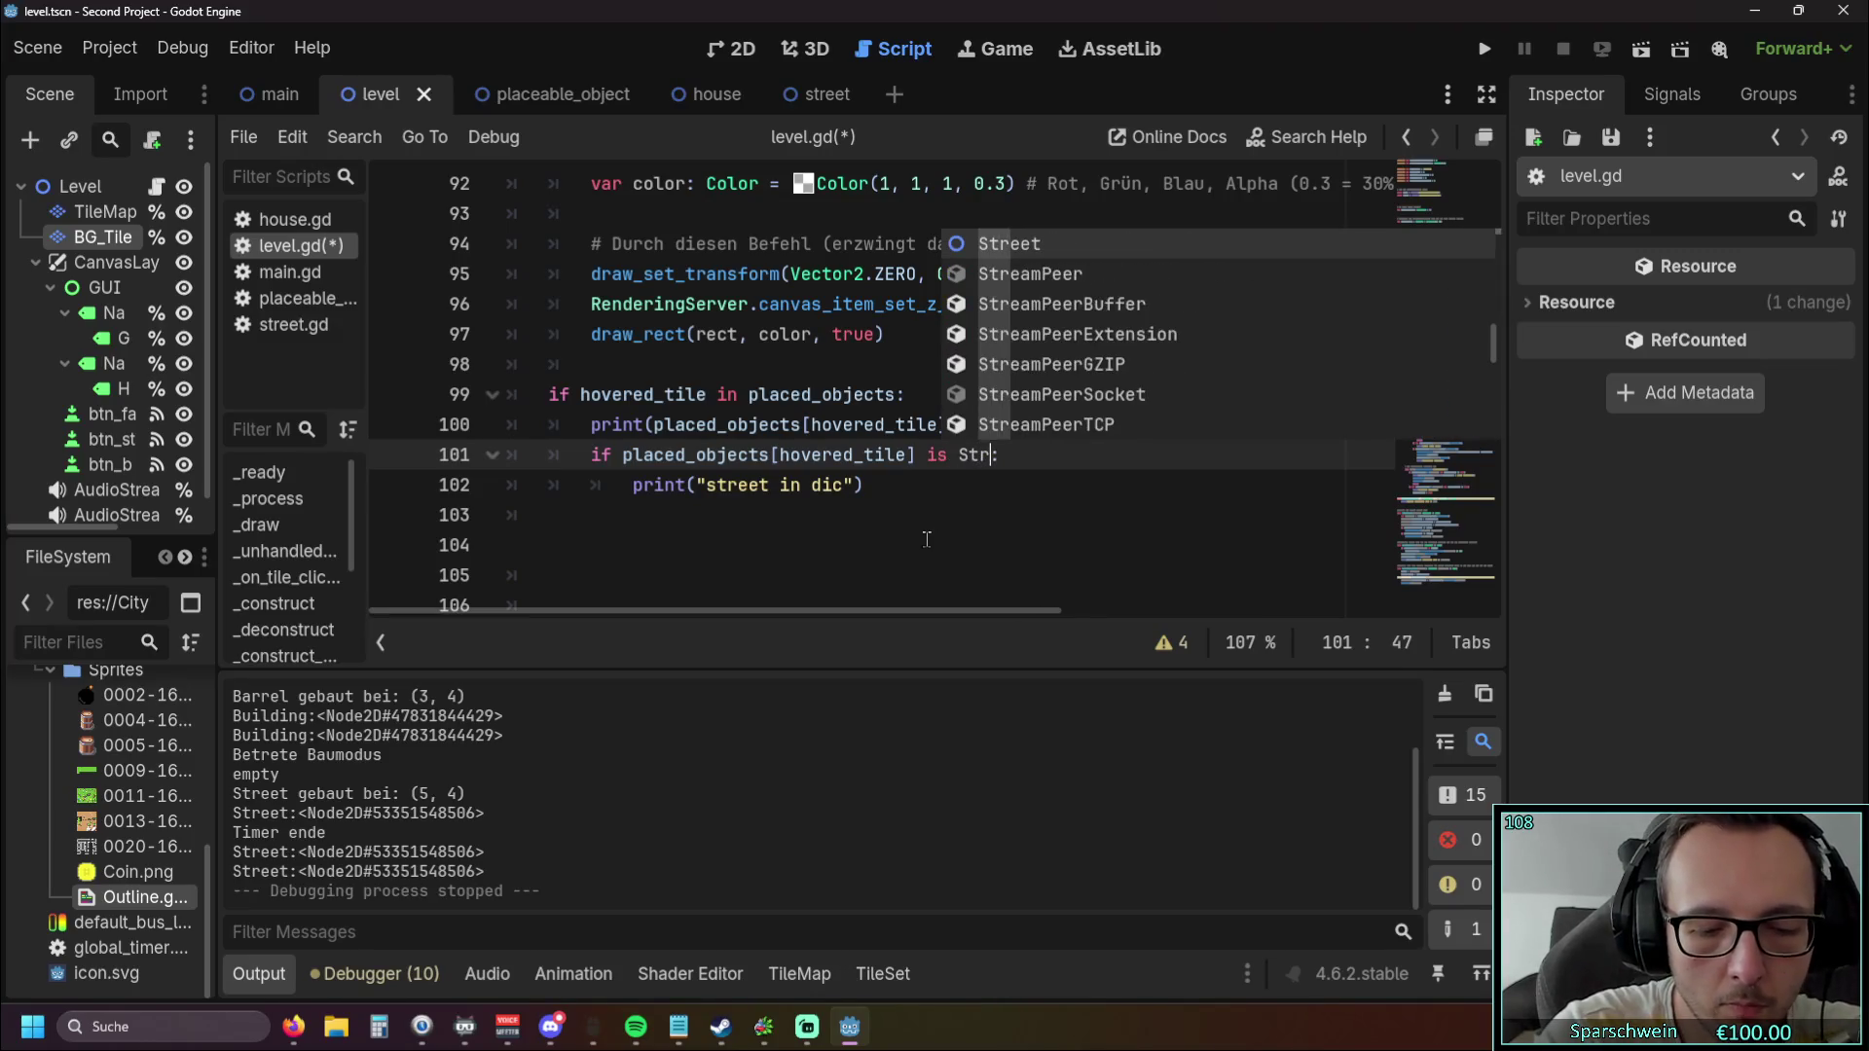
left_click(927, 539)
left_click(1484, 48)
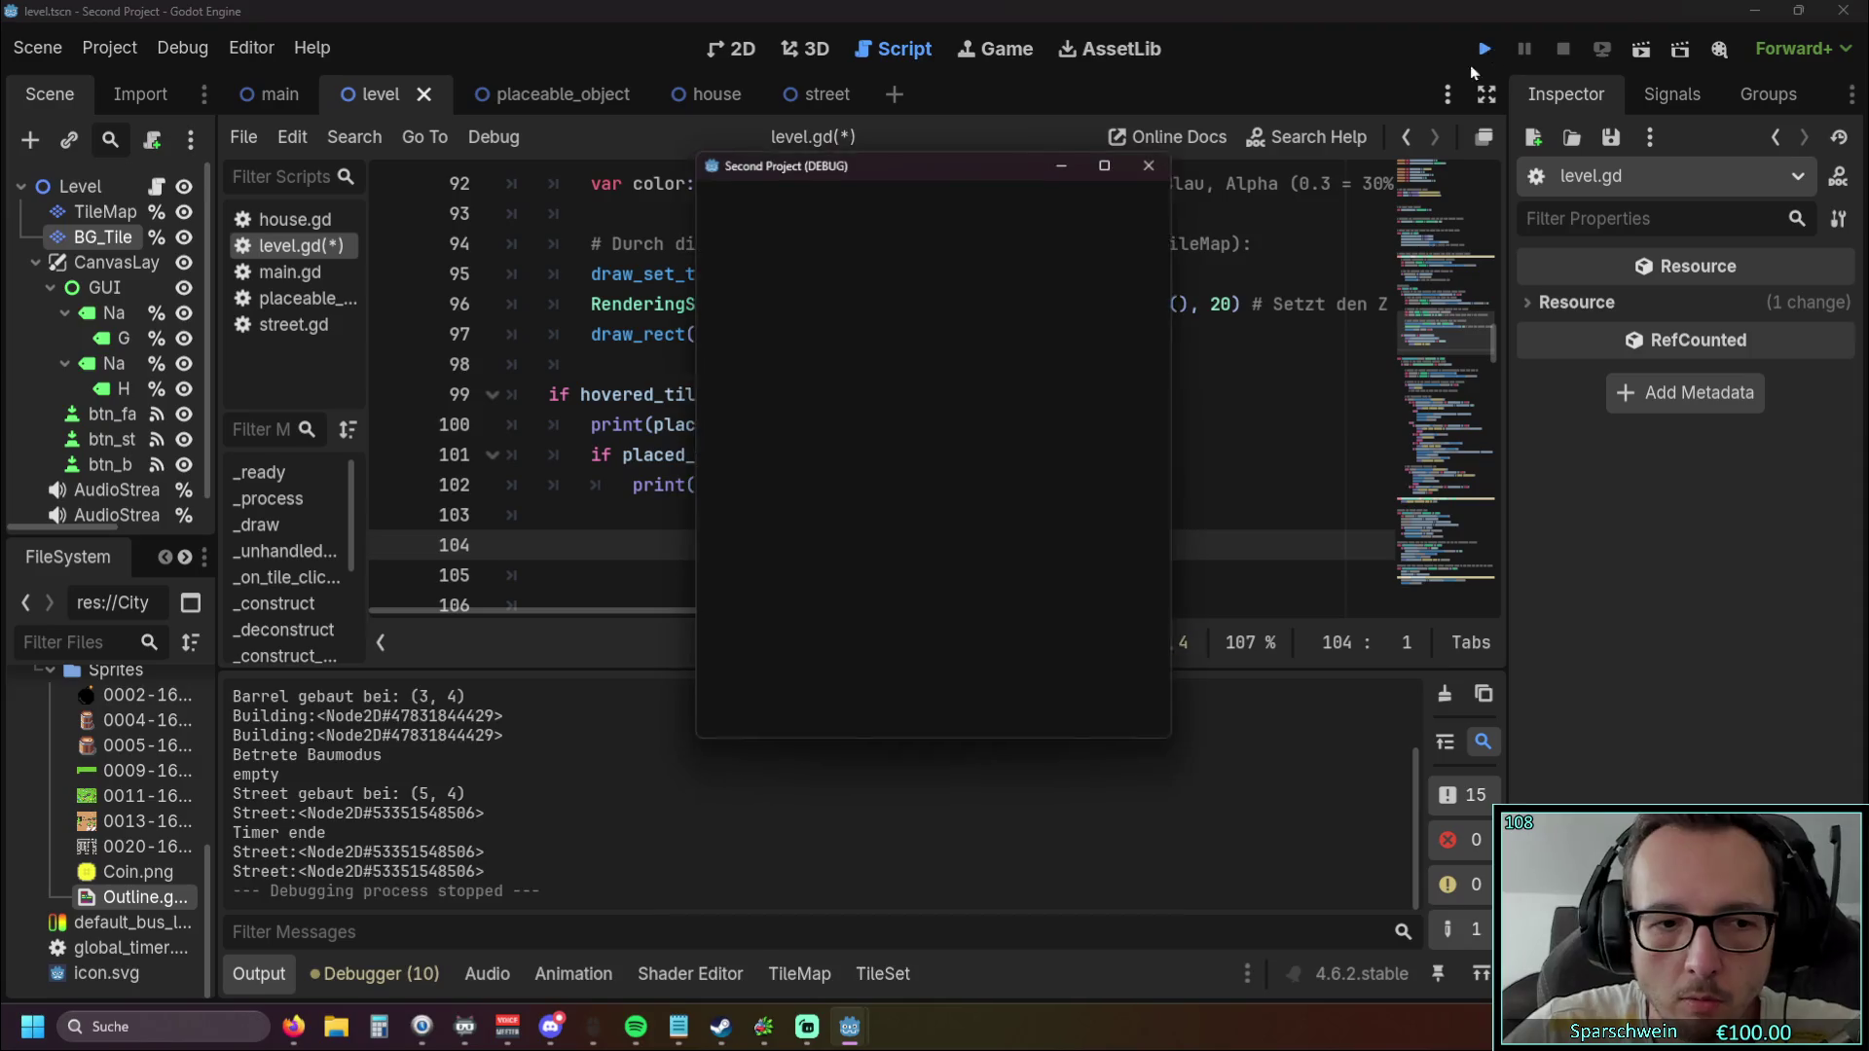
Build a street at tile (5, 4) and hover it to print "street in dic".
left_click(1000, 703)
left_click(958, 543)
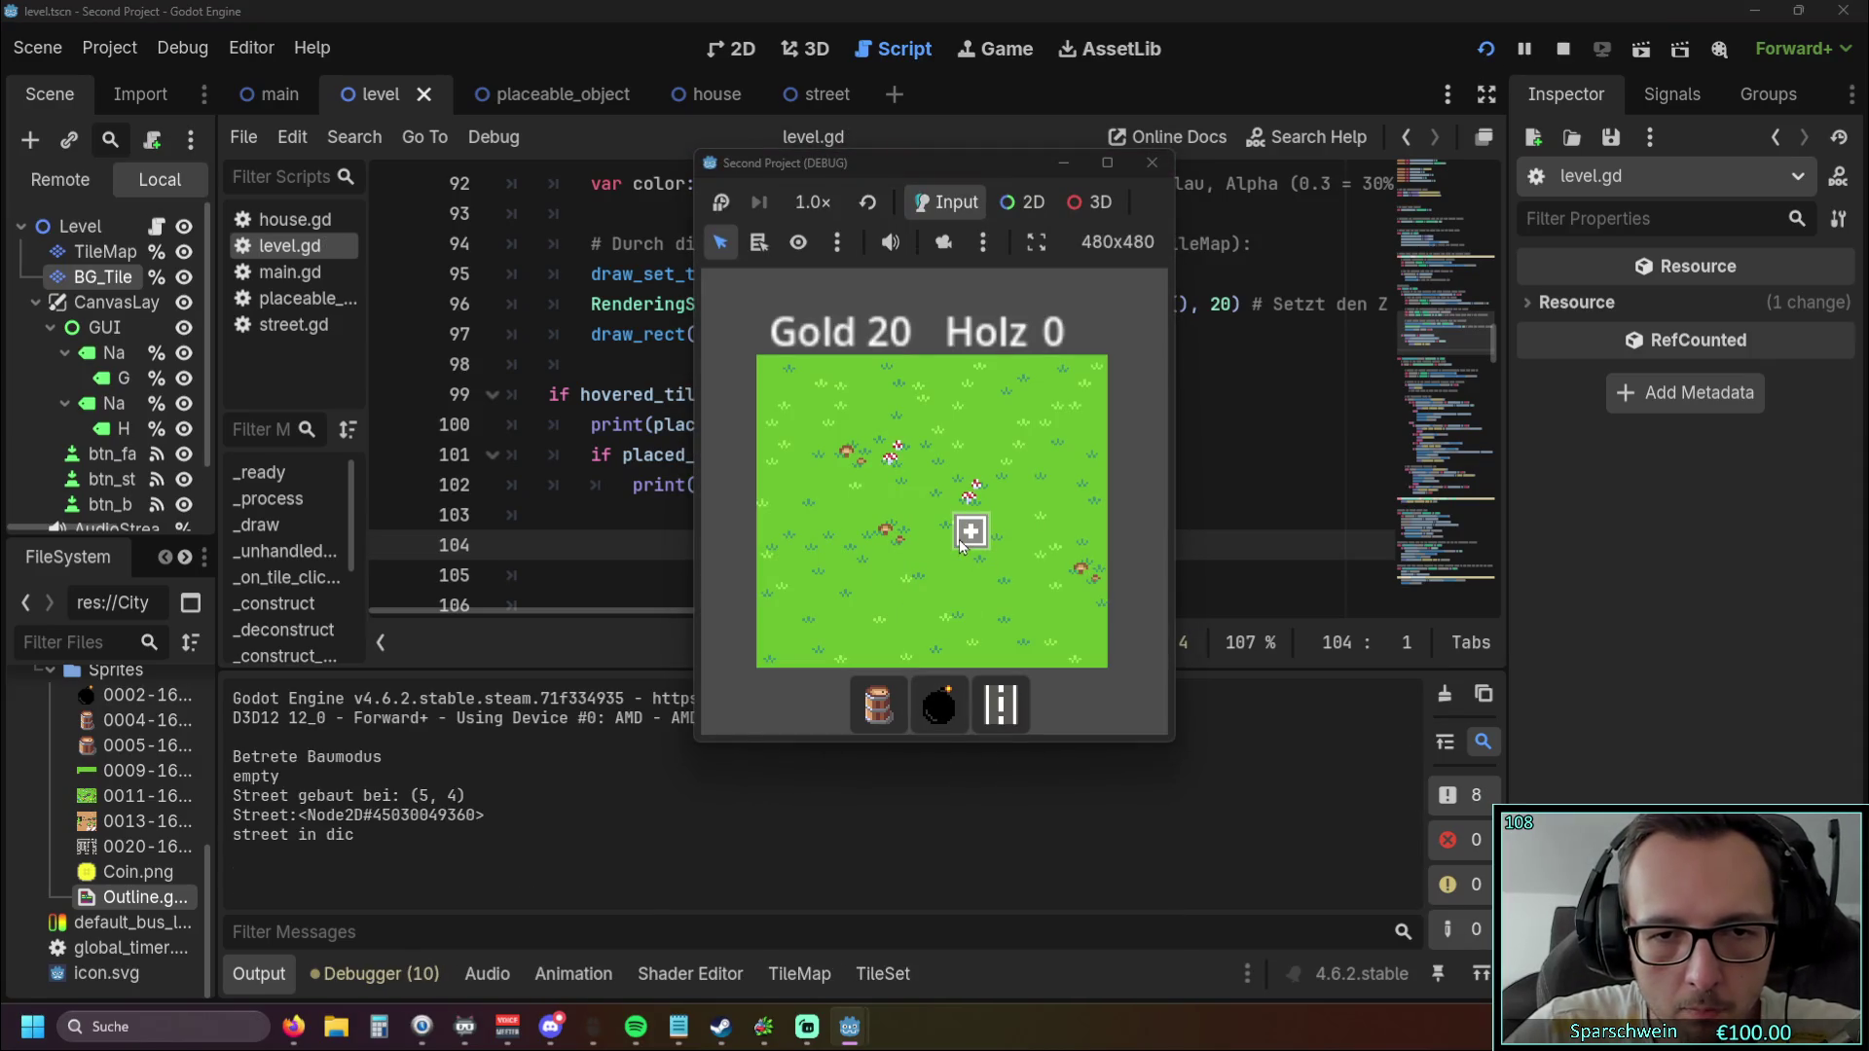
left_click(961, 543)
left_click(960, 543)
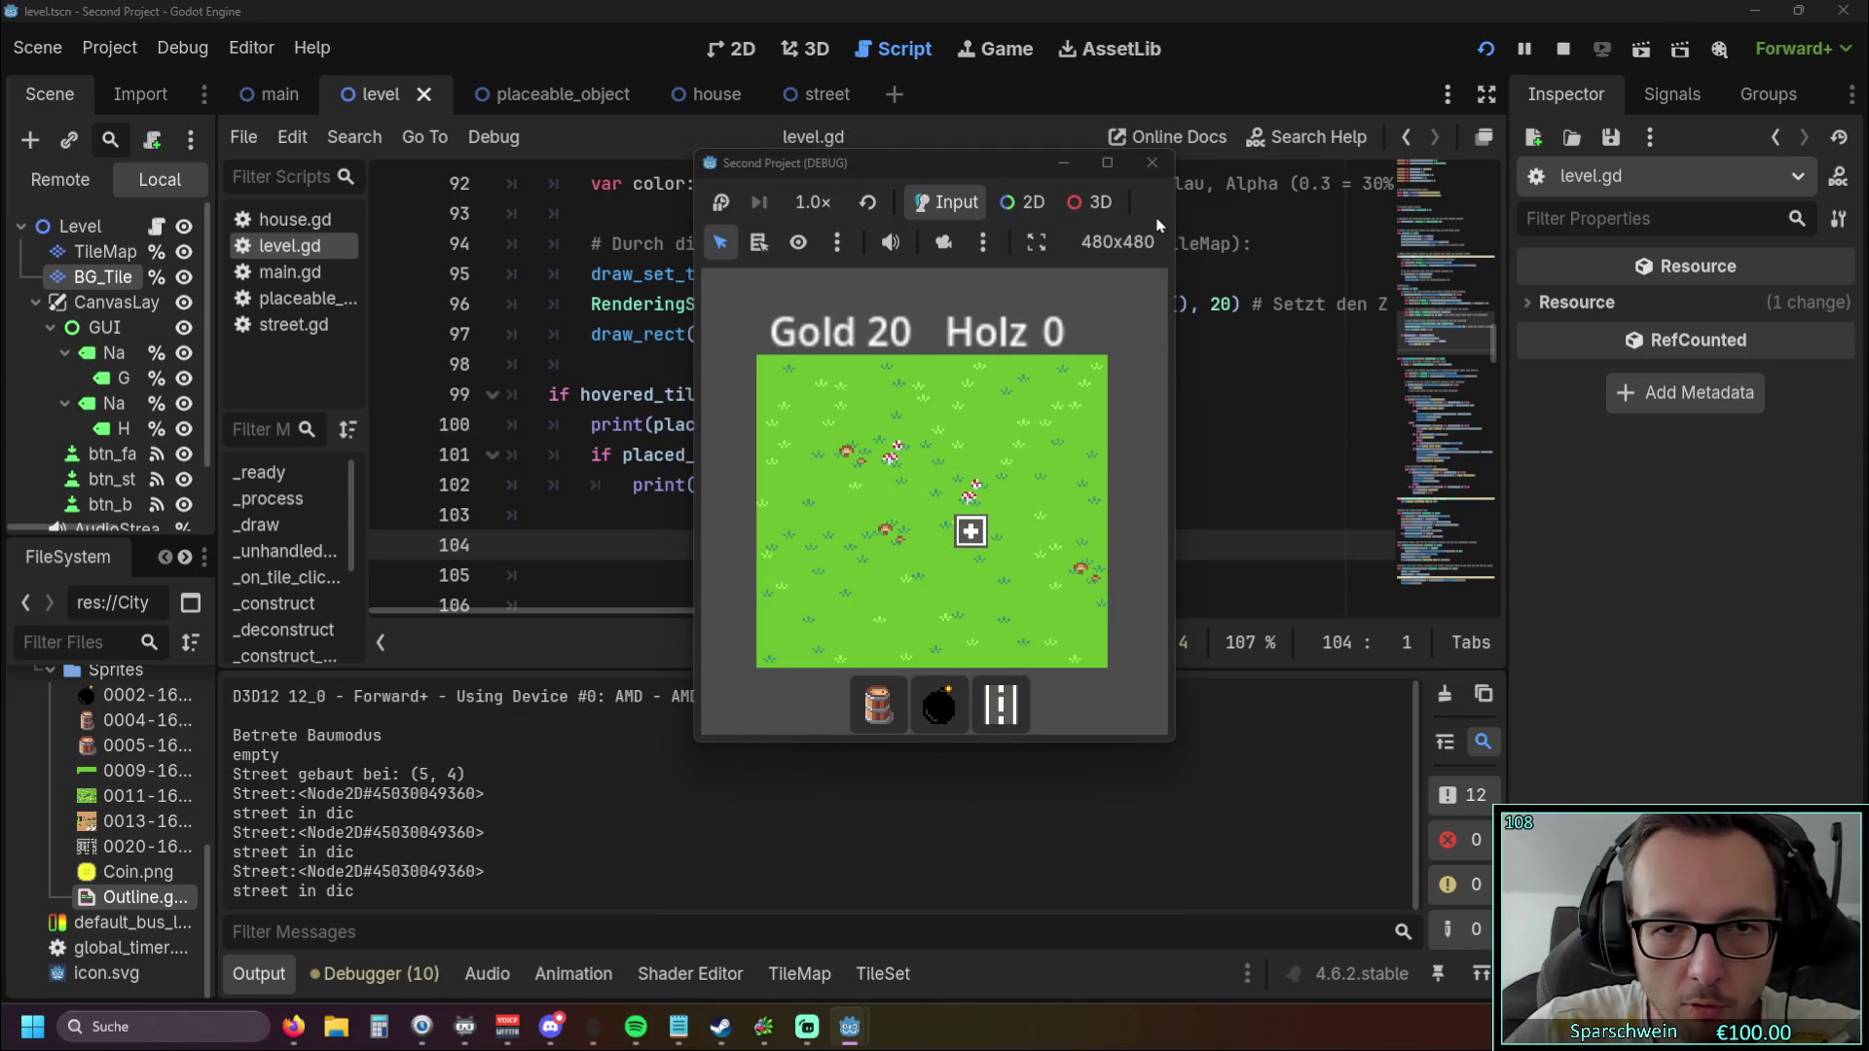
Build a barrel at tile (3, 4), then stop the running game.
left_click(878, 703)
left_click(880, 523)
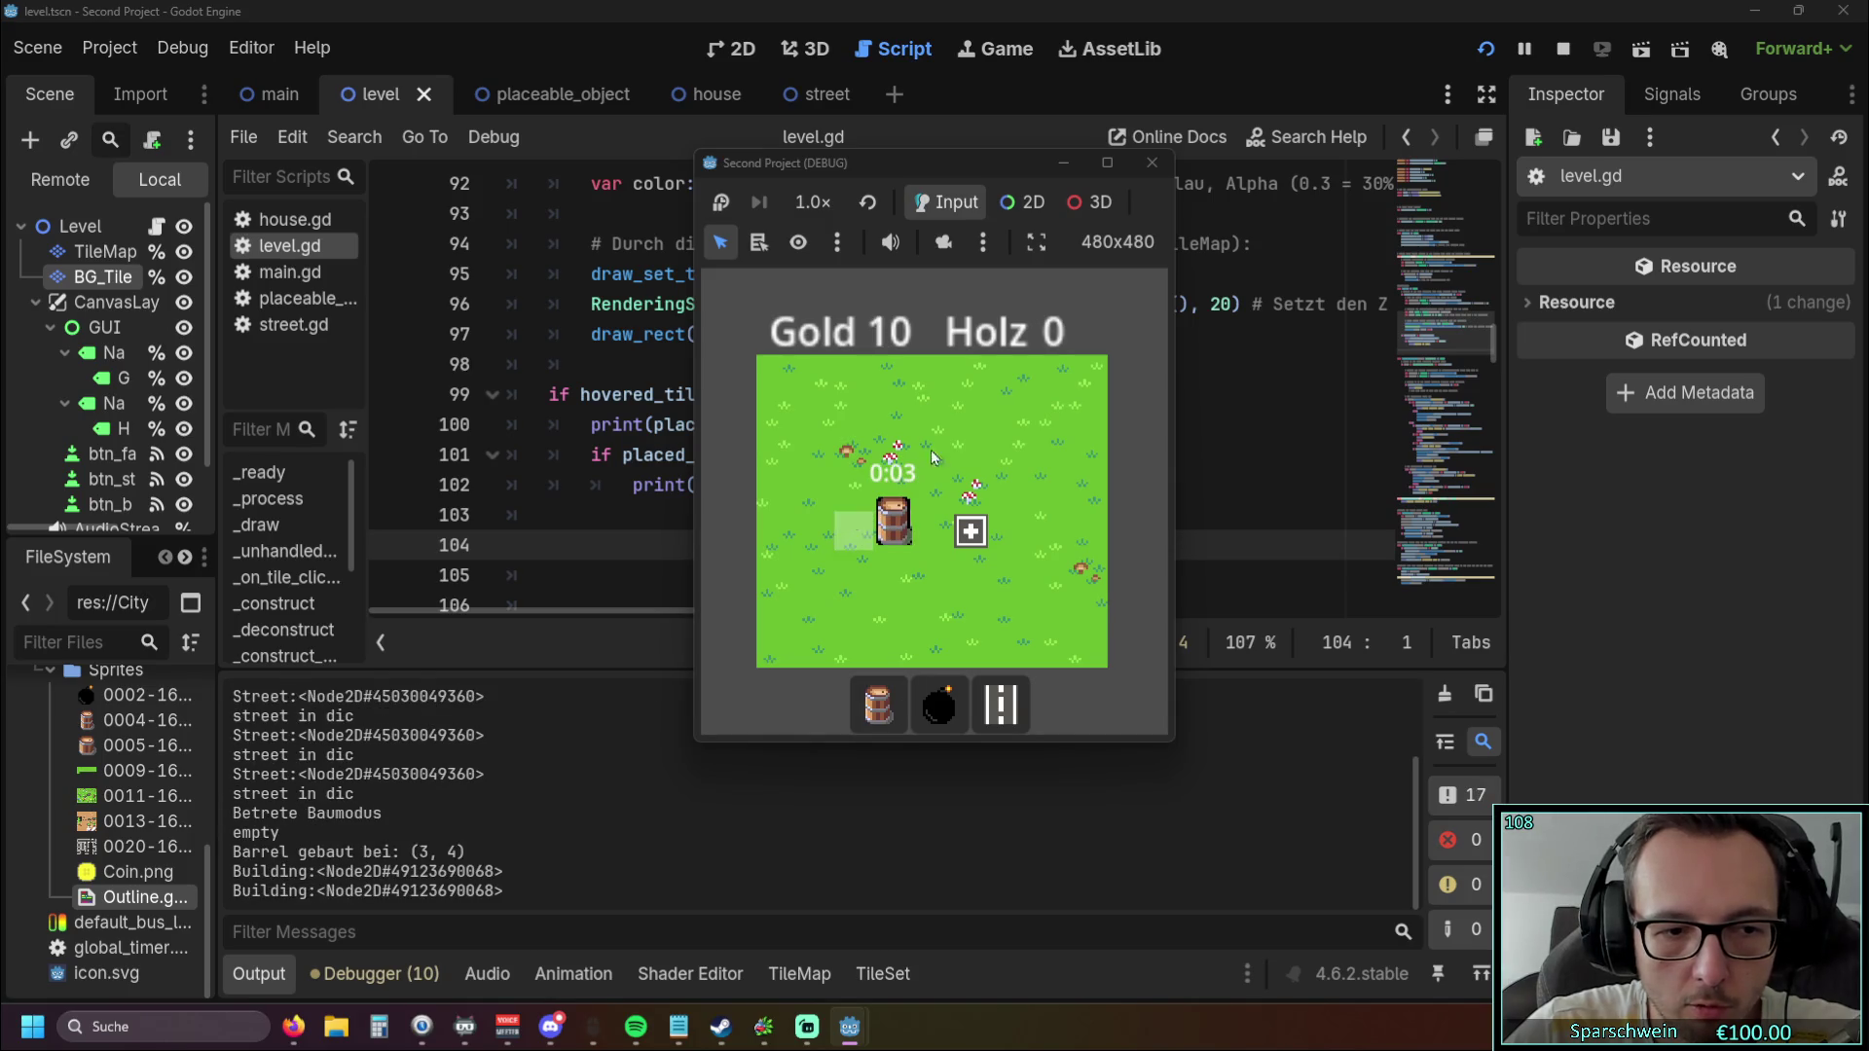
left_click(1152, 163)
left_click(748, 501)
scroll(748, 502, "up", 1)
Replace Street with House on line 101, picking House from autocomplete.
scroll(749, 501, "down", 1)
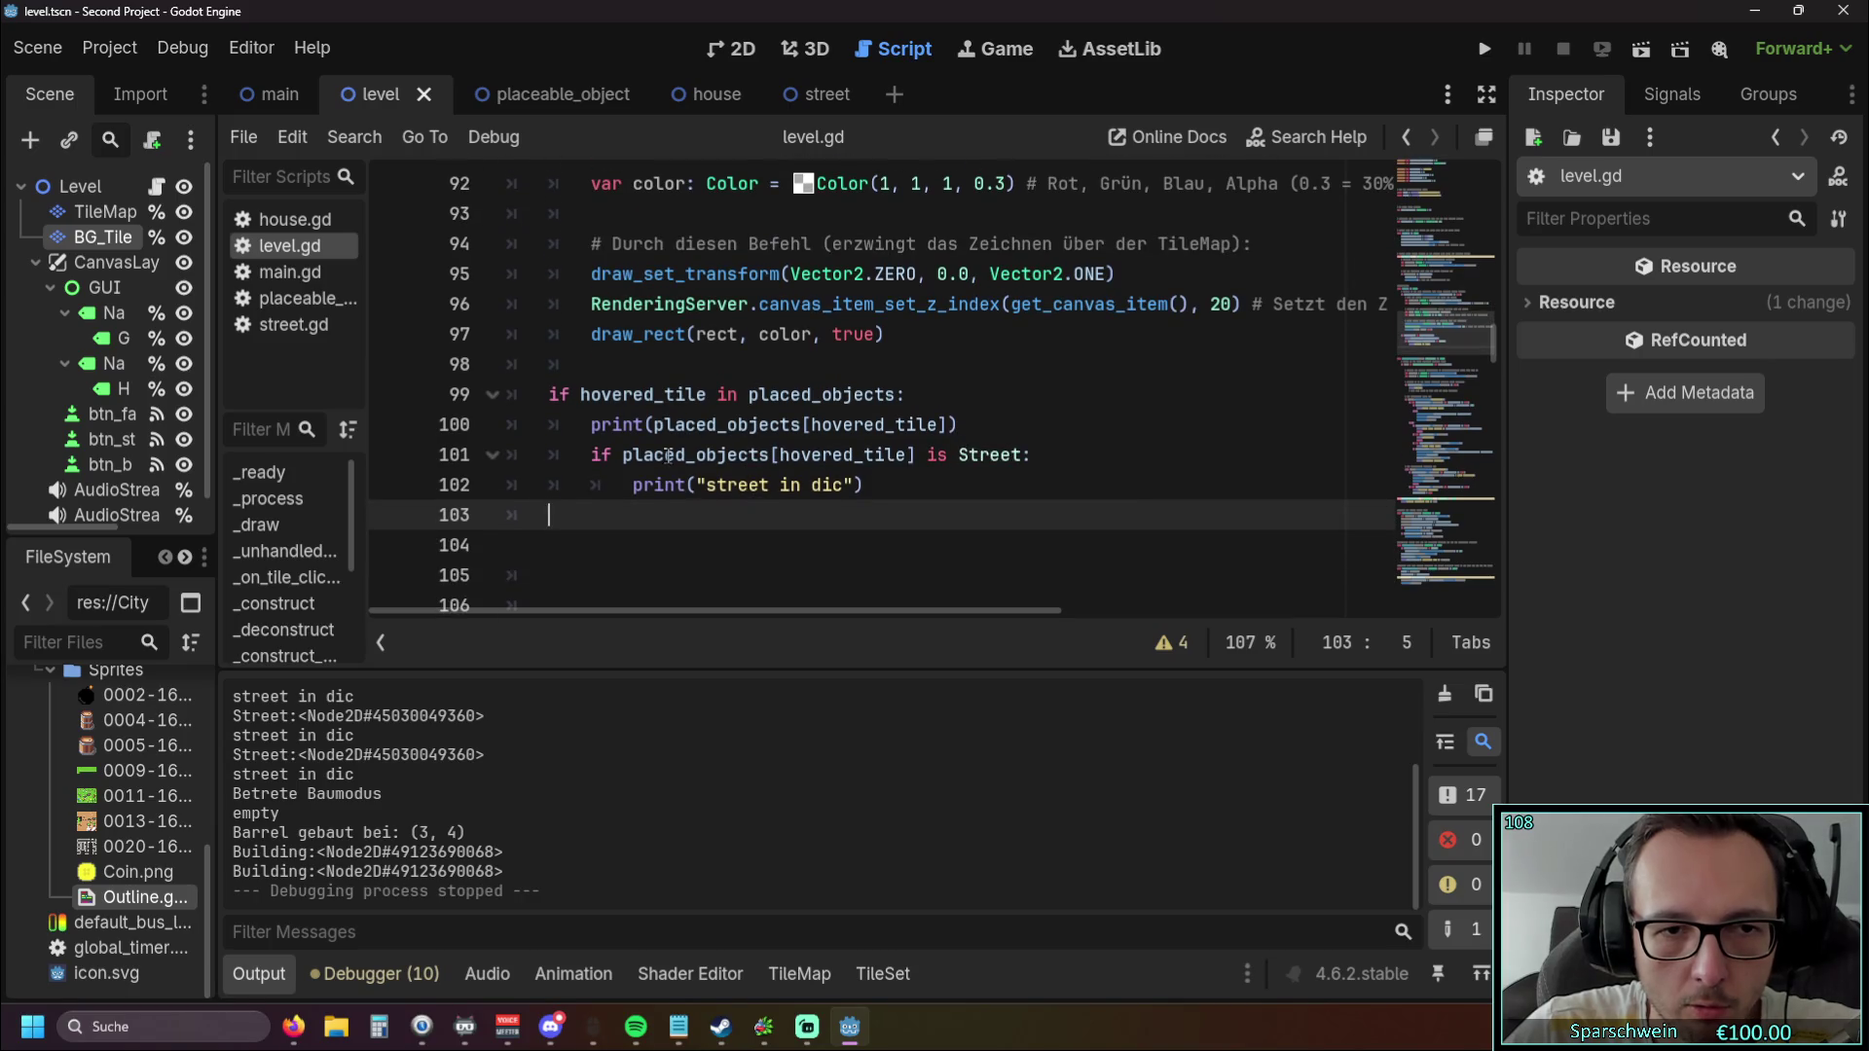
left_click_drag(958, 454, 1020, 456)
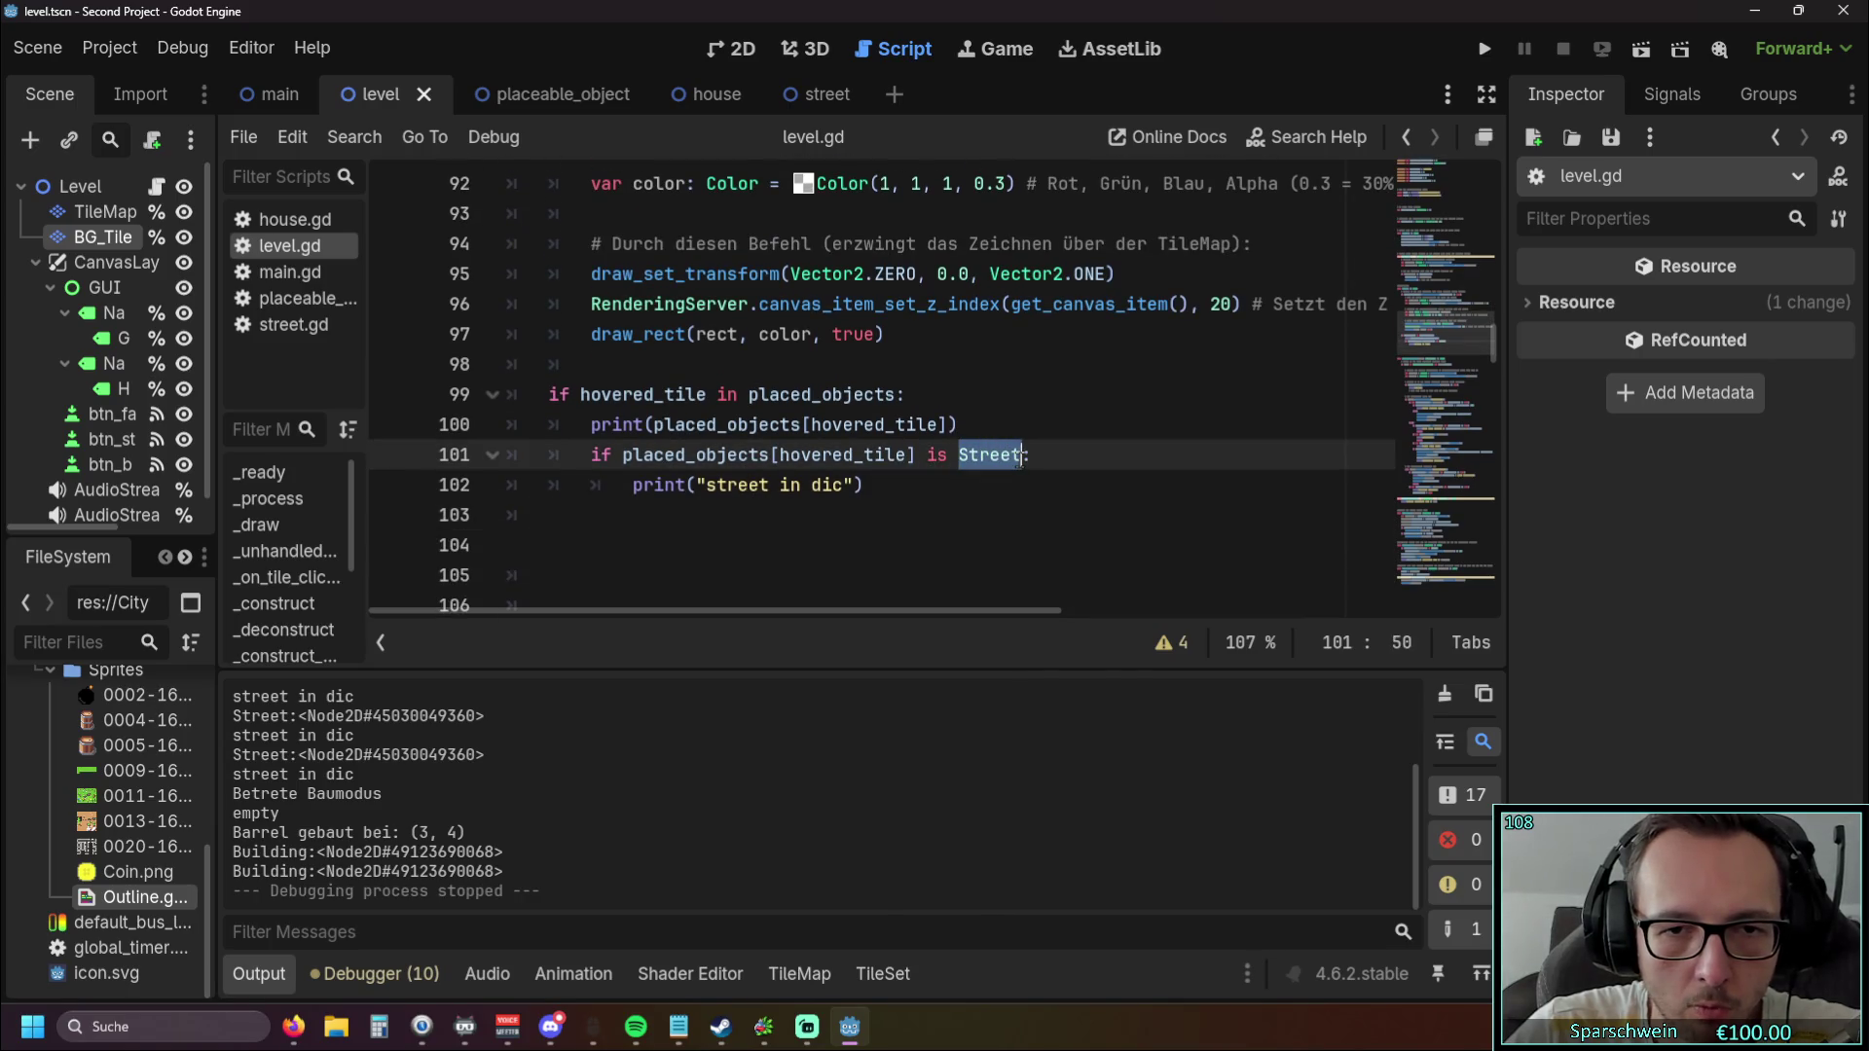
type("Building")
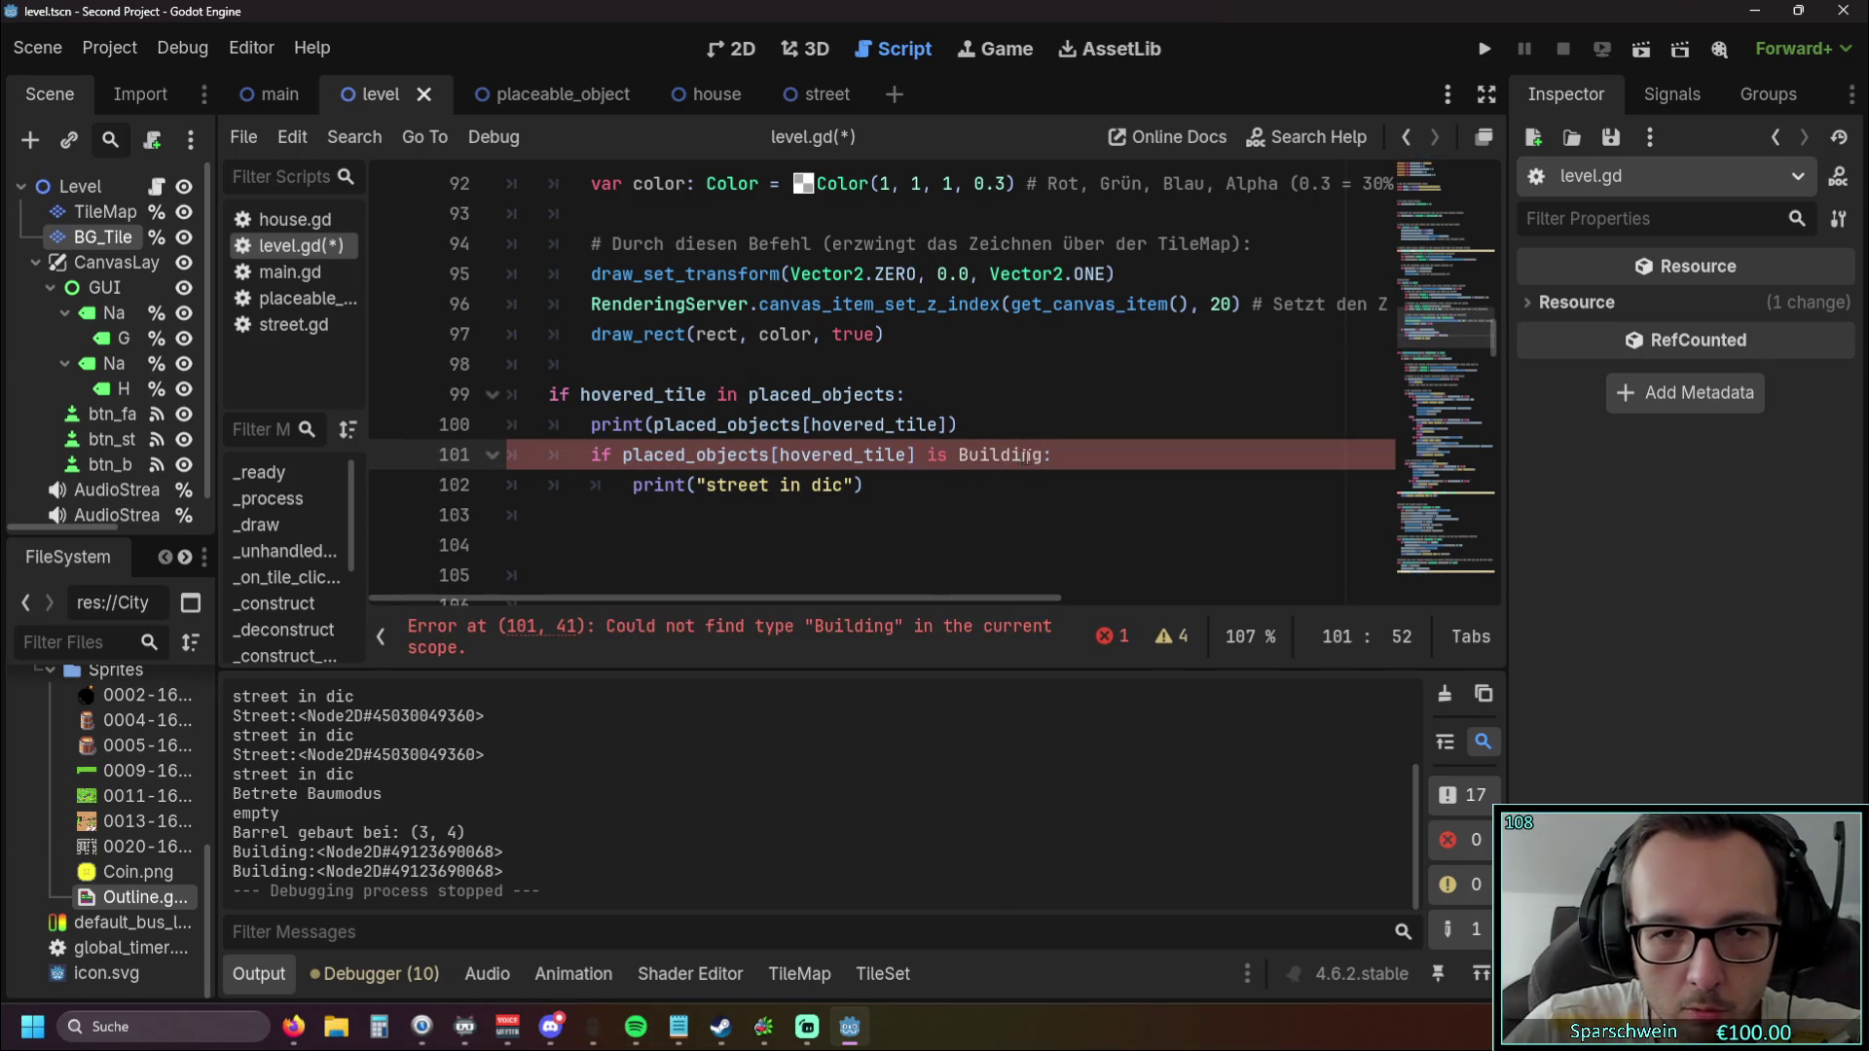
key("BackSpace")
key("BackSpace")
key("BackSpace")
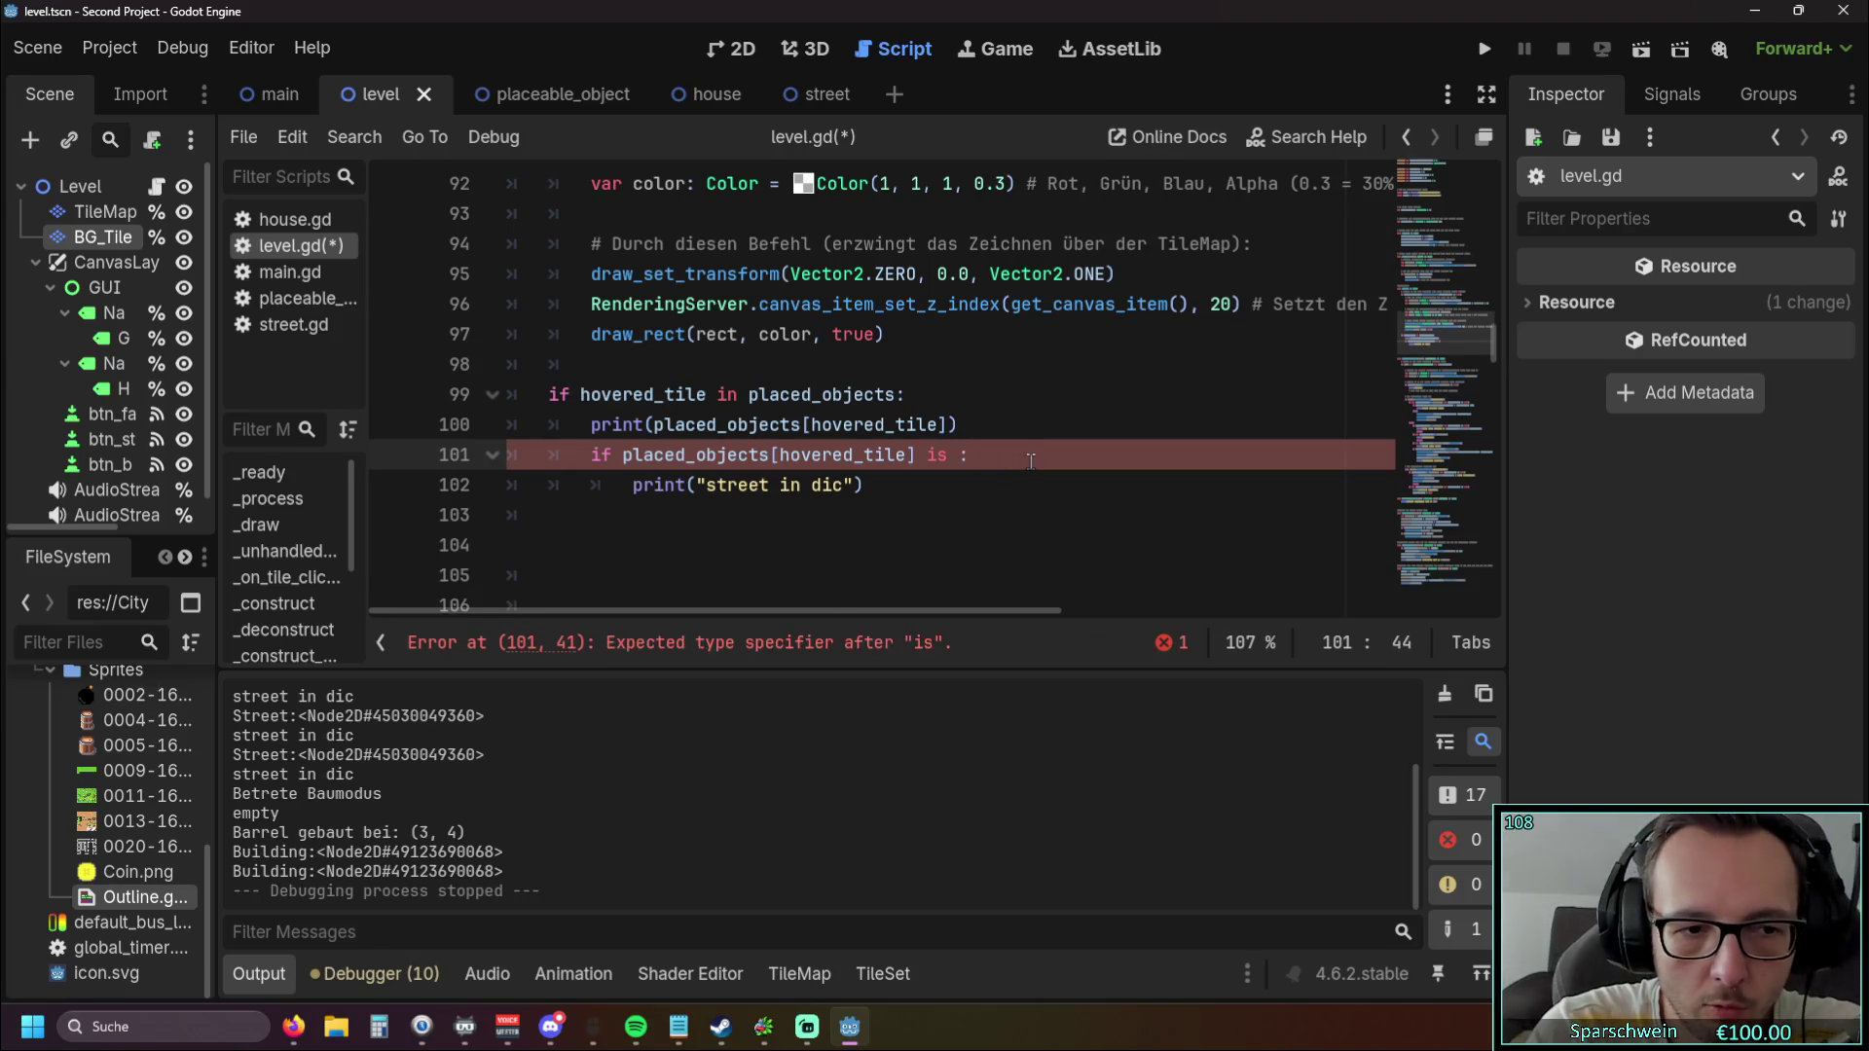
type("Build")
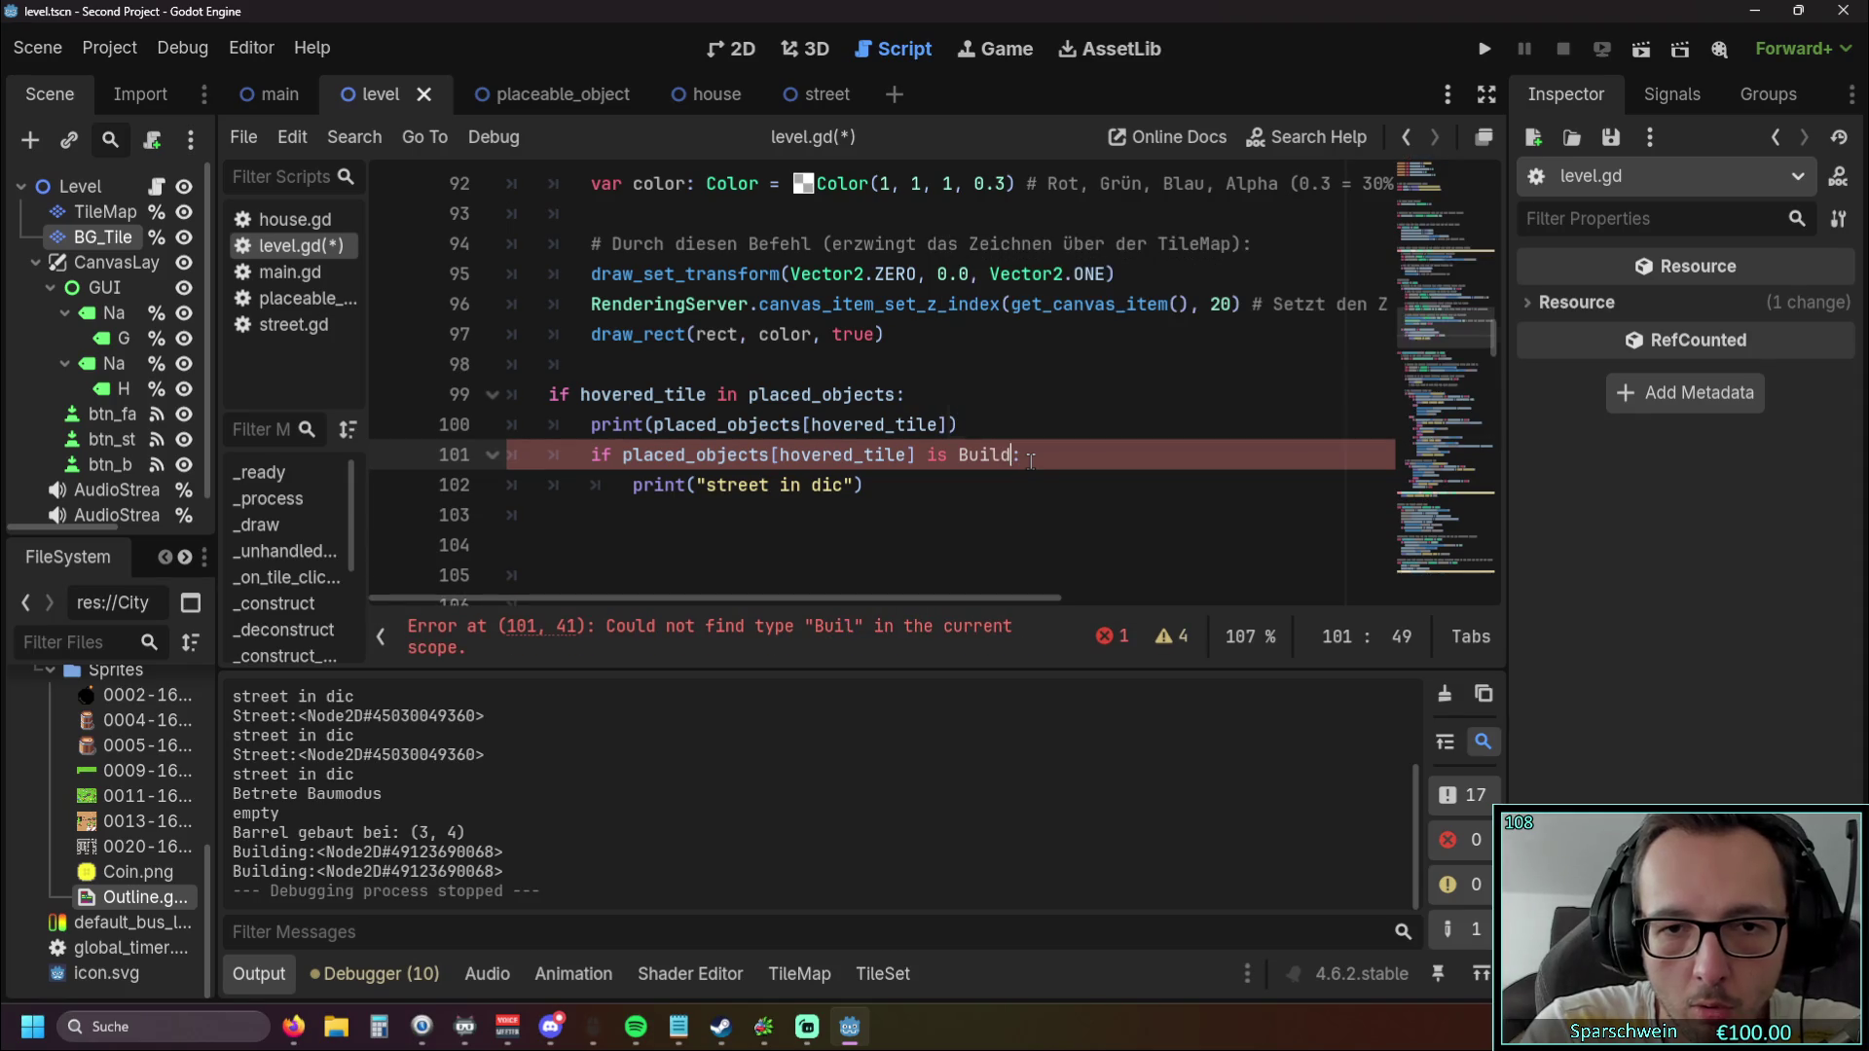
key("BackSpace")
key("BackSpace")
key("BackSpace")
type("Hous")
key("Return")
left_click(838, 540)
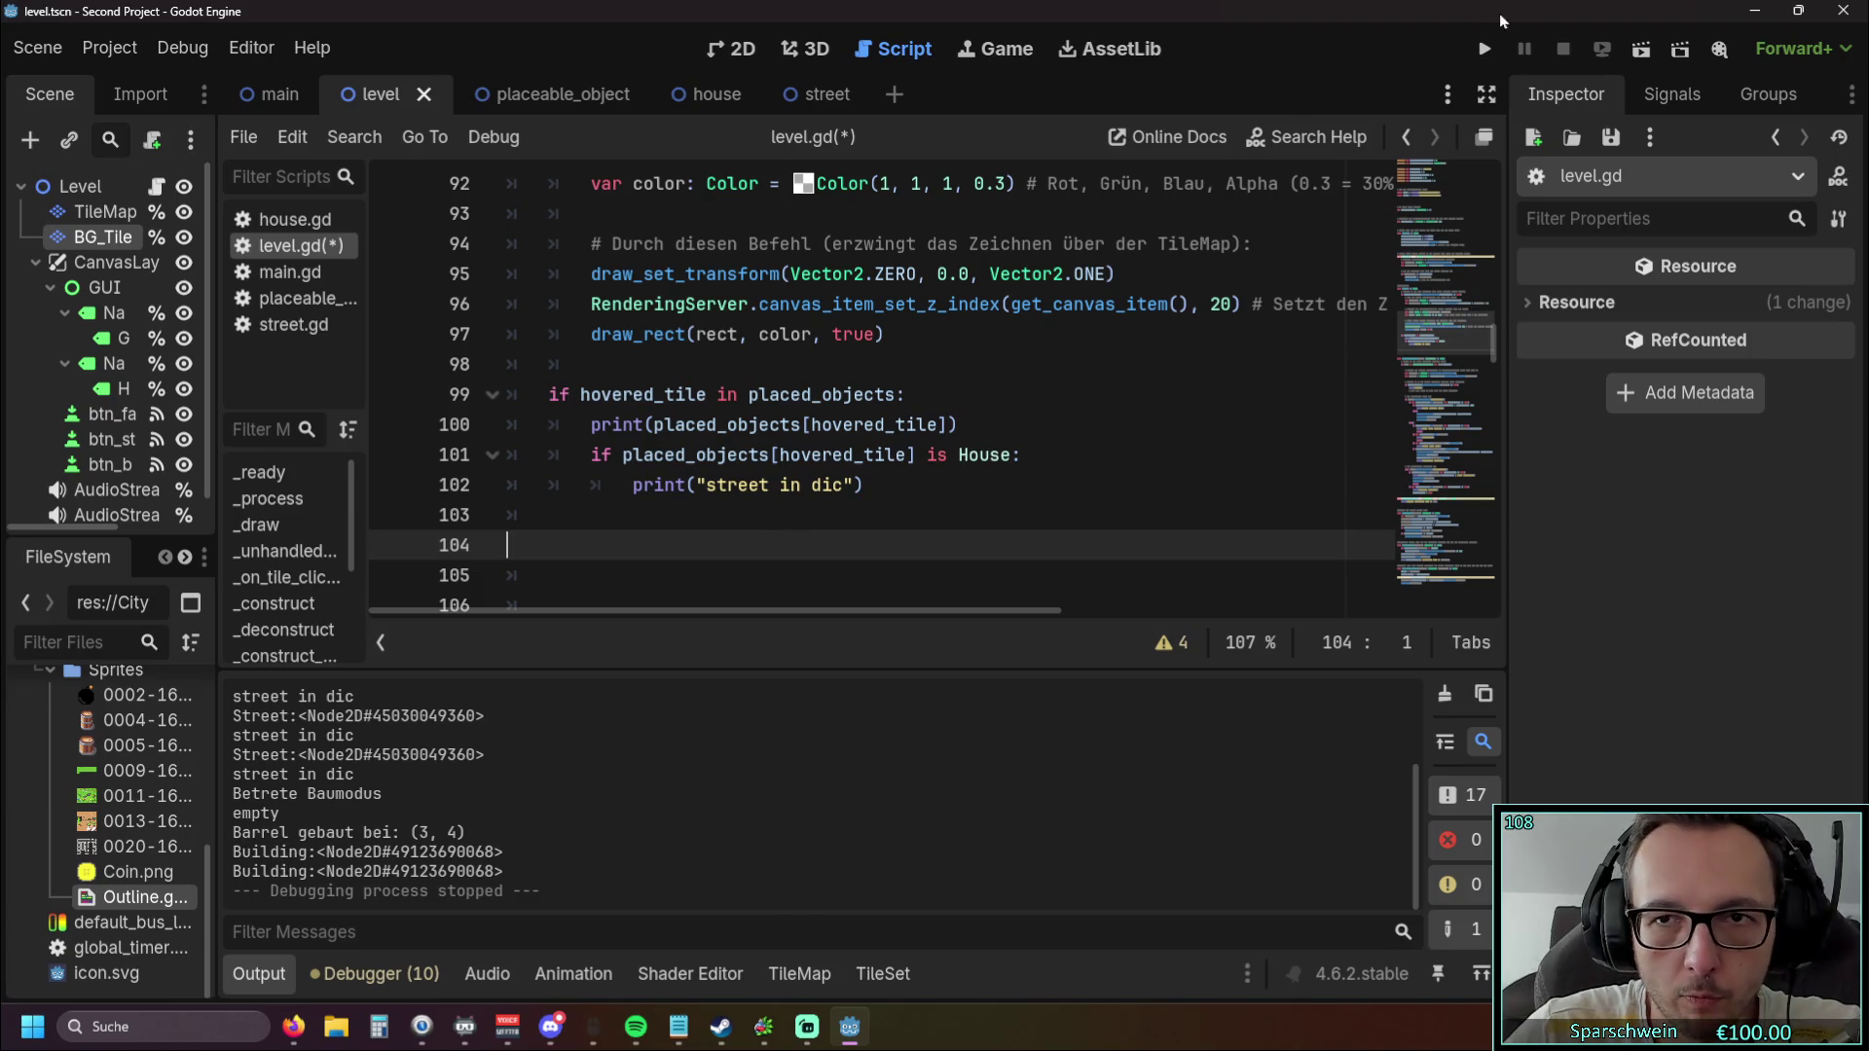
Change the print message on line 102 to "house in dic".
left_click_drag(704, 489, 767, 495)
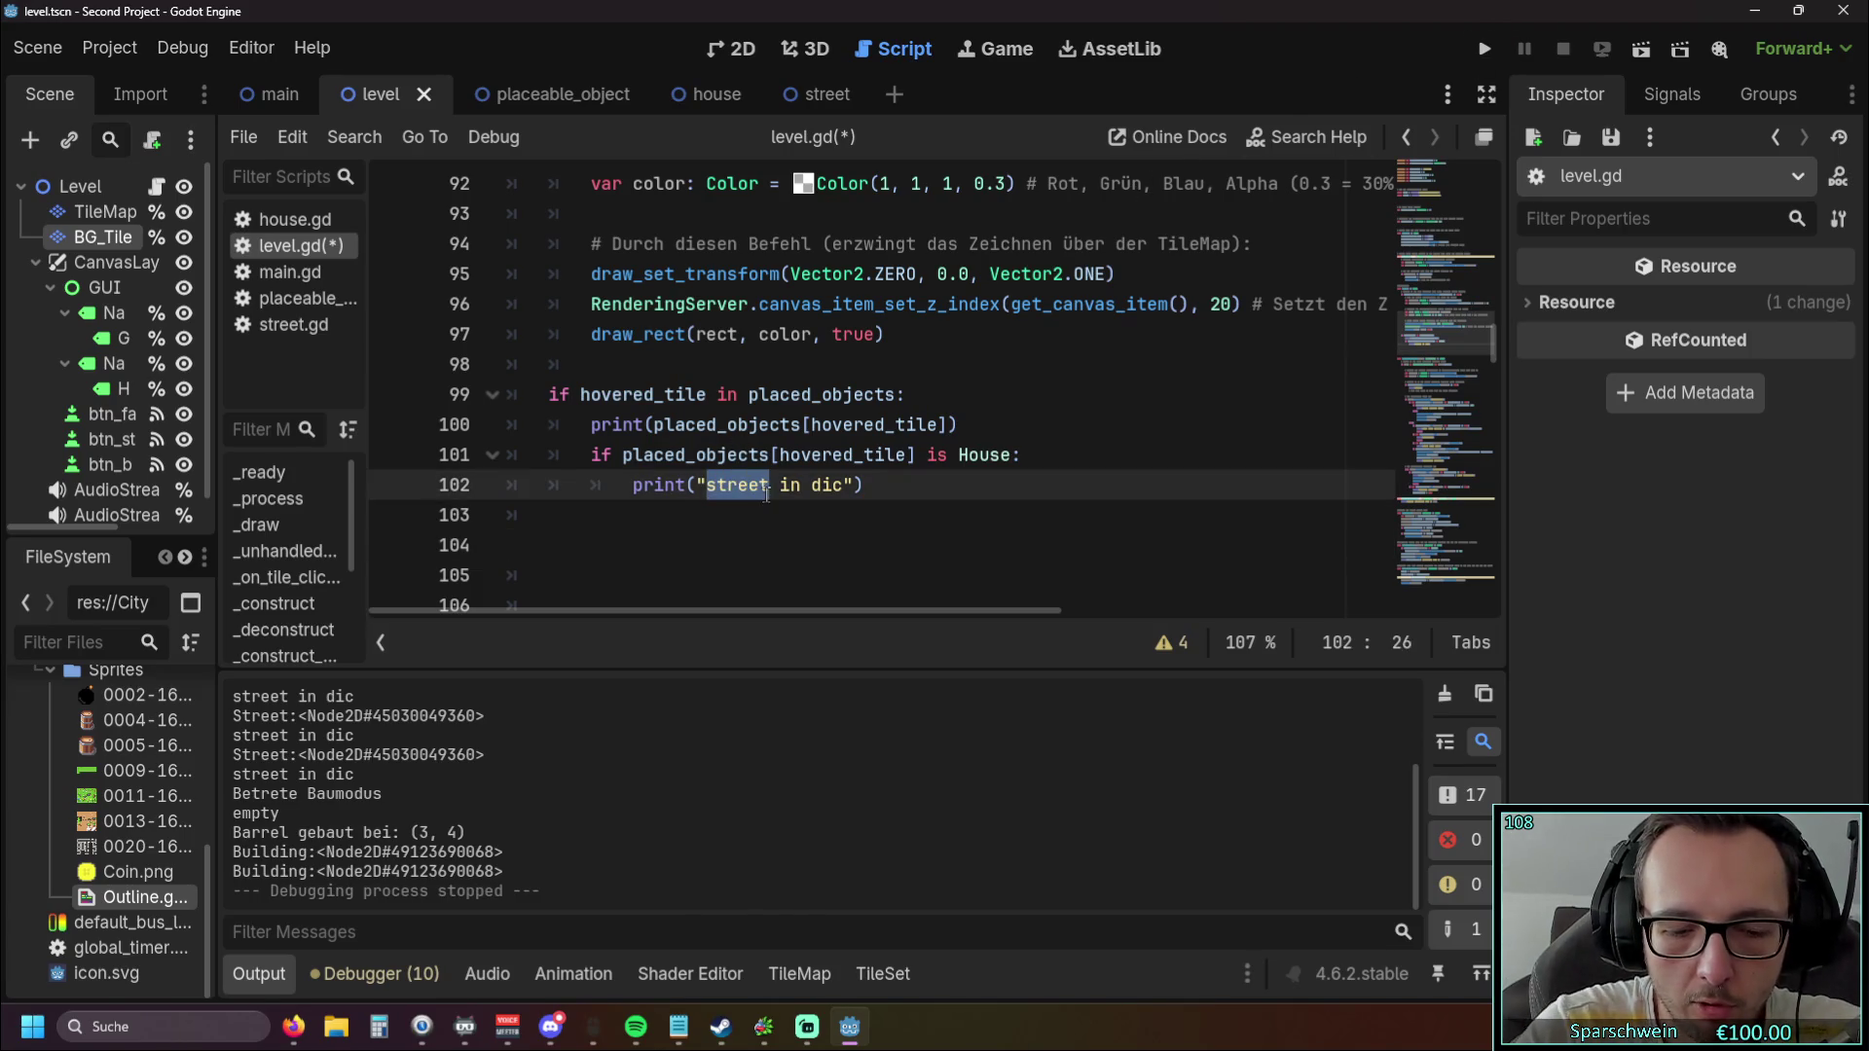
type("house")
left_click(716, 545)
Test-run the game: place a barrel on the grass, collect its coins, then stop.
left_click(1483, 49)
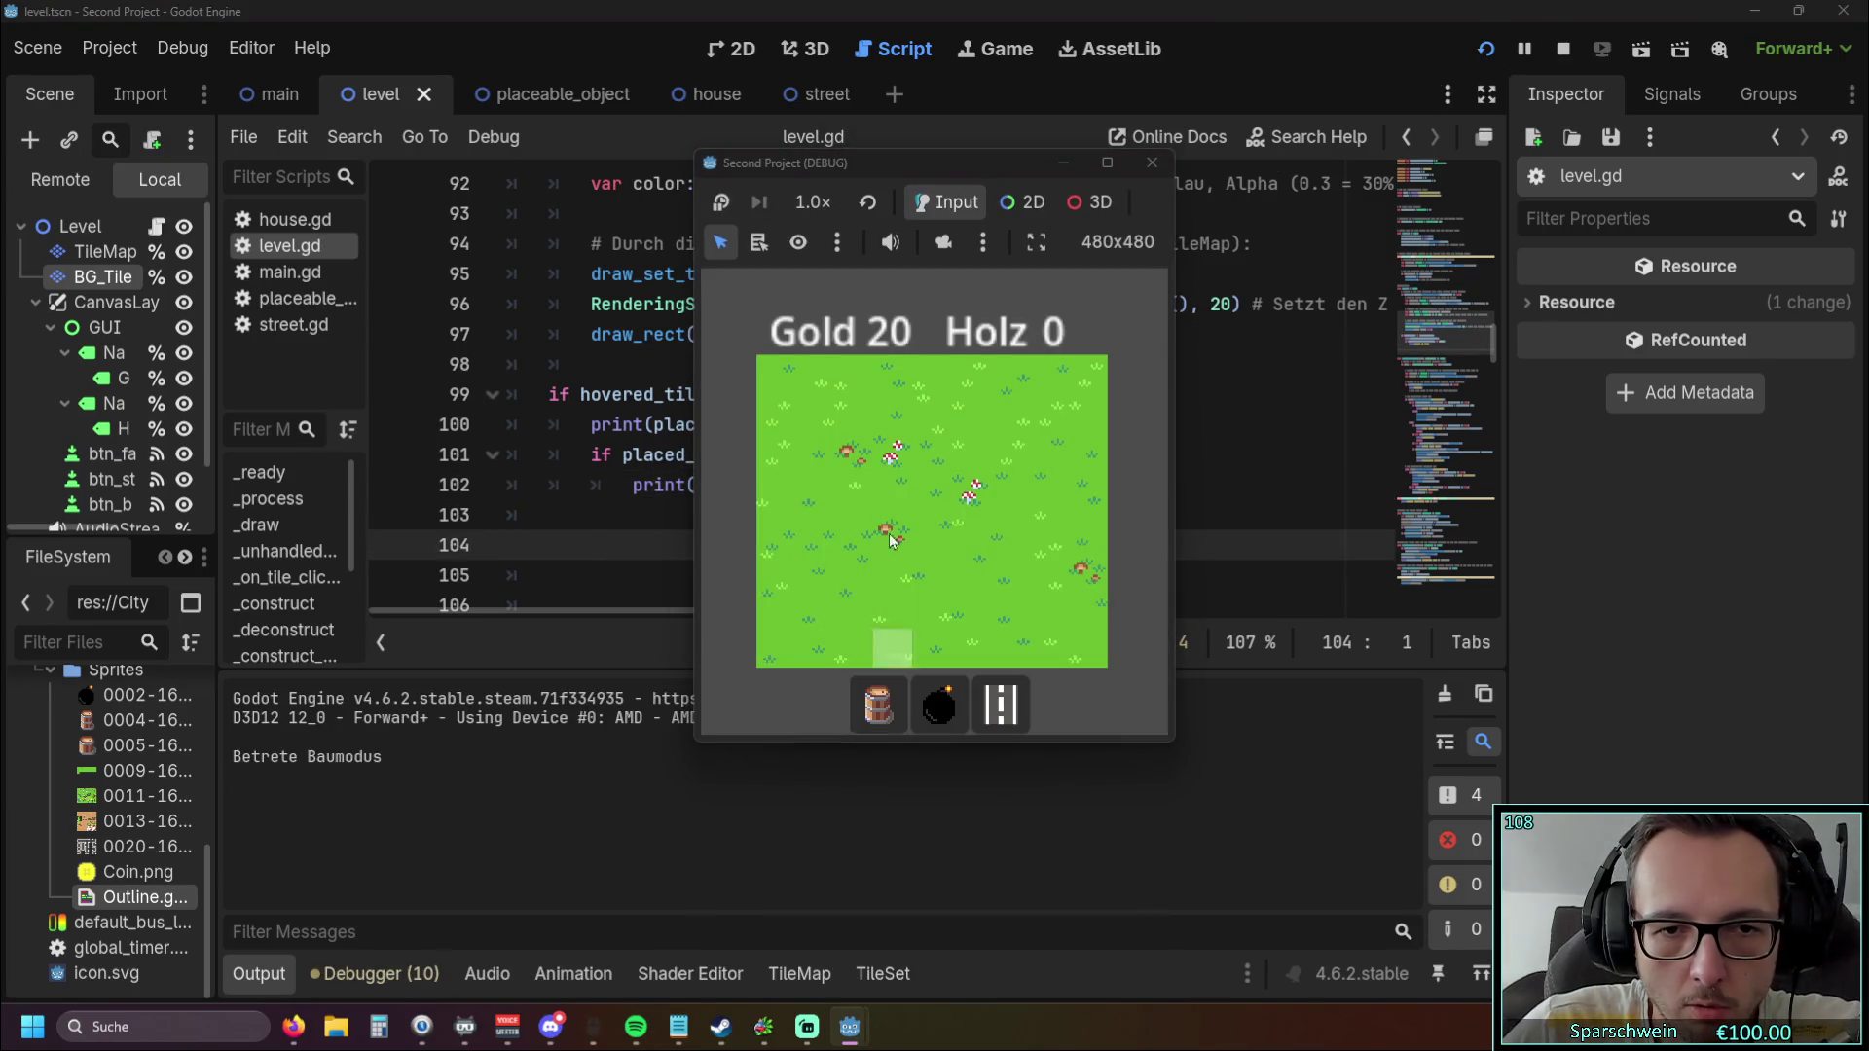
left_click(892, 540)
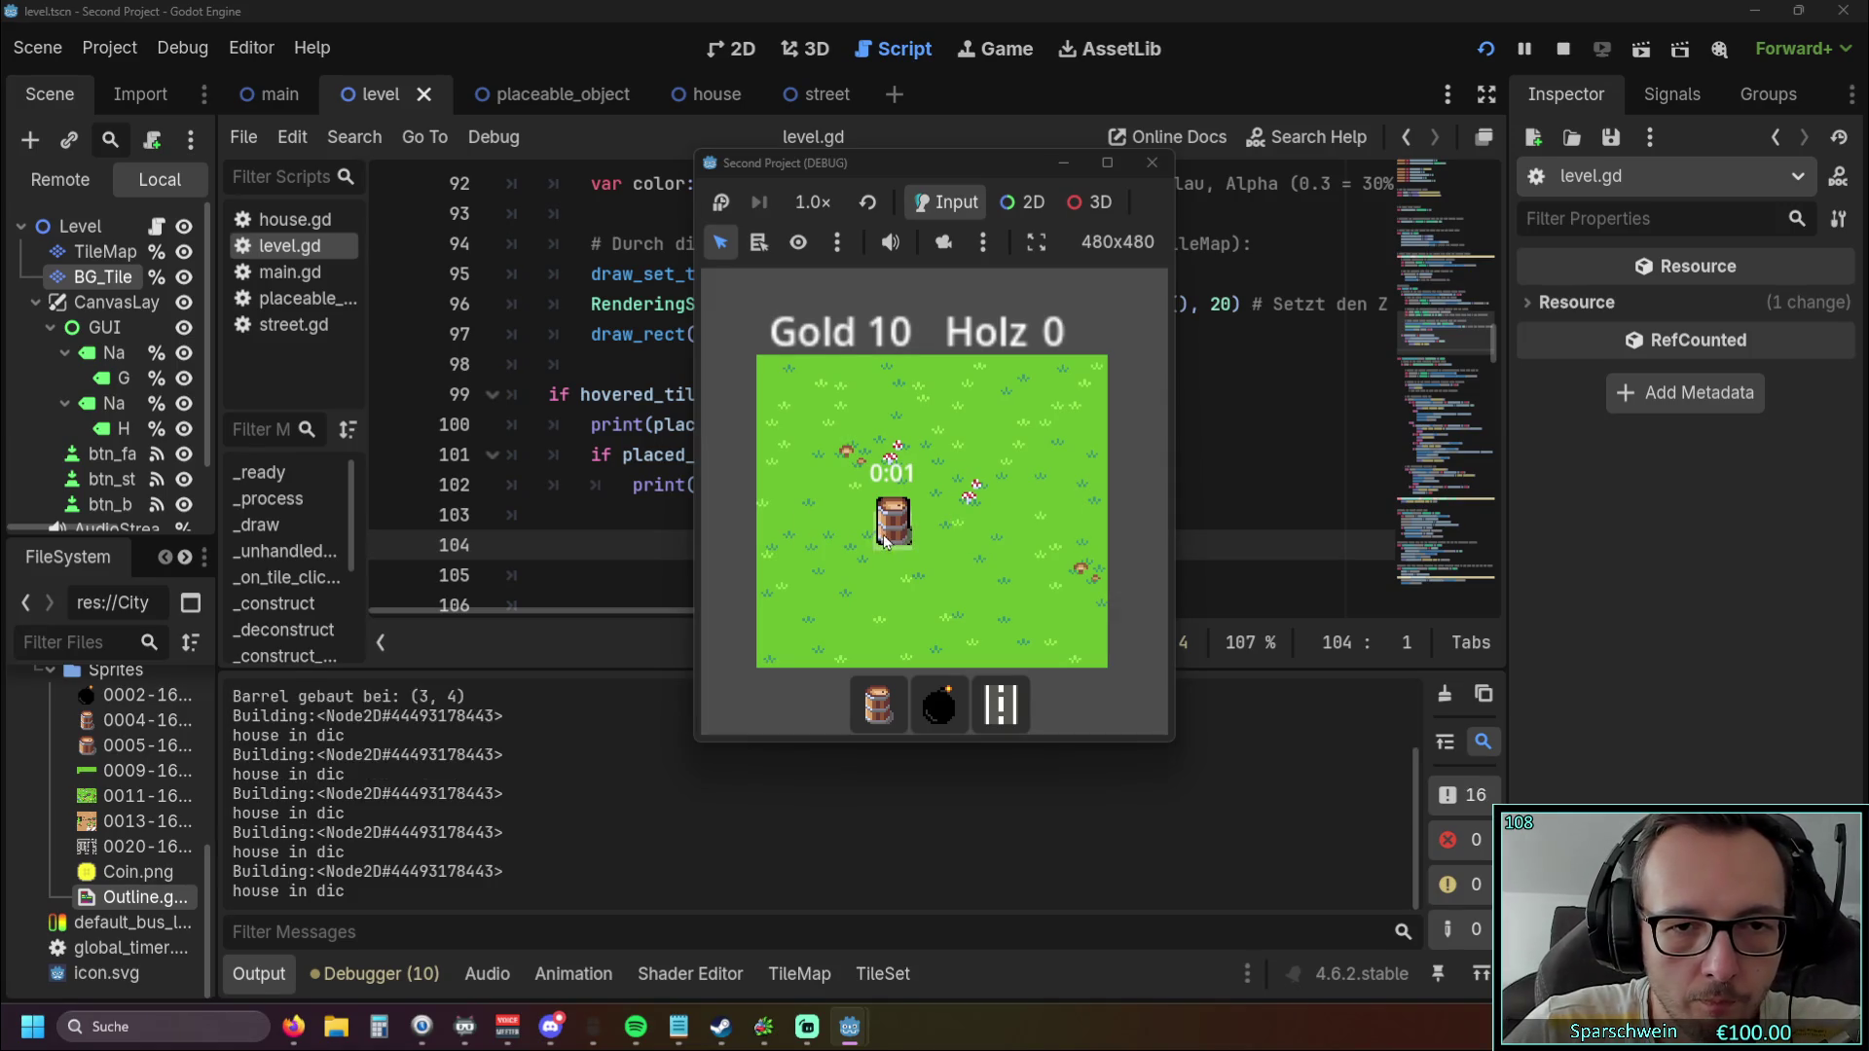
left_click(904, 536)
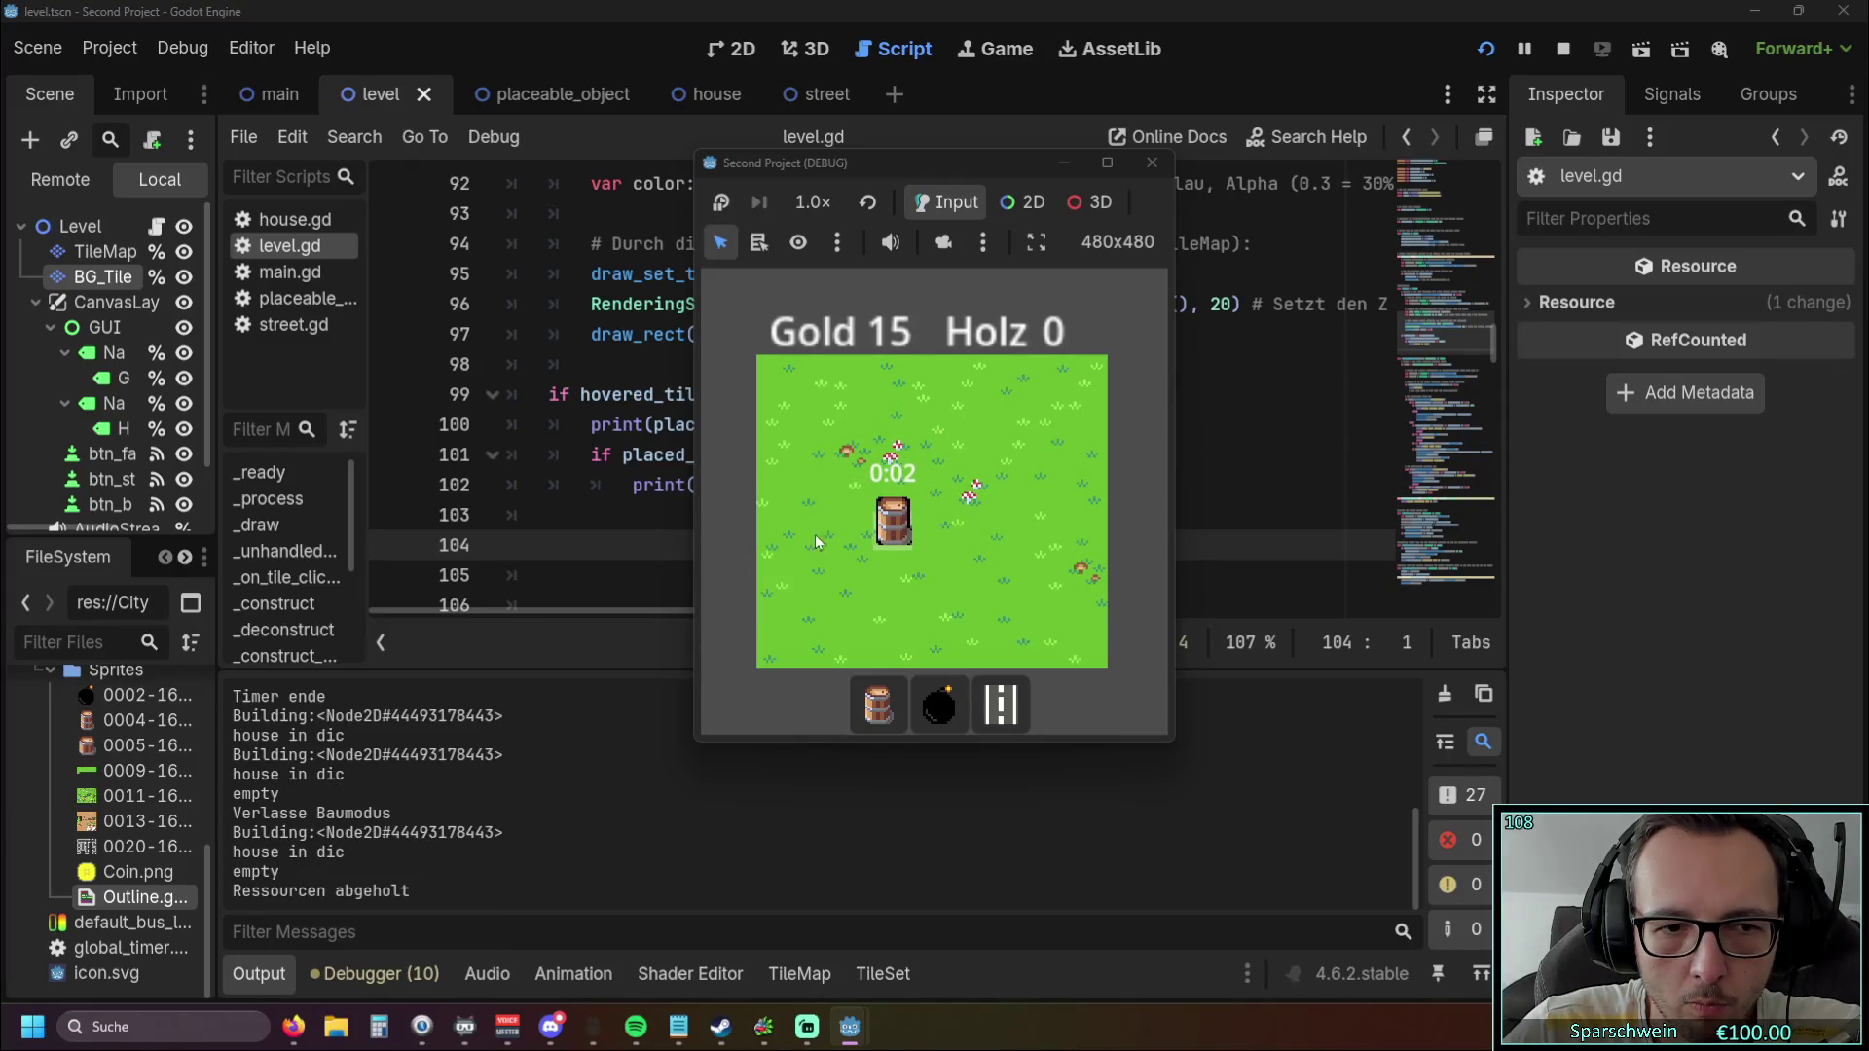
left_click(1144, 179)
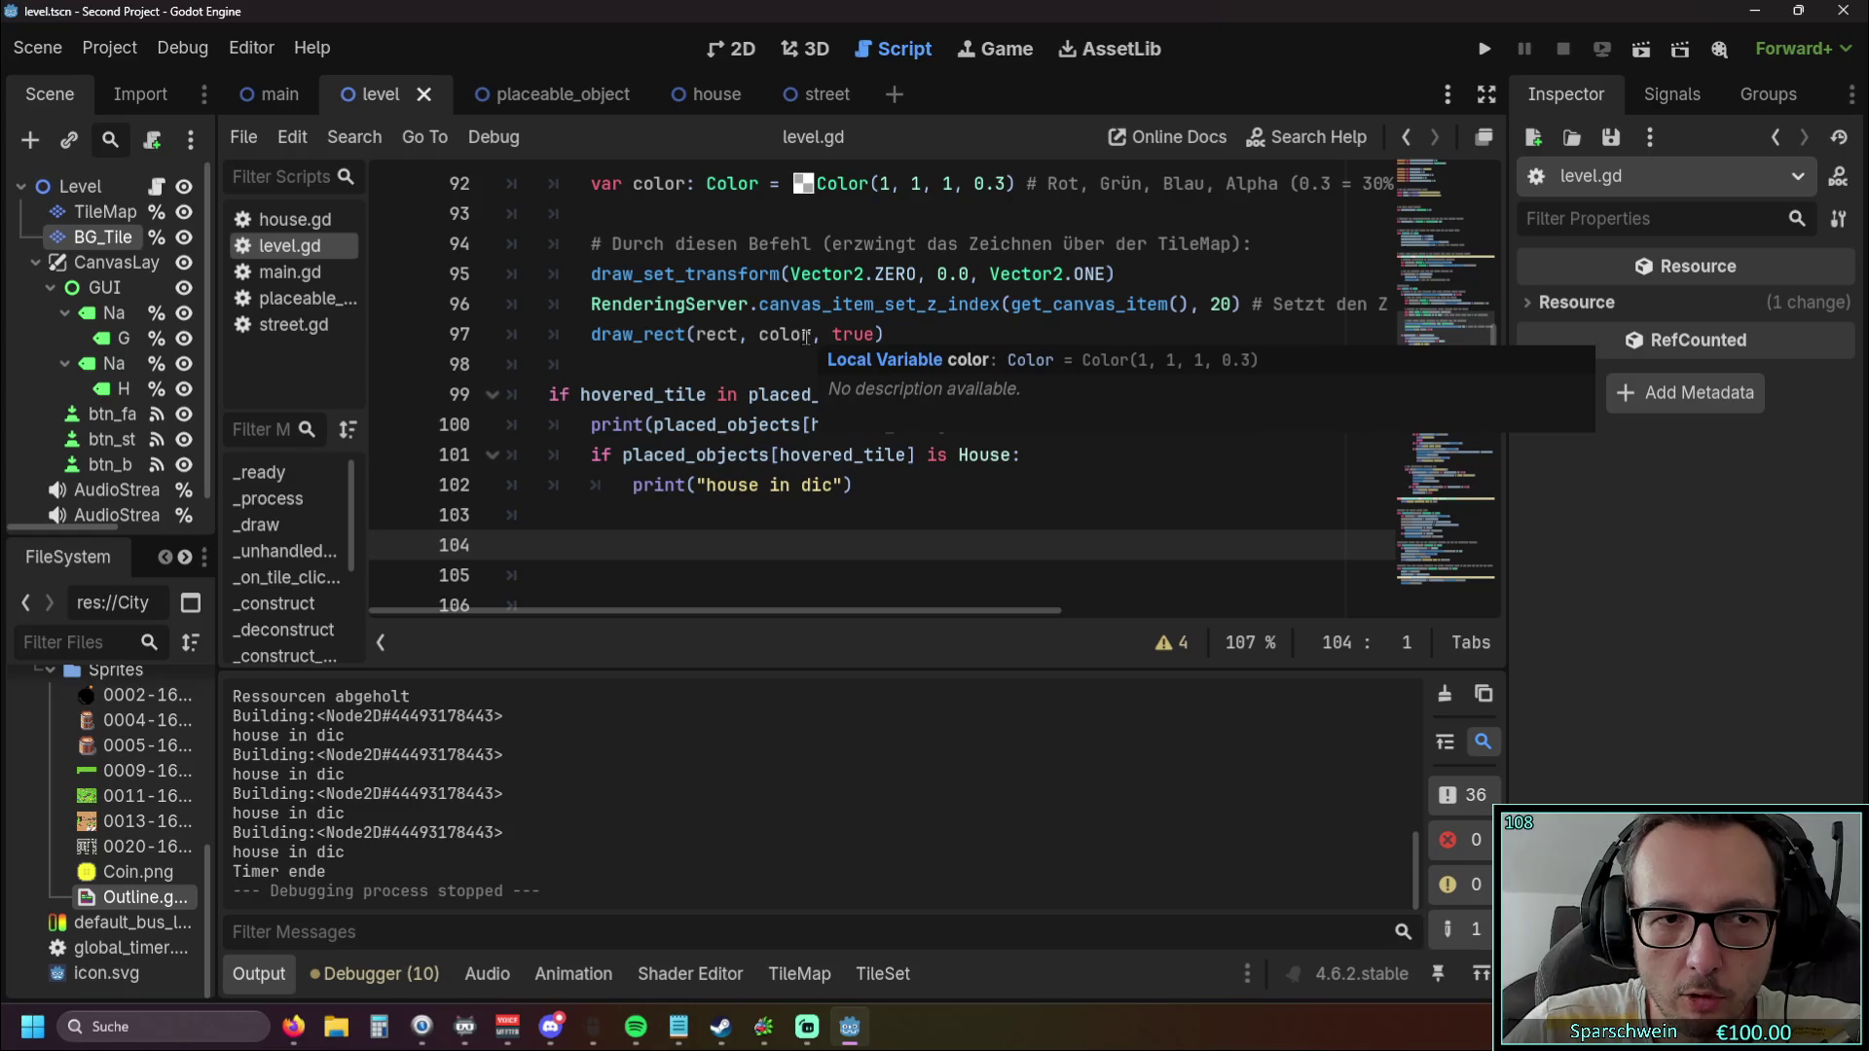
Select TileMap and Level, then switch to the house scene tab to view its Sprite2D shader.
left_click(90, 214)
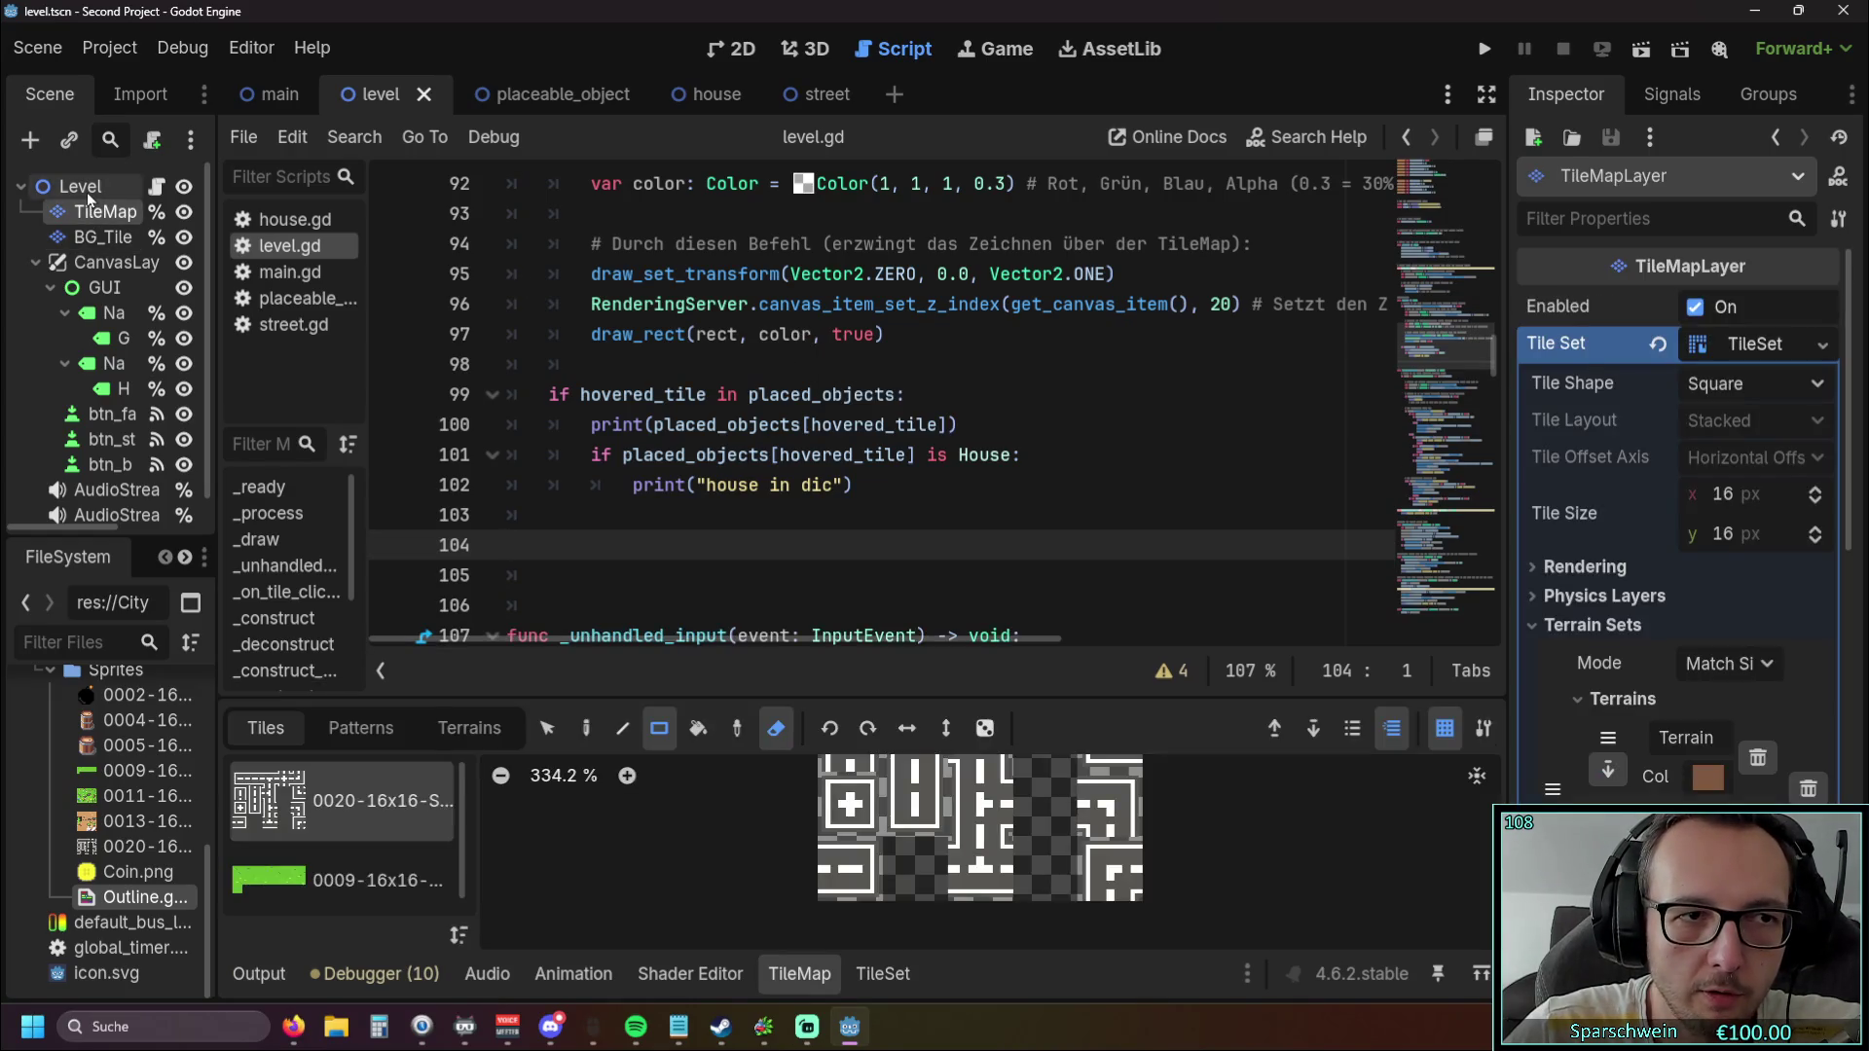
left_click(86, 188)
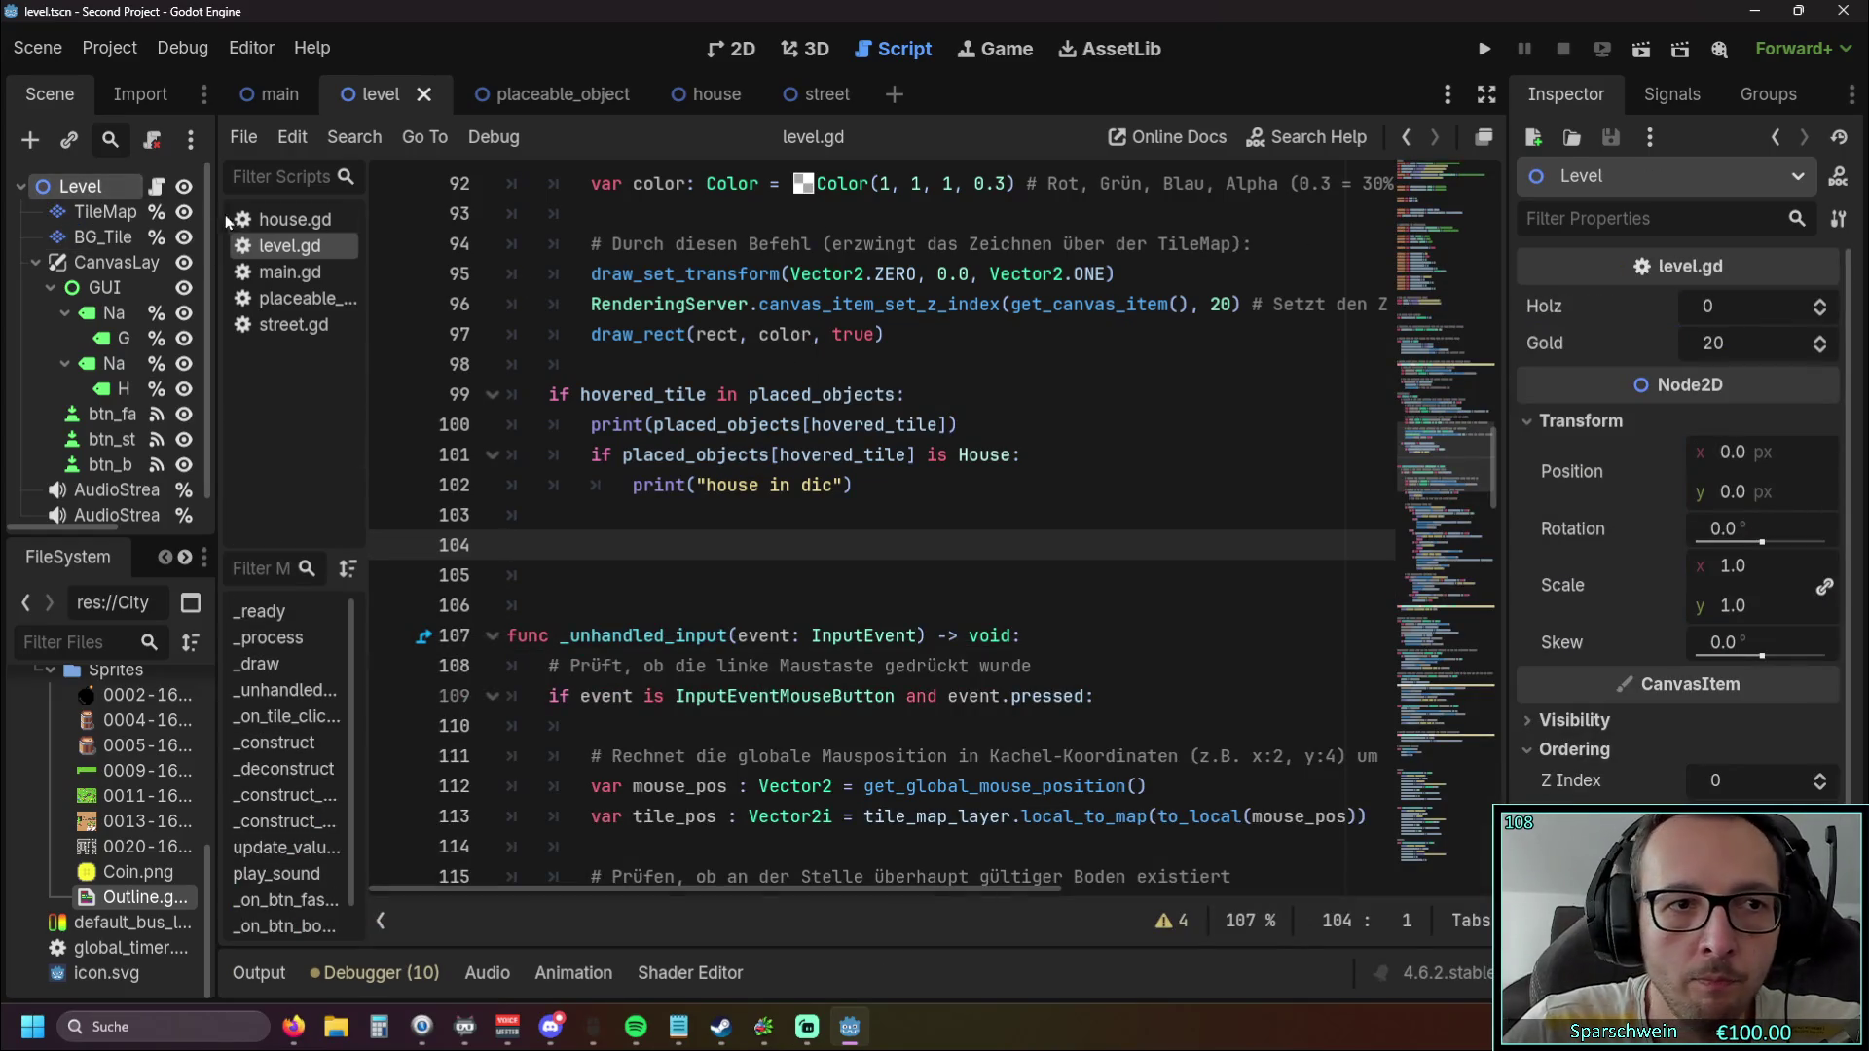
left_click(535, 97)
left_click(665, 98)
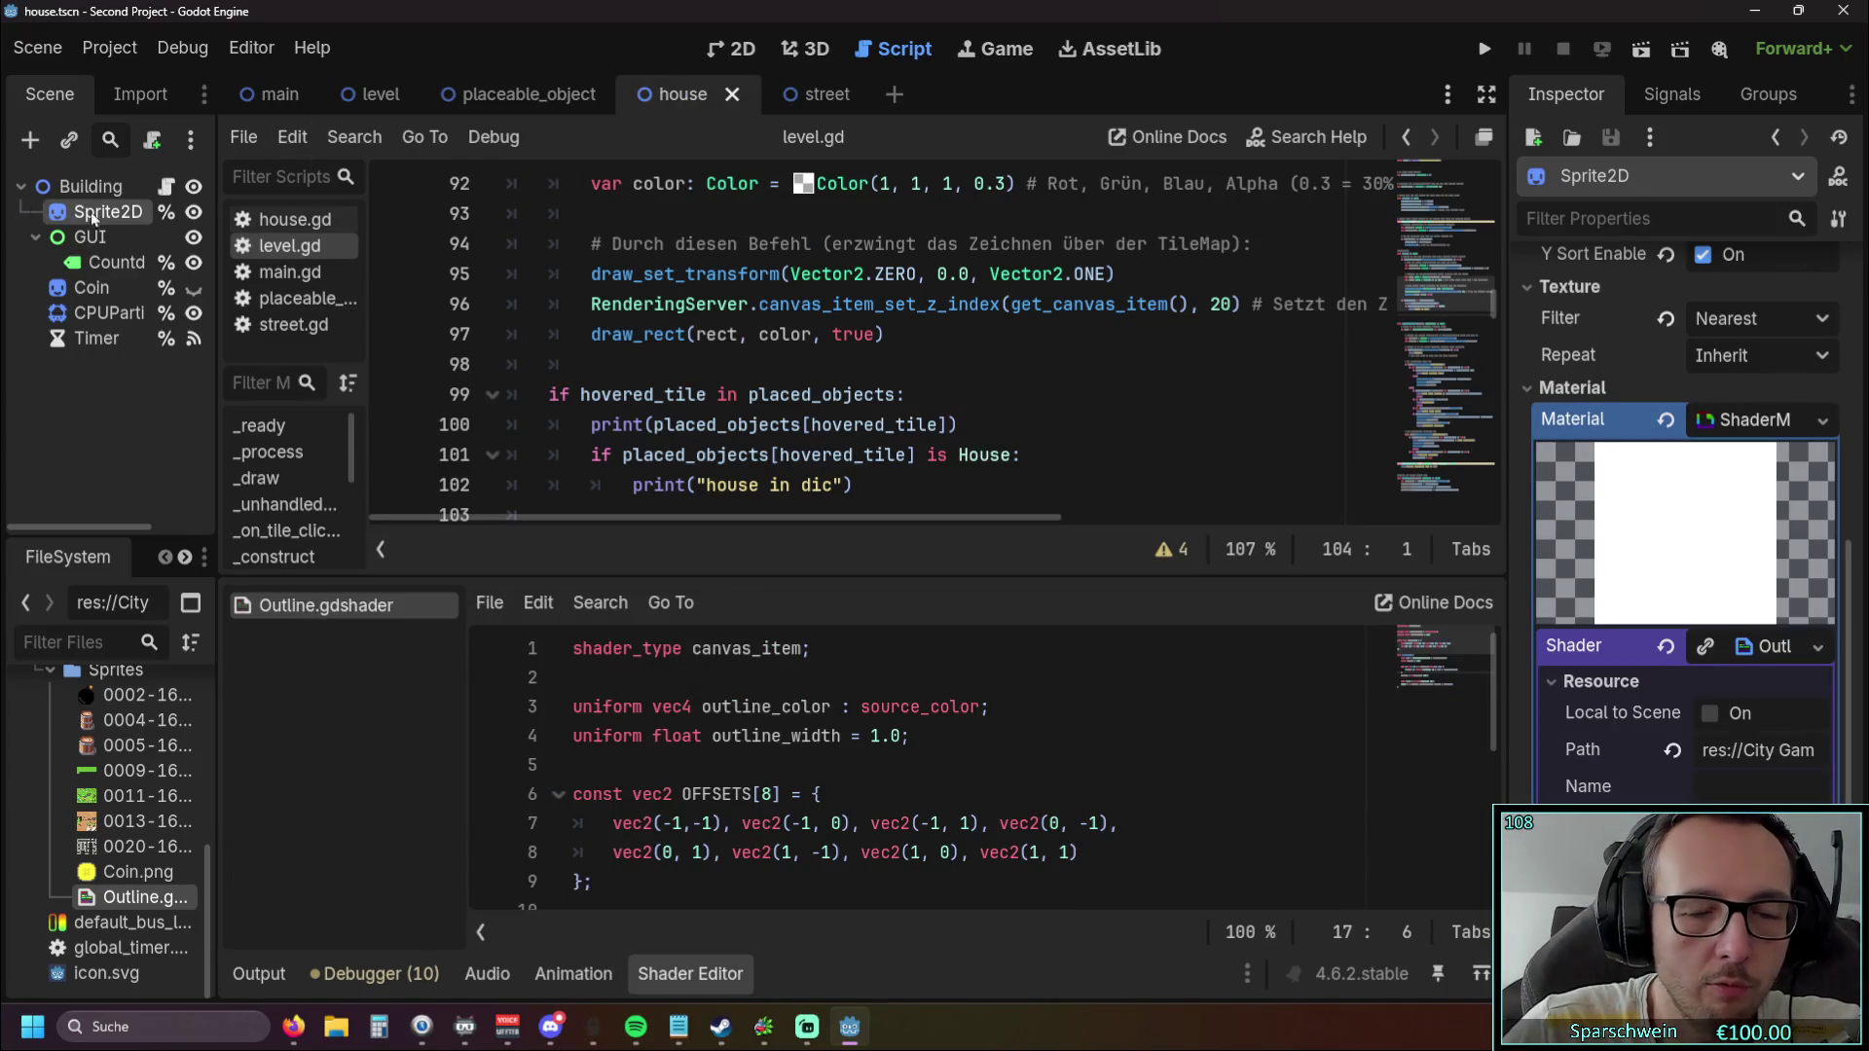
scroll(1596, 536, "down", 3)
scroll(1607, 562, "up", 3)
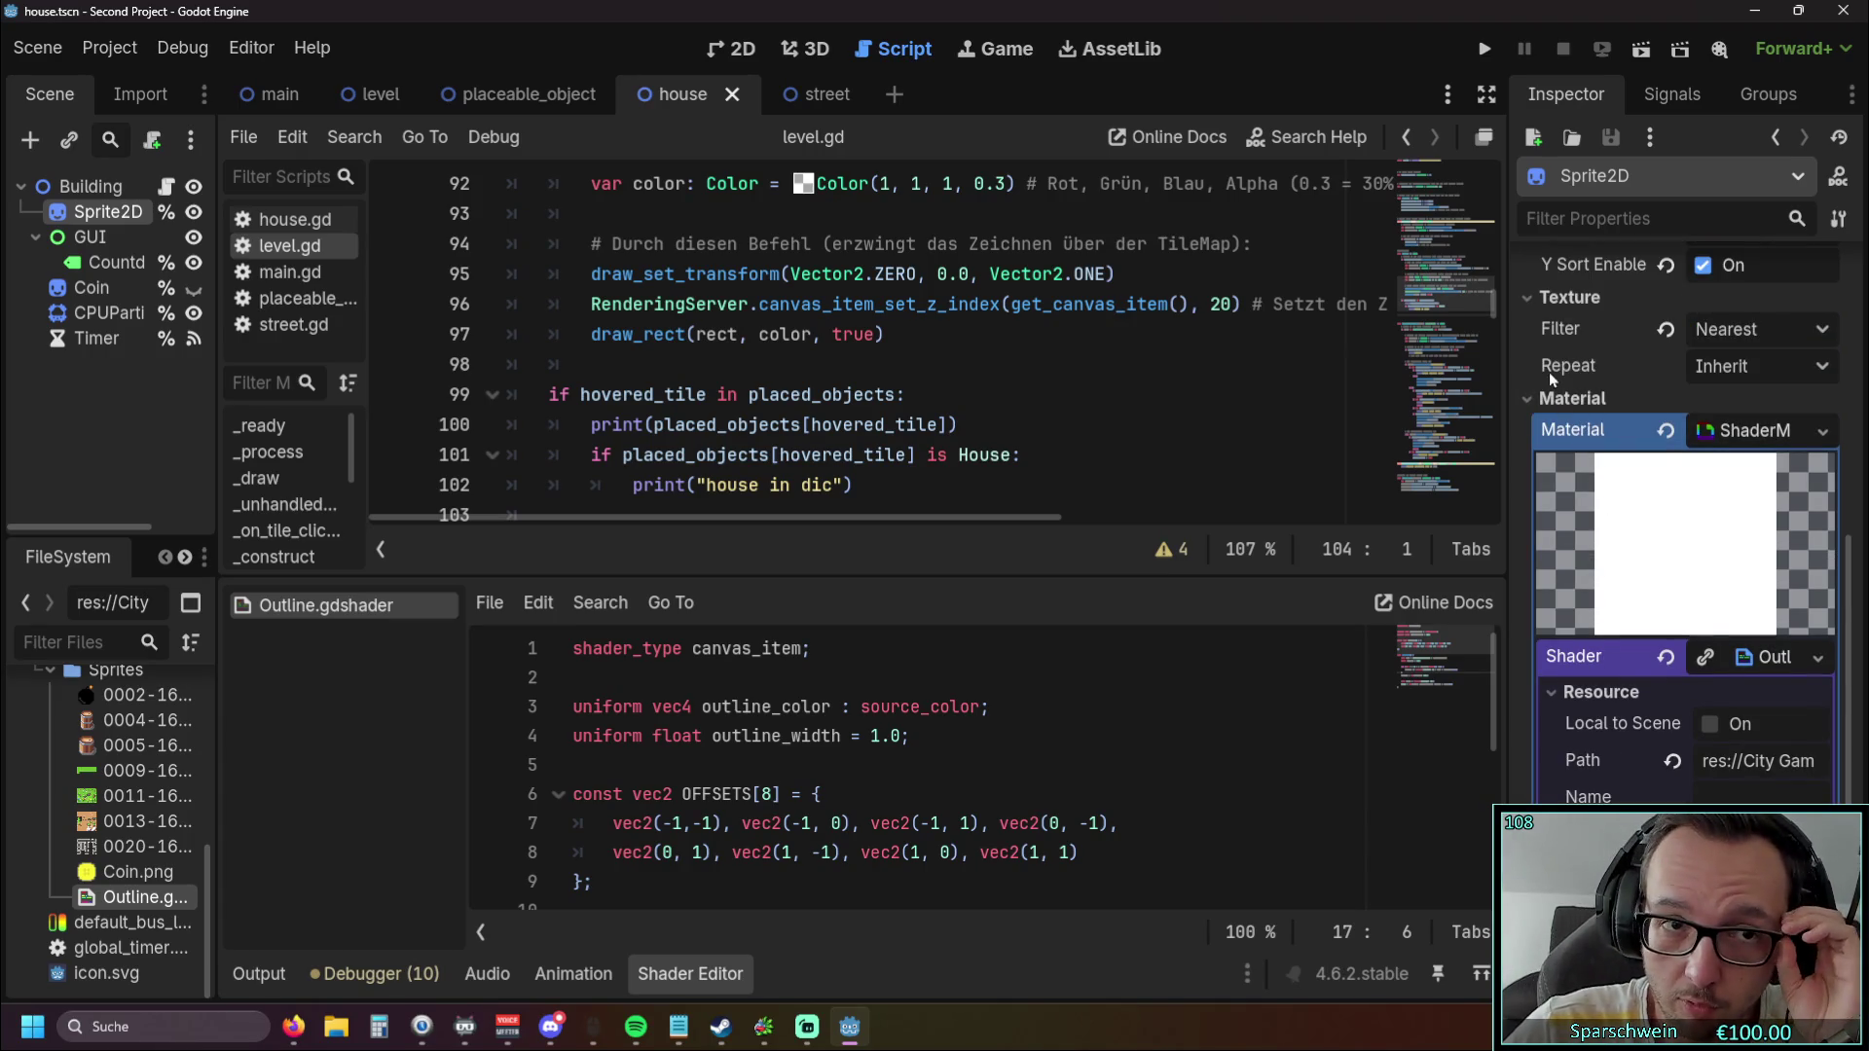
key("F1")
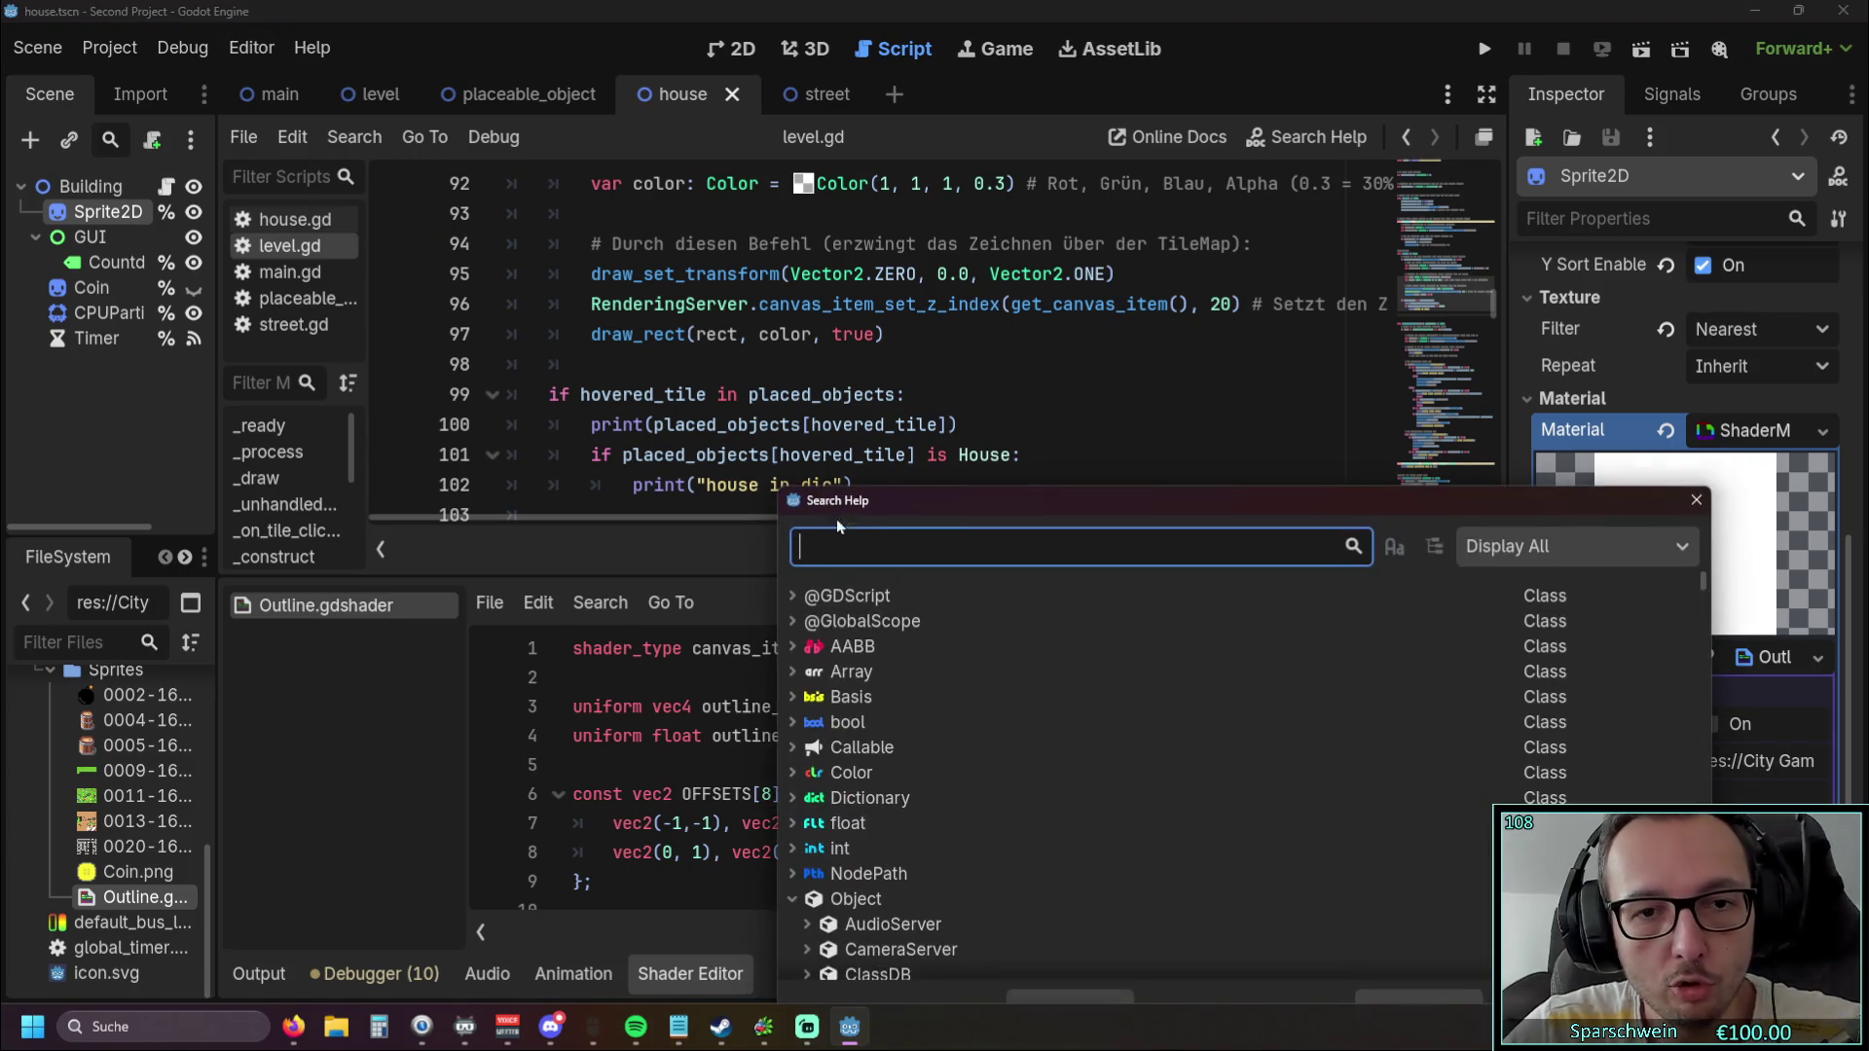
Search Help for 'material', open the Material class reference, and scroll to its Methods.
type("material")
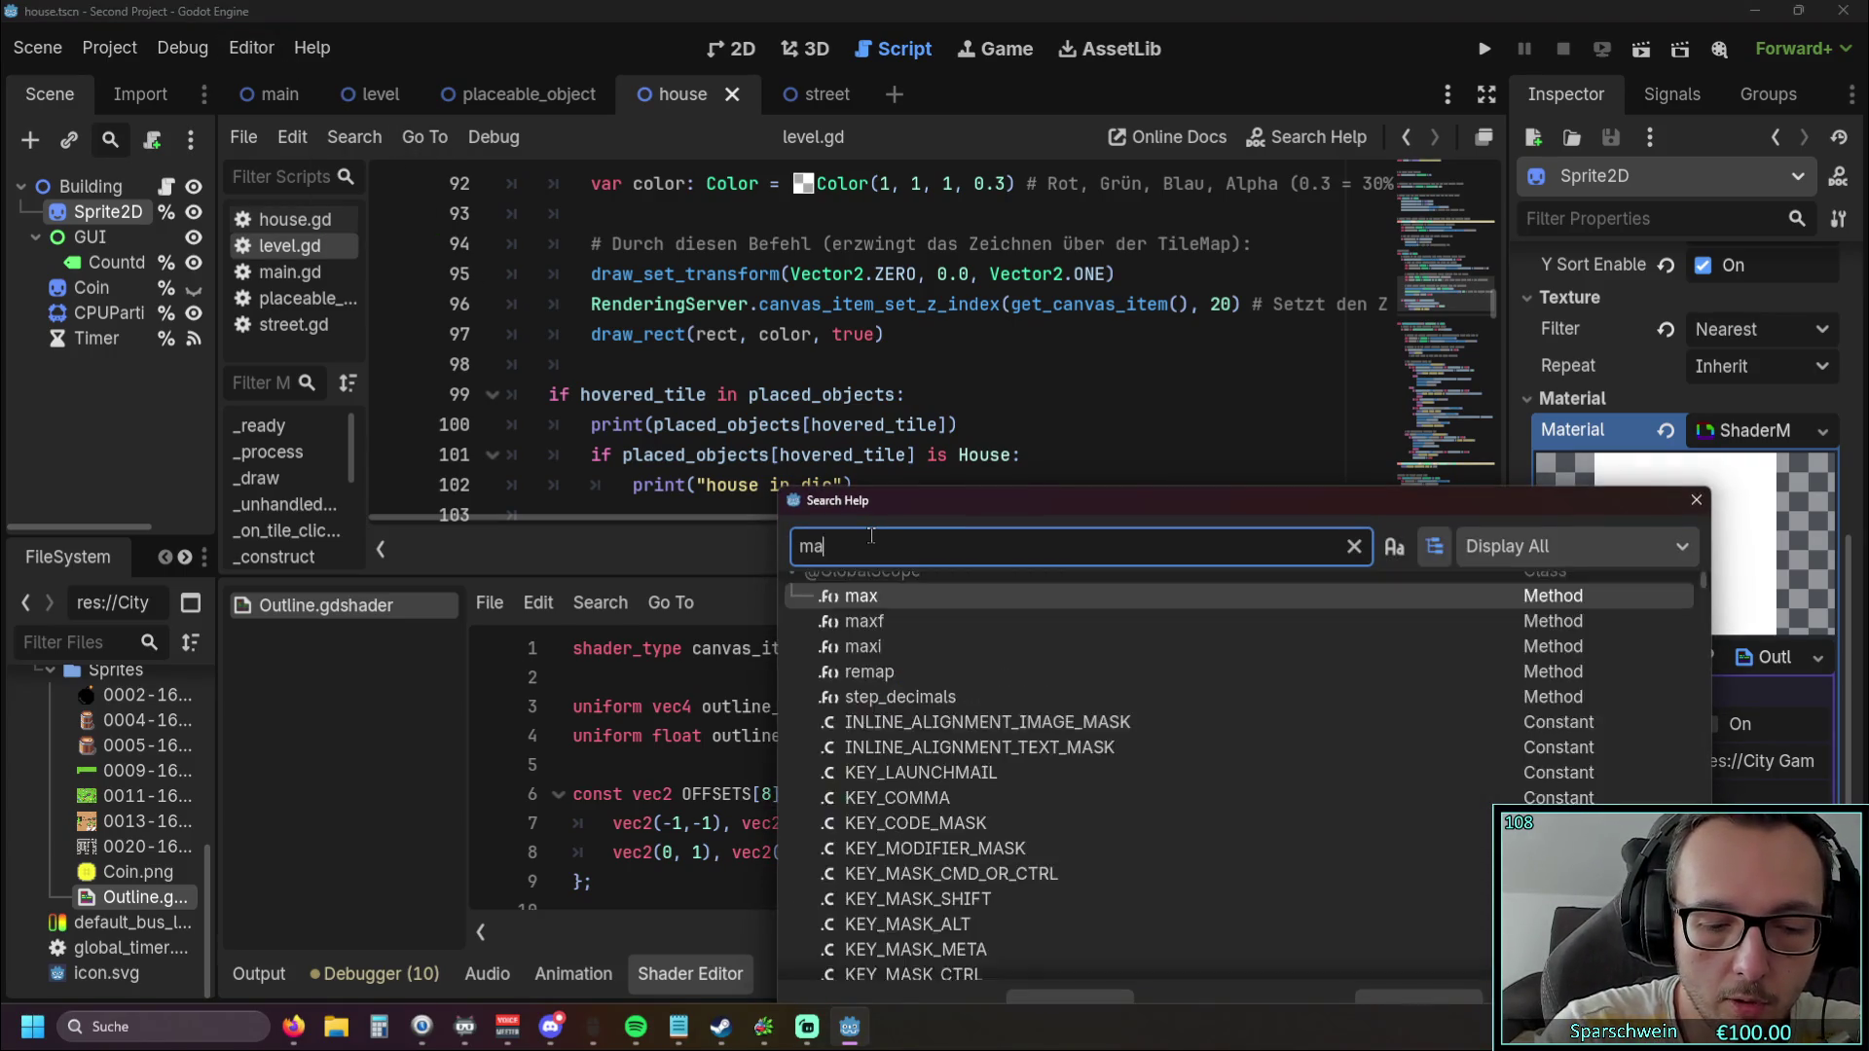
scroll(920, 745, "up", 1)
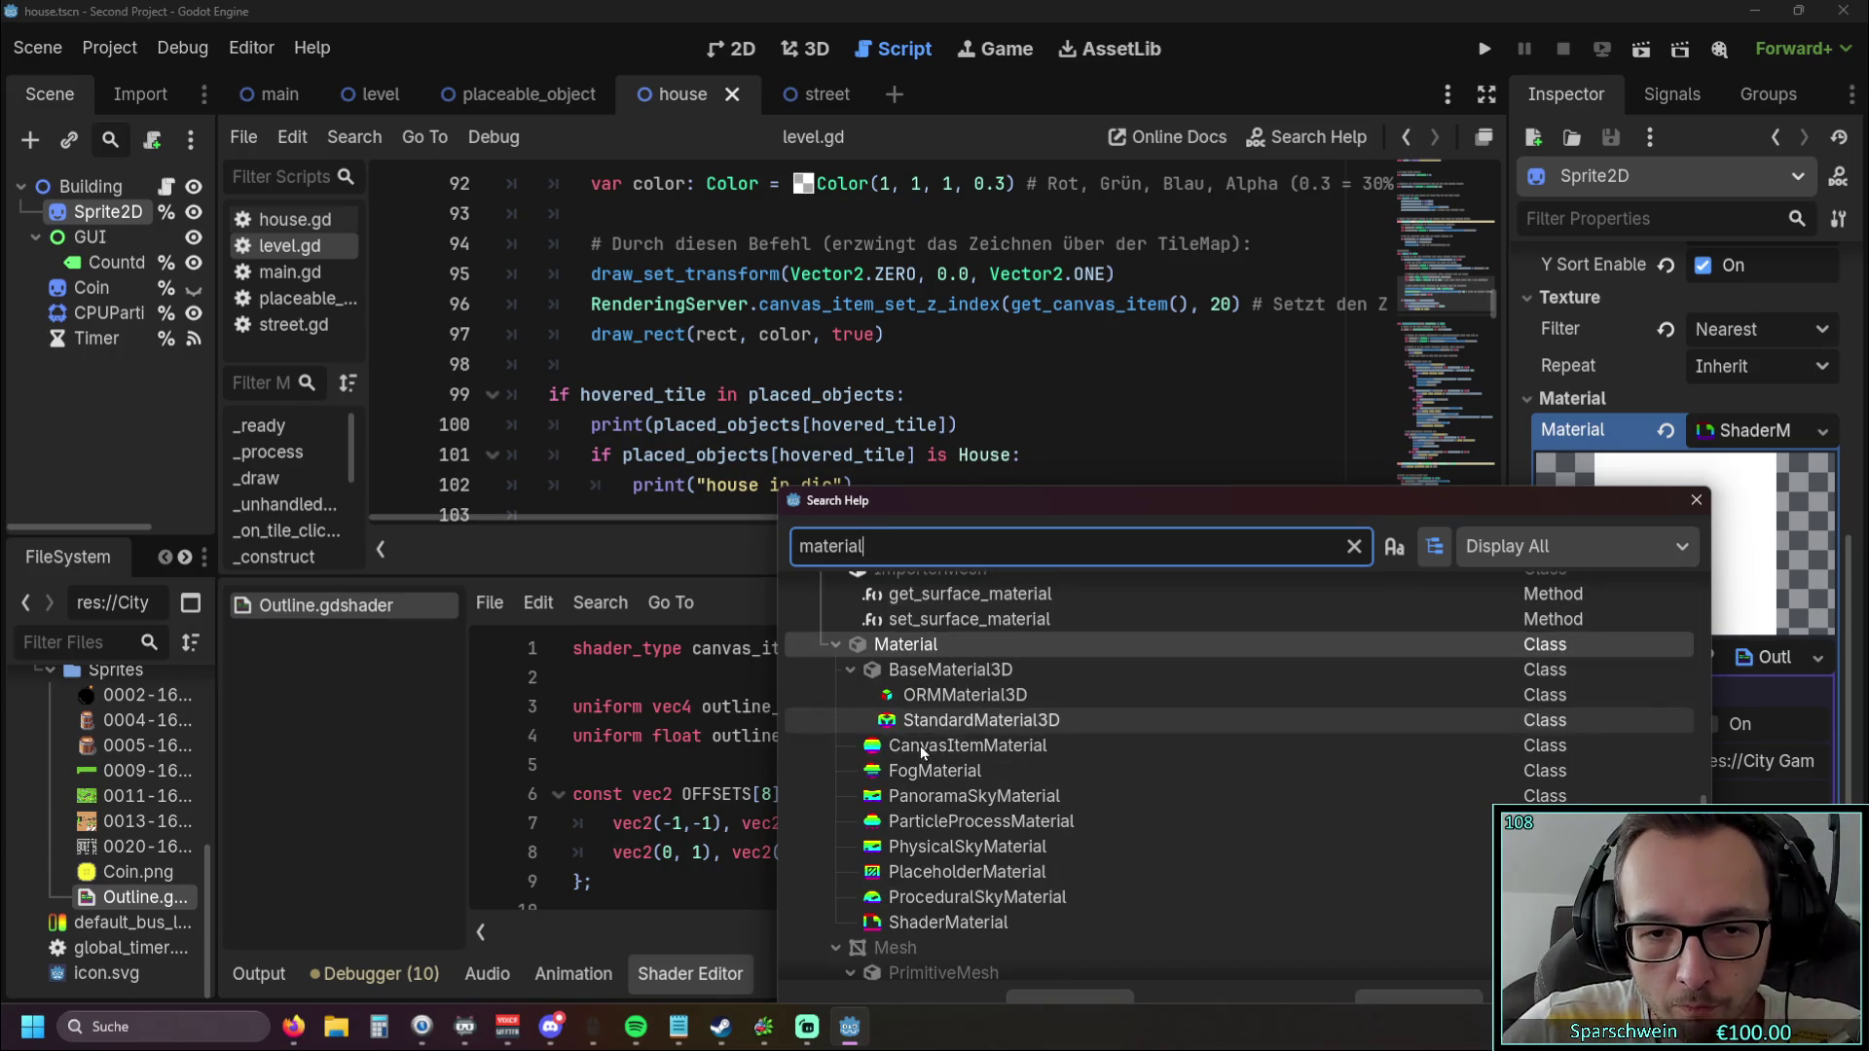
double_click(920, 640)
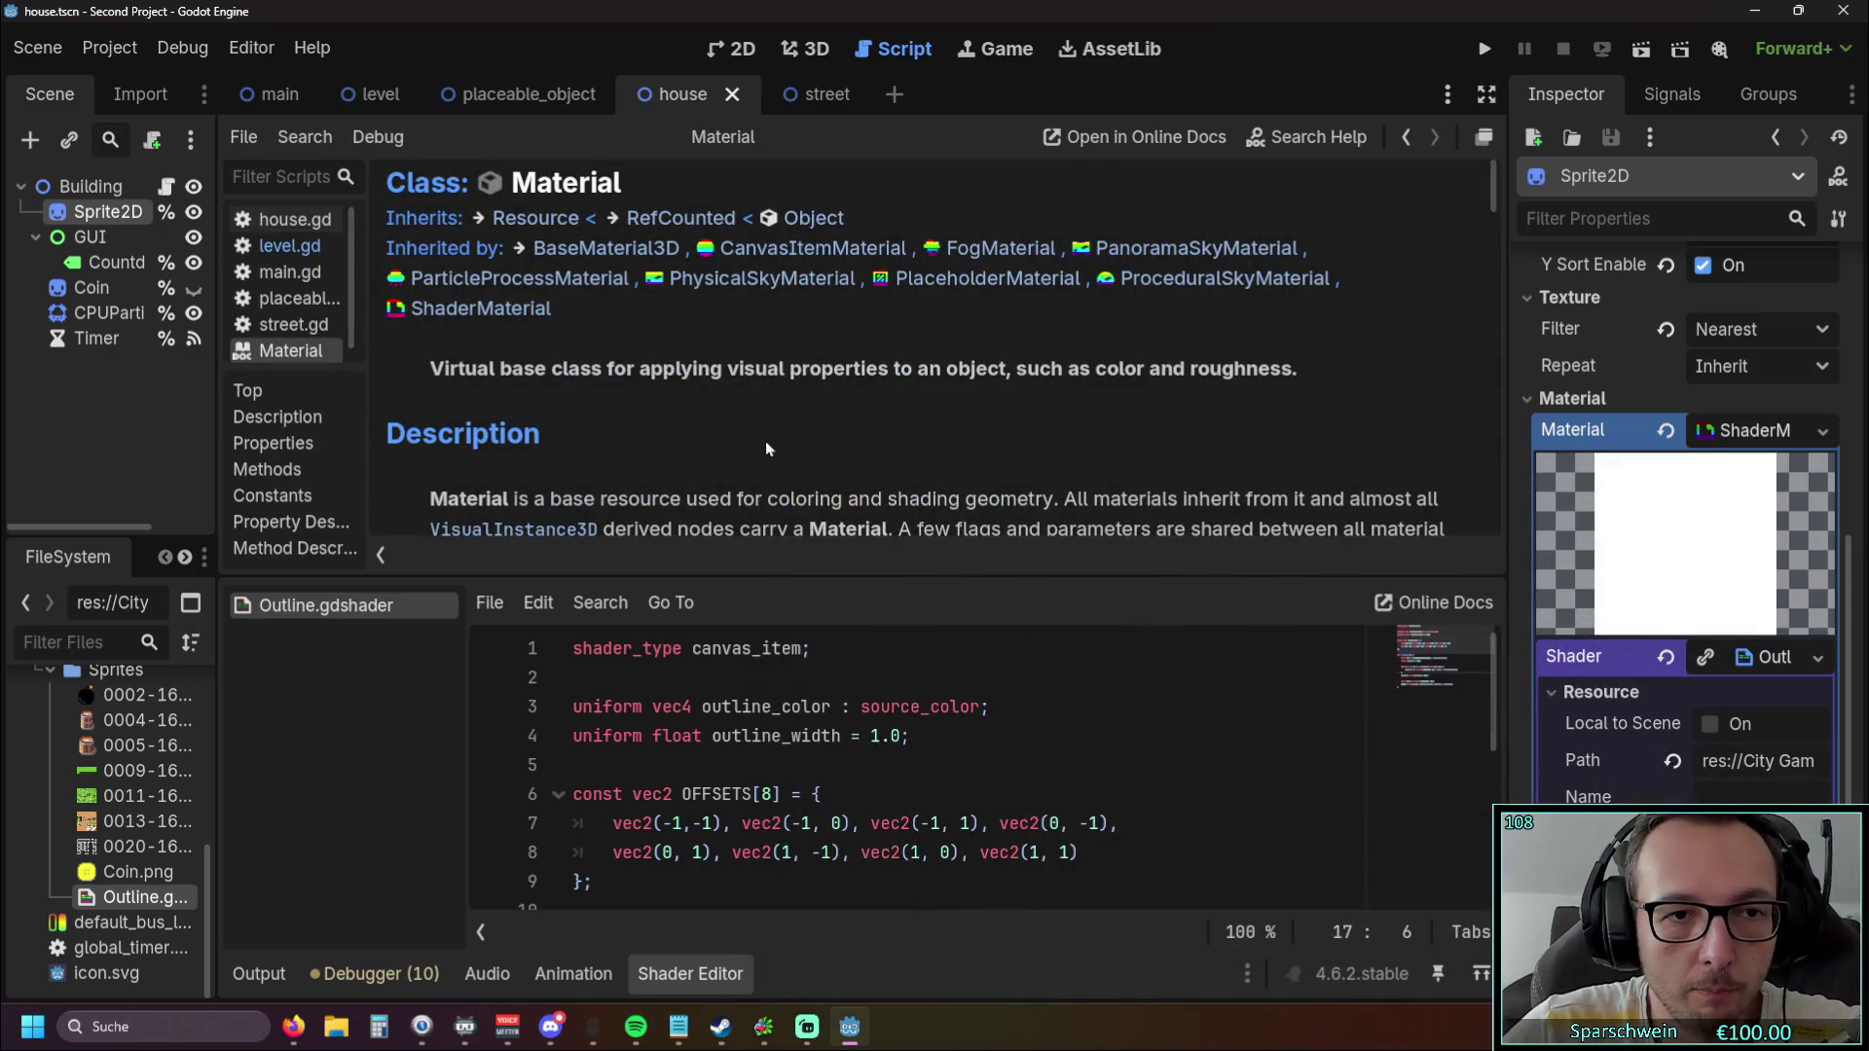
scroll(730, 435, "down", 5)
scroll(726, 420, "down", 2)
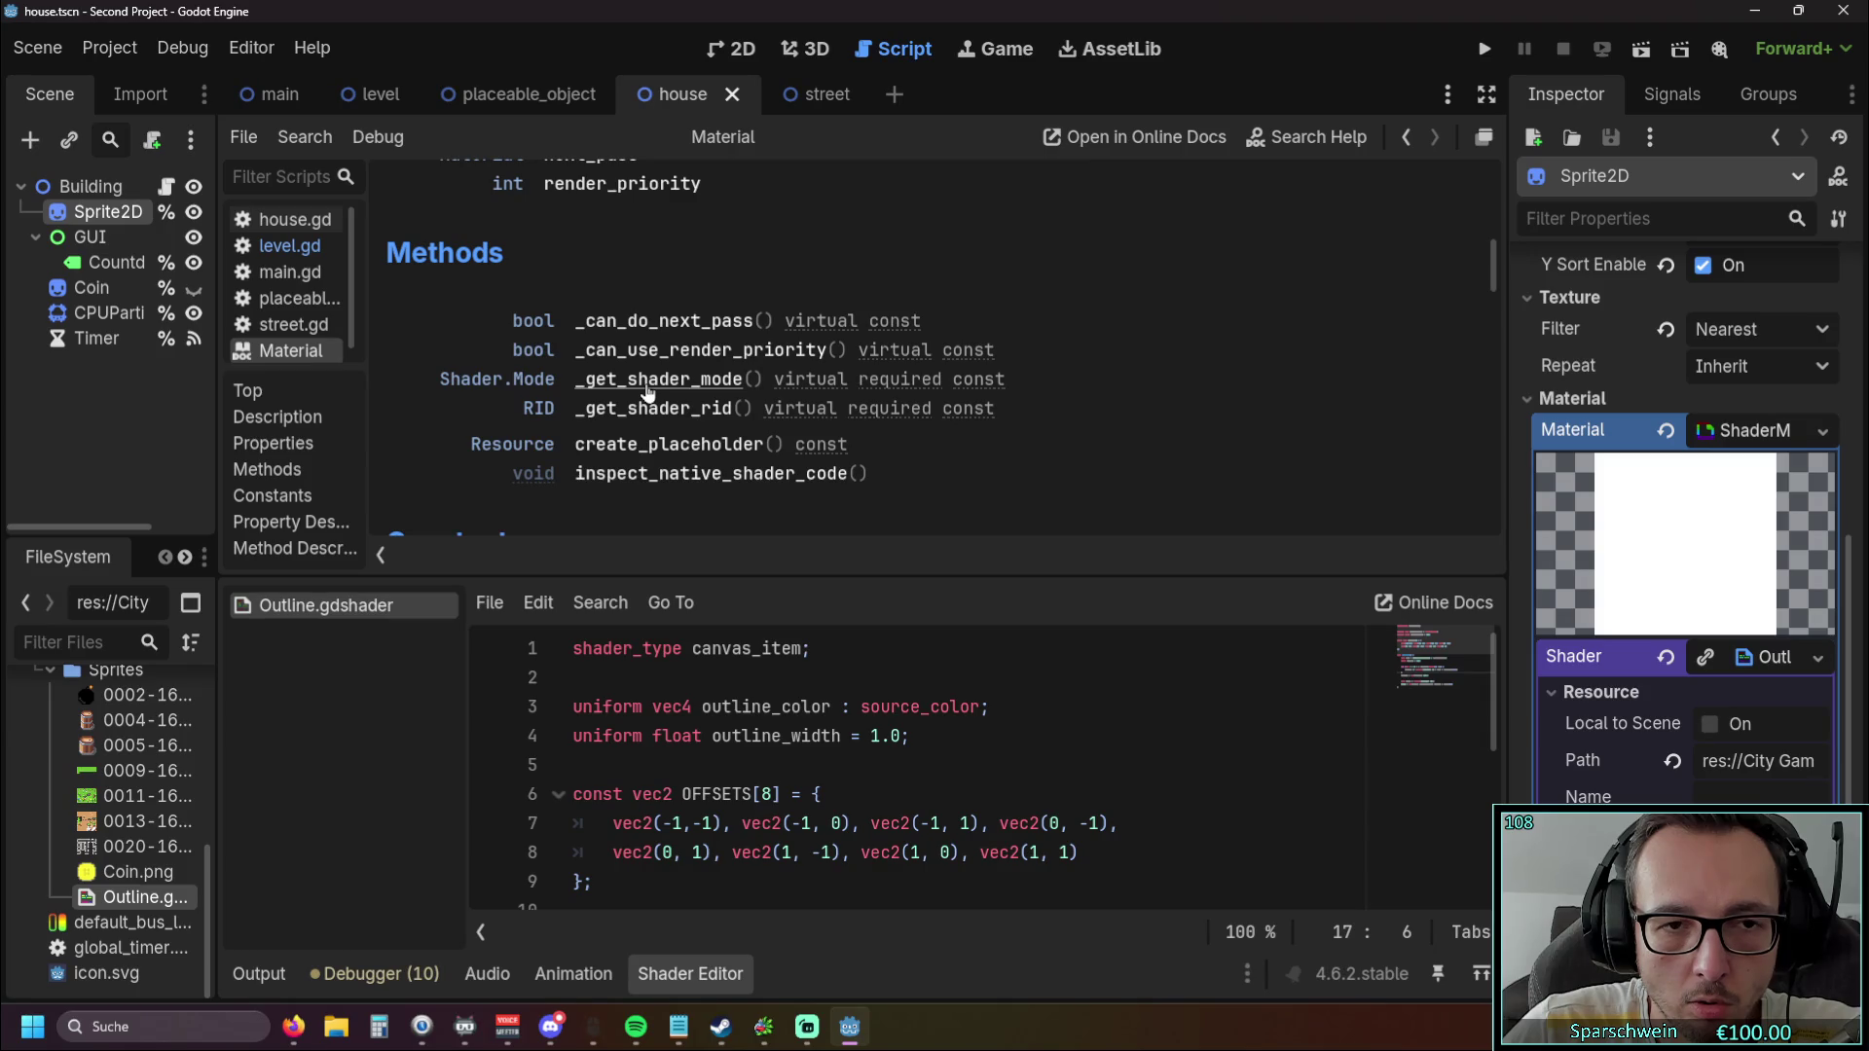
scroll(647, 392, "down", 3)
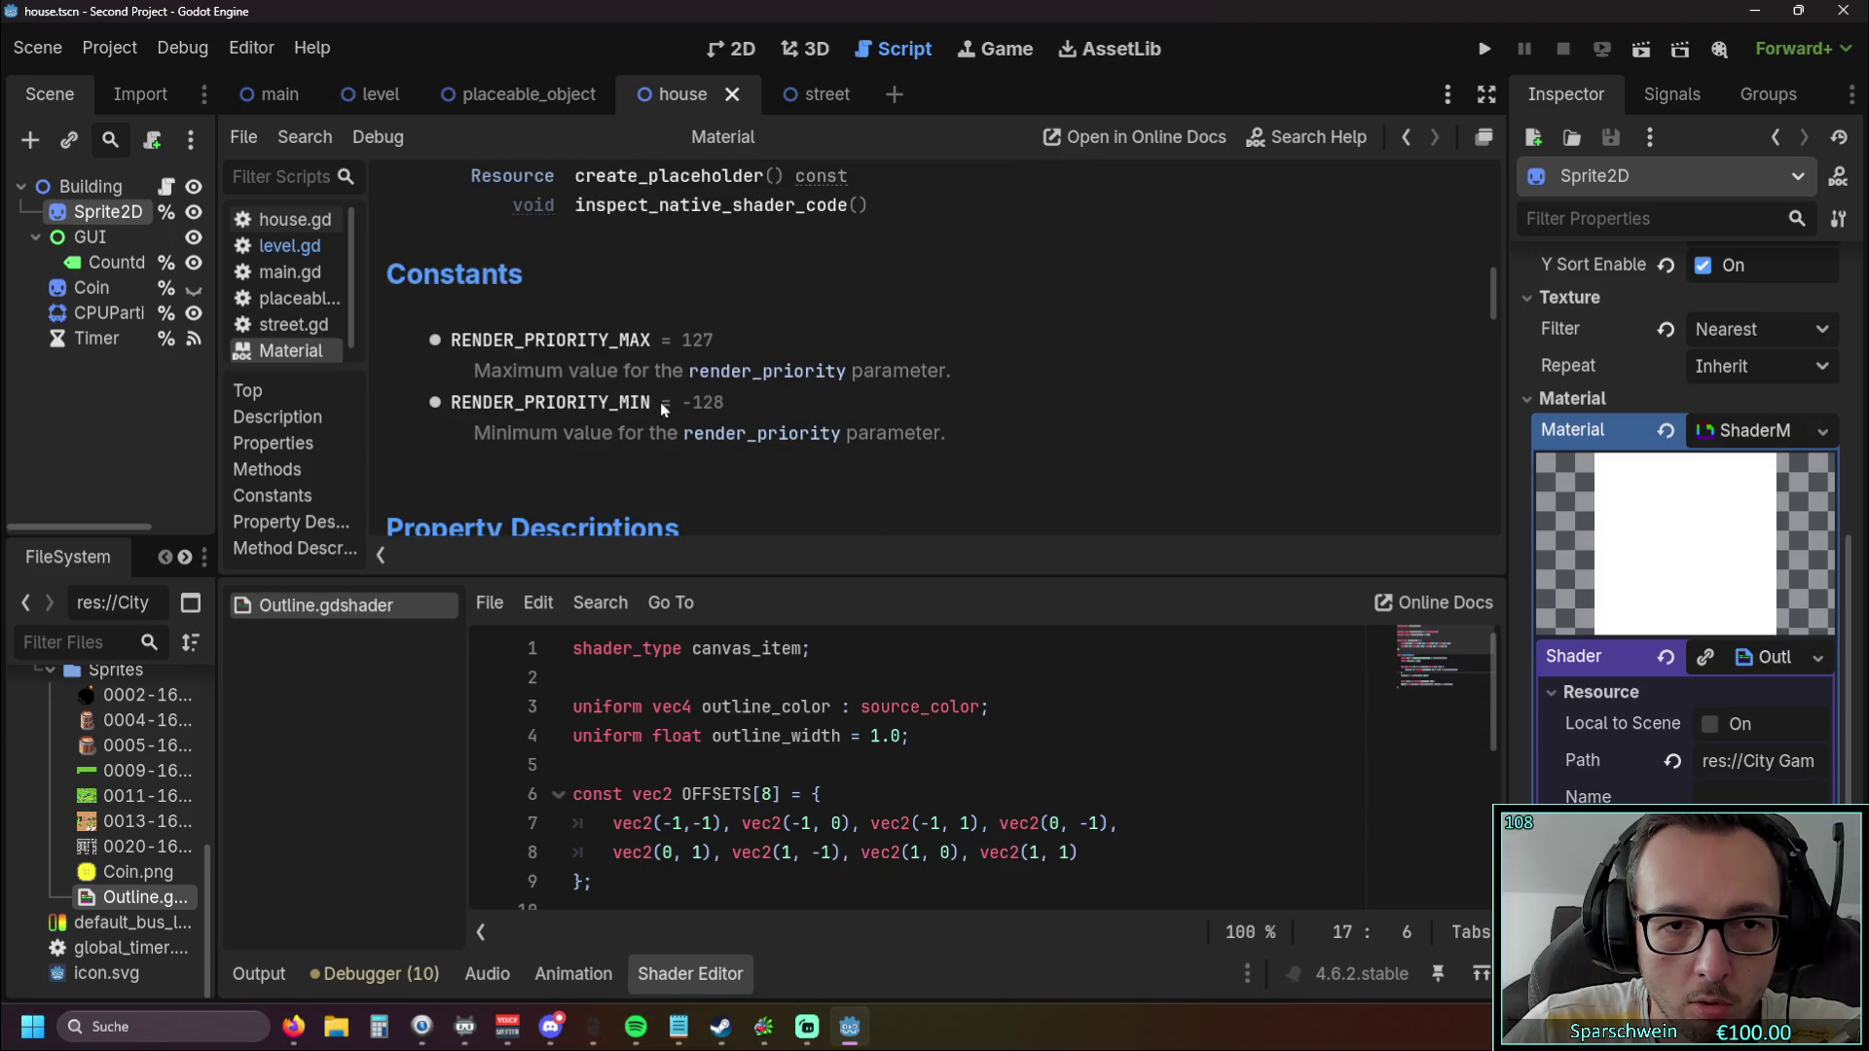
scroll(663, 409, "down", 3)
scroll(684, 426, "down", 2)
scroll(683, 425, "up", 7)
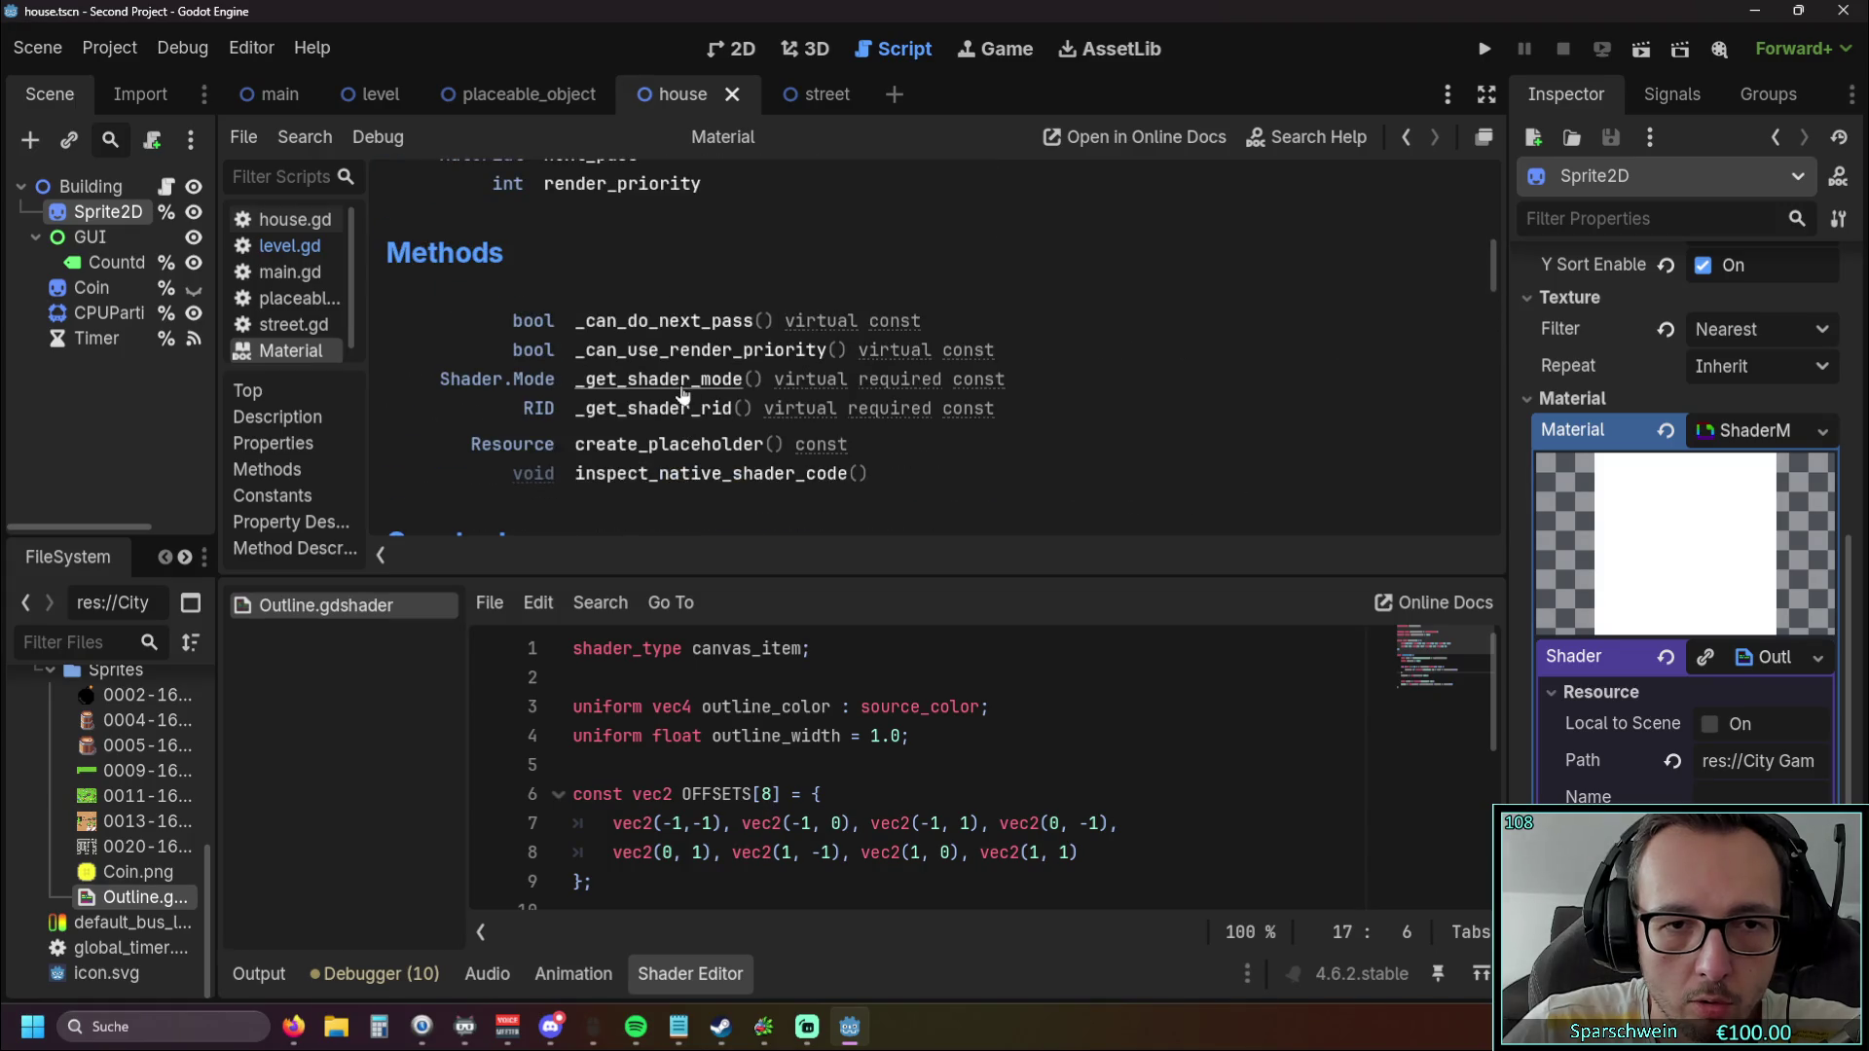
left_click(1821, 433)
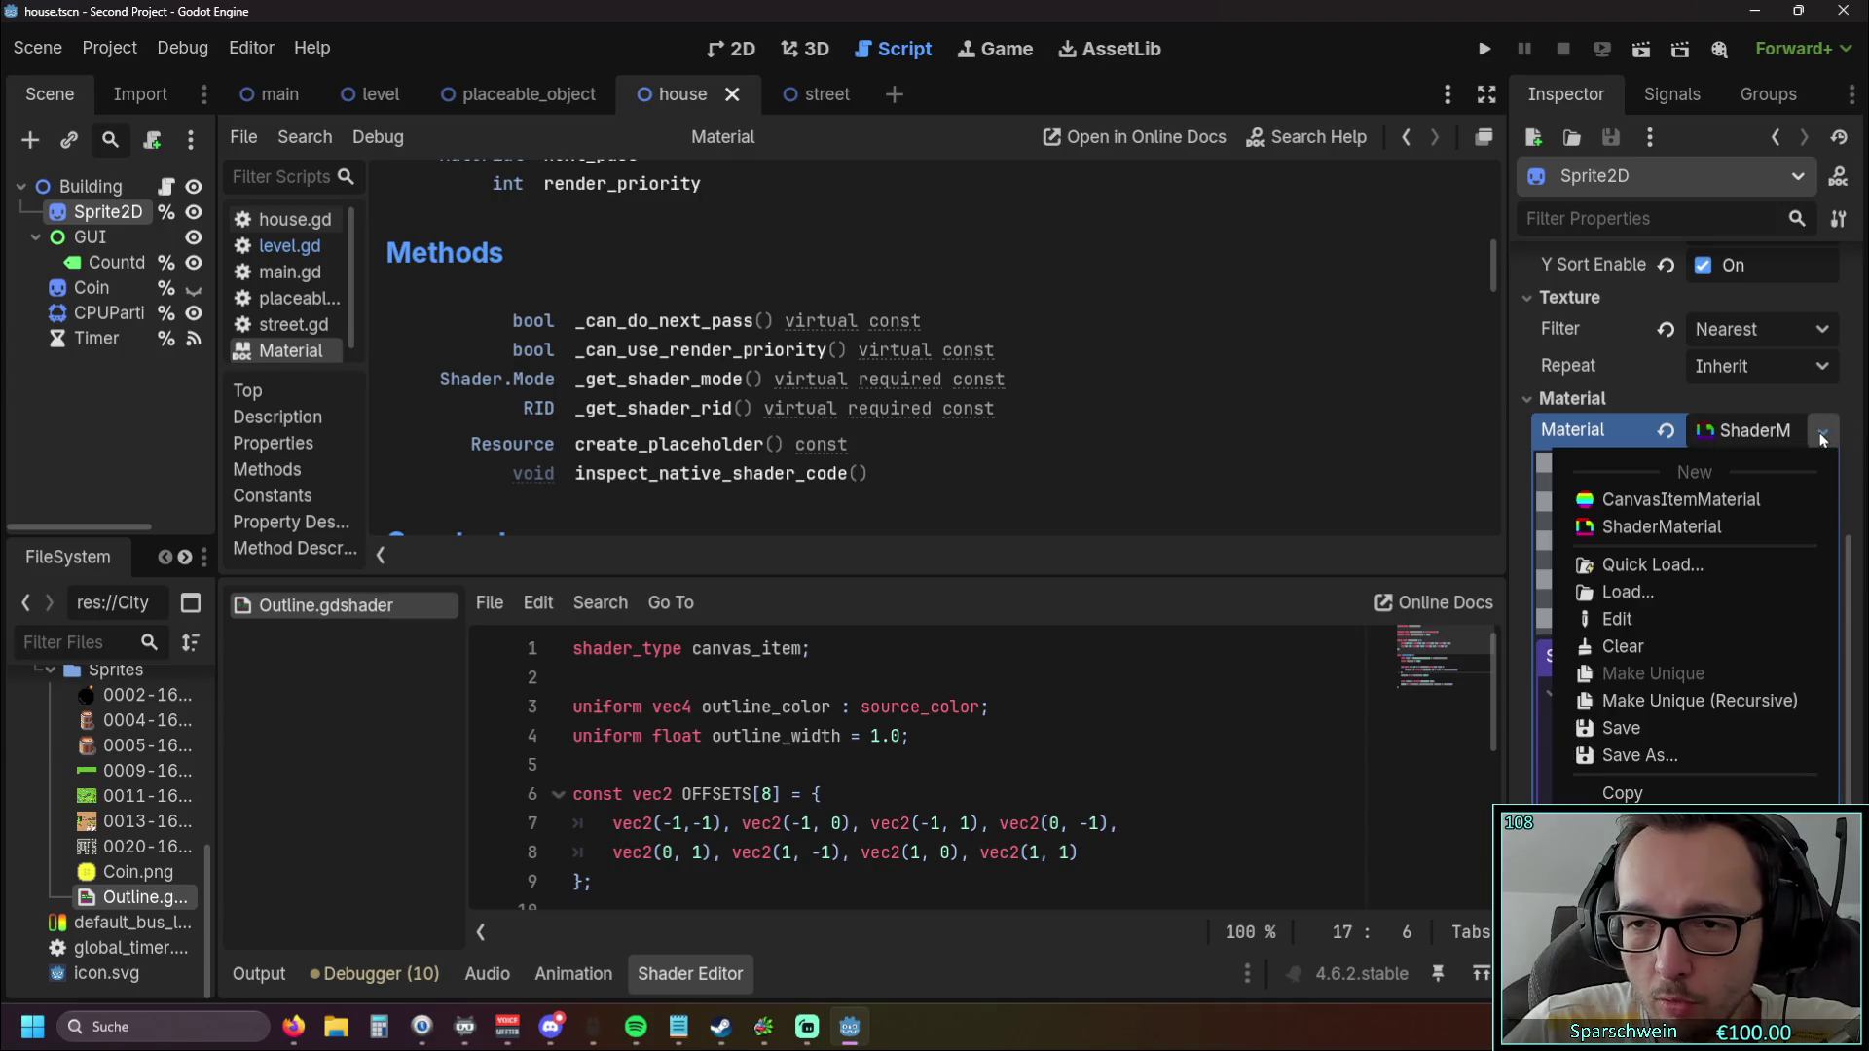
Close the material options, read through the Material reference, then collapse the sprite's Material section.
left_click(1821, 436)
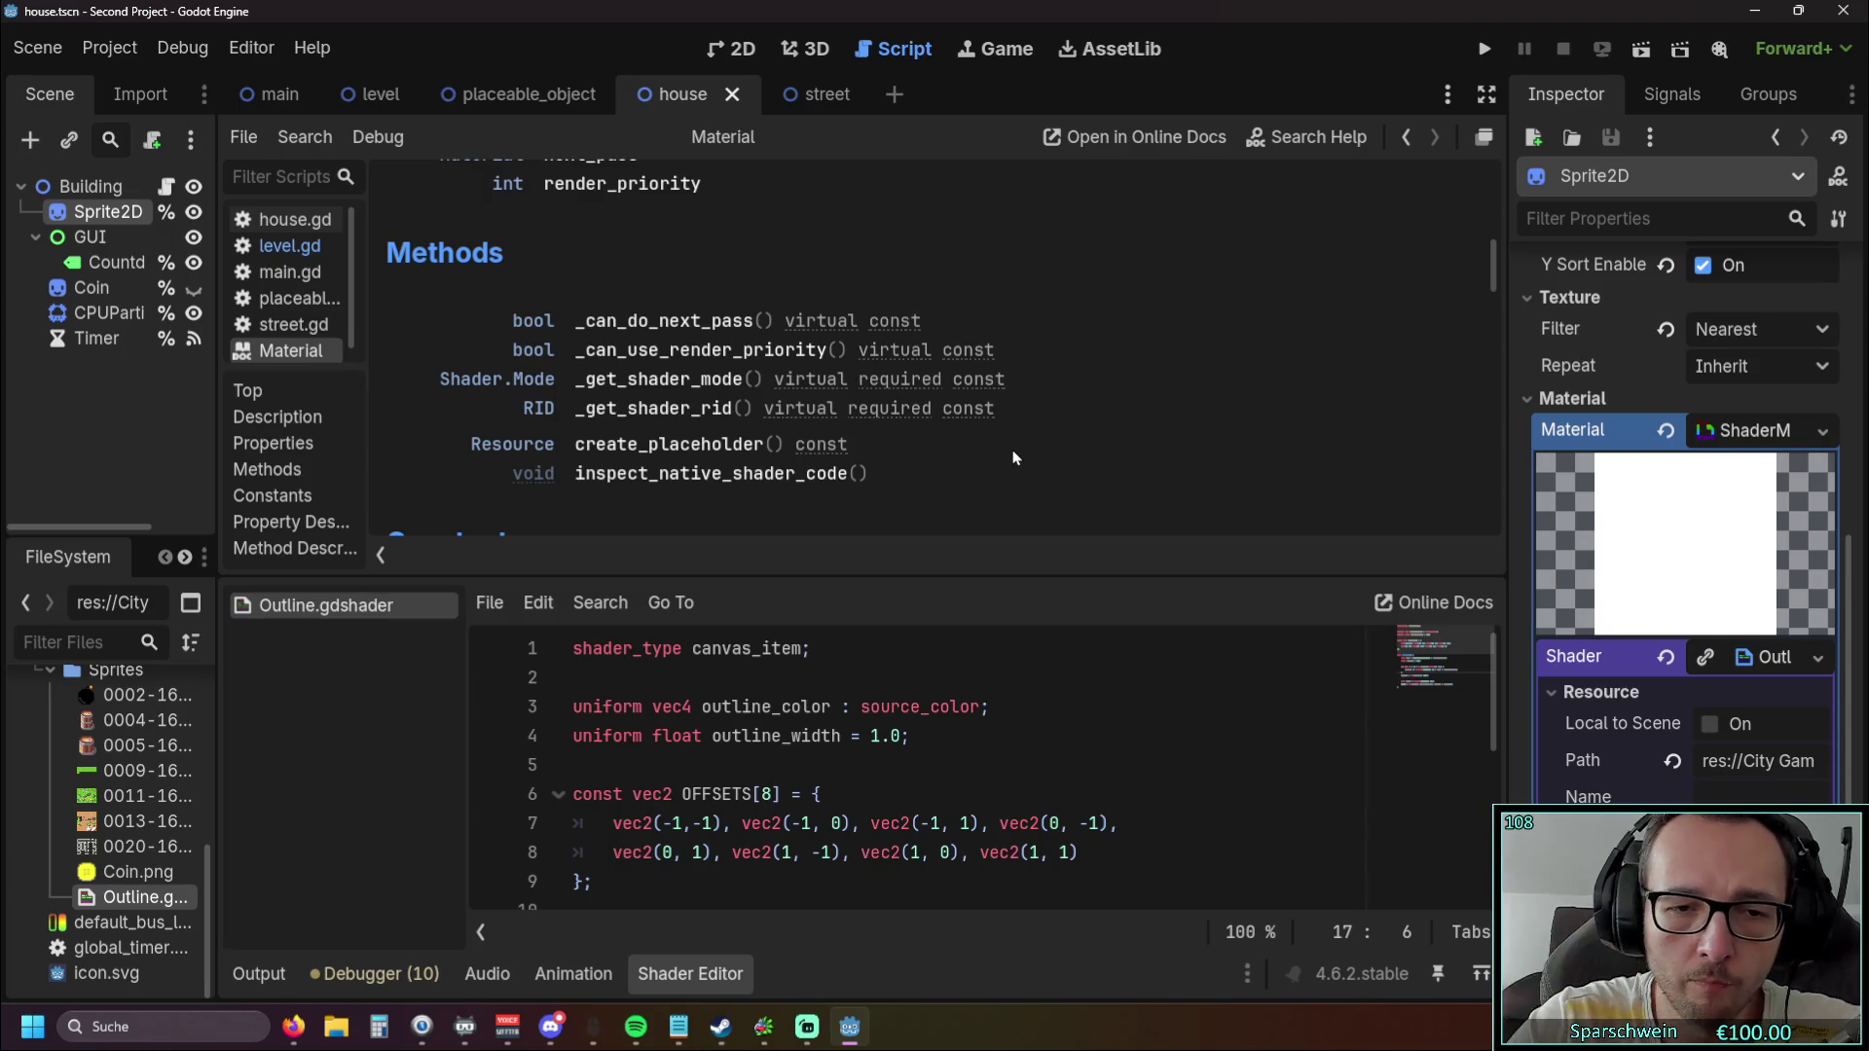
scroll(826, 740, "down", 5)
scroll(827, 740, "up", 5)
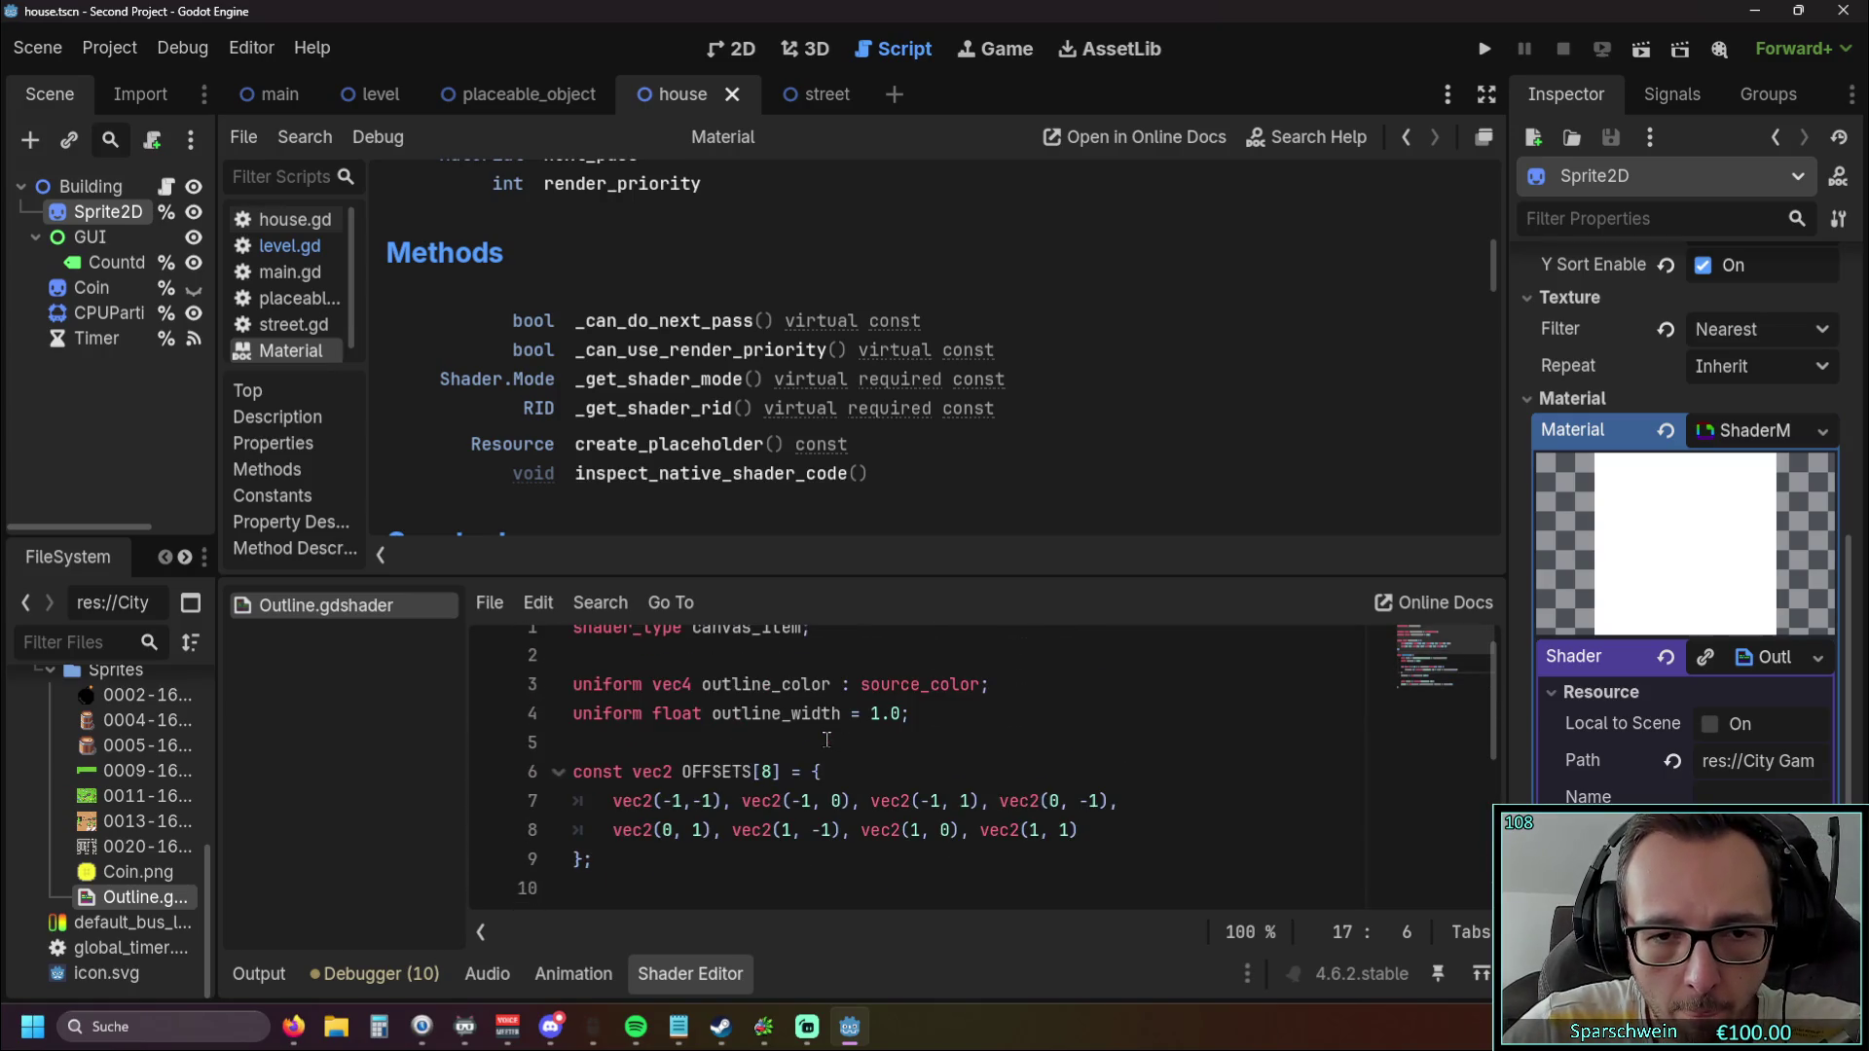
scroll(872, 487, "down", 4)
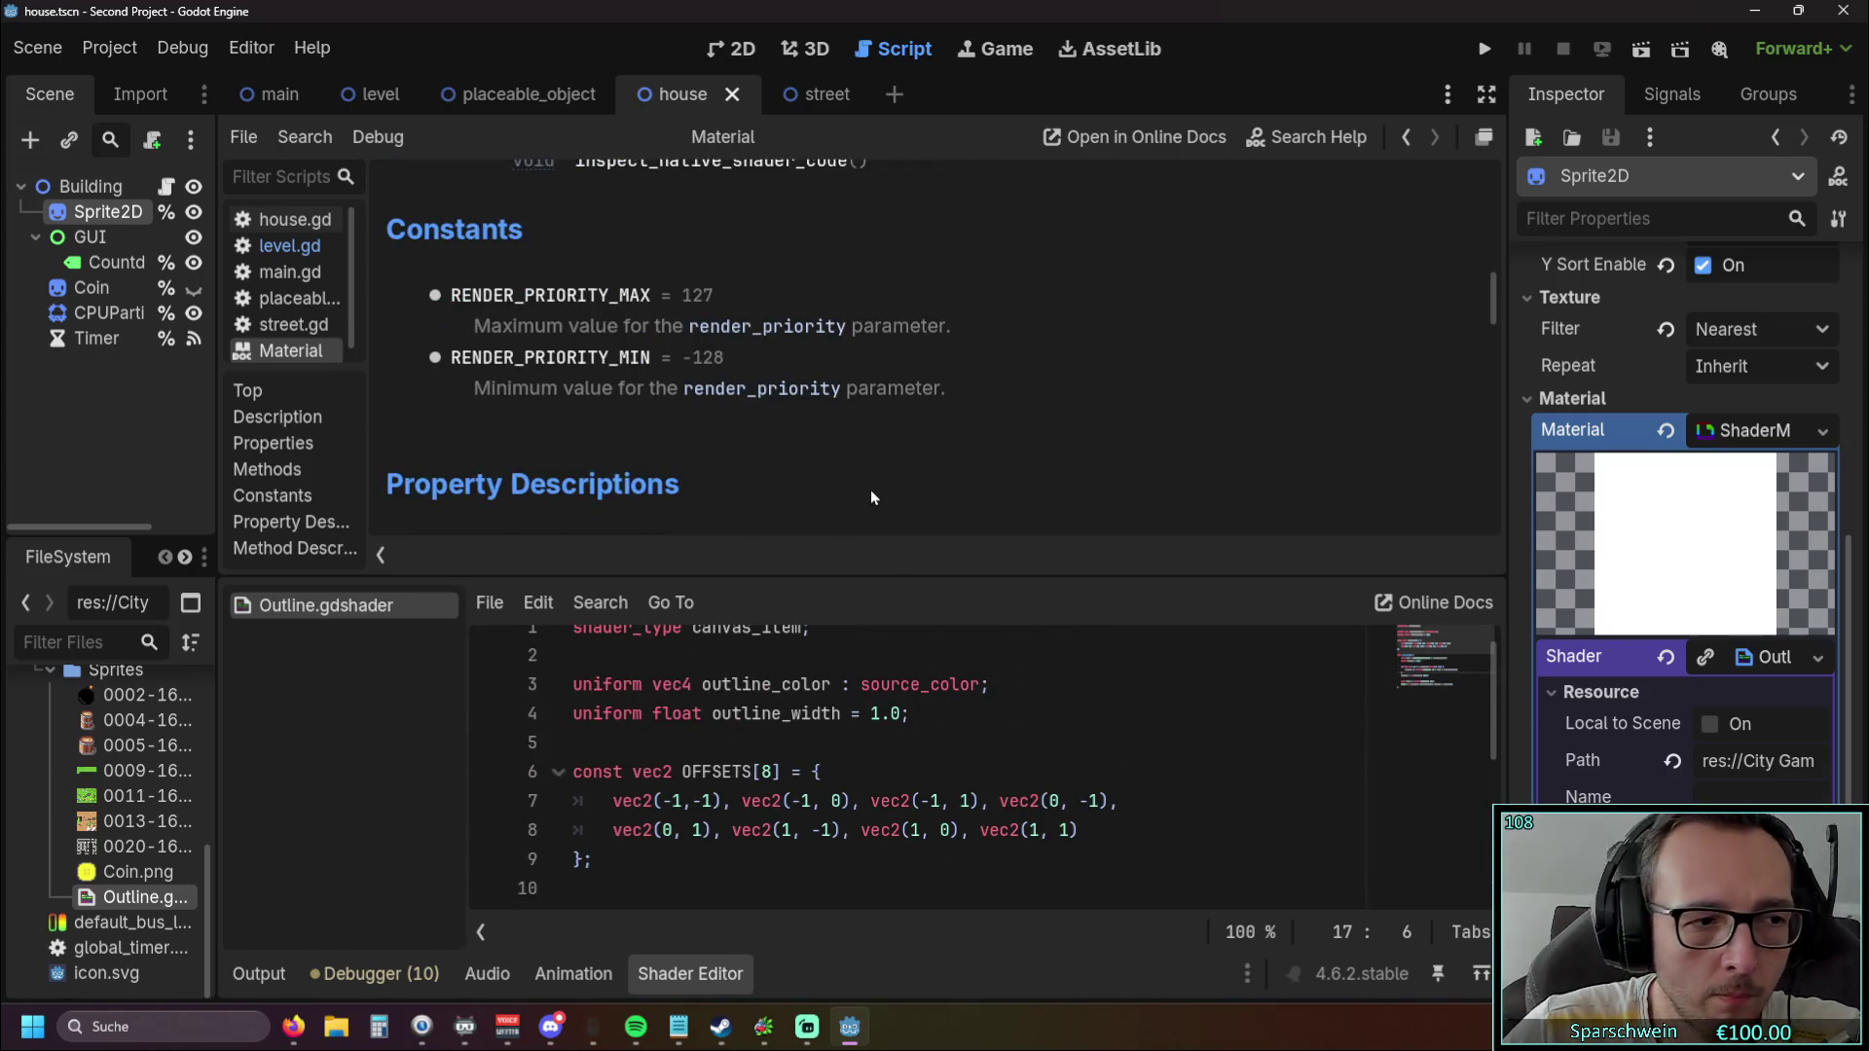
scroll(827, 428, "down", 8)
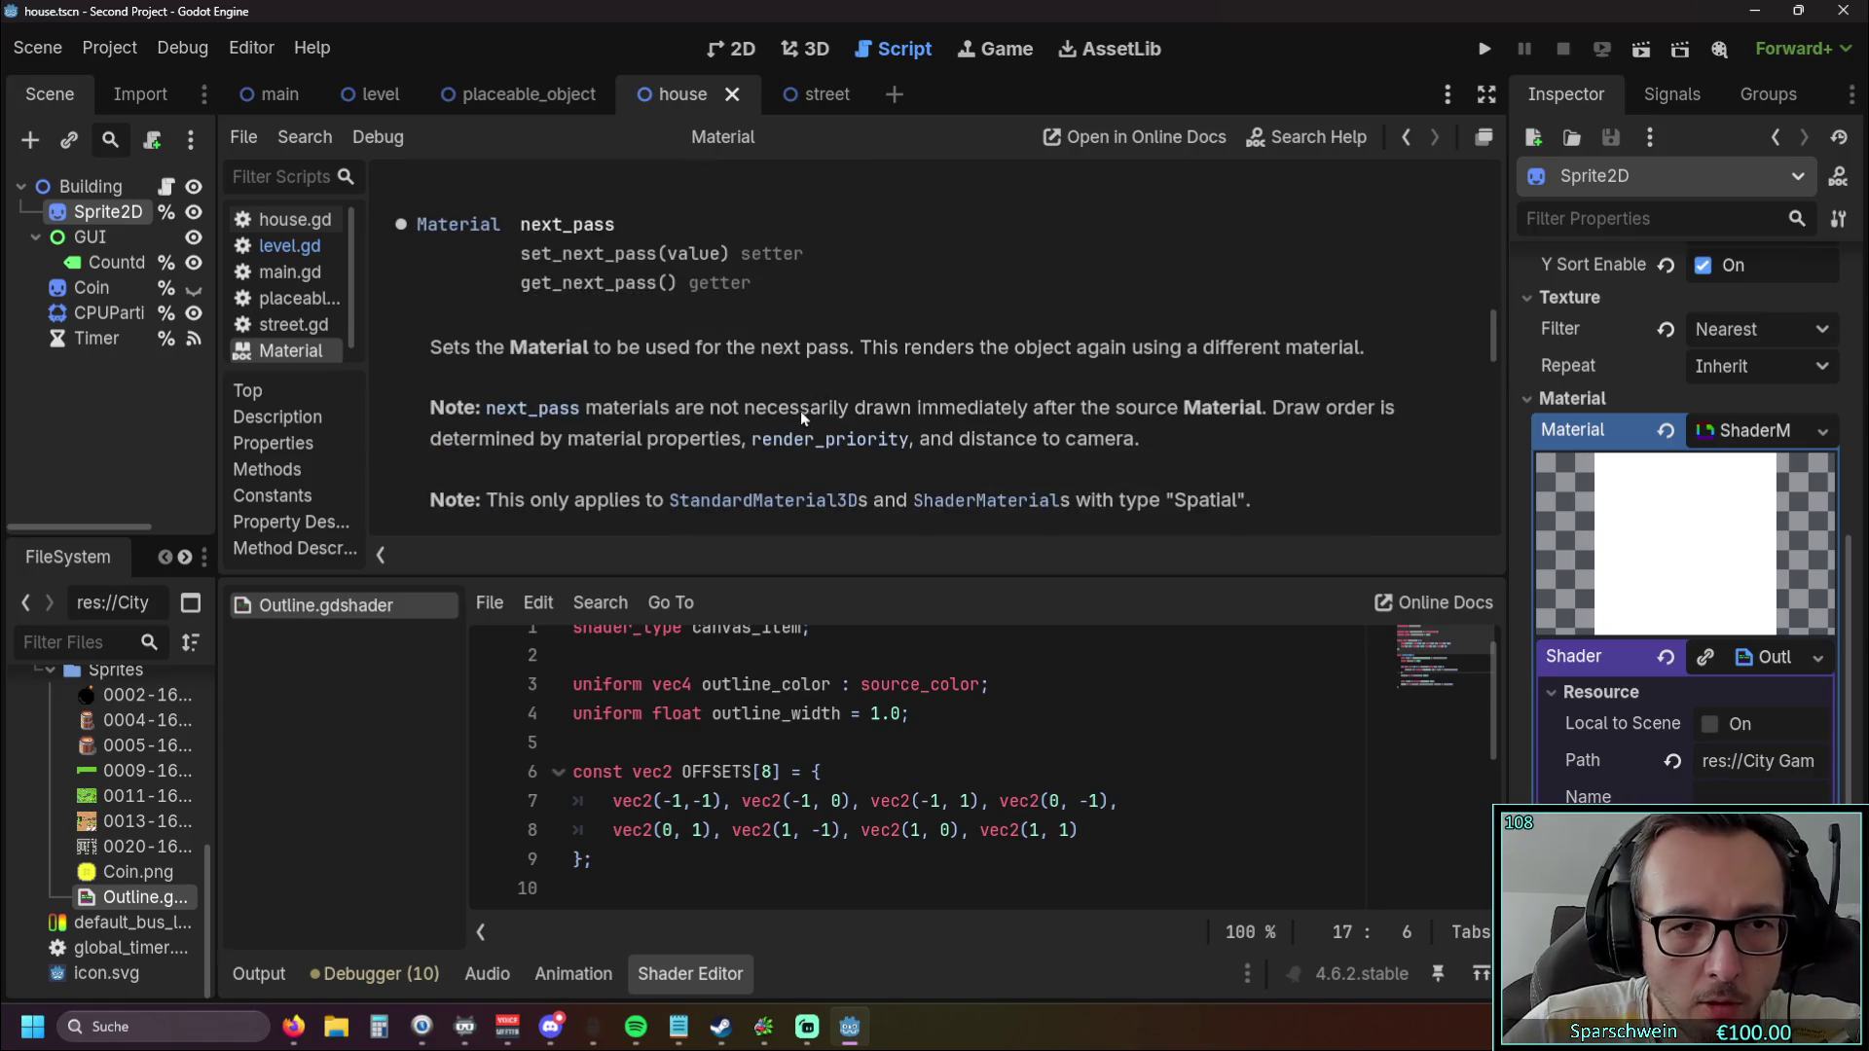
scroll(786, 401, "down", 8)
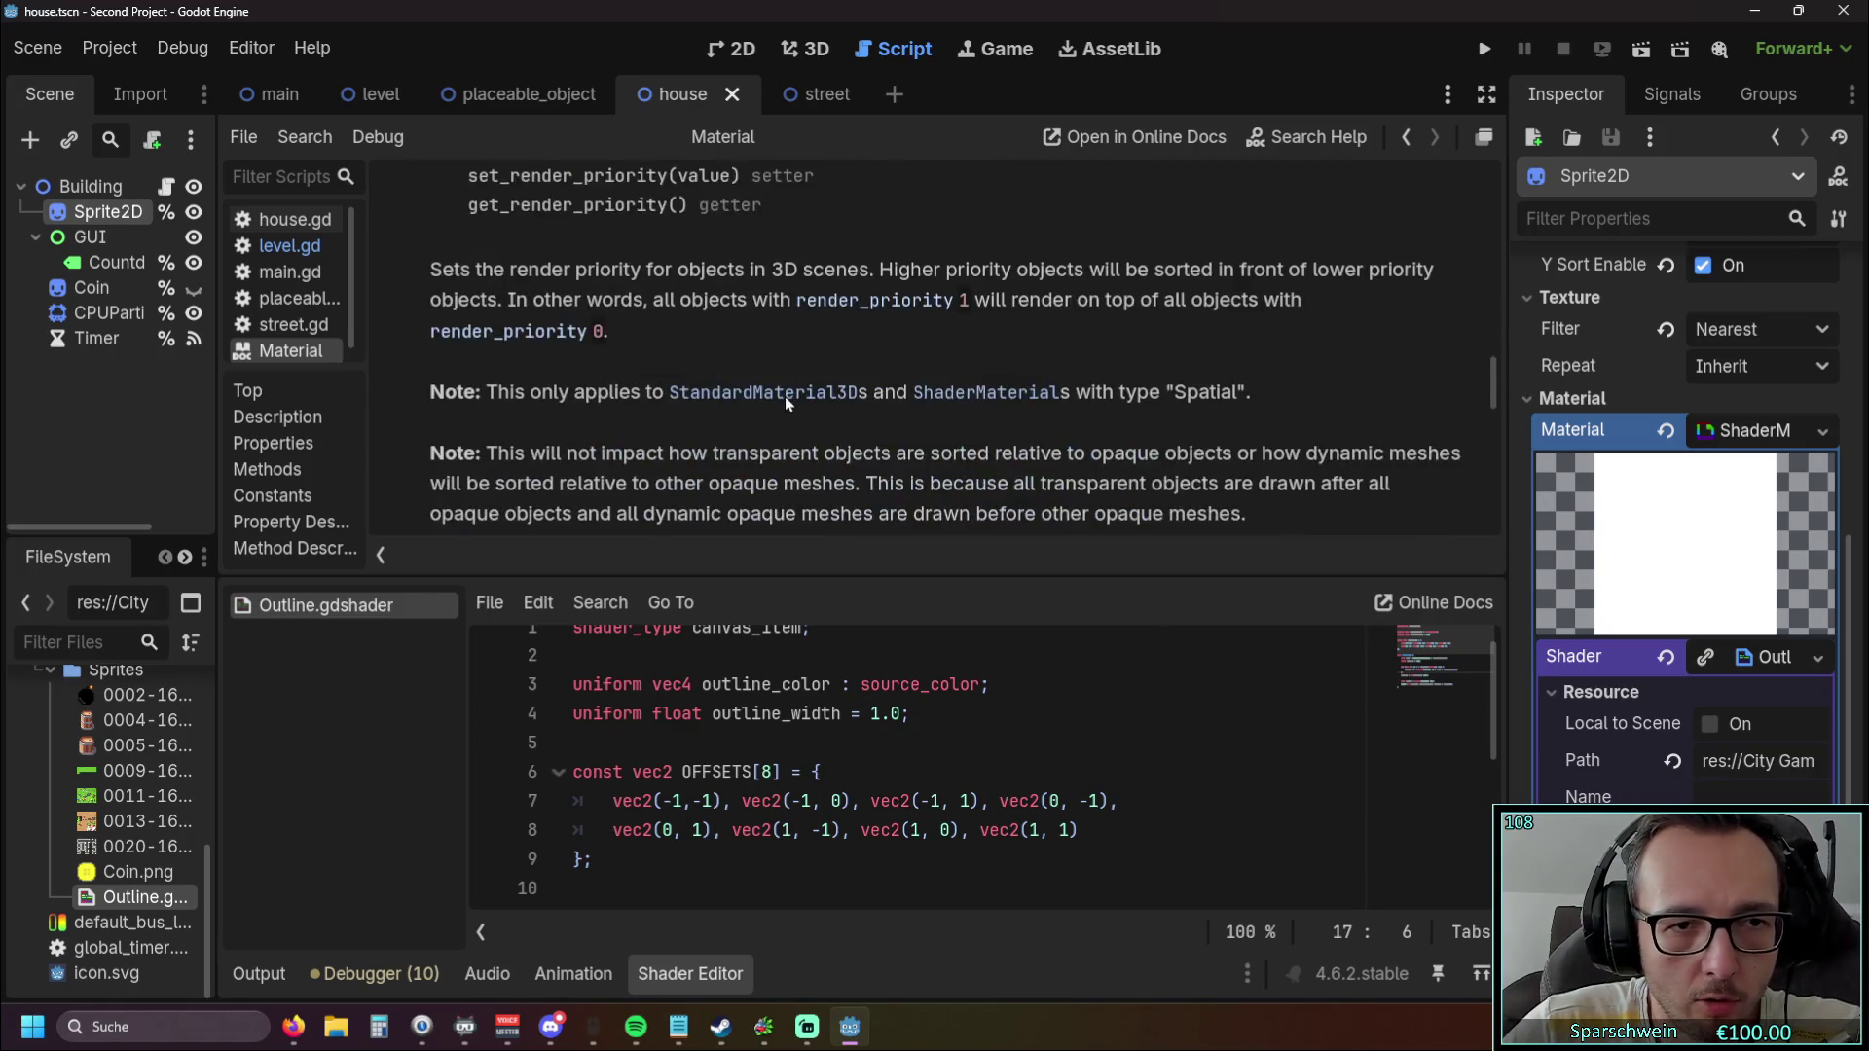
scroll(784, 399, "down", 6)
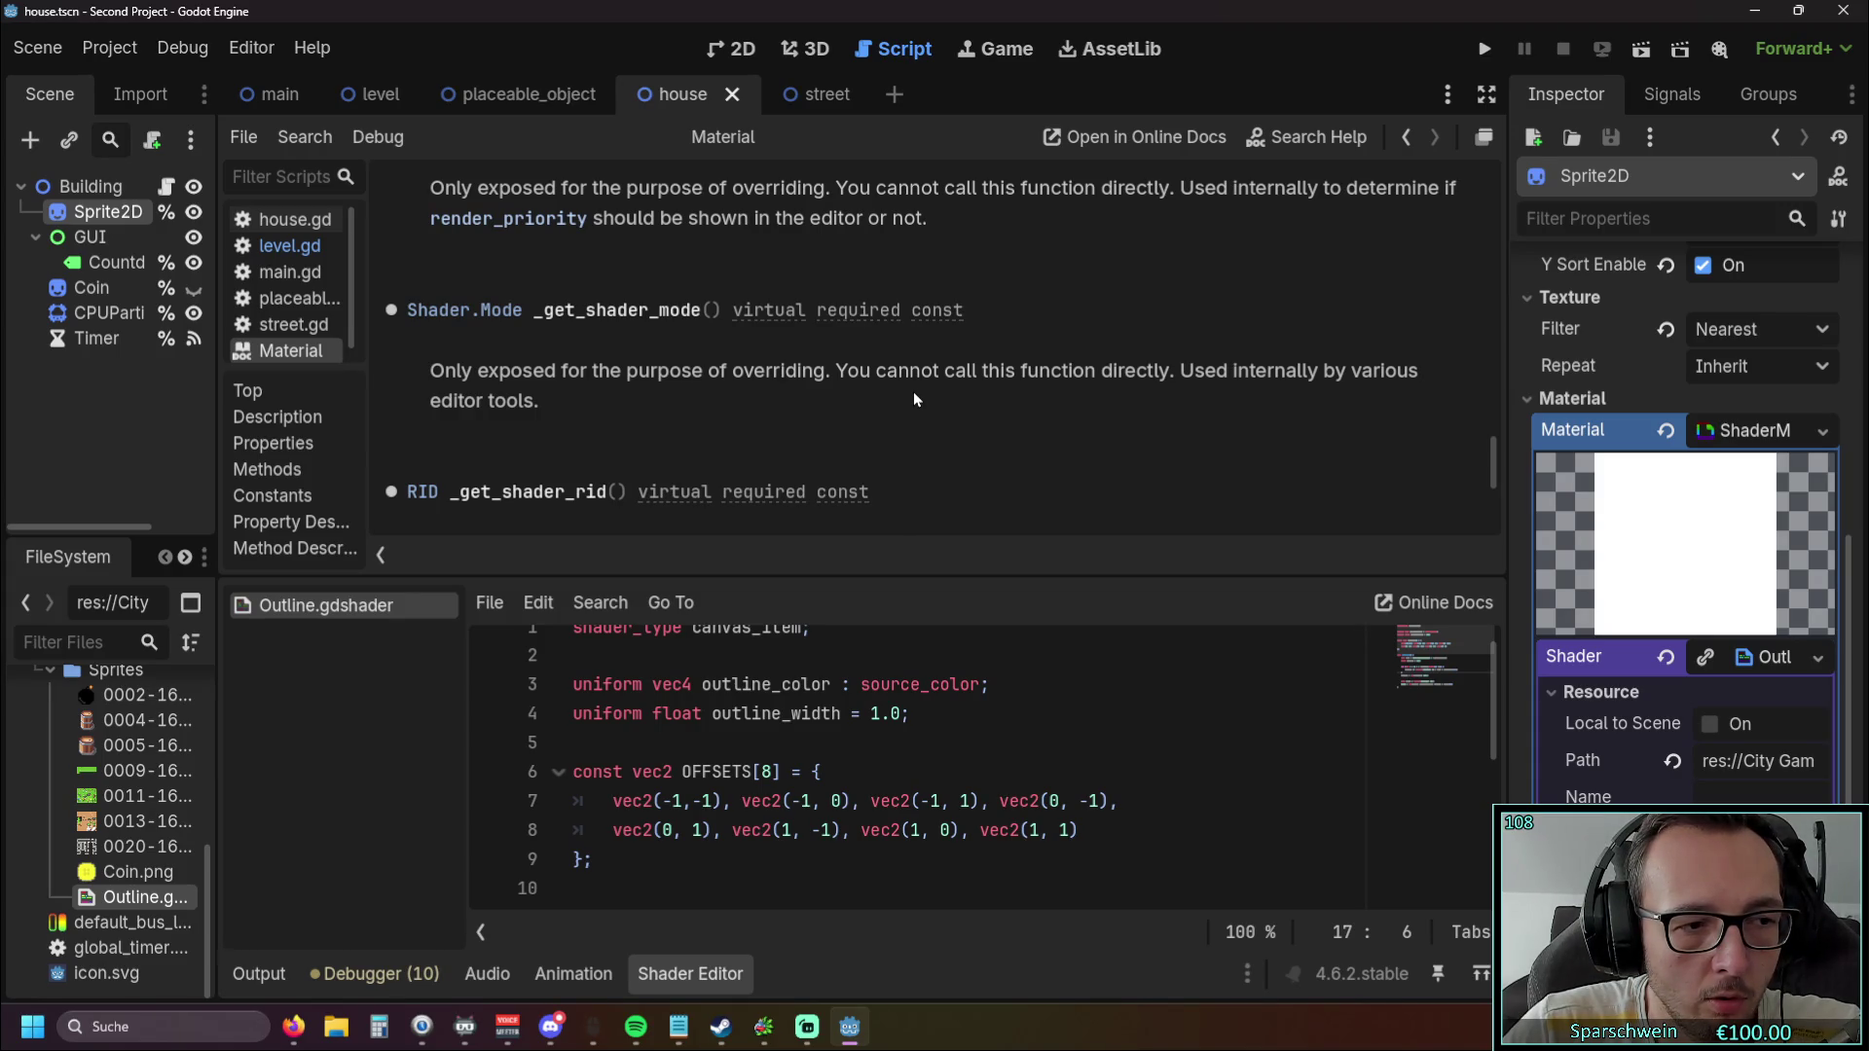
scroll(910, 391, "up", 10)
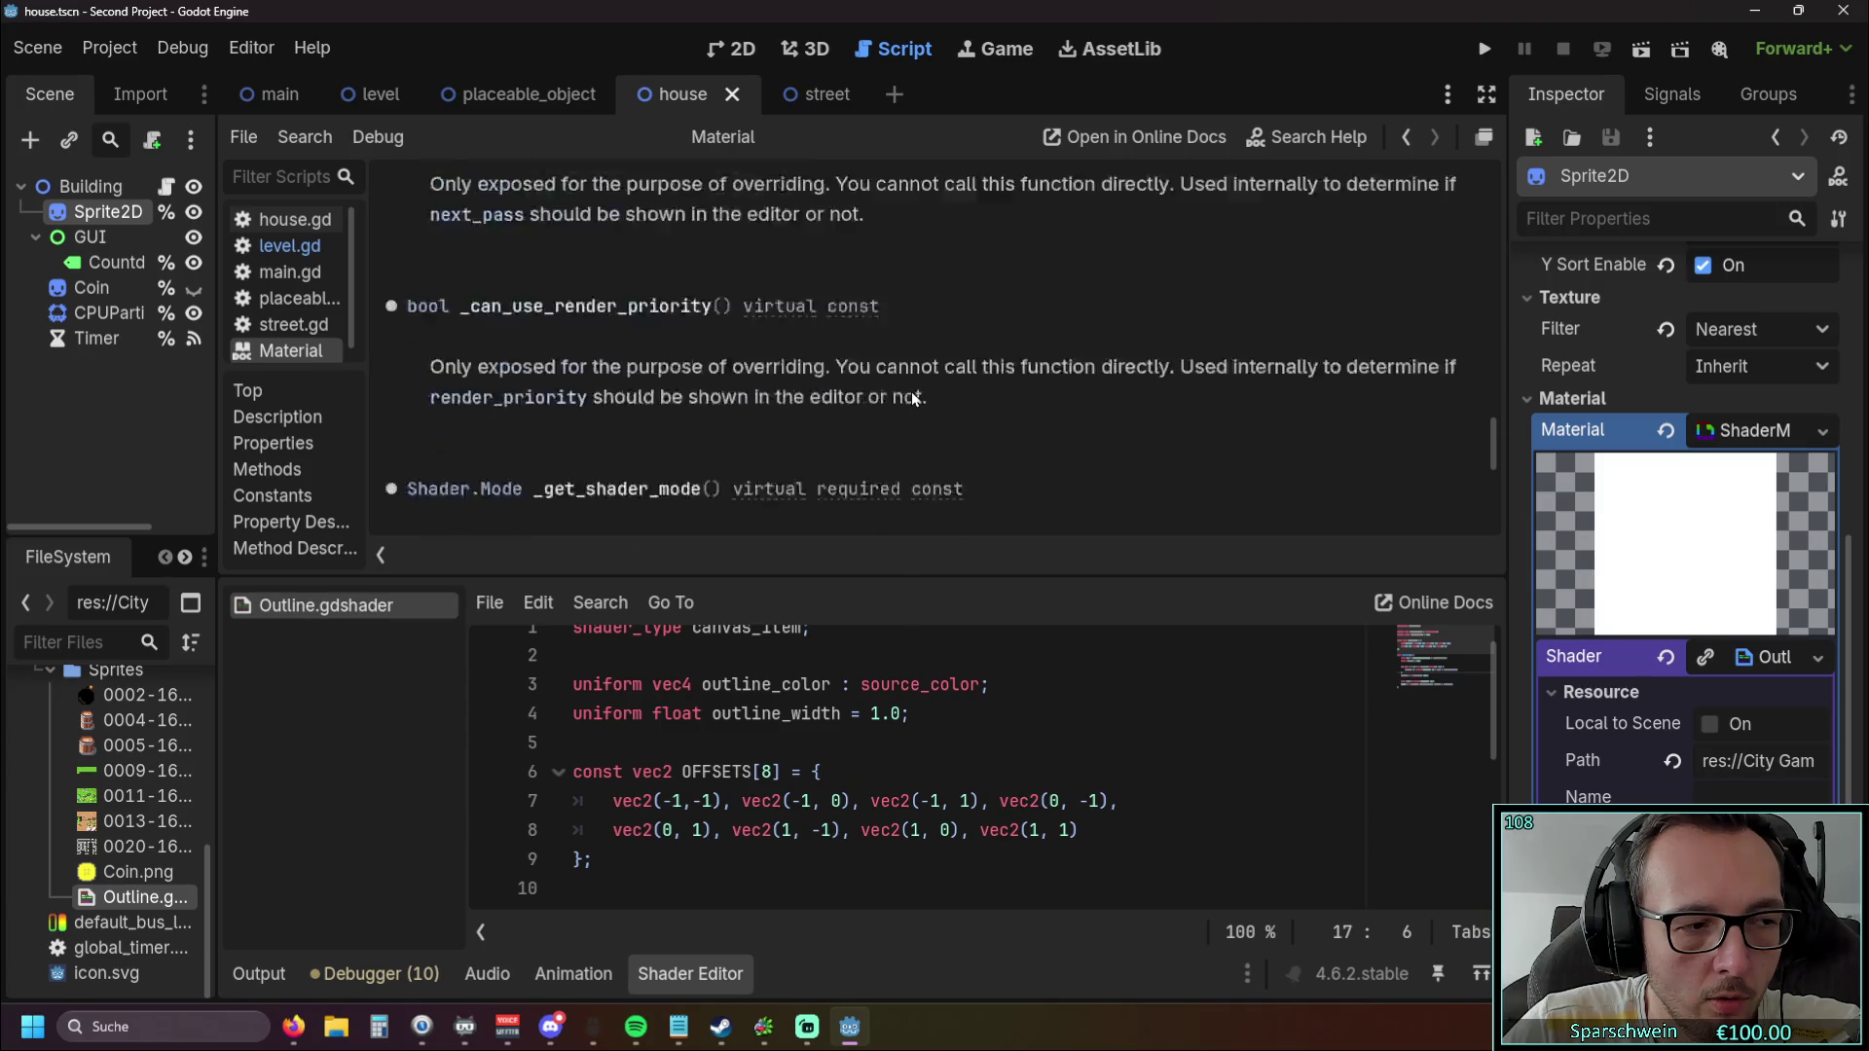
scroll(911, 393, "up", 10)
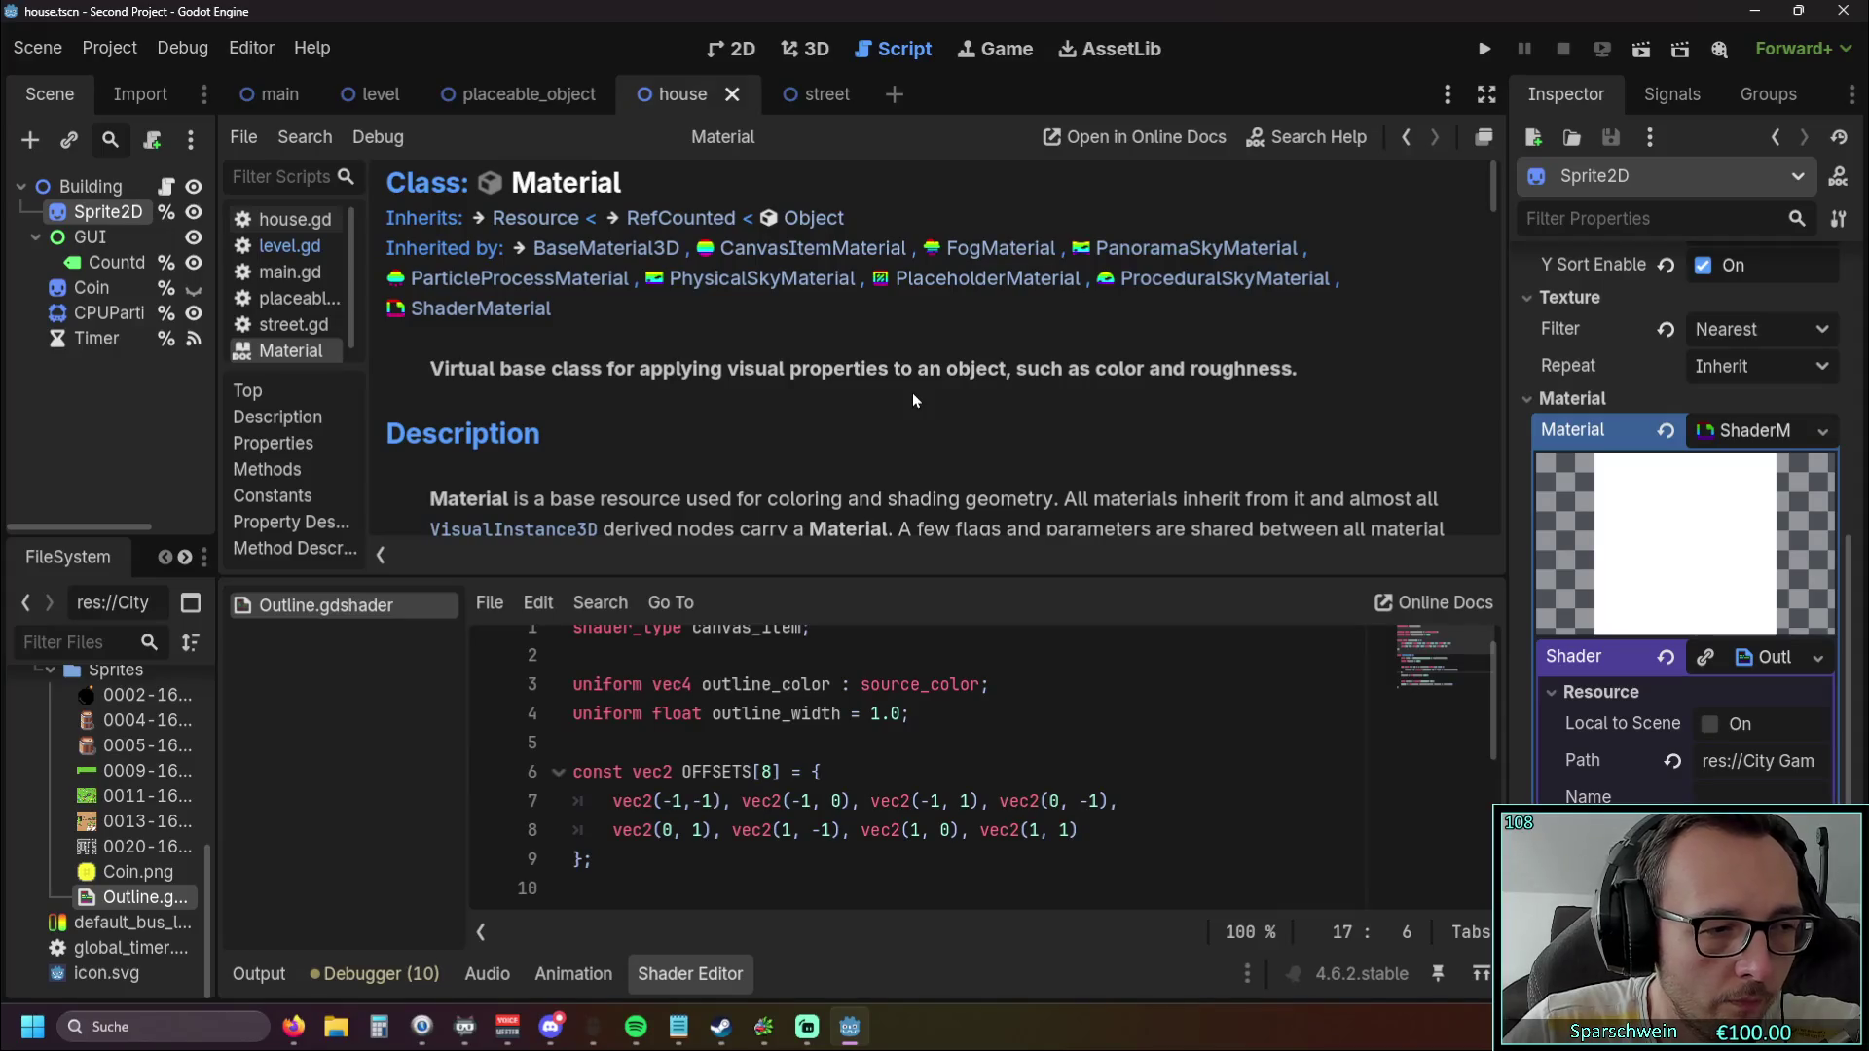
left_click(1533, 399)
scroll(1561, 467, "up", 5)
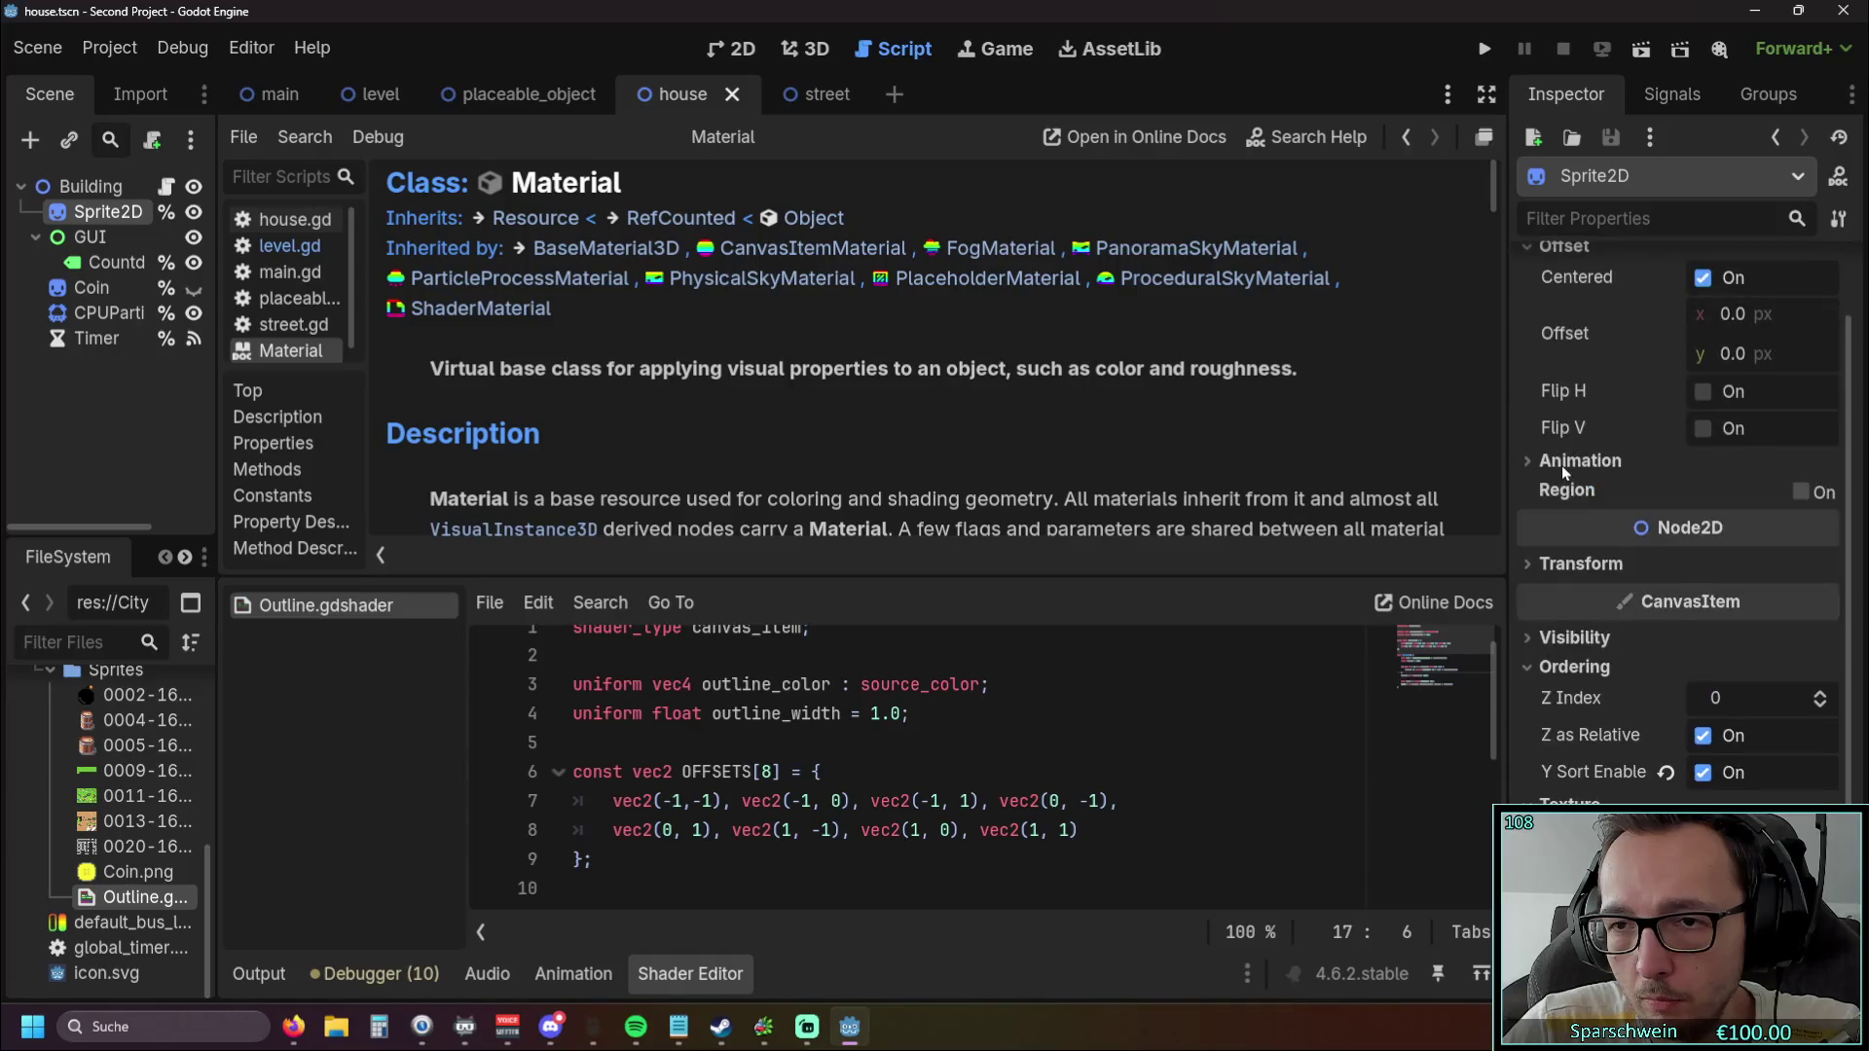
Expand the sprite's Material section again and scroll the Material docs to the Properties list.
scroll(1561, 467, "down", 3)
scroll(1560, 469, "down", 3)
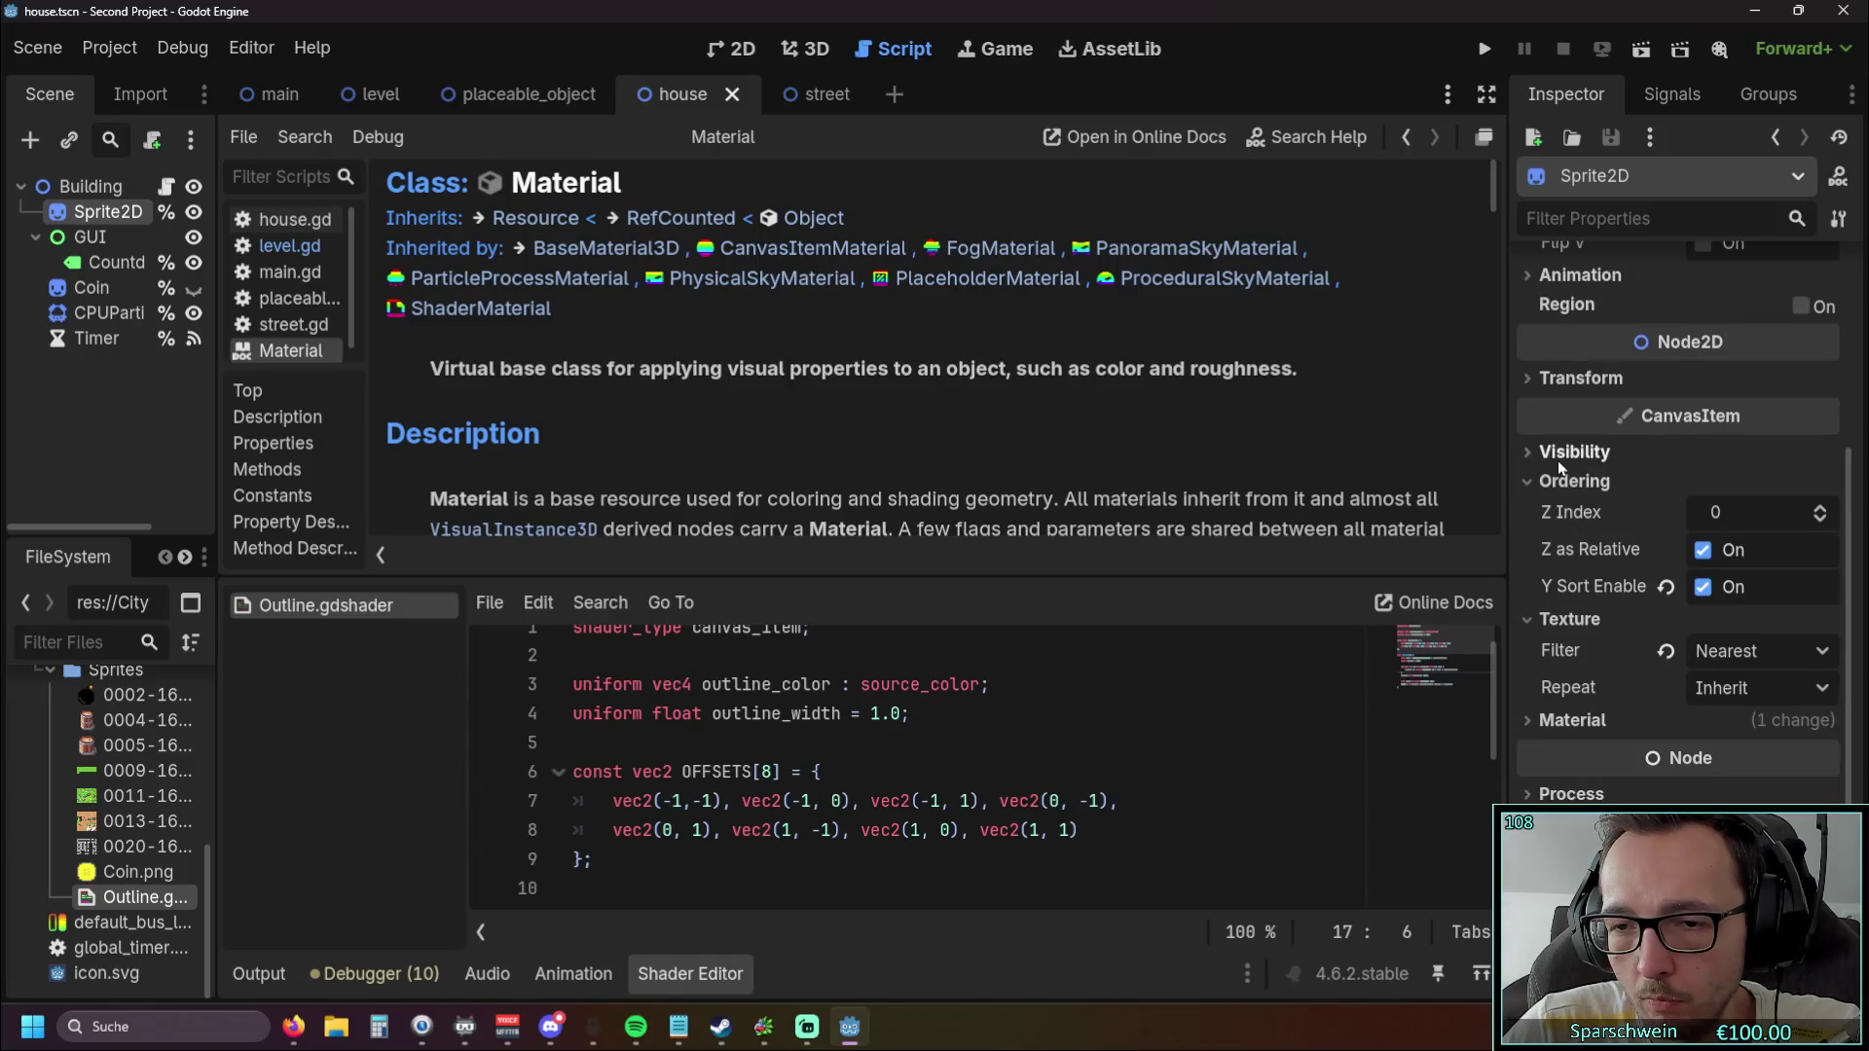
left_click(1530, 724)
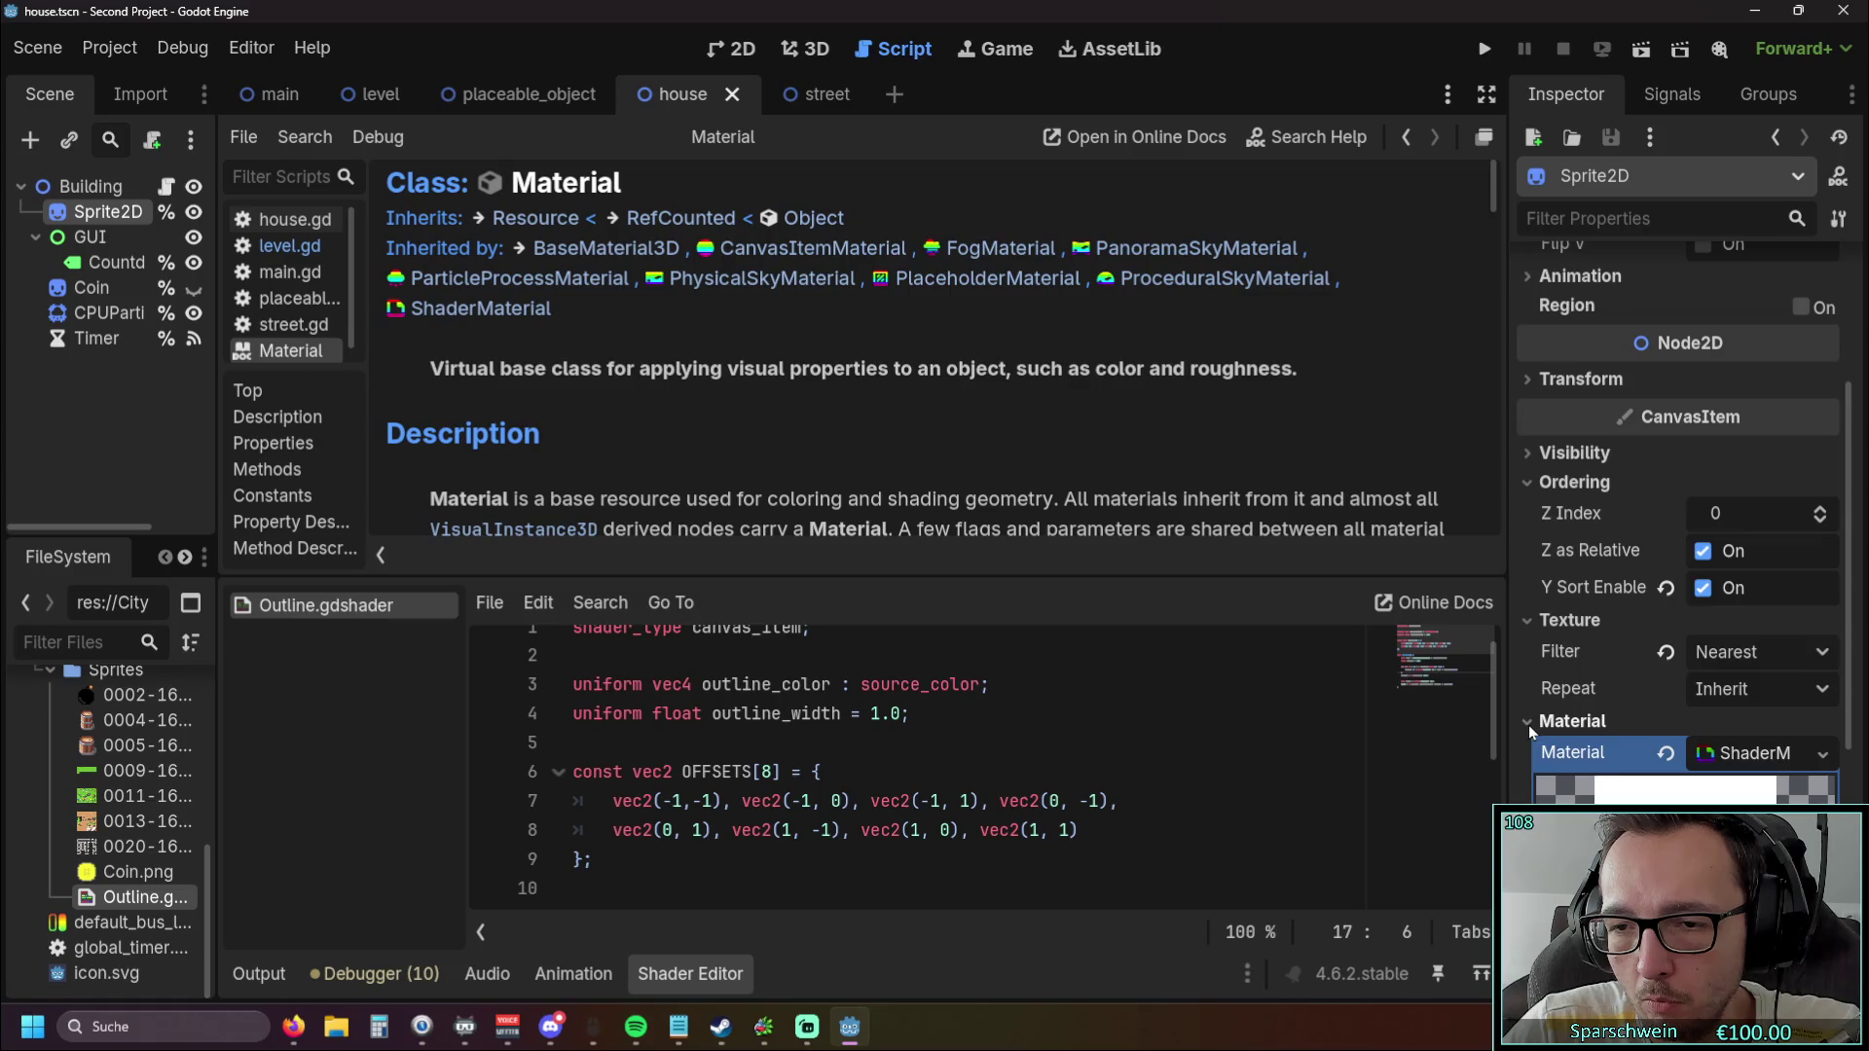
scroll(1518, 687, "up", 3)
scroll(1519, 687, "up", 2)
scroll(1547, 688, "down", 2)
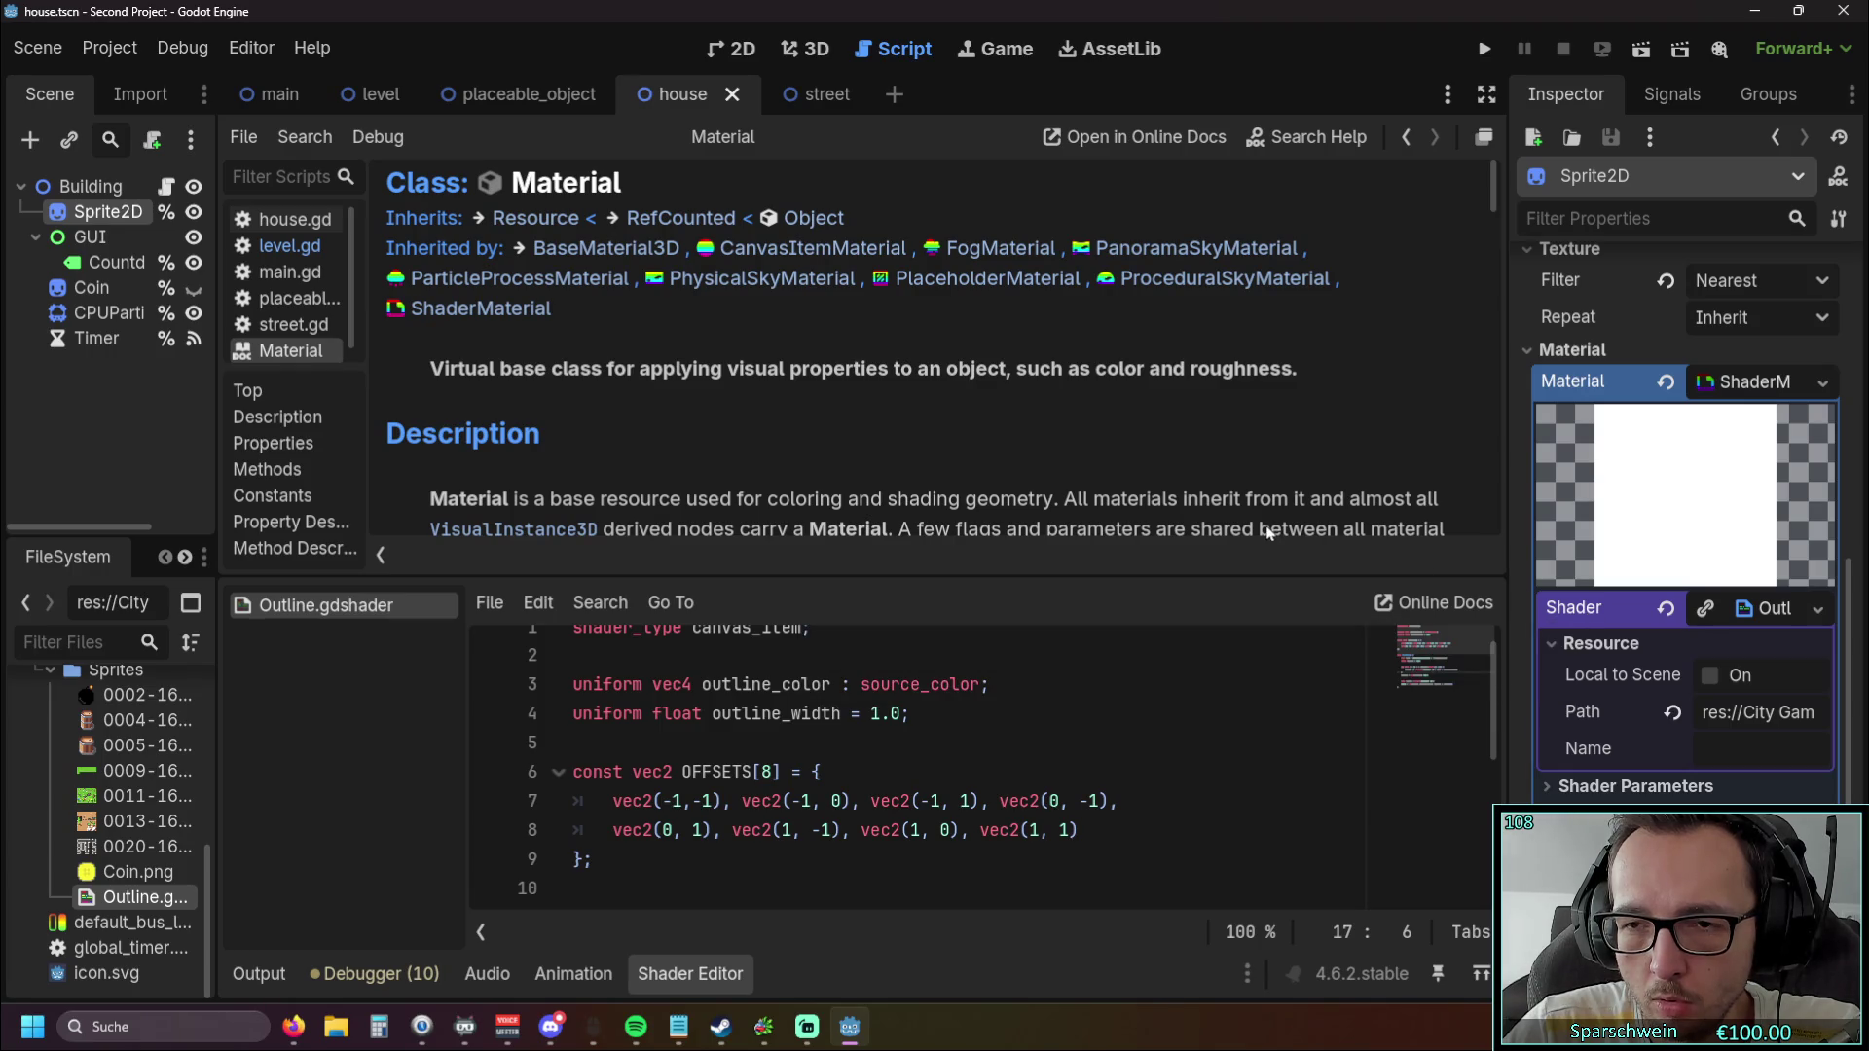
scroll(1071, 506, "down", 1)
scroll(892, 498, "up", 1)
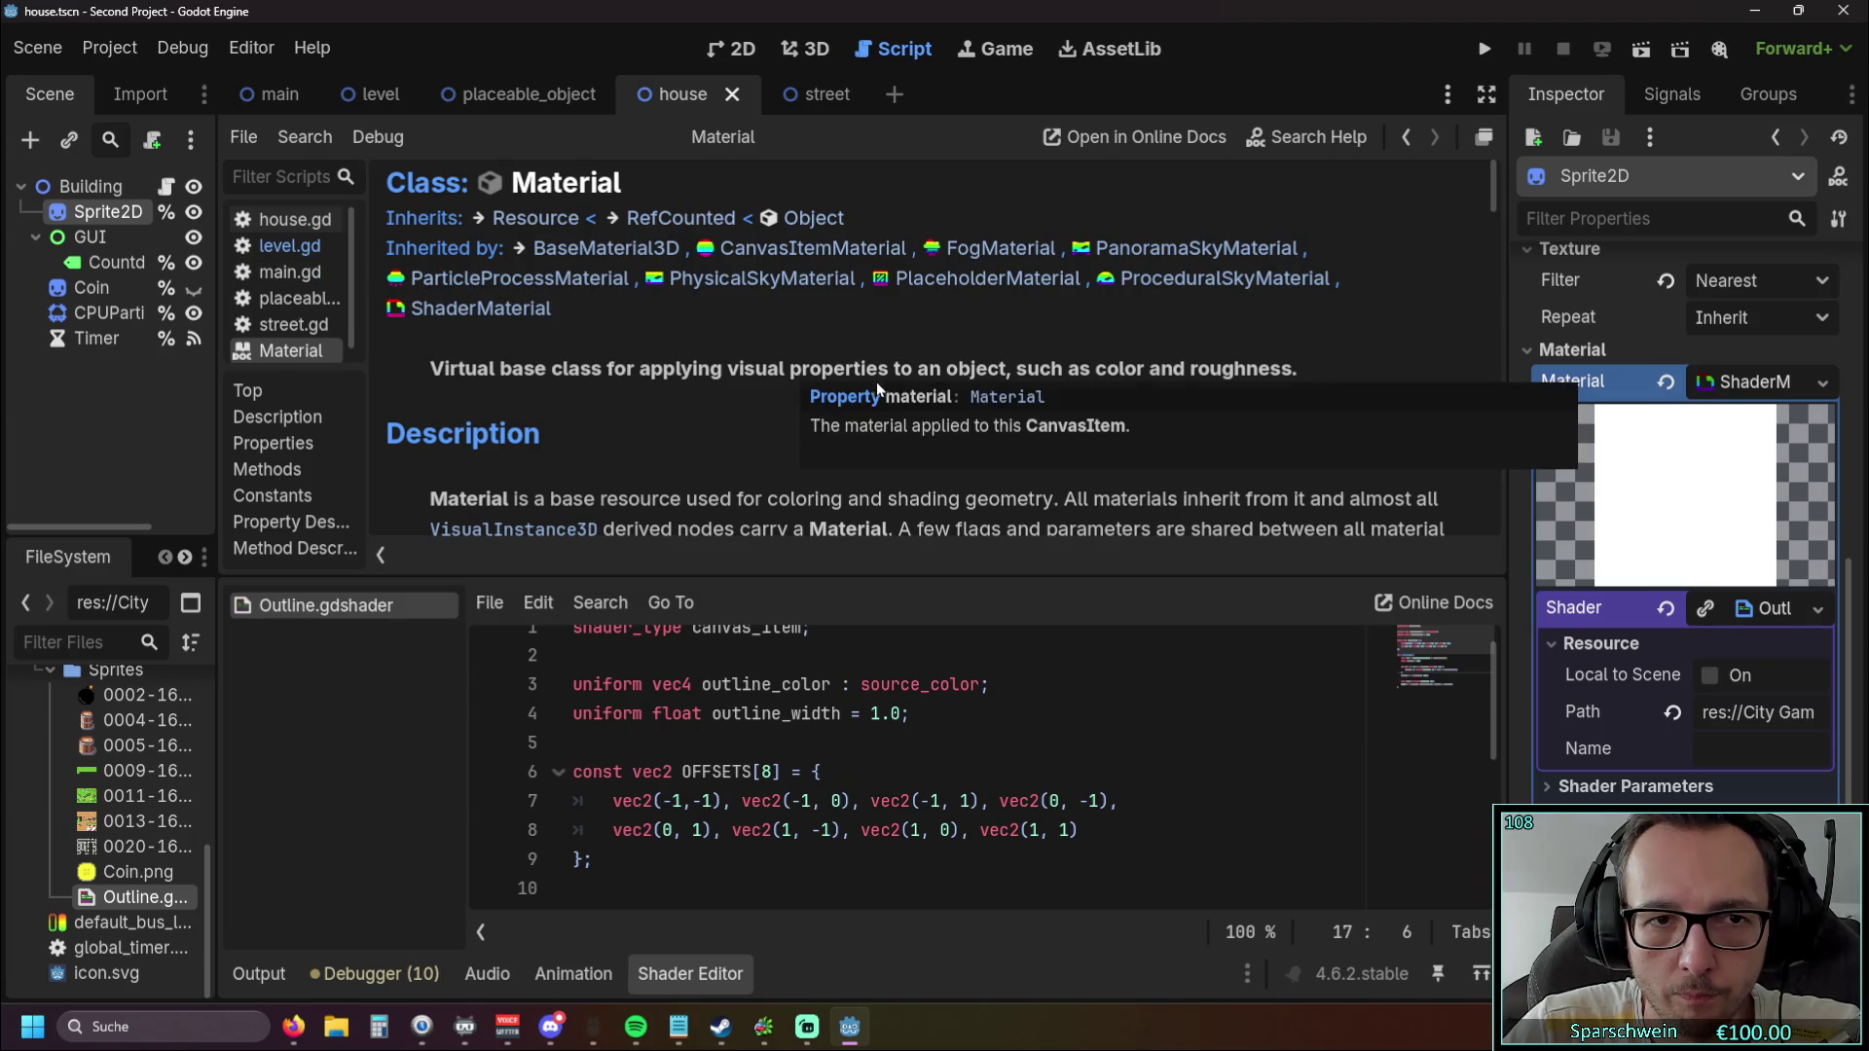
scroll(751, 370, "down", 10)
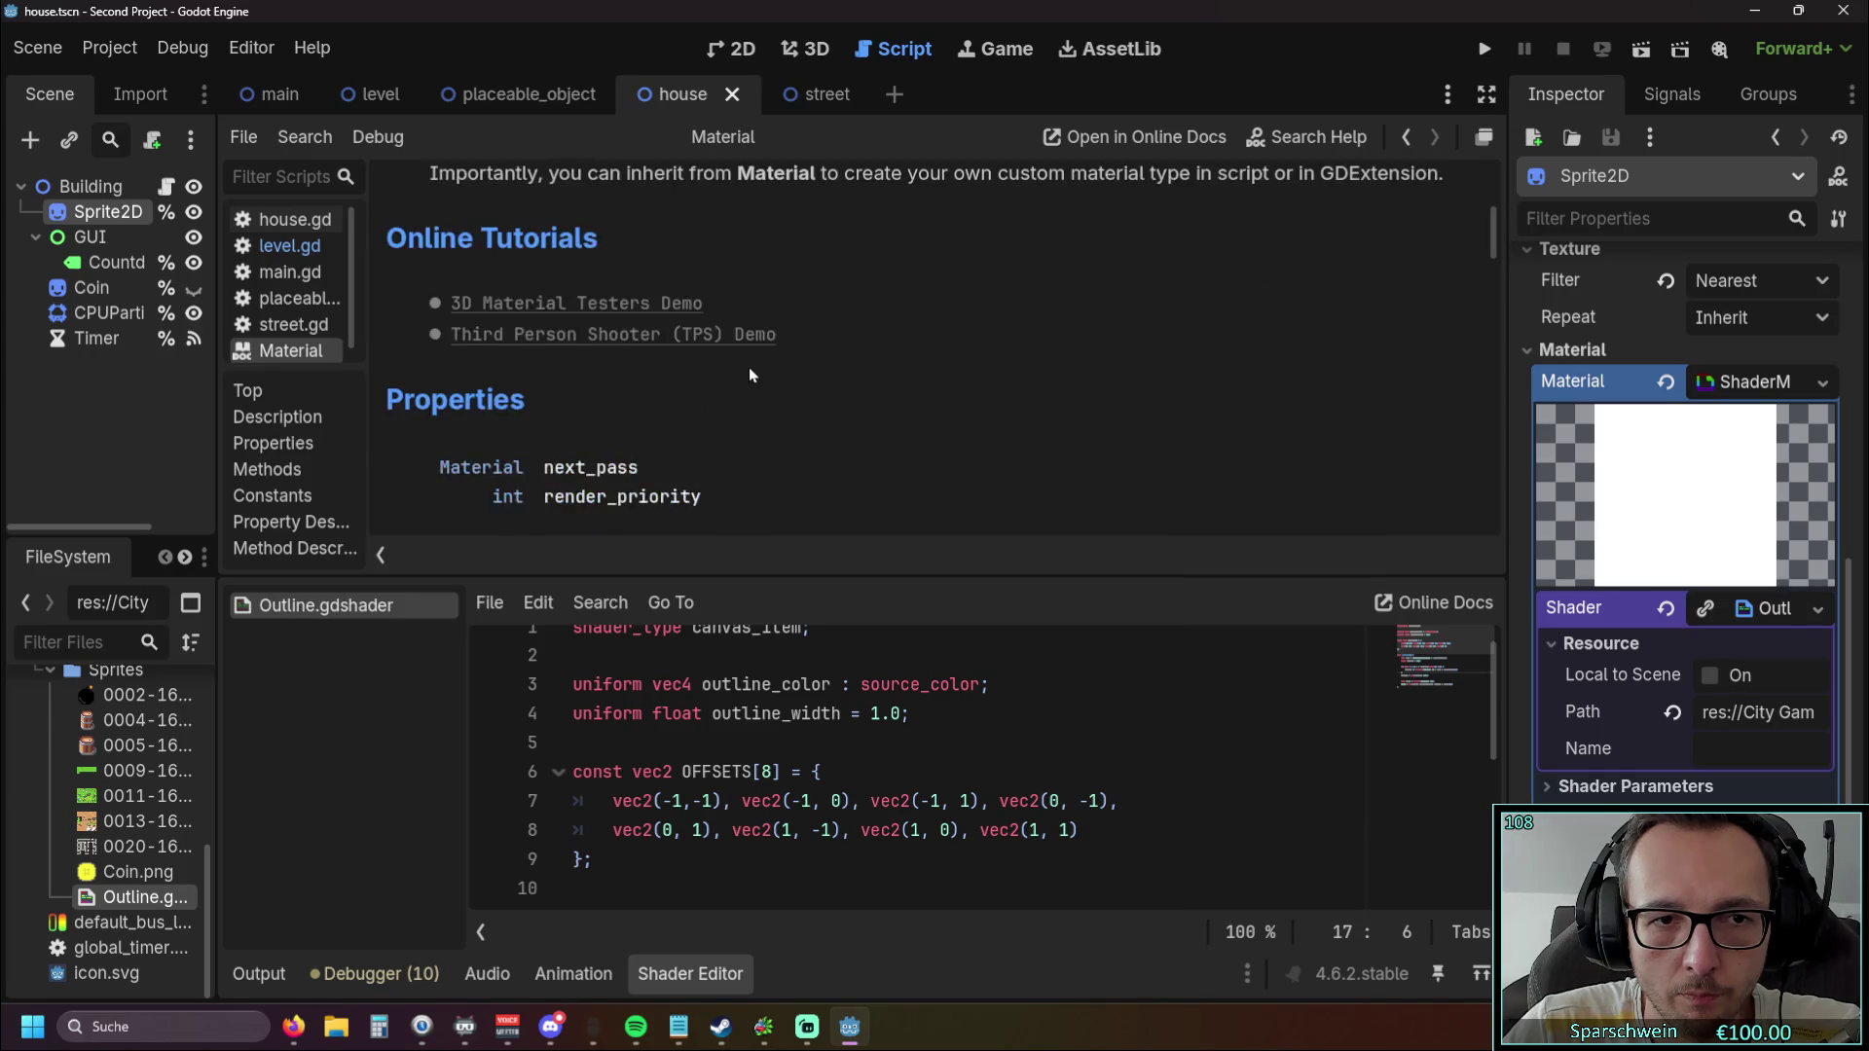
scroll(750, 372, "down", 3)
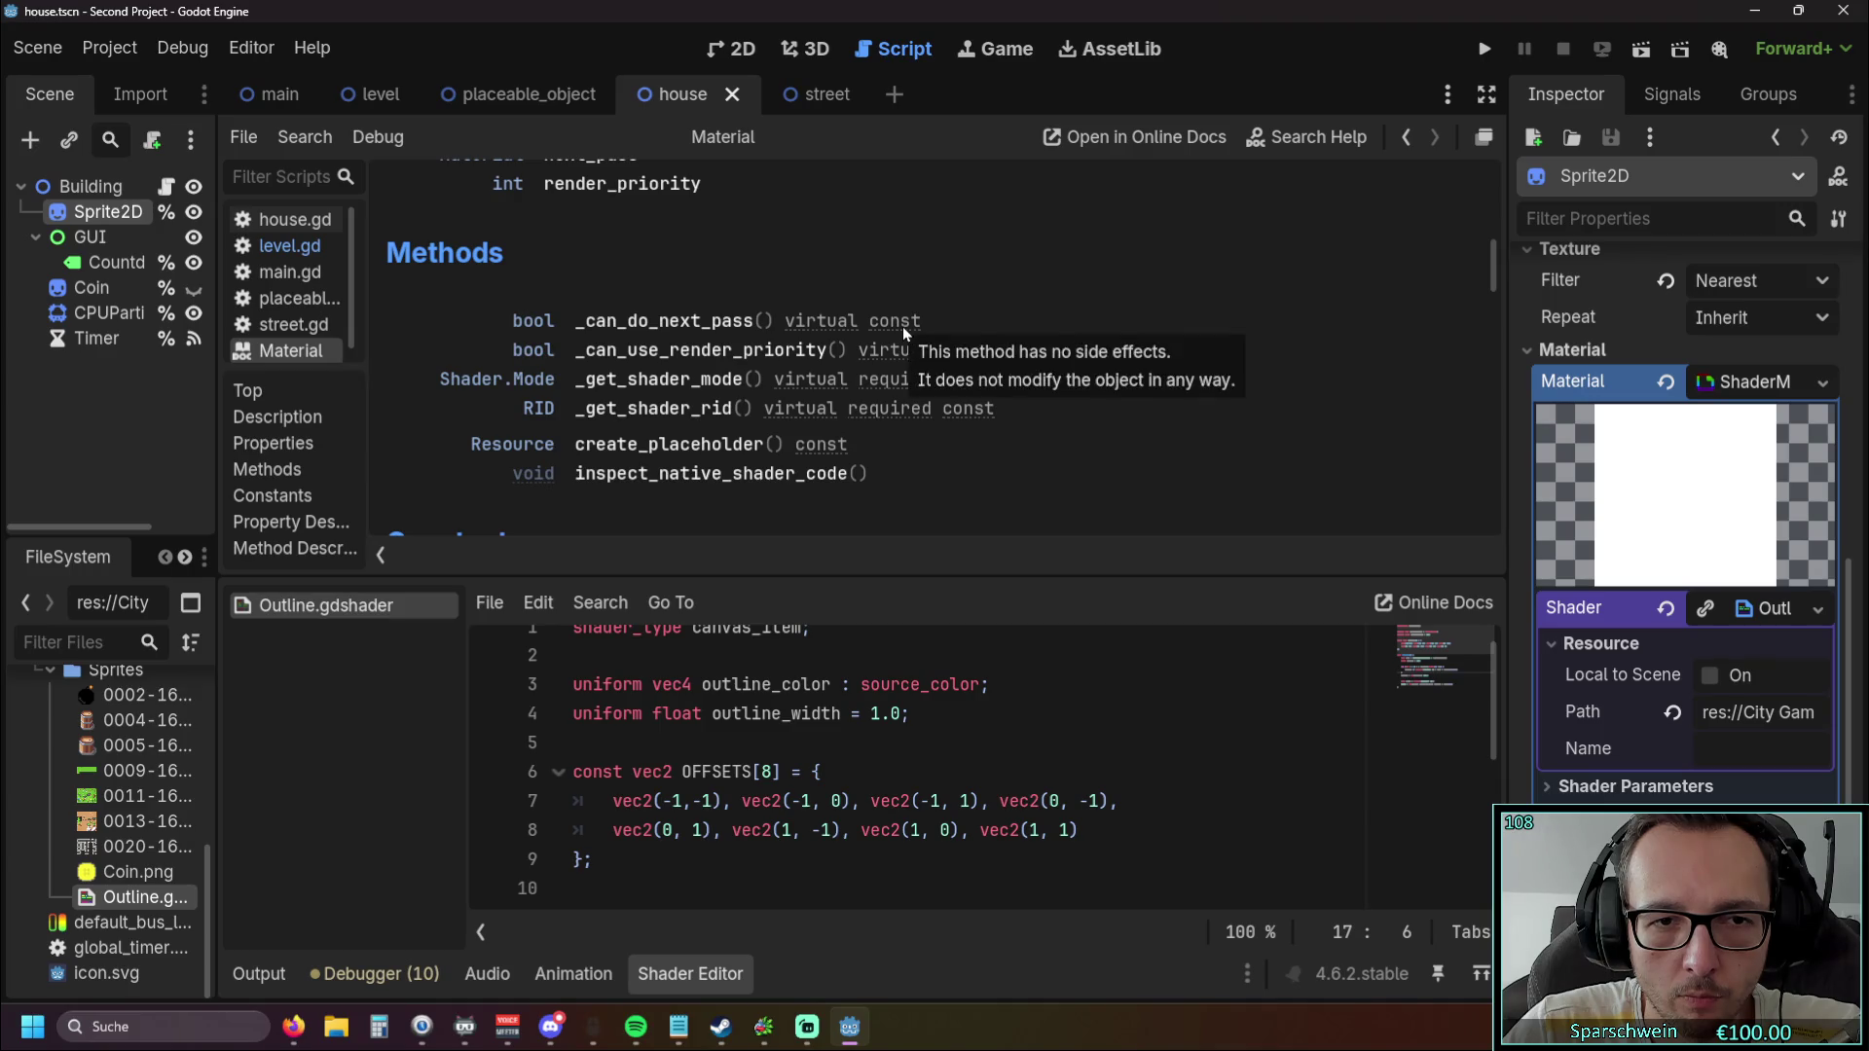
scroll(862, 319, "up", 2)
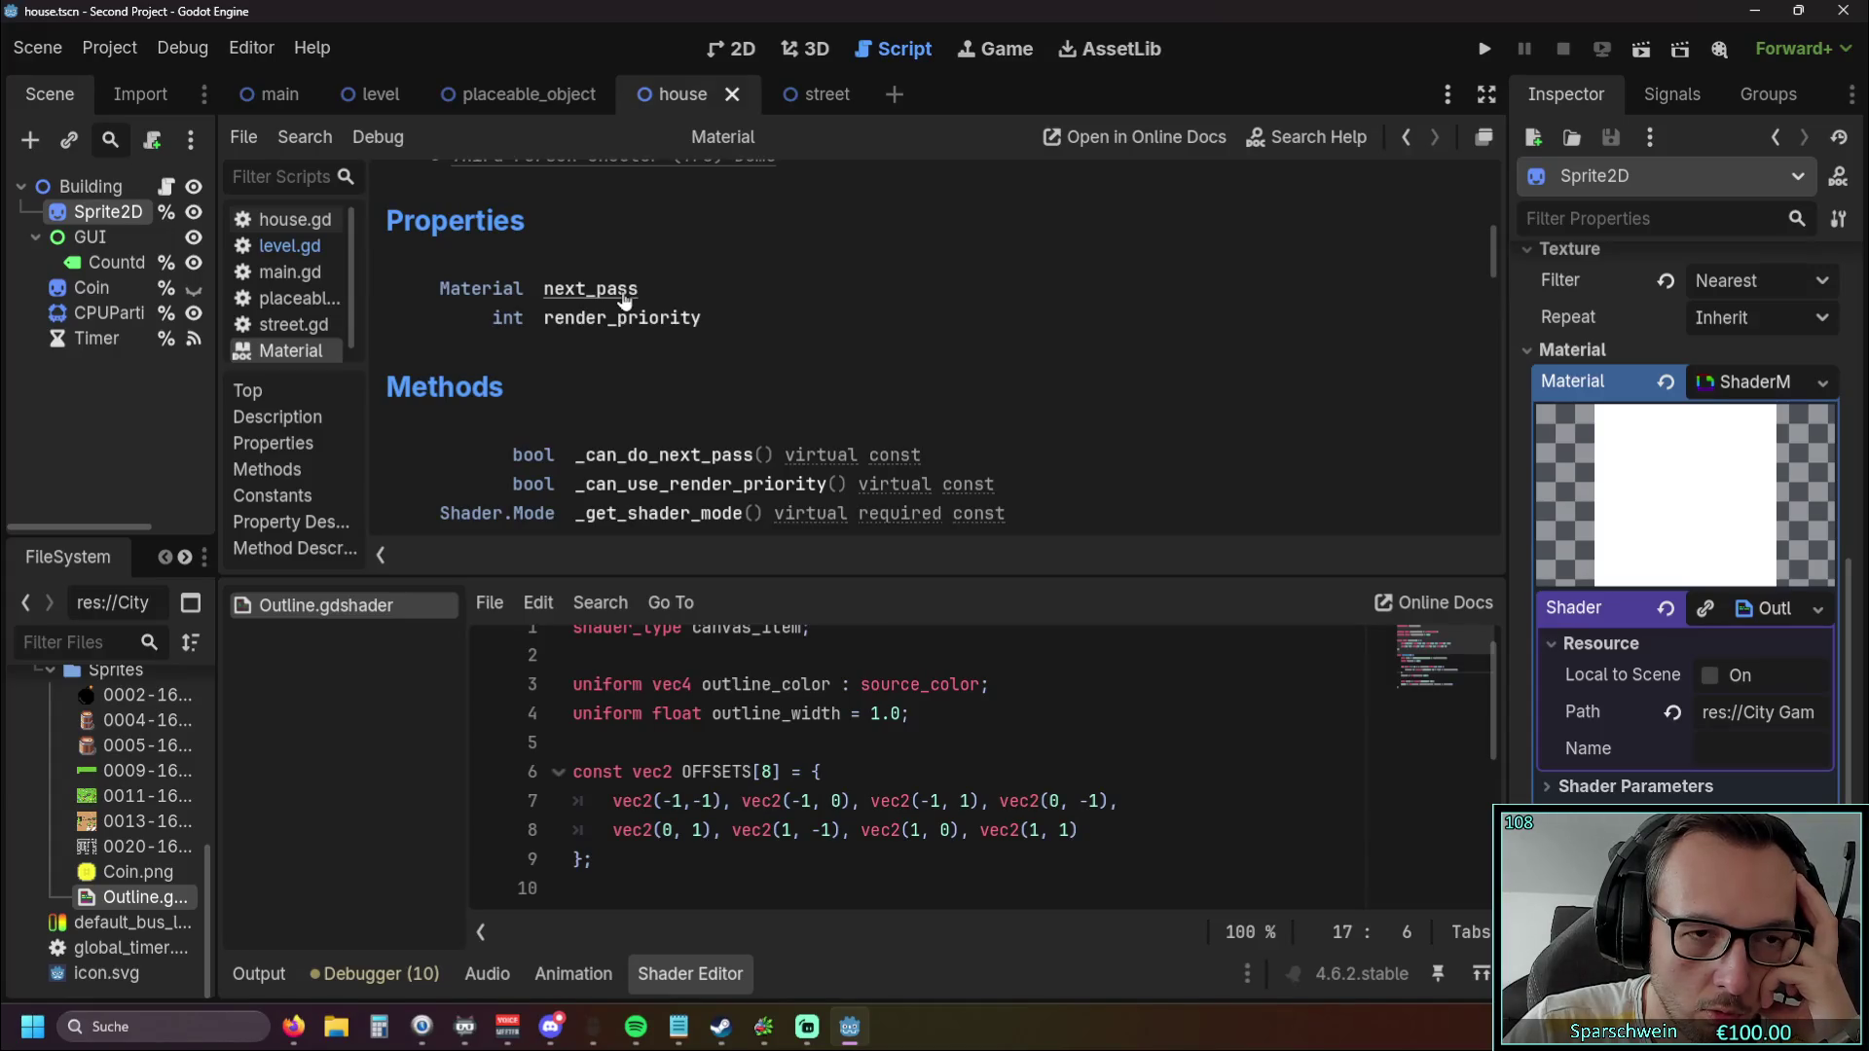
scroll(749, 323, "up", 2)
scroll(749, 323, "down", 1)
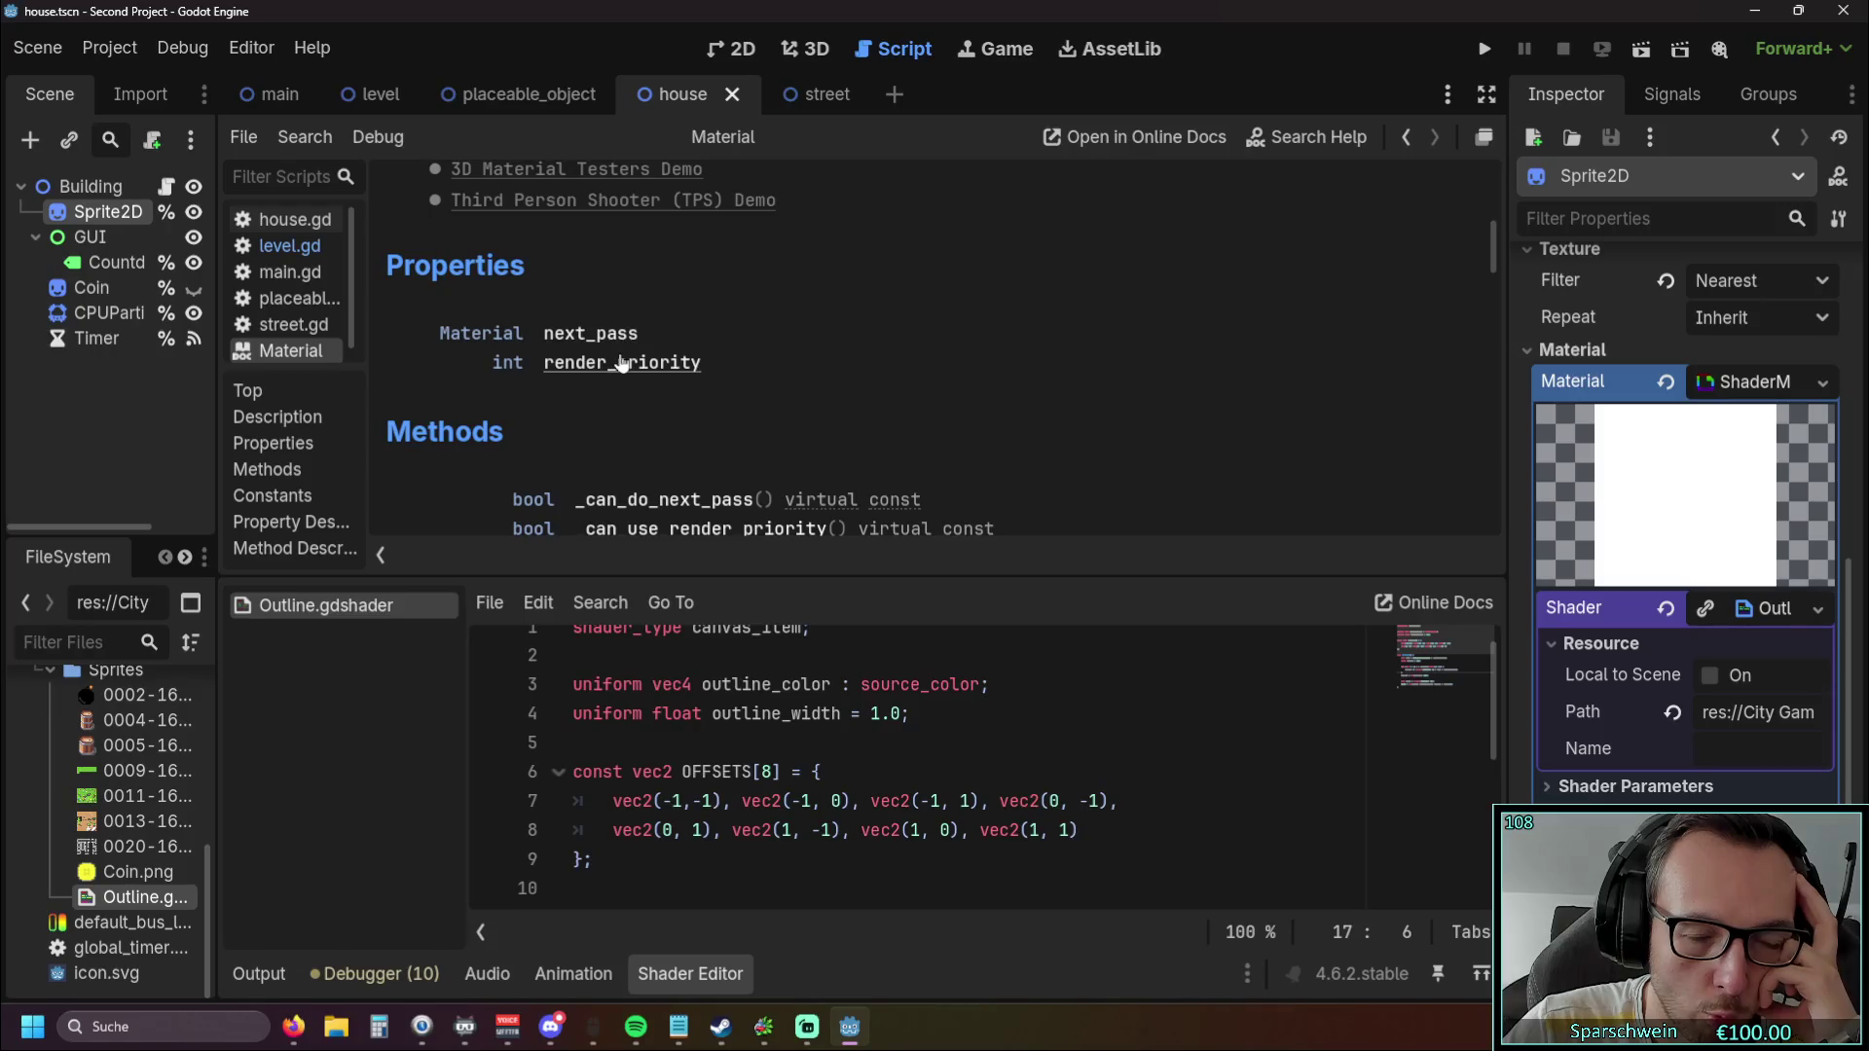